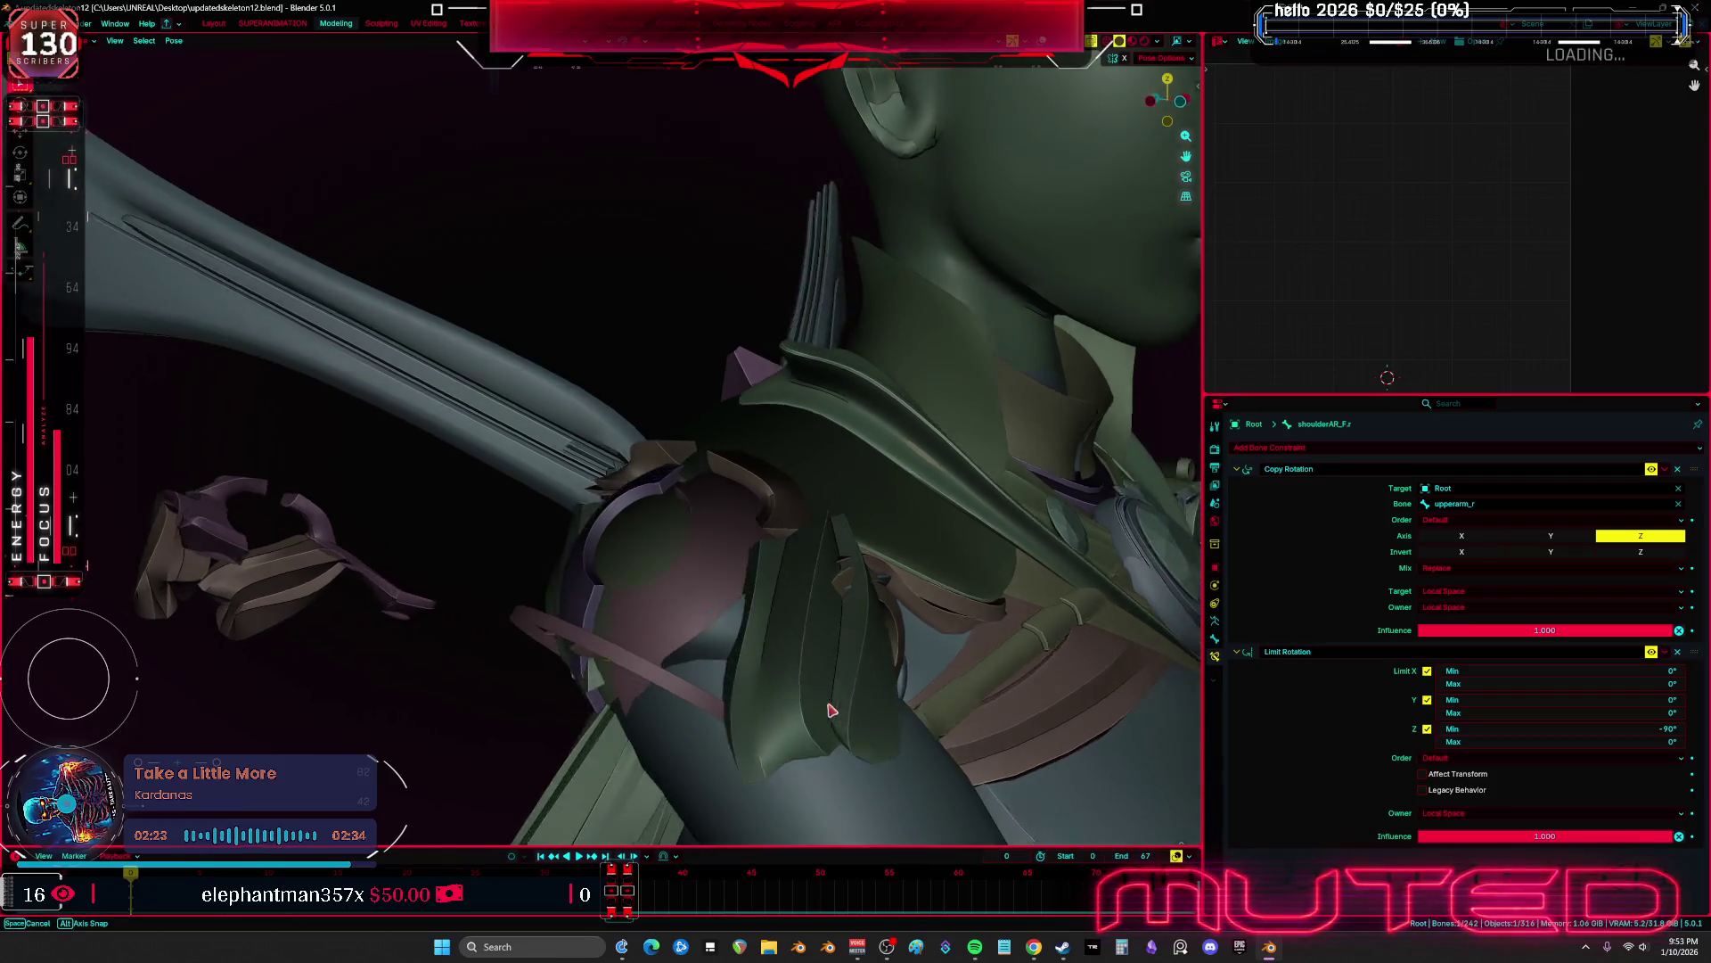
Set shoulderAR_F.r's Limit Rotation owner space to Local With Parent, then select upperarm_r
click(1497, 813)
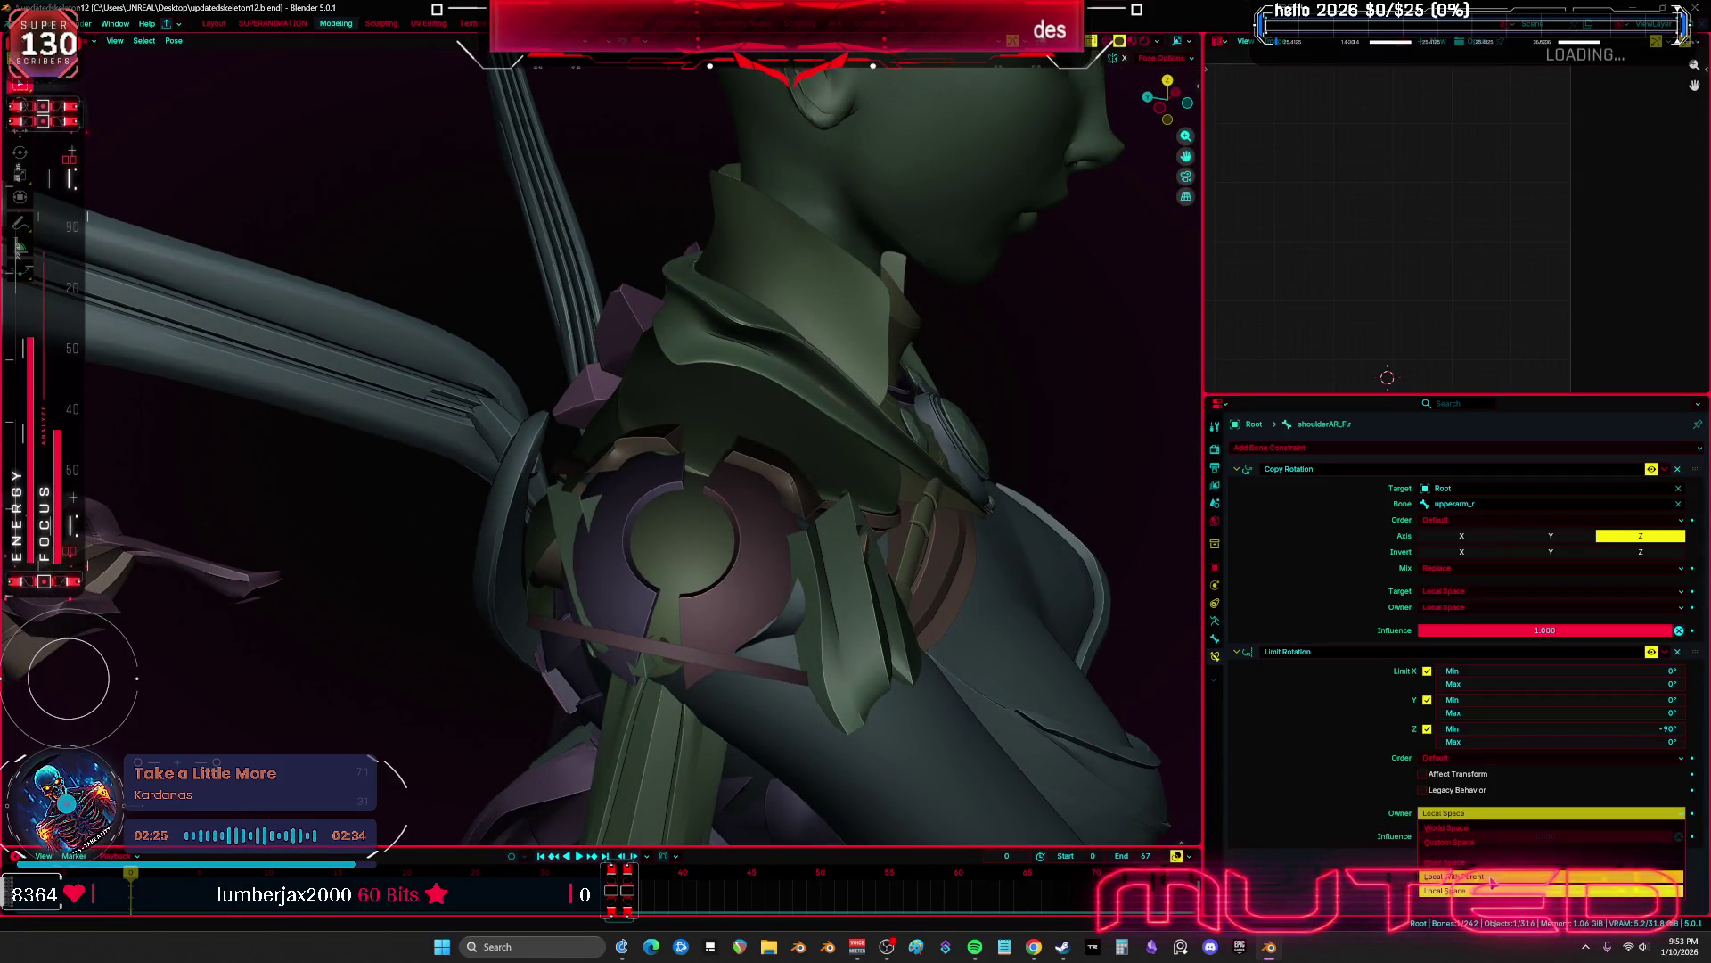
click(1493, 879)
middle_drag(954, 713, 892, 611)
key(shift+alt+z)
alt+click(891, 611)
click(829, 419)
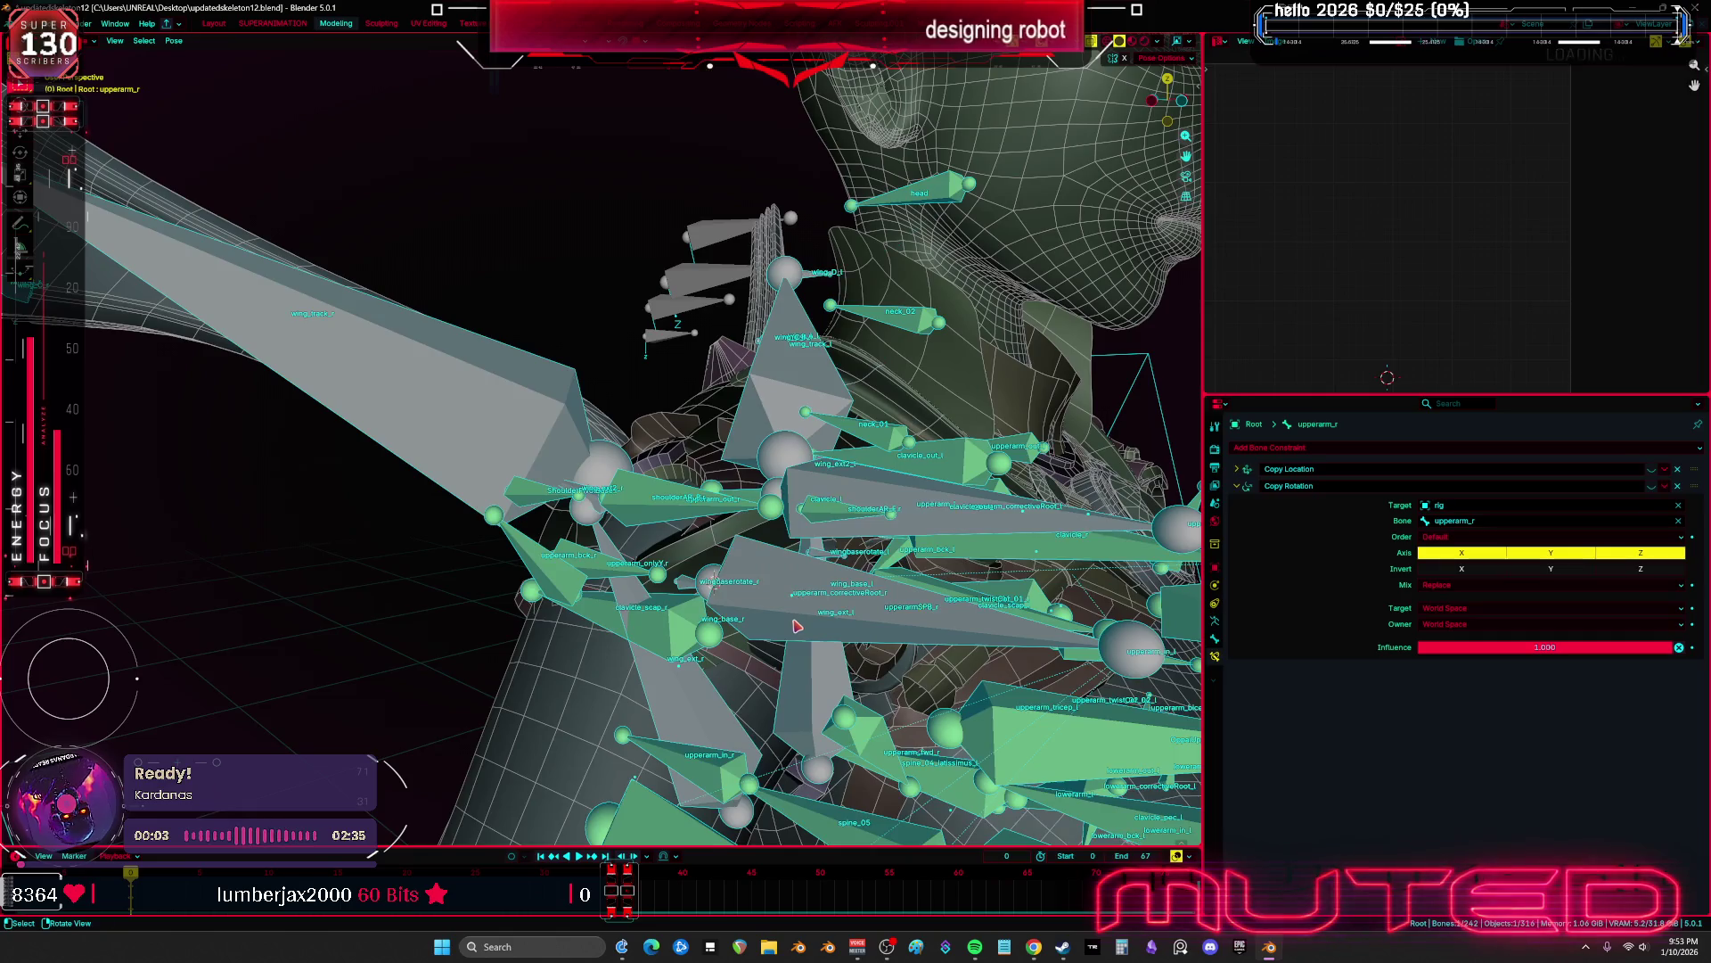
Trackball-rotate upperarm_r into a new pose to test how shoulderAR_F.r follows
key(shift+alt+z)
middle_drag(798, 627, 963, 694)
key(r)
key(r)
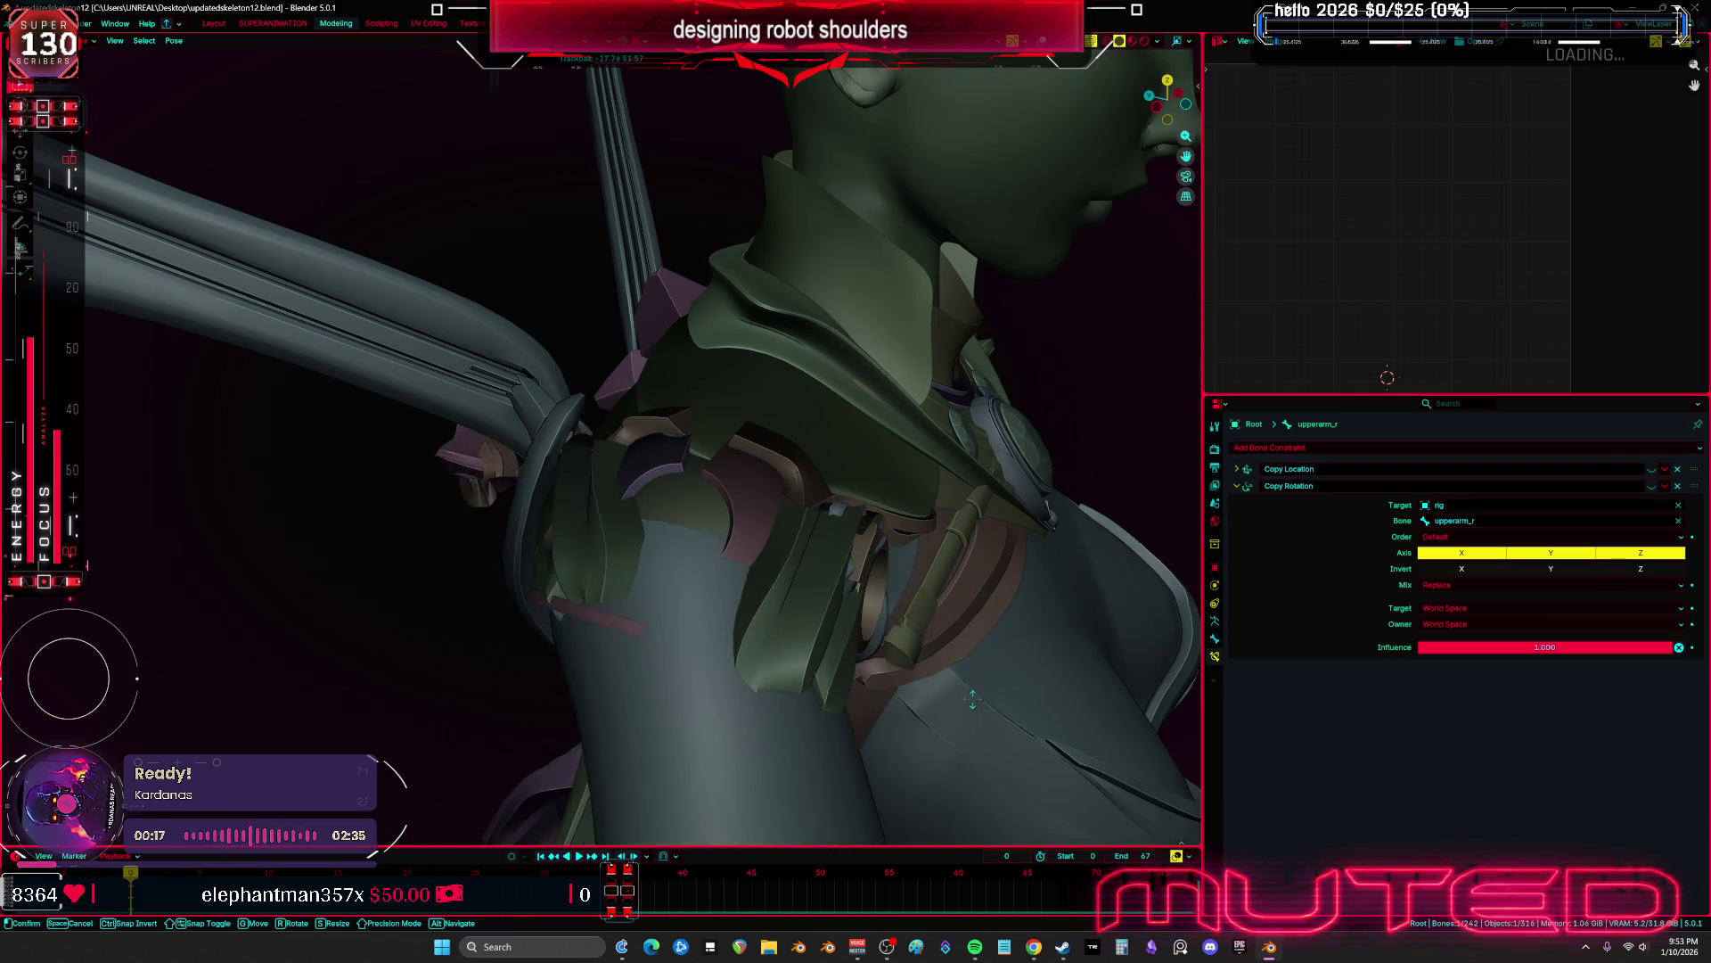
click(871, 707)
Return shoulderAR_F.r's Limit Rotation owner space to Local Space and save updatedskeleton12.blend
mouse_move(852, 634)
middle_down()
mouse_move(833, 624)
mouse_move(836, 545)
middle_up()
click(836, 545)
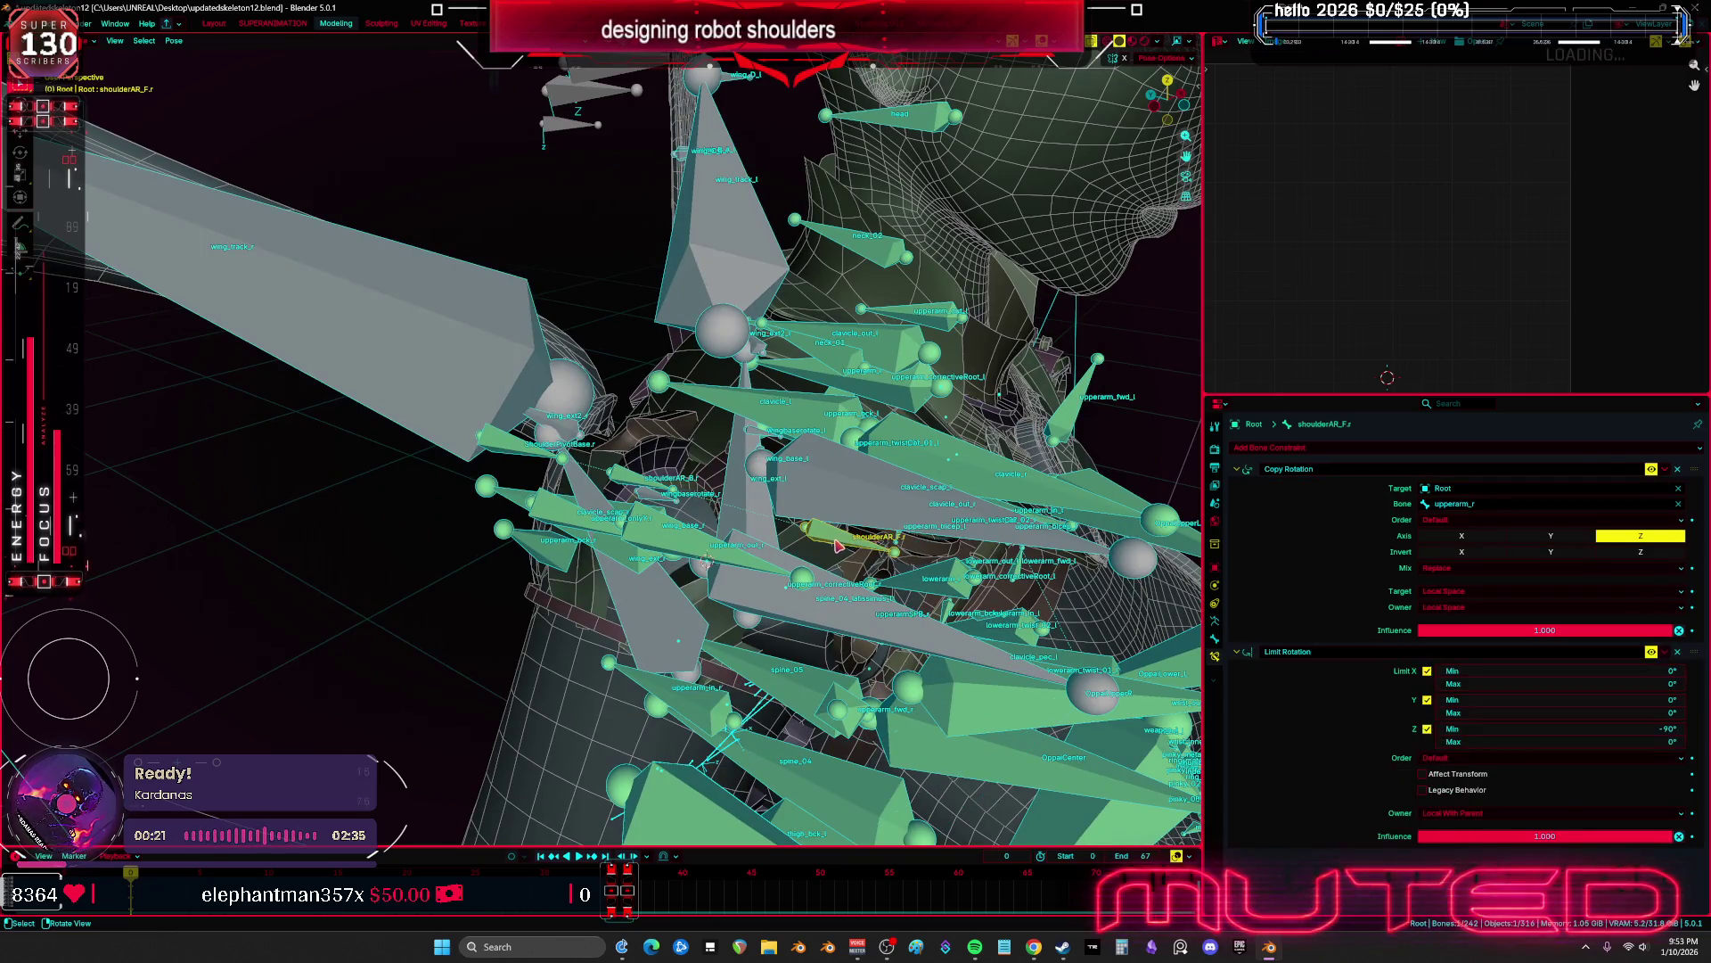
click(1496, 814)
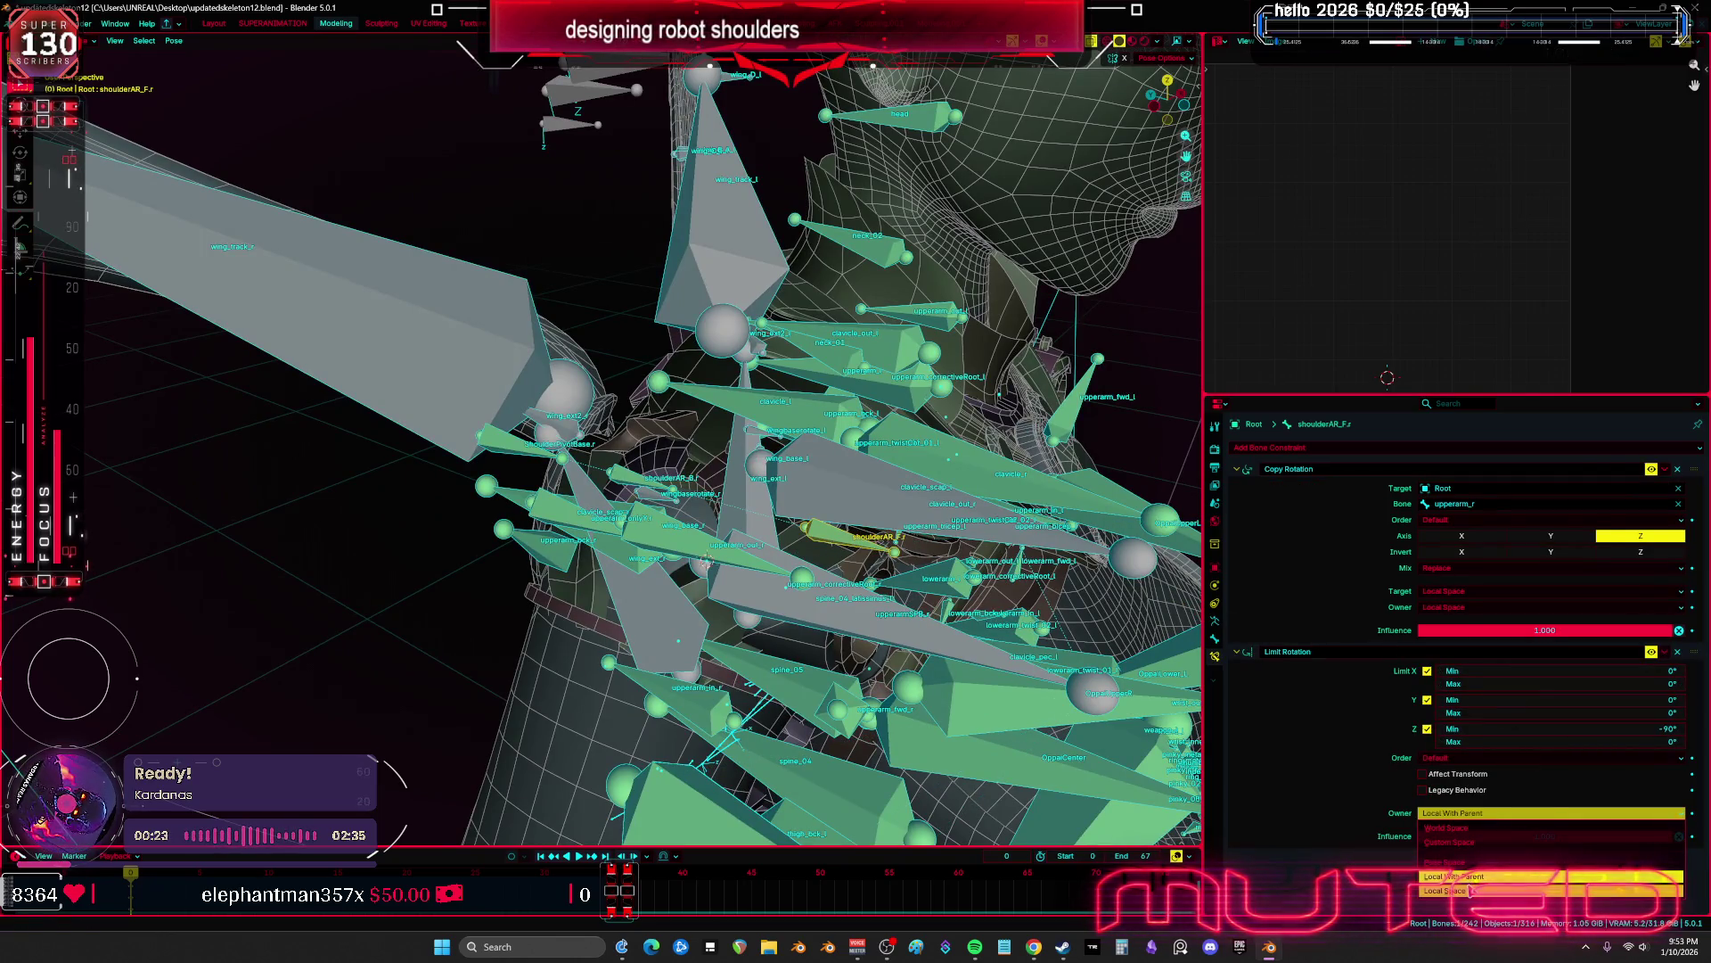
click(1471, 891)
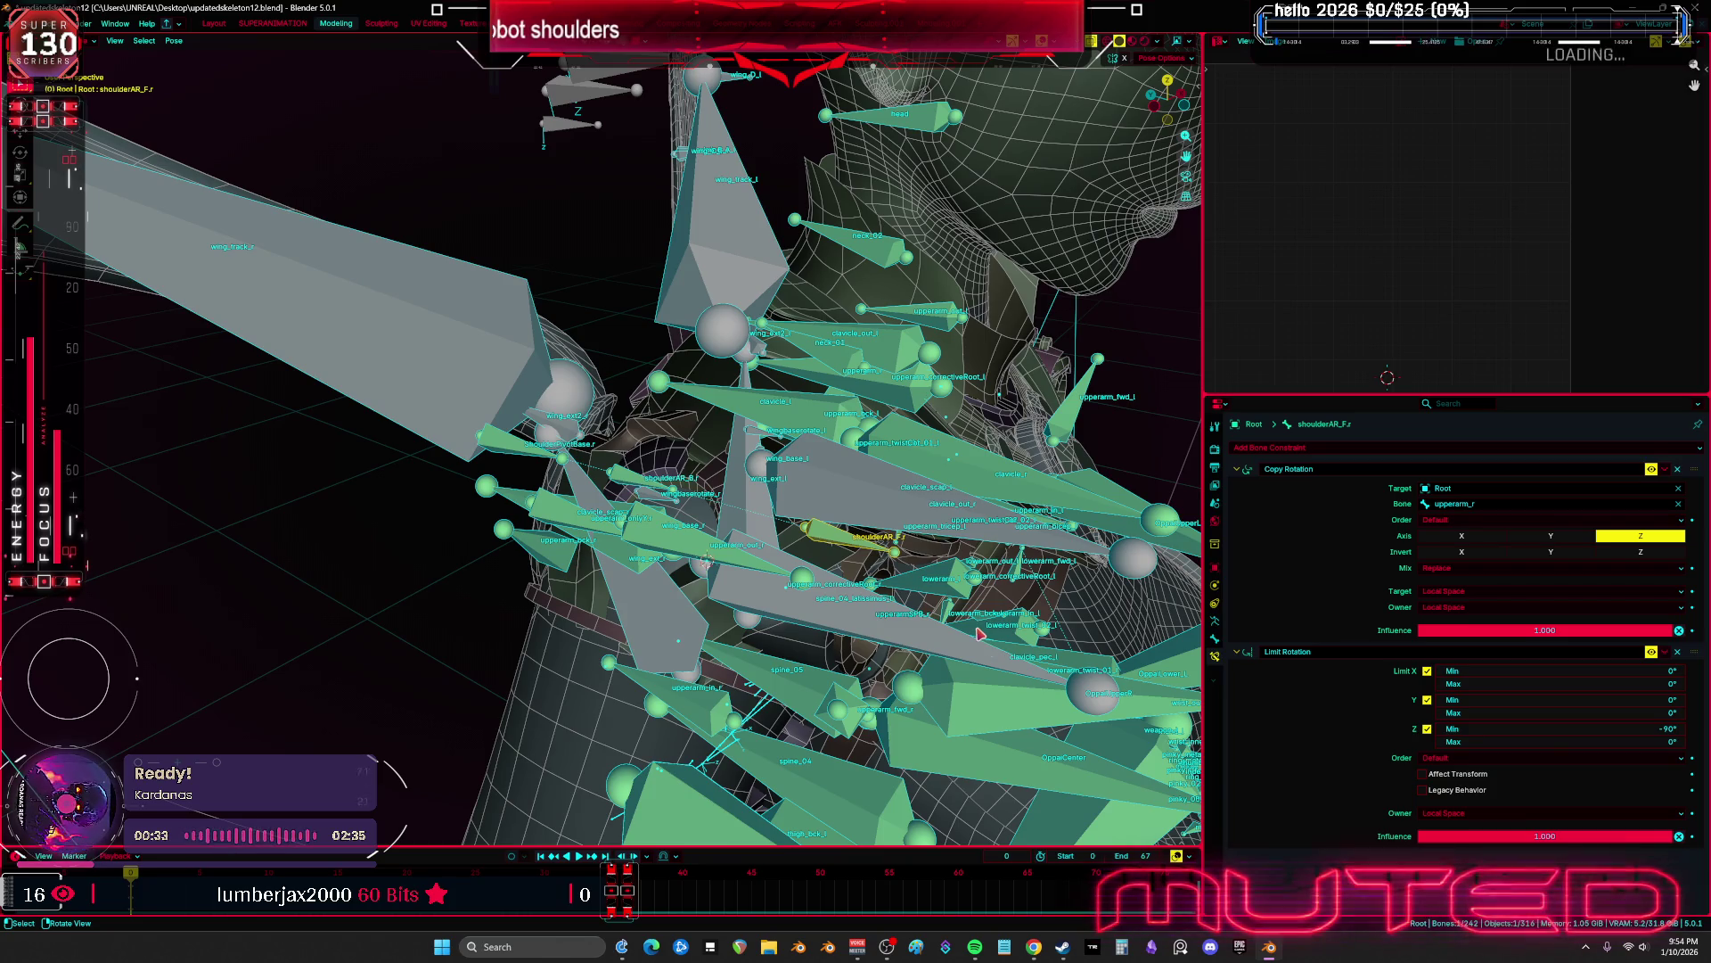
middle_drag(978, 633, 769, 642)
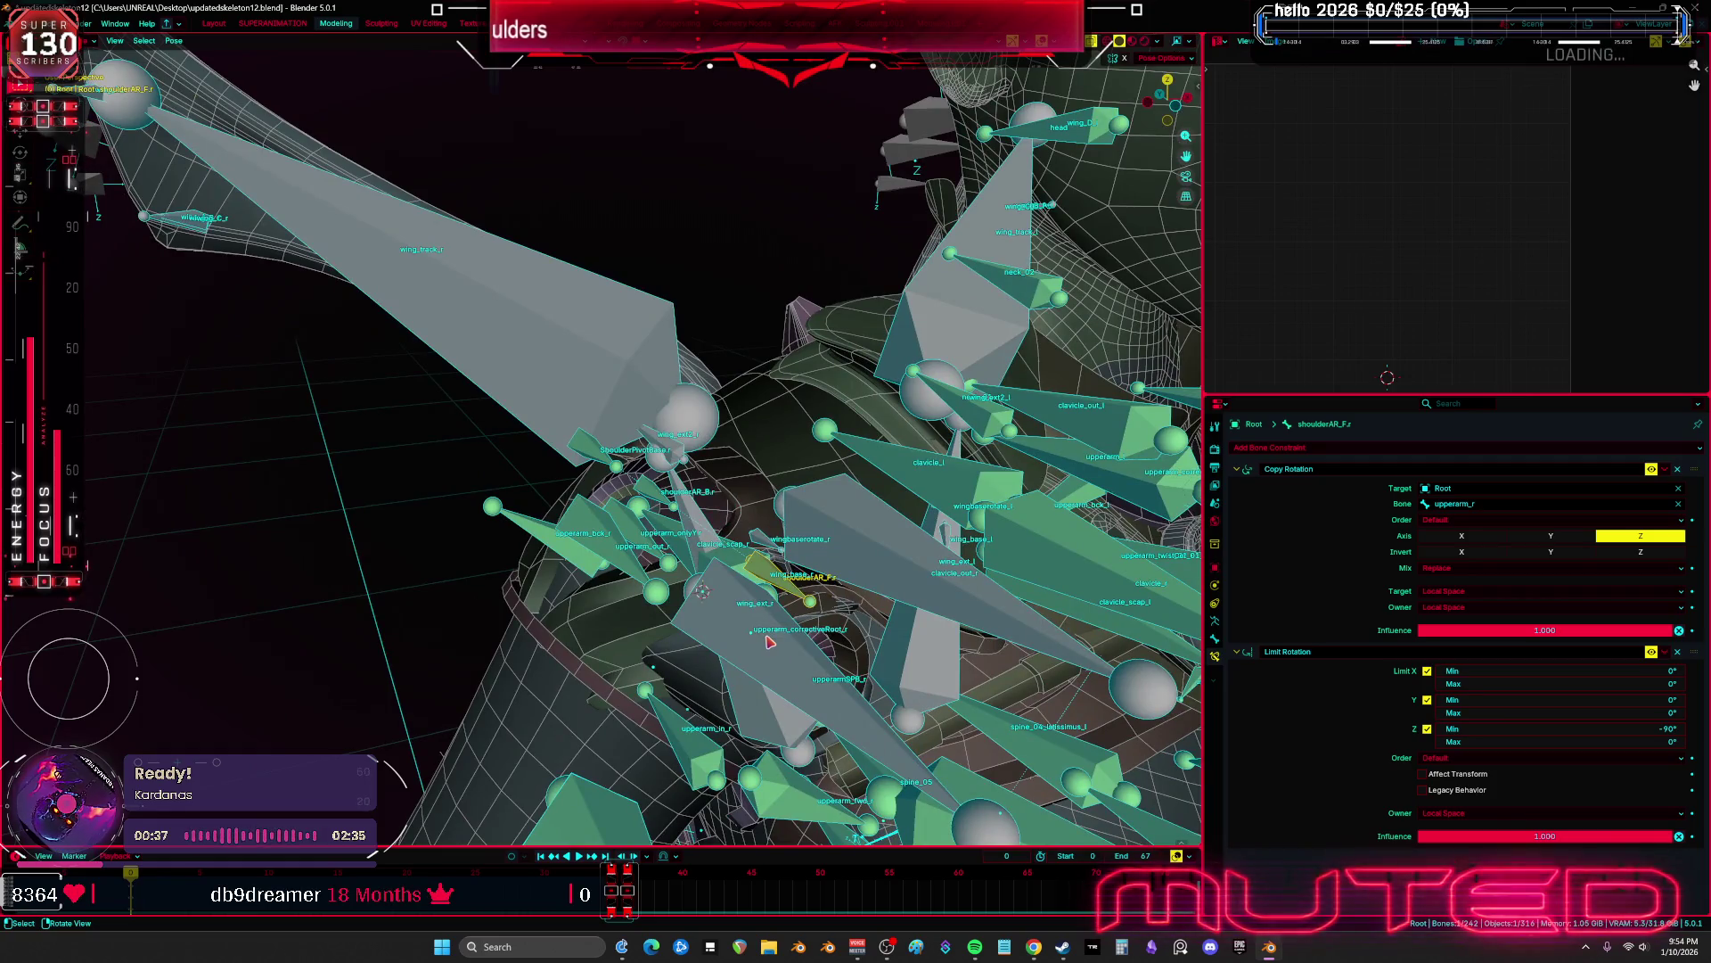
key(ctrl+Tab)
key(ctrl+s)
Hide the armature, then select v2_Valk.004 to show its Mirror, Subdivision and Smooth by Angle stack
key(shift+alt+z)
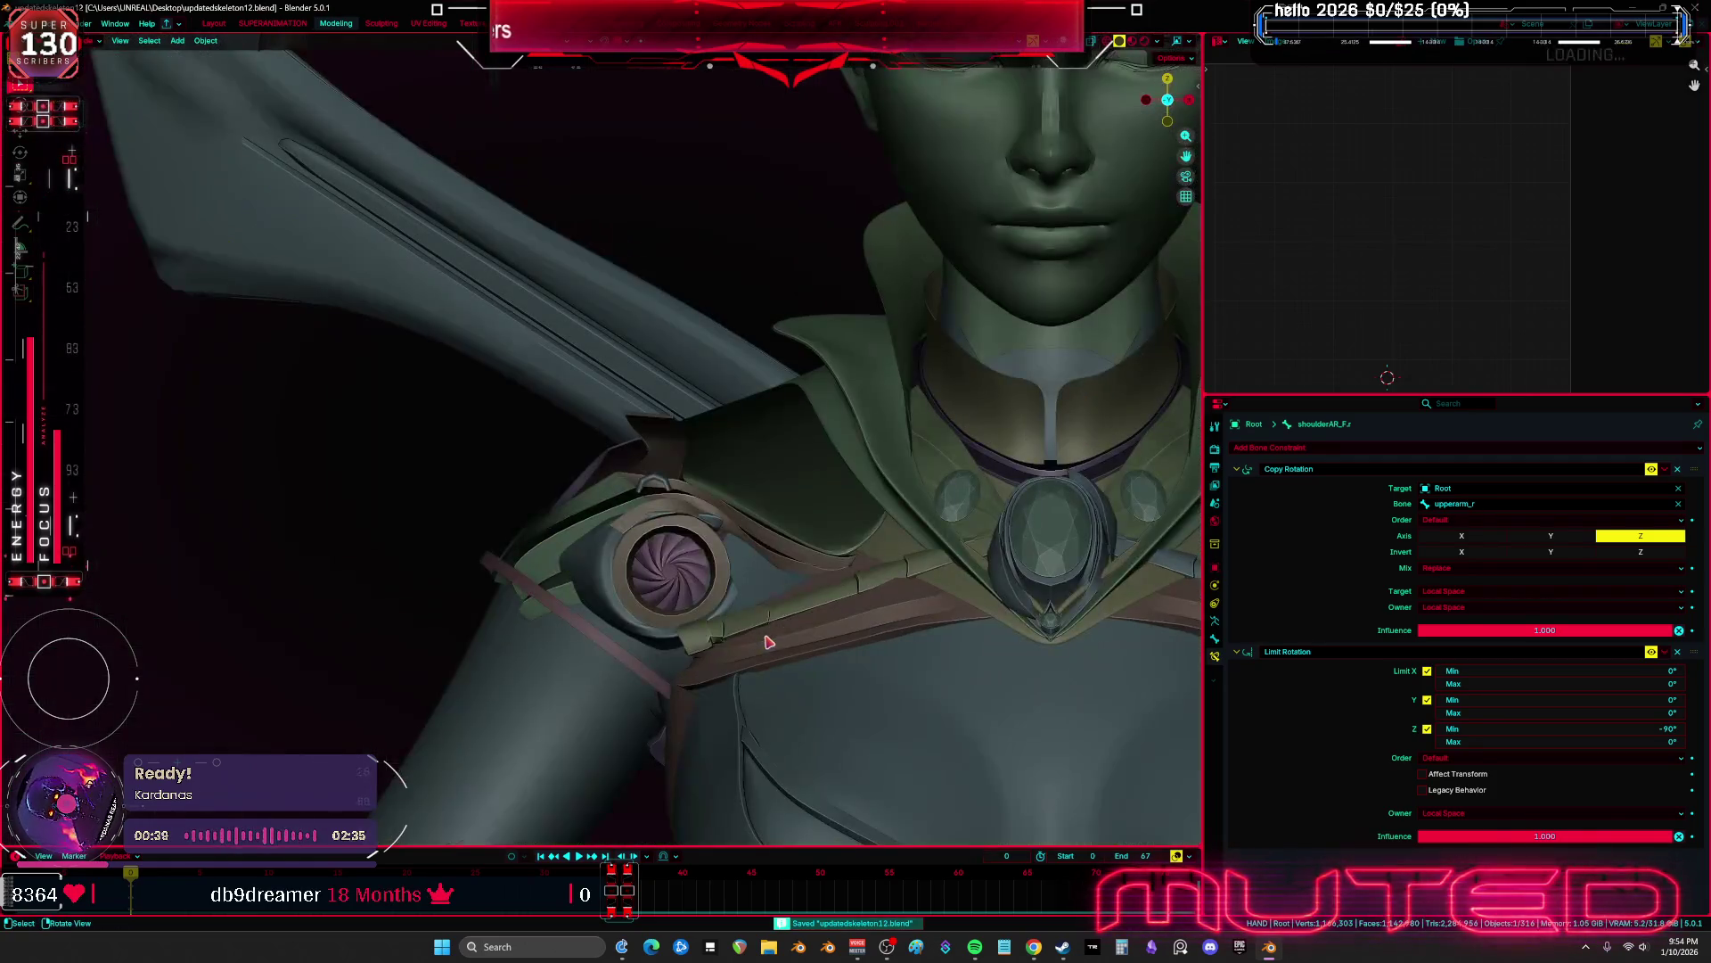
key(shift+alt+z)
middle_drag(785, 568, 701, 409)
key(h)
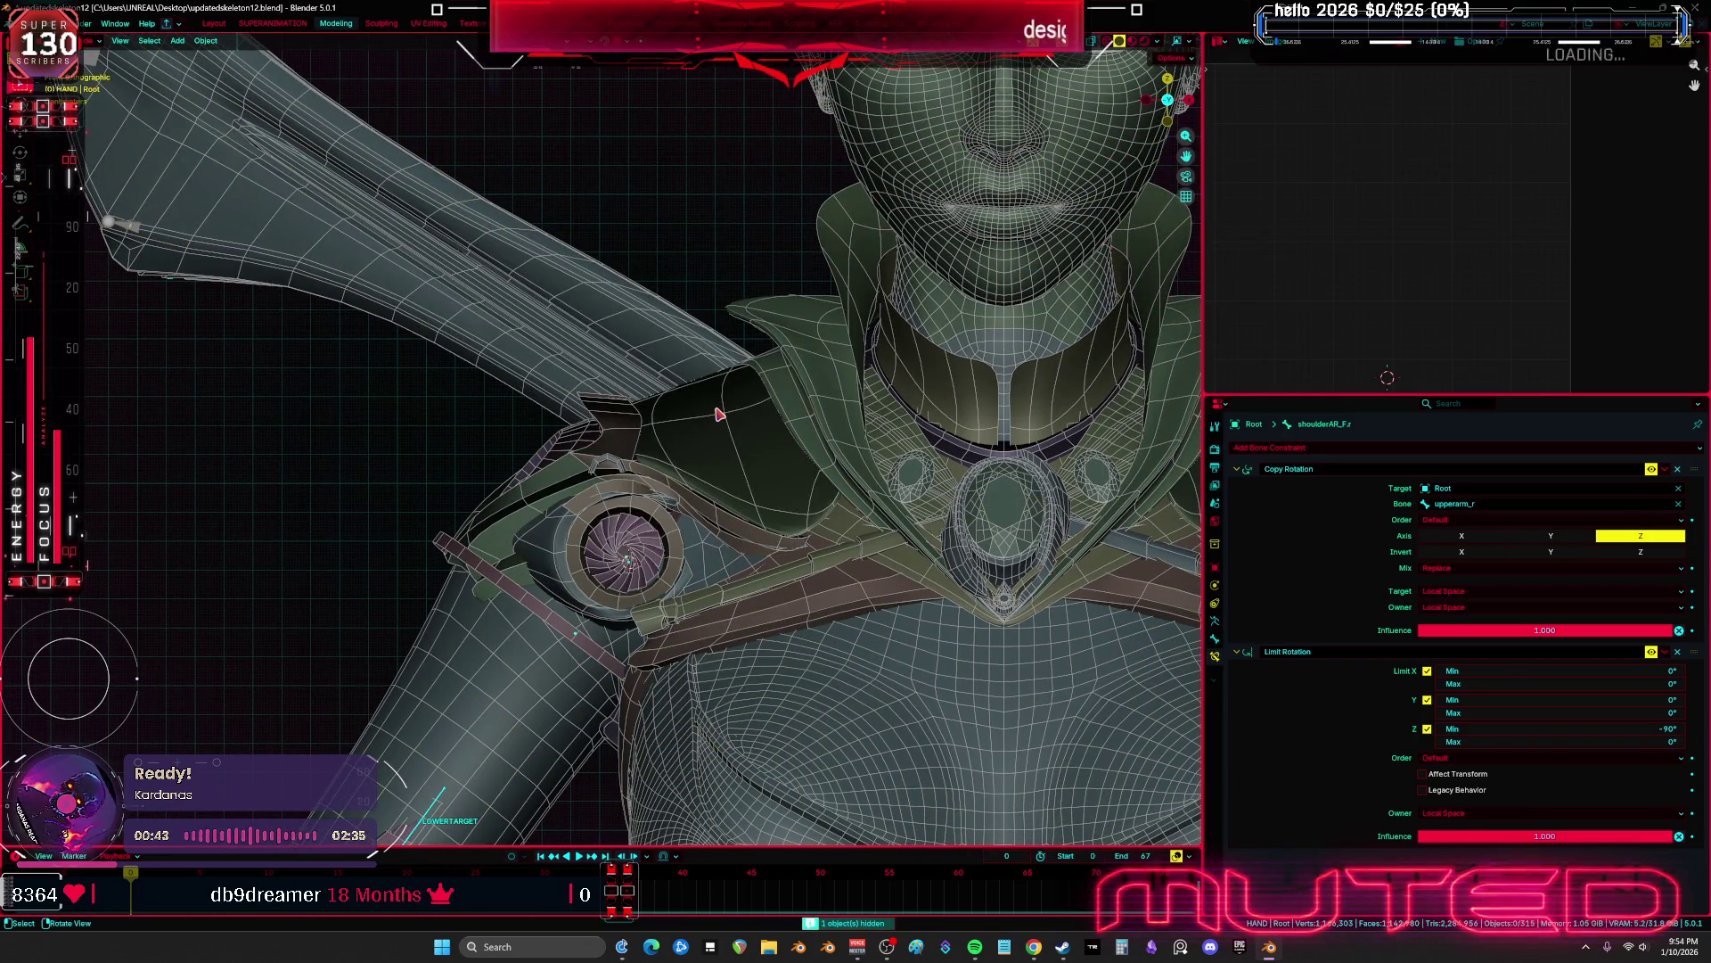
click(719, 413)
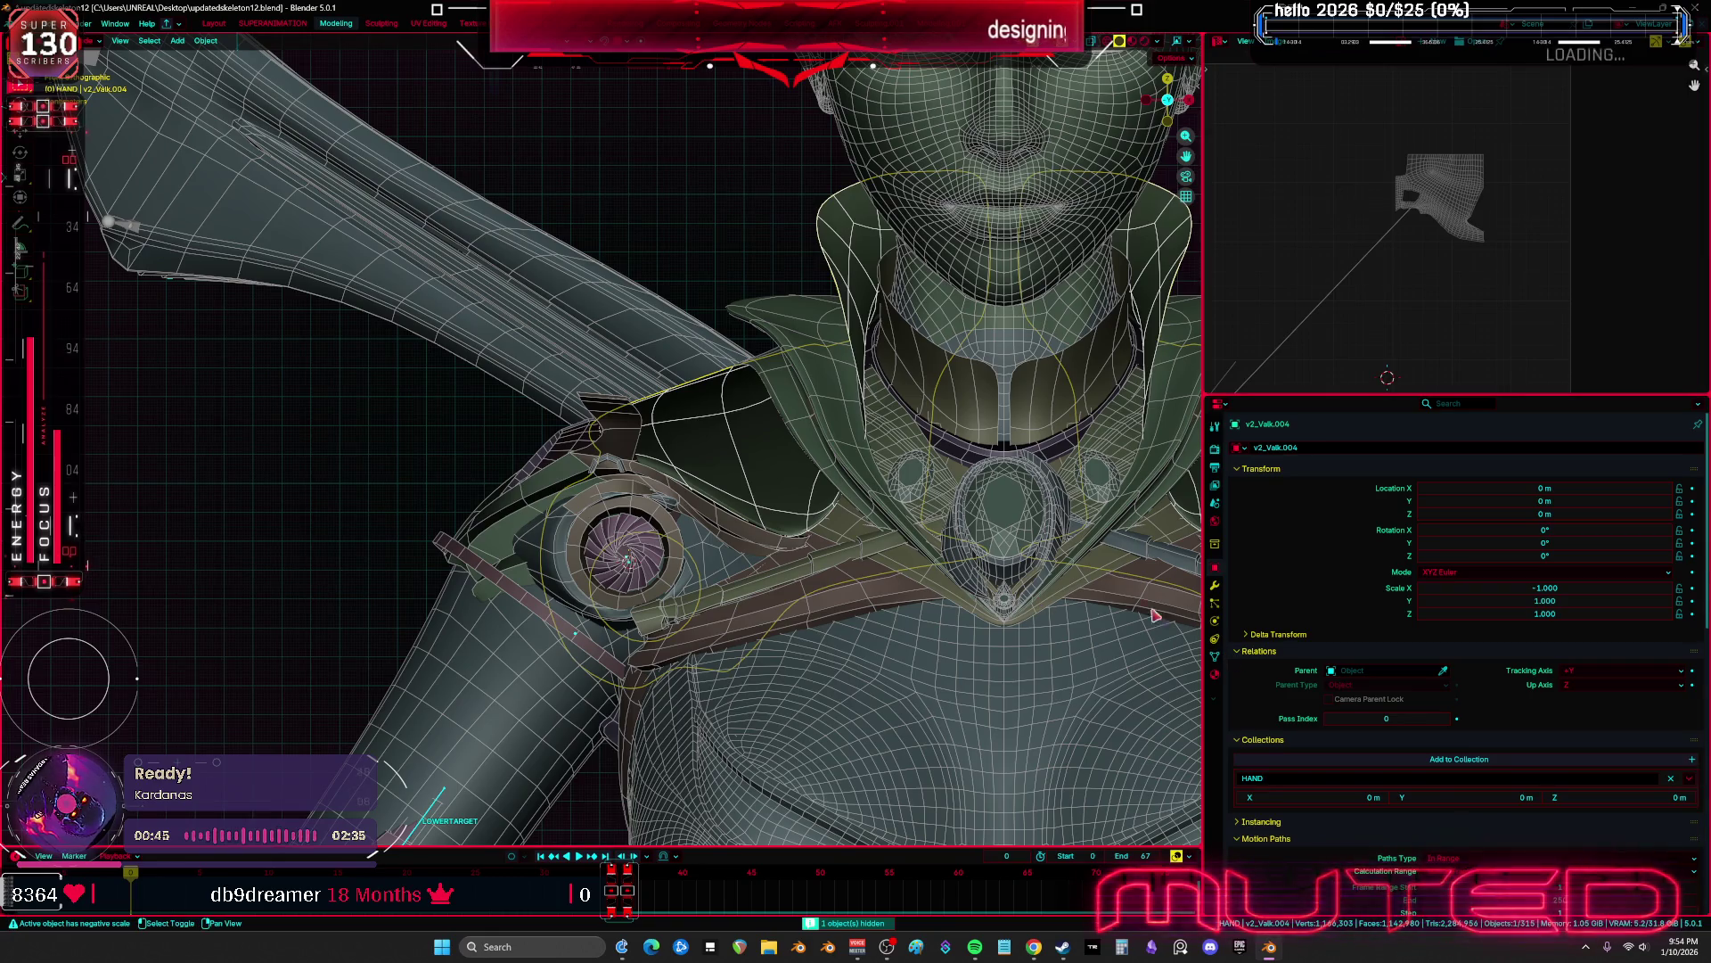
click(1214, 585)
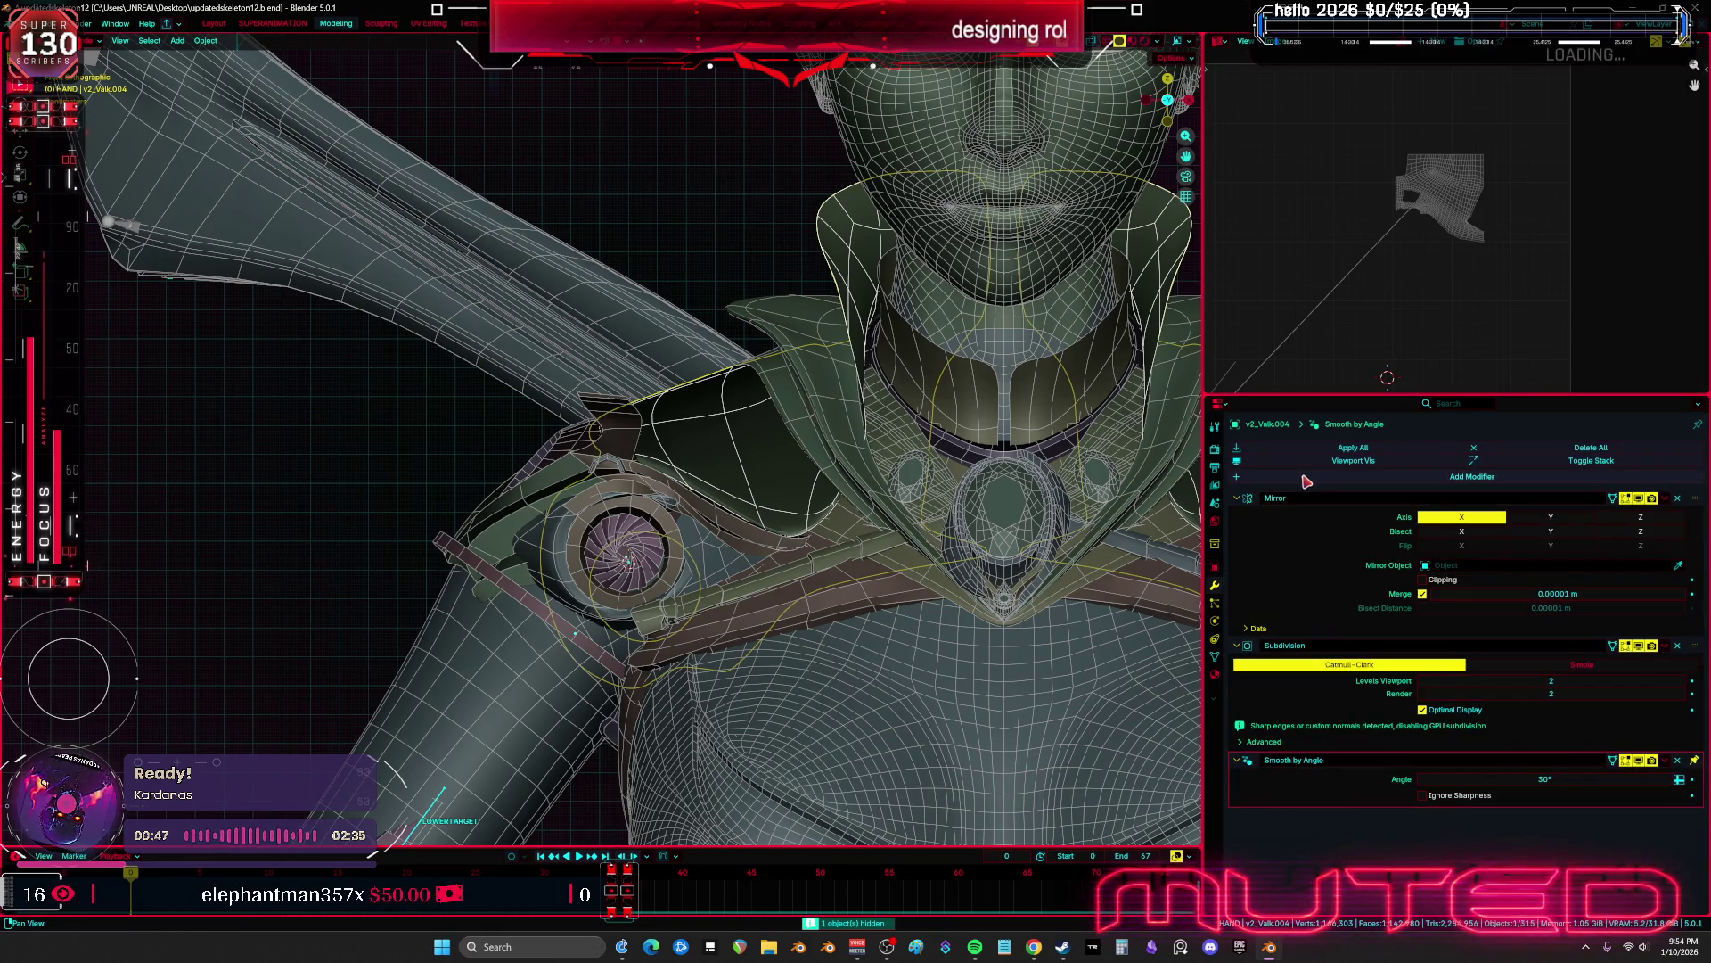
Add a Data Transfer modifier to v2_Valk.004 and enable Vertex Groups transfer
click(1307, 477)
text(data)
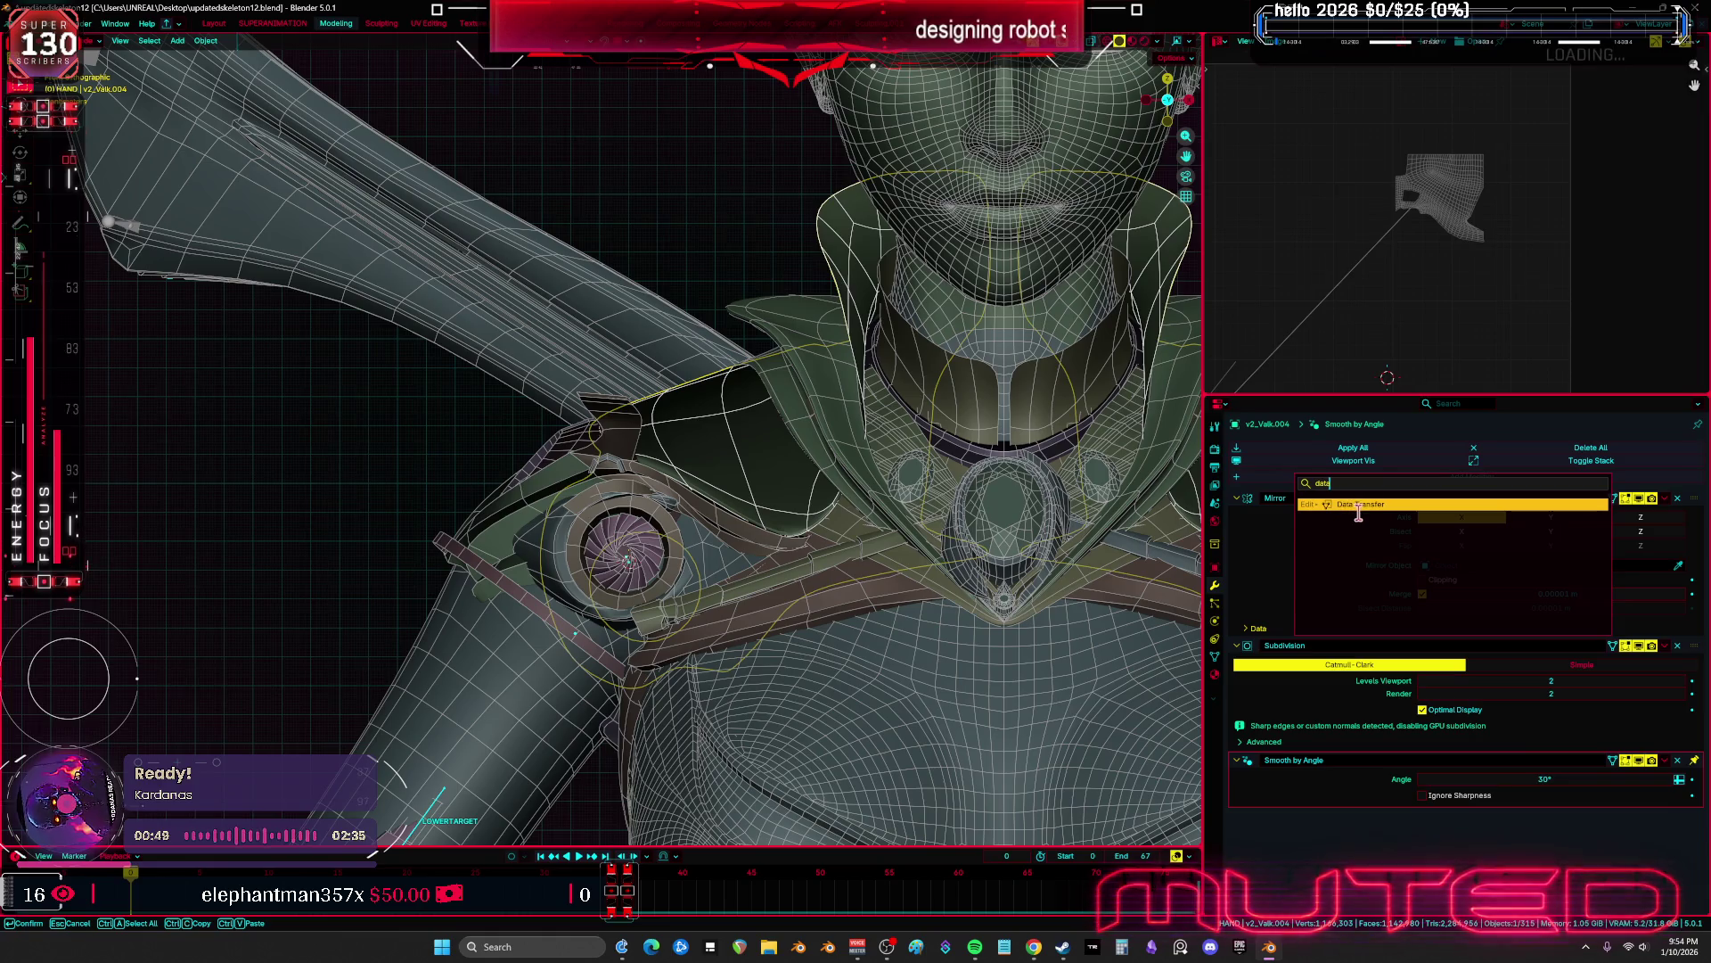
key(Return)
scroll(1279, 675, down, 2)
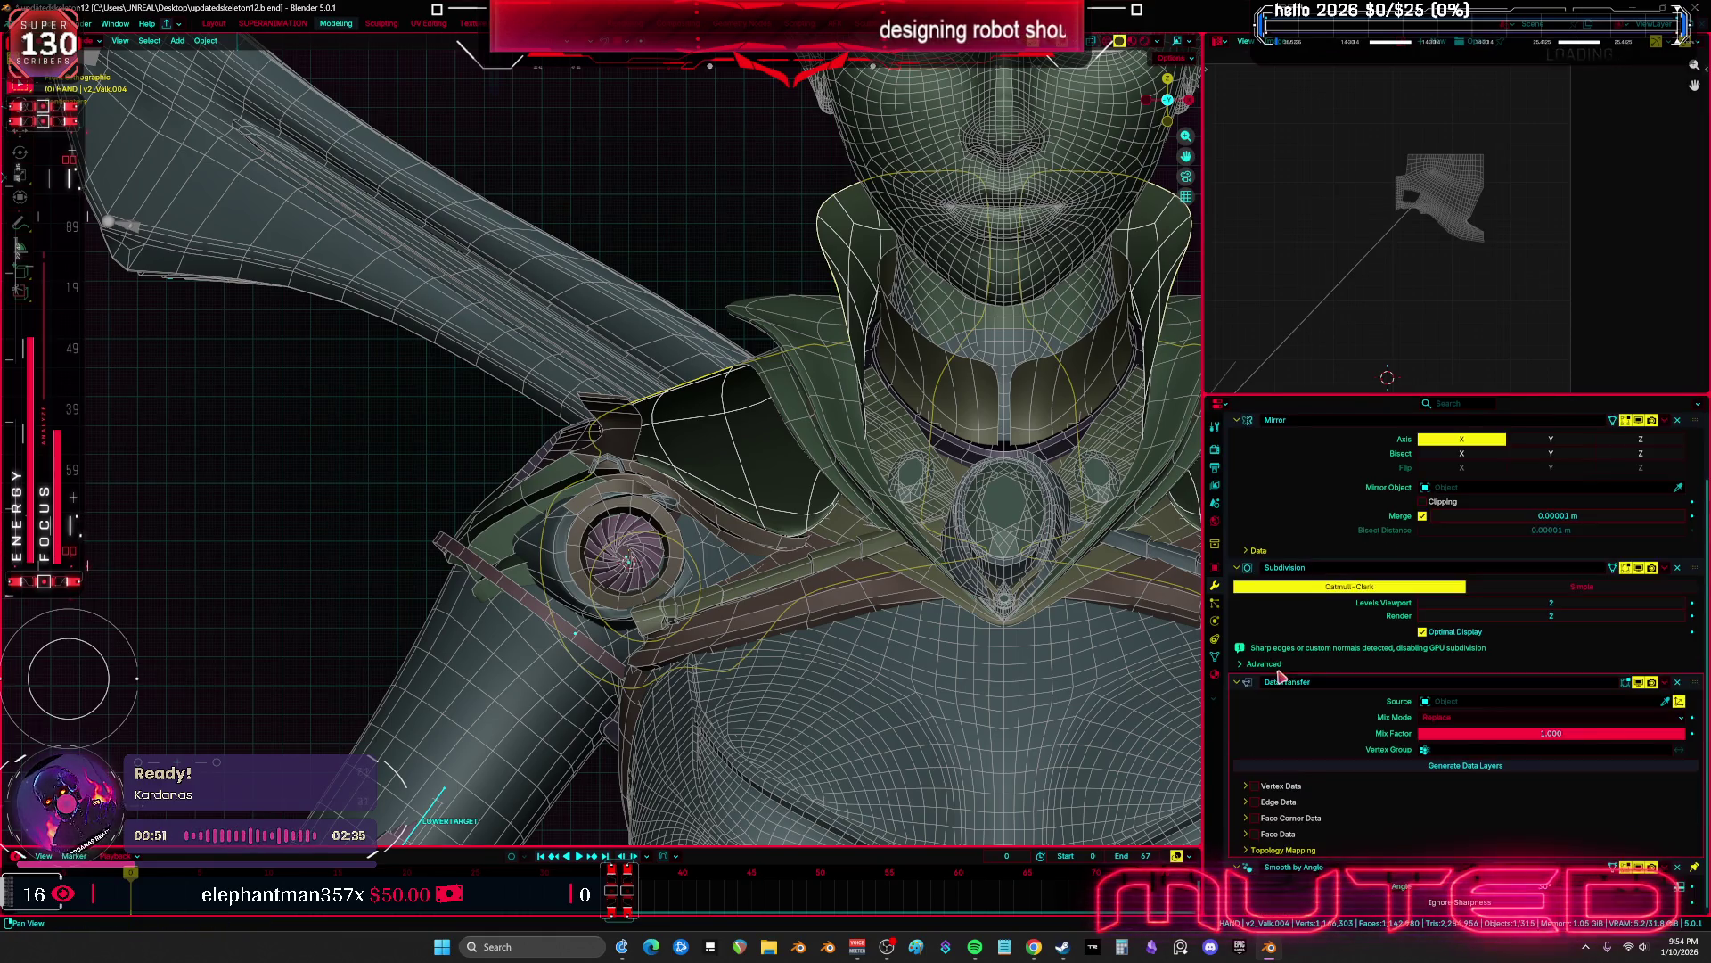
click(1339, 808)
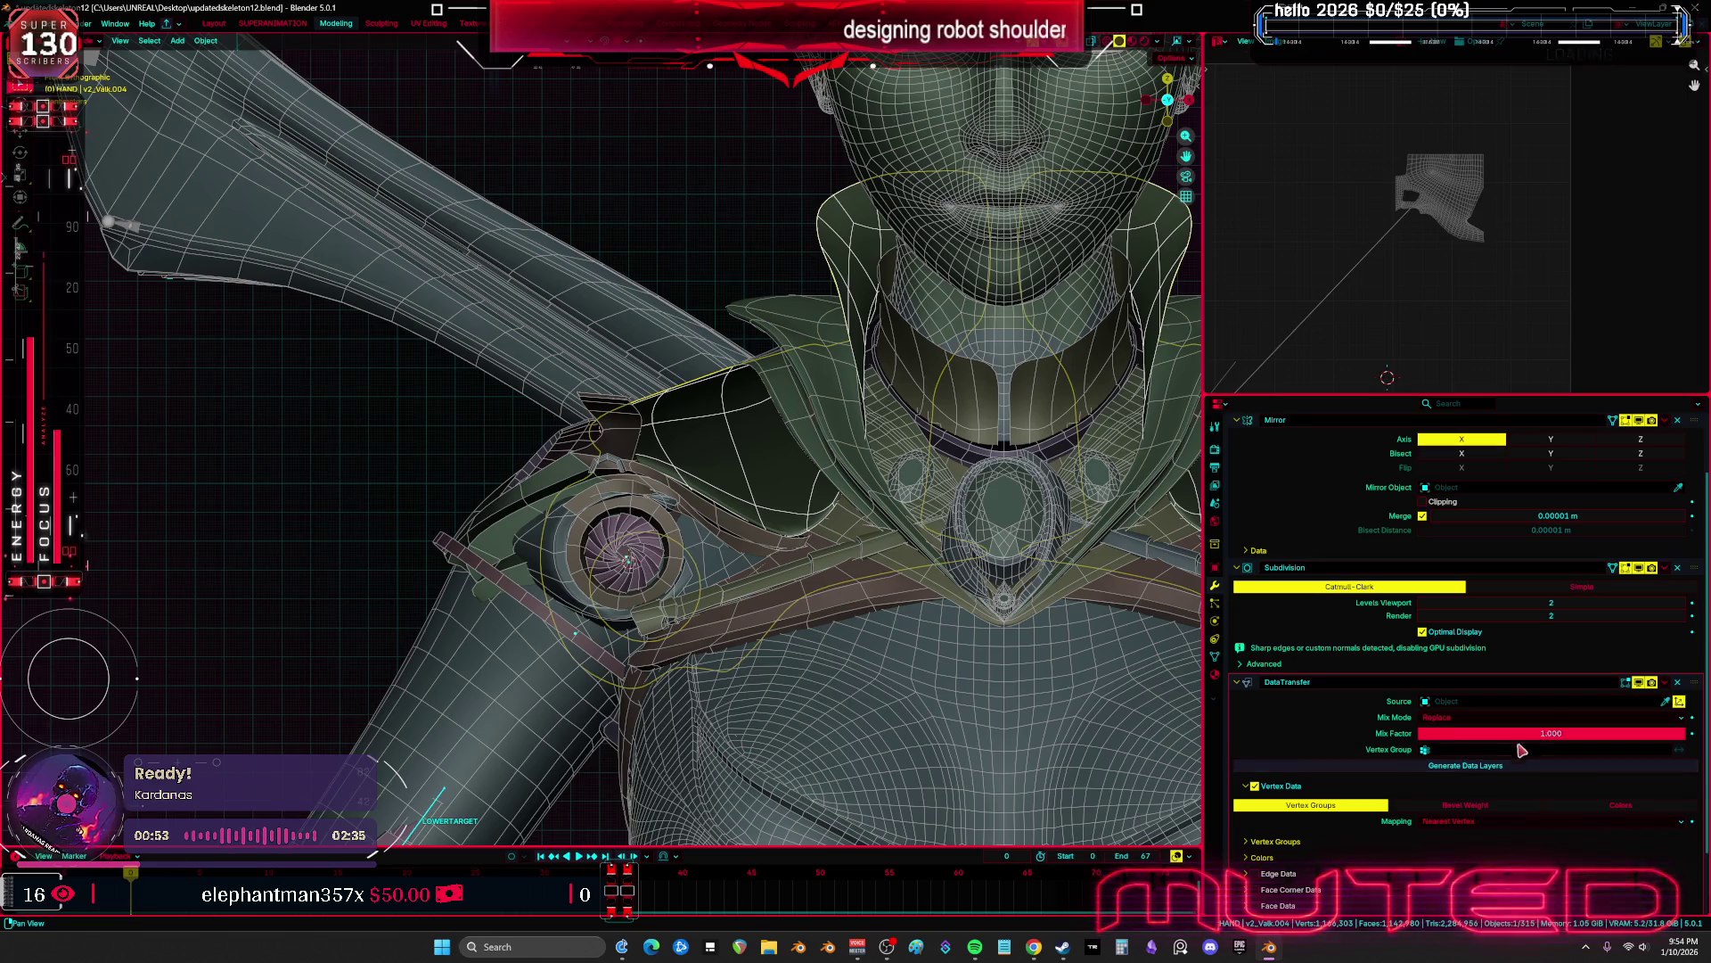
Set SKM_BewmV4.002 as the transfer source with Nearest Edge Interpolated mapping
click(1658, 707)
click(886, 650)
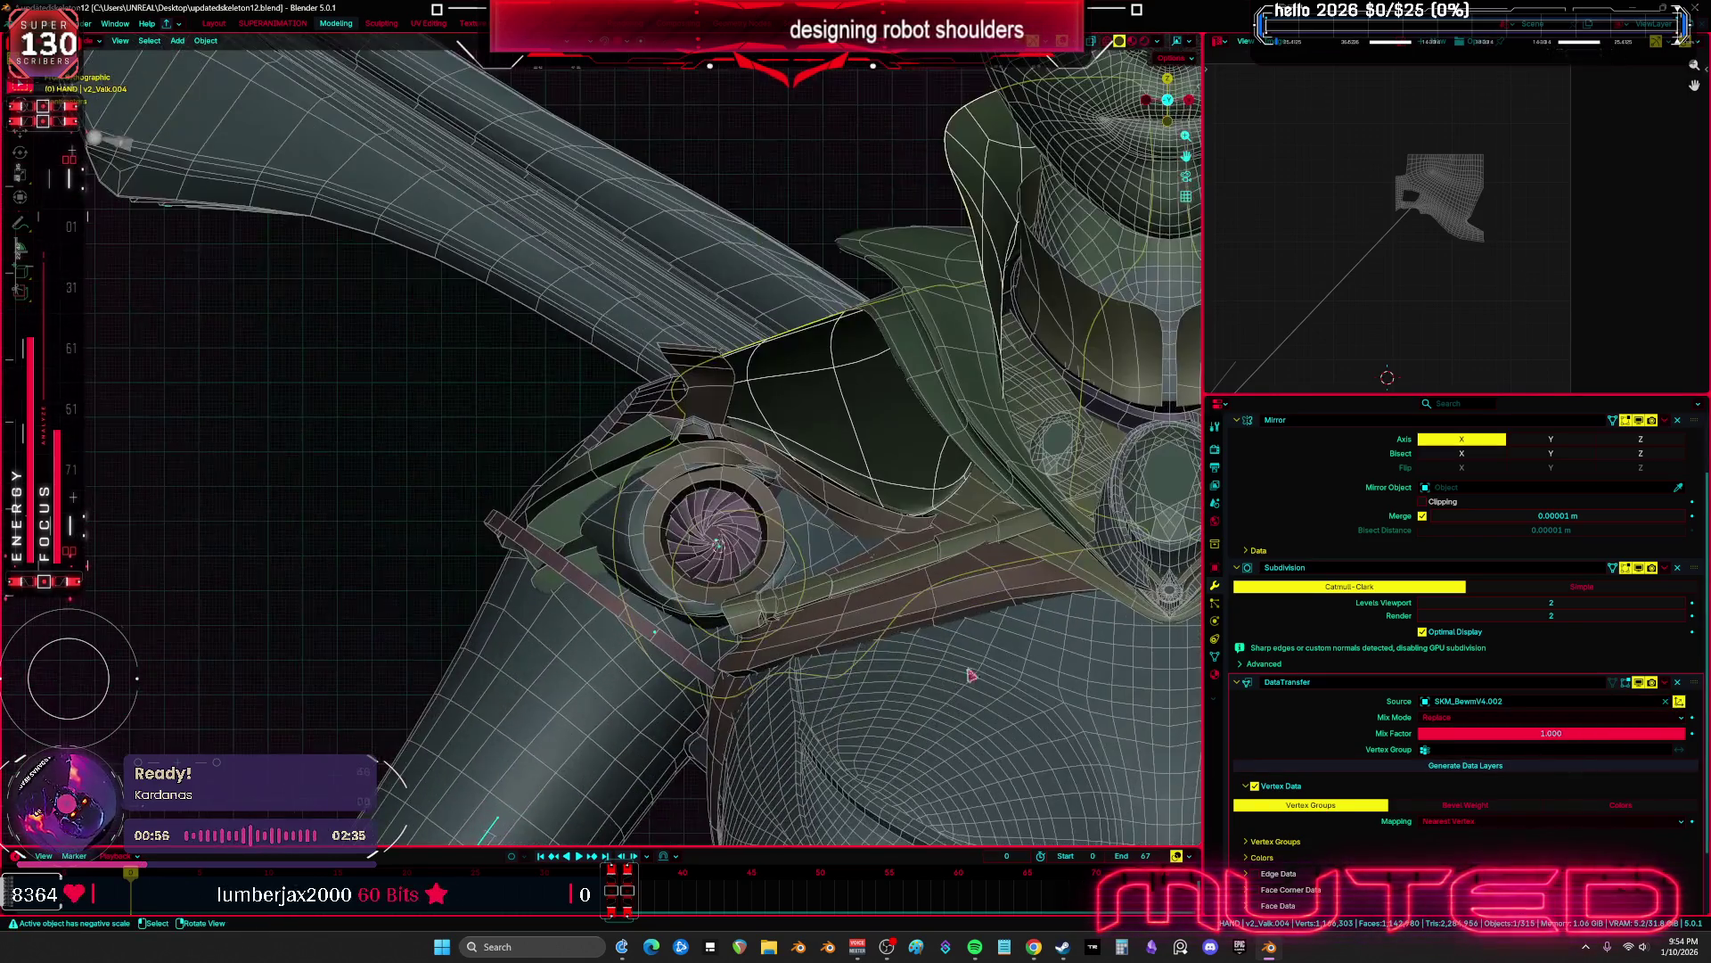
shift+middle_drag(971, 675, 882, 693)
scroll(1328, 870, down, 2)
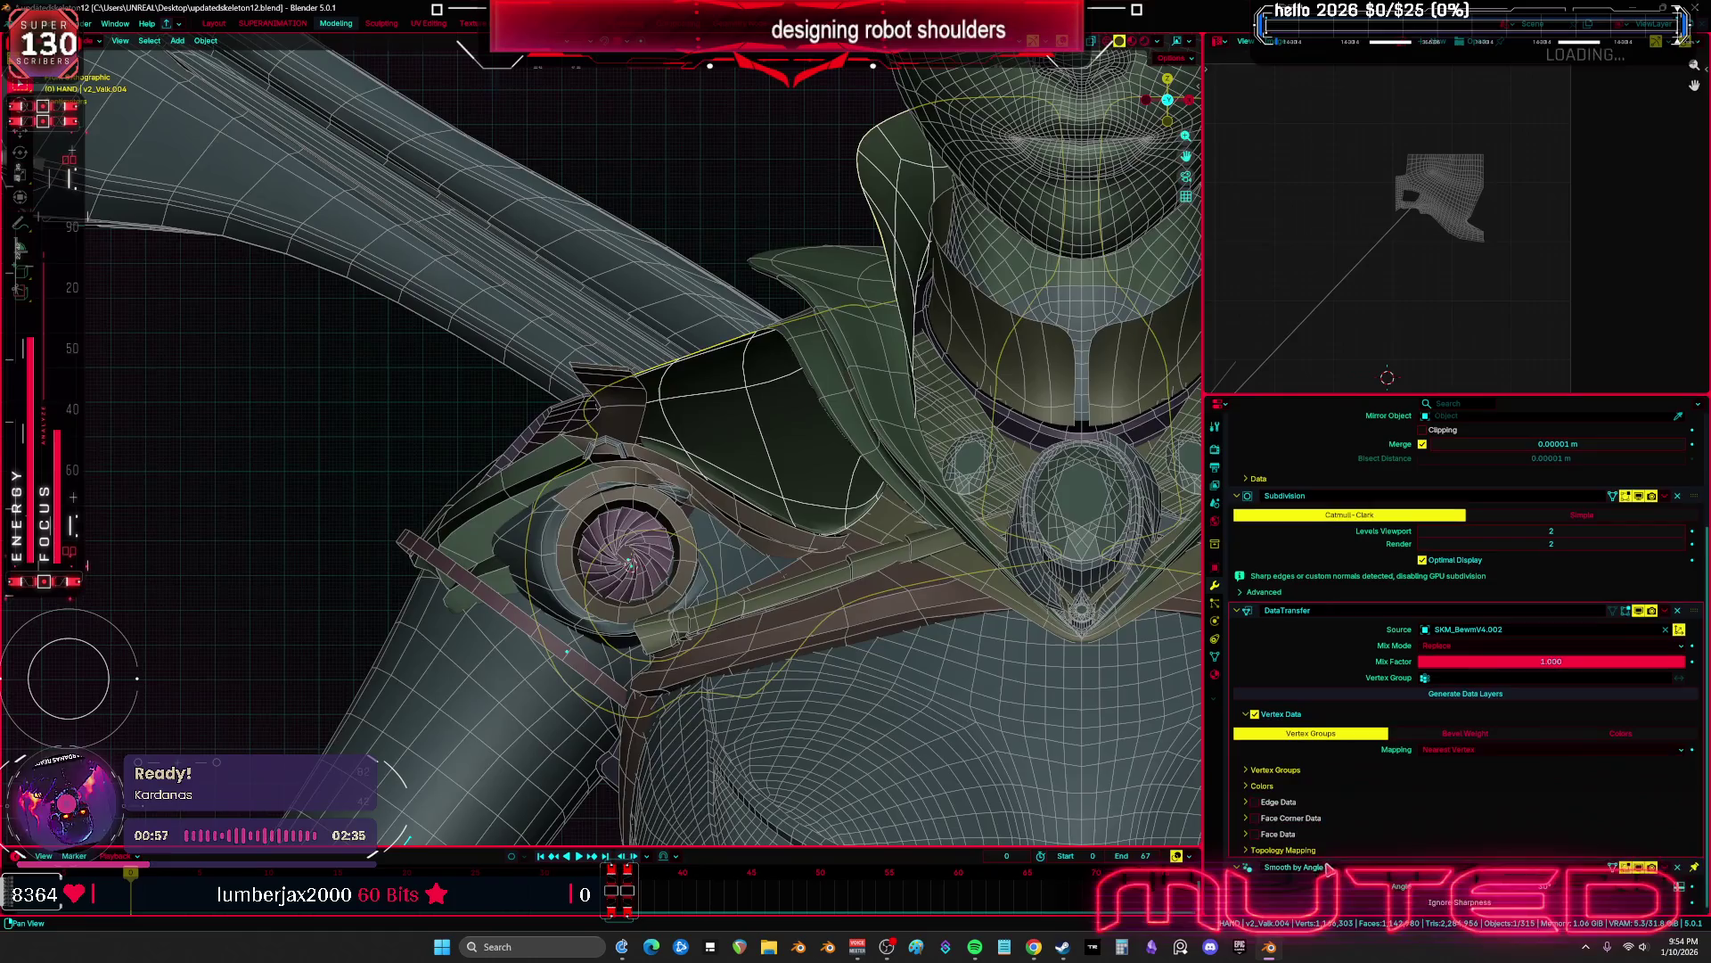
click(1481, 753)
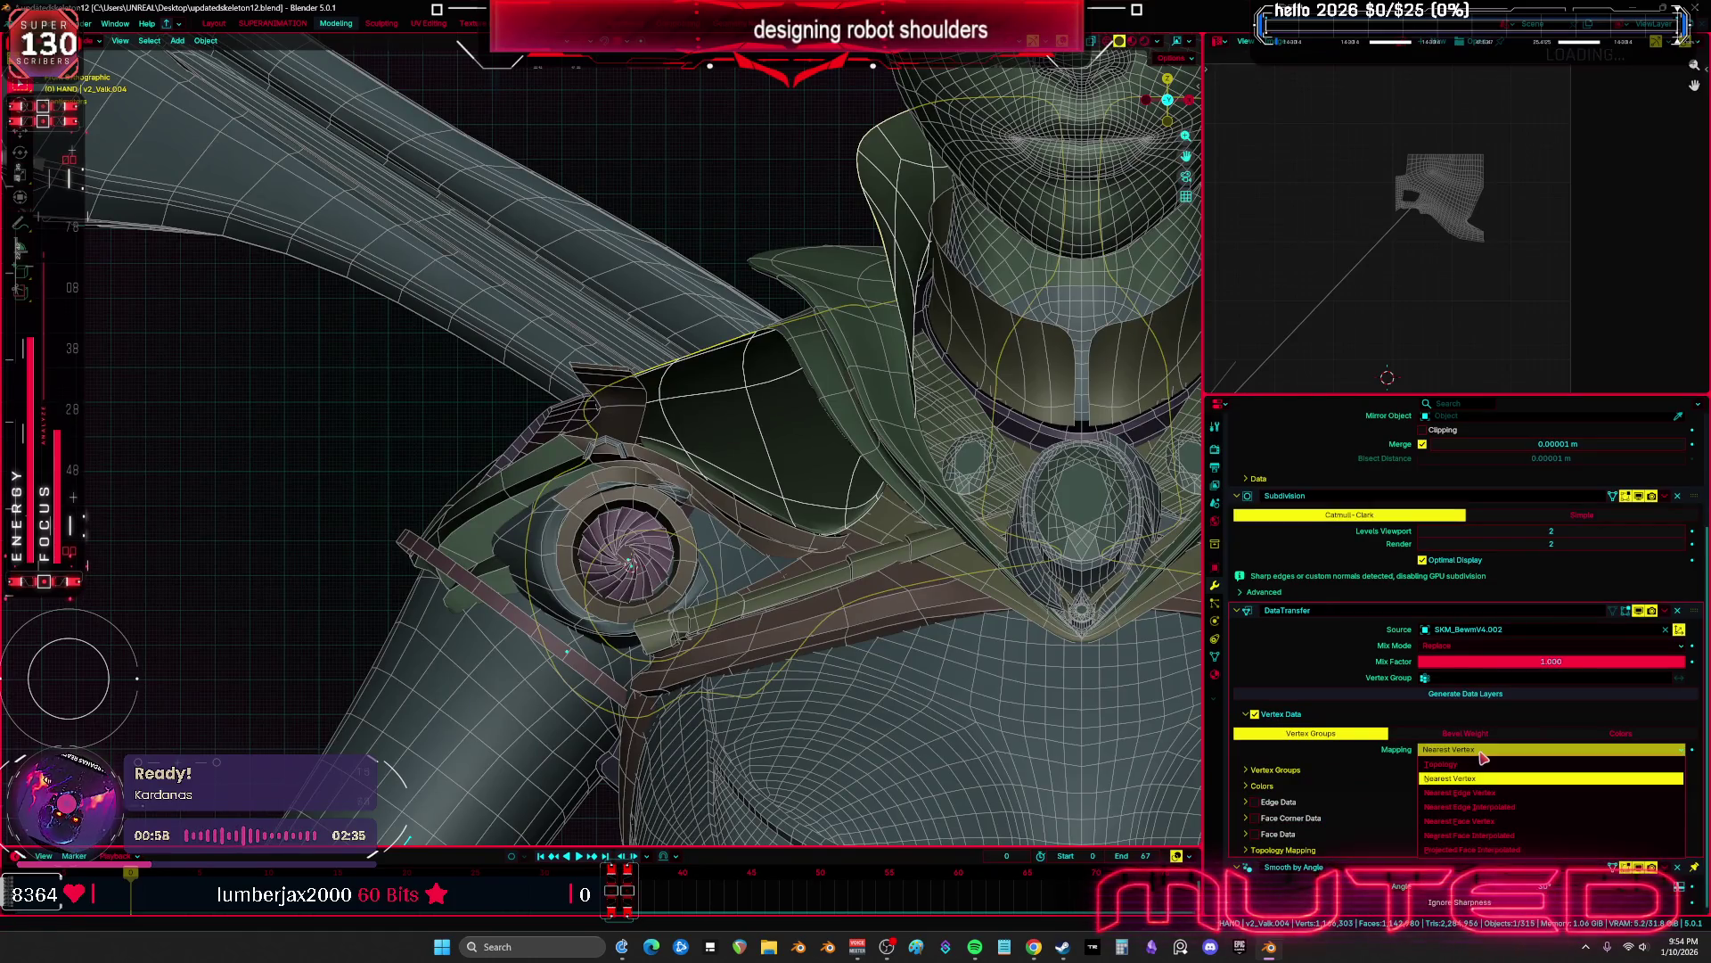
click(1480, 806)
Apply the Data Transfer modifier, undoing an accidental deletion first
click(1676, 611)
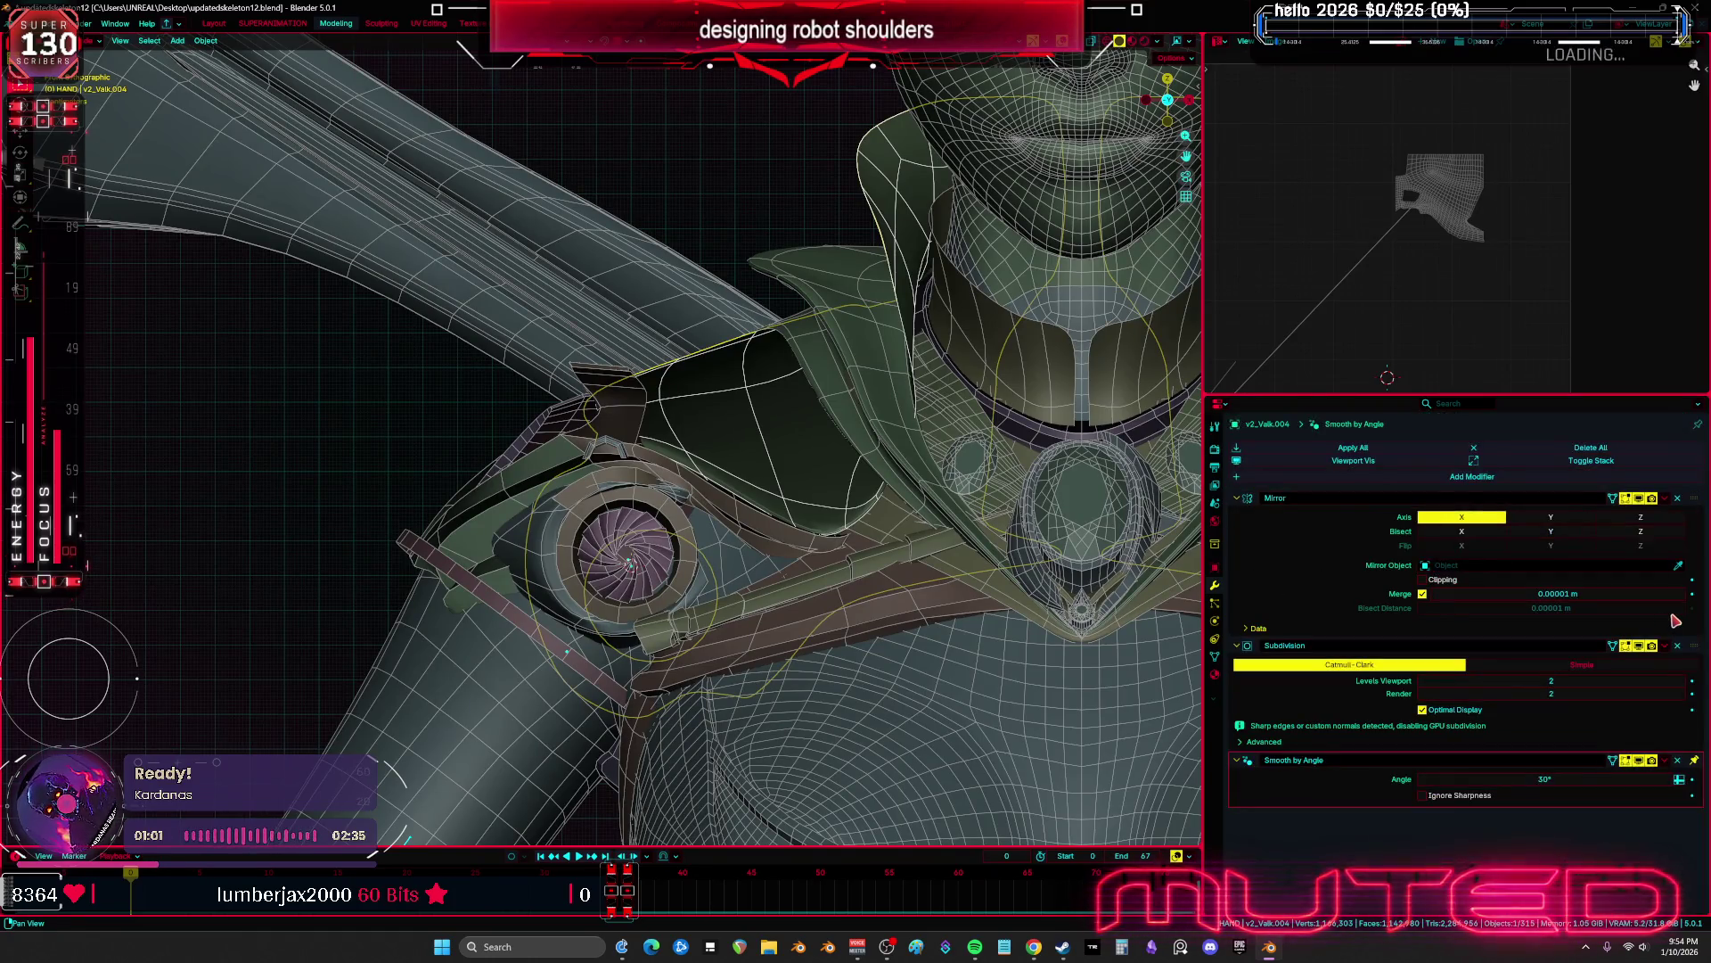
key(ctrl+z)
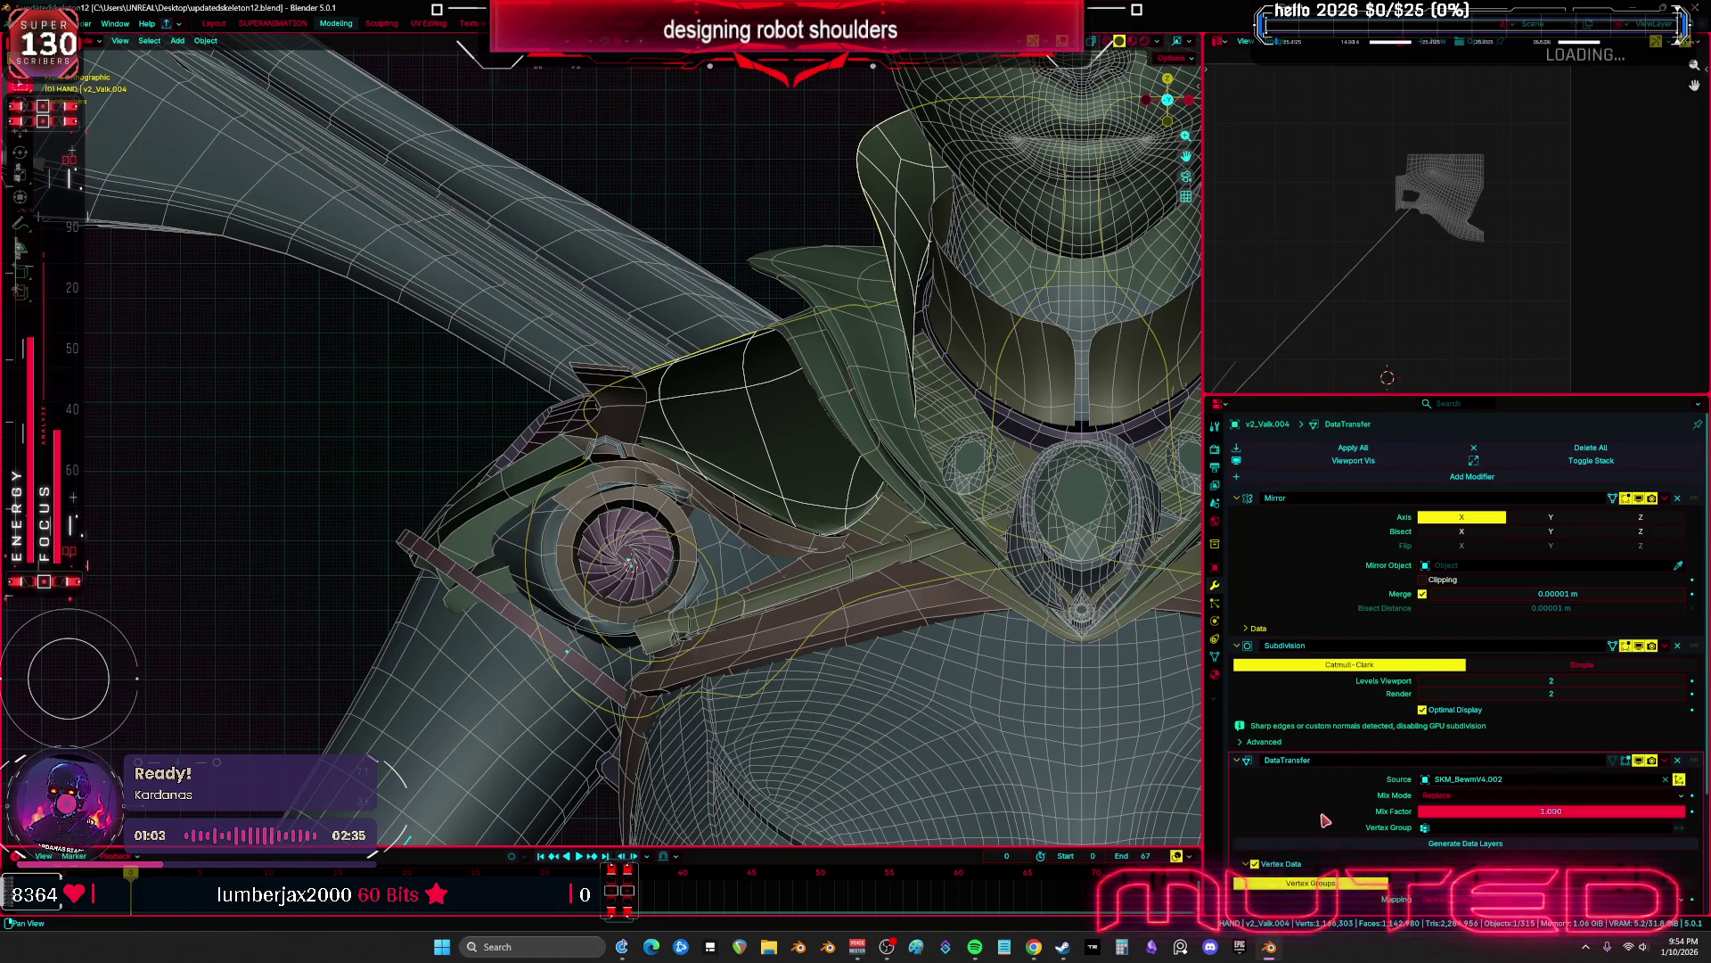
scroll(1325, 820, down, 3)
click(1665, 627)
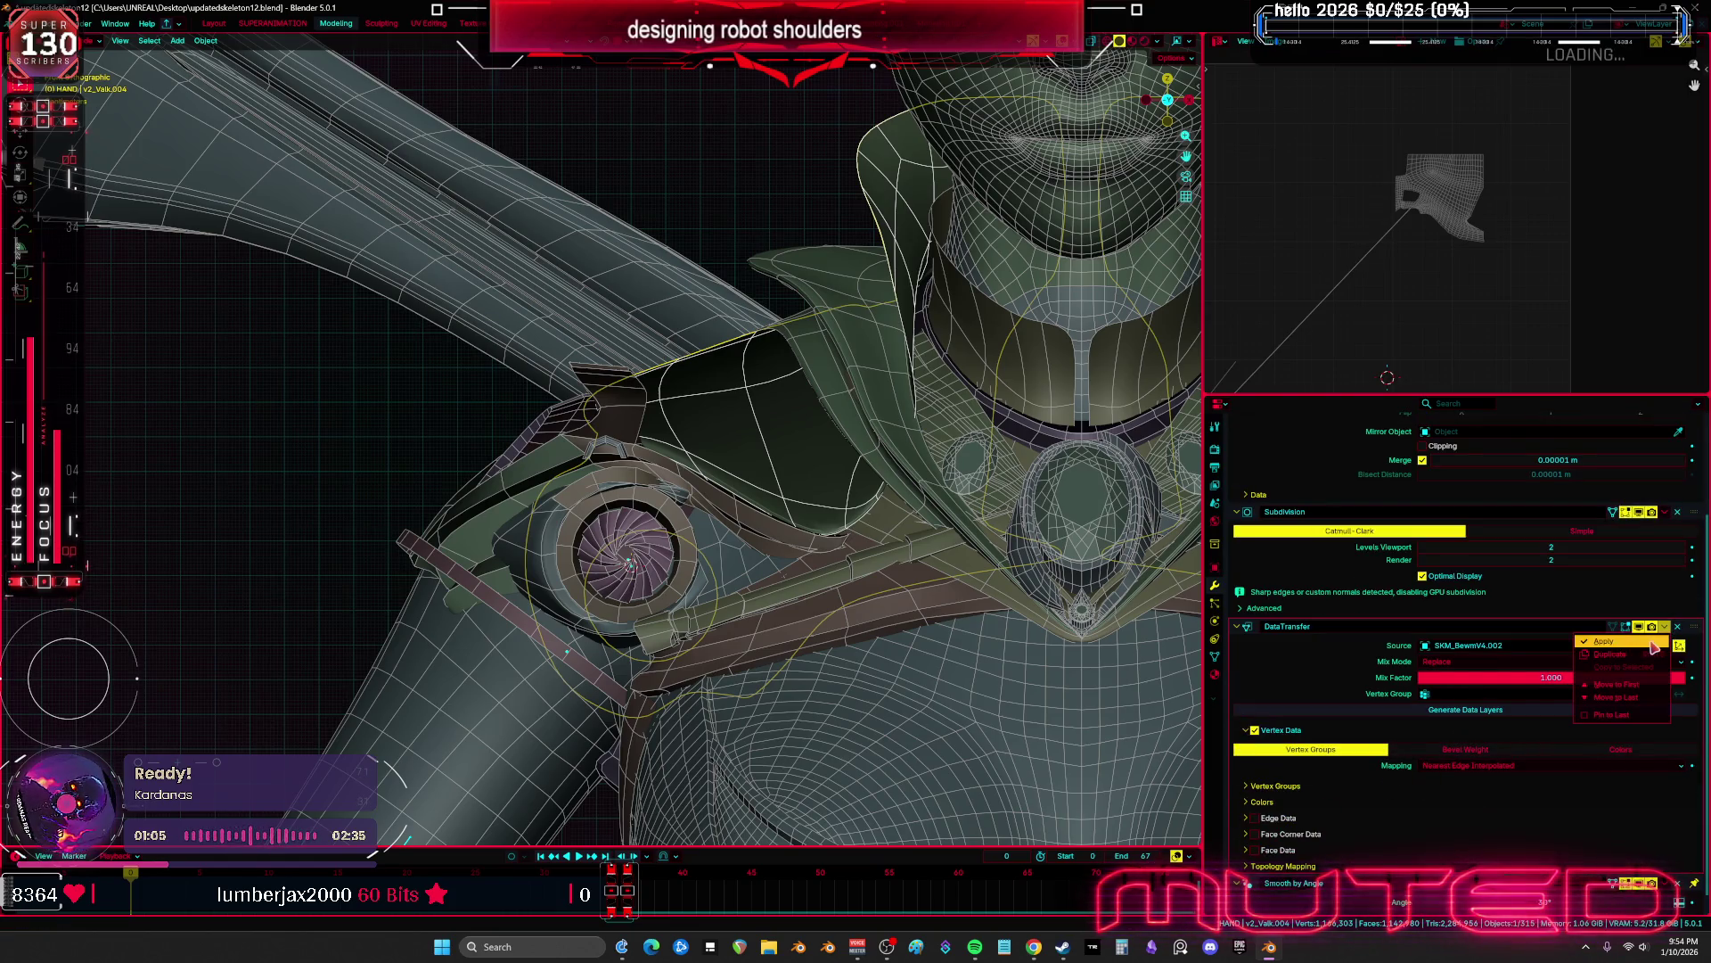
click(1652, 642)
Hide the shoulder piece and select v2_Valk.001 along with another shoulder piece
key(h)
click(847, 474)
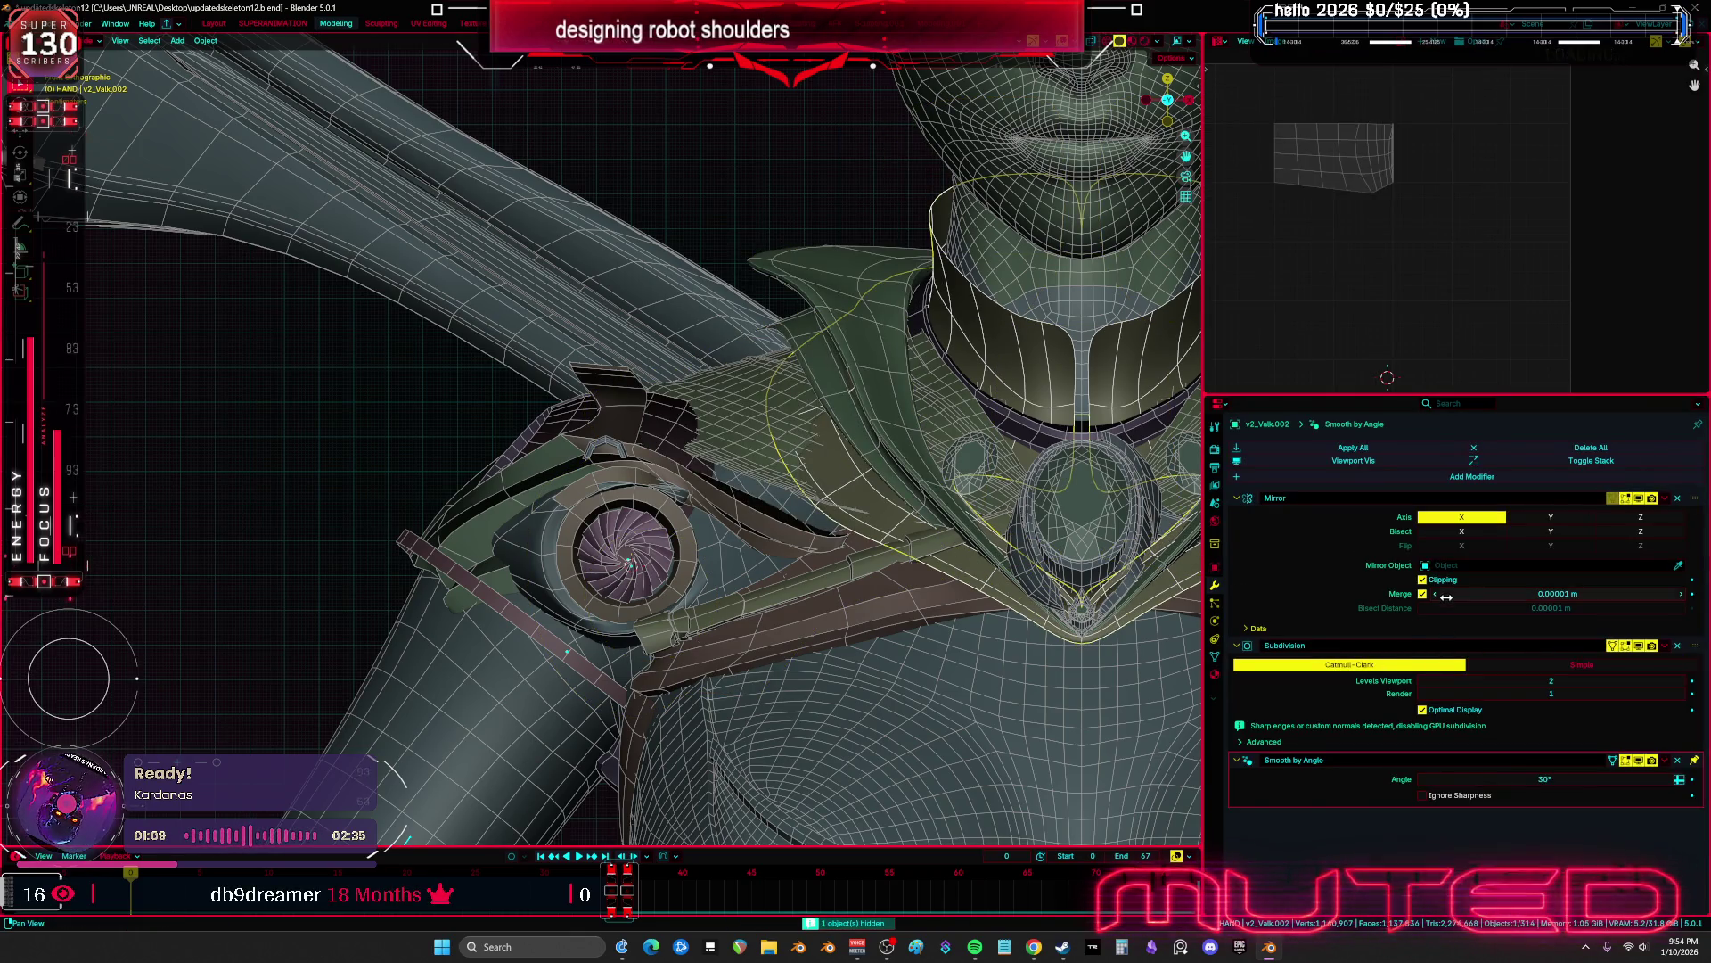
click(860, 496)
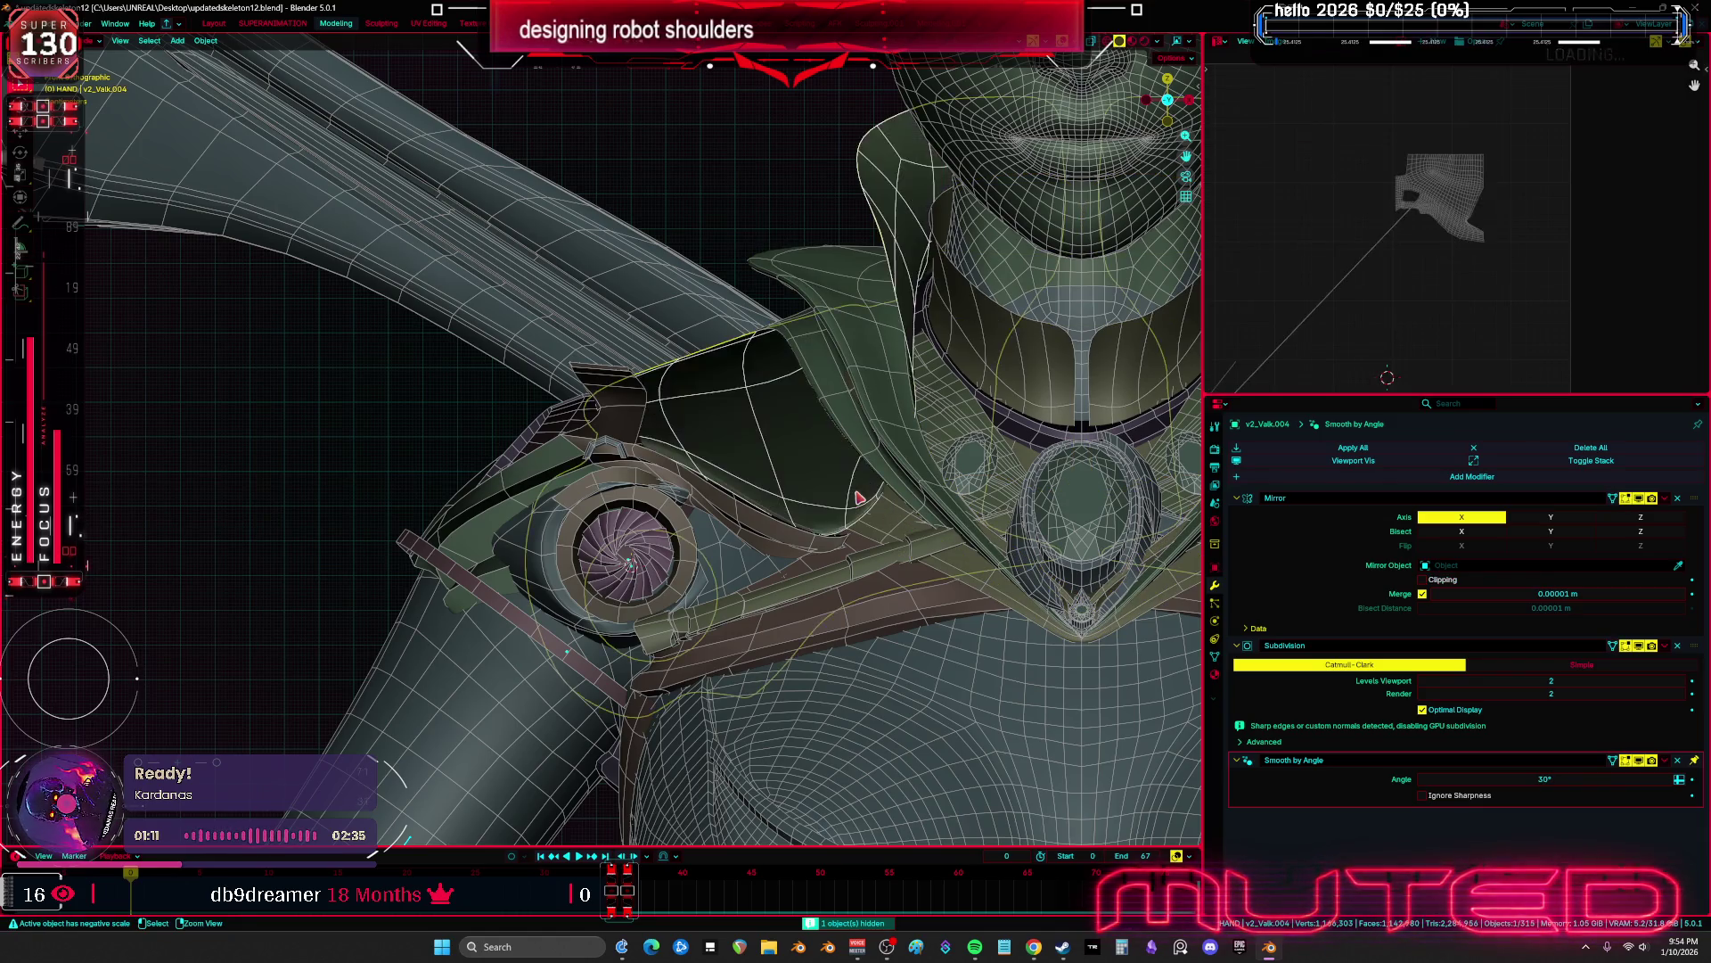
key(ctrl+z)
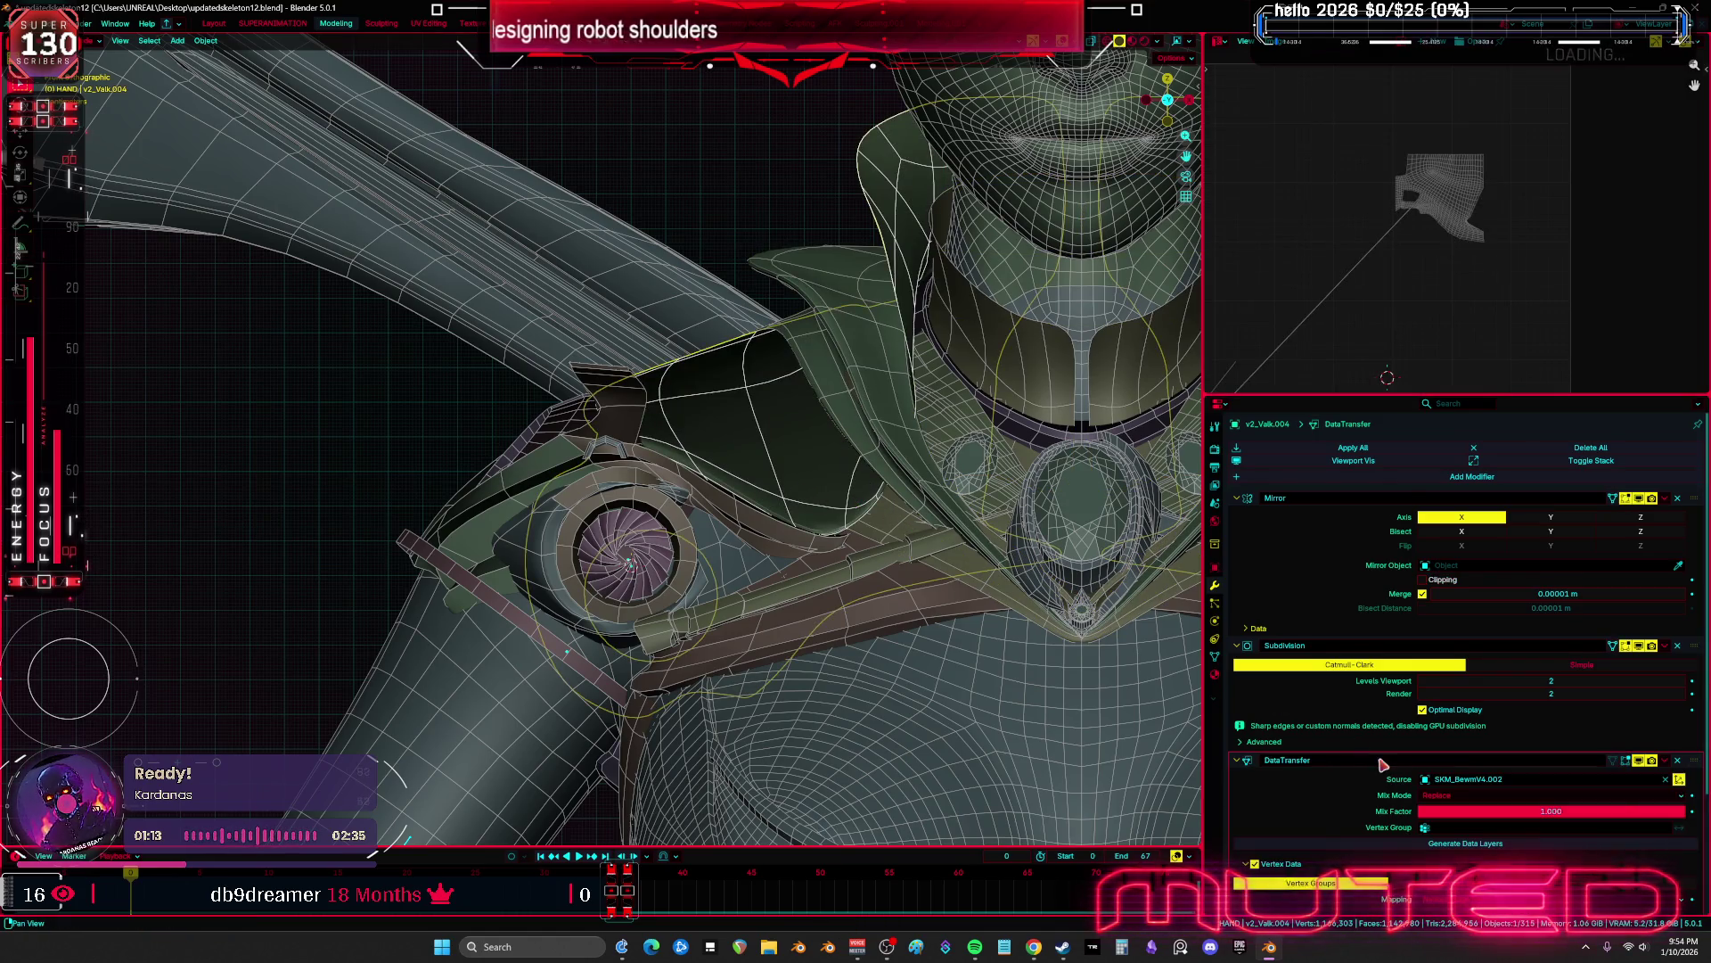
scroll(1380, 763, down, 3)
shift+click(888, 536)
shift+click(888, 439)
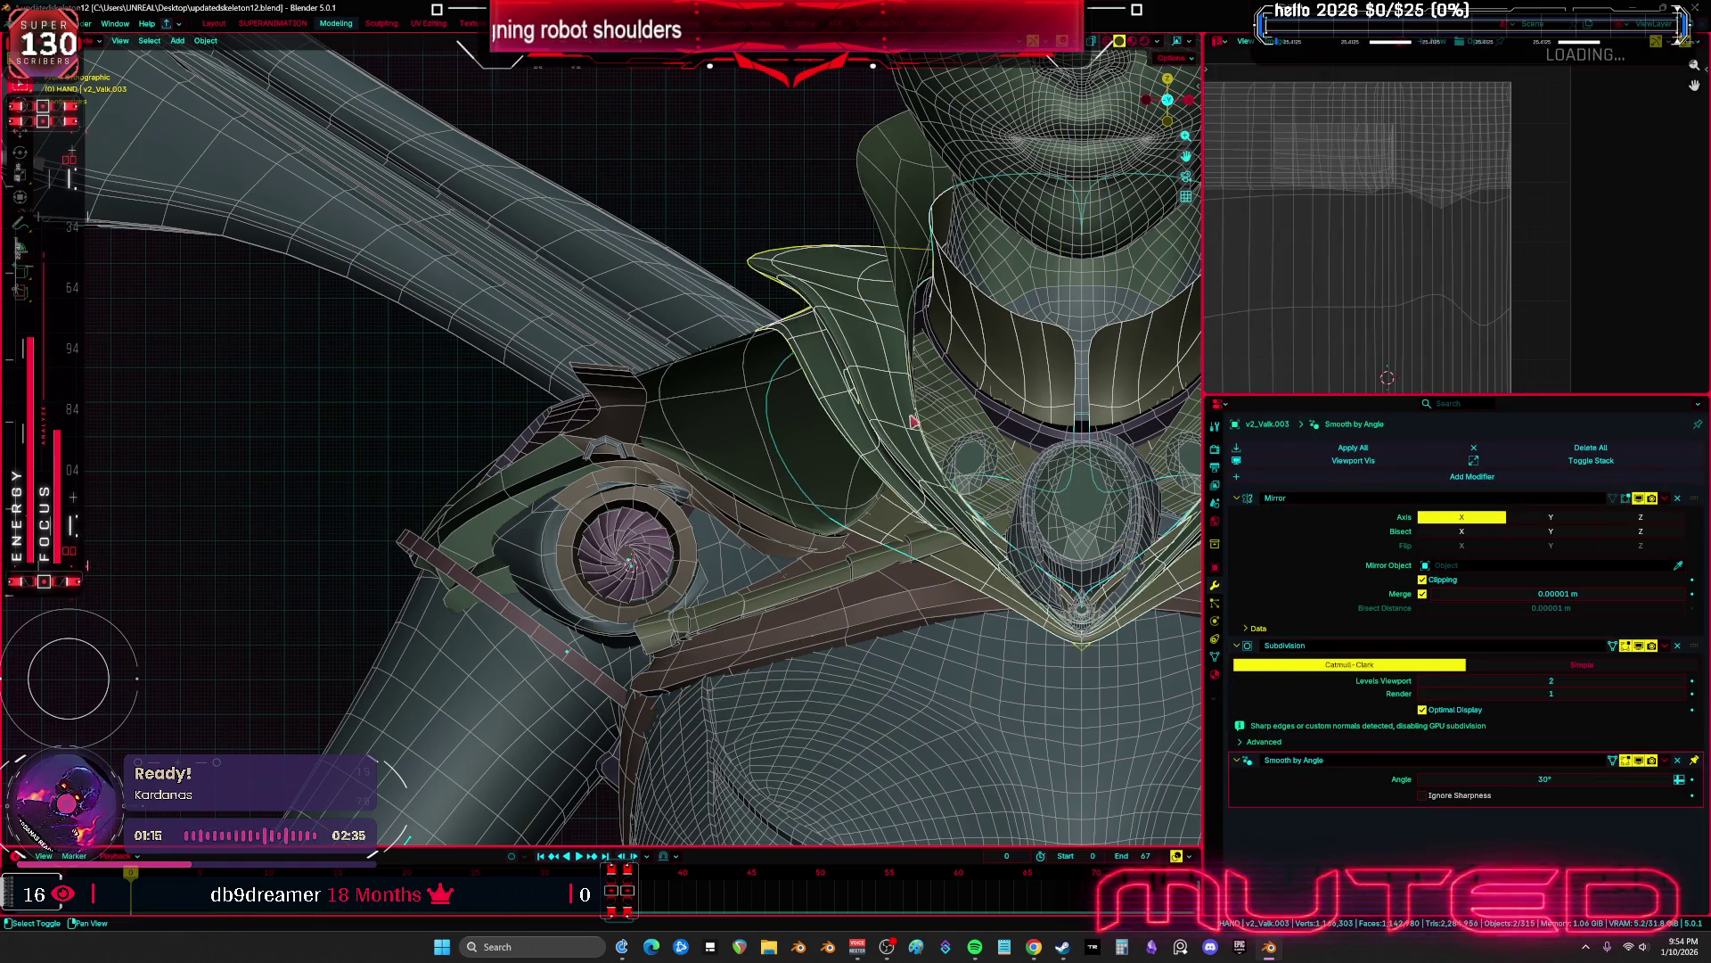
key(g)
right_click(1151, 628)
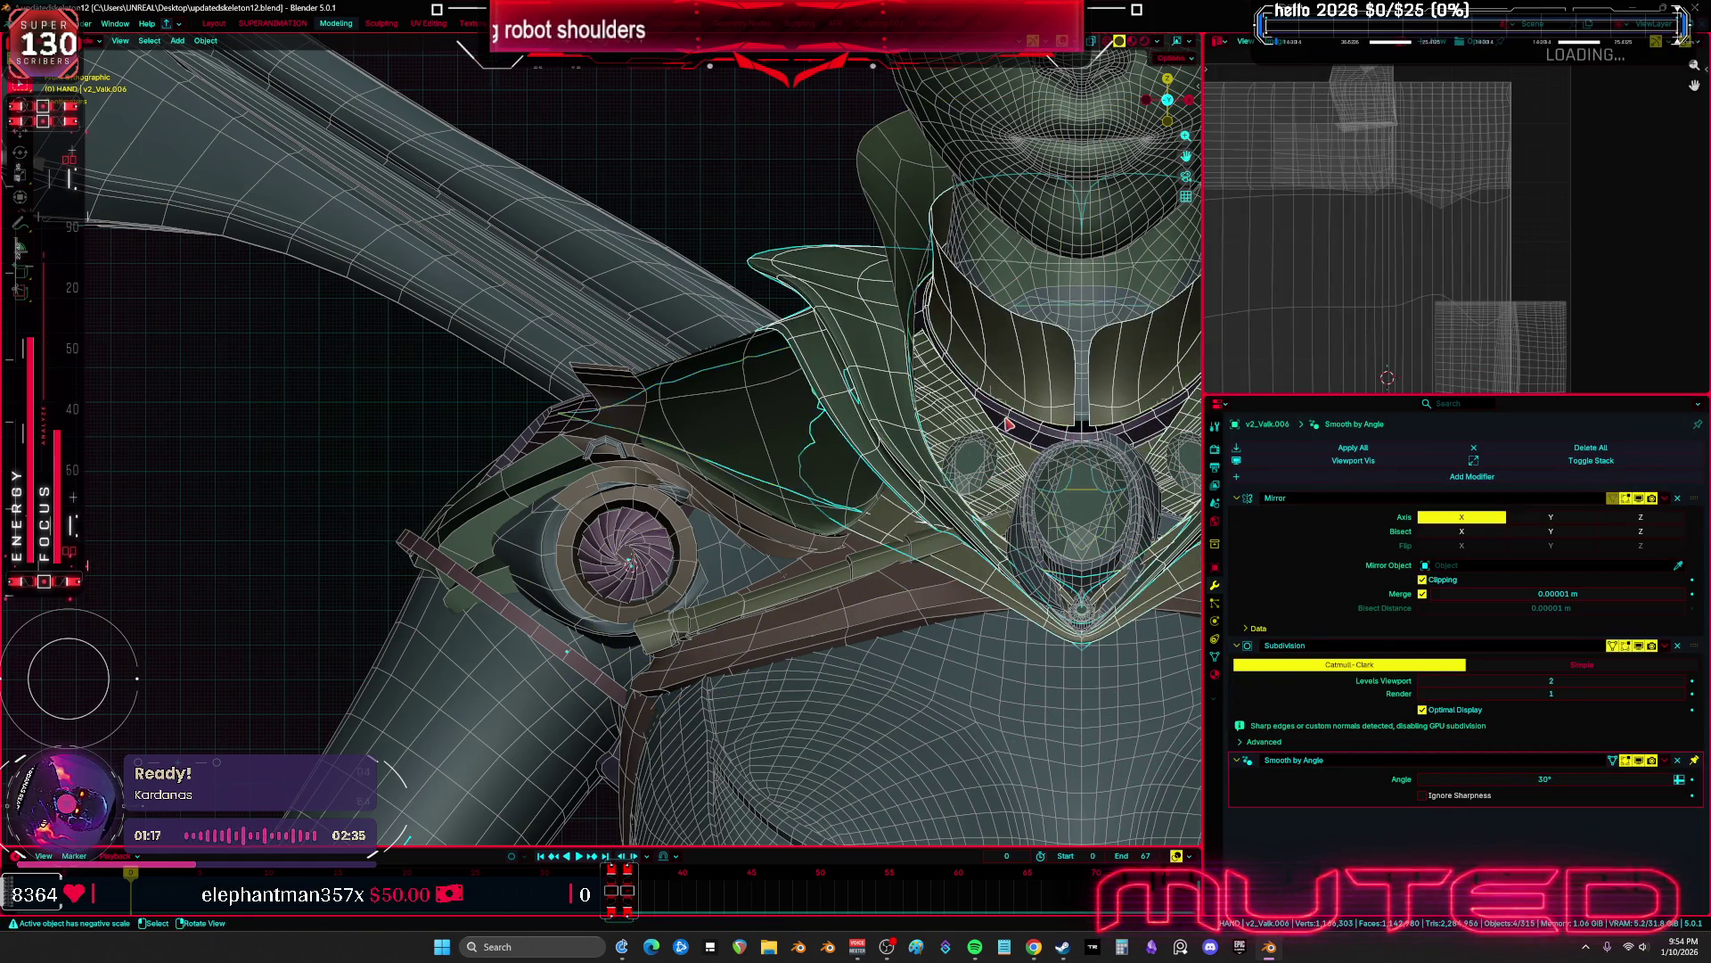
Add v2_Valk.006, Cube.001, aaa123.005 and copyover.001 to the selection without moving them
shift+click(1097, 486)
shift+click(975, 479)
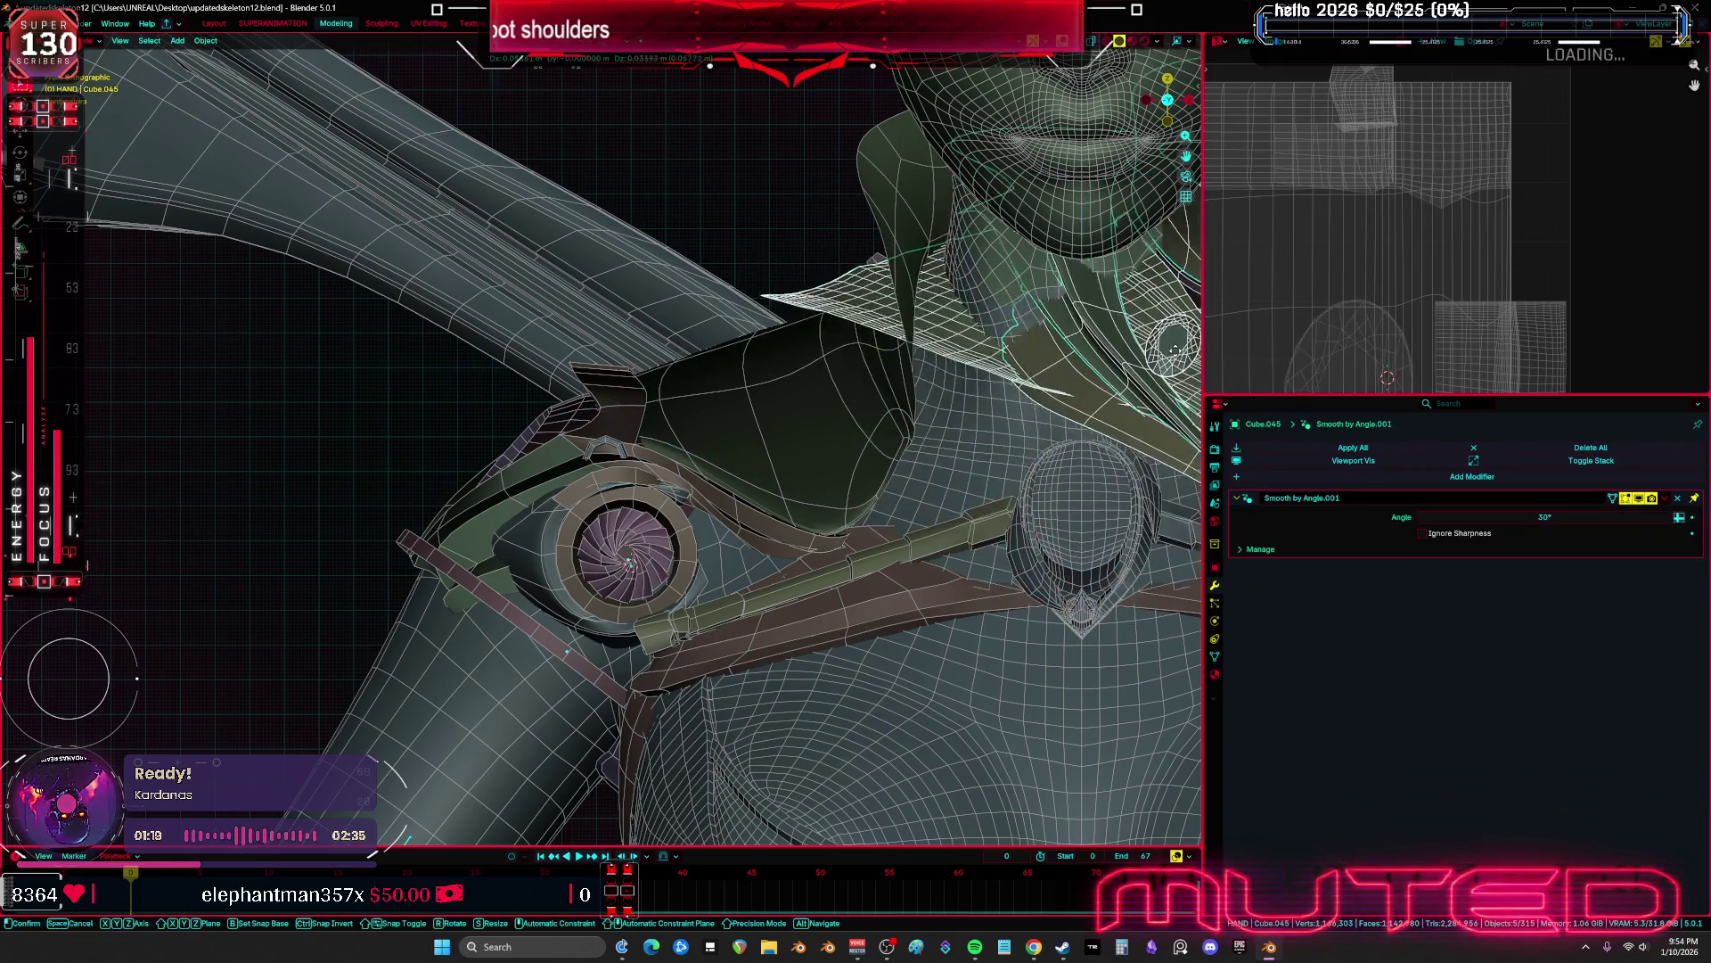
shift+click(1048, 559)
key(g)
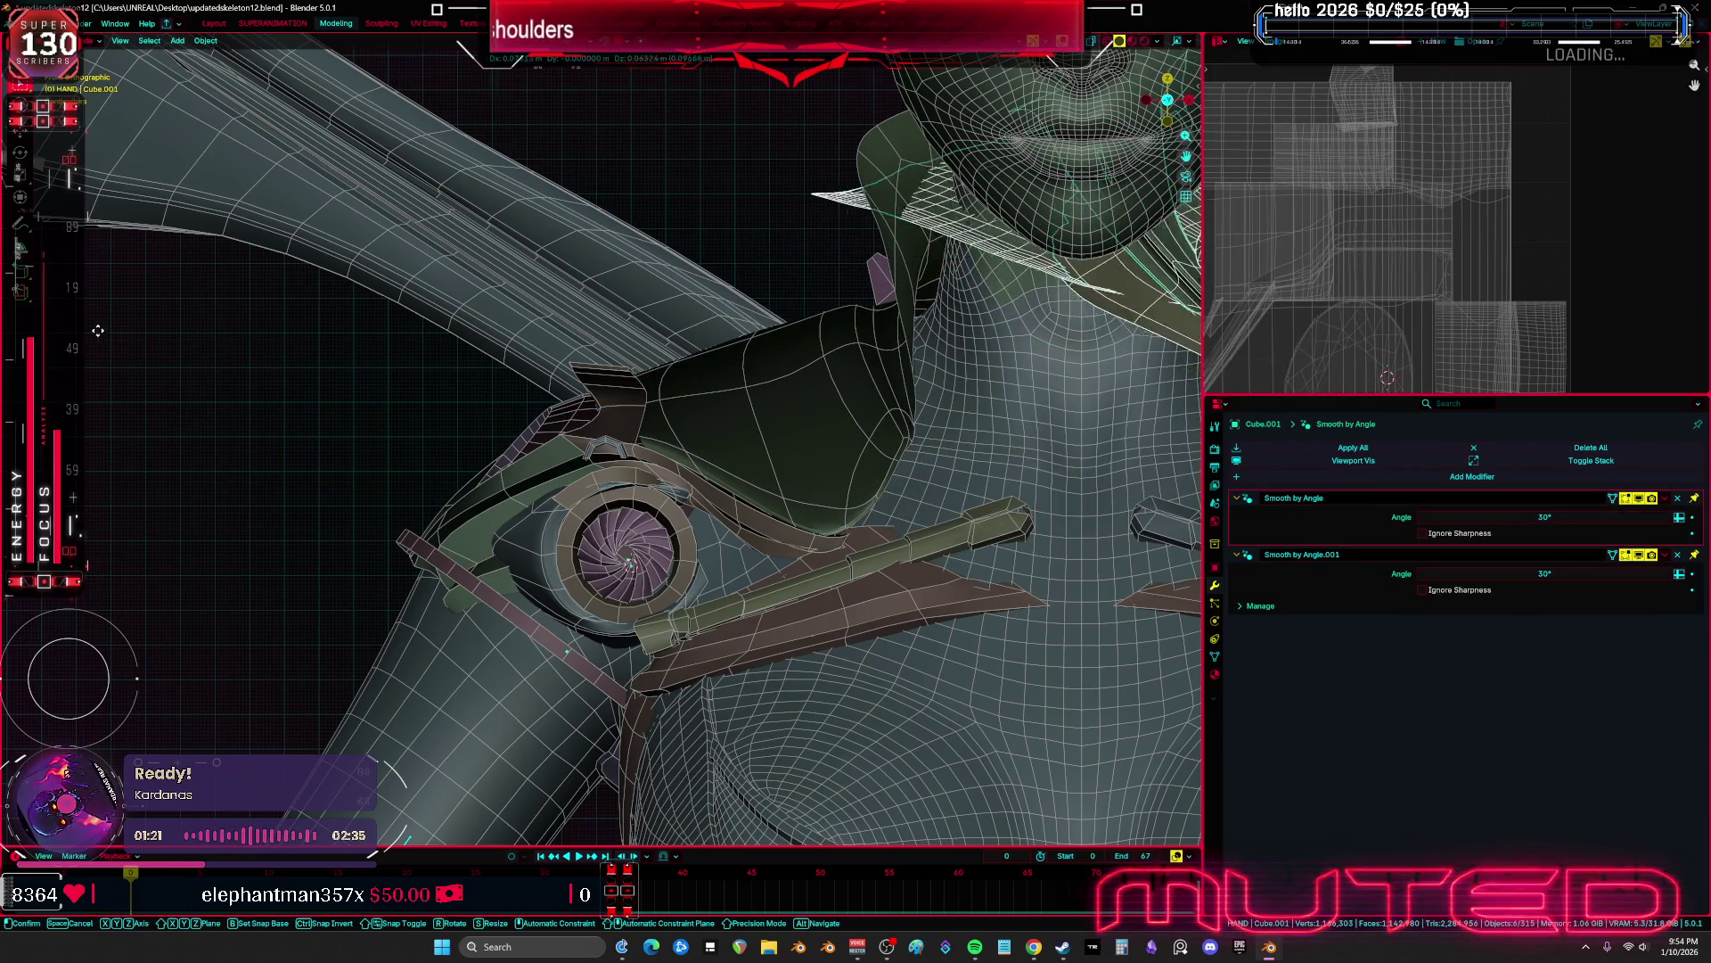
right_click(892, 602)
shift+click(891, 603)
key(g)
right_click(1069, 438)
shift+click(1069, 438)
key(g)
right_click(1069, 438)
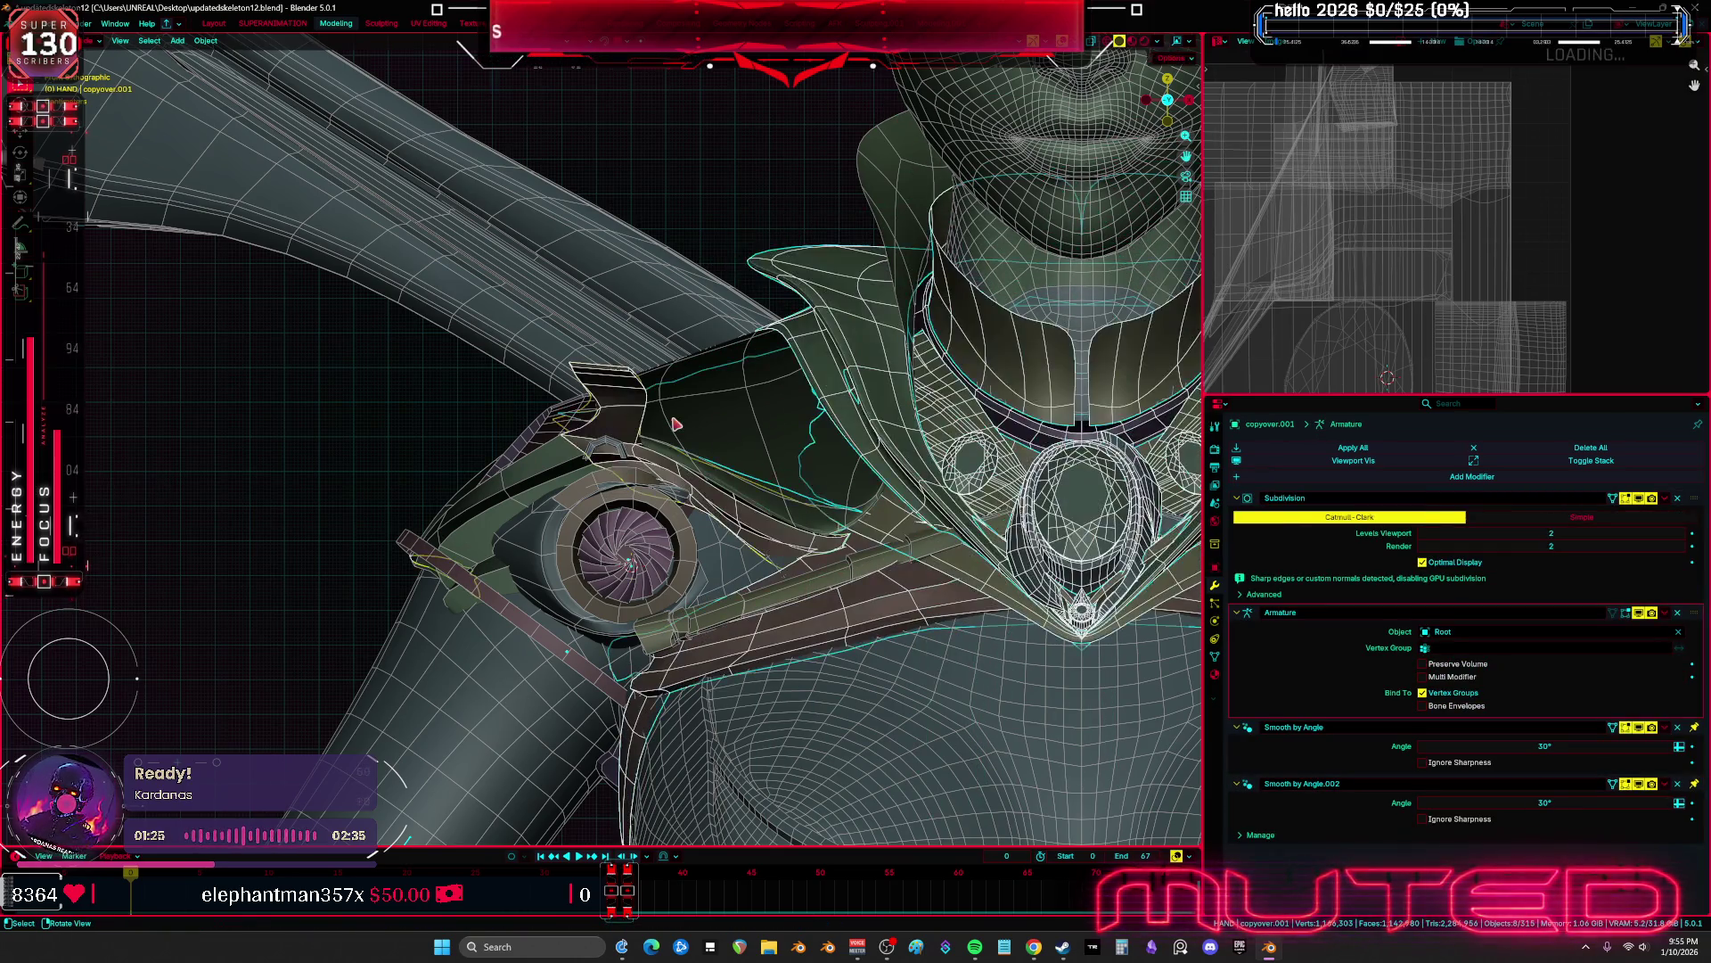
Apply the DataTransfer modifier on the dark shoulder plate alone, then hide it
shift+click(740, 433)
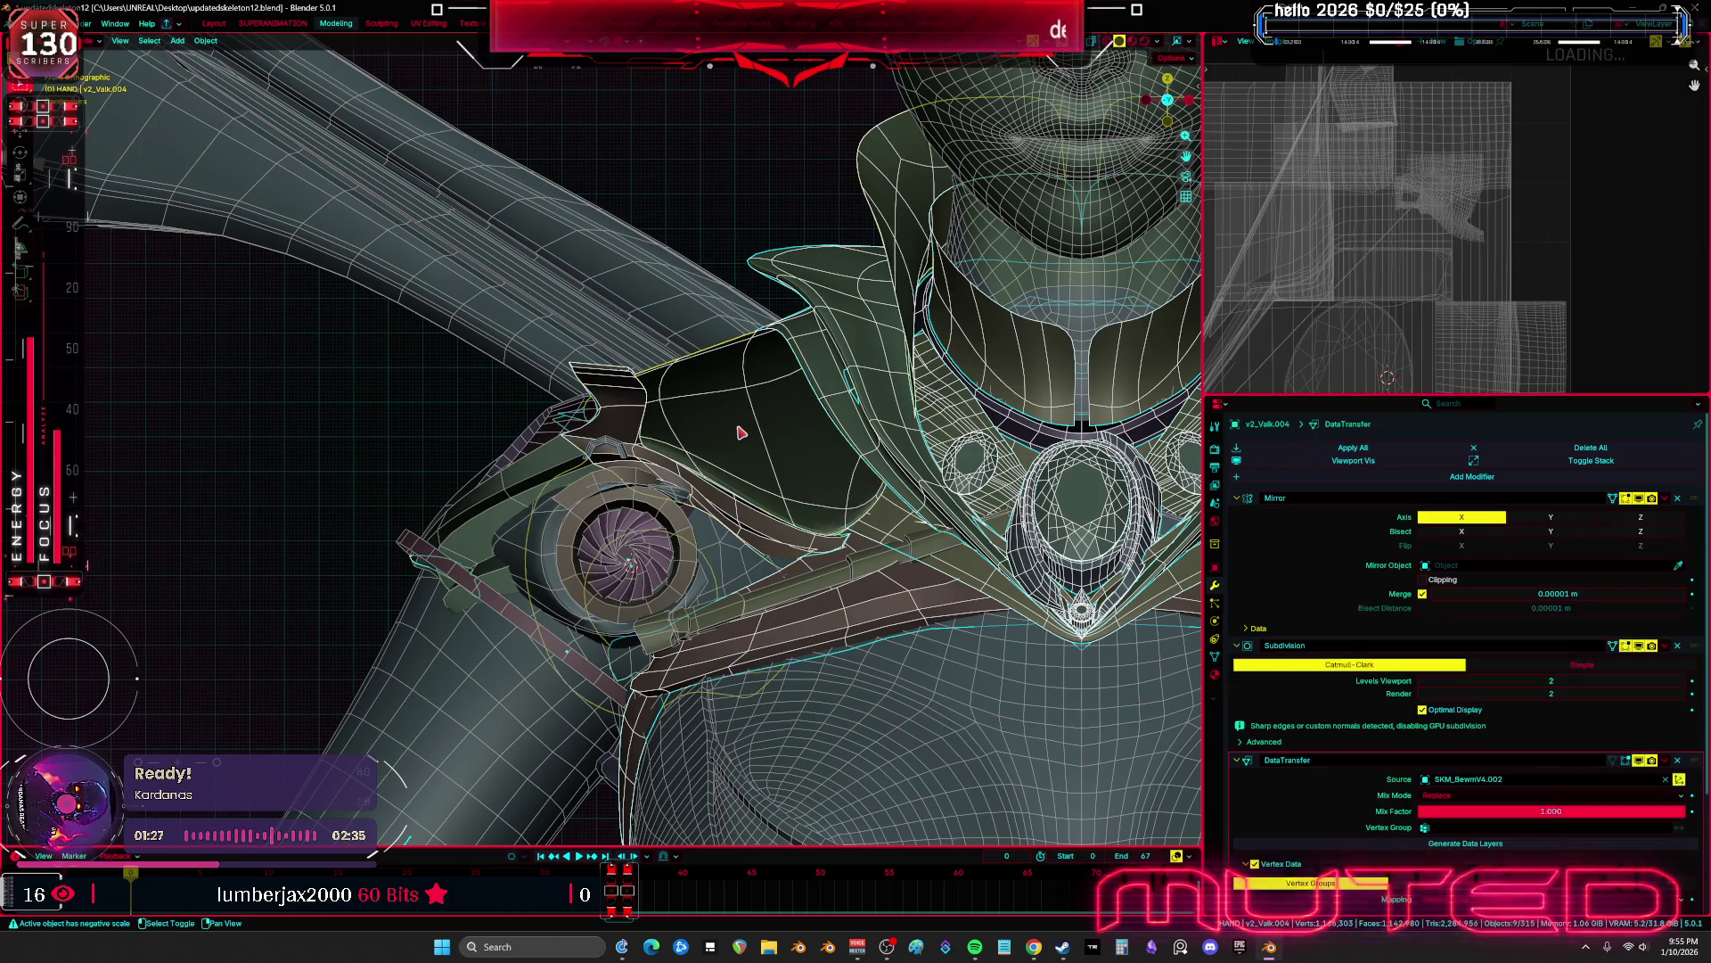
scroll(1426, 677, down, 4)
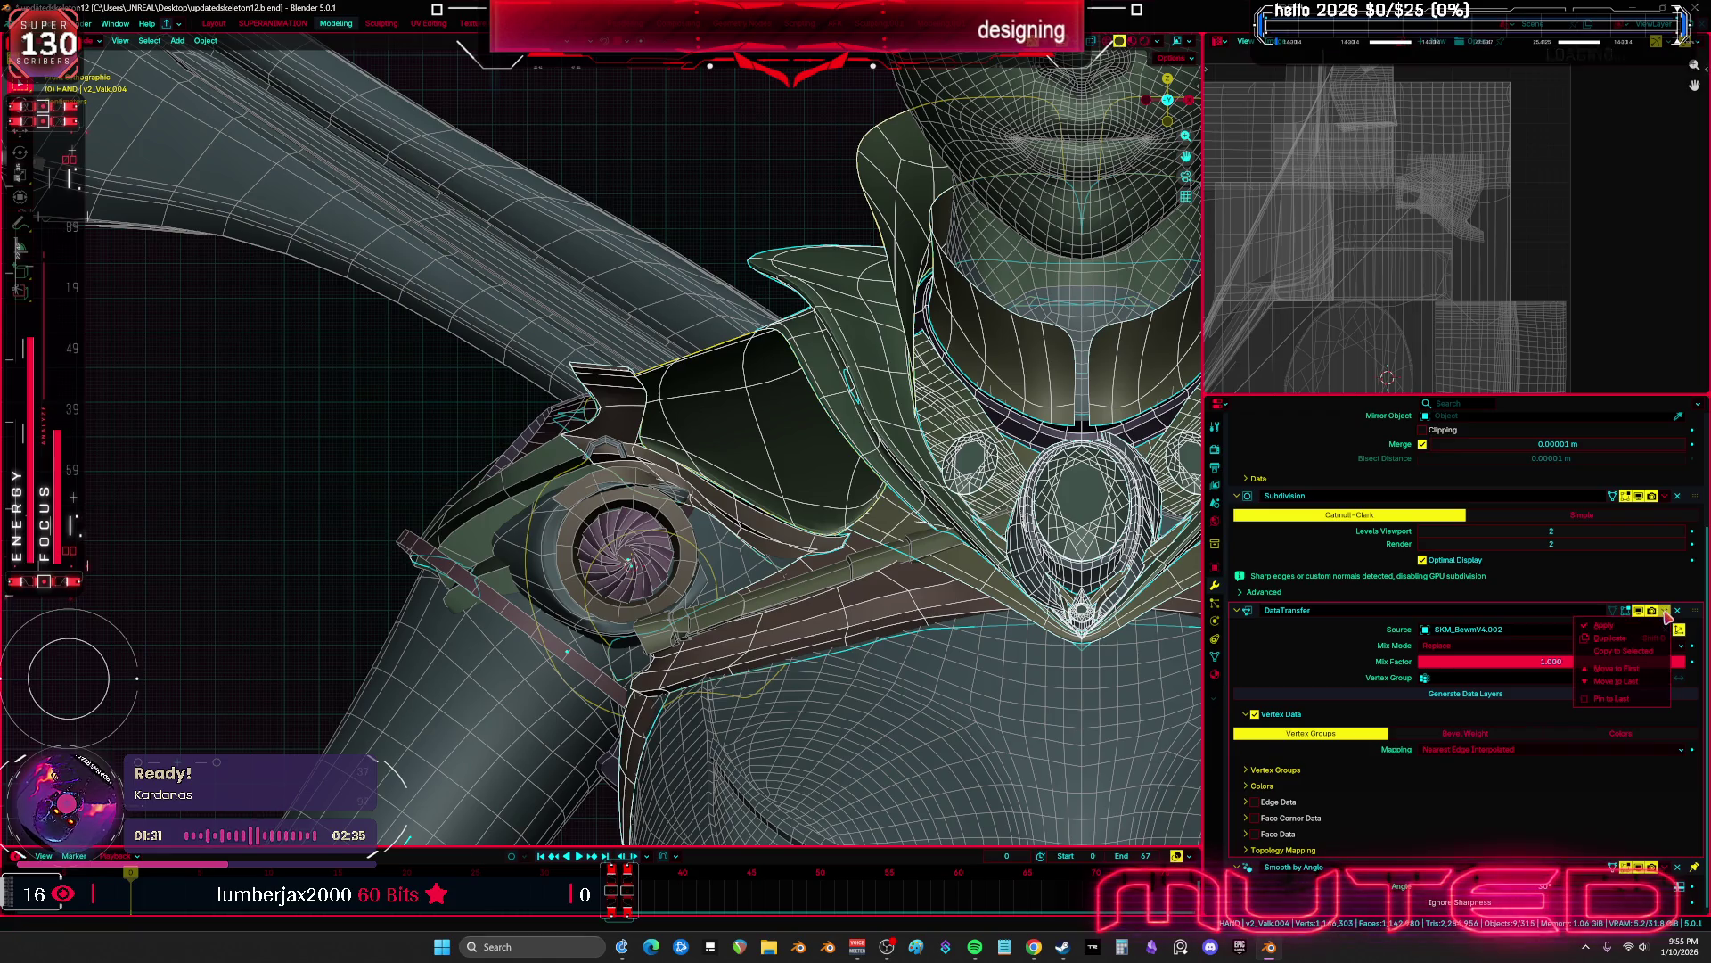
click(811, 497)
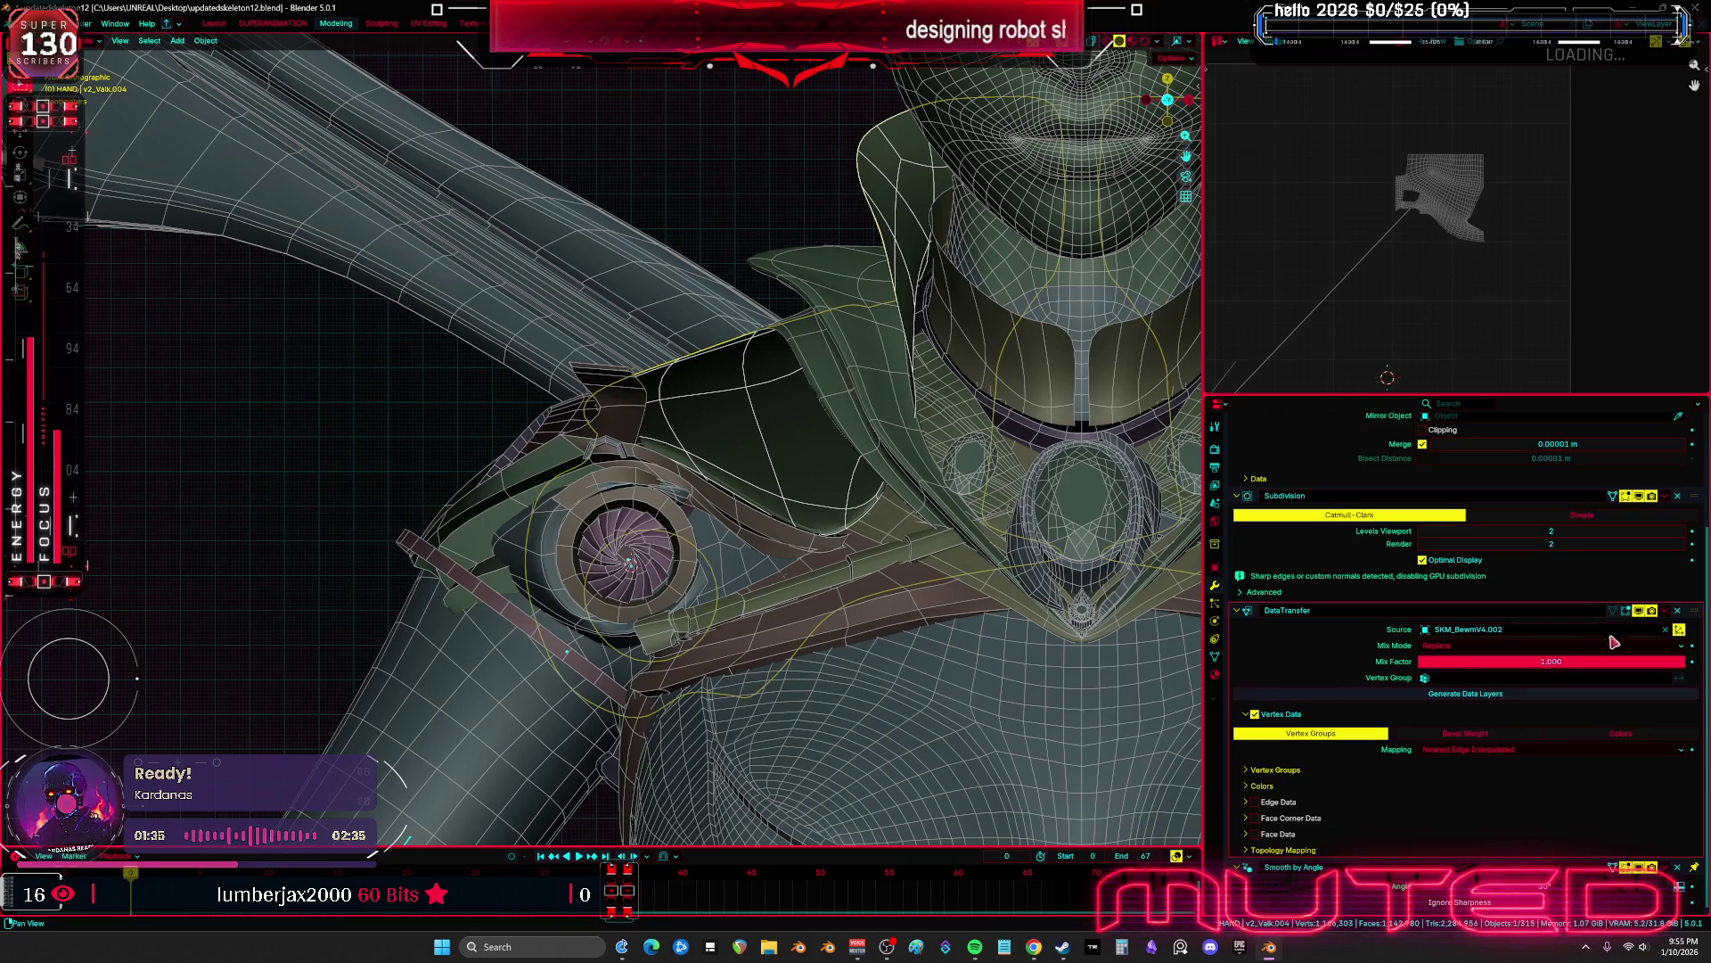
click(1666, 610)
click(1654, 629)
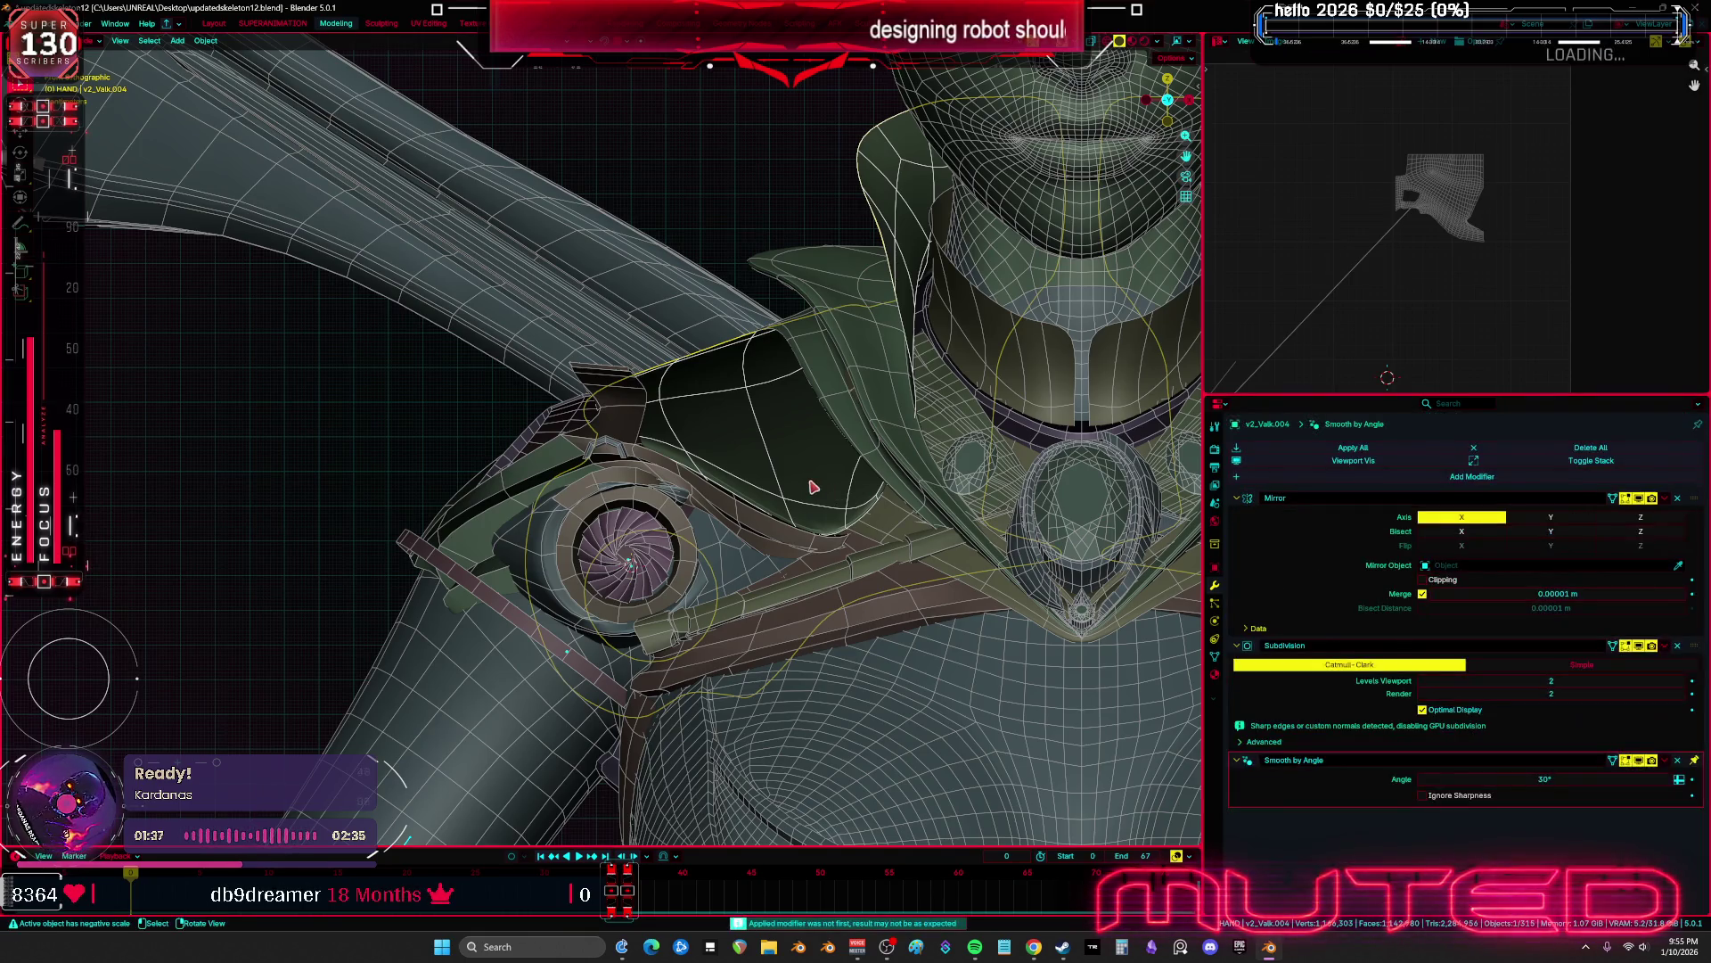
key(h)
click(831, 422)
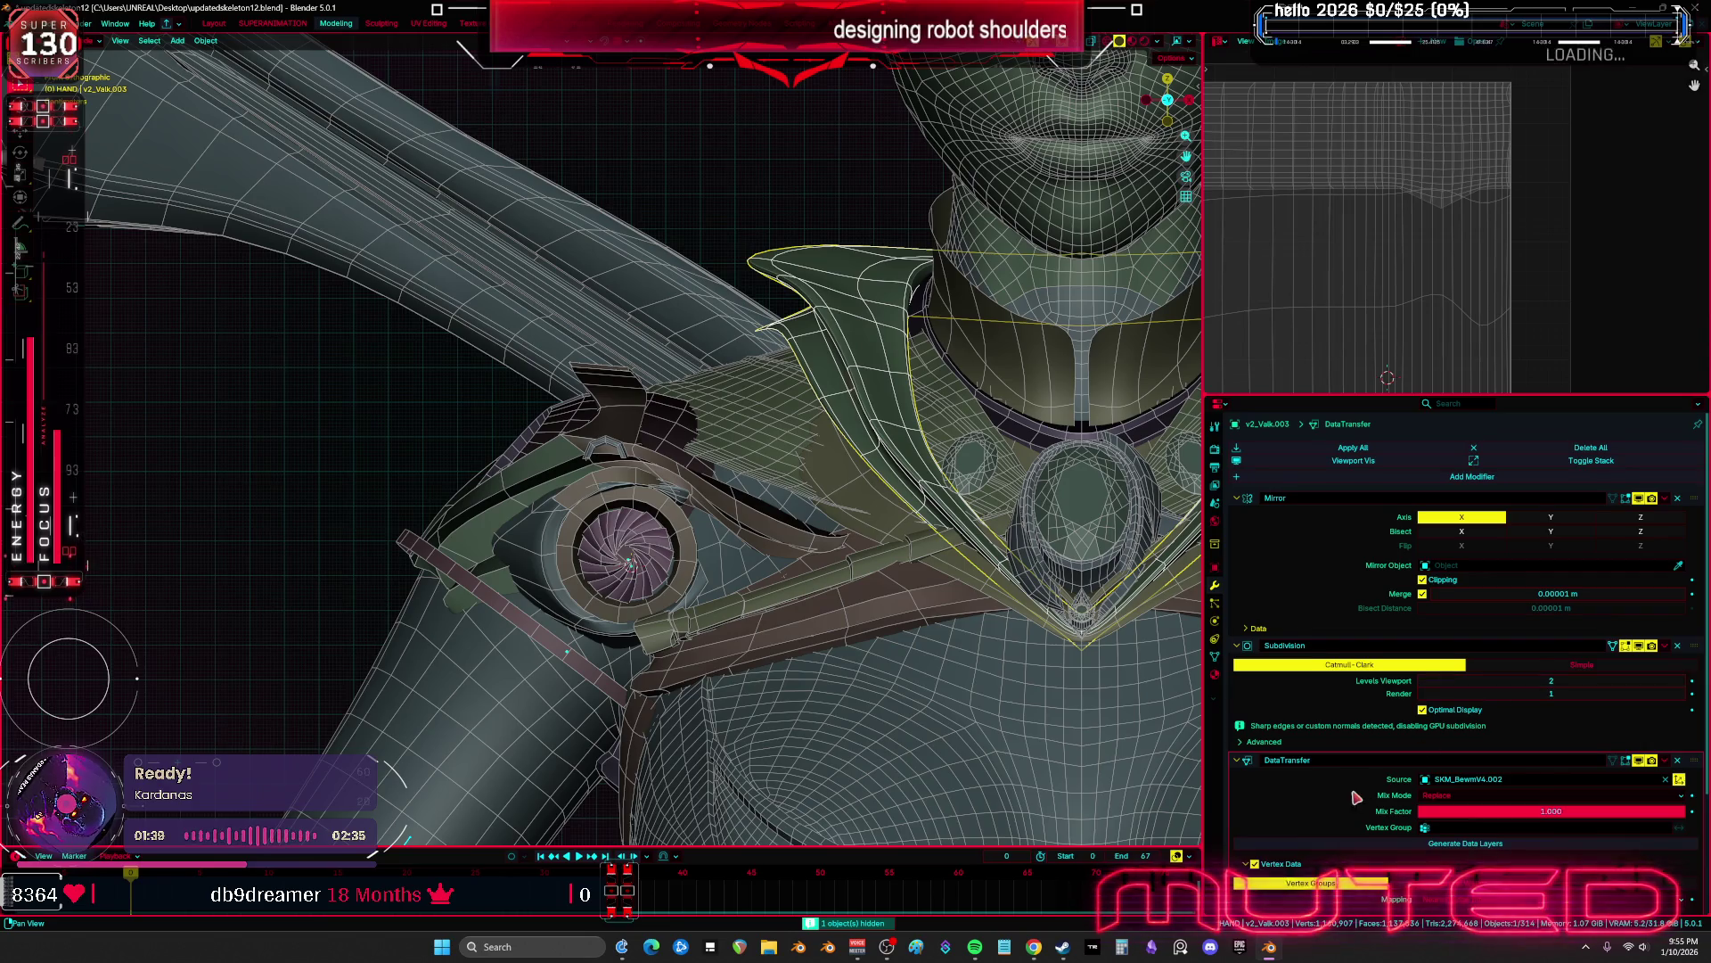
Apply the DataTransfer modifier on the shoulder piece, hide it, then apply it on the larger piece behind
scroll(1357, 796, down, 3)
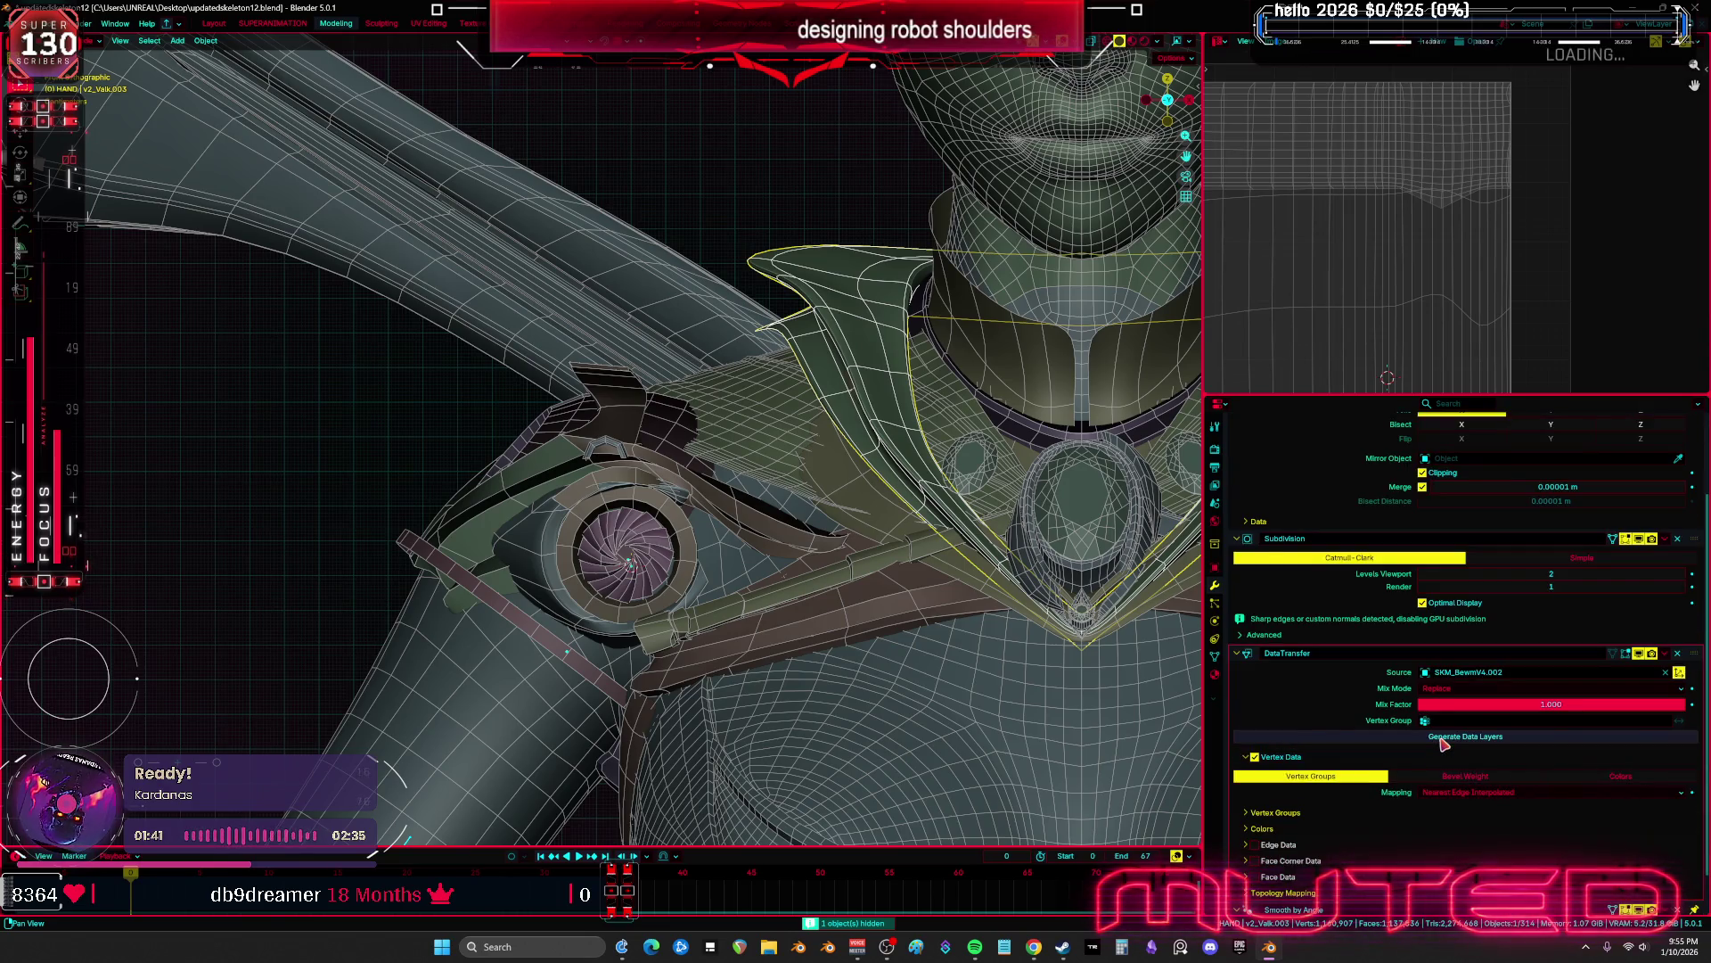
click(1665, 654)
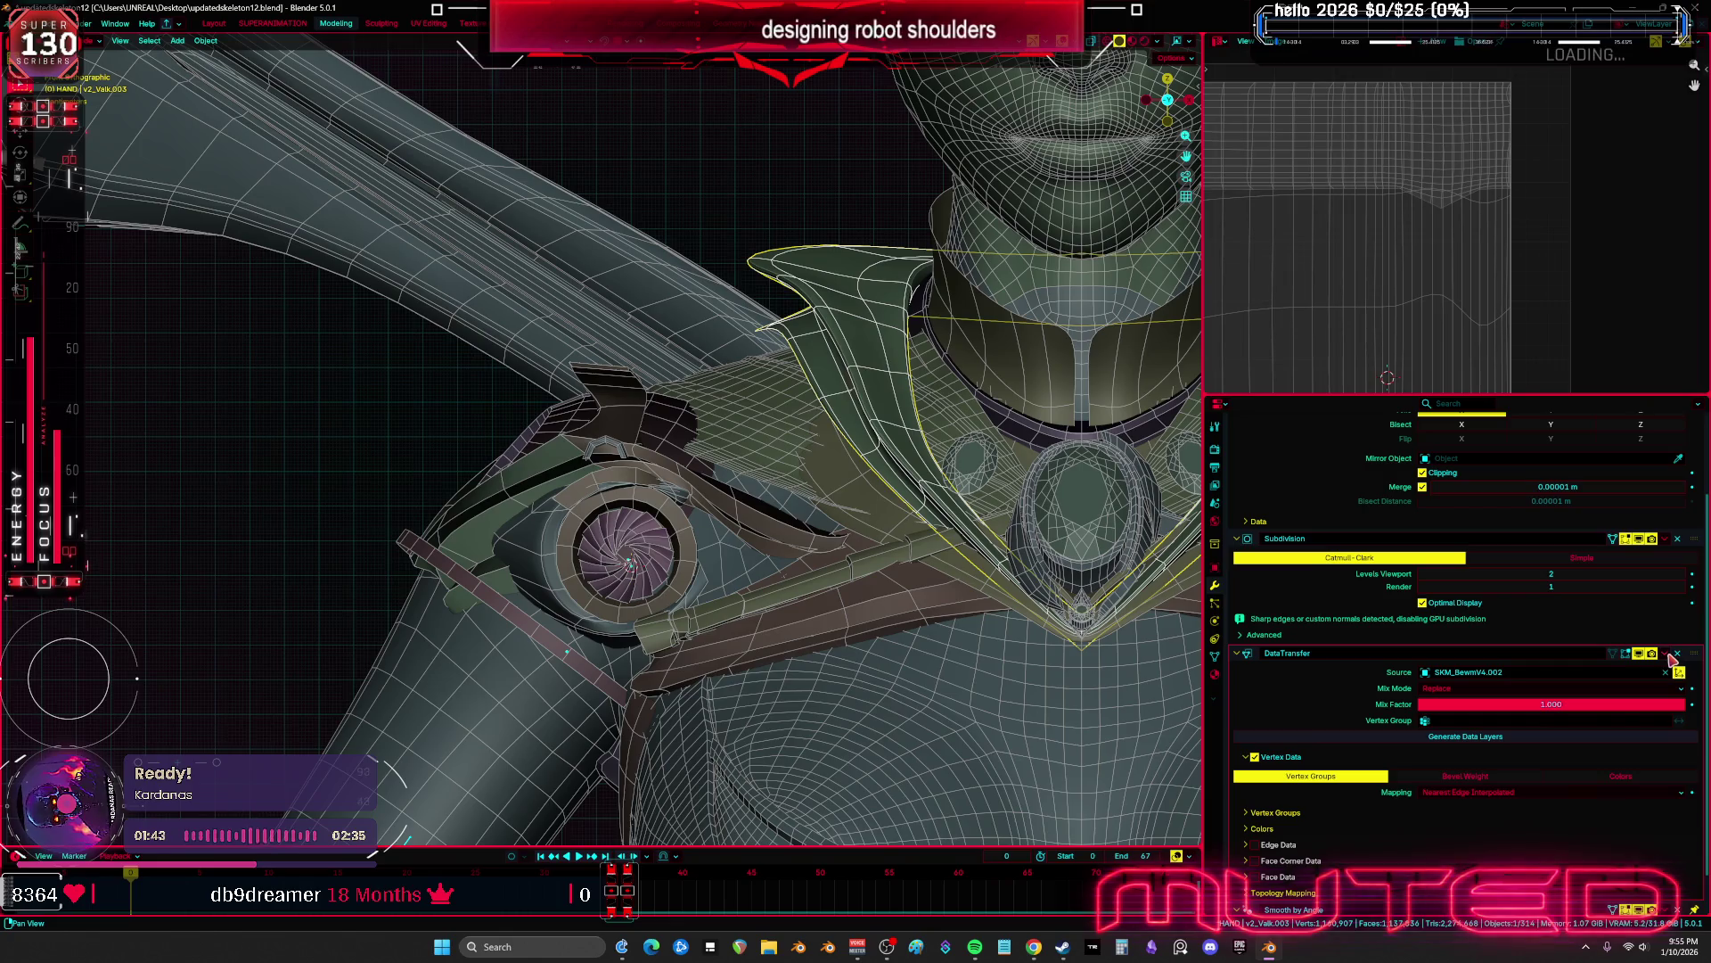
click(1645, 674)
key(h)
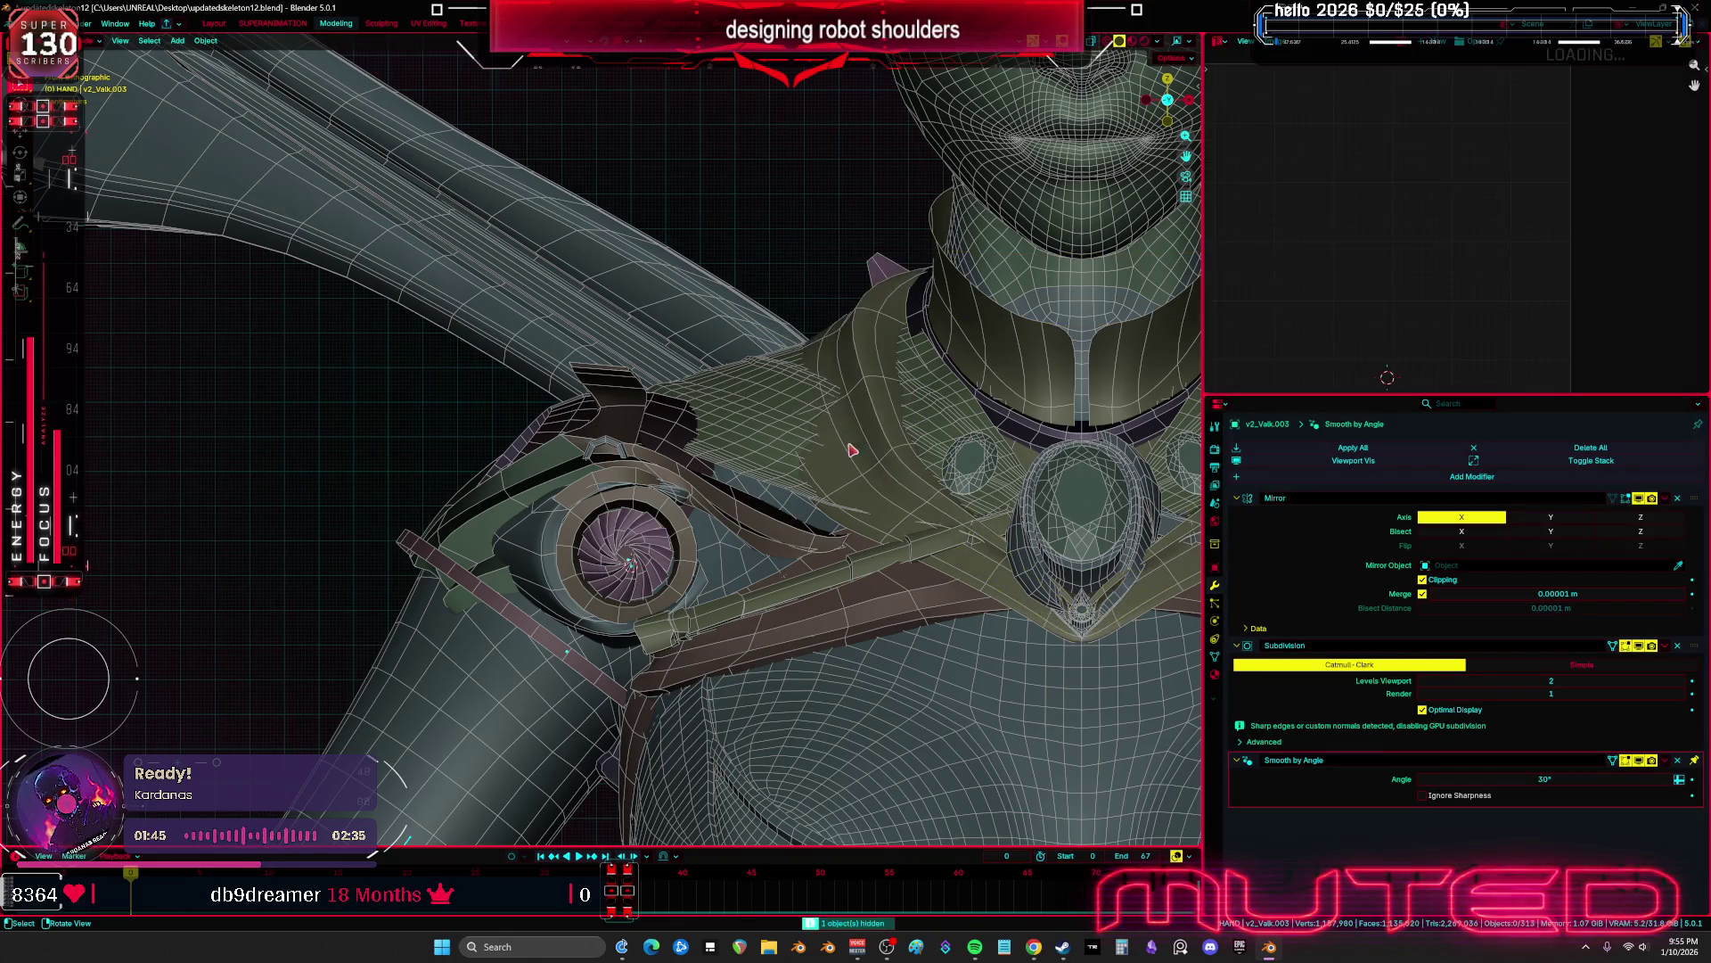
click(862, 412)
scroll(1377, 722, down, 1)
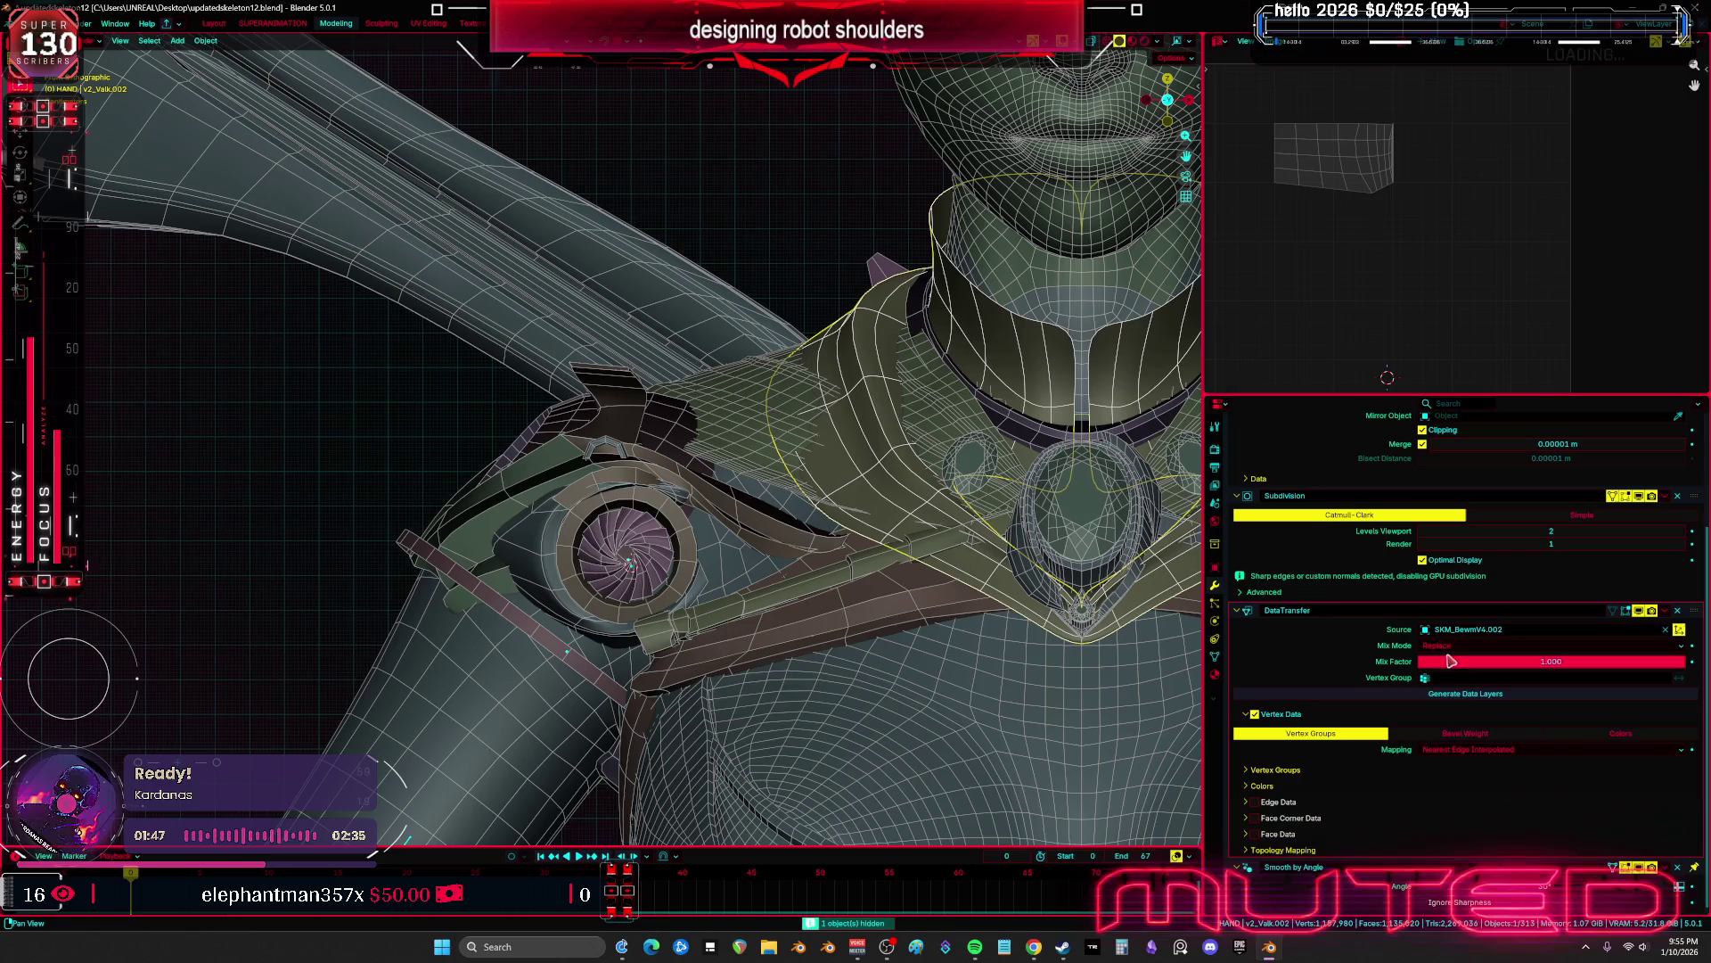
click(1664, 611)
click(1660, 626)
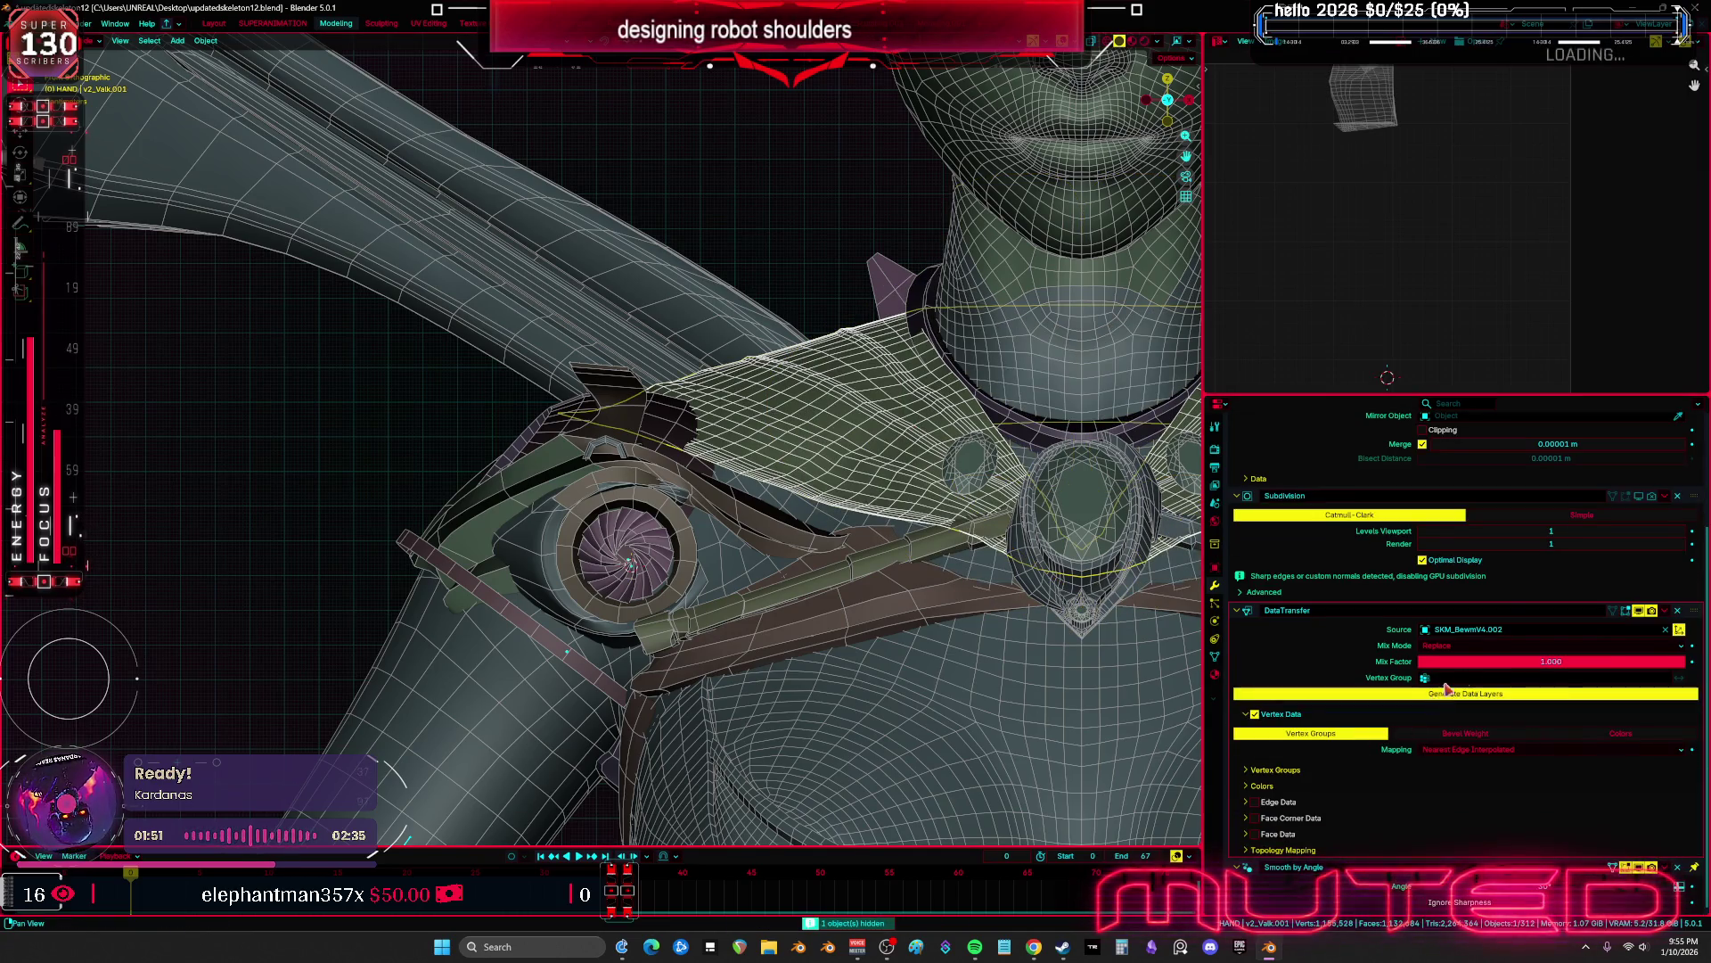
Apply the weight transfer on the collar plate, small gem and central gem, hiding each
click(1664, 610)
click(1622, 626)
key(h)
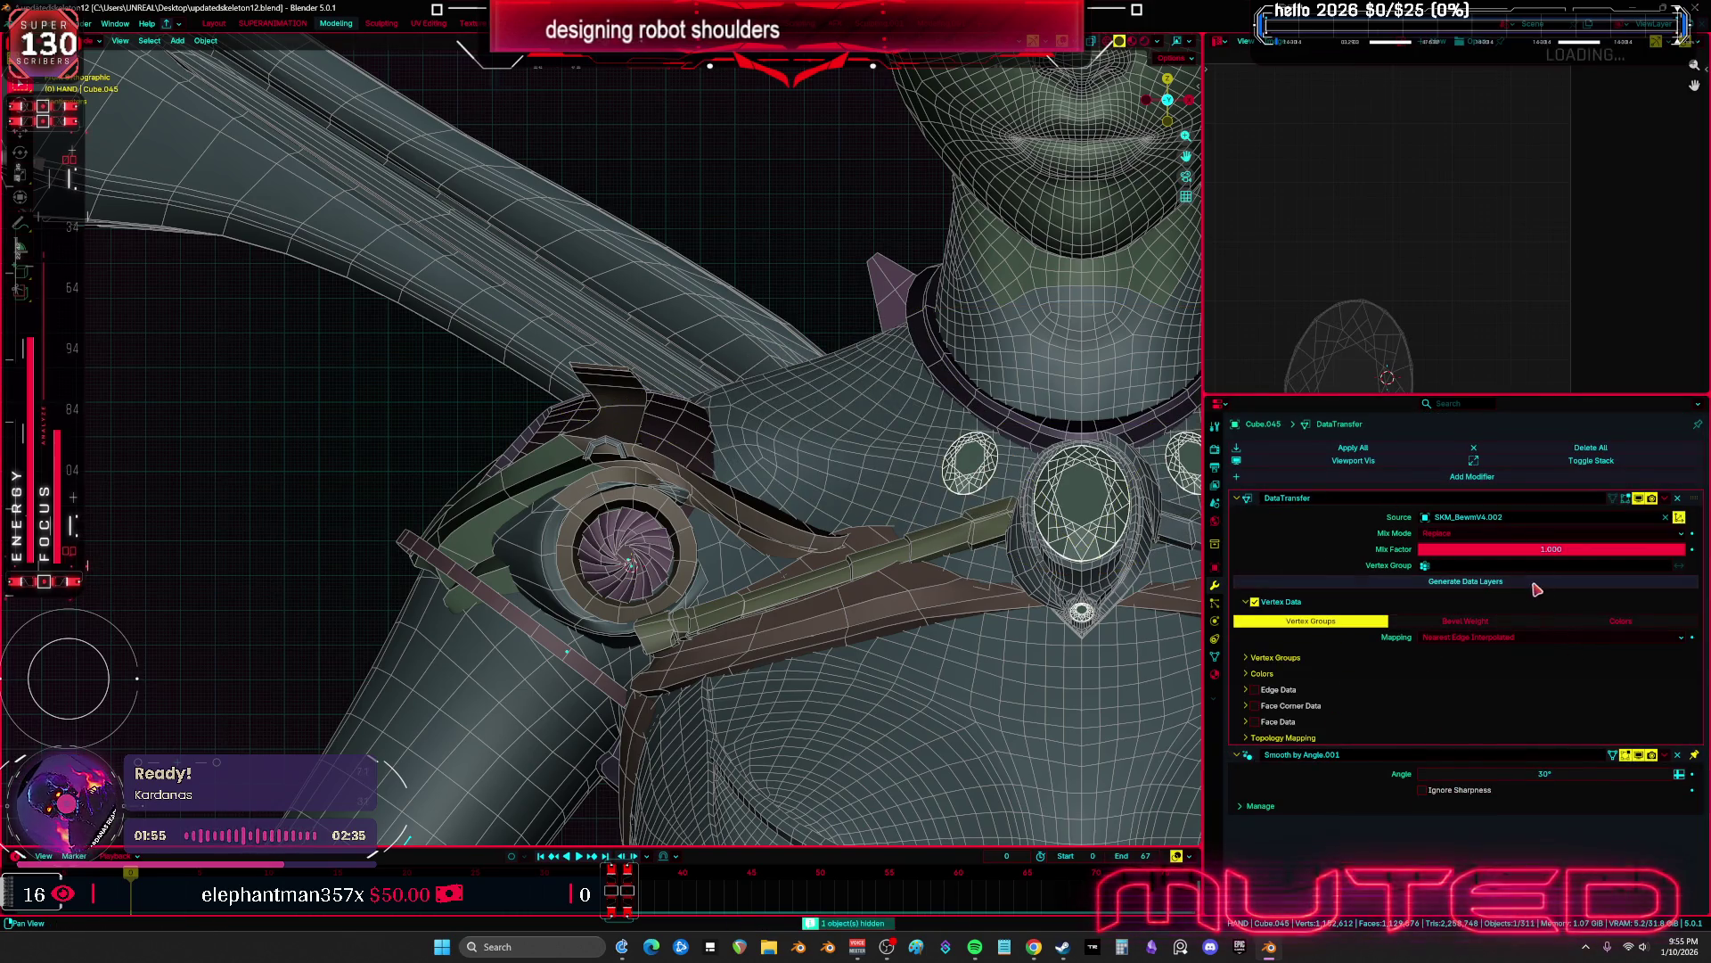
click(1664, 497)
click(1622, 517)
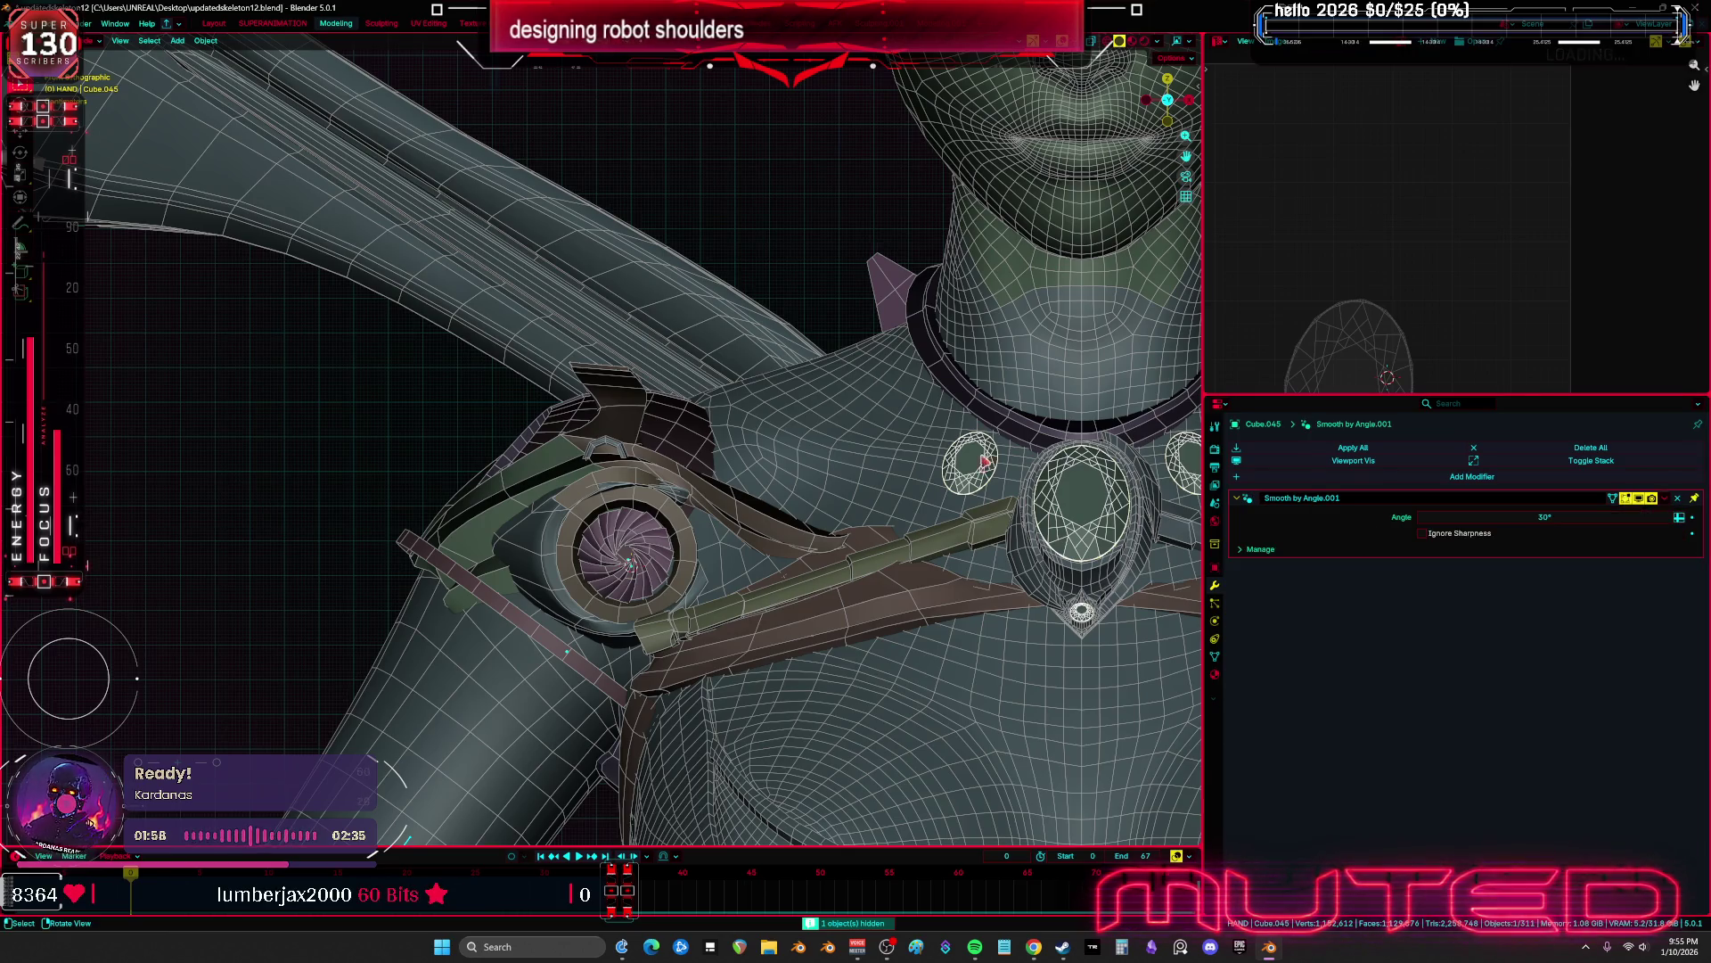
key(h)
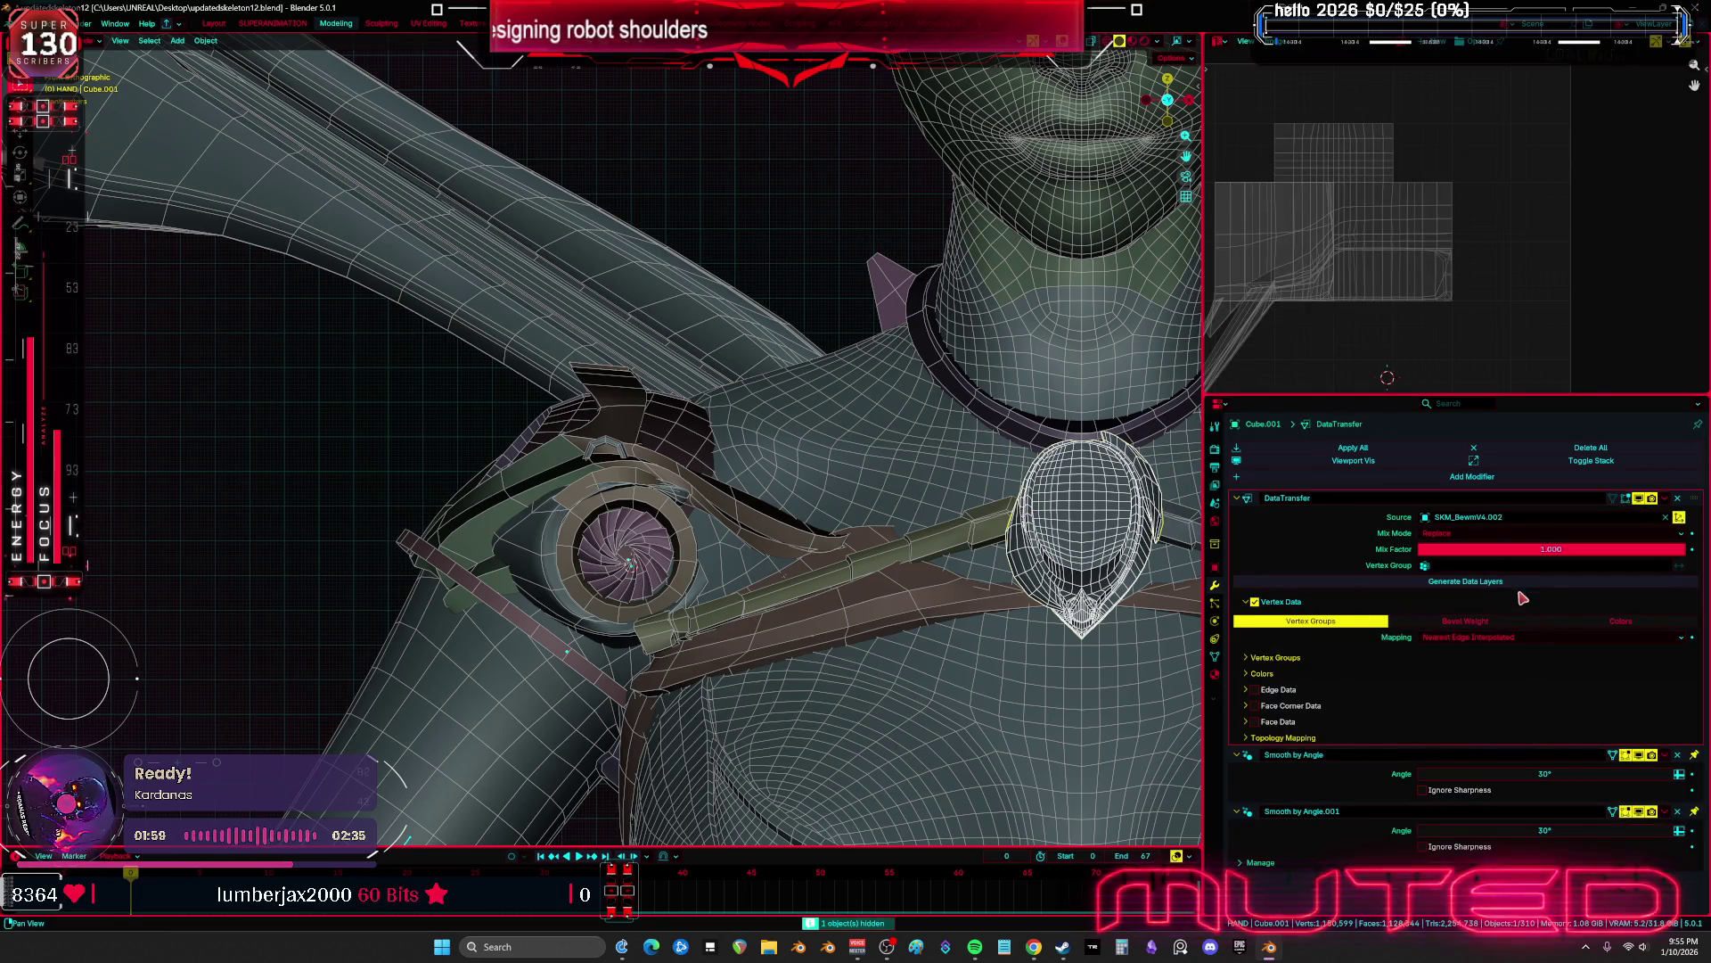
click(1664, 498)
click(1622, 517)
key(h)
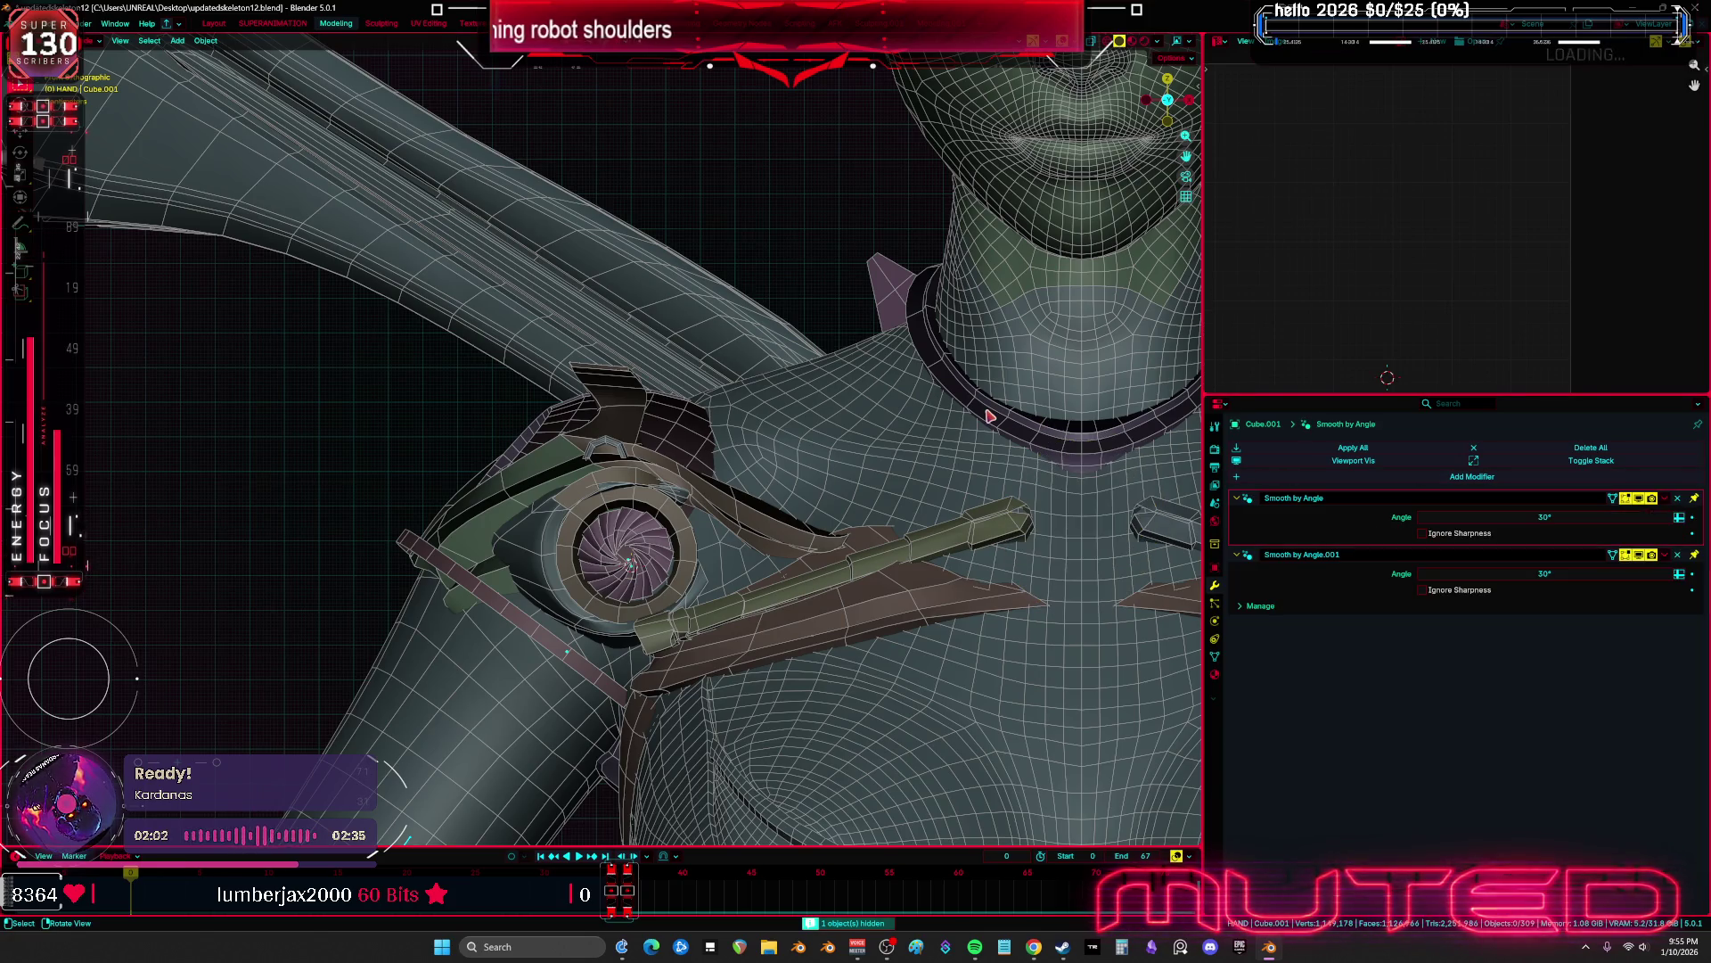
Apply the weight transfer on the neck ring and the chest strap, hiding each
click(989, 415)
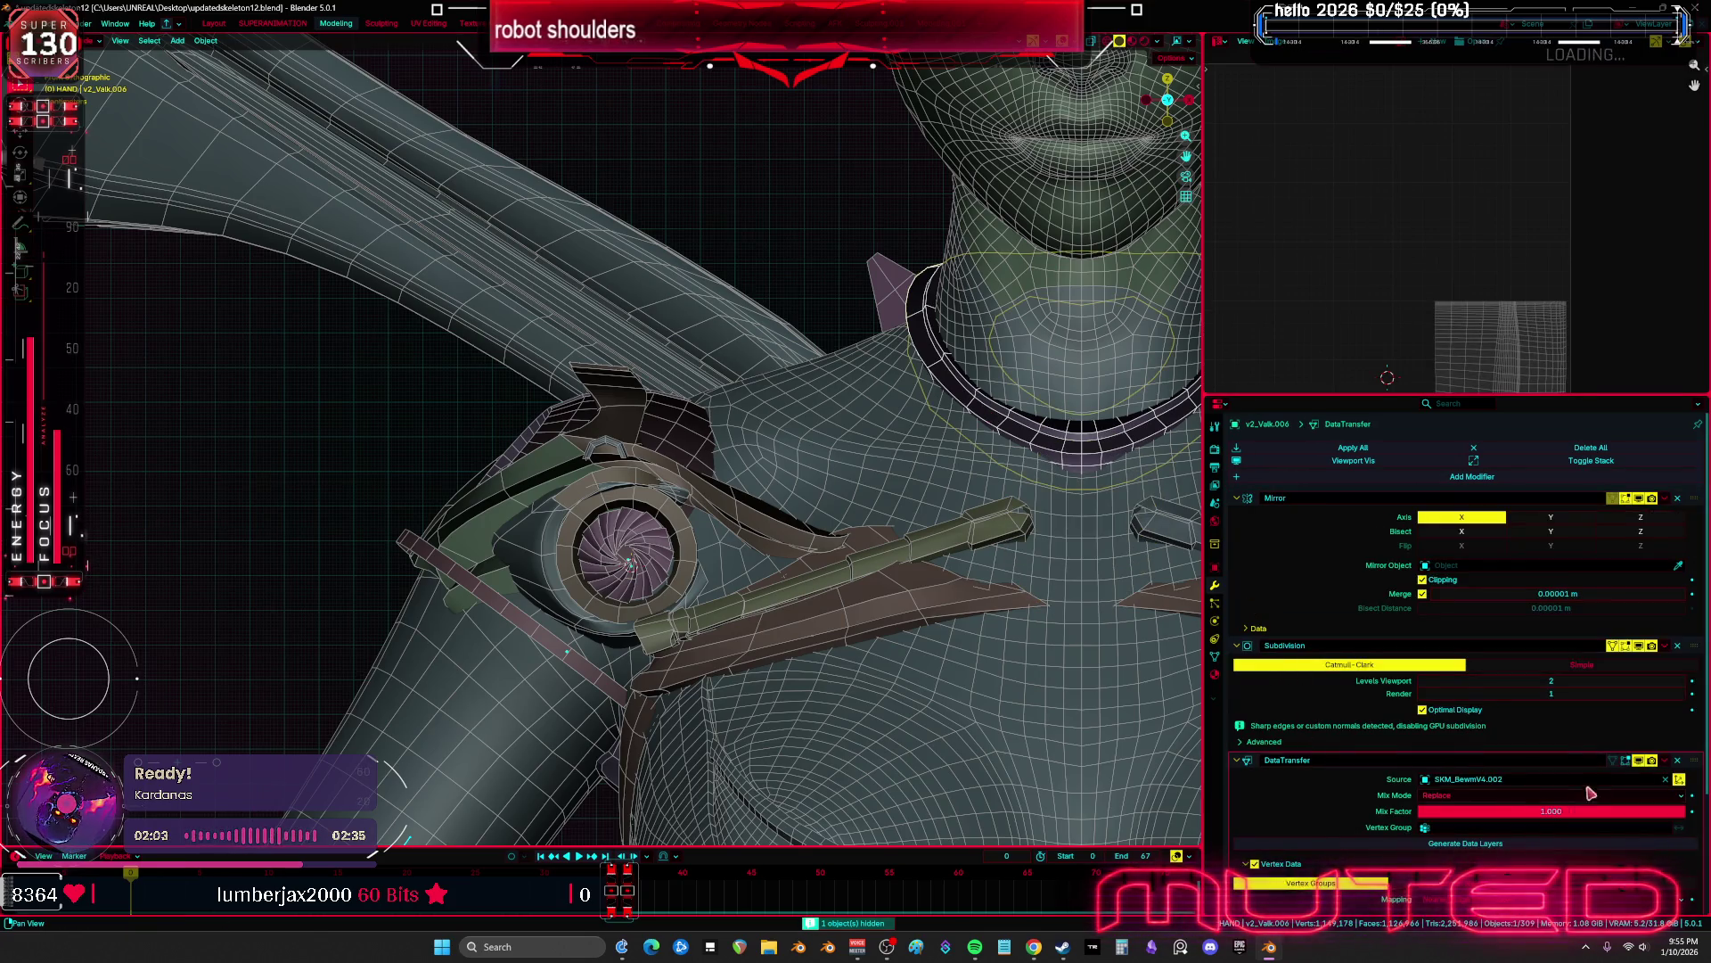
click(1664, 759)
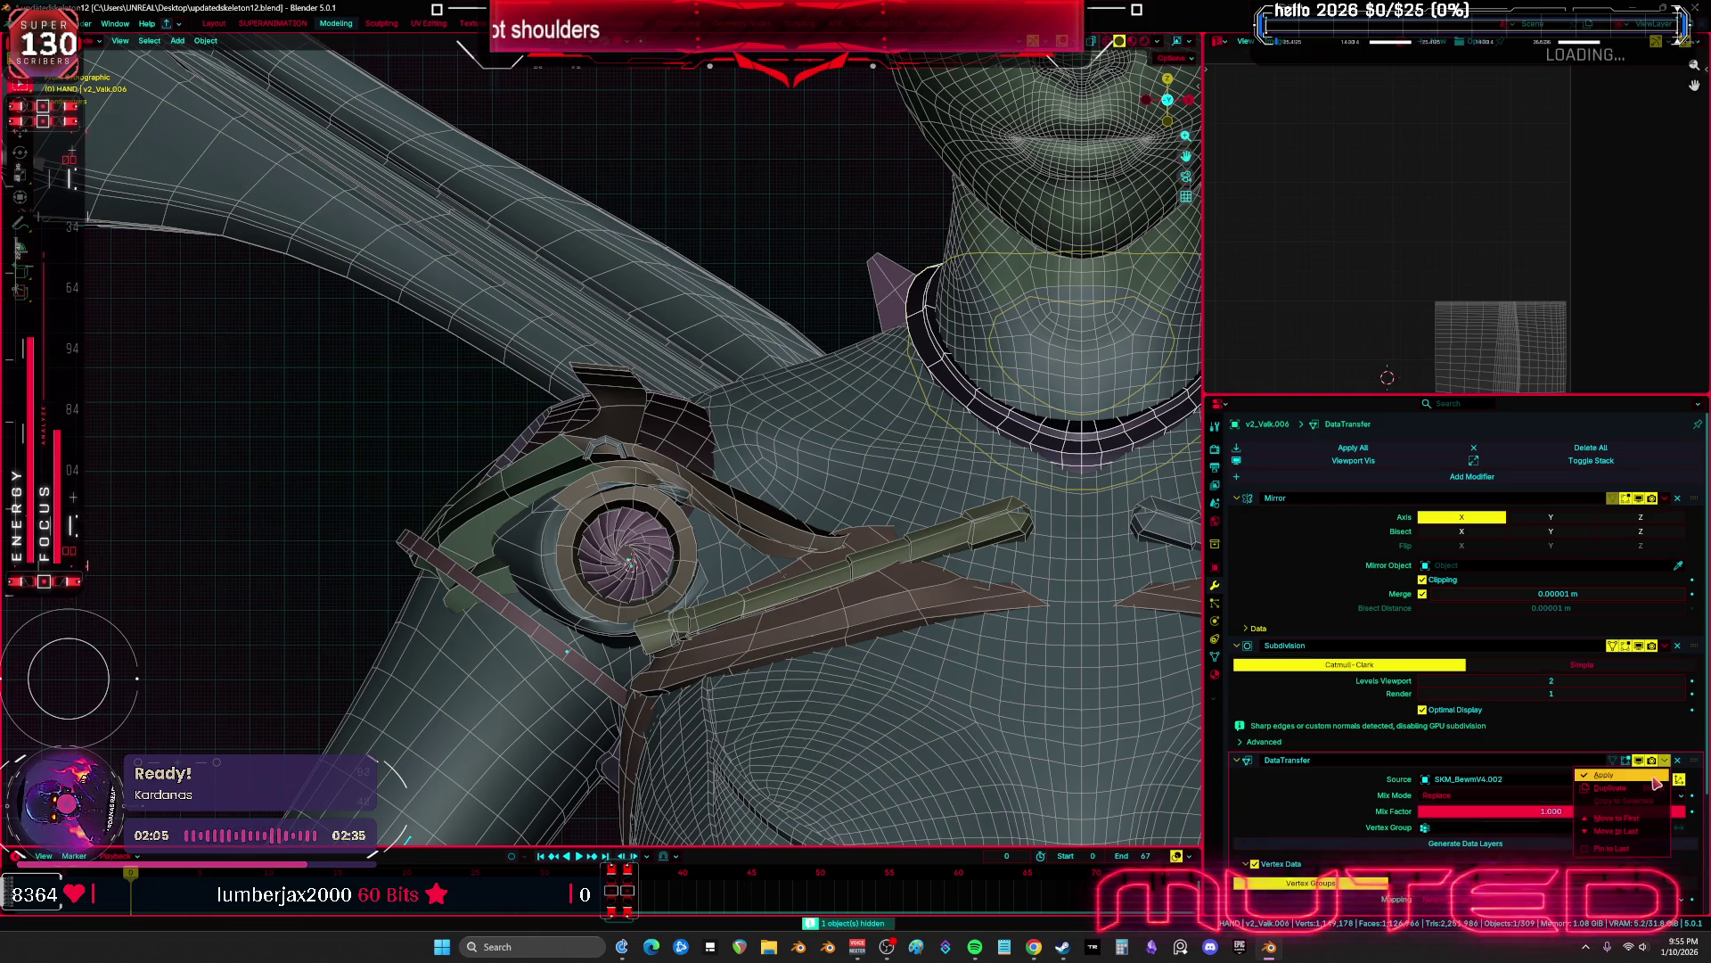
click(1623, 779)
key(h)
mouse_move(933, 540)
middle_down()
mouse_move(925, 466)
mouse_move(921, 693)
mouse_move(977, 666)
middle_up()
click(921, 693)
scroll(1296, 725, down, 3)
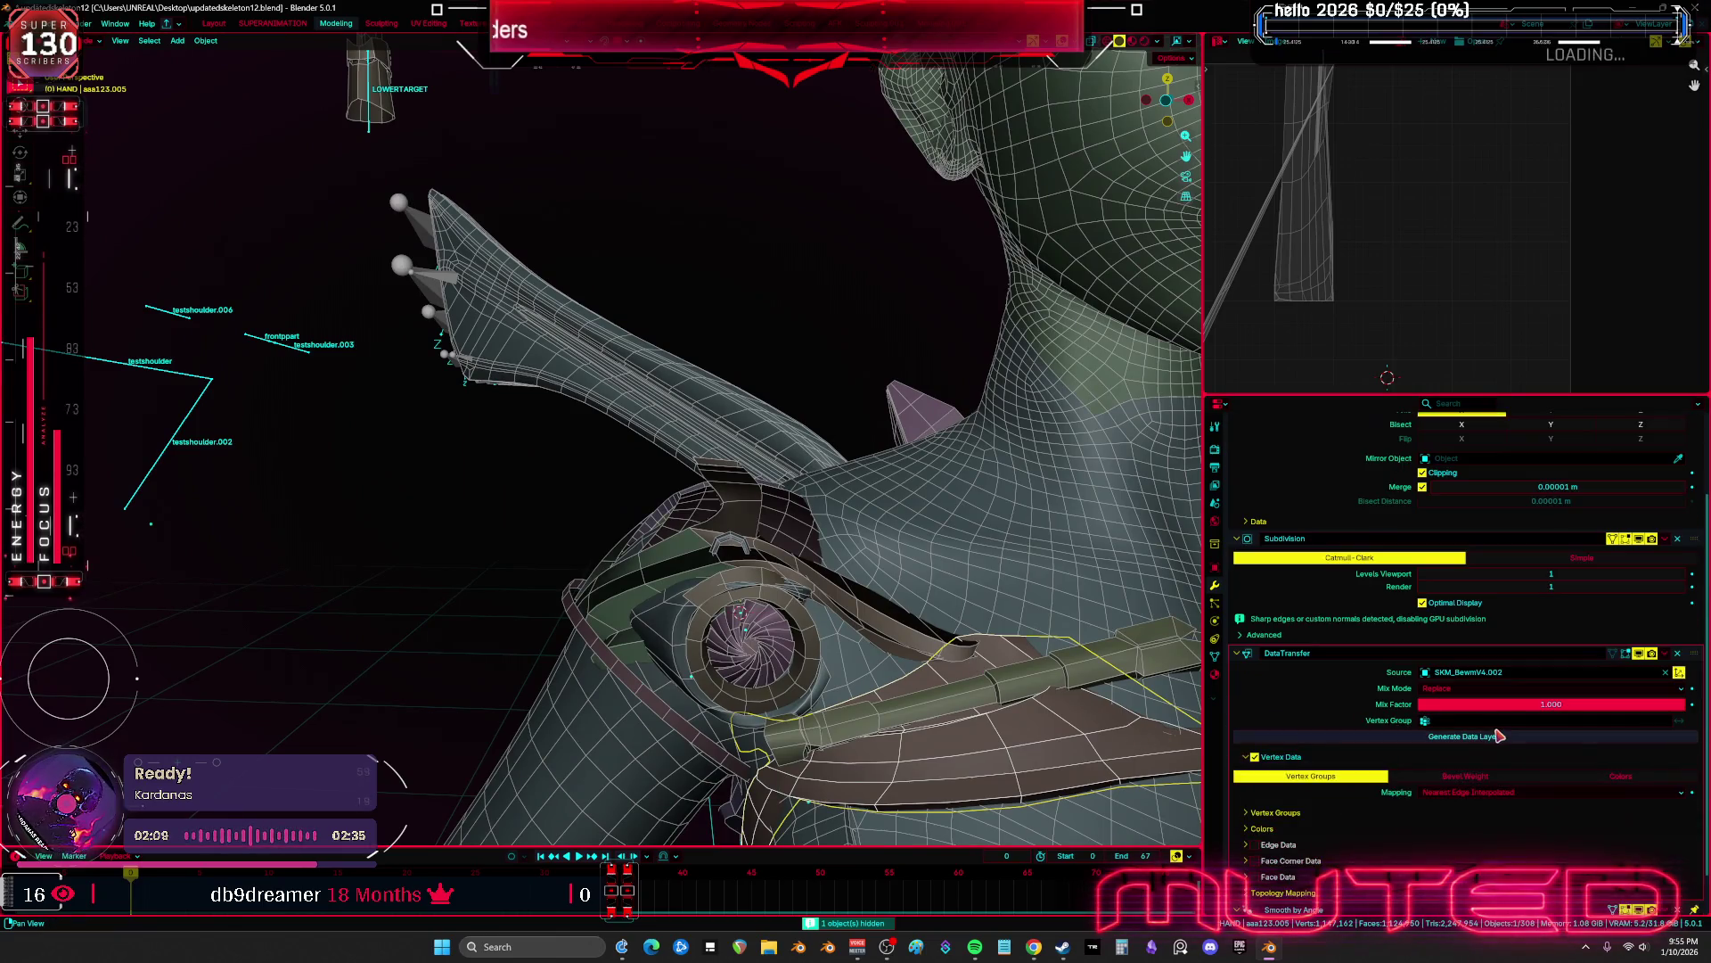
click(1664, 654)
click(1659, 668)
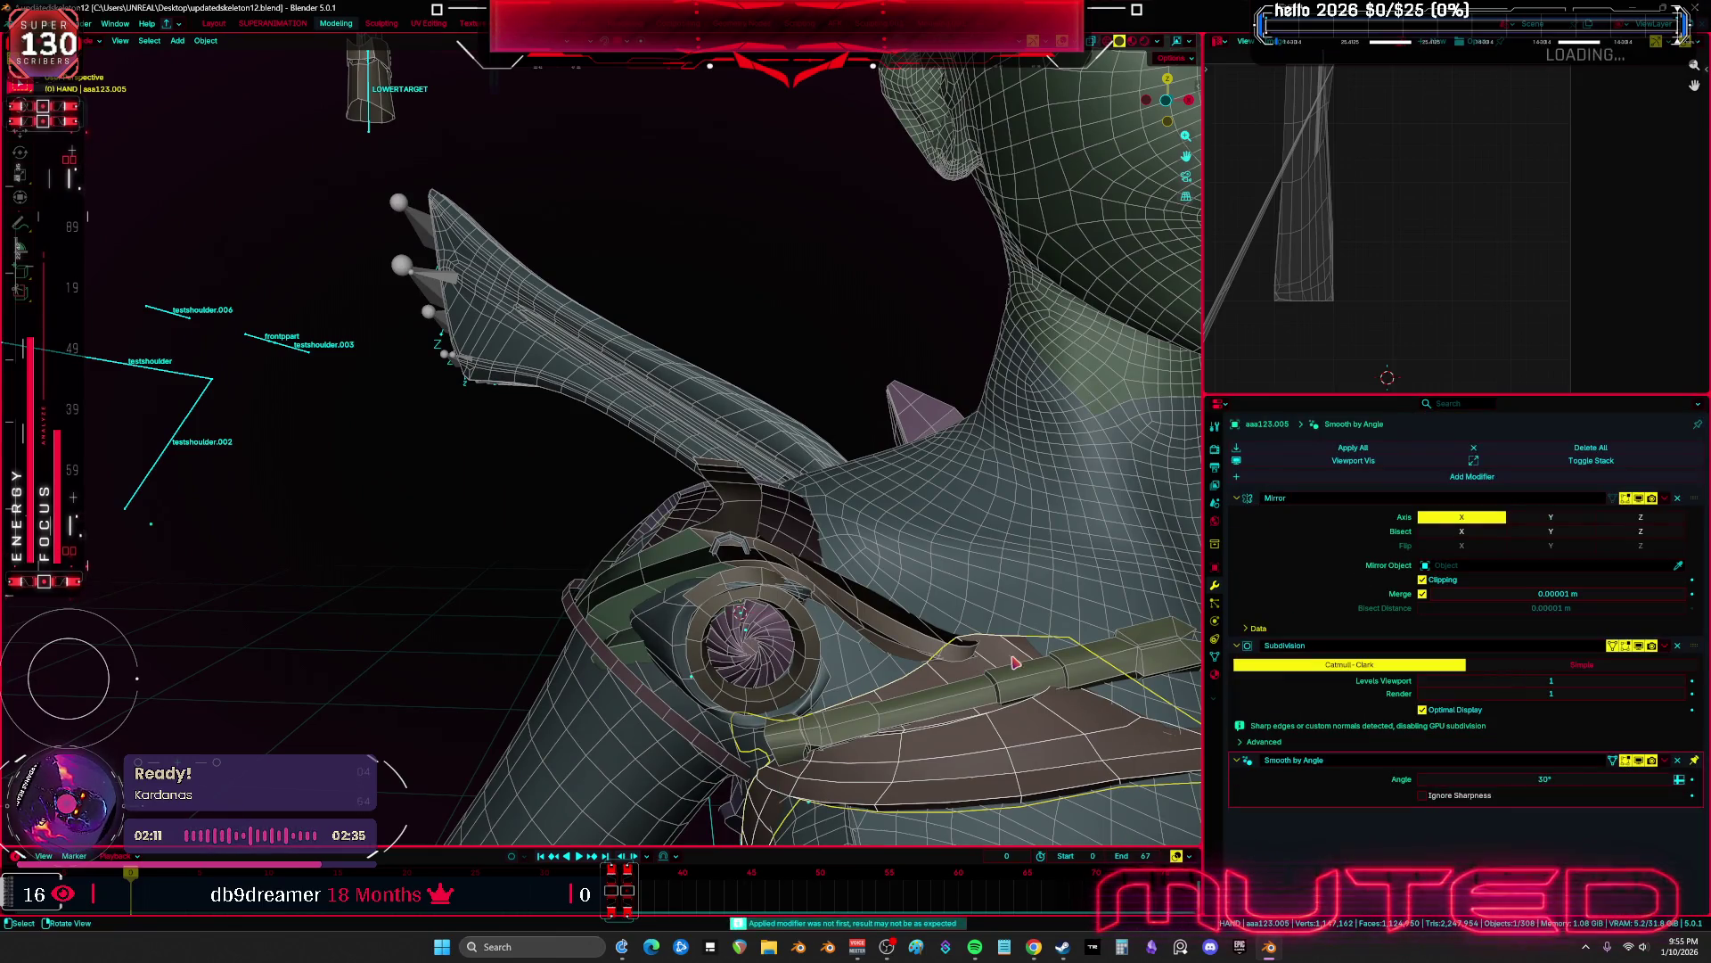
key(h)
Apply the weight transfer on the shoulder iris ring, then unhide all objects
click(918, 633)
scroll(1319, 650, down, 3)
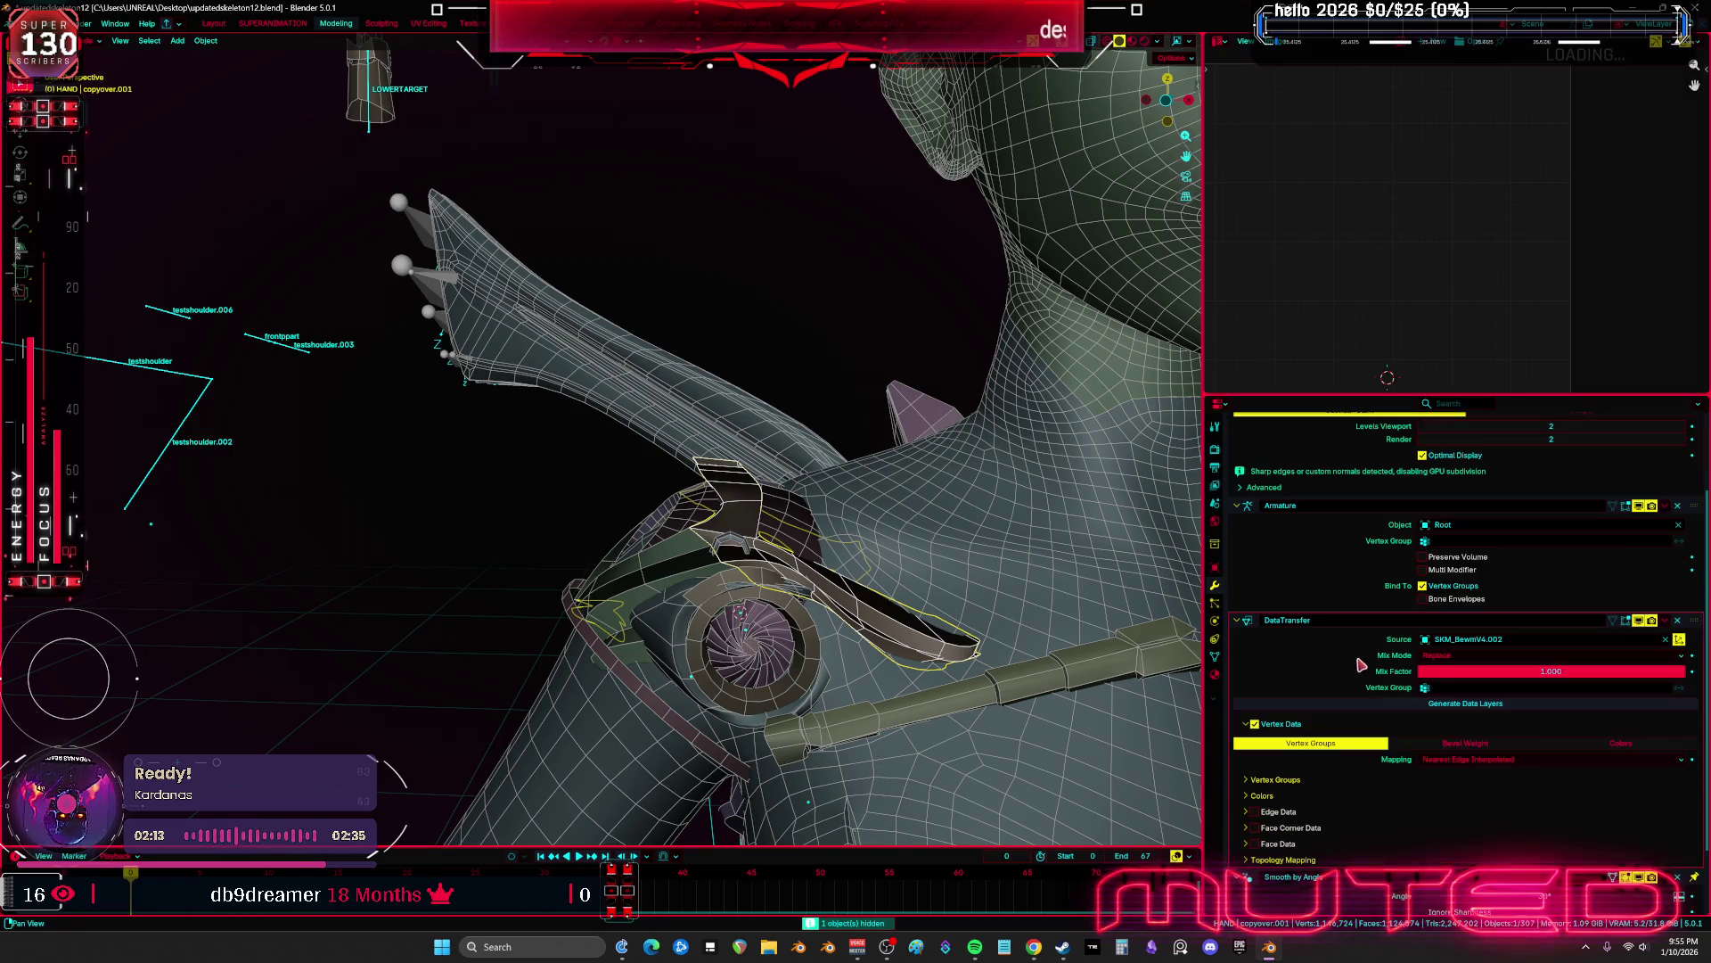
click(1666, 620)
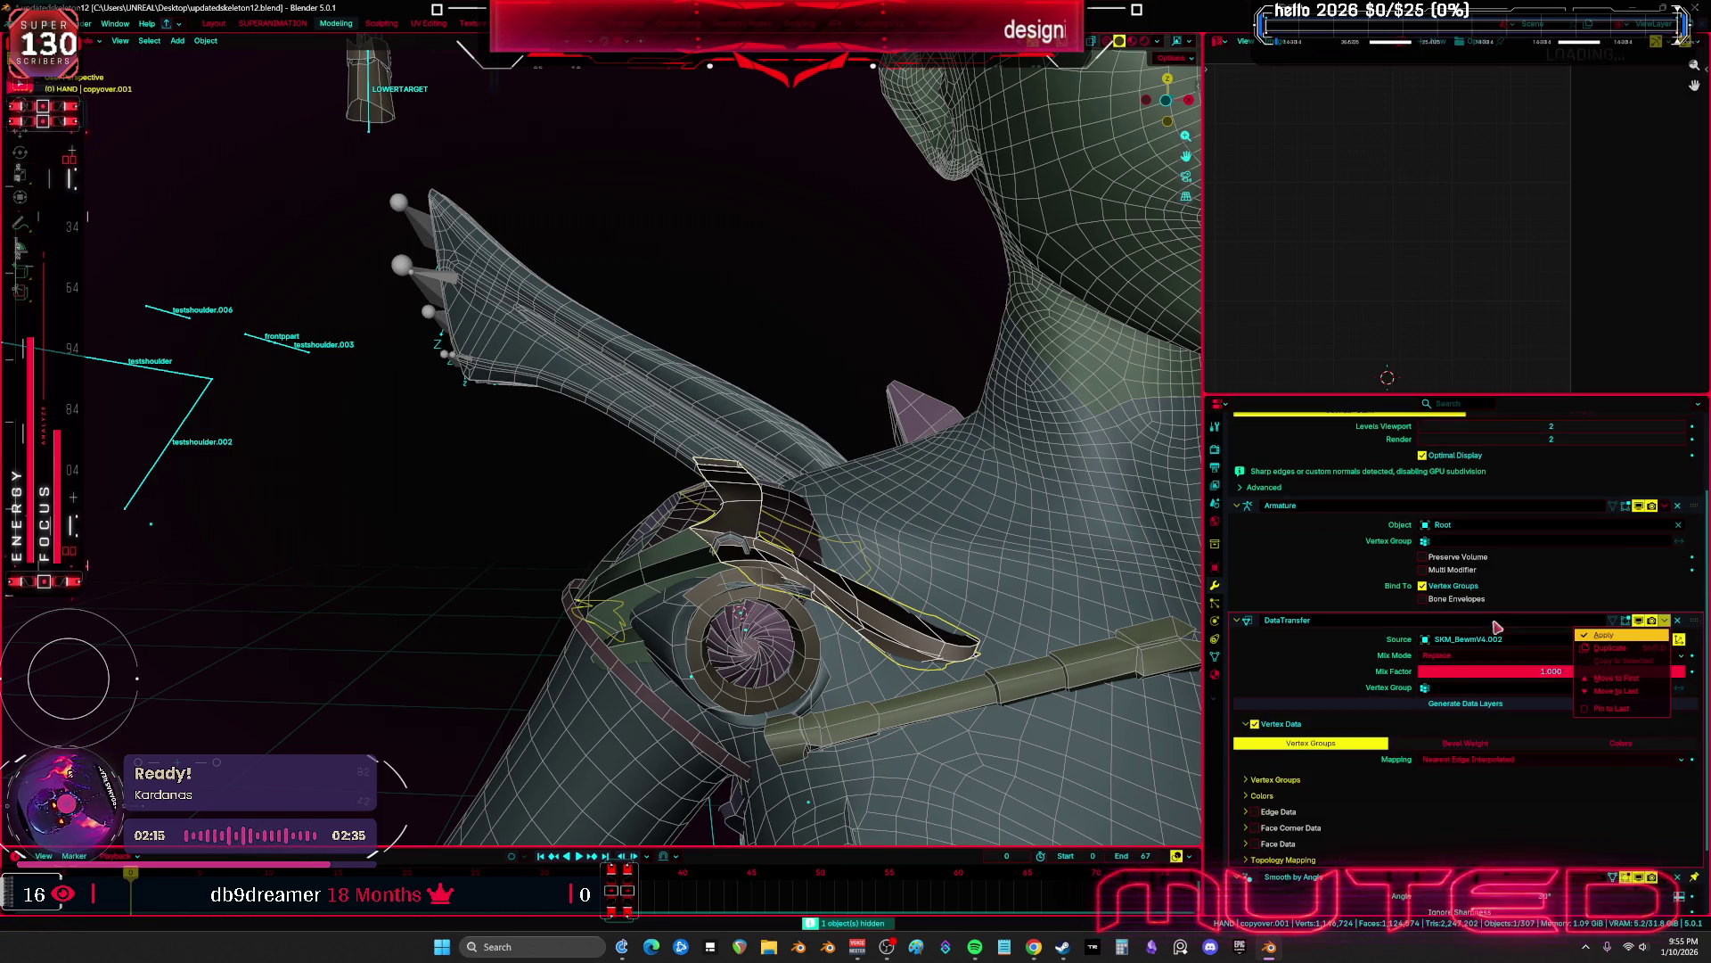
click(1601, 635)
mouse_move(861, 703)
middle_down()
mouse_move(865, 579)
mouse_move(799, 521)
middle_up()
key(alt+h)
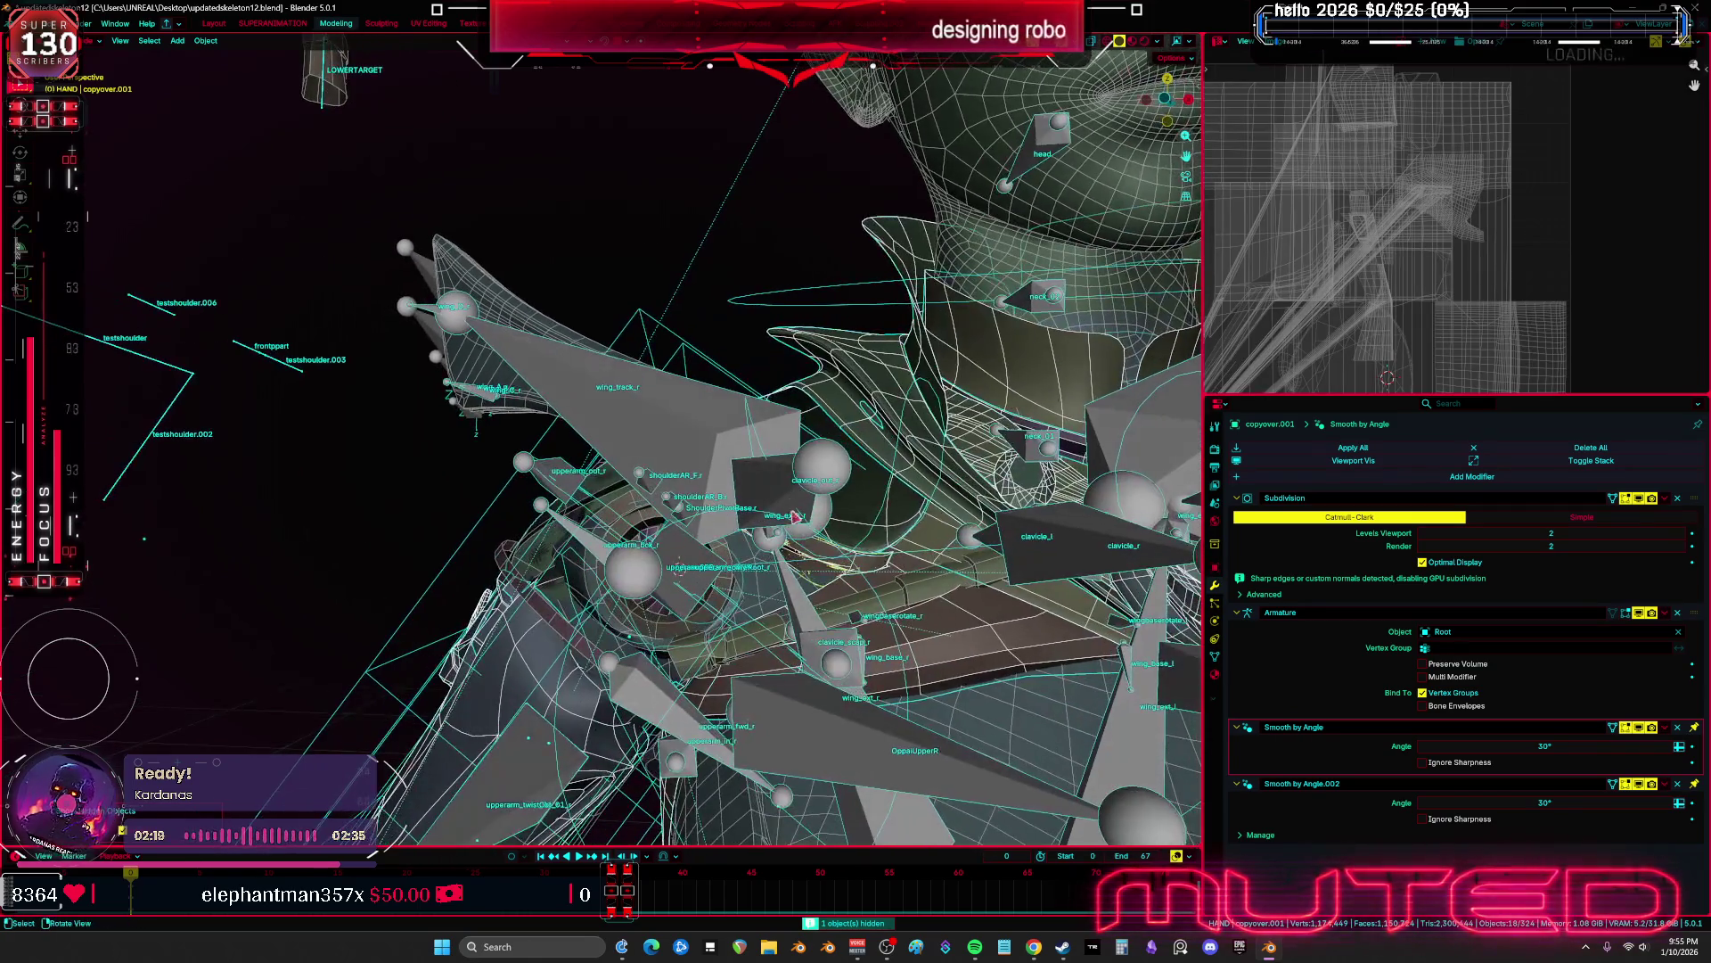
Test-rotate a shoulder bone of the Root armature in Pose Mode from the front view, then cancel
click(802, 521)
key(ctrl+Tab)
key(KP_1)
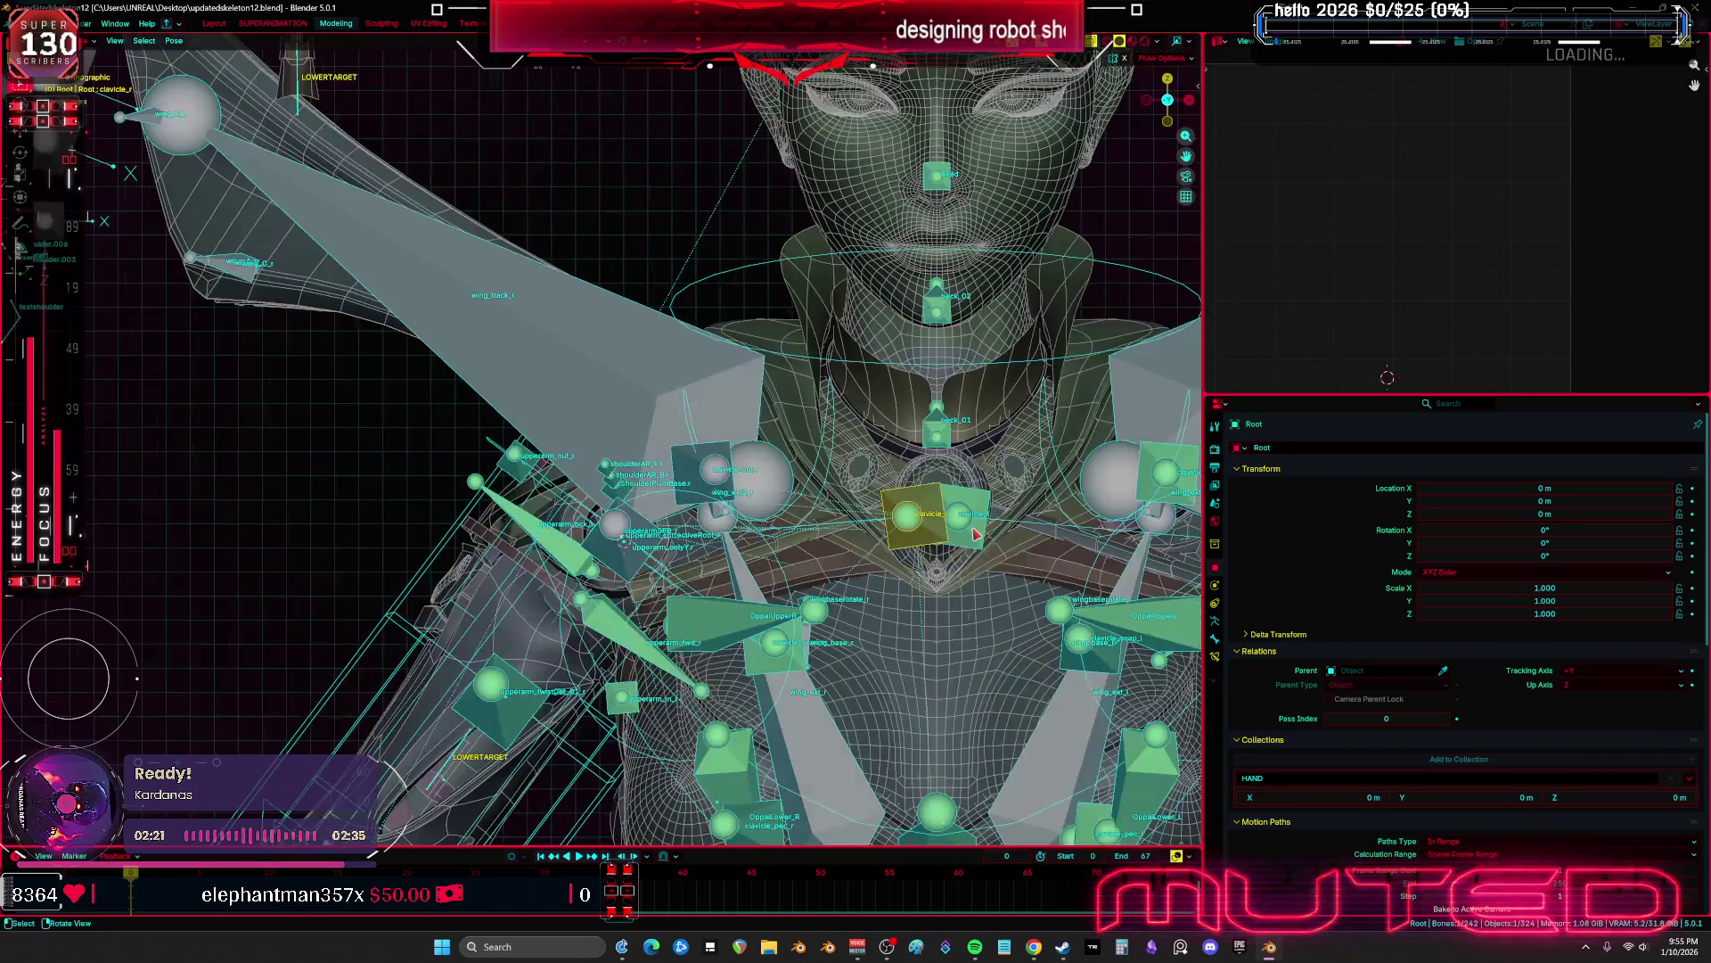
key(alt+z)
key(r)
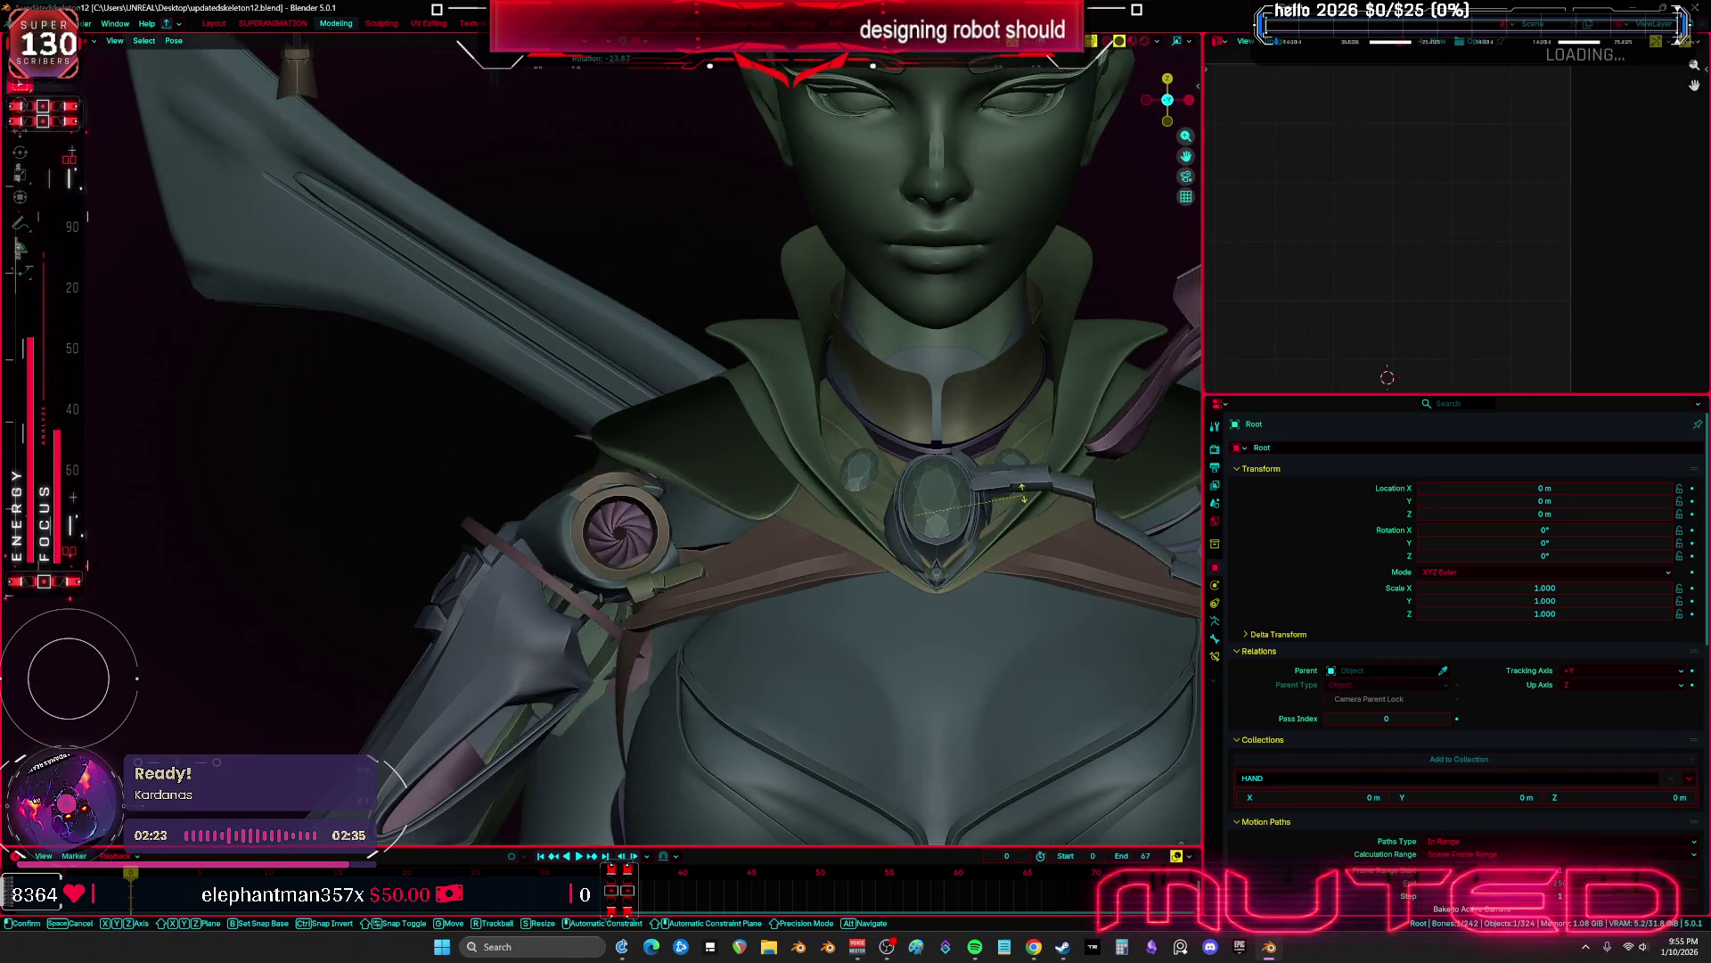
key(Escape)
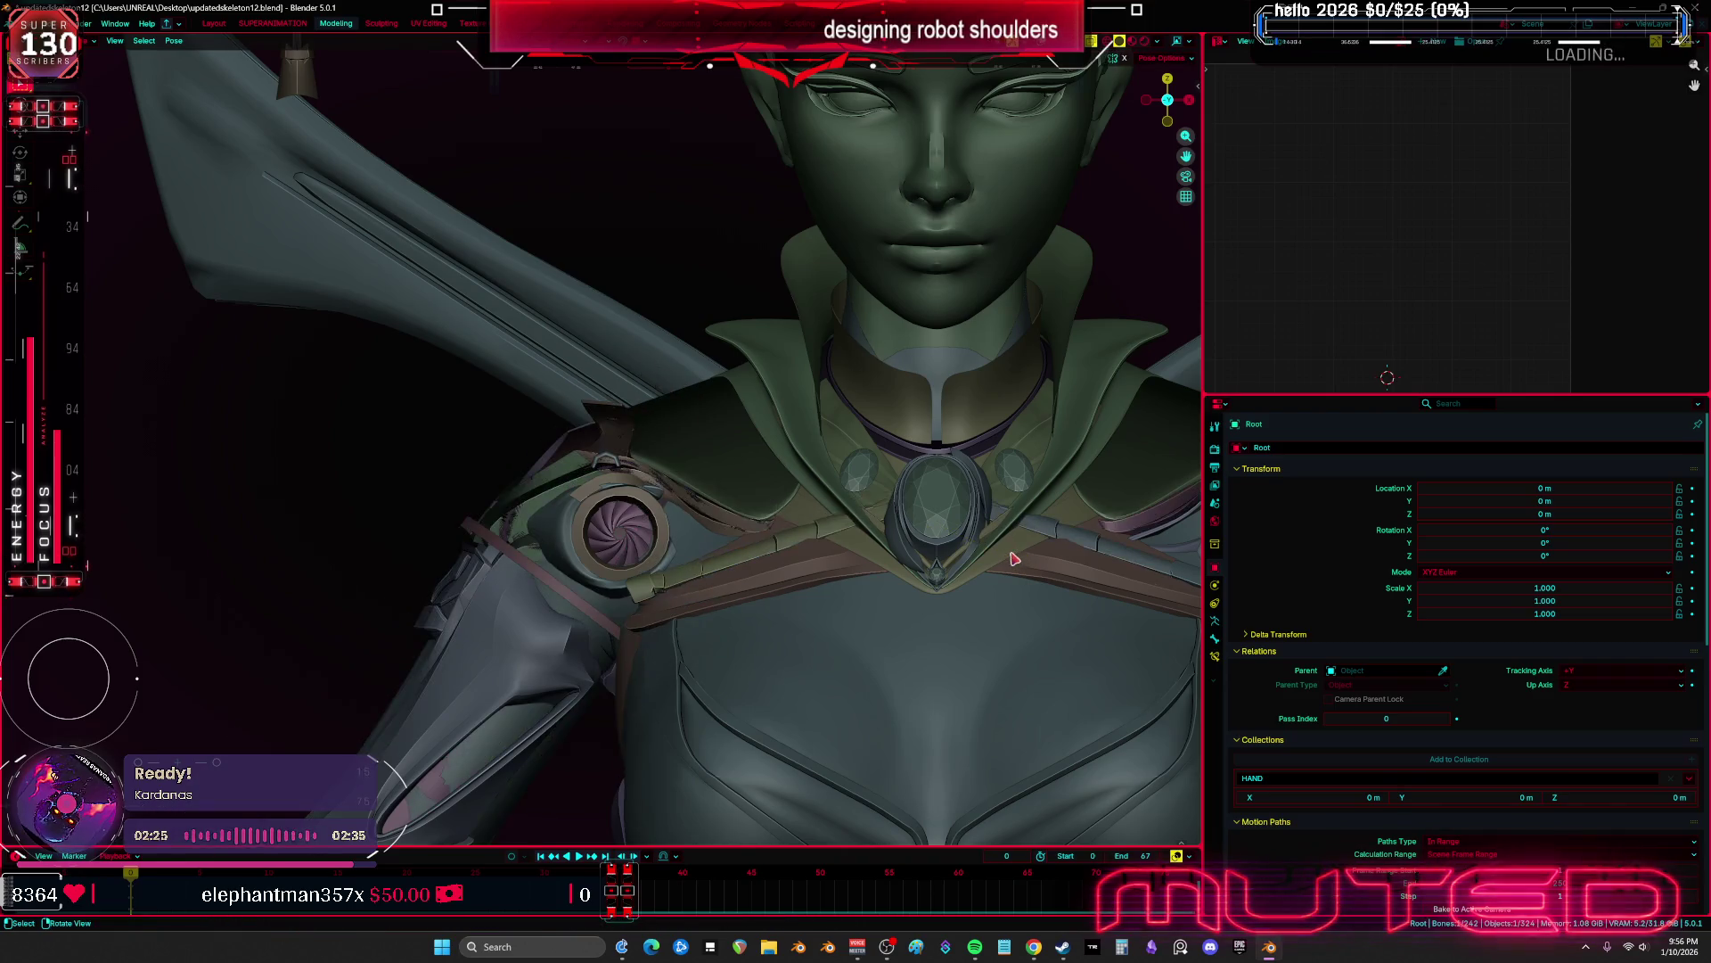
key(alt+z)
key(ctrl+Tab)
Select the shoulder plate, collar plate, both gems, chest strap and the Root armature
middle_drag(981, 570, 864, 519)
click(775, 428)
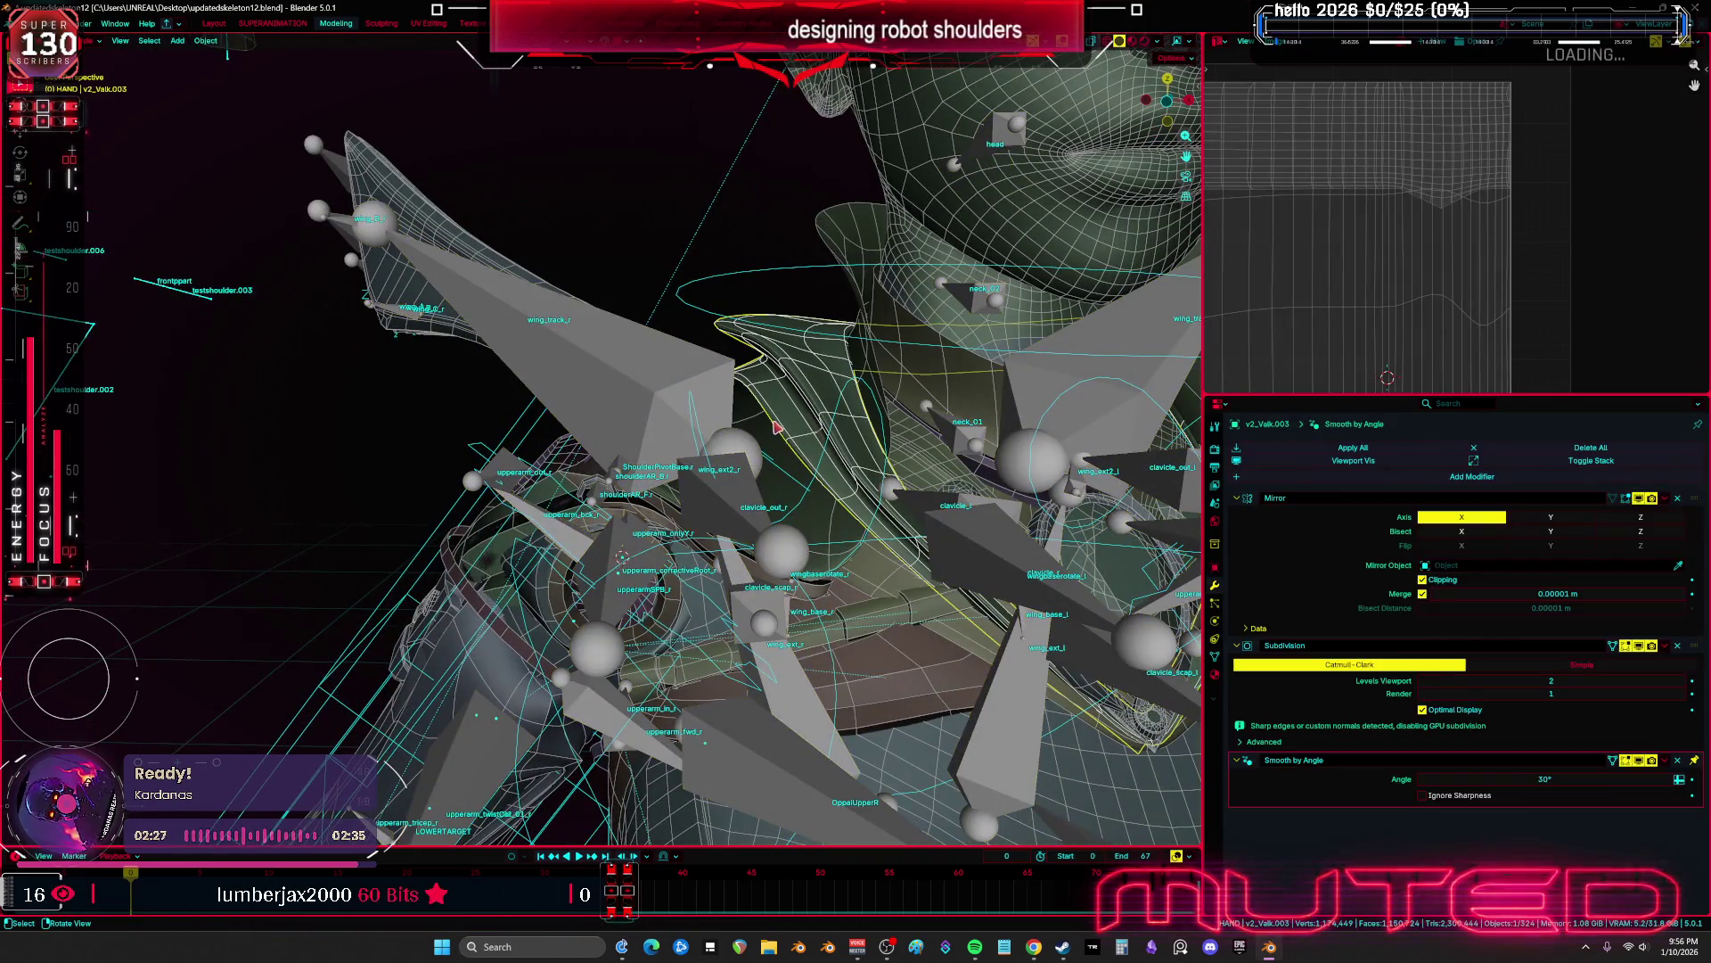
click(763, 432)
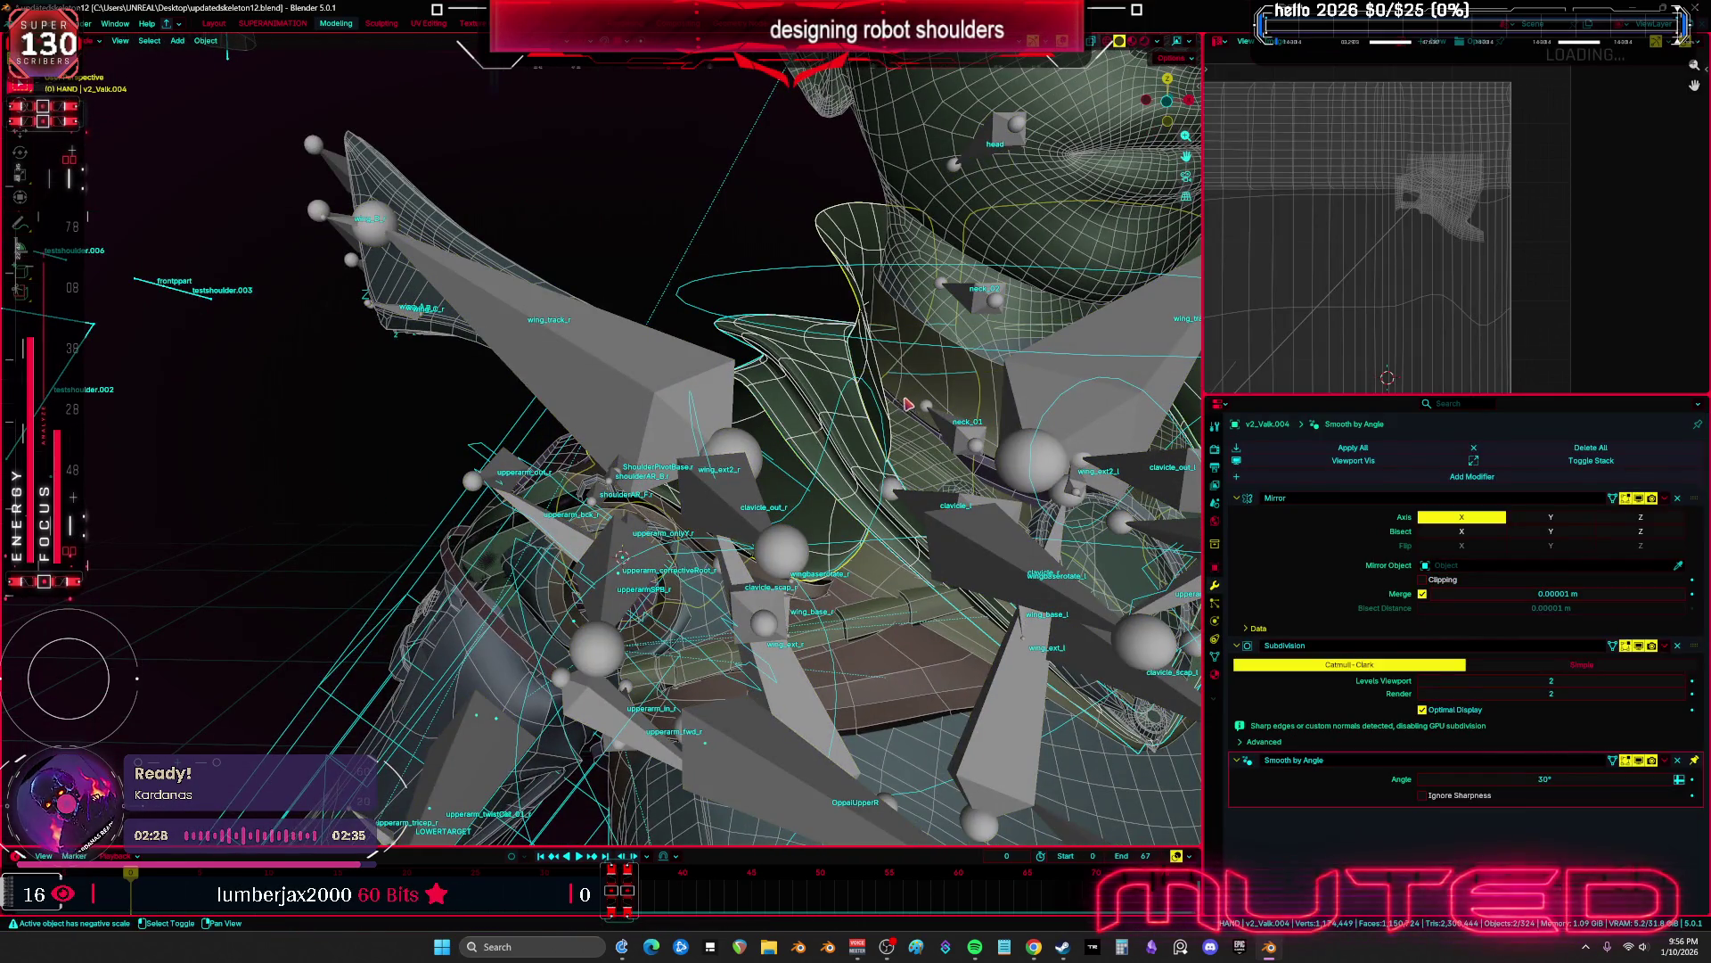
shift+click(988, 506)
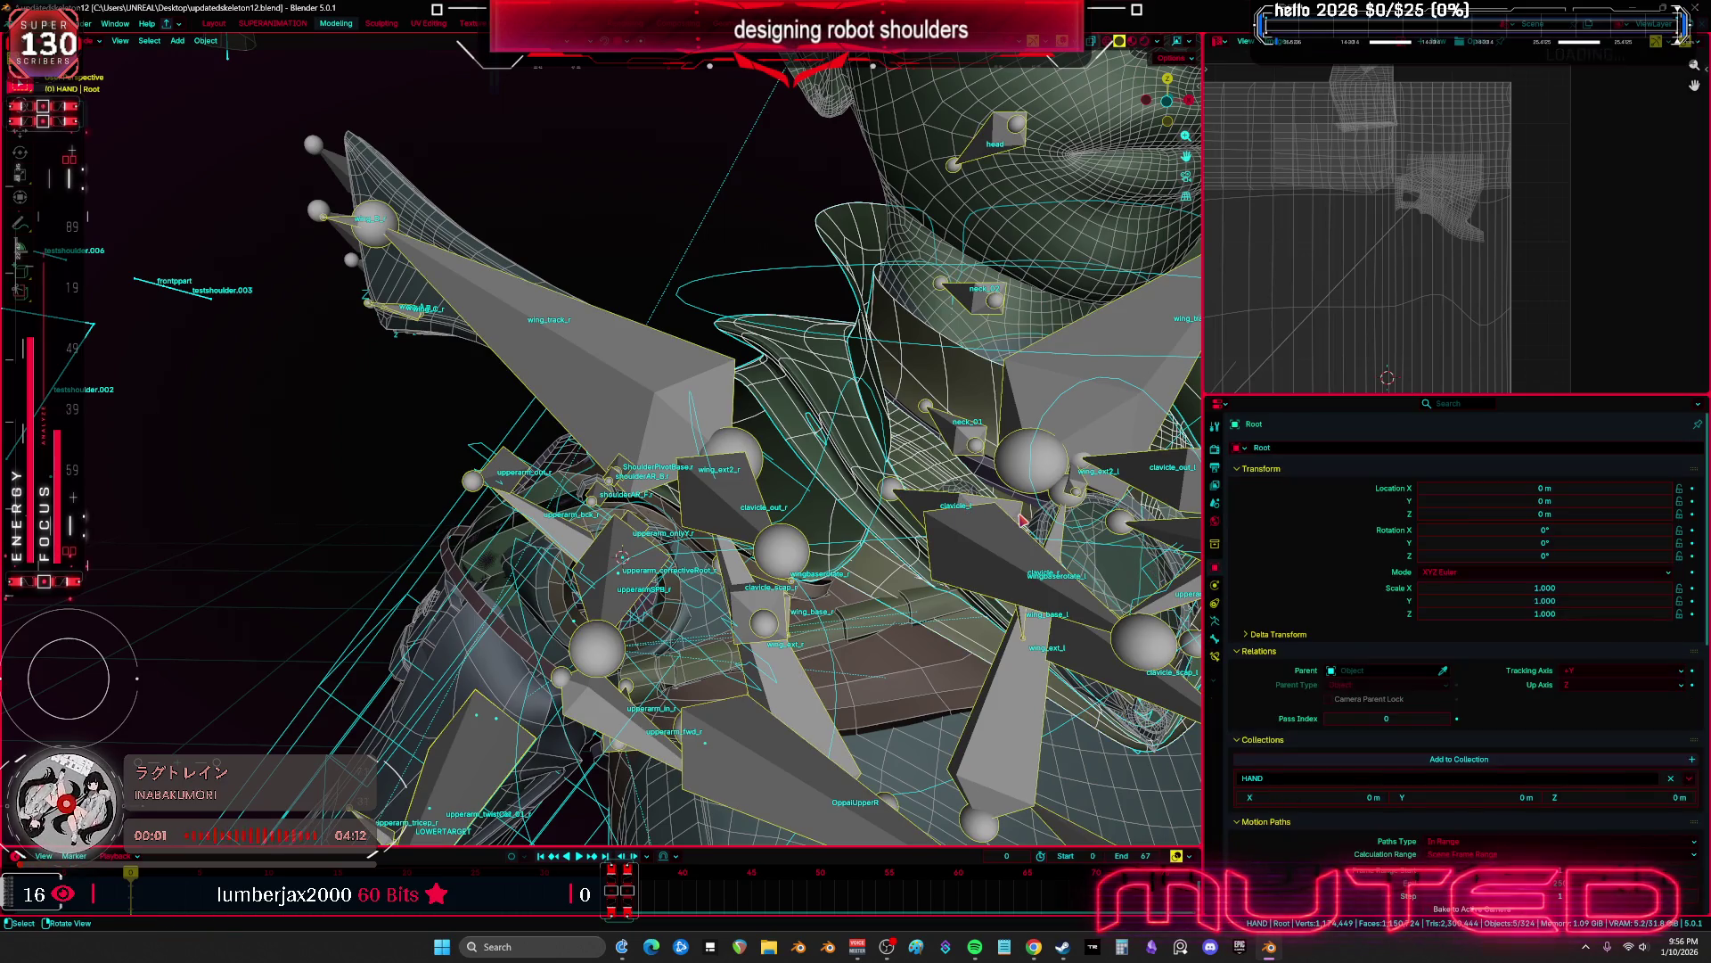
shift+click(975, 493)
middle_drag(974, 493, 1002, 487)
shift+click(1037, 532)
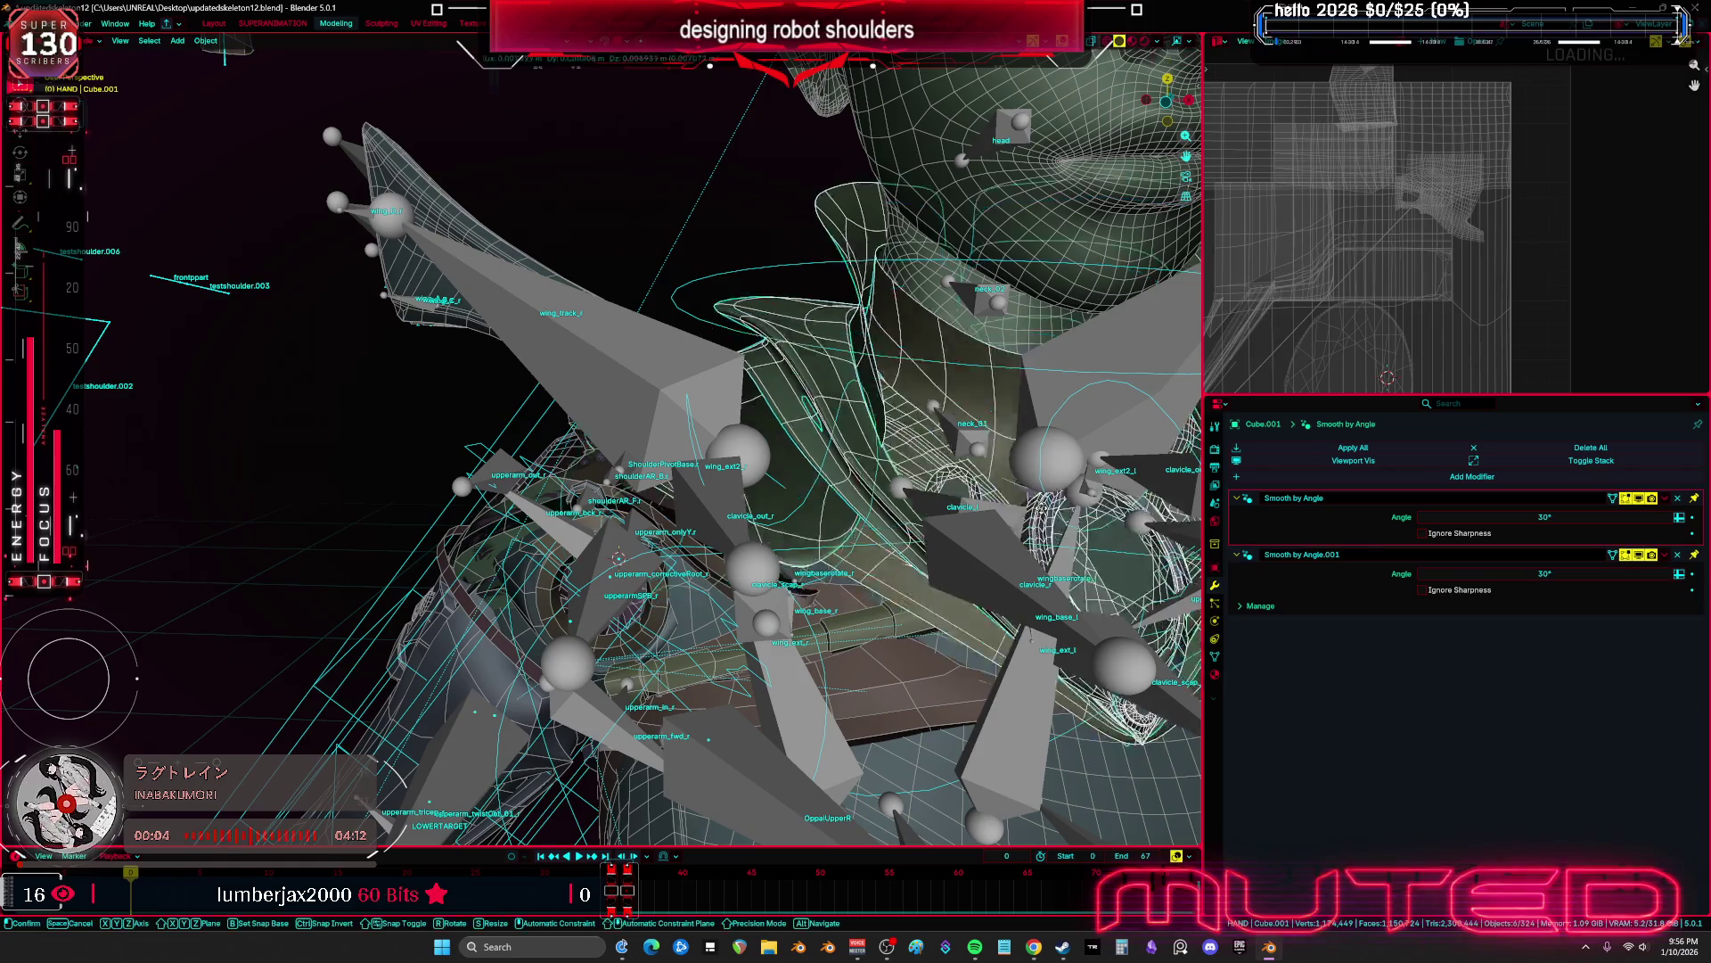
shift+click(1002, 596)
key(g)
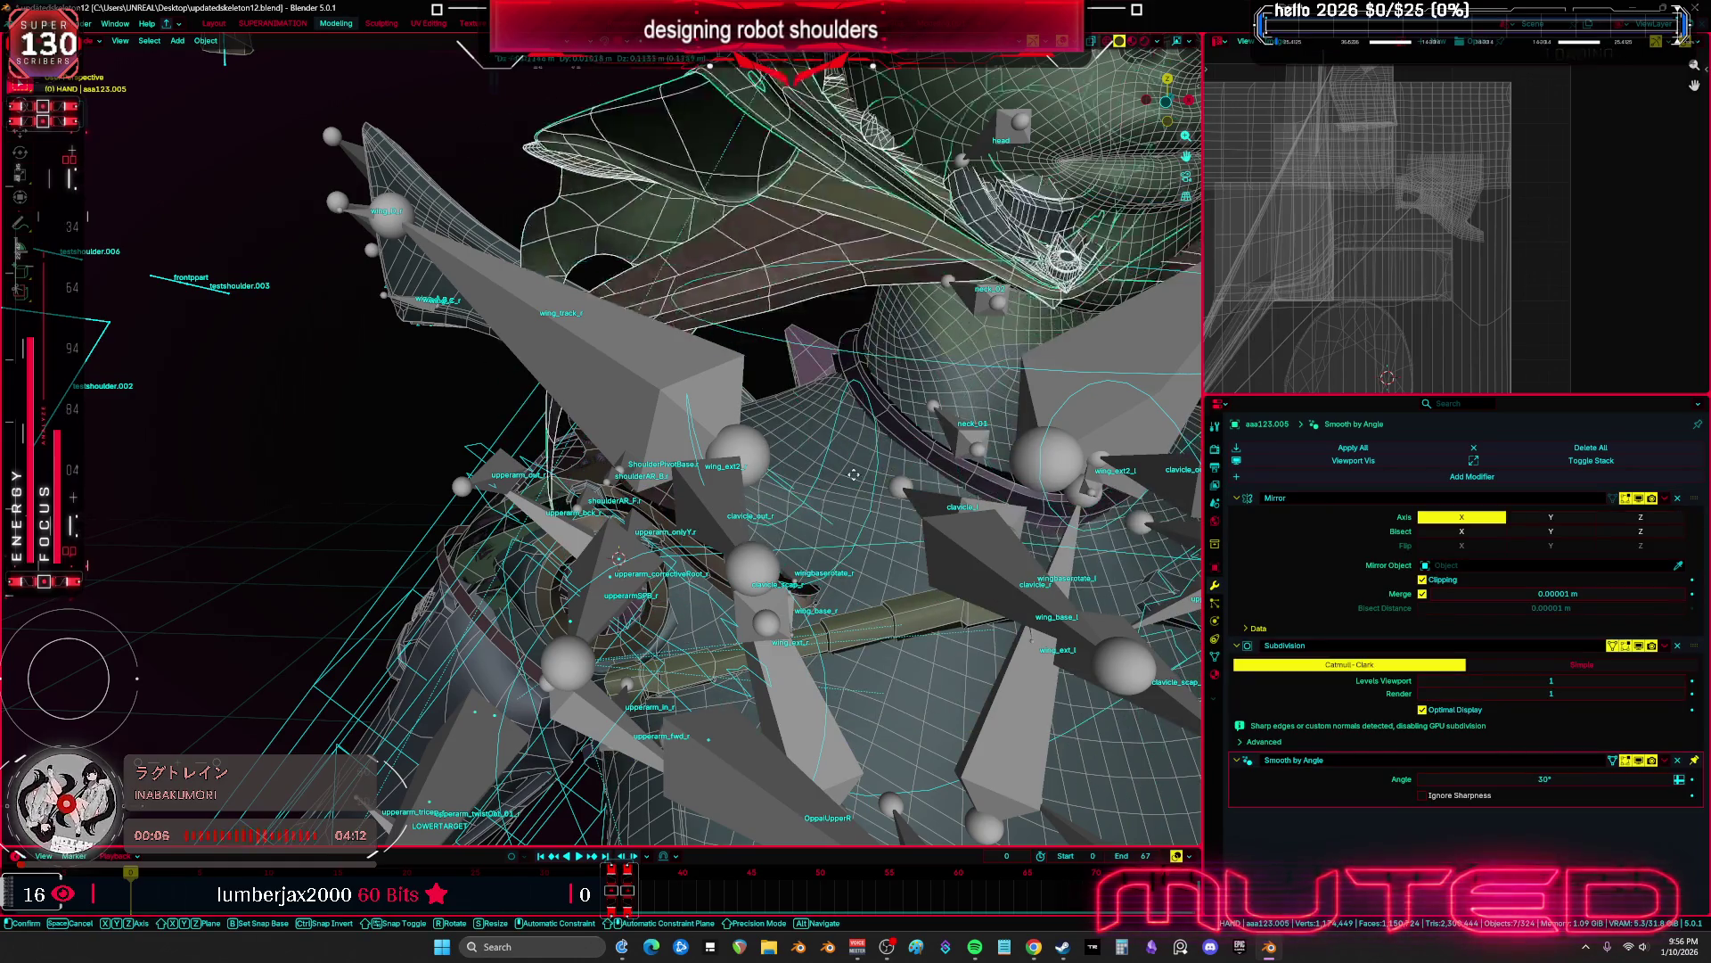
click(668, 413)
Parent the pieces to Root with Armature Deform and test-rotate the shoulder bone in Pose Mode
shift+click(649, 390)
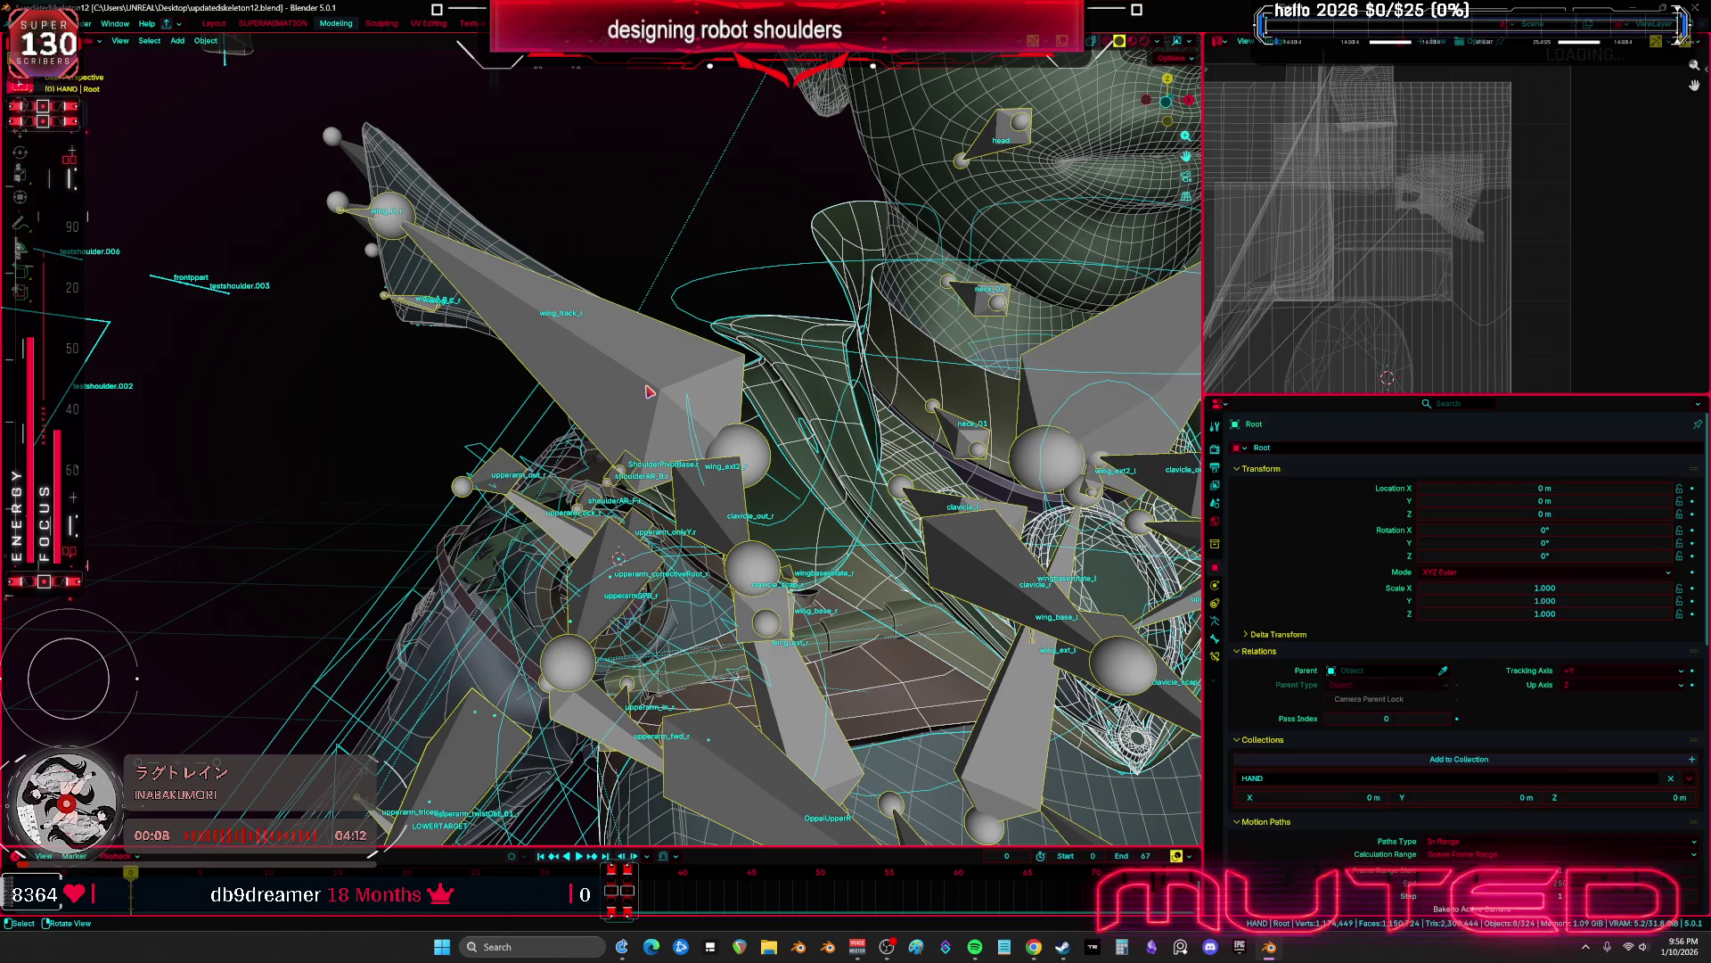
key(ctrl+p)
click(649, 391)
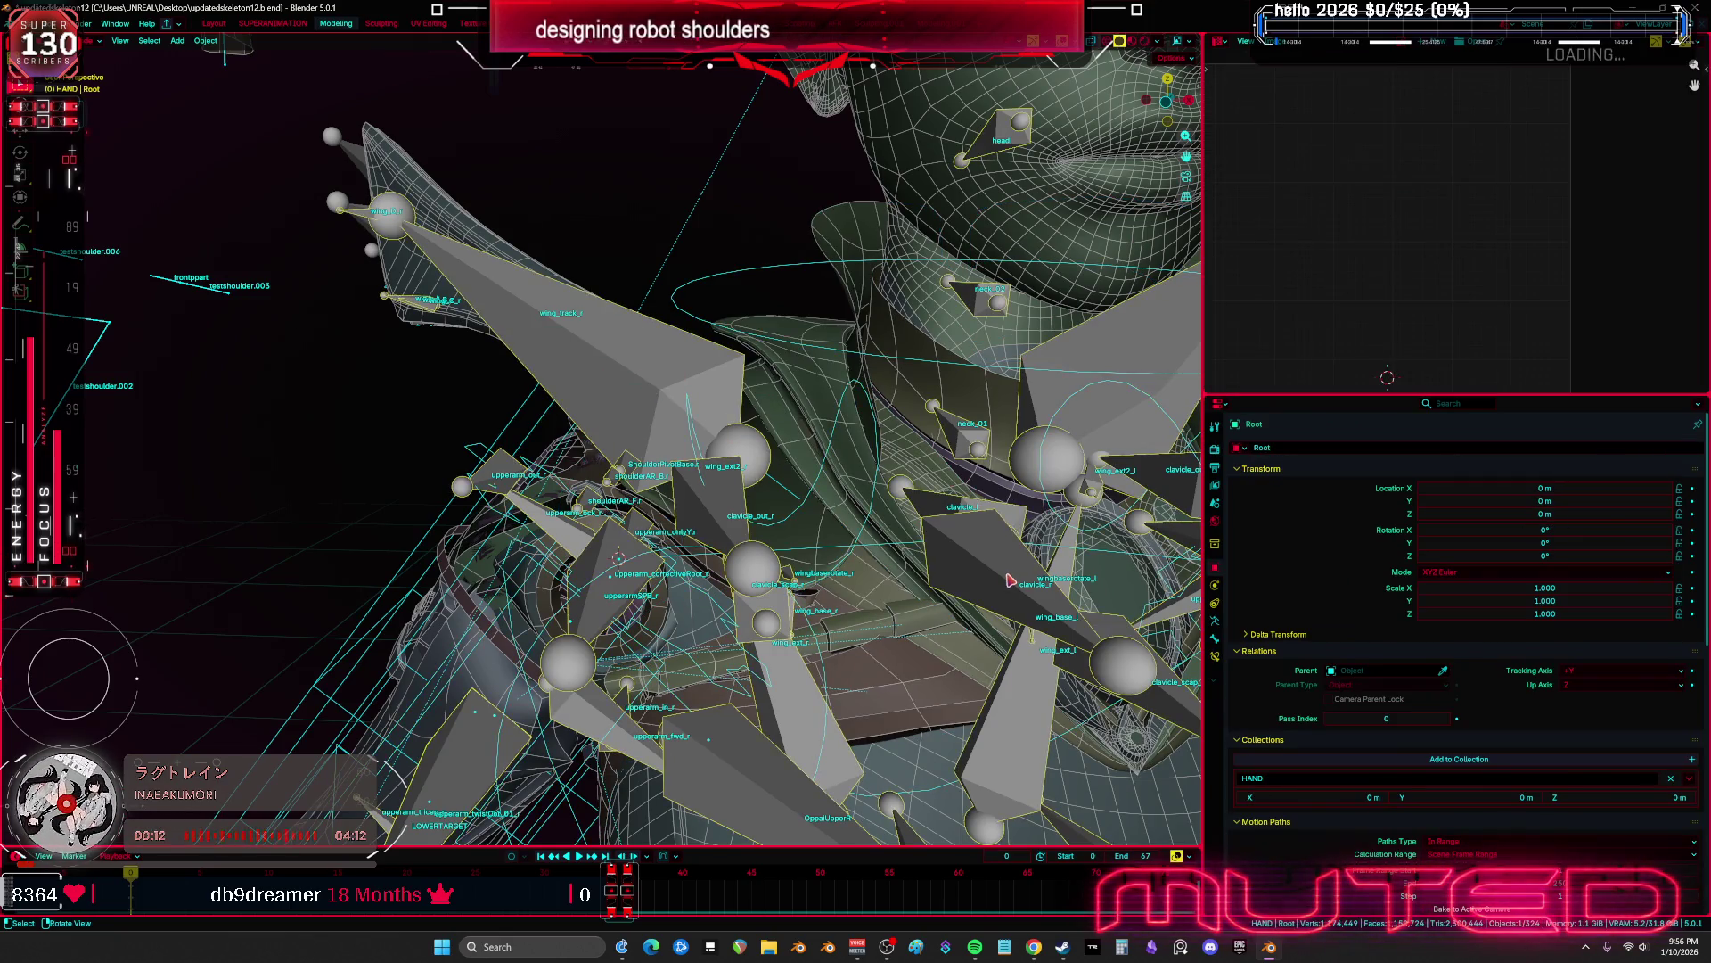
key(ctrl+Tab)
key(shift+alt+z)
key(r)
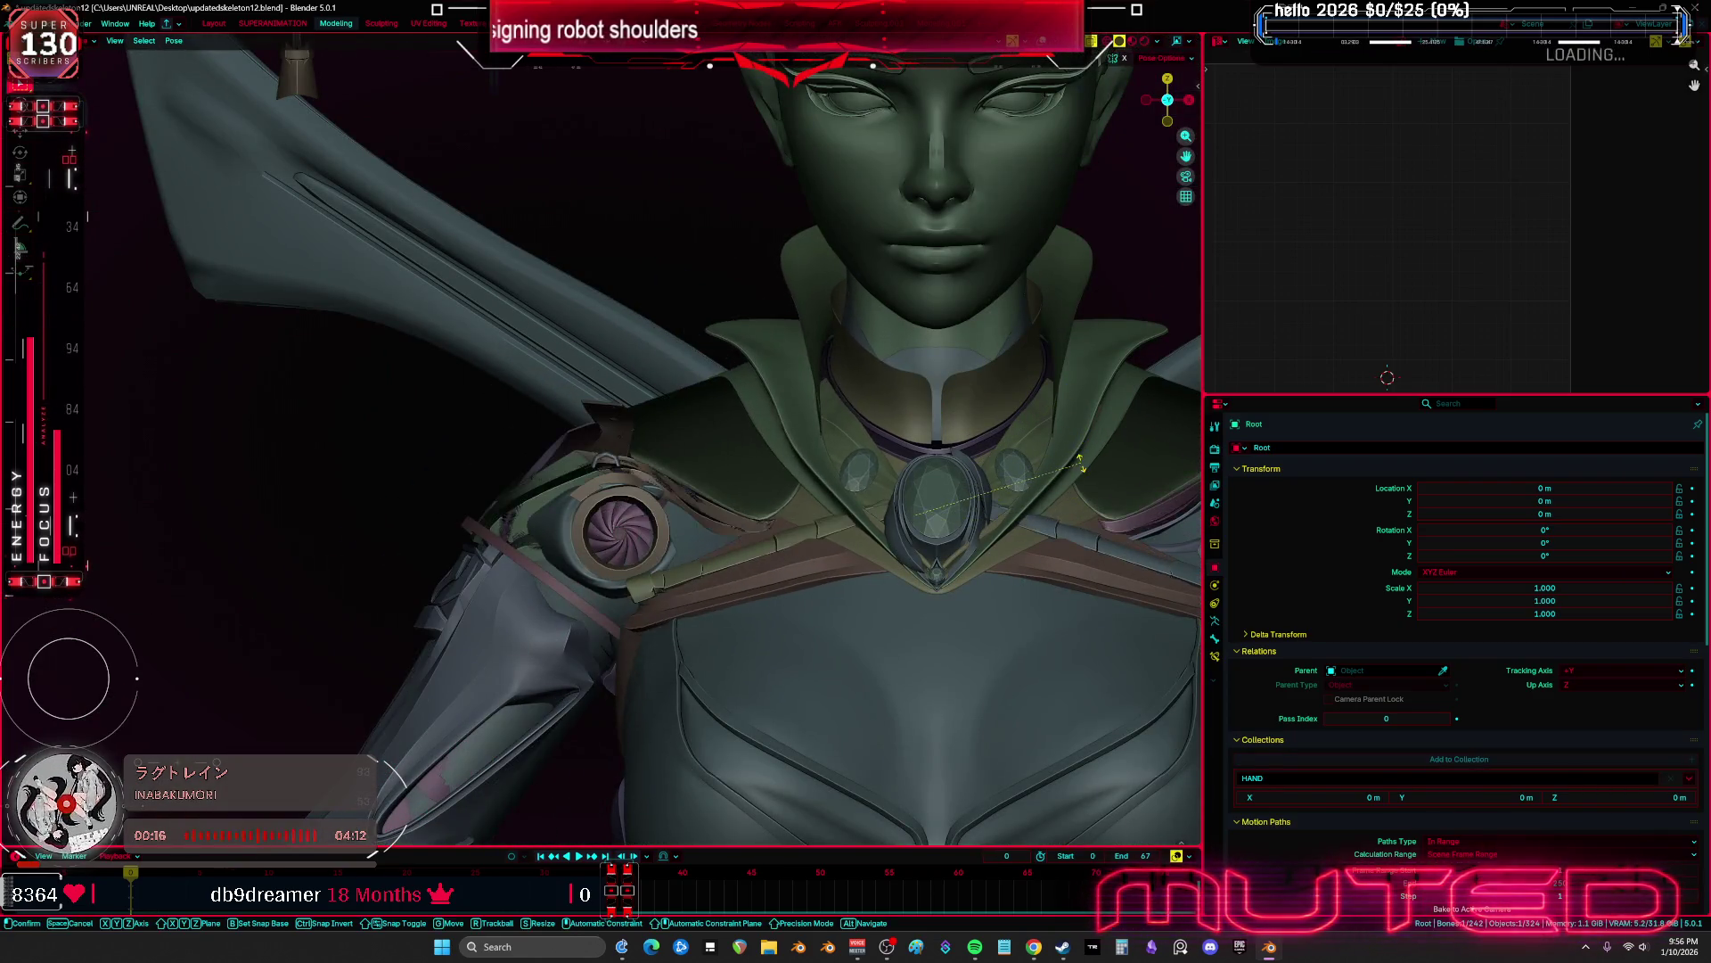
key(r)
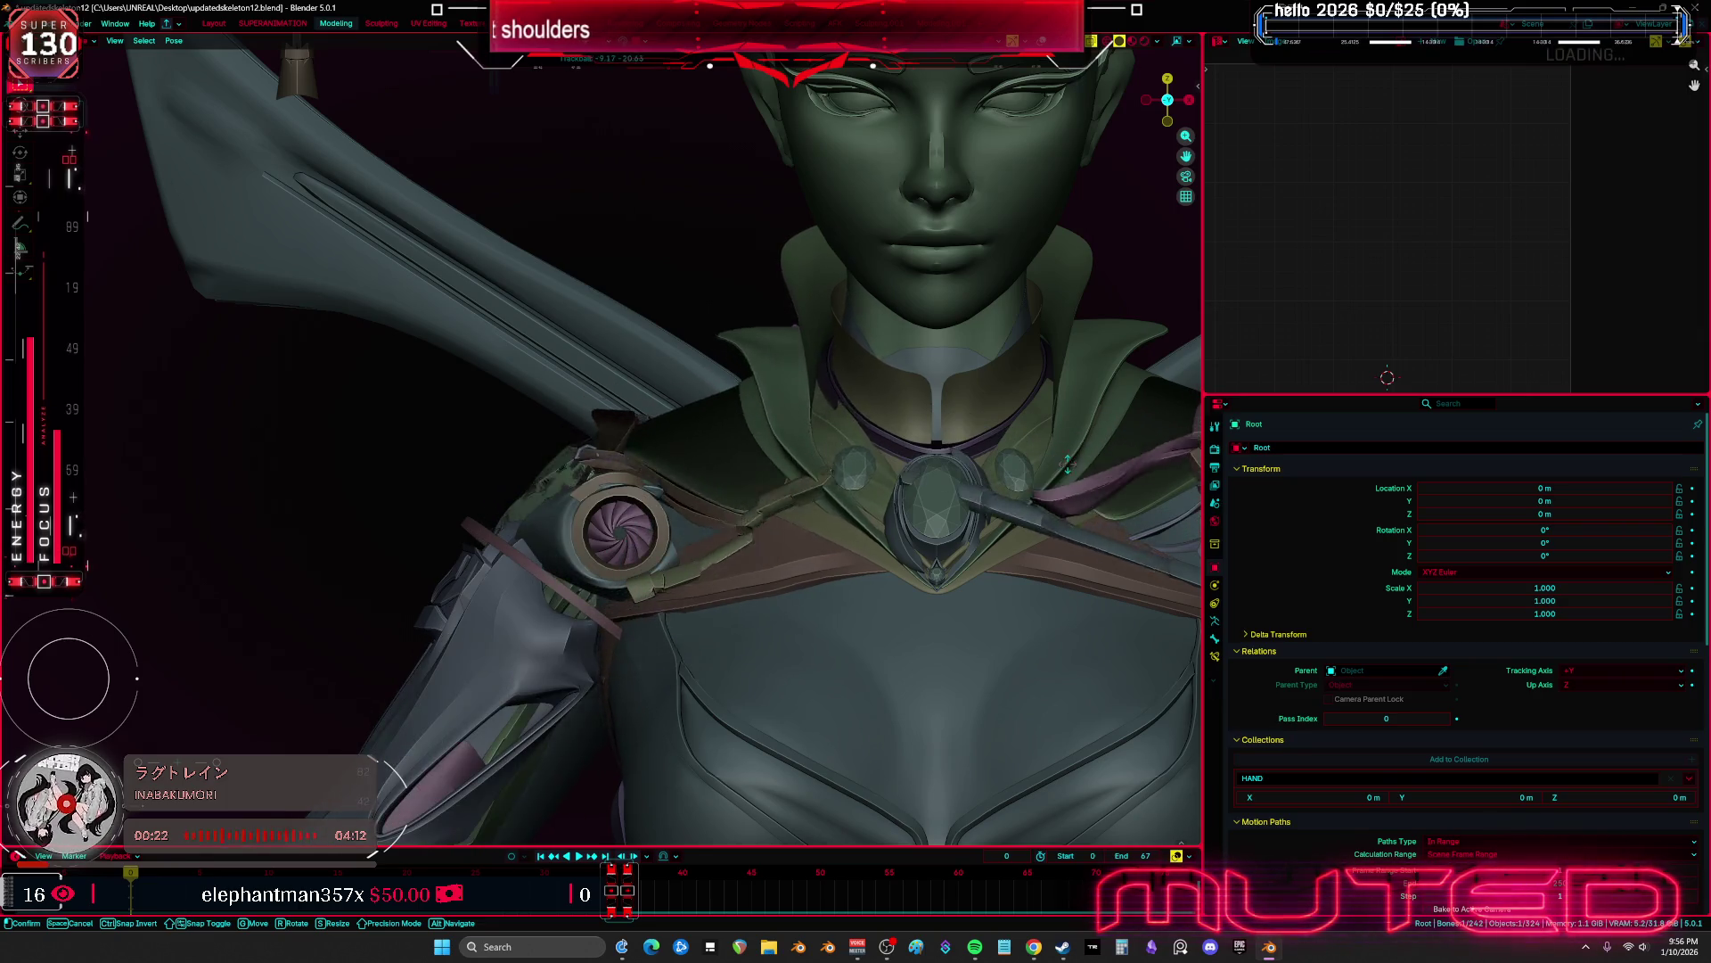
click(1068, 475)
key(ctrl+Page_Up)
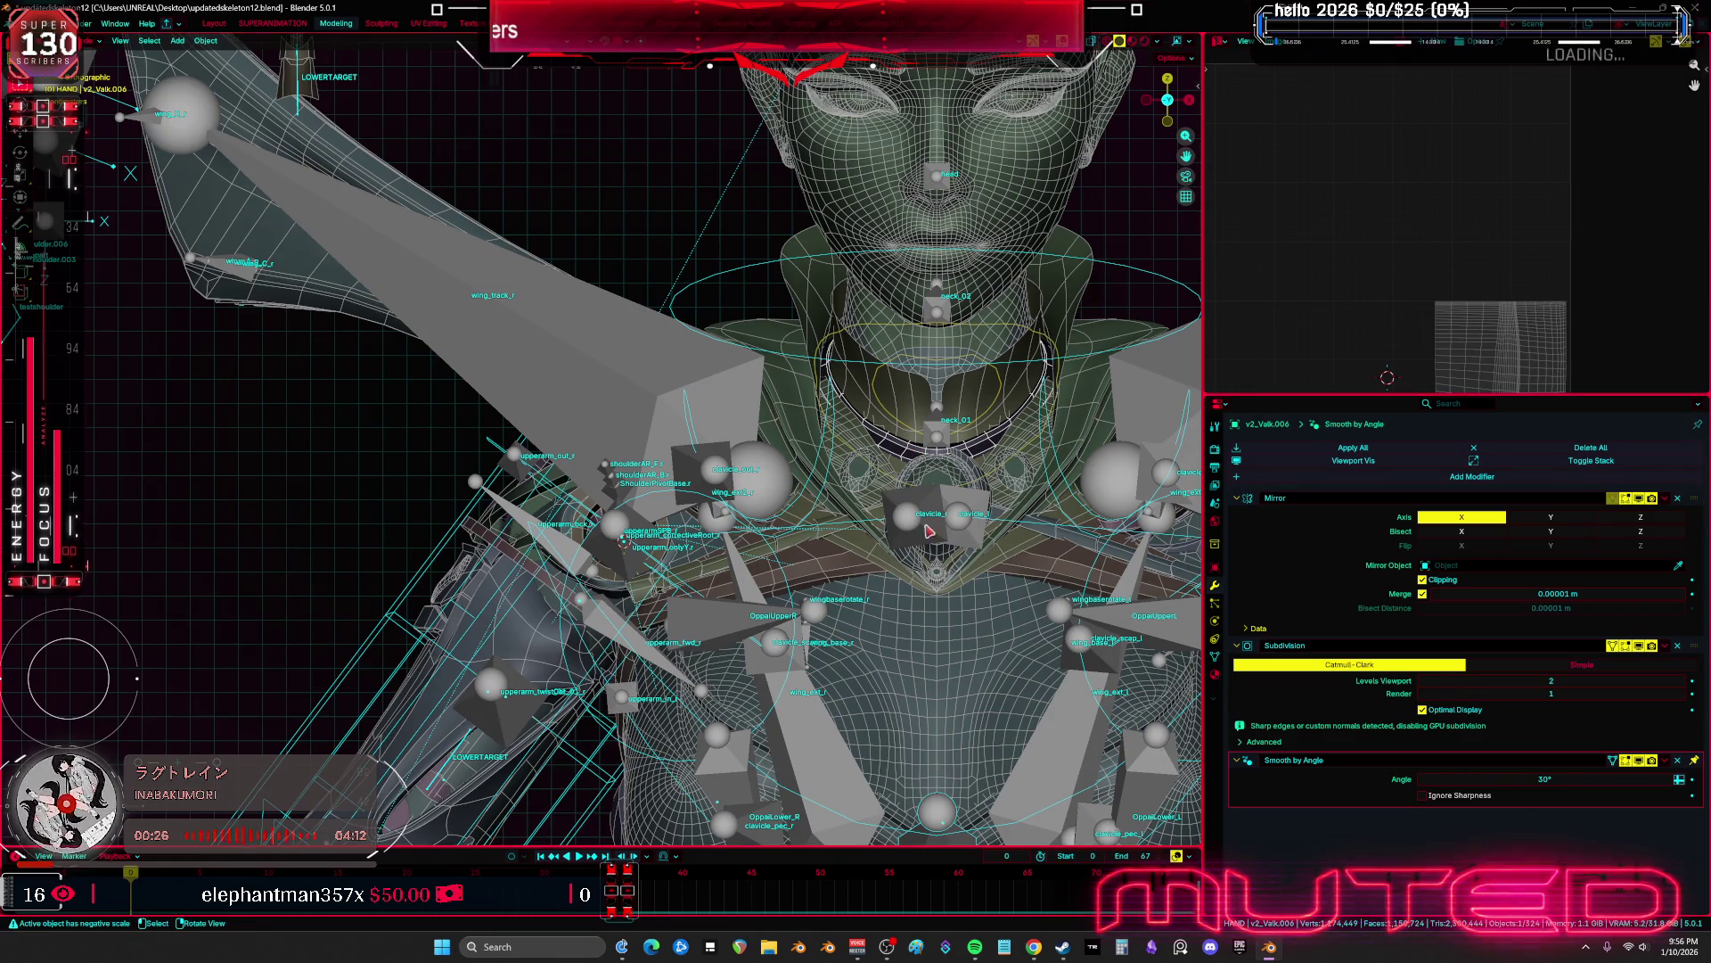
Apply a Data Transfer from SKM_BewmV4.002 to the shoulder mesh, then put the arm rig in Pose Mode
click(1297, 479)
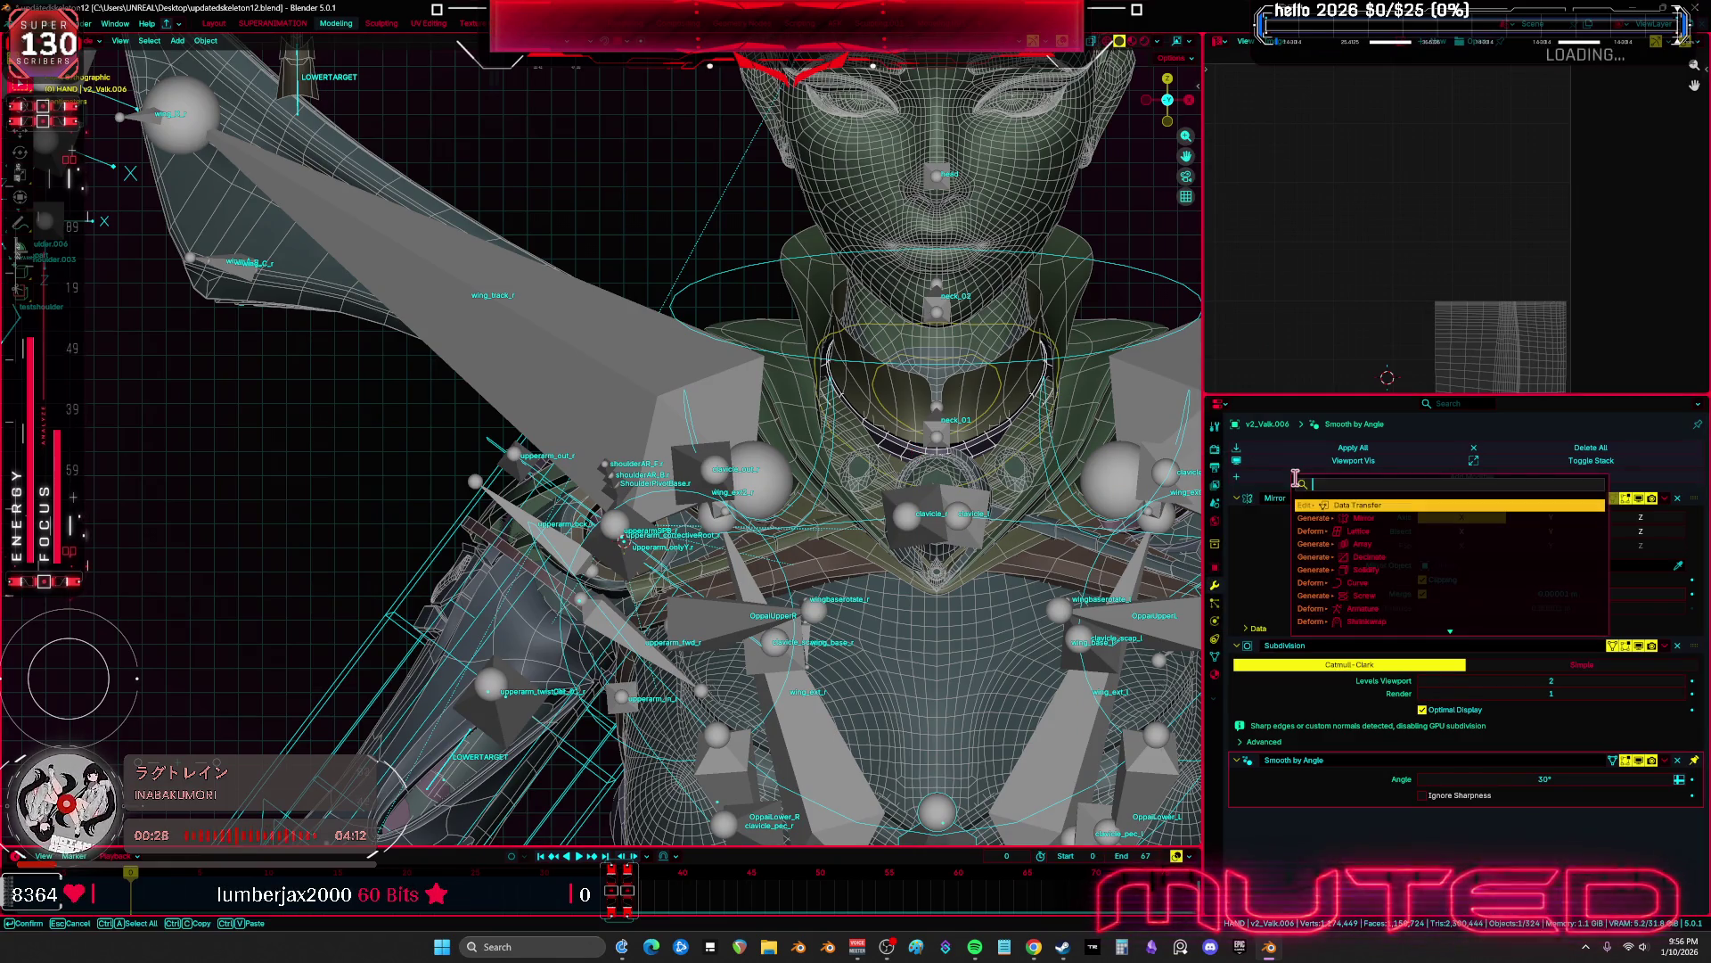
click(1377, 507)
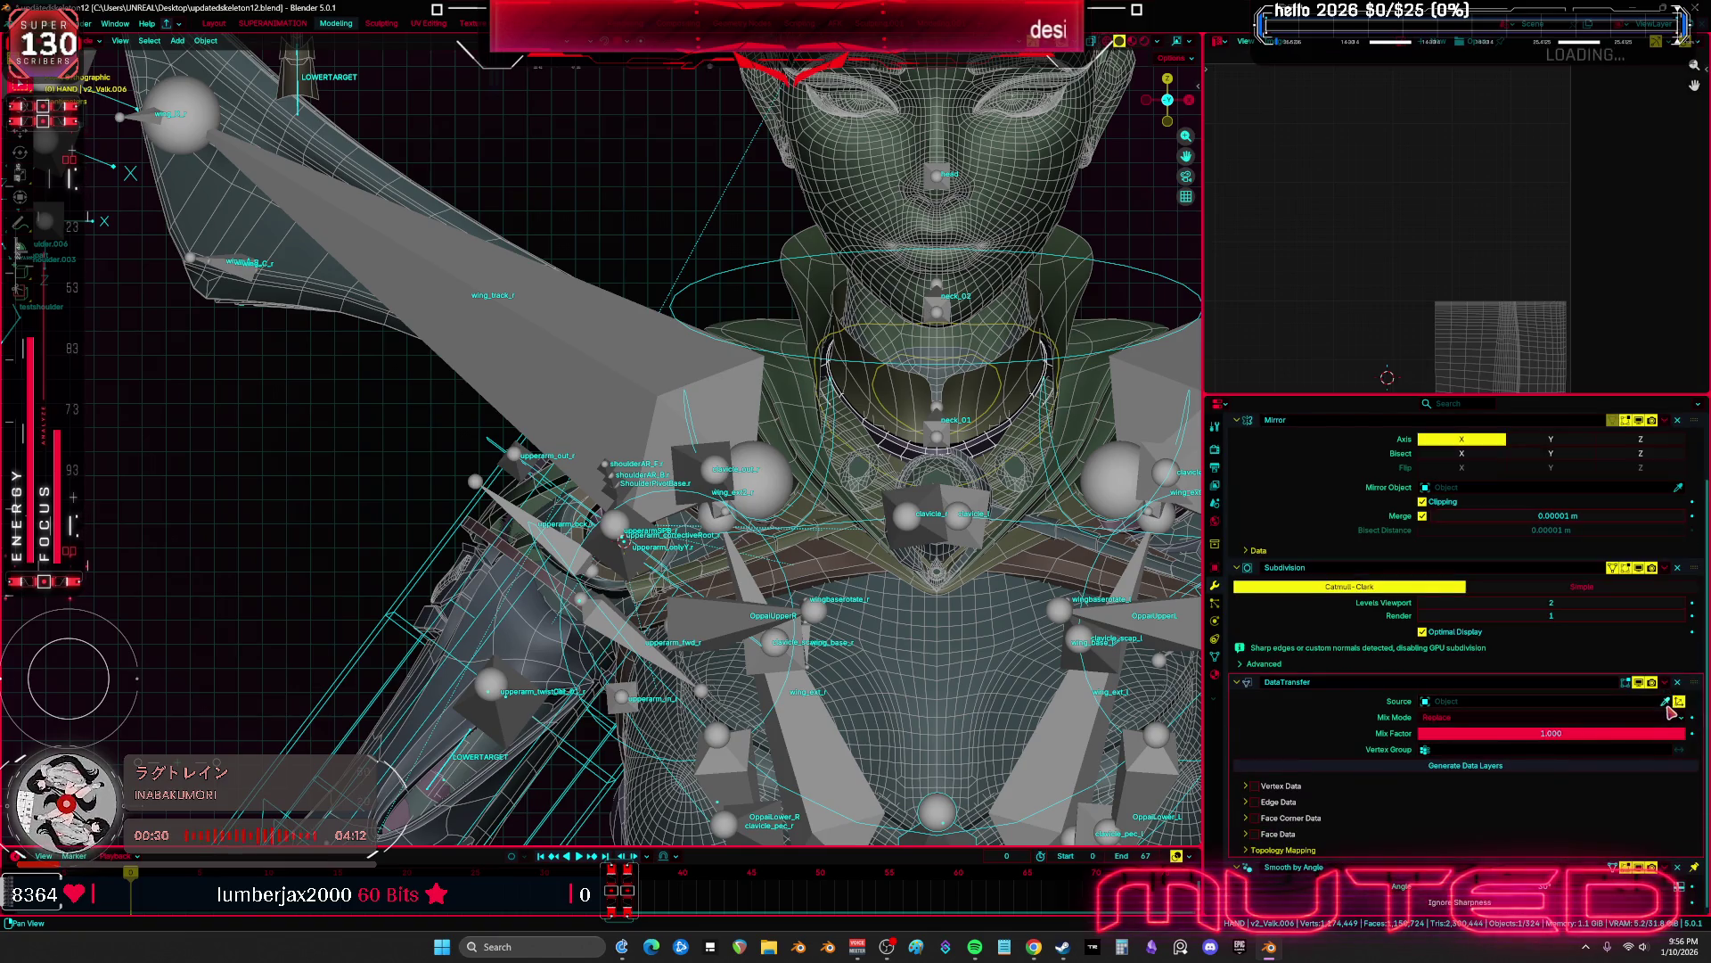
click(1668, 703)
click(1005, 658)
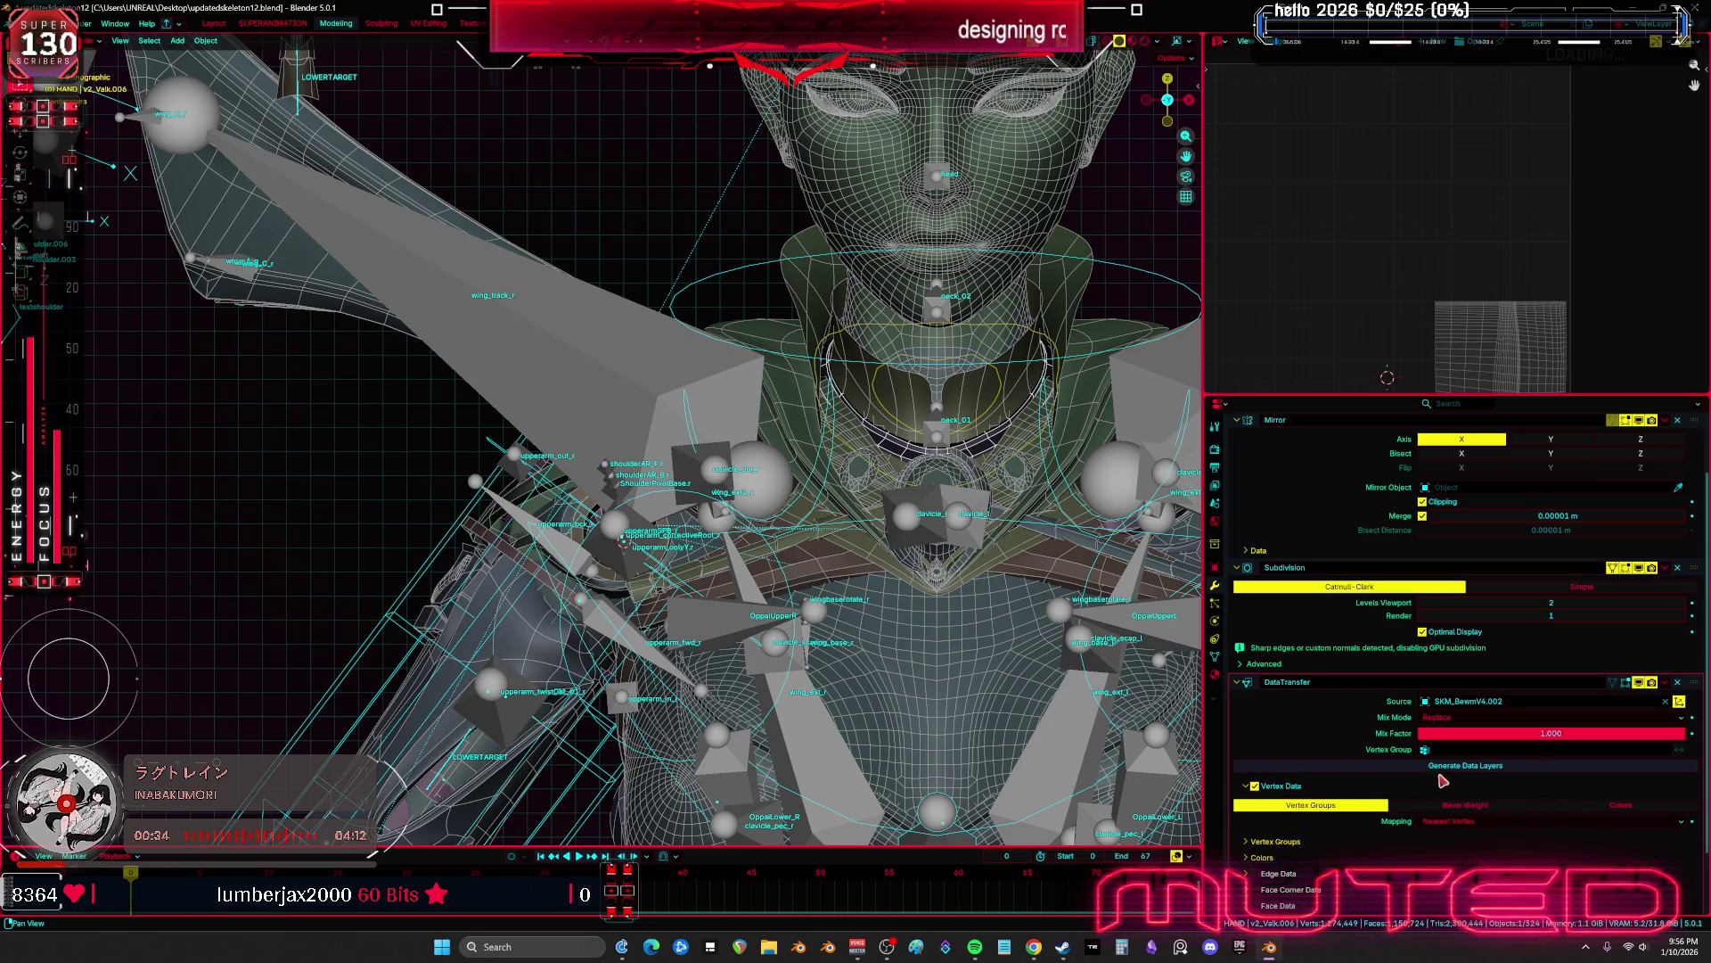
click(1665, 682)
click(1604, 697)
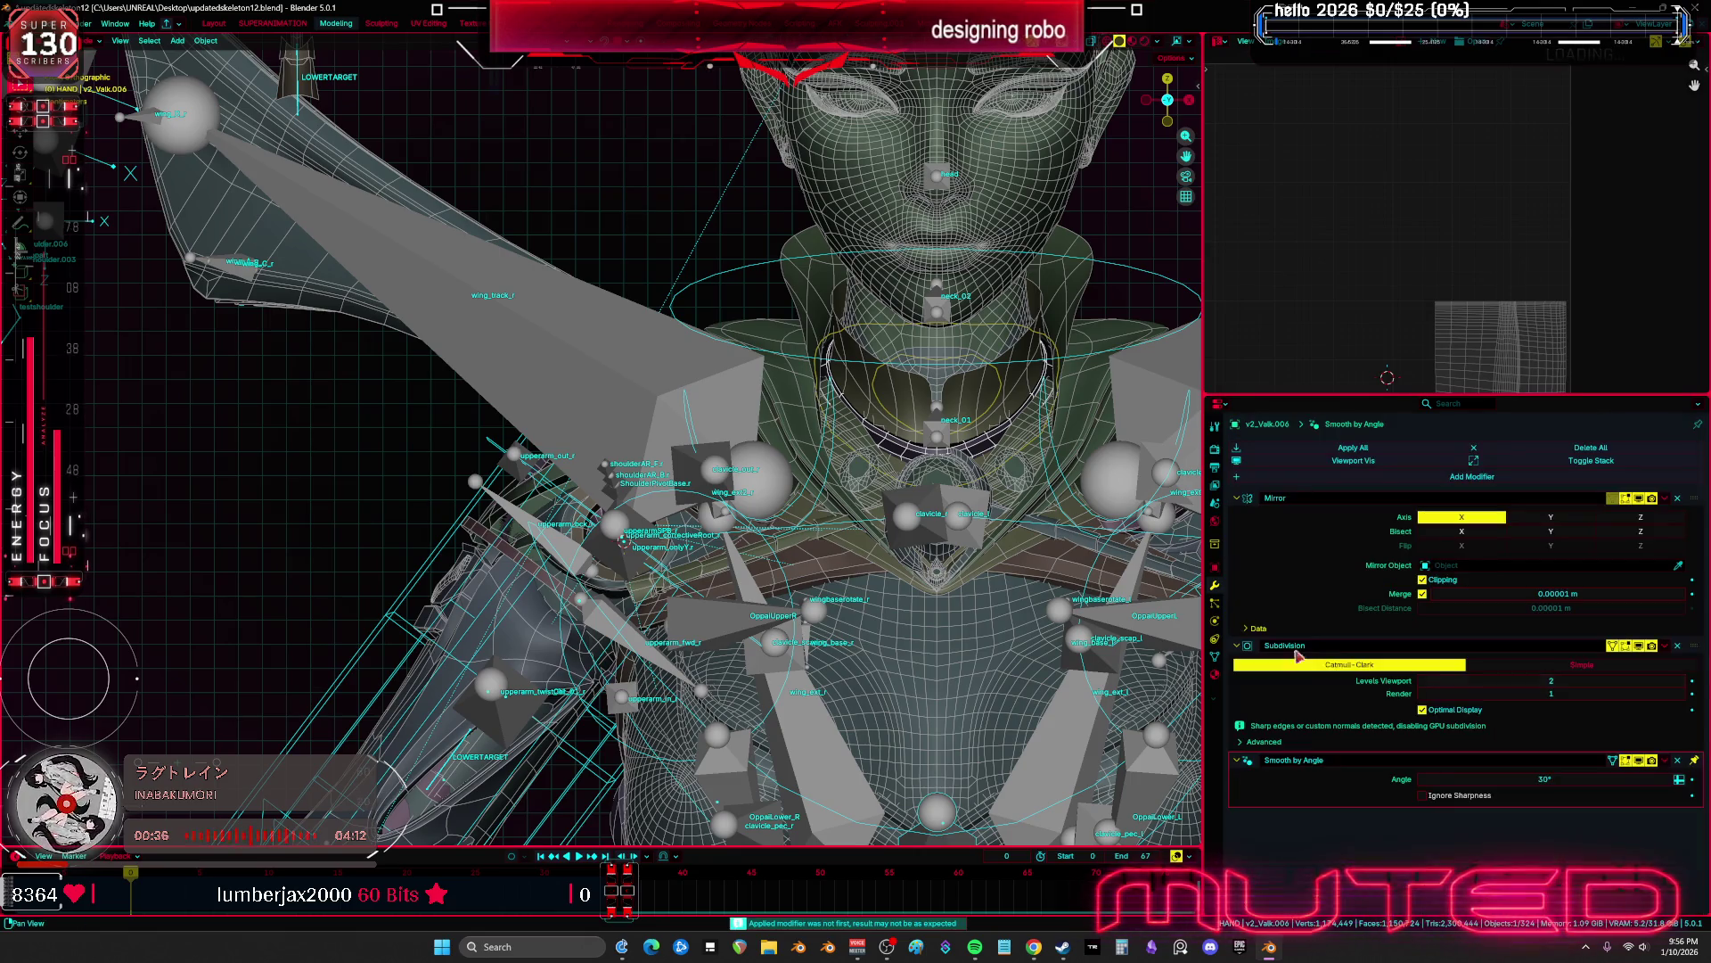
click(934, 501)
key(ctrl+Tab)
Rotate the arm and the right clavicle bone clavicle_r in Pose mode to test deformation
key(r)
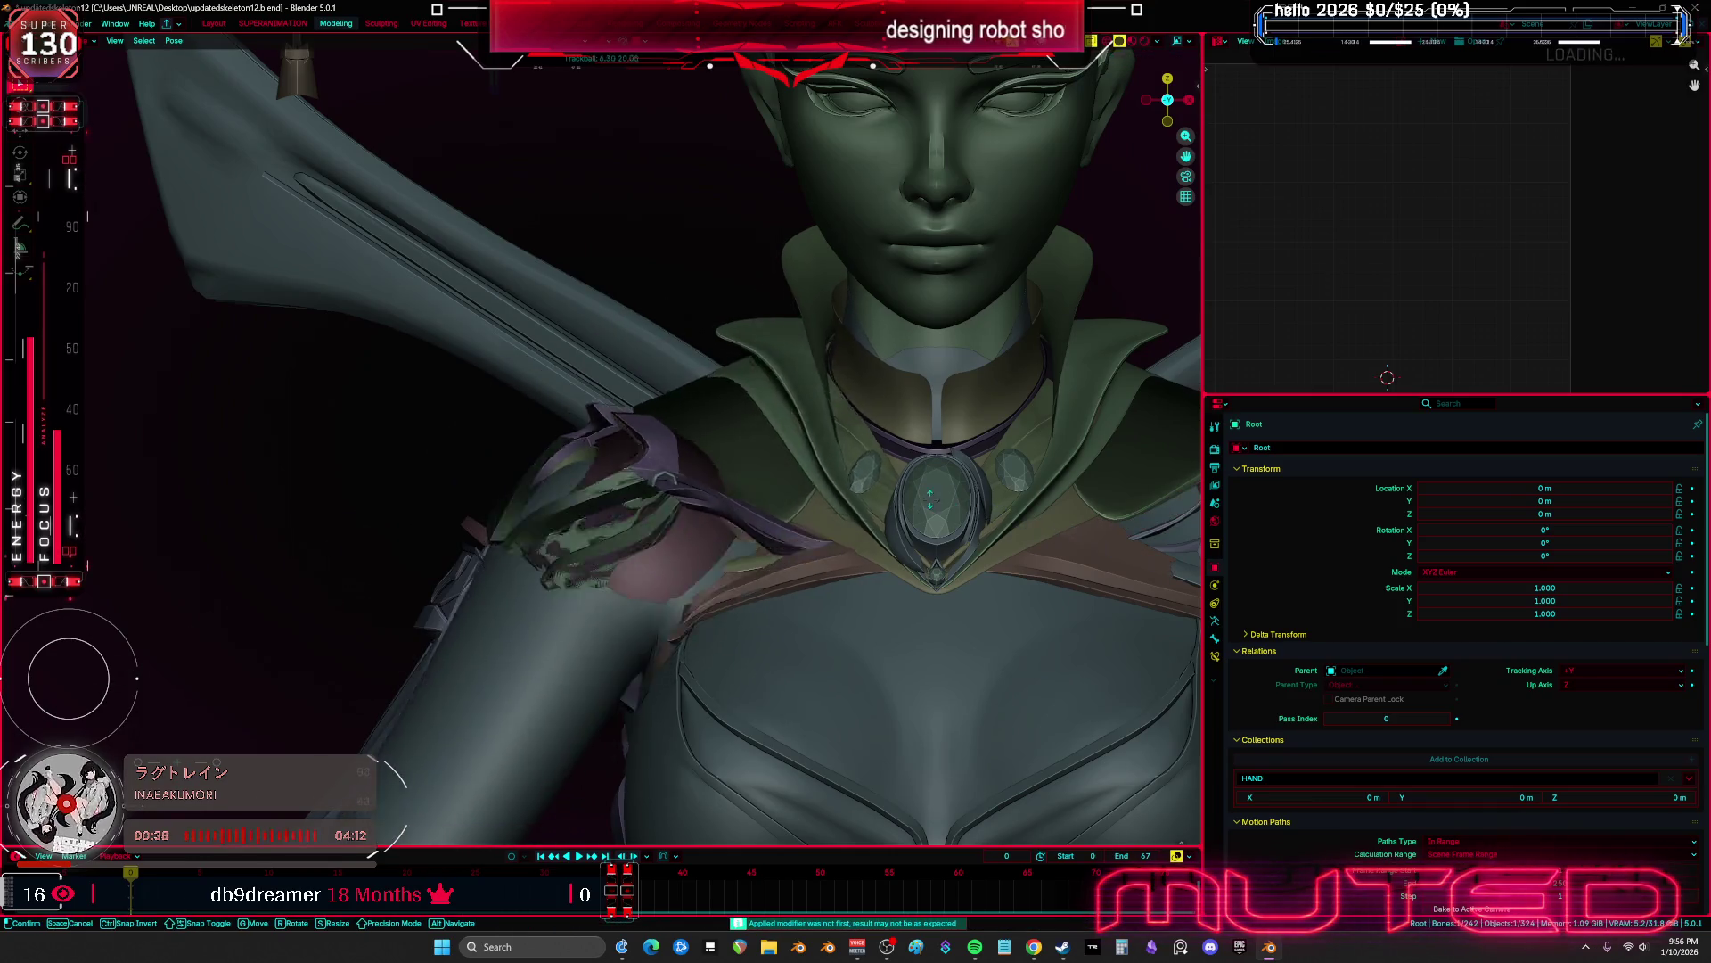
click(907, 504)
key(ctrl+Tab)
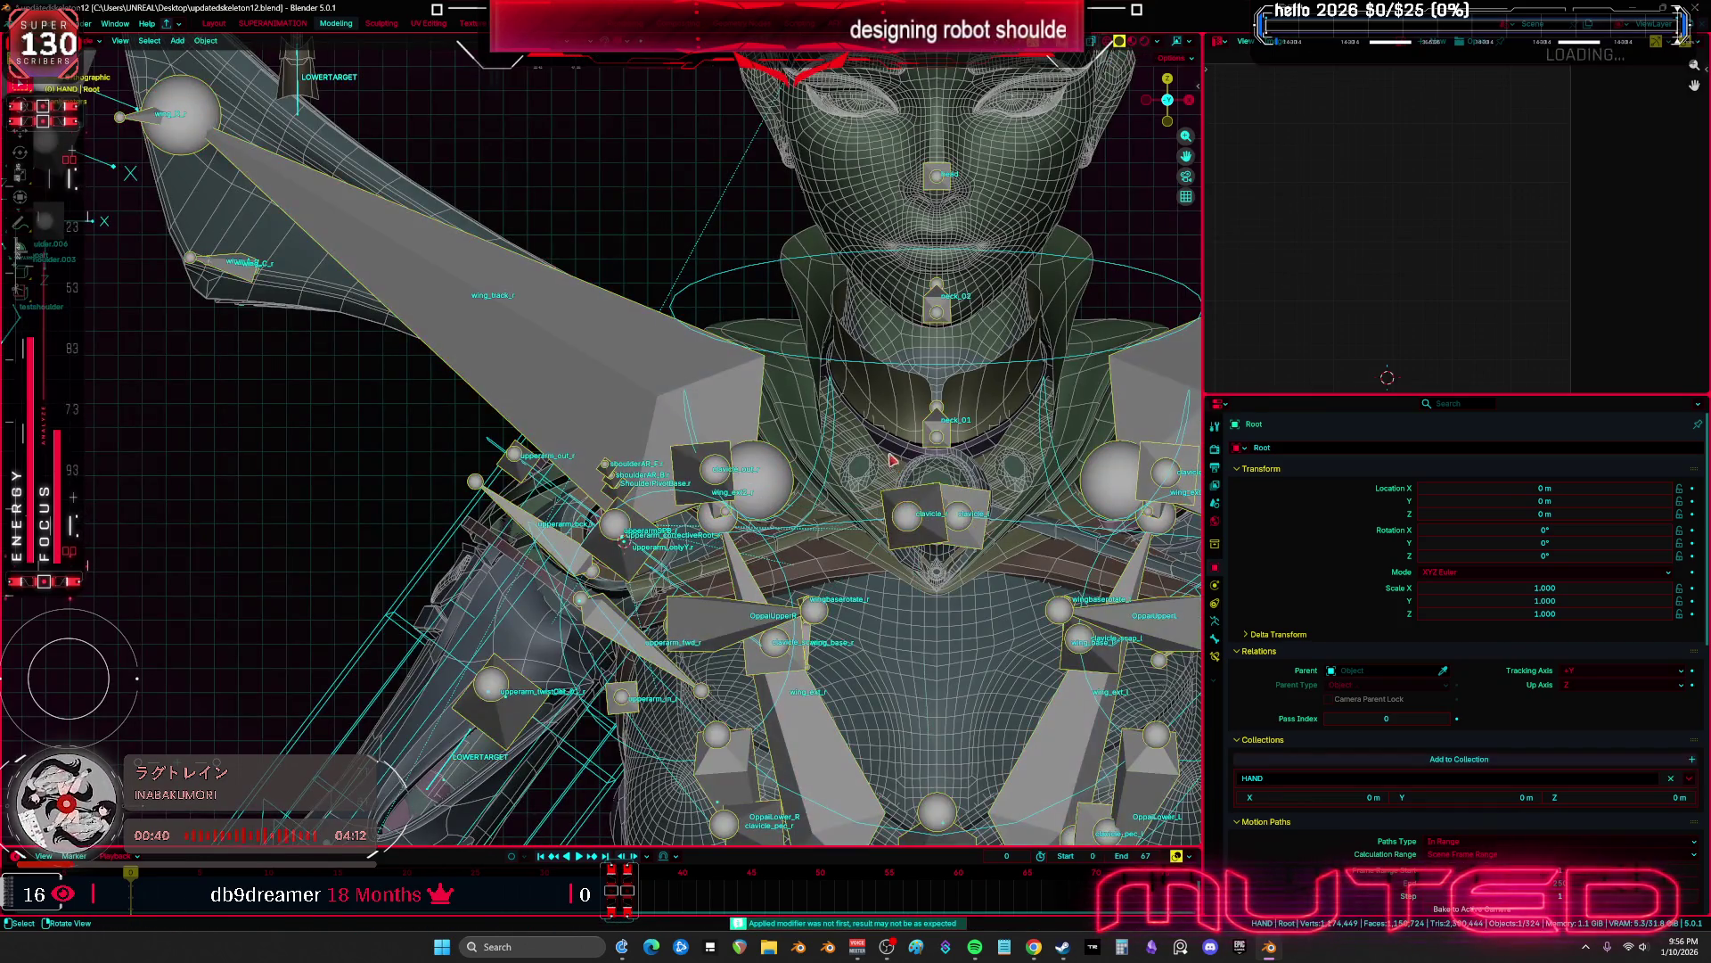
key(ctrl+Tab)
click(904, 488)
key(r)
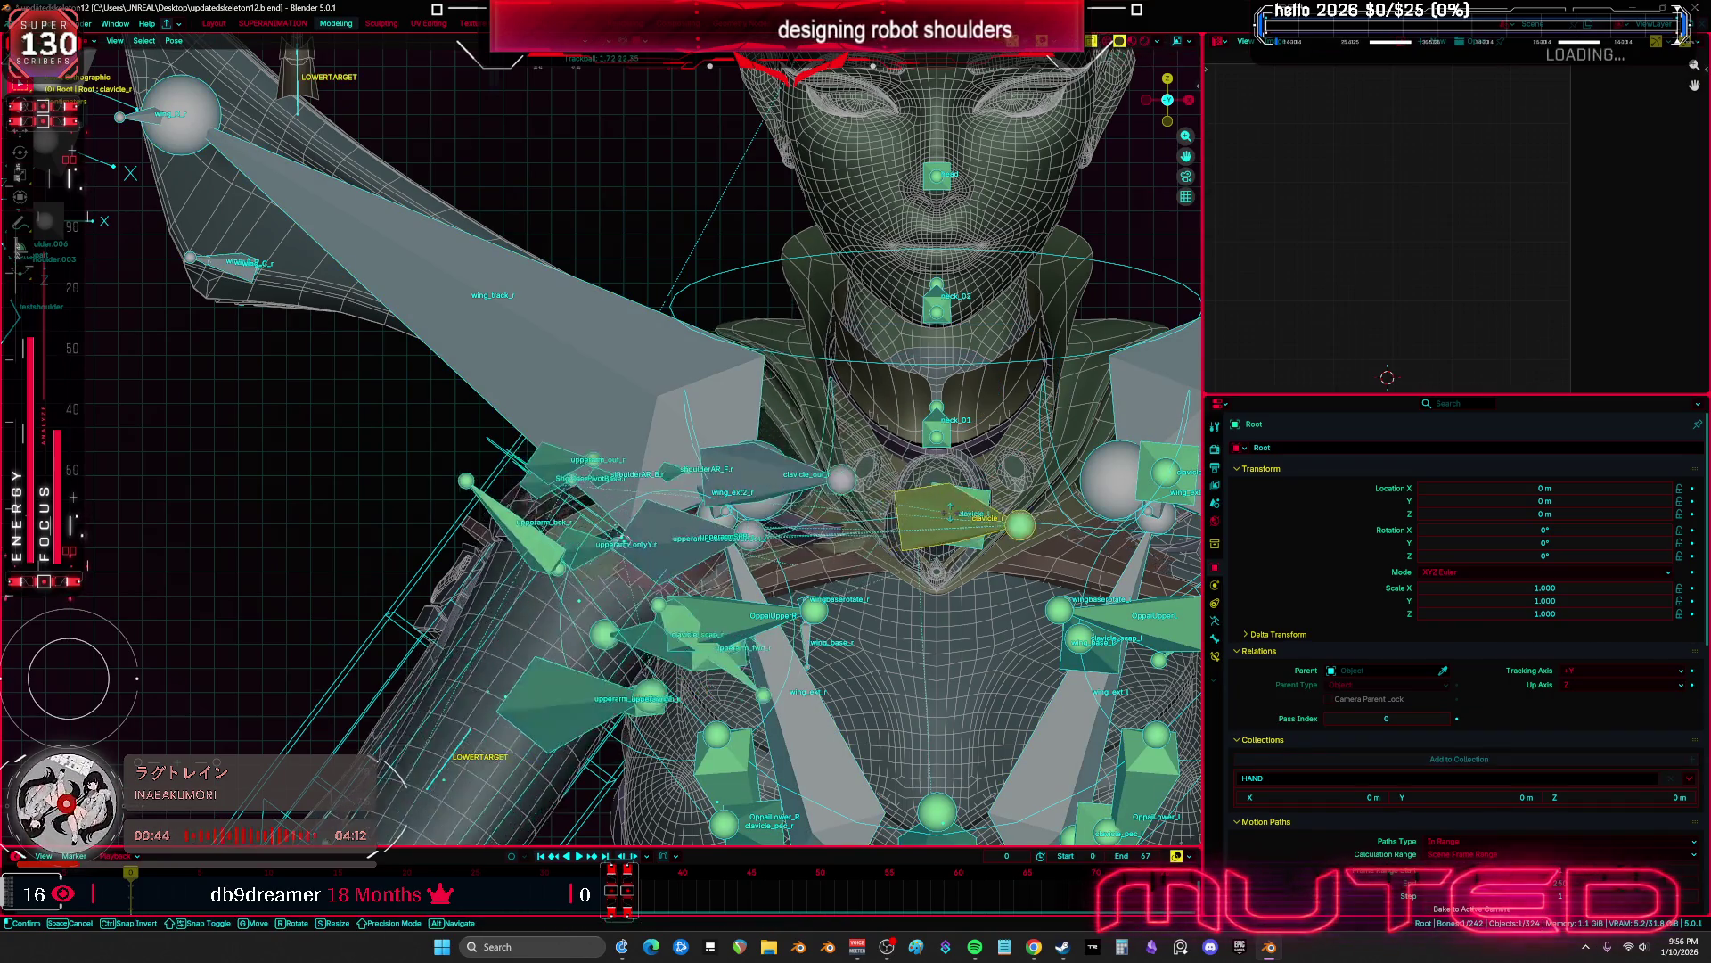
click(963, 513)
Hide the overlays and freely rotate the shoulder bones to check the shoulder meshes follow
key(shift+alt+z)
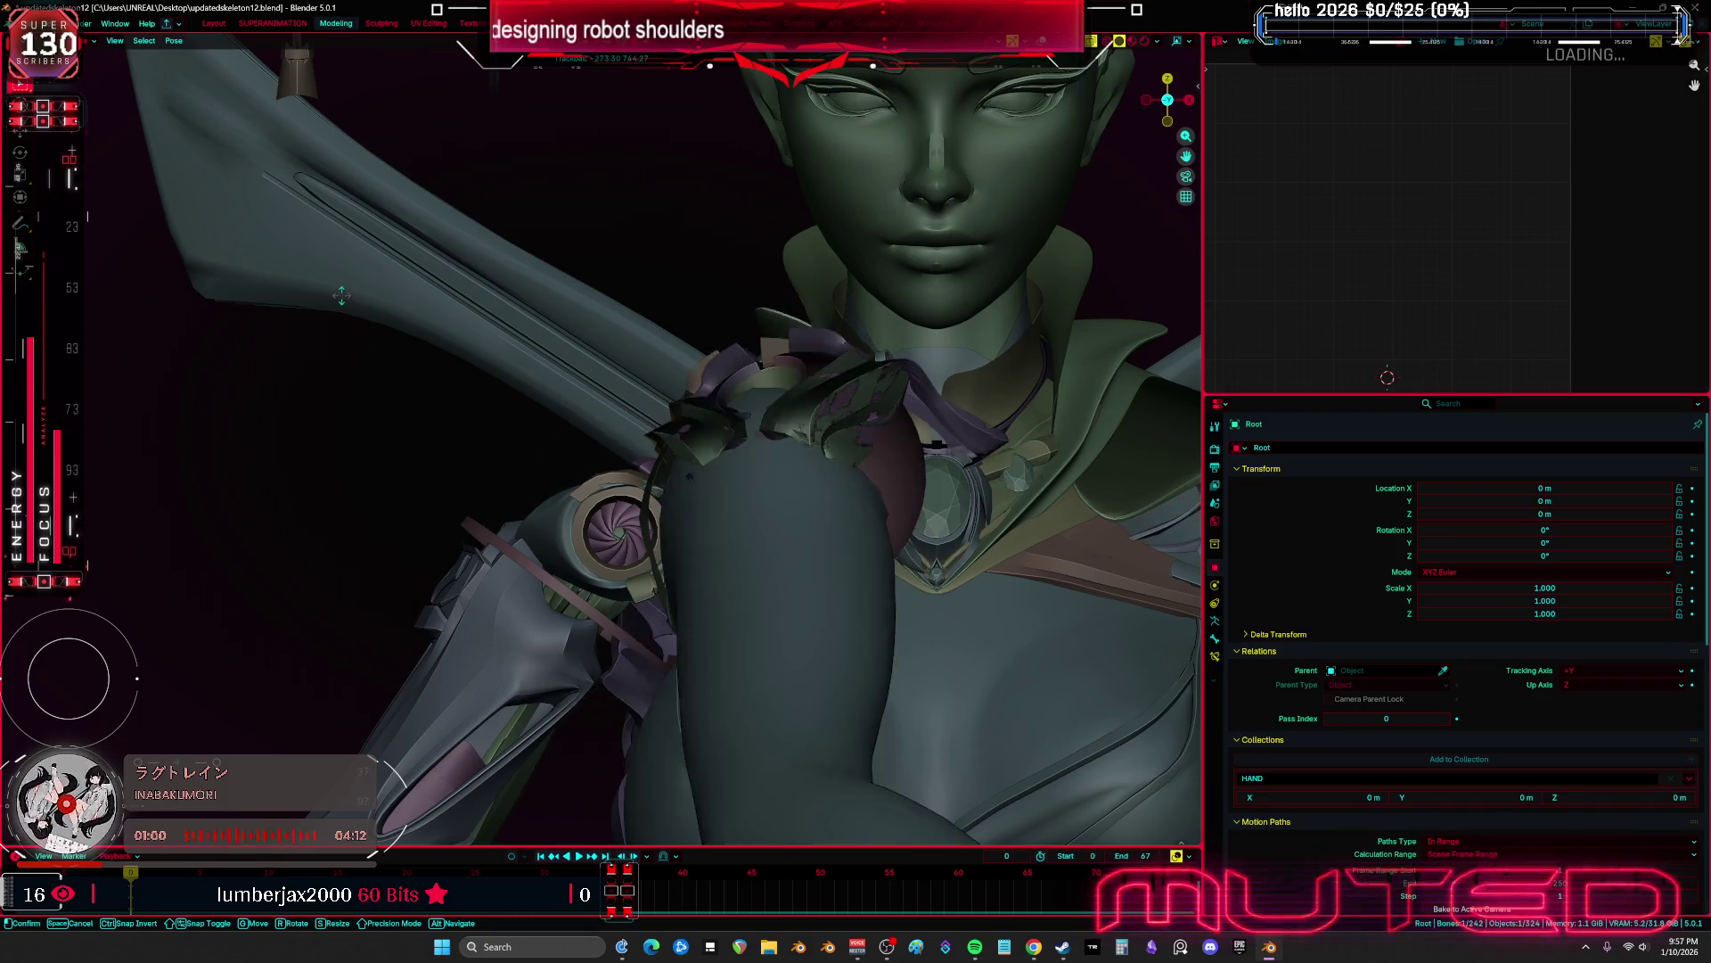
key(Return)
drag(1204, 367, 1471, 366)
mouse_move(696, 436)
middle_down()
mouse_move(743, 455)
mouse_move(909, 440)
middle_up()
key(r)
key(r)
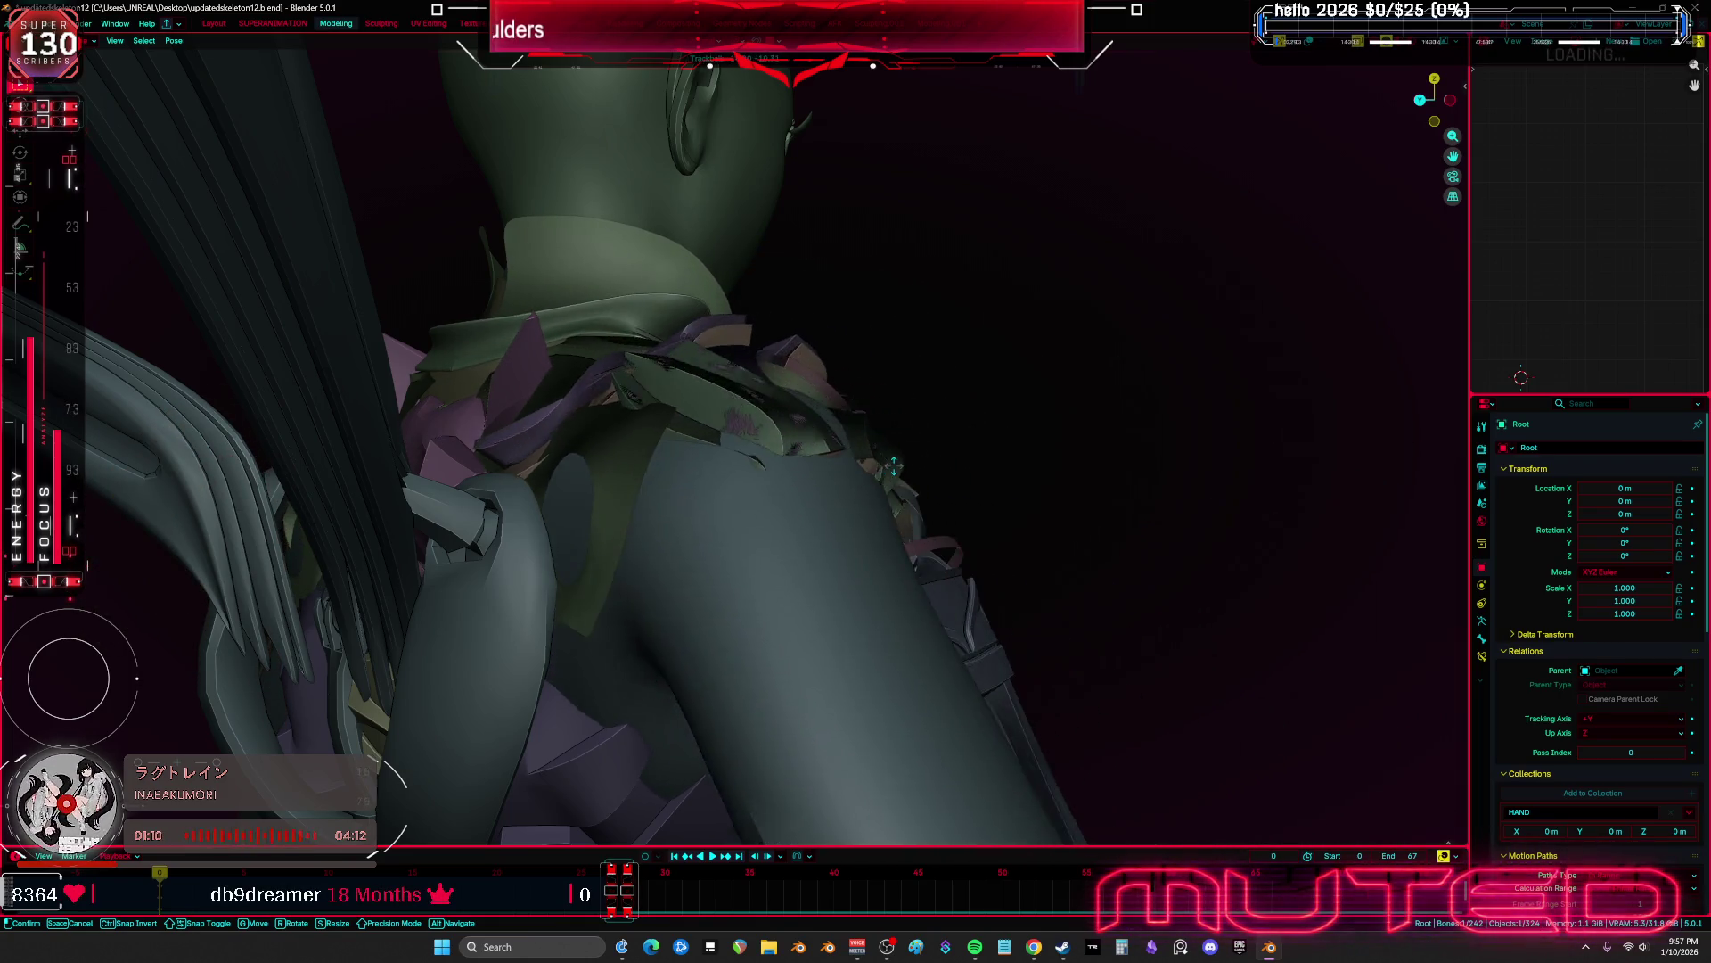
click(916, 472)
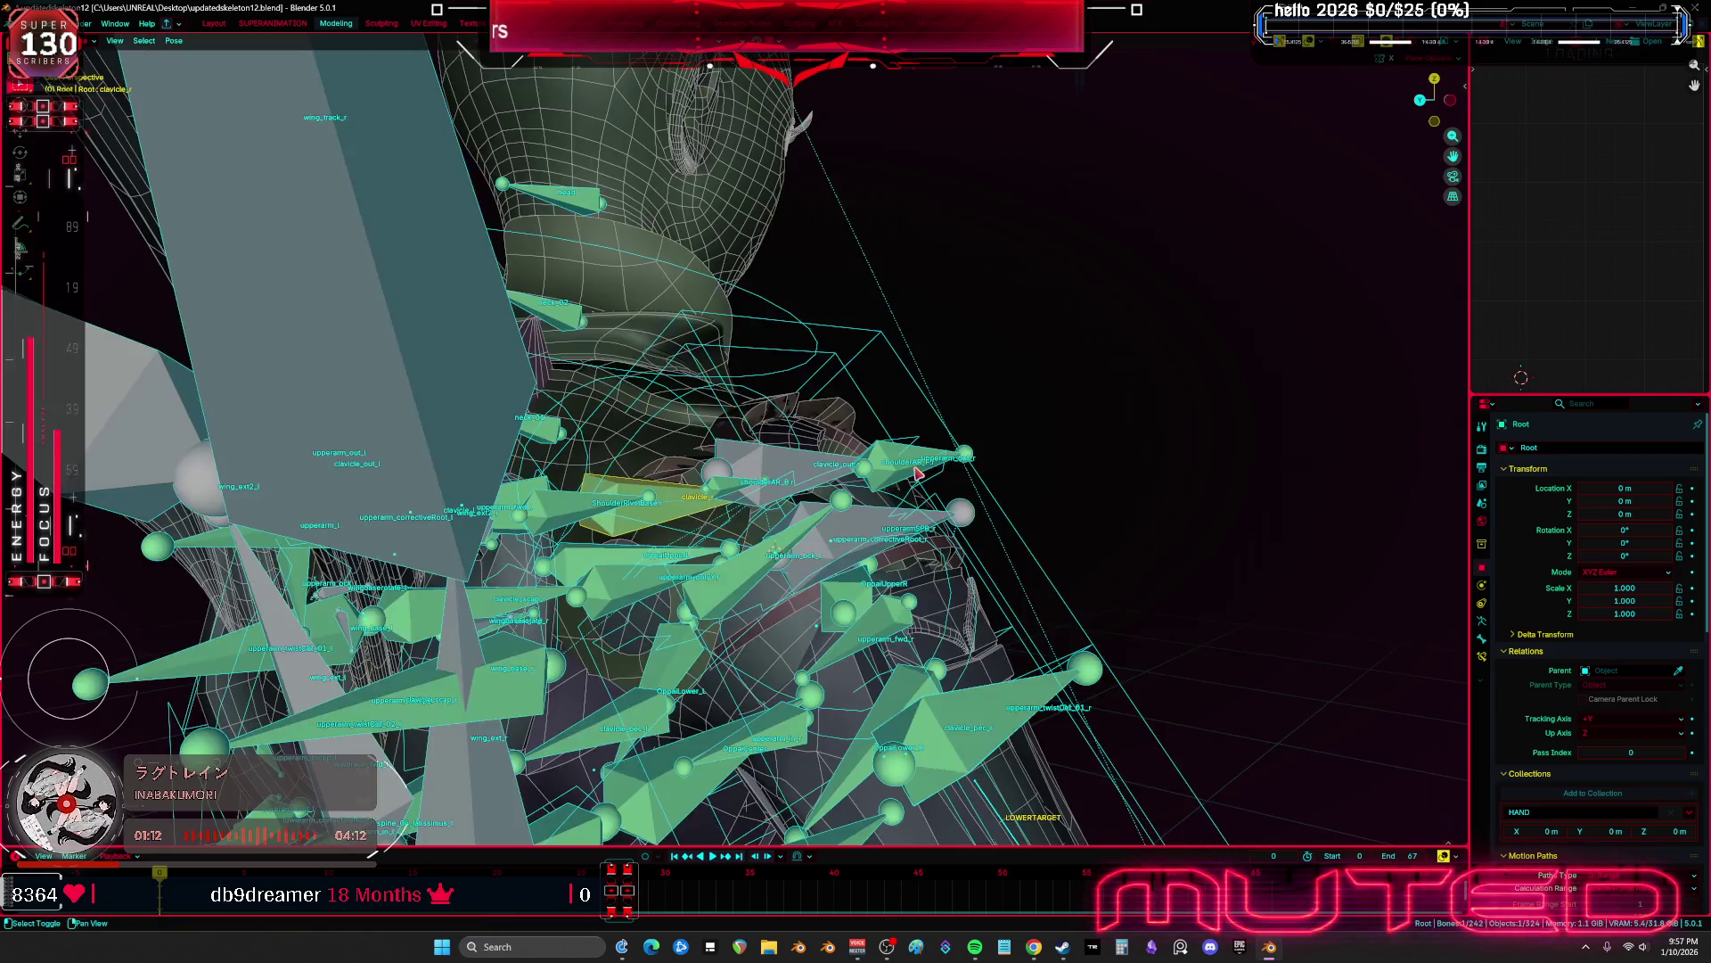
Switch to front view, leave Pose mode and hide the armature
key(KP_1)
key(ctrl+Tab)
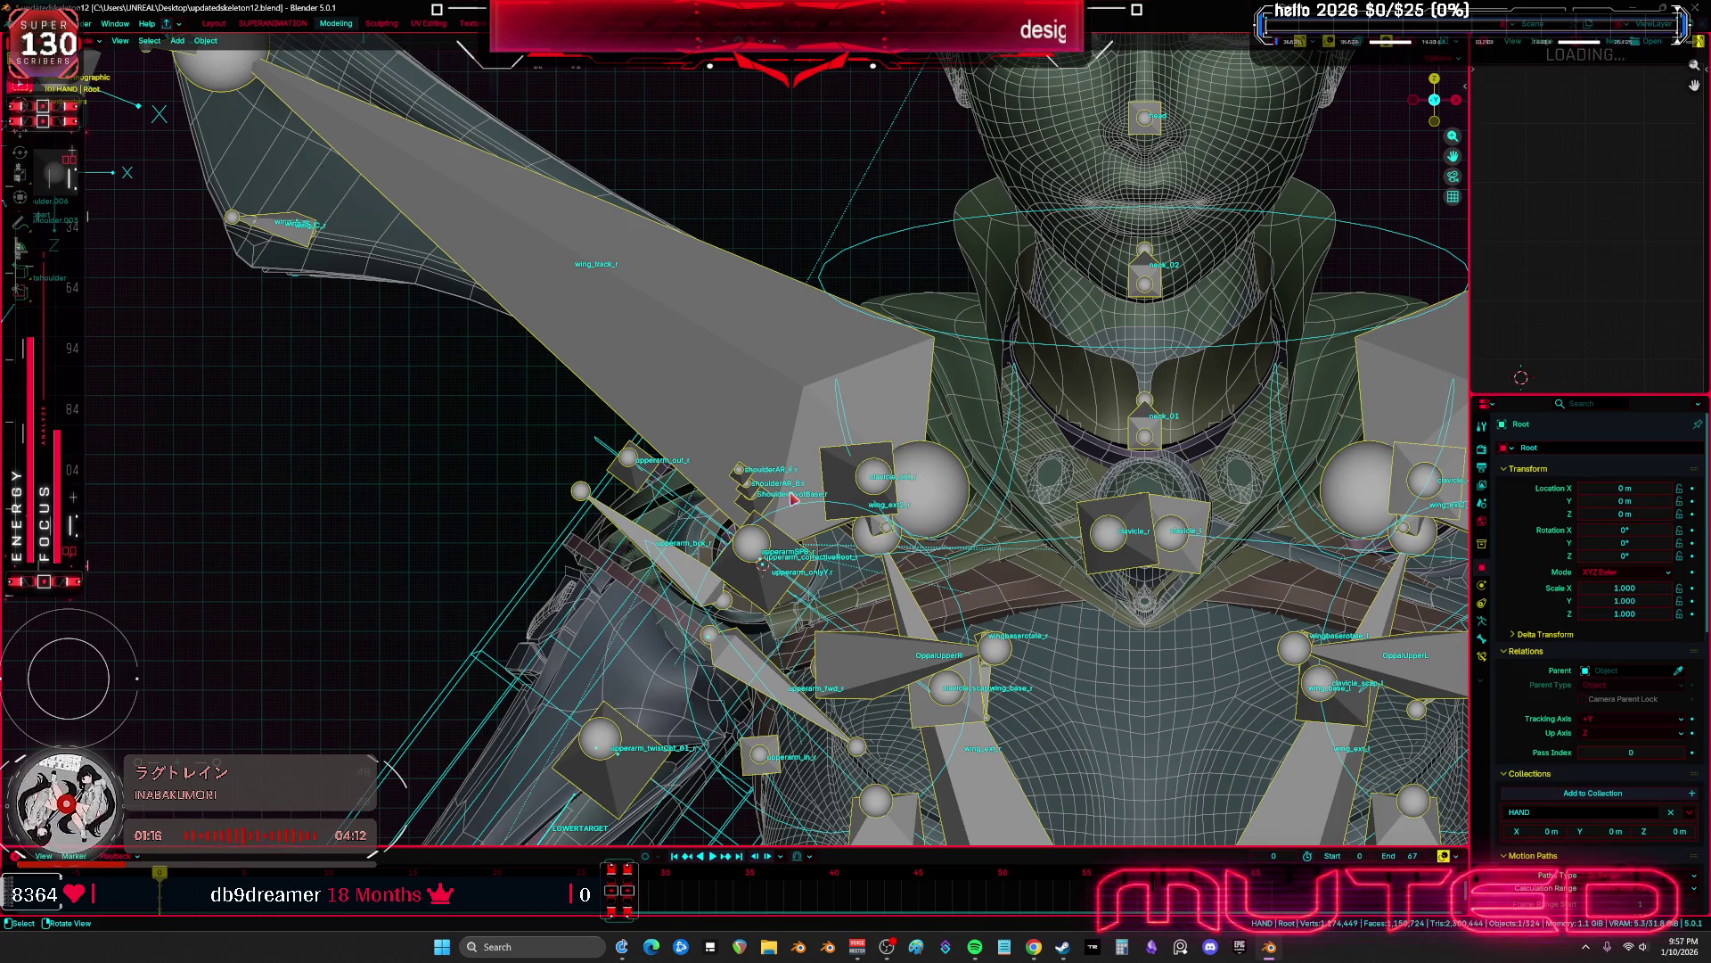
key(h)
middle_drag(805, 391, 852, 331)
Select the upper-arm lattices, making Latticeupperarm.002 the active object
click(853, 263)
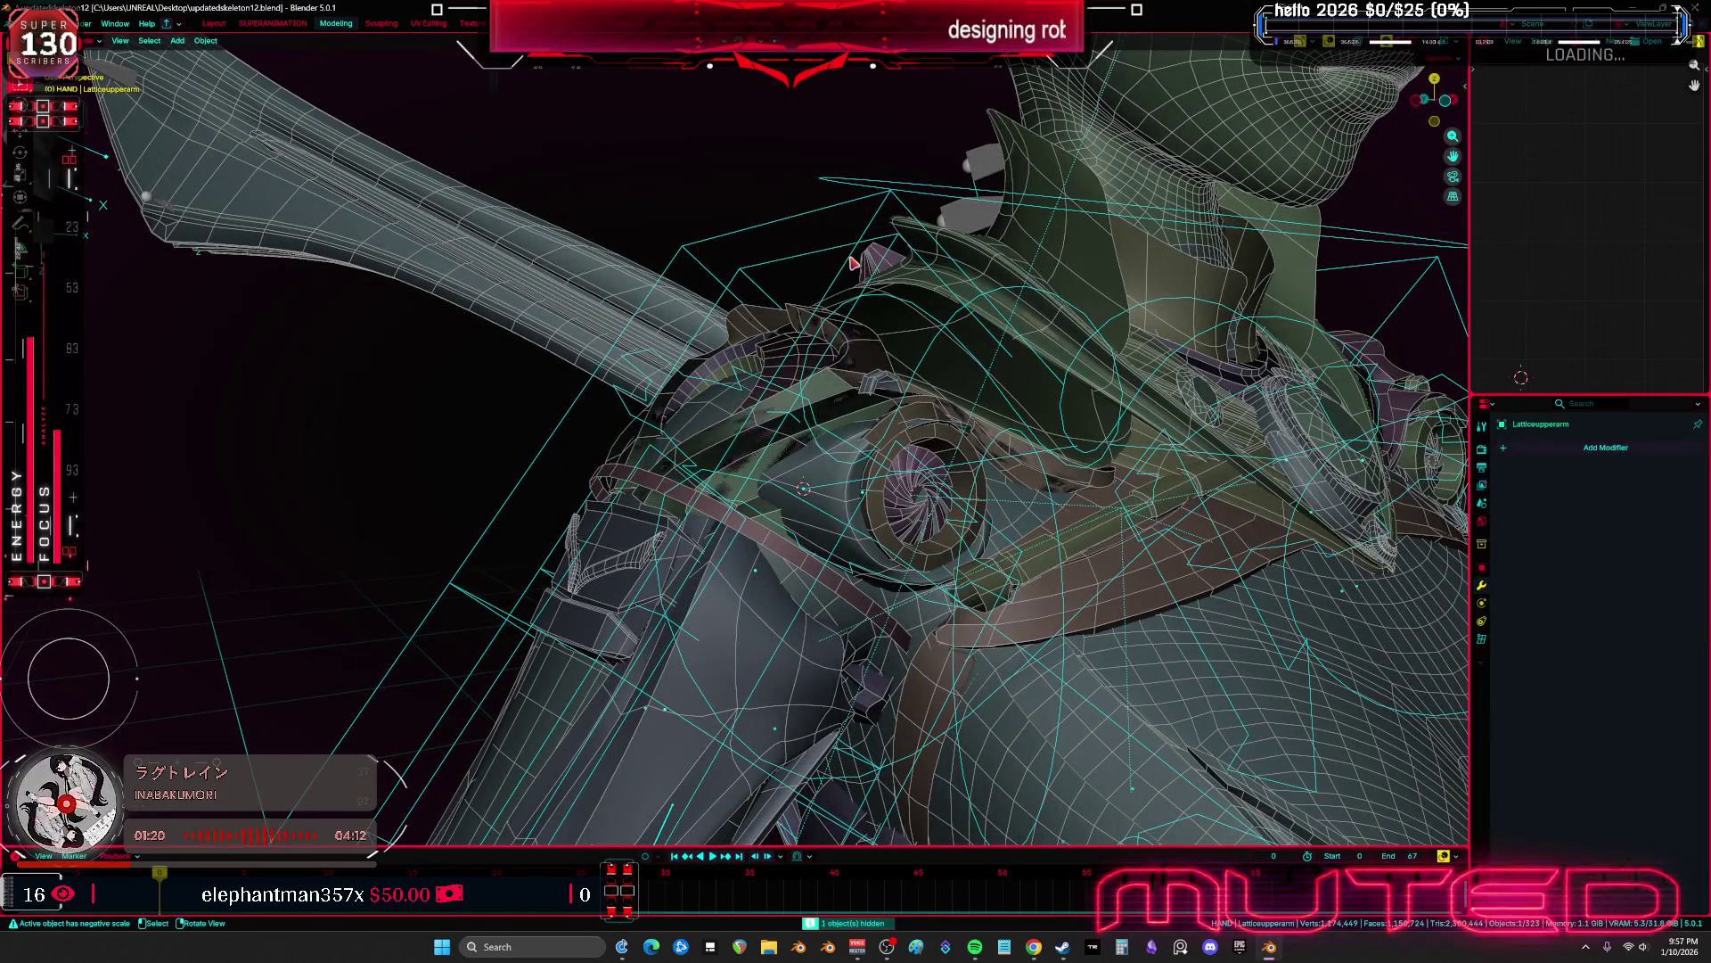
click(830, 259)
click(815, 223)
mouse_move(816, 223)
middle_down()
mouse_move(774, 277)
mouse_move(778, 434)
middle_up()
Select the iris blade object NurbsPath.006 and frame it in front view
click(836, 539)
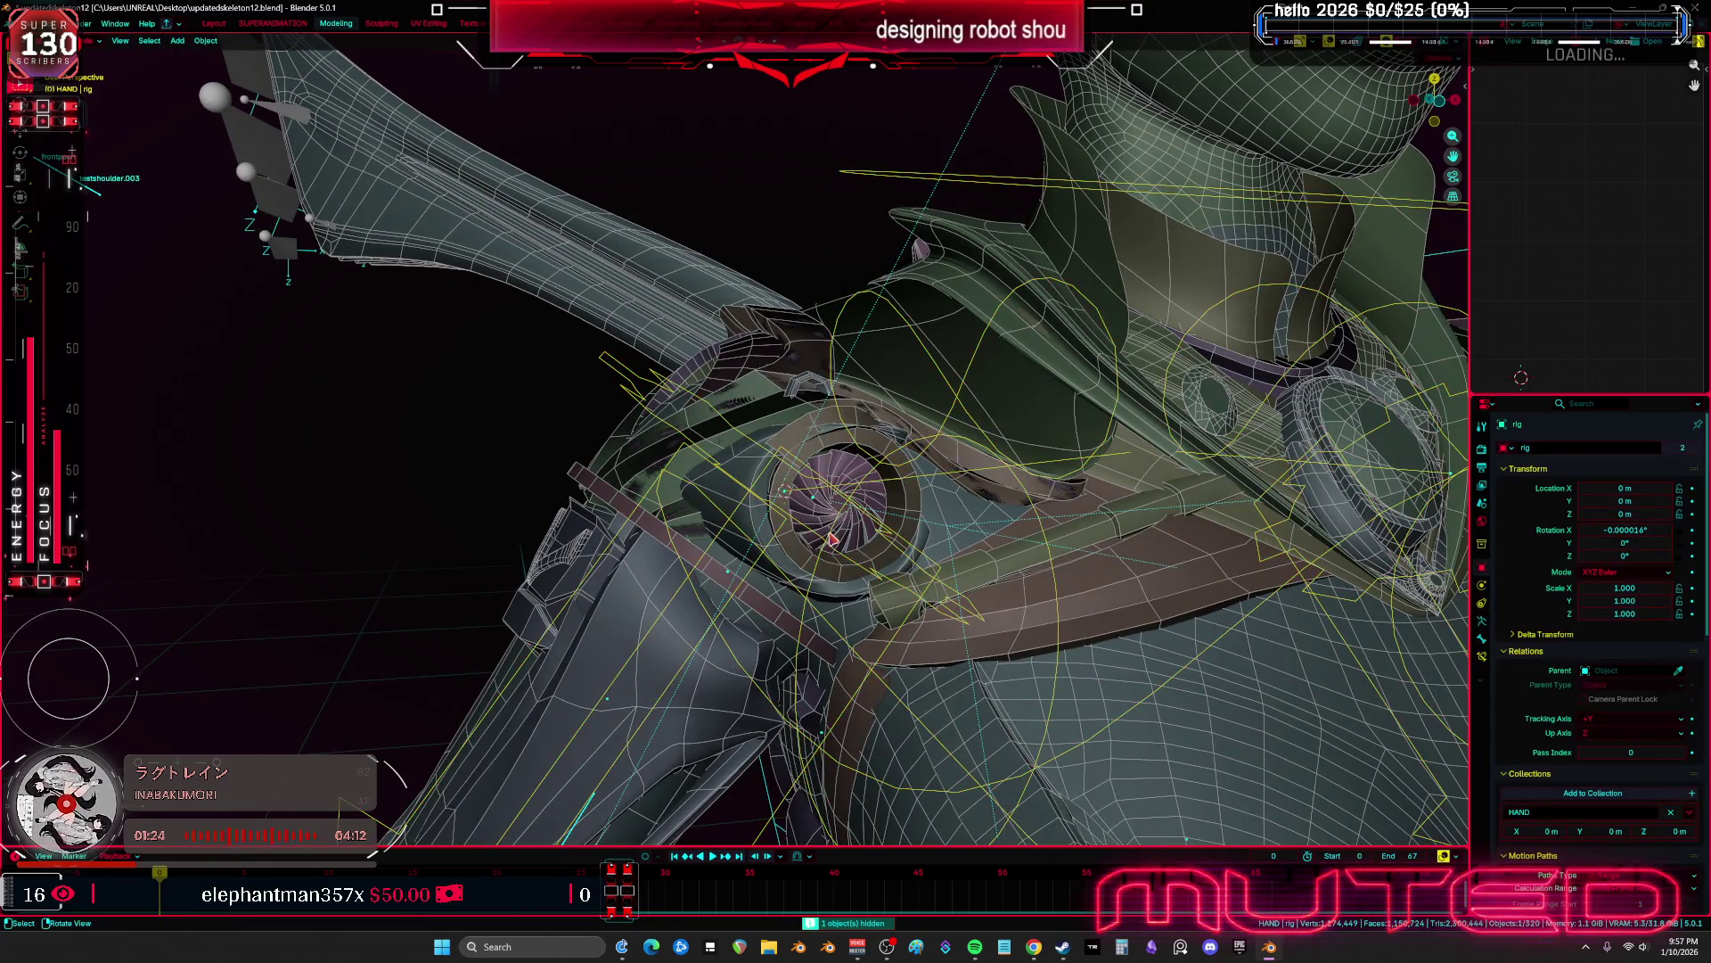
middle_drag(835, 539, 807, 528)
key(KP_1)
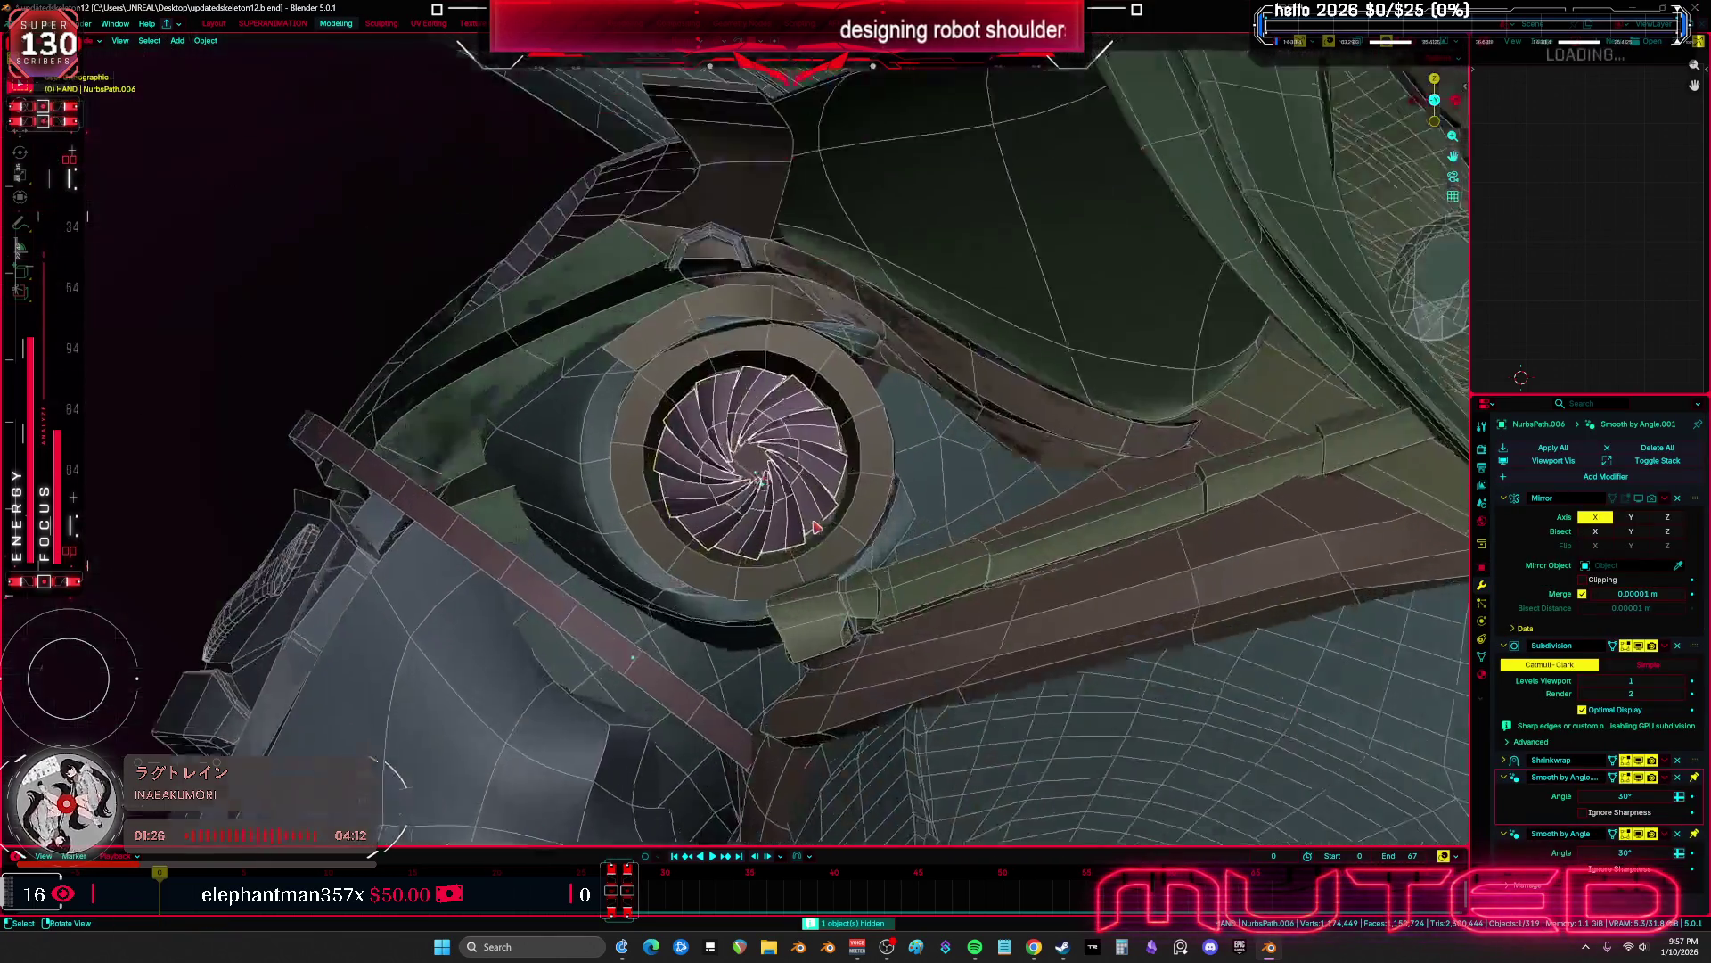
key(KP_Decimal)
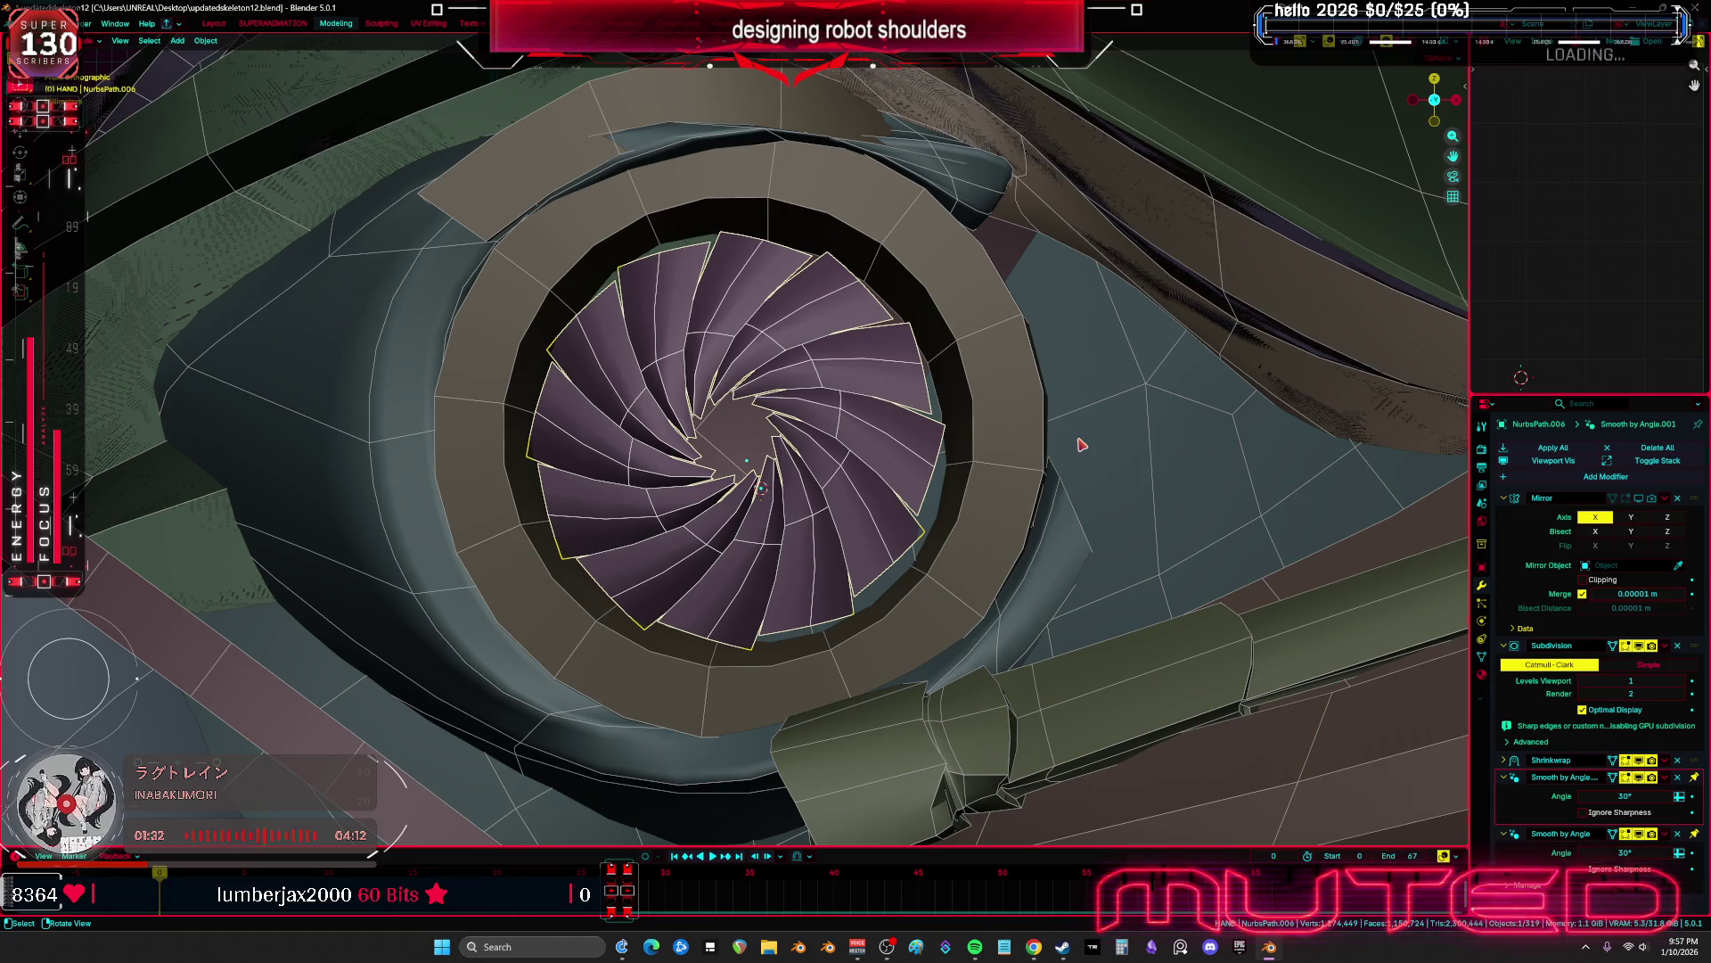
right_click(915, 556)
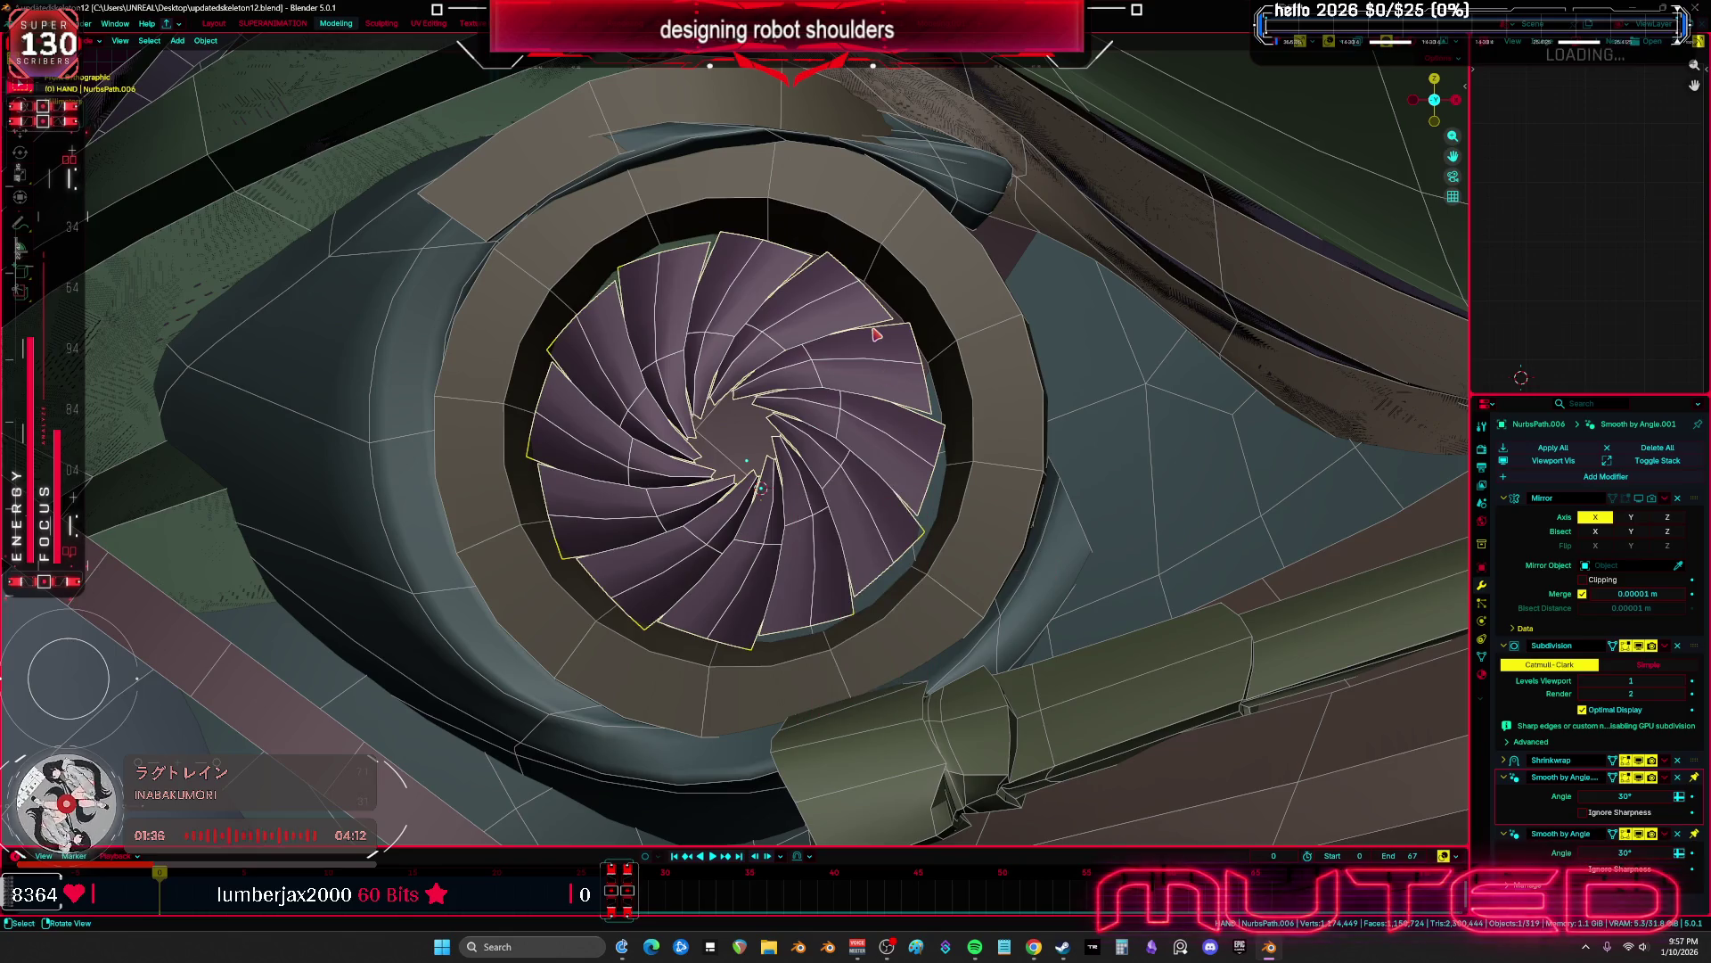
Convert the iris curve NurbsPath.006 to a mesh and apply its transforms
right_click(788, 482)
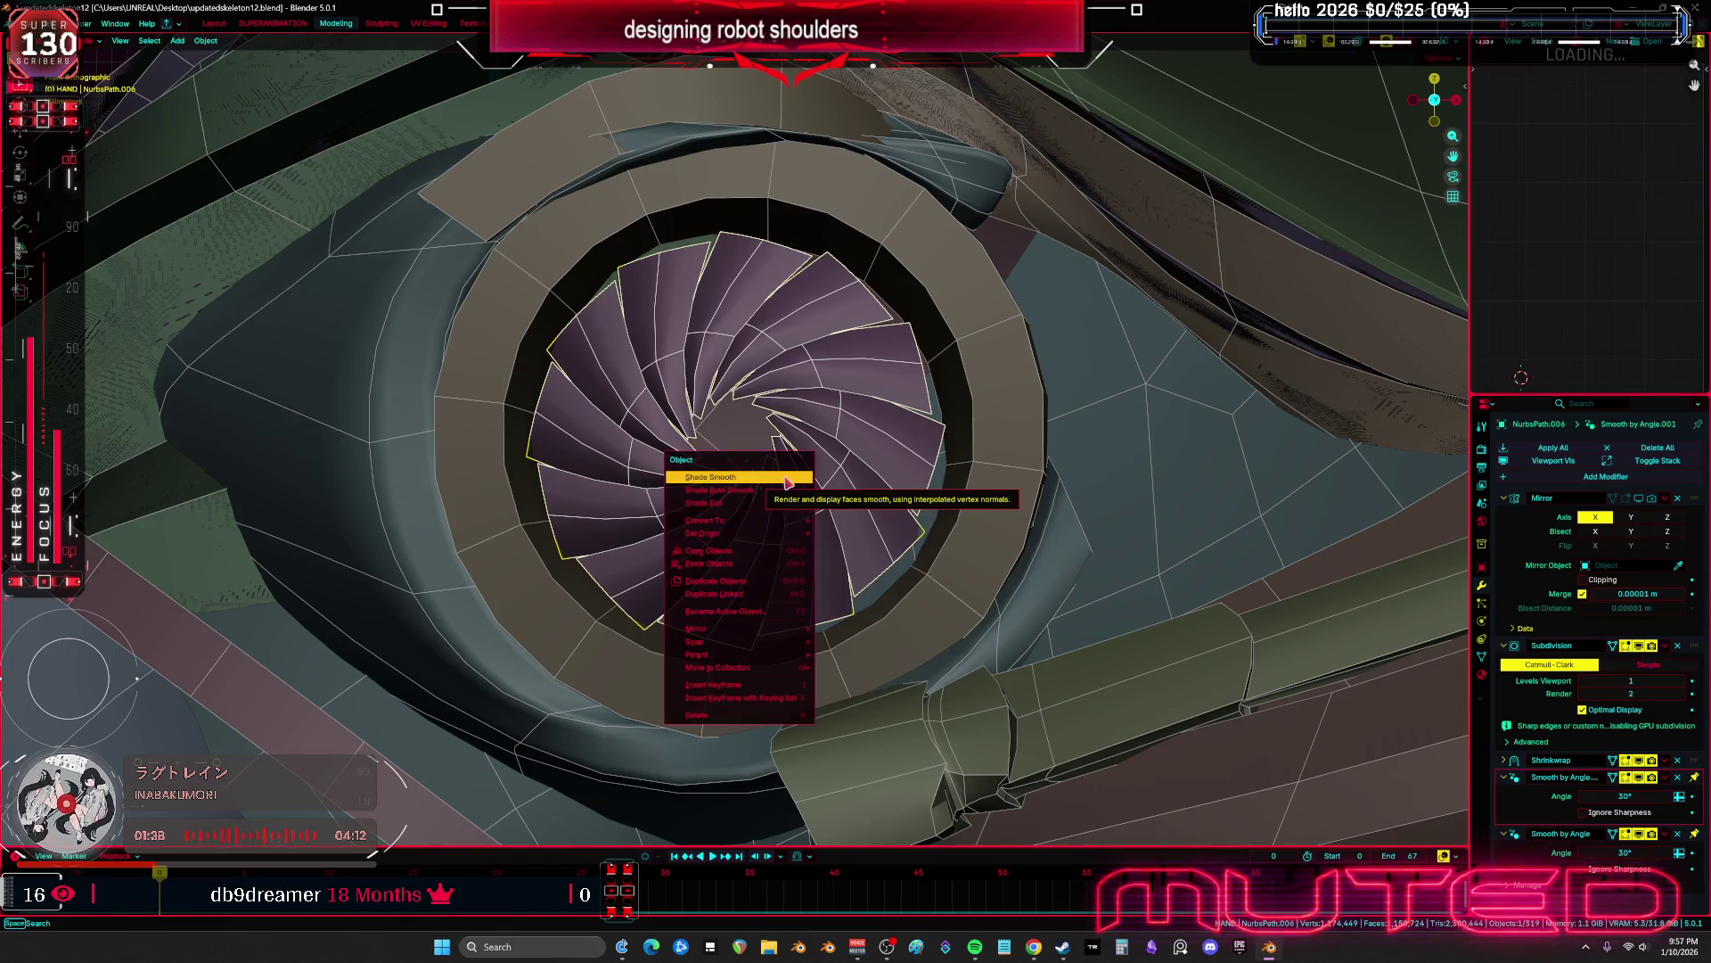
mouse_move(793, 519)
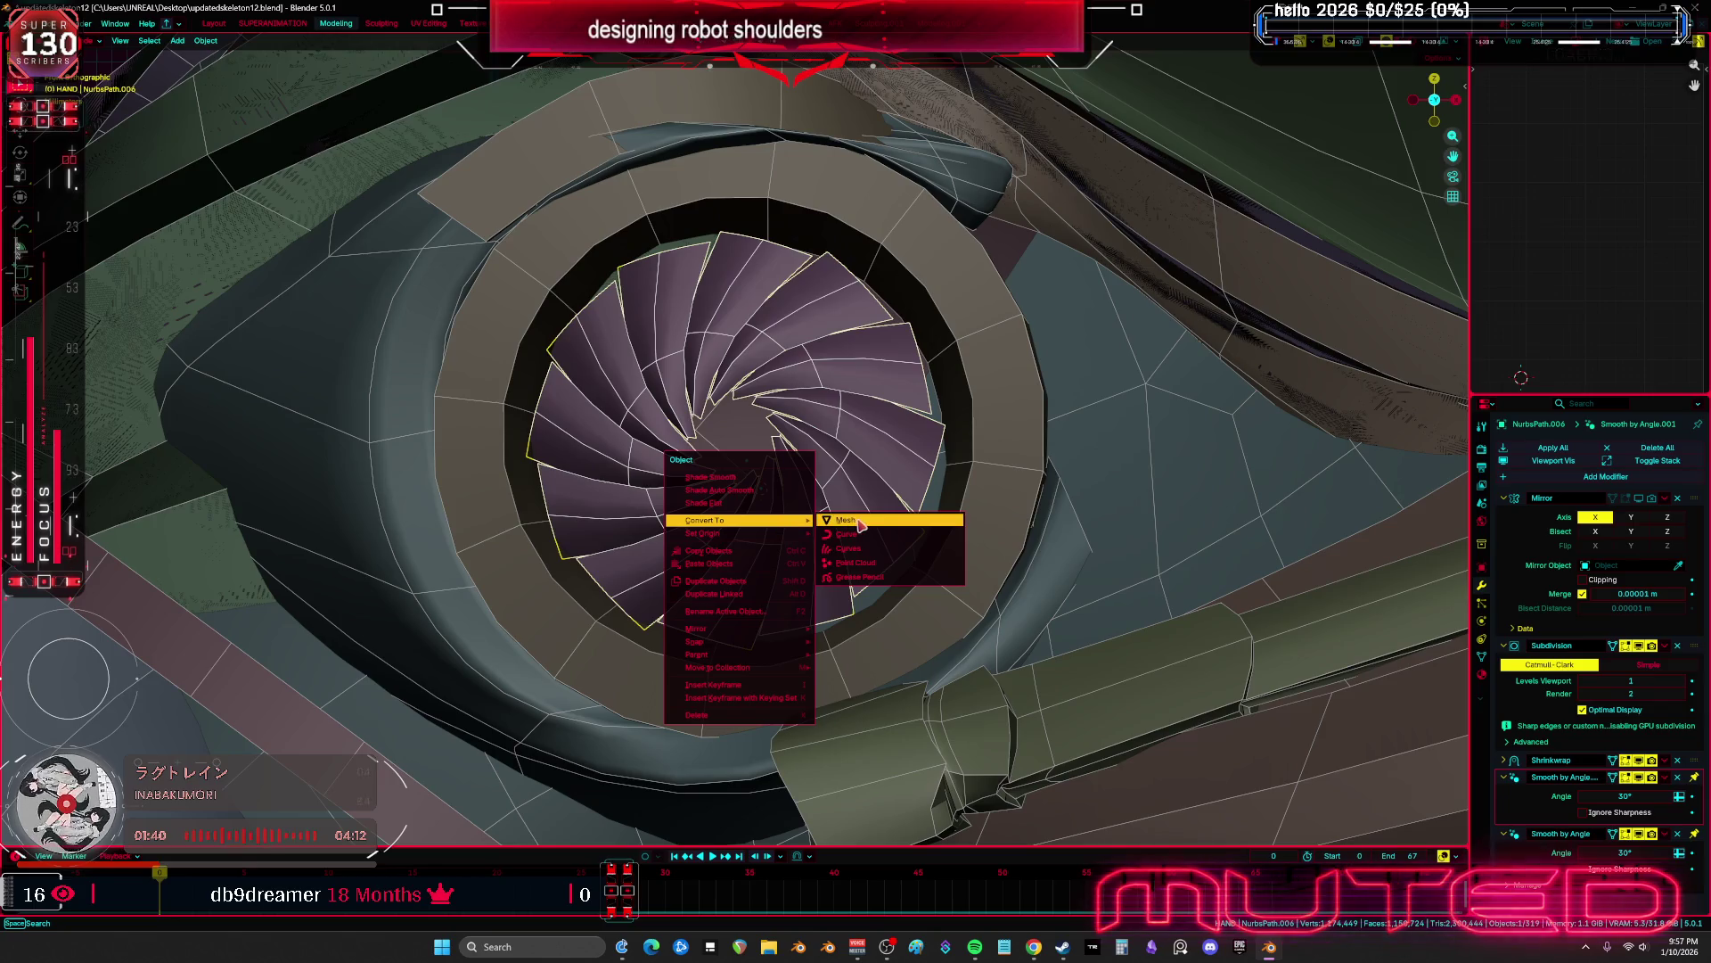
click(869, 521)
key(ctrl+a)
click(875, 454)
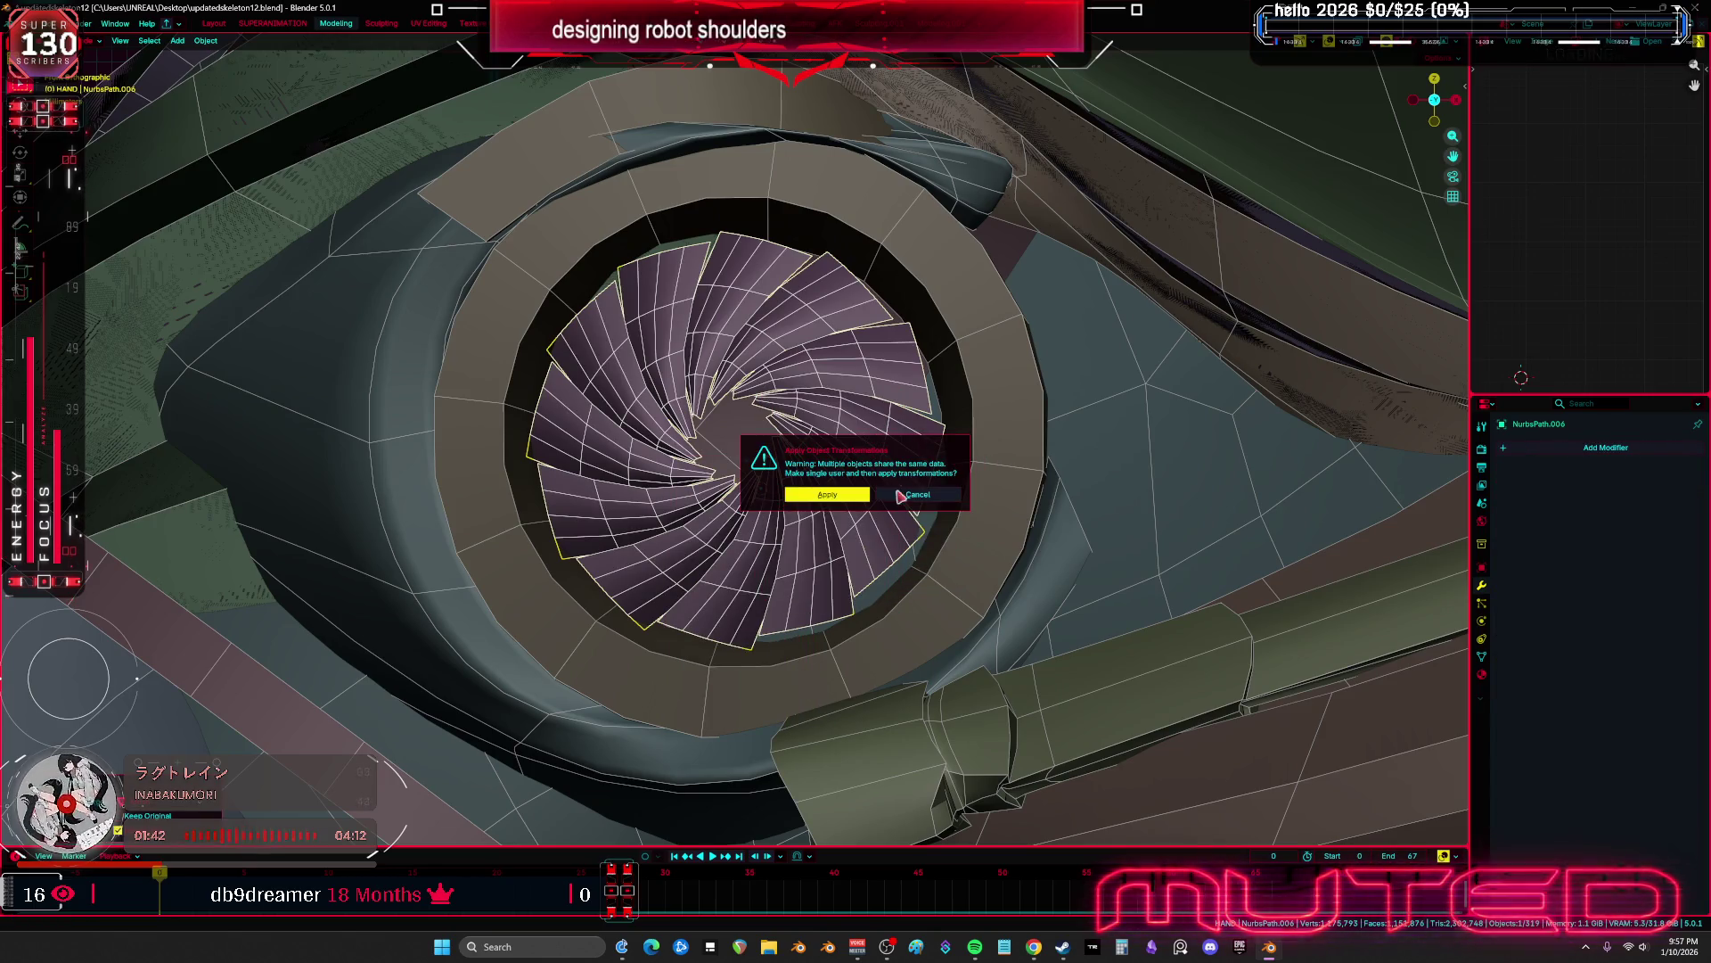
click(861, 497)
scroll(856, 504, up, 2)
In Edit Mode, select the edge loops across every iris blade and dissolve them
key(Tab)
alt+click(853, 515)
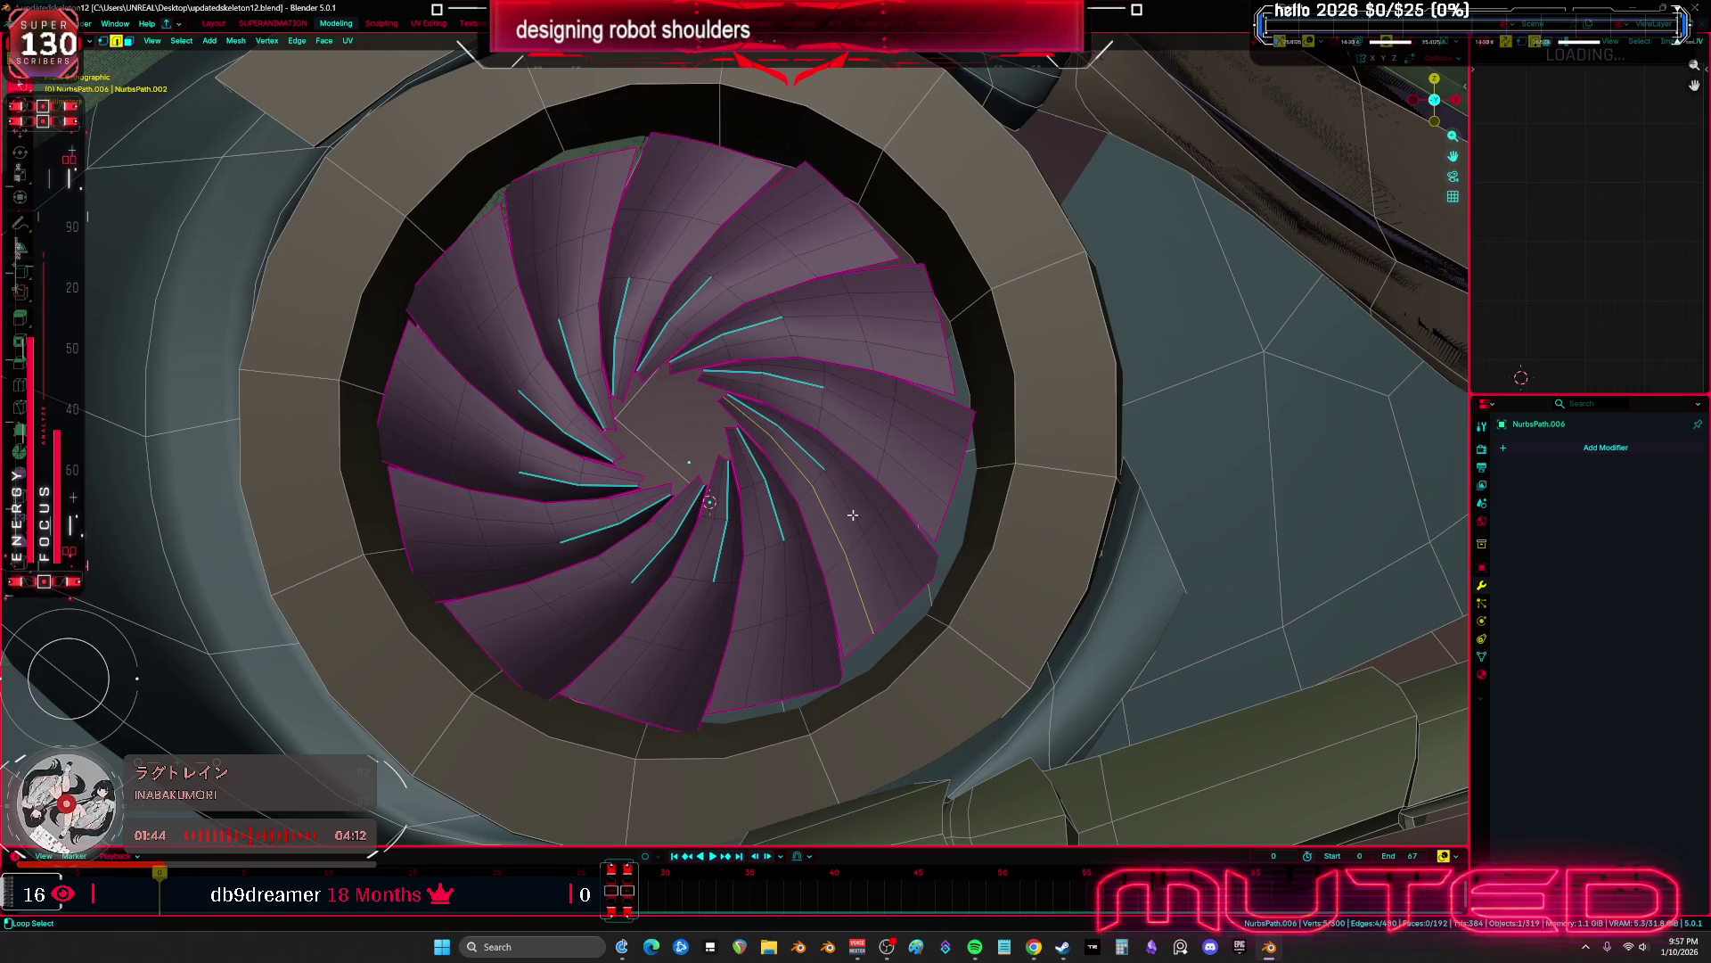
alt+shift+click(934, 427)
alt+shift+click(922, 341)
alt+shift+click(901, 303)
alt+shift+click(883, 276)
alt+shift+click(823, 247)
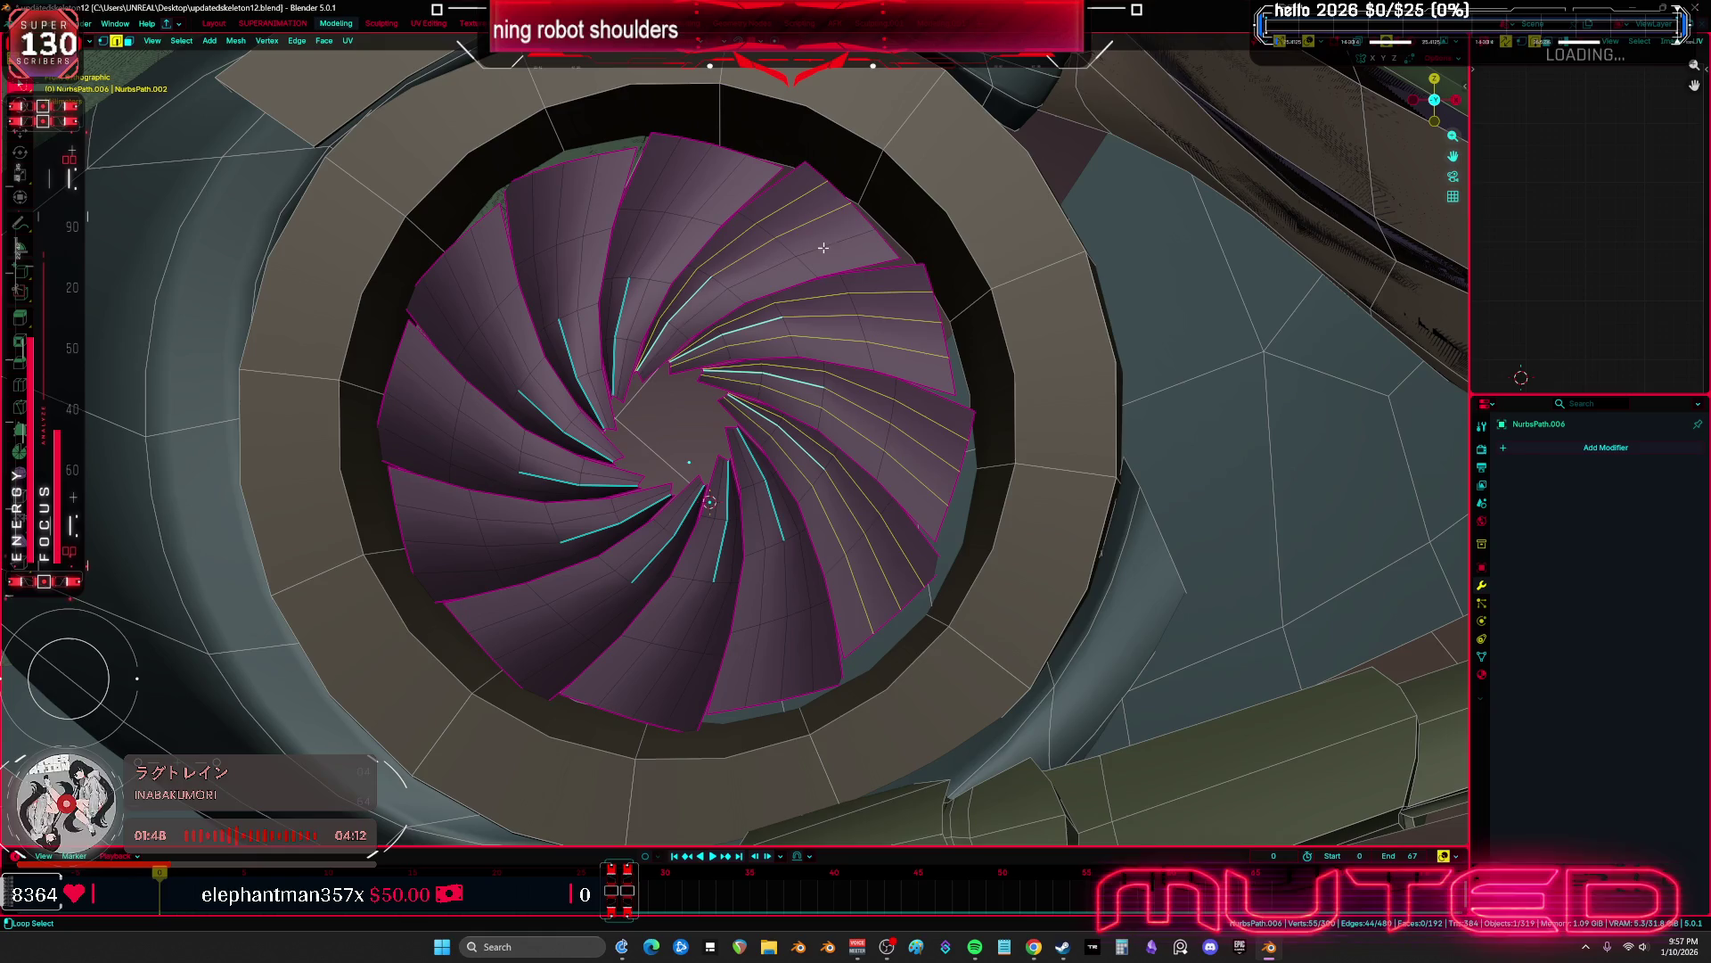
alt+shift+click(678, 189)
alt+shift+click(661, 181)
alt+shift+click(628, 182)
alt+shift+click(584, 192)
alt+shift+click(544, 214)
alt+shift+click(510, 250)
alt+shift+click(483, 281)
alt+shift+click(443, 343)
alt+shift+click(421, 379)
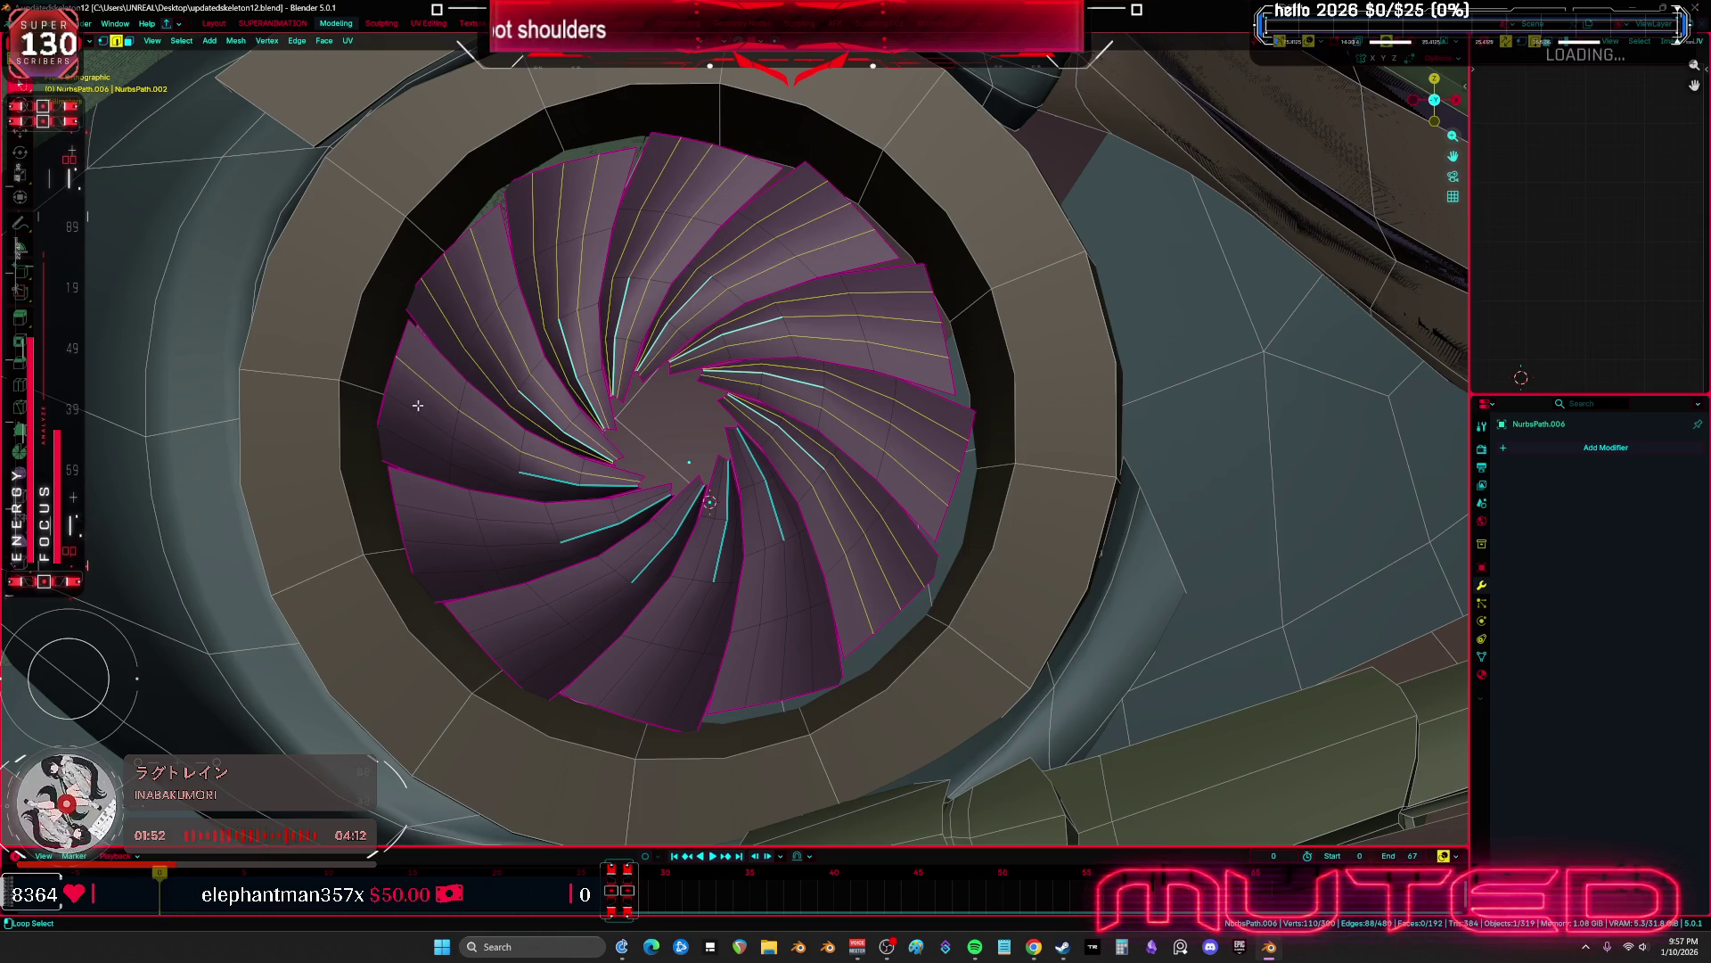
alt+shift+click(410, 427)
alt+shift+click(423, 468)
alt+shift+click(459, 558)
alt+shift+click(477, 578)
alt+shift+click(499, 602)
alt+shift+click(534, 631)
alt+shift+click(569, 653)
alt+shift+click(624, 659)
alt+shift+click(686, 683)
alt+shift+click(713, 684)
alt+shift+click(752, 680)
alt+shift+click(817, 657)
alt+shift+click(855, 637)
mouse_move(855, 637)
middle_down()
mouse_move(913, 604)
mouse_move(833, 610)
mouse_move(971, 652)
mouse_move(883, 606)
mouse_move(846, 541)
middle_up()
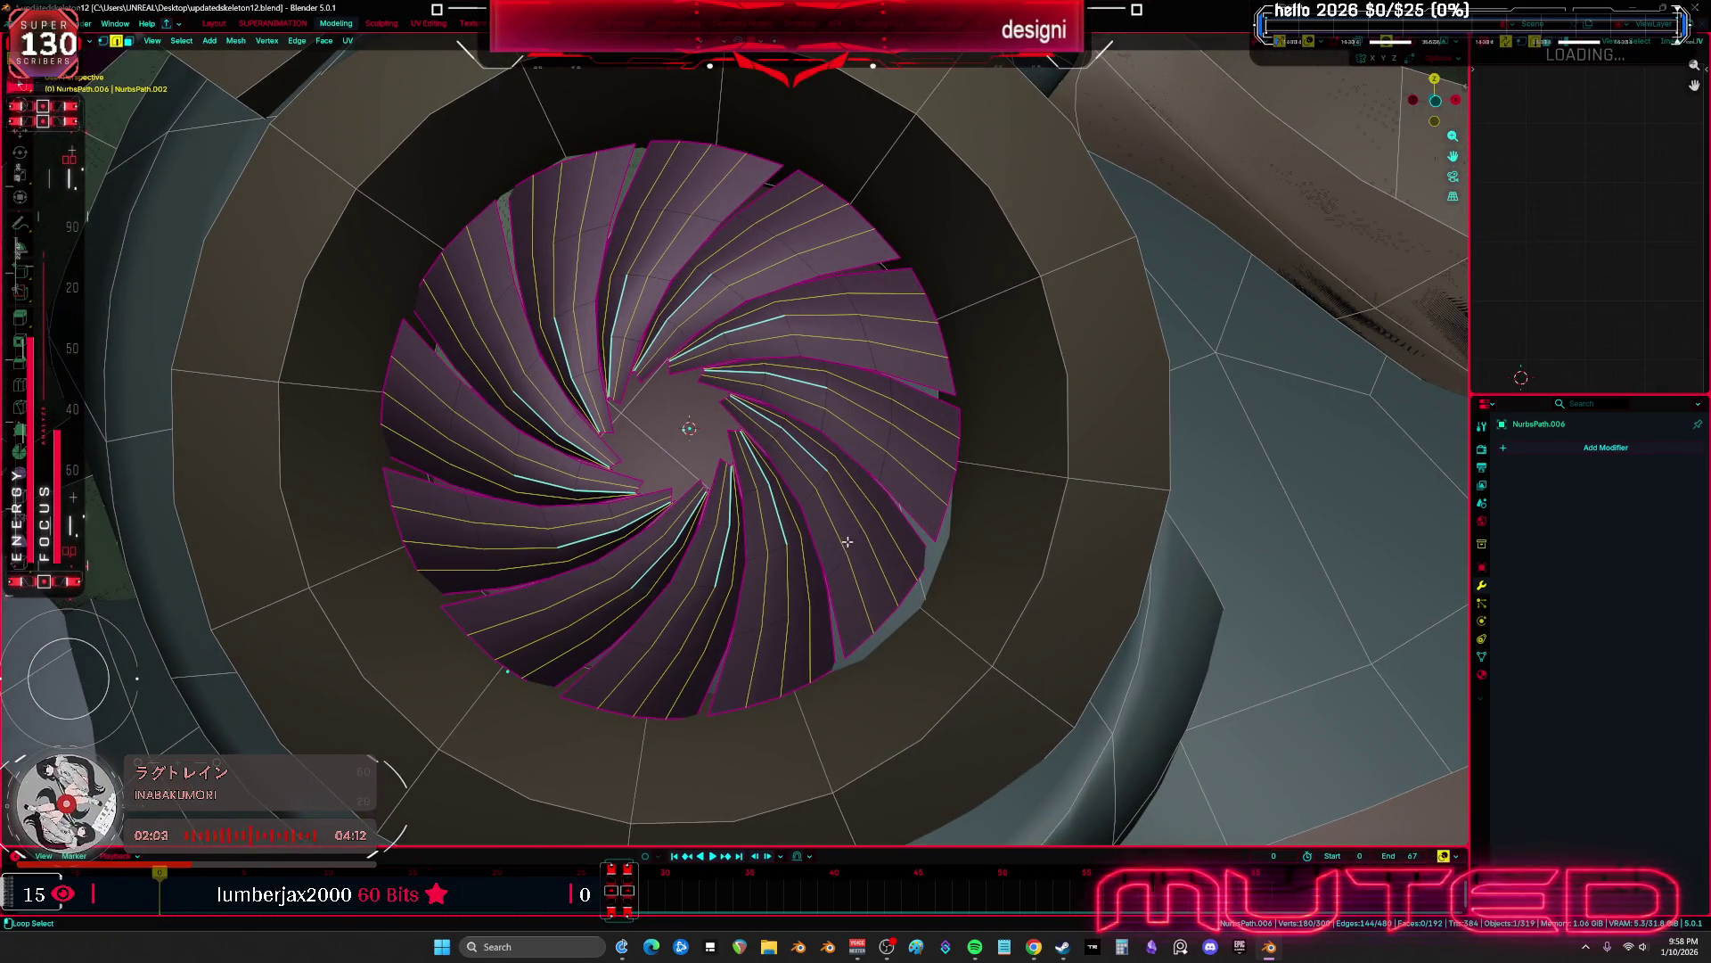
ctrl+alt+shift+click(851, 315)
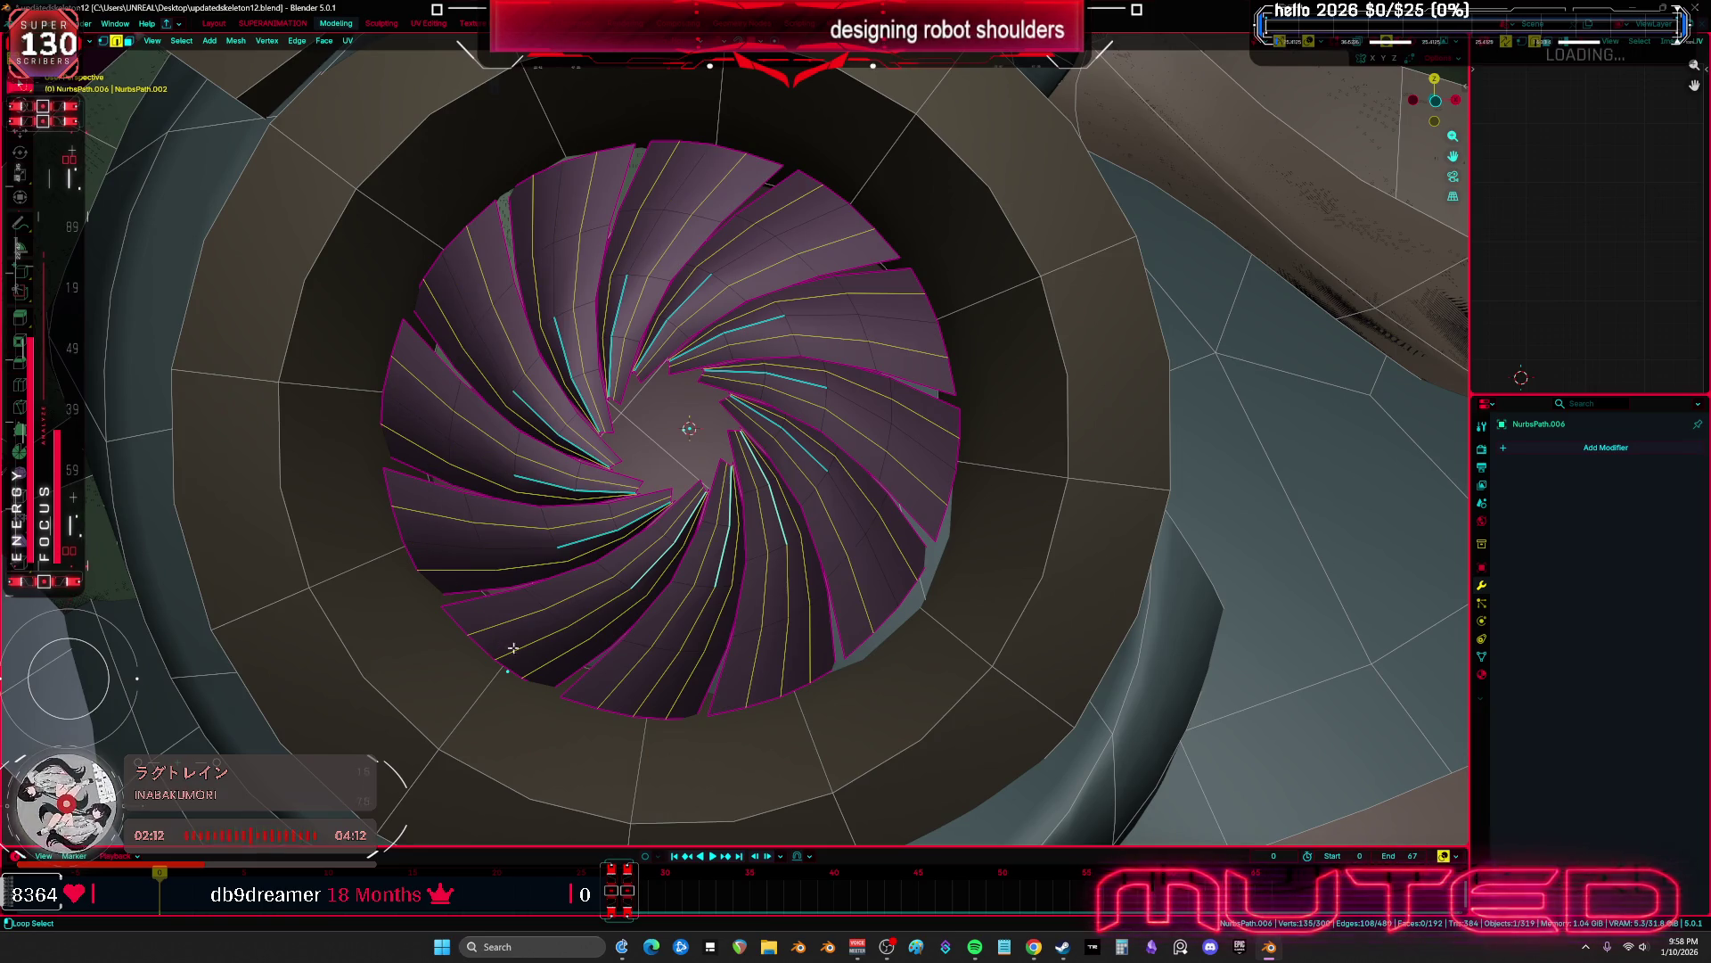
key(ctrl+x)
mouse_move(1121, 594)
middle_down()
mouse_move(1142, 600)
mouse_move(1115, 561)
middle_up()
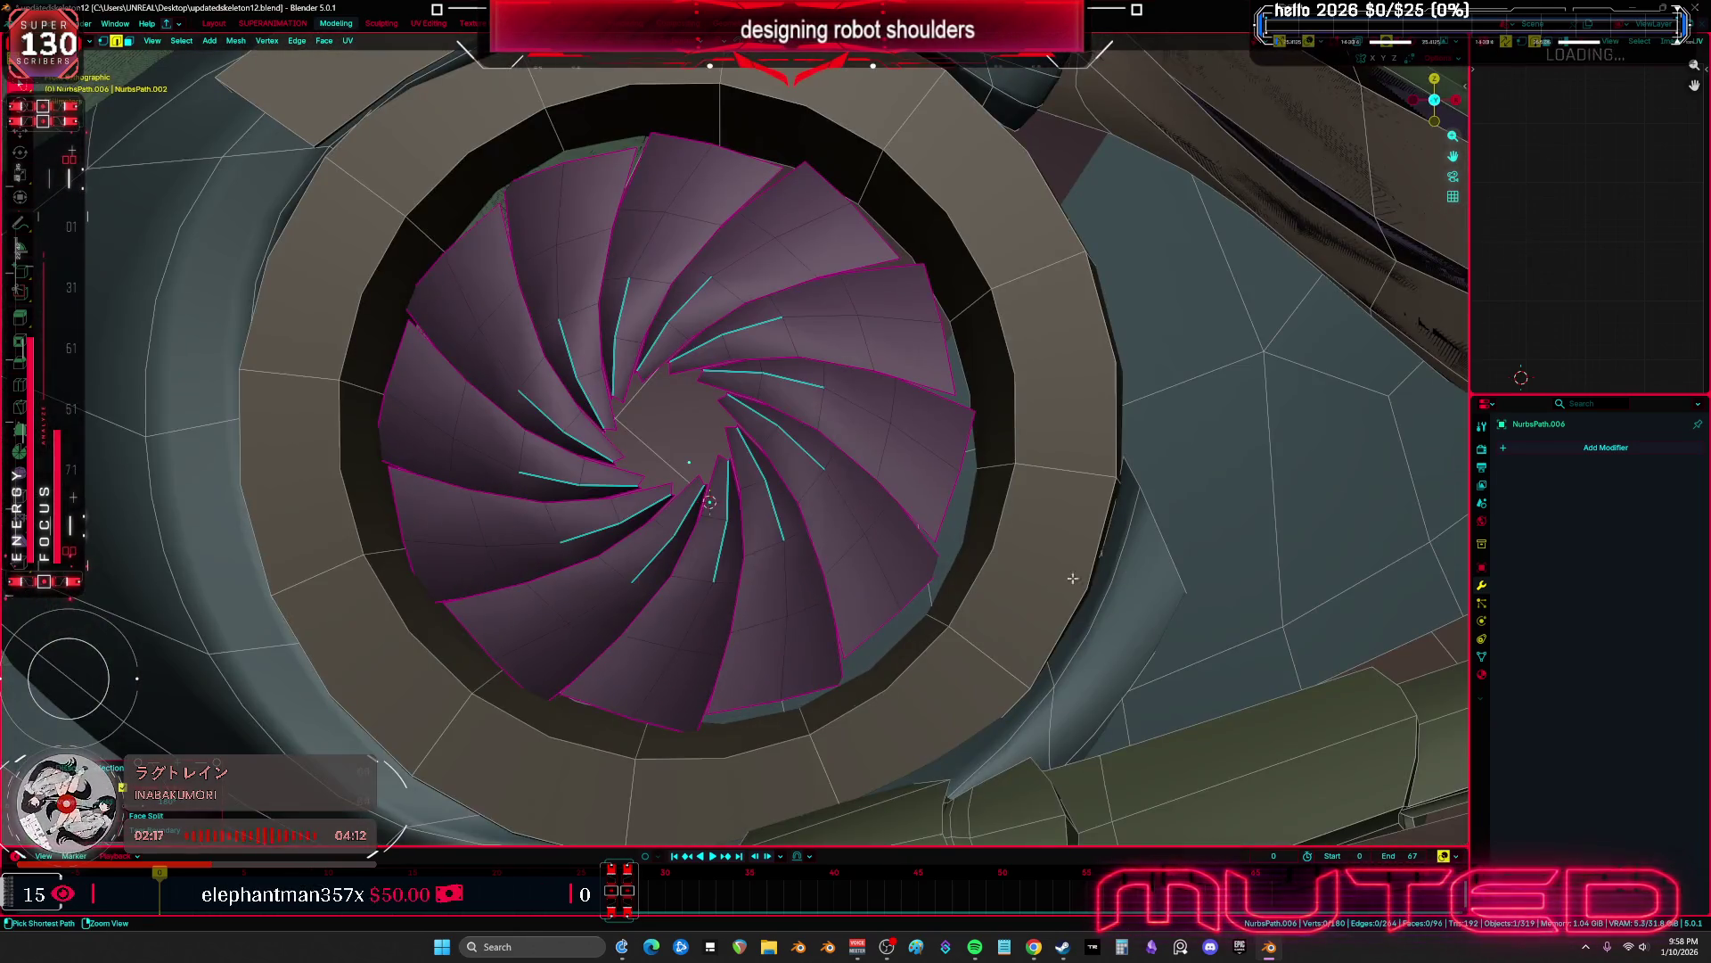
Back in Object Mode, compare the iris and ring transforms, then select ring NurbsPath.003
key(Tab)
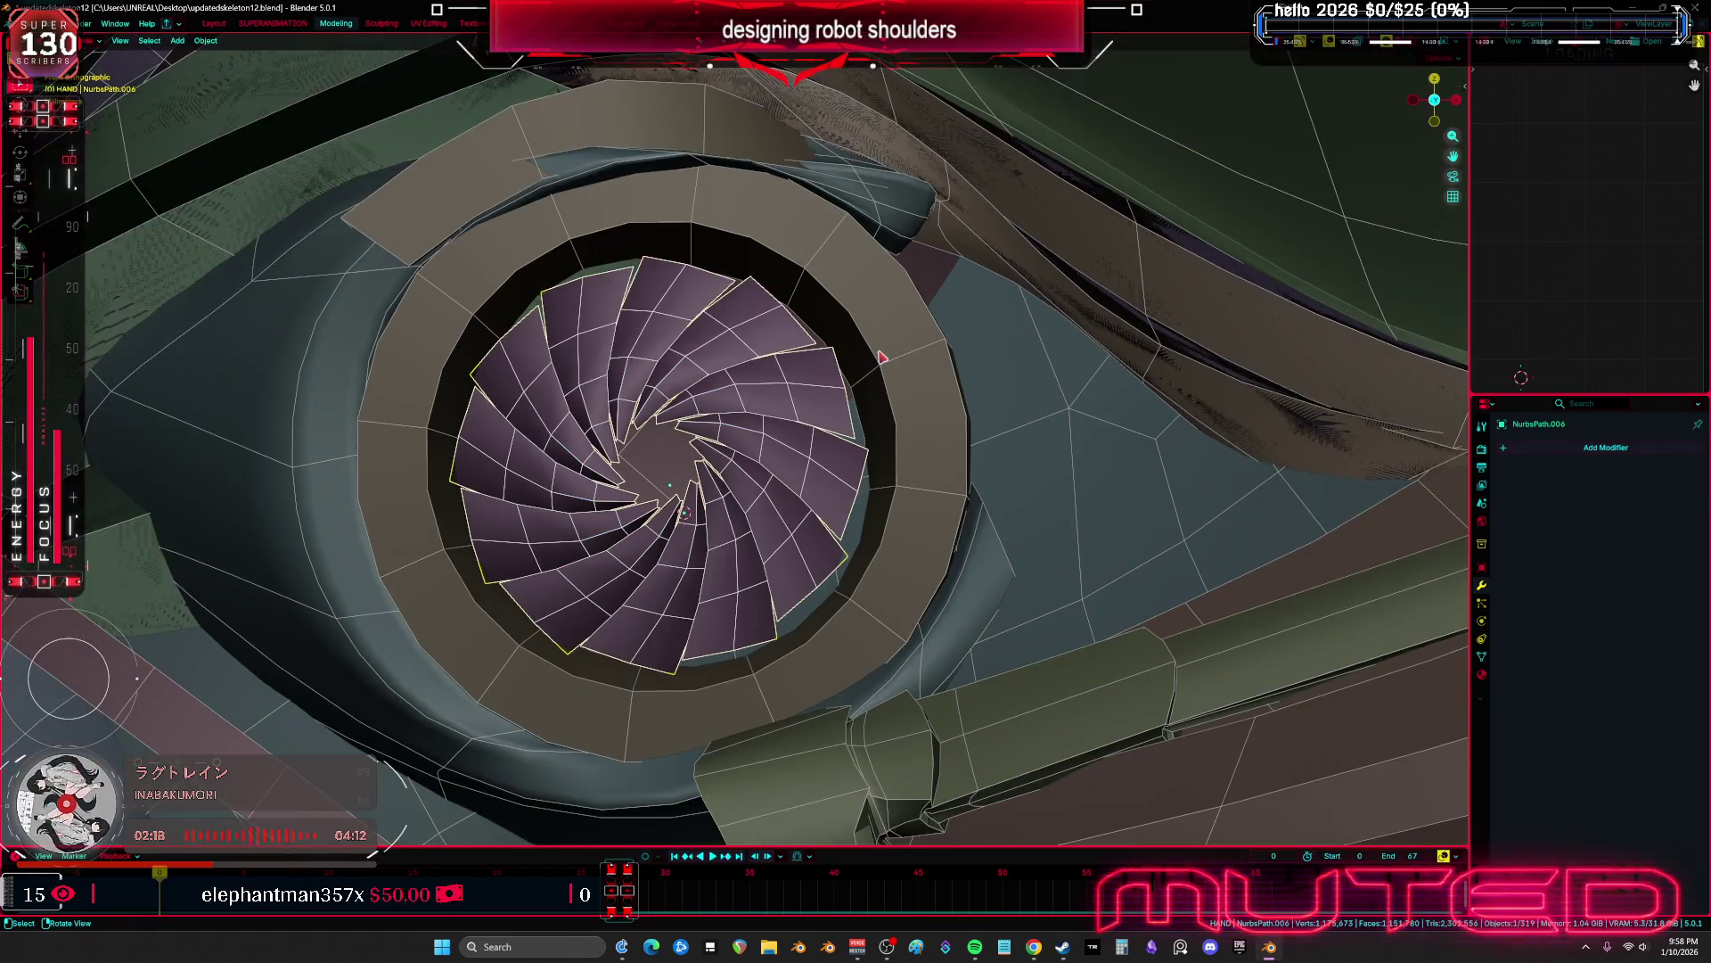
click(881, 356)
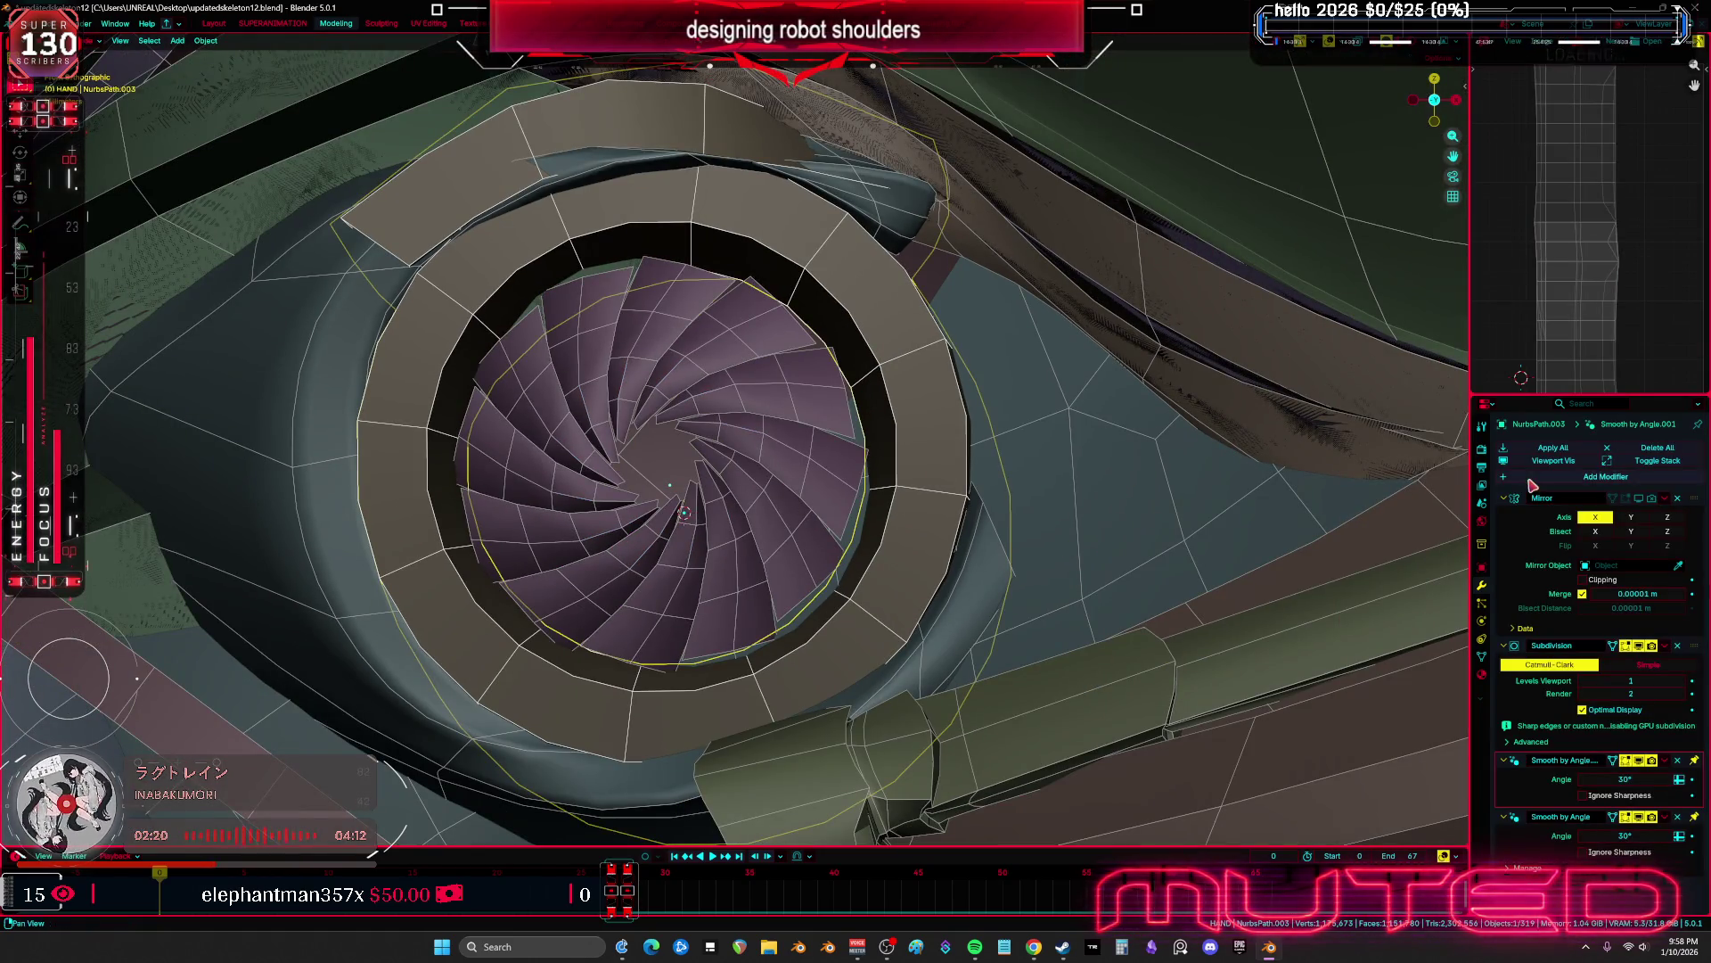
click(824, 464)
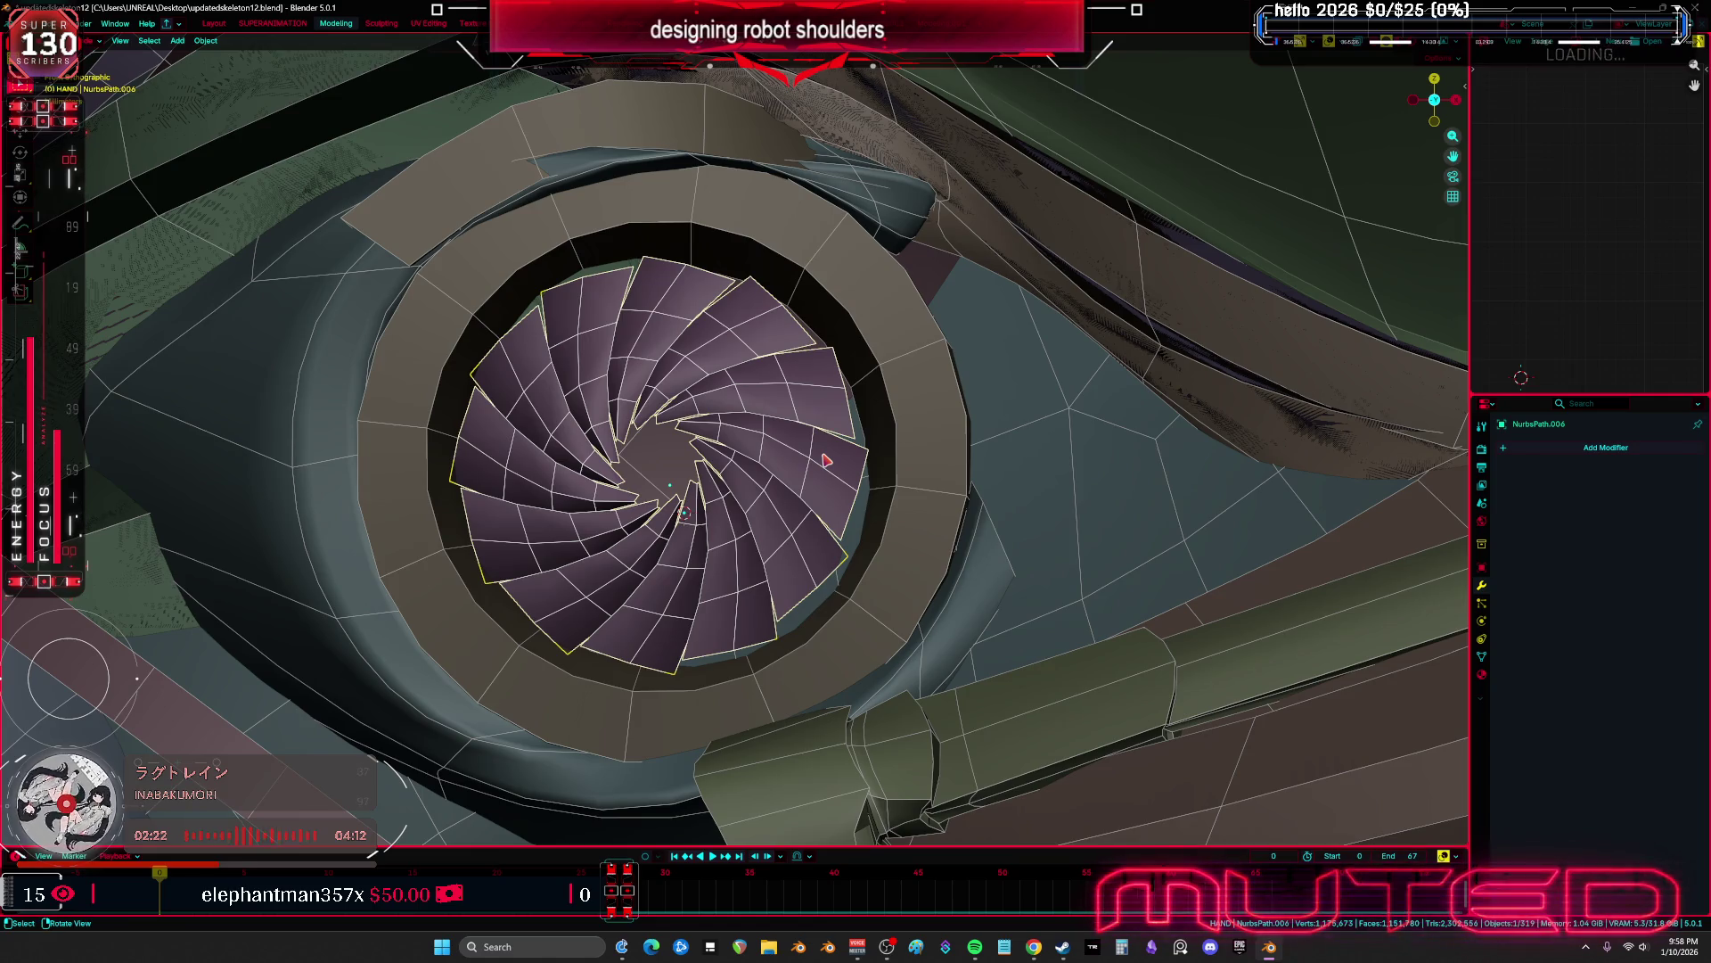
key(n)
scroll(878, 415, down, 4)
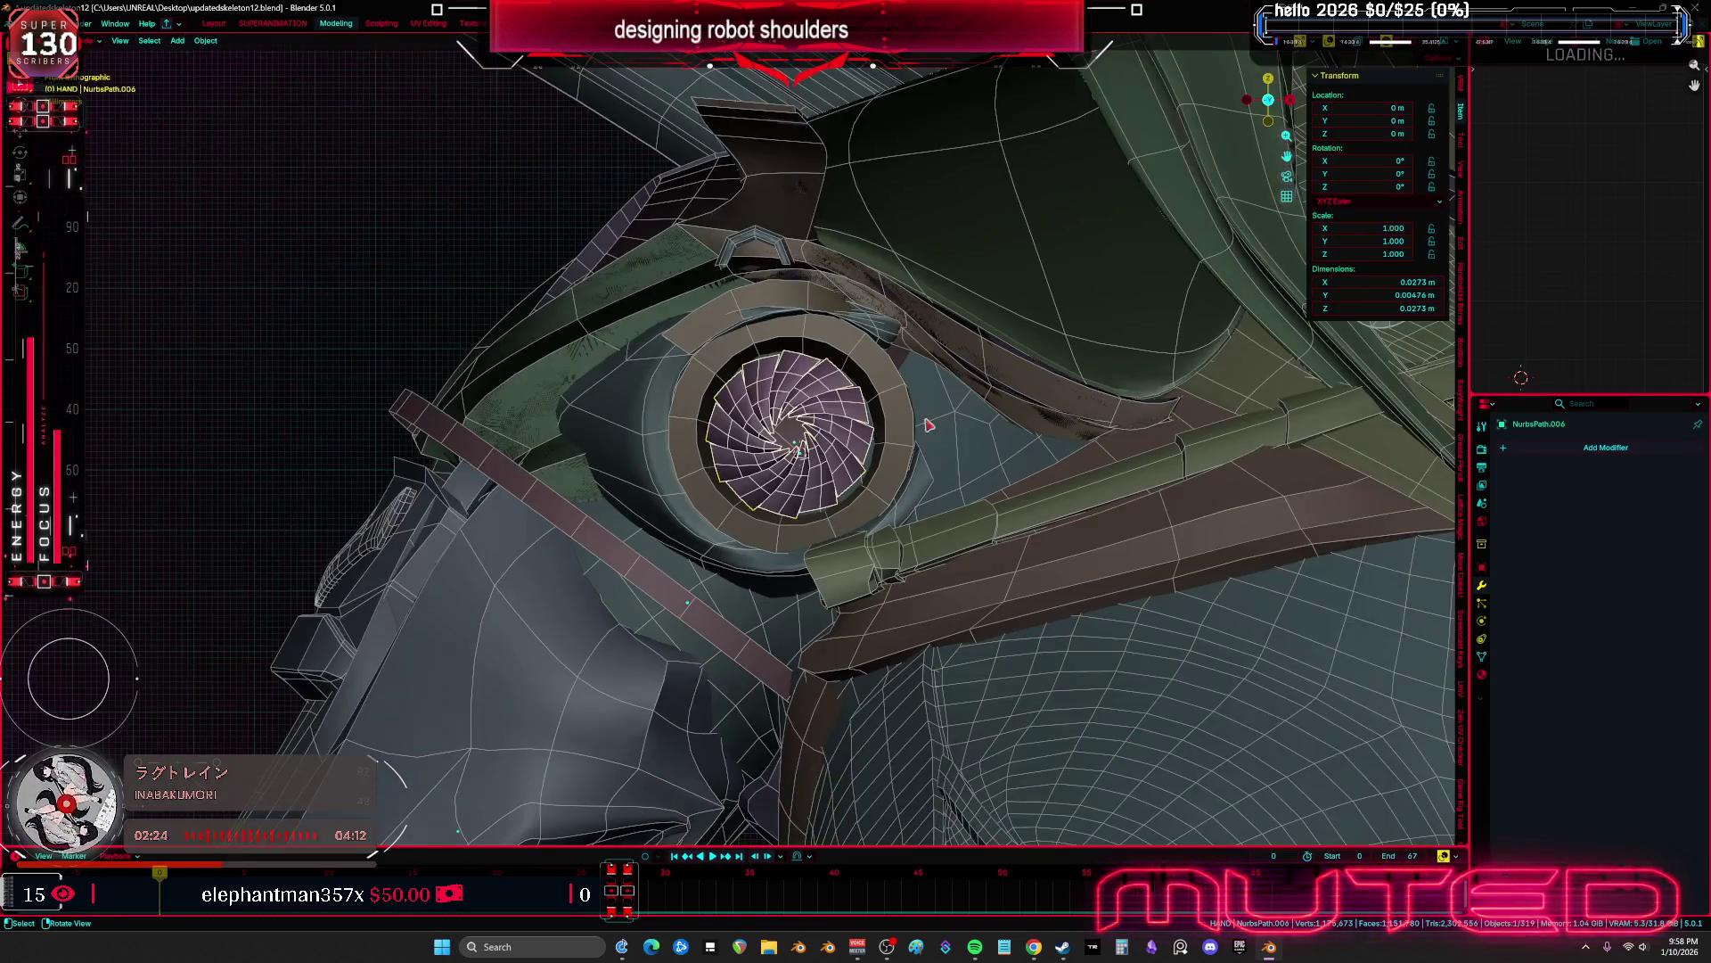
click(893, 409)
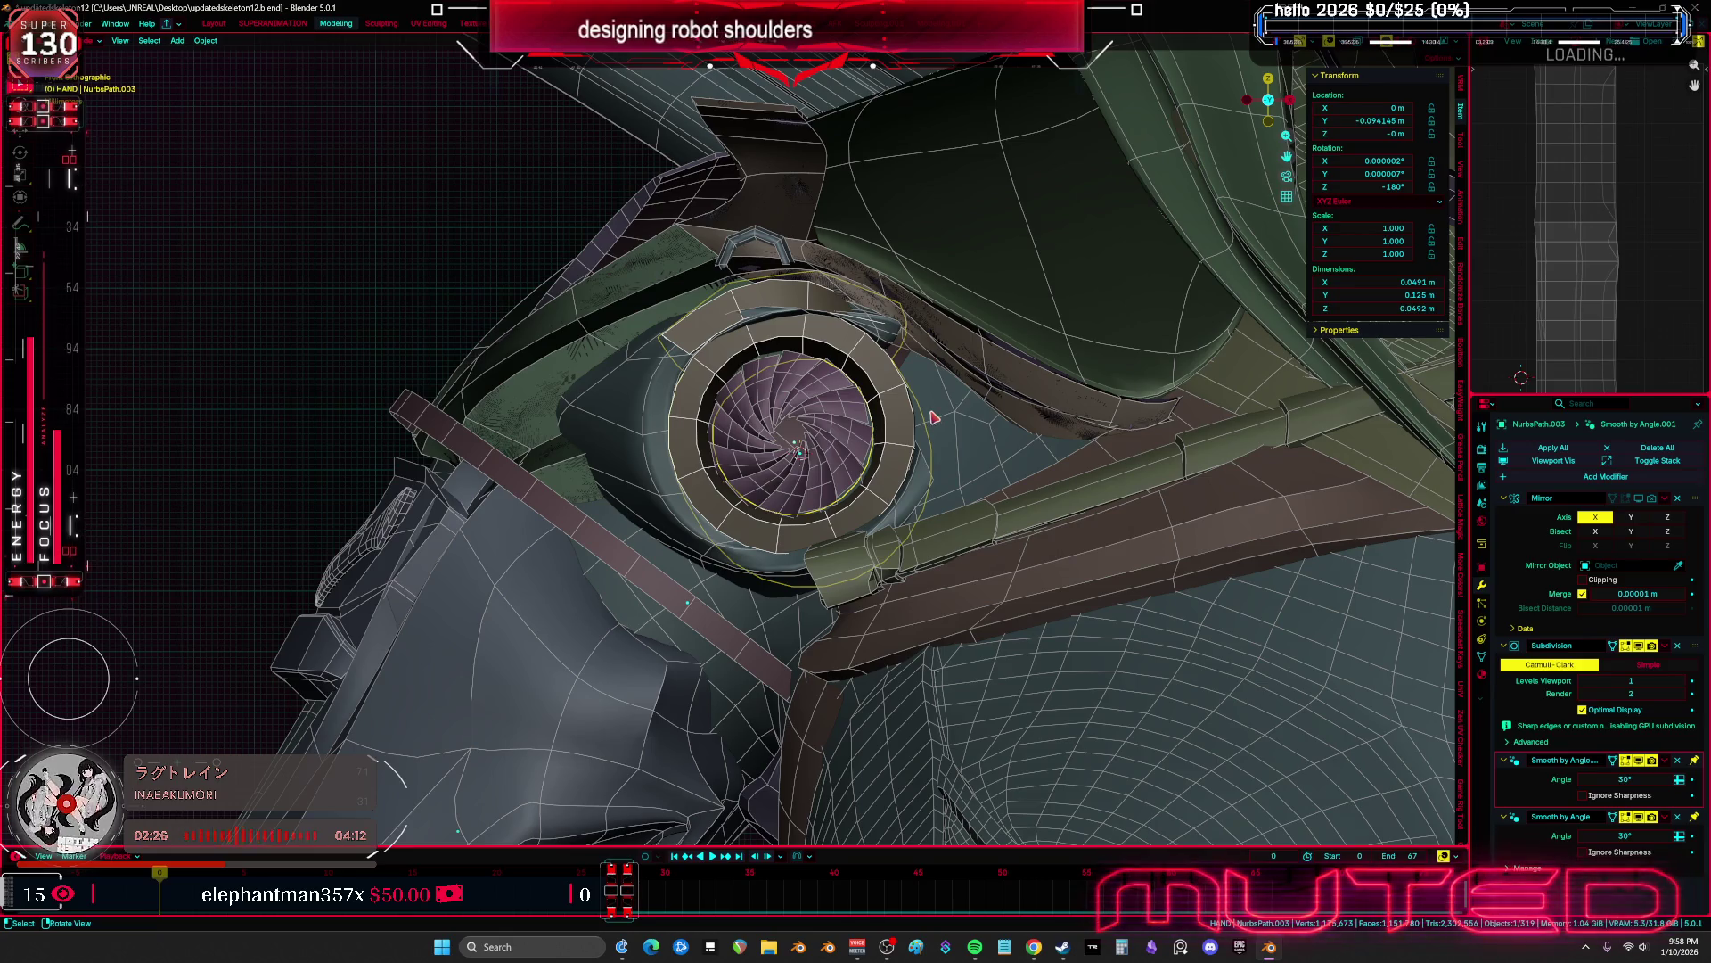
Remove the Mirror, Subdivision and both Smooth by Angle modifiers from NurbsPath.003
click(1683, 506)
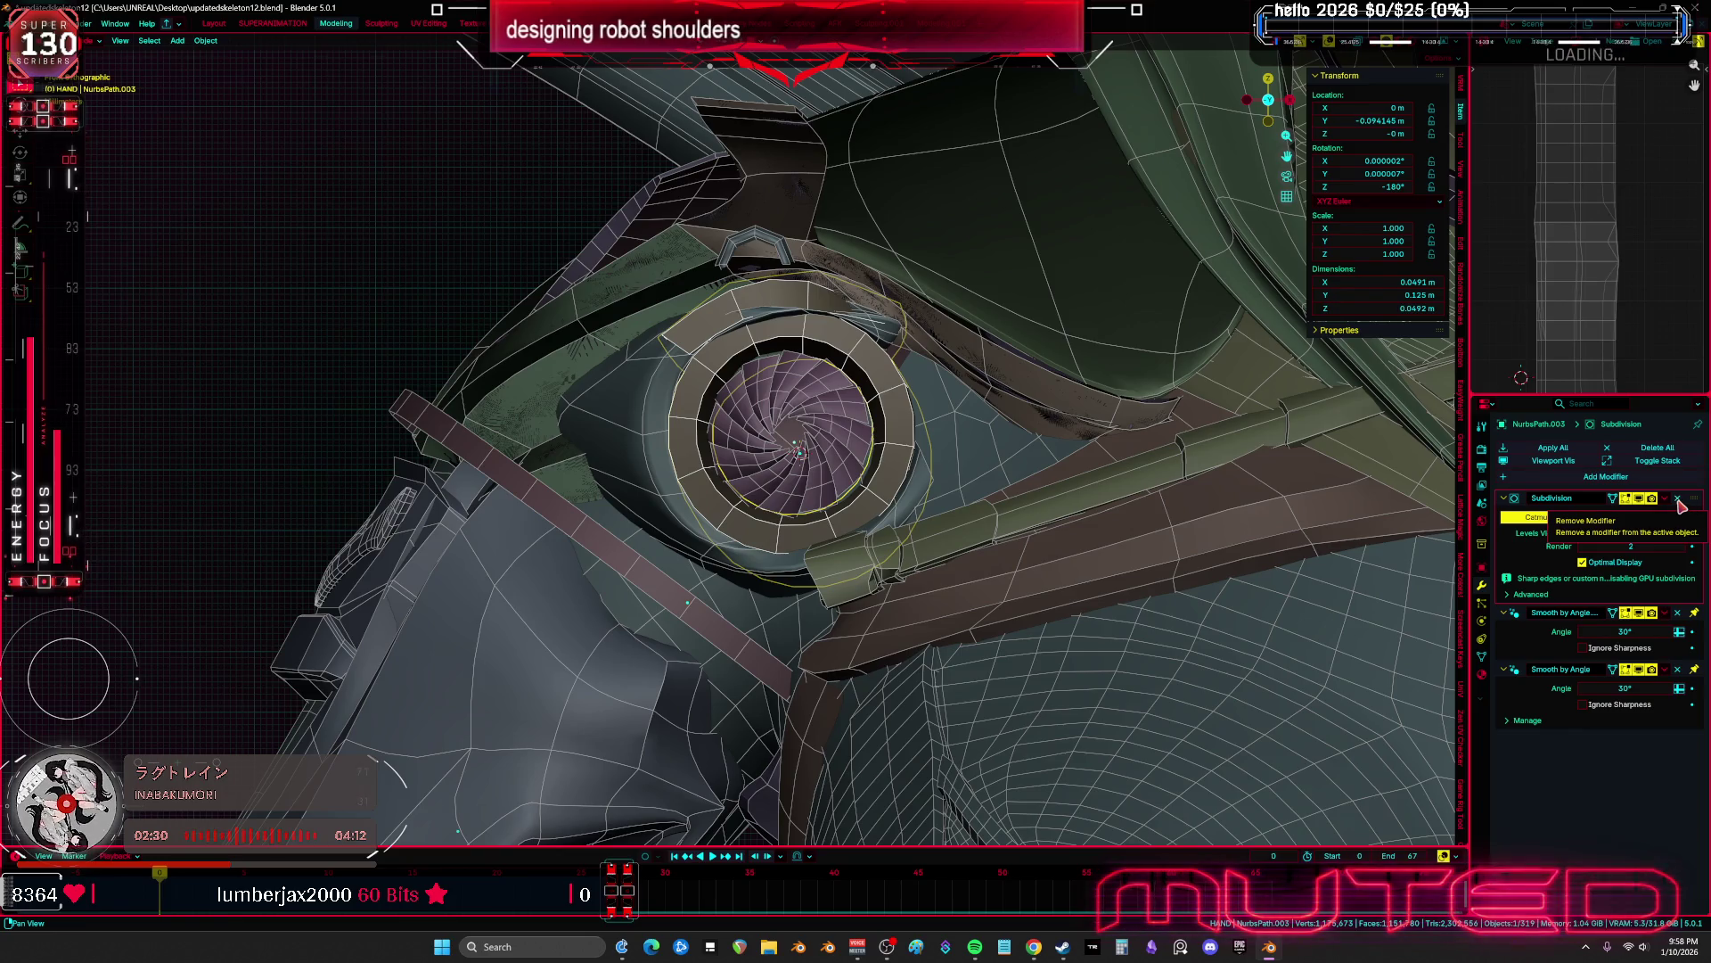
click(1680, 500)
click(1679, 500)
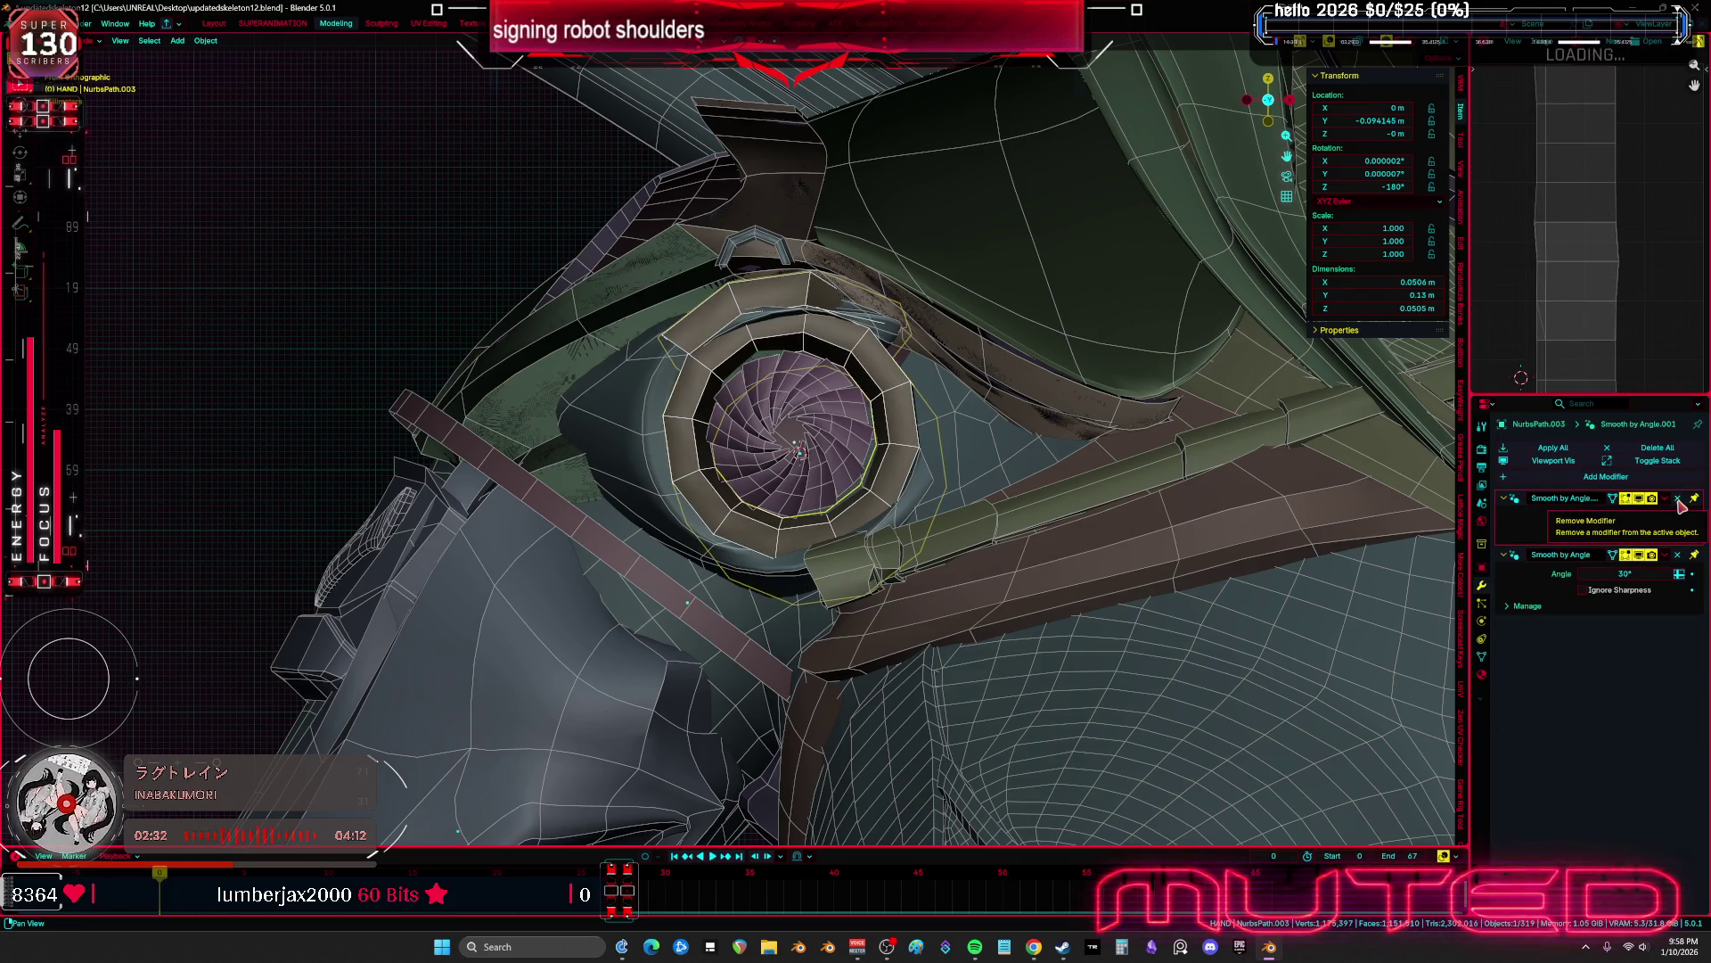
click(1679, 500)
click(1679, 500)
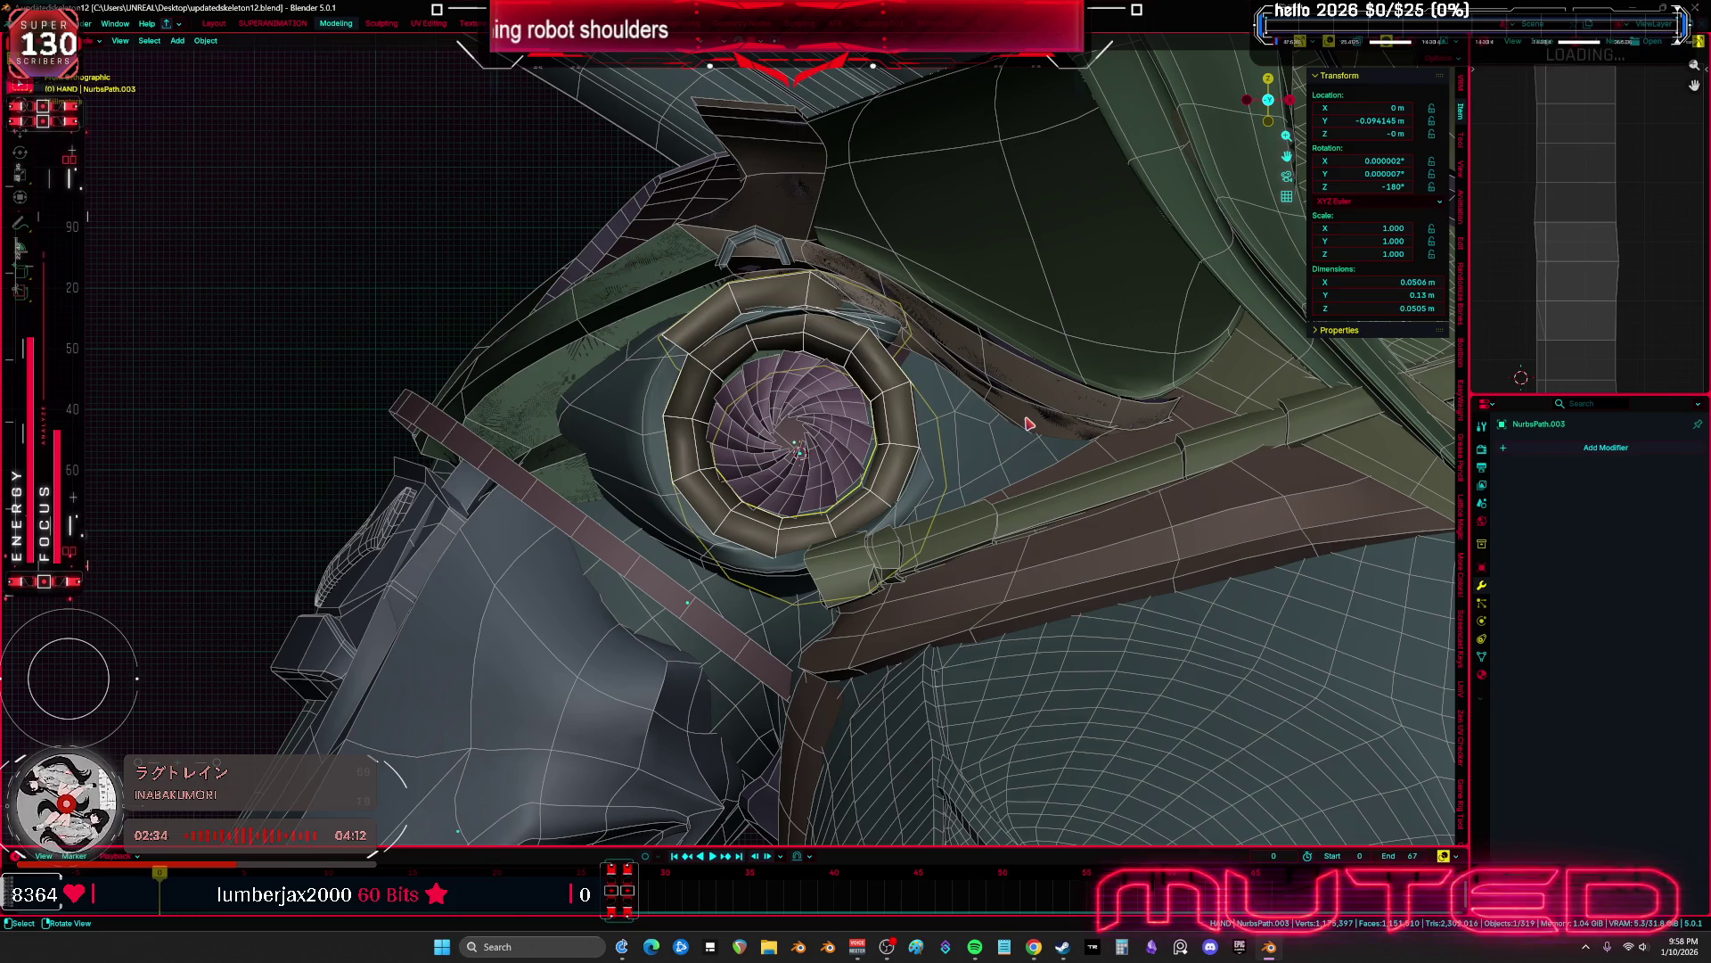
Apply all transforms to the ring and join it with the iris blades NurbsPath.006
key(ctrl+a)
click(1025, 416)
click(829, 499)
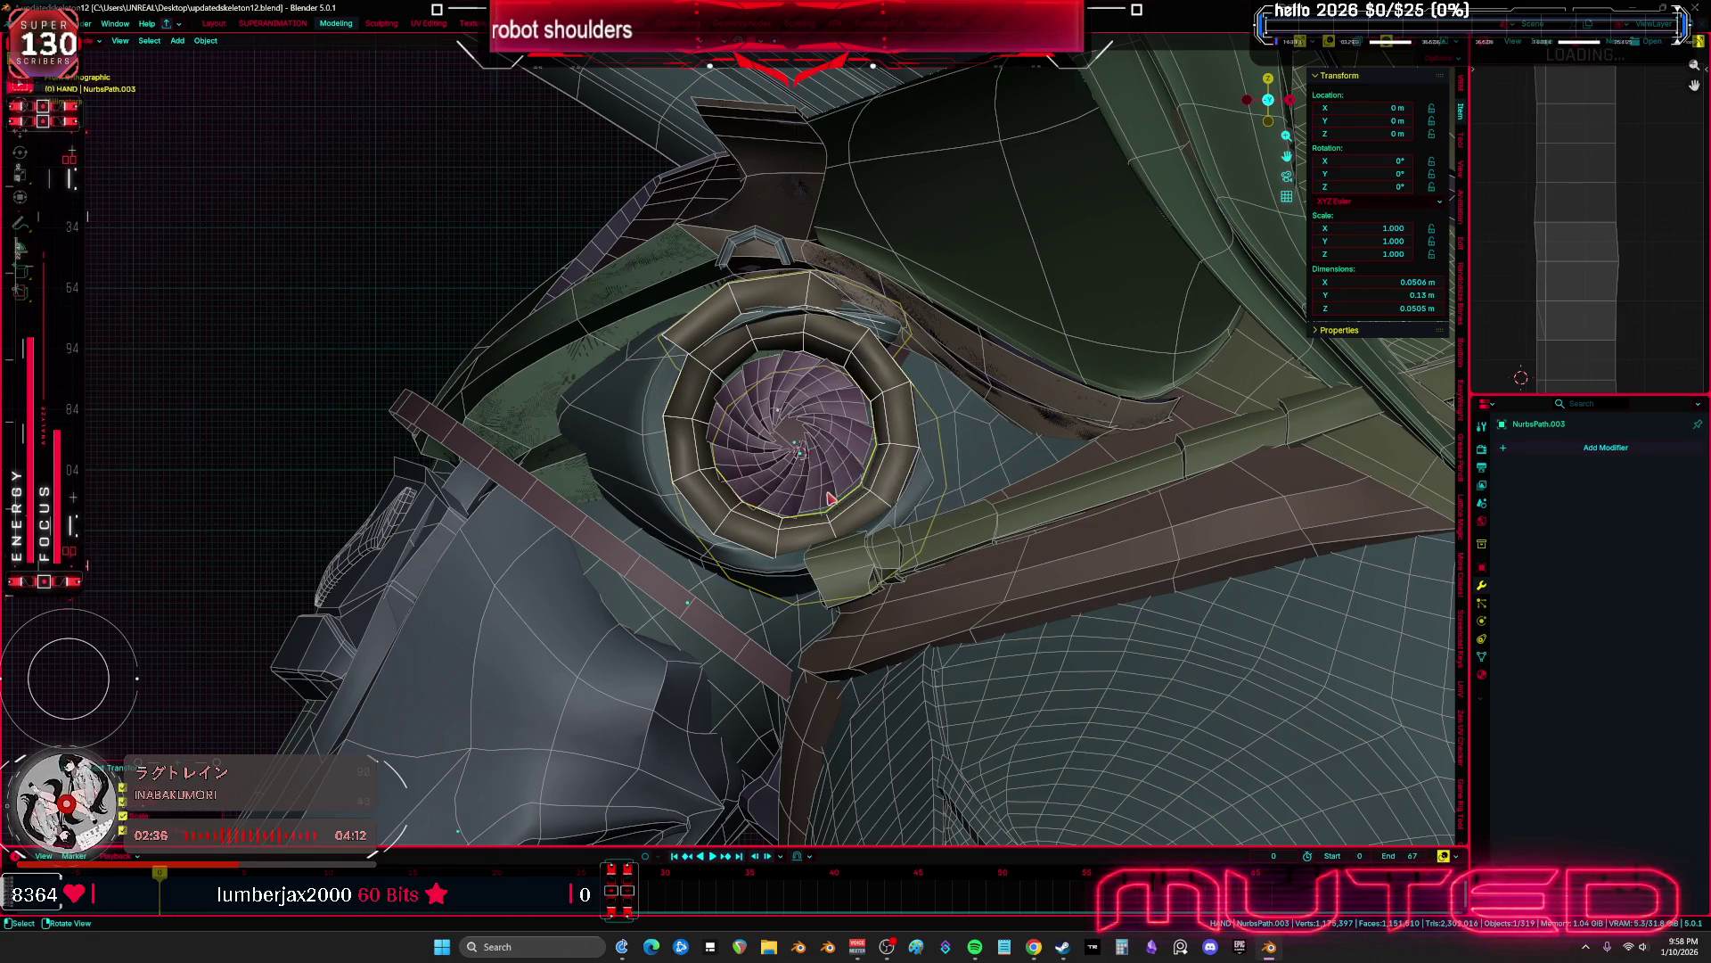
click(872, 446)
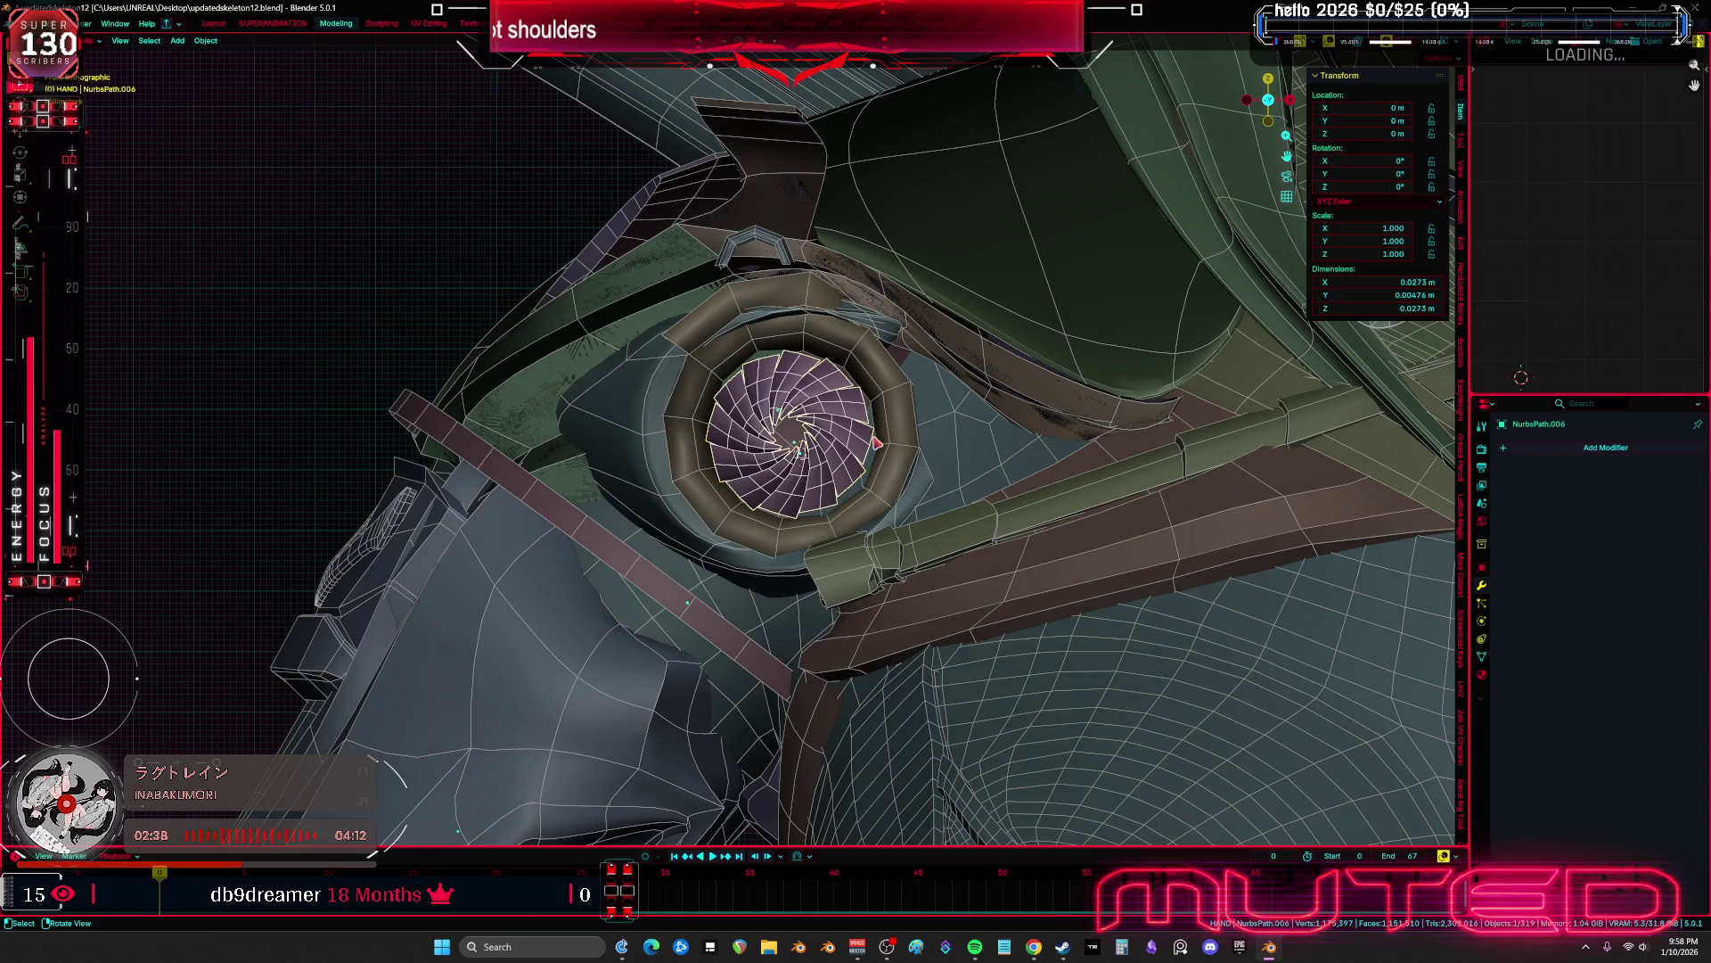
key(ctrl+j)
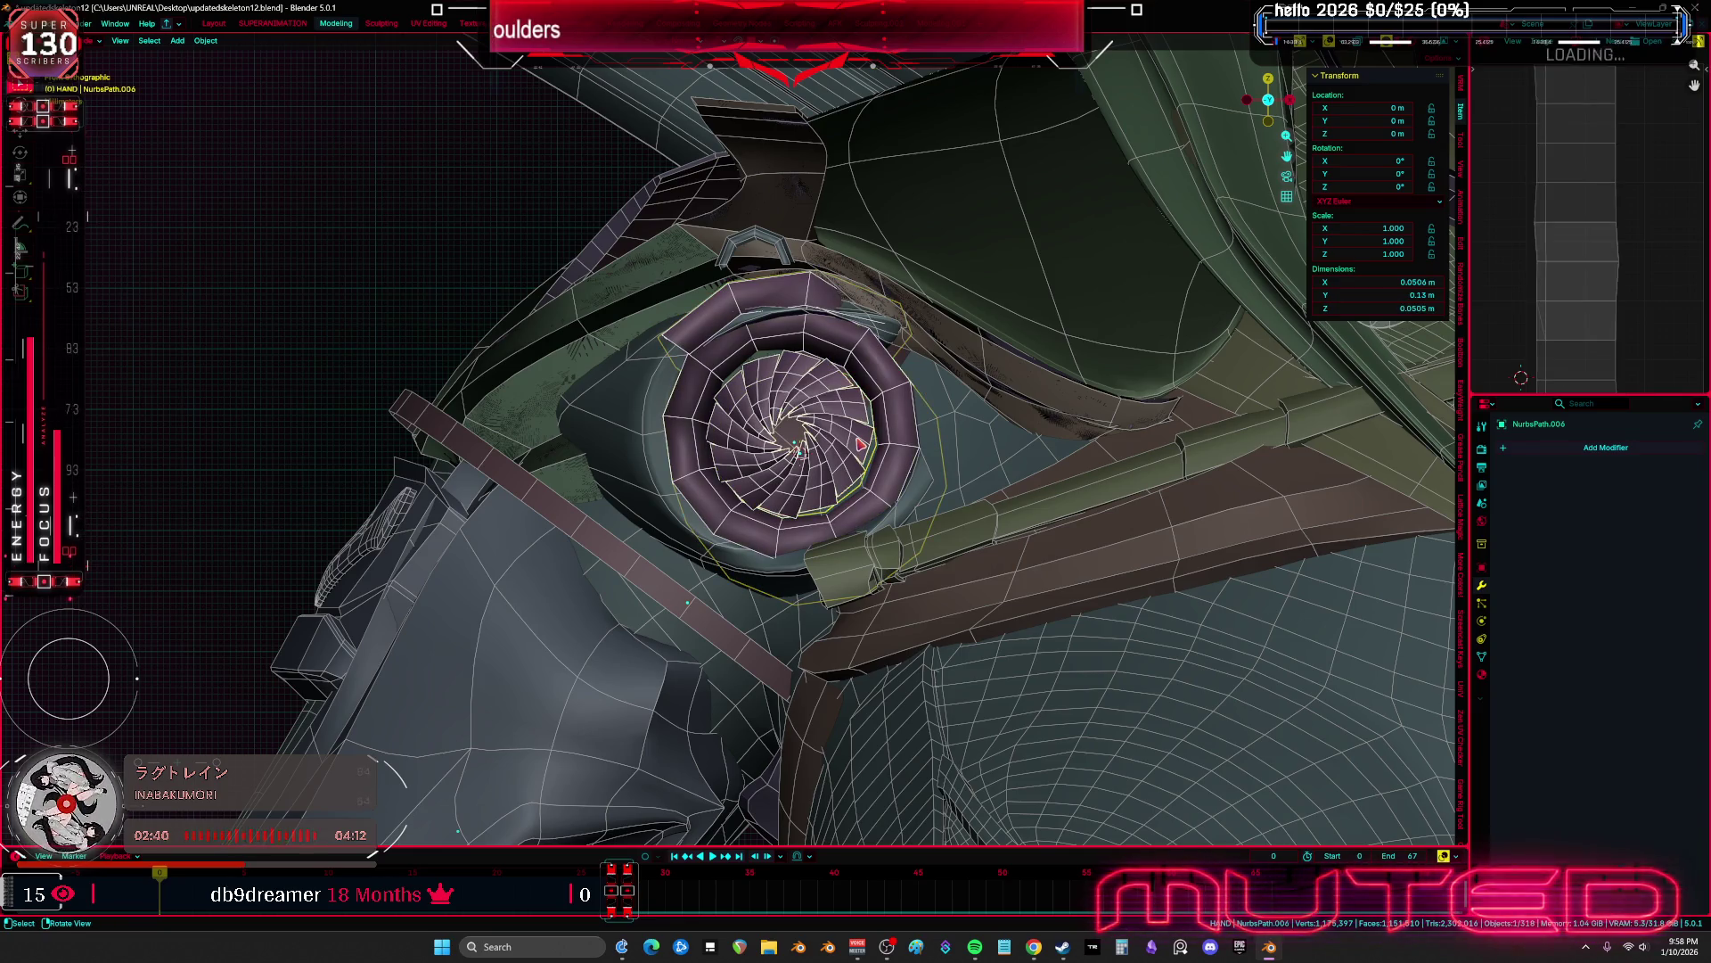
click(650, 460)
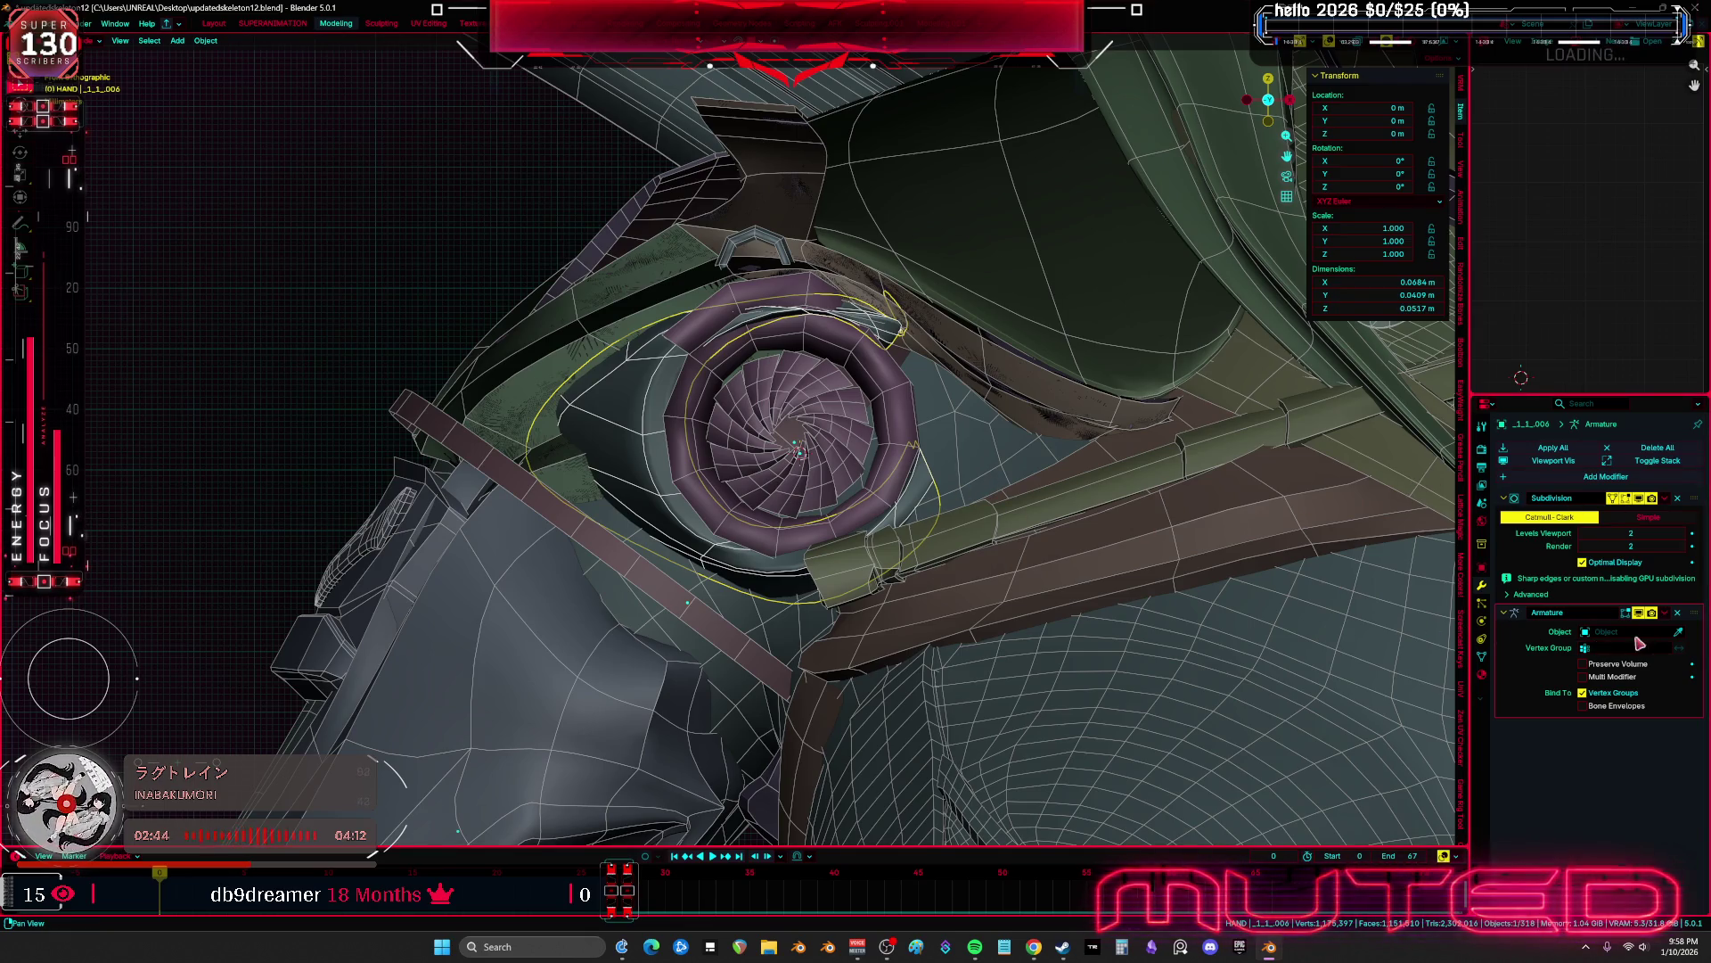
Add a Data Transfer modifier to the robot body mesh SKM_BewmV4.002
click(1230, 639)
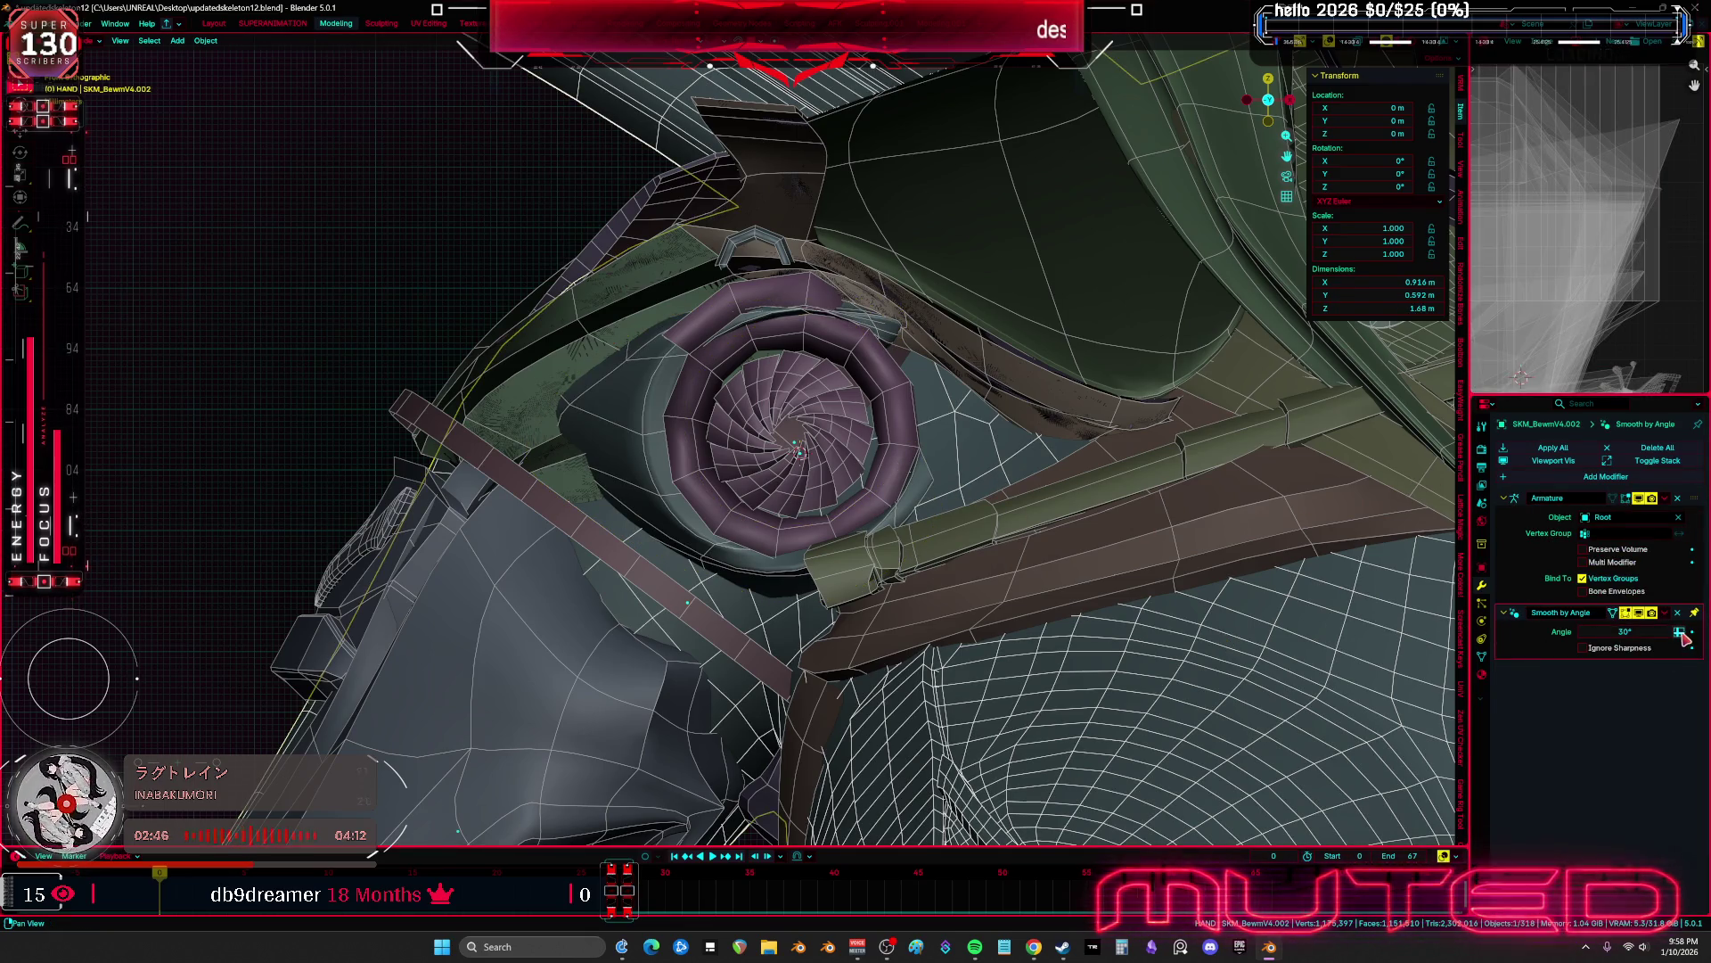
click(1600, 476)
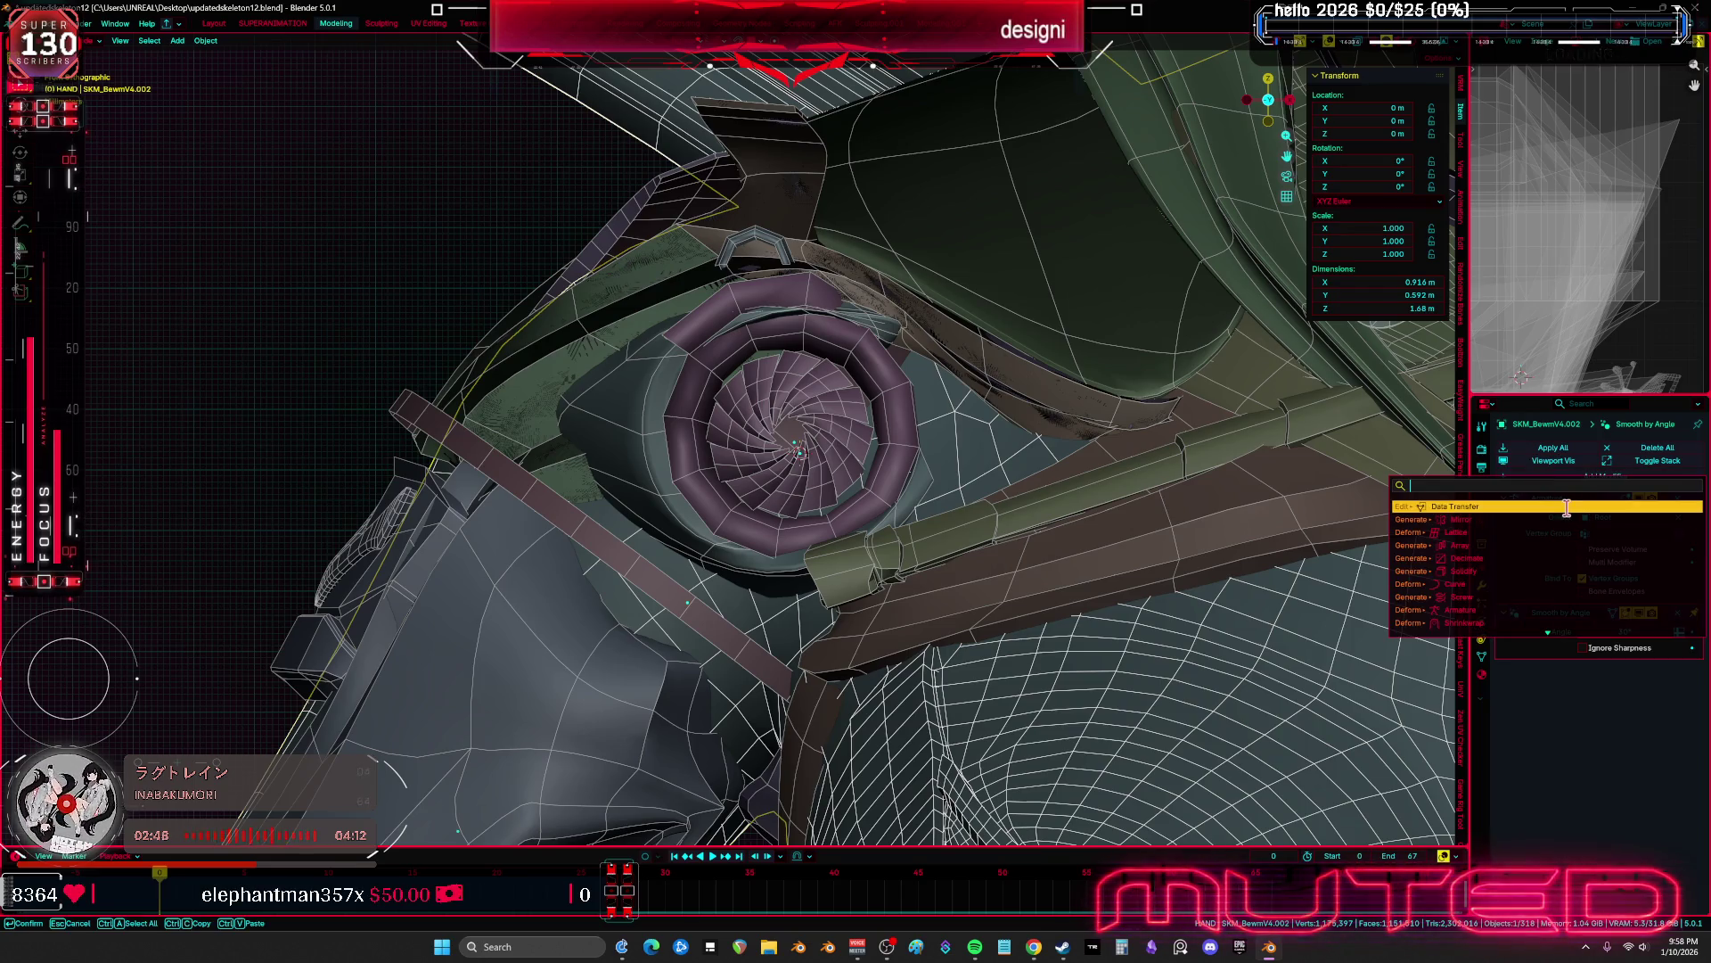
click(1568, 507)
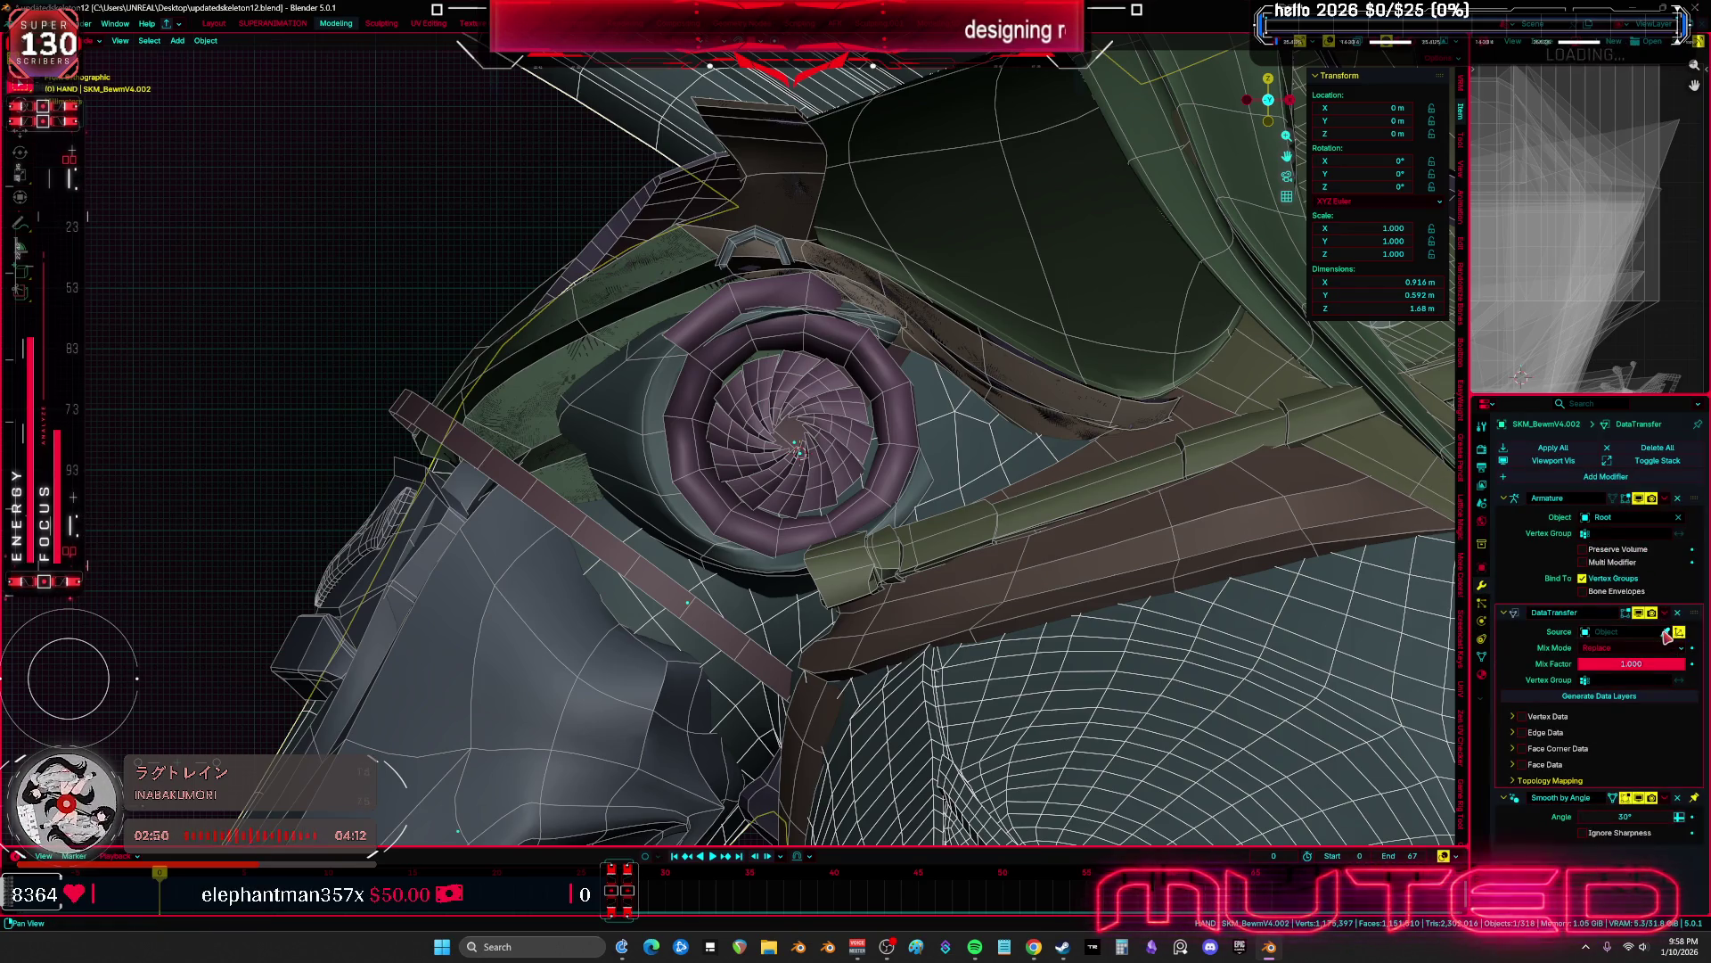
Join the selected eye parts, then undo the join
click(890, 469)
mouse_move(892, 474)
middle_down()
mouse_move(907, 504)
mouse_move(894, 482)
mouse_move(933, 470)
mouse_move(946, 439)
mouse_move(922, 432)
mouse_move(932, 454)
mouse_move(824, 422)
middle_up()
key(ctrl+j)
key(shift+alt+z)
key(shift+alt+z)
key(ctrl+z)
scroll(852, 428, down, 4)
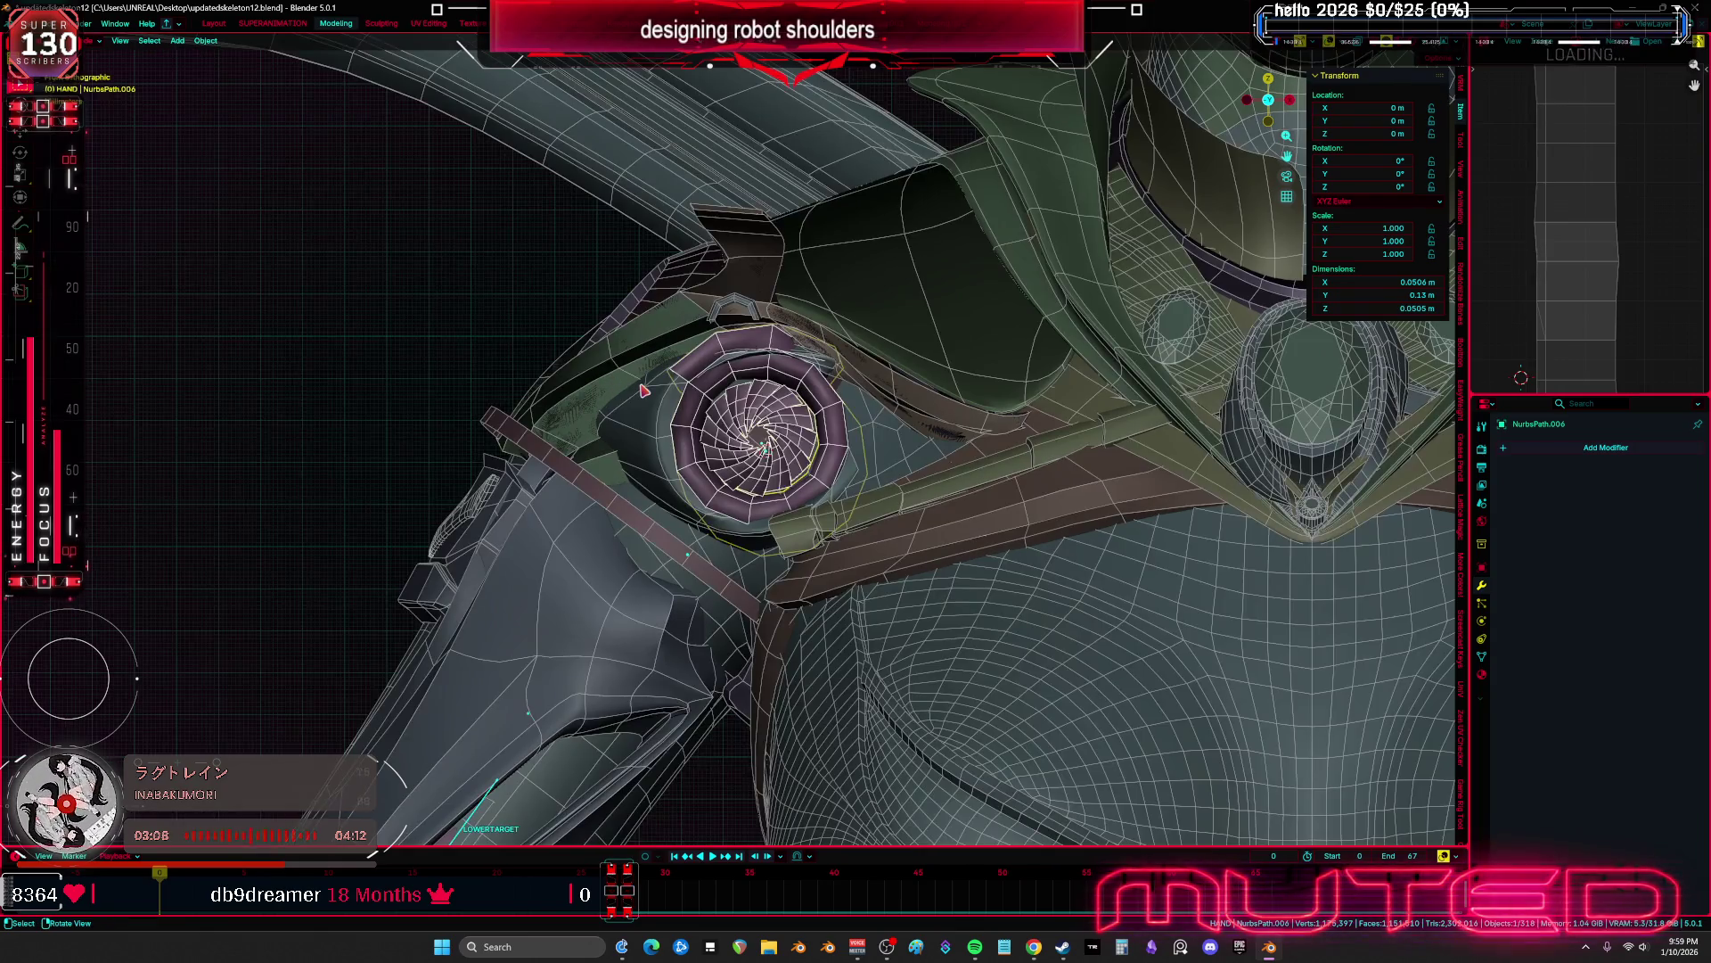
Unhide the armature and parent the iris to Root with Armature Deform
key(alt+h)
mouse_move(889, 400)
middle_down()
mouse_move(775, 411)
mouse_move(786, 451)
middle_up()
click(747, 505)
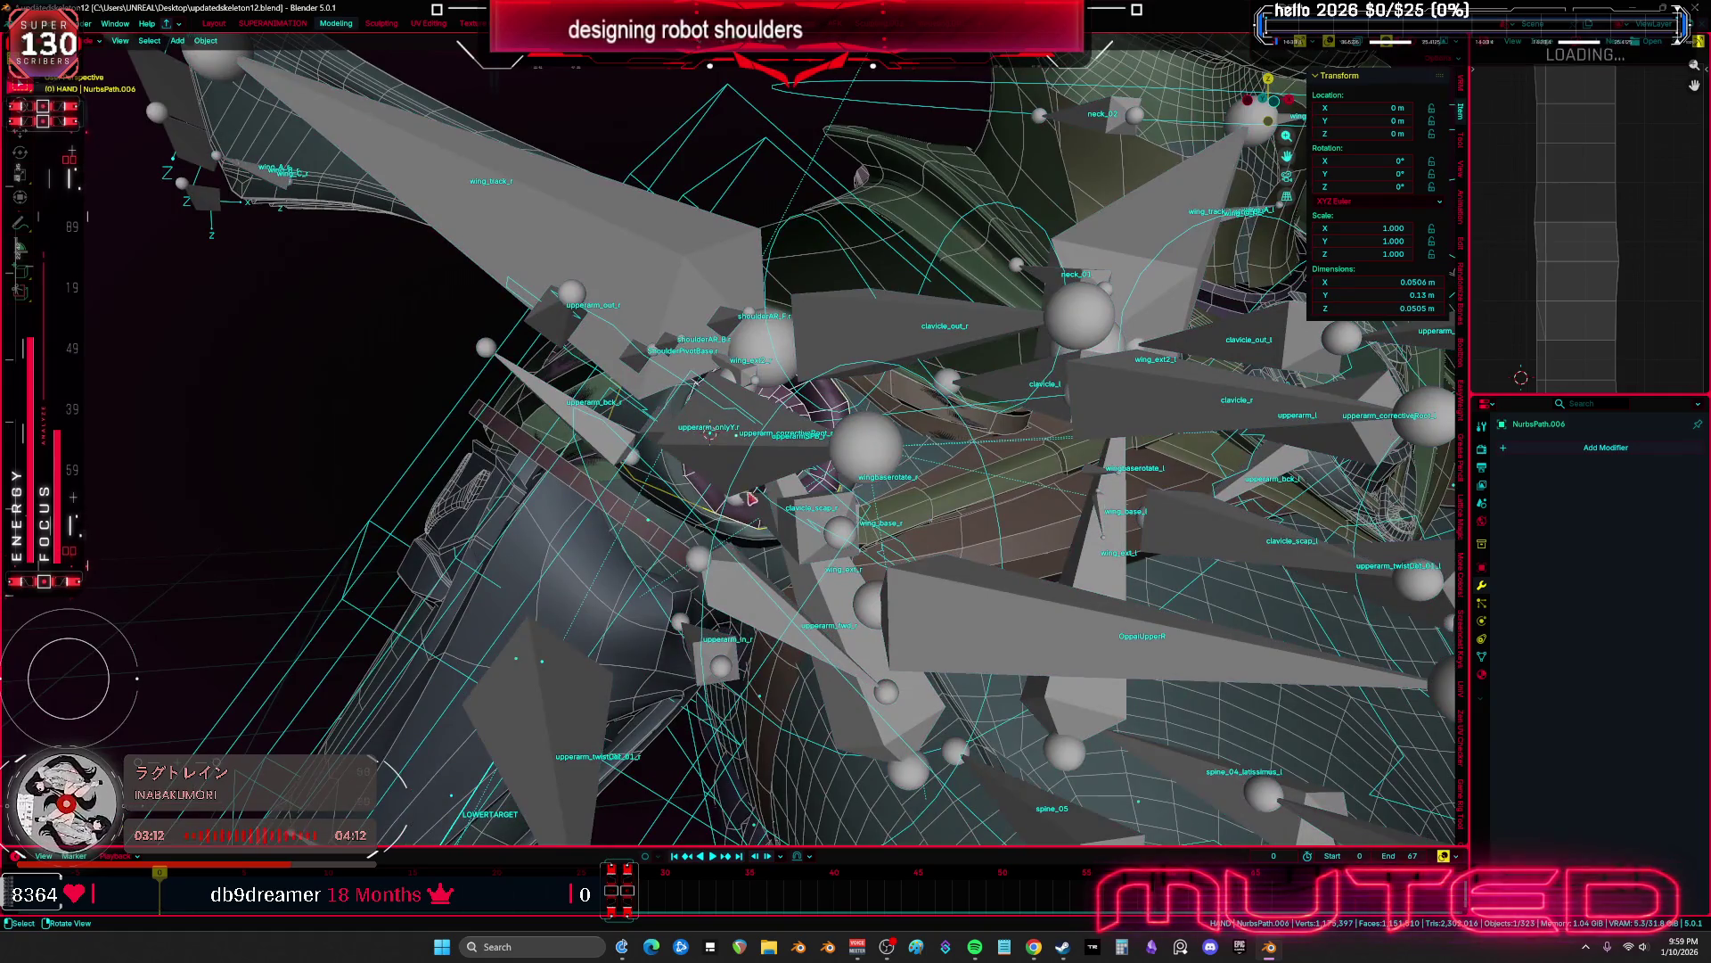
shift+click(862, 341)
key(ctrl+p)
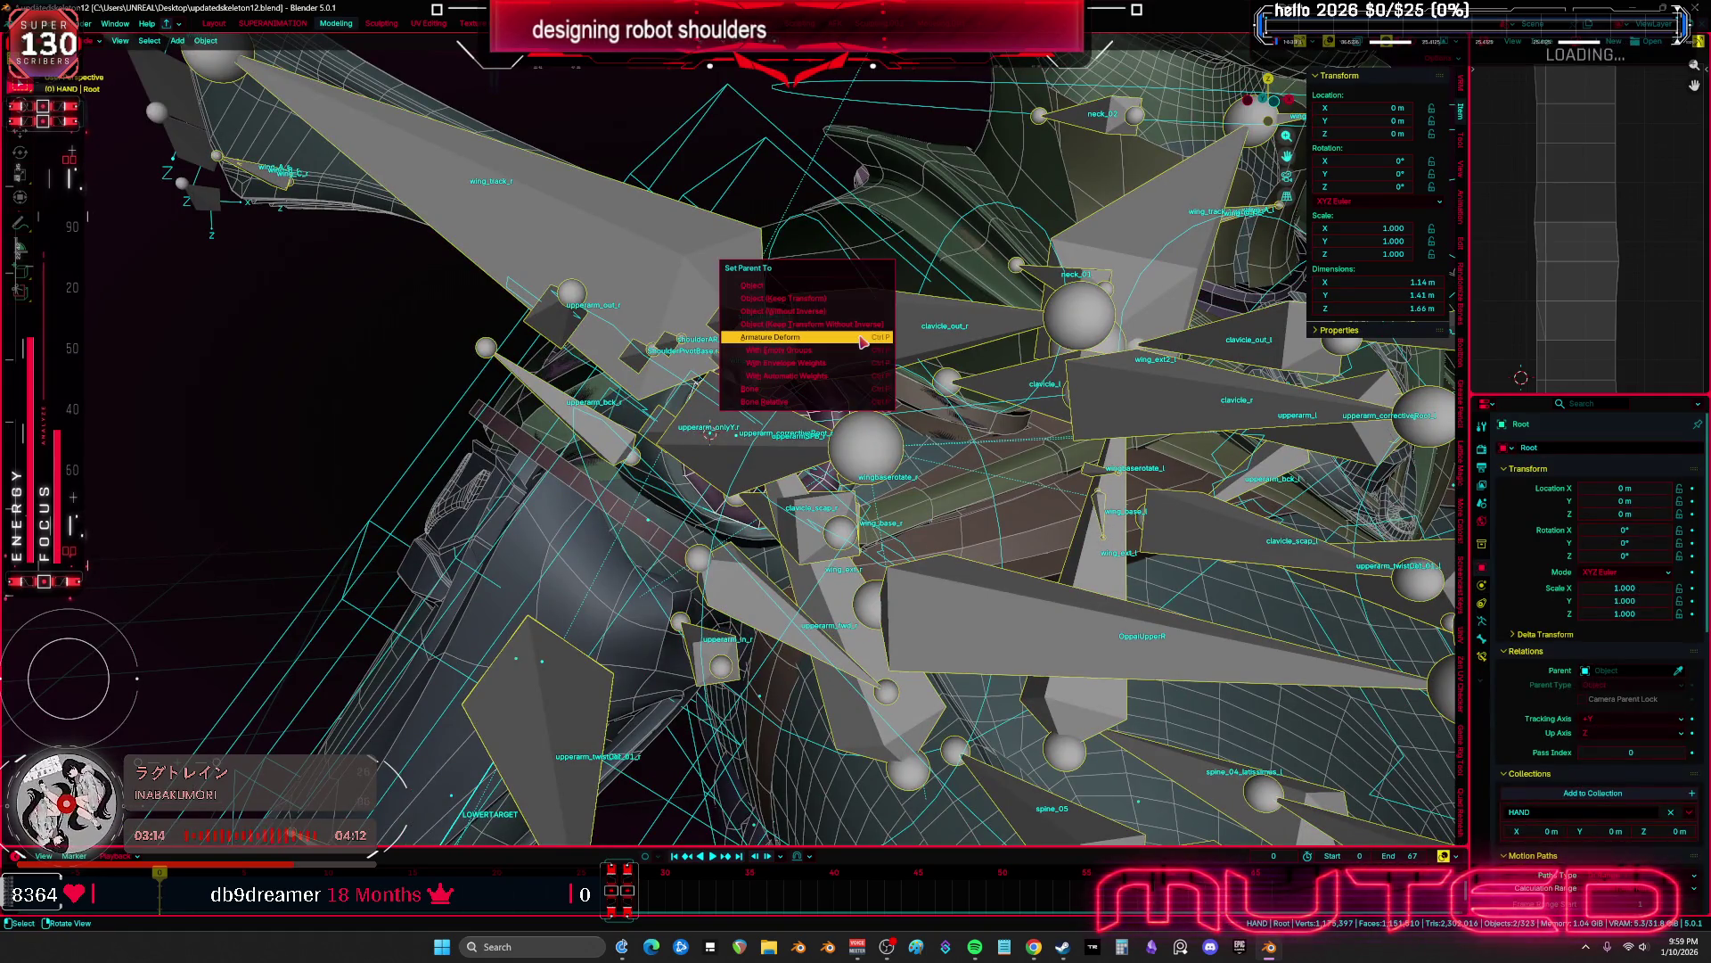
click(862, 342)
mouse_move(861, 342)
middle_down()
mouse_move(769, 408)
mouse_move(764, 476)
middle_up()
Apply all transforms to the iris ring and parent it to Root with Armature Deform
click(767, 535)
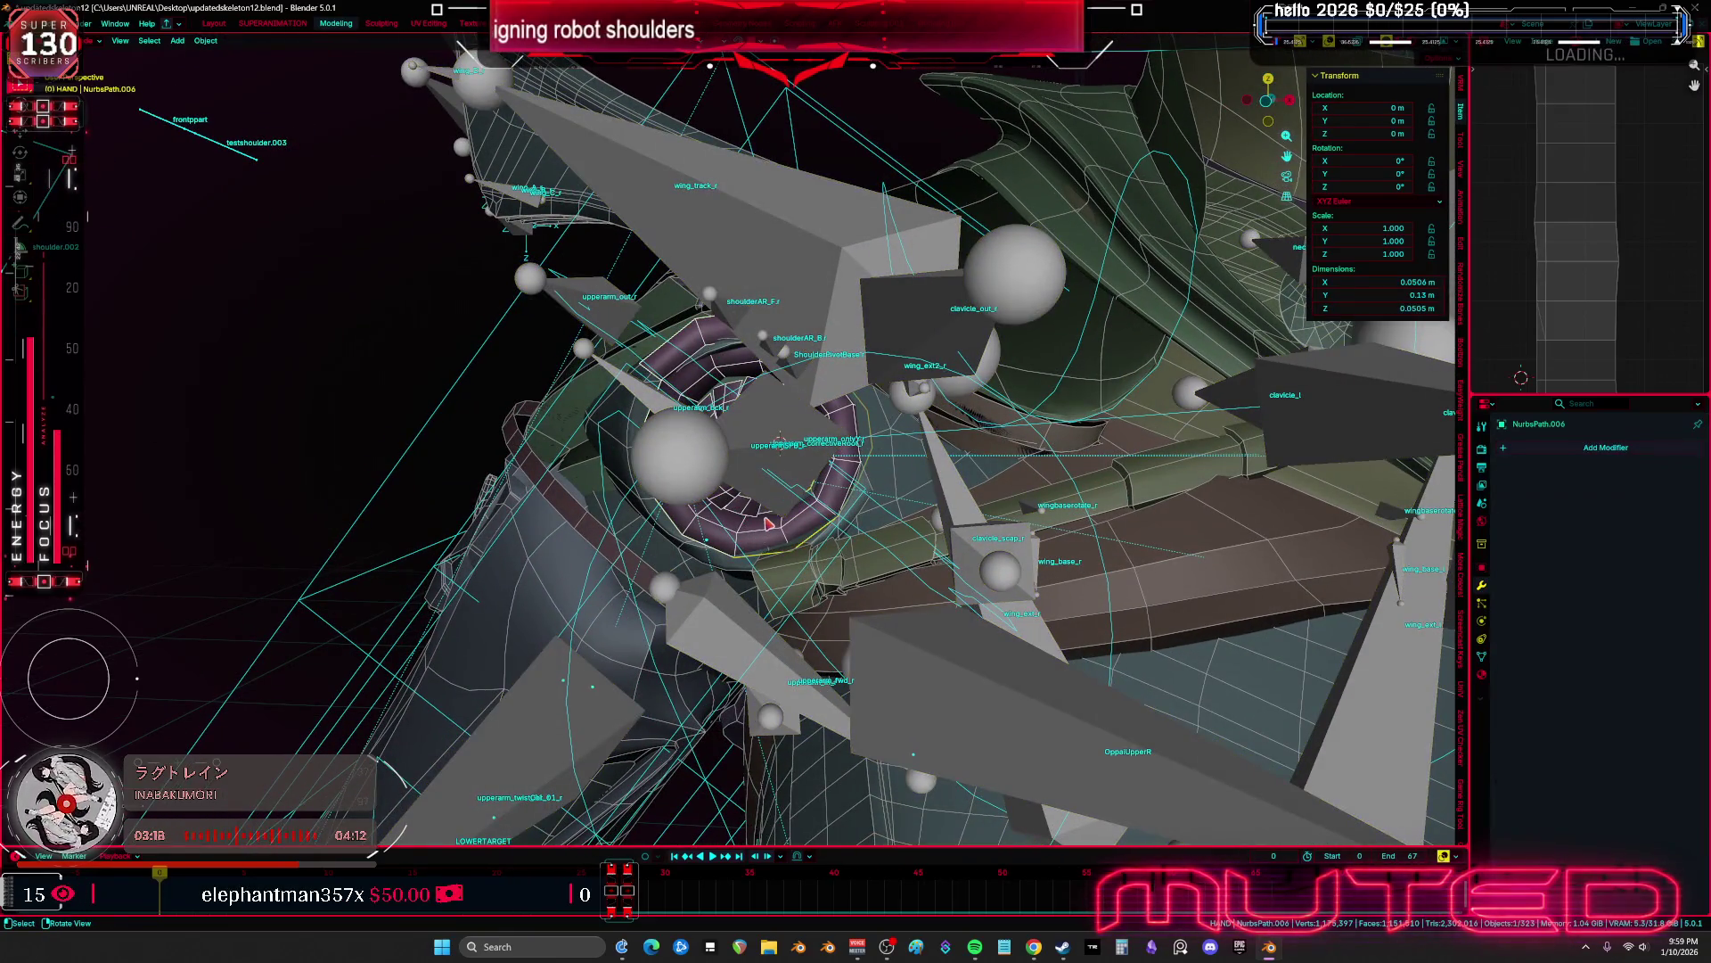
right_click(768, 523)
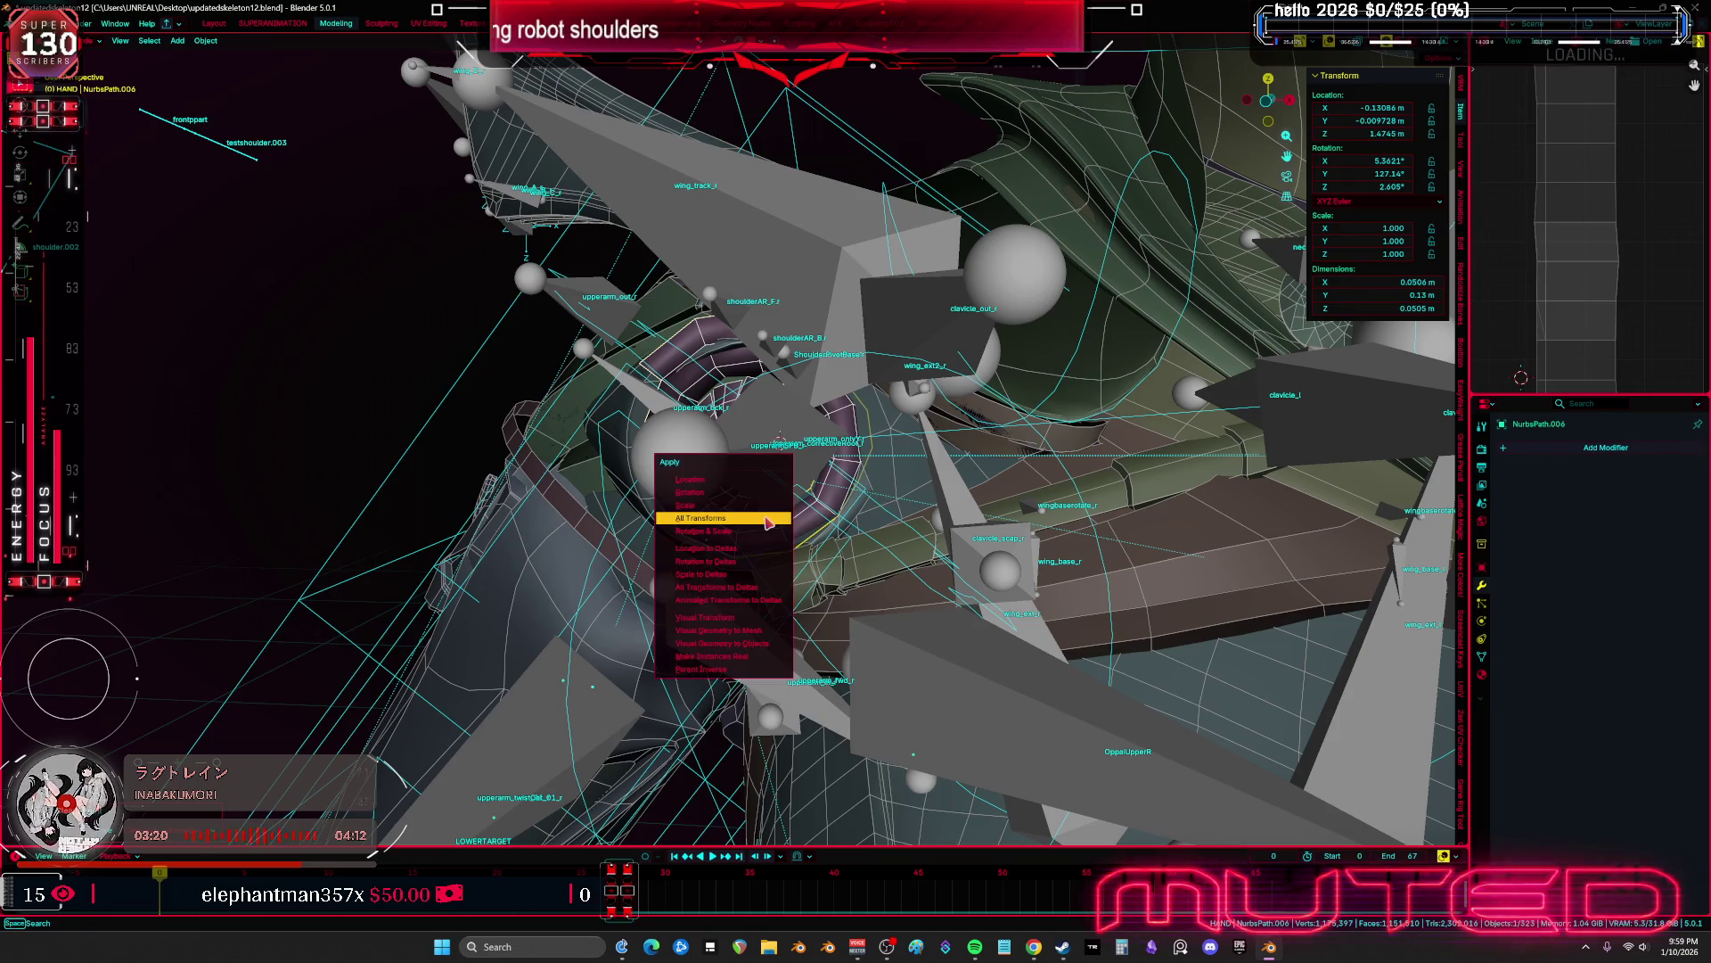
shift+click(807, 268)
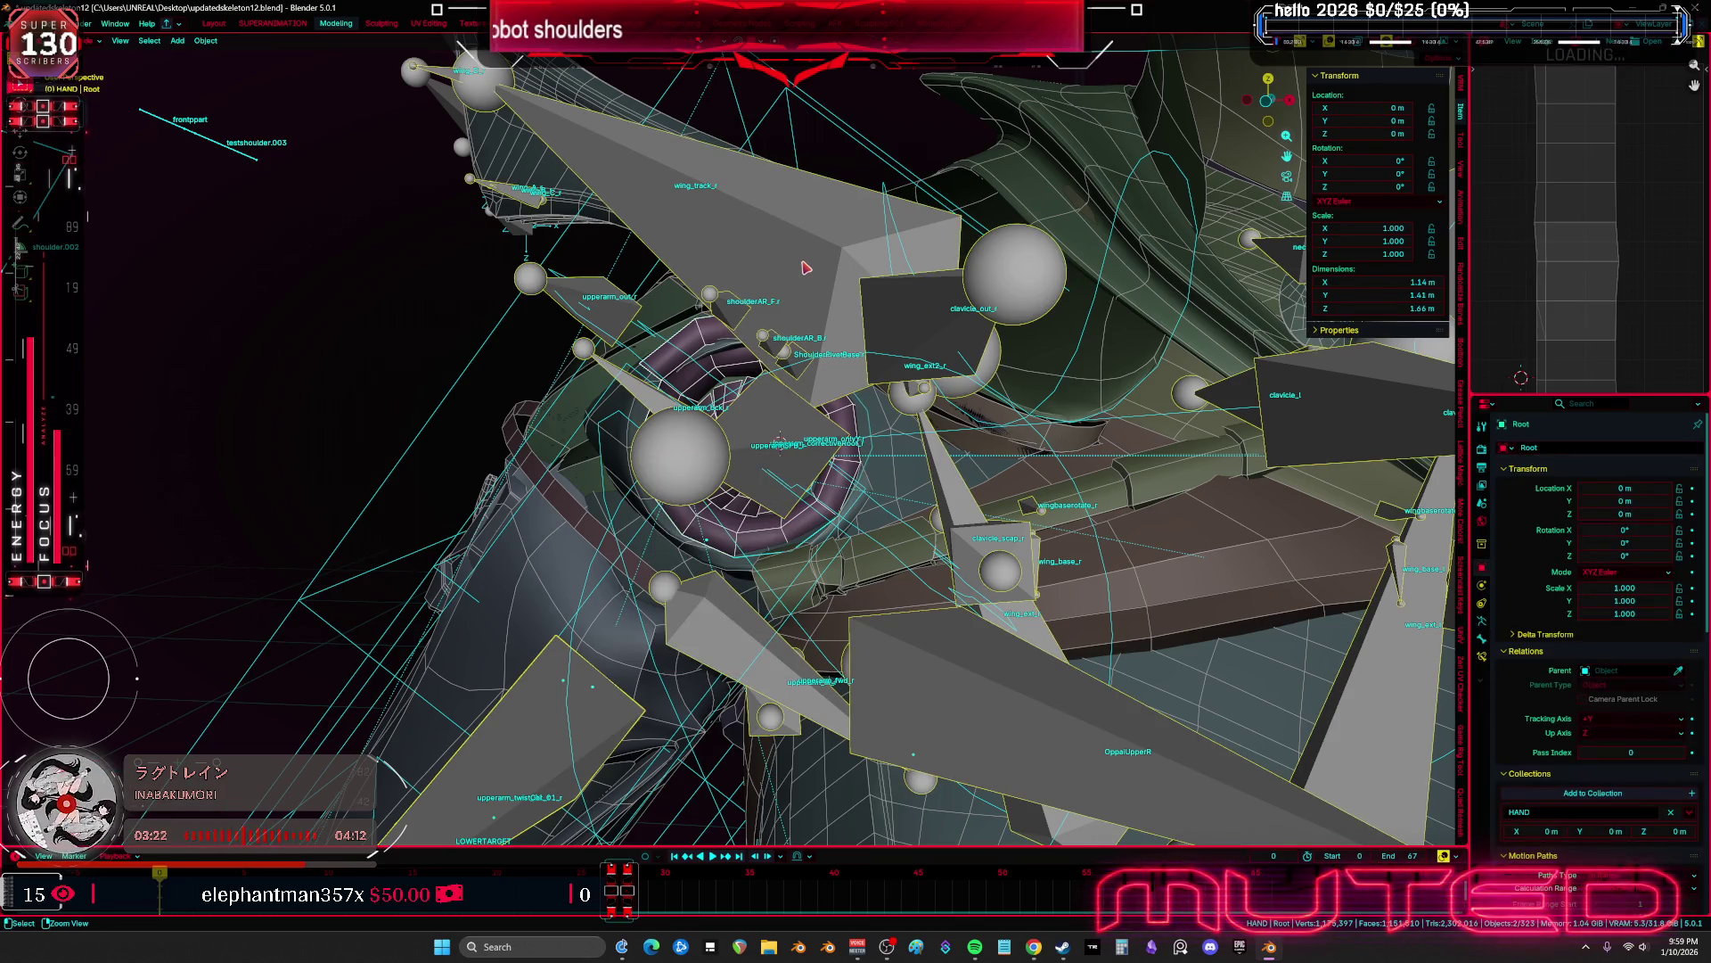
key(ctrl+p)
click(802, 264)
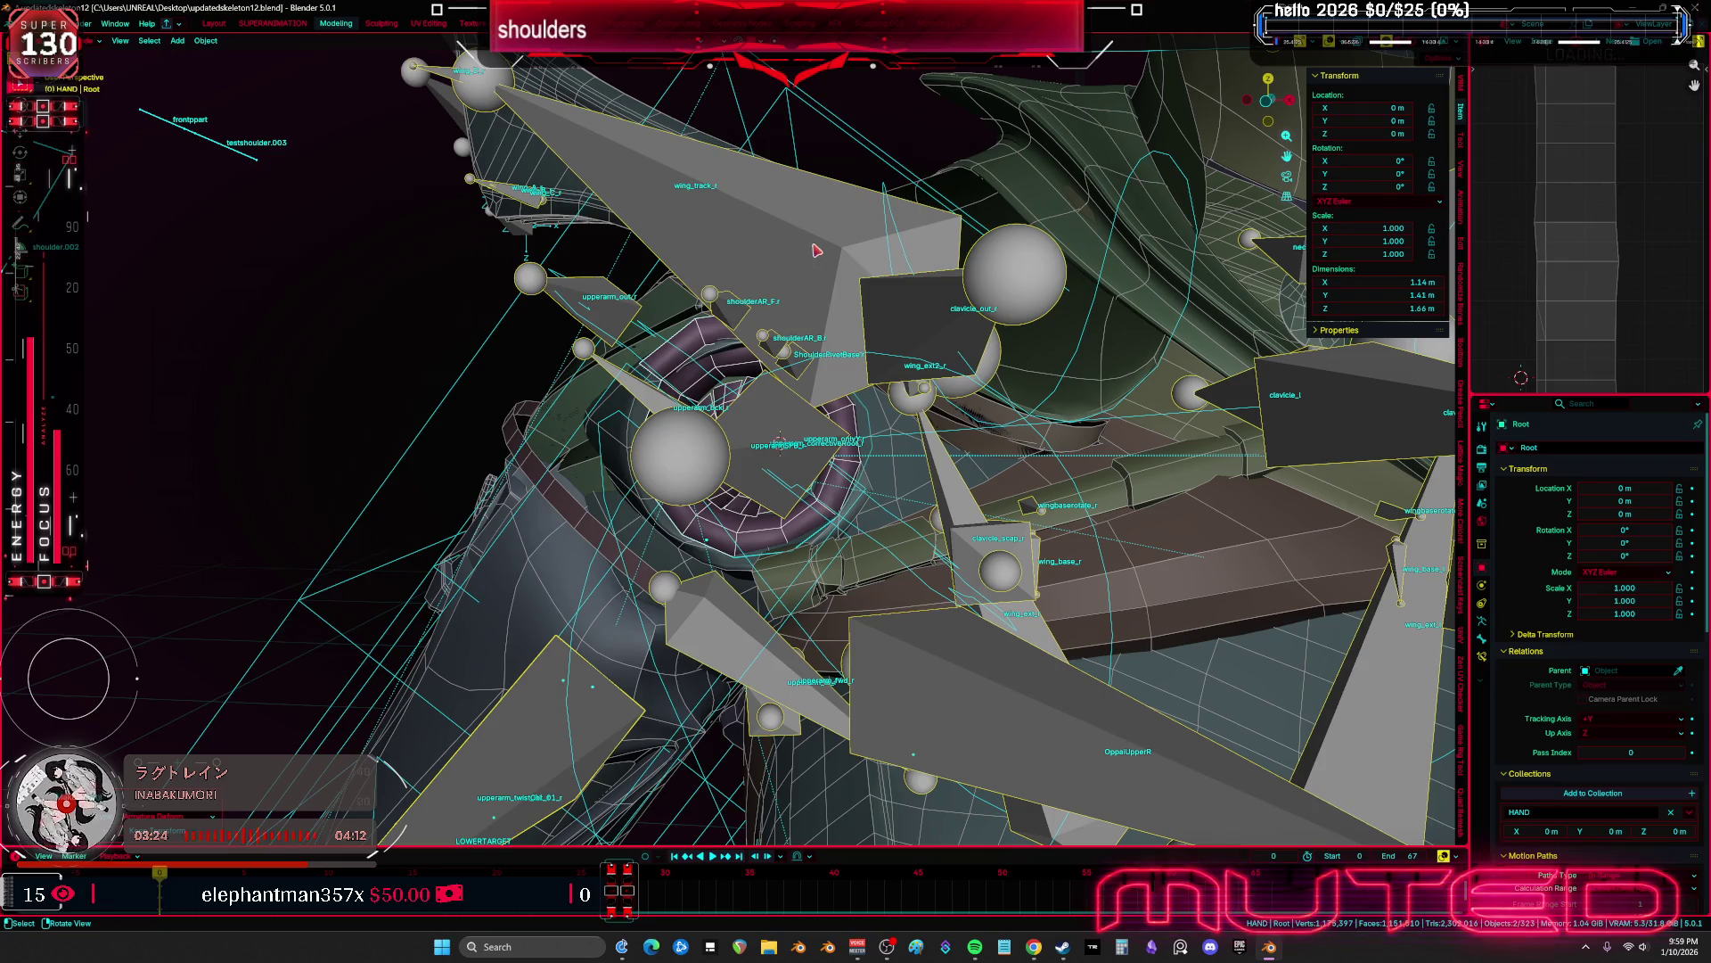
key(ctrl+Tab)
middle_drag(815, 250, 758, 392)
Paint full weight onto the iris ring for the clavicle_r bone and inspect the result
middle_drag(608, 435, 670, 424)
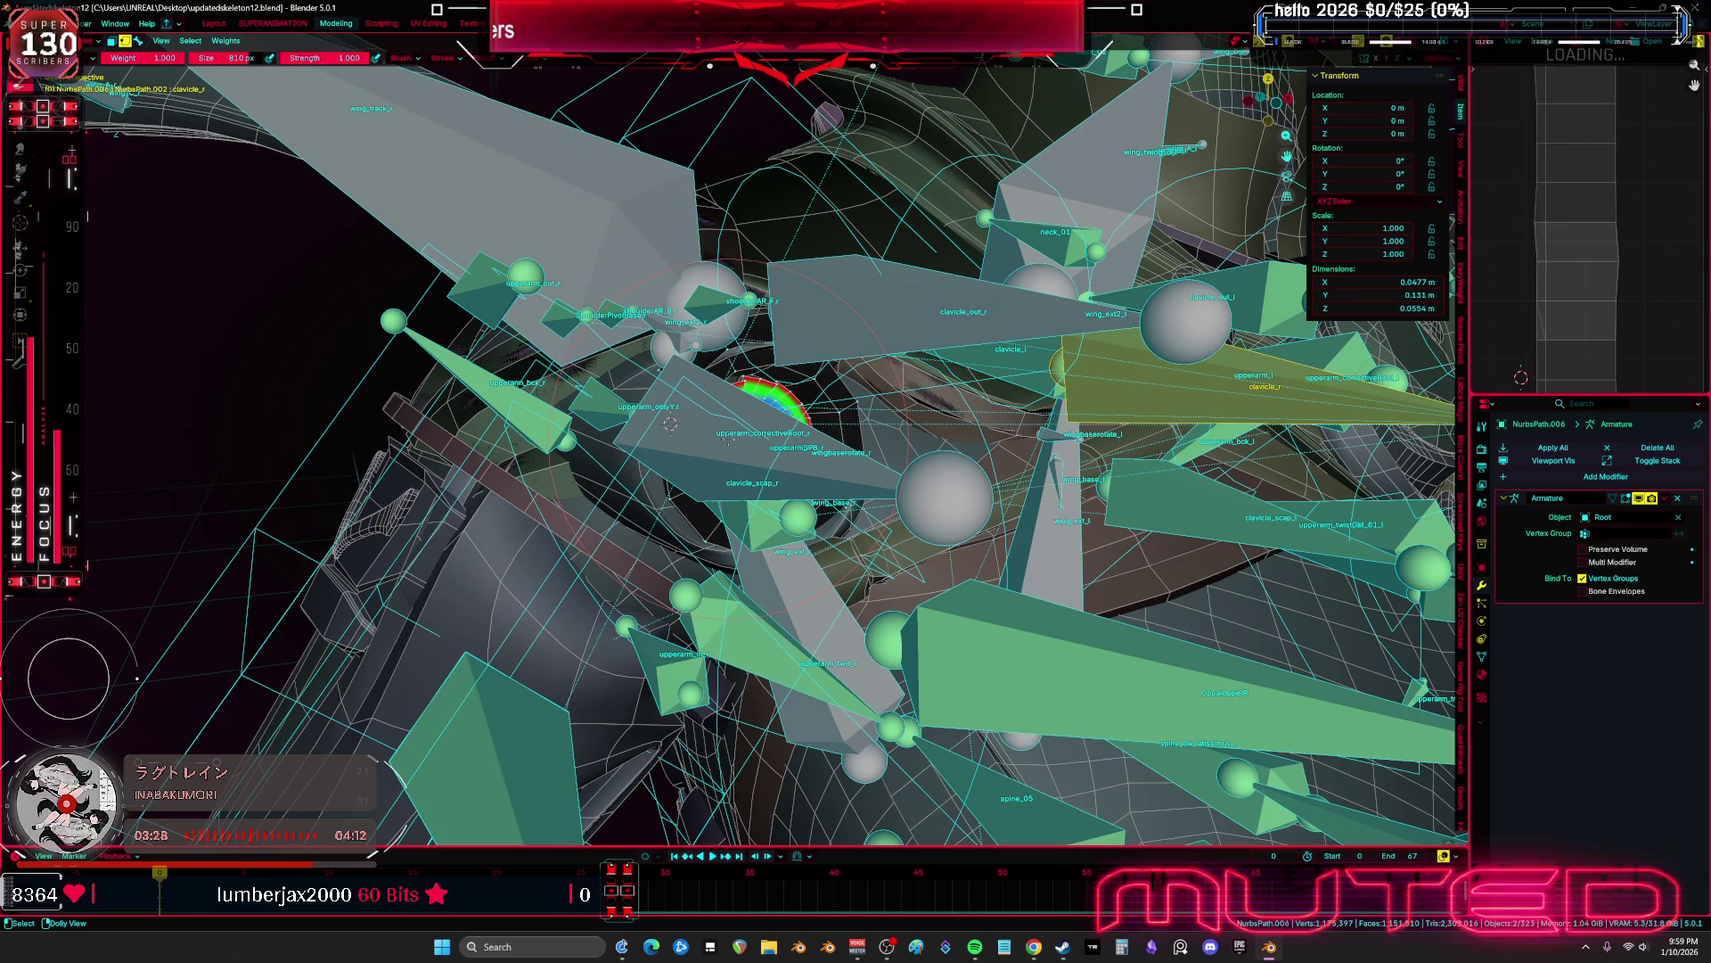
scroll(670, 424, down, 4)
mouse_move(671, 425)
middle_down()
mouse_move(879, 455)
mouse_move(704, 441)
middle_up()
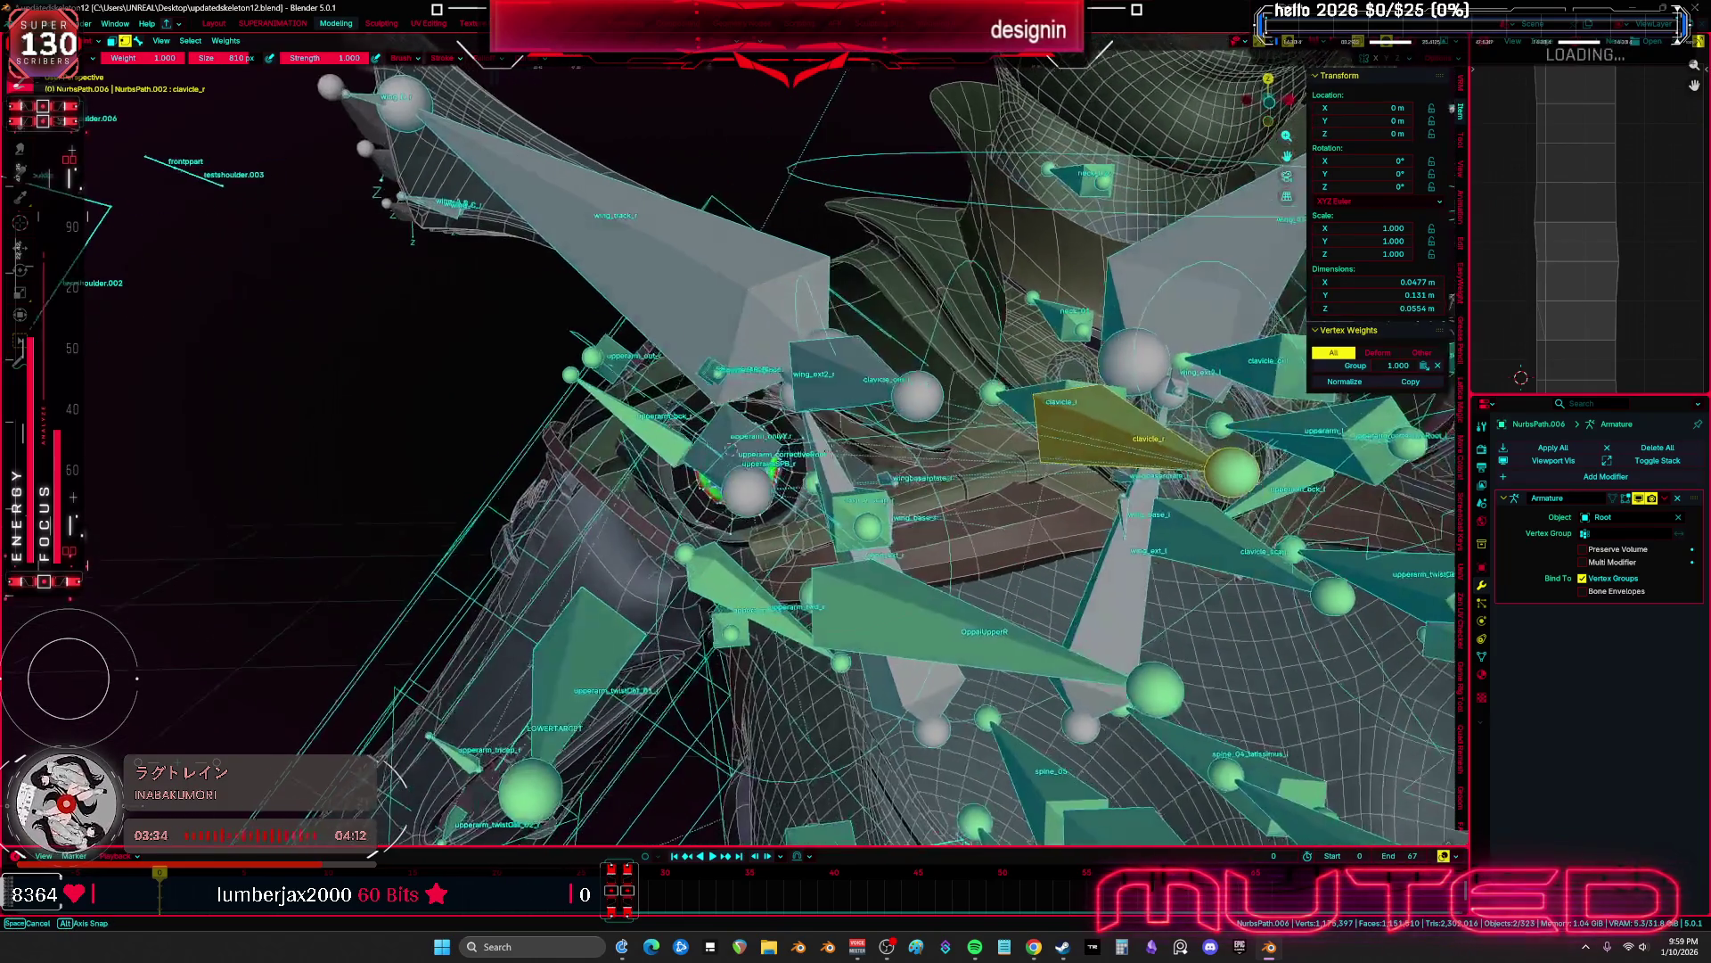
drag(713, 486, 745, 459)
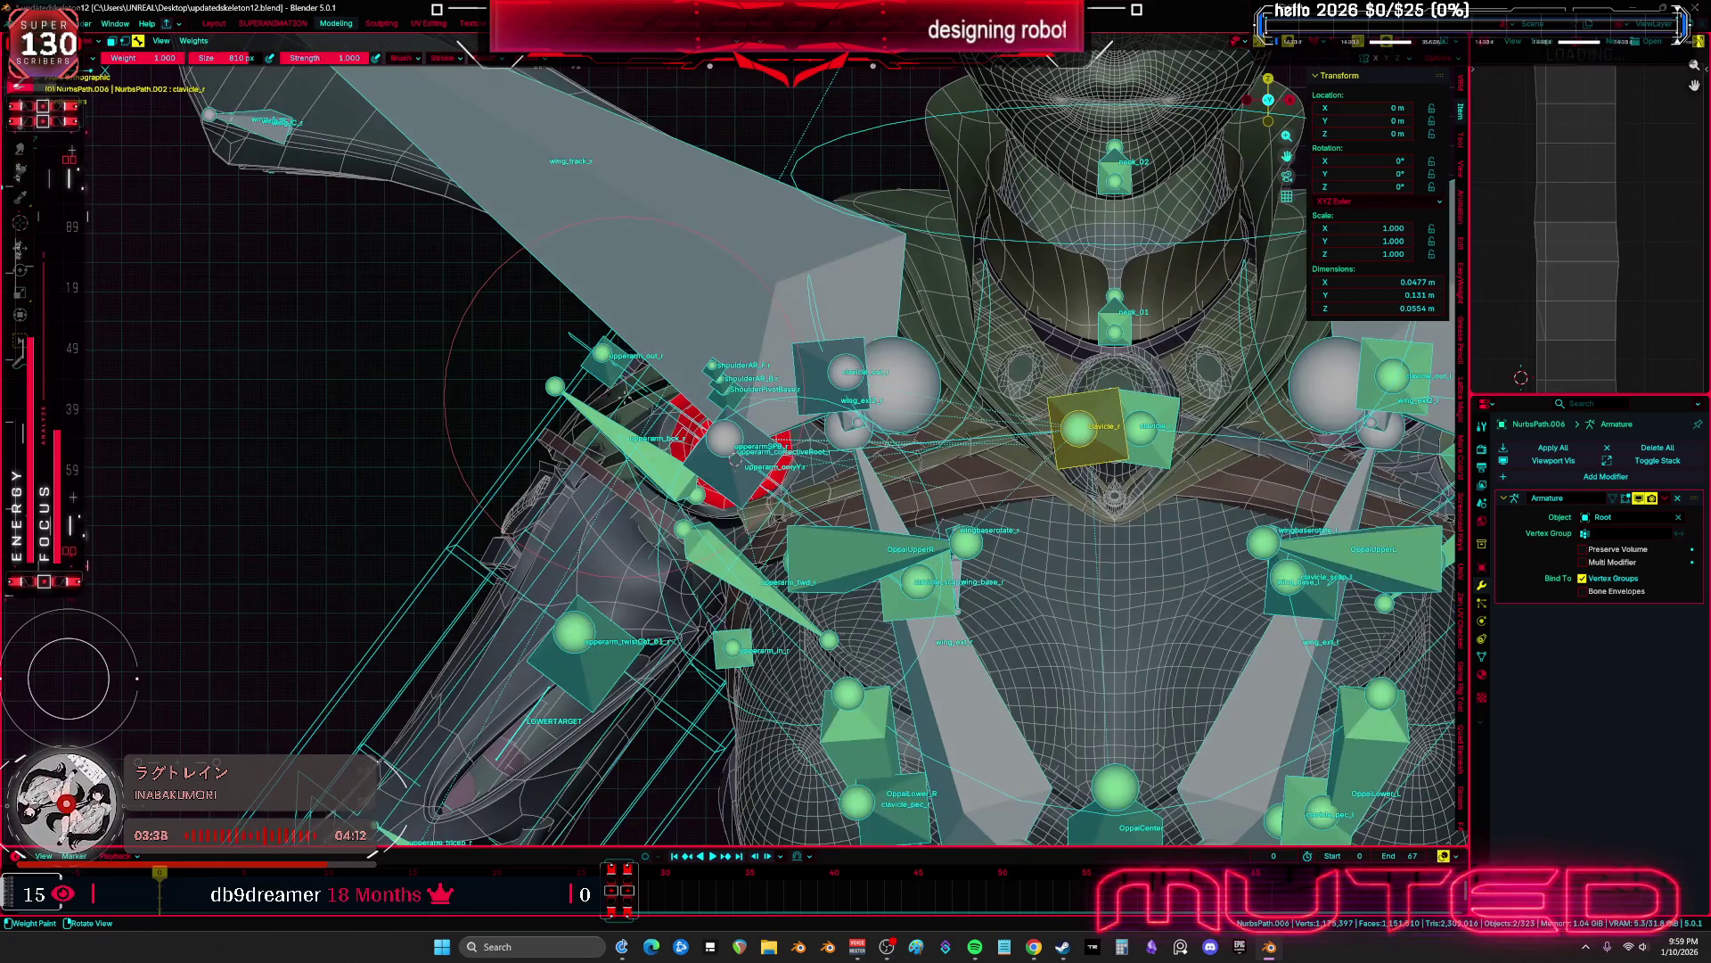
middle_drag(624, 397, 678, 383)
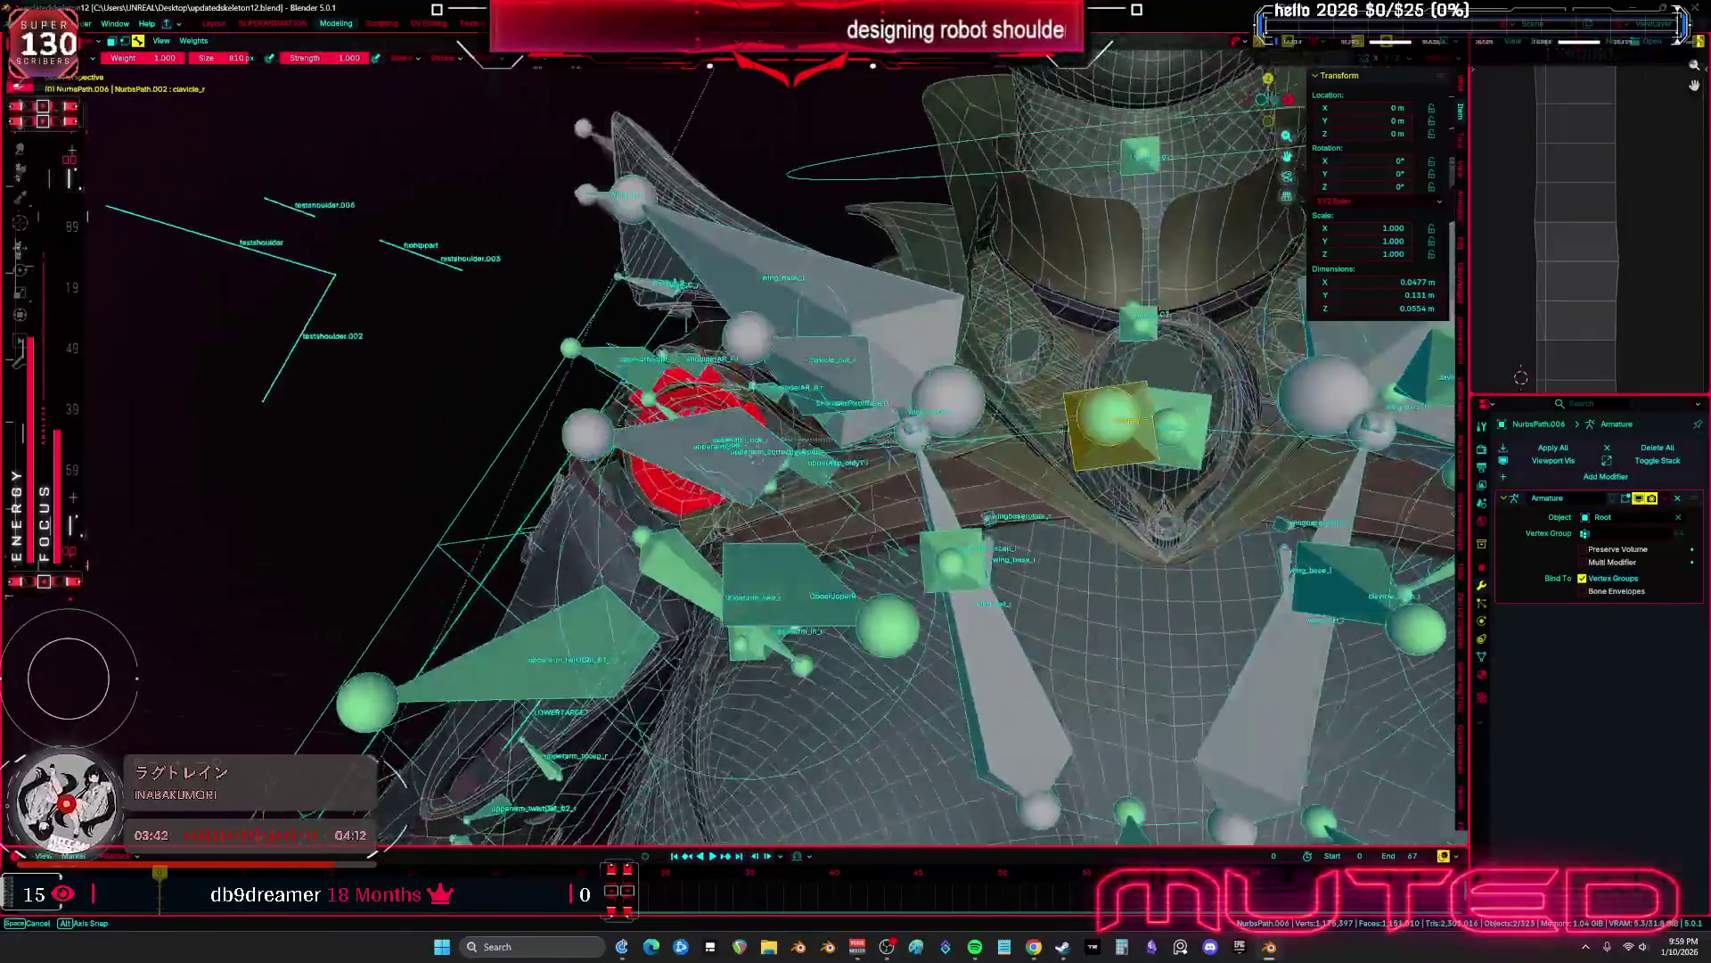
middle_drag(678, 384, 713, 392)
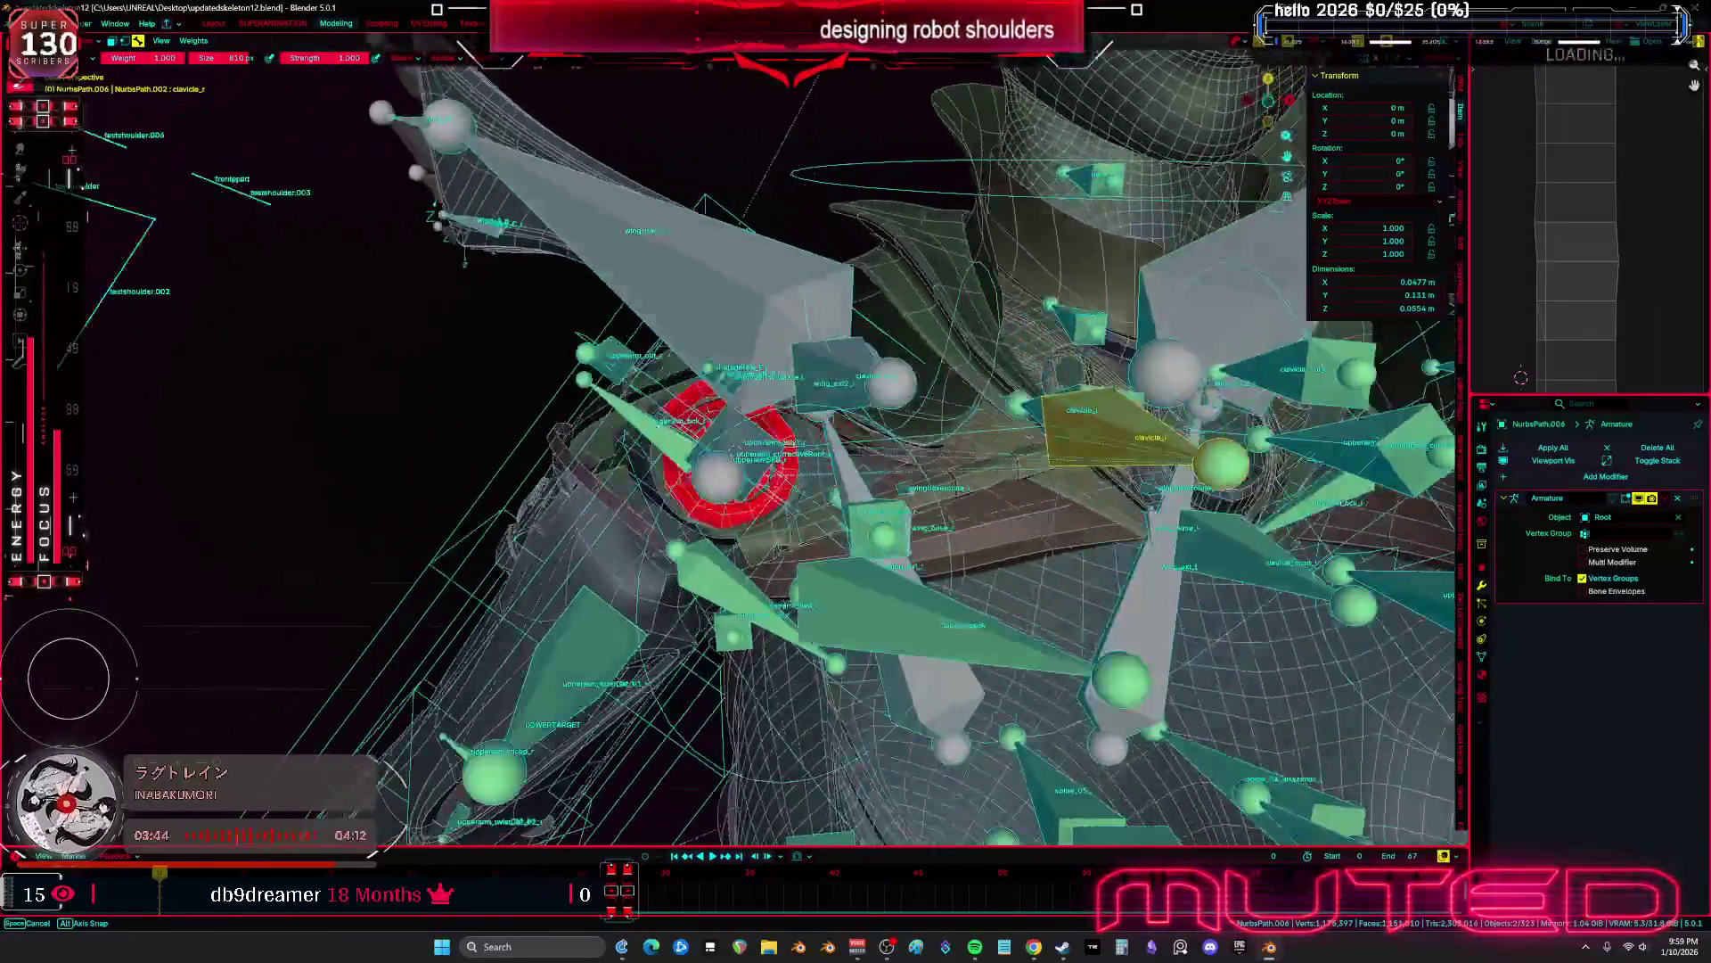
mouse_move(718, 454)
middle_down()
mouse_move(758, 445)
mouse_move(717, 453)
mouse_move(736, 430)
mouse_move(846, 468)
mouse_move(762, 473)
middle_up()
Hide the Root armature and select the outer eye ring
click(718, 454)
key(h)
click(726, 442)
click(862, 464)
click(798, 477)
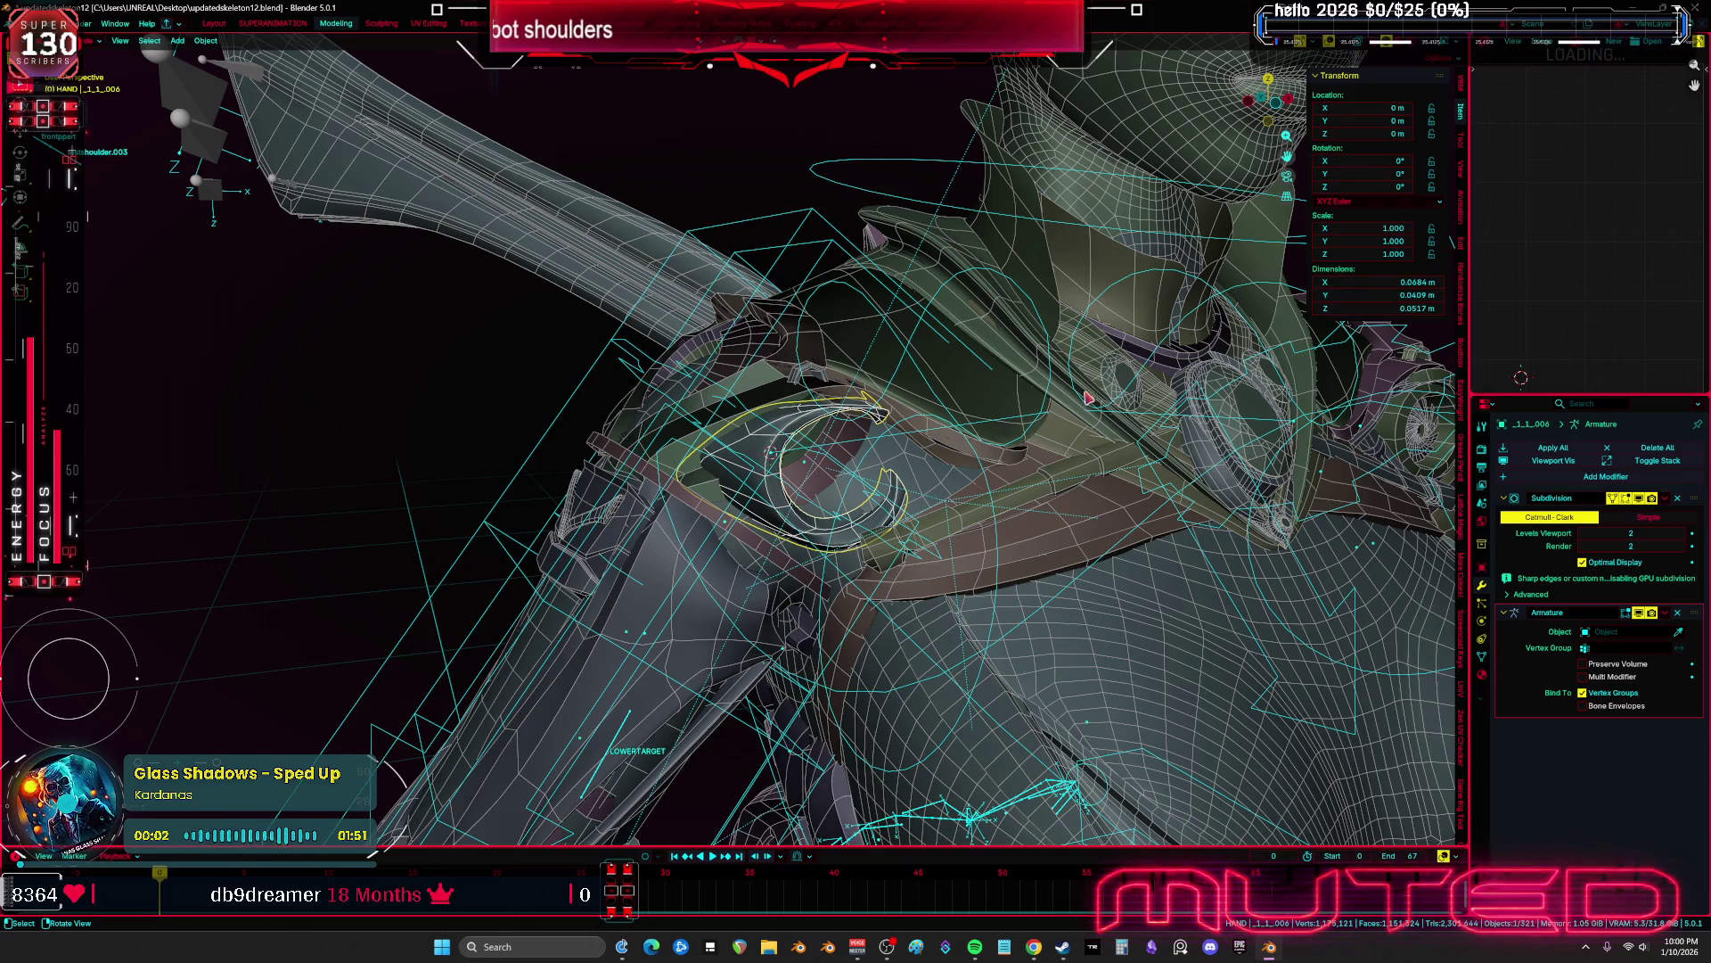
Clear the outer eye ring's parent and apply its transforms
click(1483, 575)
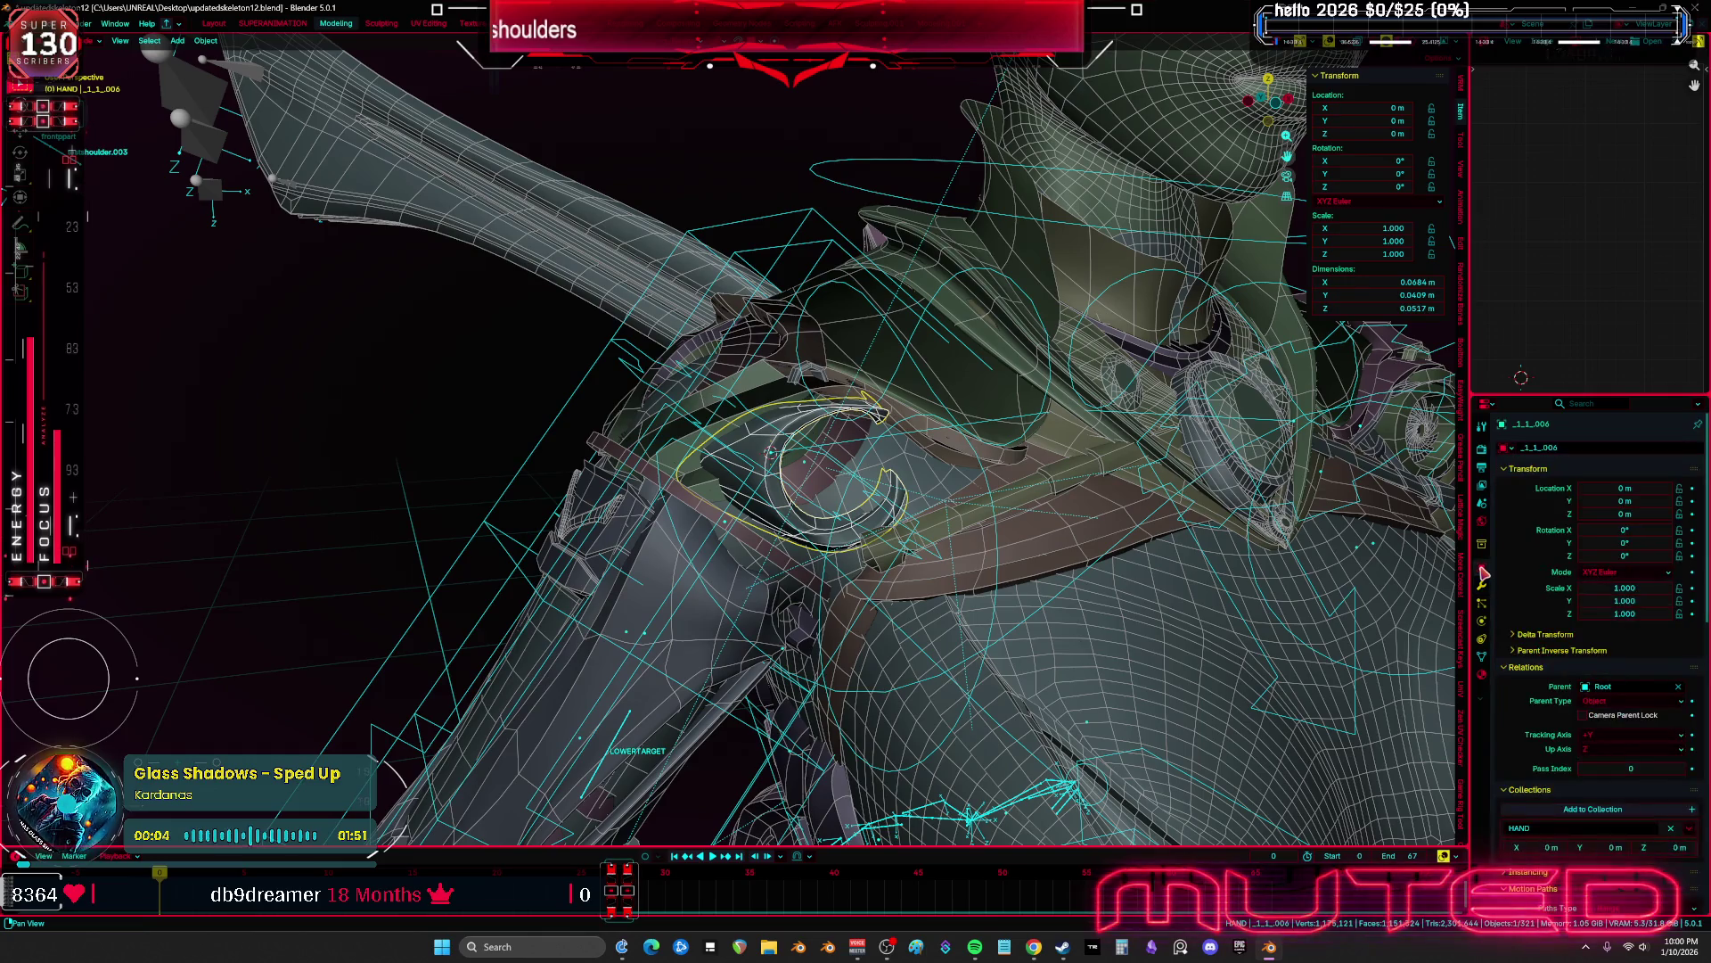
key(alt+p)
click(987, 496)
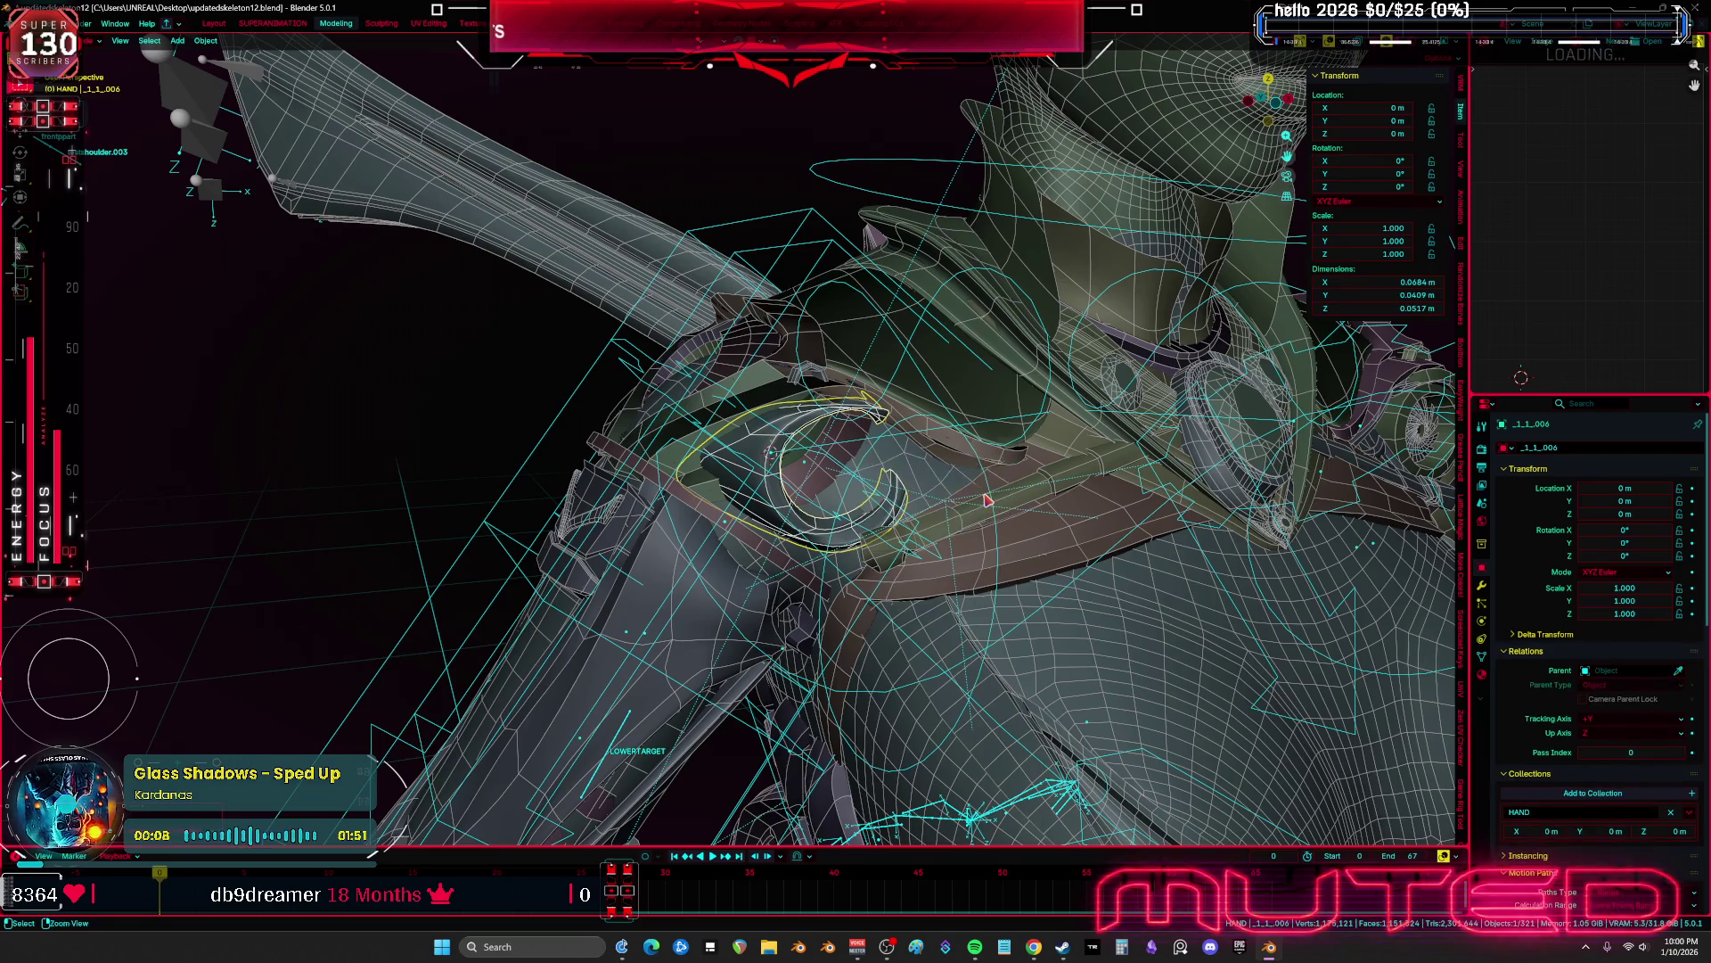
click(848, 497)
middle_drag(849, 497, 861, 468)
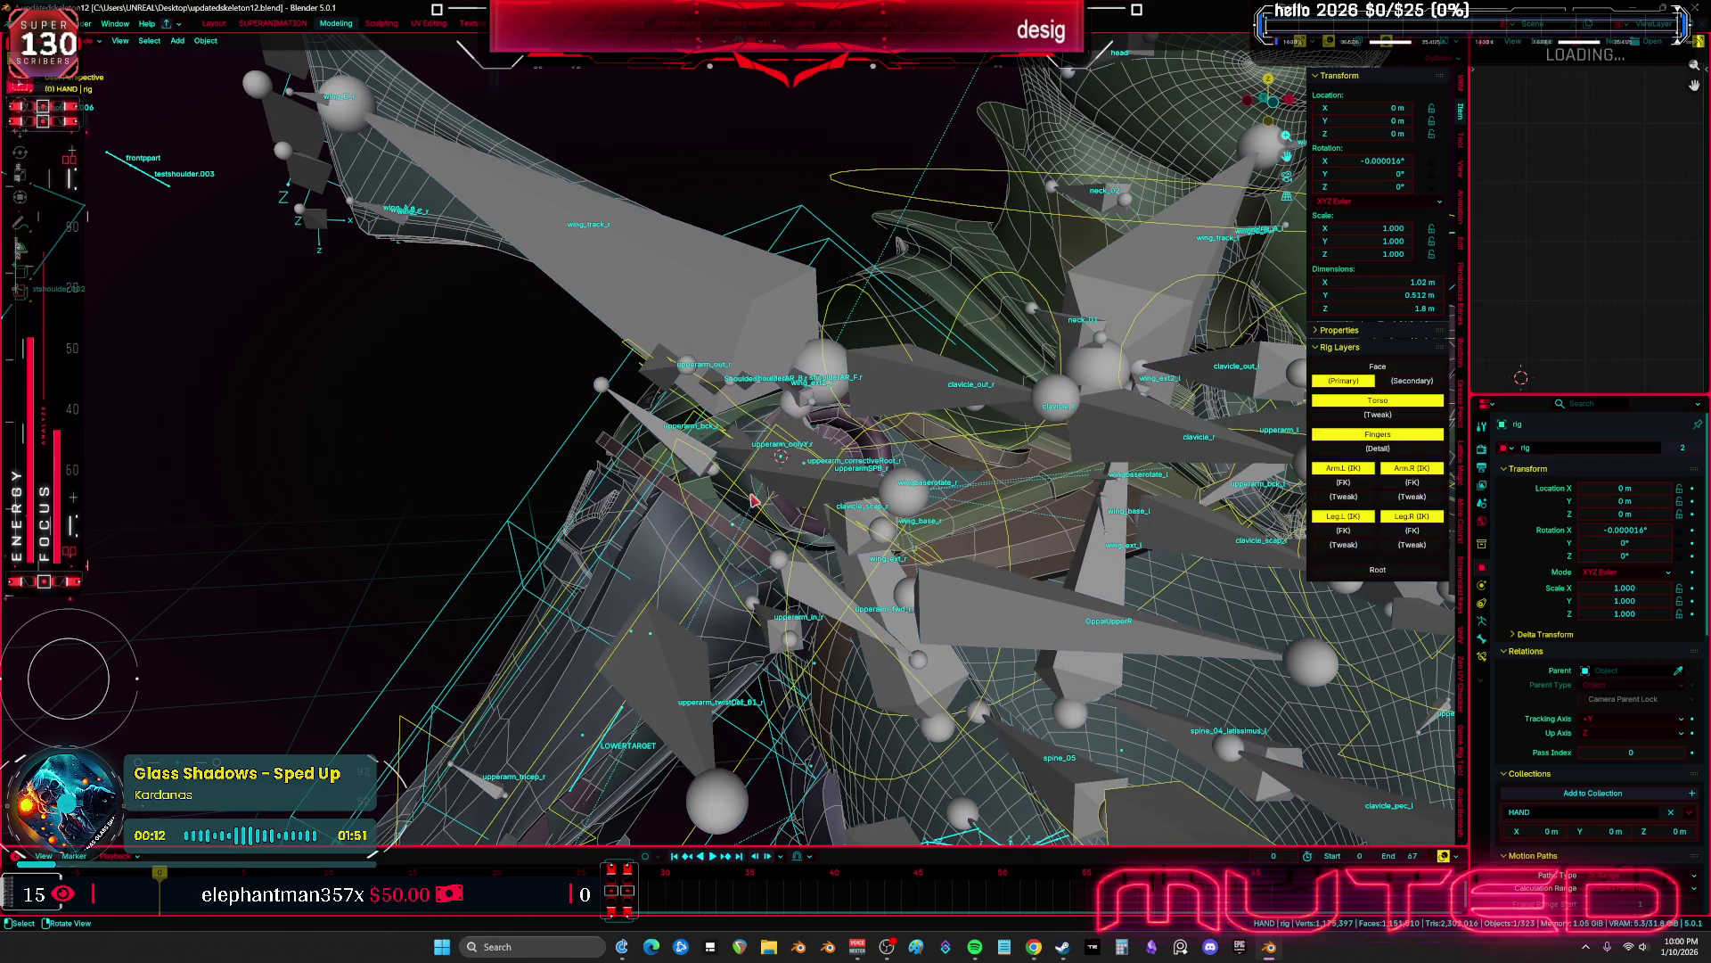
Delete the outer ring's old Armature modifier
click(829, 438)
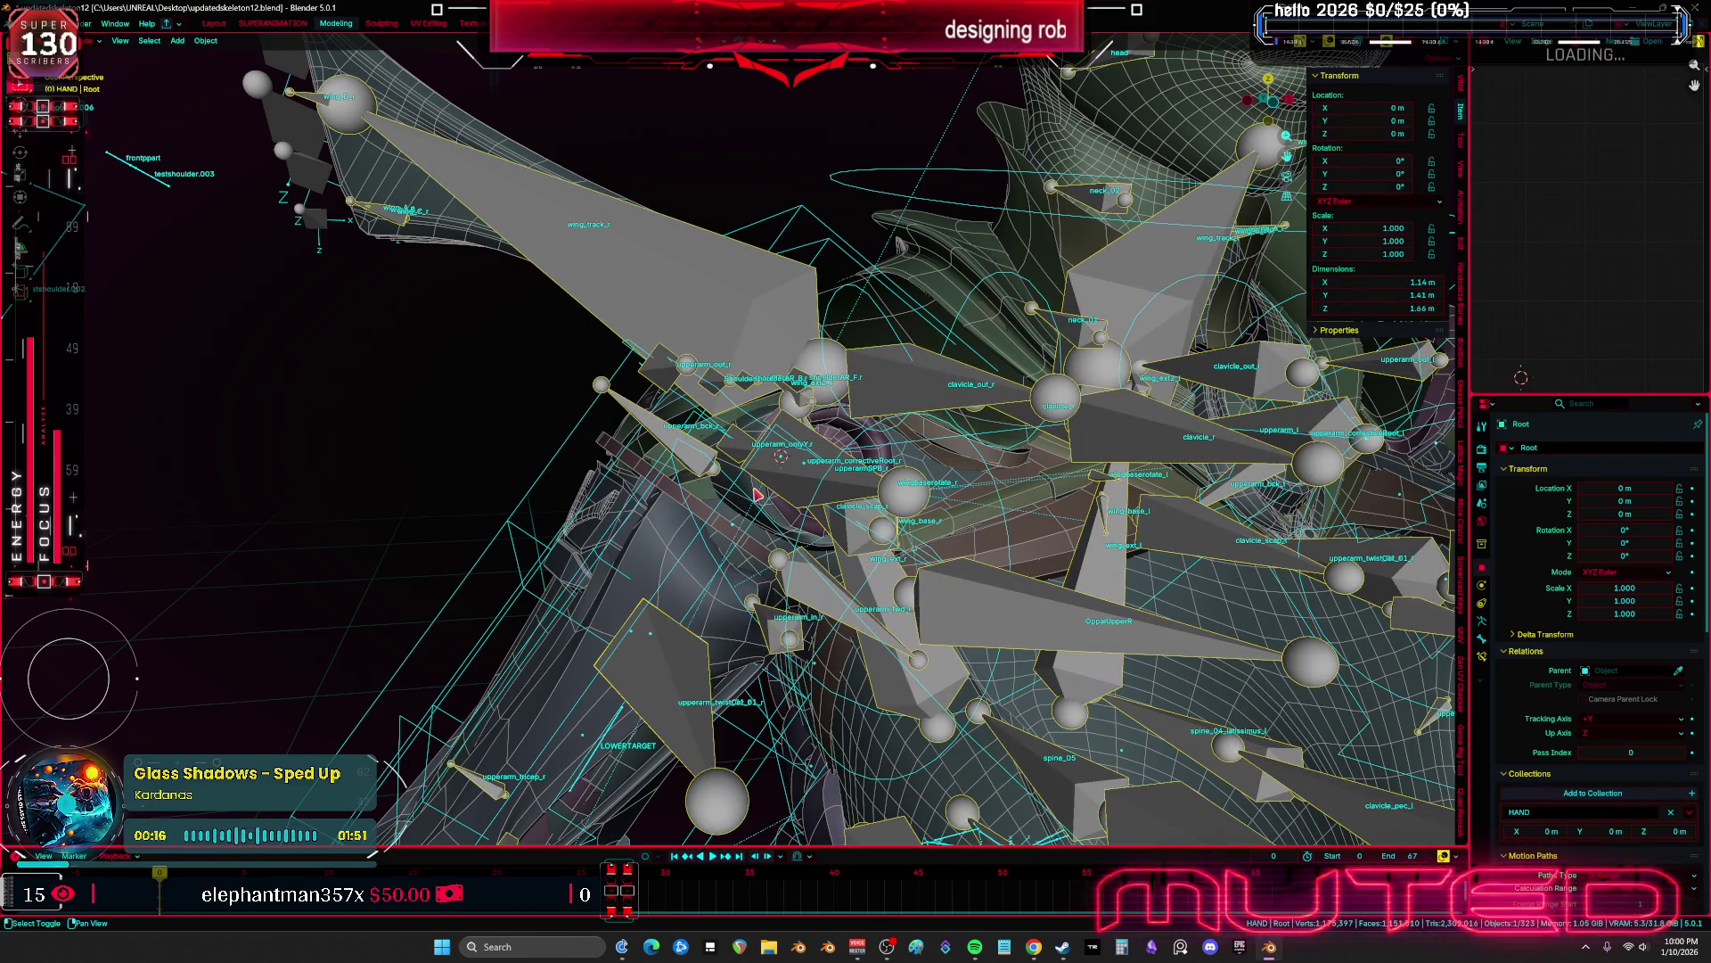
click(755, 494)
click(1482, 586)
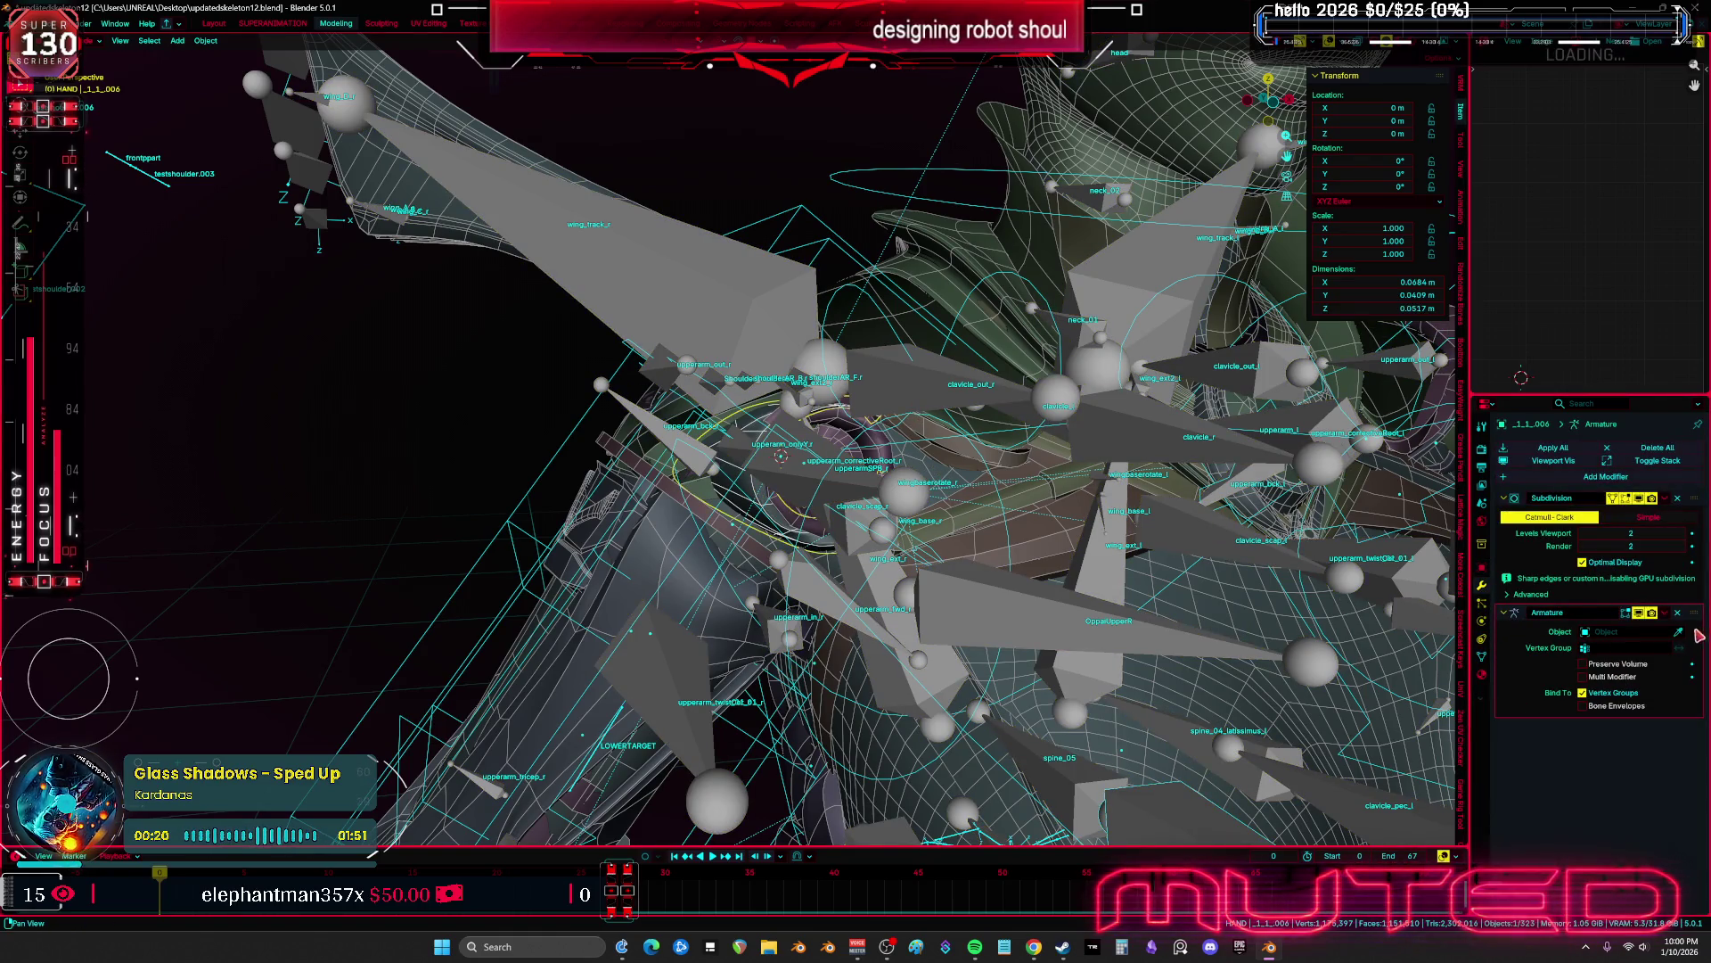
click(1673, 613)
Parent the outer ring to Root with Armature Deform and enter Weight Paint mode
shift+click(890, 387)
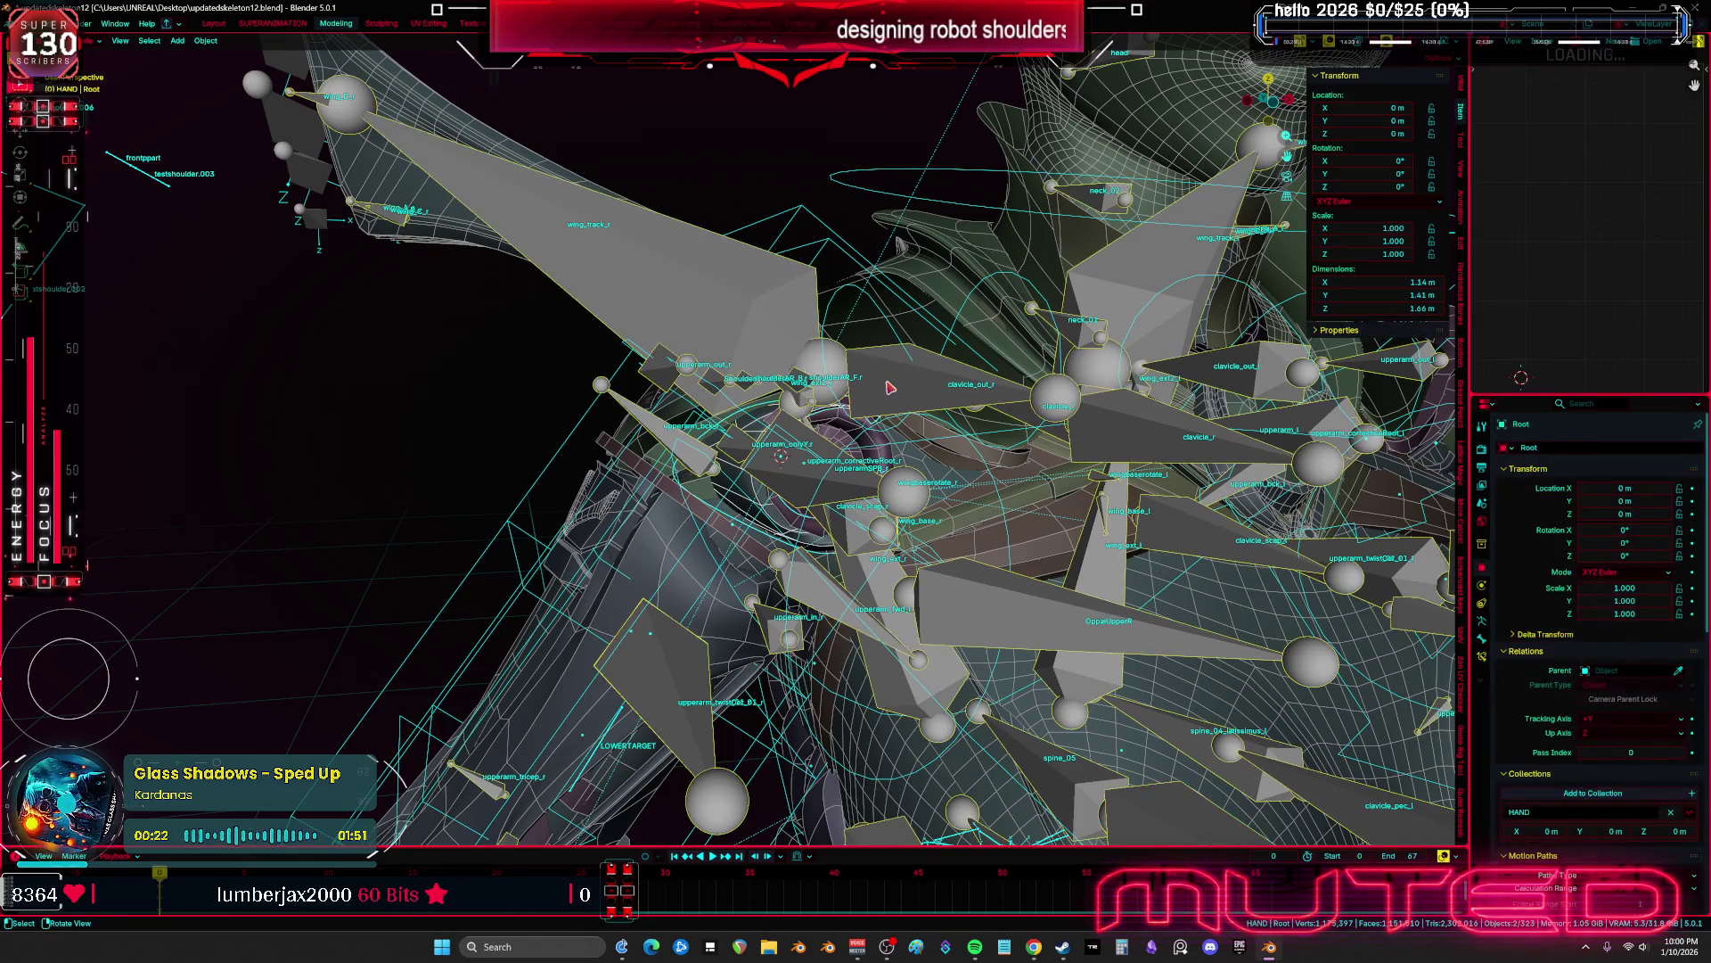
key(ctrl+p)
click(822, 454)
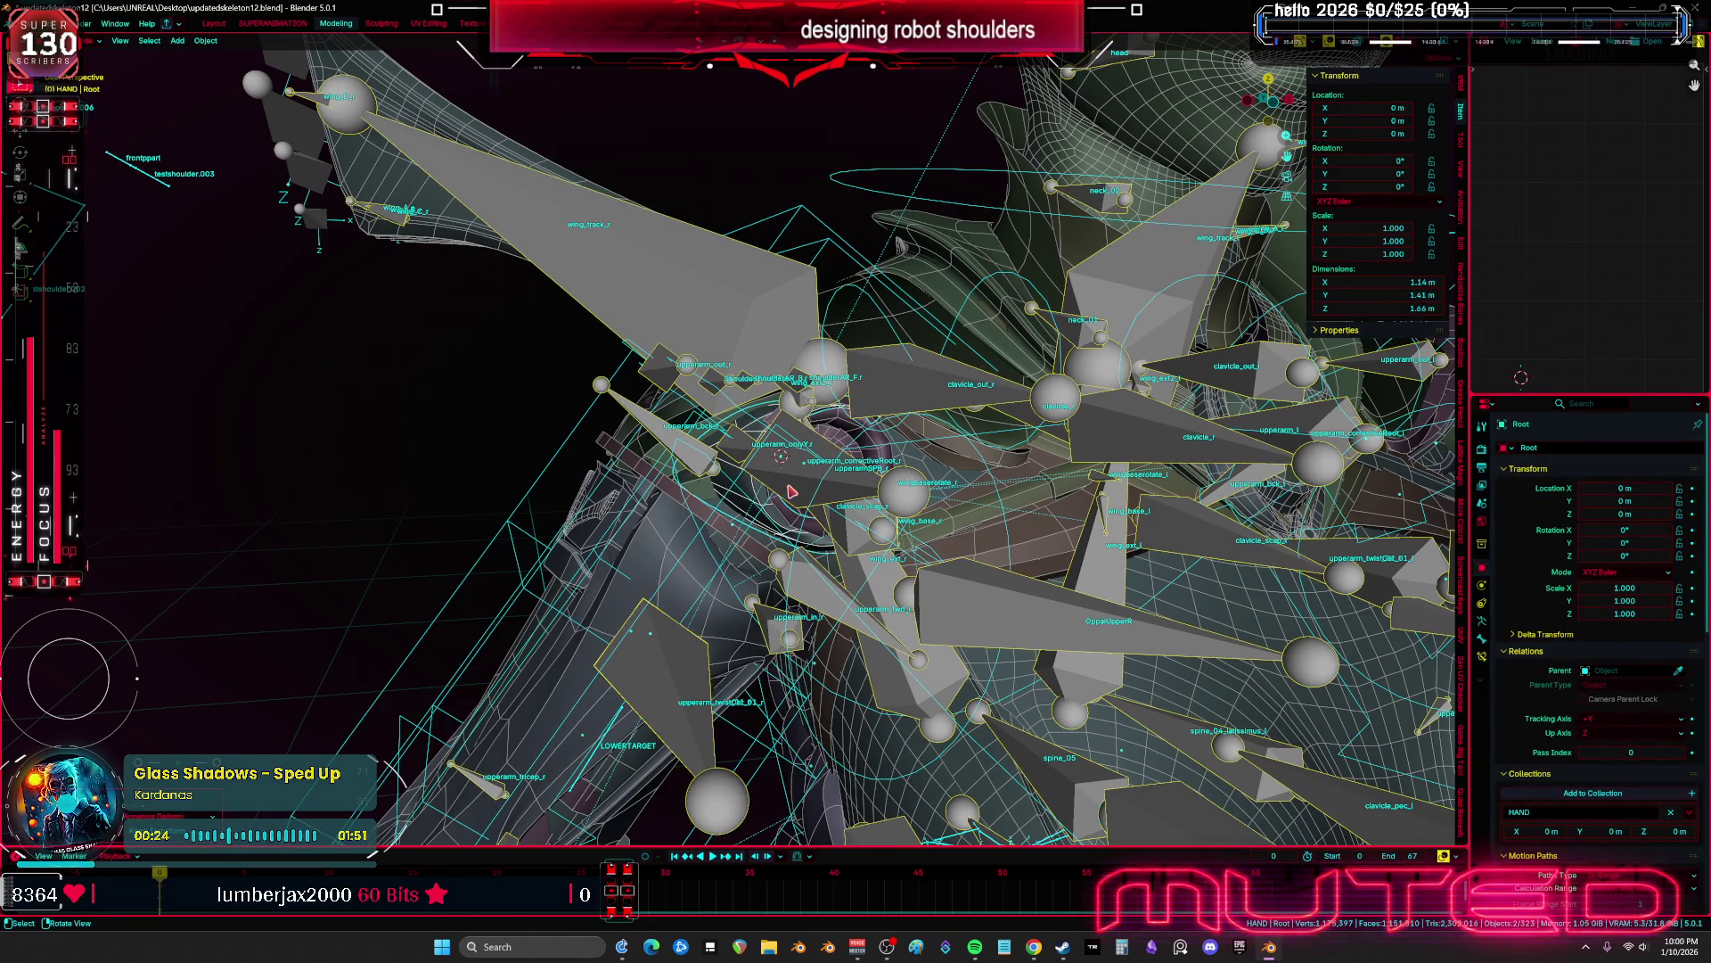
shift+click(756, 497)
key(ctrl+Tab)
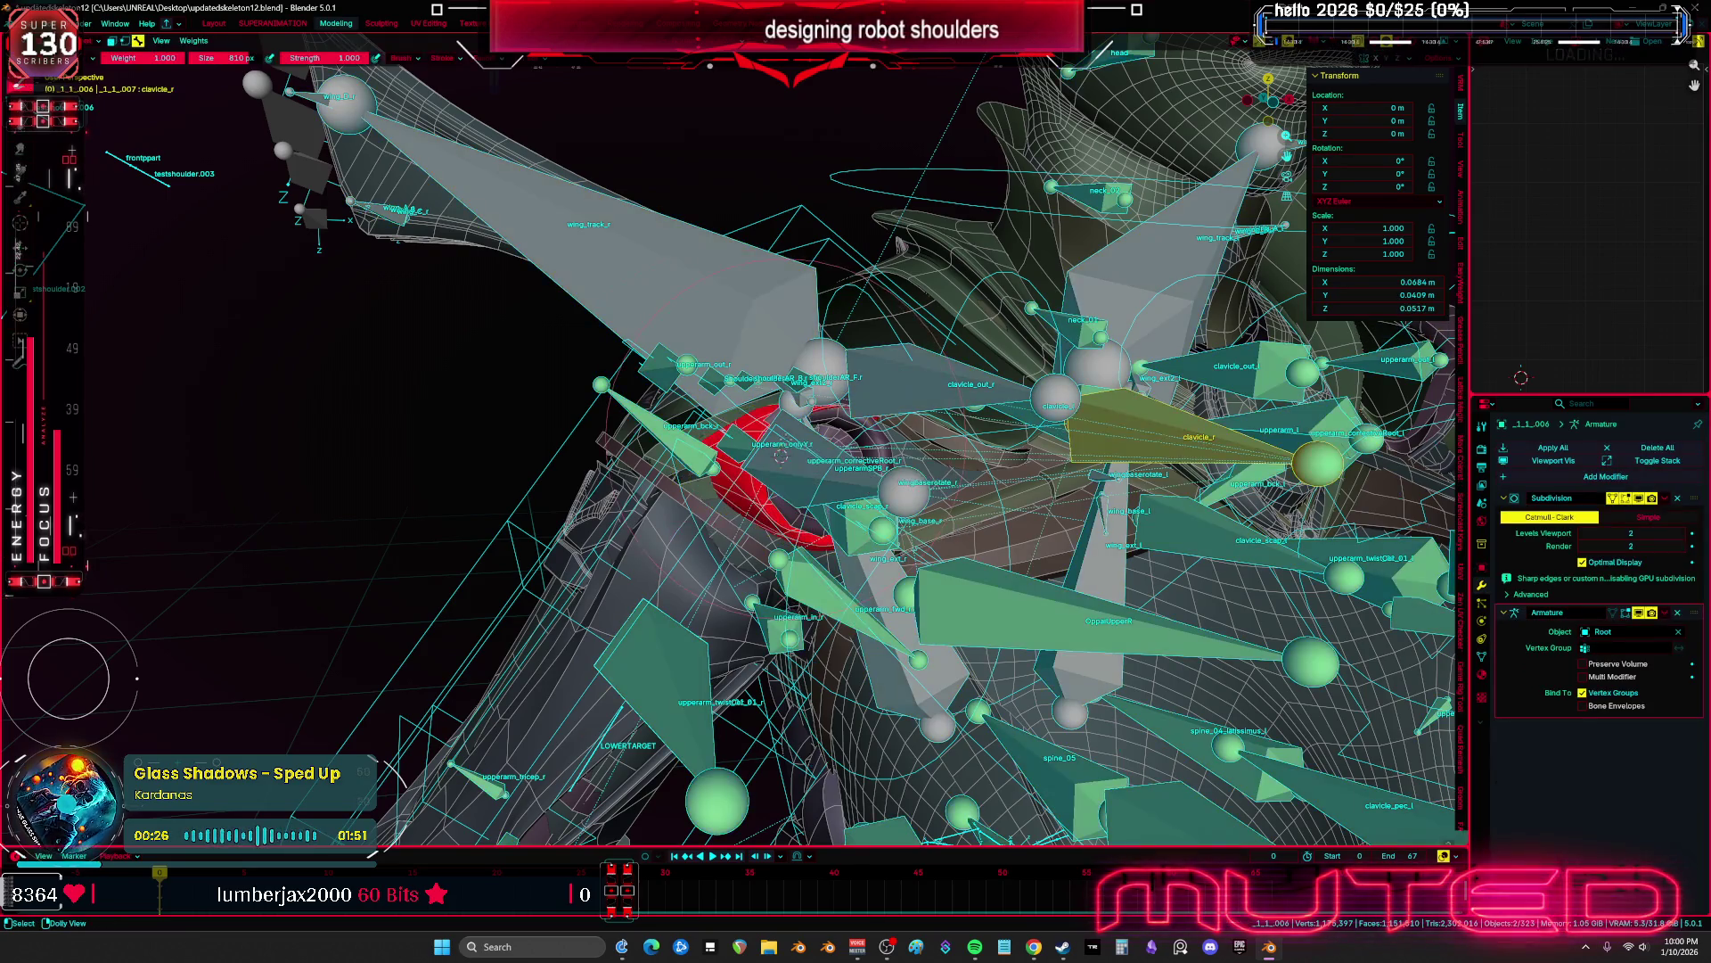
Select the iris object and check its weights in Weight Paint mode
scroll(750, 442, up, 2)
mouse_move(751, 442)
middle_down()
mouse_move(807, 428)
mouse_move(739, 446)
mouse_move(603, 429)
middle_up()
key(ctrl+Tab)
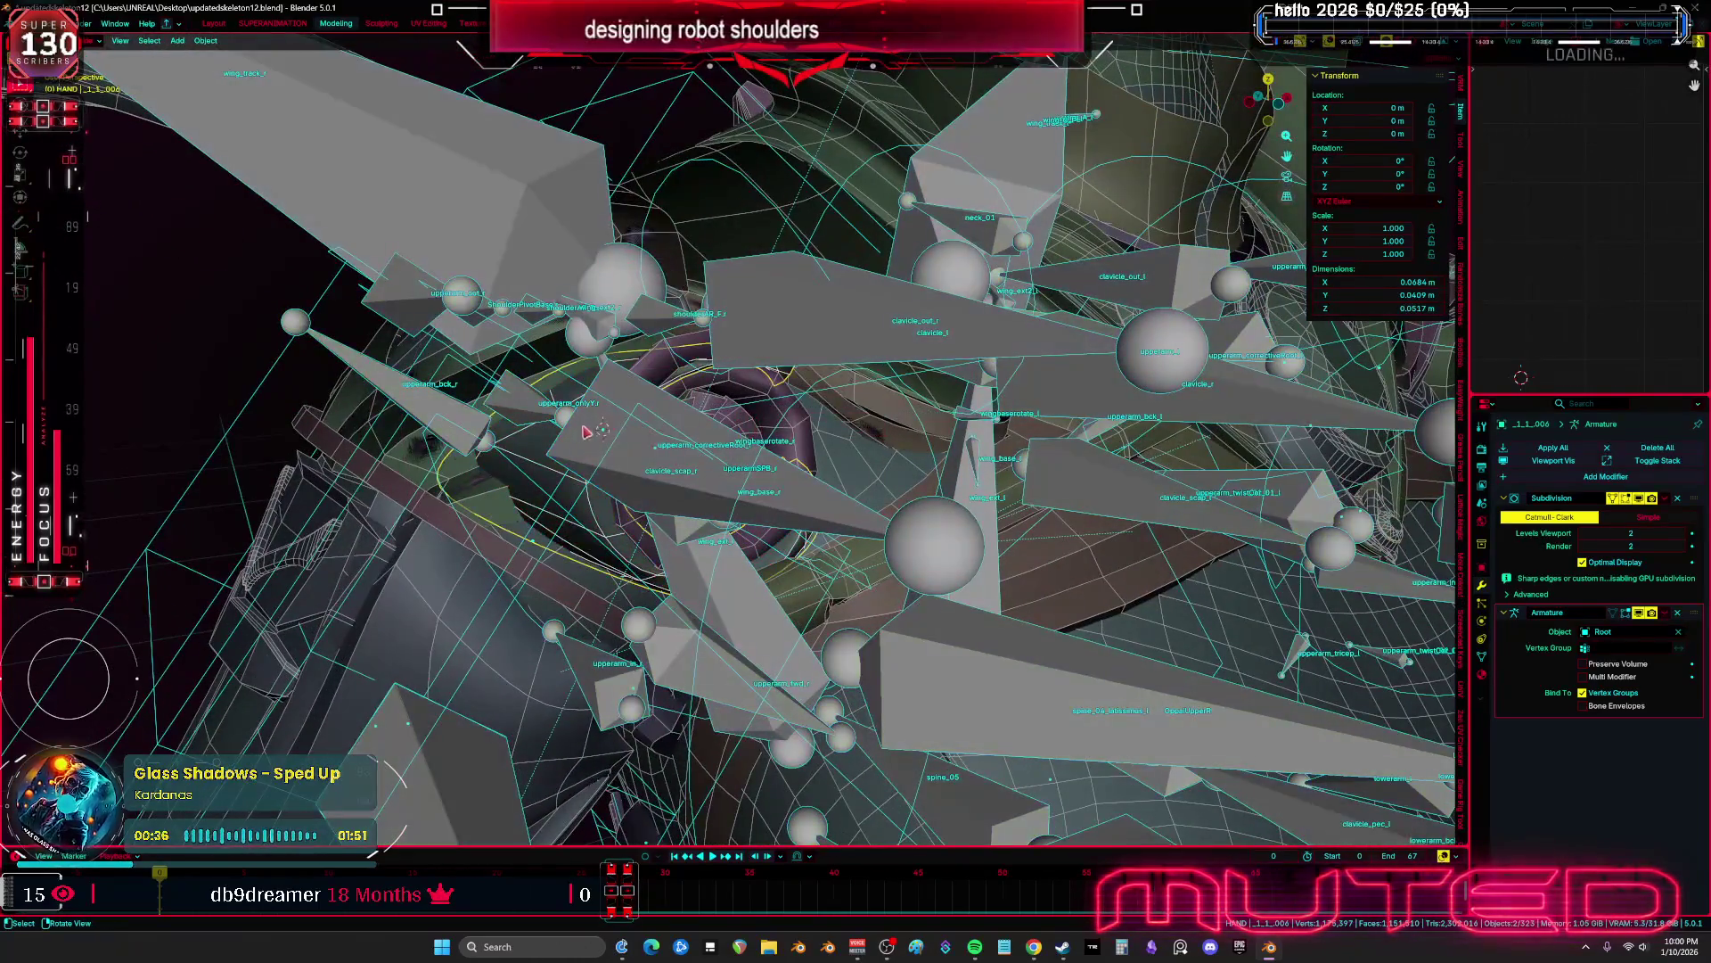
click(634, 526)
key(ctrl+Tab)
click(412, 315)
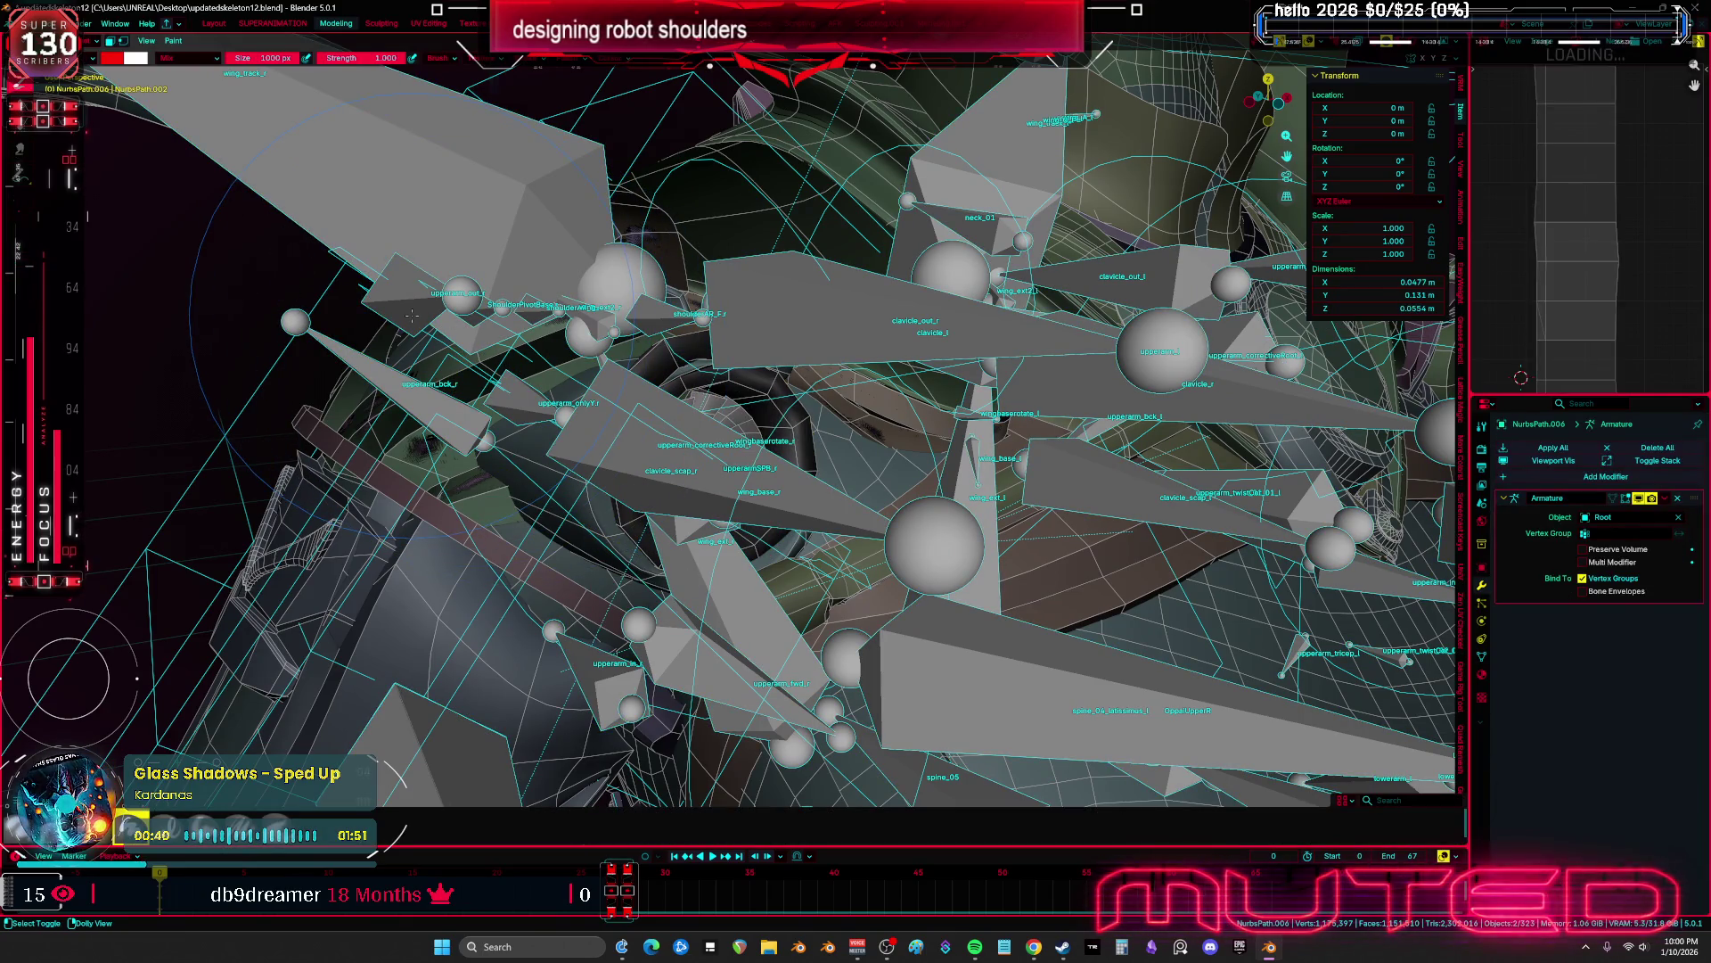
scroll(411, 315, down, 3)
Select the Root rig with NurbsPath.006 active and view NurbsPath.006 in Weight Paint
key(ctrl+Tab)
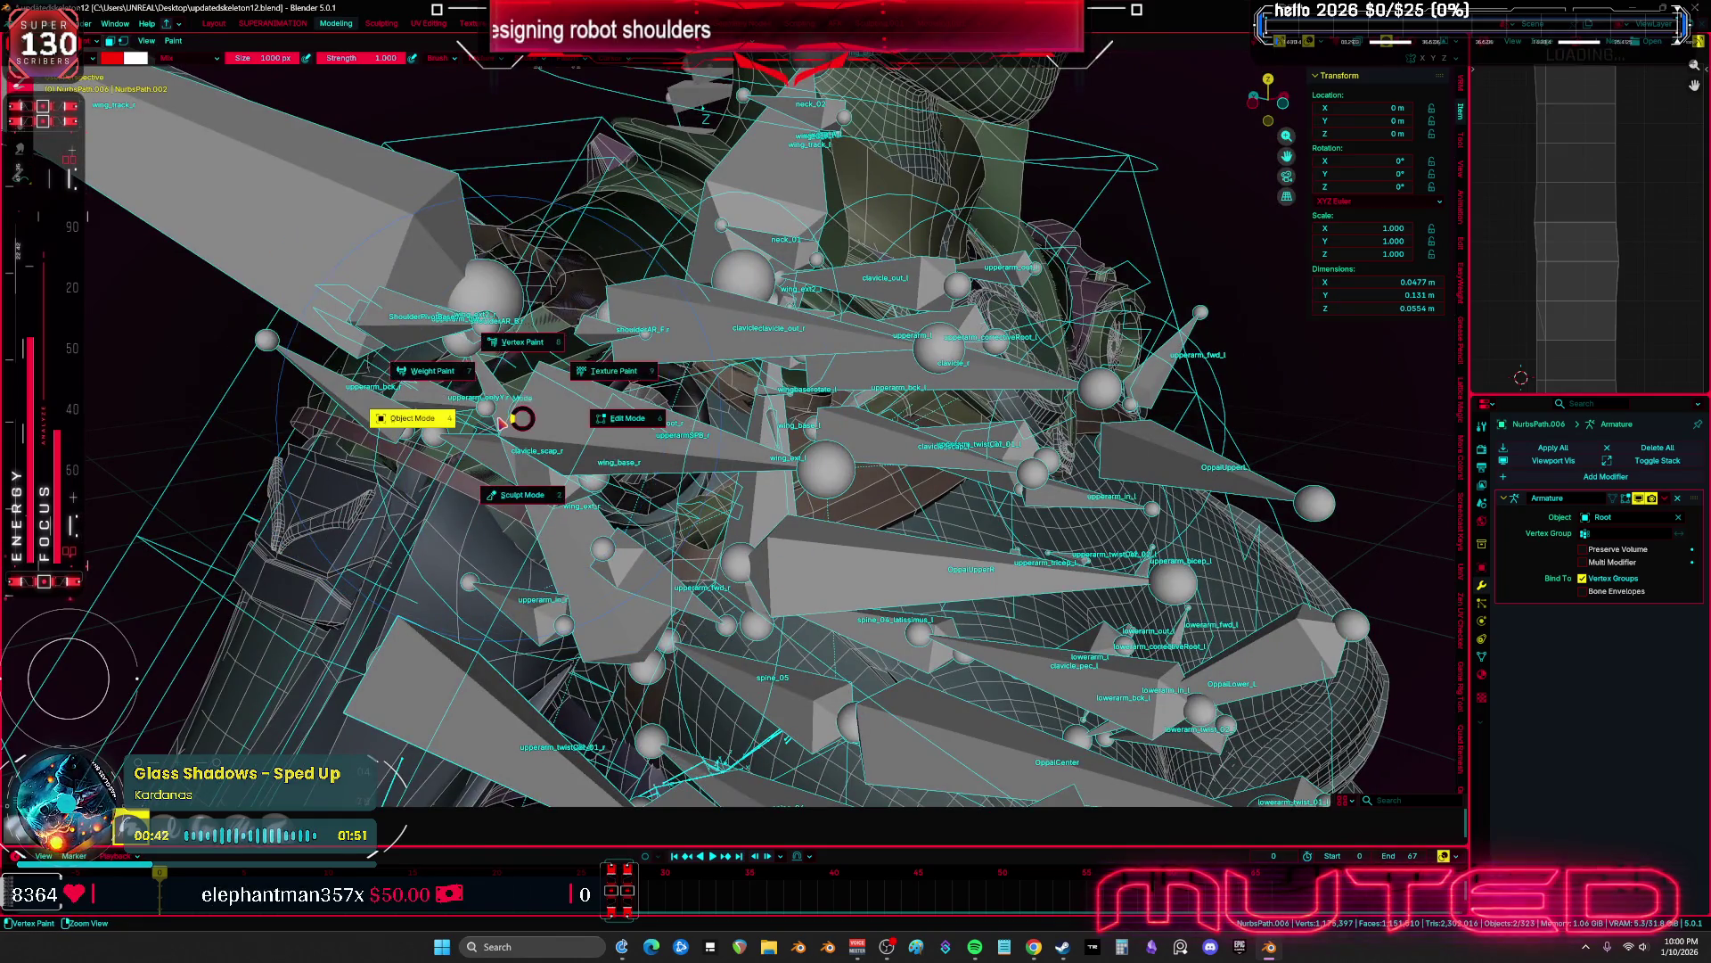
click(402, 410)
click(456, 414)
click(595, 477)
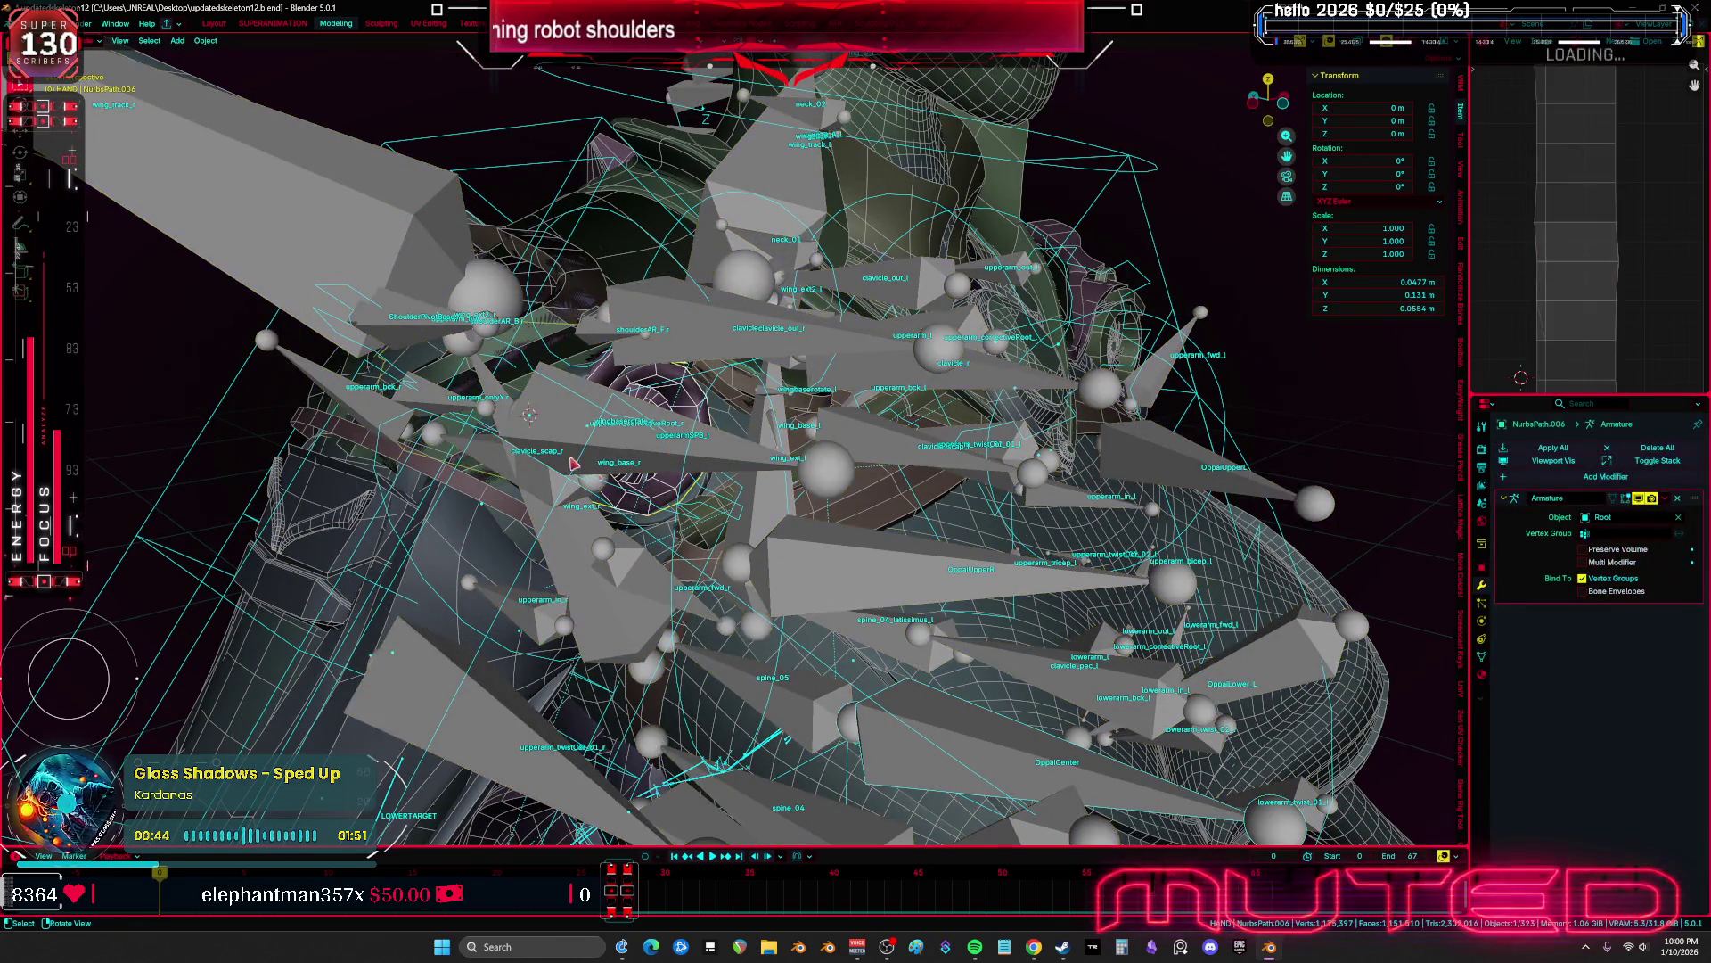
click(455, 409)
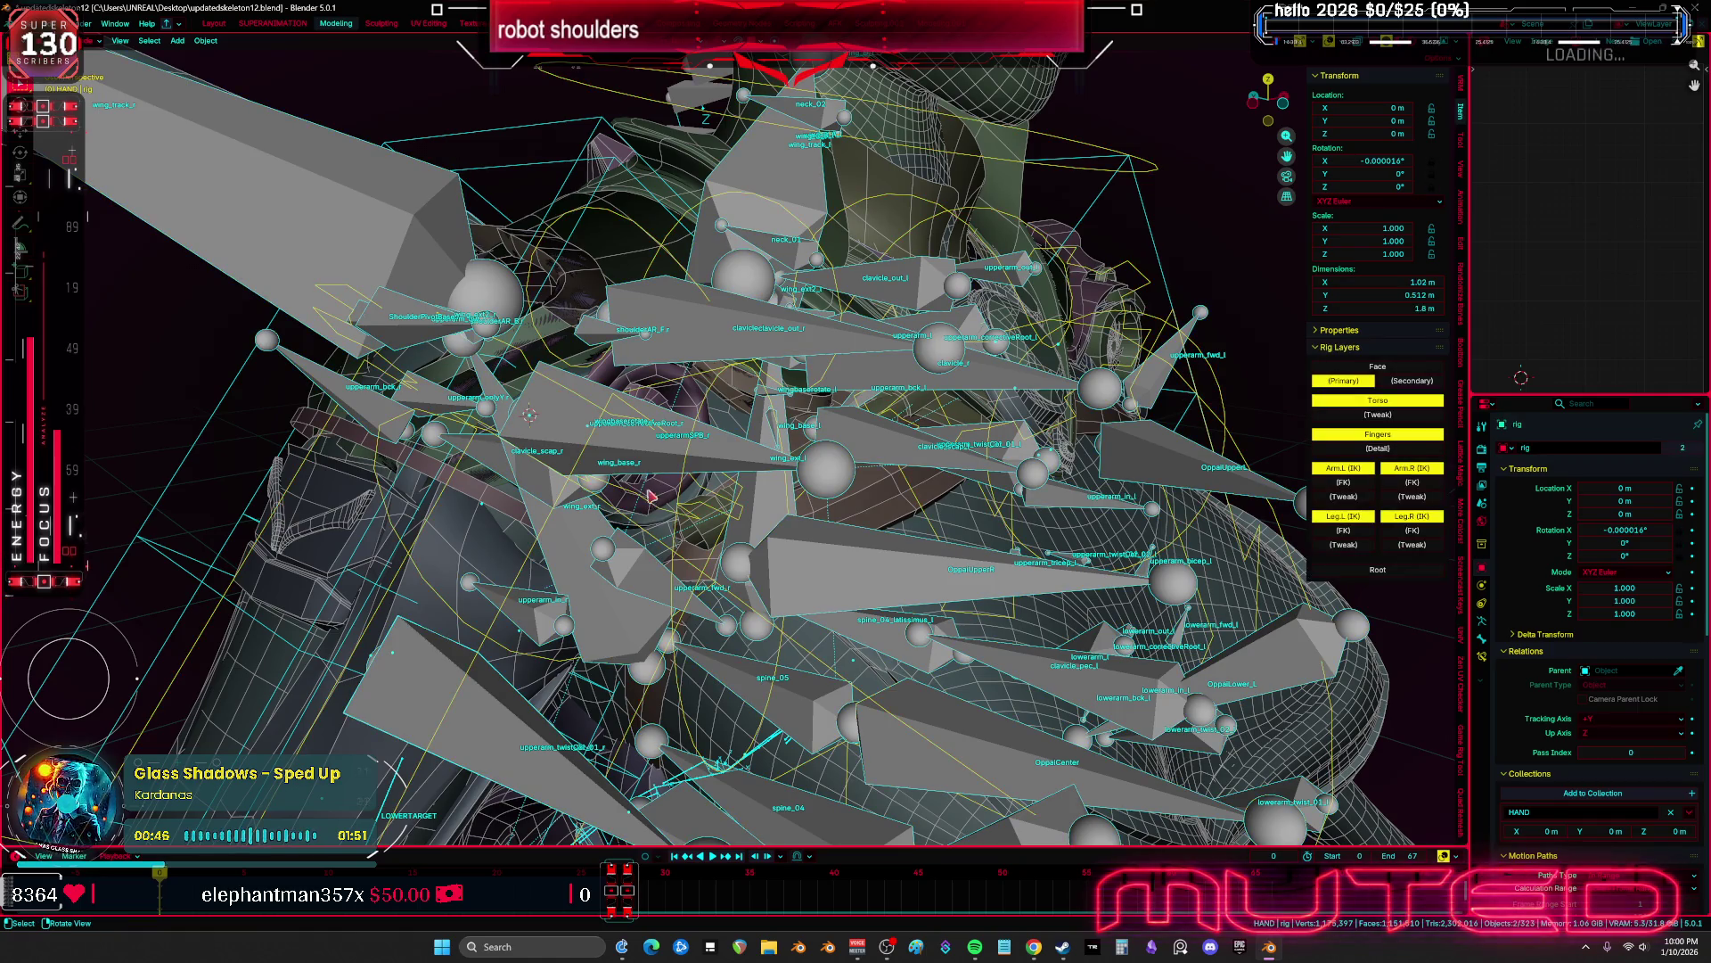
shift+click(655, 499)
key(ctrl+Tab)
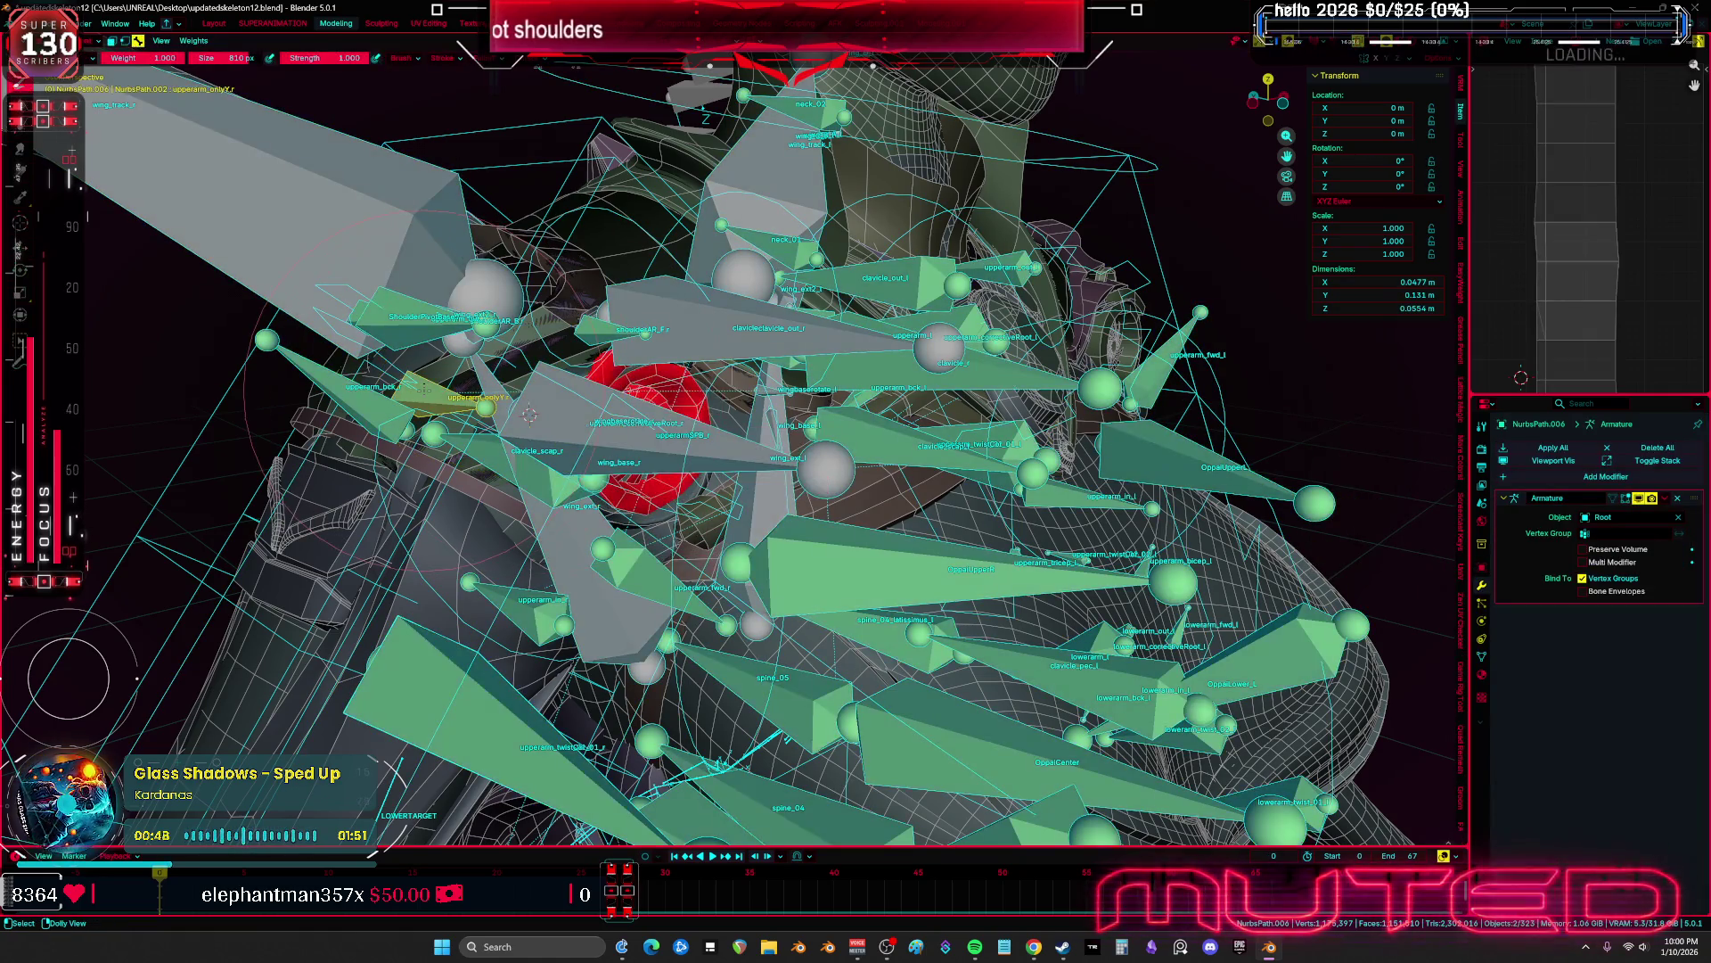
scroll(529, 415, down, 3)
From the front view, put the rig in Pose mode with overlays hidden and start rotating a shoulder bone
key(KP_1)
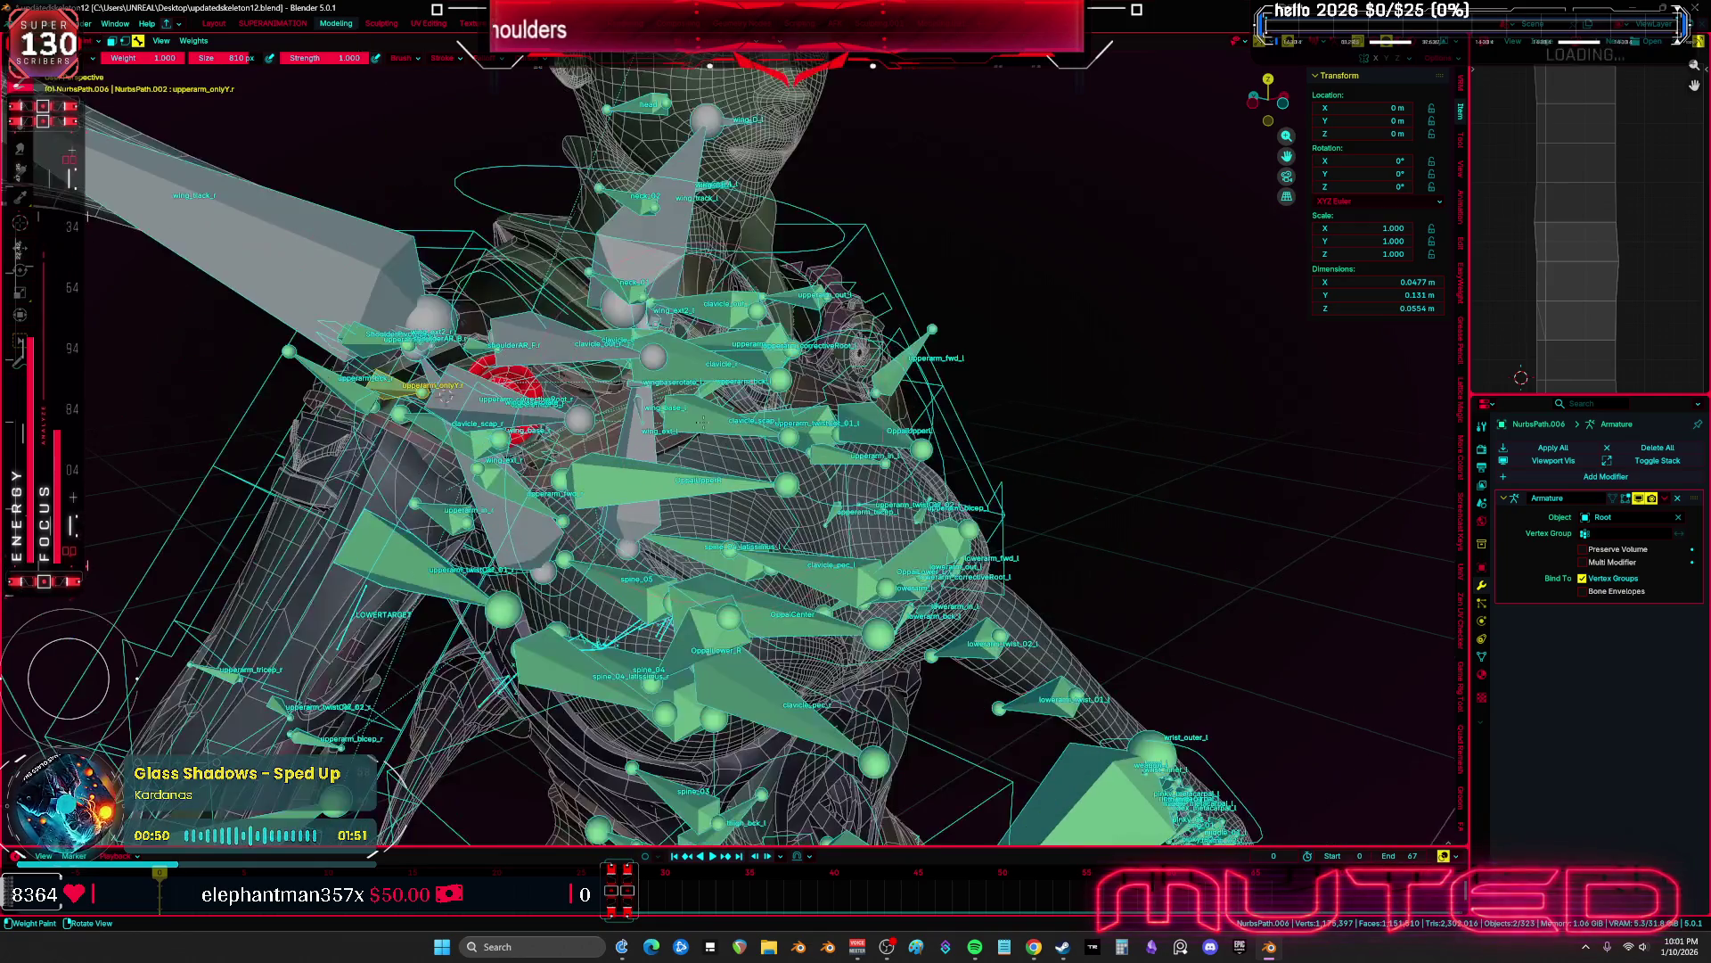
key(ctrl+Tab)
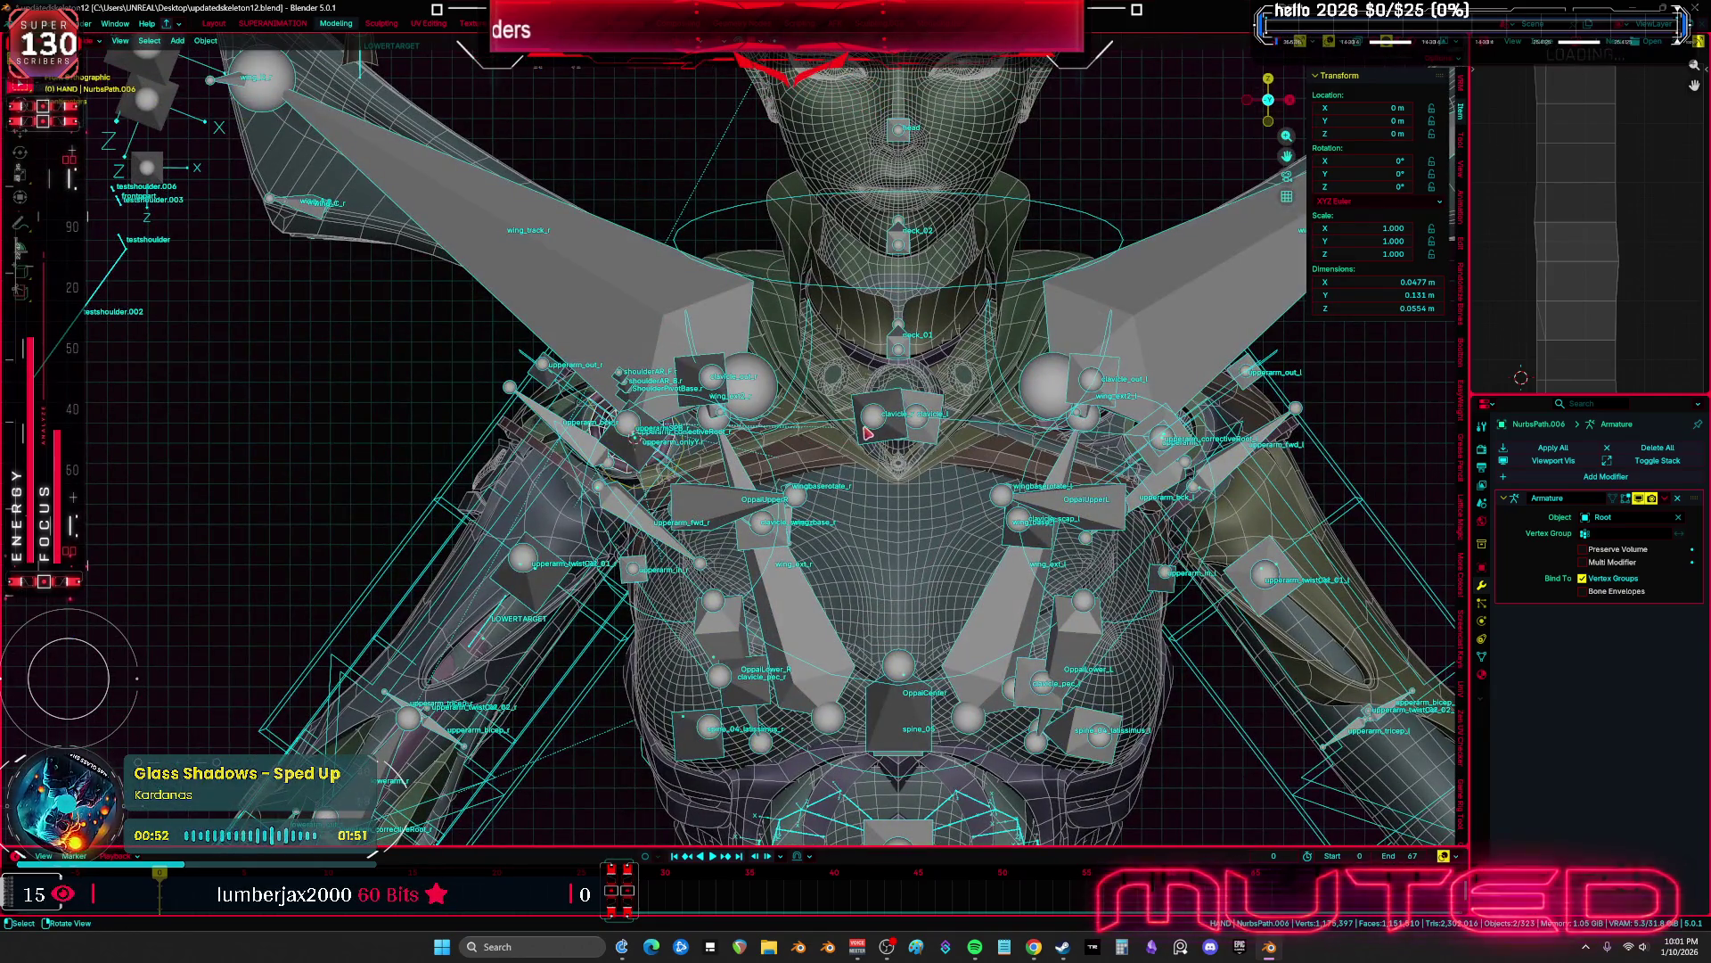
key(ctrl+Tab)
key(shift+alt+z)
key(r)
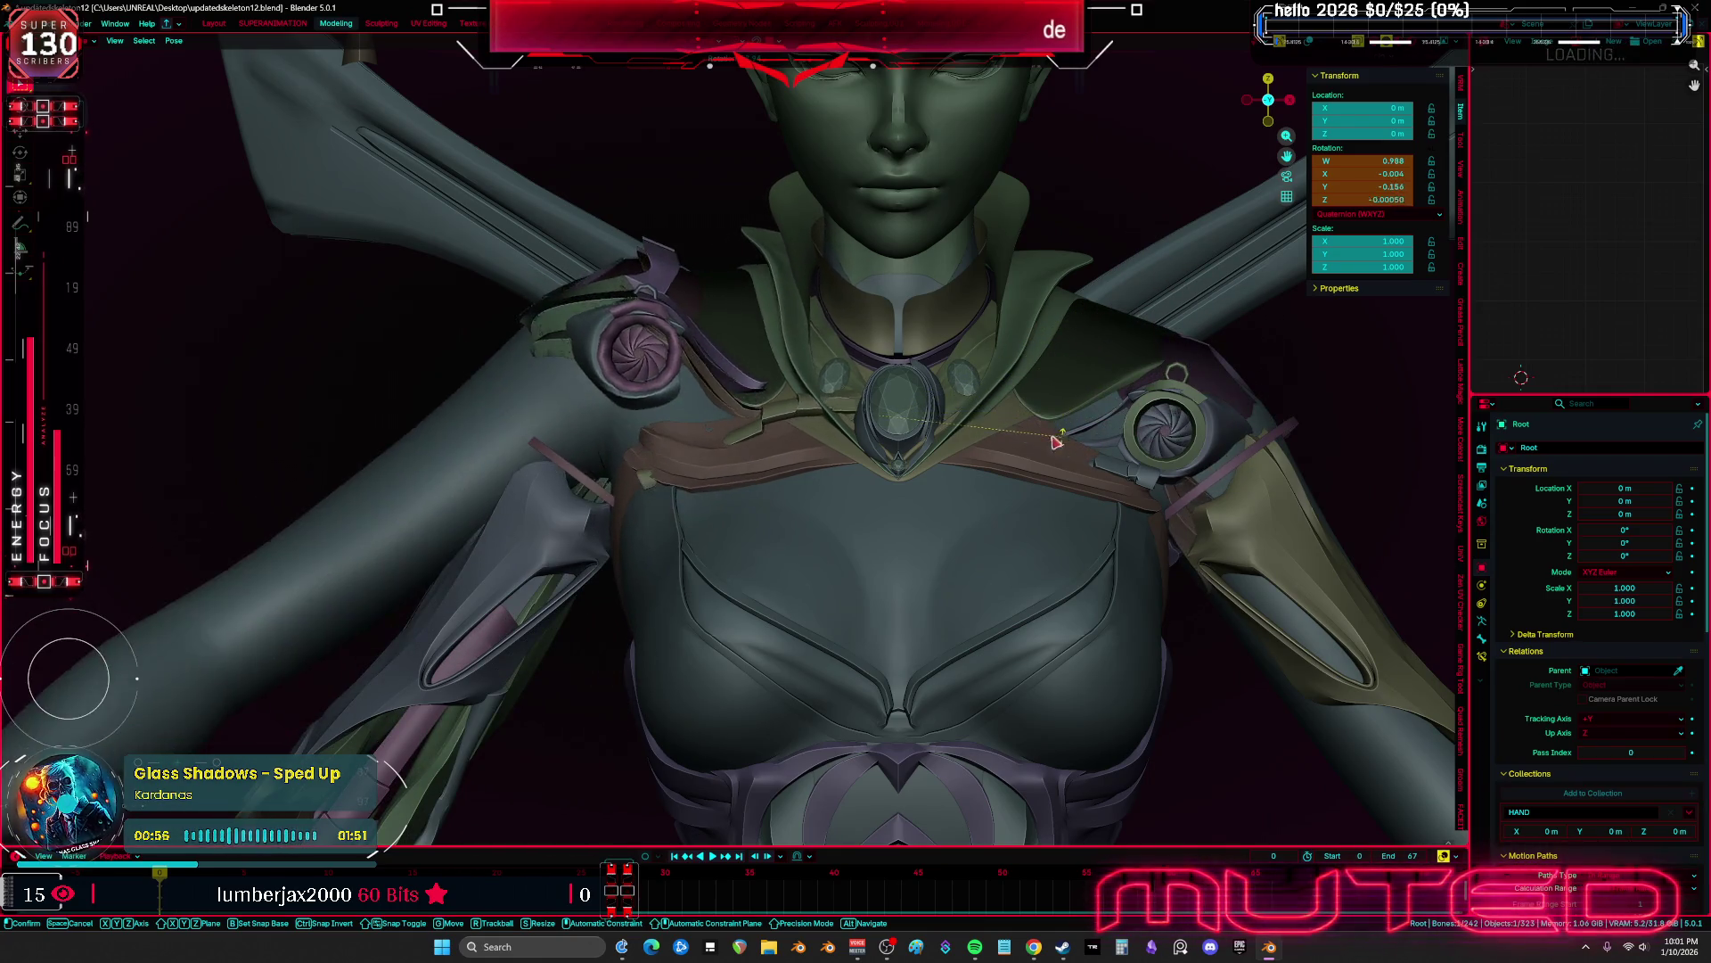
Try a trackball rotation of the shoulder bone, then cancel it back to rest
key(r)
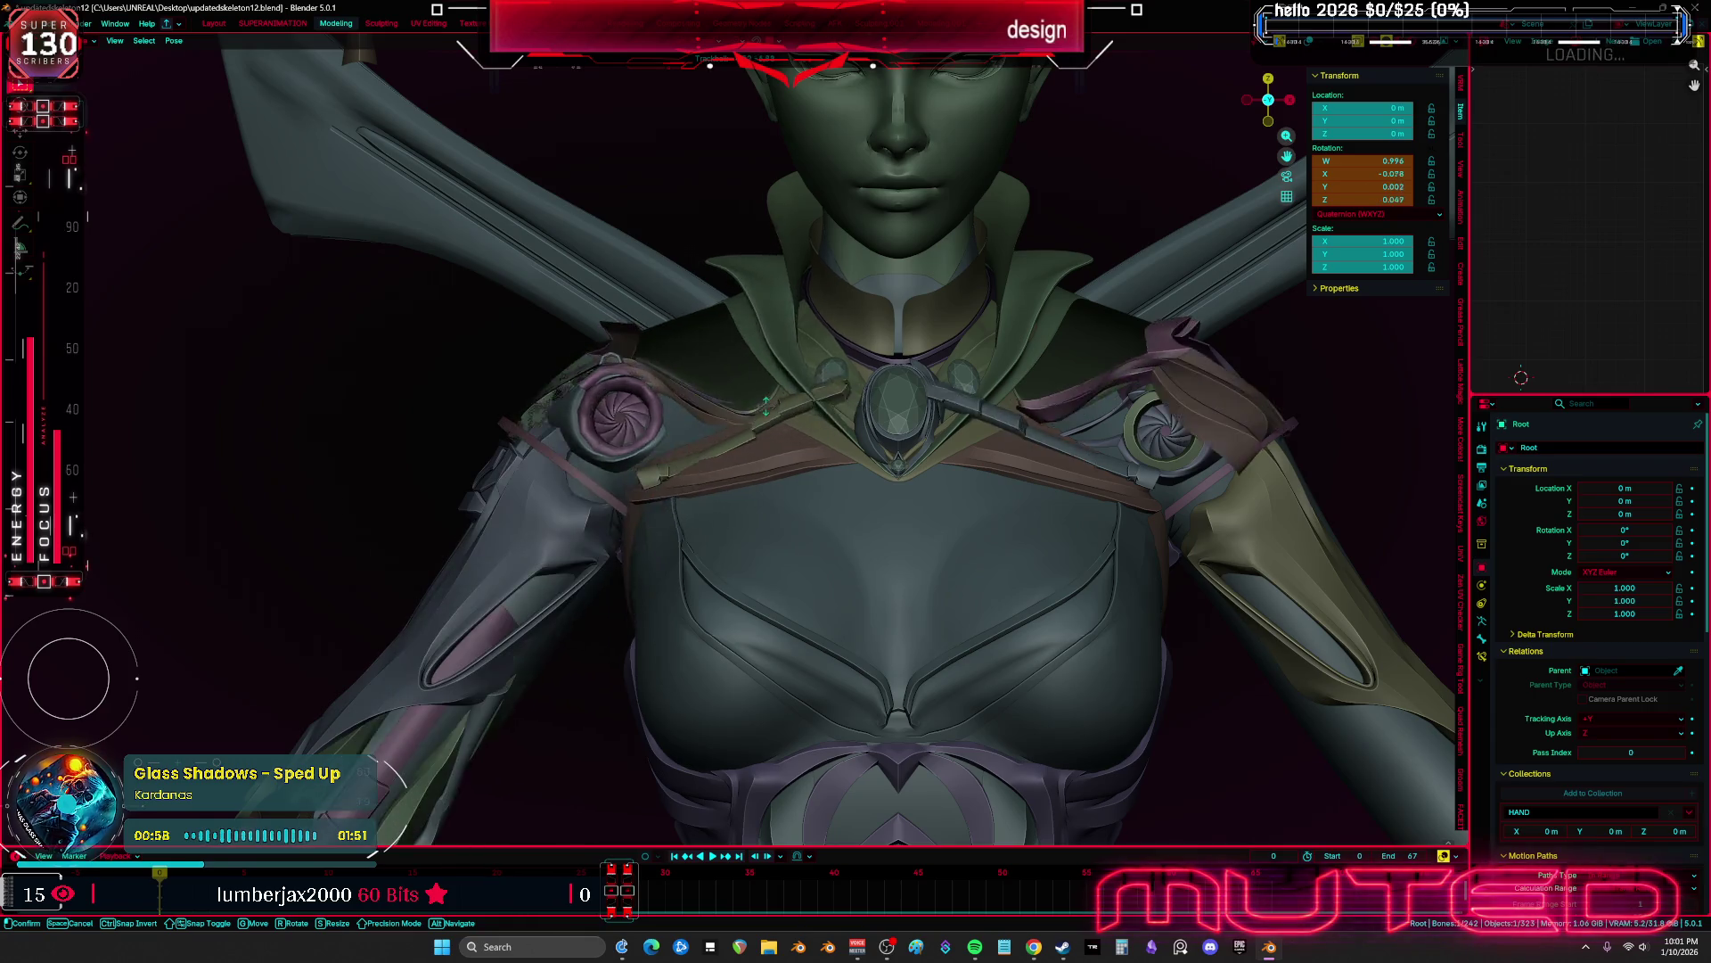
key(Escape)
key(shift+alt+z)
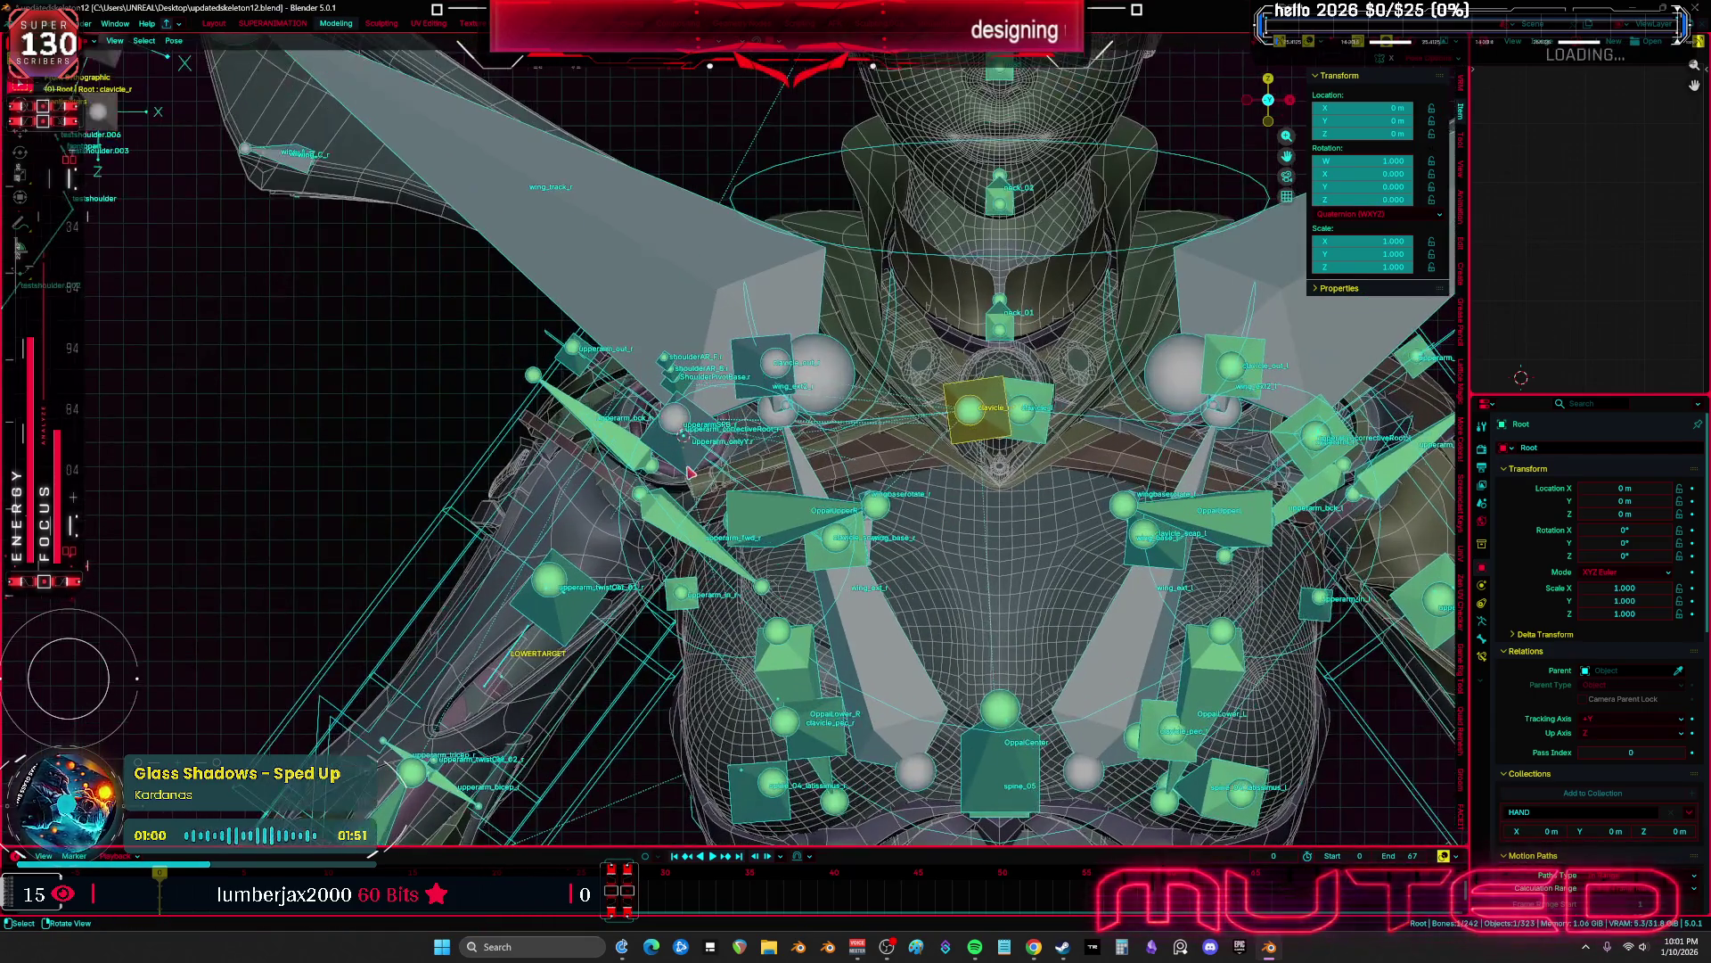
key(shift+alt+z)
Trackball-rotate the shoulder bone from a side view, confirm it, then hide the armature in Object mode
key(r)
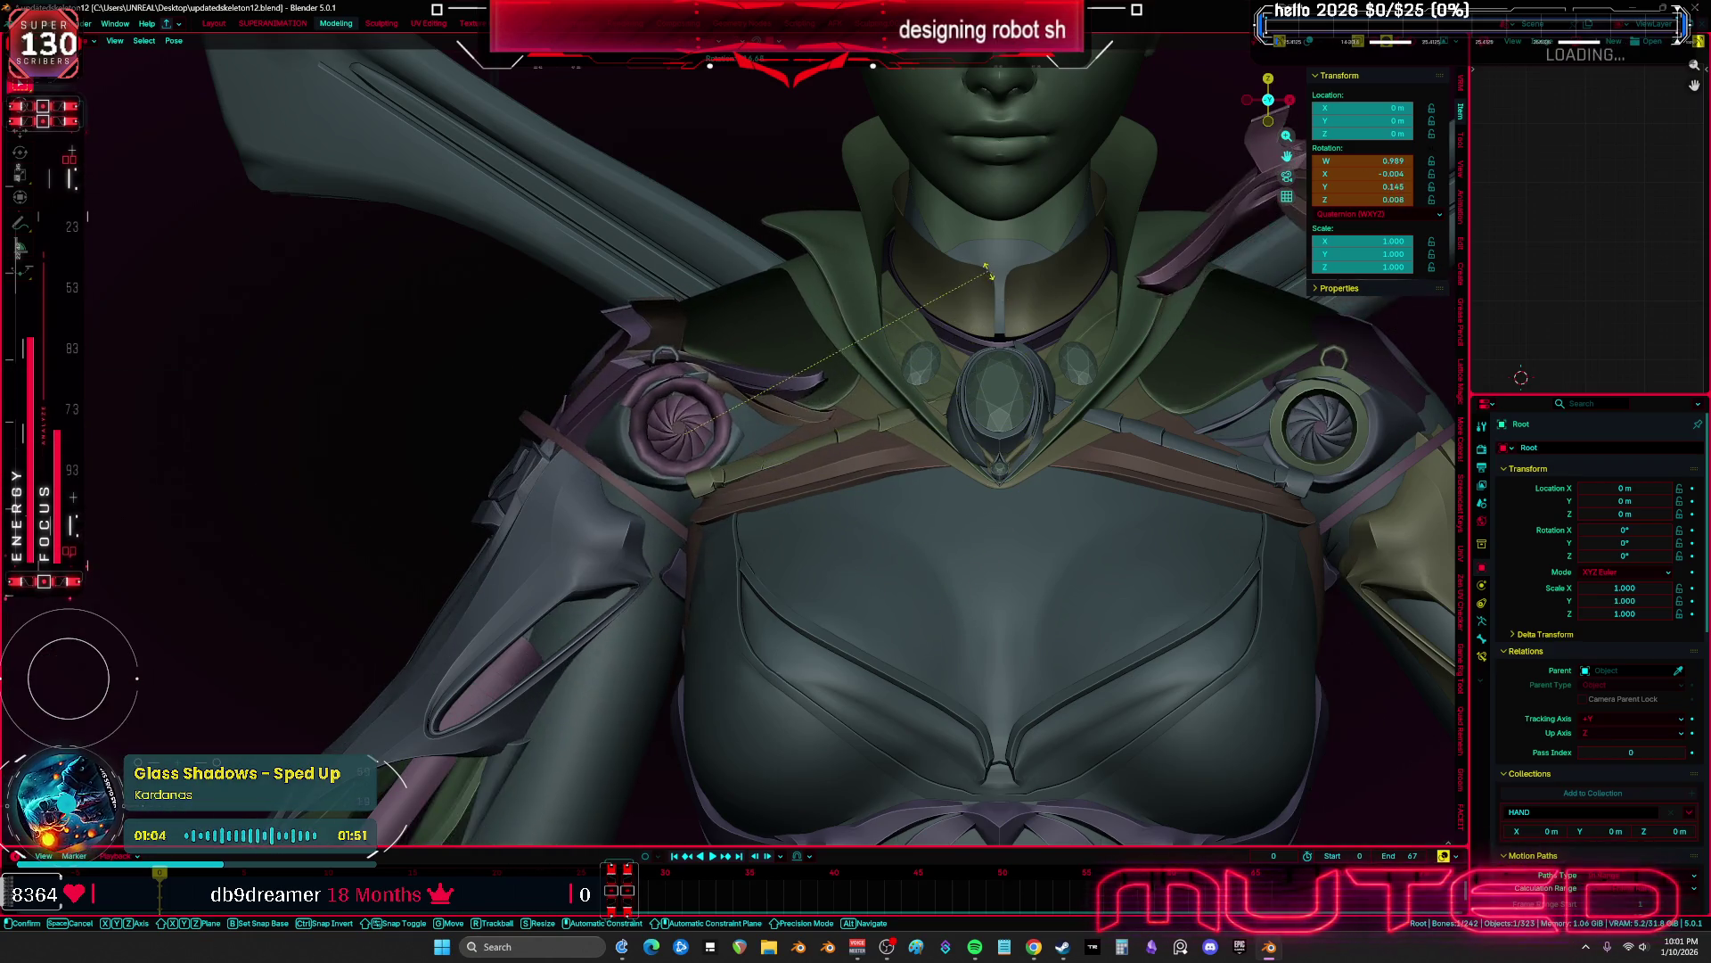
mouse_move(999, 339)
alt+middle_down()
mouse_move(1035, 420)
mouse_move(969, 448)
alt+middle_up()
key(r)
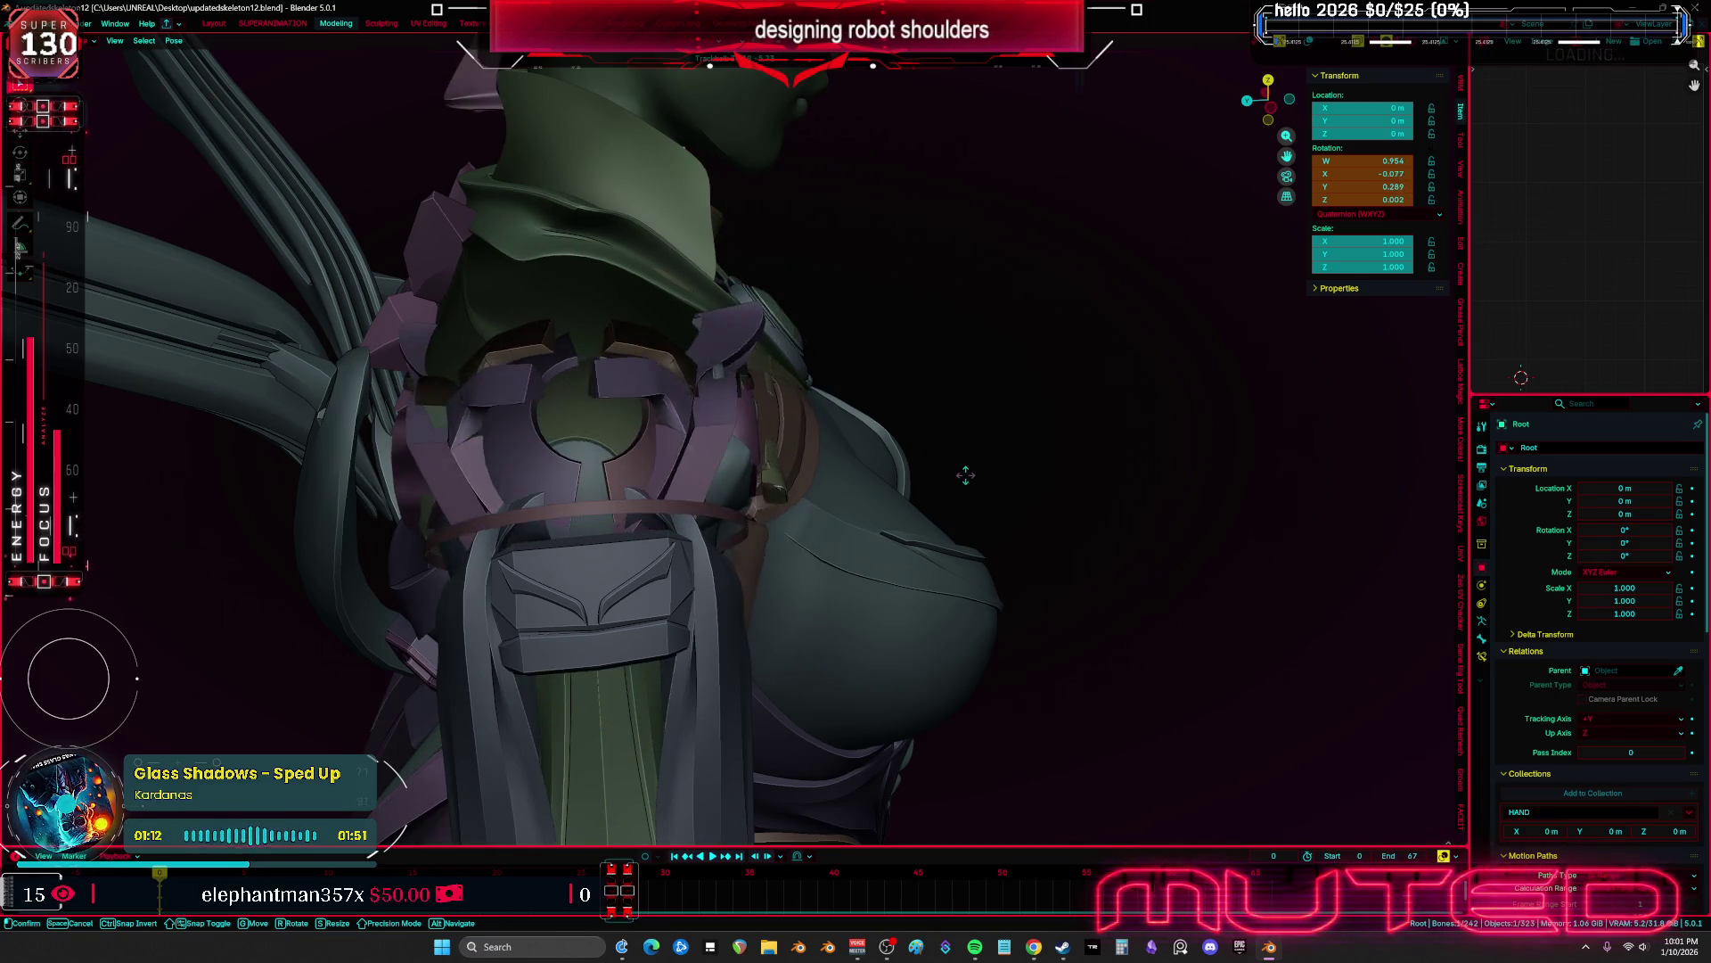
click(939, 476)
key(ctrl+Tab)
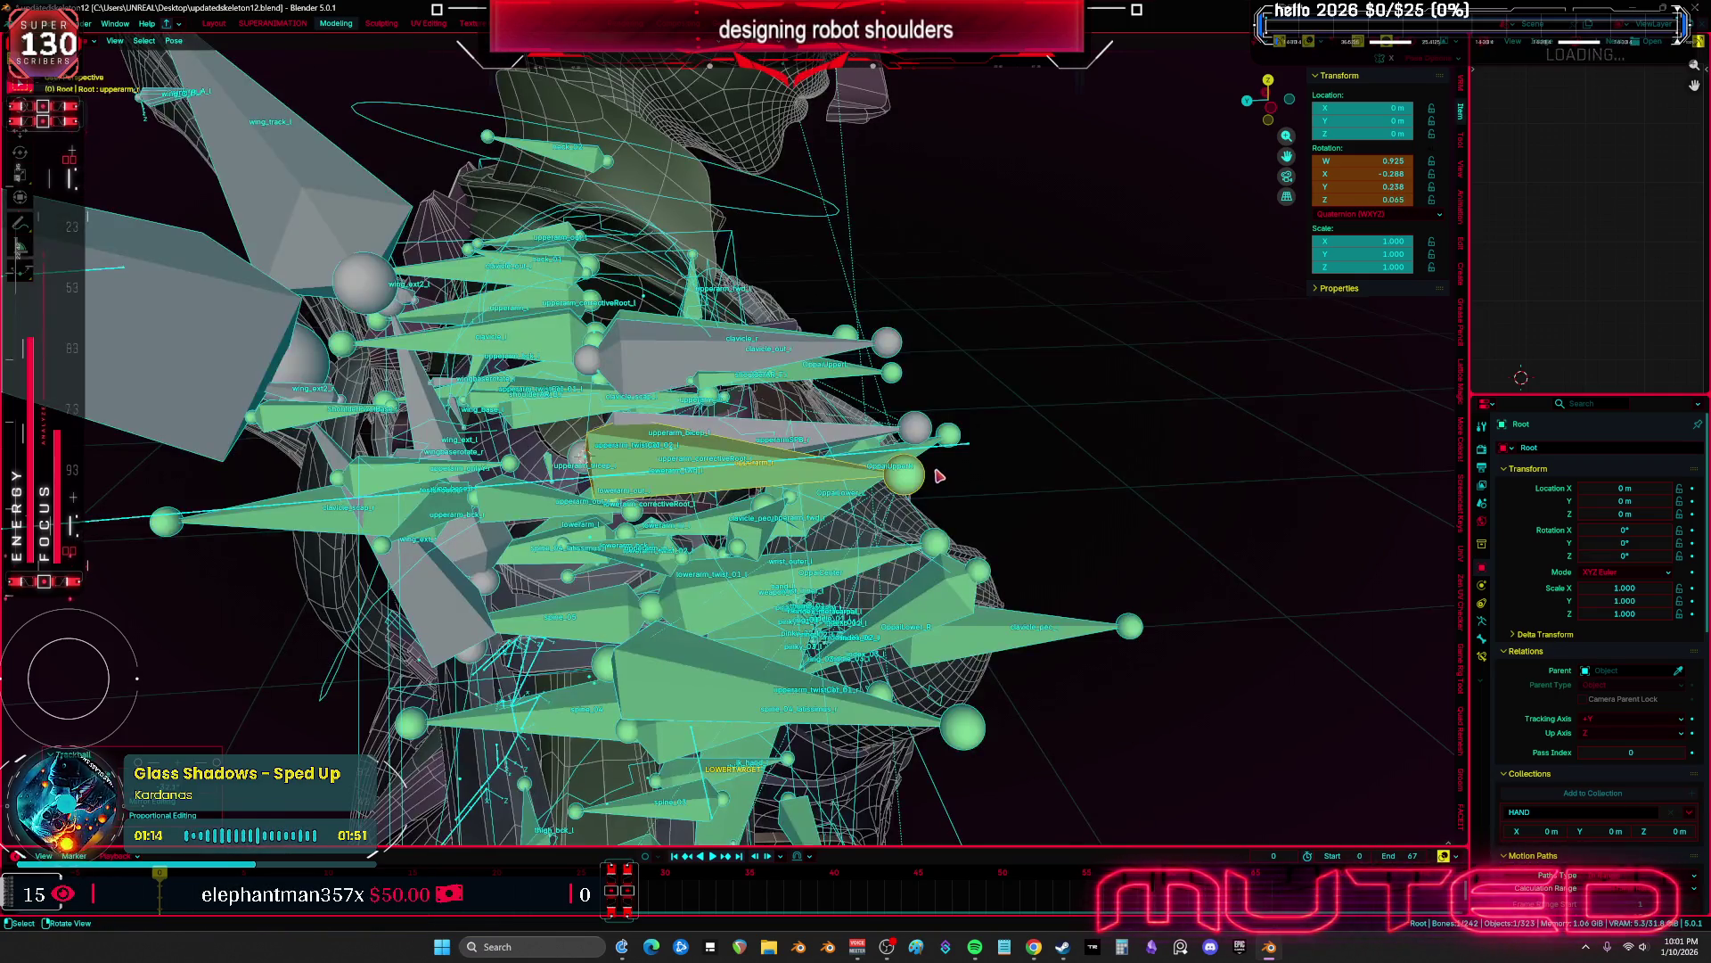
key(h)
middle_drag(666, 375, 627, 515)
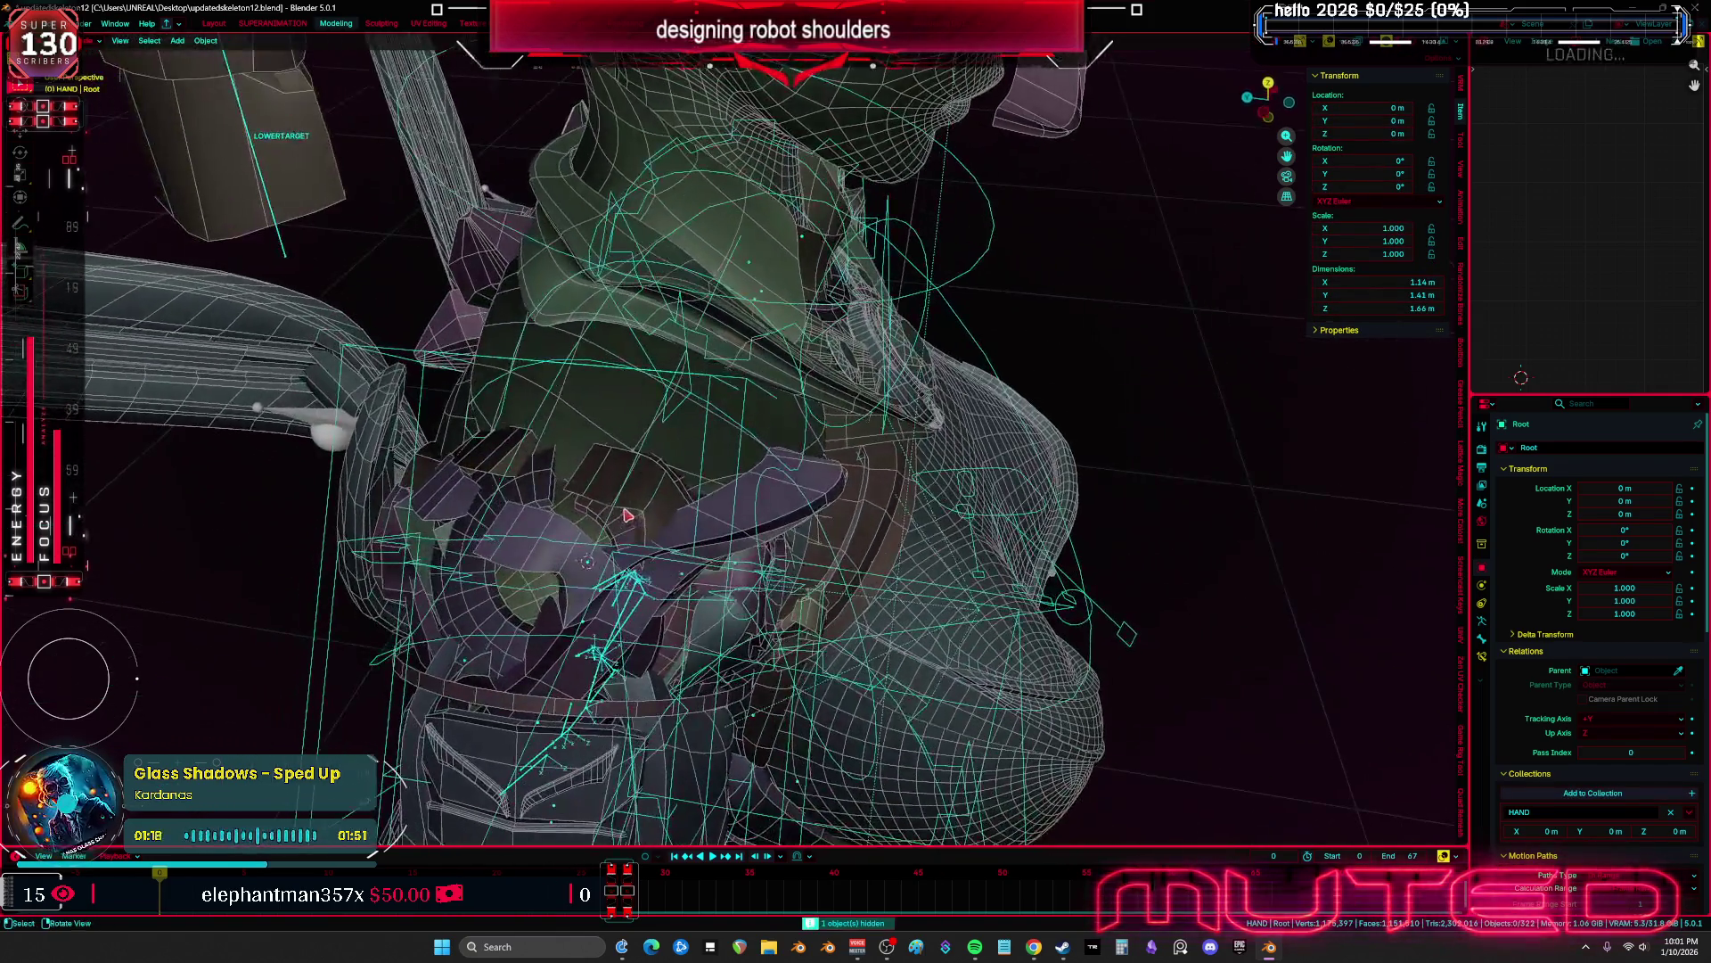
Select copyover.009 and toggle its Mirror modifier's viewport display off and back on
click(536, 575)
key(KP_1)
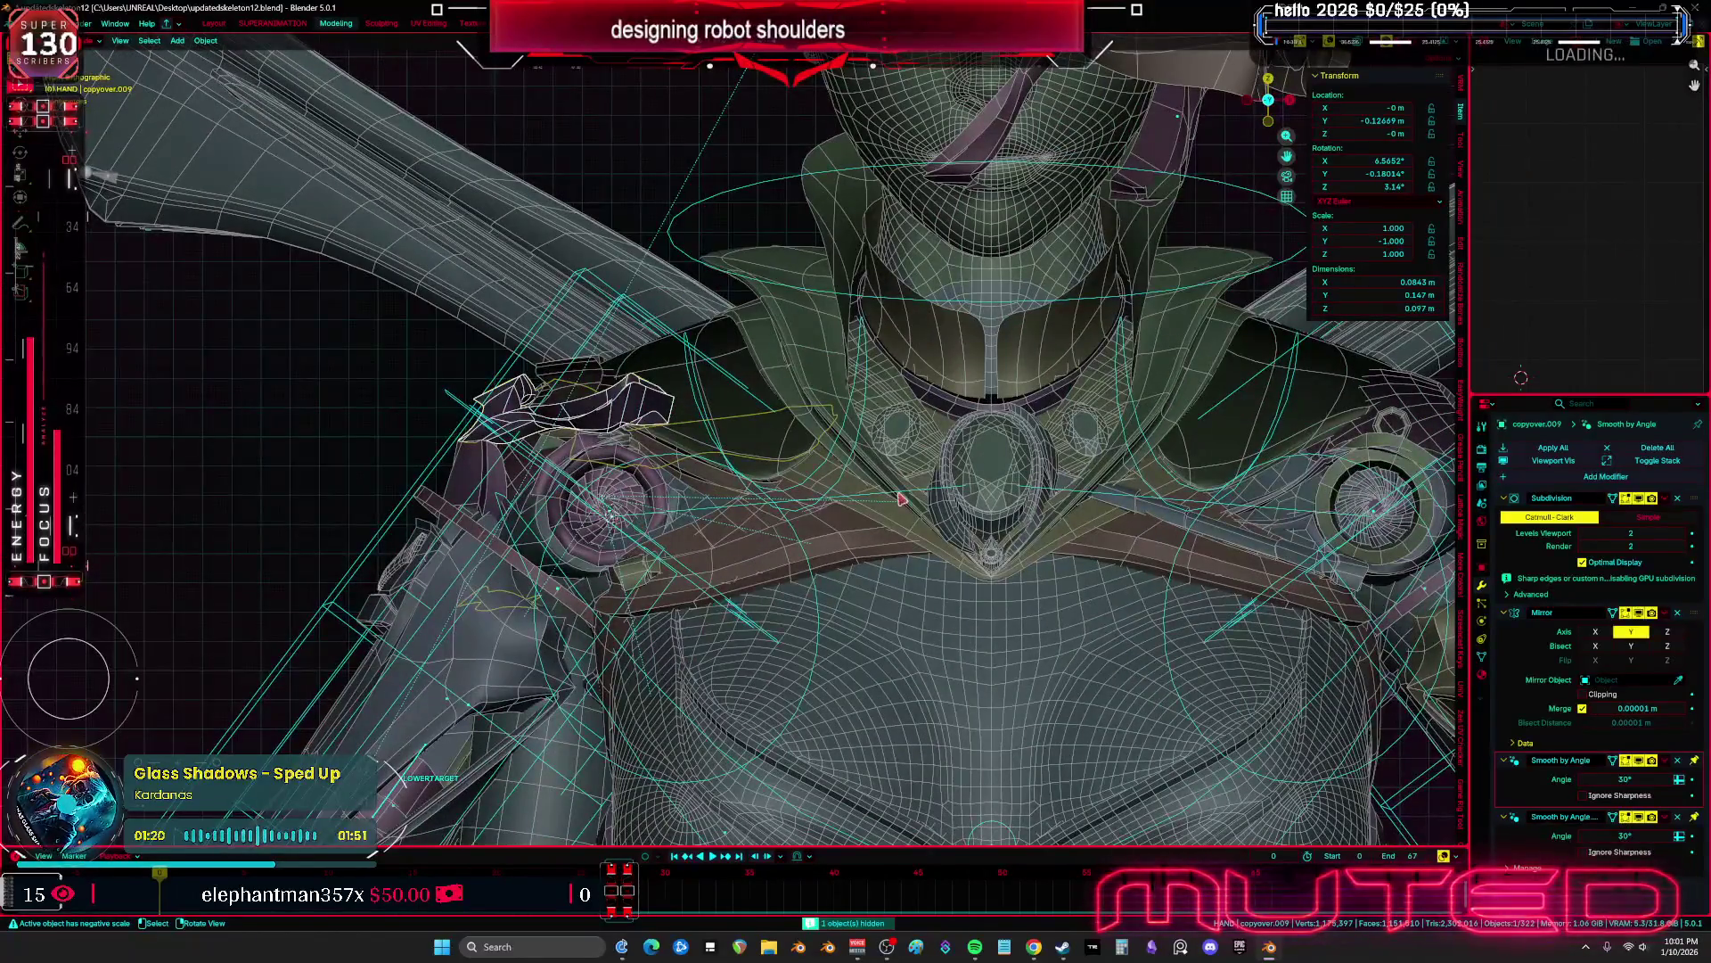
click(1625, 501)
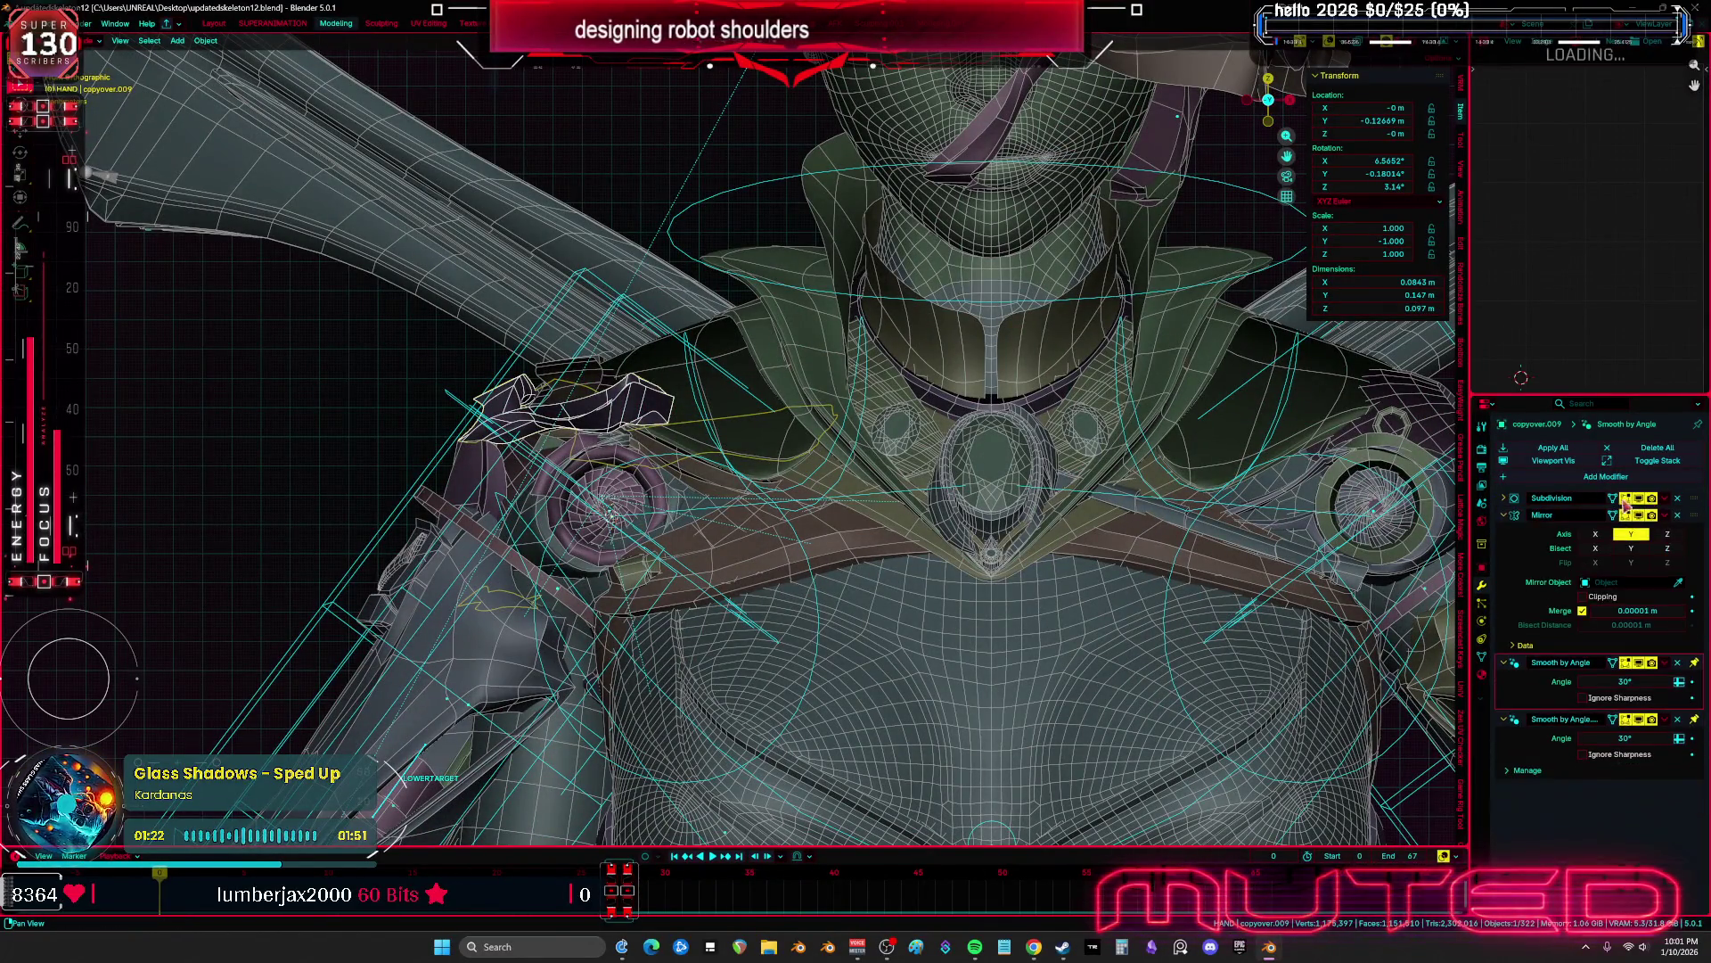
click(1638, 516)
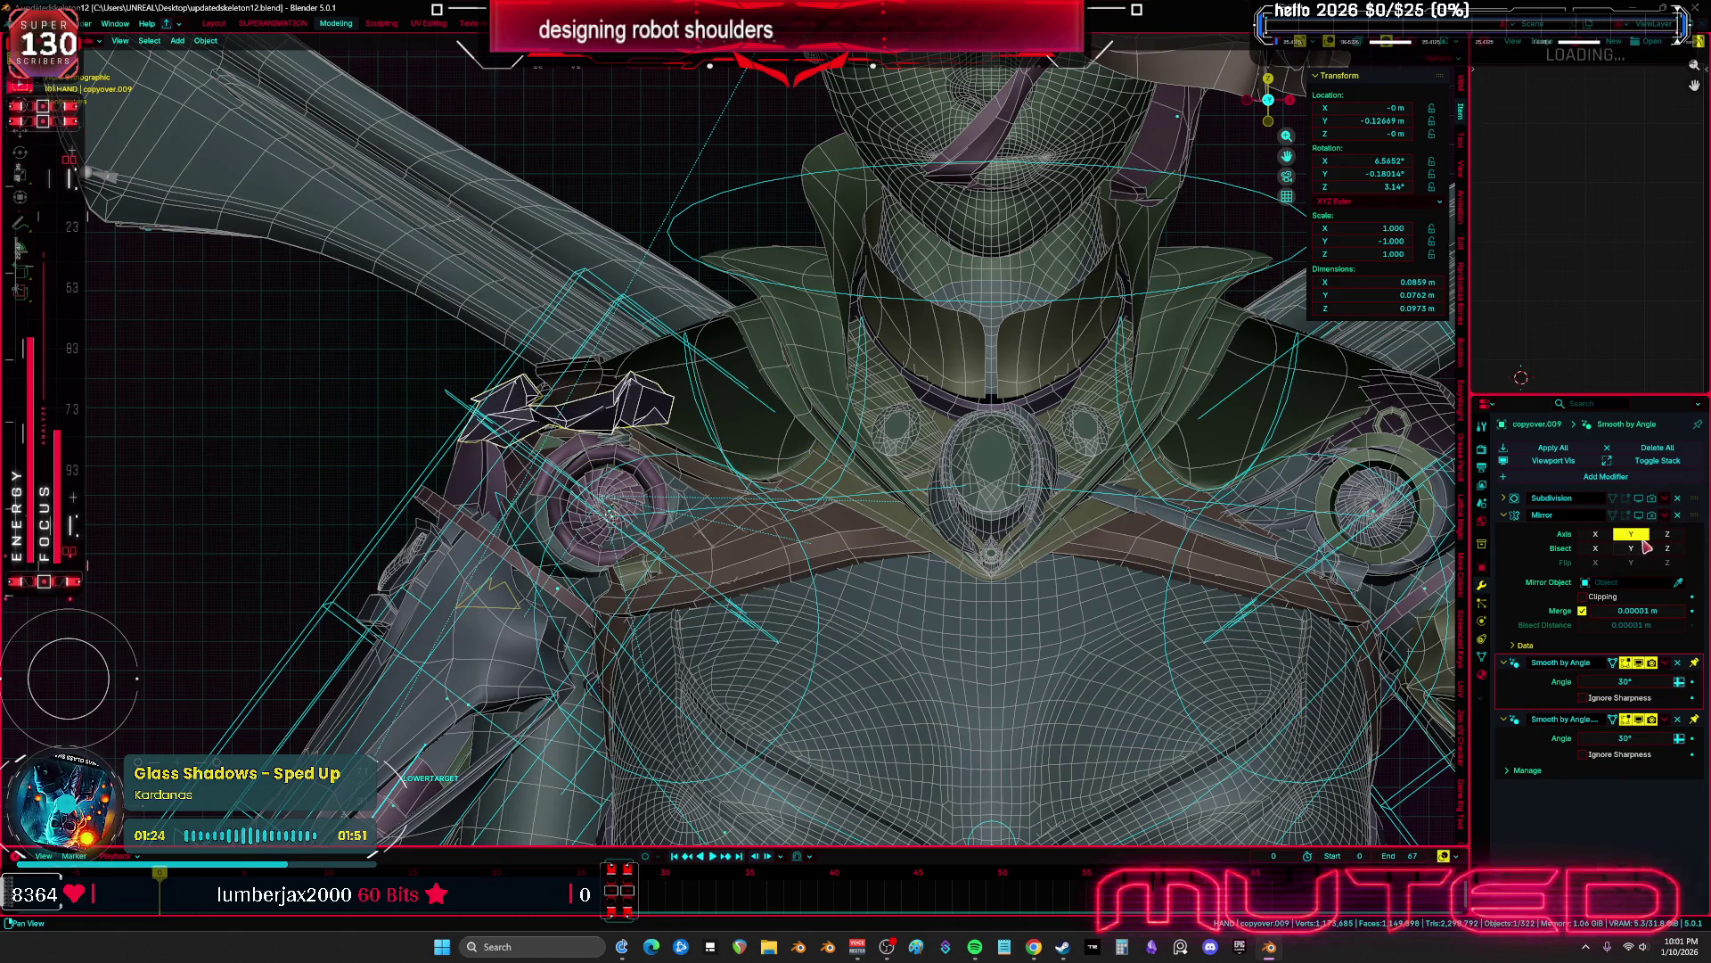
click(1638, 515)
middle_drag(1115, 499, 951, 504)
Temporarily hide copyover.009 to look at the shoulder, then unhide it
click(927, 495)
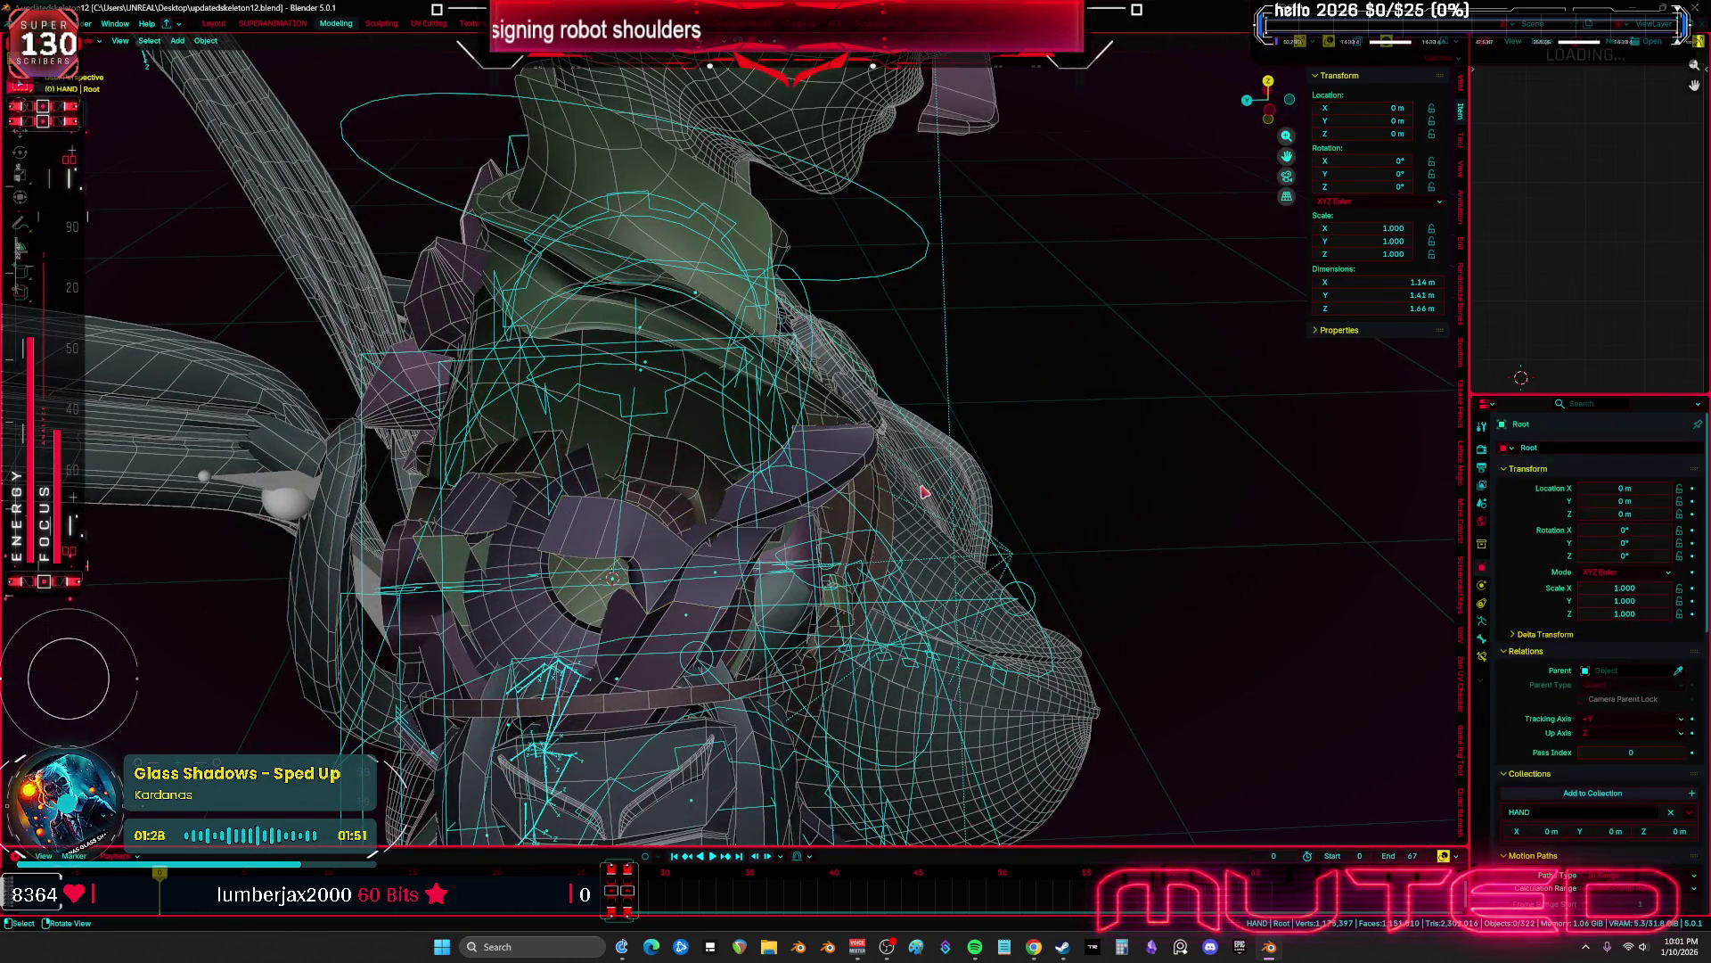
click(829, 457)
key(KP_1)
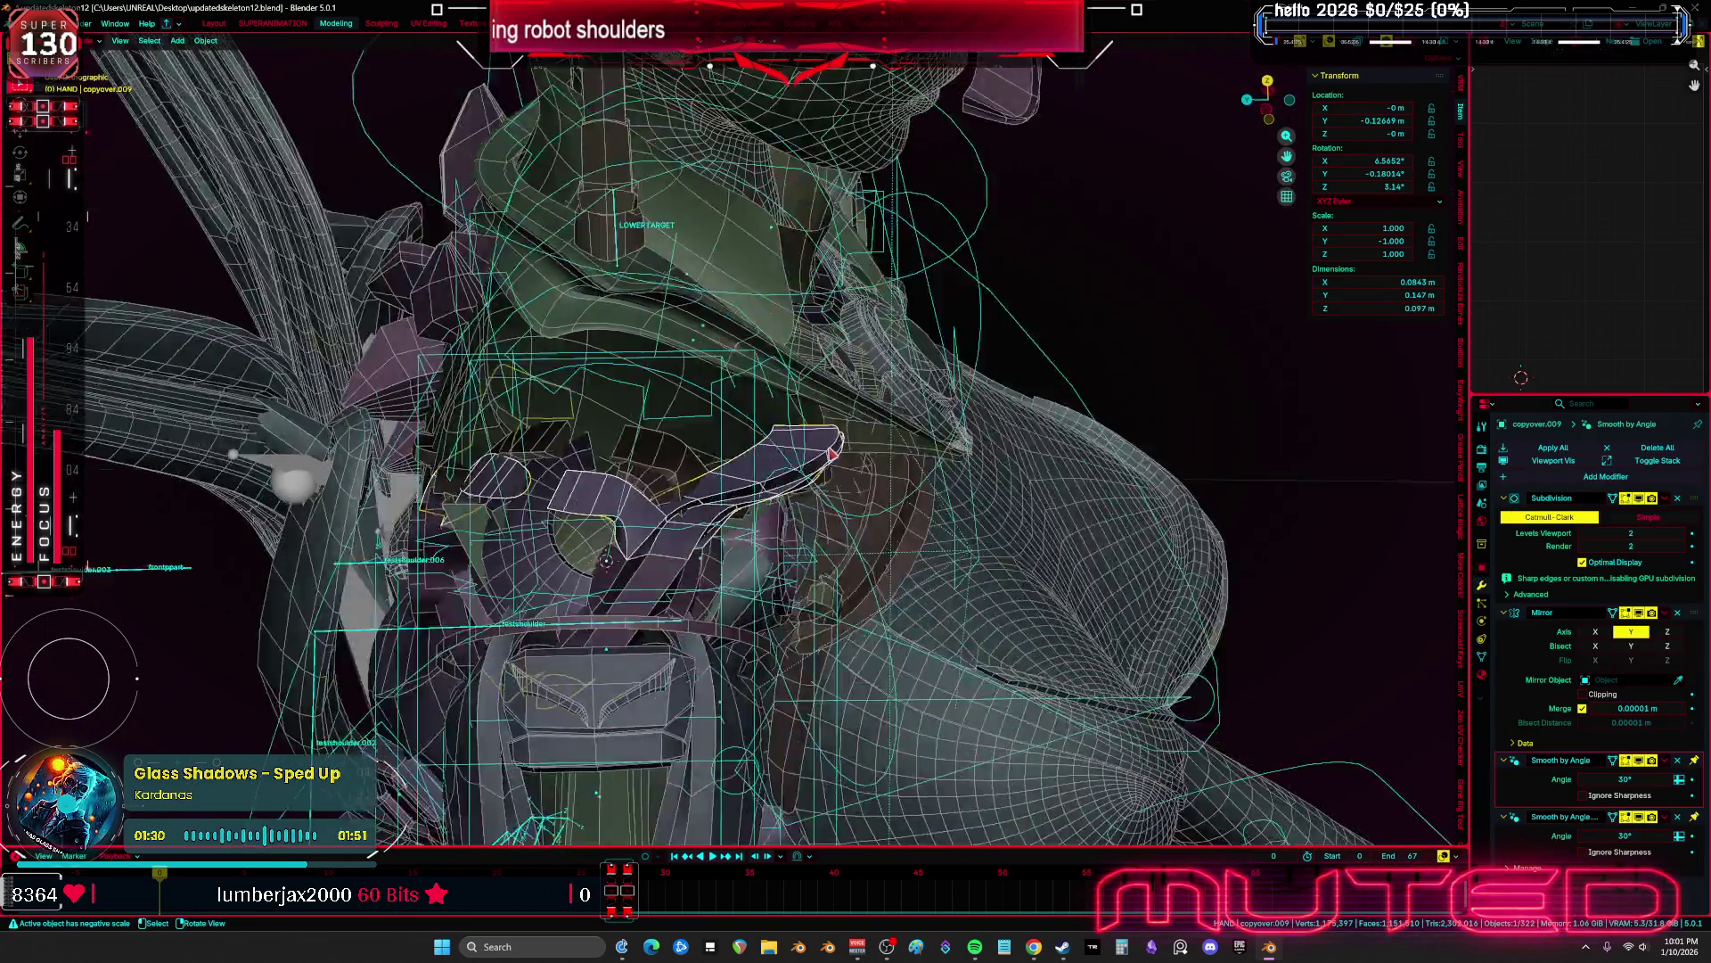
key(h)
middle_drag(674, 452, 942, 509)
key(alt+h)
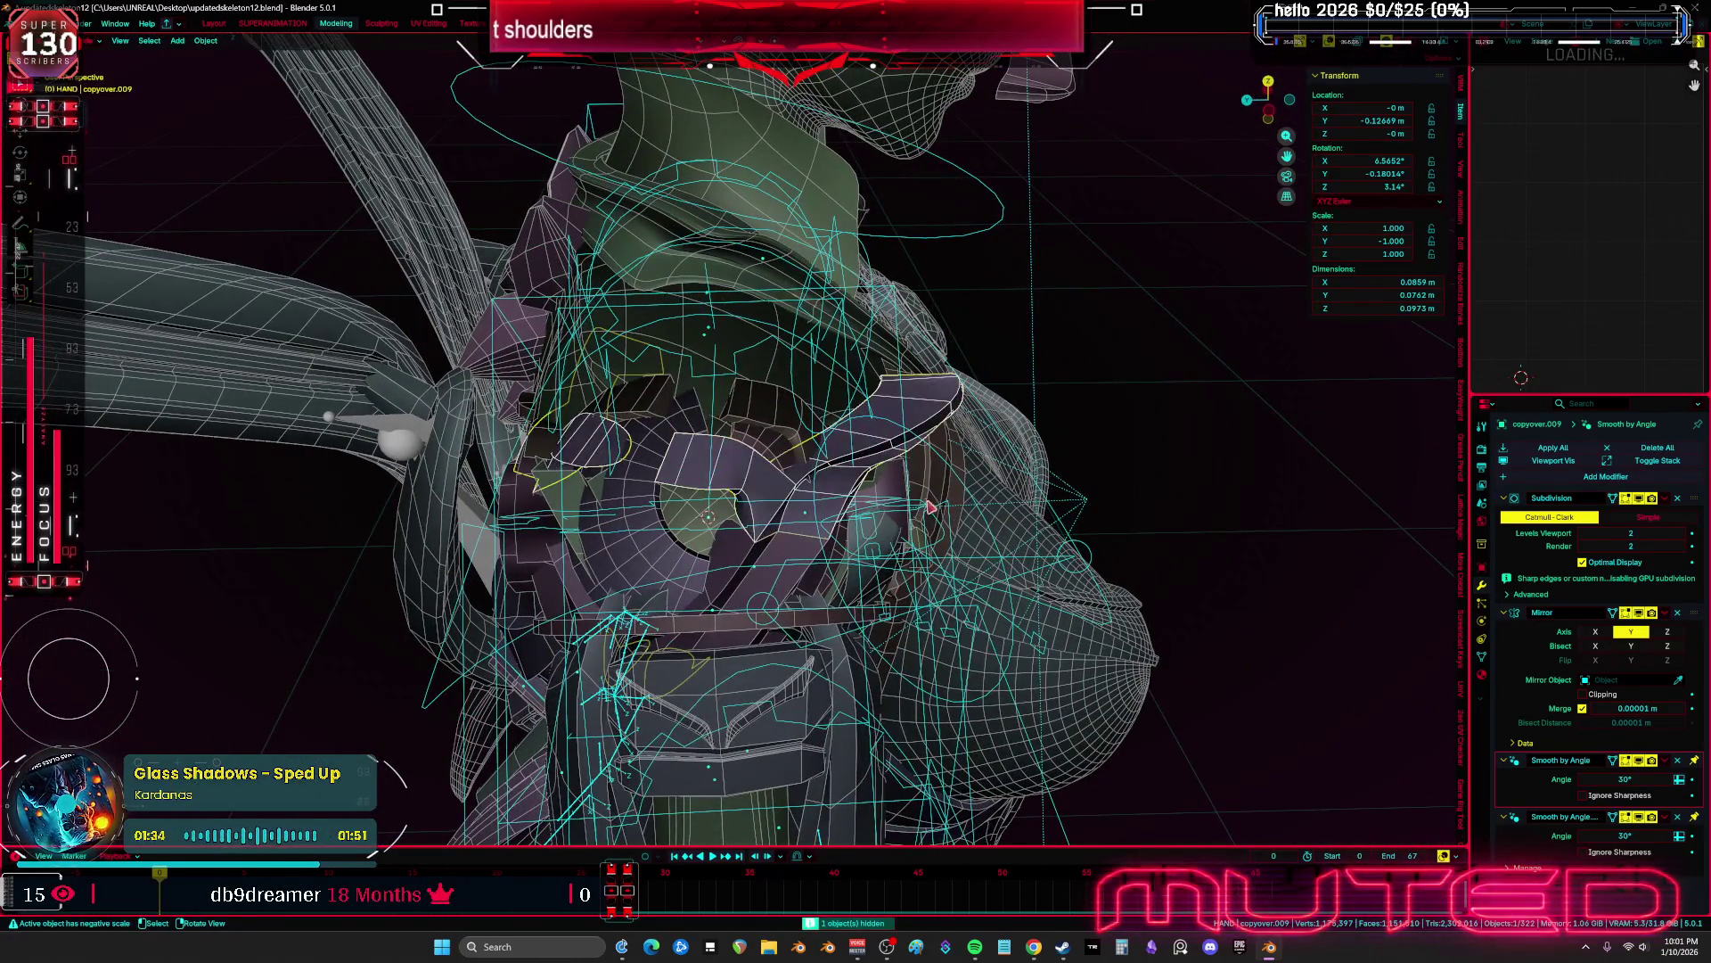
After an F3 search for 'coplicollec', turn the side area into a widened Outliner focused on copyover.009
key(F3)
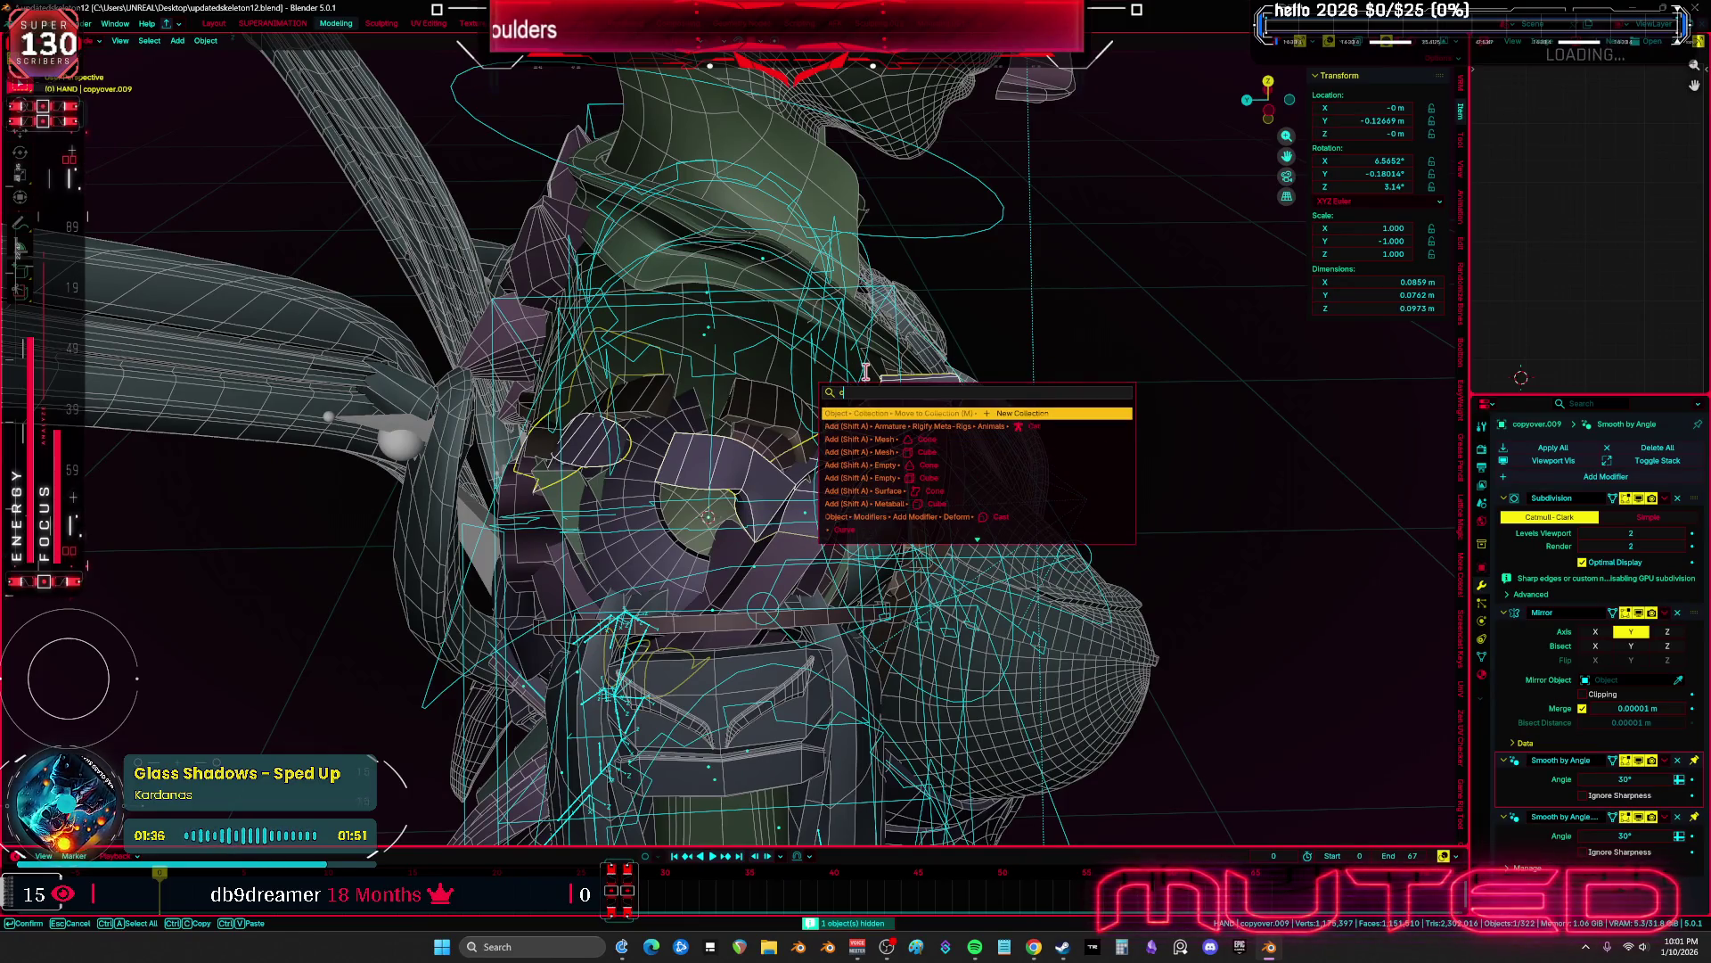
text(coplied)
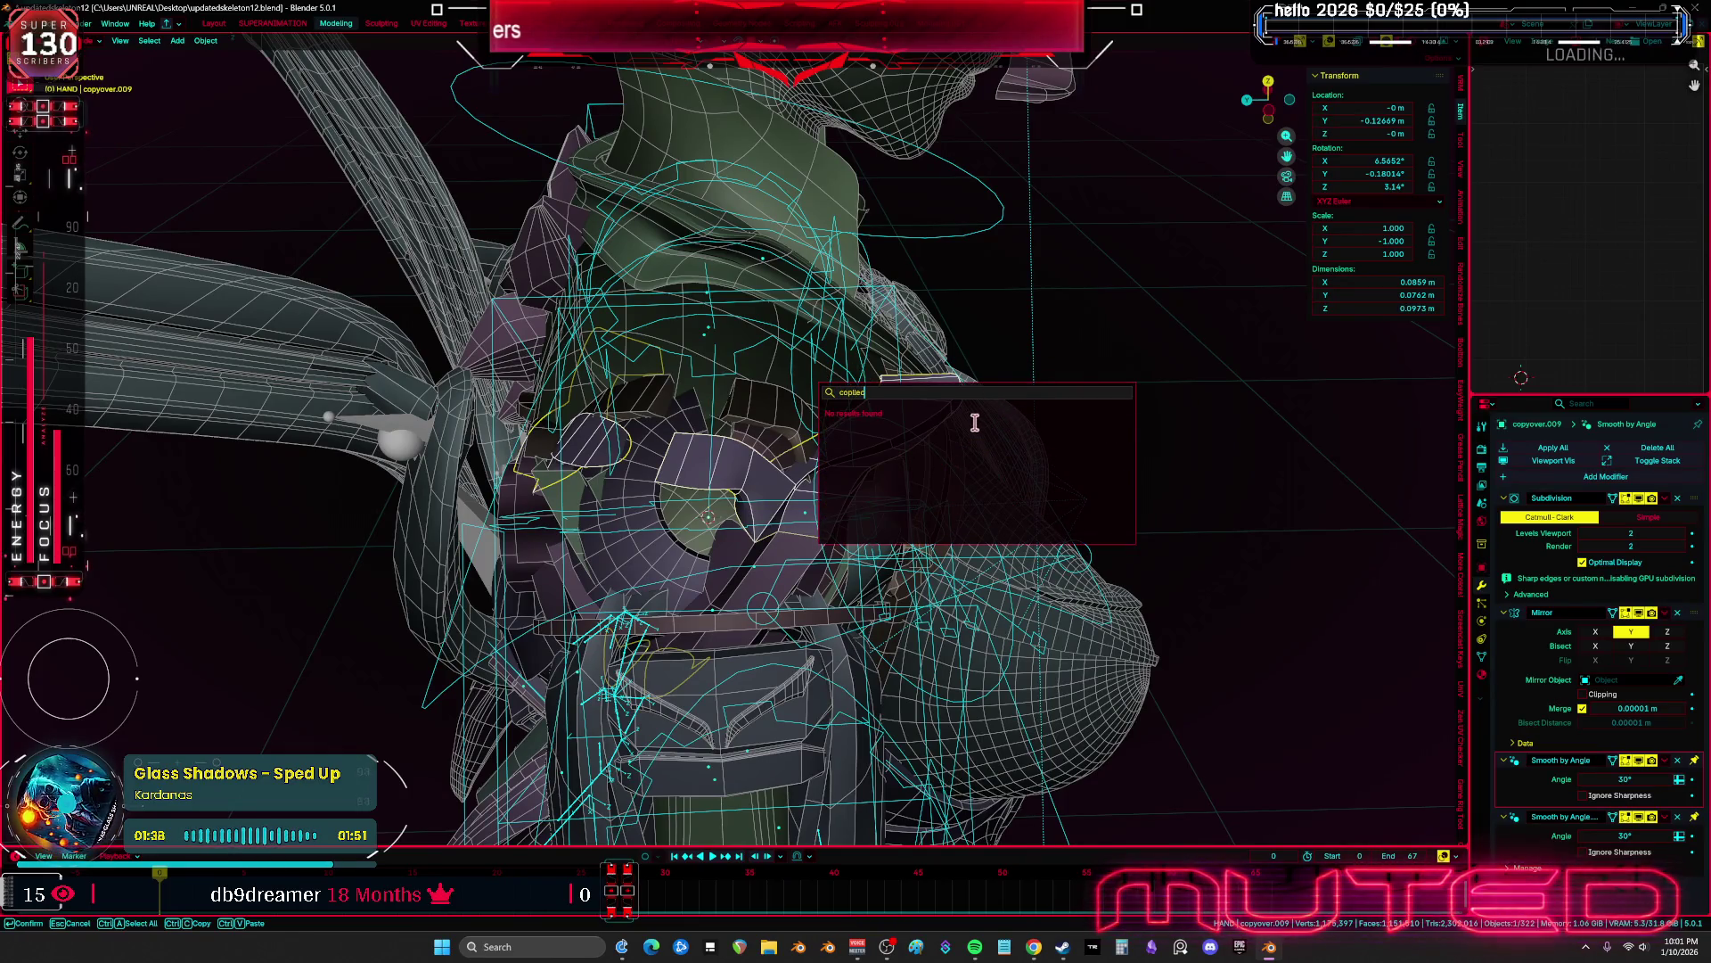
text(collec)
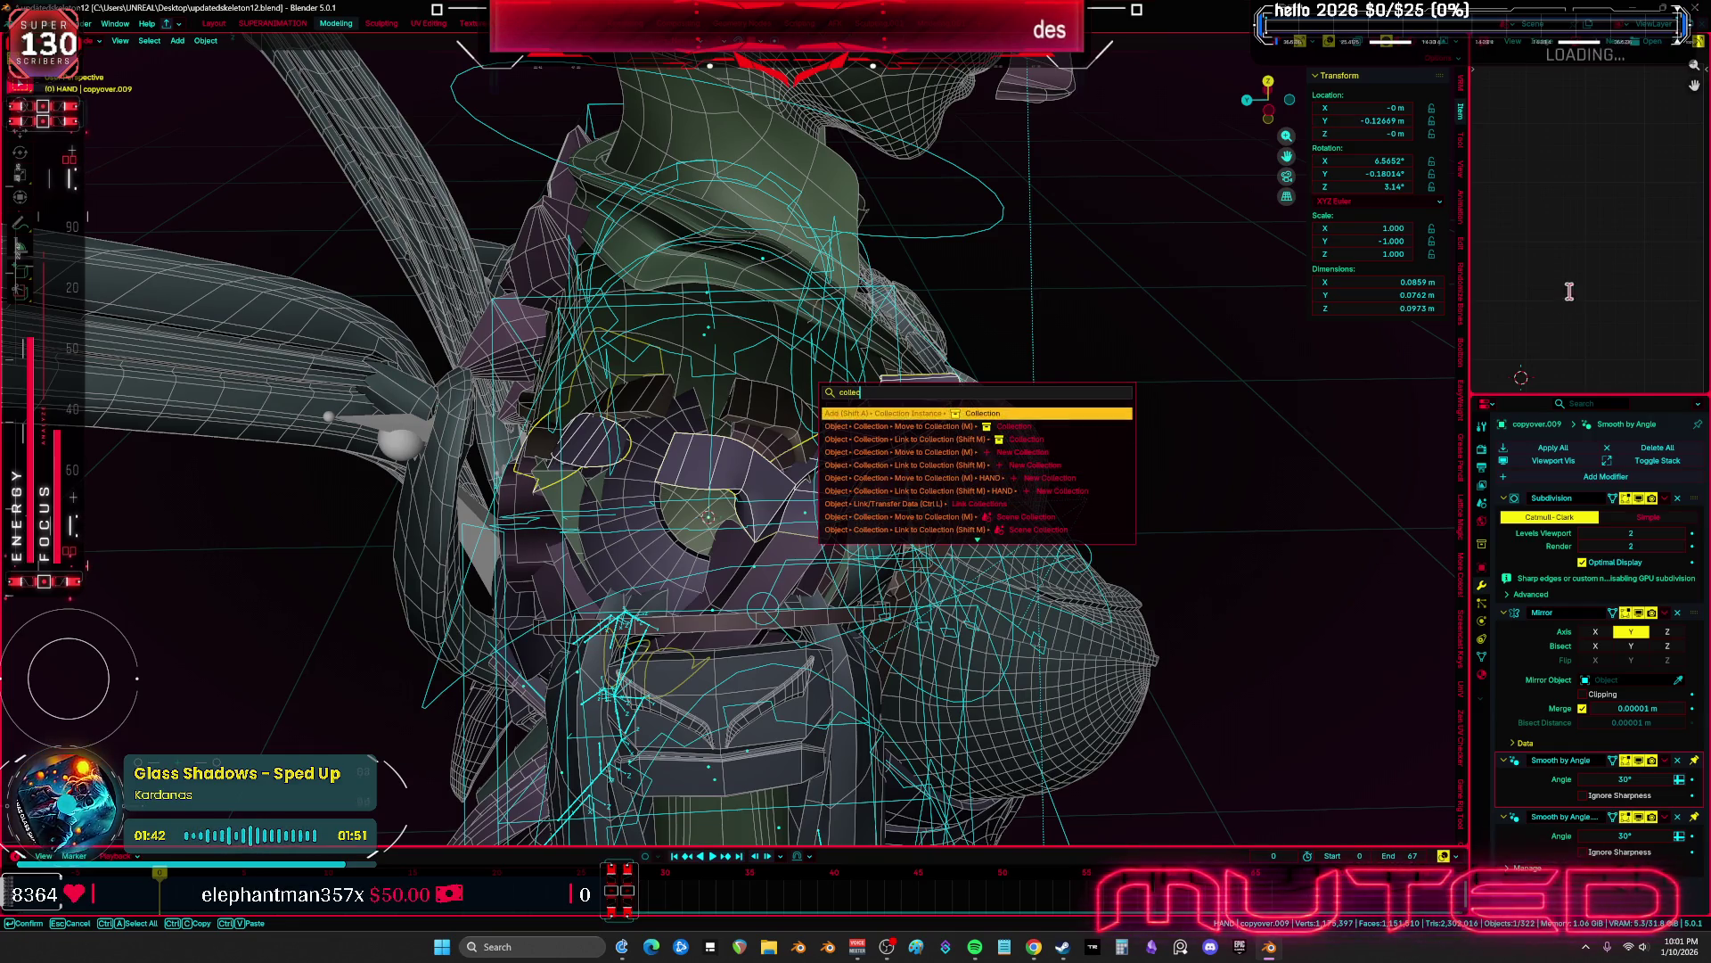
click(1492, 43)
click(1441, 83)
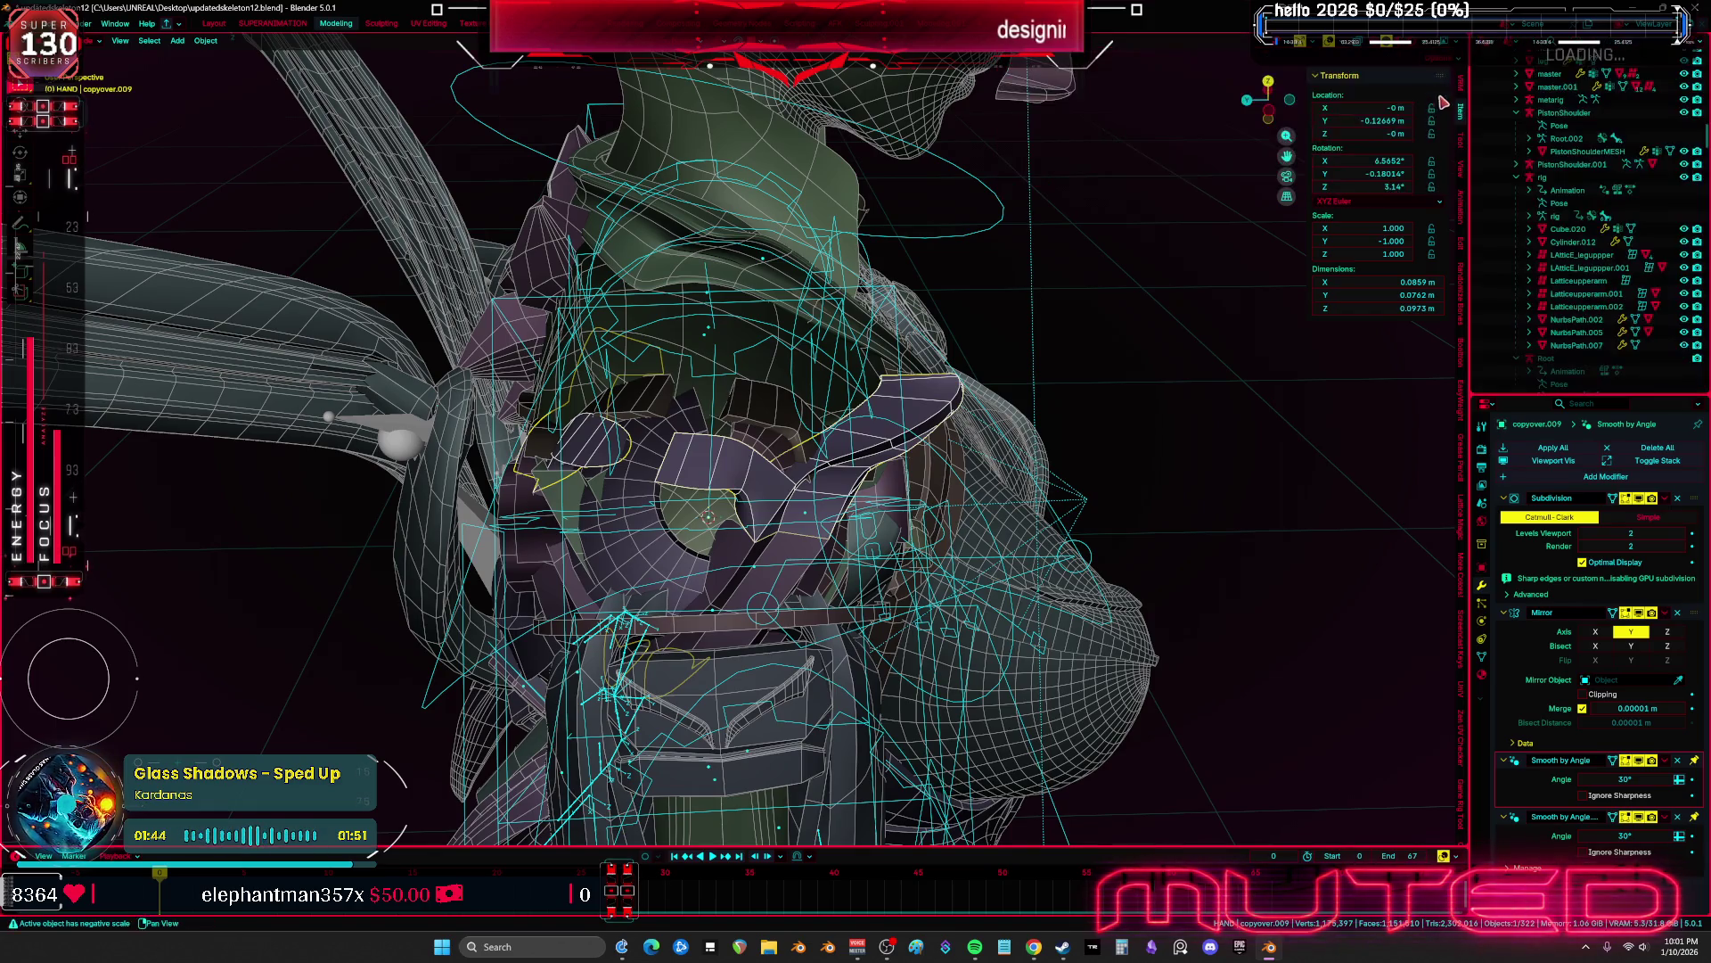
drag(1471, 243, 1079, 245)
key(KP_Decimal)
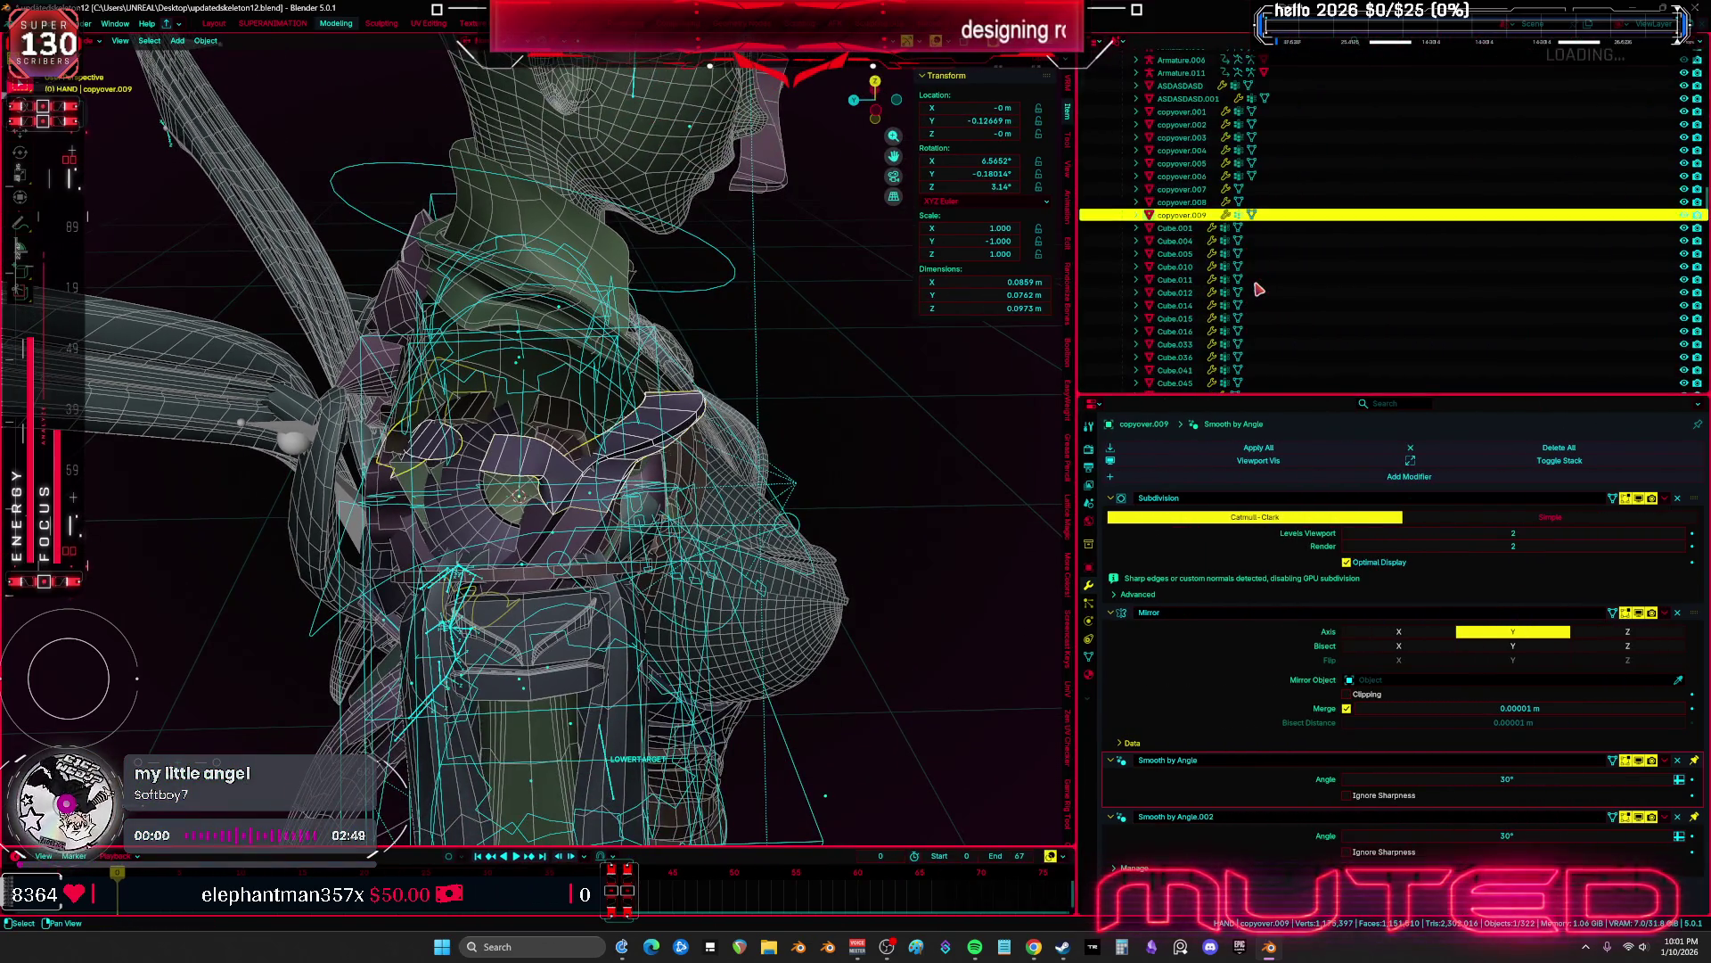
Hide copyover.009 from the Outliner, view the chest, then unhide everything
click(1685, 216)
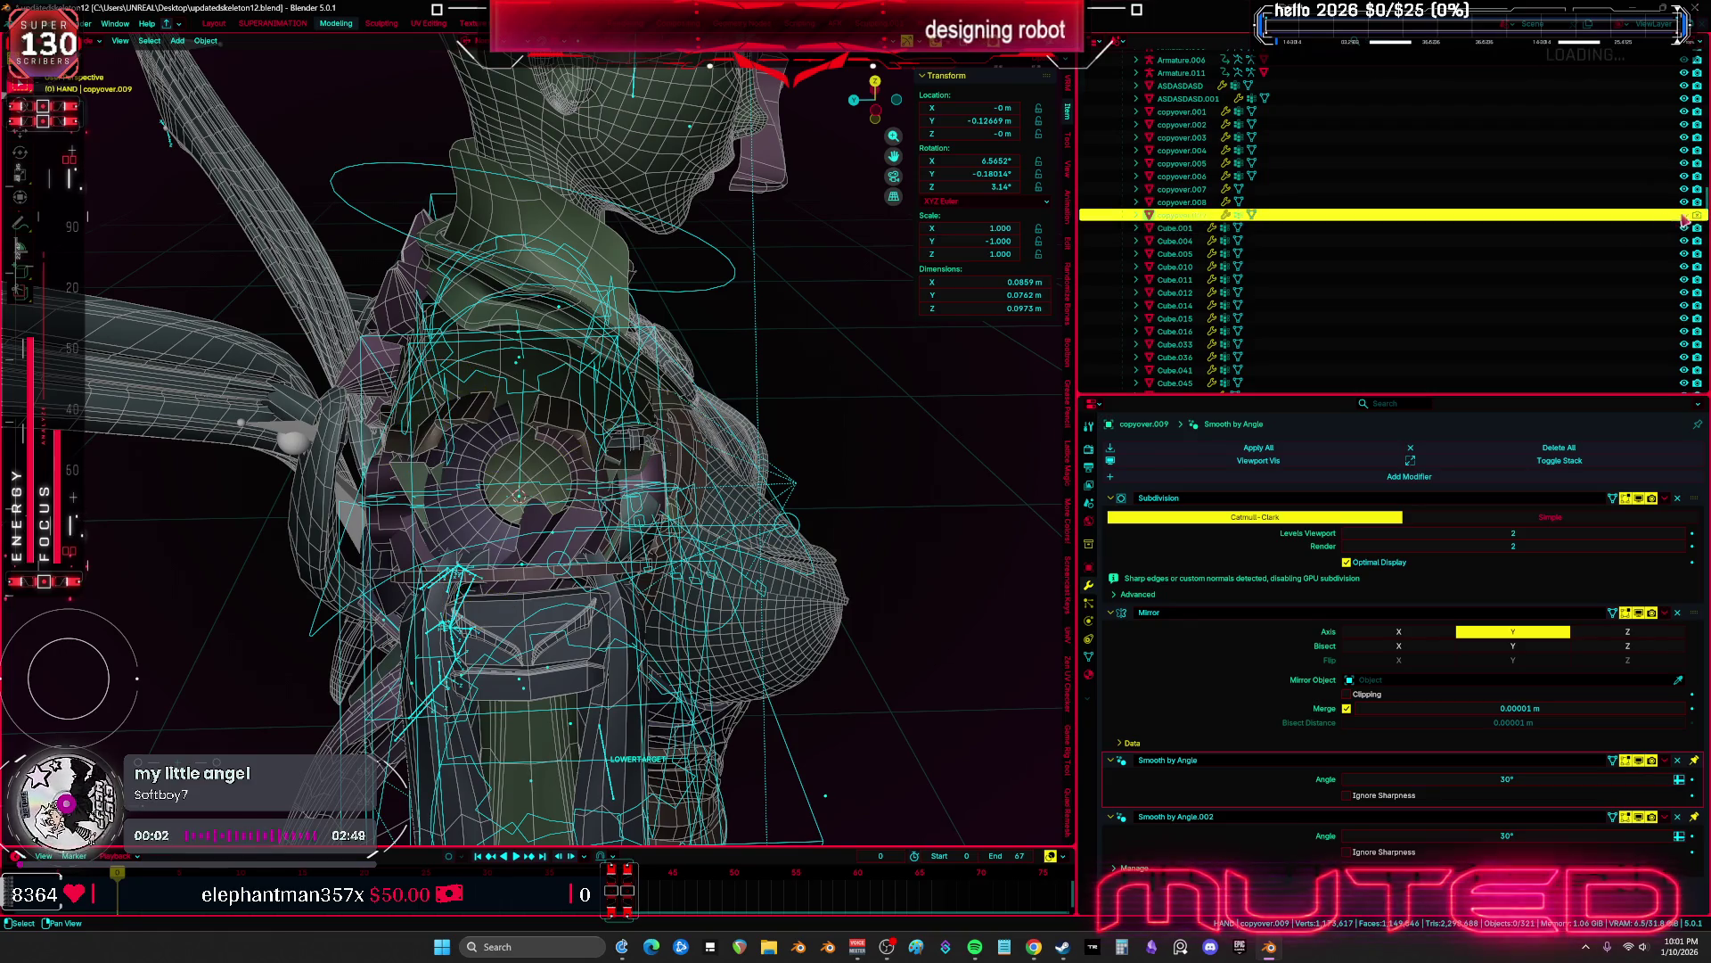
key(KP_1)
scroll(751, 400, up, 3)
mouse_move(751, 400)
middle_down()
mouse_move(599, 515)
mouse_move(543, 485)
middle_up()
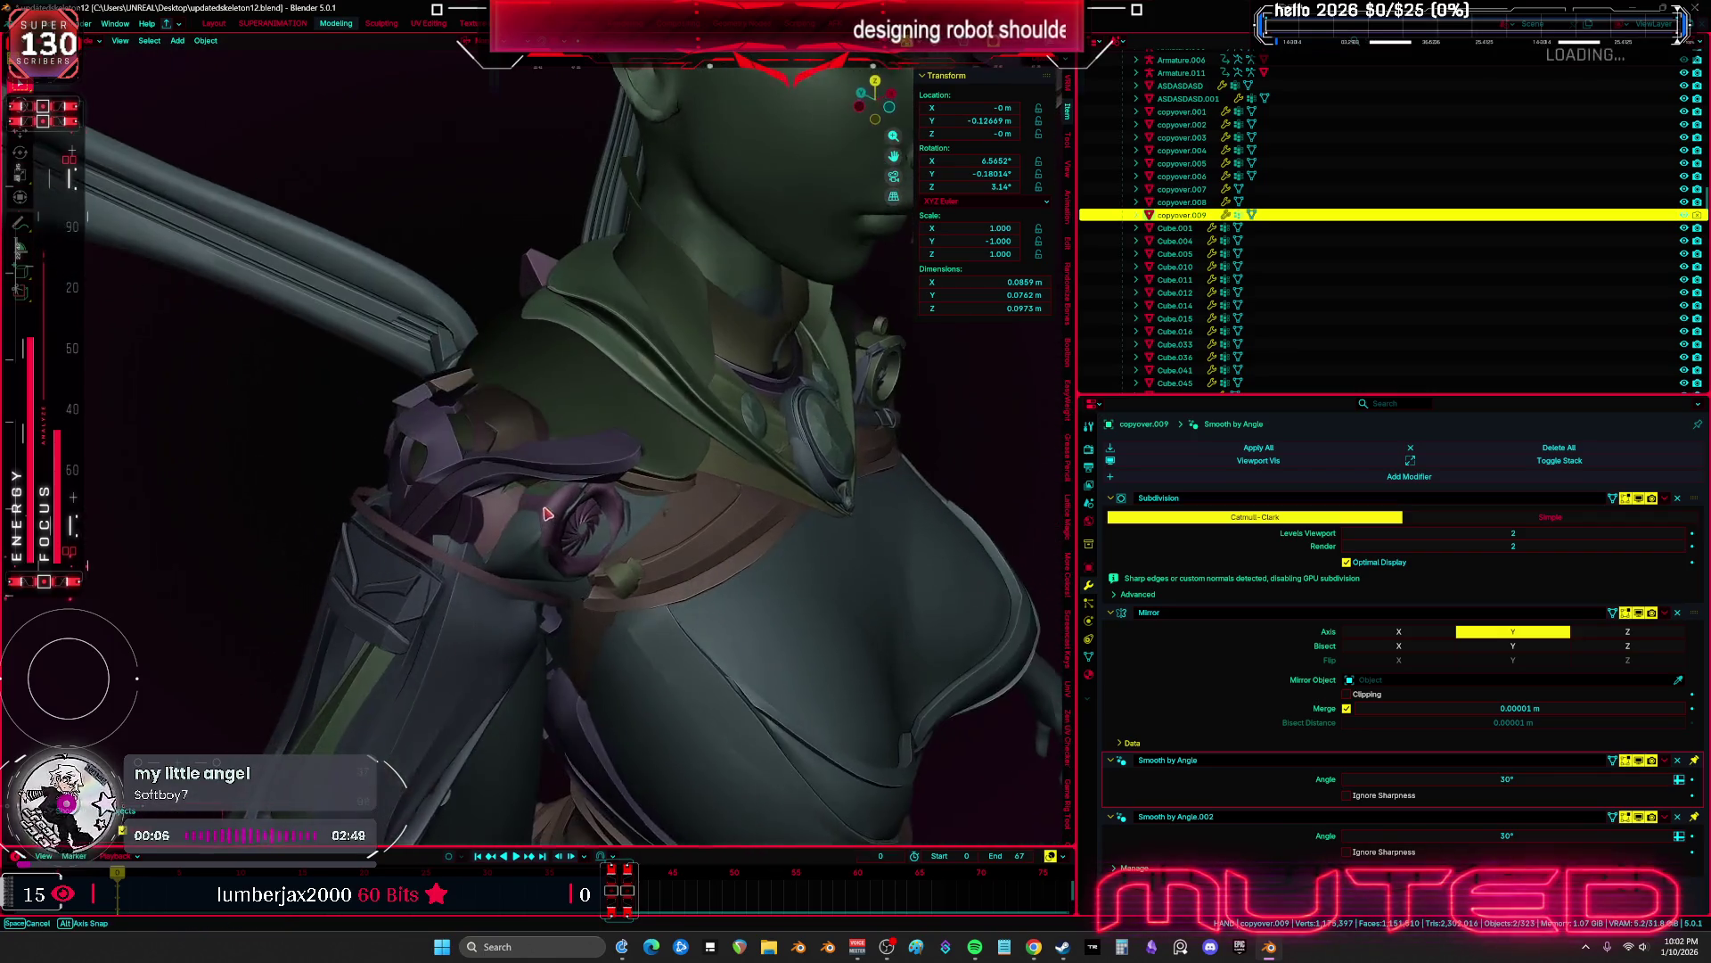
key(alt+h)
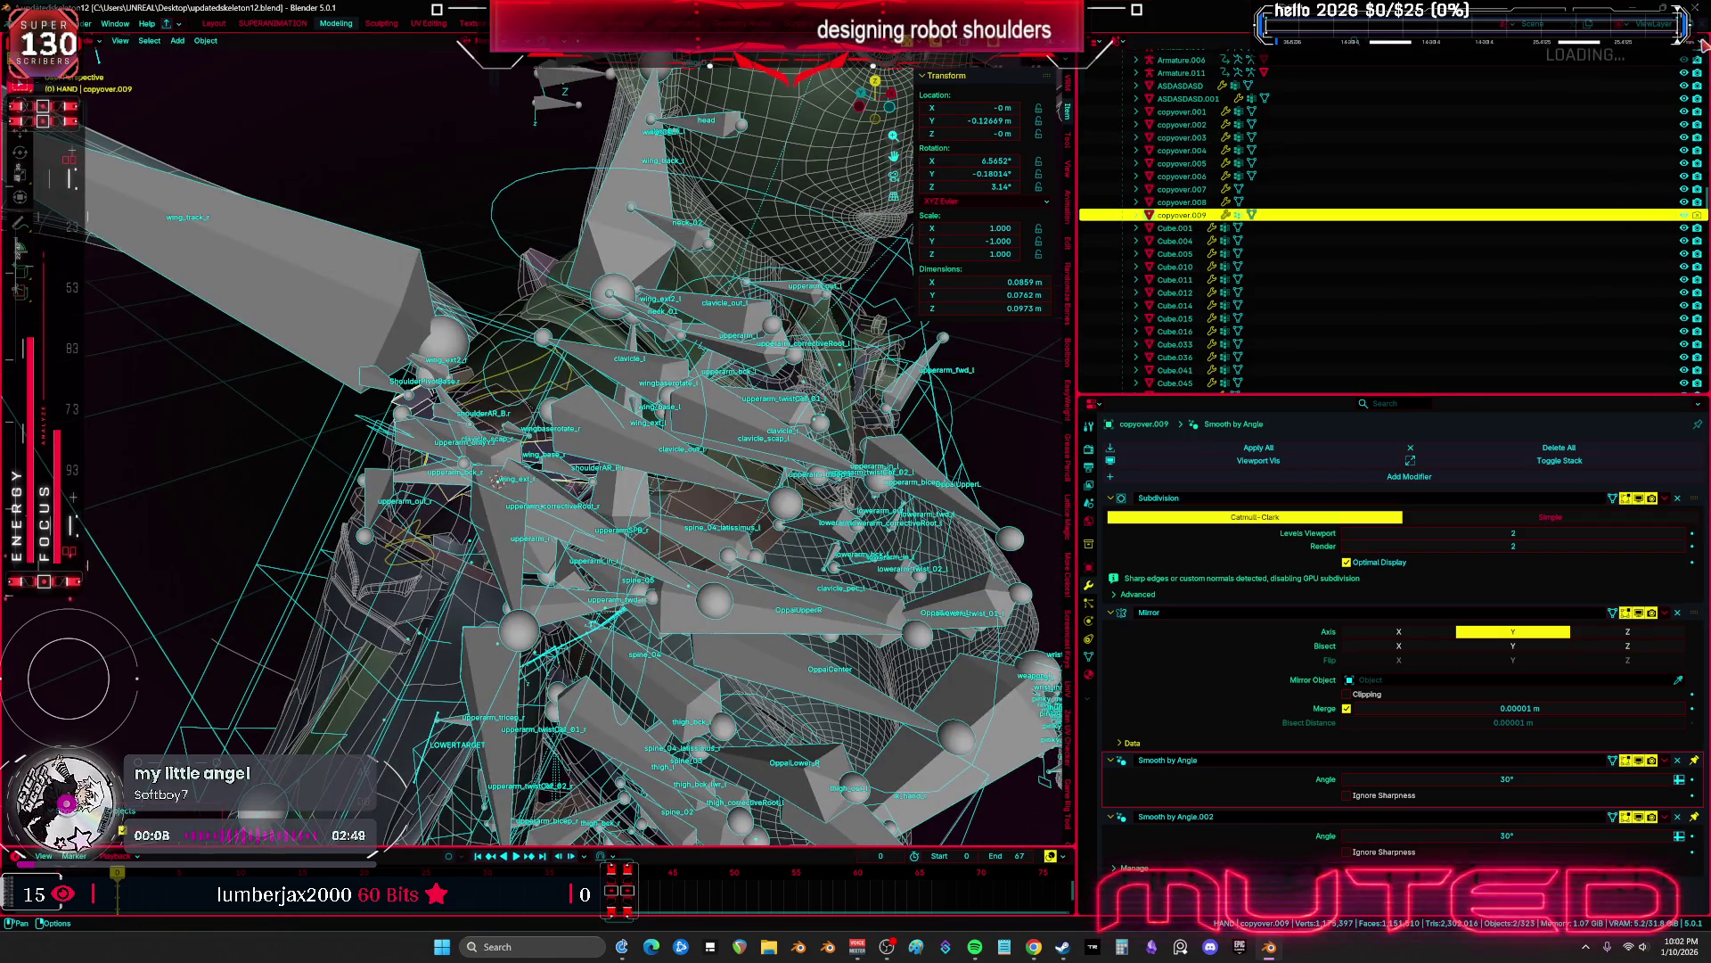
Hide copyover.009 again, turn overlays off, and select copyover.008 at the shoulder
click(1699, 43)
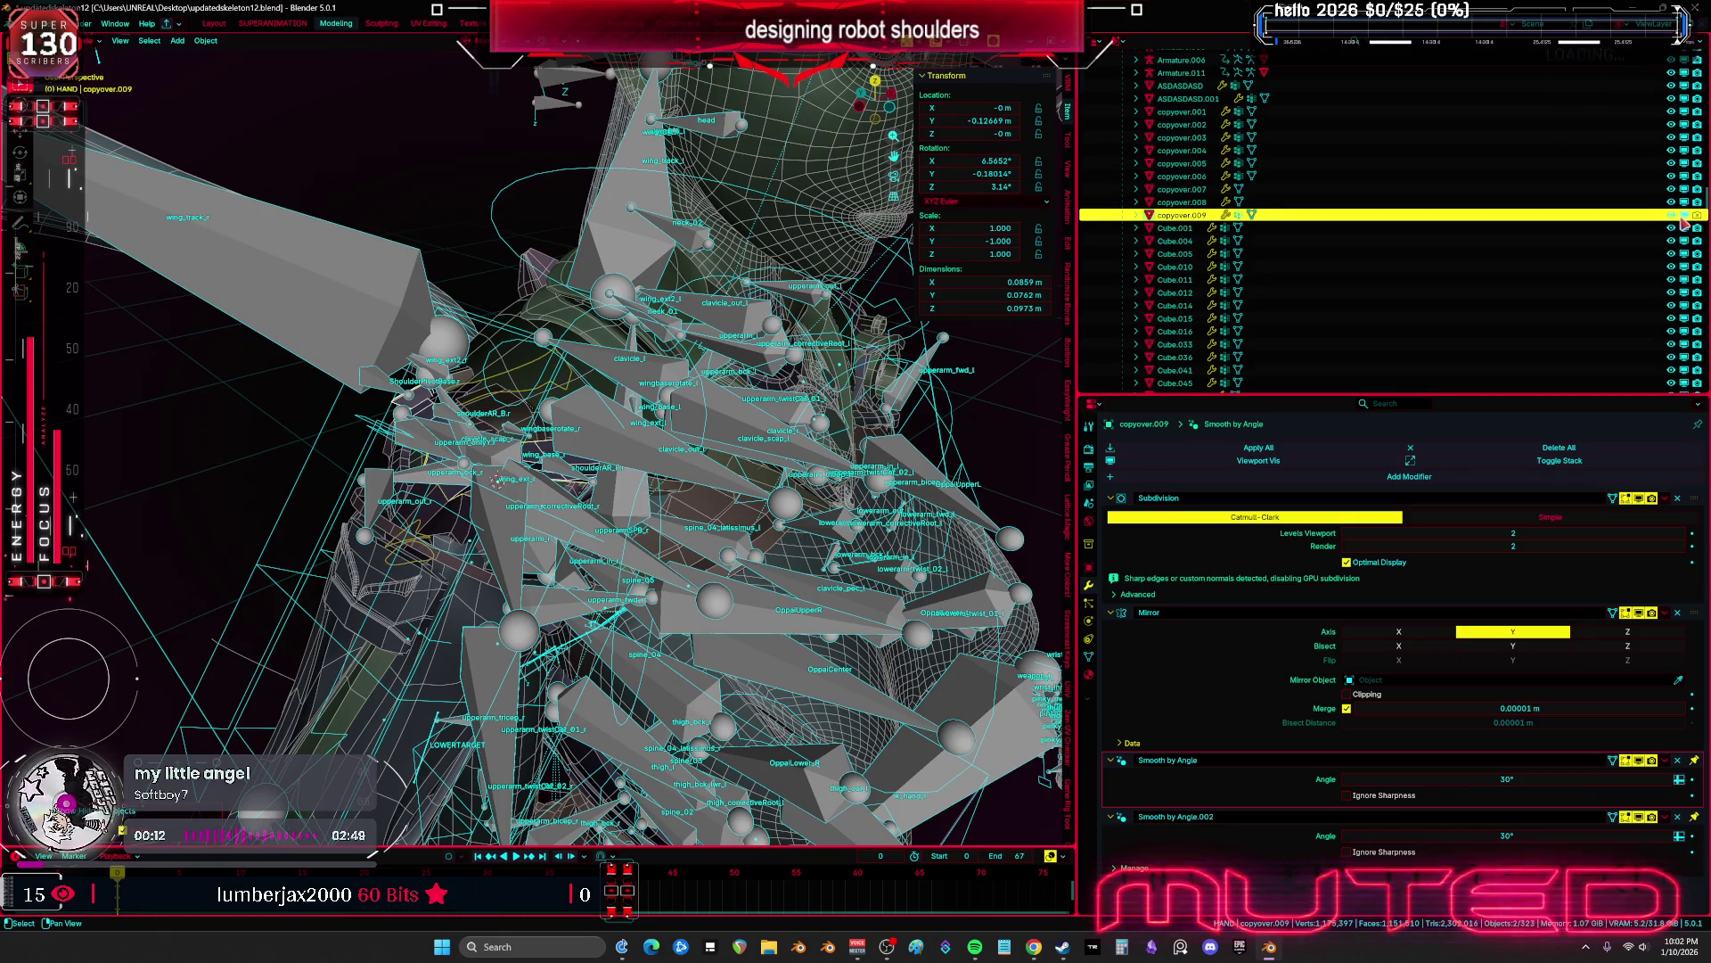
click(1672, 216)
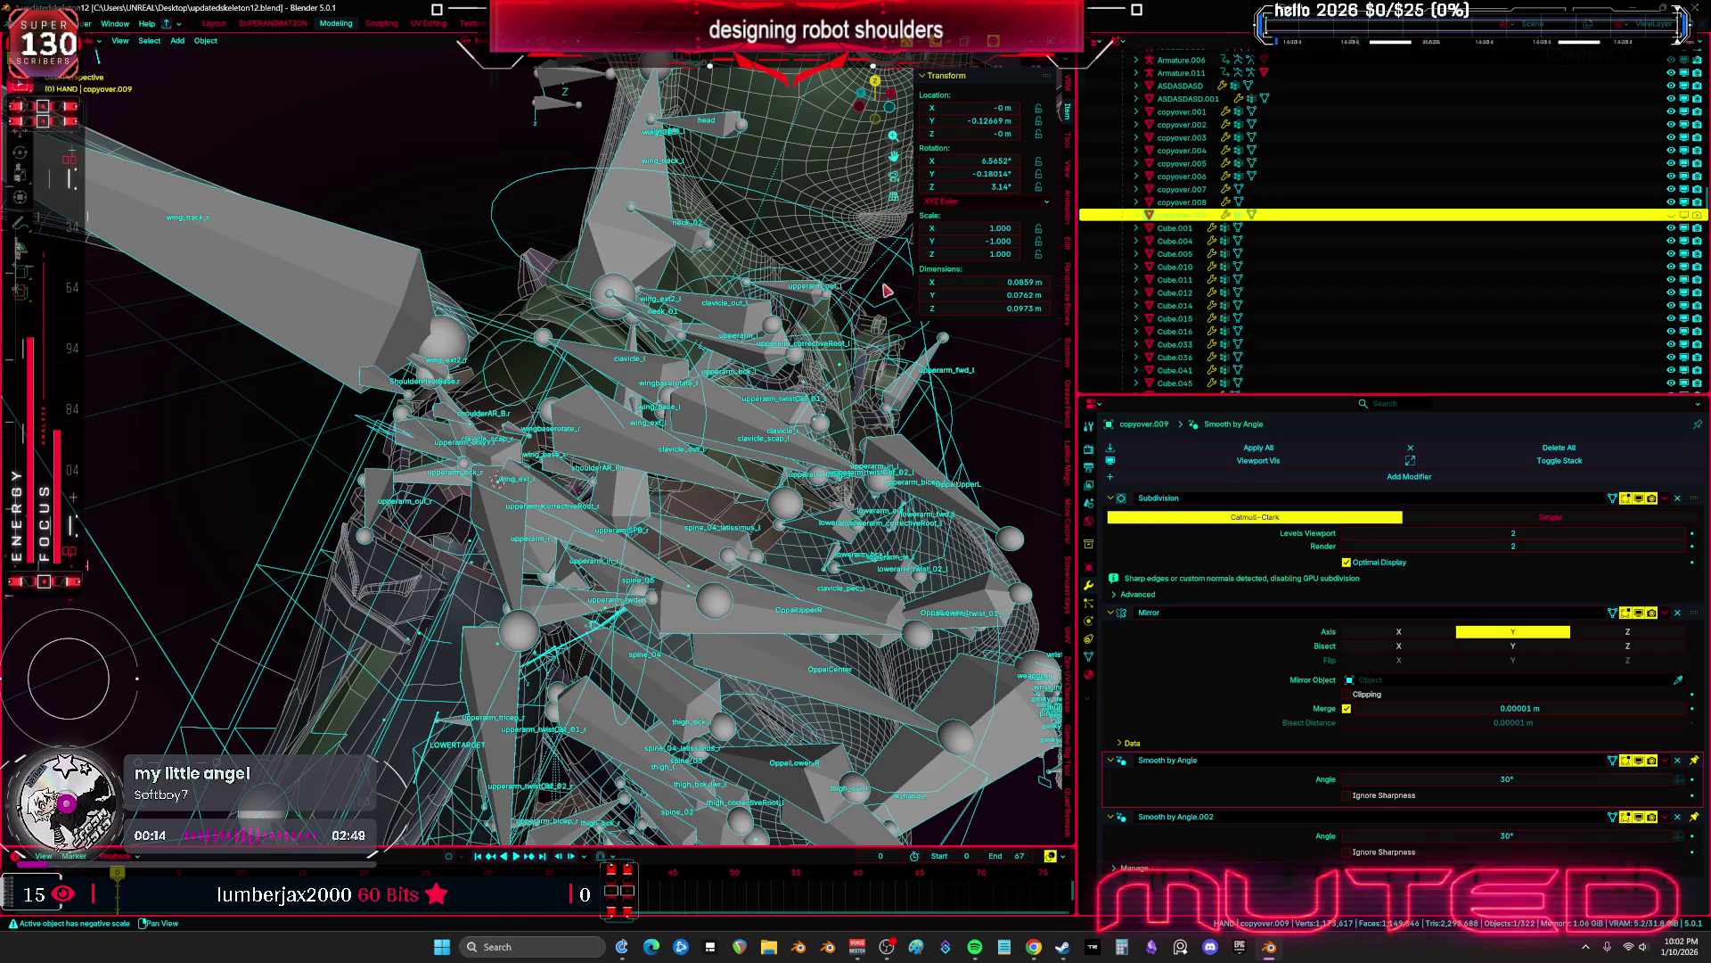
key(shift+alt+z)
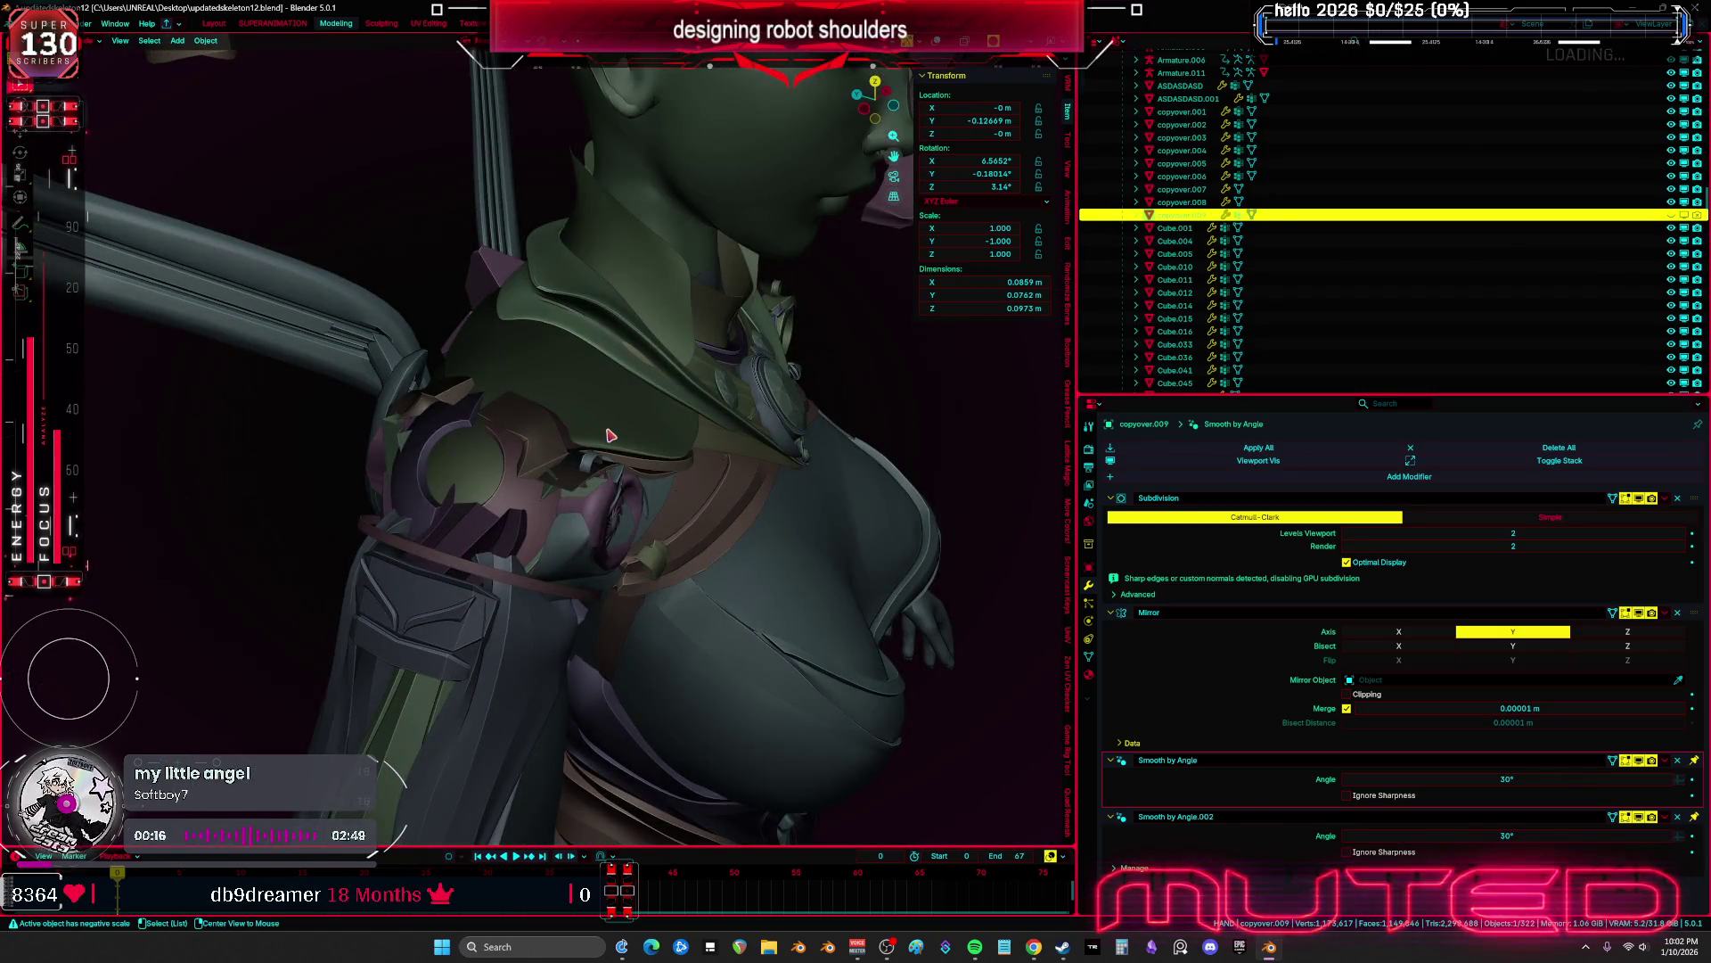
mouse_move(611, 435)
middle_down()
mouse_move(652, 406)
mouse_move(694, 411)
middle_up()
click(740, 401)
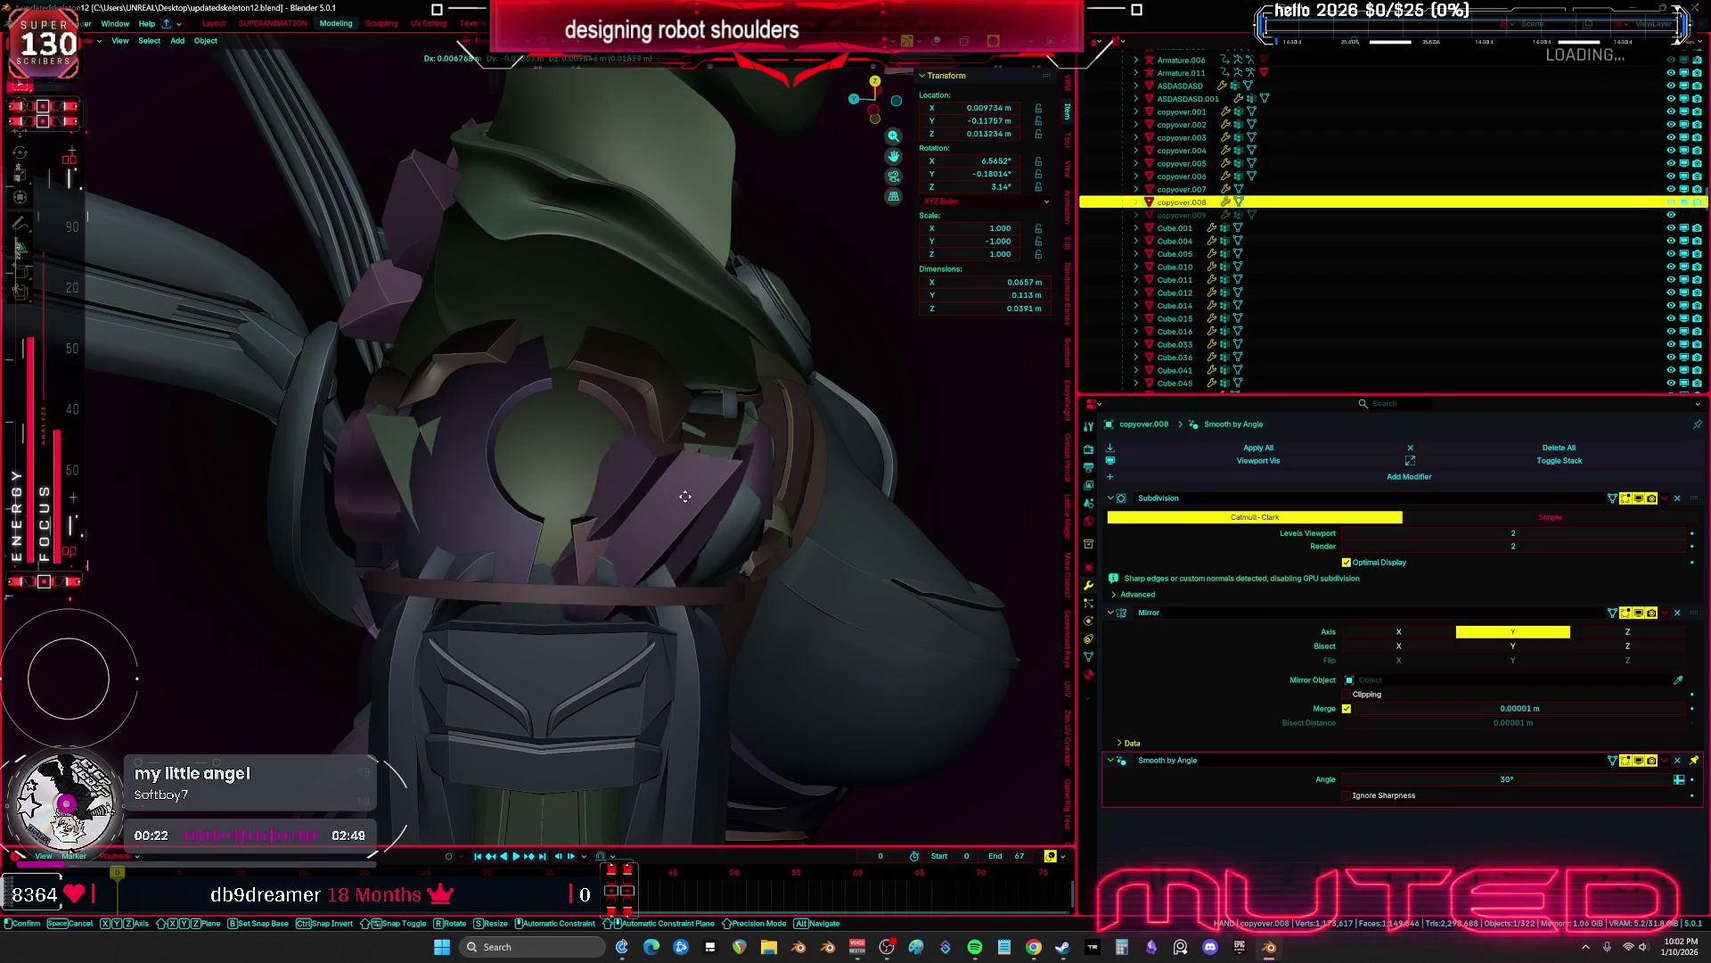
Start and cancel a move of copyover.008, then turn the overlays back on
key(g)
right_click(846, 331)
mouse_move(821, 366)
middle_down()
mouse_move(635, 508)
mouse_move(577, 524)
middle_up()
key(shift+alt+z)
Put the Root armature in Pose mode and rotate it freely to test the shoulder meshes
click(577, 524)
key(ctrl+Tab)
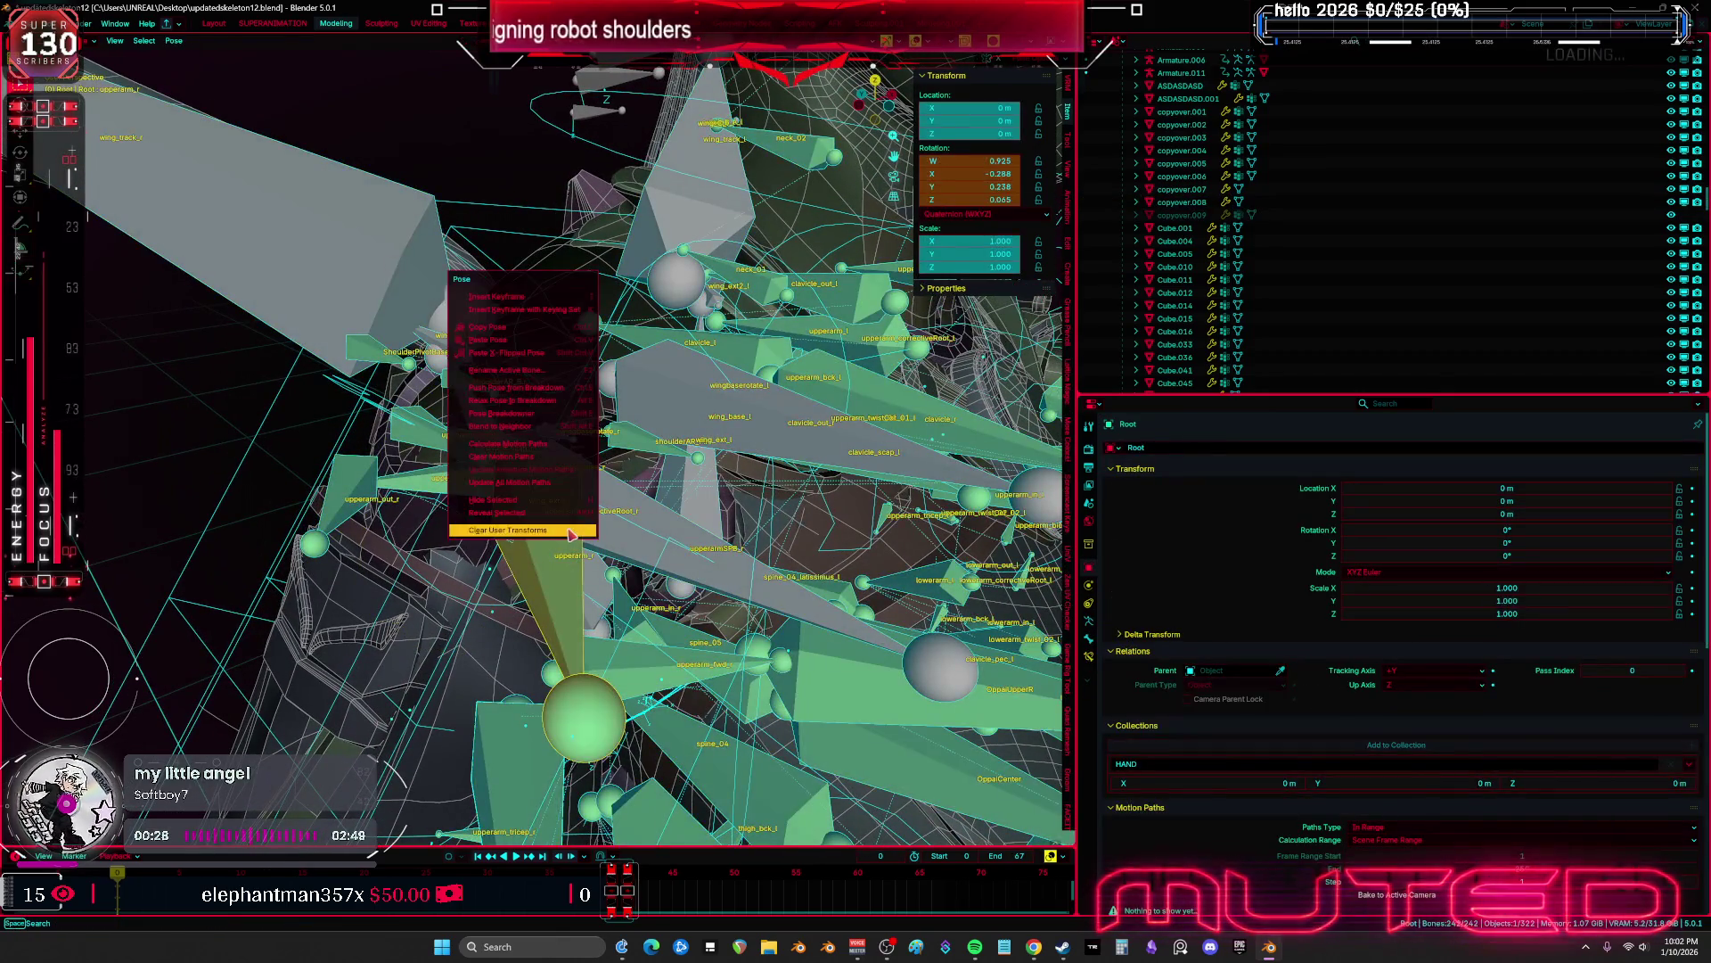
key(shift+alt+z)
key(r)
key(r)
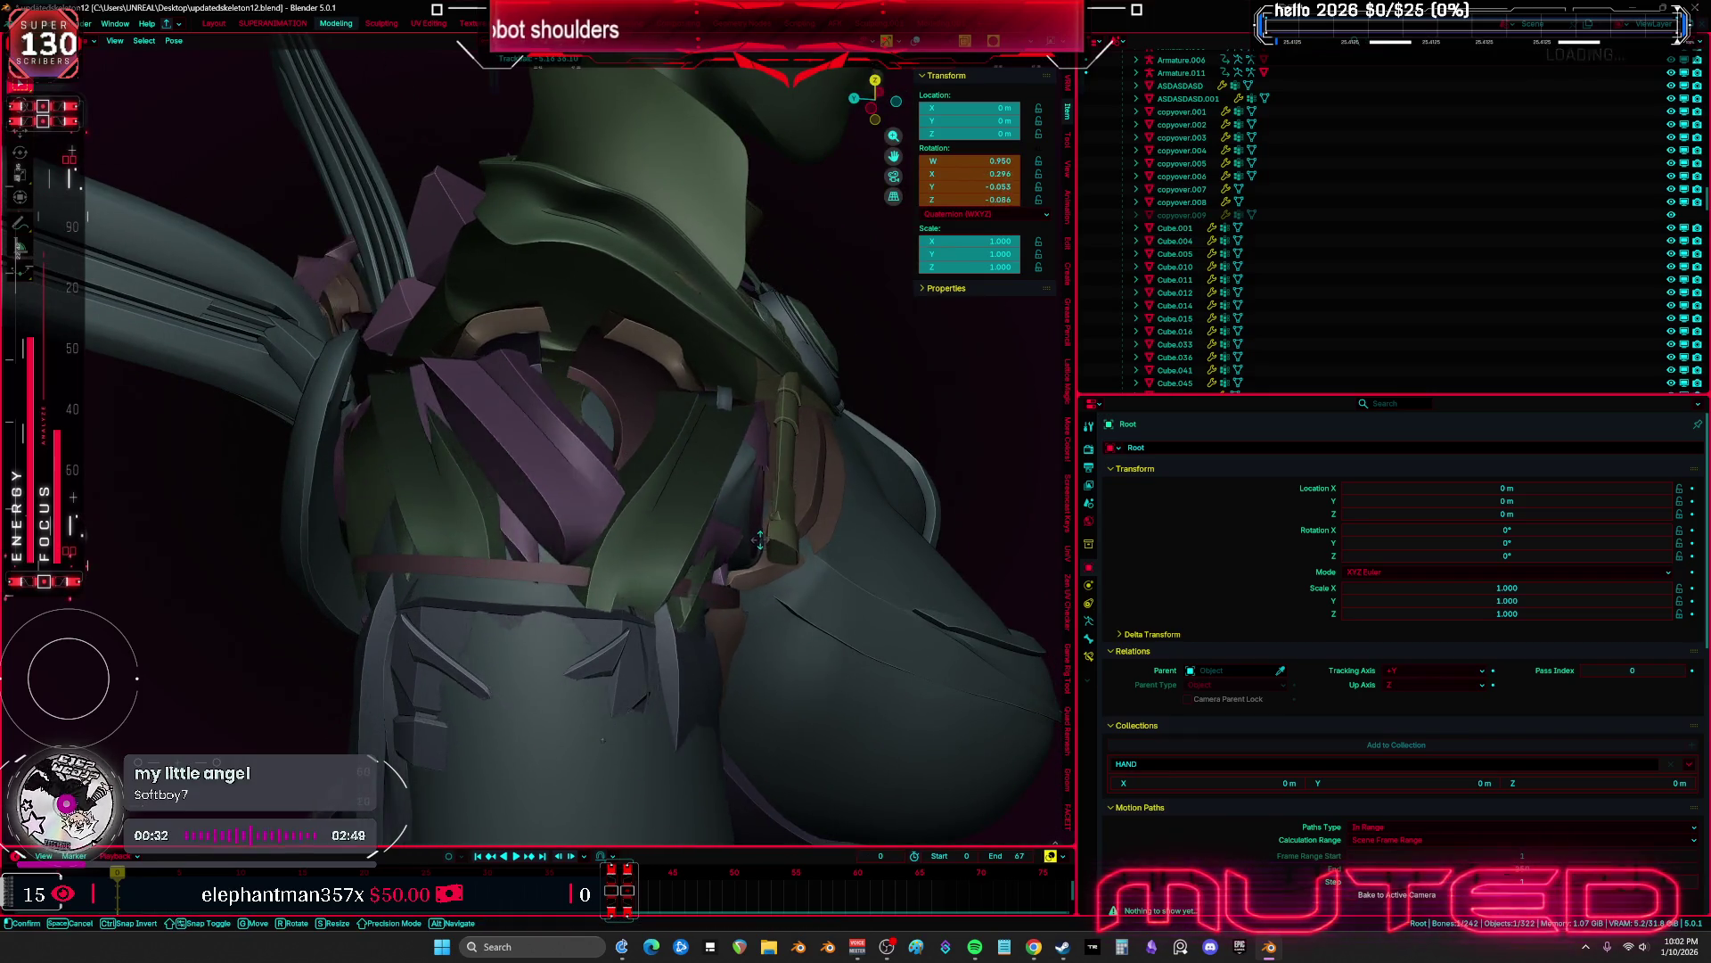
click(568, 466)
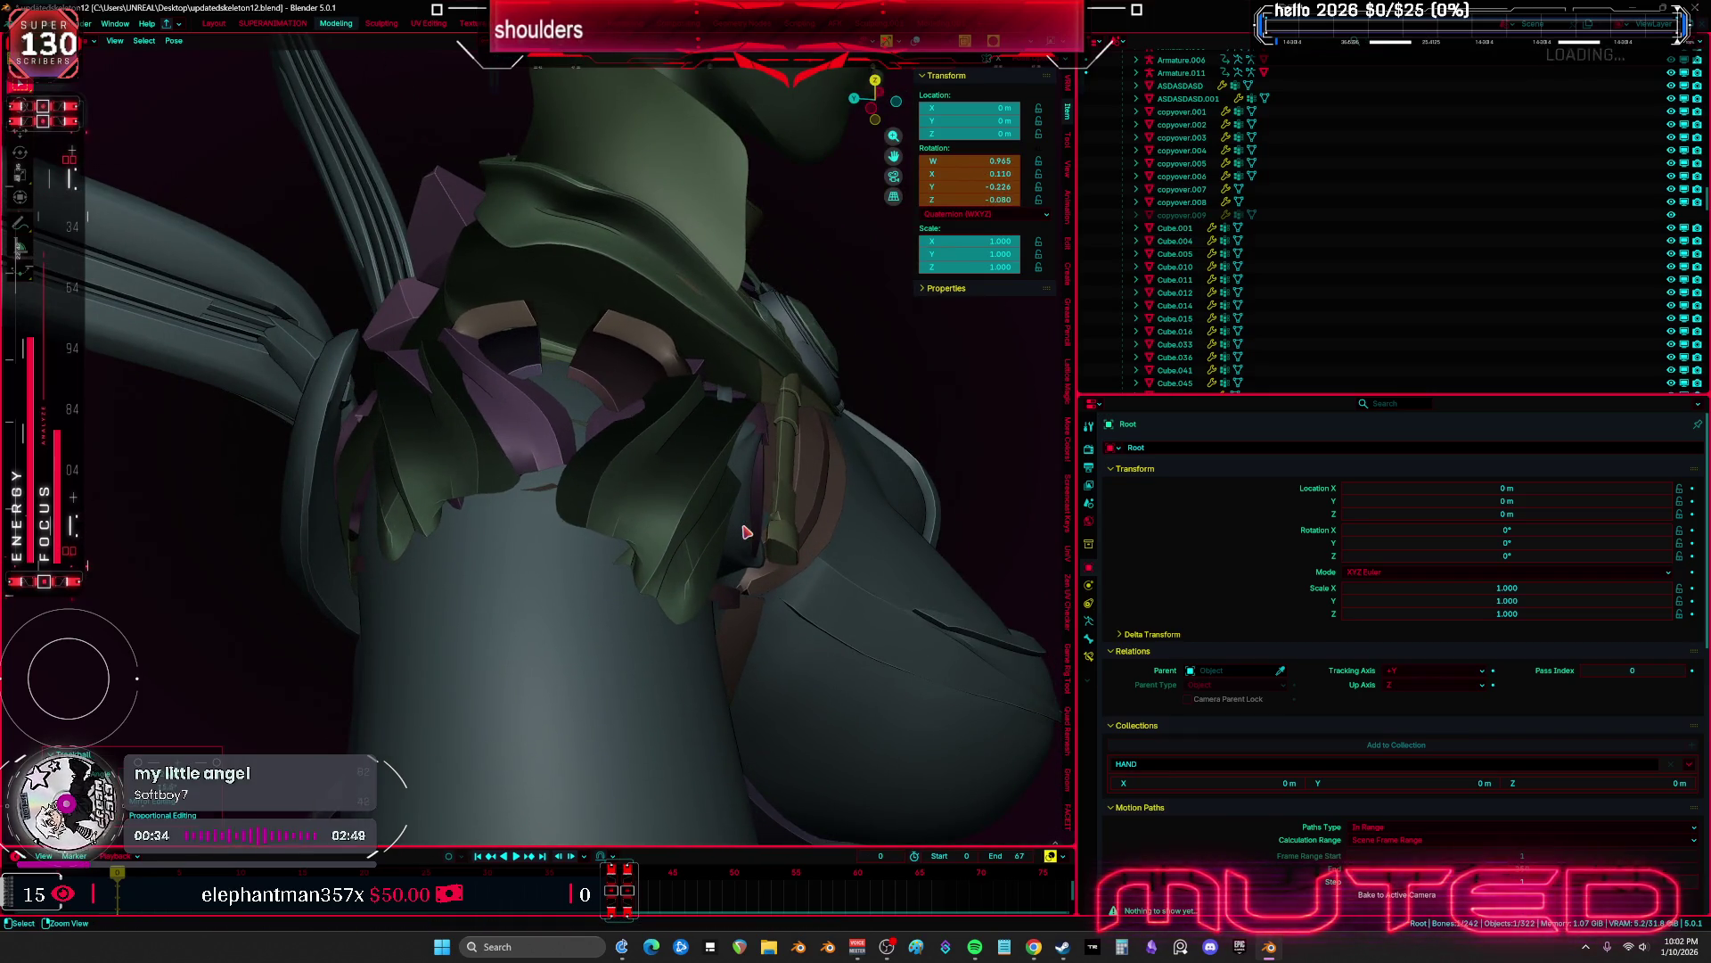
key(ctrl+Tab)
key(shift+alt+z)
Select all bones and apply Clear User Transforms to return the rig to its rest pose
click(526, 452)
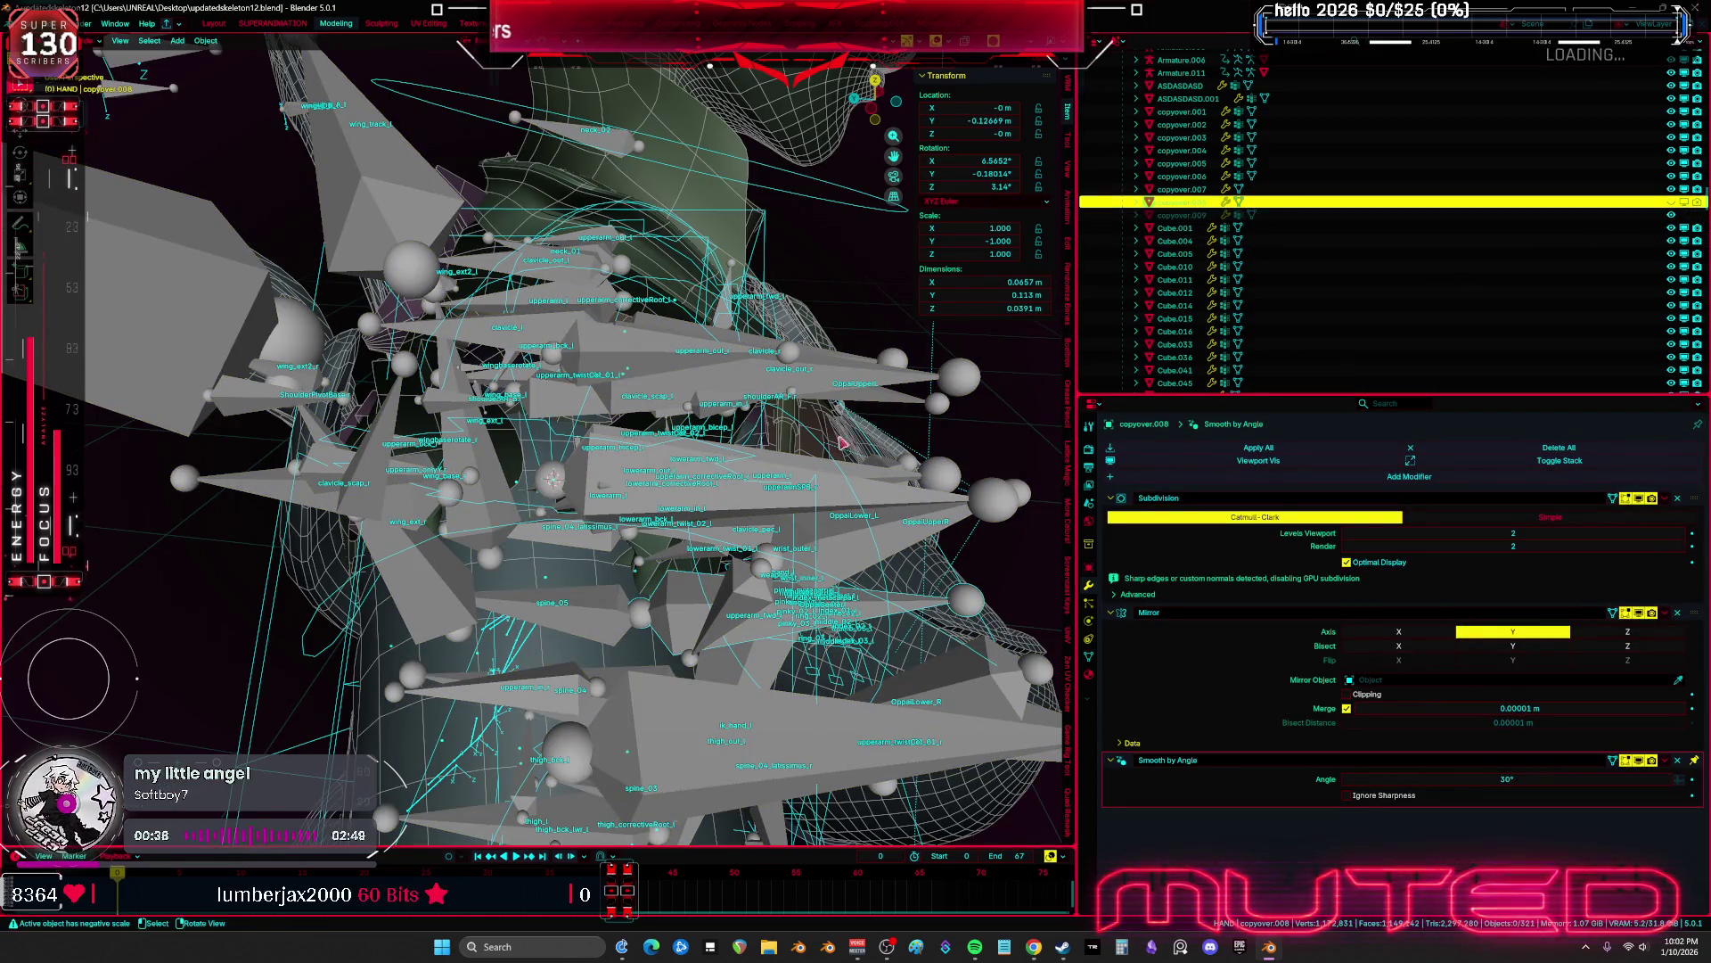
key(ctrl+z)
key(a)
right_click(721, 506)
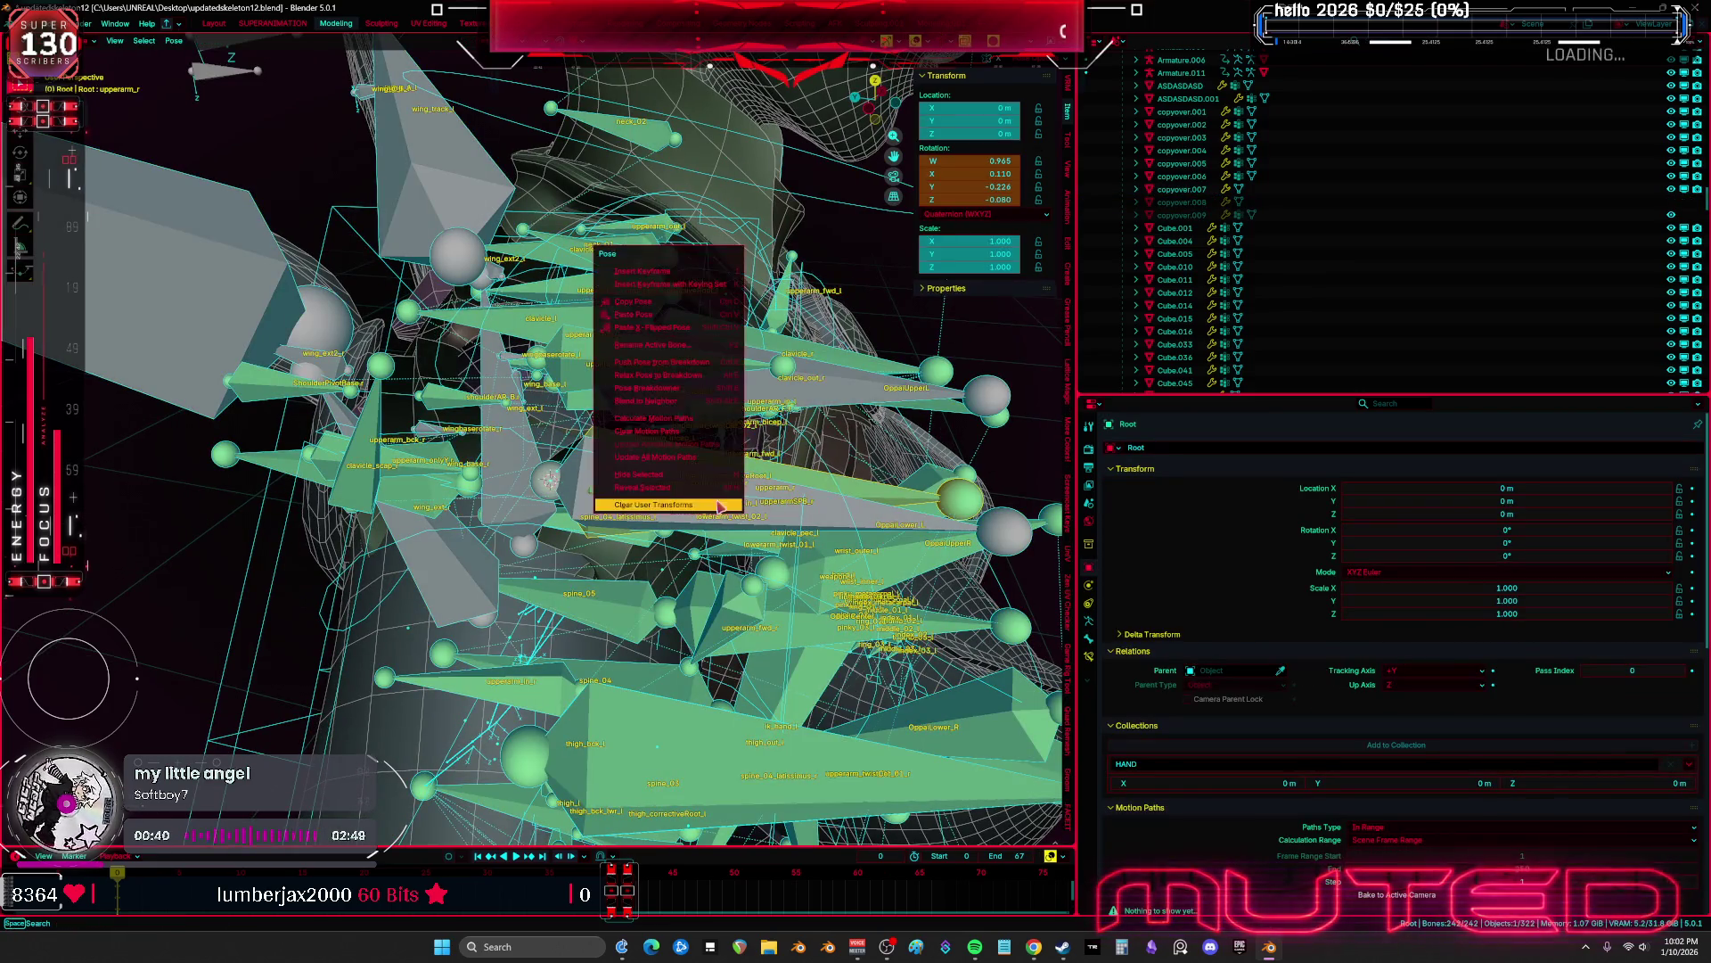
click(720, 506)
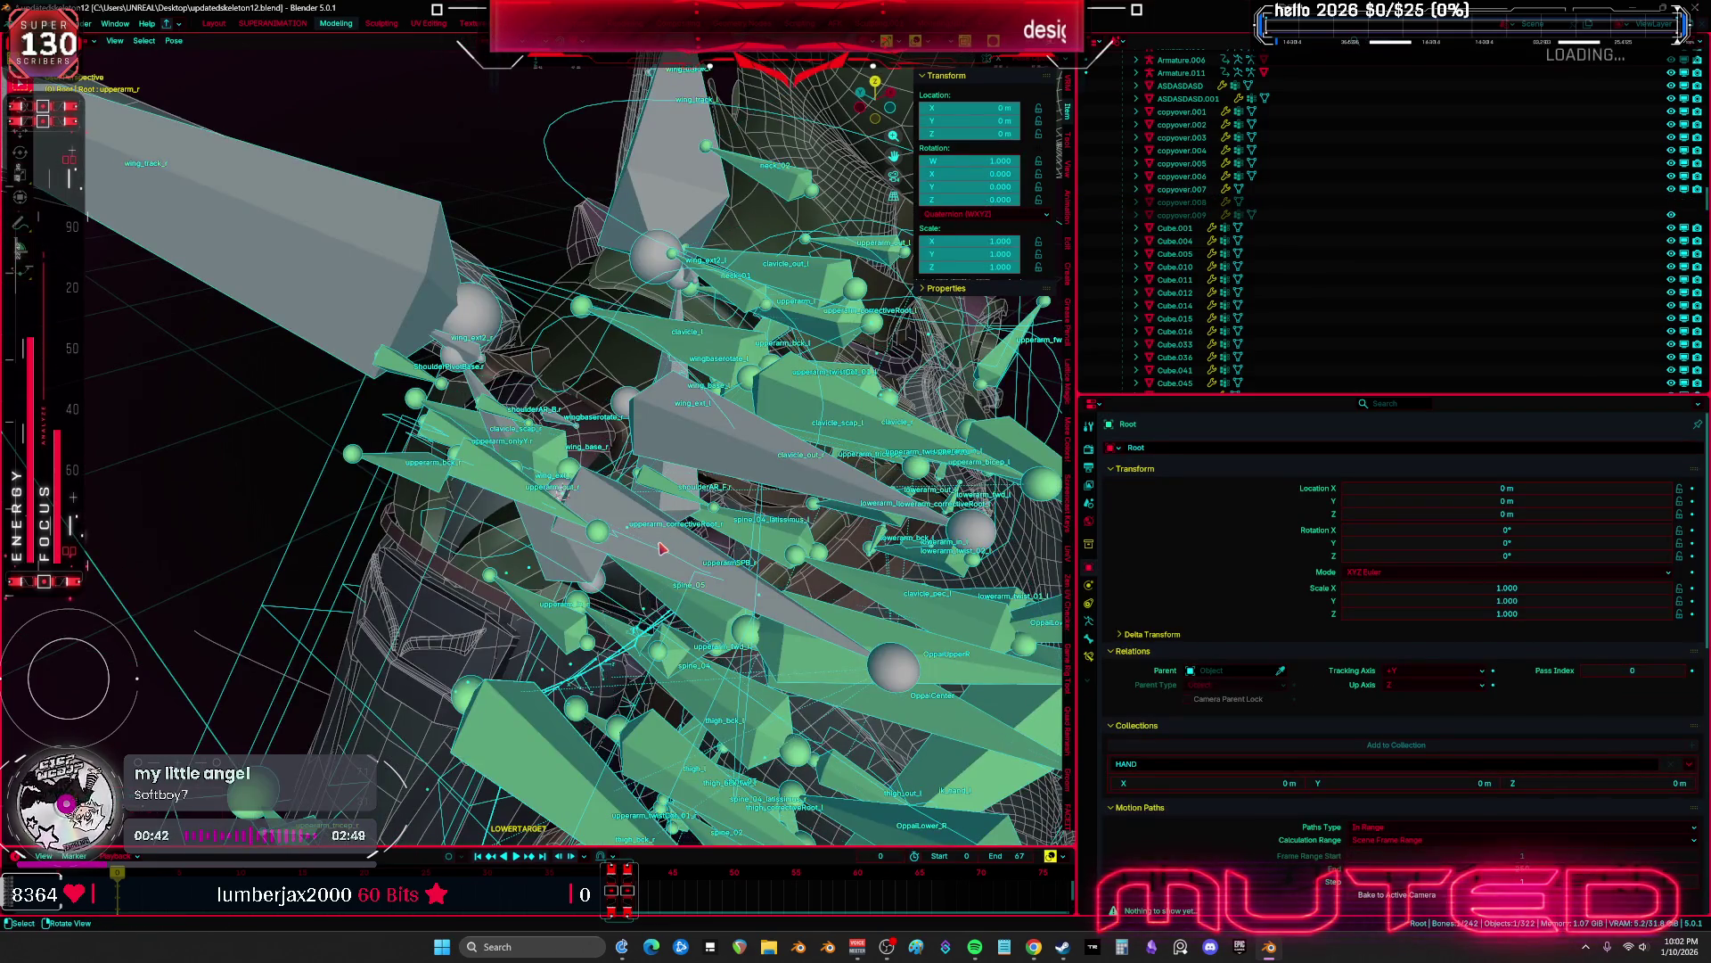
key(ctrl+Tab)
key(ctrl+Tab)
key(ctrl+Tab)
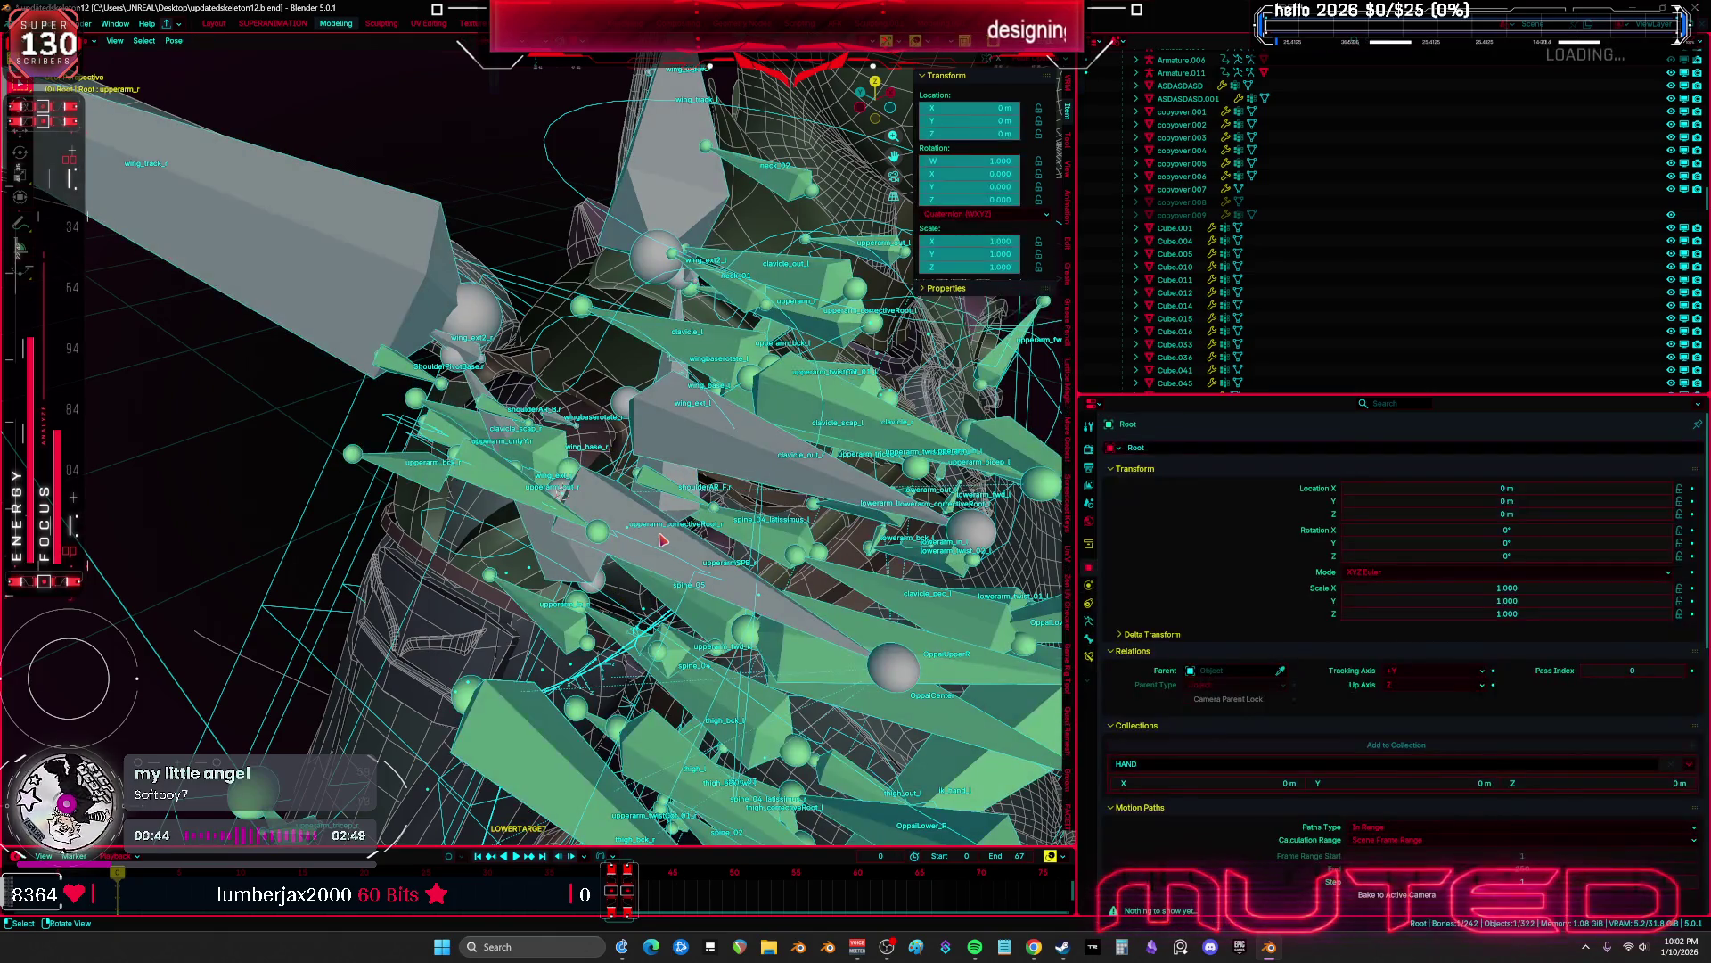
key(ctrl+Tab)
key(ctrl+Tab)
key(ctrl+Tab)
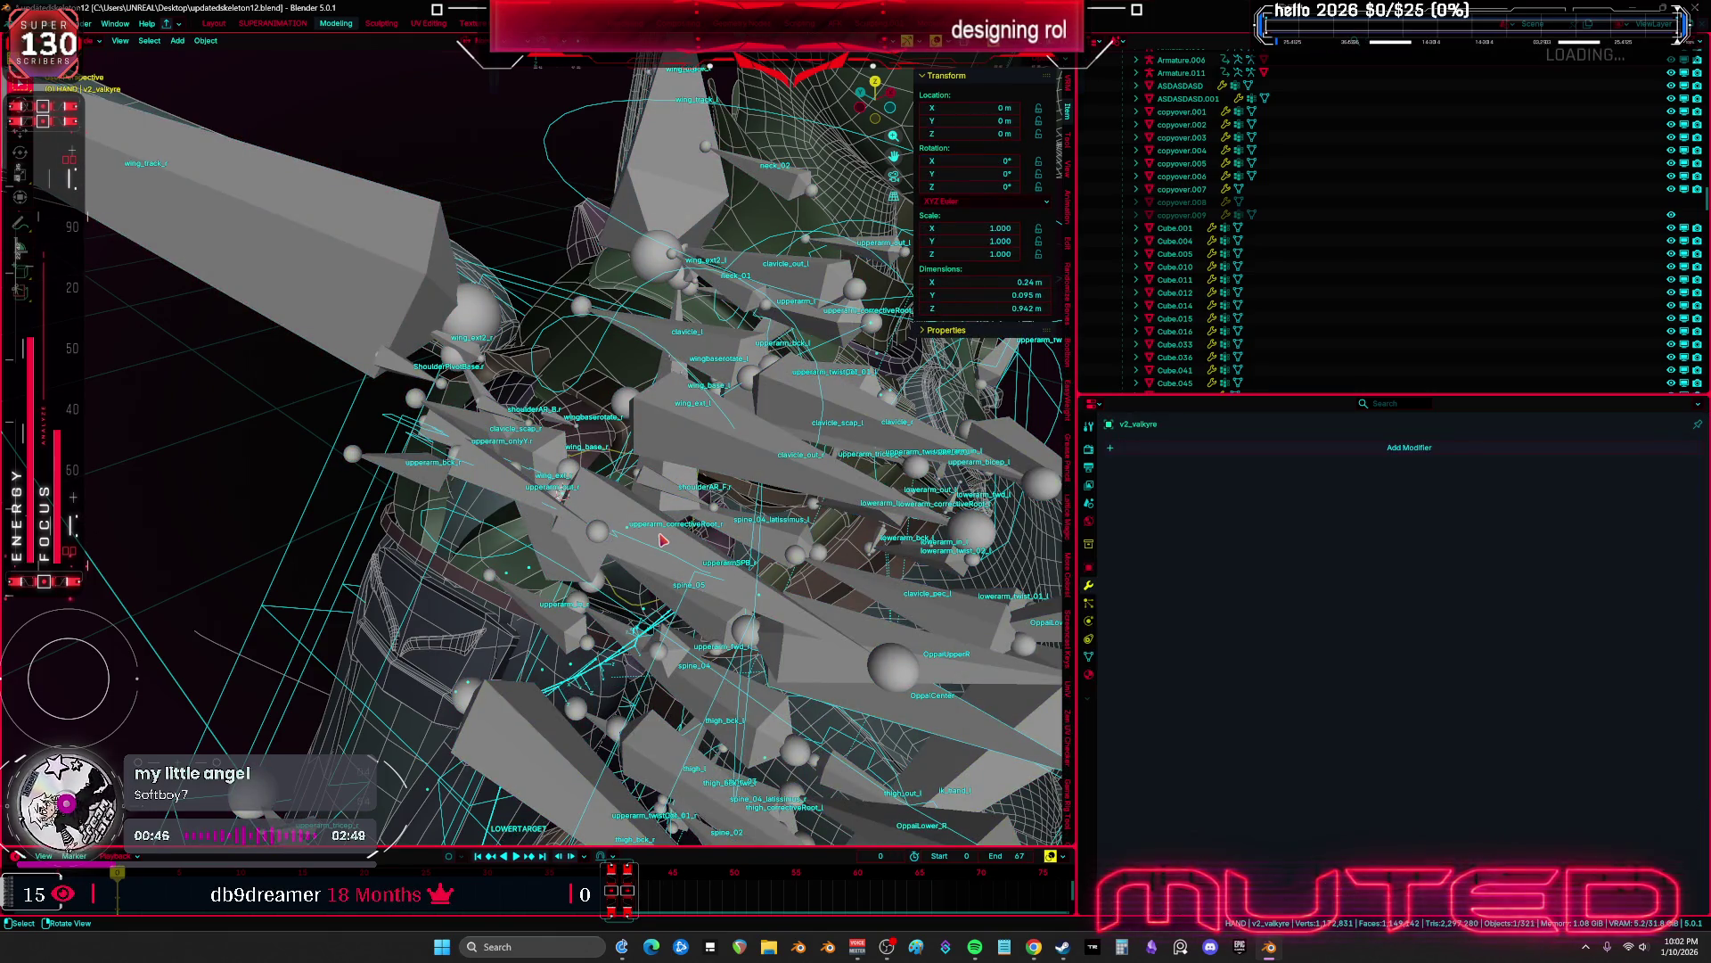
Test-rotate the rig, cancel to restore the pose, and return to Object mode
key(r)
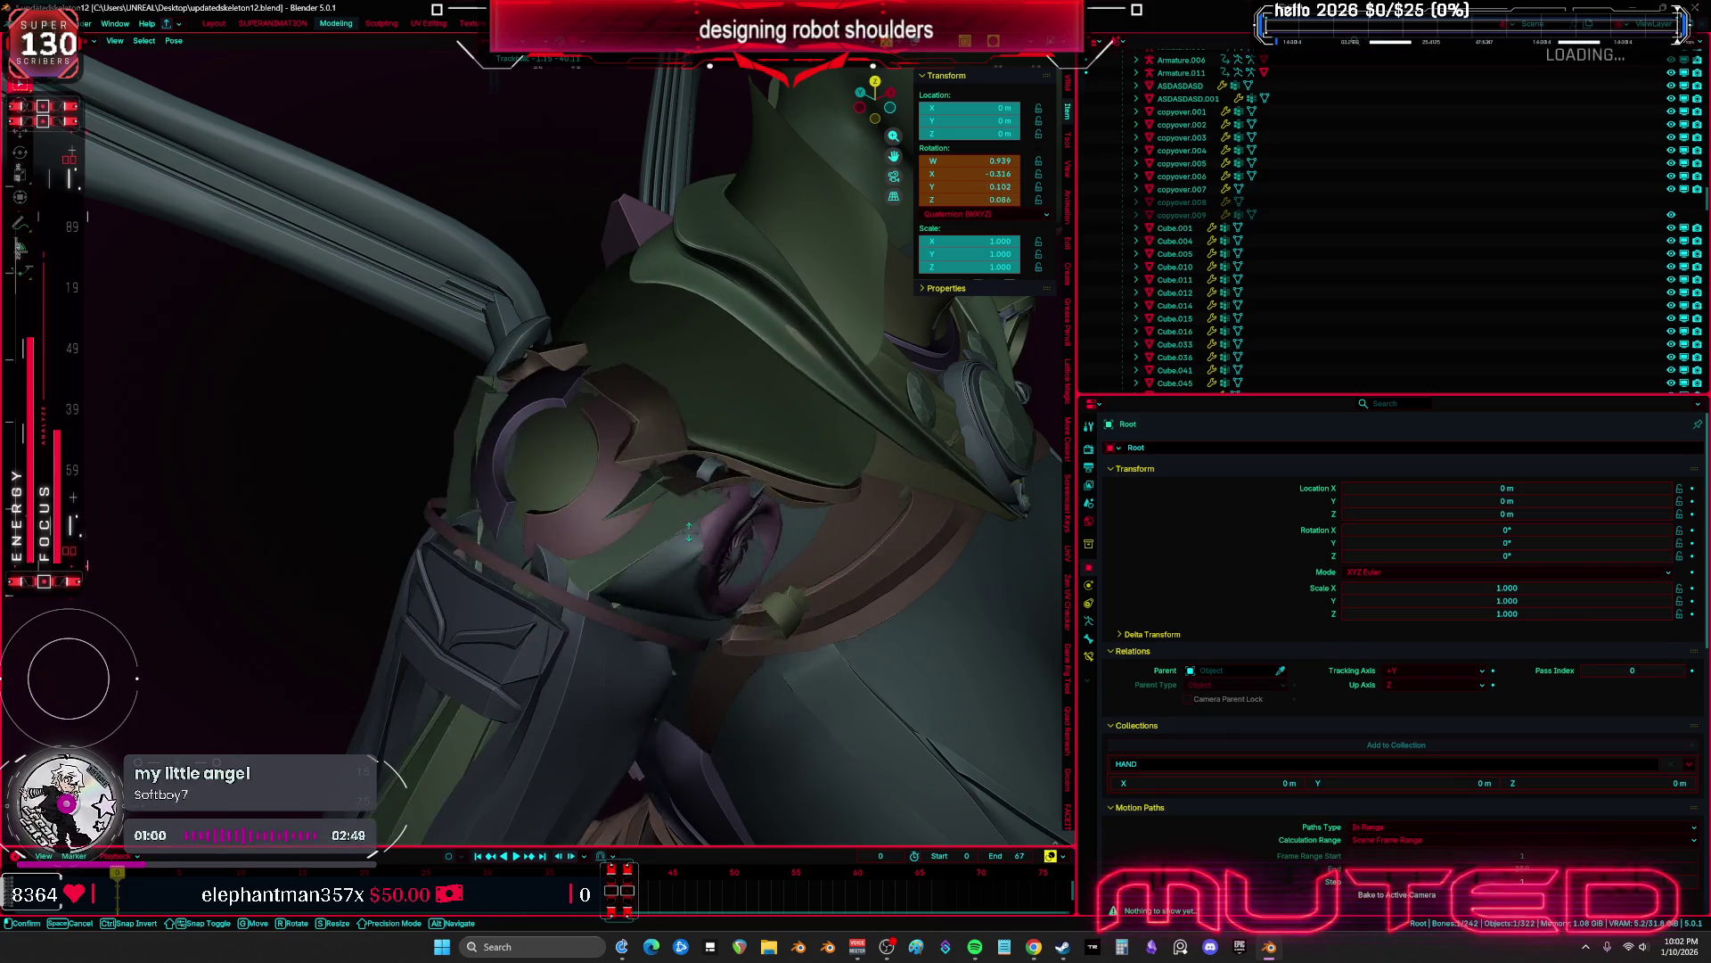
key(Escape)
key(KP_7)
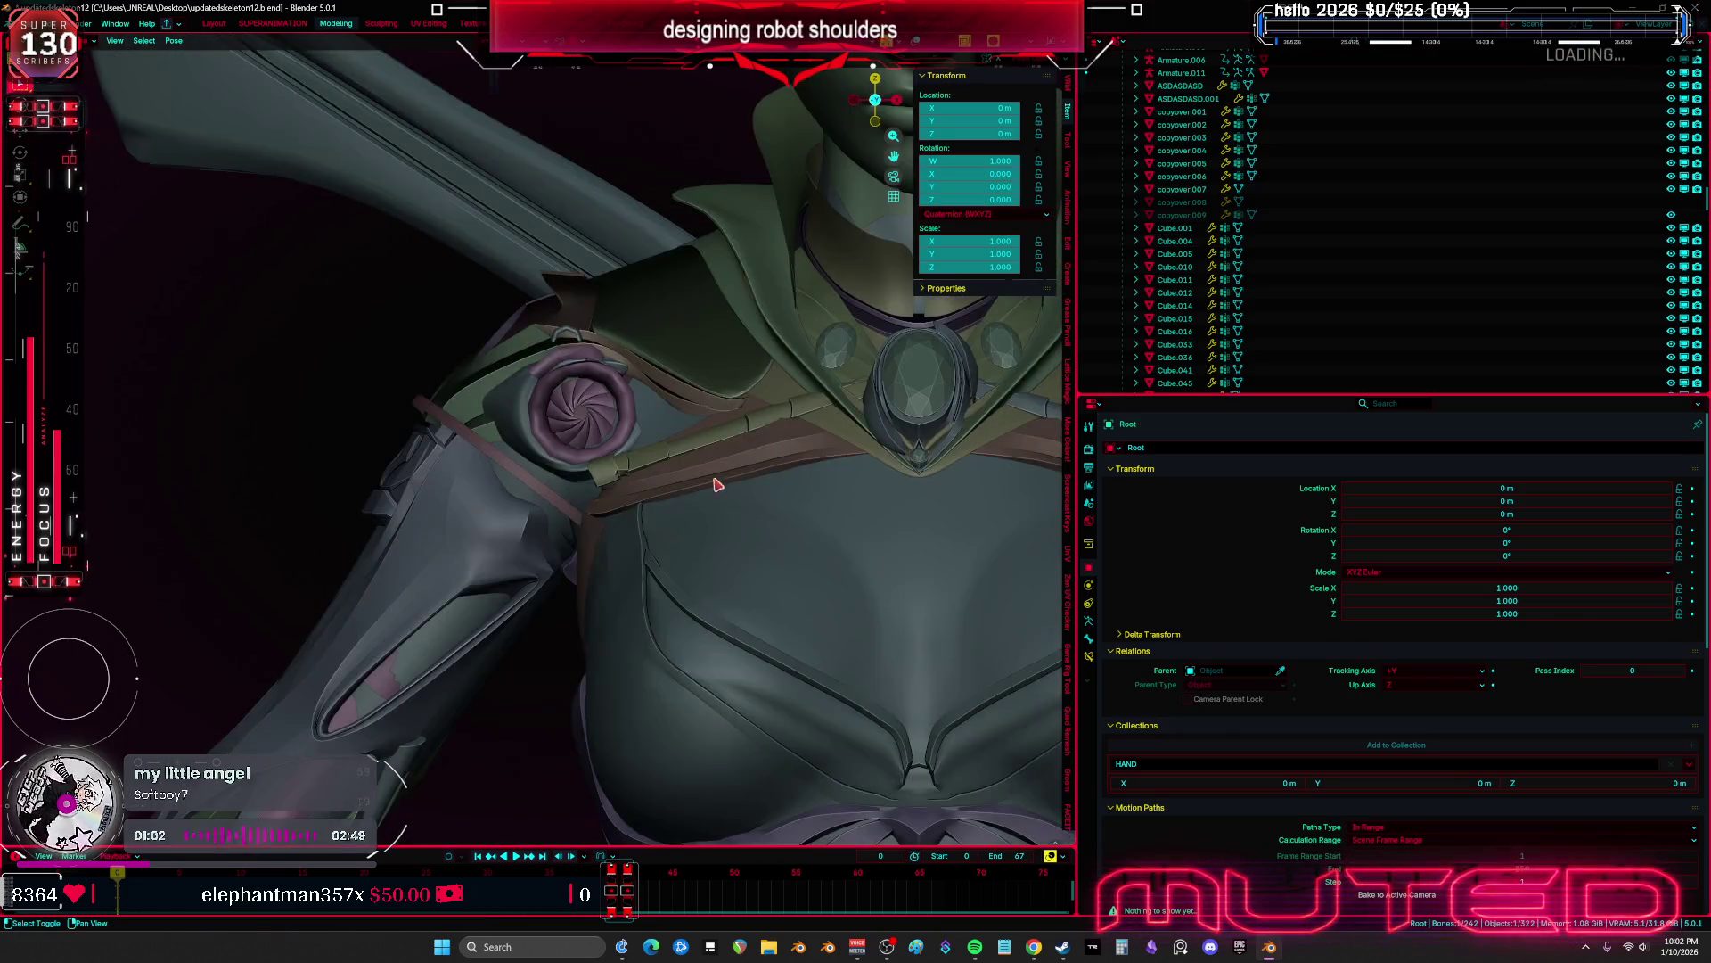
key(shift+alt+z)
key(ctrl+Tab)
middle_drag(644, 434, 559, 458)
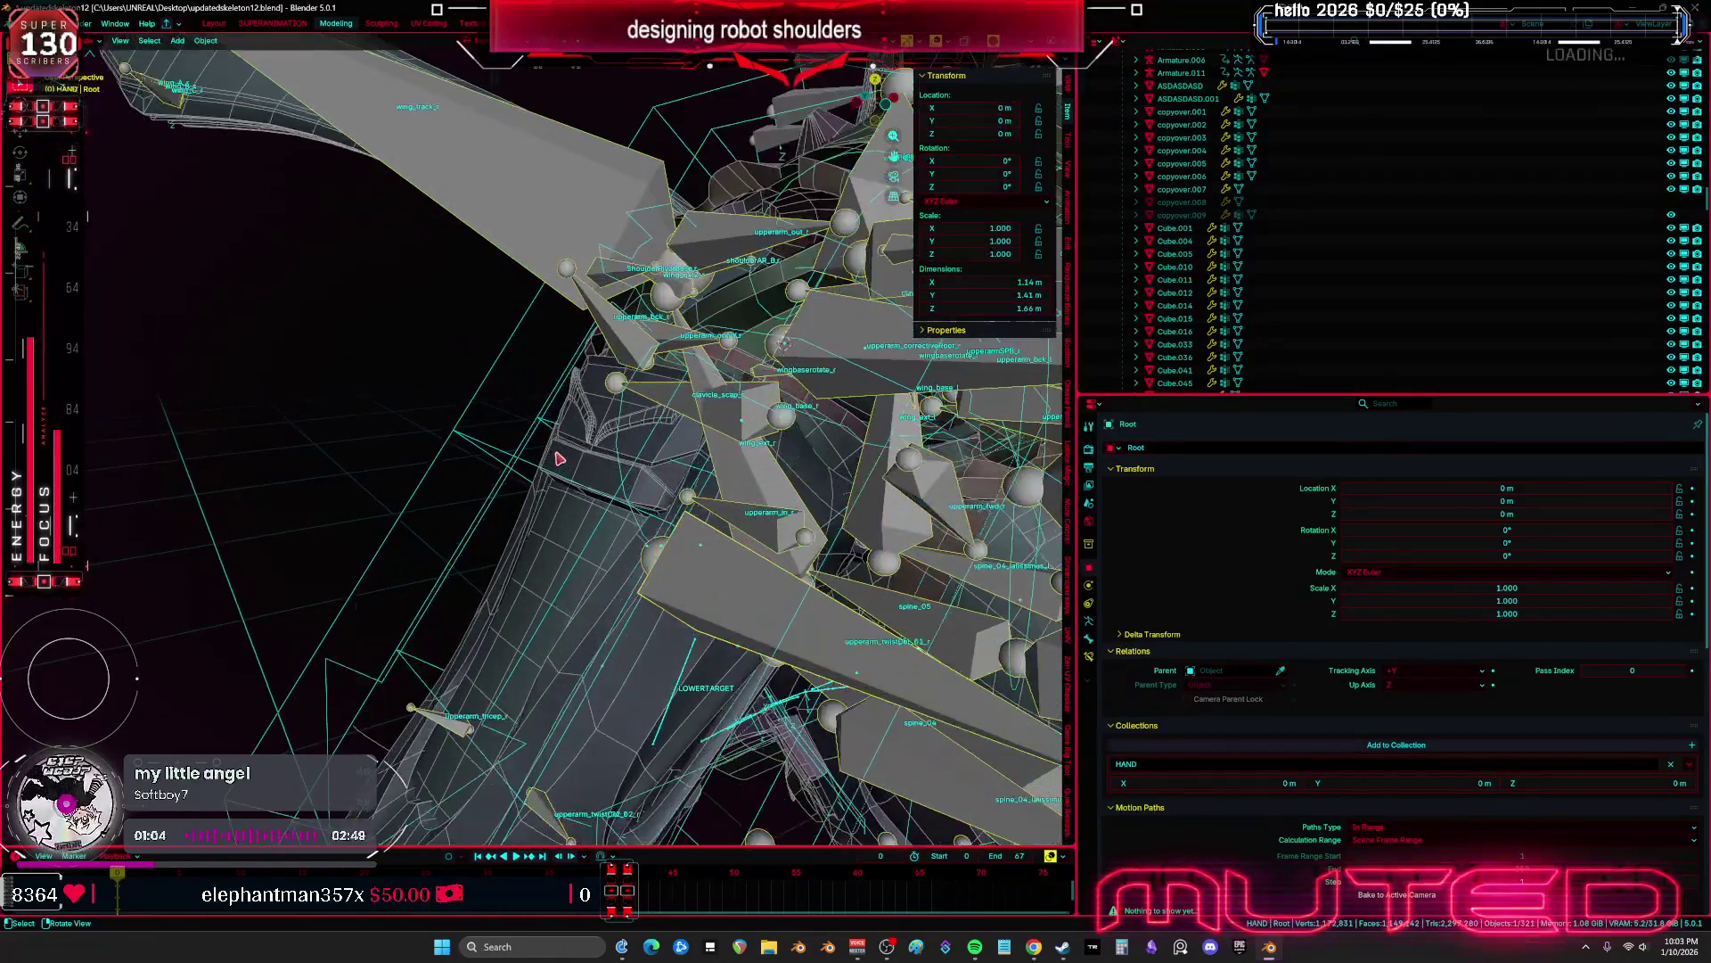
Apply all transforms to v2_valkyre.006, then add the Root armature to the selection
click(593, 447)
key(KP_5)
key(ctrl+a)
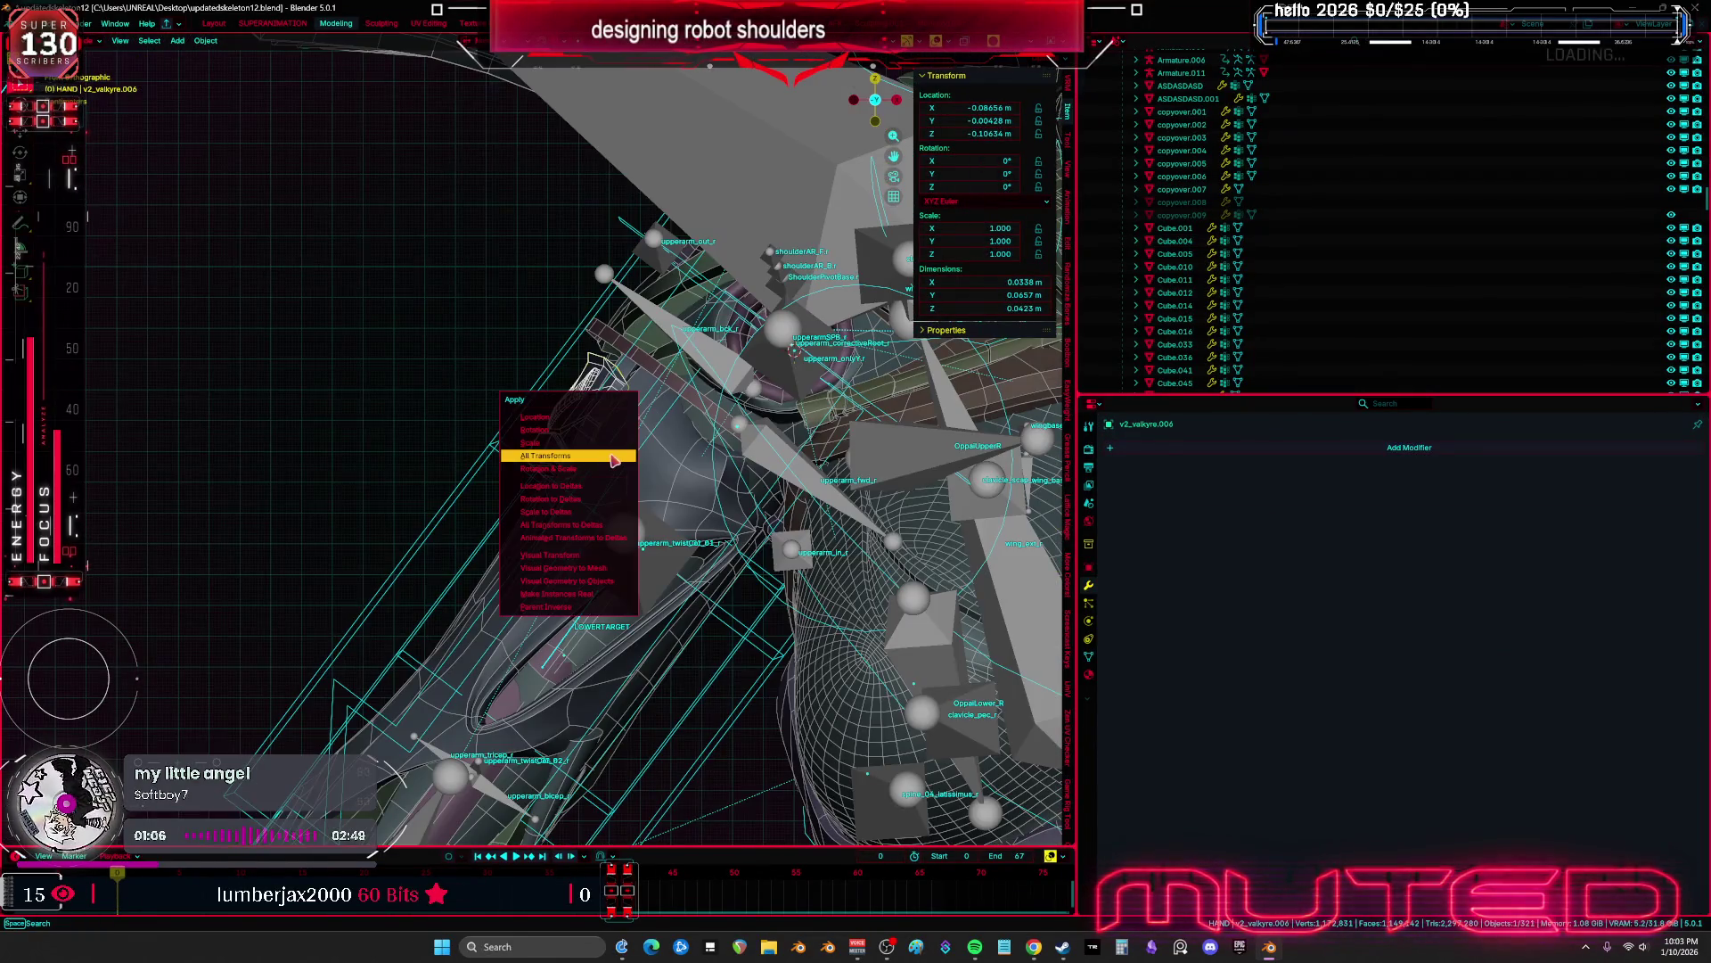
shift+middle_drag(714, 396, 660, 421)
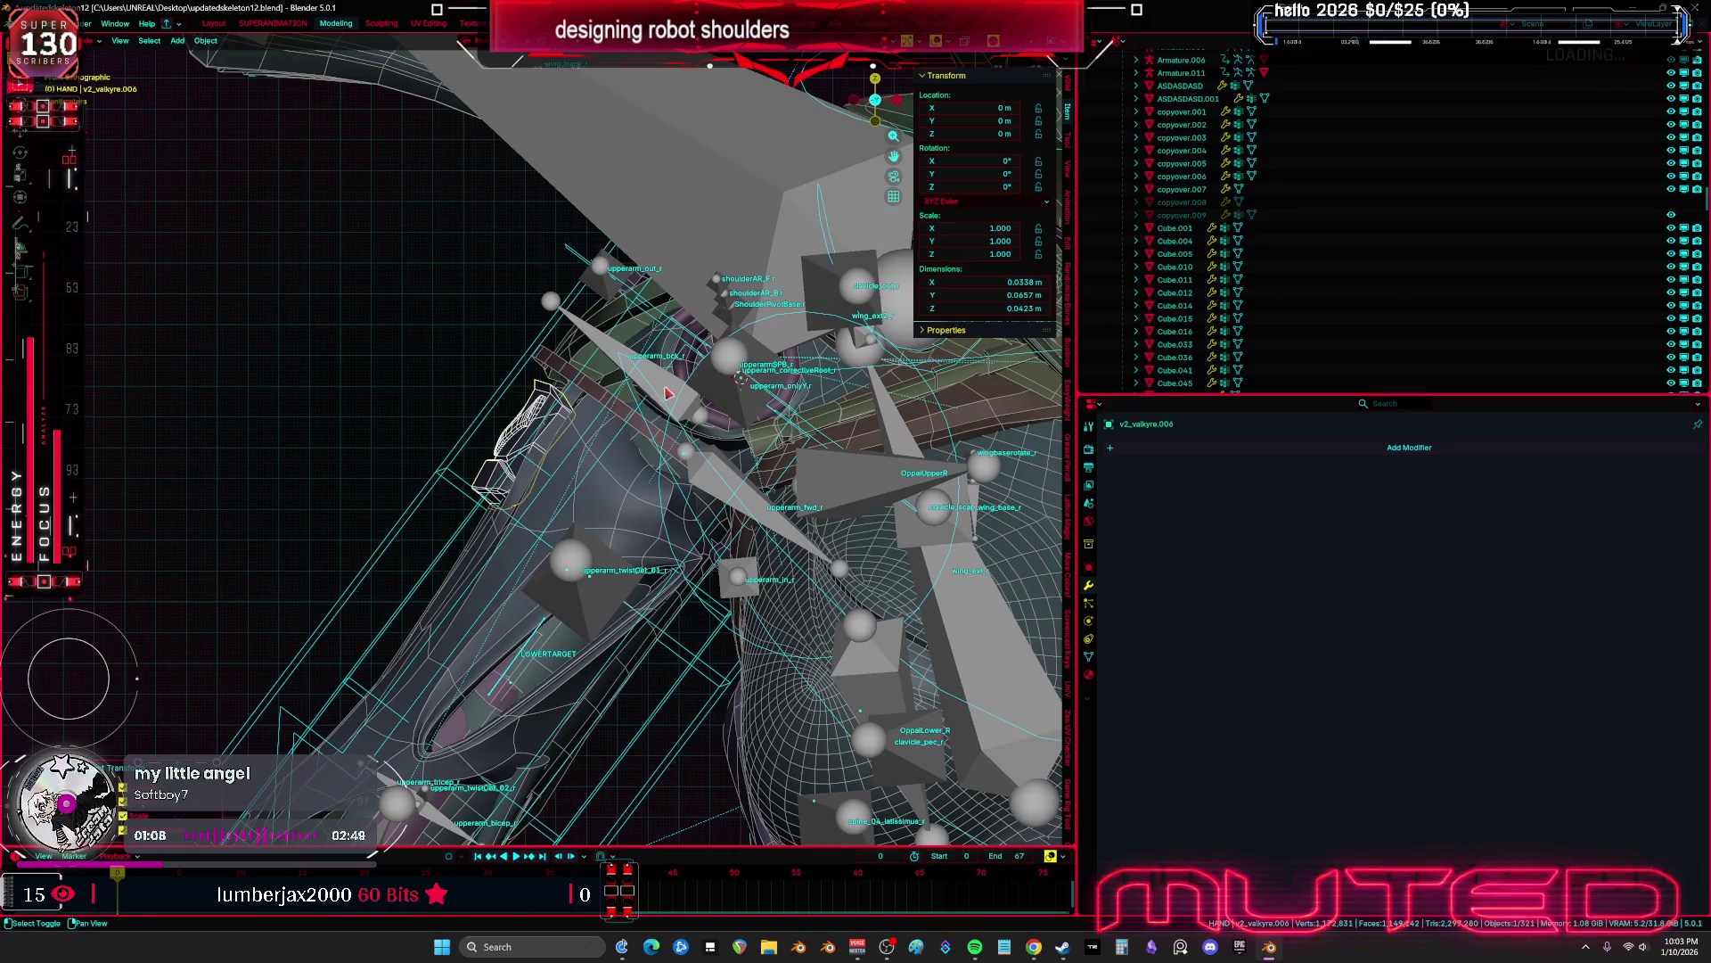
click(670, 386)
key(ctrl+p)
Parent v2_valkyre.006 to Root with automatic weights and inspect its upperarm_r weights
click(652, 386)
click(661, 390)
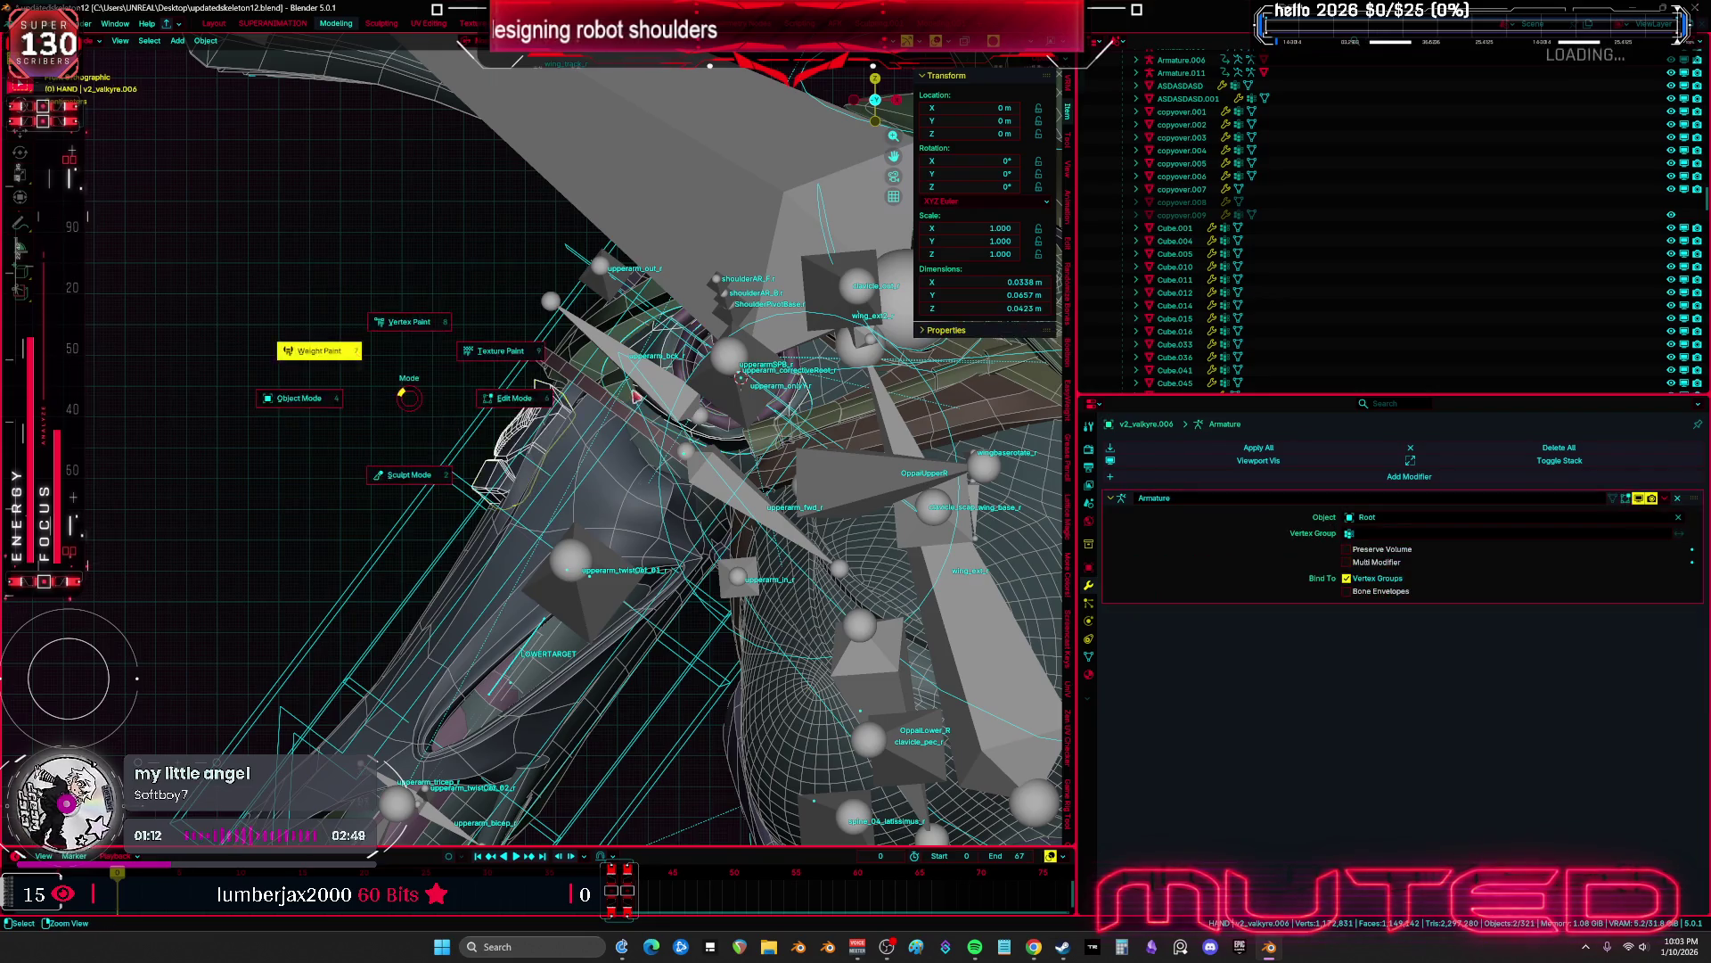
key(ctrl+Tab)
ctrl+click(730, 402)
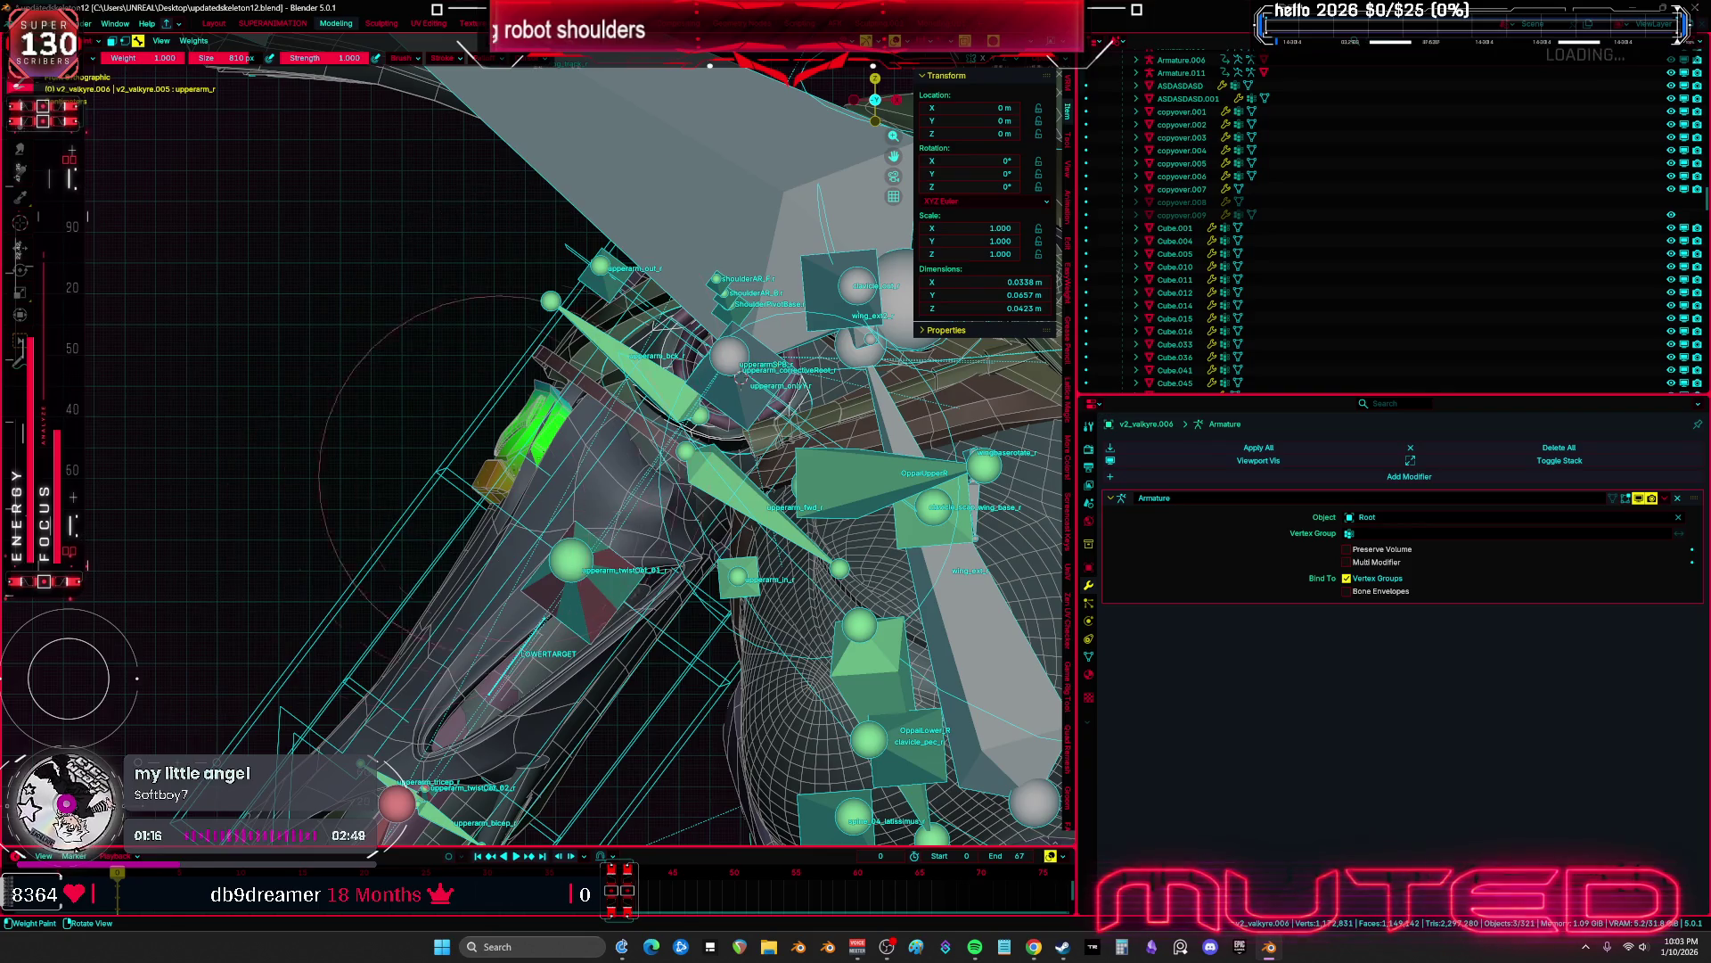
key(ctrl+Tab)
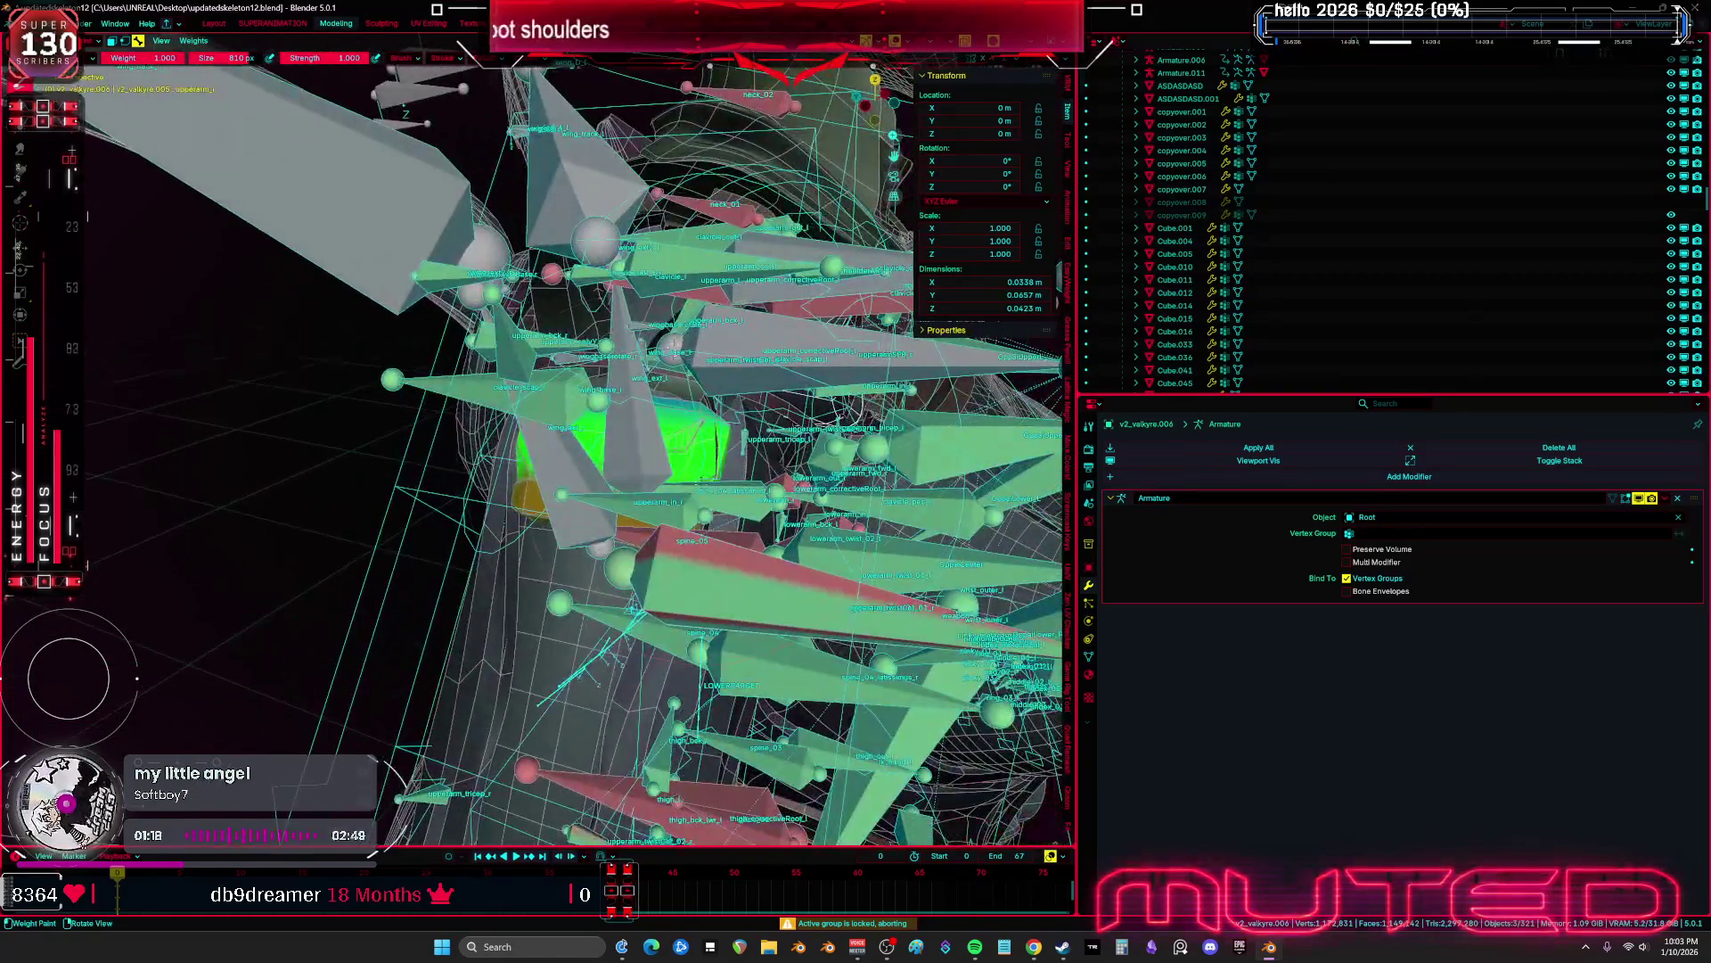
Delete all vertex groups from the shoulder mesh via the Vertex Groups specials menu
click(516, 487)
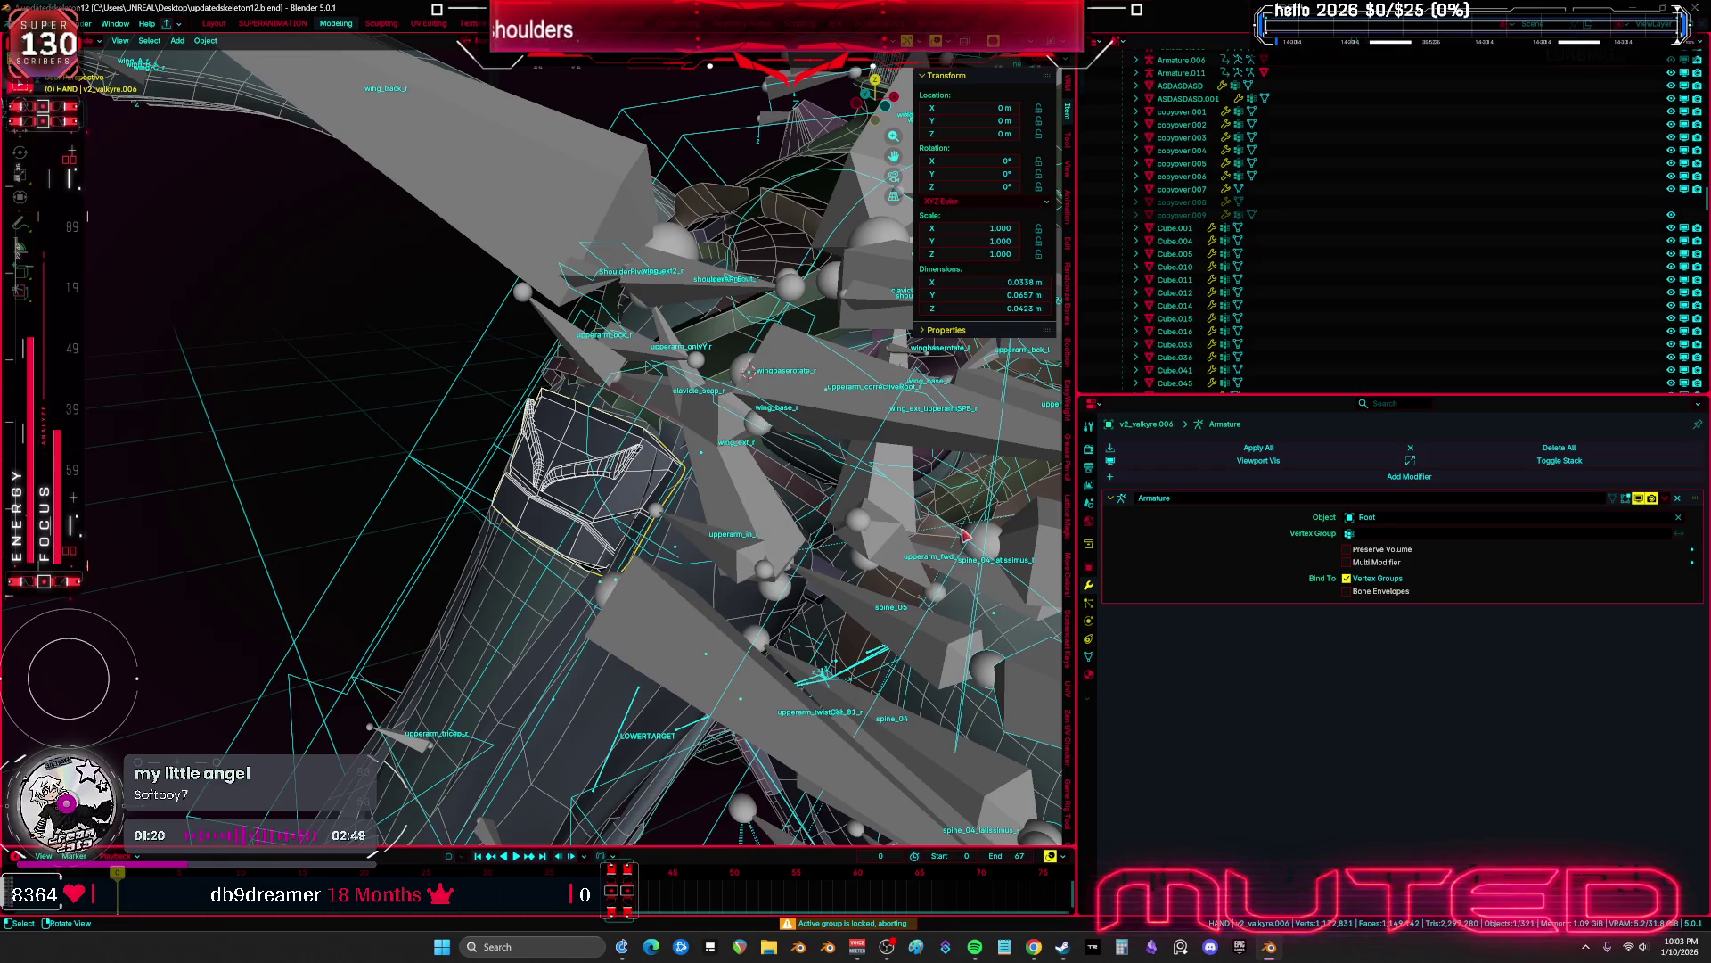
click(1089, 656)
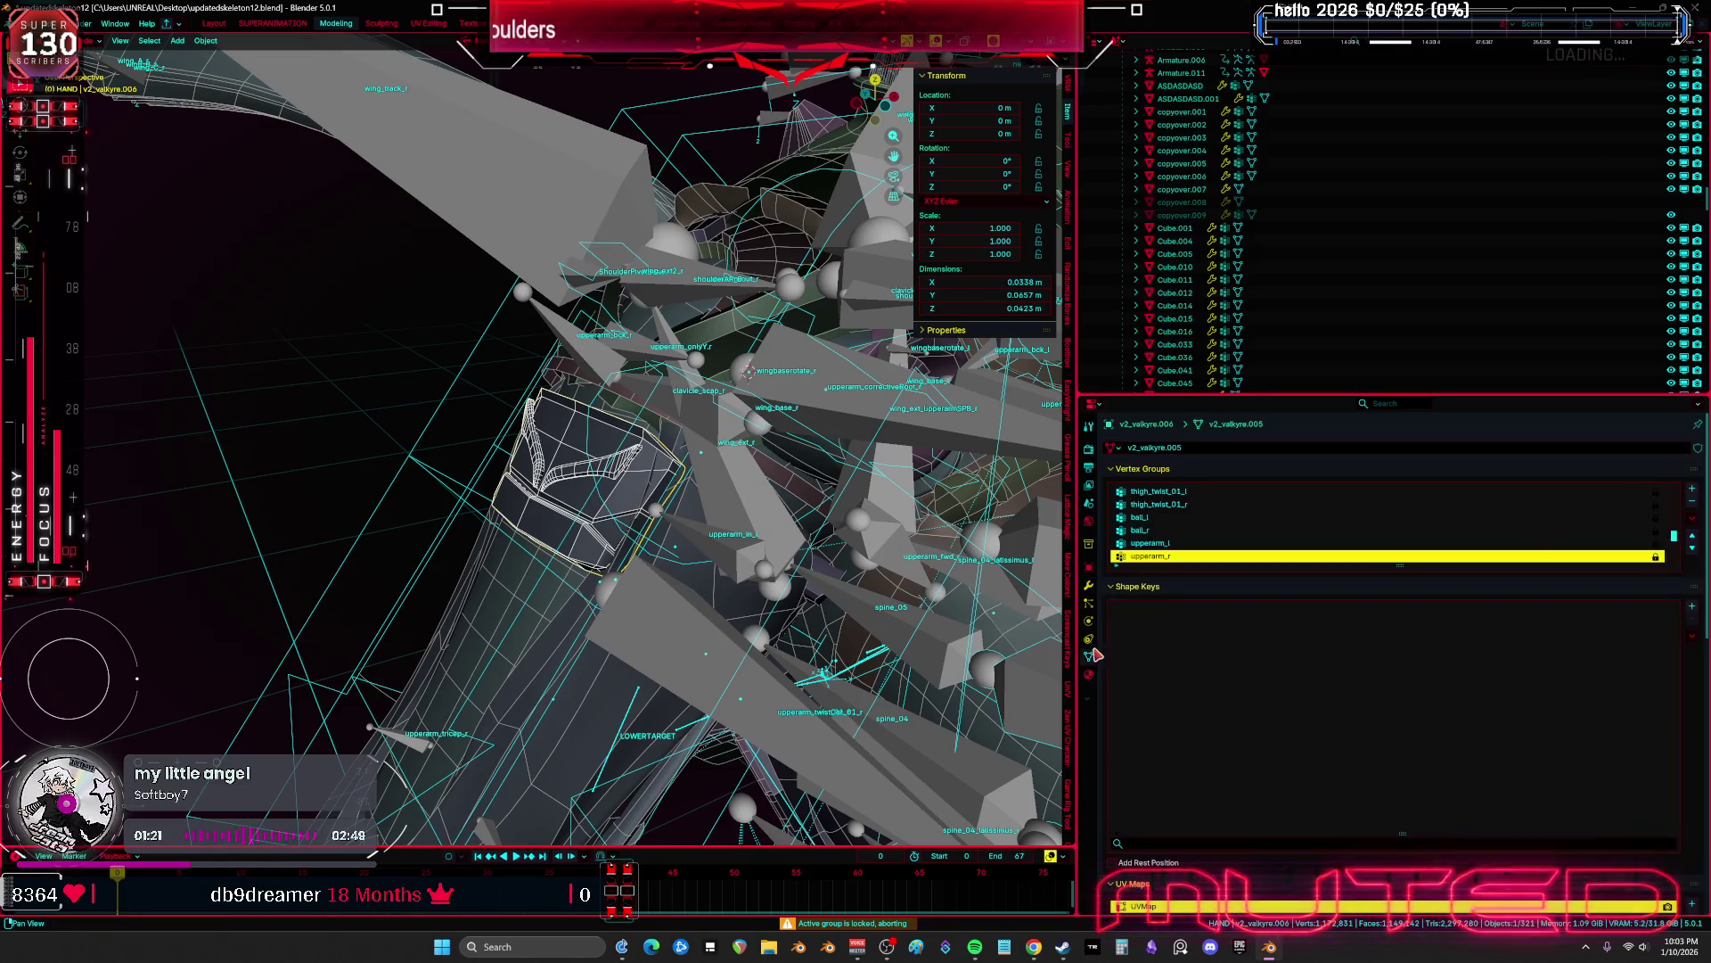
click(1693, 525)
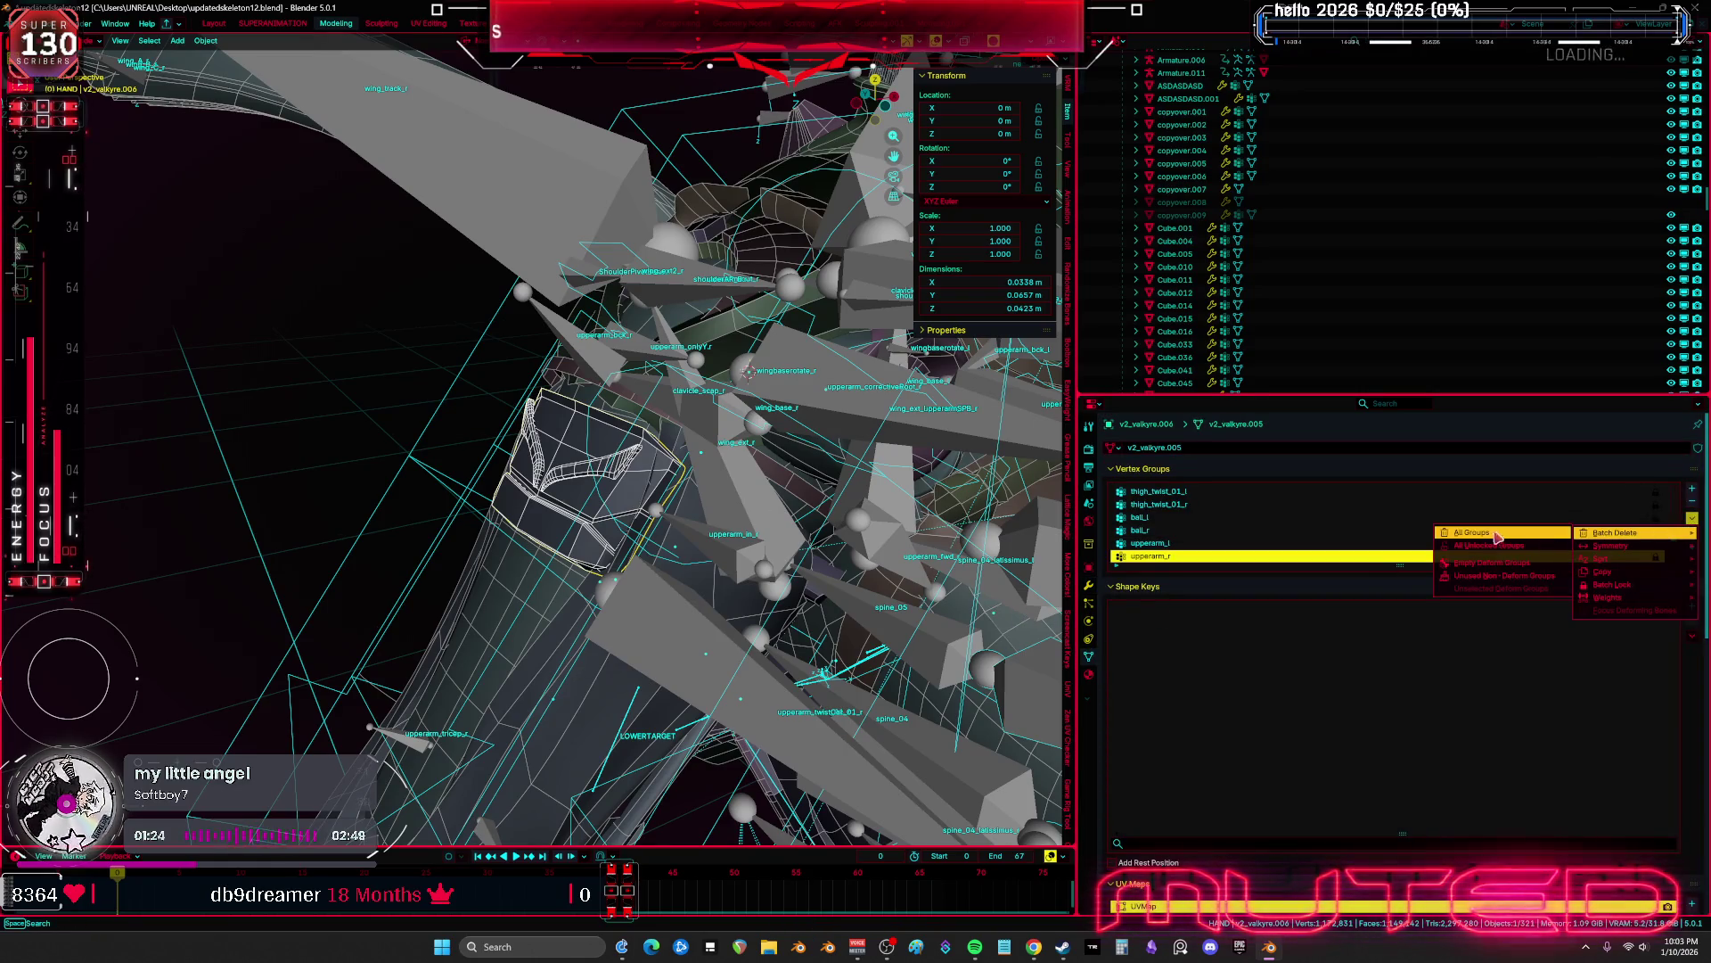
click(1471, 523)
middle_drag(757, 543, 778, 500)
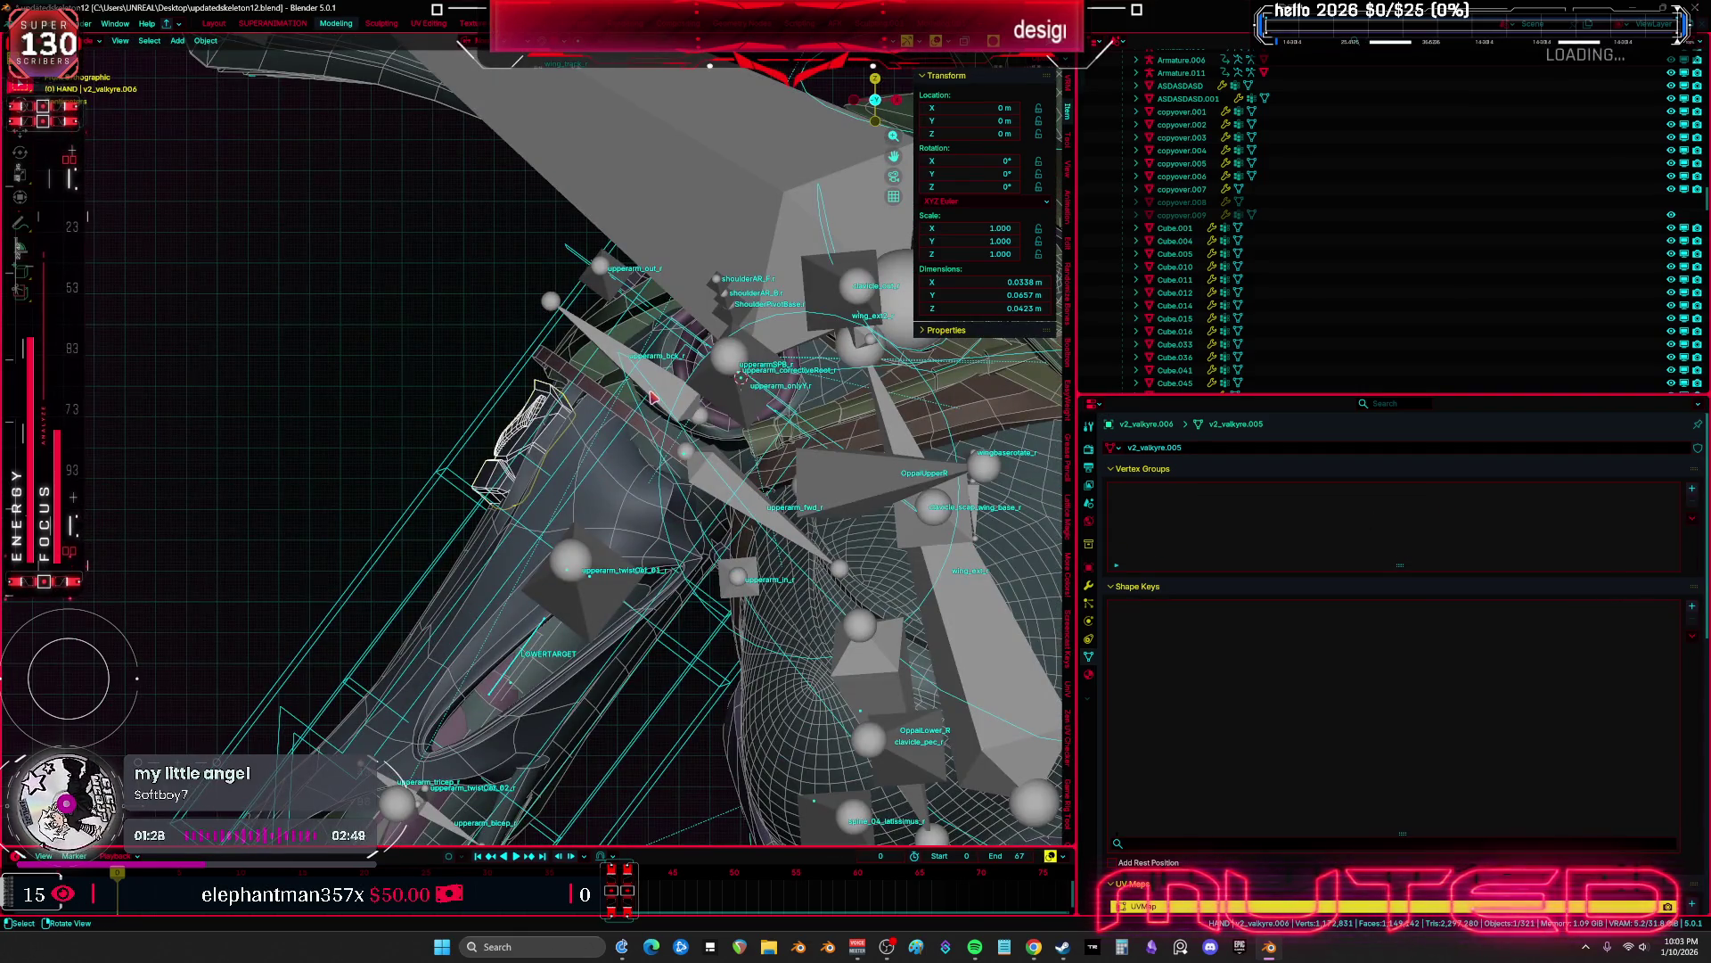
Parent the mesh to the Root armature with Armature Deform
shift+click(675, 396)
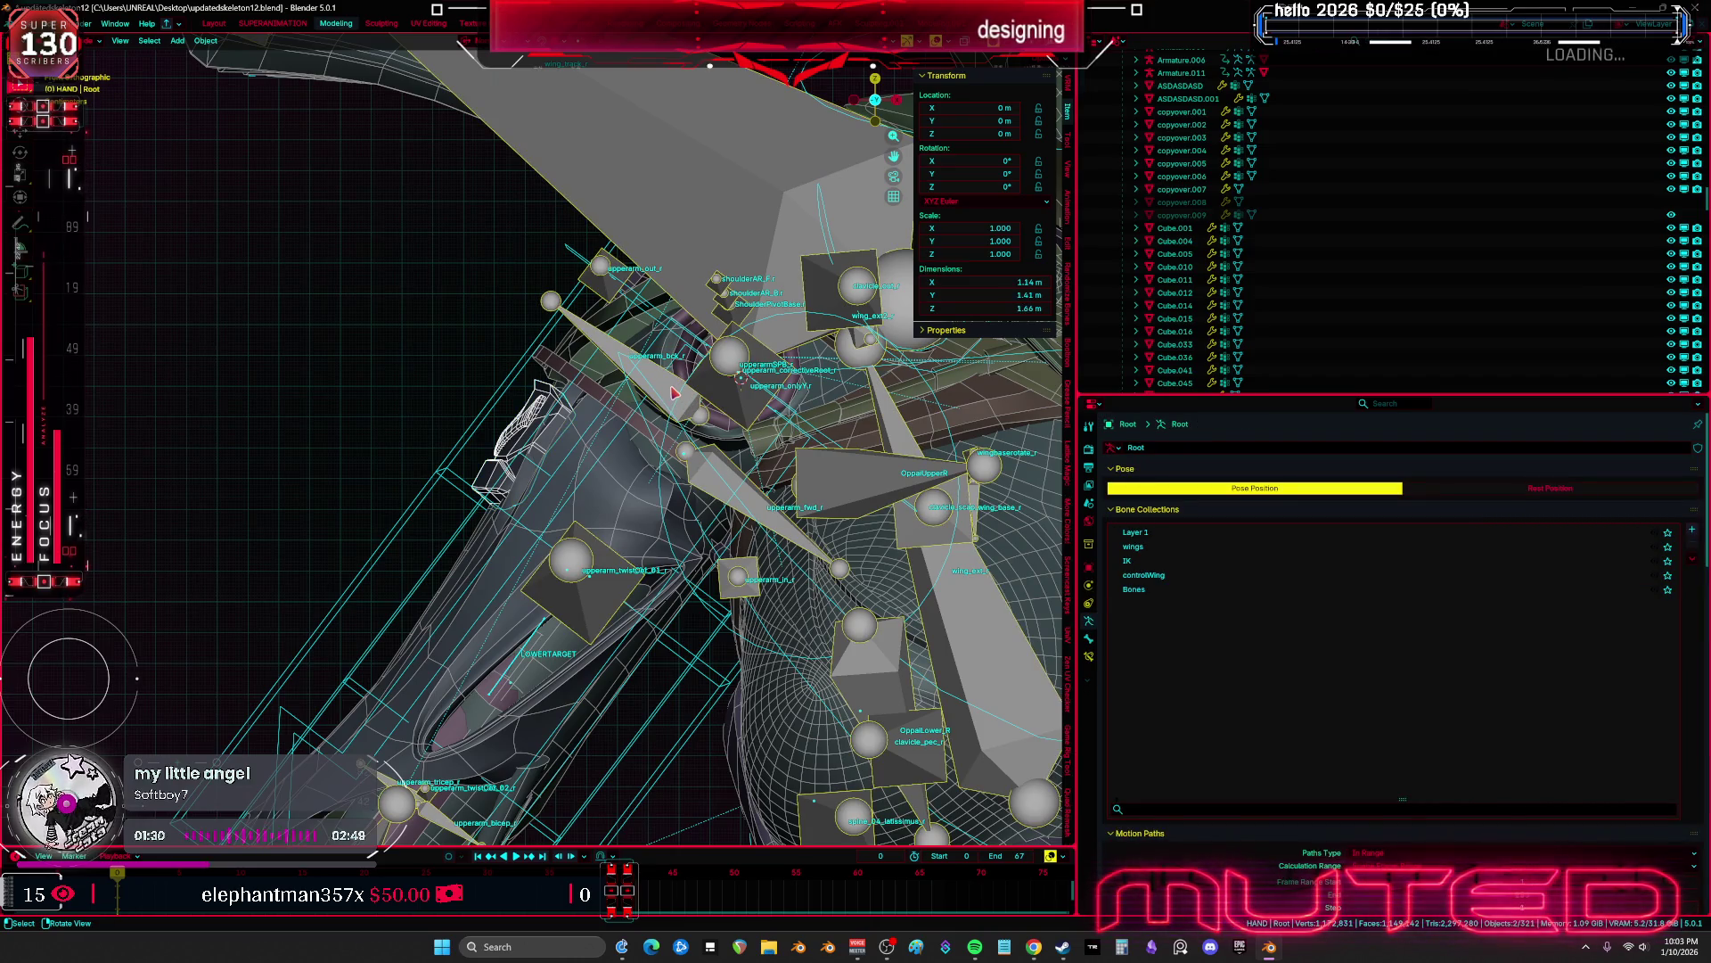
key(ctrl+p)
click(633, 428)
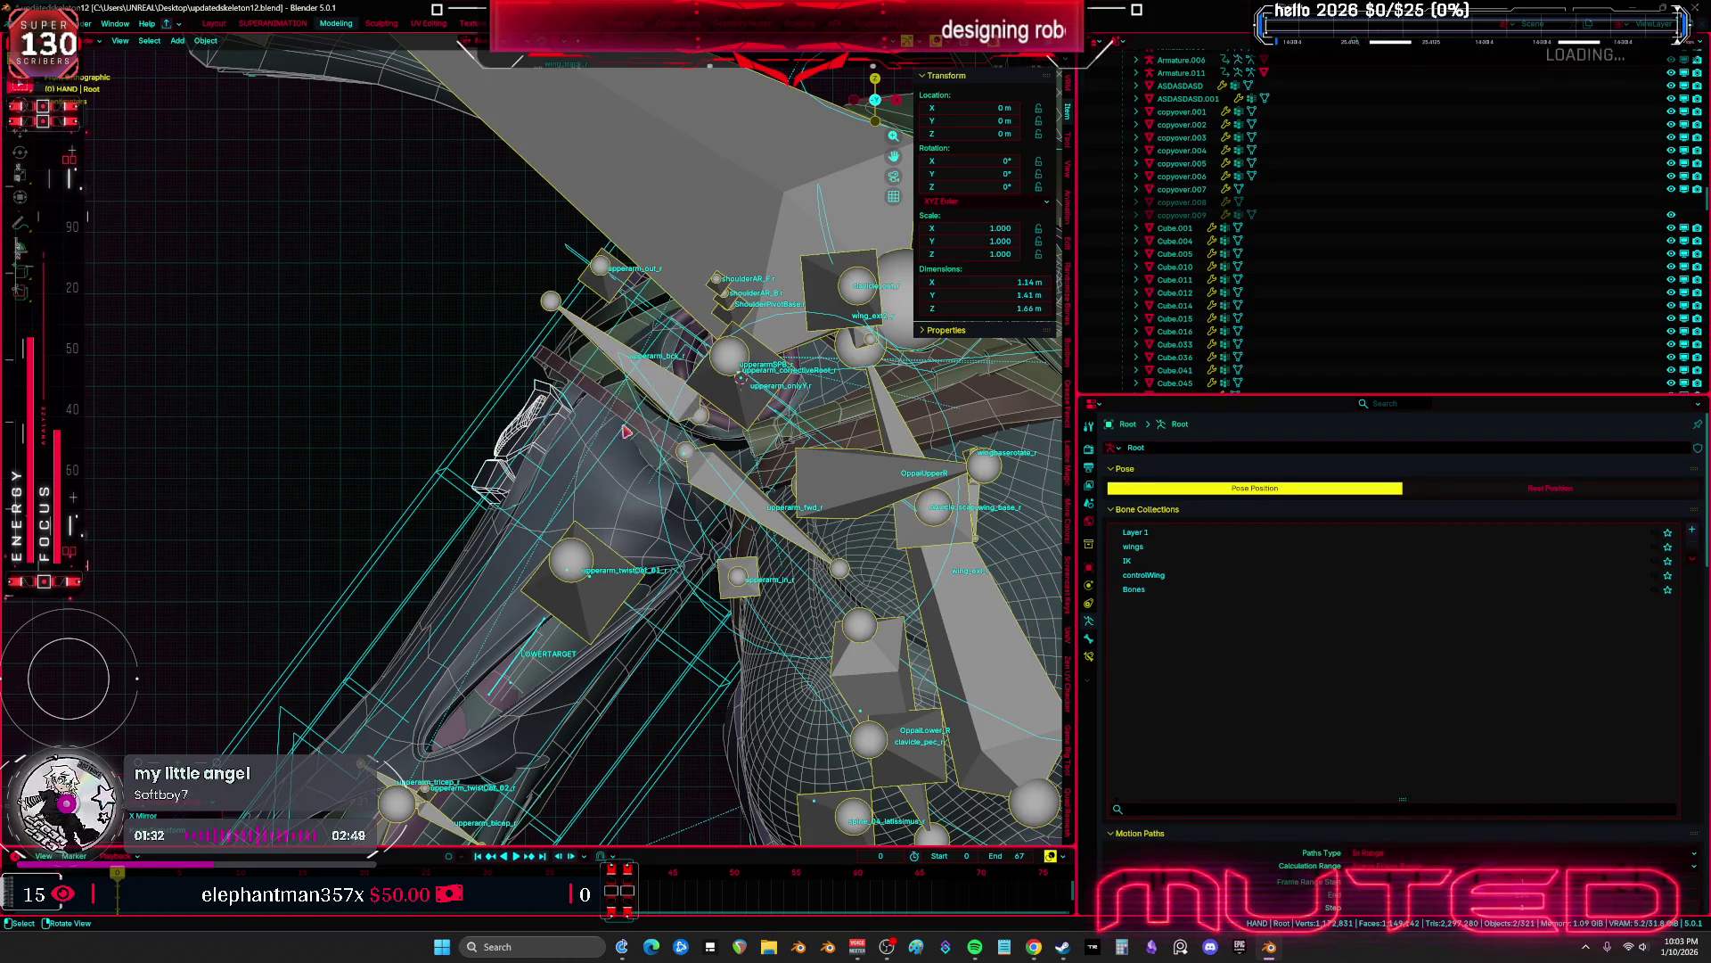
Test-rotate upperarm_r and cancel, turn off X-ray, and save updatedskeleton12.blend
click(731, 402)
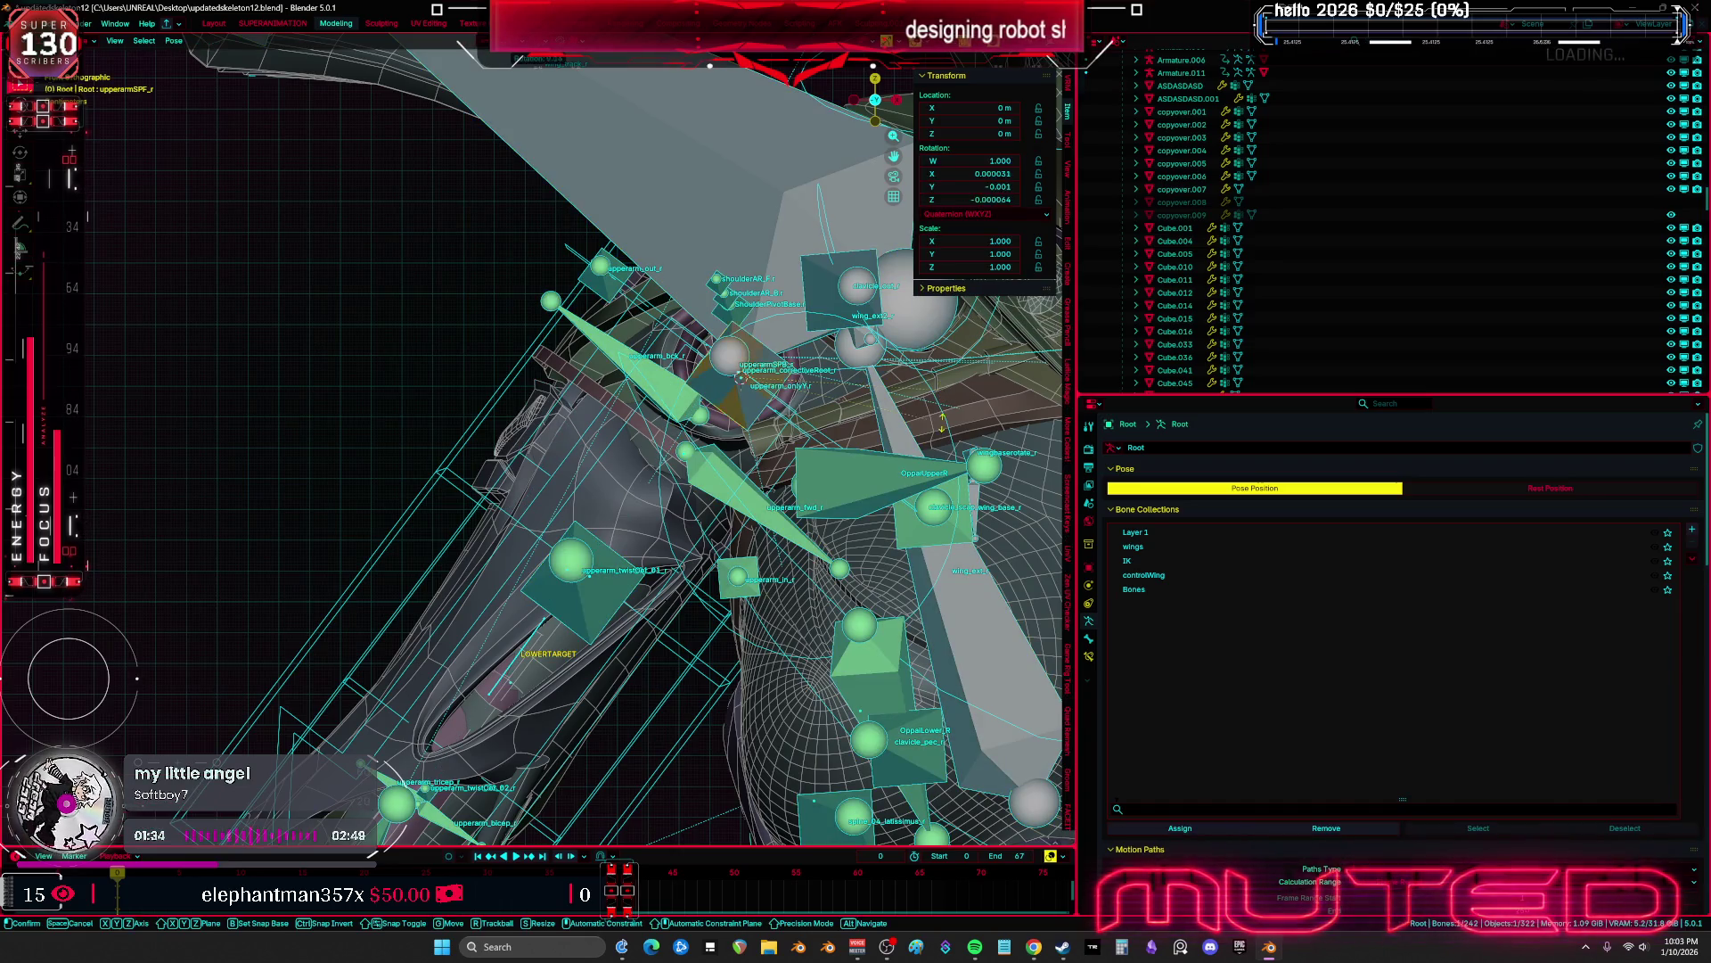
click(739, 408)
key(r)
key(r)
key(Escape)
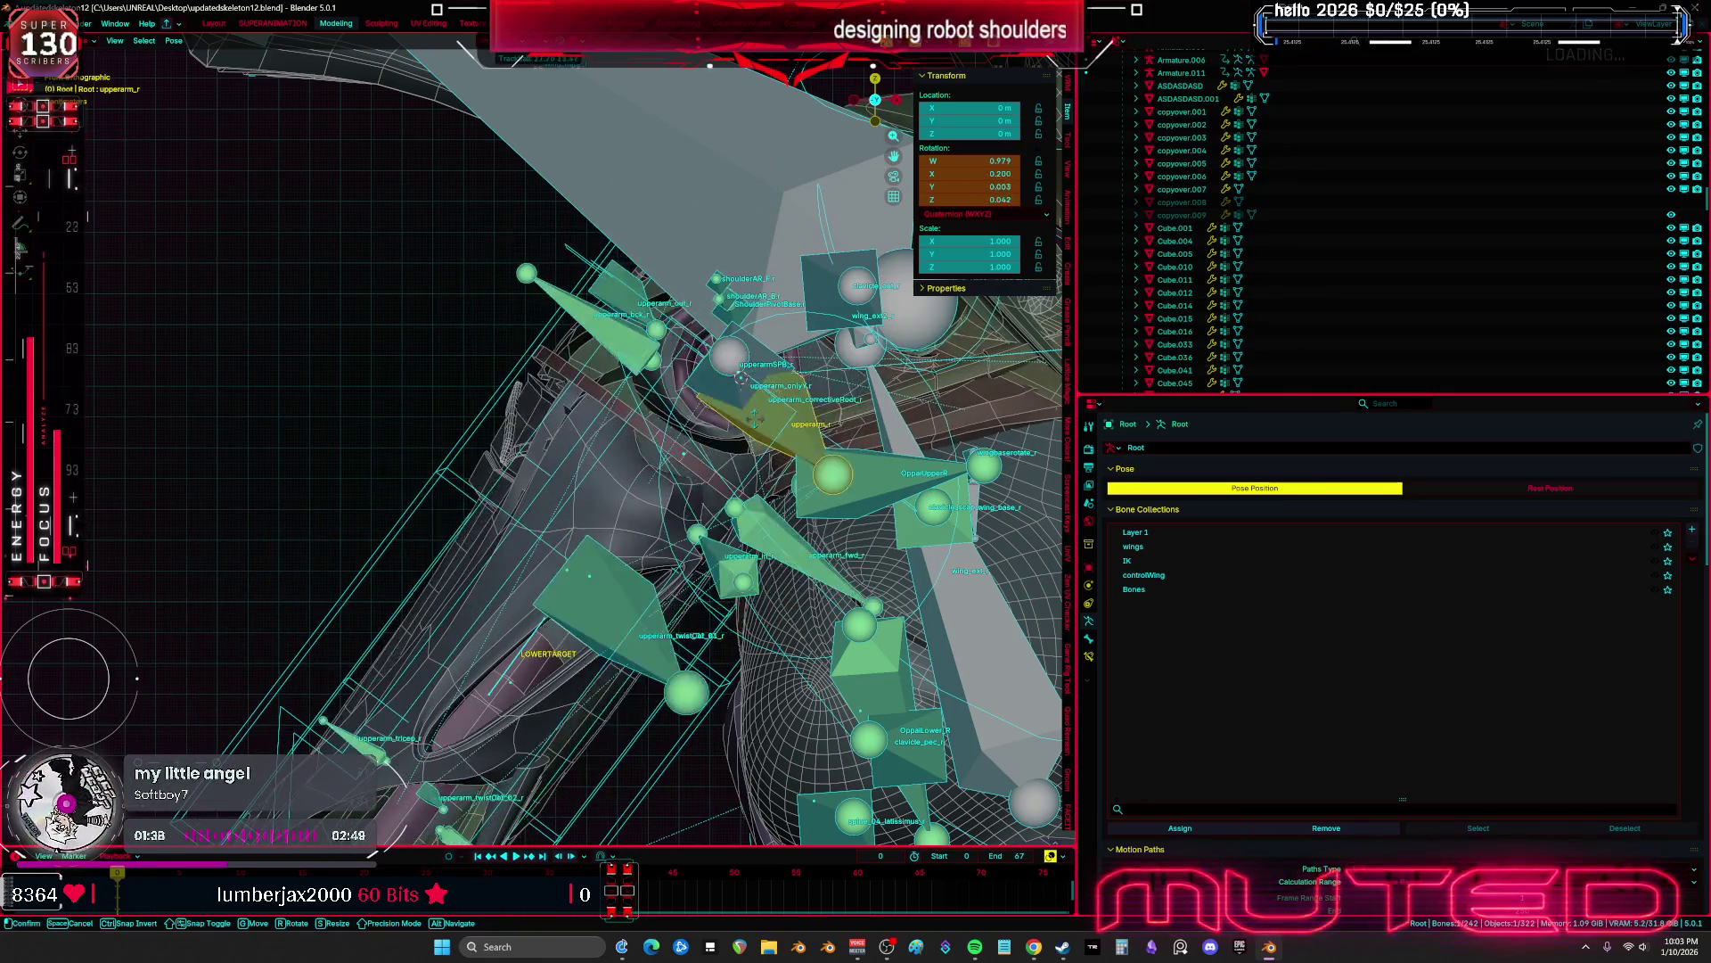
mouse_move(624, 499)
middle_down()
mouse_move(738, 585)
mouse_move(807, 542)
middle_up()
key(alt+z)
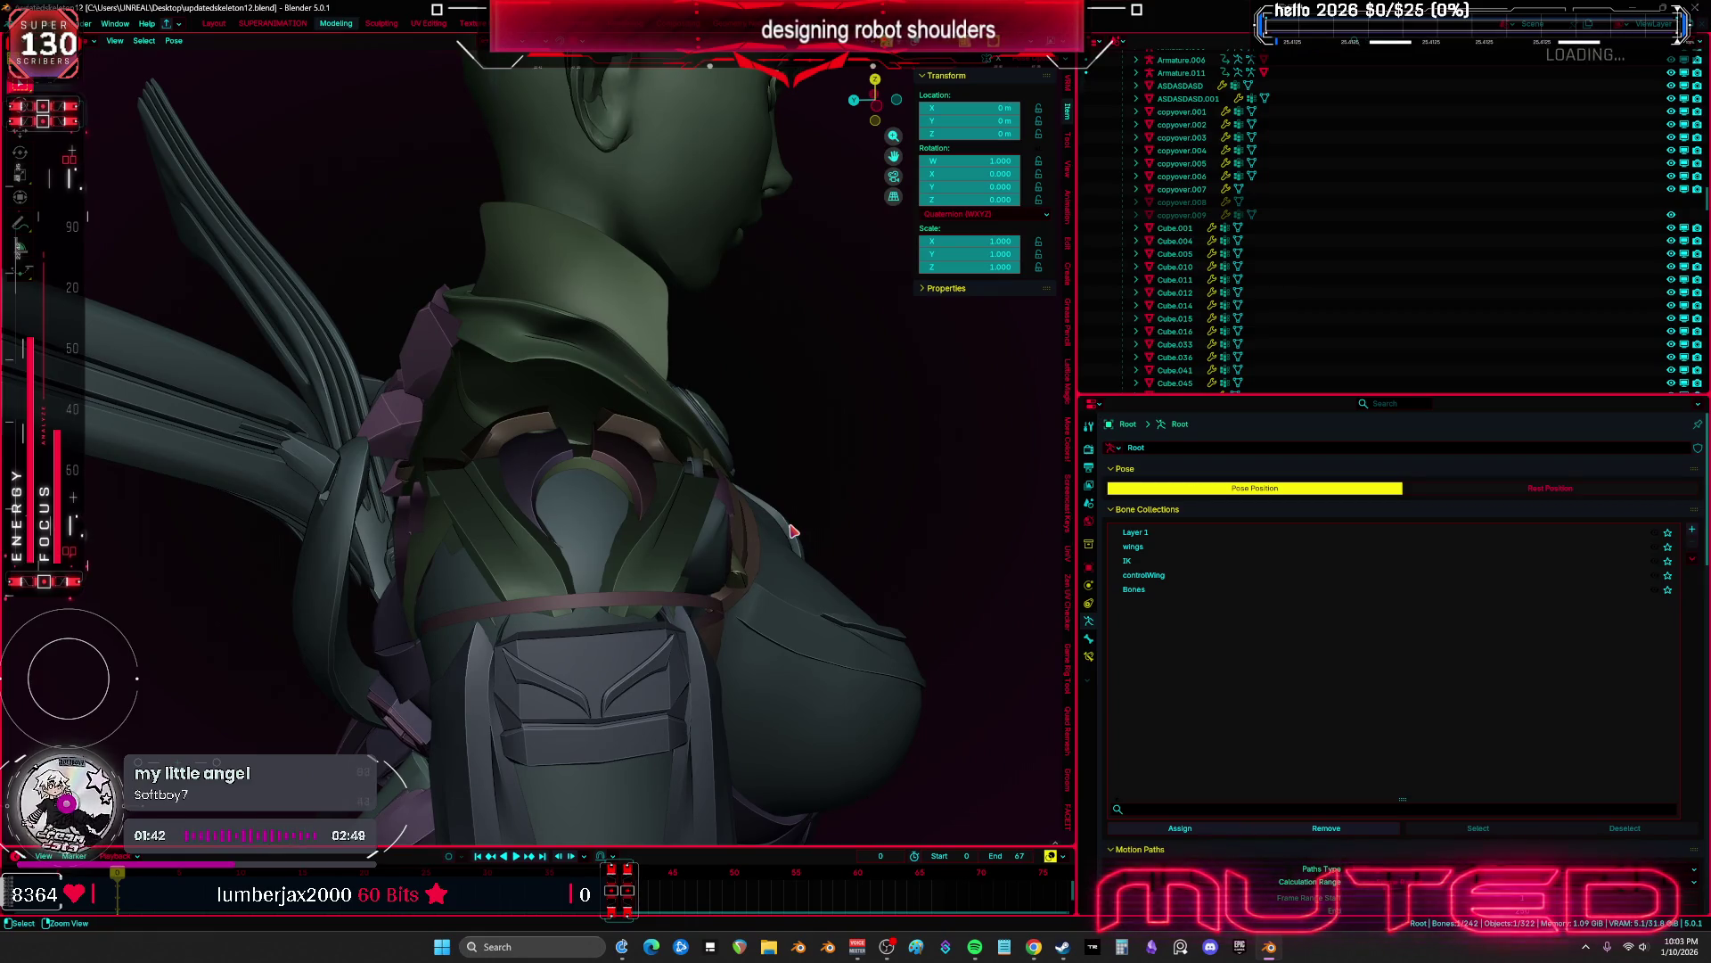
key(ctrl+s)
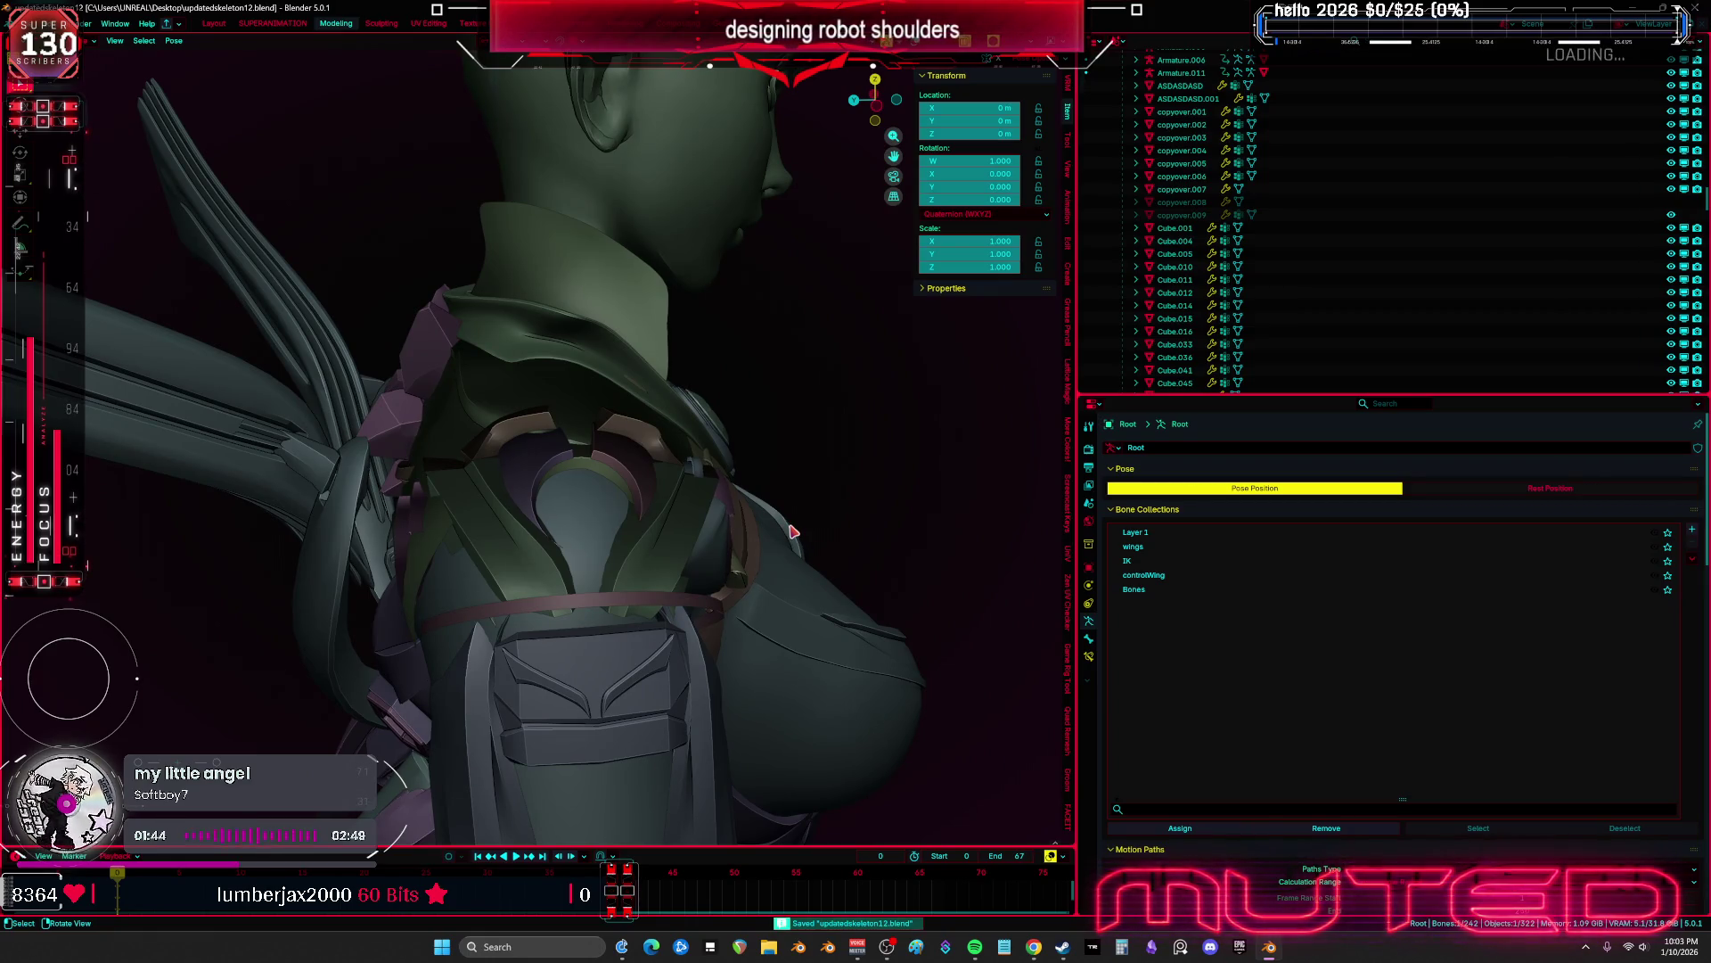
Enlarge the 3D viewport toward the Properties editor and orbit around the shoulder iris
drag(1075, 473, 1509, 477)
middle_drag(1334, 496, 1248, 499)
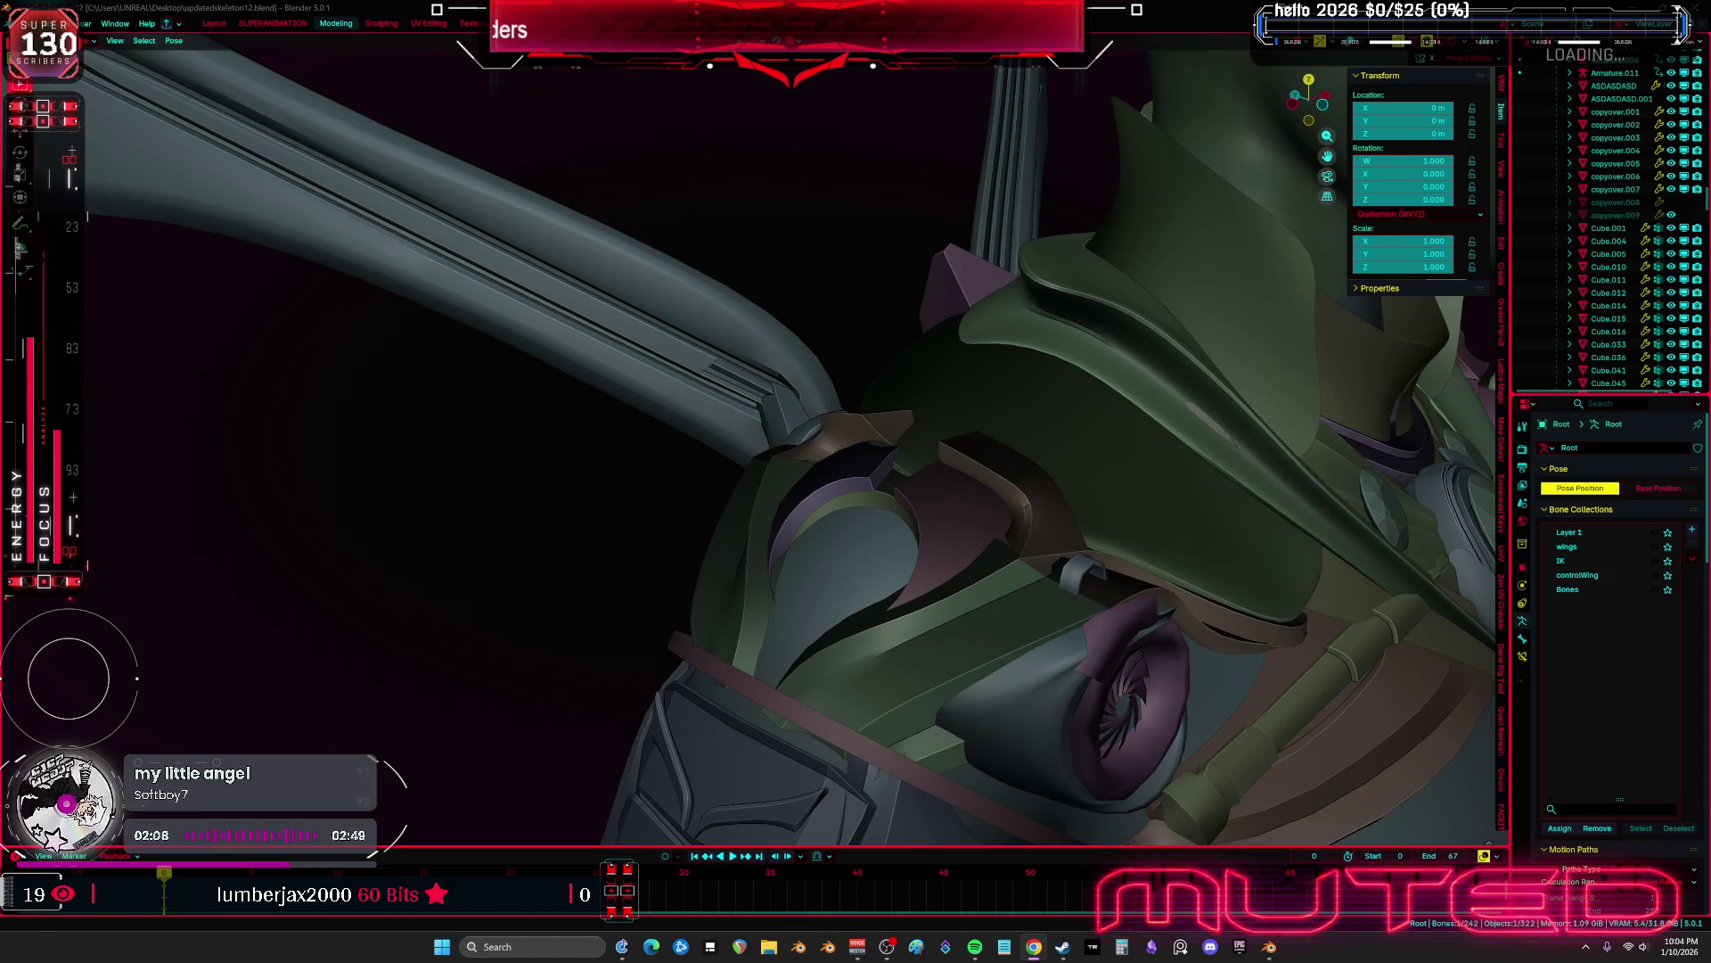
mouse_move(789, 515)
middle_down()
mouse_move(898, 623)
mouse_move(989, 637)
mouse_move(815, 416)
middle_up()
key(ctrl+Tab)
Show copyover.001's clavicle_r weights in Weight Paint and paint full weight onto the wing parts
shift+click(816, 419)
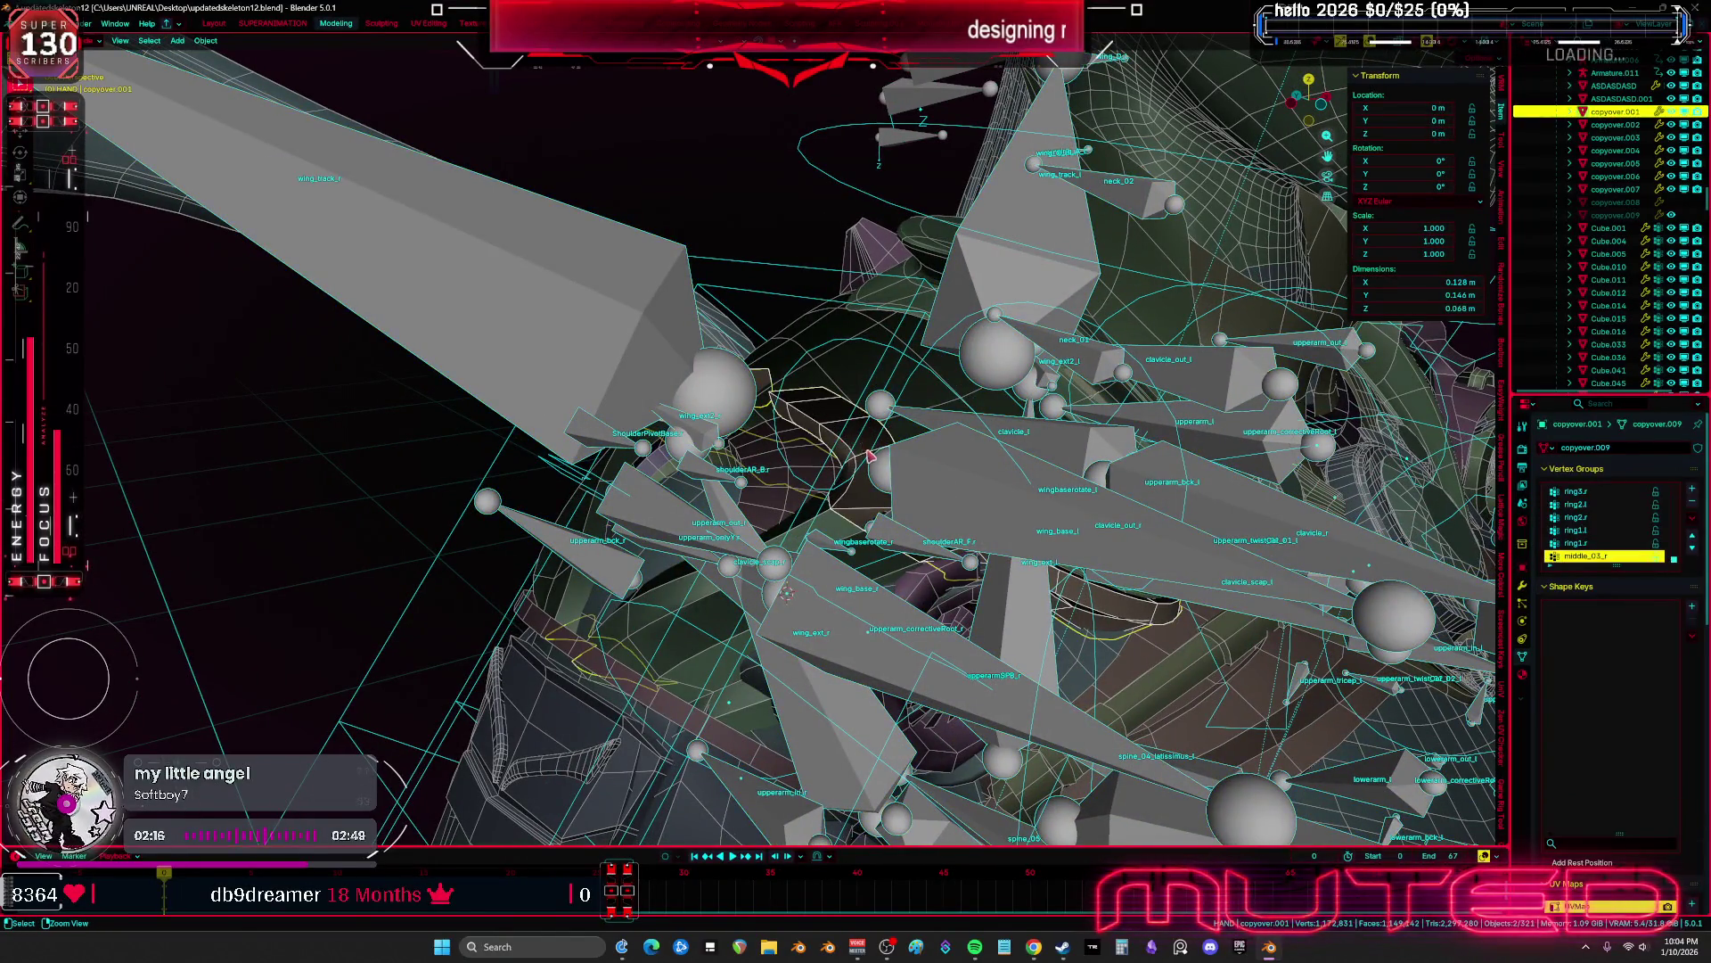
key(ctrl+Tab)
mouse_move(787, 592)
middle_down()
mouse_move(1165, 506)
mouse_move(716, 447)
middle_up()
ctrl+click(1165, 505)
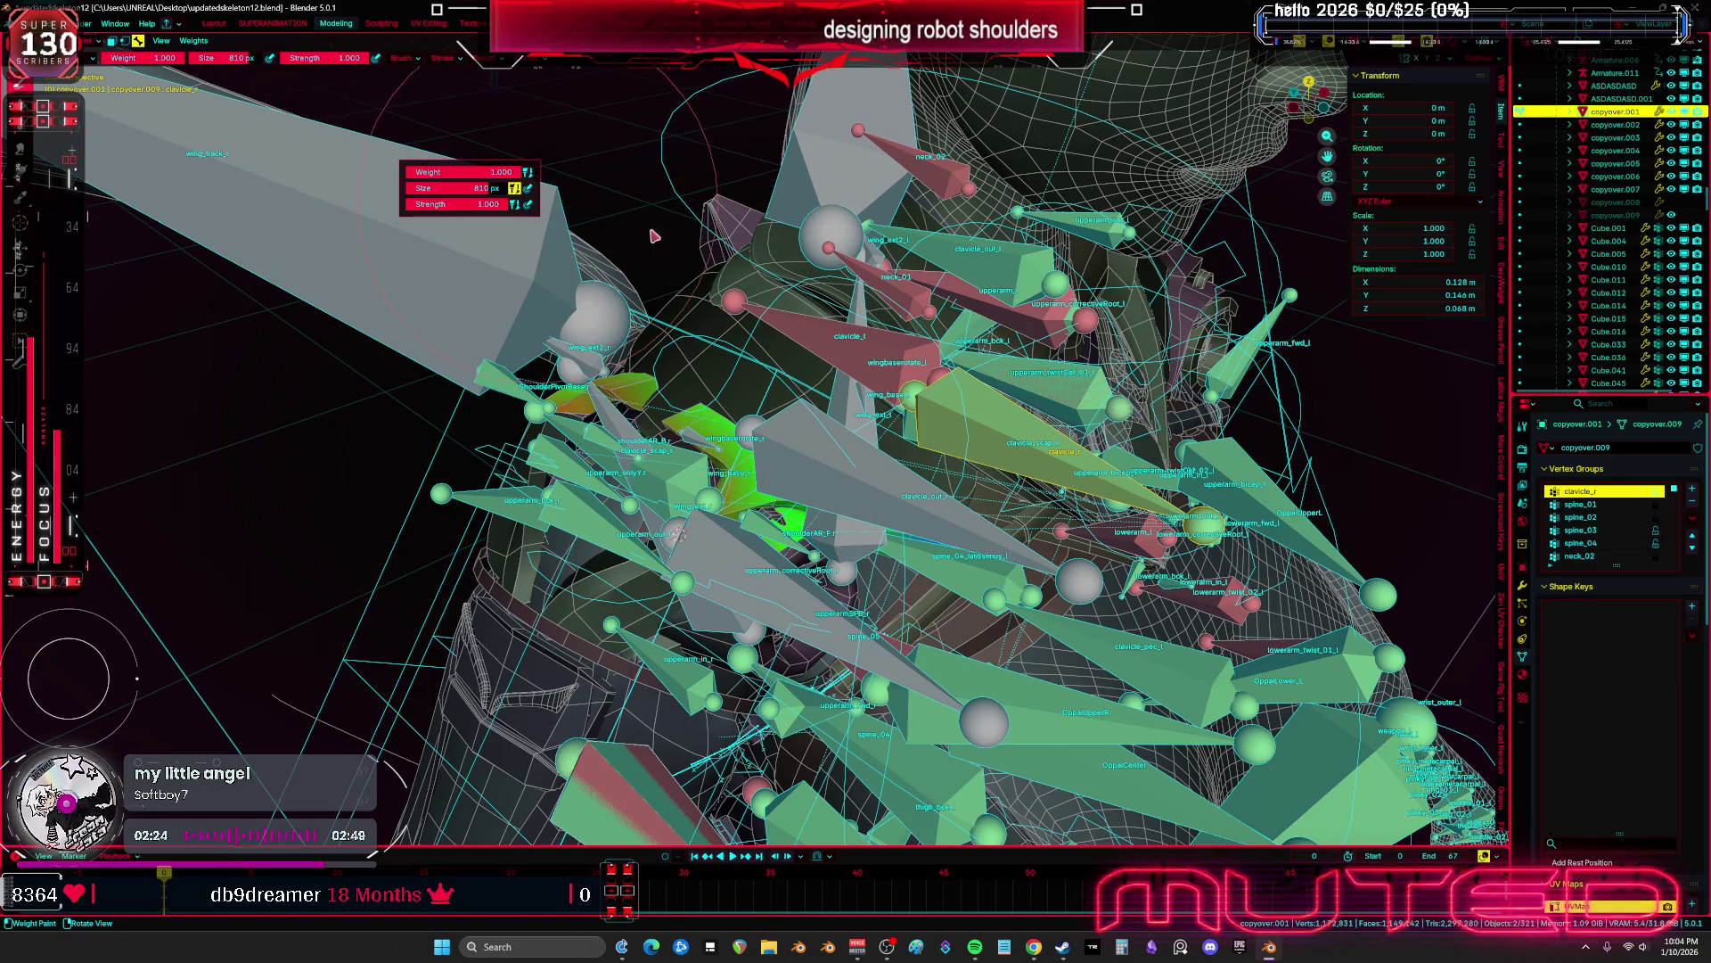
click(743, 477)
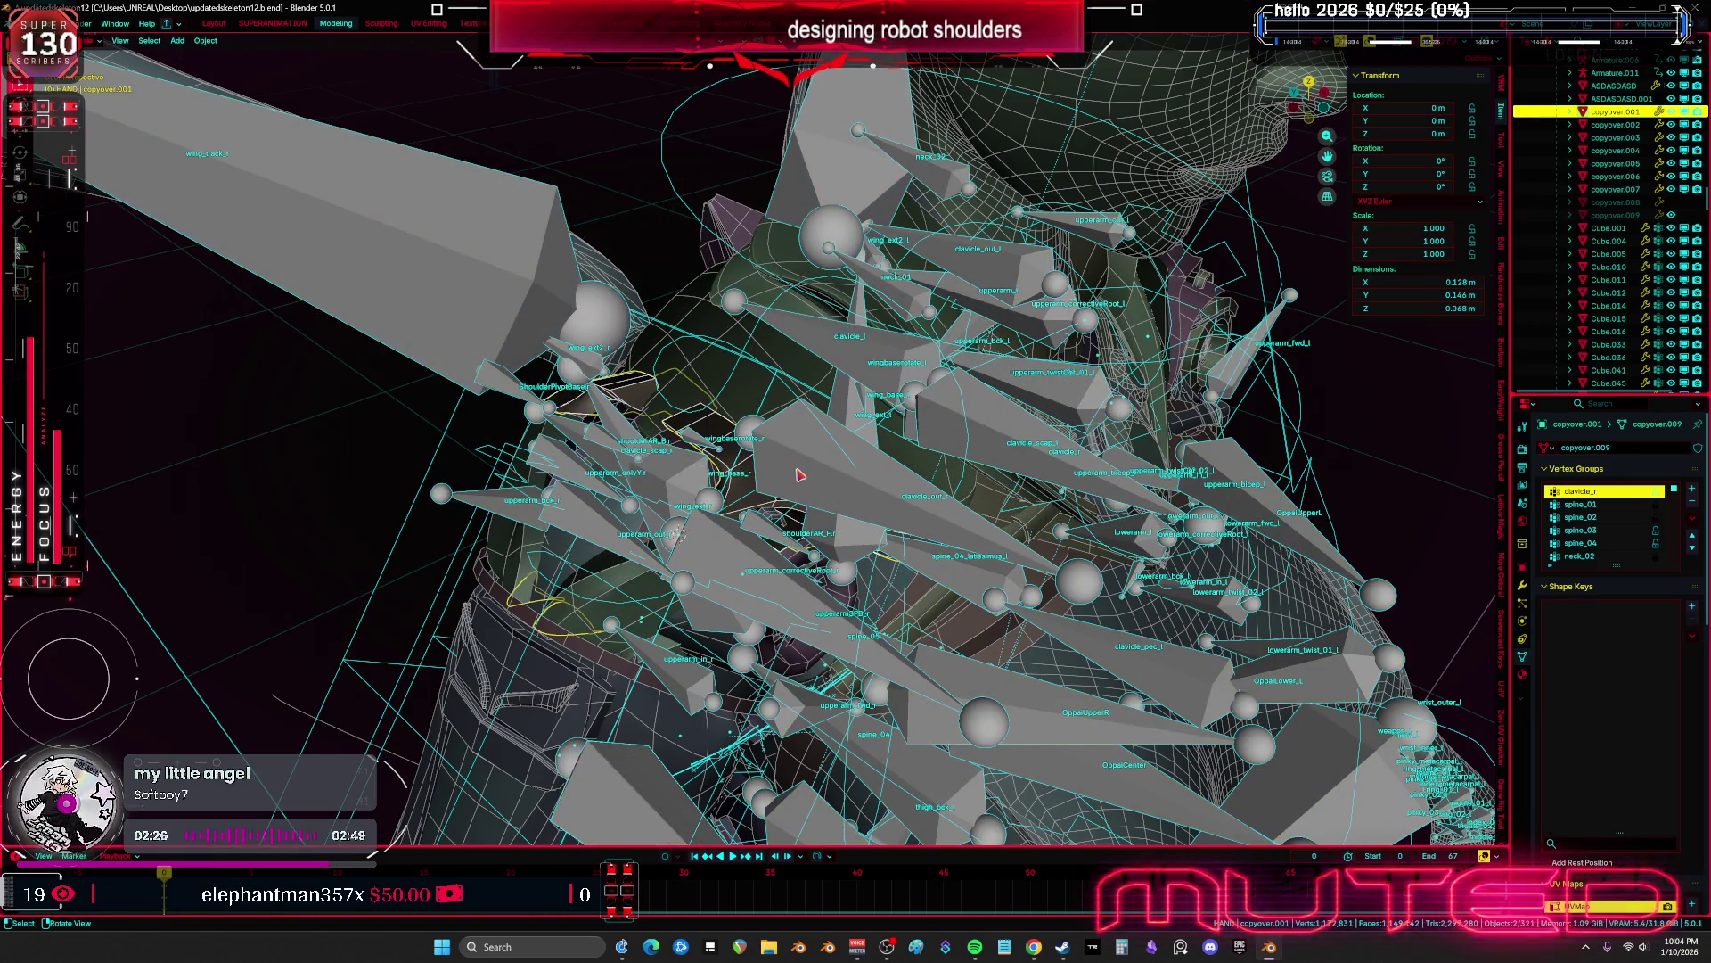
key(ctrl+Tab)
click(838, 490)
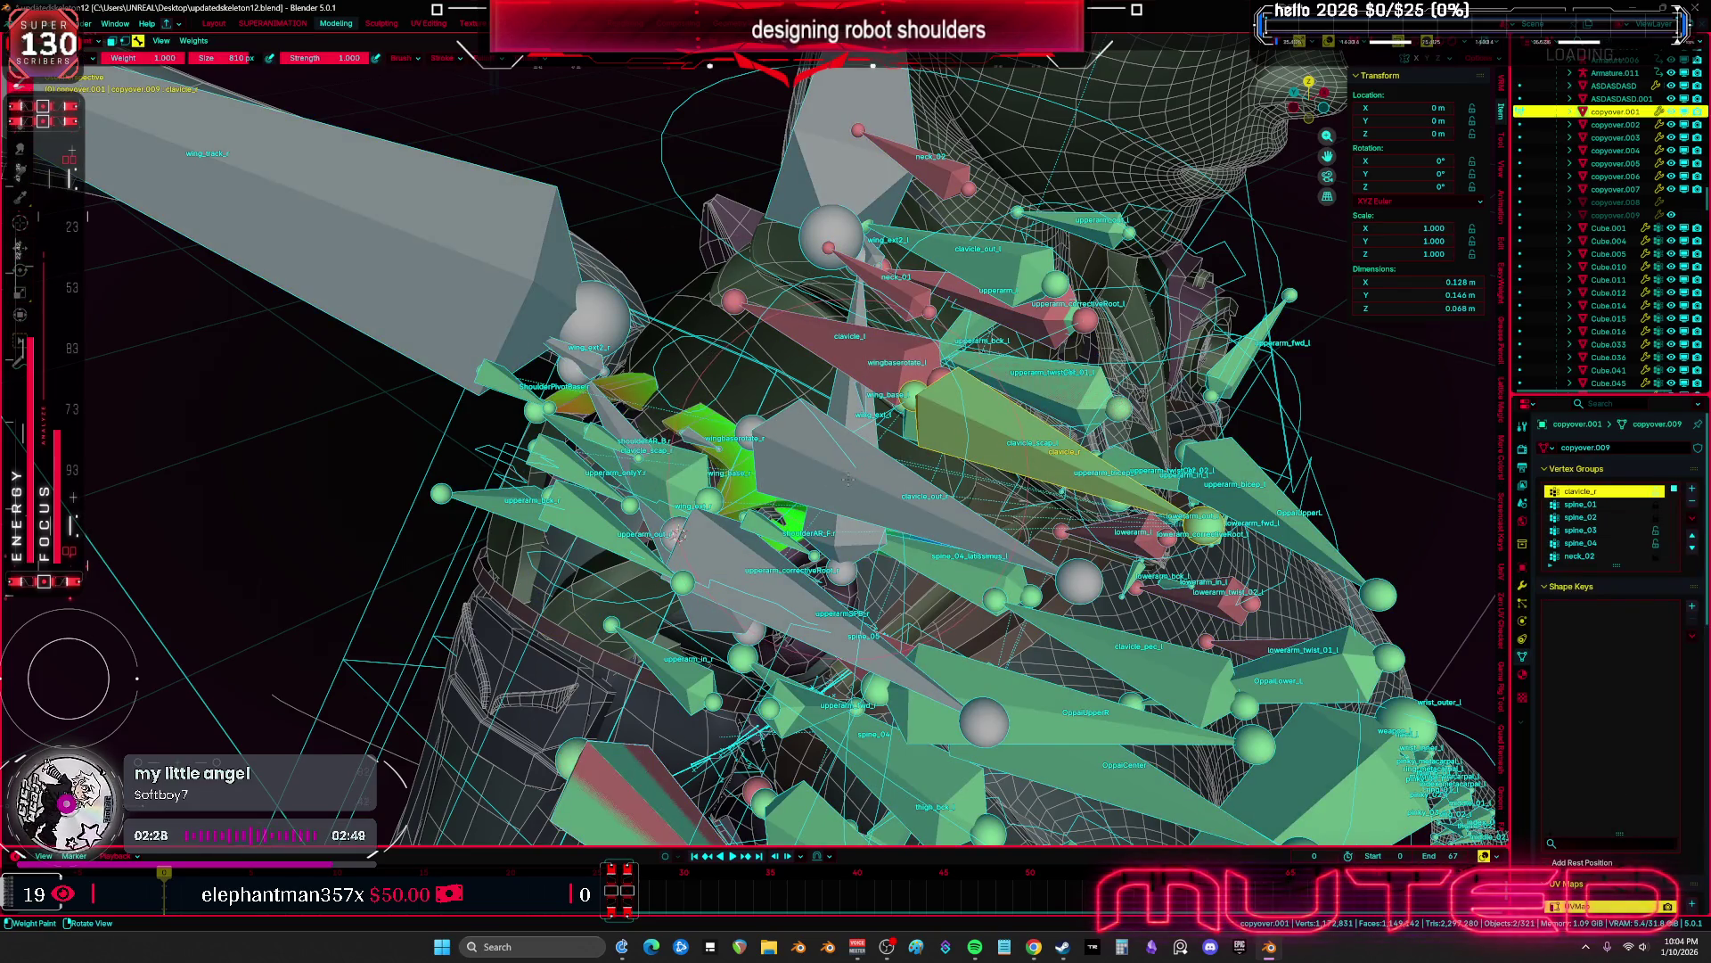
drag(848, 480, 927, 452)
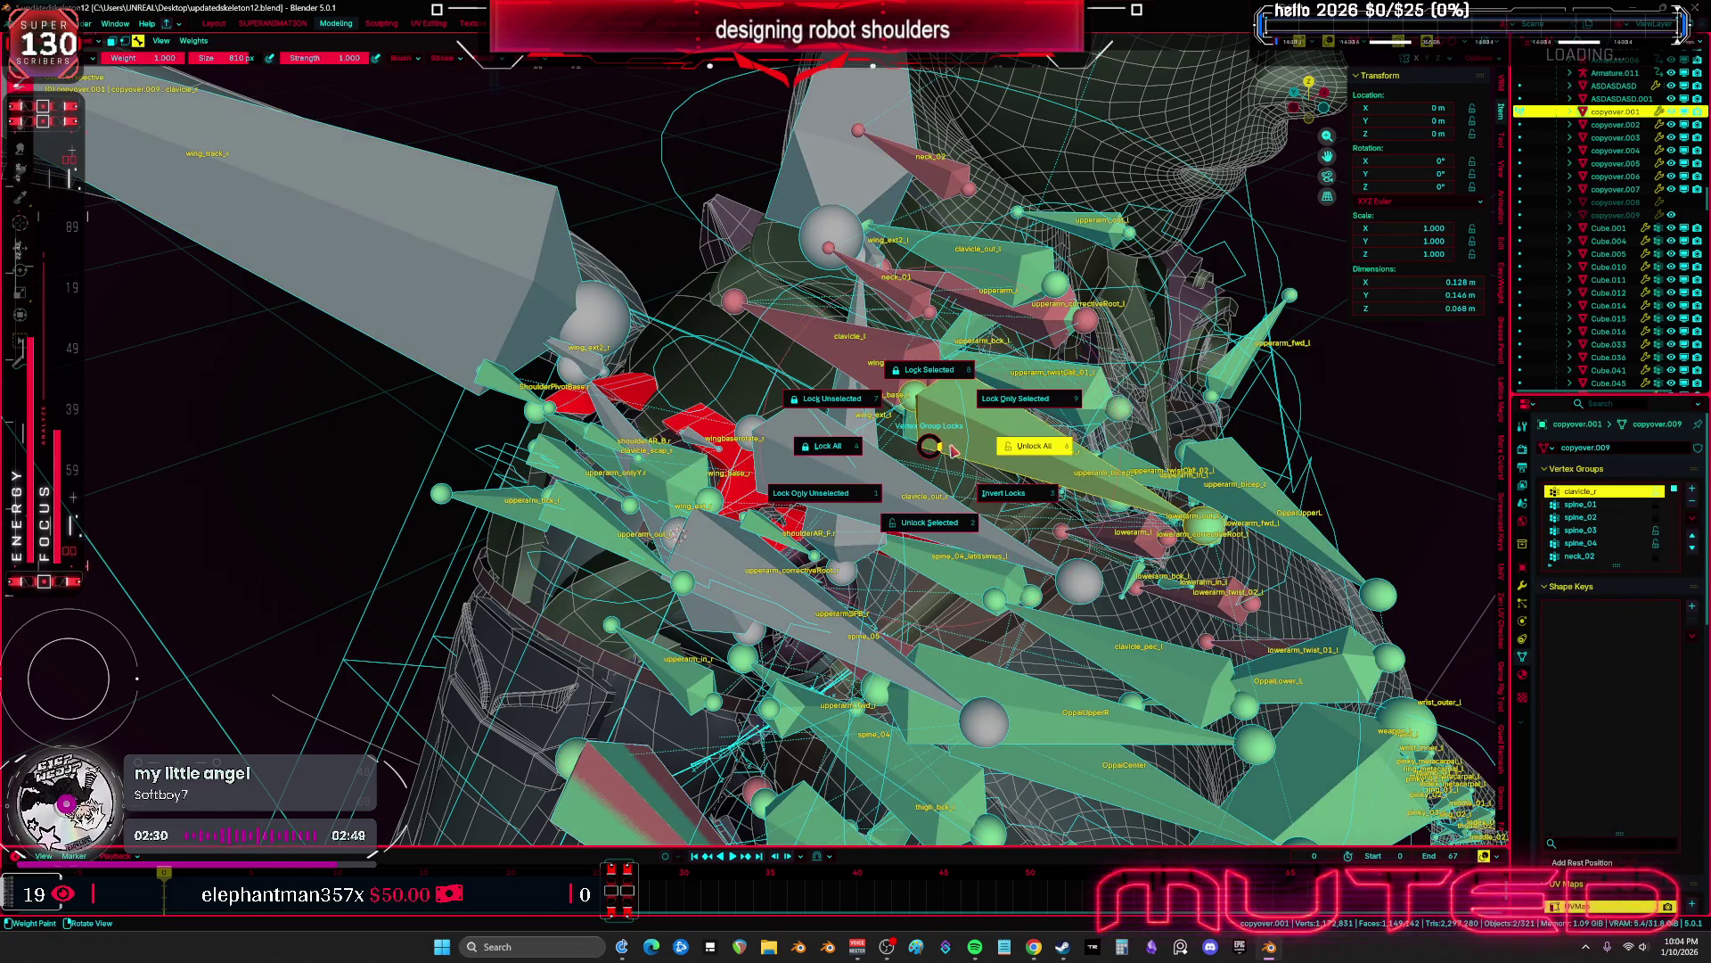
From a low shoulder angle with overlays hidden, start rotating the shoulder bone
middle_drag(932, 450, 785, 504)
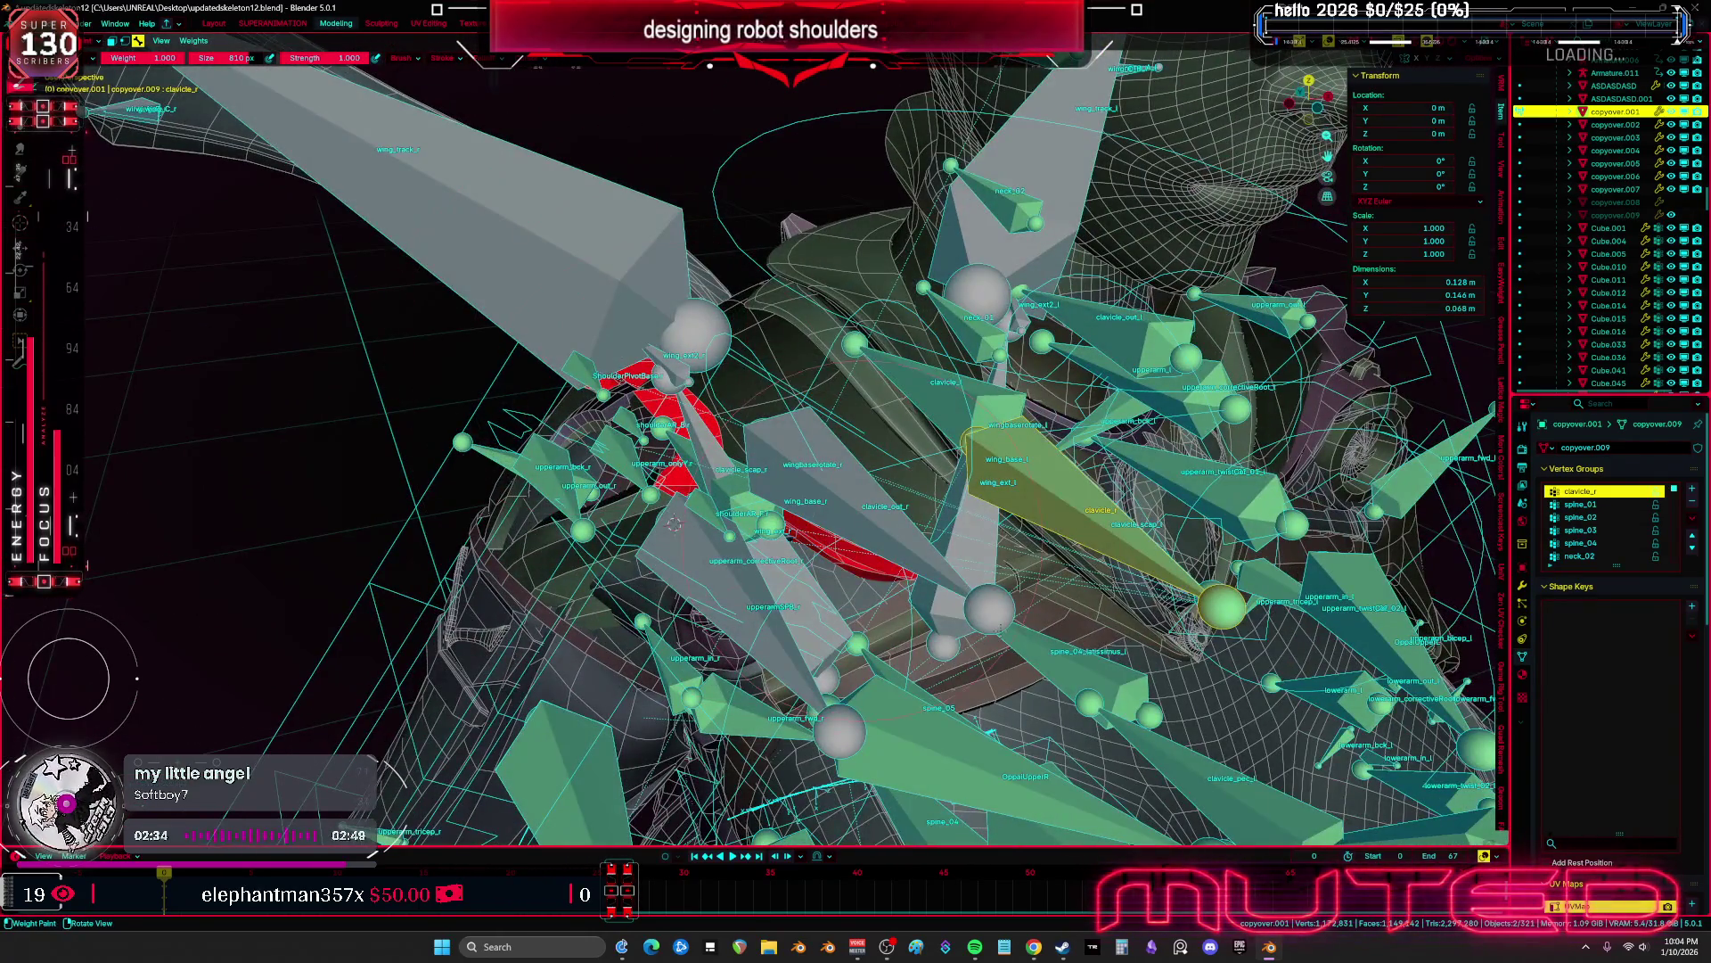
mouse_move(674, 524)
middle_down()
mouse_move(774, 560)
mouse_move(1146, 410)
middle_up()
key(shift+alt+z)
key(r)
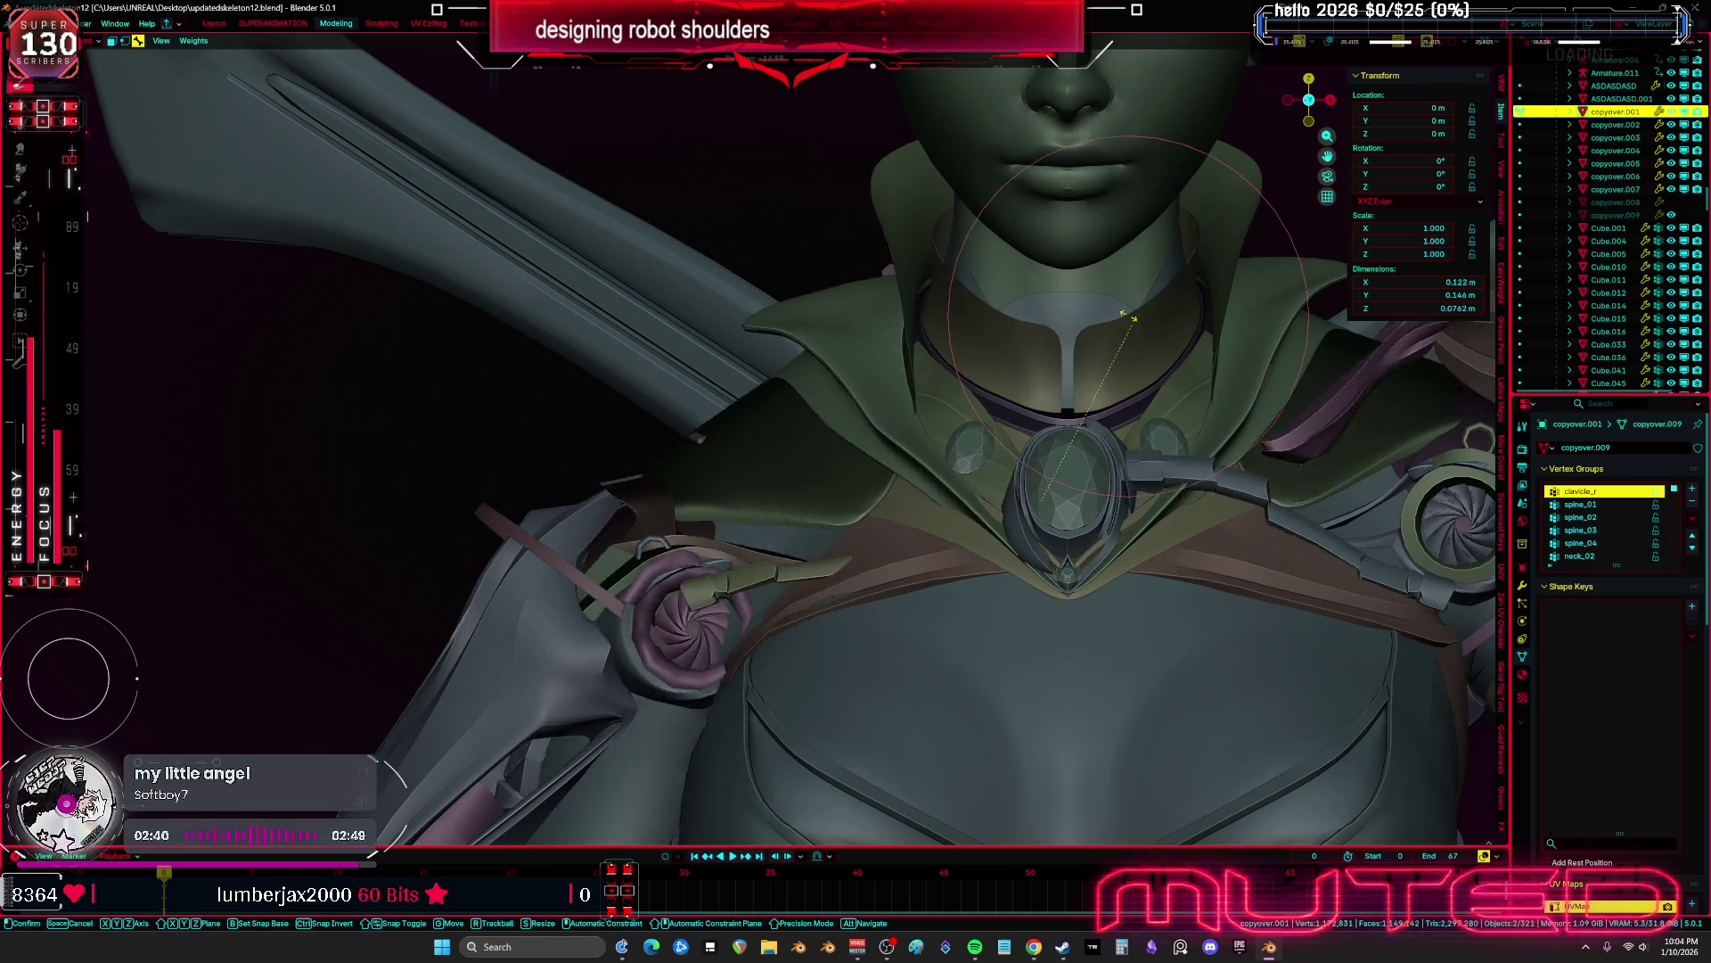
Confirm the shoulder bone rotation and check the shaded shoulder from an angled view
click(1155, 437)
key(shift+alt+z)
mouse_move(1155, 437)
middle_down()
mouse_move(951, 446)
mouse_move(675, 584)
mouse_move(657, 257)
middle_up()
key(shift+alt+z)
key(shift+alt+z)
key(shift+alt+z)
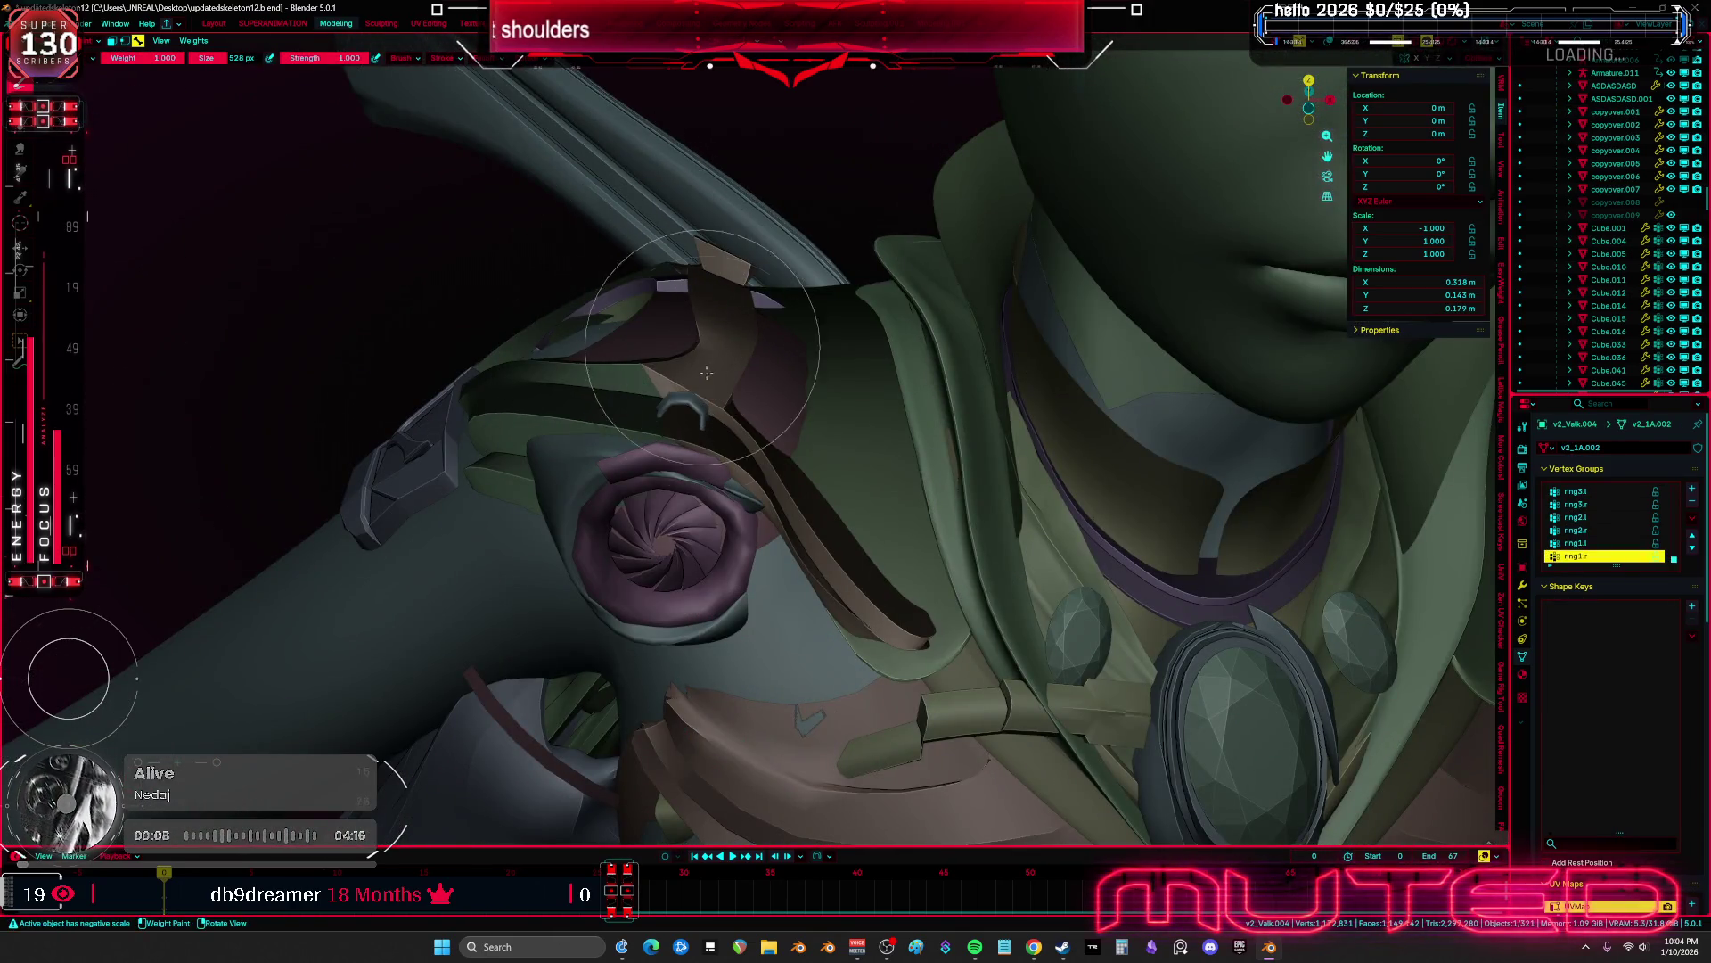
Inspect the shoulder deformation from new angles, with overlays shown and then hidden
key(shift+alt+z)
mouse_move(715, 436)
middle_down()
mouse_move(681, 516)
mouse_move(751, 397)
middle_up()
key(shift+alt+z)
mouse_move(758, 494)
middle_down()
mouse_move(702, 370)
mouse_move(696, 396)
middle_up()
key(shift+alt+z)
key(shift+alt+z)
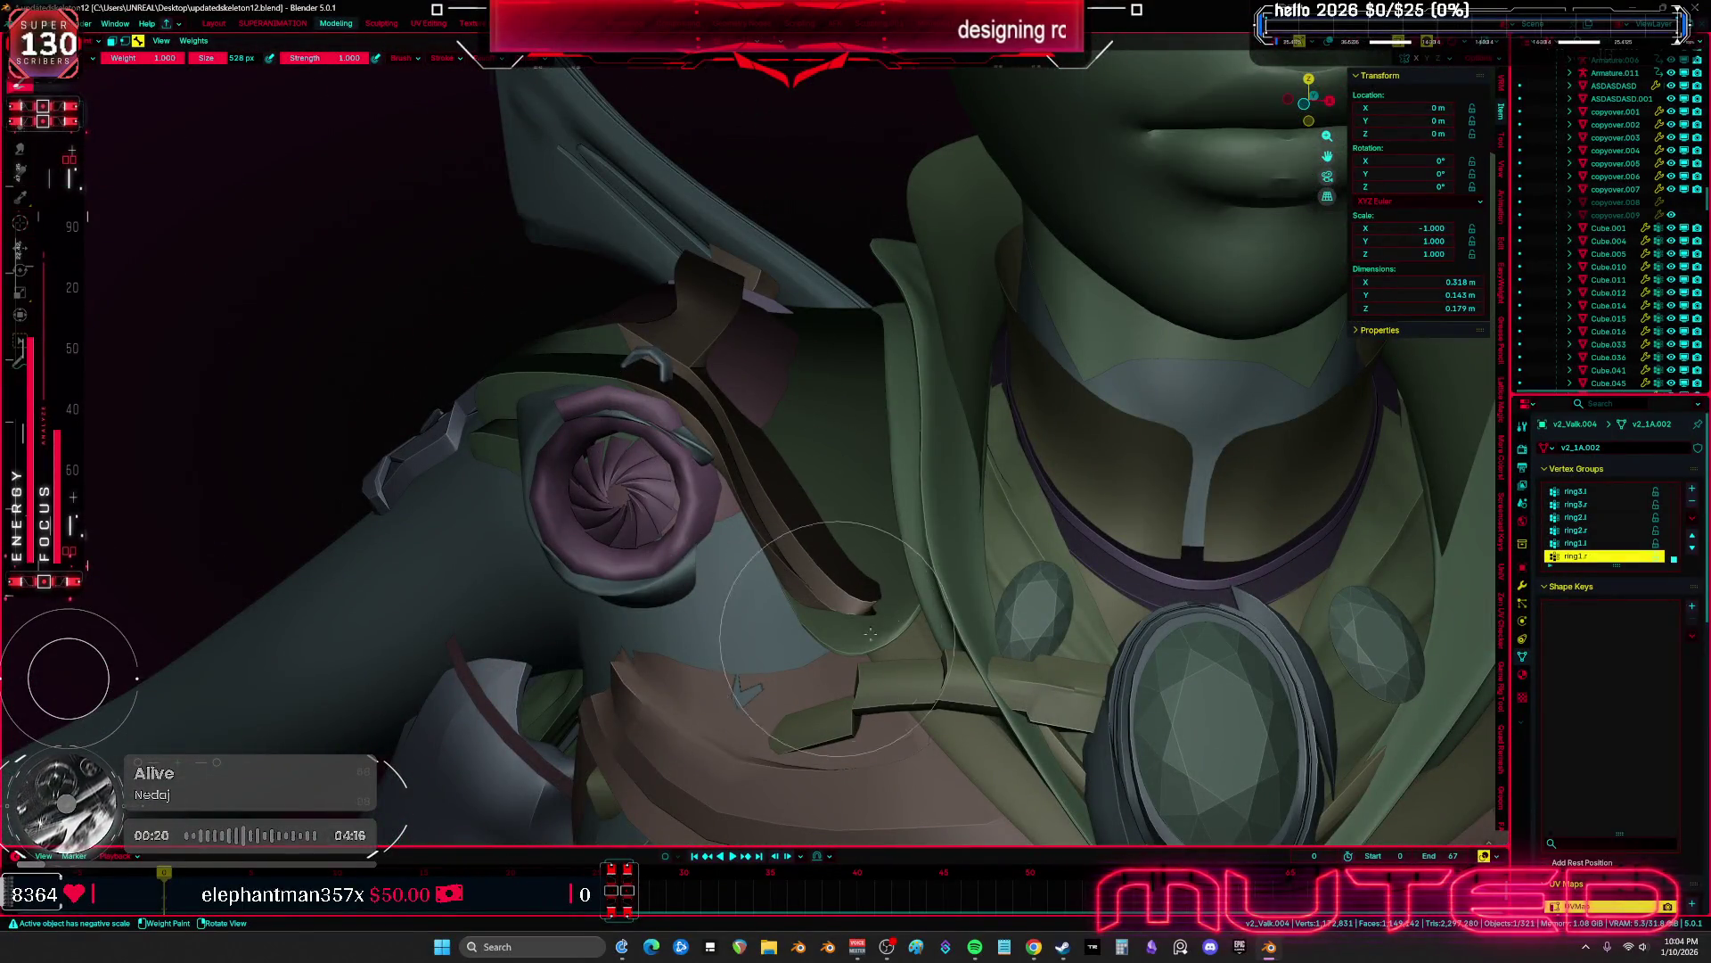
key(shift+alt+z)
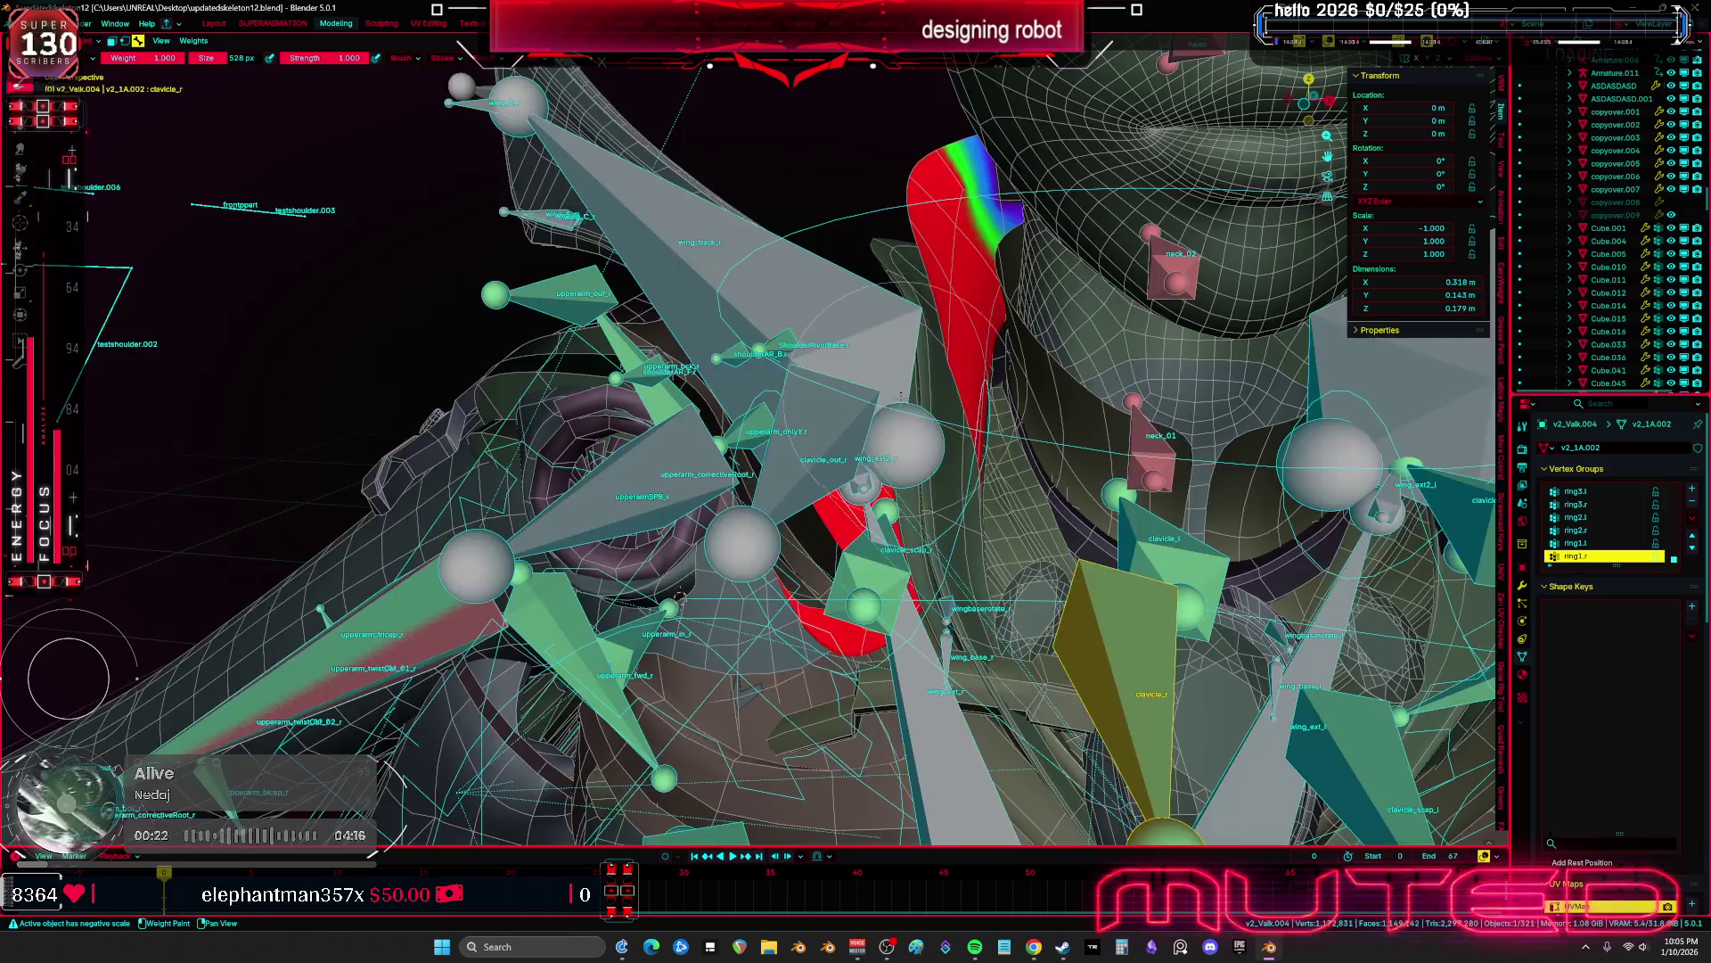
Rotate the shoulder bone twice and check how the ring mesh and chest deform
mouse_move(906, 535)
middle_down()
mouse_move(886, 407)
mouse_move(1048, 262)
middle_up()
key(shift+alt+z)
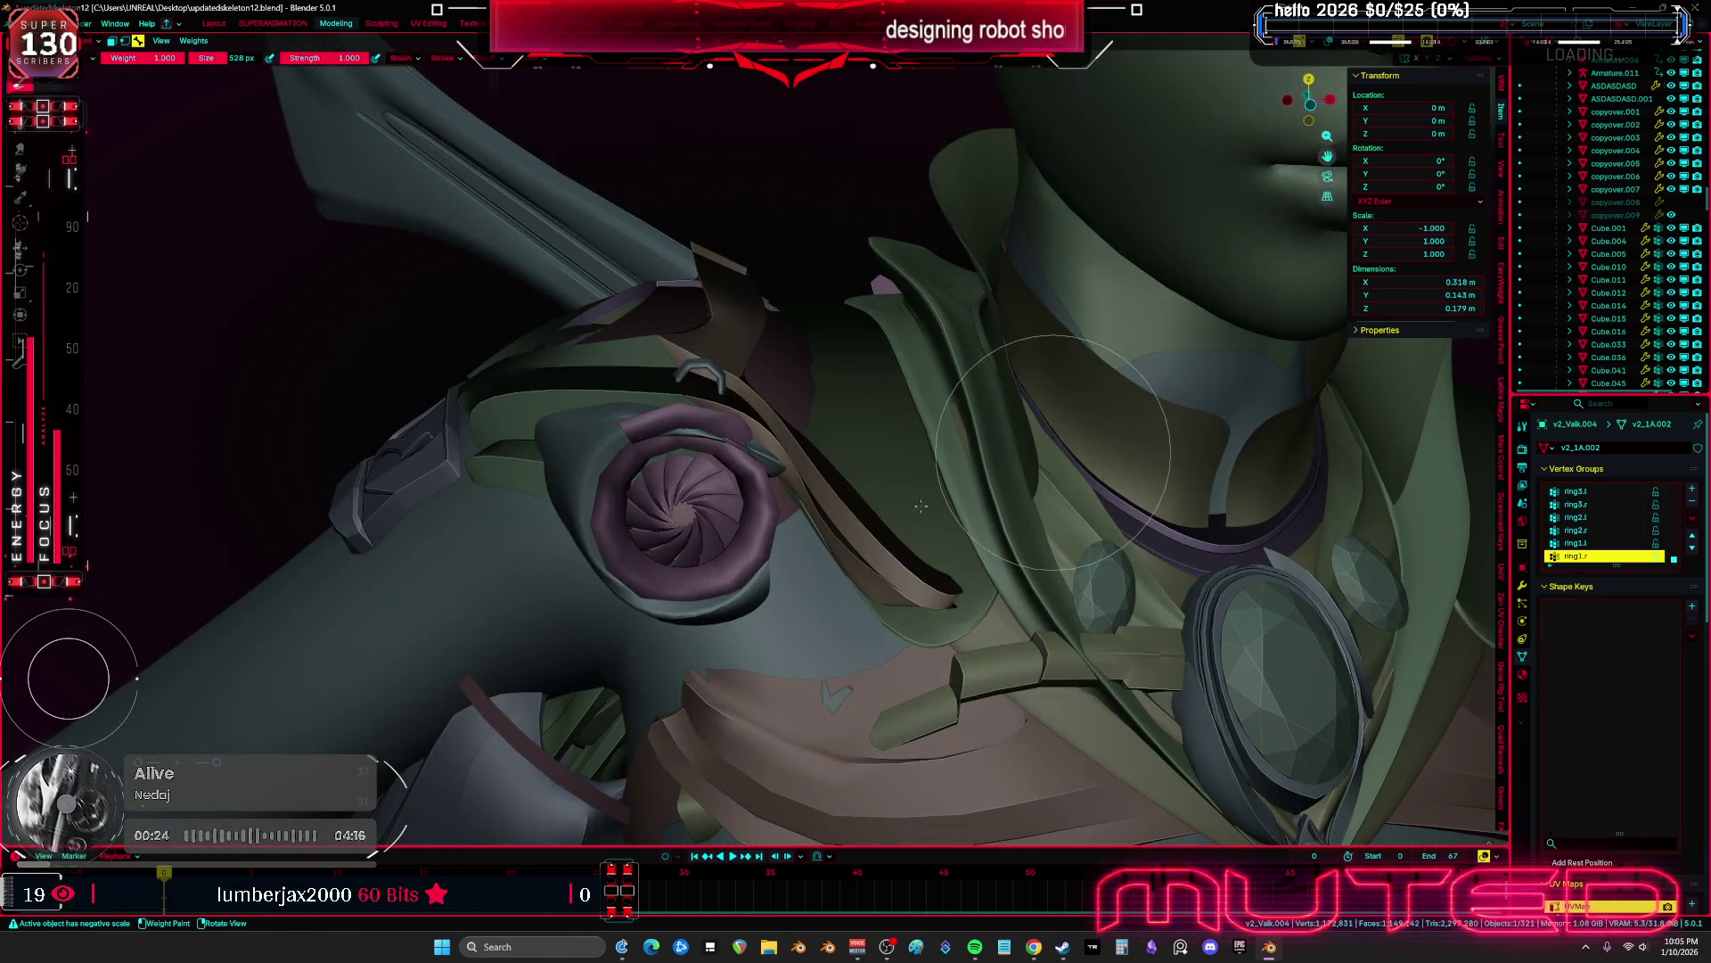
key(shift+alt+z)
key(r)
click(1116, 340)
key(shift+alt+z)
middle_drag(1115, 339, 1112, 366)
key(r)
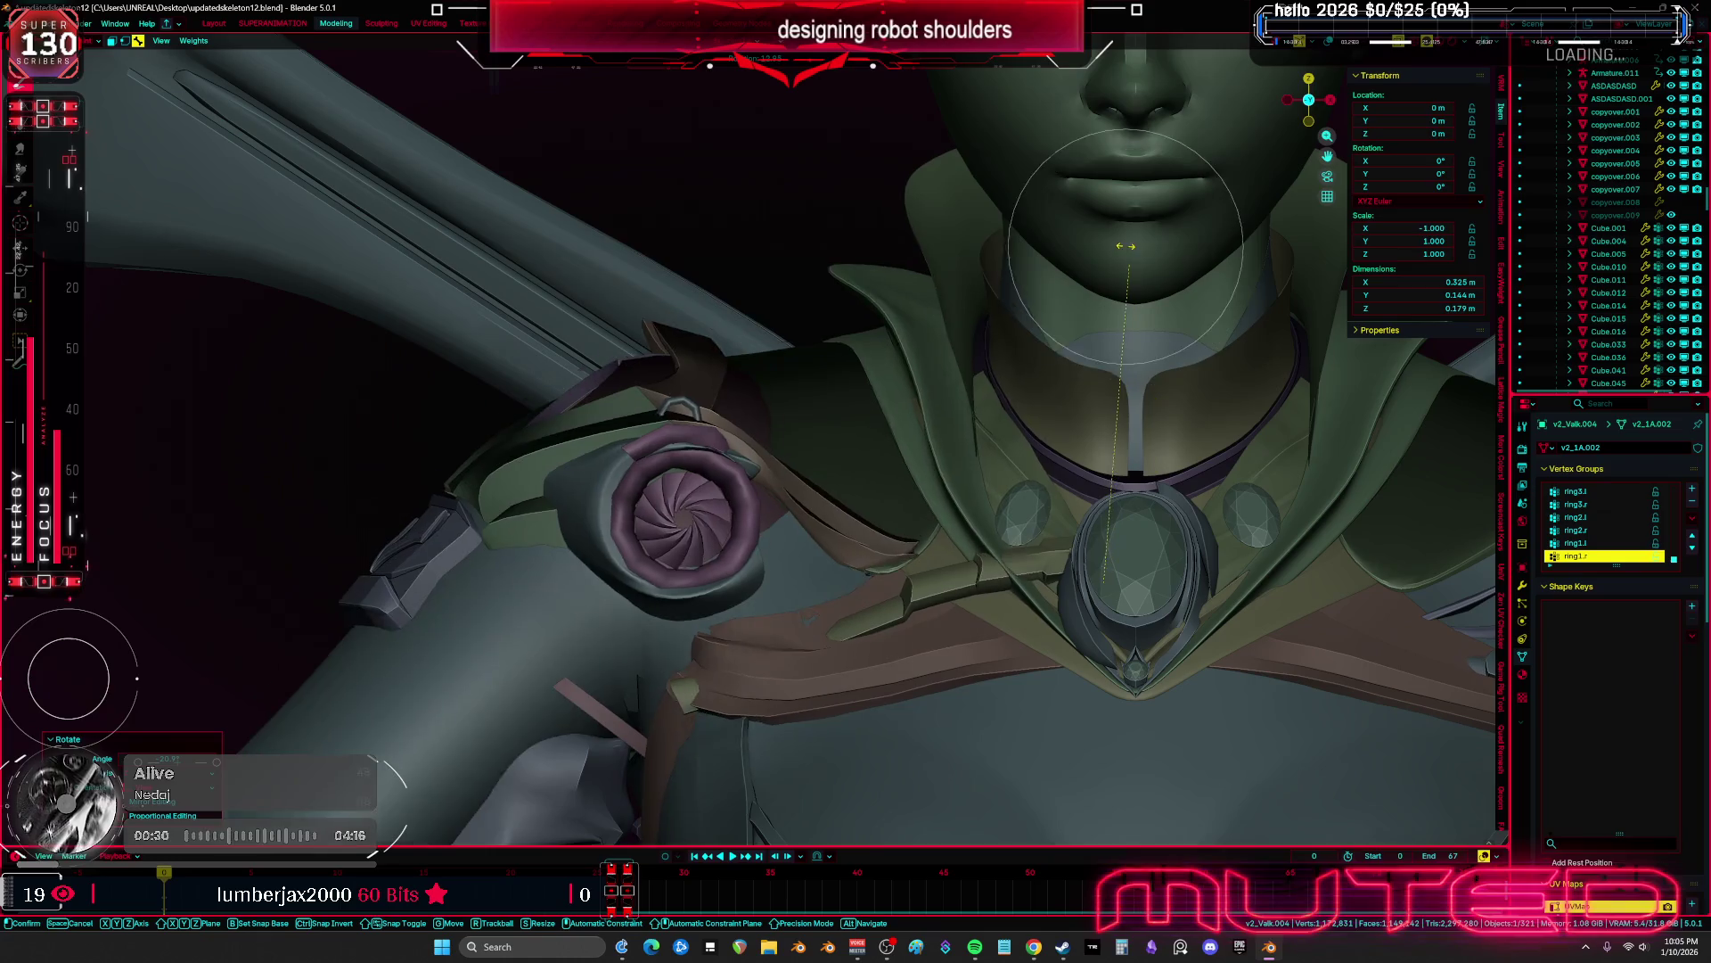
click(668, 617)
key(shift+alt+z)
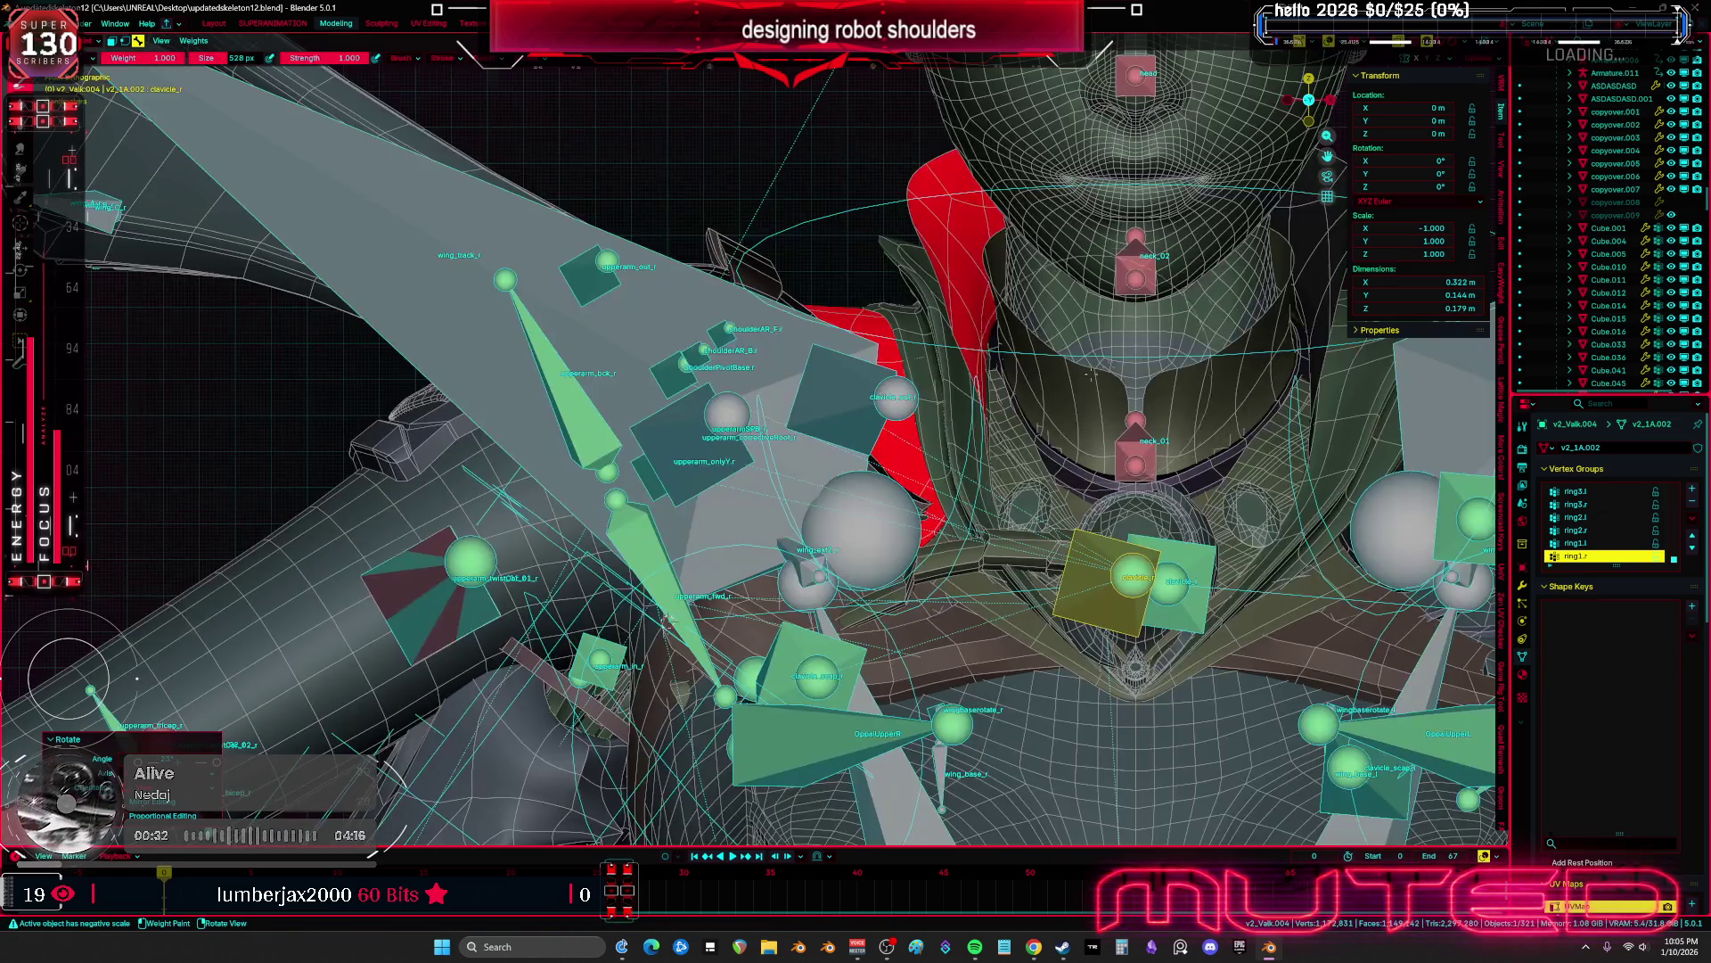
Undo the bone rotations back to the rest pose and exit Weight Paint to object mode
key(ctrl+z)
key(ctrl+z)
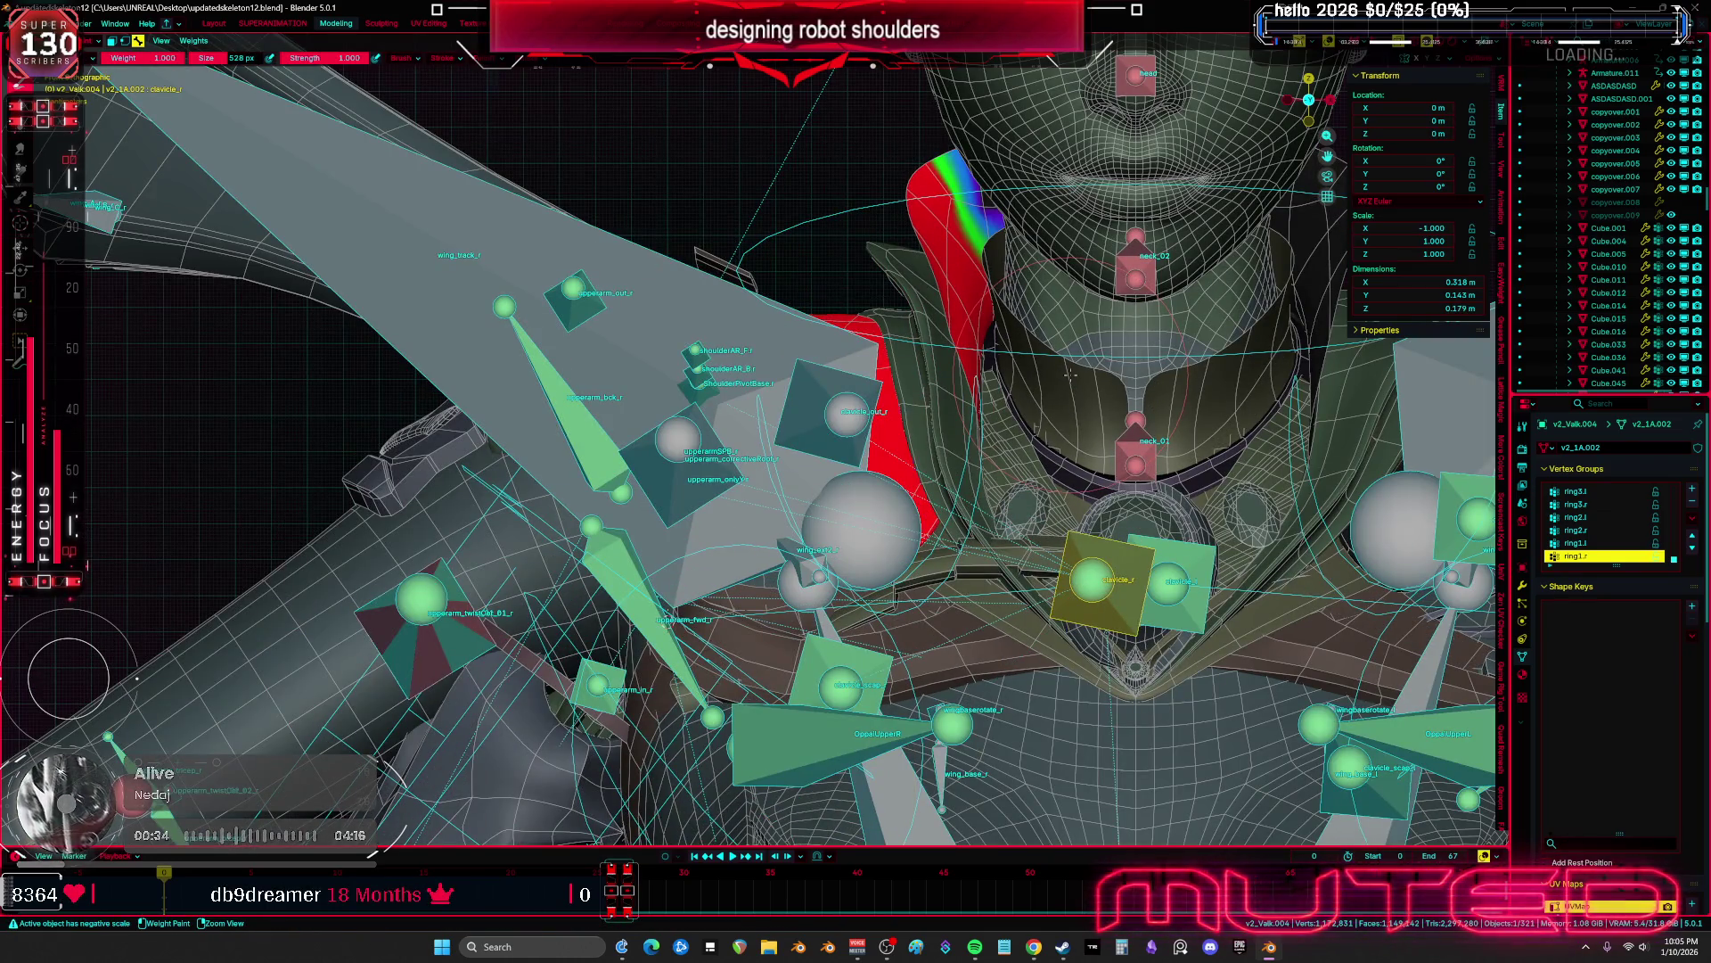
key(ctrl+z)
key(ctrl+z)
key(ctrl+z)
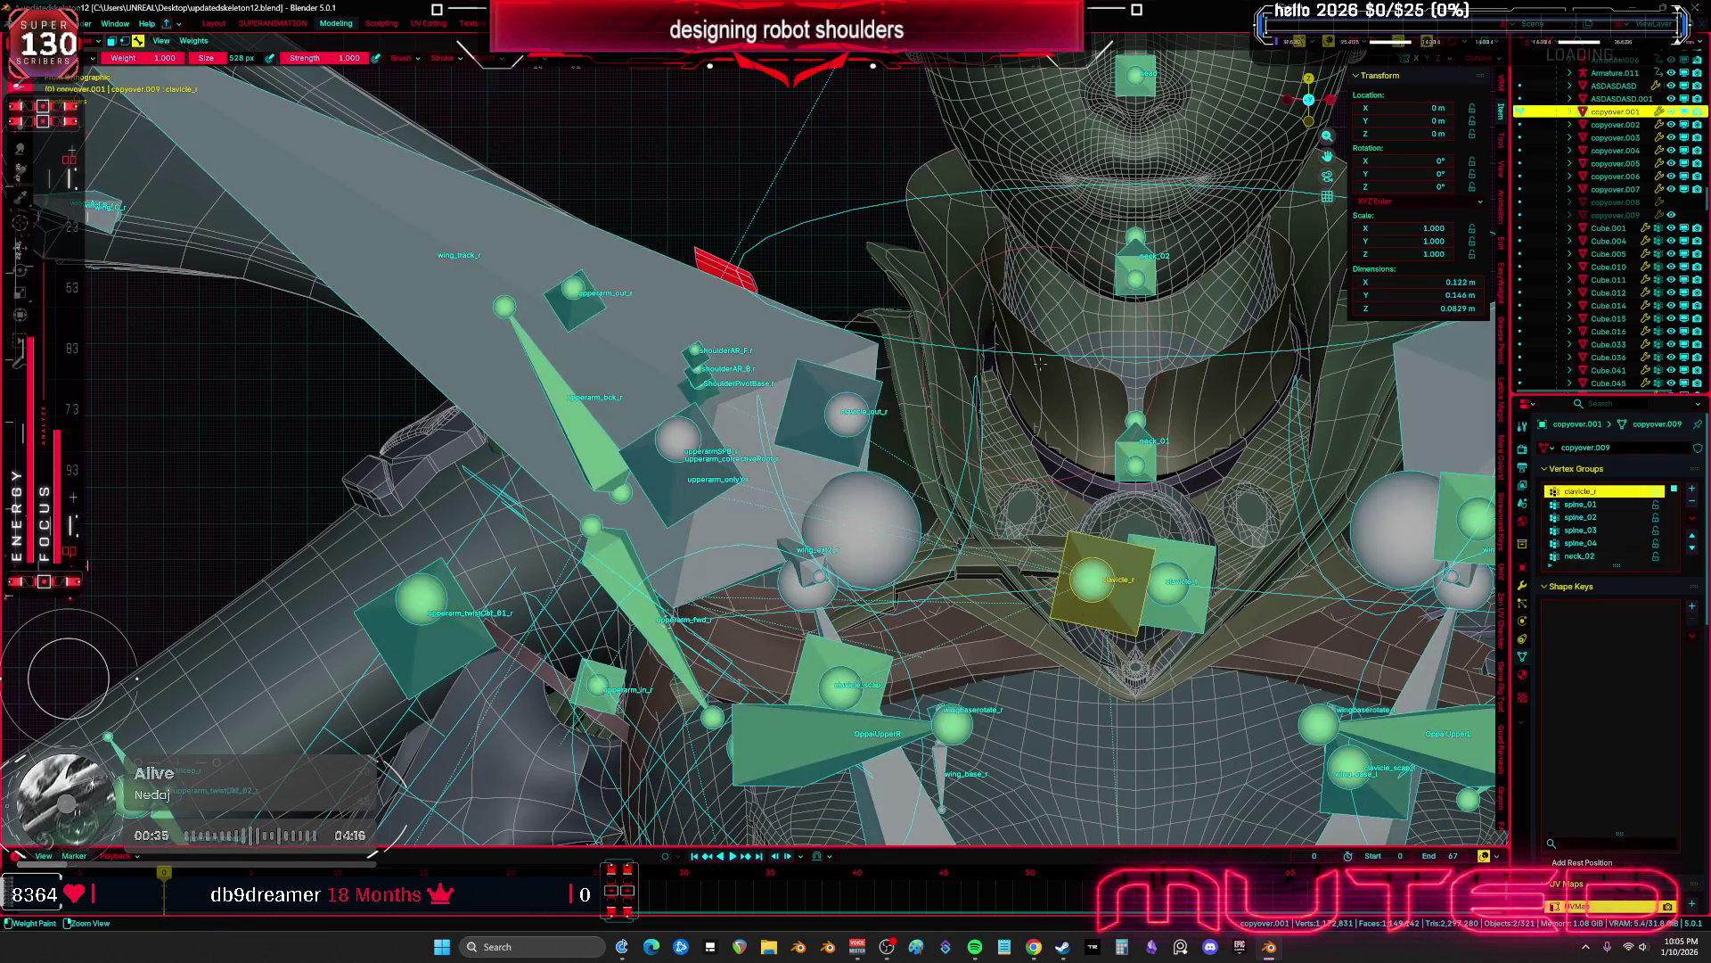
key(ctrl+z)
key(ctrl+z)
key(ctrl+z)
key(ctrl+z)
key(ctrl+z)
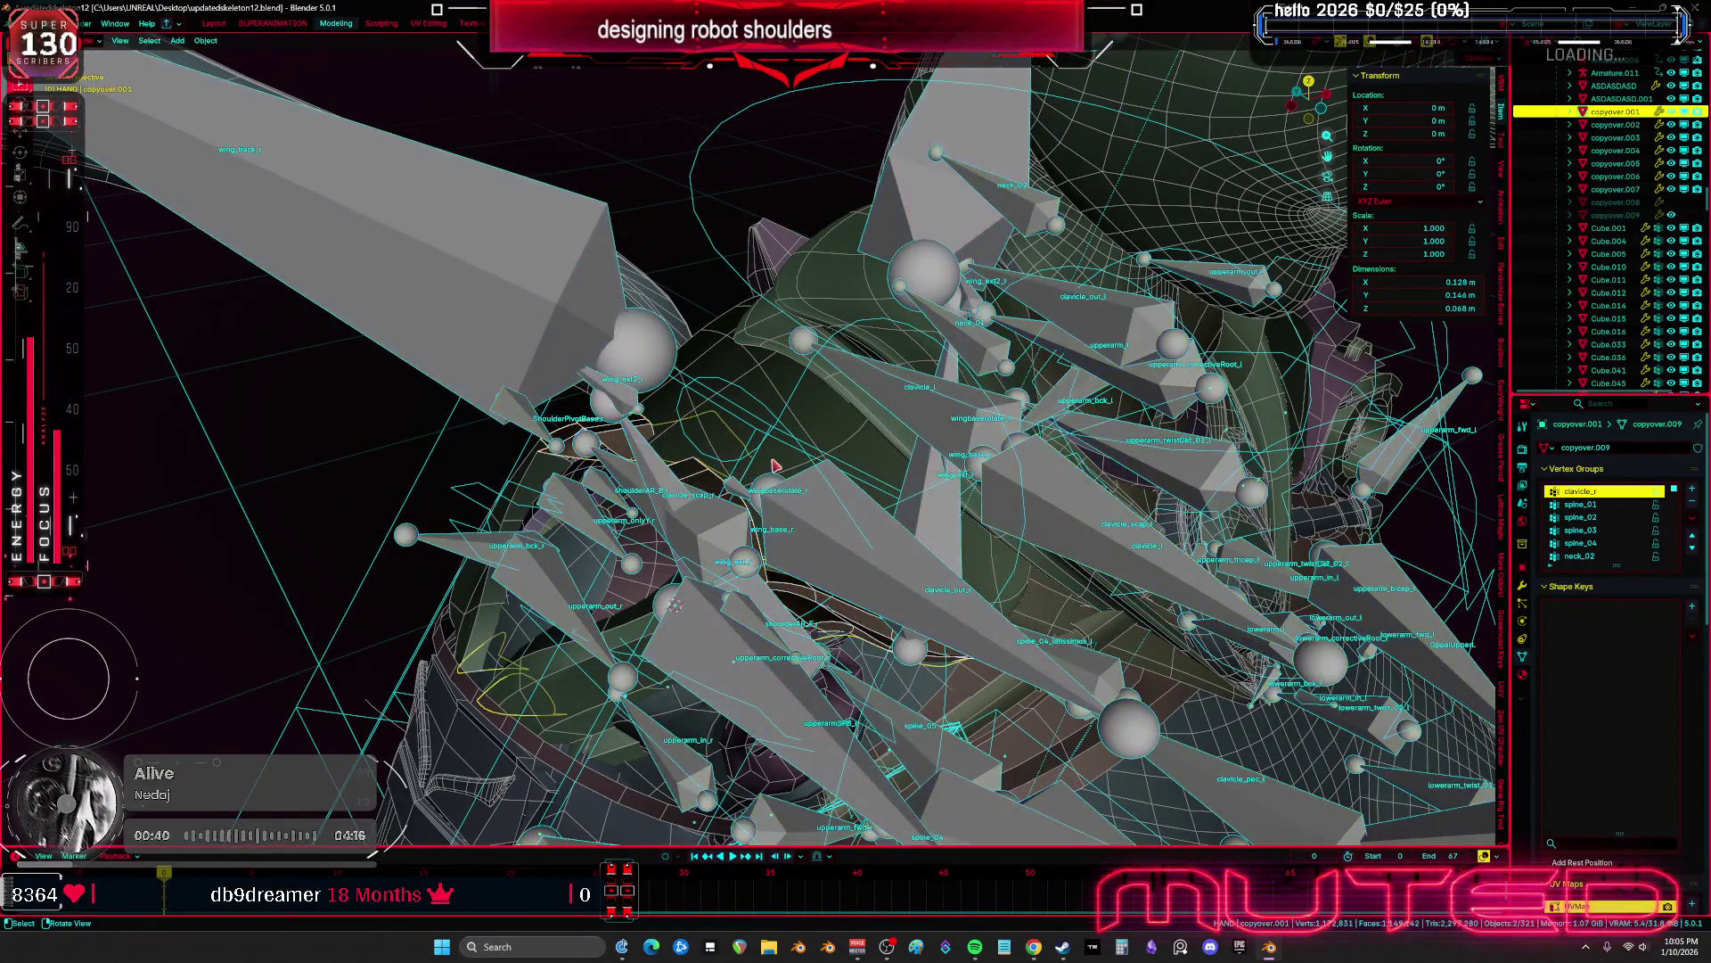
key(ctrl+Page_Up)
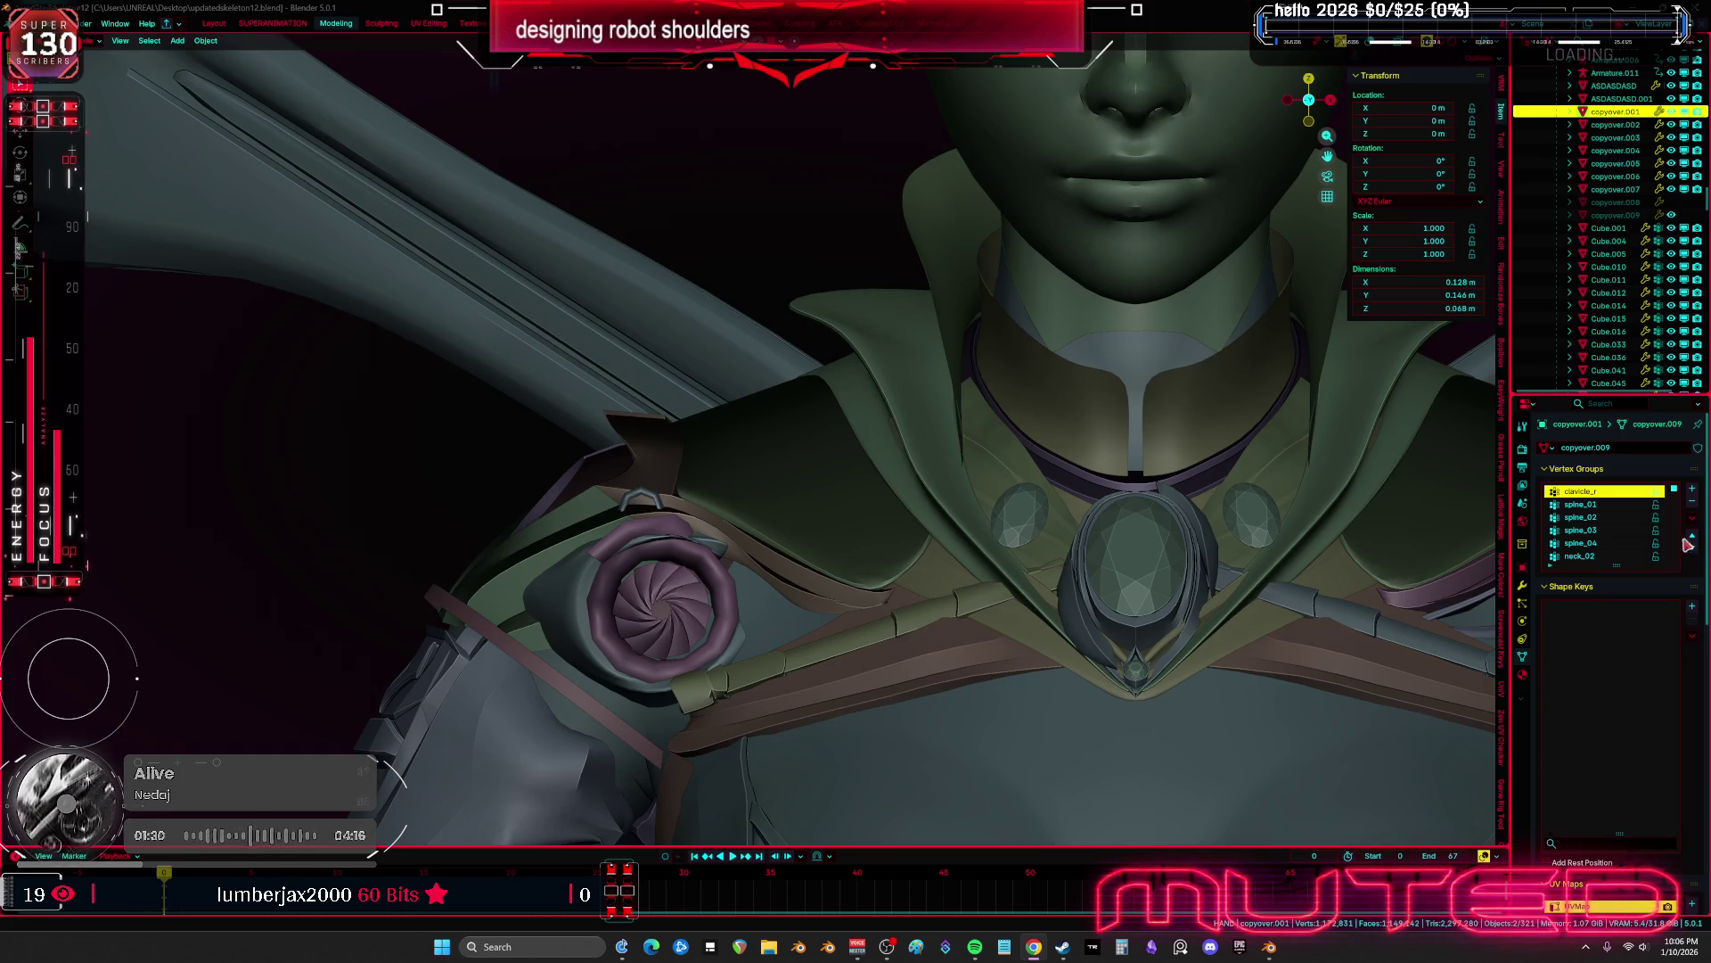
mouse_move(767, 642)
middle_down()
mouse_move(821, 466)
mouse_move(879, 457)
mouse_move(905, 424)
middle_up()
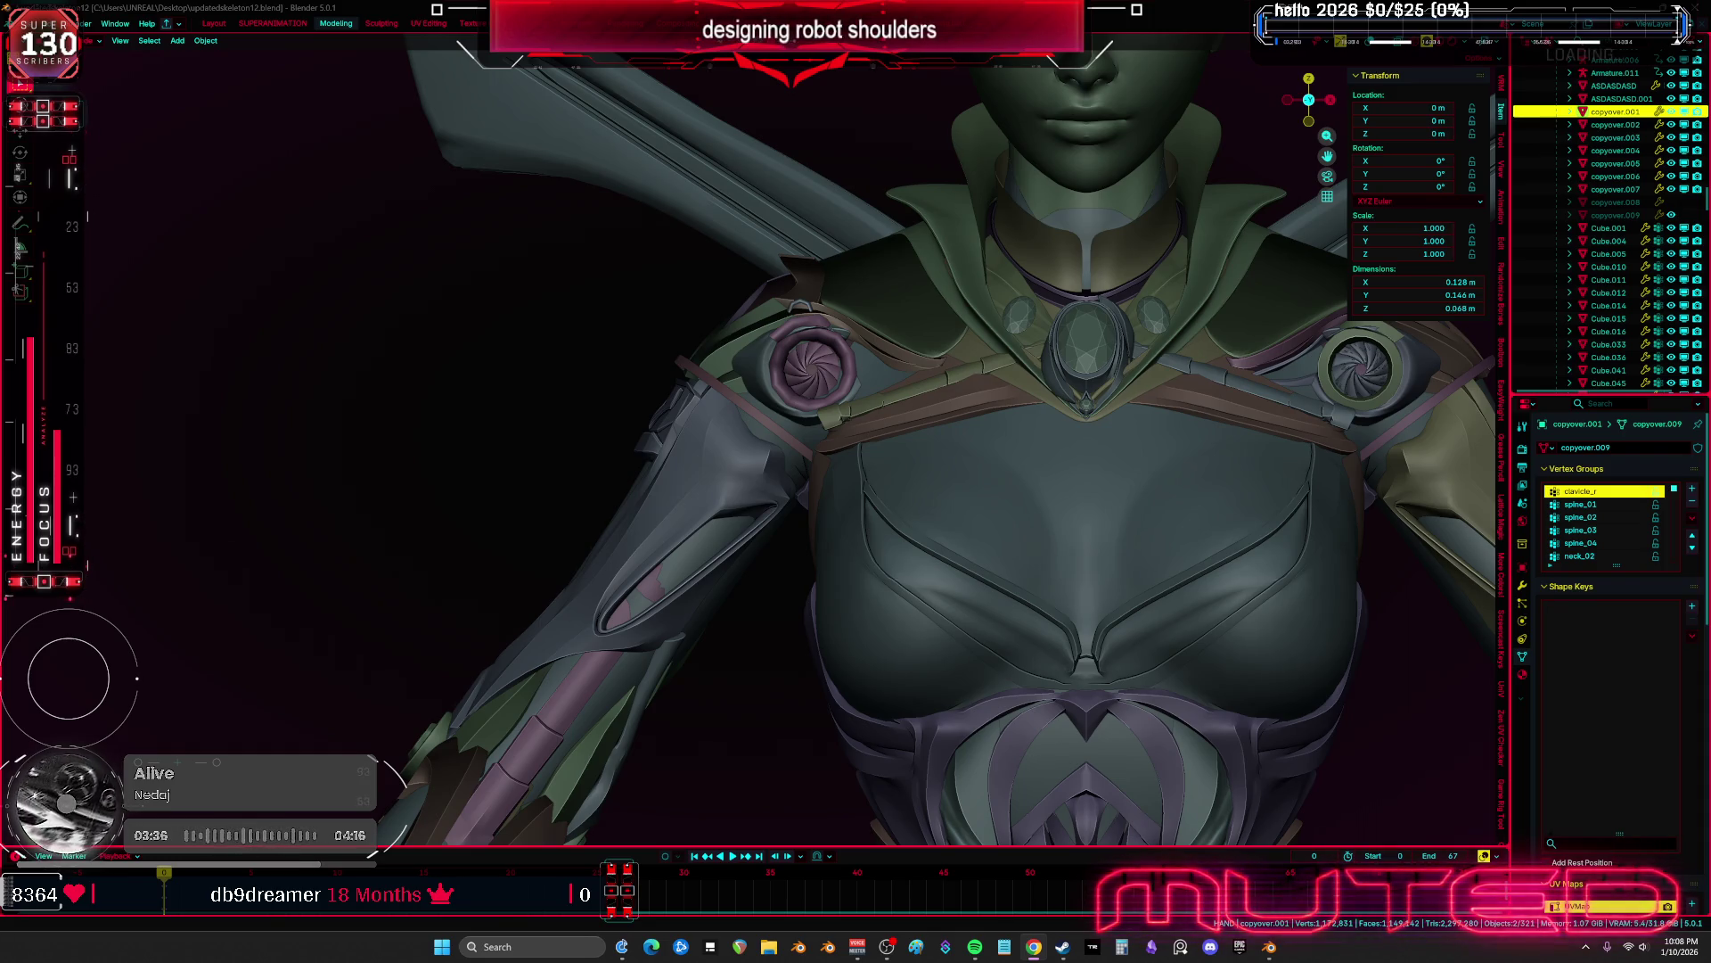
mouse_move(820, 570)
middle_down()
mouse_move(1020, 585)
mouse_move(991, 557)
mouse_move(973, 565)
middle_up()
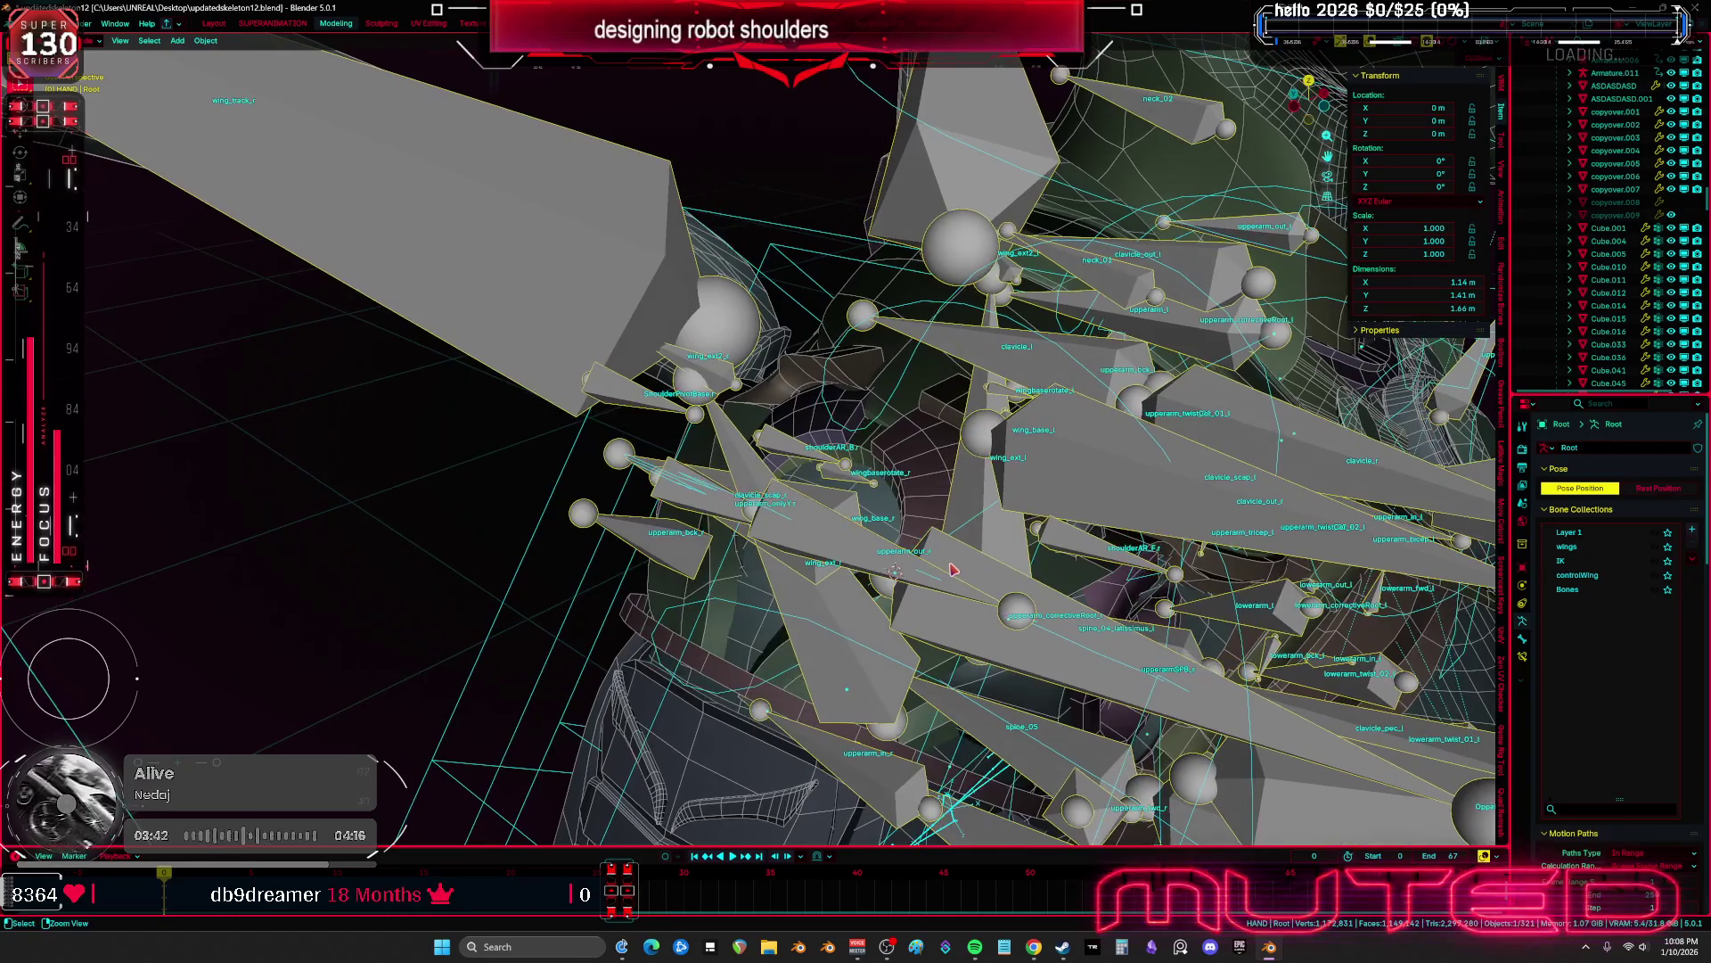
Set the armature's Viewport Display to draw bones as Stick
key(ctrl+space)
key(ctrl+space)
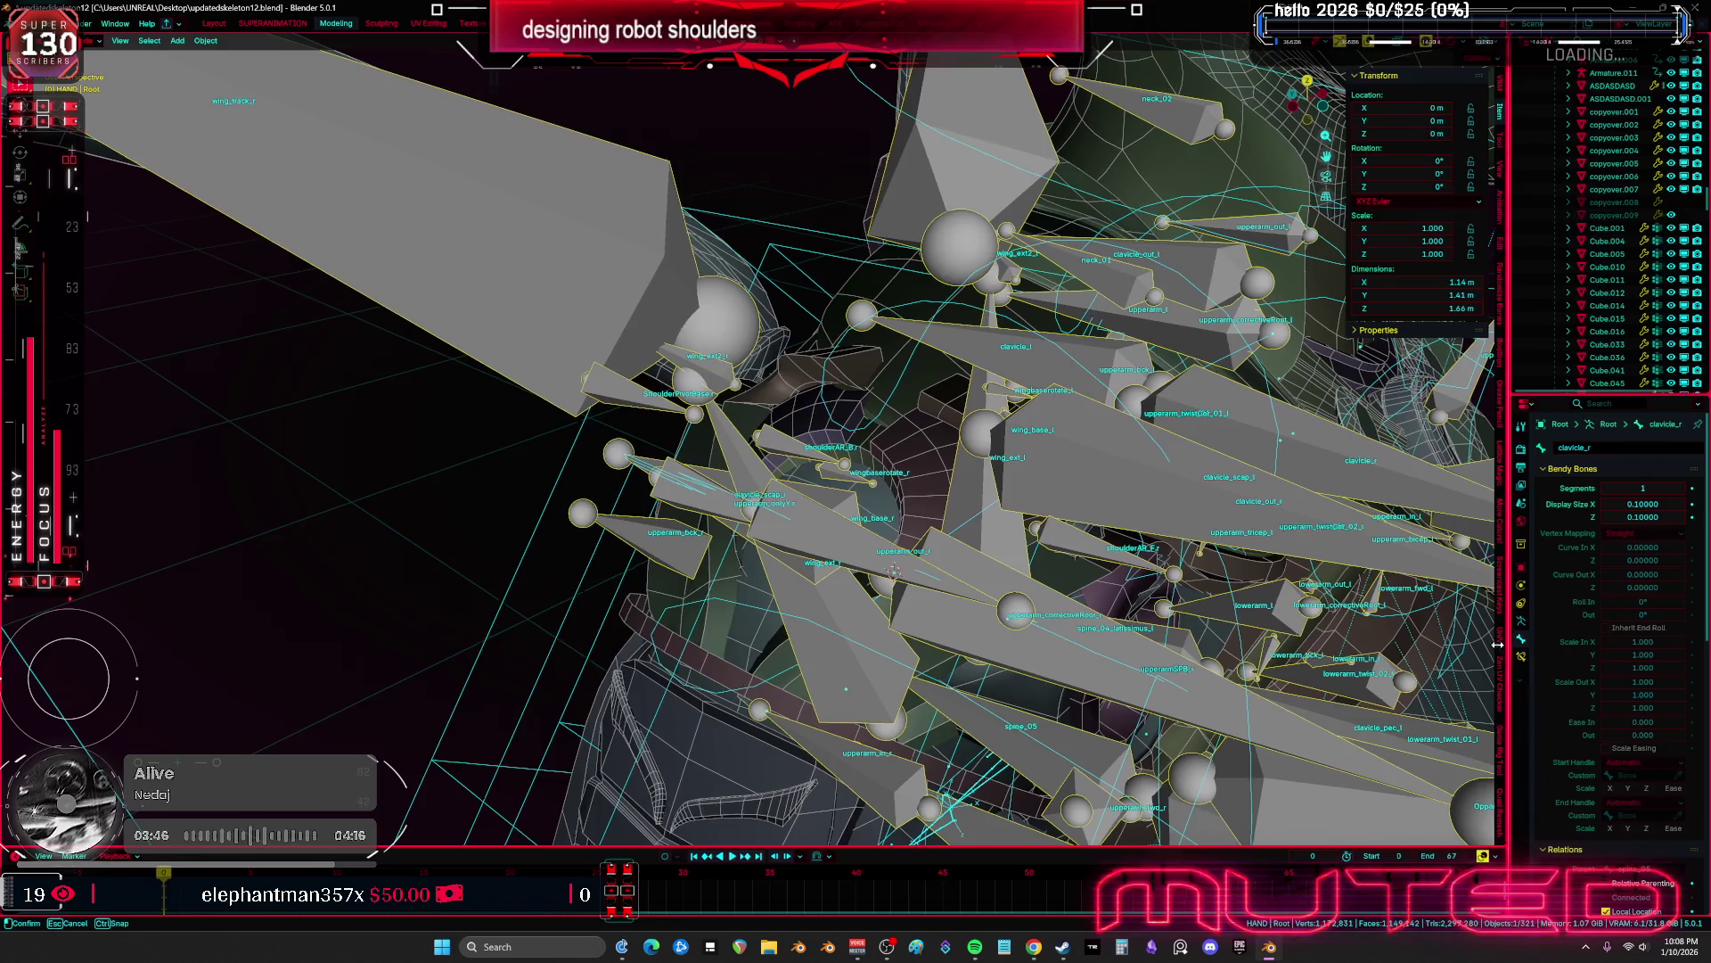
drag(1507, 646, 1205, 655)
click(1221, 657)
click(1221, 644)
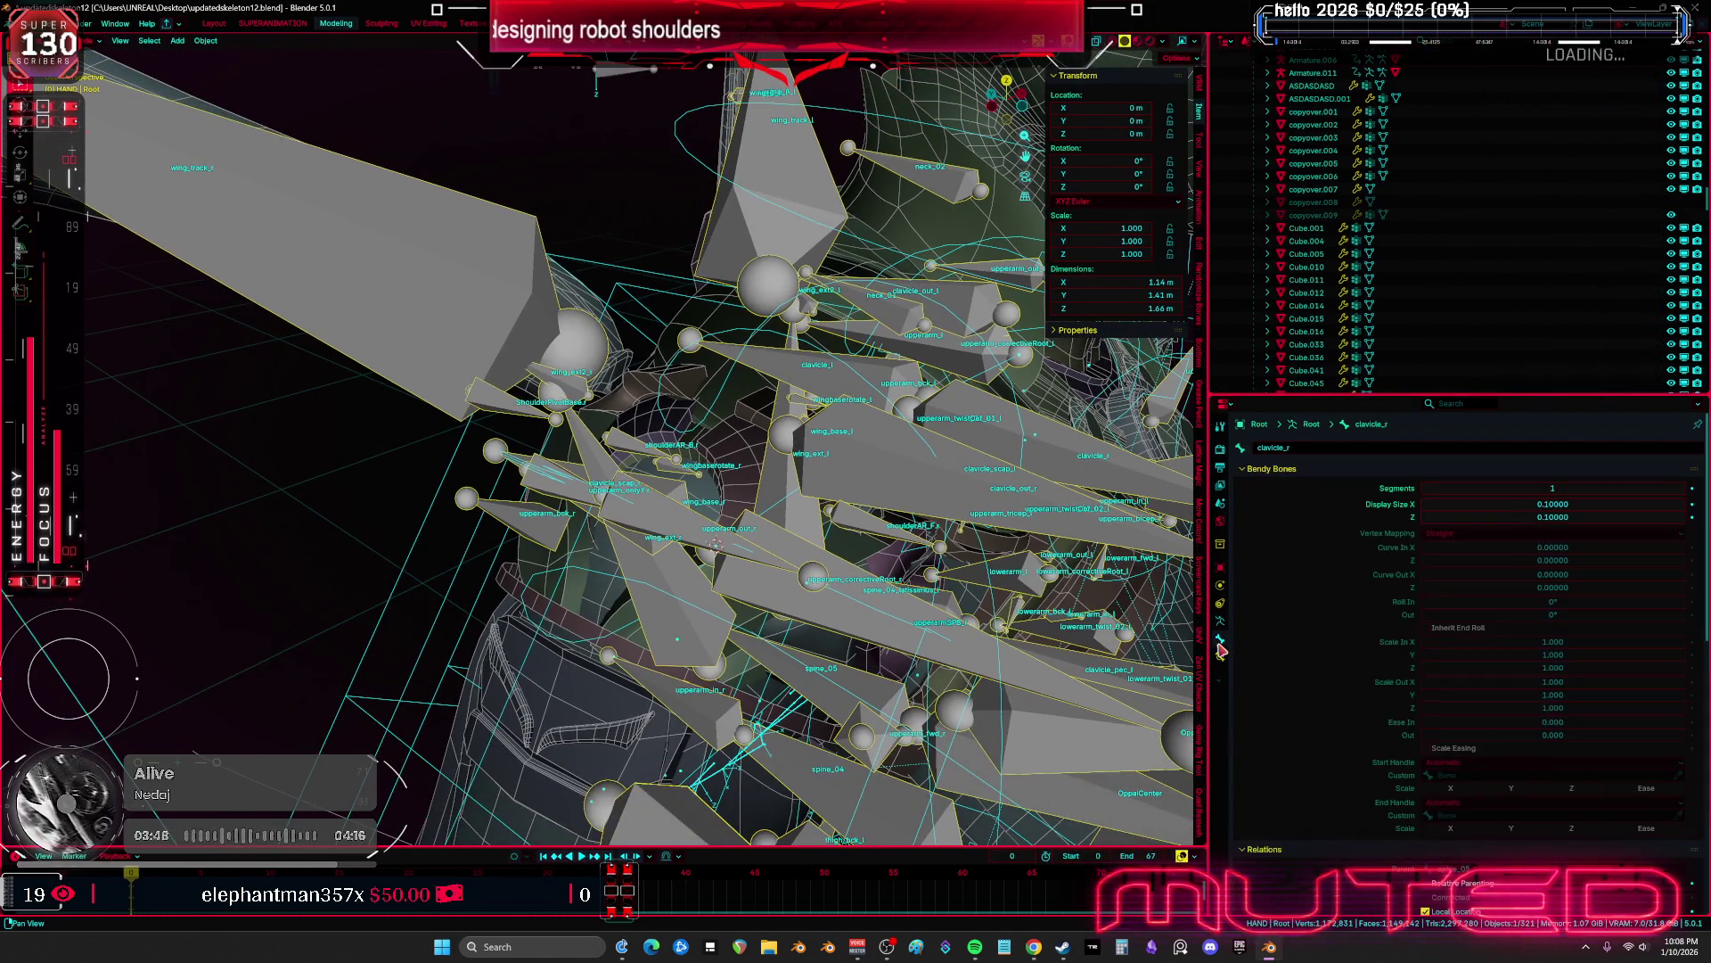
click(1221, 620)
scroll(1447, 788, down, 5)
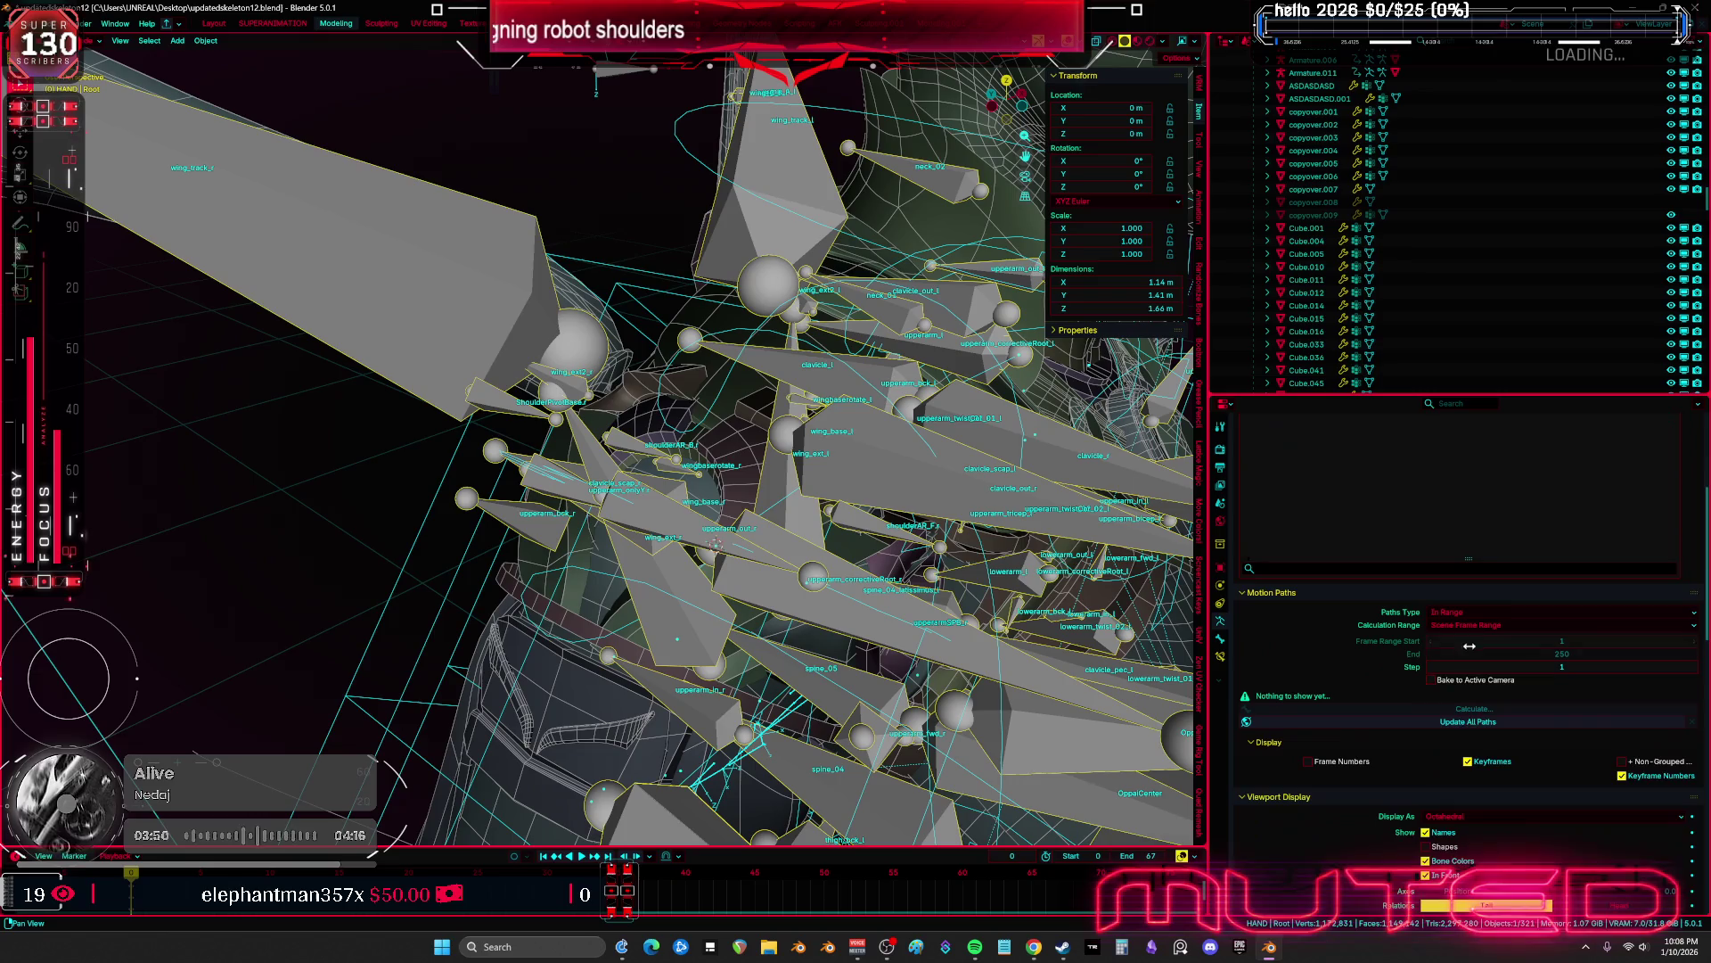
click(1460, 710)
click(1458, 747)
scroll(827, 622, up, 5)
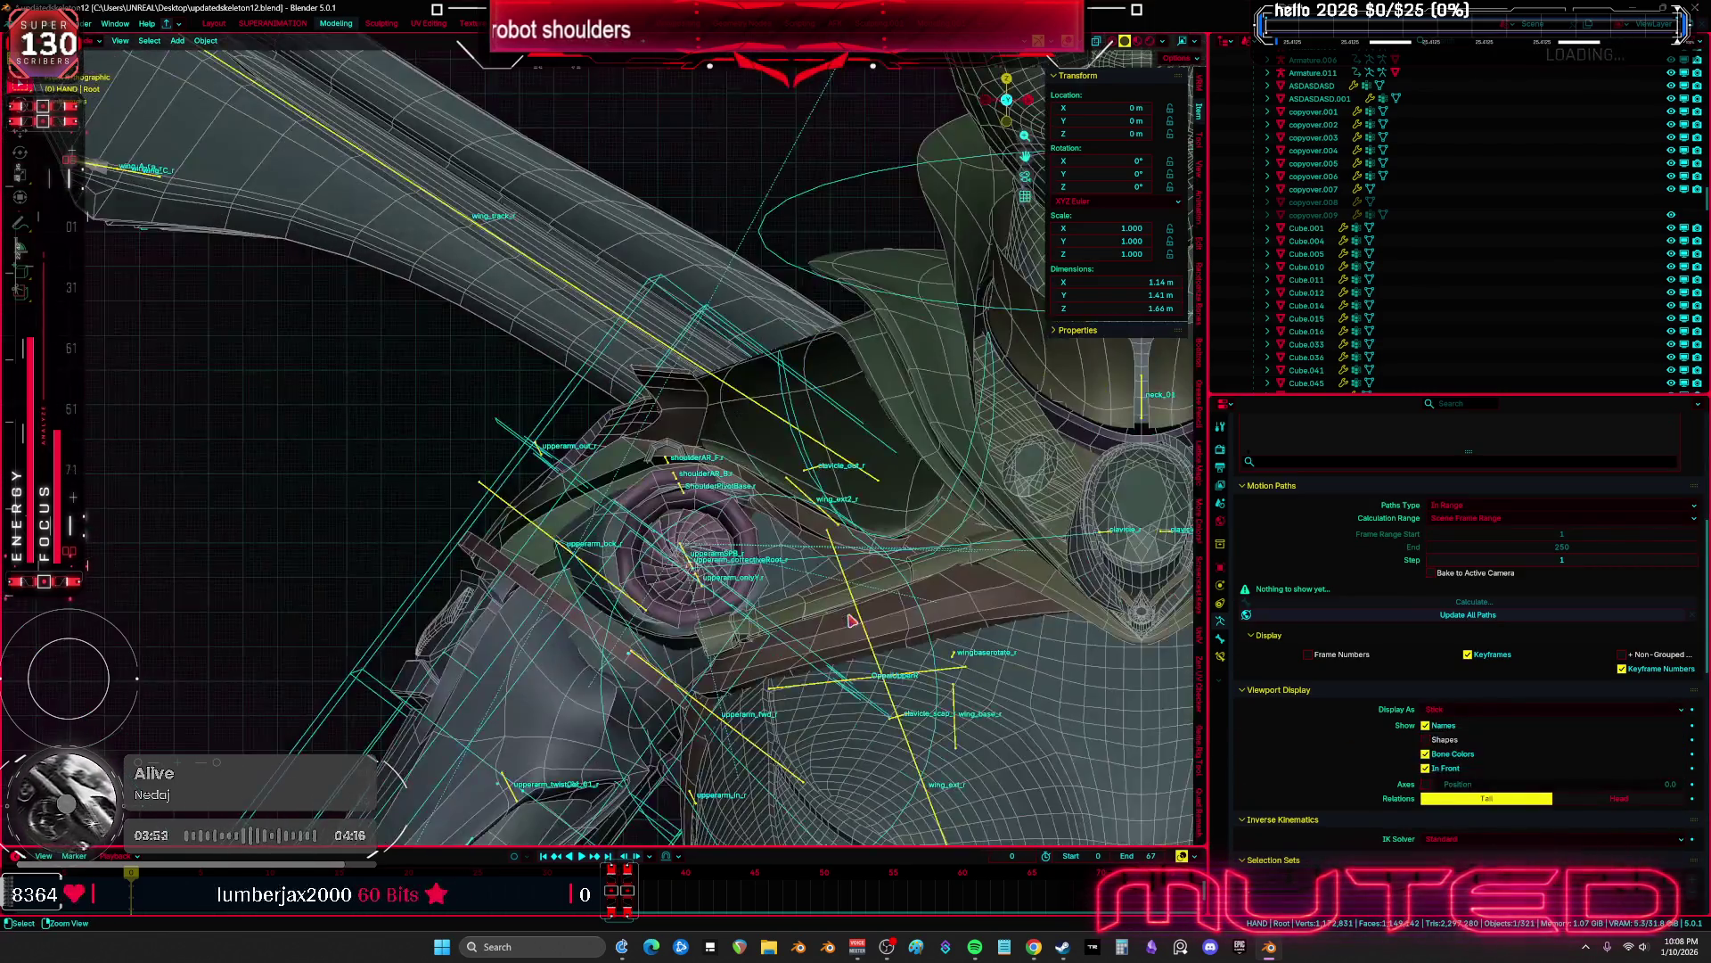
Switch to X-ray wireframe shading and enter Pose mode on the rig
key(ctrl+alt+space)
mouse_move(828, 622)
middle_down()
mouse_move(764, 431)
mouse_move(776, 451)
mouse_move(977, 500)
mouse_move(911, 406)
middle_up()
key(shift+z)
scroll(911, 406, down, 5)
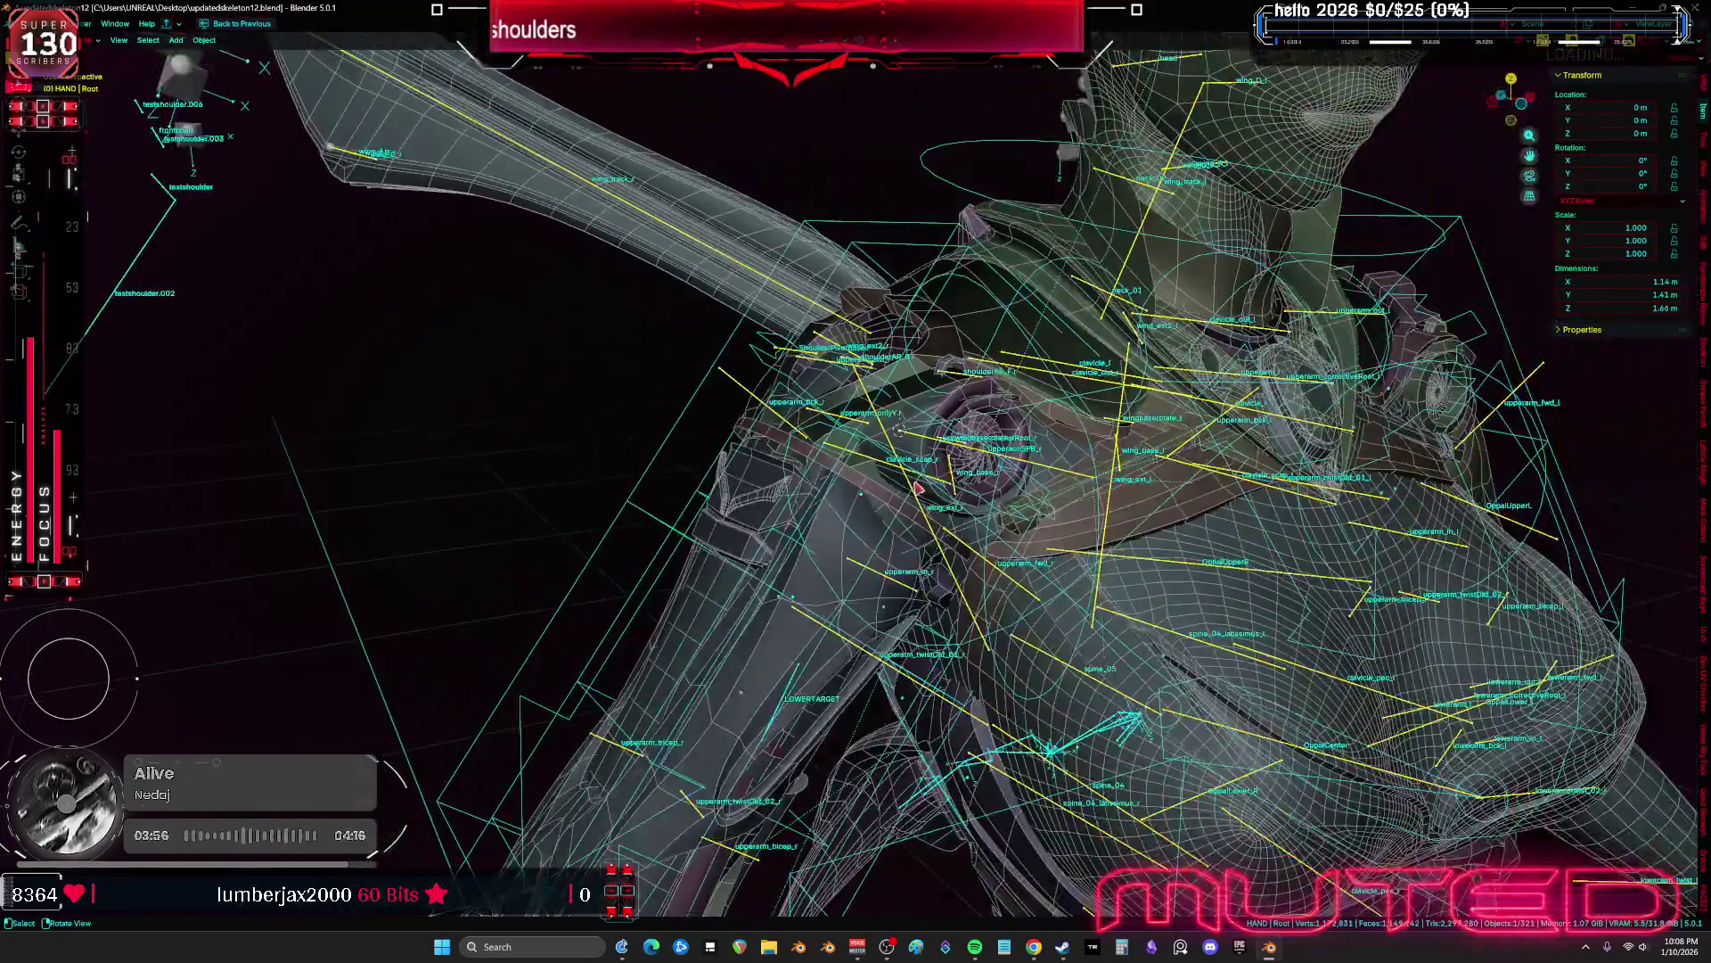
middle_drag(919, 486, 923, 488)
key(ctrl+Tab)
scroll(898, 523, up, 3)
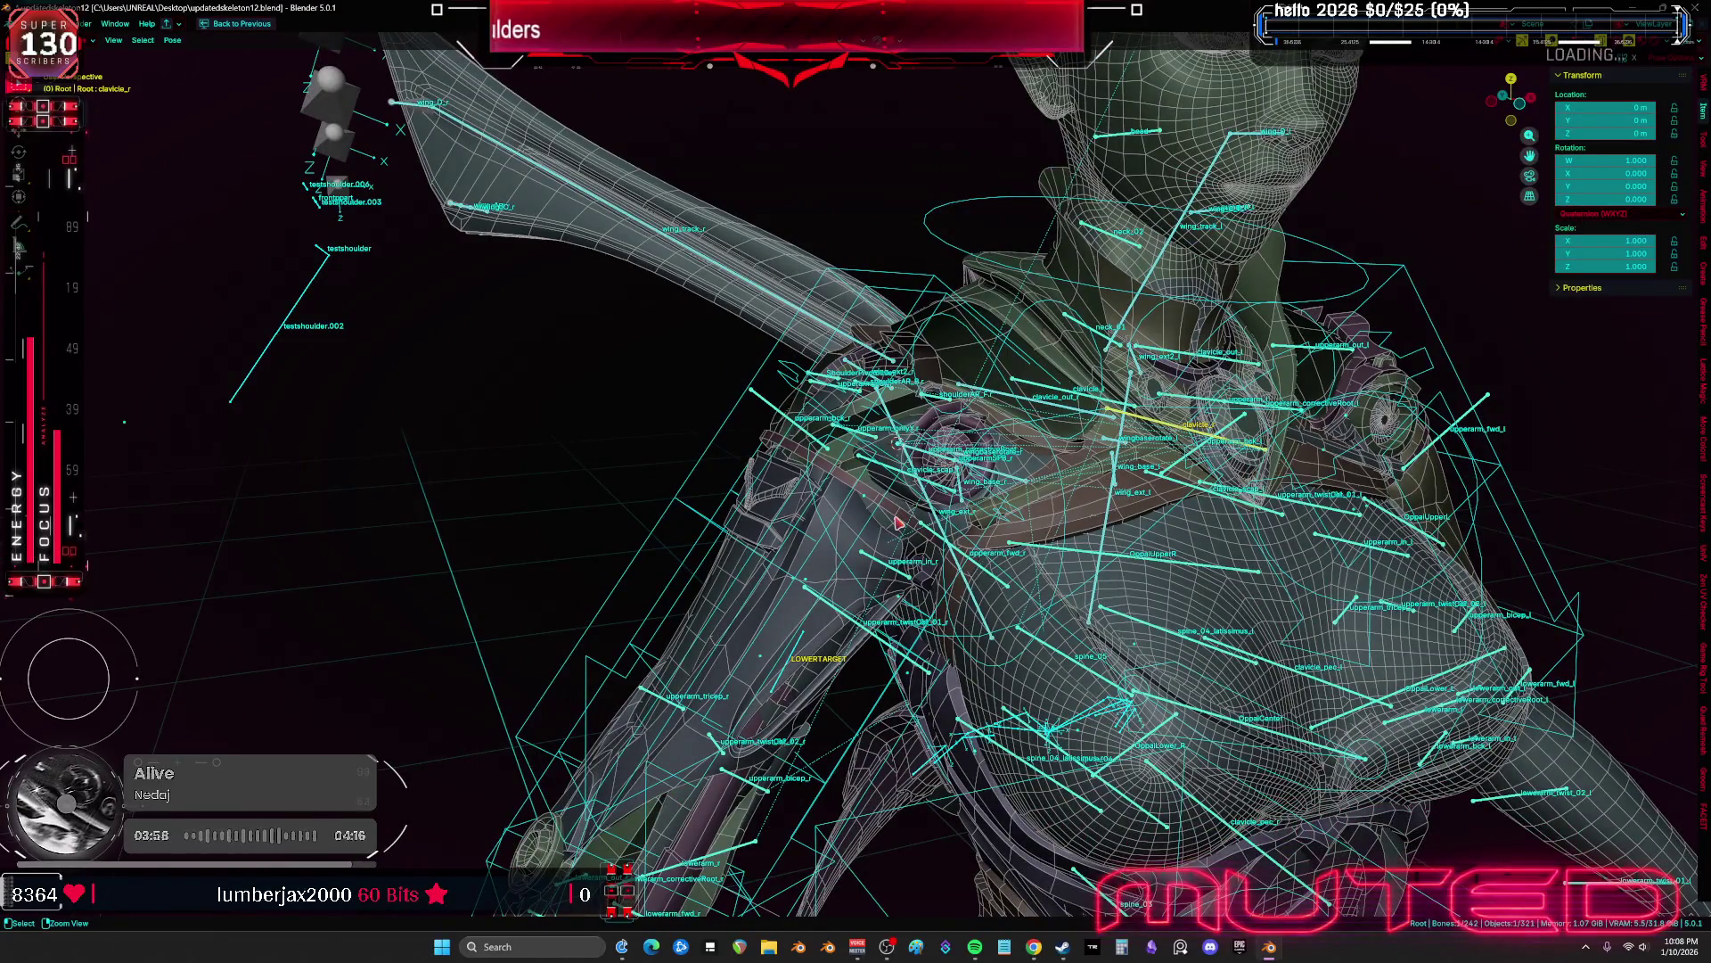
click(911, 482)
click(911, 483)
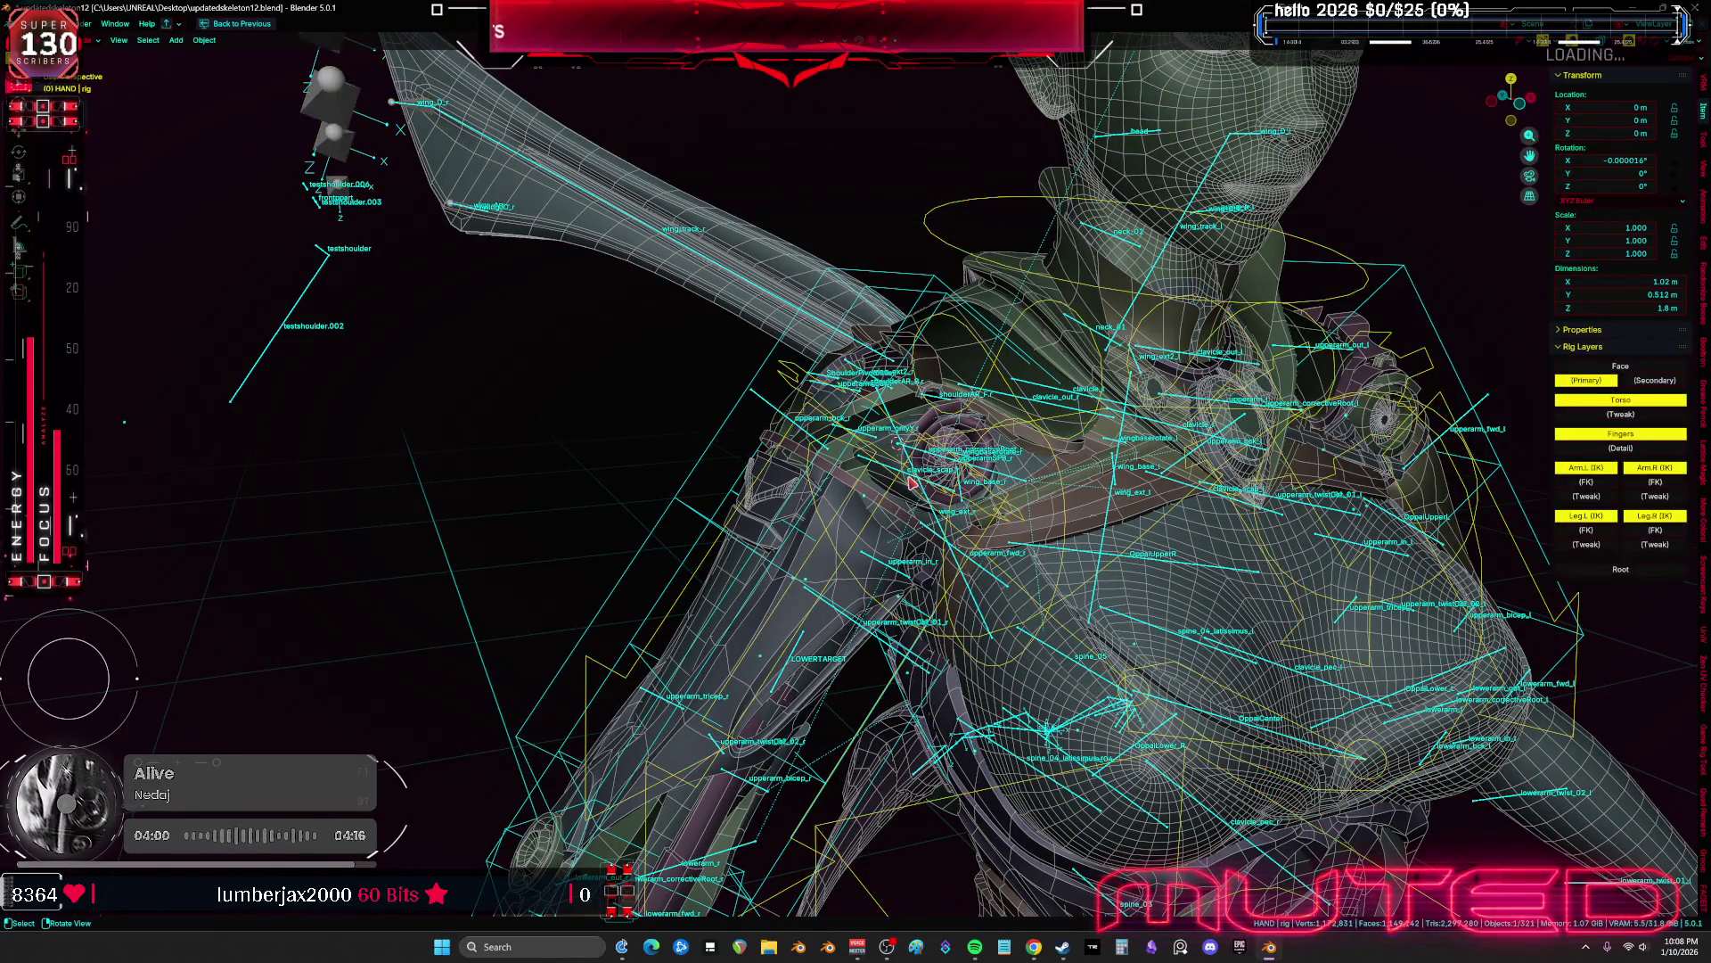
click(913, 482)
scroll(918, 486, up, 4)
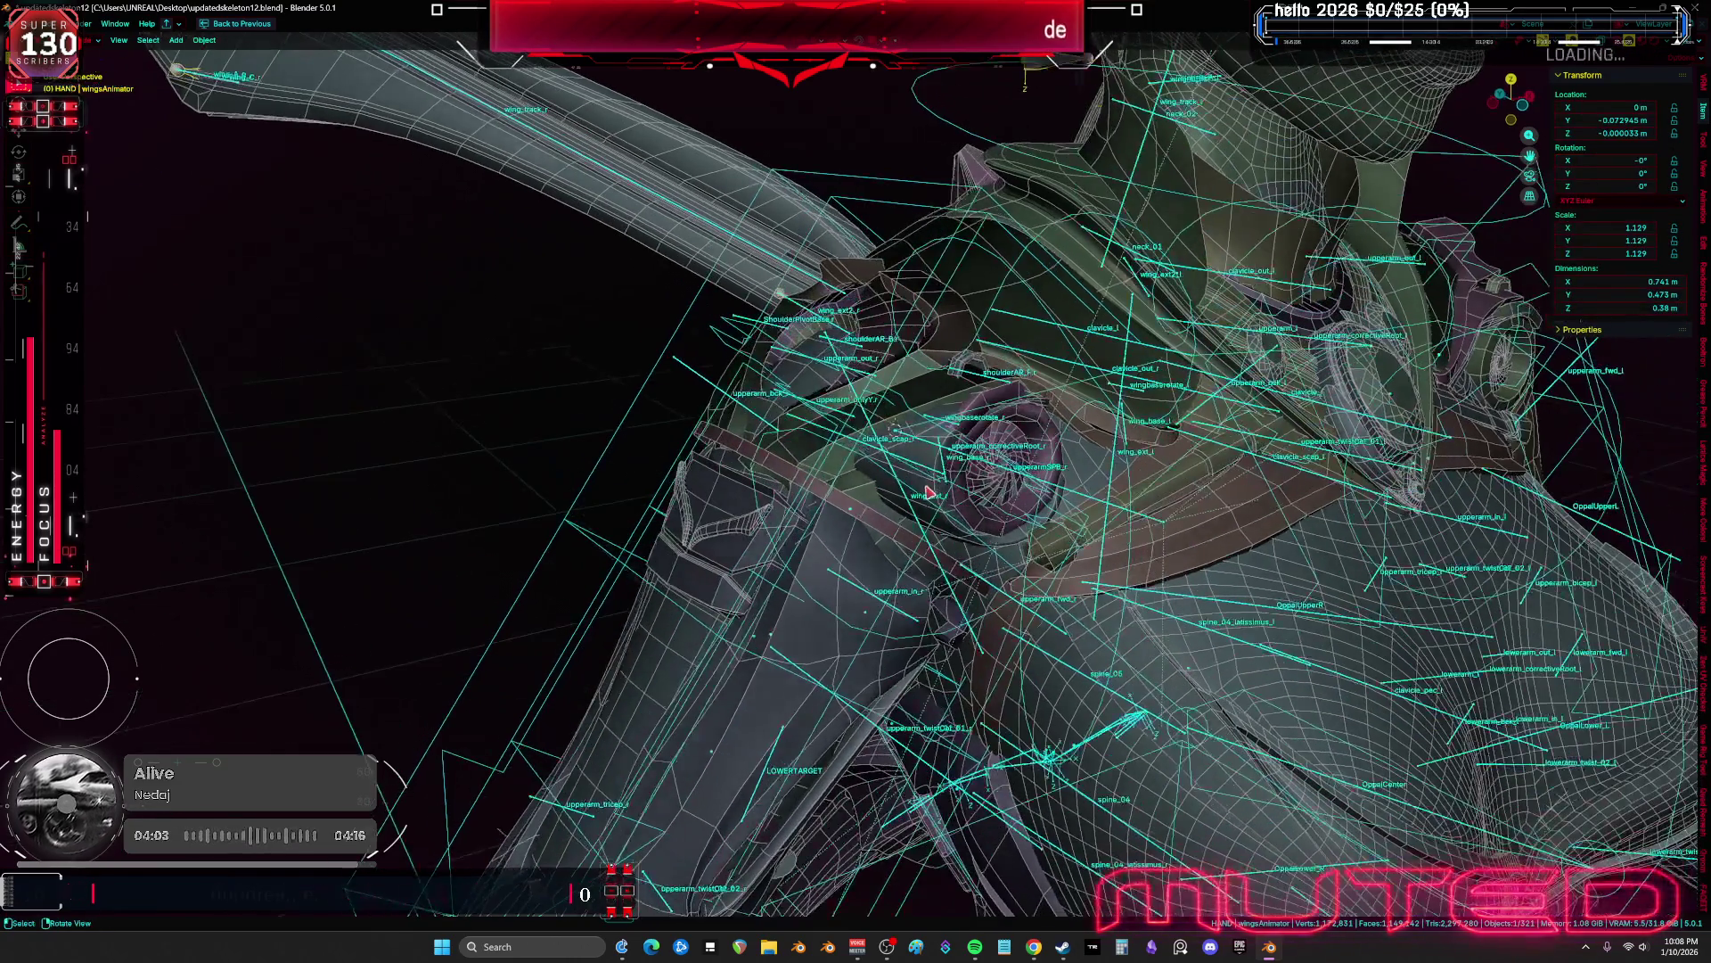
scroll(924, 482, up, 3)
Inspect upperarm_r's Copy Location and Copy Rotation constraints in front view, then return to Object mode
click(917, 458)
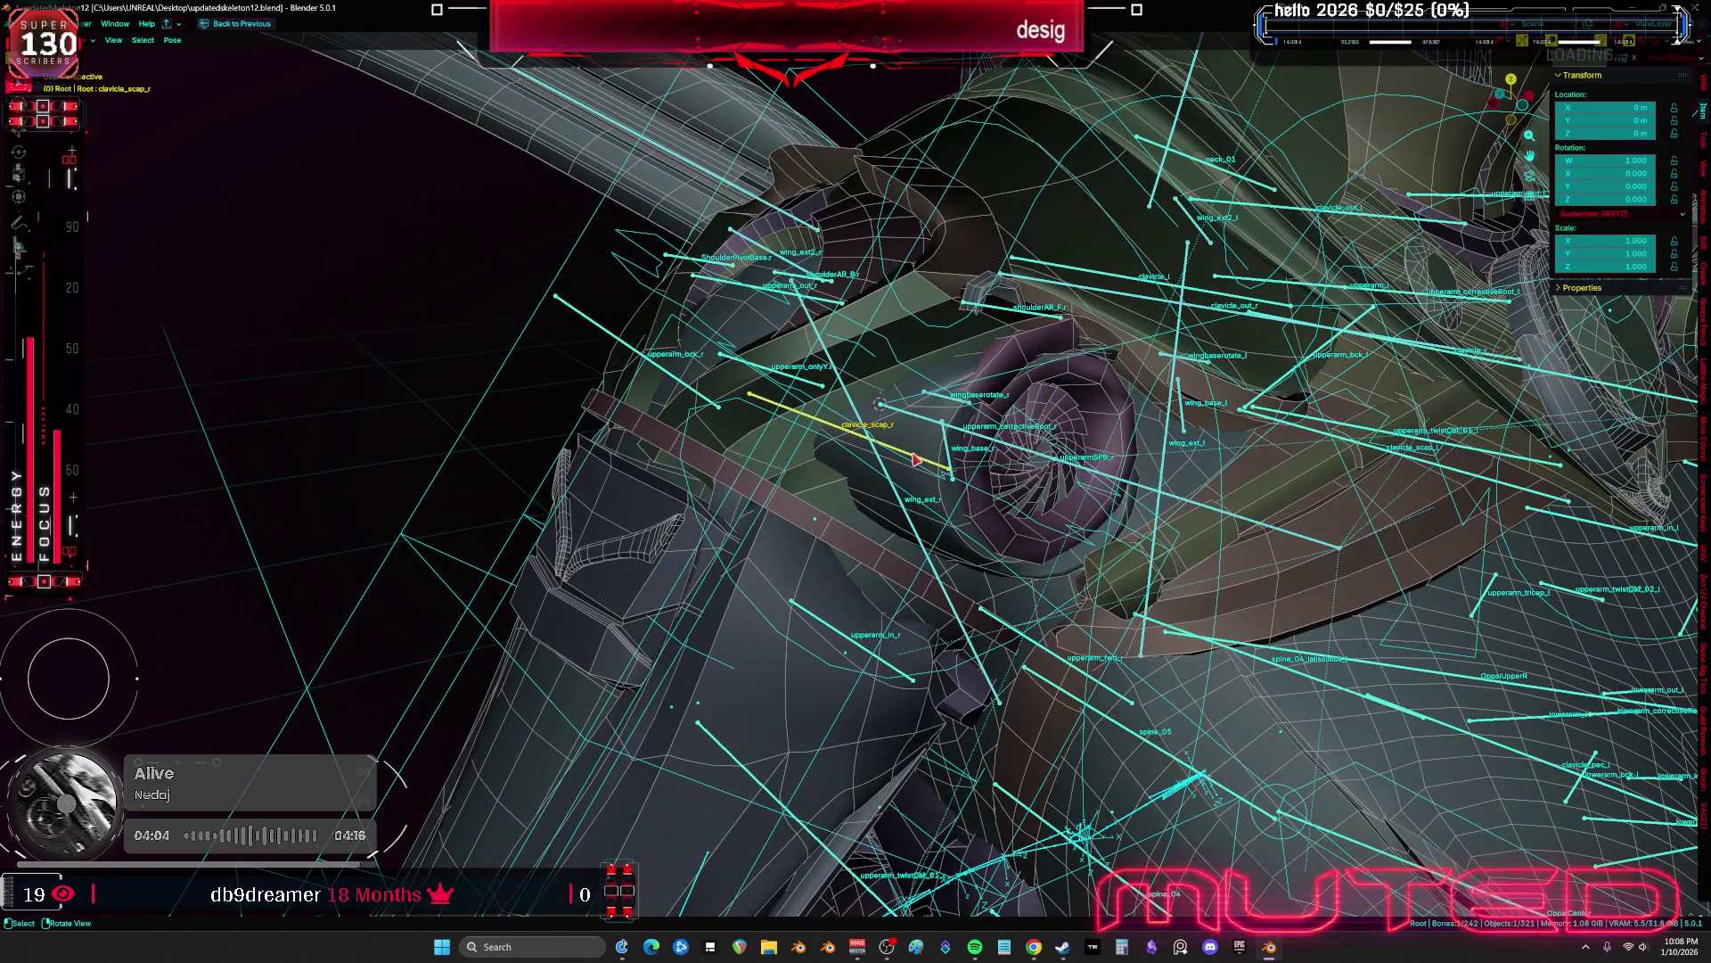
click(935, 424)
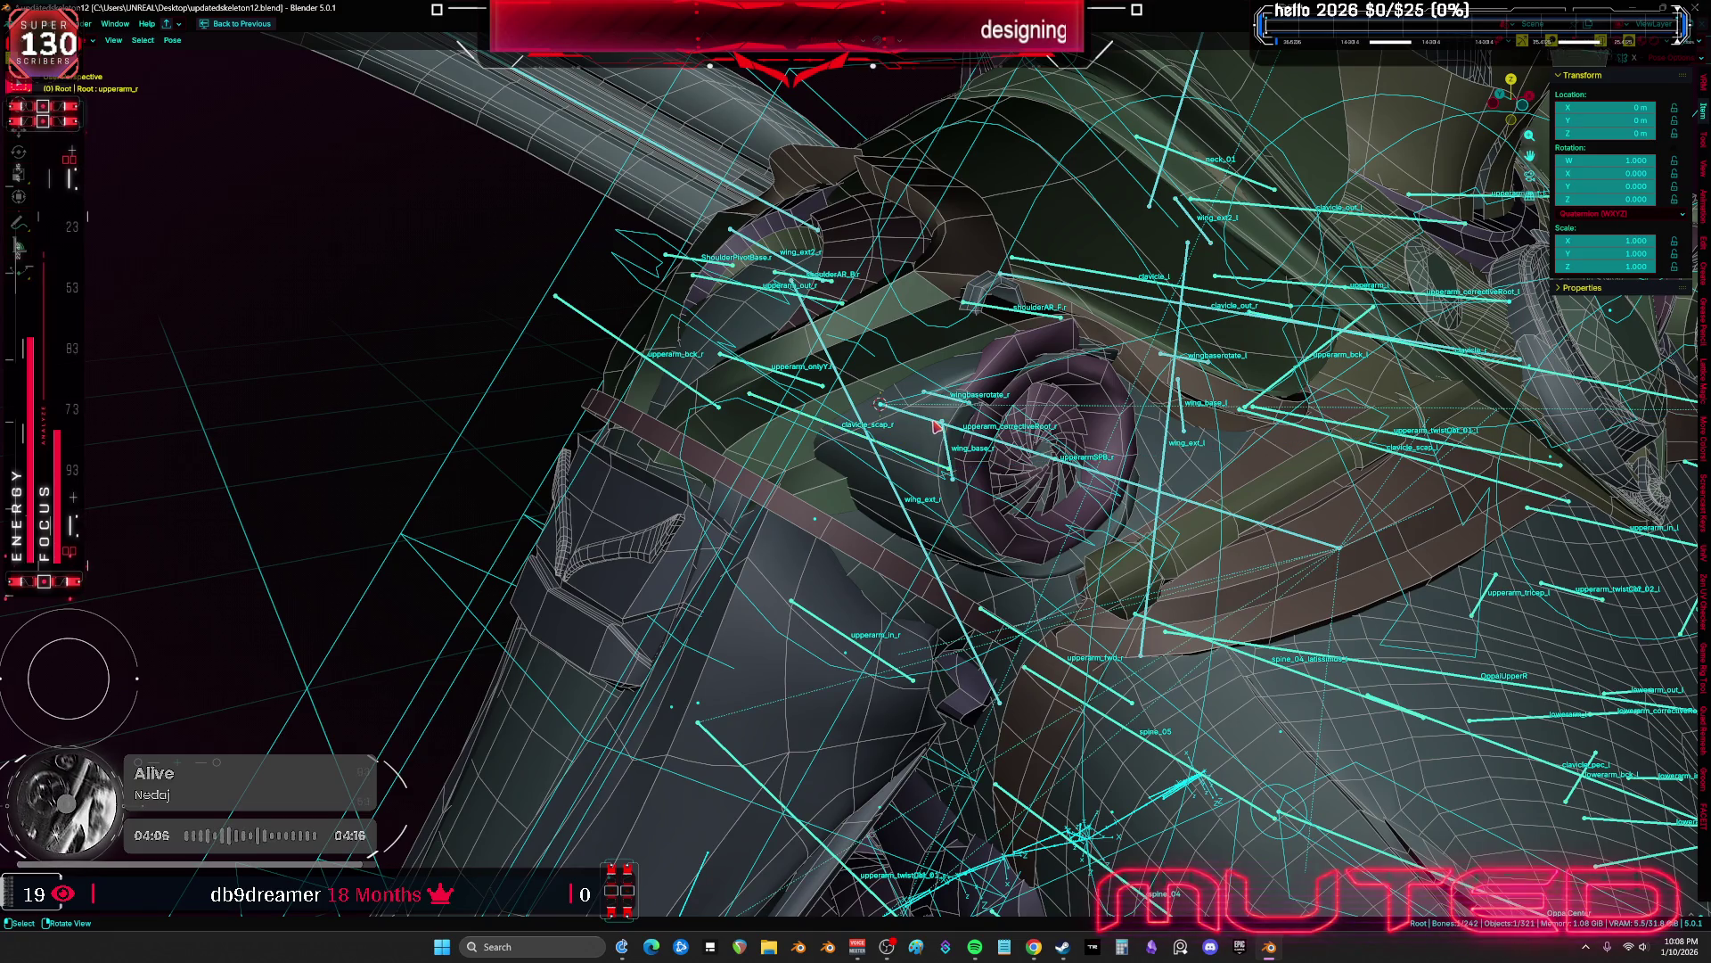
key(a)
key(ctrl+space)
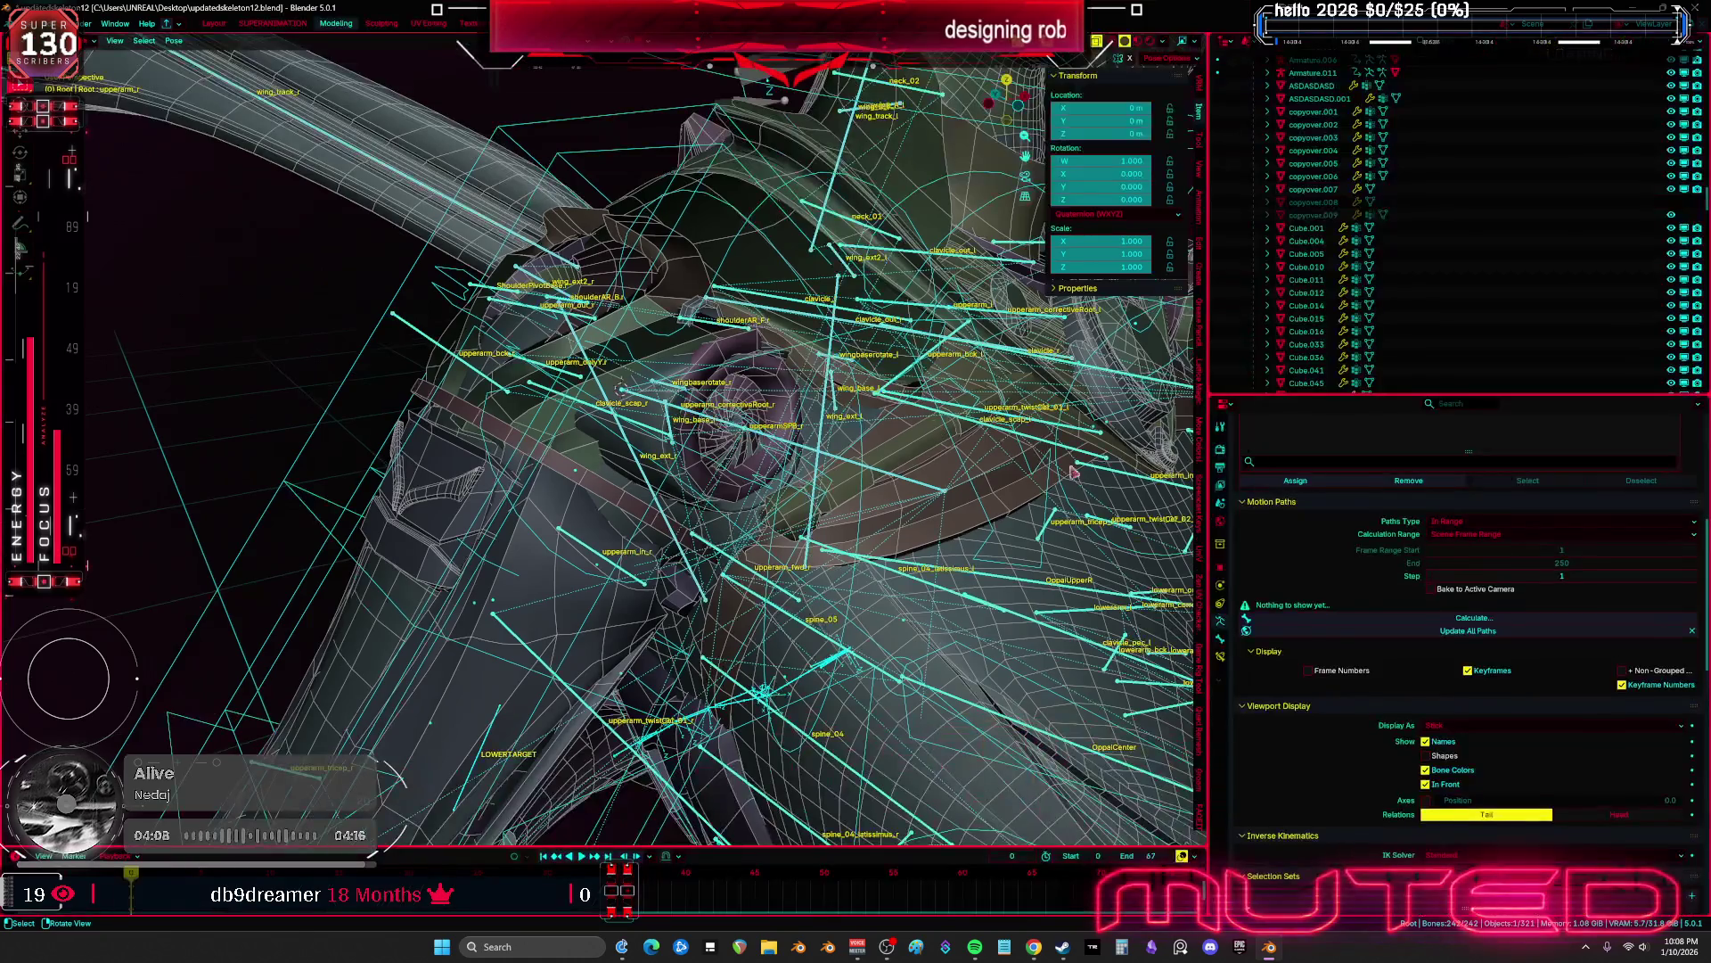
click(1224, 667)
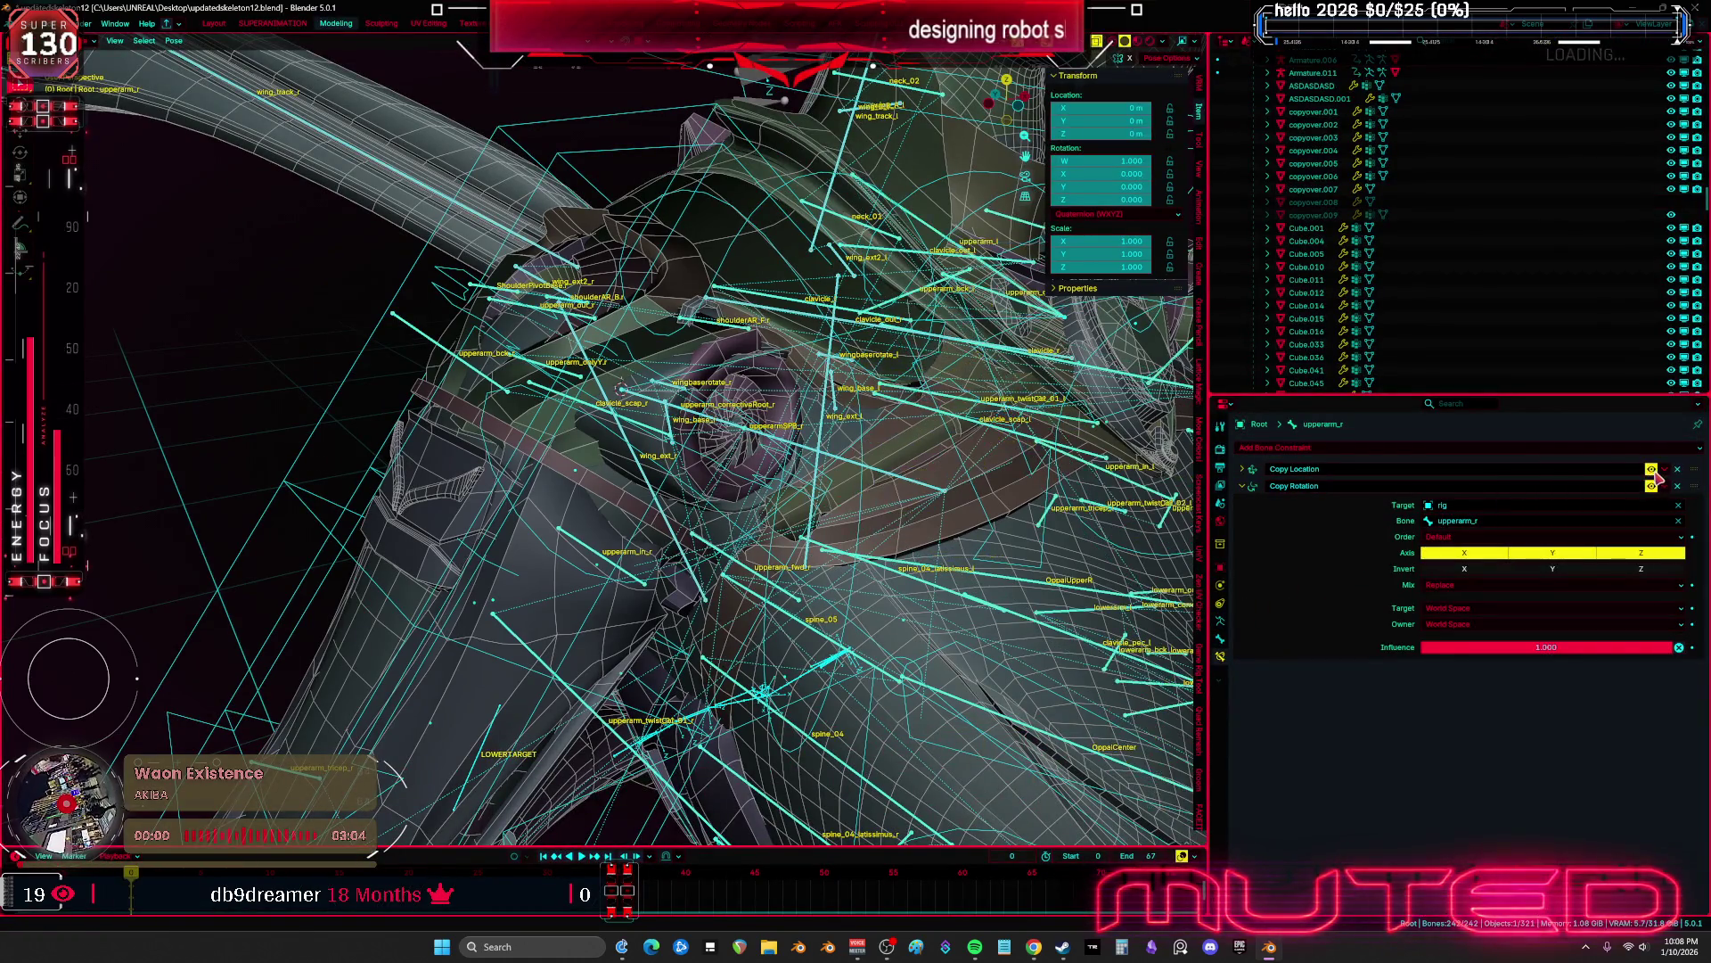
scroll(910, 462, down, 3)
key(KP_1)
scroll(642, 499, up, 3)
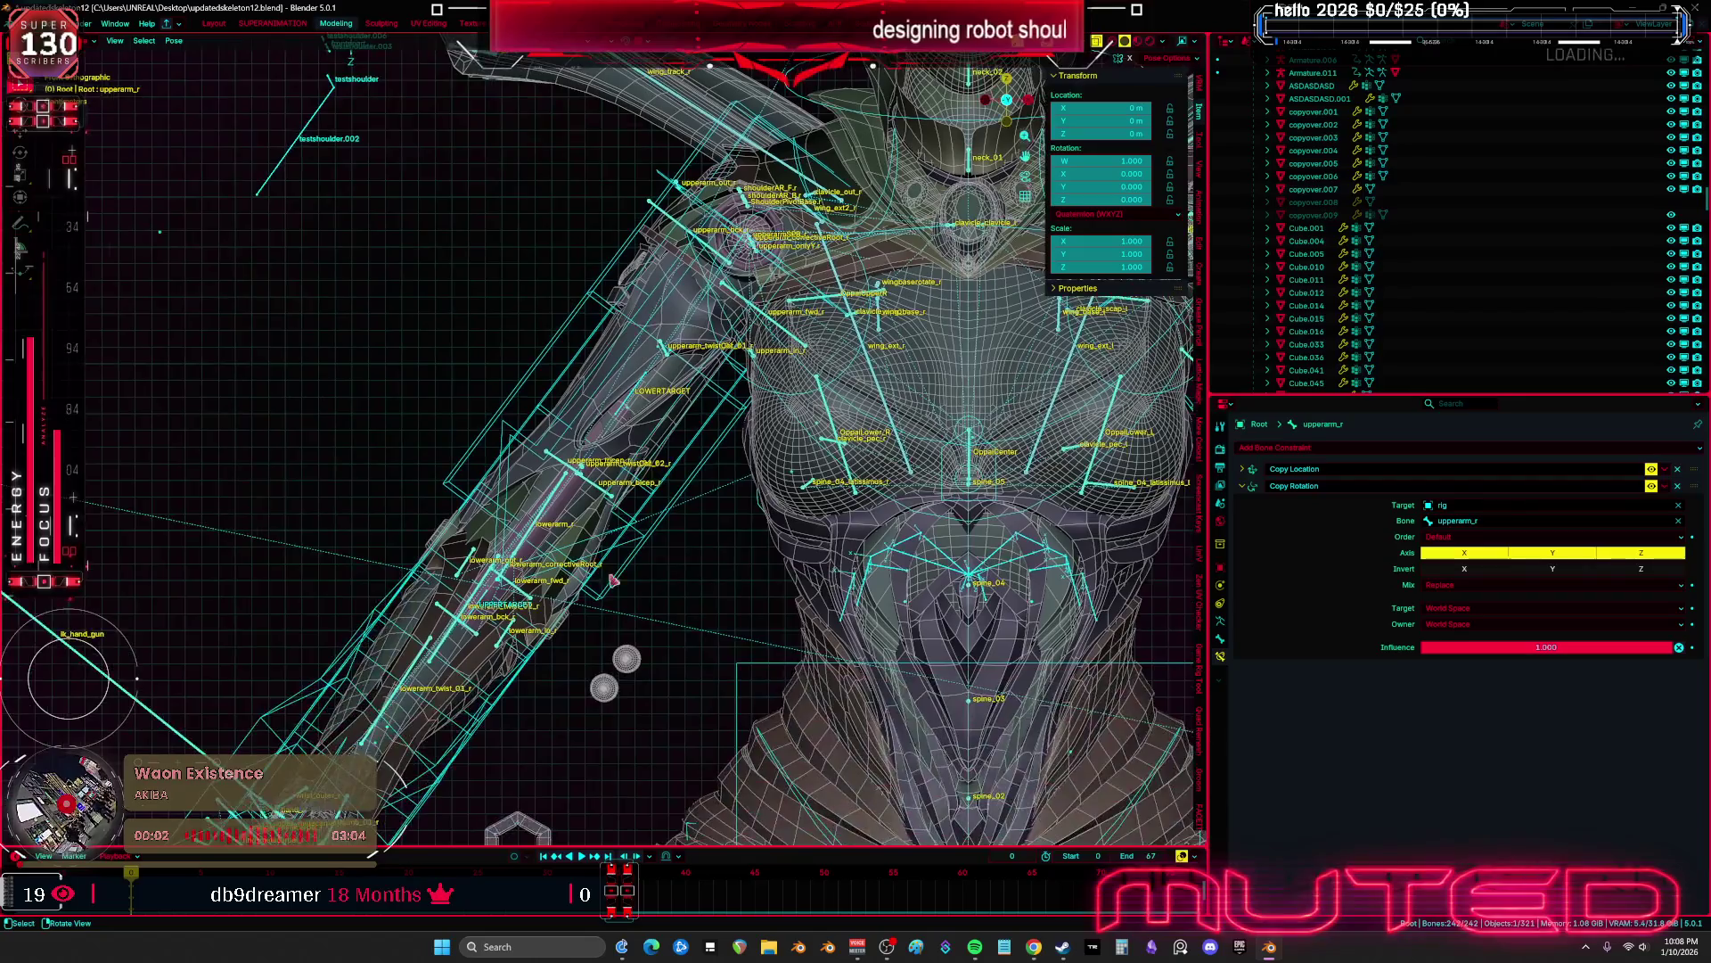
key(ctrl+space)
scroll(926, 659, down, 4)
key(ctrl+Tab)
mouse_move(926, 660)
middle_down()
mouse_move(700, 726)
mouse_move(660, 716)
middle_up()
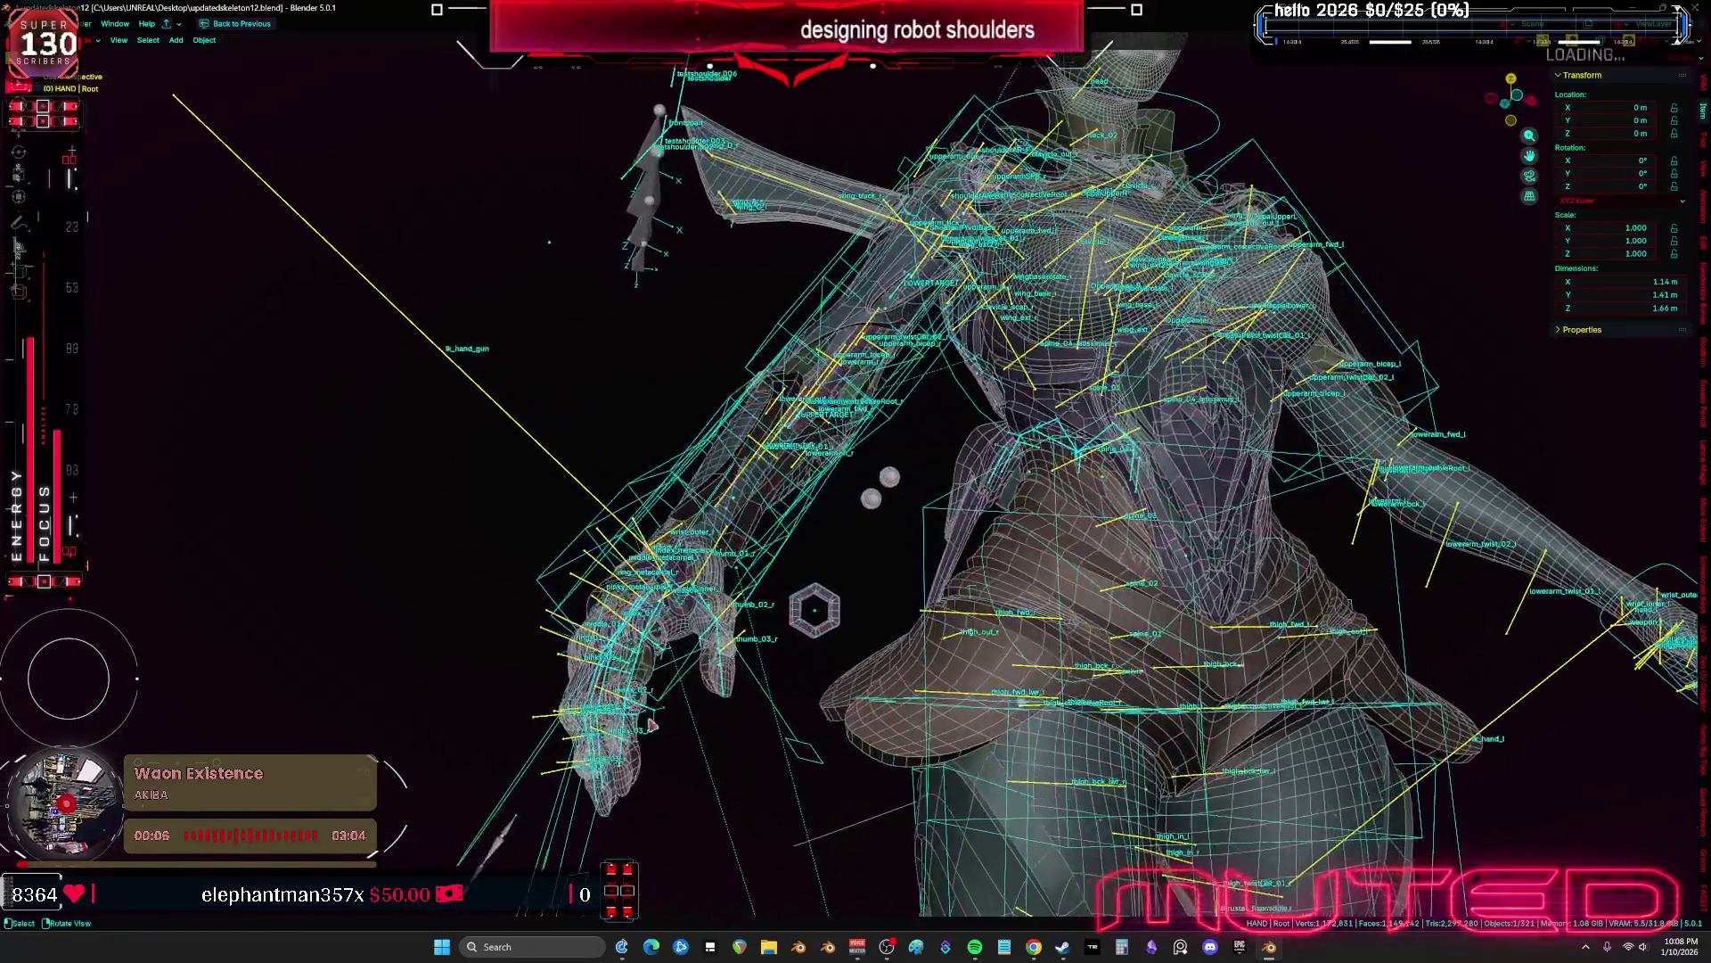
In Pose mode with solid shading, raise the rig about 0.42 m
key(ctrl+Tab)
key(KP_1)
key(shift+z)
key(g)
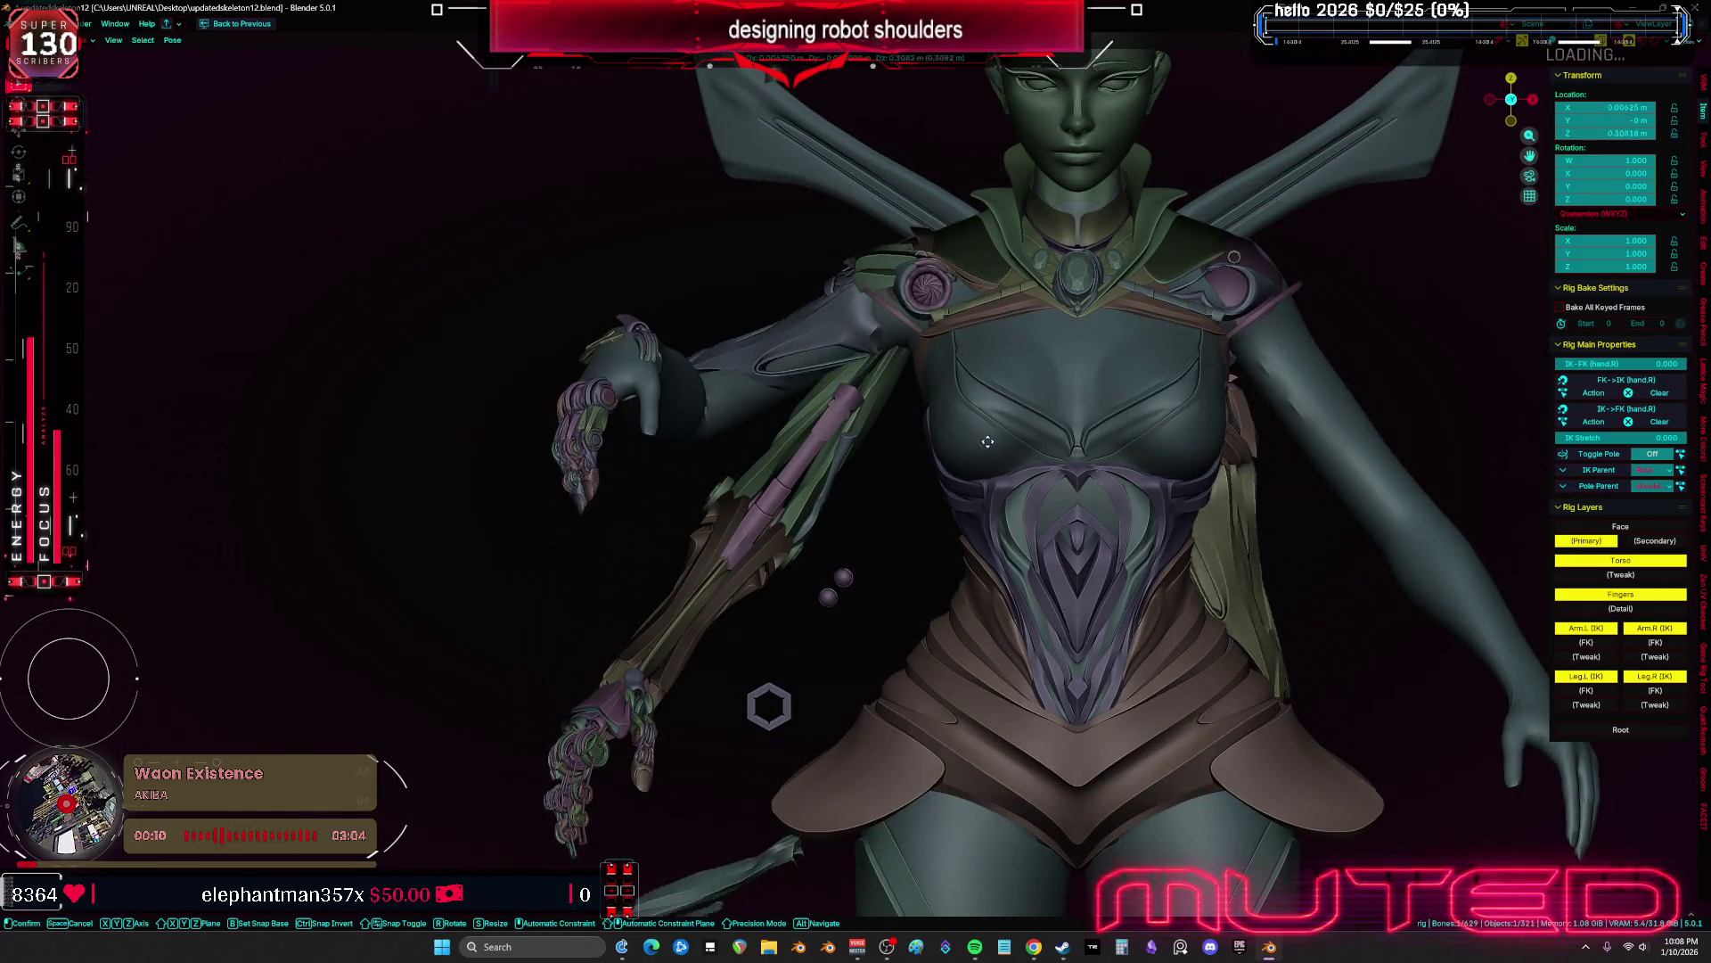
click(976, 372)
middle_drag(976, 373, 980, 619)
Move and rotate the shoulder bone to test the iris pieces, then clear the pose
key(g)
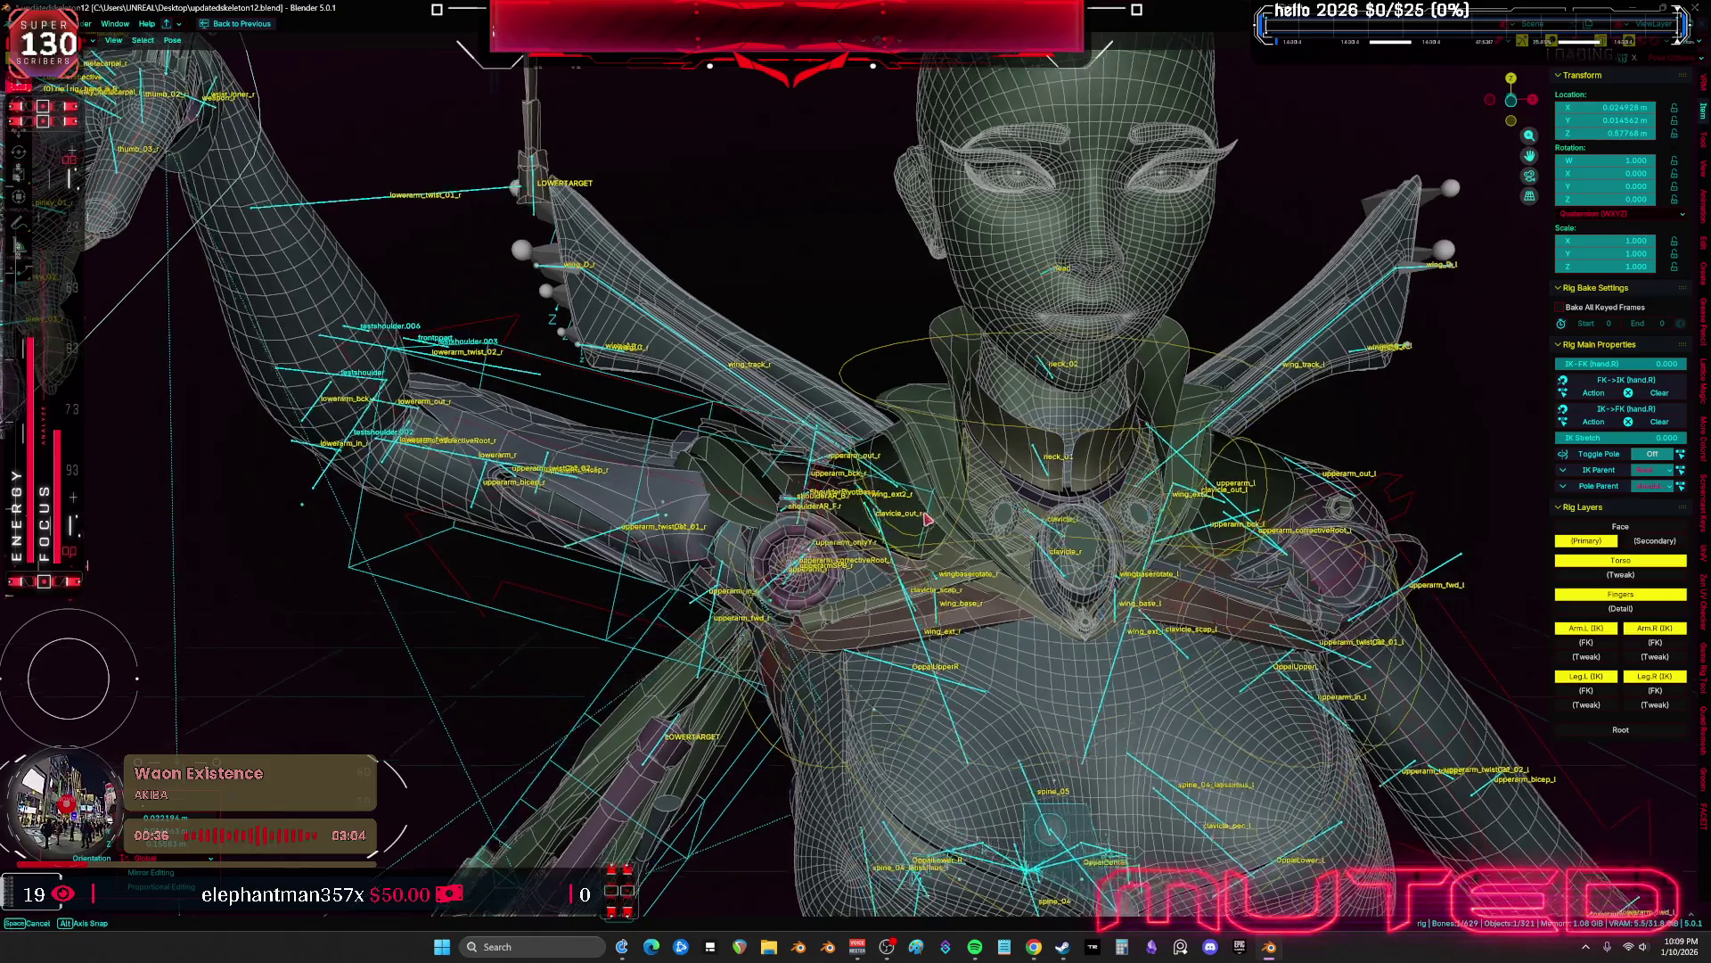
click(1141, 451)
mouse_move(1140, 450)
middle_down()
mouse_move(955, 516)
mouse_move(974, 612)
mouse_move(829, 606)
middle_up()
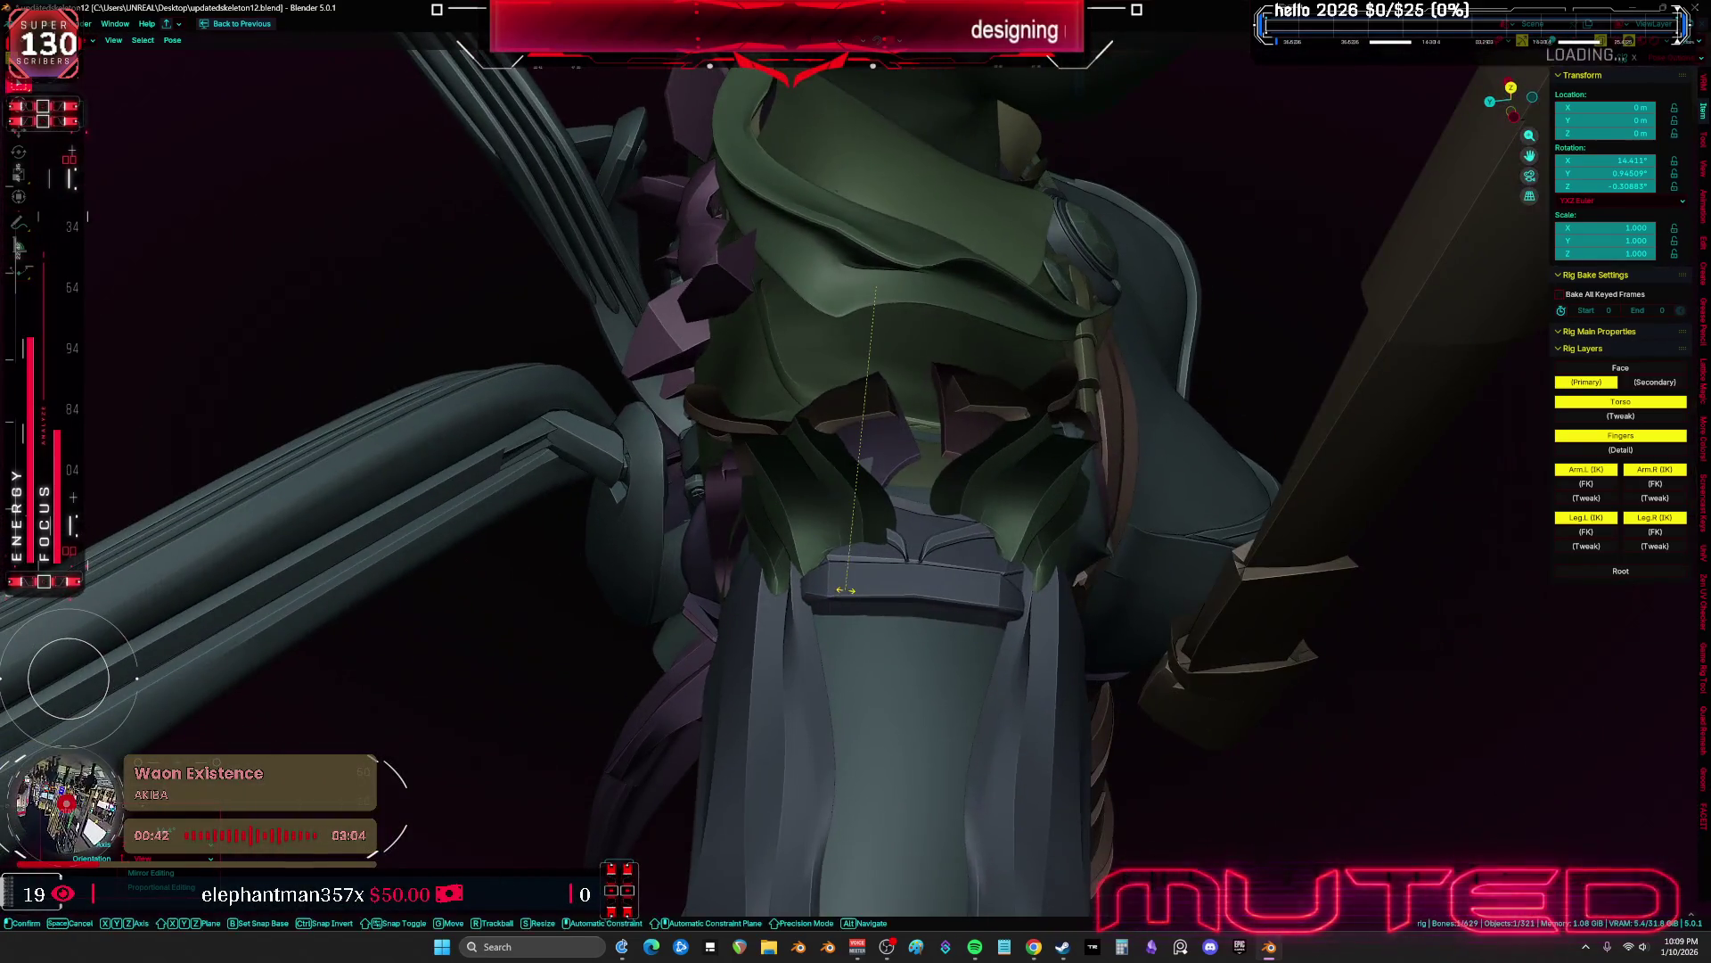
key(r)
key(r)
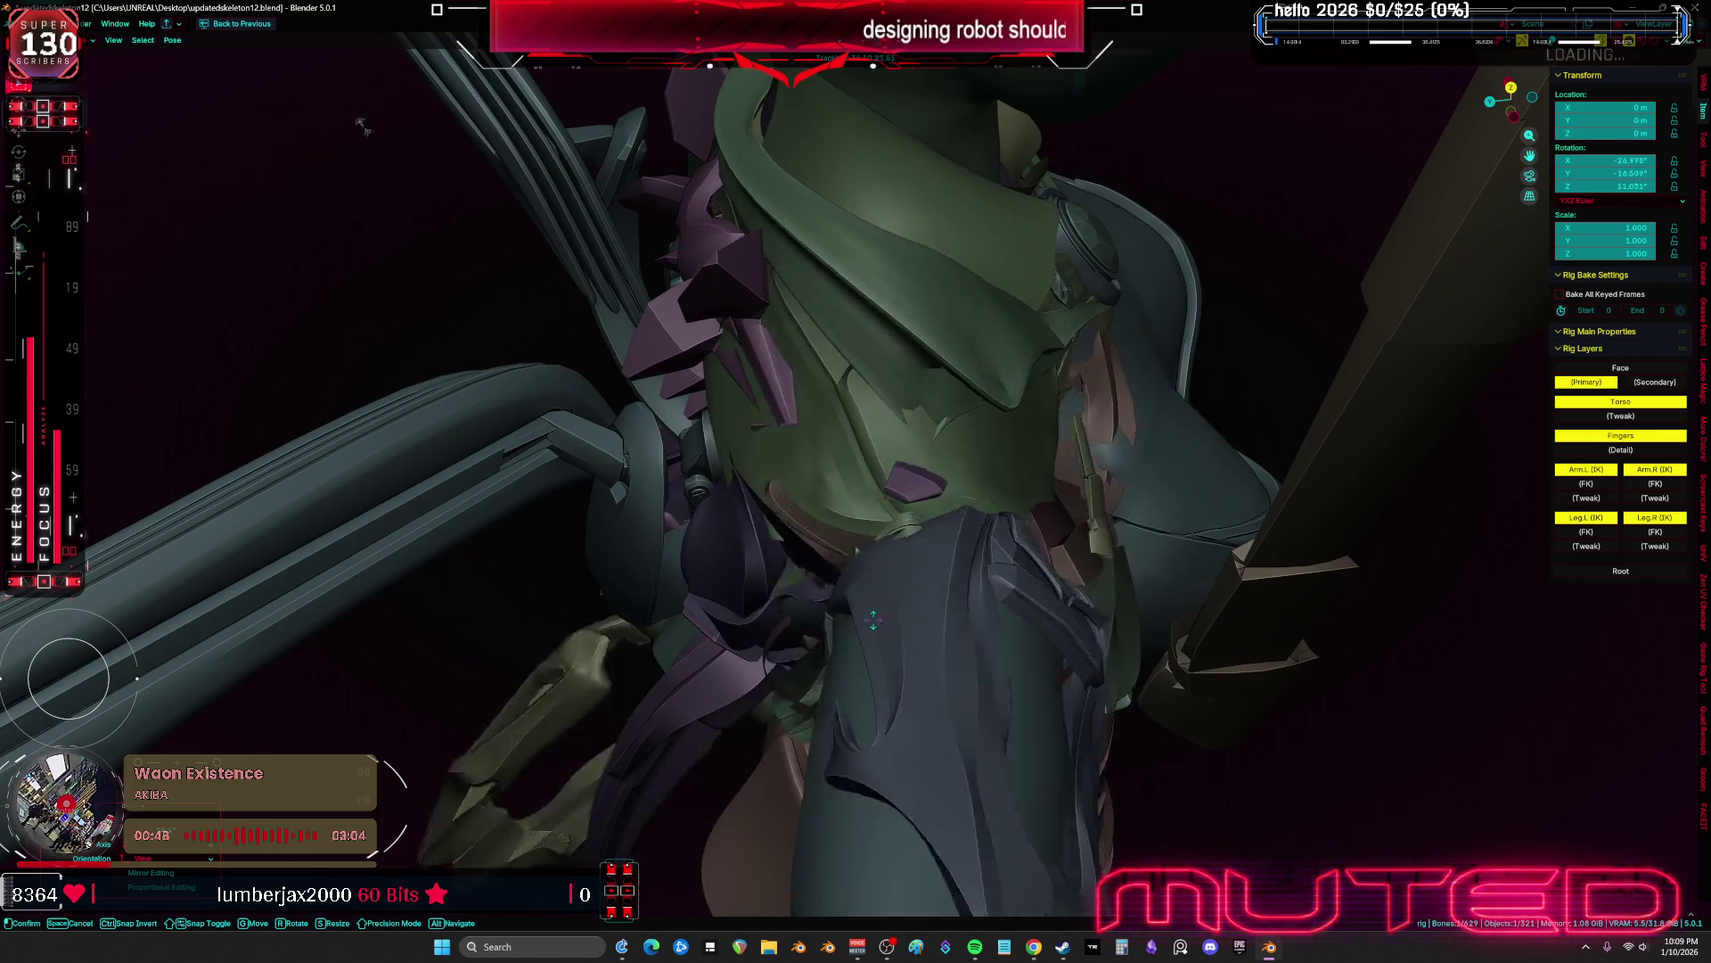
click(892, 606)
right_click(894, 607)
click(892, 603)
middle_drag(892, 604, 1145, 578)
Test-rotate a shoulder bone around local X and Z, cancel, then Clear User Transforms
key(r)
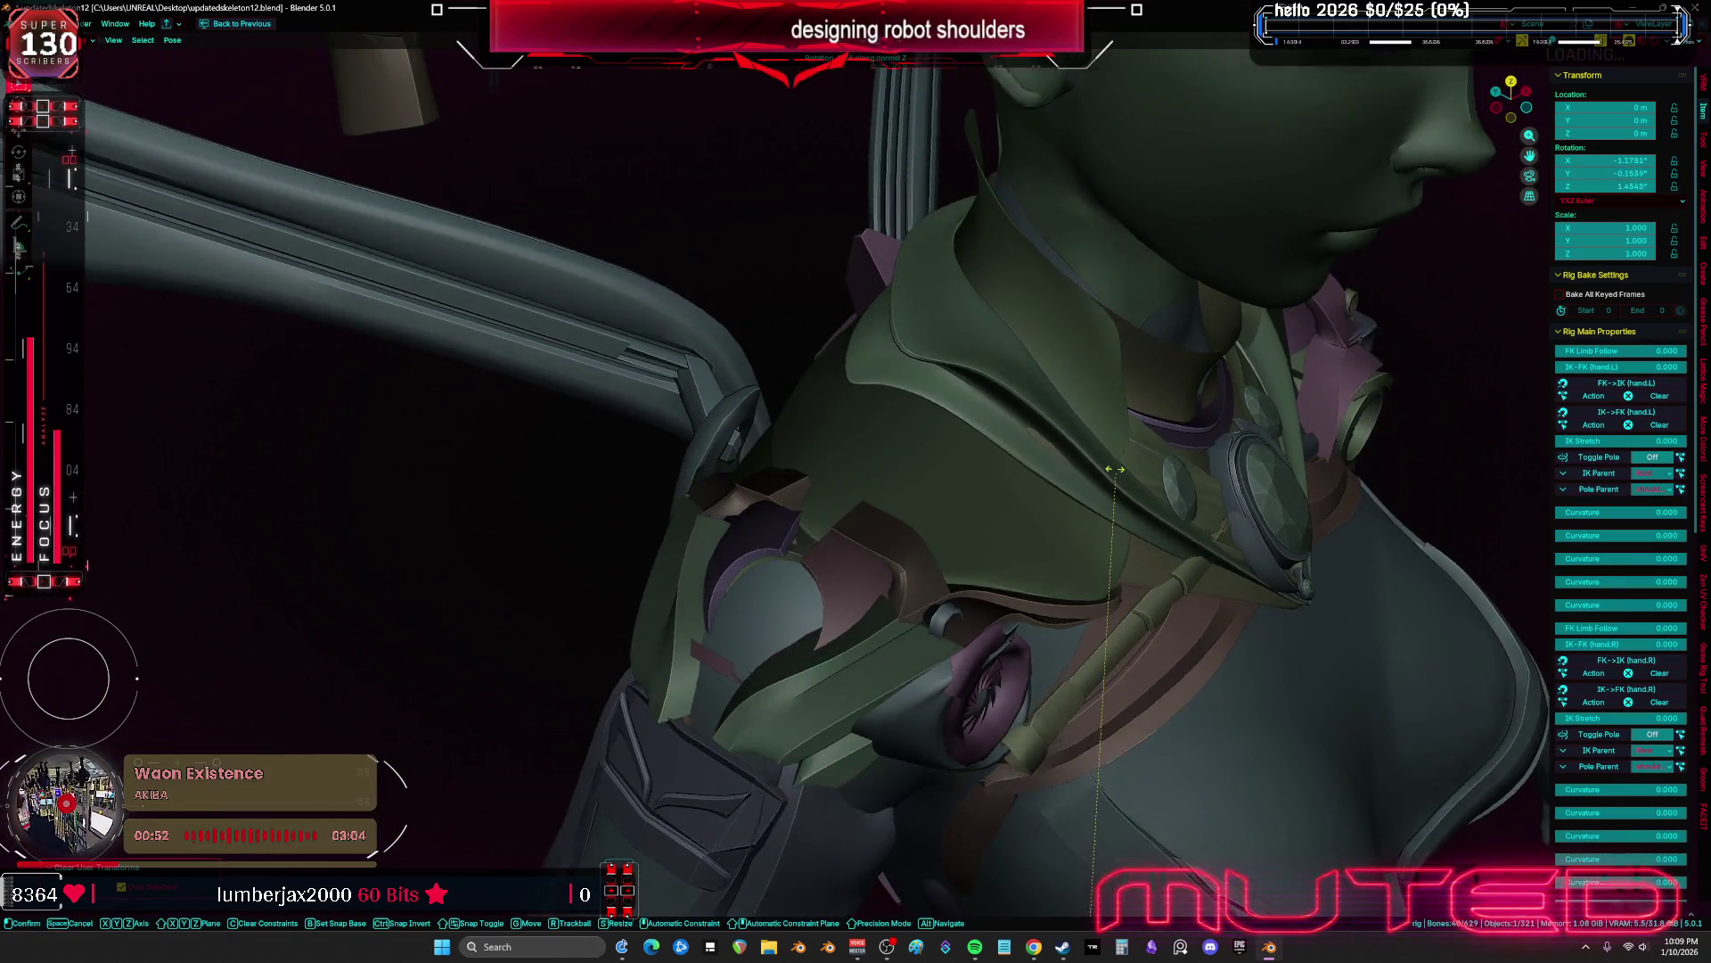
key(Escape)
key(shift+alt+z)
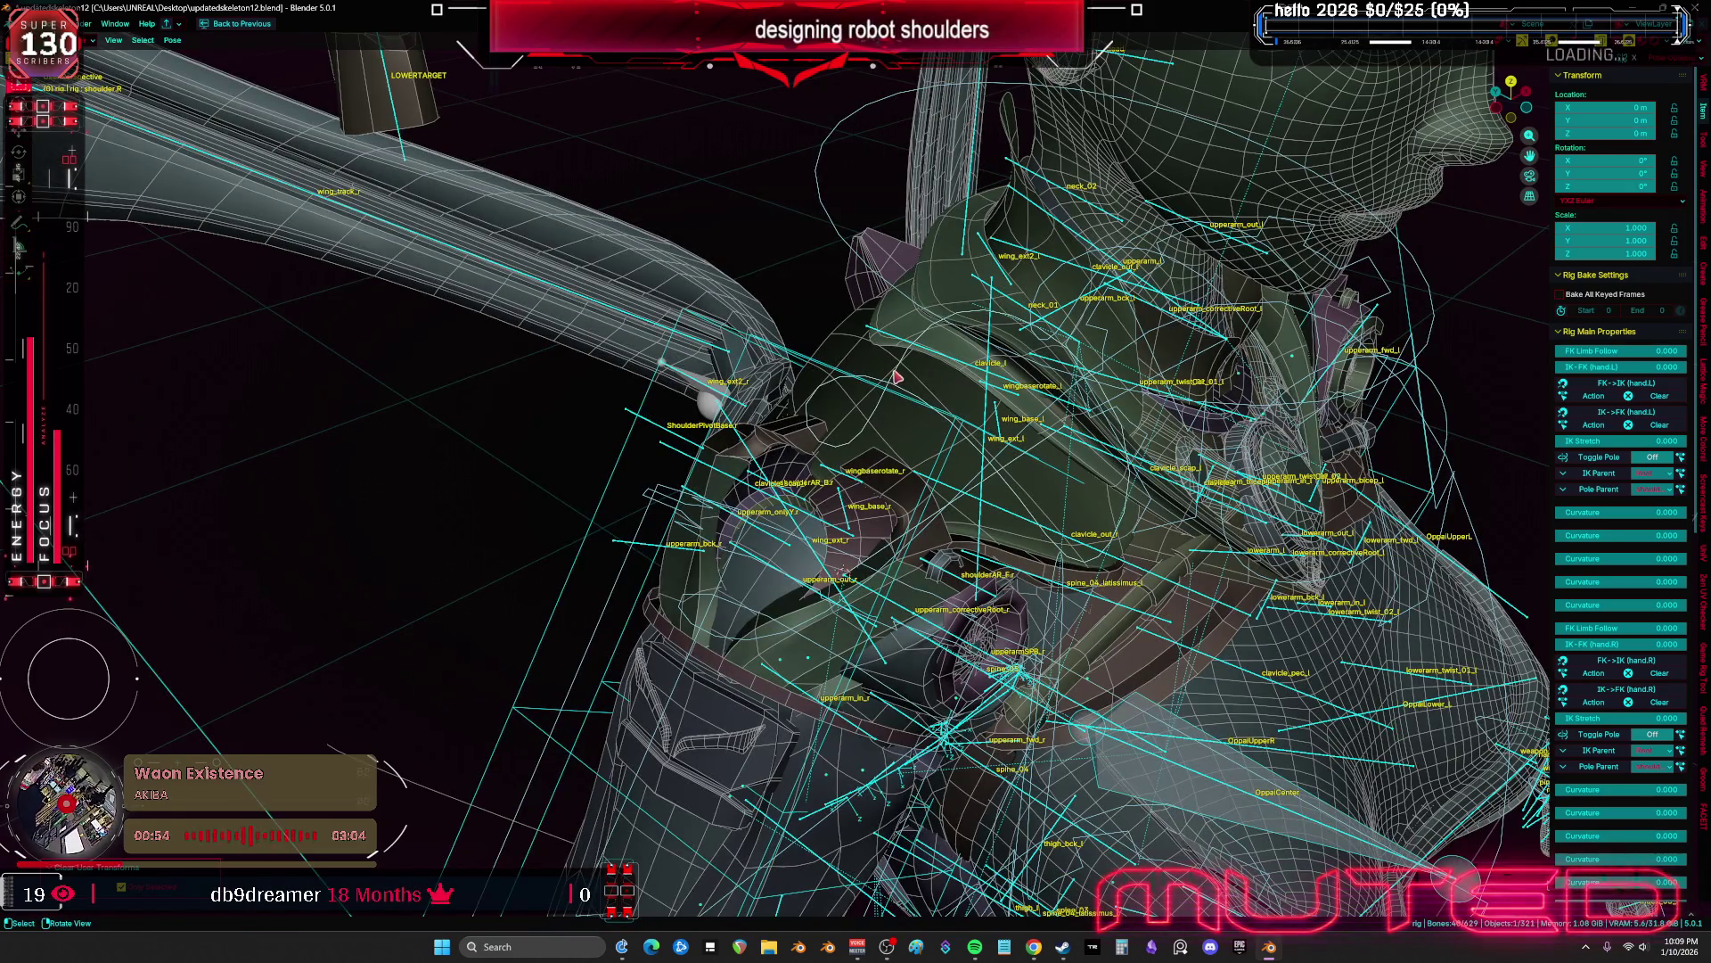
click(897, 377)
key(shift+alt+z)
key(r)
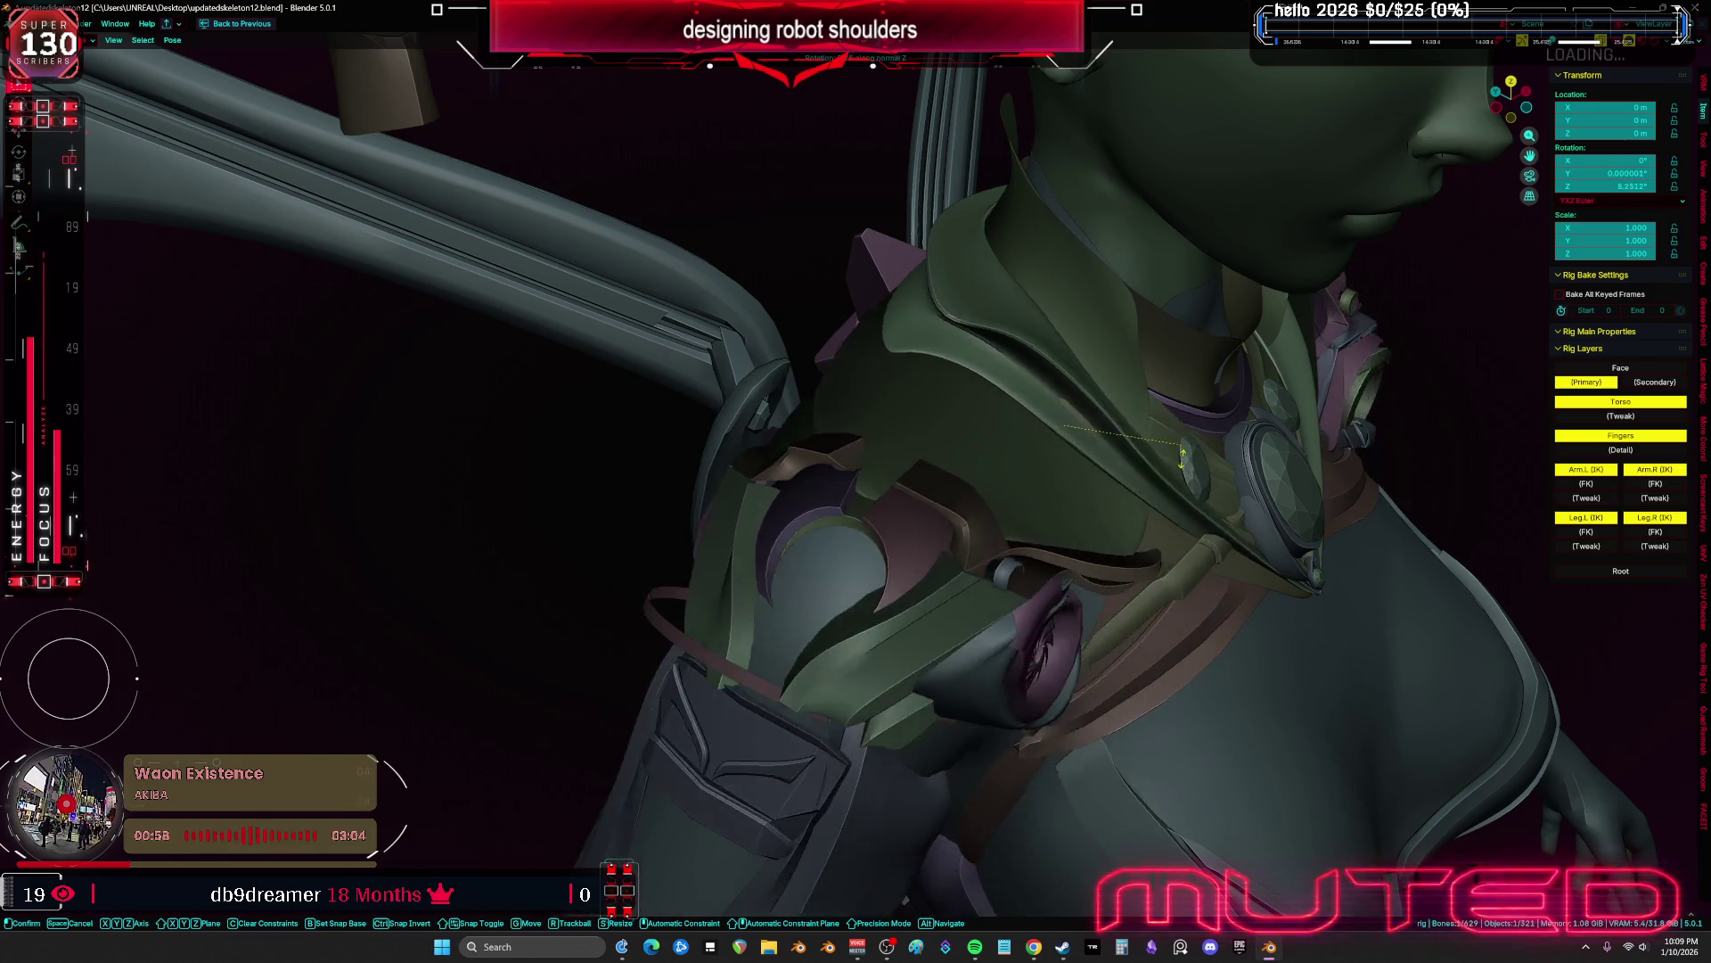
key(x)
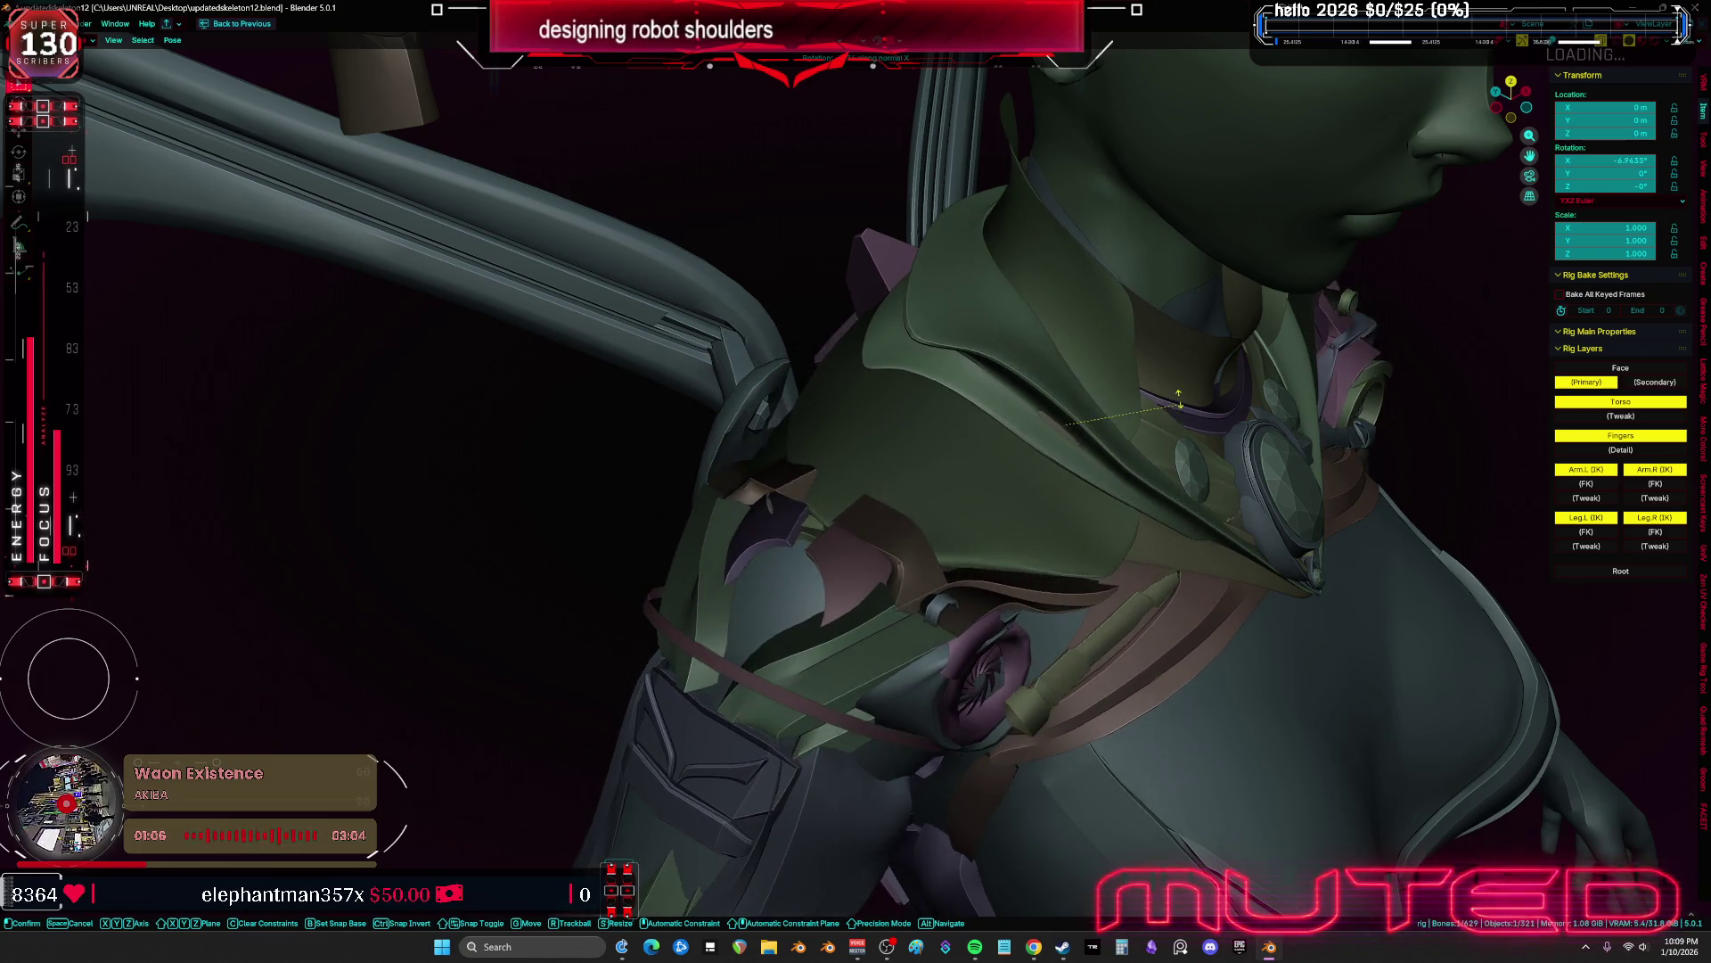
key(z)
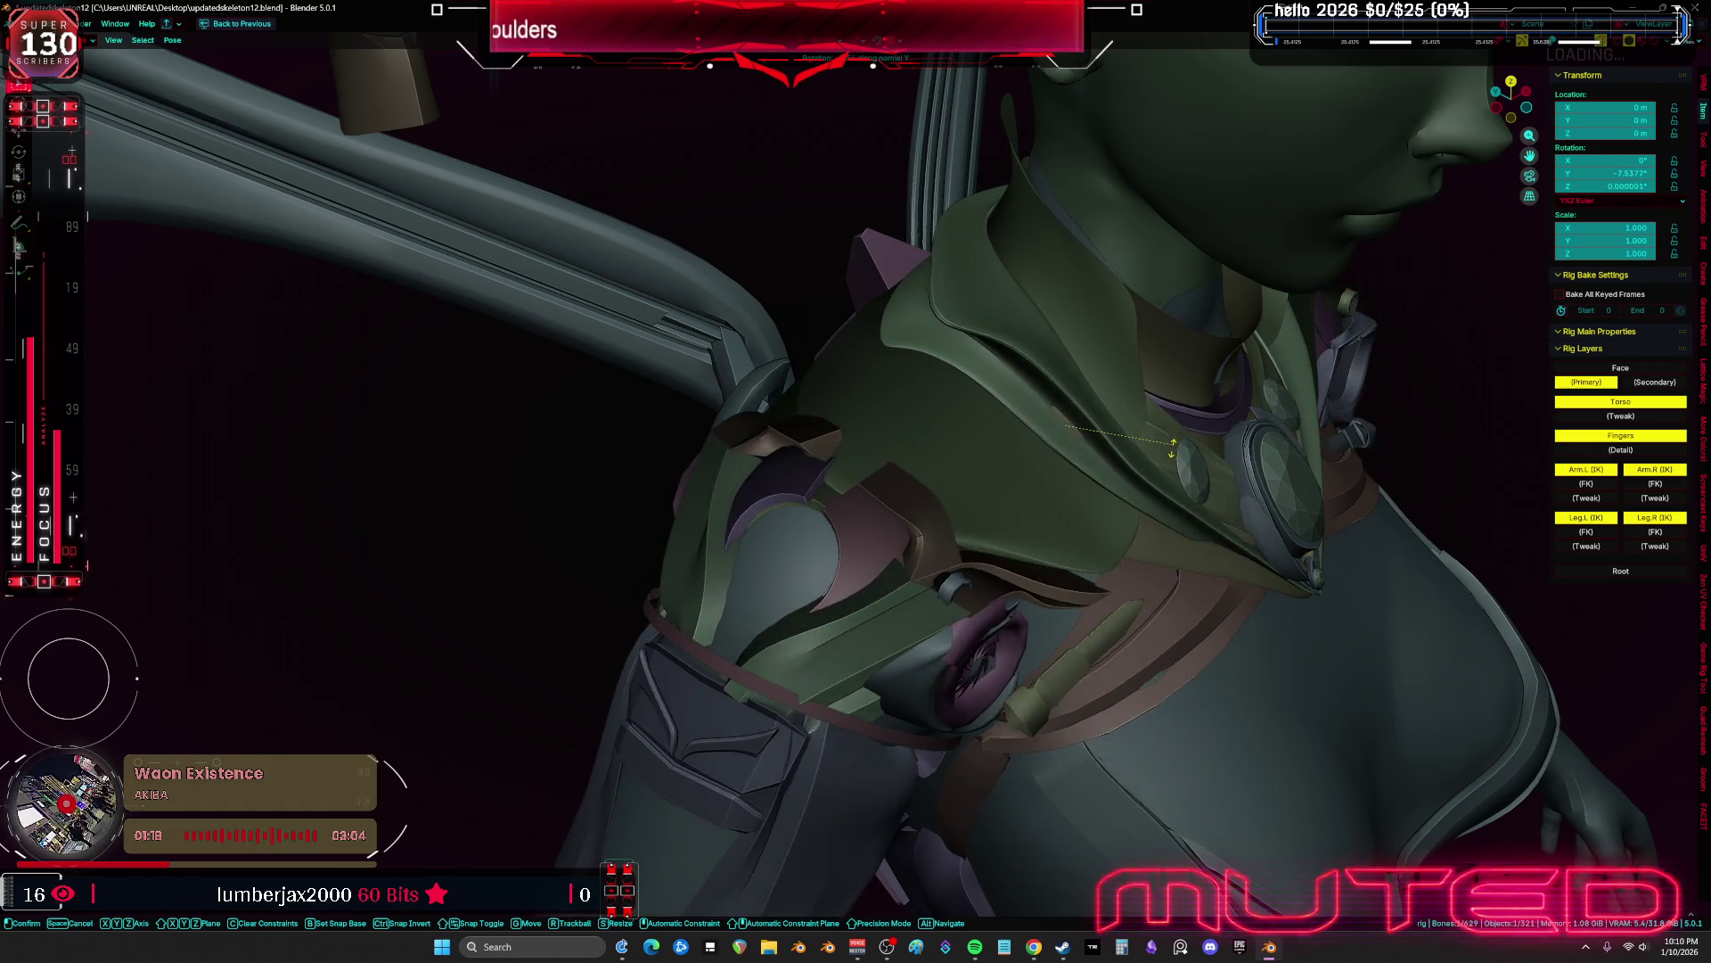
key(Escape)
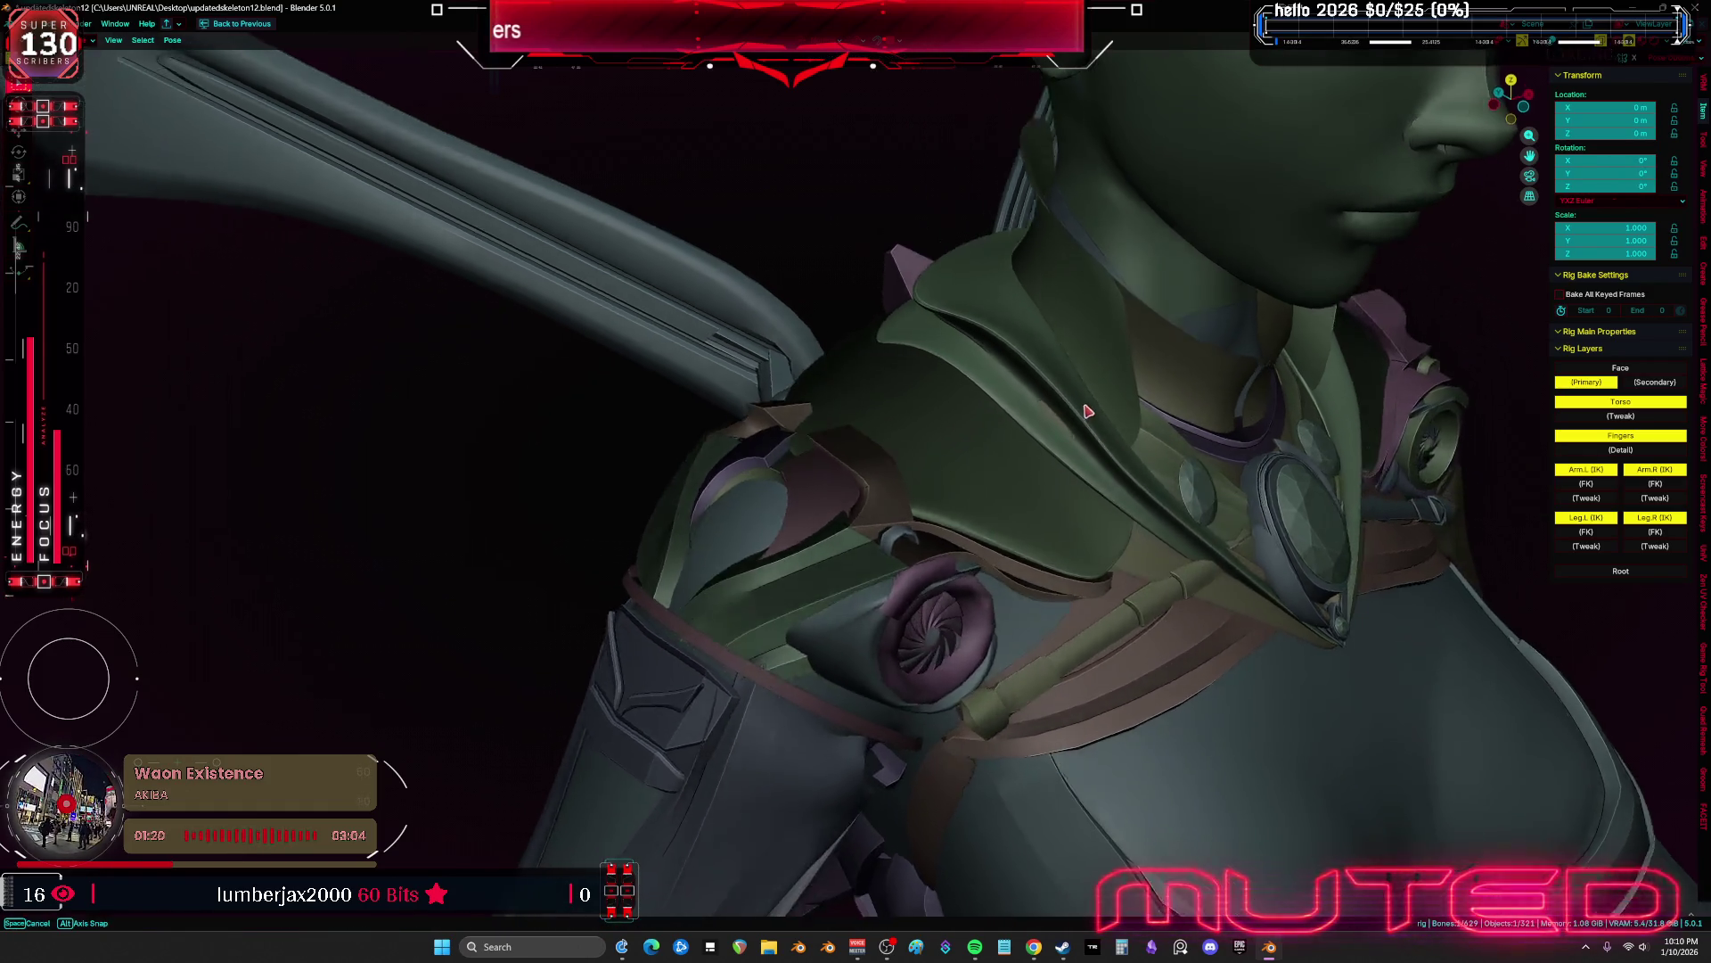
key(shift+alt+z)
right_click(1081, 398)
click(1070, 383)
key(shift+alt+z)
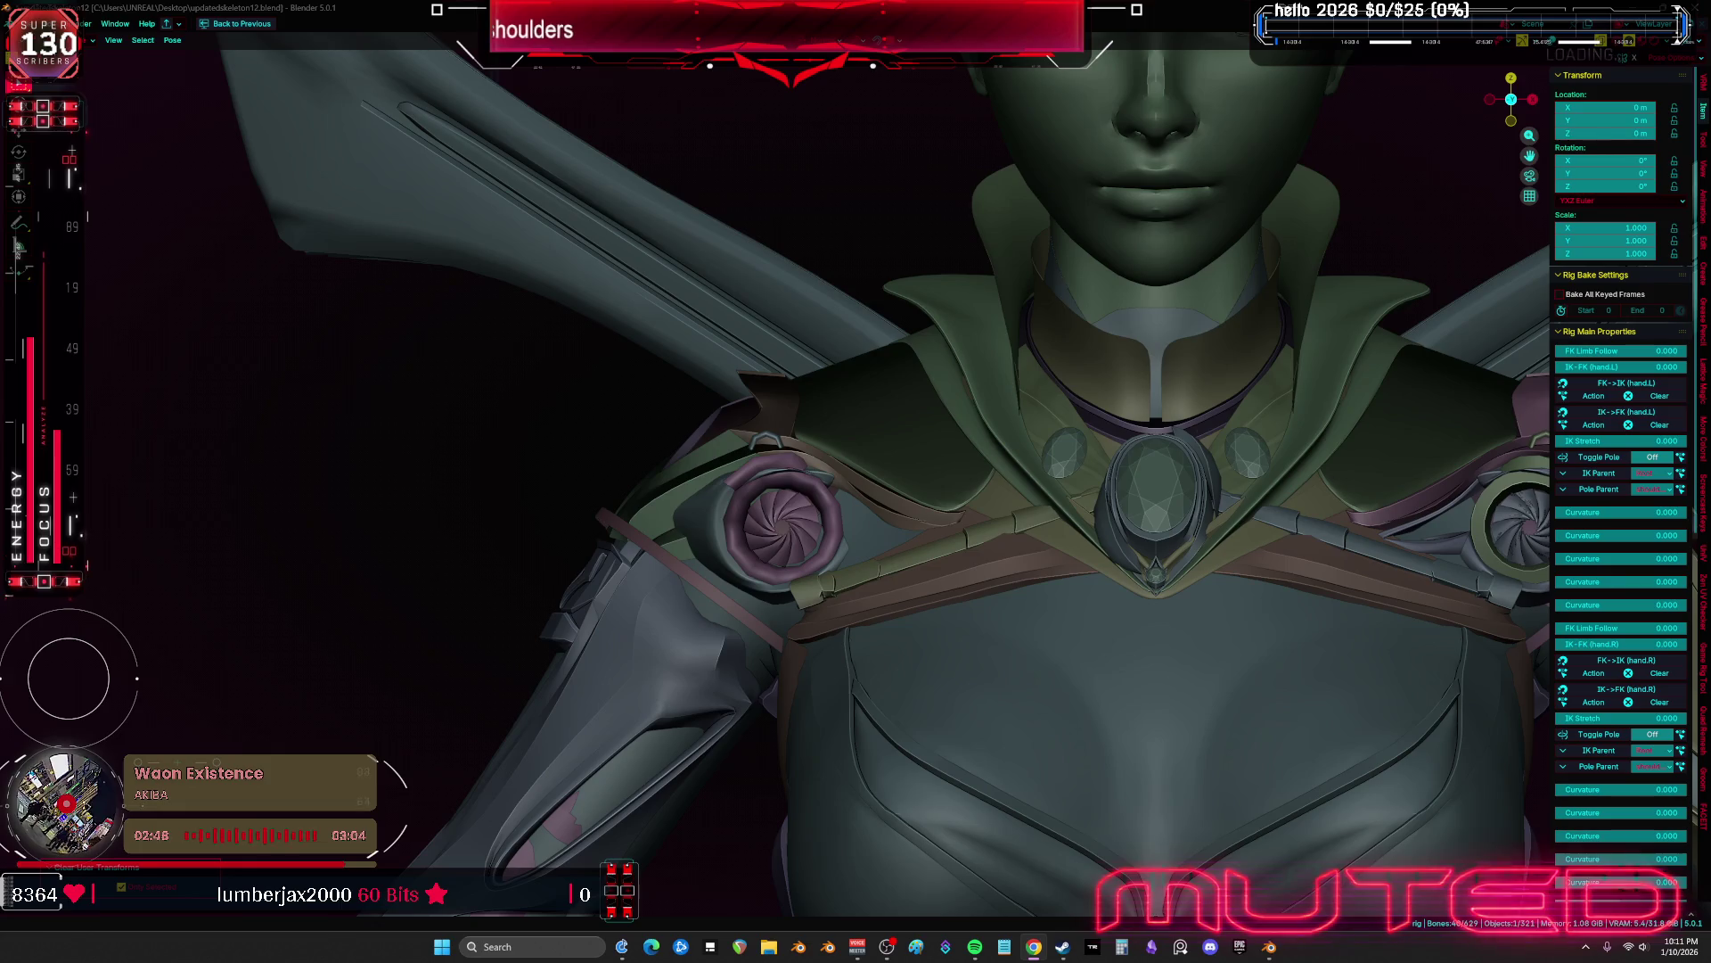
Select the shoulder ring in Object mode and inspect its vertex weights in Edit mode
key(shift+alt+z)
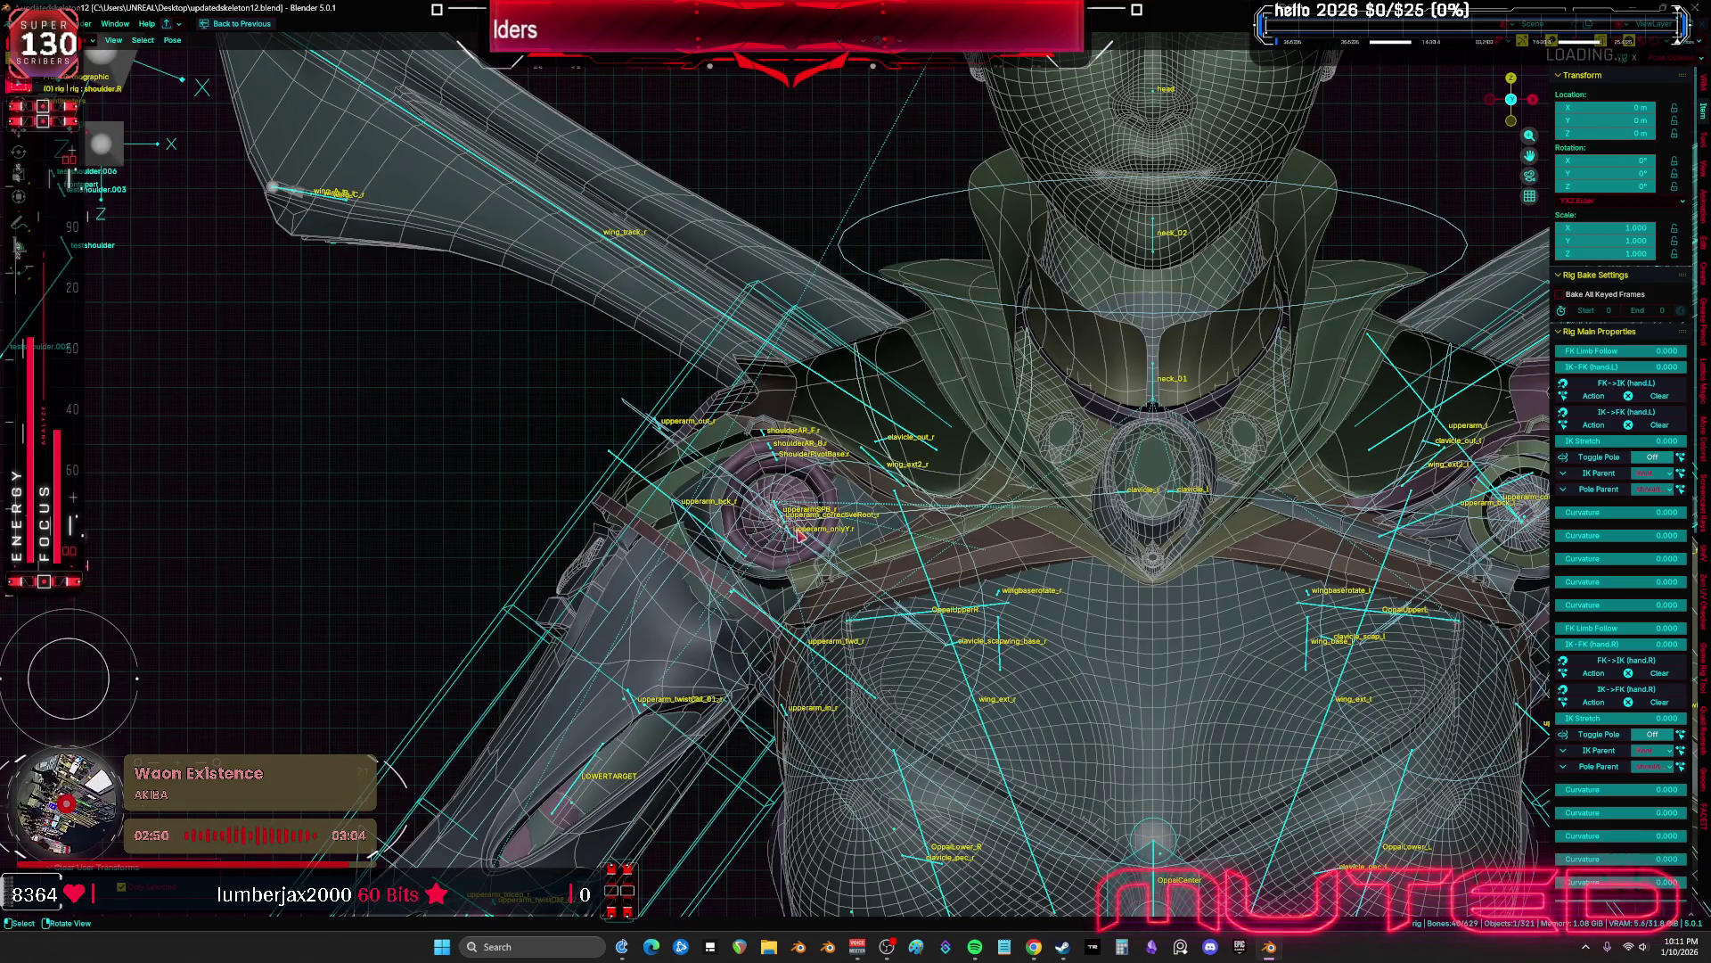
scroll(800, 533, down, 6)
scroll(829, 549, up, 6)
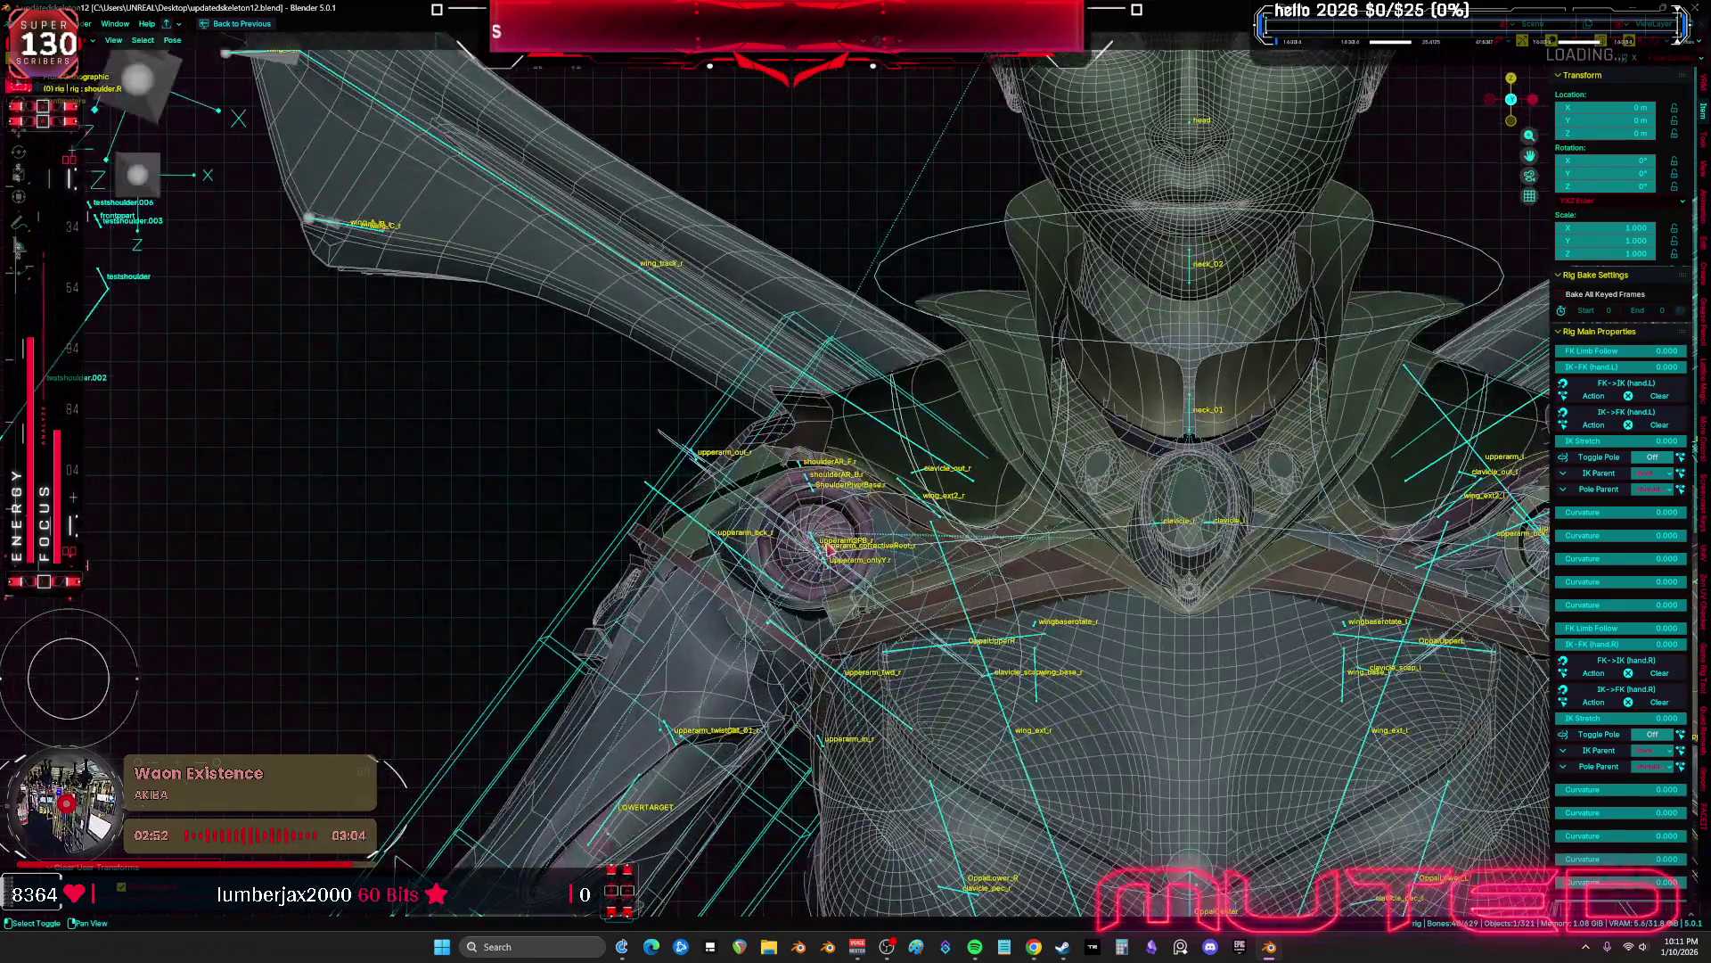
key(shift+alt+z)
scroll(829, 549, up, 4)
click(829, 549)
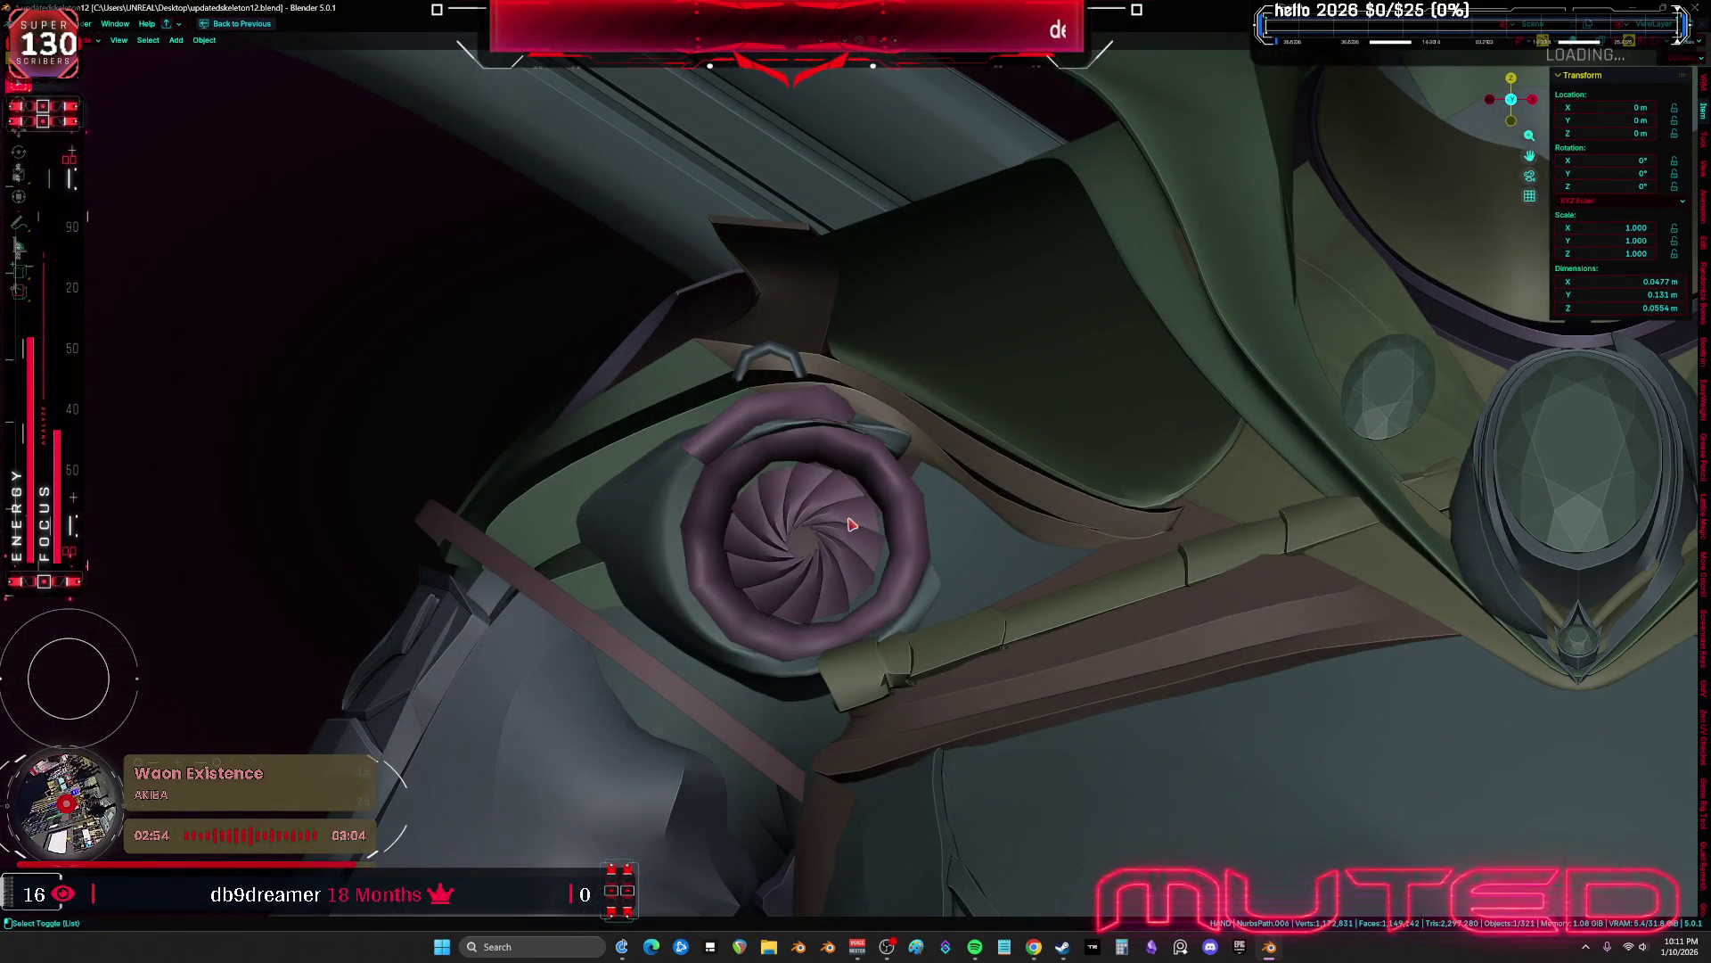
key(shift+alt+z)
key(Tab)
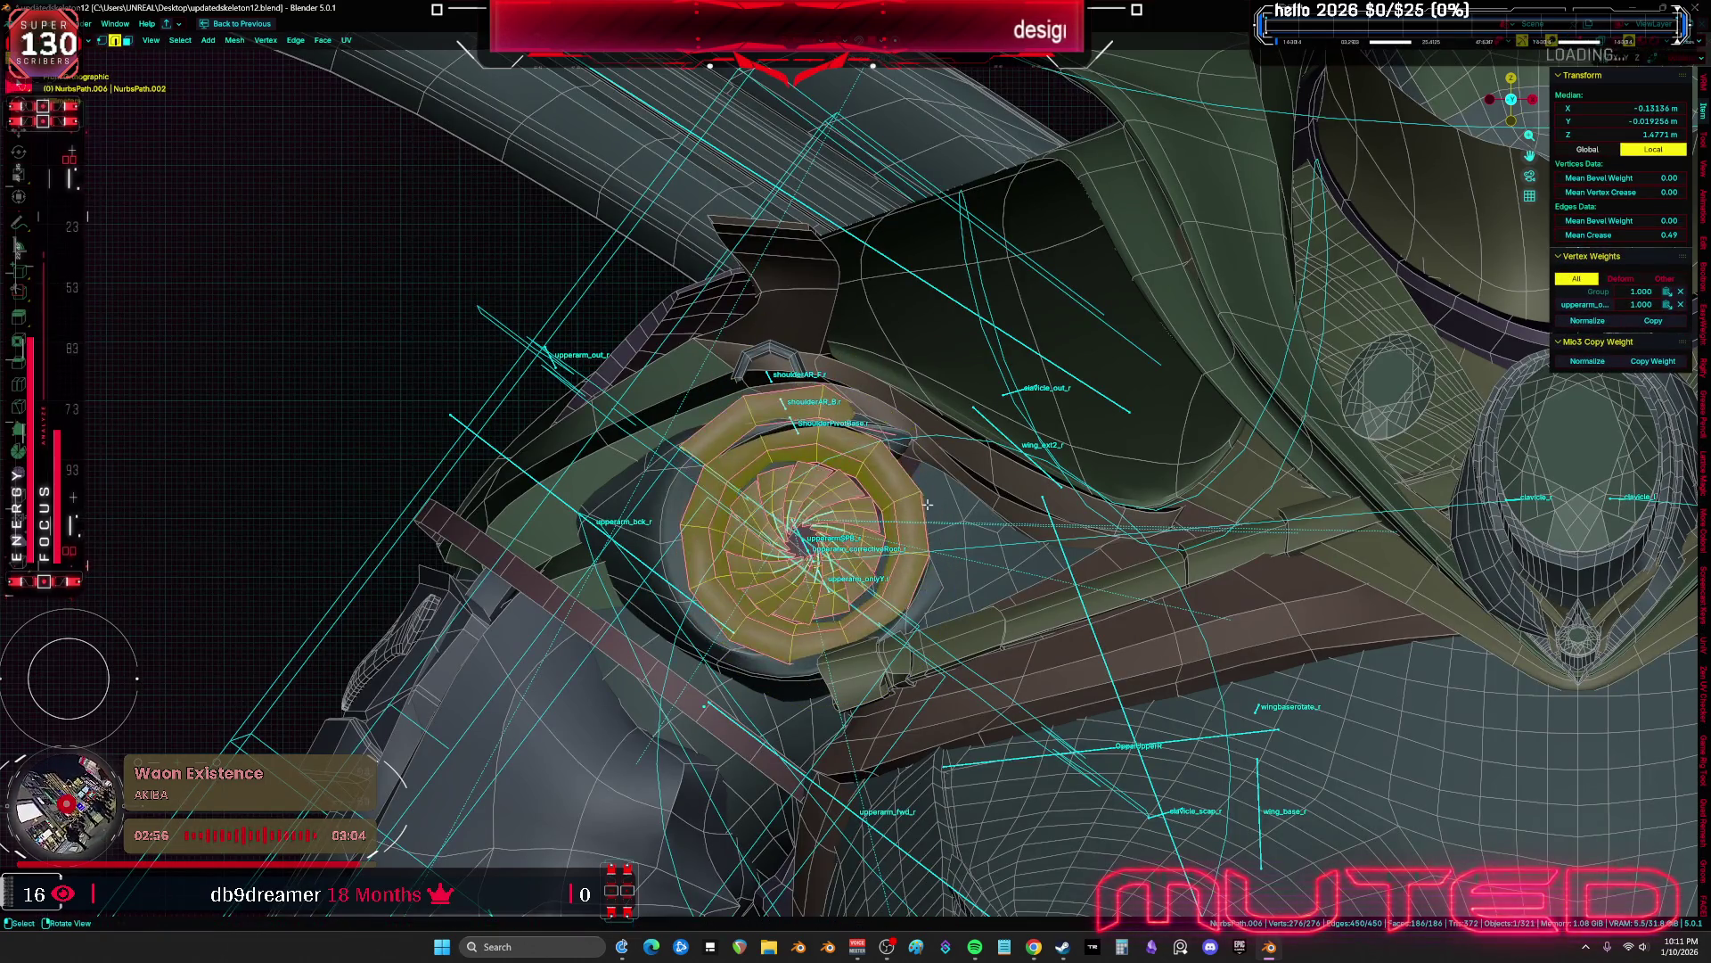
key(Tab)
Select armour piece copyover.005 and test-move it, cancelling to leave it in place
middle_drag(781, 489, 1016, 529)
key(shift+alt+z)
key(shift+alt+z)
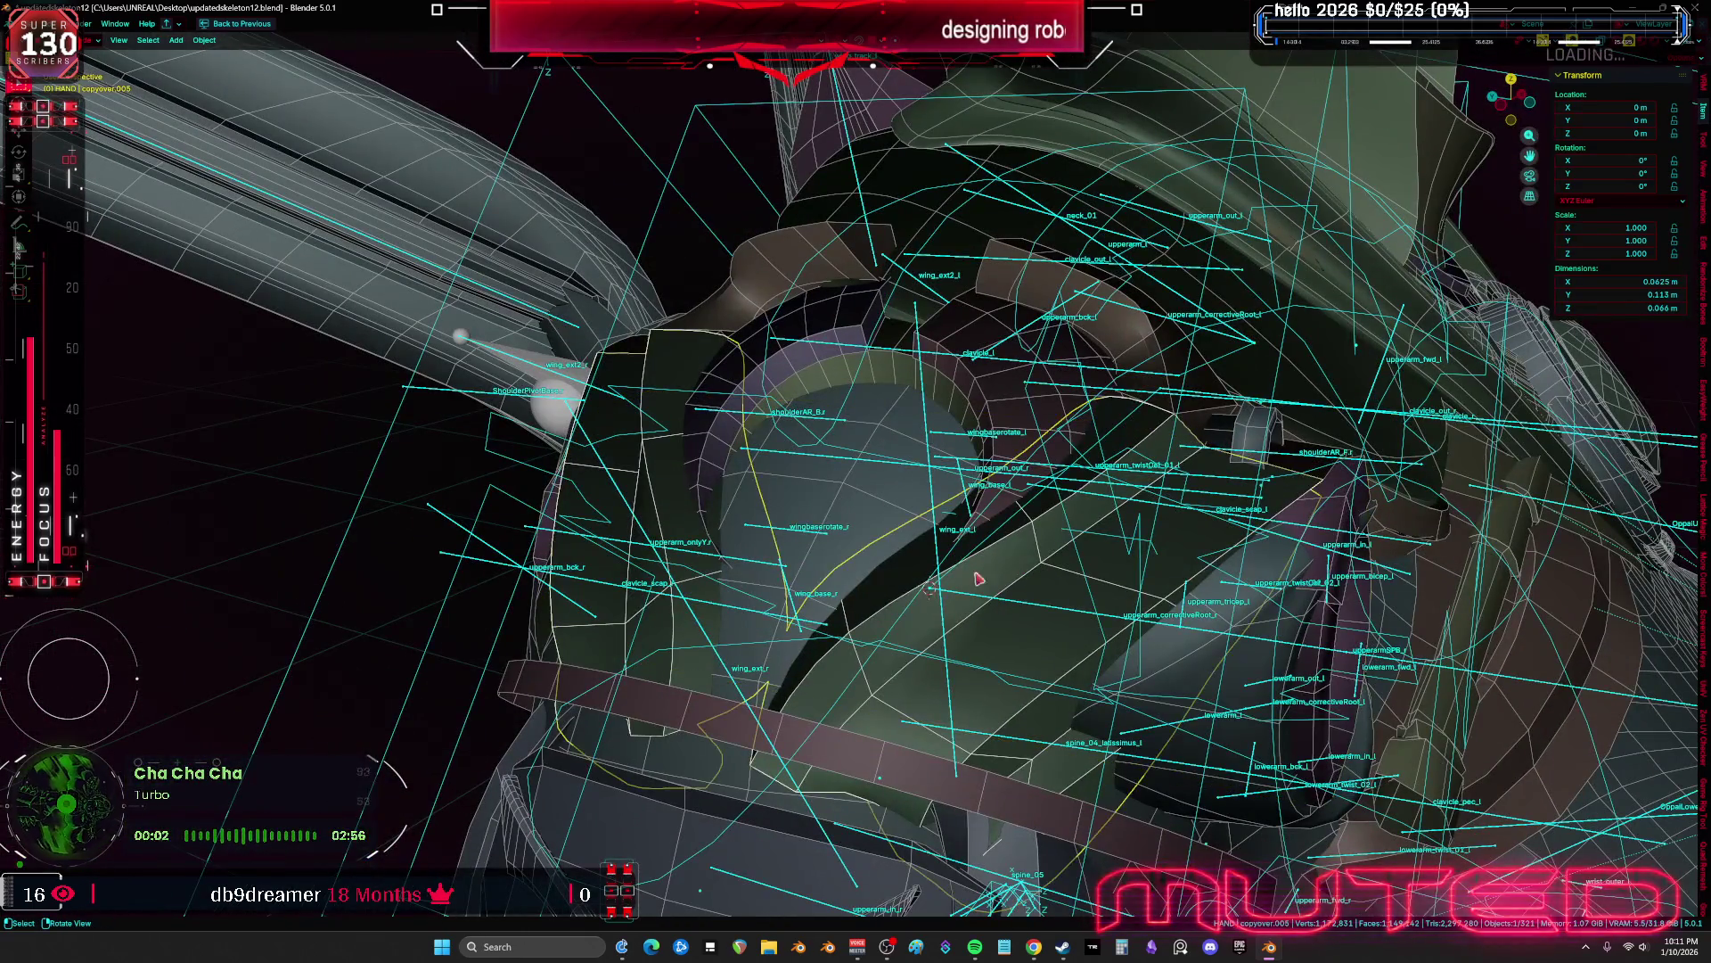
click(767, 562)
key(shift+alt+z)
key(g)
key(Escape)
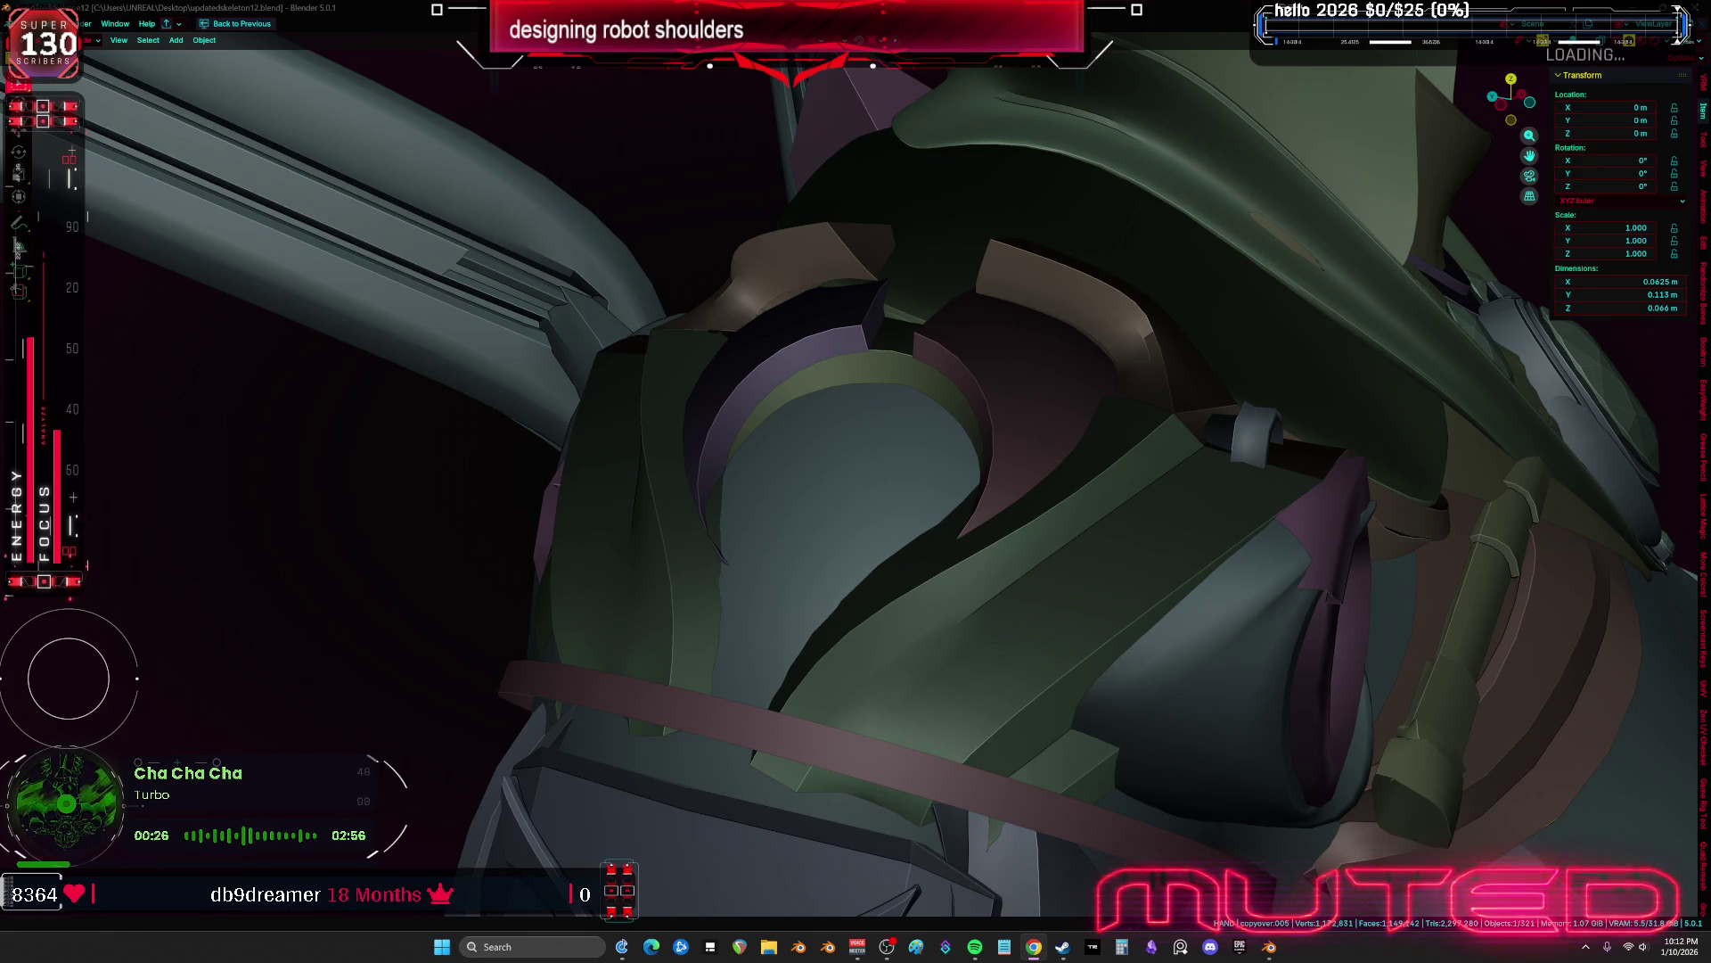
Return to Pose mode and set the IK-FK (hand.R) slider to 1.0
scroll(829, 484, down, 10)
key(shift+alt+z)
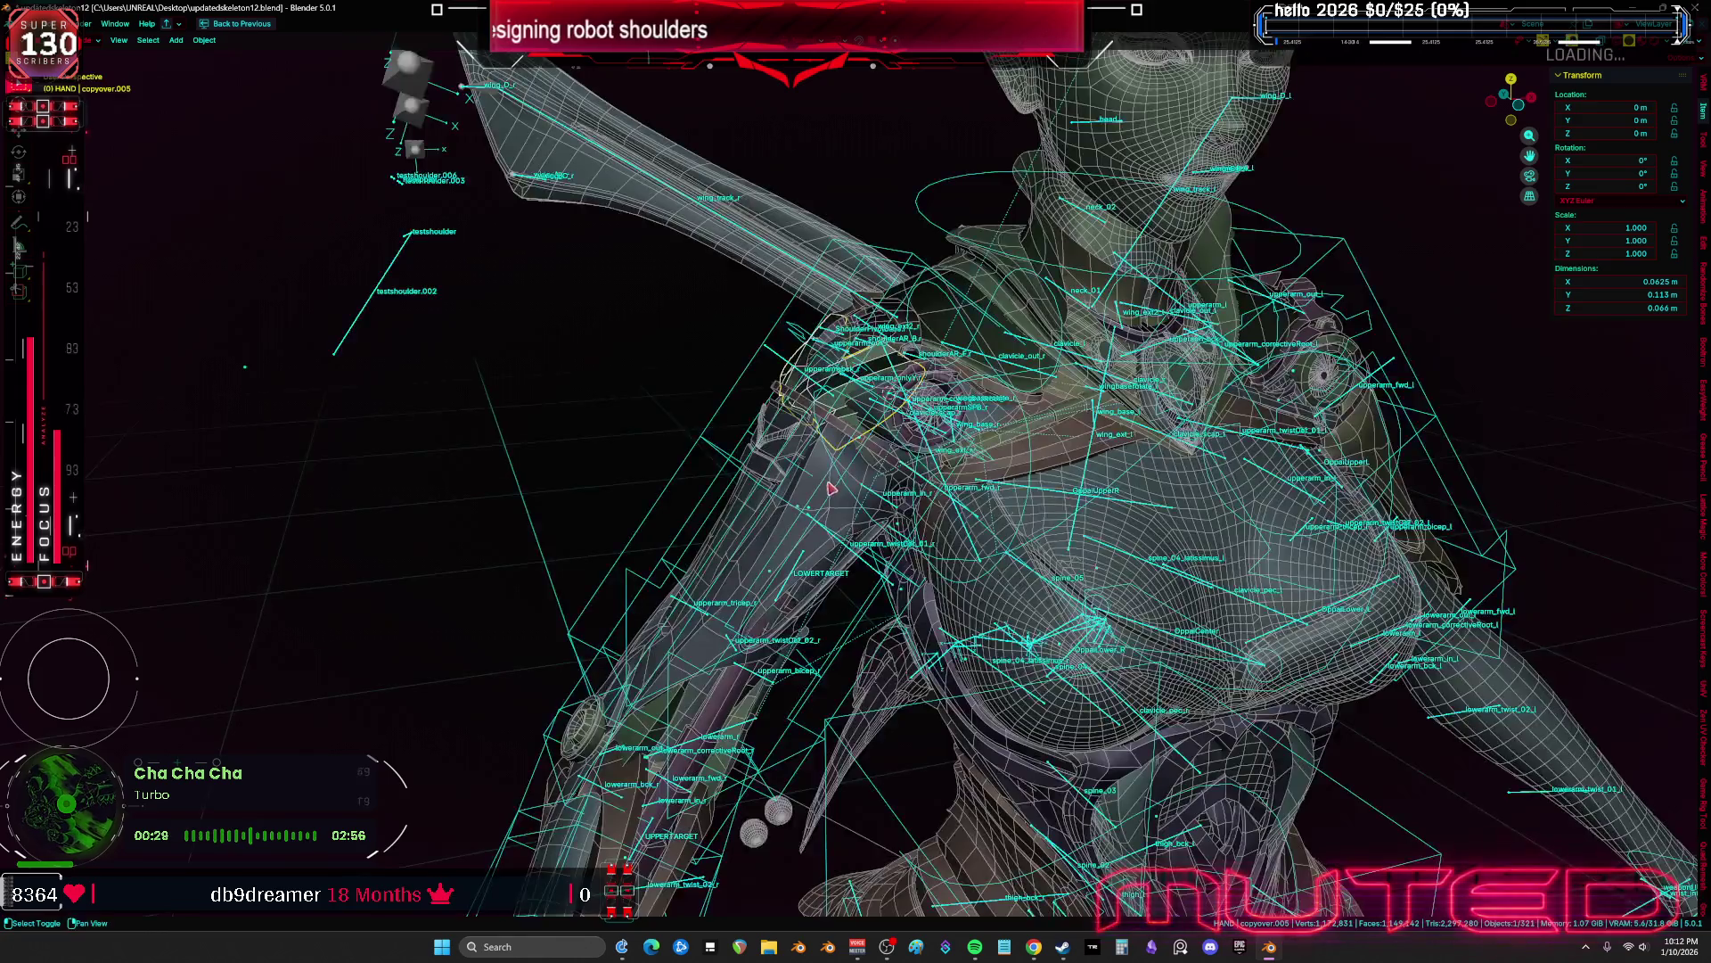
key(ctrl+Page_Down)
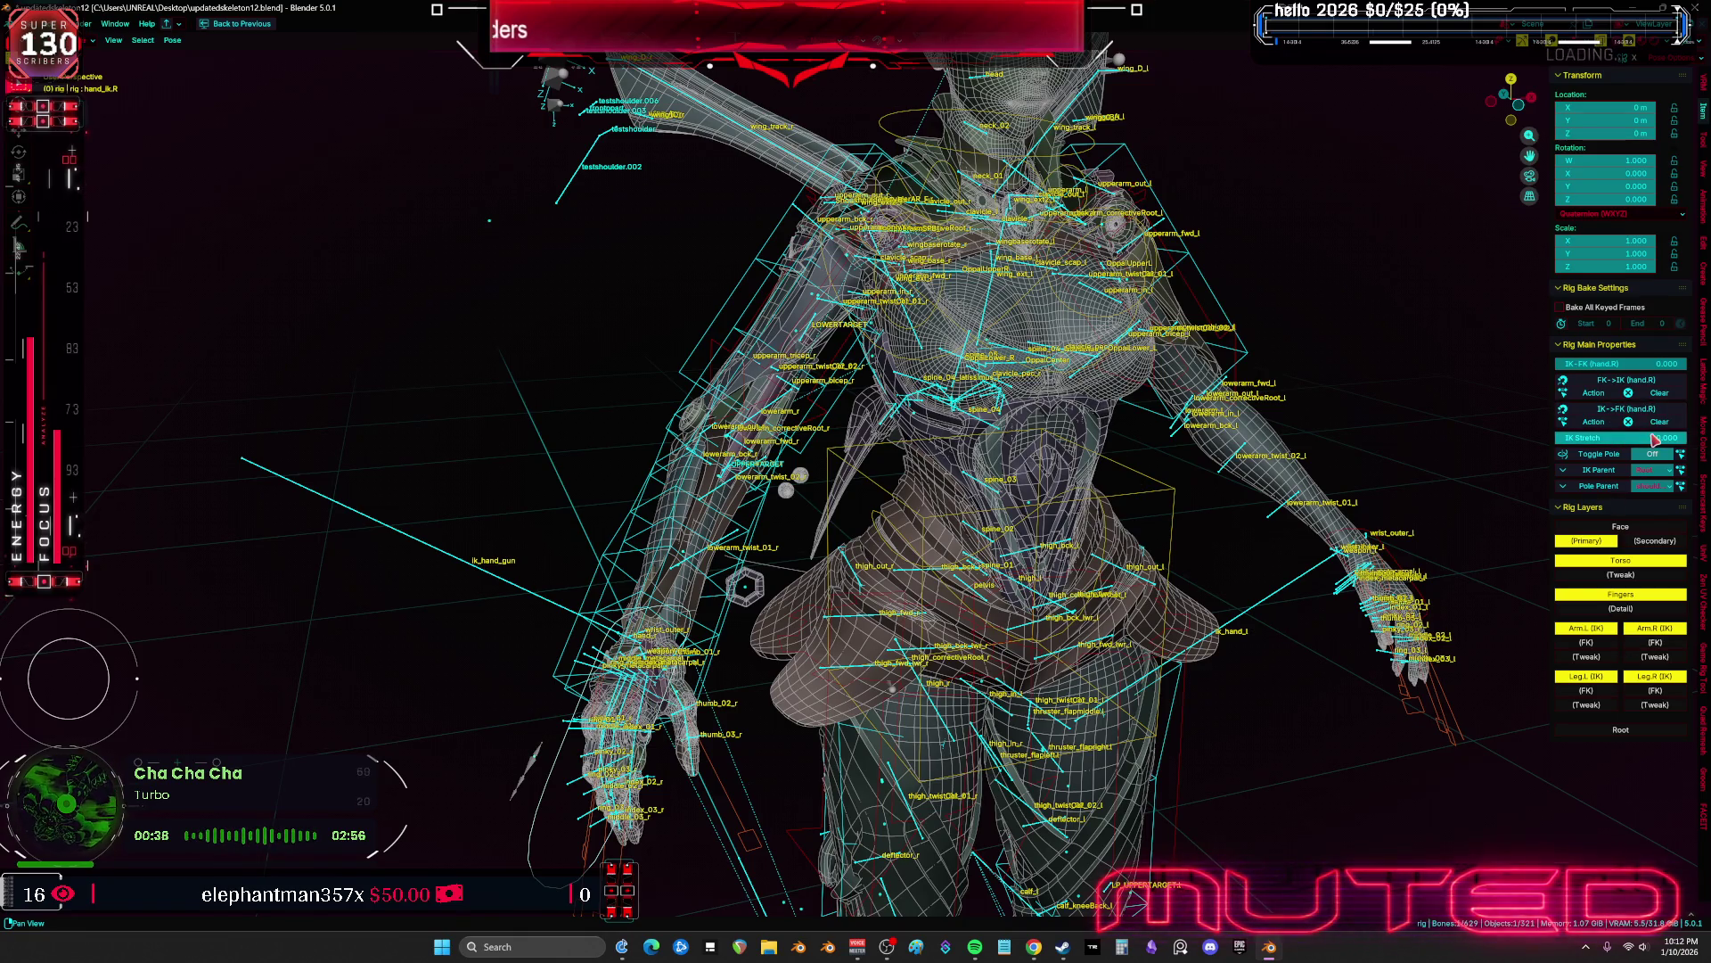
drag(1658, 364, 1689, 363)
mouse_move(833, 356)
middle_down()
mouse_move(843, 390)
mouse_move(946, 446)
mouse_move(881, 457)
middle_up()
click(865, 392)
key(r)
key(Escape)
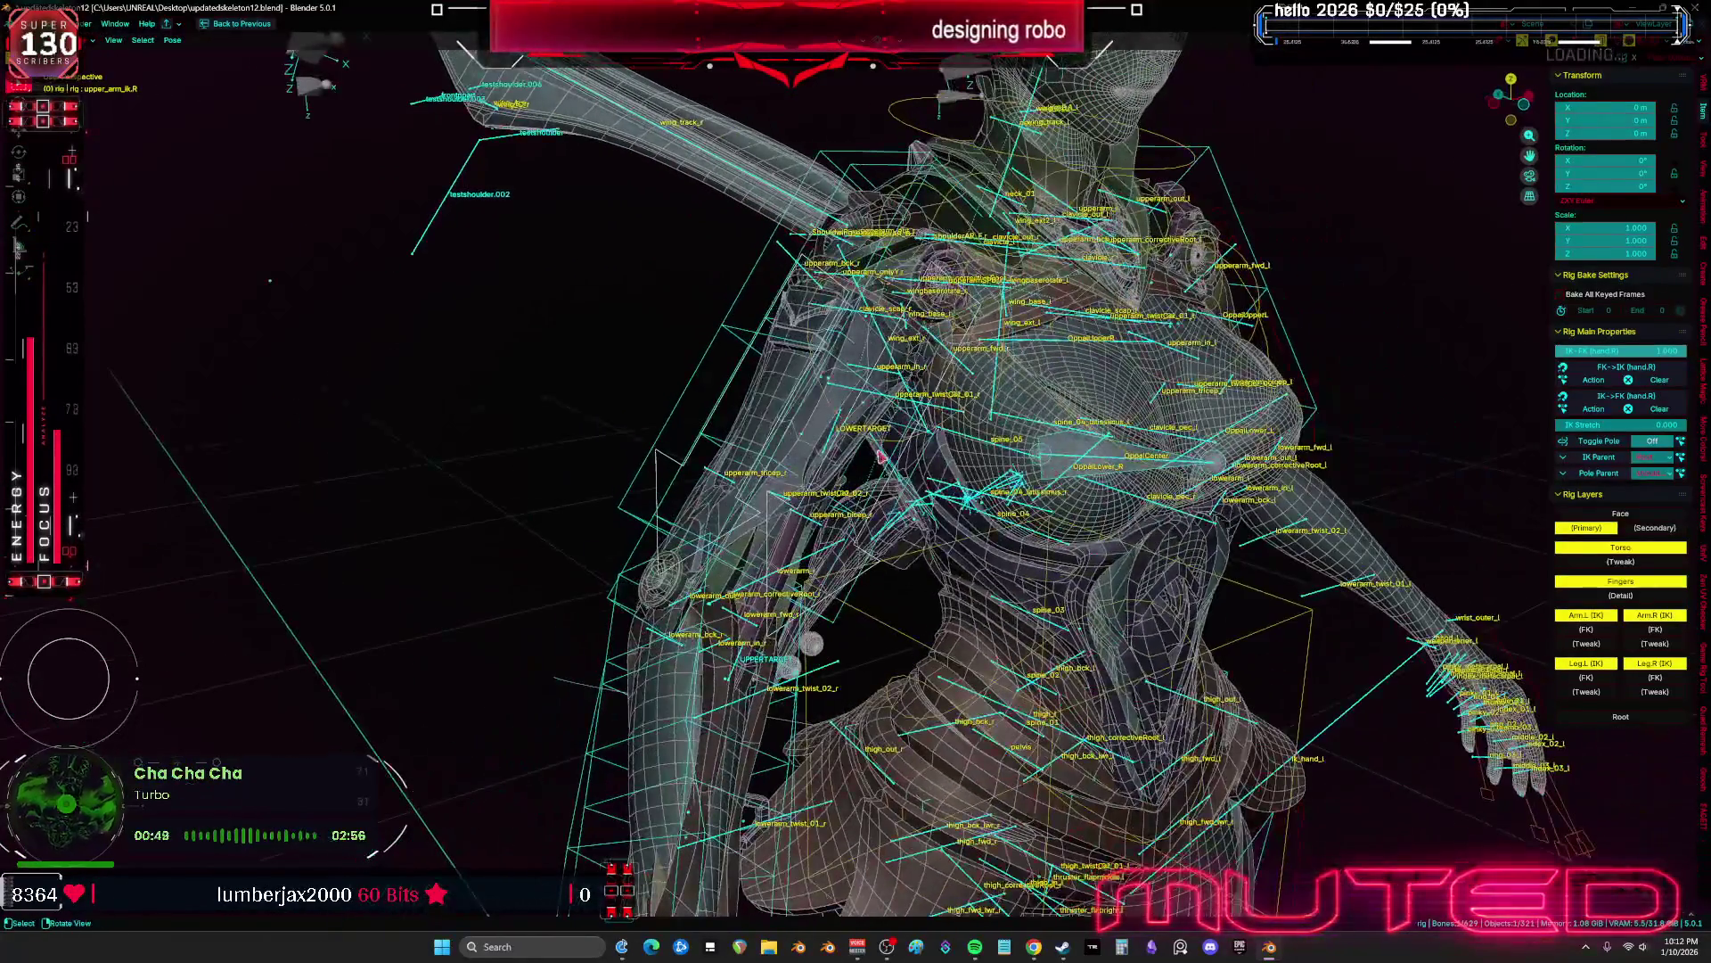
Enable the Arm.L (FK) and Arm.R (FK) rig layers and start rotating upper_arm_fk.R
click(1588, 629)
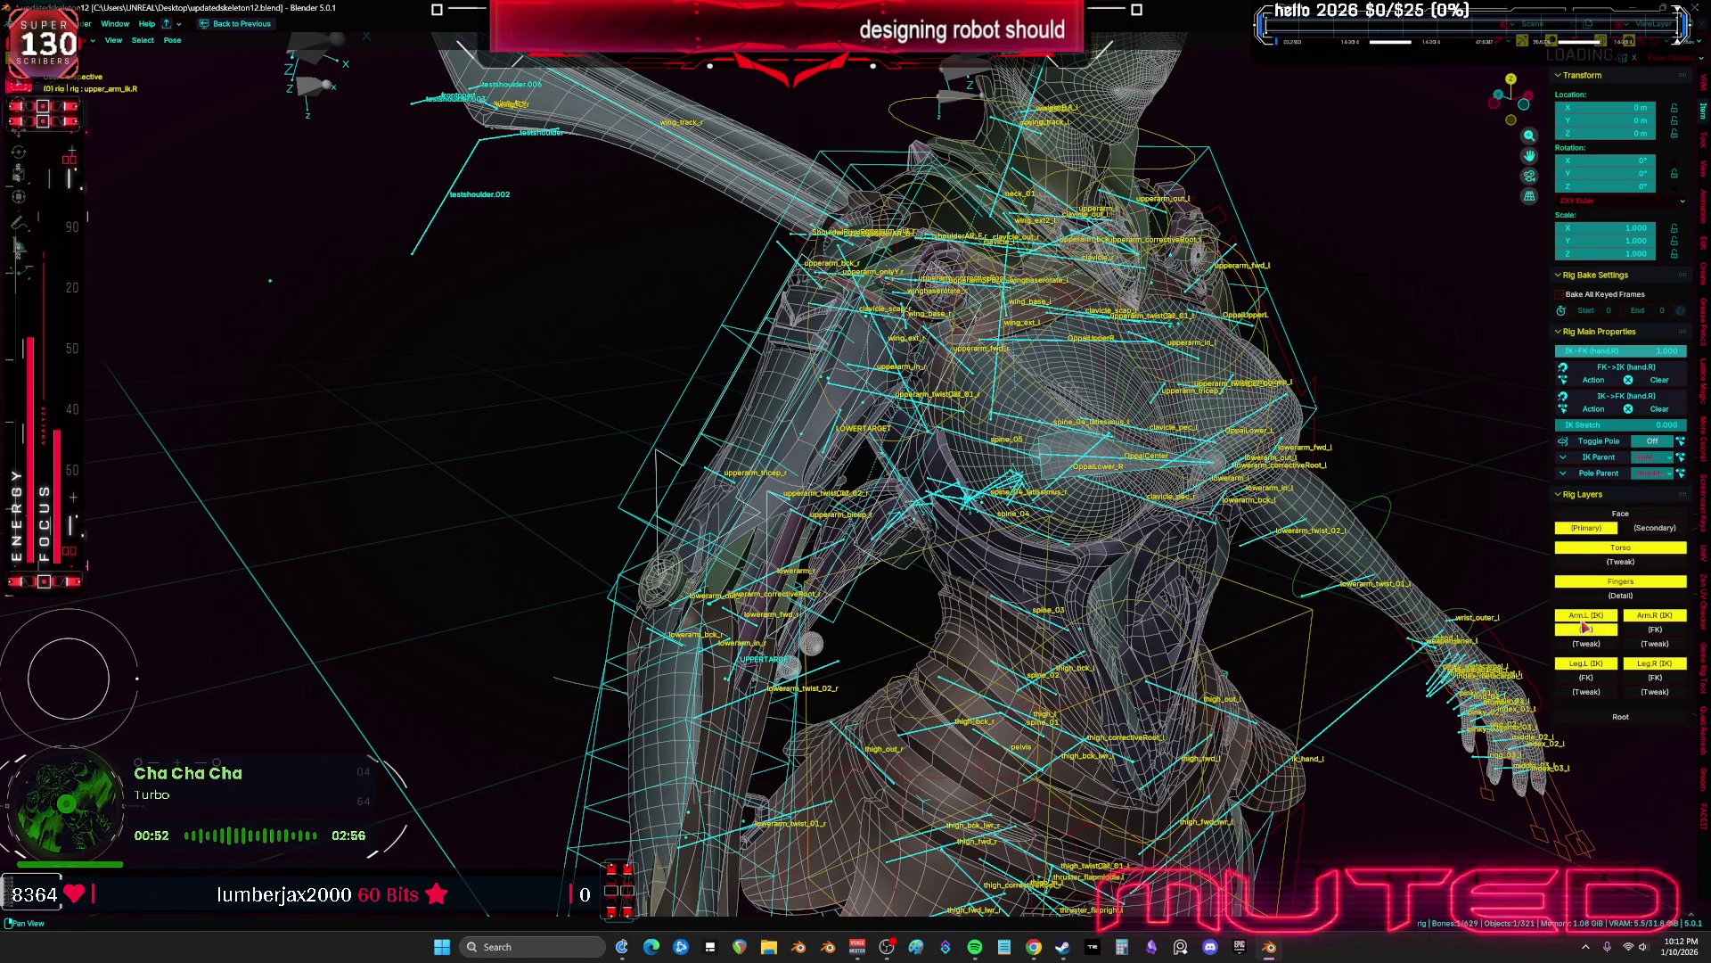
click(1655, 630)
click(871, 470)
key(r)
key(r)
key(shift+alt+z)
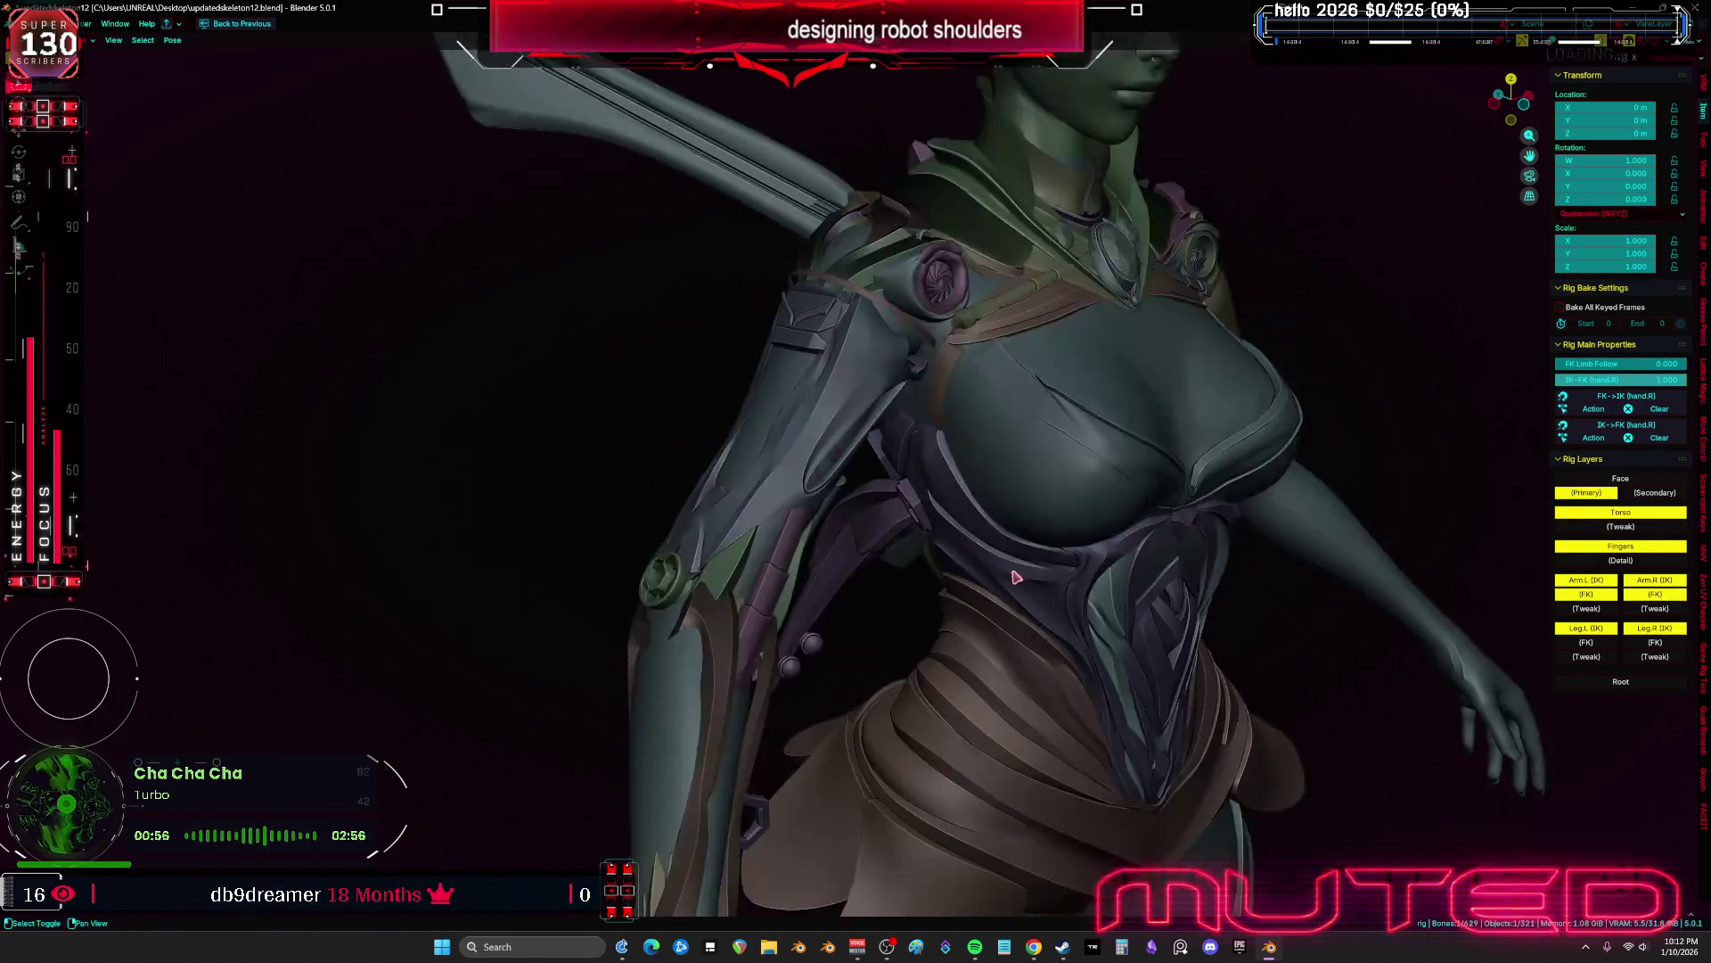
Rotate upper_arm_fk.R around local Z, Y and trackball, then reset it to rest
scroll(1150, 562, up, 5)
key(r)
key(z)
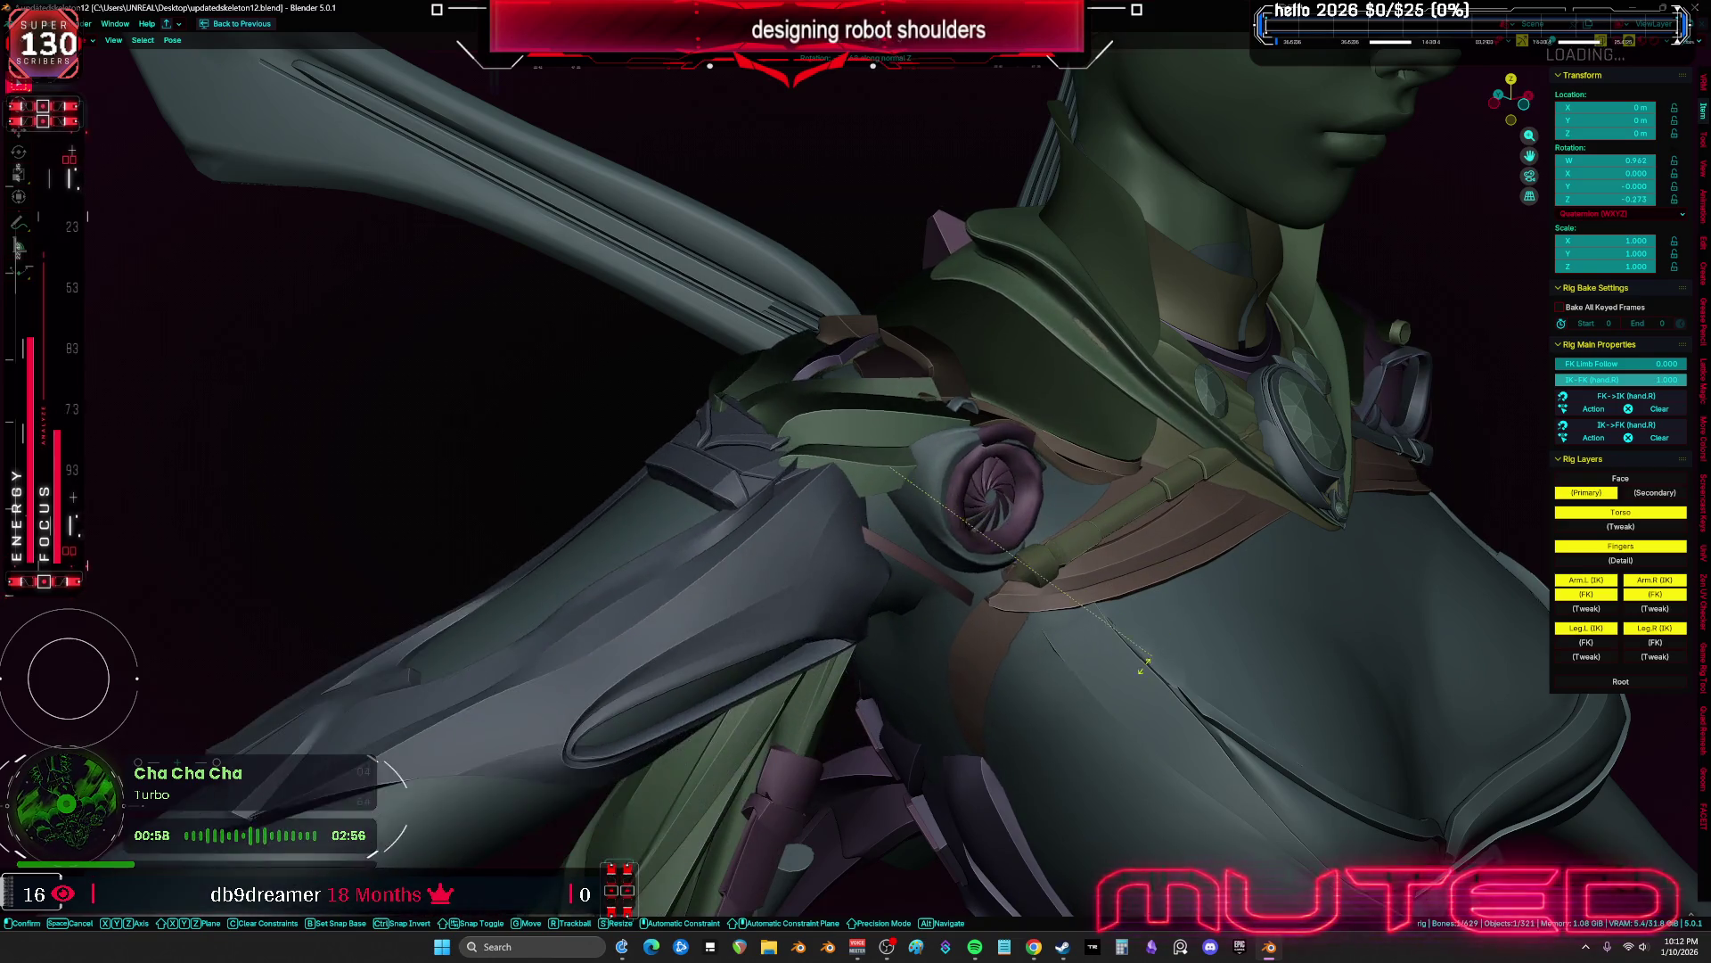
alt+middle_drag(1157, 613, 1215, 565)
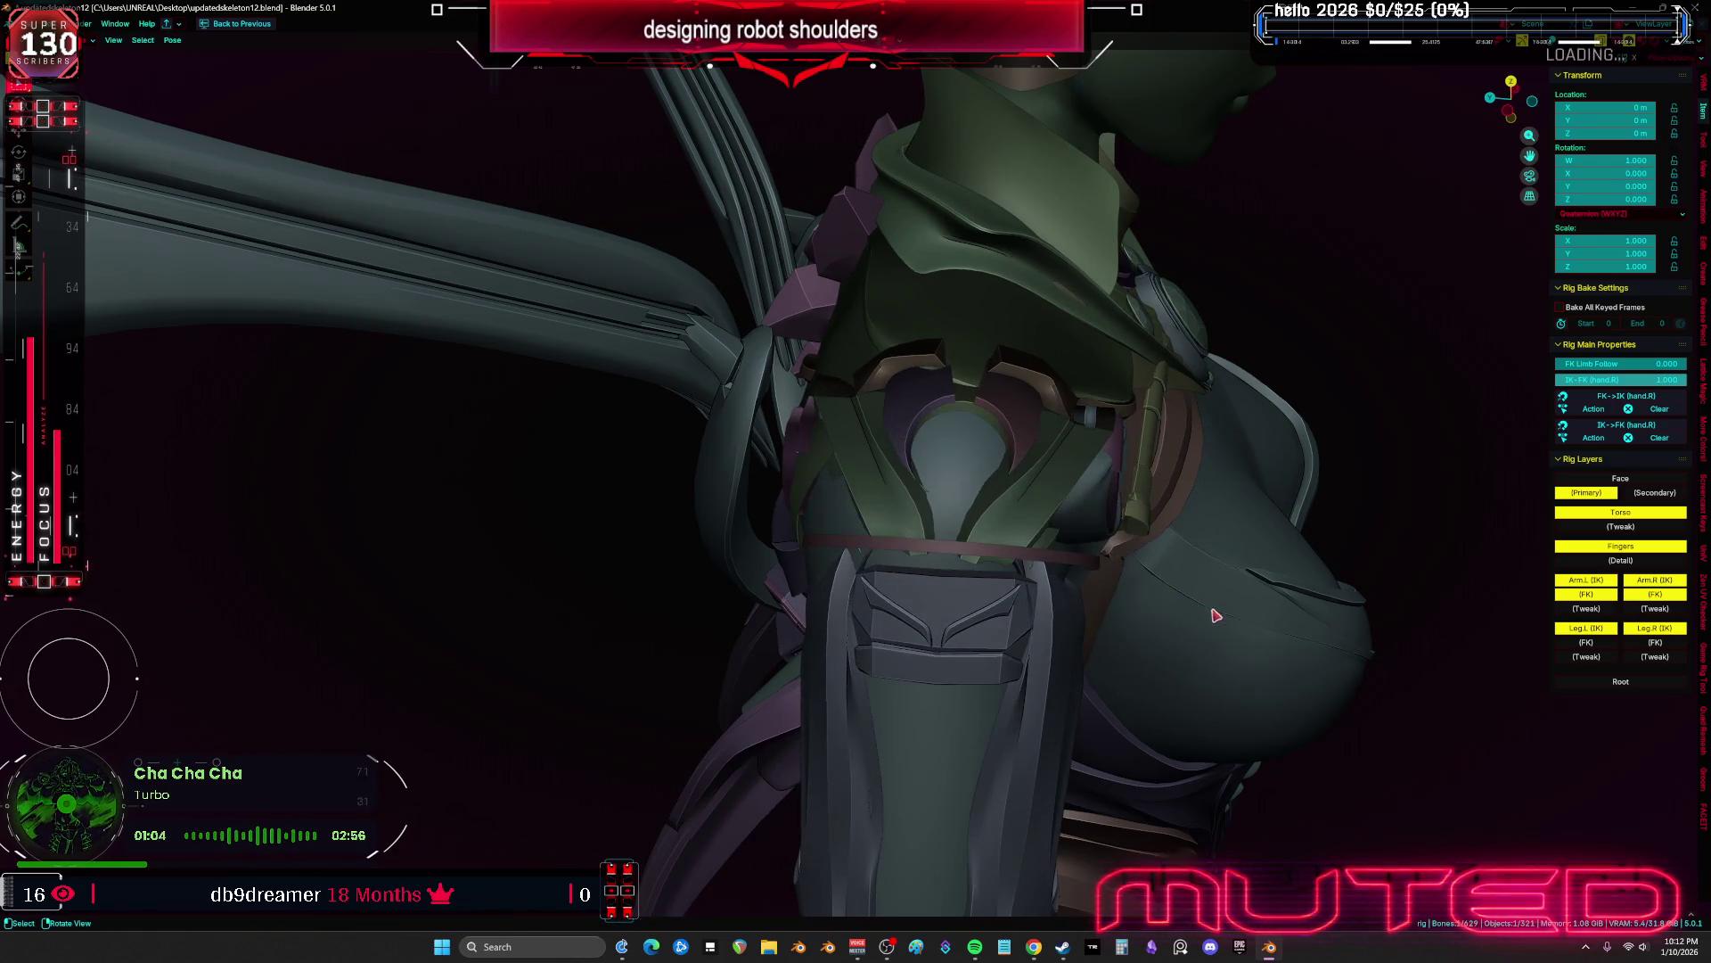
key(y)
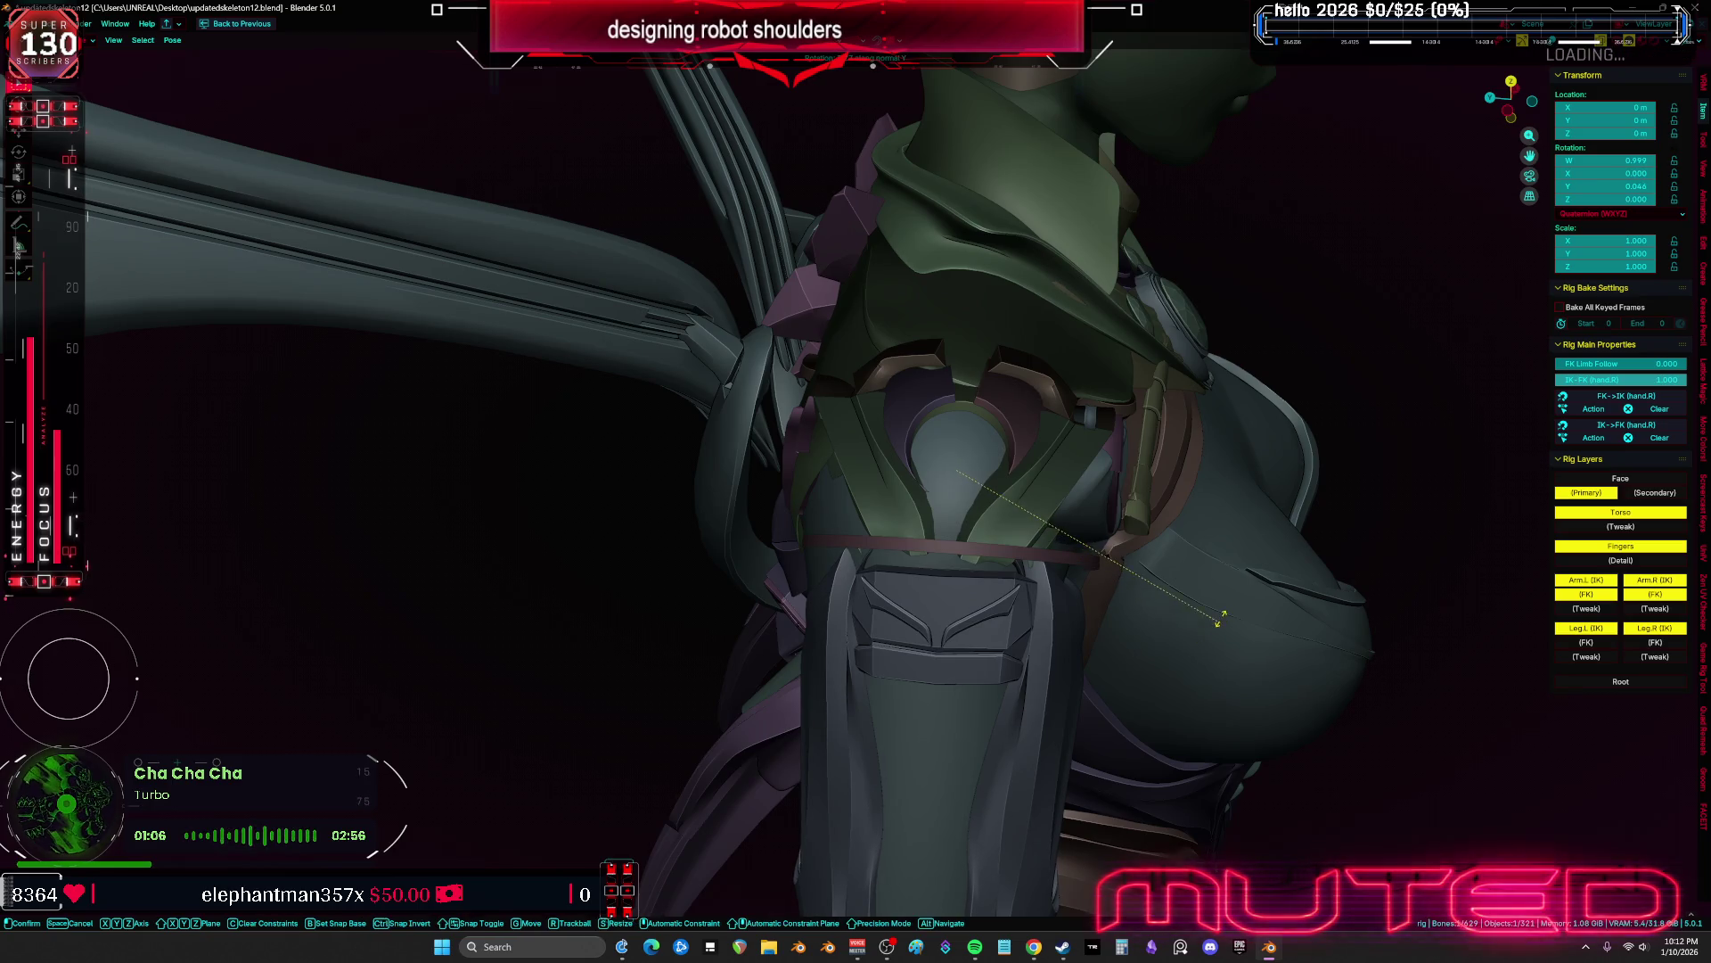
key(y)
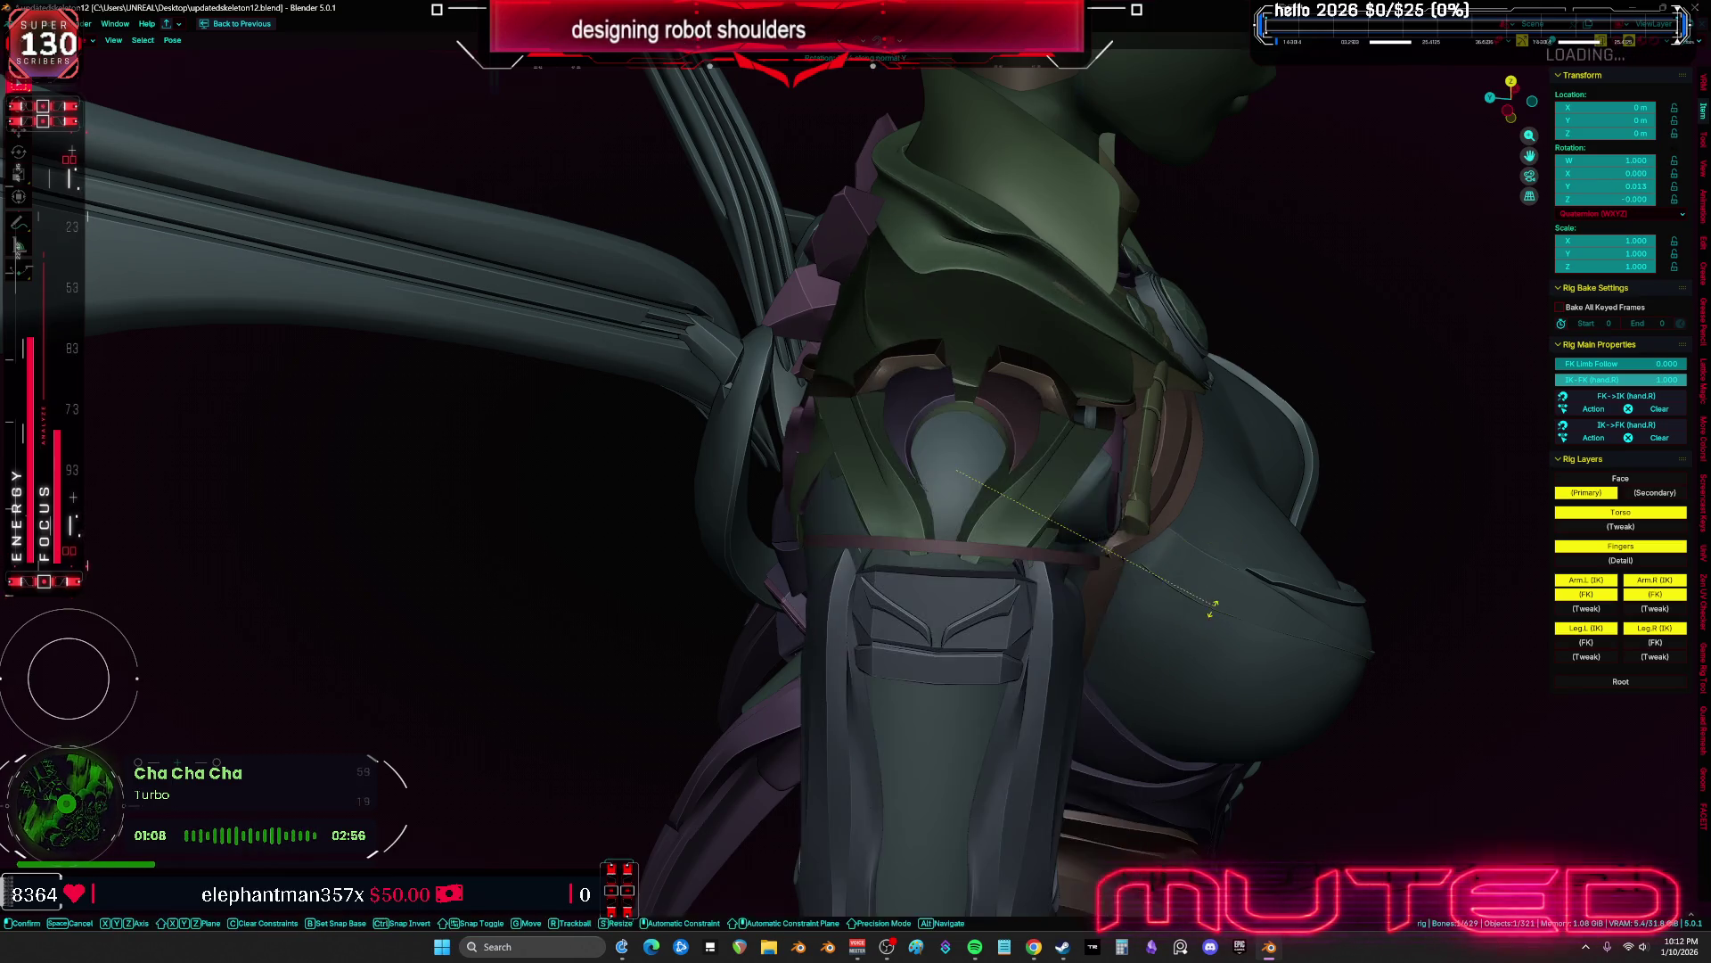
key(r)
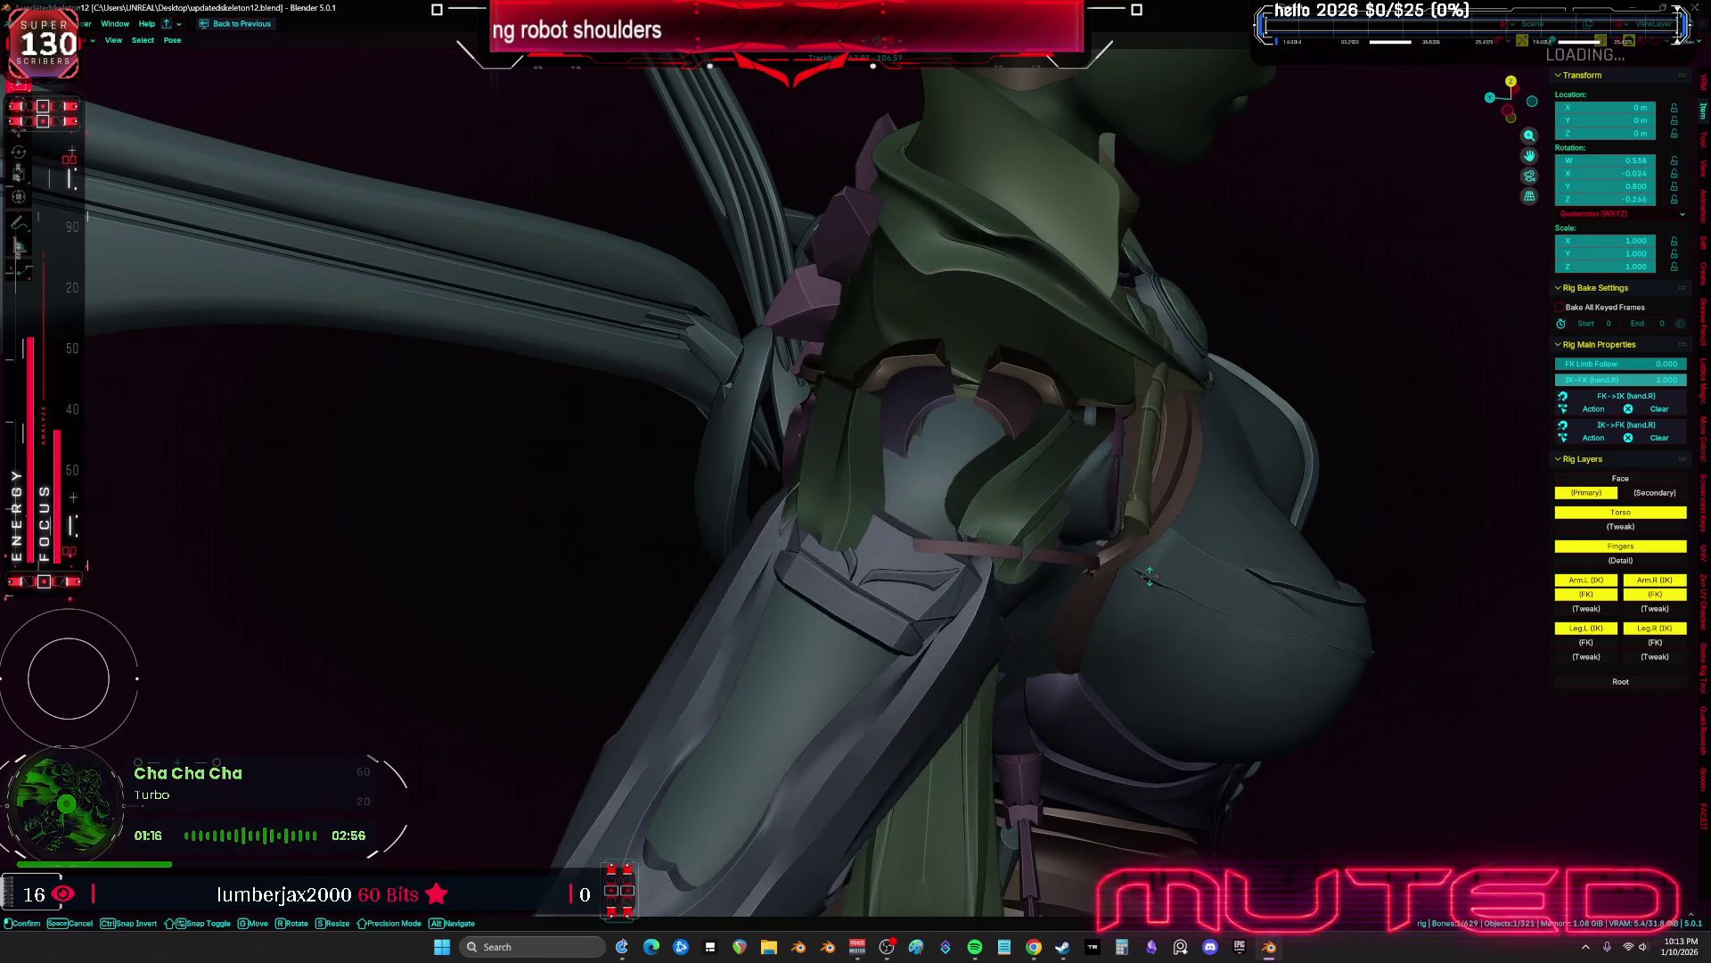
key(0)
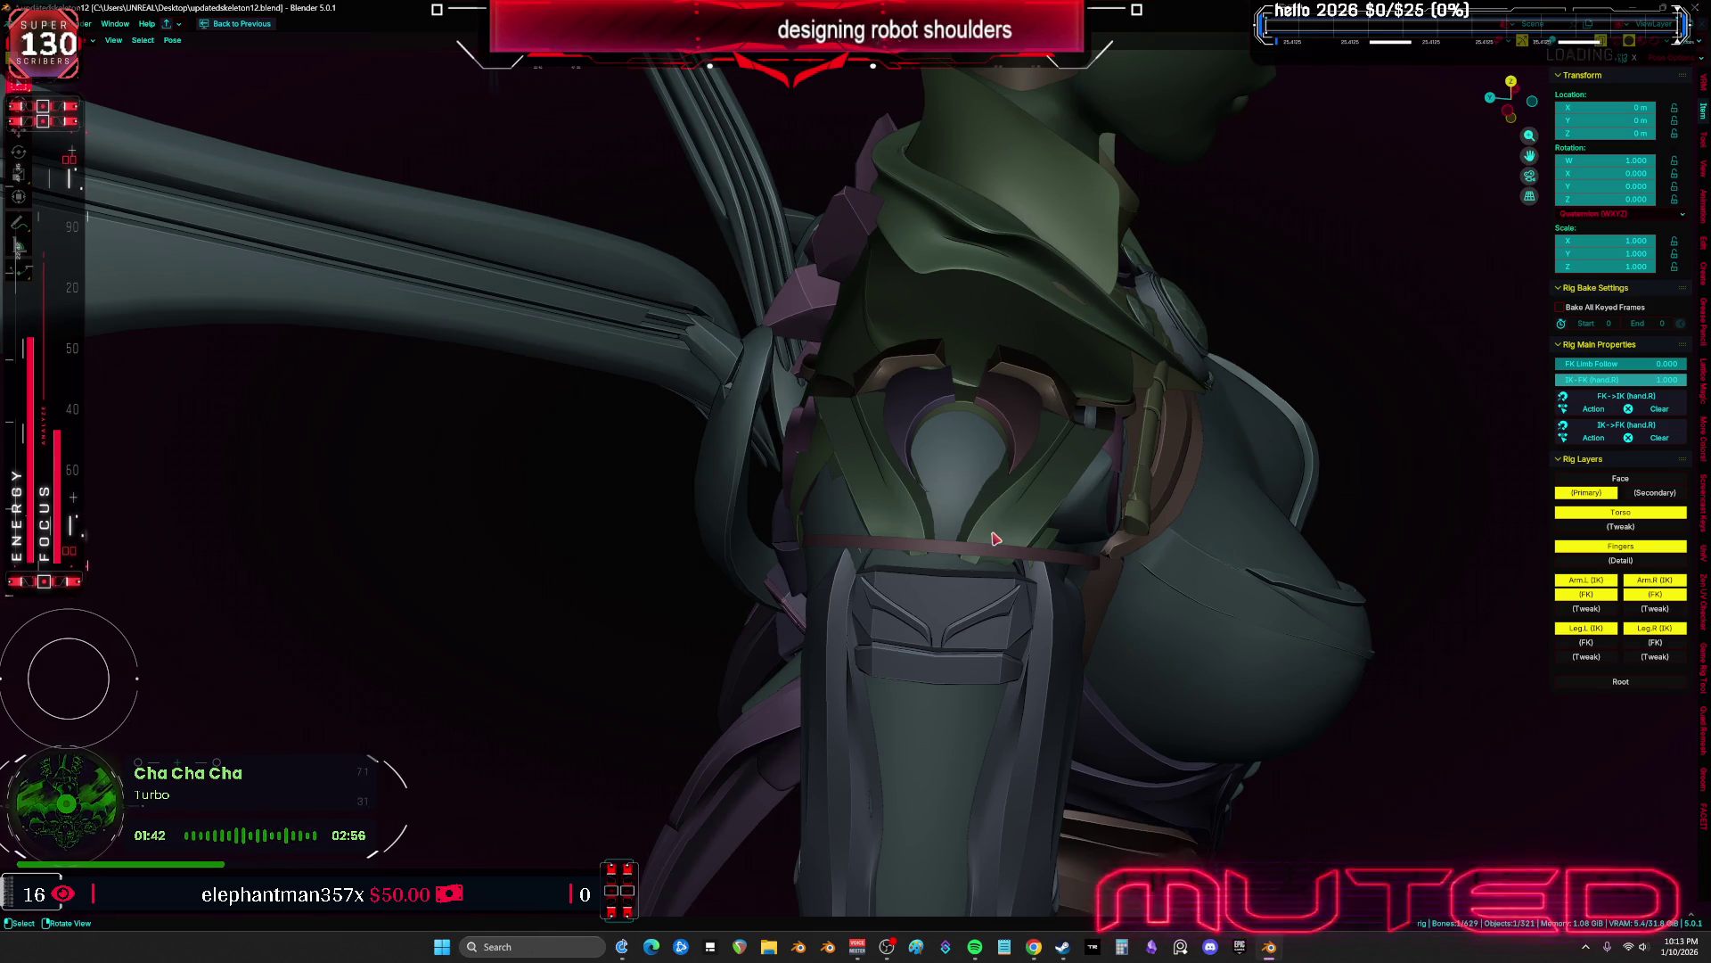
Test two more upper arm rotations close to the shoulder, cancelling each back to rest
key(shift+alt+z)
key(shift+alt+z)
key(r)
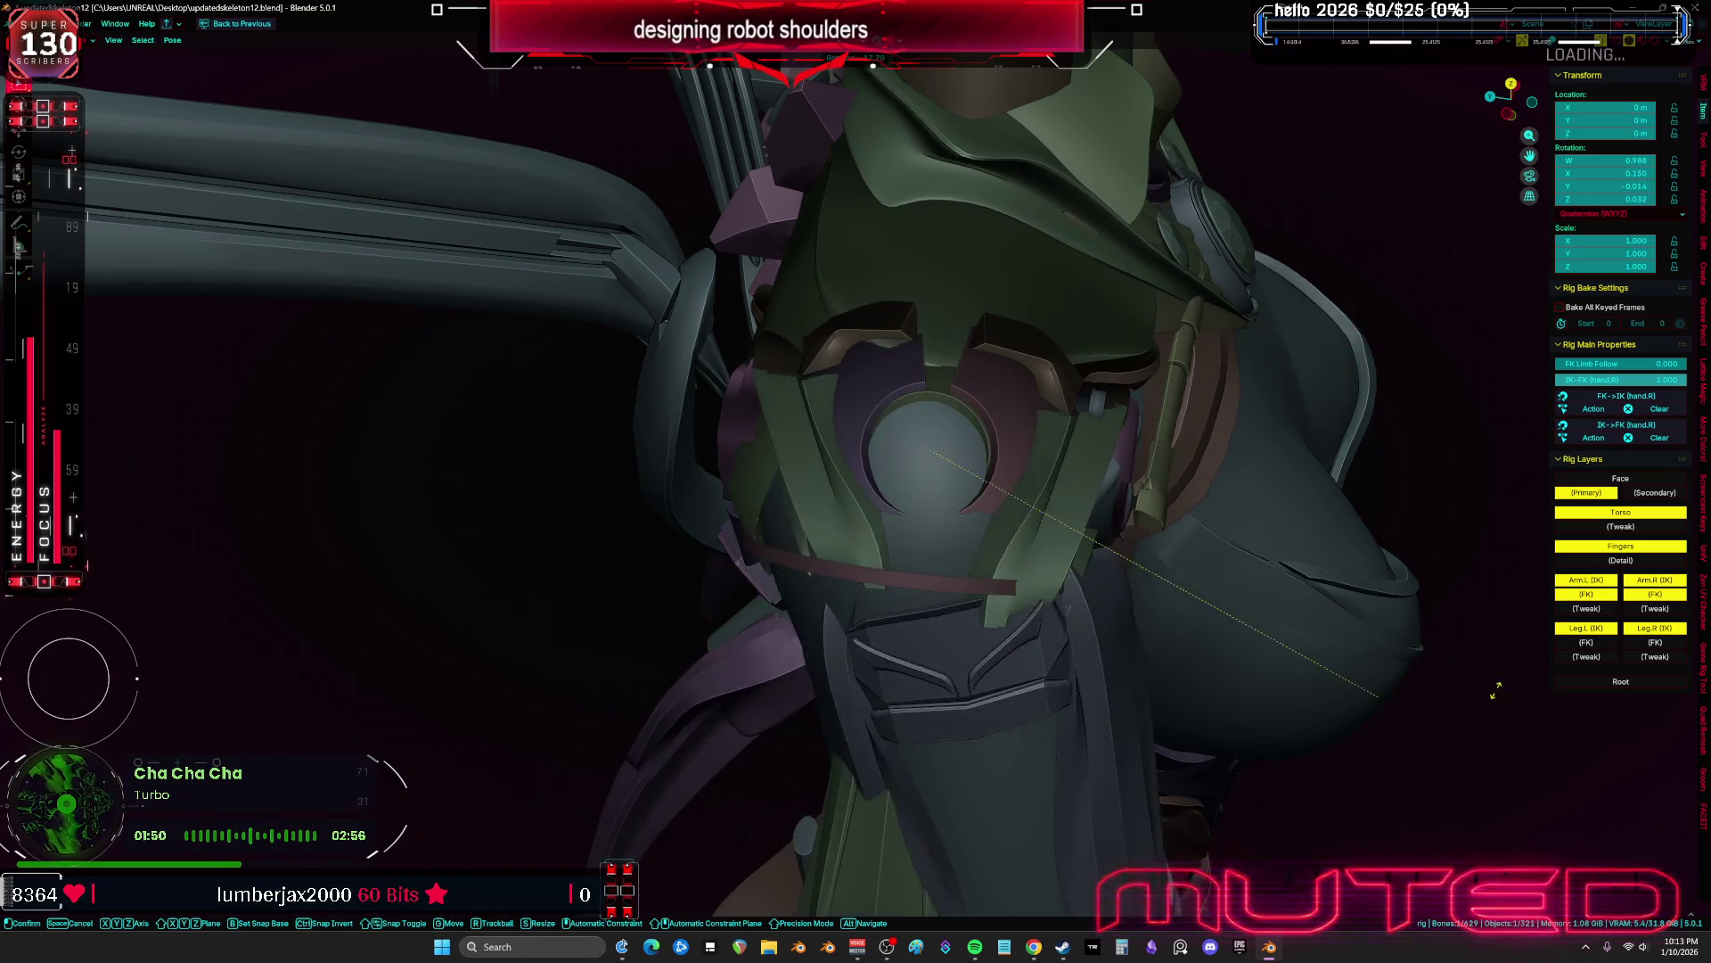
key(Escape)
mouse_move(1257, 687)
middle_down()
mouse_move(1139, 650)
mouse_move(1119, 623)
middle_up()
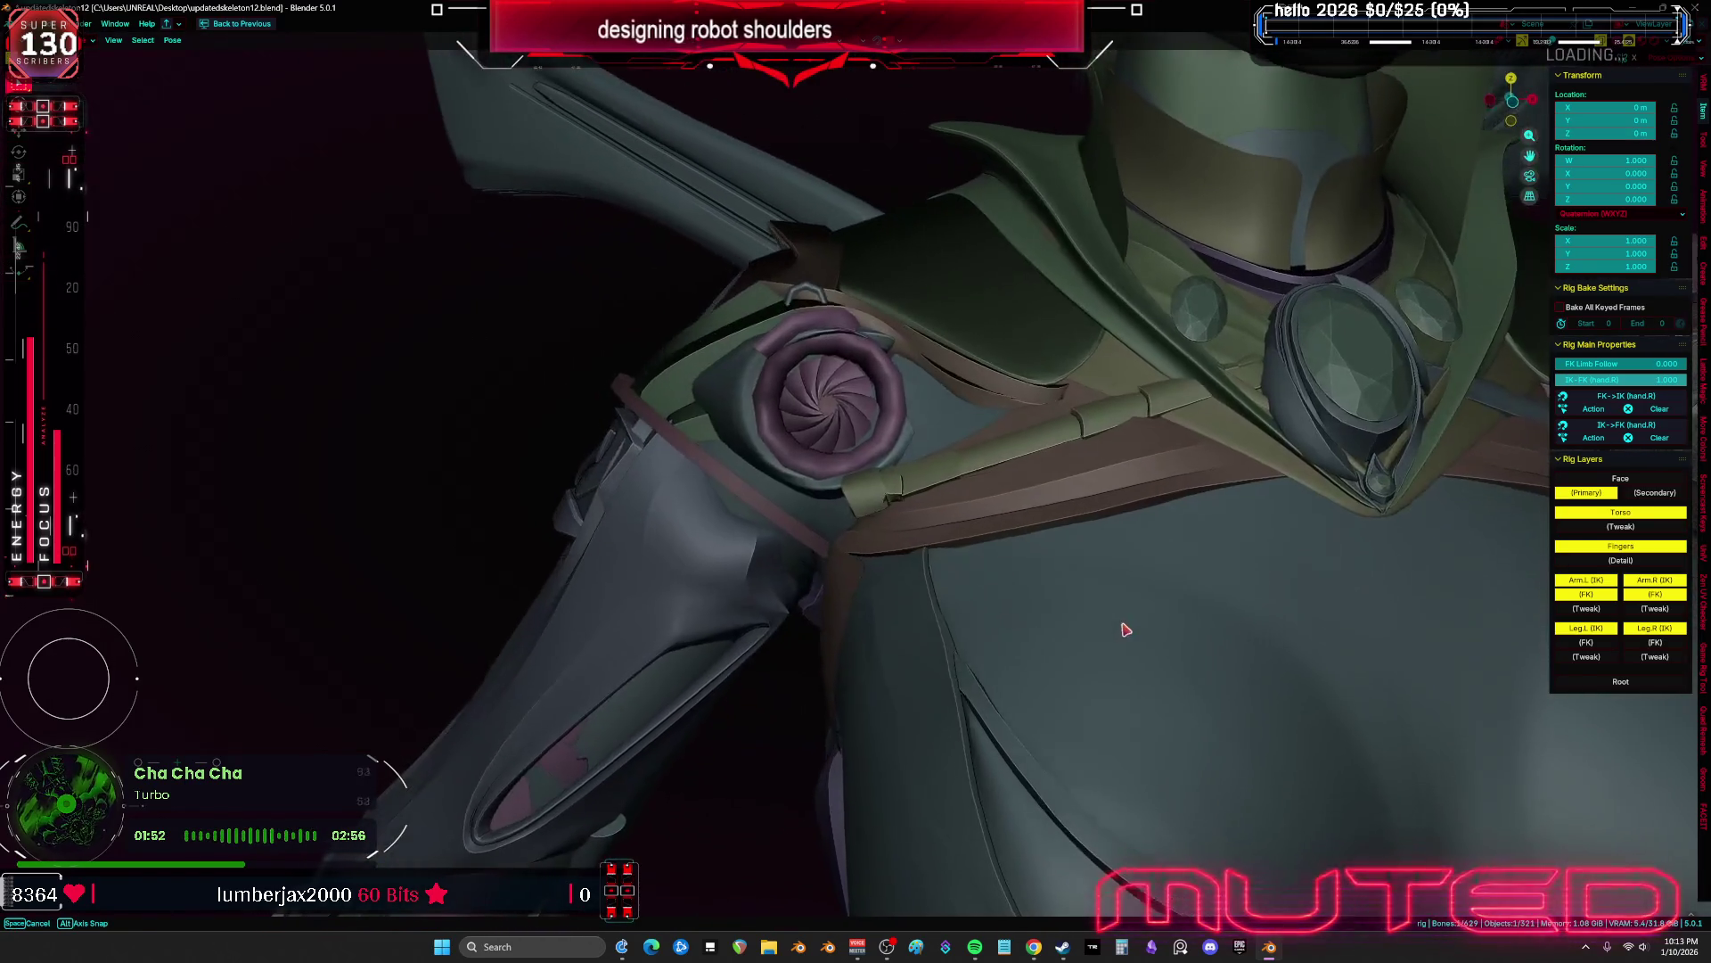
key(r)
key(r)
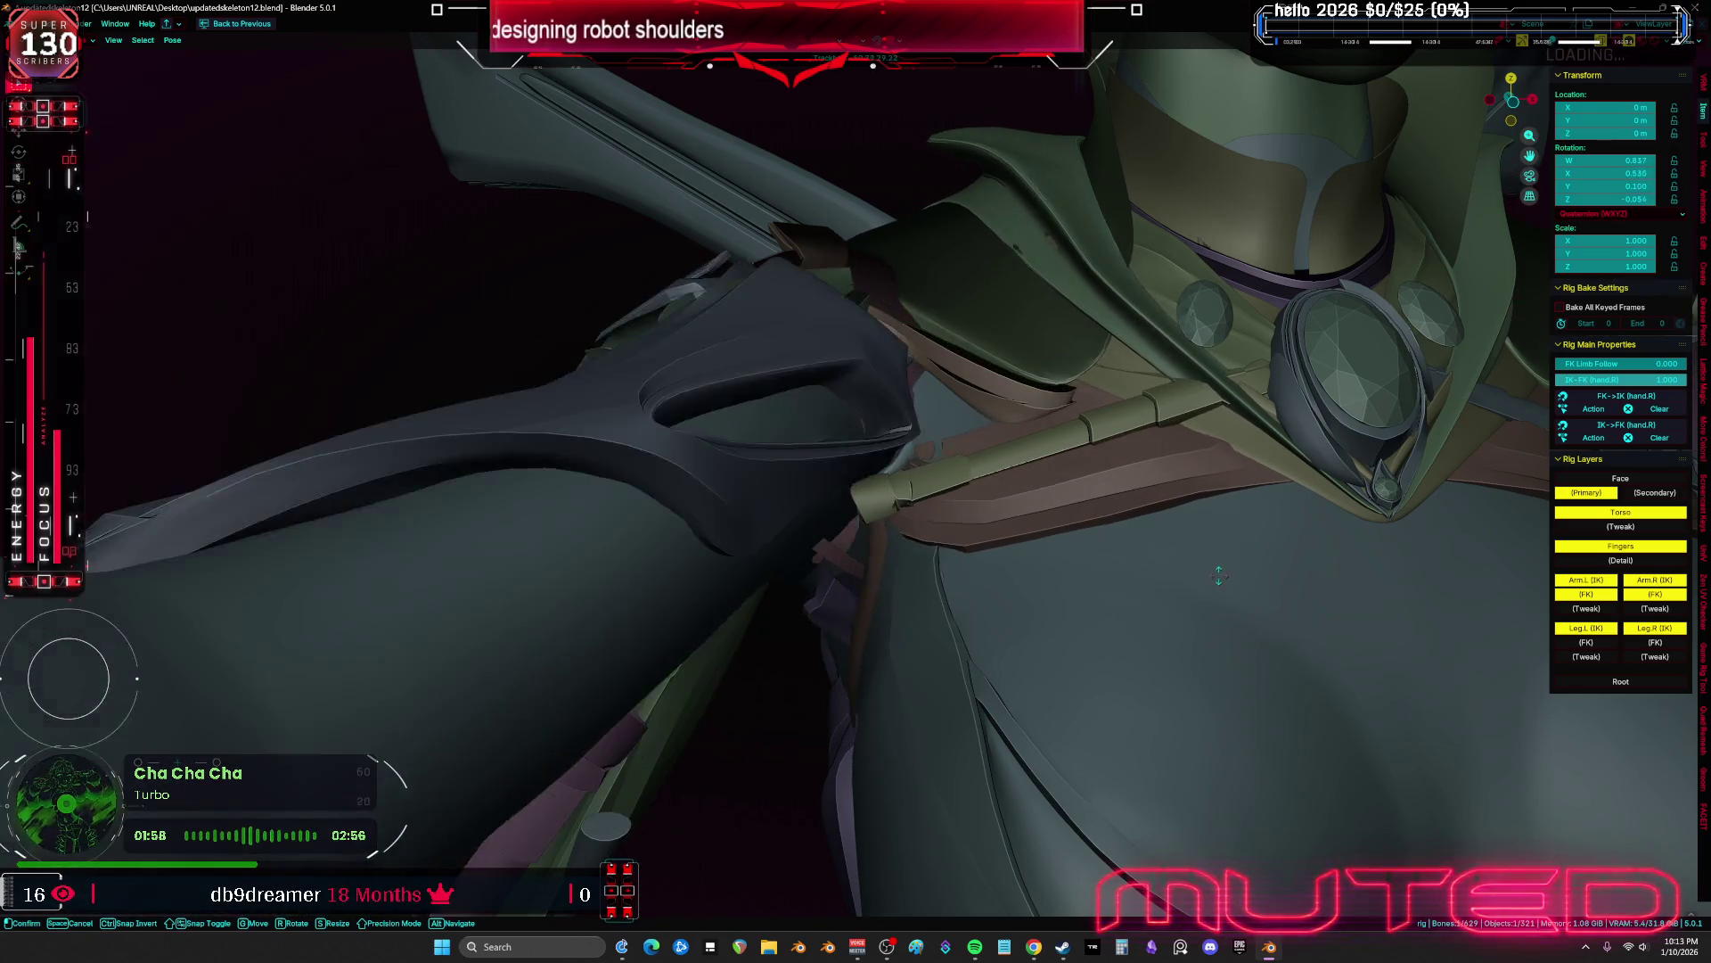
key(Escape)
key(shift+alt+z)
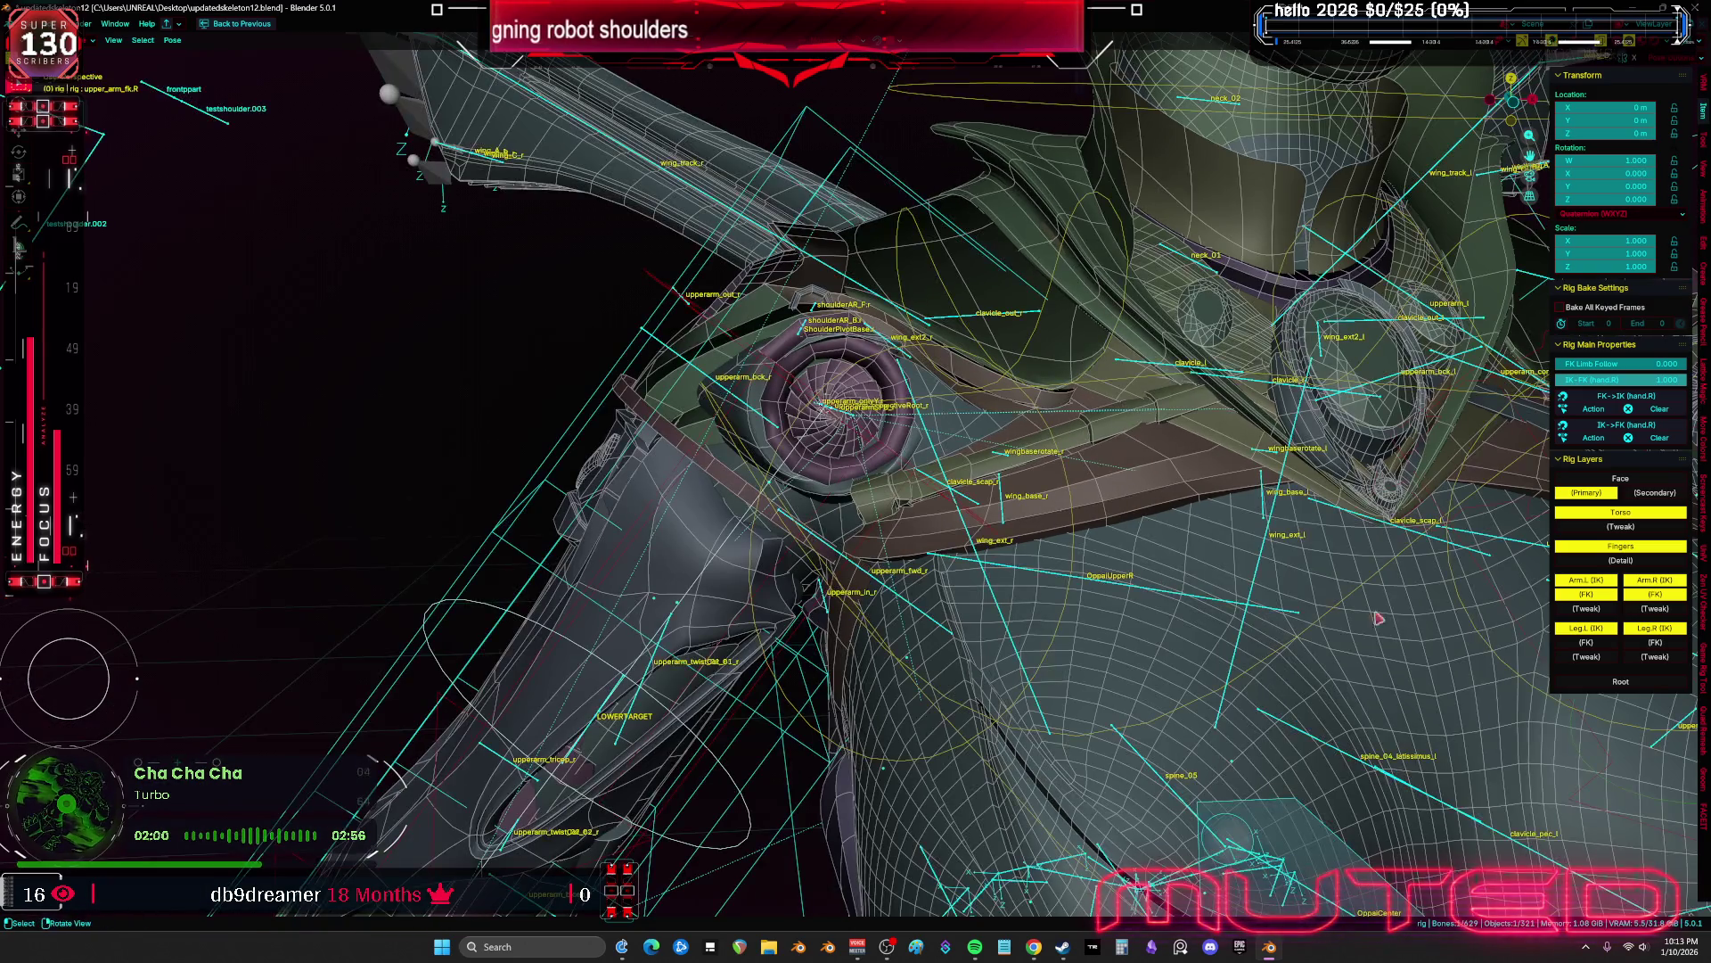
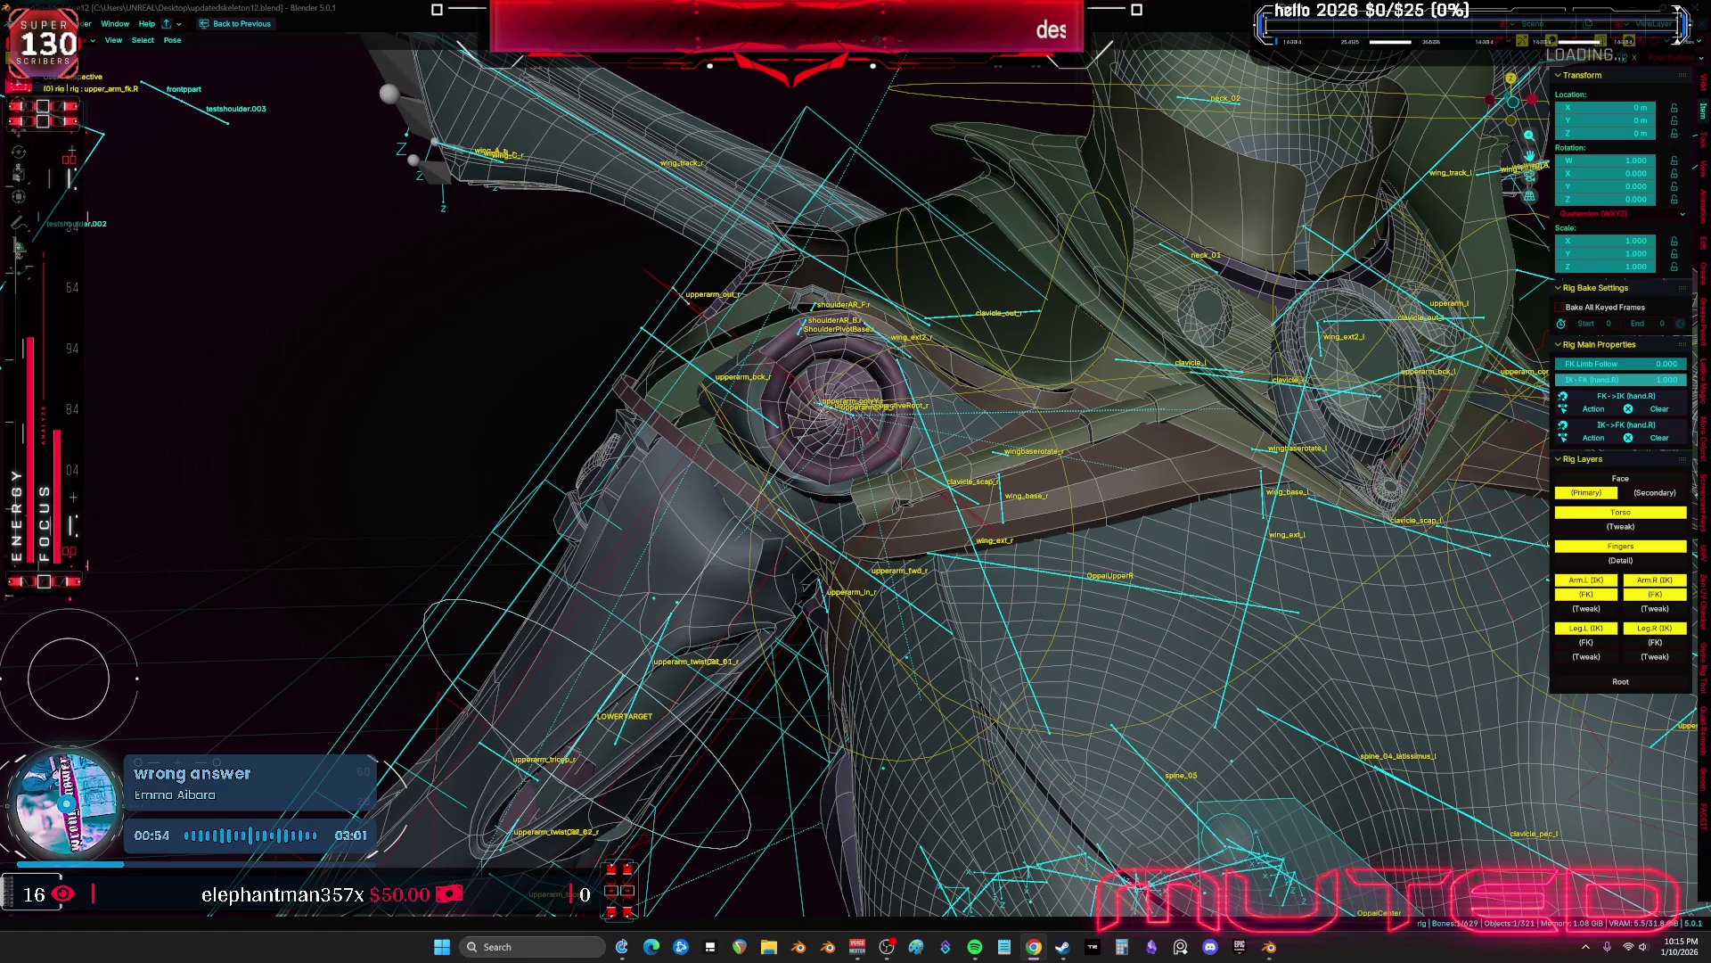
Frame the torso front and compare solid and wireframe shading on the Cylinder.035 rod
middle_drag(891, 517, 927, 509)
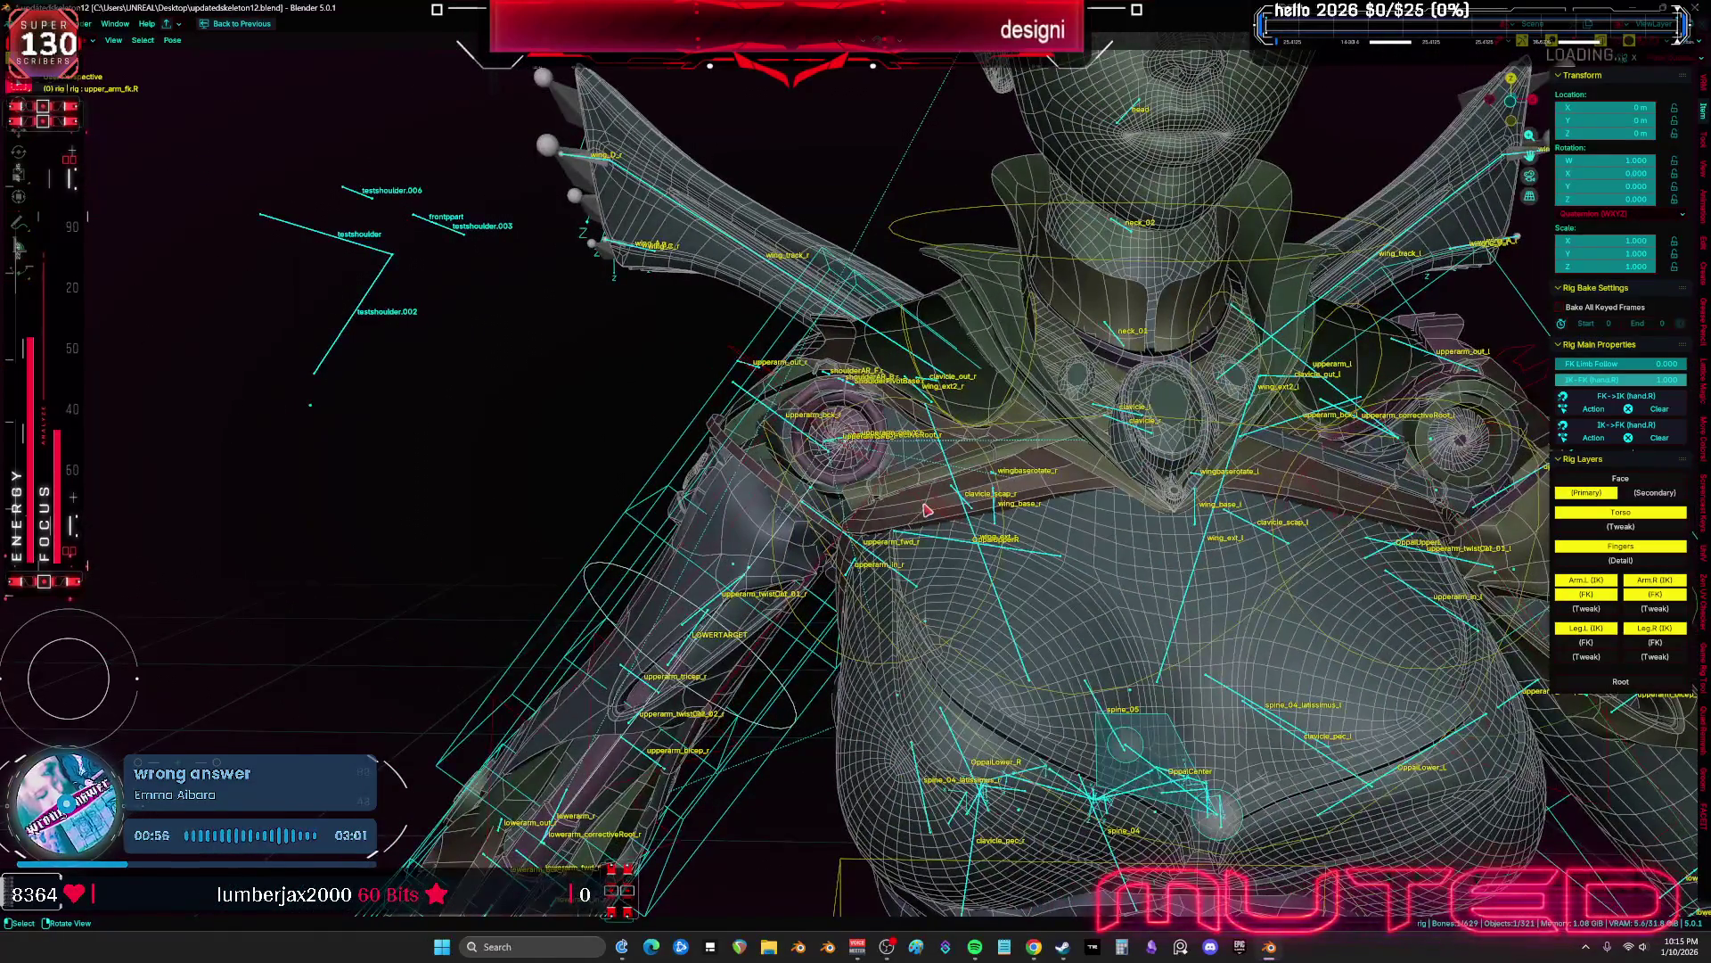
key(KP_1)
scroll(927, 510, up, 5)
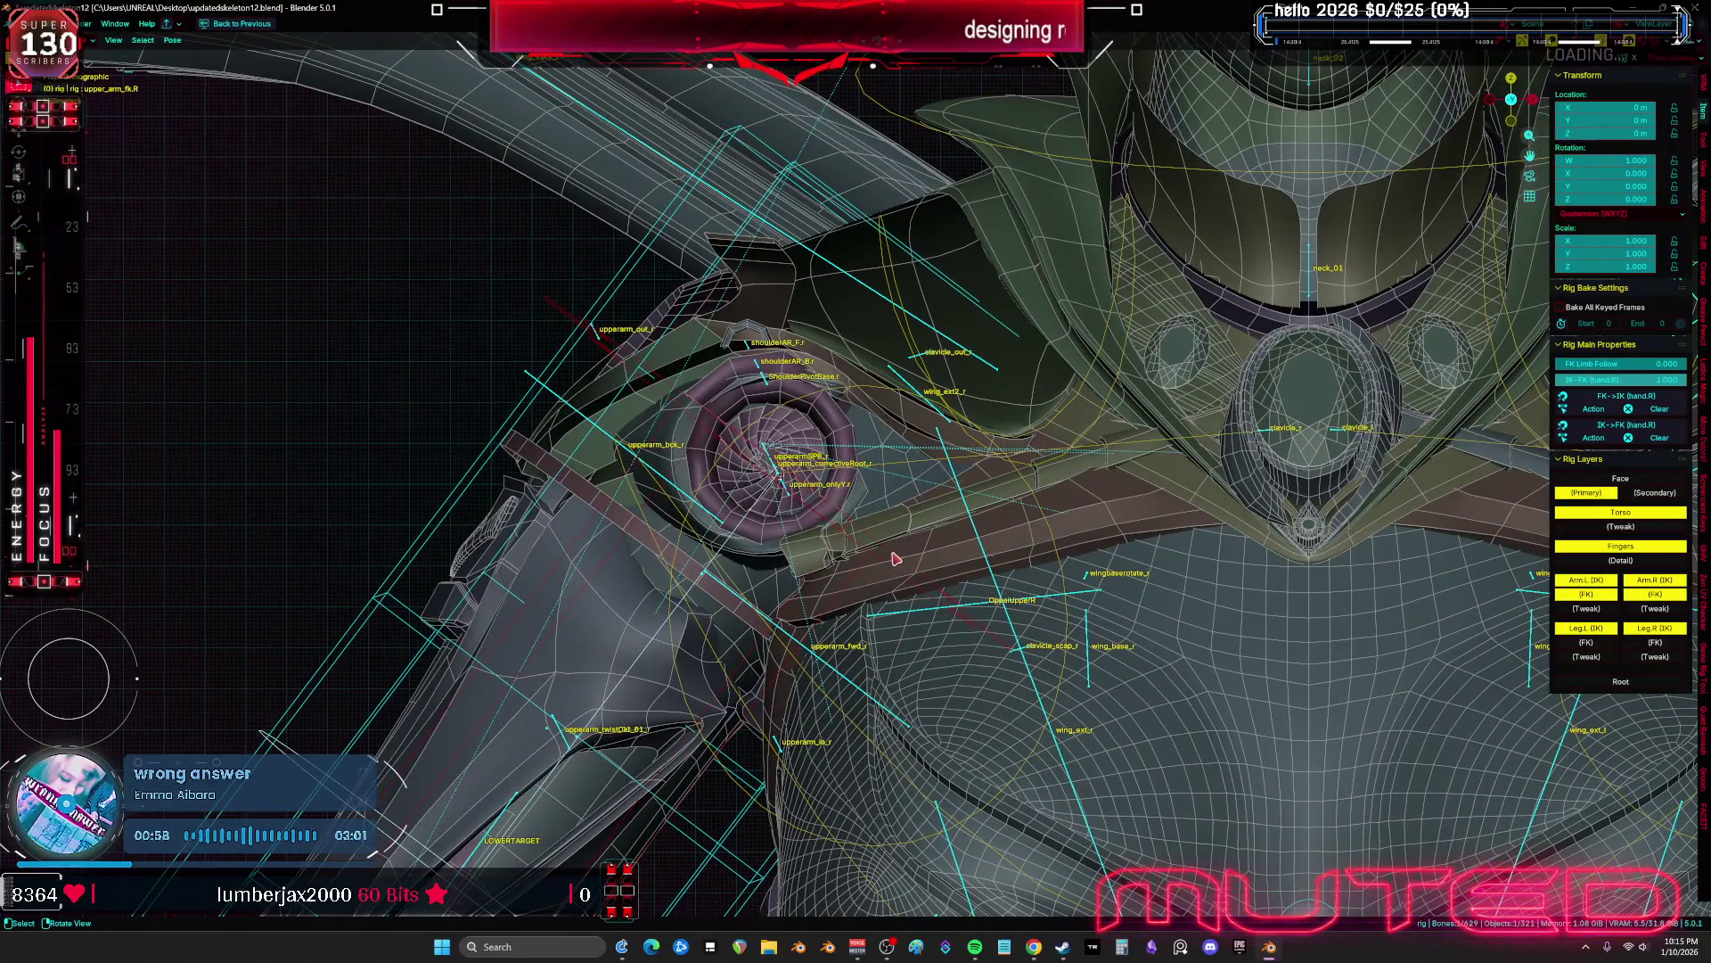
mouse_move(896, 559)
middle_down()
mouse_move(925, 558)
mouse_move(871, 553)
middle_up()
key(KP_1)
scroll(934, 543, up, 5)
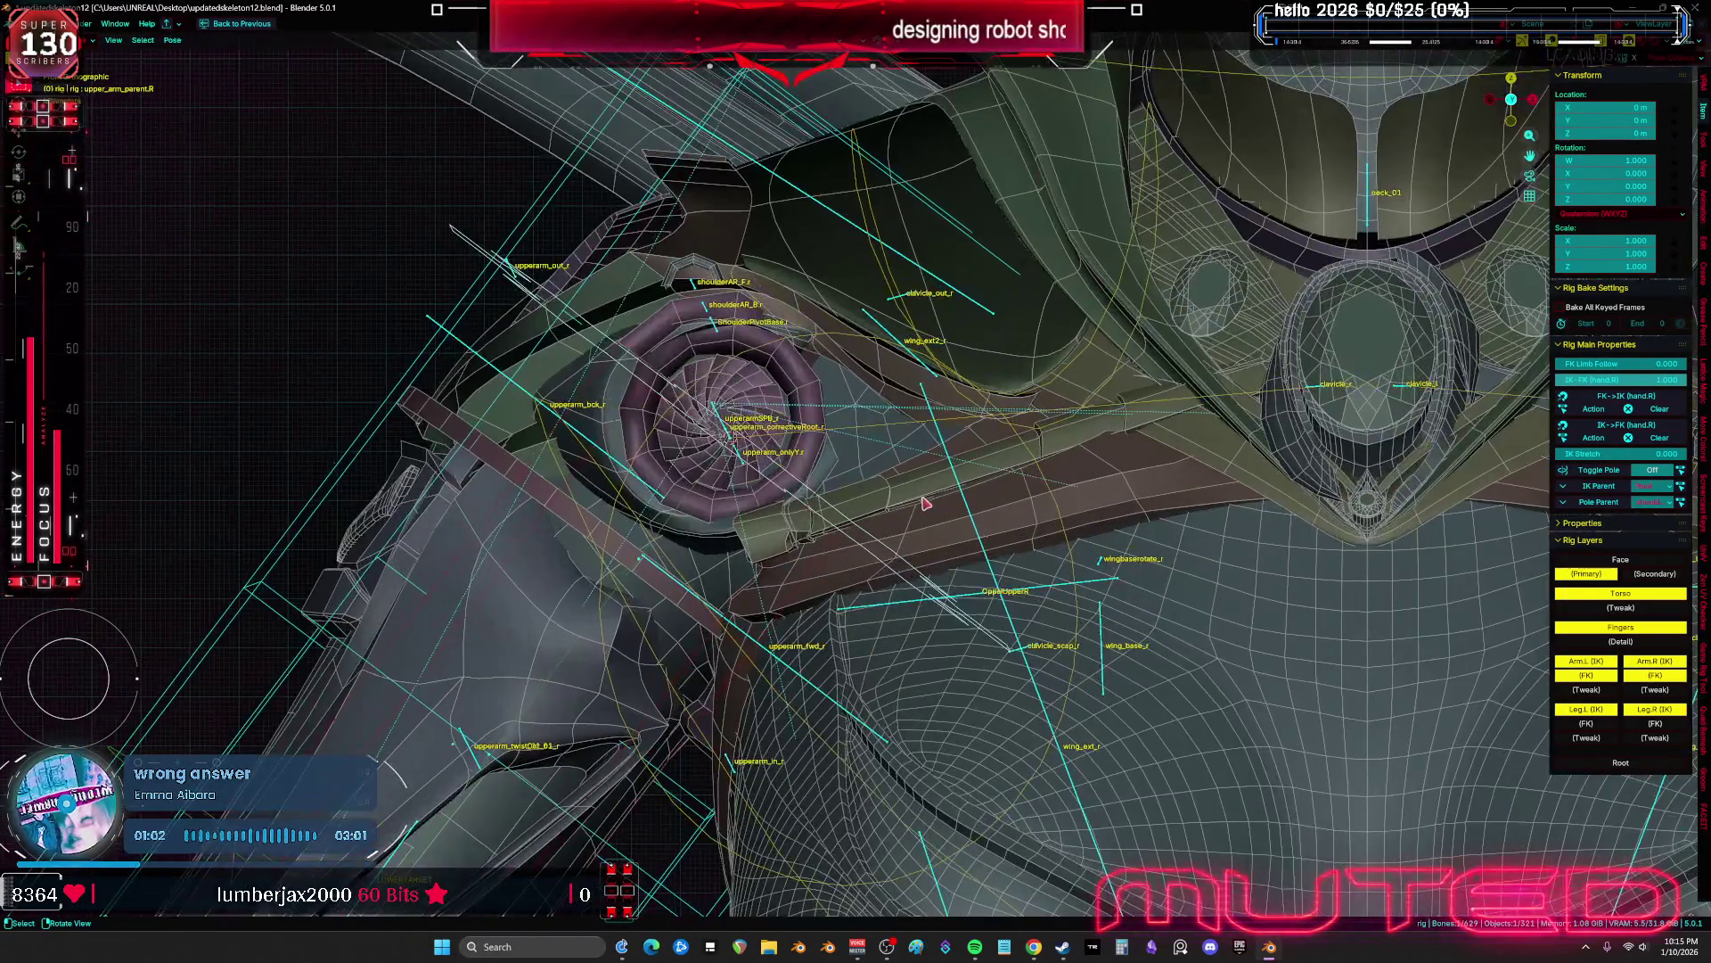
click(926, 504)
key(shift+z)
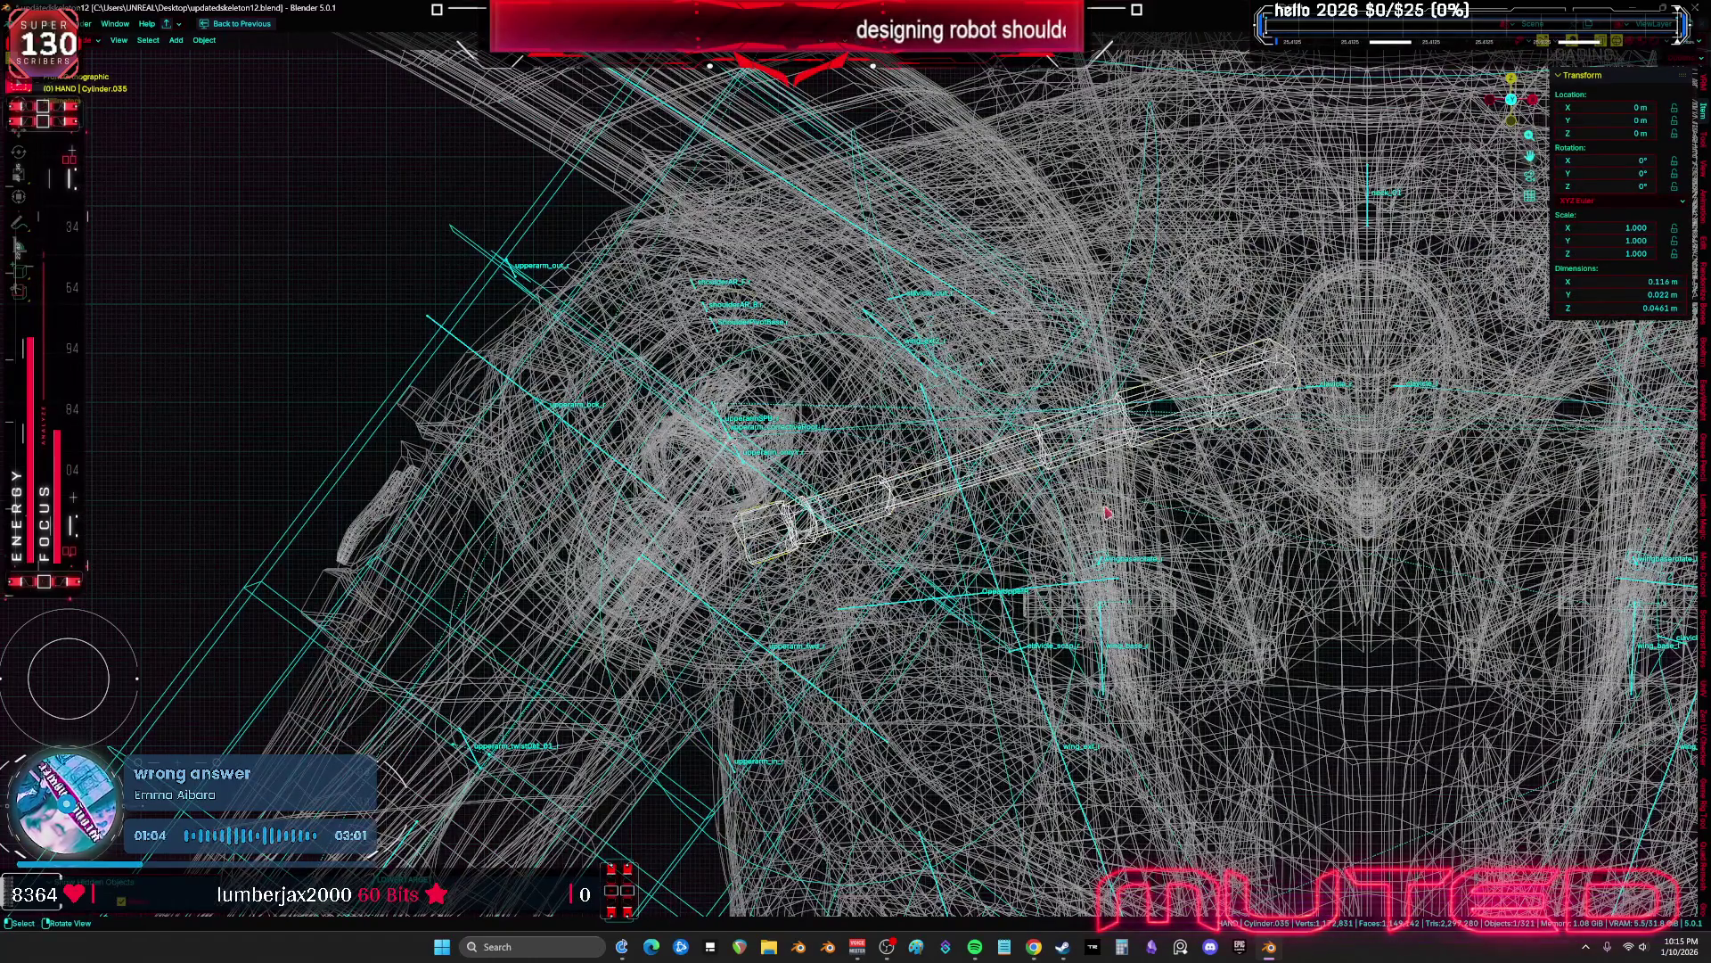
key(shift+z)
scroll(1008, 488, down, 2)
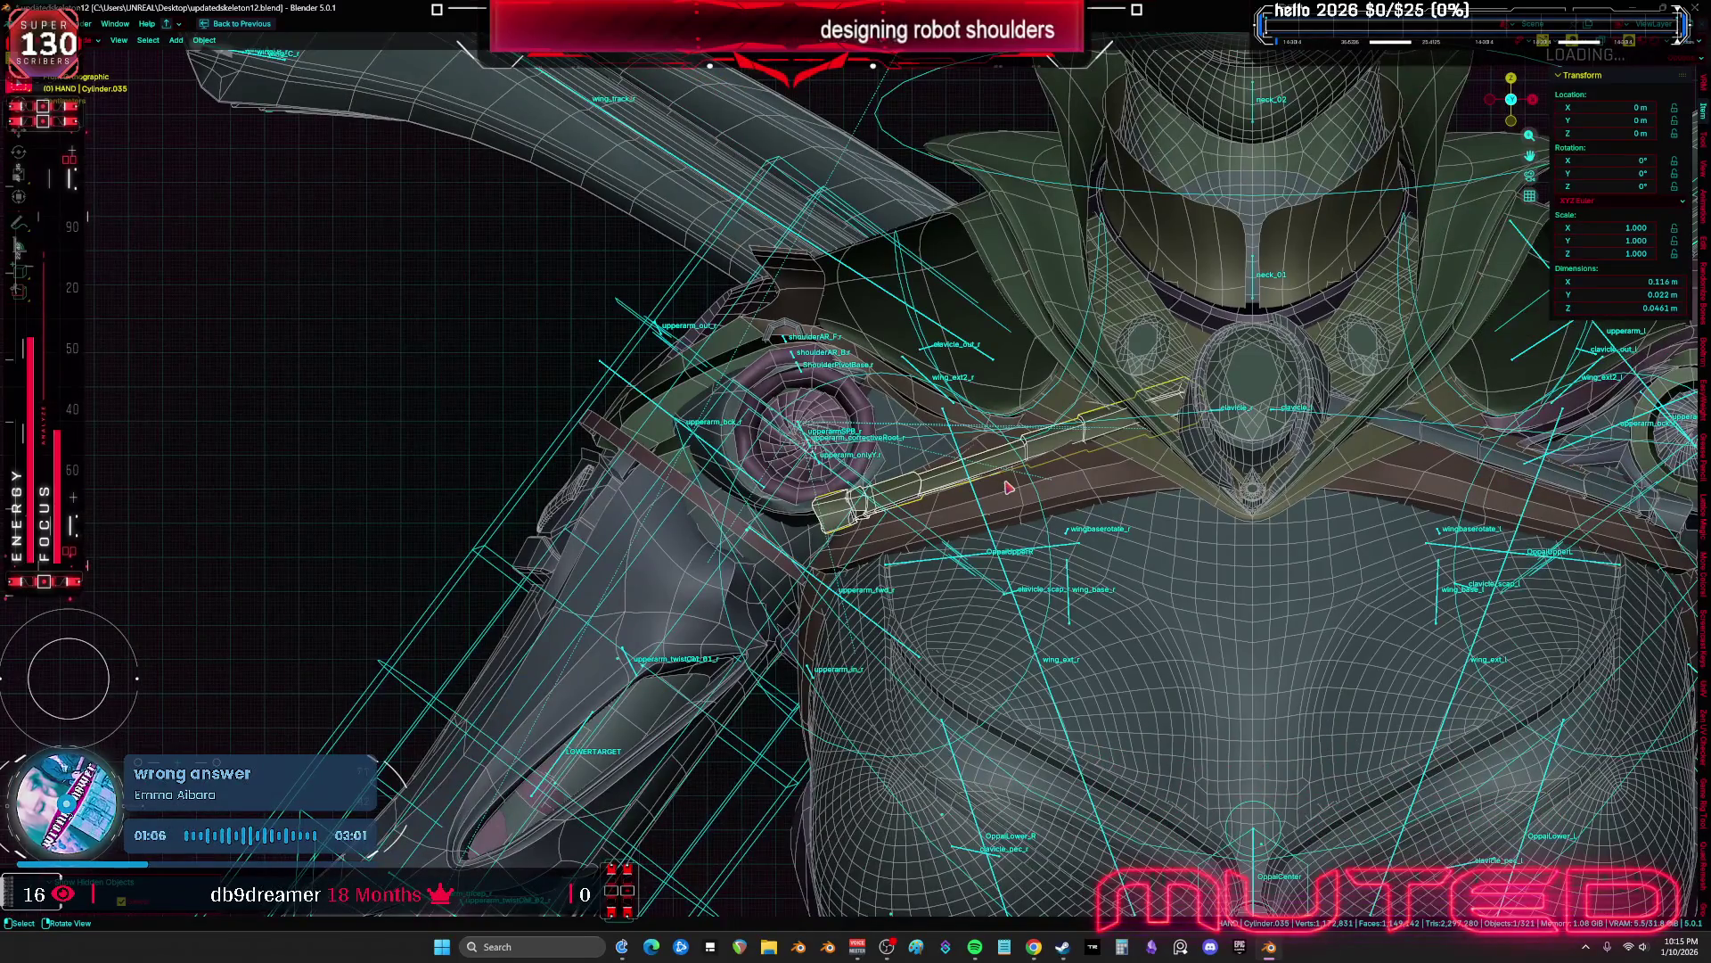
key(shift+z)
key(shift+z)
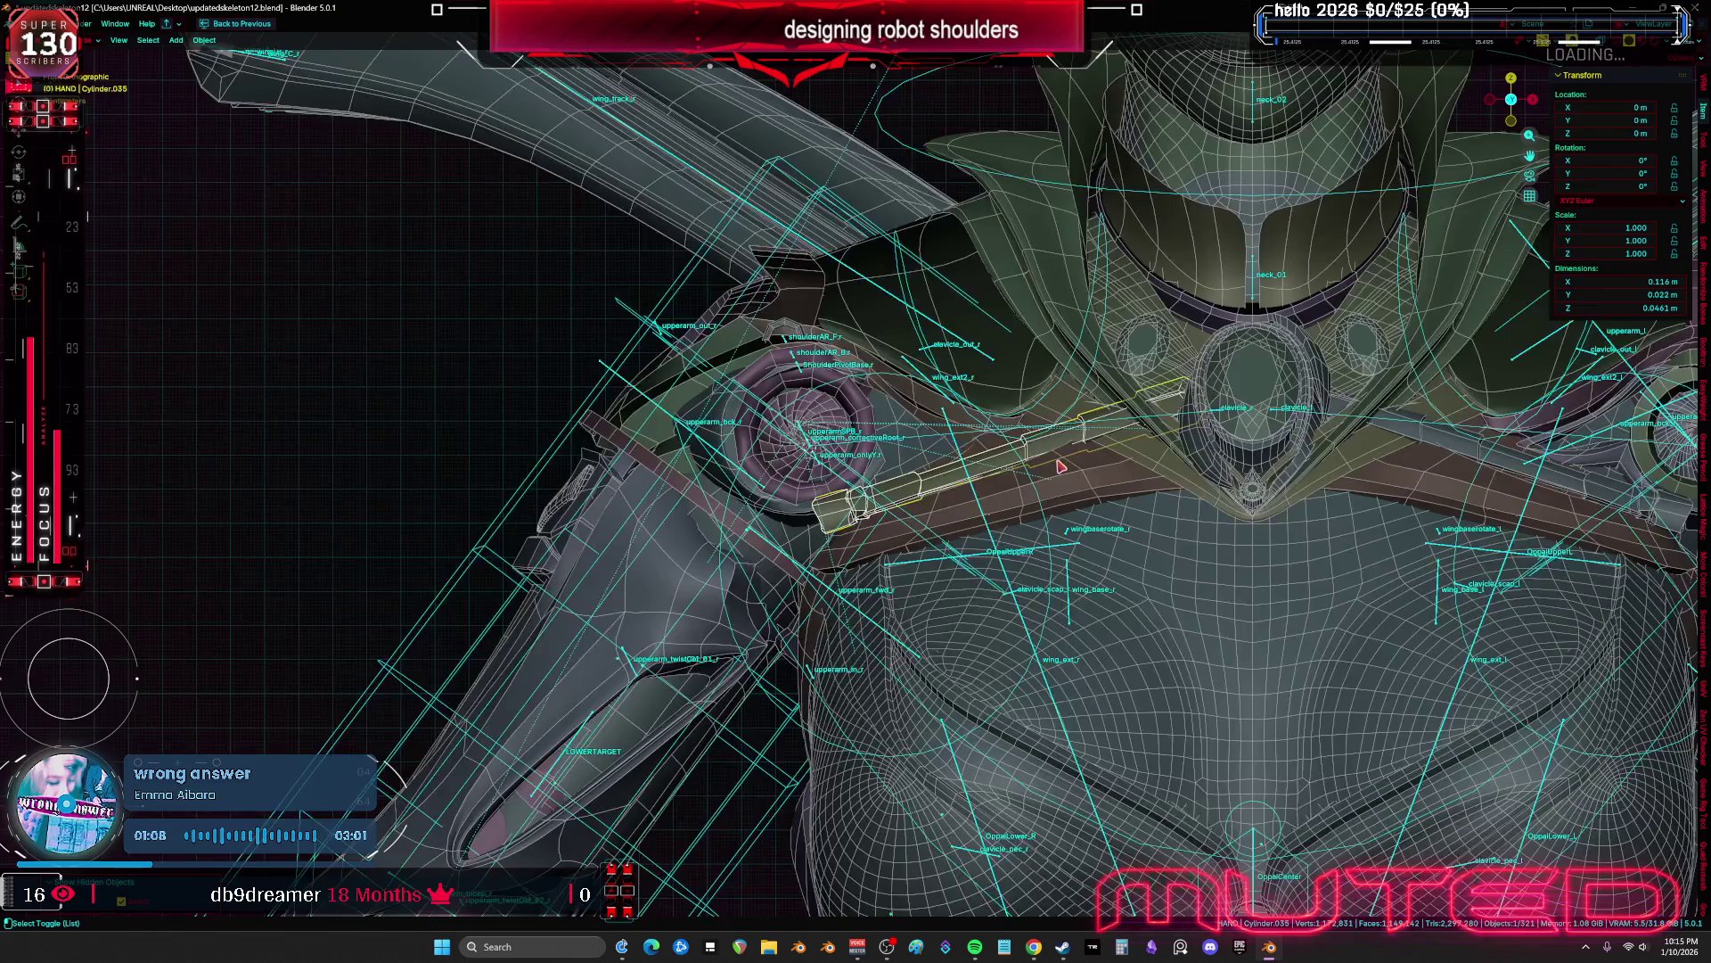
scroll(1156, 439, down, 3)
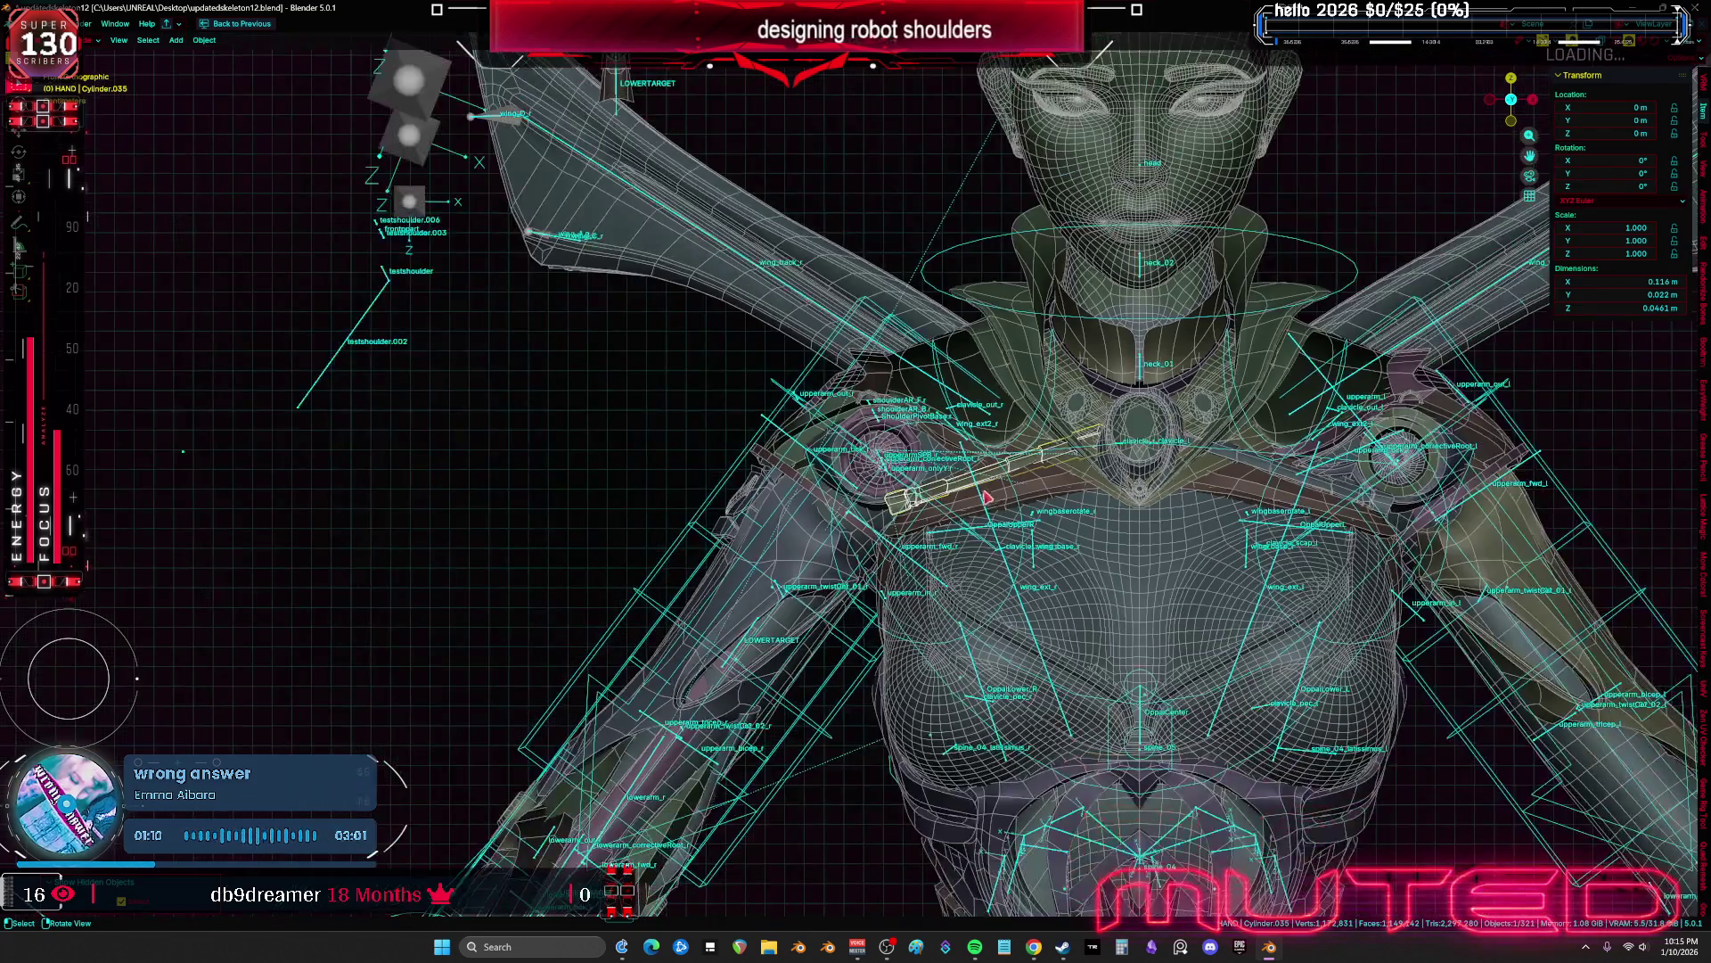
Rotate the rig's right shoulder bone so the piston rod swings toward the collar
click(1055, 419)
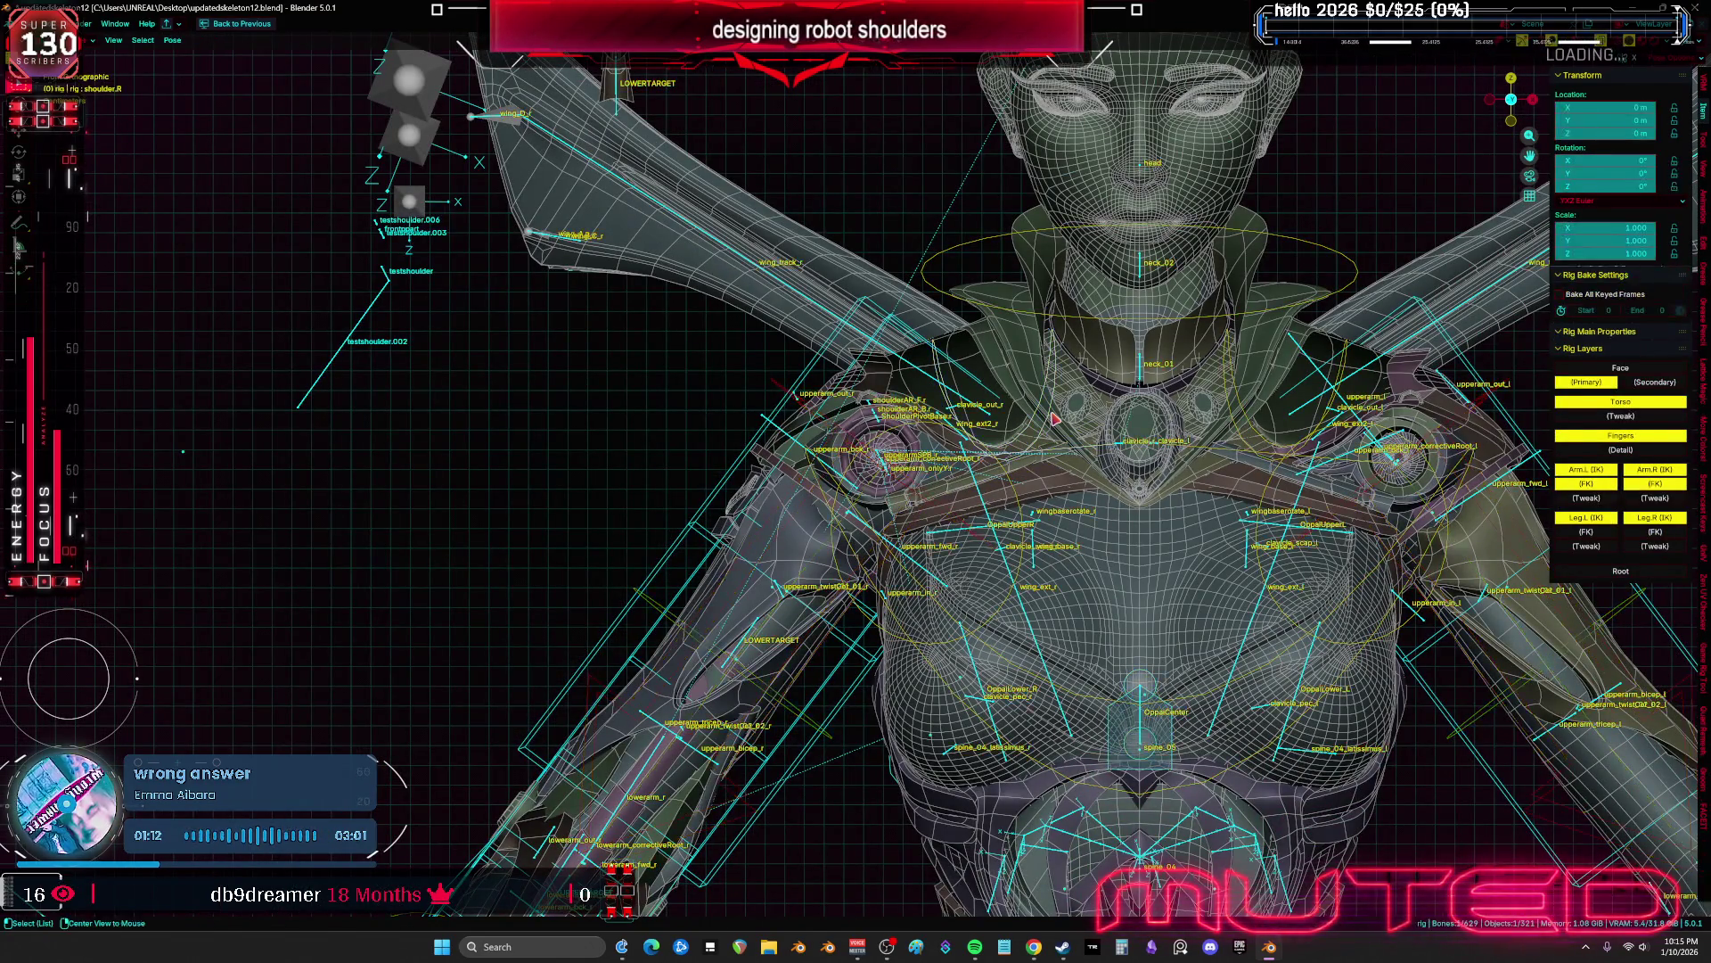
key(shift+z)
scroll(1054, 419, up, 2)
key(r)
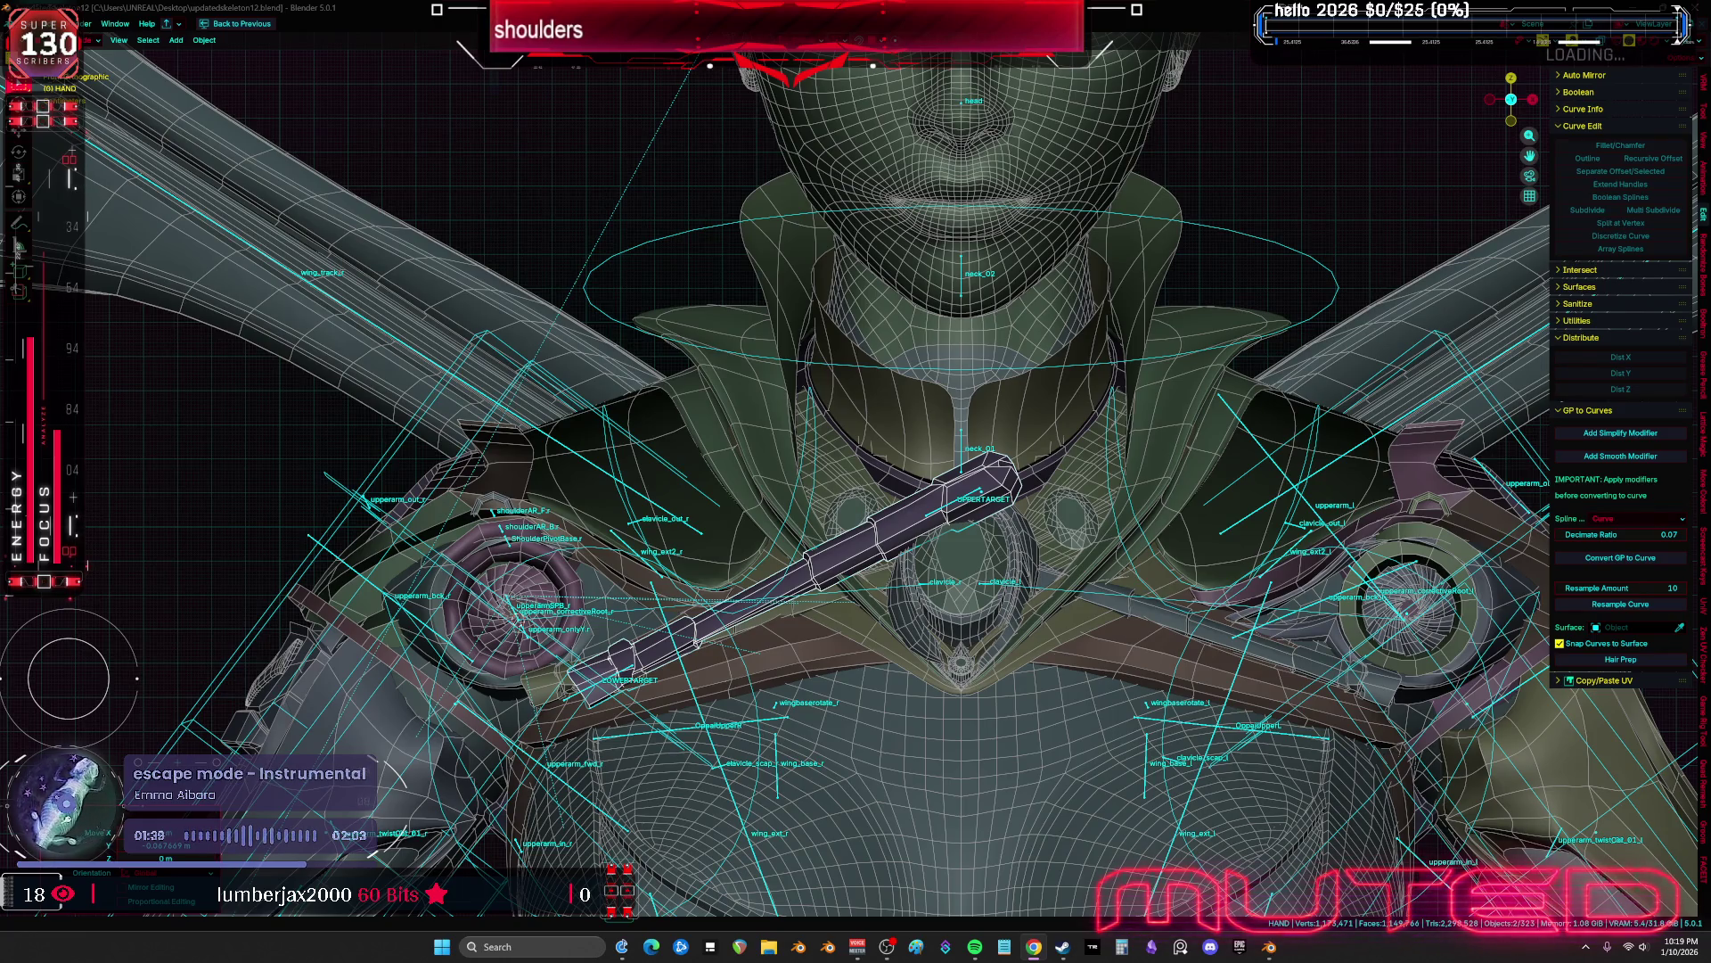
middle_drag(1304, 621, 1204, 428)
key(r)
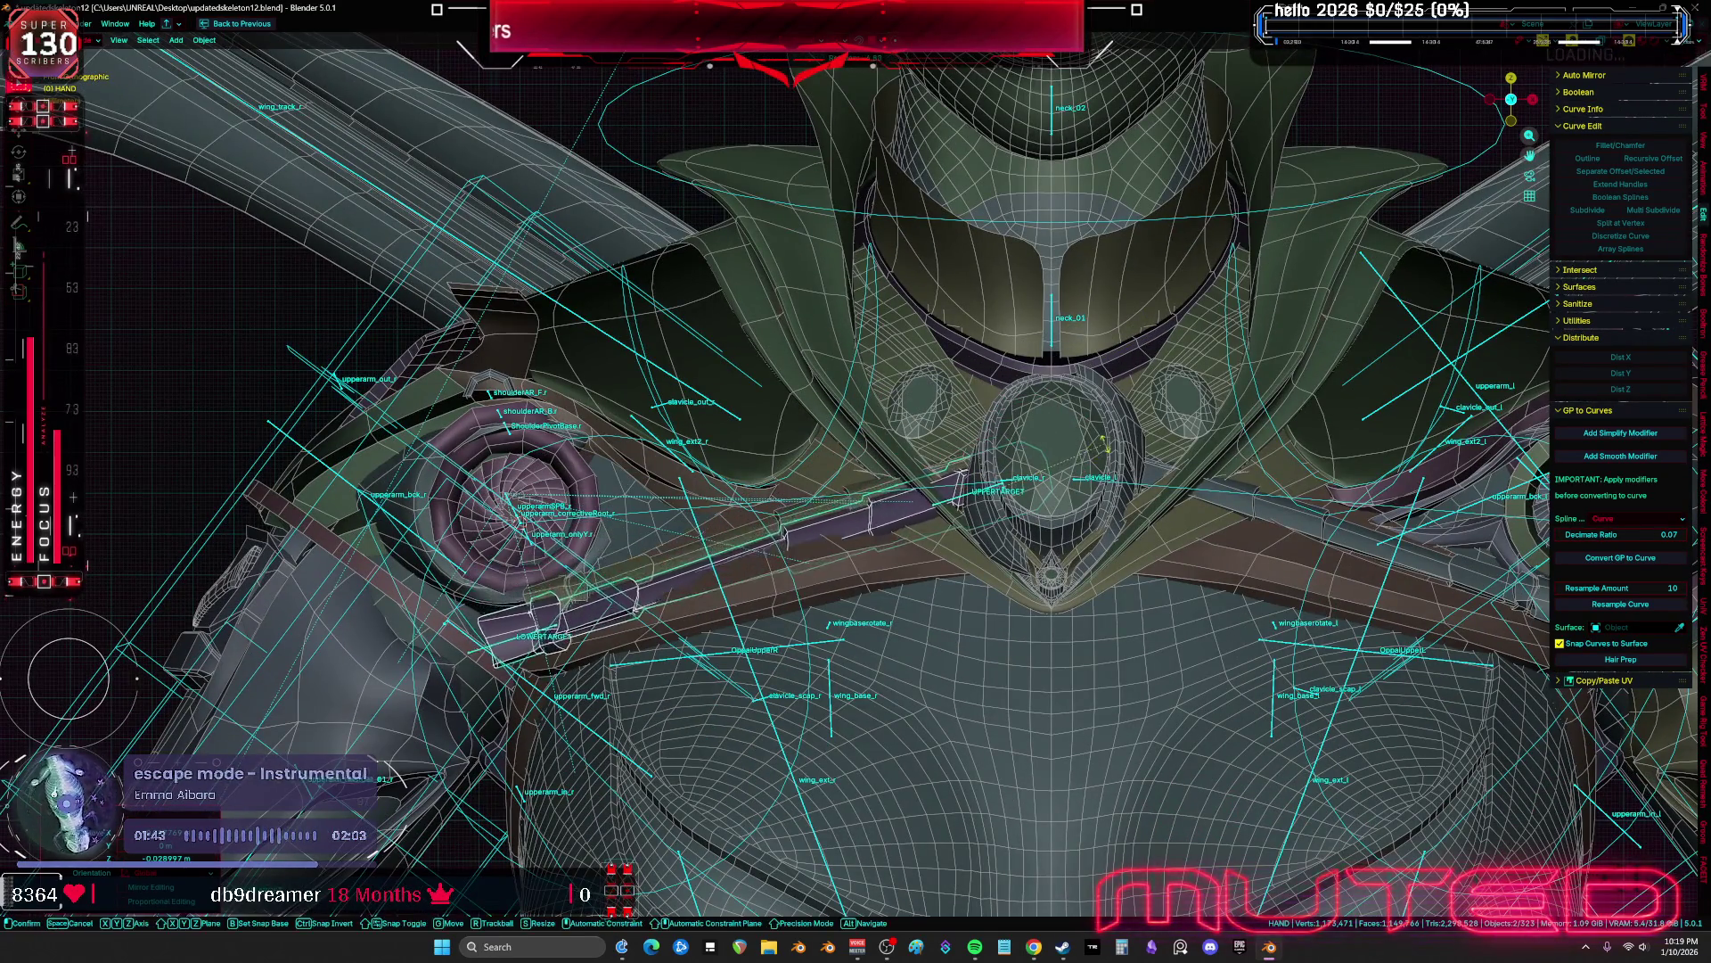
click(1114, 442)
Inspect the posed shoulder, then view it from the front with X-ray and overlays off
mouse_move(1114, 441)
middle_down()
mouse_move(1083, 393)
mouse_move(1172, 575)
middle_up()
mouse_move(1334, 586)
middle_down()
mouse_move(1377, 588)
mouse_move(1306, 606)
middle_up()
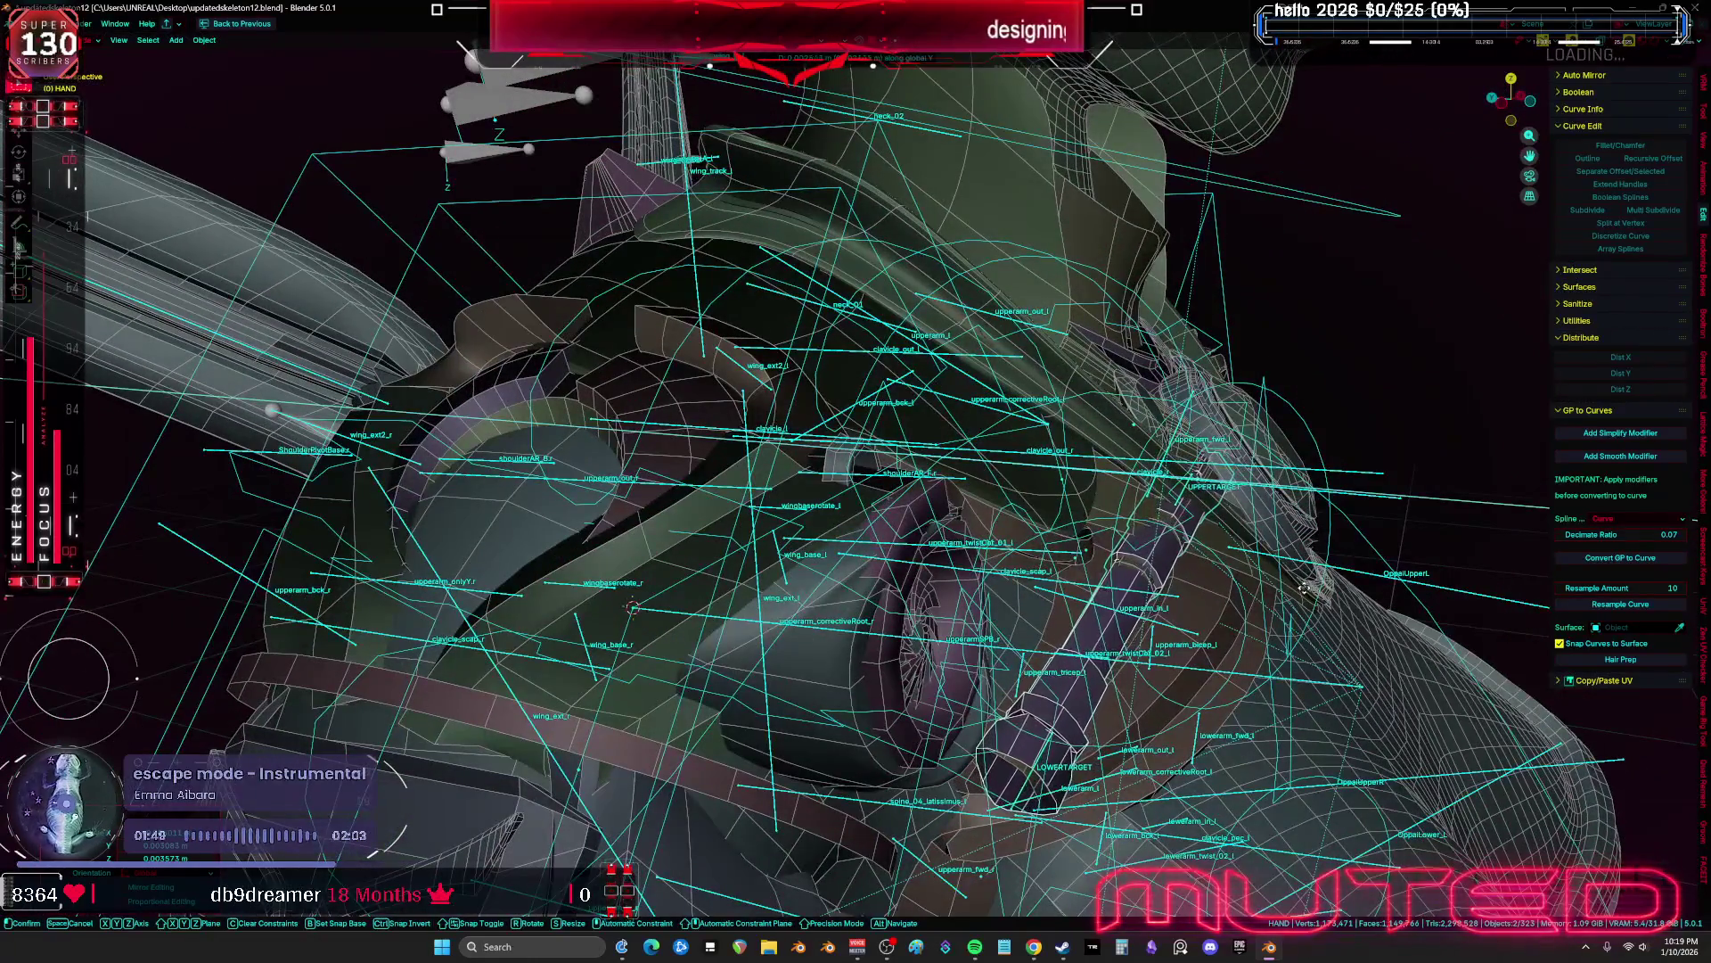
key(KP_1)
key(shift+alt+z)
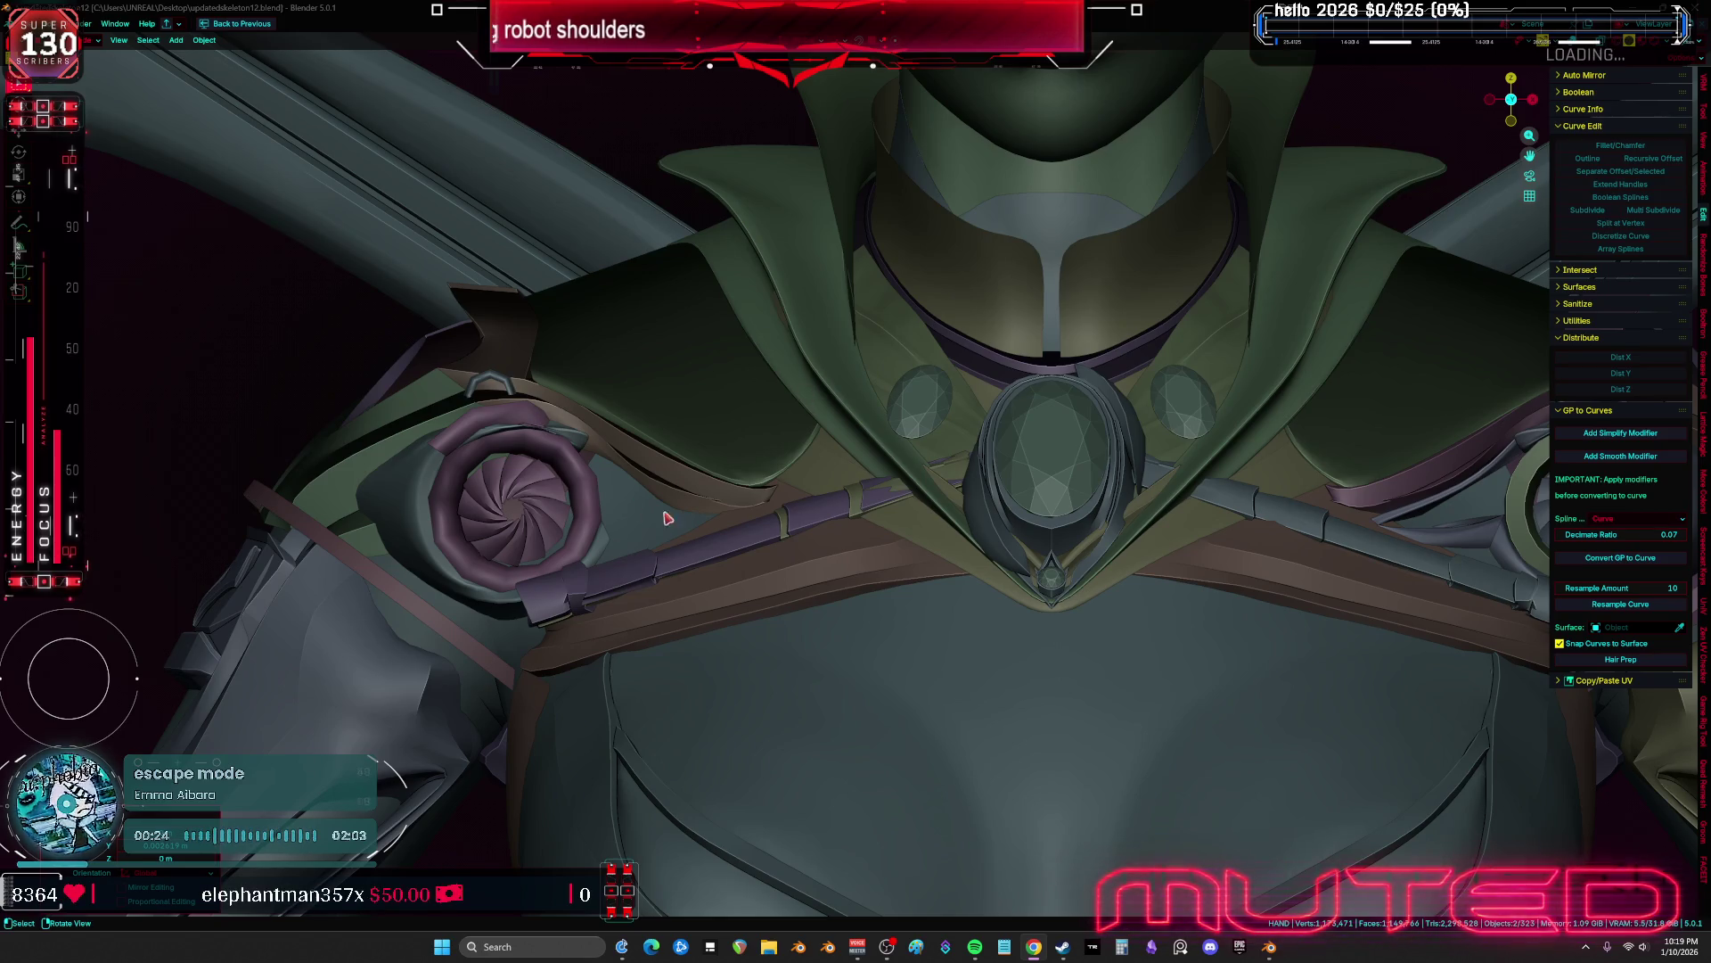
Move and tilt the piston rod from the spiral shoulder disc into the collar gem, overlays back on
scroll(959, 564, up, 2)
key(g)
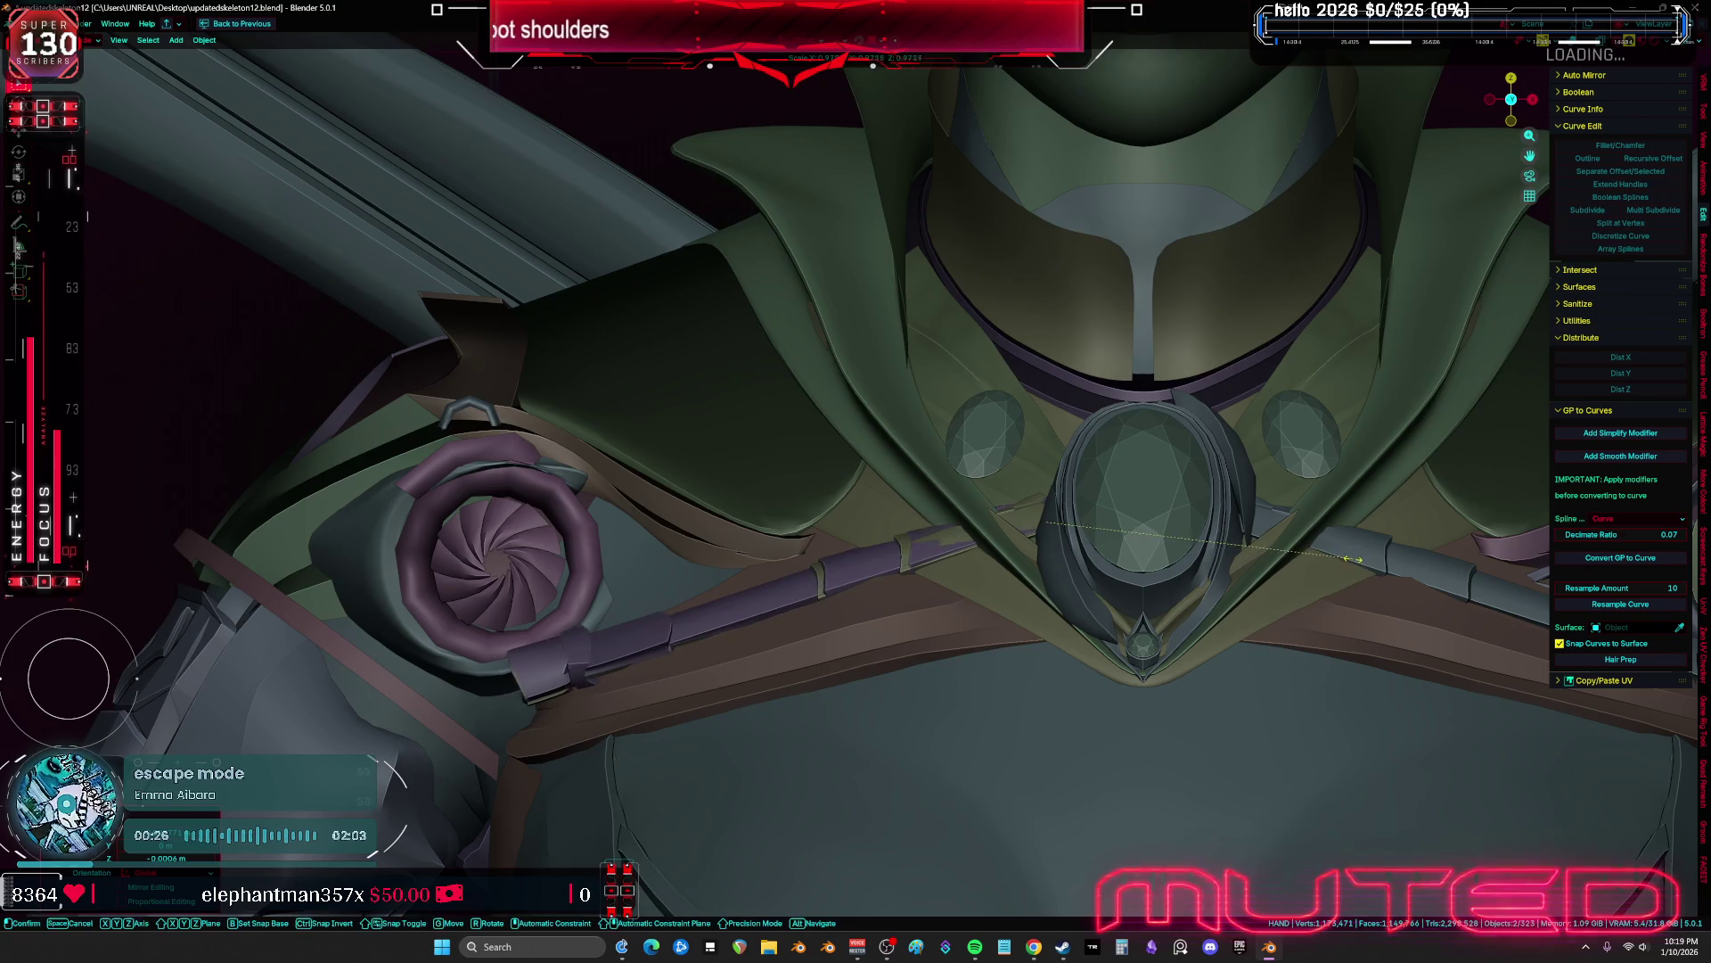
click(1284, 629)
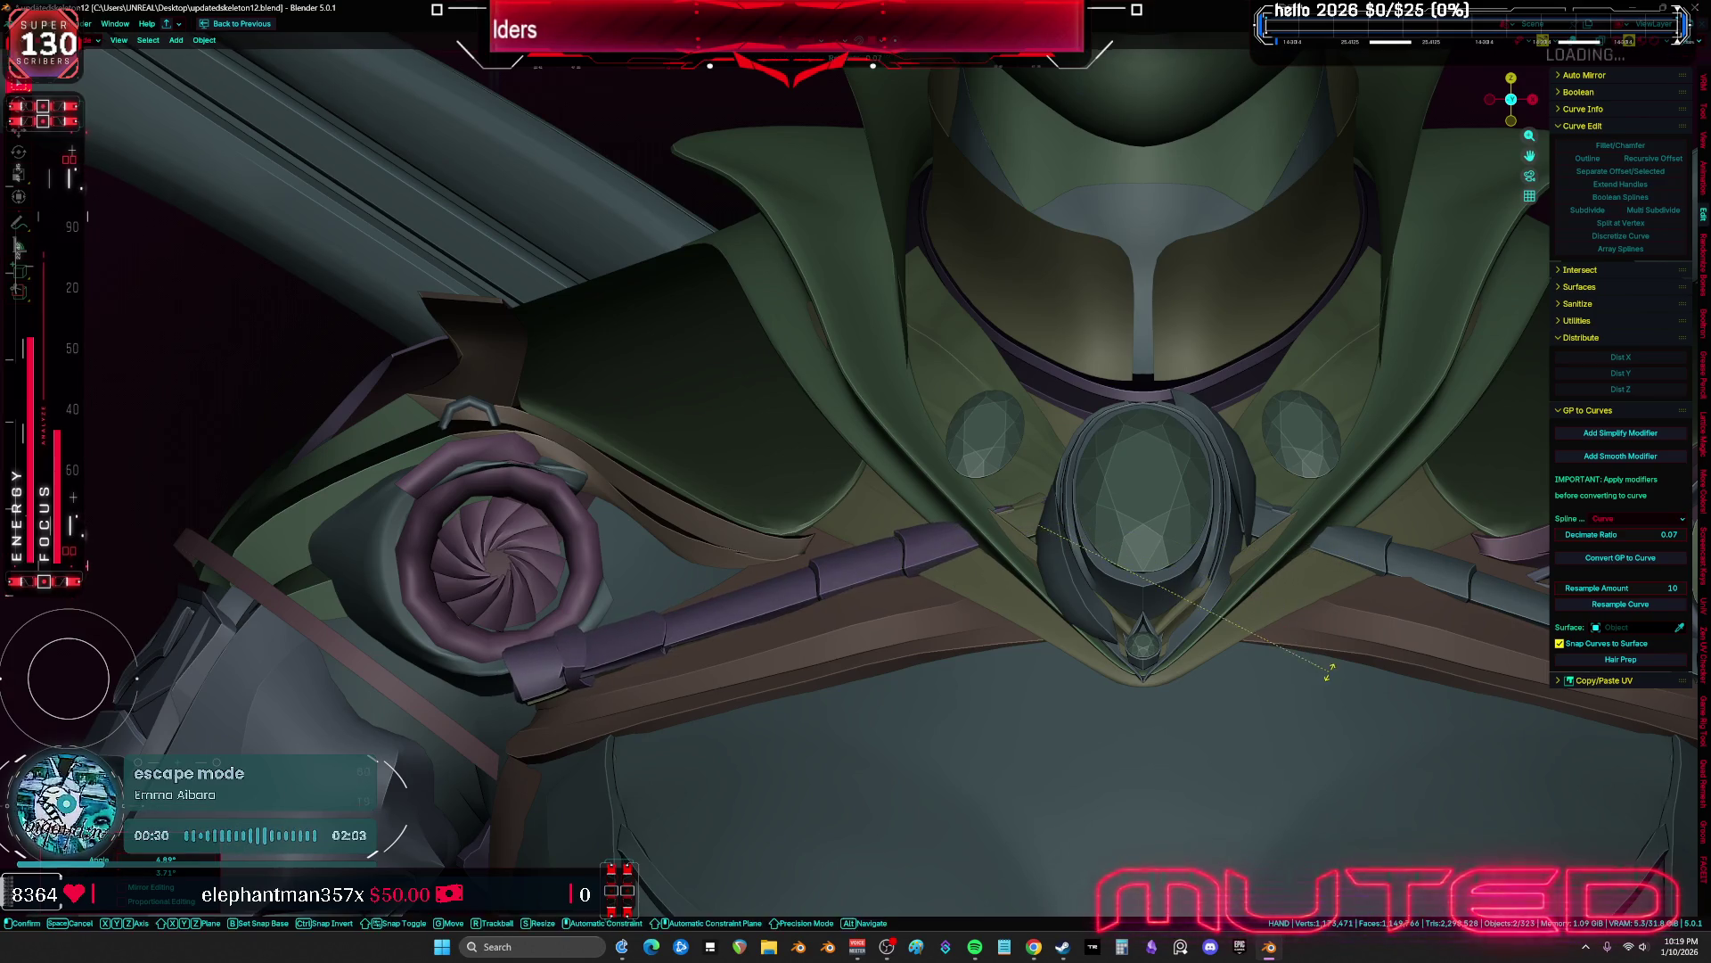
mouse_move(1402, 595)
middle_down()
mouse_move(1145, 568)
mouse_move(1391, 584)
middle_up()
key(r)
key(r)
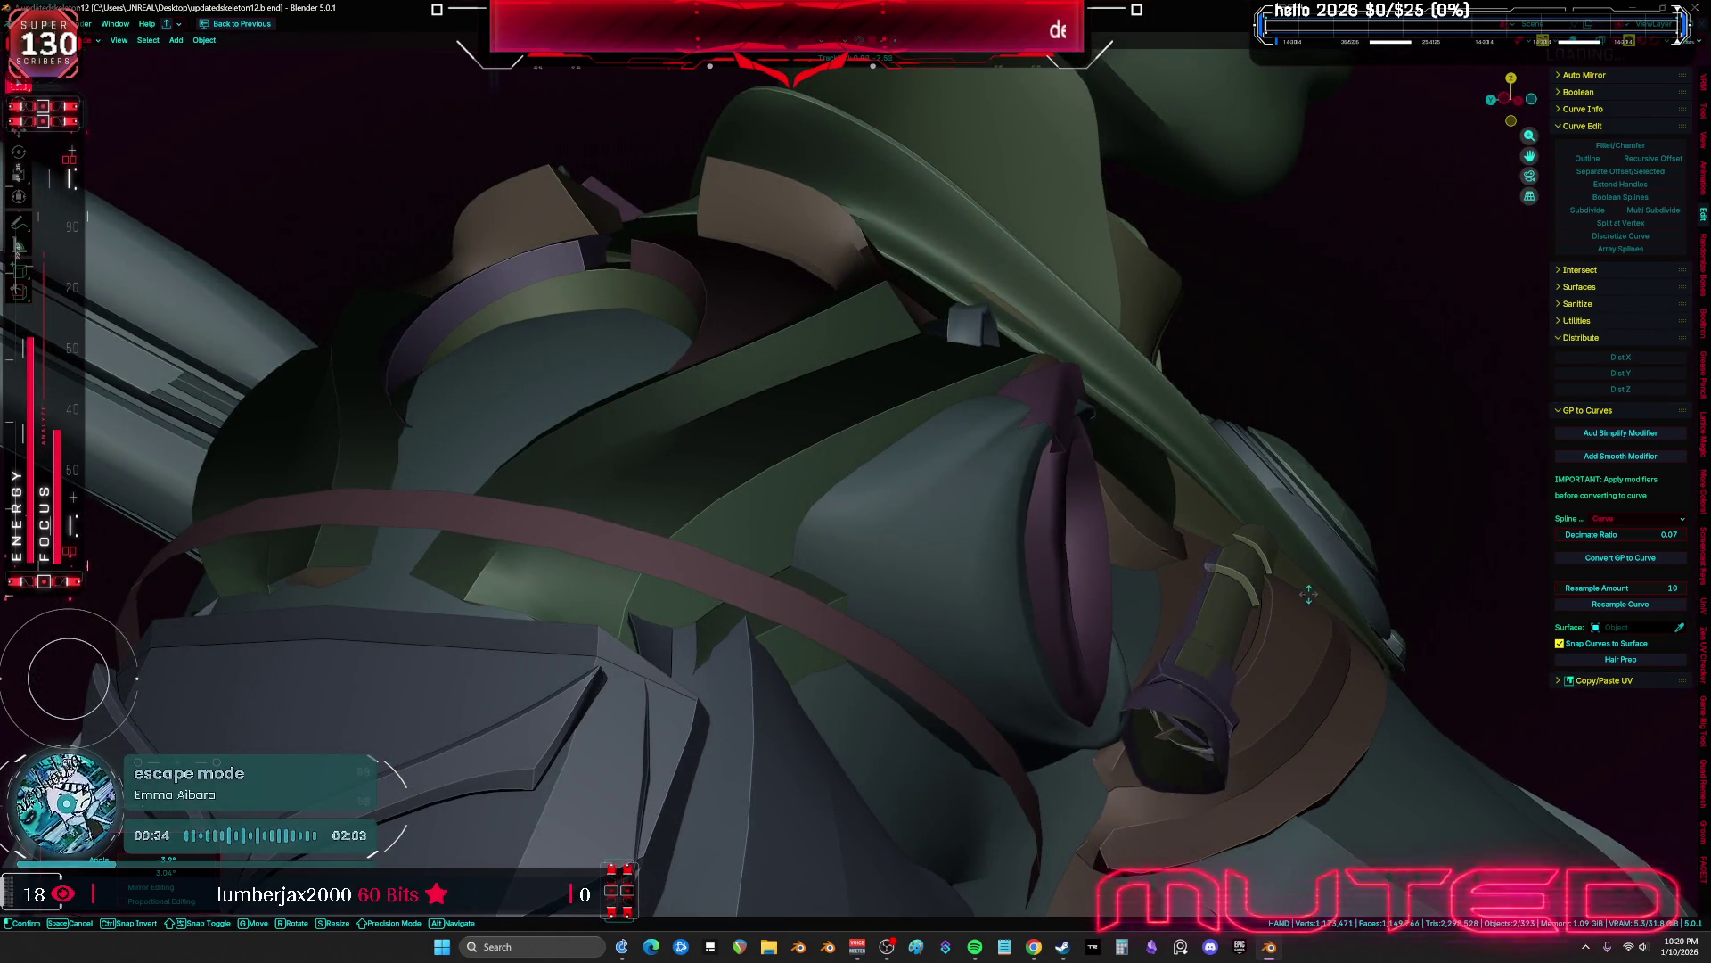
click(1332, 619)
key(g)
click(1348, 586)
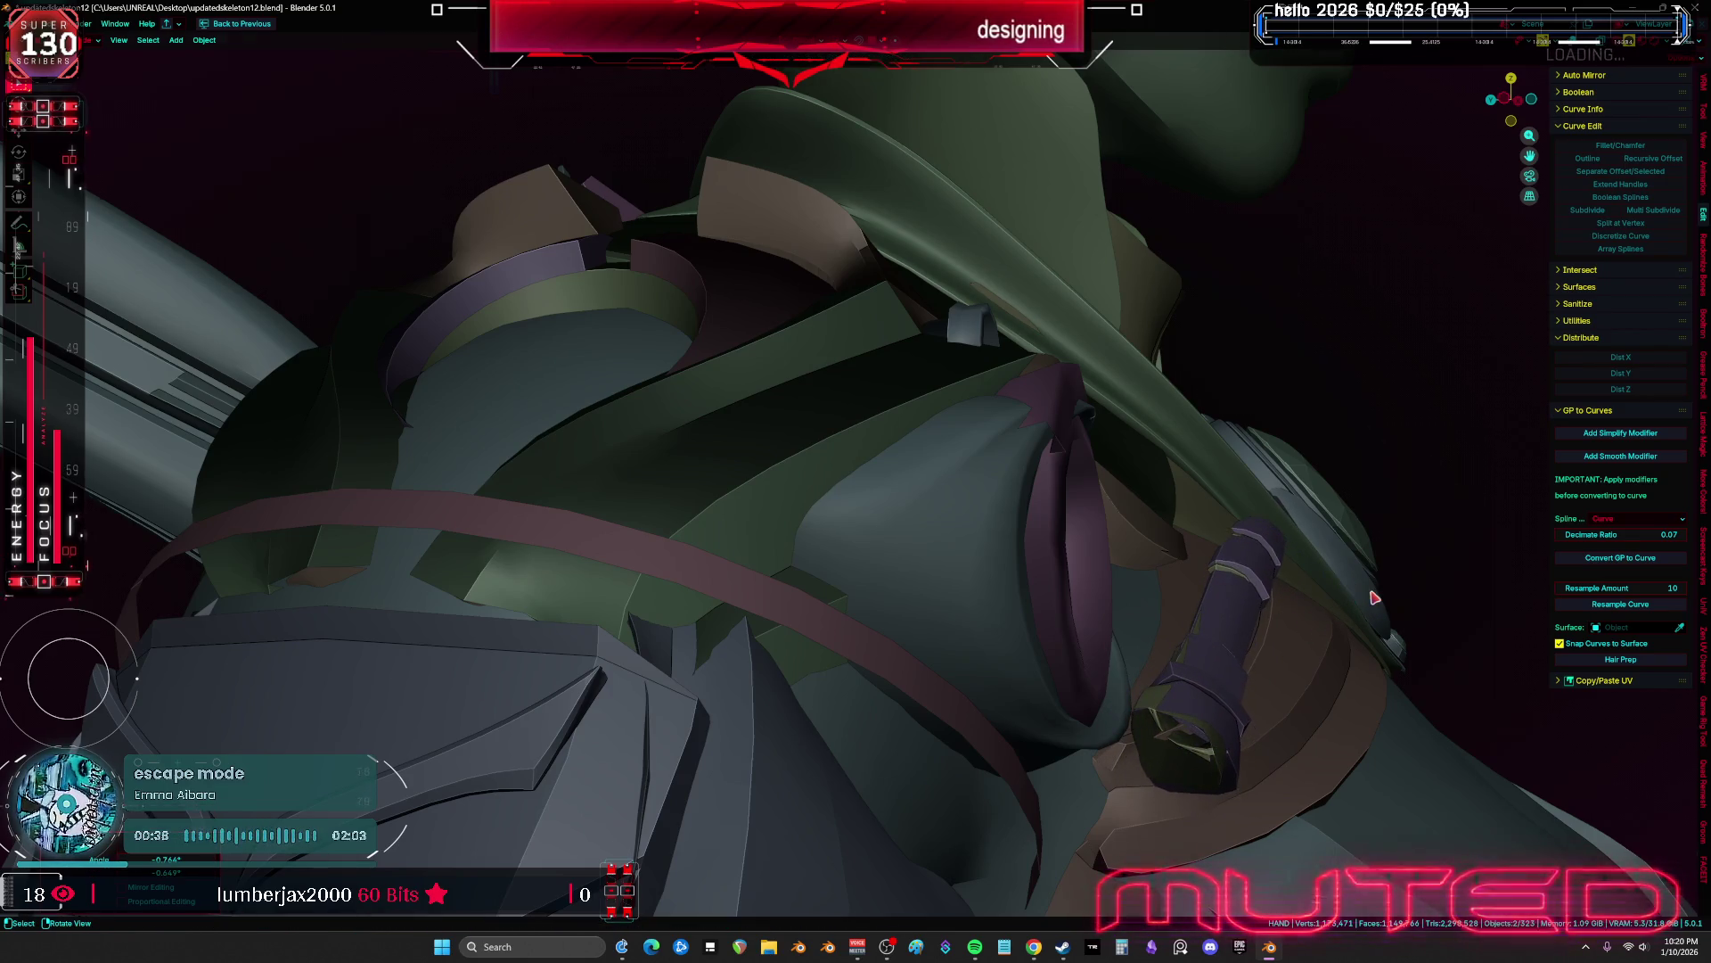
key(KP_1)
key(shift+alt+z)
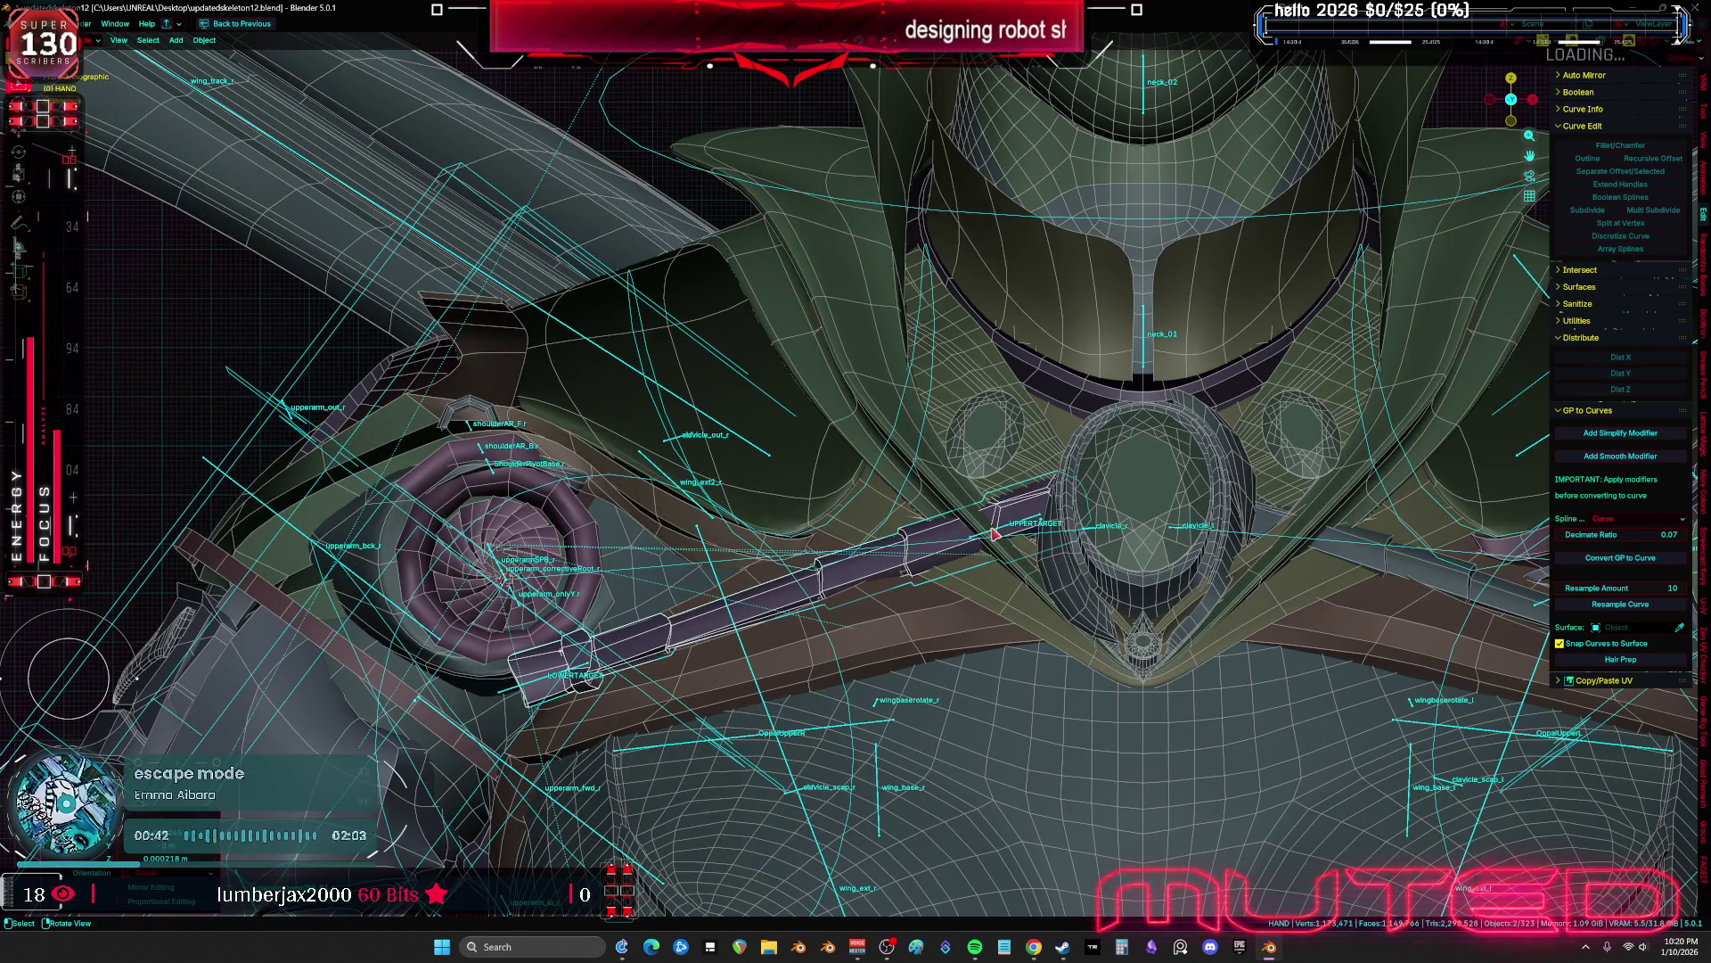
Hide and reveal the rods, select PistonShoulderMESH.003 in front view, and un-maximize the viewport
key(h)
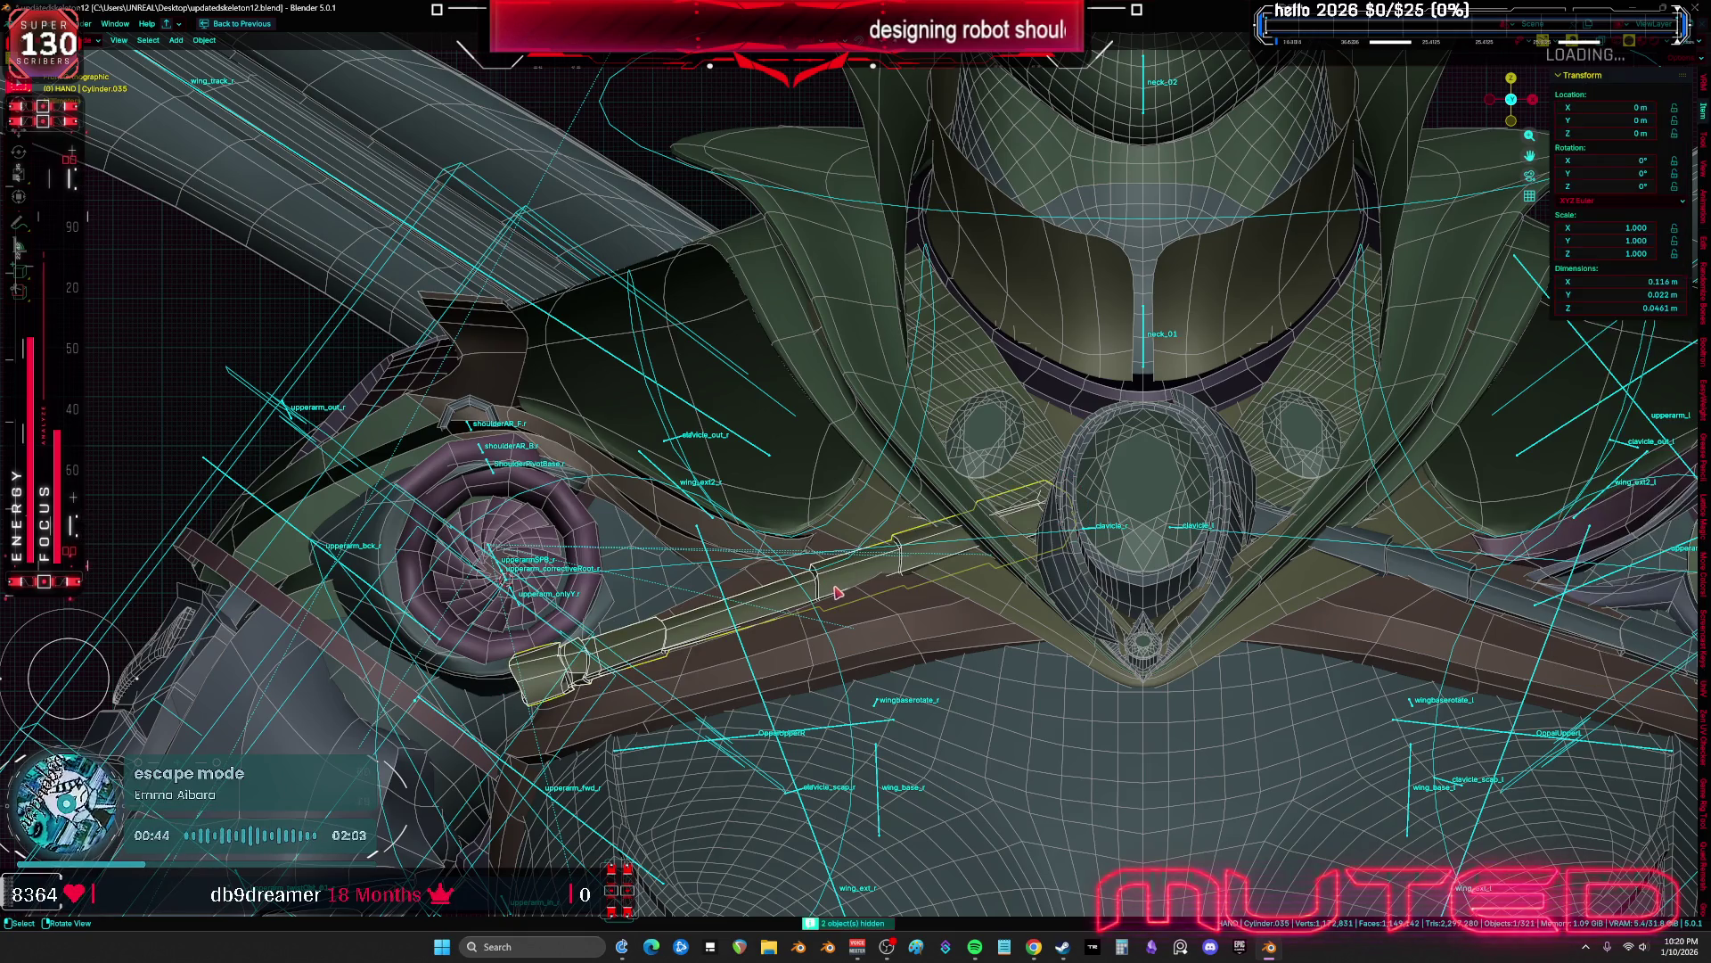
key(alt+h)
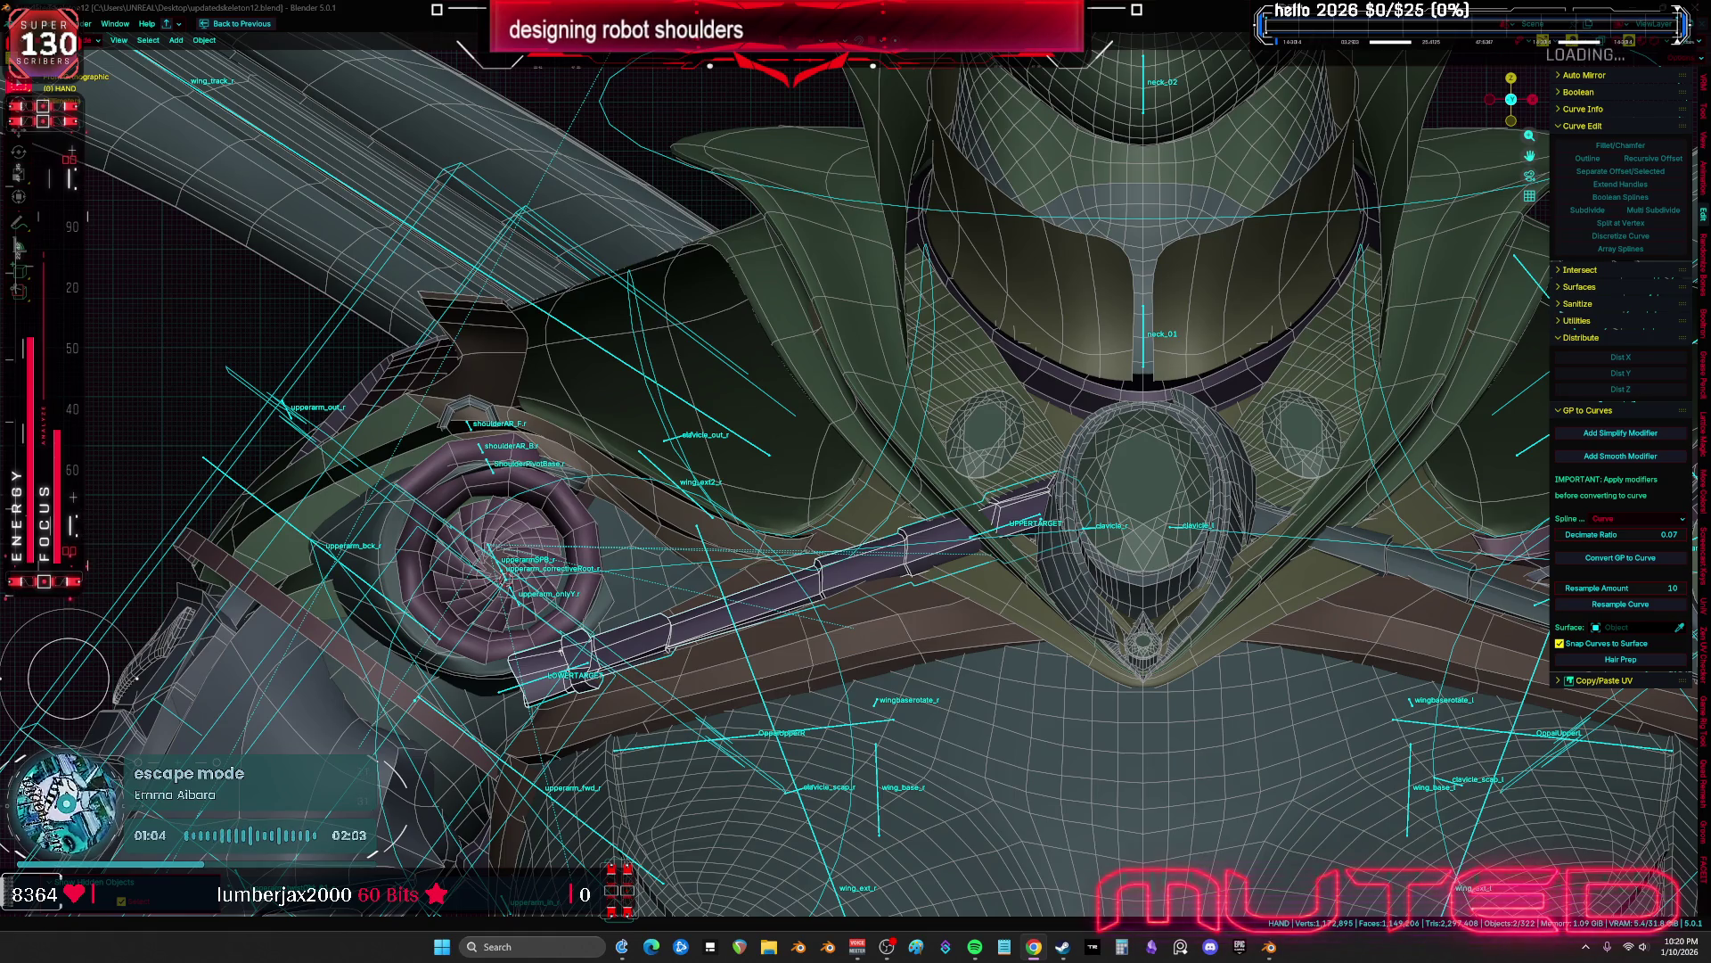
scroll(749, 617, up, 1)
scroll(678, 635, up, 1)
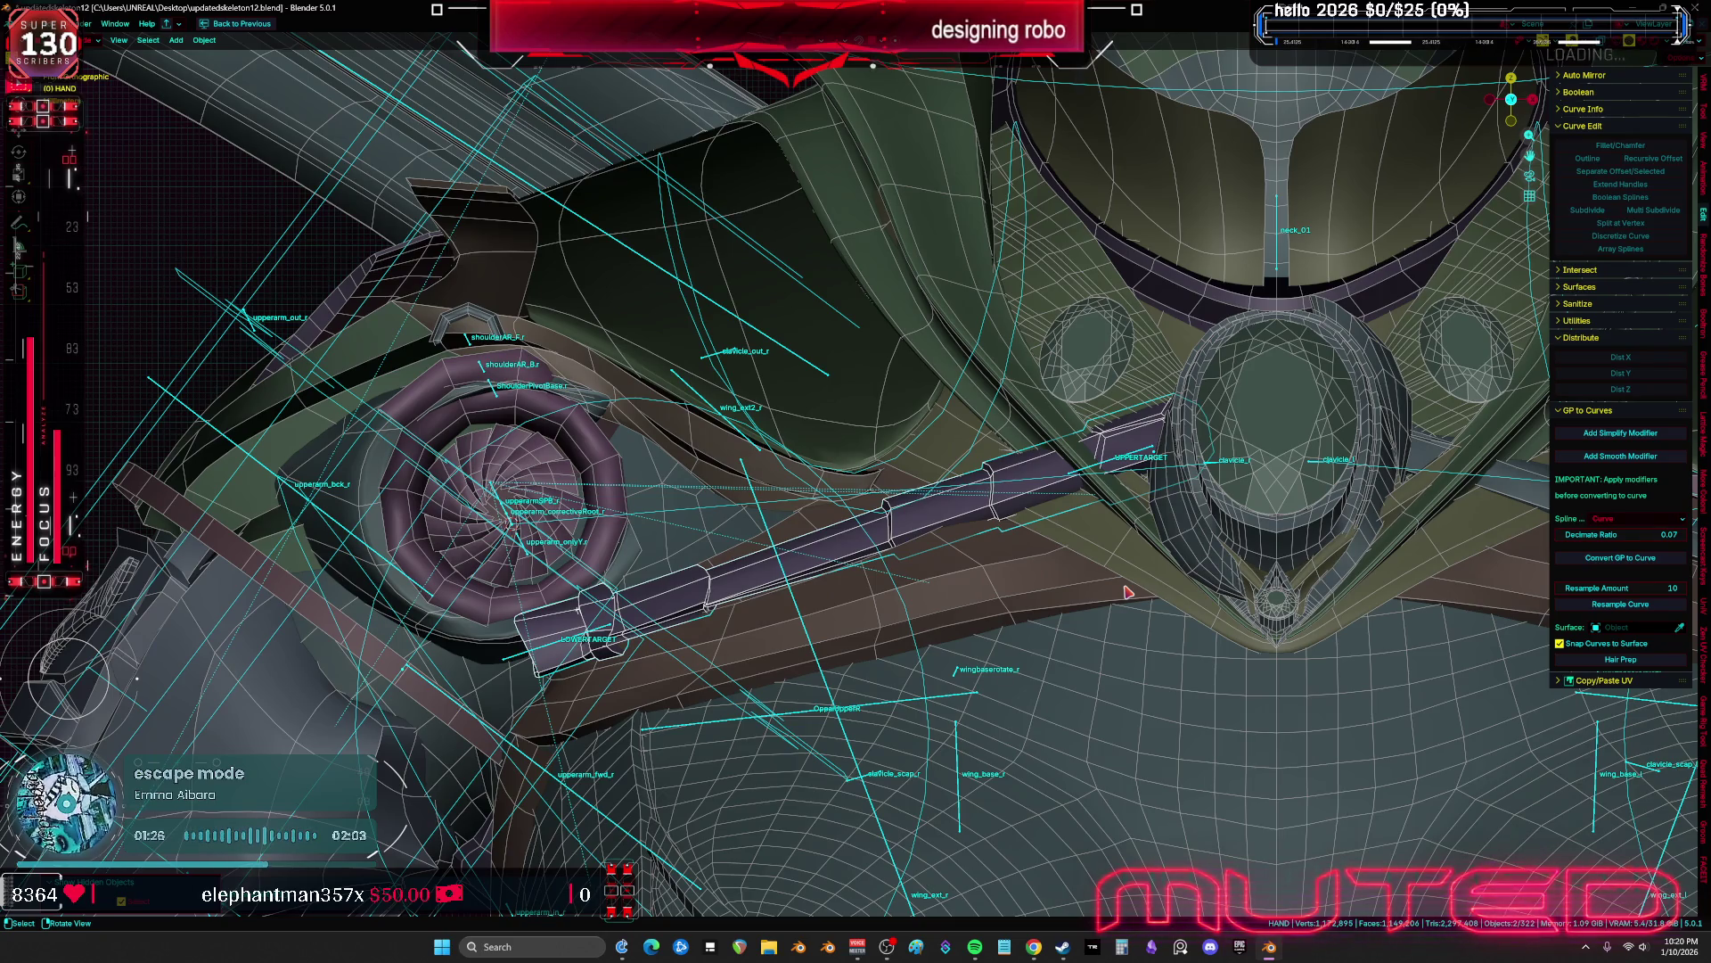
mouse_move(776, 604)
middle_down()
mouse_move(753, 489)
mouse_move(835, 499)
middle_up()
click(904, 535)
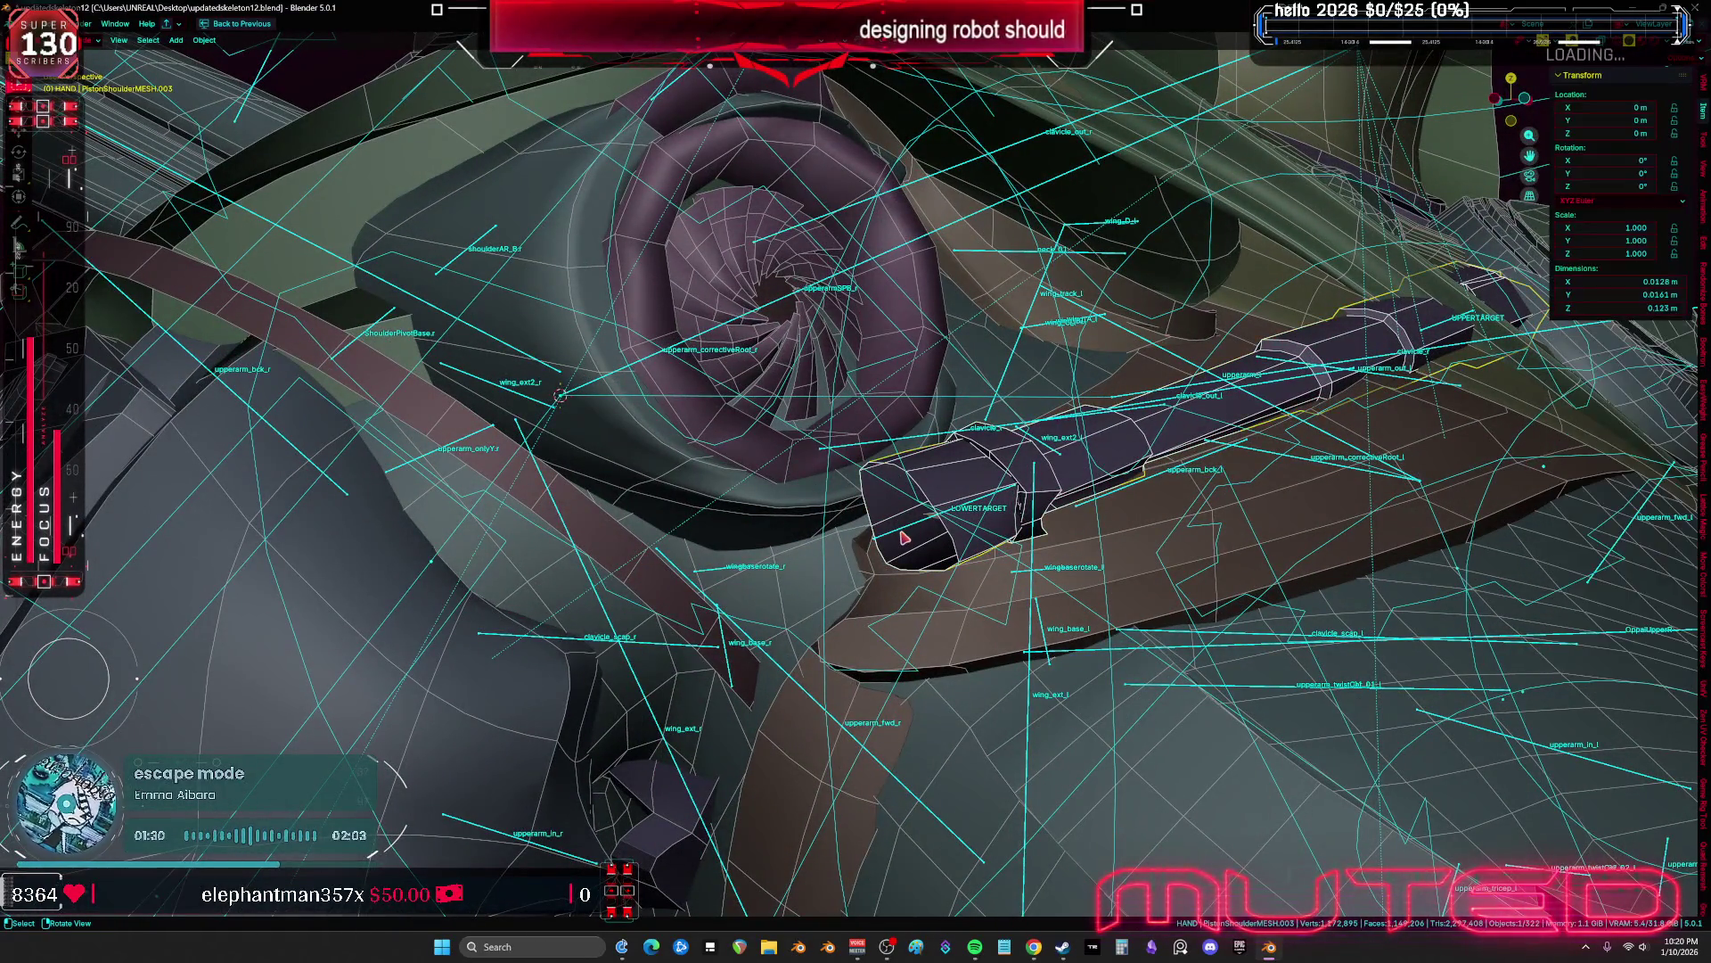
key(KP_1)
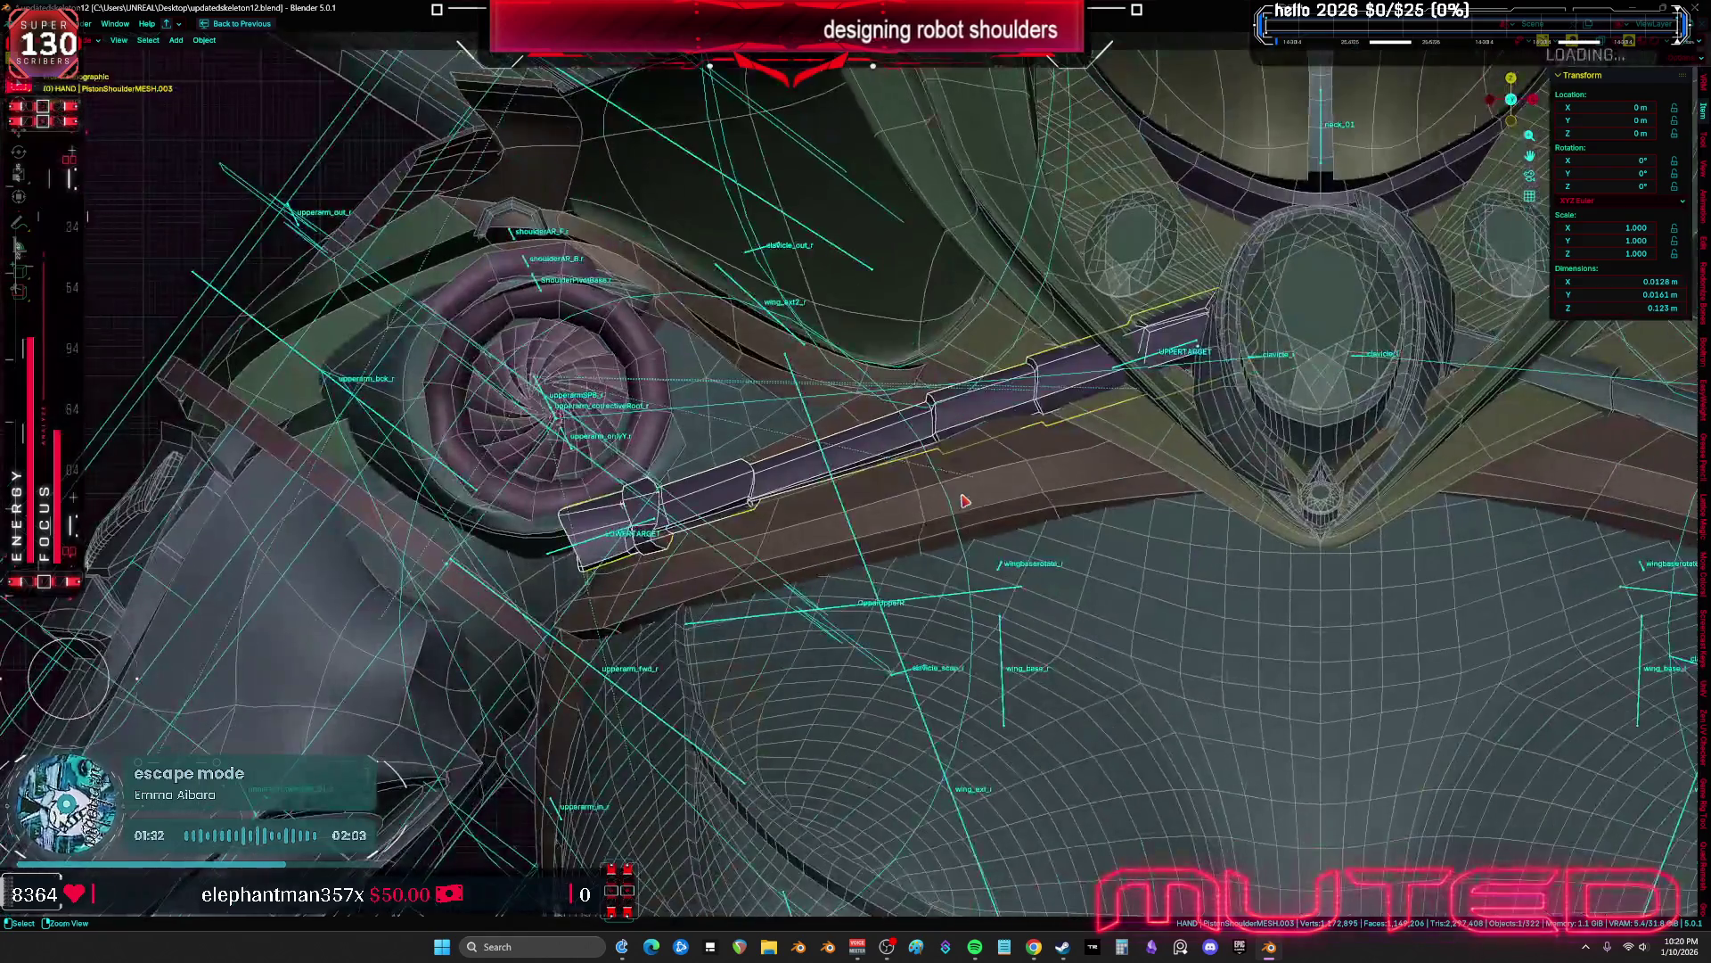
key(ctrl+space)
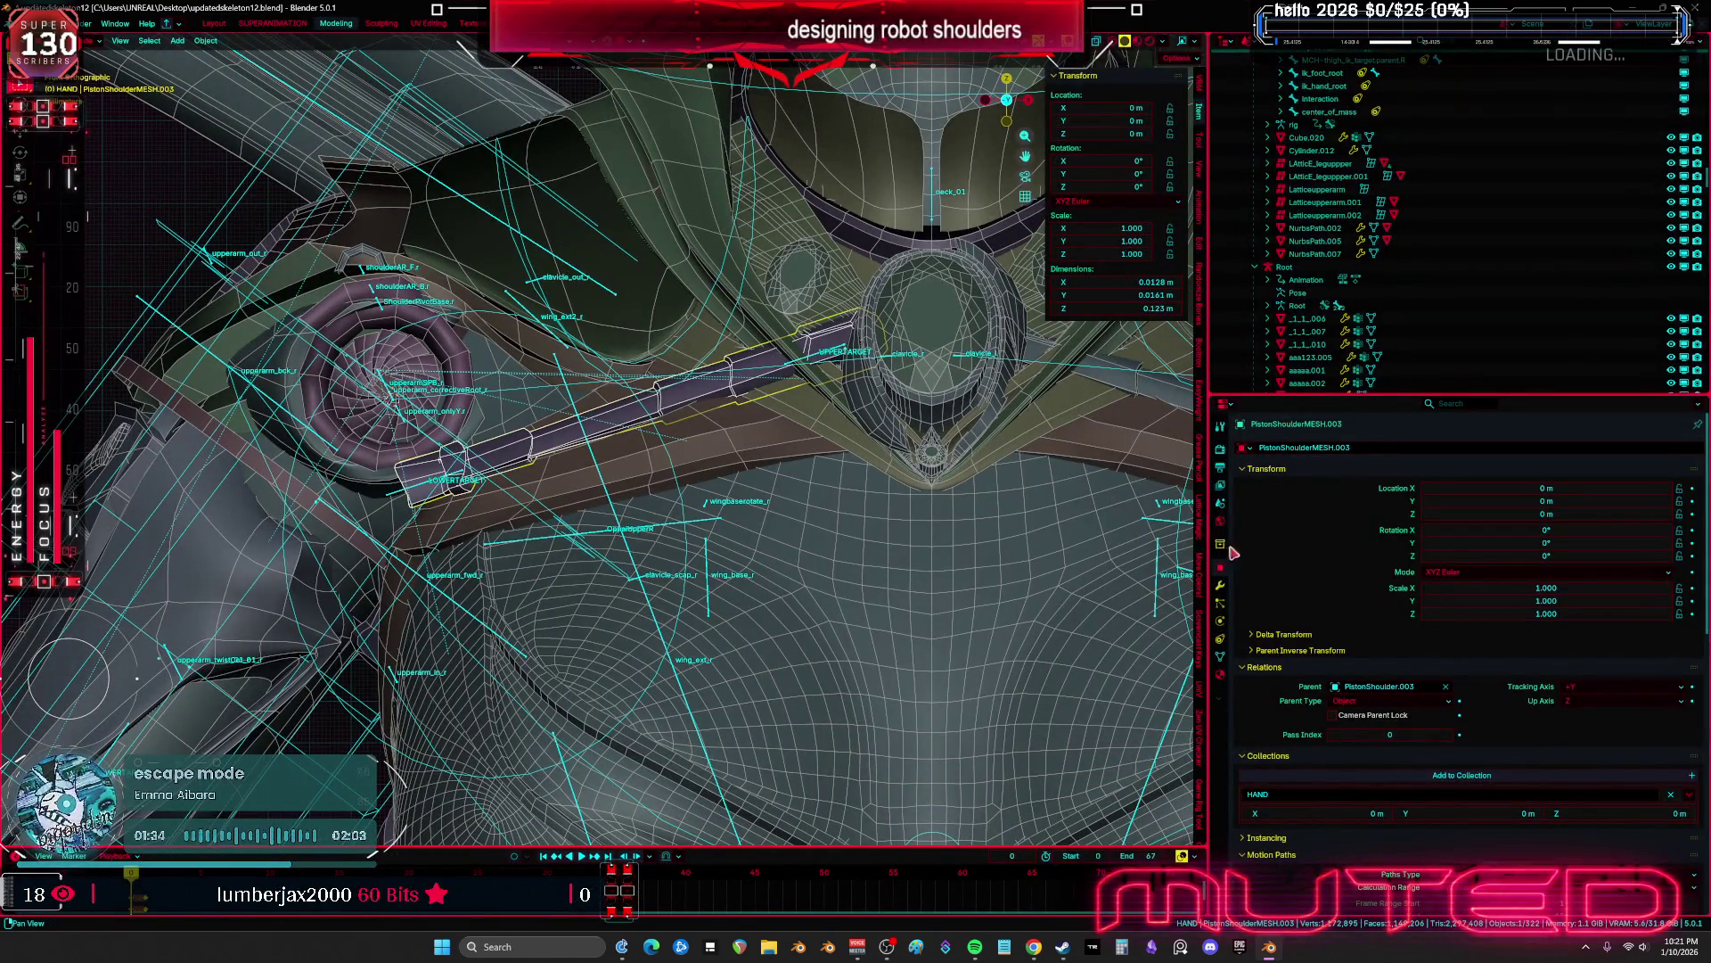
Apply the Armature modifier on the piston rod mesh
click(1222, 585)
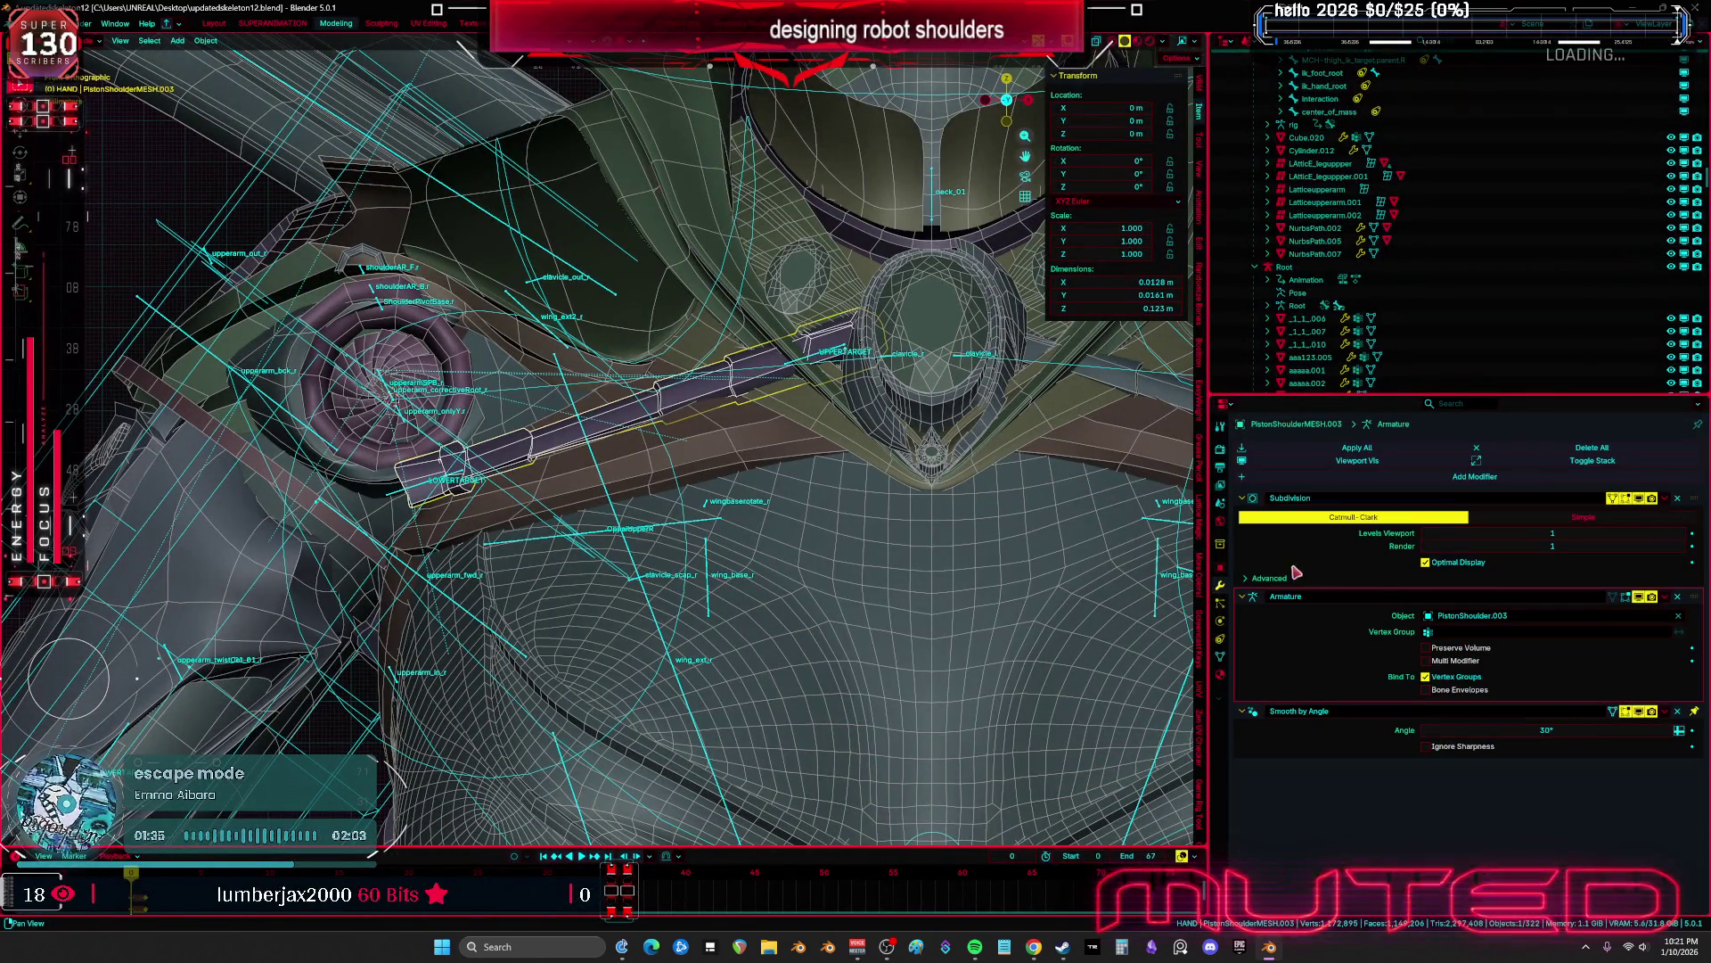
click(1678, 596)
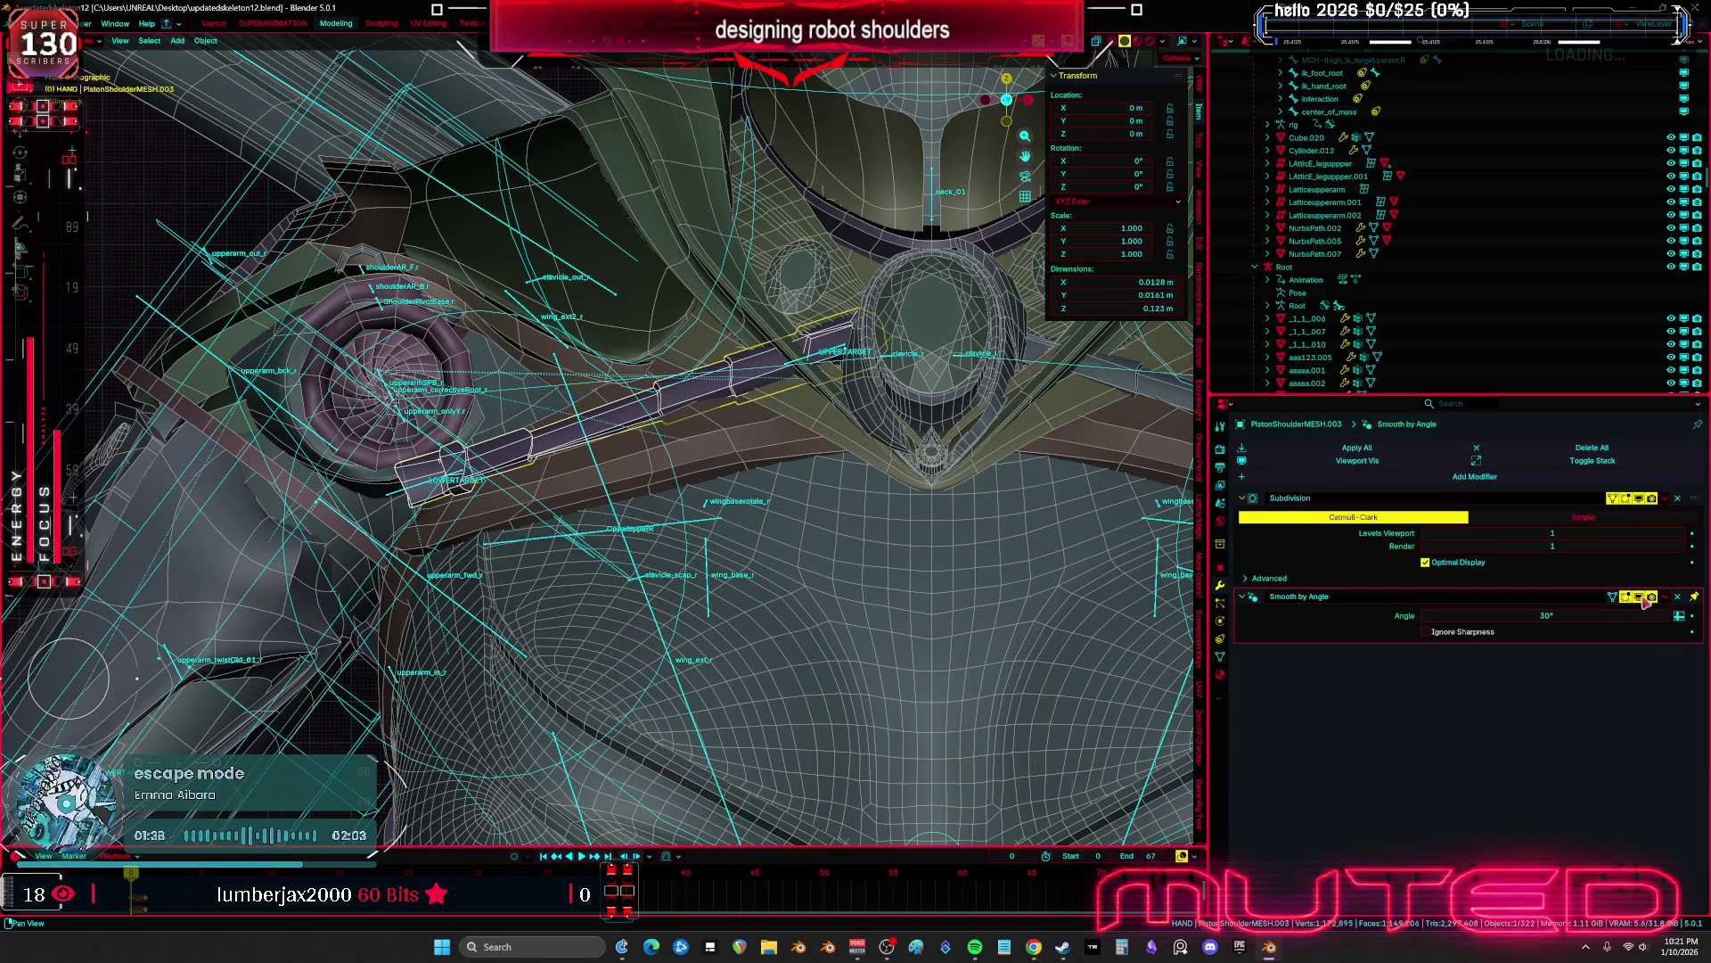
click(1665, 596)
click(1604, 612)
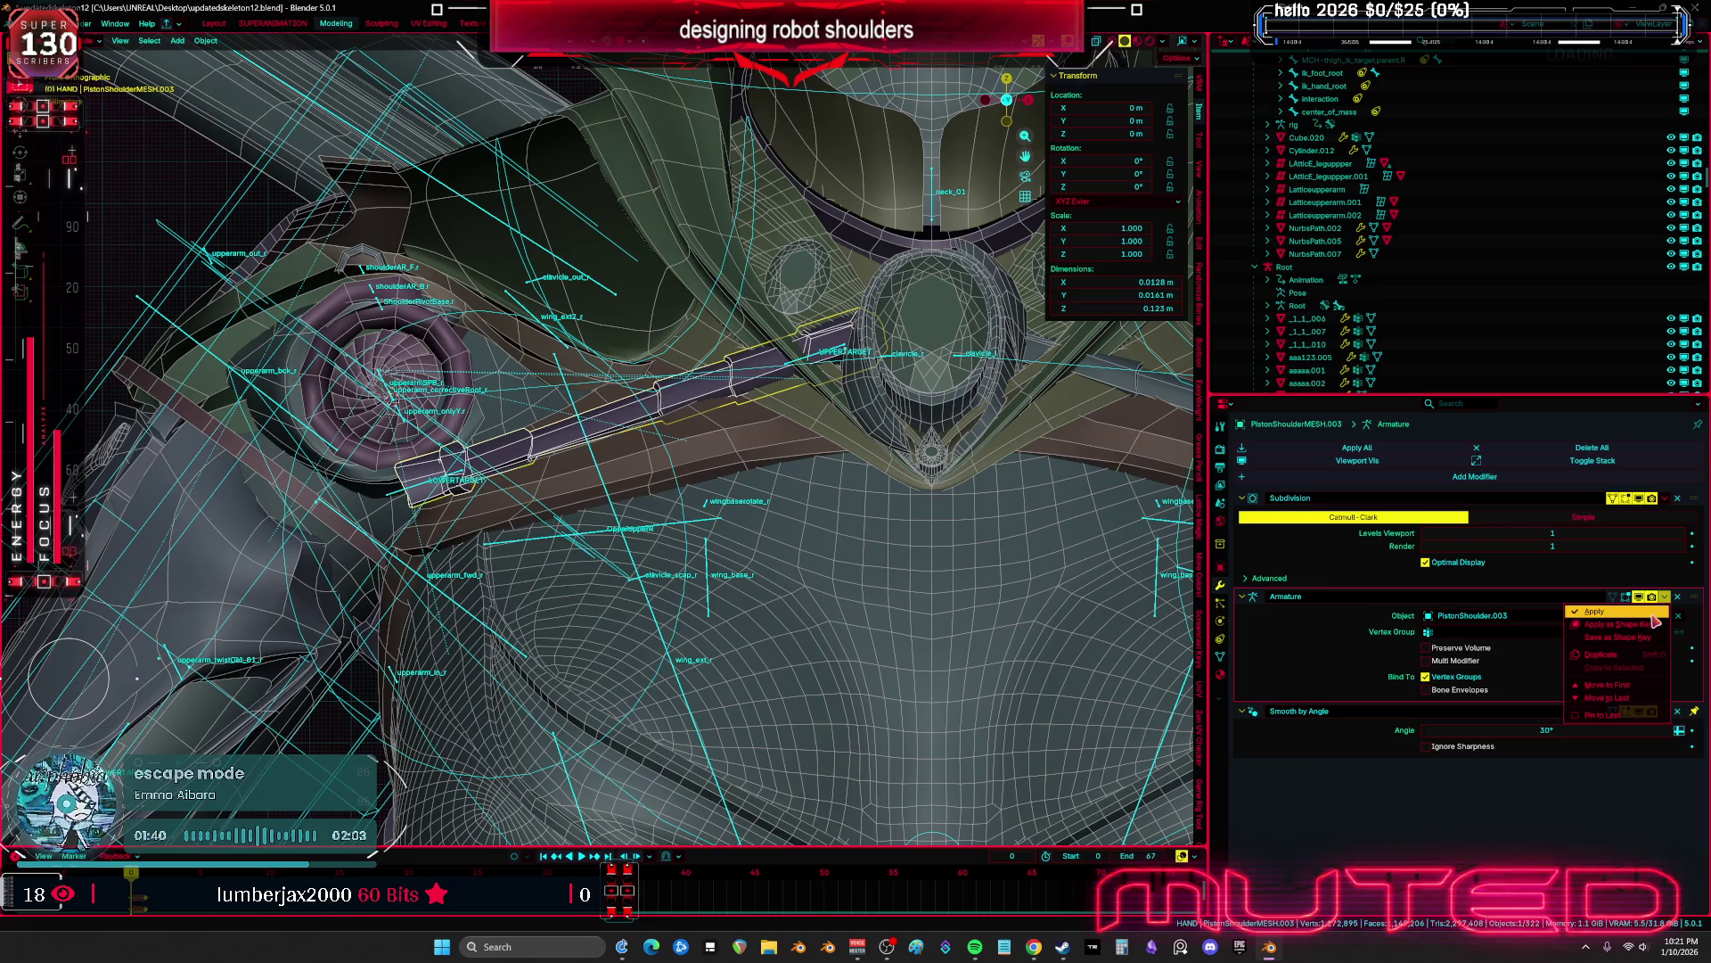
Try parenting the piston mesh to Root with armature deform, undoing it when the piston vanishes
mouse_move(628, 528)
shift+middle_down()
mouse_move(718, 489)
mouse_move(553, 486)
shift+middle_up()
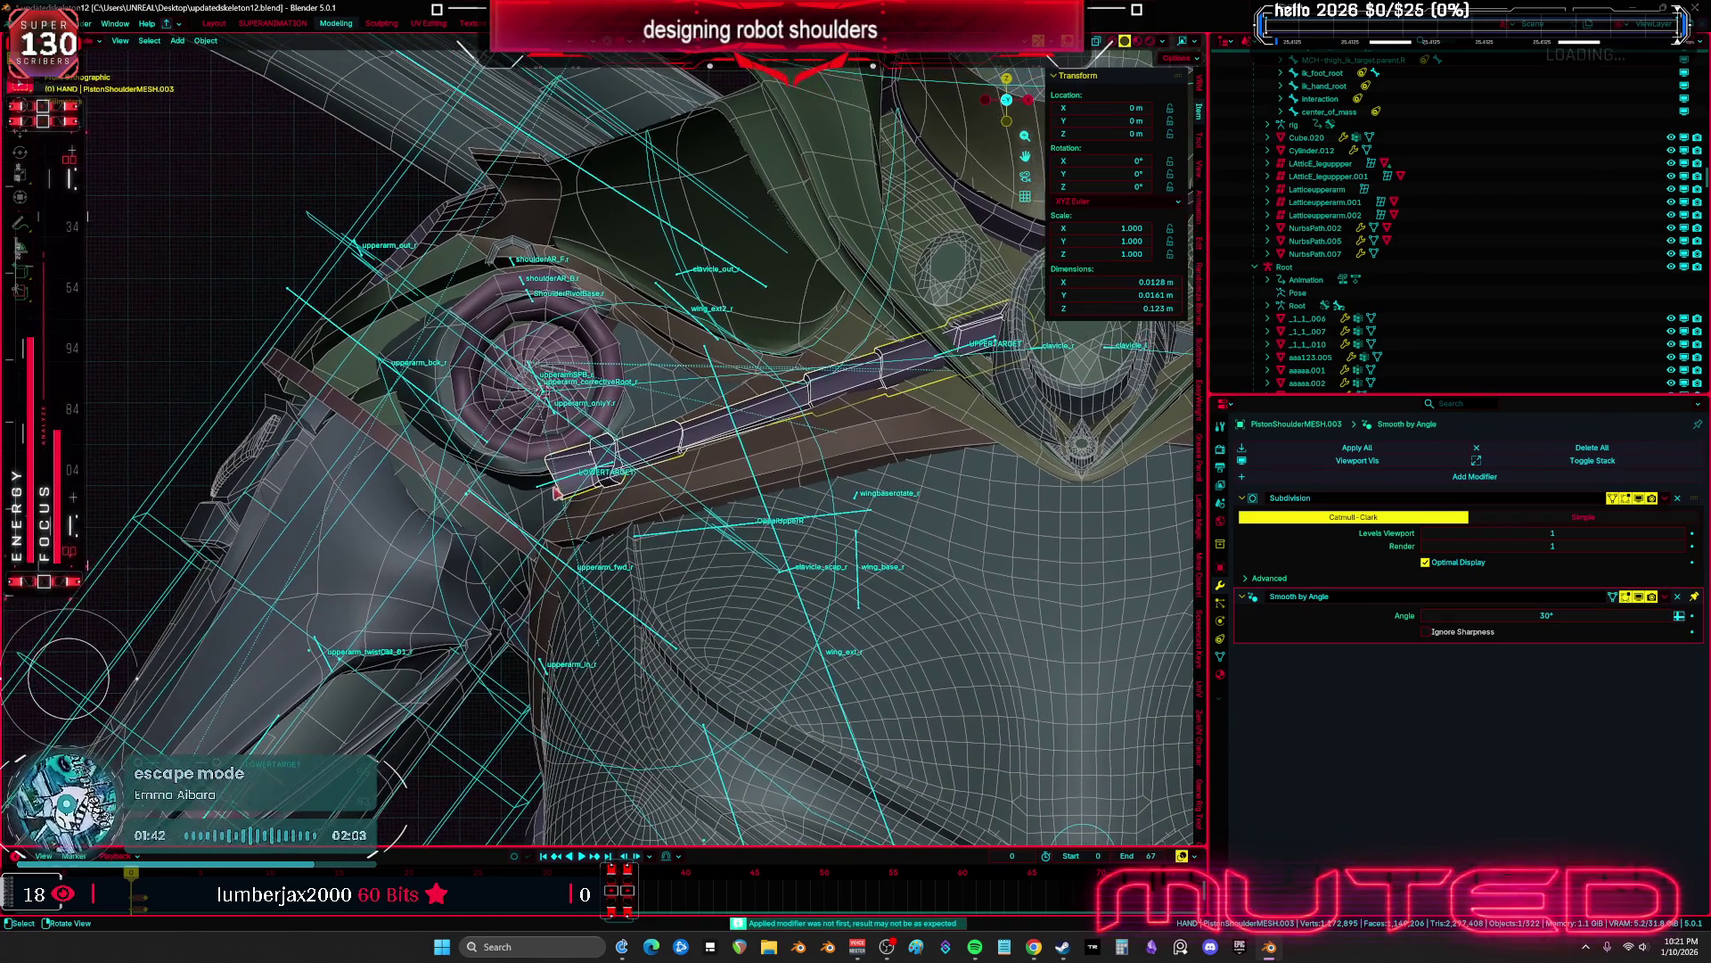
click(556, 488)
shift+middle_drag(468, 371, 495, 392)
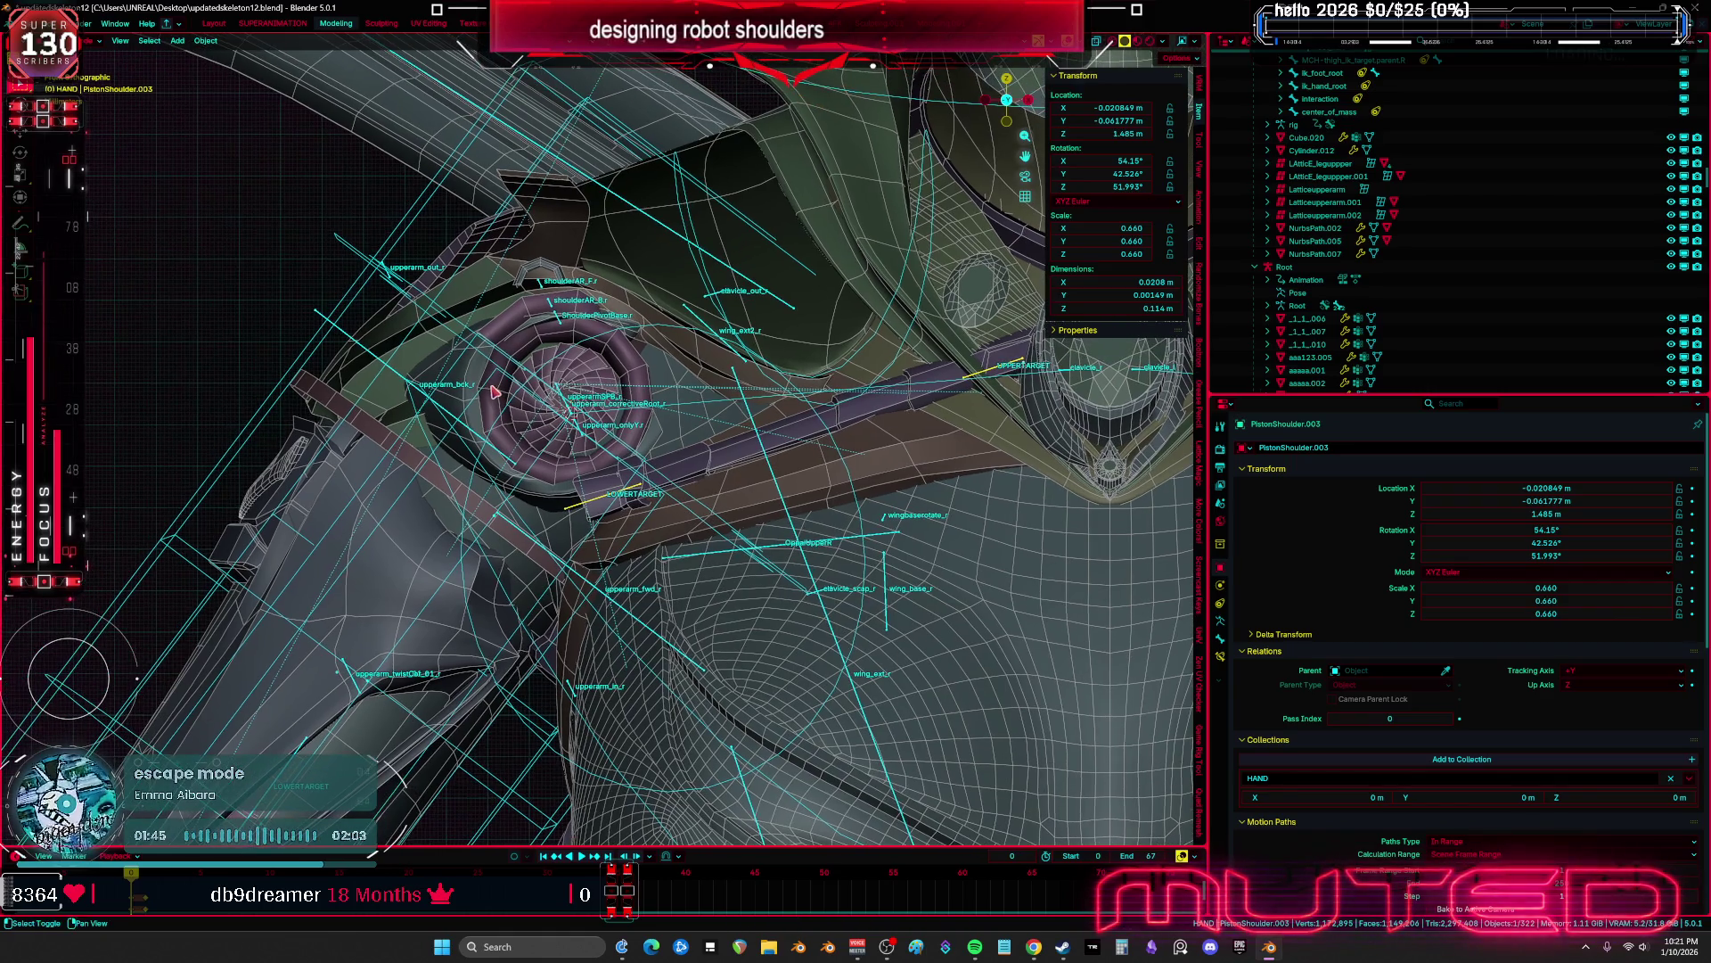
click(349, 338)
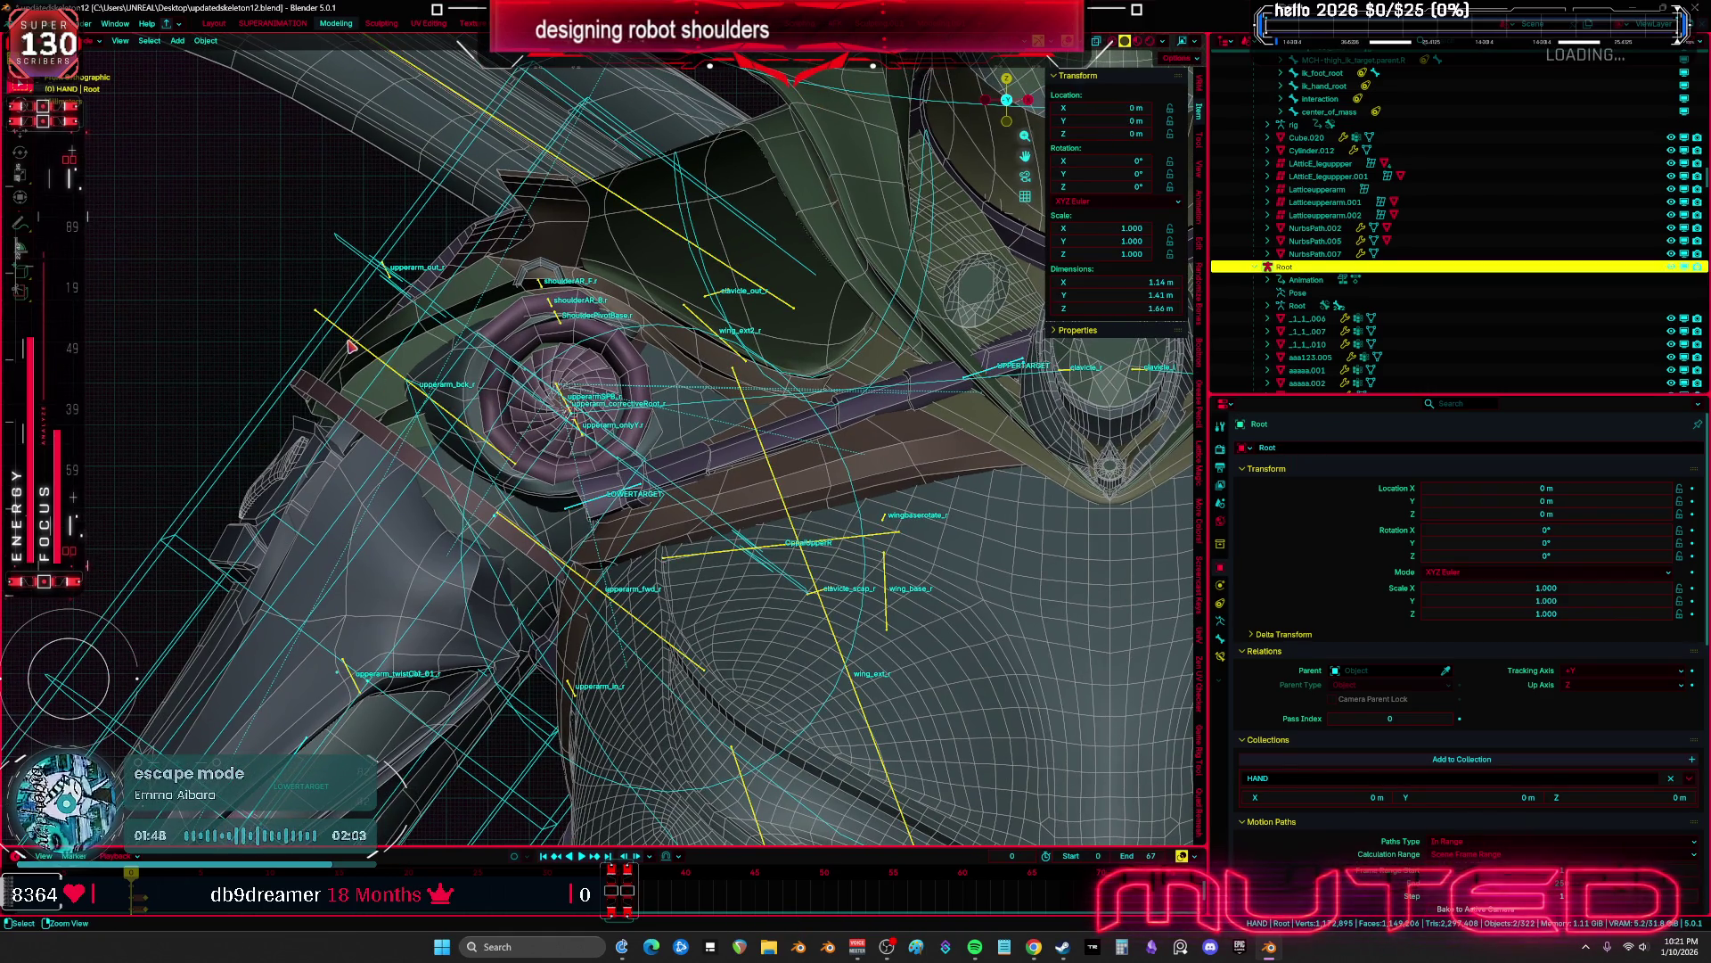
key(ctrl+z)
shift+click(599, 491)
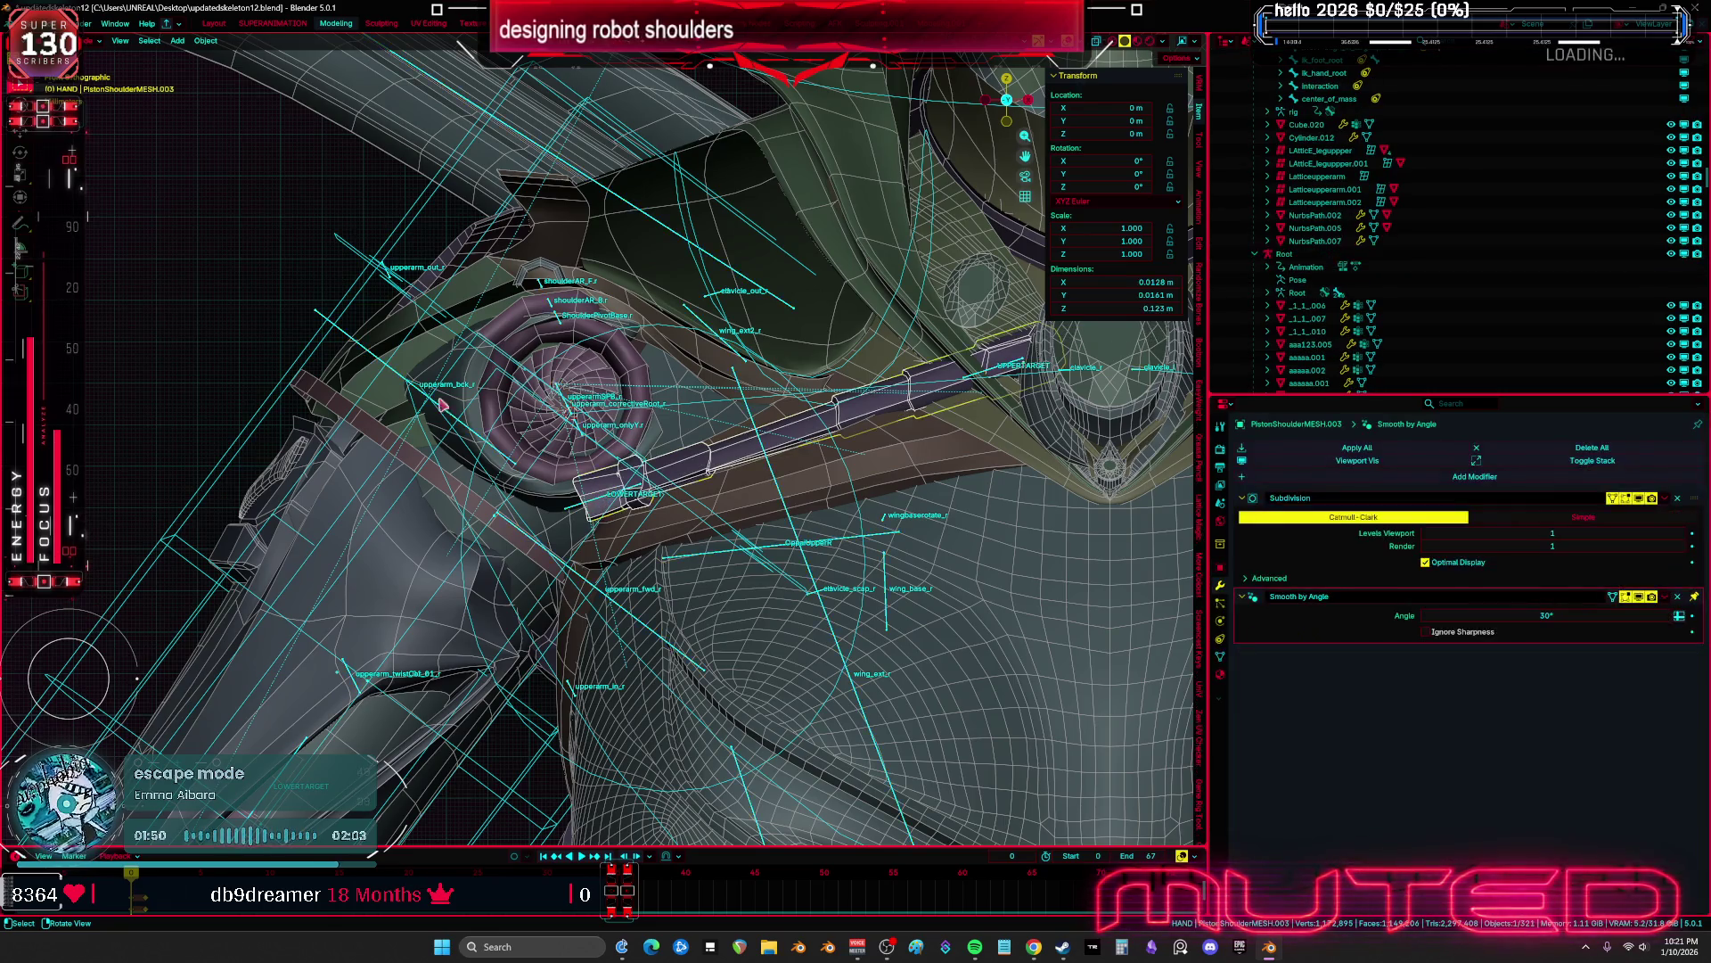
shift+click(344, 350)
key(ctrl+p)
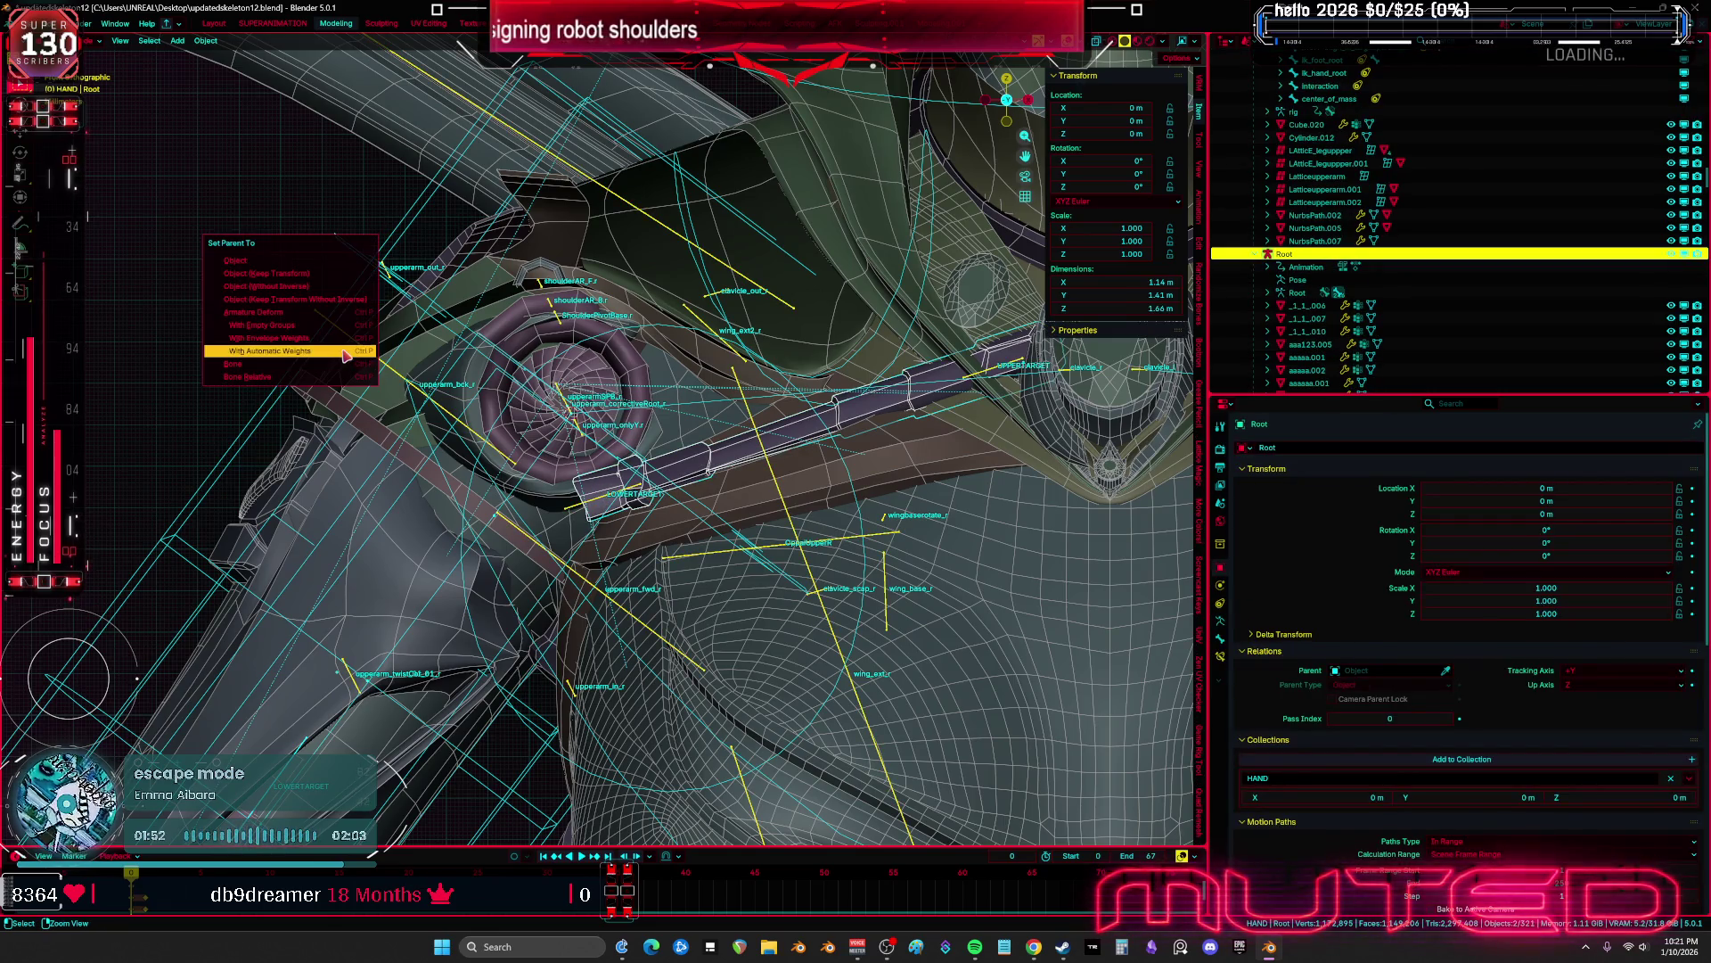
click(315, 317)
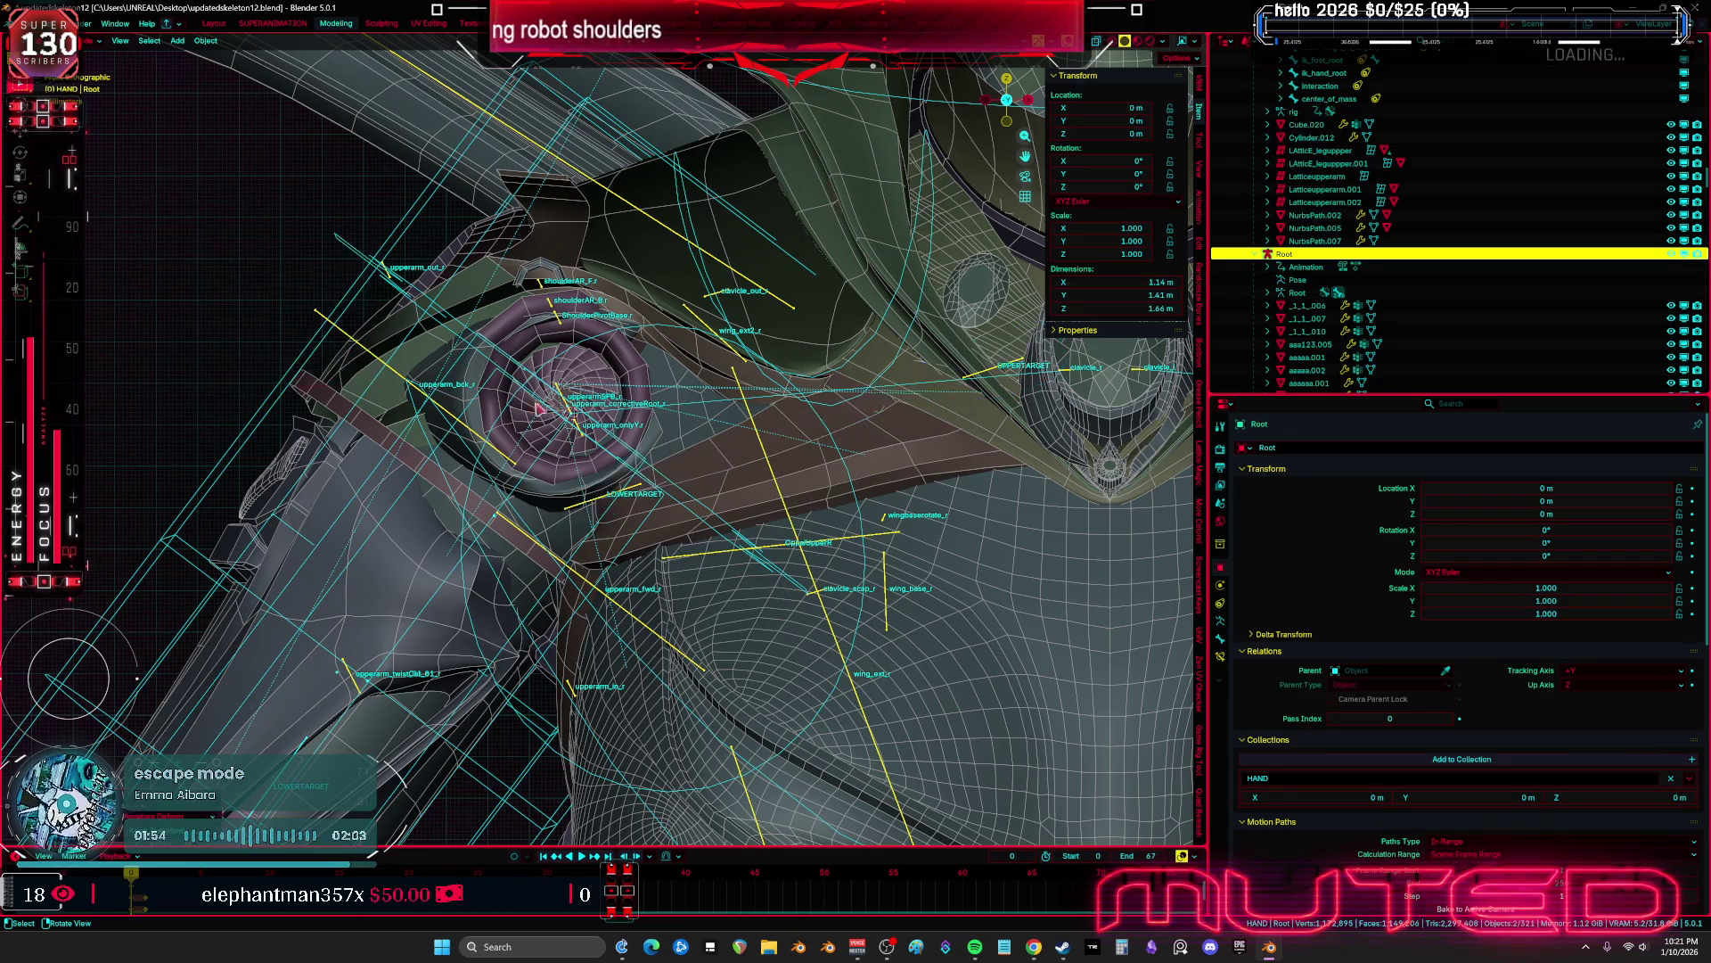
scroll(697, 493, down, 5)
scroll(697, 500, up, 5)
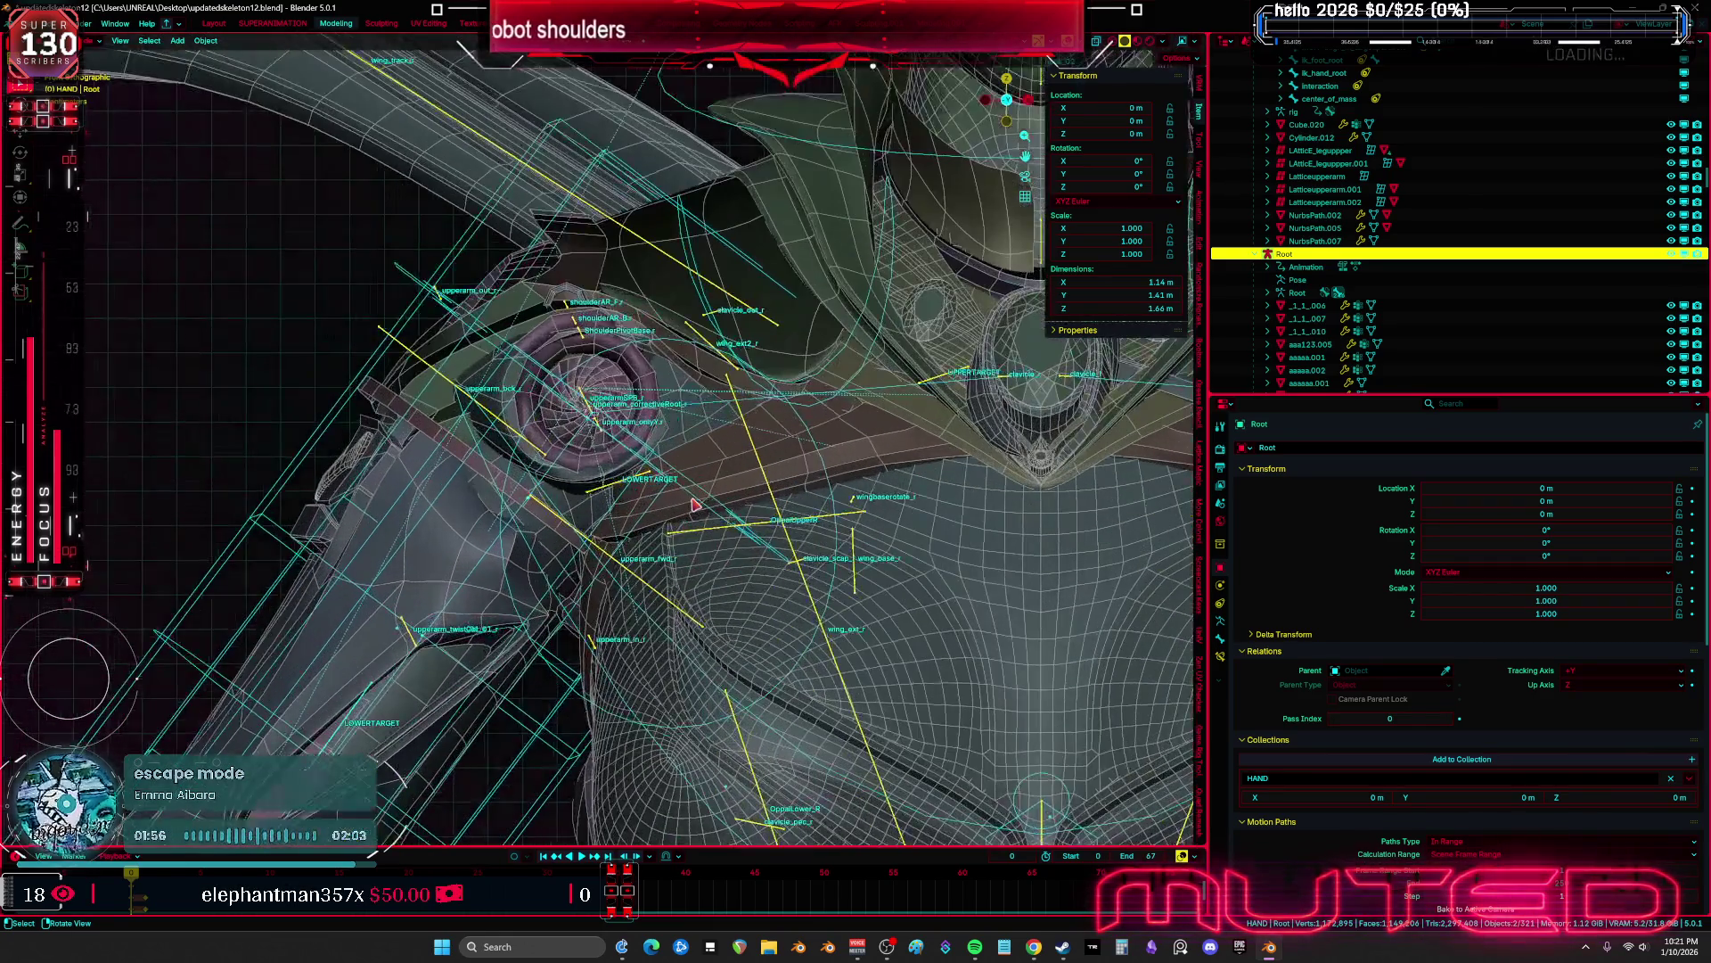
key(ctrl+z)
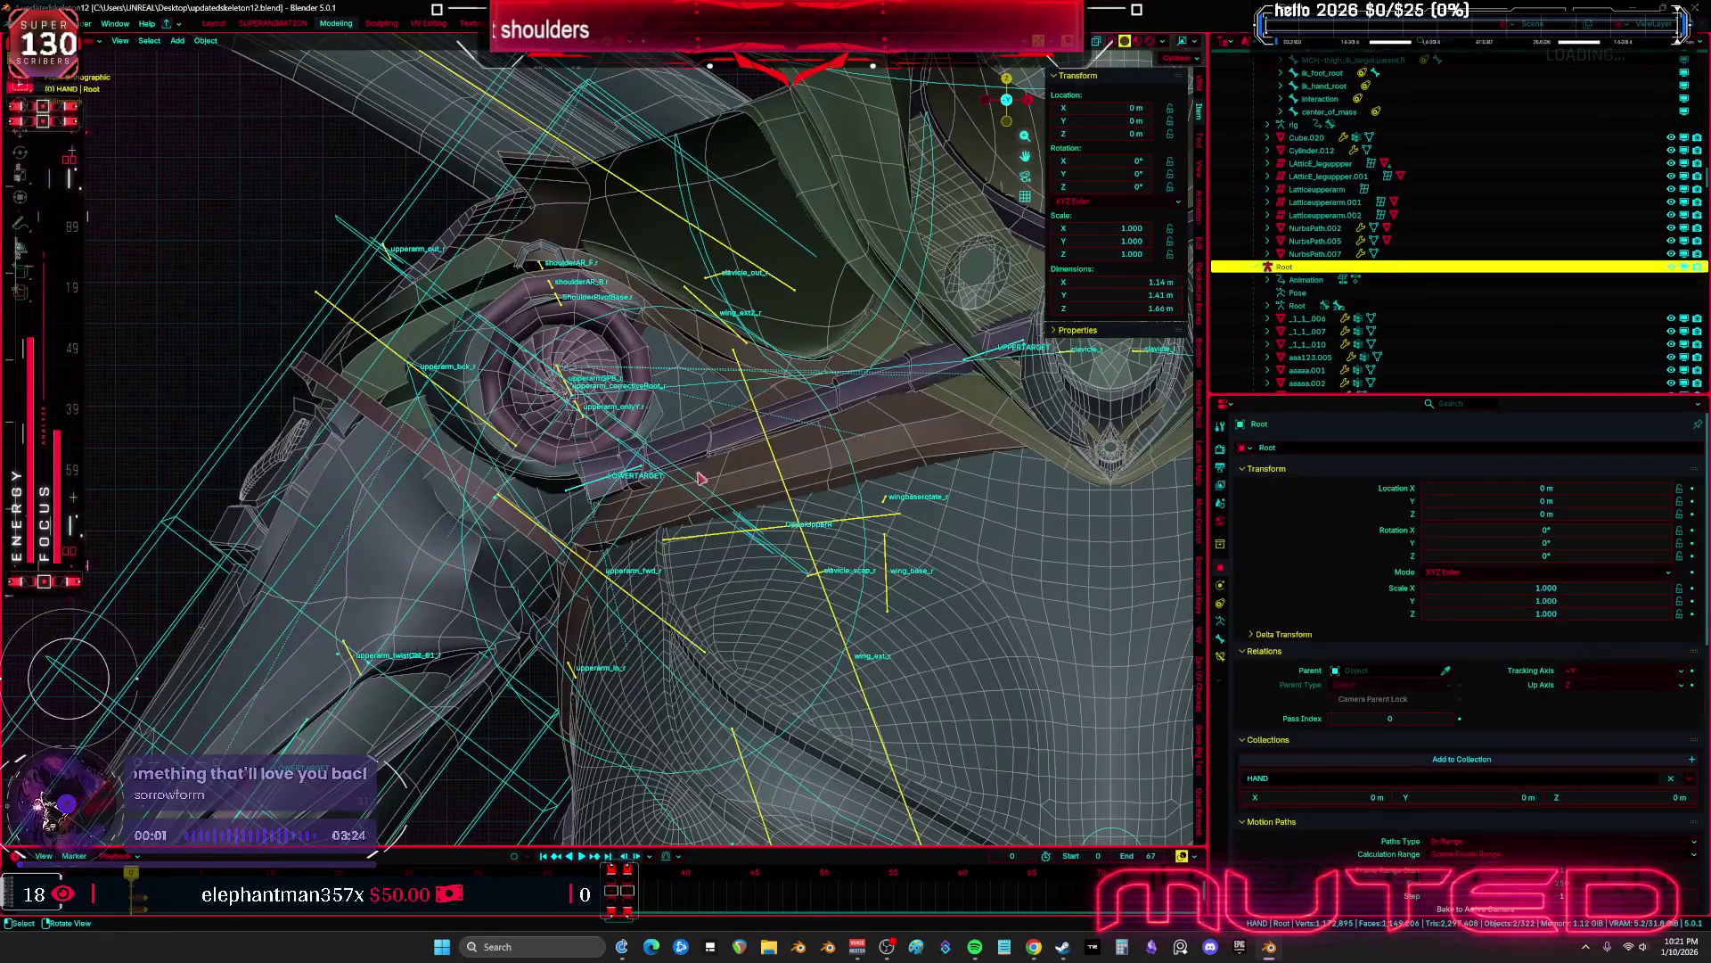
Clear the piston's parent keeping transforms, apply transforms, and bind it to Root with armature deform
key(alt+p)
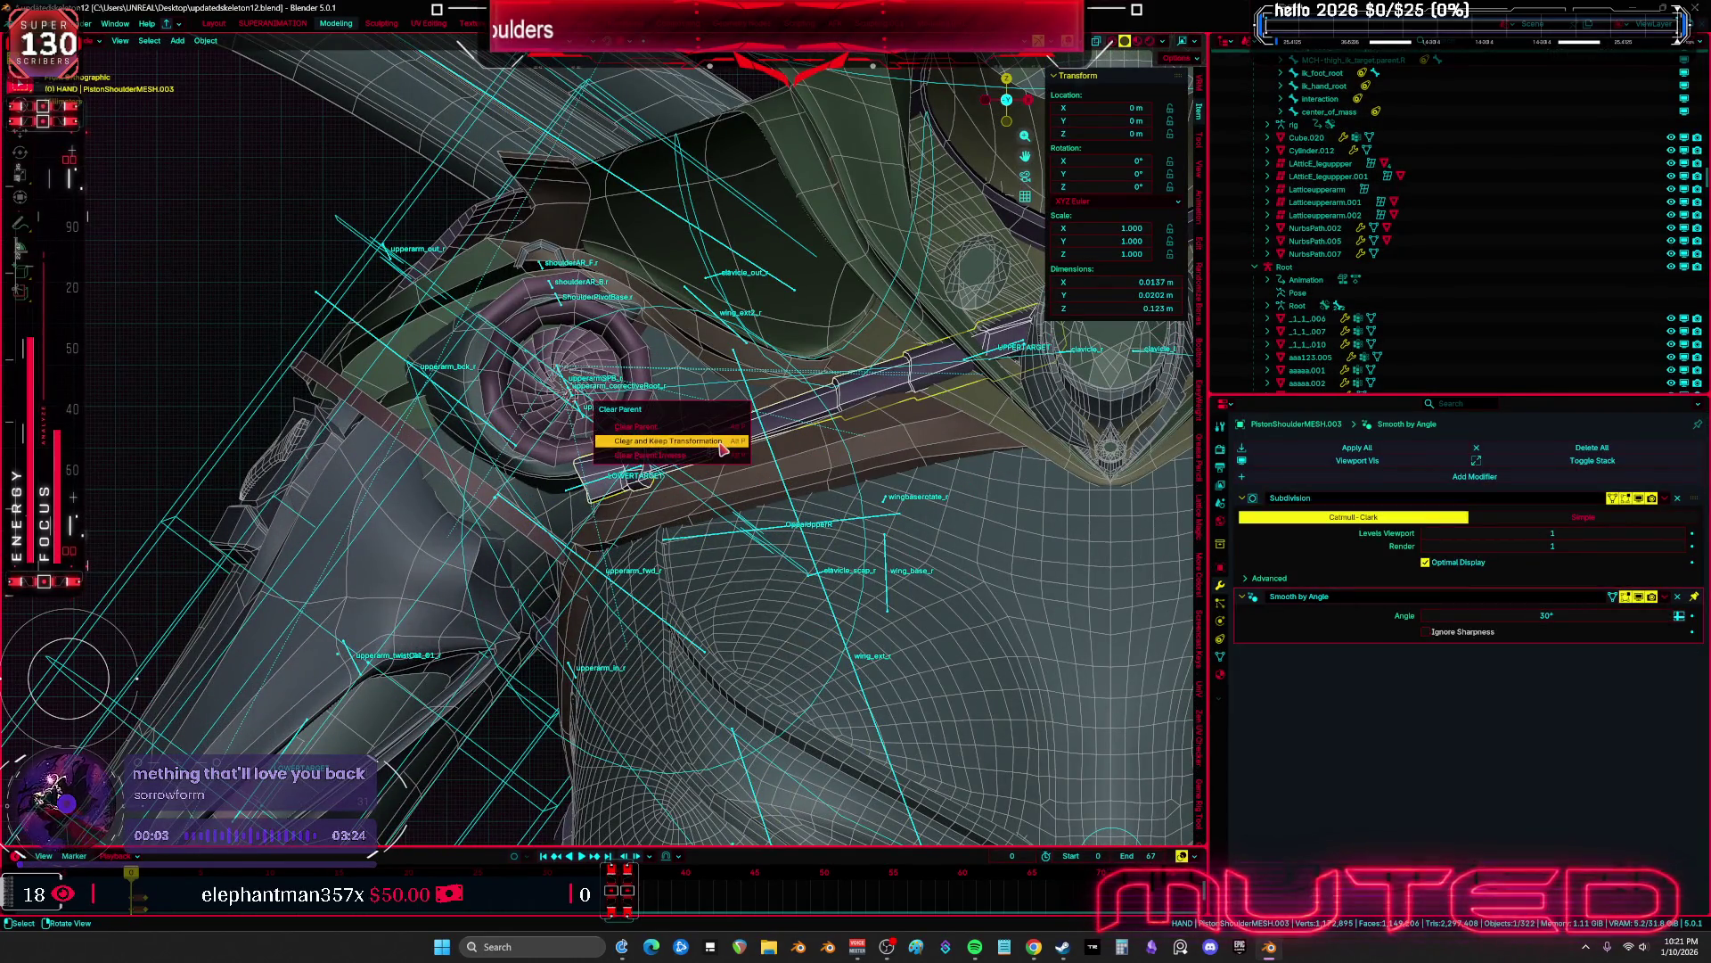
click(722, 446)
key(ctrl+a)
click(721, 446)
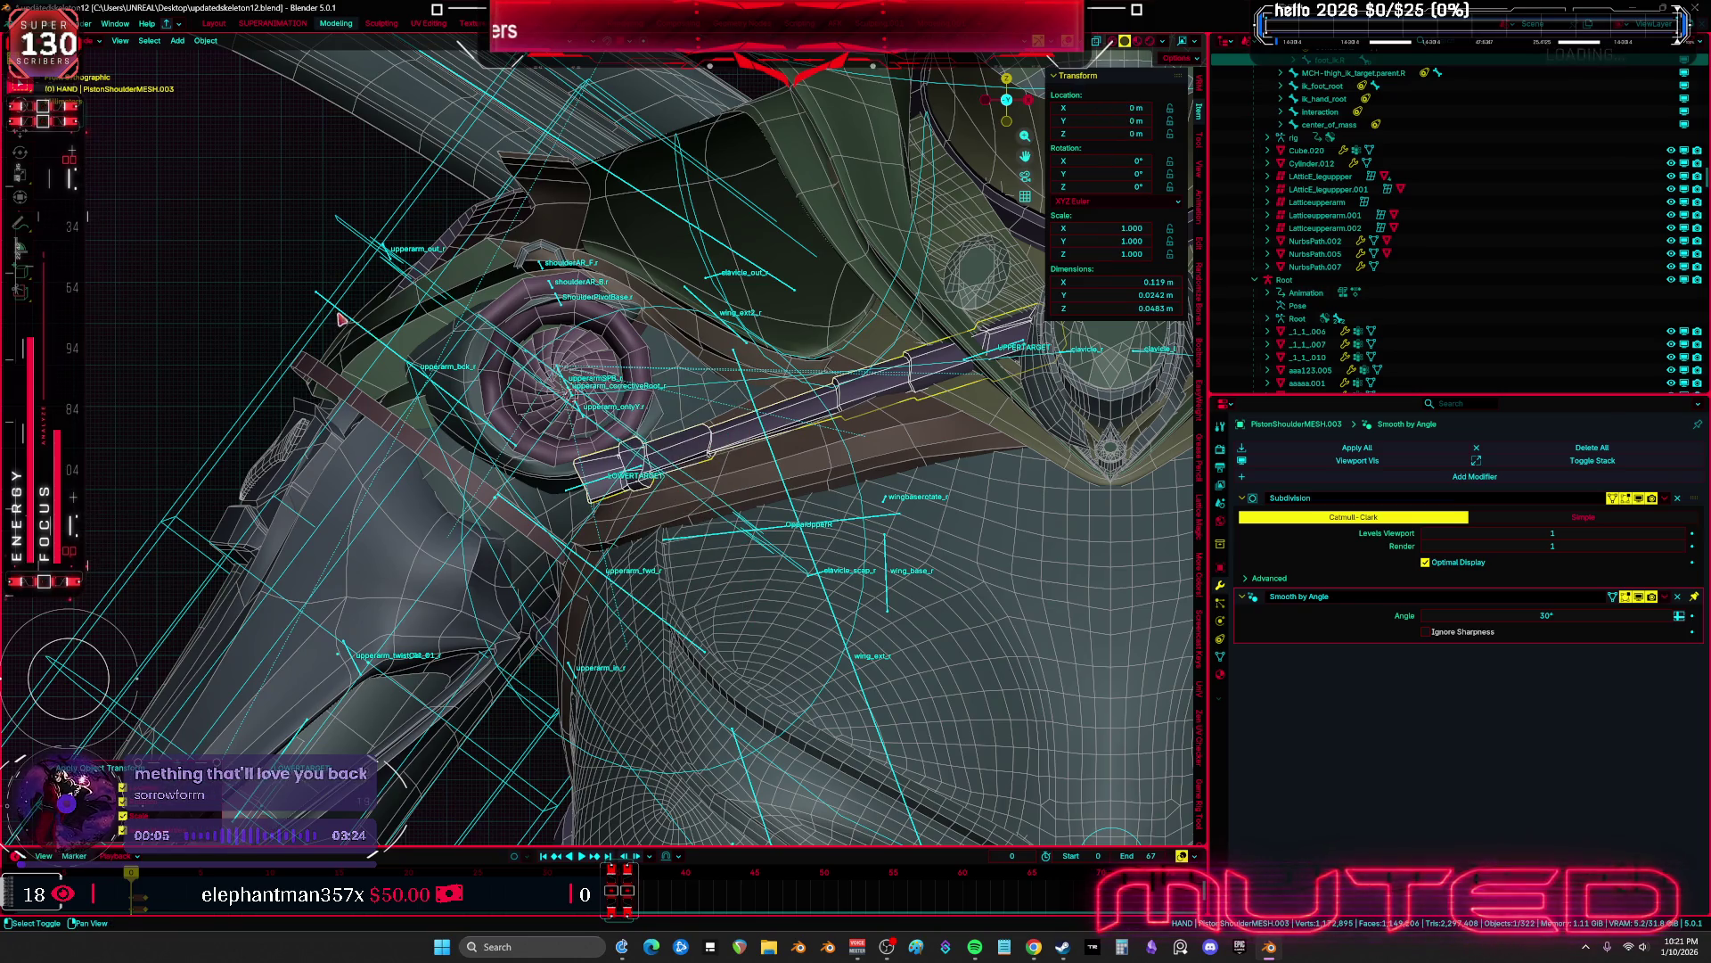
shift+click(342, 319)
key(ctrl+p)
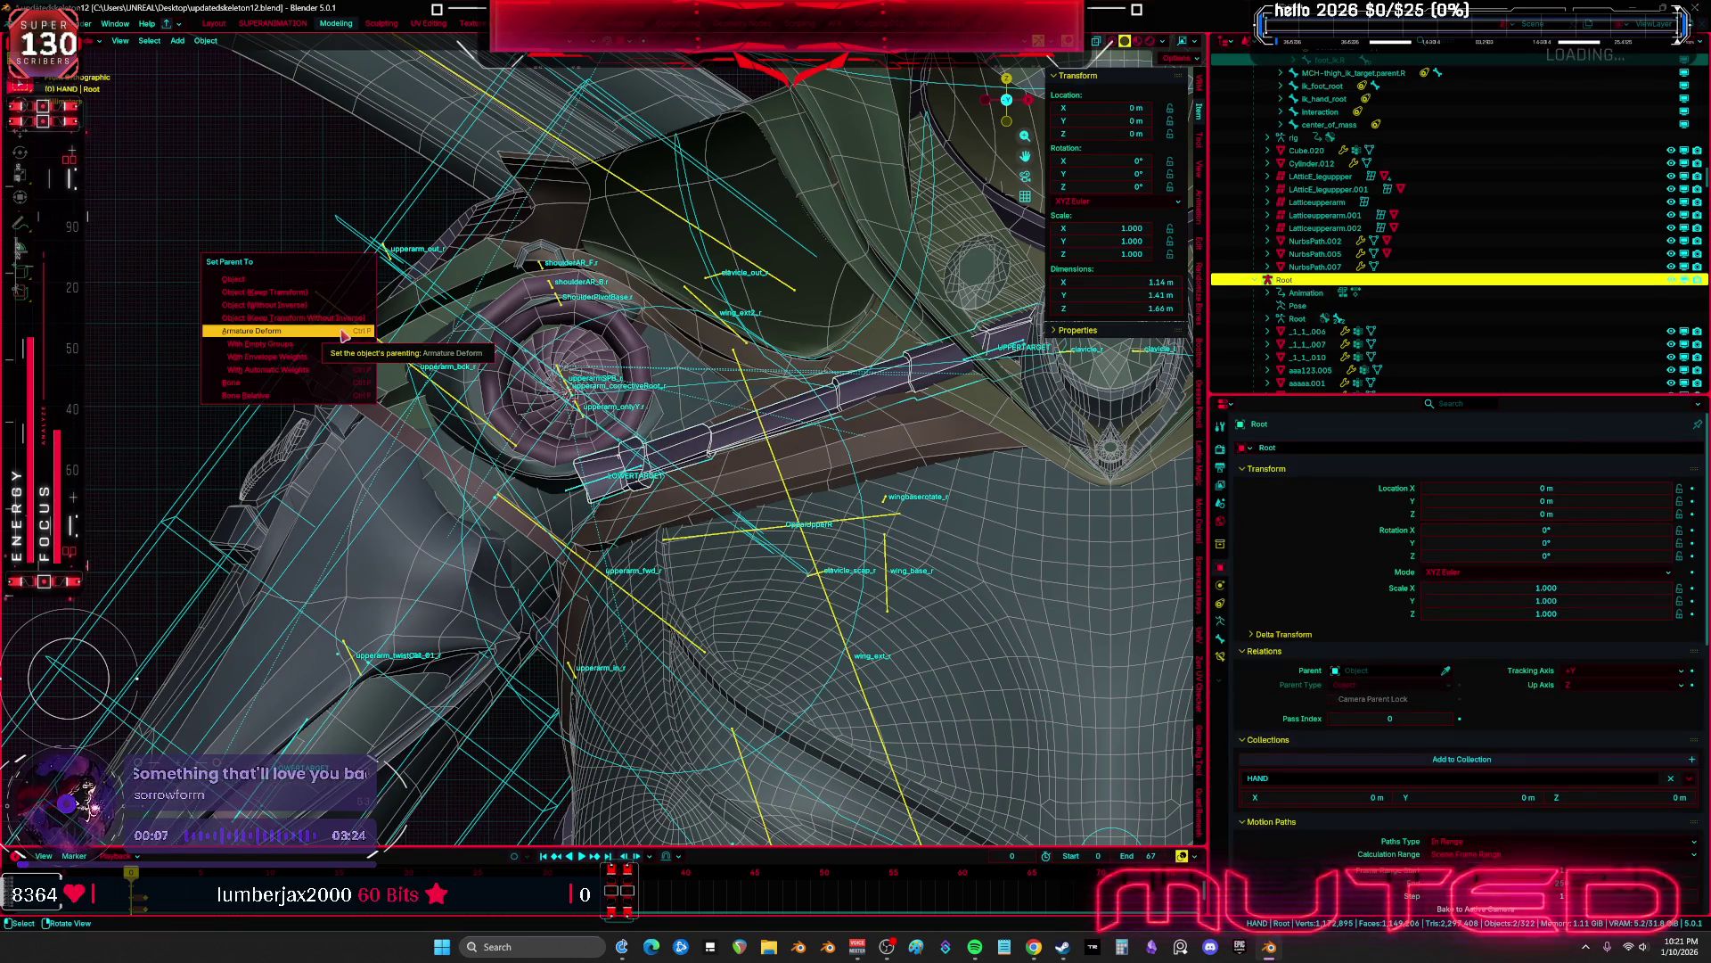
click(343, 334)
scroll(690, 464, down, 3)
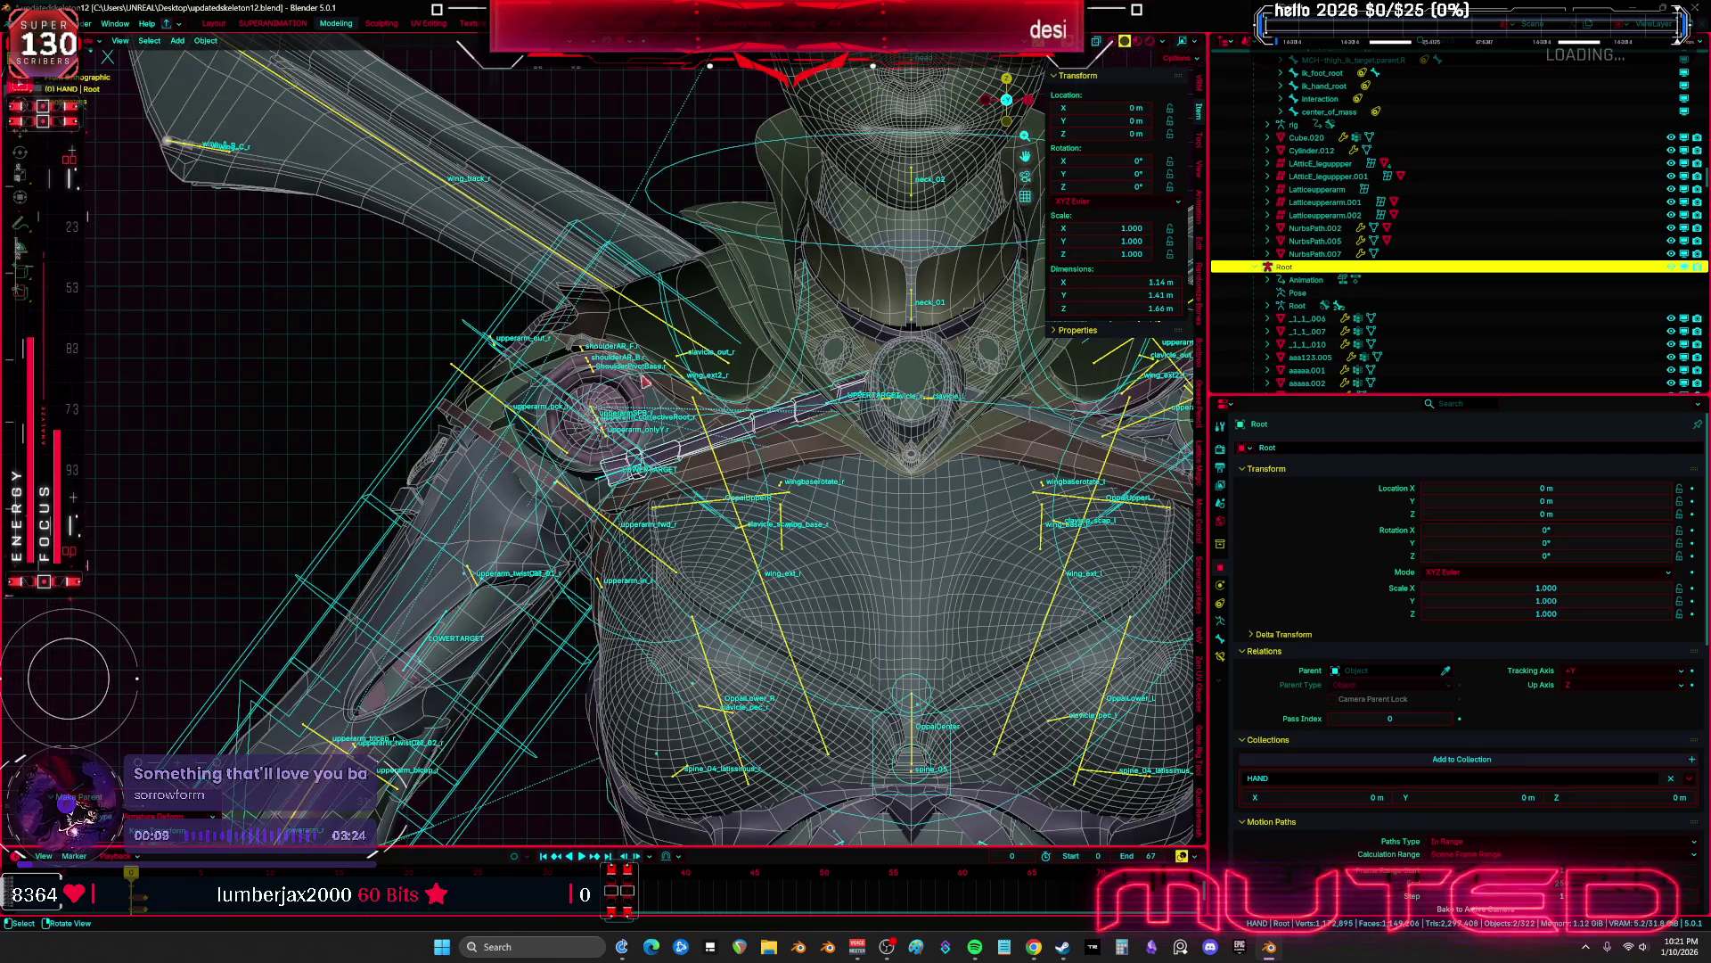
Test-rotate the shoulder bone in Pose mode to check the pistons follow
click(809, 310)
key(ctrl+Tab)
key(ctrl+space)
key(alt+z)
key(r)
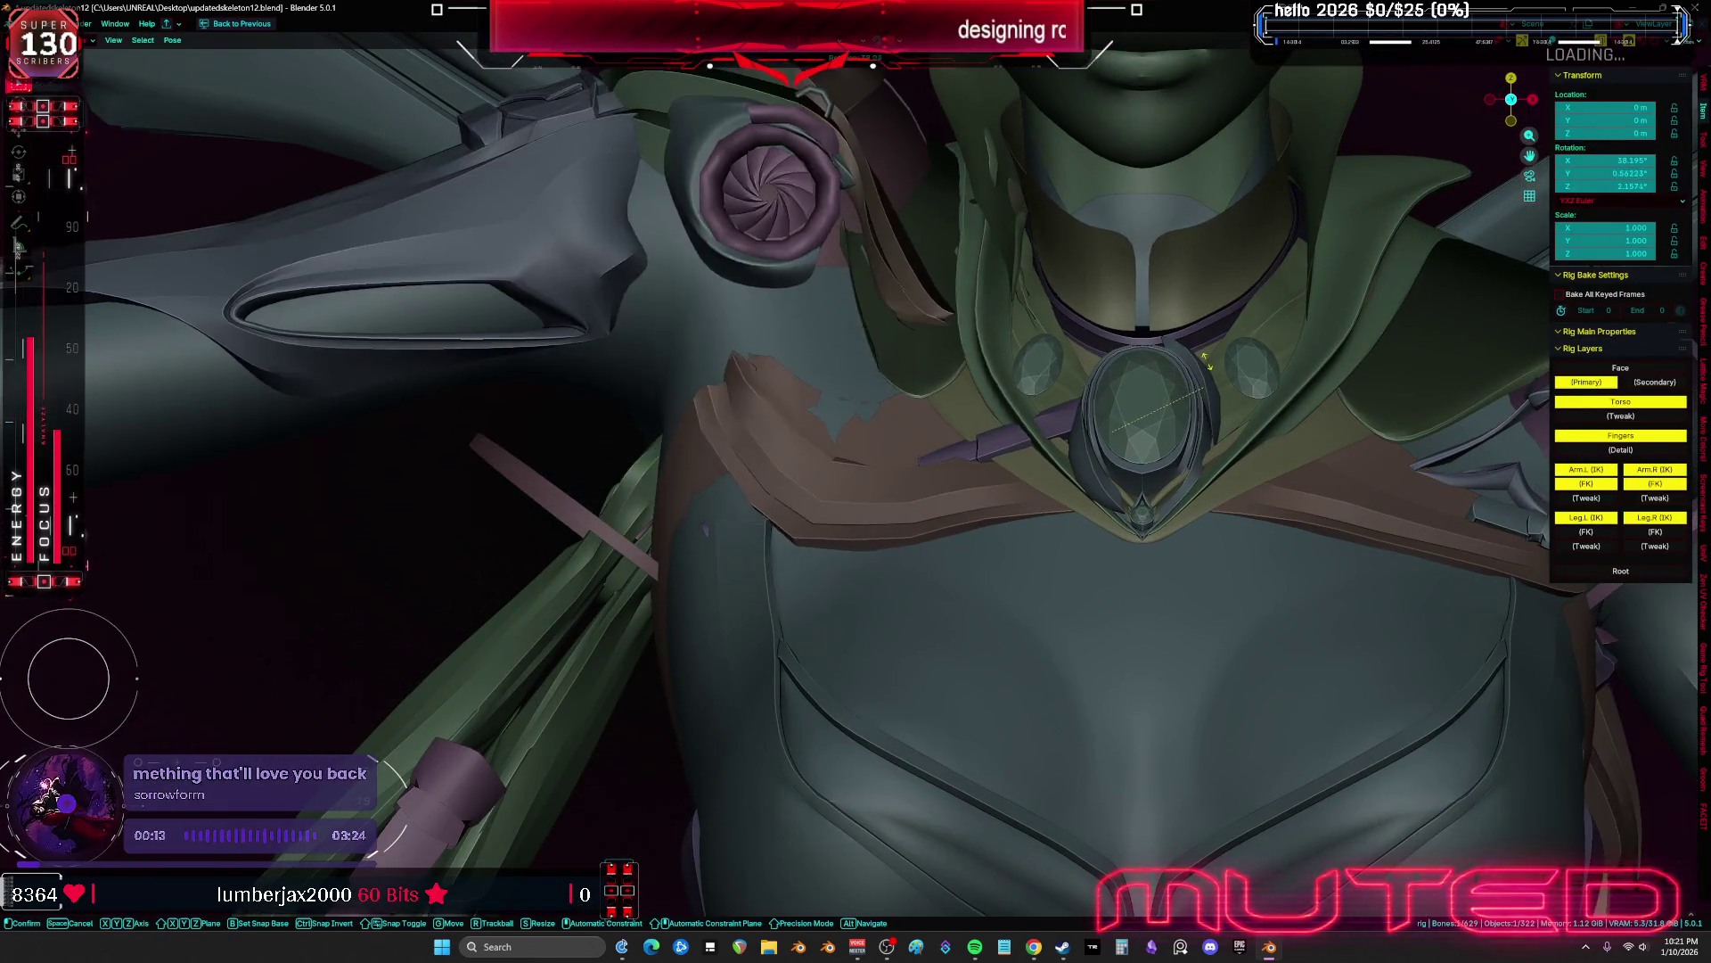
key(Escape)
key(alt+z)
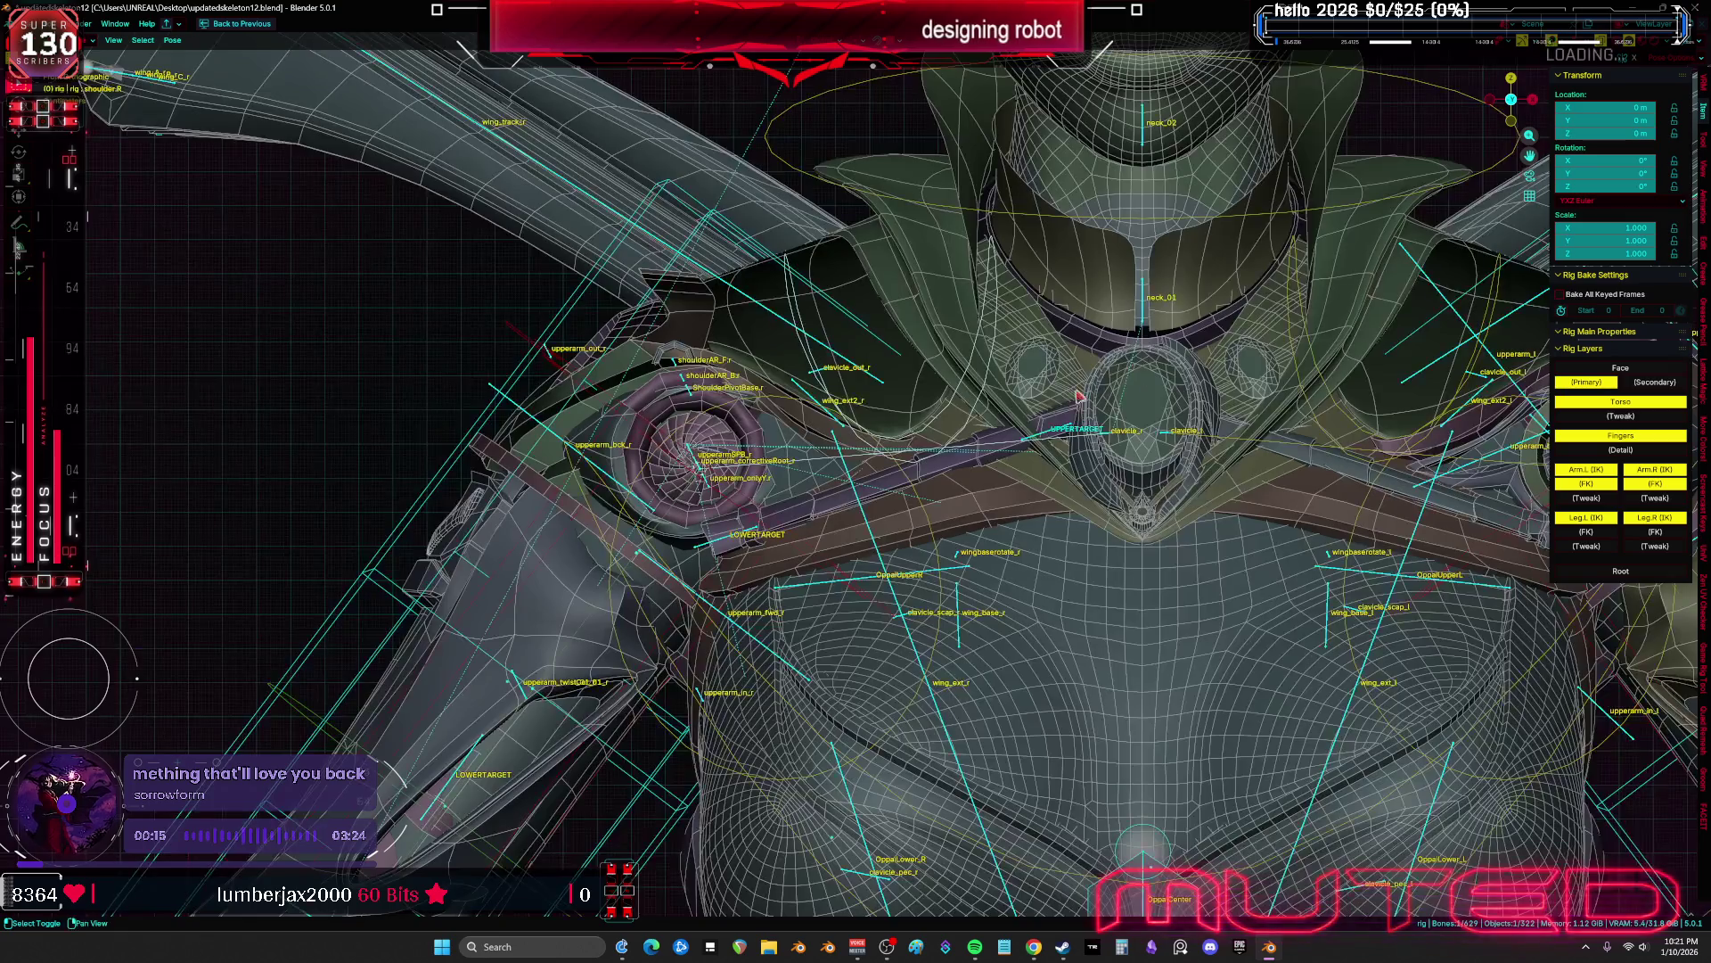
key(r)
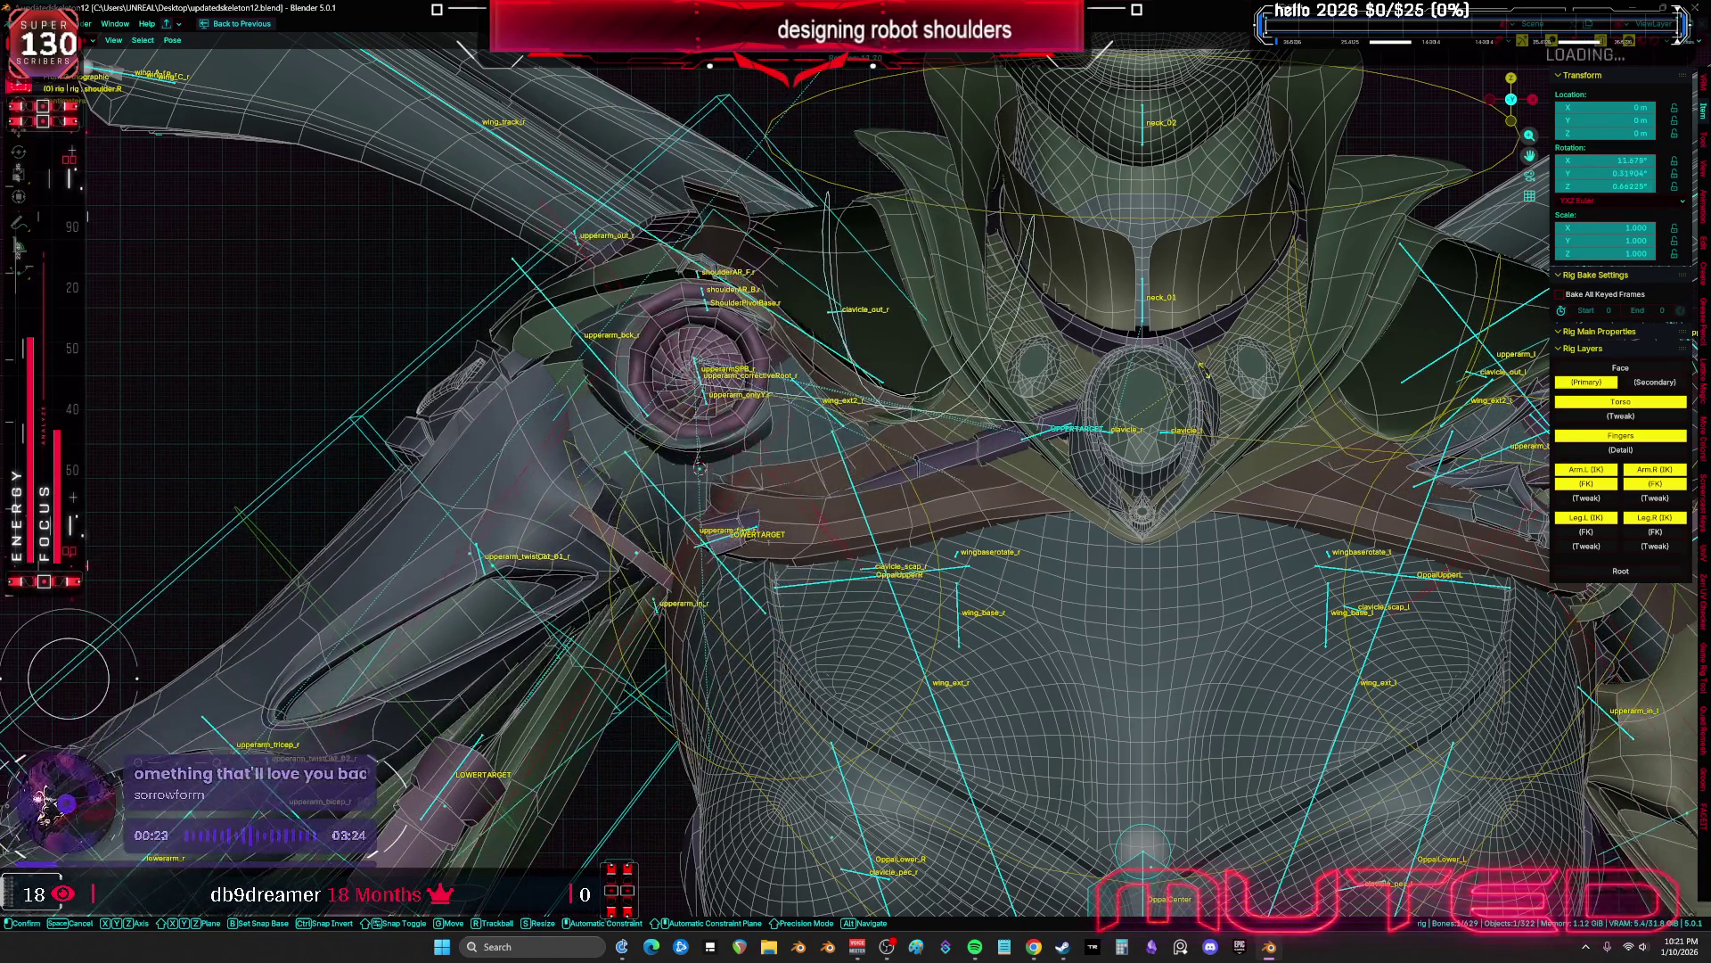
key(Return)
Back in Object mode, move the thin inner piston rod PistonShoulder.003 toward the collar gem
key(ctrl+Tab)
middle_drag(535, 481, 612, 510)
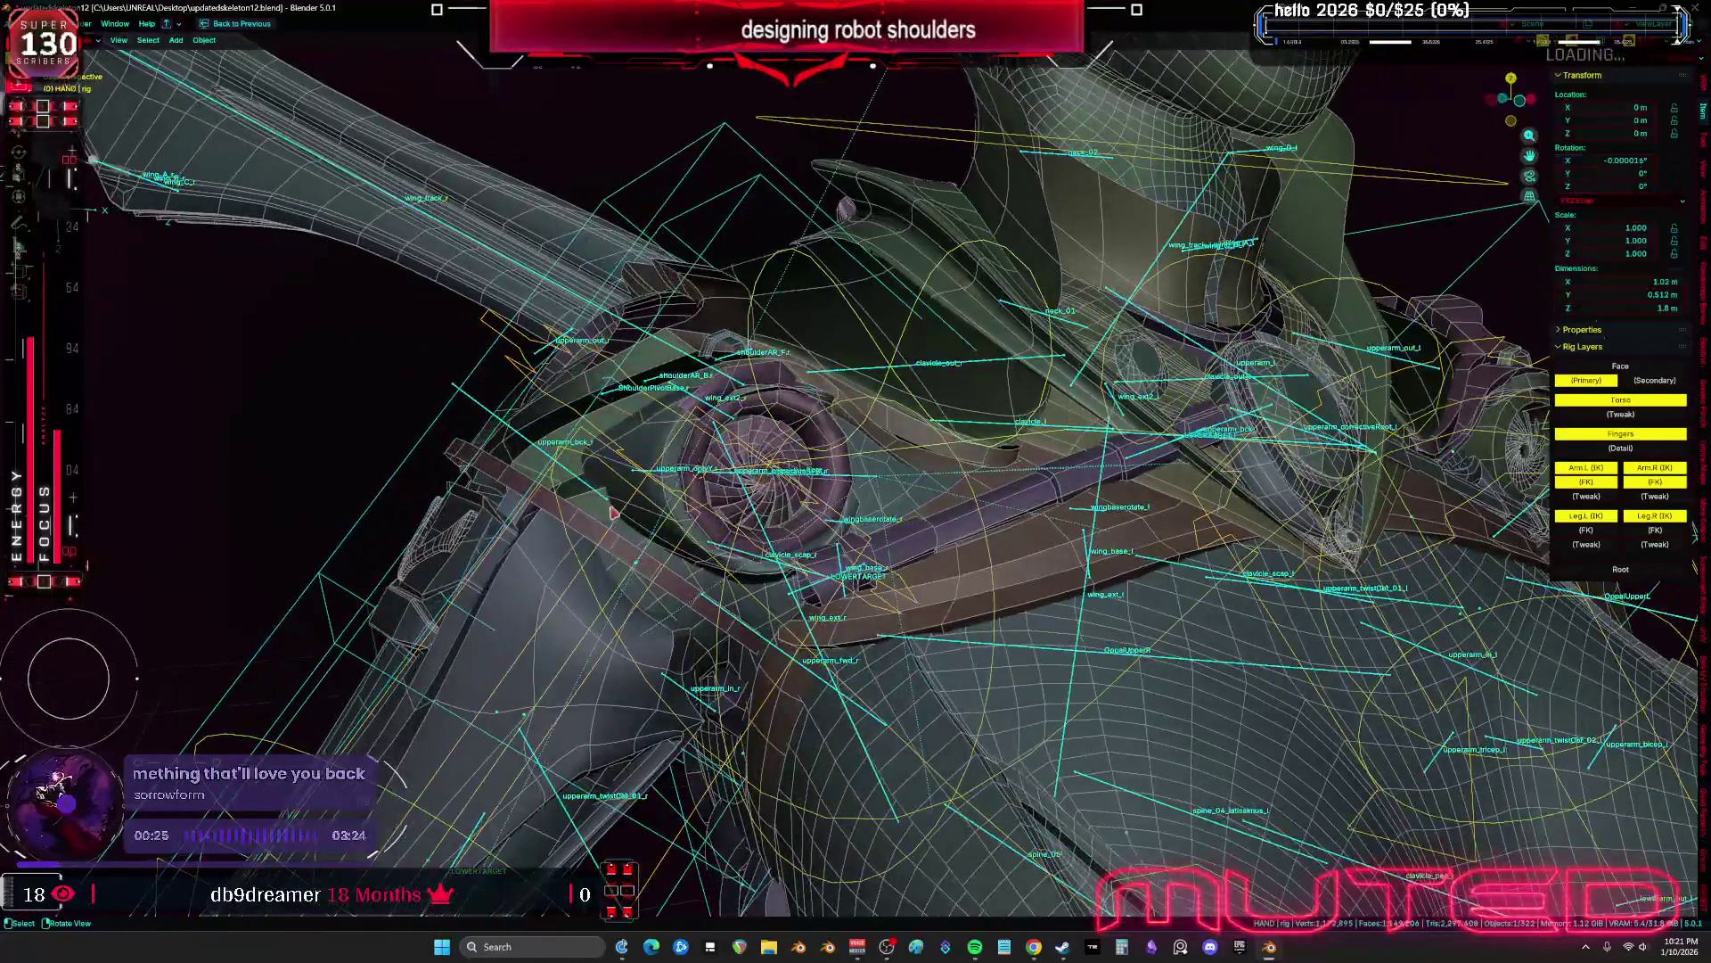
click(828, 593)
mouse_move(827, 592)
middle_down()
mouse_move(1083, 493)
mouse_move(1094, 460)
middle_up()
click(1090, 455)
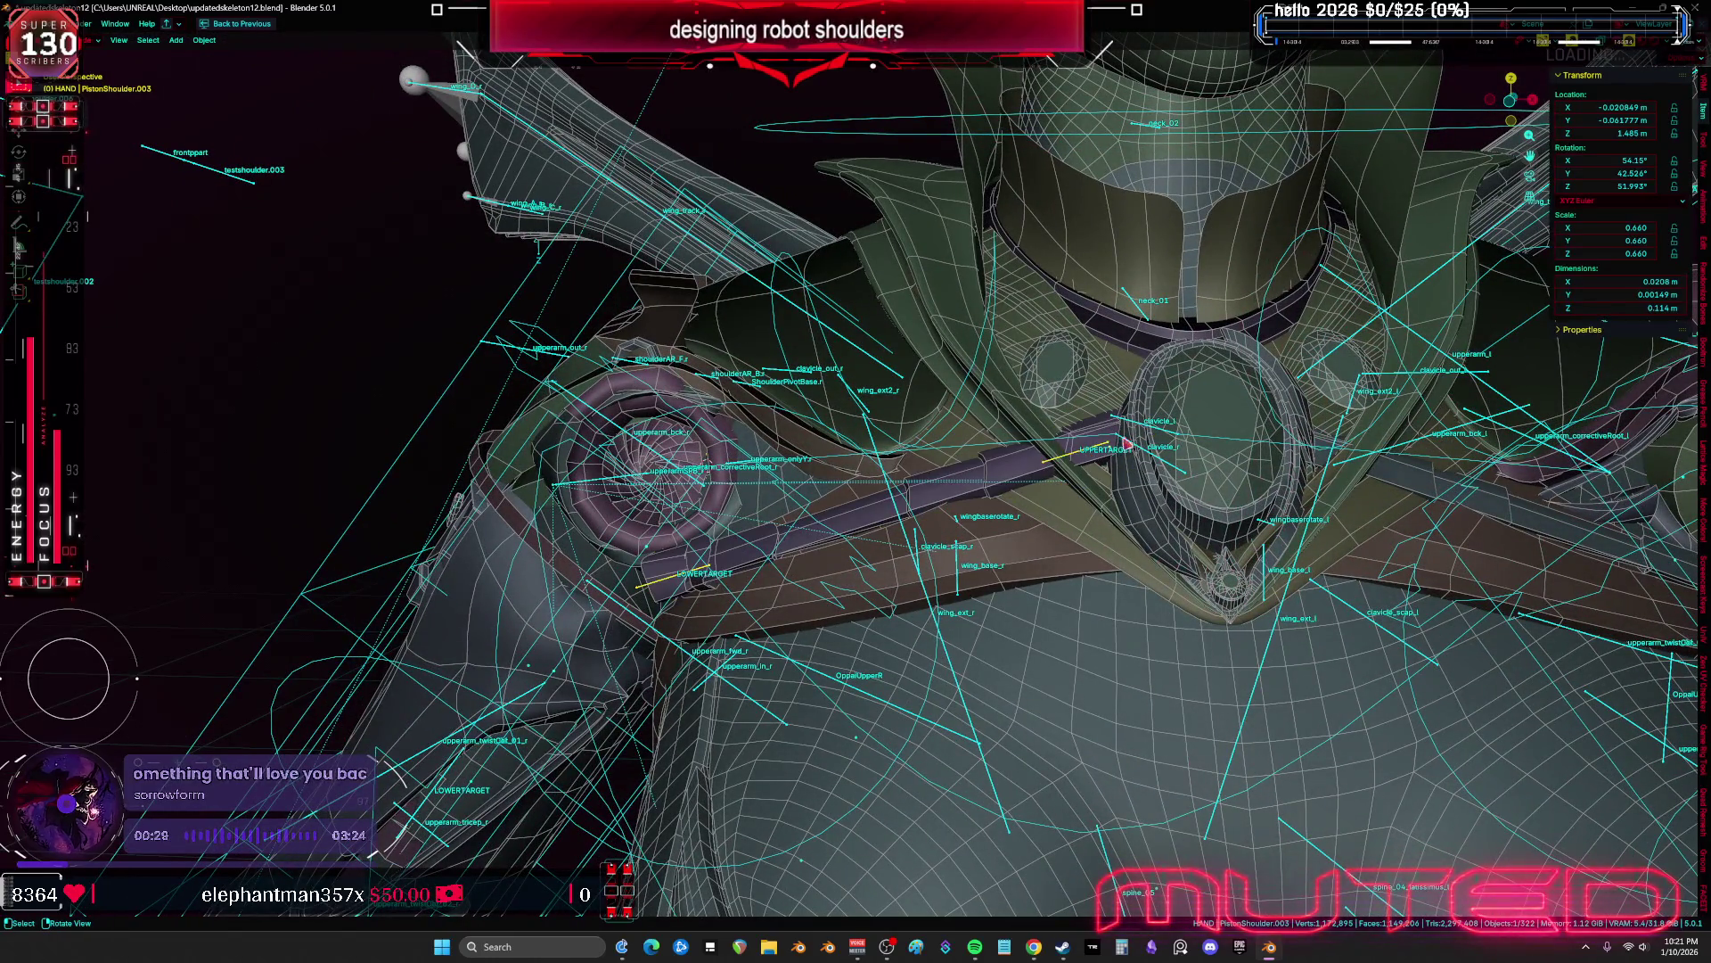
key(g)
click(1025, 428)
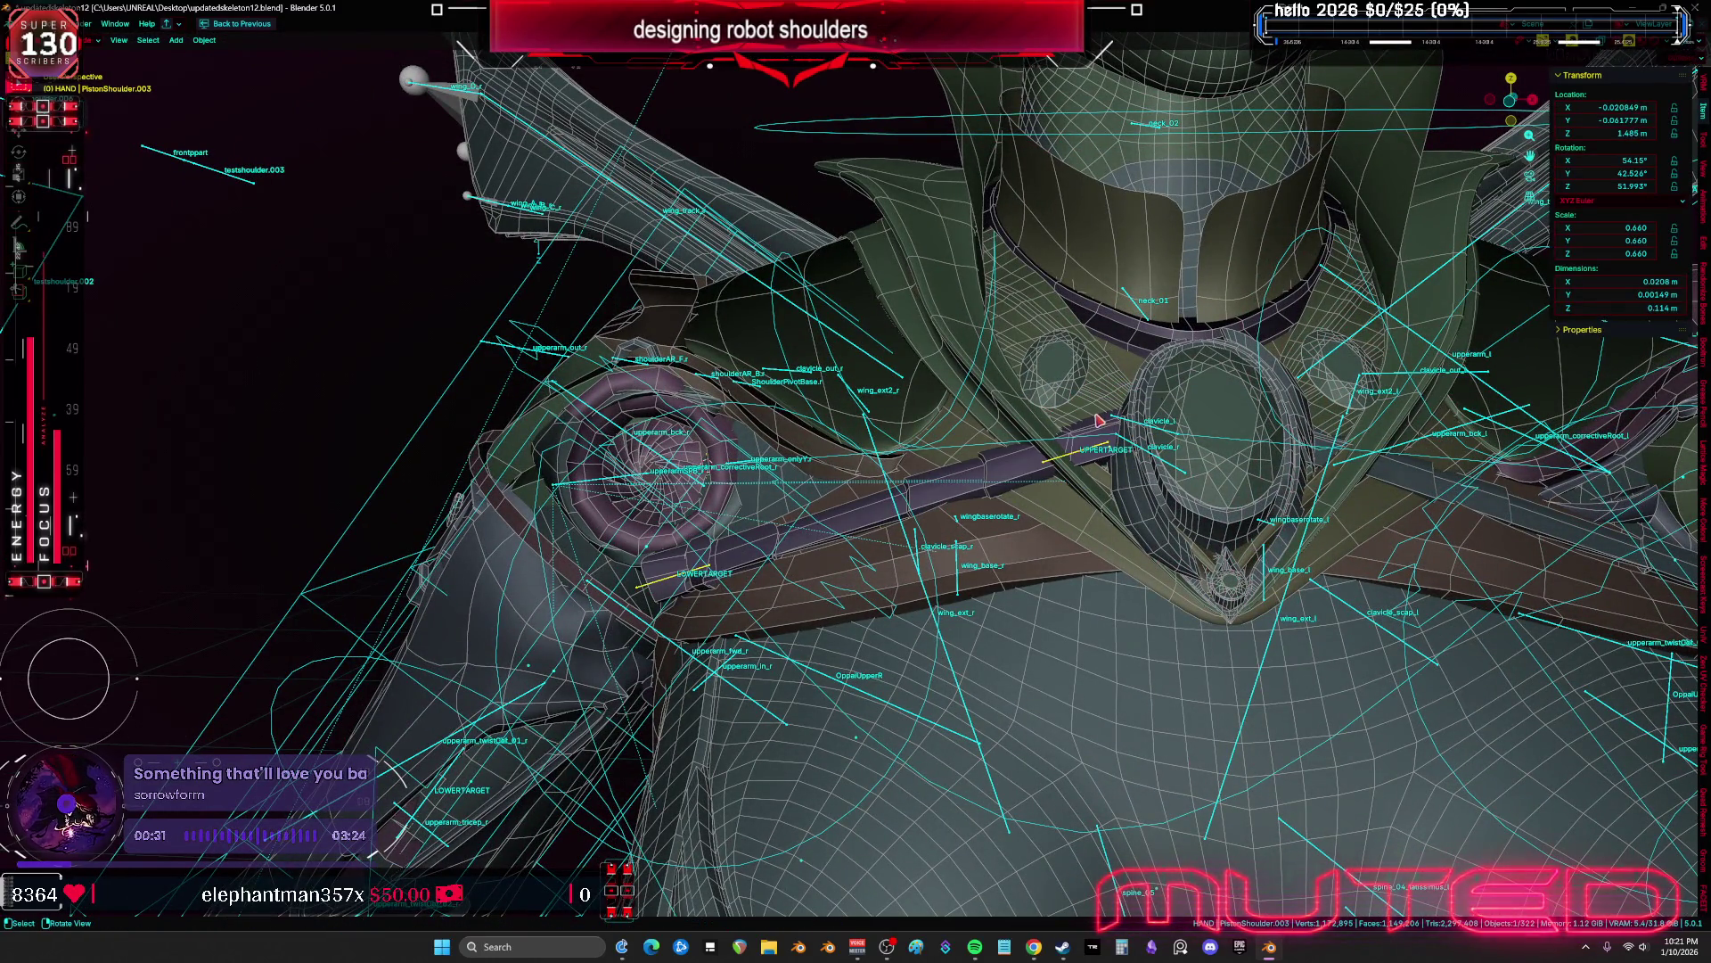
Select the Root armature from a front view of the shoulder
key(KP_1)
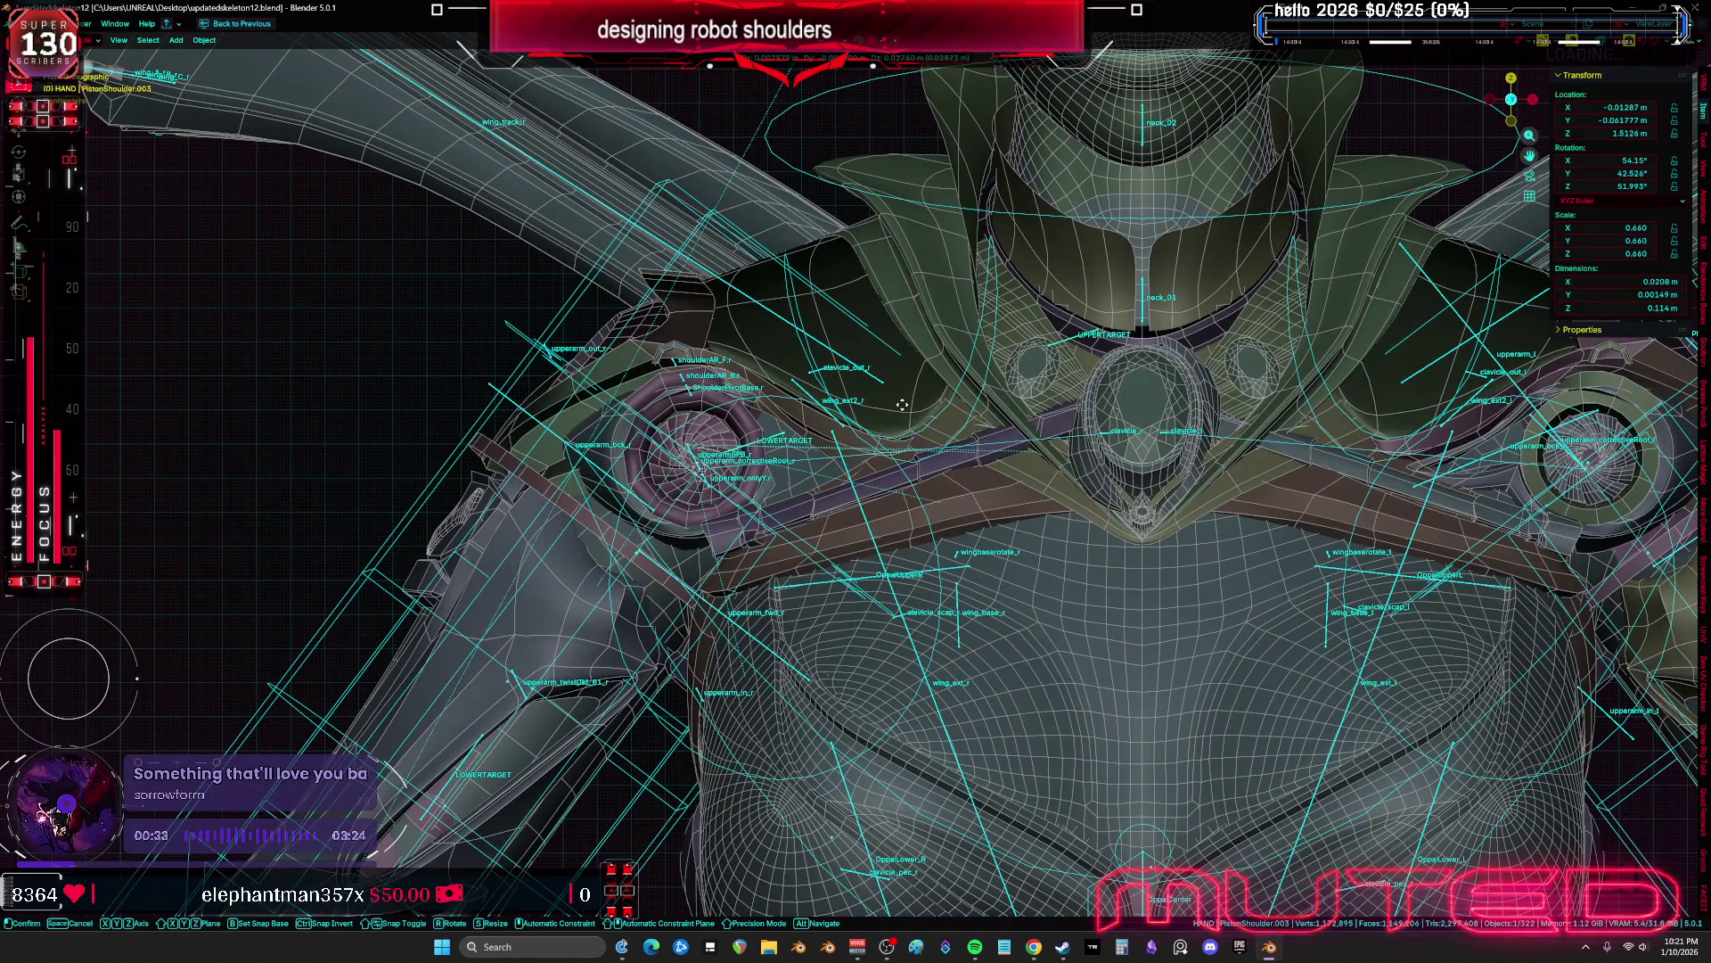
middle_drag(840, 524, 500, 352)
shift+click(500, 352)
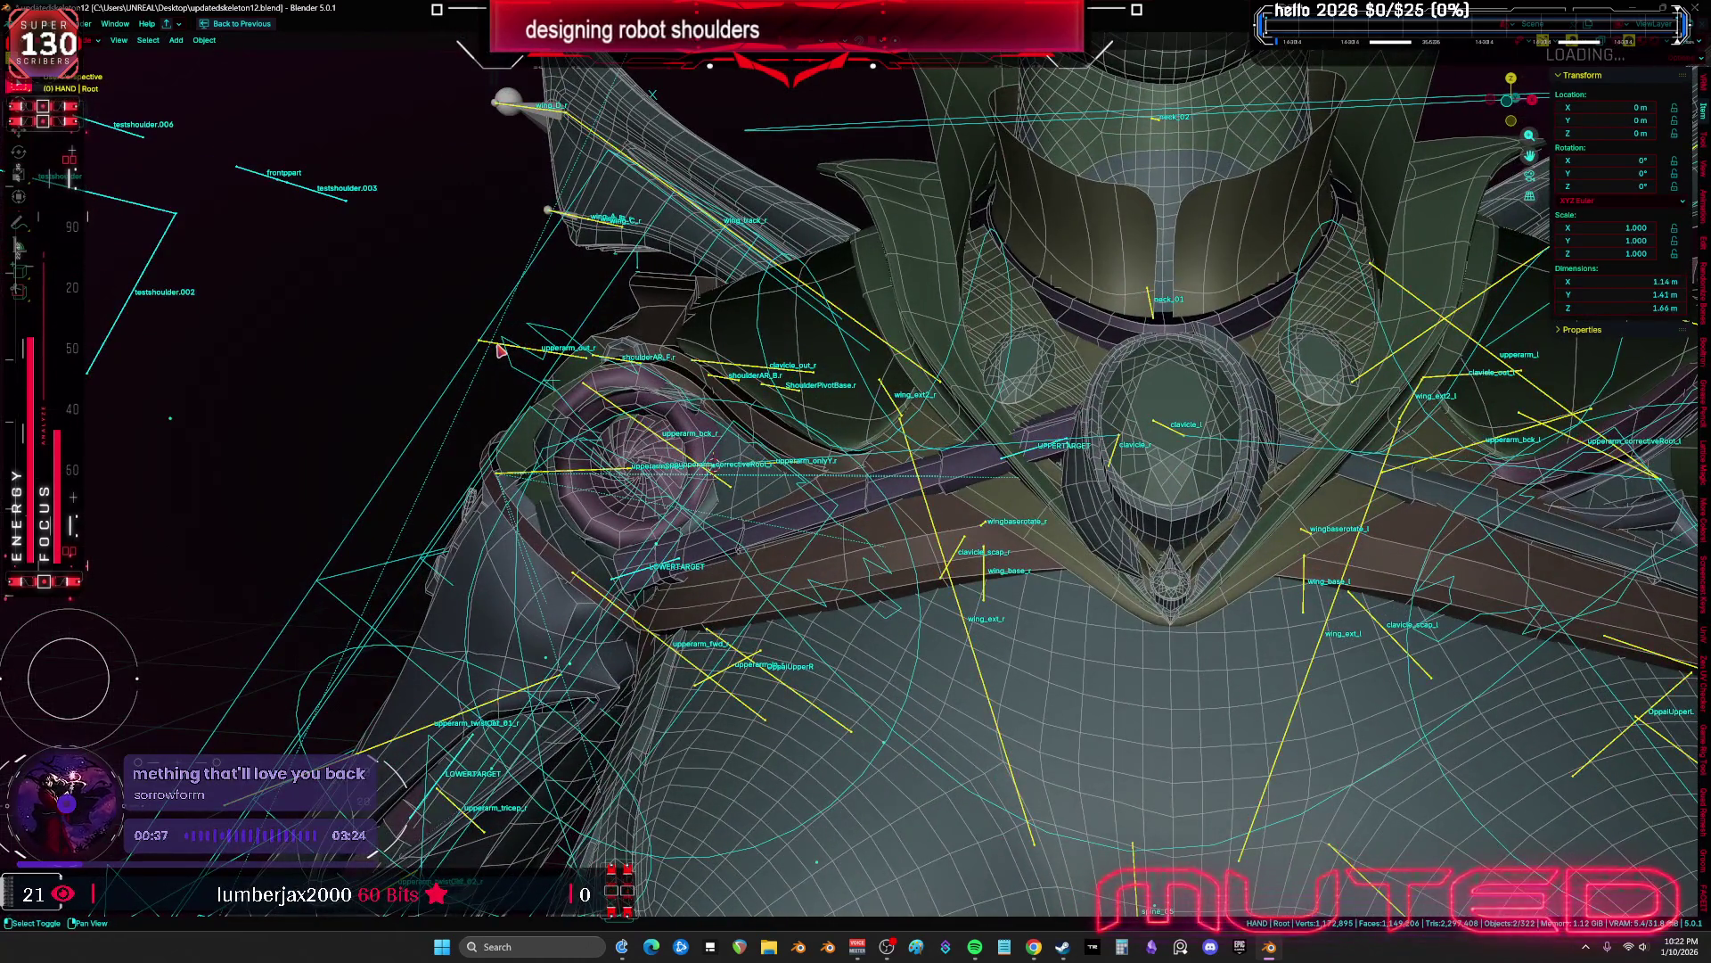
alt+middle_drag(654, 580, 726, 596)
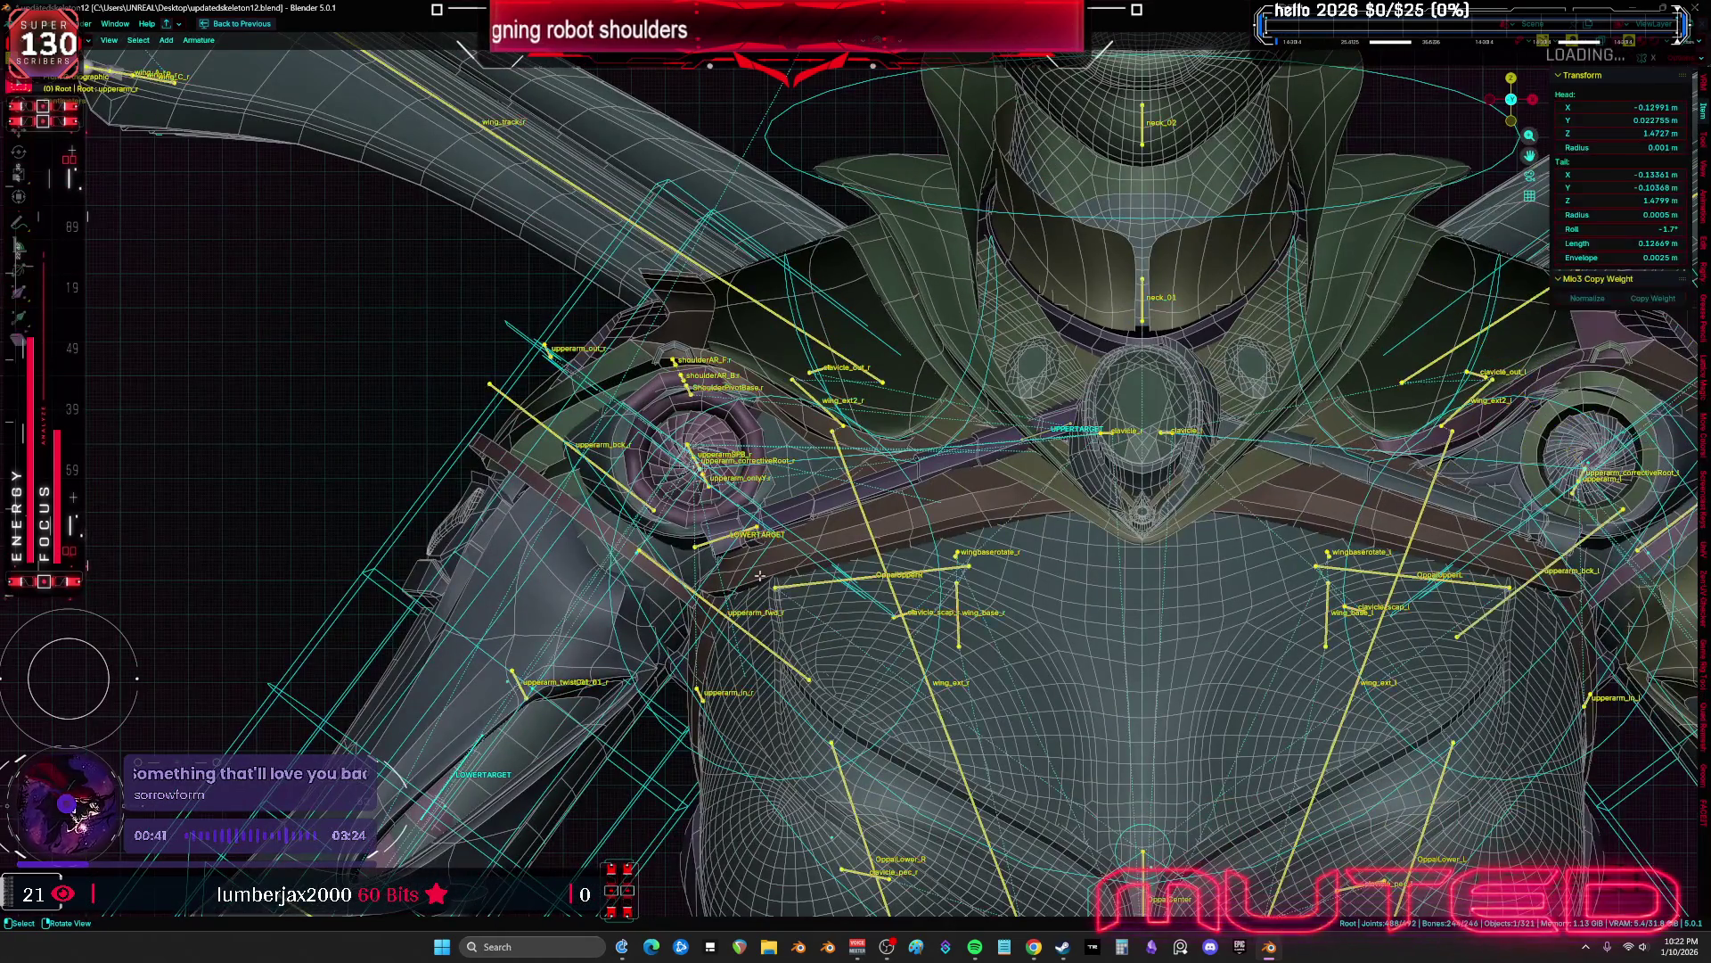
Edit the armature in Local View and select the LOWERTARGET and UPPERTARGET bones
key(Tab)
scroll(720, 561, up, 2)
key(KP_Divide)
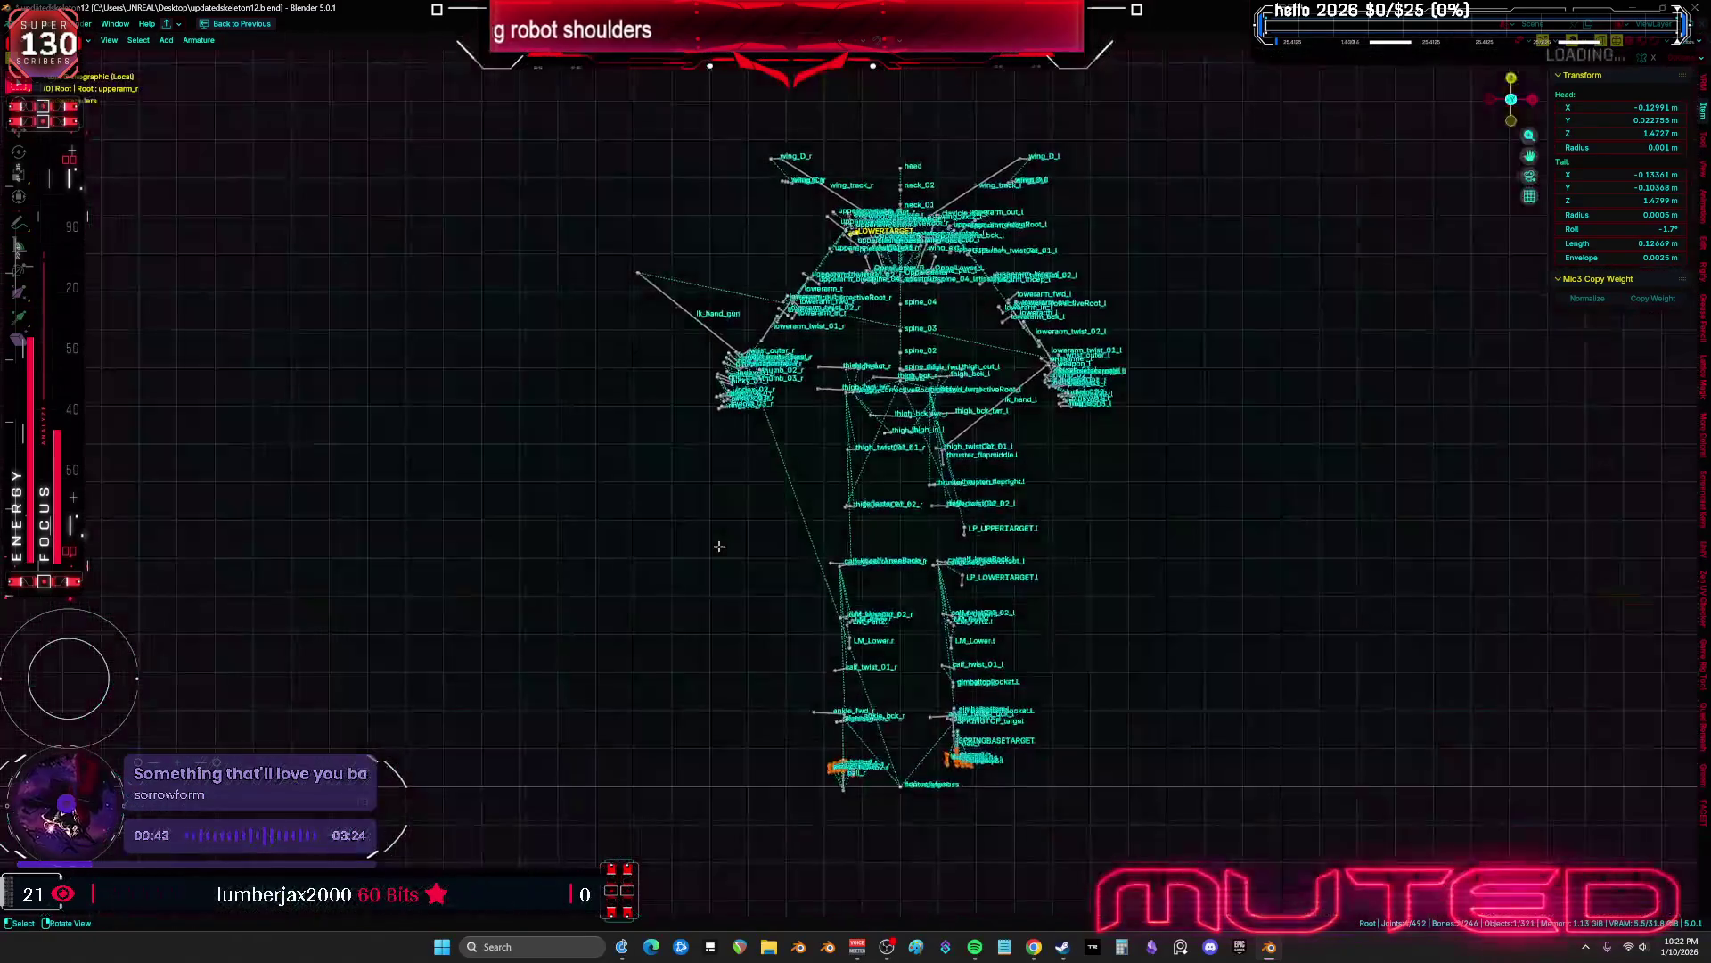
key(KP_Decimal)
mouse_move(913, 409)
middle_down()
mouse_move(784, 524)
mouse_move(734, 538)
mouse_move(932, 560)
mouse_move(894, 558)
mouse_move(901, 580)
mouse_move(1050, 547)
mouse_move(1032, 539)
mouse_move(1035, 561)
mouse_move(999, 449)
mouse_move(959, 479)
middle_up()
click(722, 520)
click(999, 450)
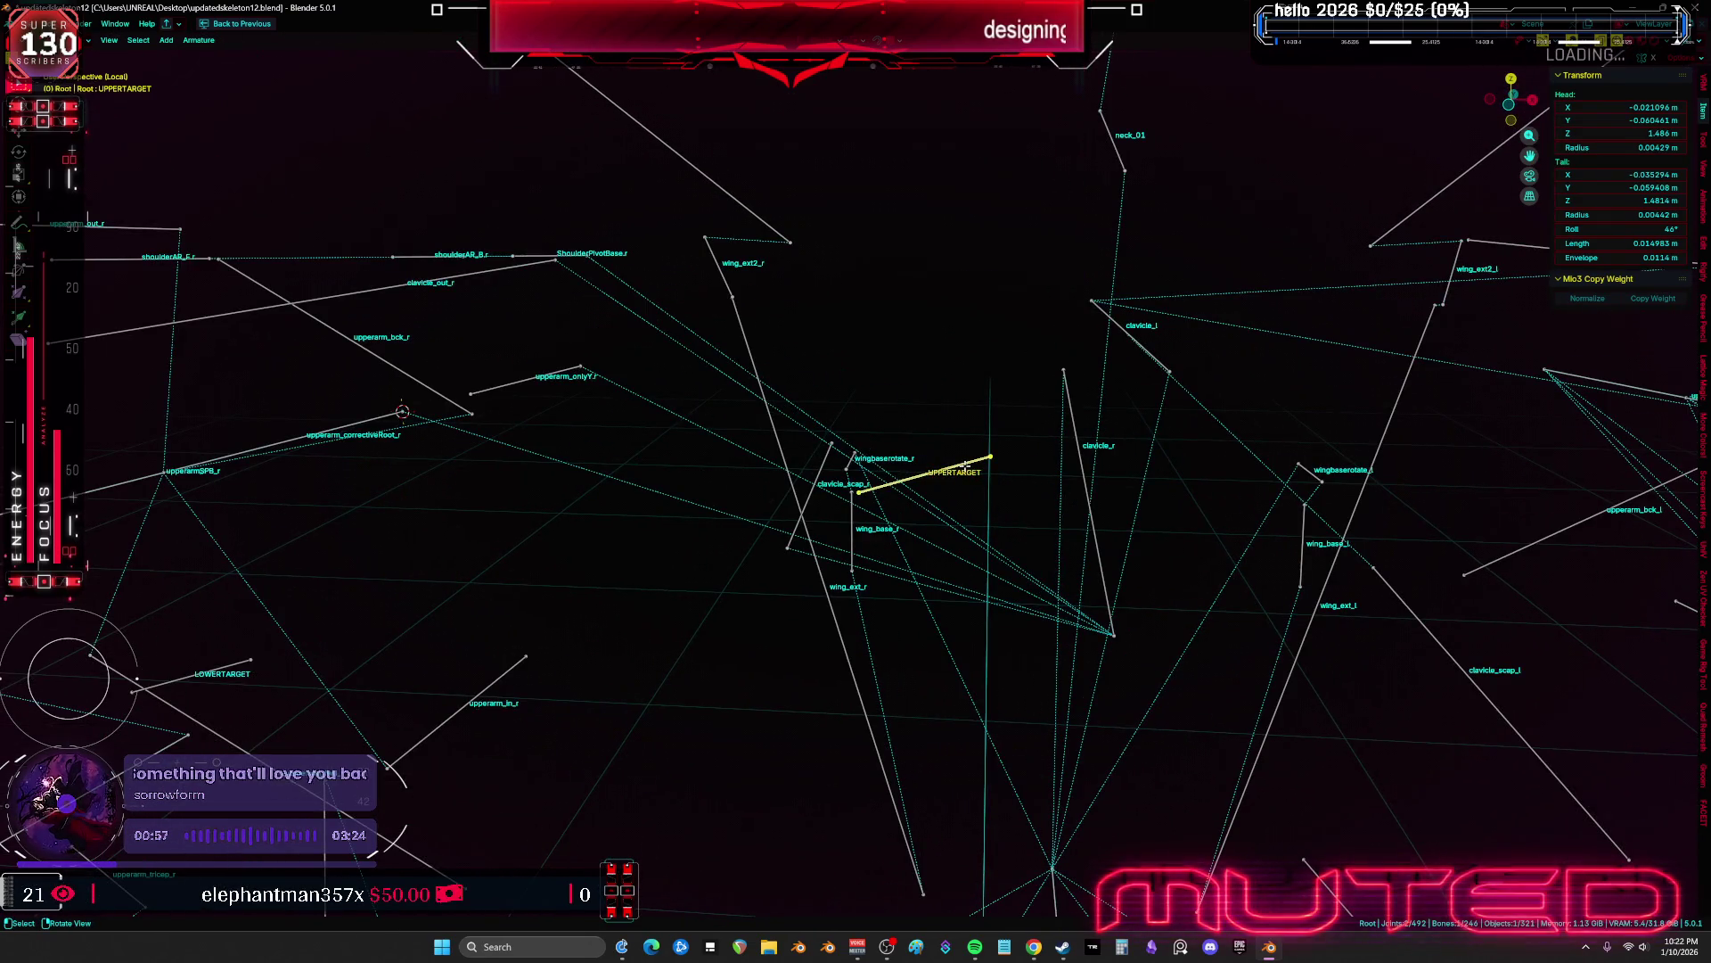
Lower the UPPERTARGET bone, add clavicle_r as its parent, then select LOWERTARGET
key(g)
click(981, 383)
mouse_move(980, 383)
middle_down()
mouse_move(989, 463)
mouse_move(1075, 486)
middle_up()
click(1073, 488)
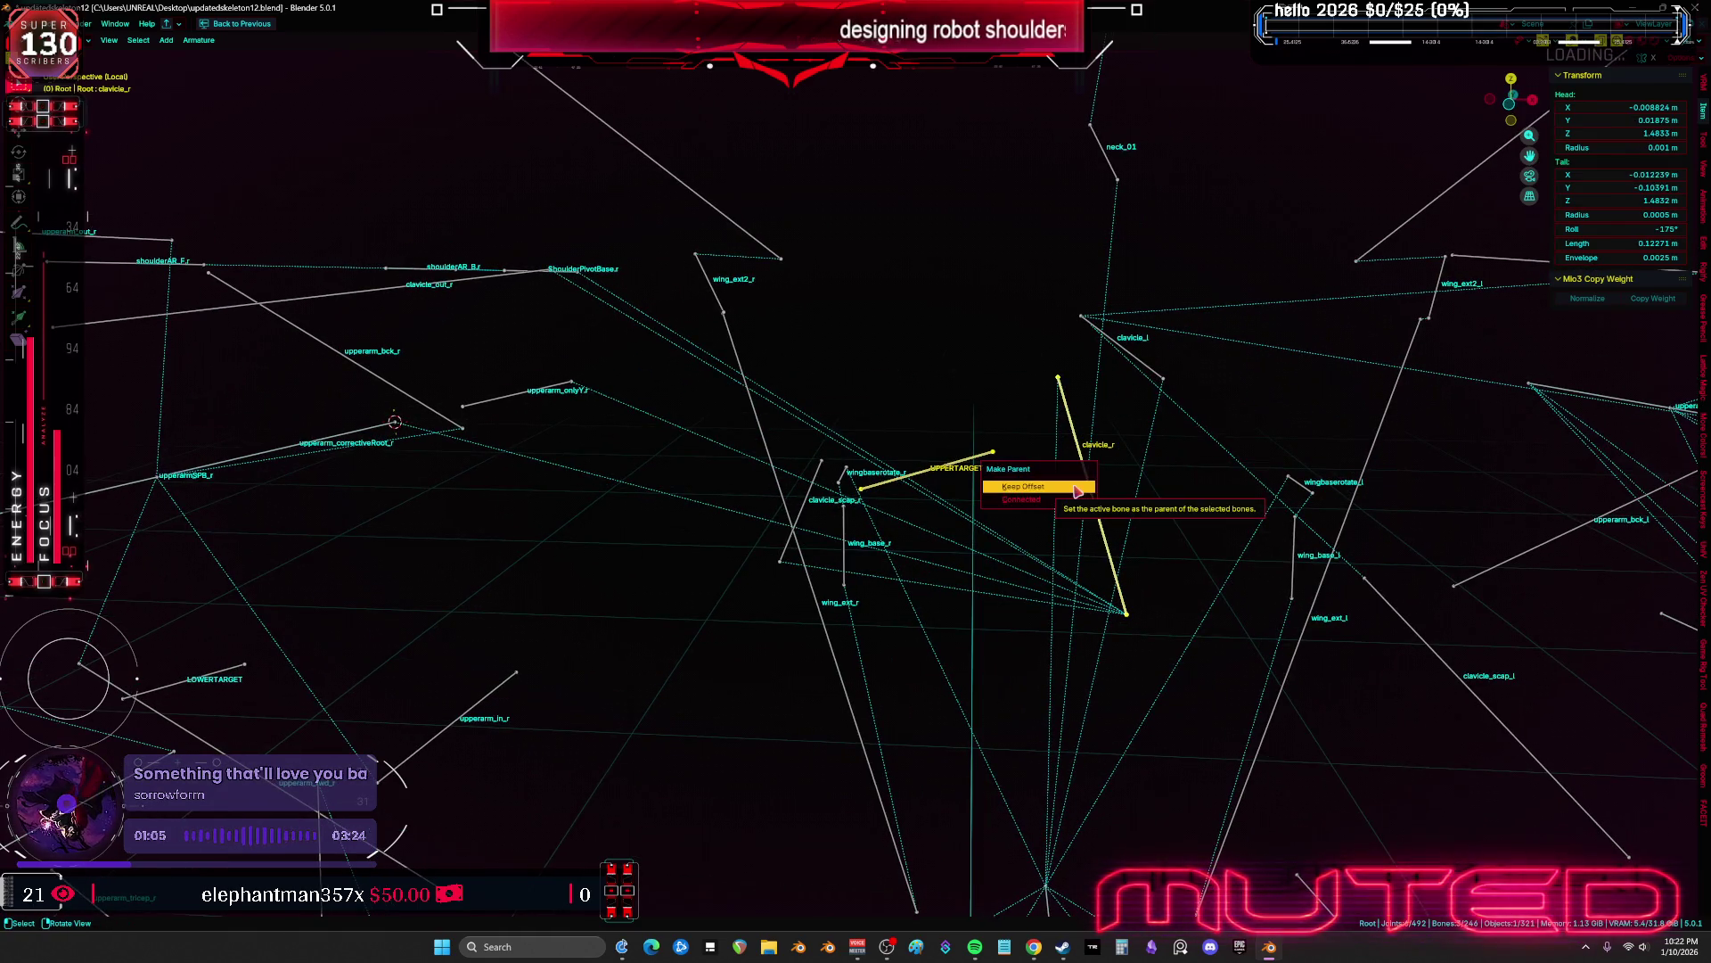
mouse_move(904, 505)
middle_down()
mouse_move(844, 497)
mouse_move(967, 455)
mouse_move(672, 497)
mouse_move(713, 595)
mouse_move(738, 602)
mouse_move(744, 491)
middle_up()
click(737, 601)
mouse_move(829, 458)
middle_down()
mouse_move(775, 443)
mouse_move(683, 457)
mouse_move(752, 435)
mouse_move(803, 446)
mouse_move(717, 448)
mouse_move(739, 446)
middle_up()
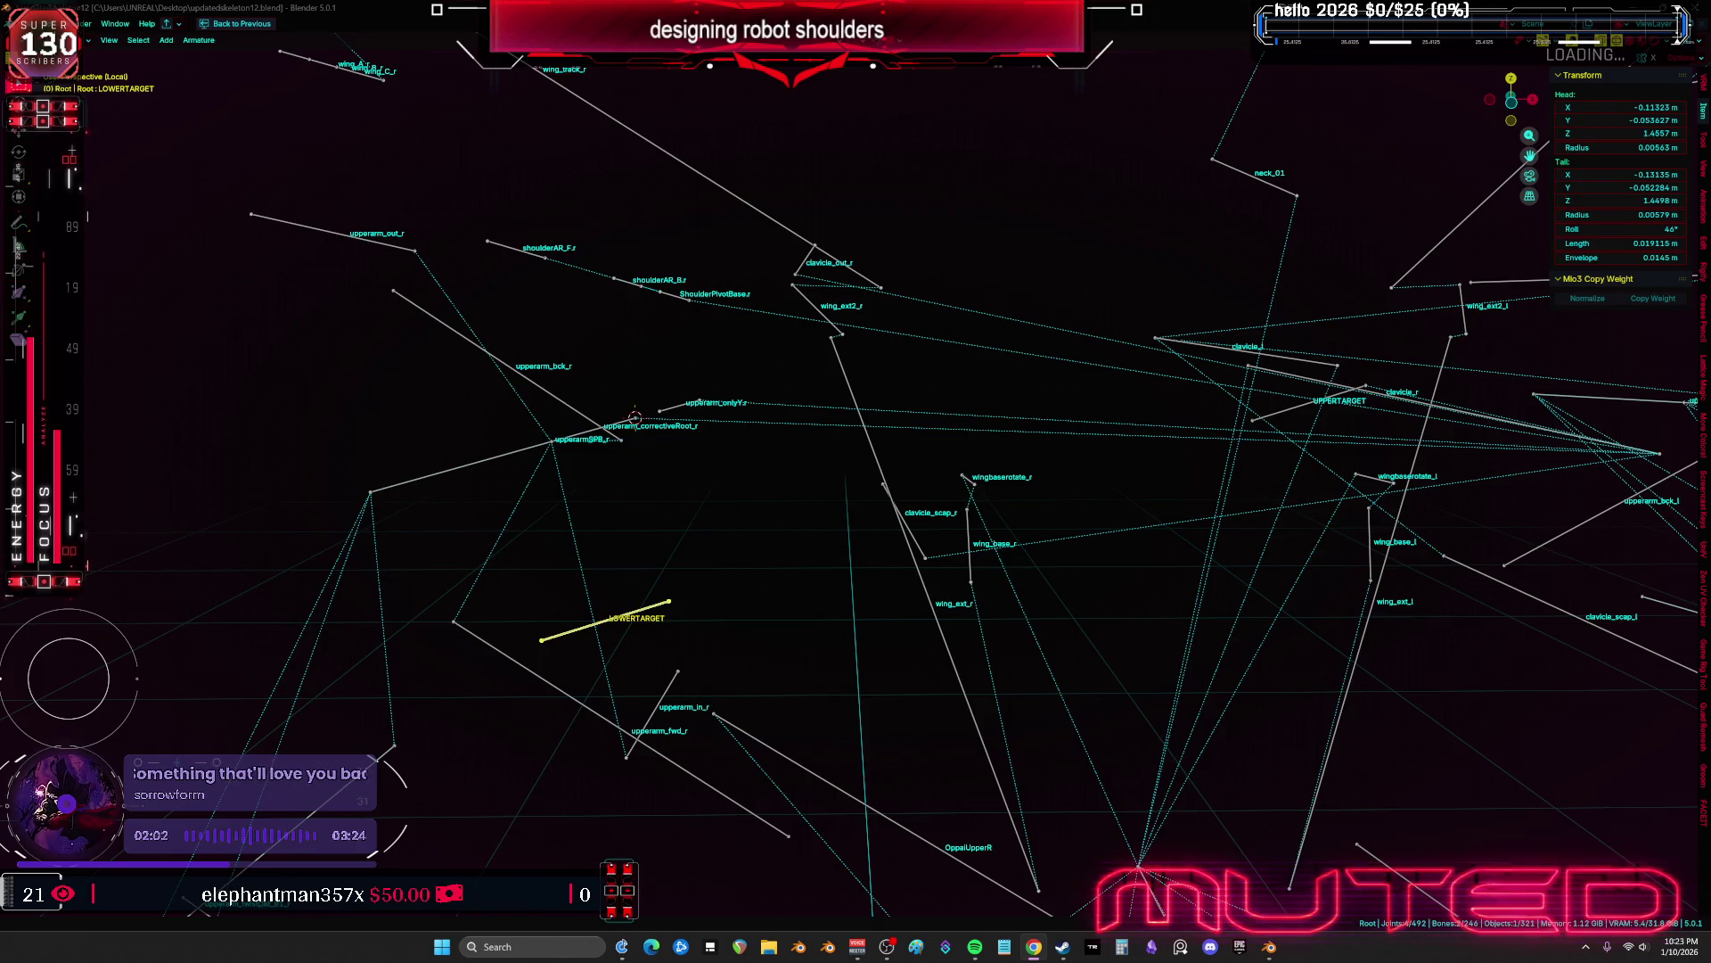
Move the LOWERTARGET bone to a new position beside the upperarm chain
mouse_move(643, 329)
middle_down()
mouse_move(776, 615)
mouse_move(680, 592)
mouse_move(682, 617)
mouse_move(657, 604)
mouse_move(695, 597)
middle_up()
key(g)
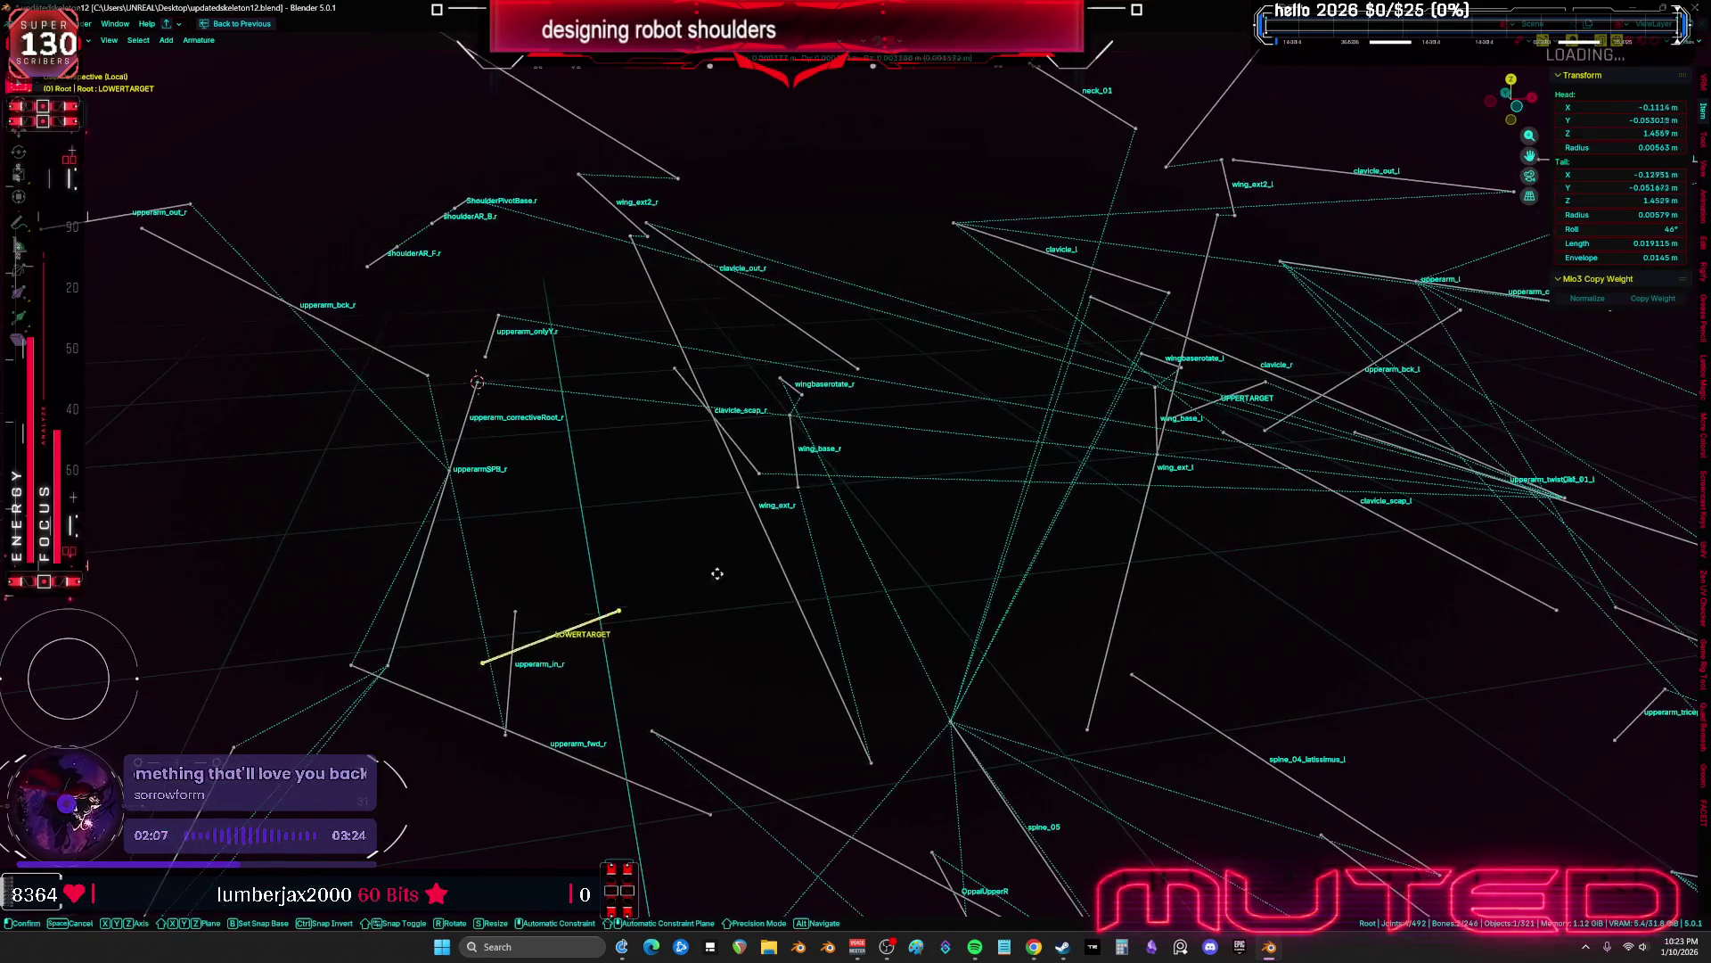
click(585, 508)
mouse_move(584, 508)
middle_down()
mouse_move(596, 500)
mouse_move(482, 439)
middle_up()
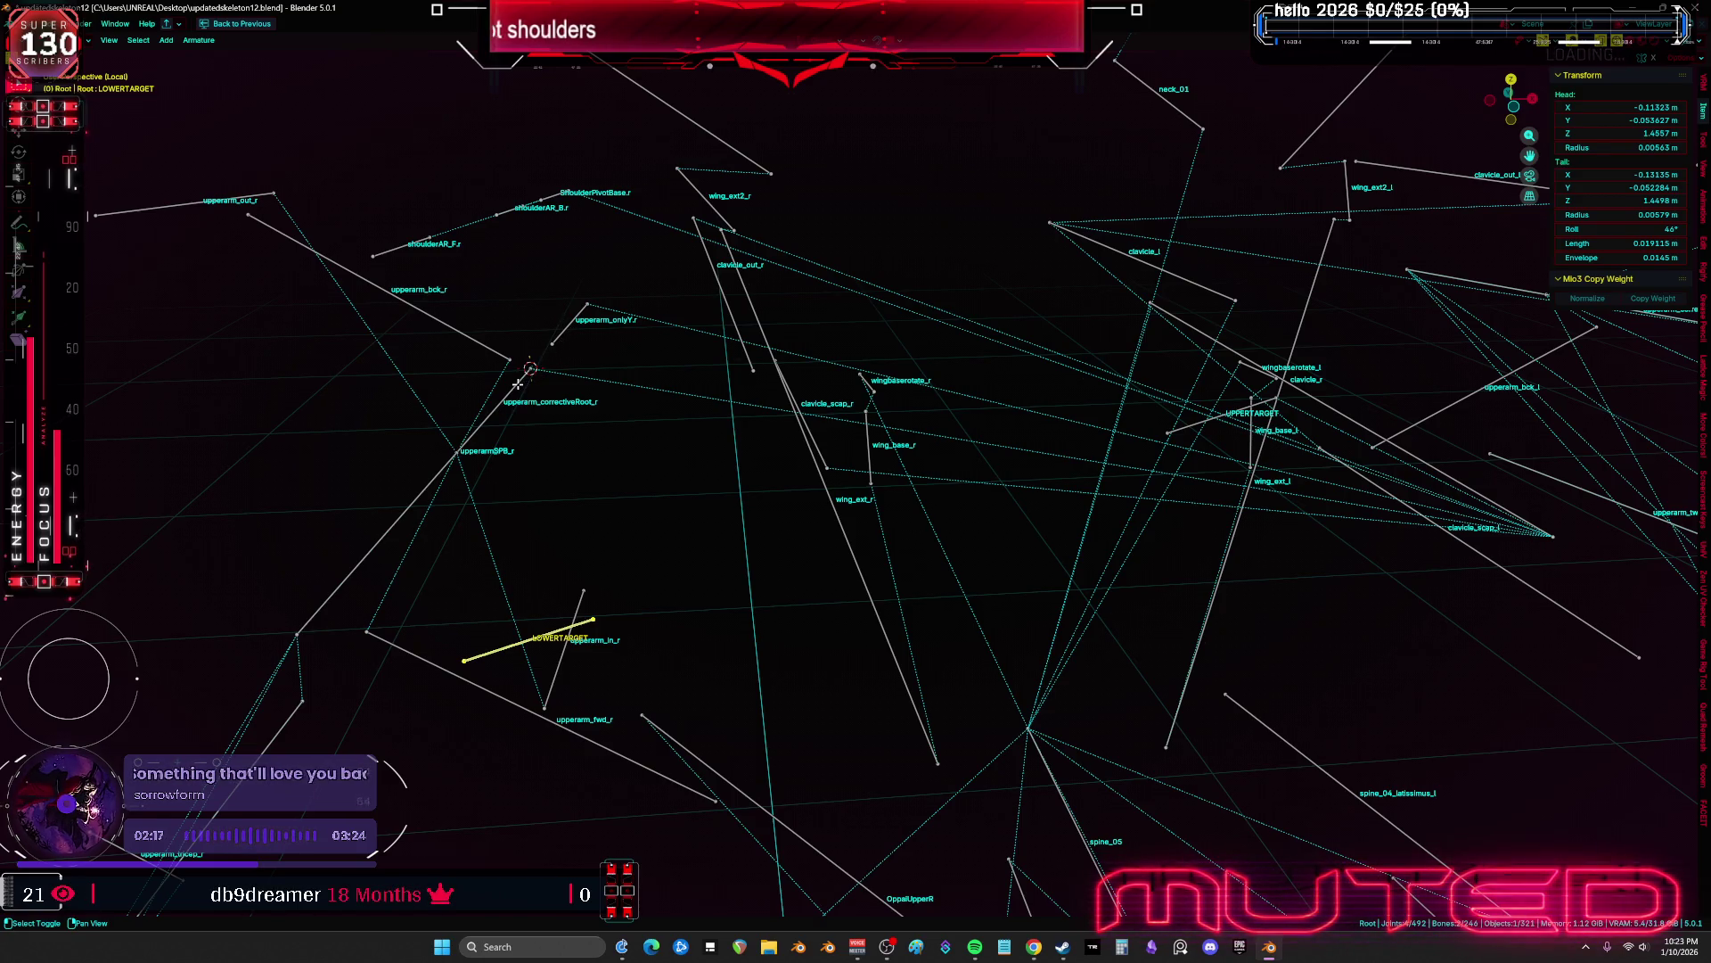
mouse_move(674, 415)
middle_down()
mouse_move(669, 366)
mouse_move(875, 539)
mouse_move(579, 524)
mouse_move(557, 388)
middle_up()
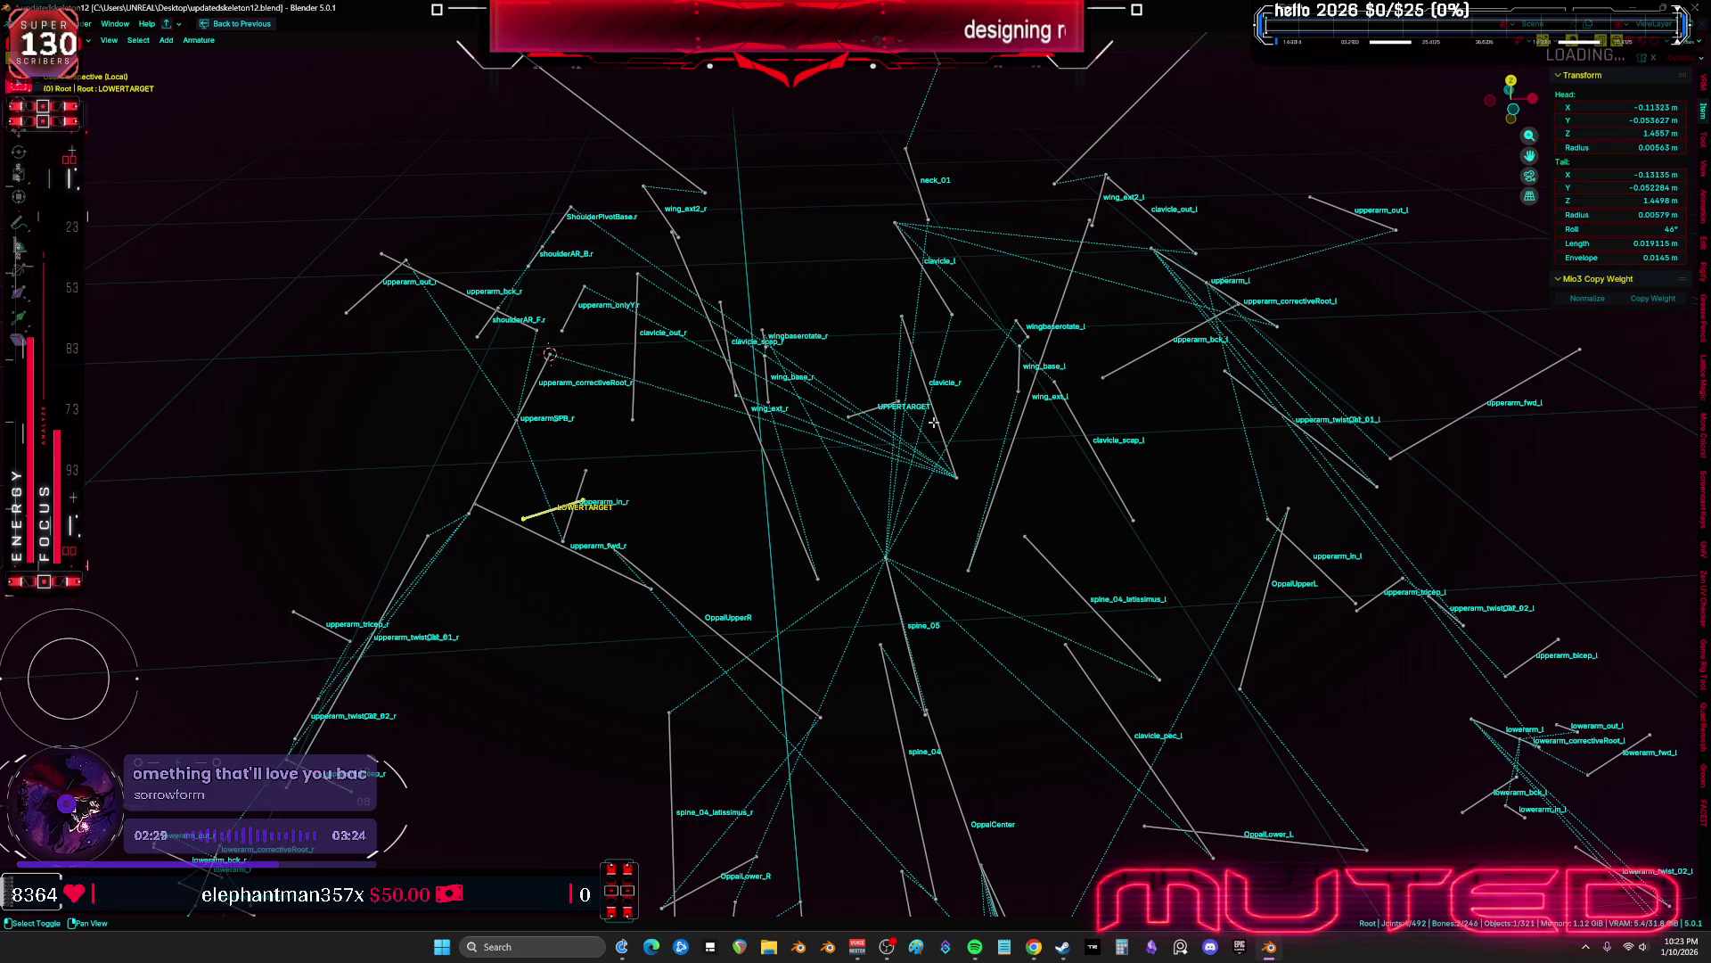
Parent LOWERTARGET to upperarm_r with Keep Offset and exit Local View
shift+click(543, 366)
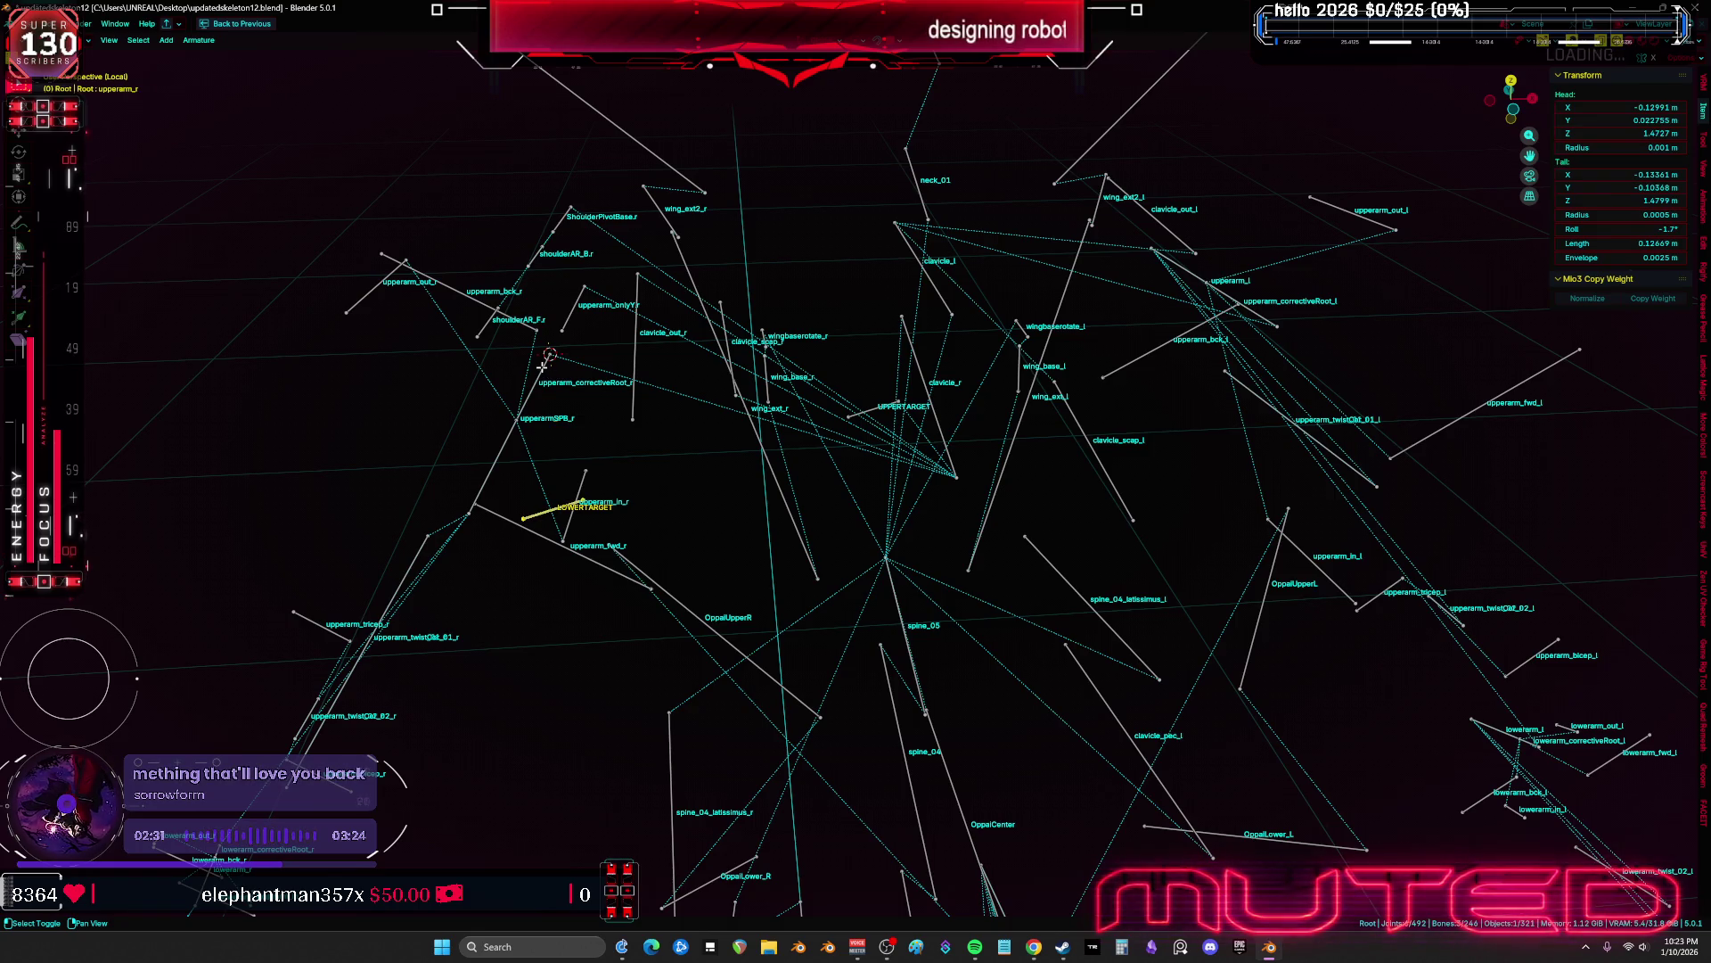
key(ctrl+p)
click(543, 369)
middle_drag(542, 367, 561, 354)
key(KP_Divide)
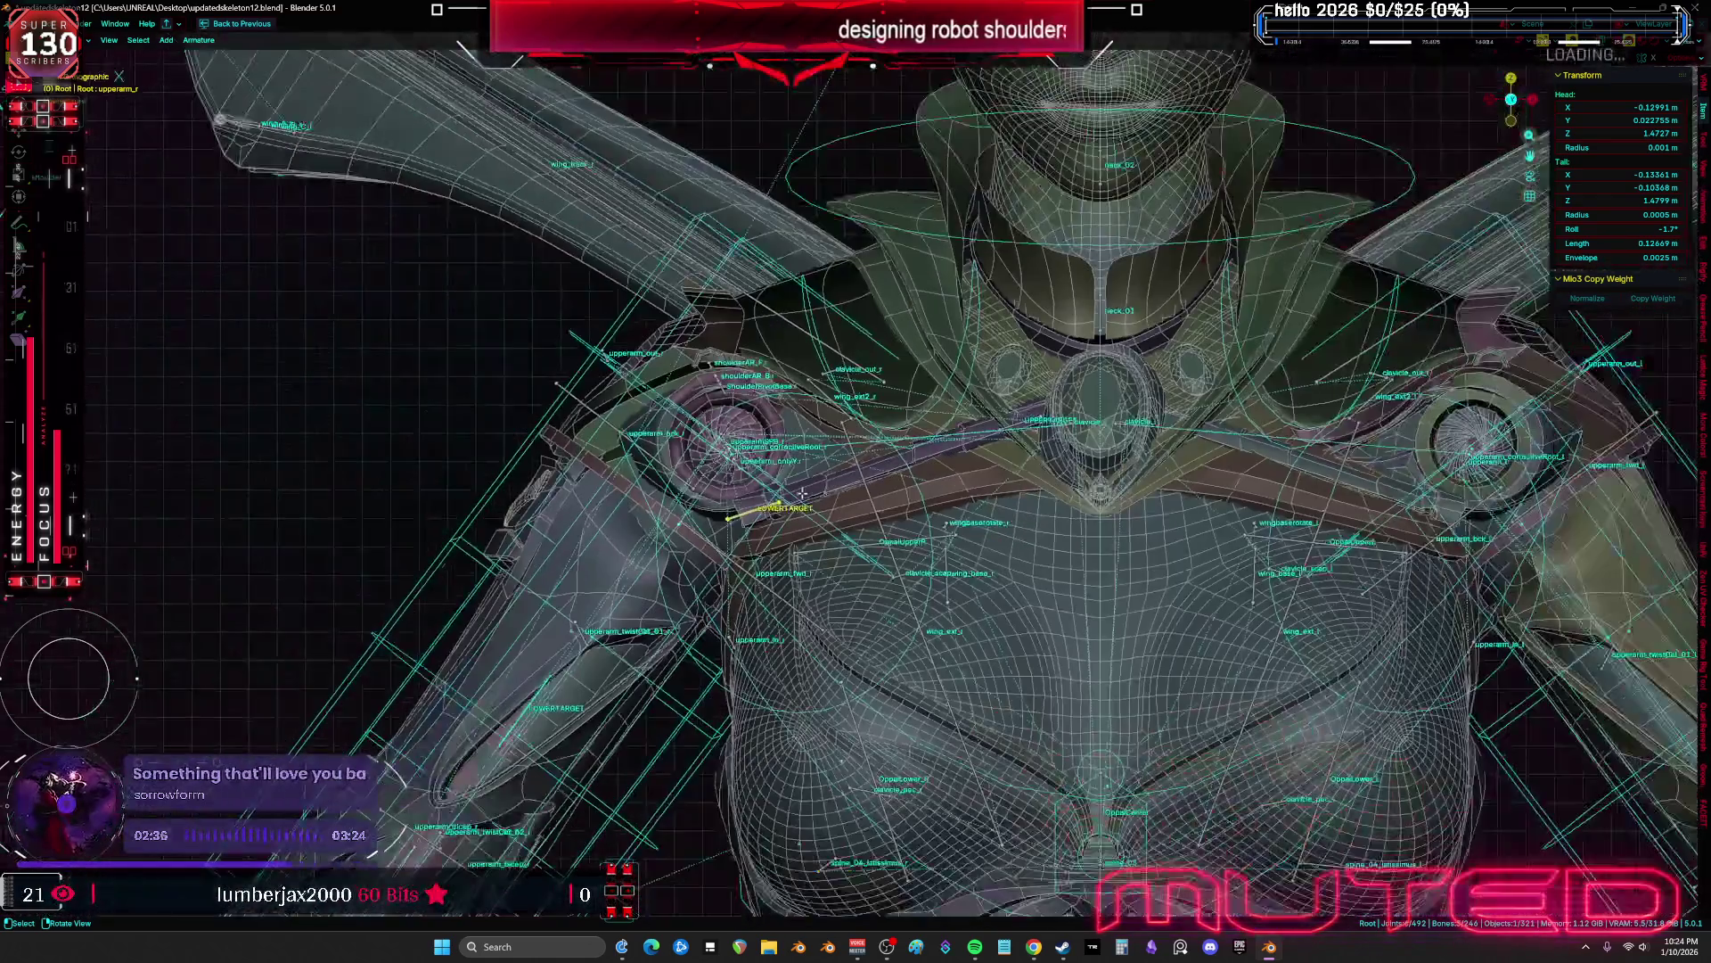
middle_drag(802, 493, 798, 321)
key(Tab)
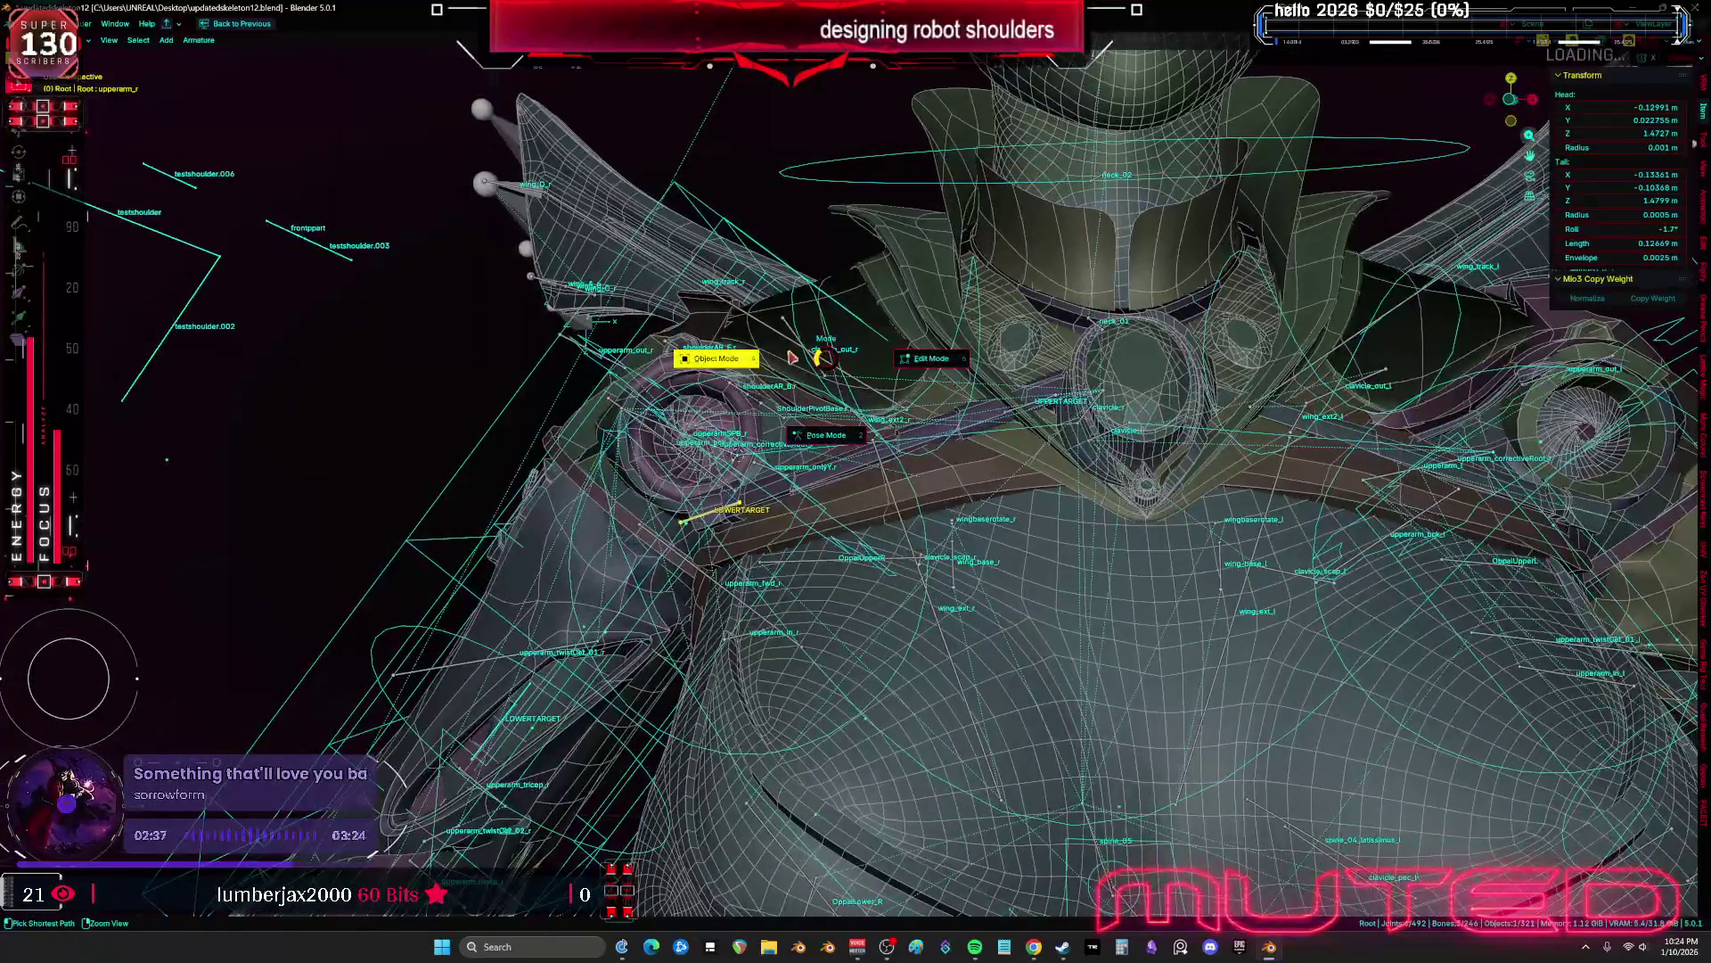
click(798, 312)
click(798, 312)
key(ctrl+Tab)
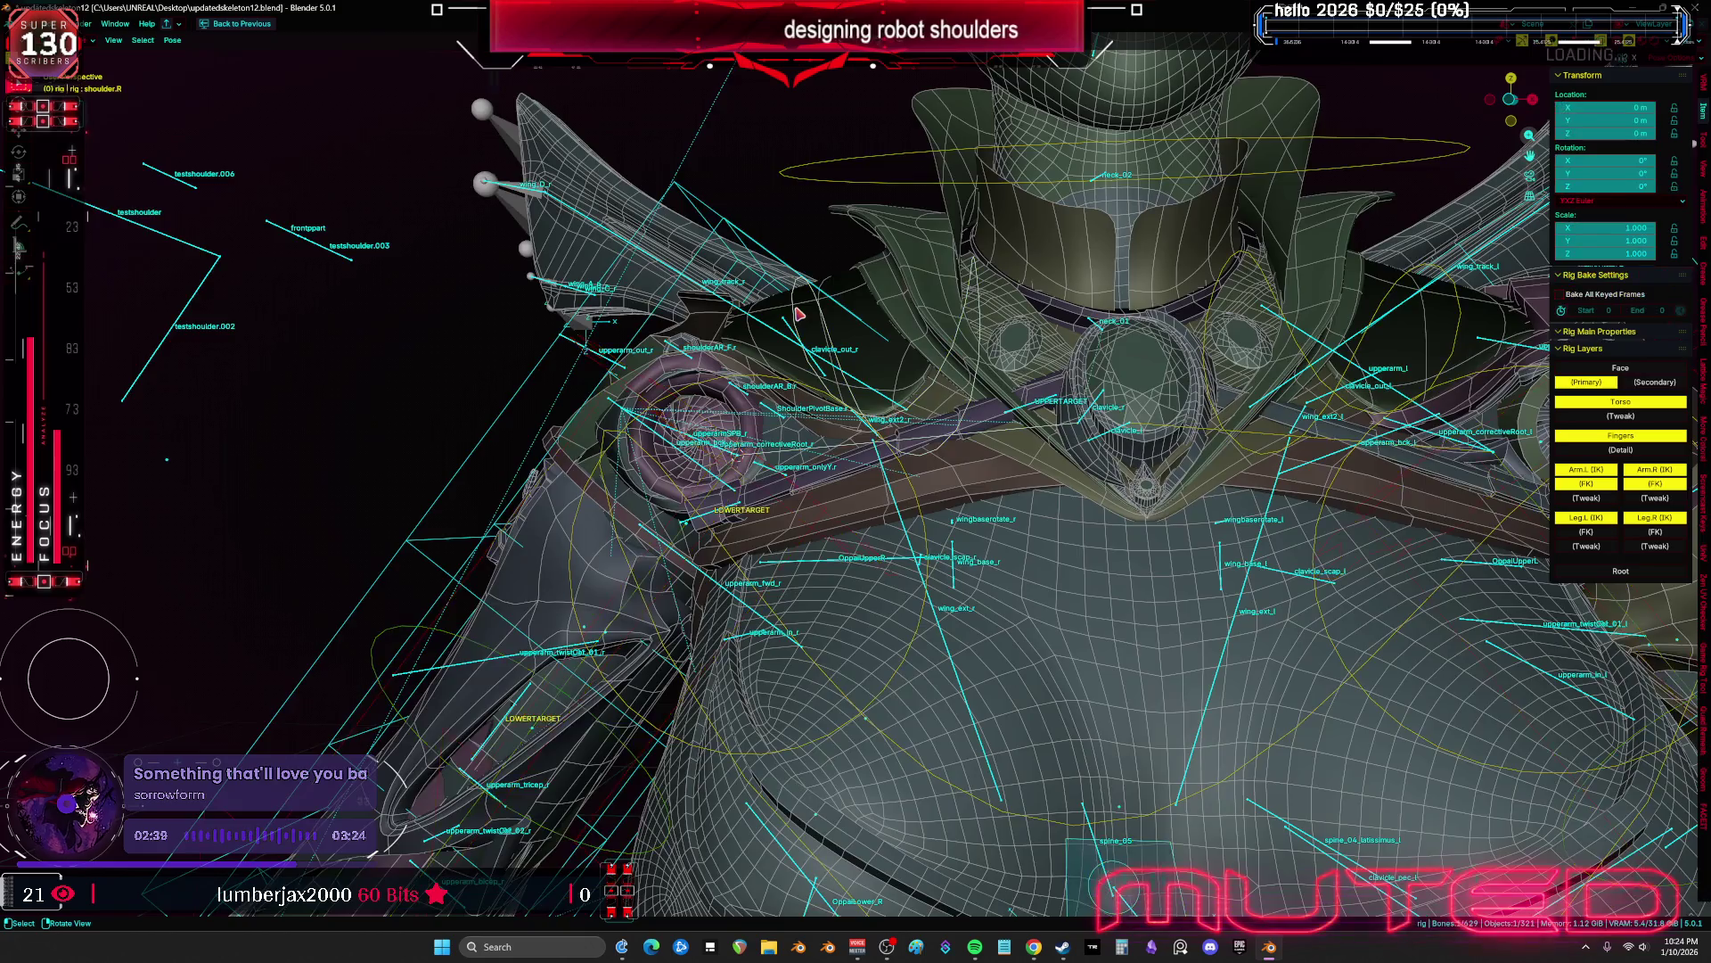
key(shift+alt+z)
key(r)
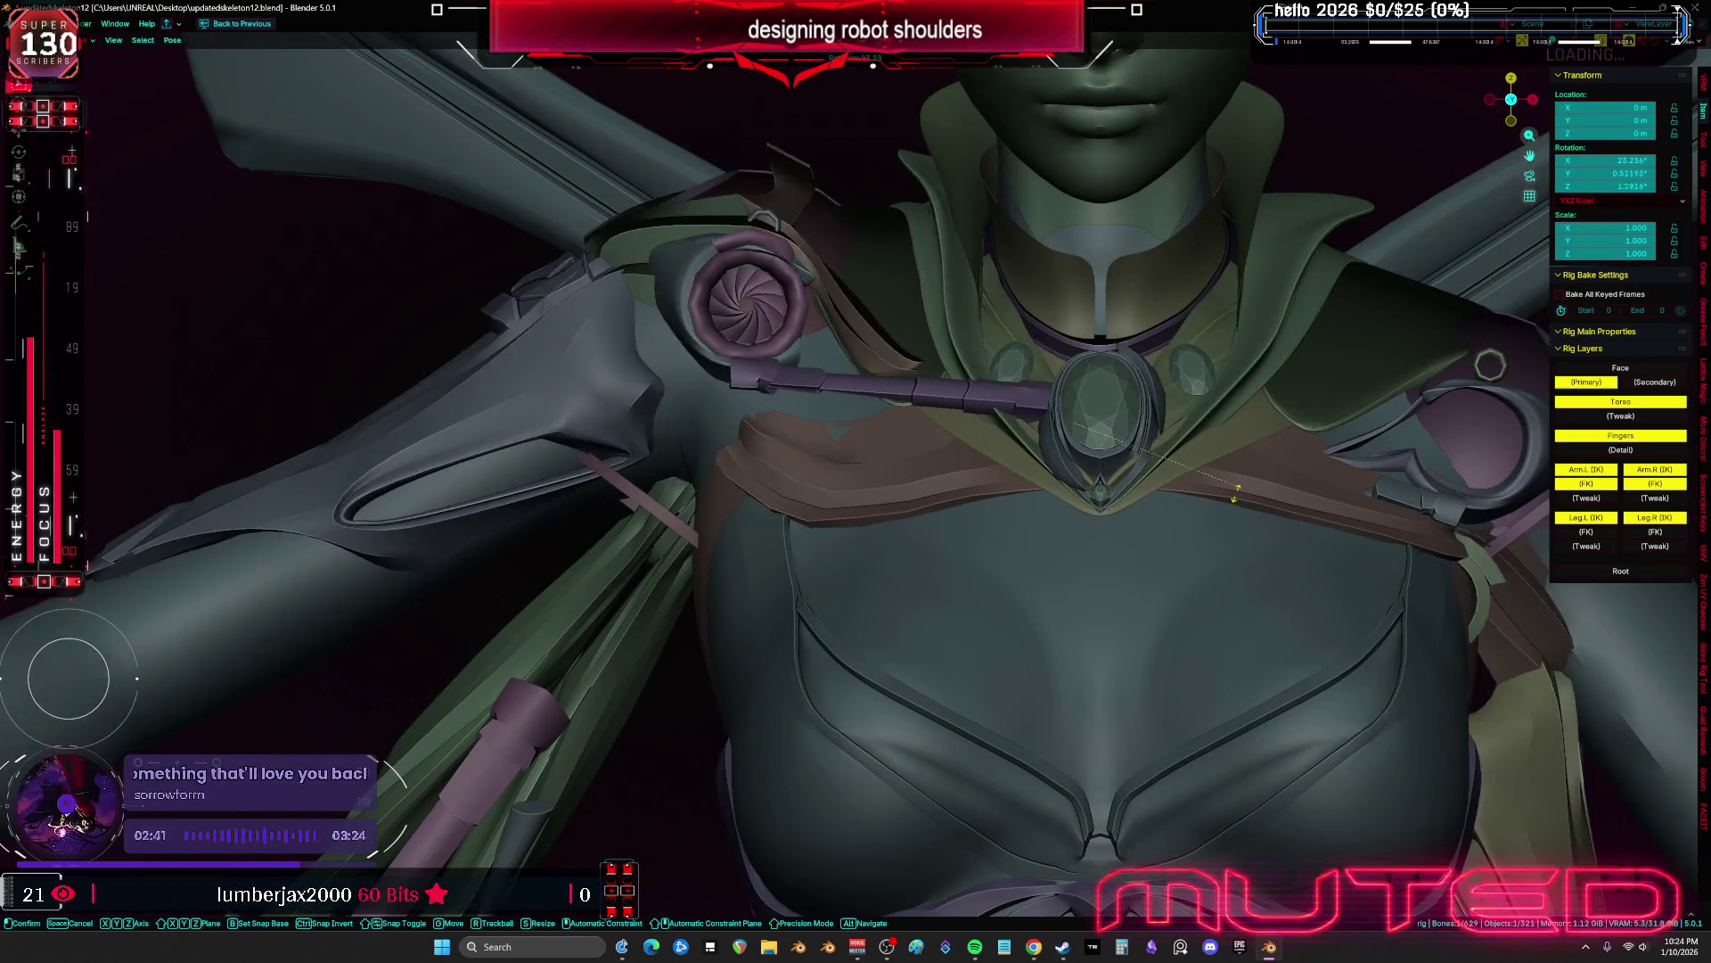
key(r)
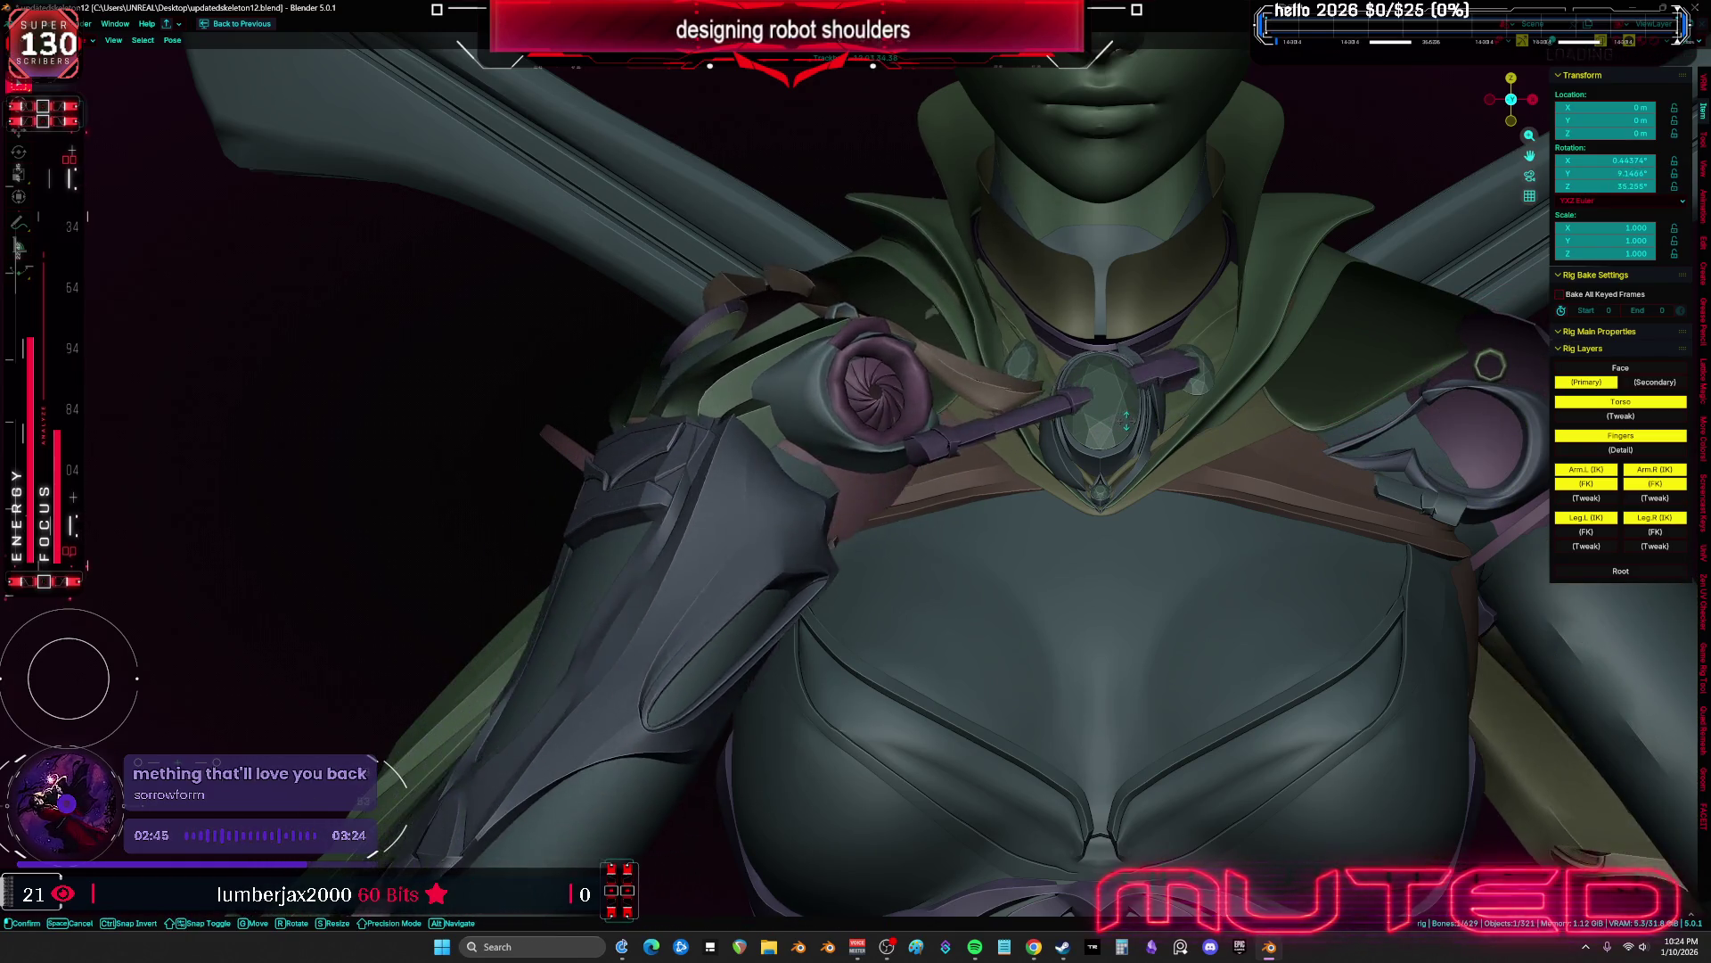
key(Escape)
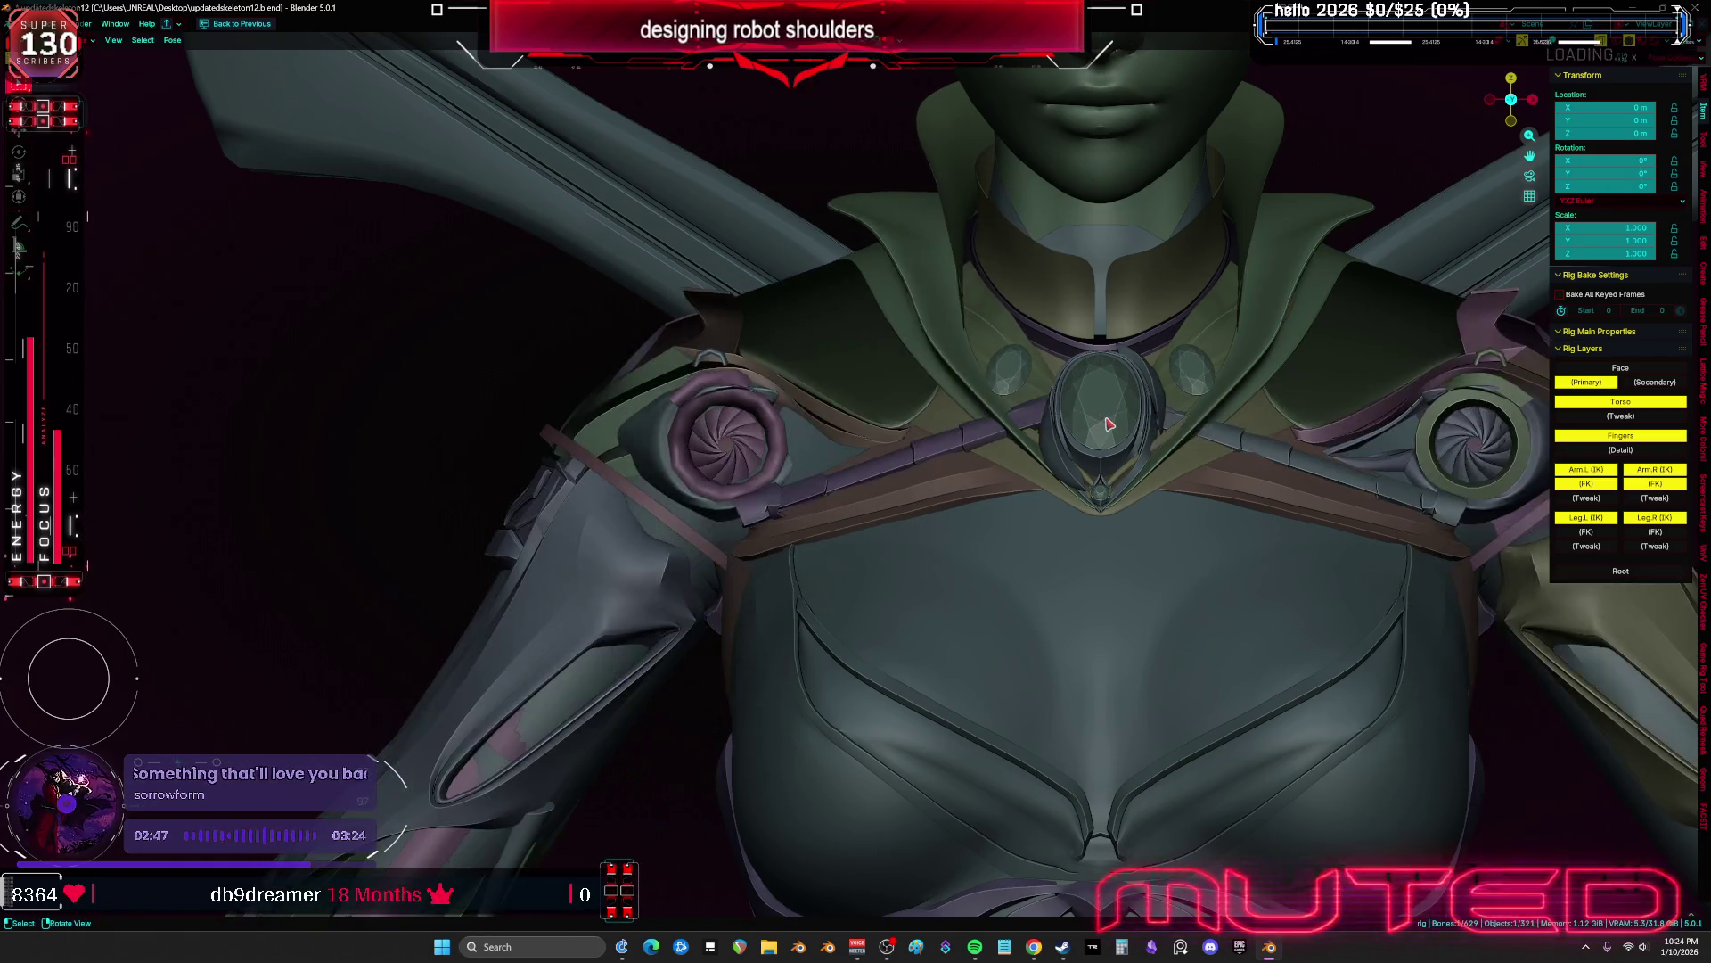
key(shift+z)
shift+middle_drag(1107, 436, 1016, 462)
click(936, 488)
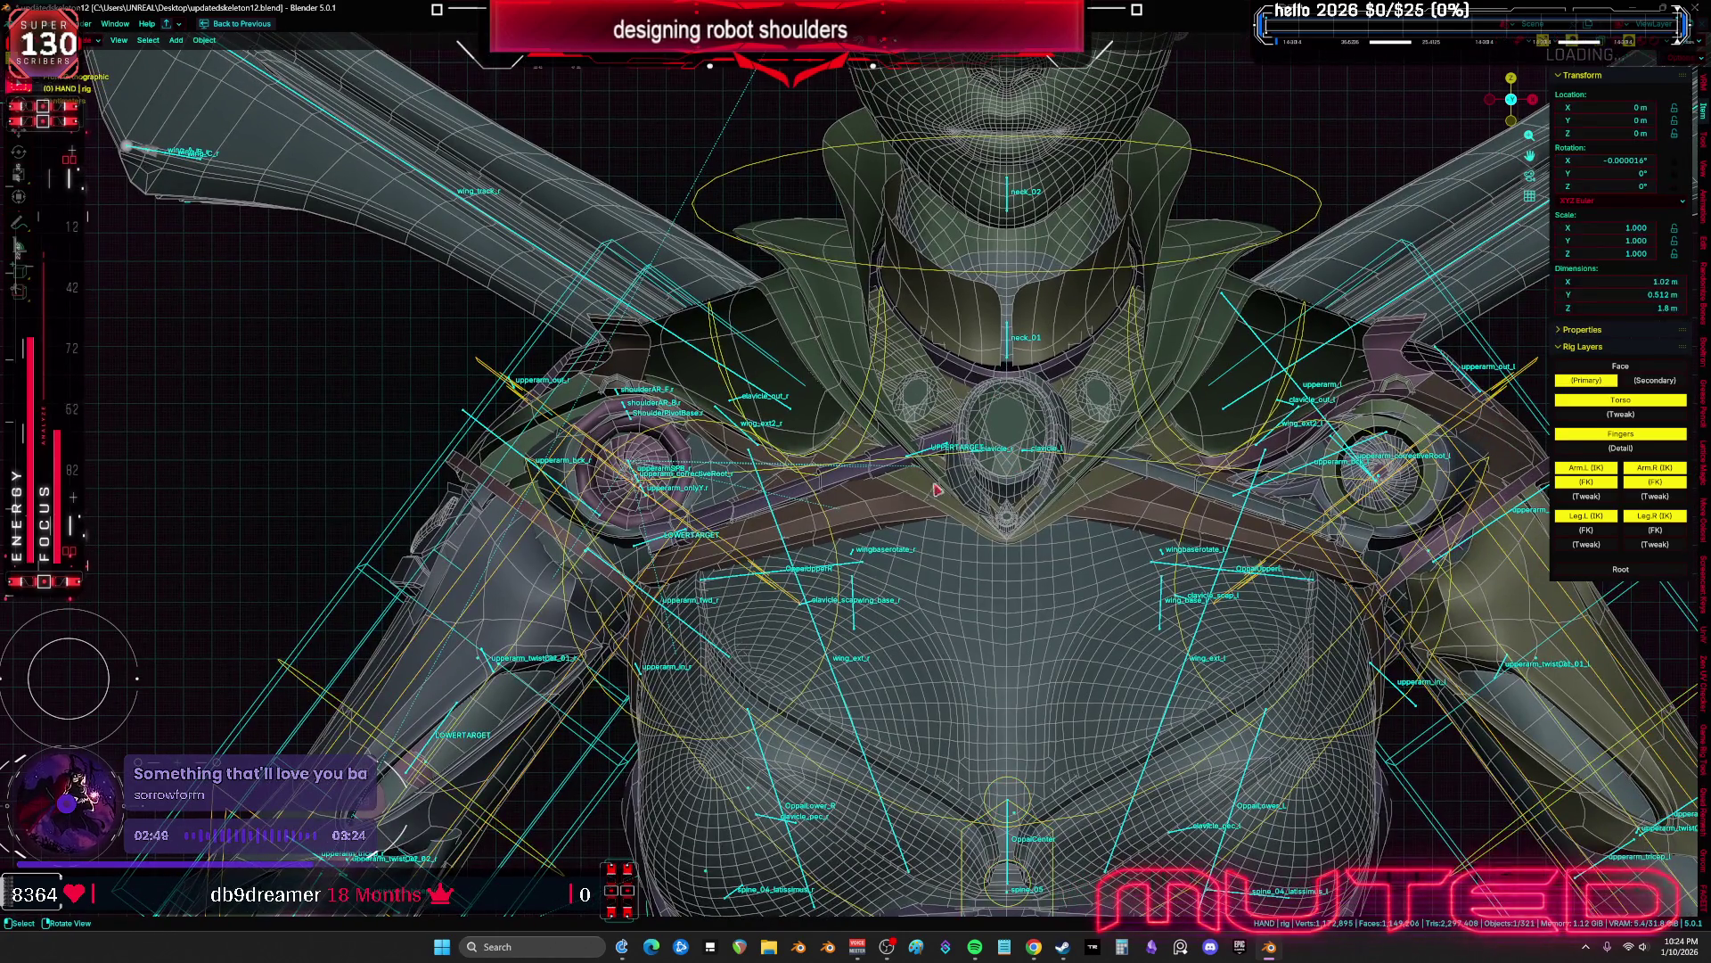
click(792, 559)
key(Tab)
mouse_move(792, 558)
middle_down()
mouse_move(838, 531)
mouse_move(829, 294)
mouse_move(829, 321)
middle_up()
key(KP_Divide)
click(941, 408)
scroll(942, 410, up, 6)
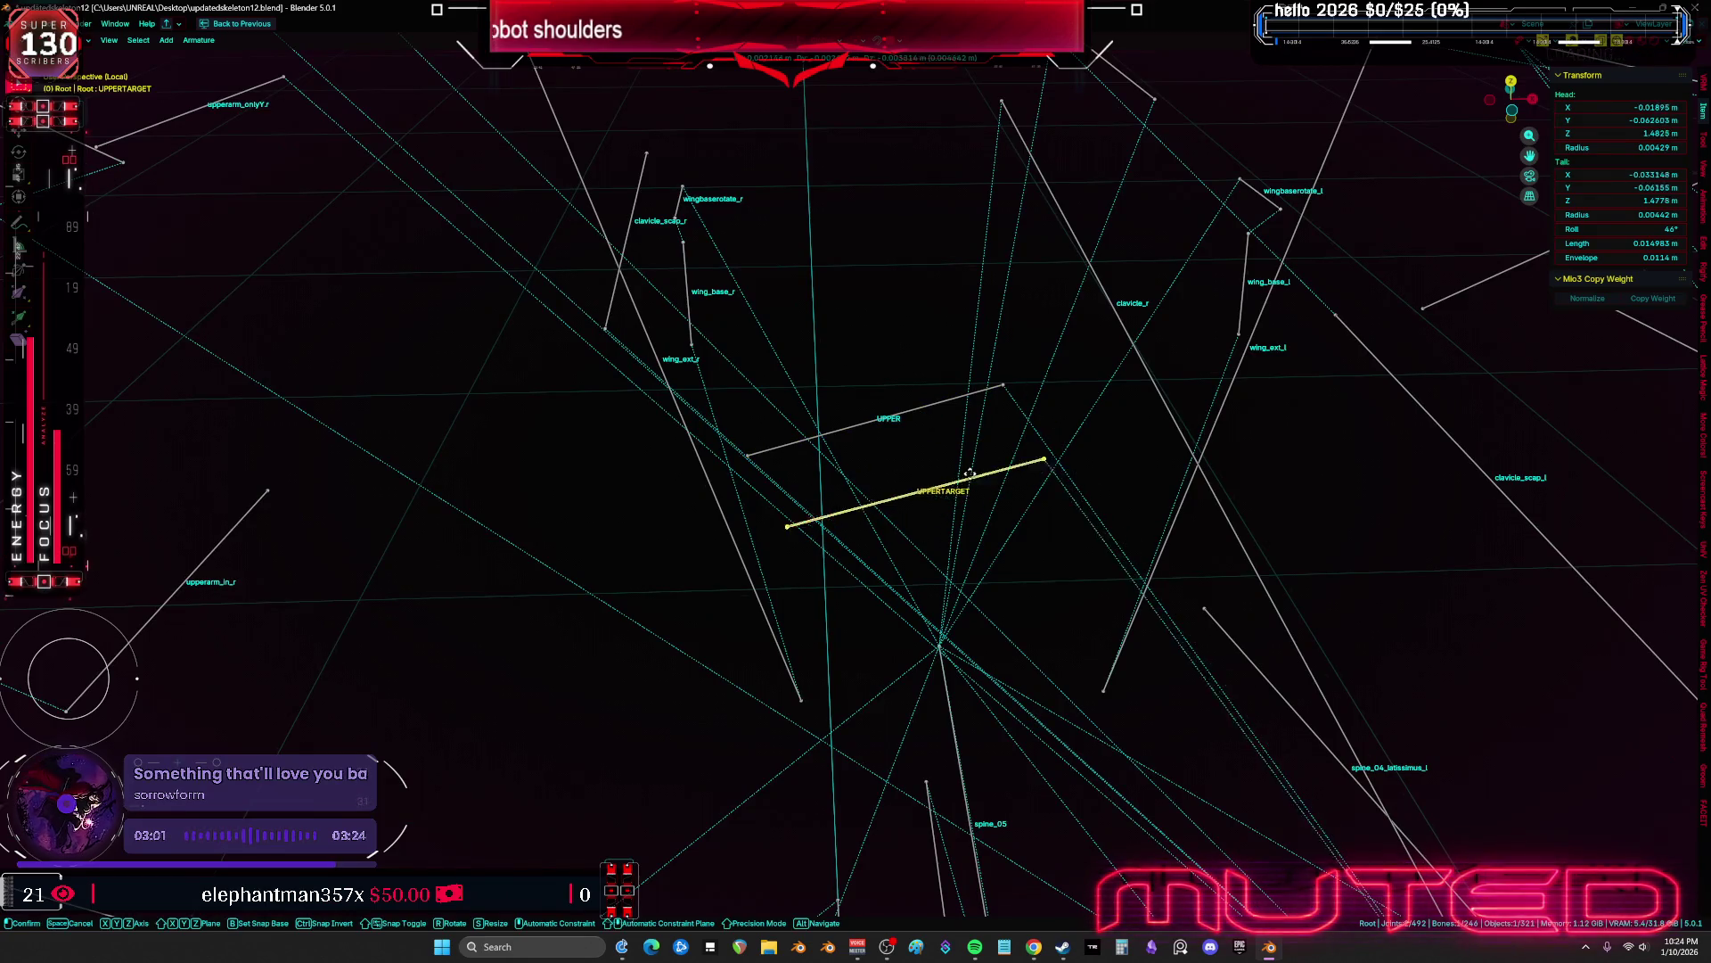
scroll(918, 410, down, 4)
mouse_move(919, 410)
middle_down()
mouse_move(1071, 479)
mouse_move(962, 428)
mouse_move(995, 650)
mouse_move(968, 578)
middle_up()
shift+click(986, 734)
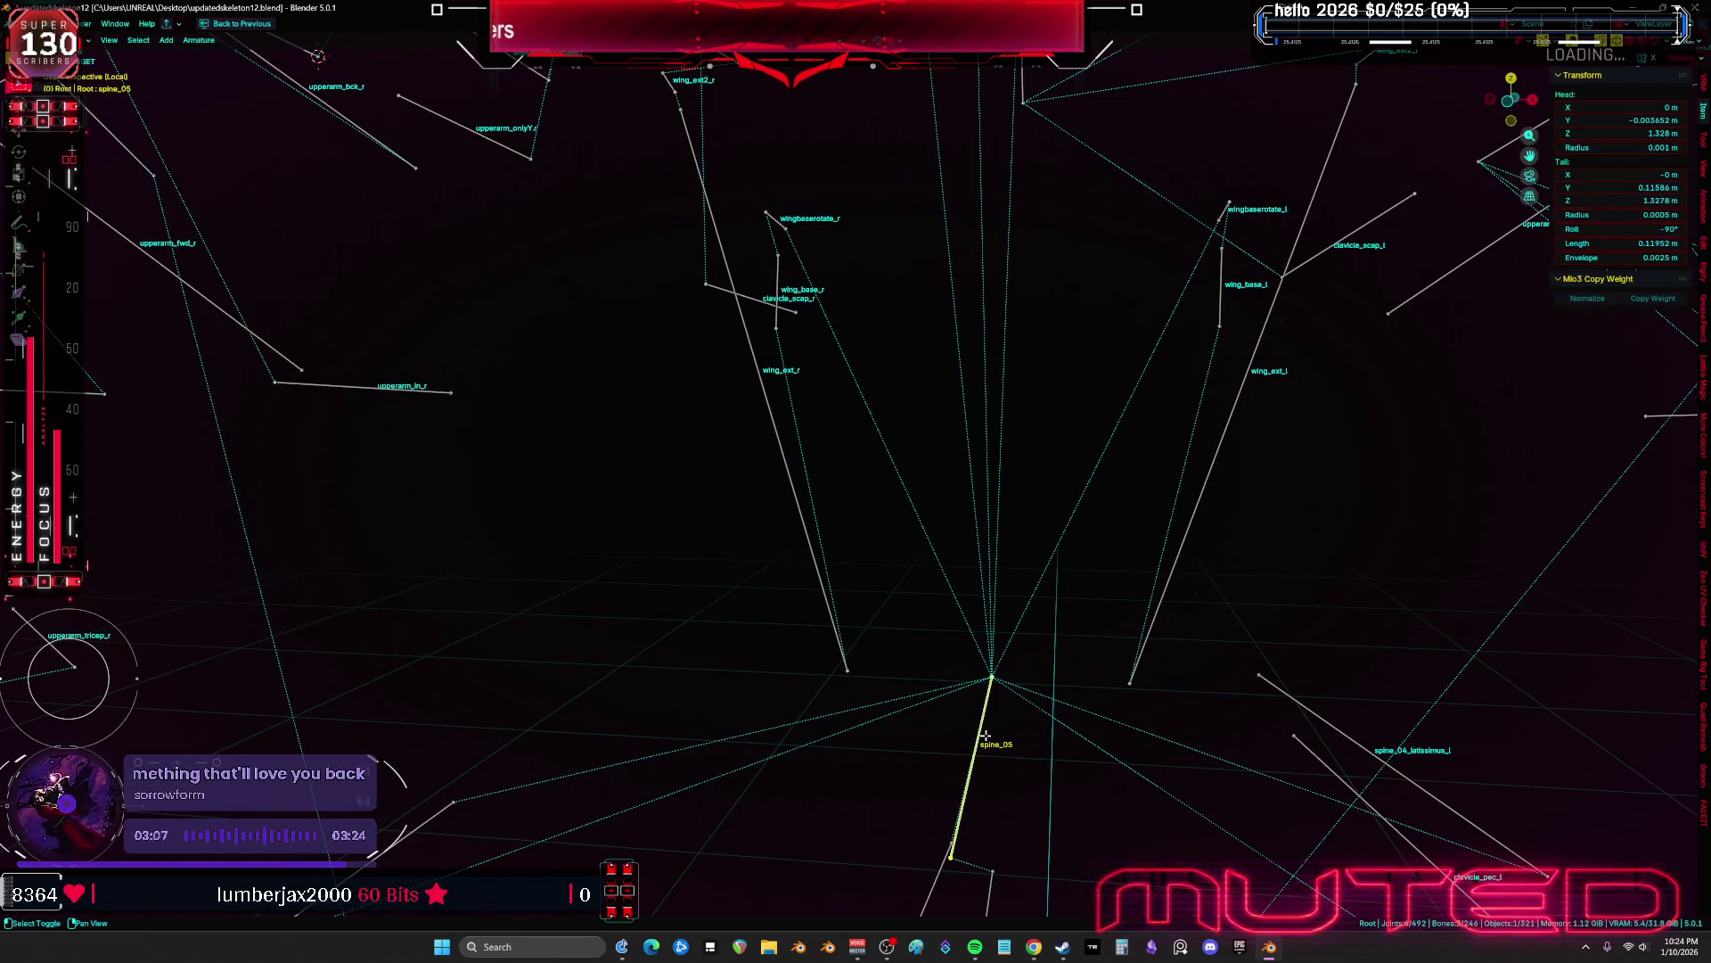
mouse_move(984, 739)
middle_down()
mouse_move(910, 486)
mouse_move(931, 622)
mouse_move(592, 512)
mouse_move(642, 500)
mouse_move(671, 586)
middle_up()
click(549, 691)
middle_drag(548, 690, 1077, 560)
scroll(1078, 560, down, 5)
key(ctrl+Tab)
click(921, 578)
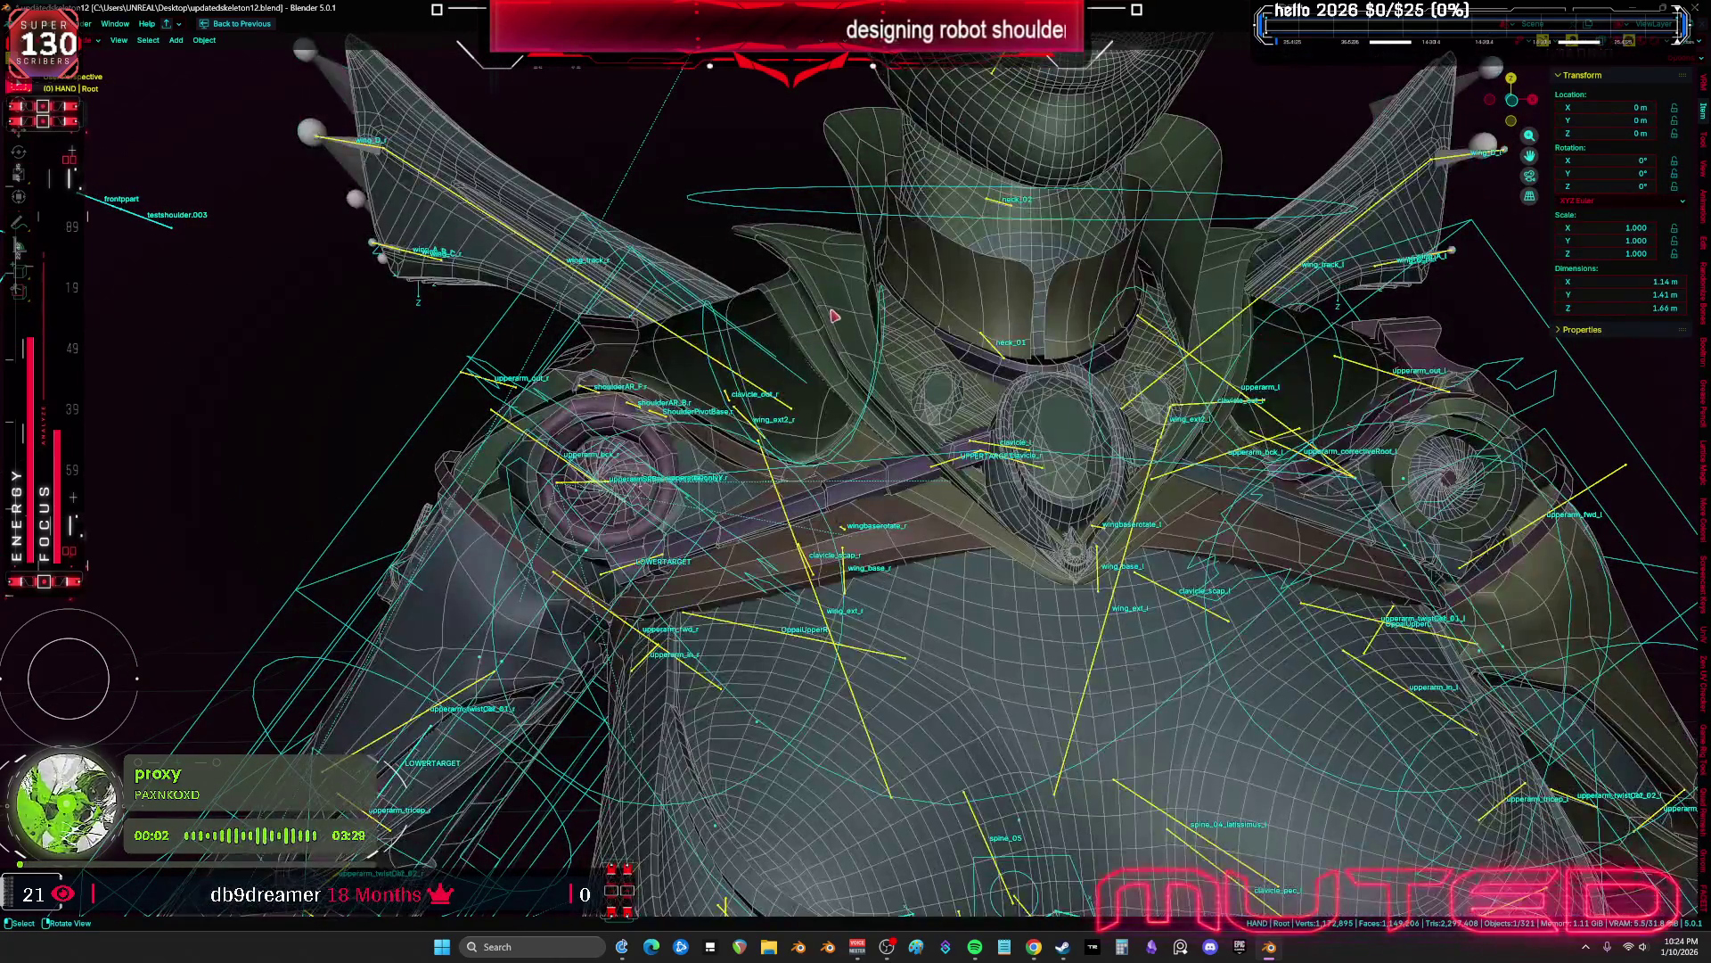
Select the v2_Valk shoulder meshes and the shoulder.R bone, hiding overlays
click(712, 326)
click(709, 327)
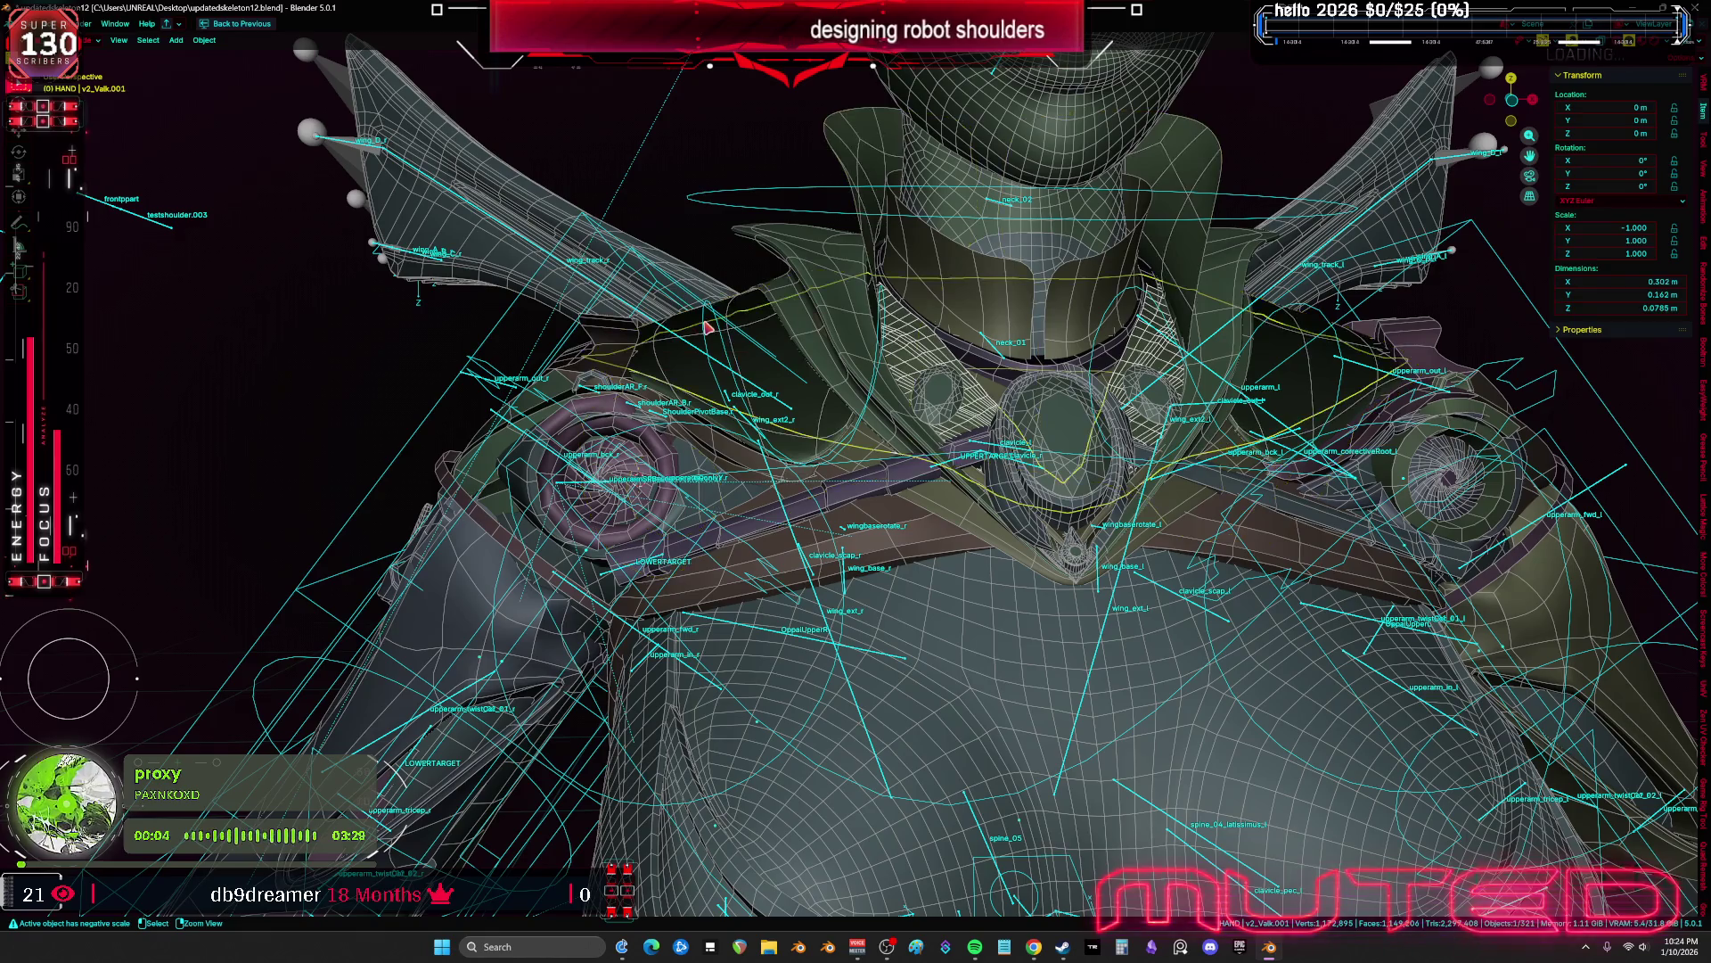
click(705, 328)
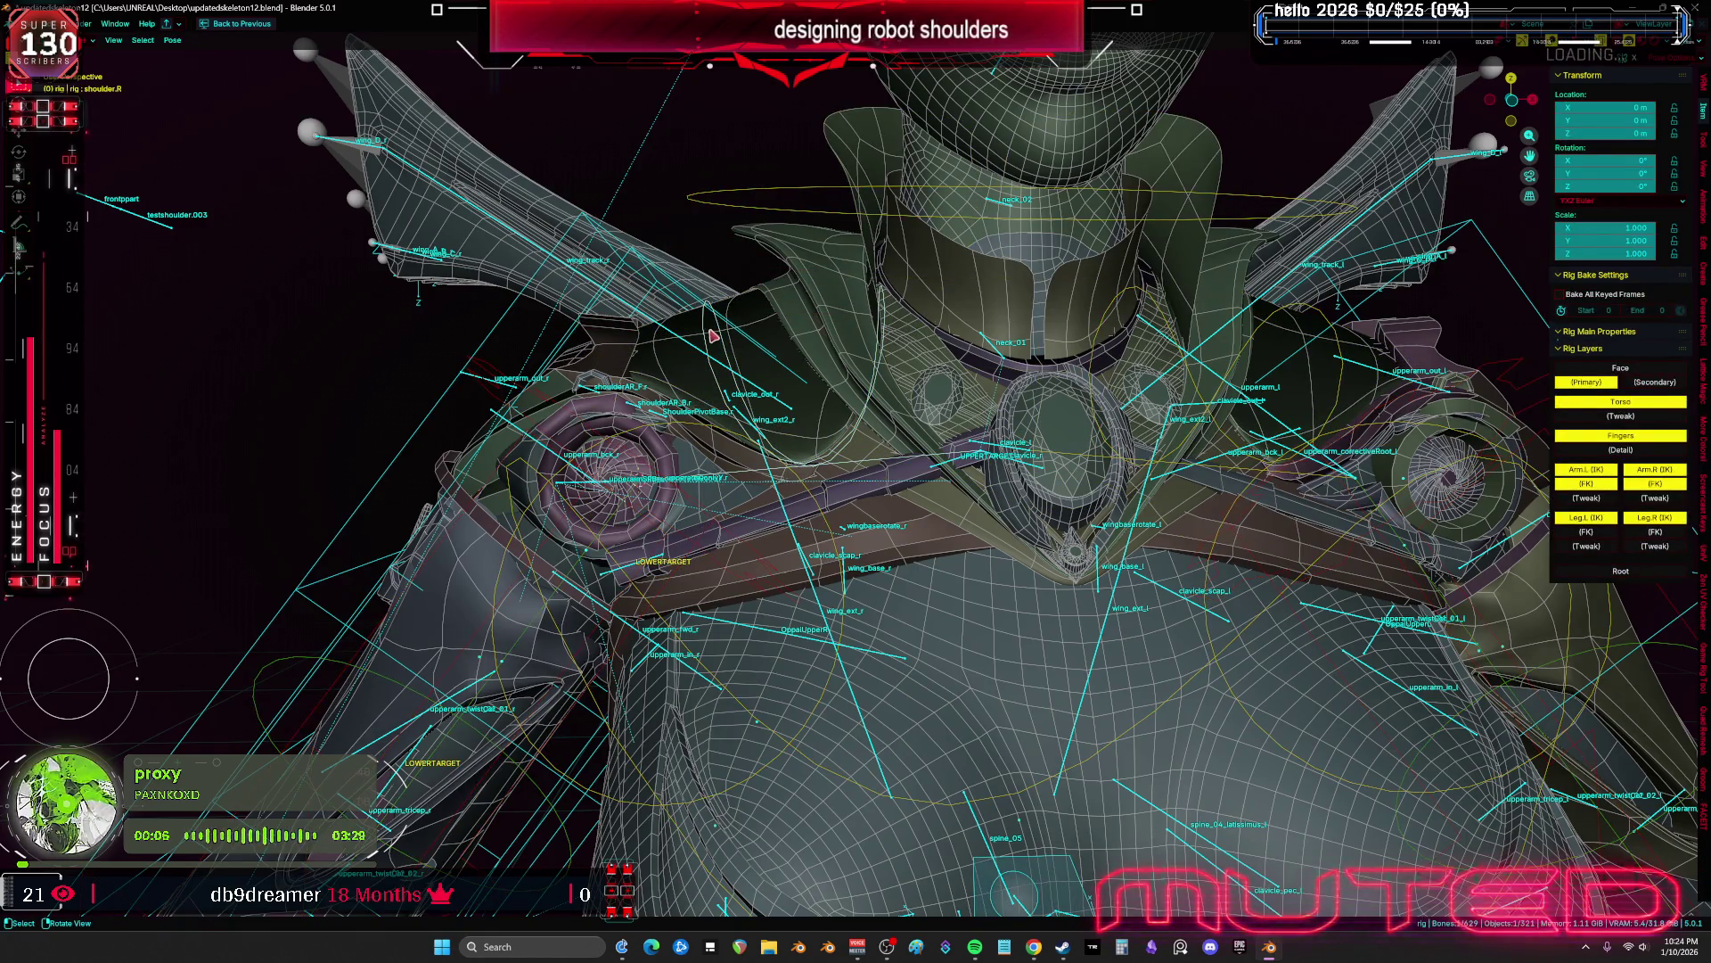
key(shift+alt+z)
Test-swing shoulder.R with axis and trackball rotation, cancel, and view the chest from the front
key(r)
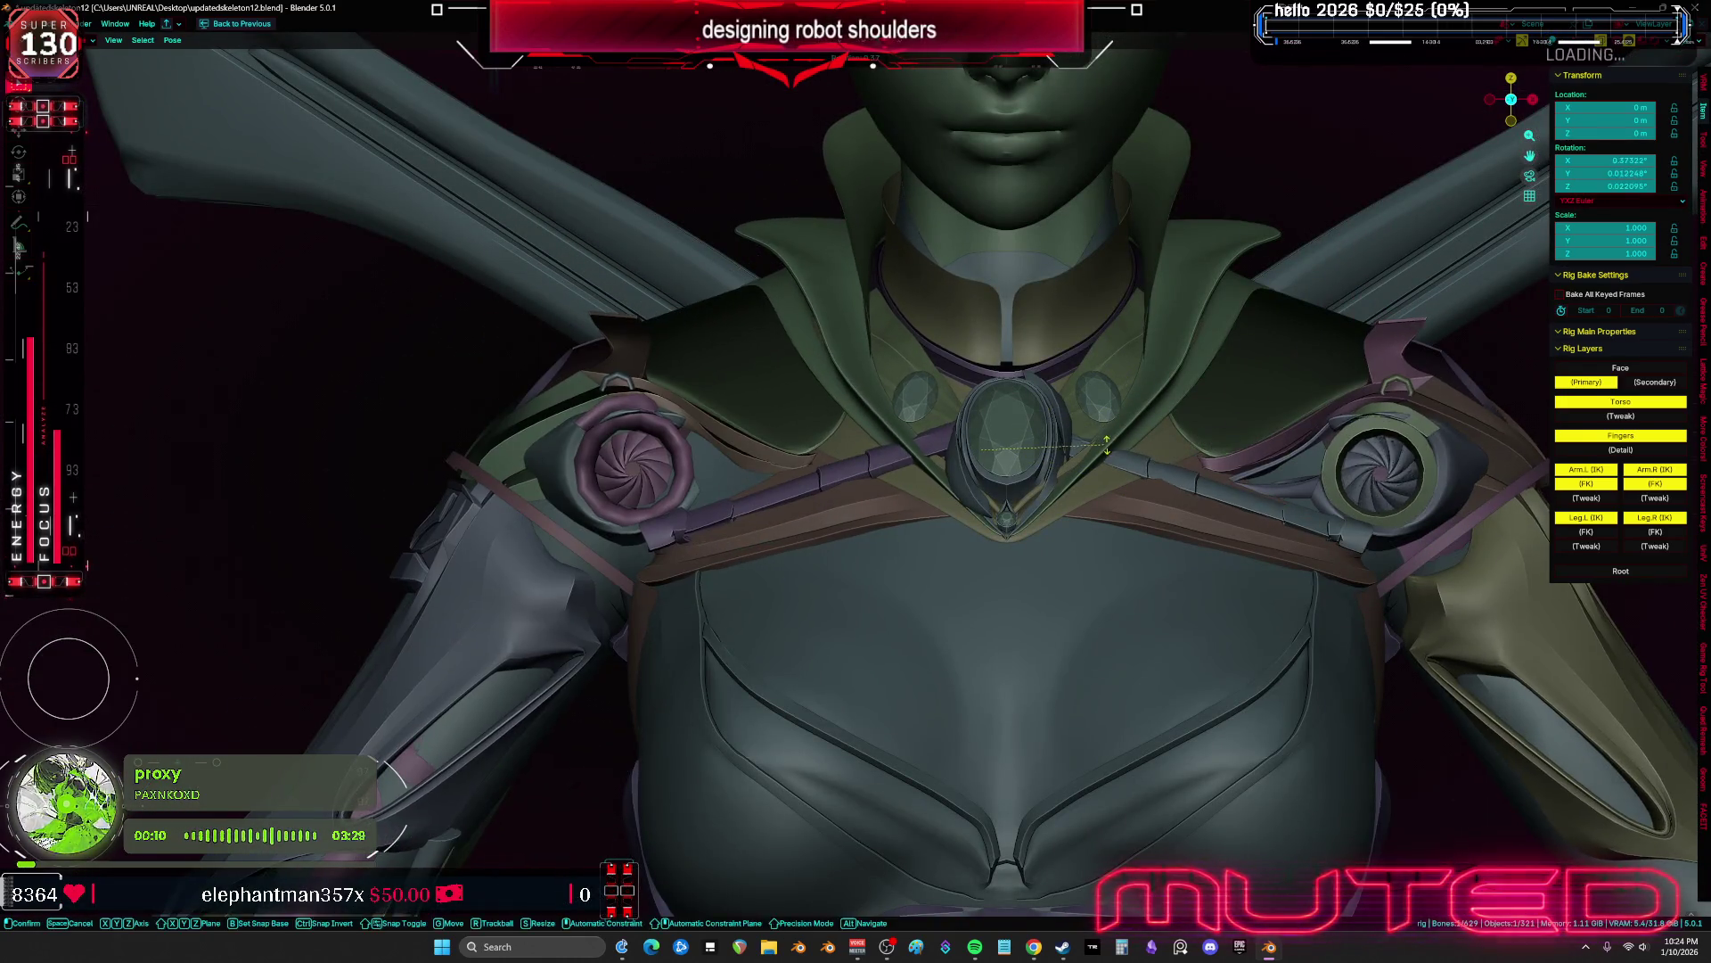
key(r)
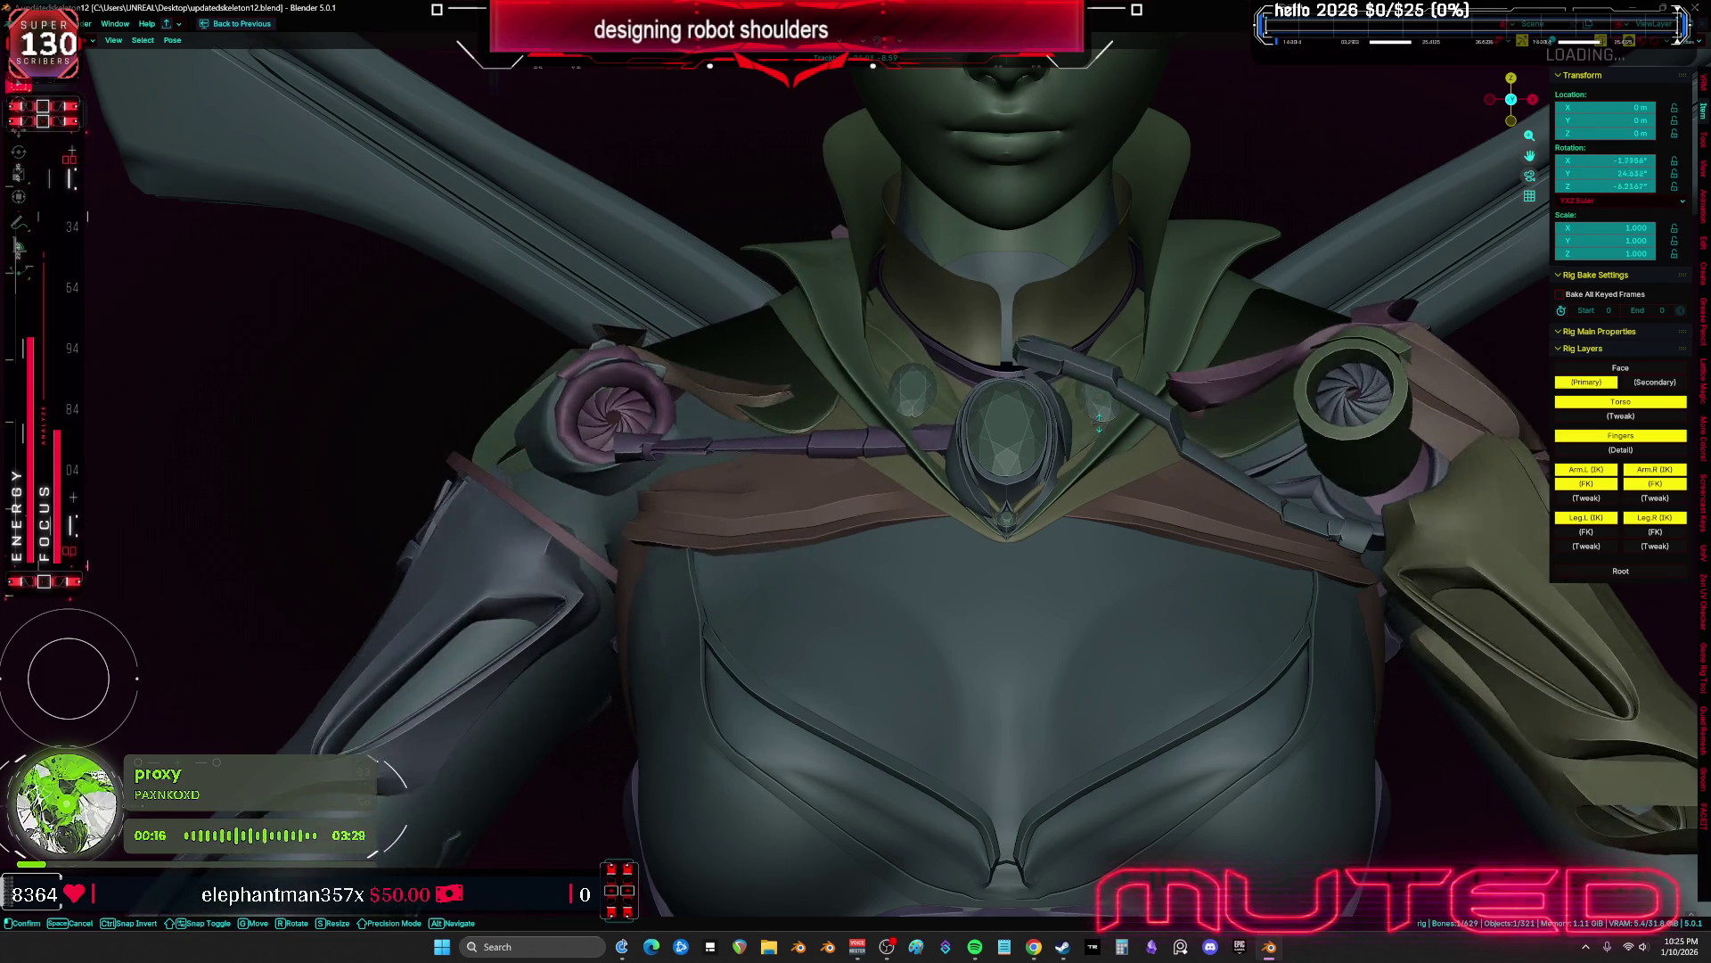
key(r)
middle_drag(1105, 429, 1215, 435)
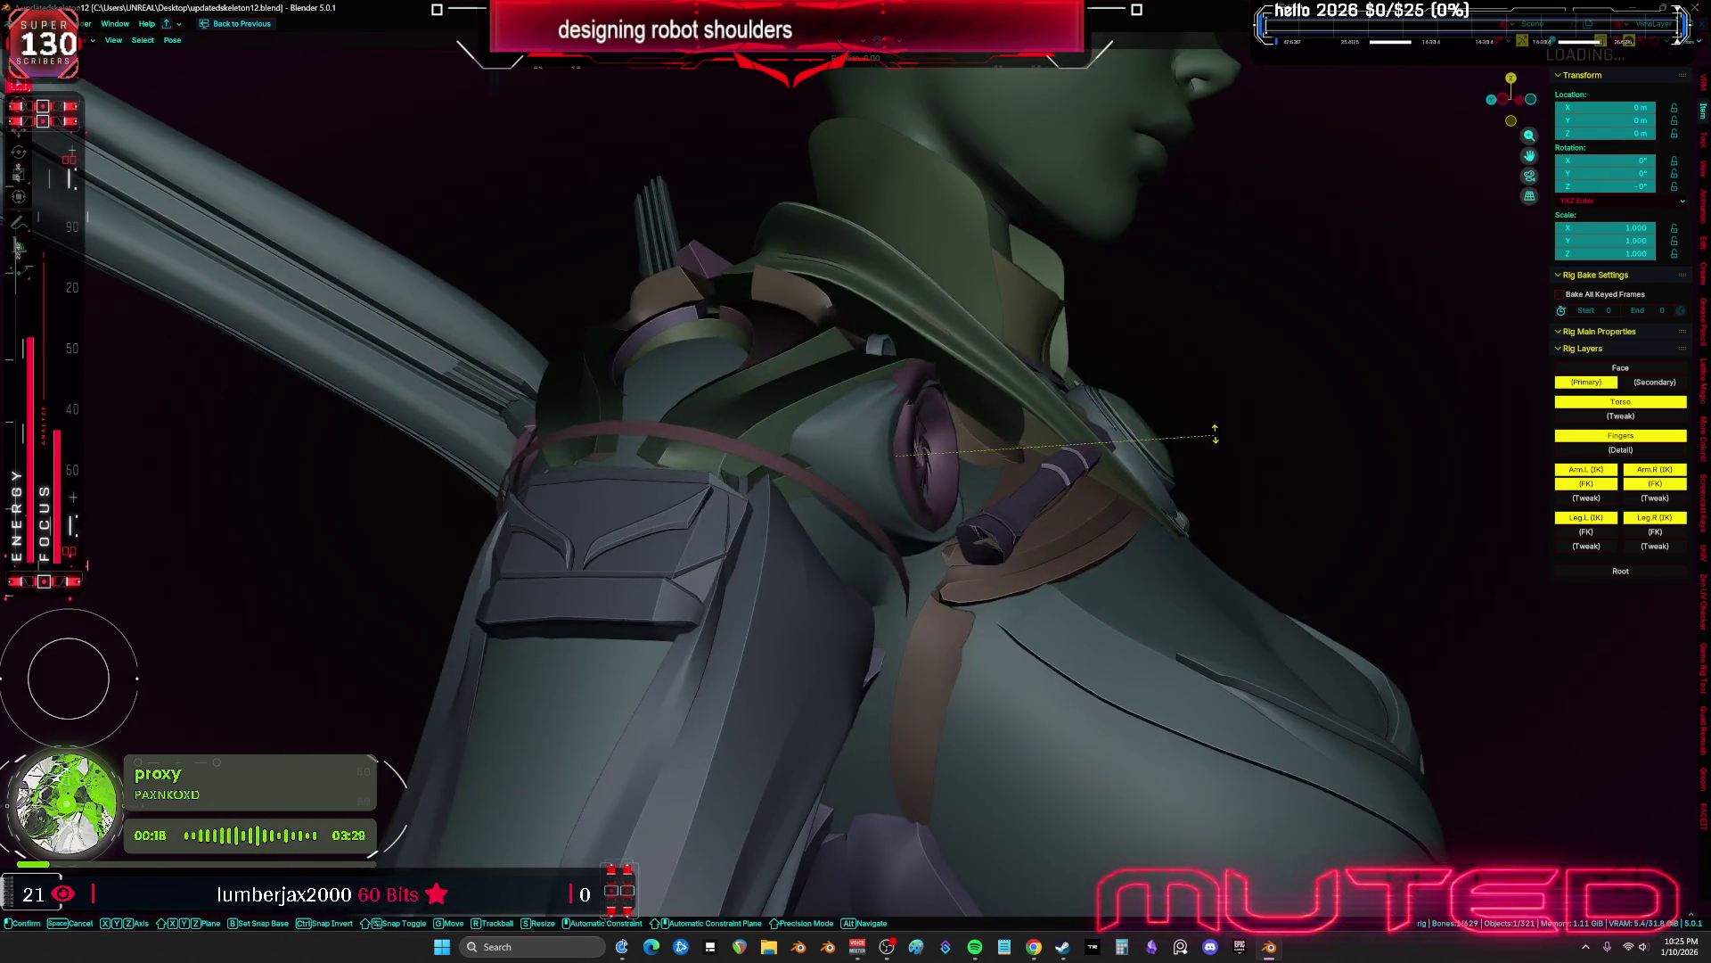
key(r)
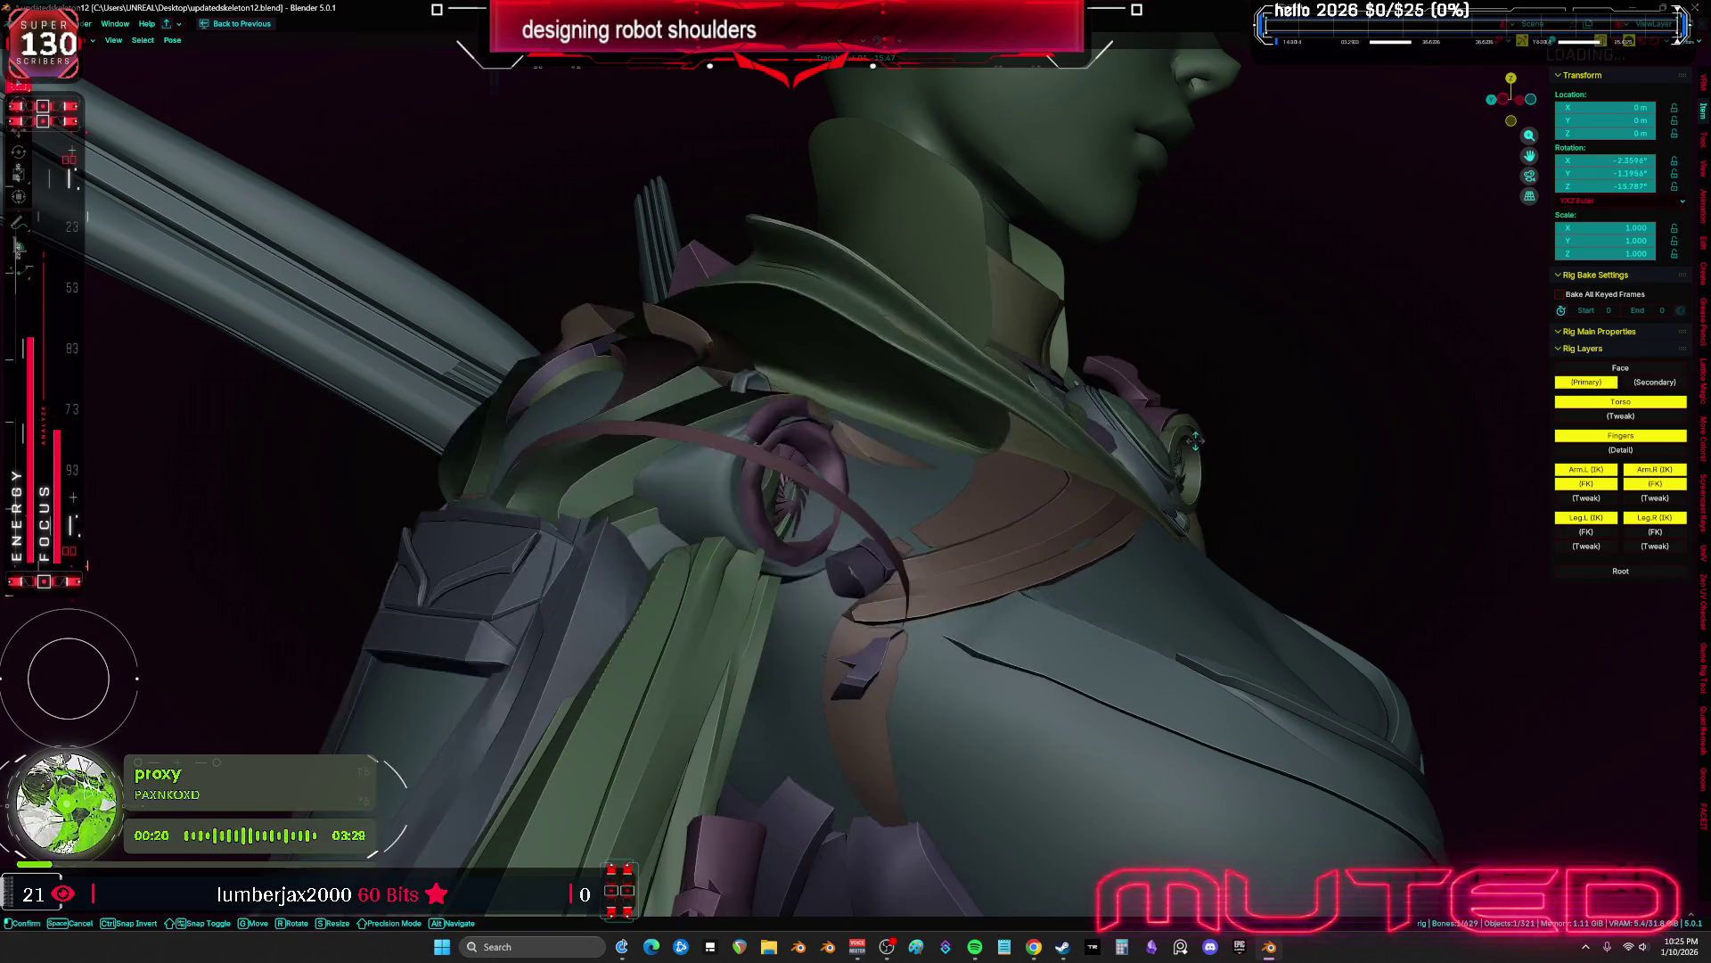
right_click(1195, 440)
key(KP_1)
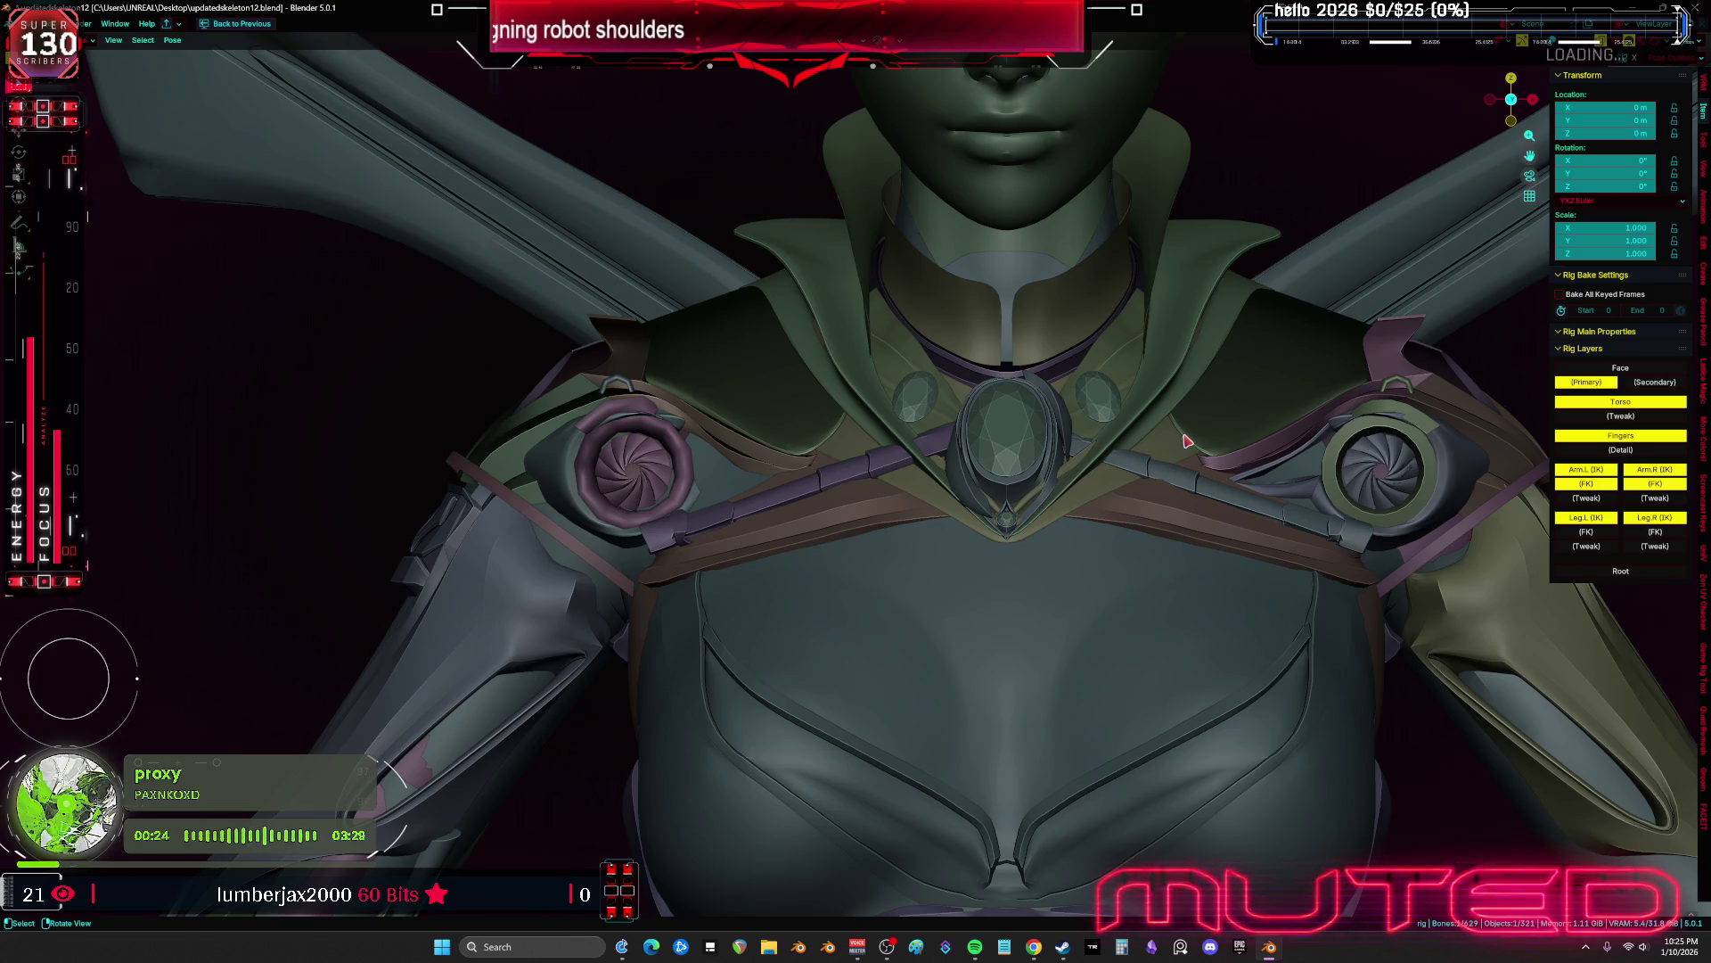
key(r)
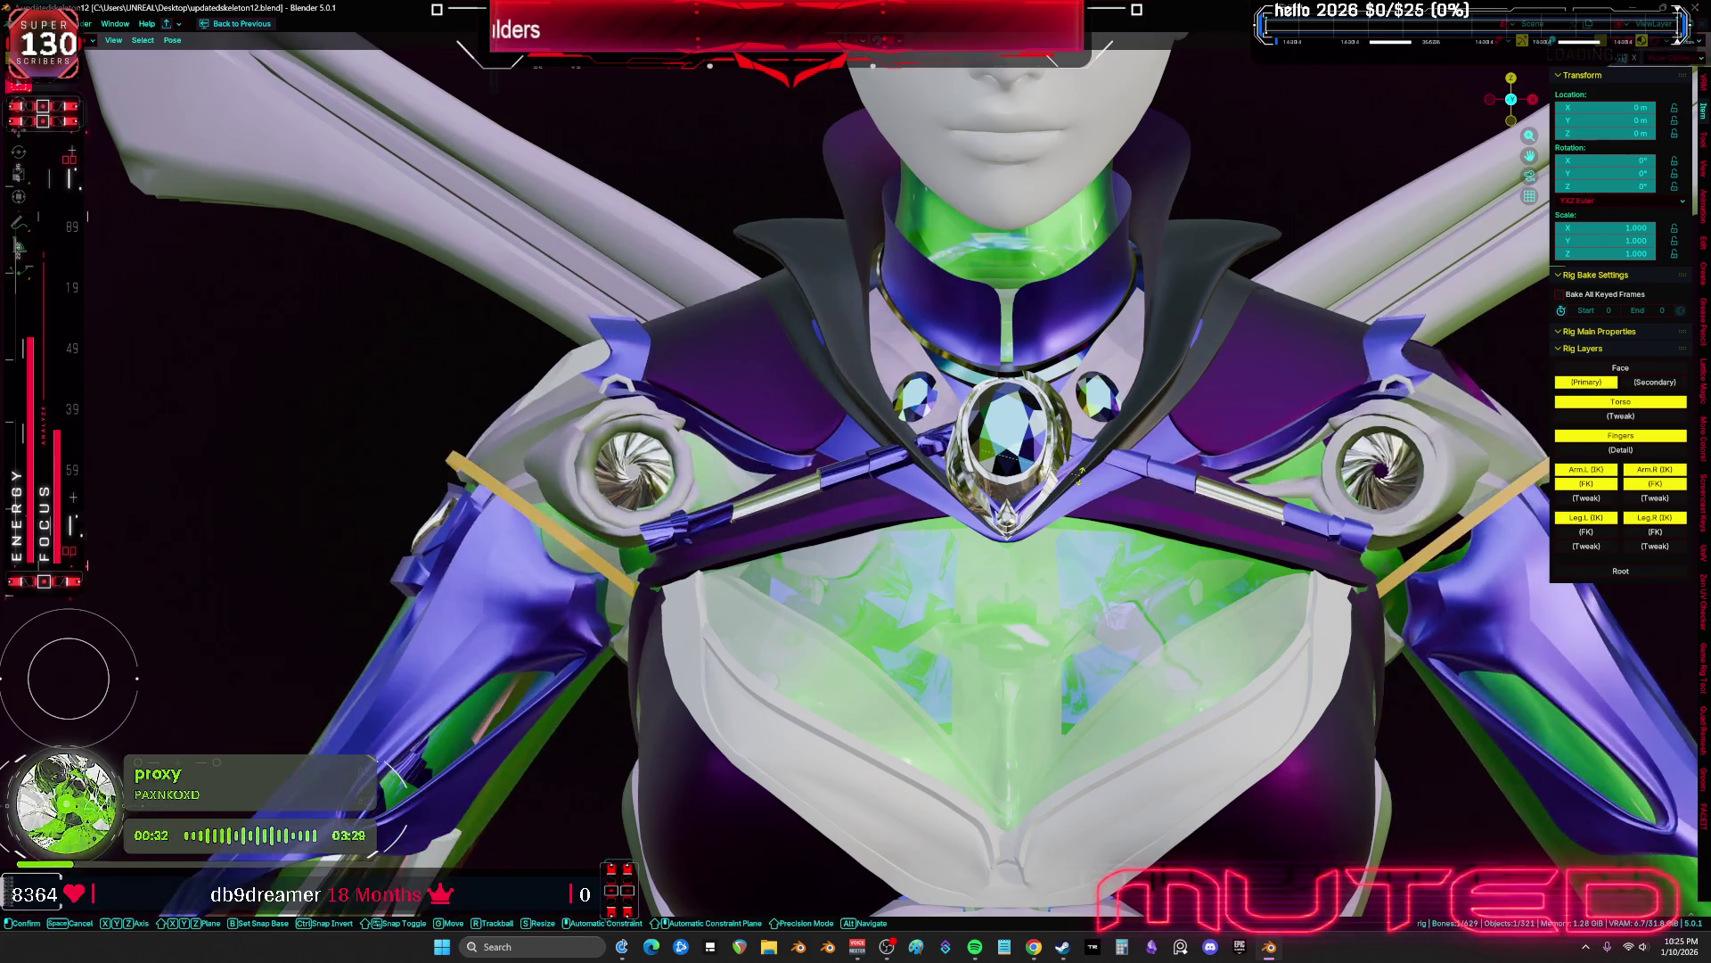
key(r)
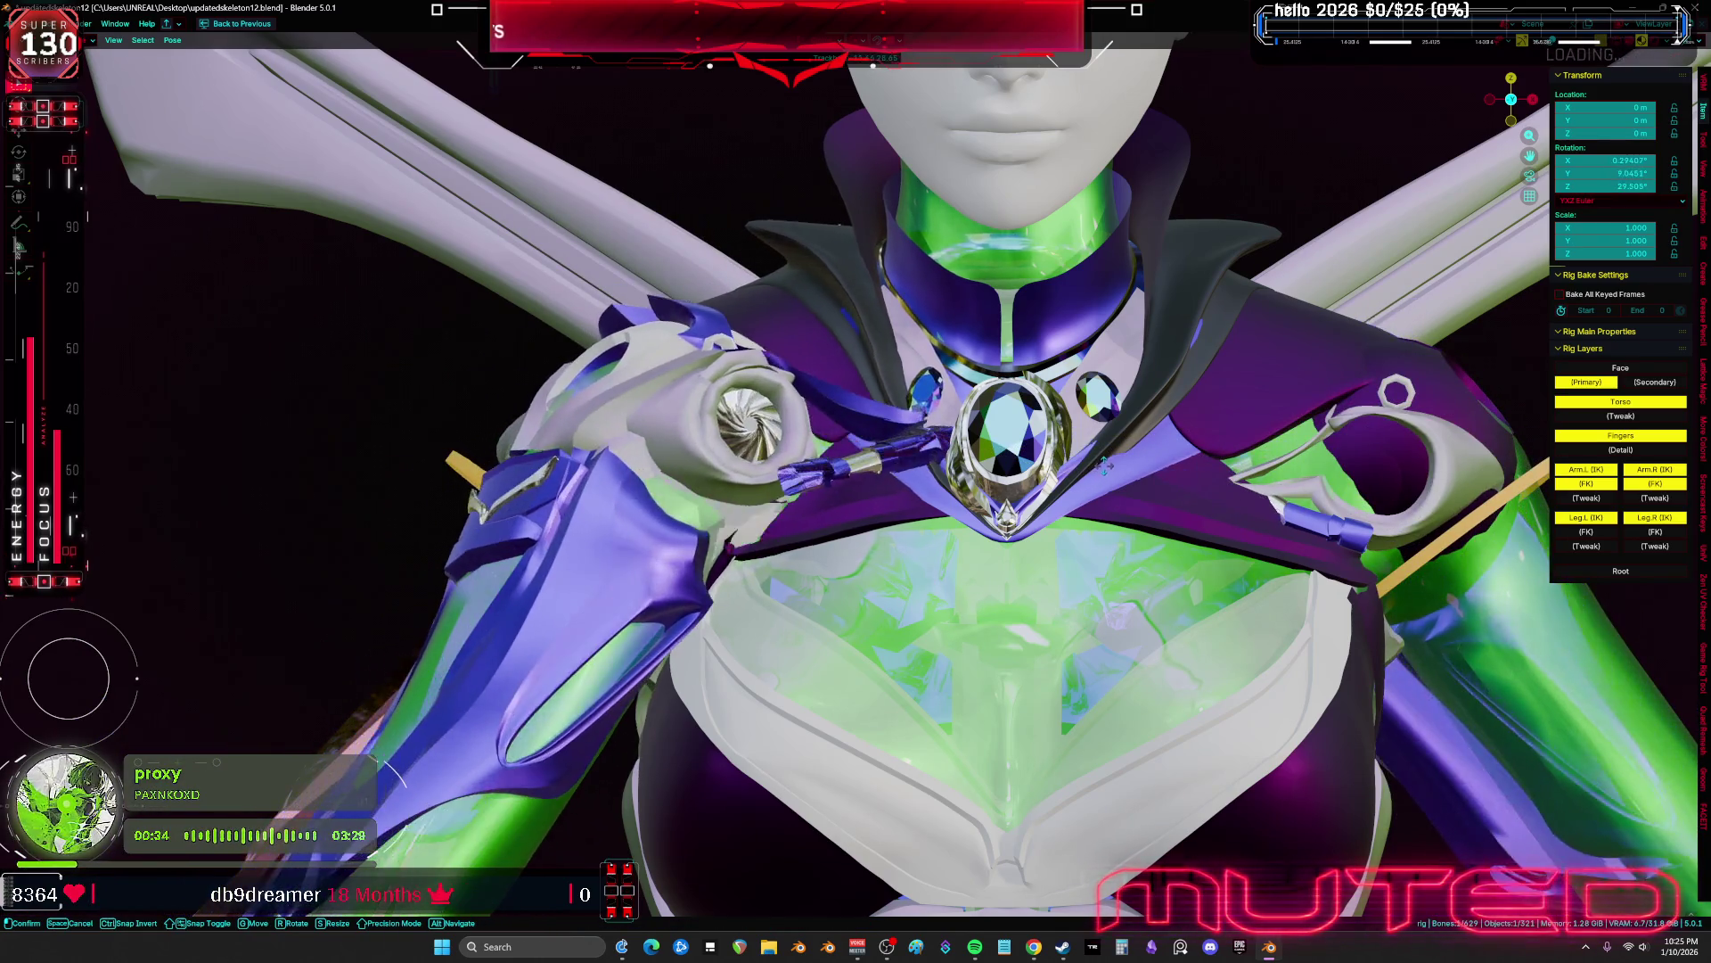
key(Escape)
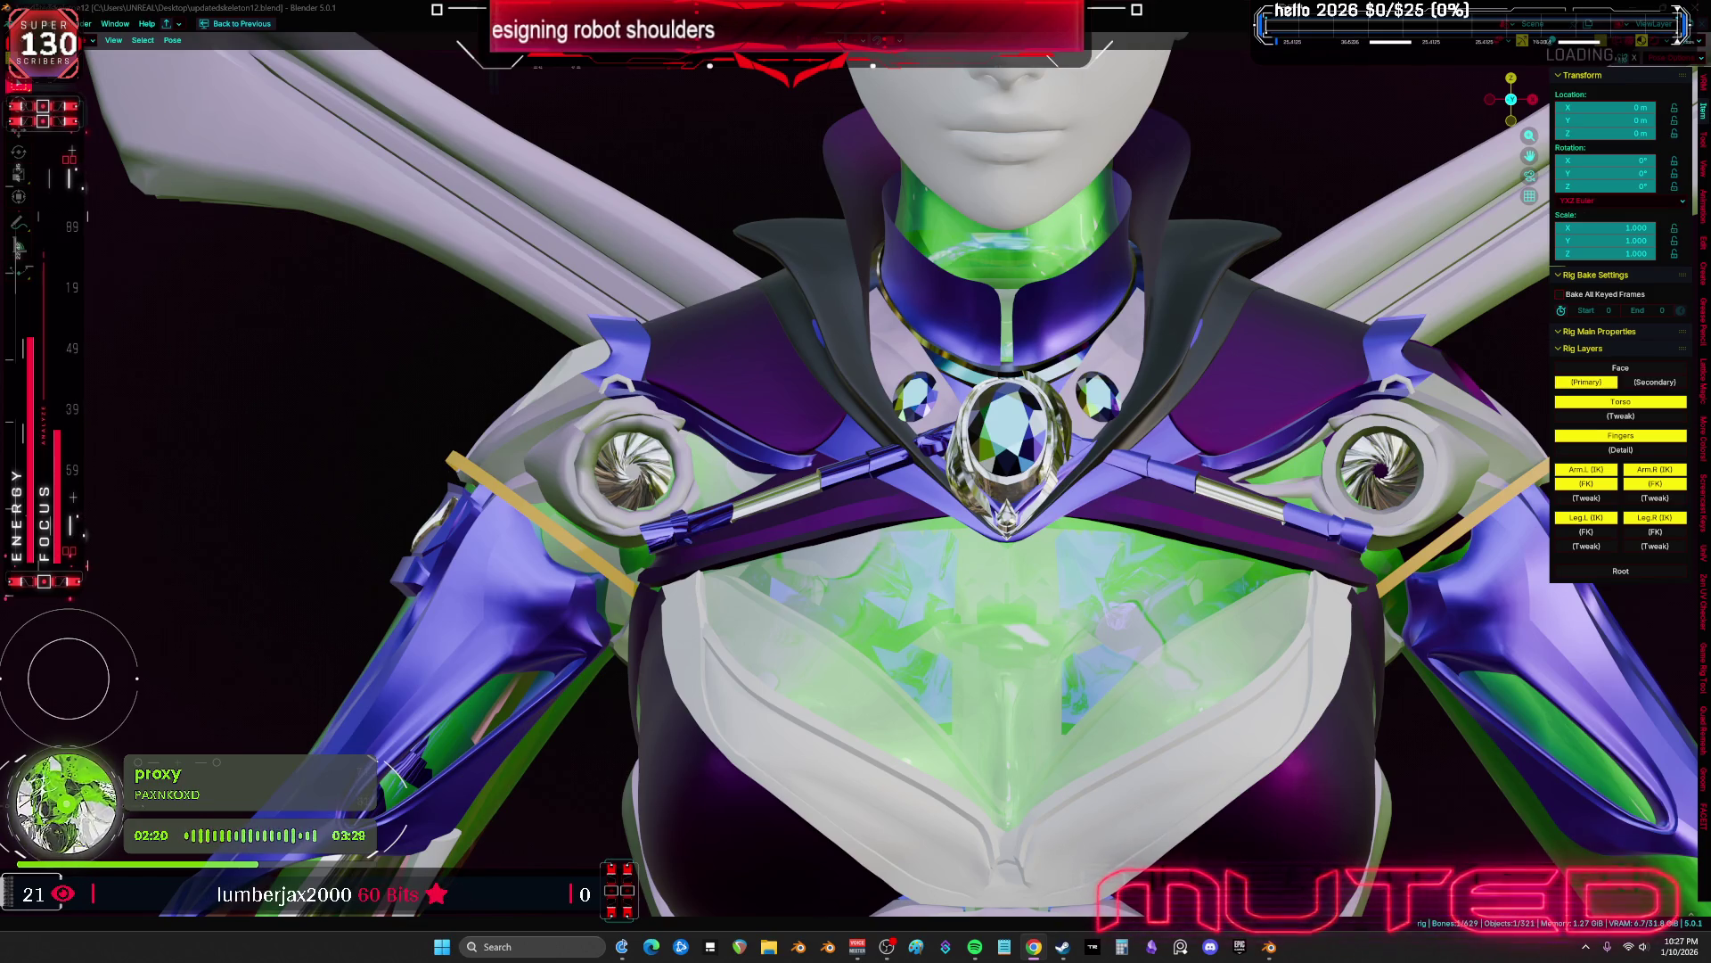
mouse_move(580, 508)
middle_down()
mouse_move(976, 566)
mouse_move(824, 538)
mouse_move(998, 464)
mouse_move(860, 406)
middle_up()
Test the shoulder bone's global Z rotation twice, cancelling back to 0° each time
mouse_move(861, 337)
middle_down()
mouse_move(1135, 630)
mouse_move(1150, 624)
middle_up()
key(r)
key(z)
key(Escape)
mouse_move(1277, 589)
middle_down()
mouse_move(1209, 566)
mouse_move(1239, 535)
middle_up()
key(r)
key(z)
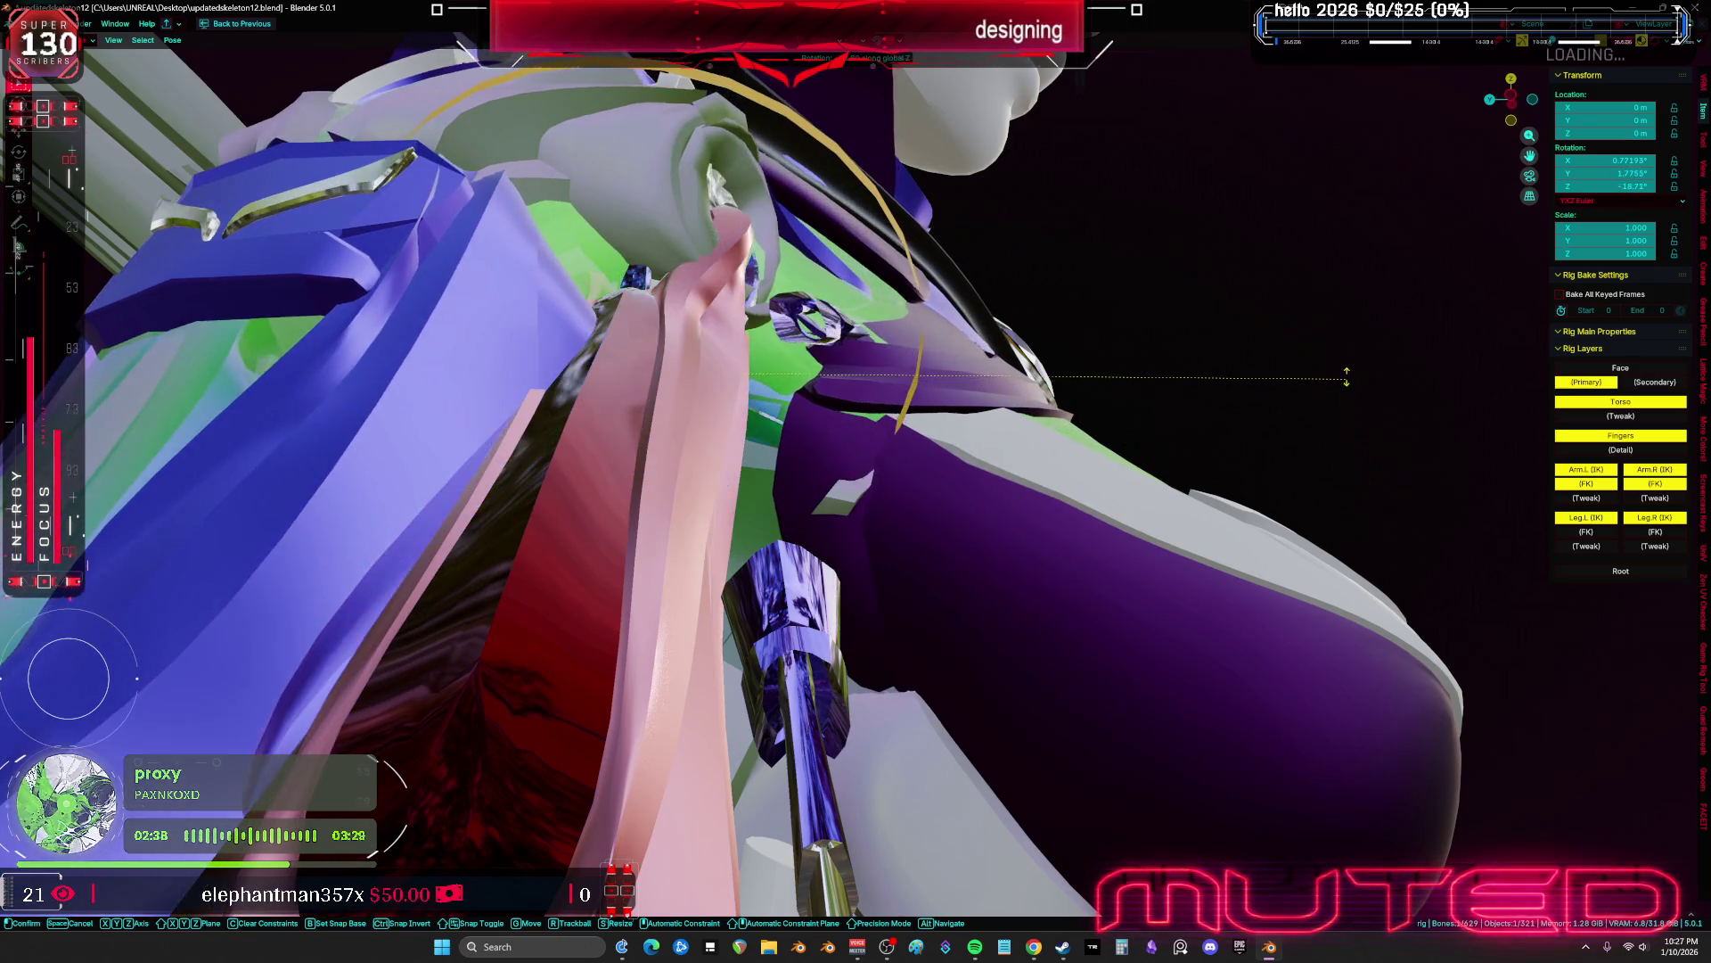
right_click(1289, 519)
middle_drag(1289, 518, 1096, 631)
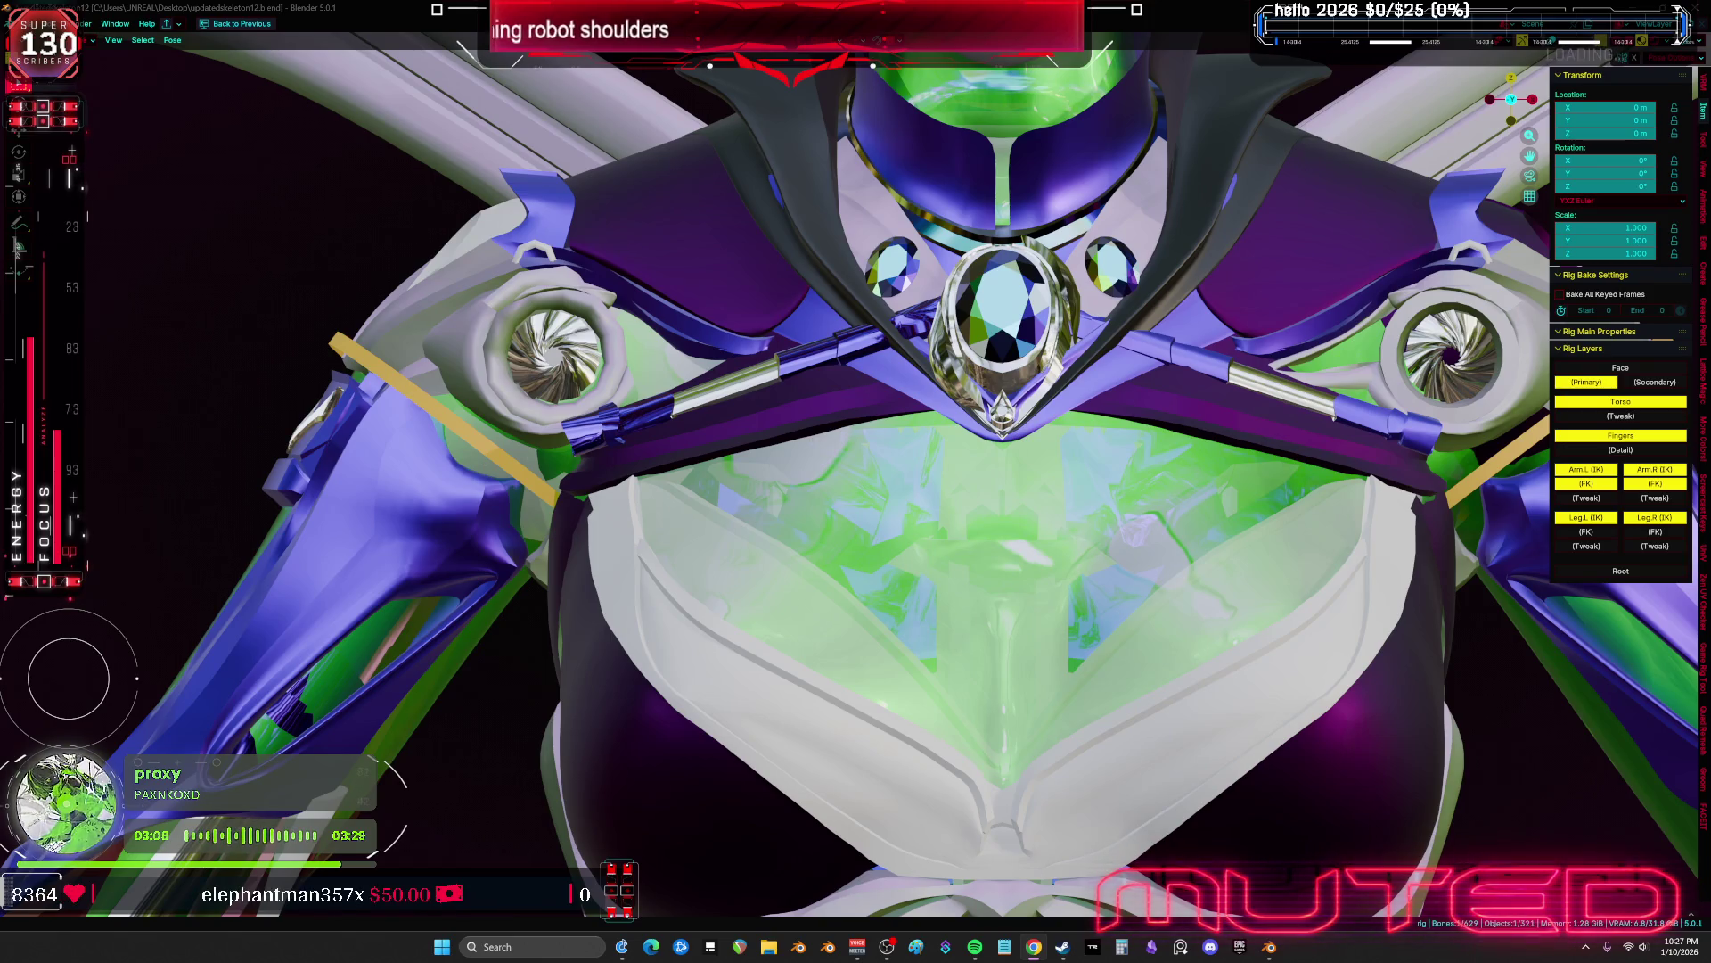
Return to Object mode, select the armature, and enter bone Edit mode
scroll(417, 408, down, 5)
mouse_move(418, 408)
middle_down()
mouse_move(794, 539)
mouse_move(836, 495)
mouse_move(716, 462)
mouse_move(479, 450)
middle_up()
scroll(836, 495, up, 5)
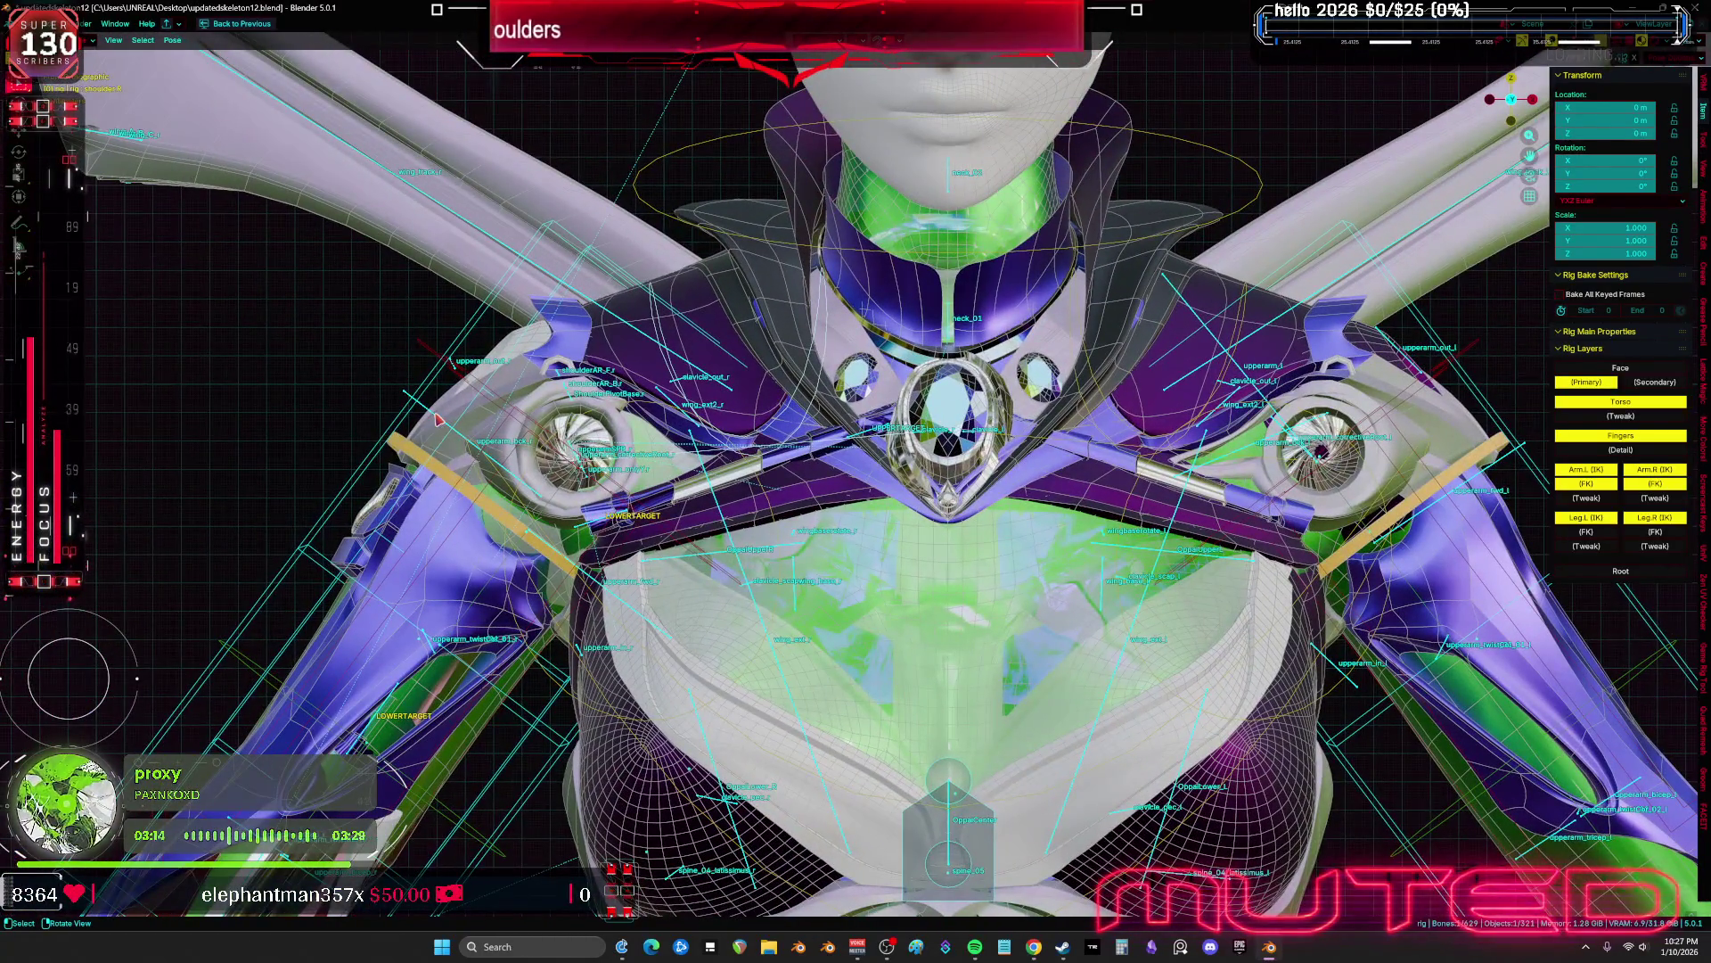
key(ctrl+Tab)
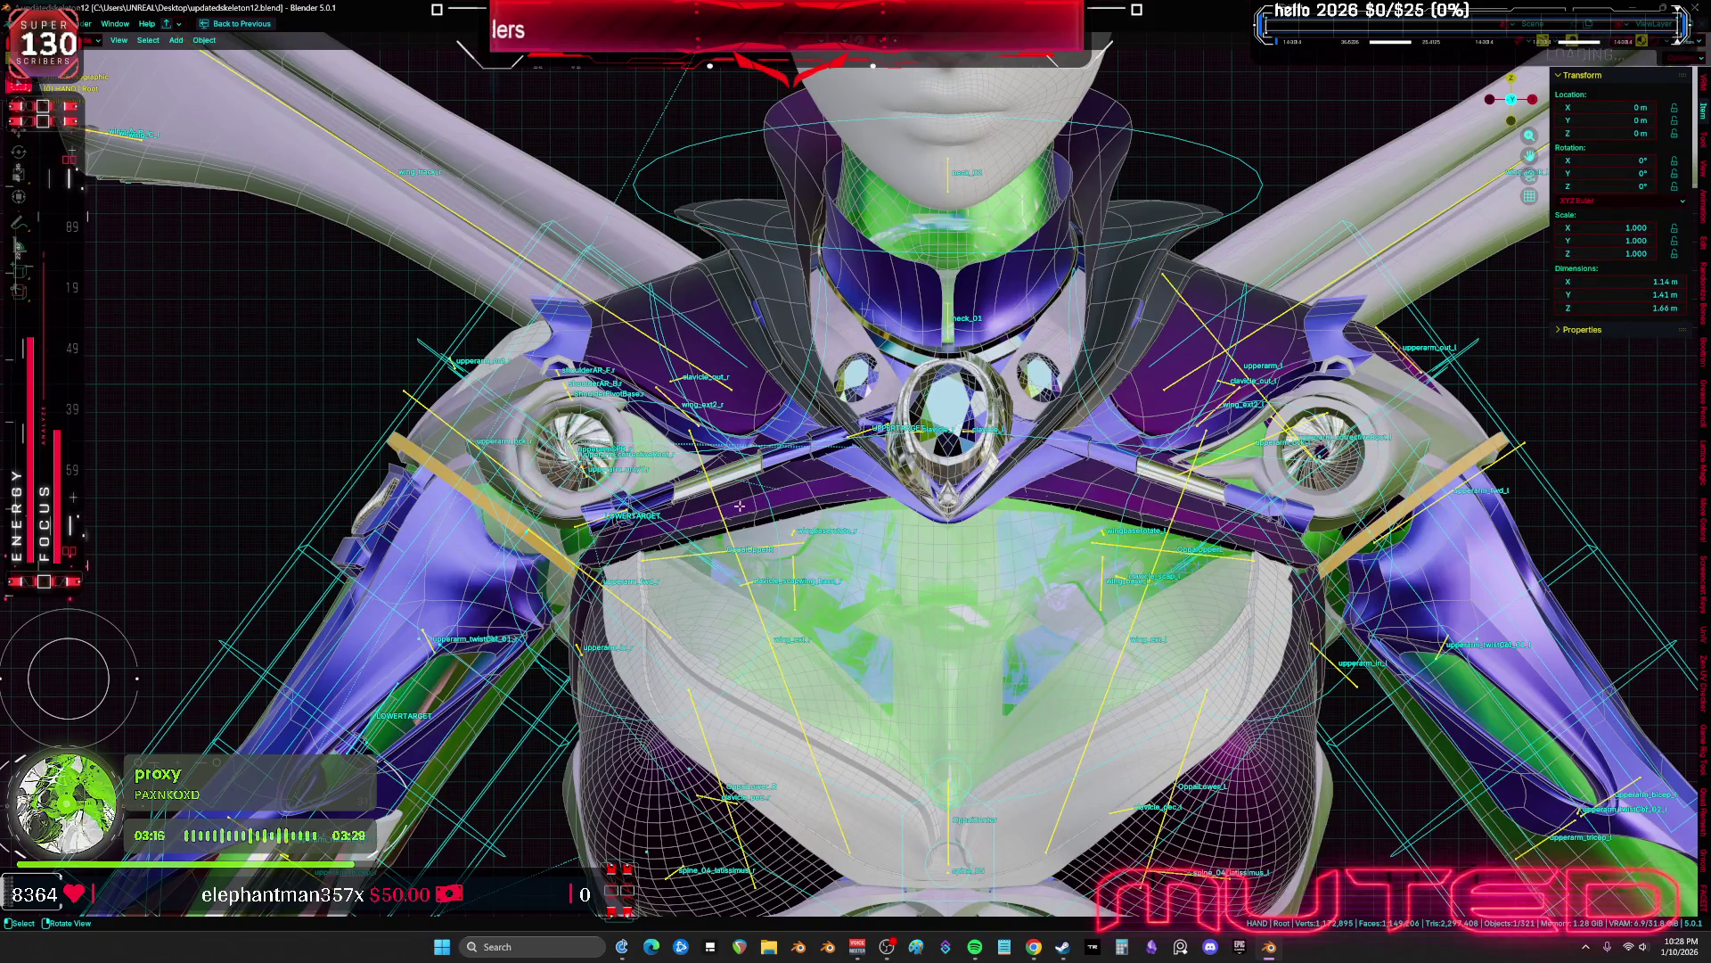
click(739, 506)
key(Tab)
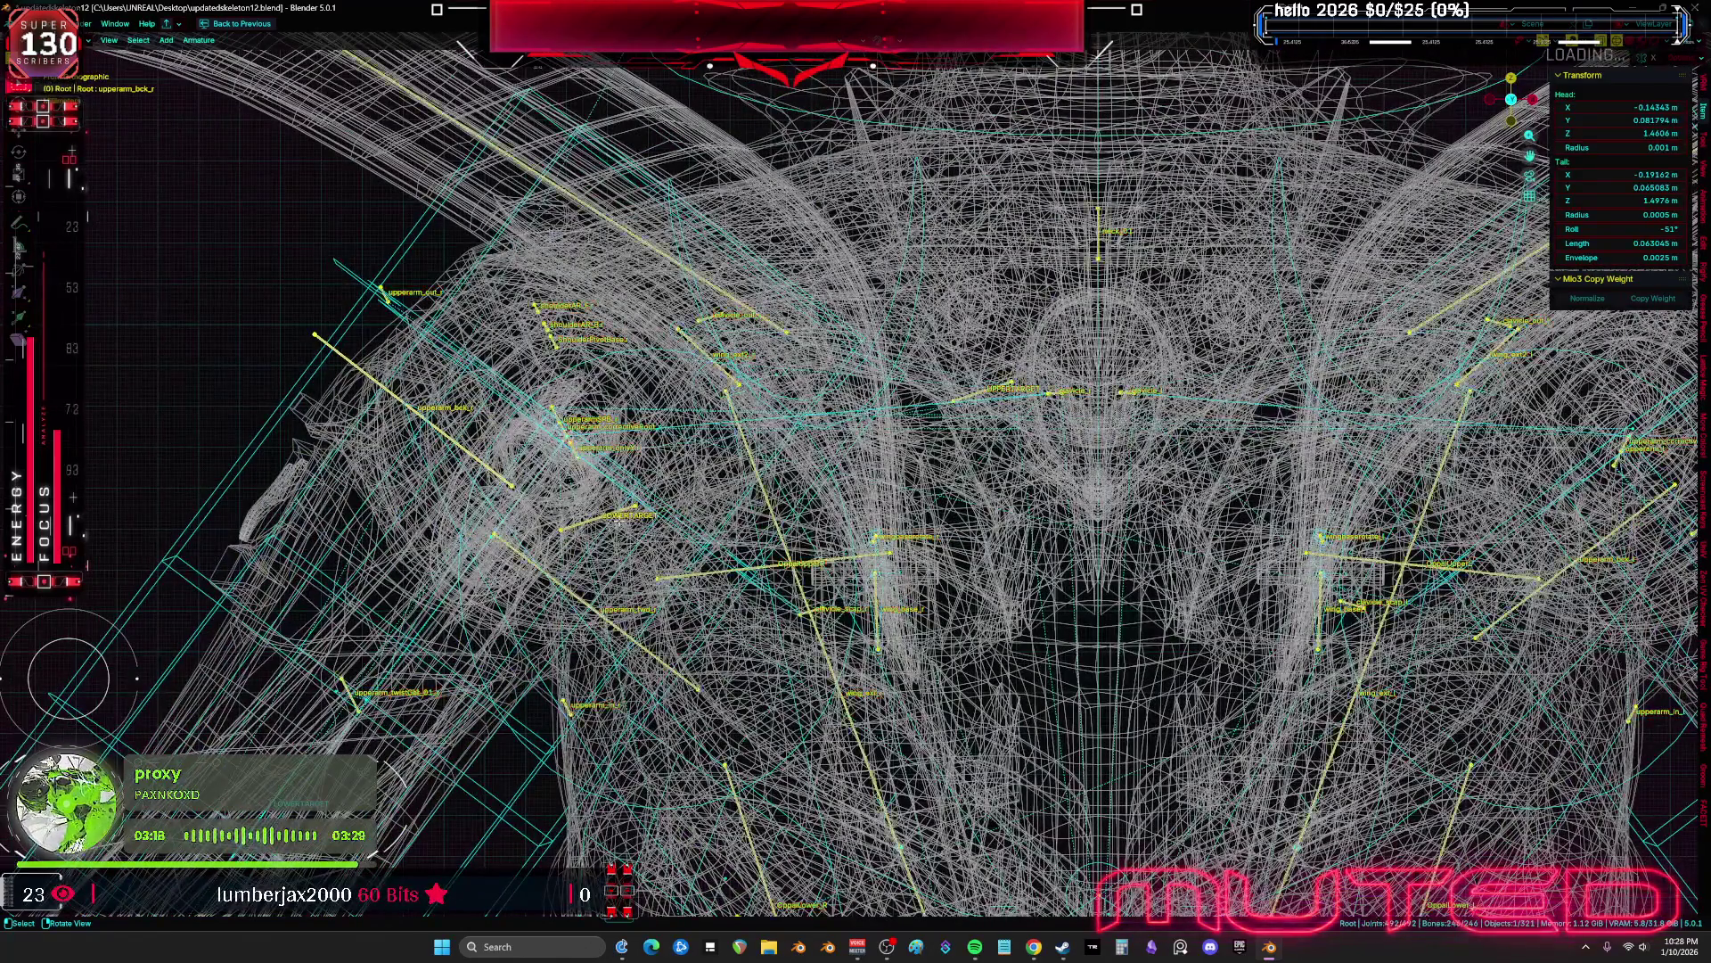
Separate the UPPERTARGET and LOWERTARGET bones into a new Root.001 armature and view them from the front
key(KP_Divide)
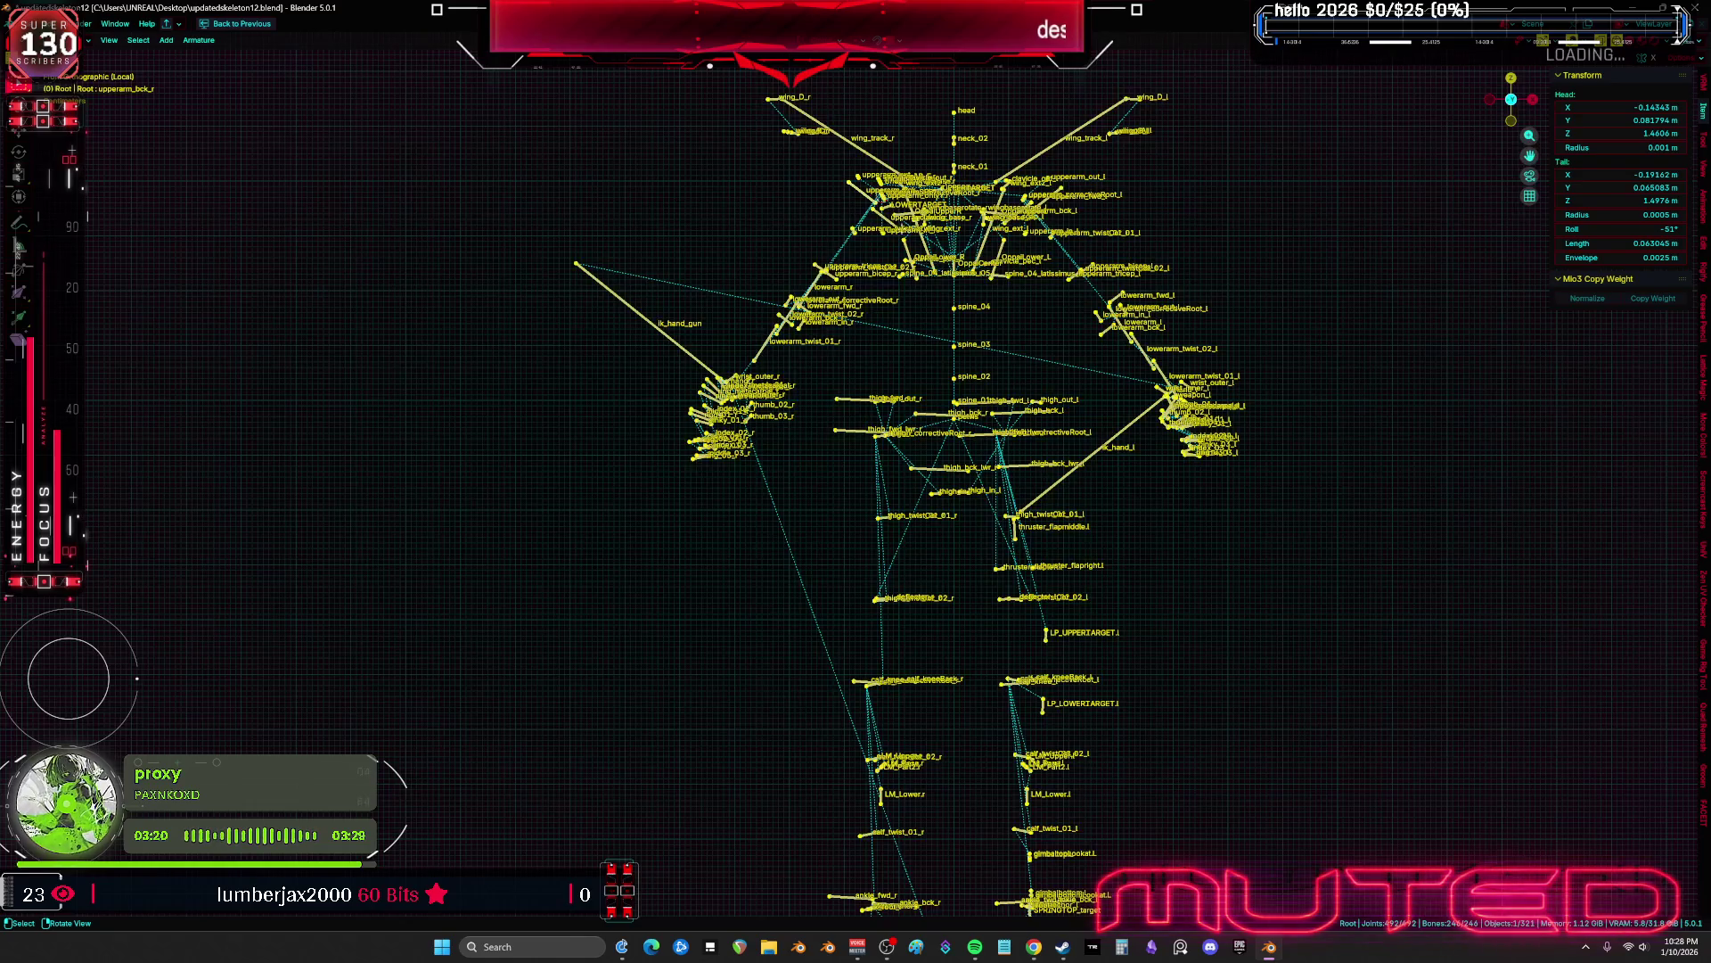
scroll(792, 390, up, 10)
mouse_move(792, 390)
middle_down()
mouse_move(749, 386)
mouse_move(707, 428)
middle_up()
middle_drag(938, 373, 822, 374)
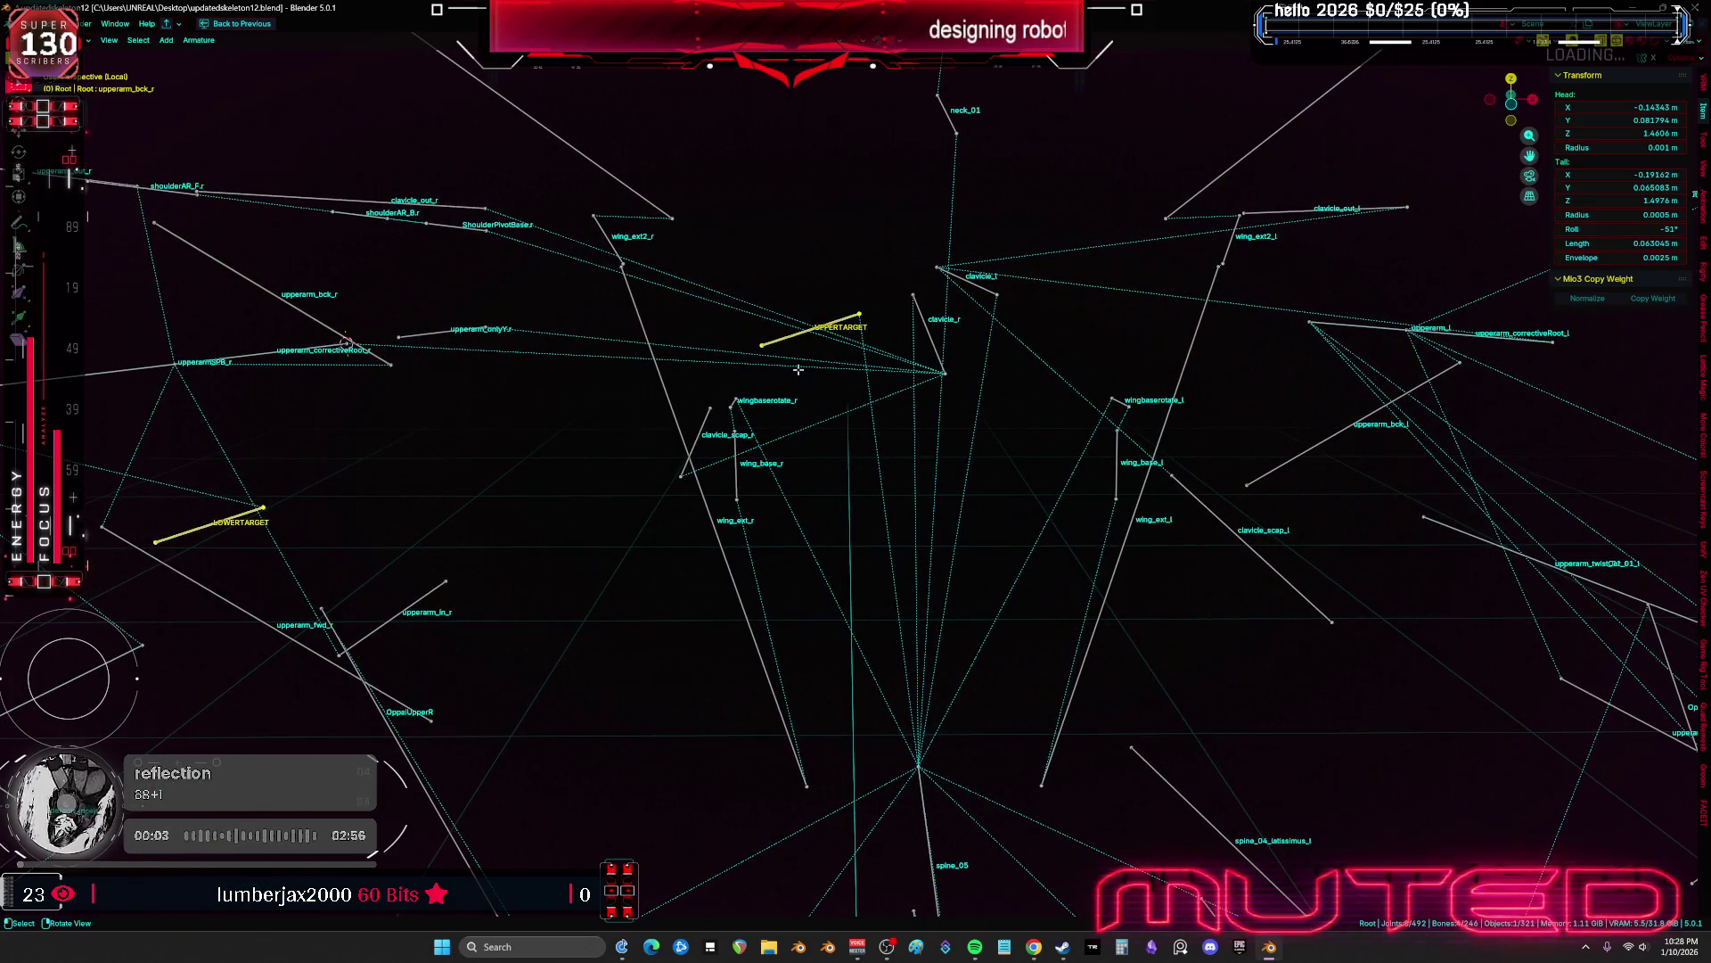
key(p)
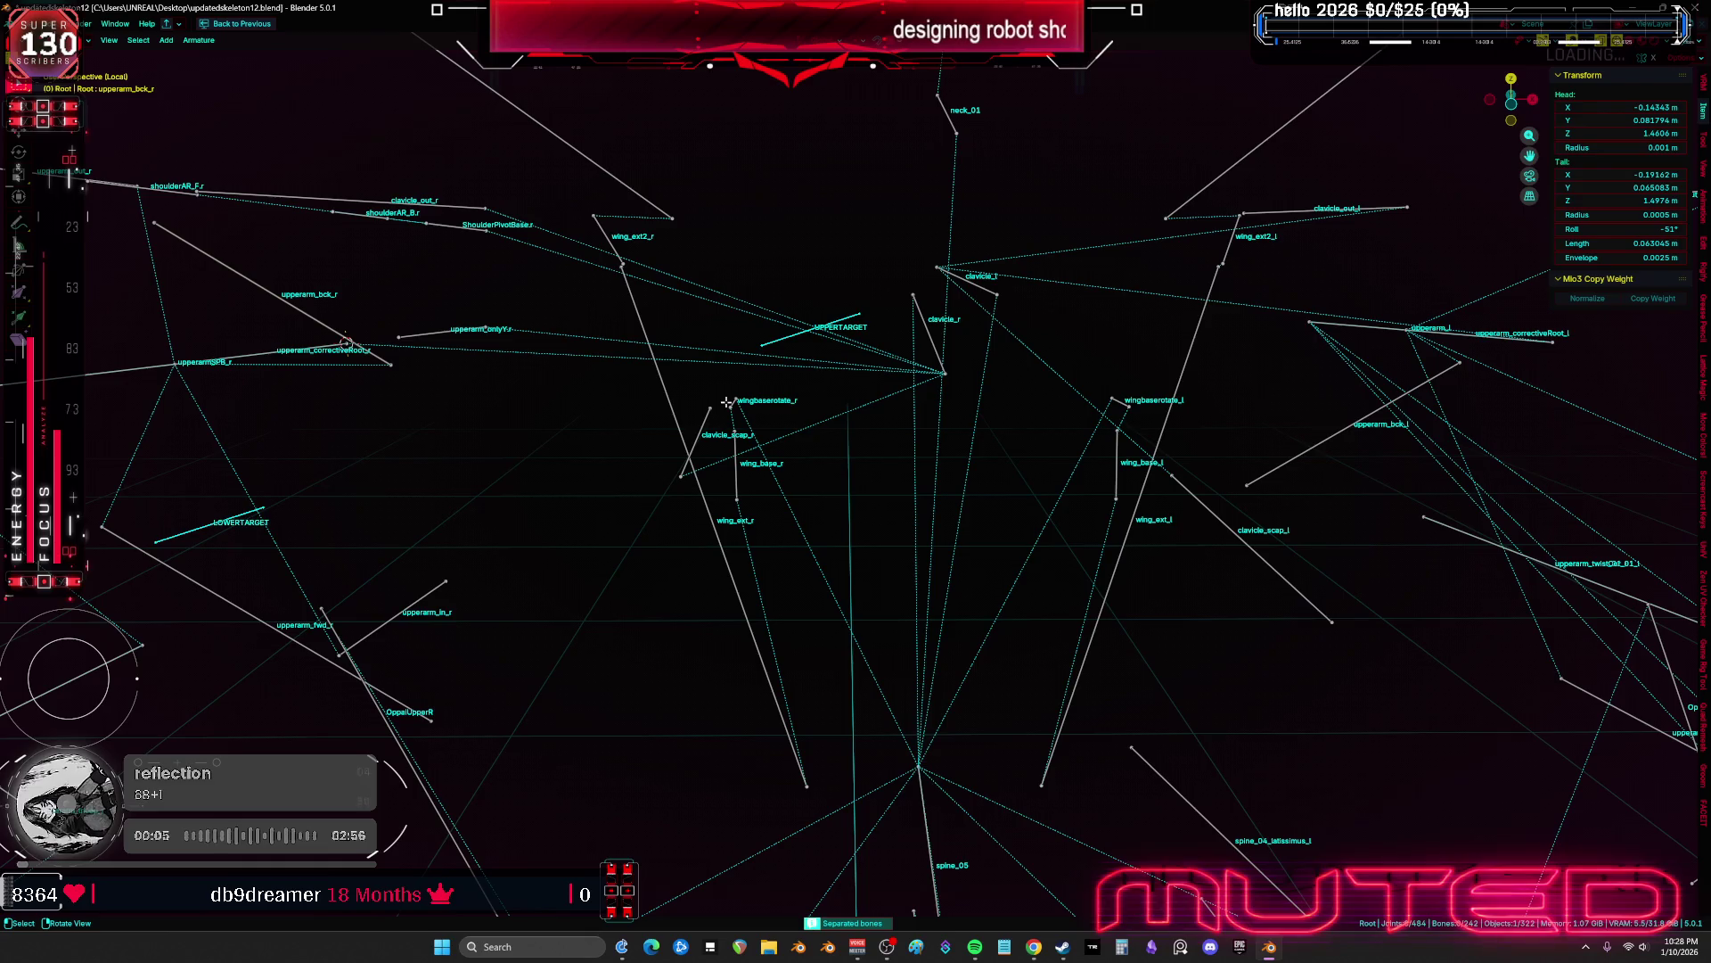
key(KP_1)
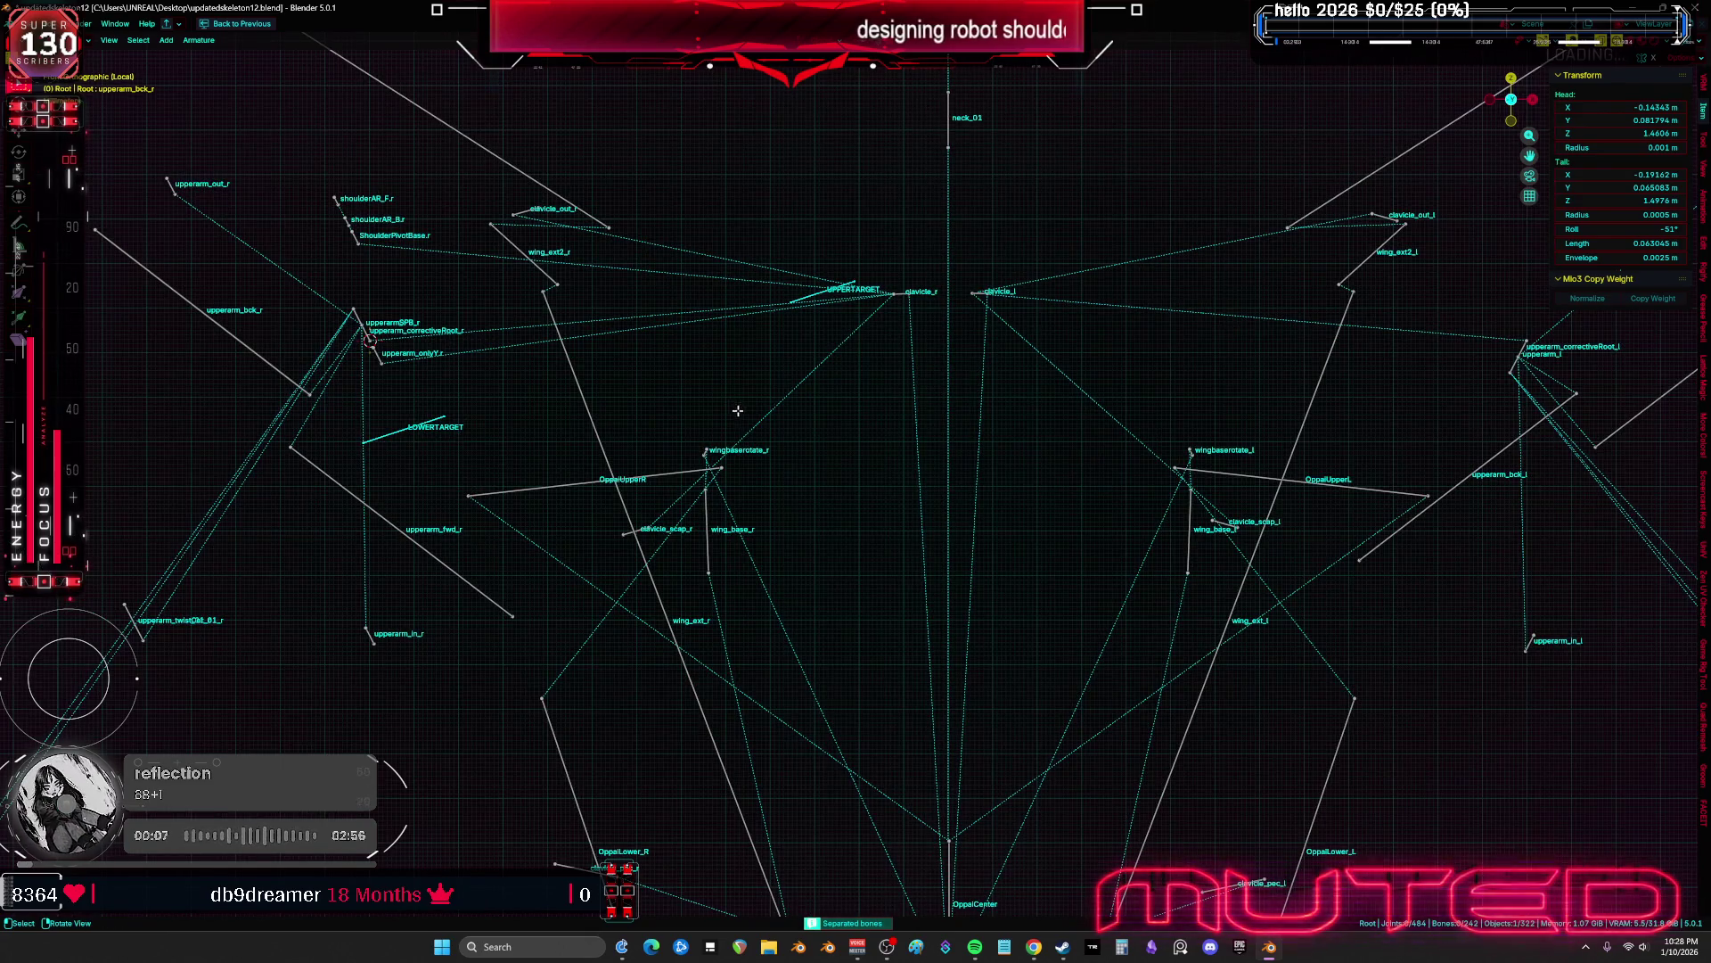
key(Tab)
Leave the armature-only local view and show the full robot in solid shading
click(404, 431)
key(KP_Divide)
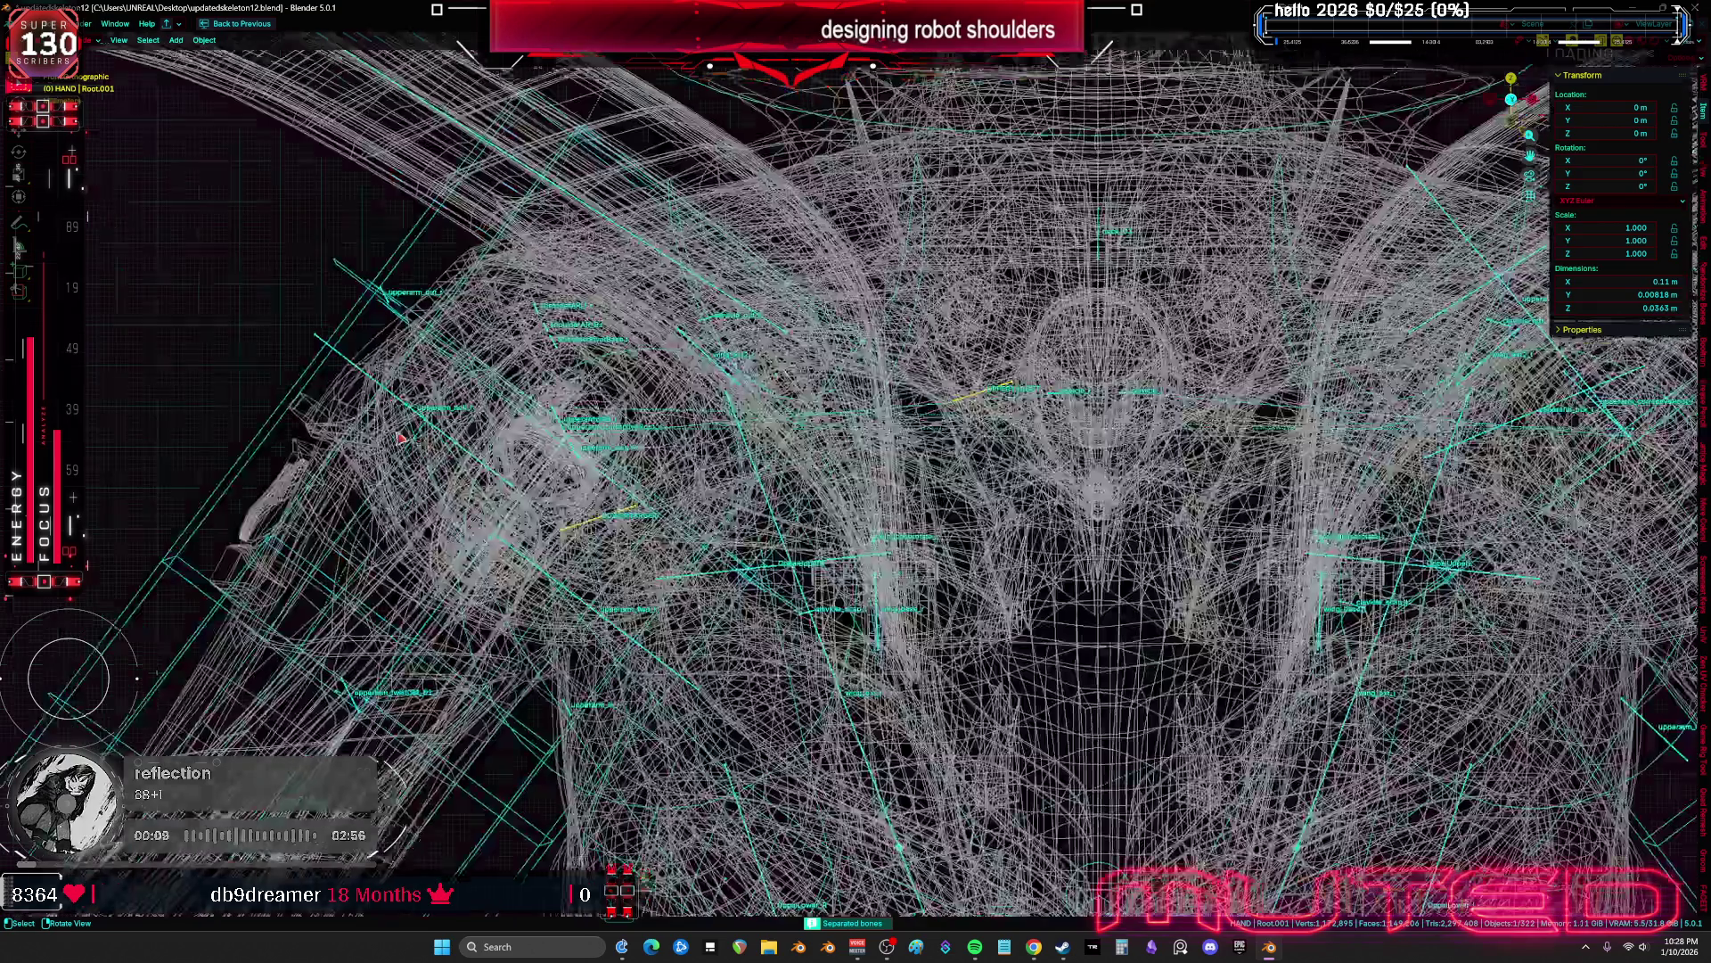
key(shift+z)
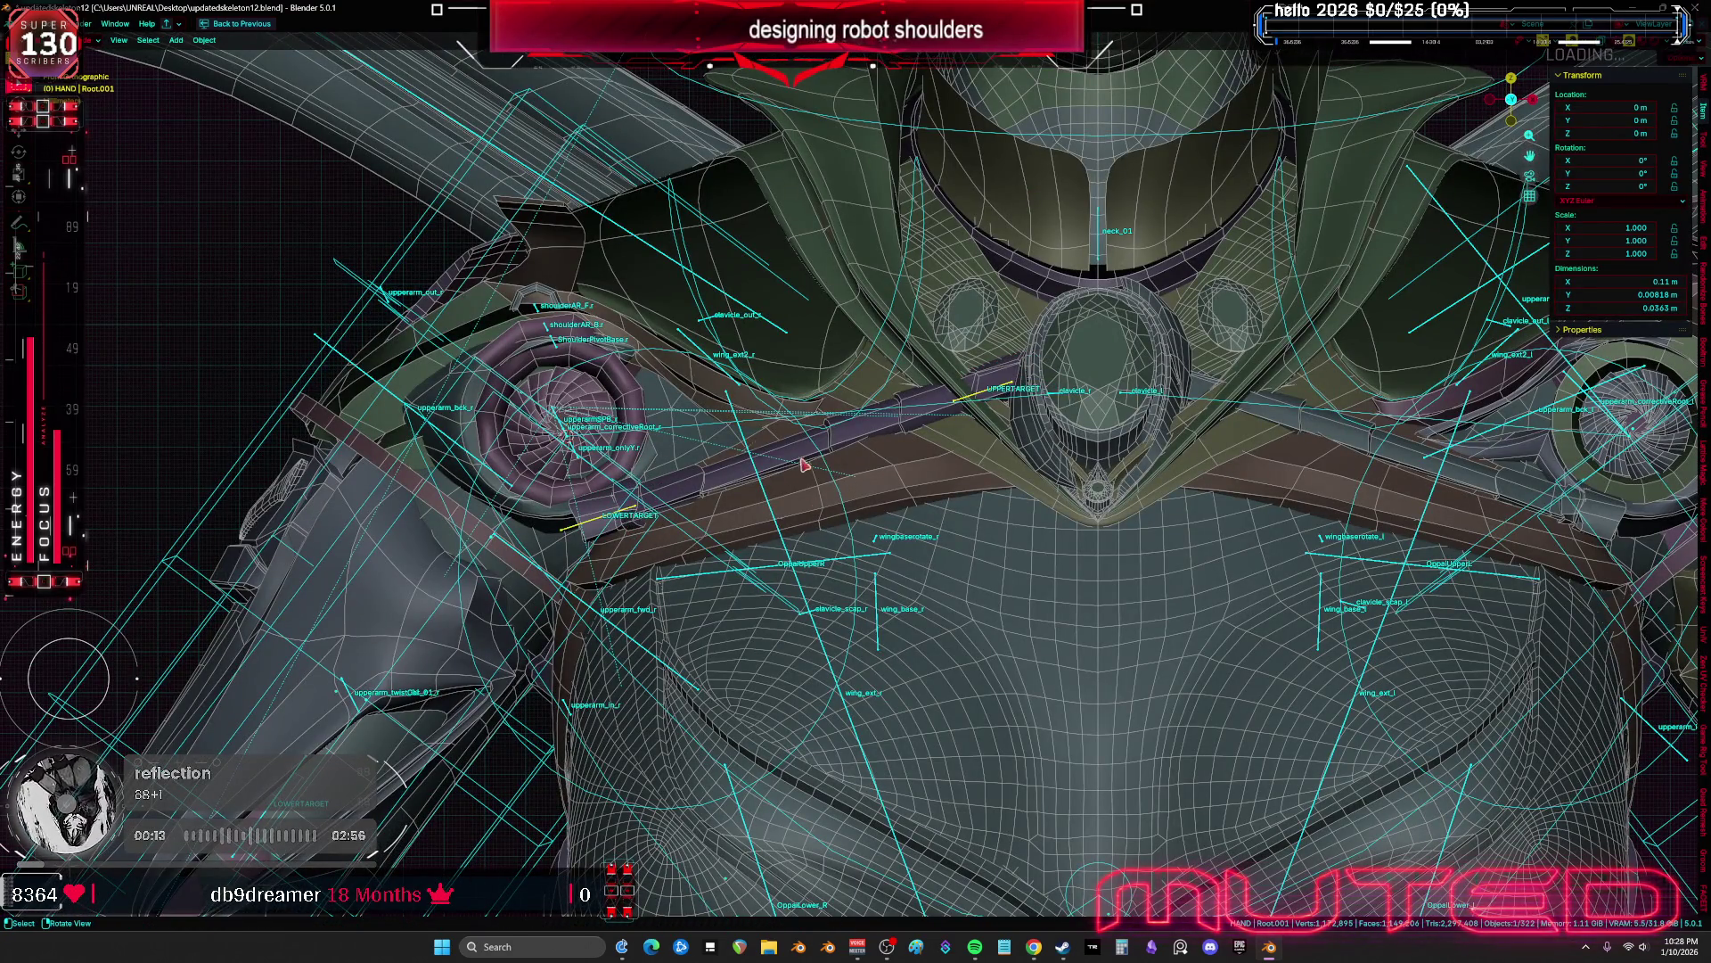
Parent PistonShoulderMESH.003 to the Root.001 armature with Armature Deform
shift+click(602, 535)
shift+click(575, 533)
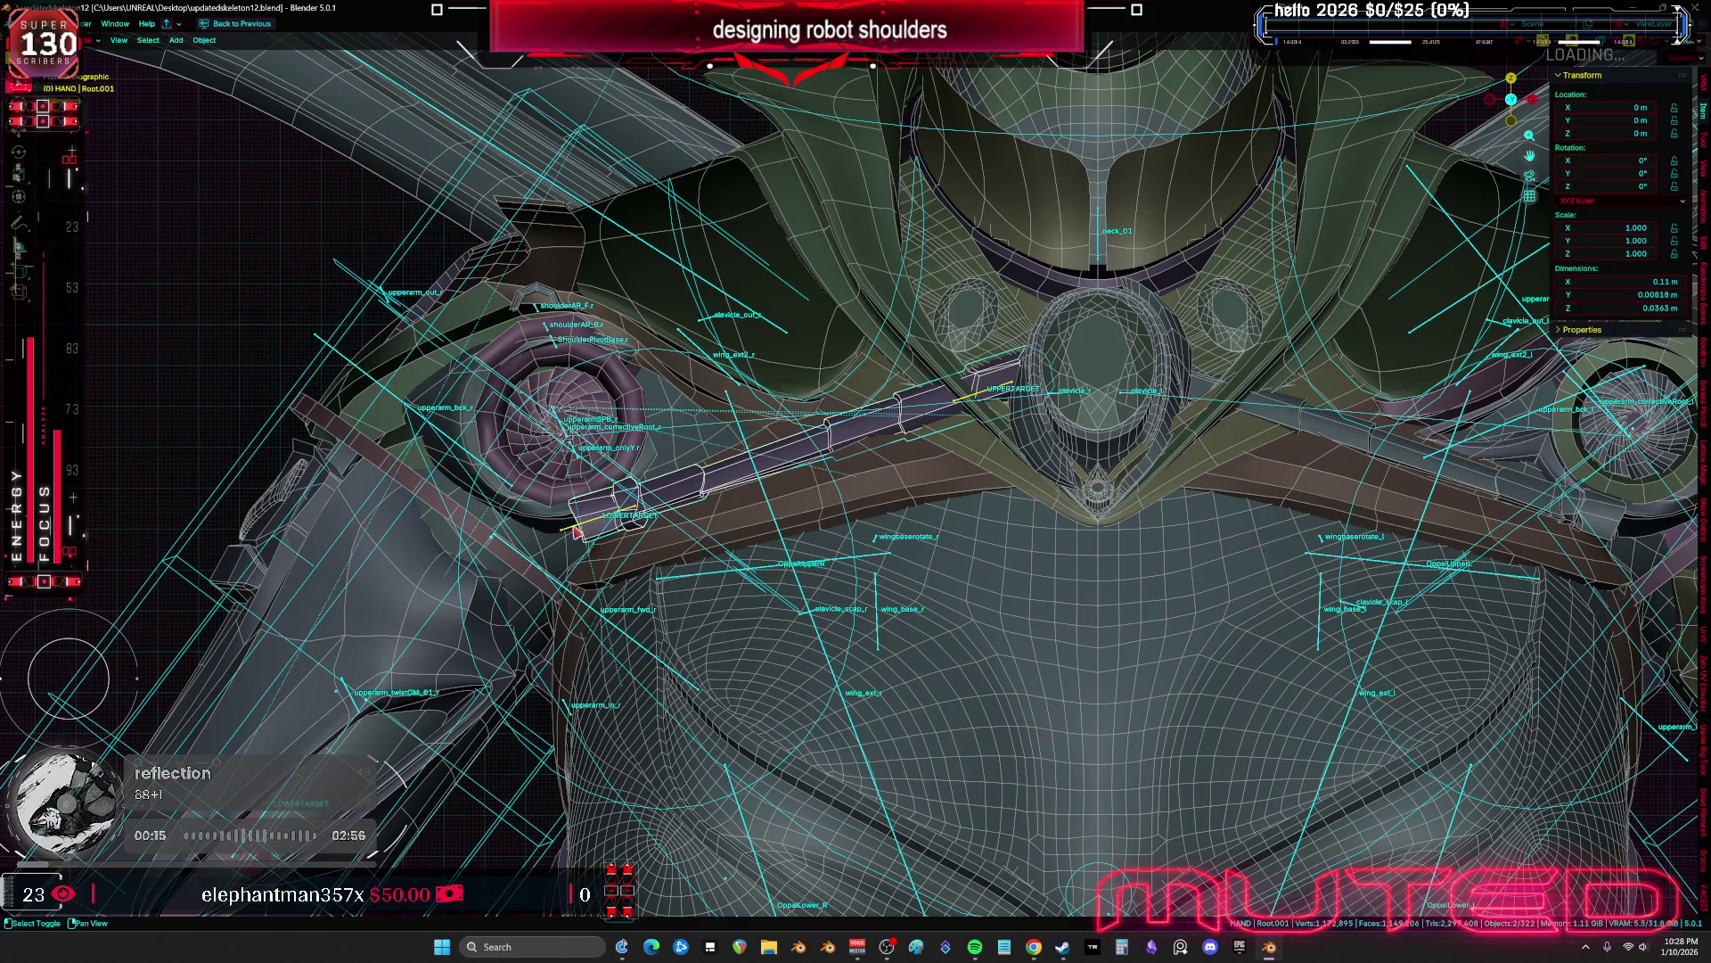
key(ctrl+p)
click(587, 528)
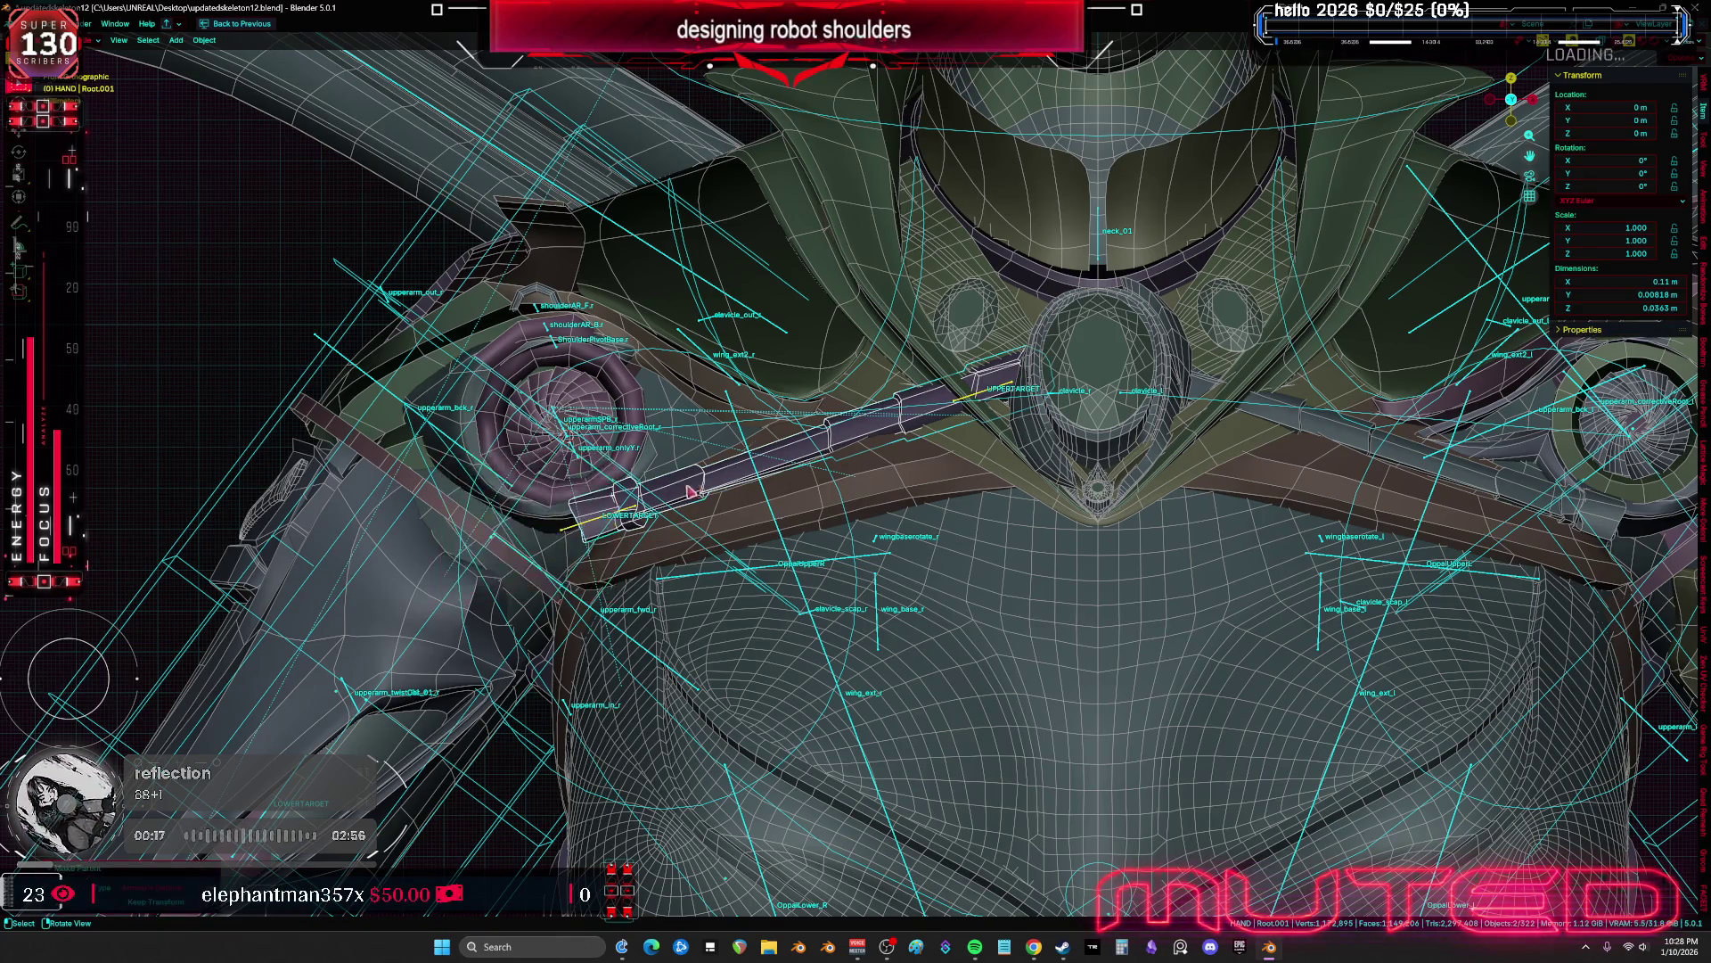
Select the Root.001 armature and inspect its bones from behind the shoulders
click(578, 533)
click(578, 533)
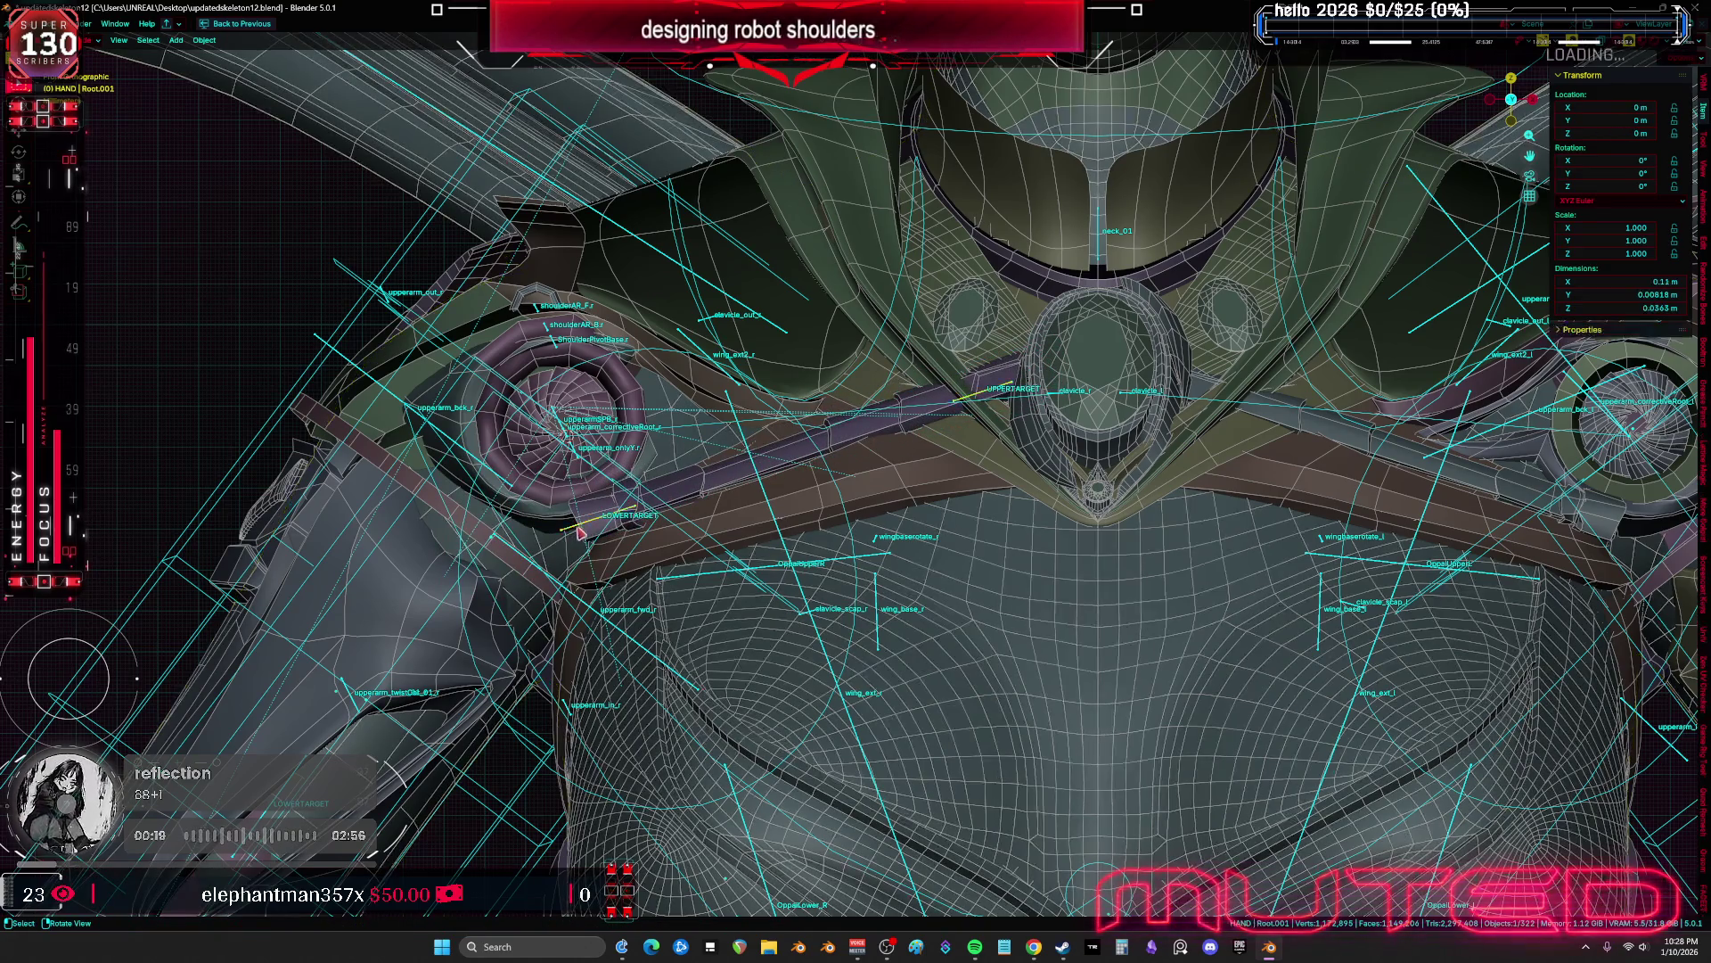
middle_drag(624, 533, 843, 506)
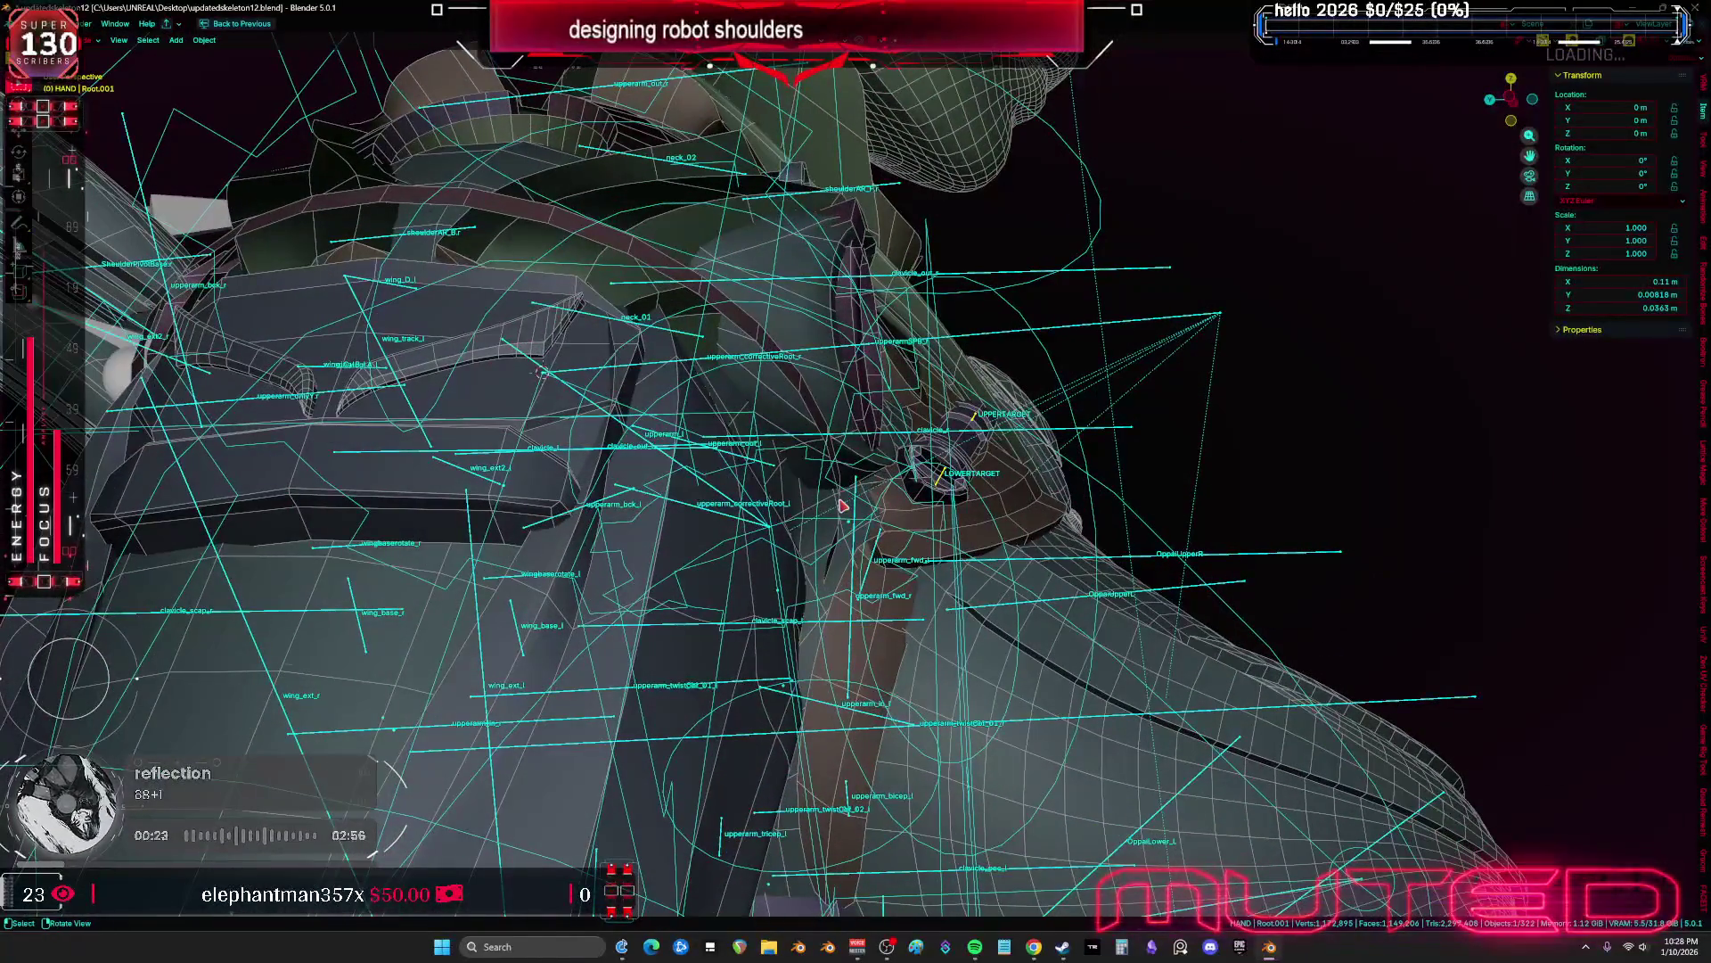
key(Tab)
mouse_move(1089, 478)
middle_down()
mouse_move(1426, 374)
mouse_move(1560, 312)
middle_up()
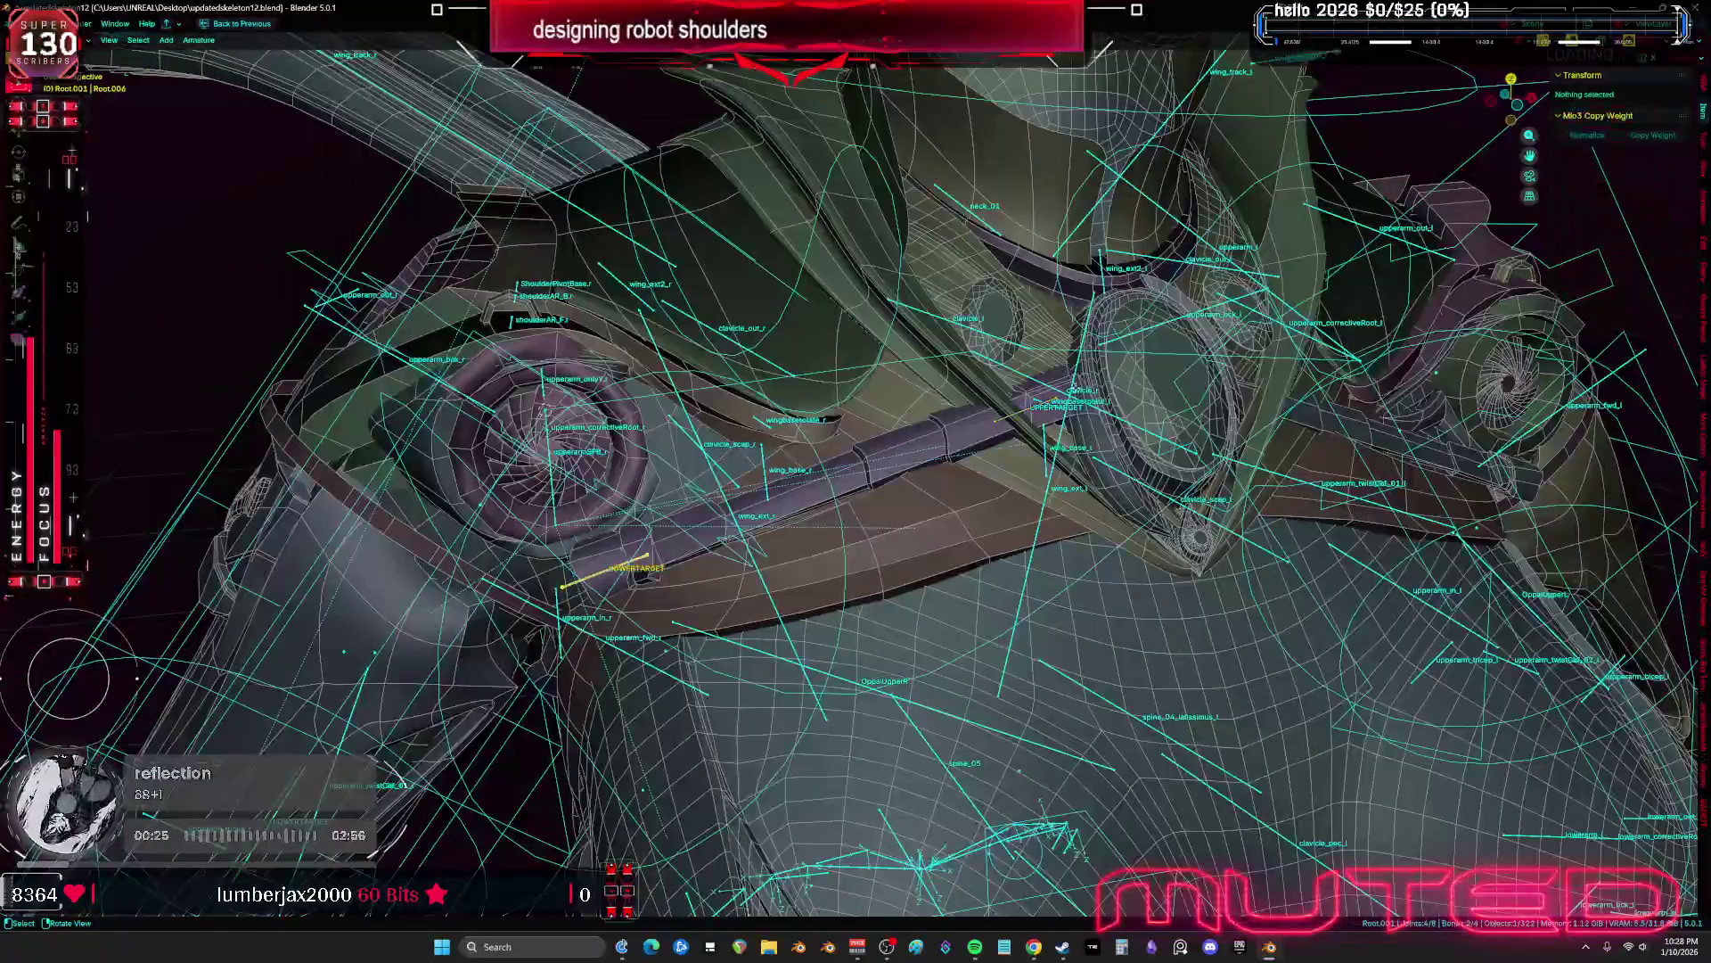
key(Tab)
With Local transform orientation, move the piston rod to link a shoulder turbine to the collar gem
click(778, 519)
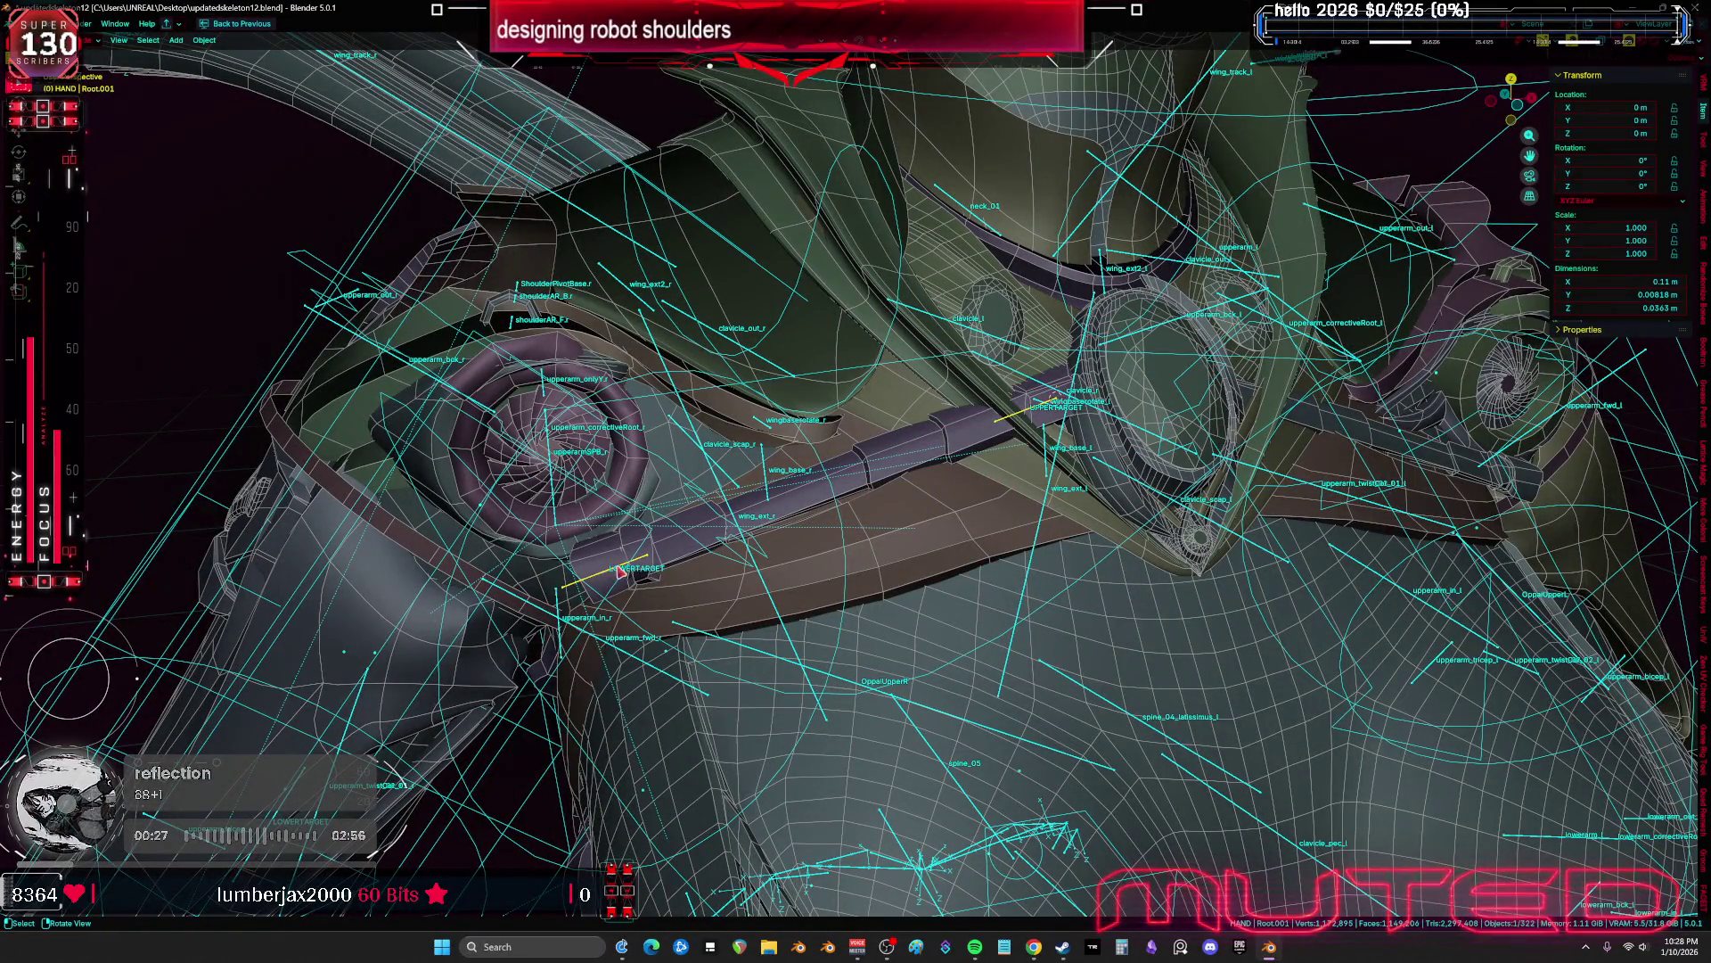
key(comma)
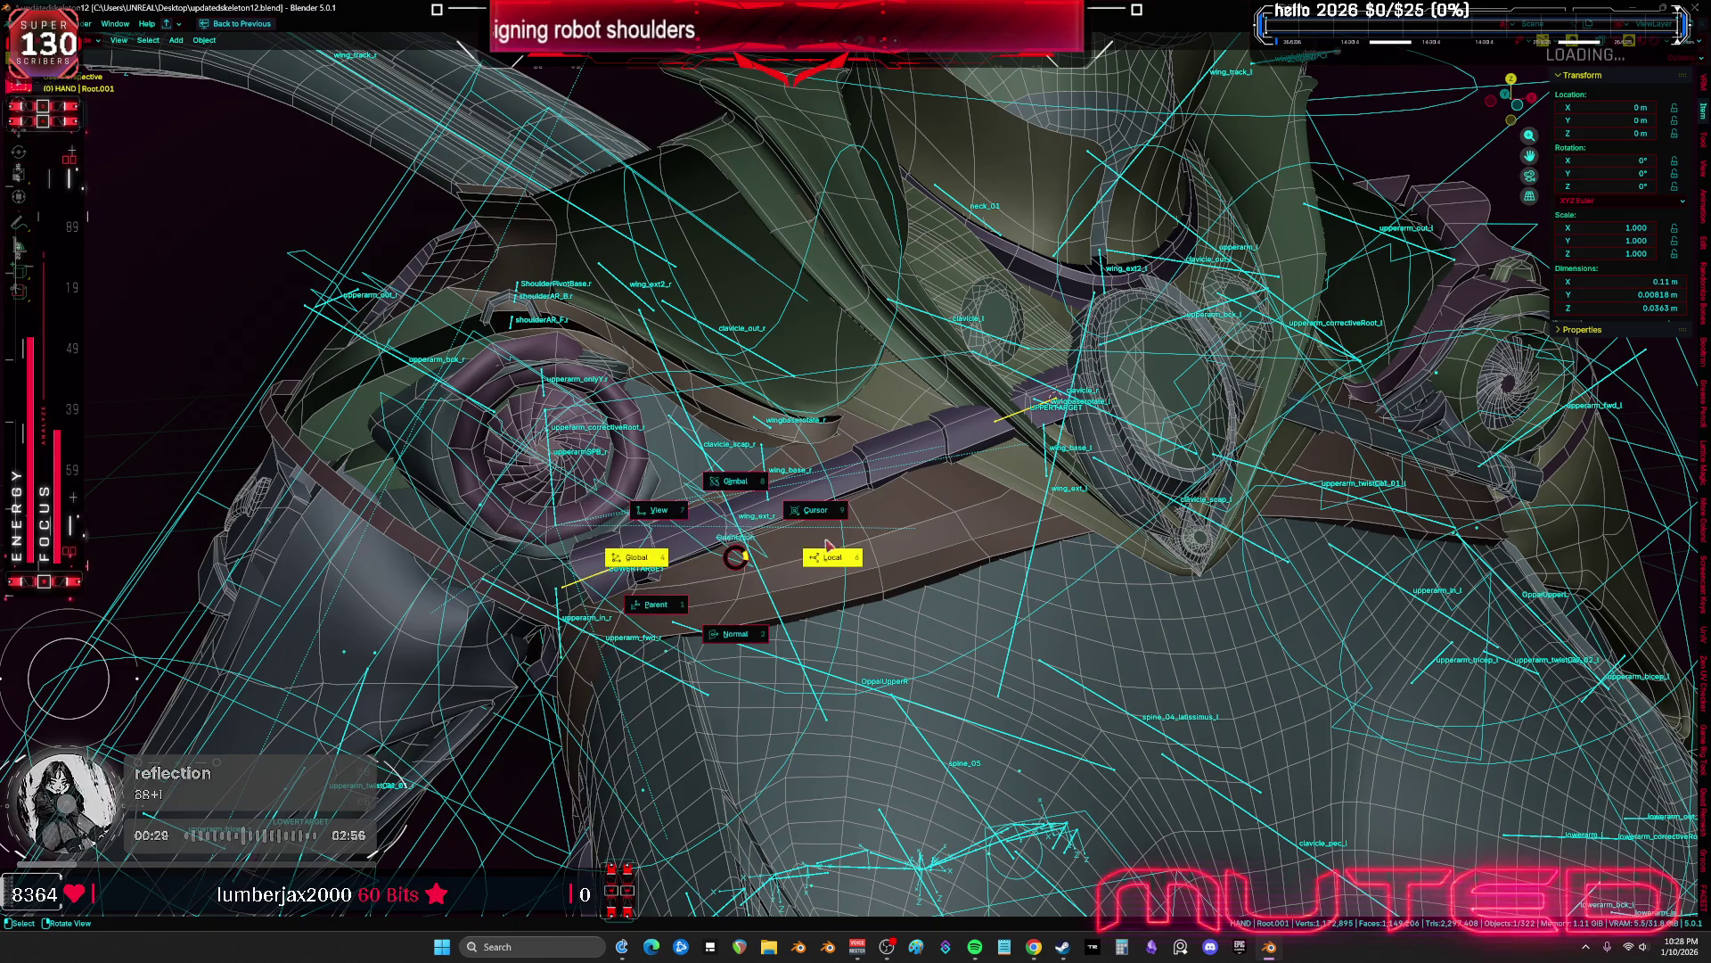
click(915, 527)
key(g)
right_click(1141, 520)
mouse_move(1141, 520)
middle_down()
mouse_move(1249, 482)
mouse_move(1173, 459)
mouse_move(1290, 440)
middle_up()
key(g)
click(1201, 478)
mouse_move(1201, 477)
middle_down()
mouse_move(1040, 539)
mouse_move(1177, 522)
middle_up()
Rotate the piston rod and nudge it twice into its final position
key(r)
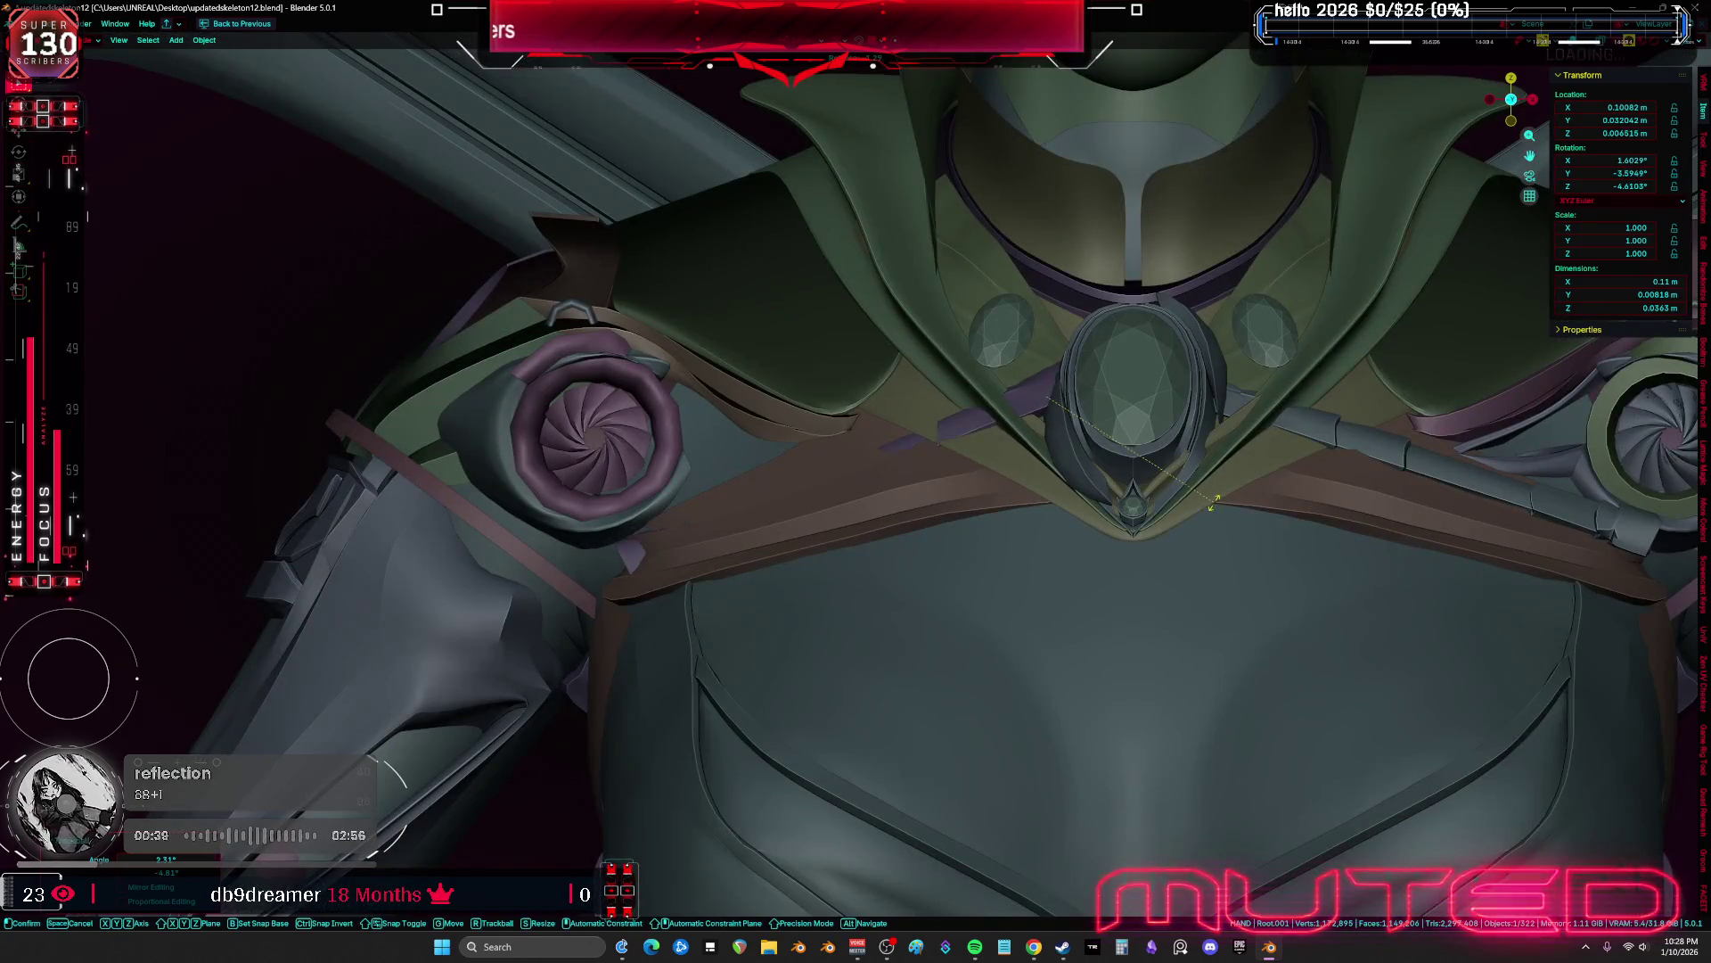
click(1108, 687)
key(r)
middle_drag(1188, 691, 1359, 657)
key(g)
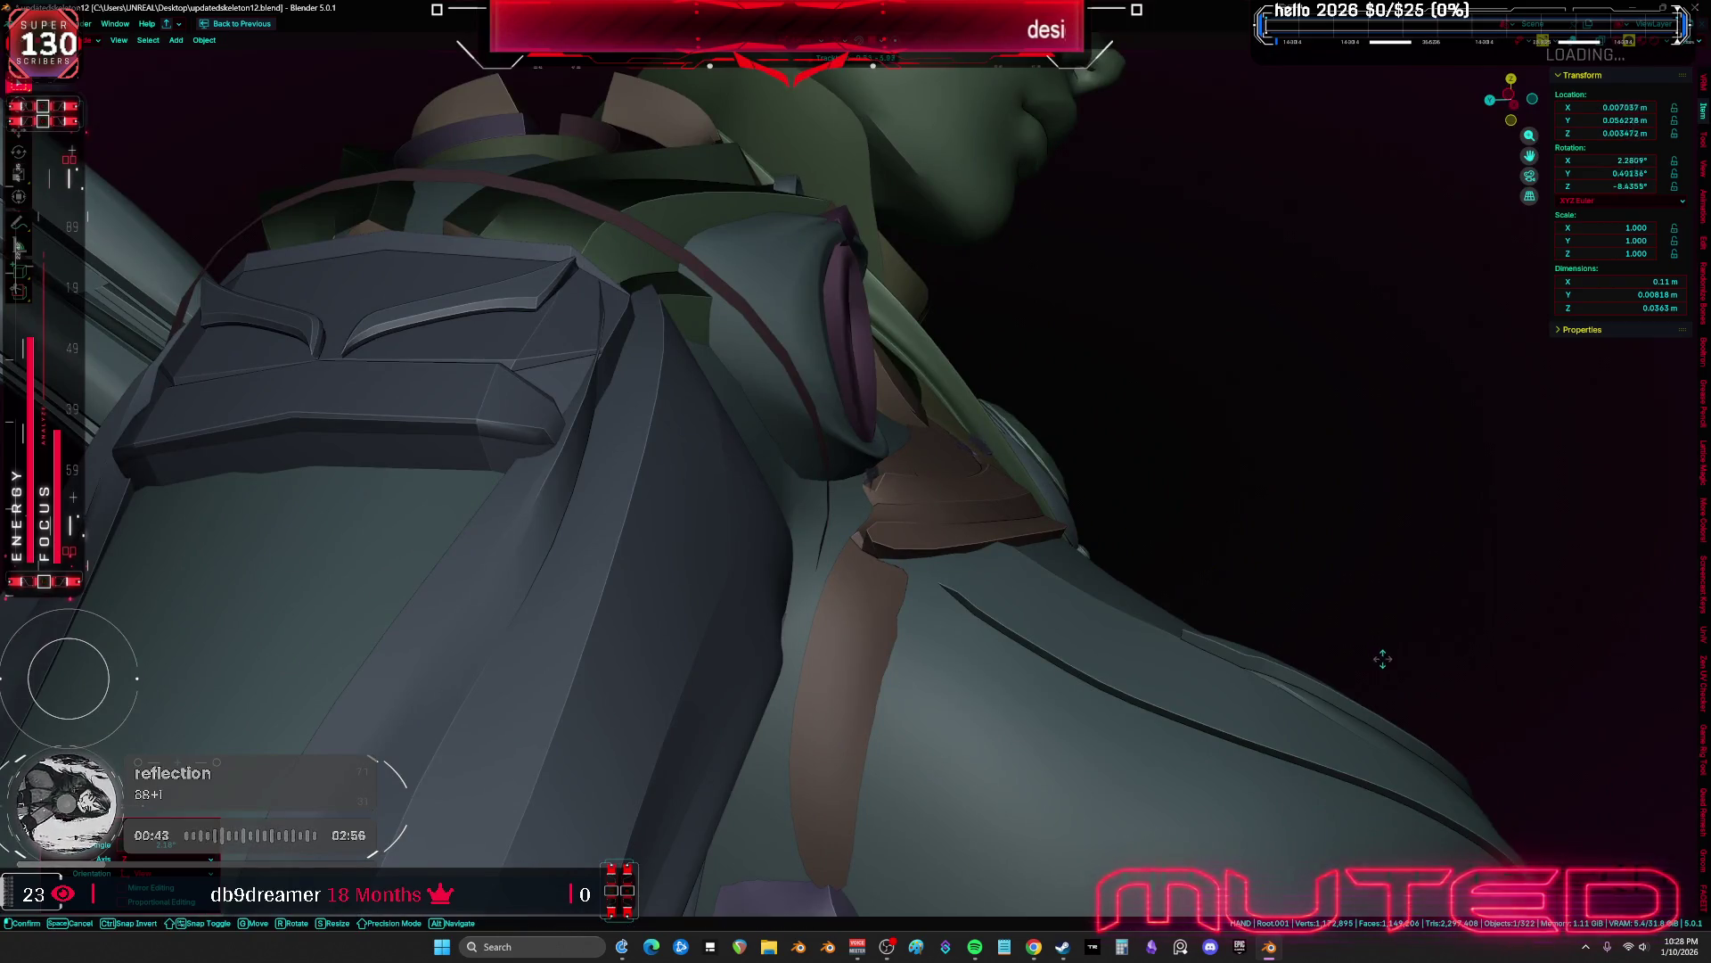
click(1405, 680)
key(shift+z)
key(shift+z)
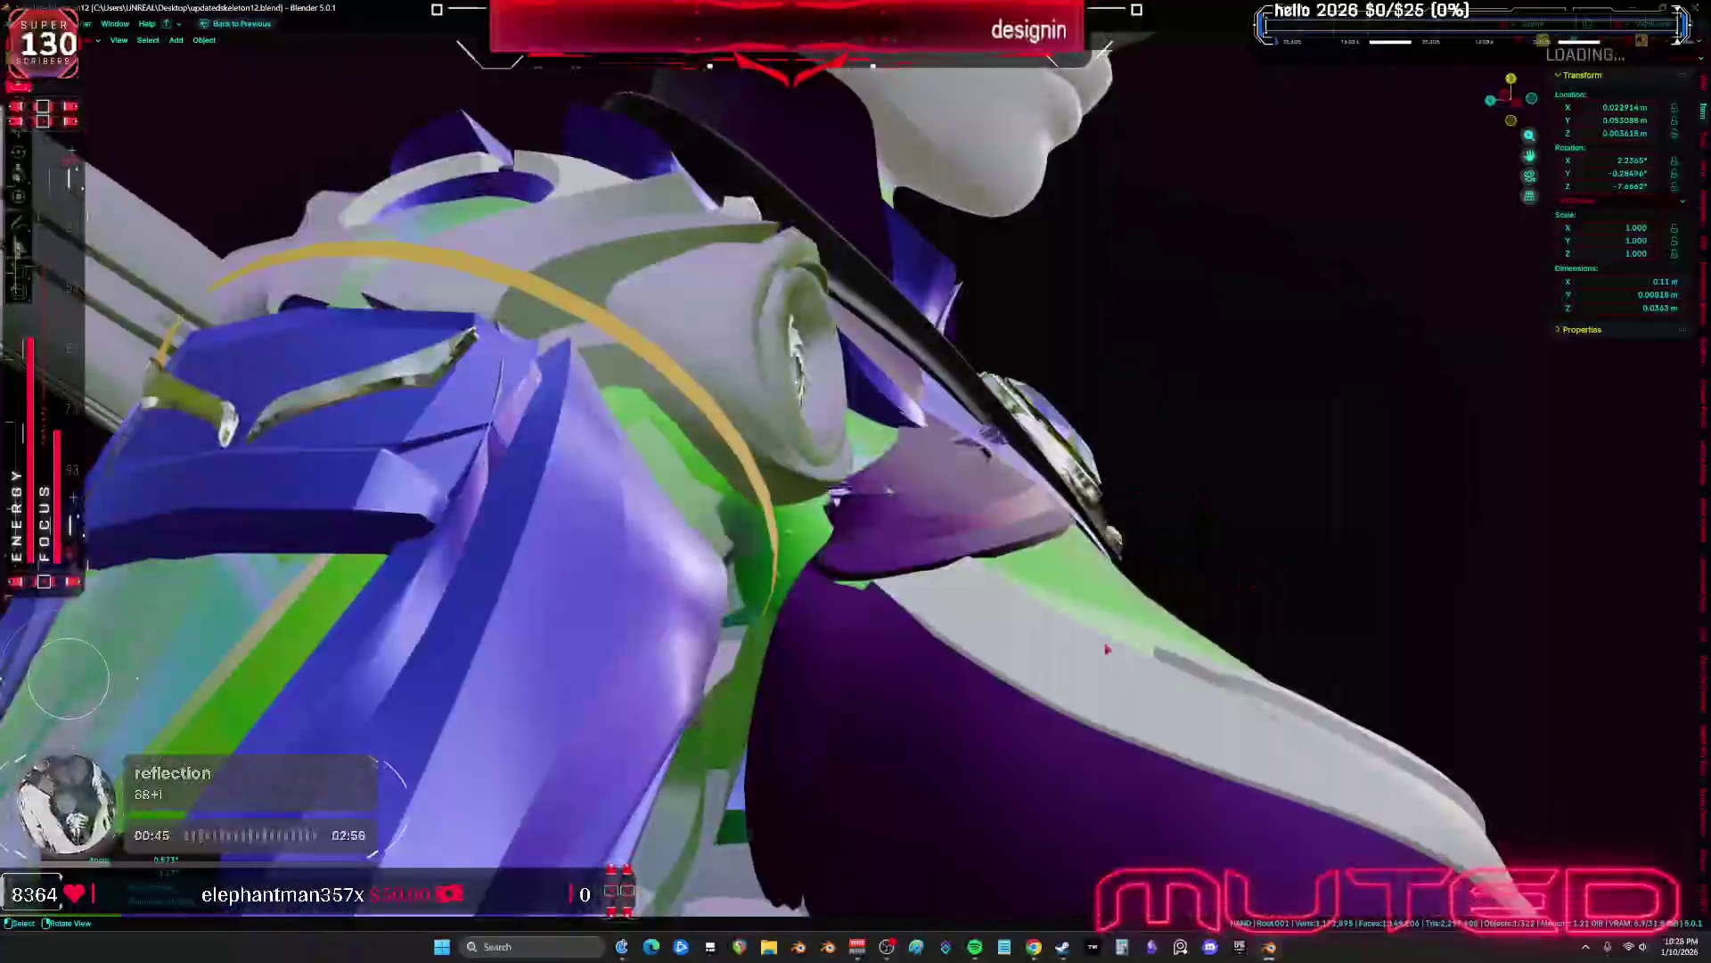
key(g)
click(1130, 668)
middle_drag(1130, 667, 972, 695)
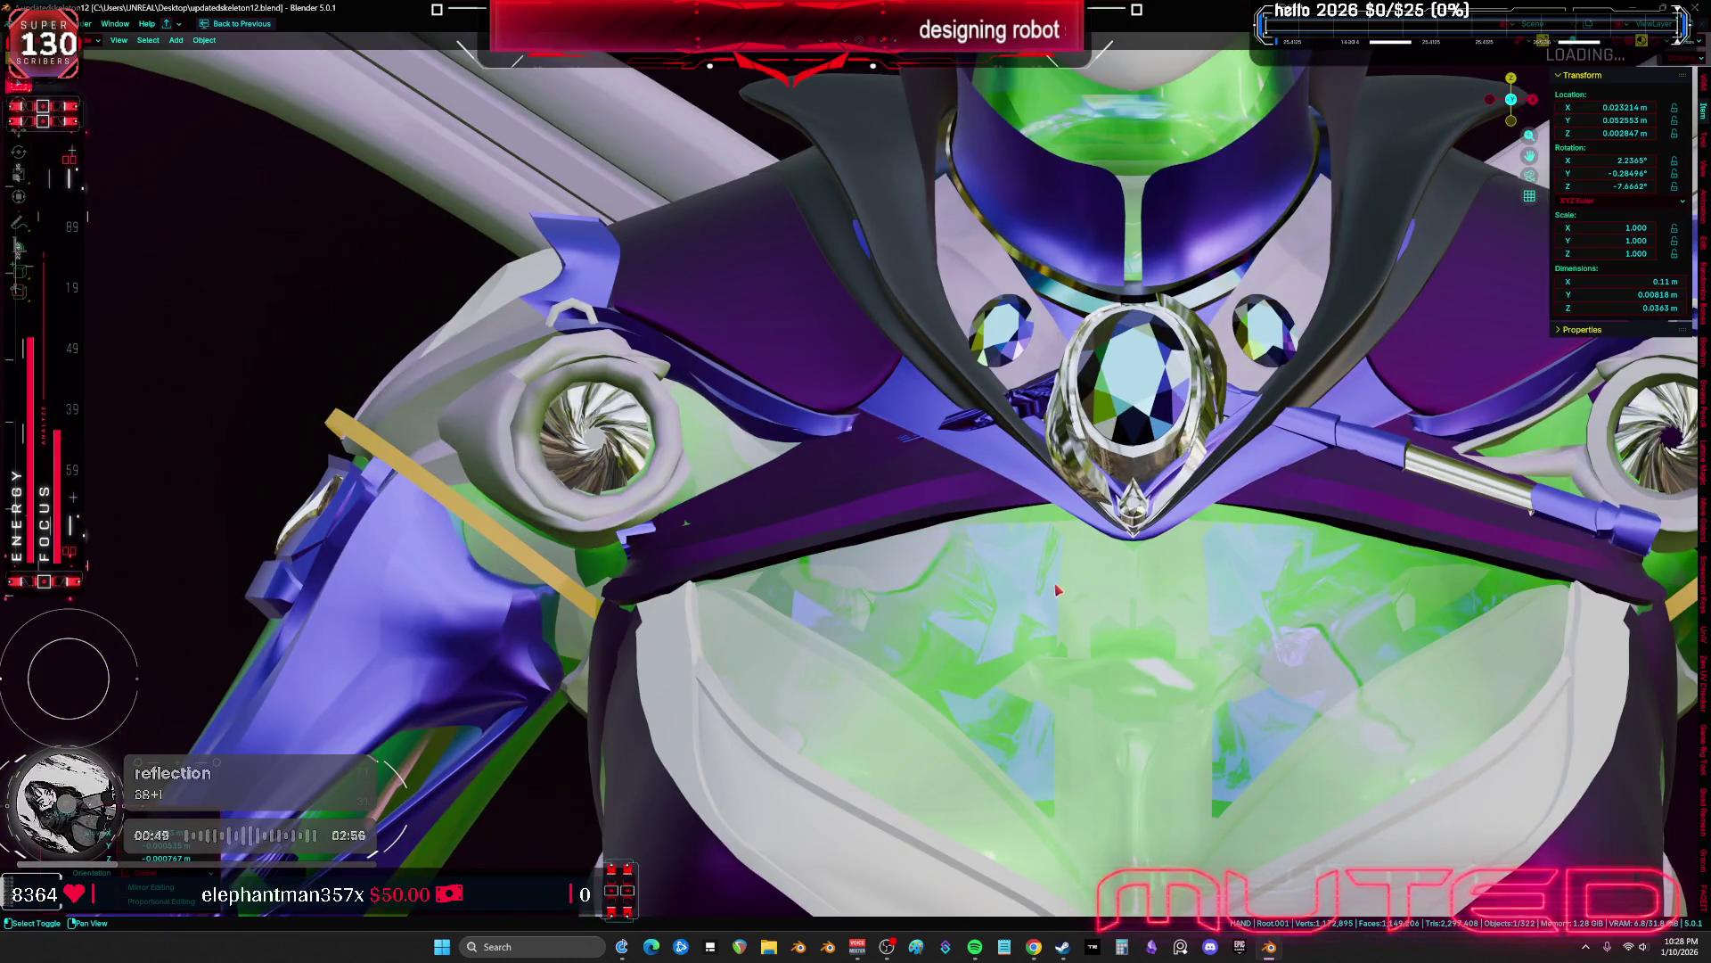
Open the aaa123.005 shoulder plate in Edit Mode after briefly trying Sculpt Mode
click(853, 586)
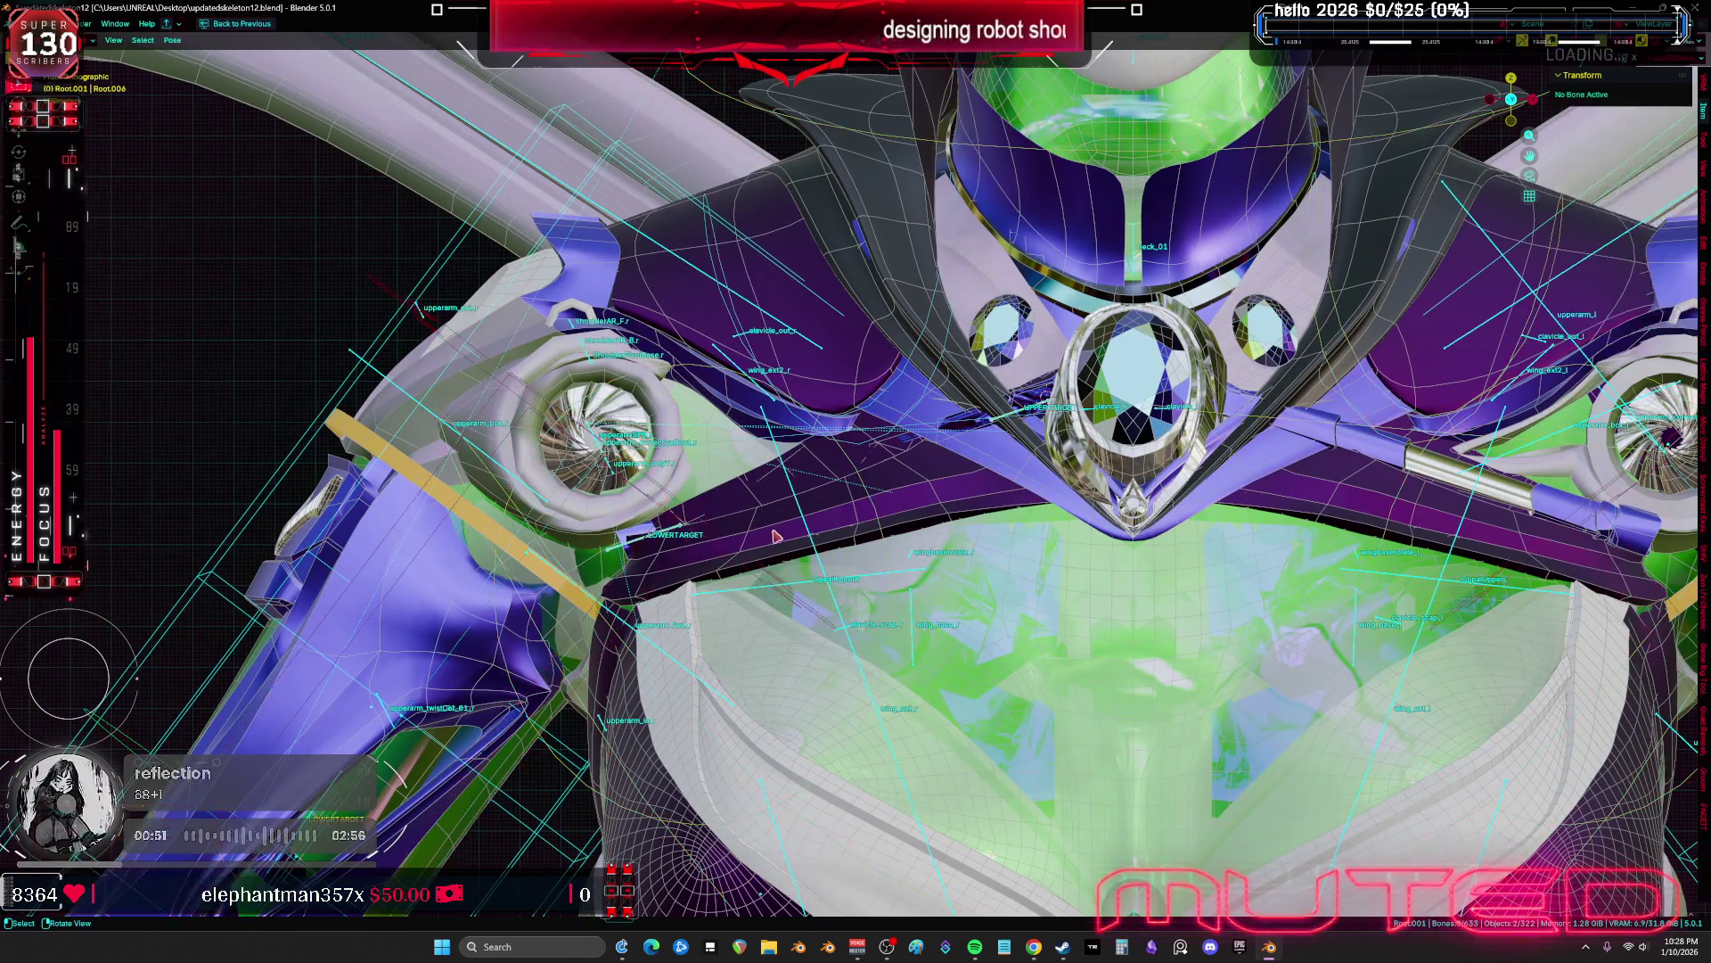
mouse_move(853, 585)
middle_down()
mouse_move(845, 536)
mouse_move(853, 552)
mouse_move(864, 505)
mouse_move(784, 501)
mouse_move(658, 615)
mouse_move(580, 603)
middle_up()
click(891, 546)
key(Tab)
key(ctrl+Tab)
key(bracketleft)
key(bracketleft)
key(bracketleft)
mouse_move(619, 535)
middle_down()
mouse_move(649, 555)
mouse_move(681, 632)
middle_up()
key(ctrl+Tab)
With X-ray on, select and delete a small cluster of the plate's vertices
key(a)
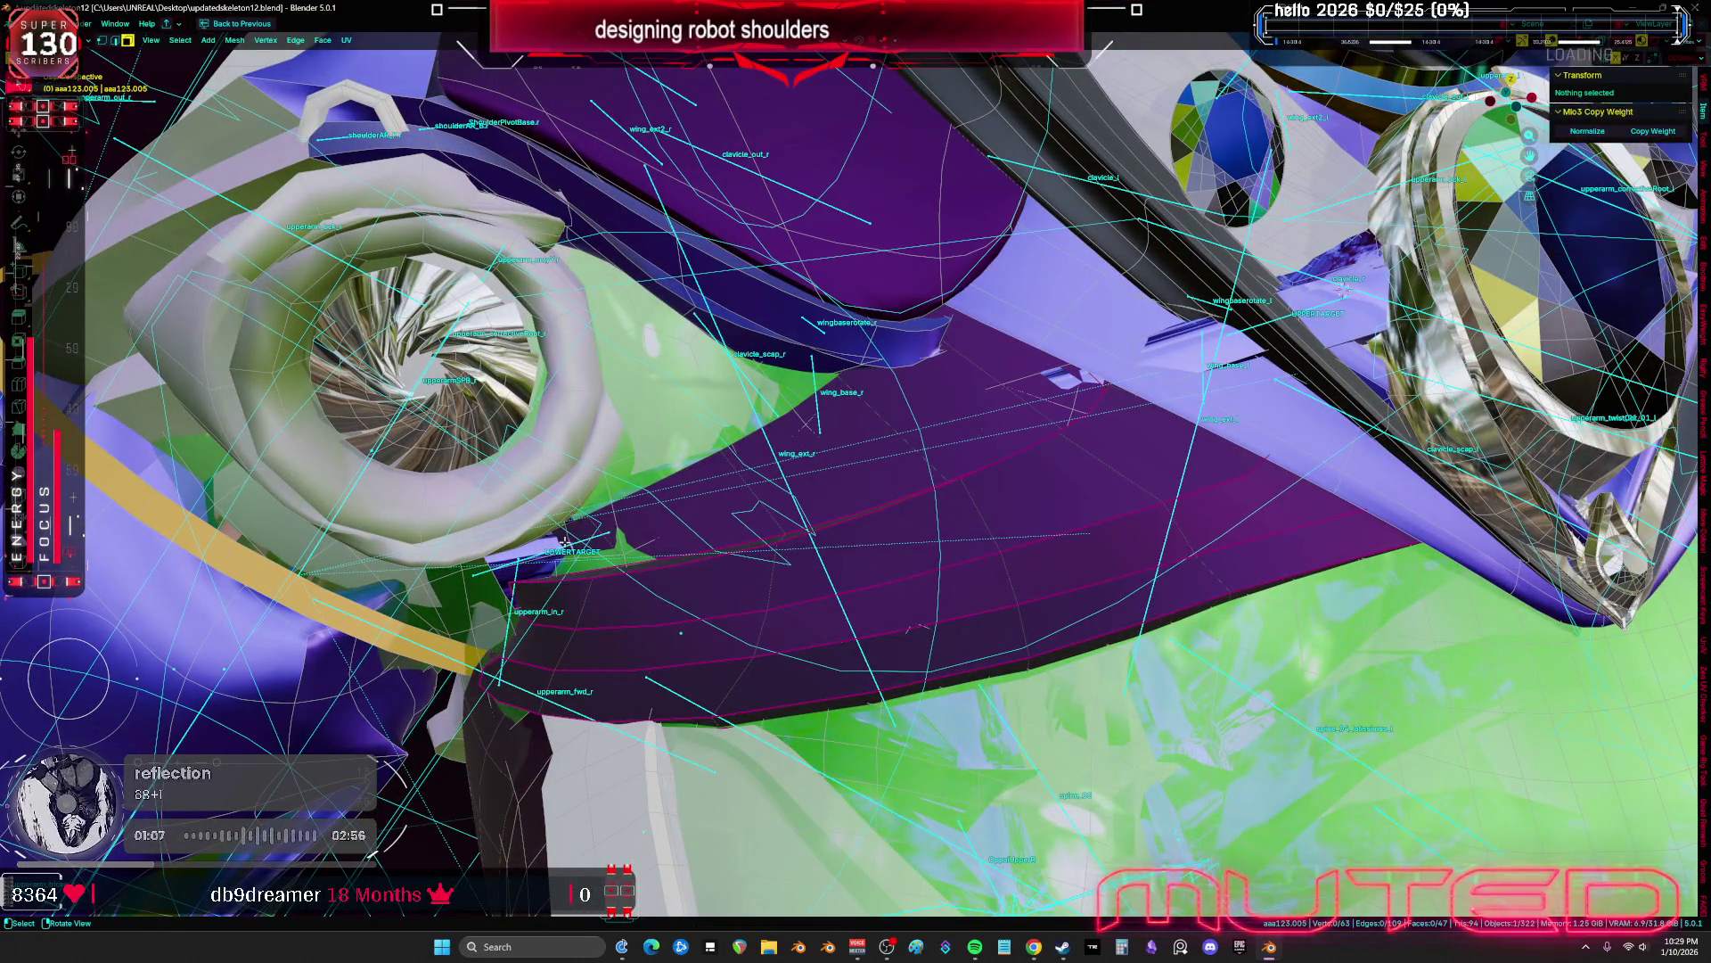
key(alt+z)
mouse_move(589, 533)
middle_down()
mouse_move(599, 557)
mouse_move(570, 579)
middle_up()
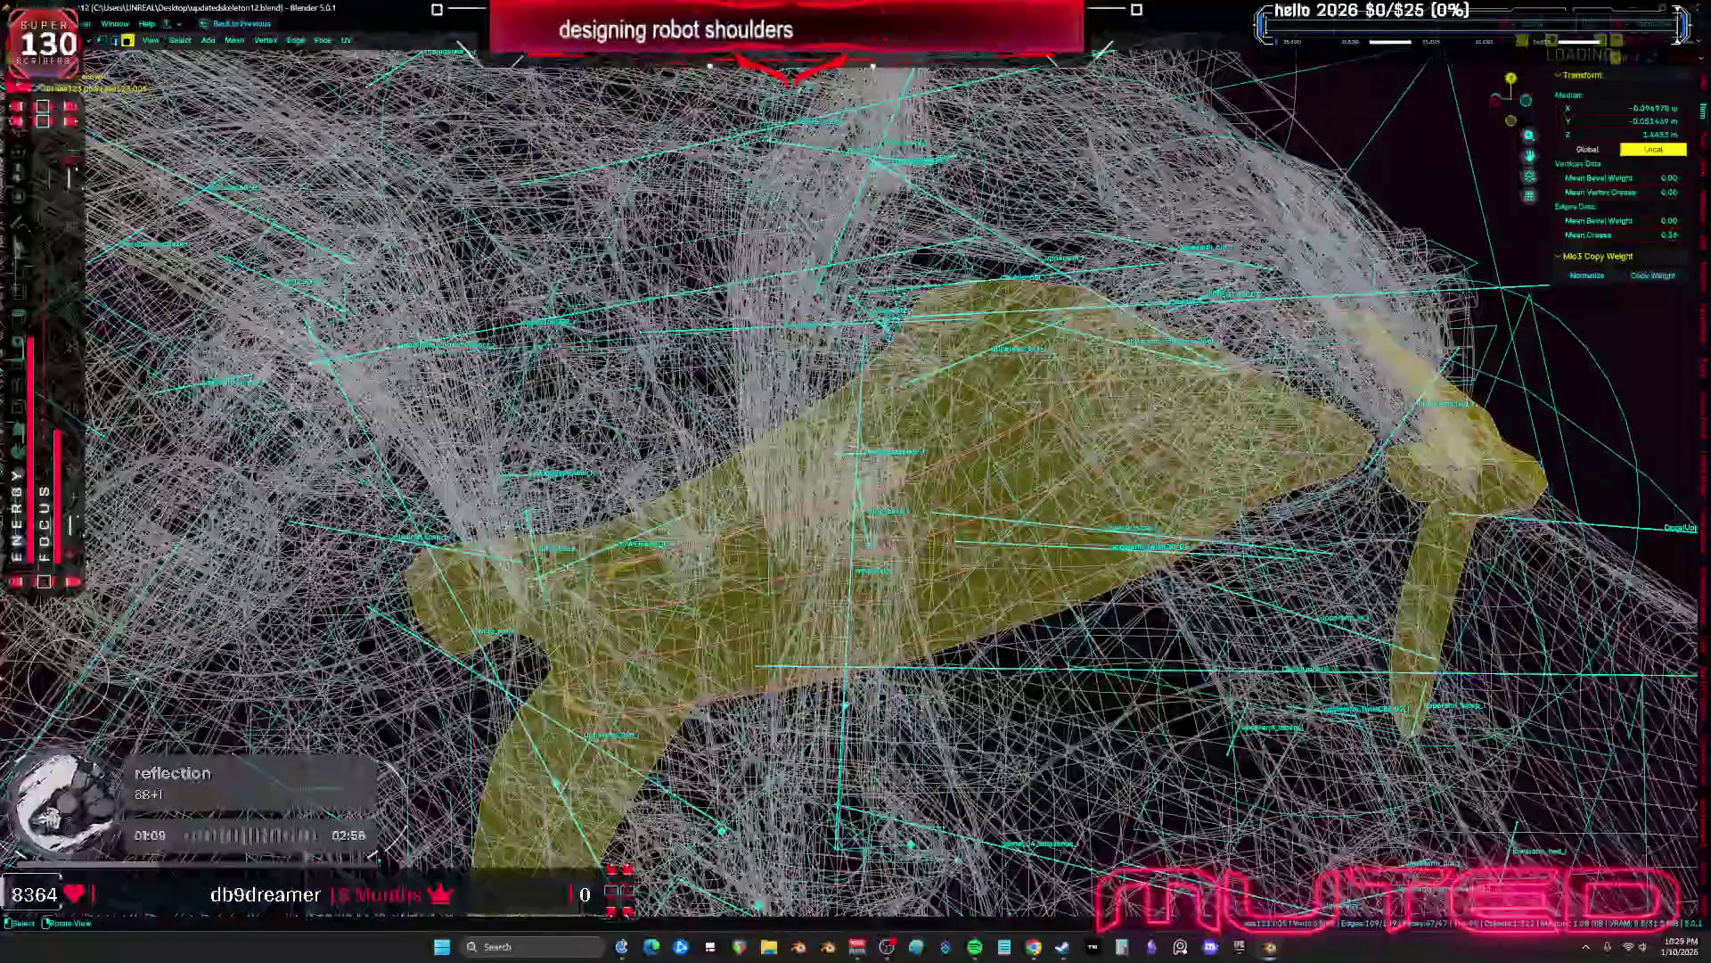
click(539, 596)
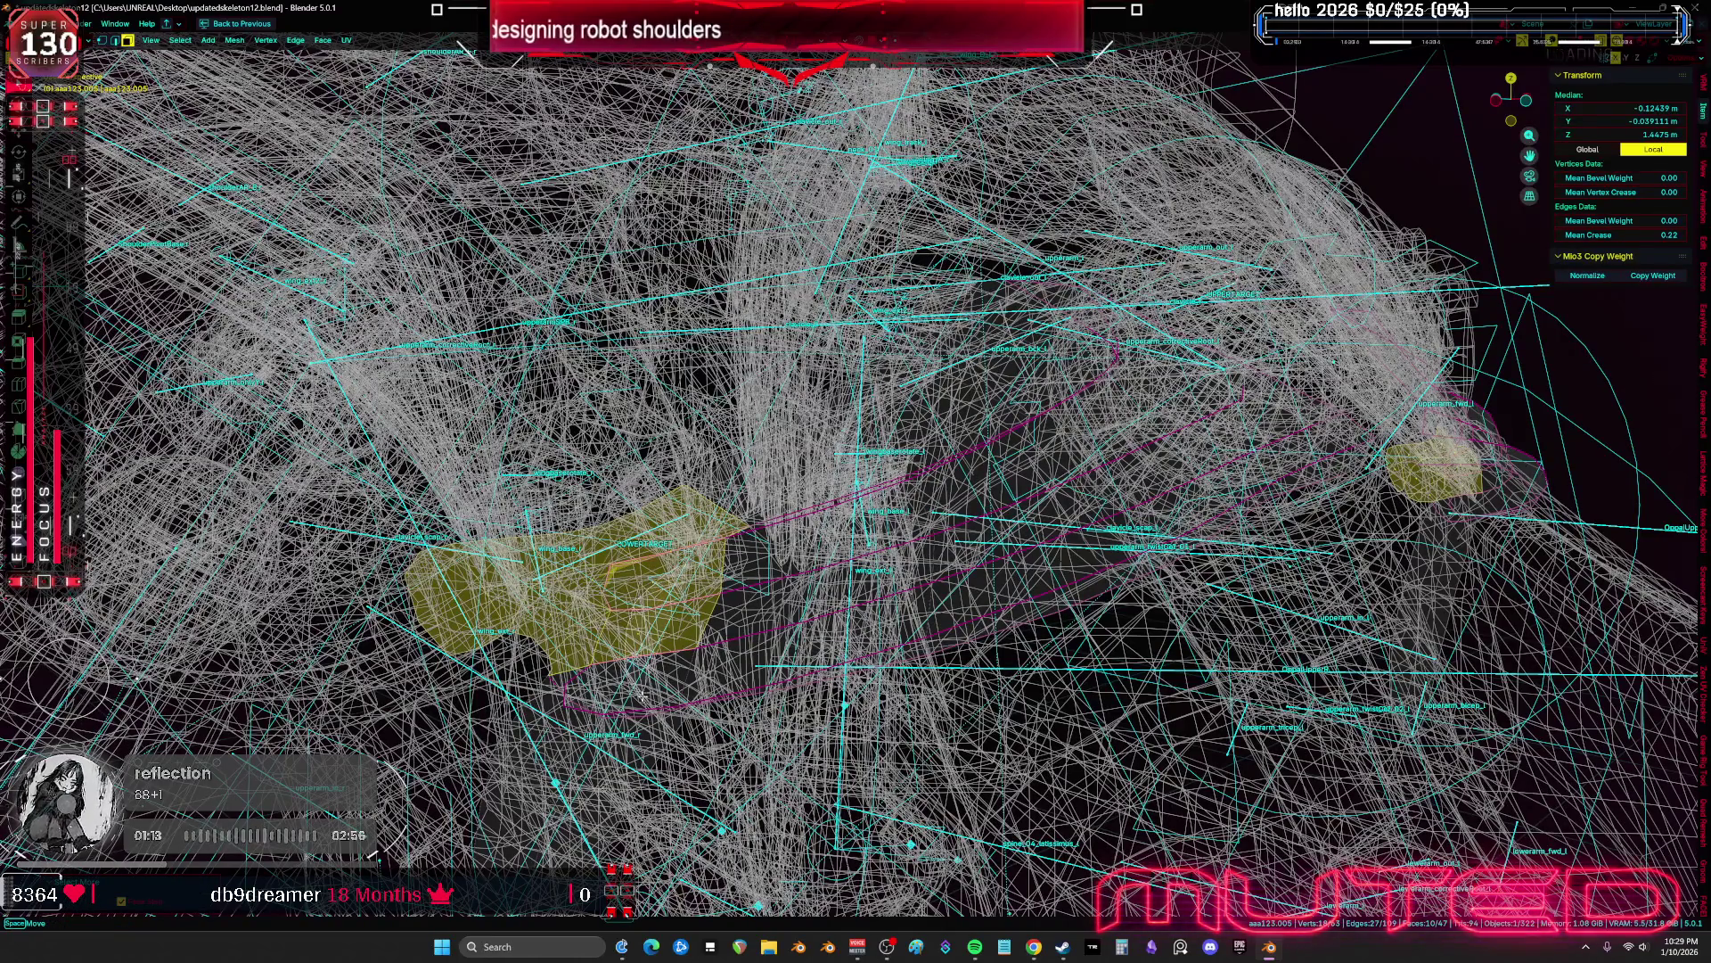
mouse_move(642, 556)
middle_down()
mouse_move(664, 594)
mouse_move(765, 626)
mouse_move(811, 450)
middle_up()
key(alt+z)
click(668, 595)
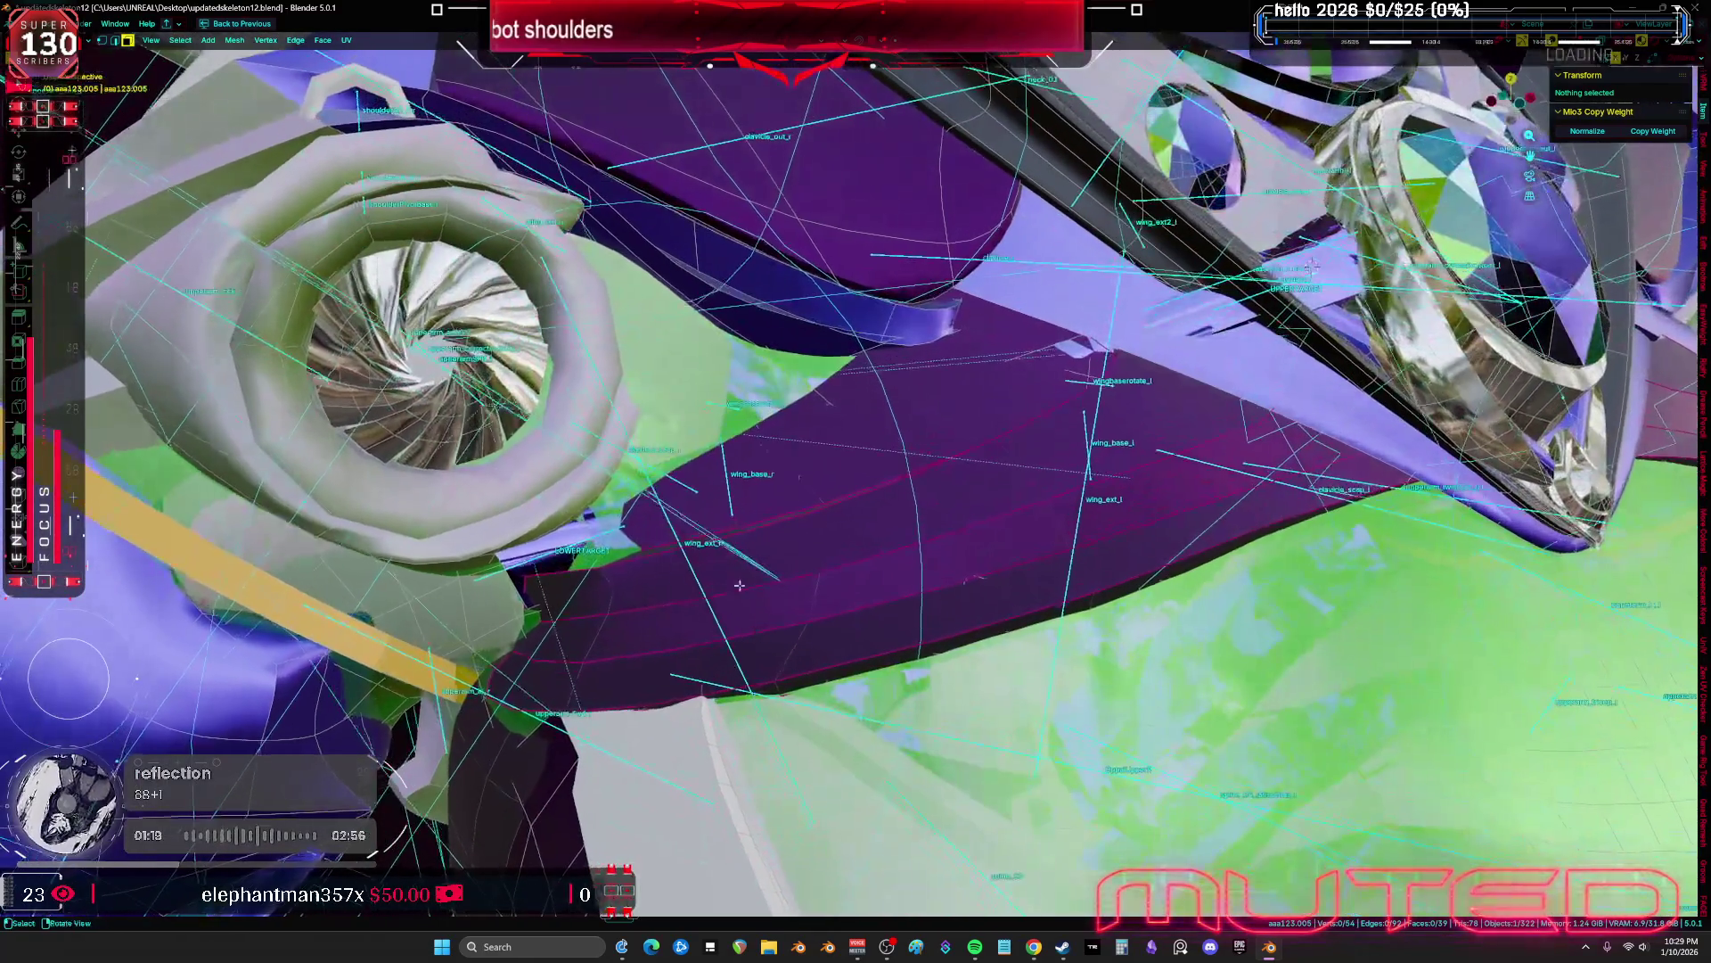
Box-select and delete a band of faces, leaving 34, then return to material preview
shift+click(814, 444)
mouse_move(1004, 380)
middle_down()
mouse_move(909, 403)
mouse_move(1011, 472)
mouse_move(1038, 531)
middle_up()
key(alt+z)
mouse_move(1041, 533)
ctrl+mouse_down()
mouse_move(1391, 678)
mouse_move(499, 677)
mouse_move(374, 580)
mouse_move(1138, 464)
ctrl+mouse_up()
key(alt+z)
mouse_move(1139, 465)
middle_down()
mouse_move(1027, 435)
mouse_move(1056, 613)
mouse_move(885, 636)
mouse_move(857, 661)
middle_up()
key(h)
key(z)
scroll(866, 654, down, 5)
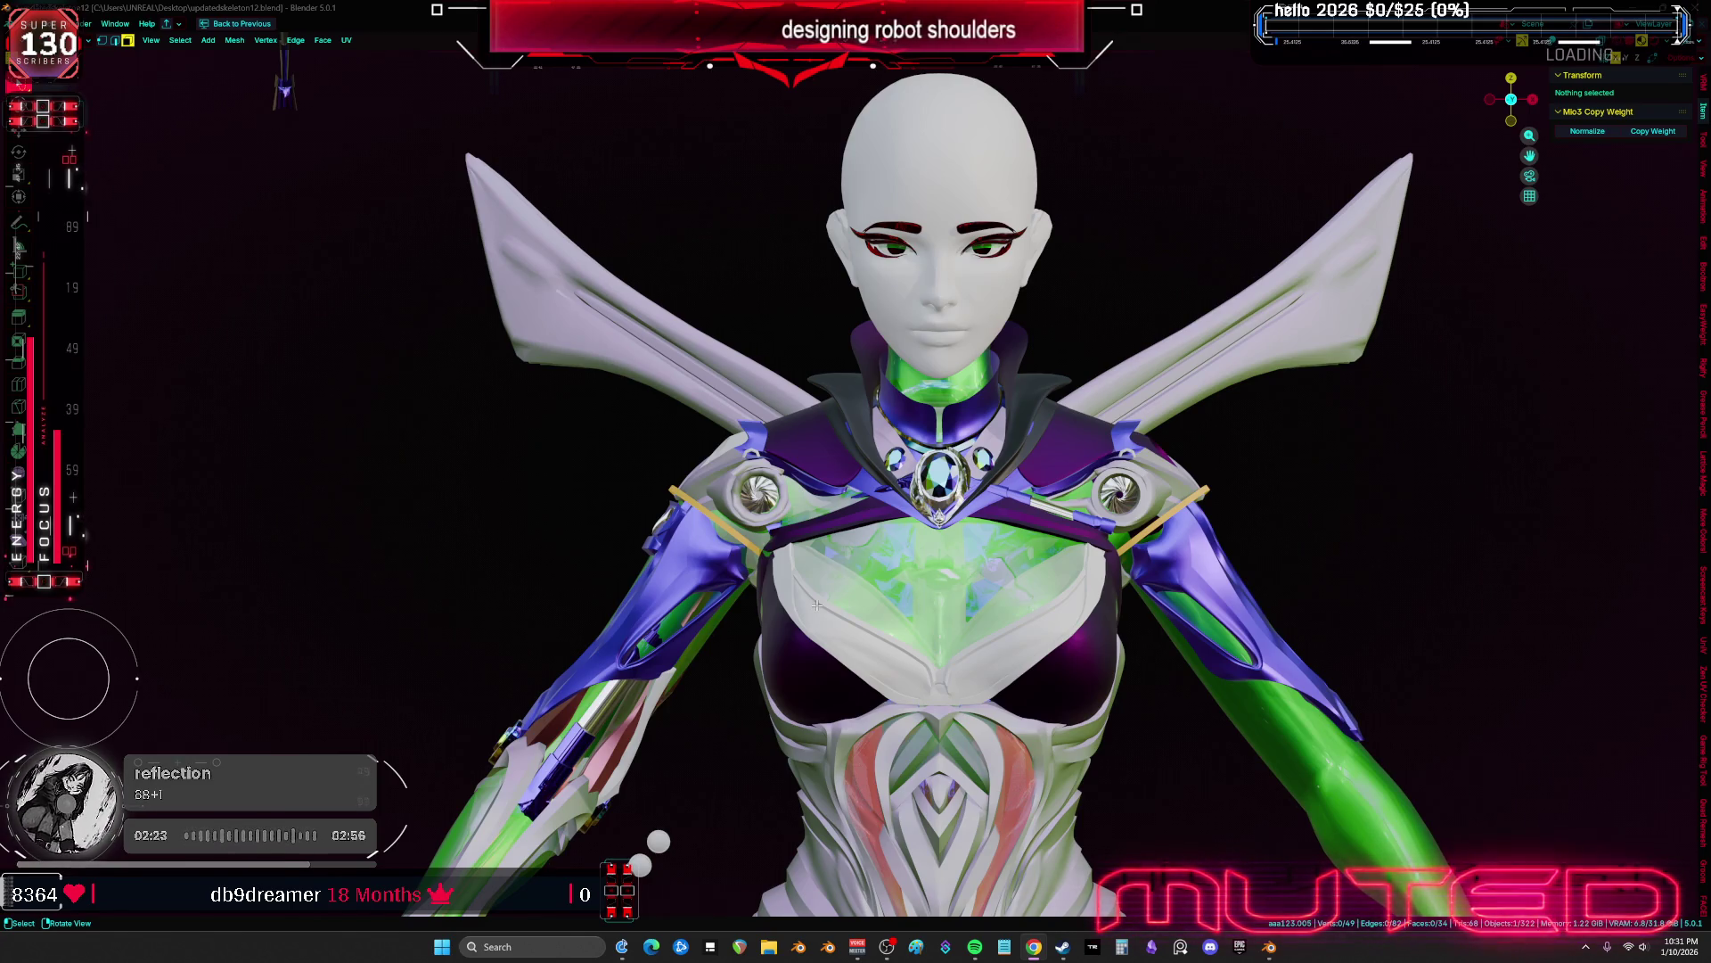
middle_drag(792, 627, 922, 590)
Select all of the shoulder plate's vertices, using wireframe overlays to see them
ctrl+click(944, 540)
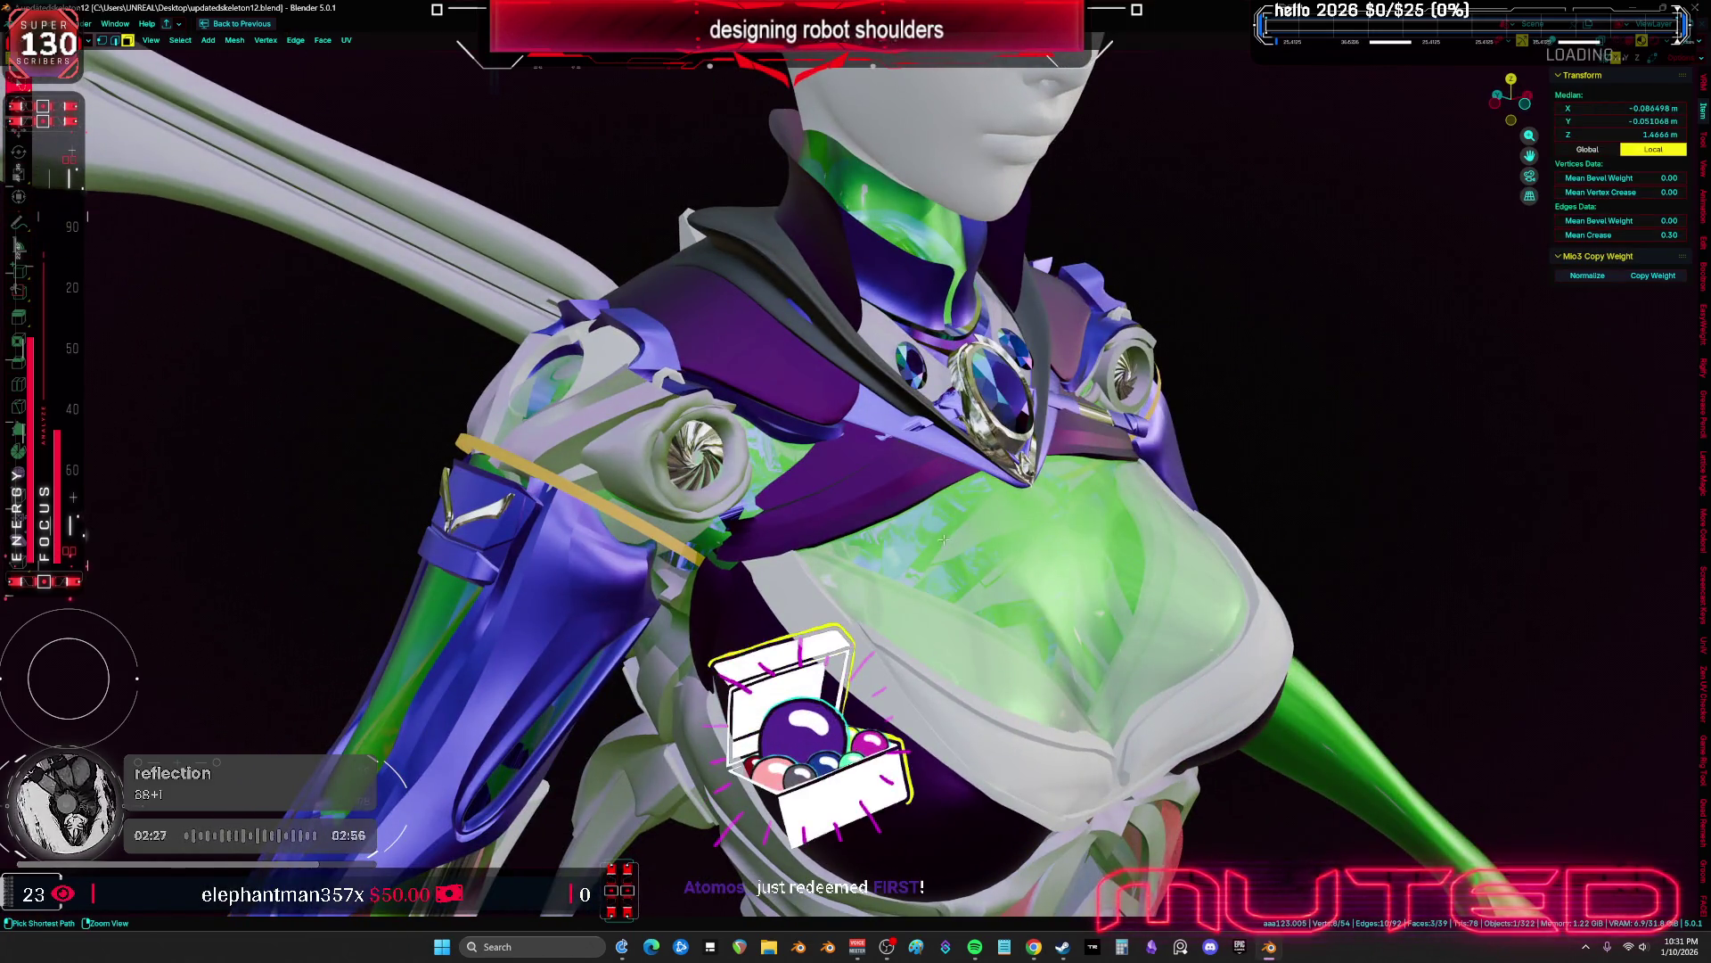
key(shift+alt+z)
scroll(873, 463, up, 3)
ctrl+click(888, 505)
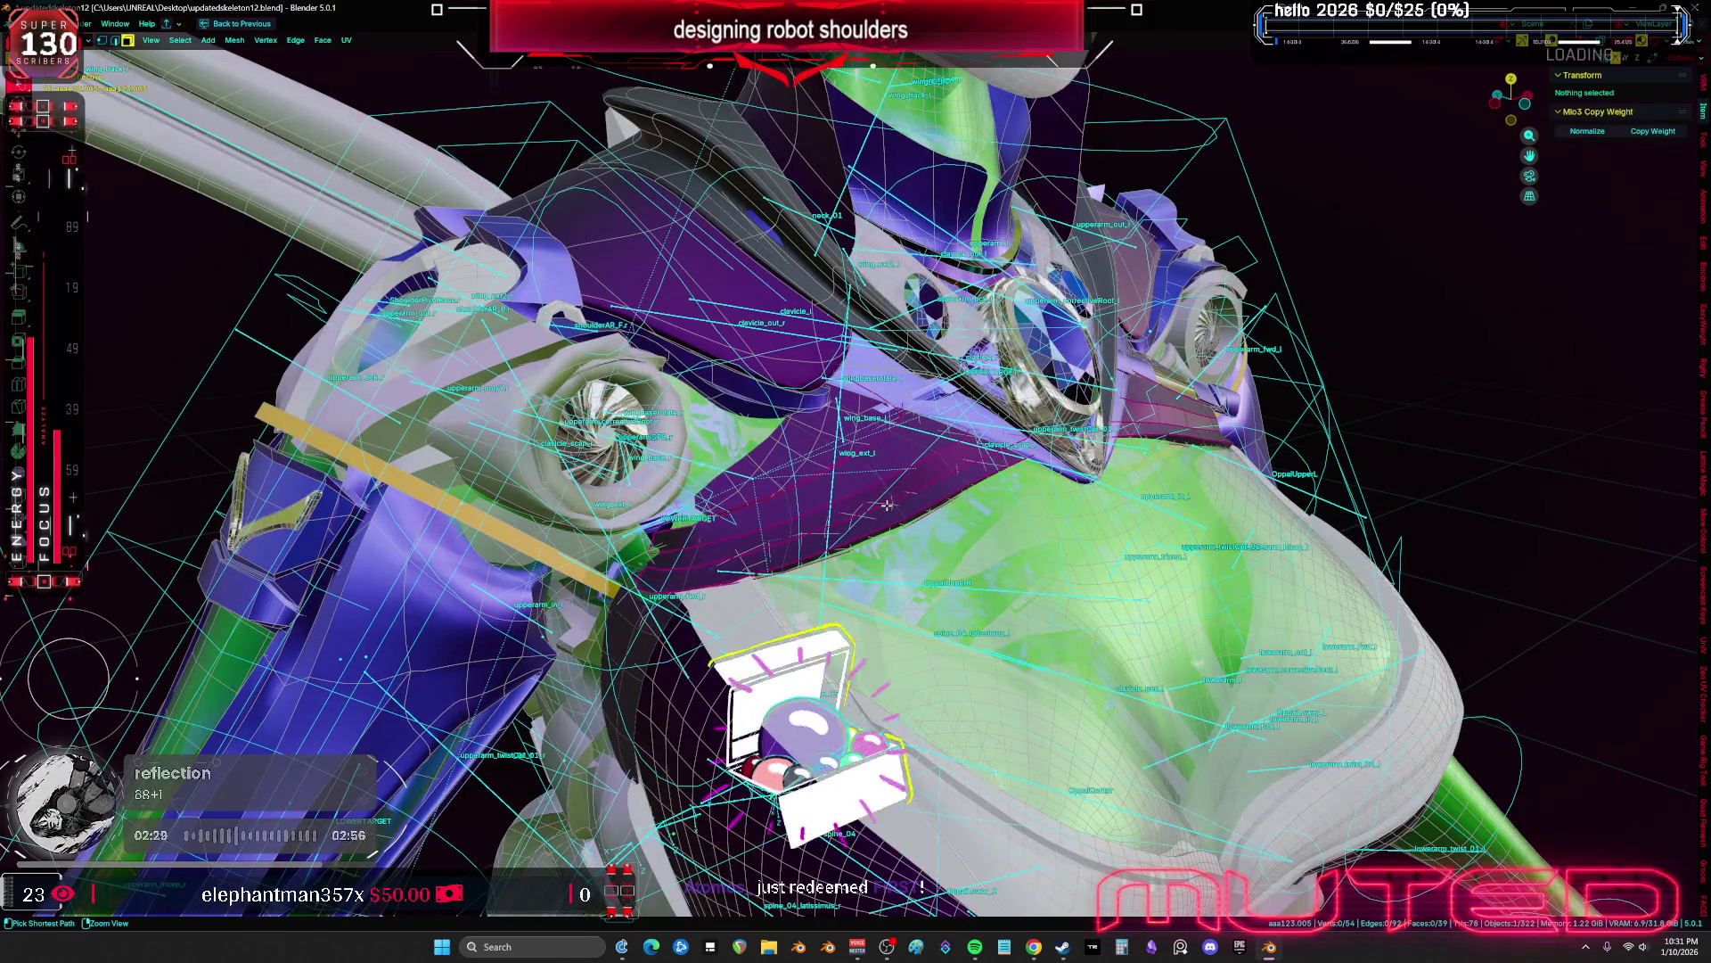
alt+shift+click(887, 504)
middle_drag(888, 505, 857, 488)
key(shift+alt+z)
key(shift+alt+z)
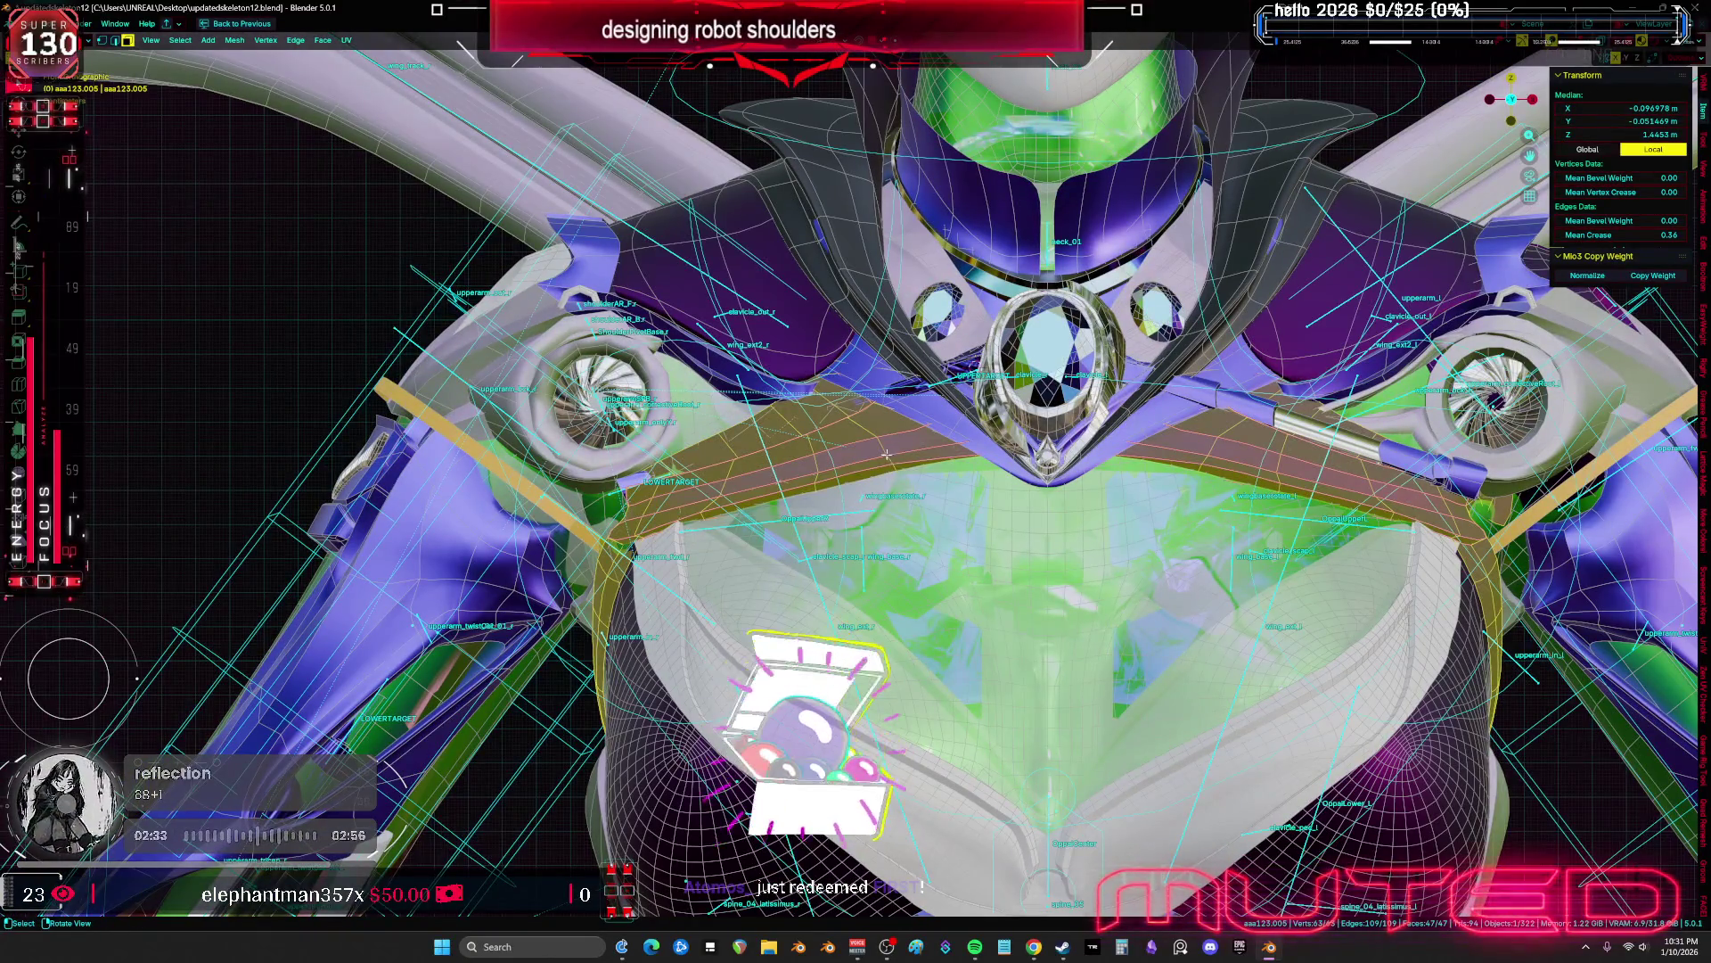
Reposition the testshoulder pieces, then put the shoulder plate into Sculpt Mode
key(ctrl+Tab)
key(shift+d)
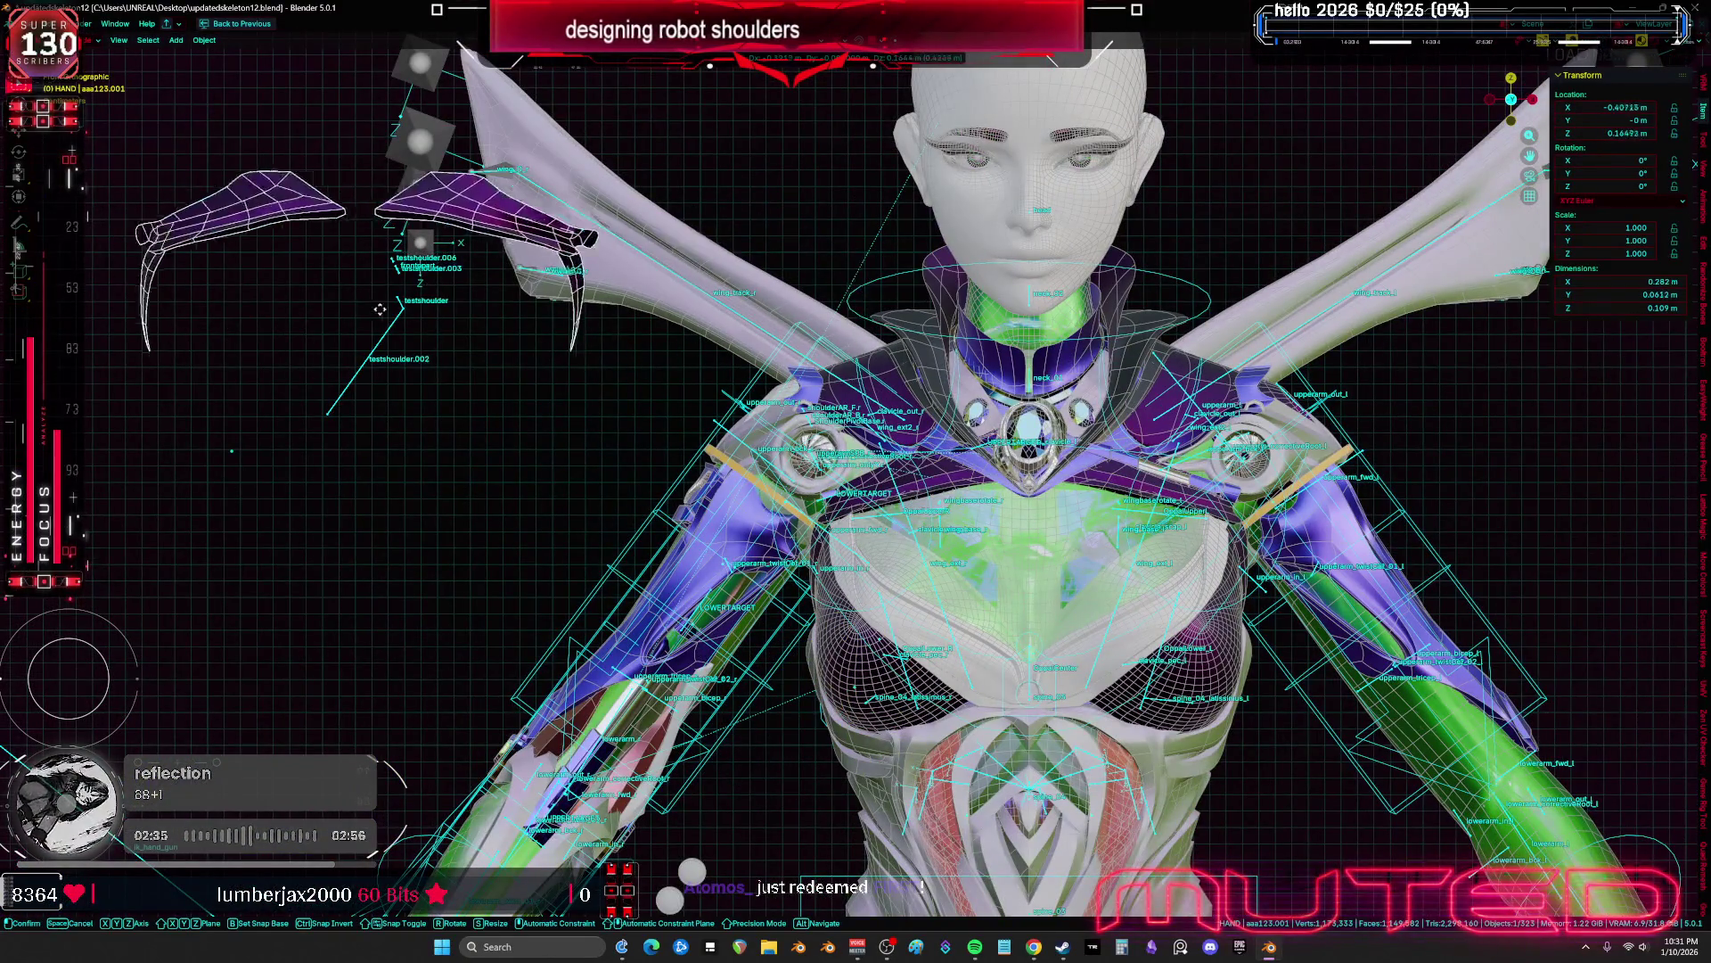
key(Escape)
key(g)
scroll(1113, 521, up, 3)
key(ctrl+Tab)
middle_drag(1021, 489, 896, 570)
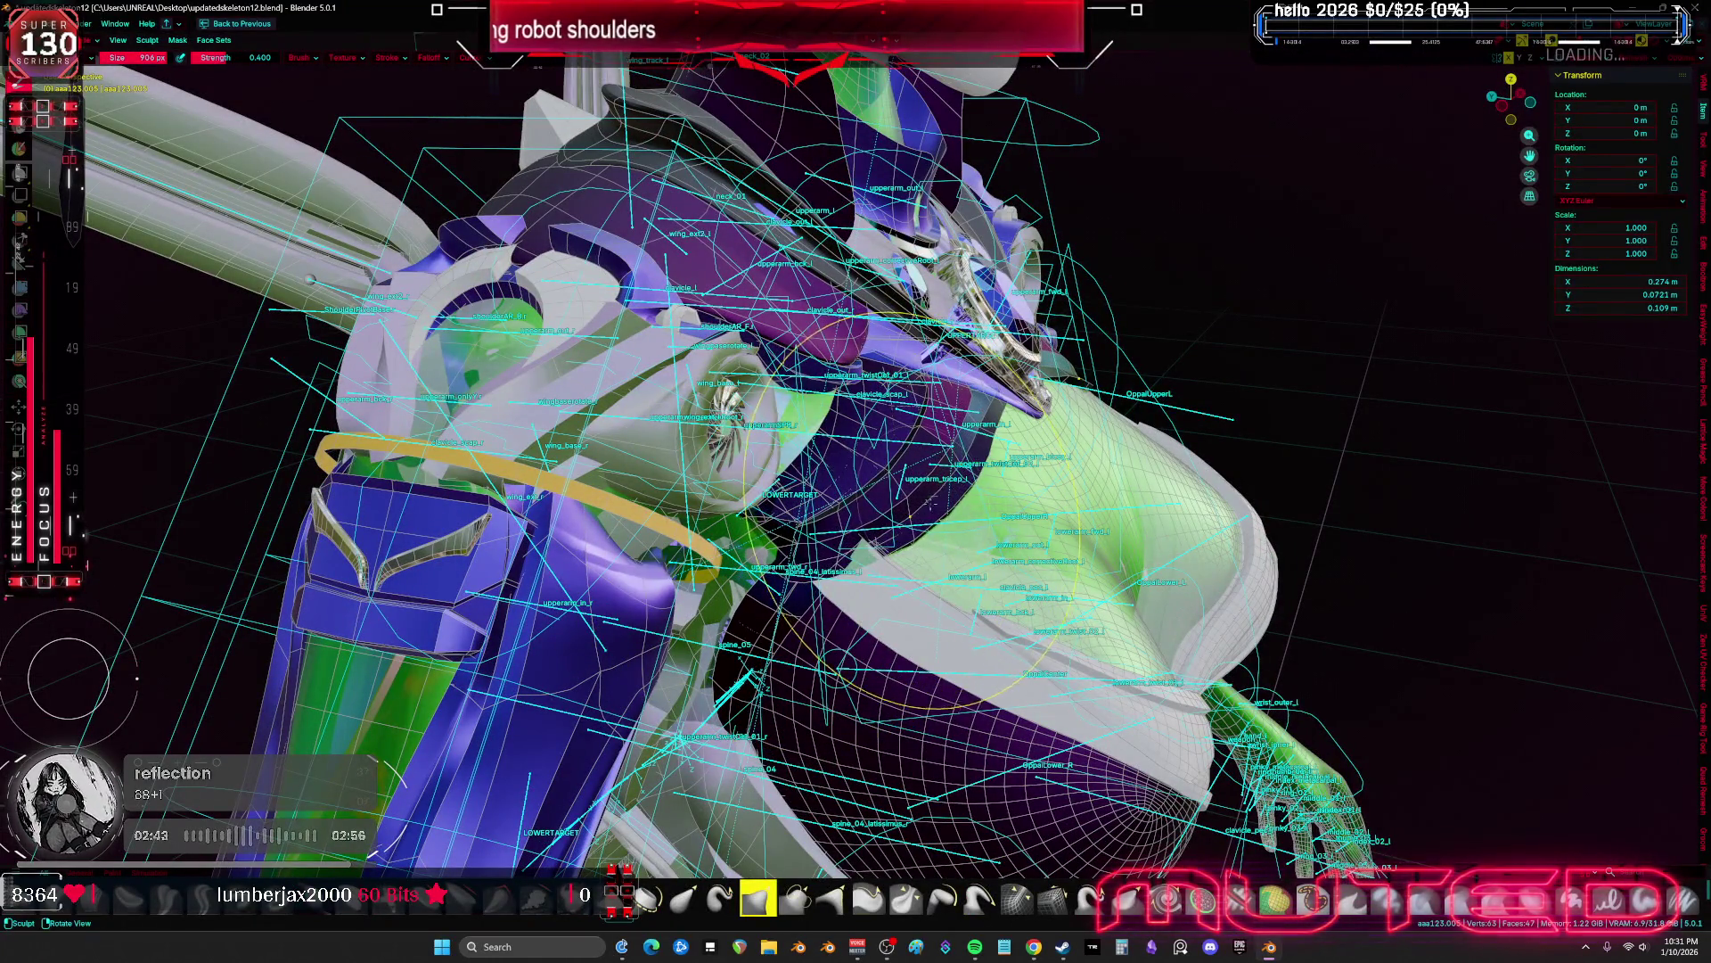
Frame the collar gem and shoulder plate, toggling overlays and briefly checking Edit Mode
middle_drag(927, 501, 1037, 417)
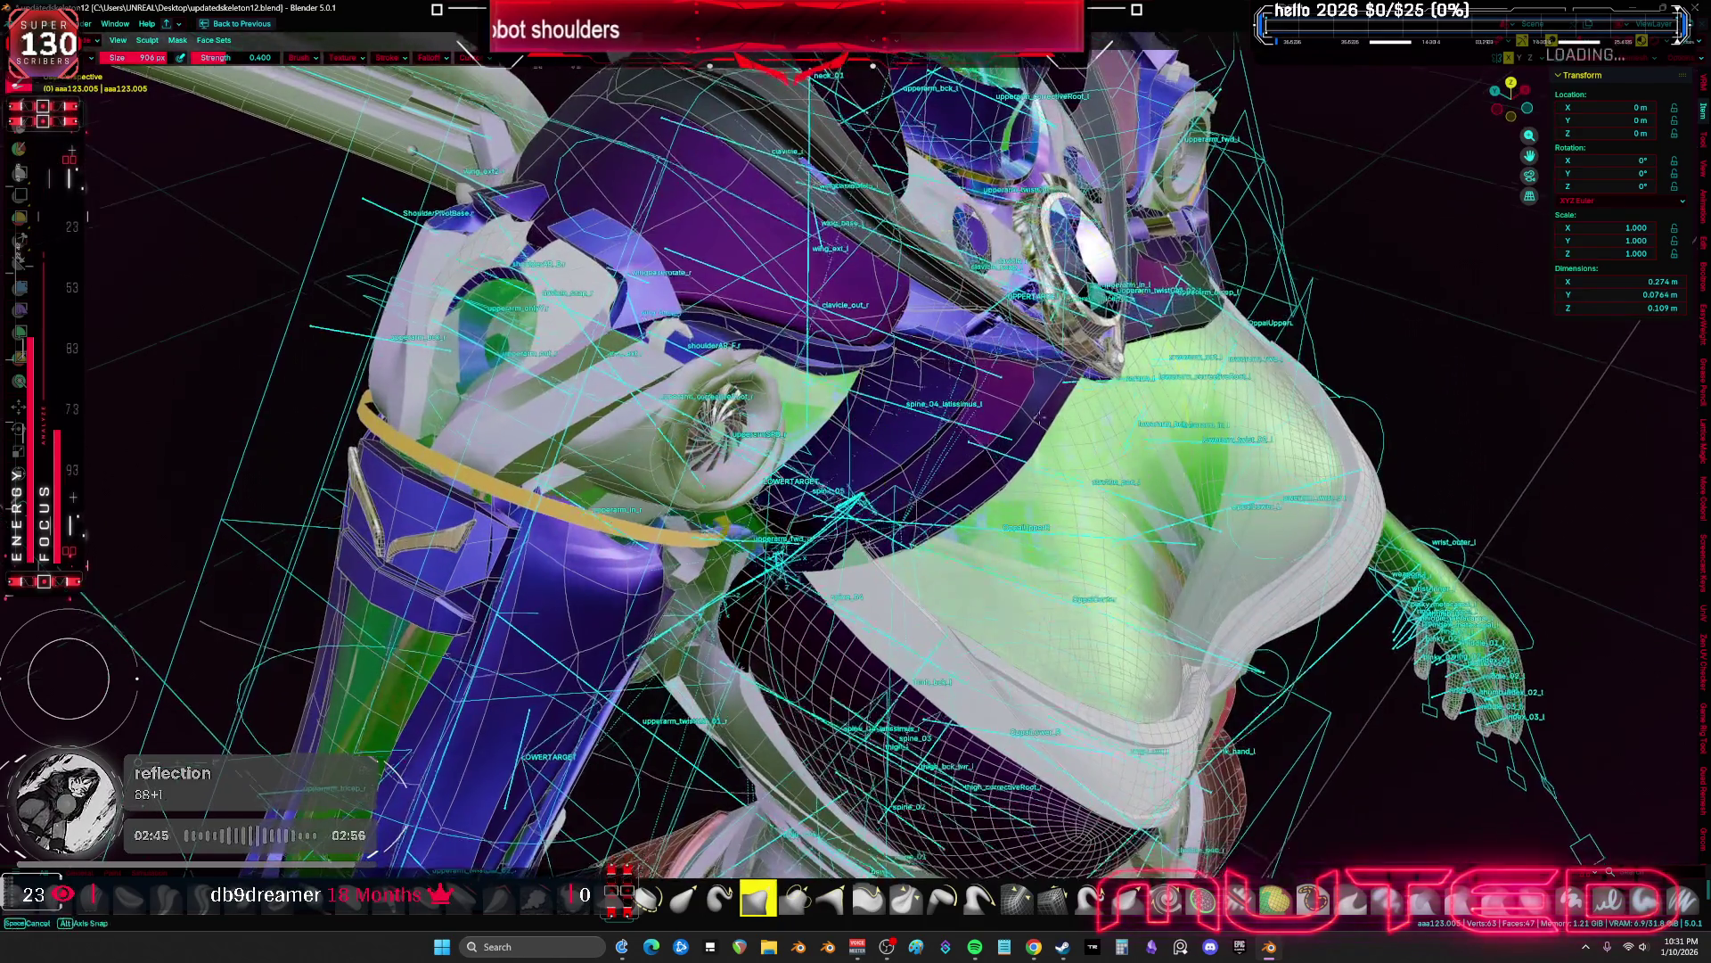
key(KP_1)
key(shift+alt+z)
scroll(1047, 535, down, 3)
scroll(1048, 535, up, 6)
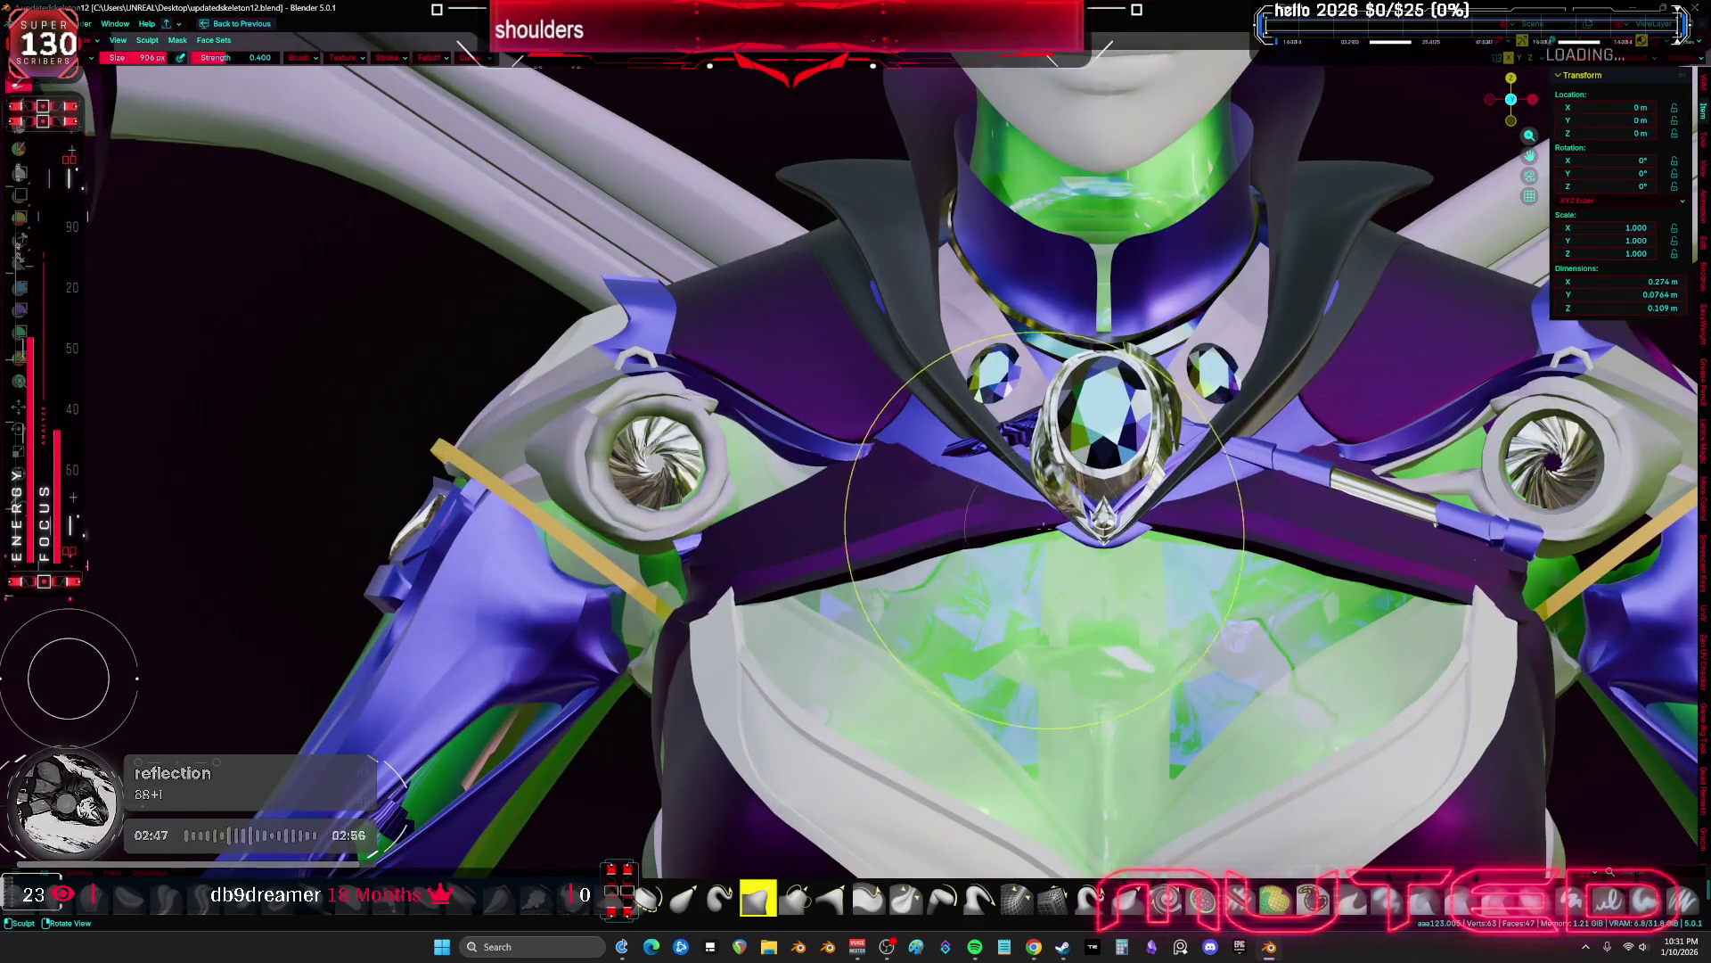
mouse_move(1048, 533)
middle_down()
mouse_move(967, 522)
mouse_move(718, 383)
mouse_move(709, 535)
middle_up()
key(shift+alt+z)
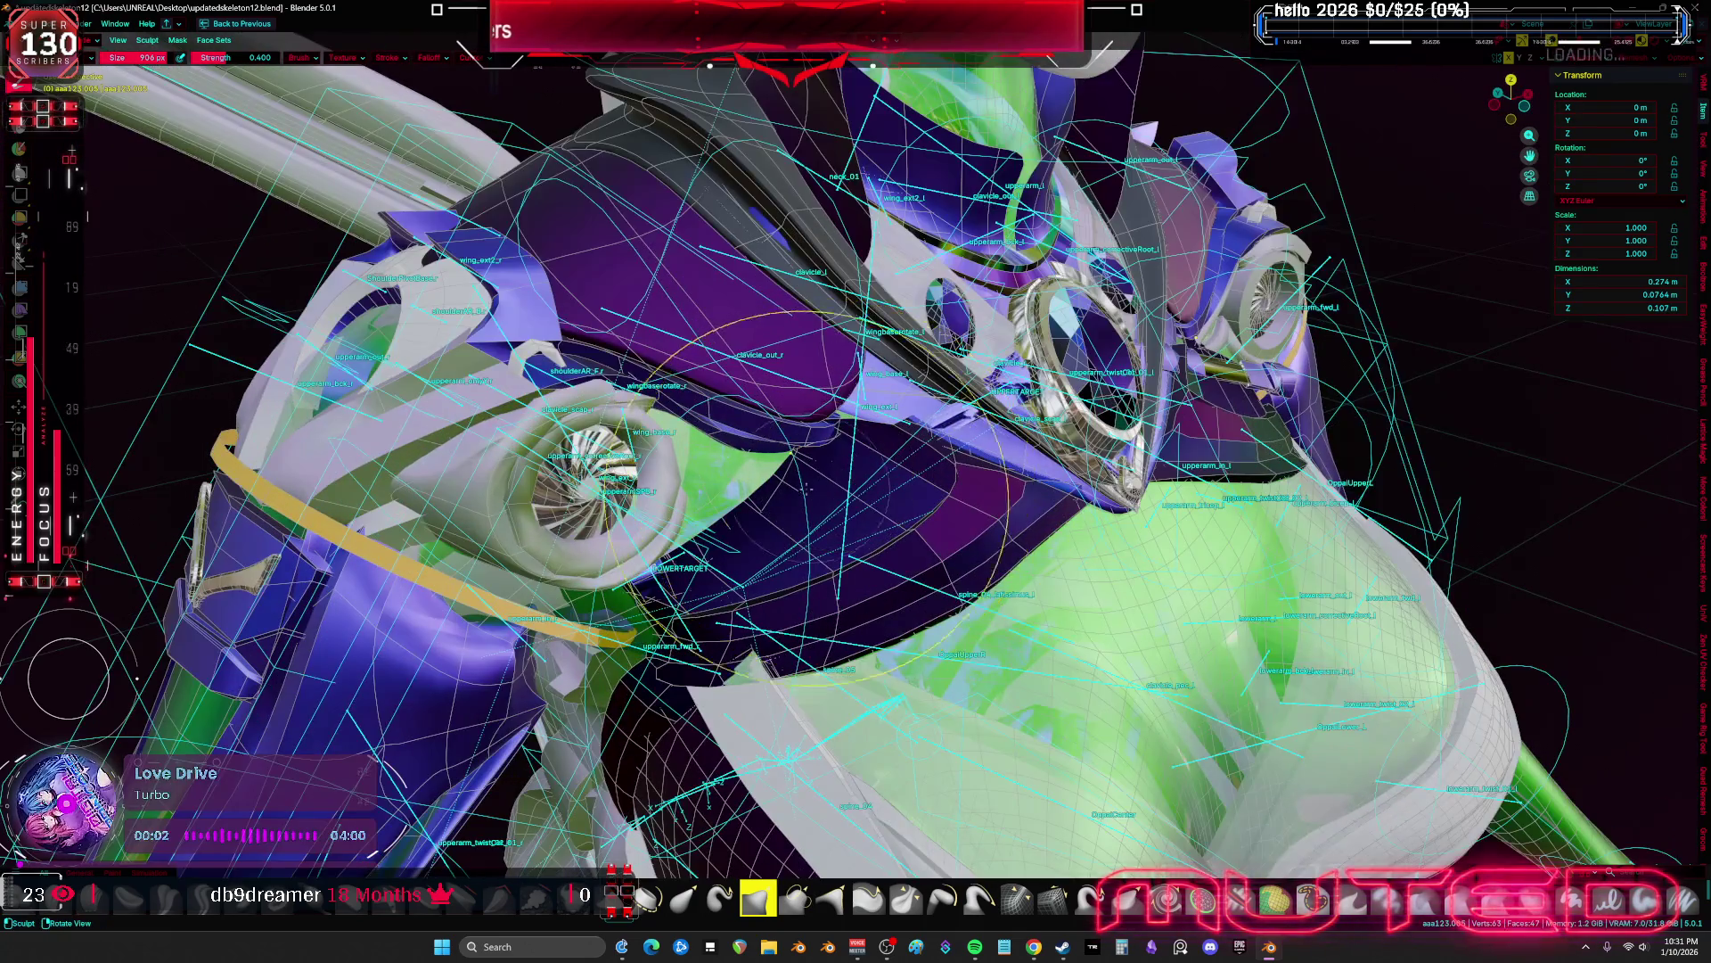
key(Tab)
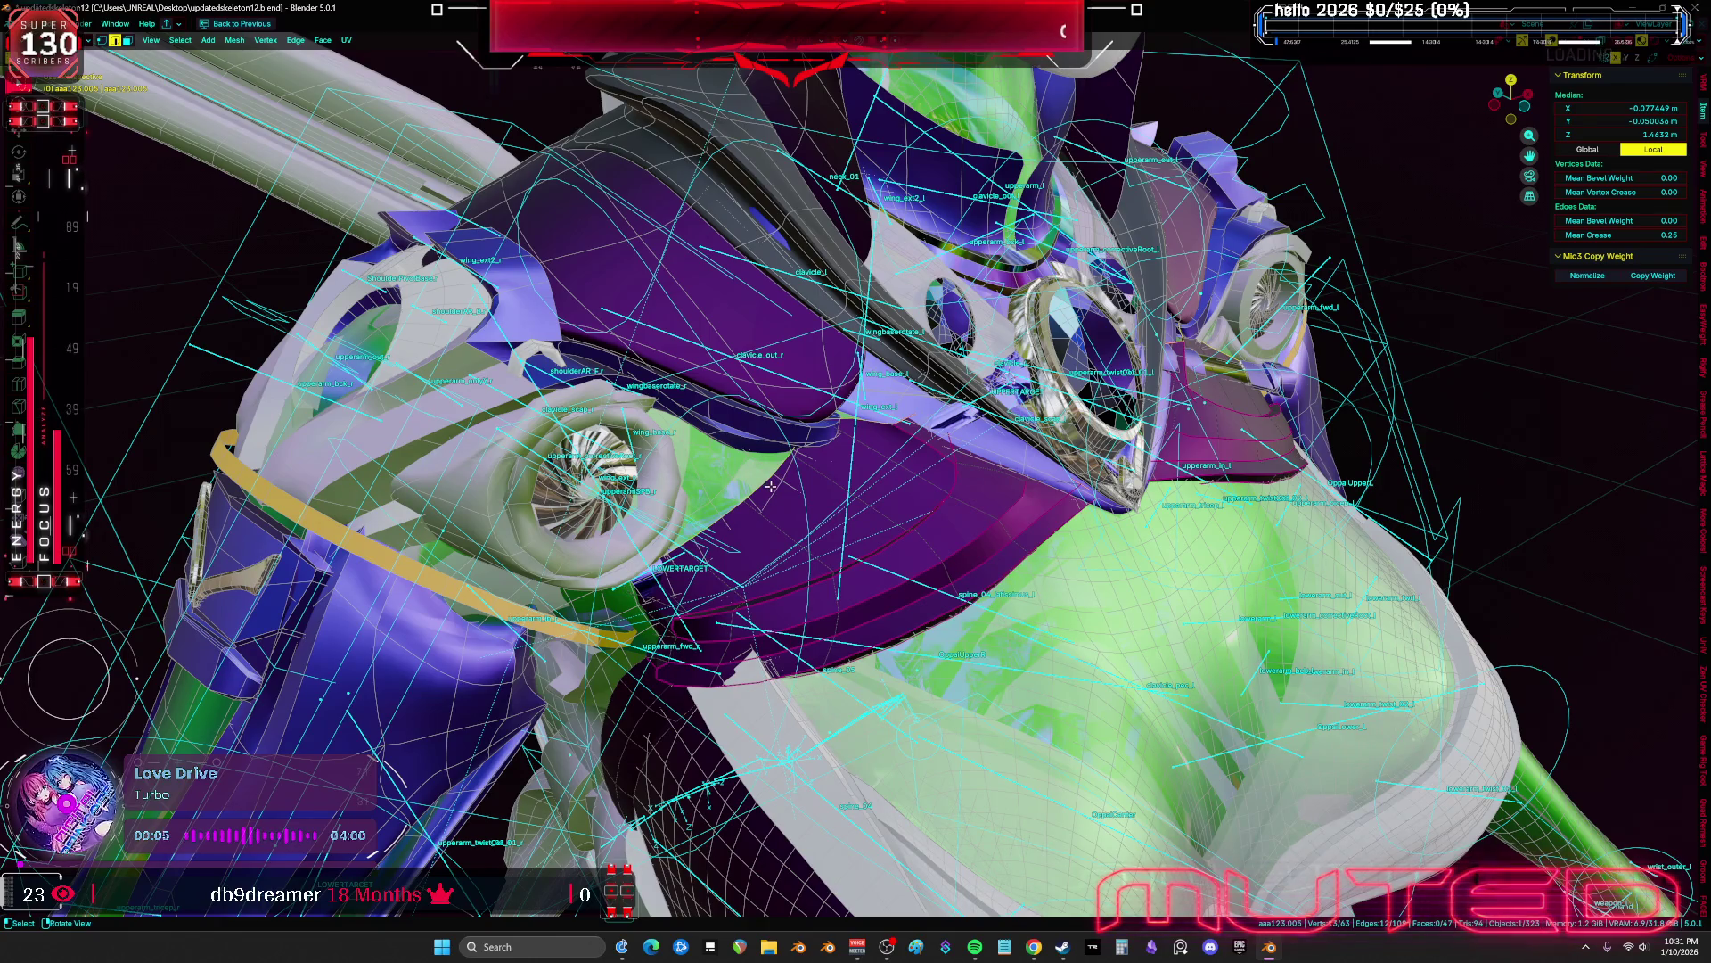
middle_drag(770, 486, 783, 497)
key(shift+alt+z)
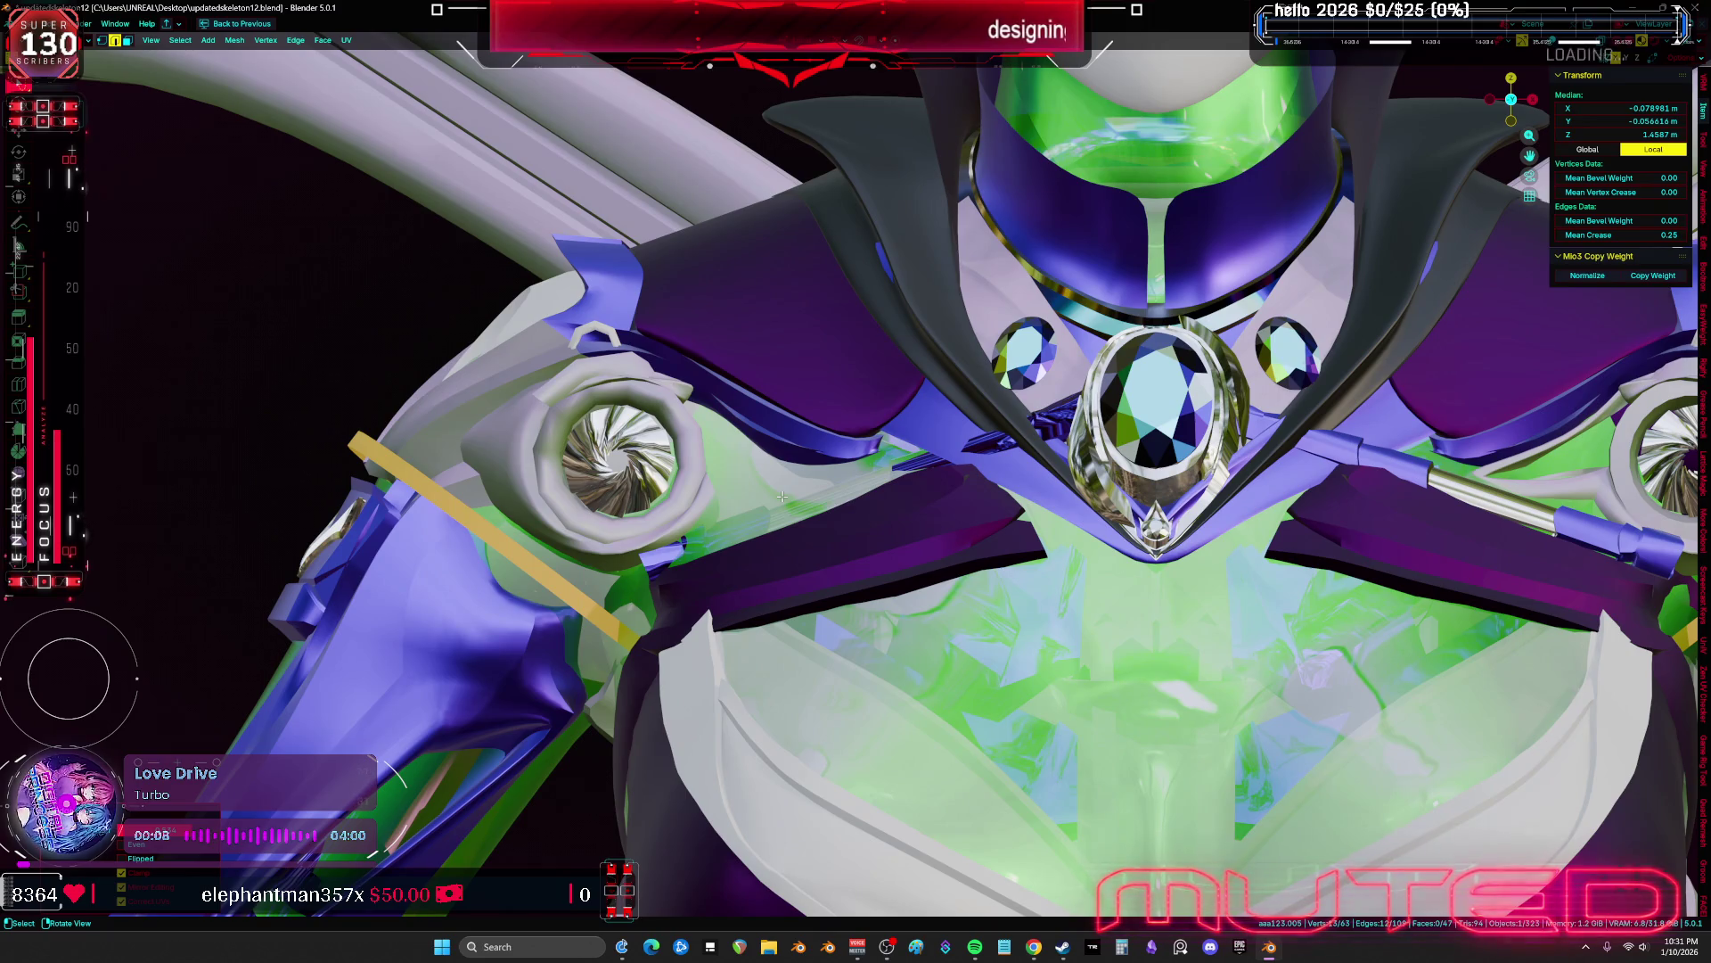
key(Tab)
key(shift+alt+z)
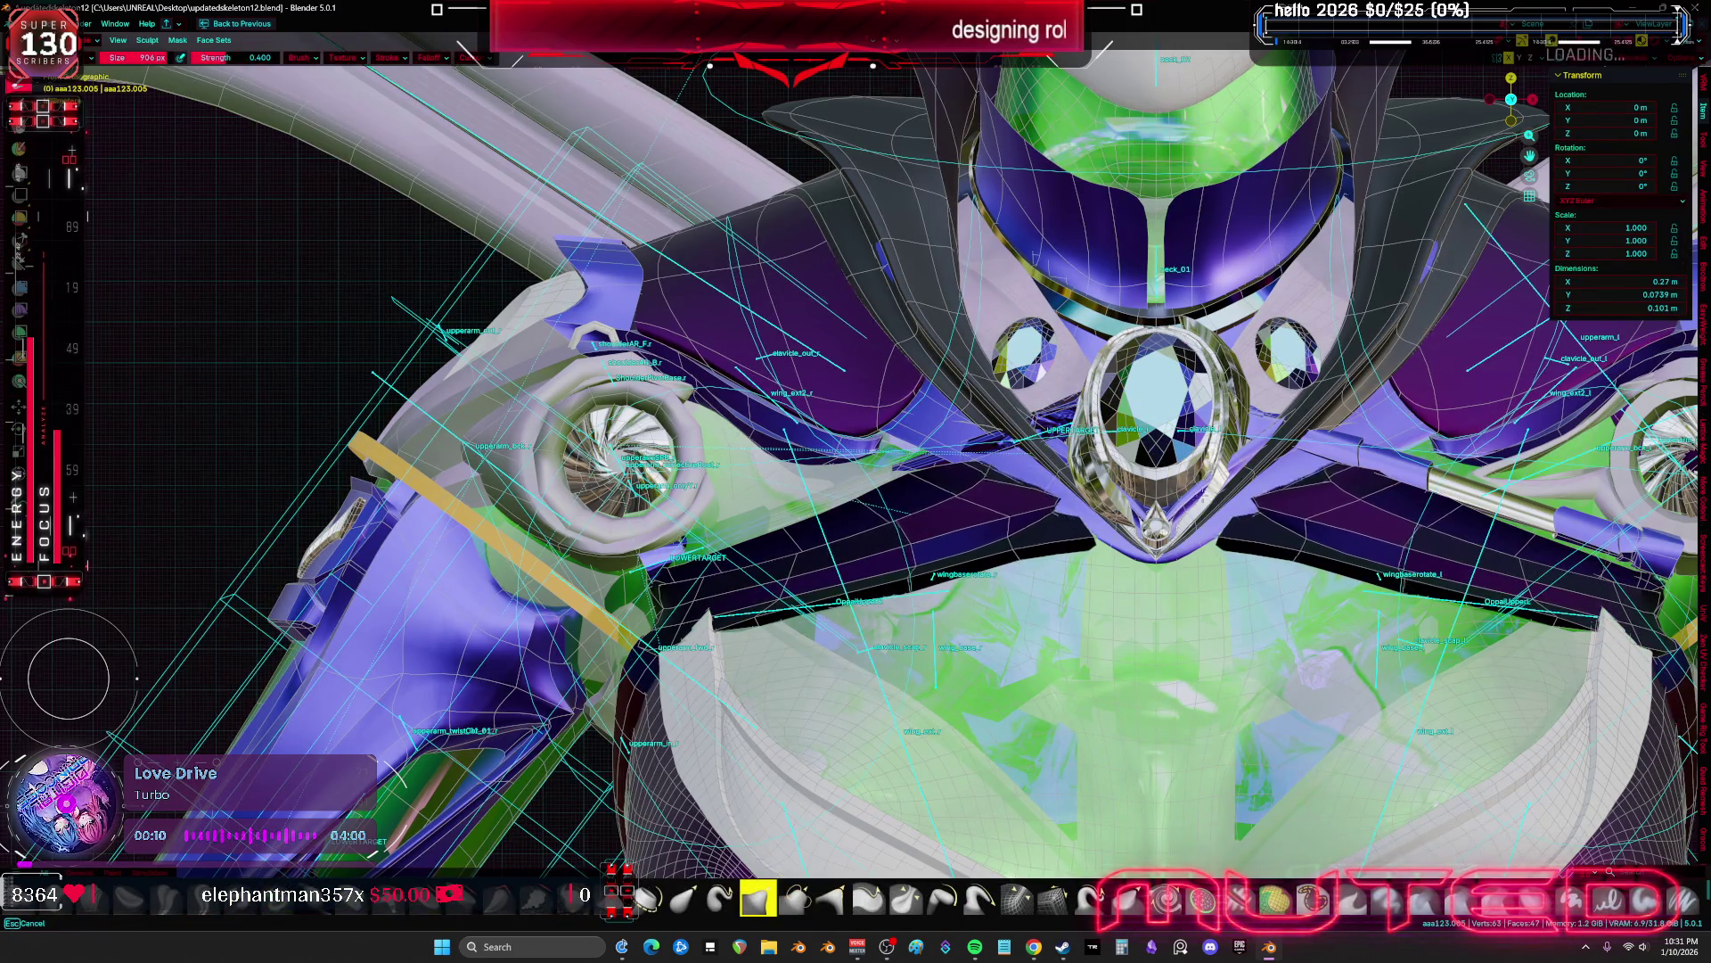
middle_drag(782, 497, 786, 468)
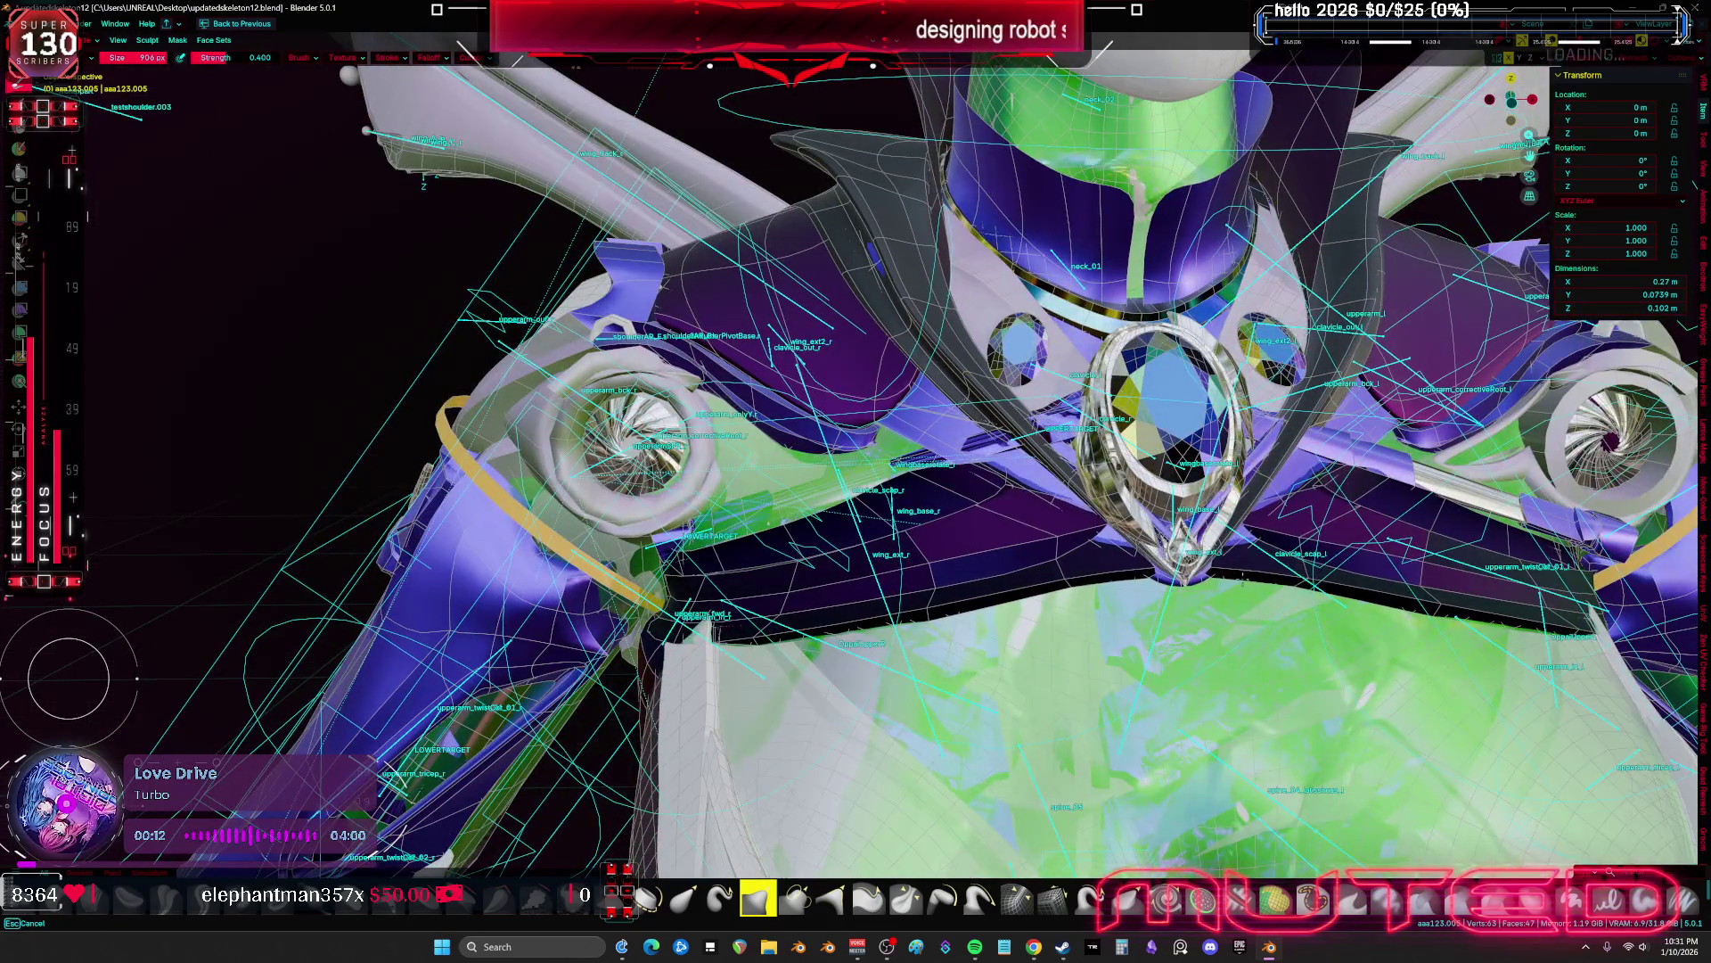
key(shift+alt+z)
mouse_move(1248, 544)
middle_down()
mouse_move(802, 624)
mouse_move(820, 517)
mouse_move(963, 539)
middle_up()
Adjust the brush size and sculpt the purple shoulder surface smoother
key(f)
click(1025, 571)
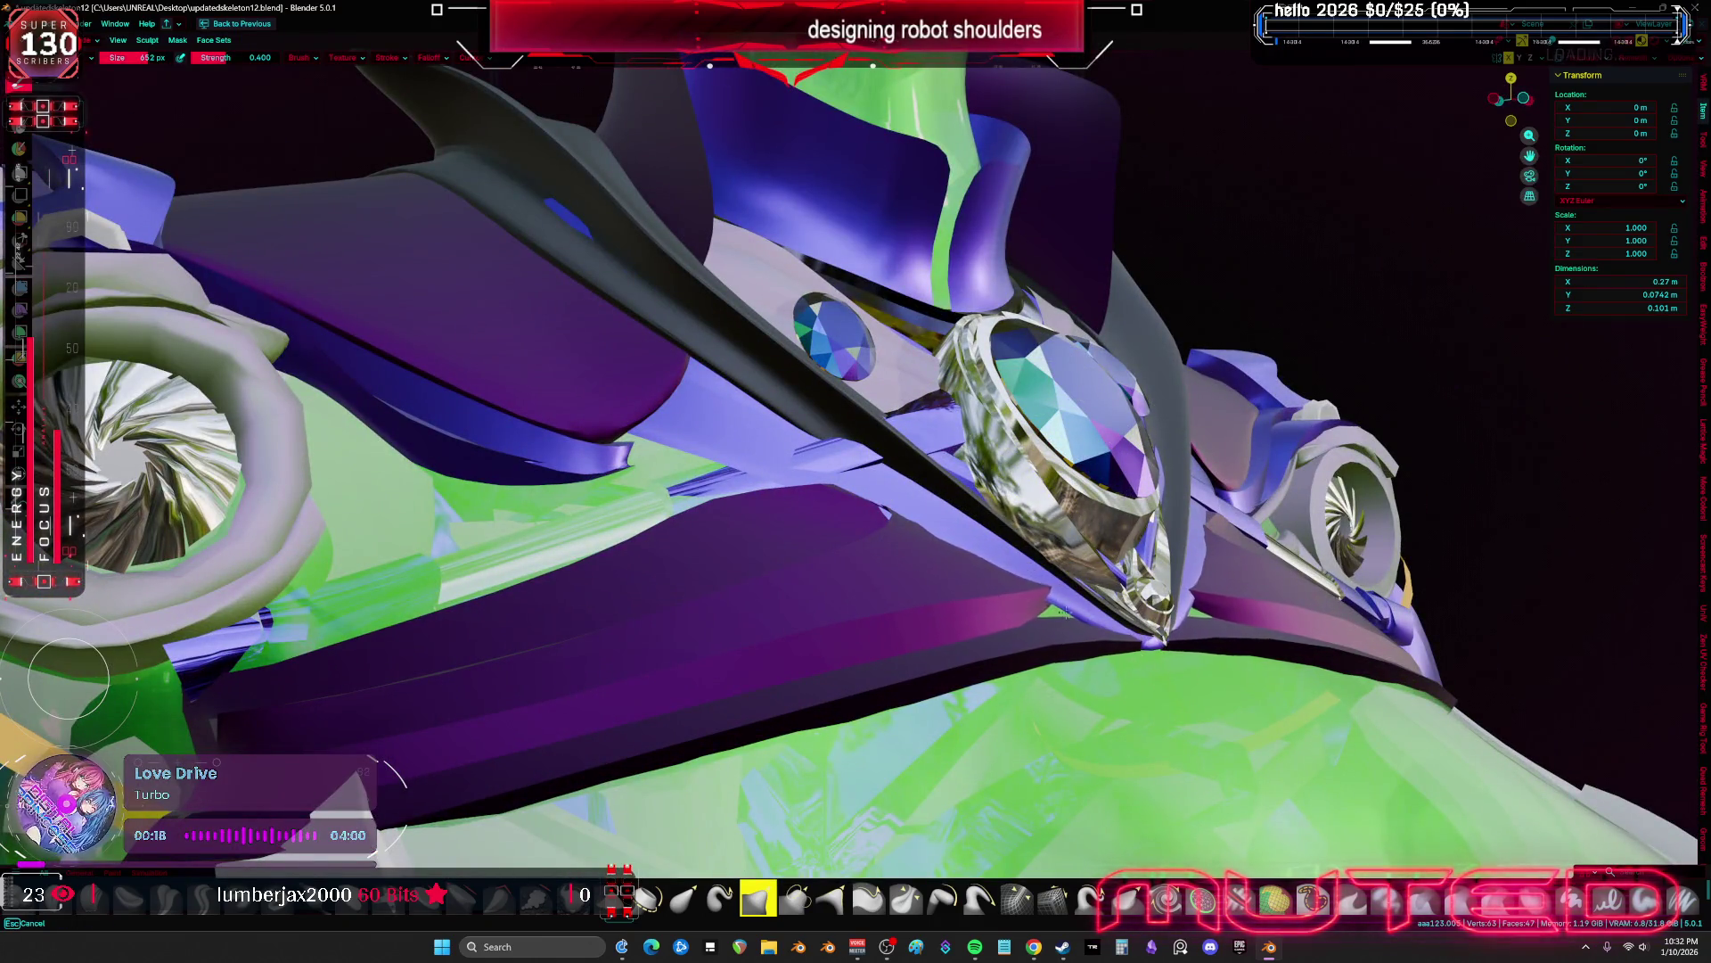
middle_drag(1072, 578, 1203, 695)
key(f)
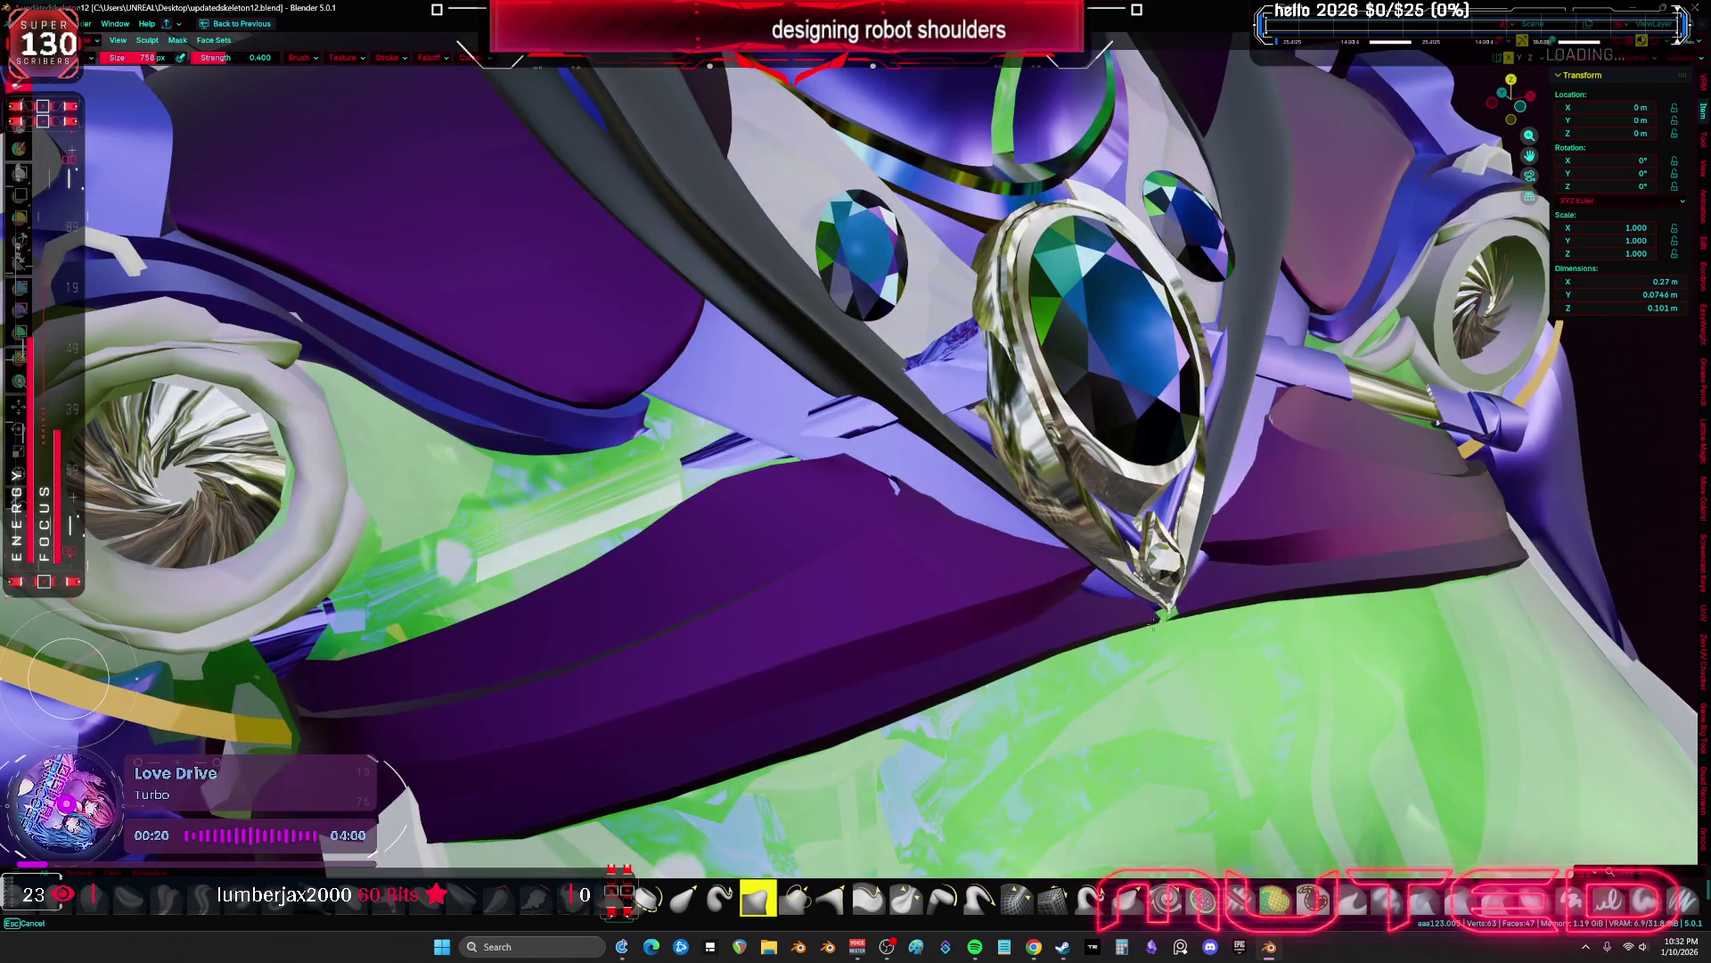
mouse_move(1132, 604)
middle_down()
mouse_move(1251, 601)
mouse_move(1025, 547)
middle_up()
mouse_move(876, 502)
mouse_down()
mouse_move(704, 545)
mouse_move(803, 532)
mouse_up()
mouse_move(722, 584)
mouse_down()
mouse_move(678, 583)
mouse_move(495, 114)
mouse_up()
Review the auto-masking options, then take the mesh back into Edit Mode
click(889, 41)
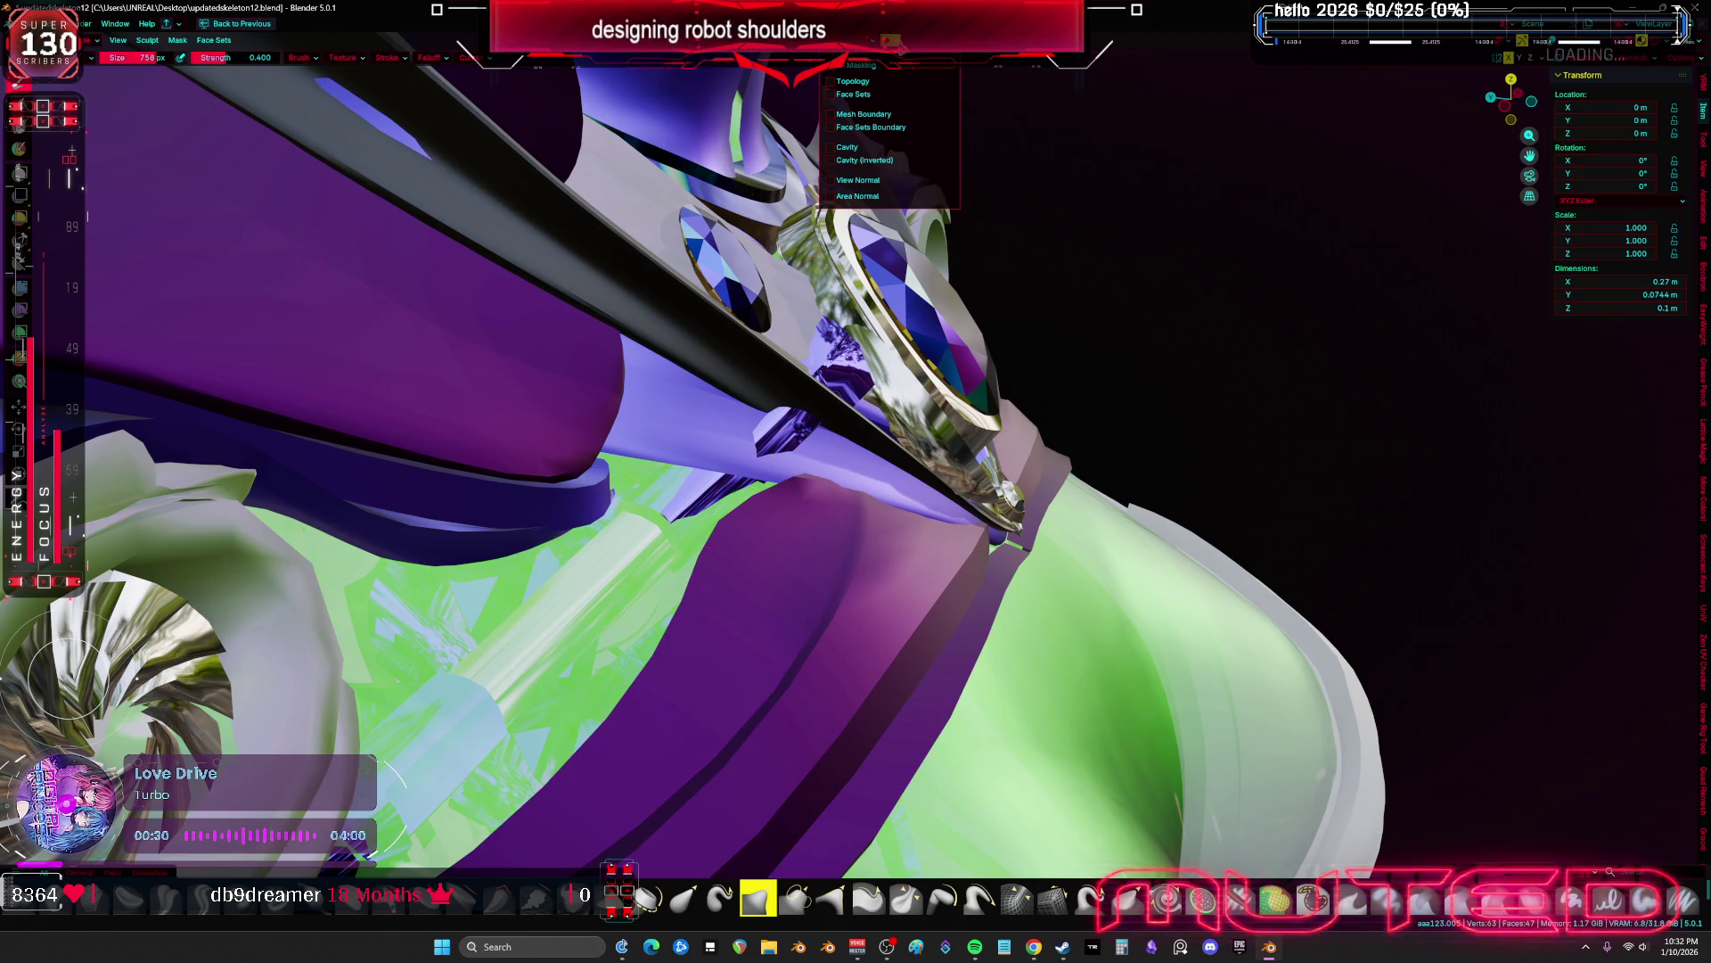
mouse_move(872, 53)
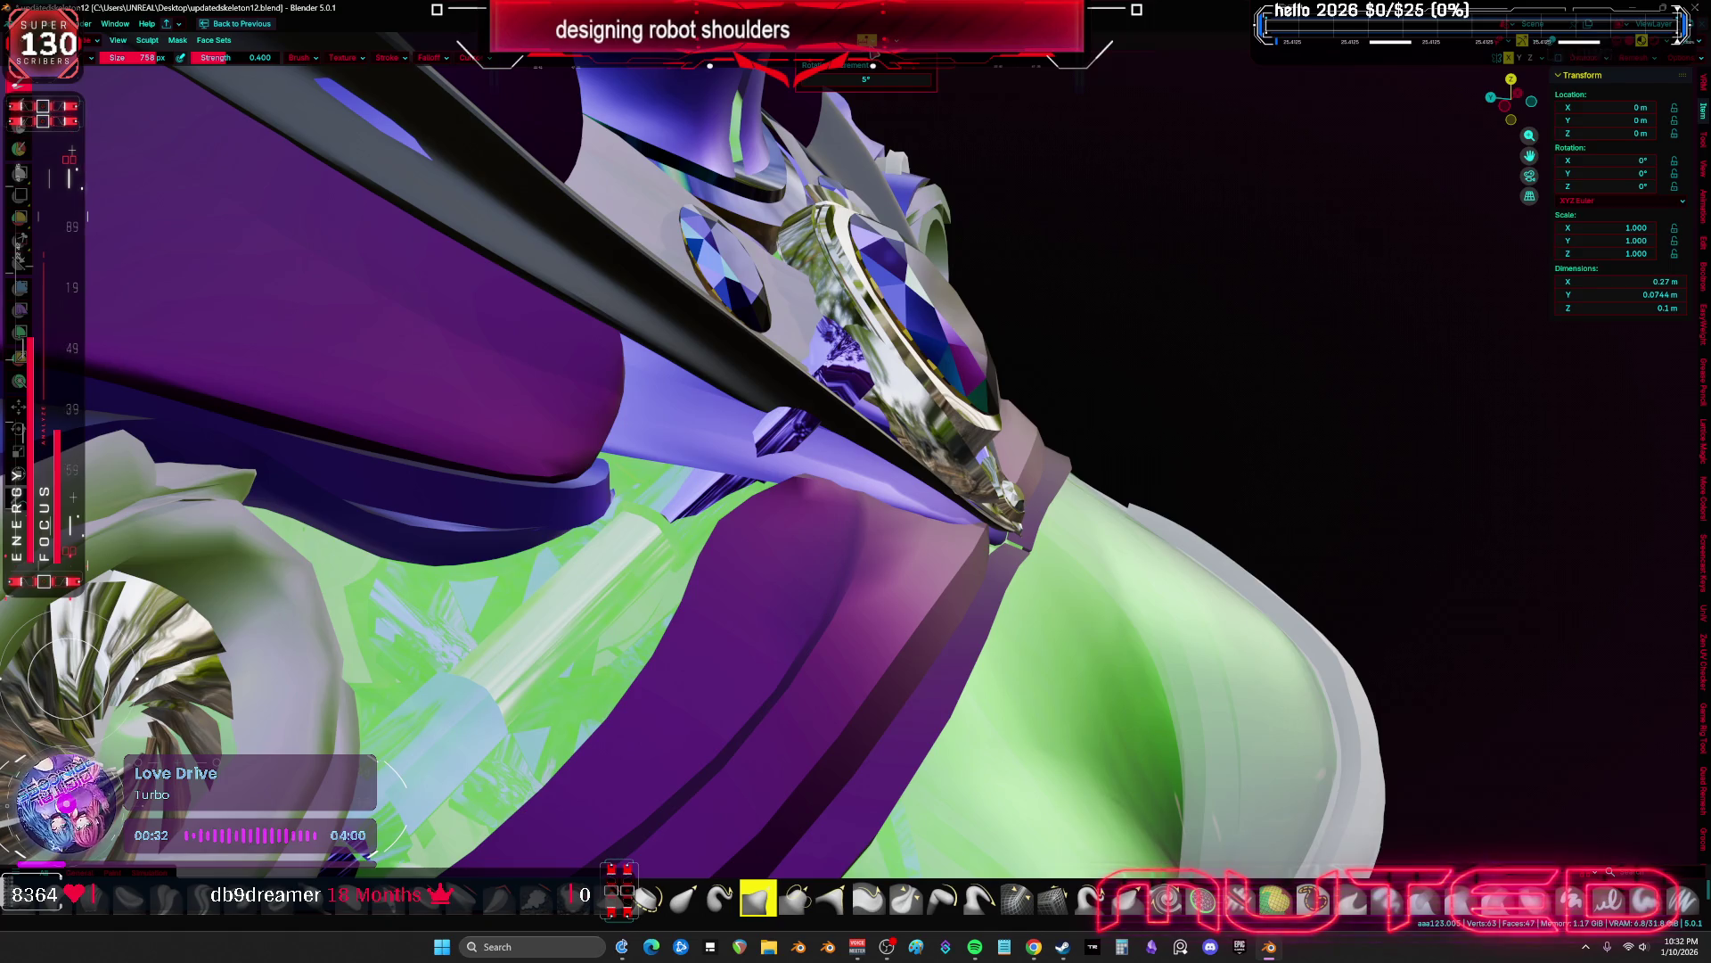
mouse_move(573, 337)
middle_down()
mouse_move(687, 420)
mouse_move(746, 535)
mouse_move(655, 541)
mouse_move(713, 536)
mouse_move(651, 503)
middle_up()
key(Tab)
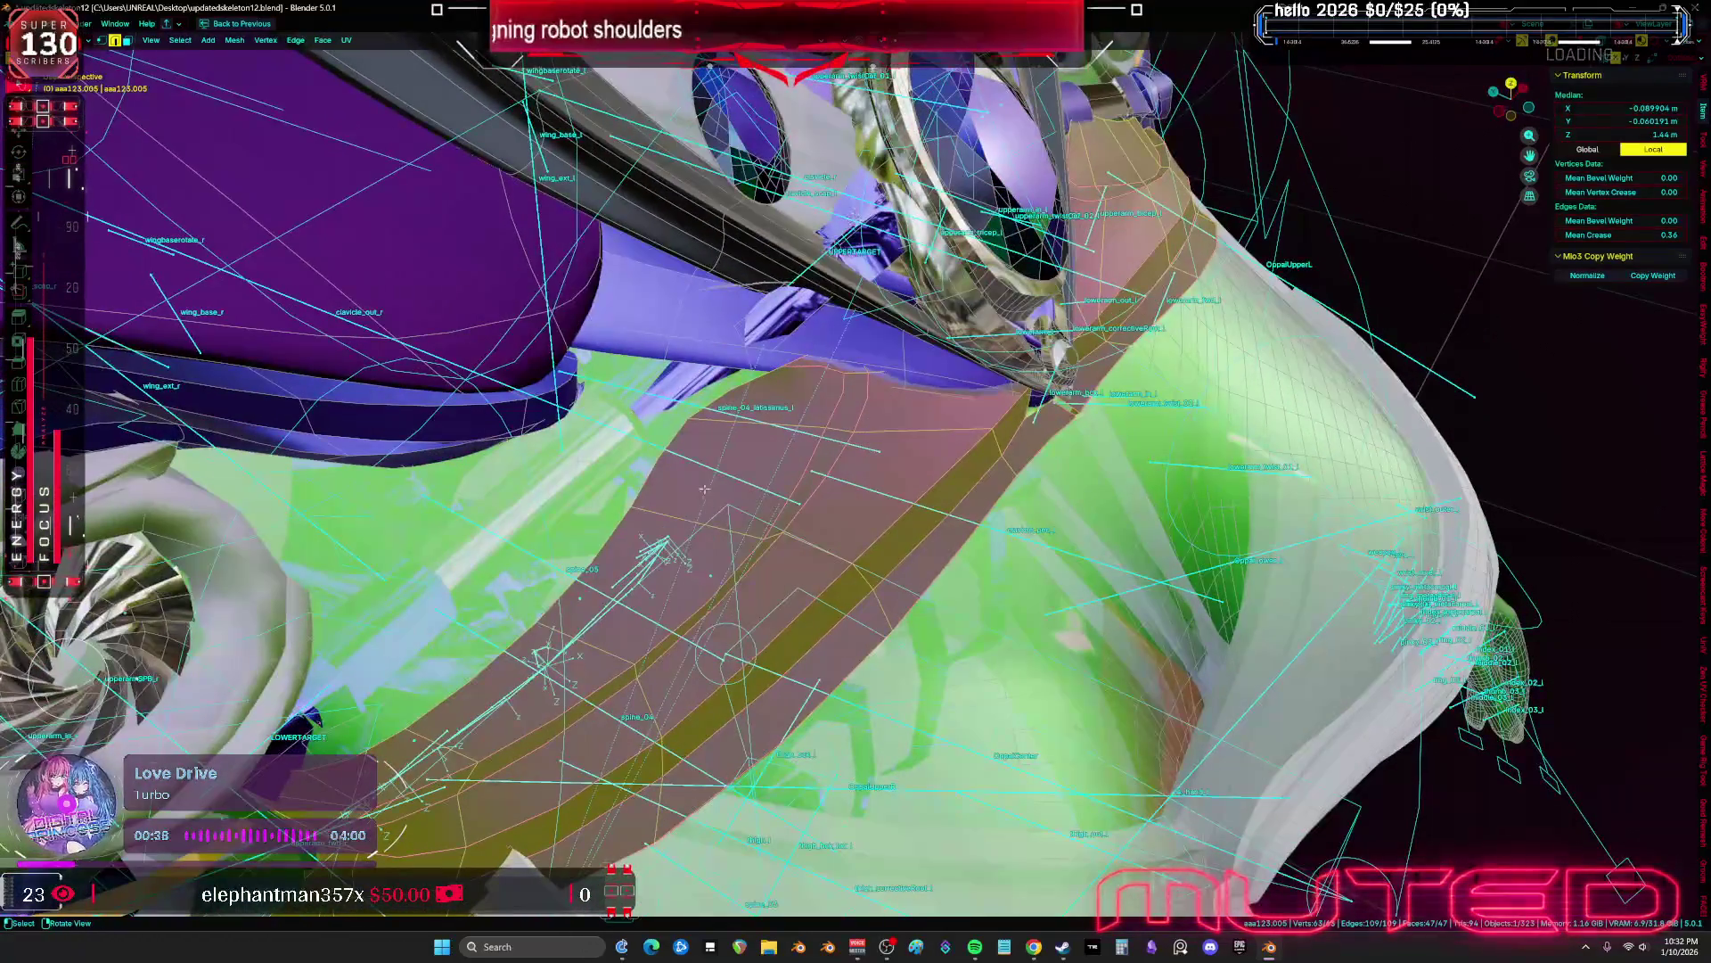
Inspect the Vertex Weights of several plate vertices and one edge loop in the N-panel
click(643, 497)
click(655, 508)
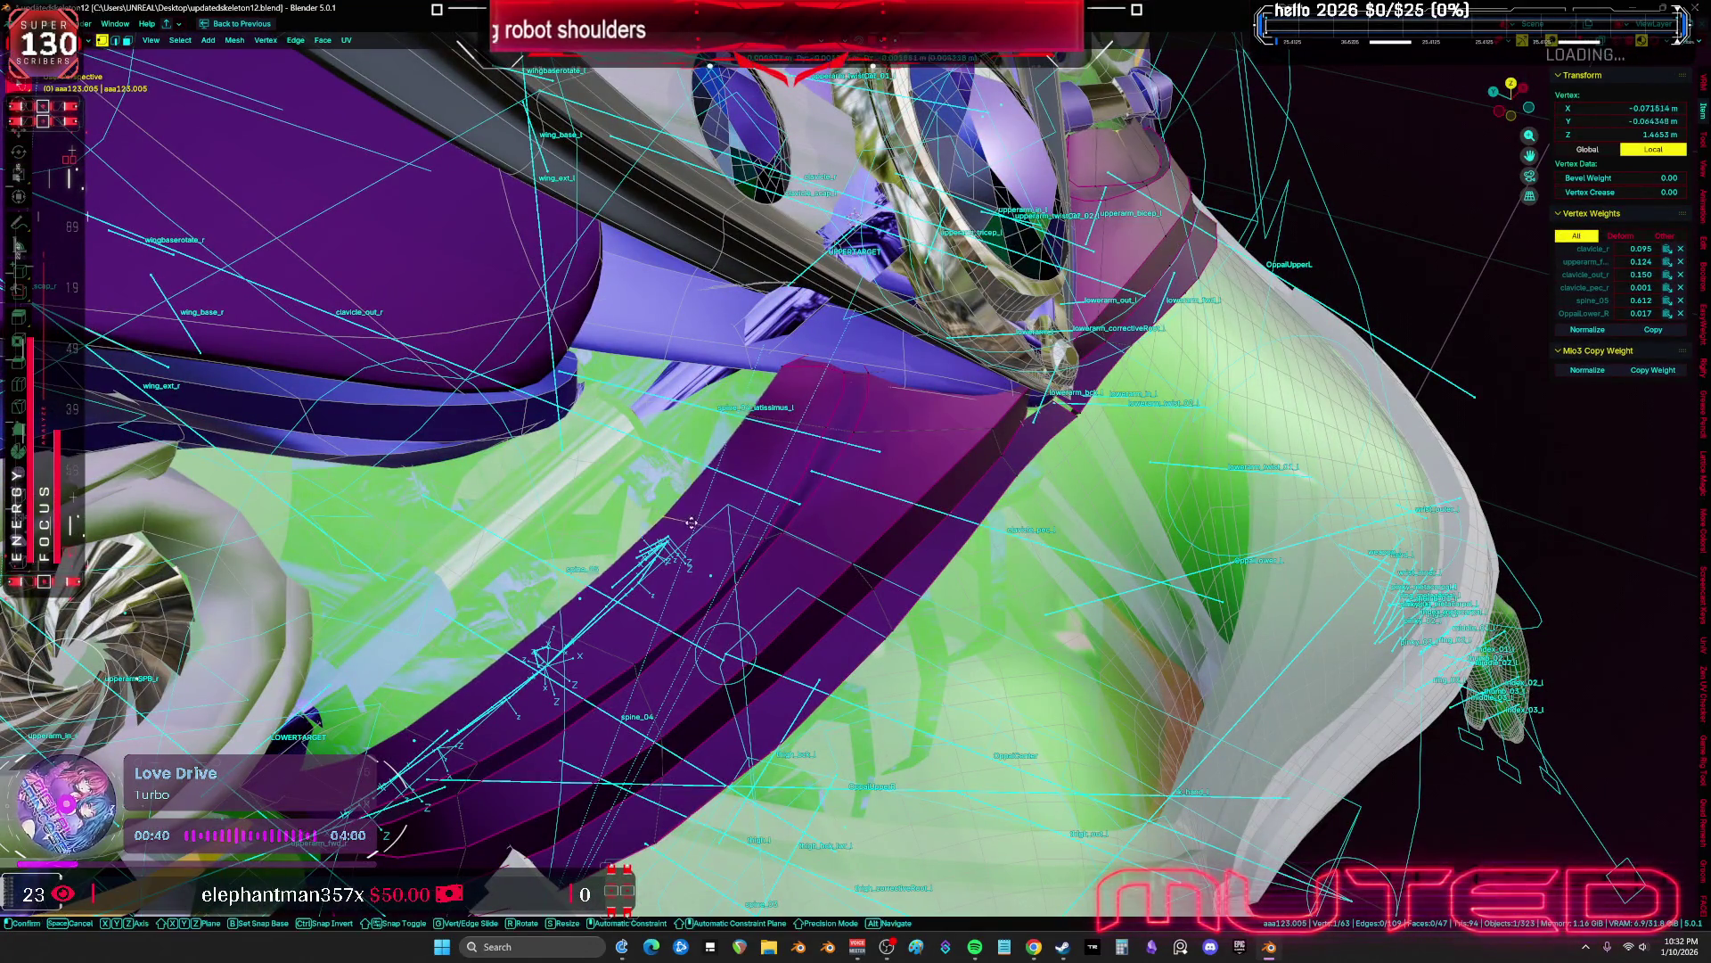
middle_drag(562, 631, 767, 471)
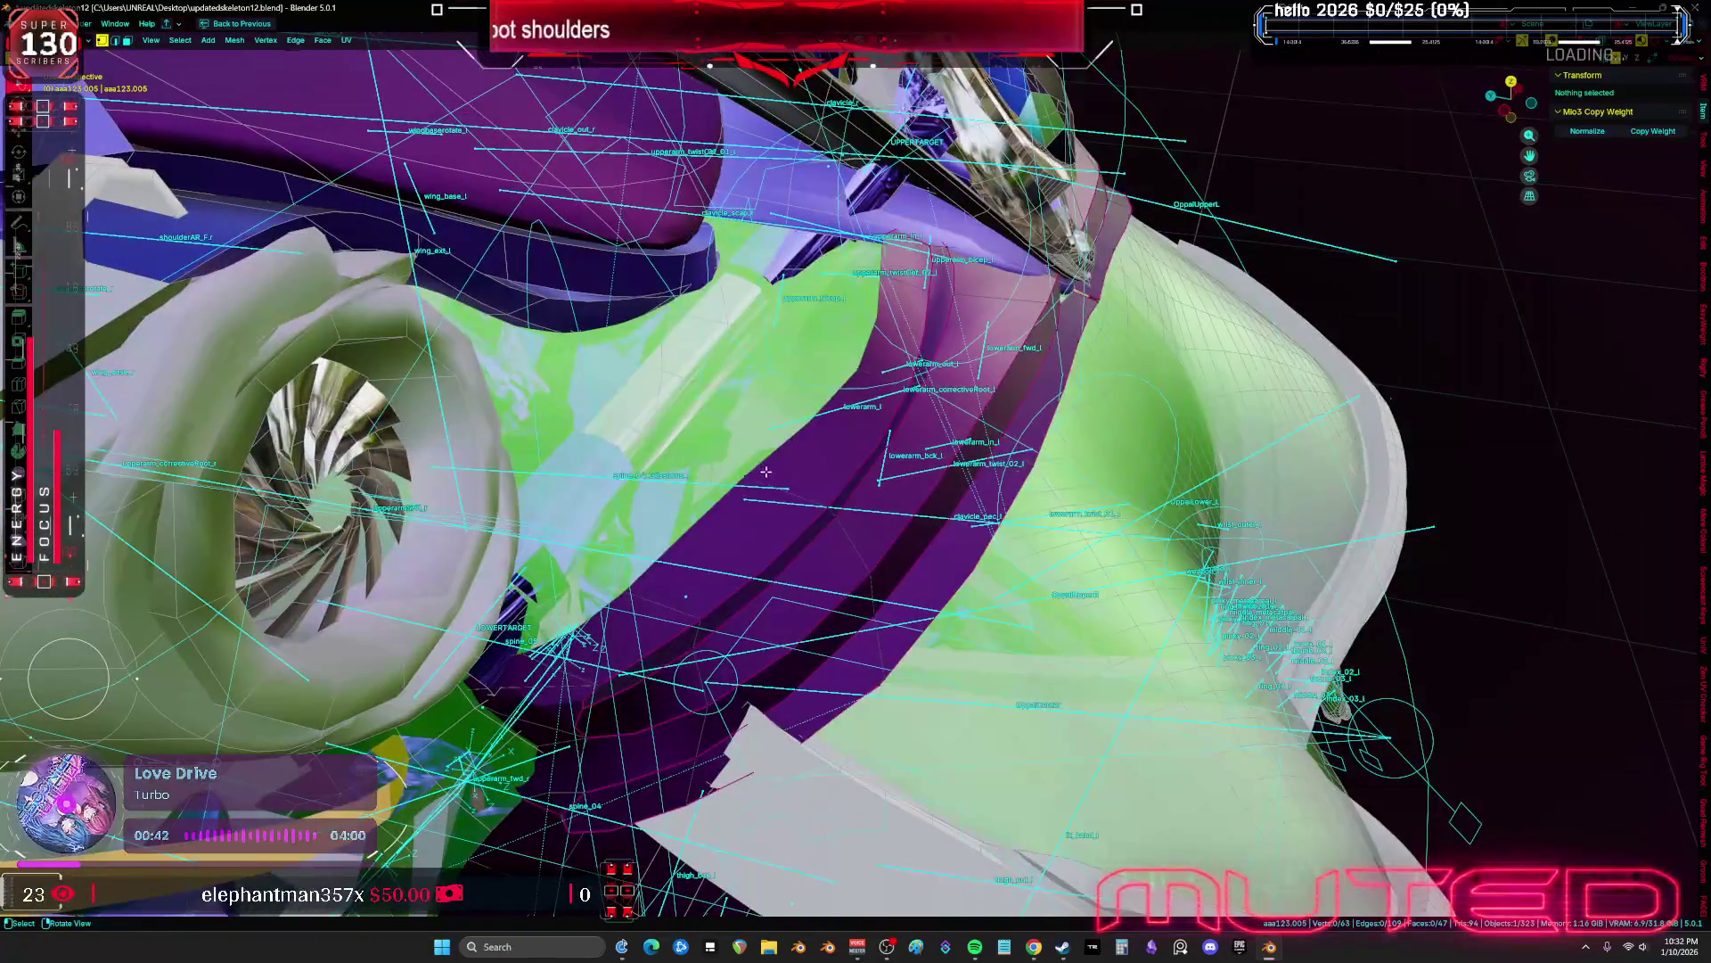
click(782, 453)
alt+click(632, 603)
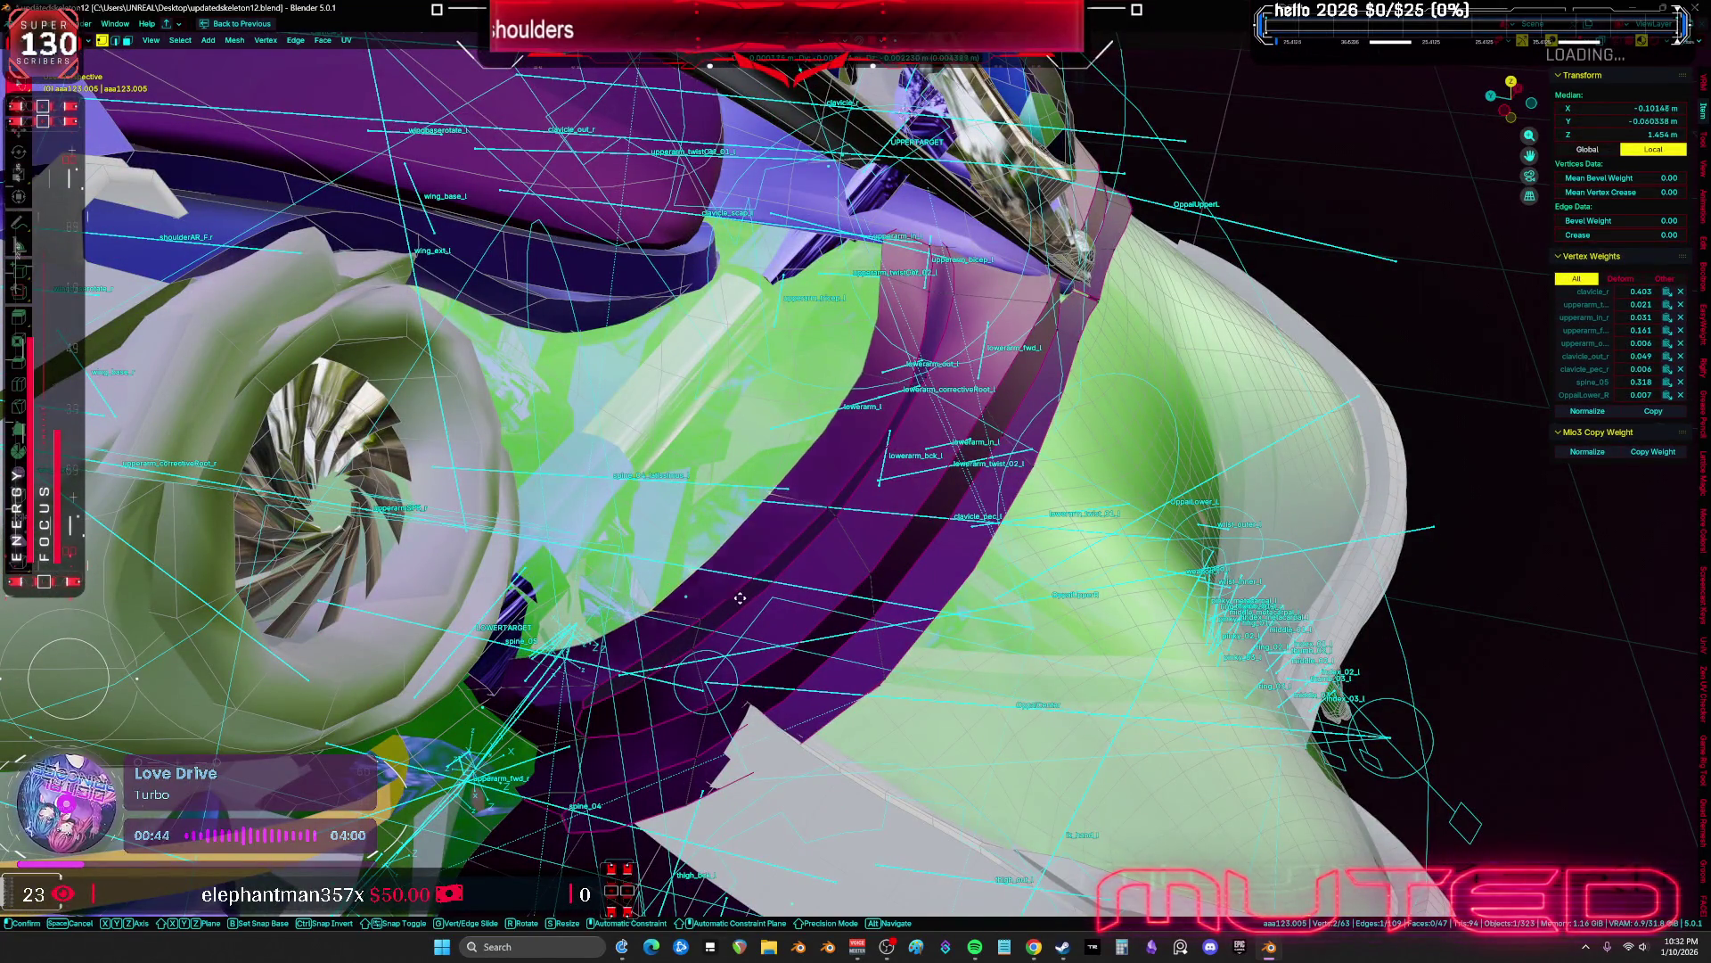
mouse_move(1025, 519)
middle_down()
mouse_move(1054, 461)
mouse_move(965, 542)
mouse_move(991, 530)
middle_up()
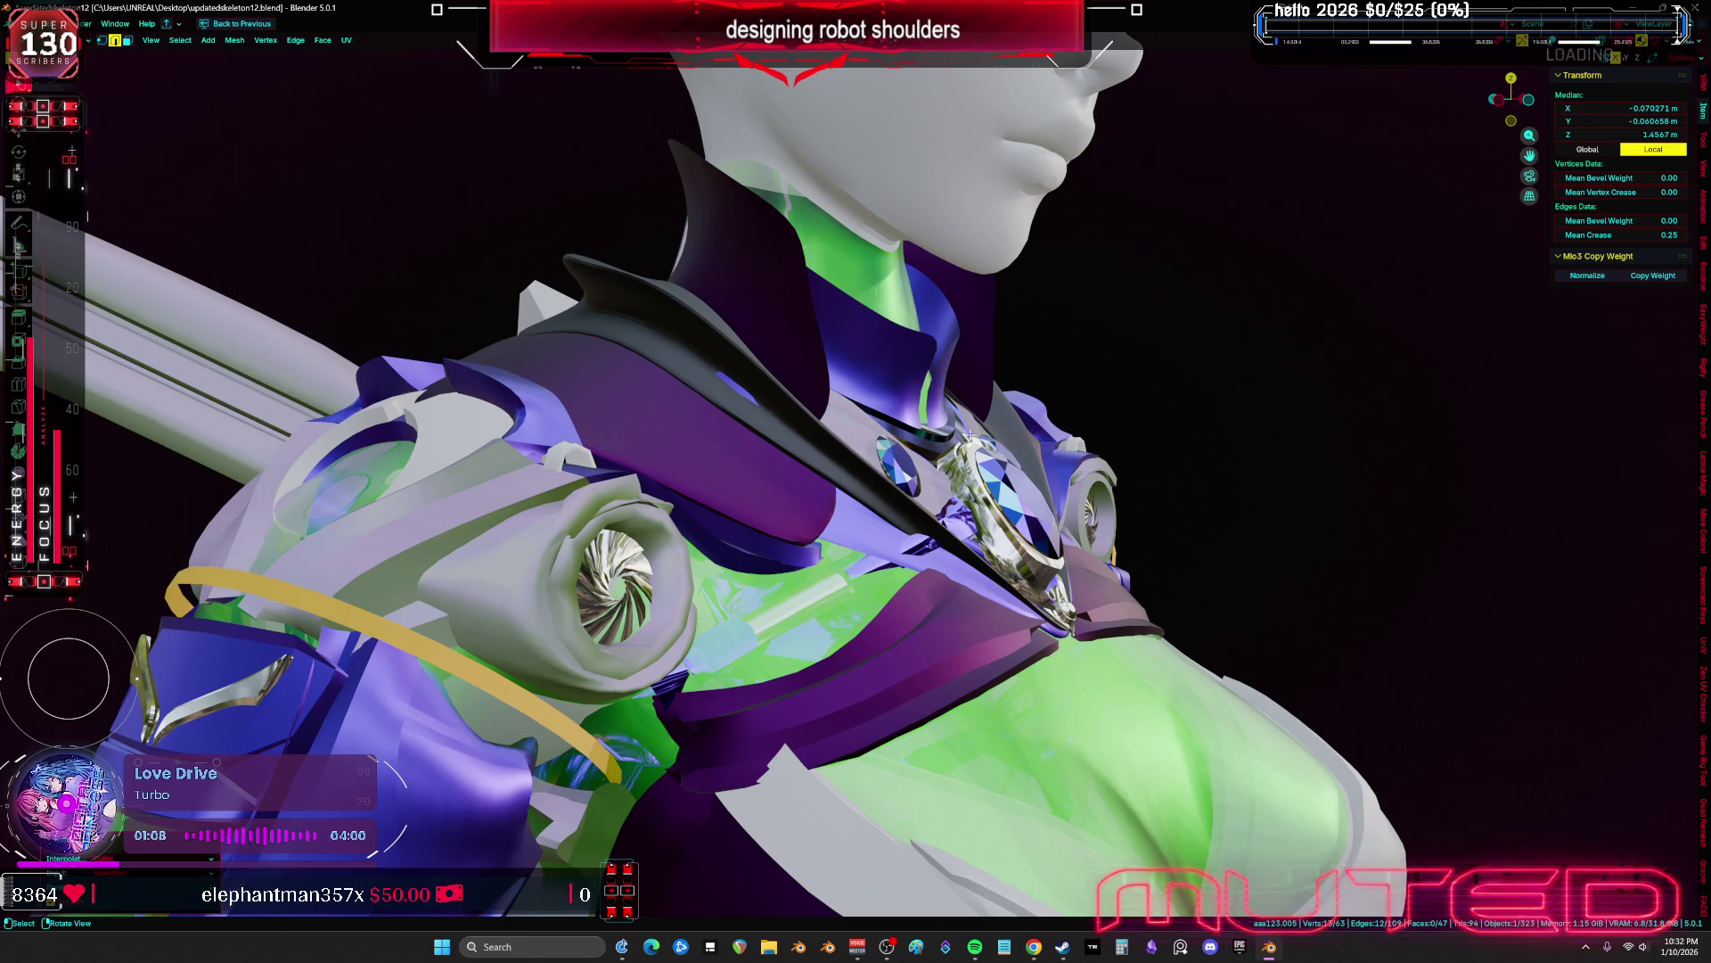
Back in Object Mode, delete the extra selected object from the scene
key(Tab)
middle_drag(975, 415, 821, 546)
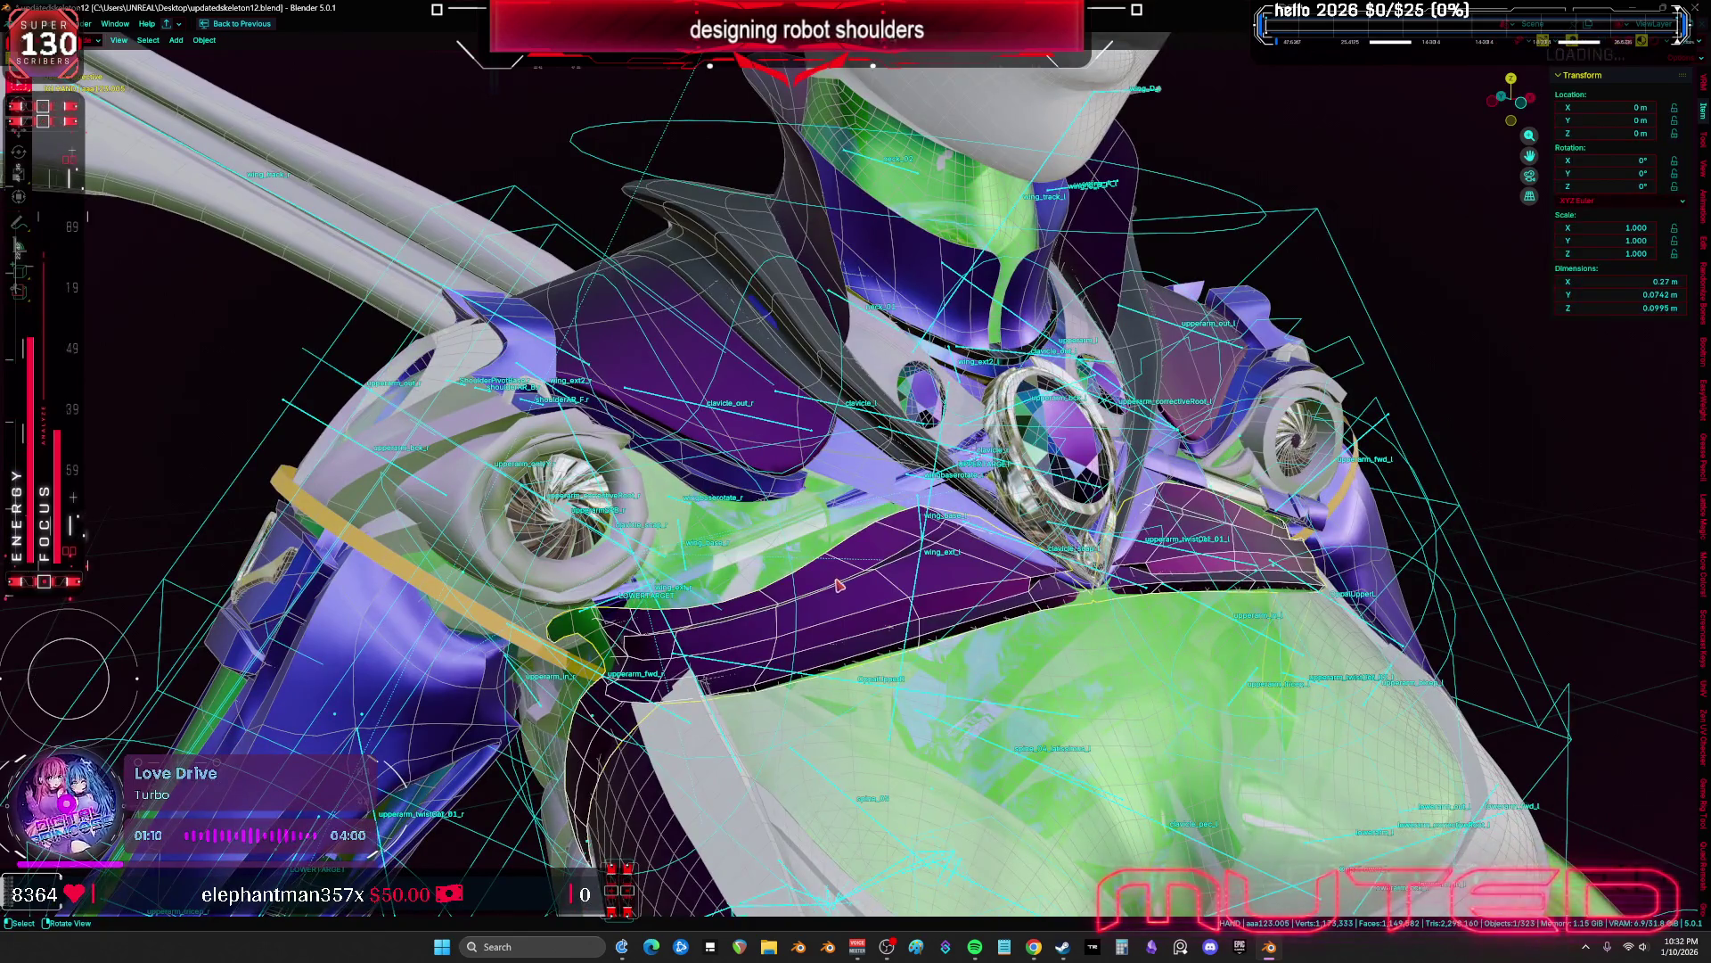
scroll(839, 584, down, 5)
key(Delete)
scroll(845, 518, up, 5)
mouse_move(845, 517)
middle_down()
mouse_move(1016, 520)
mouse_move(1131, 409)
mouse_move(981, 499)
middle_up()
Enter Sculpt Mode, then Edit Mode on the aaa123.001 strip mesh near the shoulder fan
key(ctrl+Tab)
click(764, 680)
mouse_move(764, 680)
middle_down()
mouse_move(769, 526)
mouse_move(765, 541)
mouse_move(740, 442)
mouse_move(811, 397)
mouse_move(940, 435)
middle_up()
middle_drag(825, 429, 926, 444)
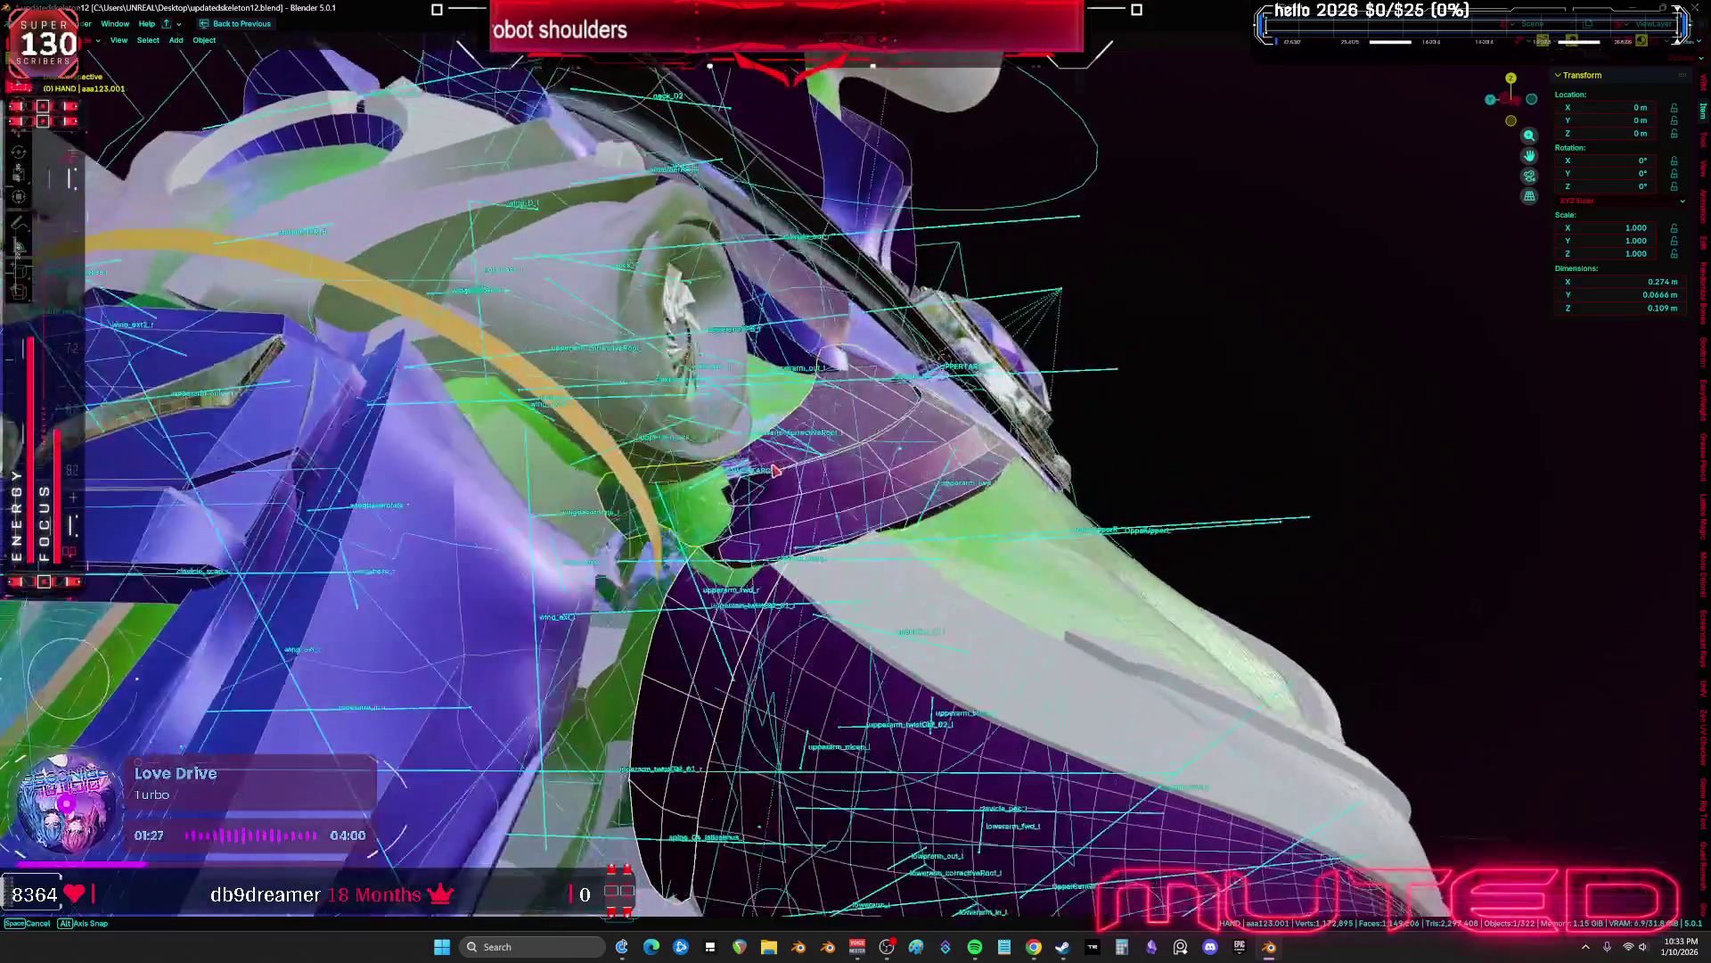
mouse_move(775, 469)
middle_down()
mouse_move(749, 510)
mouse_move(779, 567)
middle_up()
key(Tab)
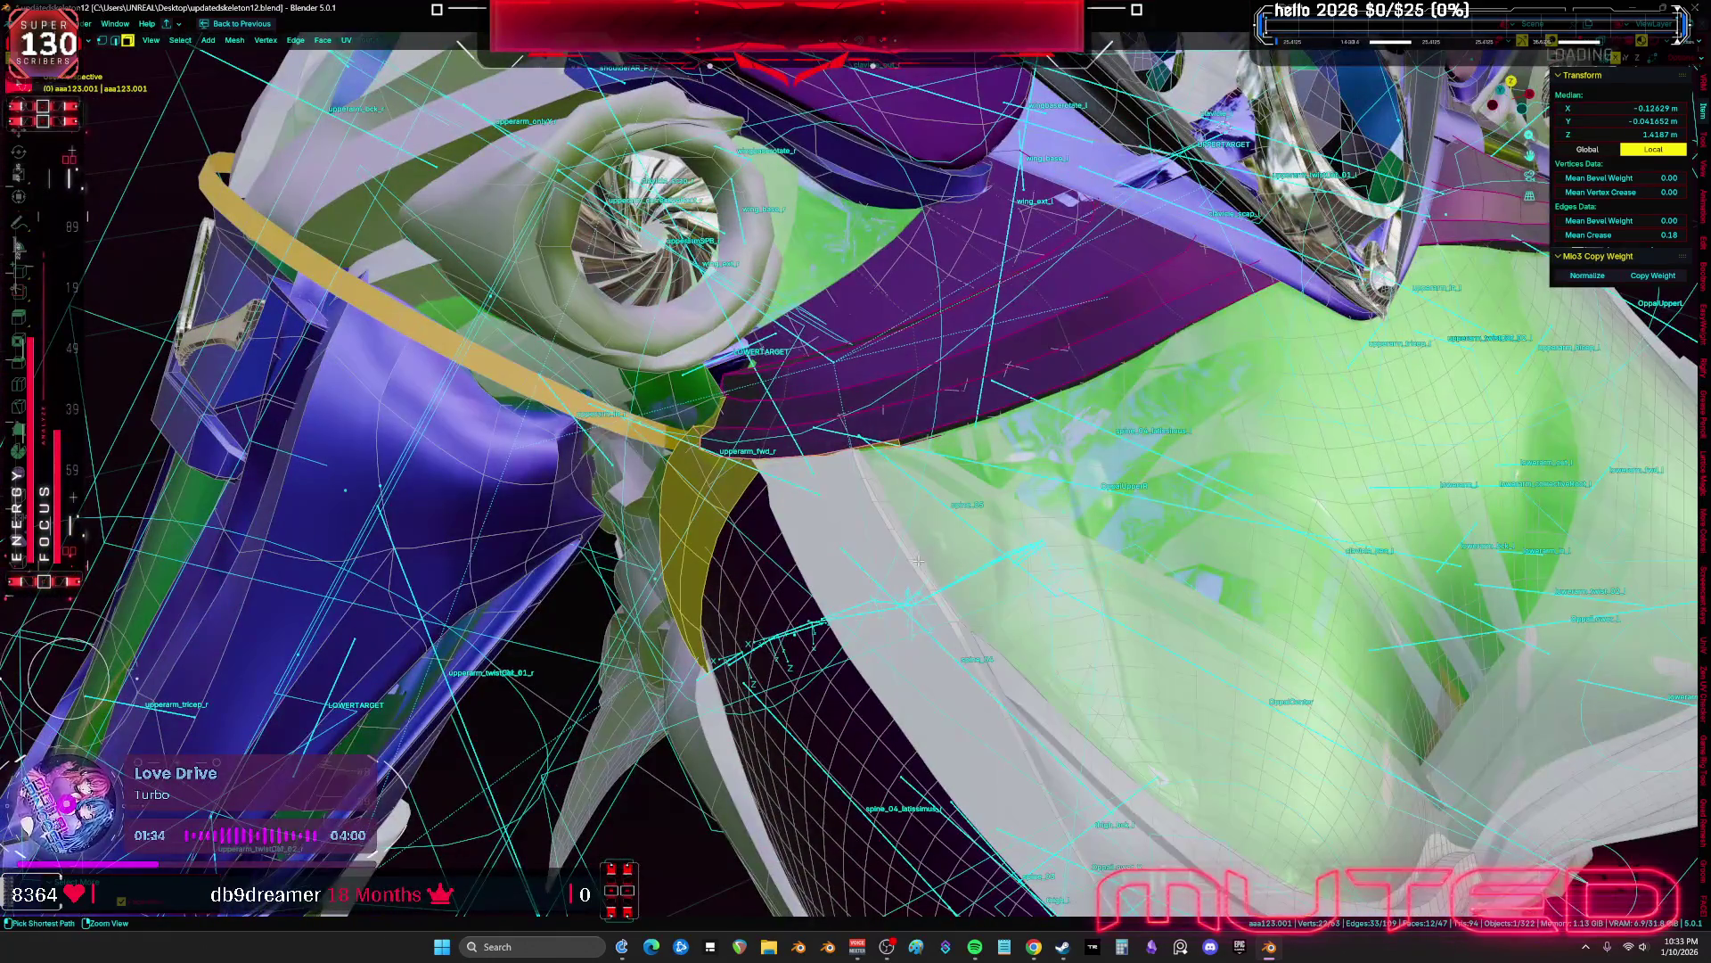
Delete the selected faces from the shoulder wing strip, checking them in wireframe view
key(shift+z)
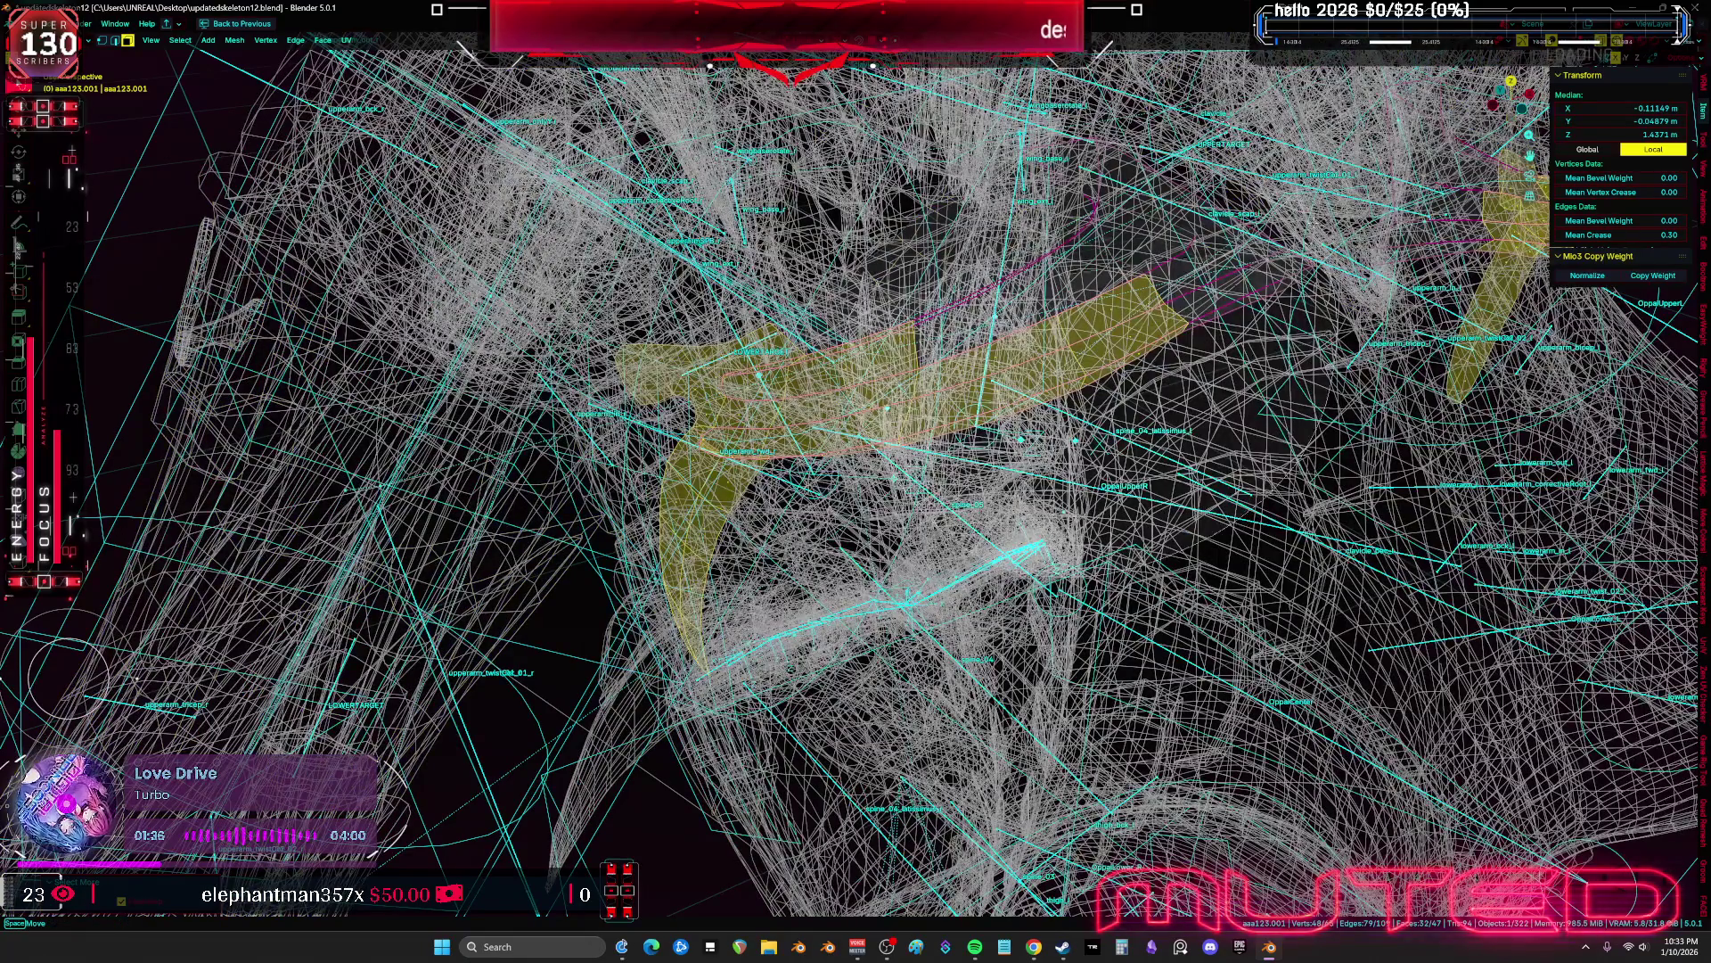
key(shift+z)
mouse_move(1004, 336)
middle_down()
mouse_move(843, 556)
mouse_move(673, 491)
mouse_move(824, 493)
mouse_move(717, 453)
middle_up()
key(shift+z)
key(shift+z)
key(shift+z)
key(shift+z)
key(x)
click(803, 480)
key(a)
key(shift+z)
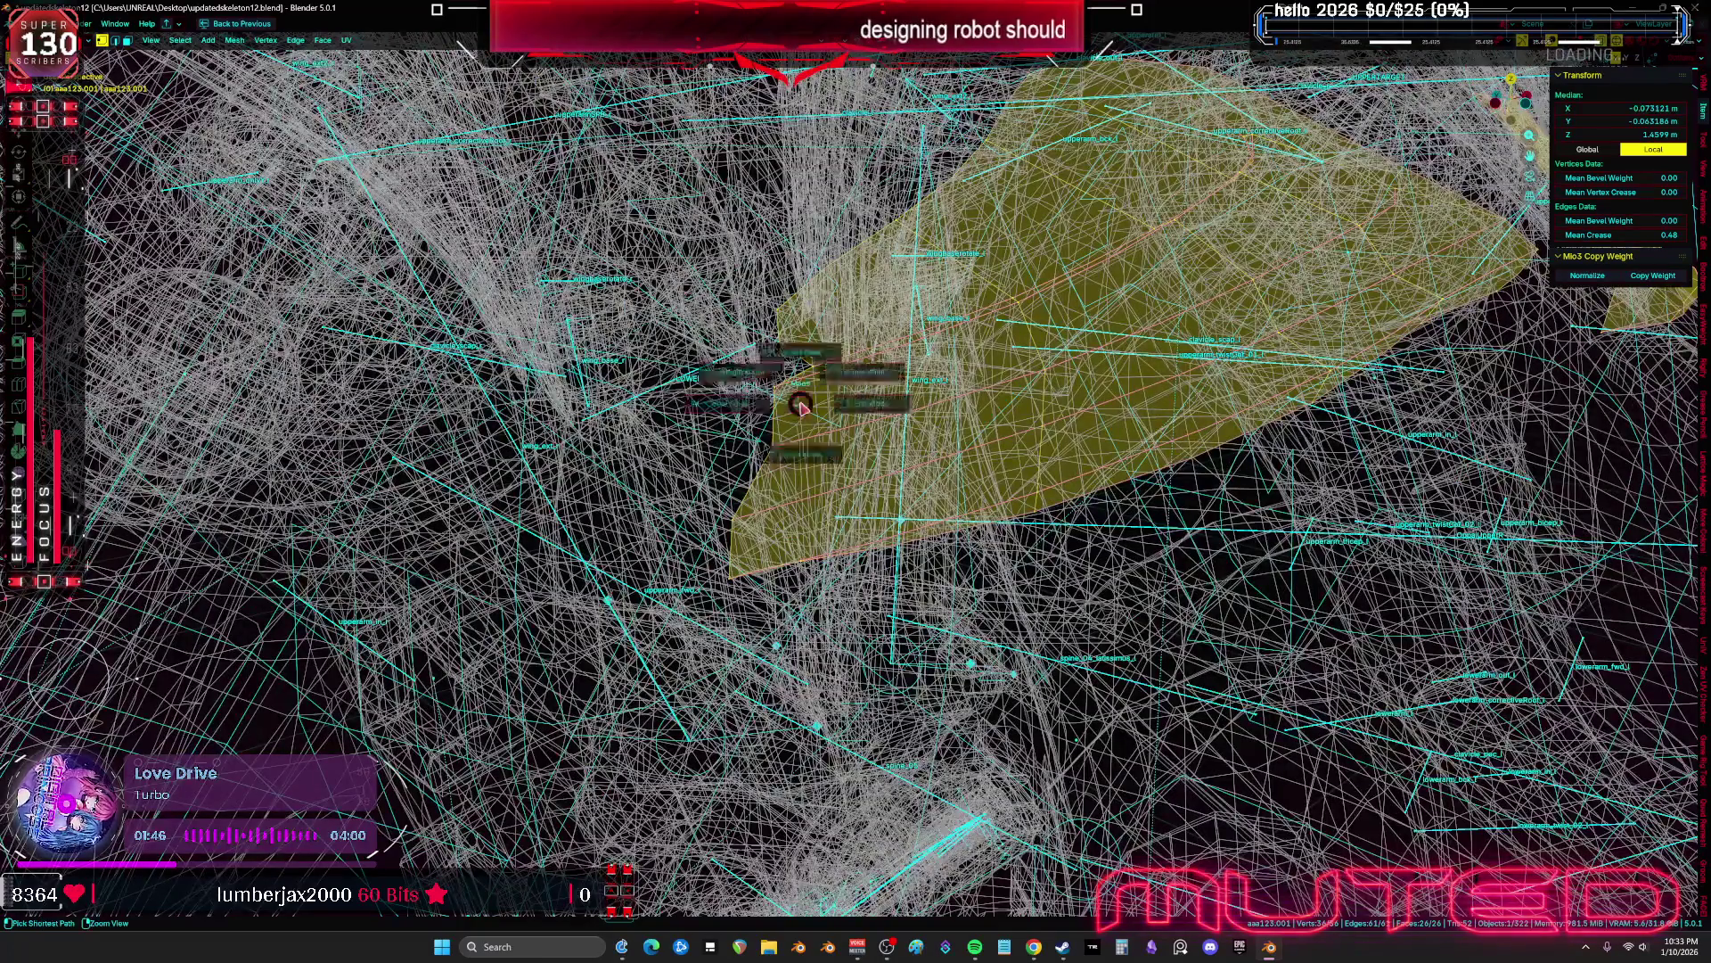
Briefly enter Sculpt Mode, then return to Edit Mode and nudge a vertex on the strip
key(ctrl+Tab)
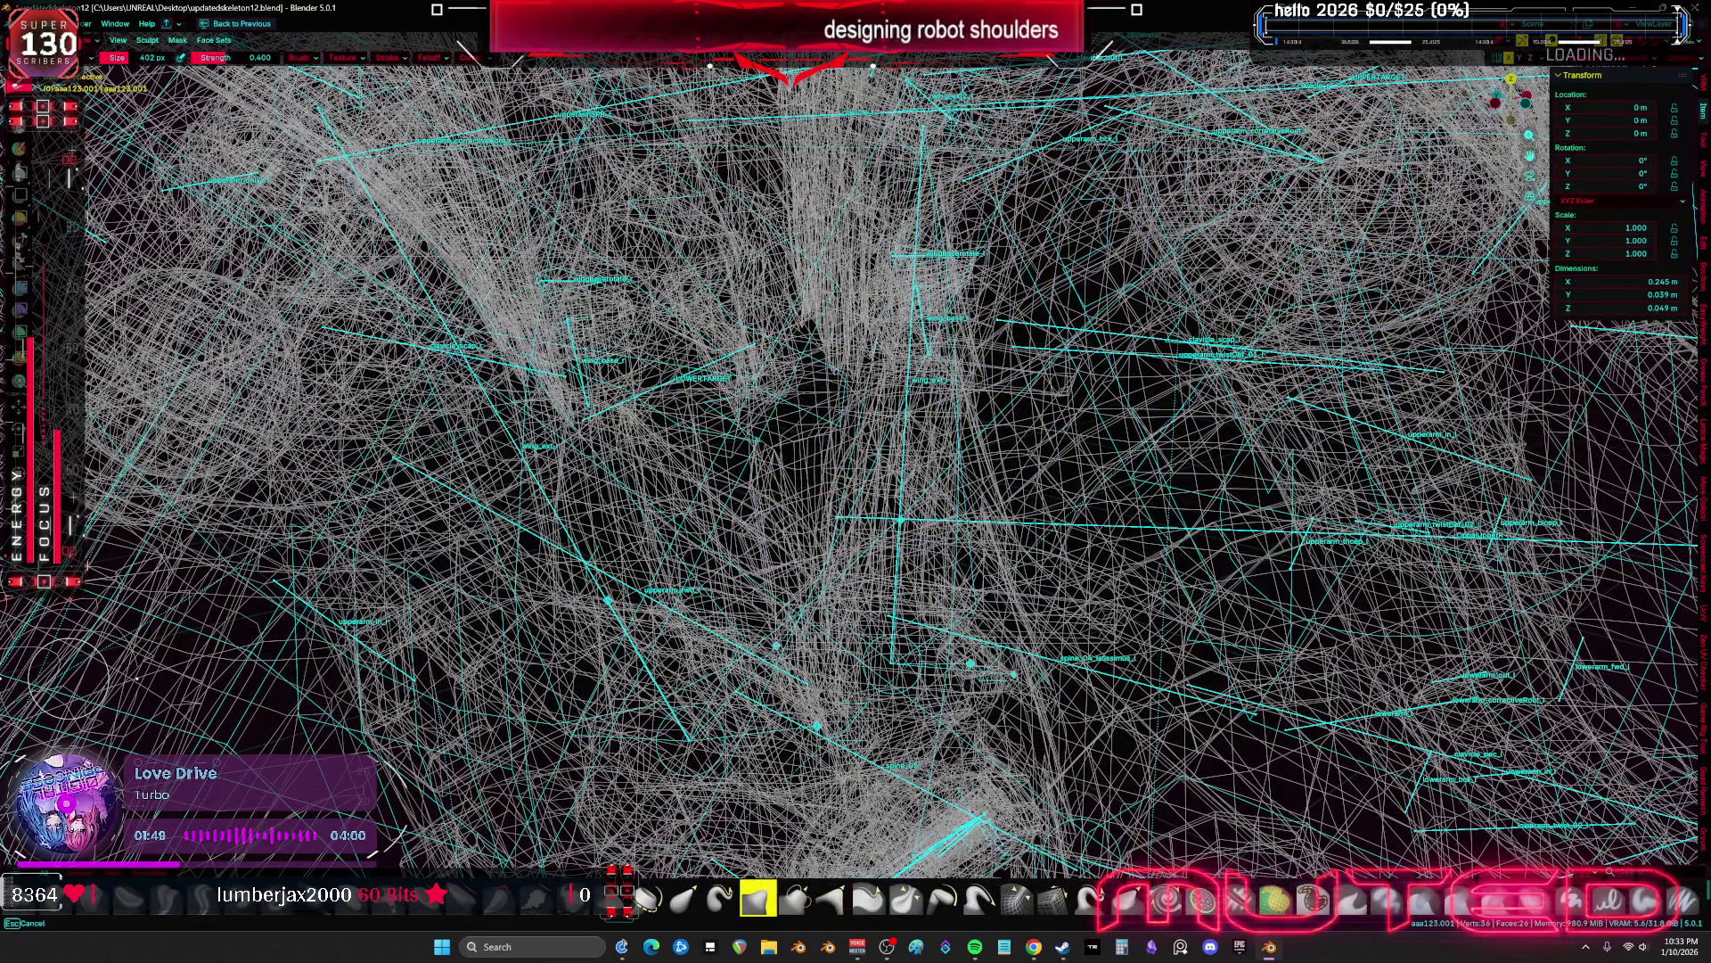
middle_drag(775, 419, 796, 401)
key(Tab)
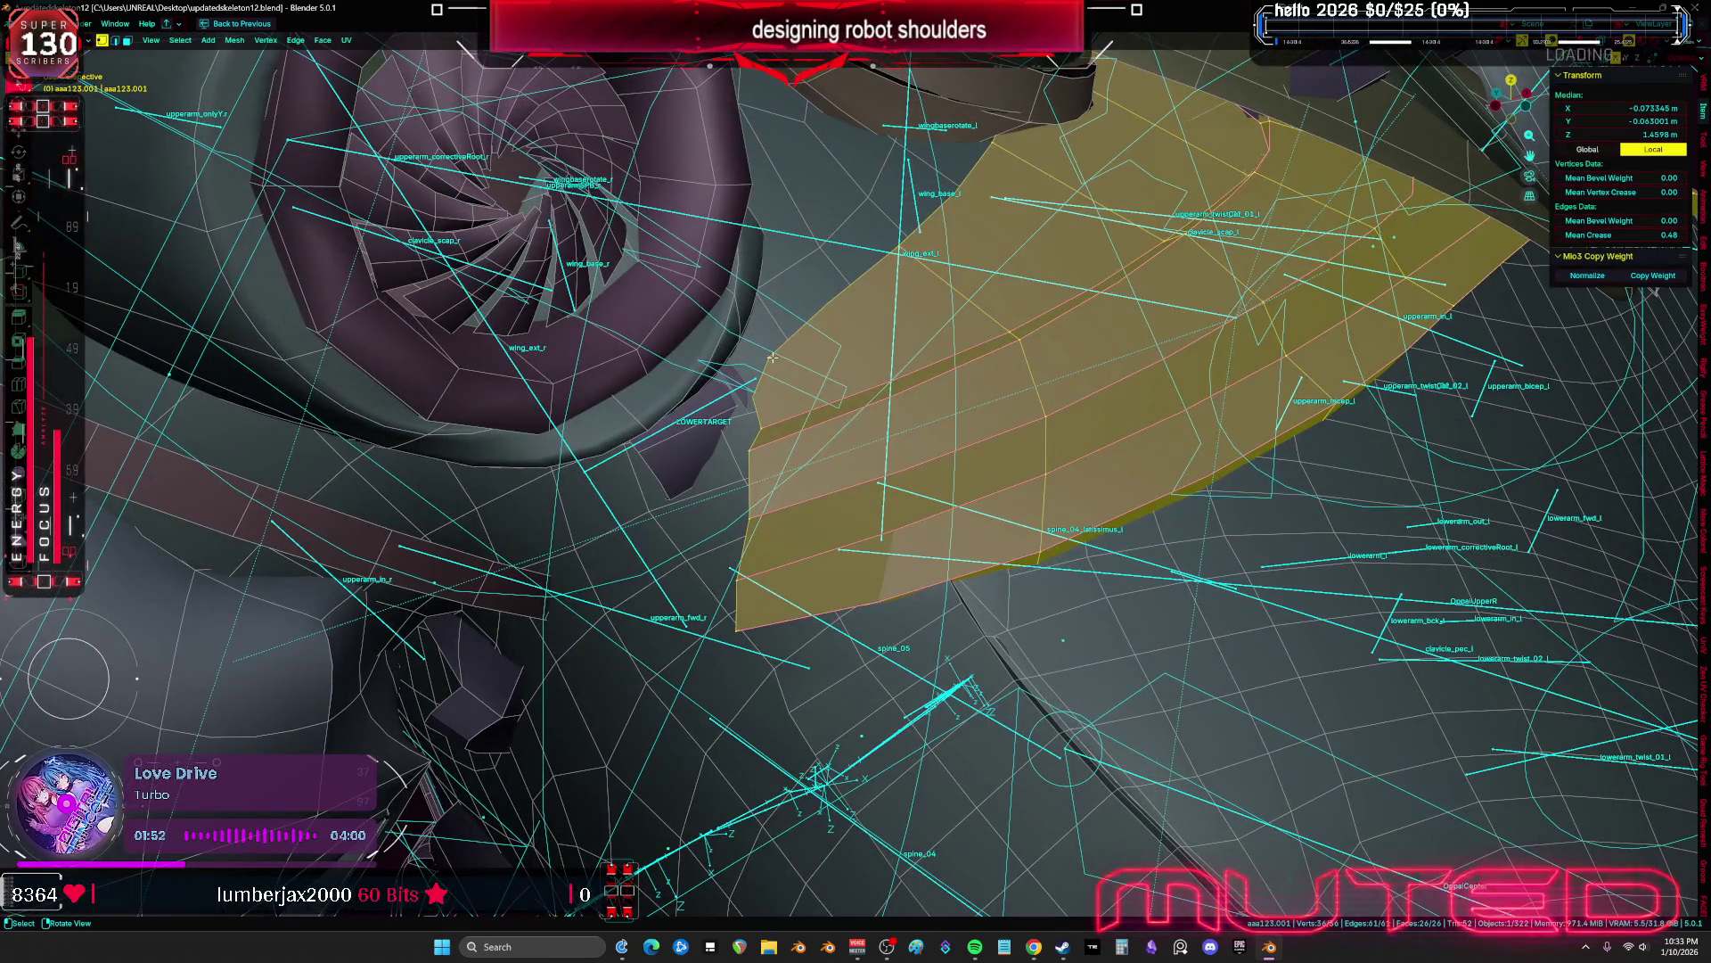
click(782, 358)
key(g)
Scale and reposition the wing strip's border edge loop
click(769, 364)
alt+click(753, 419)
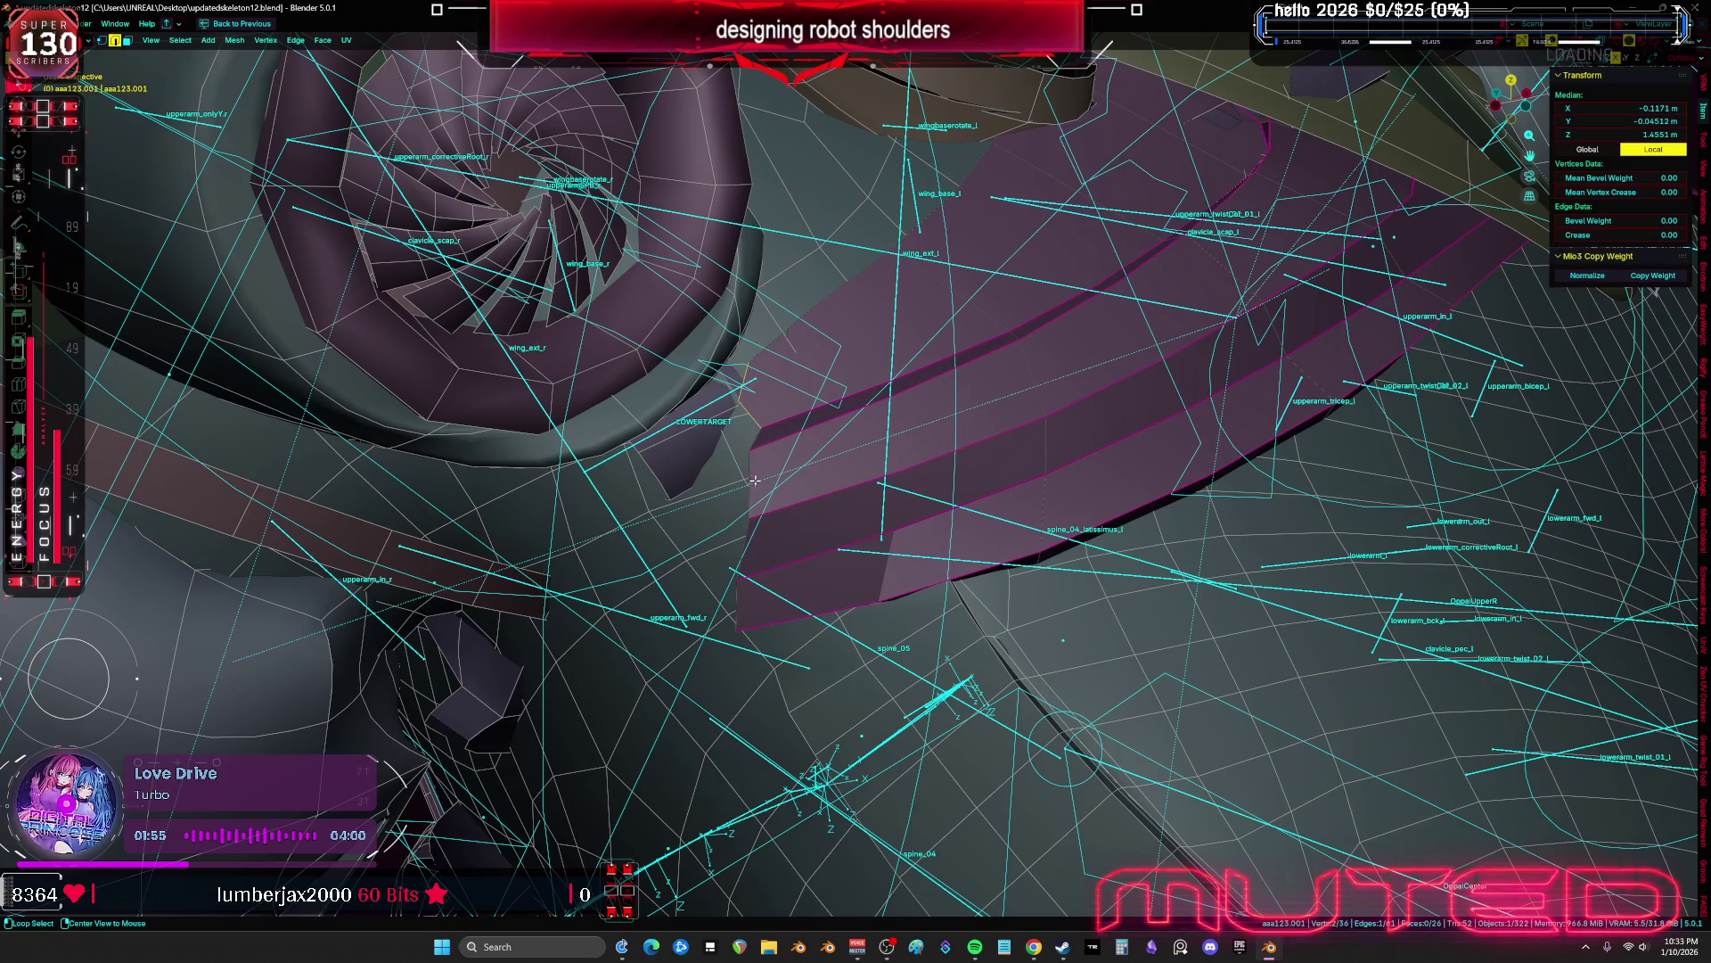
scroll(891, 490, up, 1)
key(s)
click(1012, 548)
mouse_move(1012, 548)
middle_down()
mouse_move(1034, 575)
mouse_move(847, 414)
mouse_move(695, 535)
mouse_move(767, 557)
middle_up()
key(g)
click(647, 576)
Add a new edge loop across the strip and slide a border edge
key(shift+alt+z)
key(shift+alt+z)
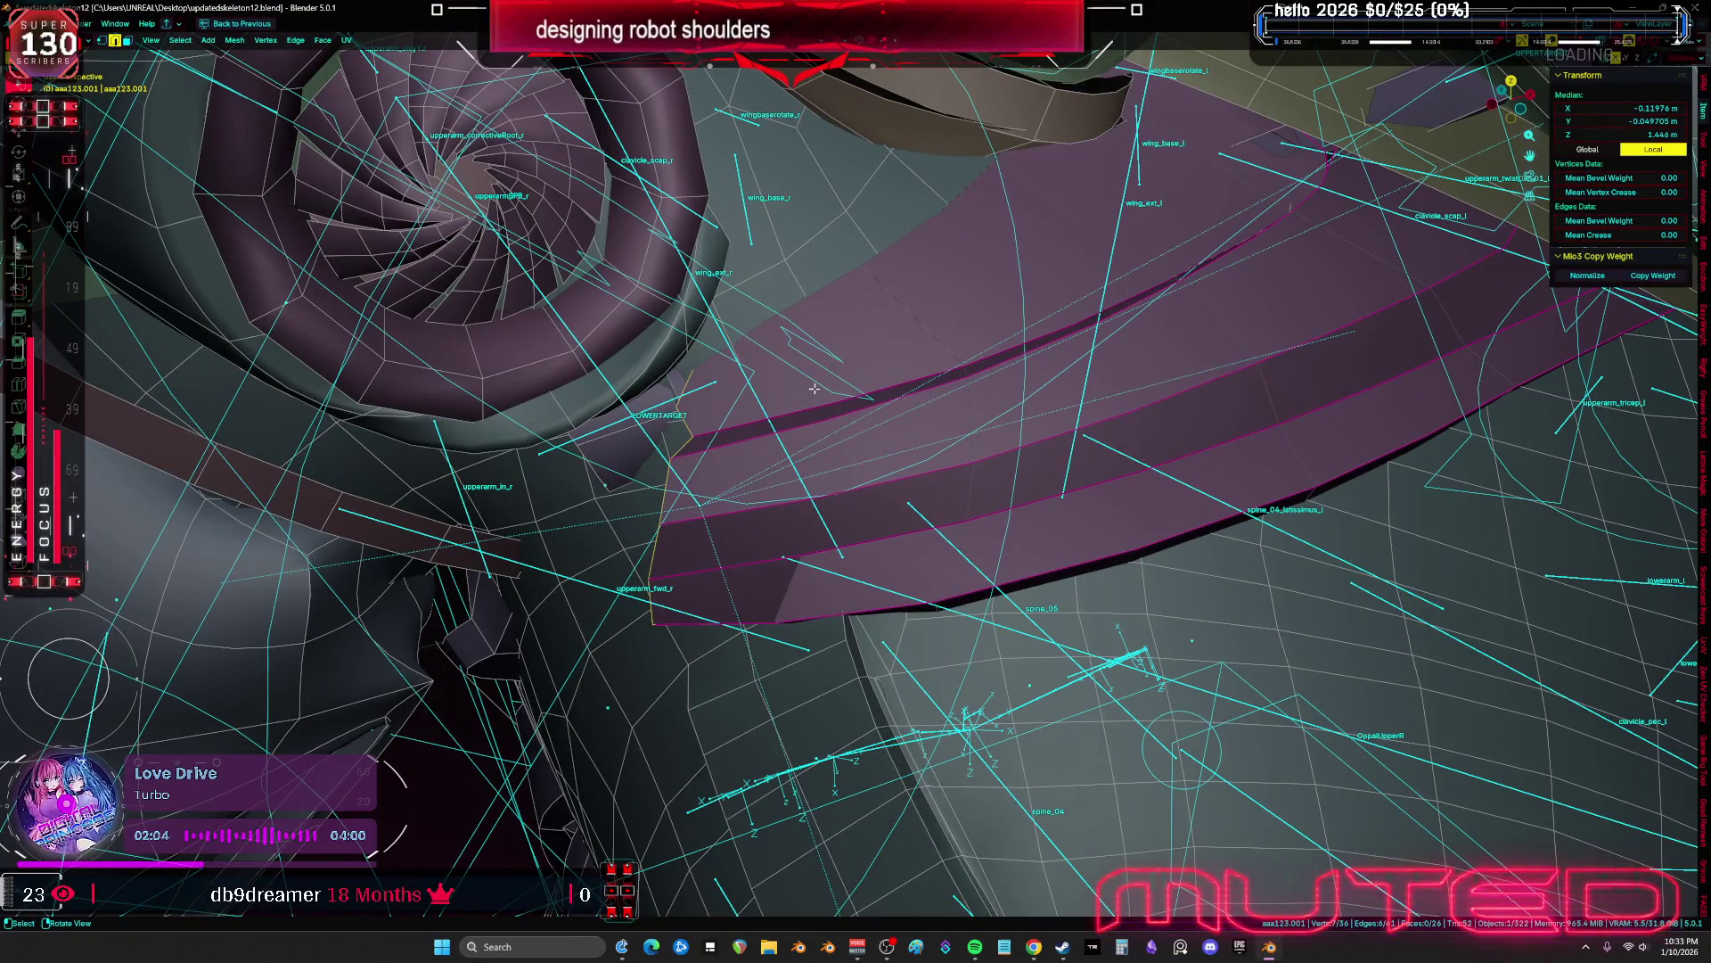
key(1)
key(a)
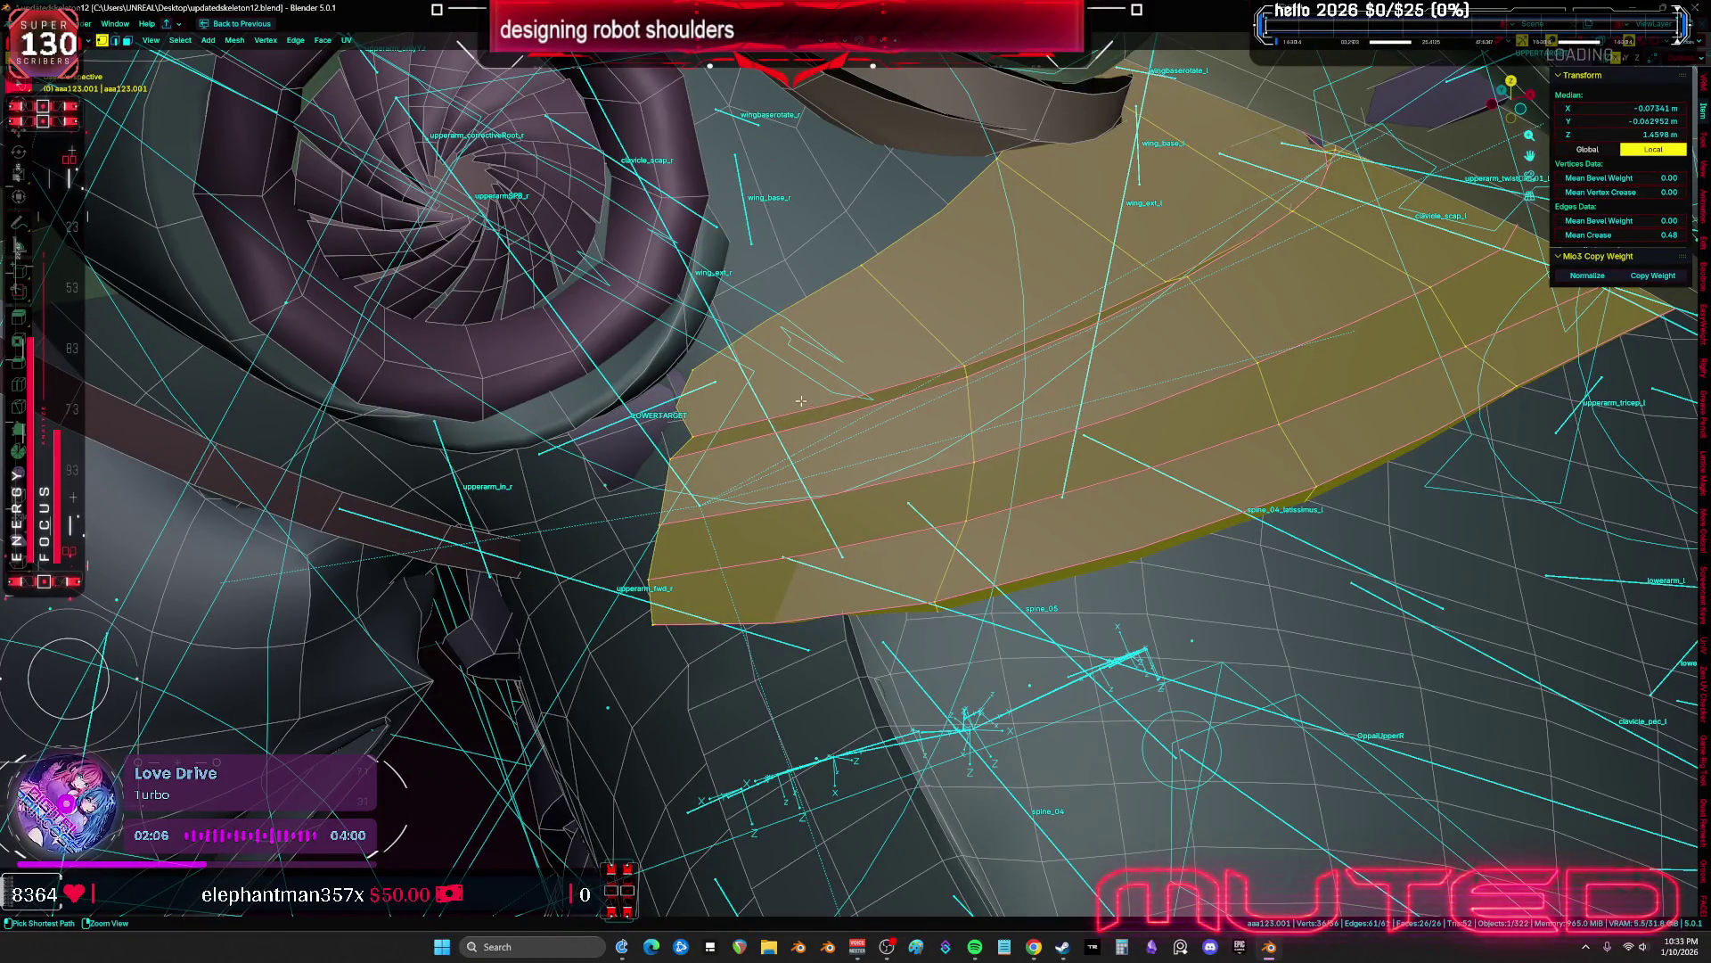
key(ctrl+r)
click(799, 403)
middle_drag(800, 404, 771, 446)
click(788, 440)
key(g)
key(g)
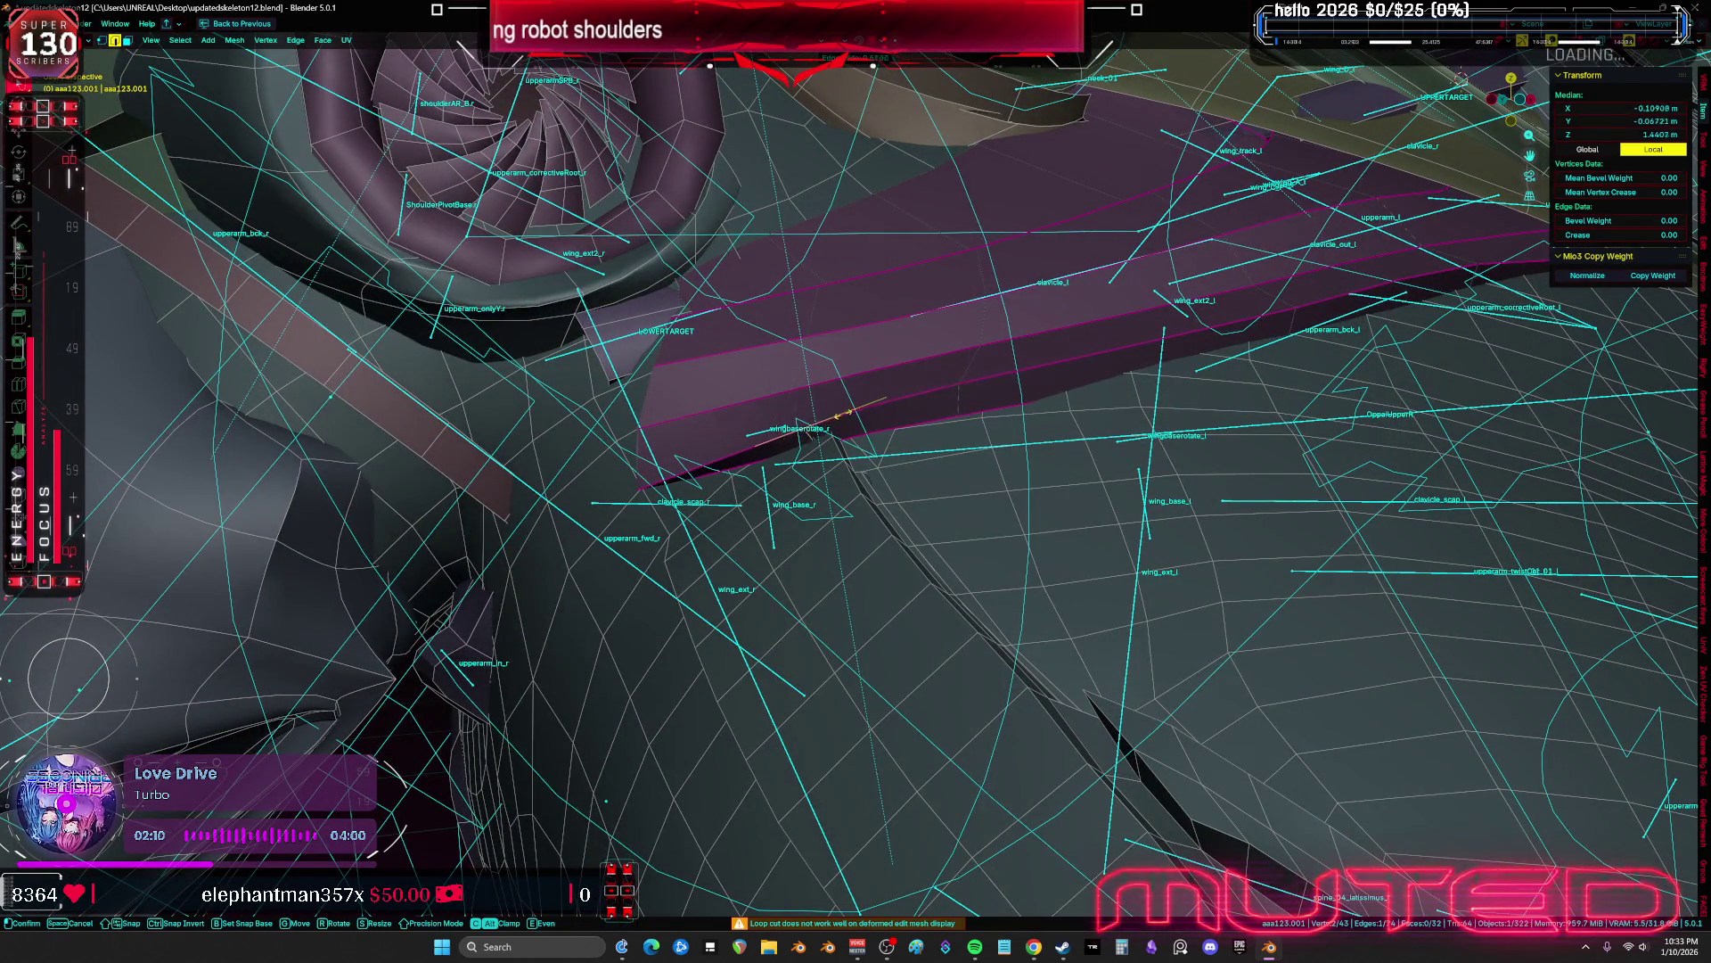
click(843, 415)
Move individual strip vertices to refine the strip's shape
mouse_move(843, 416)
middle_down()
mouse_move(837, 463)
mouse_move(850, 450)
mouse_move(817, 457)
mouse_move(861, 443)
mouse_move(923, 487)
middle_up()
click(836, 467)
key(g)
click(848, 455)
key(shift+z)
key(shift+z)
key(g)
key(g)
click(865, 501)
shift+click(824, 417)
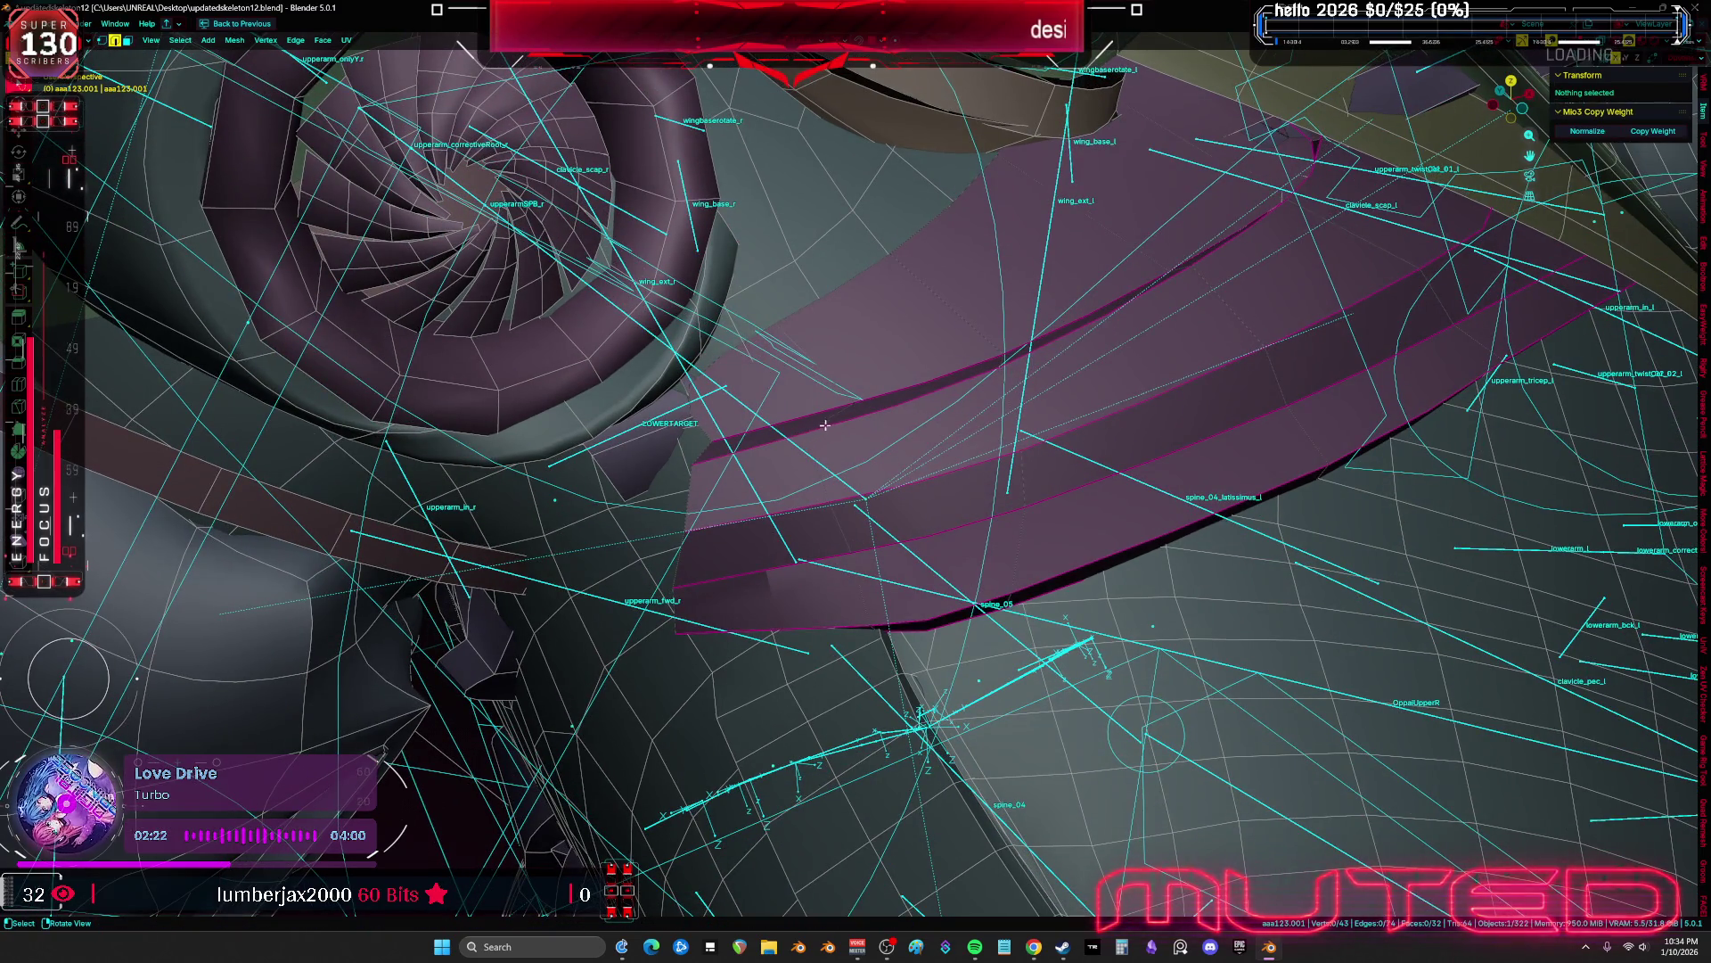
click(833, 419)
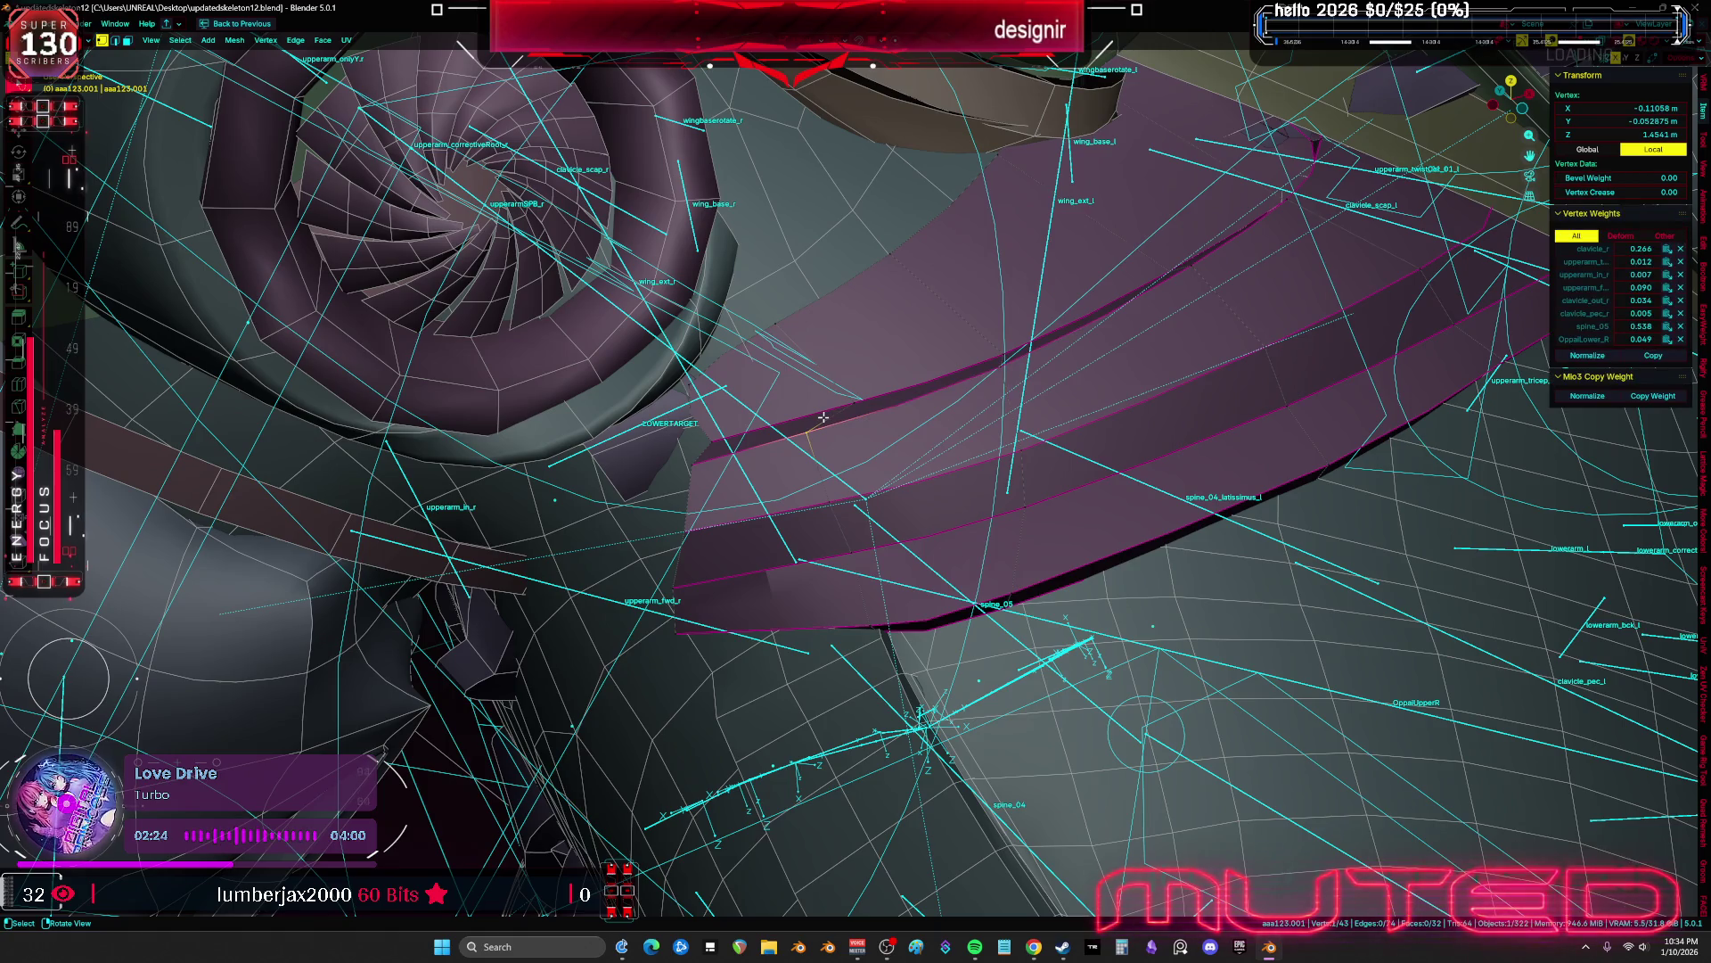
drag(806, 416, 744, 348)
Try deleting faces at the strip's end, then undo the deletion
mouse_move(732, 361)
middle_down()
mouse_move(887, 355)
mouse_move(766, 396)
middle_up()
key(3)
click(767, 396)
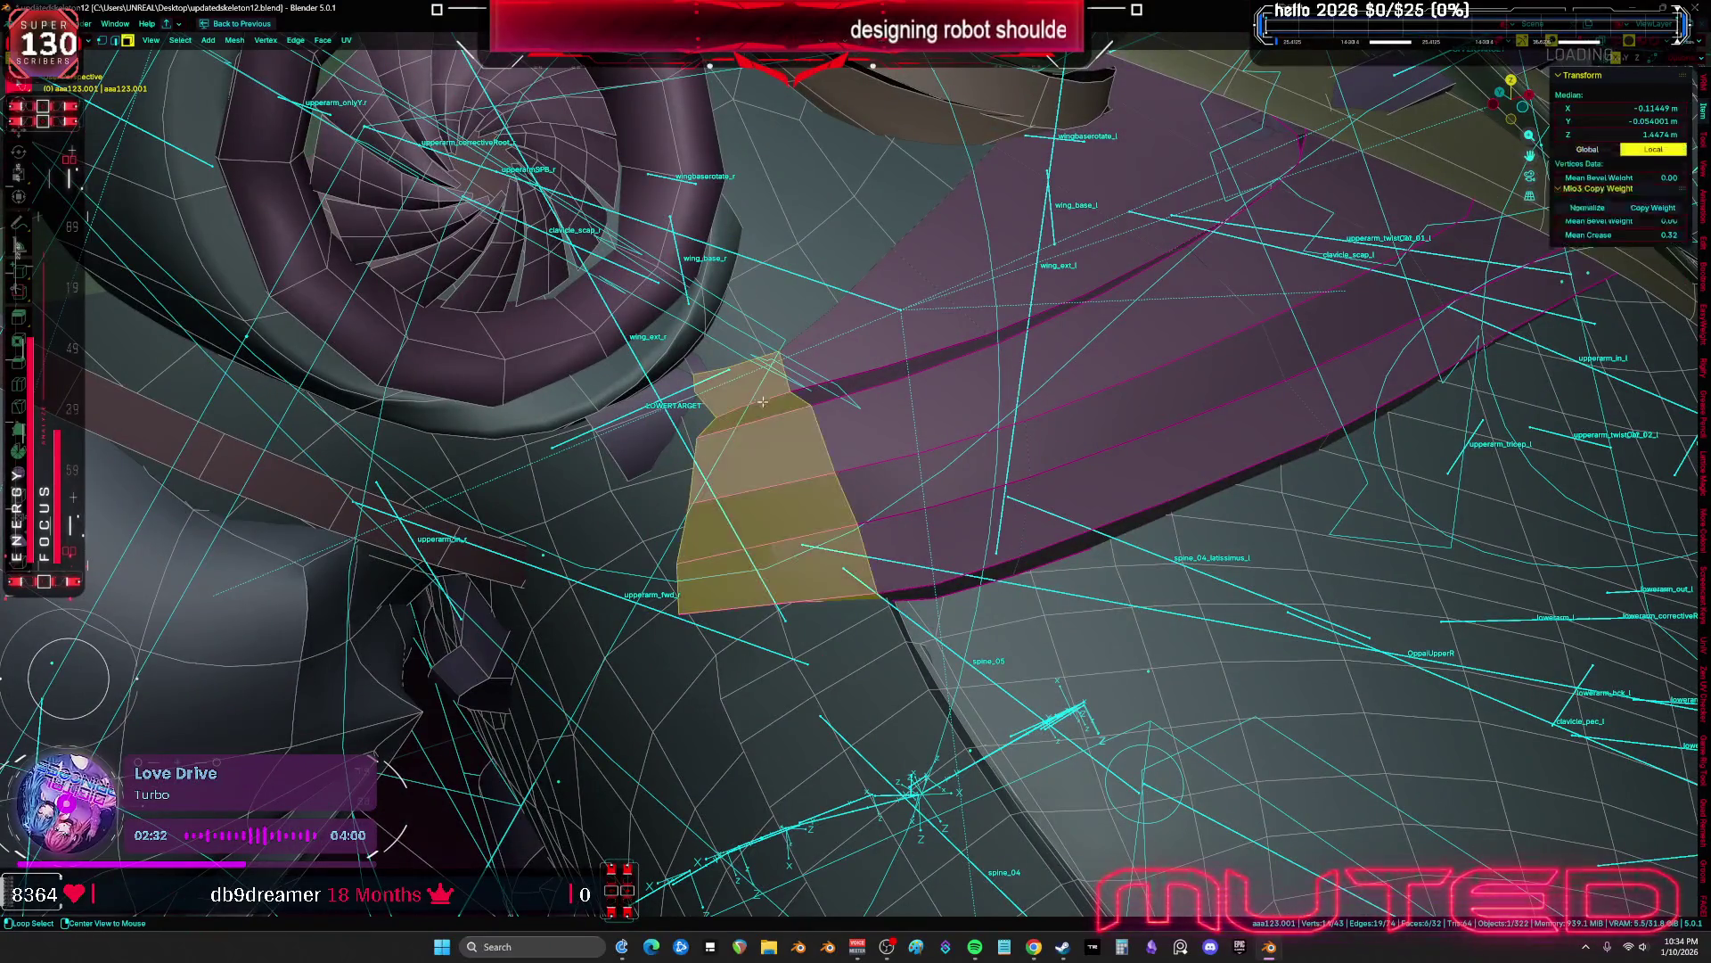
key(x)
click(777, 416)
key(ctrl+z)
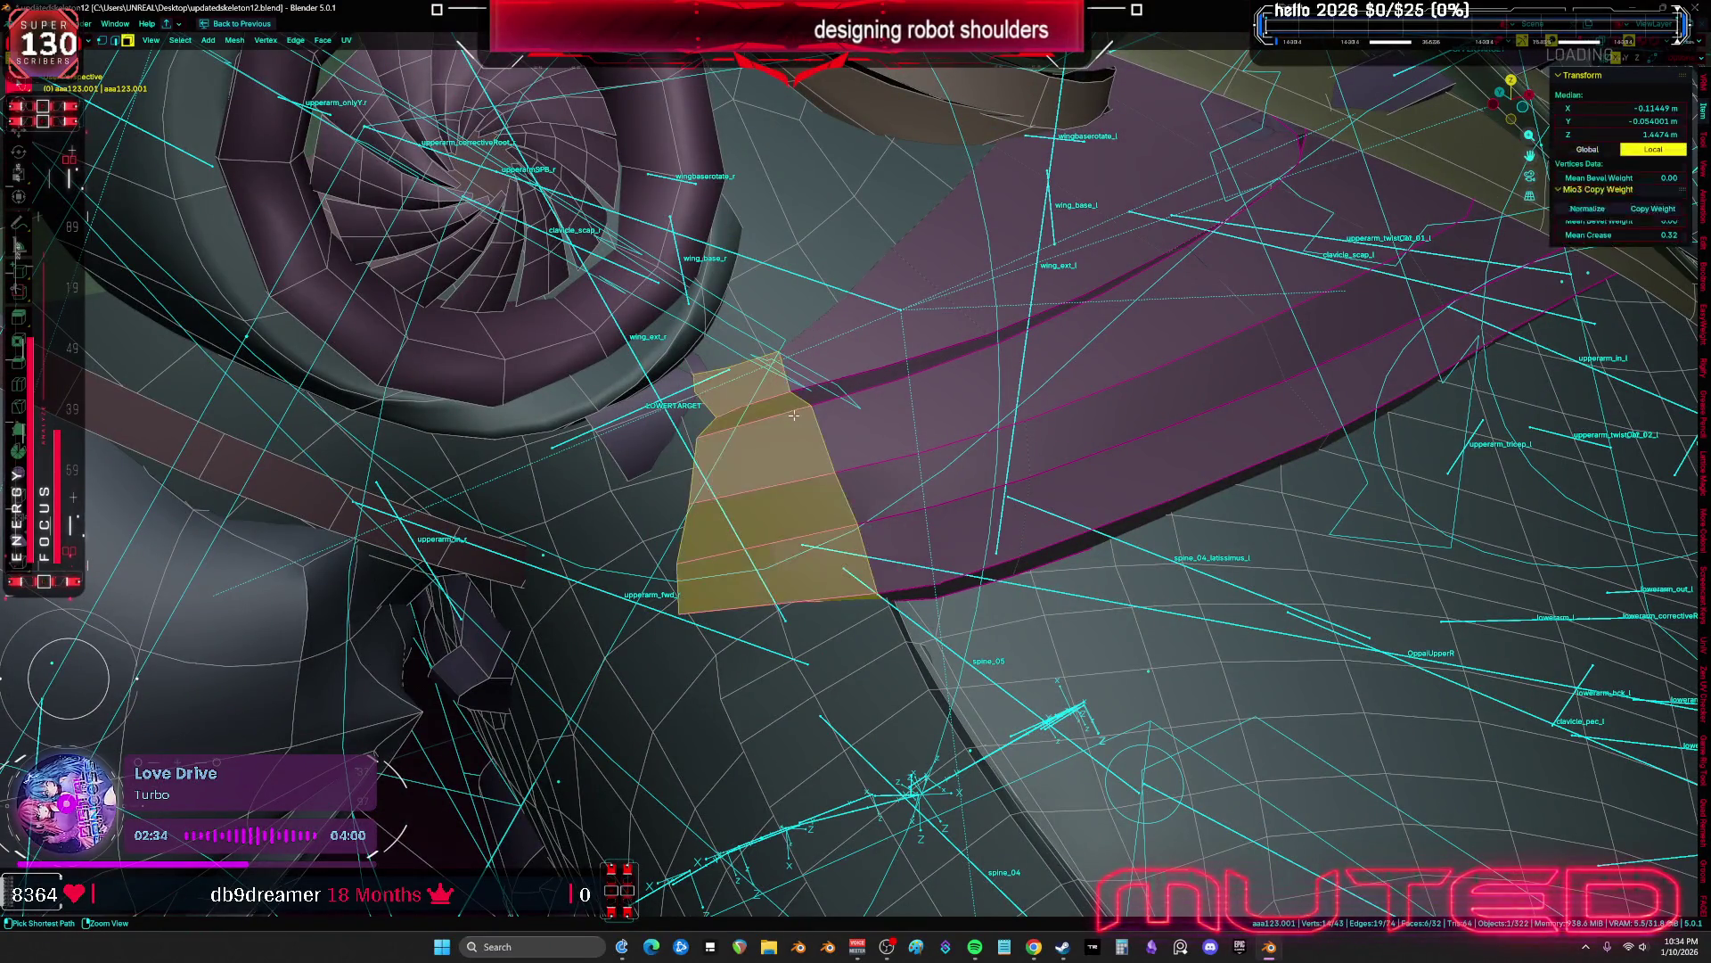
key(ctrl+z)
Give the selected edge a full crease of 1
key(shift+e)
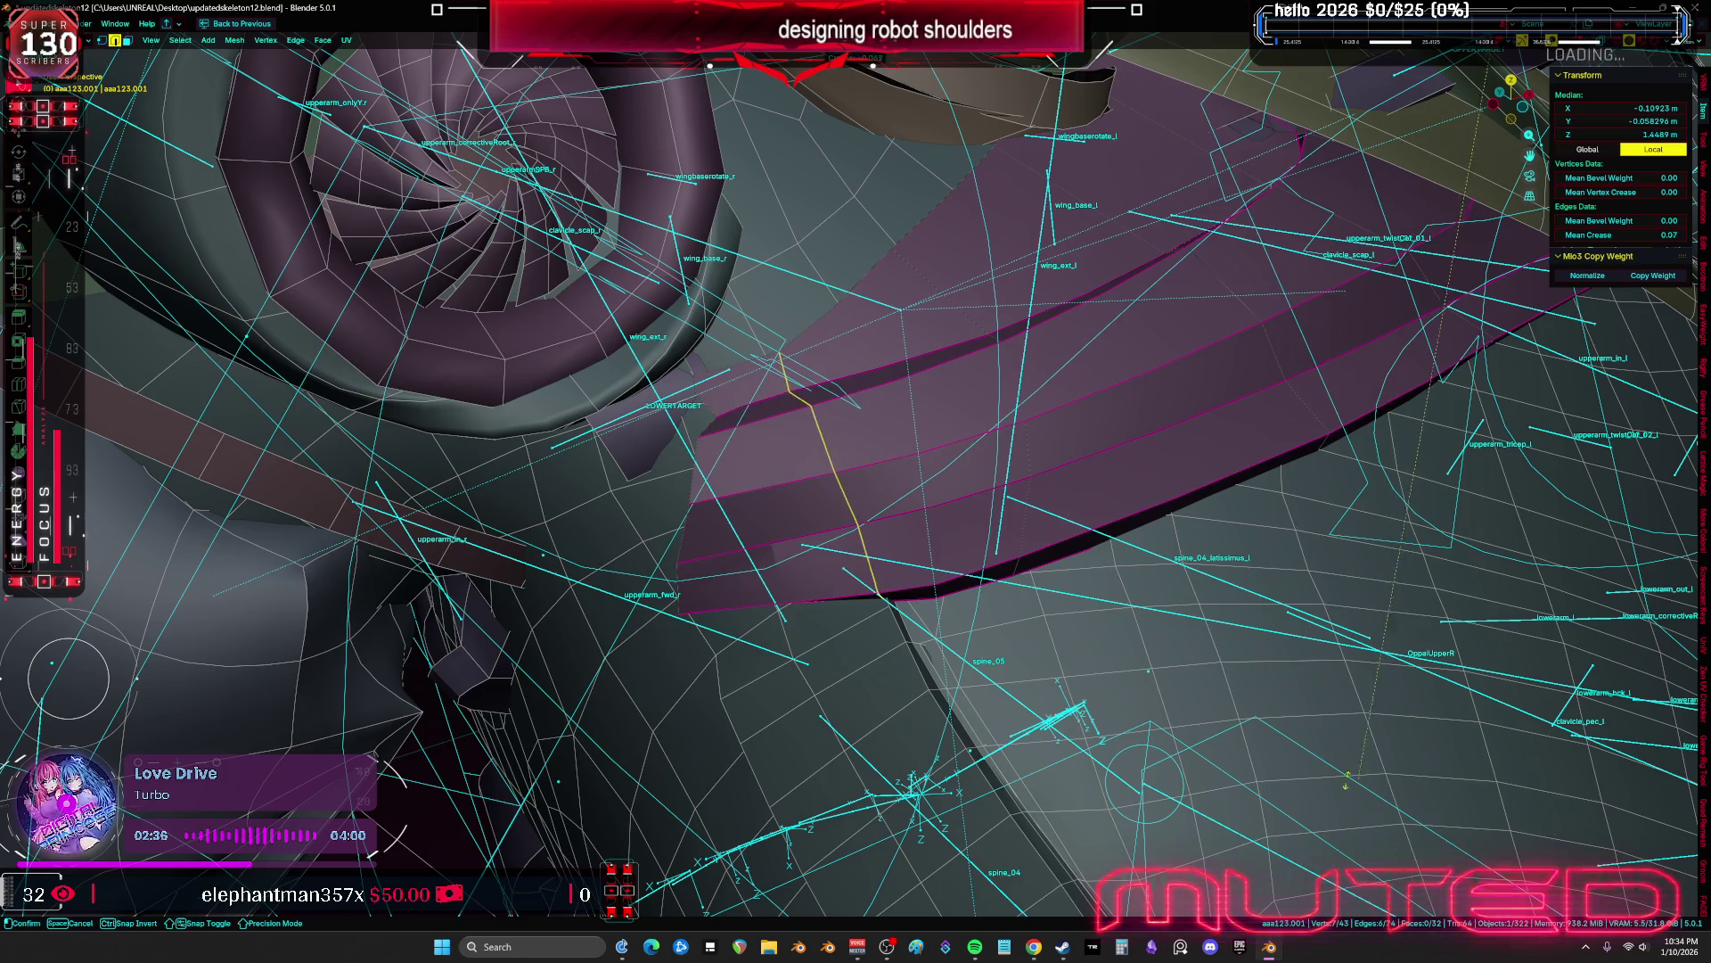
text(1)
key(Return)
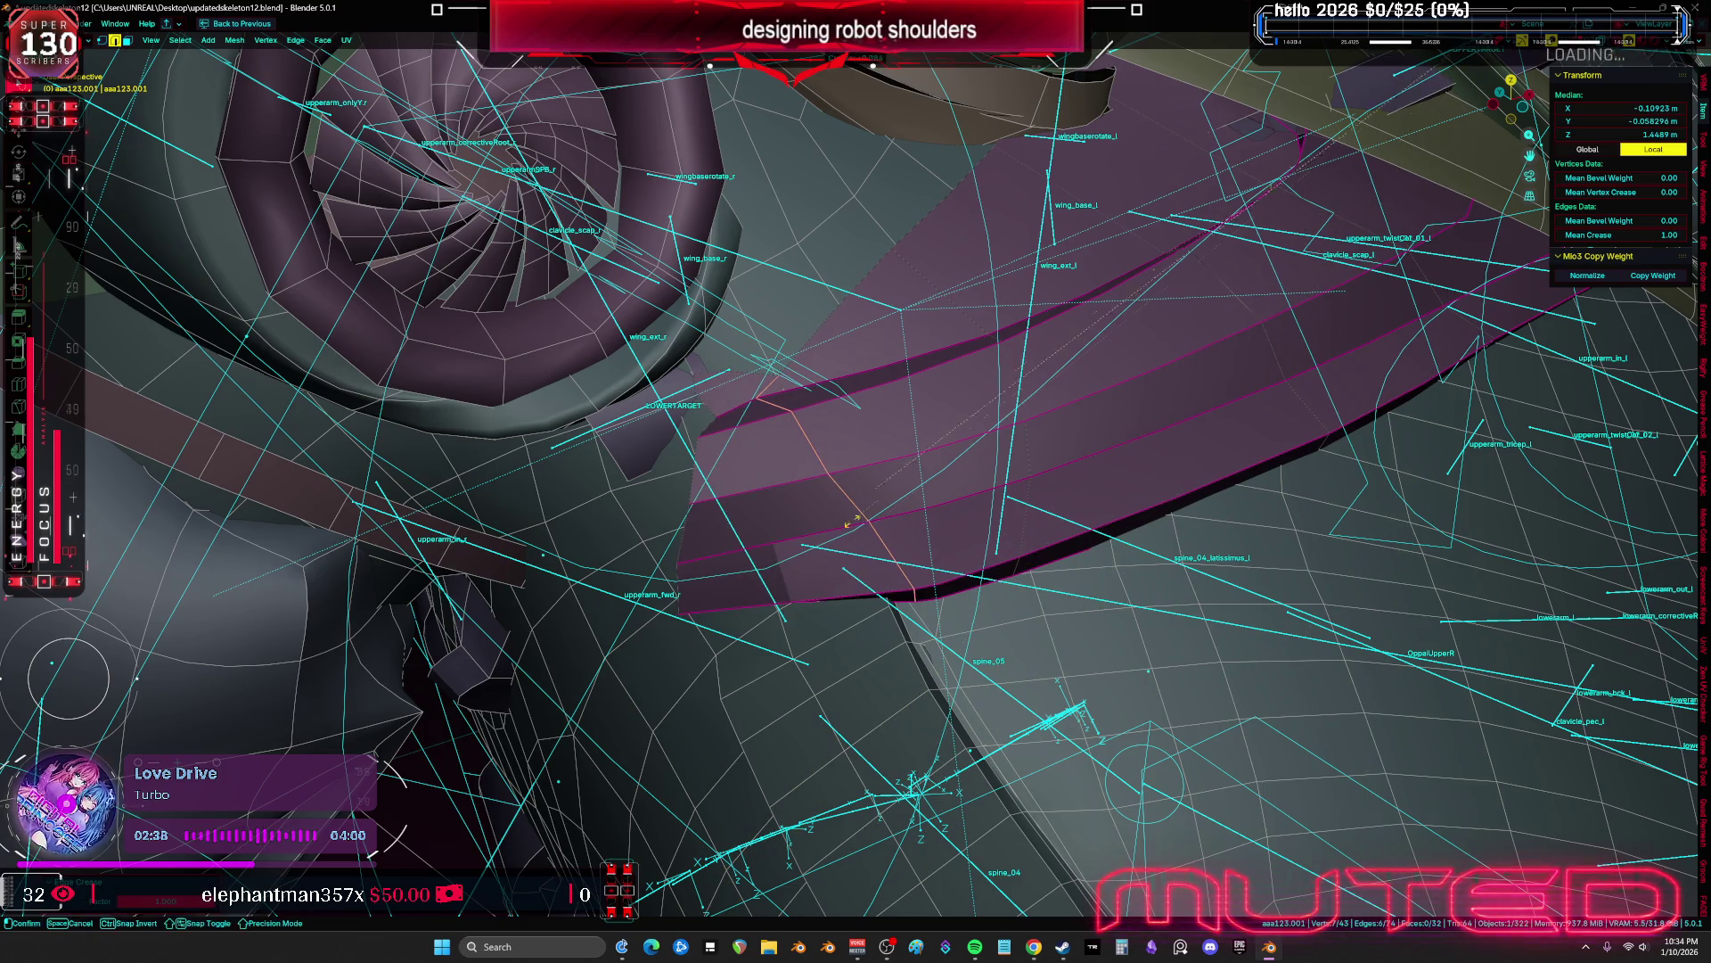
key(1)
scroll(918, 575, up, 2)
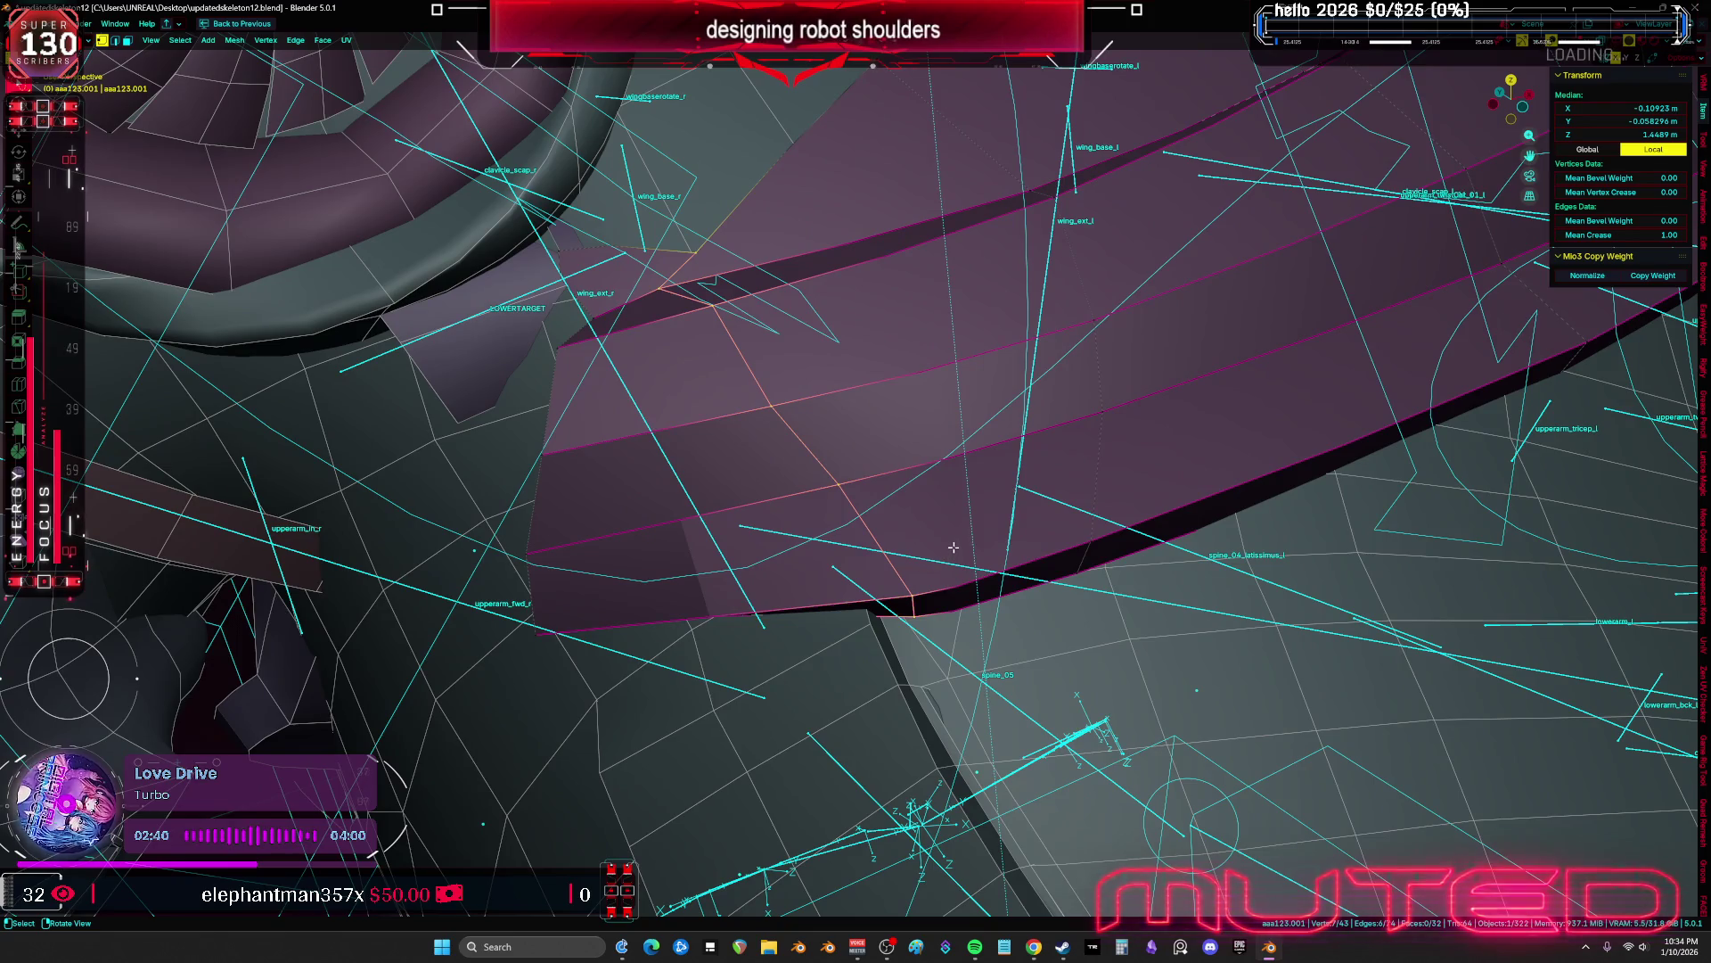
key(ctrl+Tab)
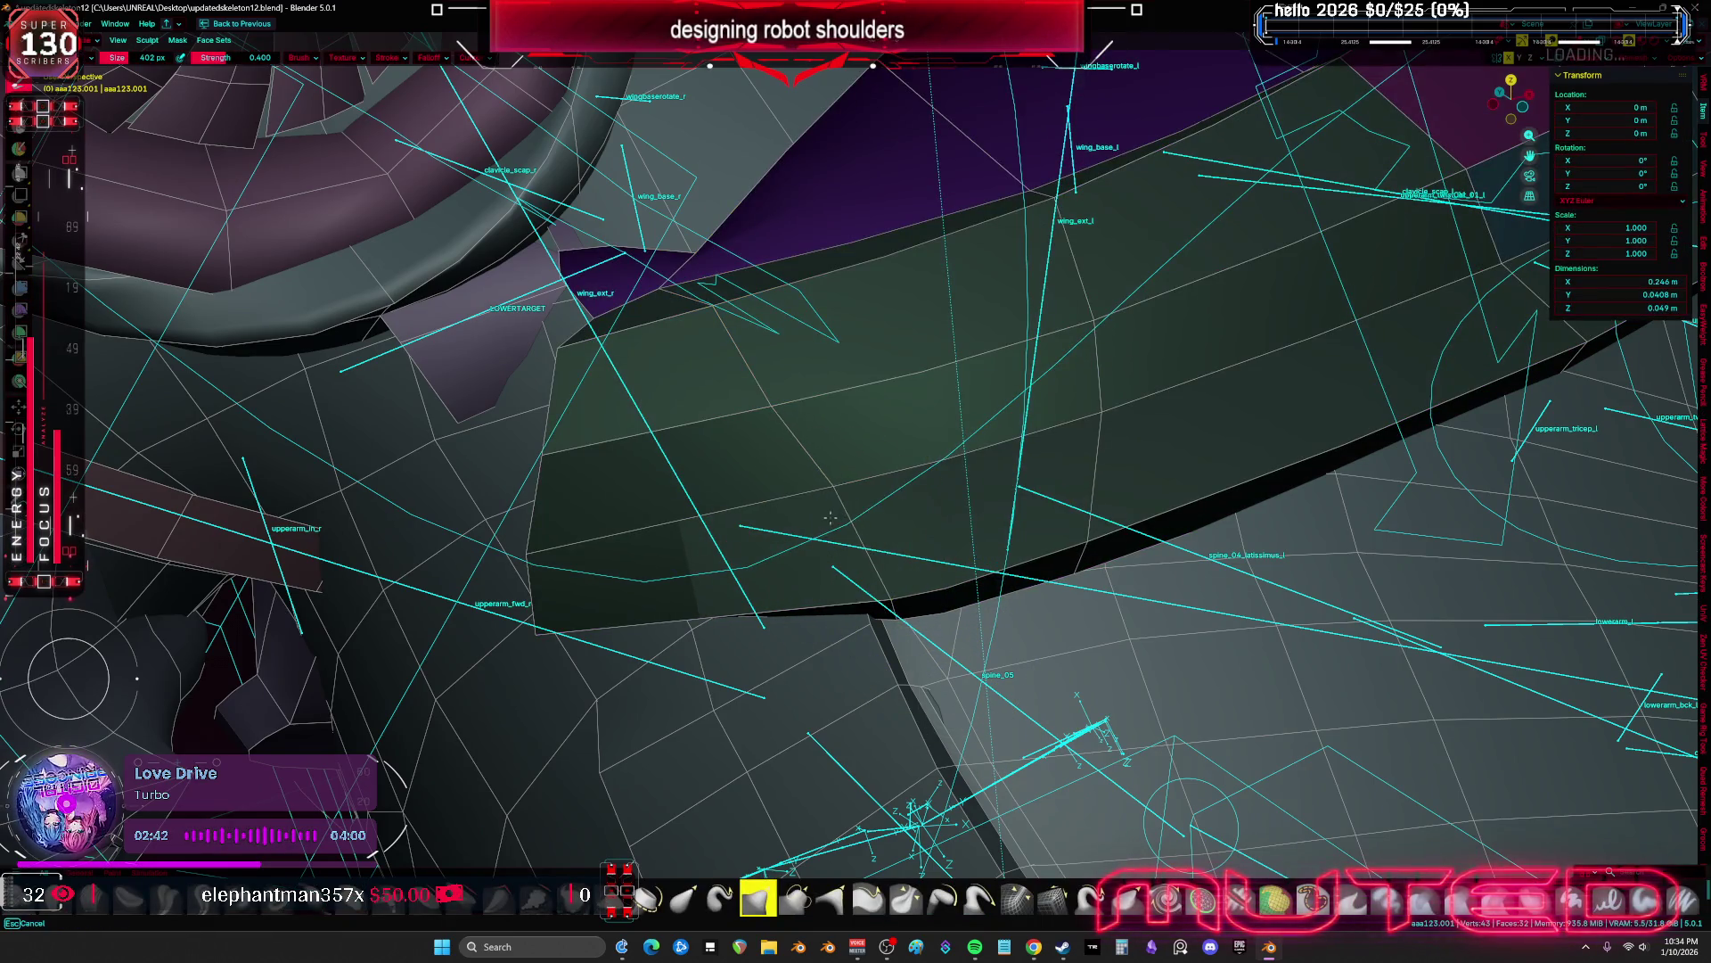
Enter Edit Mode on the shoulder mesh and nudge the selected faces slightly
middle_drag(830, 517, 772, 459)
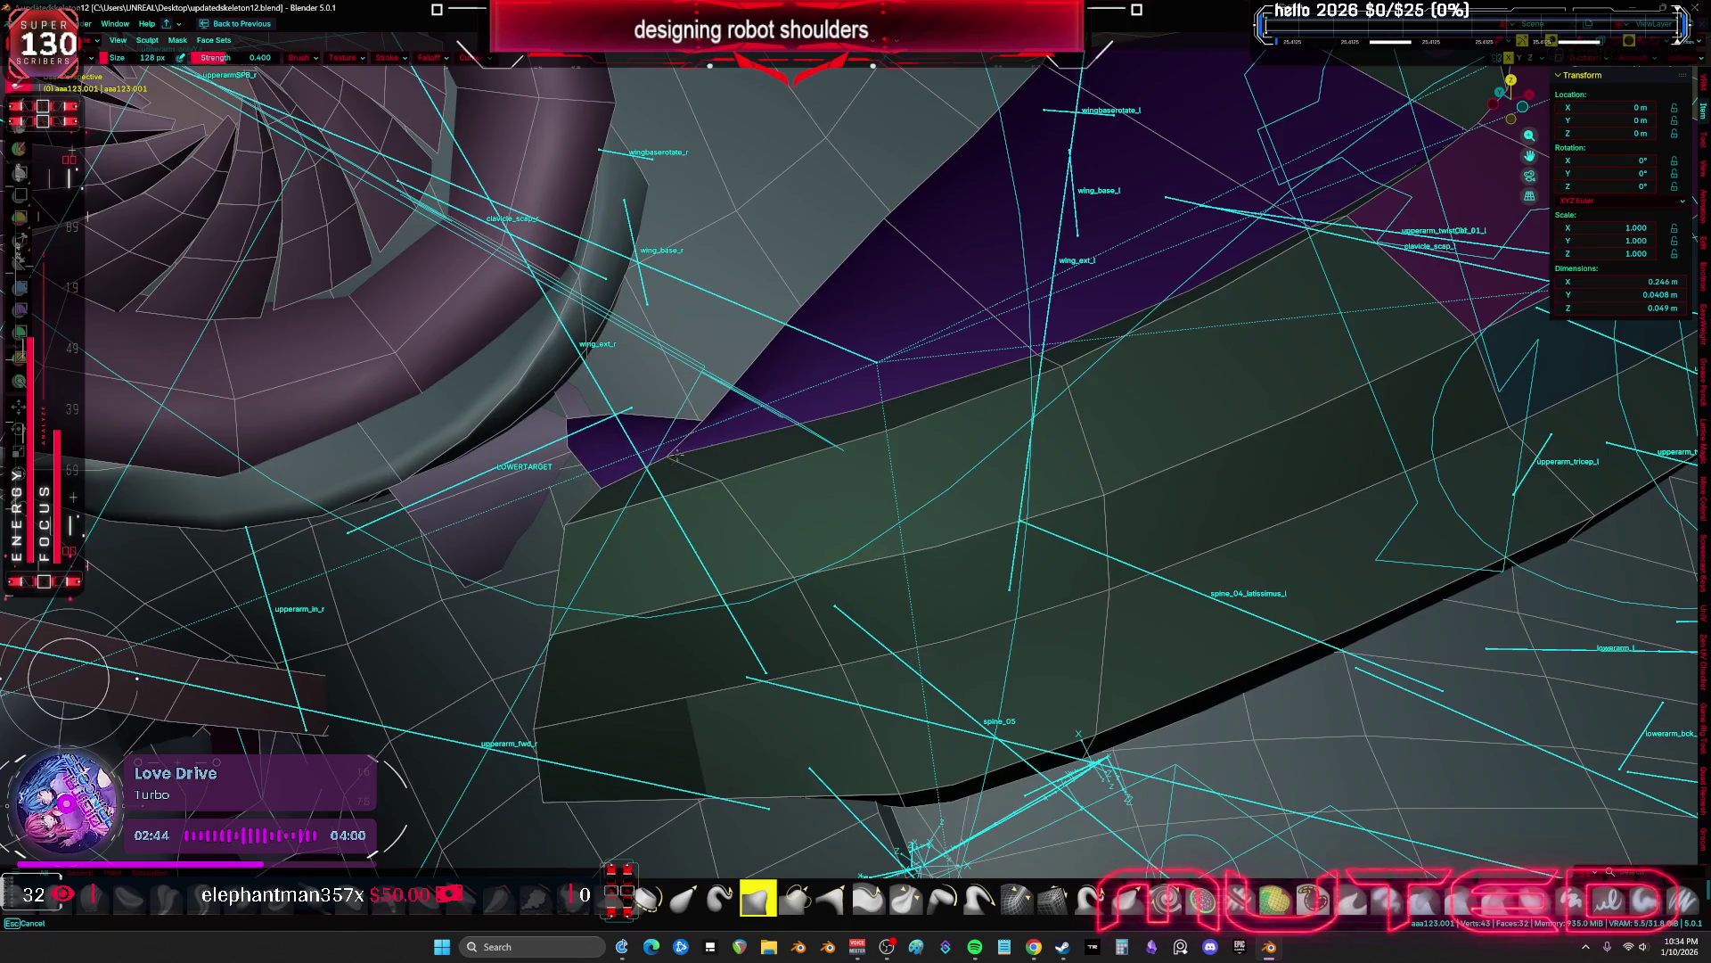
key(Tab)
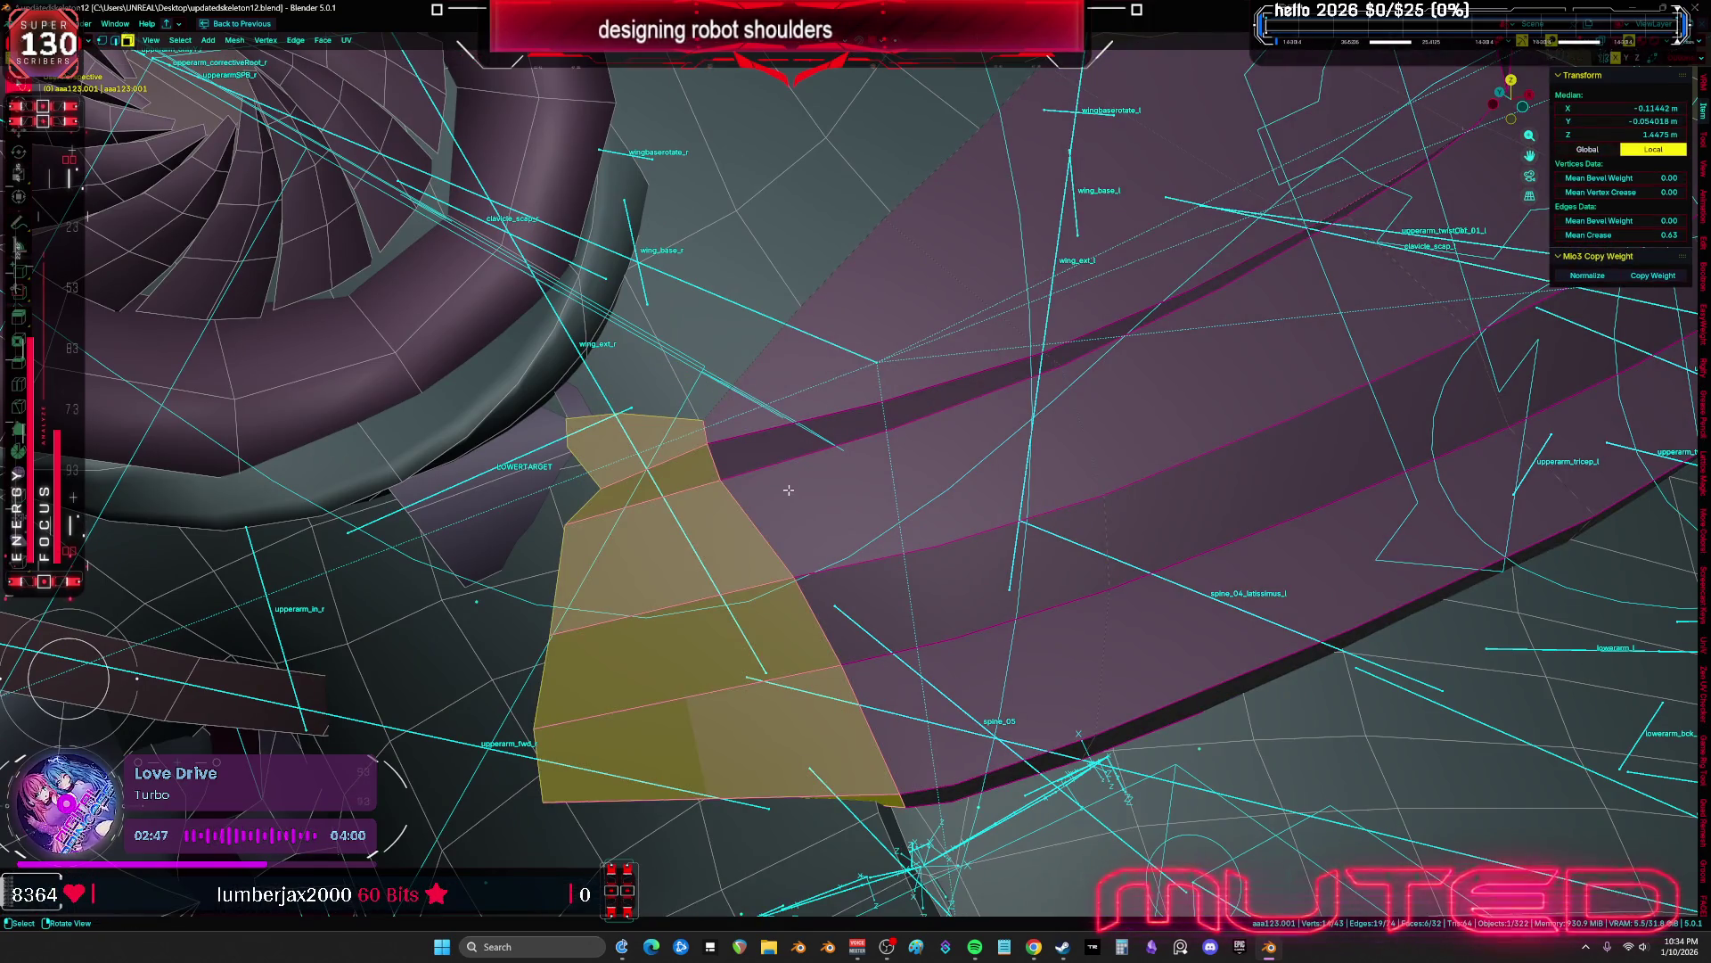
mouse_move(802, 493)
middle_down()
mouse_move(891, 499)
mouse_move(1115, 428)
mouse_move(974, 451)
mouse_move(829, 433)
mouse_move(931, 510)
mouse_move(802, 468)
middle_up()
key(g)
click(806, 427)
key(shift+z)
key(alt+a)
Select the wing piece's curved face strip and its top and bottom edge strips, then delete them
mouse_move(686, 418)
middle_down()
mouse_move(807, 320)
mouse_move(624, 339)
middle_up()
key(shift+z)
alt+click(575, 401)
ctrl+click(591, 327)
ctrl+click(592, 328)
key(x)
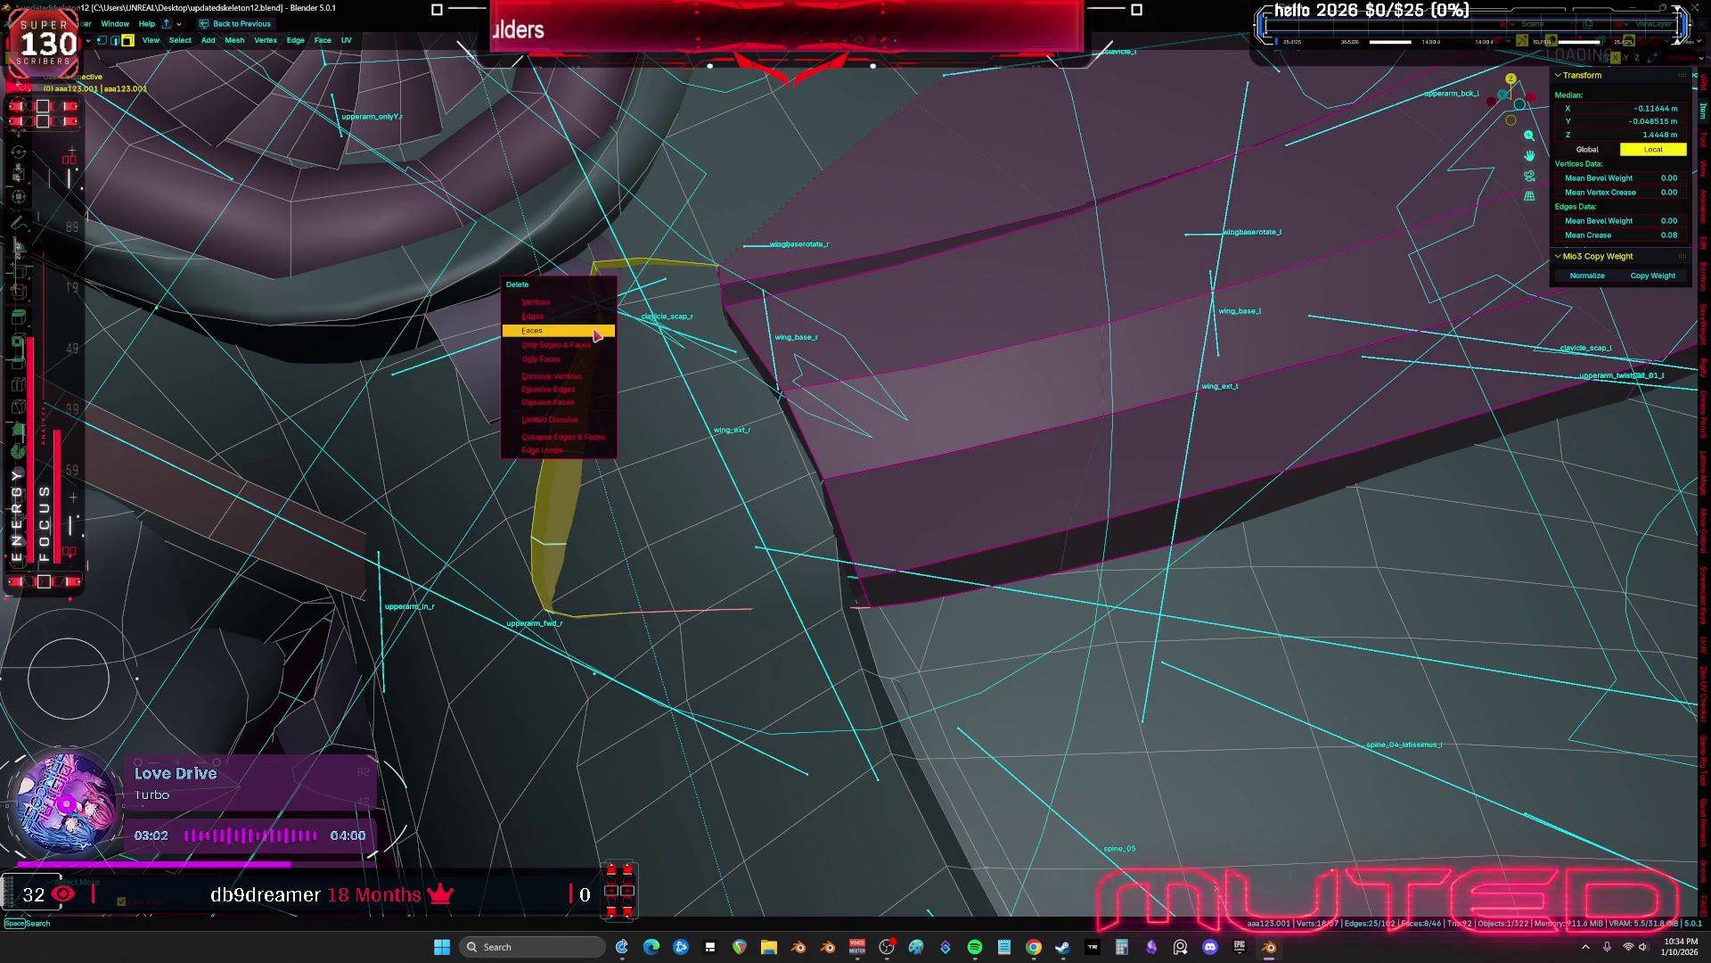
click(599, 353)
mouse_move(817, 364)
middle_down()
mouse_move(940, 420)
mouse_move(918, 519)
middle_up()
scroll(910, 524, down, 6)
key(KP_1)
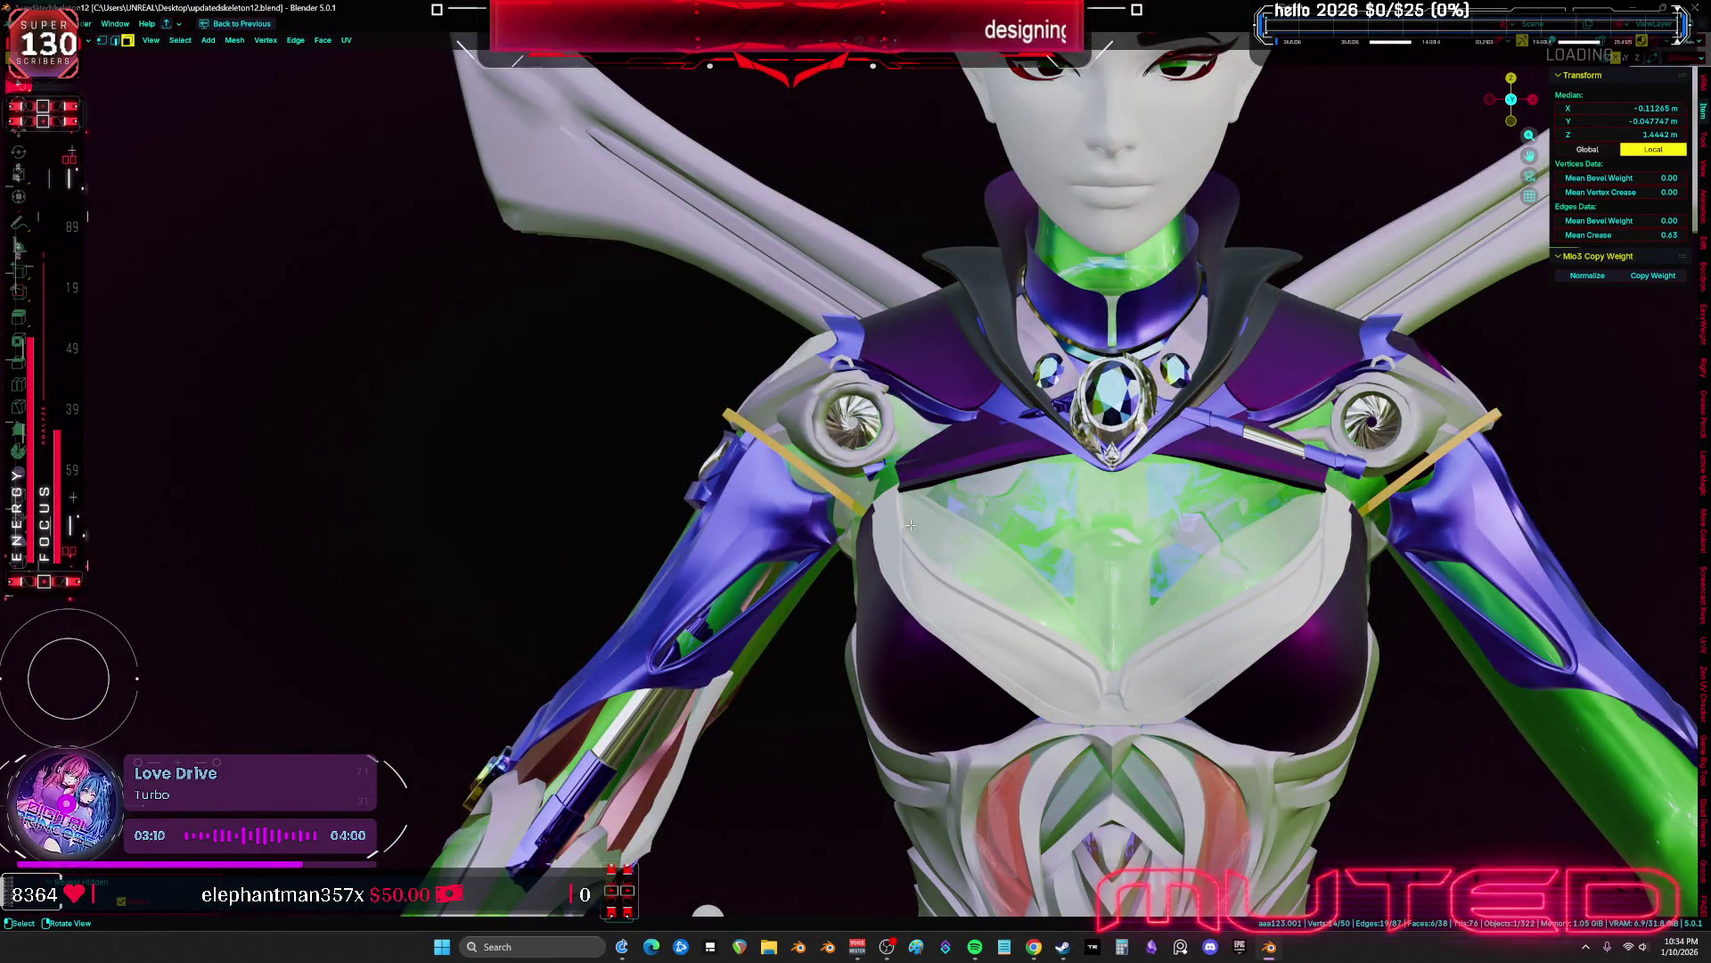
Compare the trimmed shoulder mesh by undoing and redoing the edit with overlays toggled
key(shift+alt+z)
ctrl+middle_drag(910, 526, 966, 501)
key(ctrl+z)
key(ctrl+z)
key(ctrl+z)
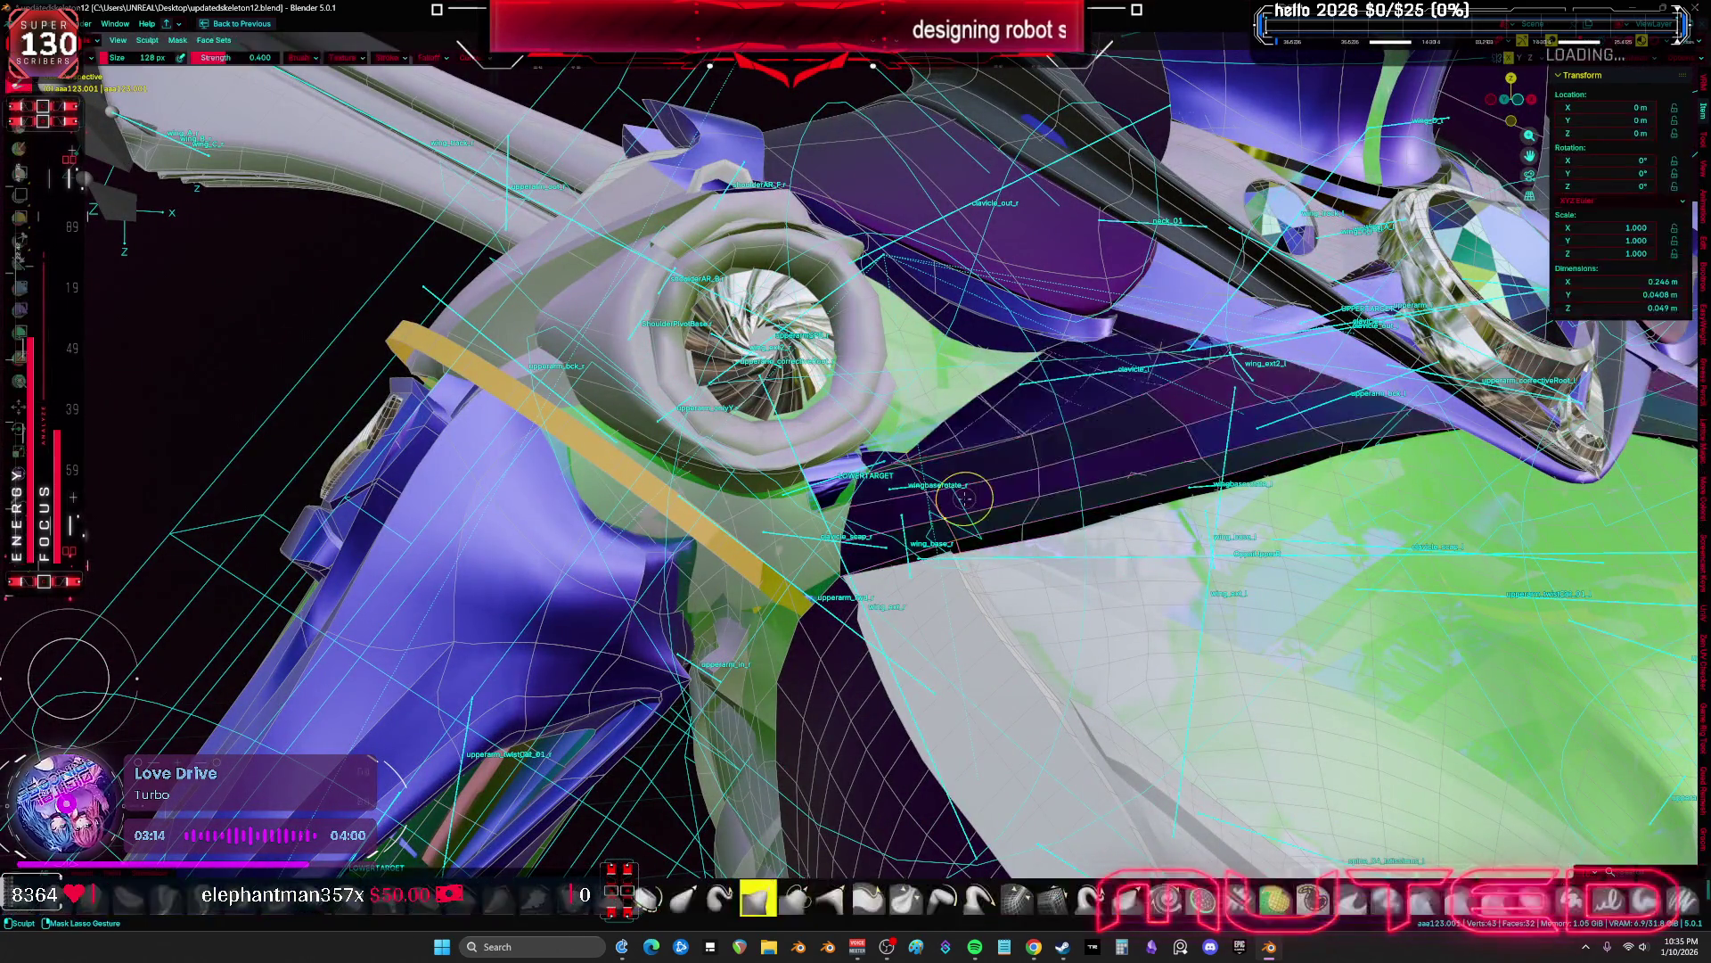
key(ctrl+shift+z)
key(ctrl+shift+z)
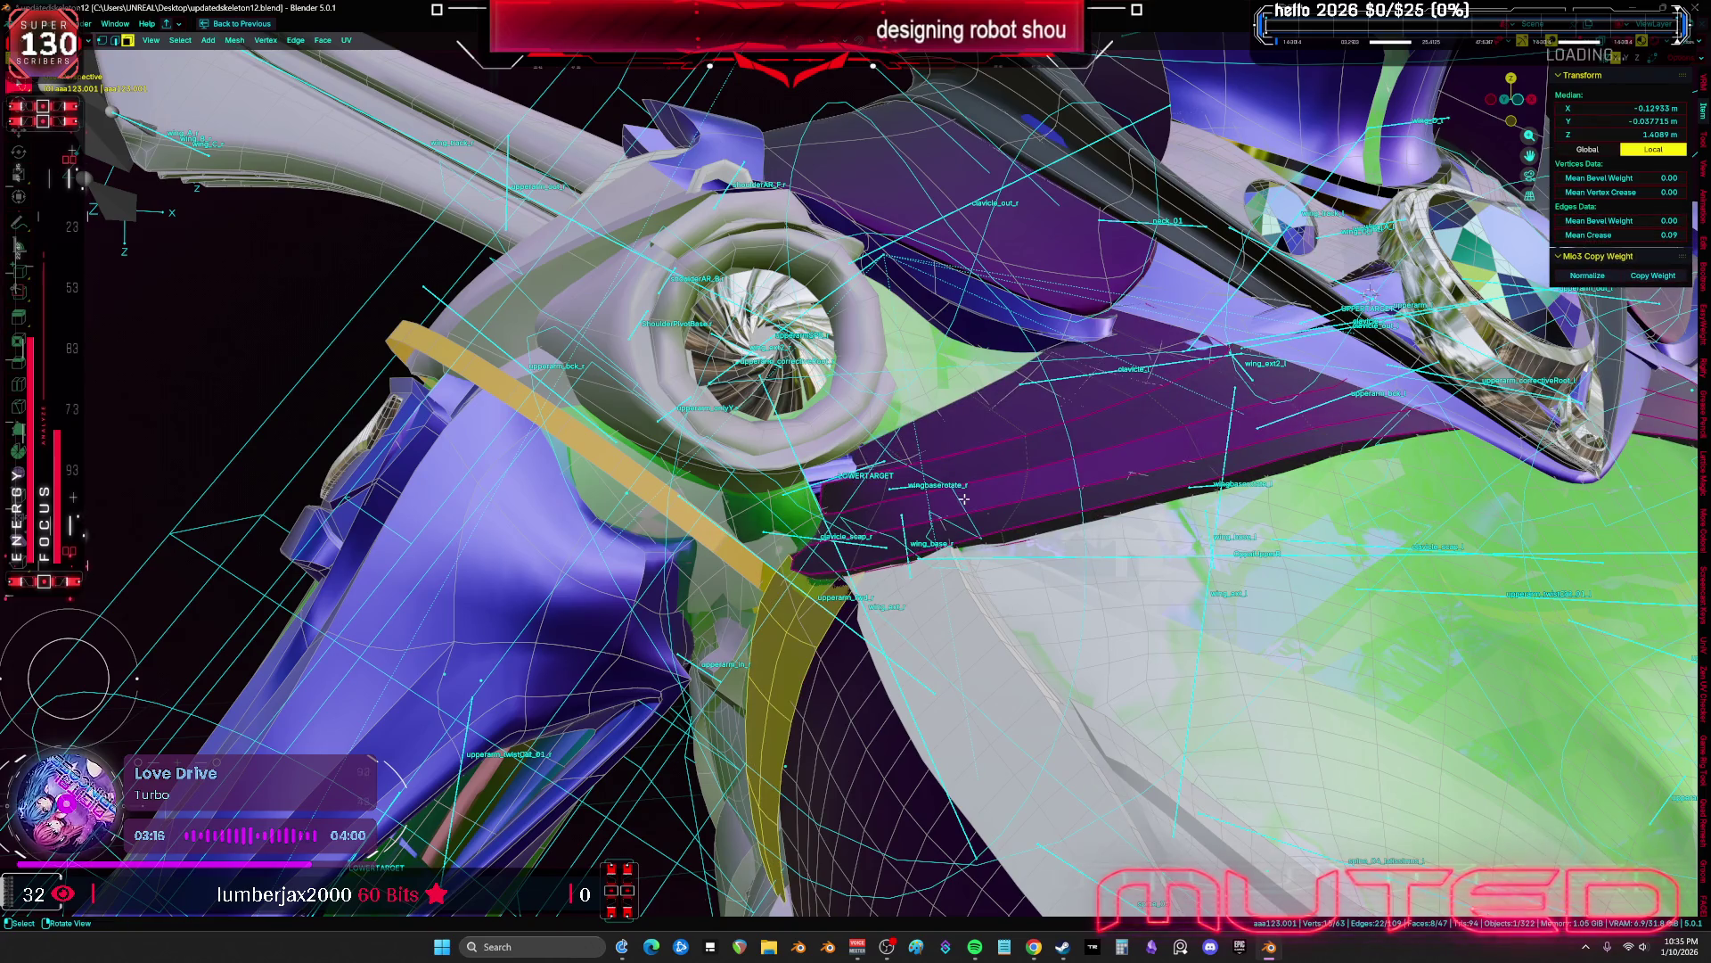
key(shift+alt+z)
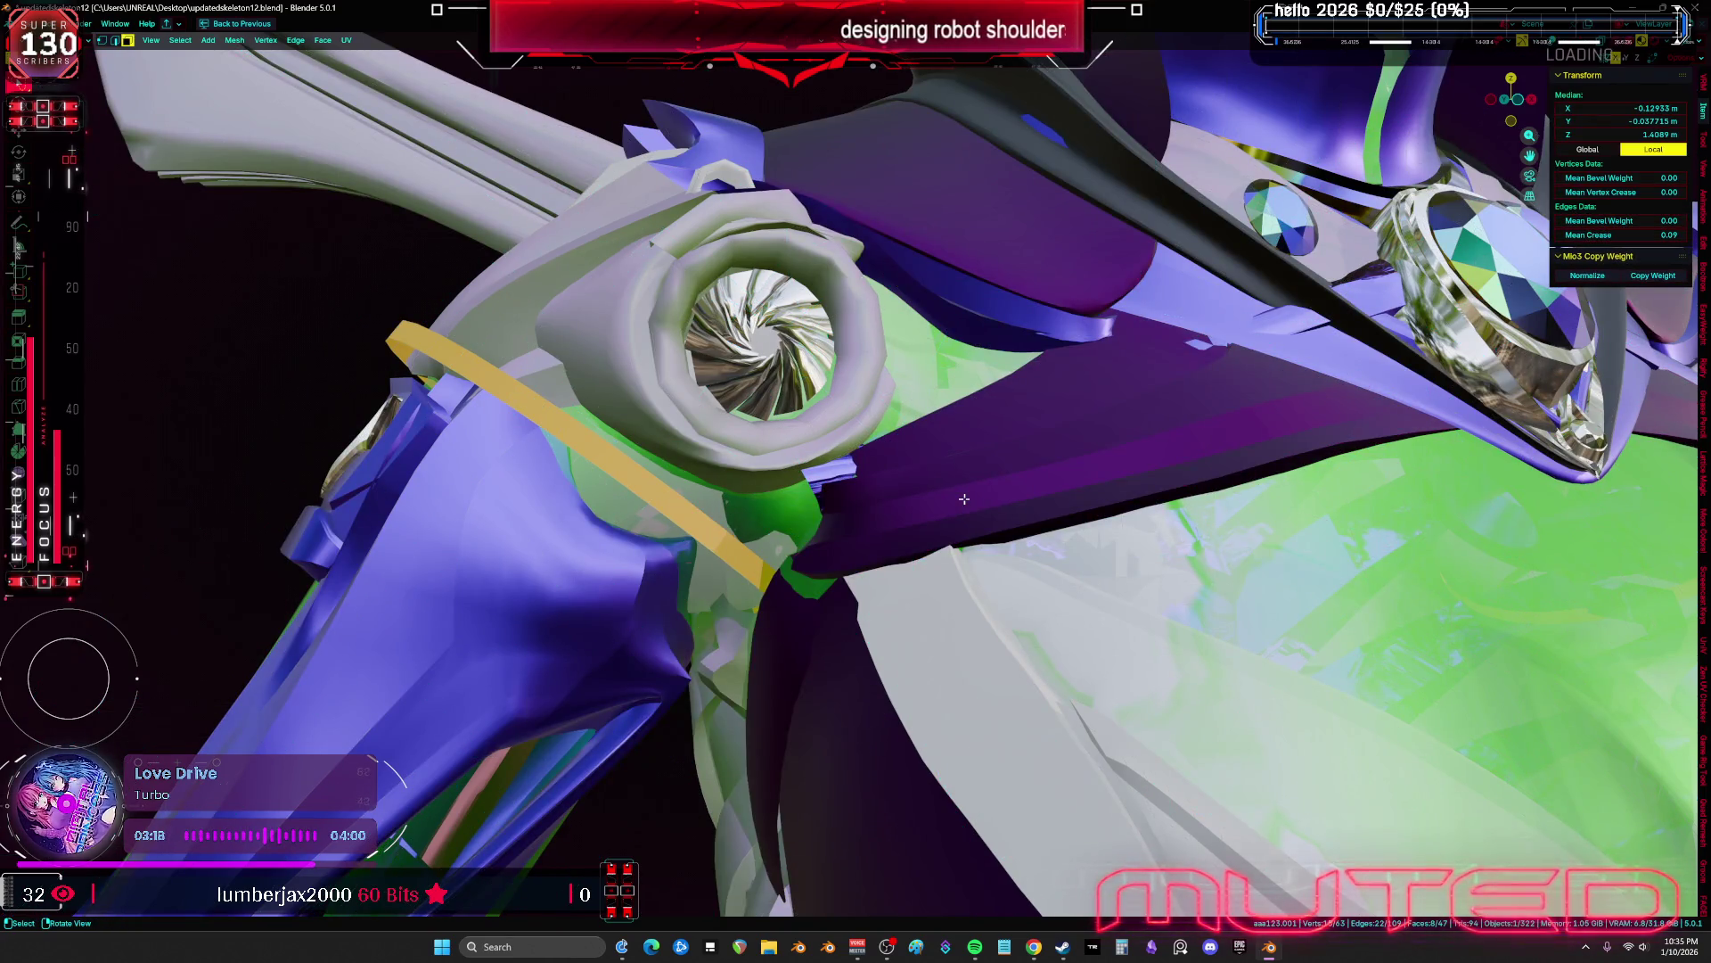
key(shift+alt+z)
Return to Object Mode and select the HAND body object after briefly posing the armature
key(Tab)
mouse_move(862, 408)
middle_down()
mouse_move(746, 515)
mouse_move(794, 517)
mouse_move(833, 482)
middle_up()
click(747, 516)
key(ctrl+Tab)
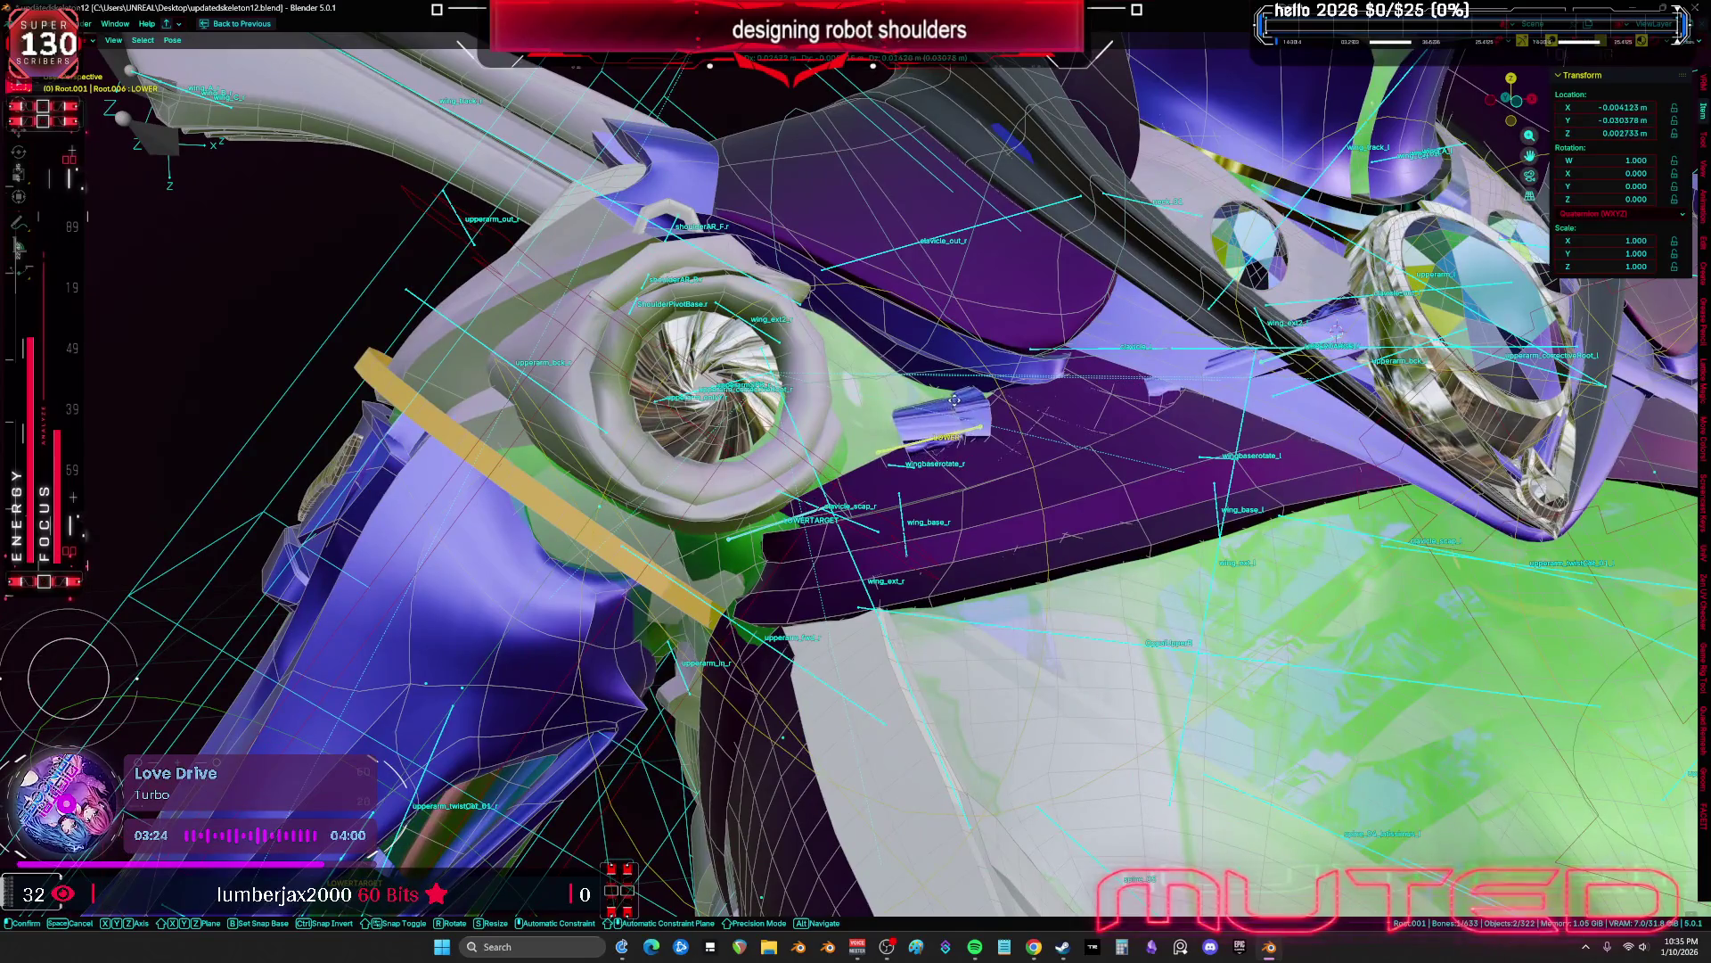
key(ctrl+Tab)
click(1001, 375)
mouse_move(1001, 375)
middle_down()
mouse_move(972, 429)
mouse_move(1079, 406)
middle_up()
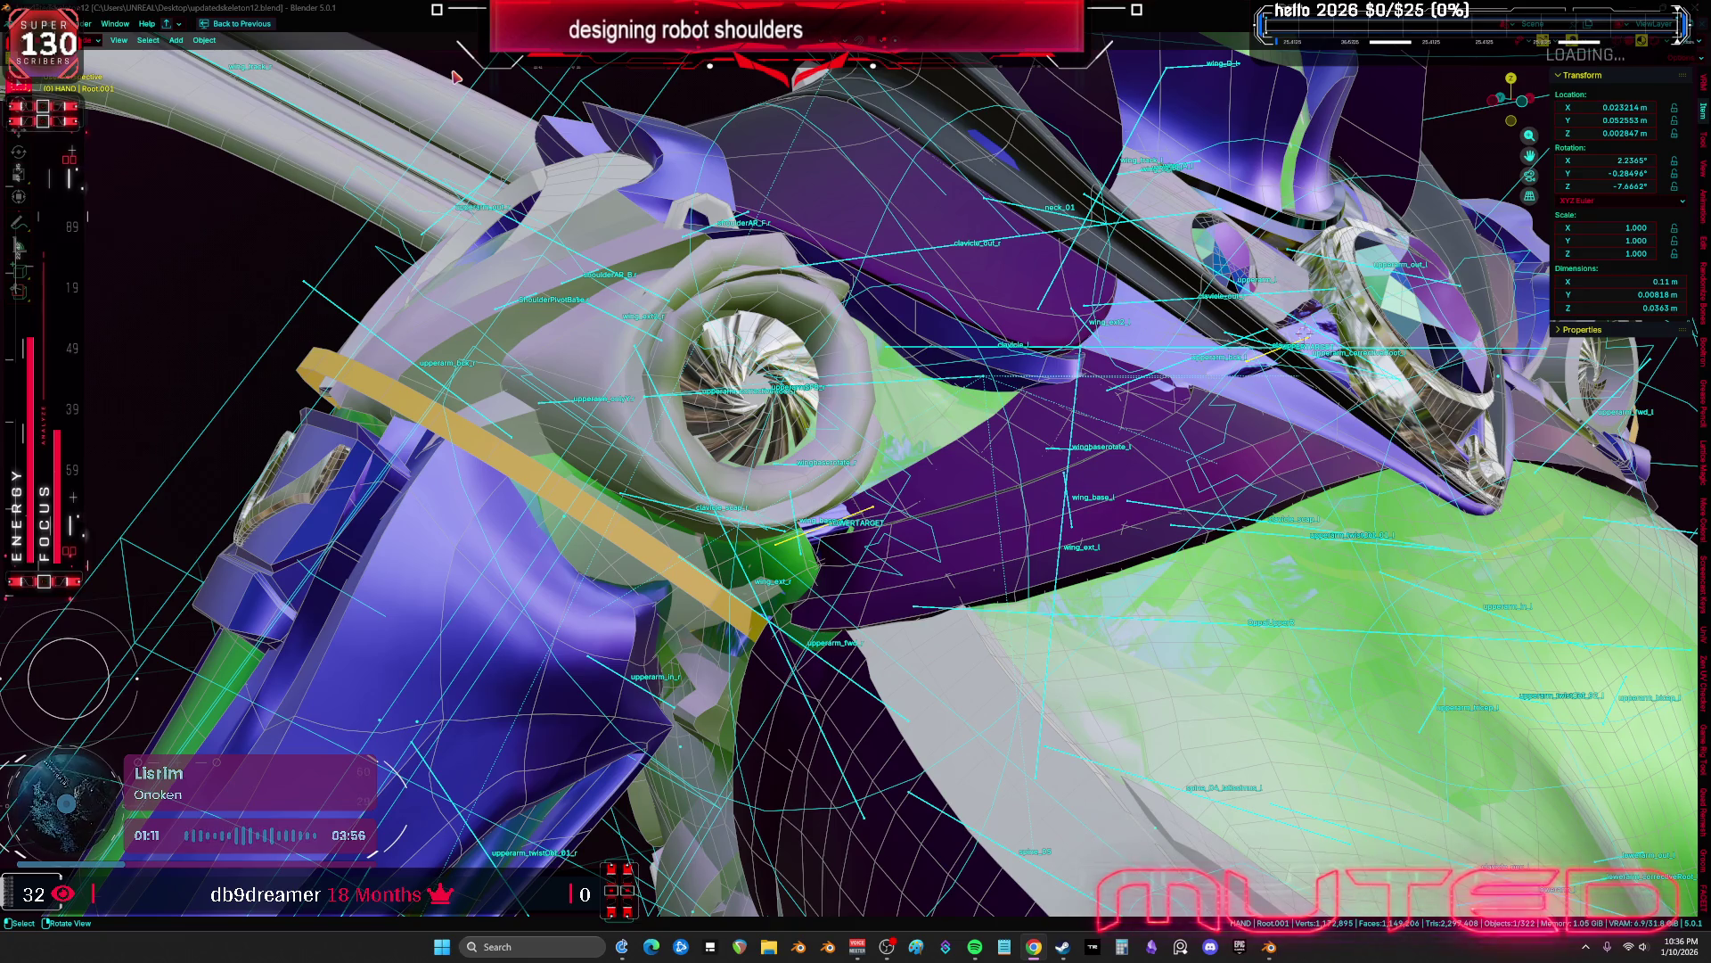
key(shift)
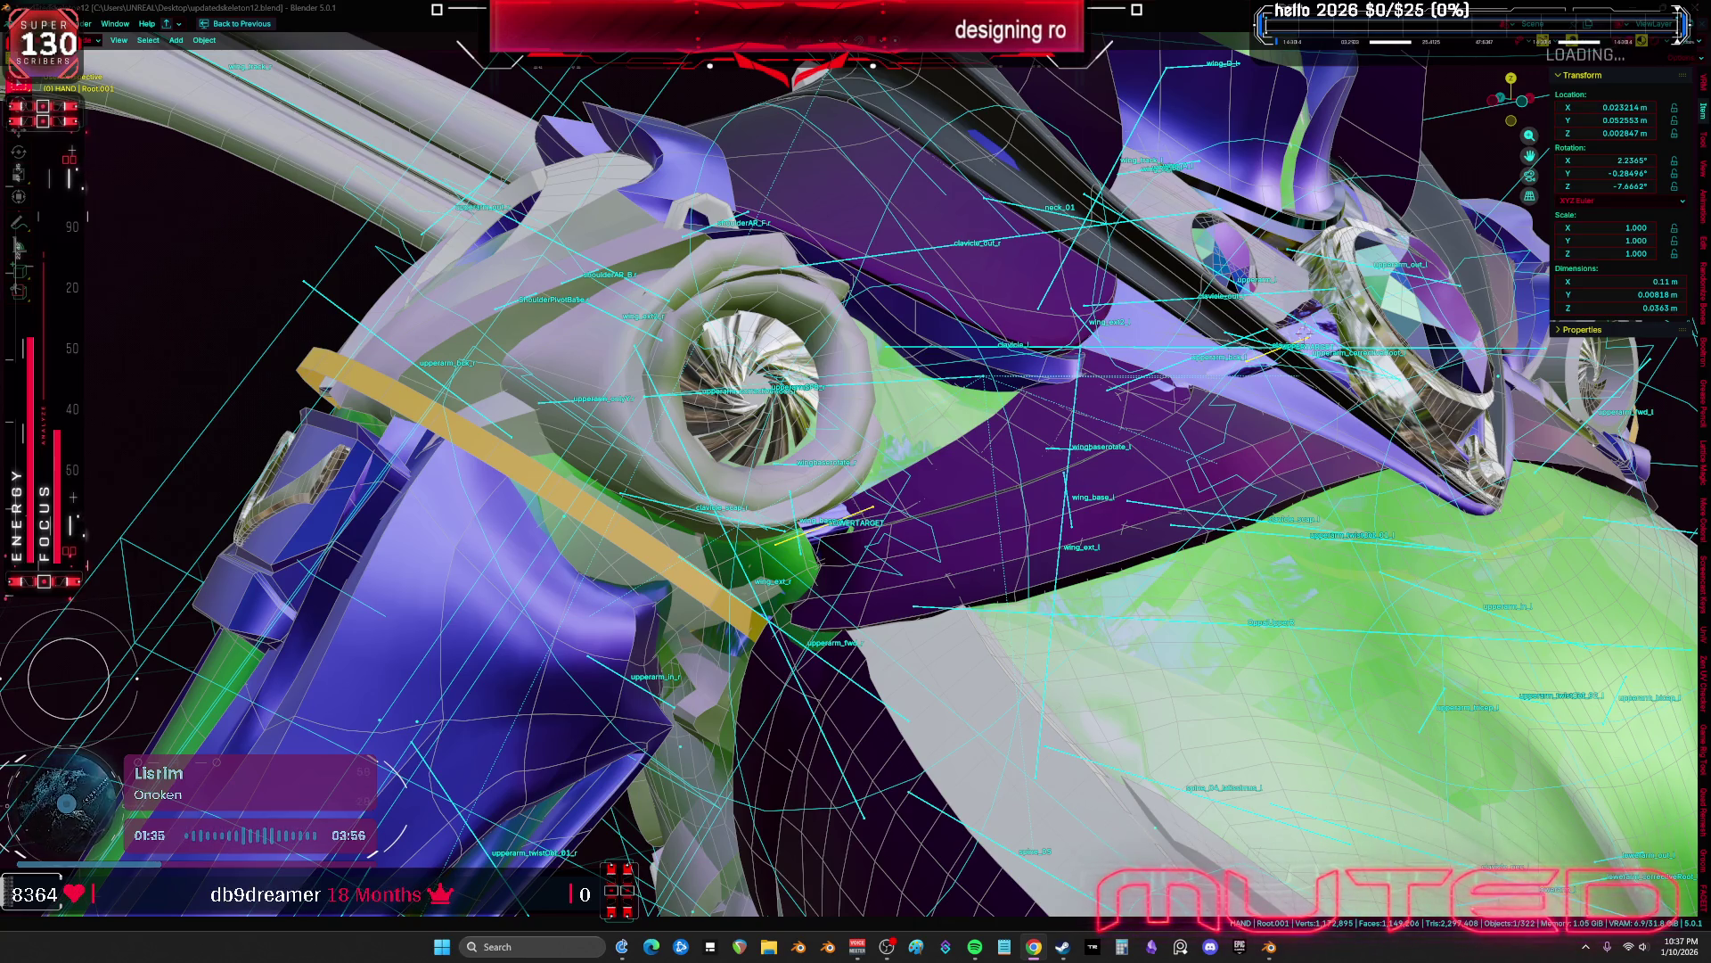
middle_drag(1341, 159, 1055, 233)
Select the shoulder piston PistonShoulderMESH.003 and frame the view on it
key(shift+alt+z)
mouse_move(745, 390)
middle_down()
mouse_move(837, 535)
mouse_move(841, 620)
mouse_move(832, 604)
mouse_move(864, 585)
mouse_move(907, 598)
mouse_move(892, 544)
mouse_move(919, 517)
mouse_move(803, 504)
middle_up()
key(shift+alt+z)
scroll(767, 503, up, 2)
shift+click(749, 501)
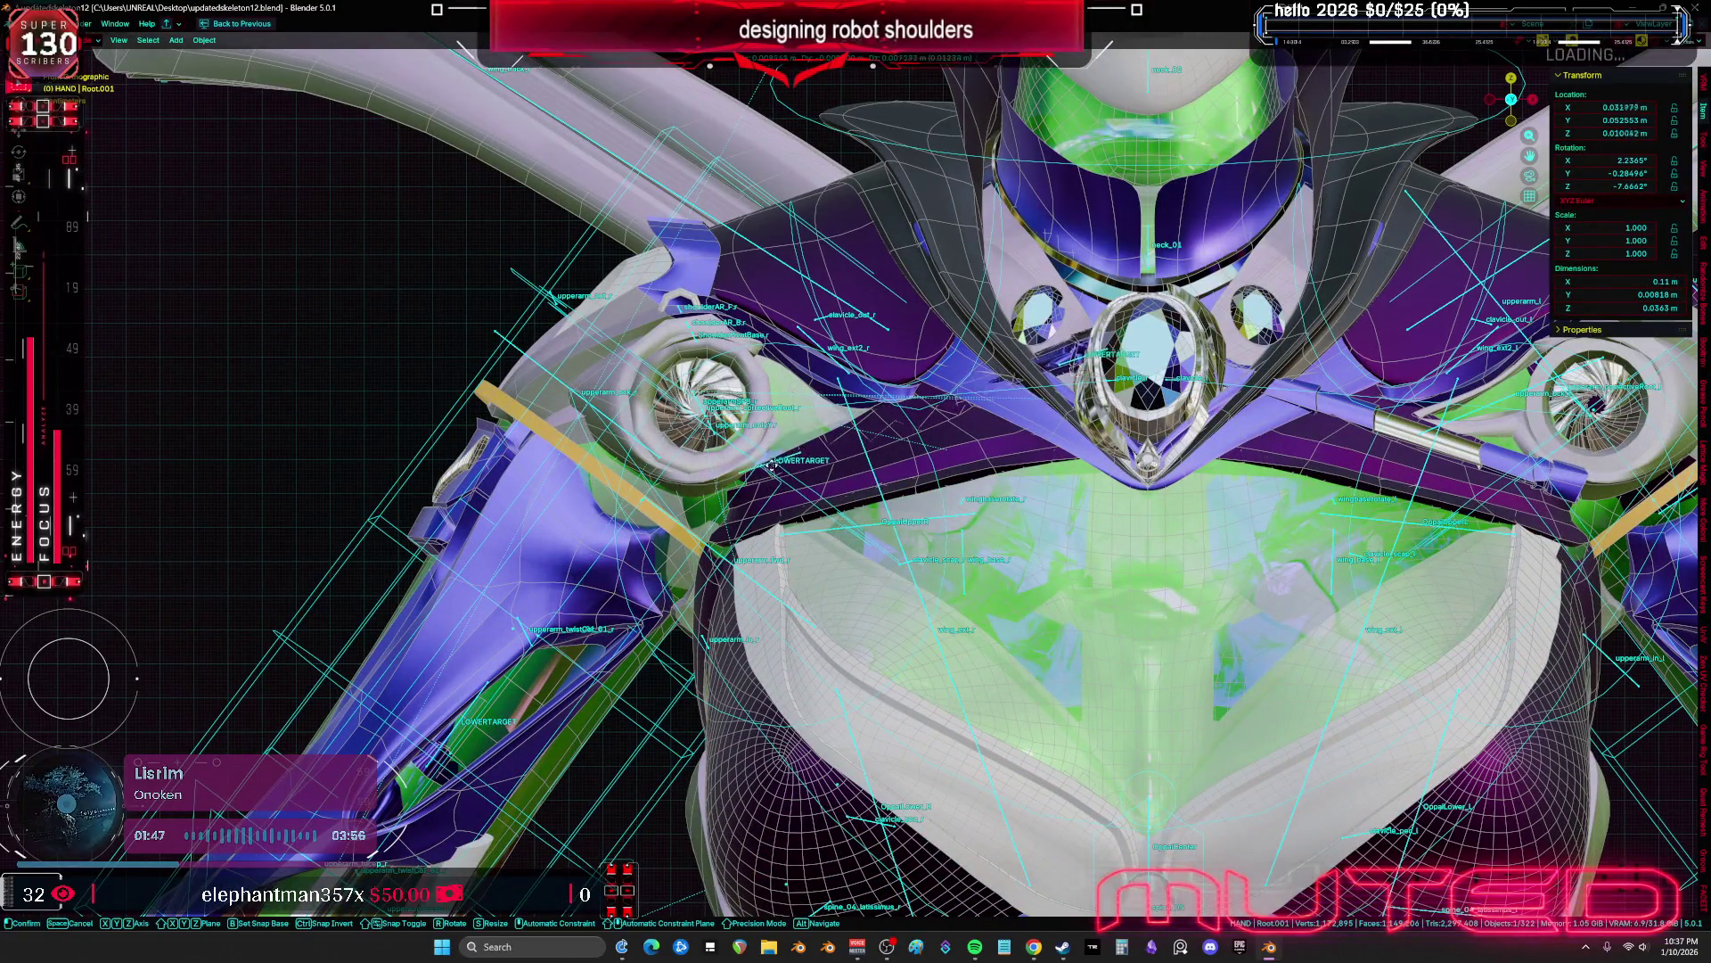
key(KP_Decimal)
scroll(1035, 587, down, 2)
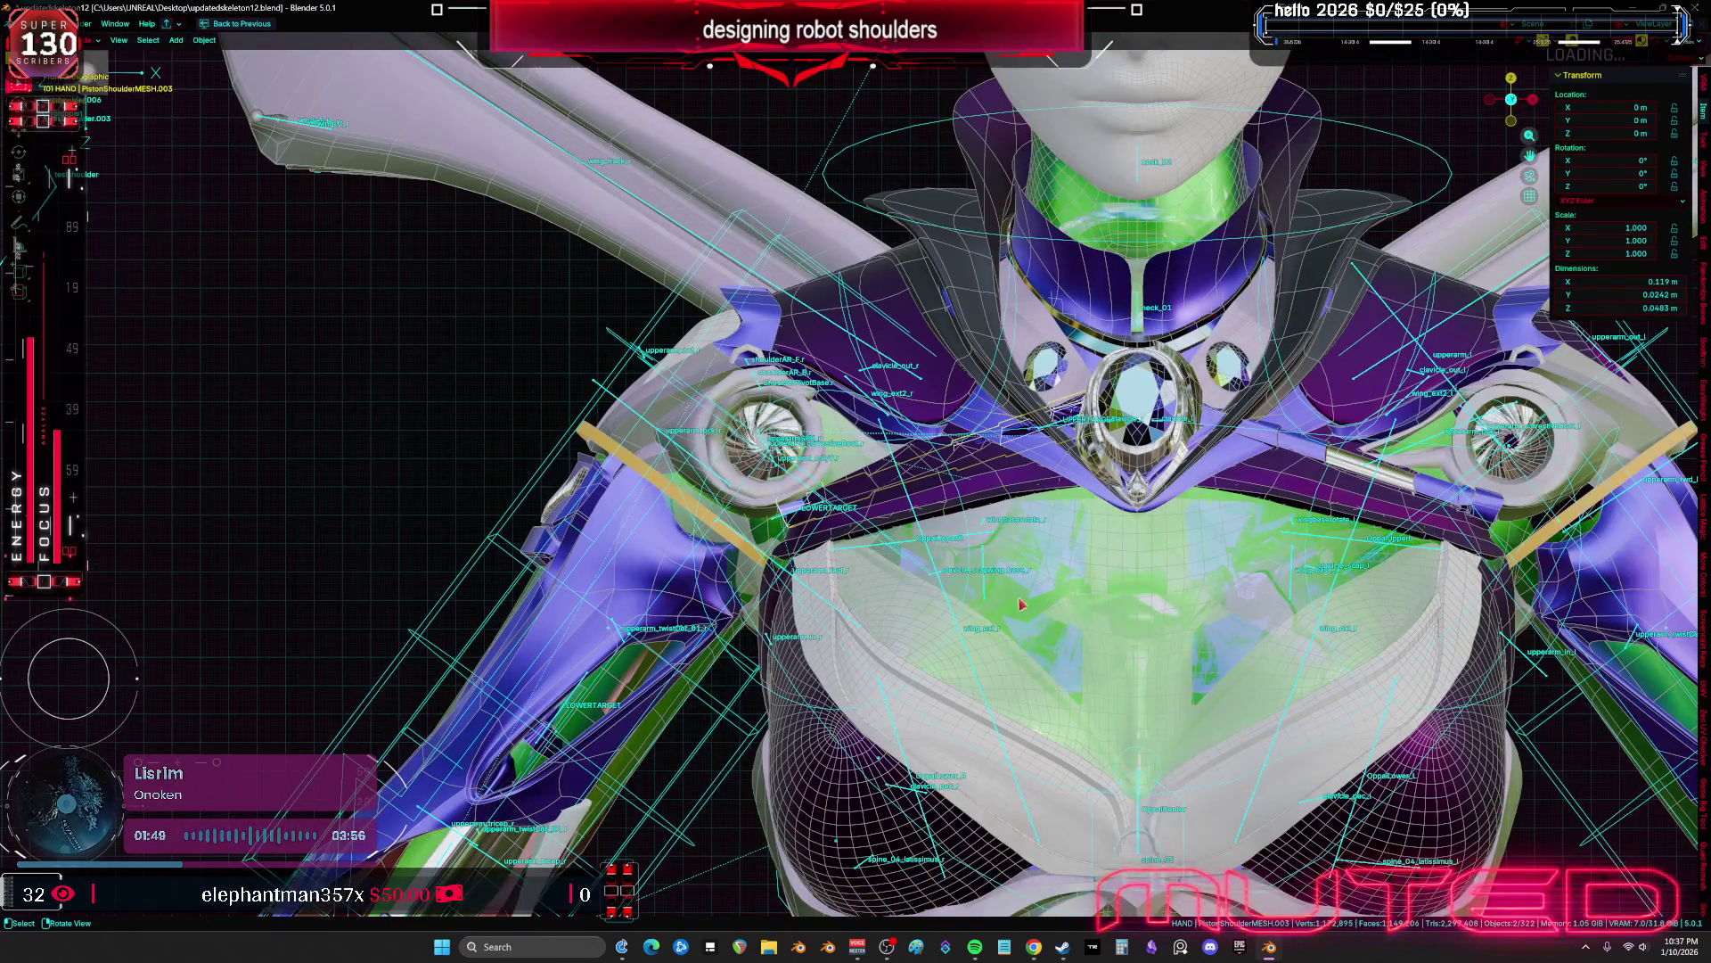
Duplicate the piston and move and rotate the copy toward the opposite shoulder
key(shift+d)
shift+middle_drag(1004, 572, 954, 639)
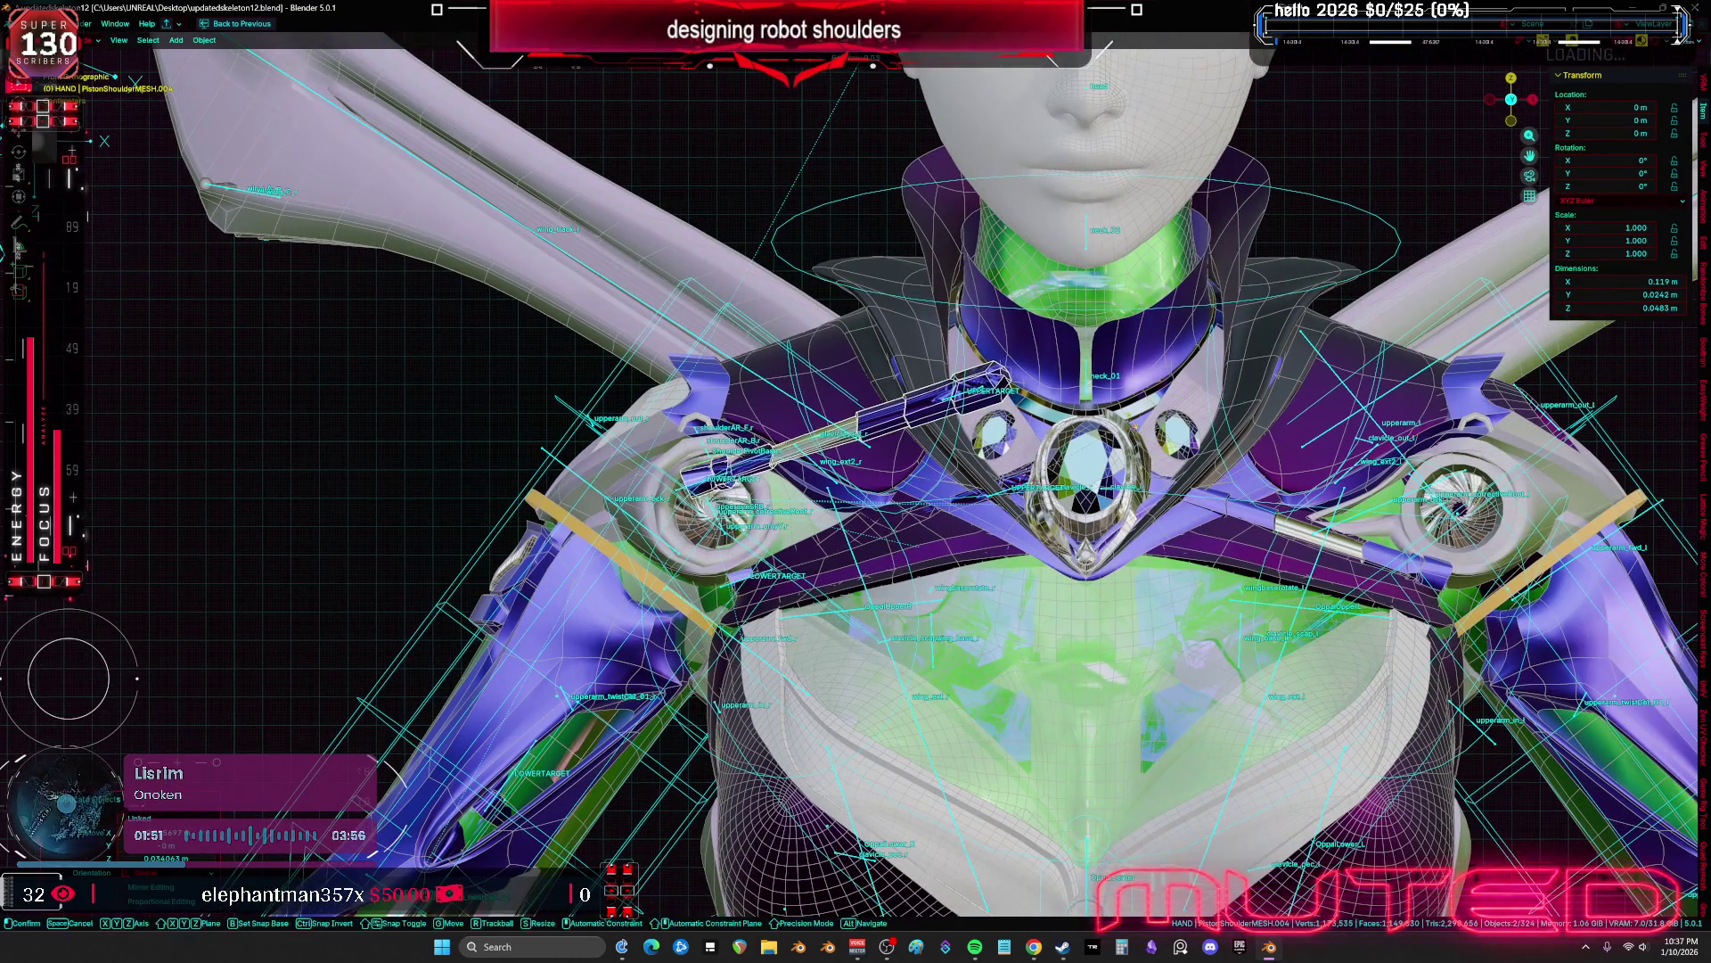
key(g)
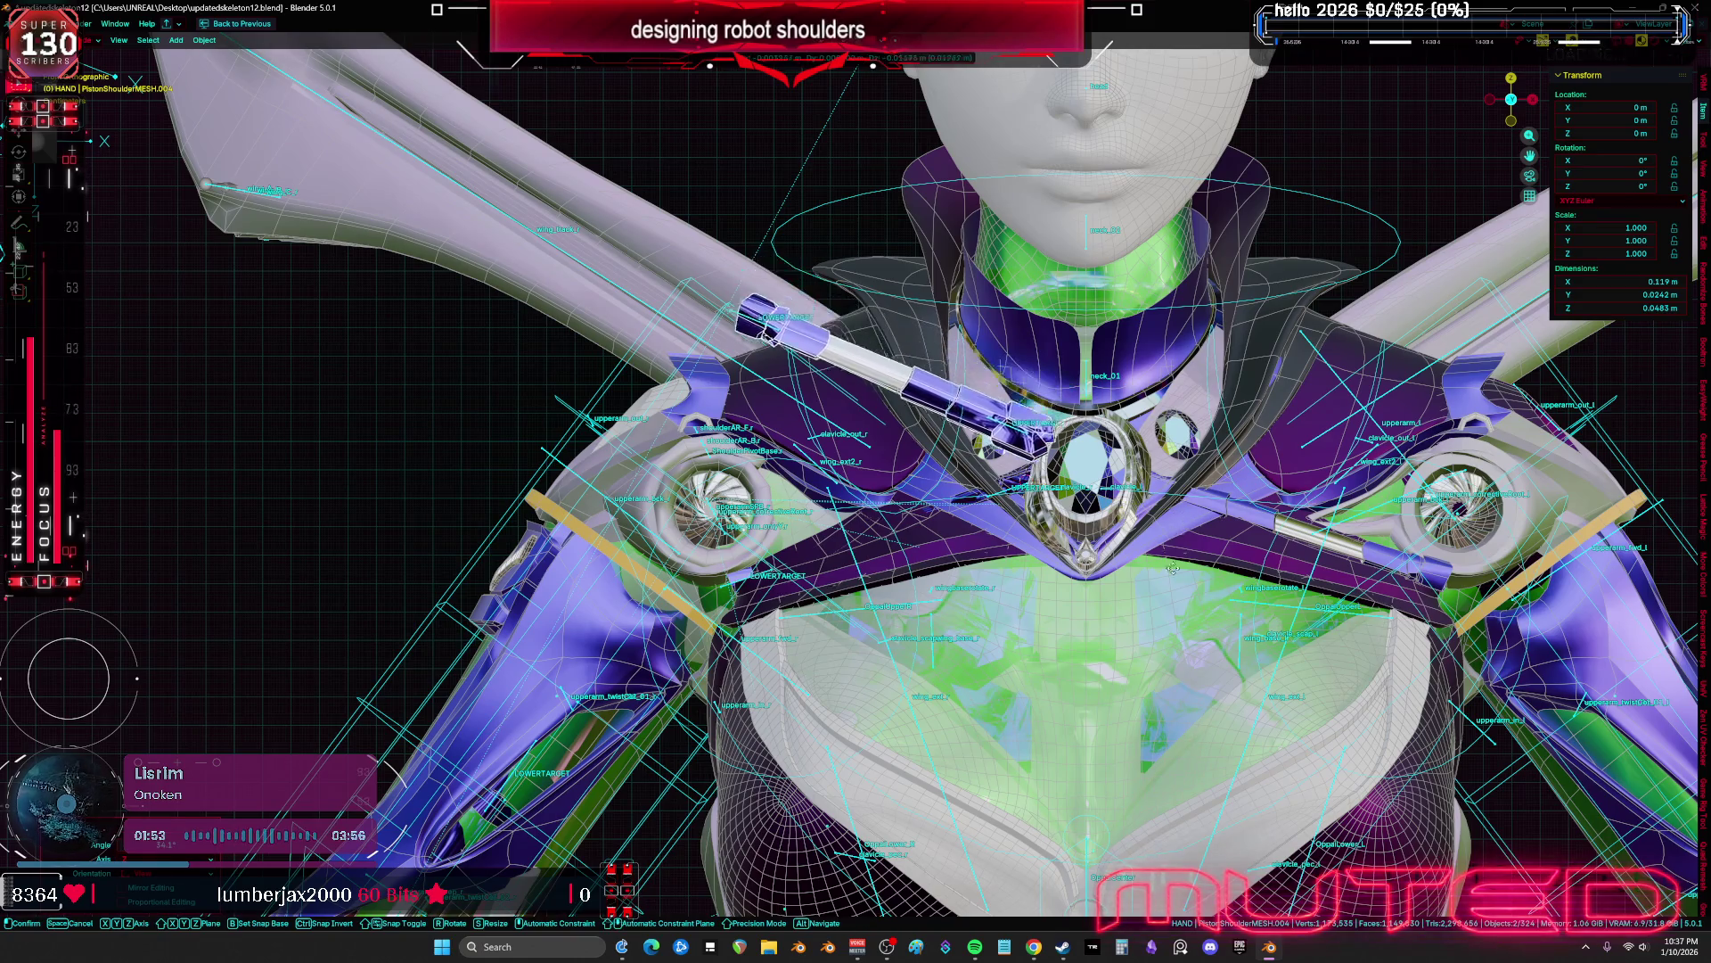
click(1160, 676)
middle_drag(1160, 676, 1316, 690)
key(r)
key(r)
click(1236, 670)
Slide the piston copy along its length and rotate it slightly in front view
key(KP_0)
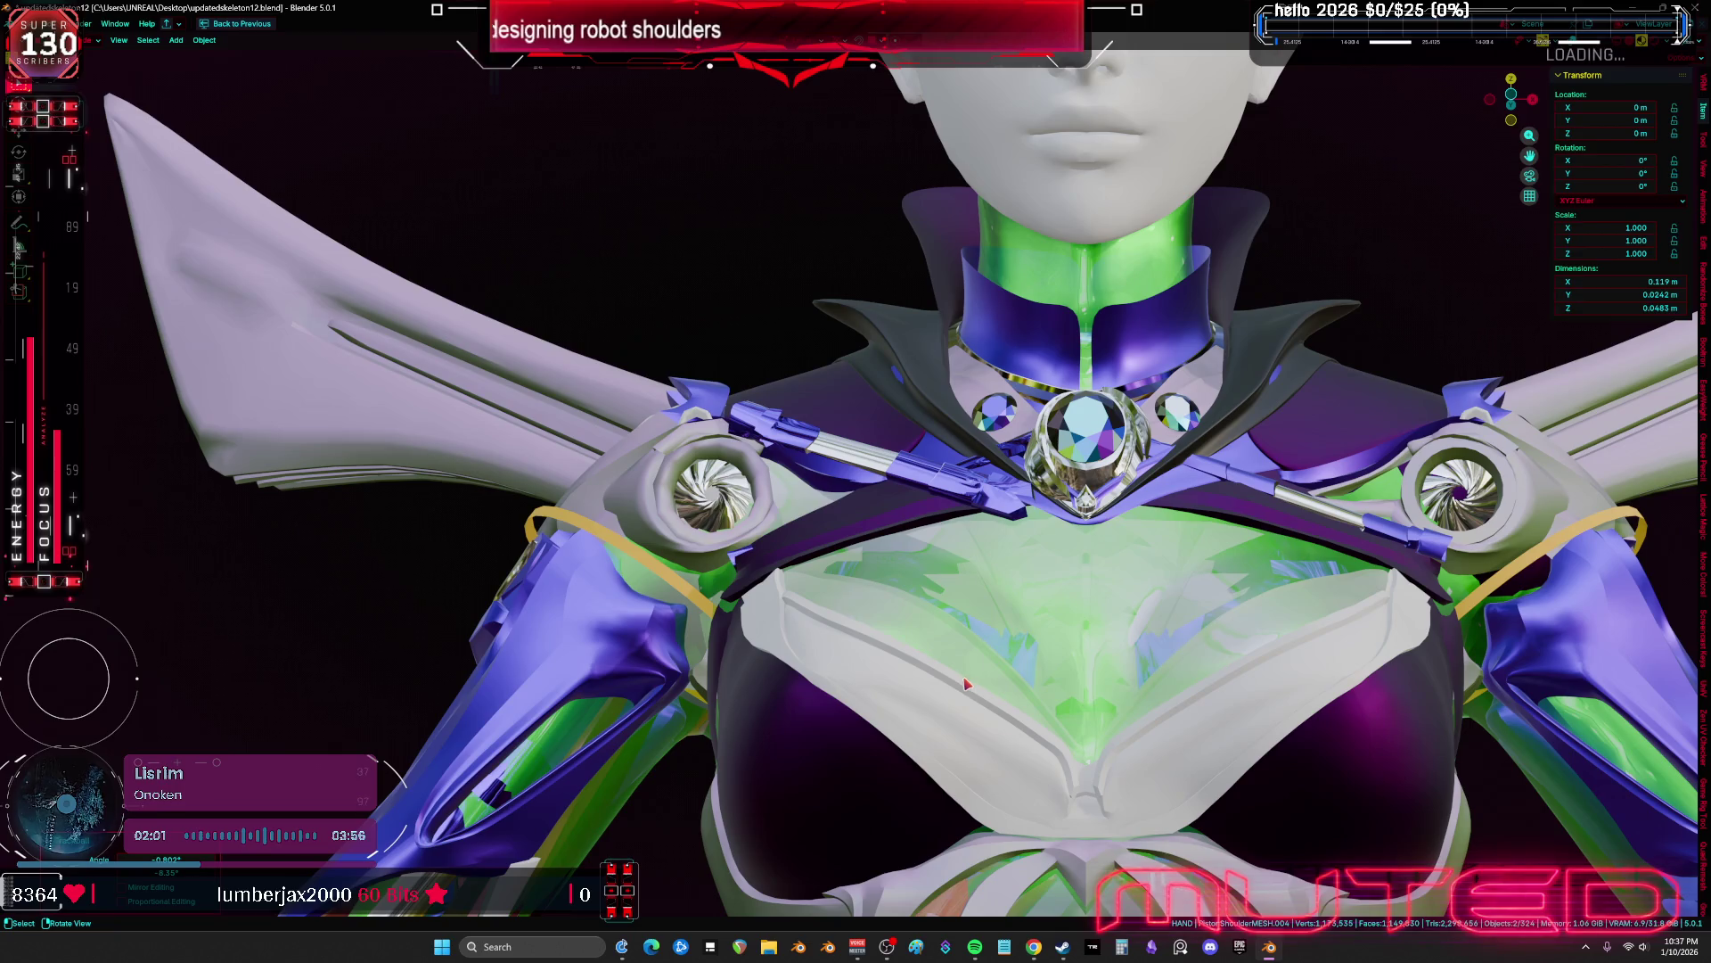
mouse_move(965, 611)
ctrl+middle_down()
mouse_move(962, 538)
mouse_move(1119, 665)
ctrl+middle_up()
key(g)
key(y)
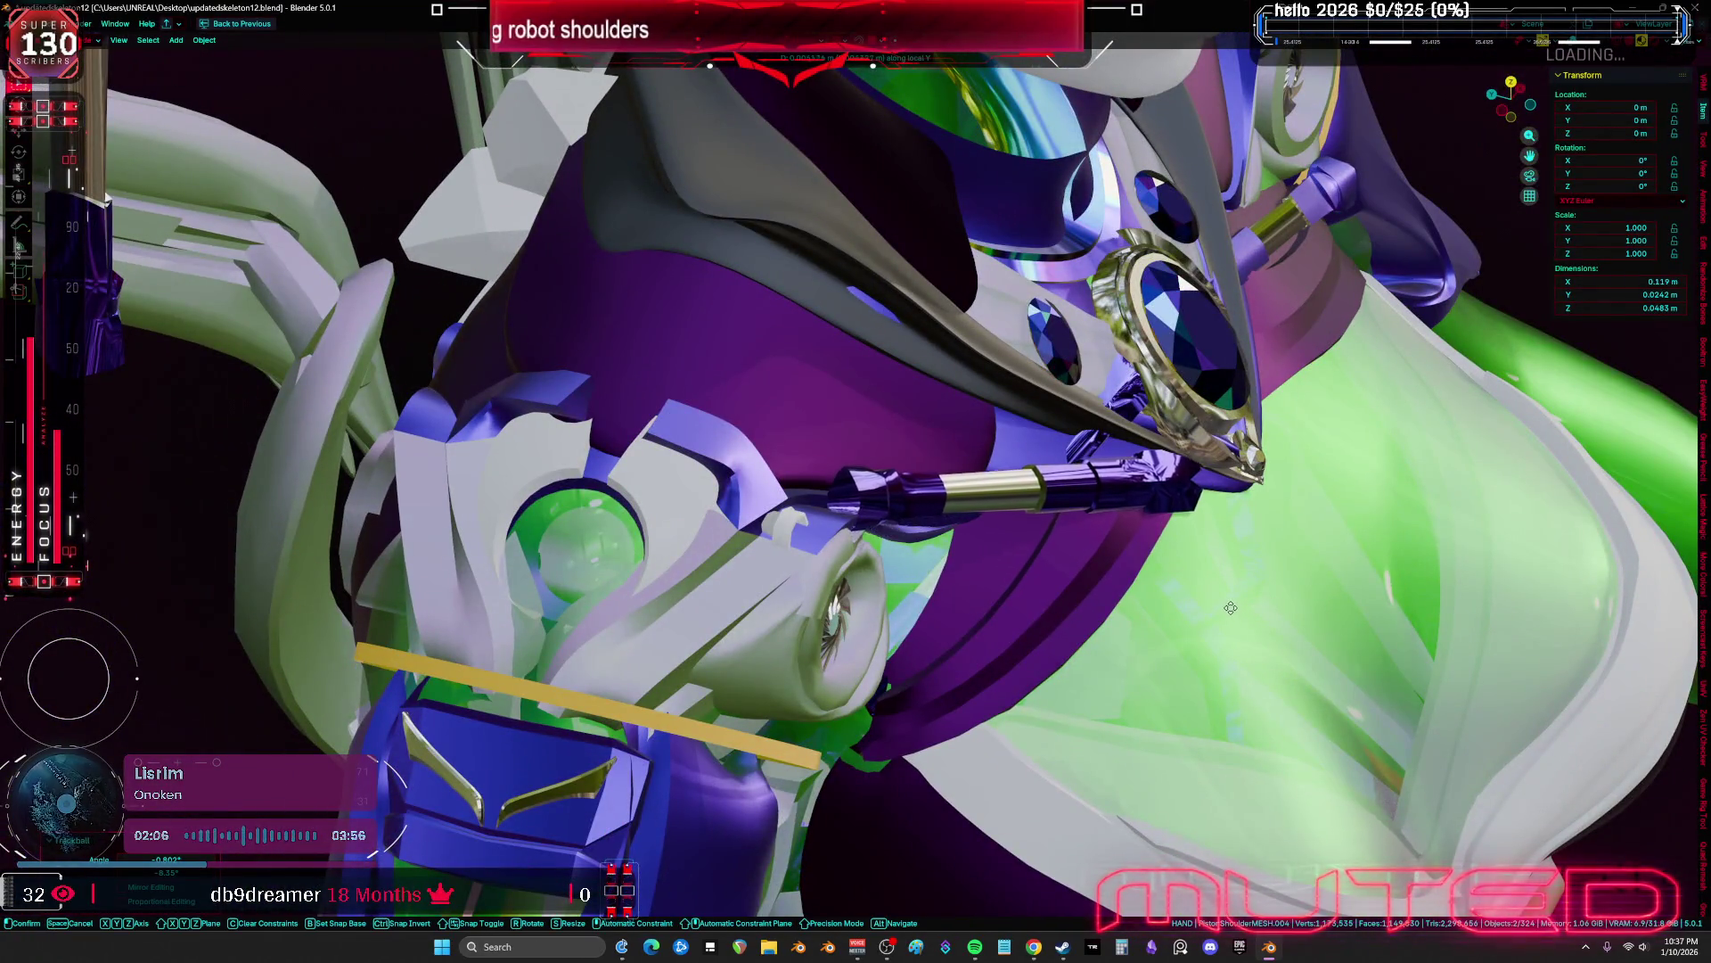
click(1227, 616)
key(KP_1)
key(r)
key(r)
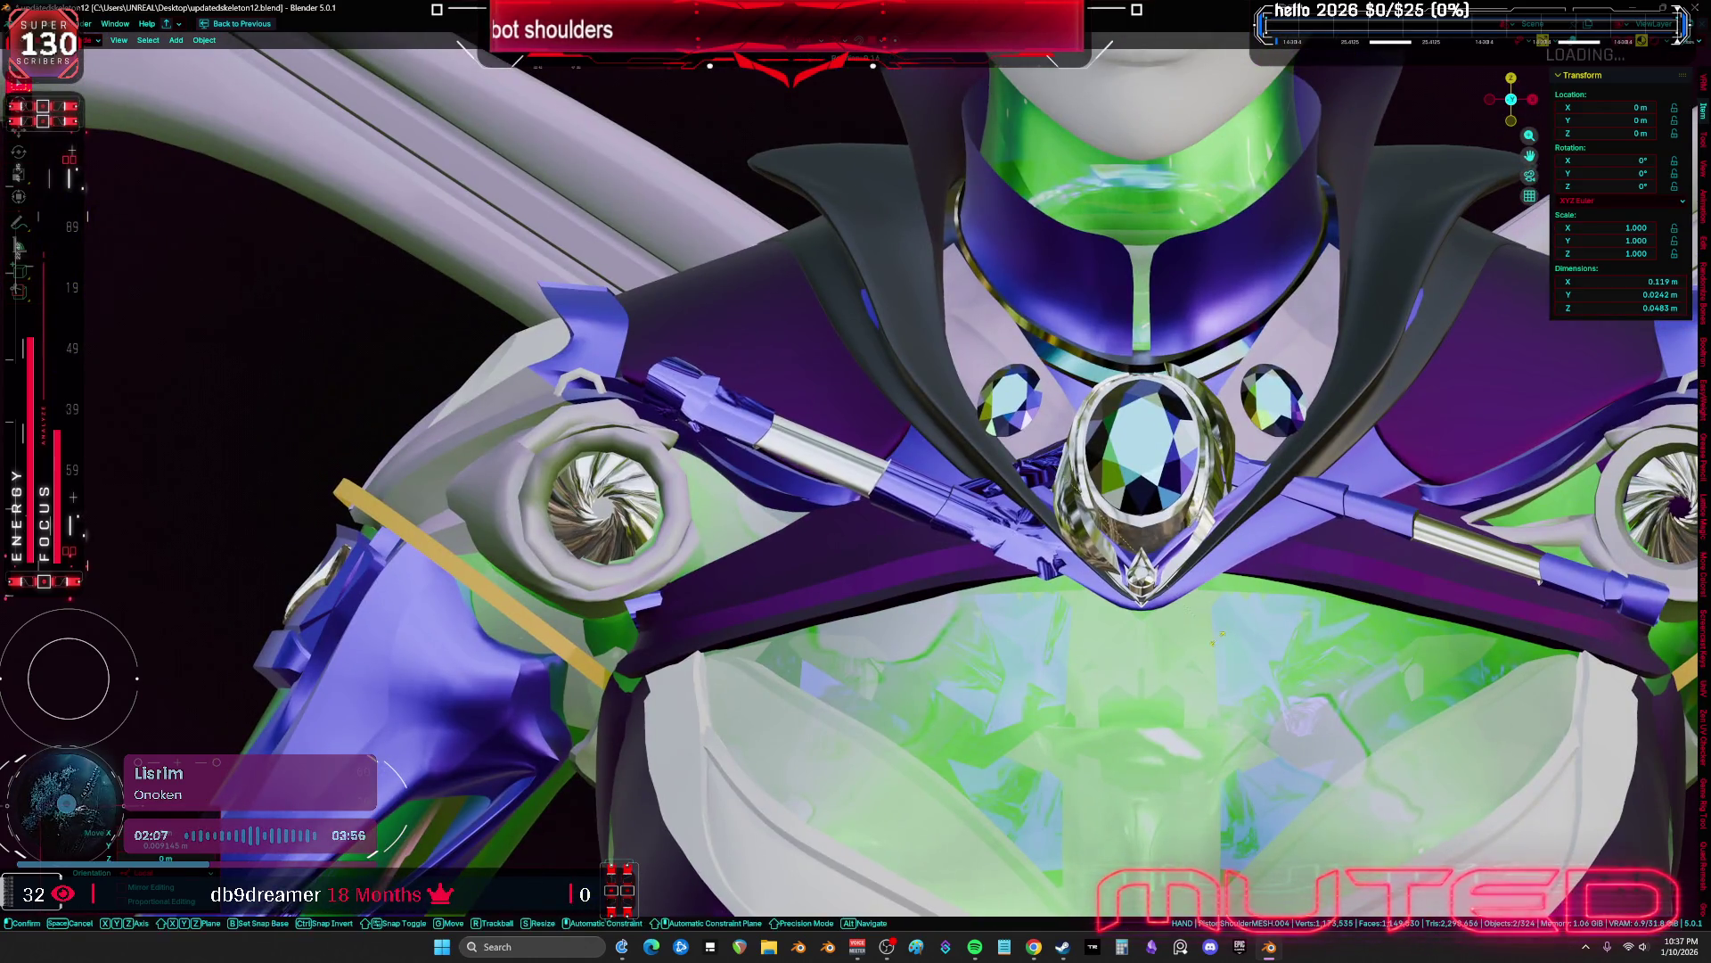
click(1250, 575)
Rotate the piston copy further to align it with the opposite turbine
mouse_move(1006, 583)
middle_down()
mouse_move(1005, 600)
mouse_move(1311, 578)
middle_up()
key(r)
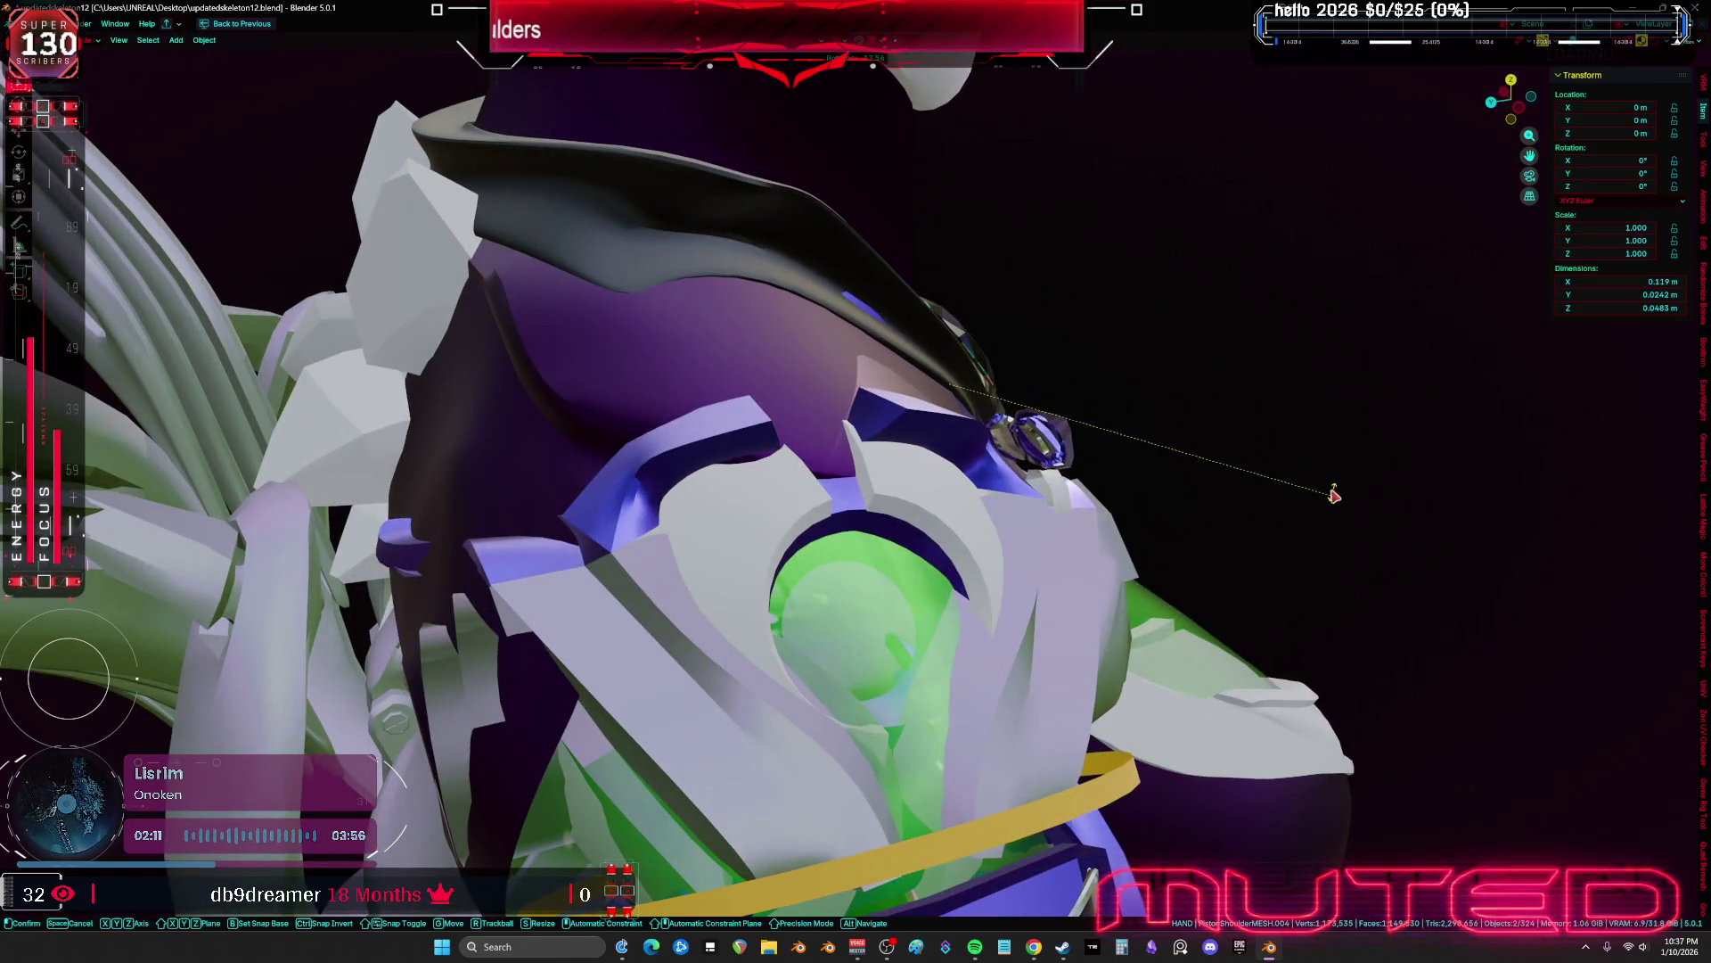
click(1330, 494)
middle_drag(1330, 495, 1306, 485)
key(r)
key(r)
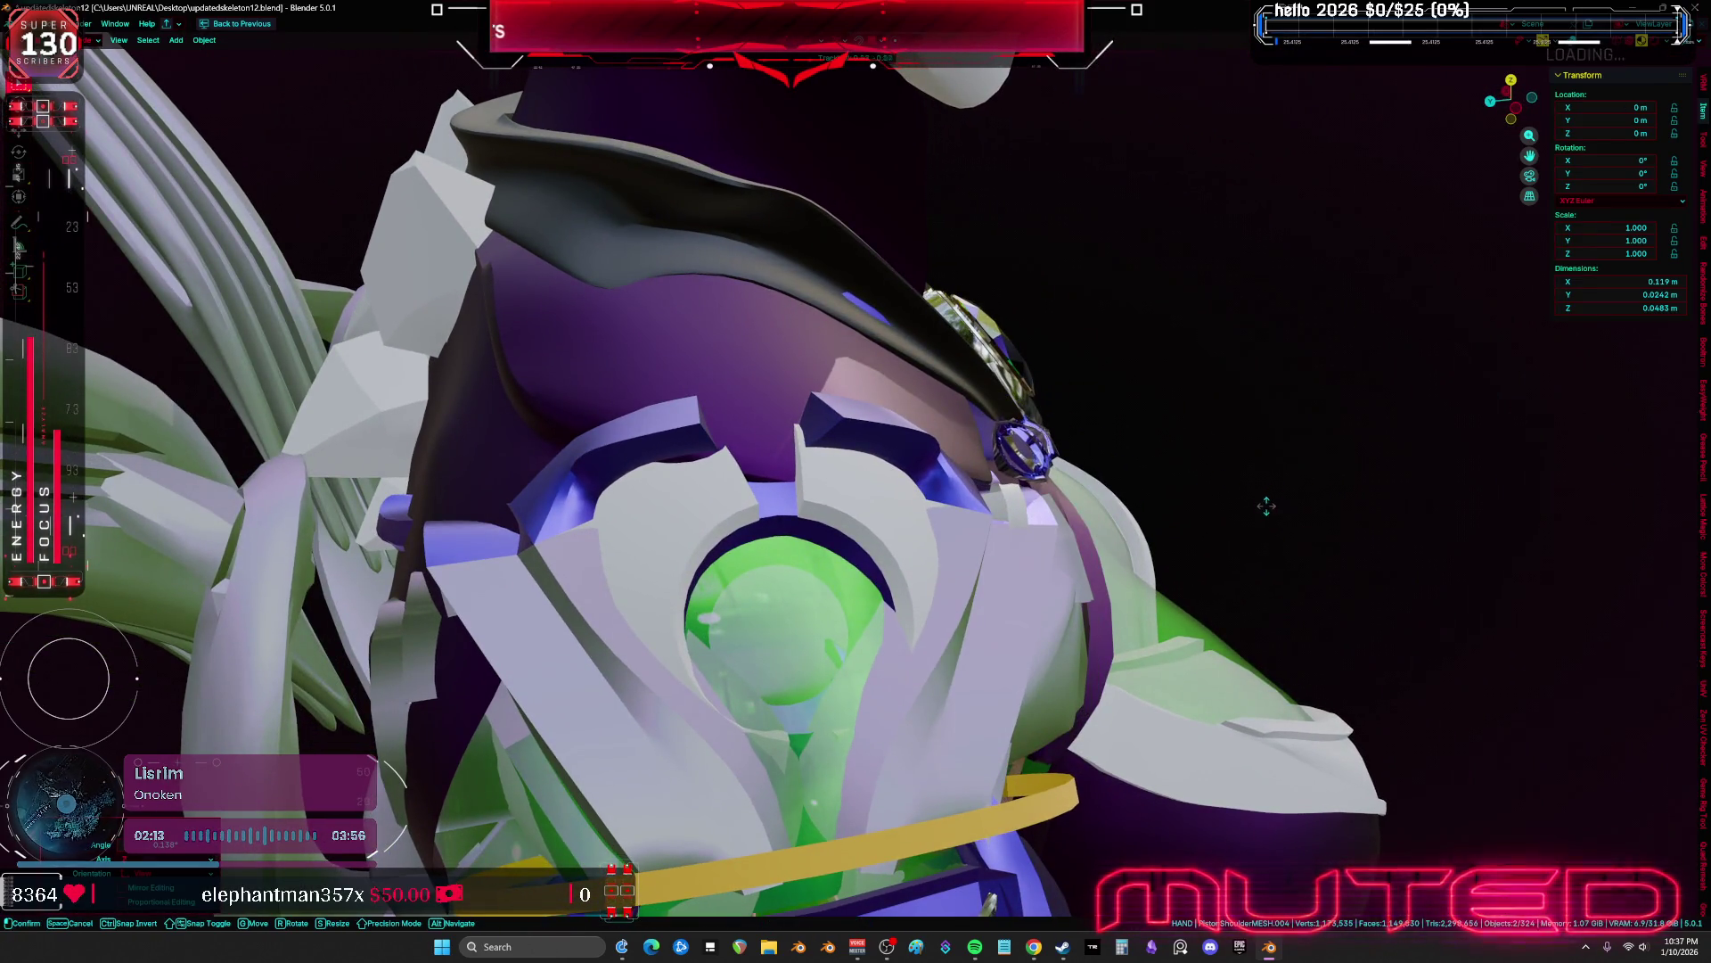
click(1228, 530)
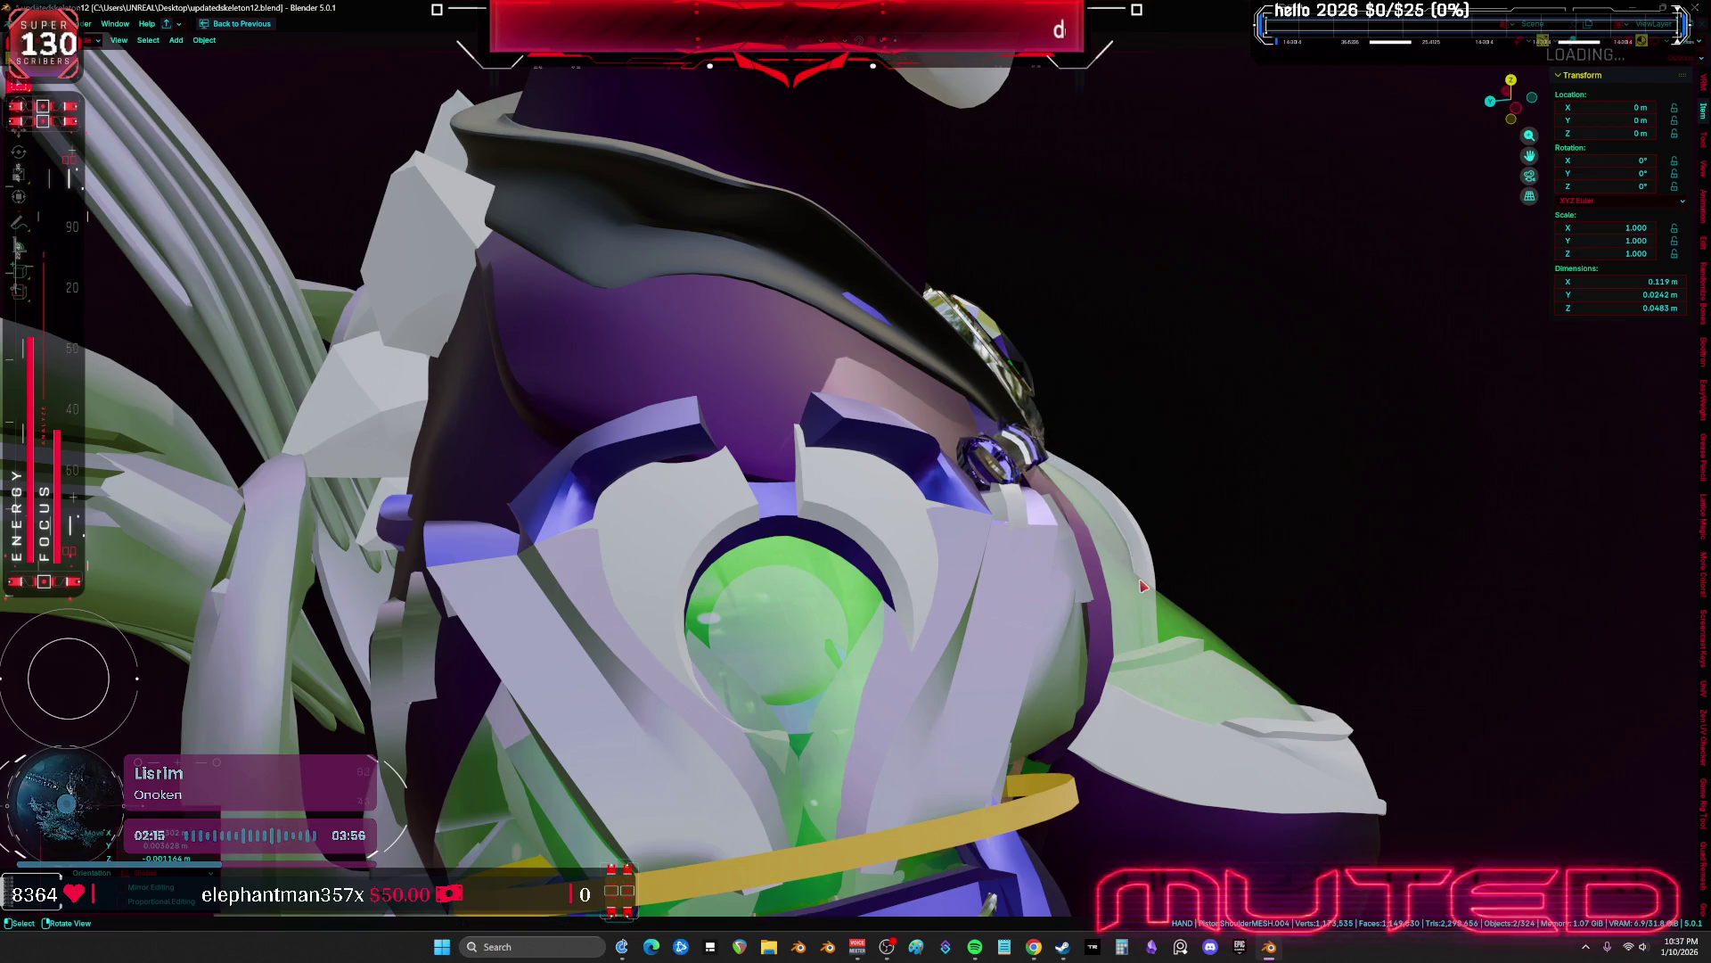
Move the piston copy into place between the turbine and the collar gem
key(KP_1)
key(g)
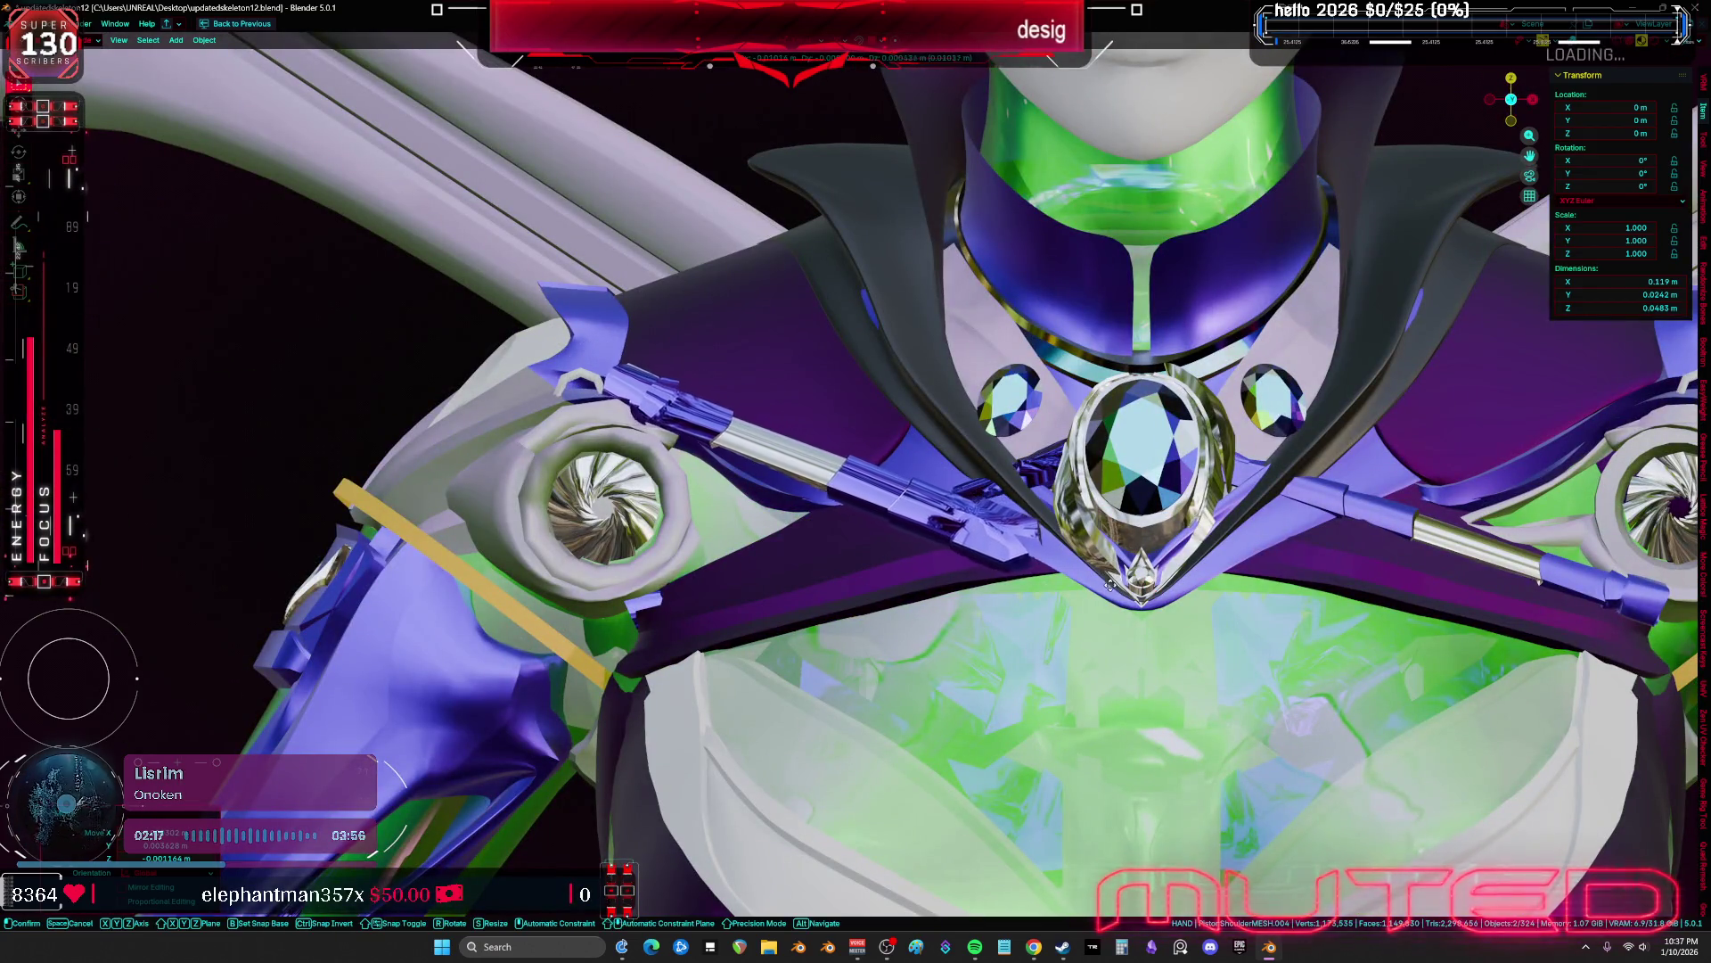
click(1126, 607)
scroll(1114, 624, down, 3)
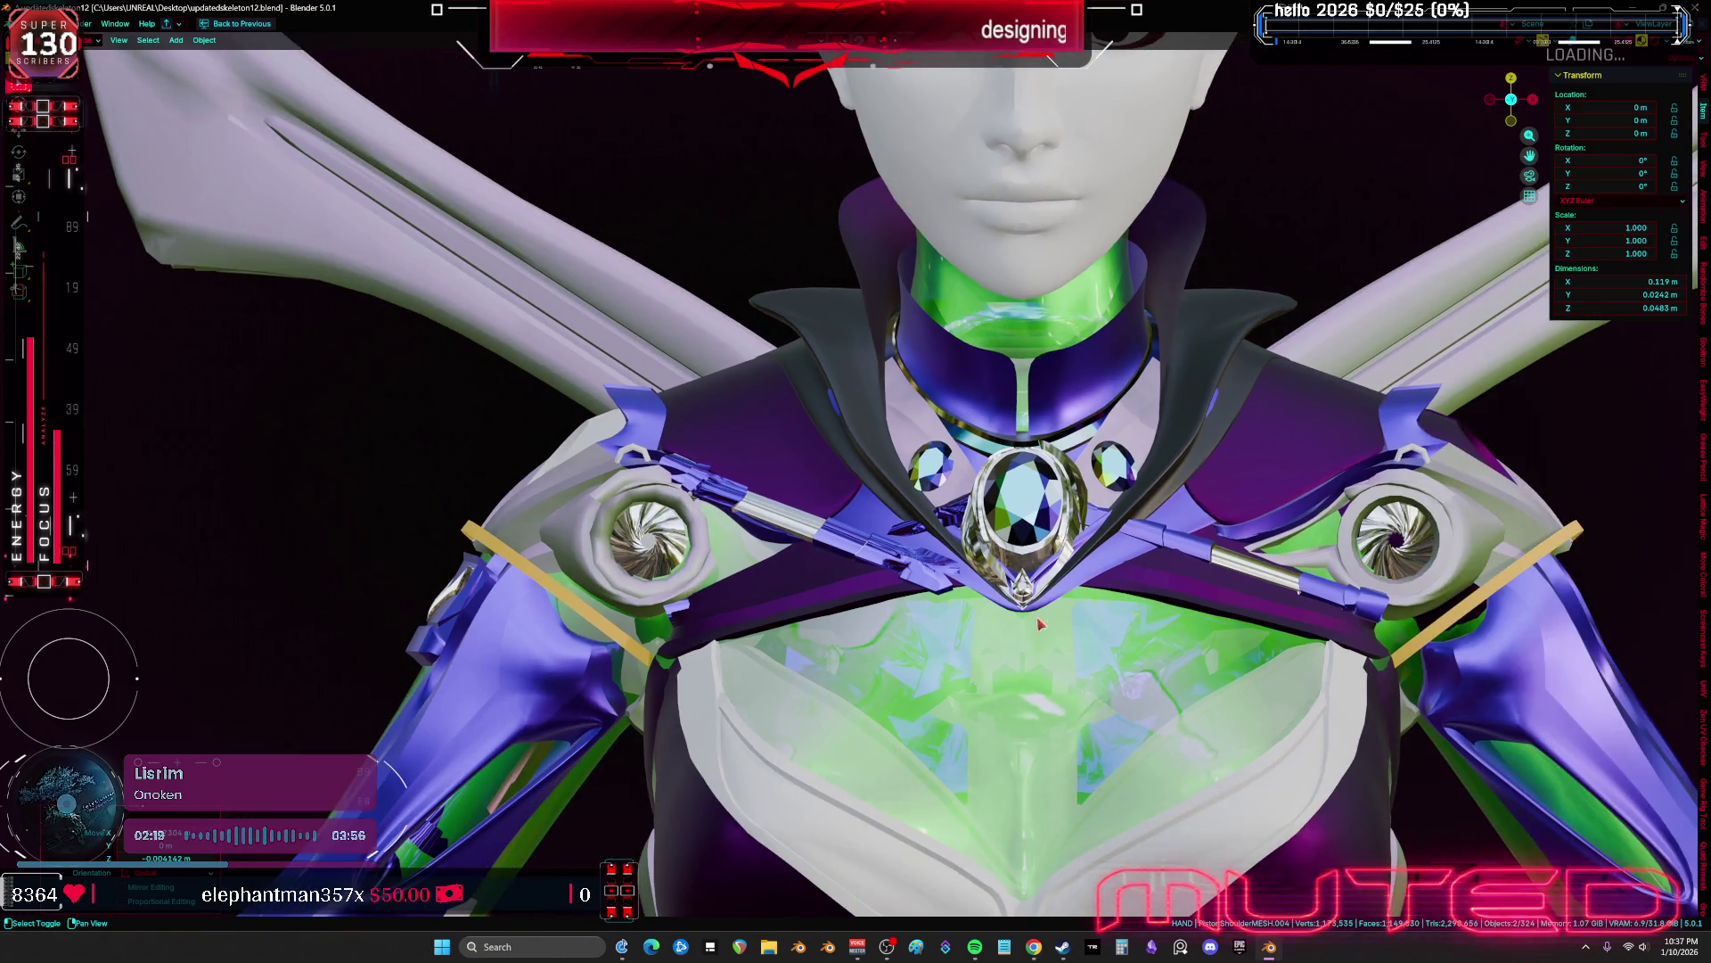
scroll(1089, 666, down, 3)
scroll(1089, 666, up, 4)
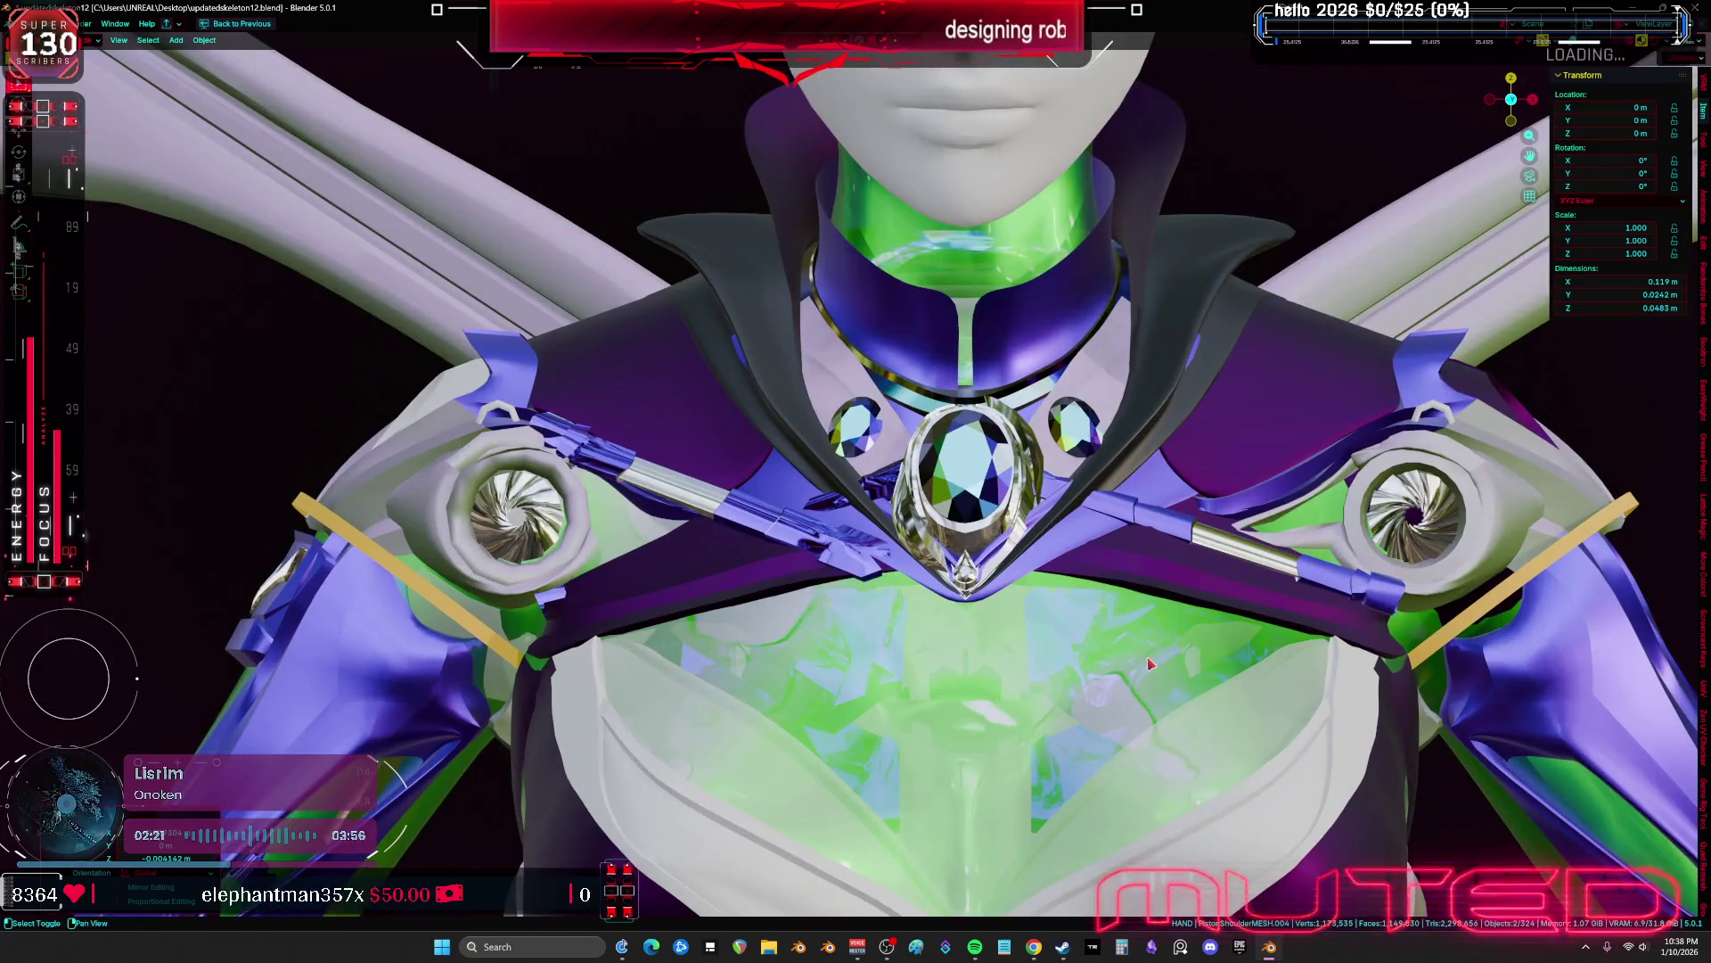
key(g)
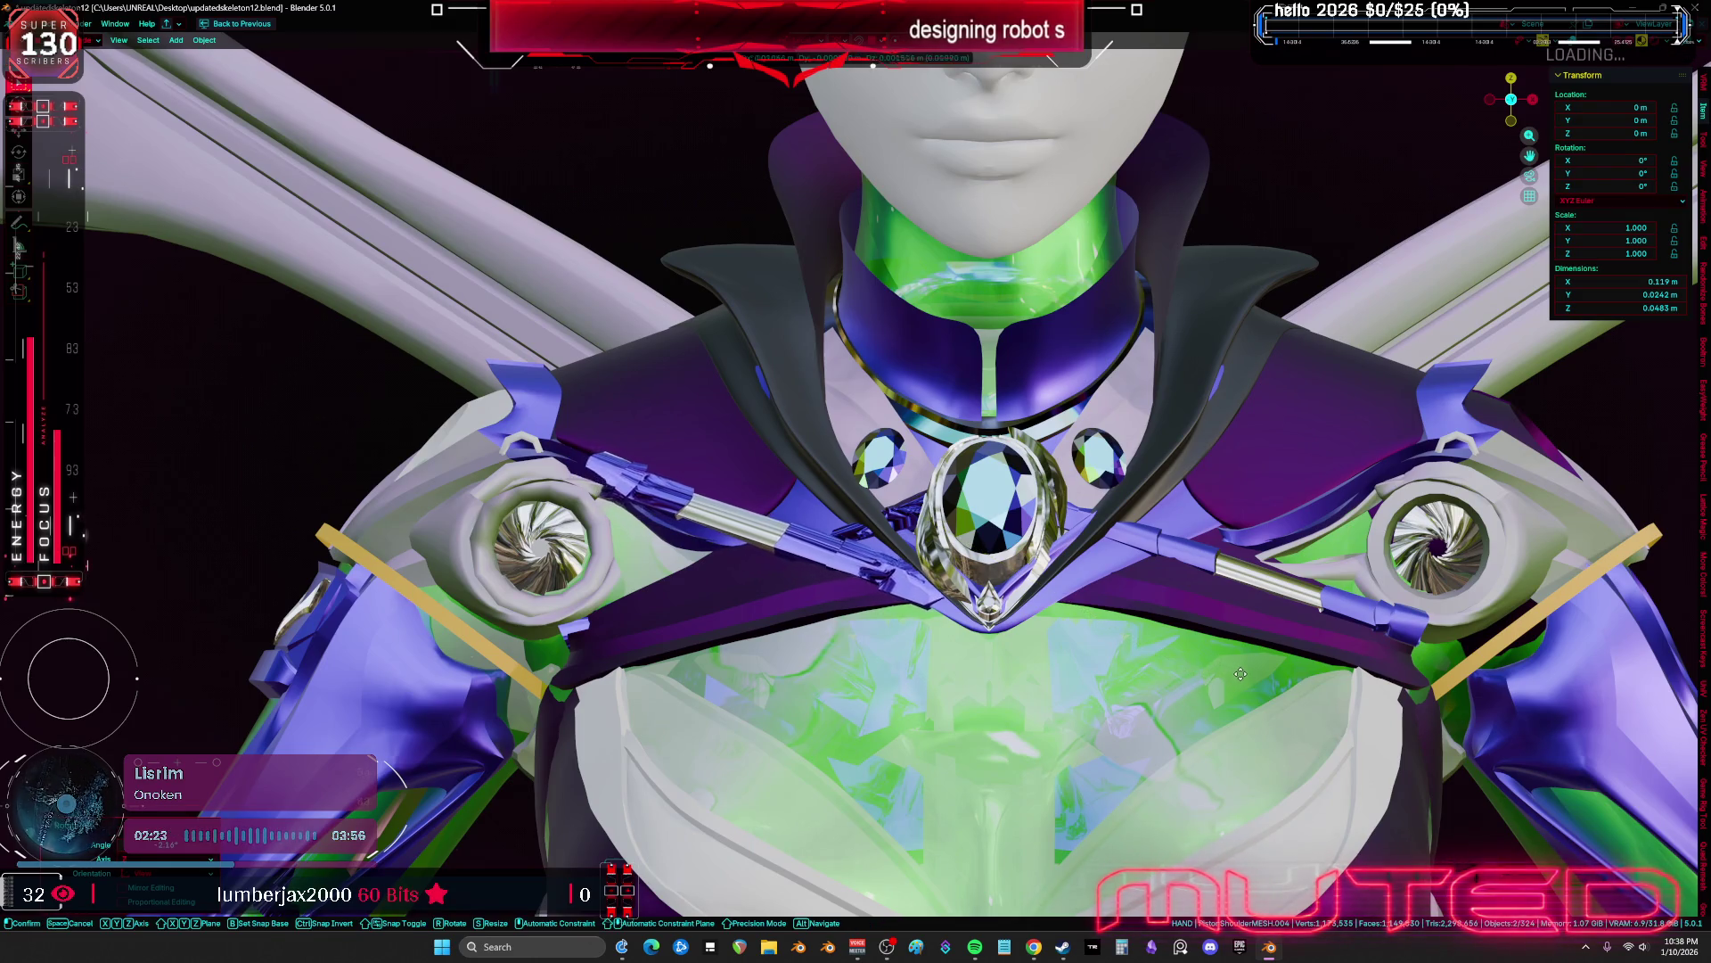
click(1241, 675)
mouse_move(1241, 674)
middle_down()
mouse_move(1302, 727)
mouse_move(1318, 703)
mouse_move(1286, 689)
middle_up()
middle_drag(934, 634, 1030, 680)
key(g)
click(1029, 680)
key(KP_1)
Scale the piston copy to 1.046 and adjust its angle
key(s)
click(1043, 686)
mouse_move(1067, 675)
middle_down()
mouse_move(847, 606)
mouse_move(1184, 644)
middle_up()
key(r)
click(807, 611)
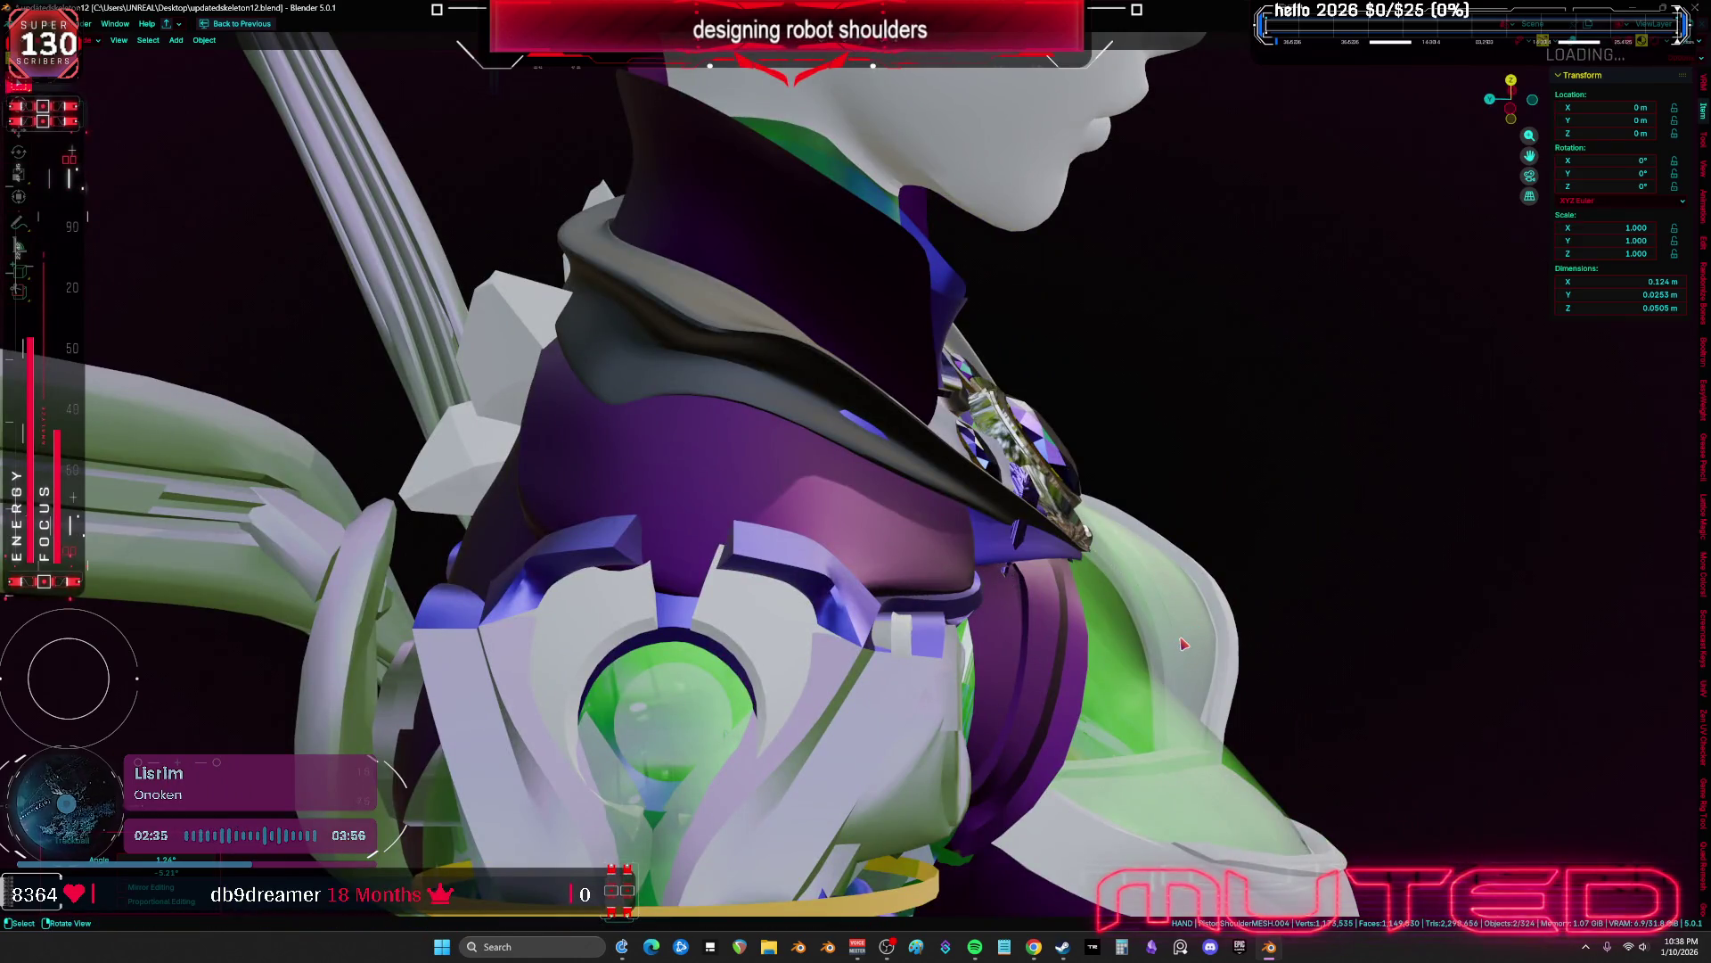
Slide the piston copy along its length into its final position
key(g)
key(y)
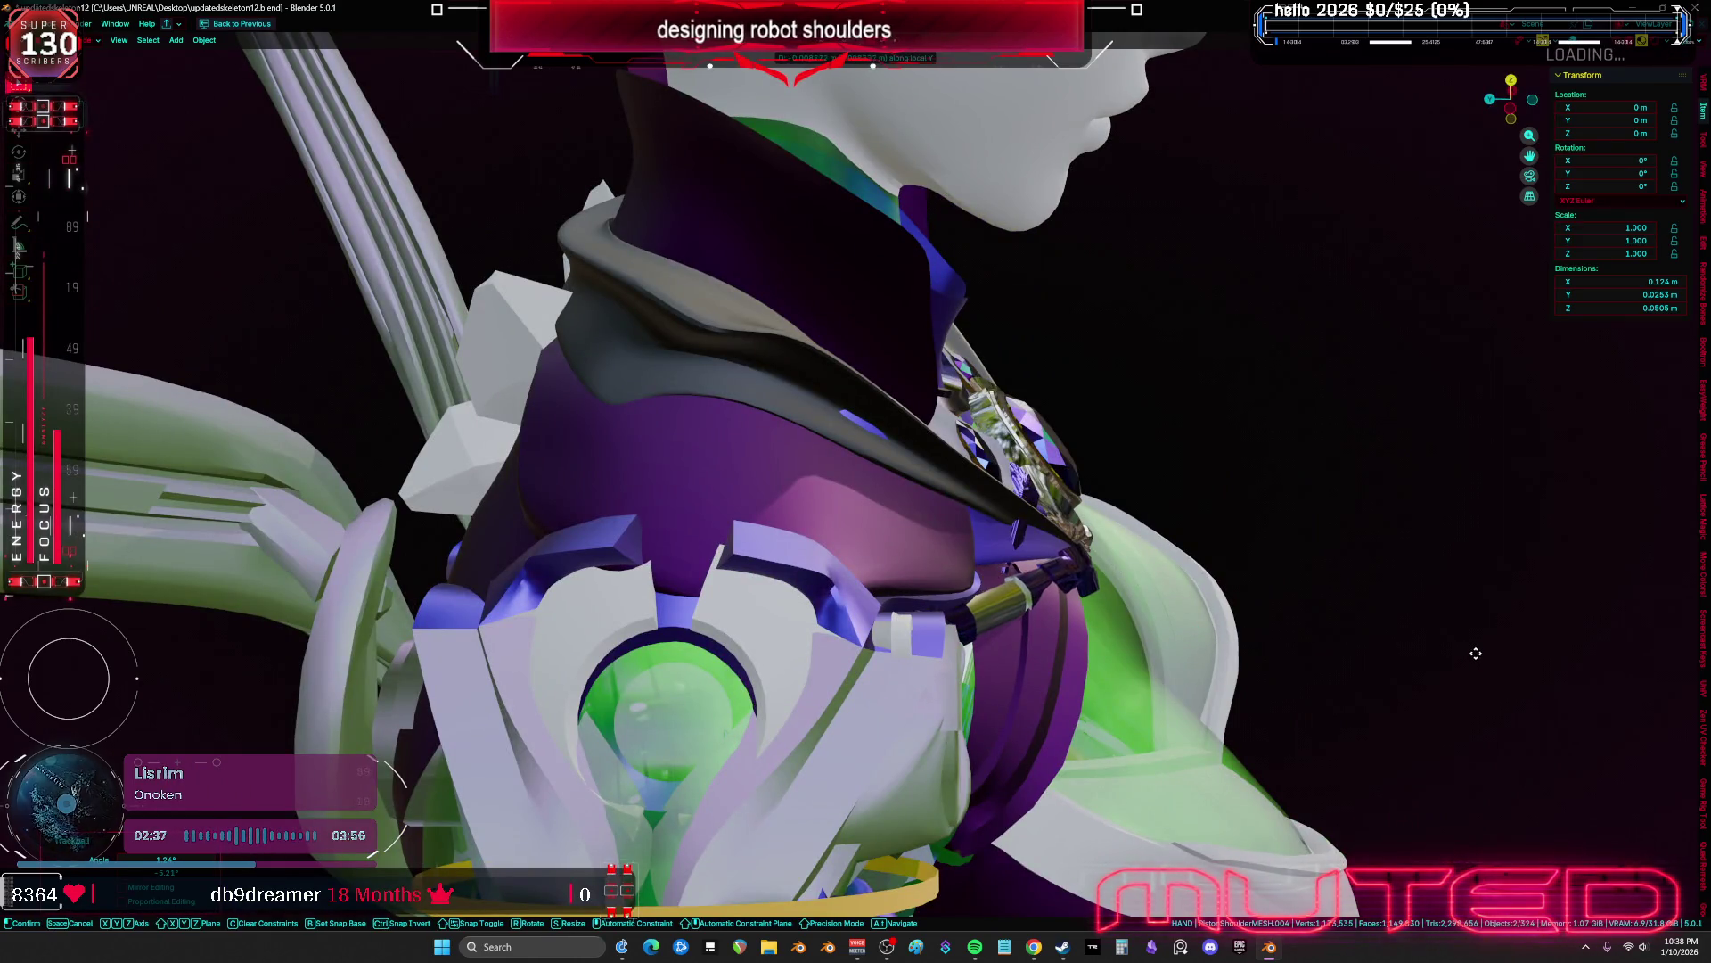
key(y)
key(KP_1)
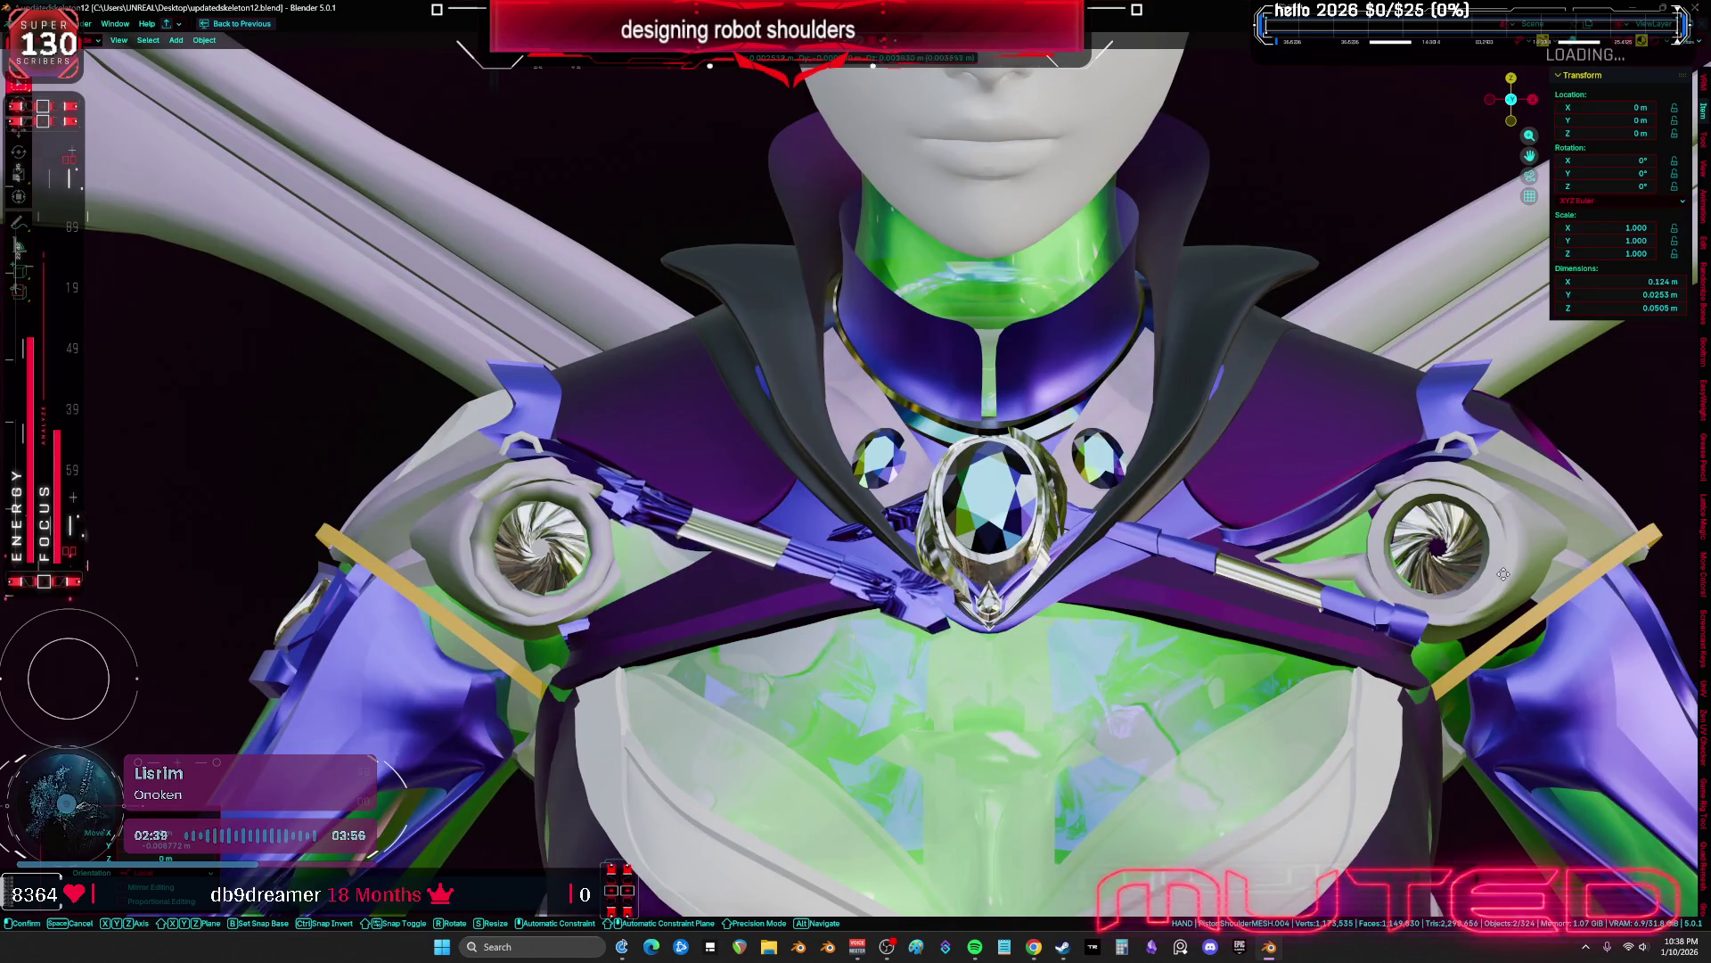
click(1518, 524)
mouse_move(1518, 523)
middle_down()
mouse_move(1010, 653)
mouse_move(1025, 641)
middle_up()
Move the piston back near its original spot and switch to a front orthographic view
key(period)
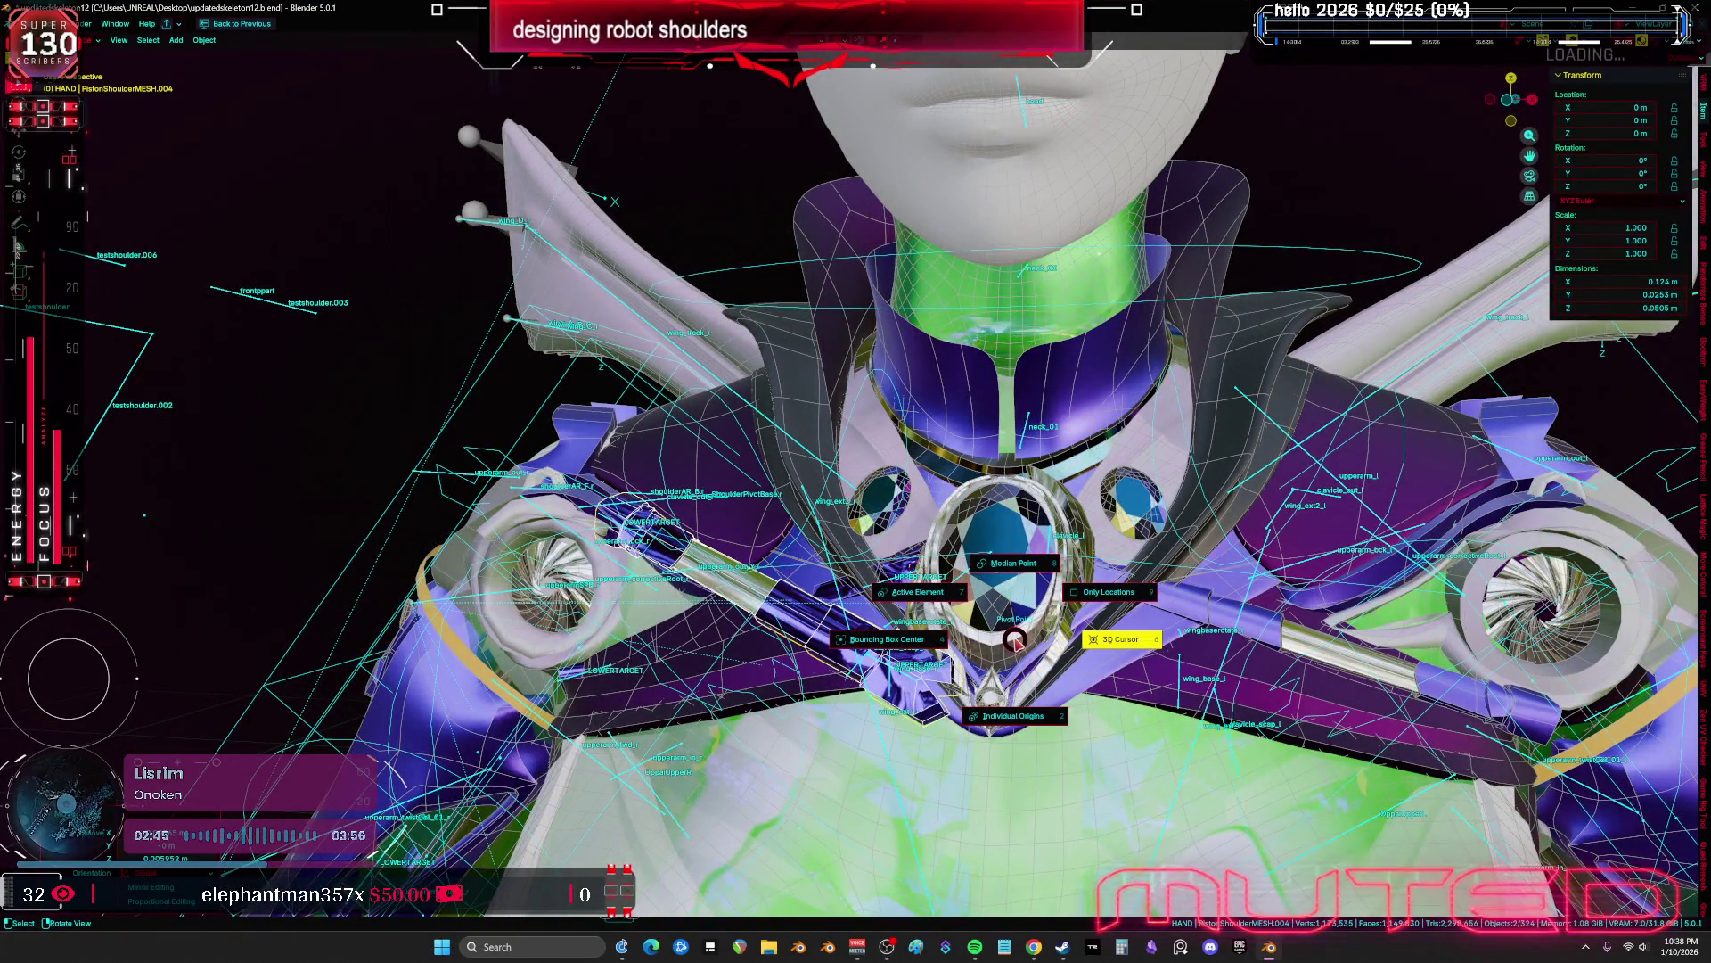
key(comma)
middle_drag(1013, 639, 909, 543)
key(g)
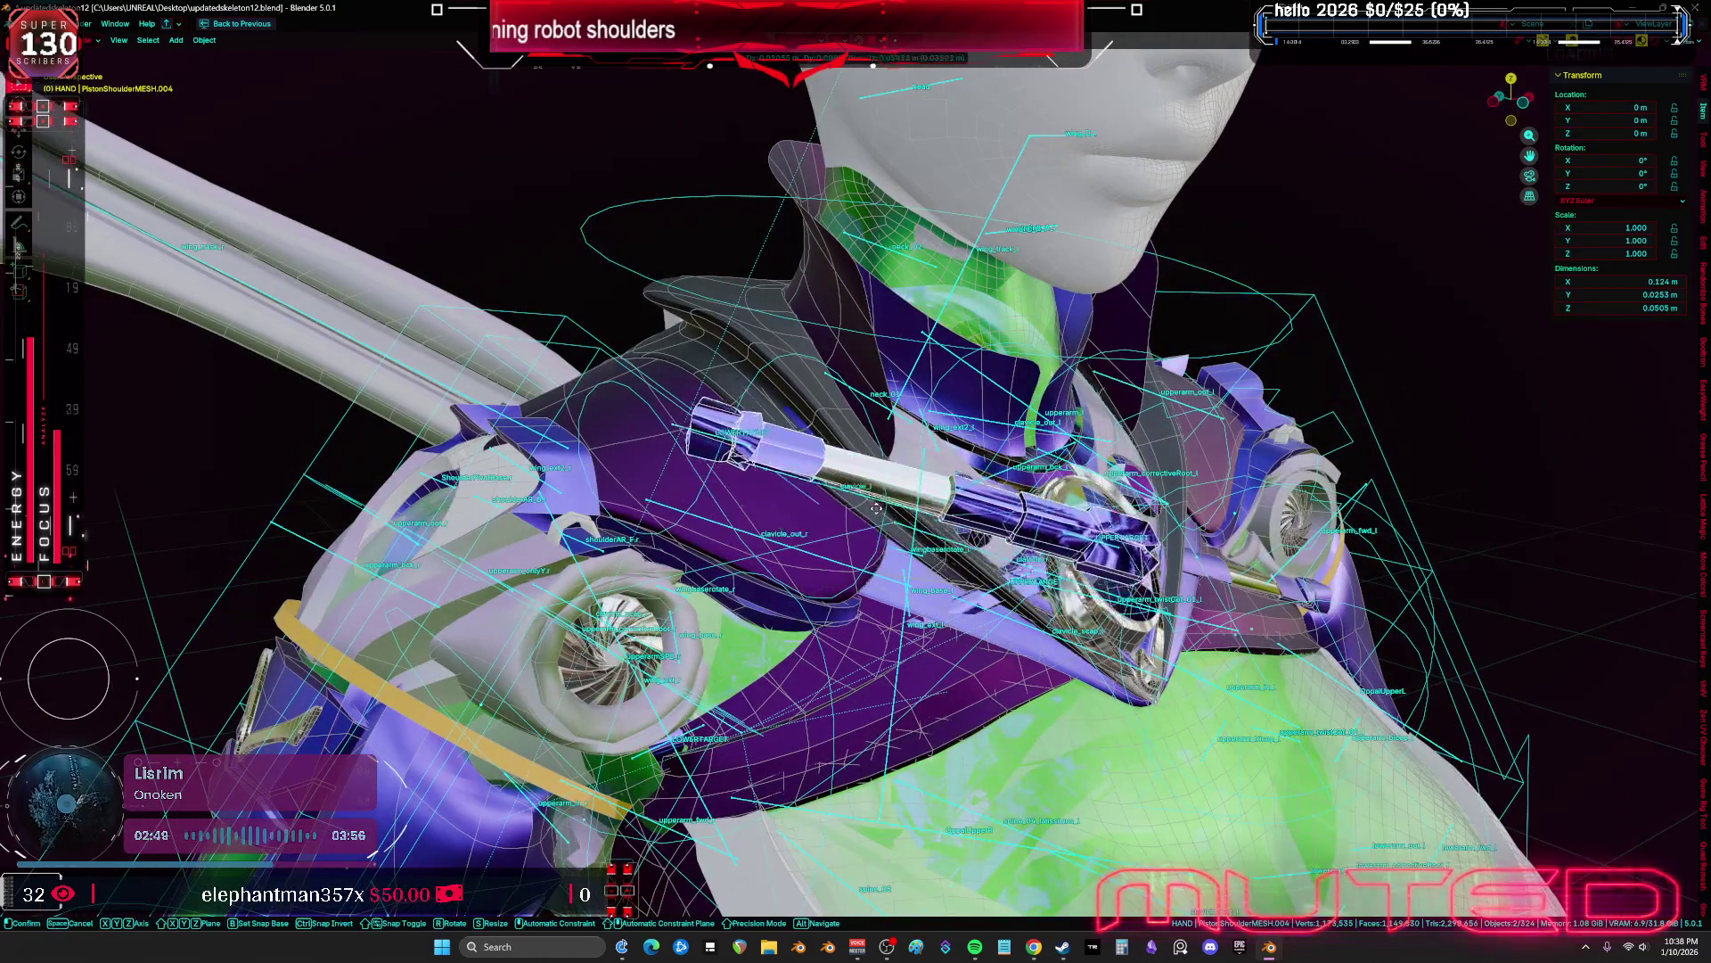
click(870, 560)
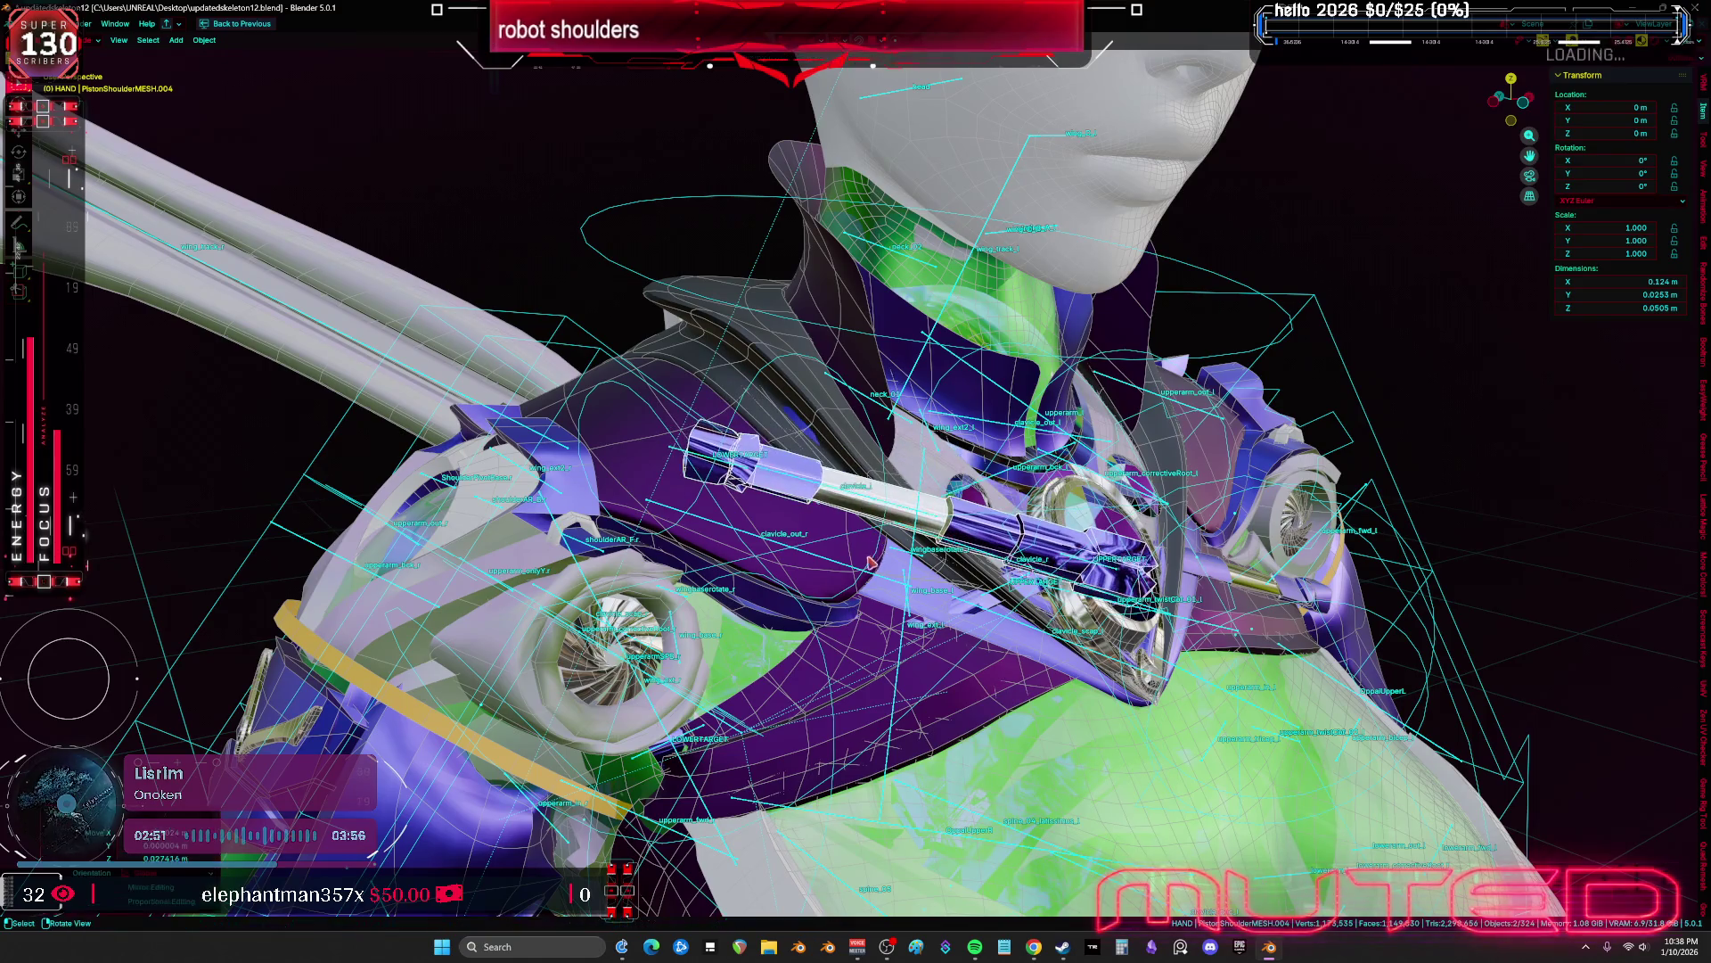
key(KP_1)
scroll(870, 560, up, 4)
Rotate the piston rod and set the pivot point to Bounding Box Center
key(g)
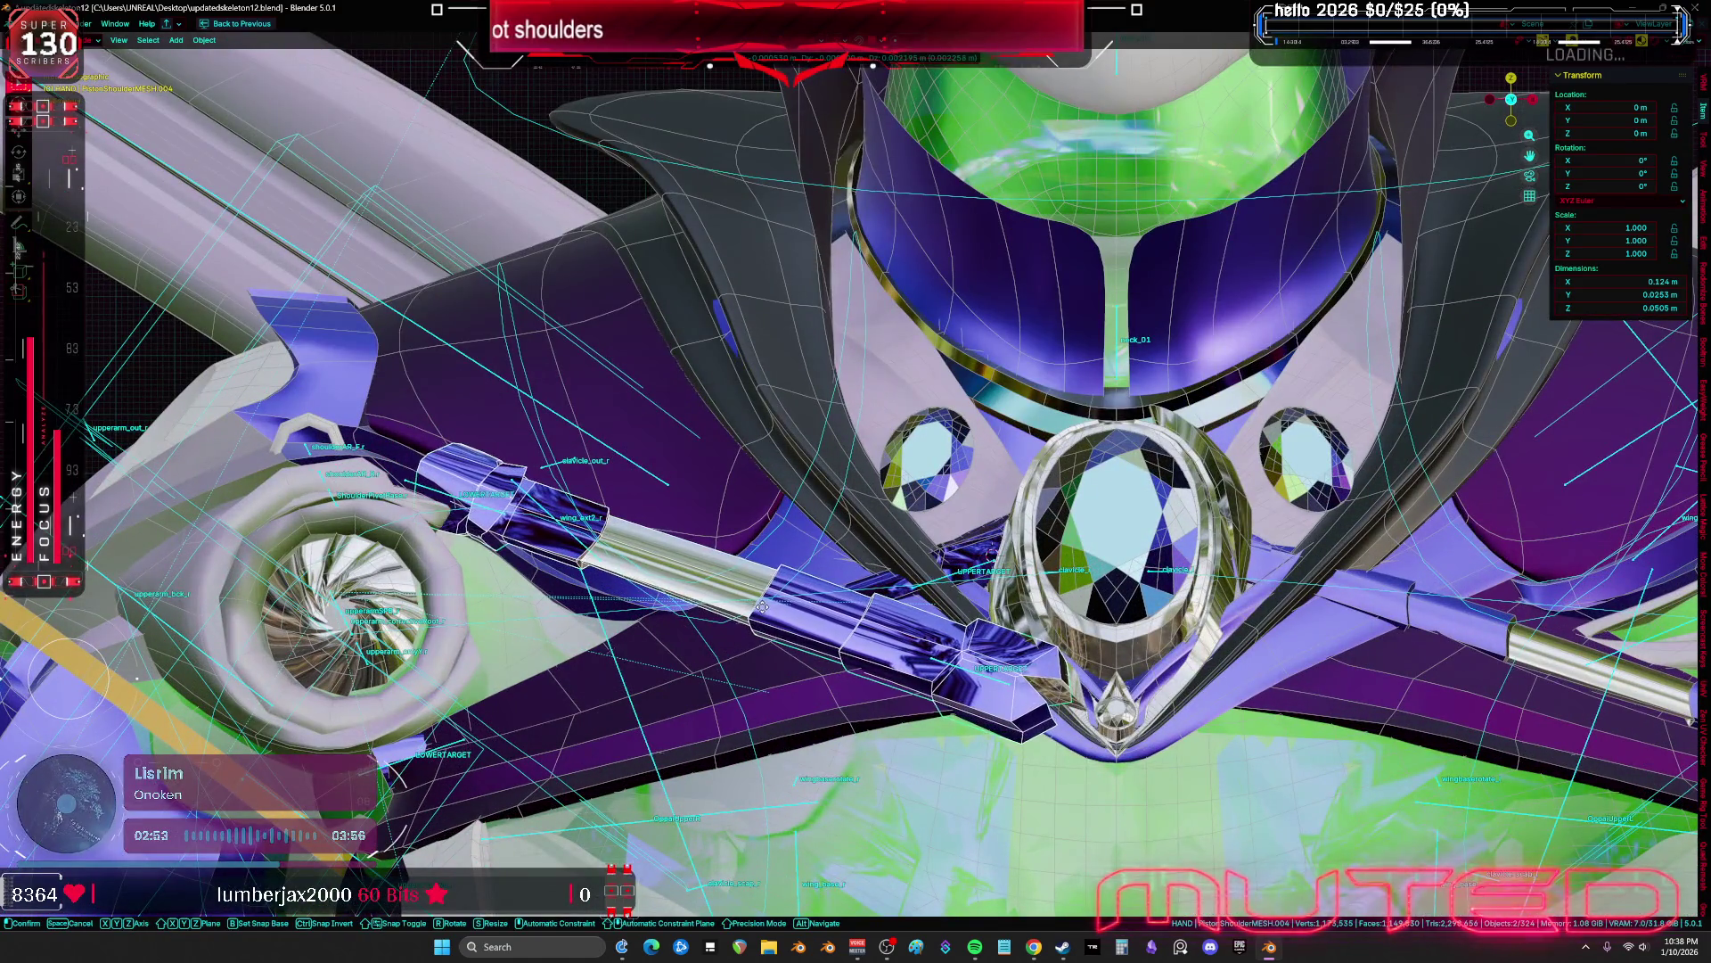
key(r)
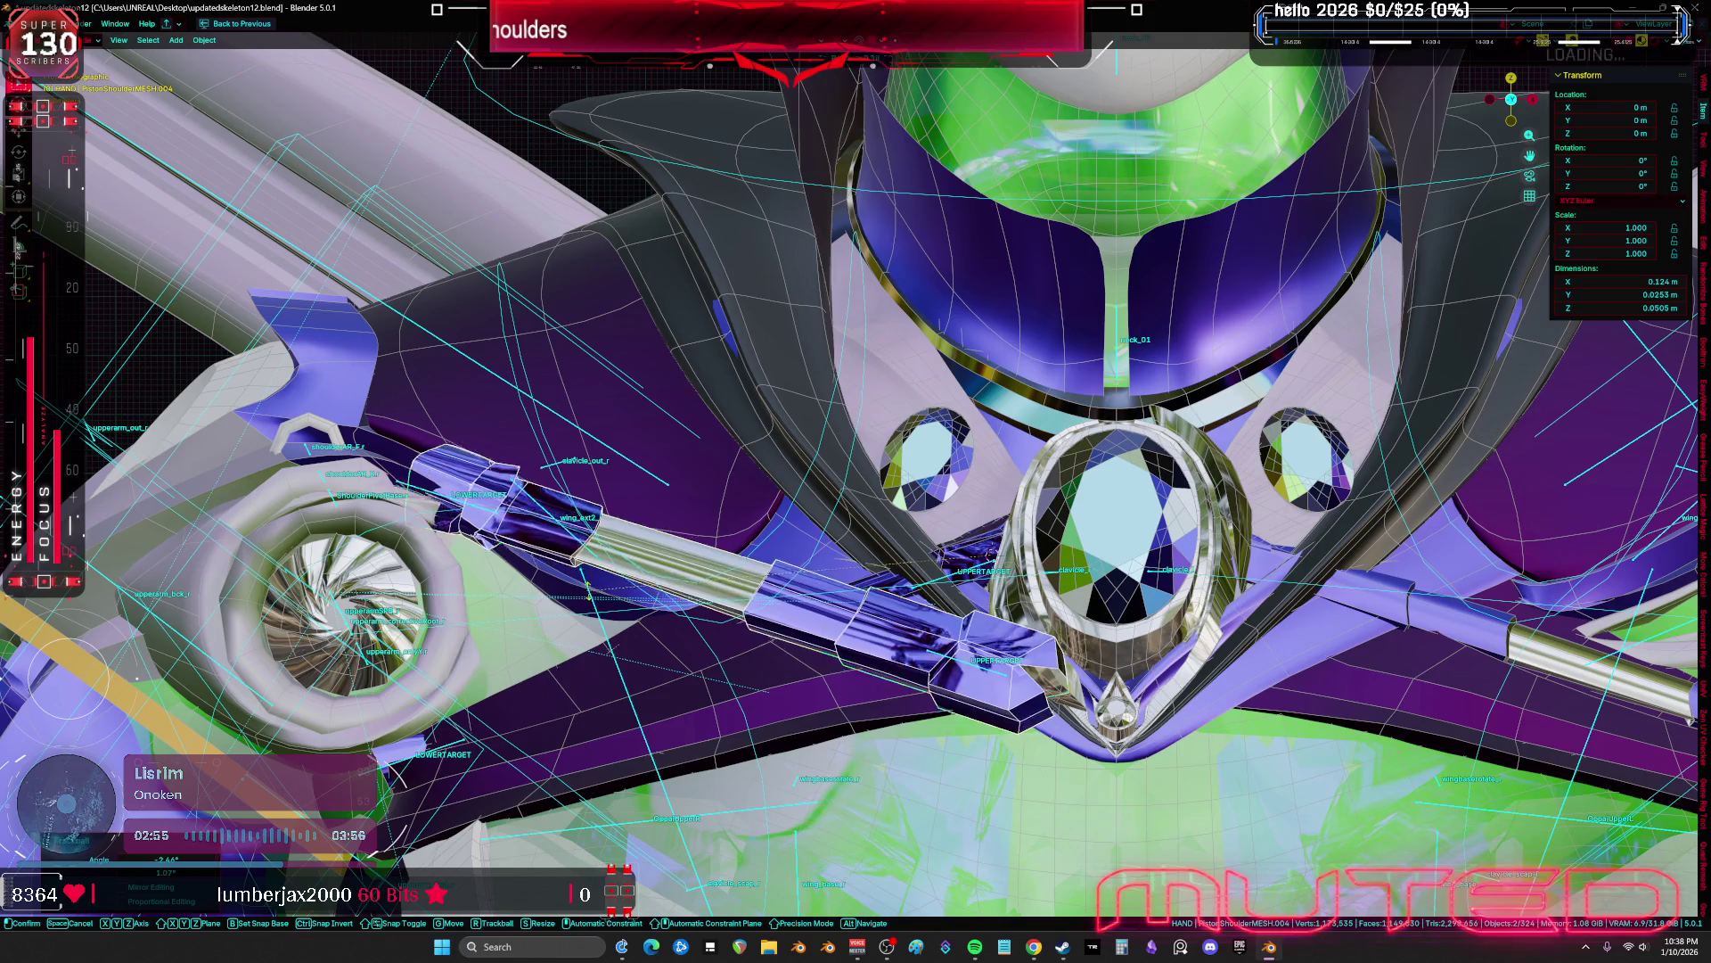
click(562, 598)
key(period)
click(408, 596)
Check the pivot point and transform orientation choices from the front view, leaving them unchanged
middle_drag(624, 595, 641, 595)
key(KP_1)
key(comma)
key(period)
key(comma)
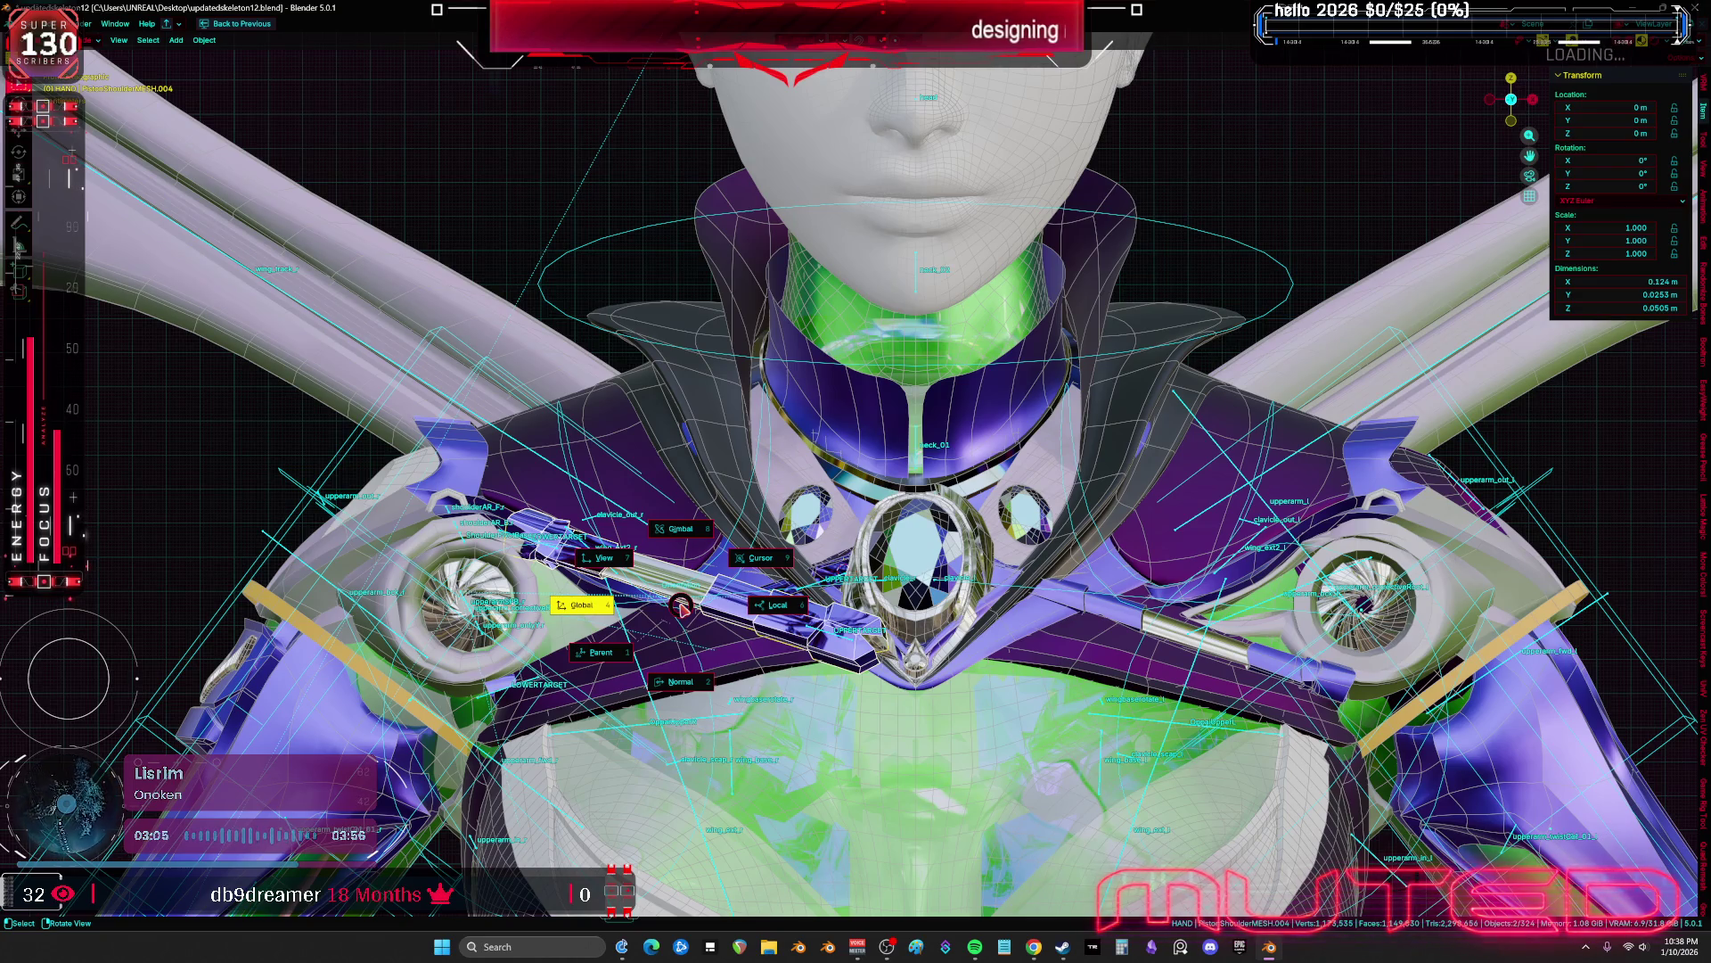
click(684, 619)
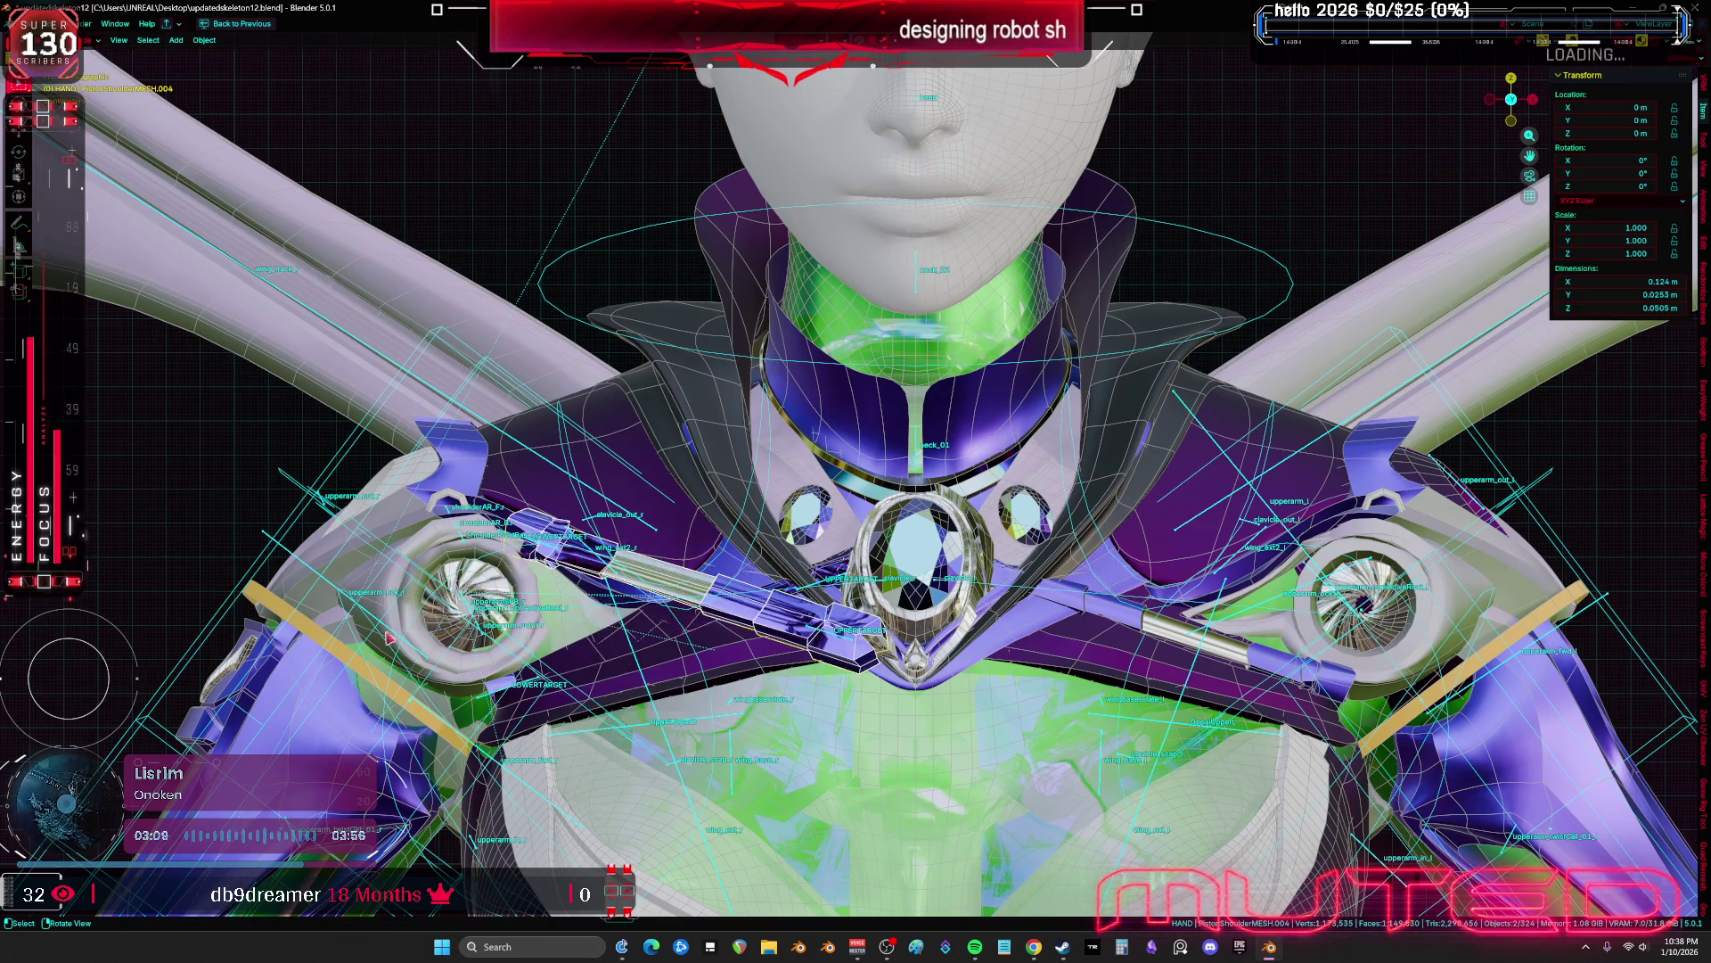
Shift a stray piston along X, then box-select and delete both stray piston objects
scroll(684, 618, down, 5)
key(g)
key(x)
mouse_move(604, 490)
shift+middle_down()
mouse_move(992, 561)
mouse_move(842, 649)
shift+middle_up()
key(g)
click(499, 543)
drag(515, 450, 374, 557)
key(Delete)
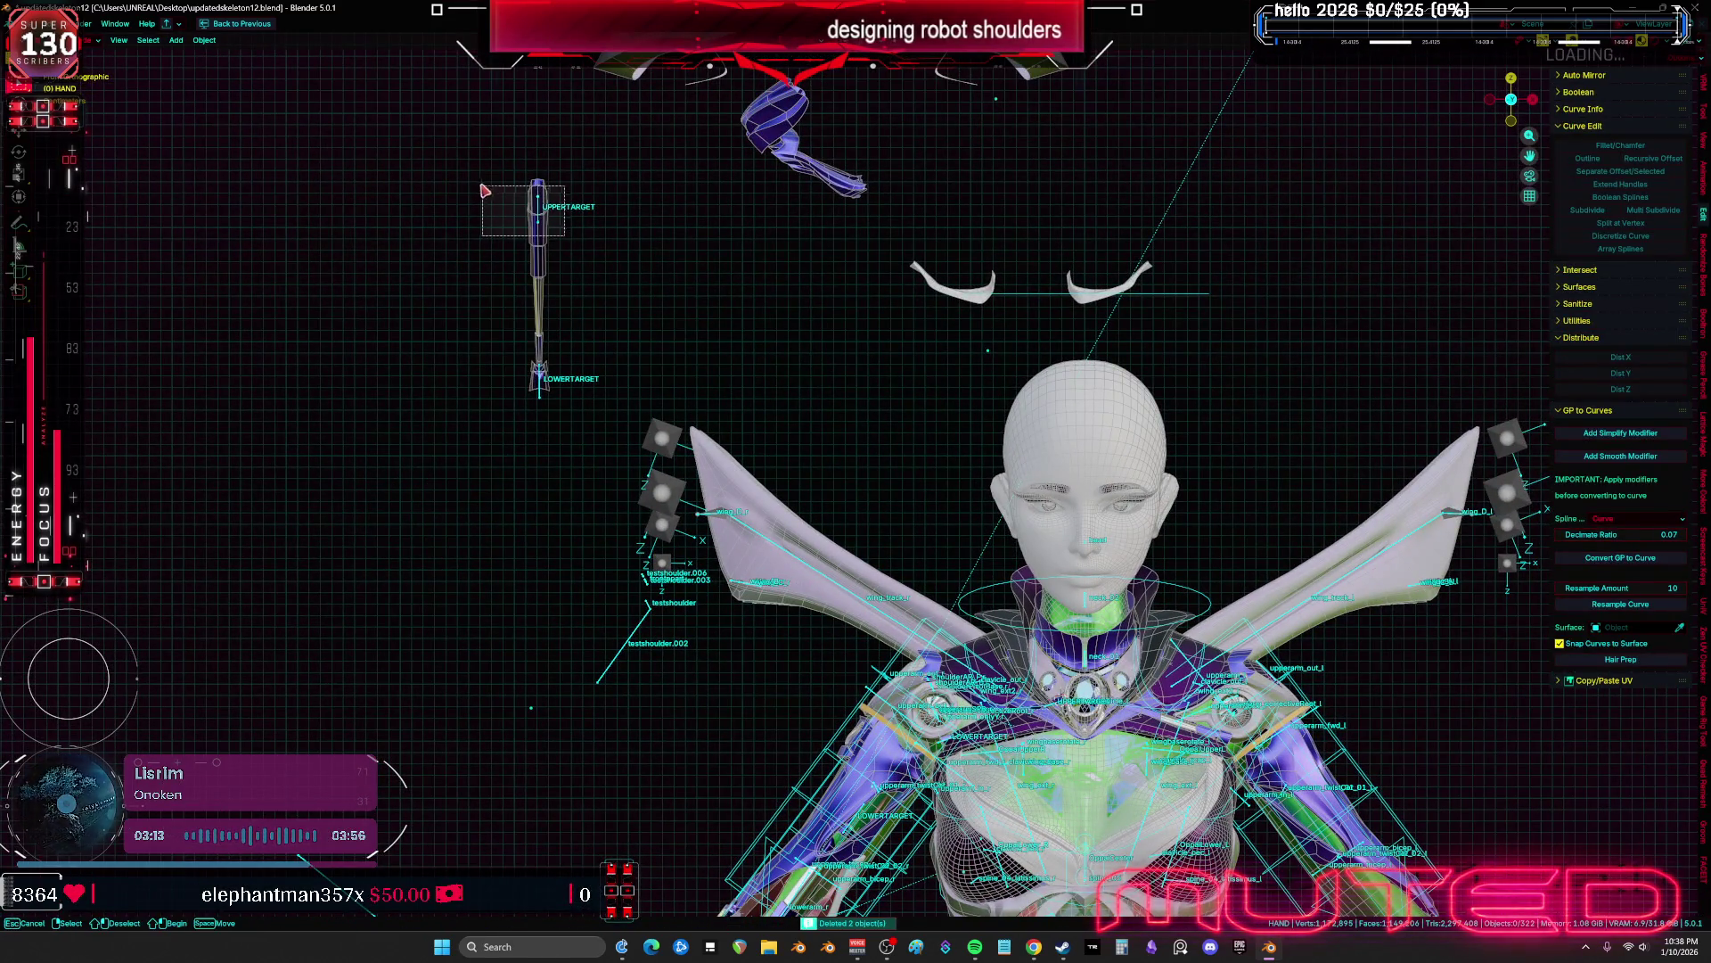
Duplicate the target rig object near the chest and set transform orientation to Global
drag(567, 238, 484, 185)
key(shift+d)
click(871, 614)
scroll(871, 613, up, 3)
key(comma)
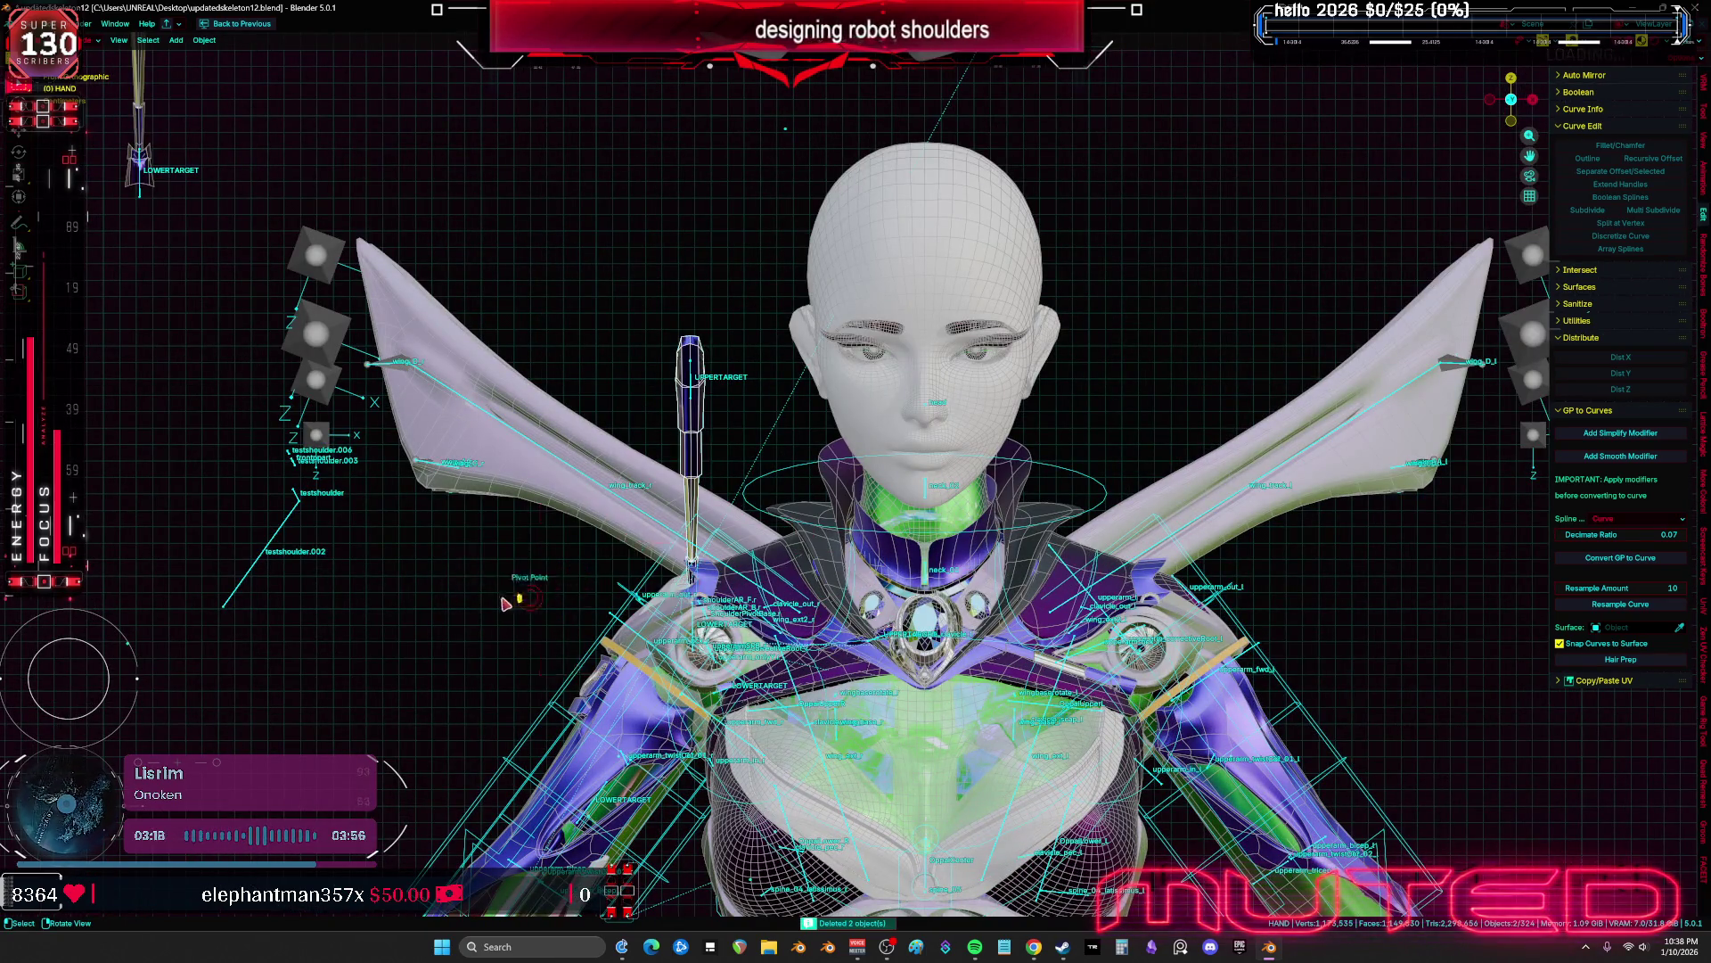
click(507, 604)
Move and rotate the upper target into place beside the left shoulder
key(g)
scroll(898, 642, up, 3)
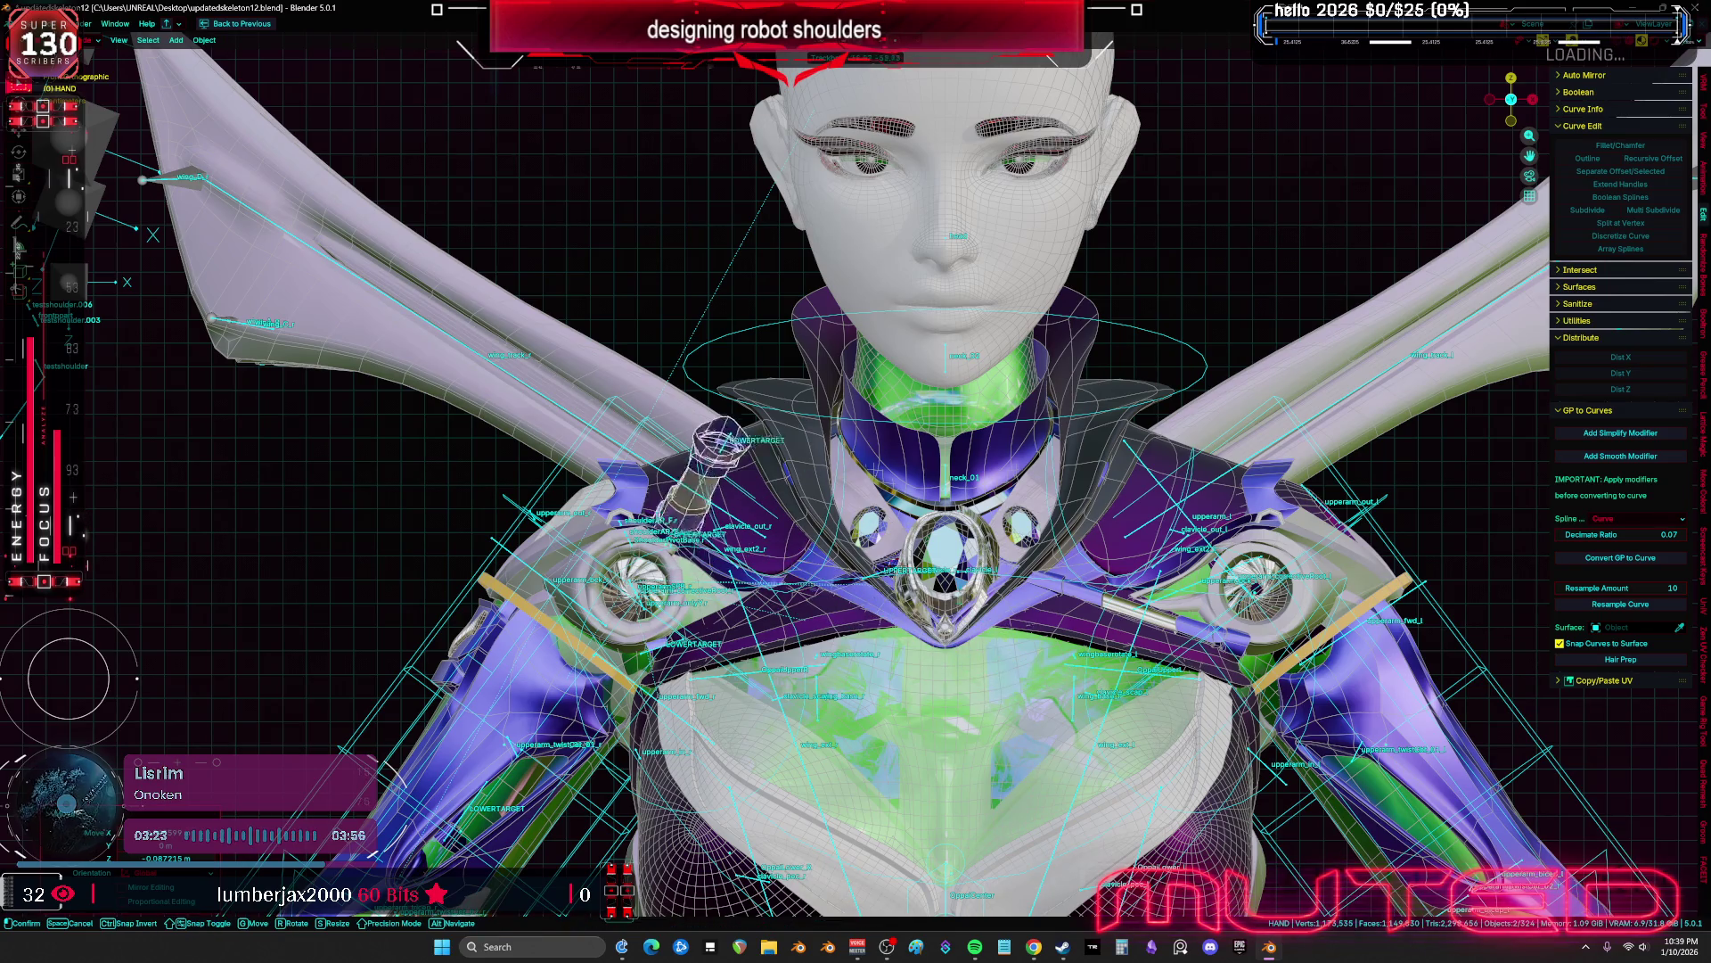
key(g)
mouse_move(892, 571)
alt+middle_down()
mouse_move(1255, 662)
mouse_move(1203, 699)
mouse_move(1276, 710)
alt+middle_up()
click(1255, 662)
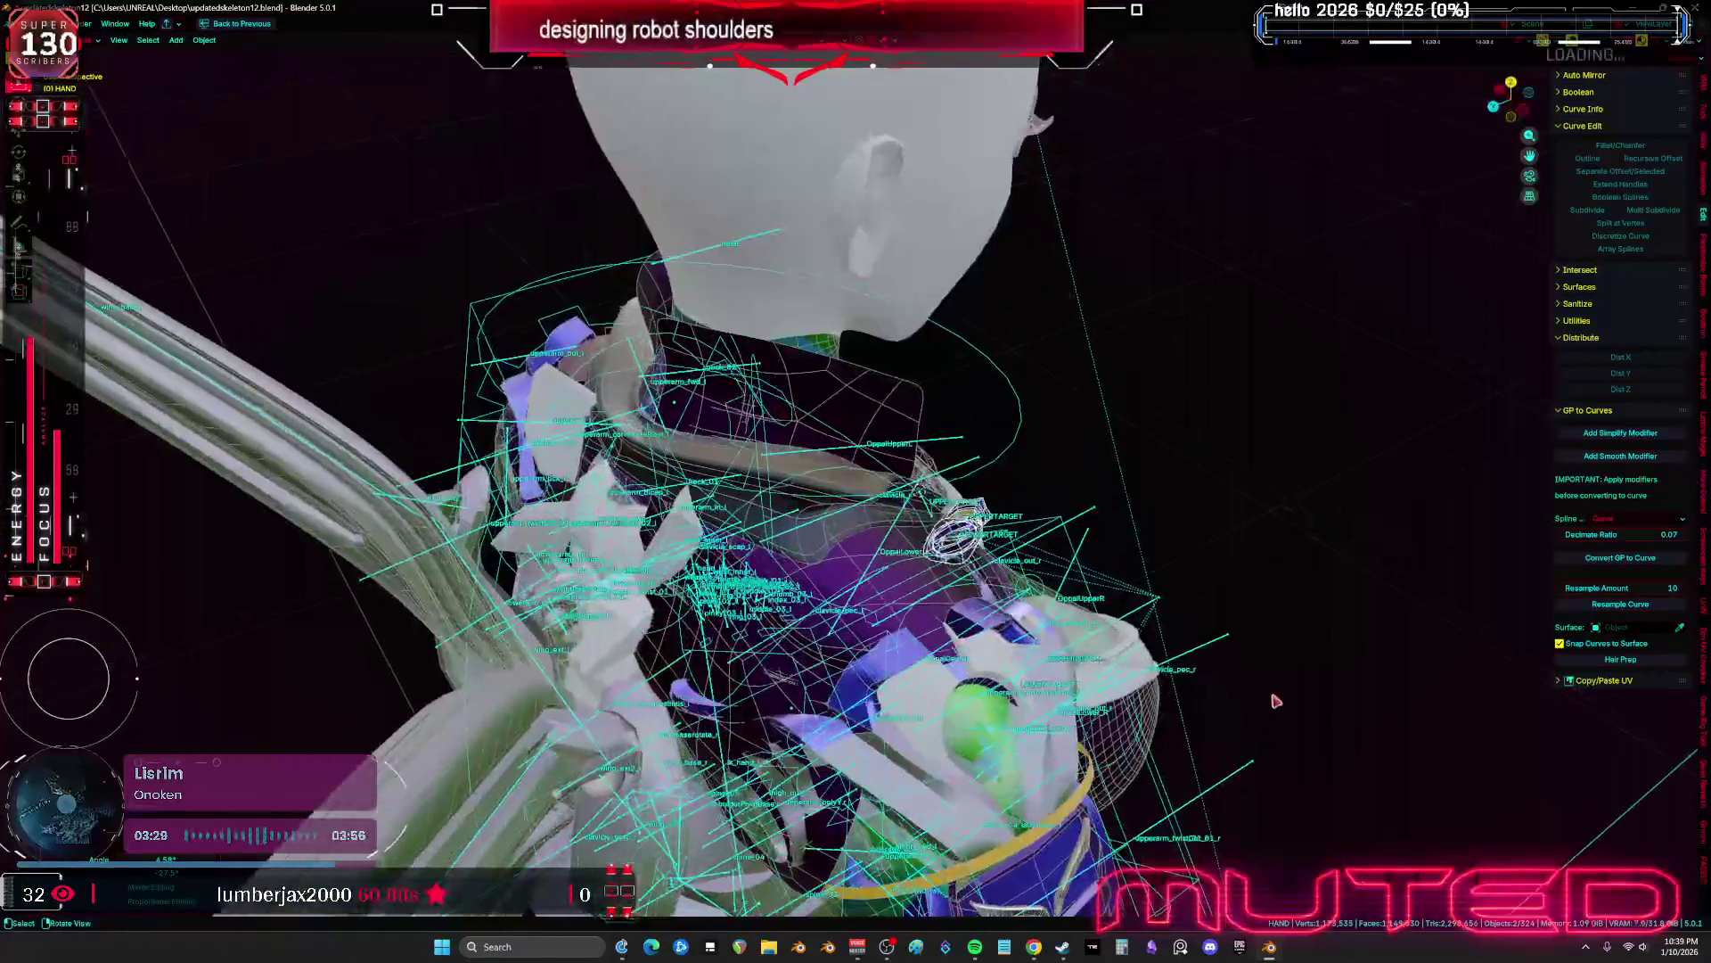
key(r)
key(r)
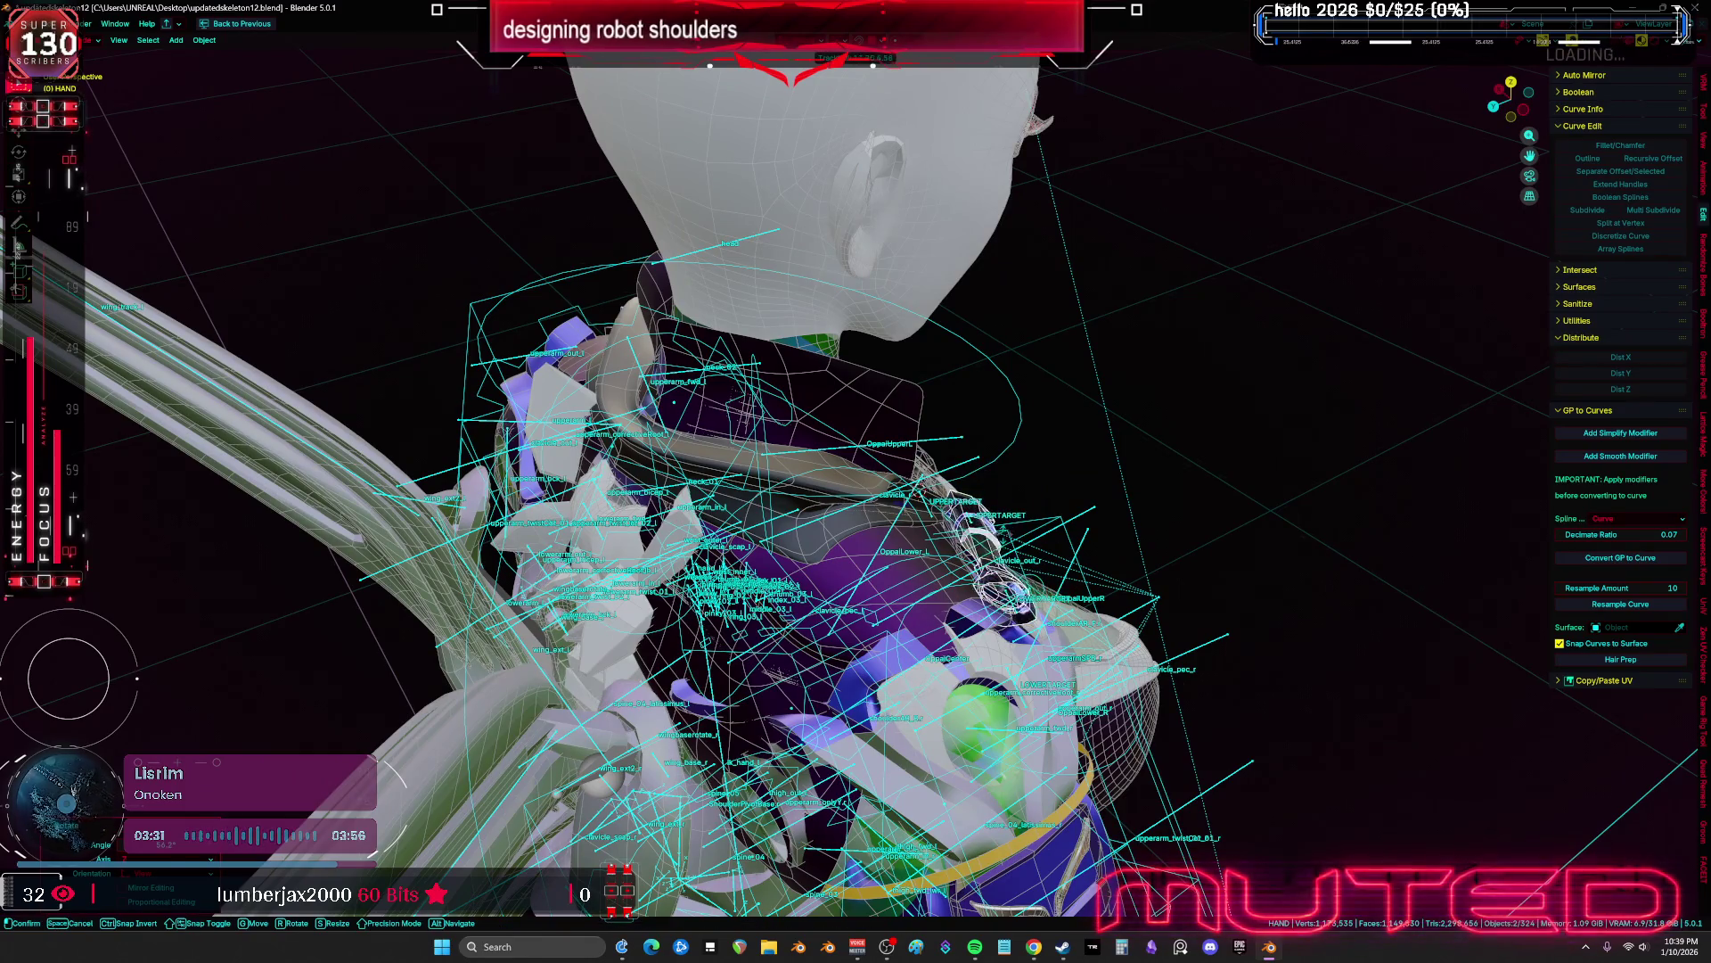
Slide the shoulder piece to its new position
key(g)
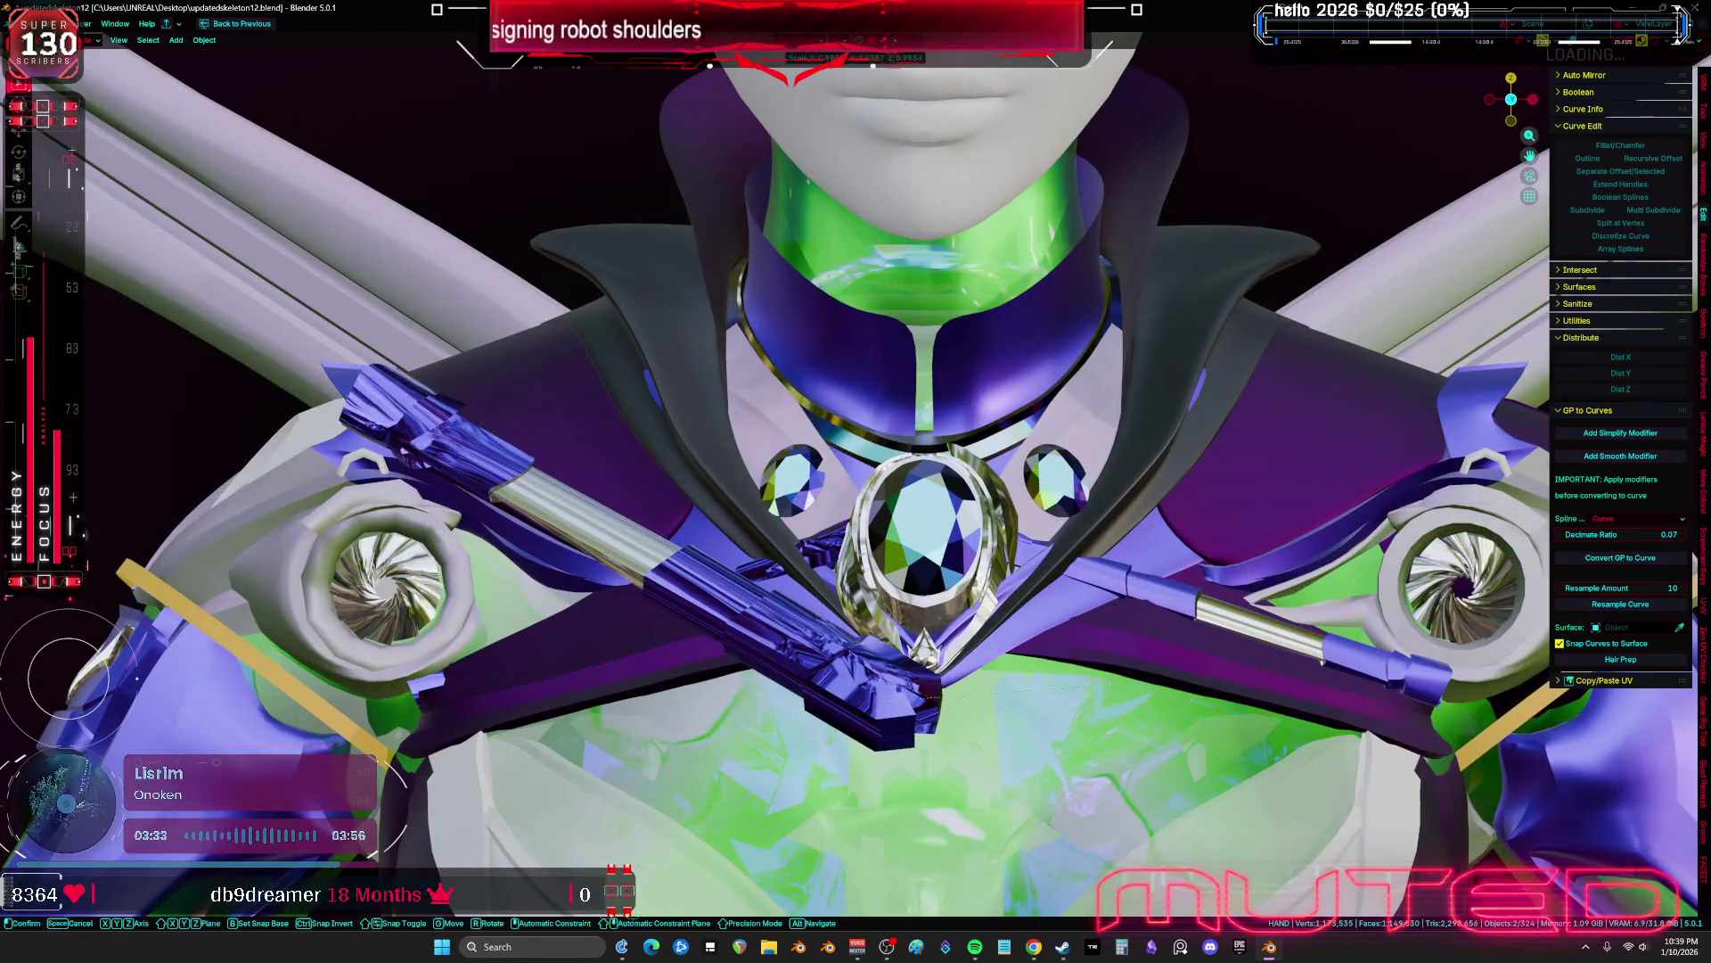
click(998, 581)
shift+middle_drag(998, 581, 769, 624)
Hide one object and select the left piston mesh PistonShoulderMESH.004
key(h)
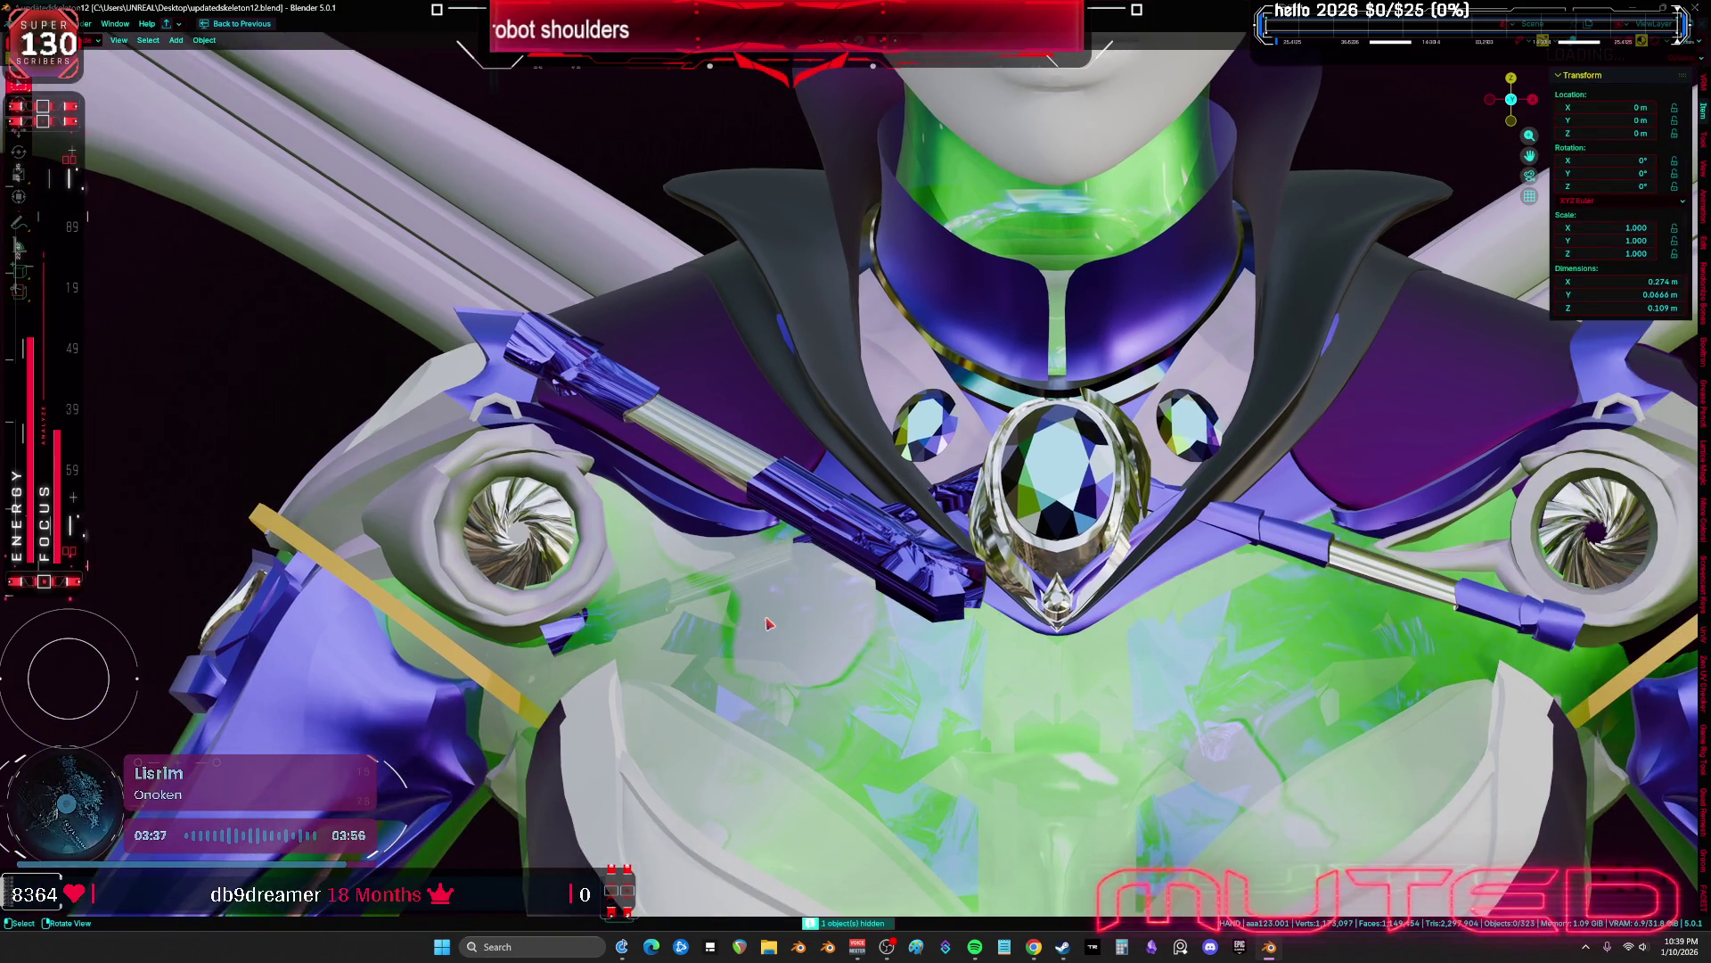
mouse_move(851, 553)
middle_down()
mouse_move(733, 575)
mouse_move(514, 344)
middle_up()
key(shift+alt+z)
click(518, 357)
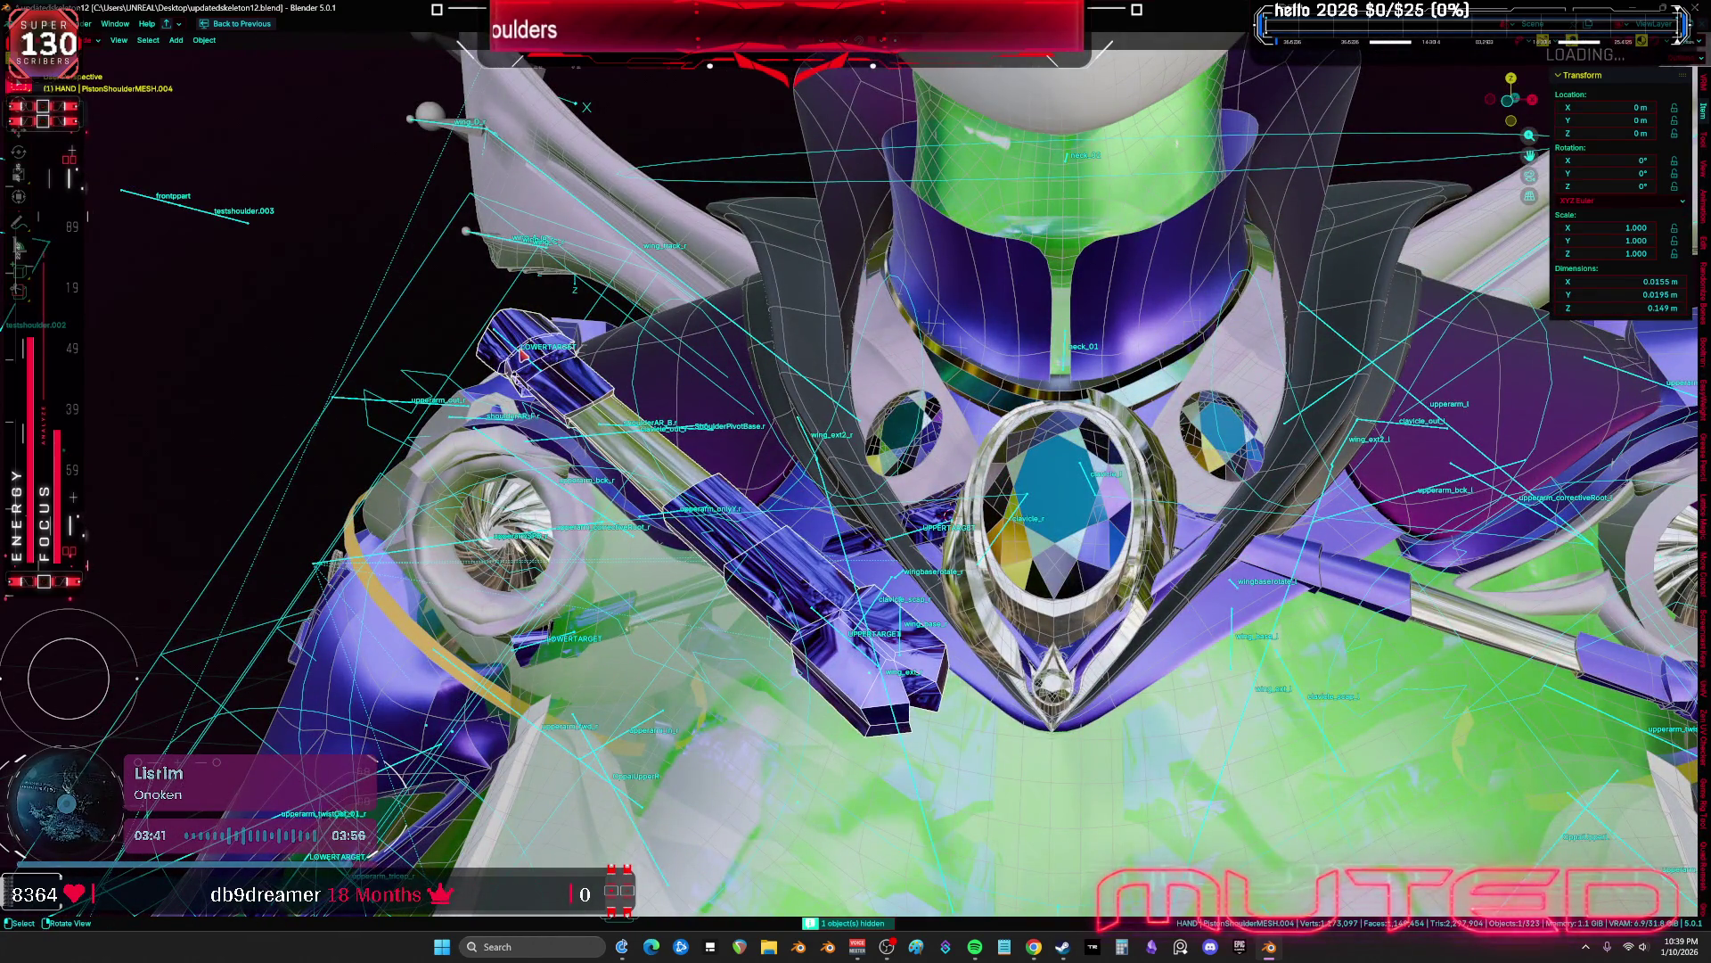
key(shift+alt+z)
Trackball-rotate the left piston rod, lower it along Z, and angle it toward the collar gem
key(r)
key(r)
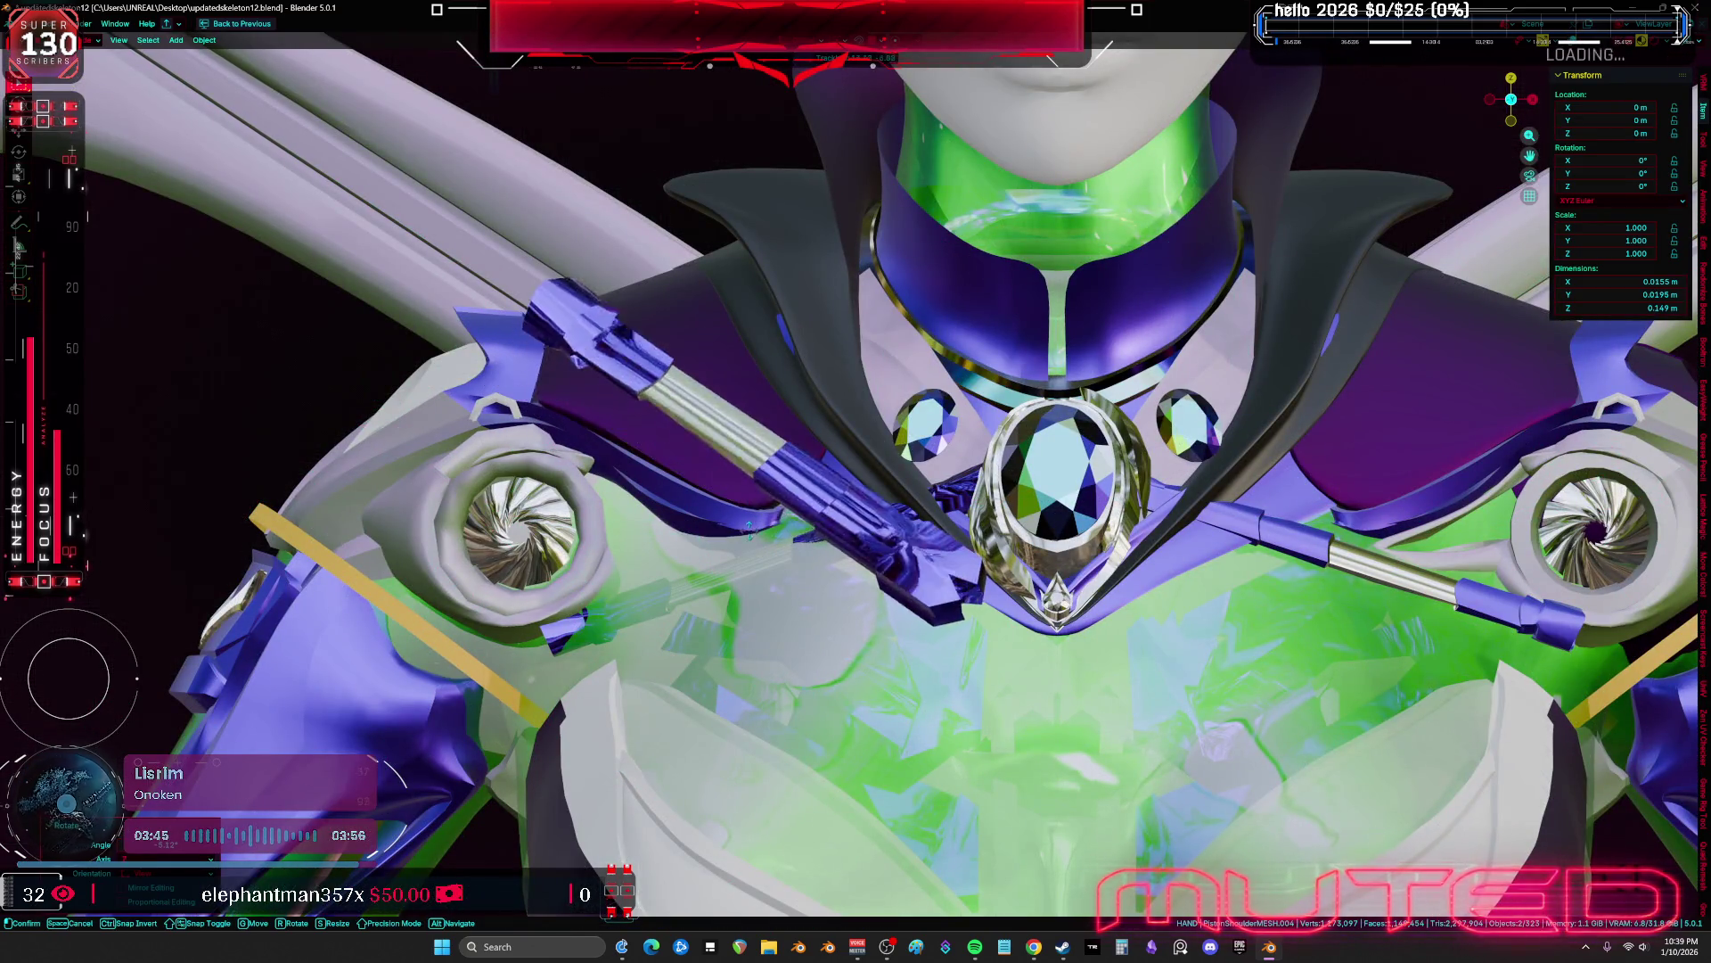
key(r)
key(g)
key(z)
middle_drag(1045, 553, 1138, 575)
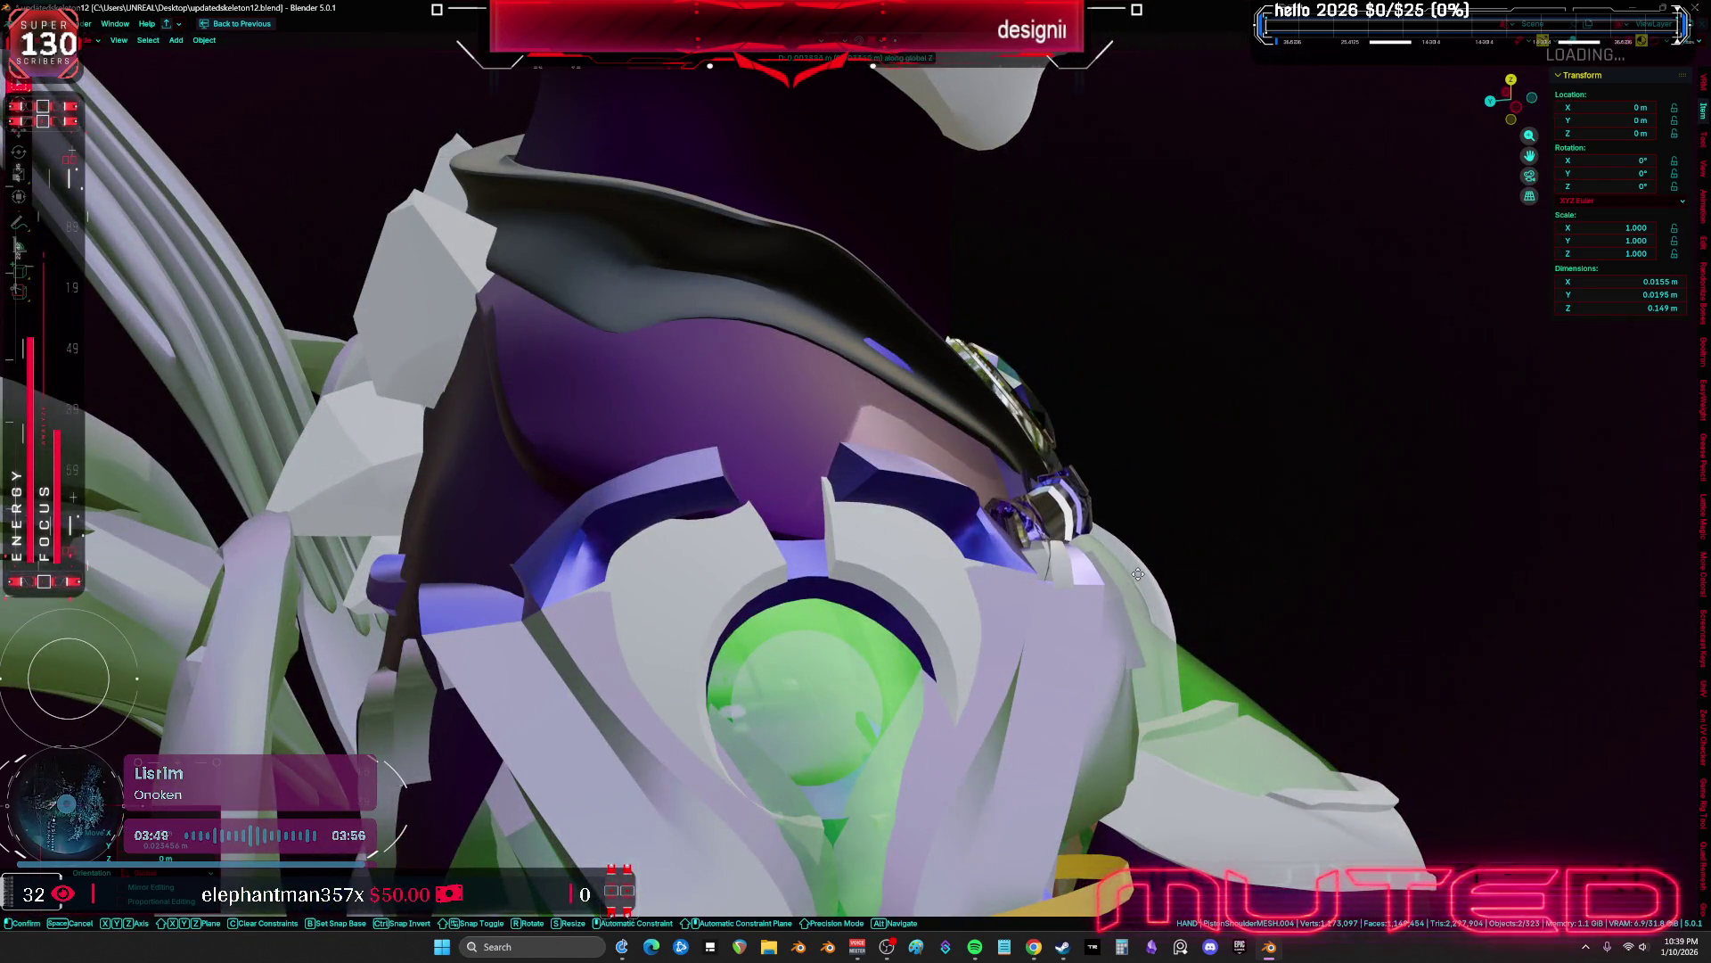
click(1138, 574)
key(KP_1)
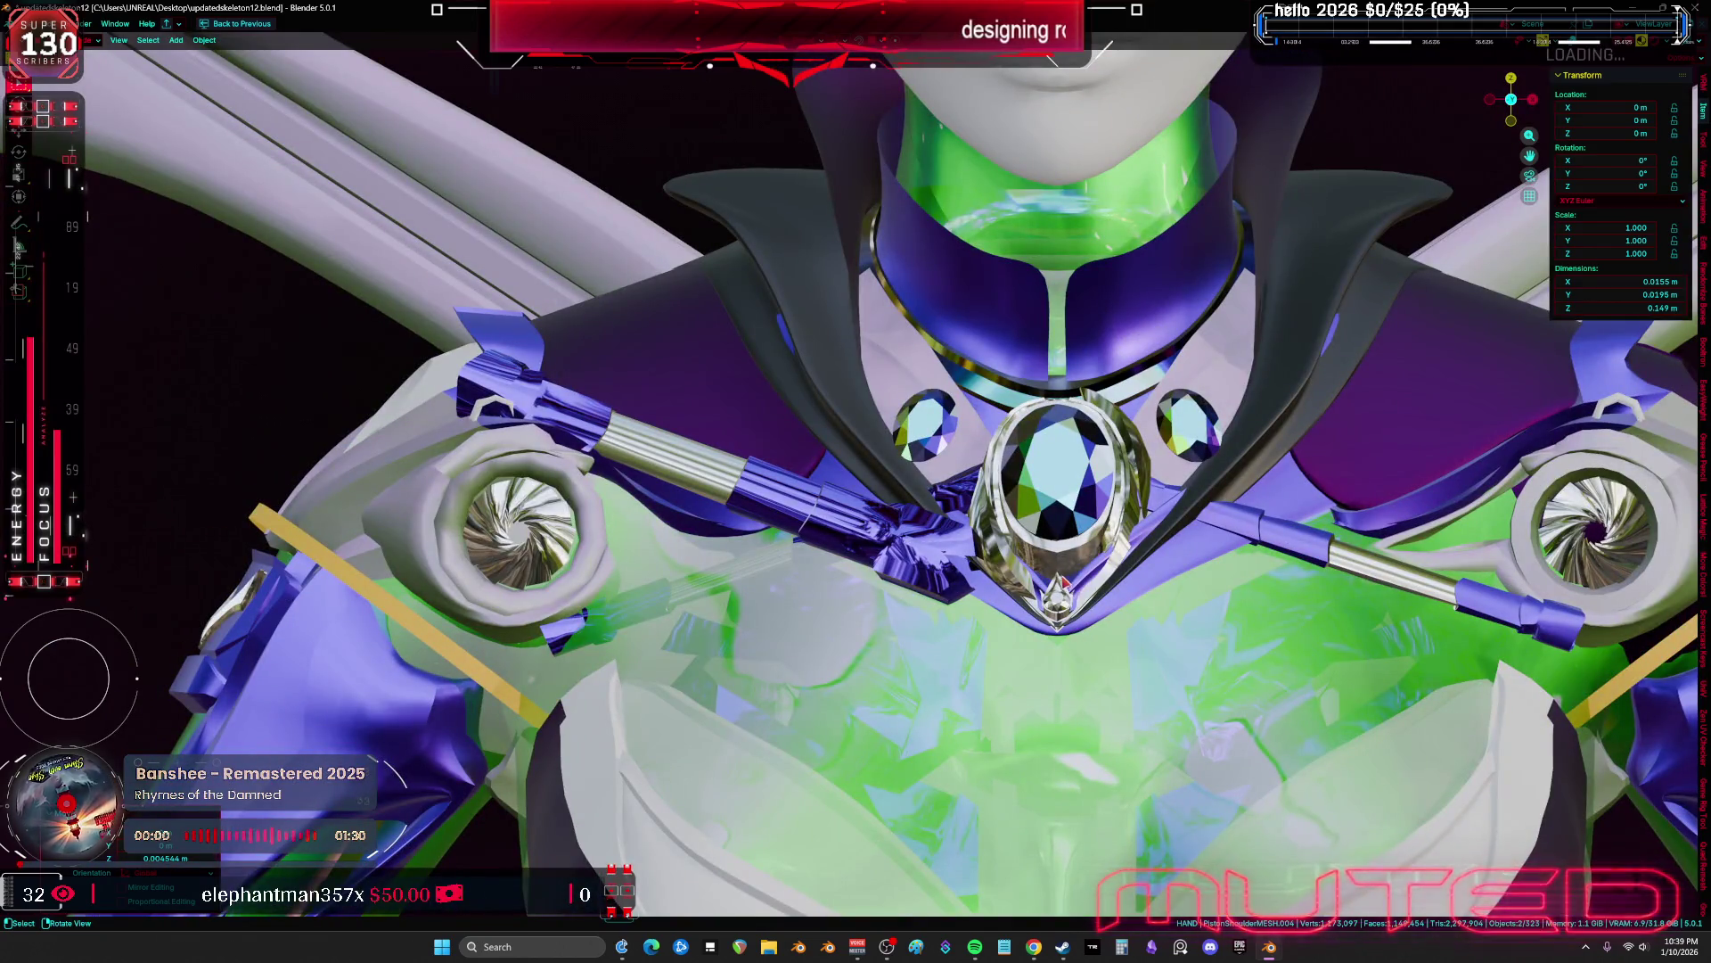
key(r)
key(r)
click(802, 463)
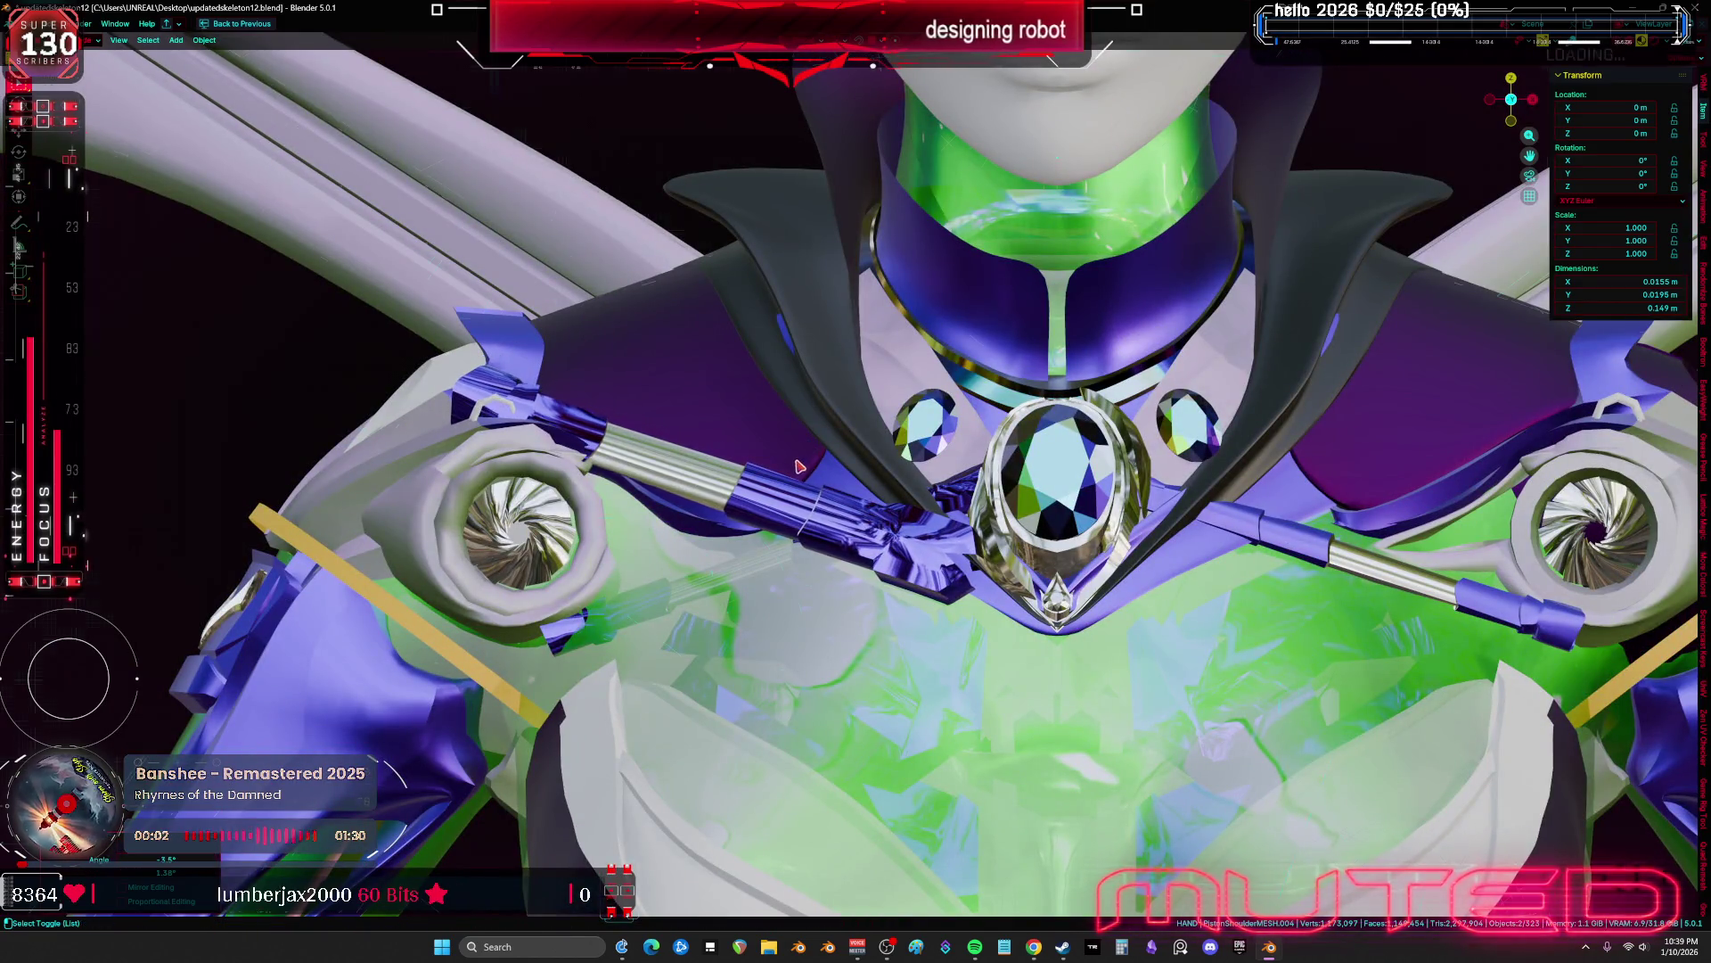
Rotate the left shoulder bar about the Z axis, then select the shoulder bar cylinder
key(shift+alt+z)
key(r)
key(r)
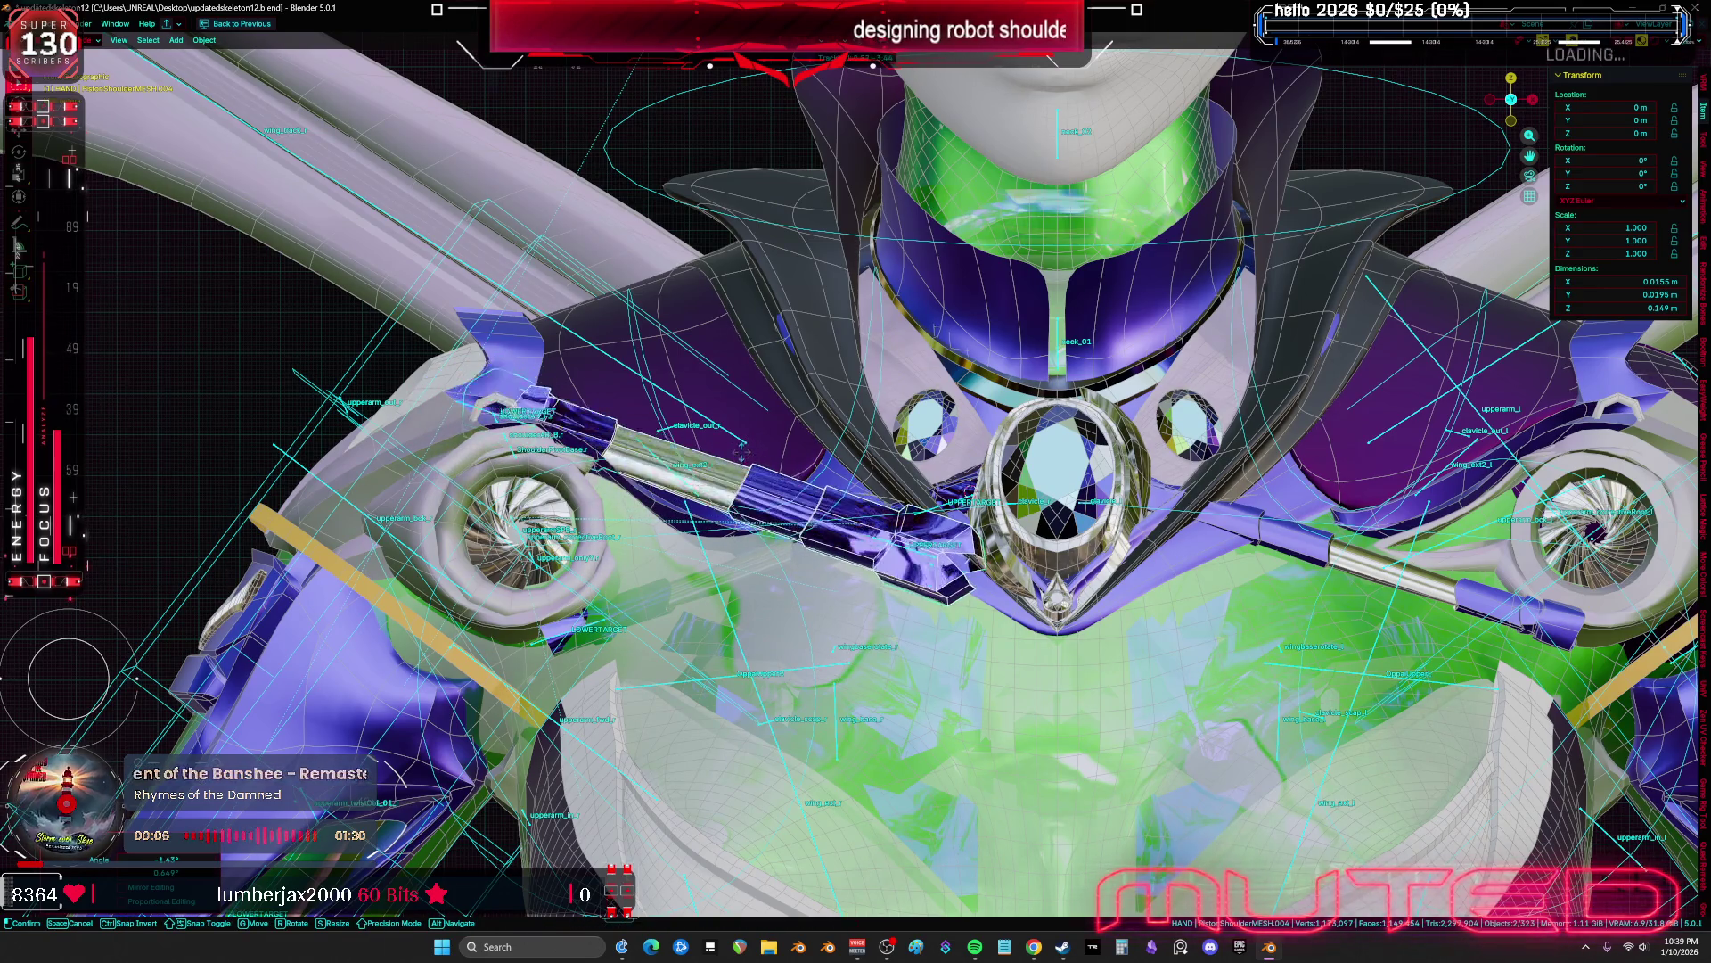
key(g)
alt+middle_drag(800, 453, 1248, 526)
key(r)
key(z)
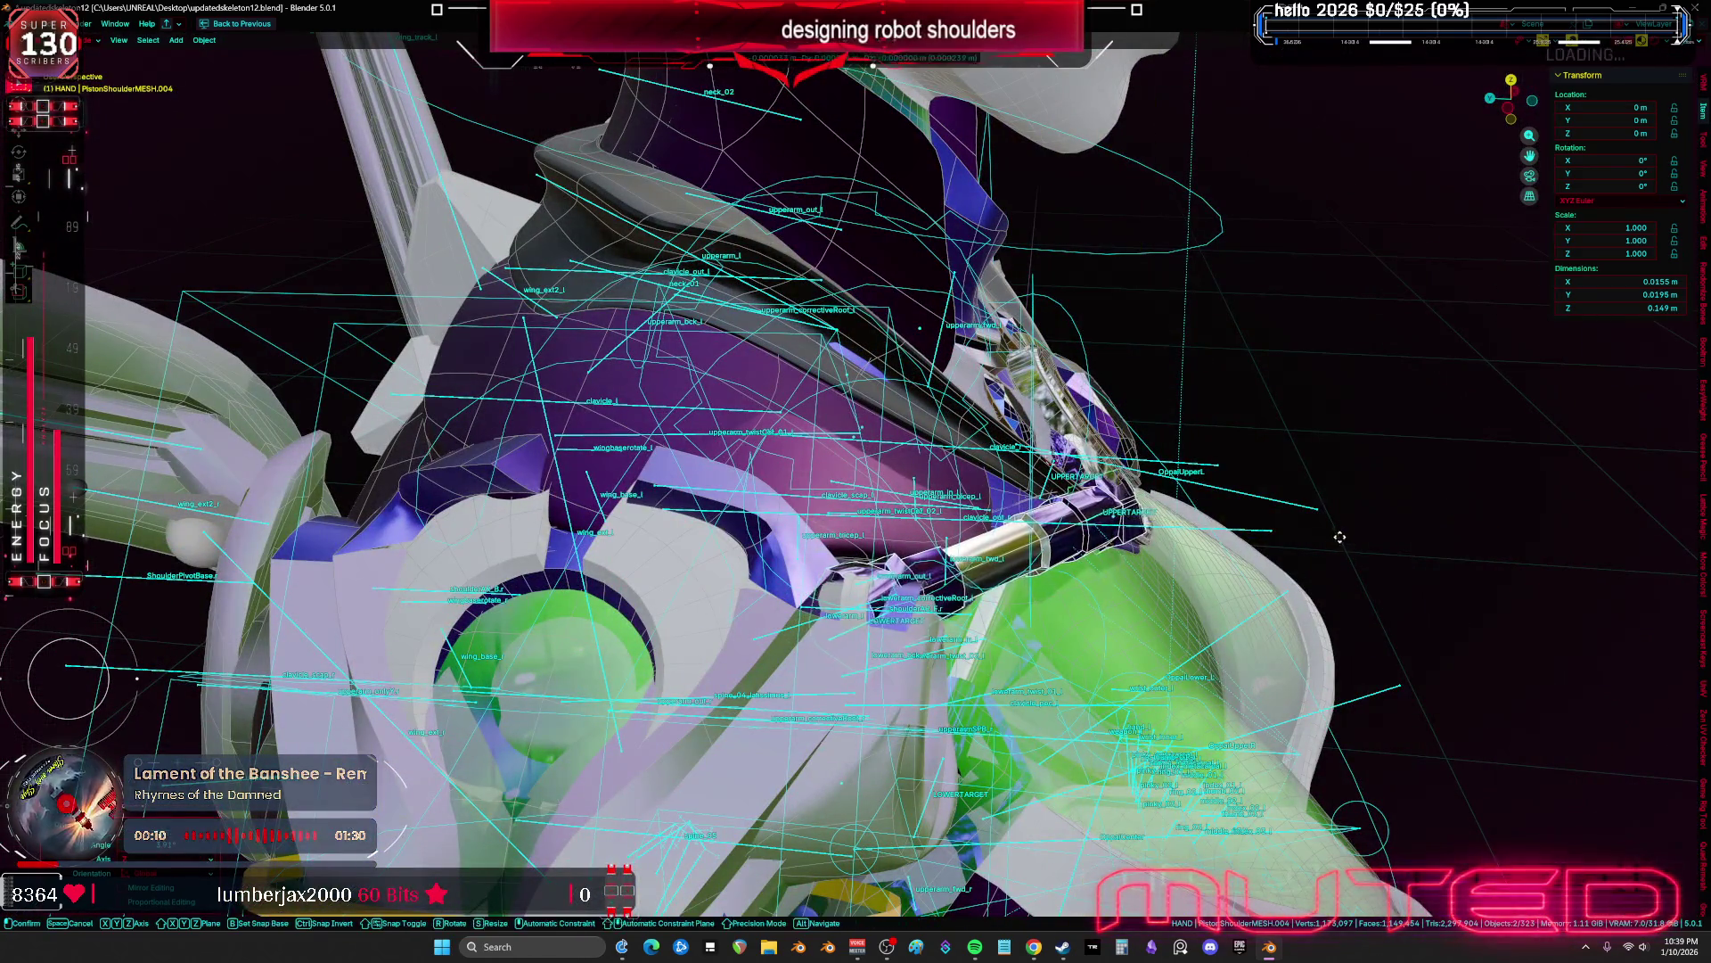
key(Escape)
key(KP_1)
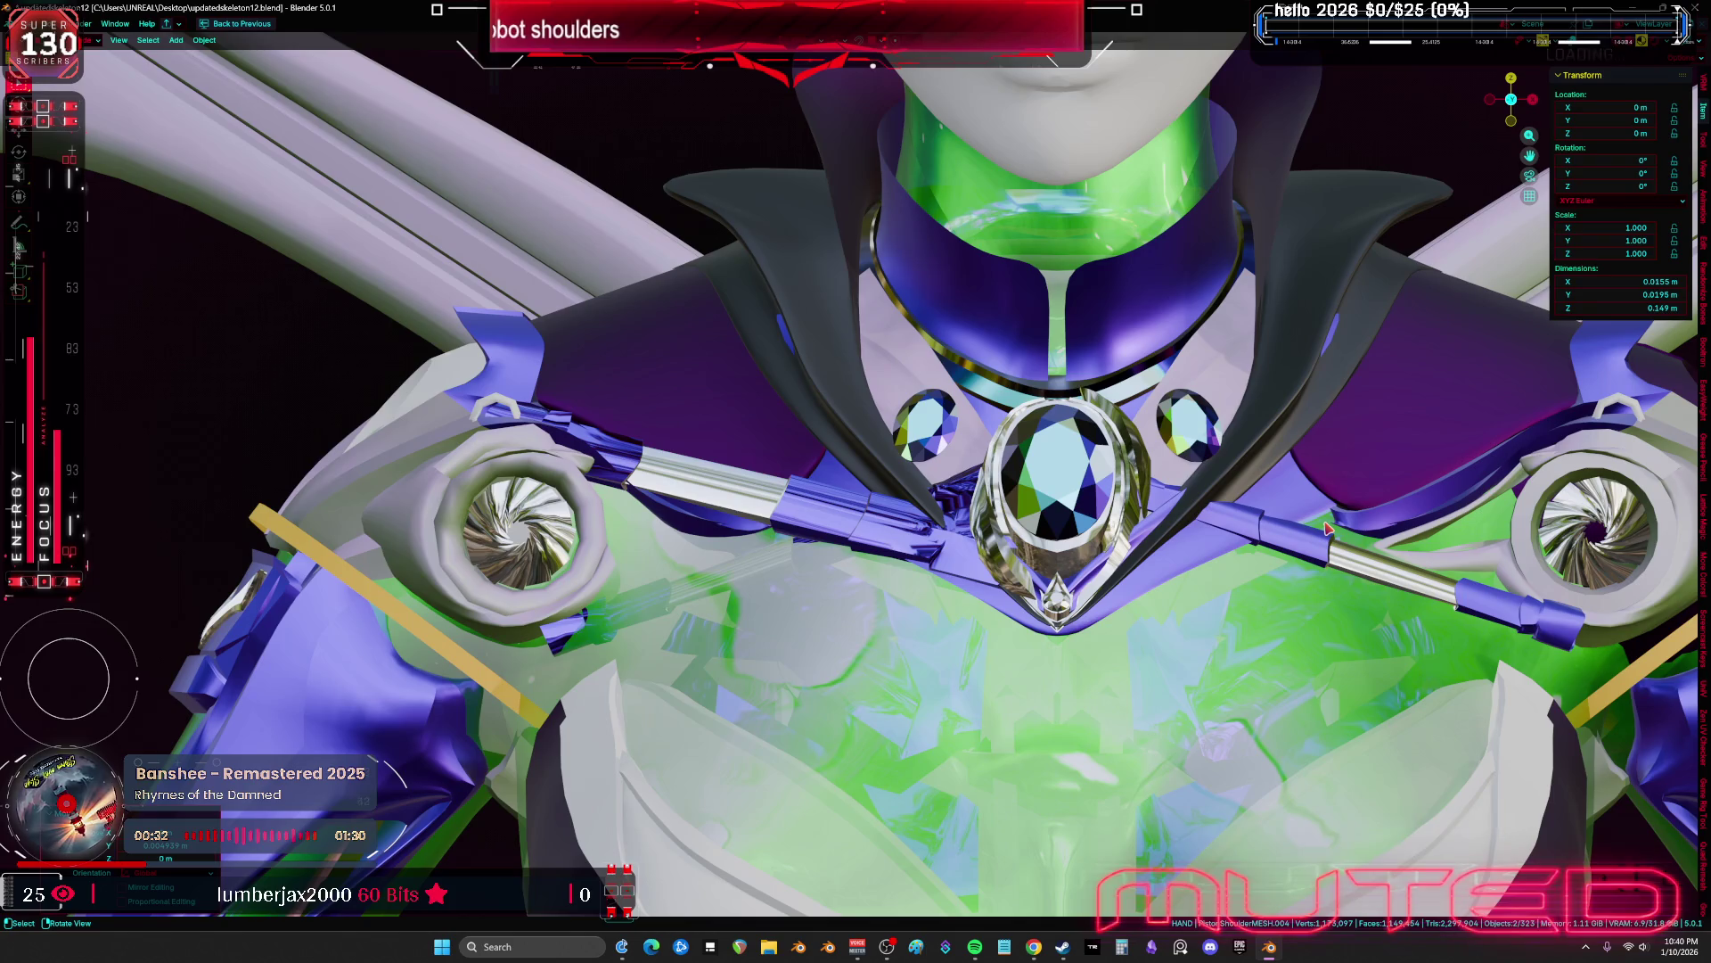
key(shift+alt+z)
click(1325, 528)
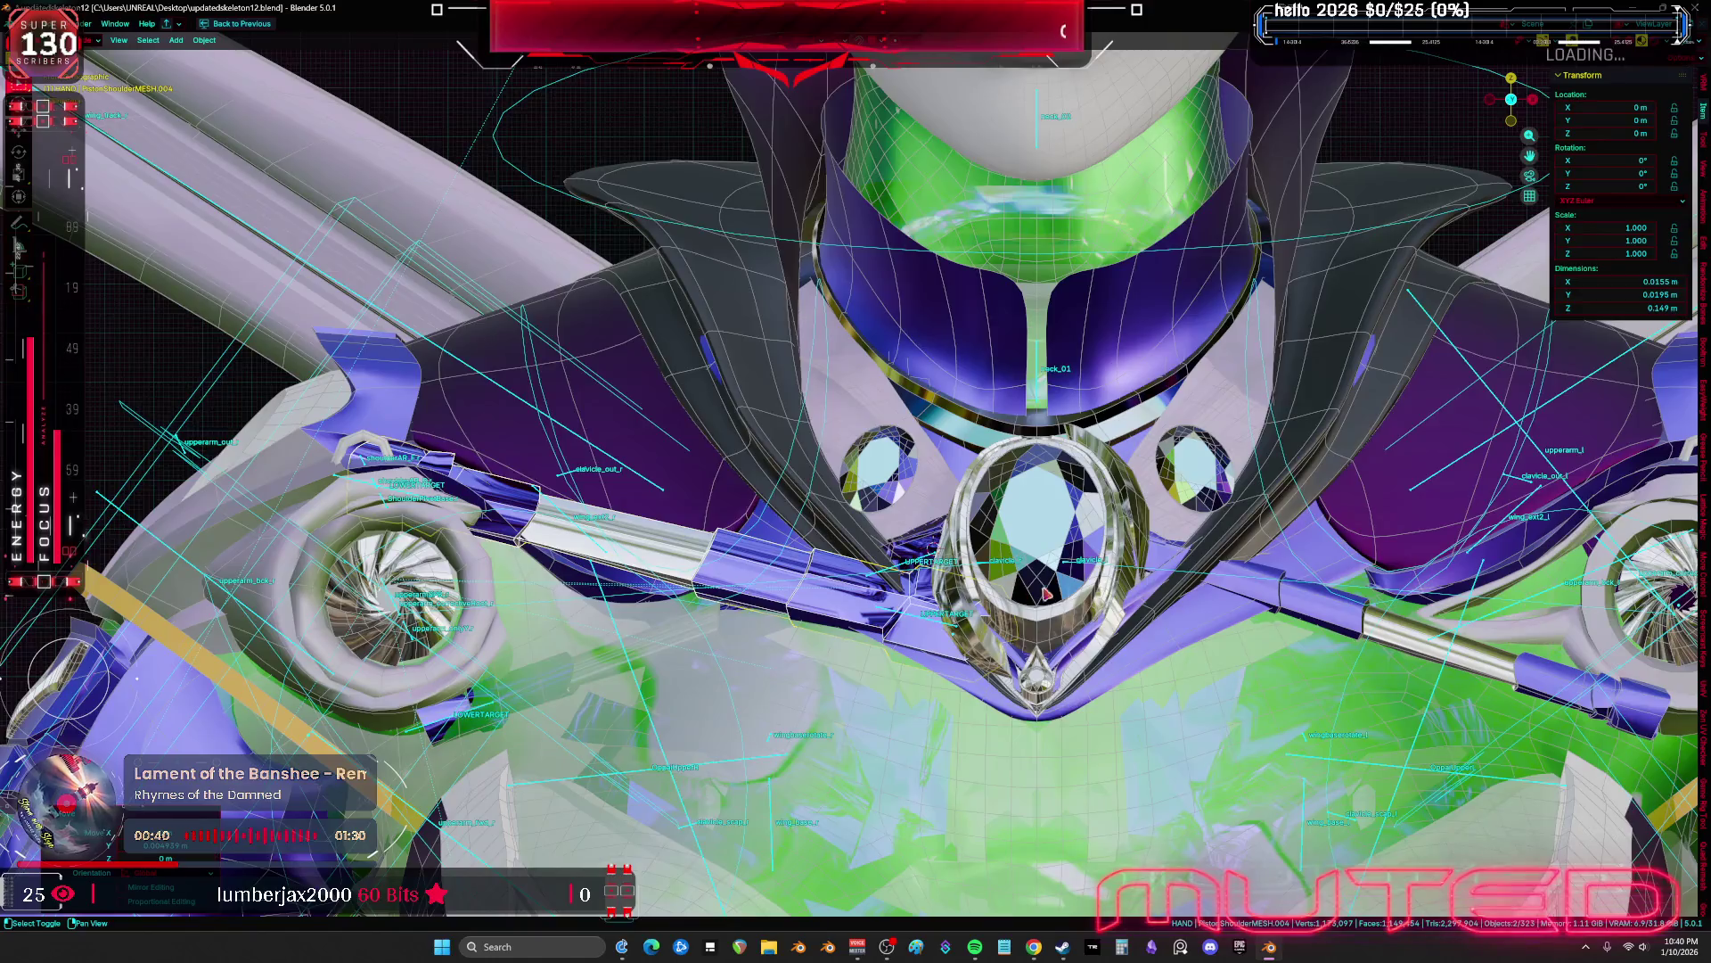
In wireframe, hide the grey blocks and curved wing piece surrounding the left shoulder bar
key(KP_Decimal)
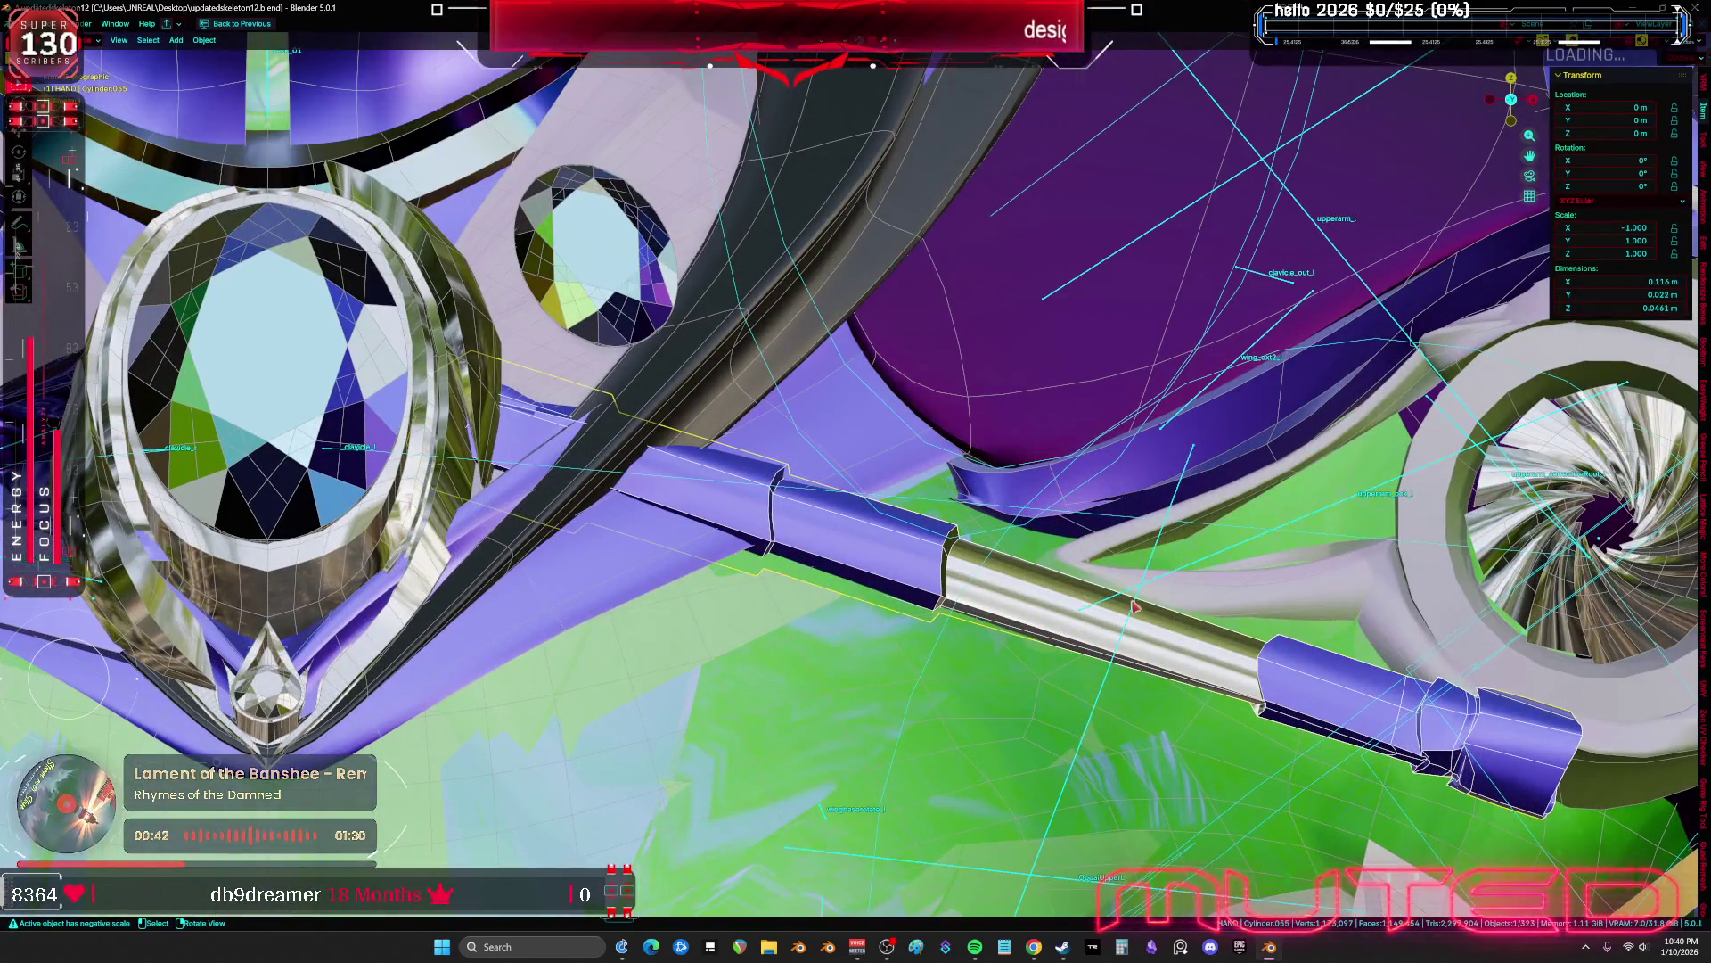
mouse_move(1374, 676)
middle_down()
mouse_move(1066, 714)
mouse_move(901, 547)
mouse_move(881, 629)
middle_up()
key(shift+z)
key(shift+z)
click(737, 680)
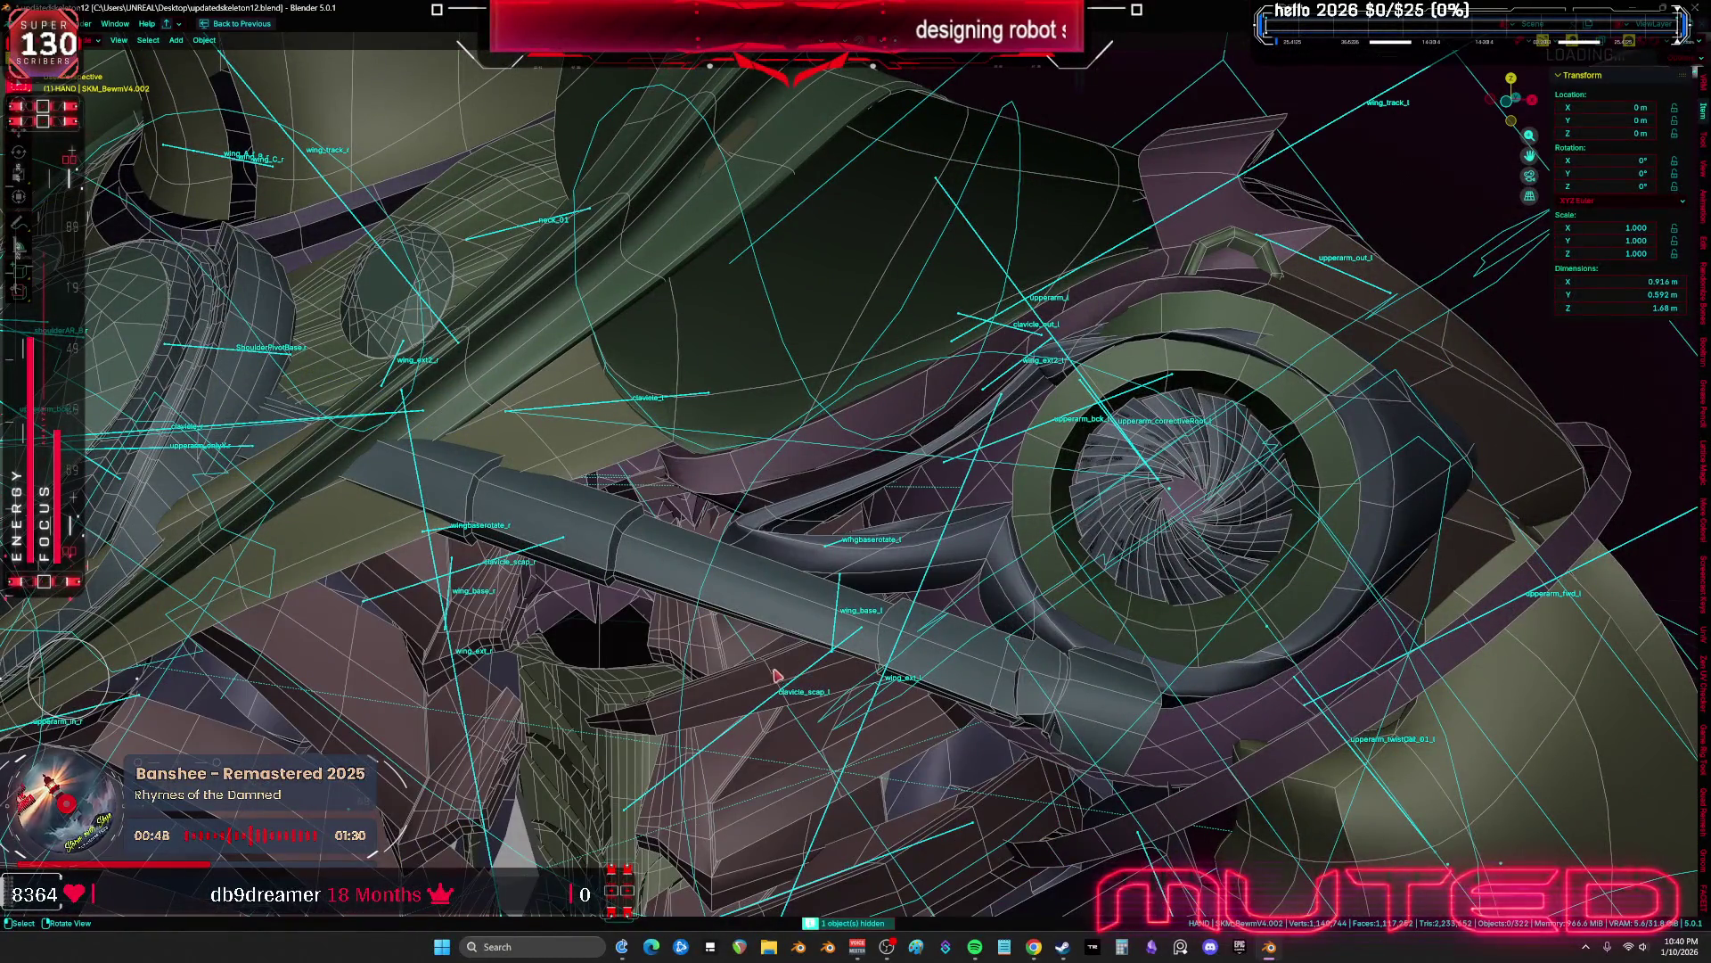
key(h)
click(762, 679)
key(h)
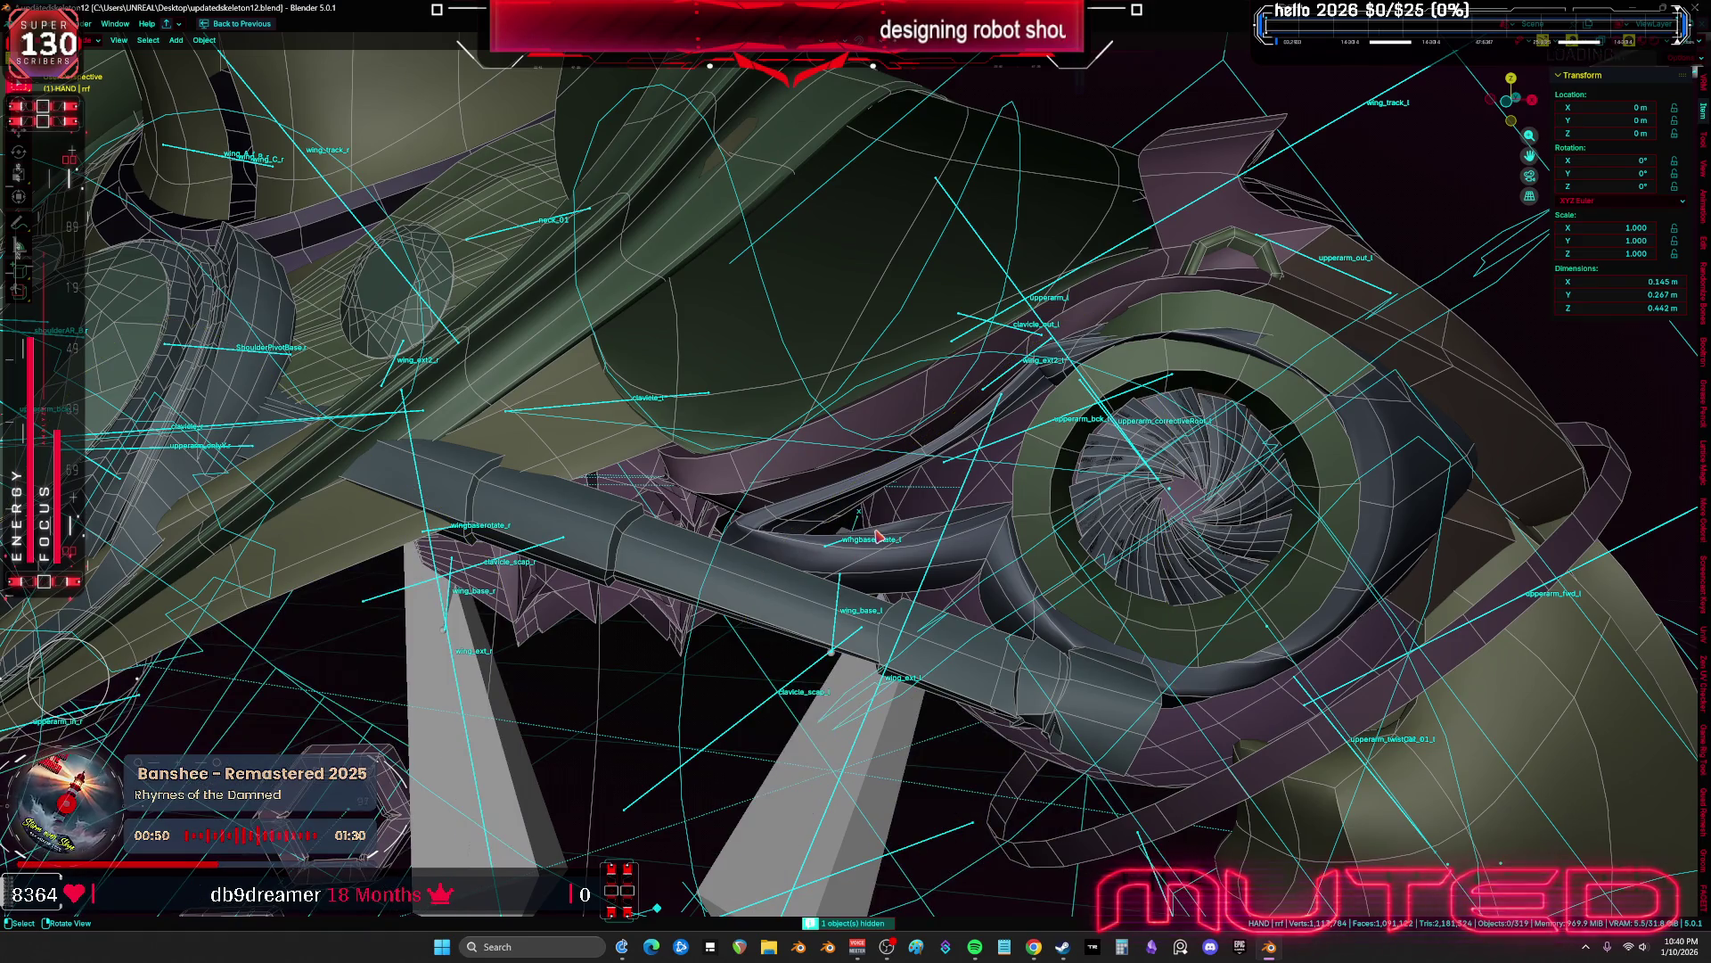
click(932, 566)
key(h)
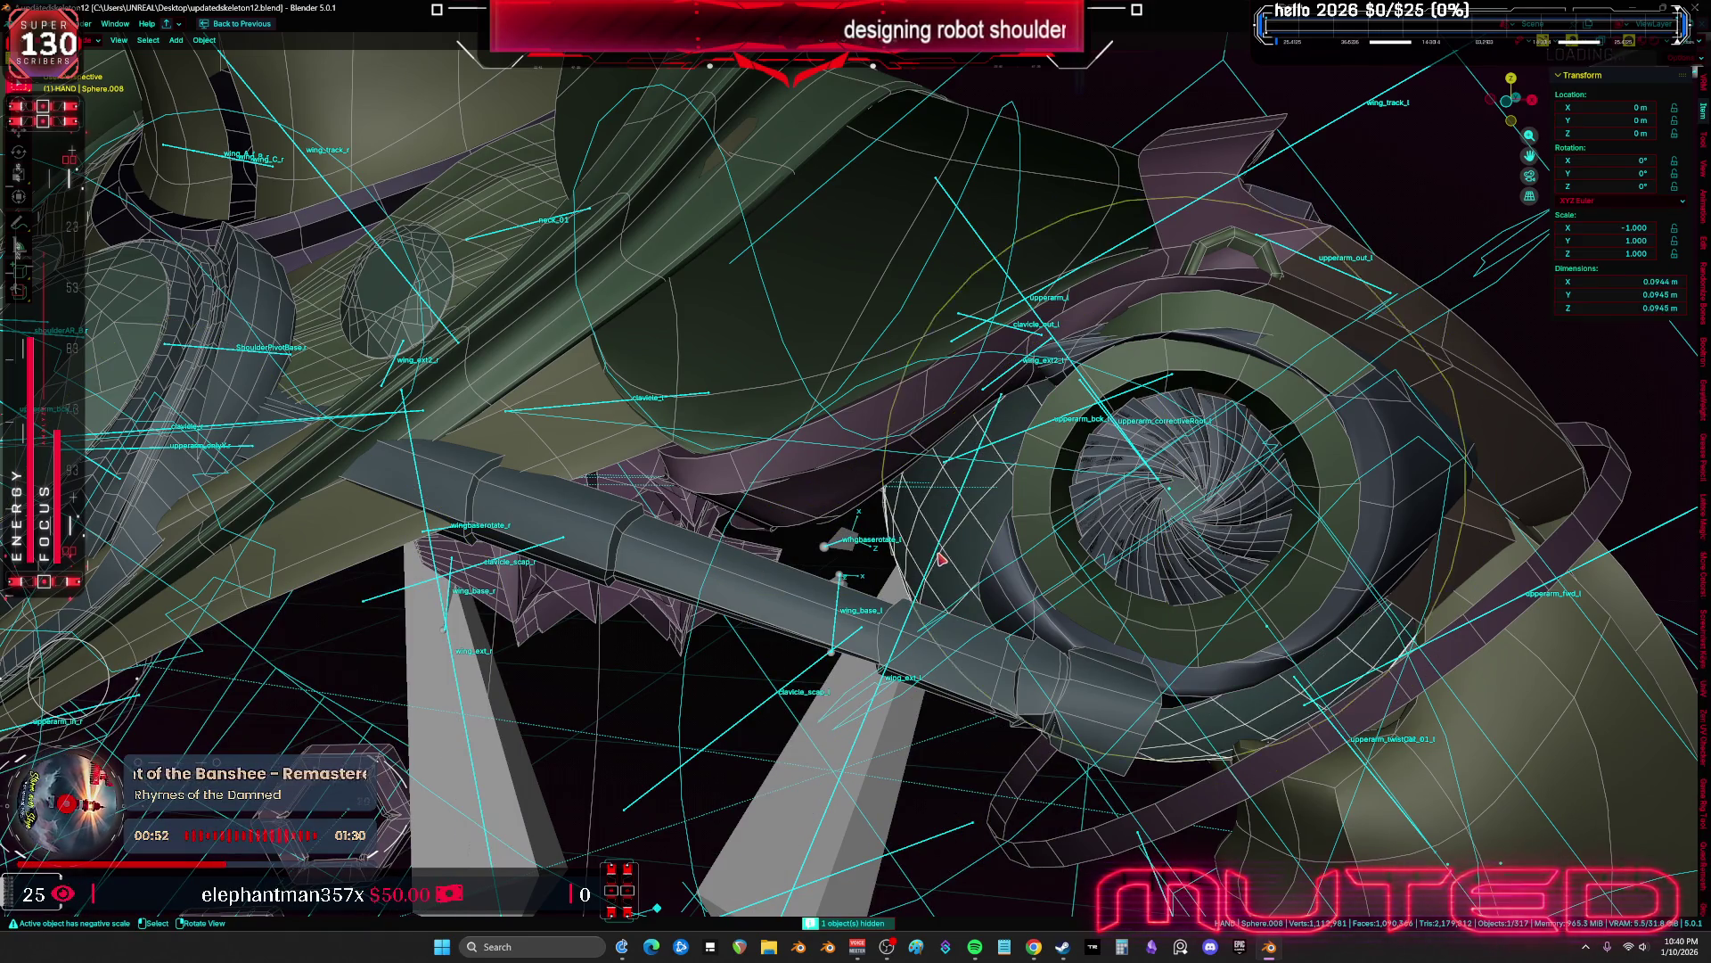
click(859, 553)
key(h)
Delete the unwanted shoulder piece, turn off X-ray, and unhide all hidden objects
click(860, 638)
middle_drag(860, 639, 899, 689)
key(Delete)
key(alt+z)
key(KP_7)
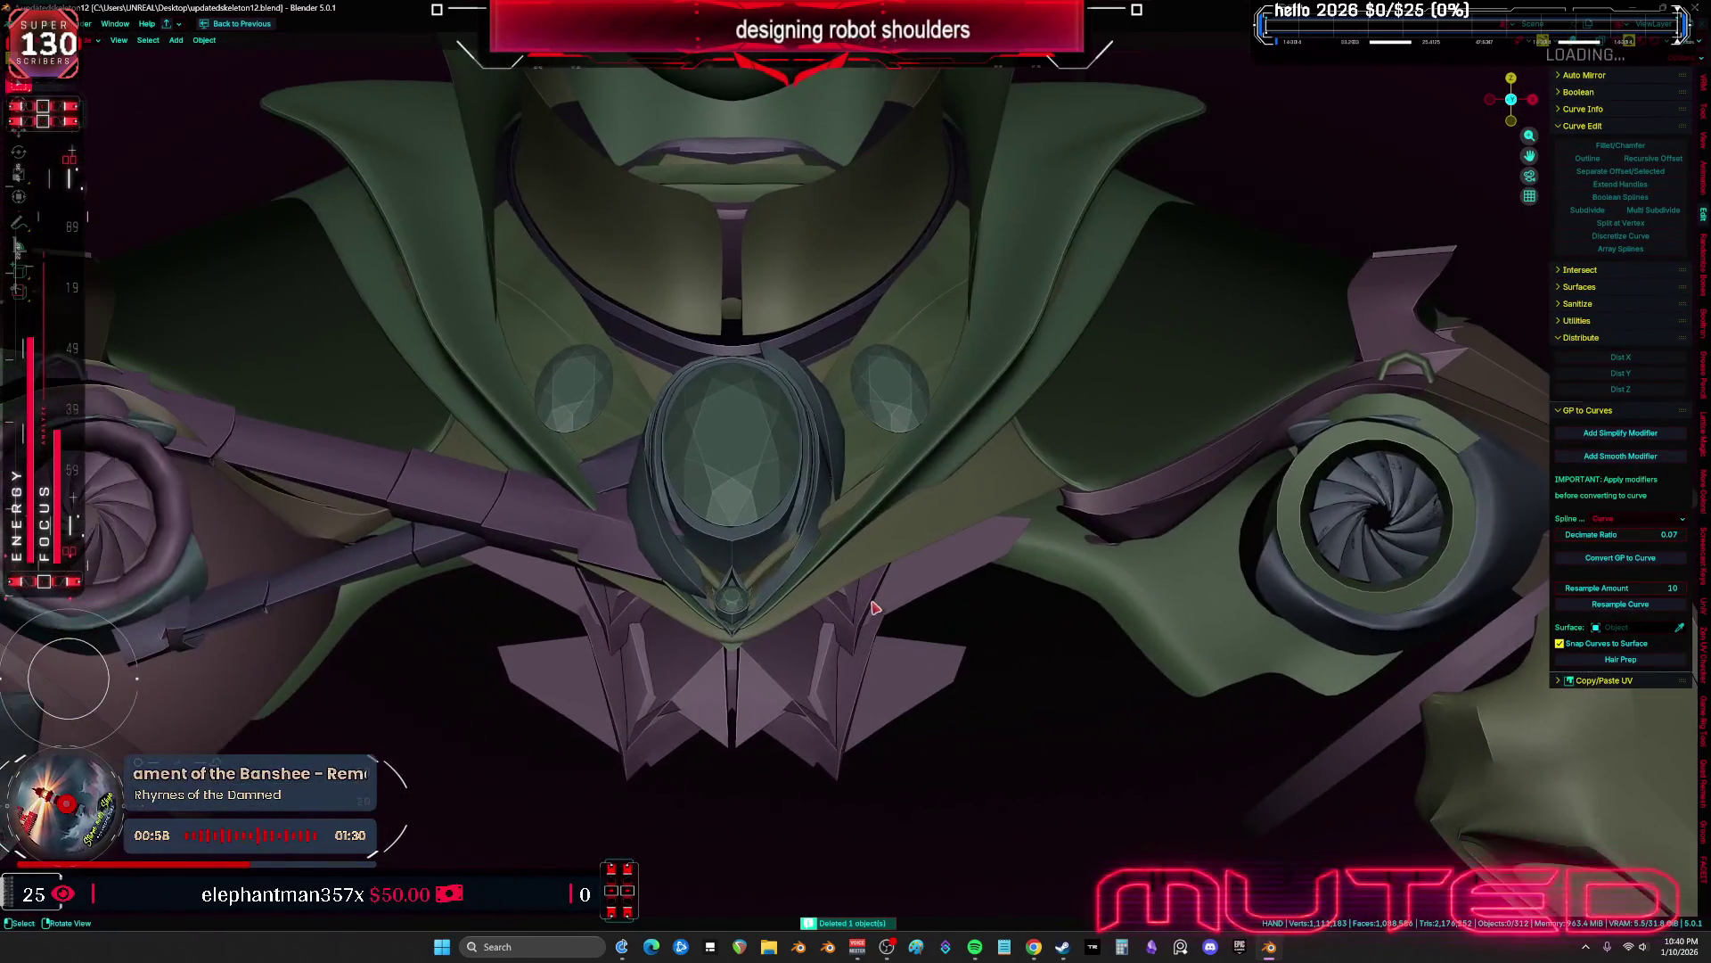
key(alt+h)
Switch to Material Preview shading with overlays on and orbit around the shoulders
mouse_move(800, 624)
middle_down()
mouse_move(745, 638)
mouse_move(798, 616)
middle_up()
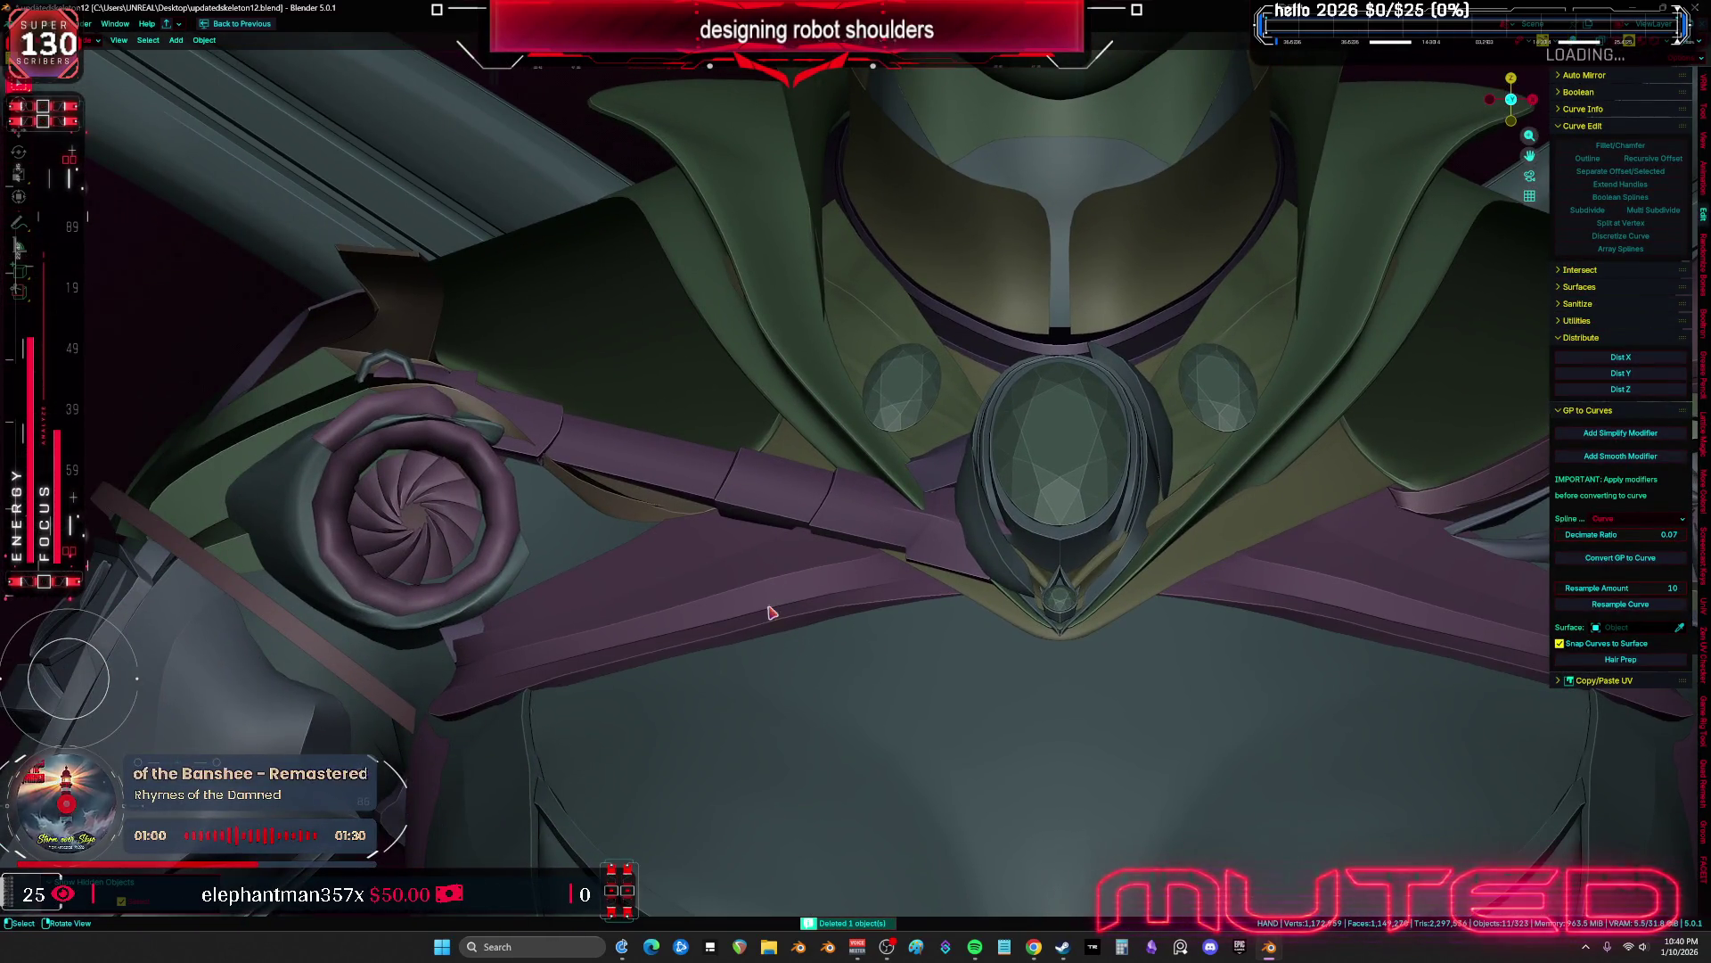
key(z)
scroll(785, 606, down, 5)
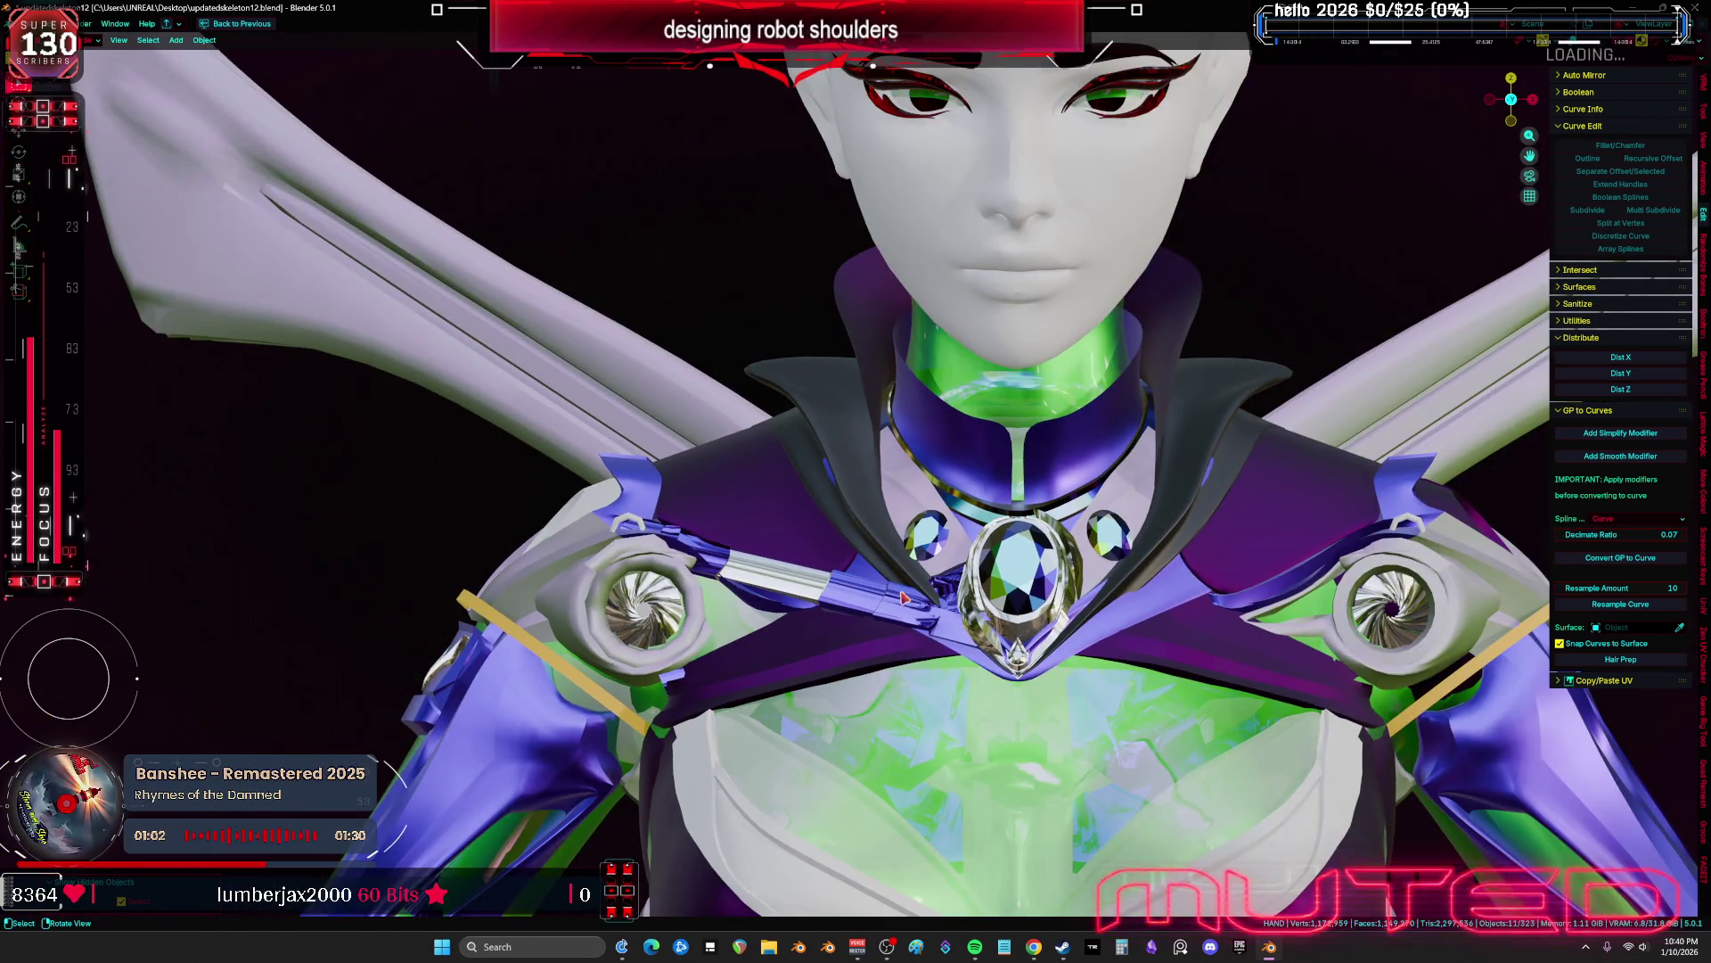
scroll(903, 598, up, 5)
key(shift+alt+z)
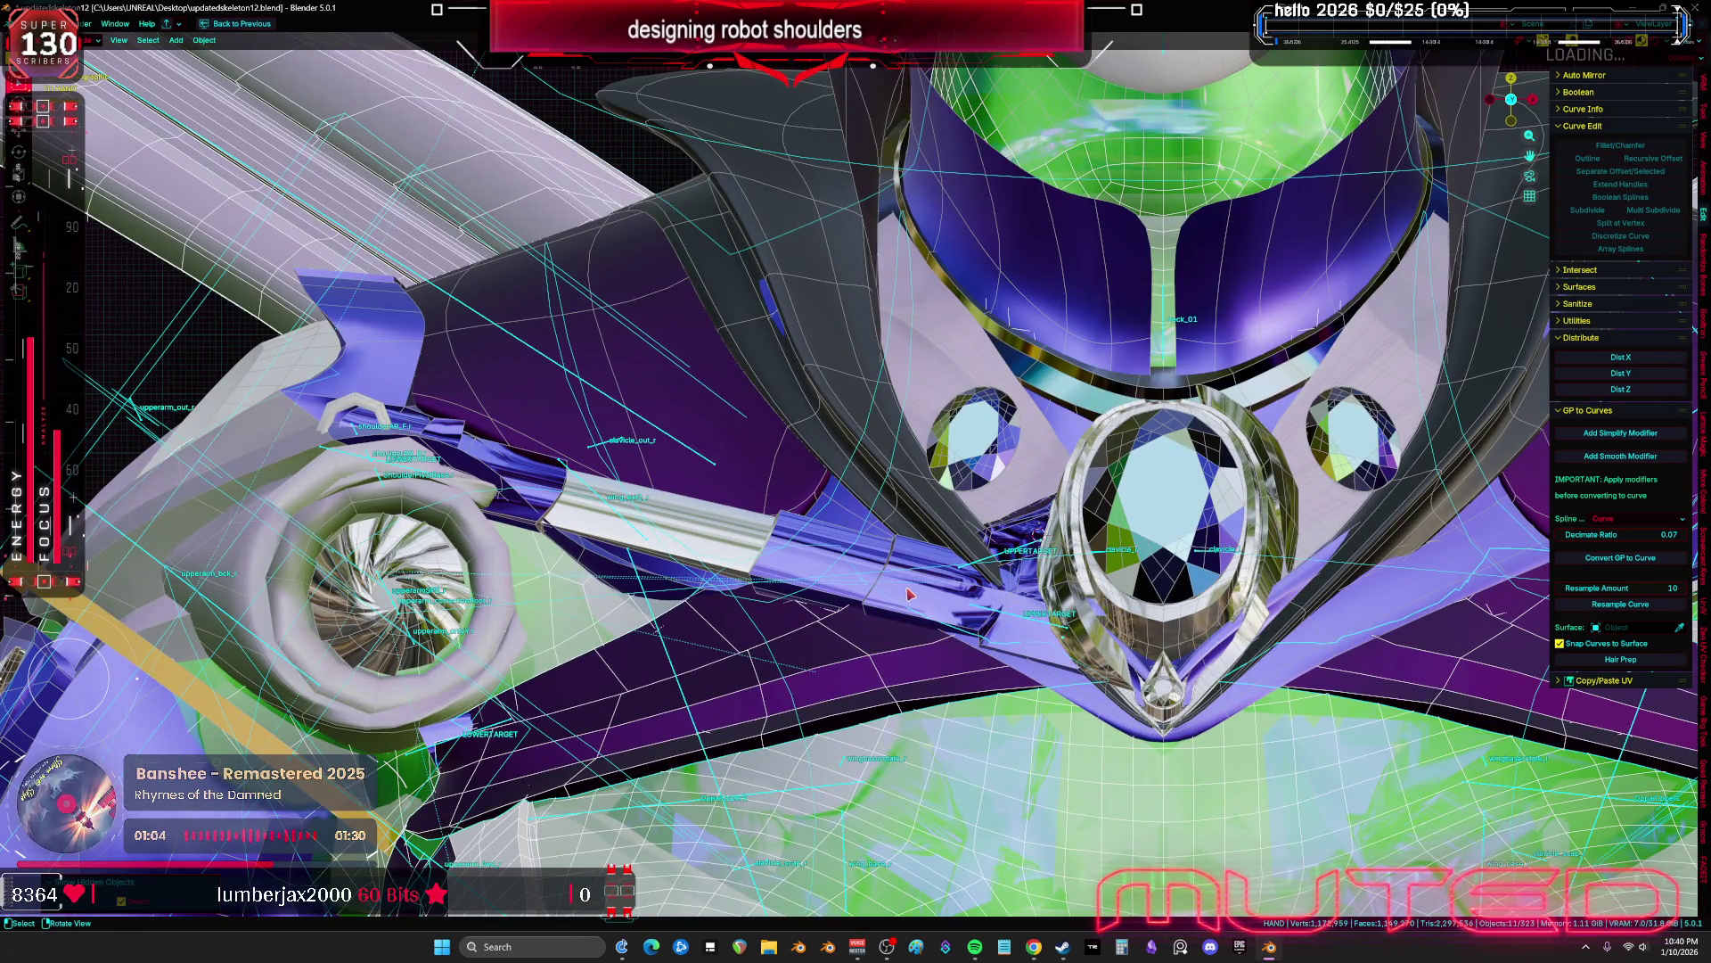
scroll(910, 595, down, 5)
mouse_move(909, 596)
middle_down()
mouse_move(802, 571)
mouse_move(900, 589)
mouse_move(1323, 549)
mouse_move(647, 557)
mouse_move(1159, 419)
middle_up()
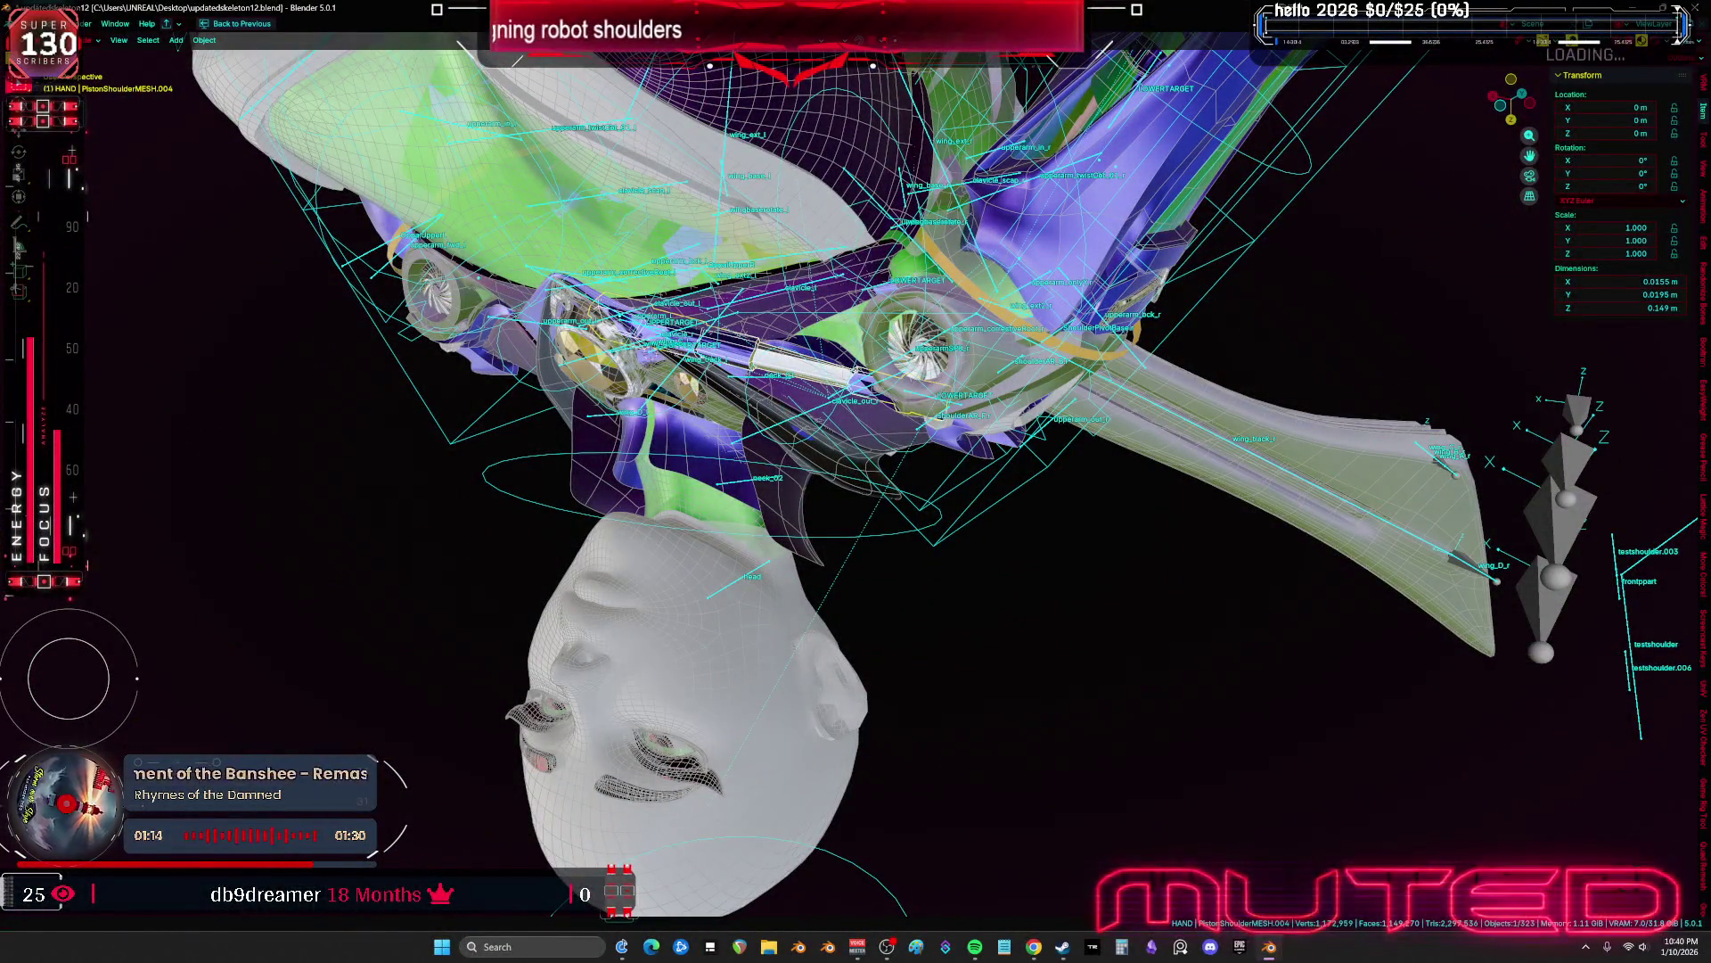
Click through overlapping wireframe objects until PistonShoulderMESH.004 is the active object
middle_drag(1094, 677, 828, 499)
ctrl+middle_drag(838, 617, 812, 699)
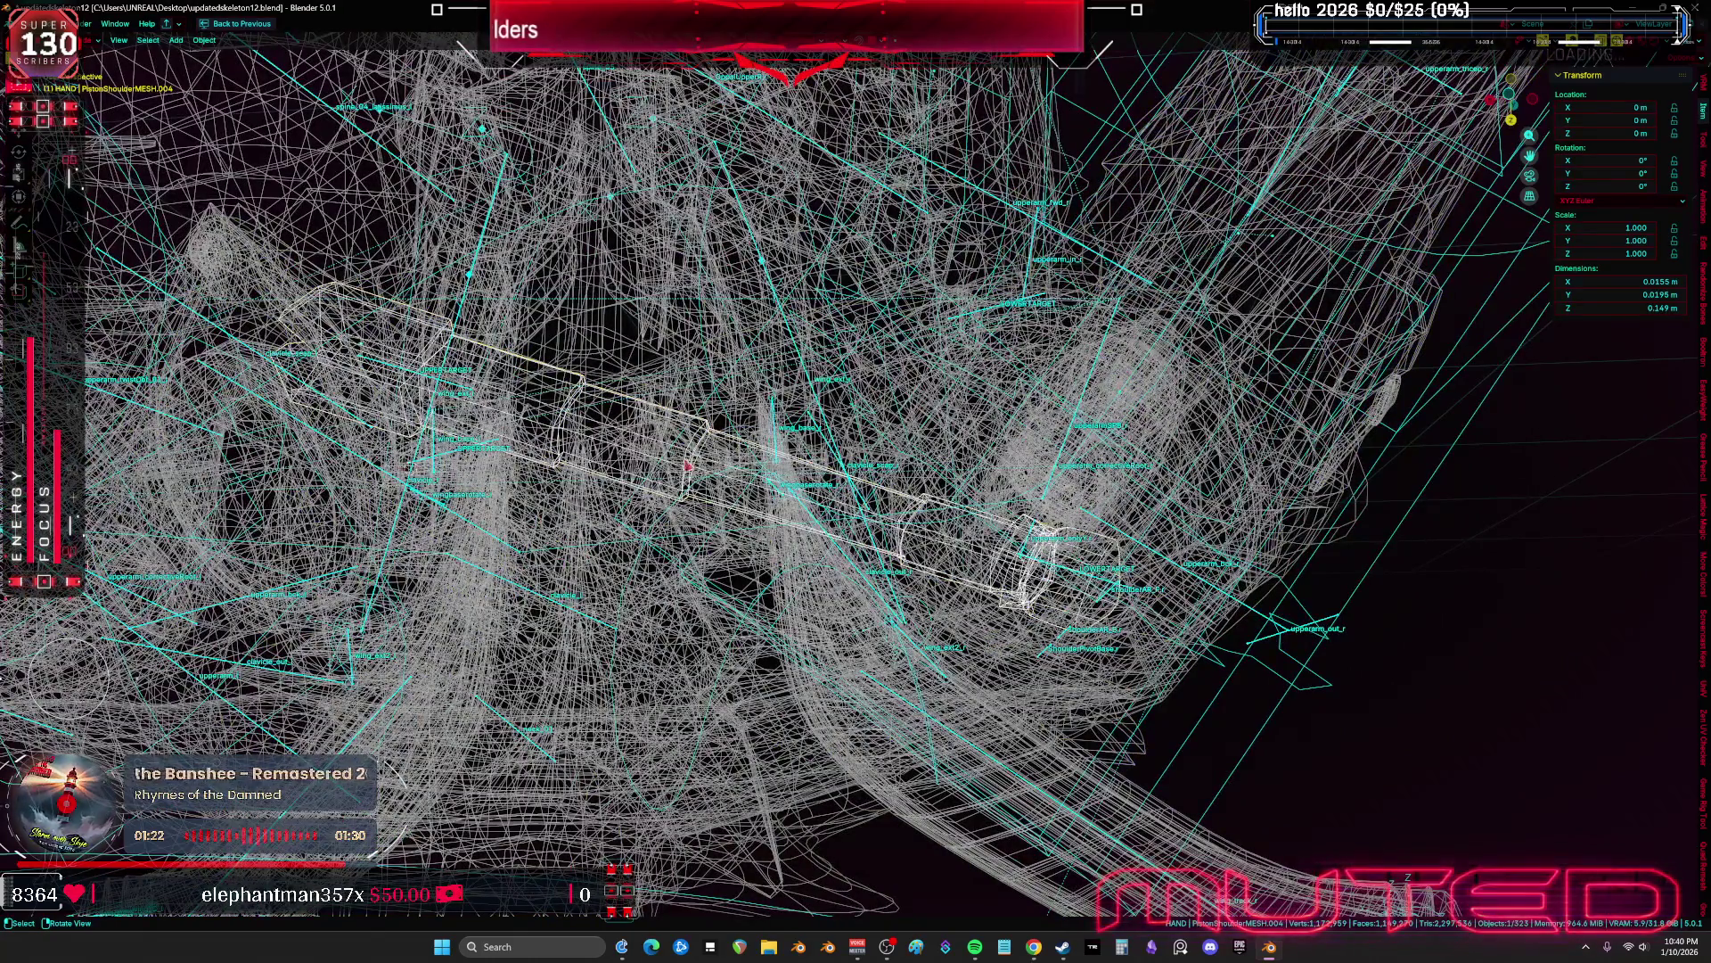
middle_drag(1027, 572, 992, 545)
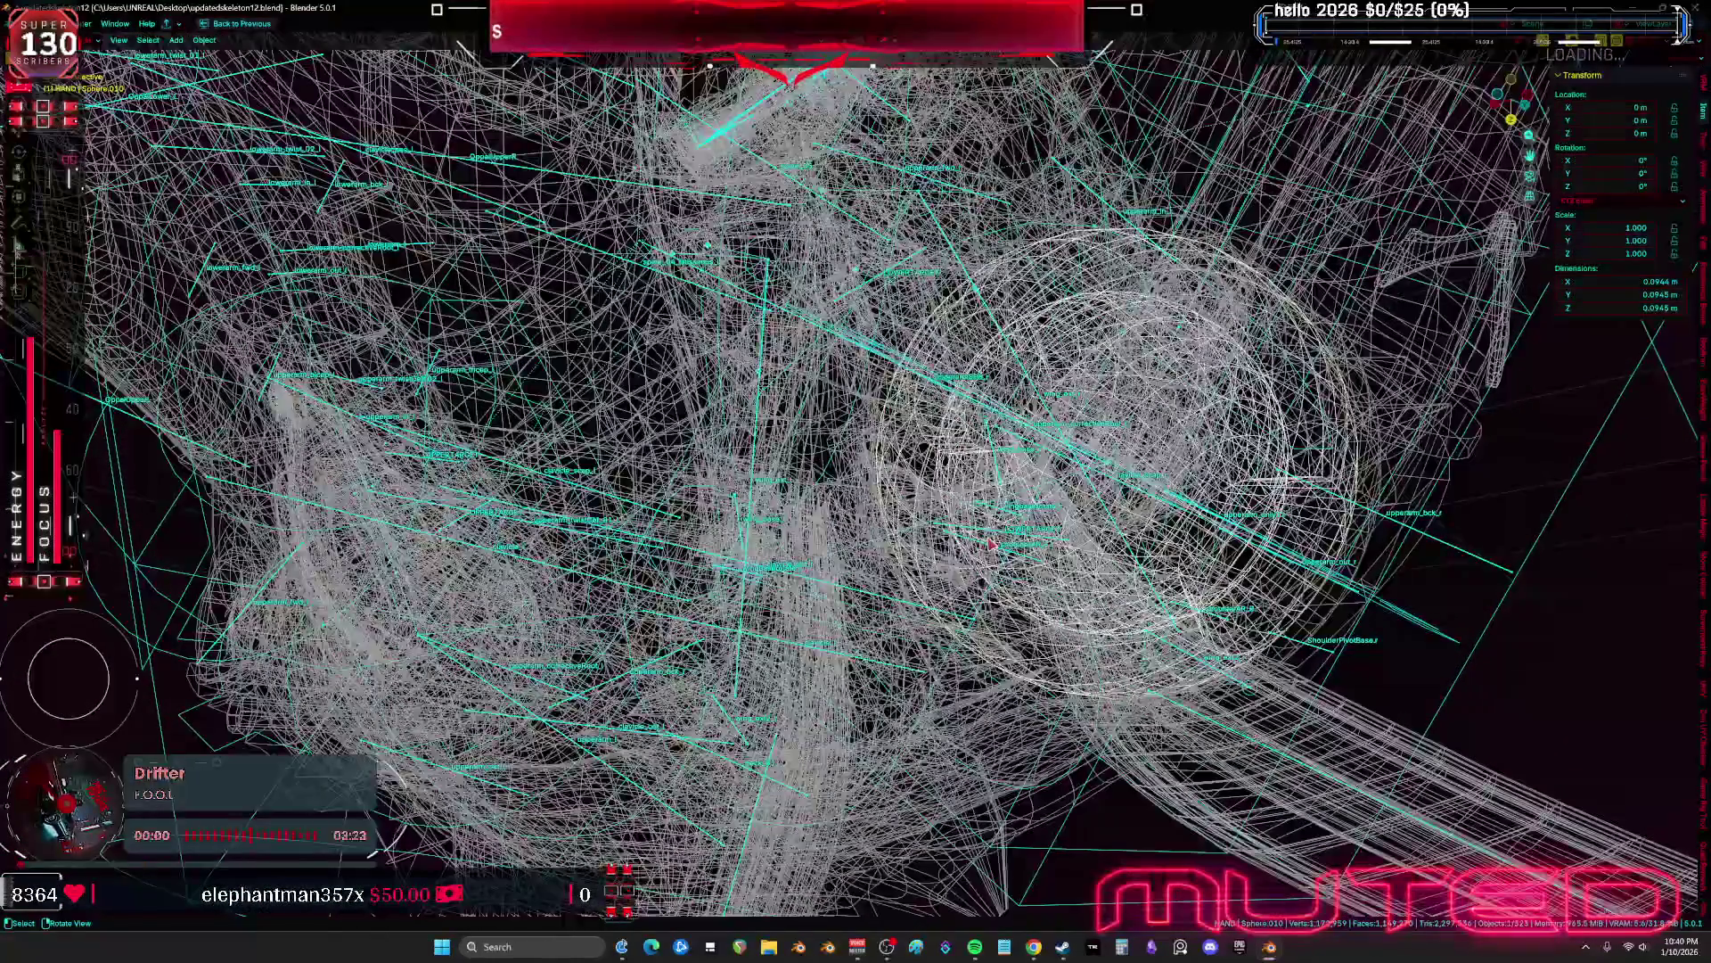
click(988, 536)
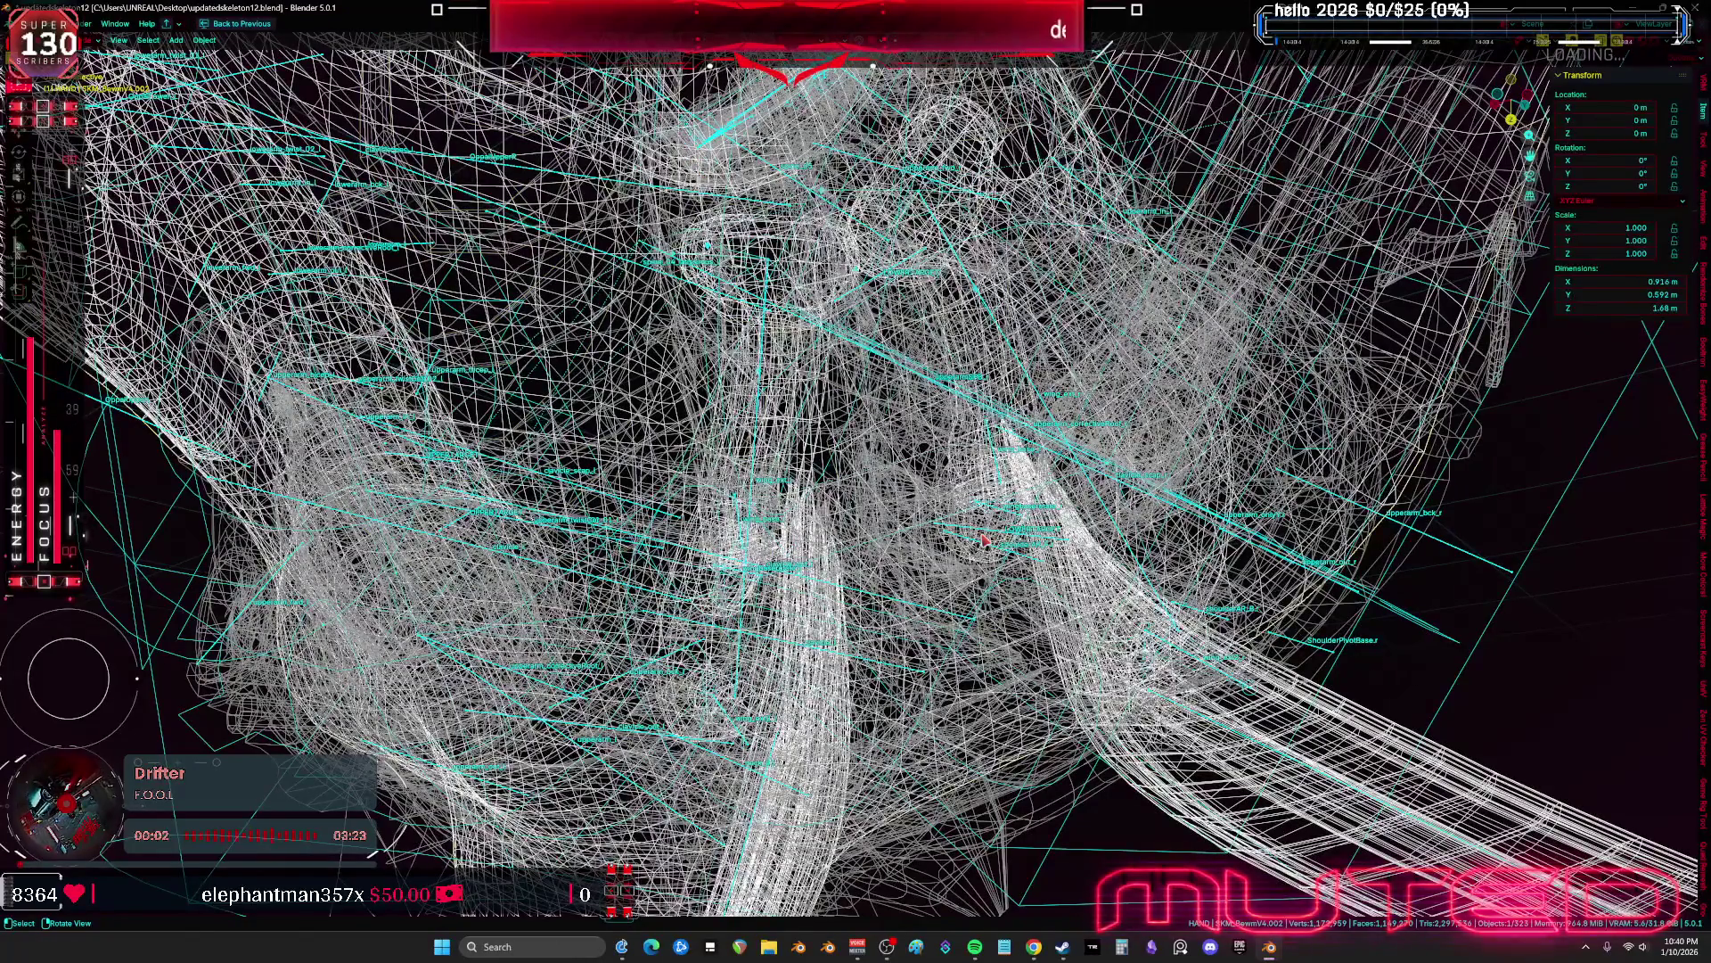
click(985, 538)
click(985, 538)
mouse_move(985, 538)
middle_down()
mouse_move(737, 624)
mouse_move(909, 569)
middle_up()
click(895, 565)
click(740, 472)
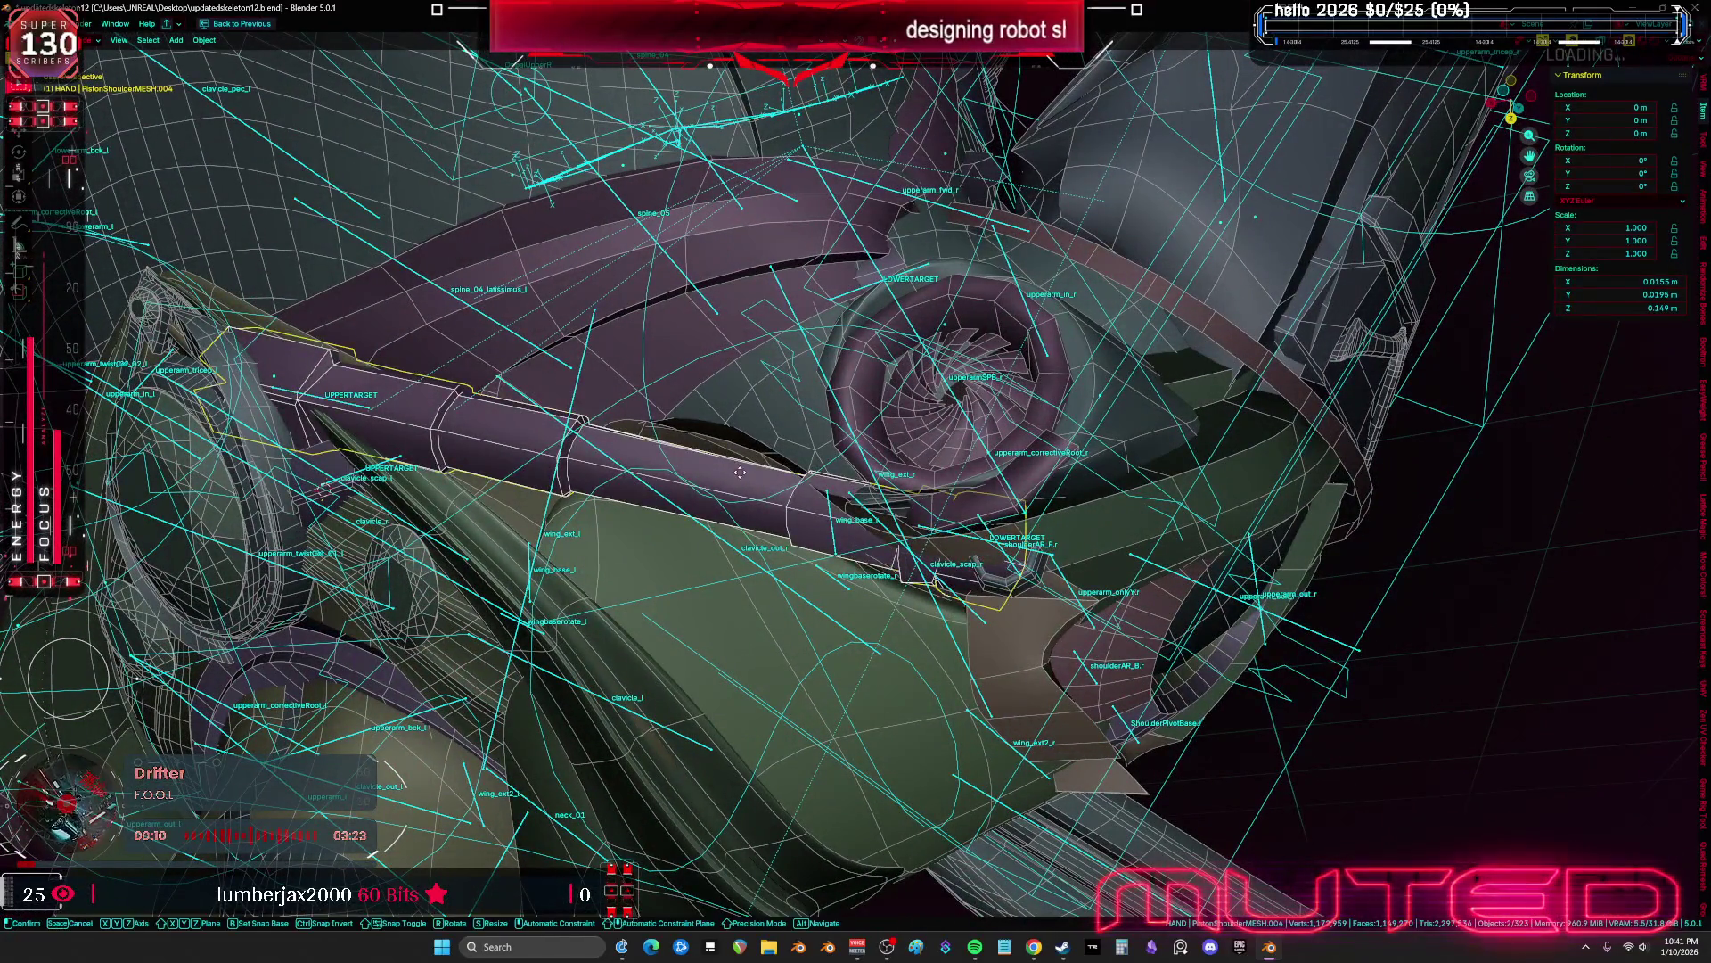
Rotate the shoulder piston rod, then shift it along global Y with a slight tilt
mouse_move(692, 457)
middle_down()
mouse_move(843, 596)
mouse_move(1248, 633)
middle_up()
key(r)
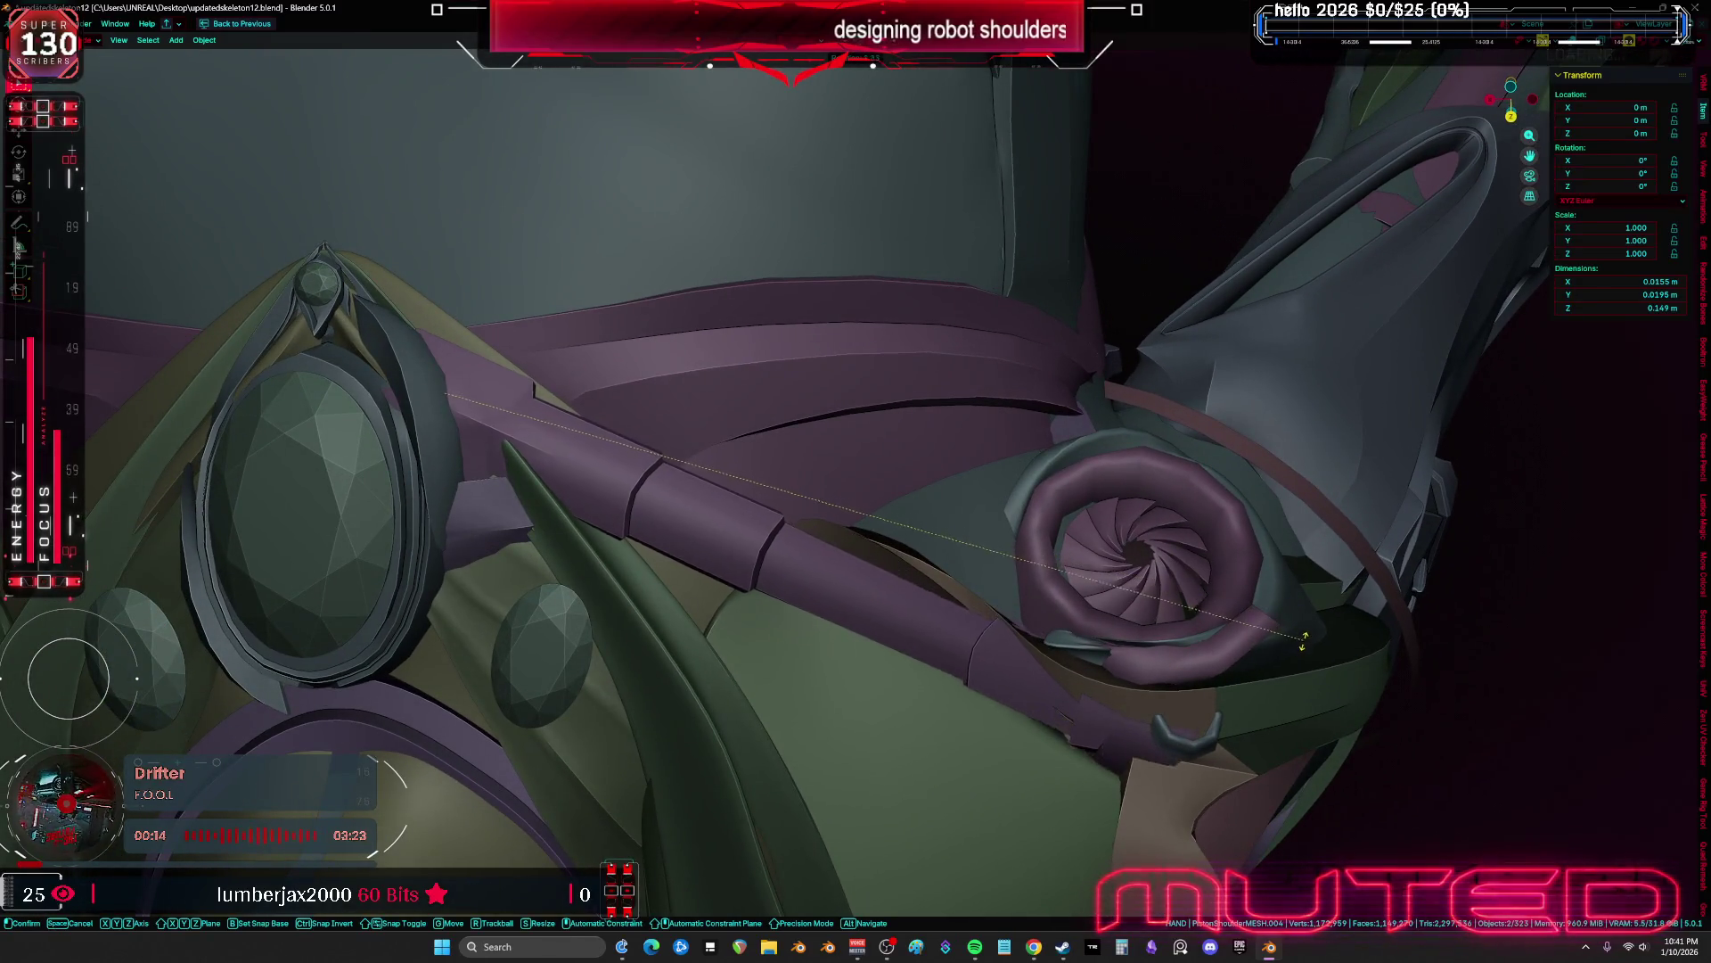
click(1284, 679)
key(g)
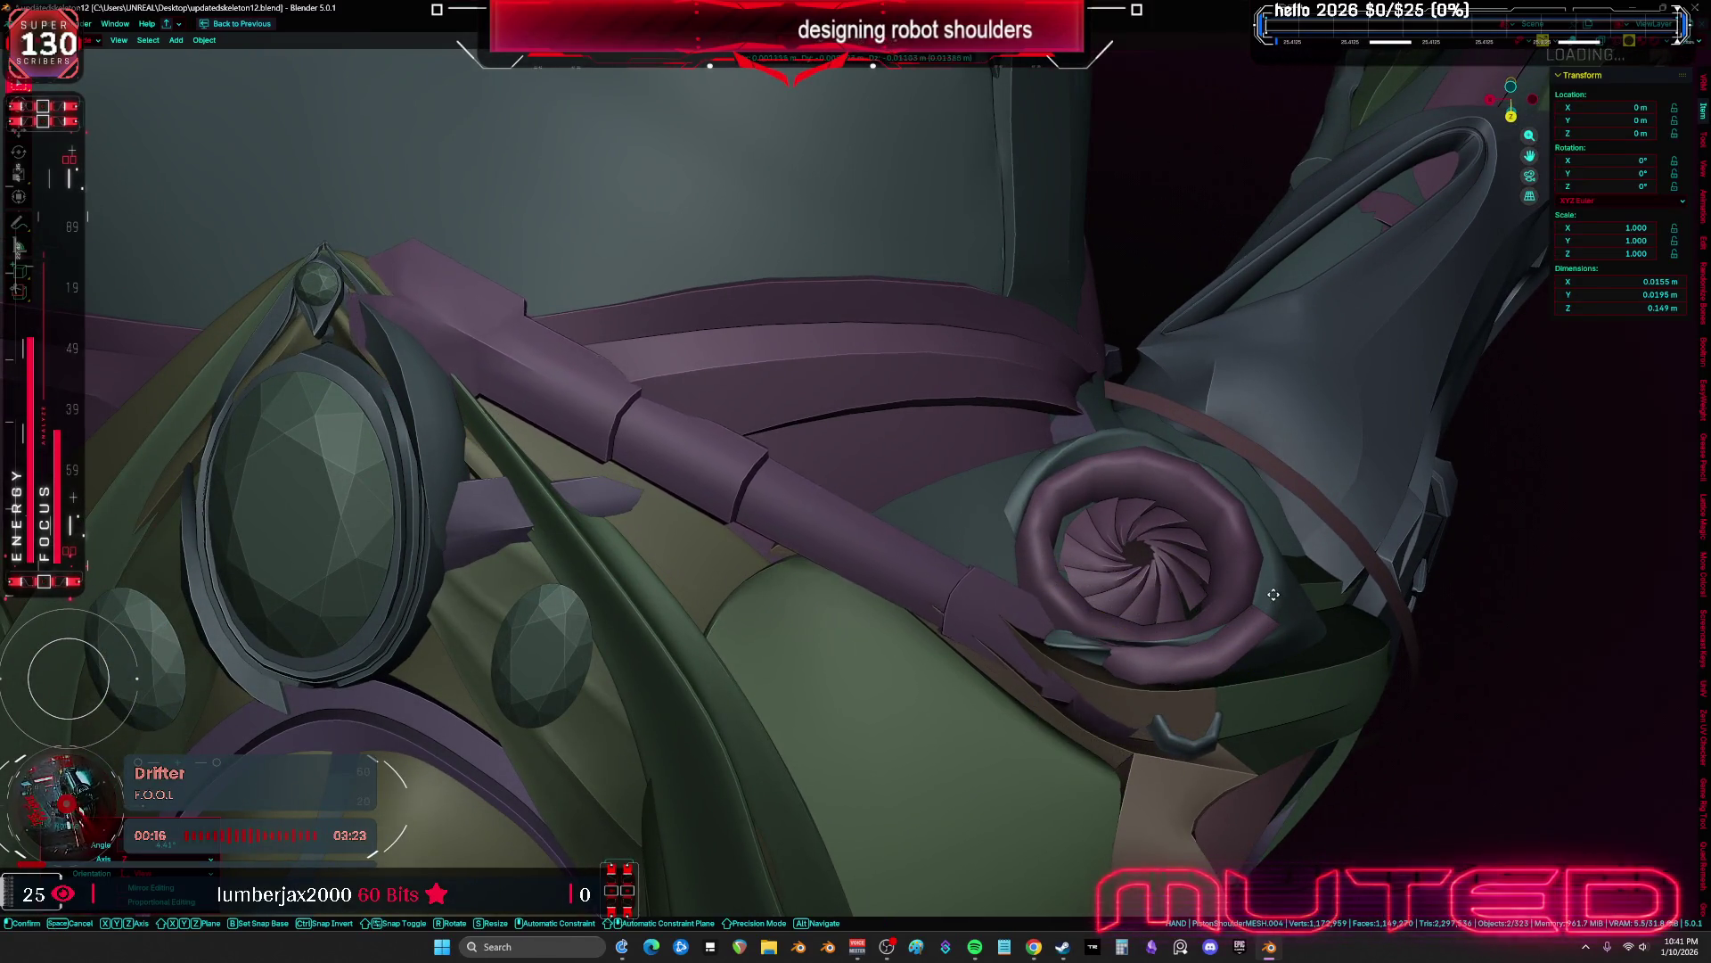
mouse_move(1296, 631)
alt+middle_down()
mouse_move(879, 664)
mouse_move(971, 607)
mouse_move(1043, 602)
mouse_move(1064, 624)
alt+middle_up()
key(y)
key(r)
key(r)
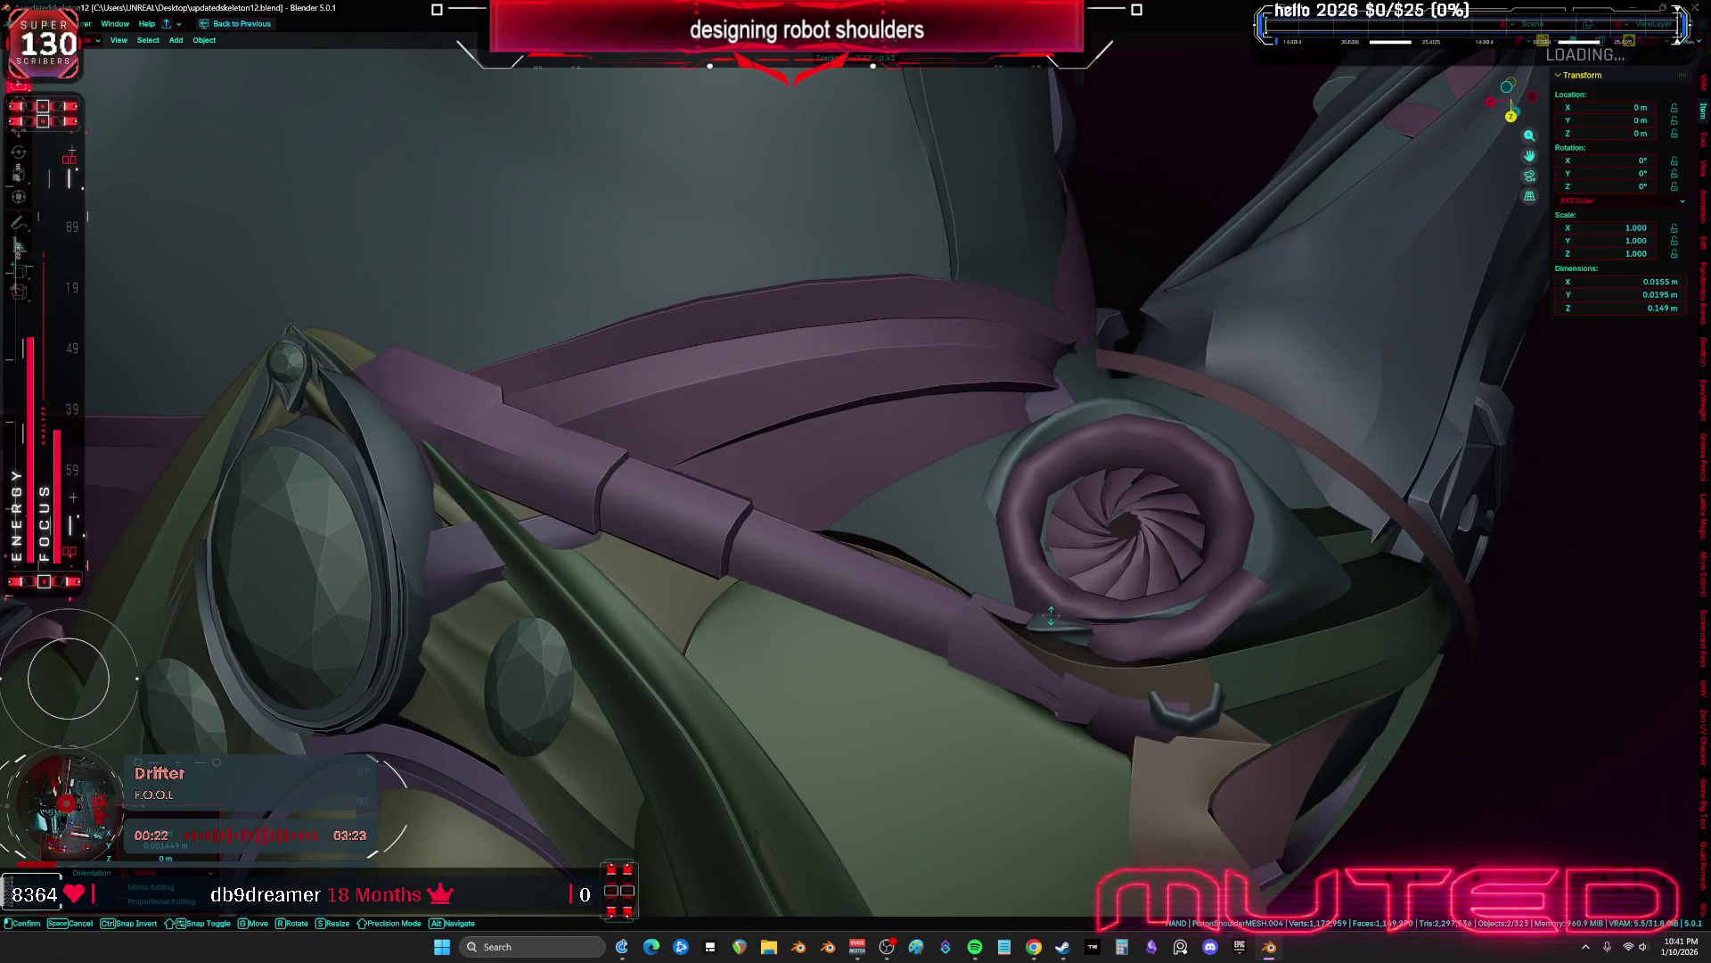
click(1005, 598)
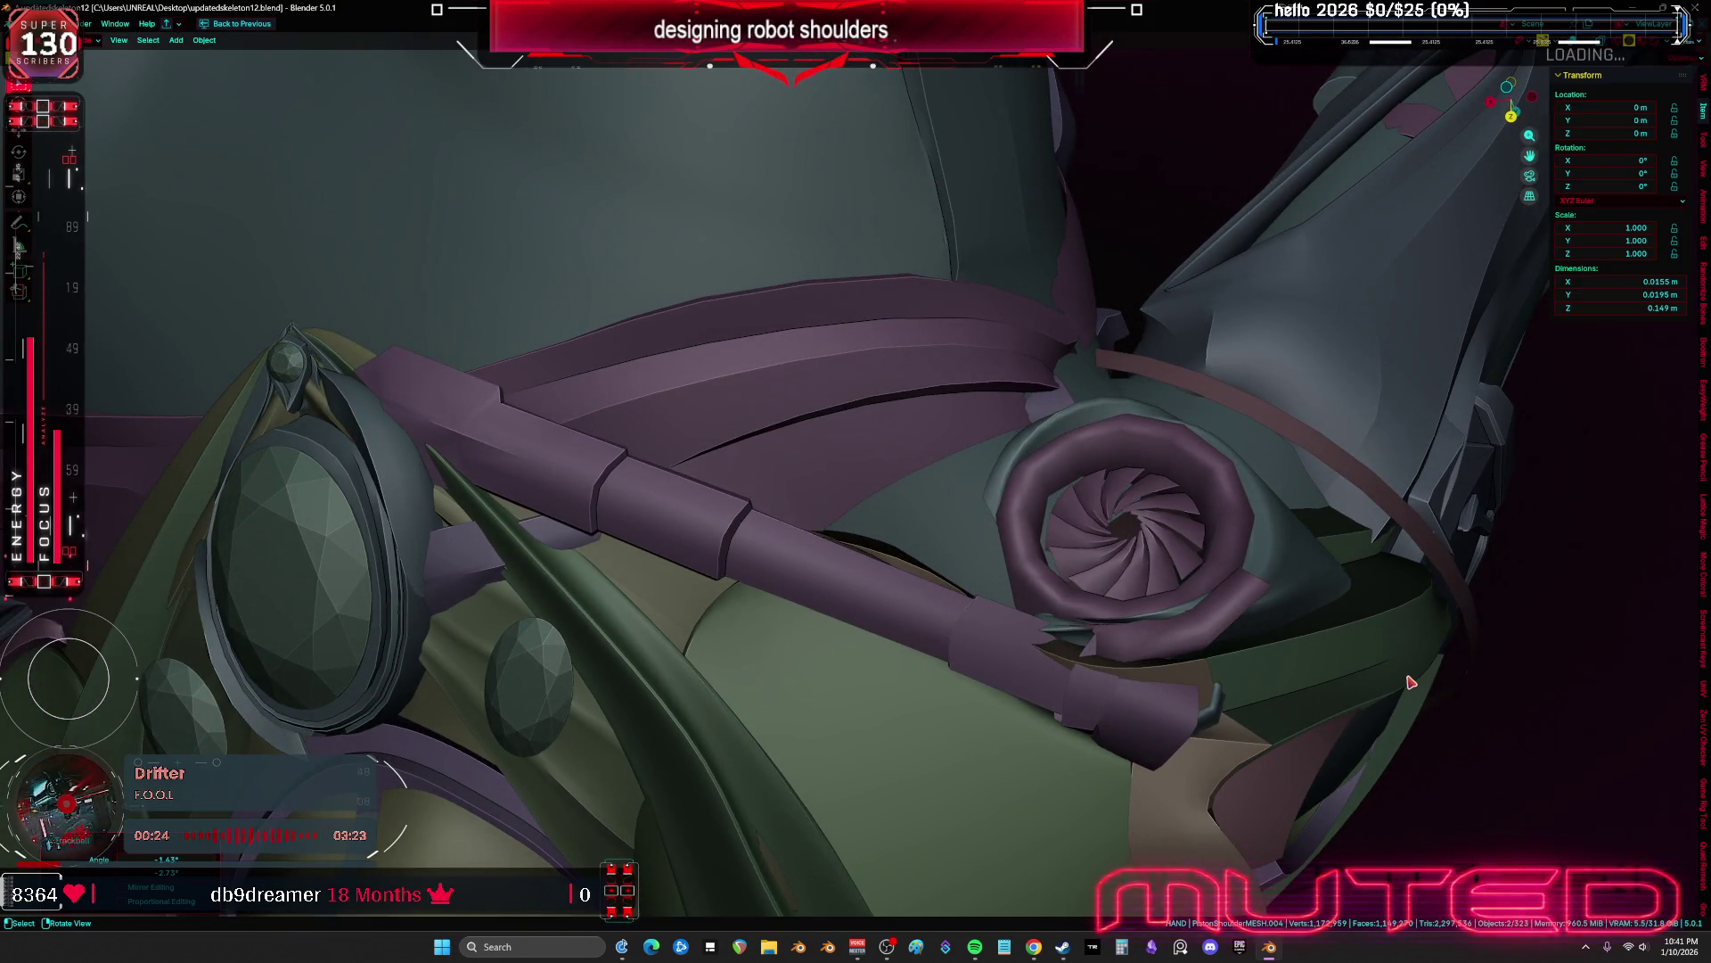
Lower the piston rod to reach the collar gem and angle it toward the gem
key(g)
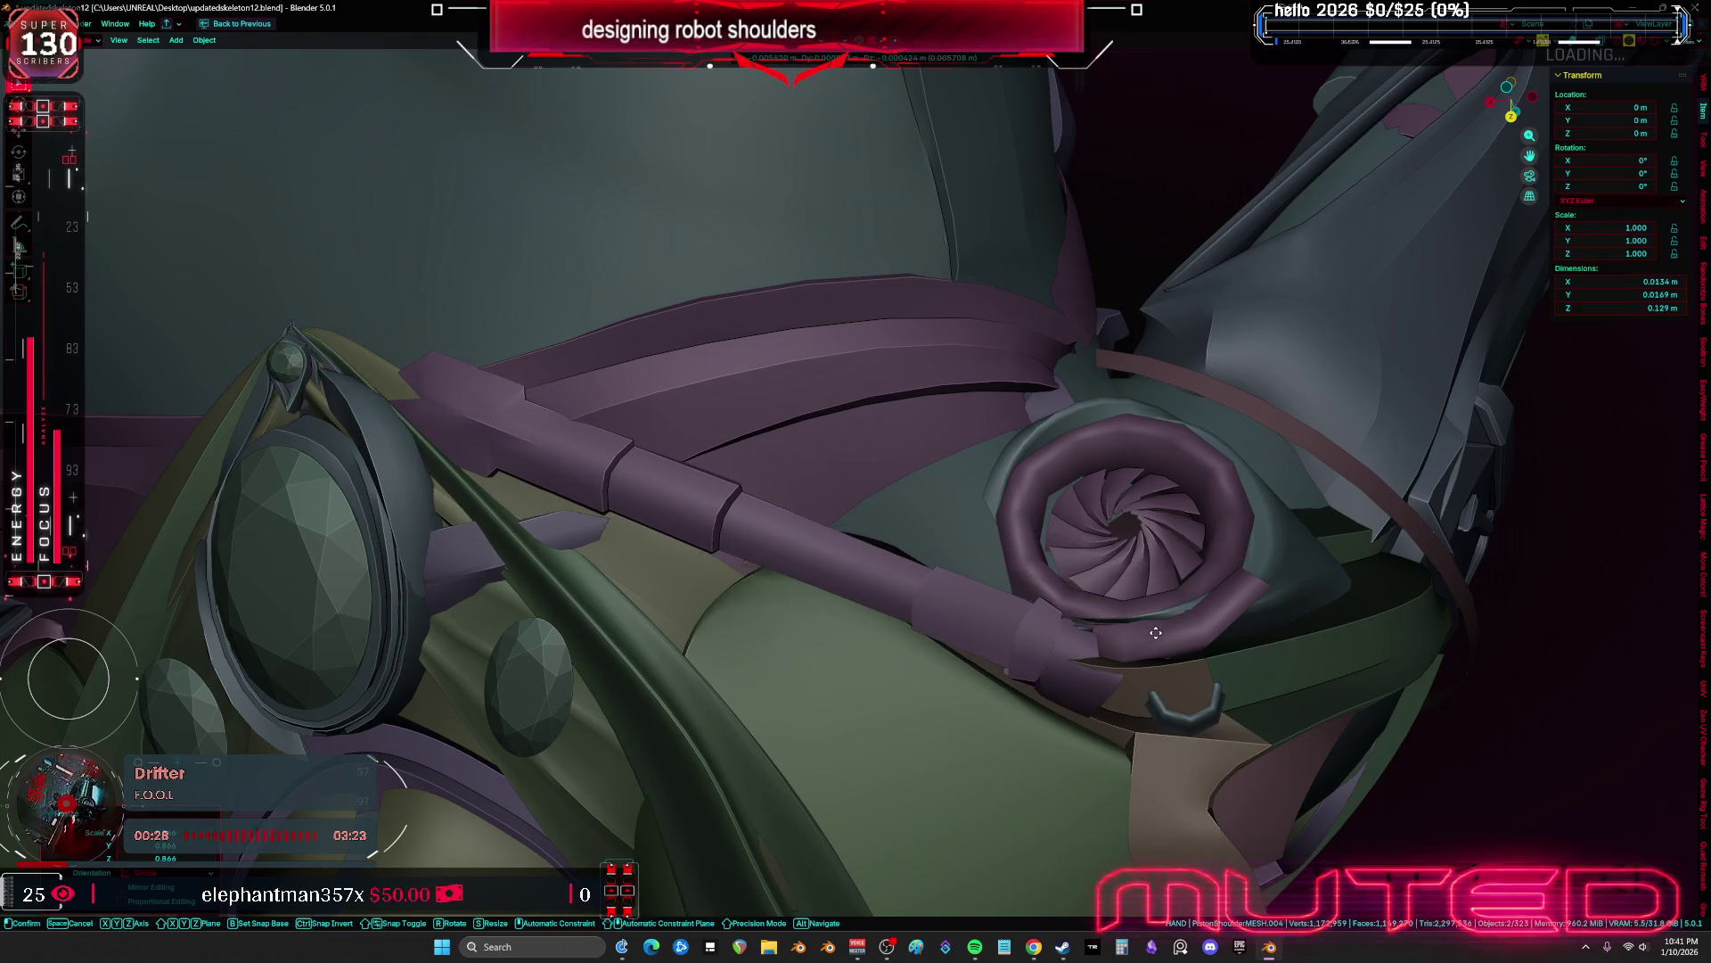
mouse_move(1156, 632)
middle_down()
mouse_move(1303, 622)
mouse_move(963, 420)
mouse_move(938, 432)
middle_up()
mouse_move(945, 371)
middle_down()
mouse_move(871, 471)
mouse_move(869, 434)
middle_up()
key(g)
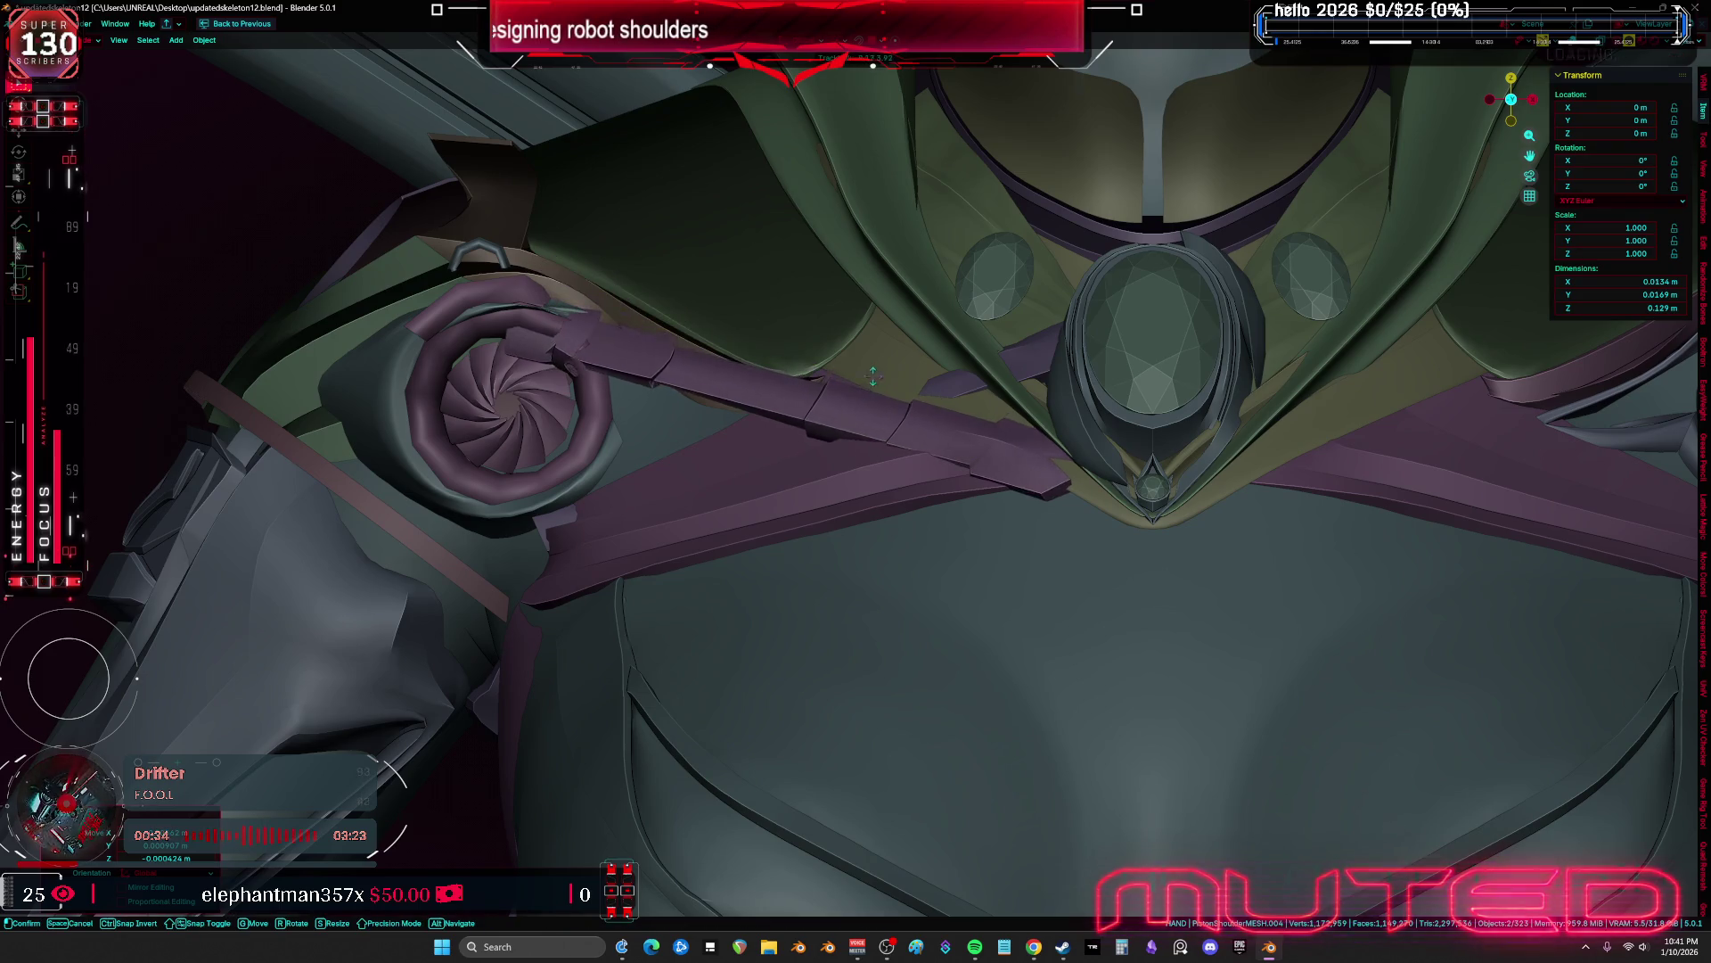
click(865, 390)
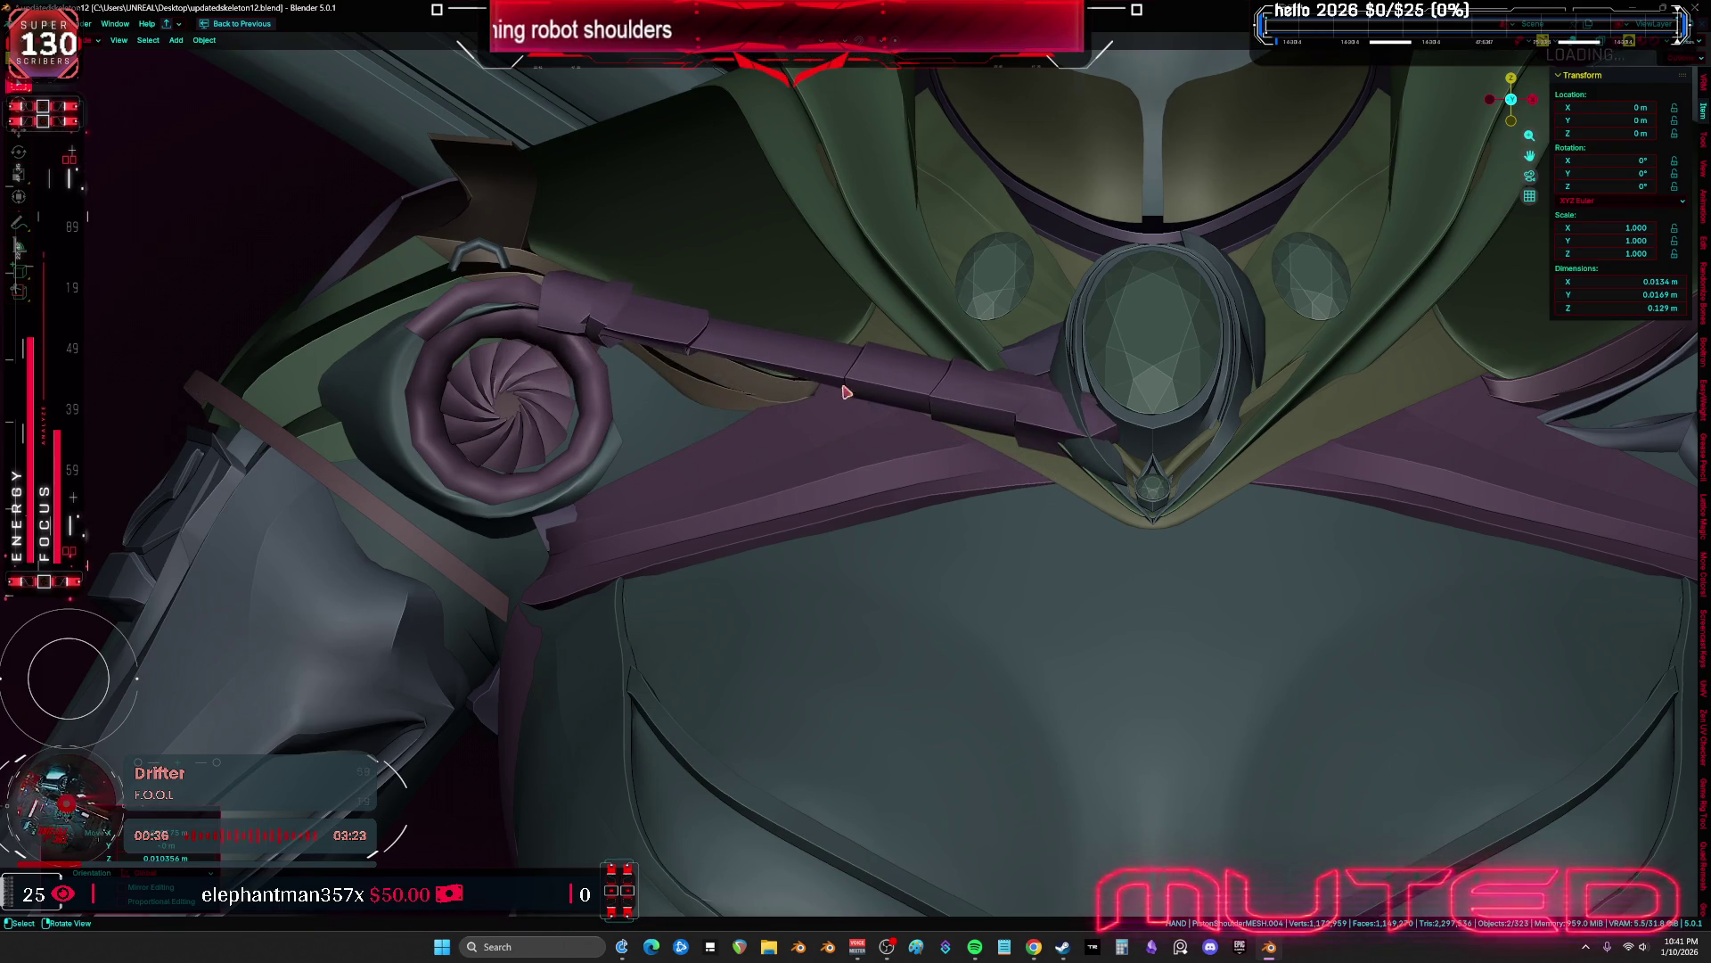
key(r)
click(1255, 416)
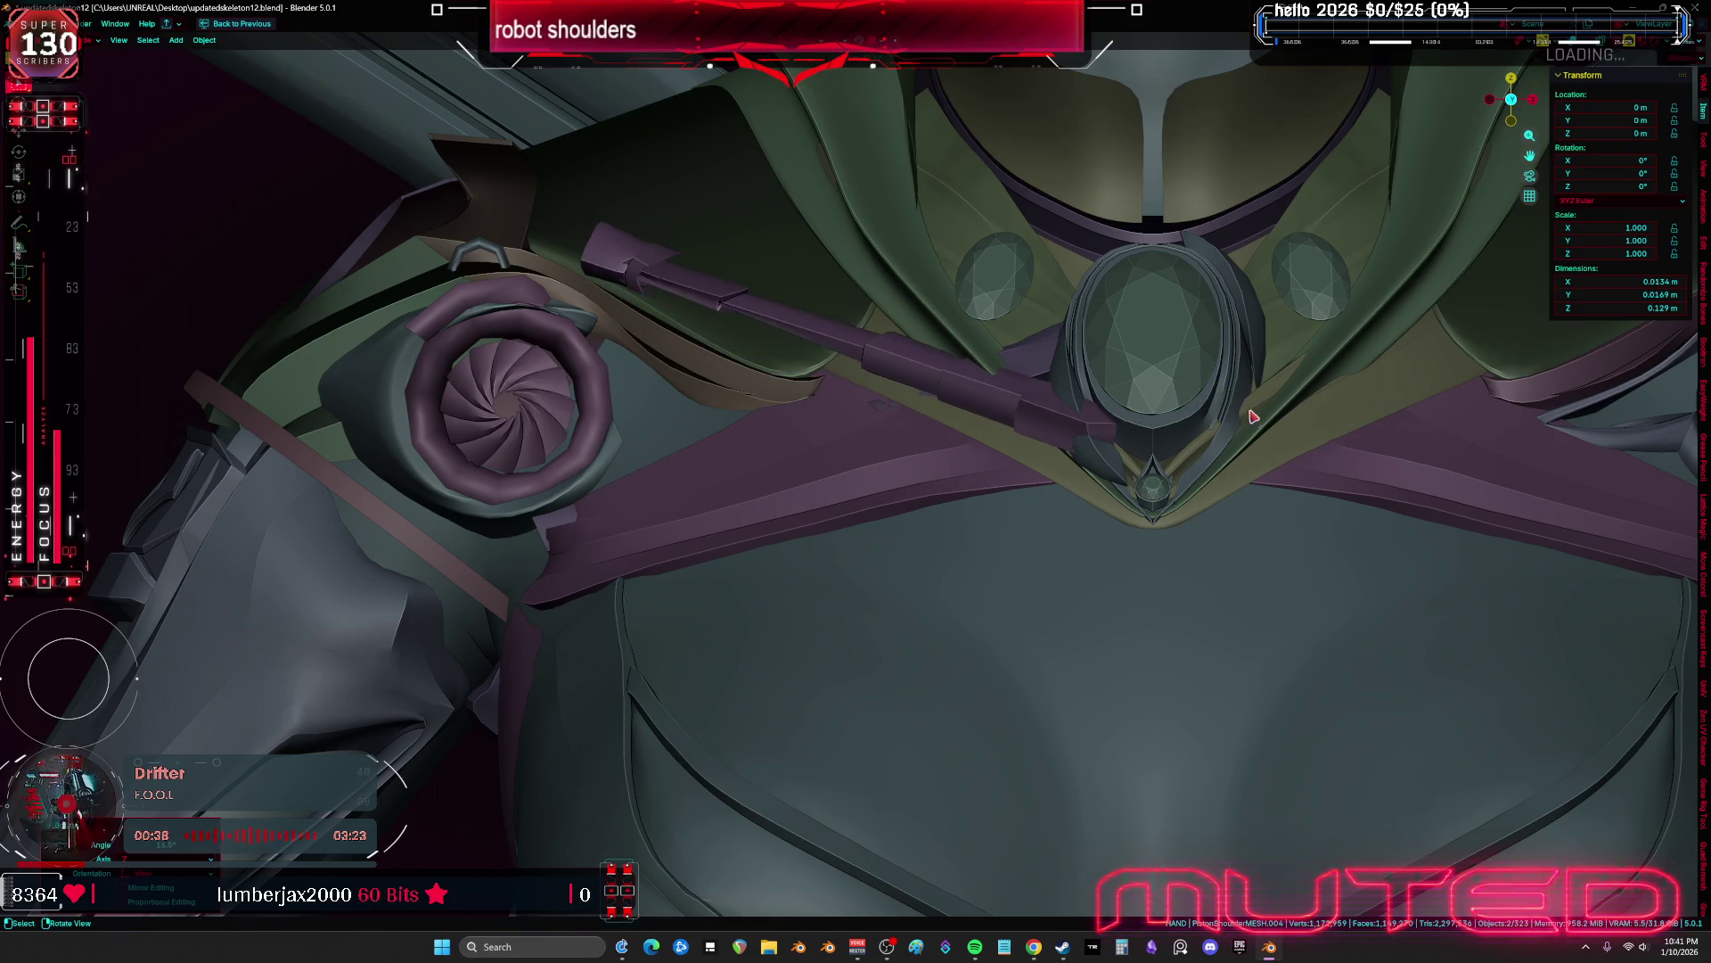
Nudge and re-rotate the rod at its gem end, then check it from front view
key(g)
click(1215, 458)
middle_drag(1215, 458, 1282, 554)
key(r)
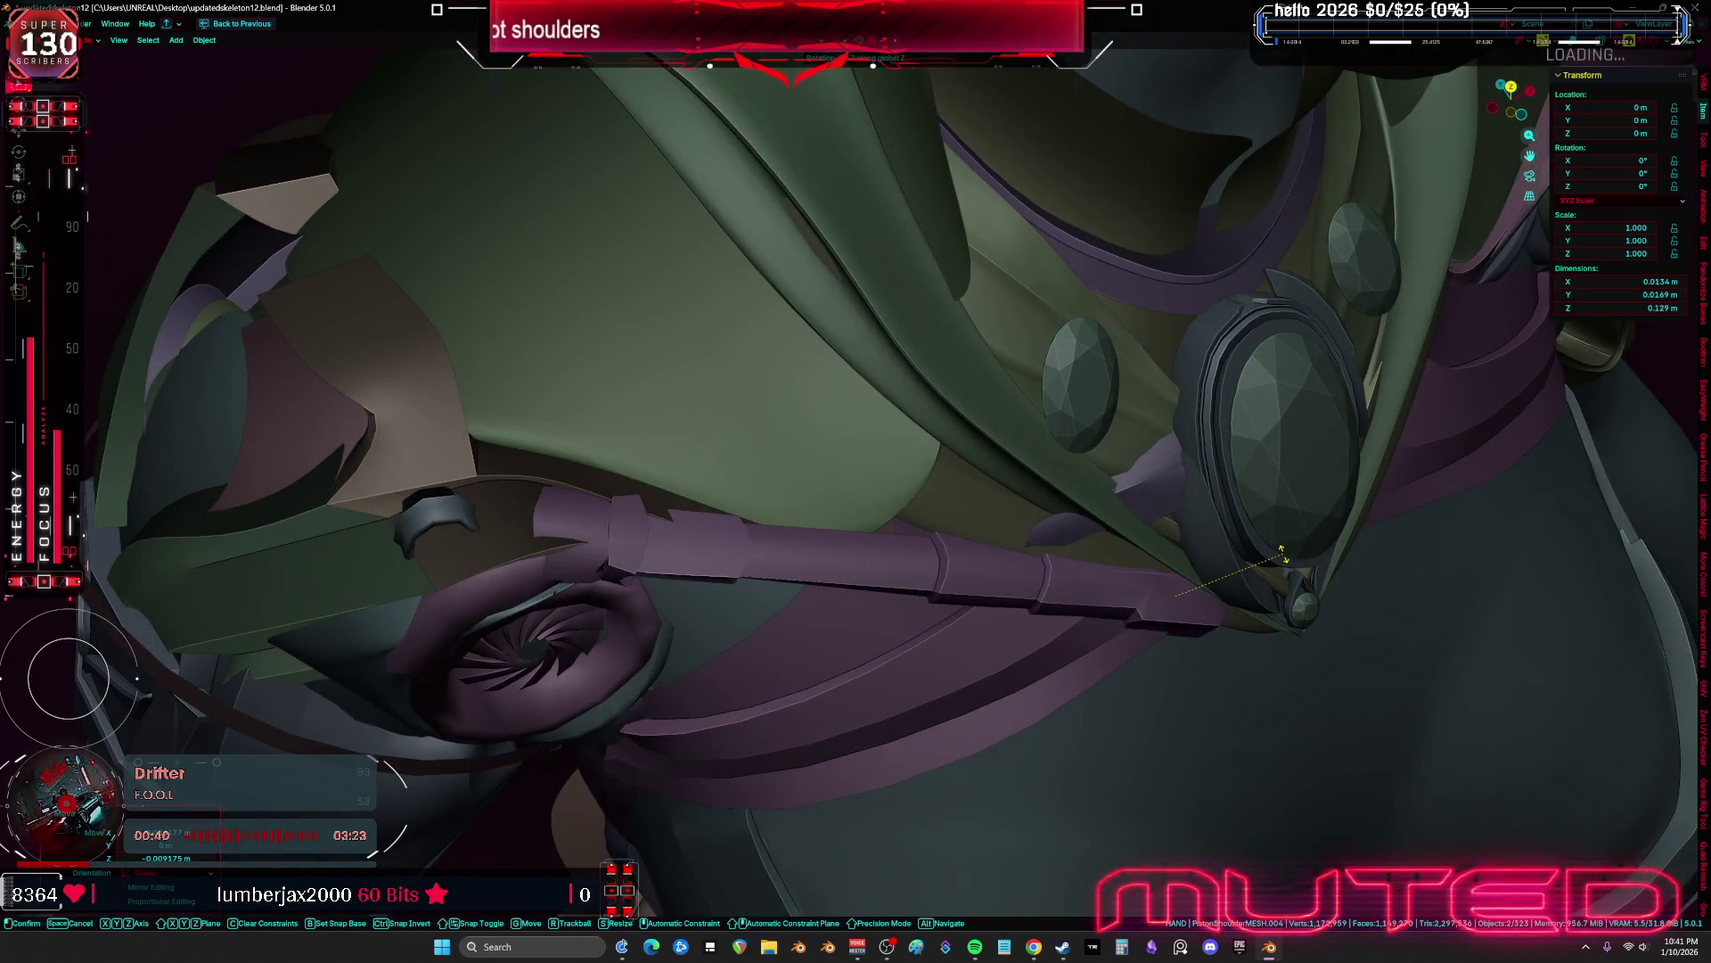
click(1263, 581)
key(KP_1)
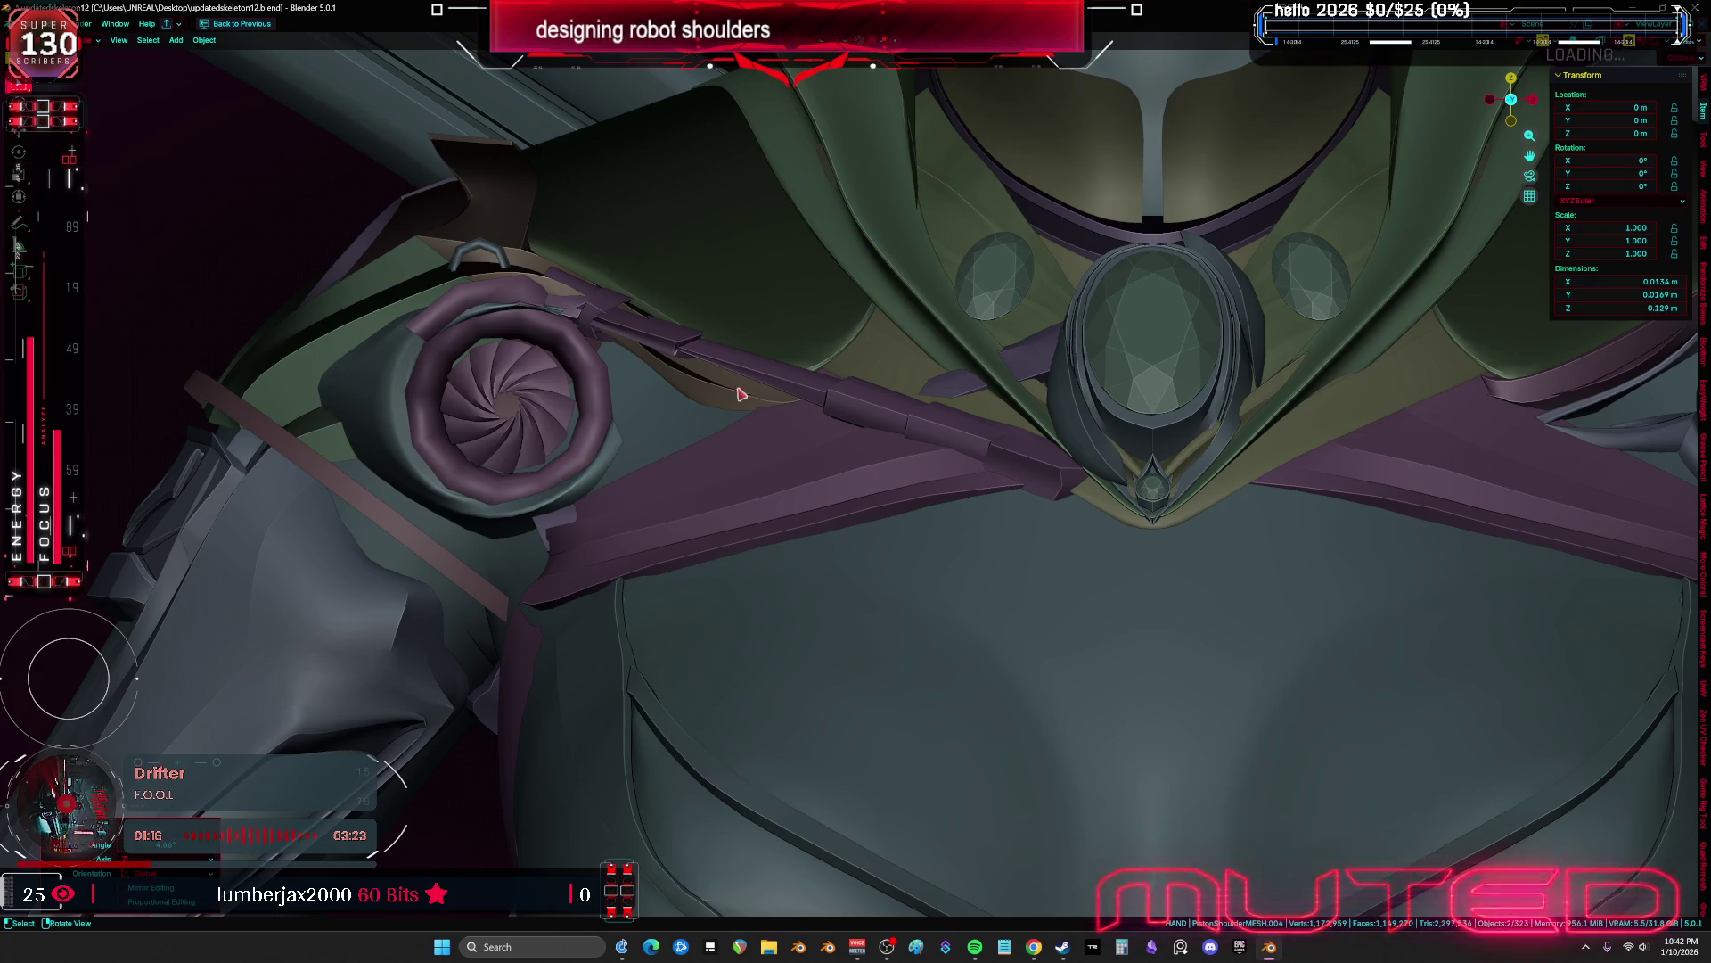
Tilt the purple strut and shift it along the global Y axis
shift+middle_drag(870, 508, 936, 478)
key(r)
key(r)
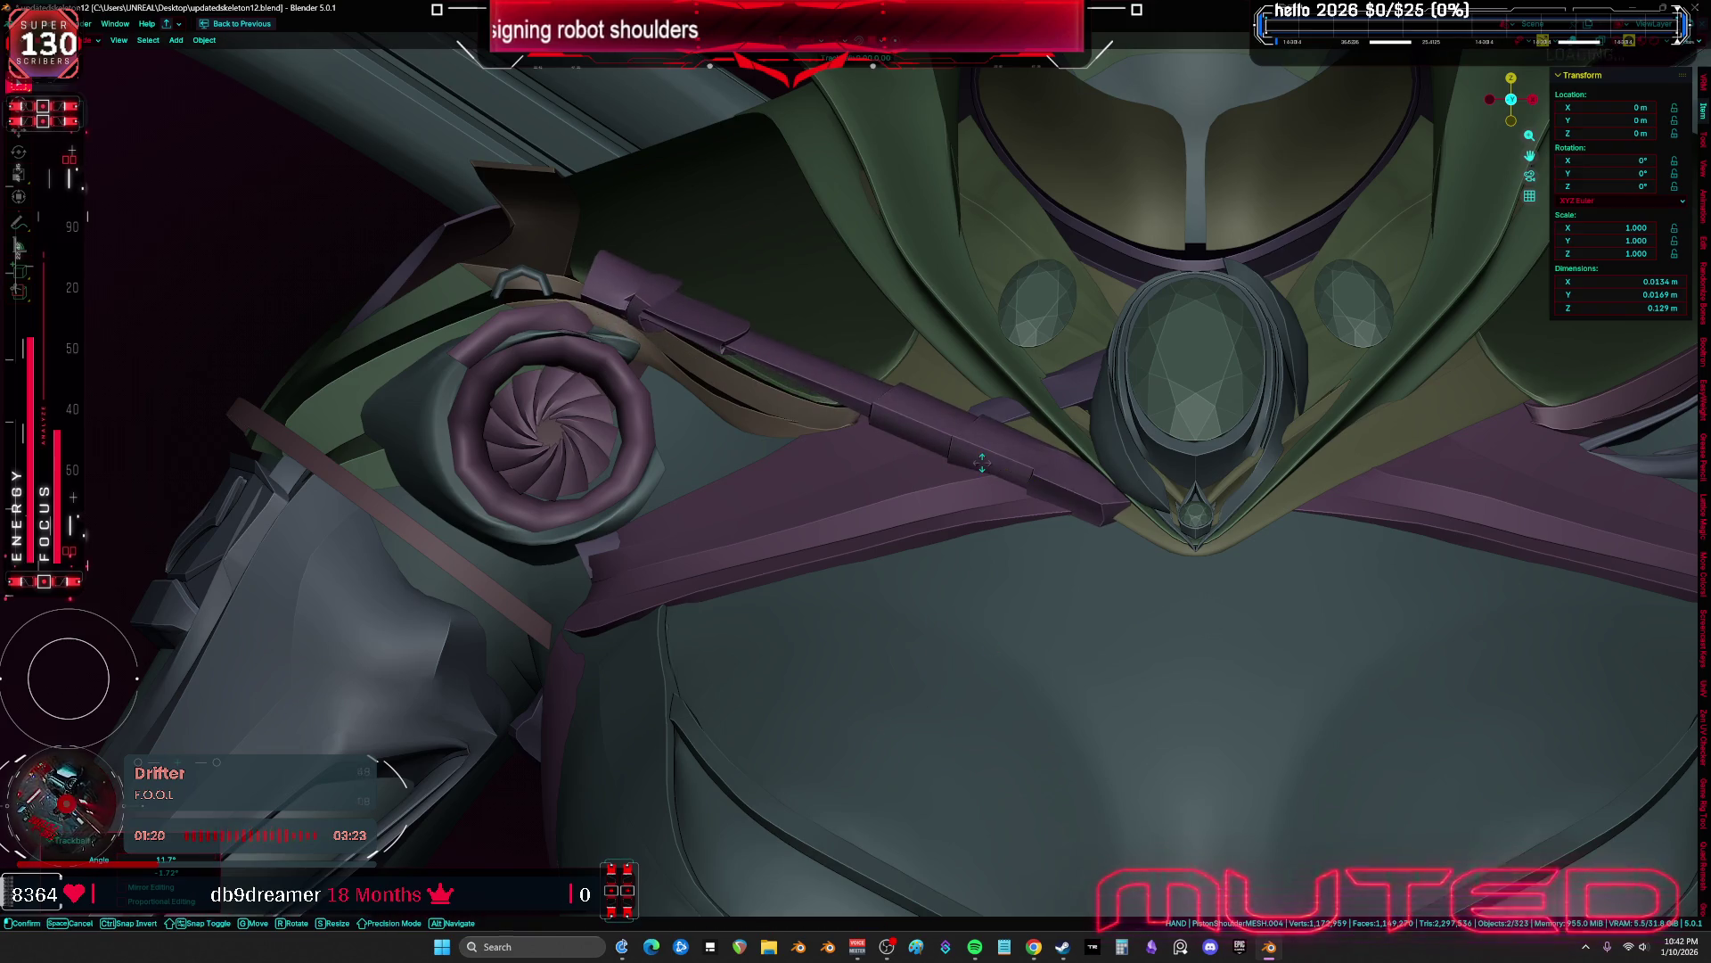
click(1005, 489)
scroll(813, 567, up, 3)
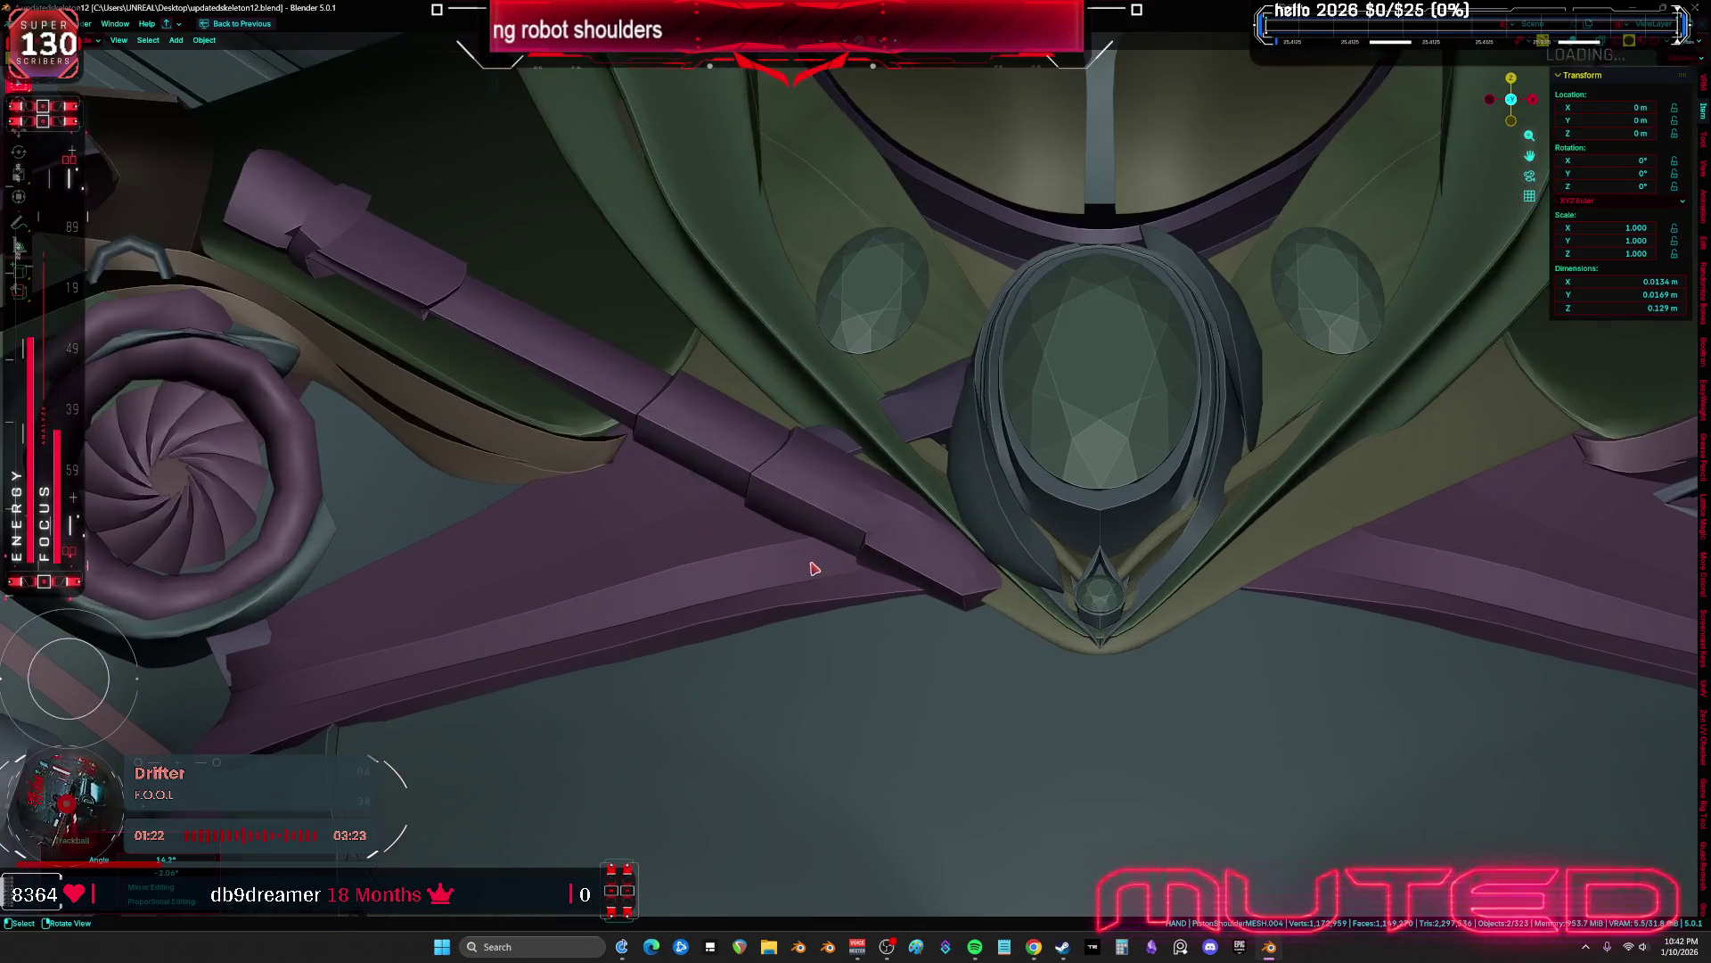
scroll(813, 567, up, 1)
key(g)
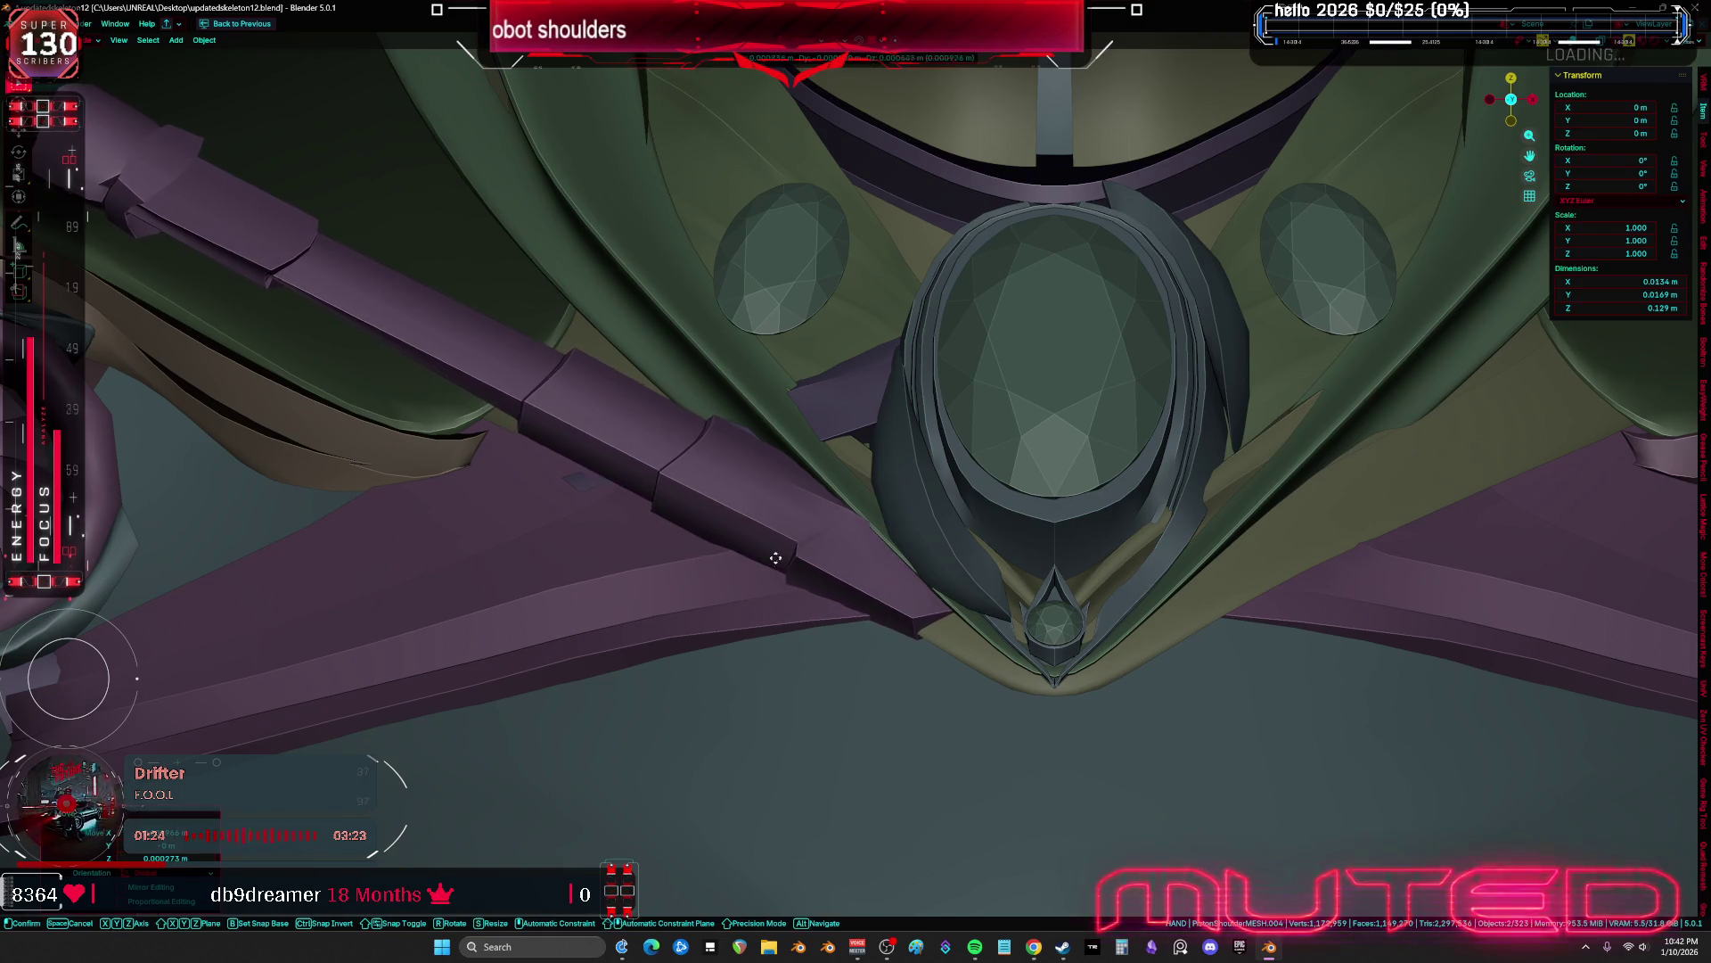
key(y)
mouse_move(833, 462)
alt+middle_down()
mouse_move(1032, 570)
mouse_move(1031, 612)
mouse_move(959, 556)
alt+middle_up()
click(1033, 570)
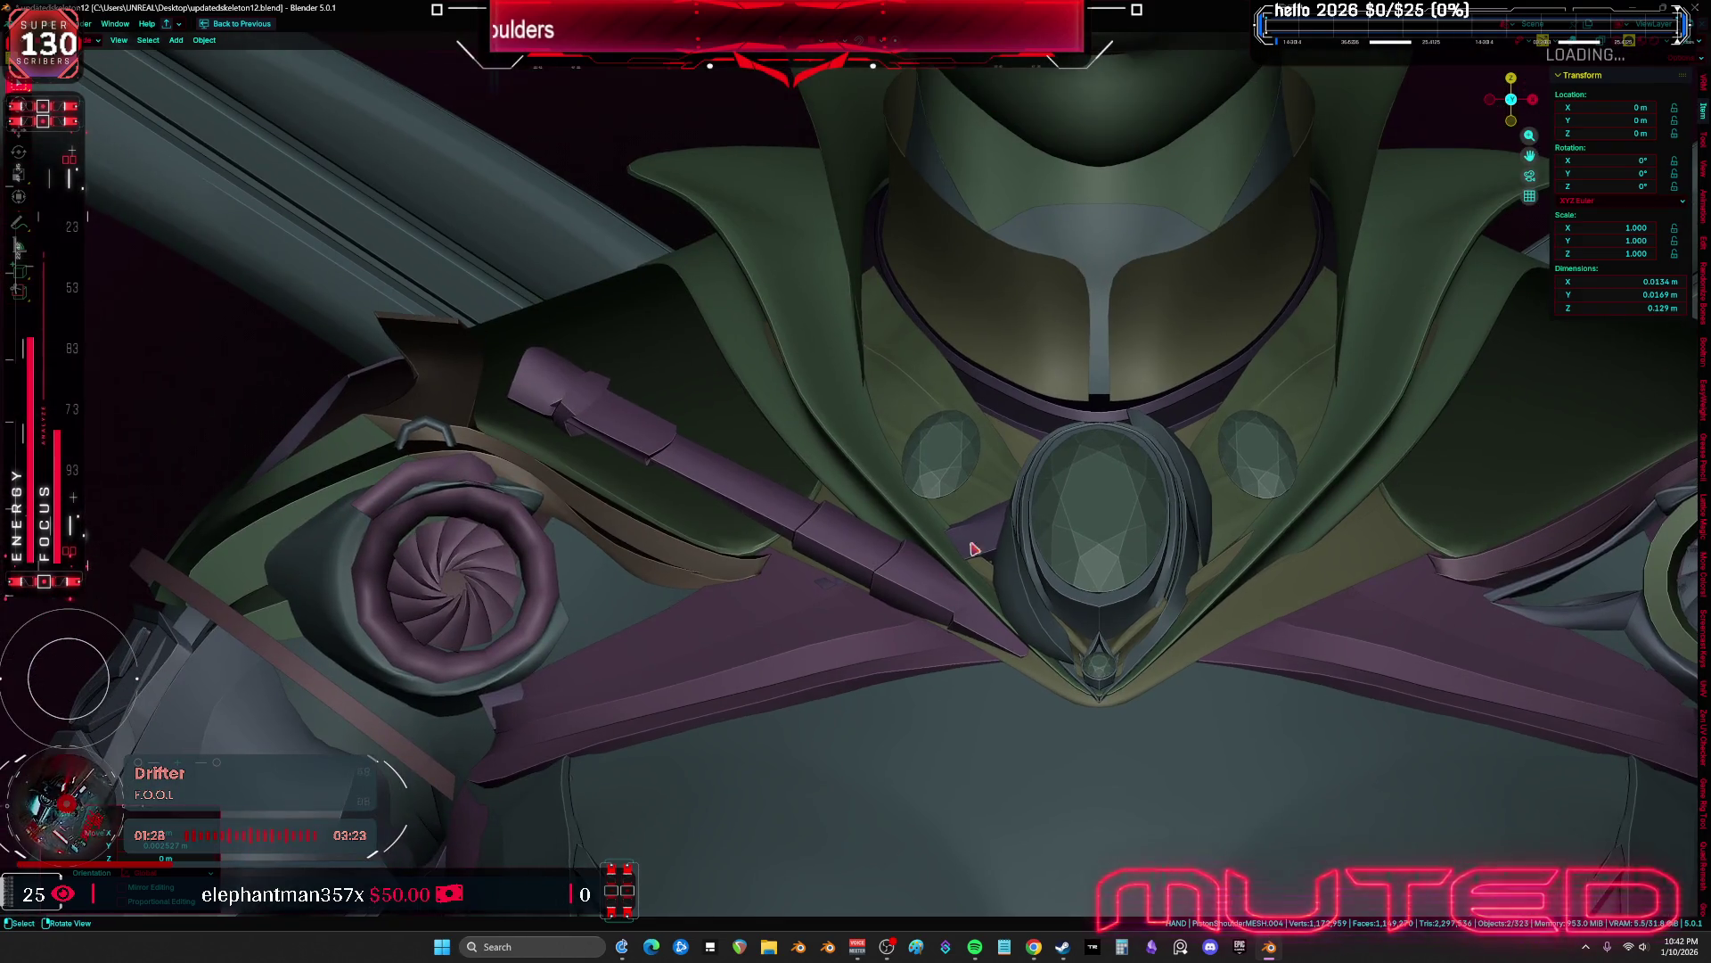
With overlays on, select the PistonShoulderMESH.004 rod and PistonShoulder.003 armature together
key(shift+alt+z)
click(1016, 640)
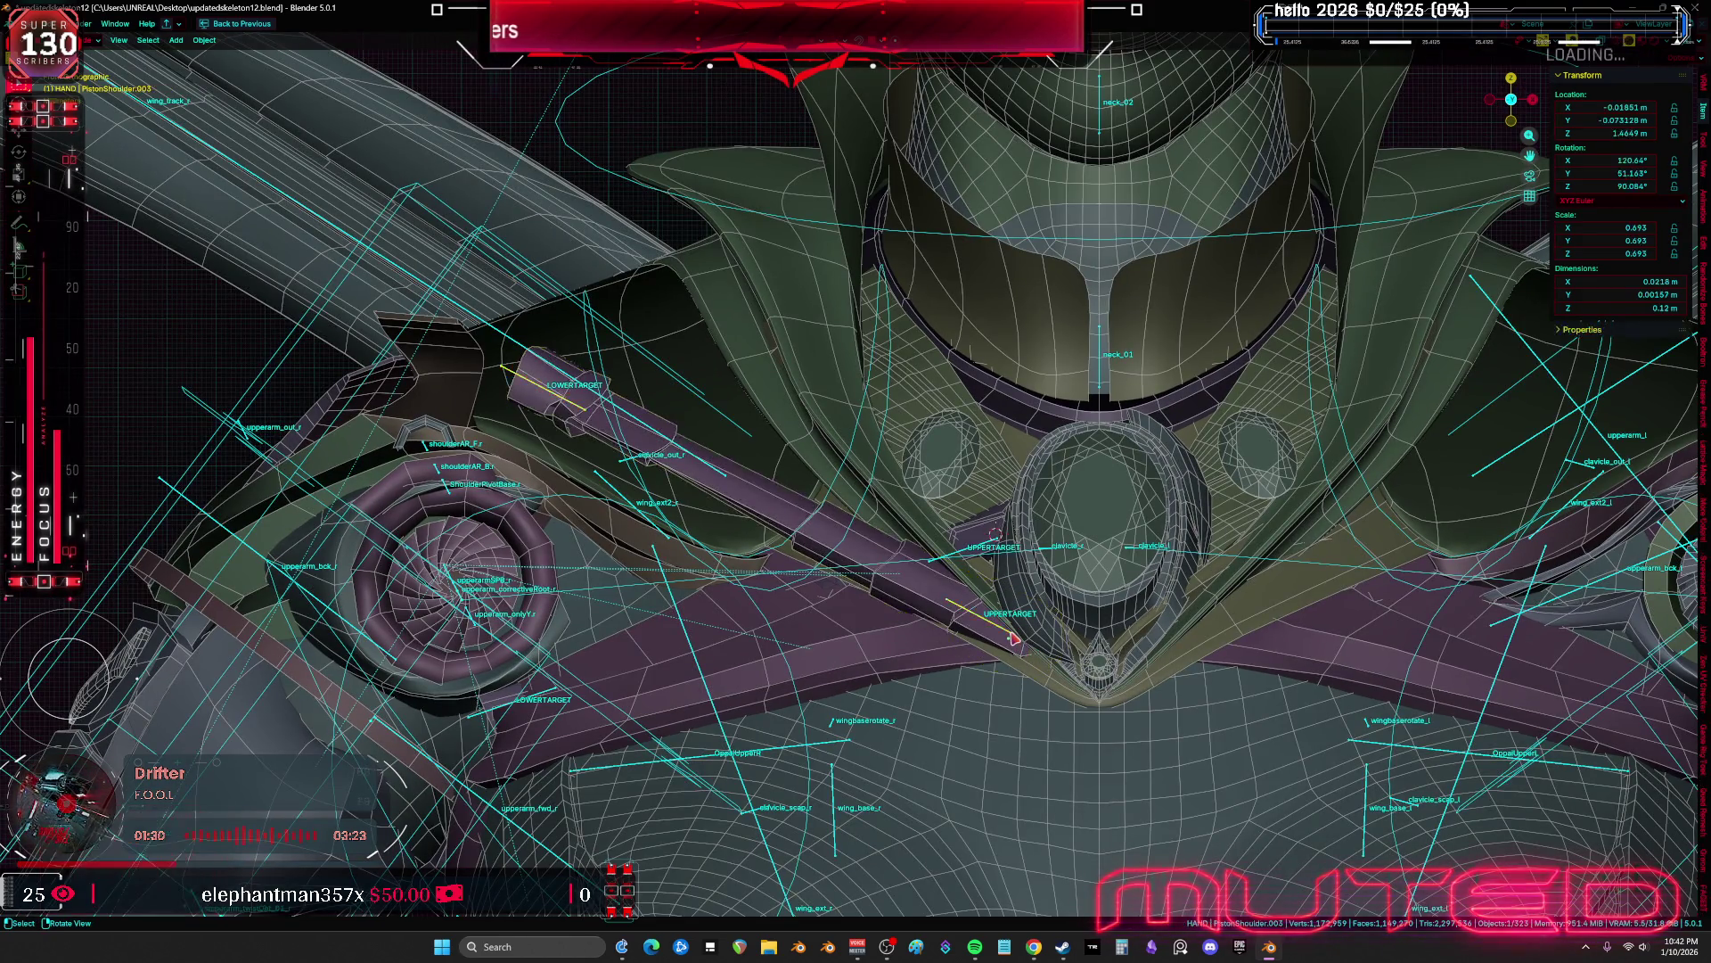
key(Tab)
key(shift+s)
key(Escape)
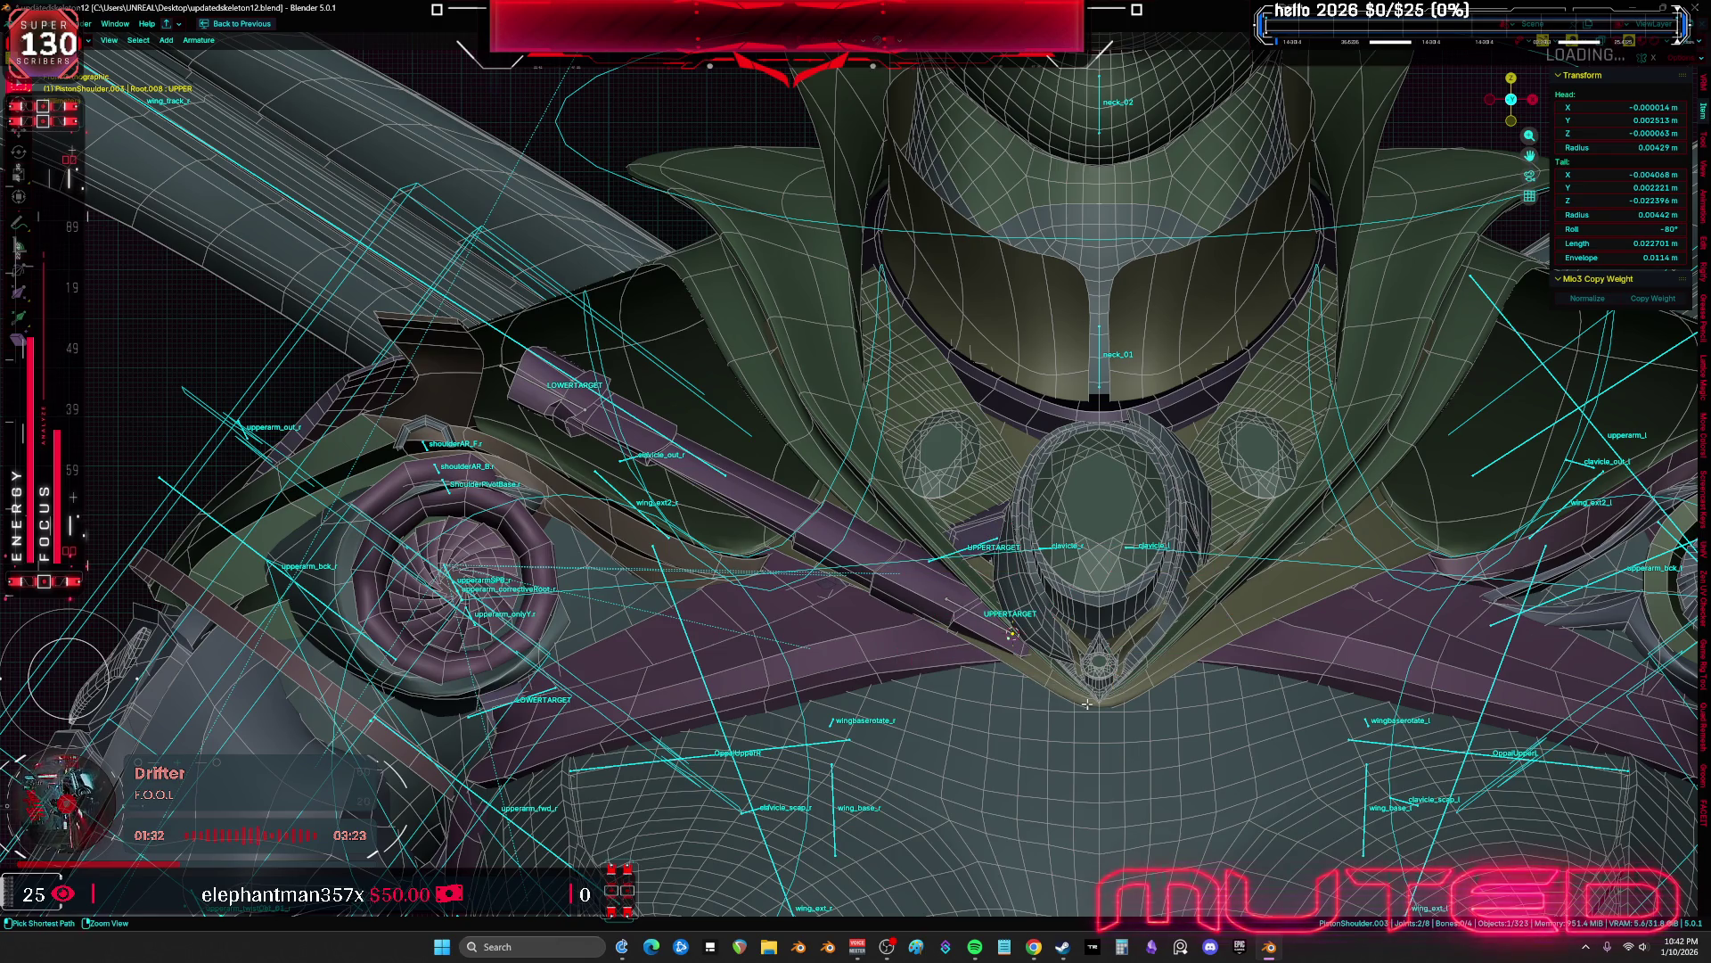
key(Tab)
click(945, 611)
shift+click(958, 612)
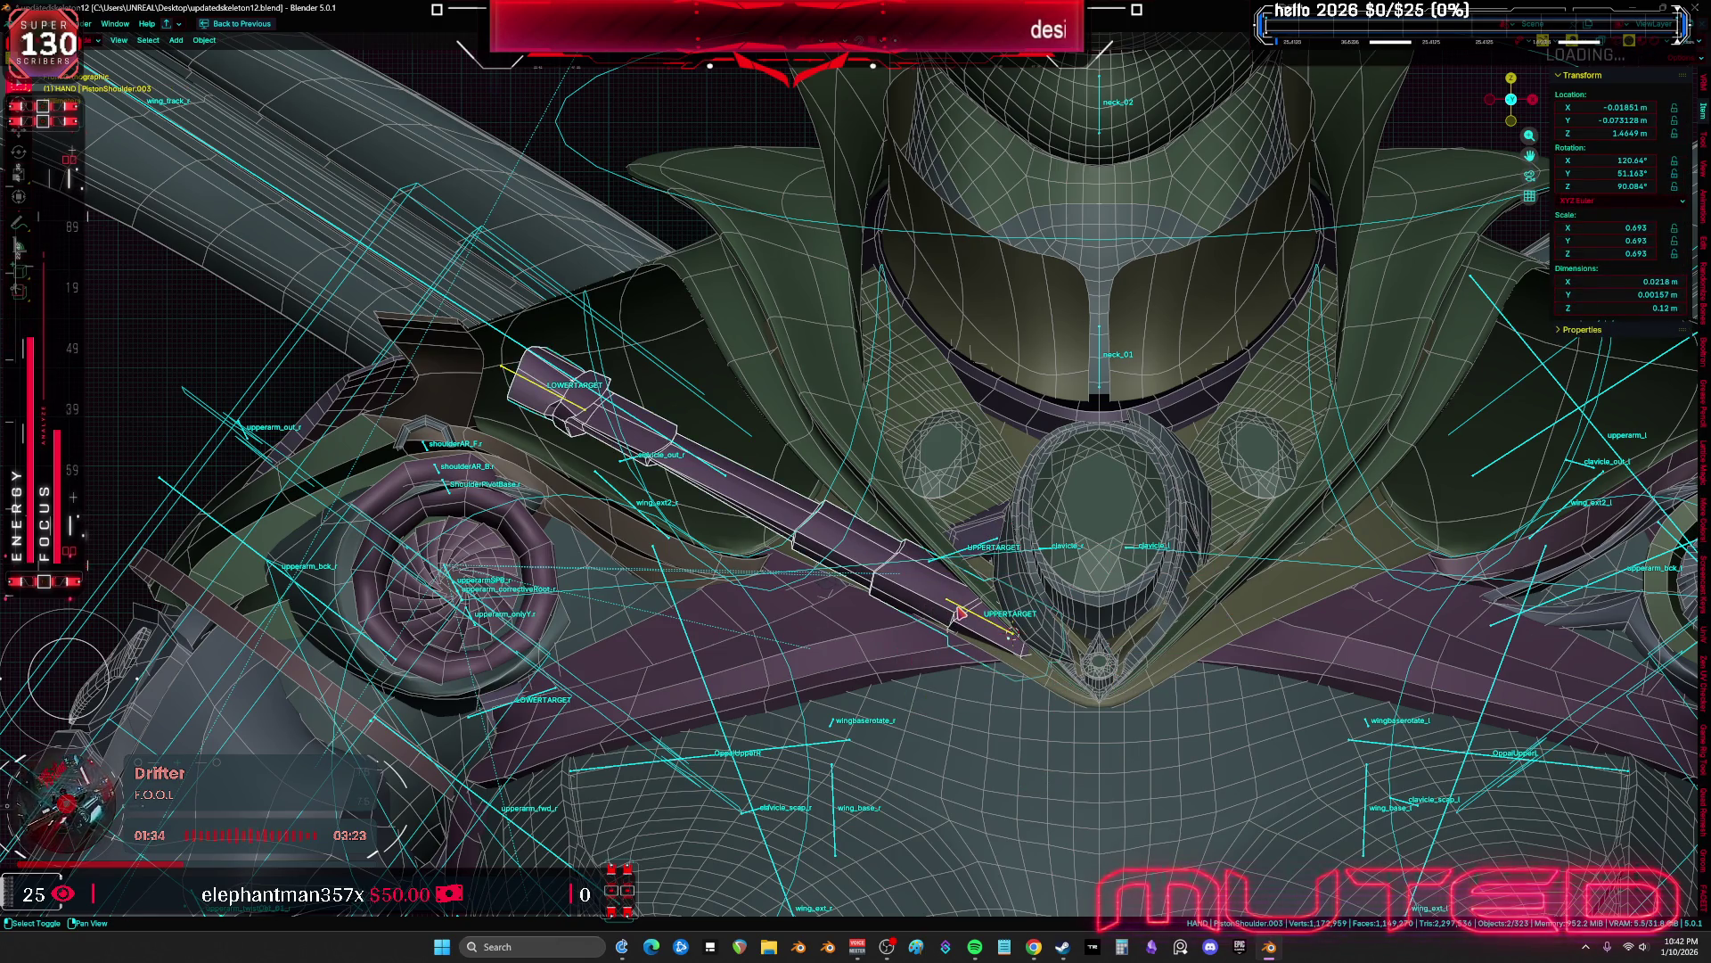
Trackball-rotate the rod and armature together toward the collar gem
key(r)
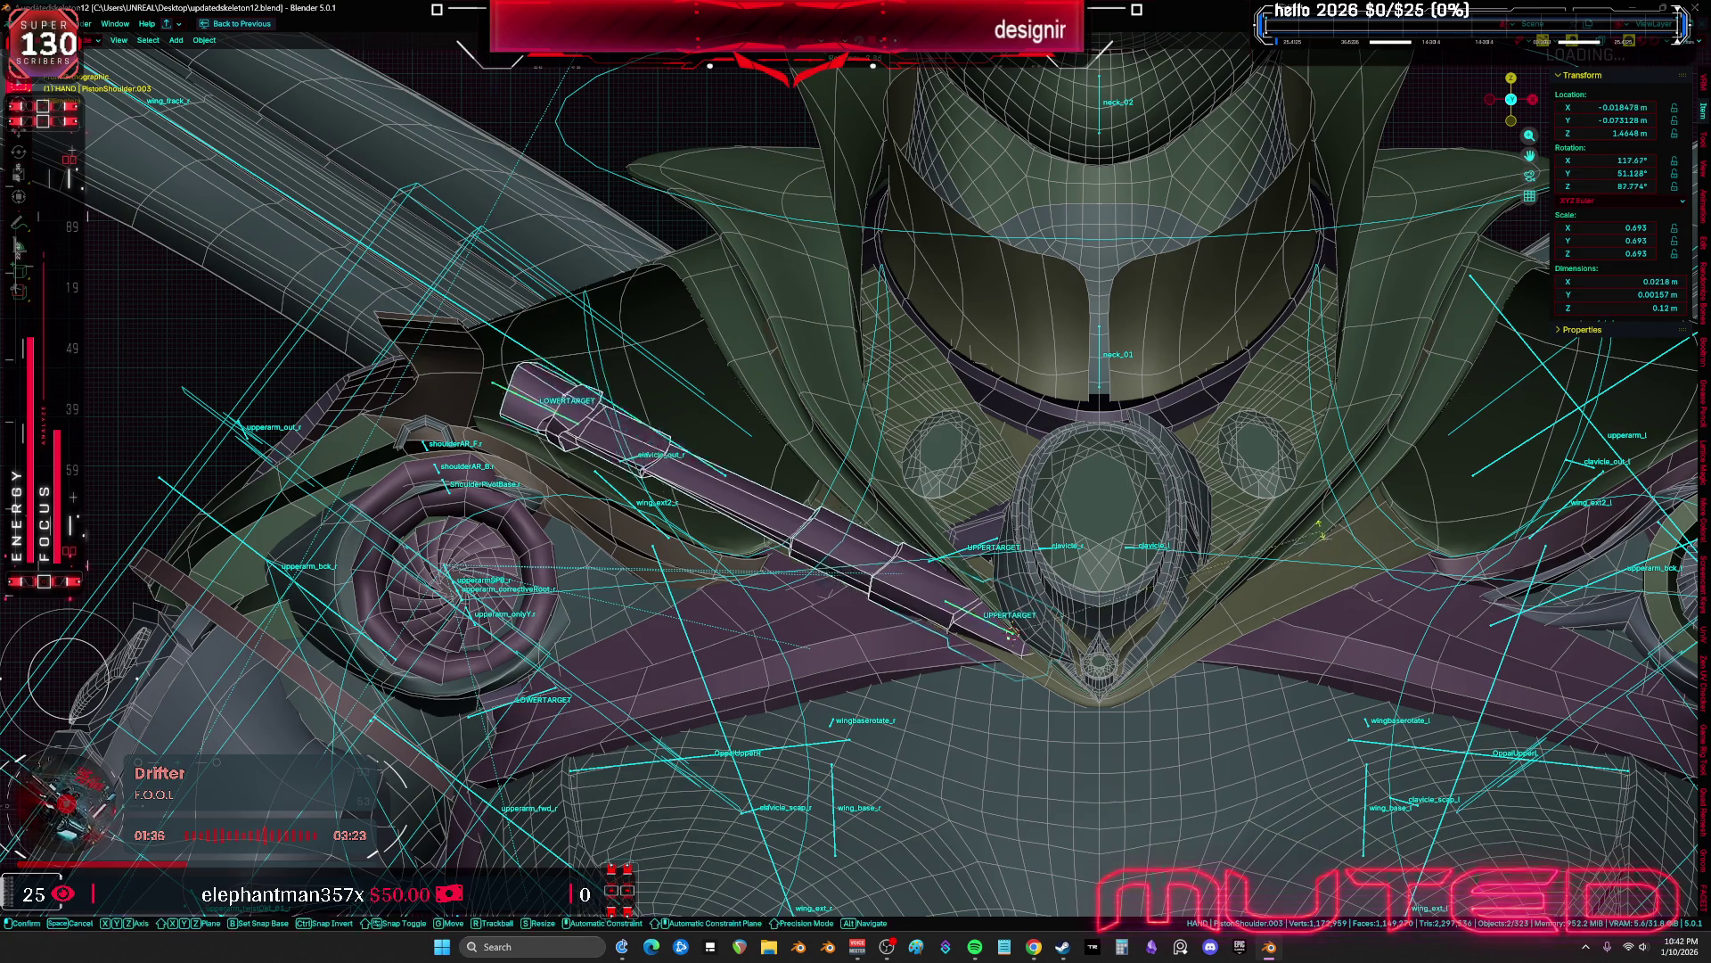
key(r)
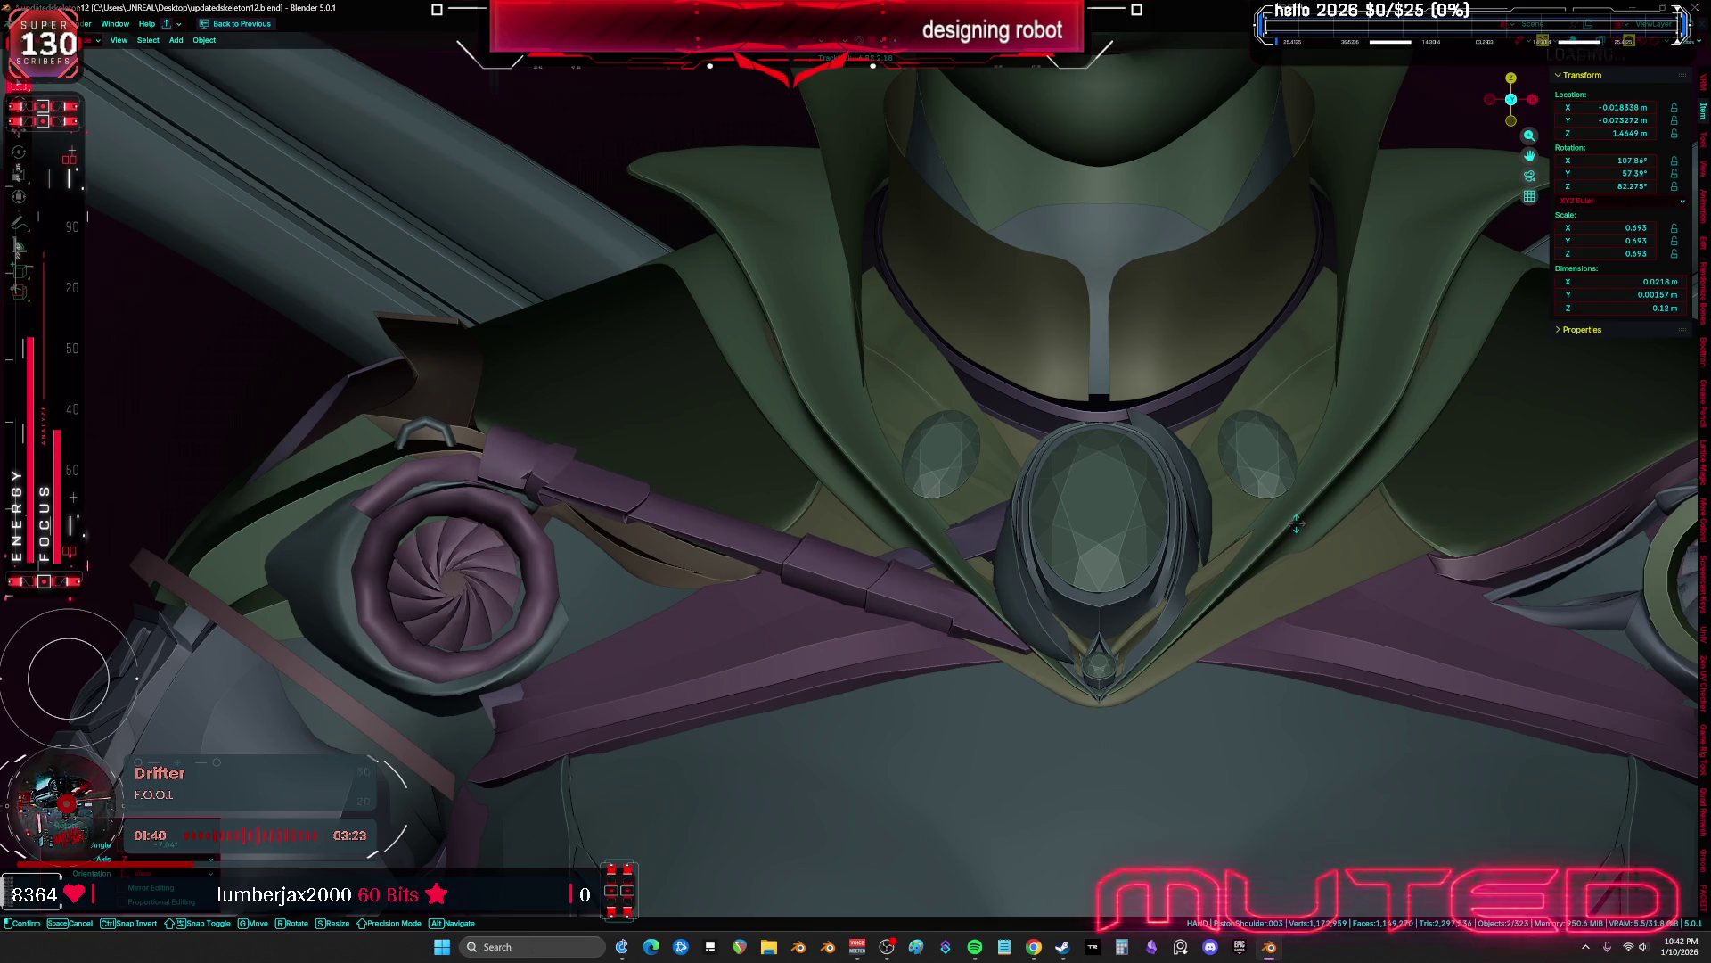
click(928, 513)
mouse_move(928, 513)
middle_down()
mouse_move(1222, 557)
mouse_move(1195, 550)
middle_up()
key(g)
key(r)
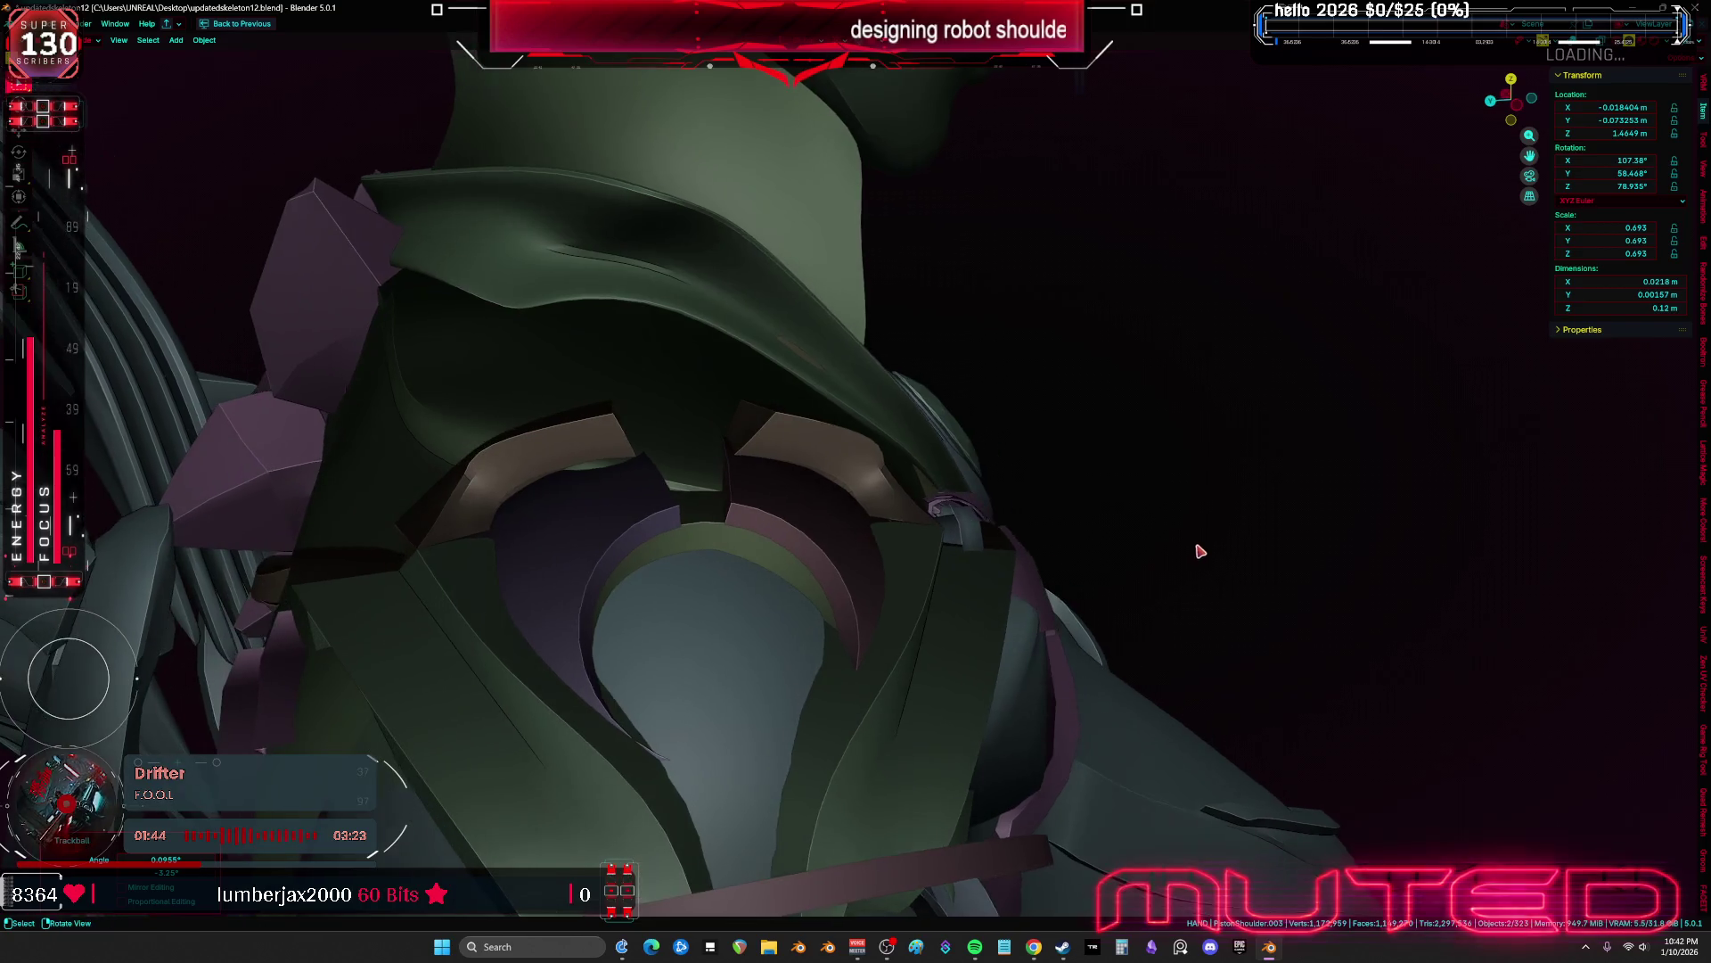
key(r)
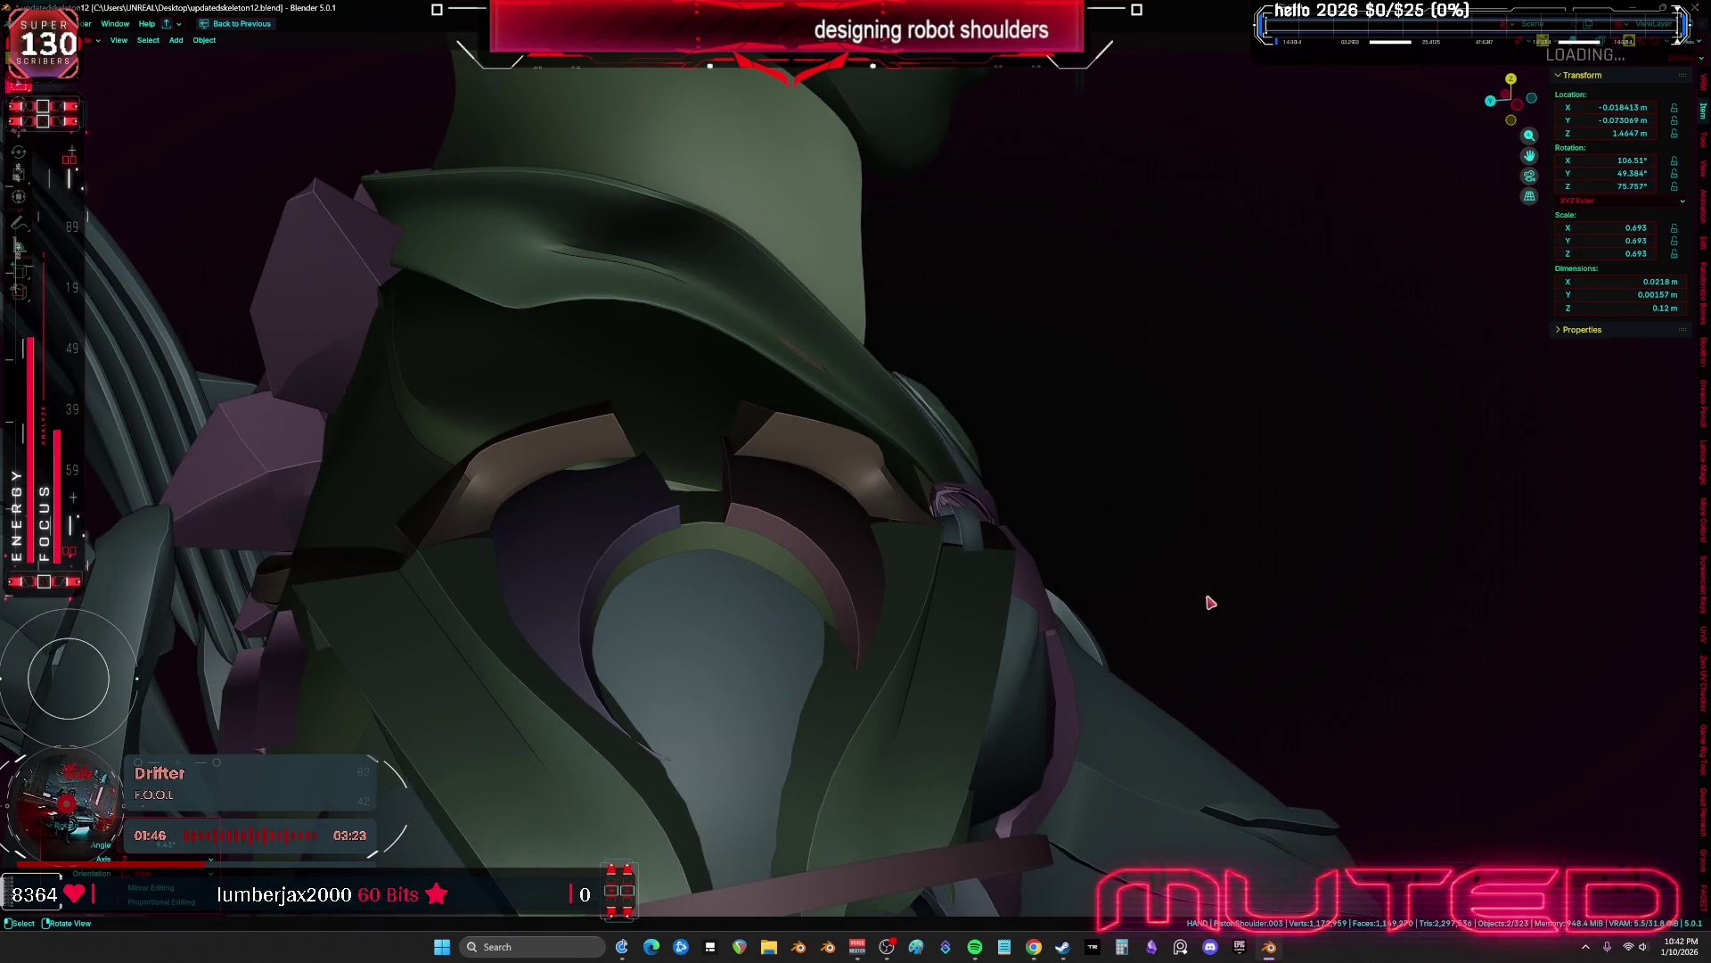
click(1205, 606)
Switch the viewport to Material Preview shading
mouse_move(1203, 611)
middle_down()
mouse_move(1092, 619)
mouse_move(939, 533)
middle_up()
key(z)
click(934, 680)
scroll(932, 637, down, 3)
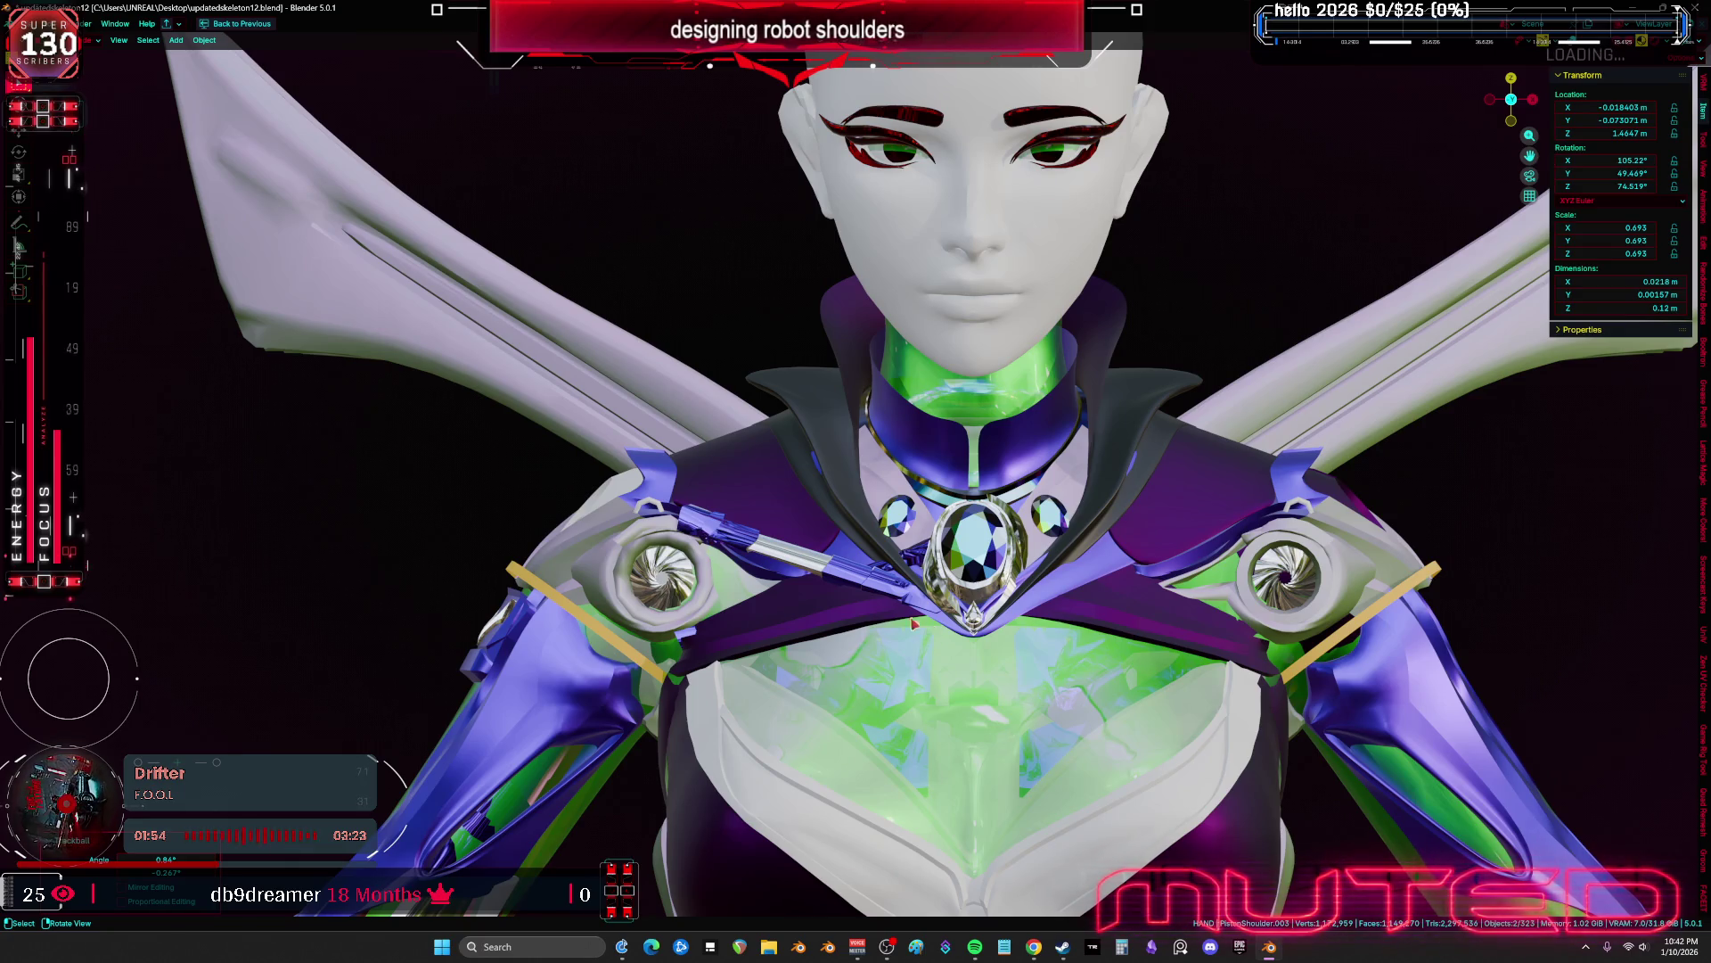
Rotate the piston bone in several passes, checking it from the collar side
scroll(807, 578, up, 2)
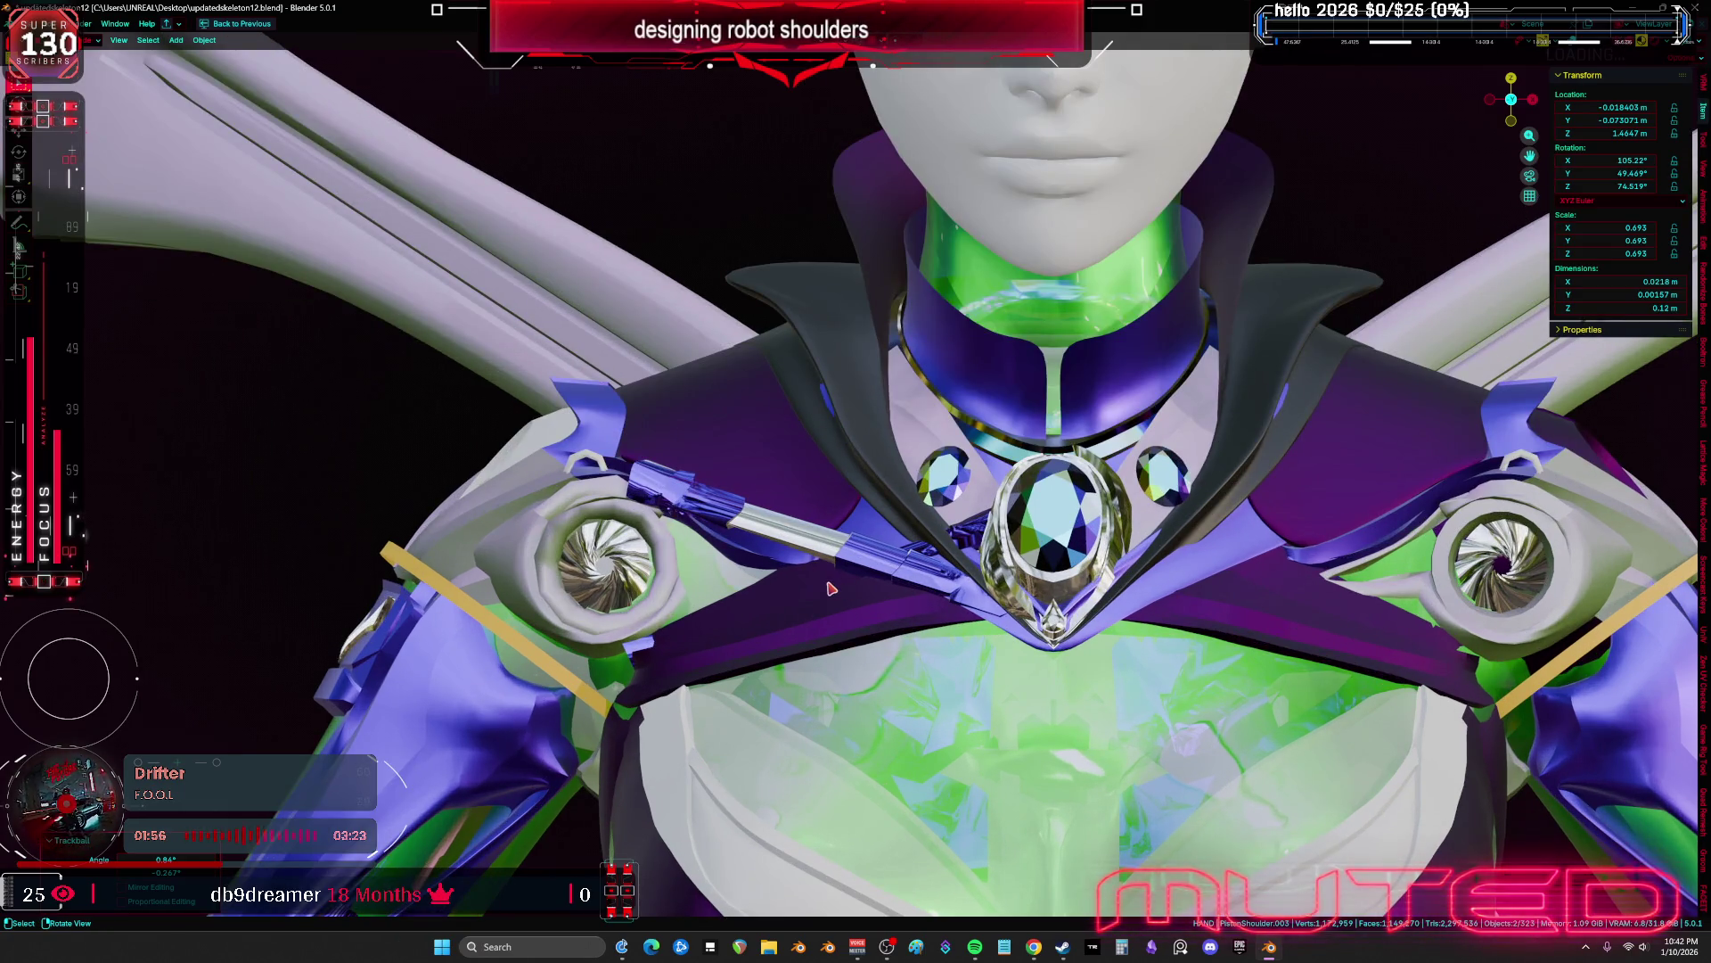
mouse_move(765, 575)
middle_down()
mouse_move(959, 639)
mouse_move(813, 581)
mouse_move(800, 633)
mouse_move(744, 611)
mouse_move(887, 630)
middle_up()
key(shift+alt+z)
scroll(796, 657, up, 4)
key(shift+alt+z)
key(r)
click(785, 617)
key(r)
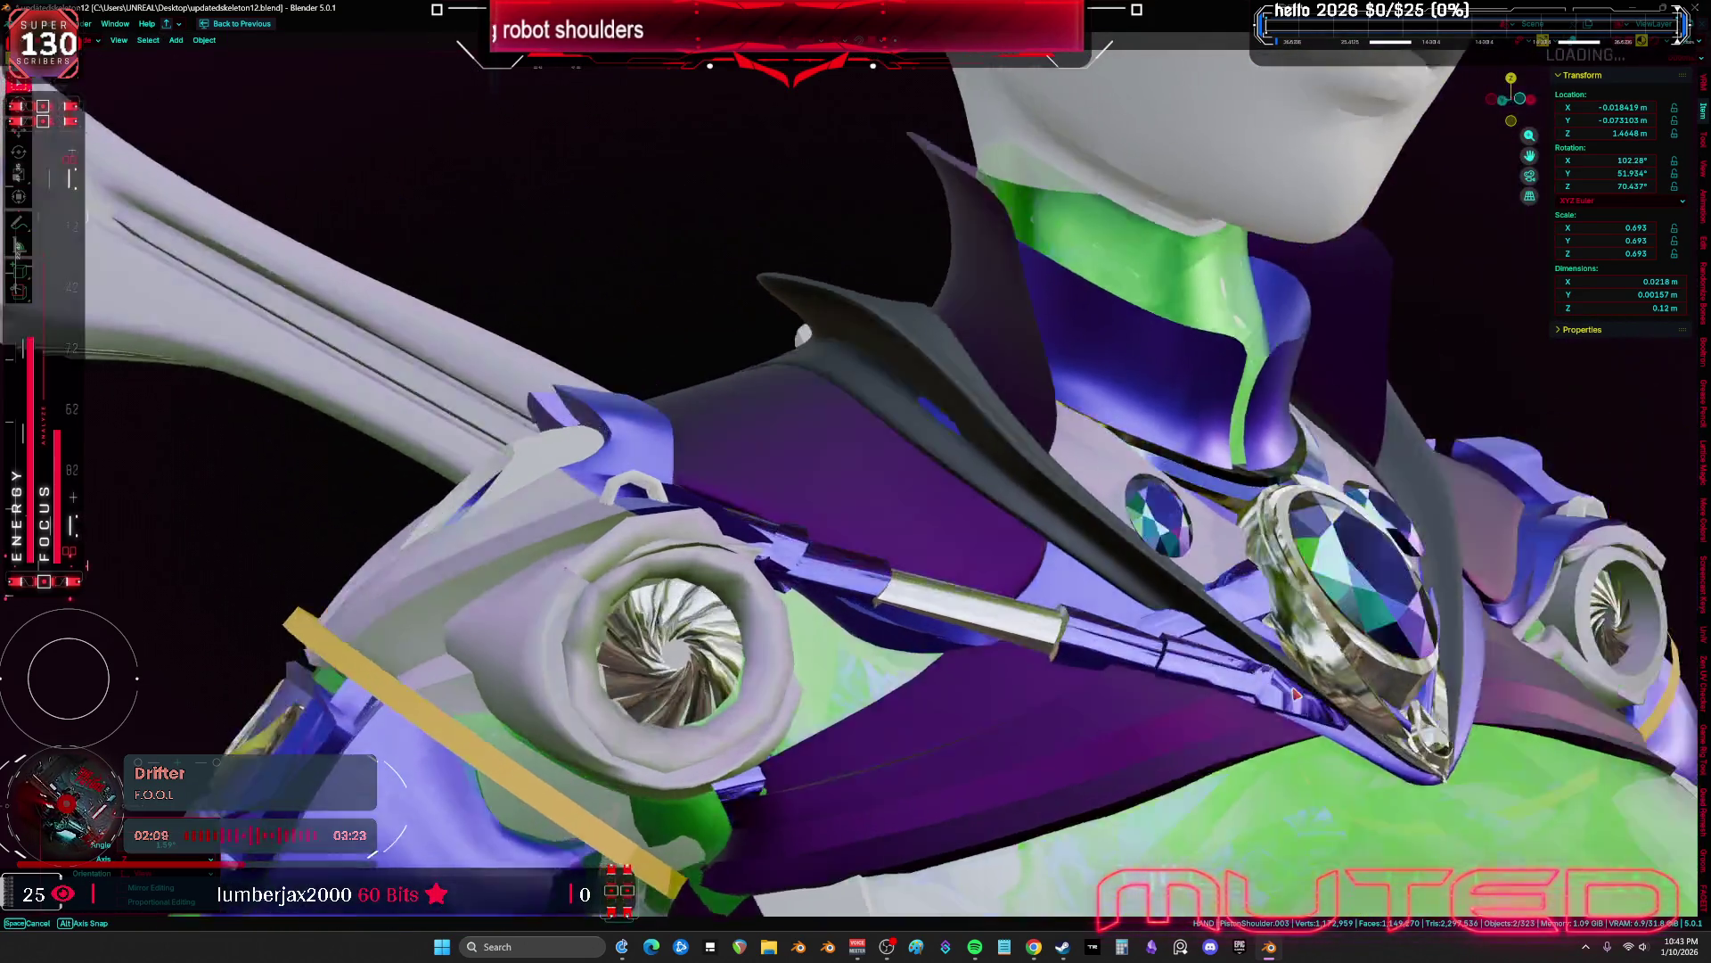
middle_drag(1295, 695, 1273, 667)
key(r)
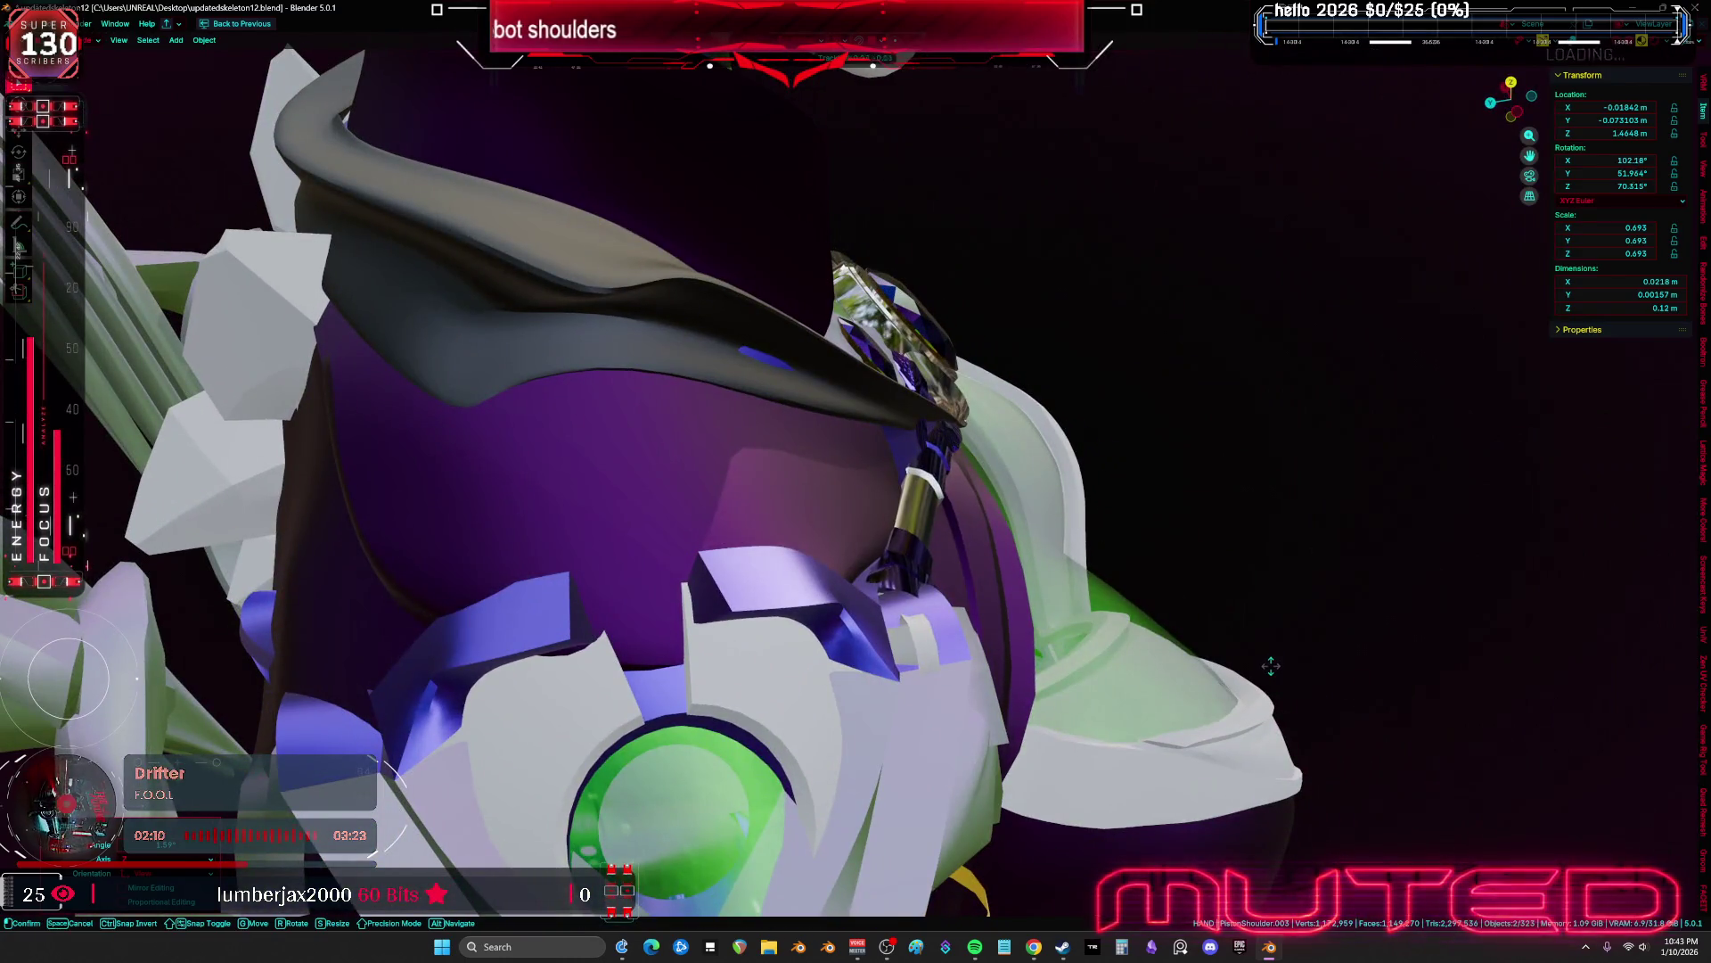
click(1277, 722)
Turn and slightly scale down the piston rod, then view the shoulder from the side
mouse_move(1276, 722)
middle_down()
mouse_move(1246, 730)
mouse_move(1398, 588)
middle_up()
key(r)
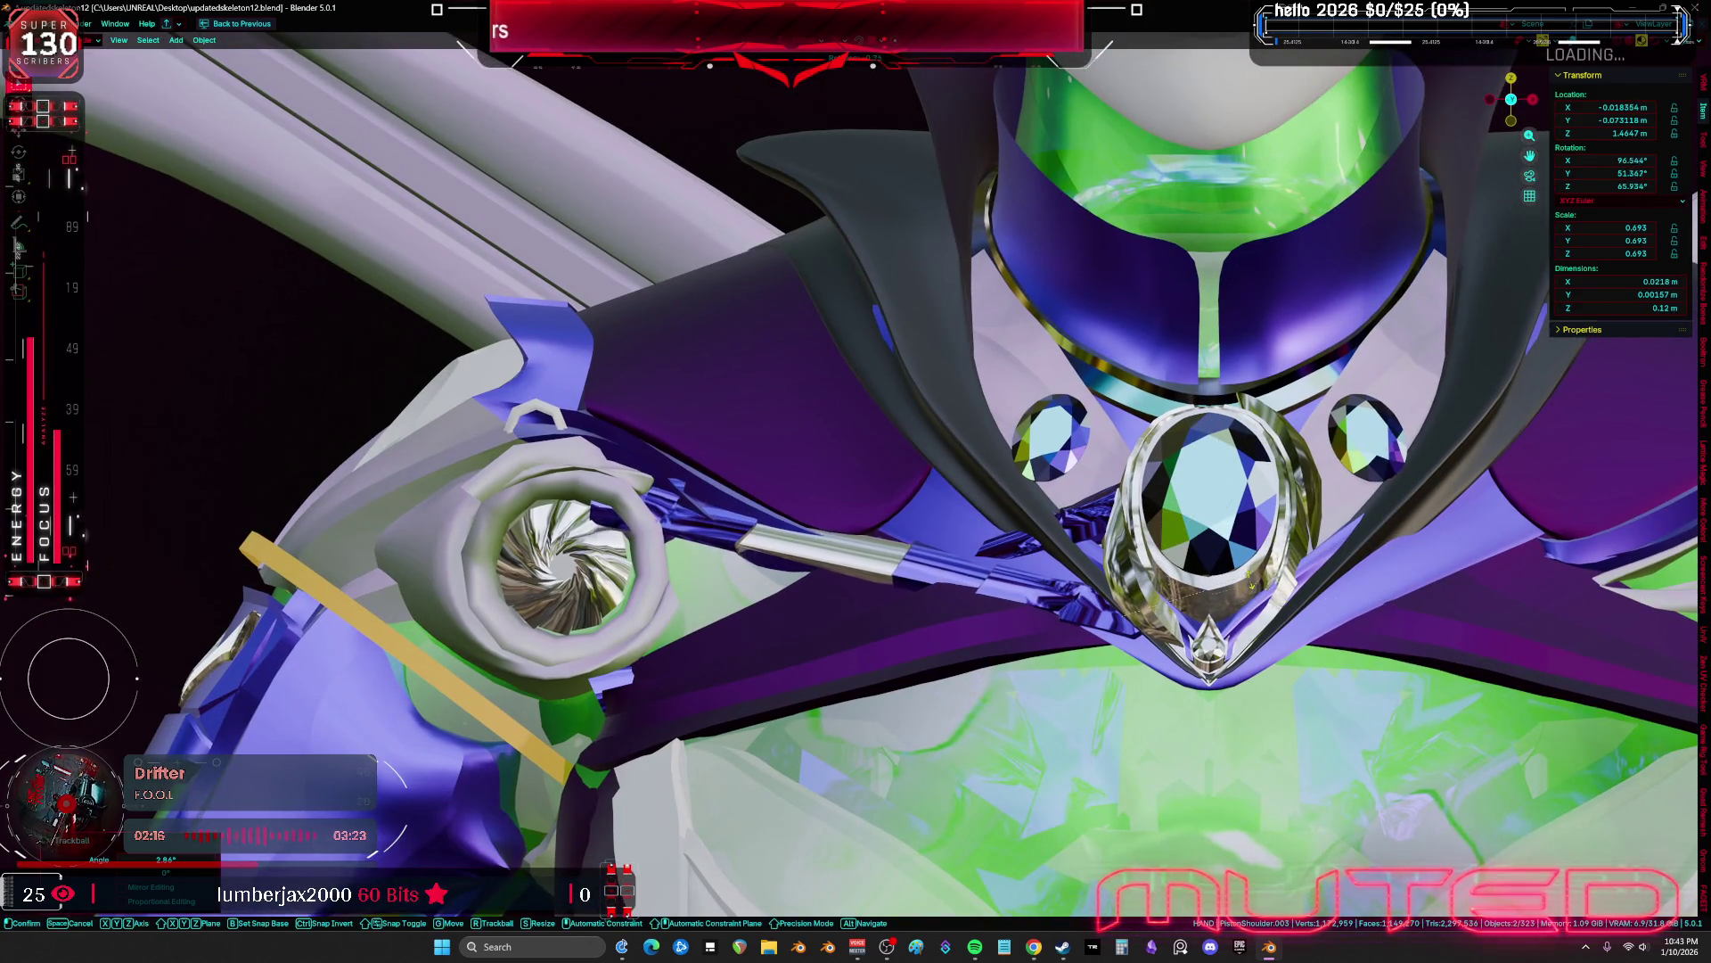
key(s)
key(r)
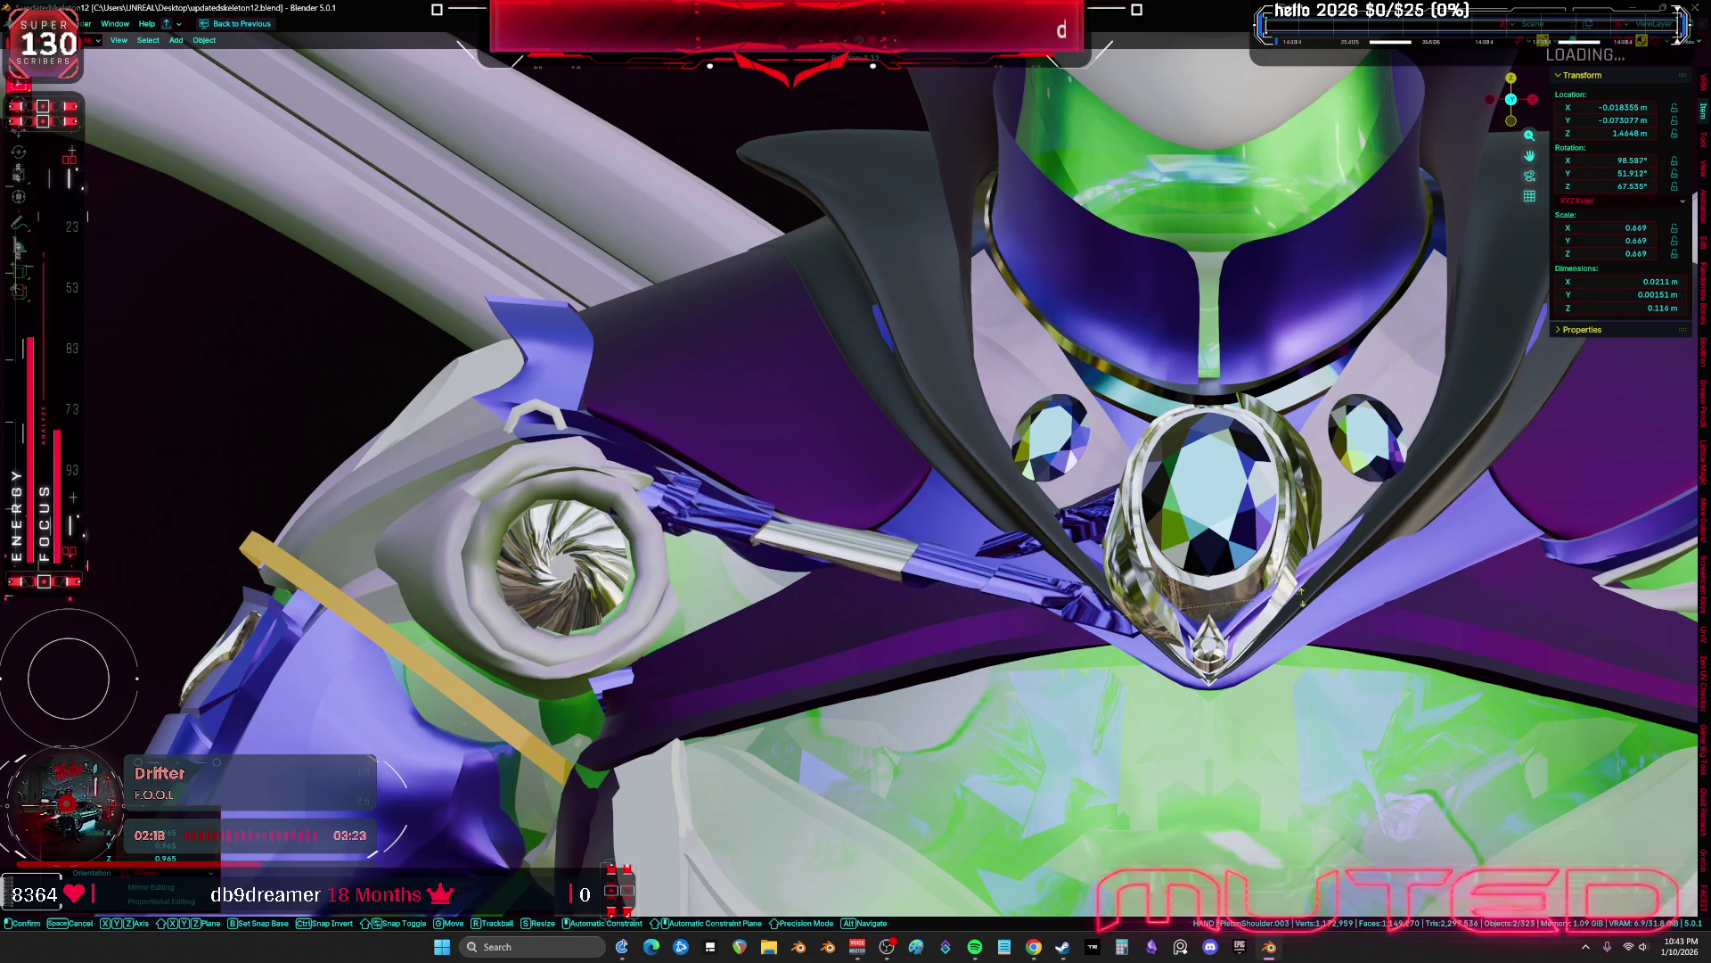
click(1292, 653)
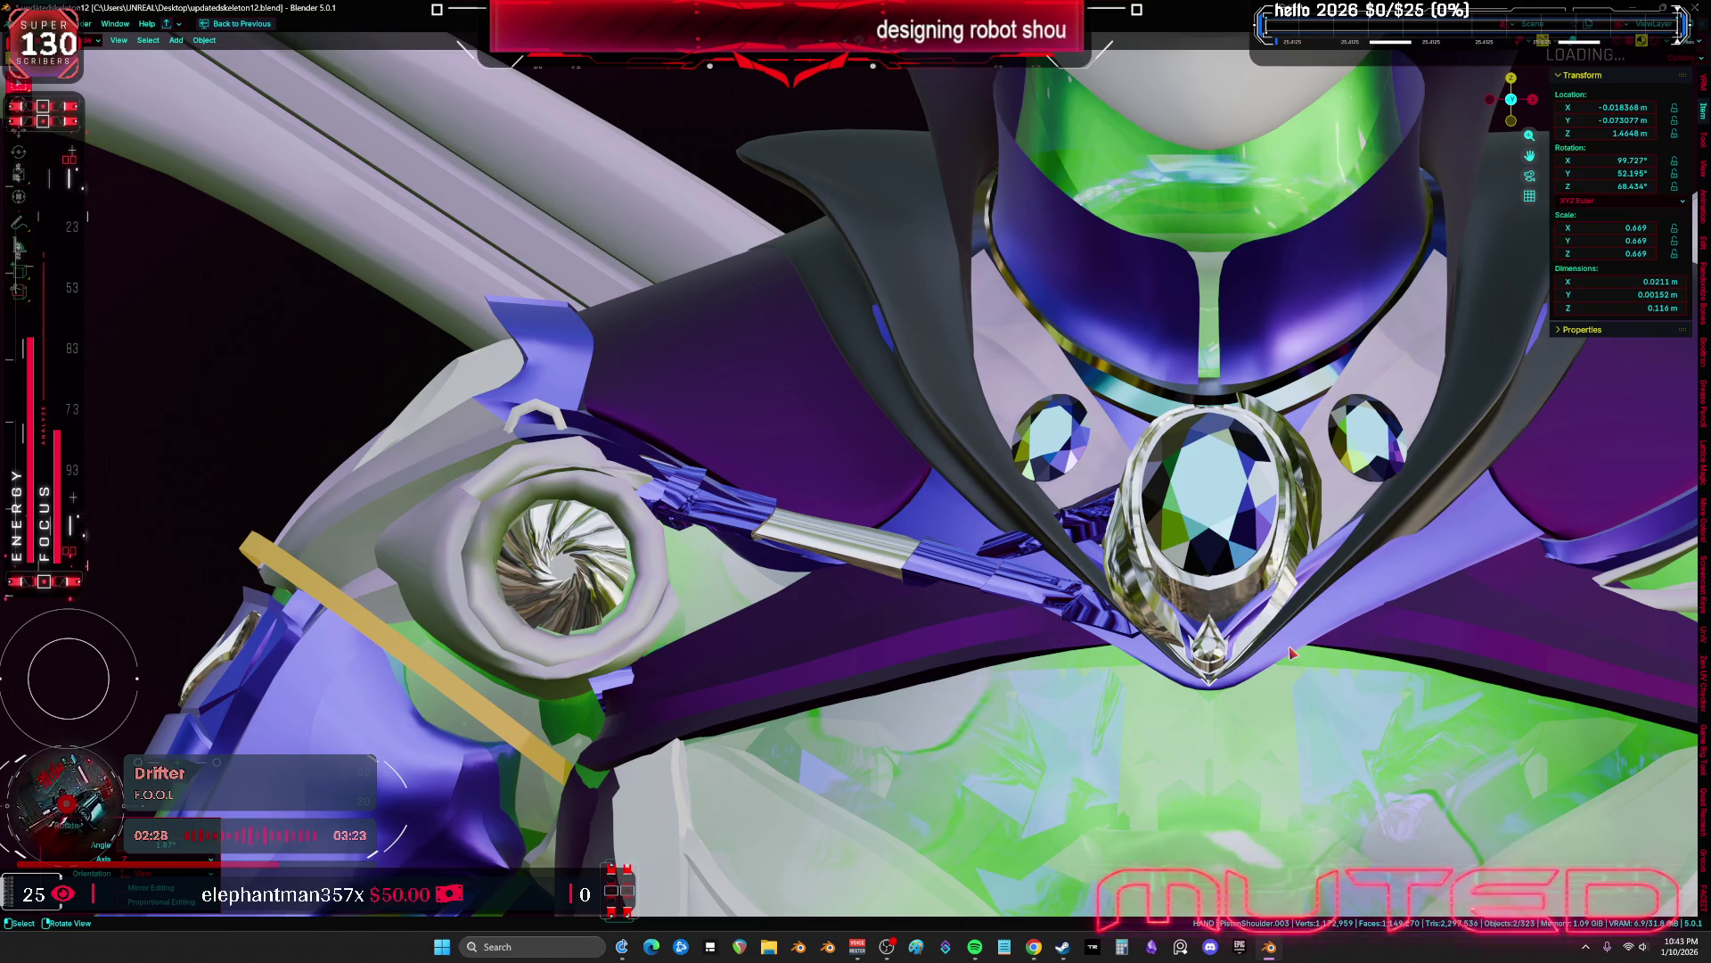
mouse_move(1293, 653)
middle_down()
mouse_move(1159, 535)
mouse_move(1132, 540)
middle_up()
middle_drag(857, 558, 943, 607)
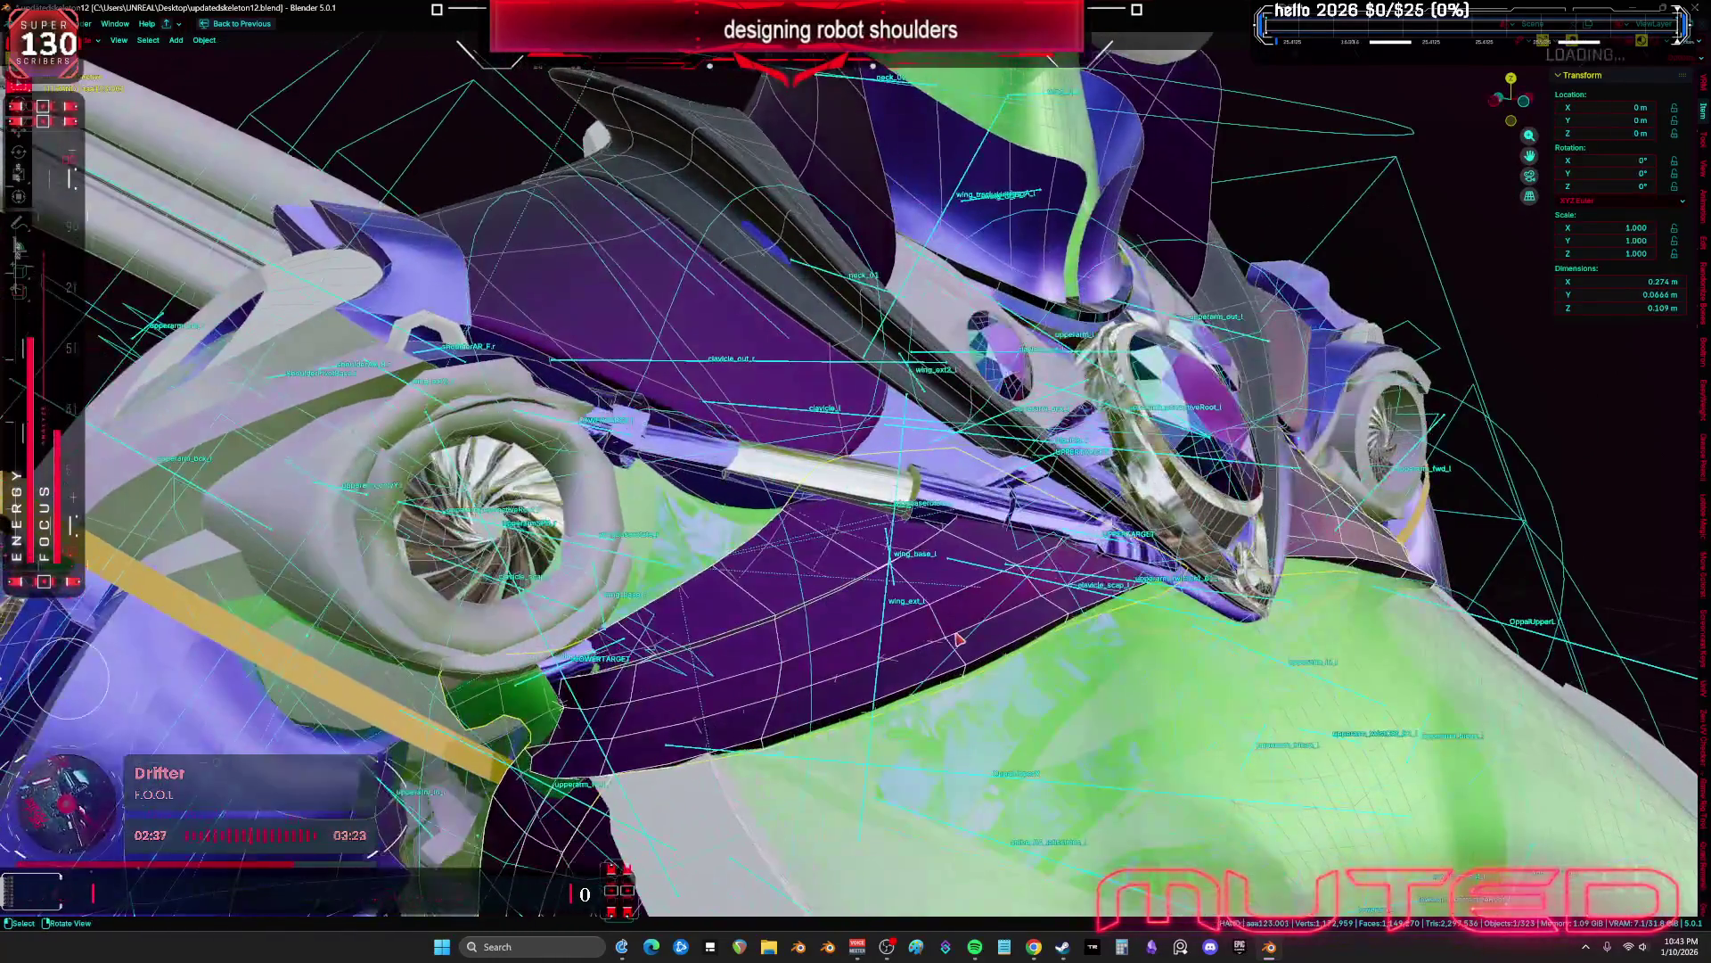
Enter Edit Mode on the shoulder plate with X-ray on and select a face region
key(KP_1)
key(shift+alt+z)
scroll(841, 631, down, 5)
key(shift+alt+z)
middle_drag(842, 631, 841, 550)
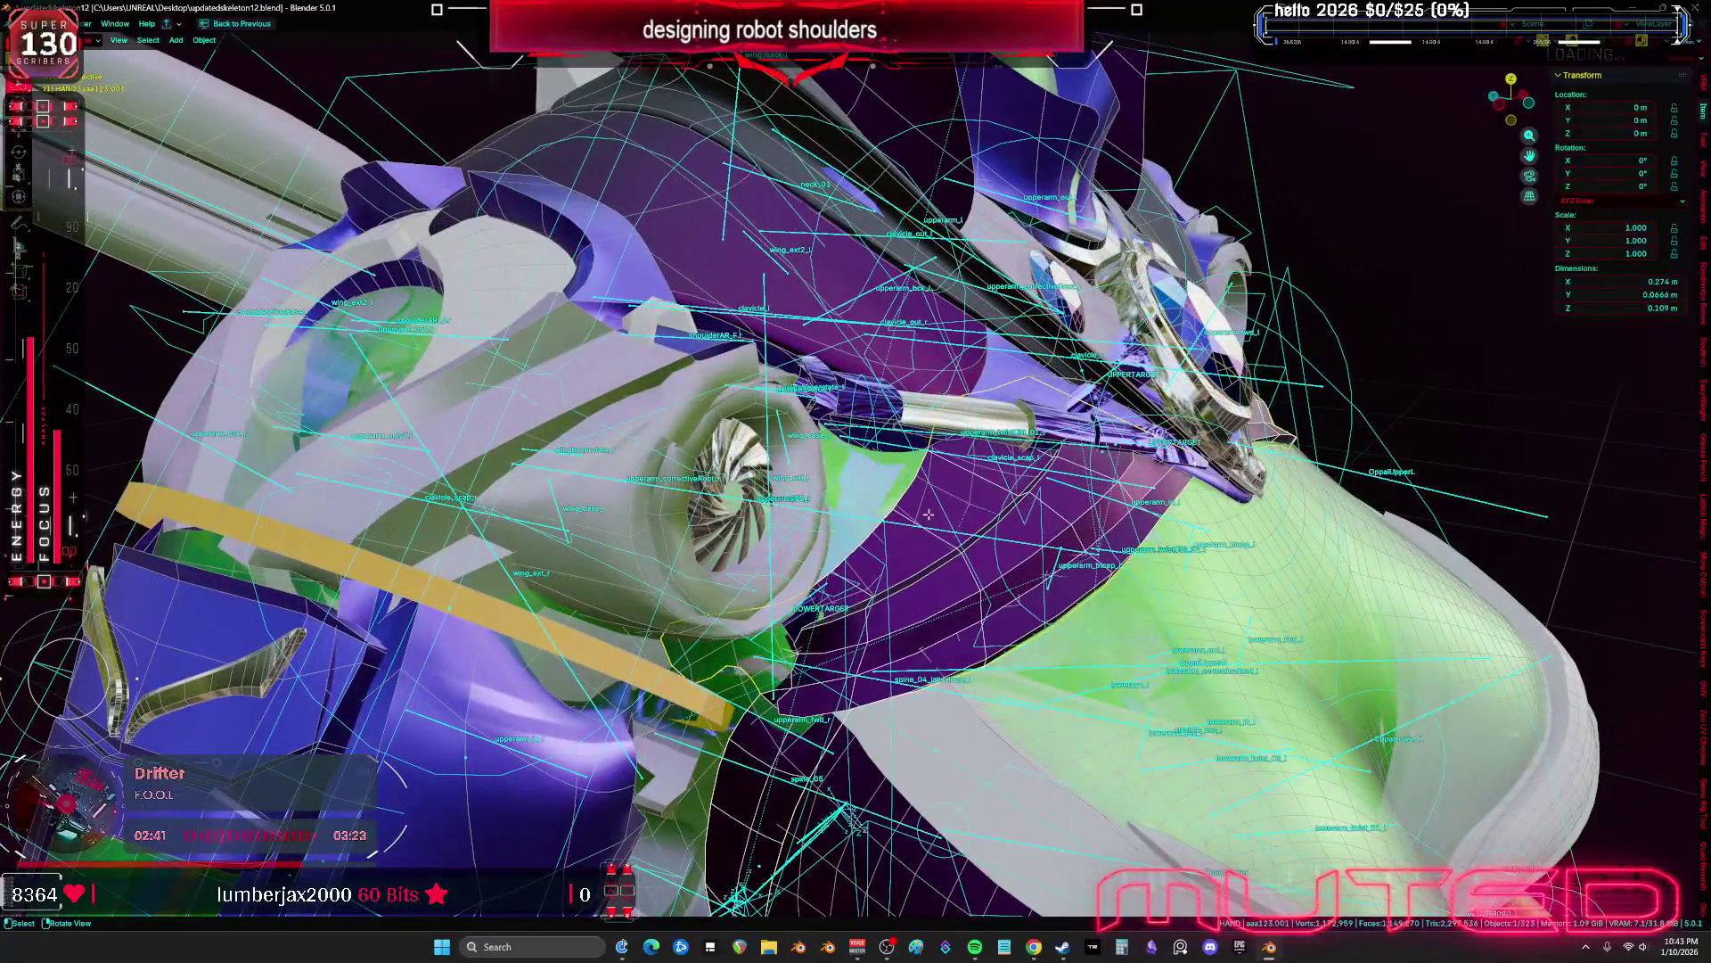
key(Tab)
mouse_move(928, 514)
middle_down()
mouse_move(774, 588)
mouse_move(785, 534)
middle_up()
key(alt+z)
ctrl+shift+click(892, 534)
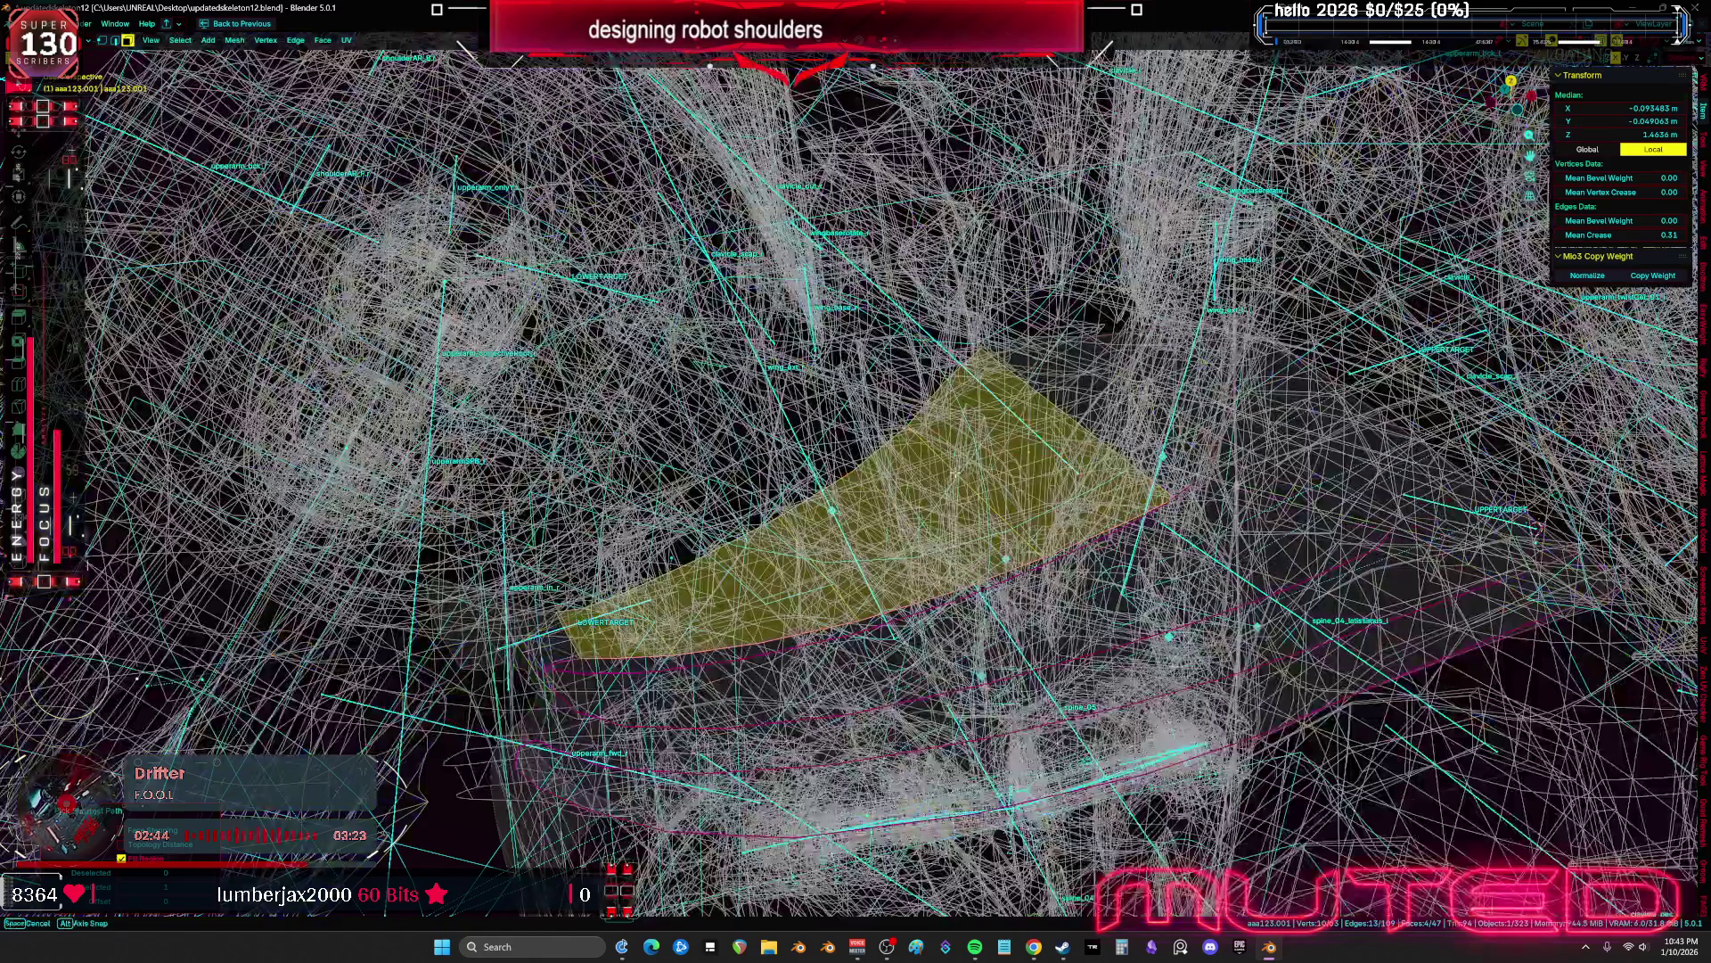
Move the selected shoulder plate faces along the Y axis
mouse_move(891, 535)
middle_down()
mouse_move(874, 544)
mouse_move(945, 517)
mouse_move(1052, 537)
middle_up()
scroll(1052, 538, up, 5)
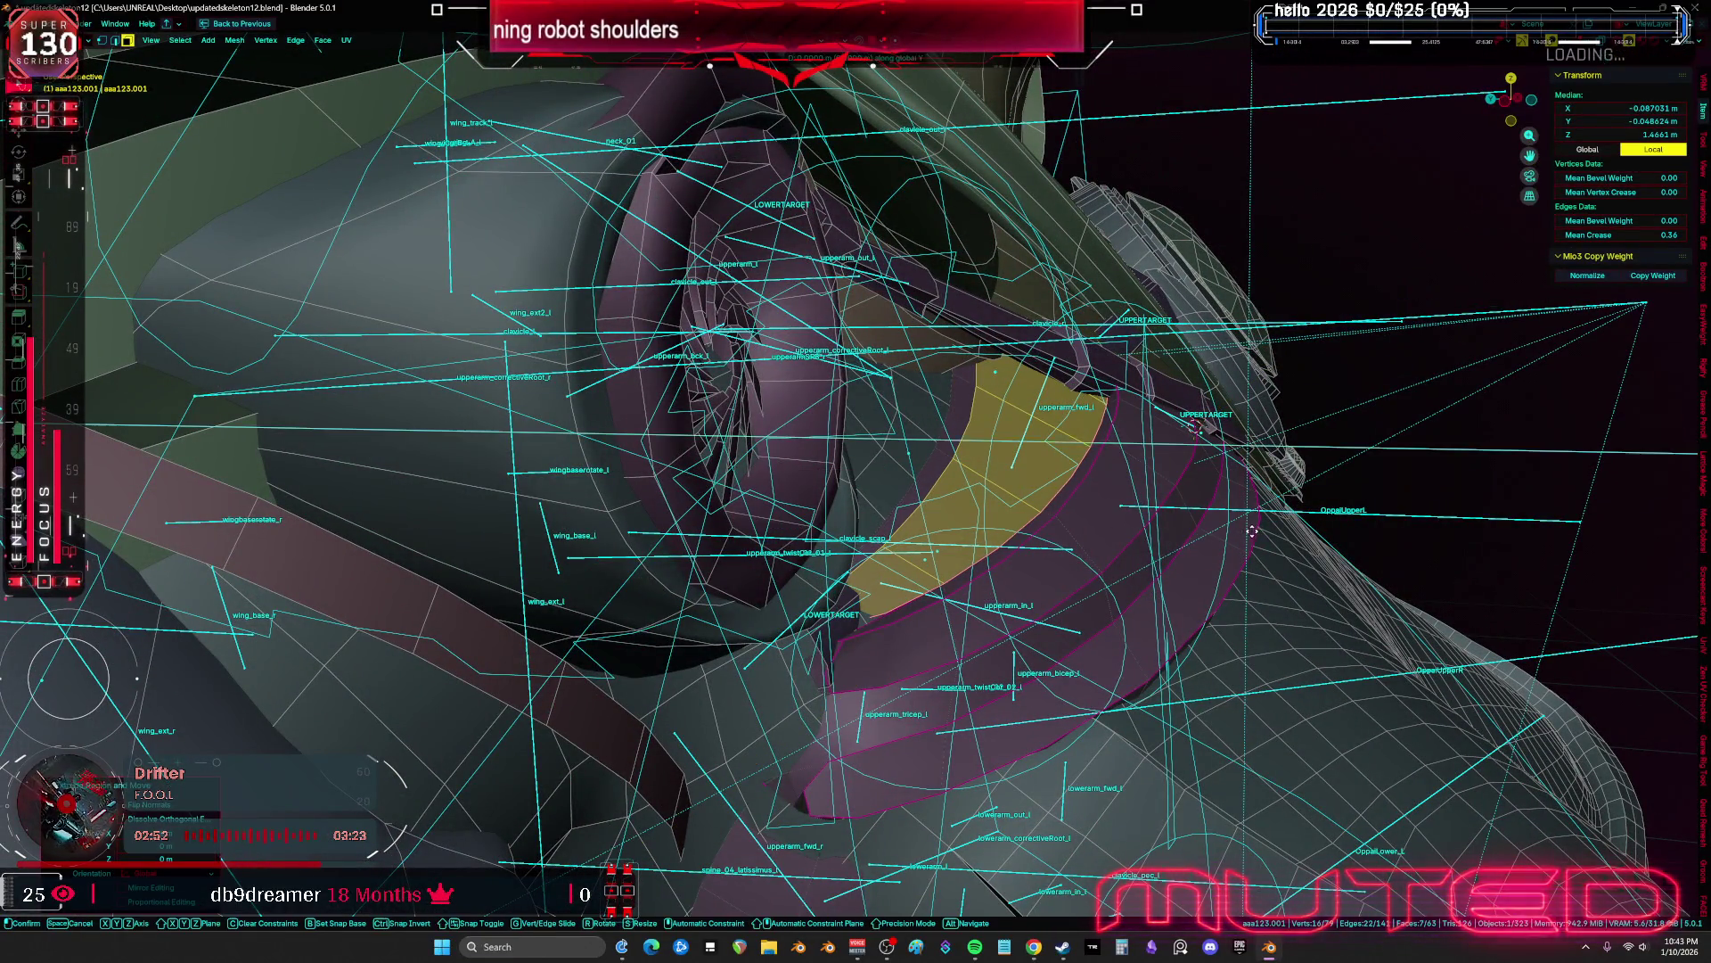
key(Escape)
key(alt+z)
middle_drag(1228, 535, 1117, 511)
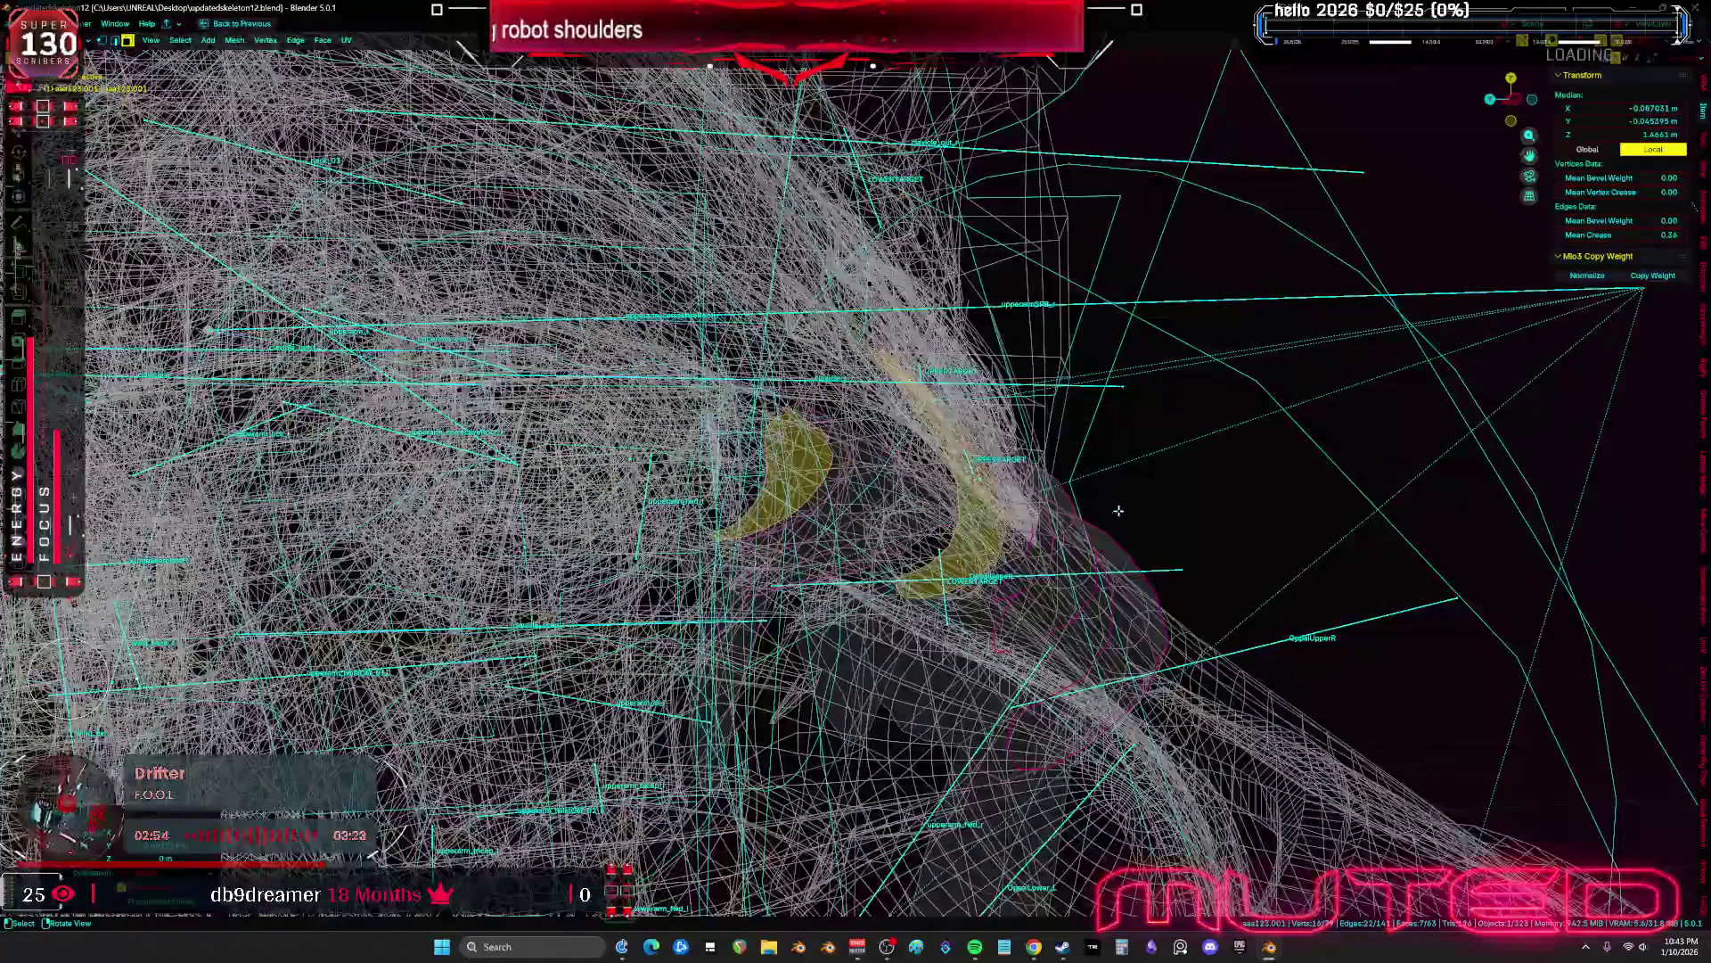
key(g)
key(y)
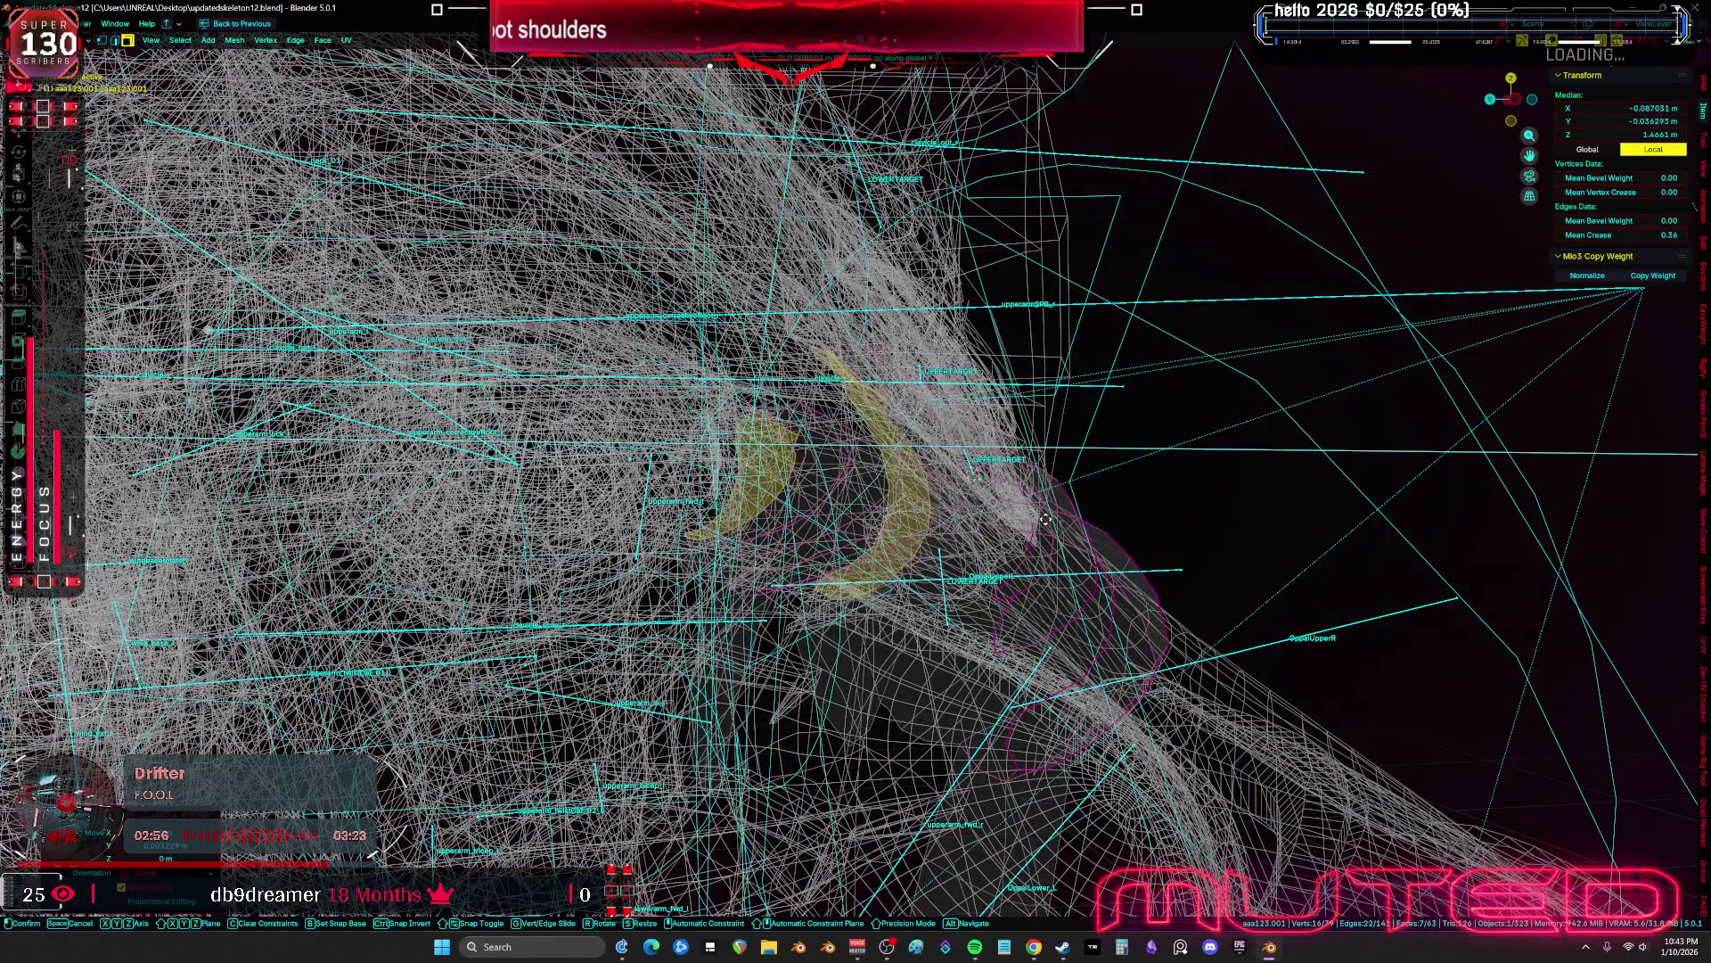
click(1046, 519)
Isolate the aaa123.001 plate in Local View and select its outer rim loop
key(alt+z)
mouse_move(1047, 519)
middle_down()
mouse_move(1231, 500)
mouse_move(1119, 520)
mouse_move(1132, 504)
mouse_move(749, 510)
mouse_move(829, 600)
mouse_move(879, 523)
mouse_move(832, 543)
mouse_move(832, 561)
mouse_move(764, 565)
mouse_move(787, 580)
mouse_move(783, 677)
mouse_move(805, 487)
mouse_move(940, 382)
mouse_move(917, 346)
middle_up()
key(slash)
key(alt+a)
alt+click(805, 486)
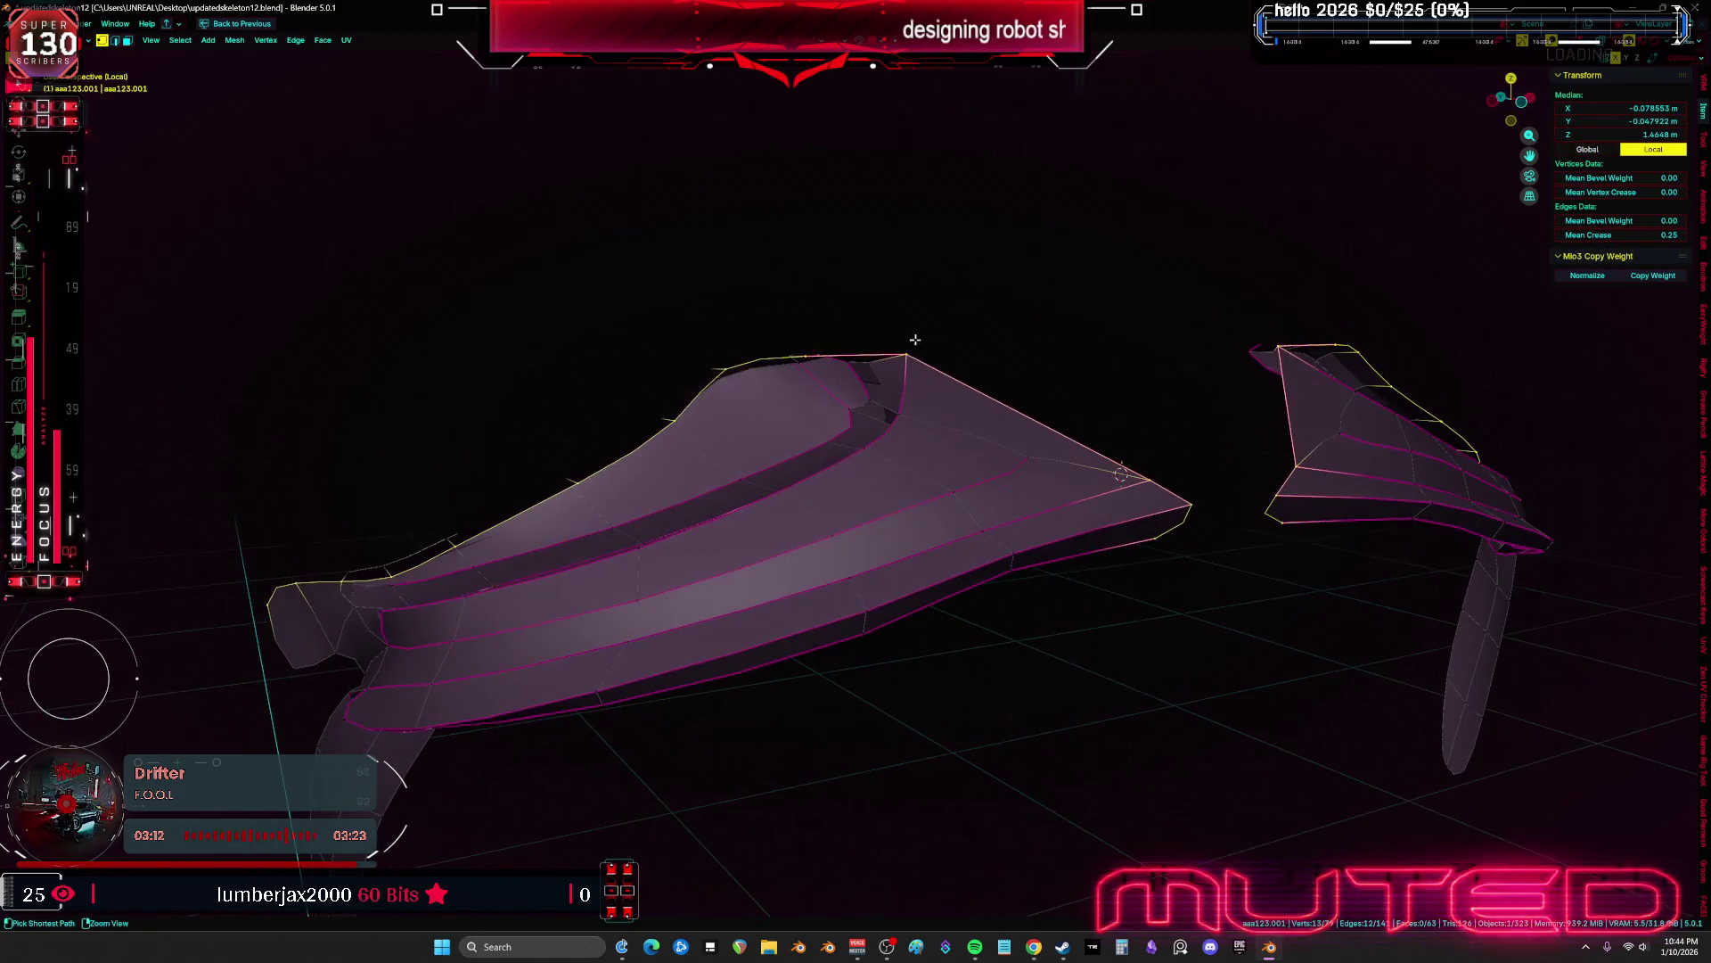
Narrow the rim selection and move it along Y, then along X
middle_drag(888, 611, 1216, 439)
click(612, 581)
mouse_move(611, 581)
middle_down()
mouse_move(407, 568)
mouse_move(837, 565)
mouse_move(1081, 611)
middle_up()
key(g)
key(y)
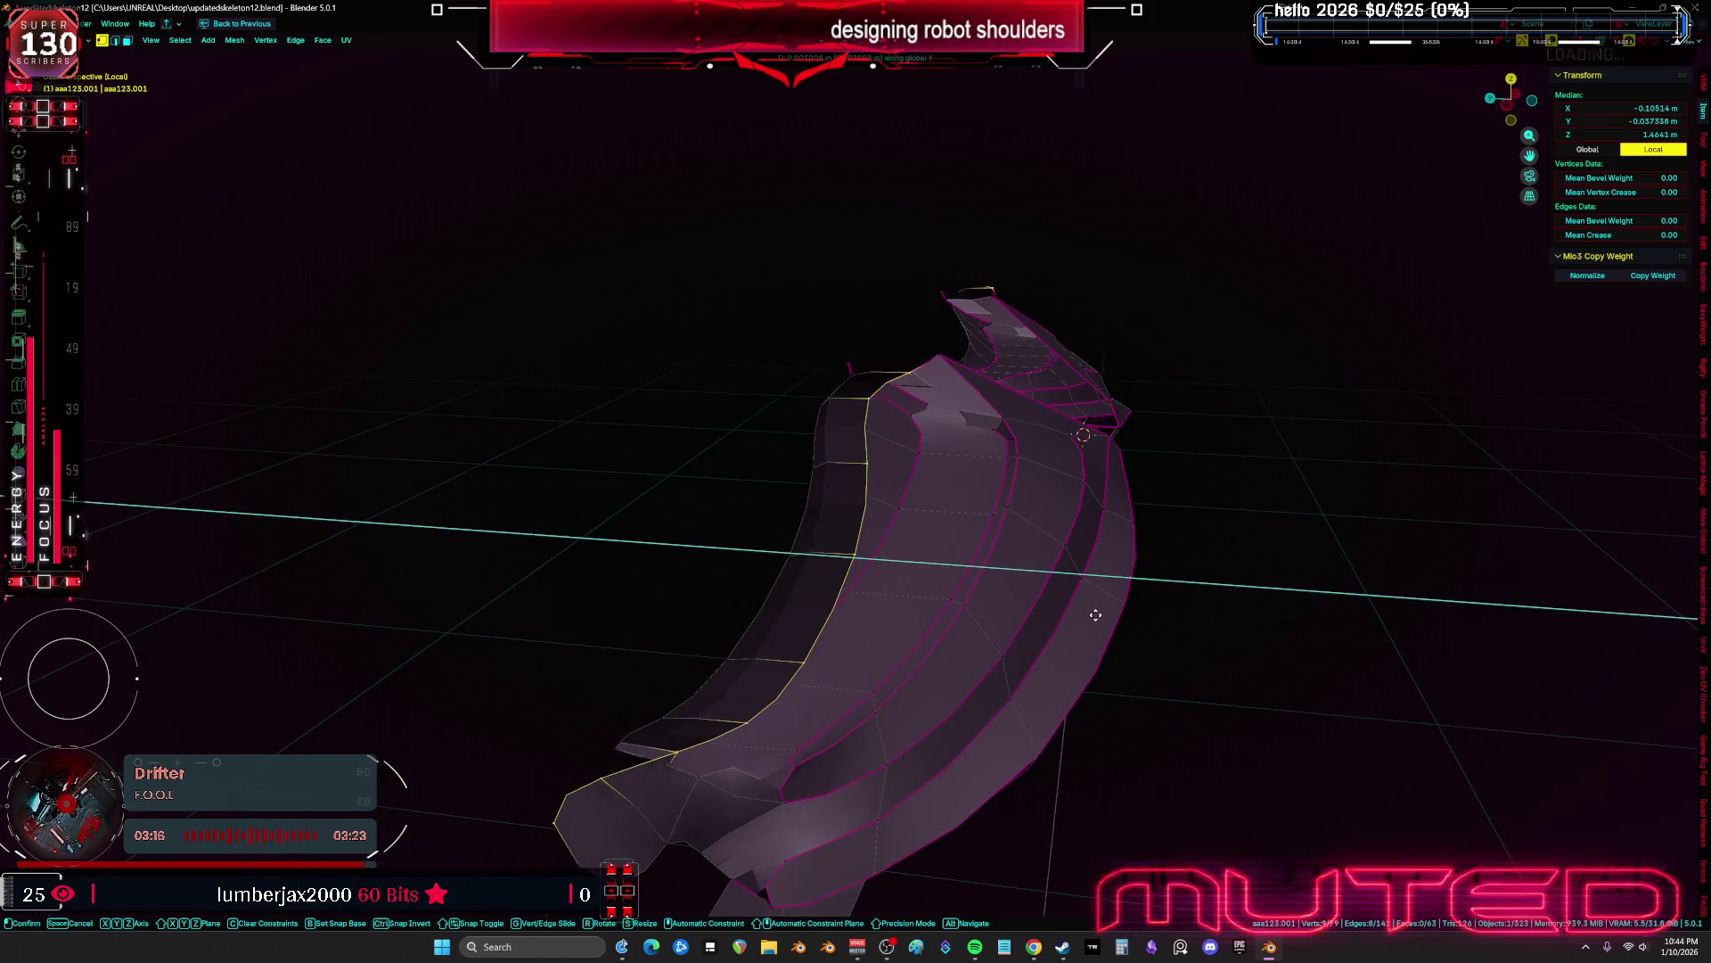
click(932, 612)
mouse_move(932, 612)
middle_down()
mouse_move(871, 626)
mouse_move(814, 699)
middle_up()
key(g)
key(x)
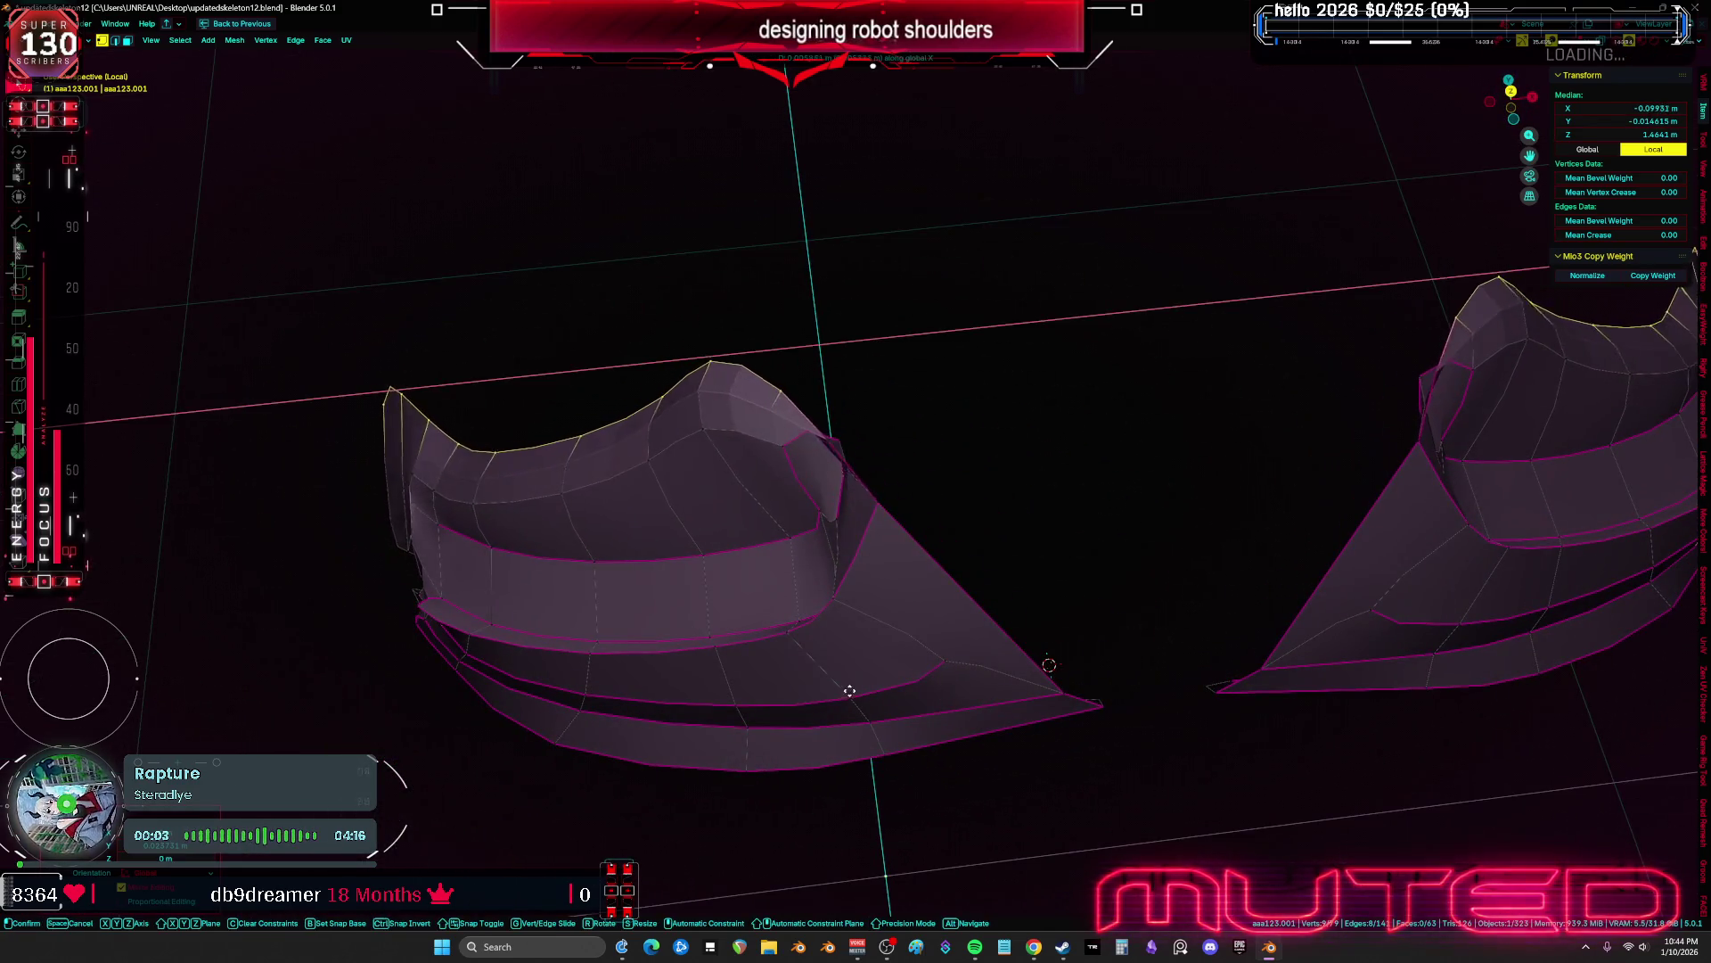
click(906, 725)
Slide the plate's corner vertex along its edge
middle_drag(905, 726, 788, 570)
click(803, 386)
mouse_move(803, 386)
middle_down()
mouse_move(792, 426)
mouse_move(871, 436)
middle_up()
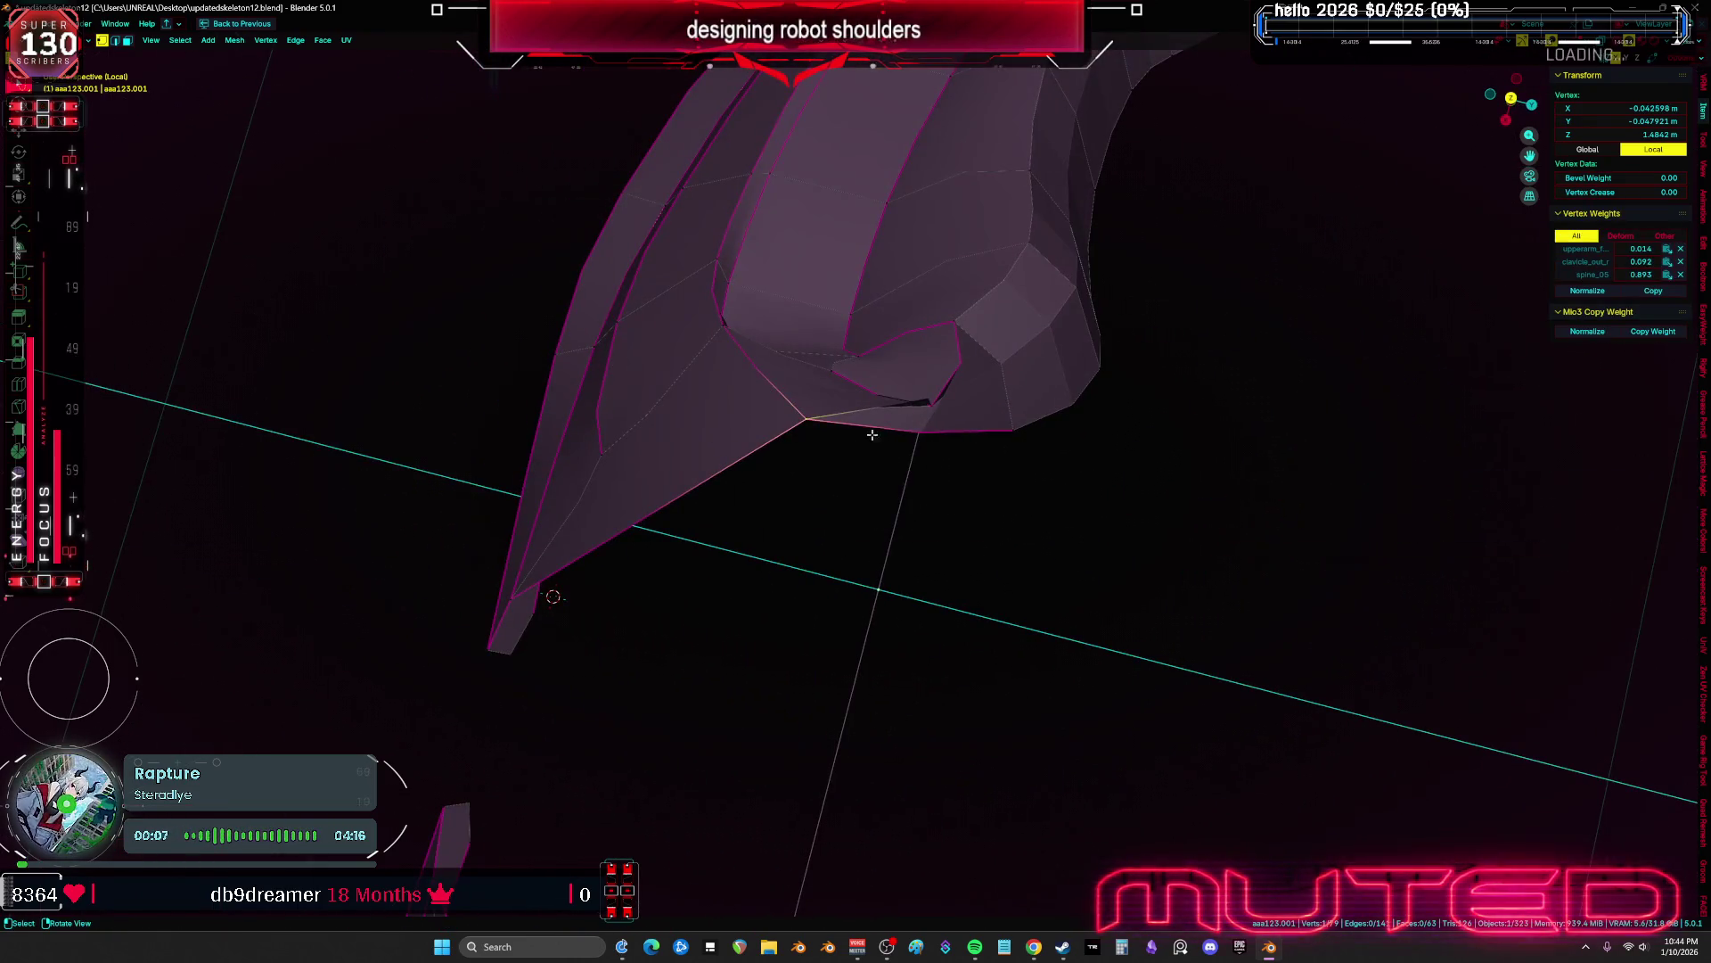
key(g)
key(g)
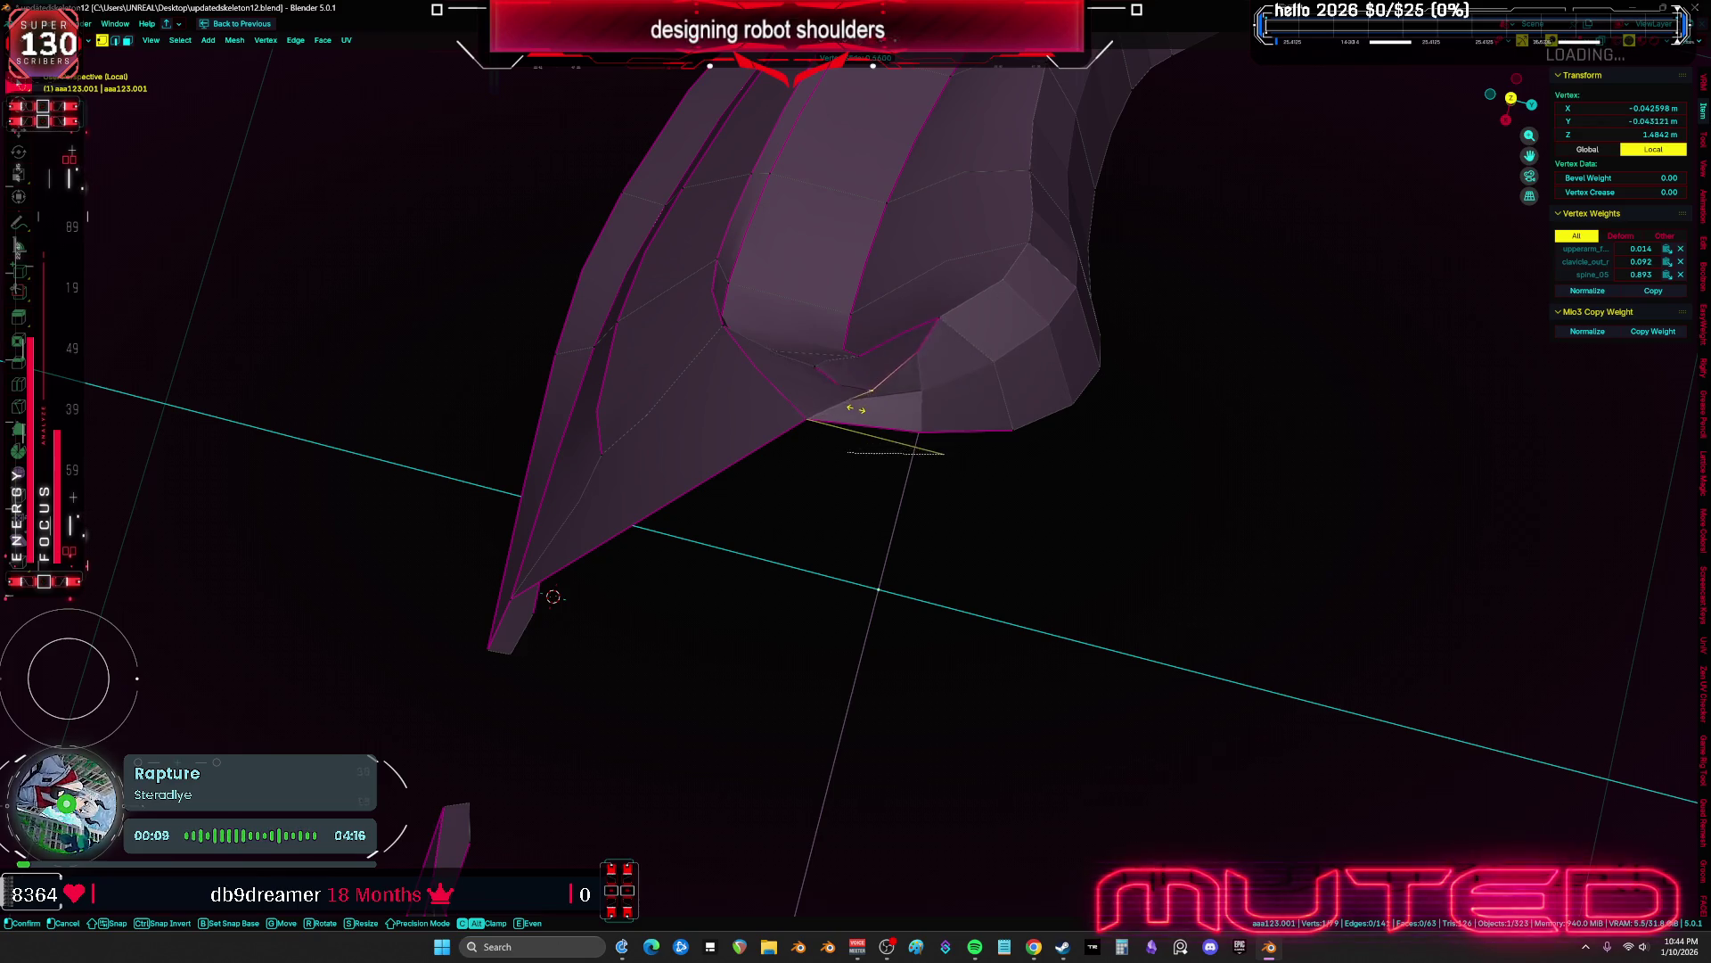
key(g)
mouse_move(826, 413)
alt+middle_down()
mouse_move(948, 405)
mouse_move(1081, 271)
alt+middle_up()
right_click(1082, 271)
Slide another plate vertex down along its edge after trying an edge slide
key(2)
click(887, 265)
key(g)
key(g)
right_click(1120, 439)
mouse_move(1119, 439)
middle_down()
mouse_move(829, 294)
mouse_move(767, 294)
middle_up()
key(1)
click(762, 294)
key(g)
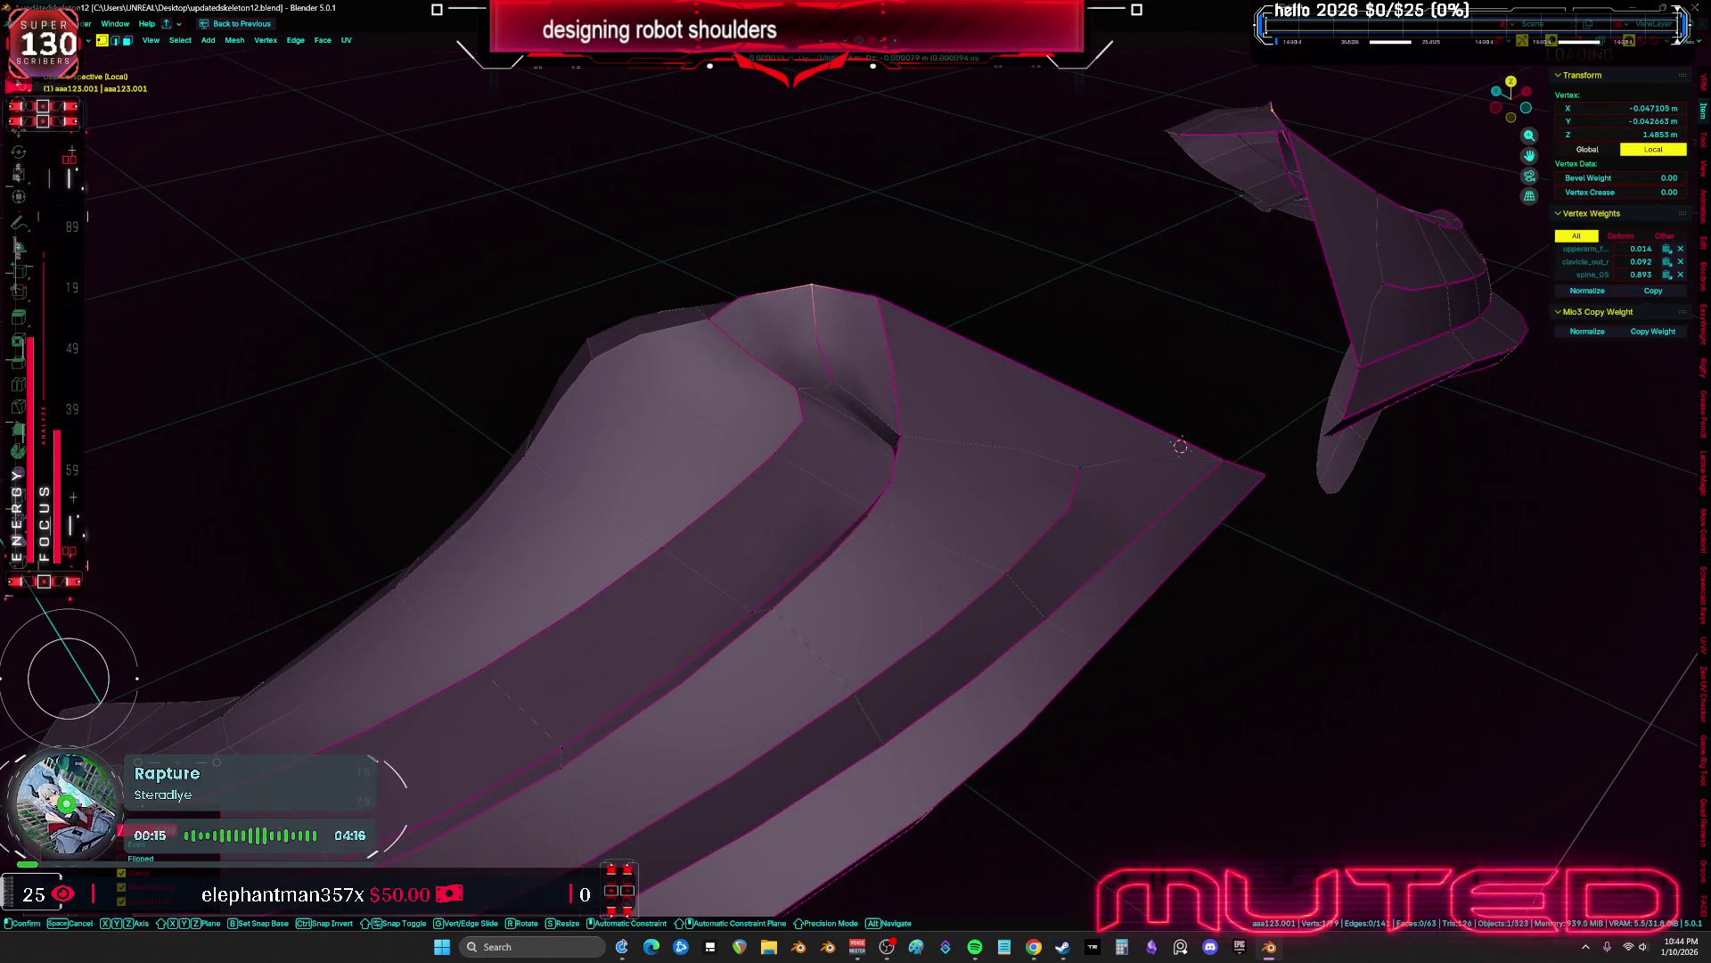
key(g)
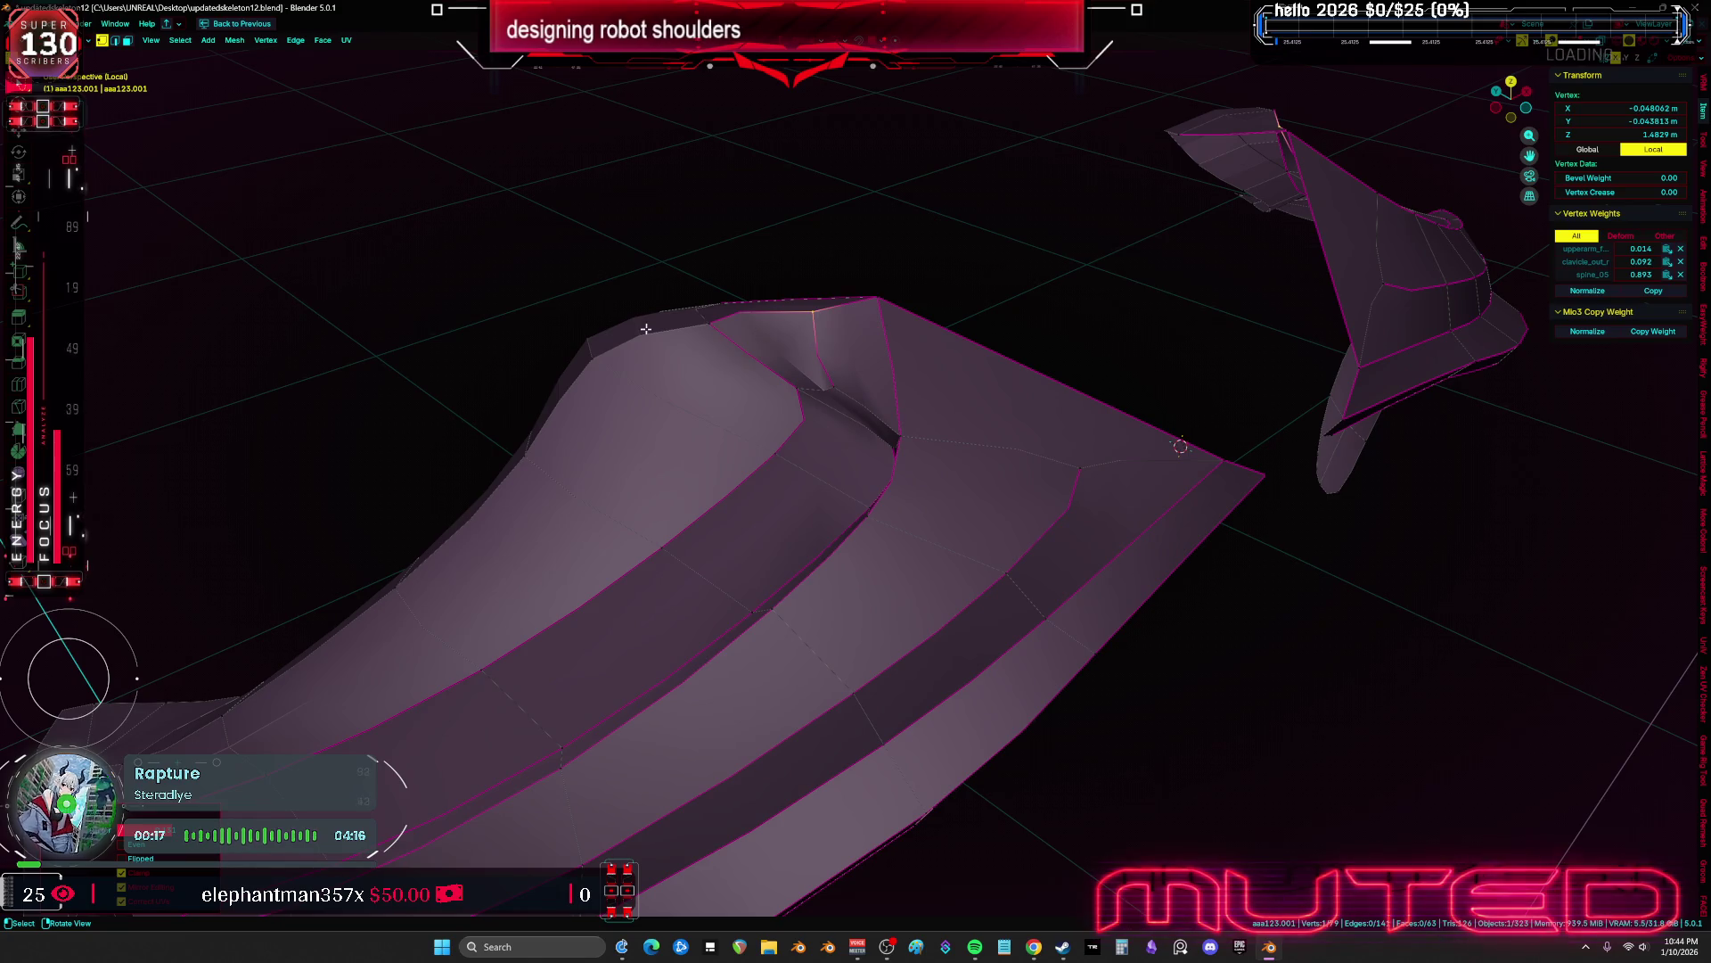
Give the plate's top edge a full 1.0 crease and return to the full Material Preview scene
key(2)
click(645, 329)
key(shift+e)
mouse_move(684, 445)
middle_down()
mouse_move(959, 401)
mouse_move(802, 393)
mouse_move(850, 382)
mouse_move(863, 356)
middle_up()
key(slash)
click(1000, 642)
mouse_move(999, 642)
middle_down()
mouse_move(890, 582)
mouse_move(913, 578)
mouse_move(880, 577)
middle_up()
Clear the selection and pick the edge loop on the plate's collar side, with X-ray on
scroll(902, 575, down, 3)
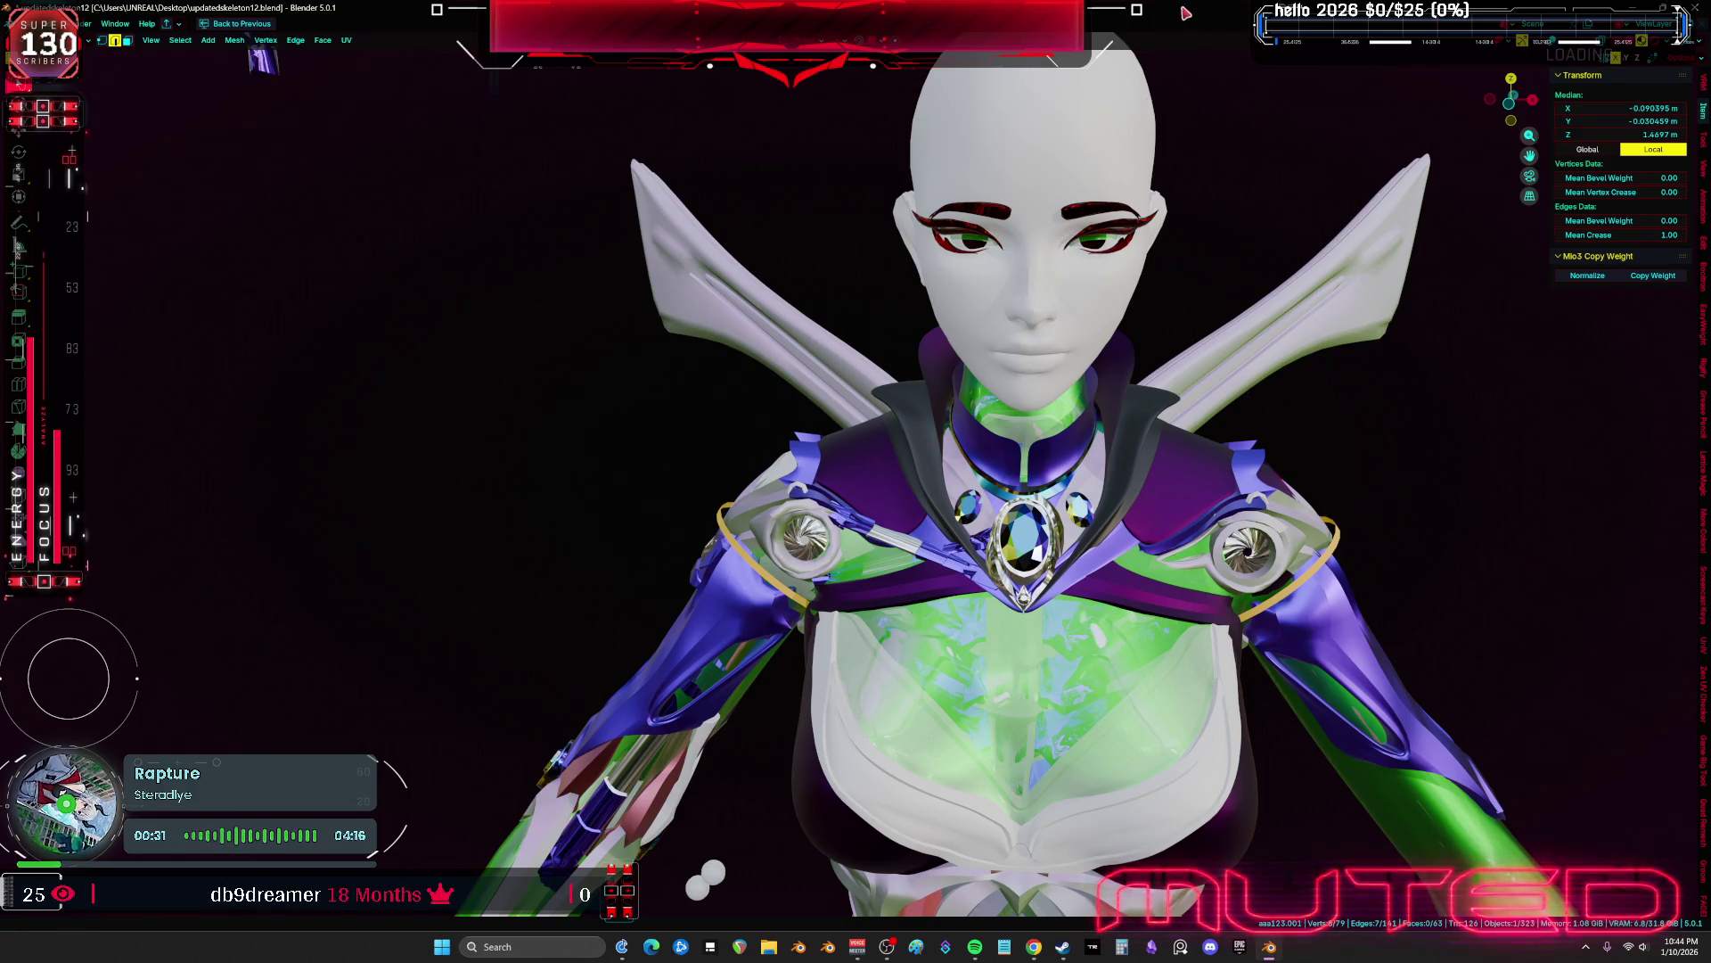
scroll(983, 482, up, 6)
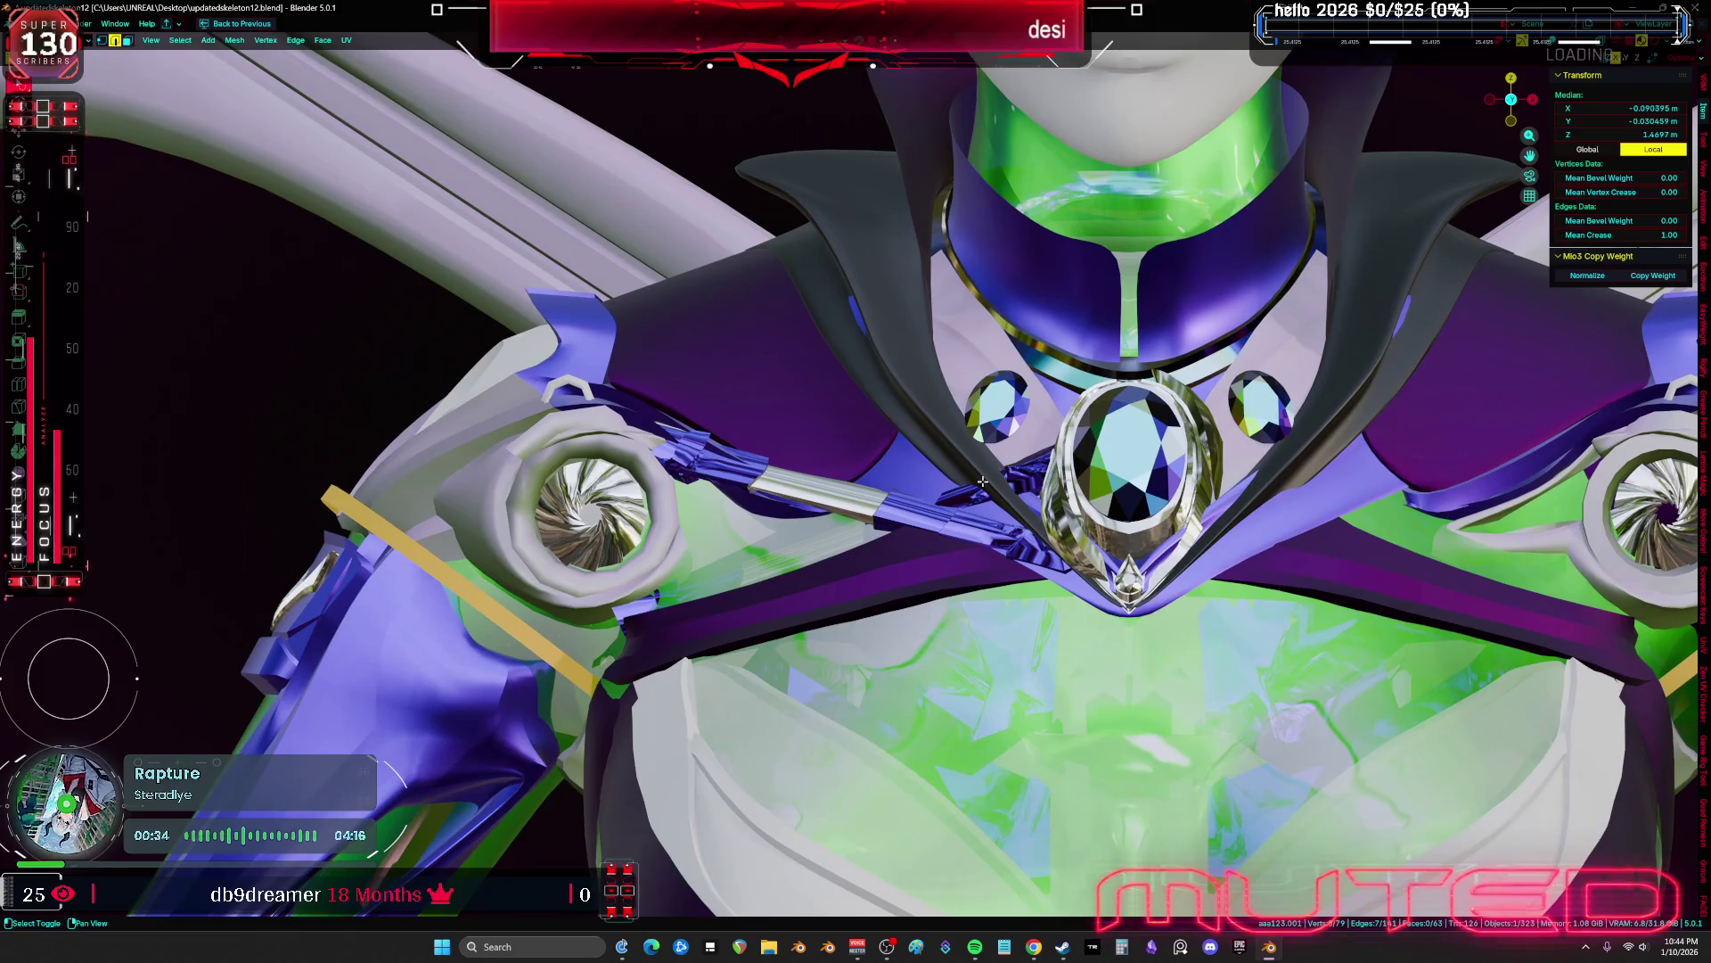
mouse_move(982, 481)
middle_down()
mouse_move(1016, 503)
mouse_move(938, 545)
middle_up()
key(shift+alt+z)
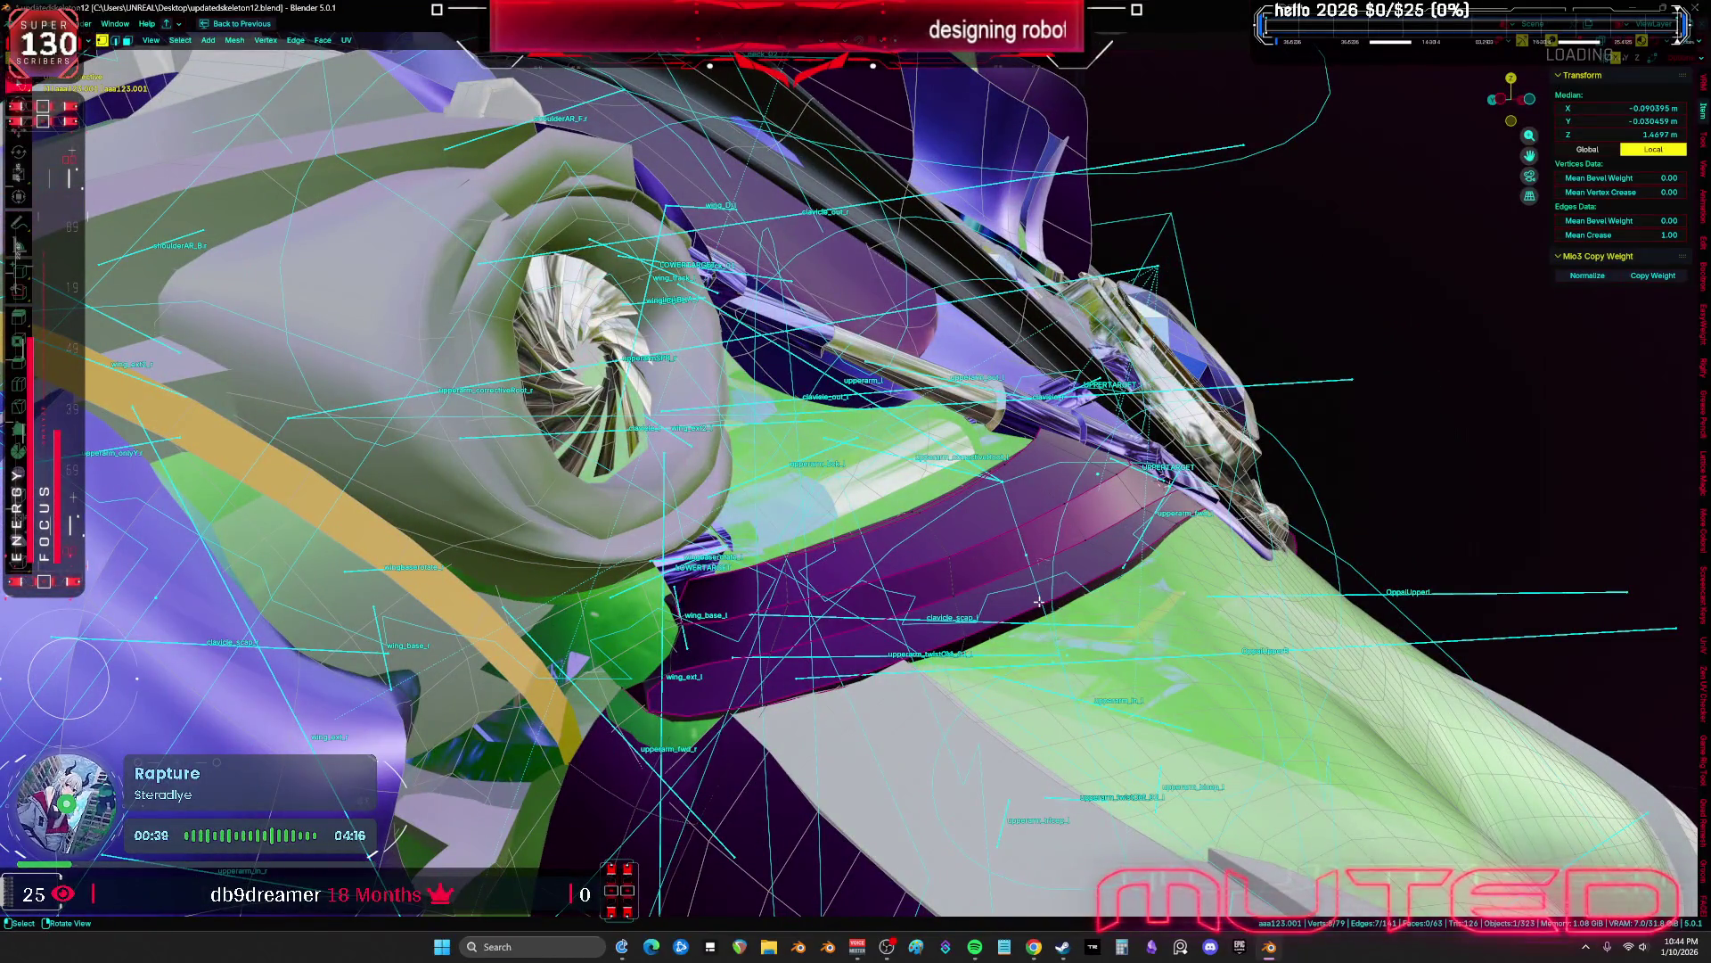
key(alt+a)
middle_drag(1039, 603, 1083, 559)
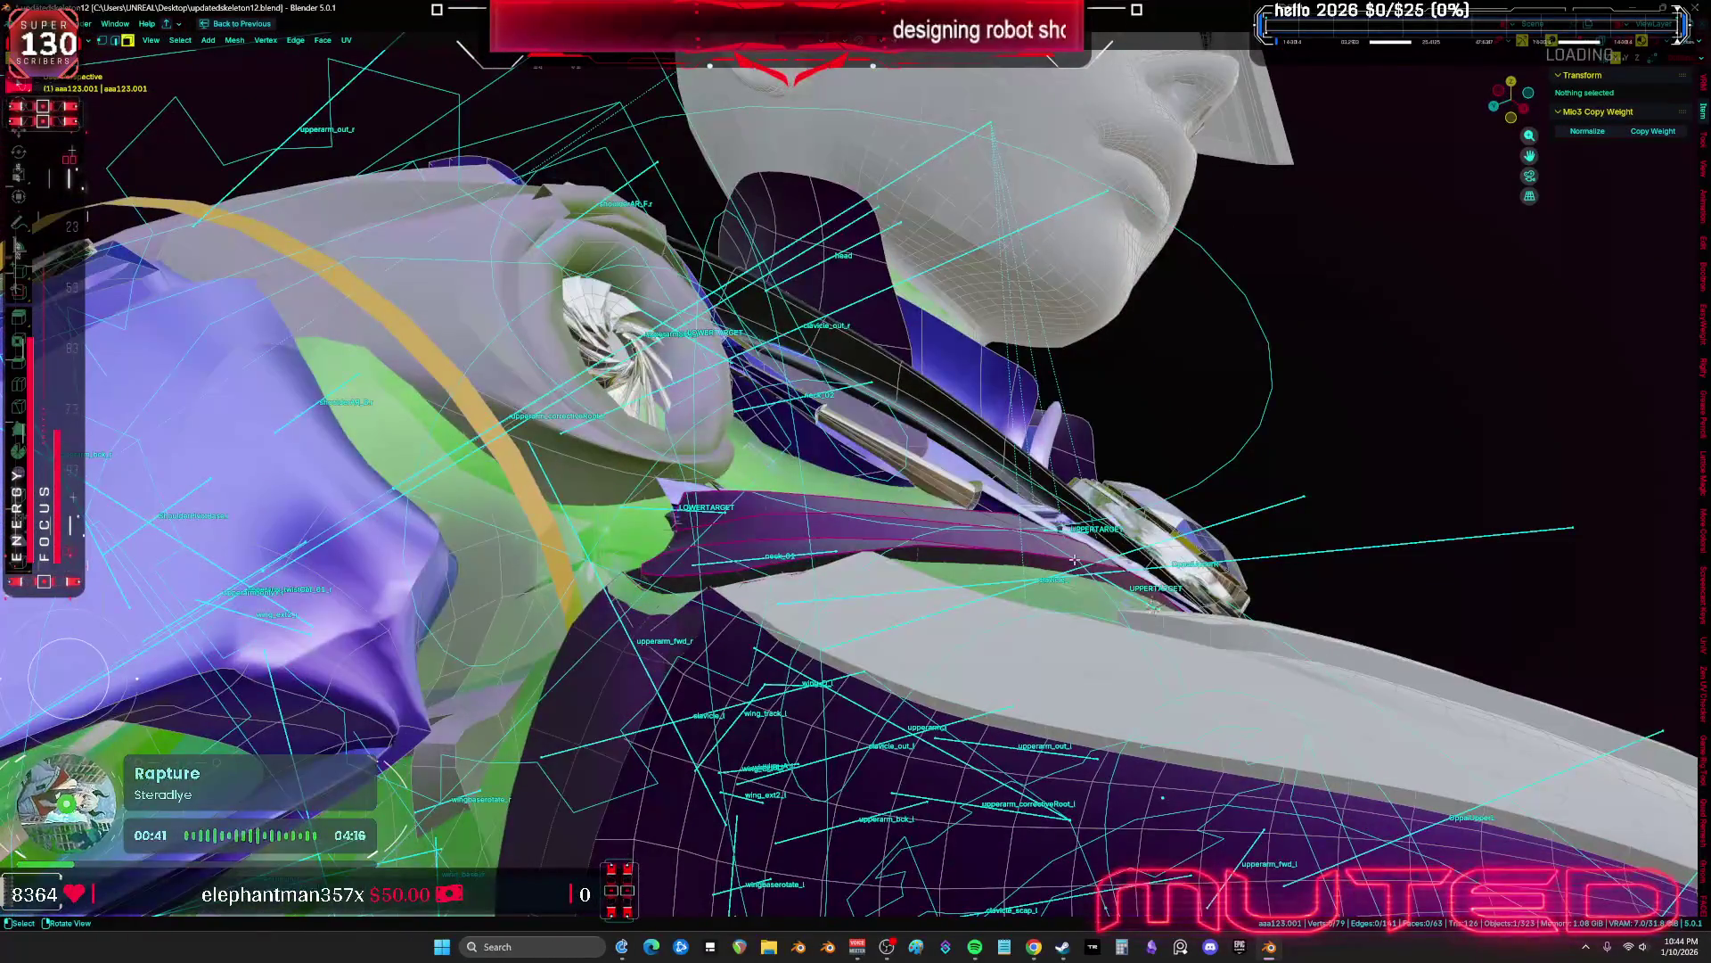
alt+click(917, 555)
key(alt+z)
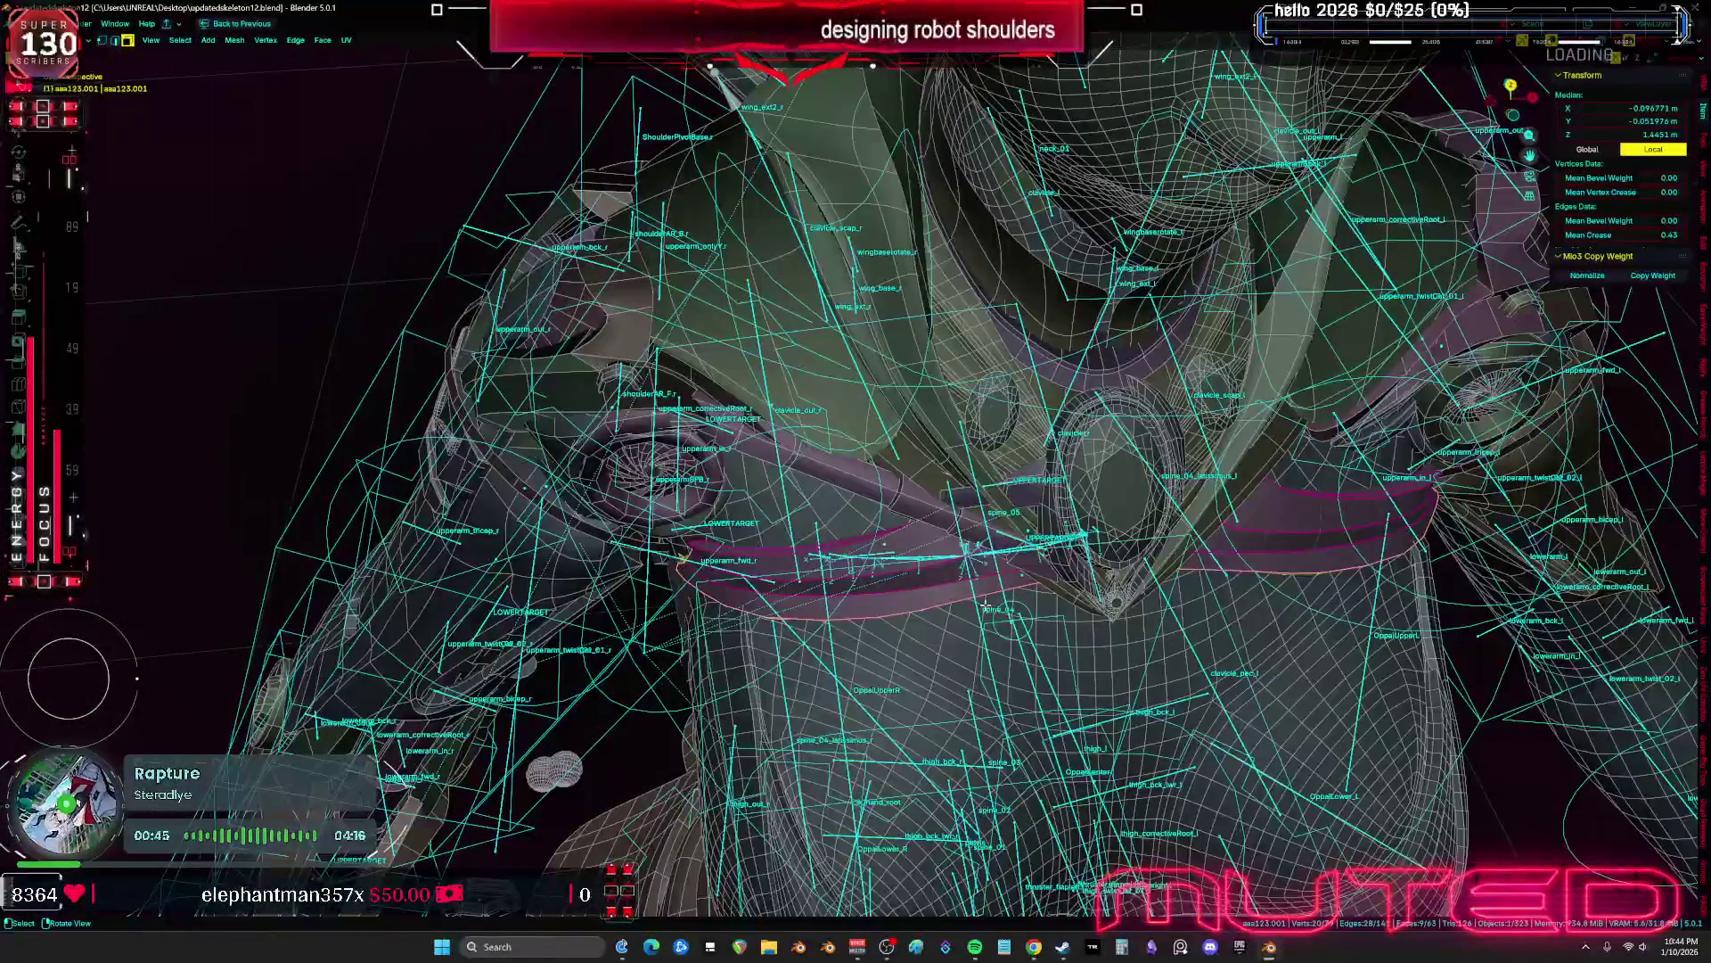
Rotate the collar edge loop with proportional falloff to curve the band across the chest
middle_drag(985, 605, 1008, 589)
key(alt+z)
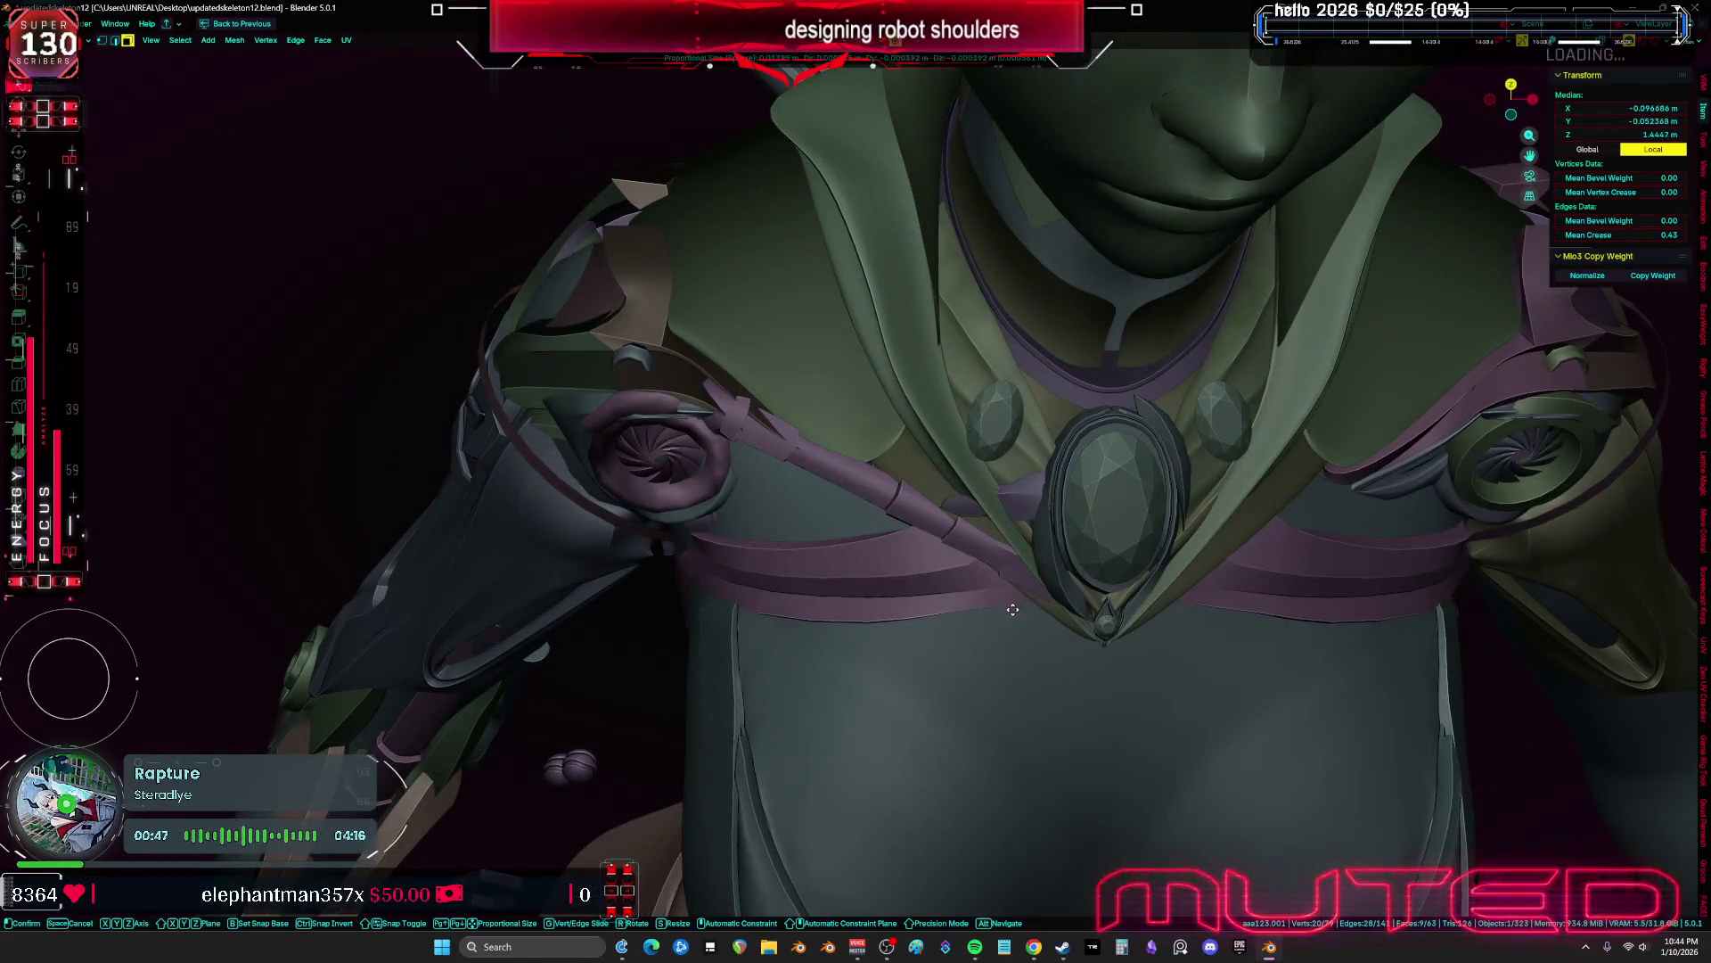
key(r)
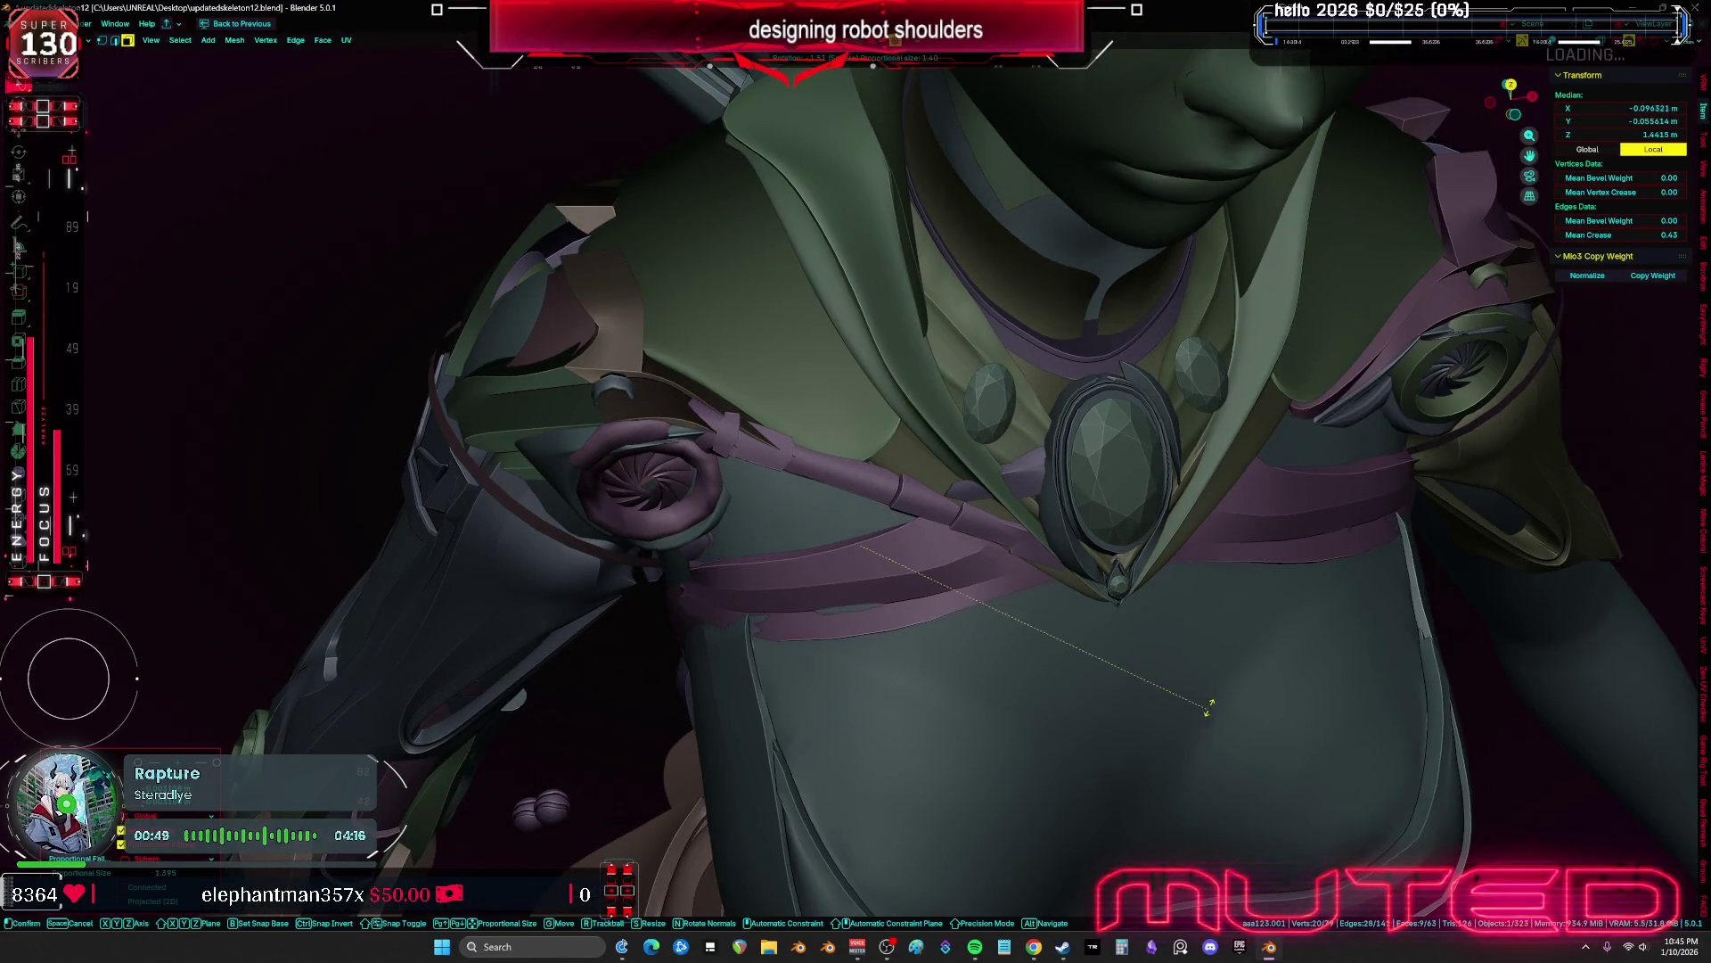
click(1227, 653)
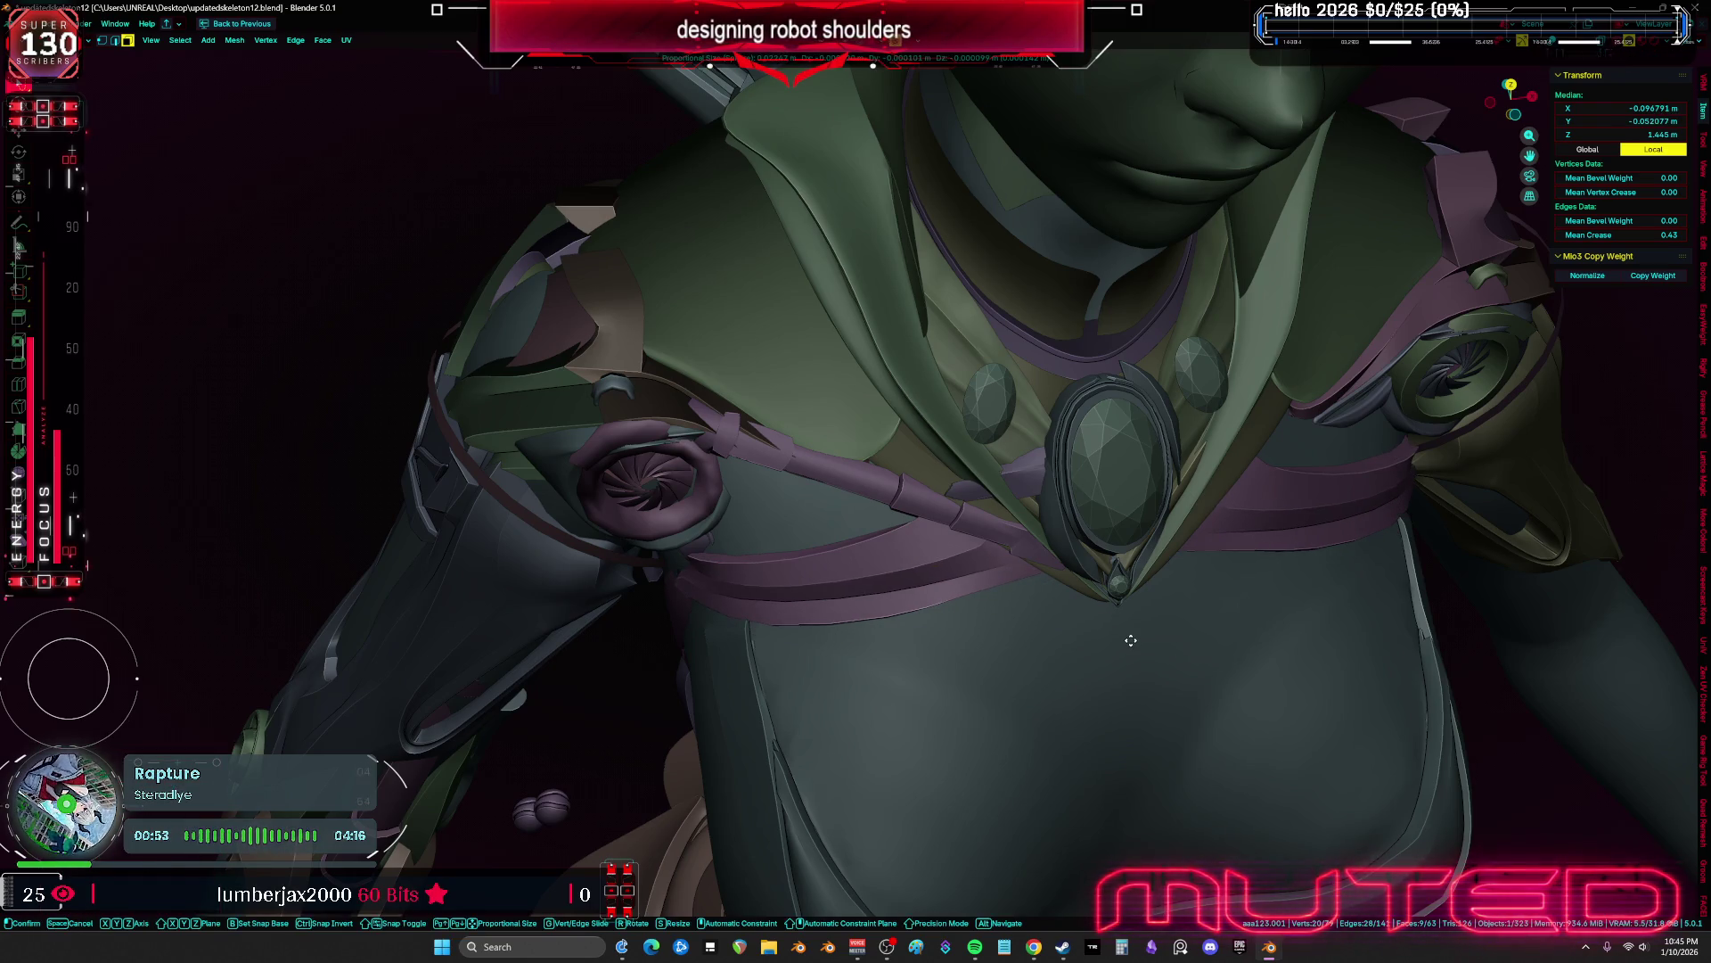
mouse_move(1129, 665)
middle_down()
mouse_move(1146, 619)
mouse_move(1226, 617)
middle_up()
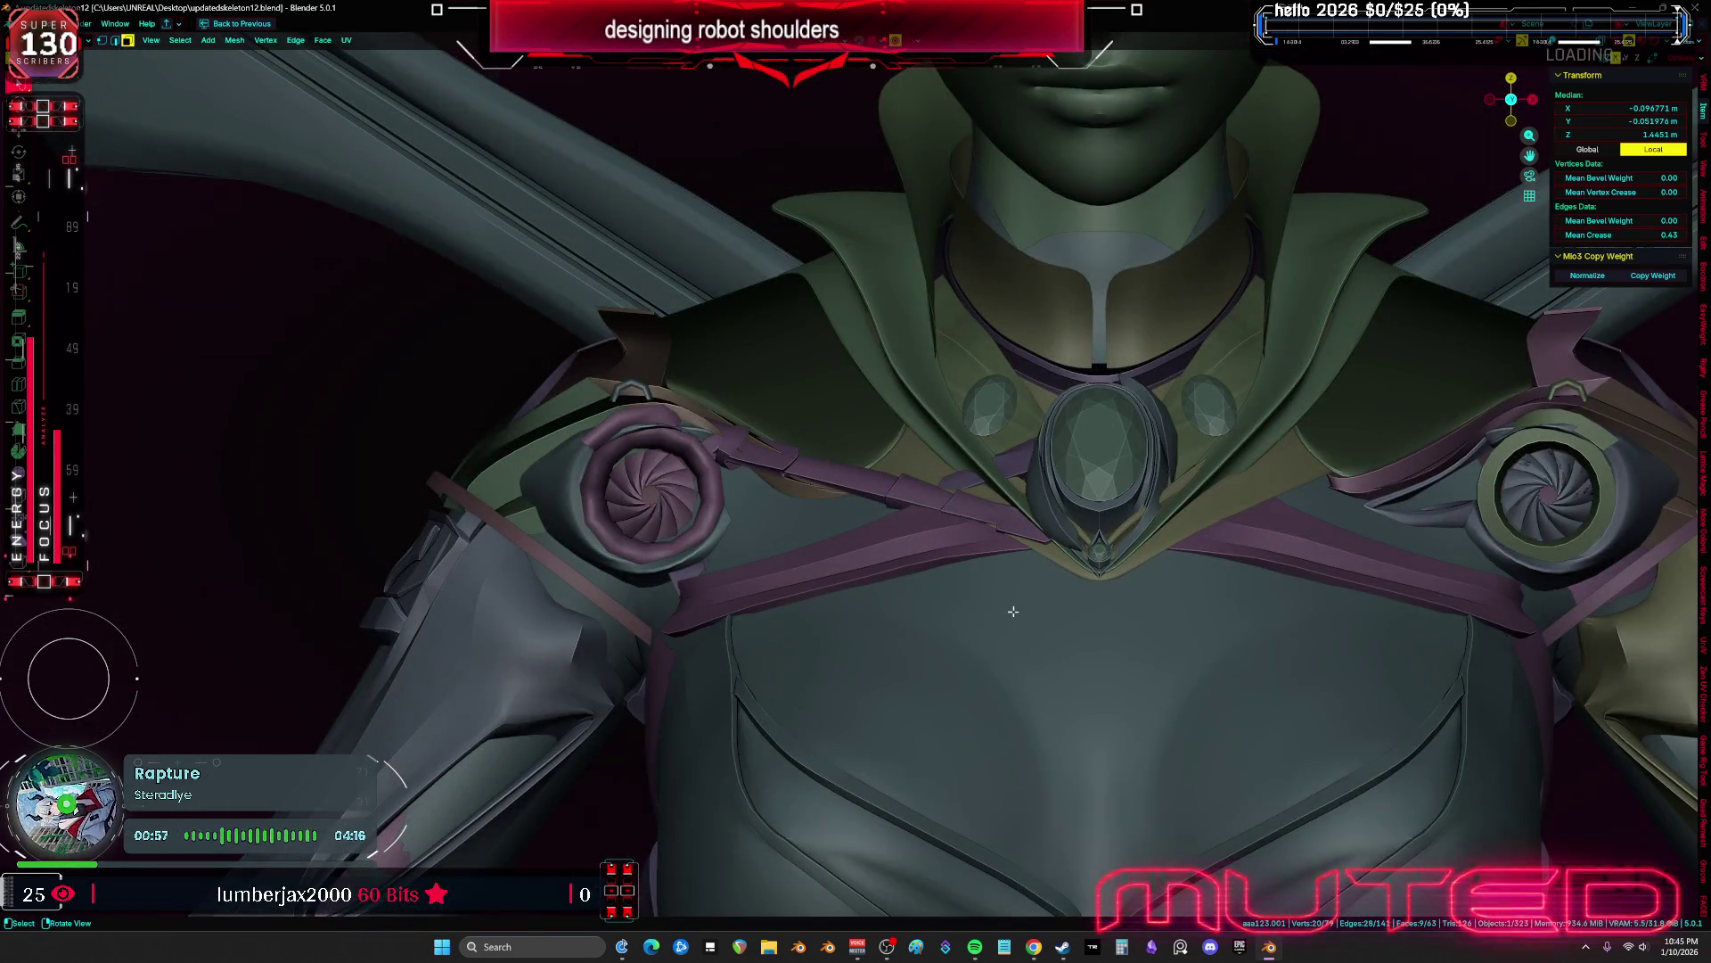
scroll(1018, 613, up, 3)
middle_drag(1018, 613, 949, 575)
key(ctrl+Tab)
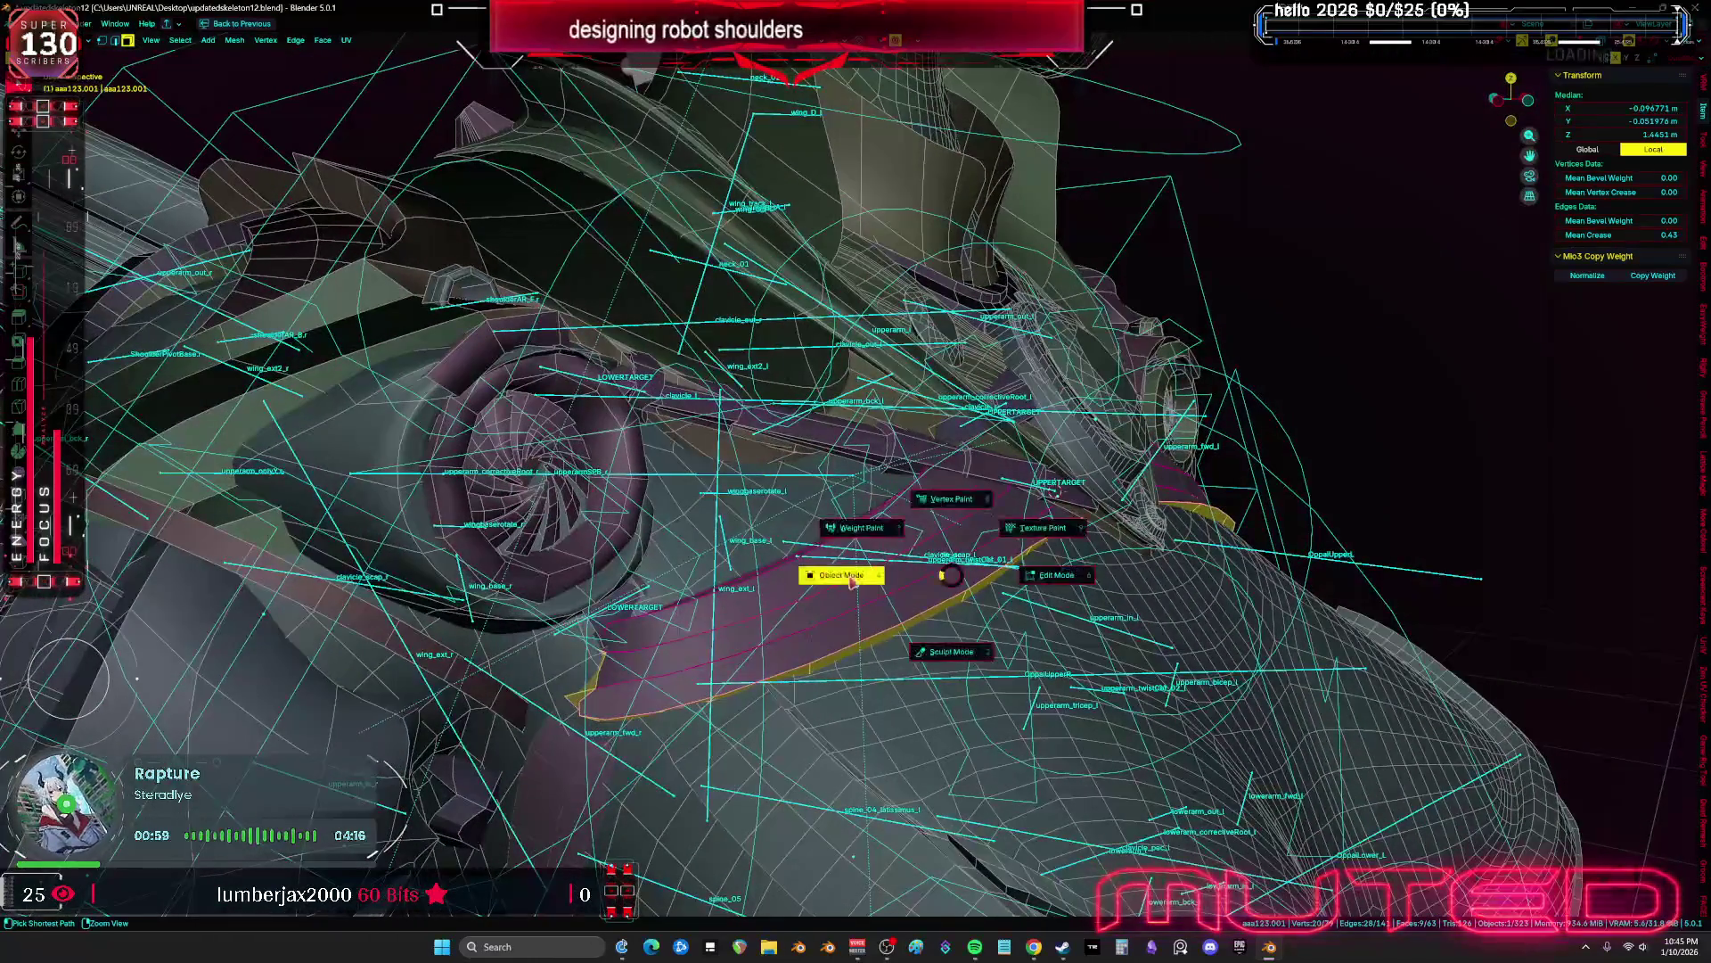
Return to Object Mode and view the robot chest in Material Preview from the front, overlays hidden
click(851, 577)
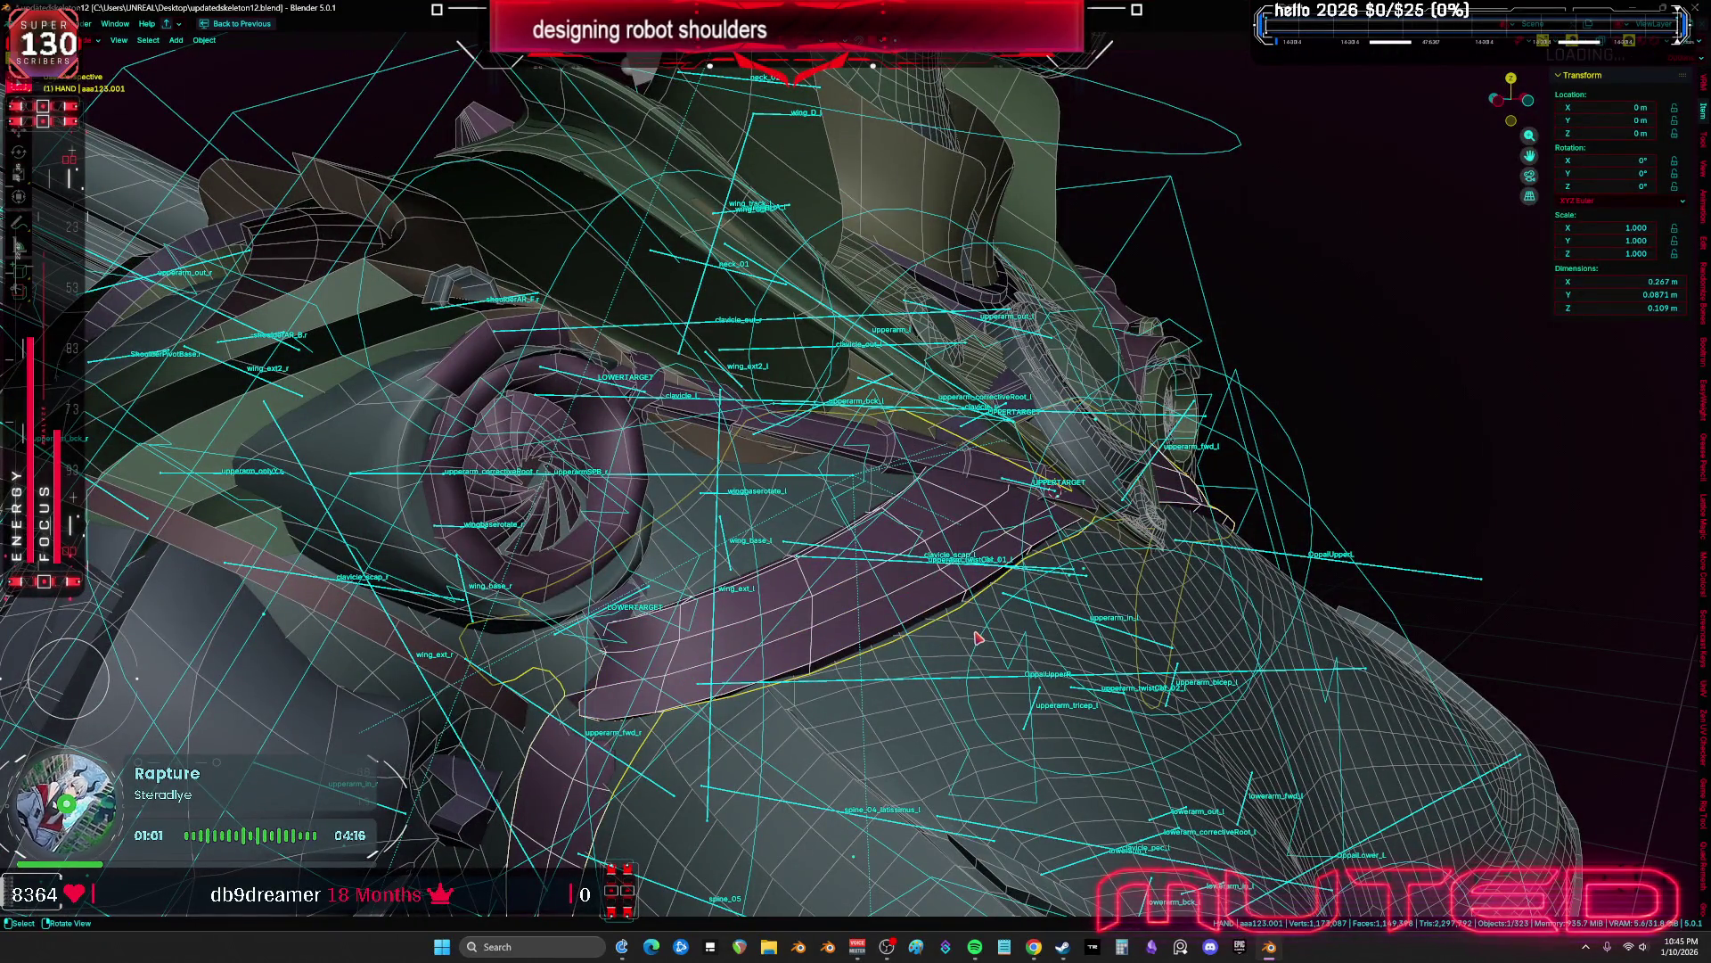
key(z)
click(856, 727)
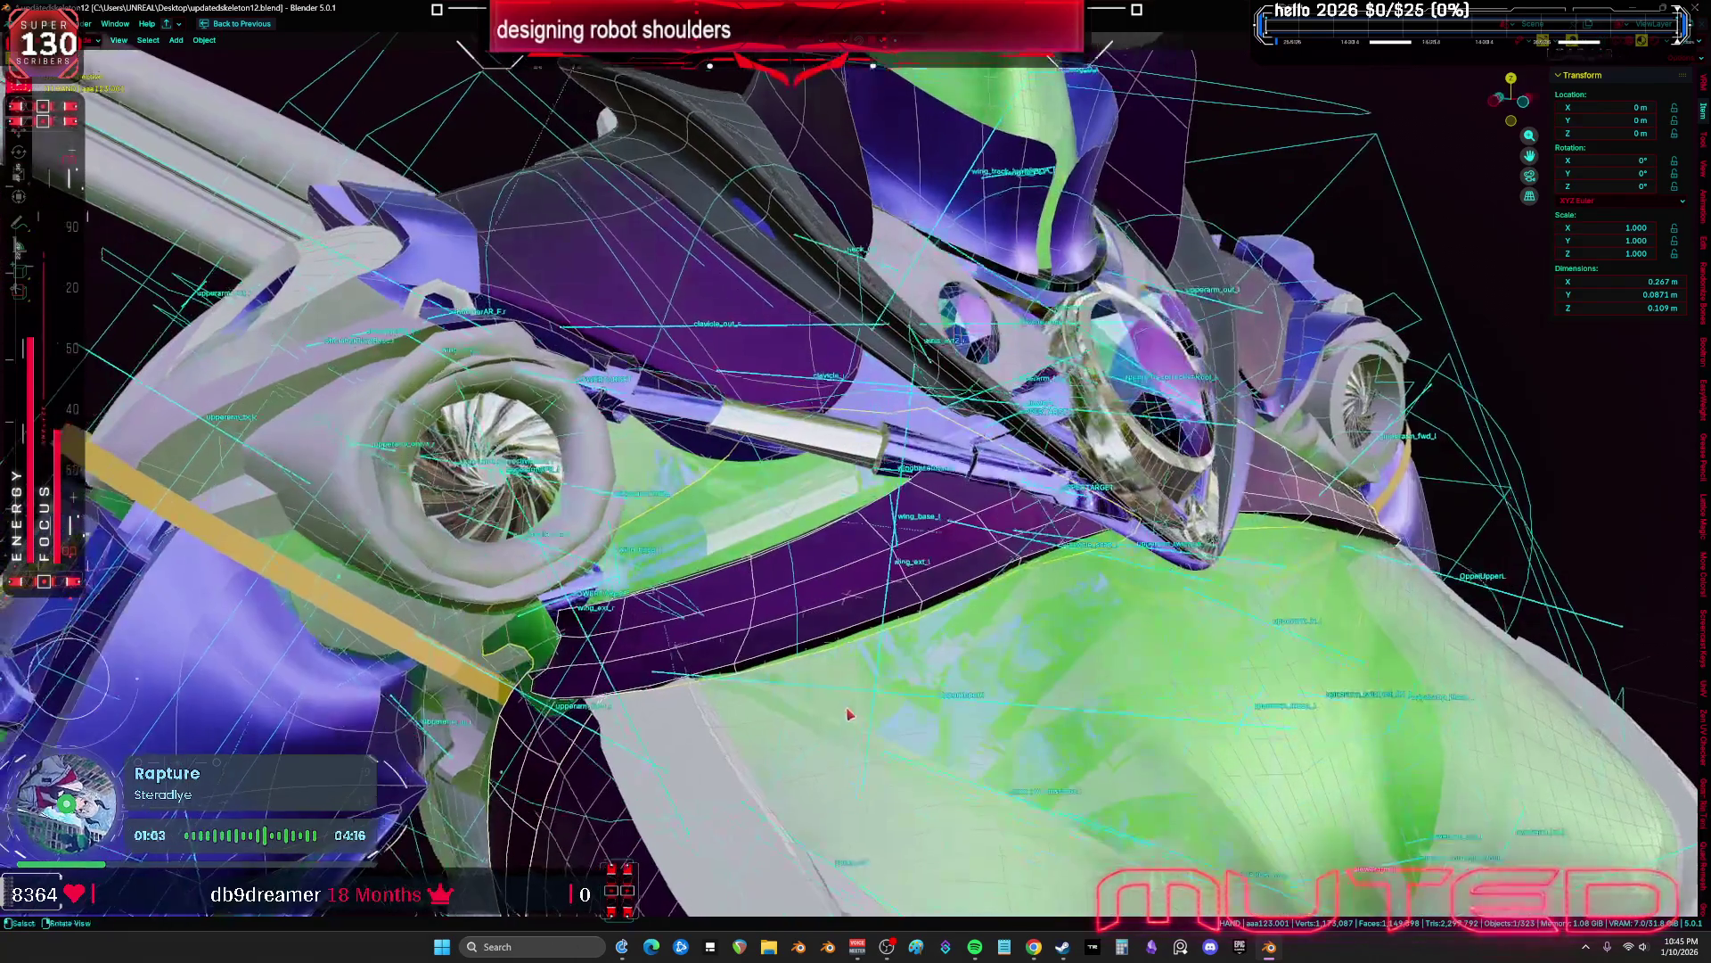
key(KP_1)
key(shift+alt+z)
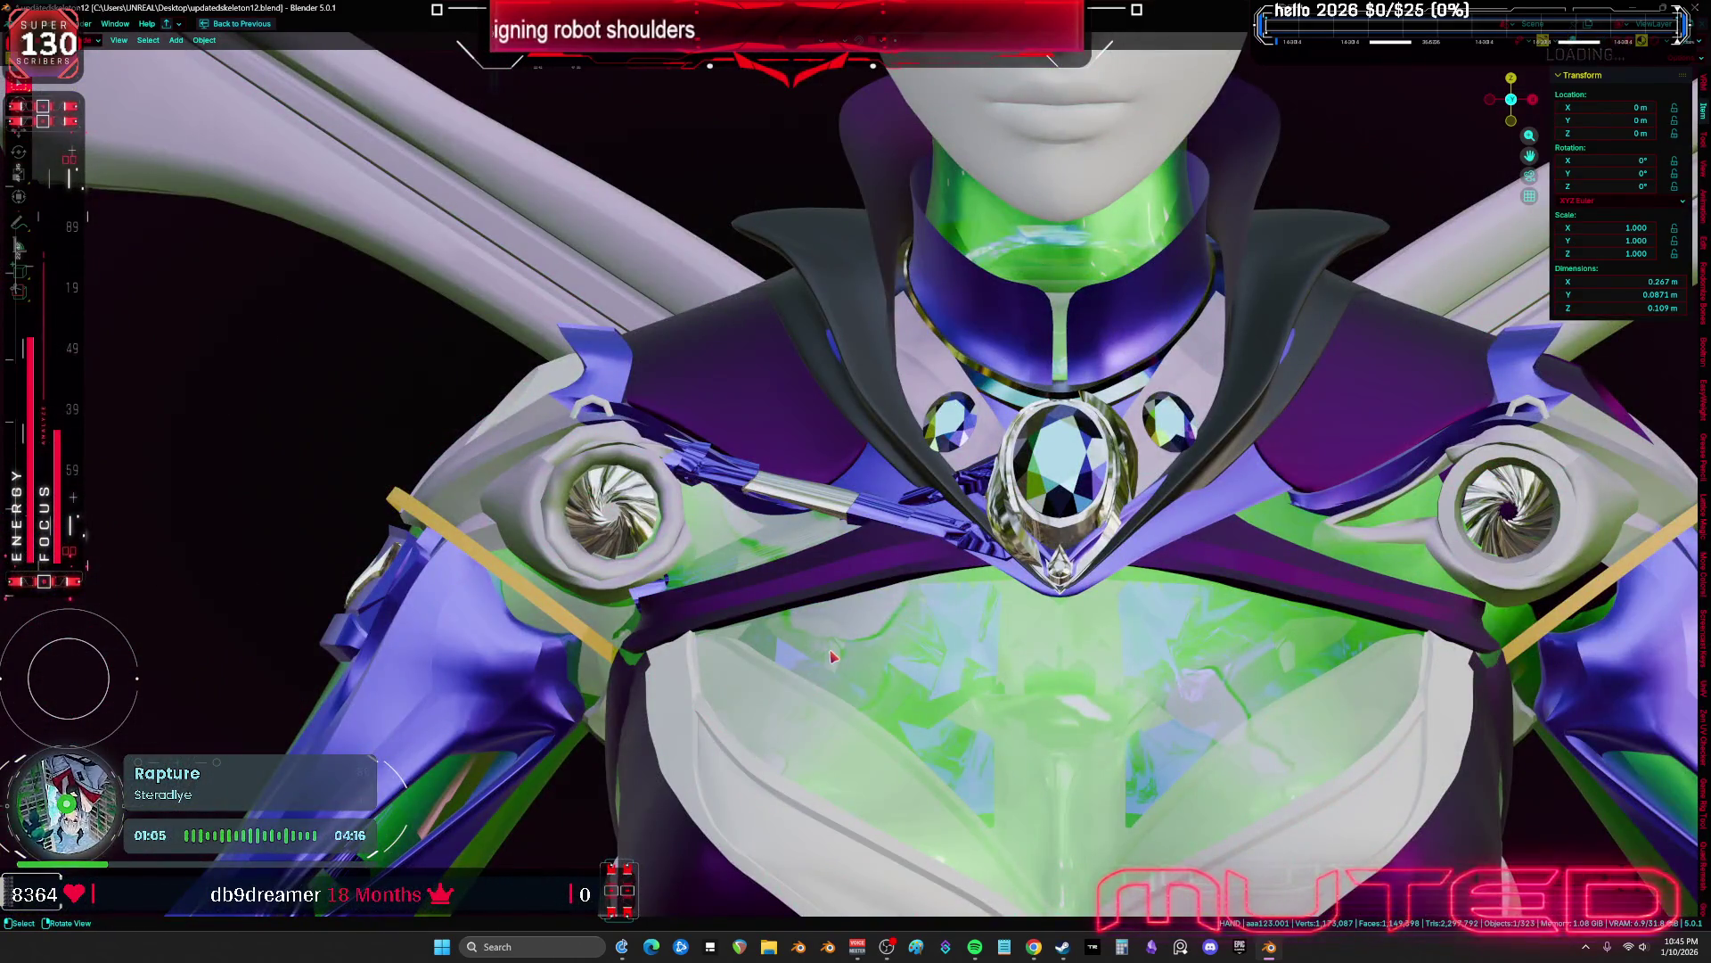
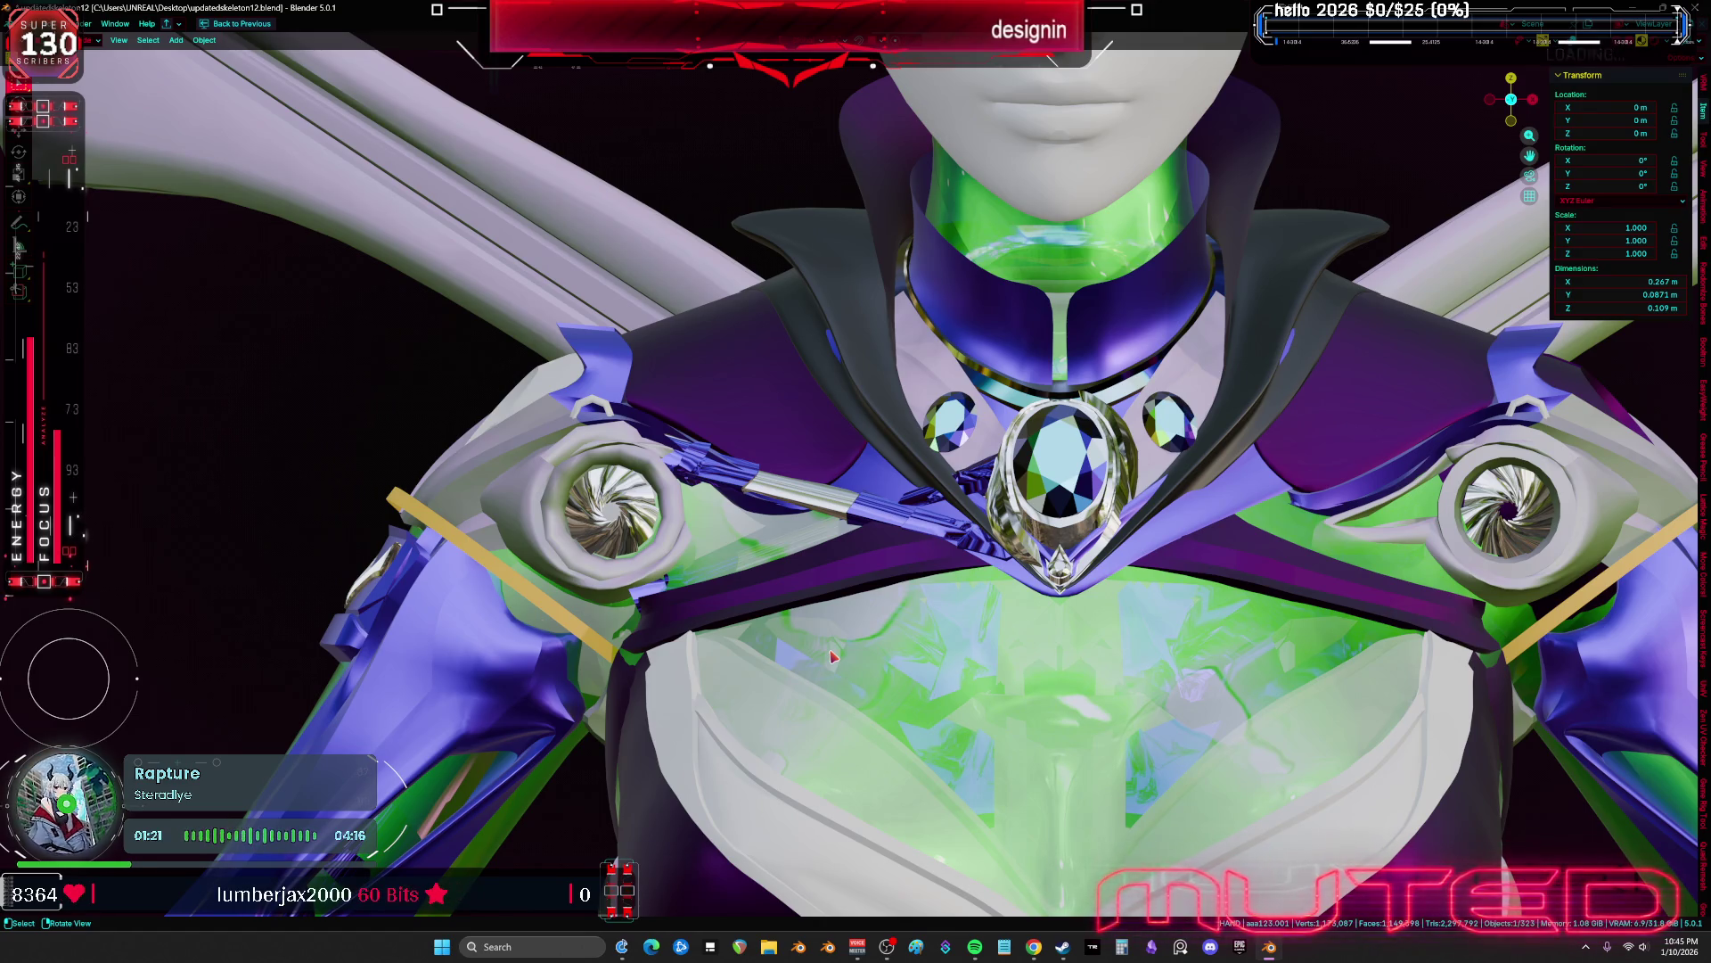
Select the PistonShoulderMESH.003 piston mesh and hide the bone and wireframe overlays
mouse_move(800, 641)
middle_down()
mouse_move(886, 572)
mouse_move(733, 590)
mouse_move(1054, 455)
middle_up()
key(Tab)
key(Tab)
key(ctrl+Tab)
scroll(1054, 455, up, 5)
click(986, 433)
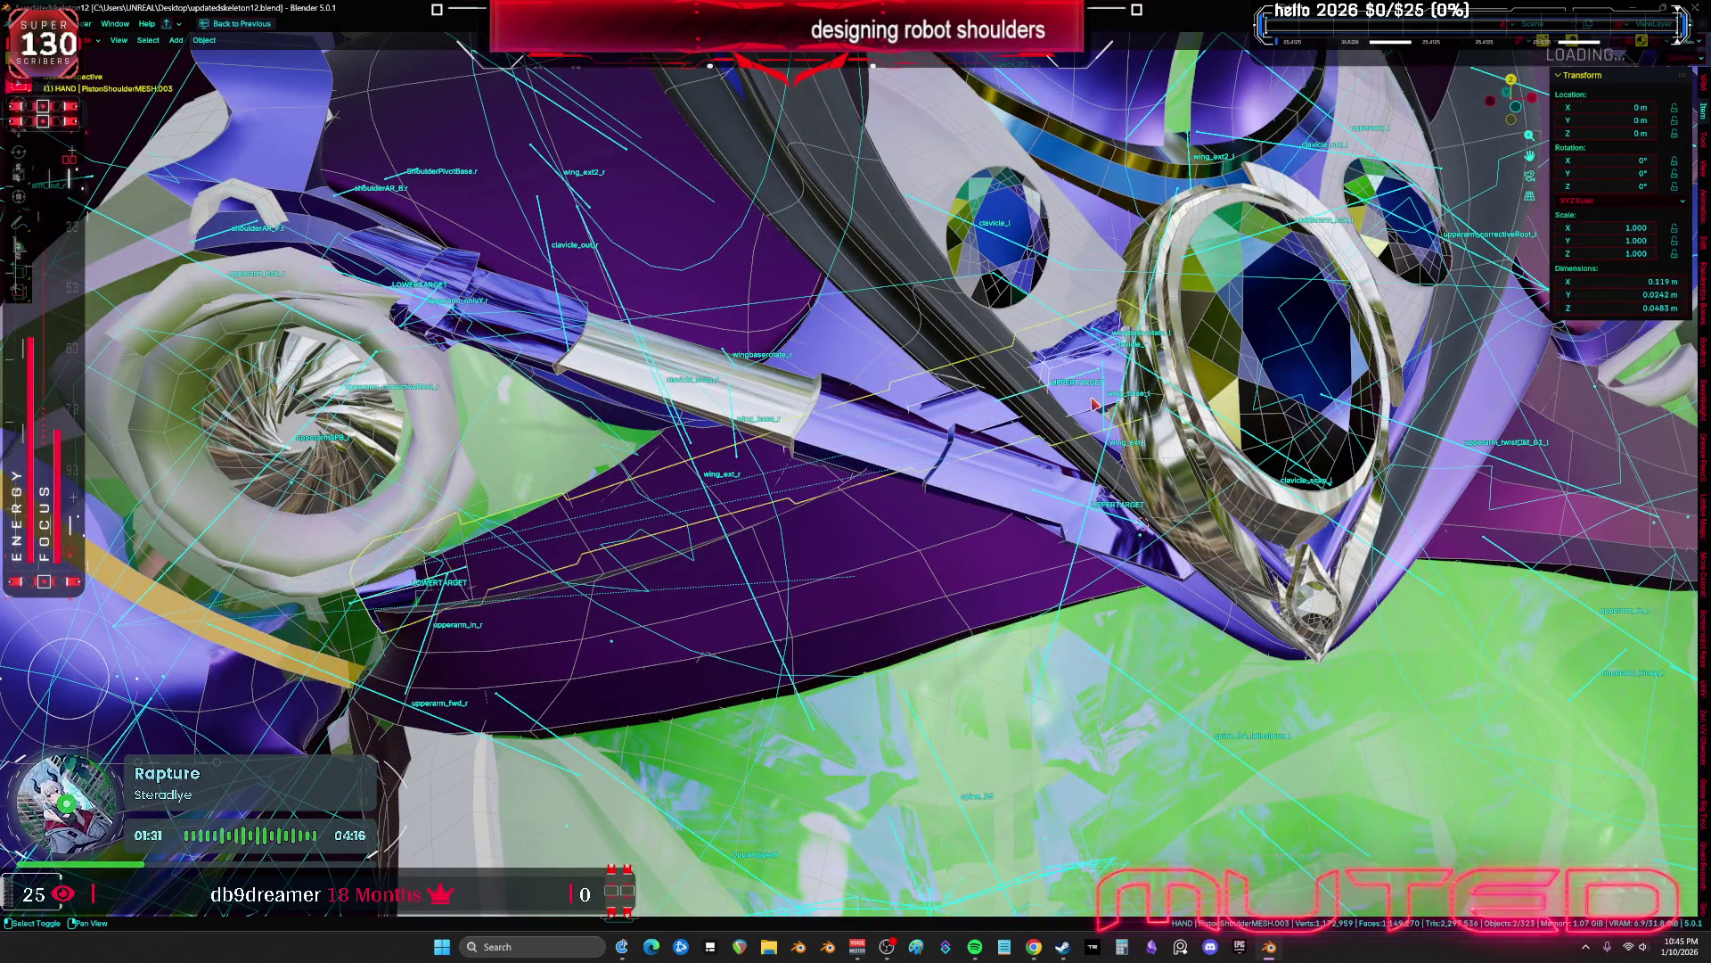
key(shift+alt+z)
scroll(1105, 396, down, 5)
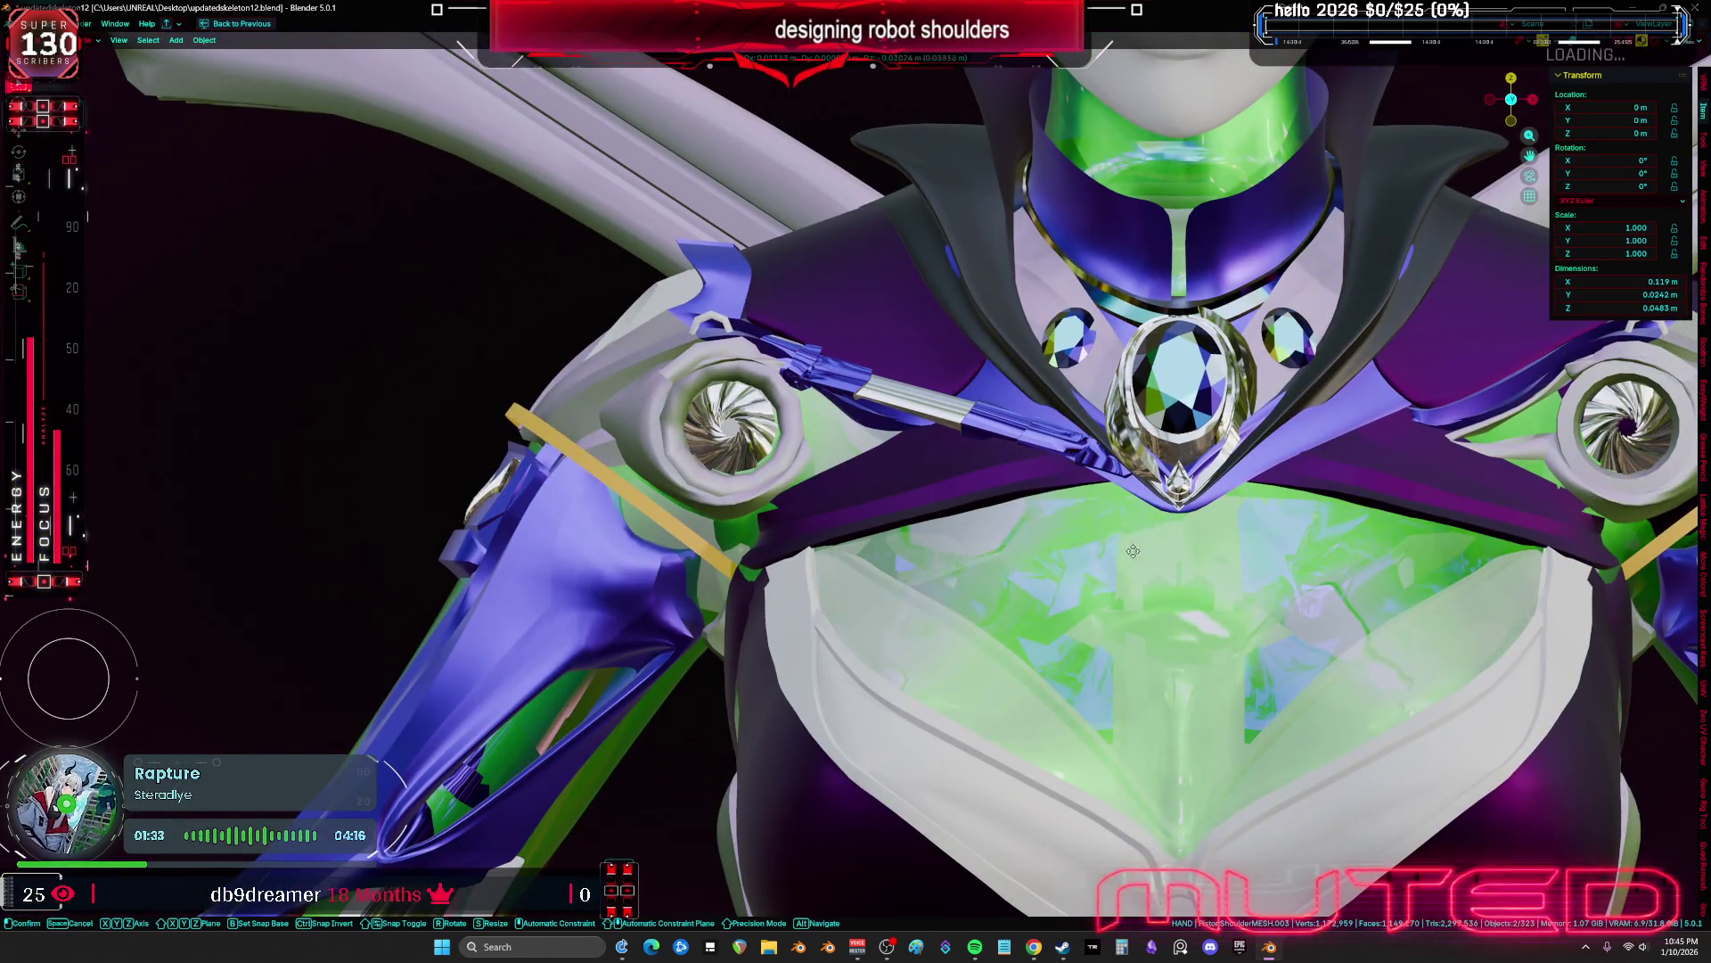
Duplicate the shoulder piston and drop the copy in the viewport
key(shift+d)
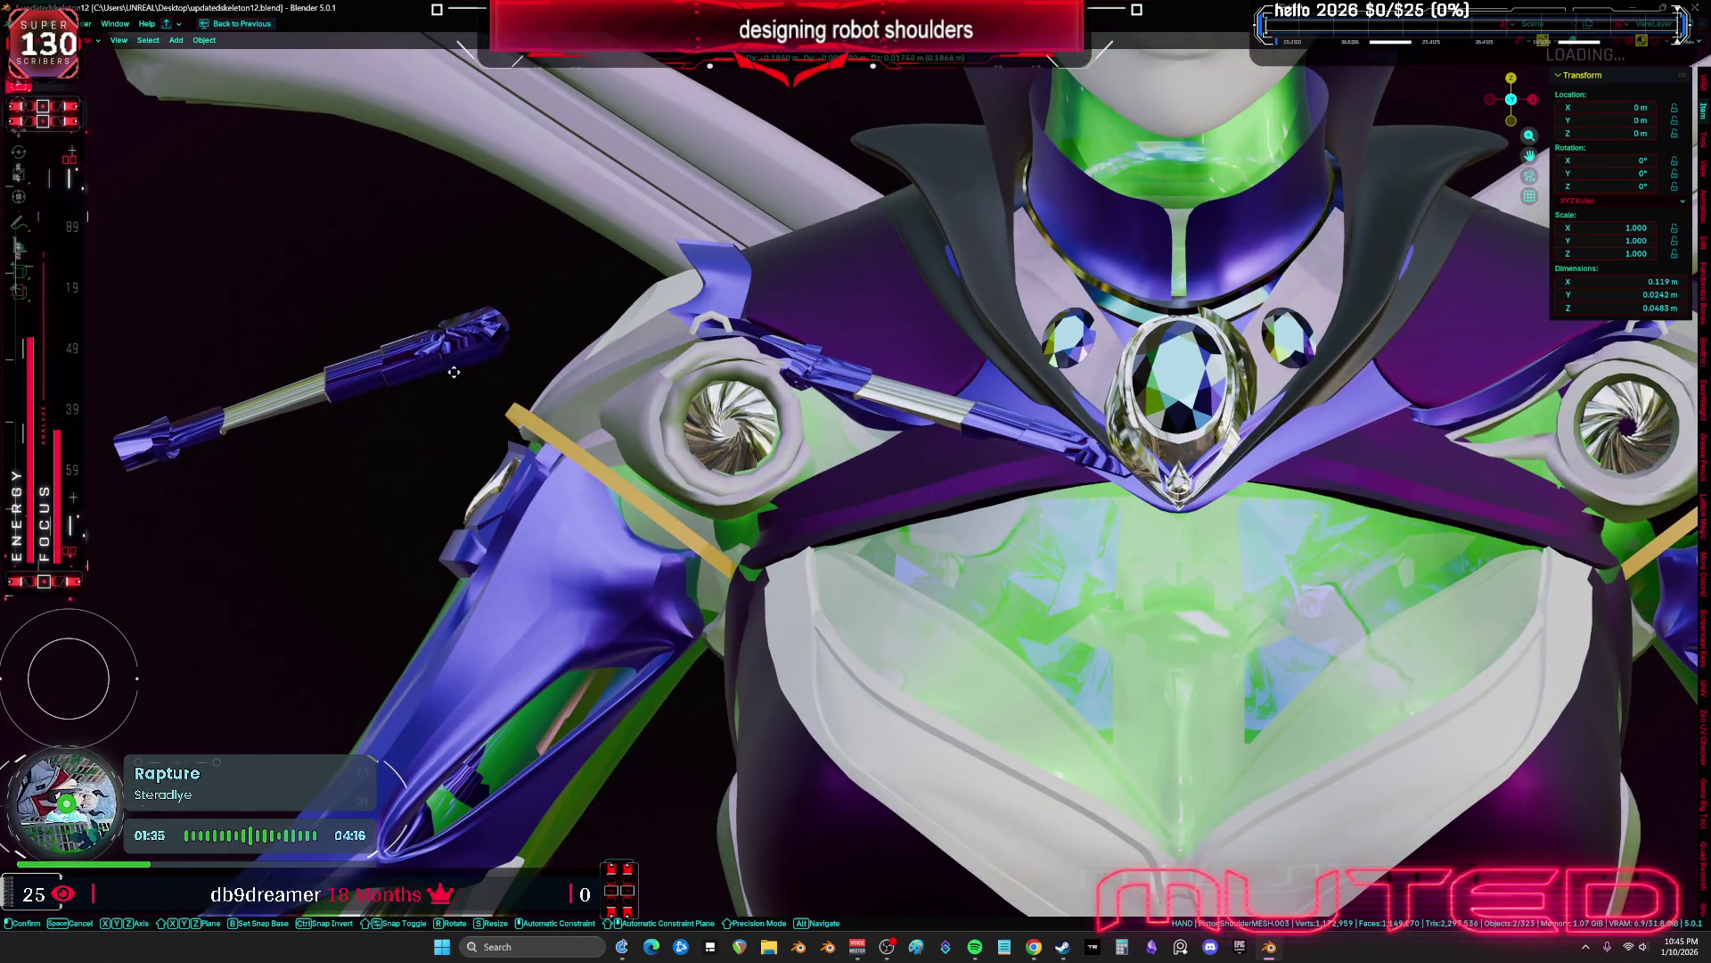
click(458, 368)
middle_drag(458, 368, 802, 472)
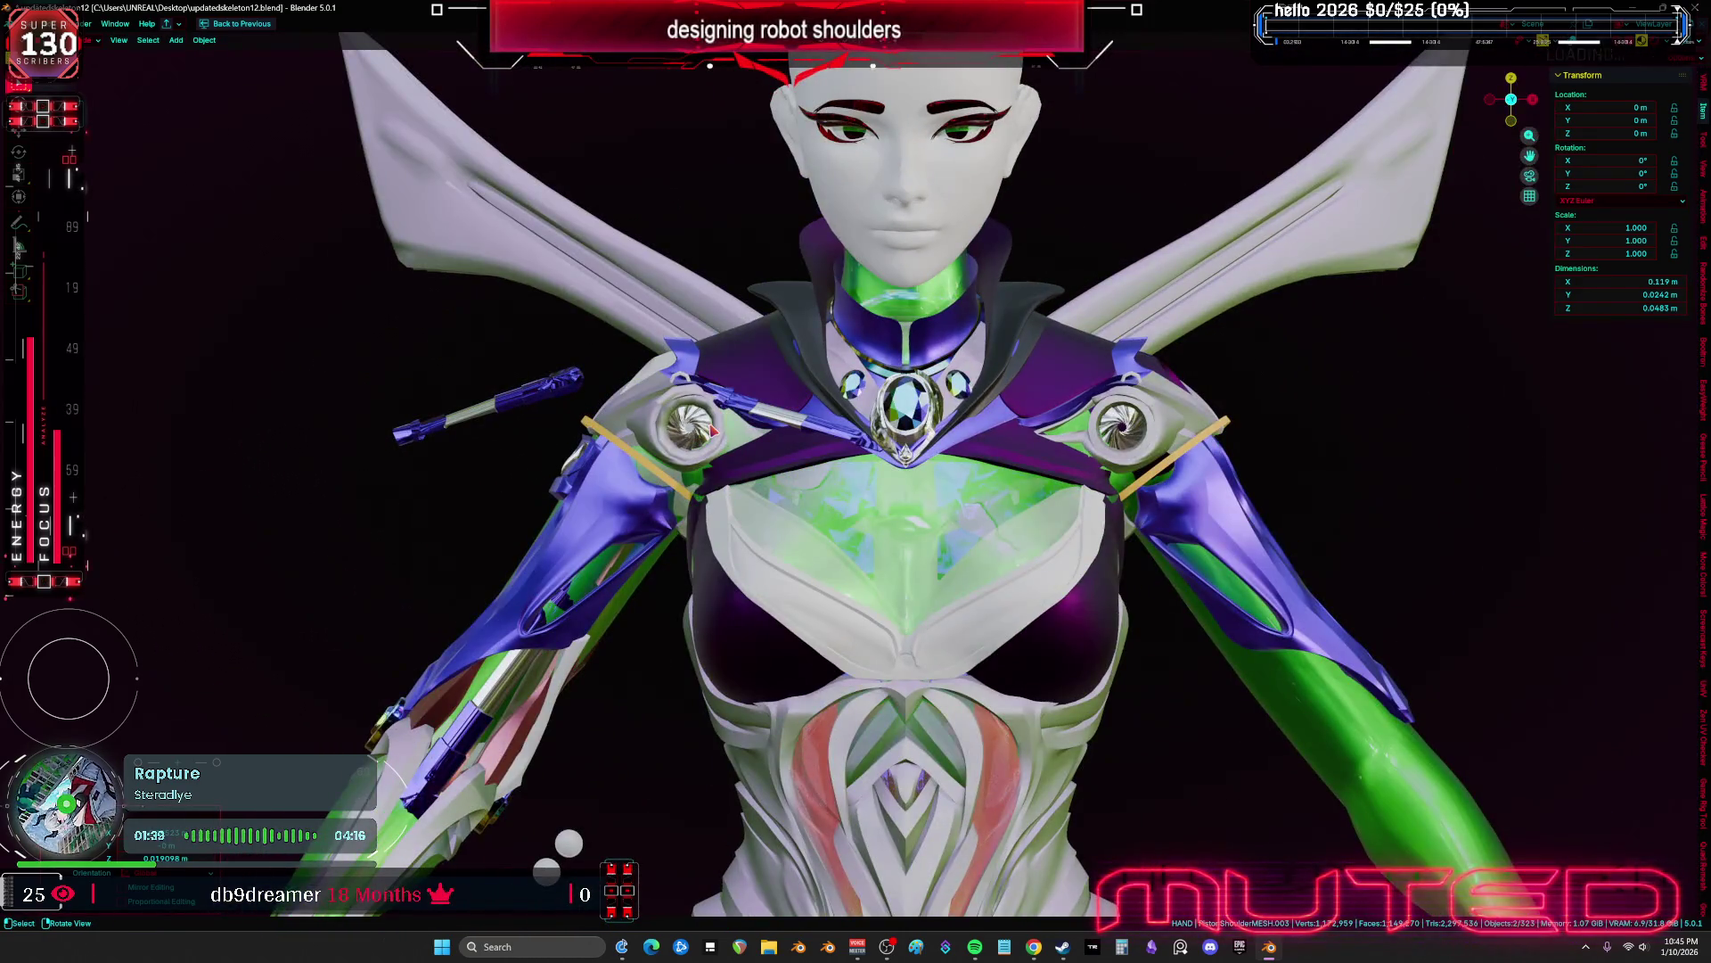
scroll(951, 512, up, 4)
mouse_move(951, 512)
middle_down()
mouse_move(999, 544)
mouse_move(972, 530)
middle_up()
scroll(972, 530, down, 3)
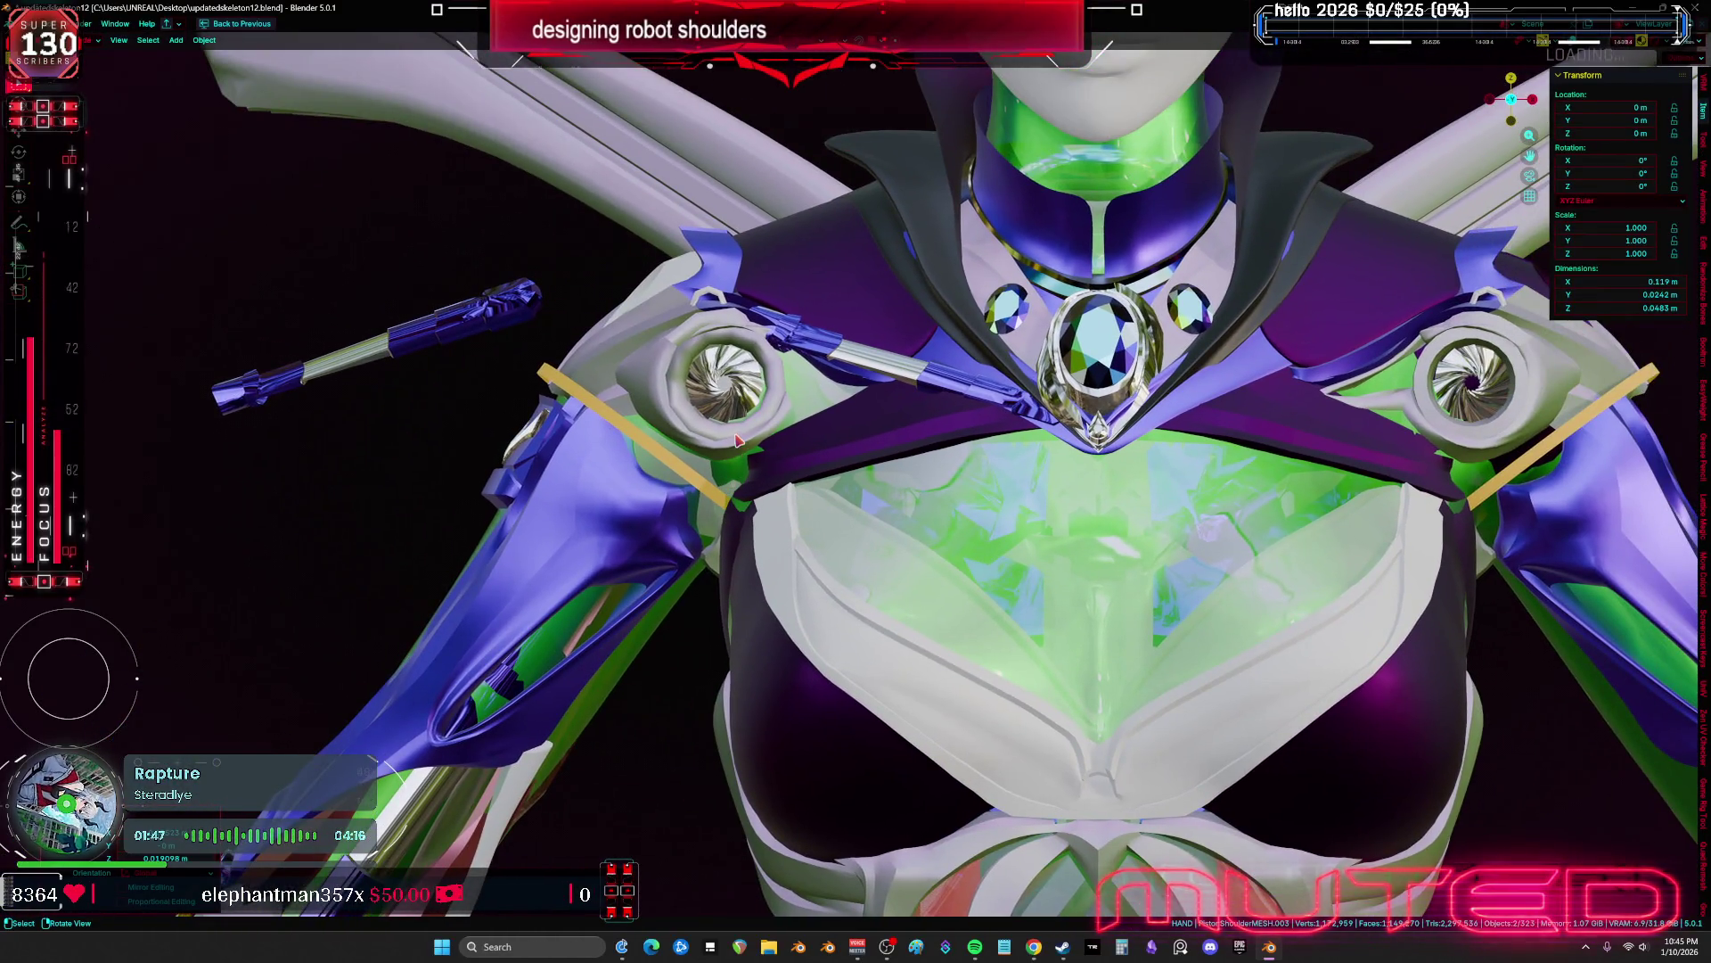
middle_drag(738, 439, 673, 532)
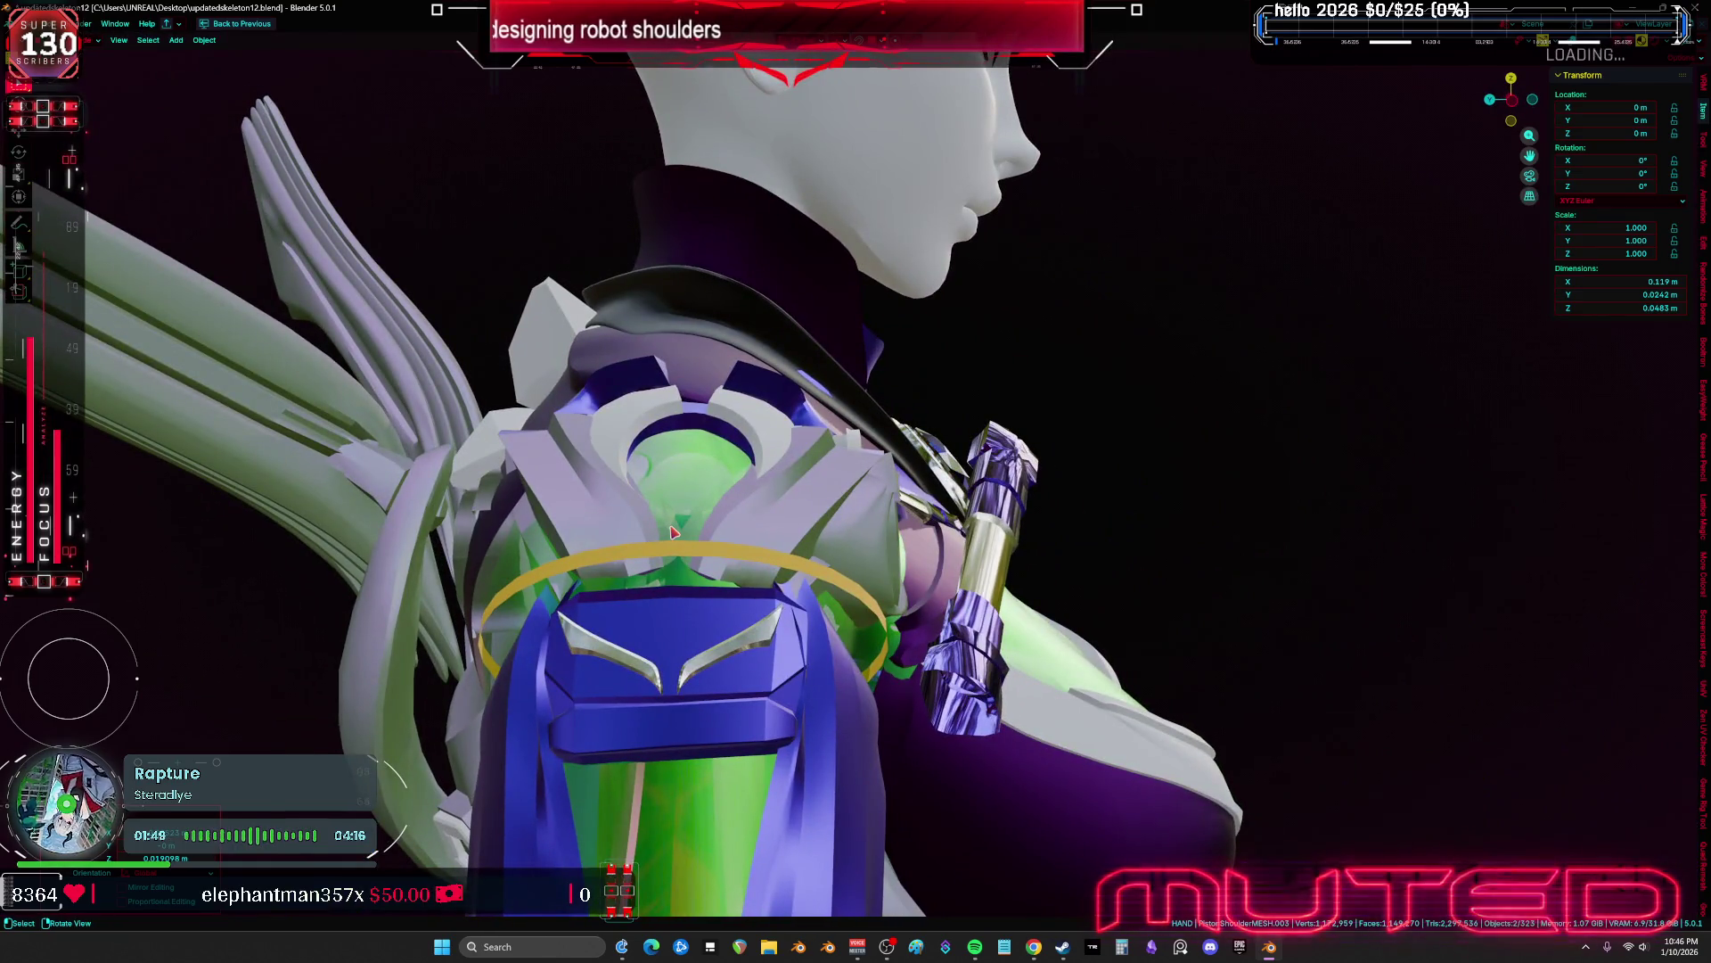
In front view, move the piston copy near the left shoulder ring beside the collar
key(KP_1)
key(g)
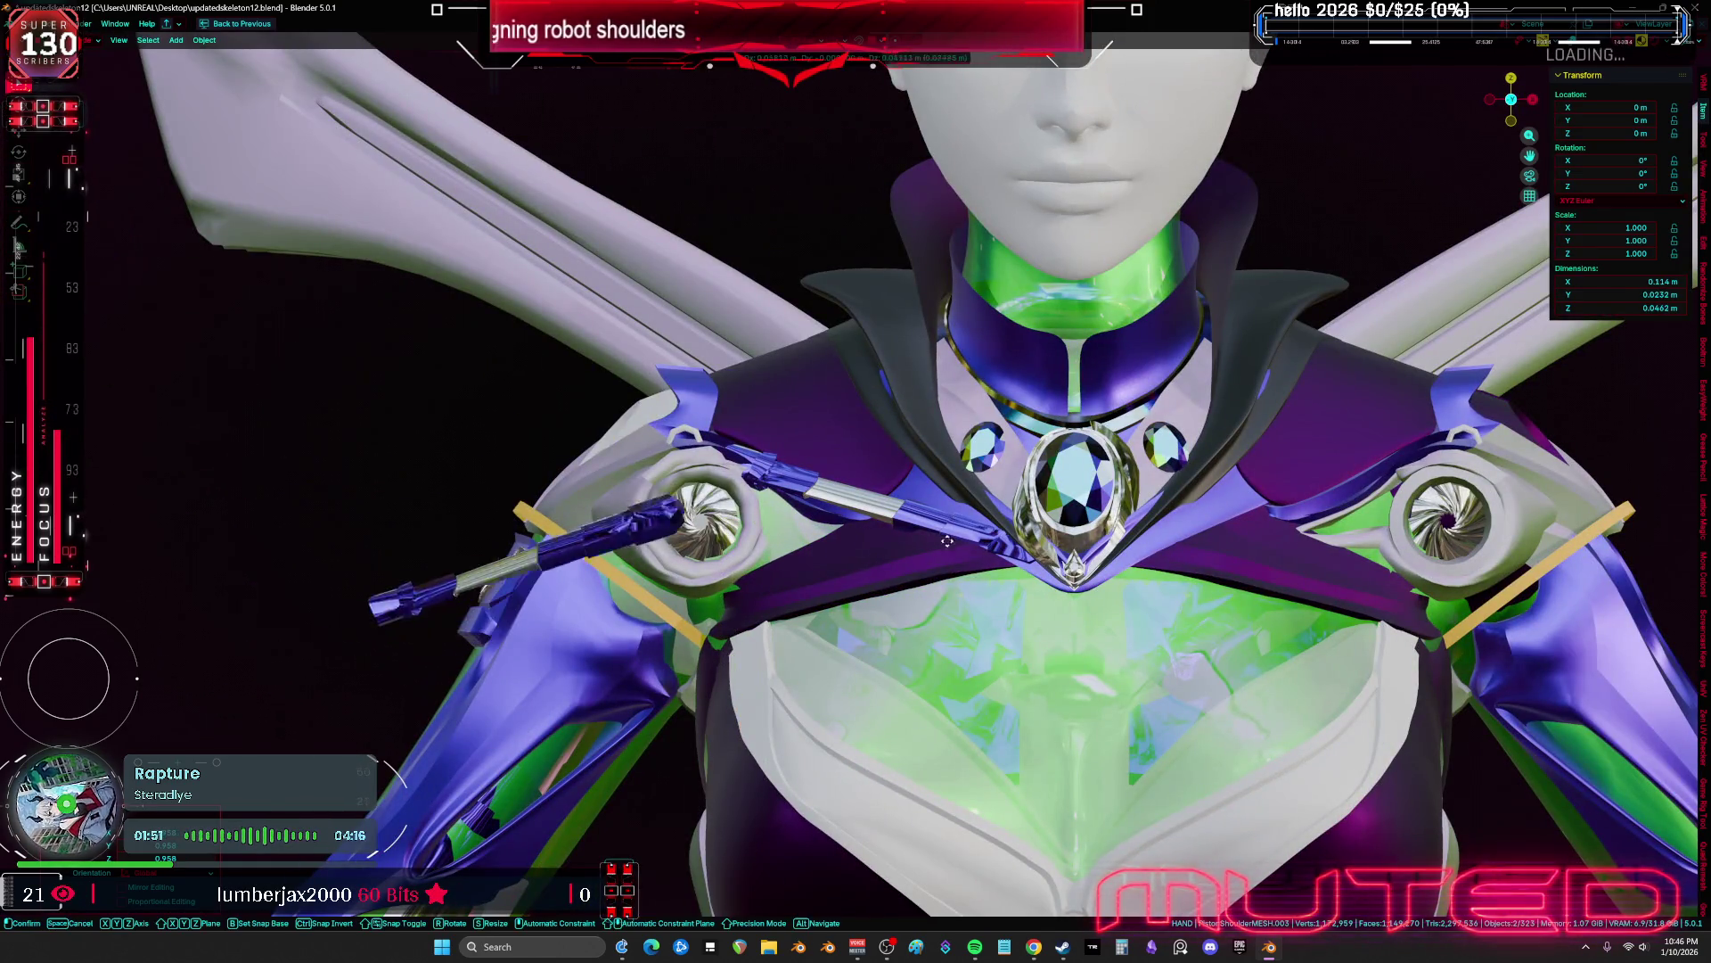
click(1051, 364)
middle_drag(1052, 365, 1136, 441)
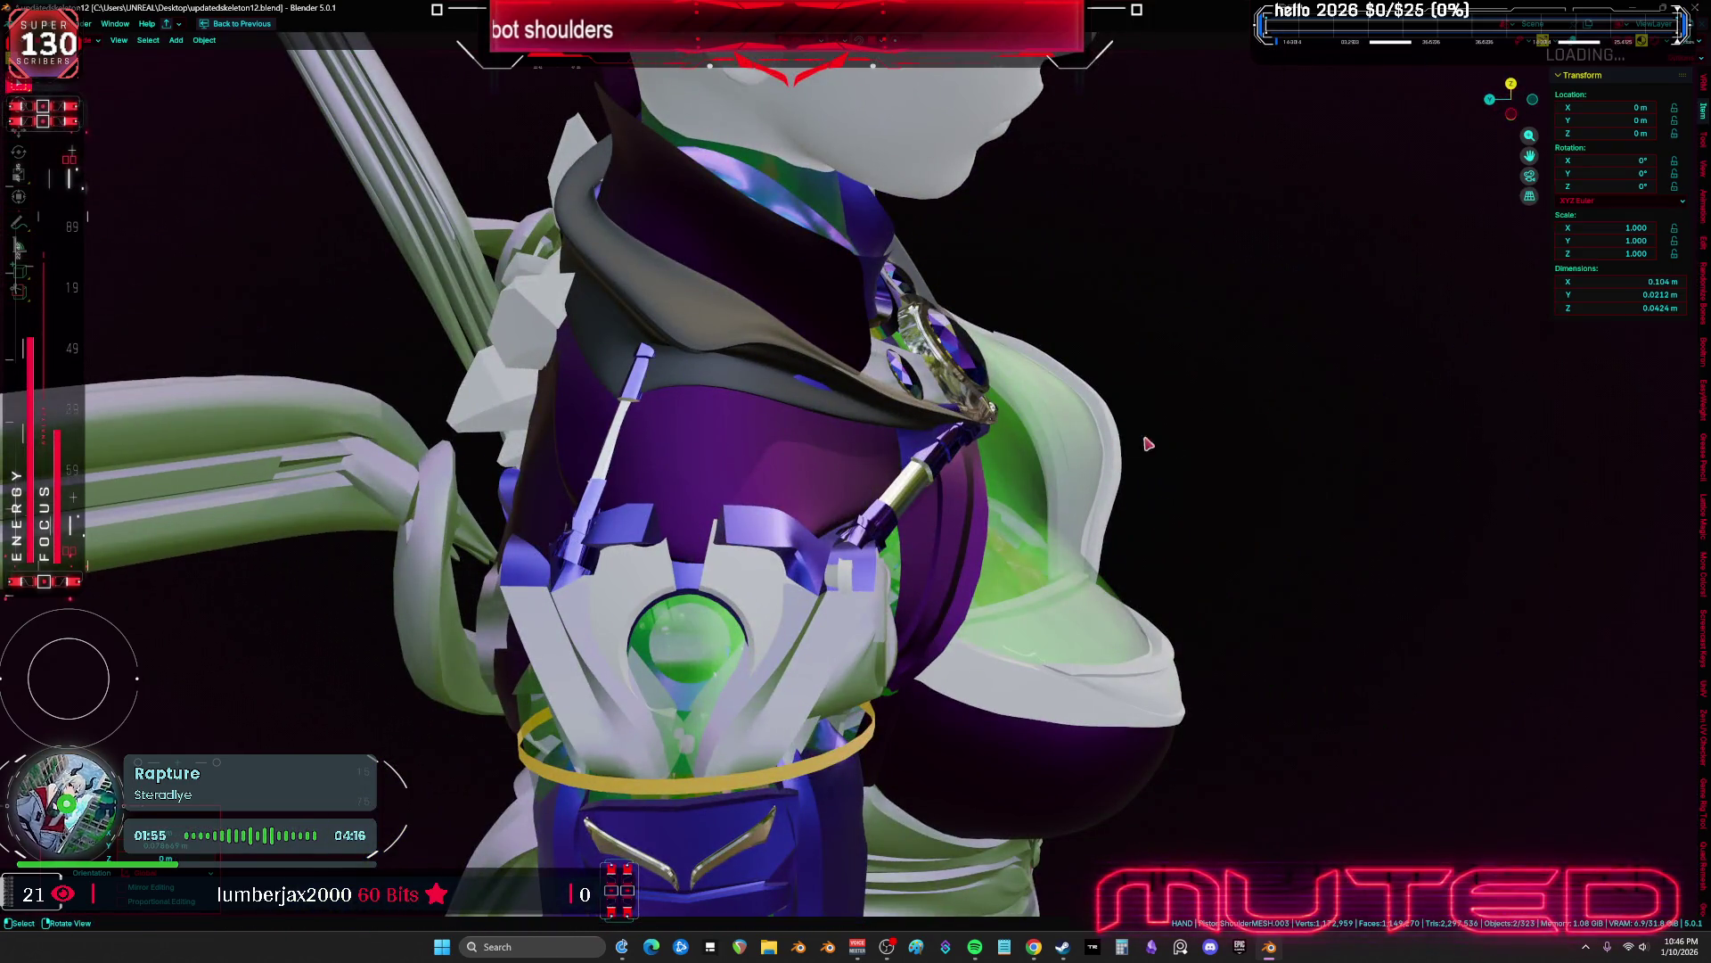
key(KP_1)
Cancel the move and delete the two stray piston objects
key(g)
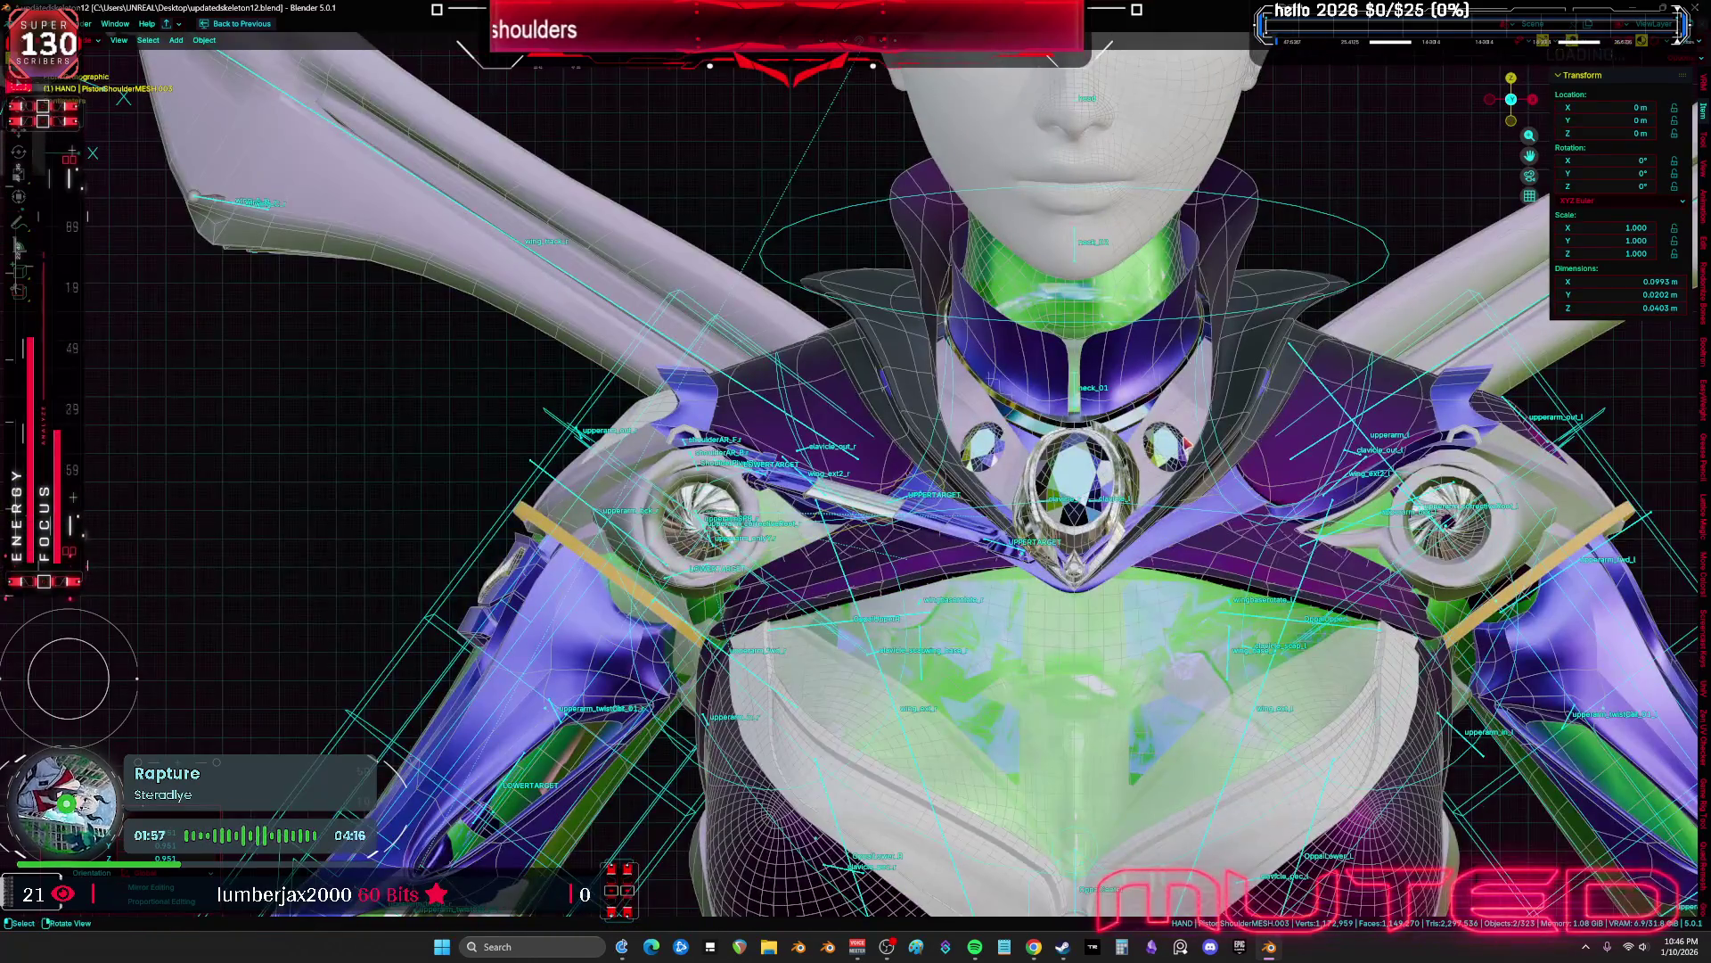
key(Escape)
key(Delete)
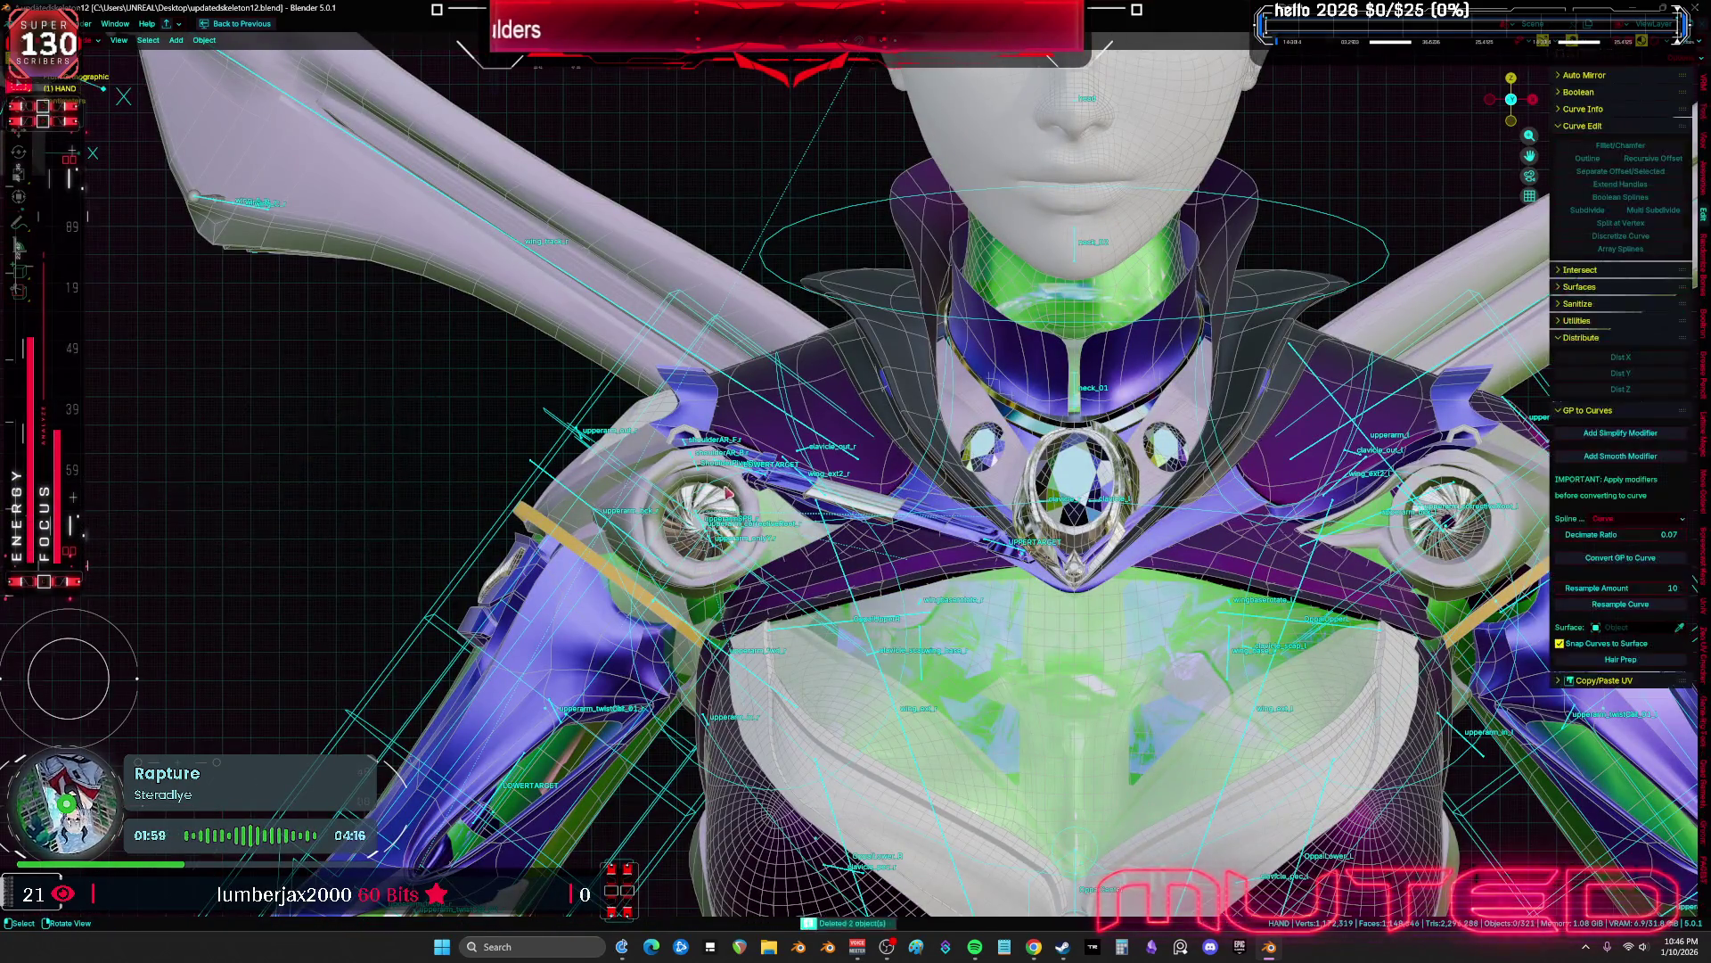
scroll(784, 500, up, 5)
scroll(838, 463, up, 3)
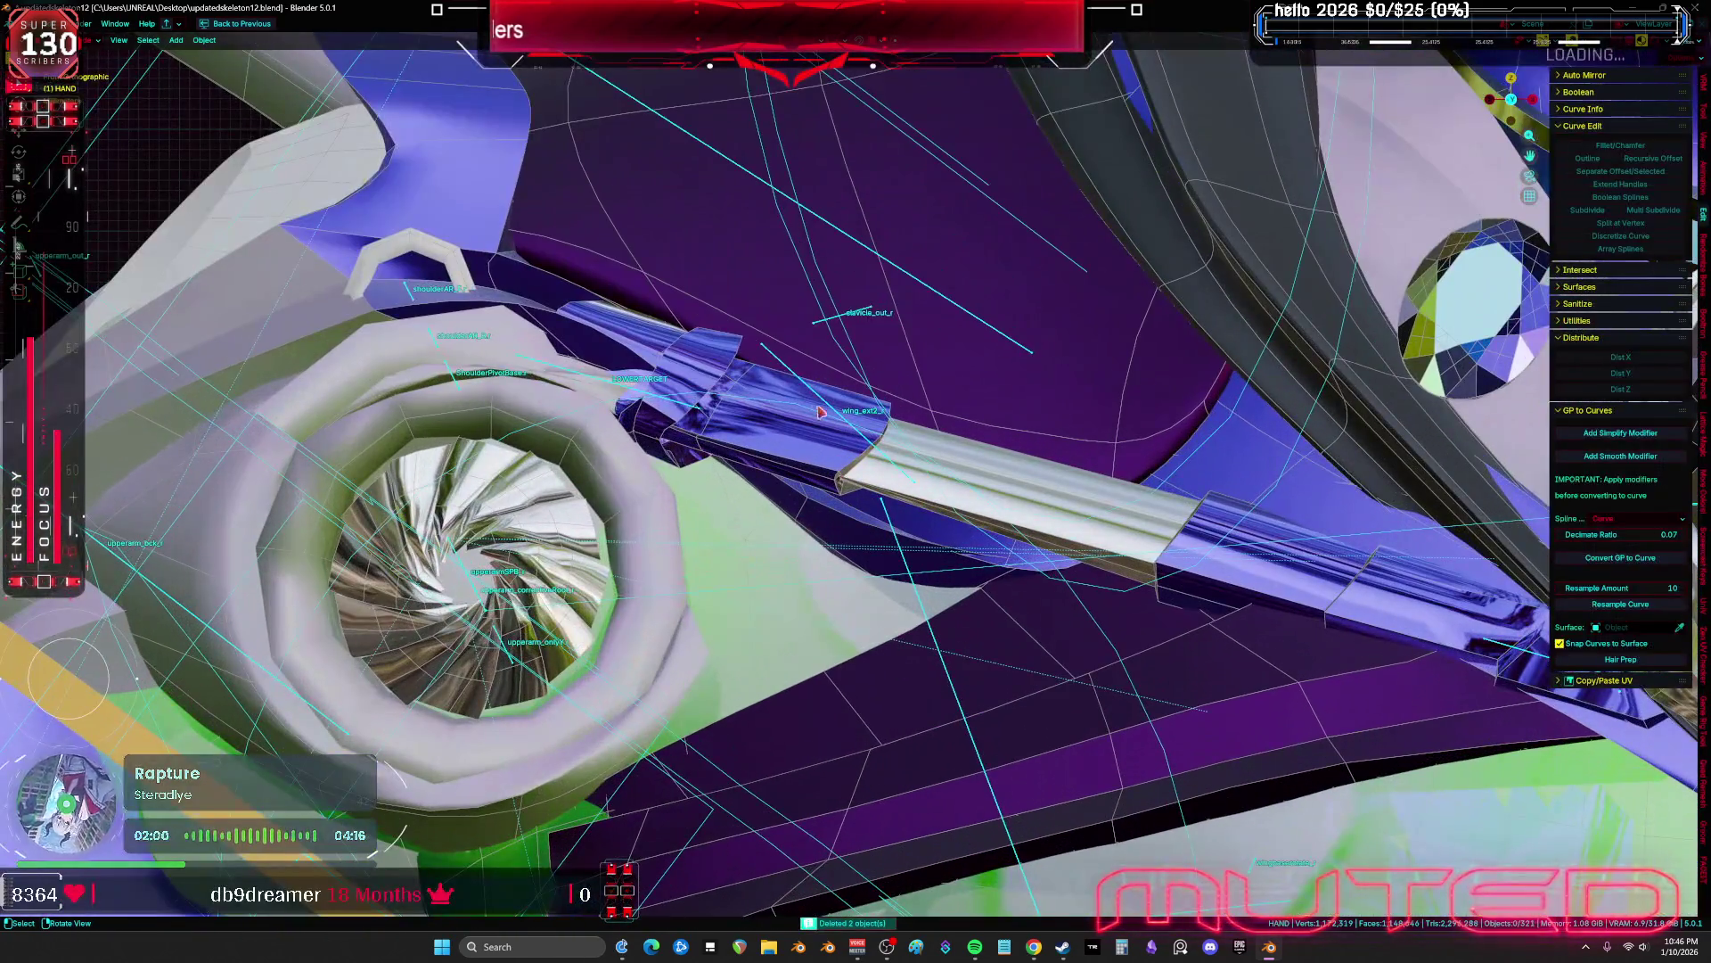
Inspect the PistonShoulder.003 bone and the rig, then select the PistonShoulderMESH.004 piston mesh
click(630, 397)
click(807, 443)
middle_drag(808, 443, 658, 628)
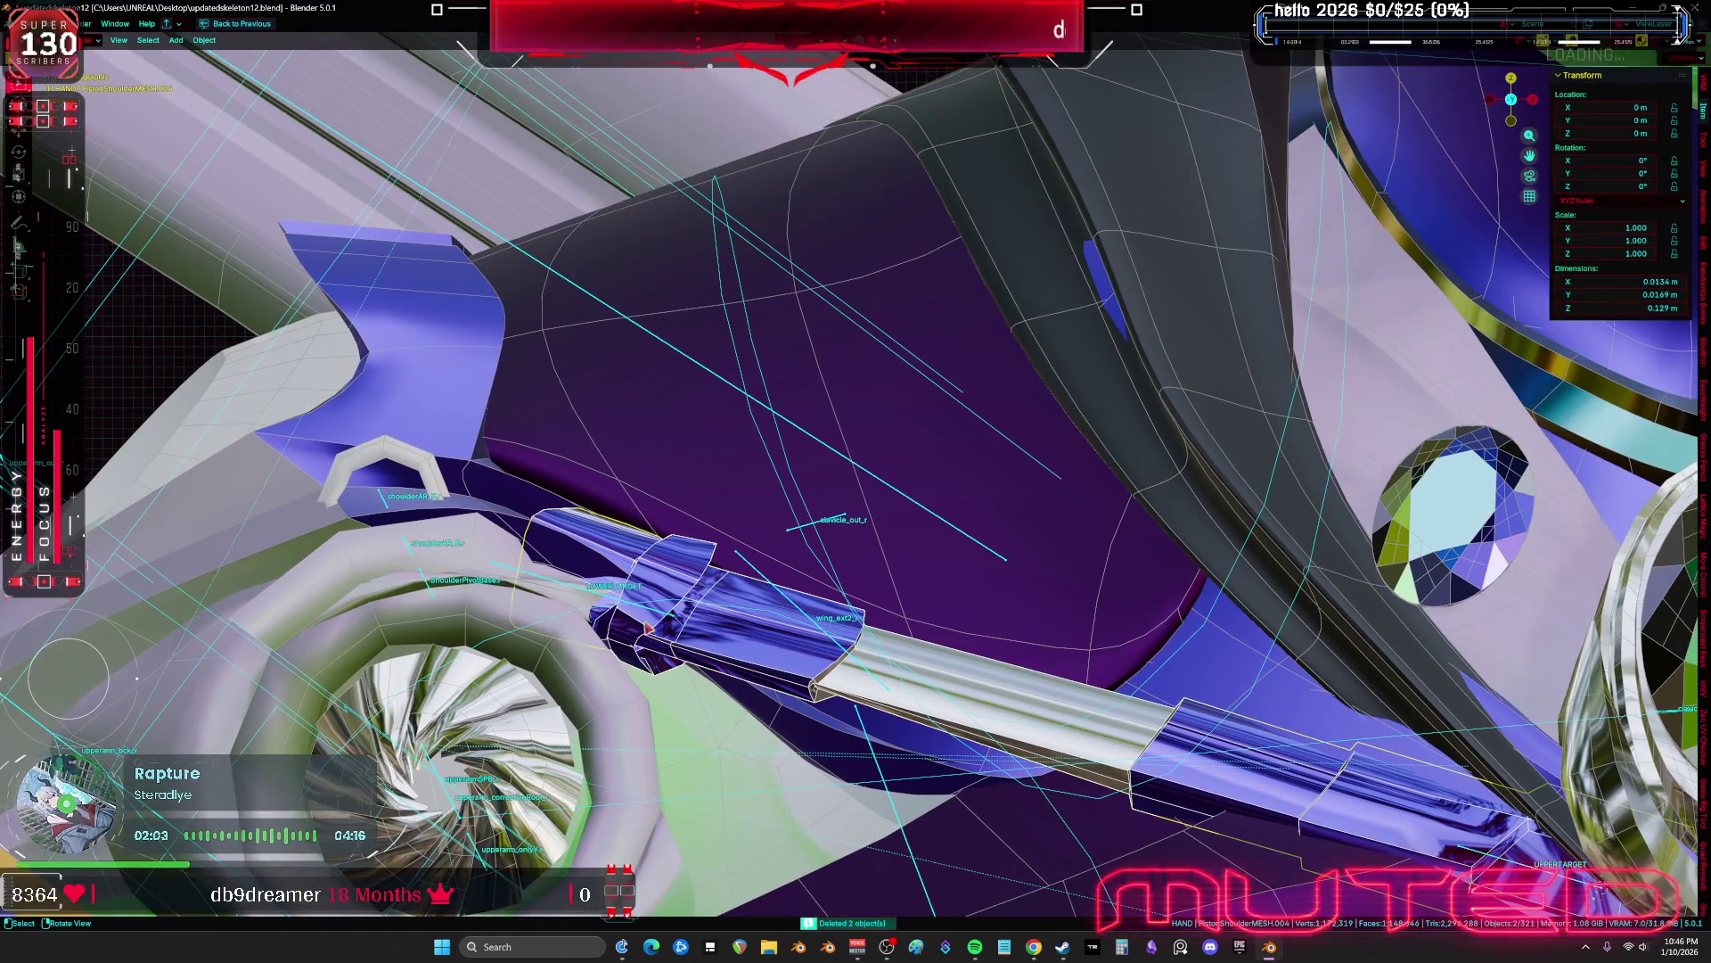
click(641, 608)
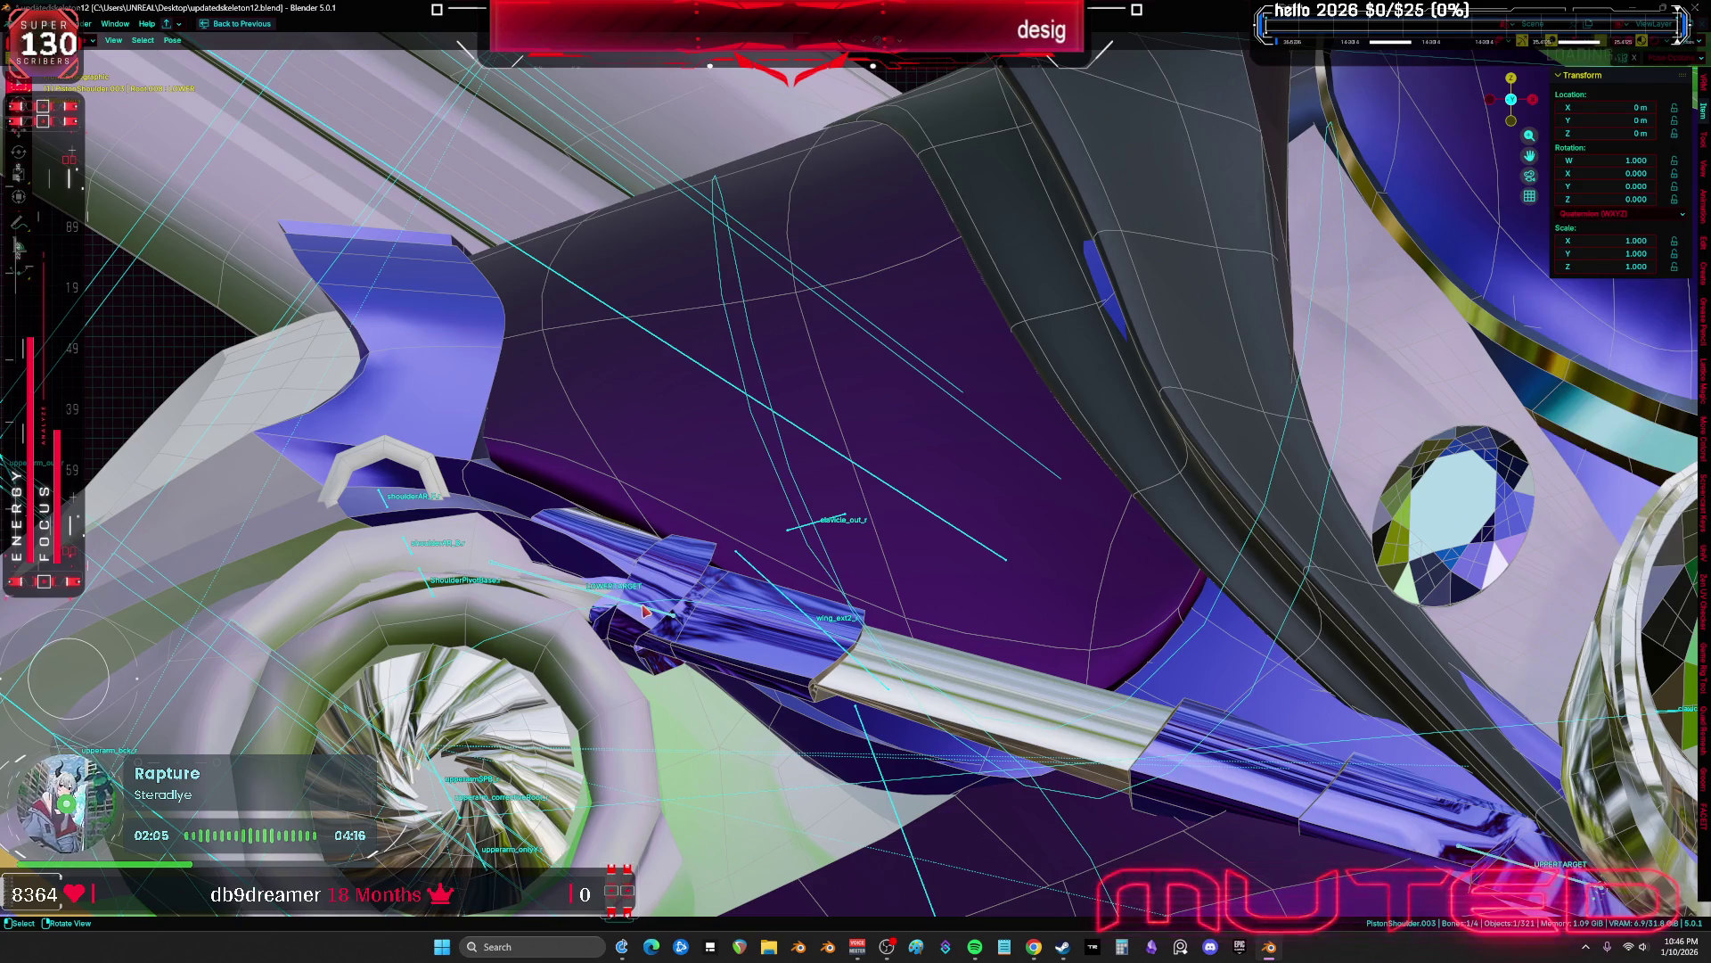
click(972, 713)
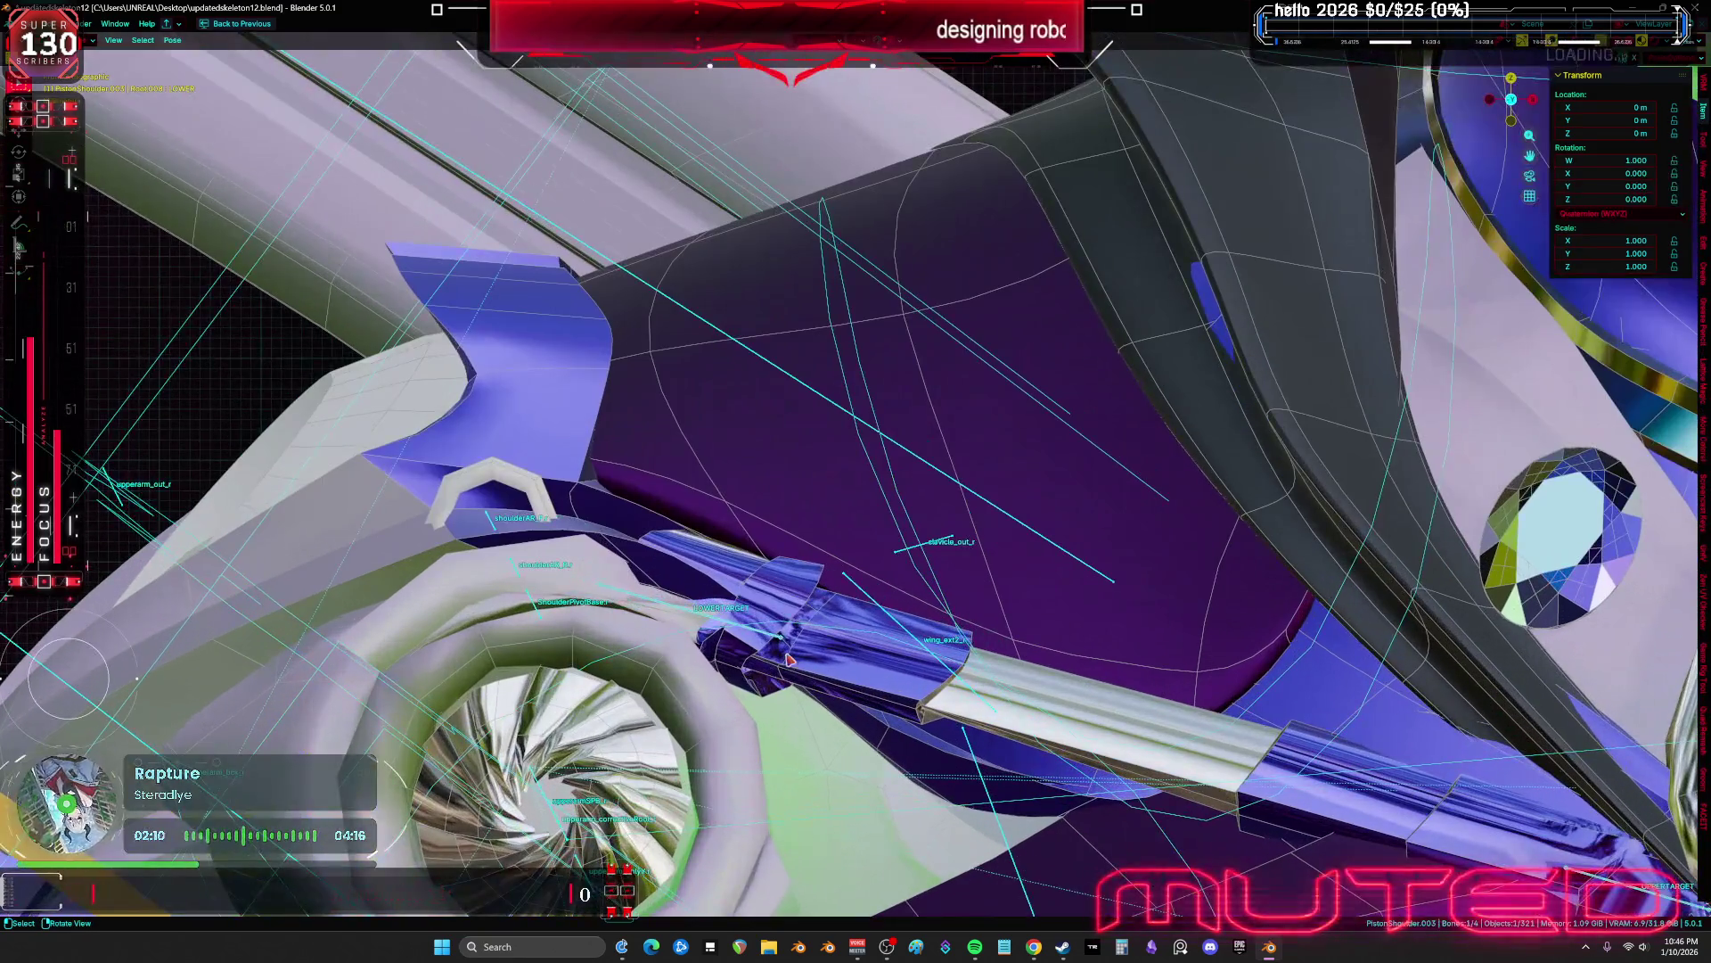
click(783, 644)
scroll(783, 644, down, 5)
Move the piston along Y and trackball-rotate it onto the left shoulder
key(g)
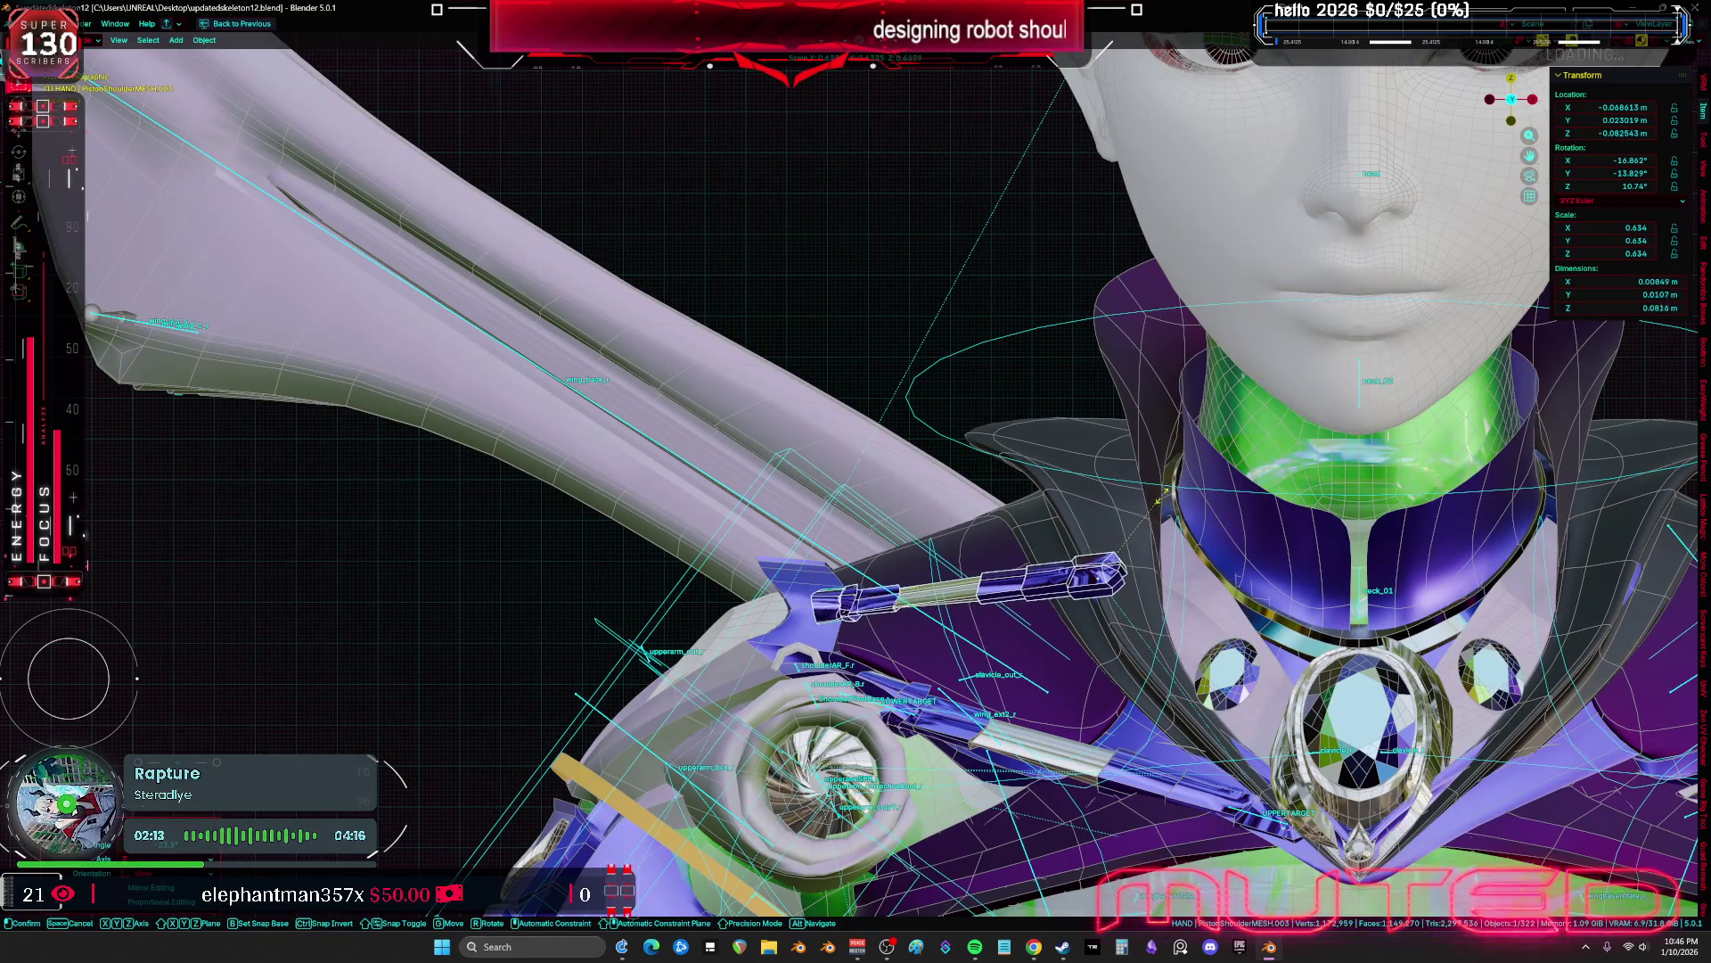
mouse_move(1229, 513)
middle_down()
mouse_move(1163, 524)
mouse_move(1182, 534)
middle_up()
key(y)
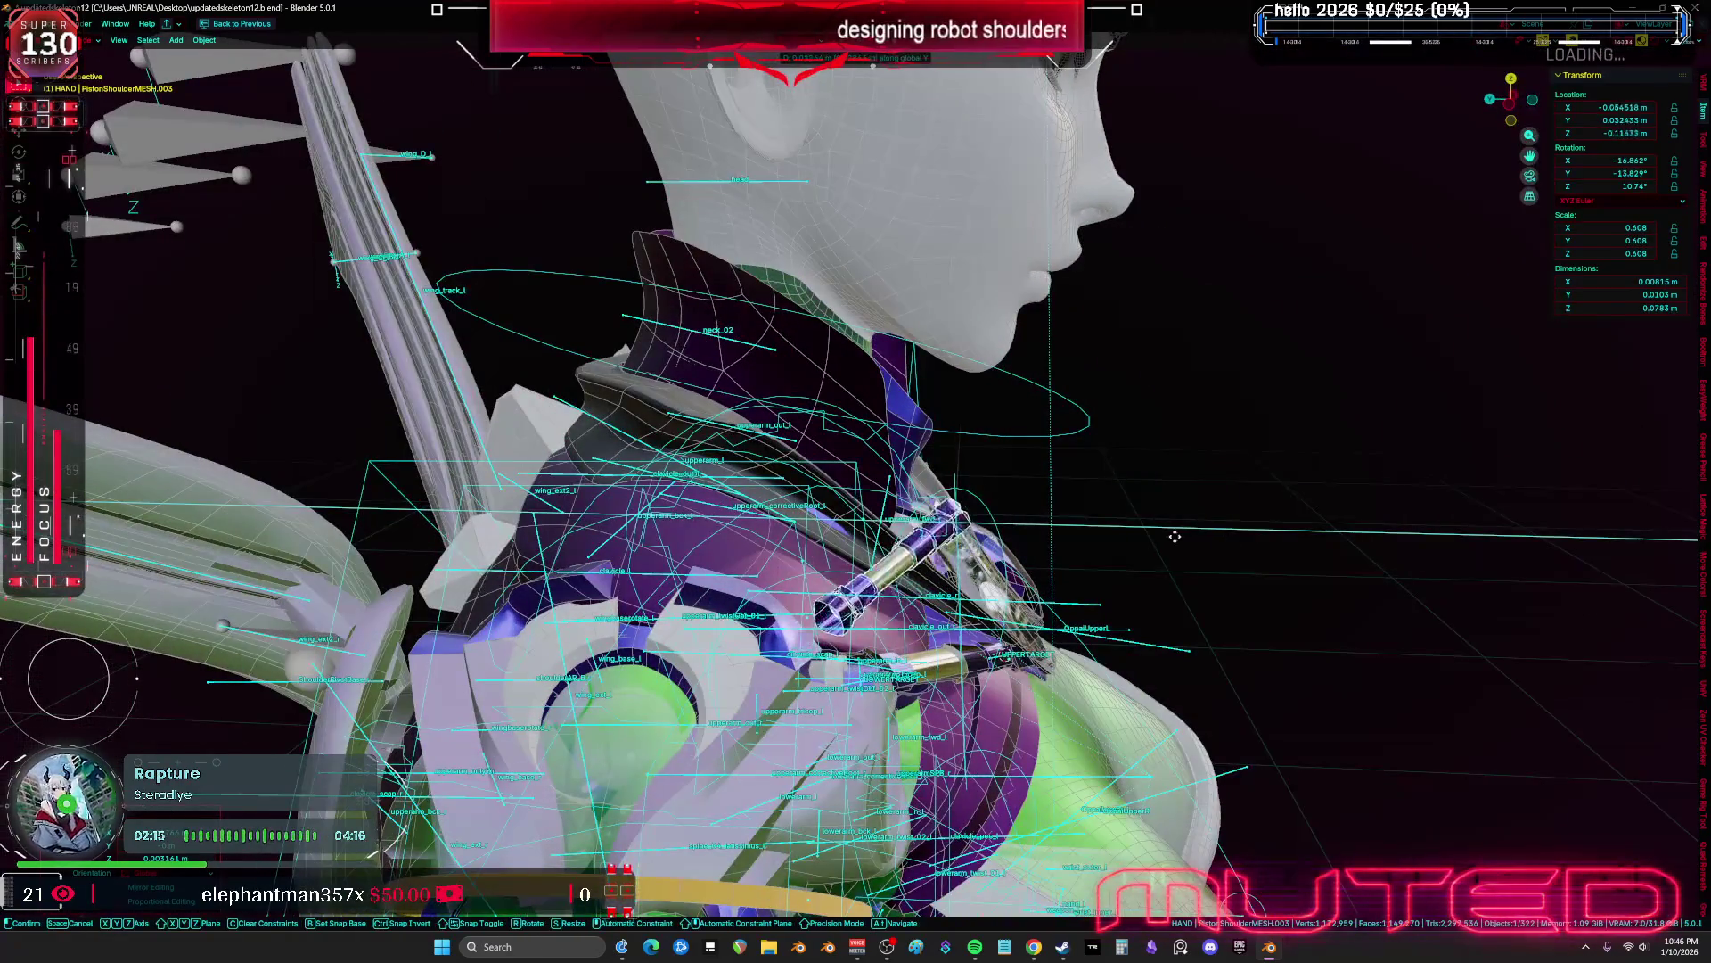
key(r)
key(r)
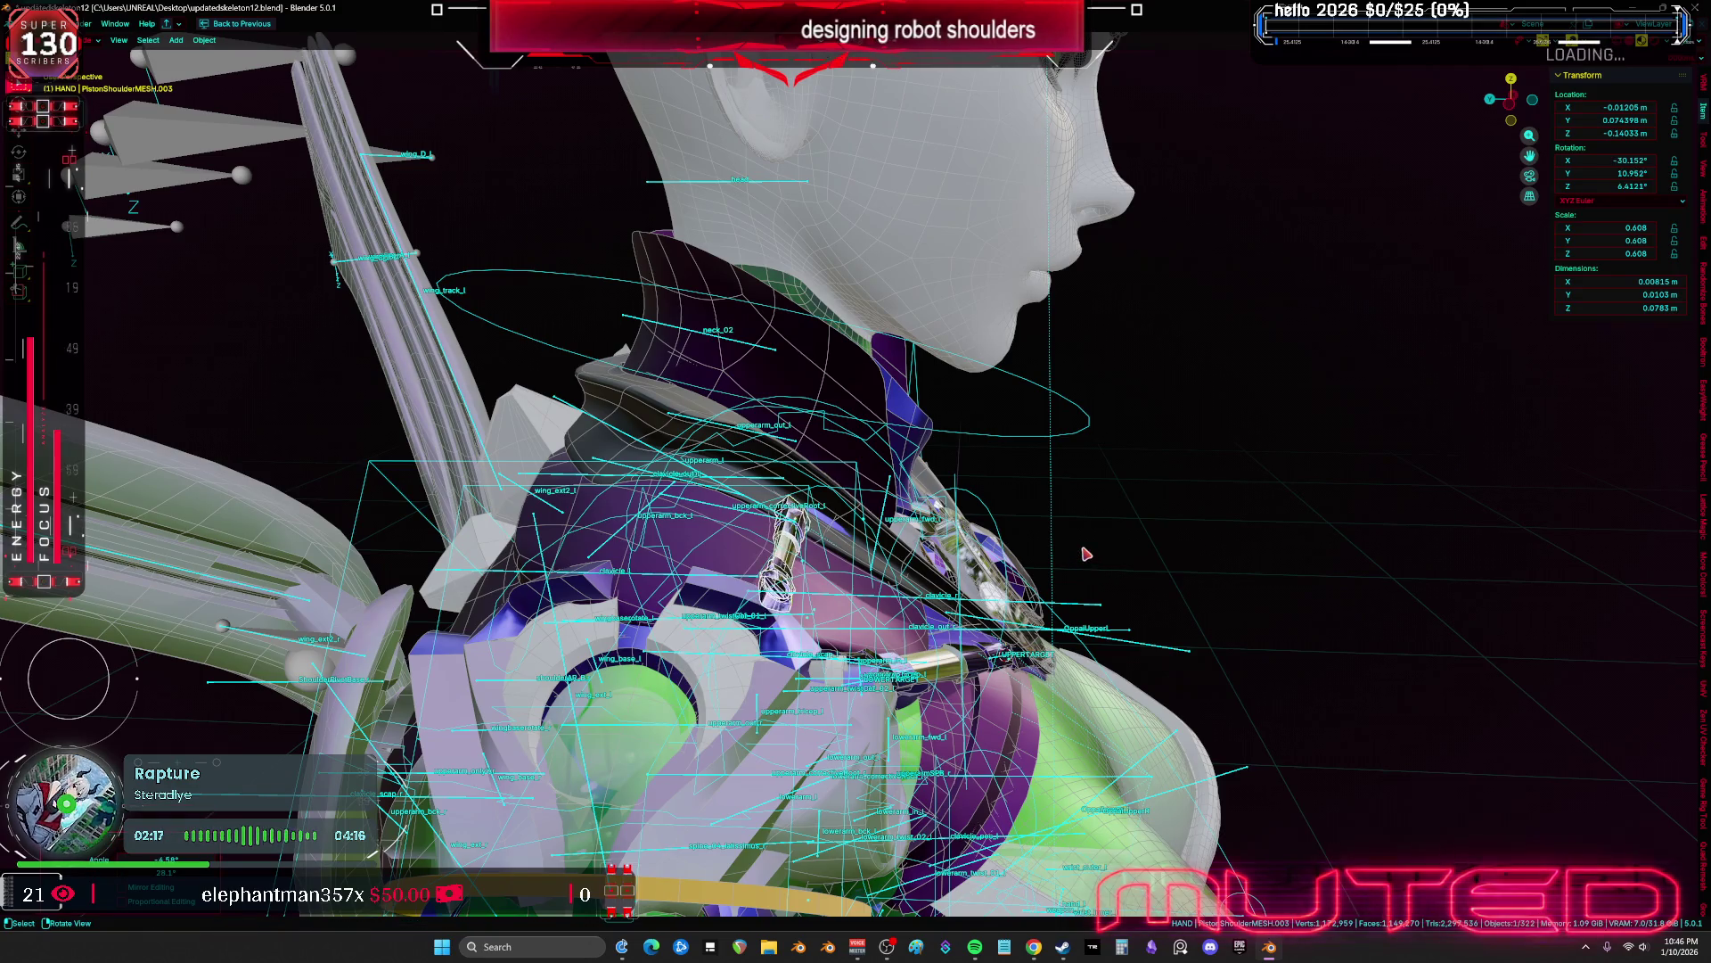
key(r)
key(KP_1)
key(g)
key(shift+alt+z)
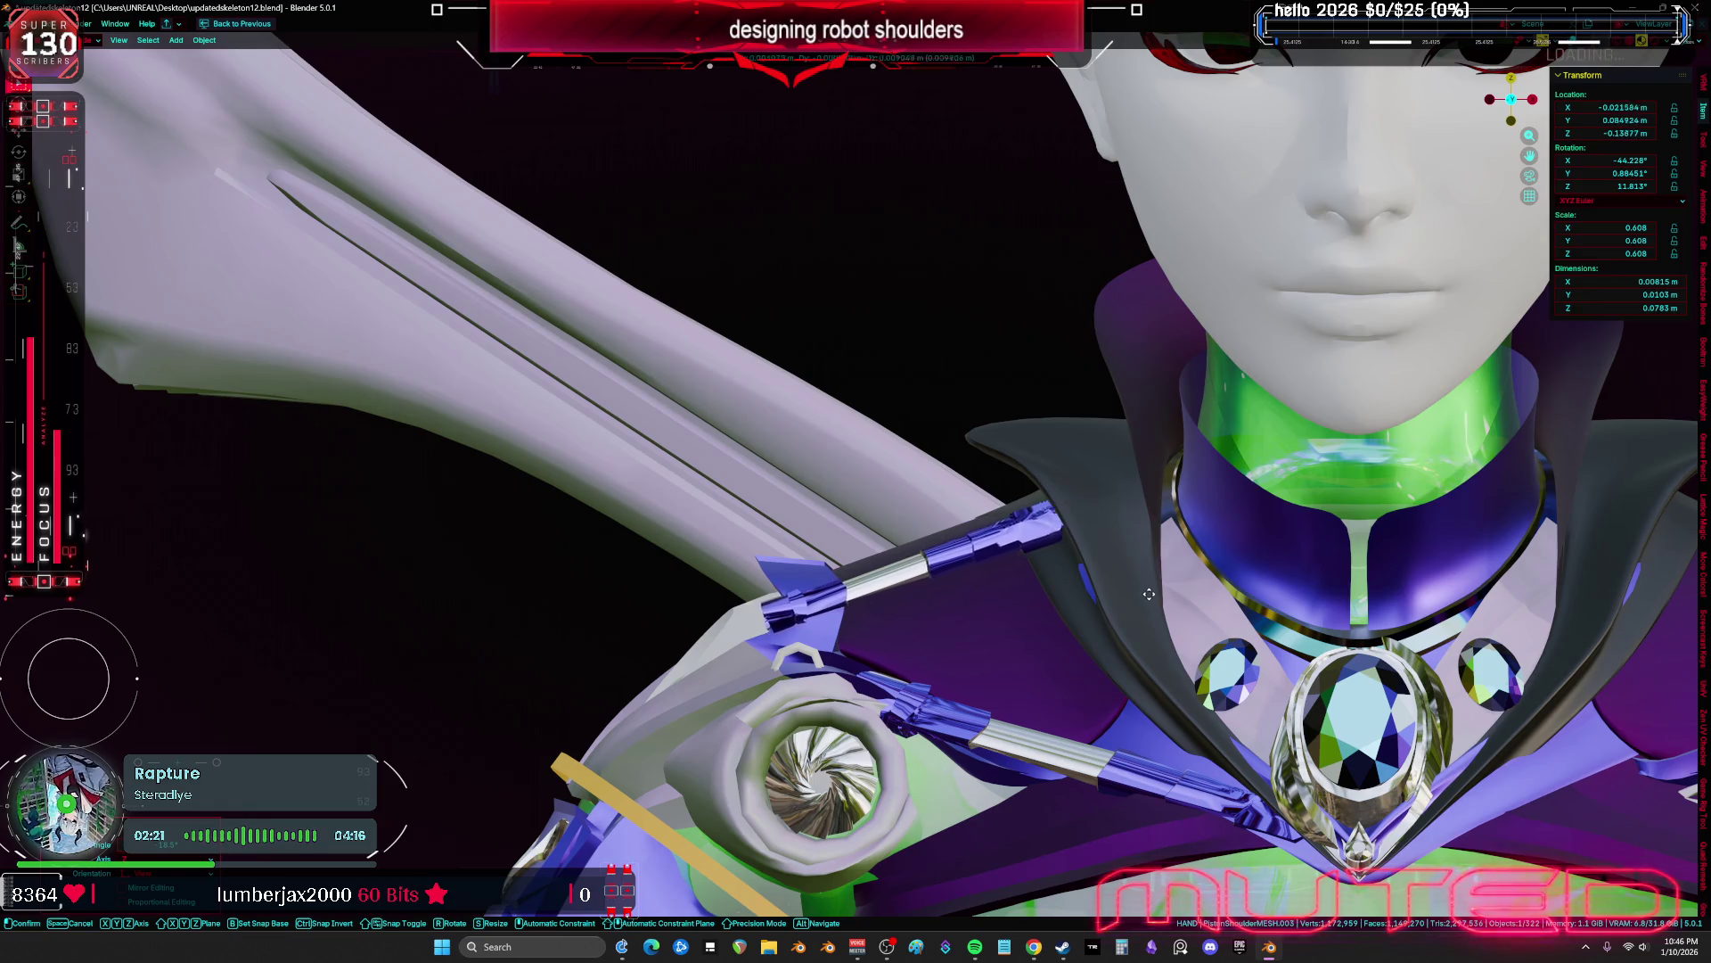
key(r)
key(r)
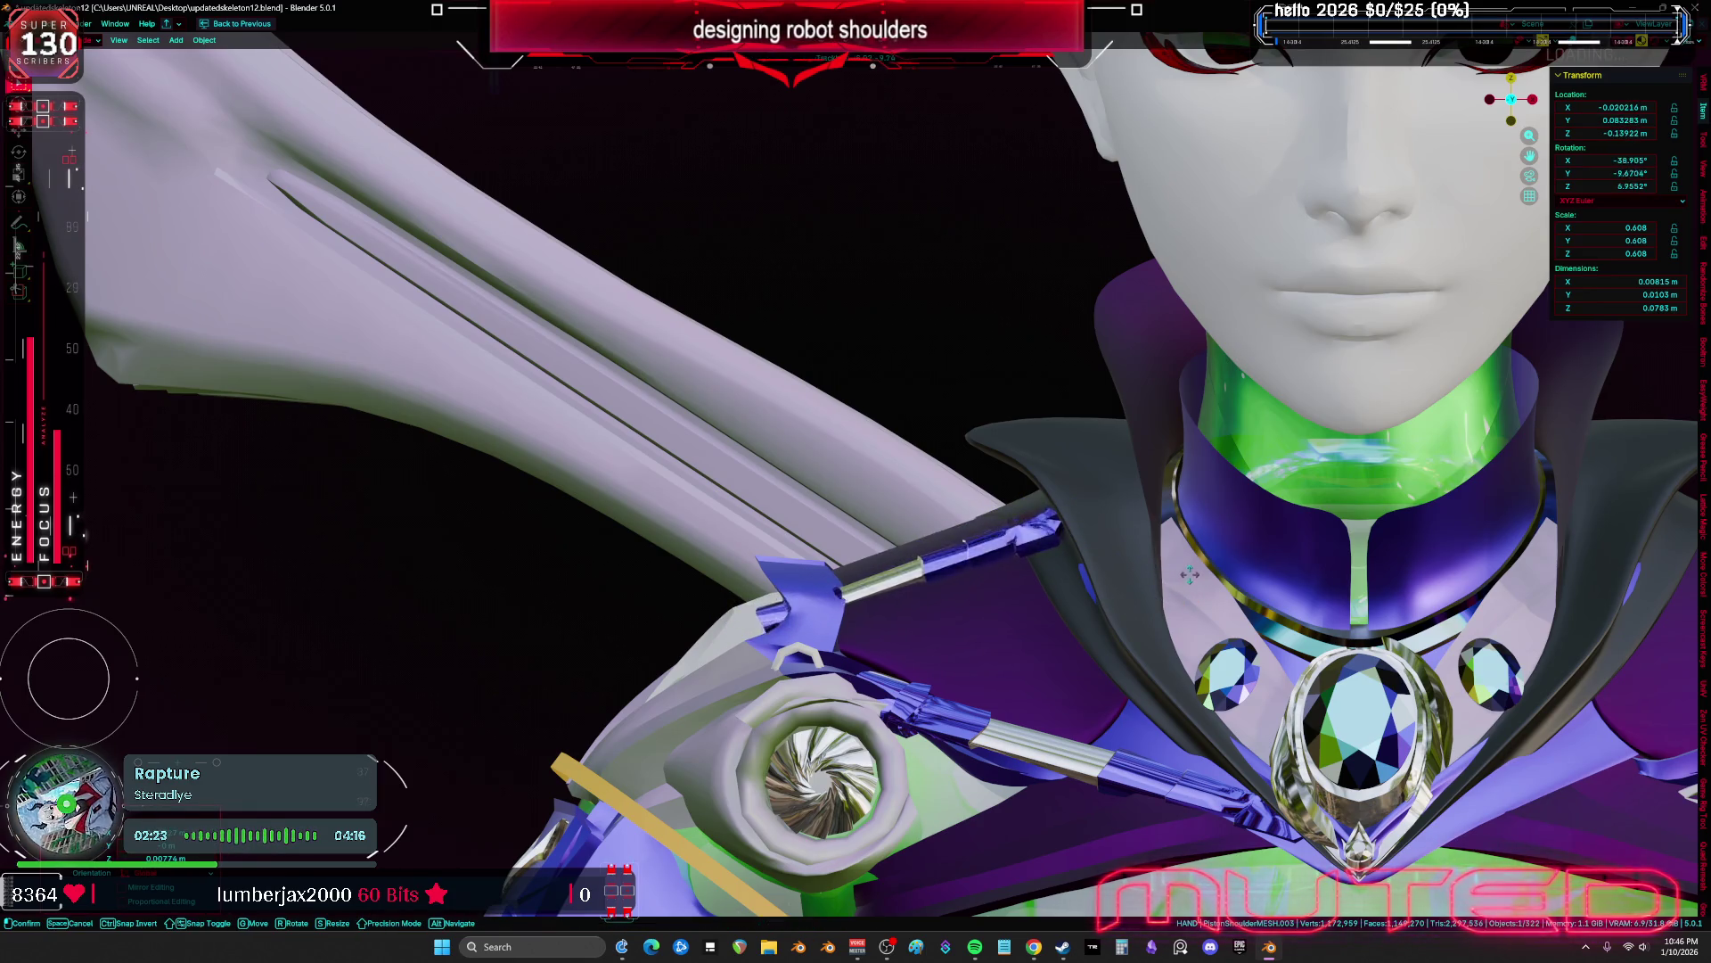
click(1061, 619)
Reposition the piston along the top of the left shoulder
middle_drag(1061, 618, 1063, 635)
mouse_move(951, 571)
middle_down()
mouse_move(1100, 534)
mouse_move(951, 528)
middle_up()
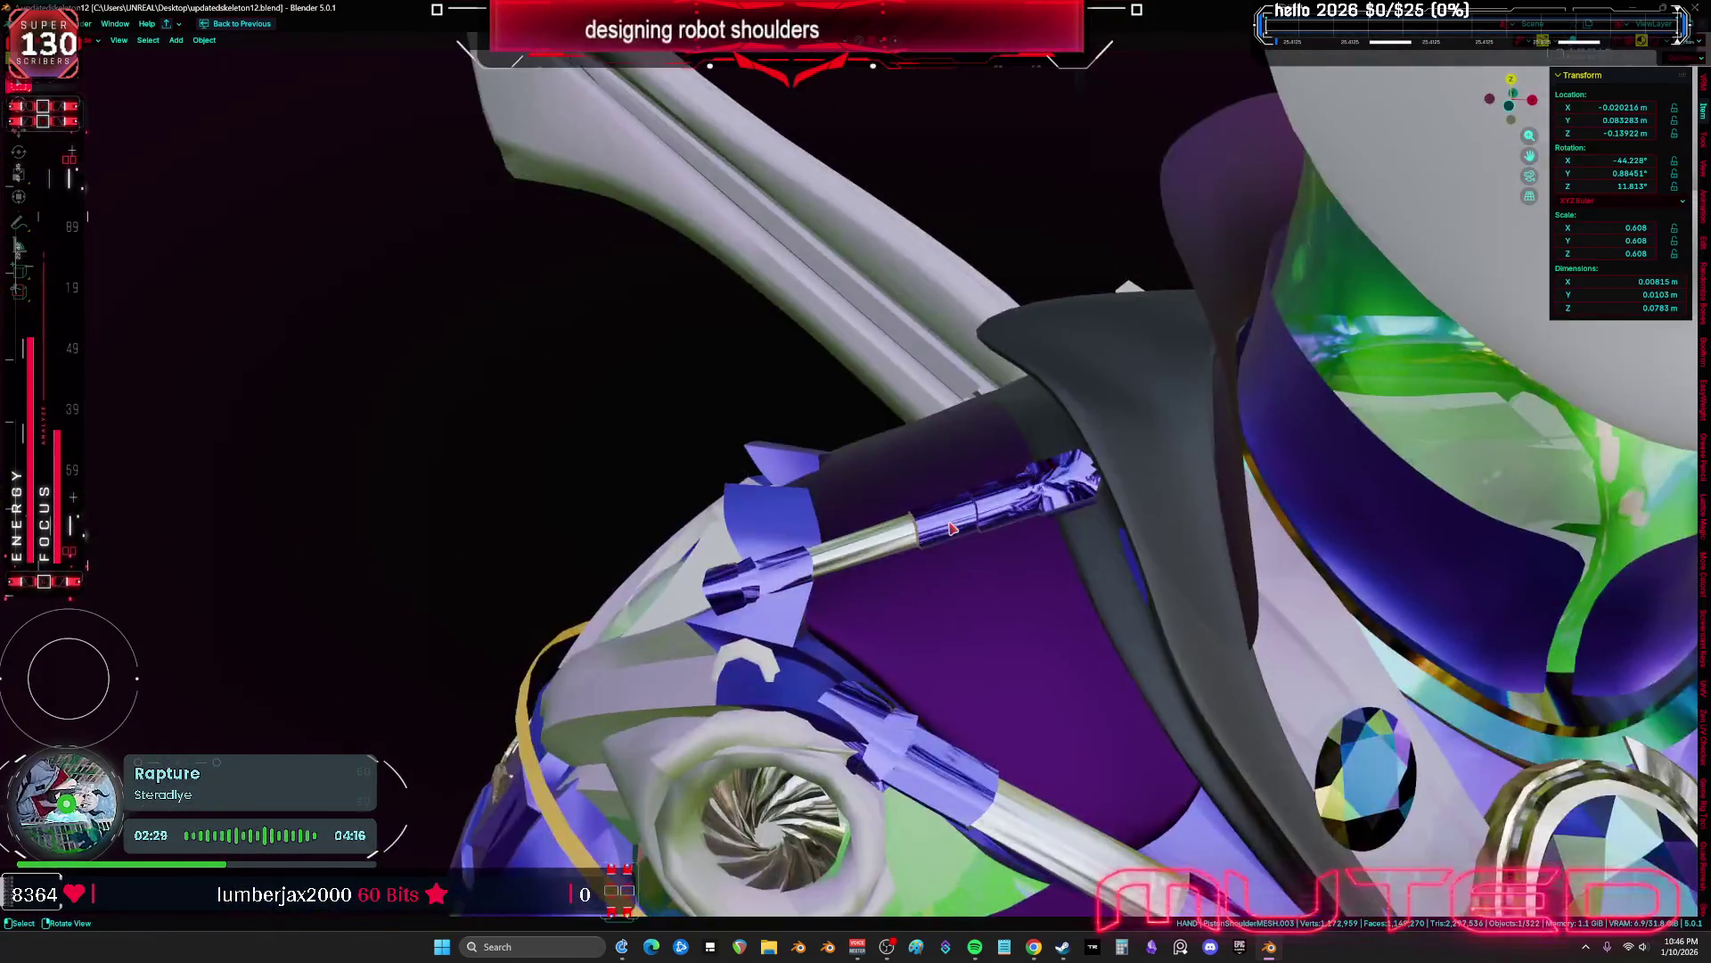
scroll(951, 528, up, 3)
key(g)
click(1208, 563)
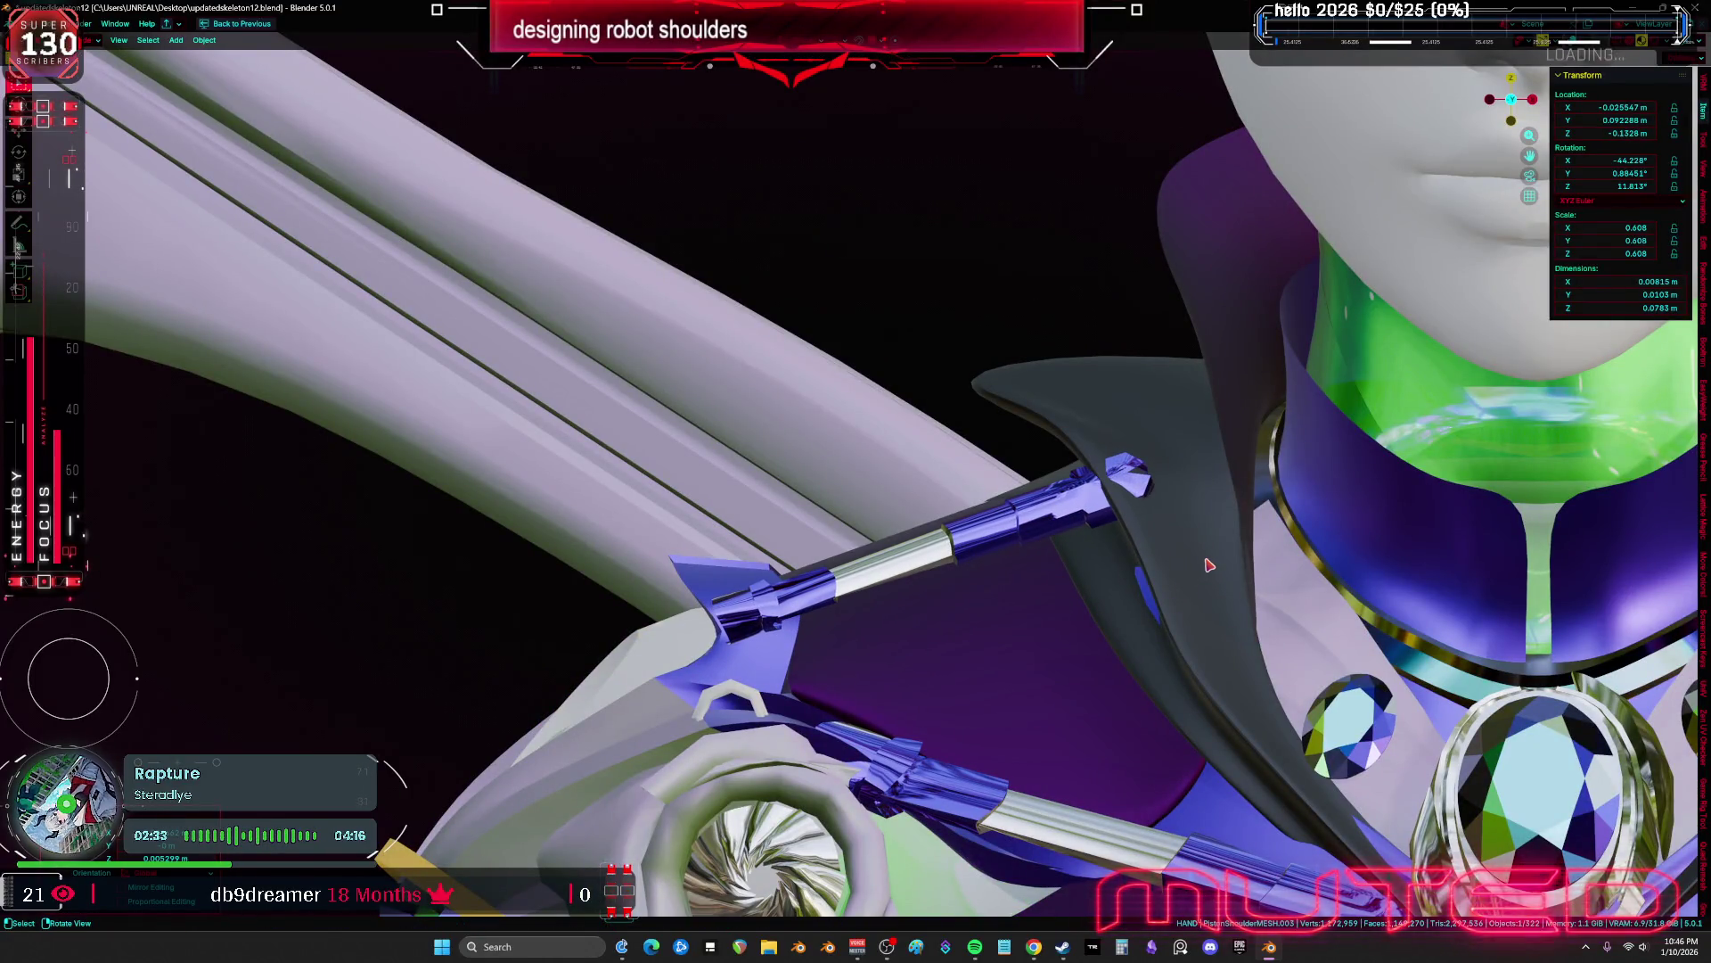
middle_drag(1208, 564, 1194, 556)
Slide the piston along Y under the collar's dark flap and slightly adjust its rotation
mouse_move(1325, 547)
middle_down()
mouse_move(1346, 571)
mouse_move(1273, 558)
middle_up()
key(g)
key(y)
key(y)
key(y)
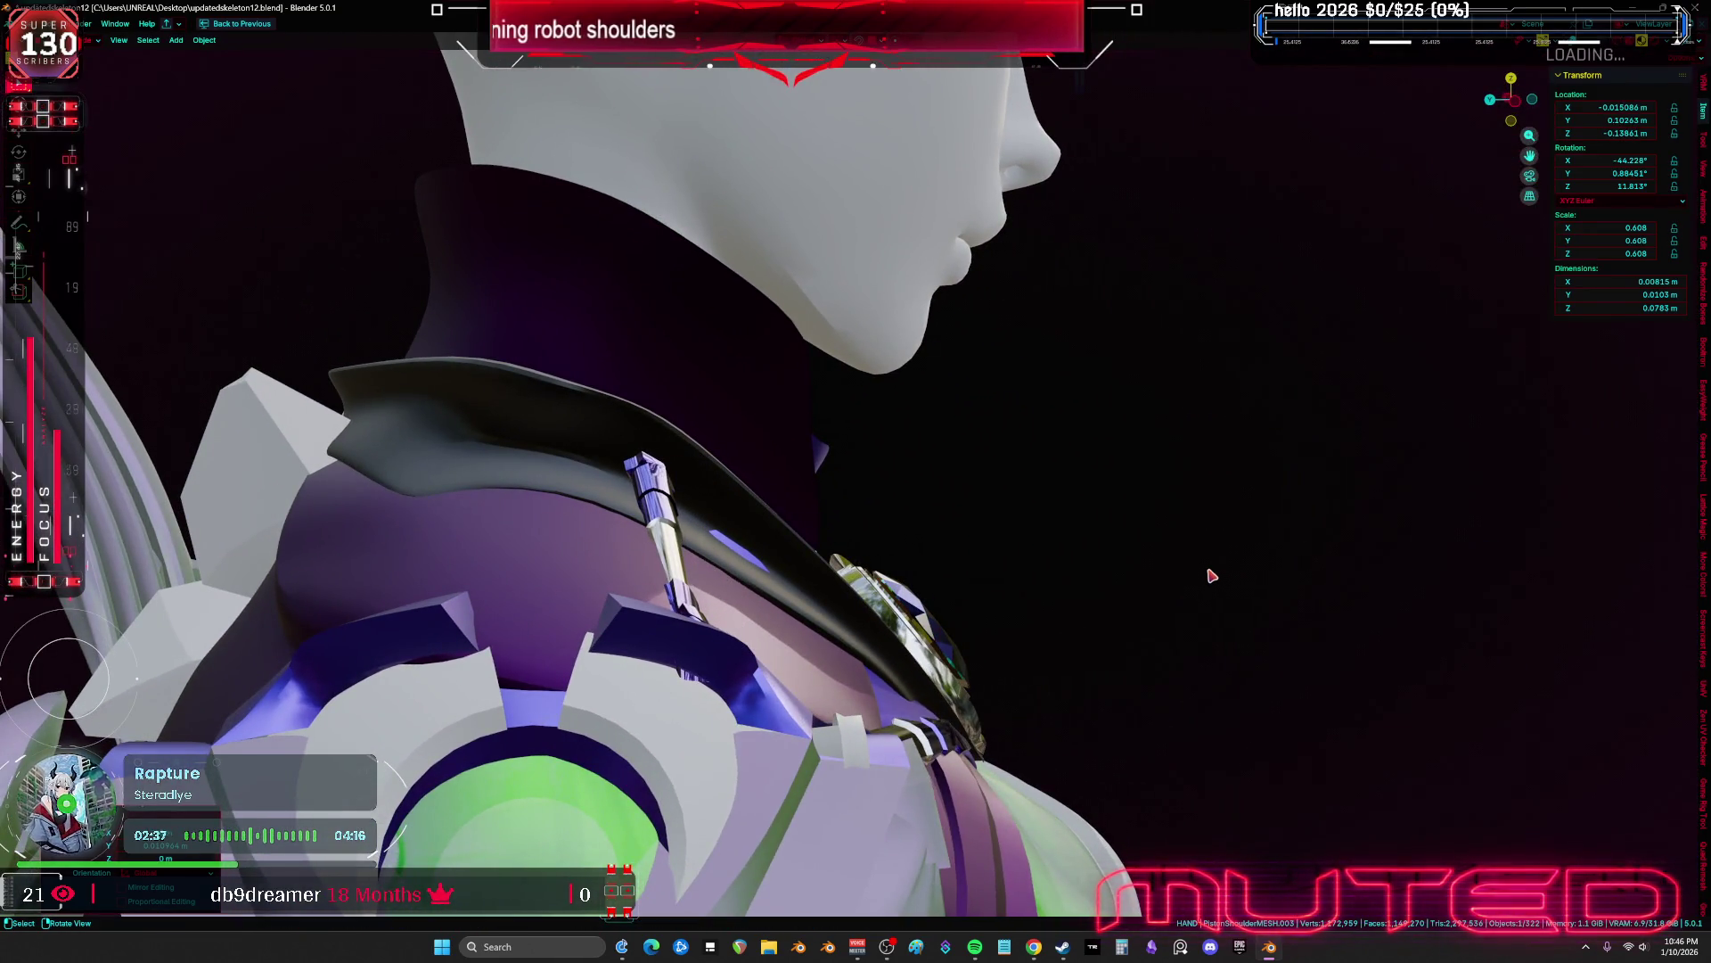
key(KP_1)
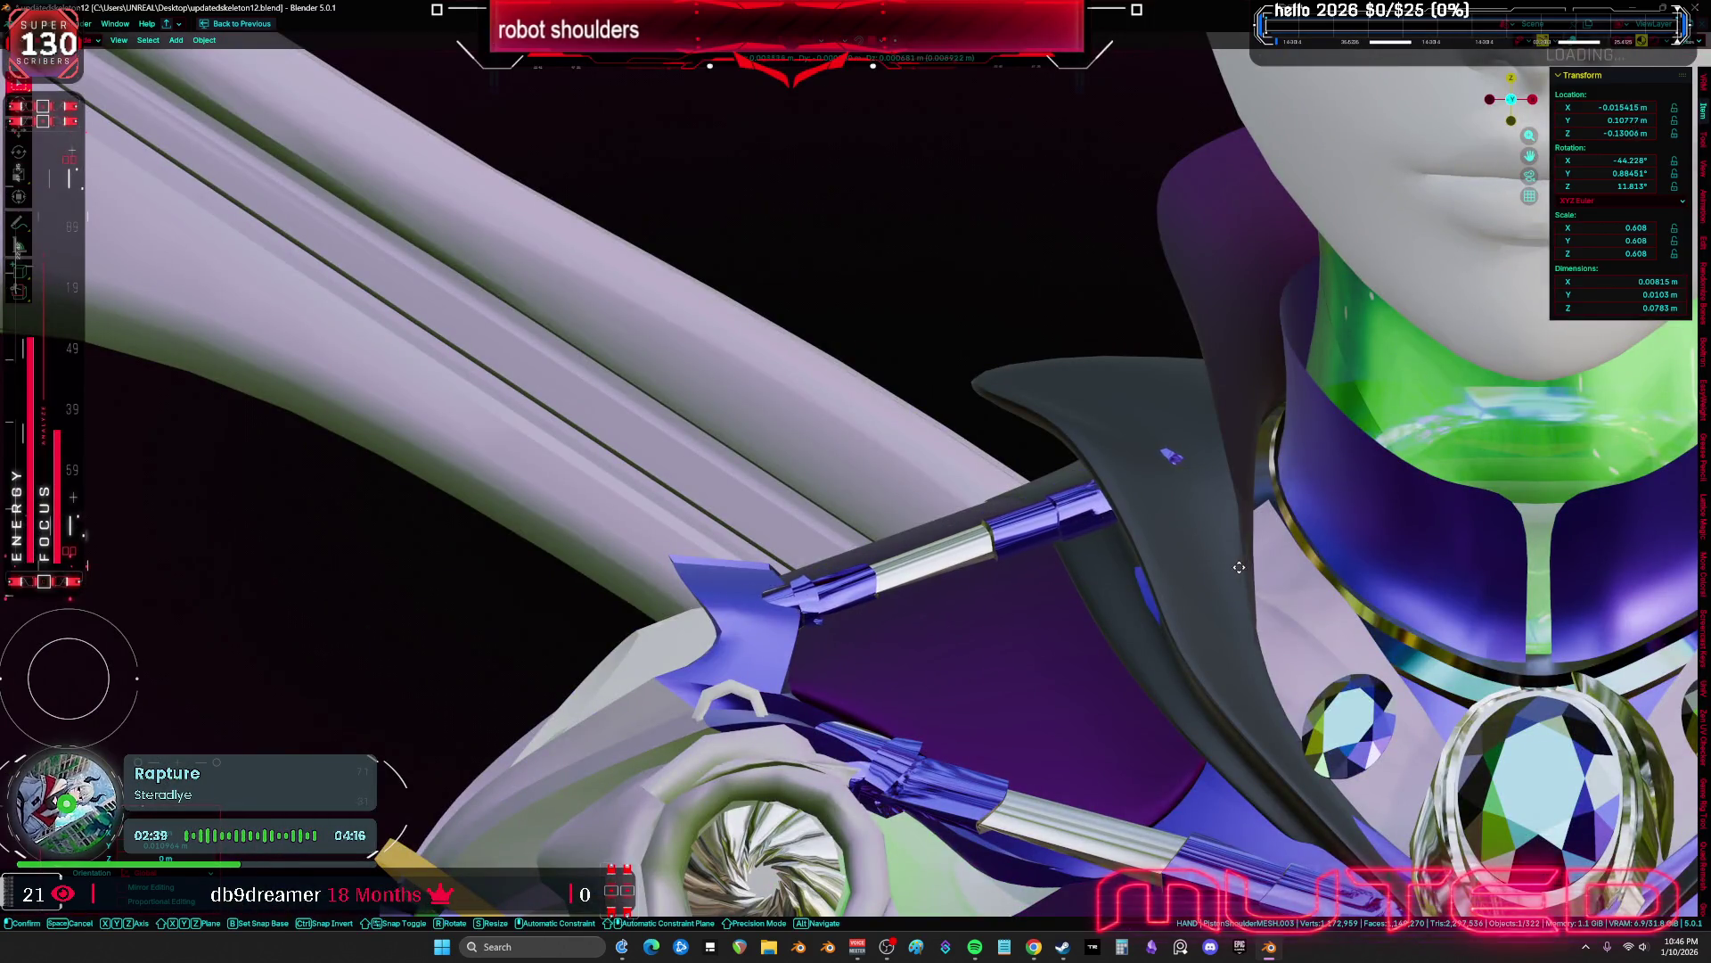
click(1228, 605)
scroll(1228, 604, down, 5)
mouse_move(1227, 604)
middle_down()
mouse_move(847, 639)
mouse_move(863, 582)
mouse_move(1035, 601)
middle_up()
click(1106, 531)
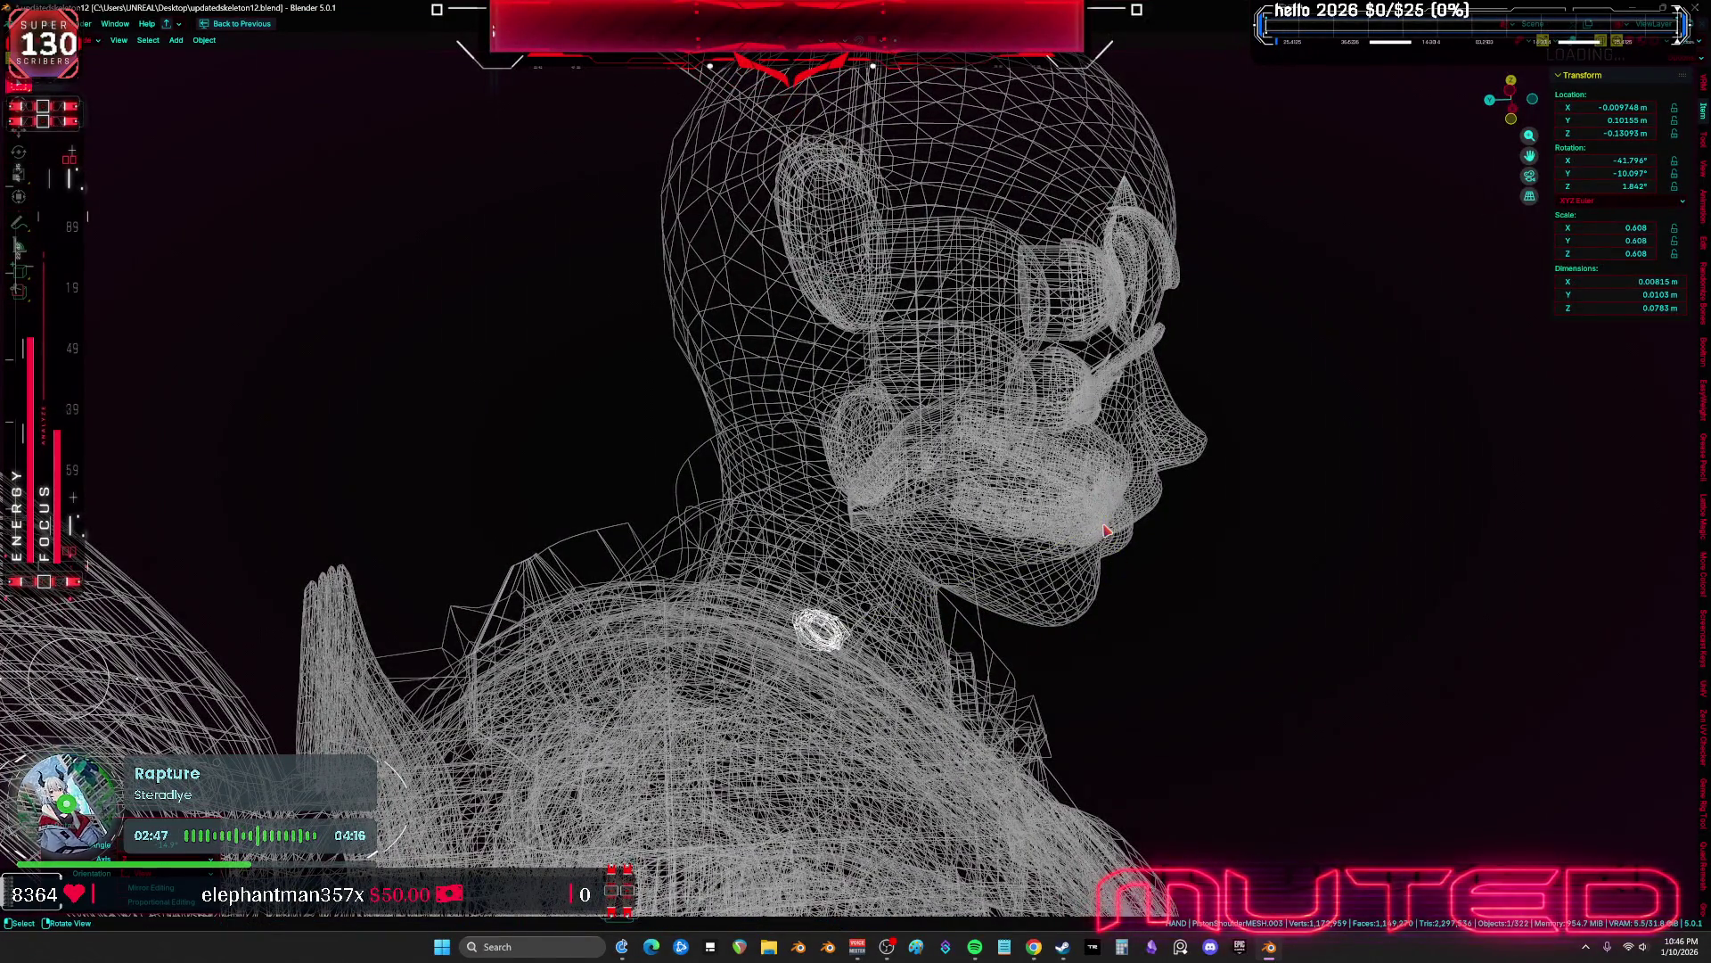
Check the piston near the shoulder and neck in wireframe and with overlays
mouse_move(1040, 466)
middle_down()
mouse_move(1096, 566)
mouse_move(892, 629)
middle_up()
scroll(1082, 606, up, 3)
scroll(1098, 585, down, 5)
key(shift+alt+z)
scroll(892, 630, down, 5)
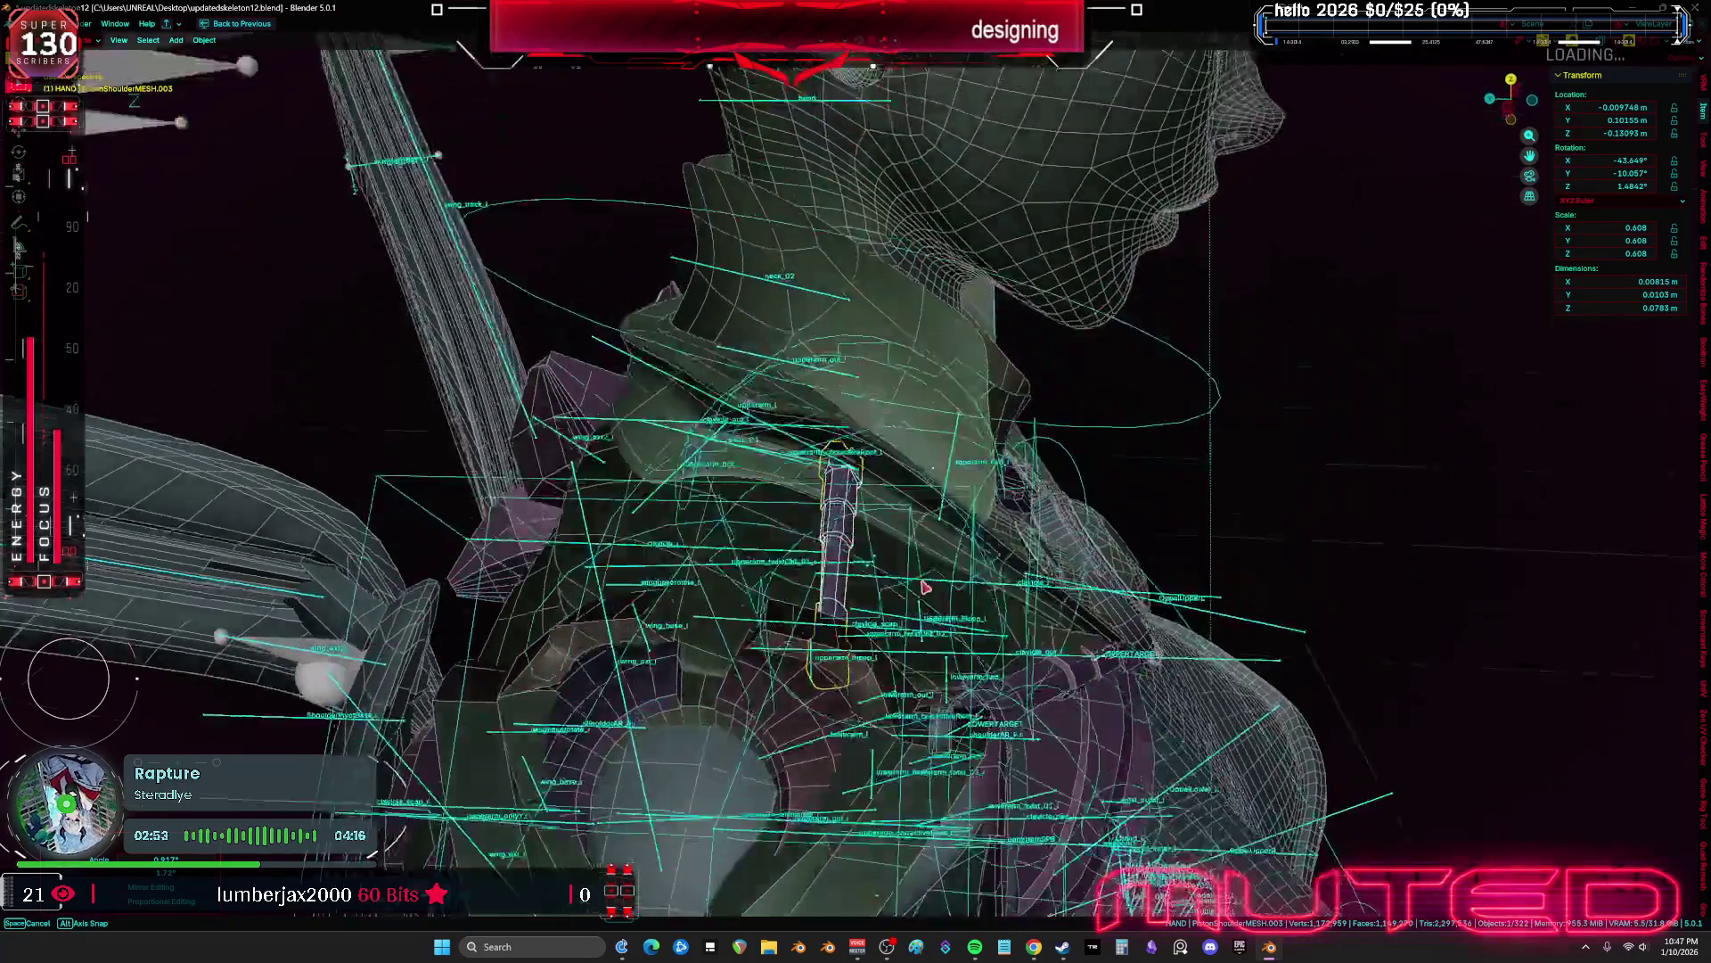
key(shift+z)
middle_drag(1123, 407, 1130, 600)
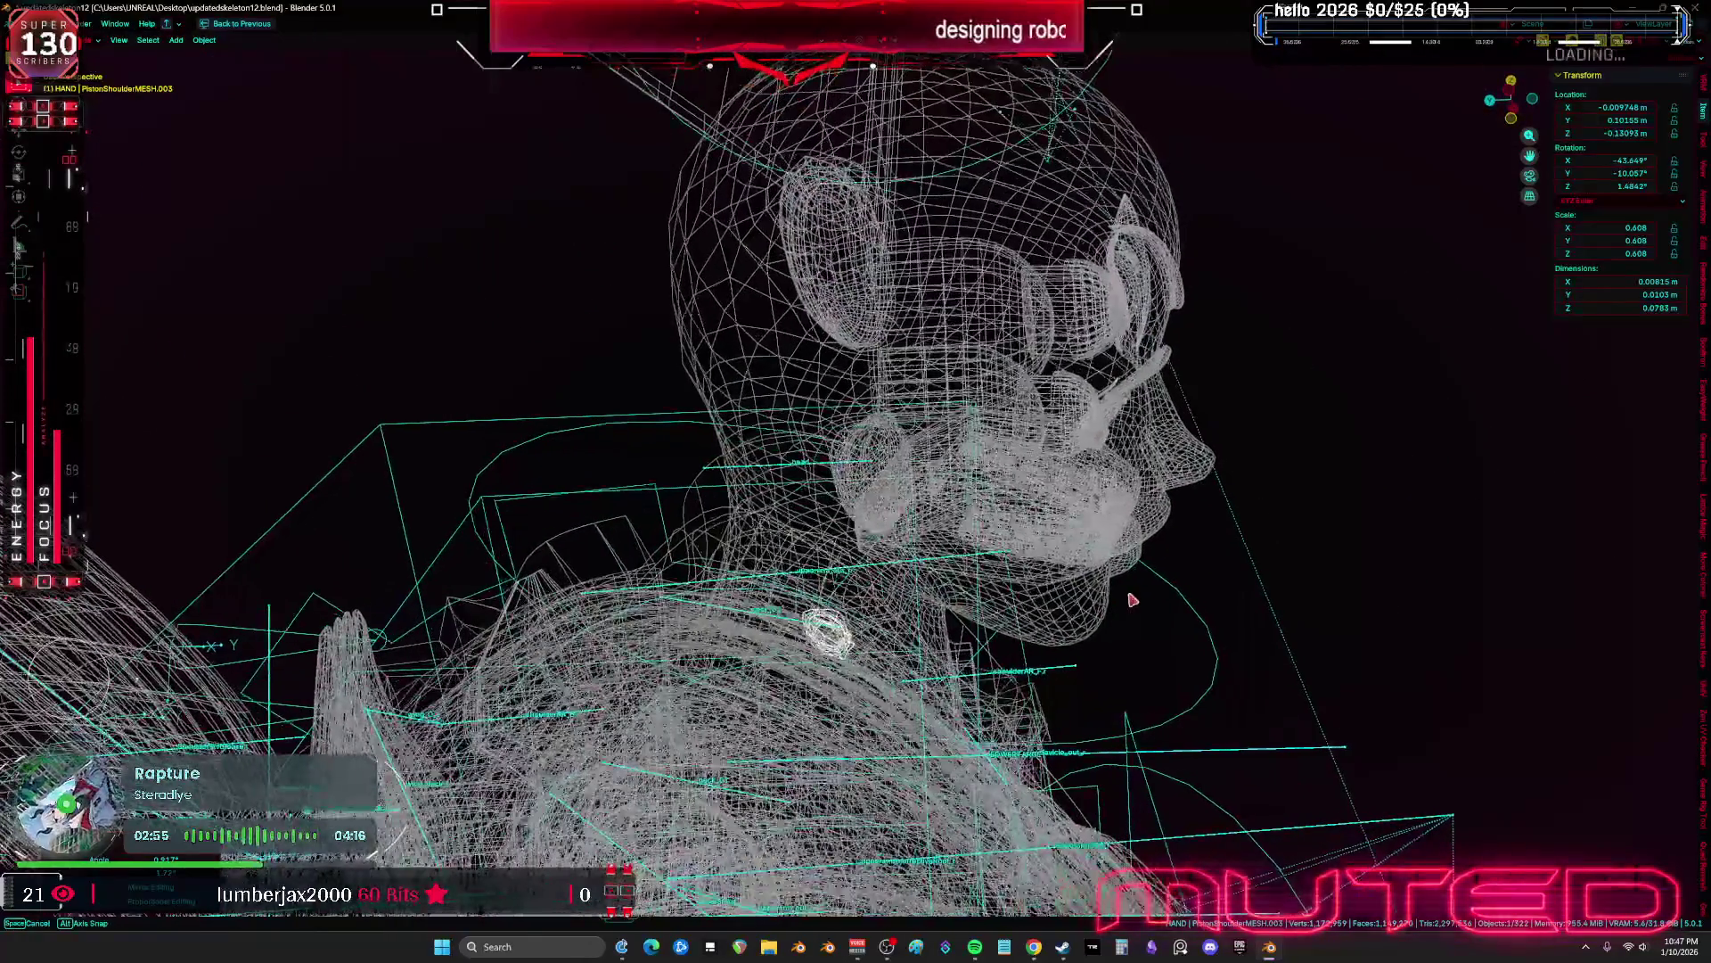
key(shift+z)
scroll(1054, 647, up, 5)
scroll(1054, 647, down, 5)
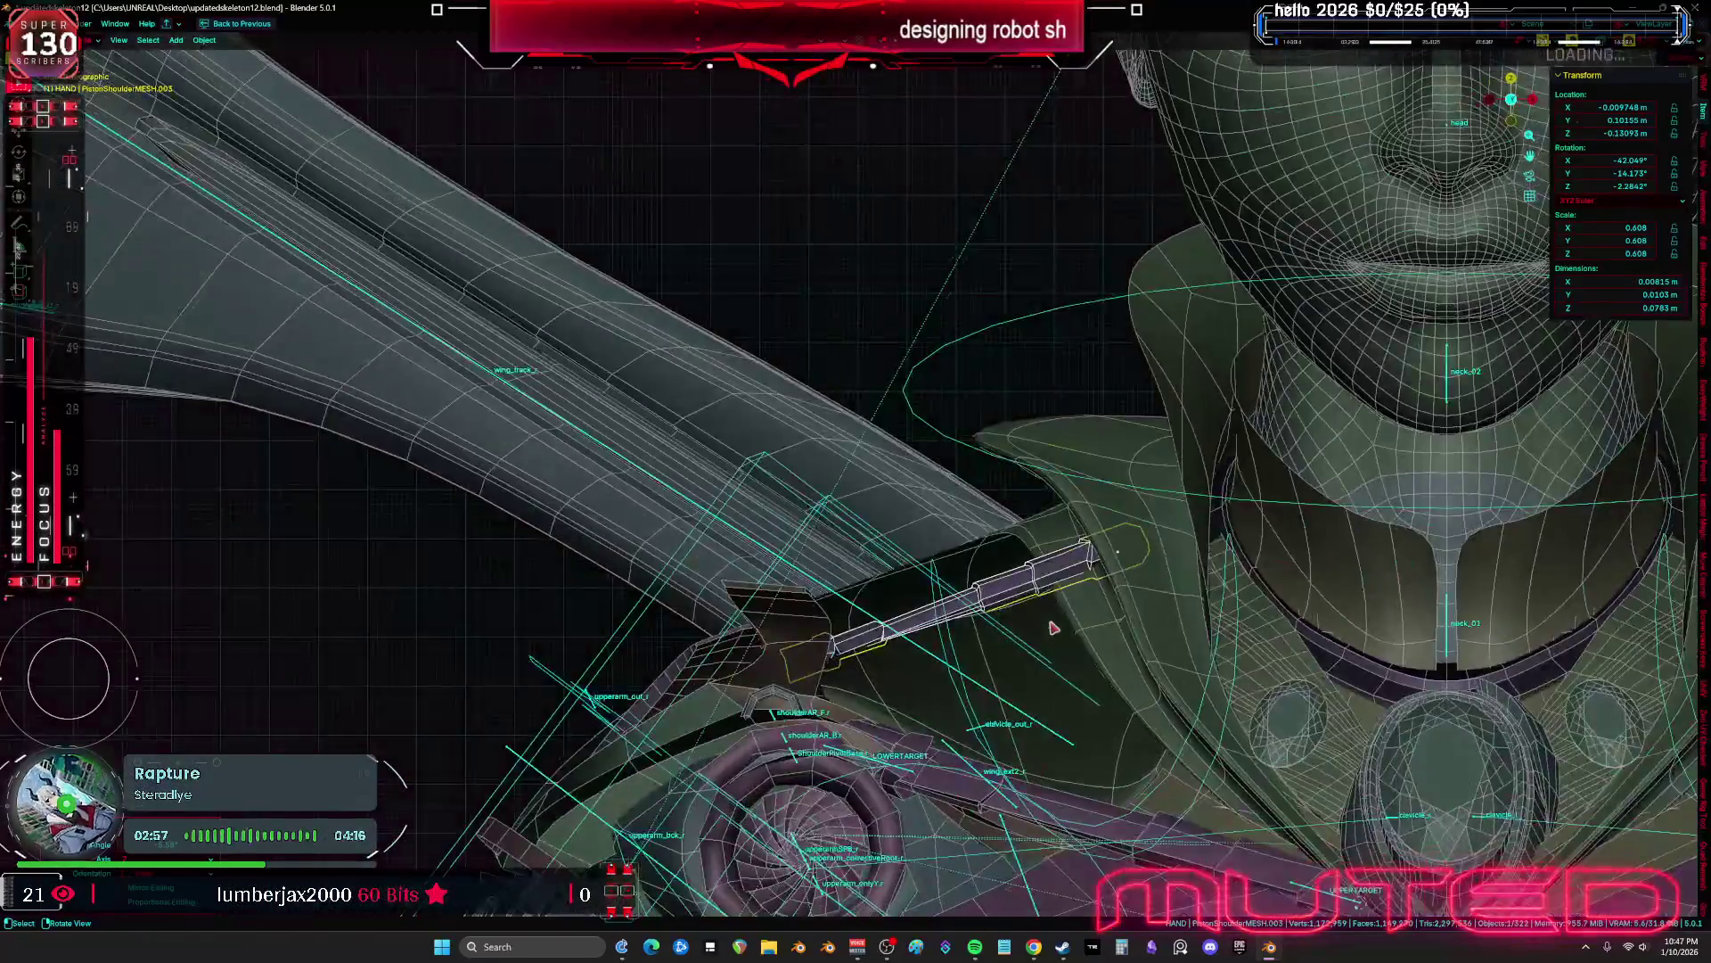
middle_drag(1054, 647, 869, 539)
key(shift+alt+z)
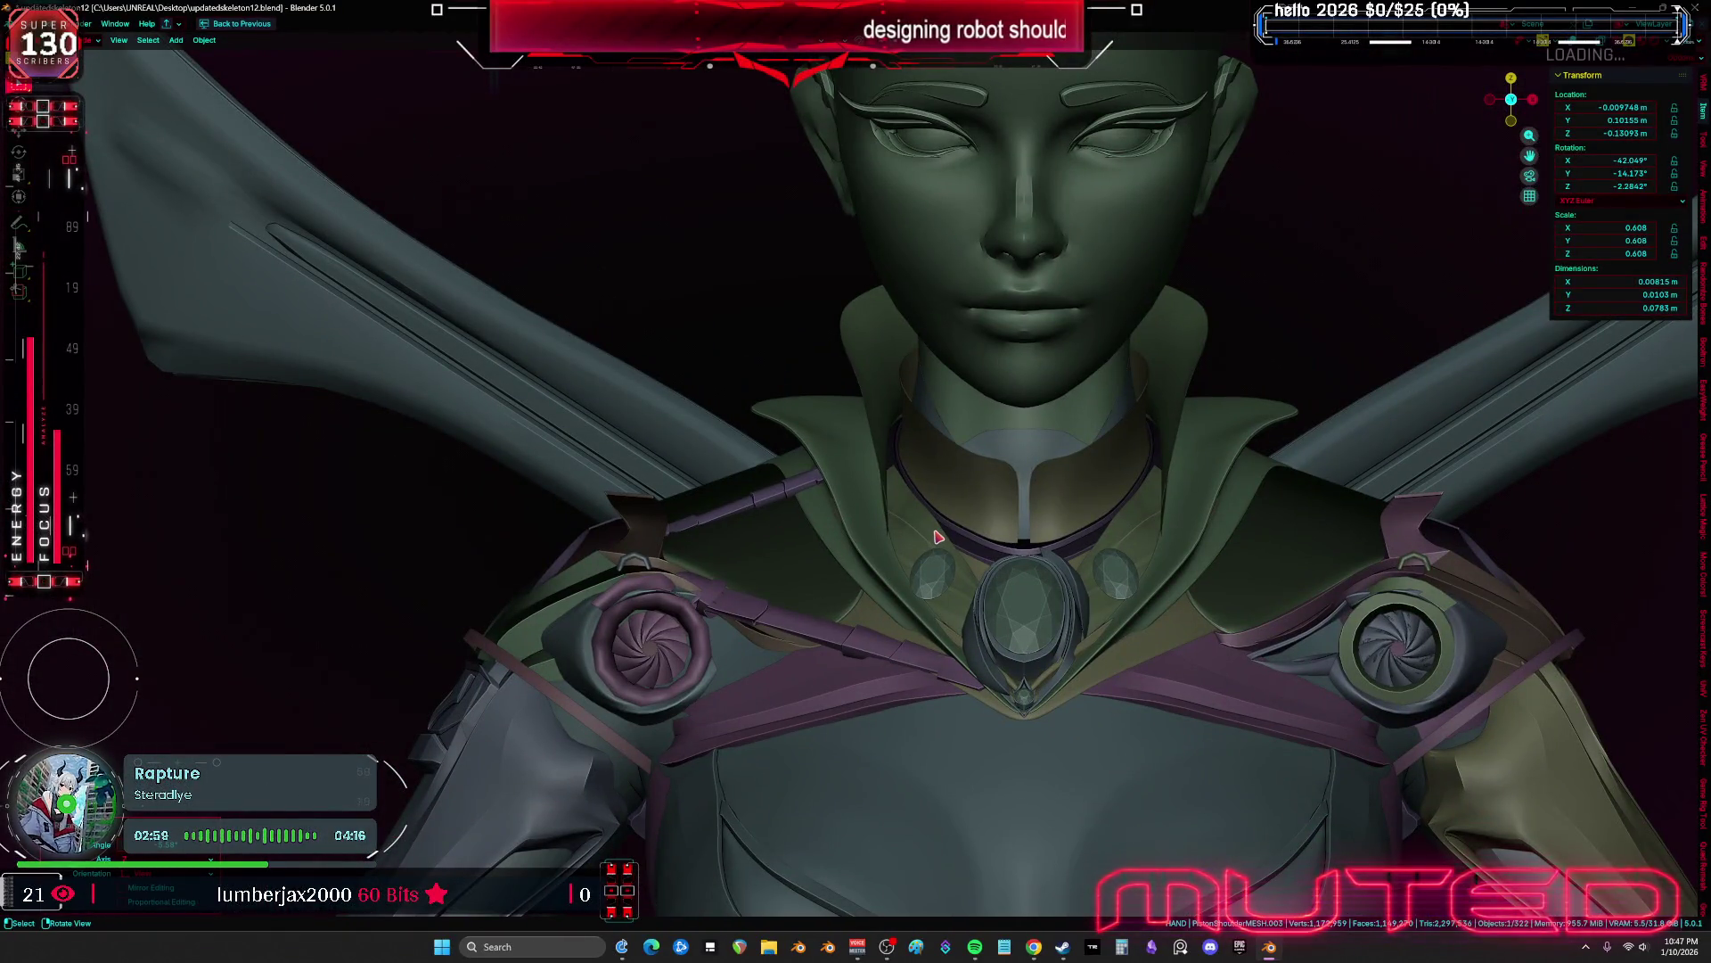
Try scaling up the piston, undo it, and move the piston to a new spot
key(s)
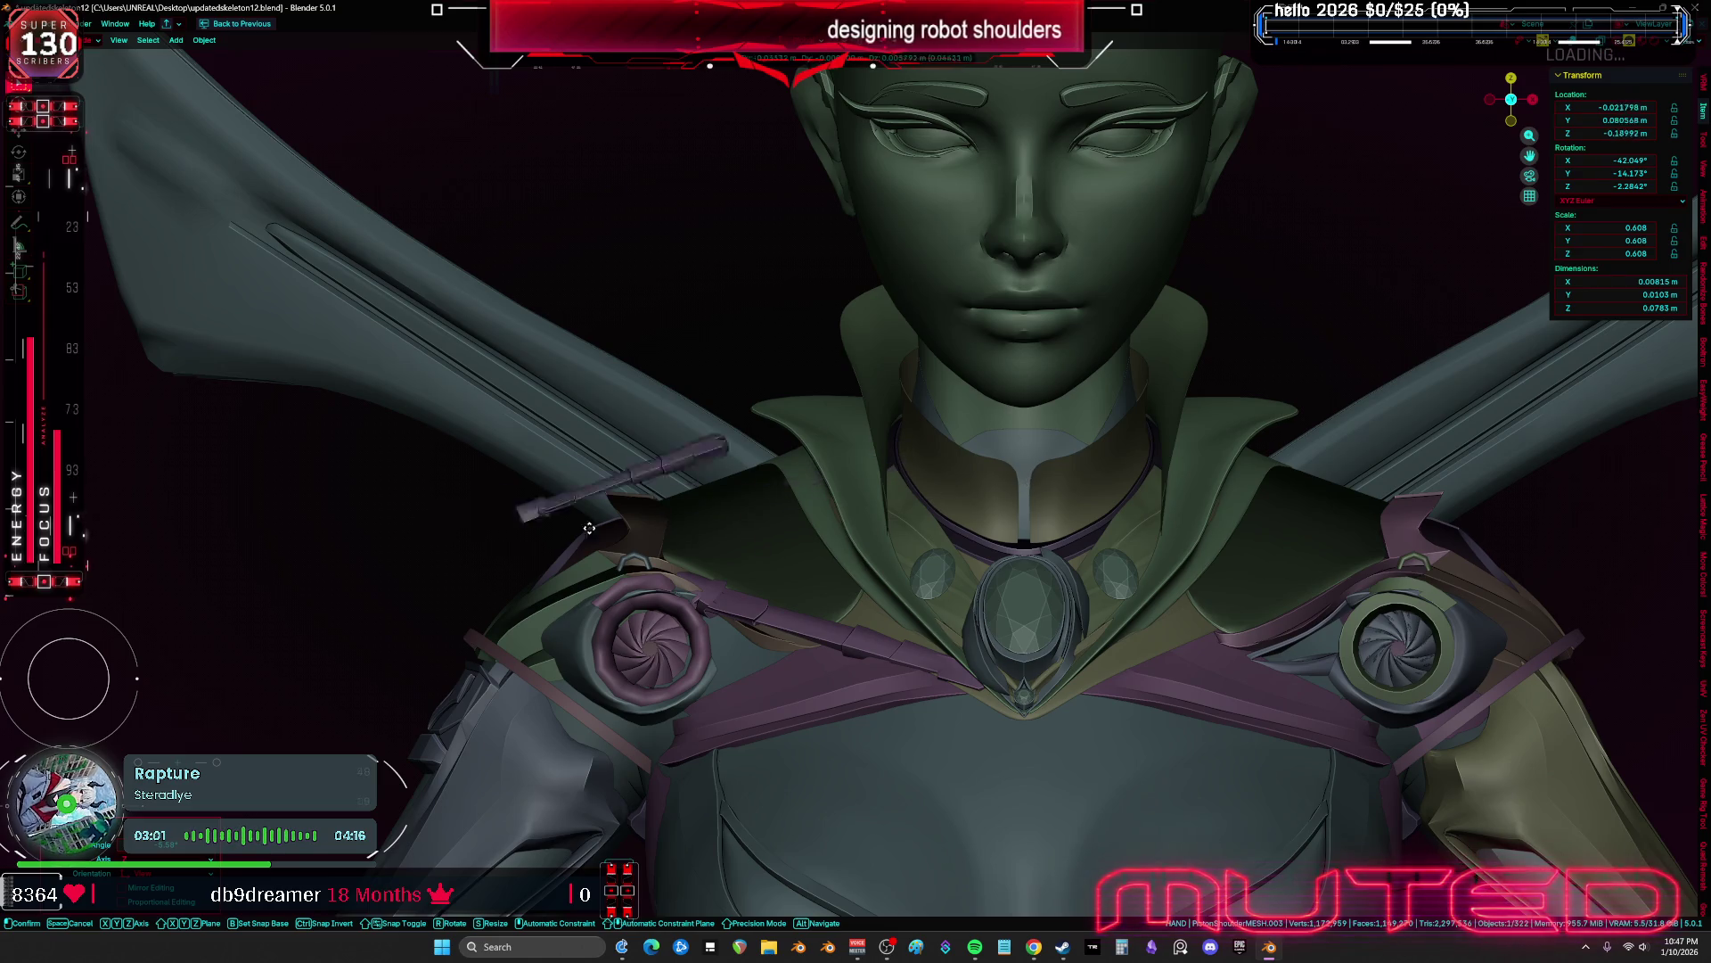
click(416, 584)
scroll(746, 575, down, 5)
scroll(891, 566, up, 3)
key(ctrl+z)
key(g)
click(918, 555)
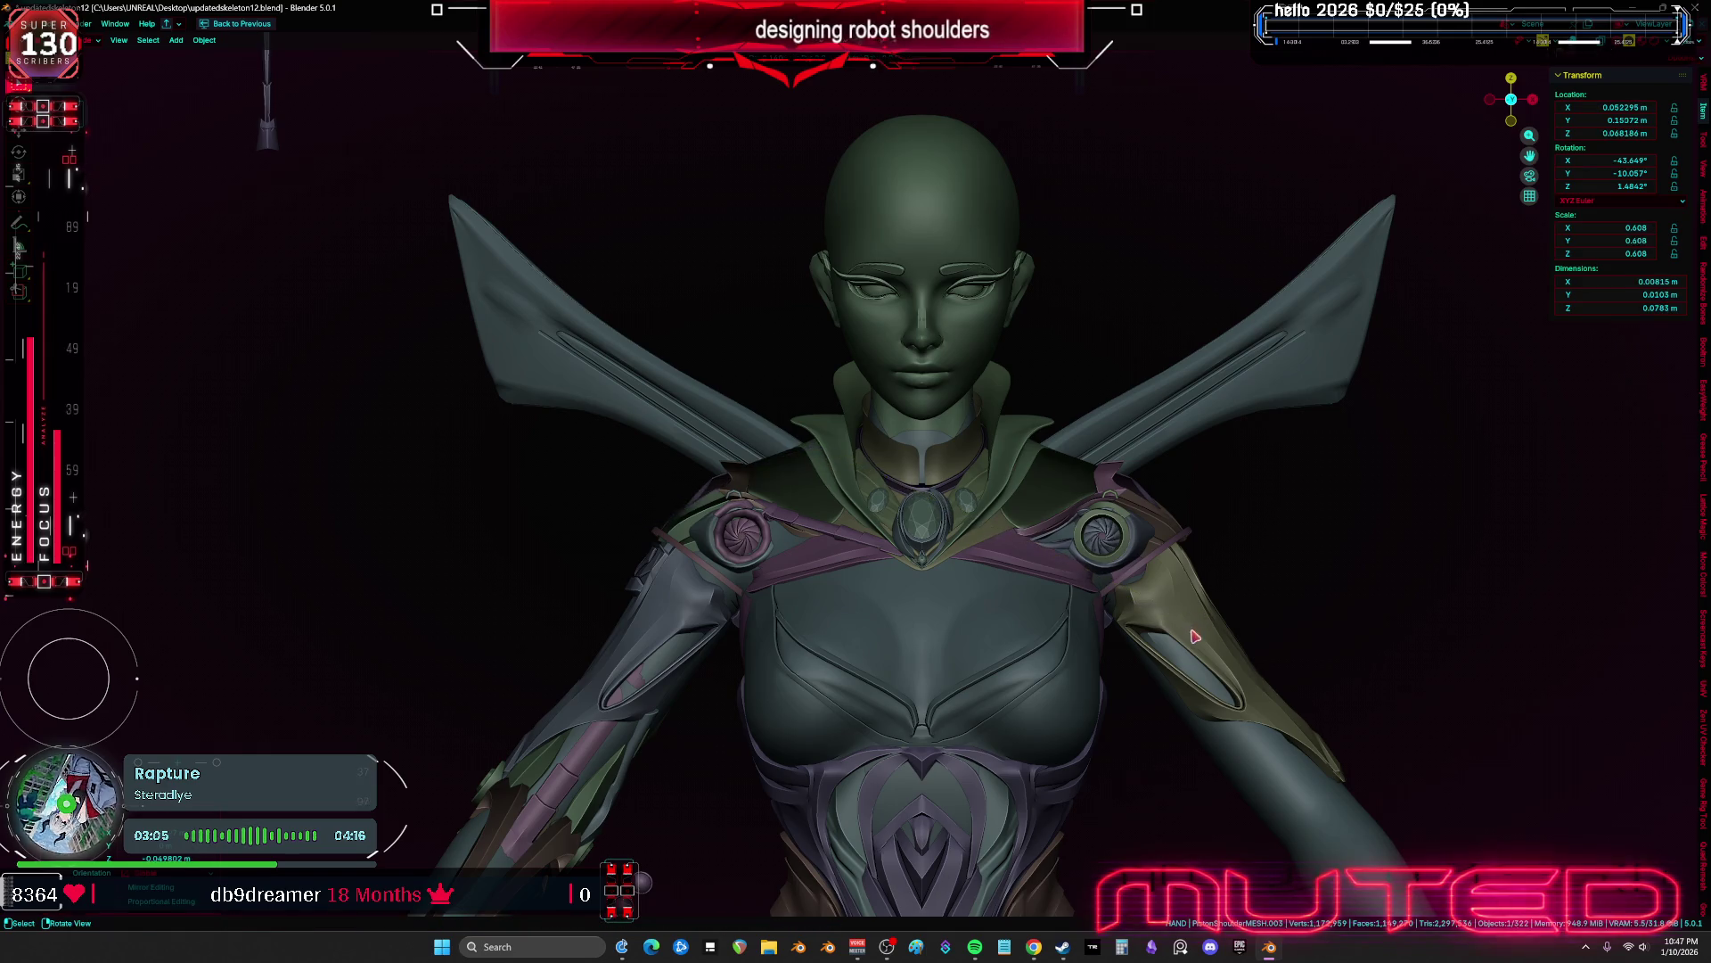
Enlarge the piston and place it against the torso
key(s)
key(g)
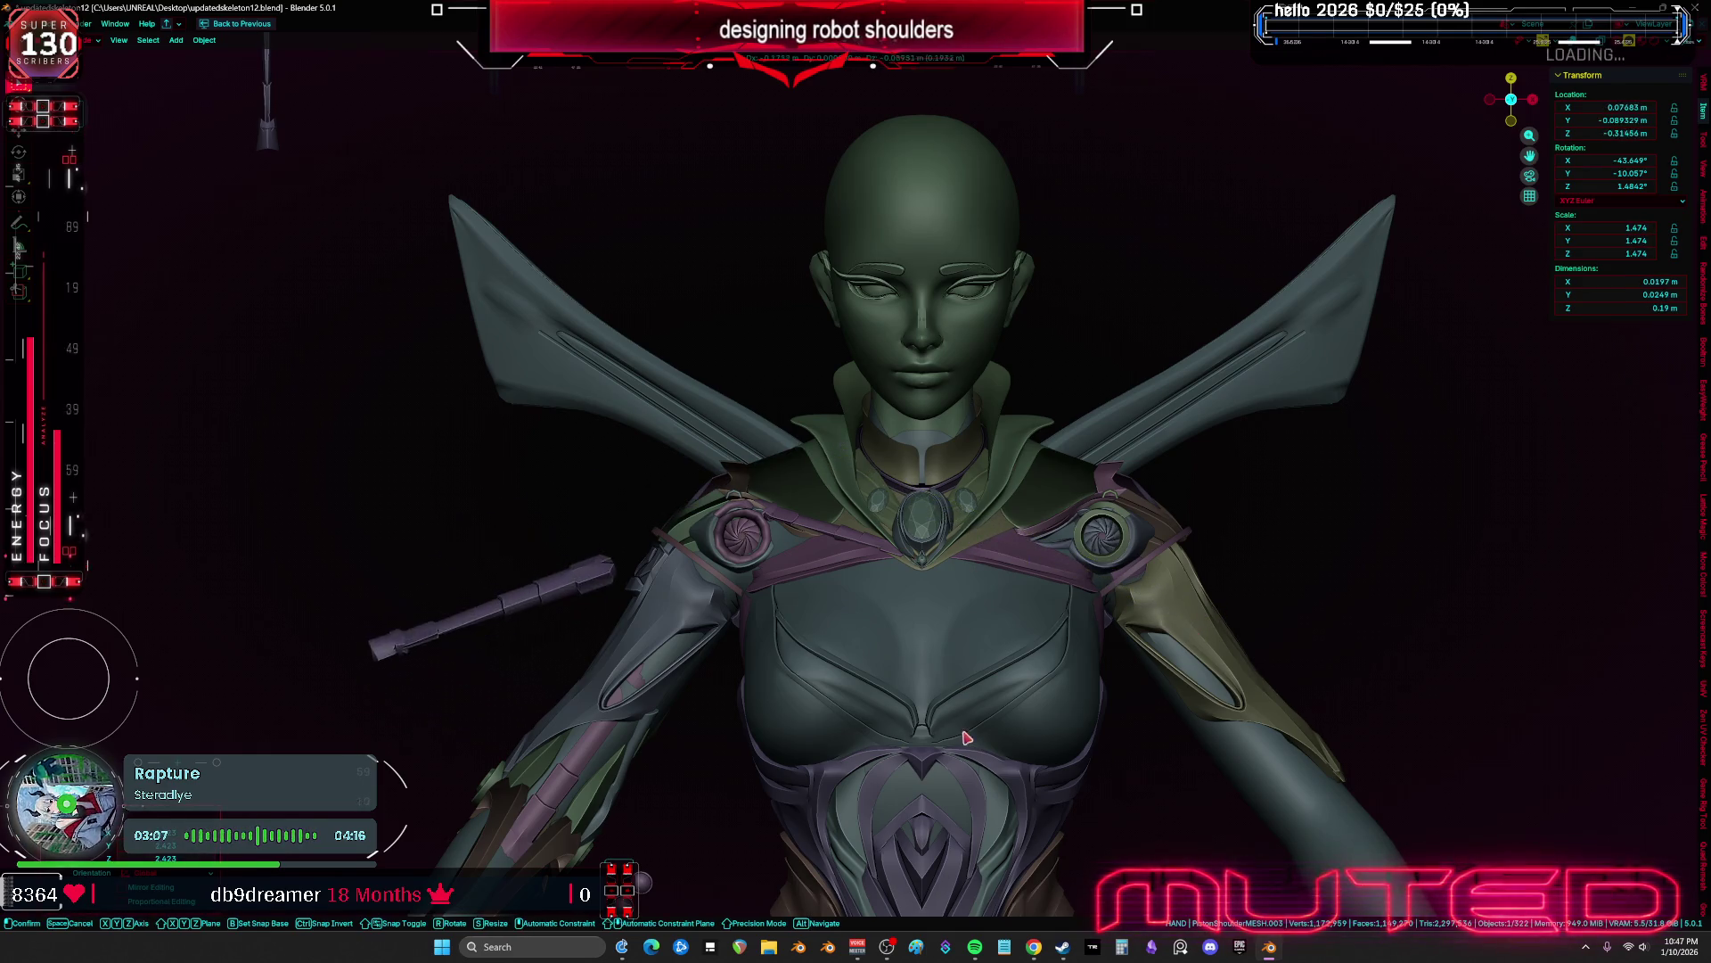
alt+scroll(766, 606, up, 2)
alt+scroll(802, 615, up, 3)
click(838, 626)
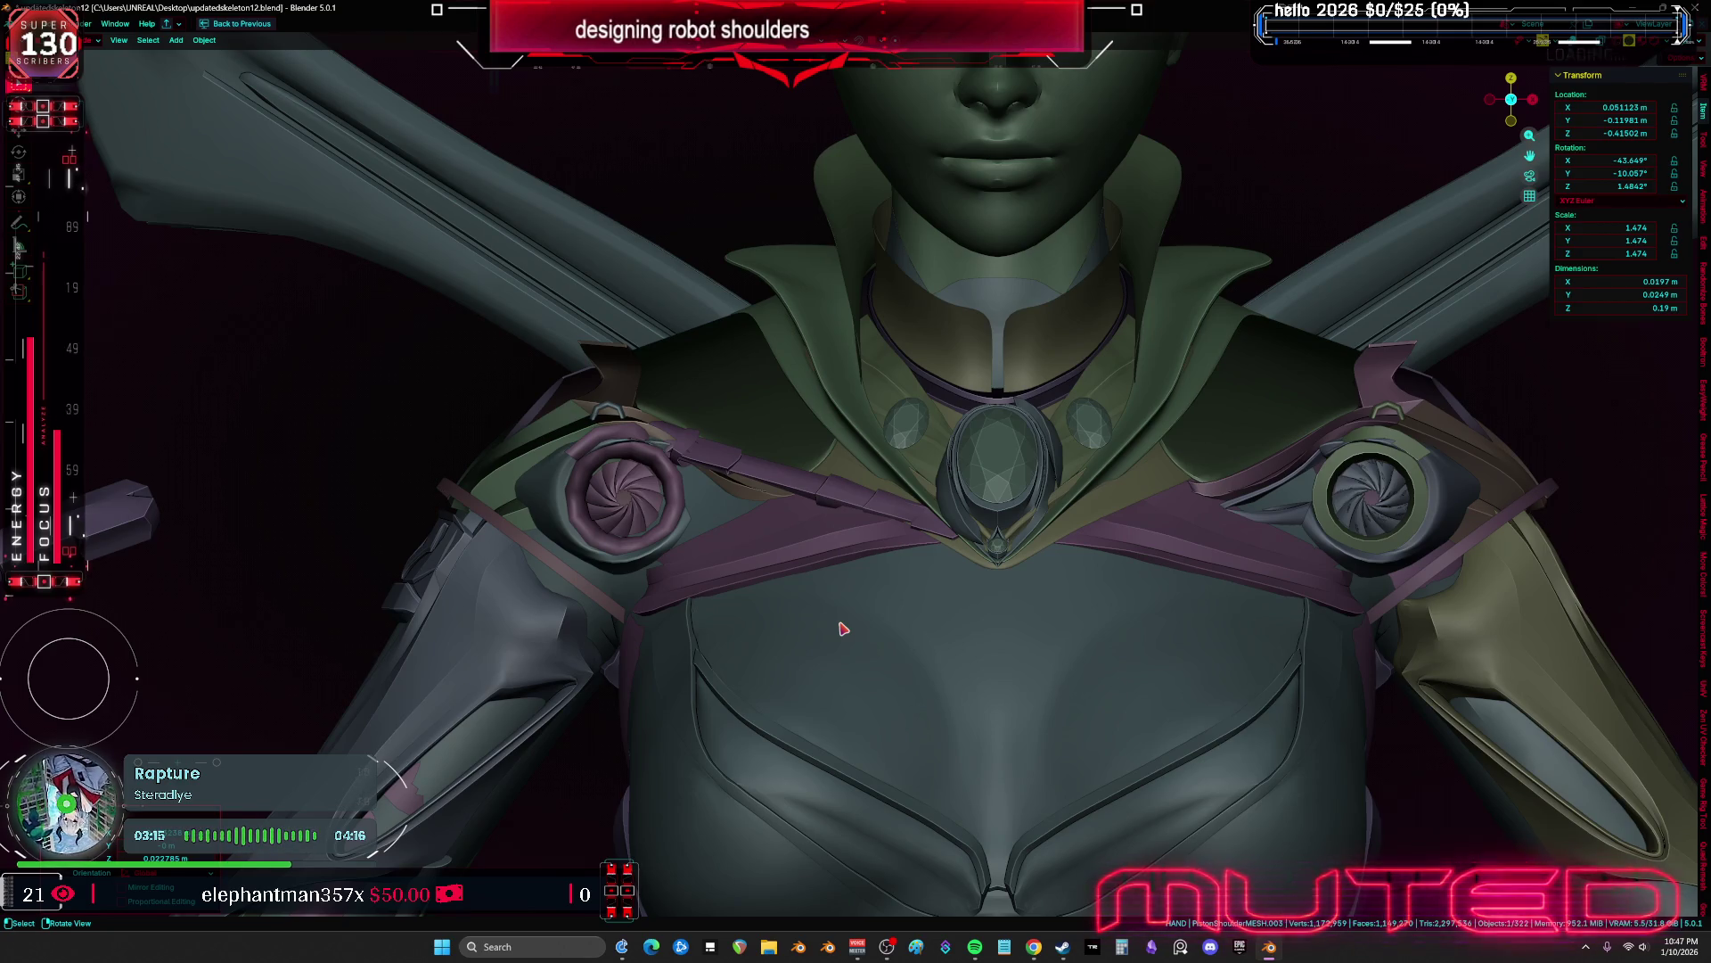
Shrink the piston to 0.883 and move it onto the torso below the left shoulder
mouse_move(580, 485)
middle_down()
mouse_move(466, 367)
mouse_move(499, 339)
mouse_move(629, 344)
middle_up()
key(s)
click(745, 362)
key(g)
click(1221, 594)
mouse_move(1221, 593)
middle_down()
mouse_move(1066, 462)
mouse_move(1085, 362)
mouse_move(1108, 393)
mouse_move(1188, 389)
mouse_move(1108, 398)
mouse_move(1093, 447)
mouse_move(1138, 424)
mouse_move(1177, 451)
middle_up()
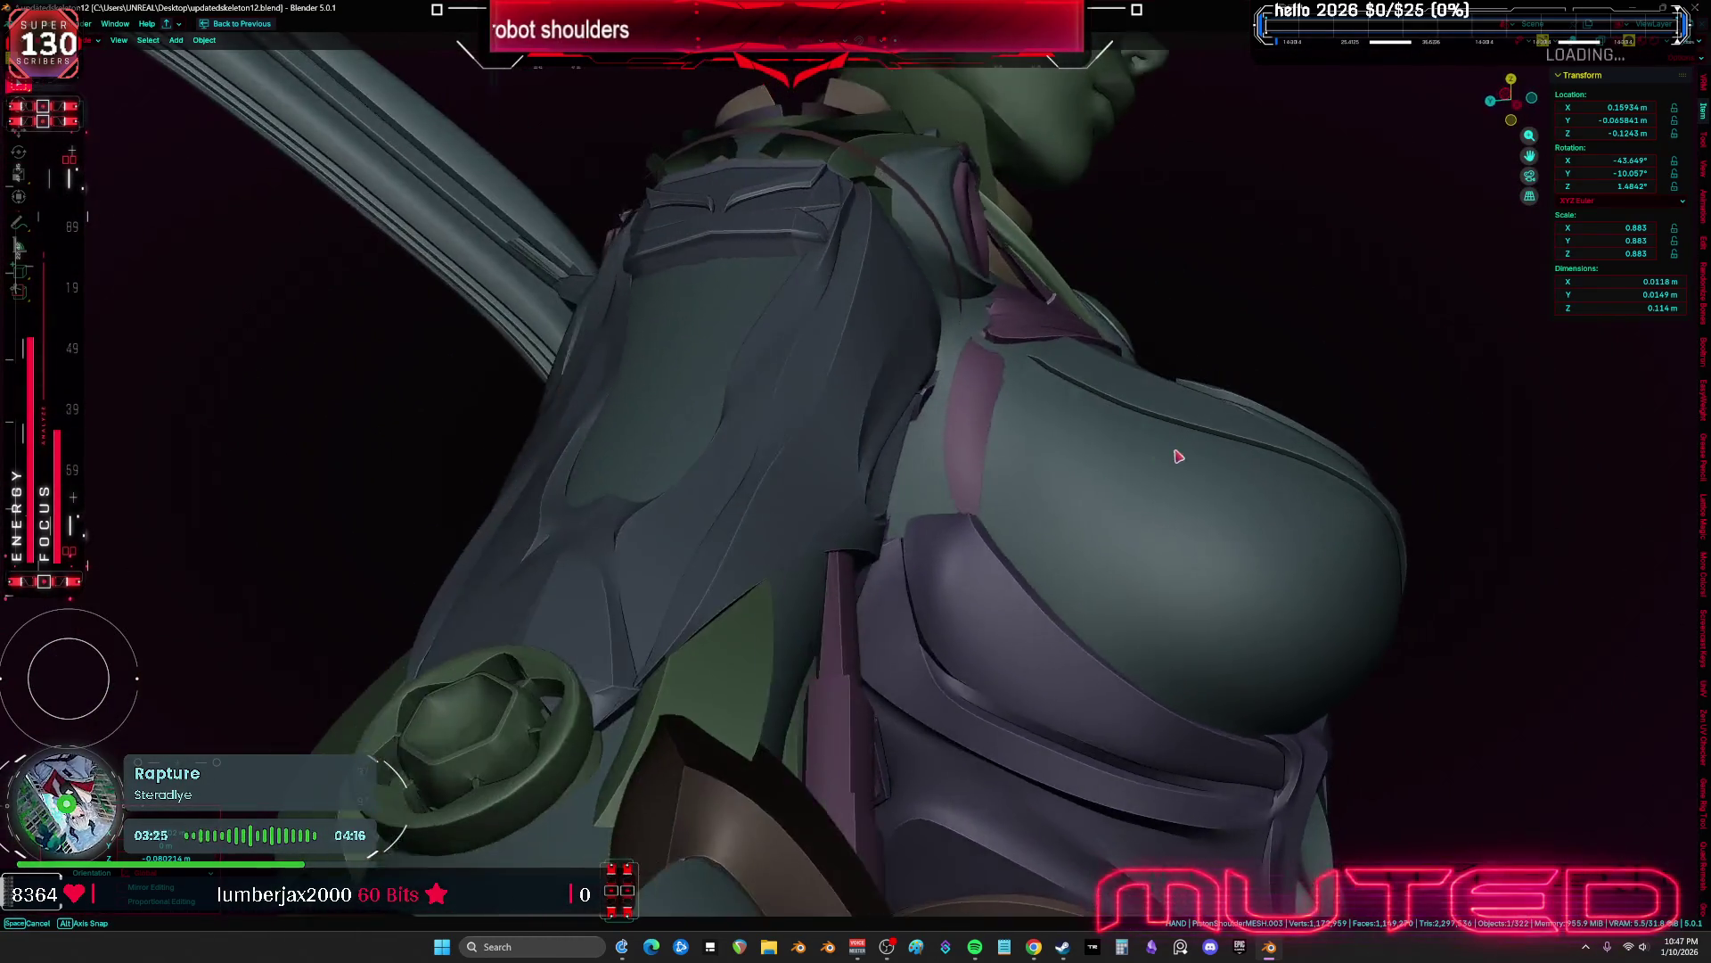
Rotate the piston, then frame it and check it in wireframe and solid shading
key(shift+z)
key(r)
key(Return)
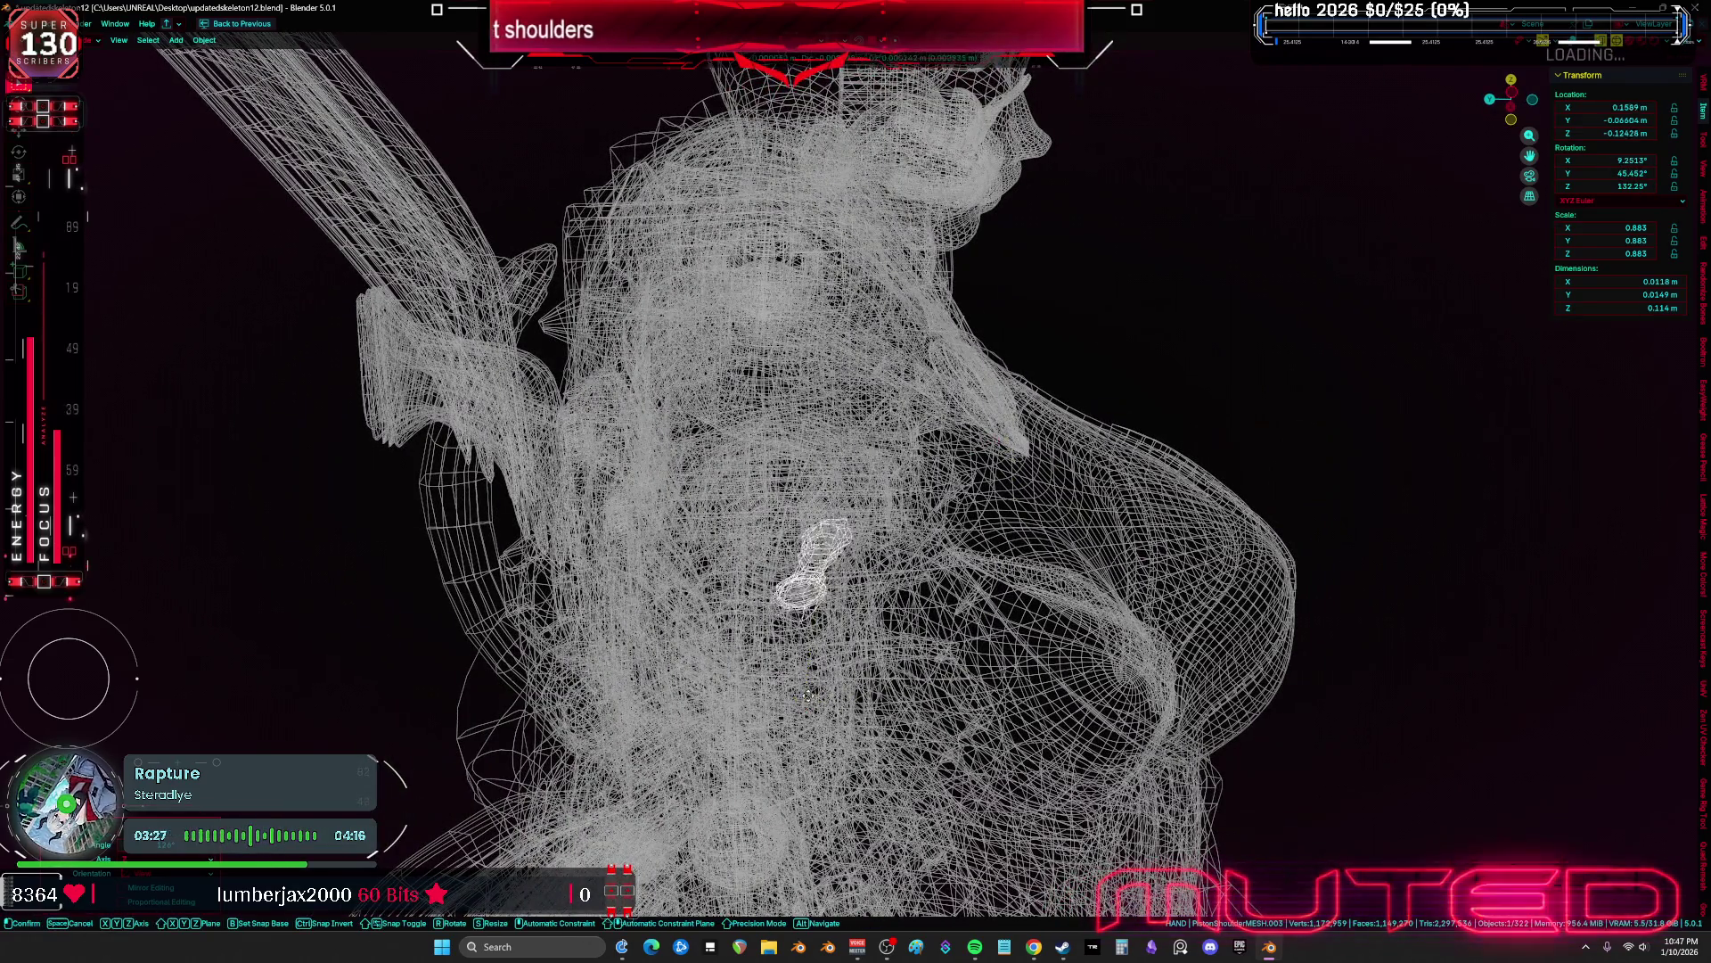
key(KP_Decimal)
mouse_move(802, 535)
middle_down()
mouse_move(762, 609)
mouse_move(1043, 710)
mouse_move(1011, 631)
middle_up()
key(shift+z)
key(z)
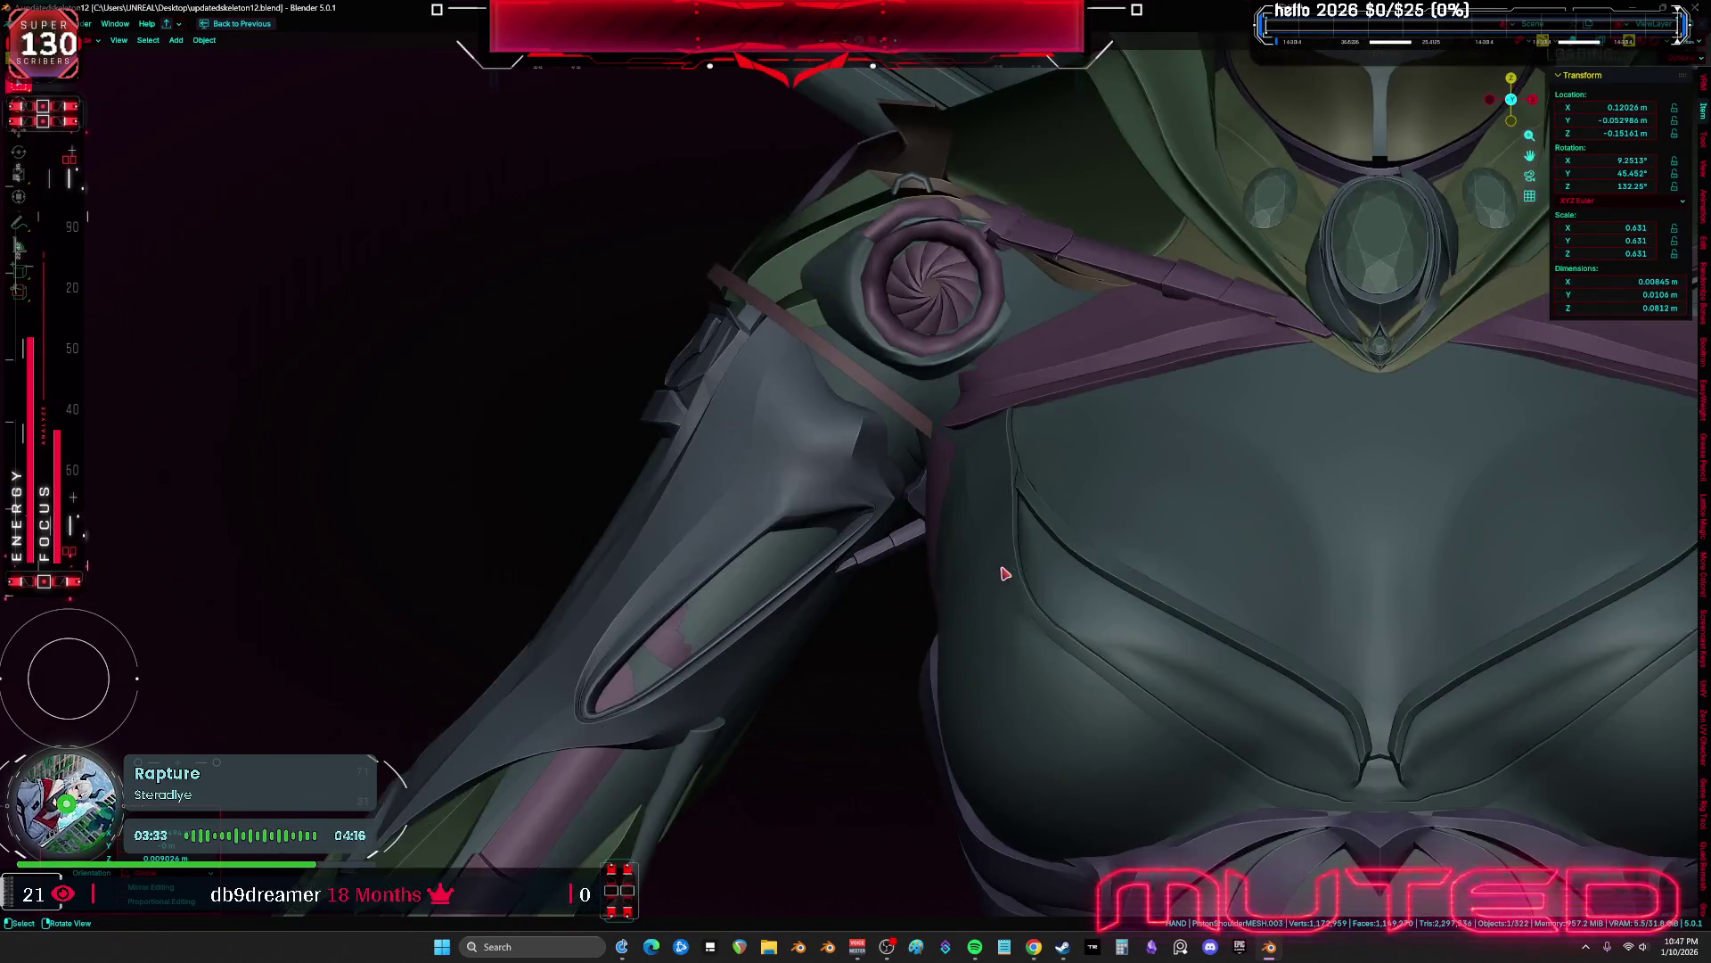
mouse_move(1006, 574)
middle_down()
mouse_move(1005, 466)
mouse_move(904, 589)
mouse_move(903, 567)
middle_up()
Rotate the piston around the global Z axis, checking its fit in wireframe
key(shift+z)
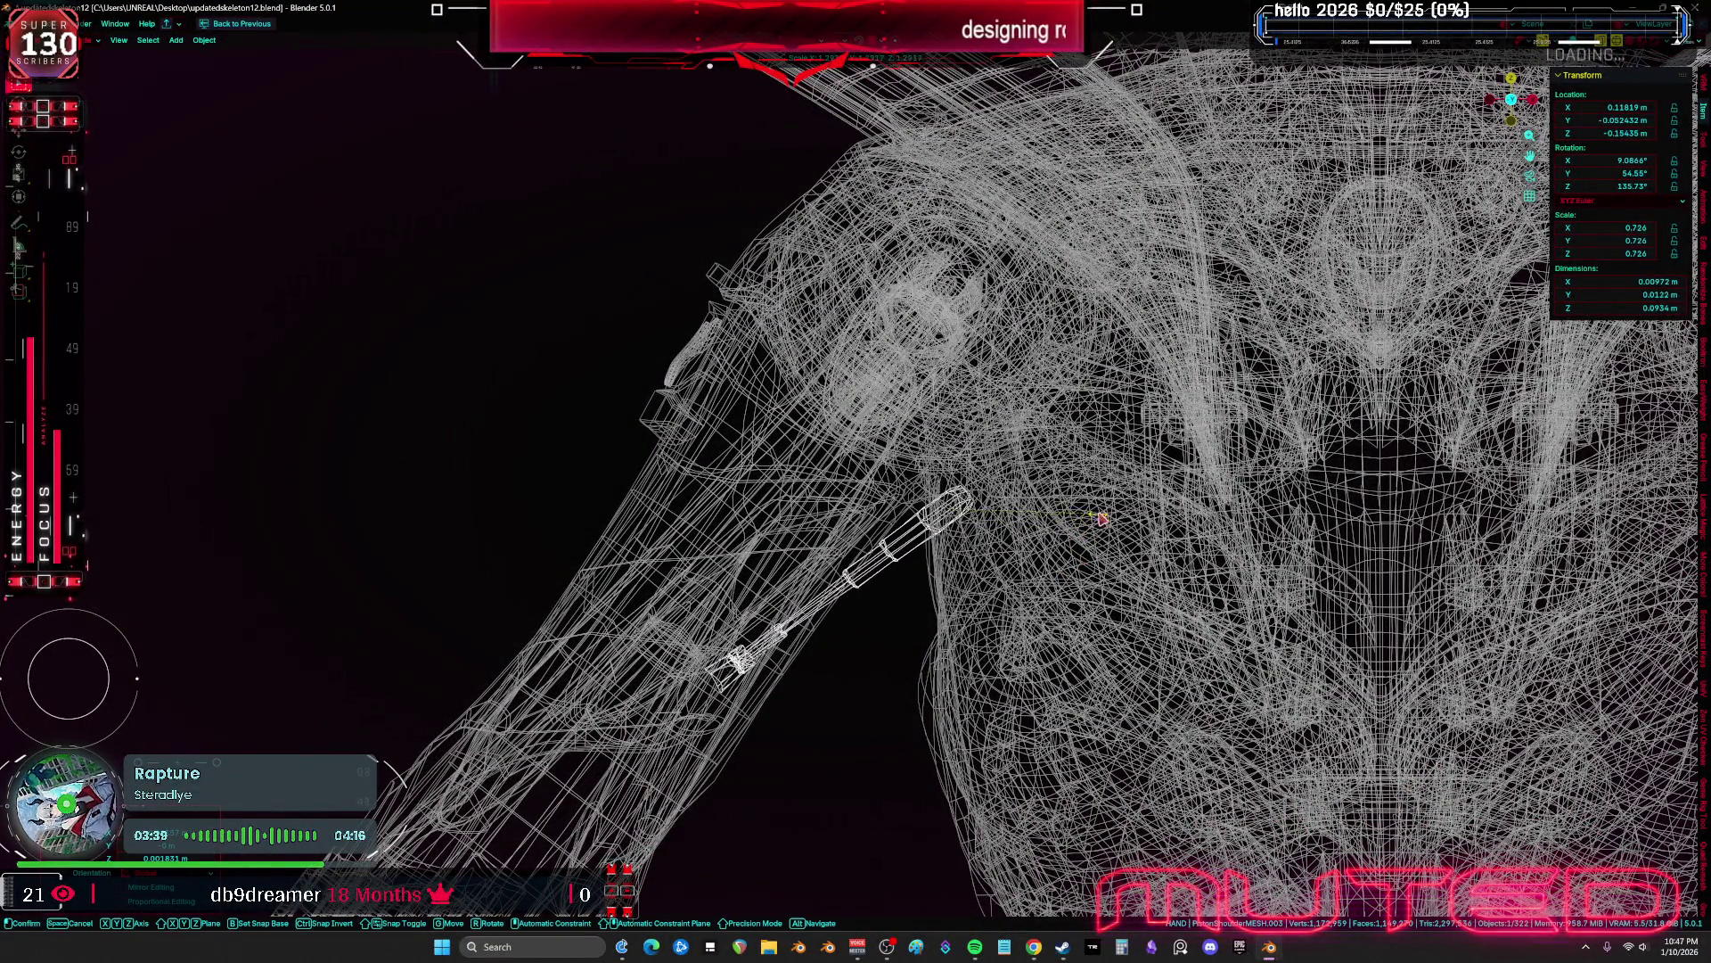
key(shift+z)
mouse_move(1073, 510)
middle_down()
mouse_move(1100, 512)
mouse_move(1105, 382)
mouse_move(1210, 391)
mouse_move(1257, 370)
mouse_move(1173, 500)
mouse_move(1102, 546)
mouse_move(938, 520)
mouse_move(1016, 481)
mouse_move(1035, 397)
mouse_move(969, 280)
middle_up()
key(shift+z)
key(shift+z)
key(r)
key(z)
click(1005, 523)
scroll(969, 280, down, 3)
Resize the piston, move it along Z, and rotate it on the X and Y axes
key(s)
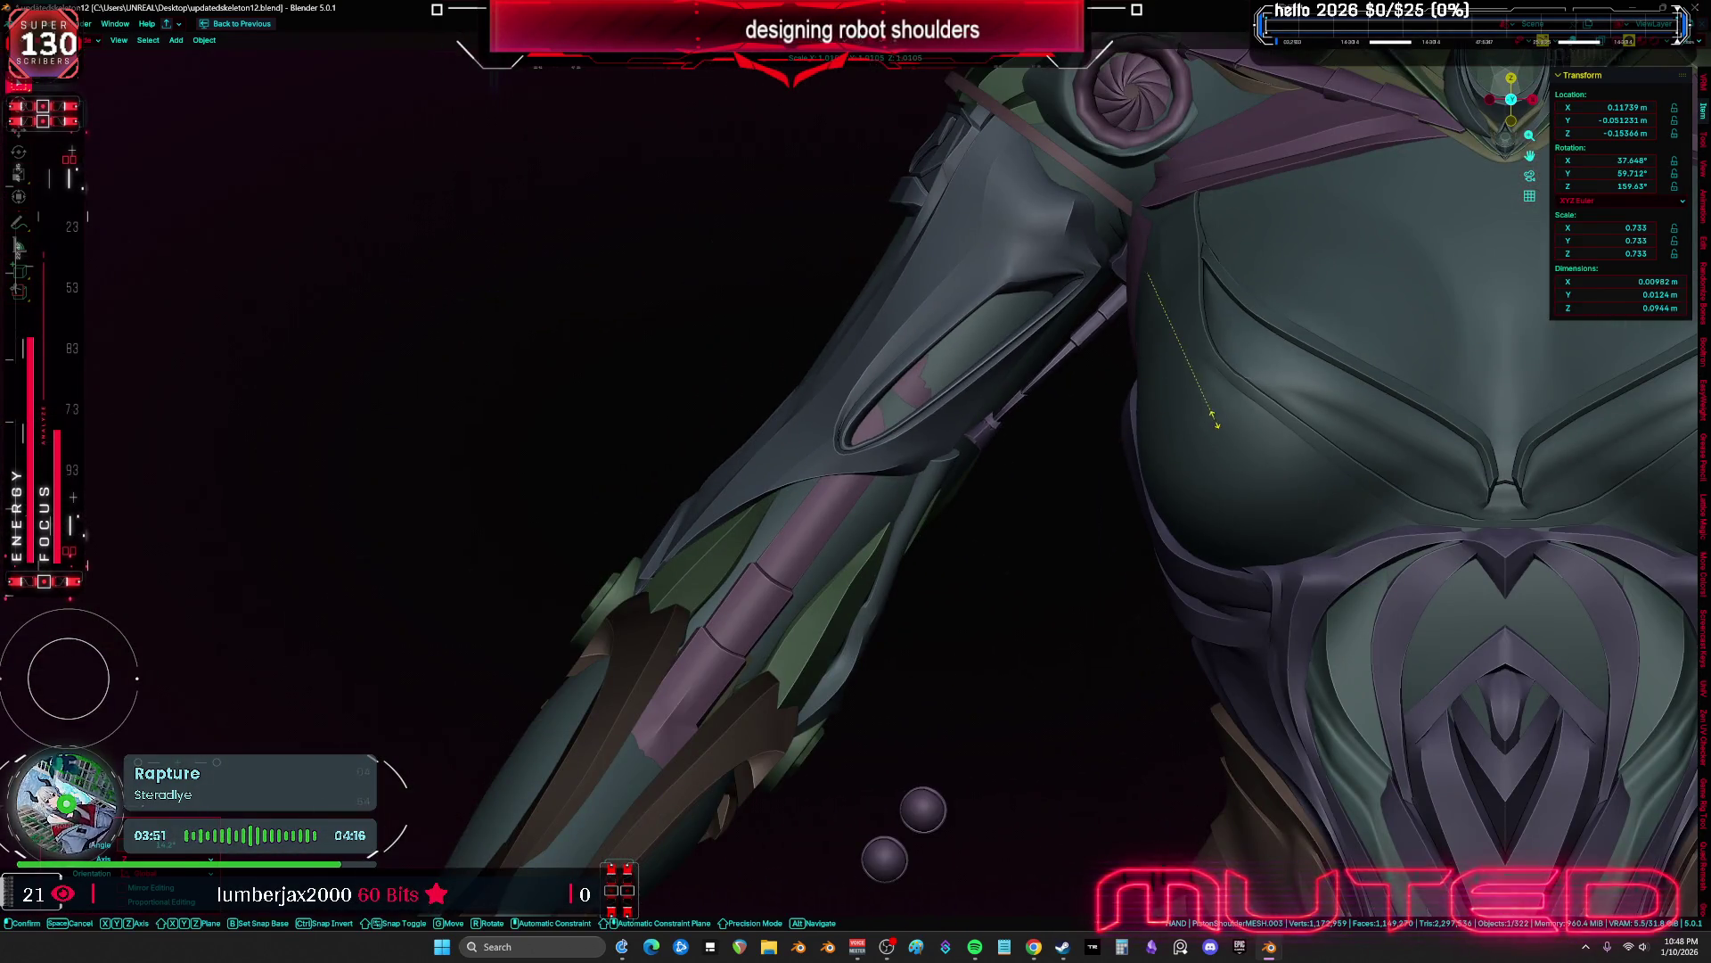
mouse_move(1167, 460)
middle_down()
mouse_move(1184, 432)
mouse_move(1105, 432)
mouse_move(1066, 382)
mouse_move(1089, 378)
middle_up()
key(g)
key(z)
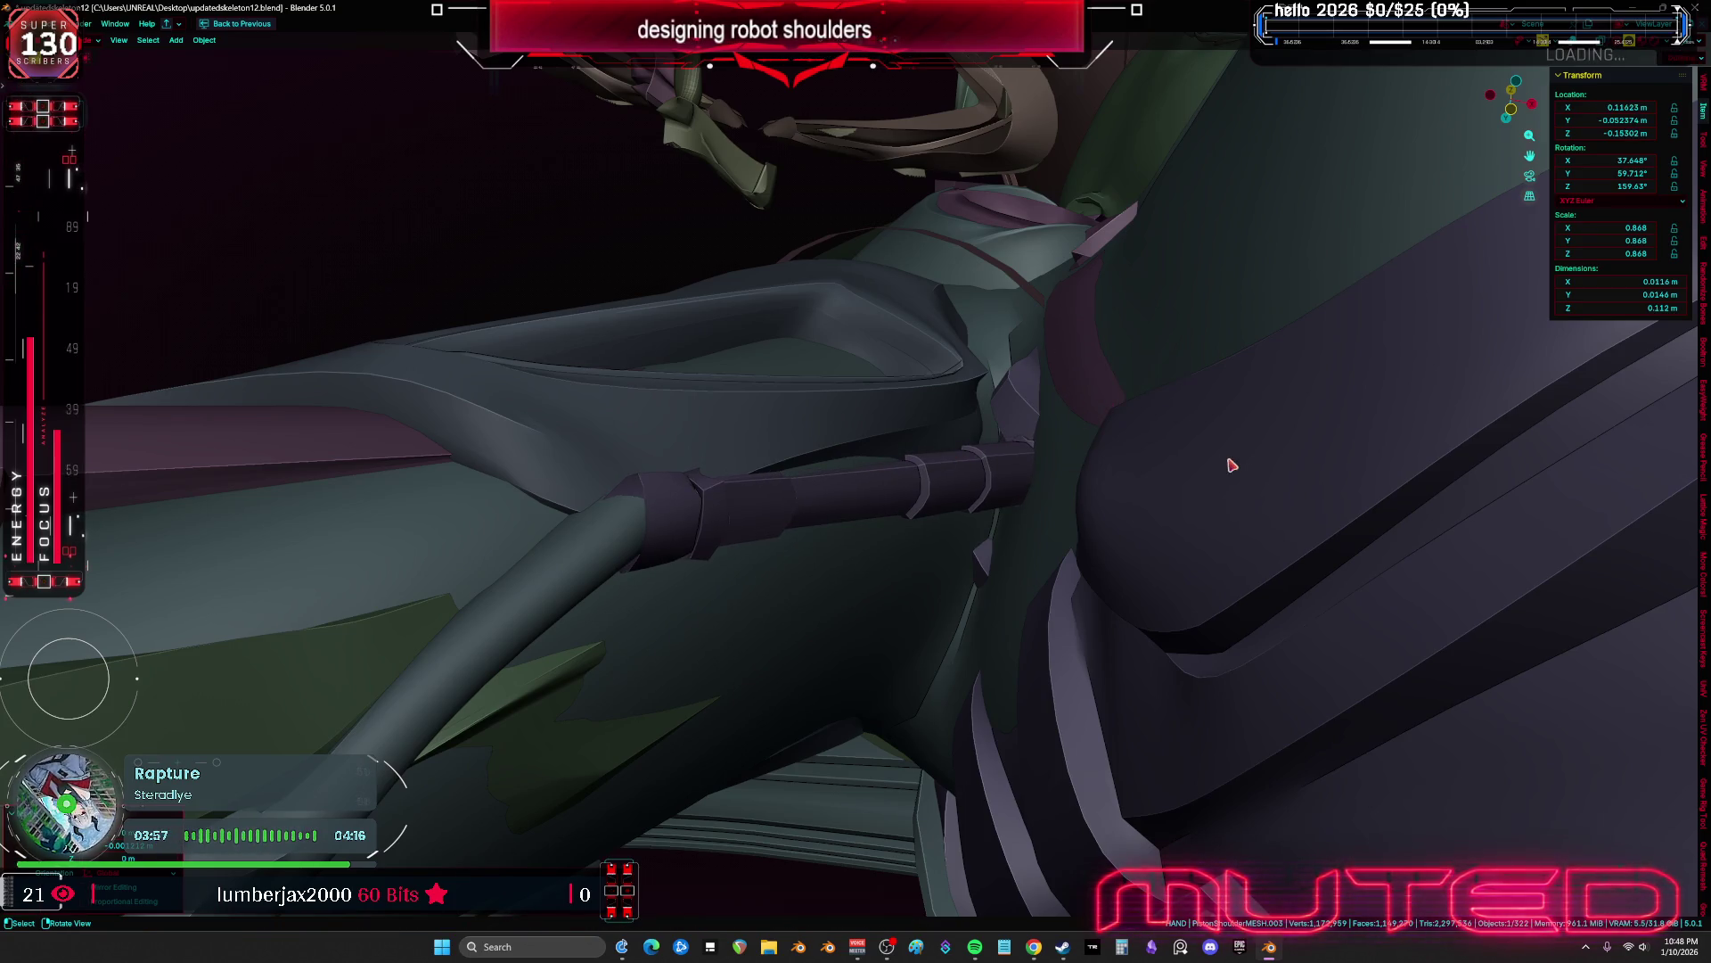
key(r)
key(x)
click(1228, 544)
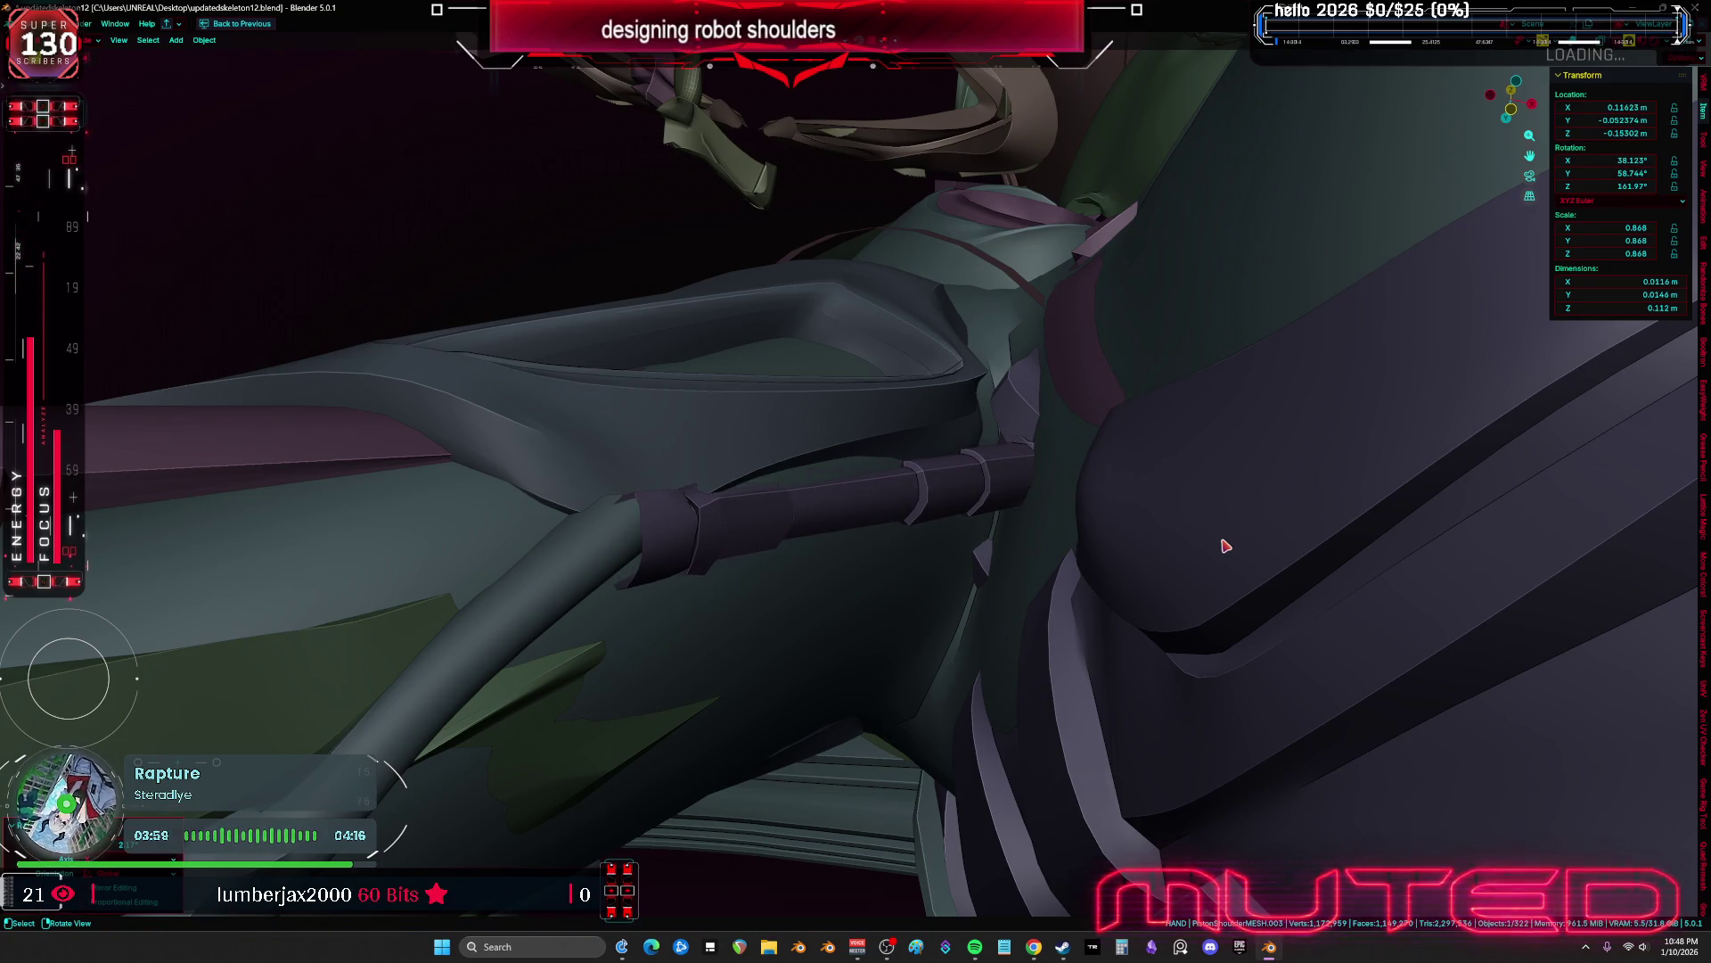
key(r)
key(y)
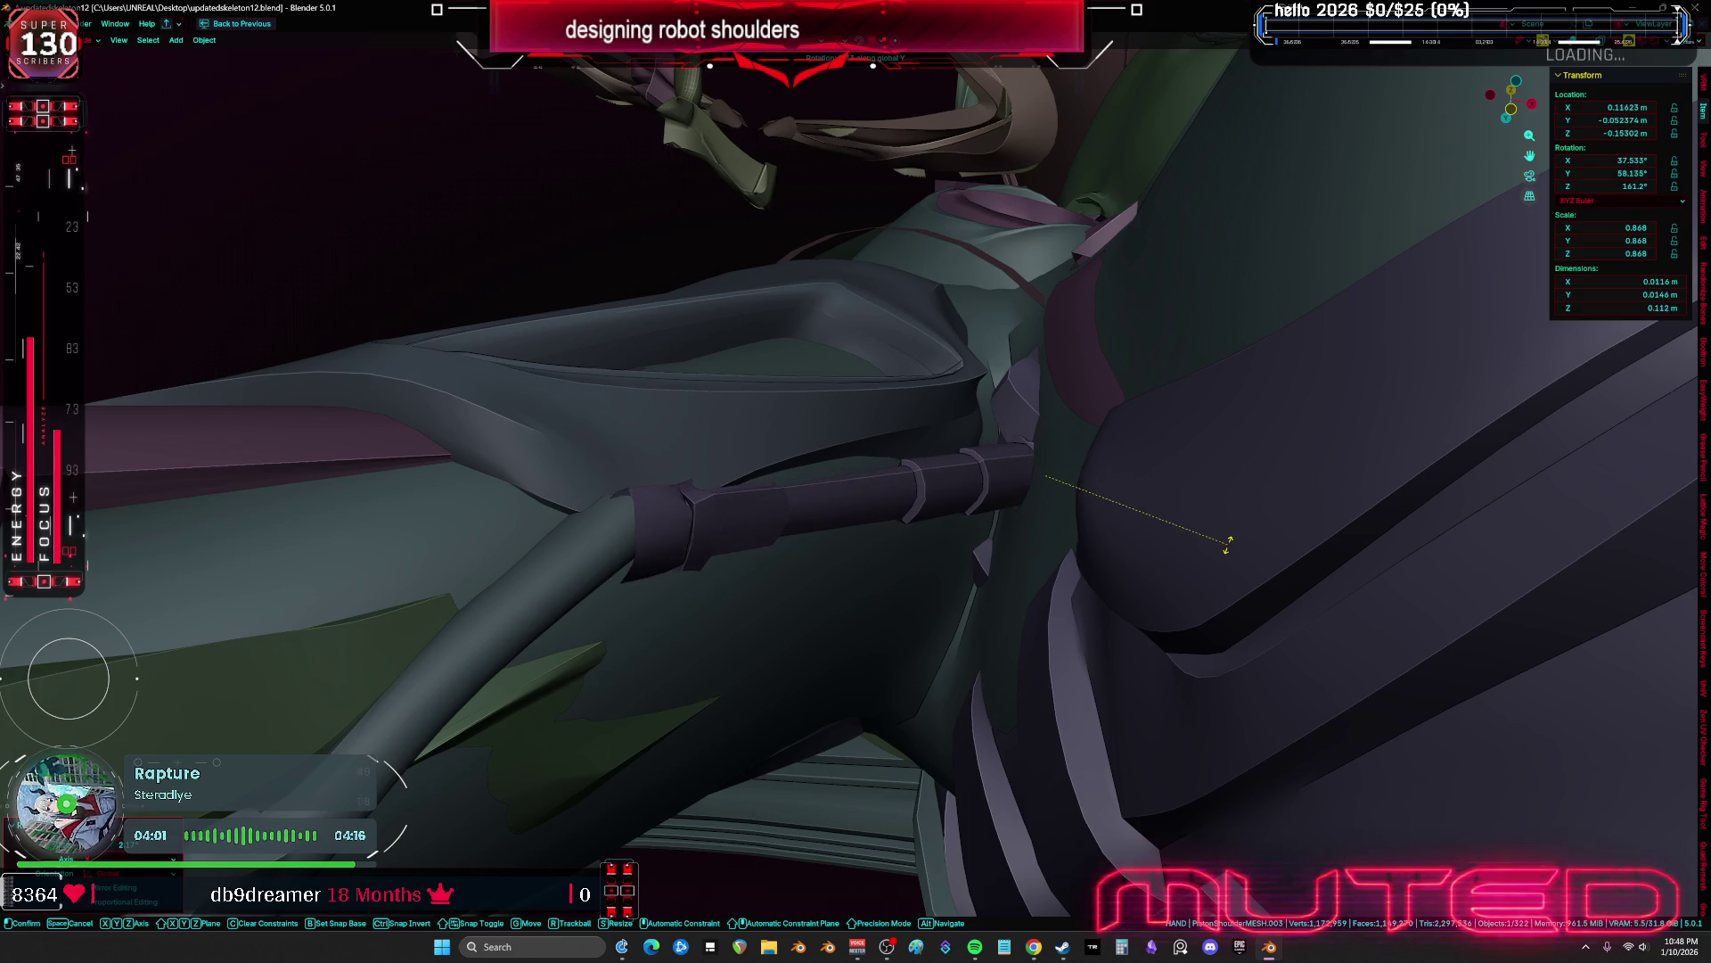
click(1121, 712)
mouse_move(1120, 712)
middle_down()
mouse_move(1001, 692)
mouse_move(1001, 740)
mouse_move(1075, 651)
mouse_move(1039, 680)
mouse_move(861, 602)
mouse_move(944, 478)
mouse_move(897, 612)
mouse_move(980, 588)
mouse_move(1069, 650)
mouse_move(1135, 630)
mouse_move(1144, 615)
mouse_move(1104, 602)
mouse_move(1117, 582)
mouse_move(1070, 624)
mouse_move(1108, 623)
middle_up()
Rotate the piston around Z and inspect its fit at the blue shoulder piece
key(r)
key(z)
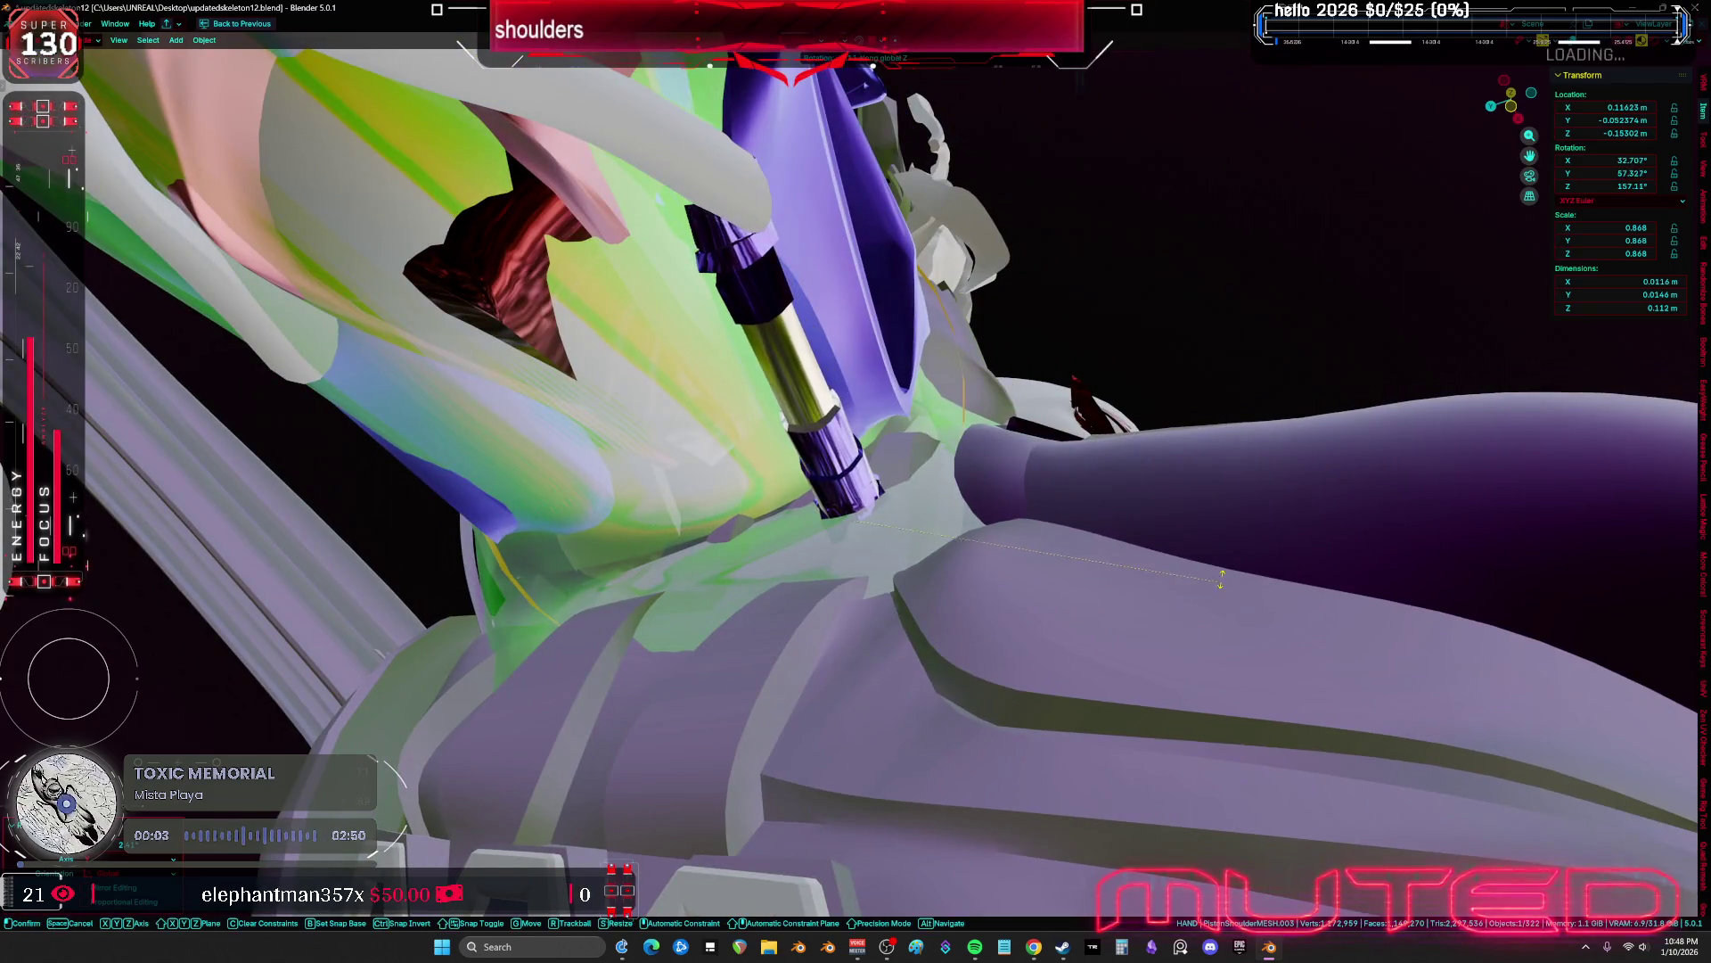
click(1235, 496)
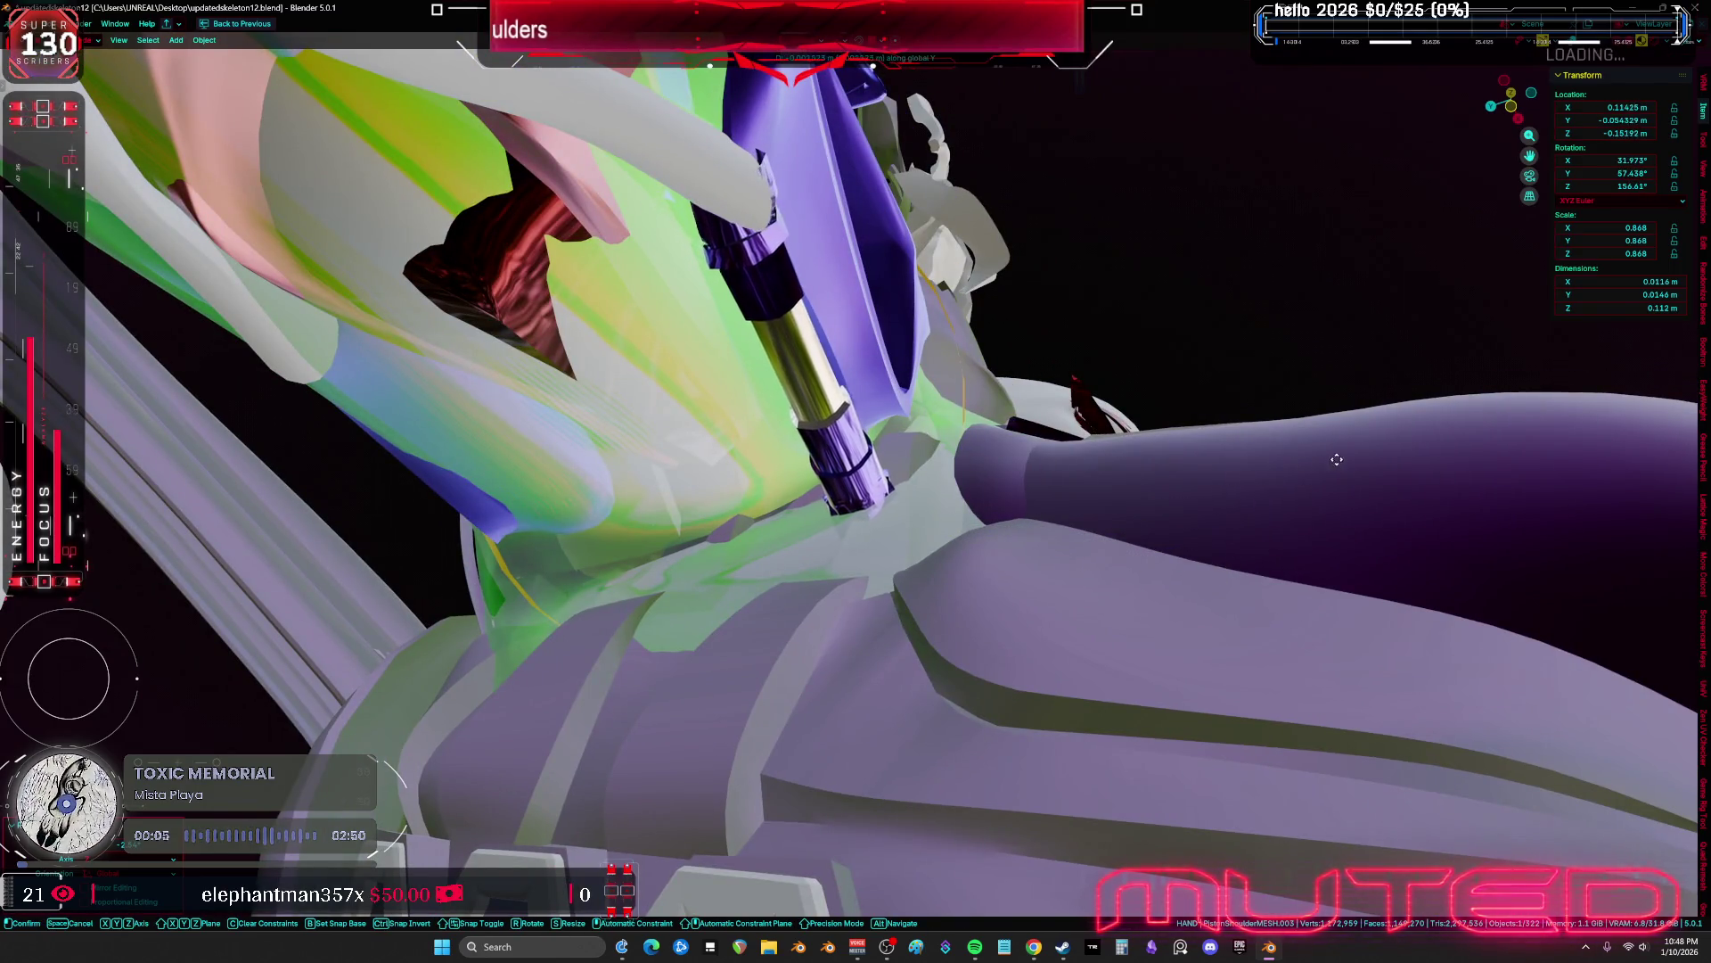
mouse_move(1393, 465)
middle_down()
mouse_move(1298, 573)
mouse_move(1225, 590)
mouse_move(1284, 580)
mouse_move(1084, 429)
mouse_move(1185, 543)
middle_up()
middle_drag(986, 553, 1180, 681)
mouse_move(1146, 464)
middle_down()
mouse_move(1150, 446)
mouse_move(1138, 463)
mouse_move(780, 477)
middle_up()
key(shift+z)
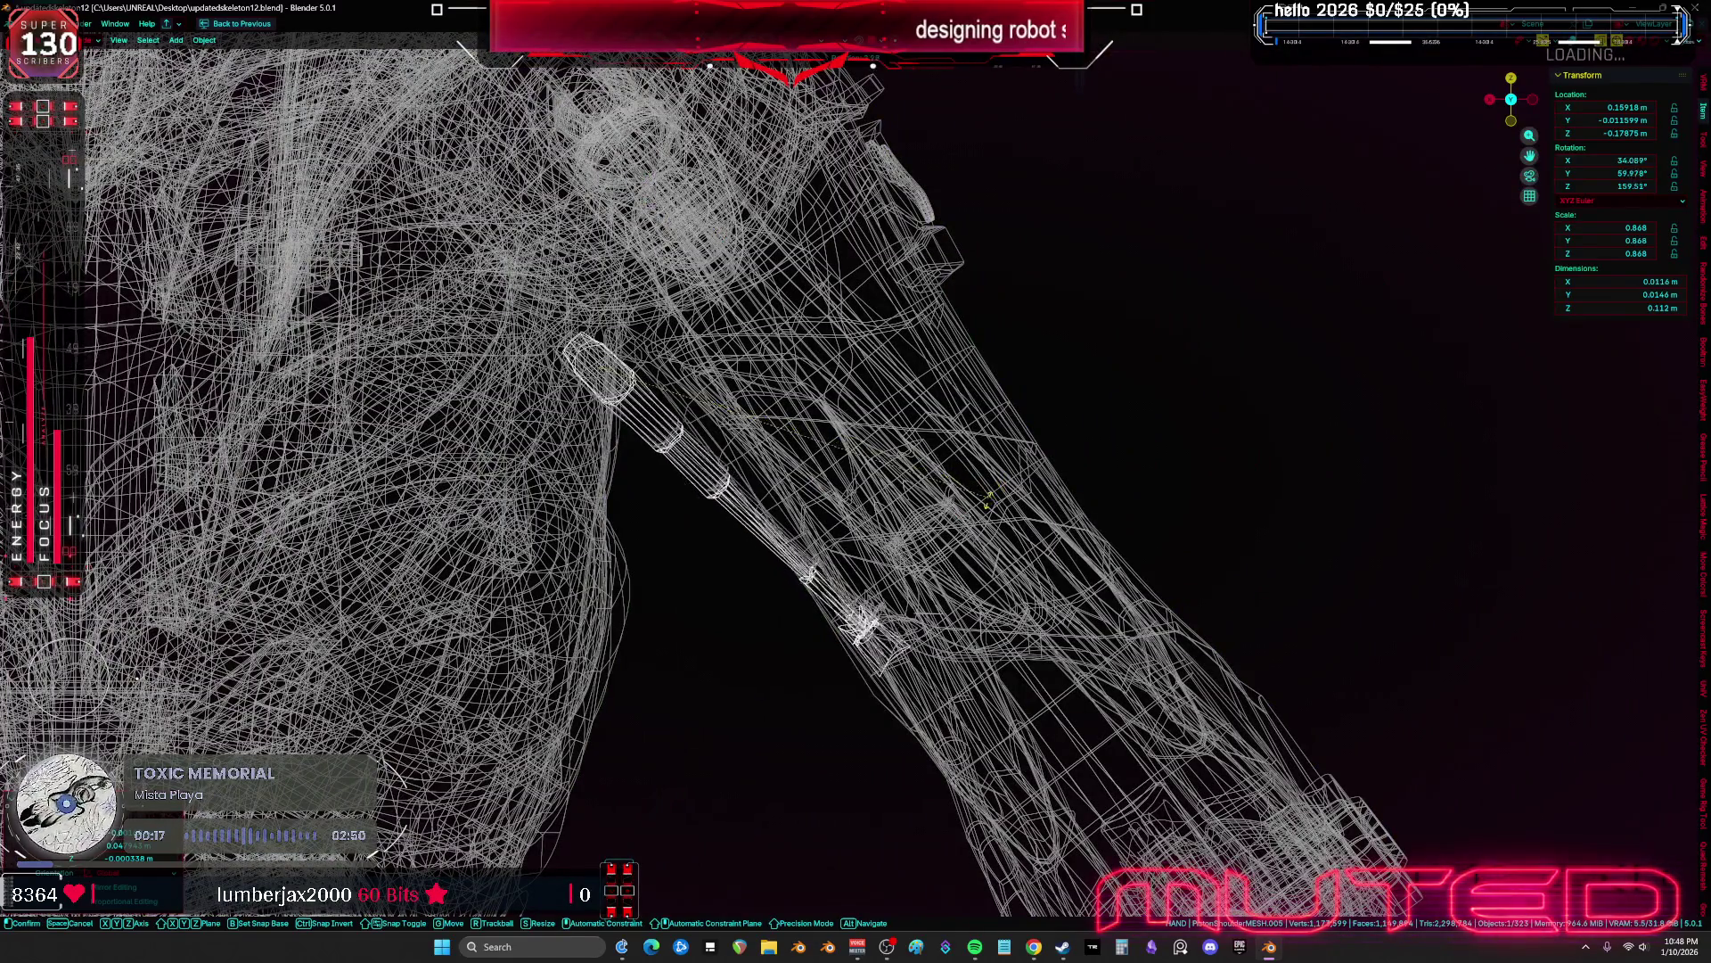
key(shift+z)
mouse_move(1006, 485)
middle_down()
mouse_move(1000, 466)
mouse_move(1096, 427)
mouse_move(1108, 440)
mouse_move(1057, 375)
mouse_move(954, 498)
mouse_move(1007, 501)
mouse_move(993, 516)
mouse_move(940, 496)
mouse_move(999, 535)
mouse_move(983, 580)
mouse_move(1176, 526)
middle_up()
Shift the piston along Y in see-through view and re-rotate it to match its twin
key(shift+z)
key(g)
key(y)
click(1031, 502)
key(shift+z)
key(r)
key(y)
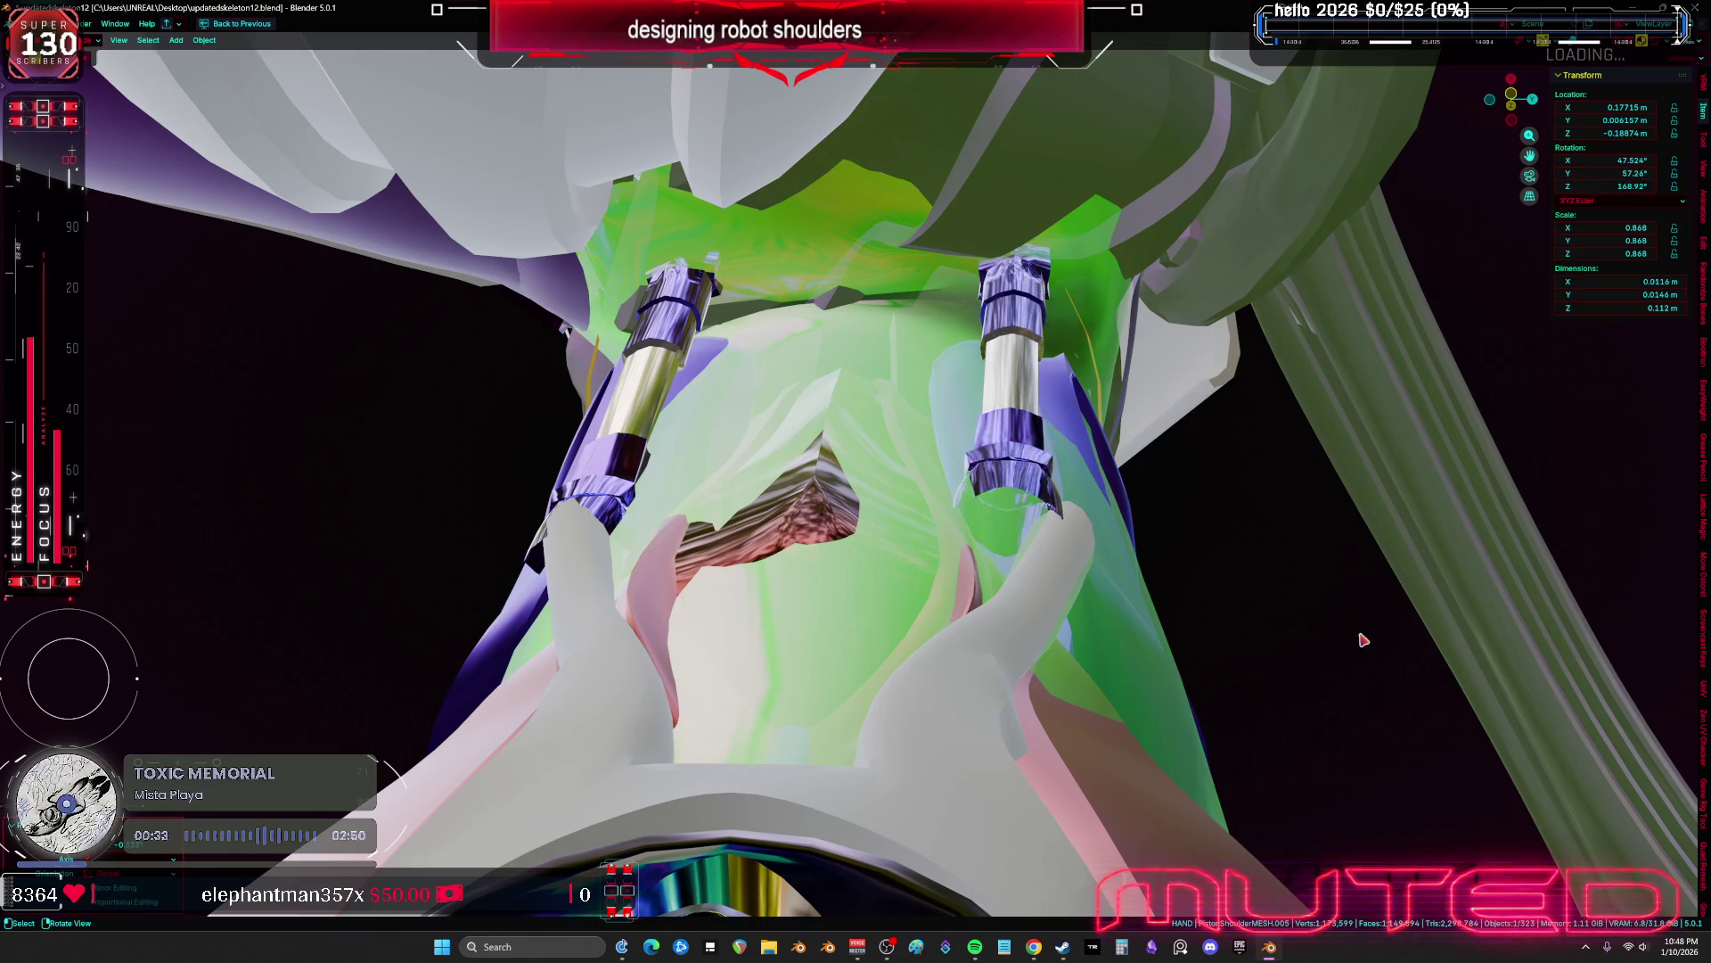
key(x)
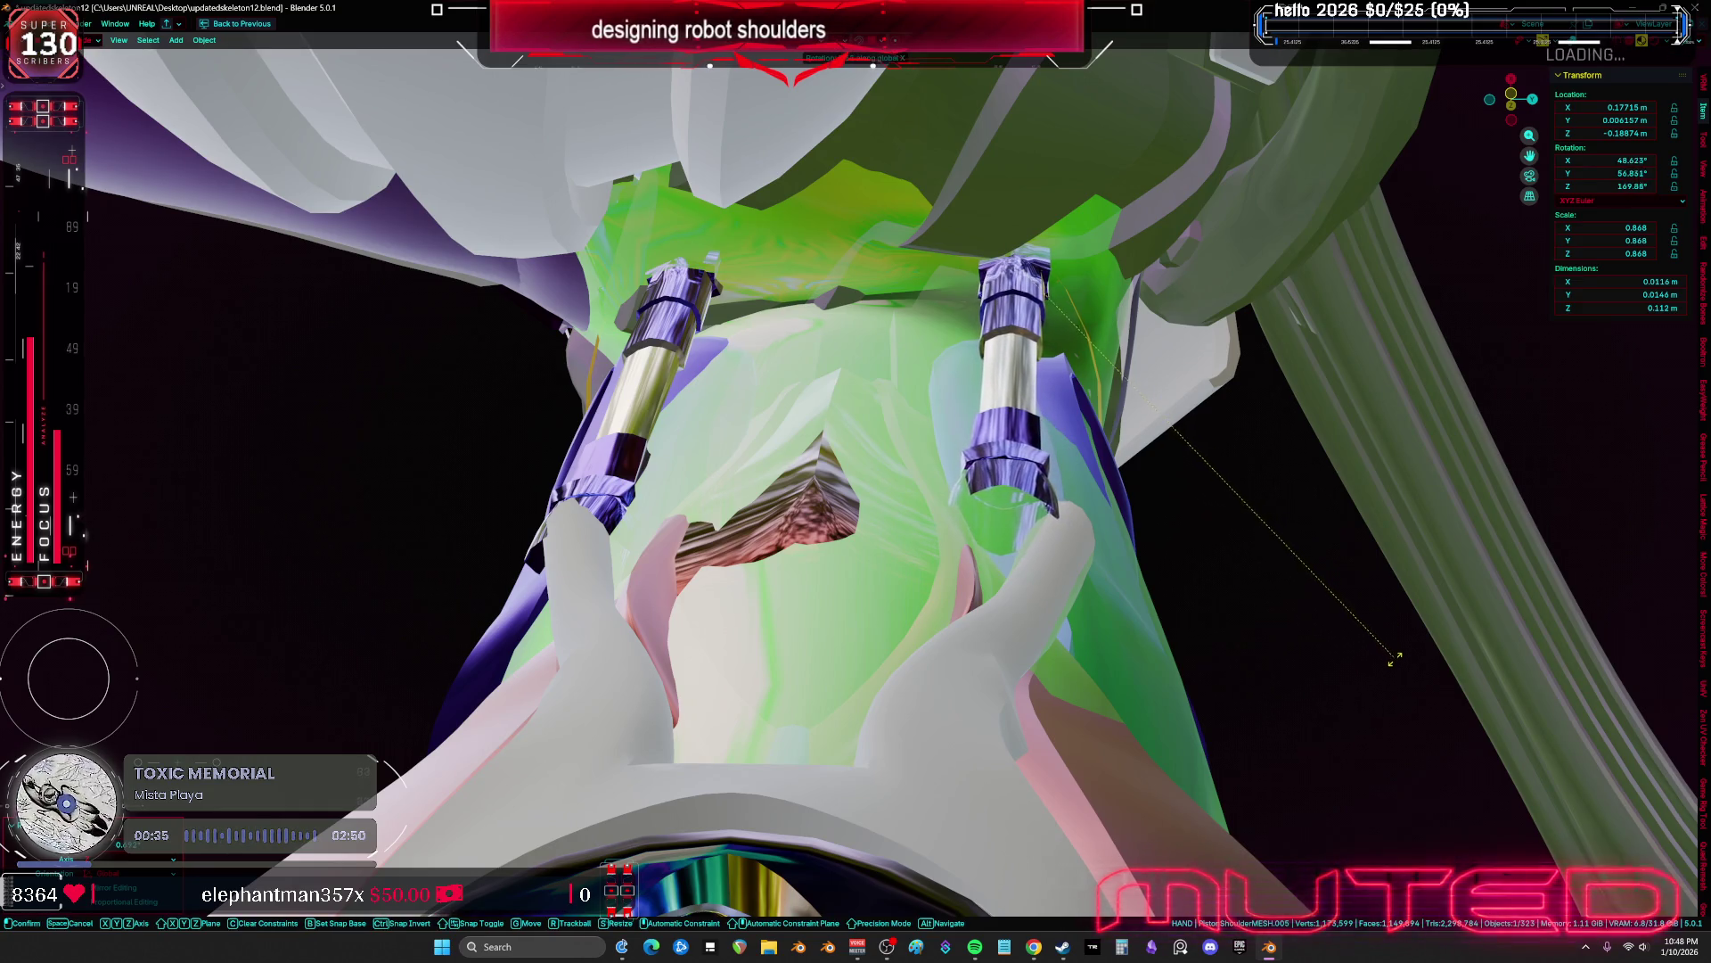
key(y)
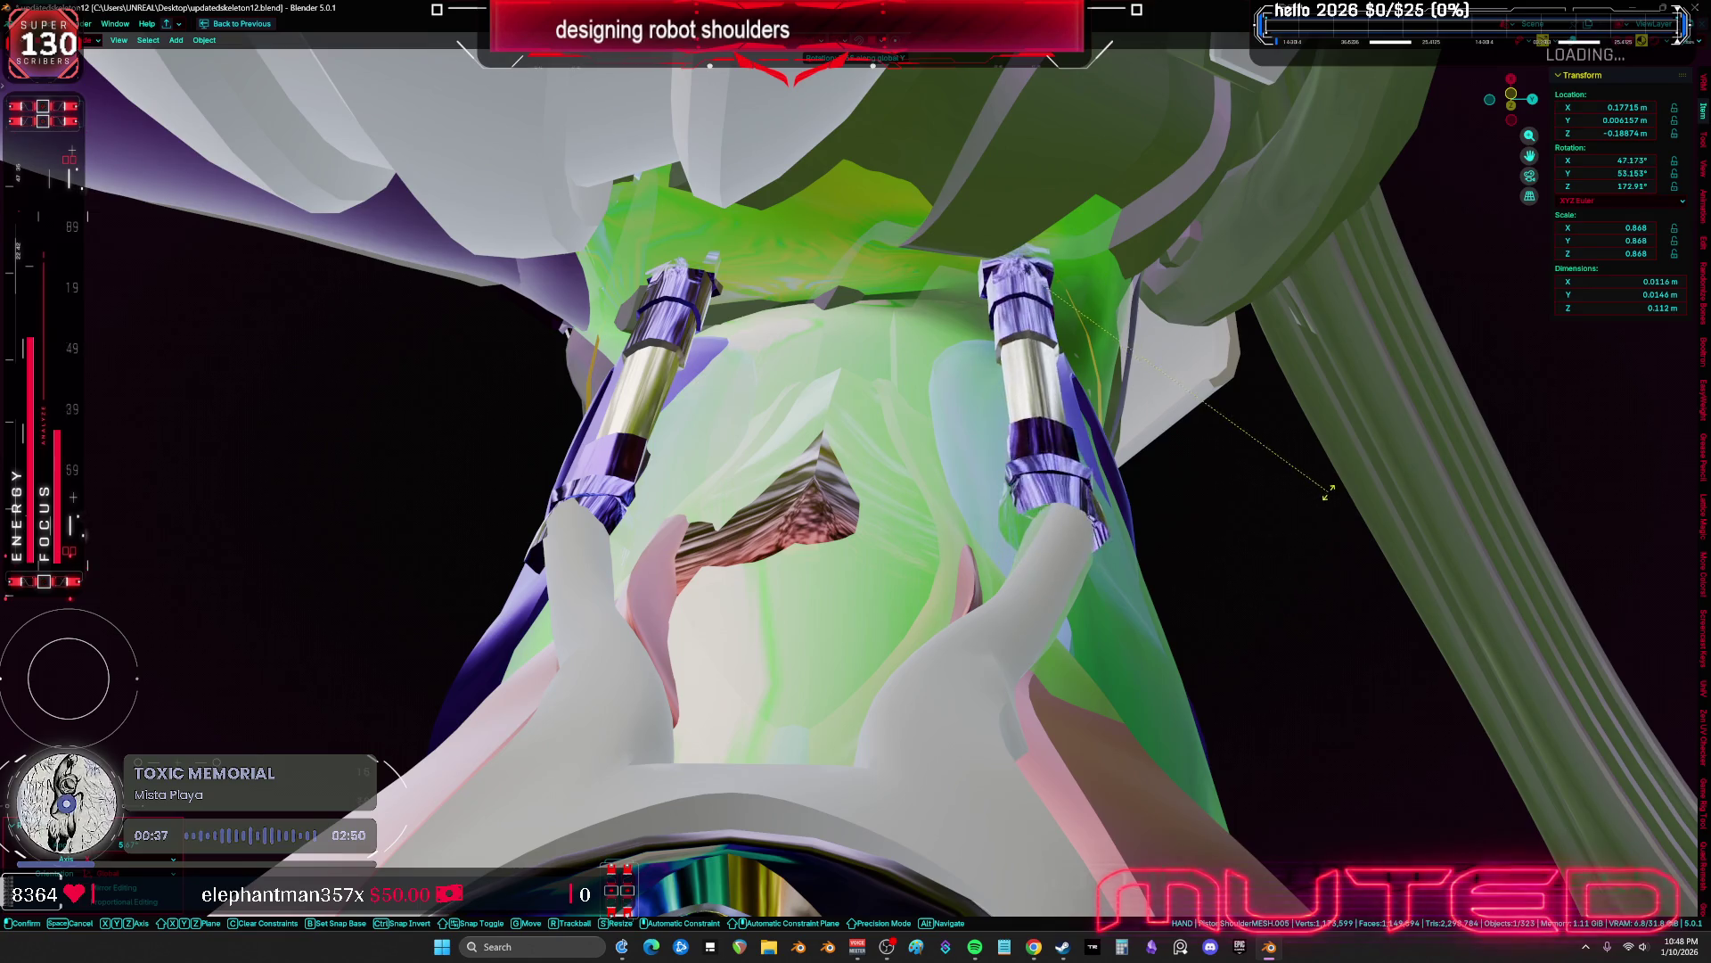
click(1336, 506)
mouse_move(1374, 519)
middle_down()
mouse_move(1135, 402)
mouse_move(962, 517)
mouse_move(971, 463)
mouse_move(890, 434)
mouse_move(938, 482)
middle_up()
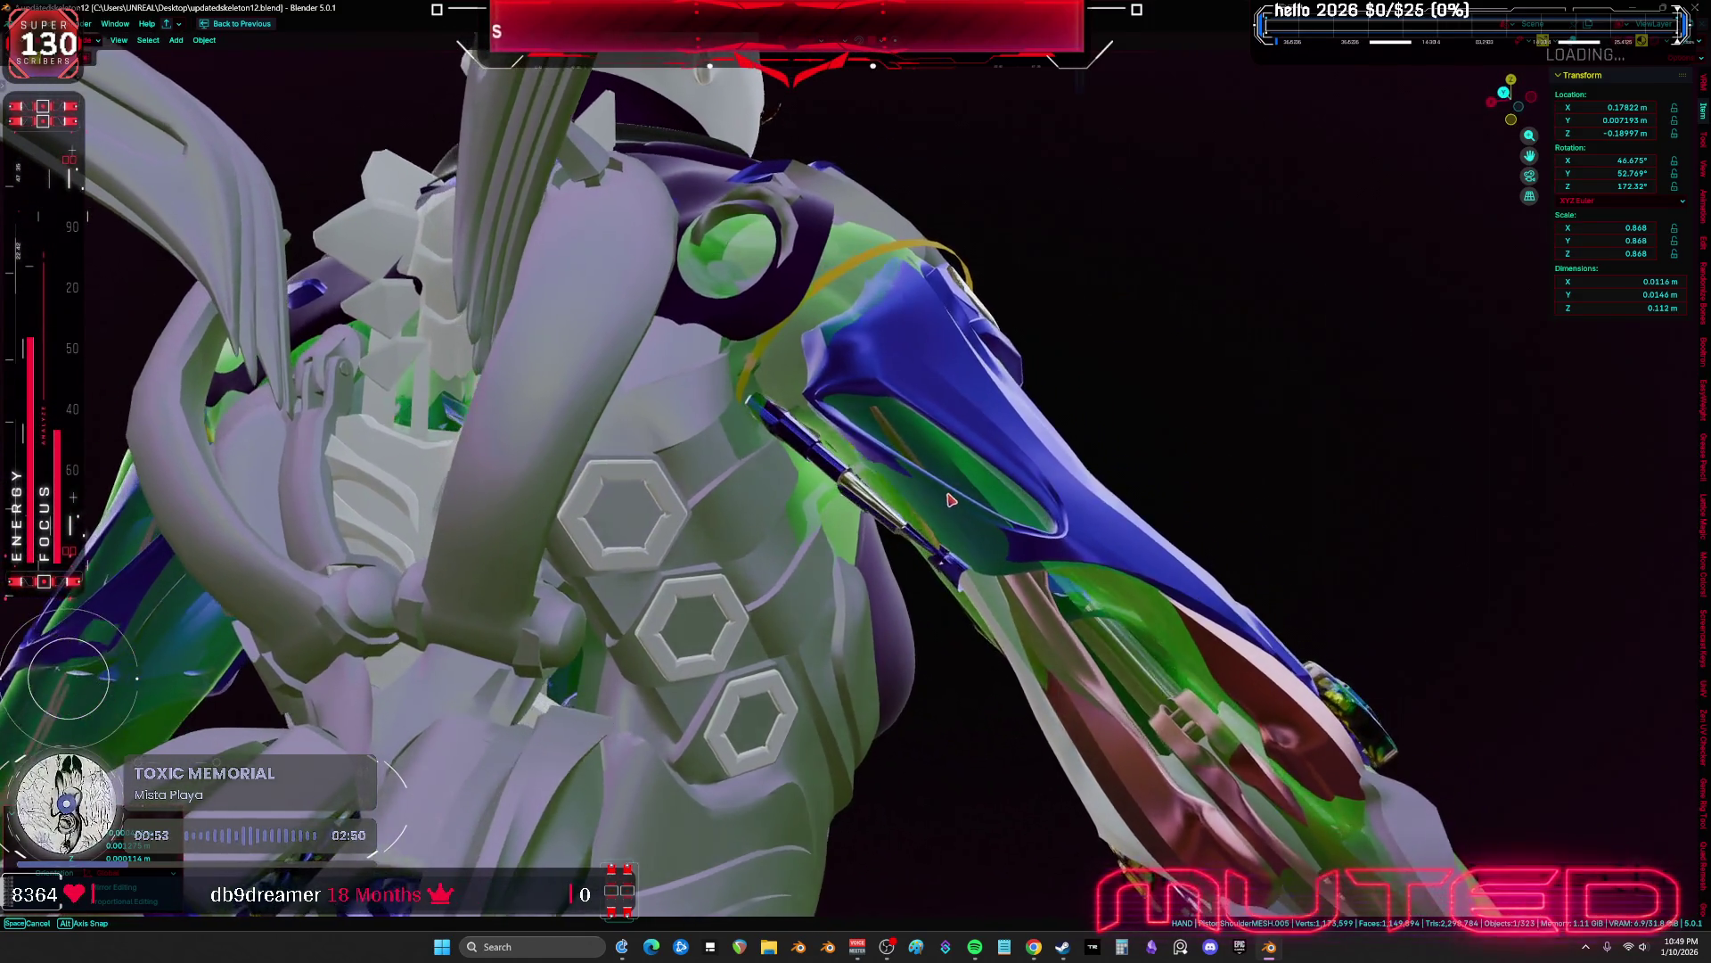
Inspect the blue arm pistons and the front of the torso
mouse_move(954, 500)
middle_down()
mouse_move(1037, 502)
mouse_move(765, 539)
mouse_move(802, 538)
middle_up()
scroll(894, 579, down, 4)
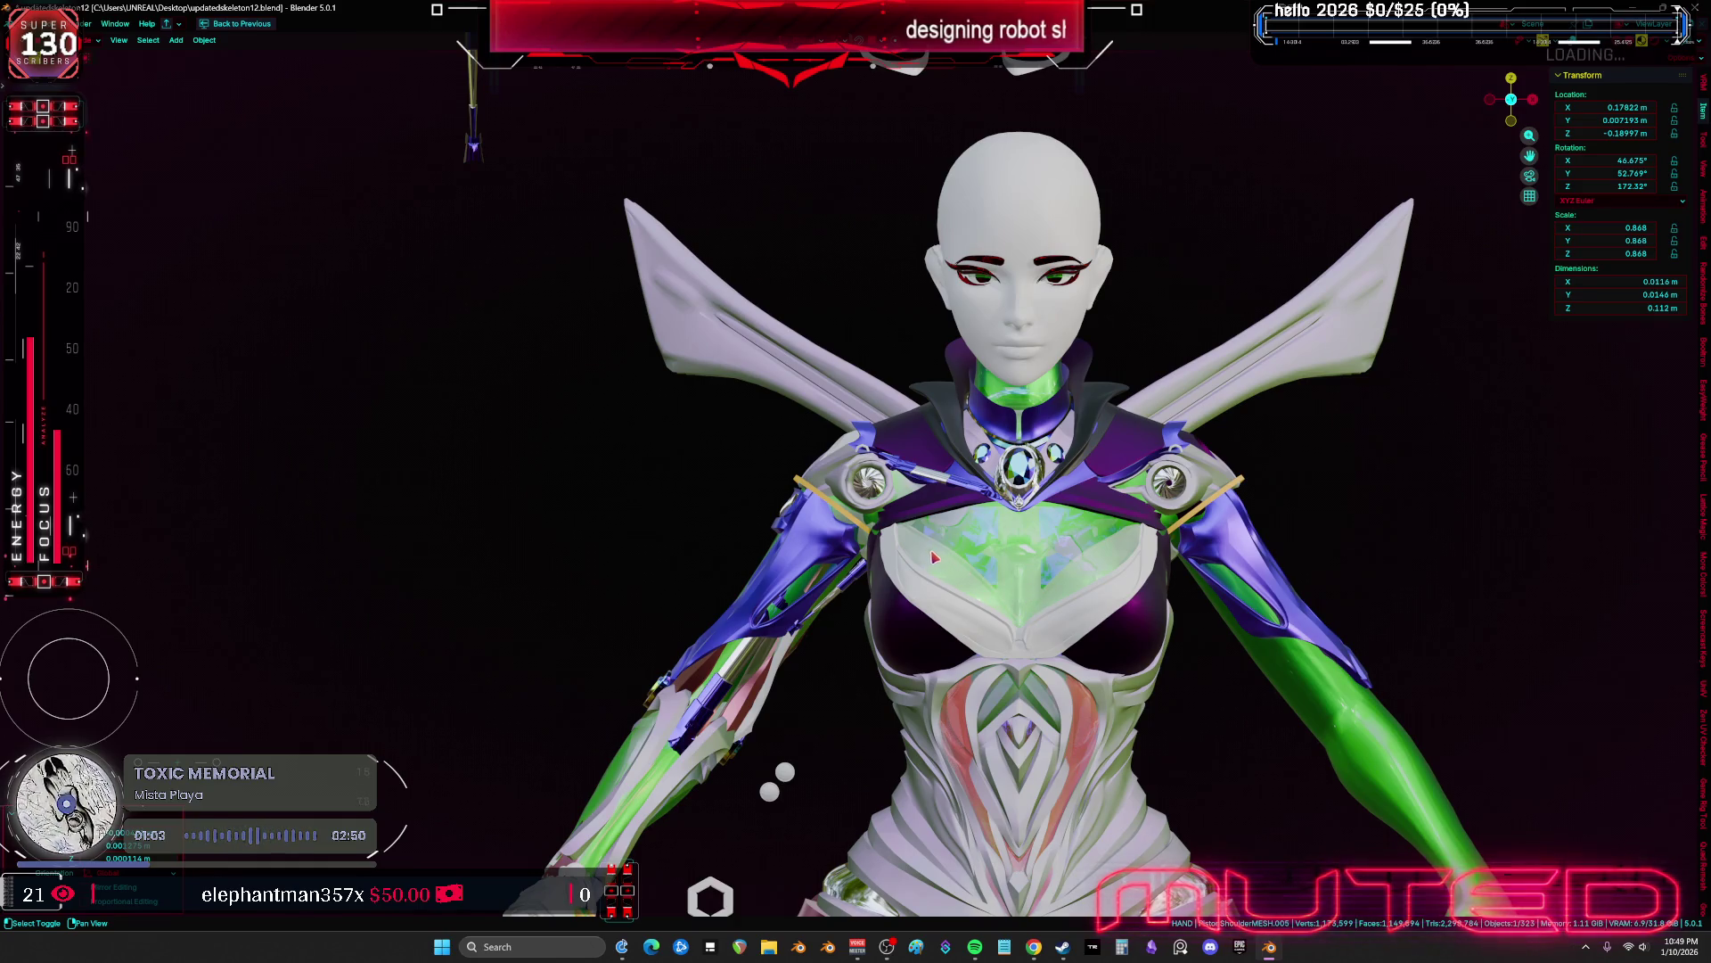
scroll(862, 535, up, 8)
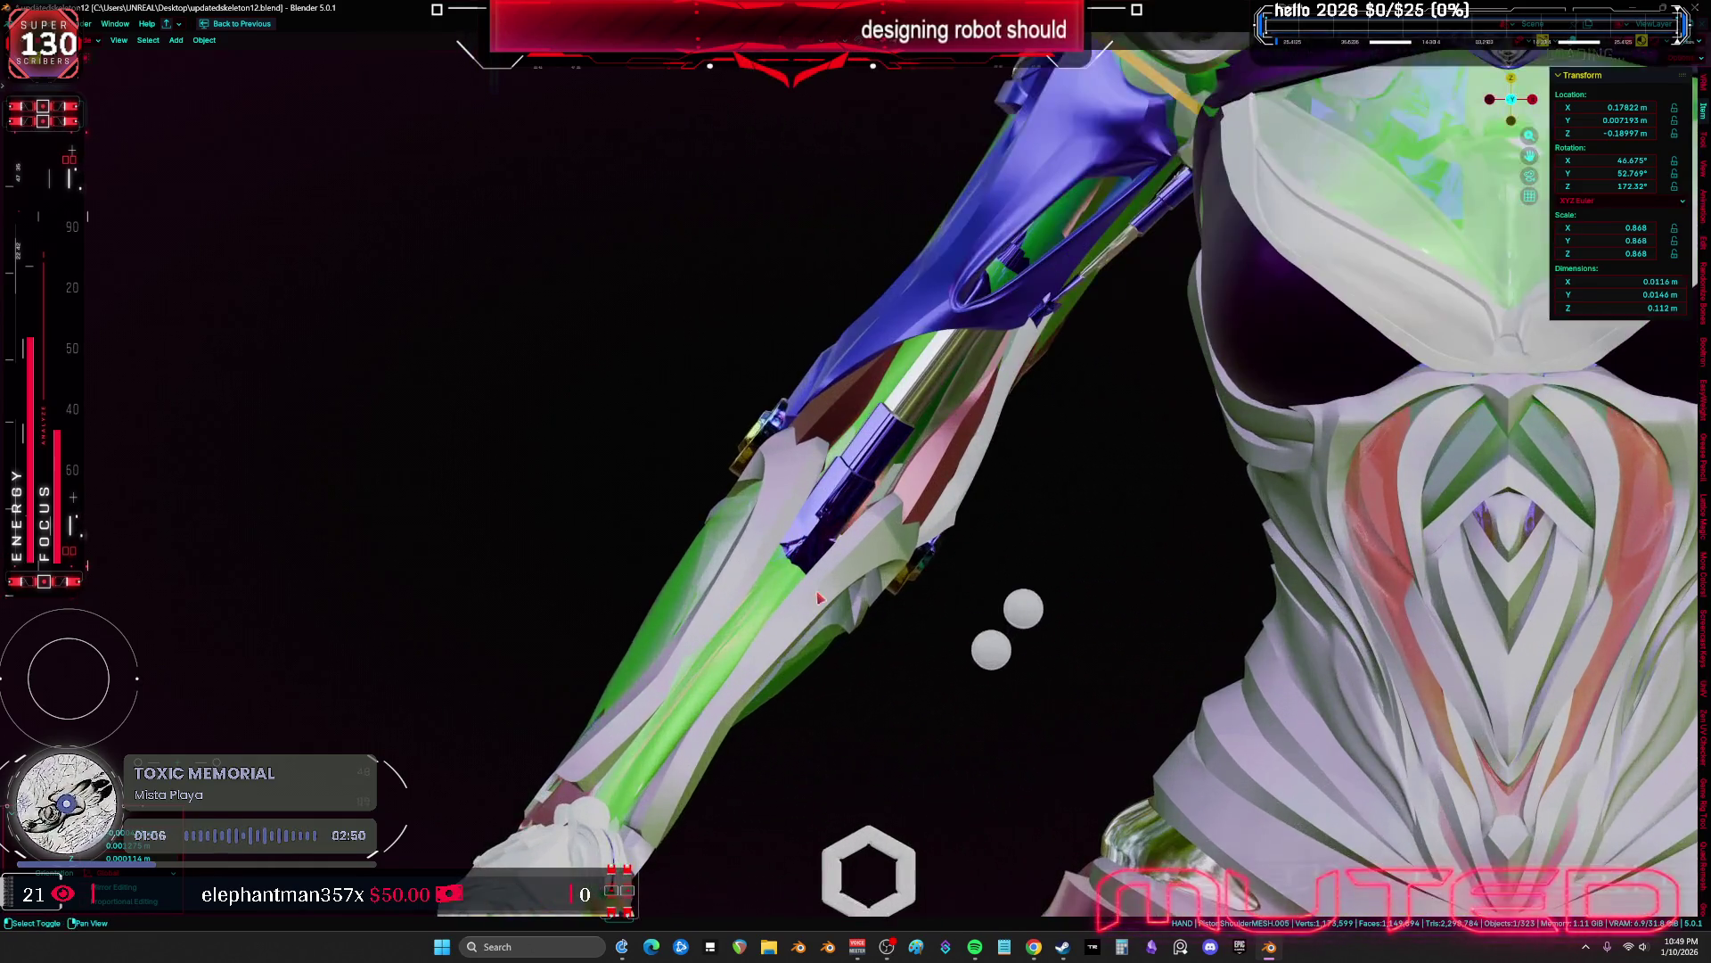
scroll(820, 597, down, 4)
mouse_move(802, 535)
middle_down()
mouse_move(943, 566)
mouse_move(991, 658)
mouse_move(986, 591)
mouse_move(985, 667)
mouse_move(851, 727)
mouse_move(989, 606)
middle_up()
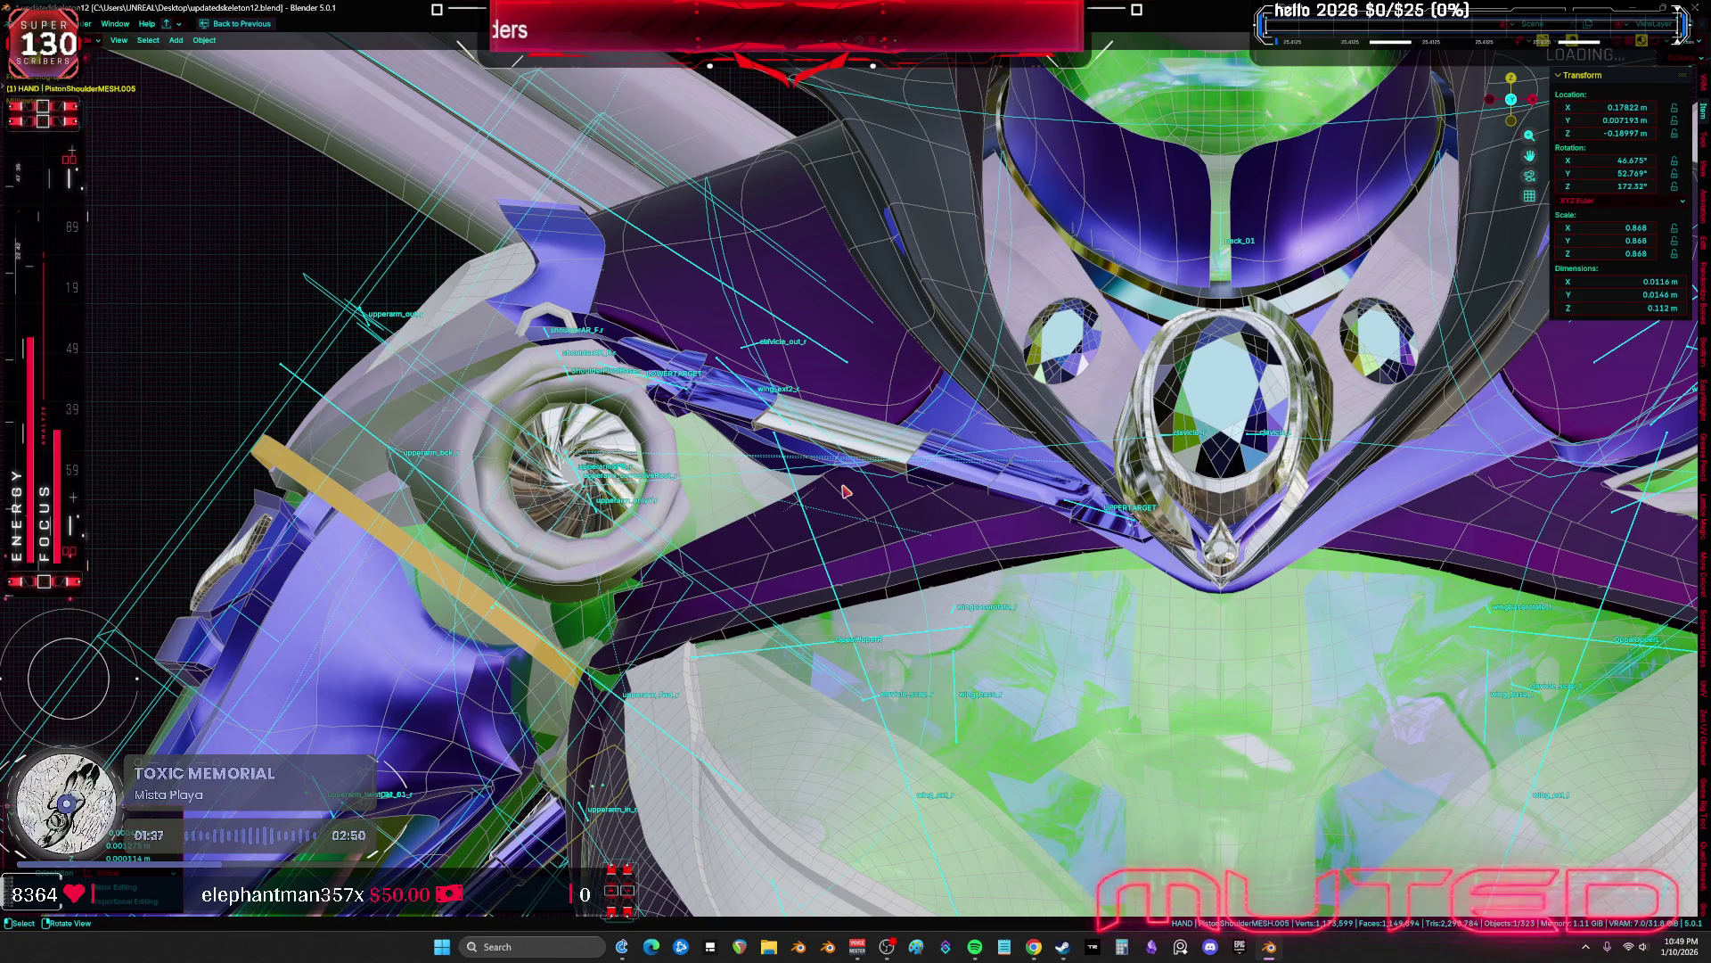
Switch to Sculpt Mode and stroke the armour surface near the shoulder
mouse_move(911, 436)
middle_down()
mouse_move(909, 393)
mouse_move(833, 409)
mouse_move(924, 392)
middle_up()
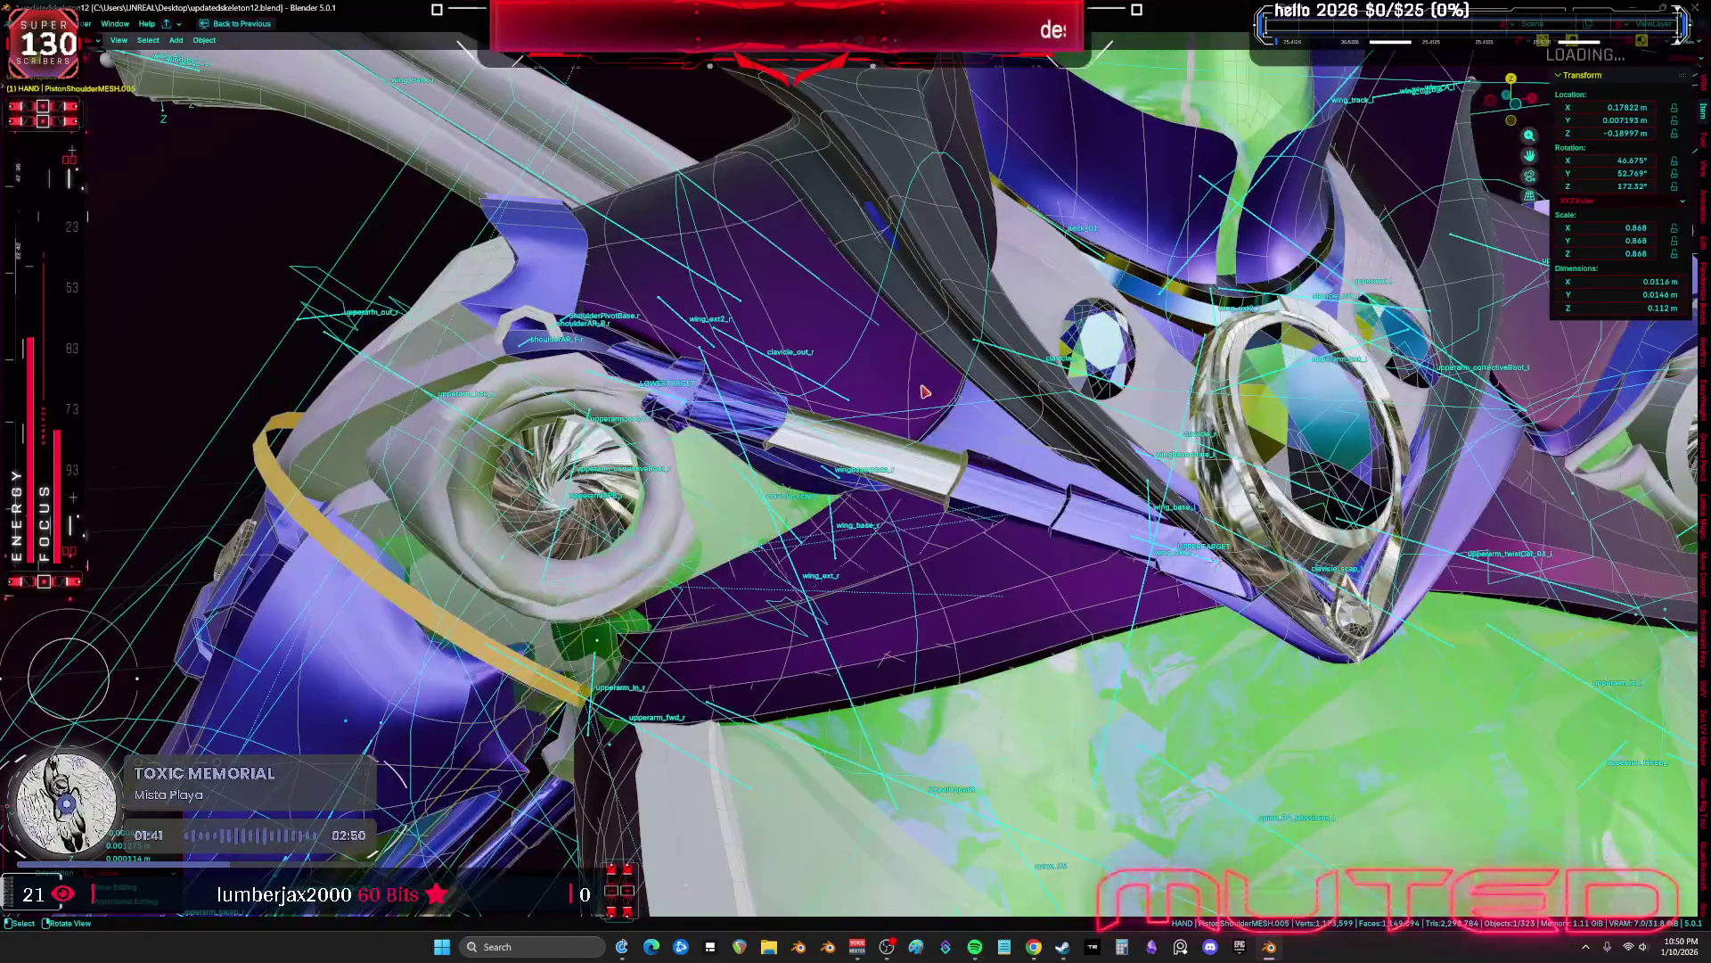
key(ctrl+Page_Up)
drag(980, 374, 969, 401)
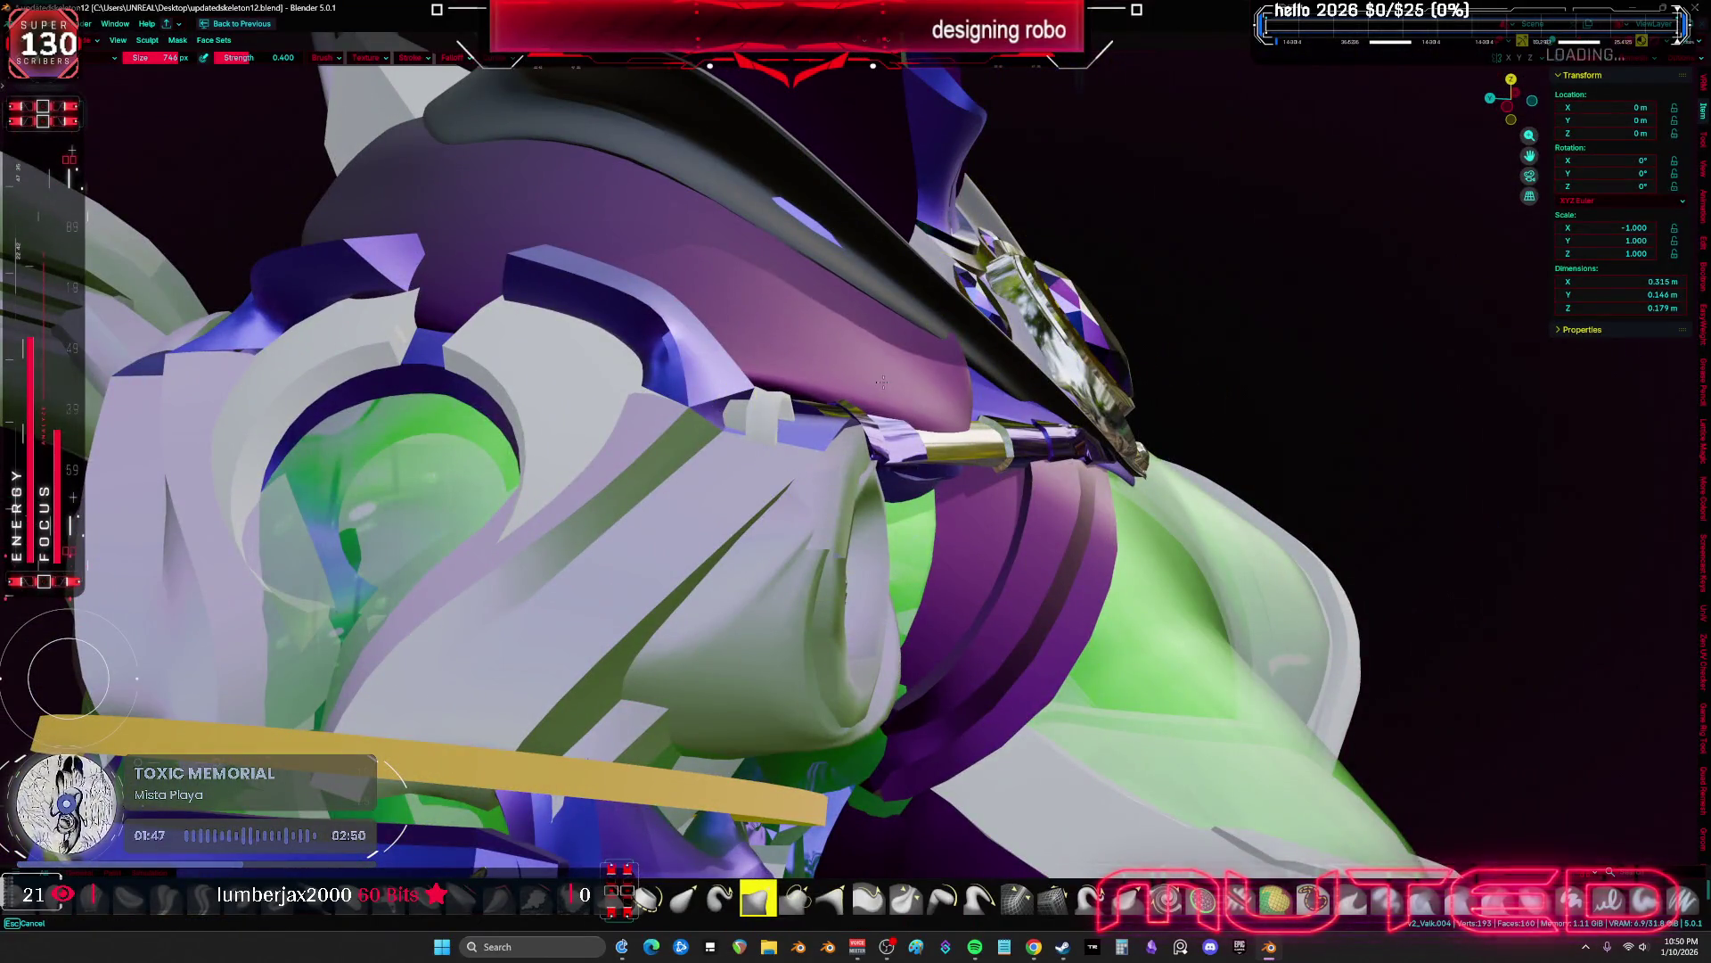
Orbit and zoom around the armour, shoulder fin and chest piece to inspect the left shoulder pipe
mouse_move(863, 398)
middle_down()
mouse_move(864, 430)
mouse_move(901, 383)
mouse_move(1013, 325)
mouse_move(925, 382)
middle_up()
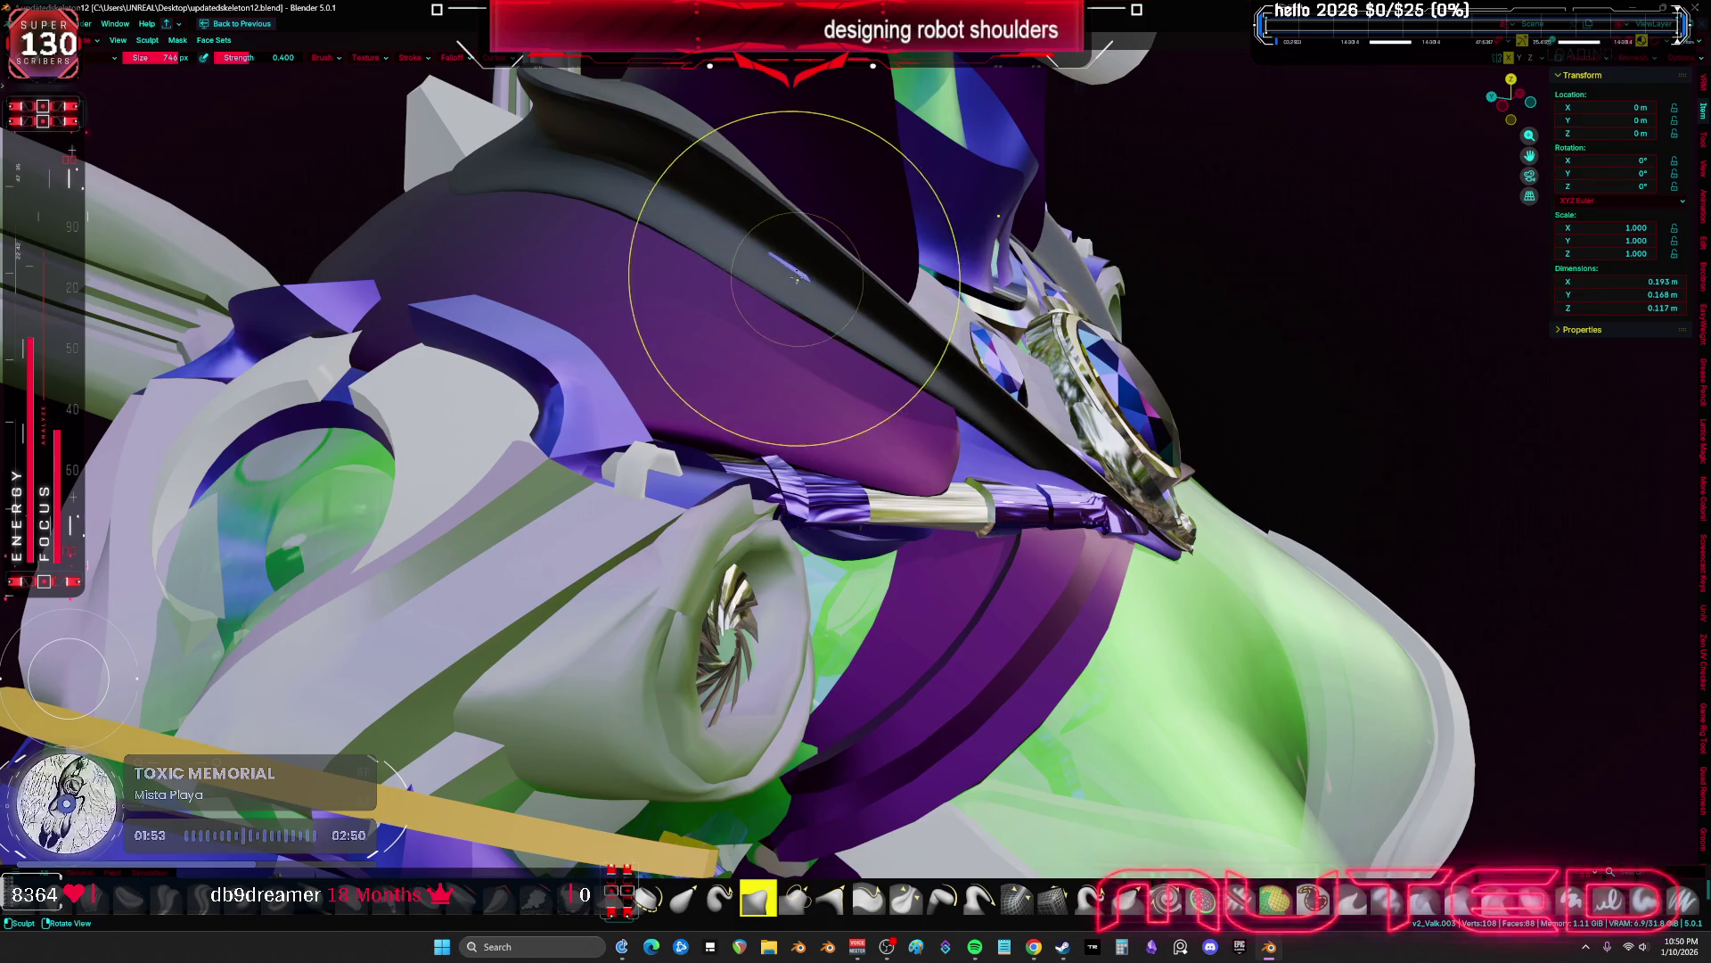
scroll(704, 268, up, 5)
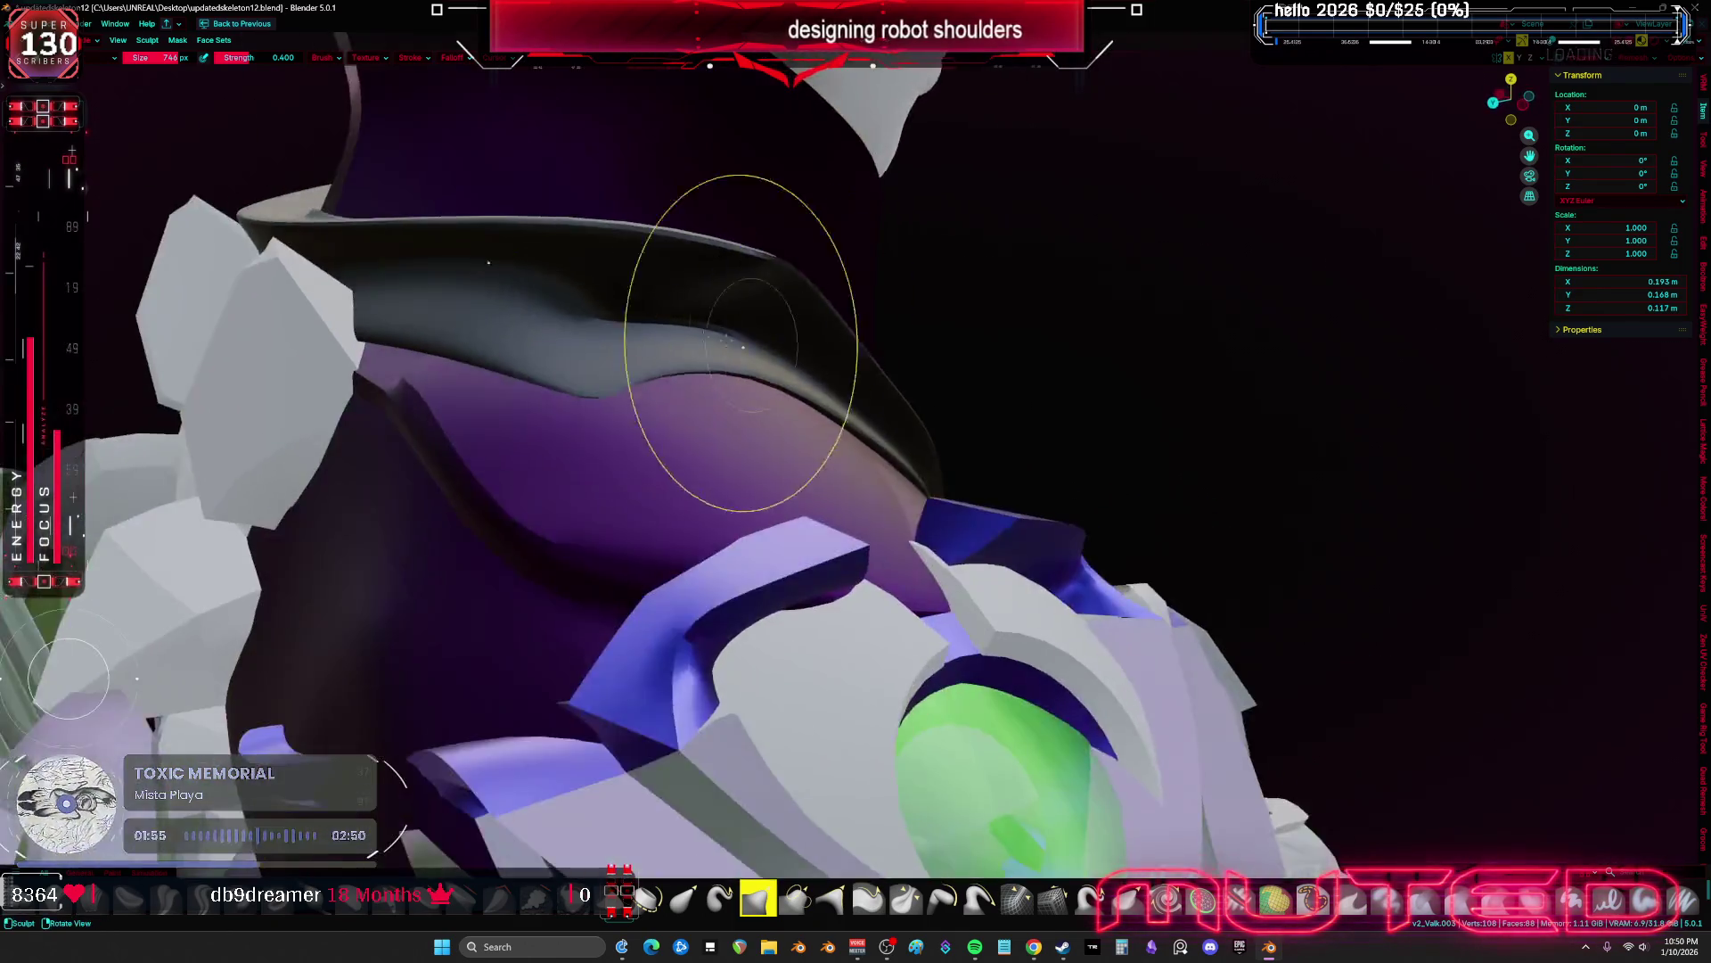
mouse_move(699, 351)
middle_down()
mouse_move(961, 484)
mouse_move(959, 508)
mouse_move(860, 487)
middle_up()
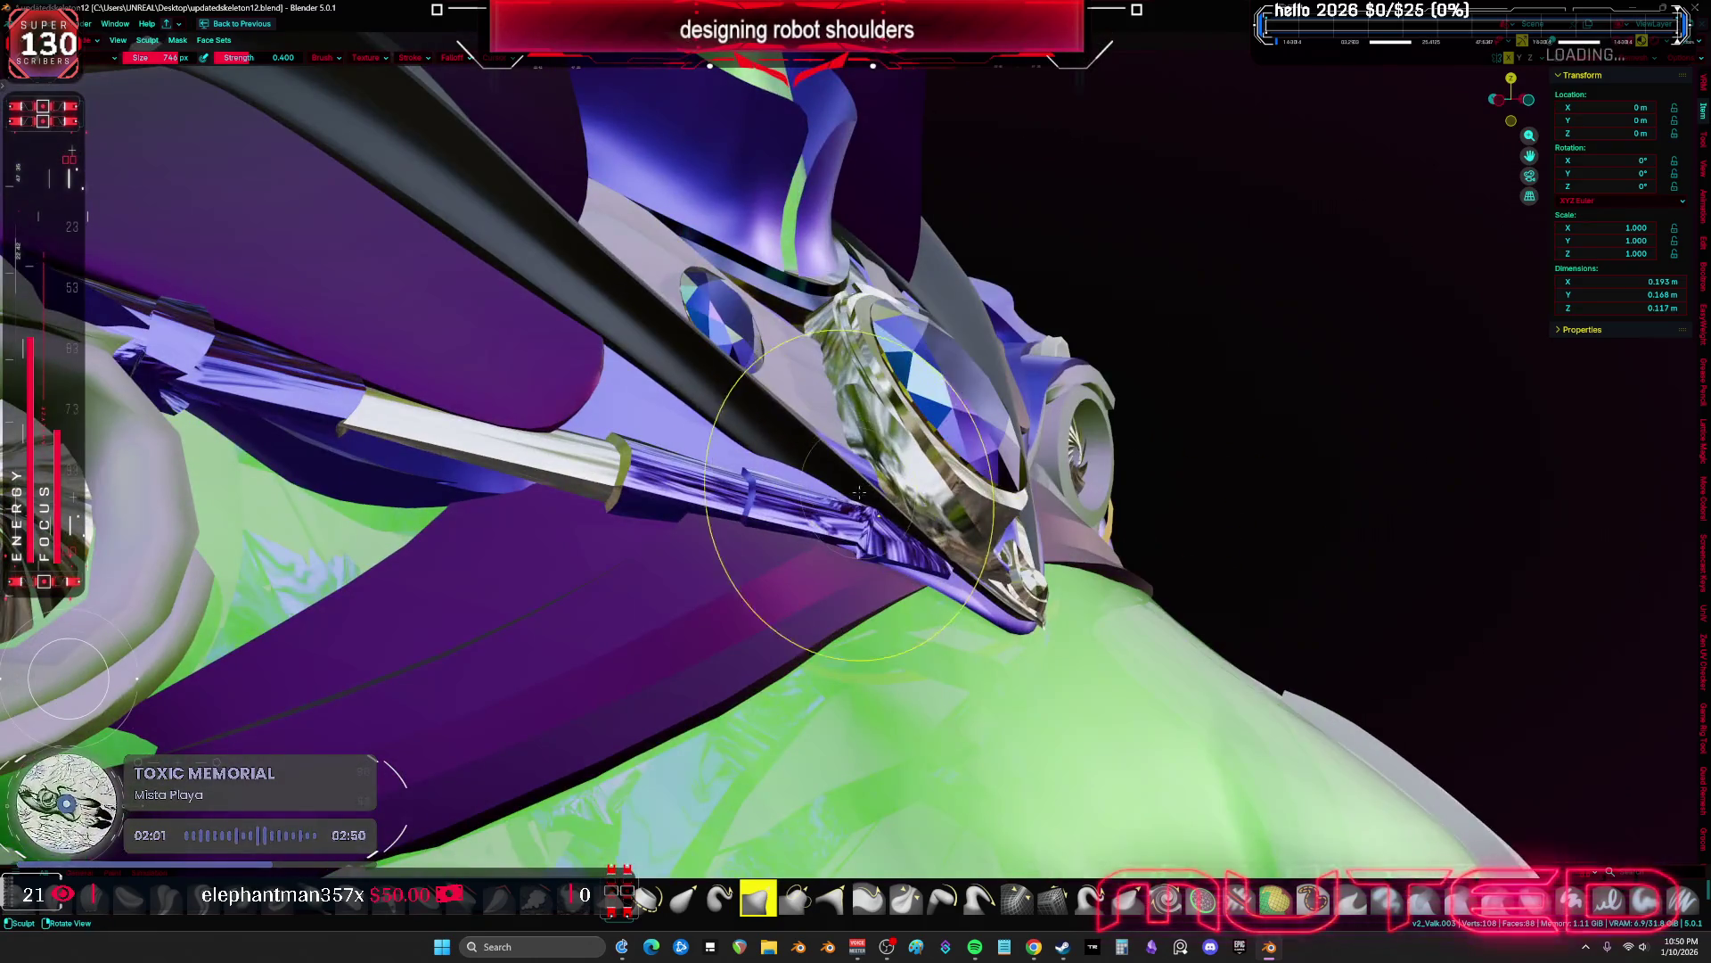
mouse_move(943, 553)
middle_down()
mouse_move(891, 535)
mouse_move(897, 420)
mouse_move(918, 505)
middle_up()
scroll(918, 505, down, 1)
mouse_move(615, 396)
middle_down()
mouse_move(755, 472)
mouse_move(700, 523)
mouse_move(808, 539)
mouse_move(858, 504)
mouse_move(764, 516)
mouse_move(879, 535)
middle_up()
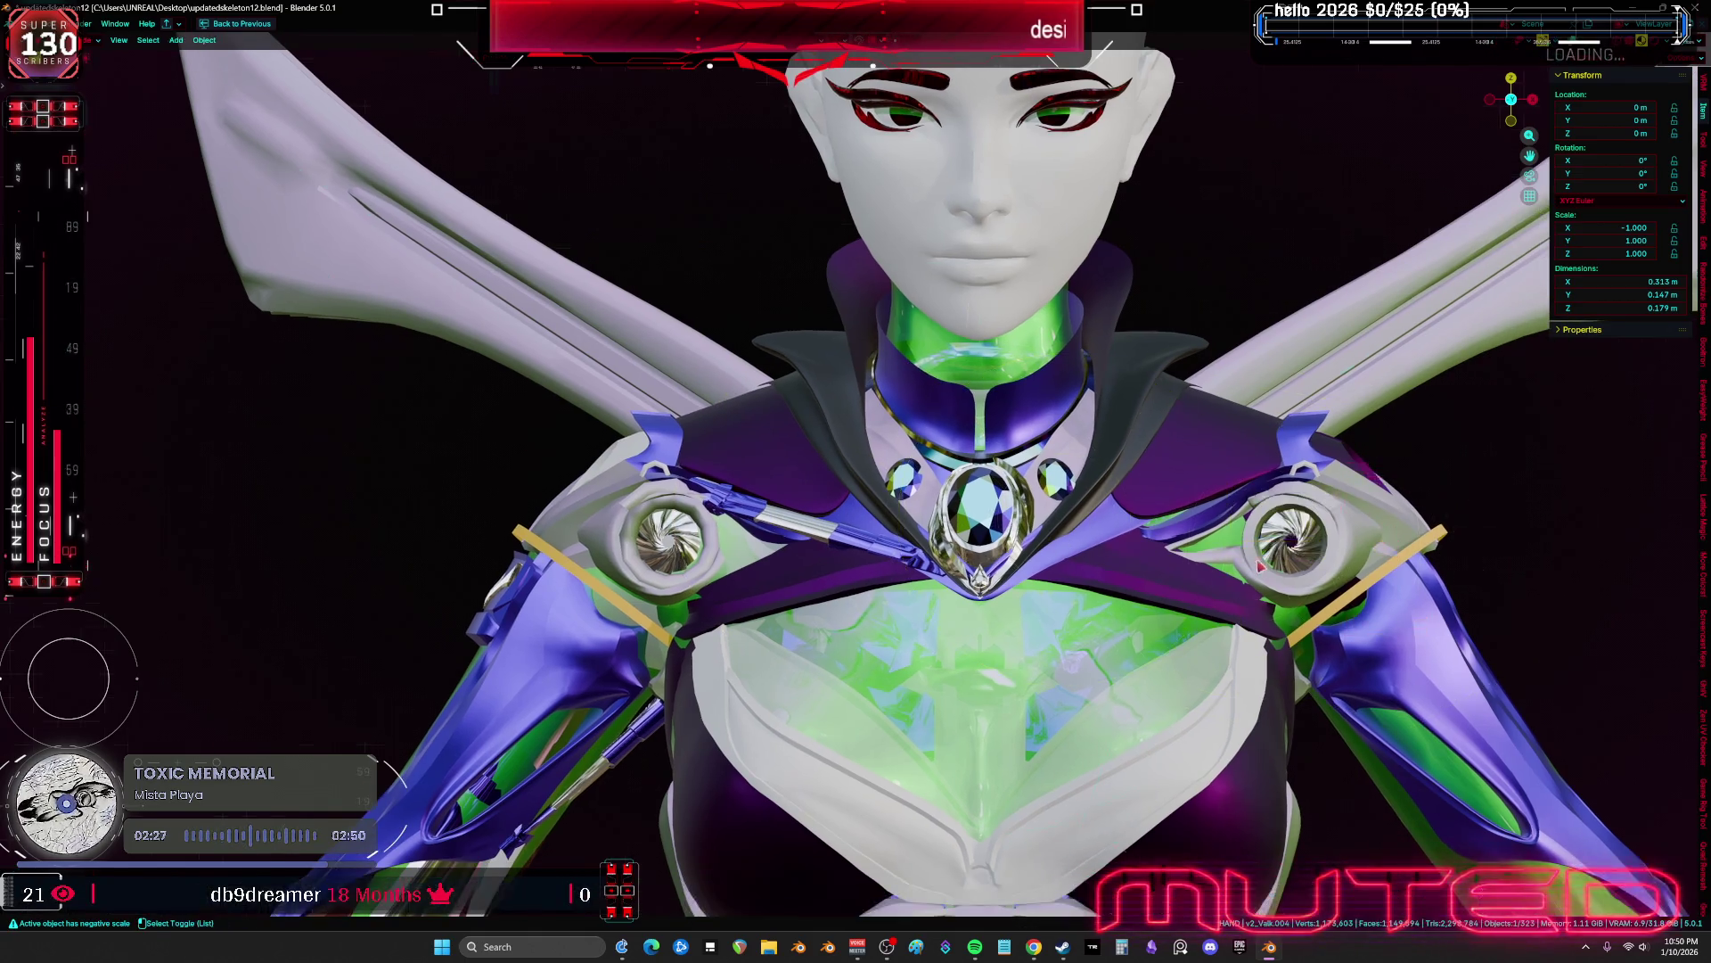
Return to Object Mode, undo an accidental delete, and view the chest from the front
key(ctrl+Tab)
scroll(927, 562, up, 4)
key(Delete)
middle_drag(980, 593, 1016, 593)
key(ctrl+z)
key(KP_0)
key(shift+alt+z)
scroll(847, 511, down, 5)
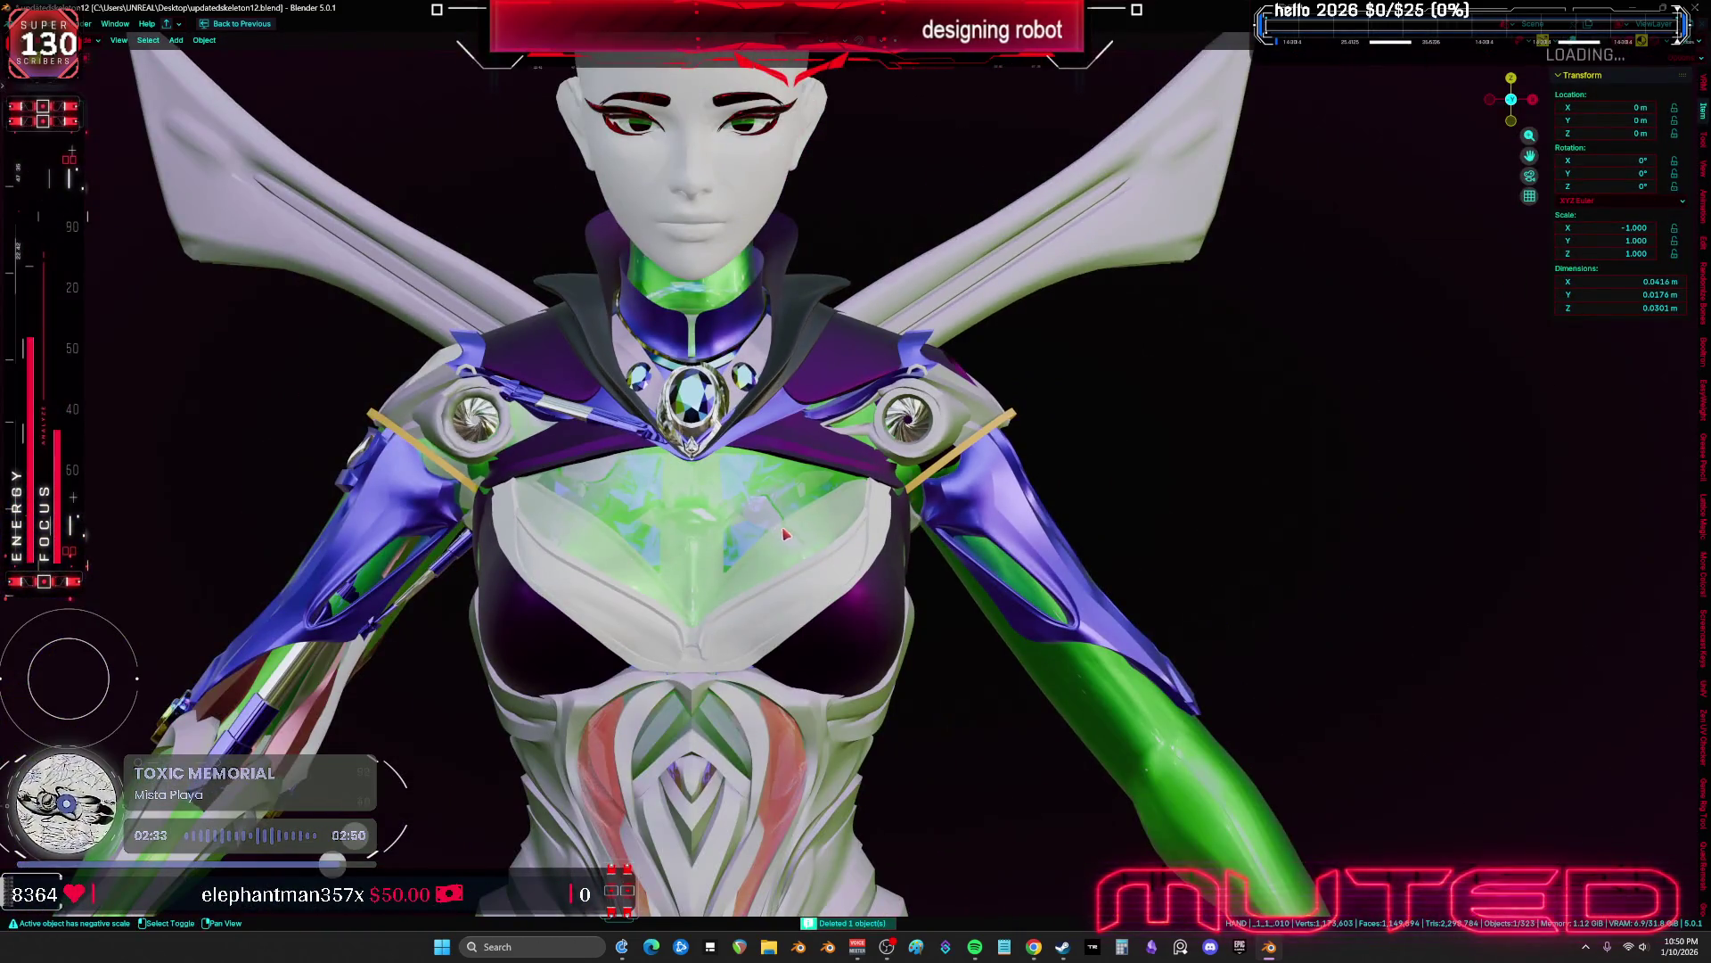
Move the selected object to its position at the origin
key(shift+s)
click(762, 561)
key(shift+alt+z)
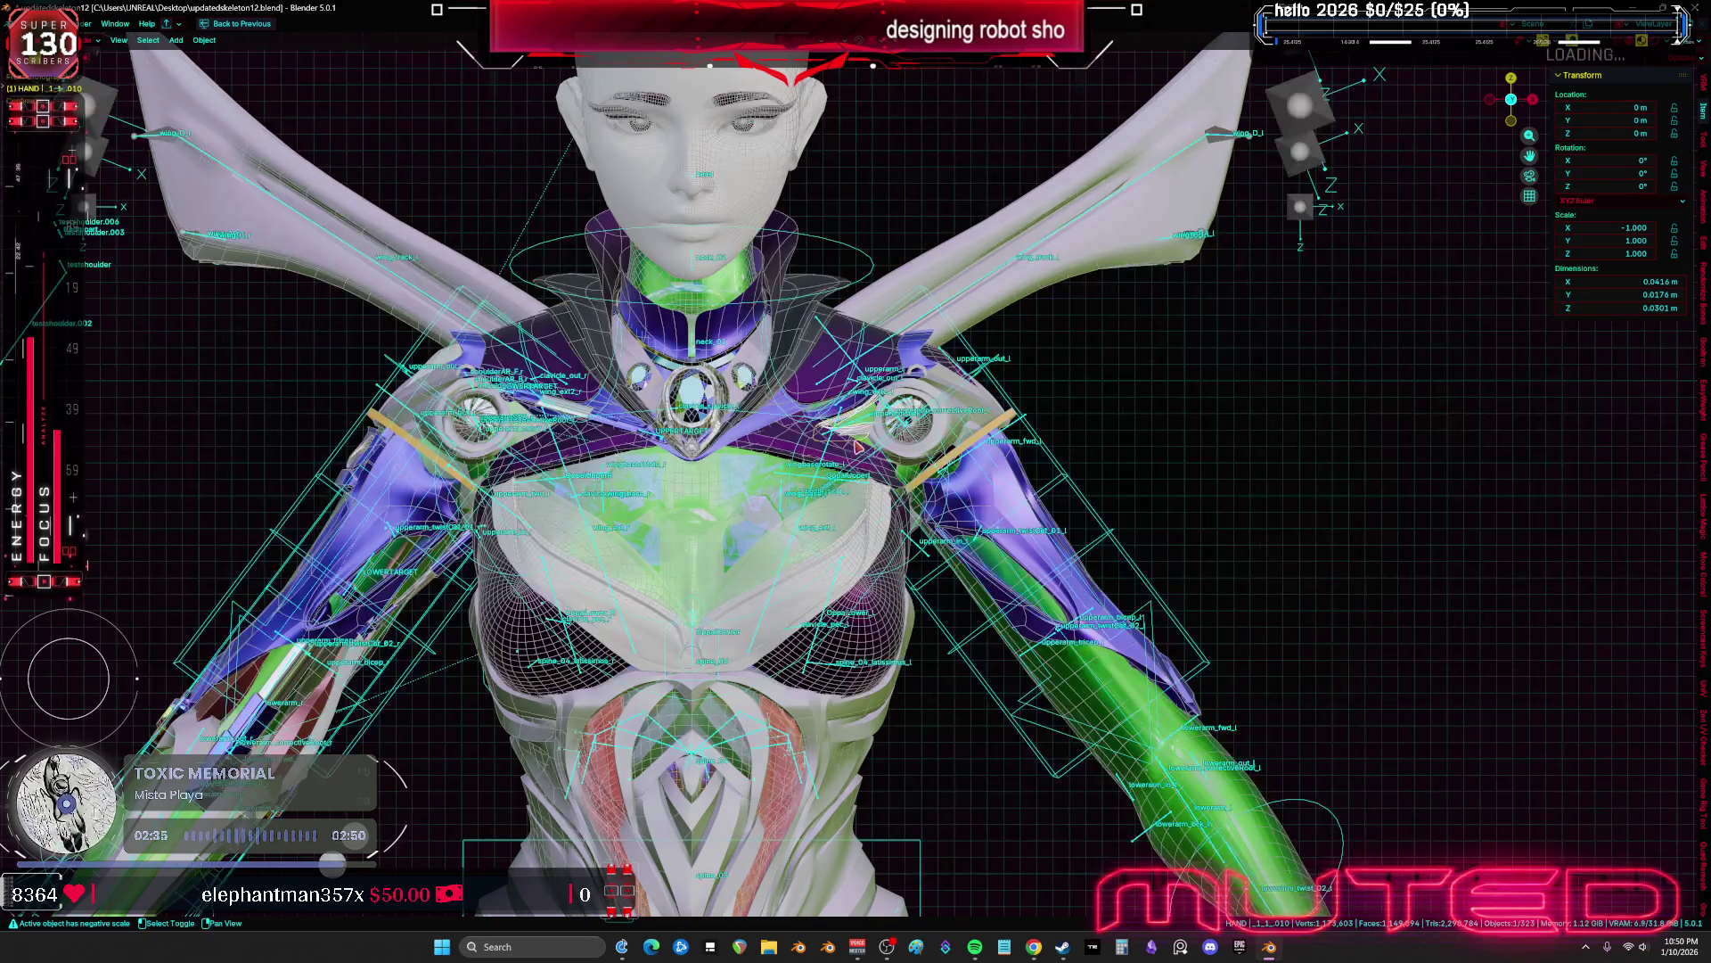
key(g)
click(925, 494)
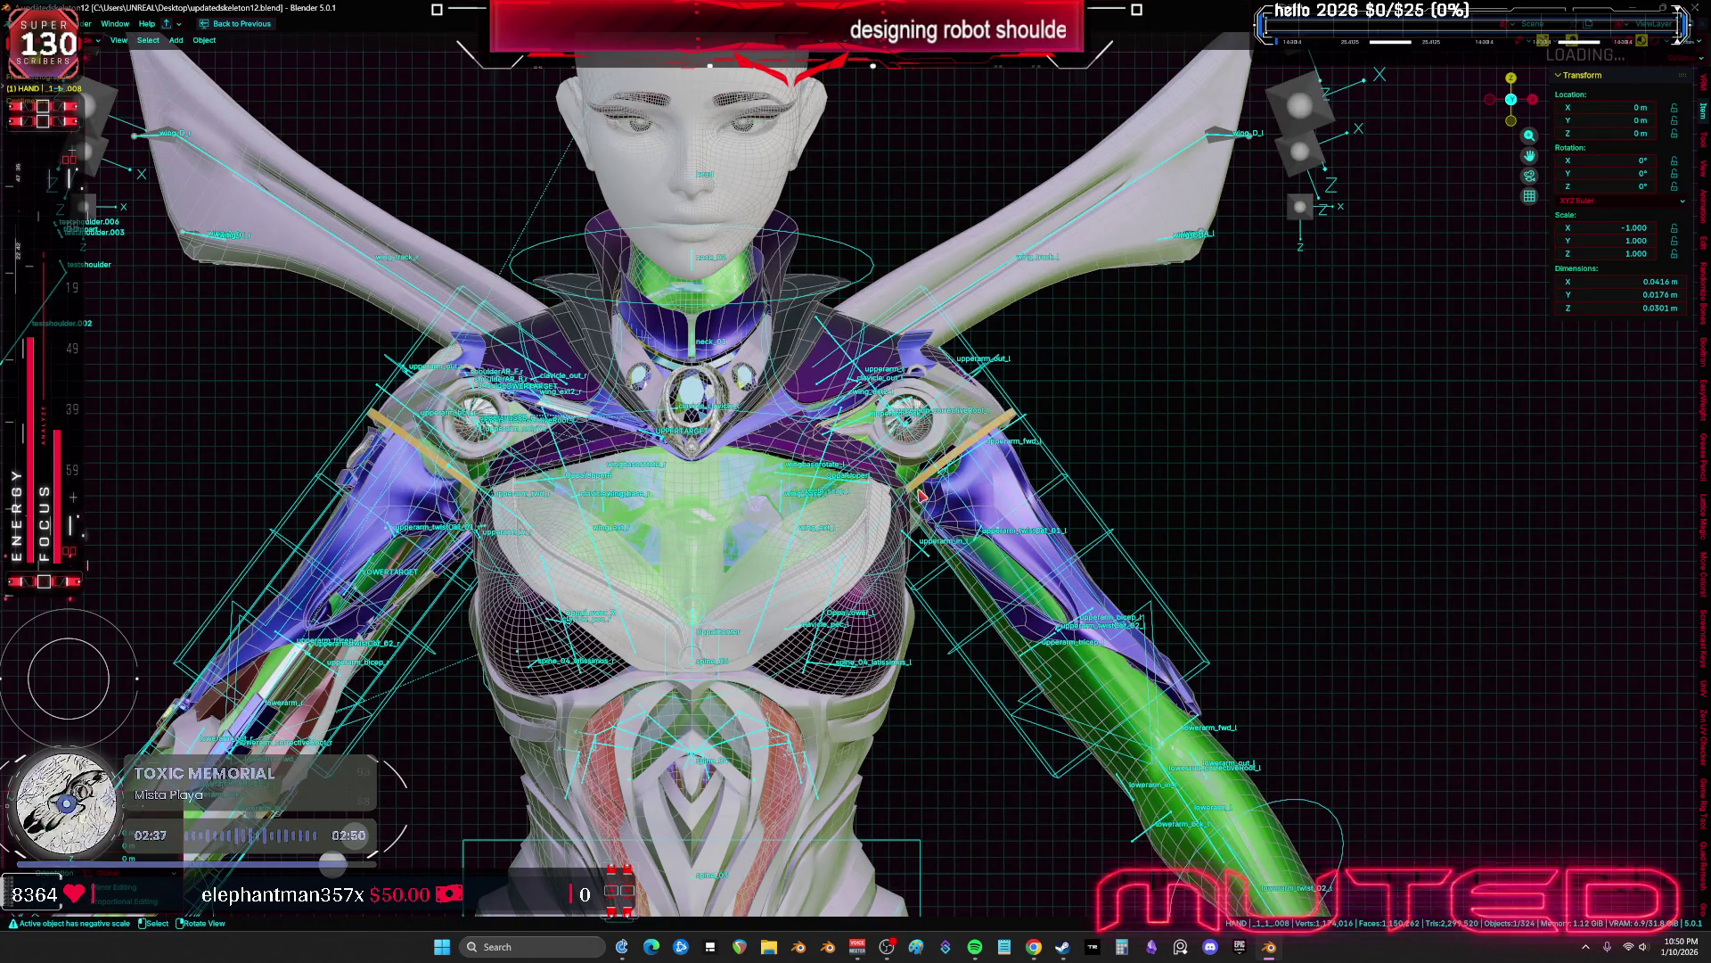
Select the left shoulder ring and frame both shoulders from the front
key(g)
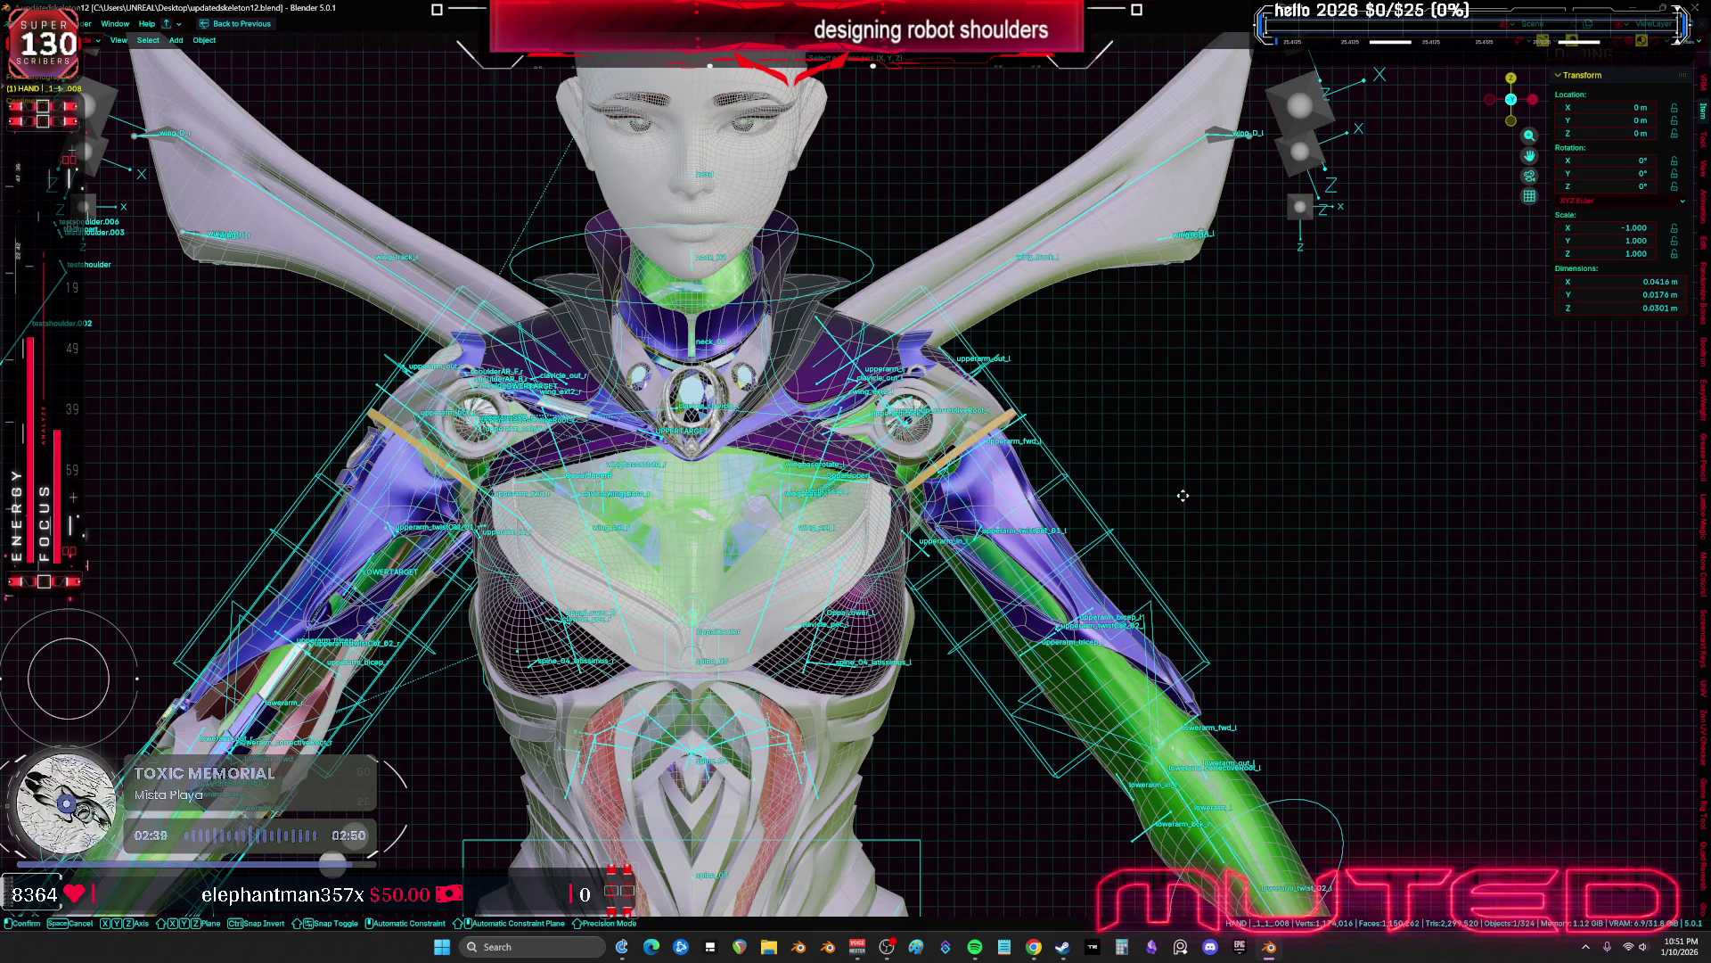
key(Escape)
key(shift+alt+z)
scroll(793, 545, up, 5)
middle_drag(802, 535, 794, 545)
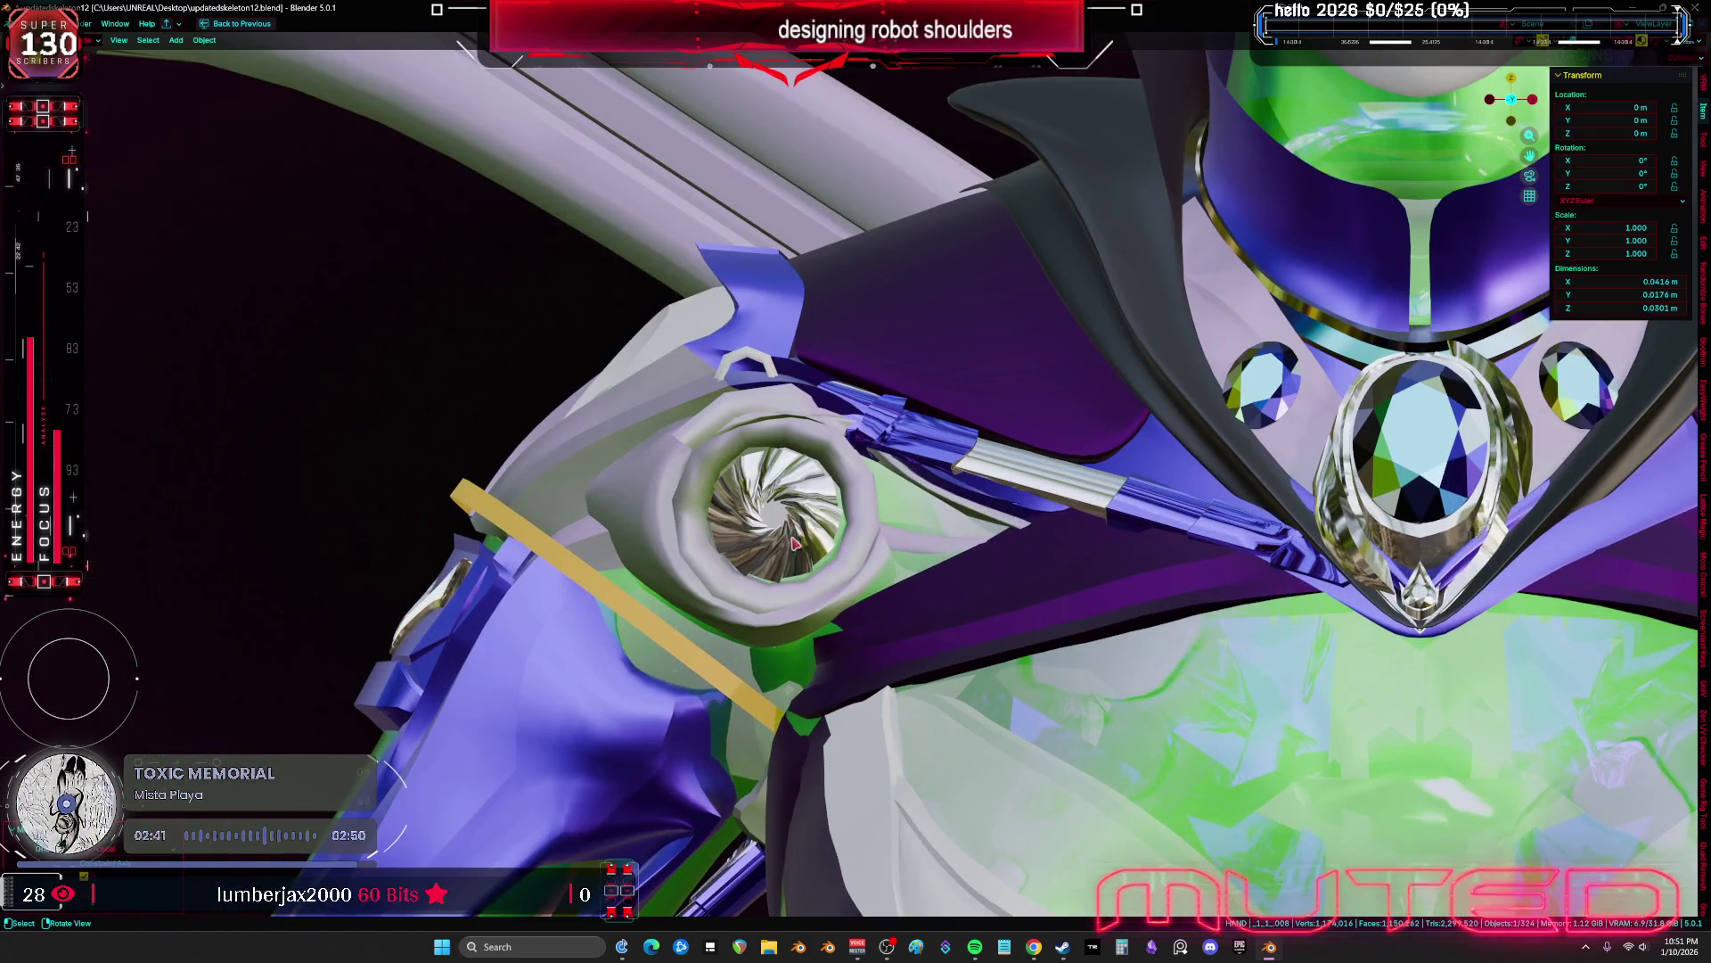
scroll(796, 521, up, 3)
key(shift+alt+z)
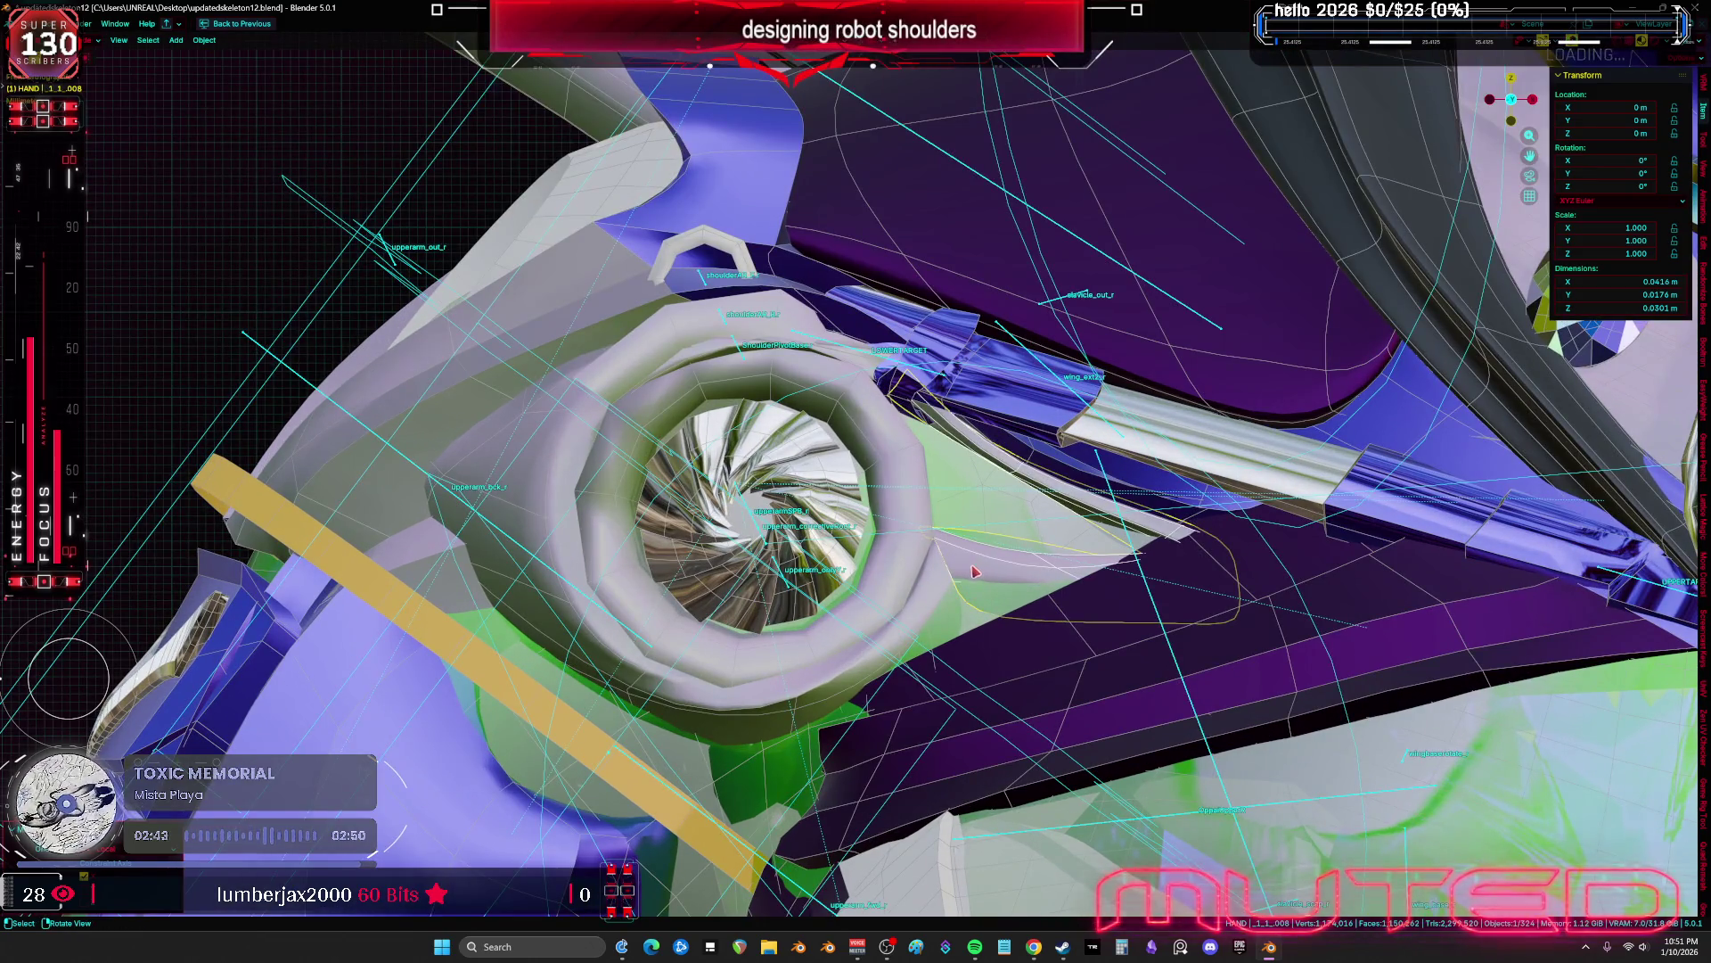
ctrl+click(947, 599)
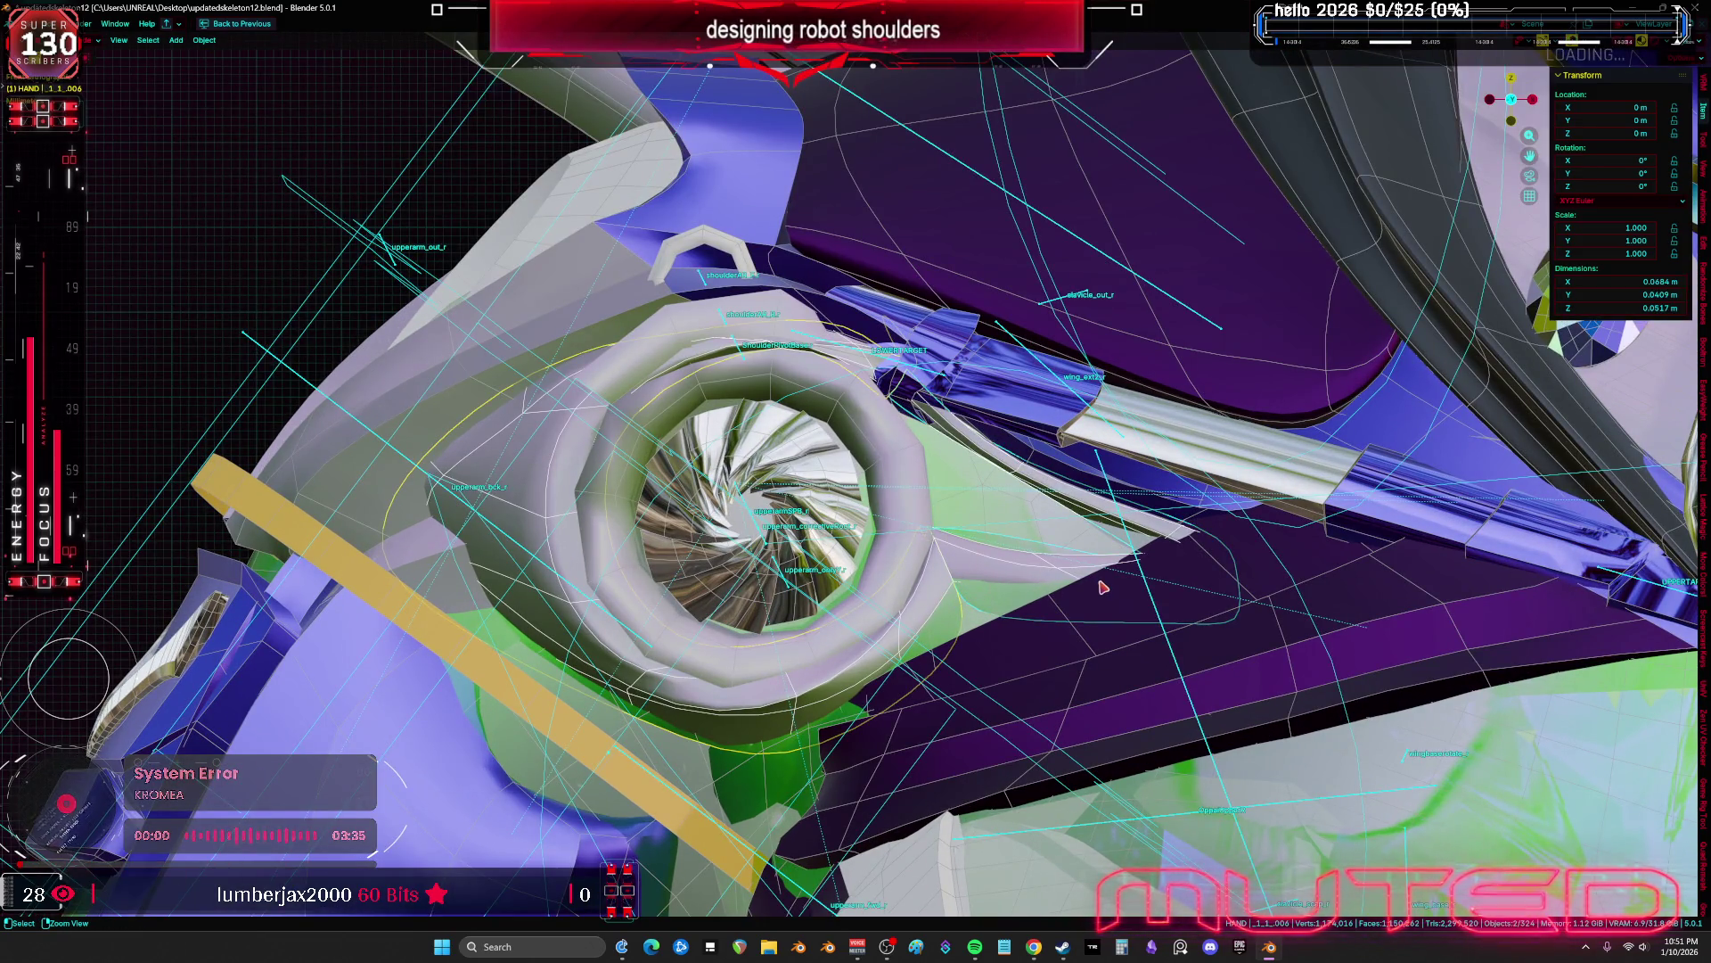
scroll(1150, 592, down, 5)
mouse_move(1150, 593)
middle_down()
mouse_move(592, 535)
mouse_move(978, 562)
middle_up()
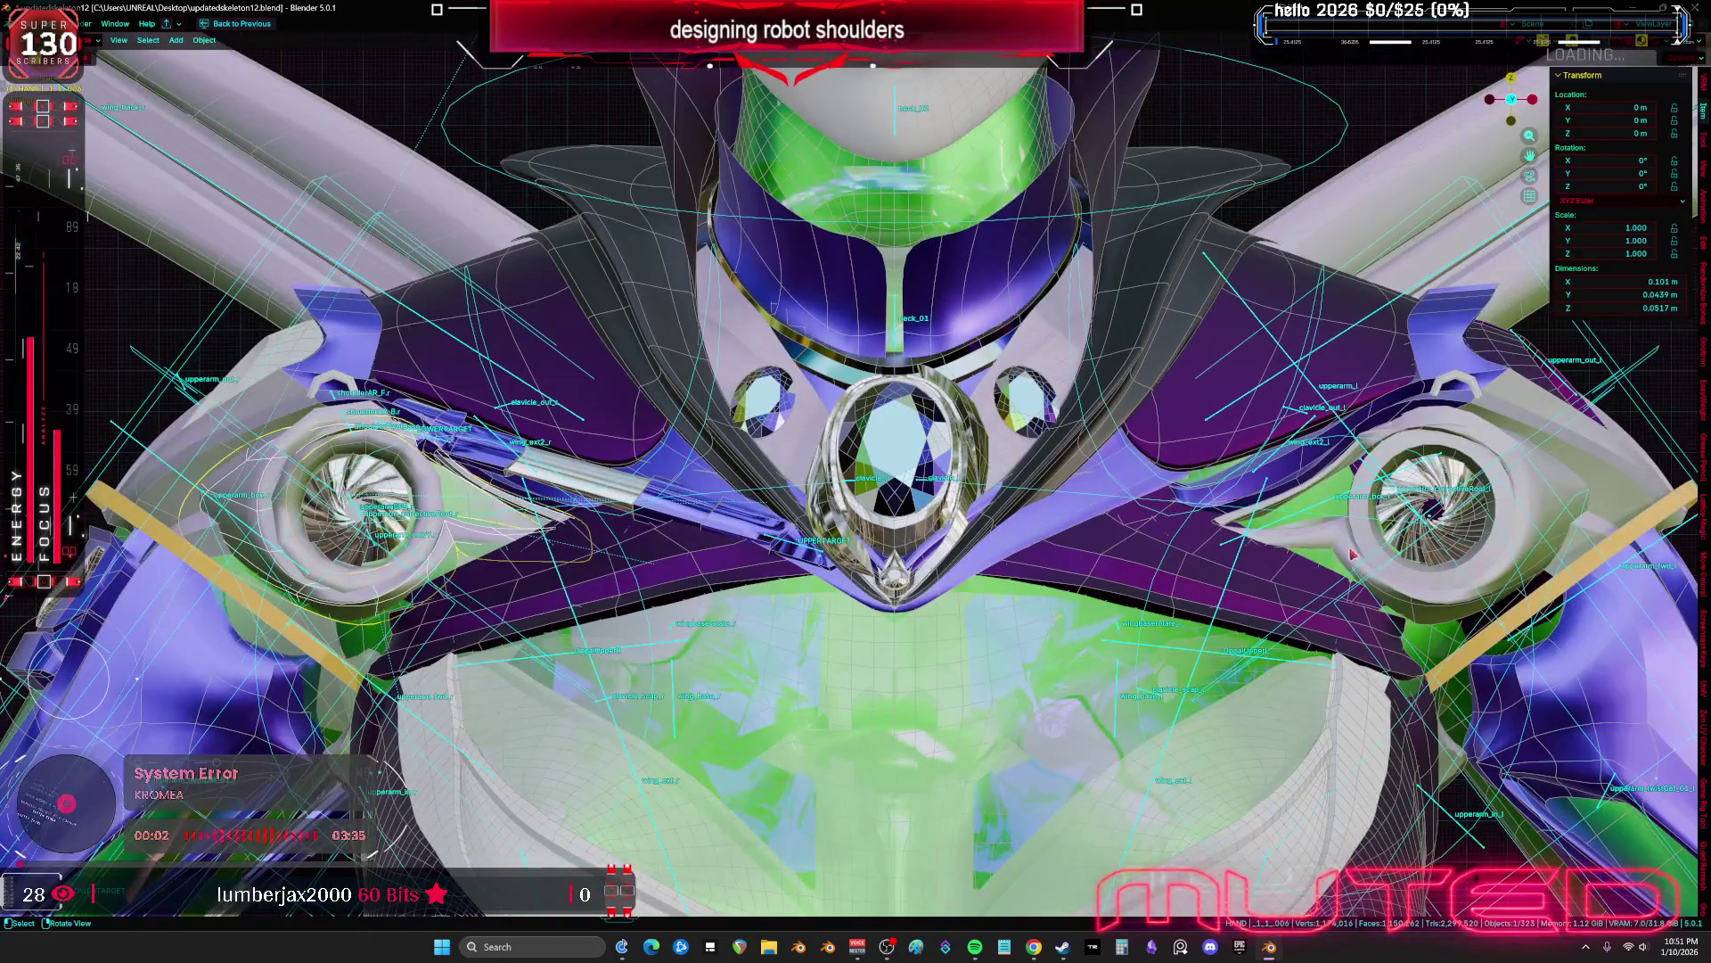
Delete the right shoulder ring and the small turbine piece on the right
shift+click(1337, 542)
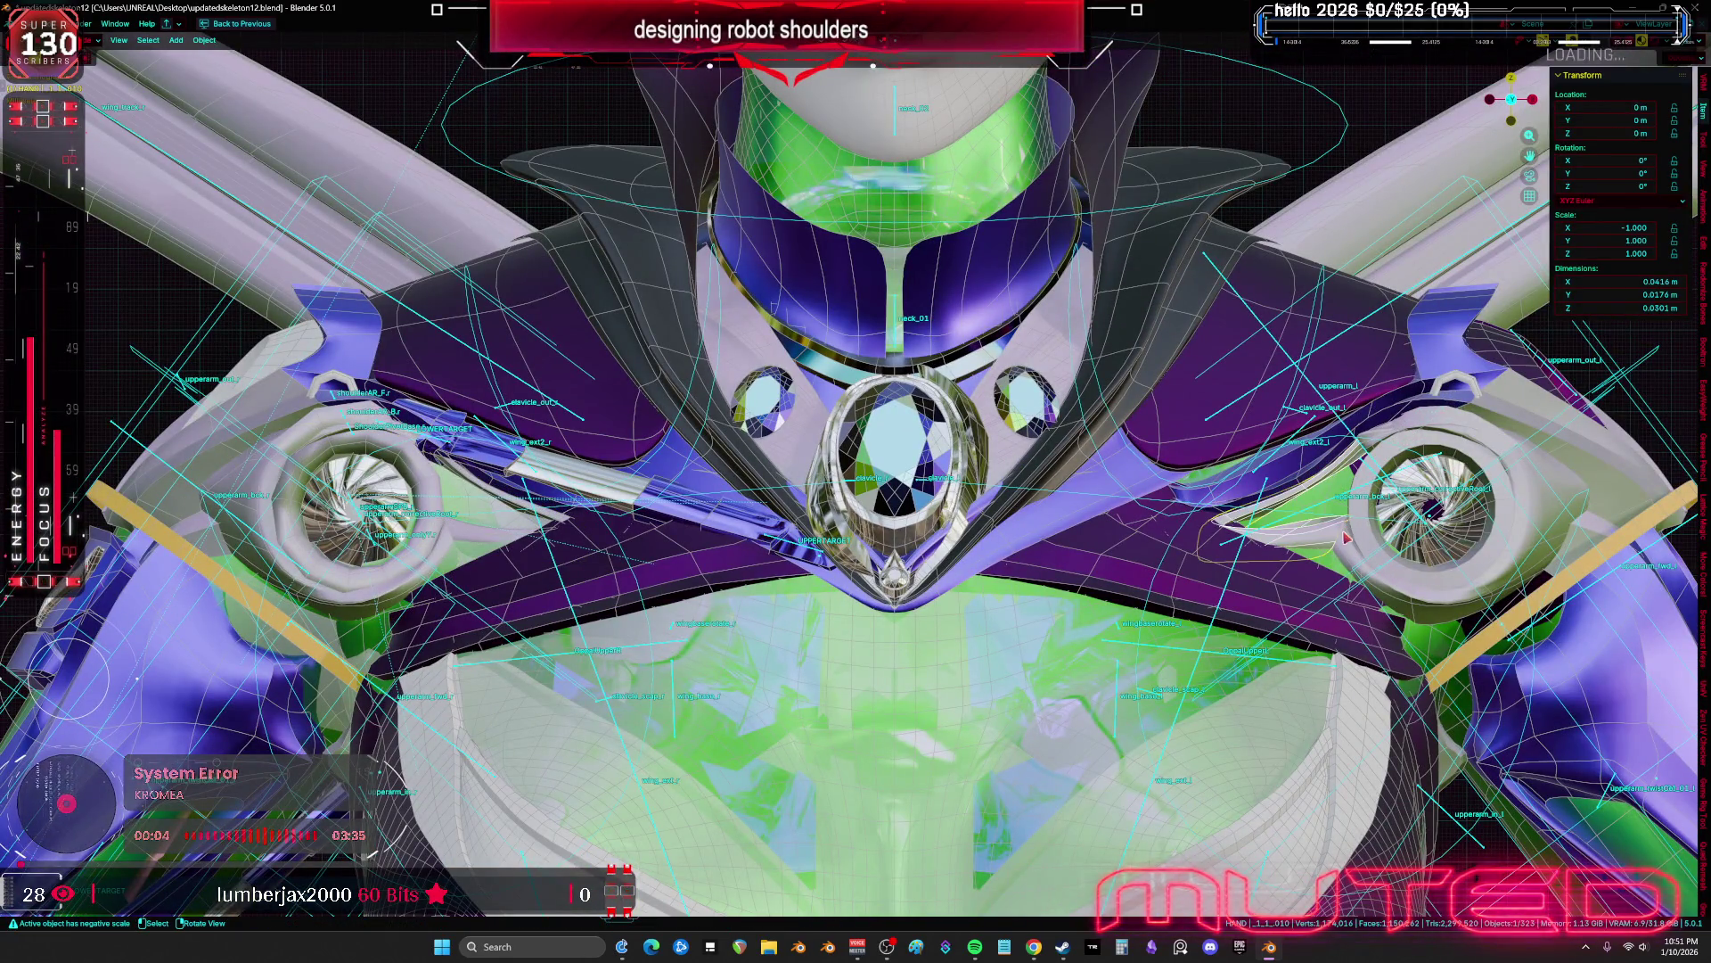
shift+click(1380, 539)
key(Delete)
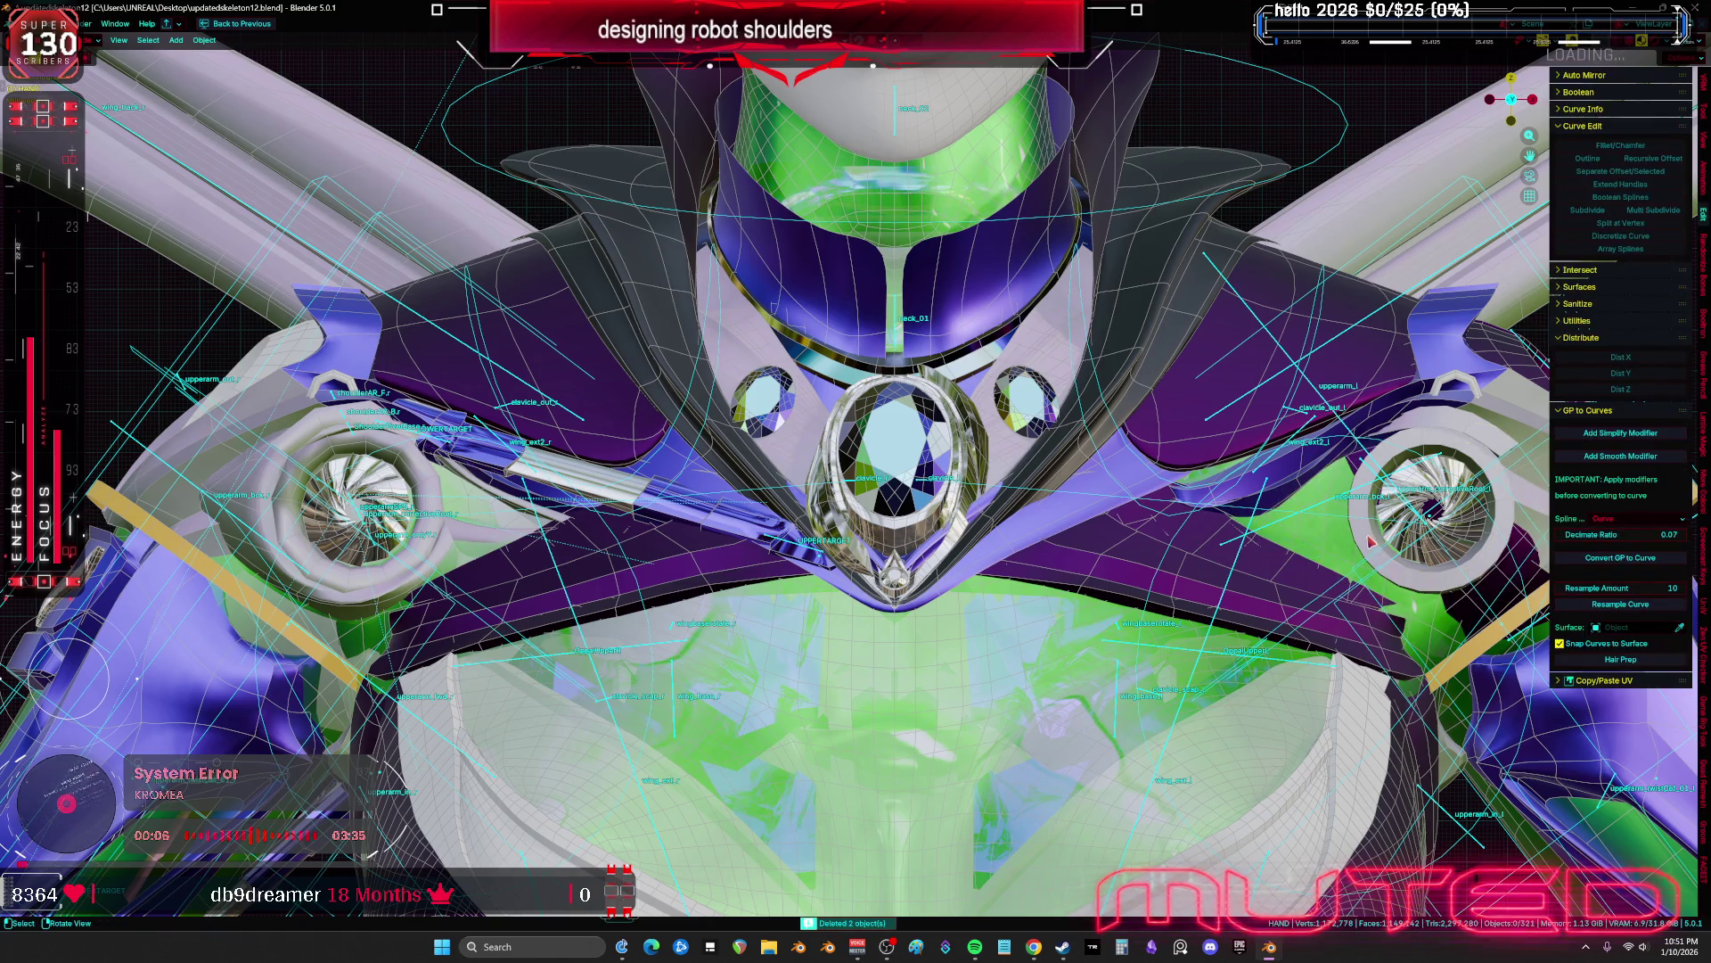
click(1424, 491)
key(Delete)
key(ctrl+z)
key(Delete)
Select the rig together with the shoulder curve NurbsPath.006
scroll(1426, 493, down, 3)
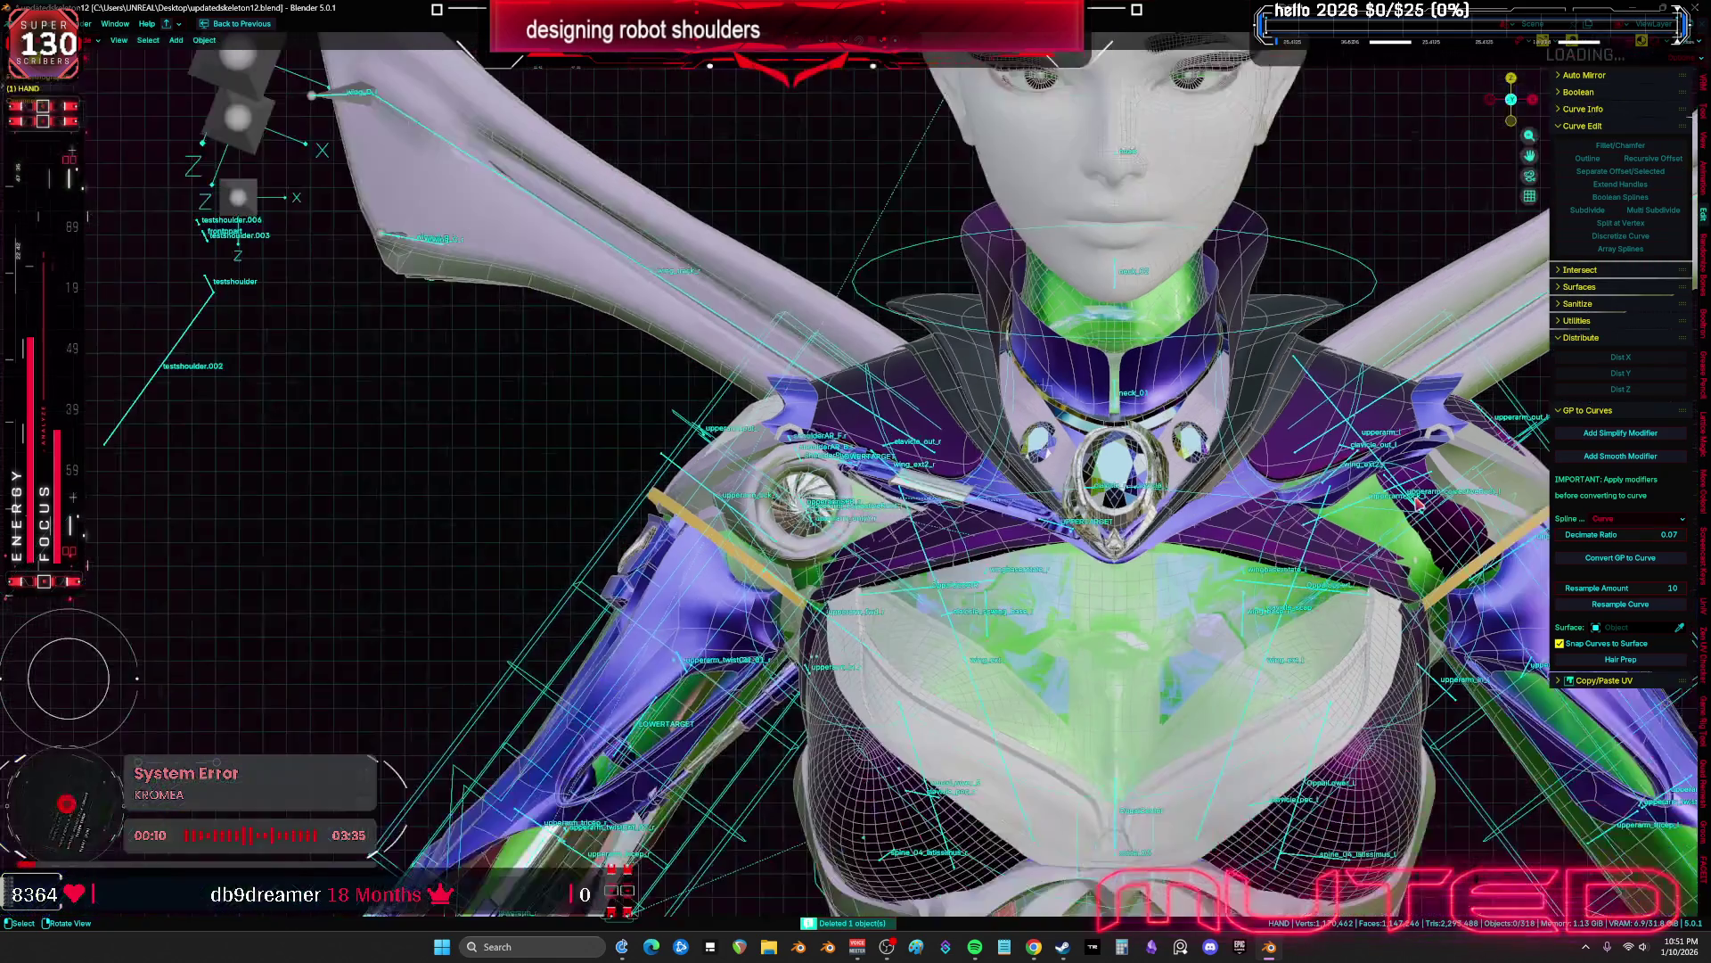
key(shift+alt+z)
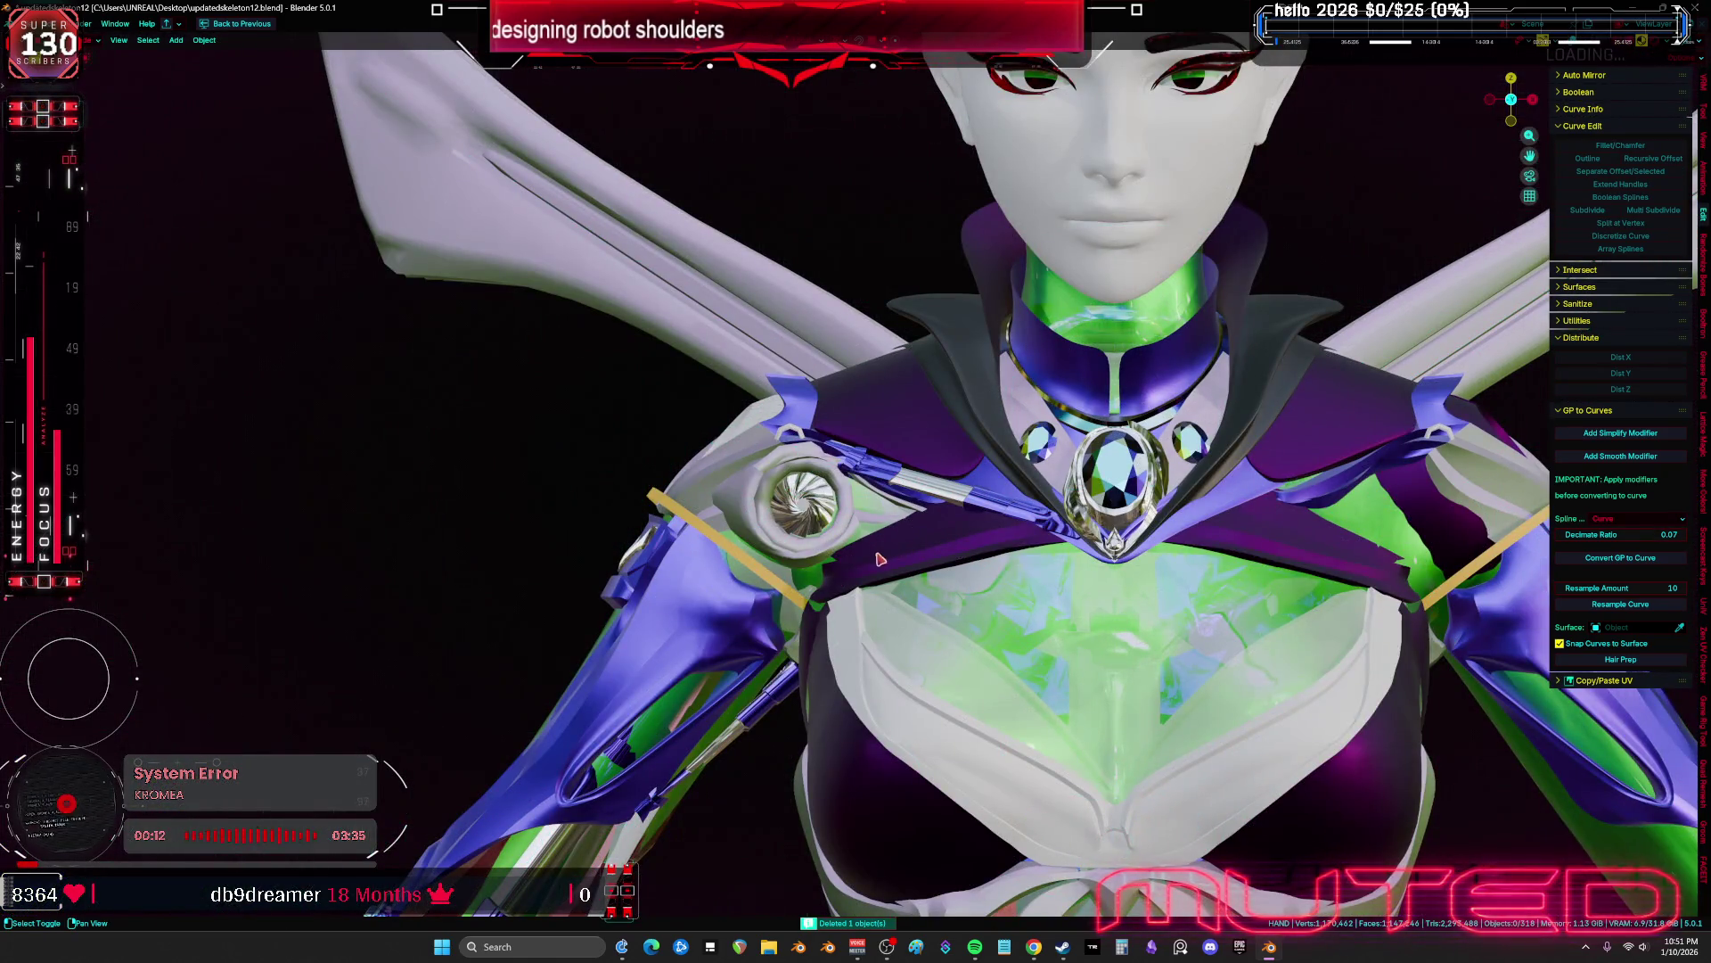
scroll(978, 552, down, 2)
scroll(891, 535, up, 3)
key(shift+alt+z)
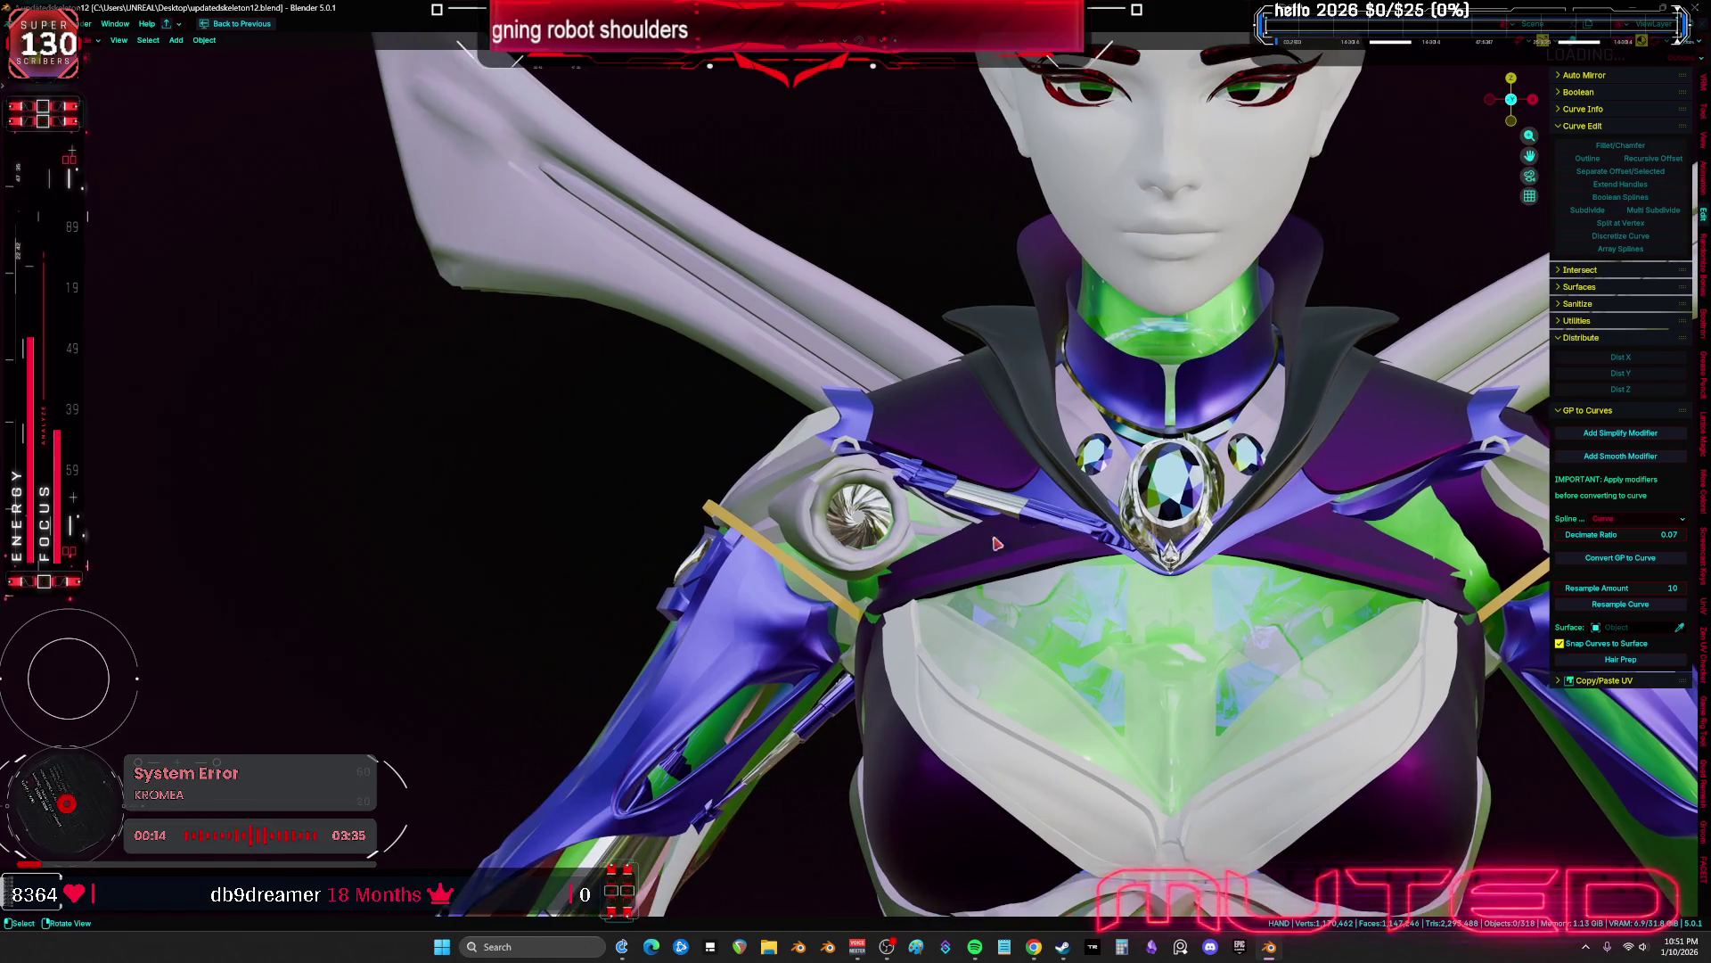
scroll(835, 517, up, 3)
click(775, 475)
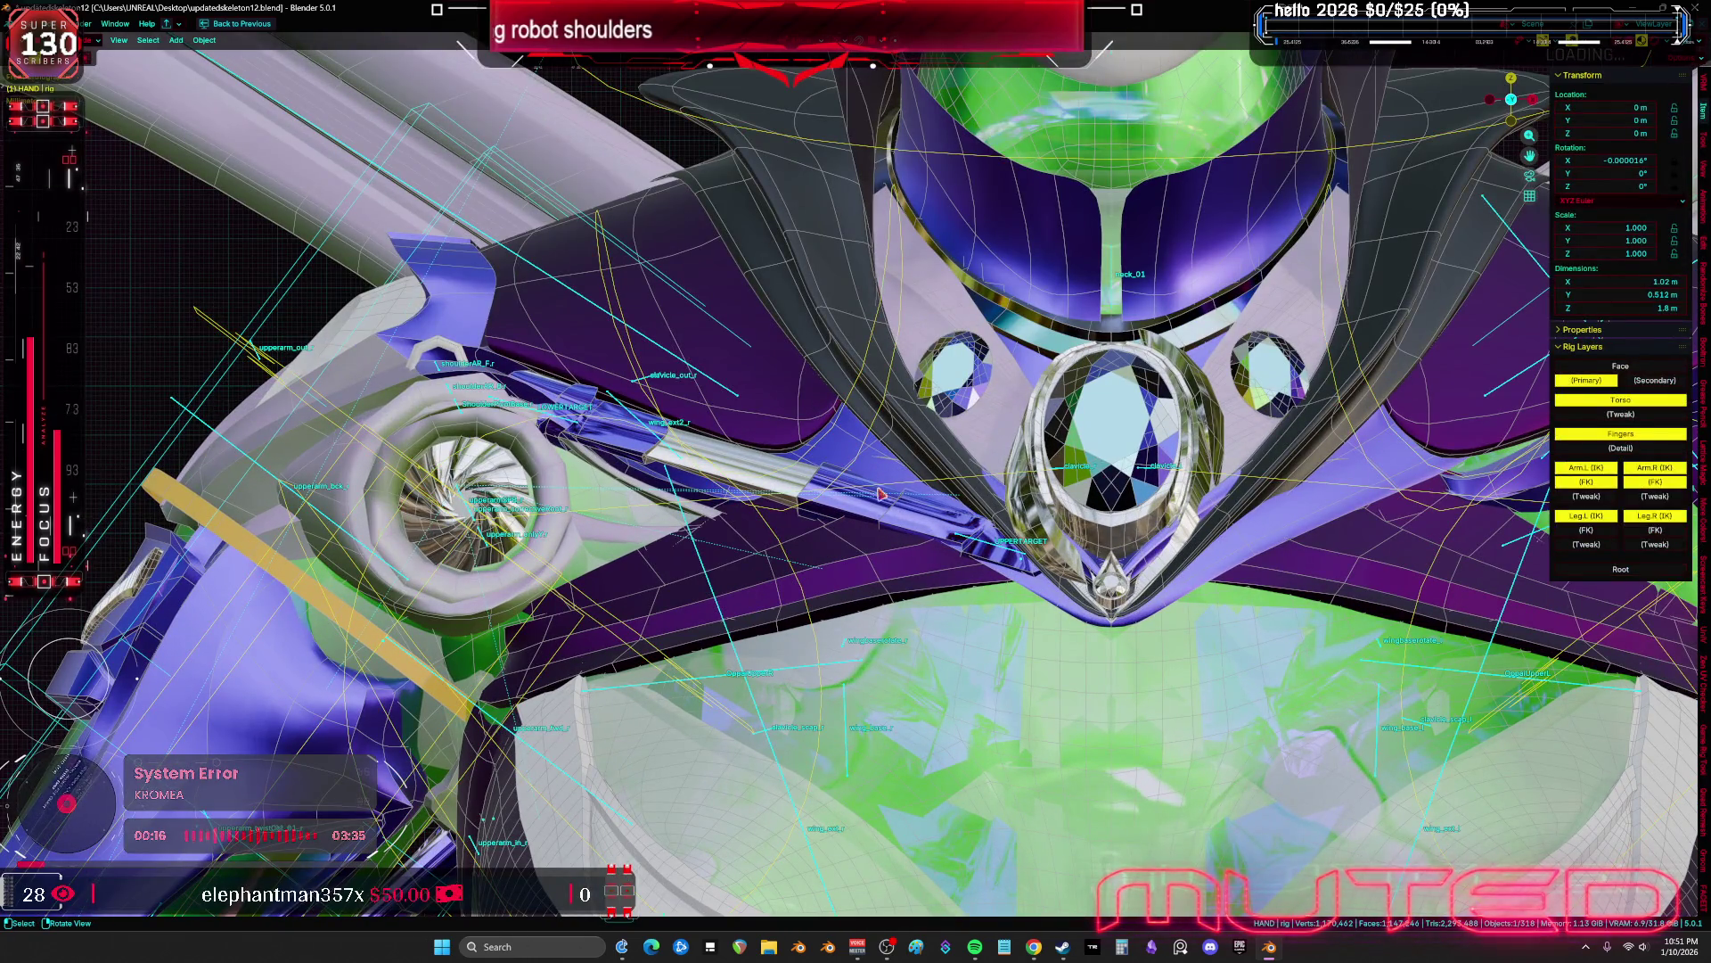
shift+click(891, 526)
scroll(856, 500, up, 2)
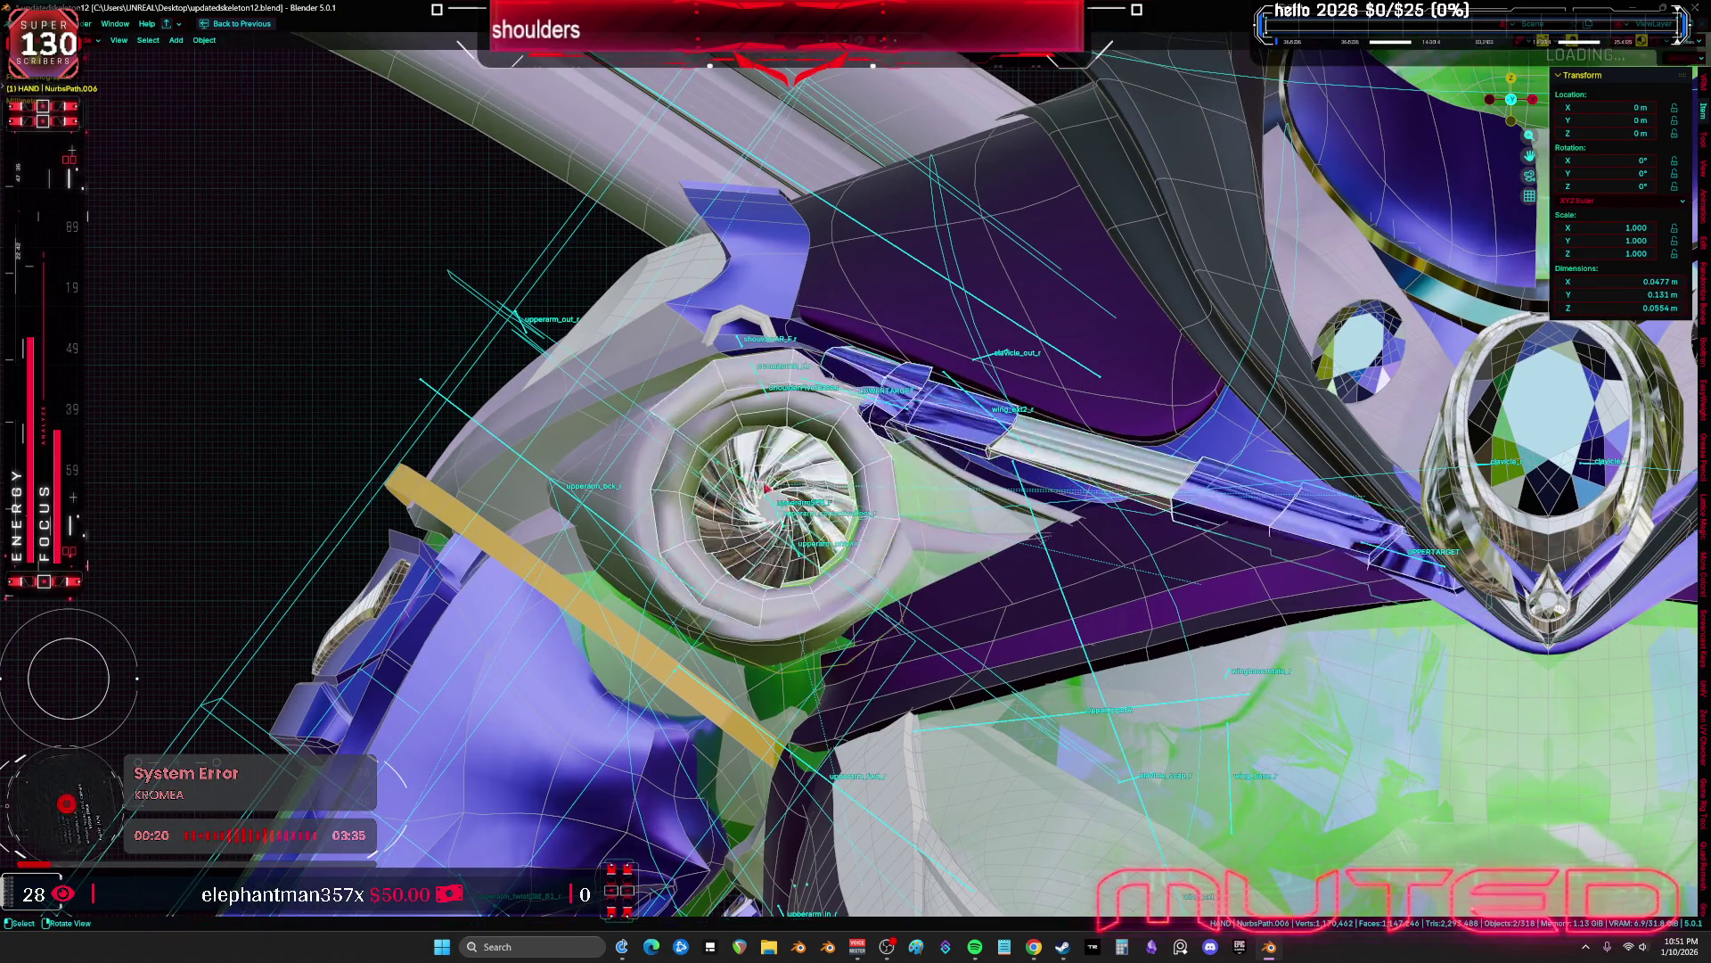
Duplicate the left shoulder ring and mirror the copy across X onto the right shoulder
click(648, 470)
middle_drag(647, 471, 852, 509)
key(shift+d)
key(Escape)
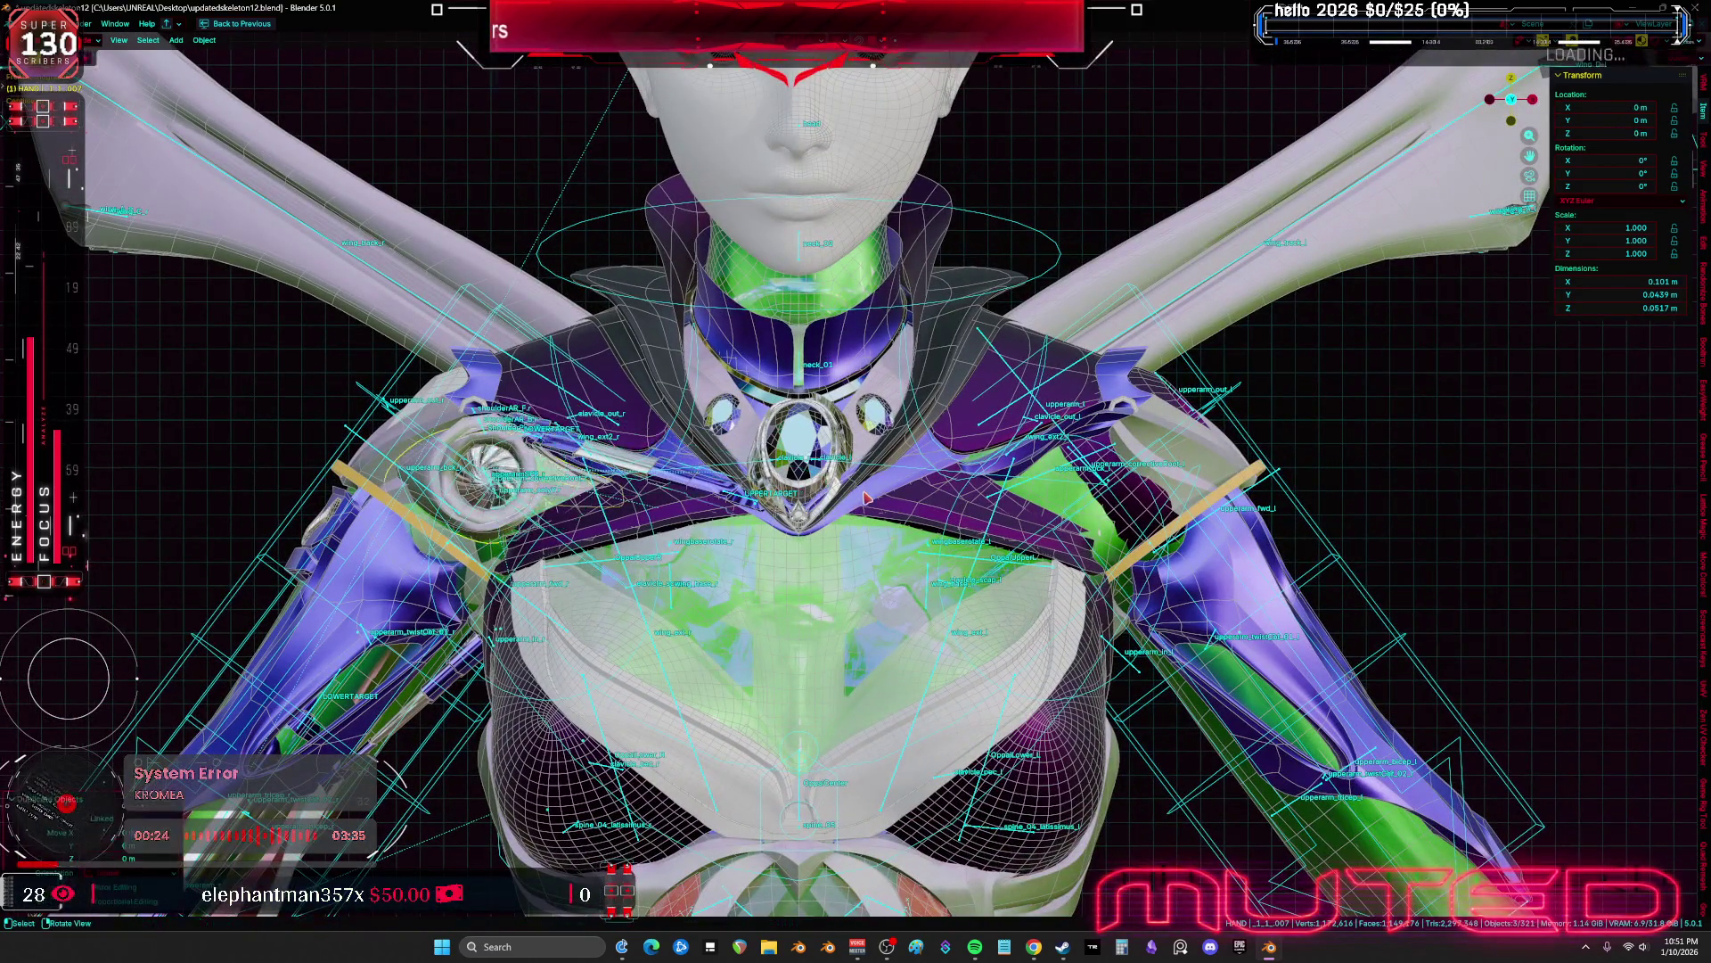
key(ctrl+m)
key(x)
key(Return)
key(shift+alt+z)
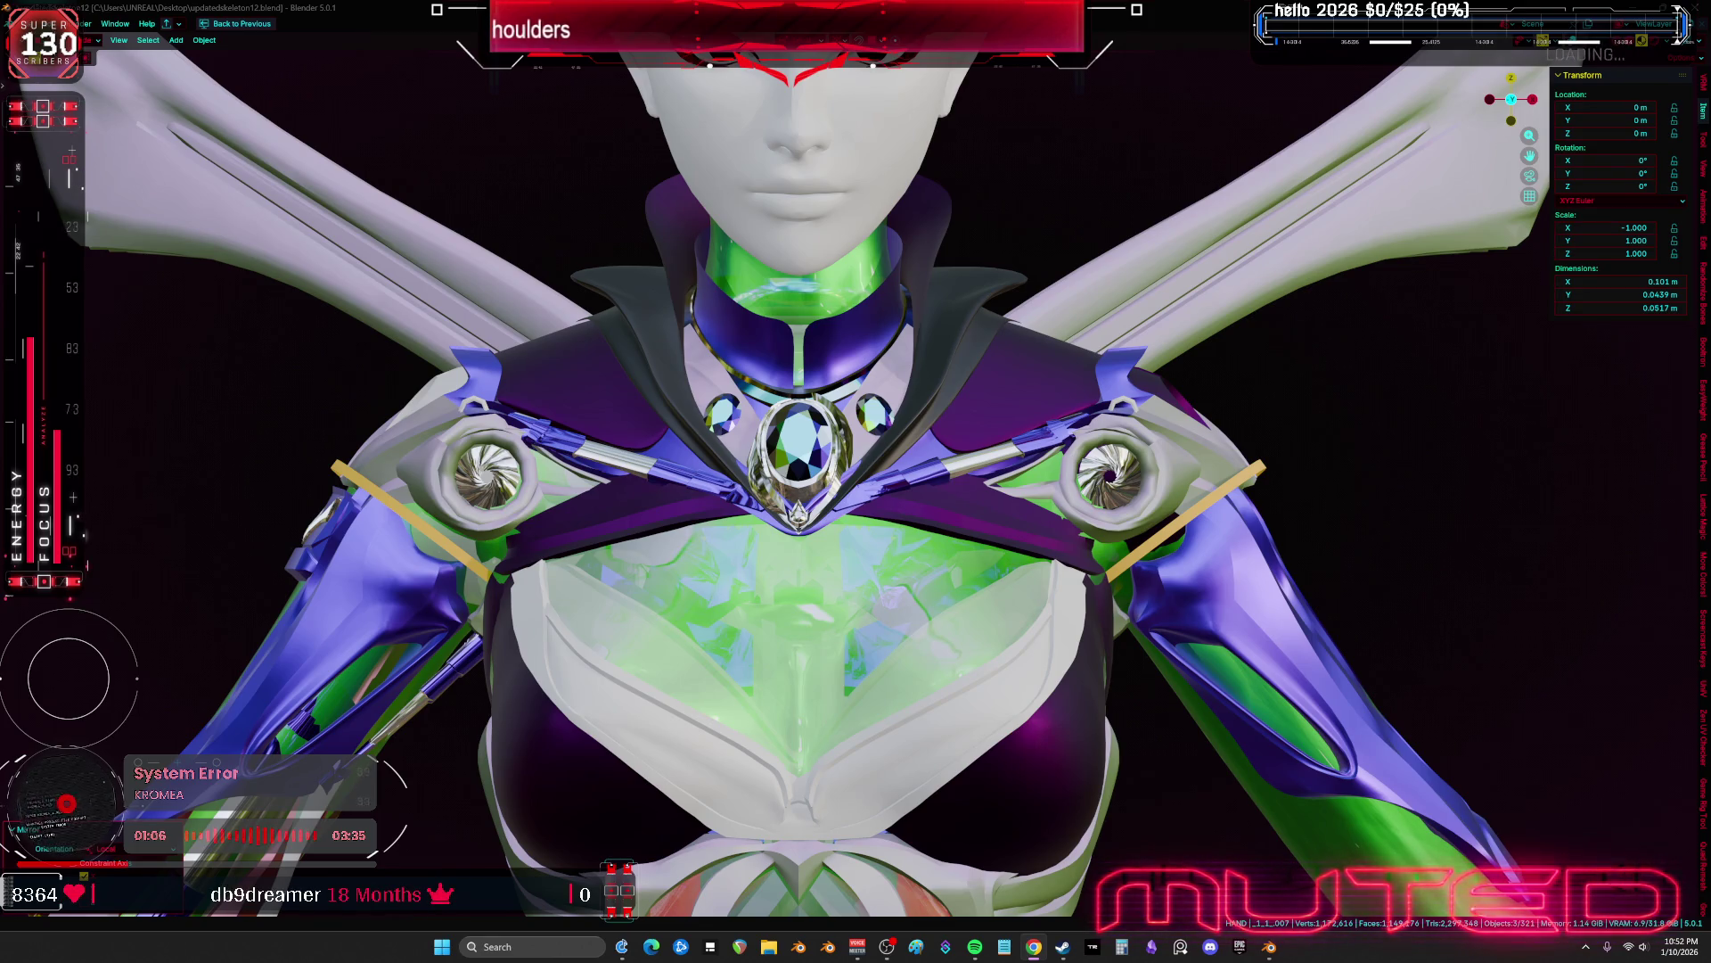
scroll(758, 470, down, 3)
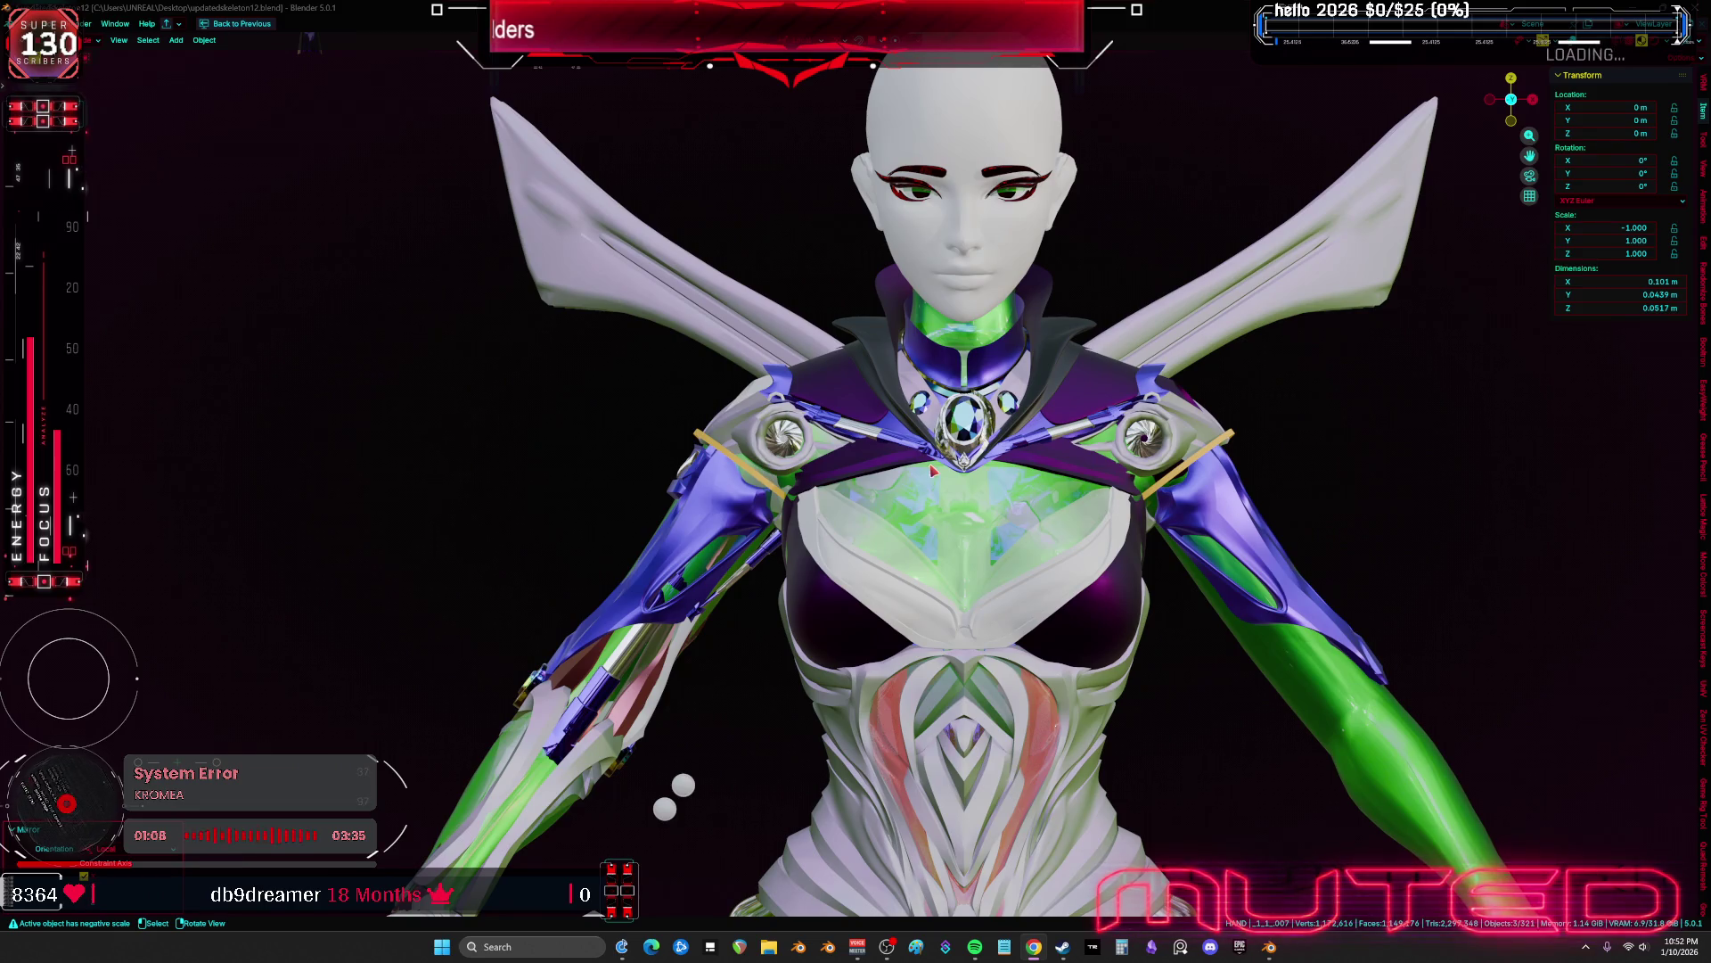
Switch to solid shading with the bronze metallic MatCap
key(z)
scroll(963, 325, up, 3)
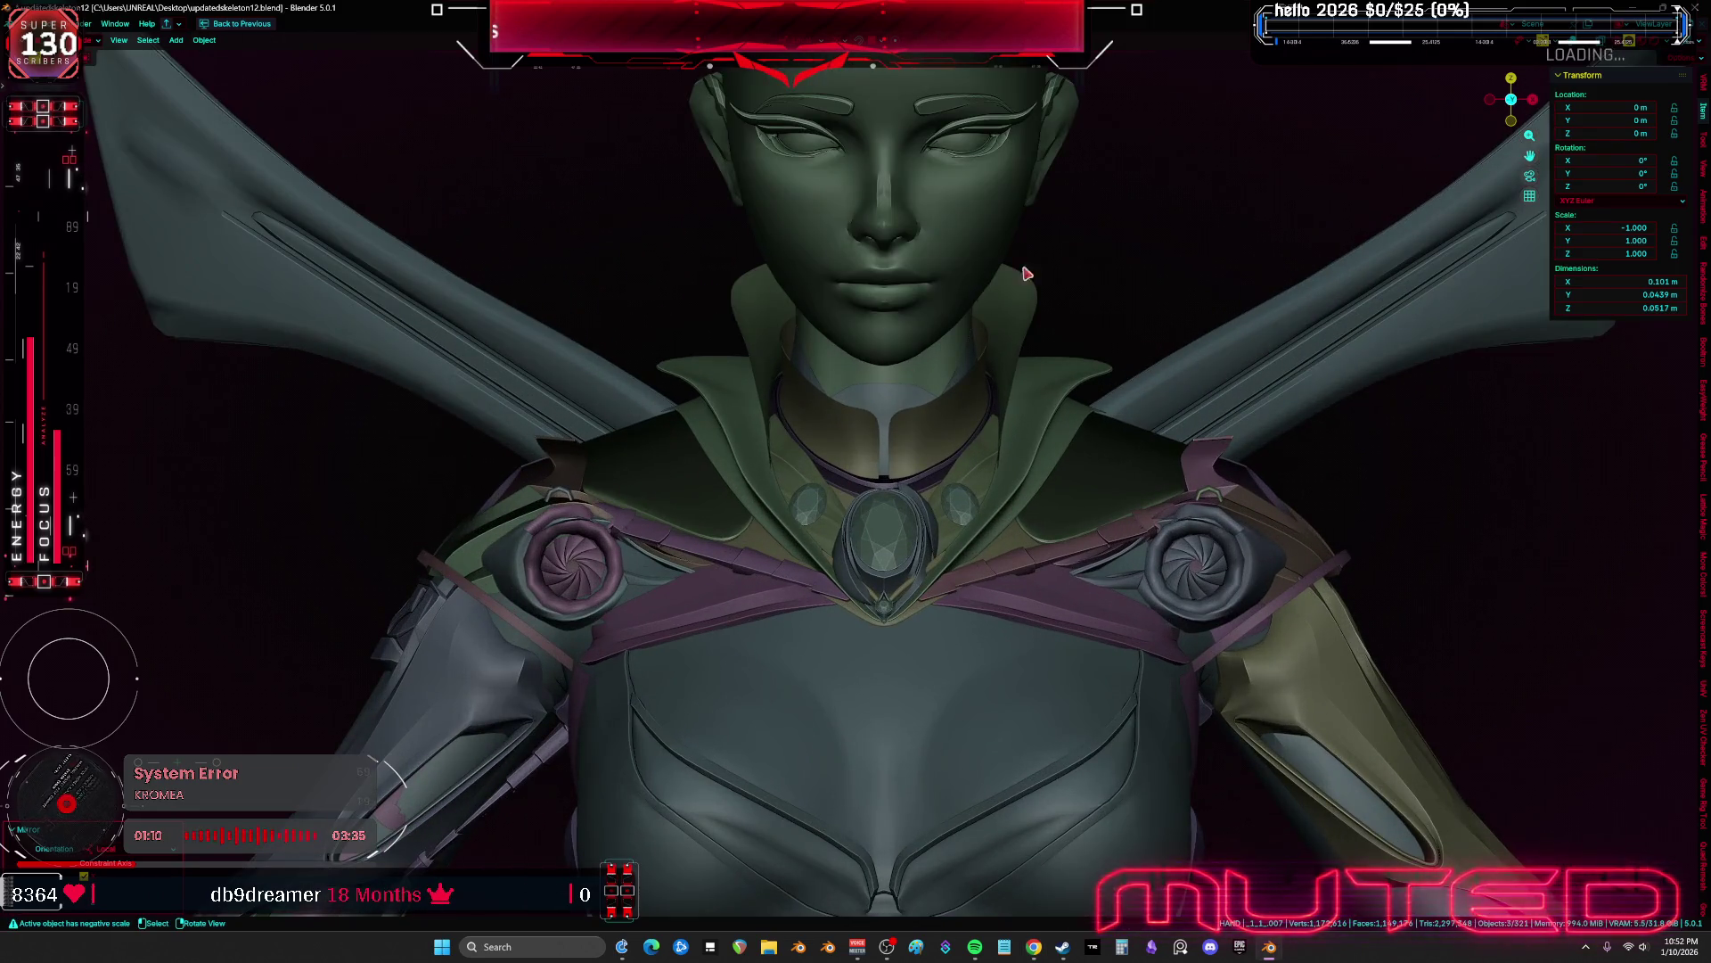
click(1677, 41)
click(1616, 133)
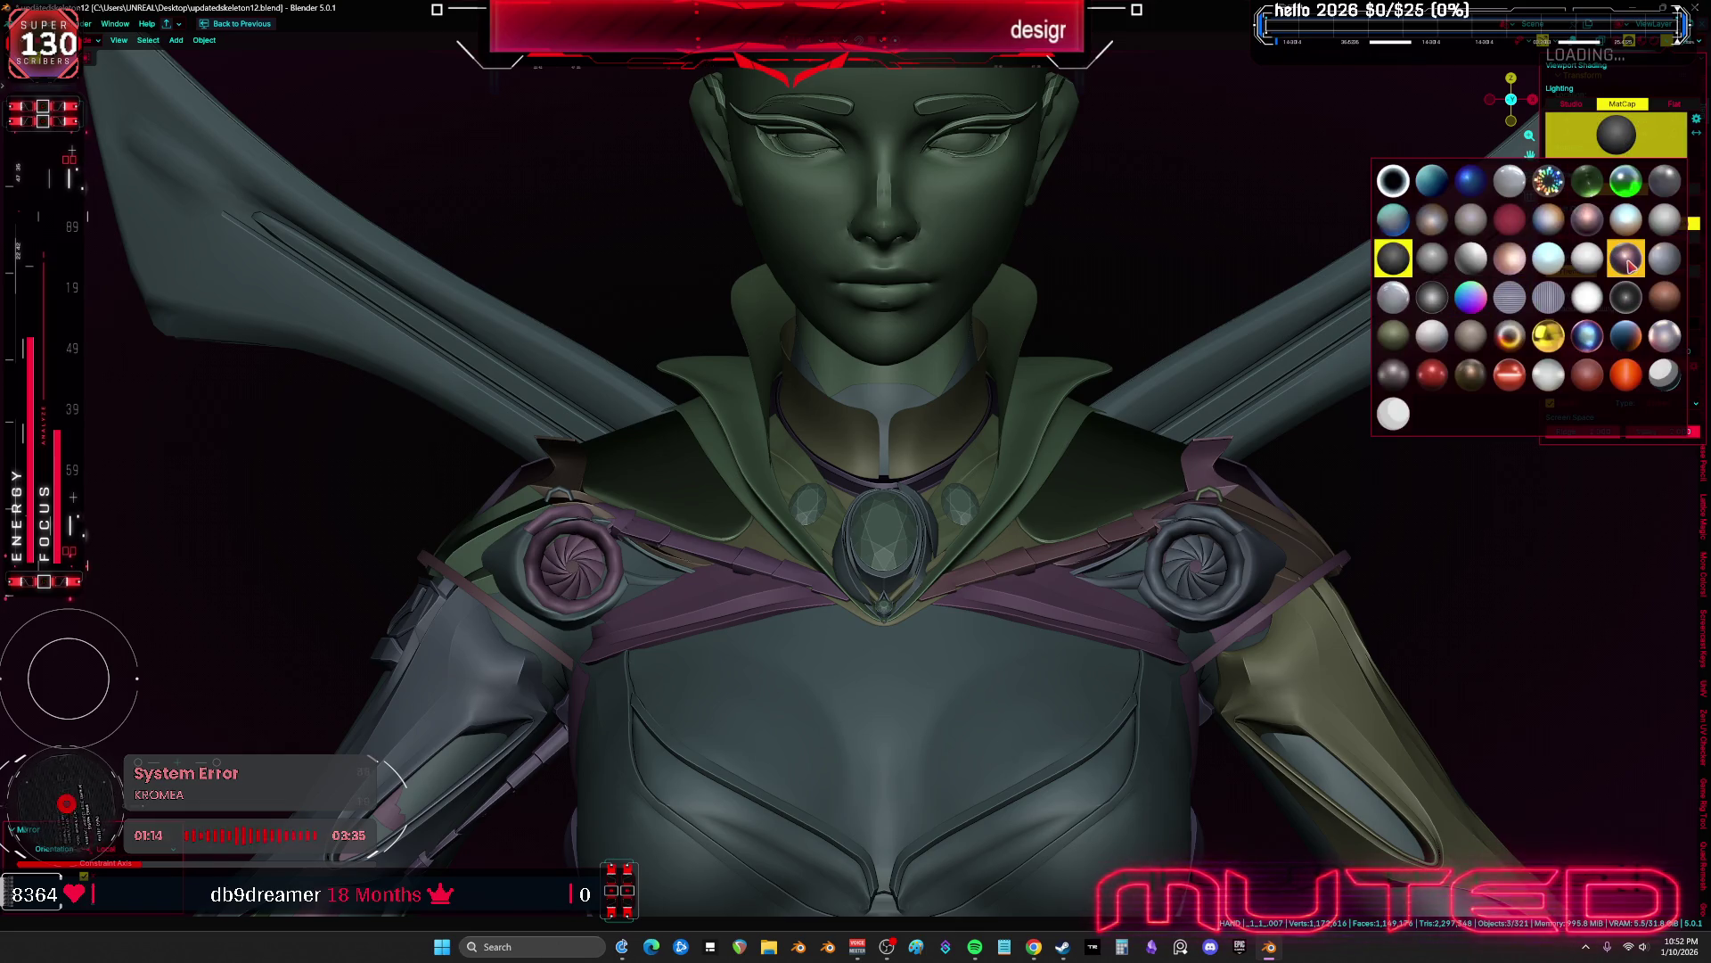
click(1610, 132)
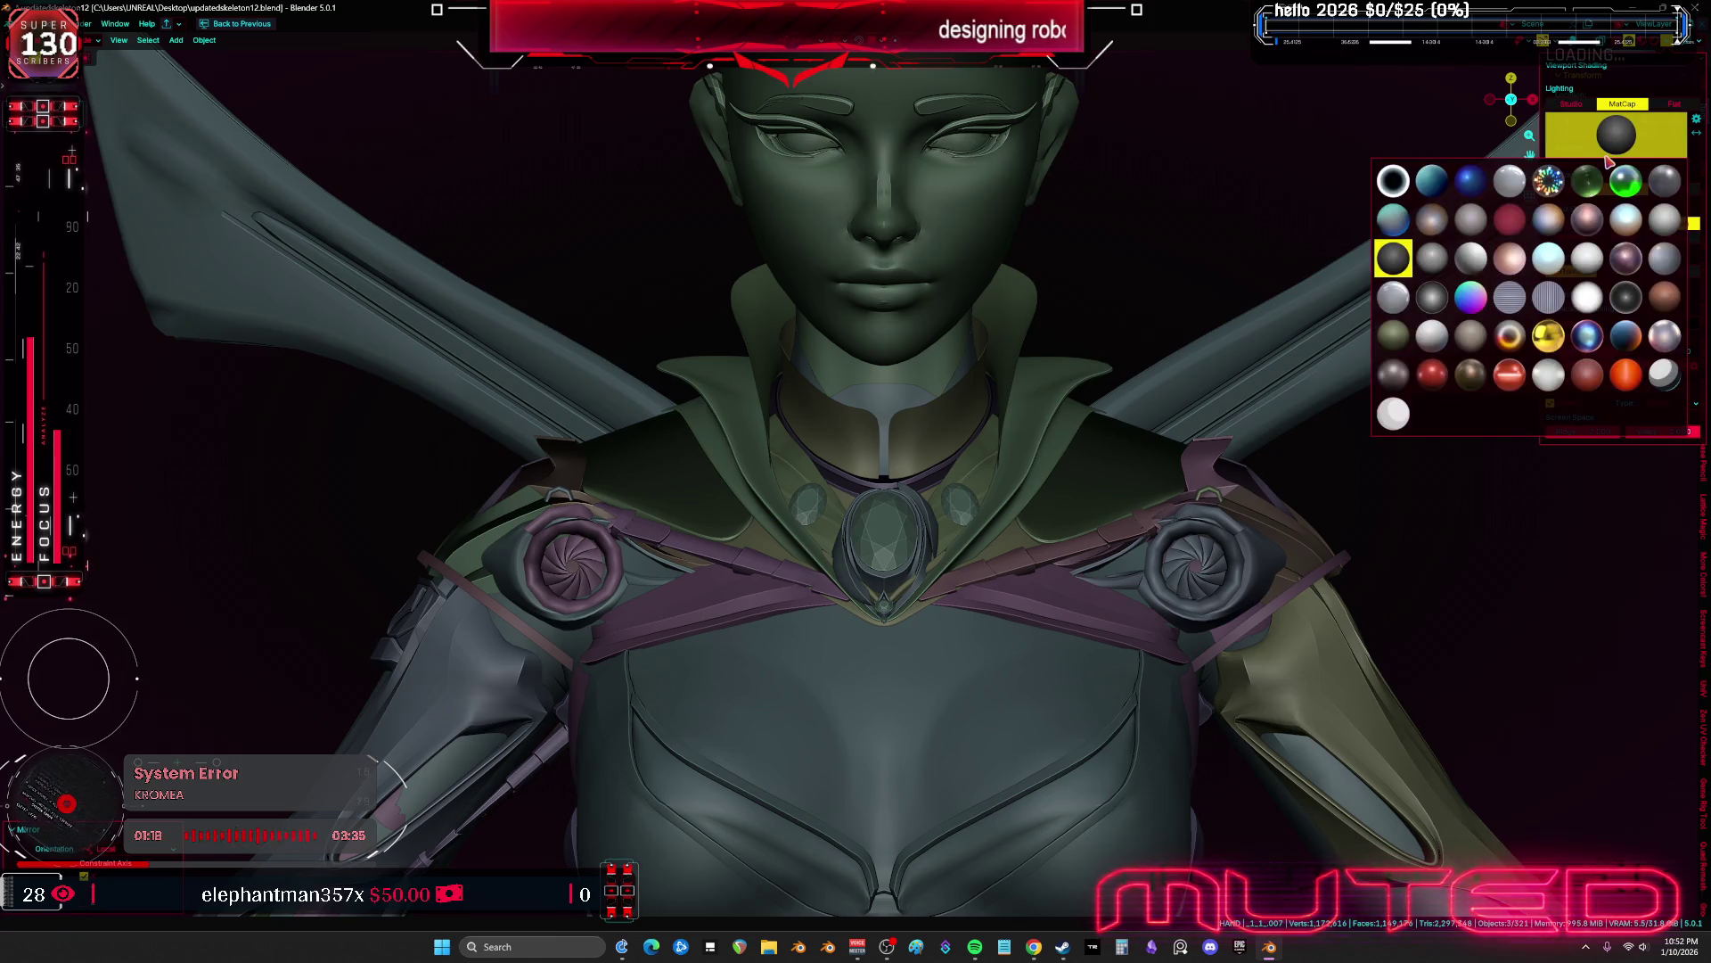
click(1471, 374)
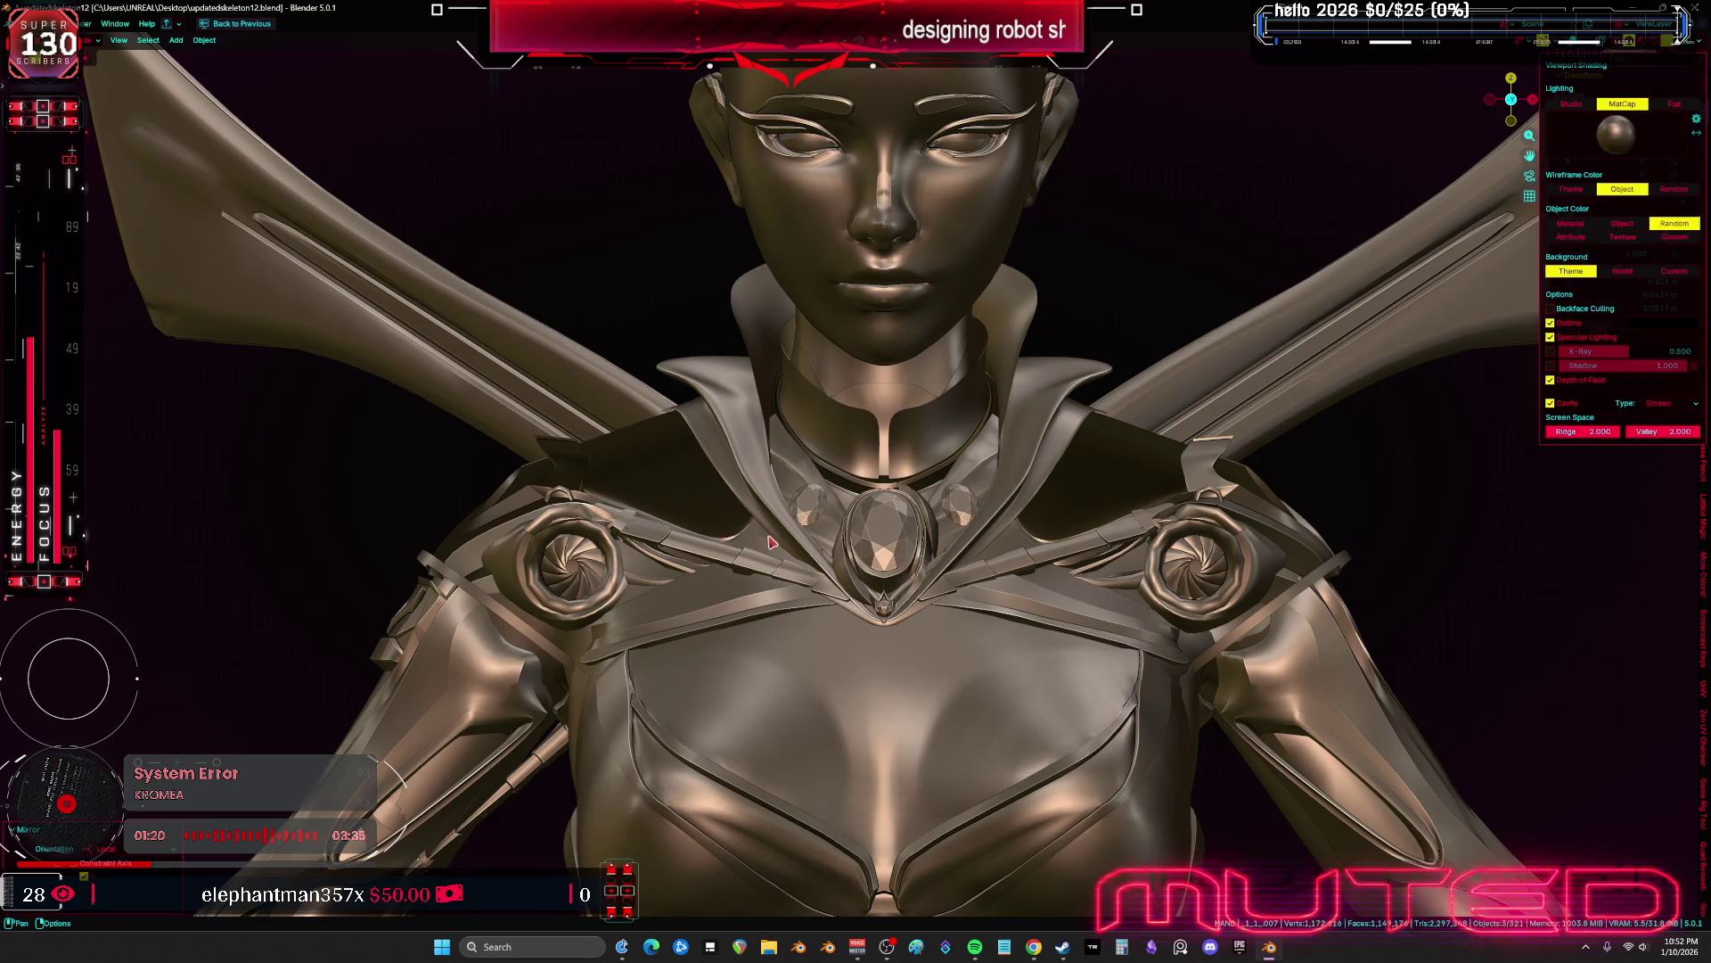
Select the shoulder curve NurbsPath.006 and close in on the left shoulder ring
mouse_move(772, 543)
middle_down()
mouse_move(900, 536)
mouse_move(774, 403)
mouse_move(788, 535)
mouse_move(885, 525)
mouse_move(905, 485)
mouse_move(873, 525)
mouse_move(905, 548)
mouse_move(1070, 578)
middle_up()
scroll(772, 401, down, 3)
scroll(771, 400, up, 3)
scroll(772, 401, up, 2)
click(829, 559)
click(870, 540)
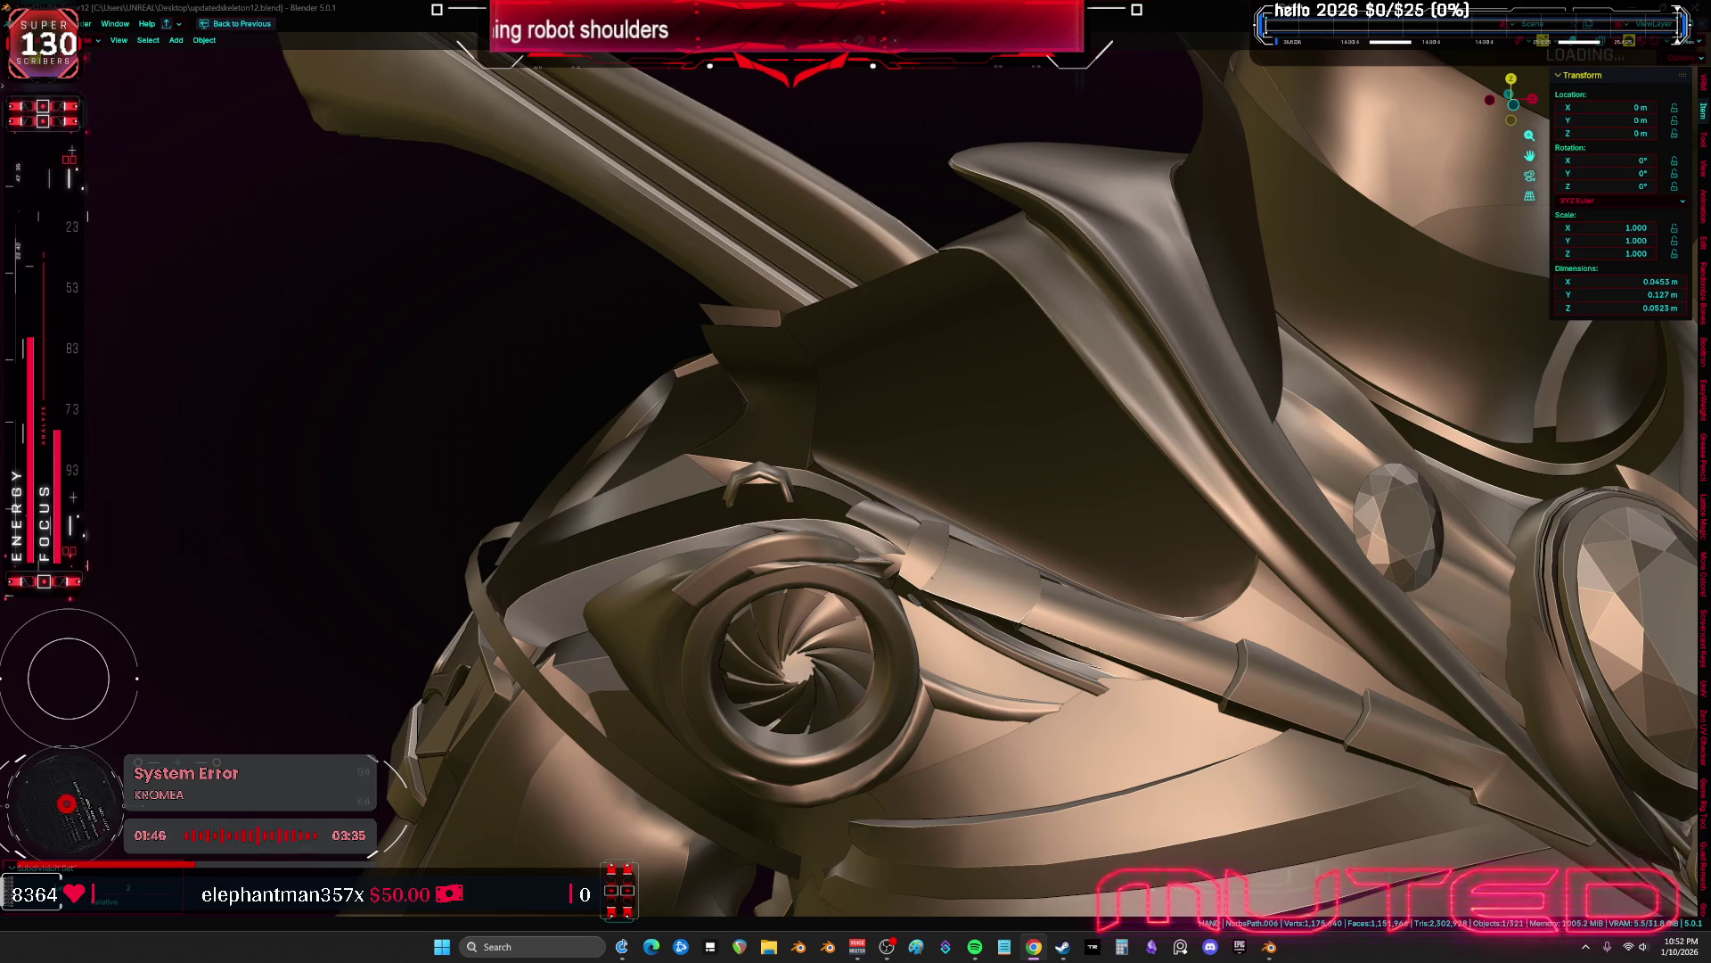
middle_drag(1319, 698, 981, 624)
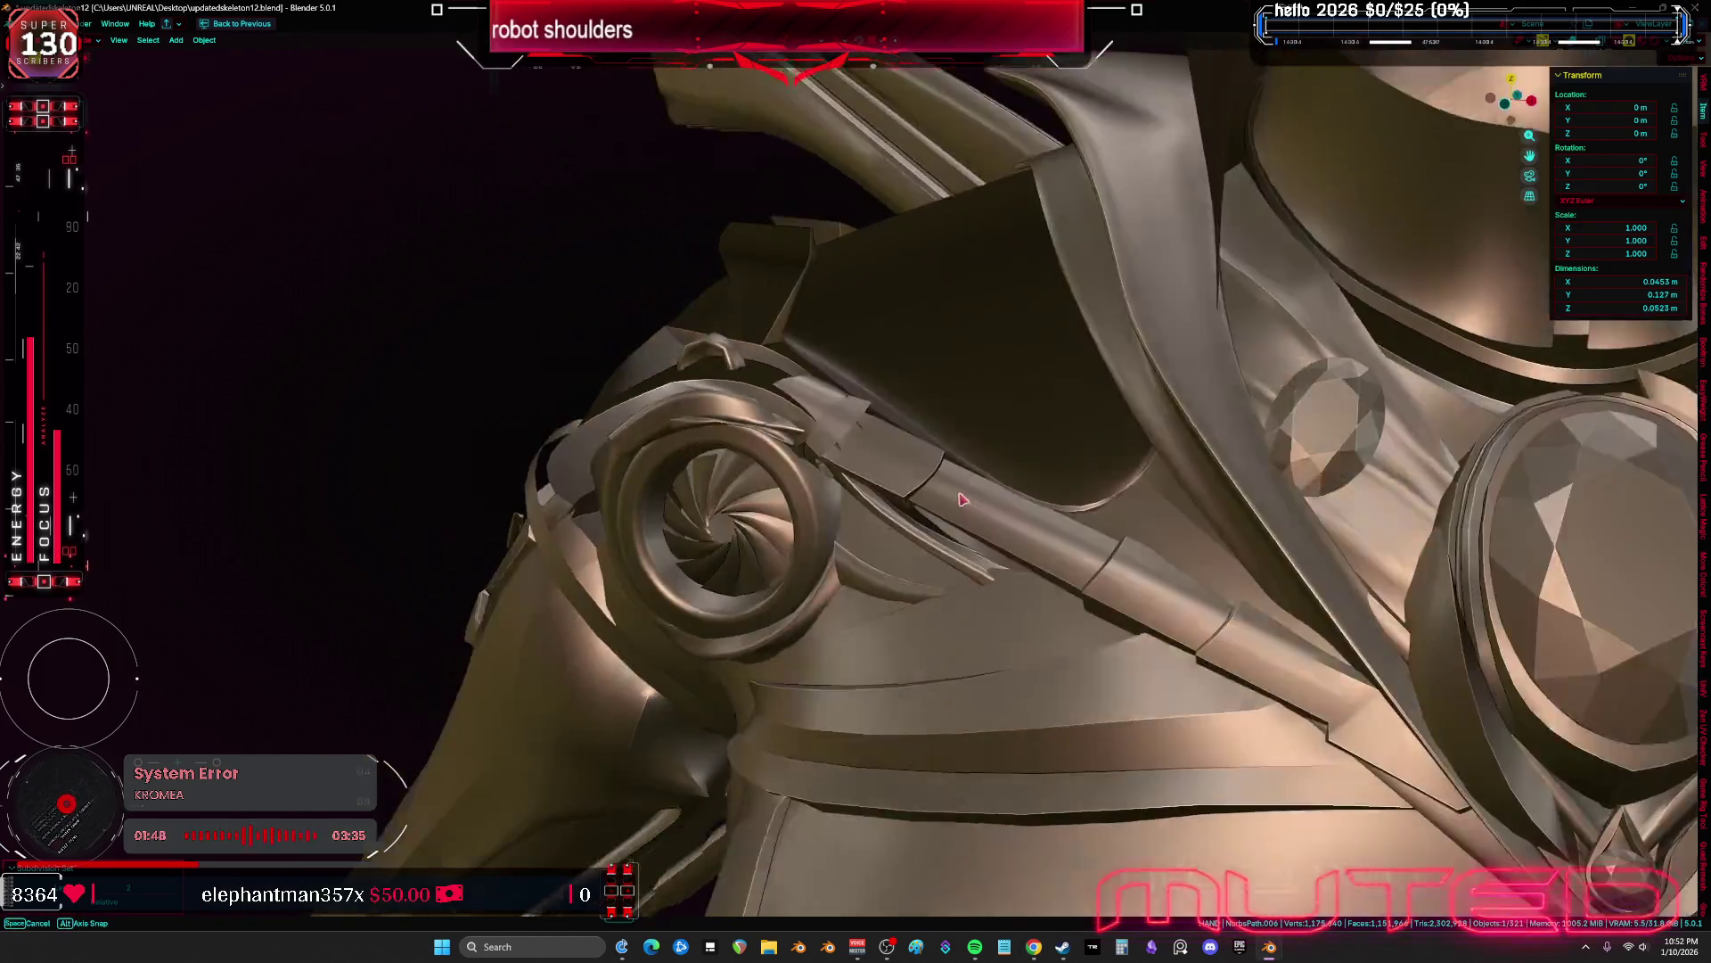
key(shift+alt+z)
scroll(937, 589, up, 3)
scroll(938, 588, up, 3)
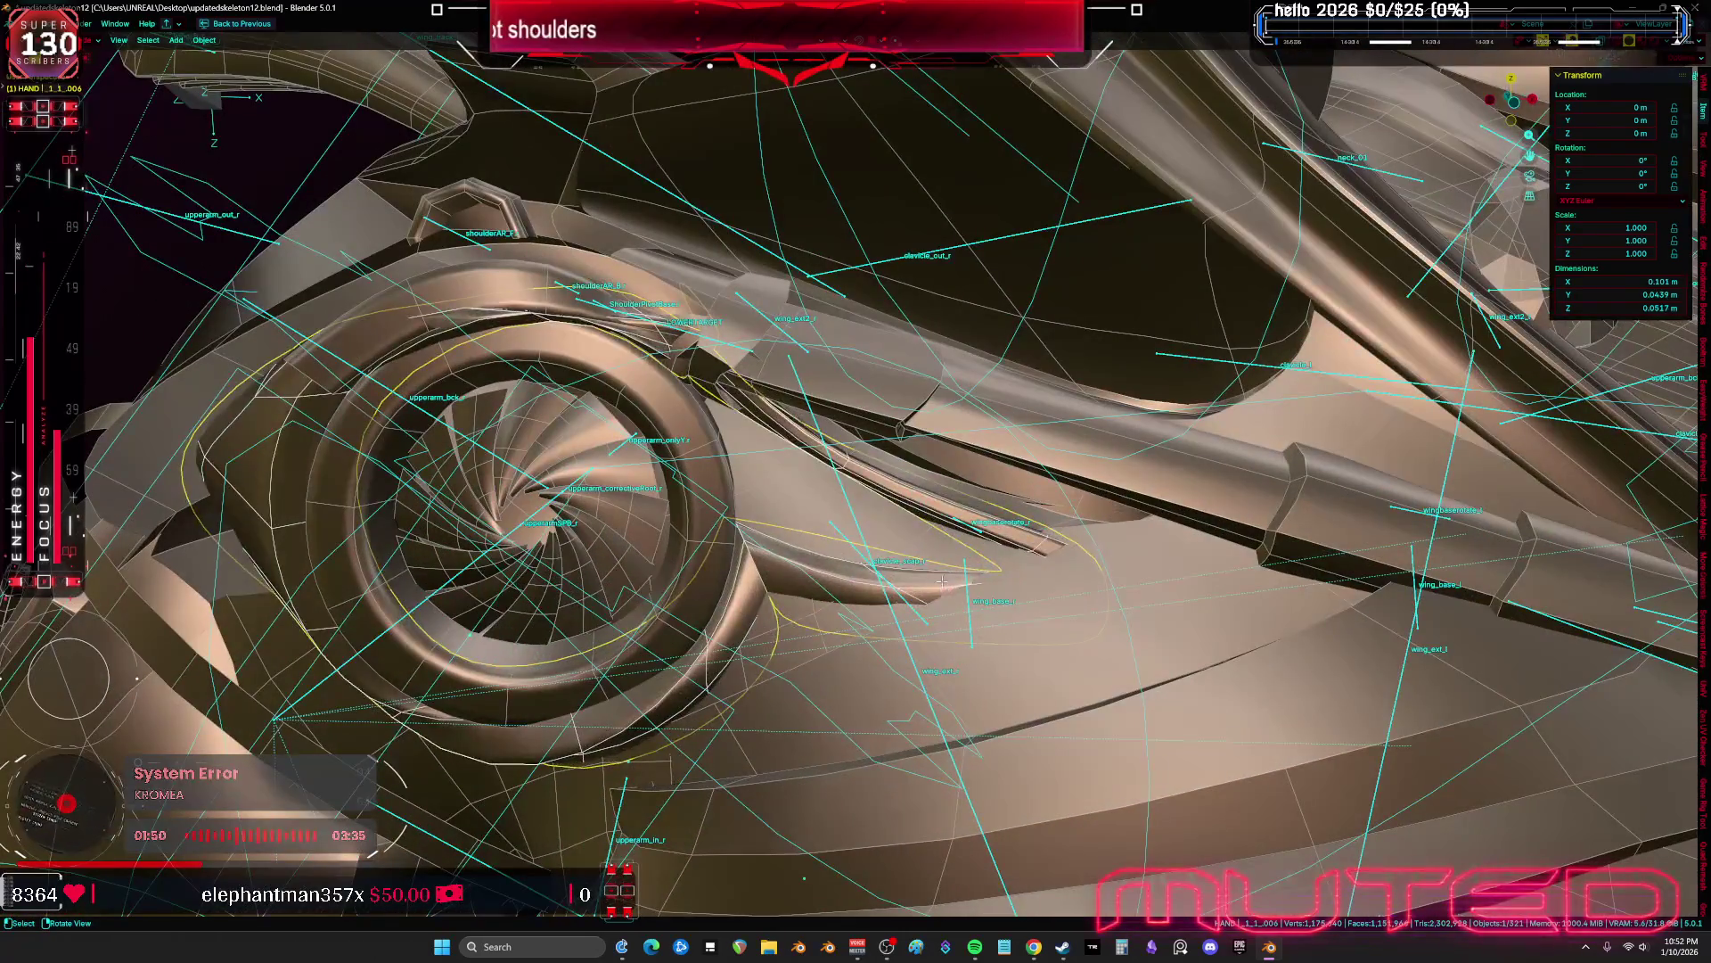
Delete the upper and lower blade face strips of the shoulder ring in Edit Mode
key(Tab)
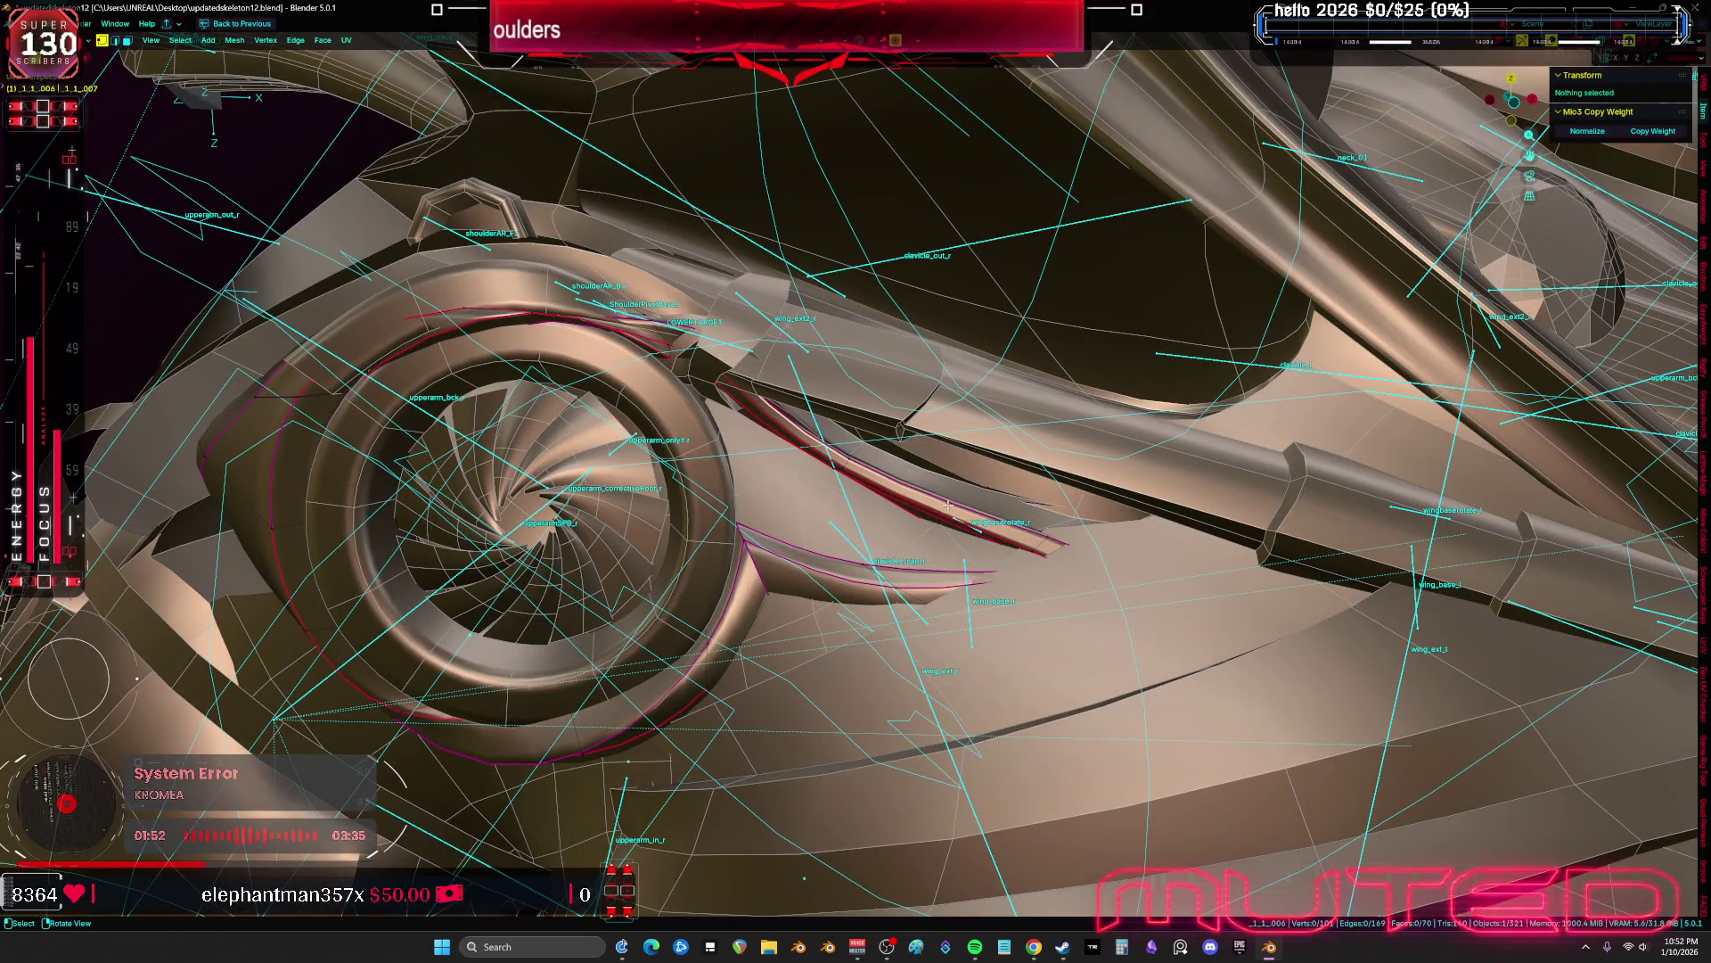
alt+click(938, 510)
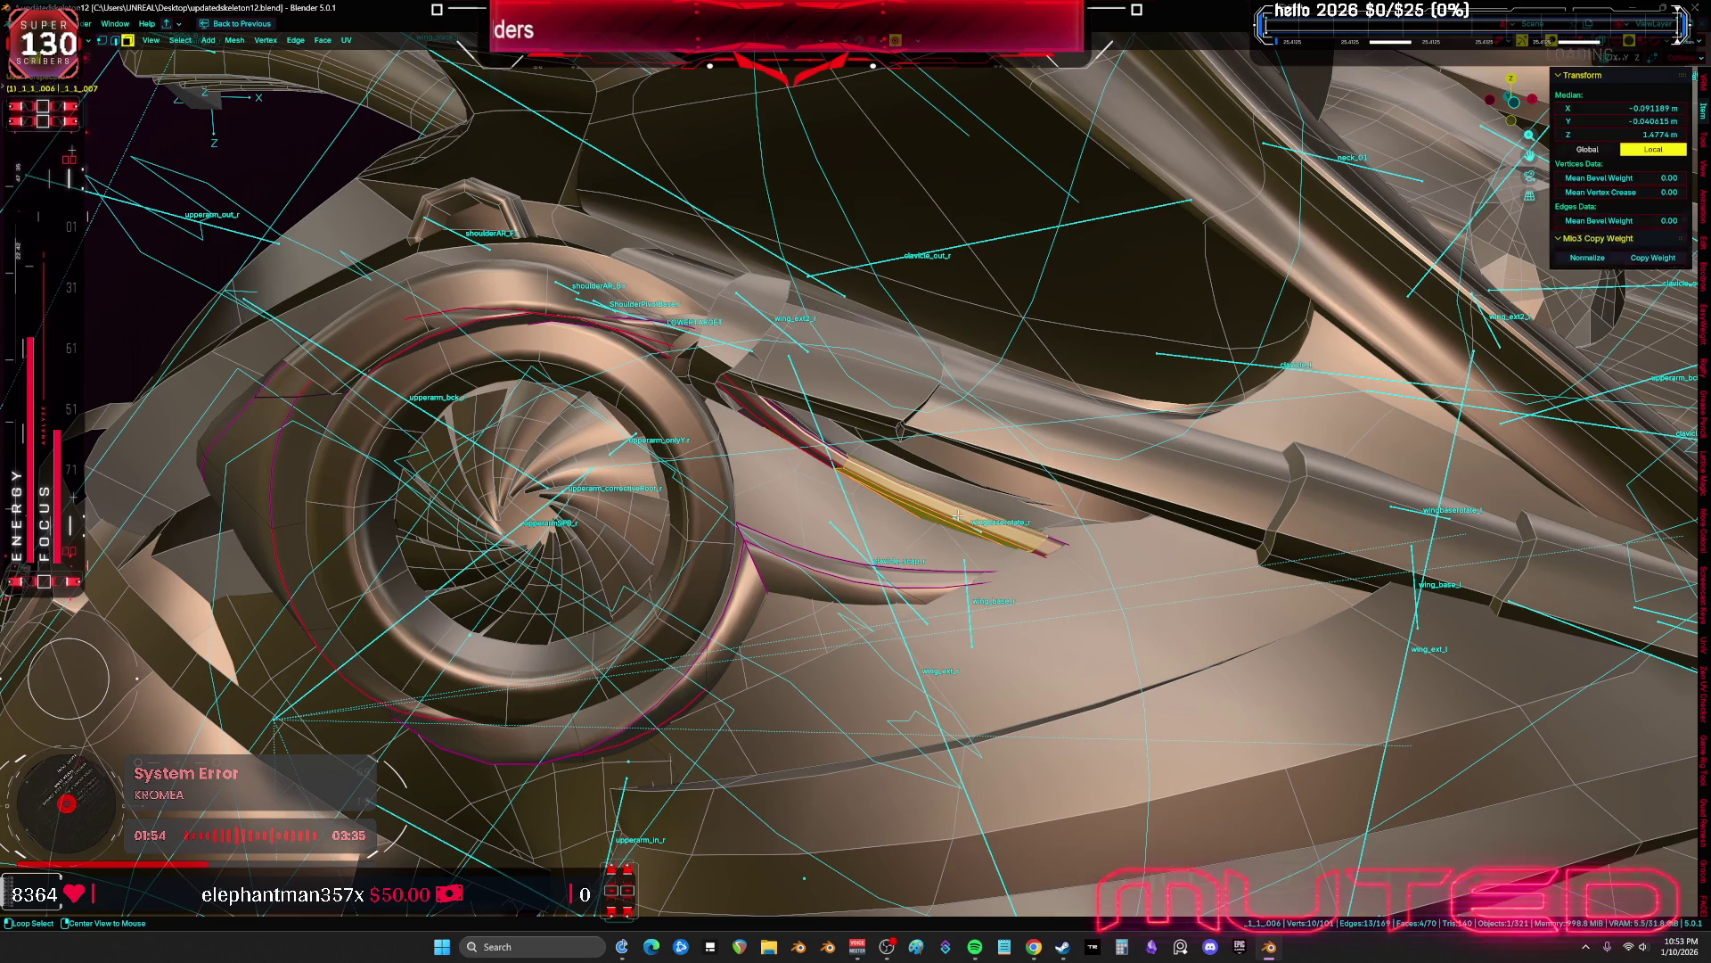
ctrl+click(1033, 510)
key(x)
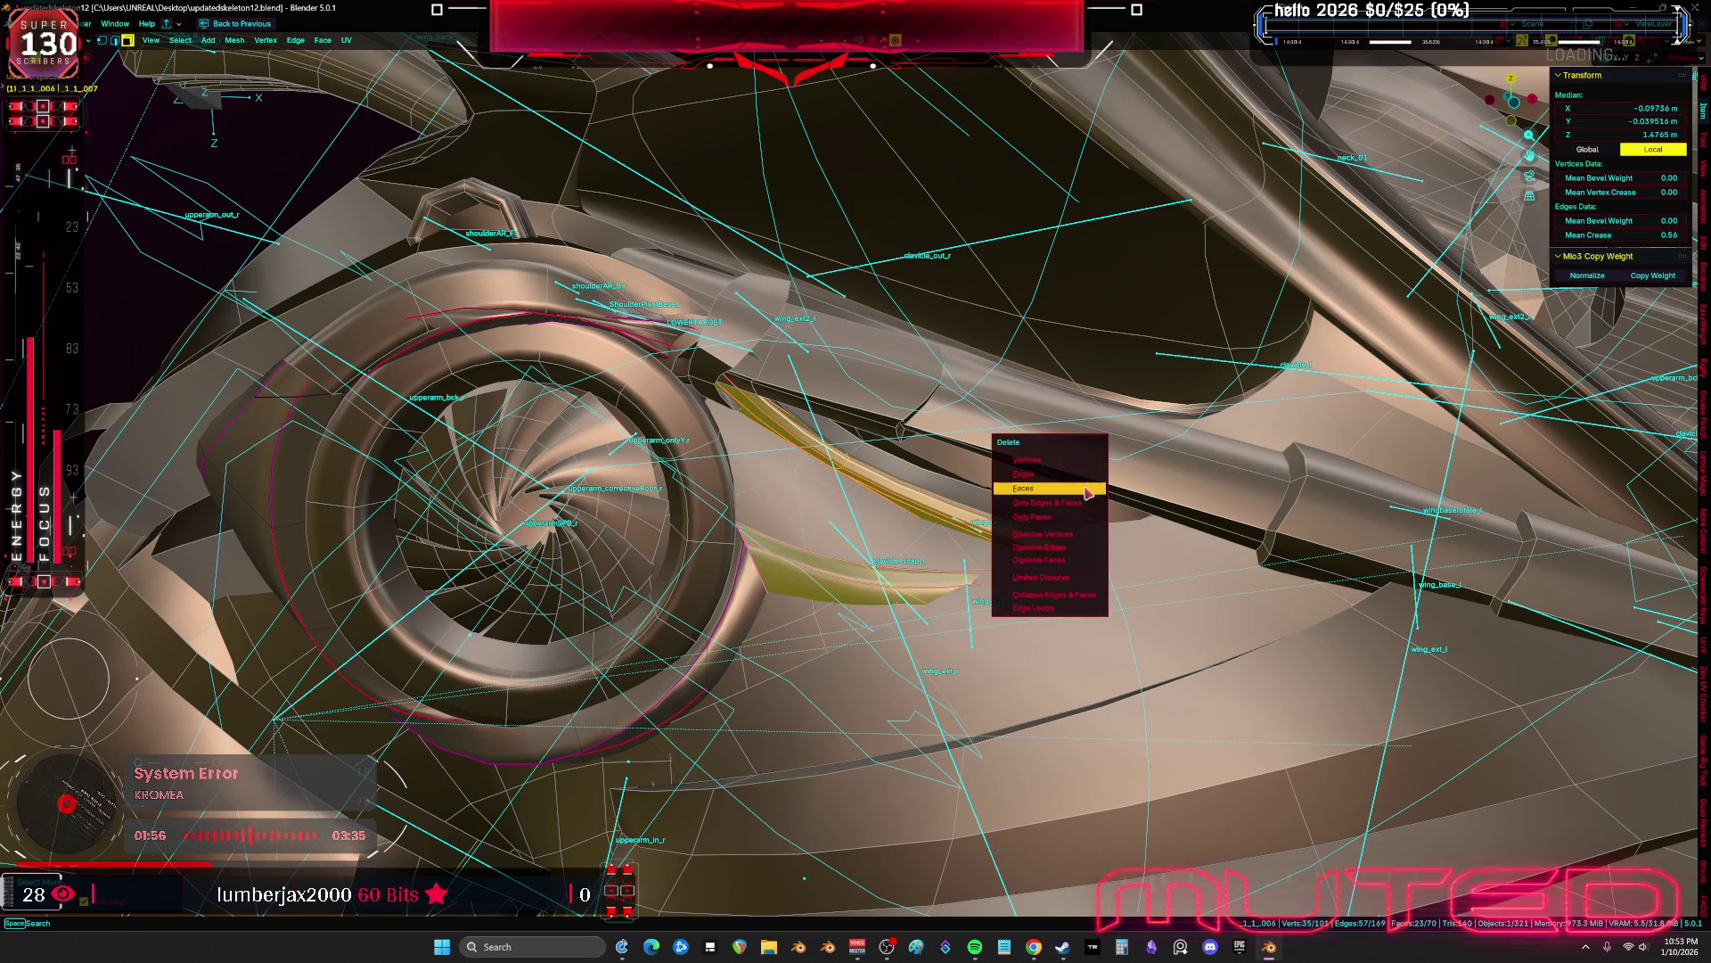
click(1085, 488)
mouse_move(829, 515)
middle_down()
mouse_move(764, 490)
mouse_move(1130, 528)
mouse_move(1076, 556)
middle_up()
key(ctrl+Tab)
click(668, 490)
In Edit Mode on the right shoulder ring, select its linked piece, then clear the selection
key(Tab)
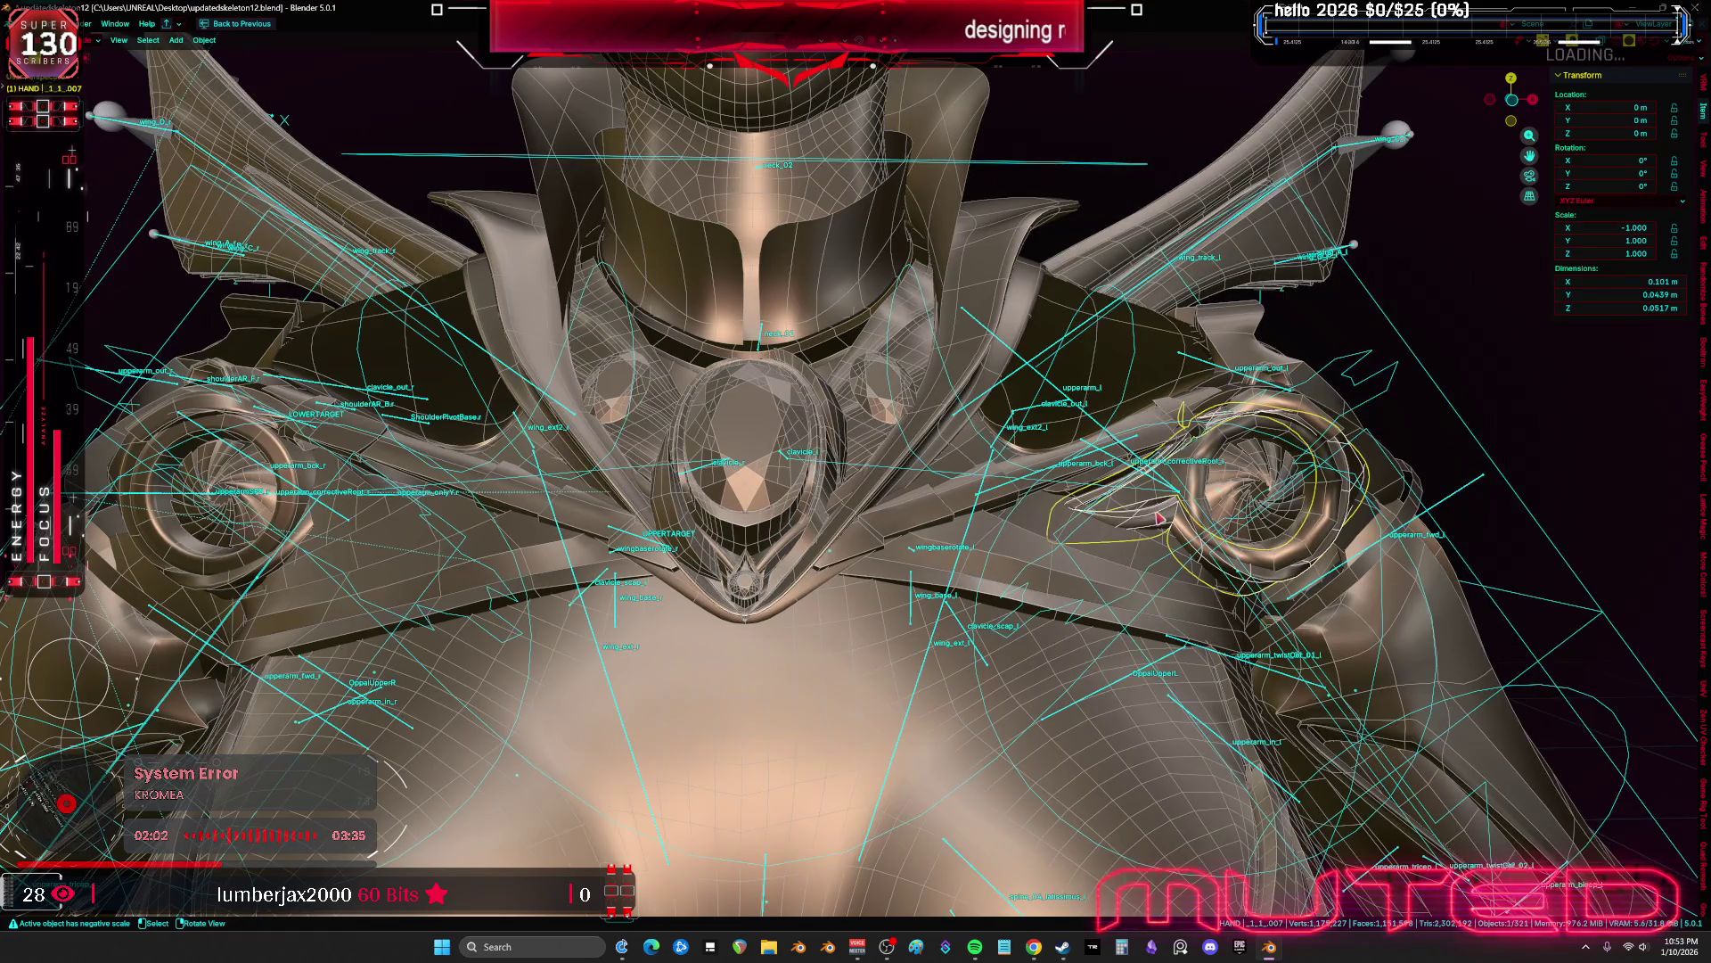
key(l)
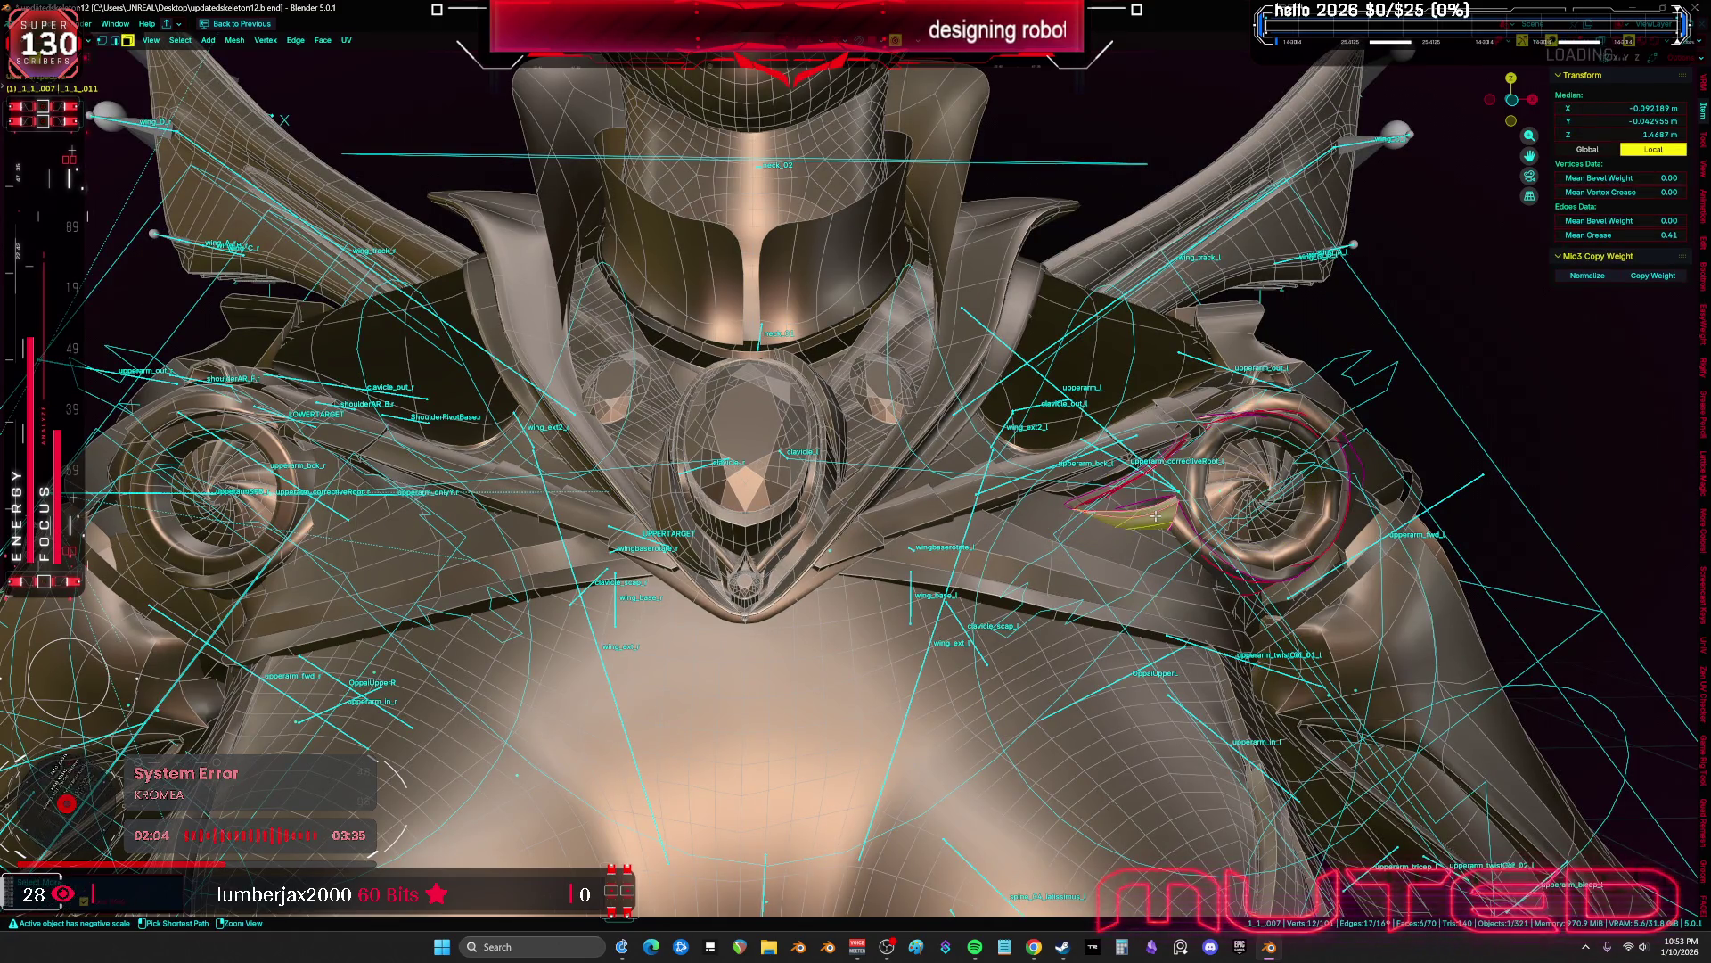
scroll(1156, 513, up, 2)
right_click(1157, 515)
middle_drag(1157, 515, 801, 507)
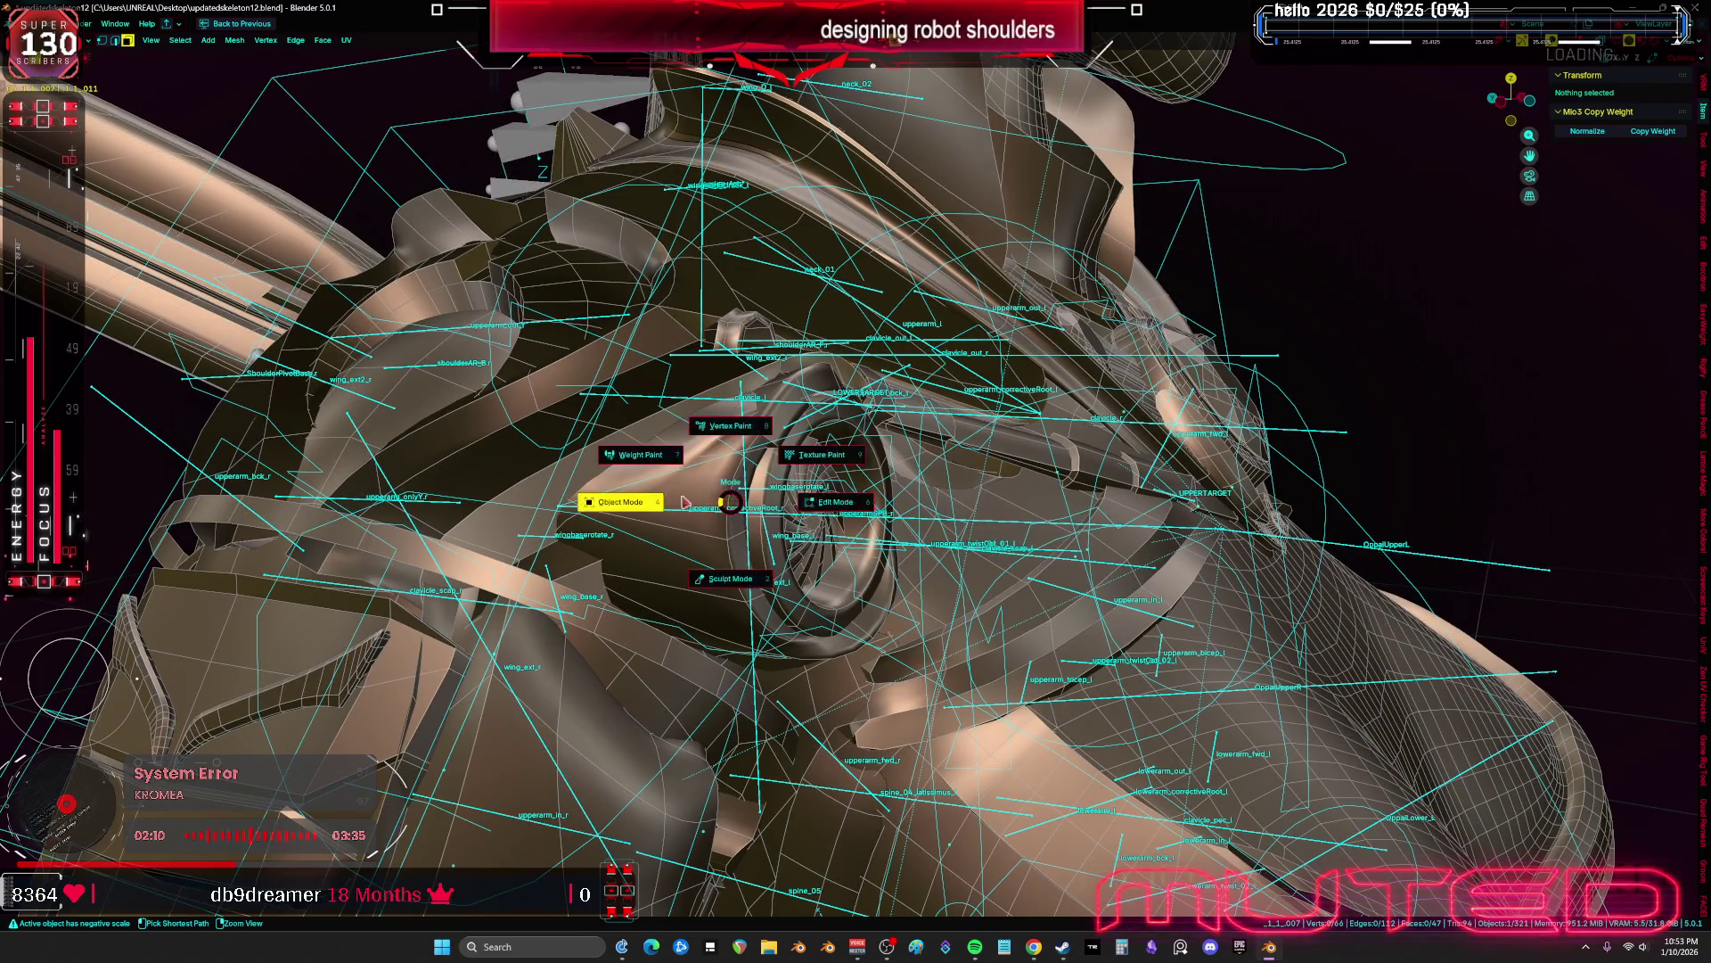
Enter Sculpt Mode on the shoulder ring, orbit to face its dial, then switch into Edit Mode
click(731, 579)
mouse_move(731, 579)
middle_down()
mouse_move(702, 541)
mouse_move(660, 540)
mouse_move(731, 556)
mouse_move(892, 488)
middle_up()
middle_drag(792, 588, 791, 588)
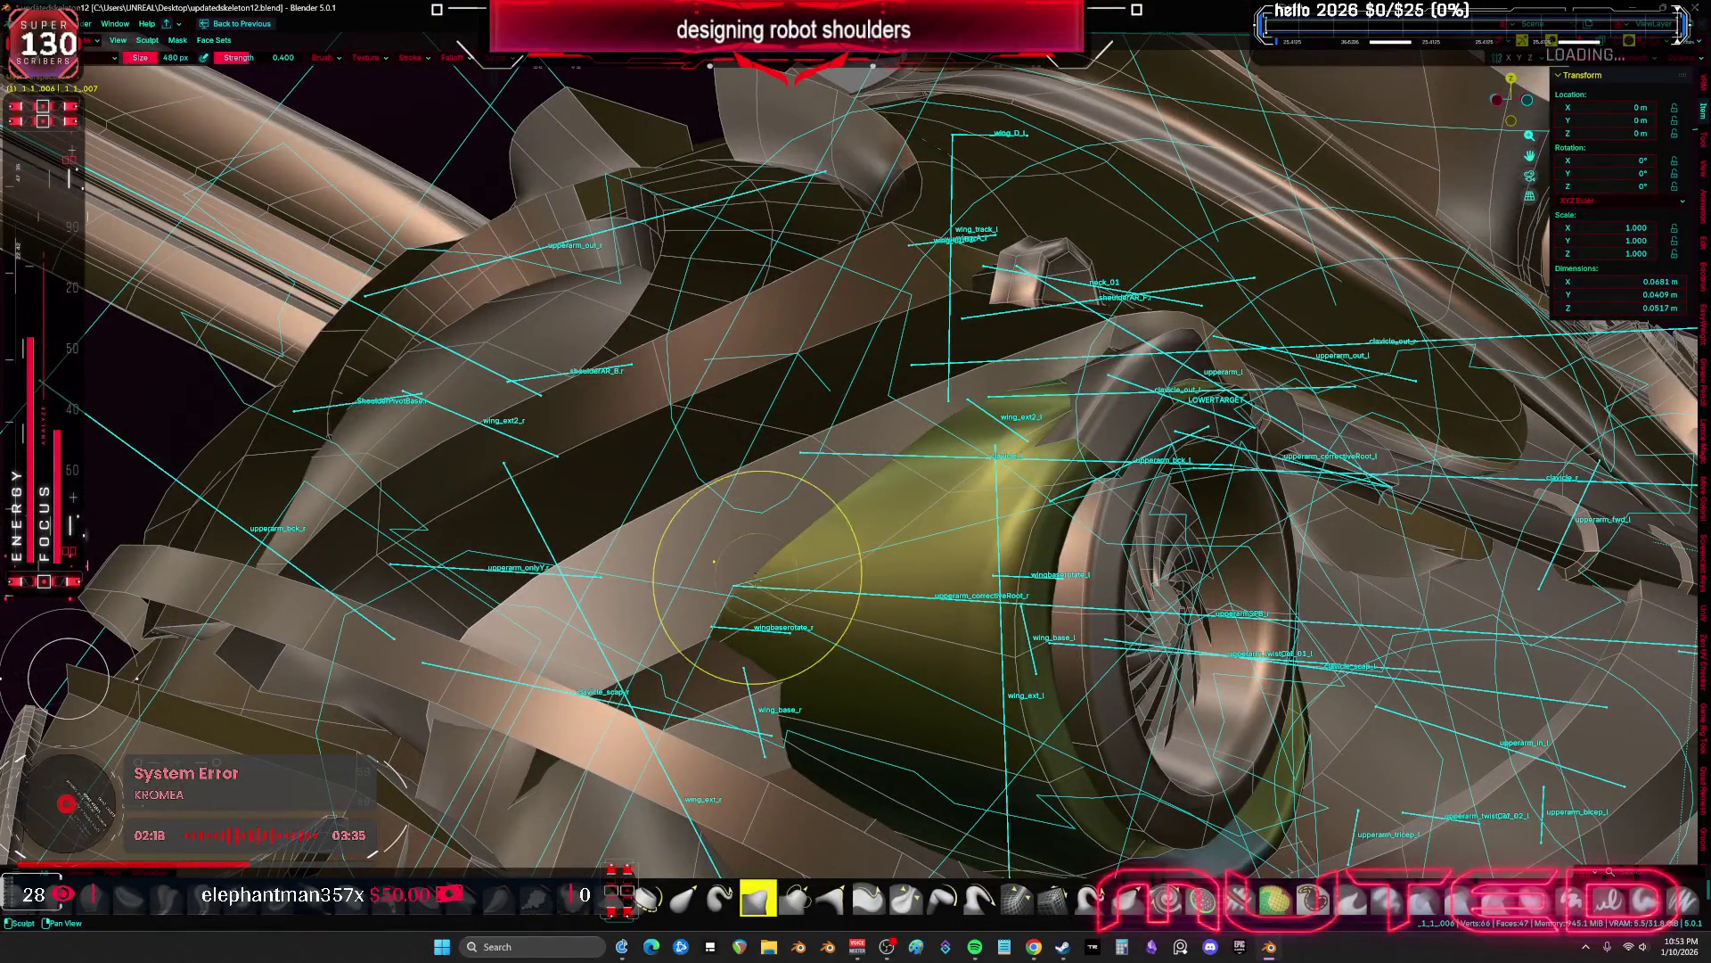
mouse_move(741, 546)
middle_down()
mouse_move(715, 527)
mouse_move(609, 544)
middle_up()
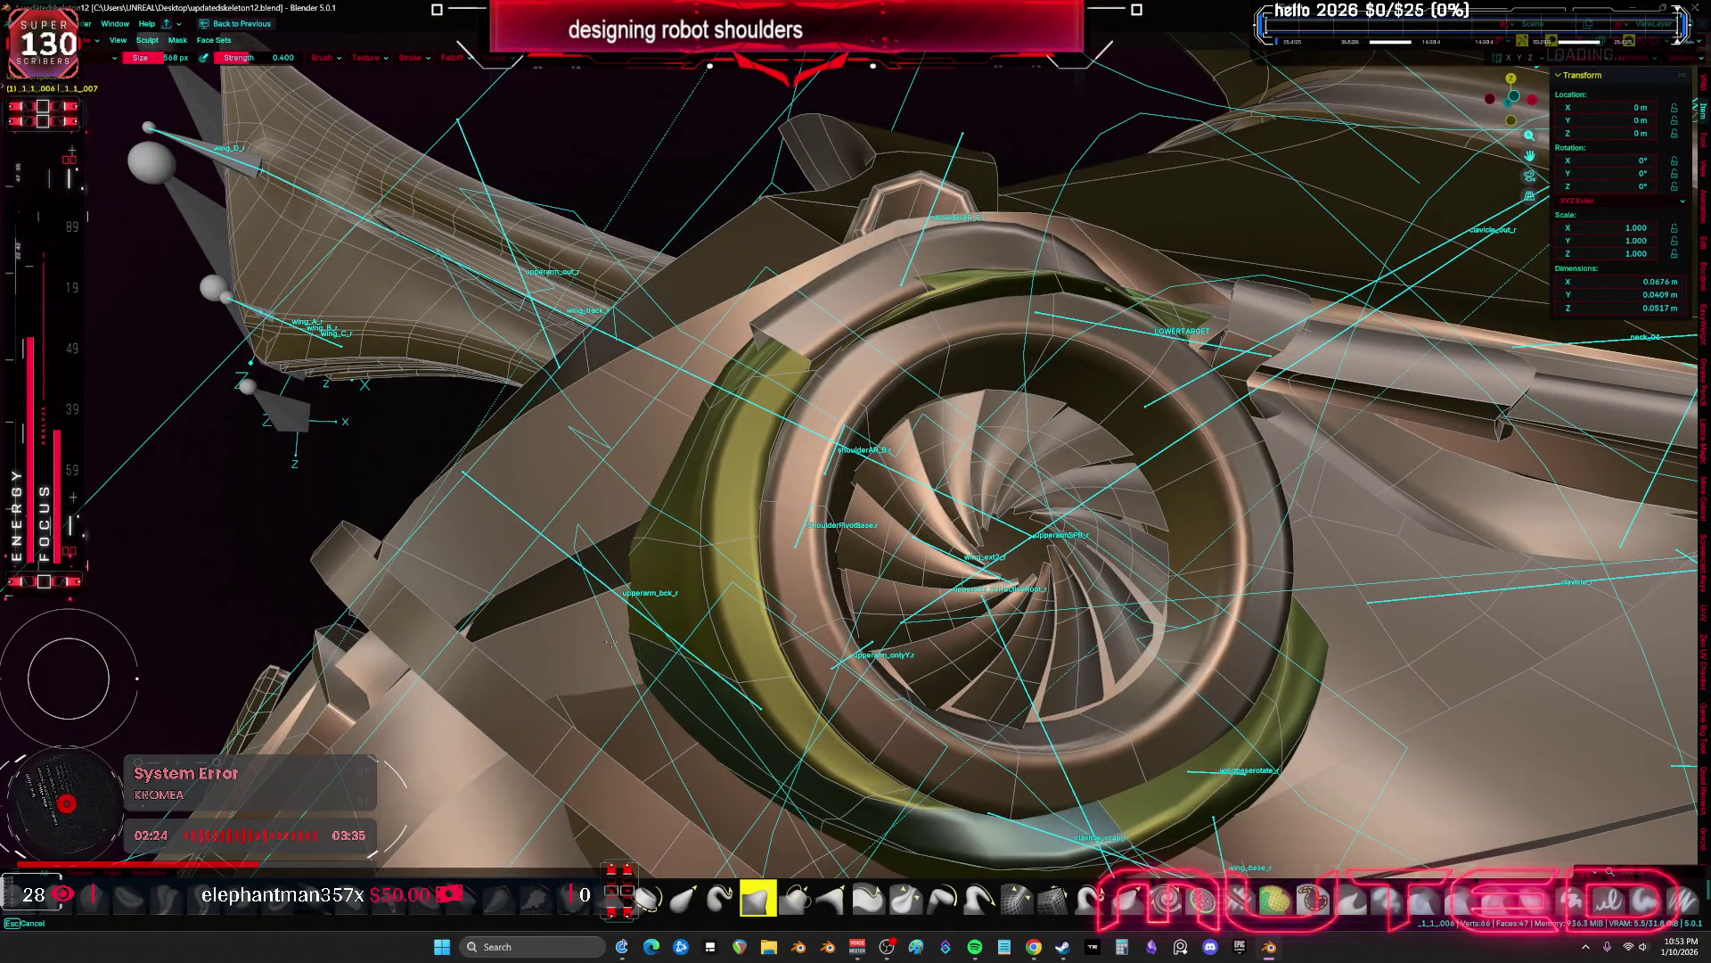
key(shift+alt+z)
middle_drag(771, 664, 704, 637)
mouse_move(926, 594)
middle_down()
mouse_move(704, 673)
mouse_move(628, 655)
mouse_move(659, 658)
middle_up()
scroll(926, 593, up, 5)
key(shift+alt+z)
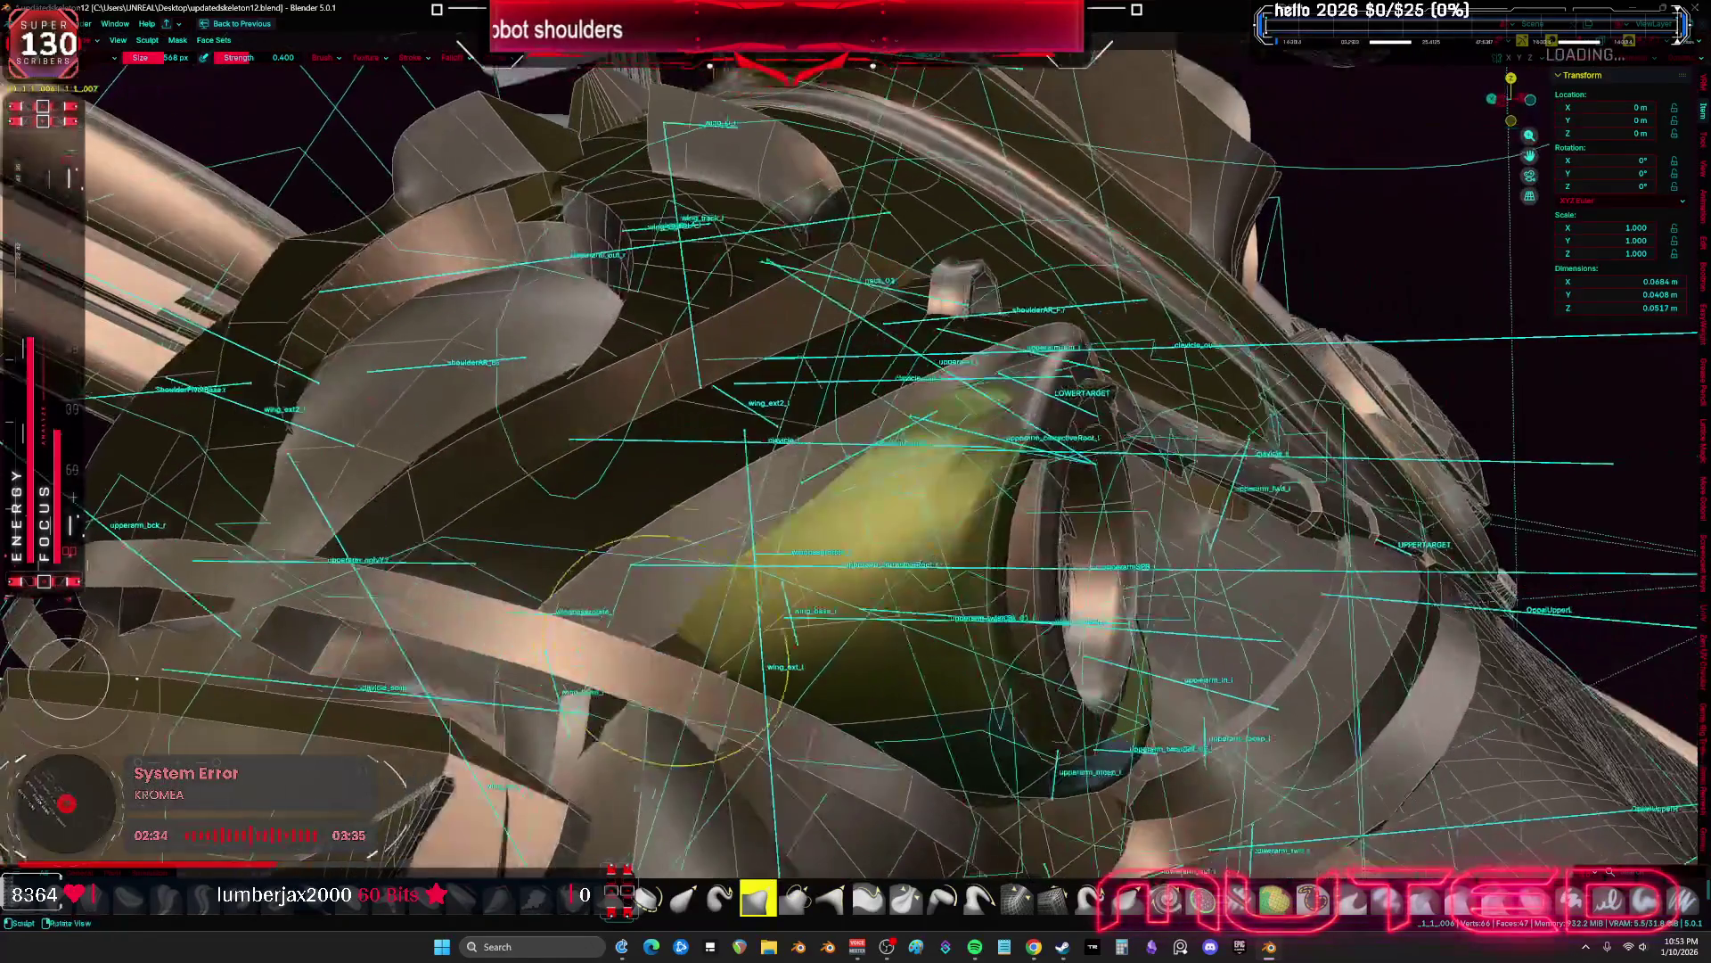
middle_drag(673, 596, 784, 628)
key(Tab)
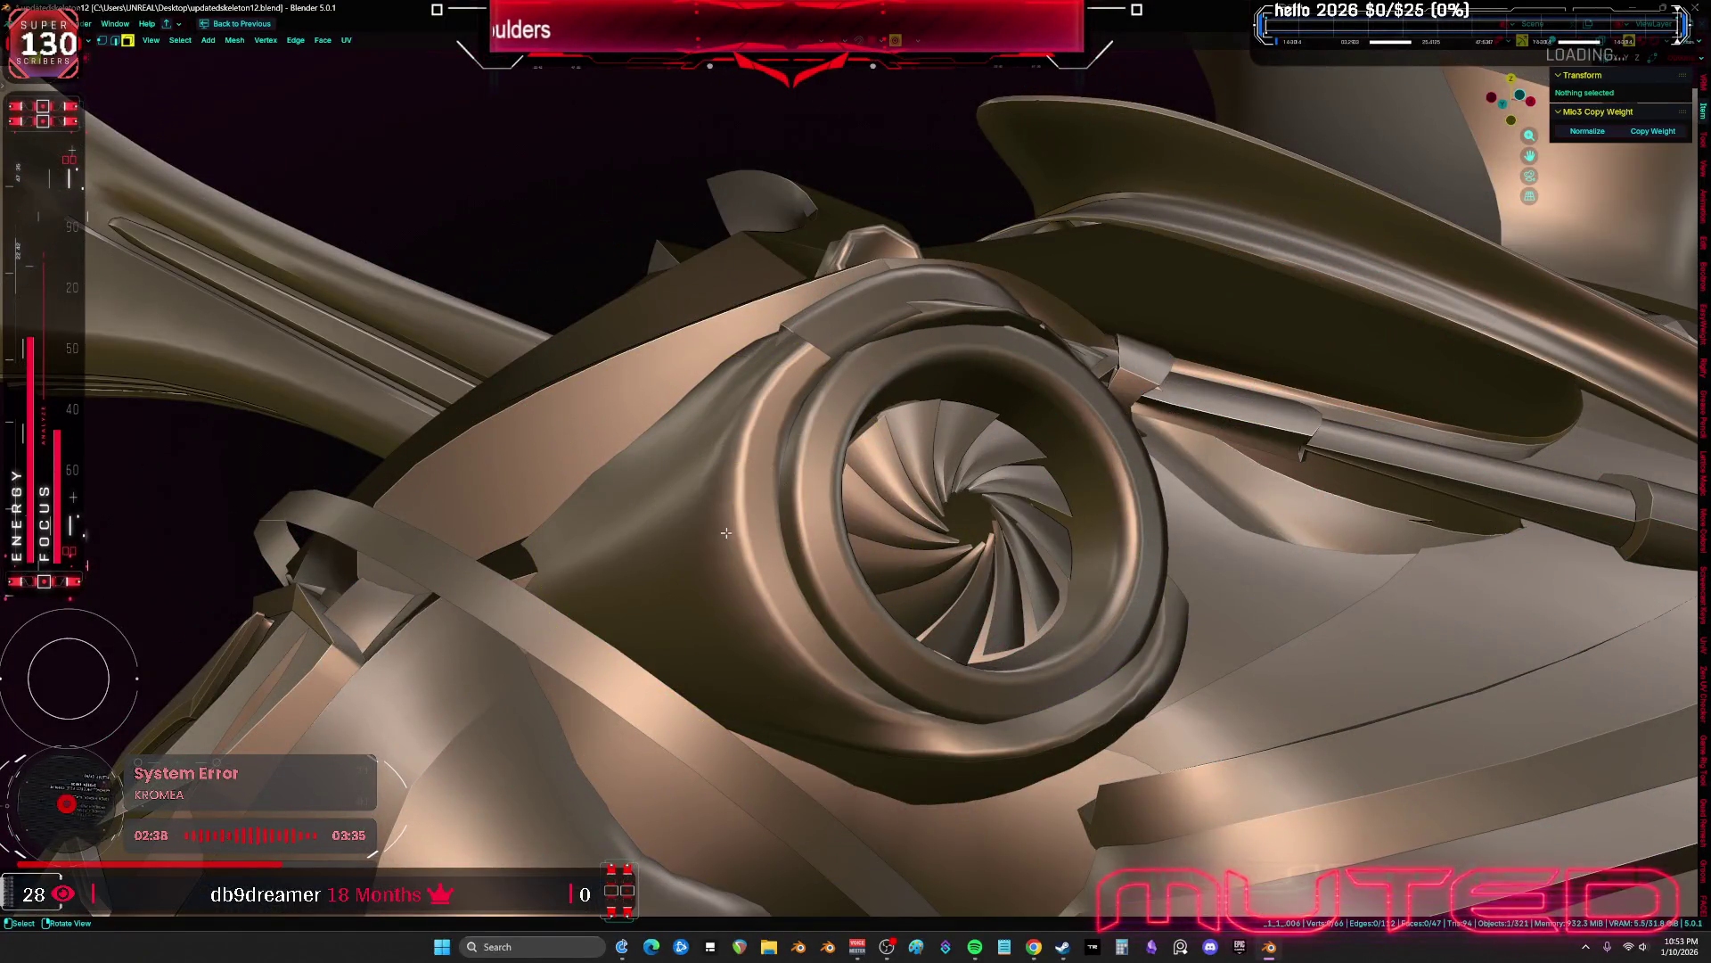
Orbit around the shoulder and return to Object Mode
mouse_move(589, 504)
middle_down()
mouse_move(790, 583)
mouse_move(845, 581)
mouse_move(834, 407)
middle_up()
key(shift+alt+z)
scroll(845, 580, down, 3)
key(shift+alt+z)
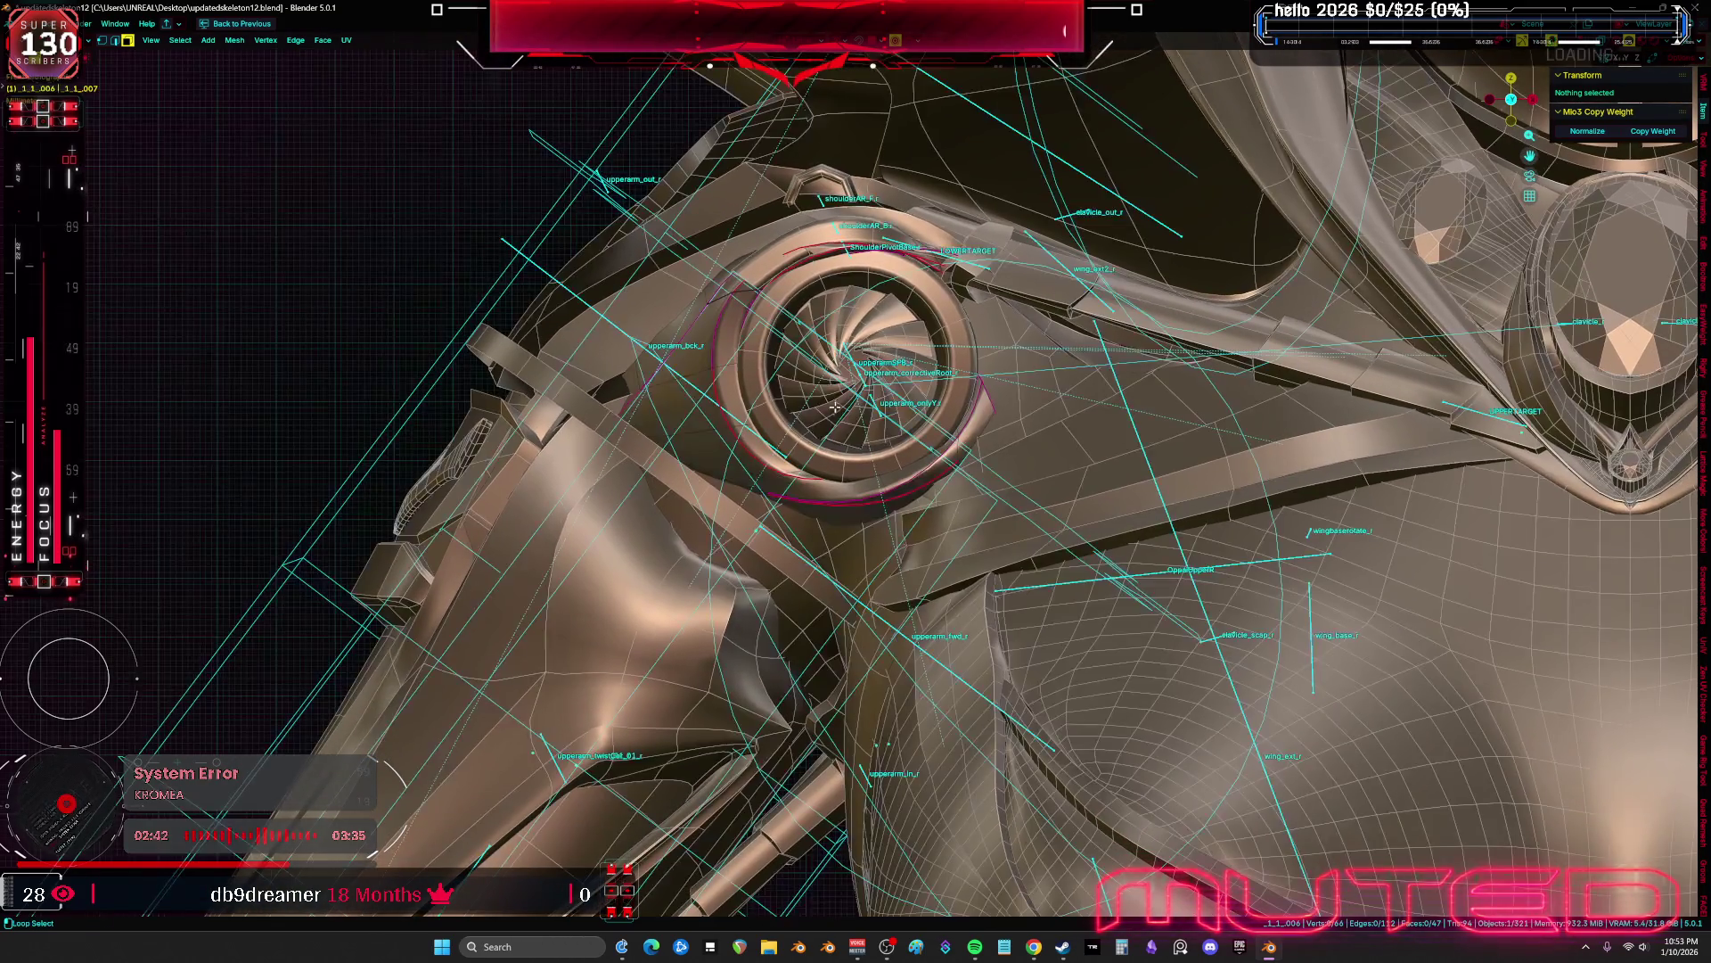
click(575, 422)
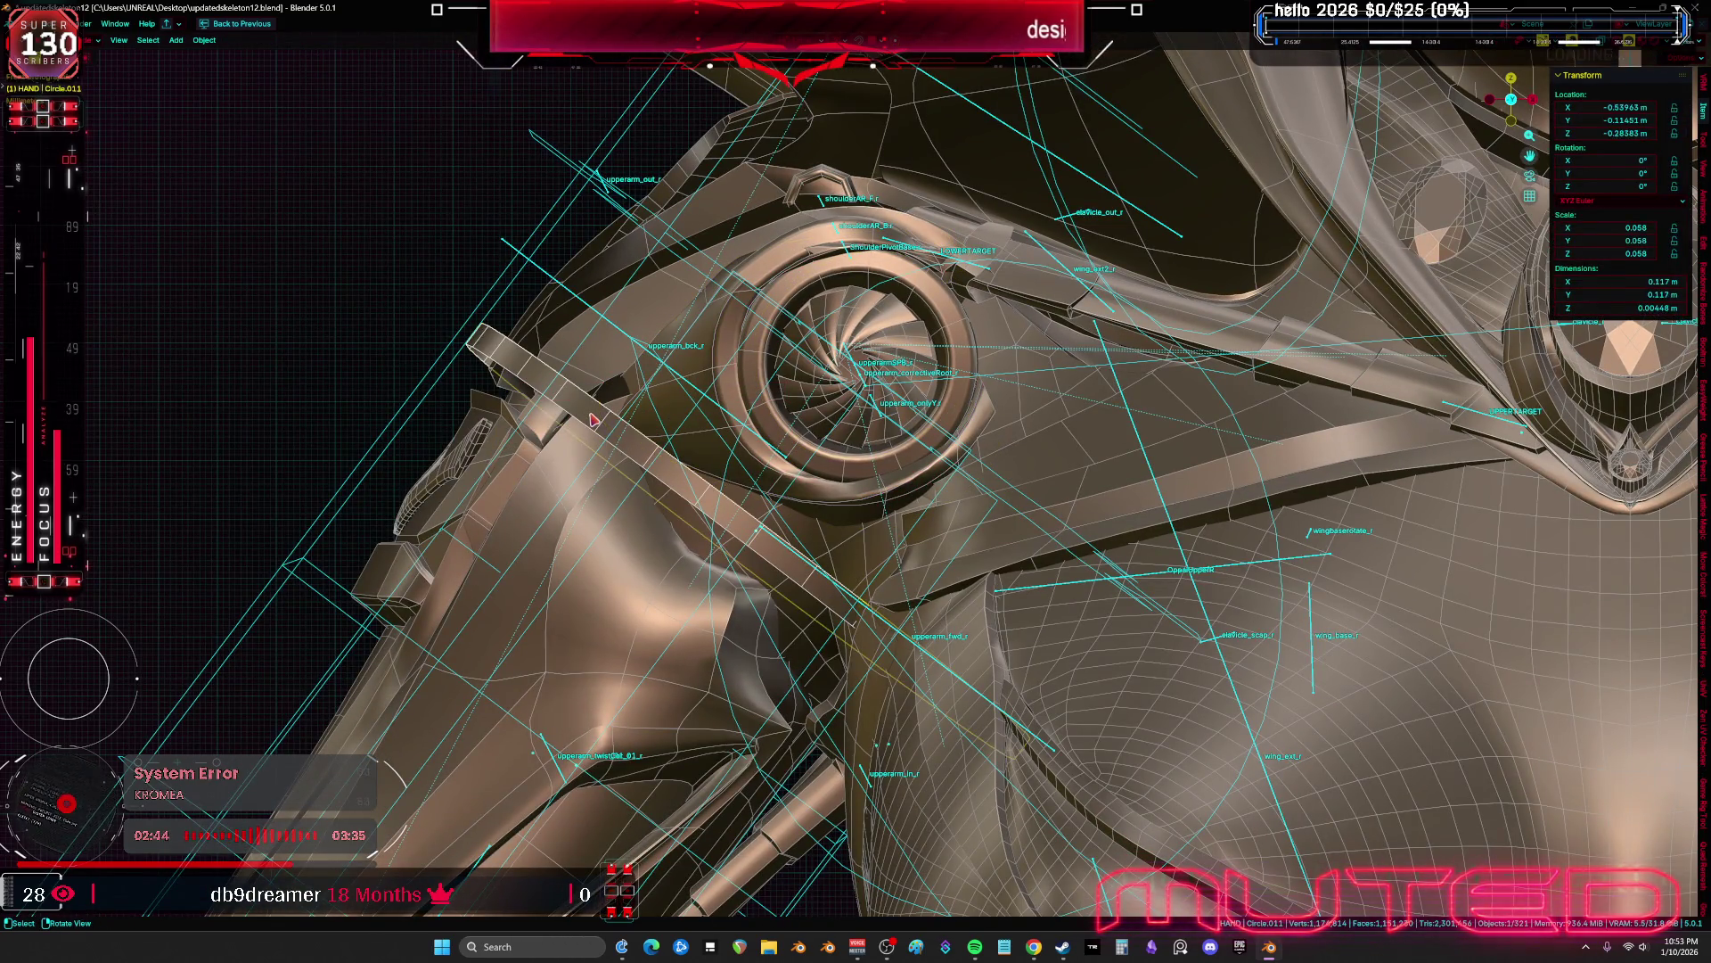
middle_drag(593, 420, 981, 513)
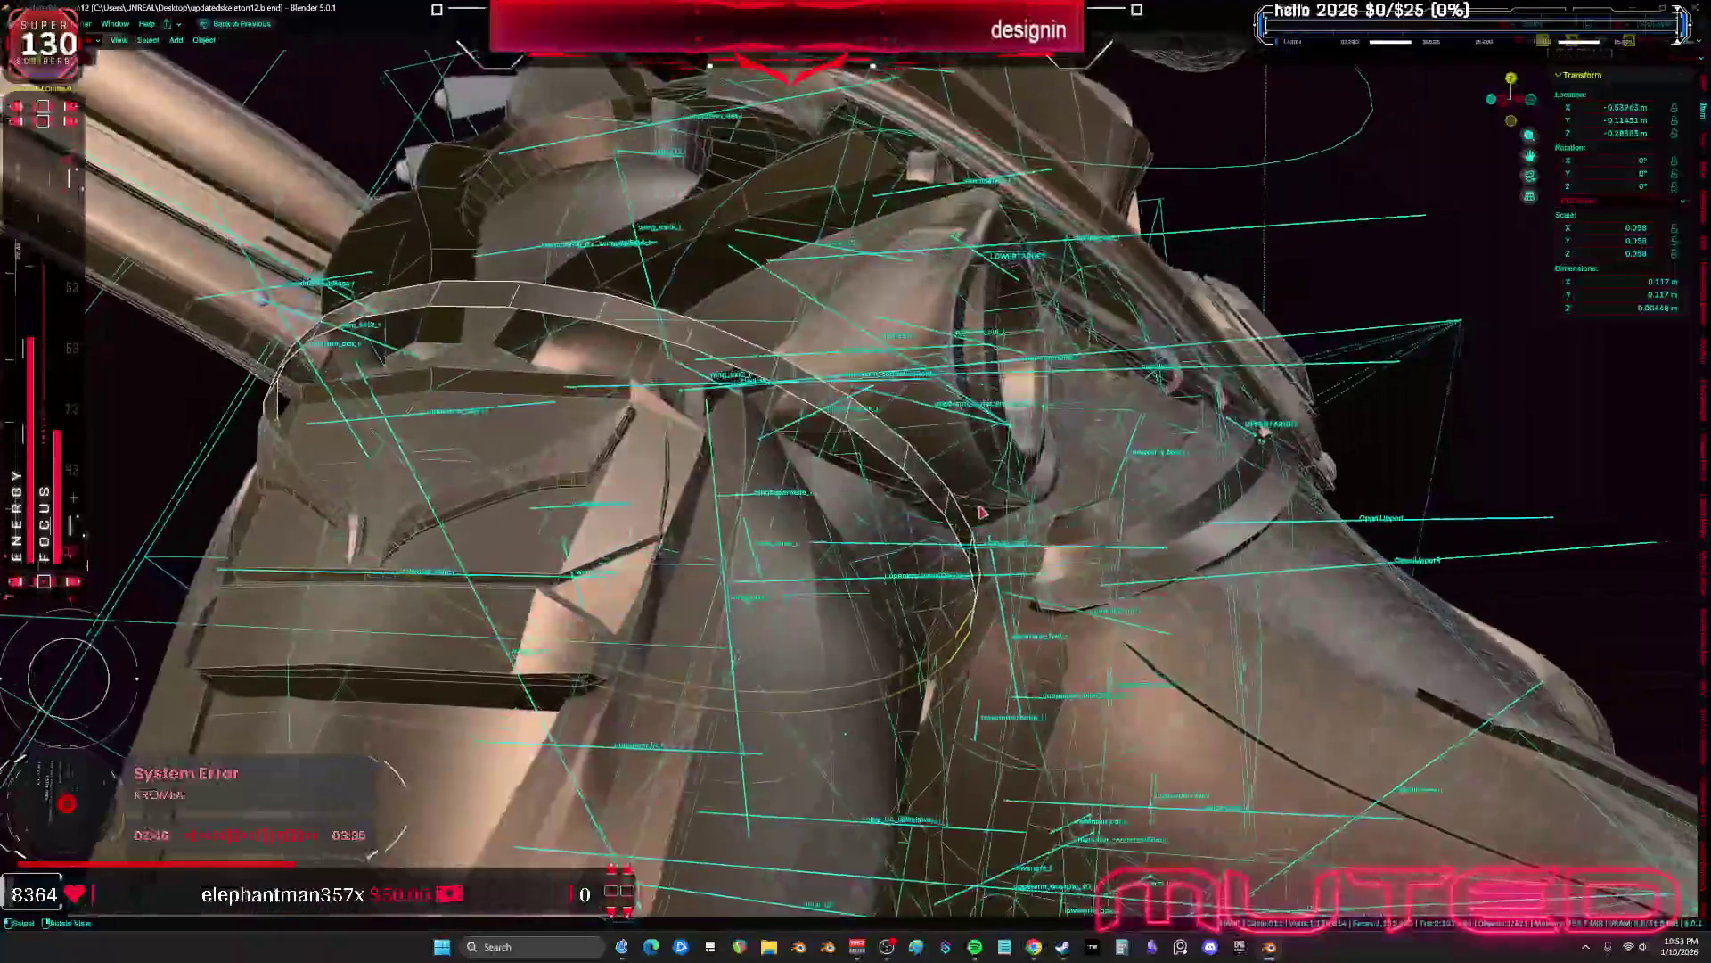
Shrink the Circle.011 ring slightly in Edit Mode, then go back to Object Mode
key(g)
key(Escape)
key(Tab)
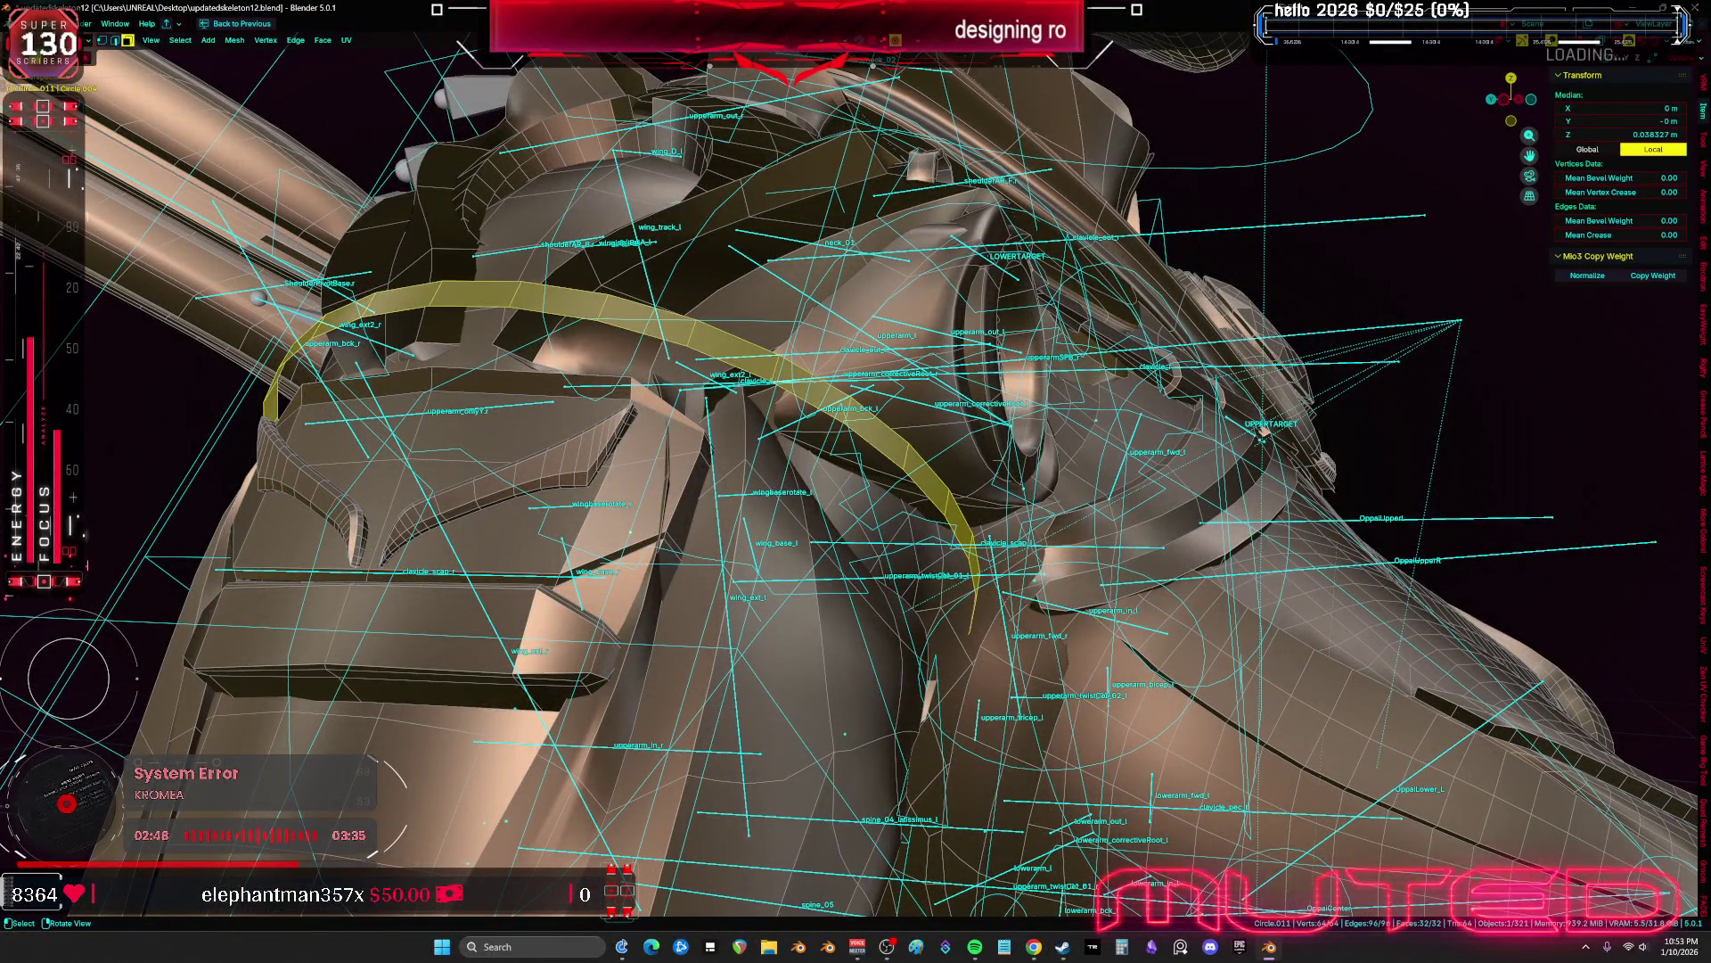
key(period)
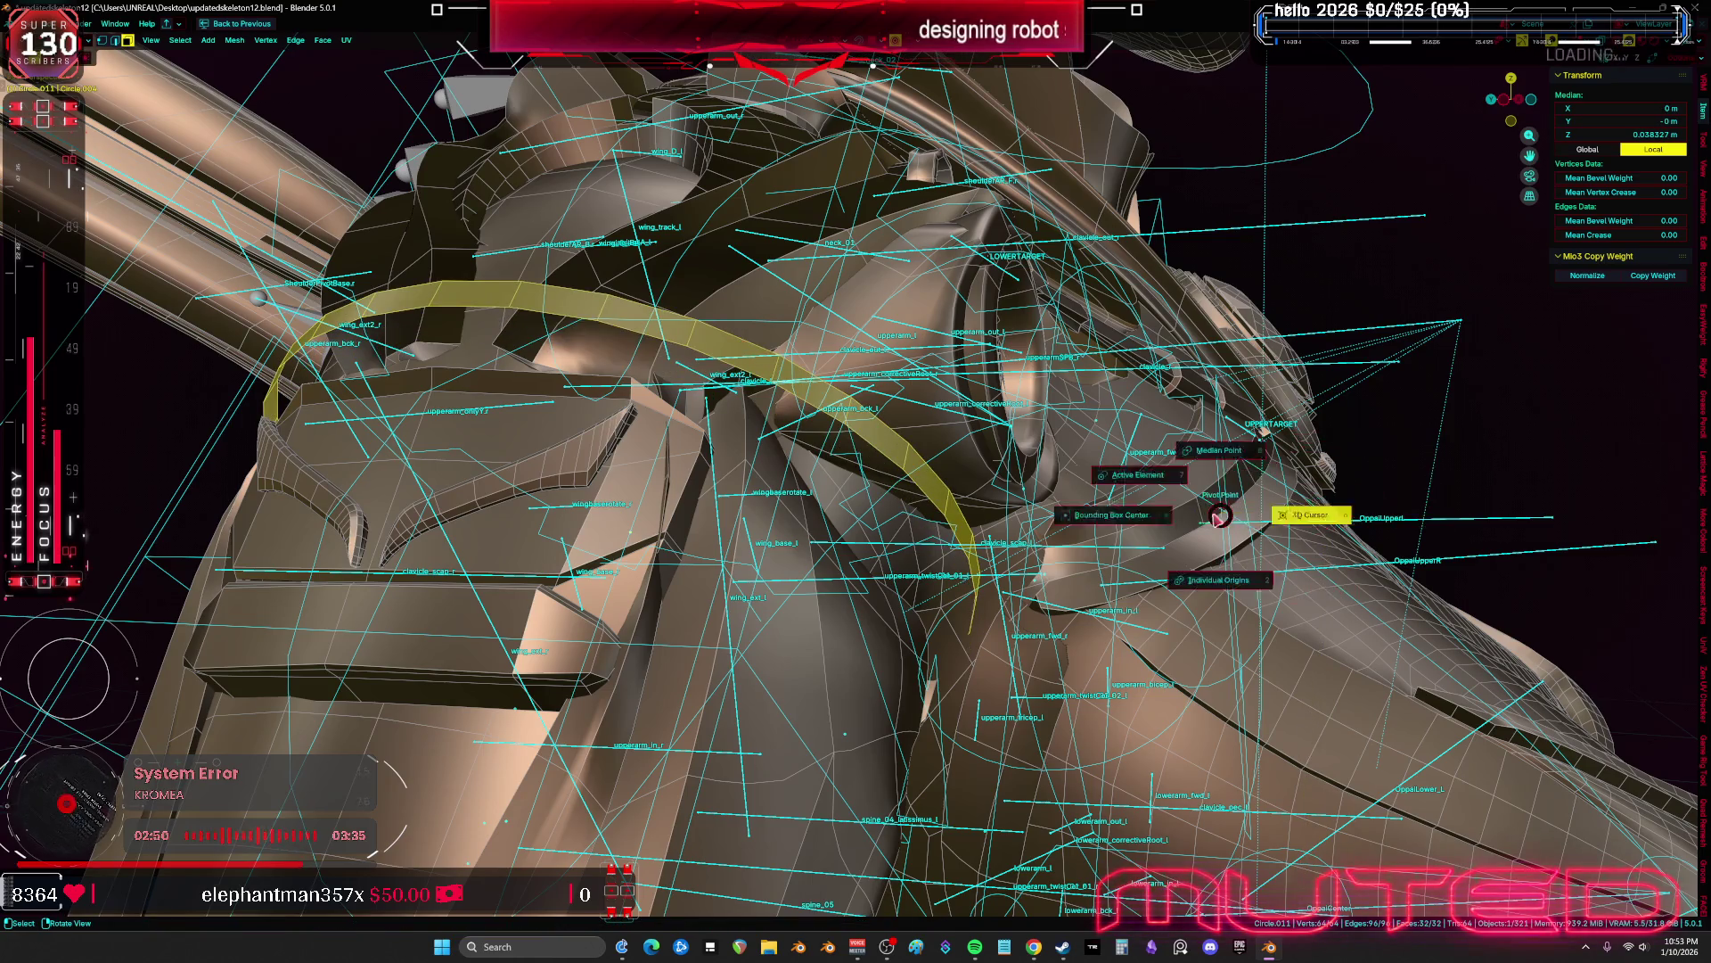
key(s)
click(1321, 479)
key(shift+alt+z)
mouse_move(1321, 479)
middle_down()
mouse_move(1230, 481)
mouse_move(782, 395)
mouse_move(758, 419)
middle_up()
key(Tab)
key(shift+alt+z)
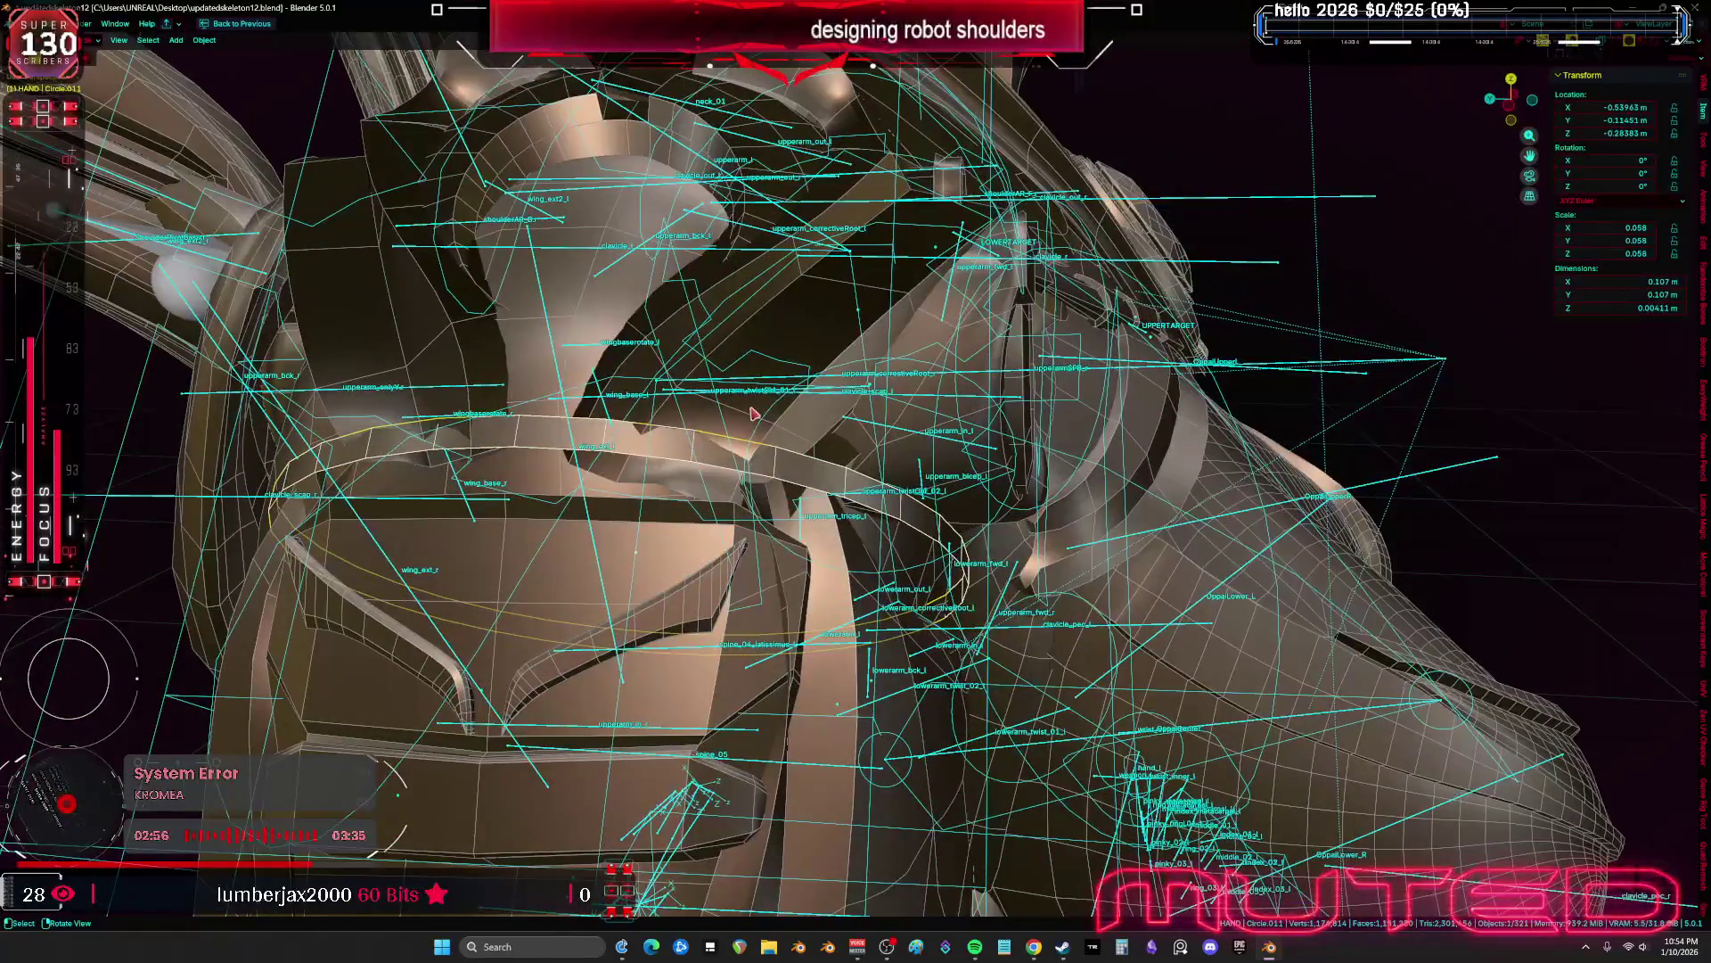
Hide the rig armature, then select and delete the Circle.011 ring
click(747, 429)
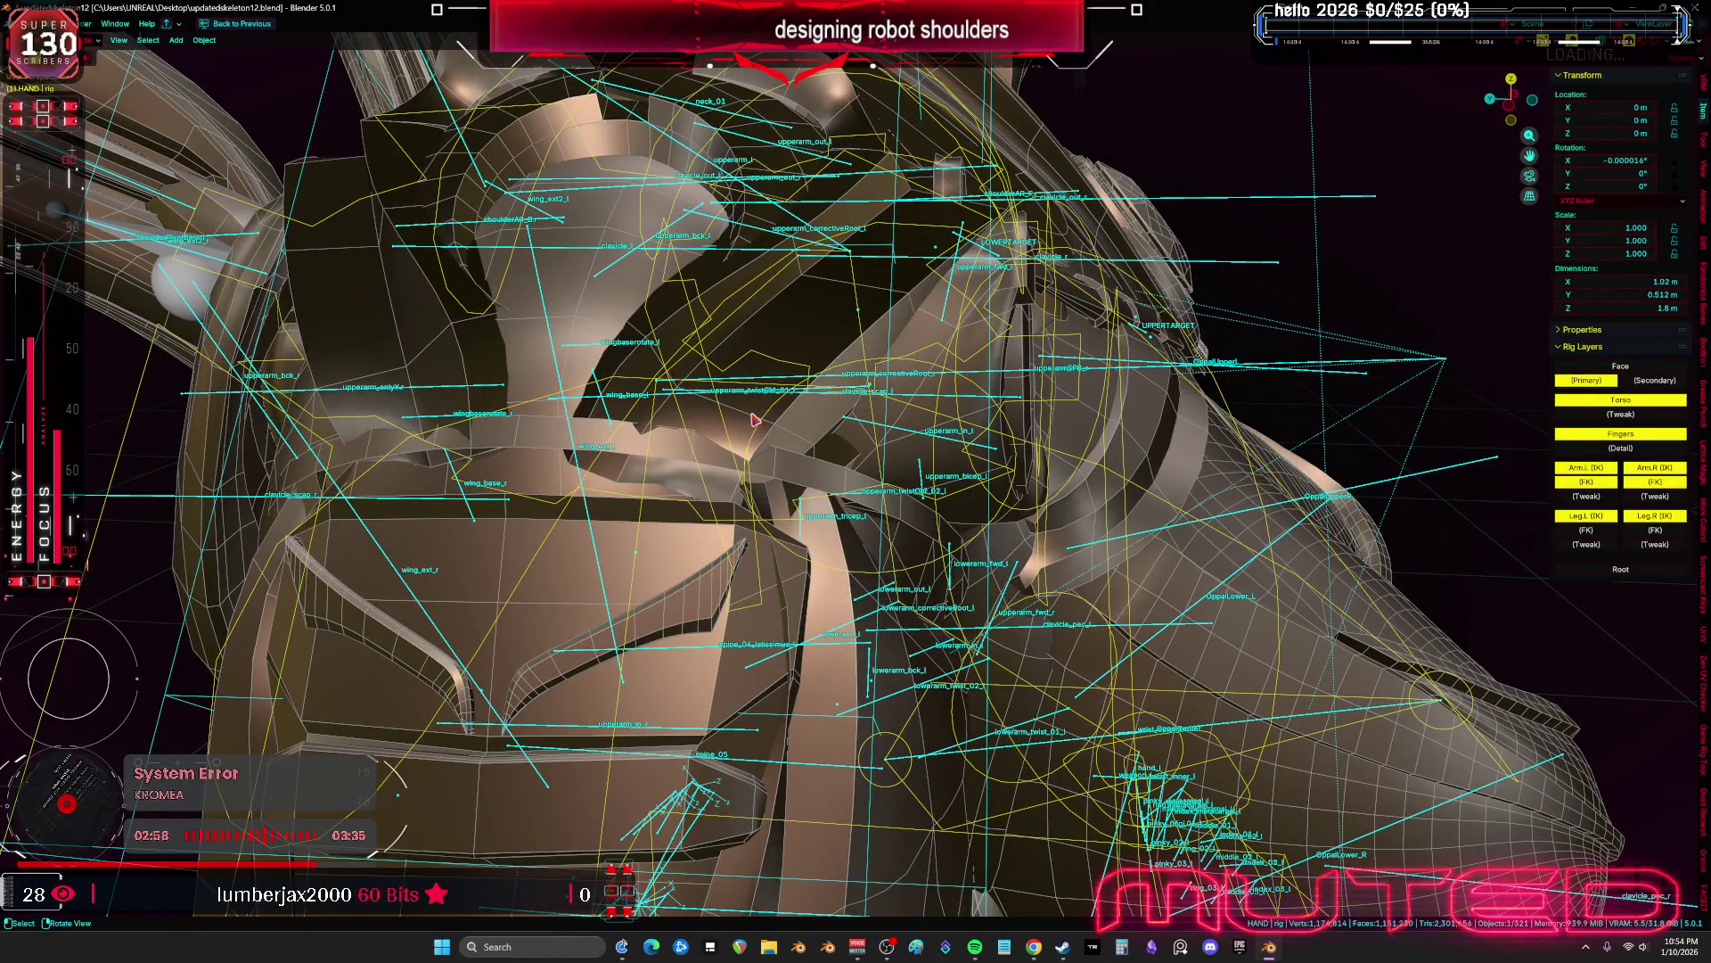
key(h)
mouse_move(754, 418)
middle_down()
mouse_move(722, 426)
mouse_move(811, 424)
mouse_move(740, 453)
mouse_move(595, 445)
mouse_move(722, 381)
middle_up()
click(722, 426)
click(754, 446)
key(Delete)
scroll(677, 449, down, 4)
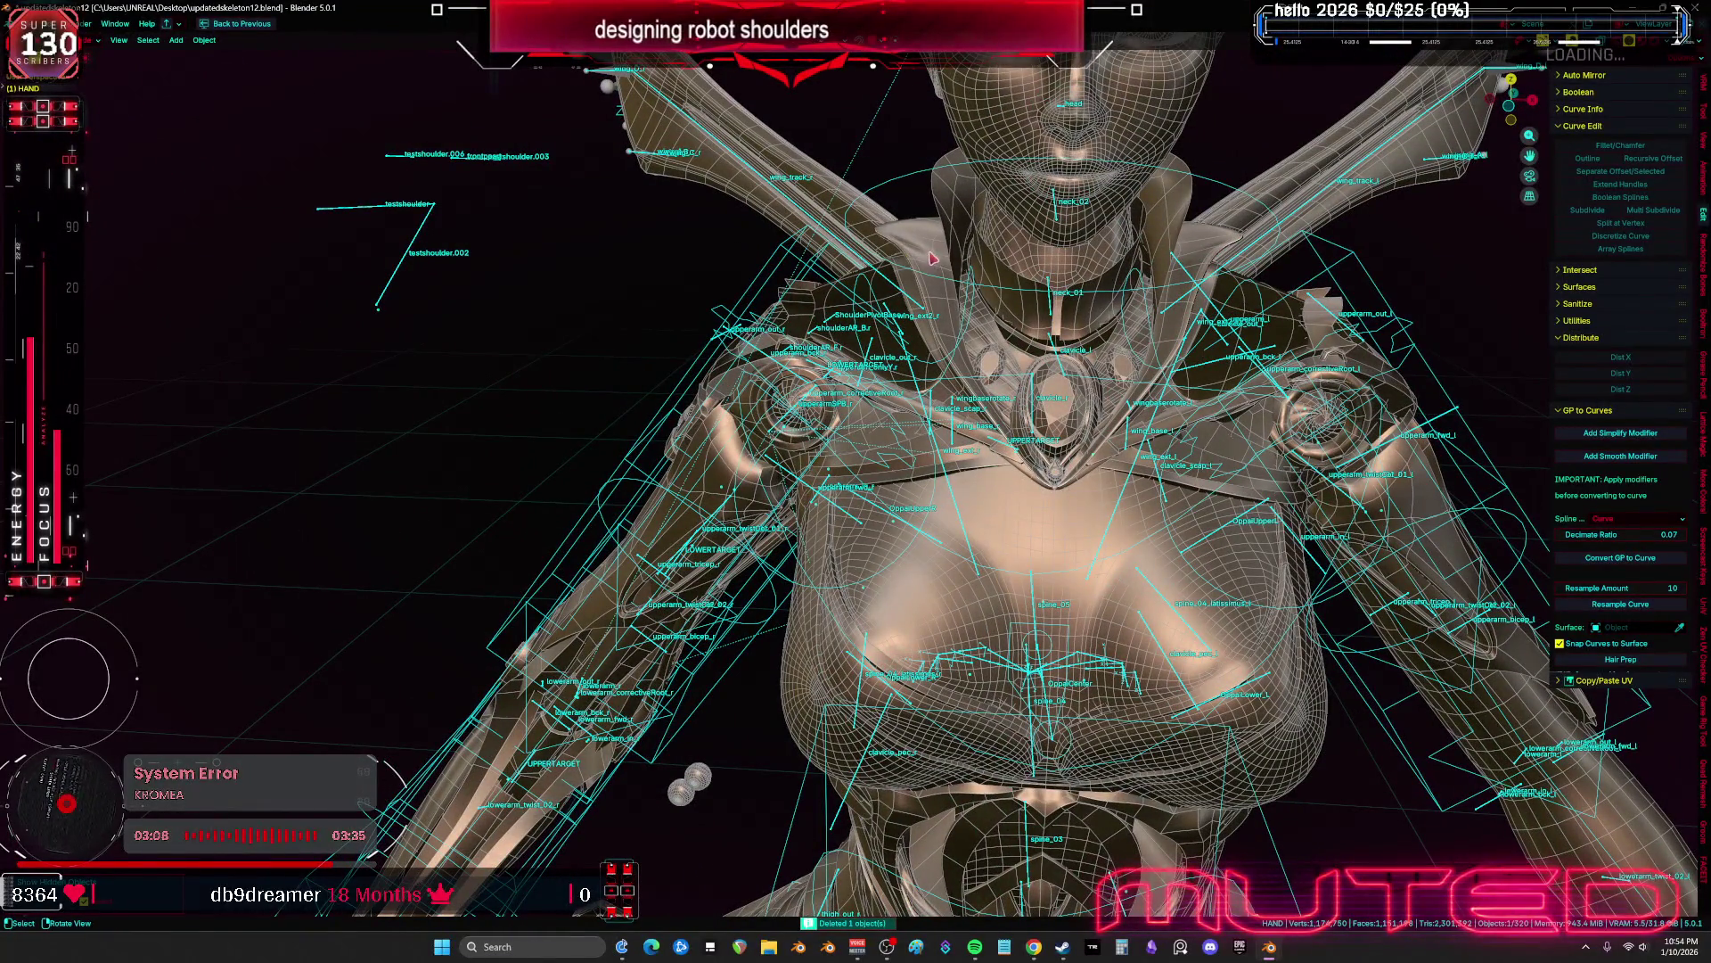
Select the rig in Pose Mode and test-rotate the shoulder bone, then cancel
click(958, 347)
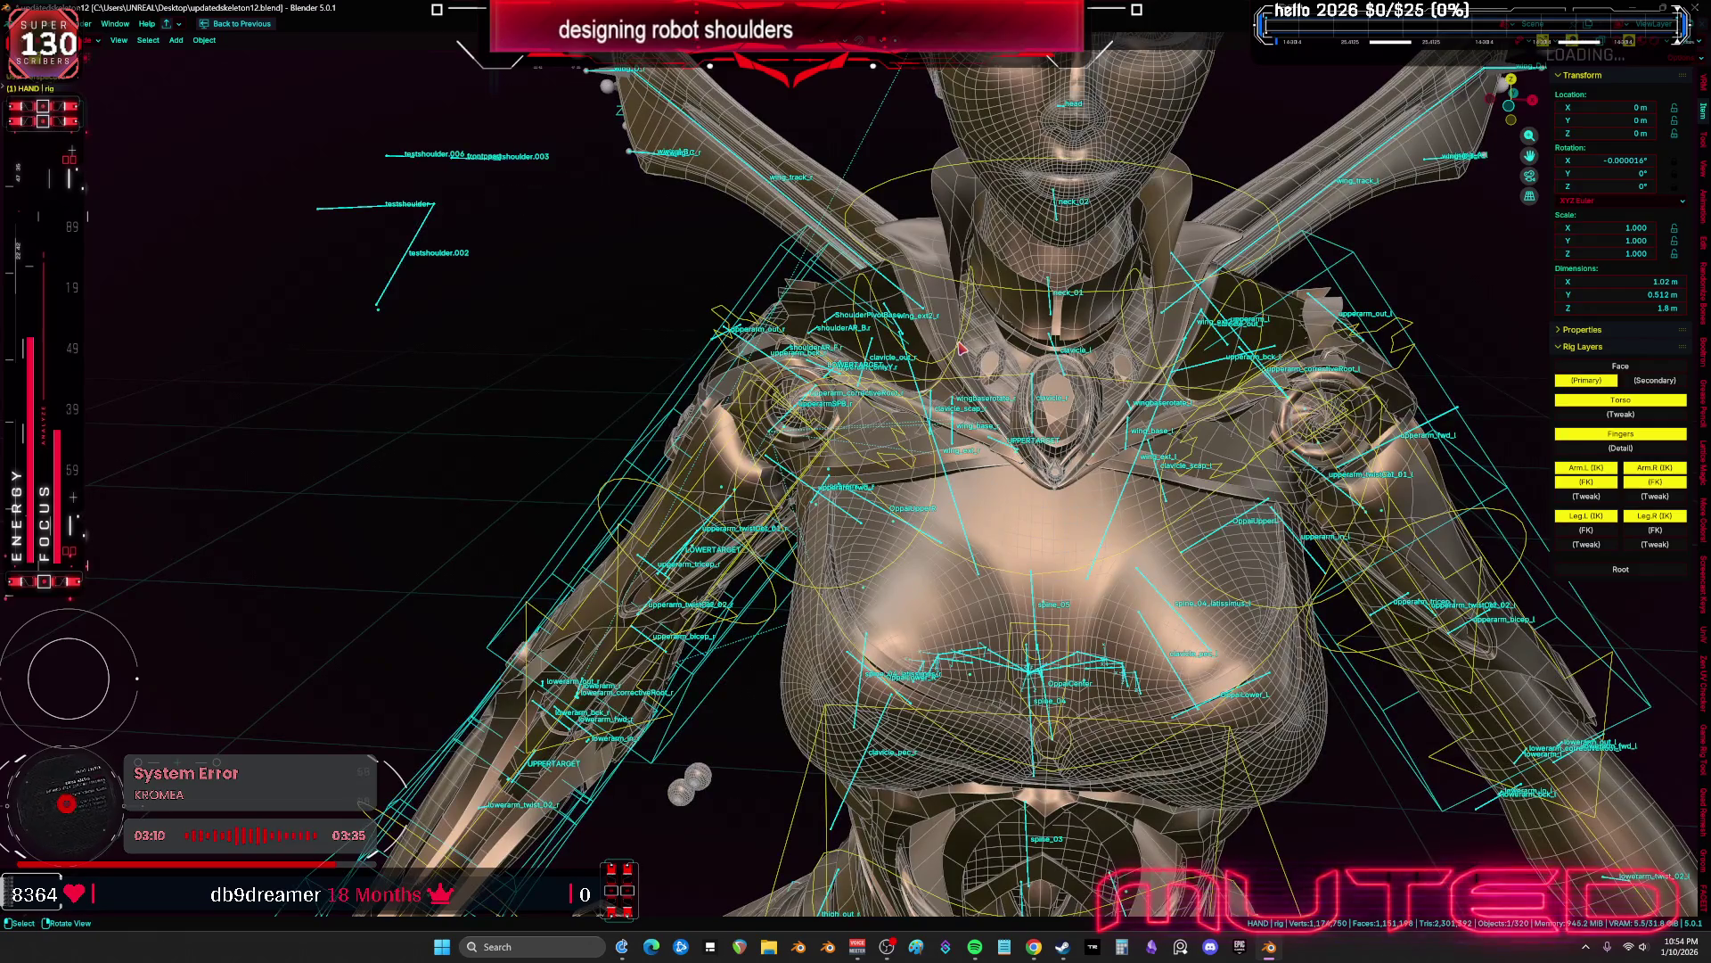
key(ctrl+Tab)
key(shift+alt+z)
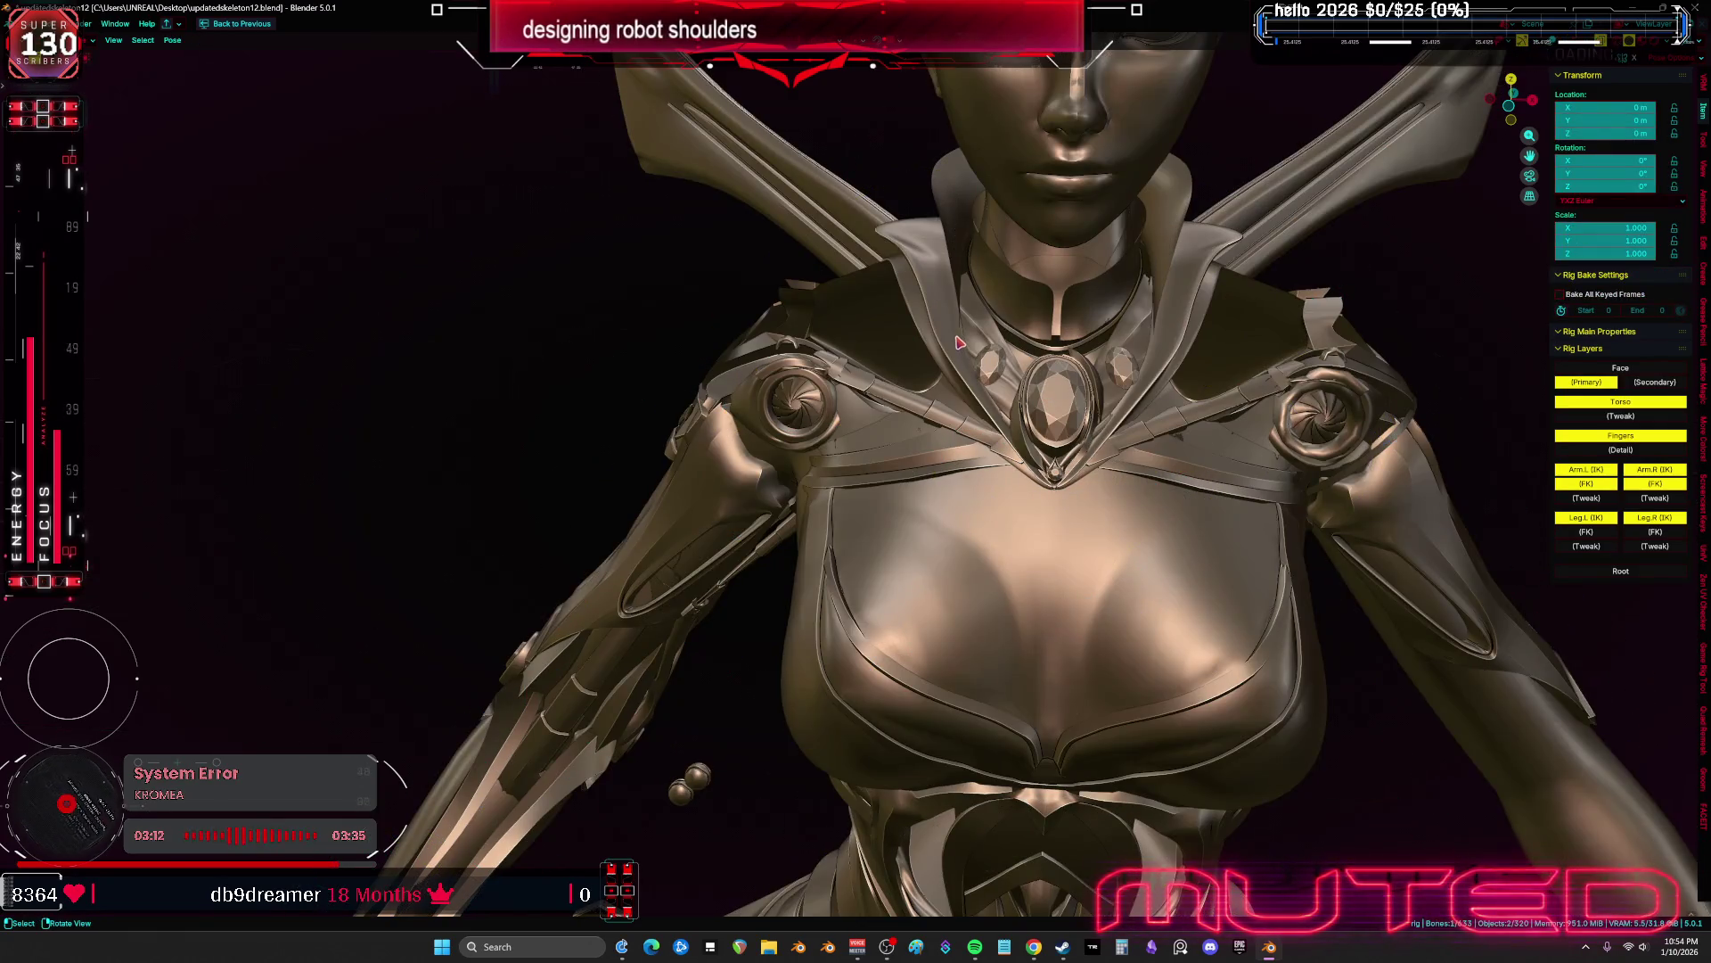
middle_drag(1000, 327, 1008, 375)
scroll(1007, 374, up, 3)
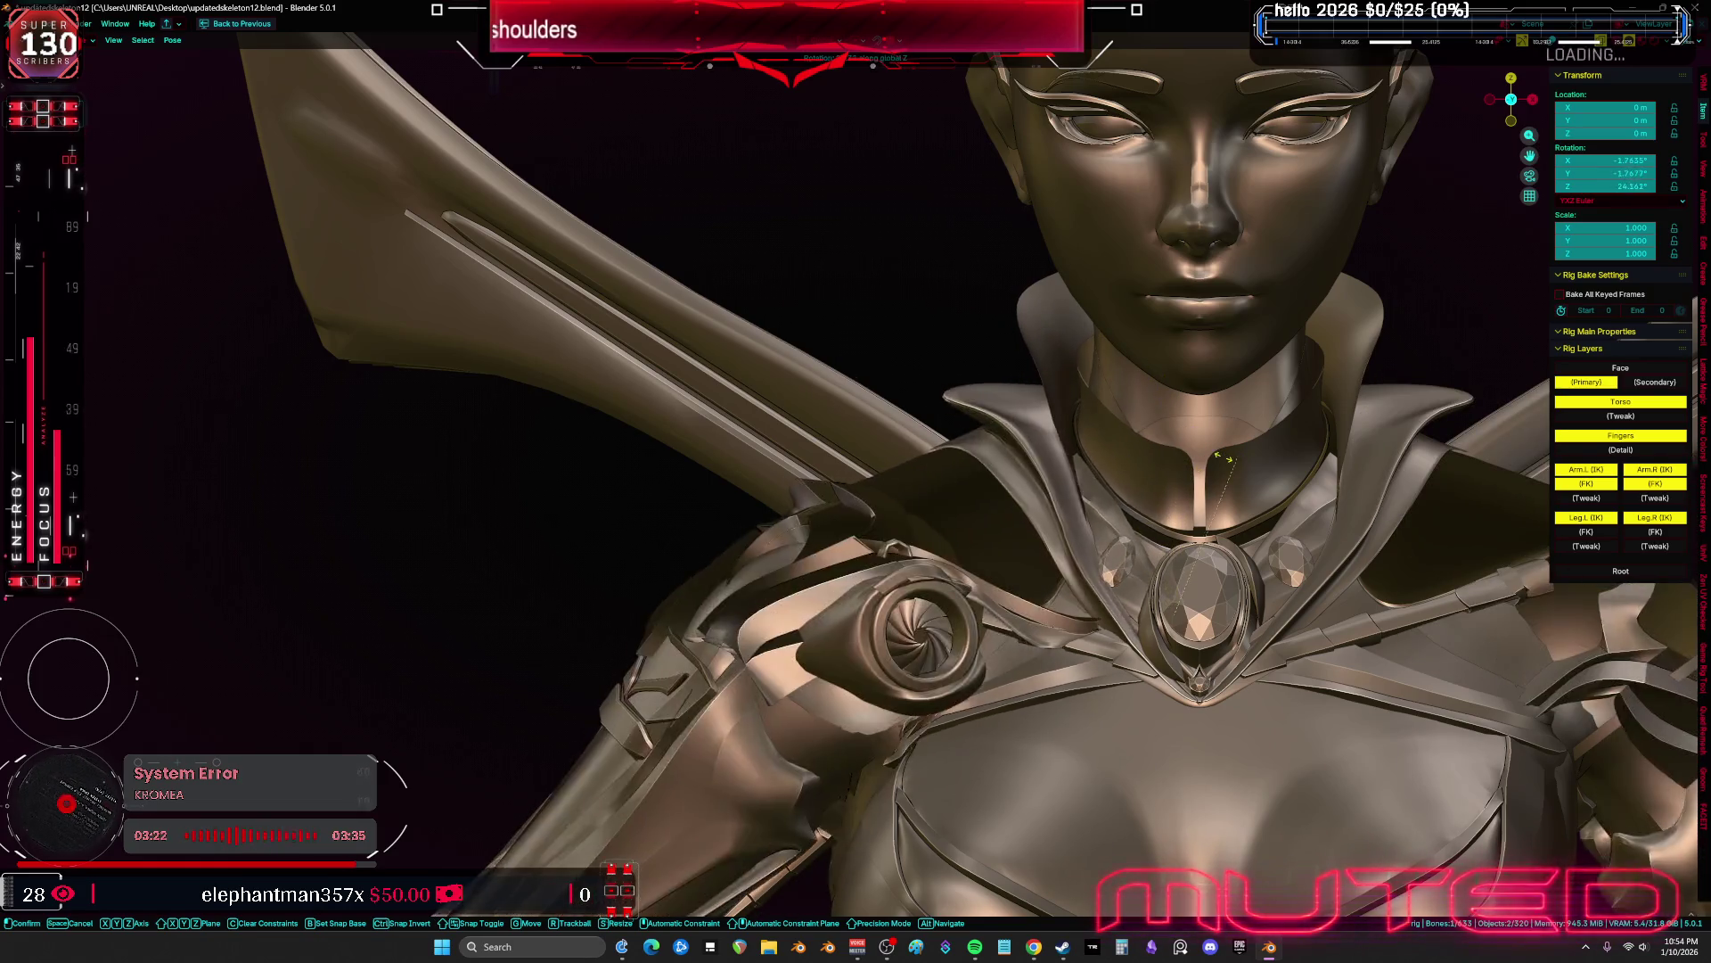
right_click(1013, 475)
scroll(1012, 474, up, 3)
Return to Object Mode in see-through wireframe and select PistonShoulderMESH.004
key(alt+z)
key(ctrl+Tab)
key(shift+z)
mouse_move(1013, 474)
middle_down()
mouse_move(733, 544)
mouse_move(782, 537)
mouse_move(729, 526)
mouse_move(776, 463)
middle_up()
click(780, 460)
scroll(780, 460, up, 4)
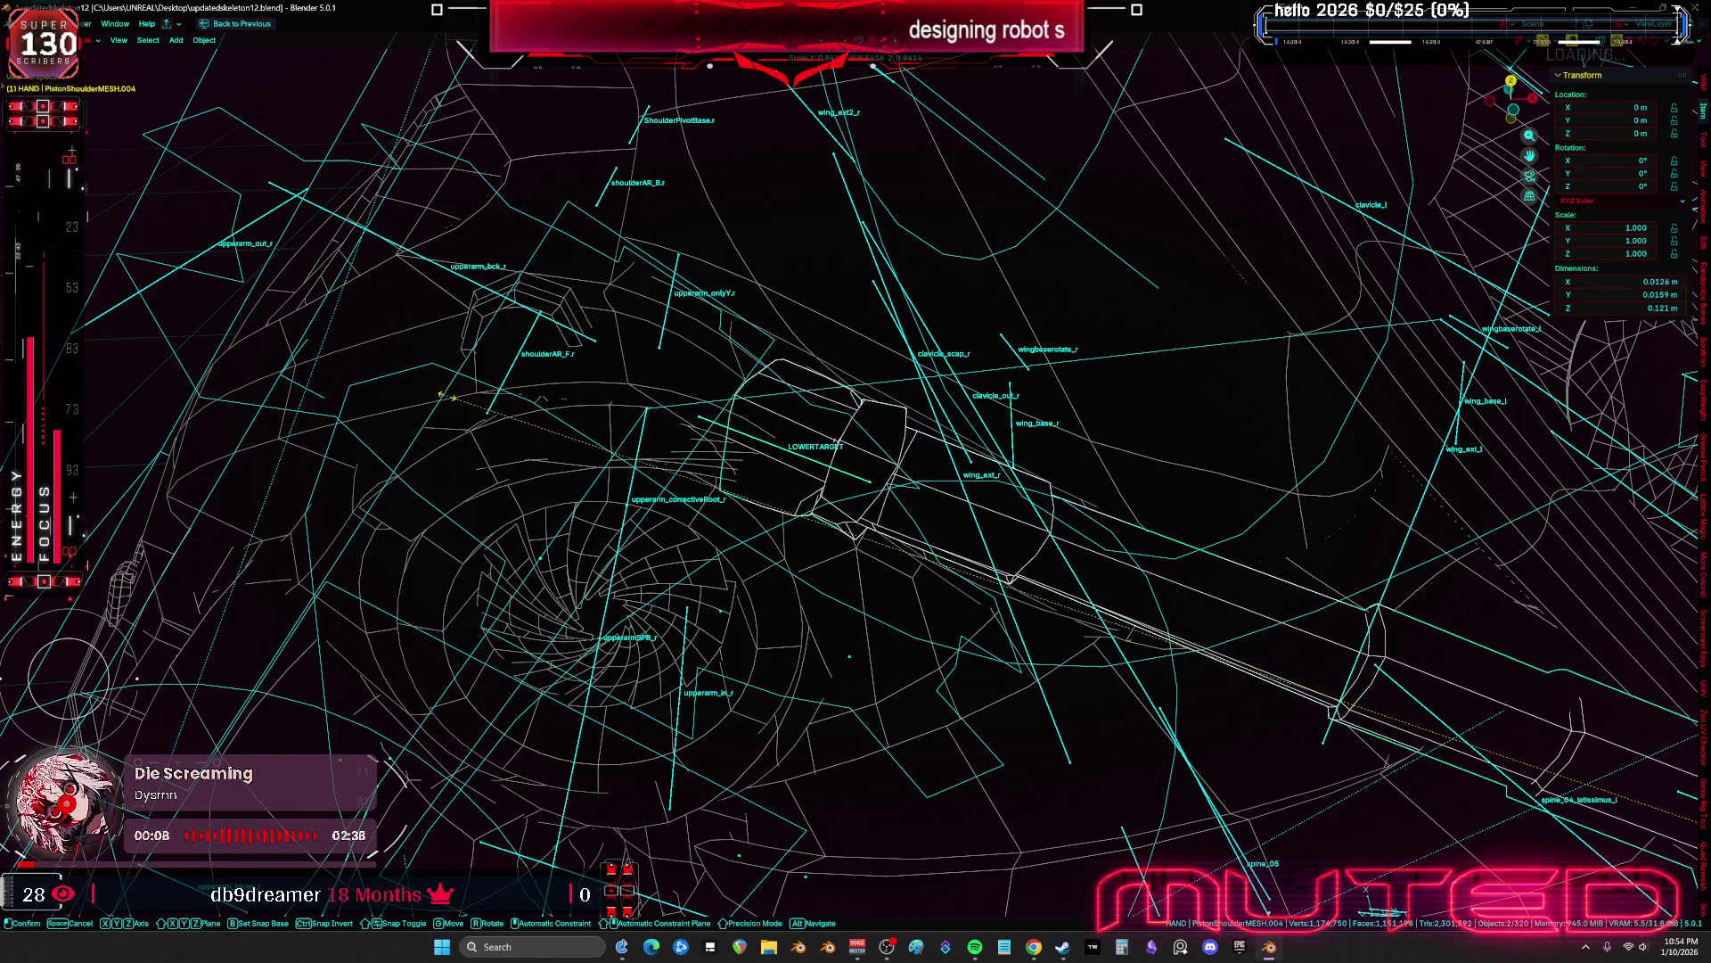
Switch to Material Preview shading and nudge the selected shoulder piece into place
mouse_move(791, 496)
middle_down()
mouse_move(813, 443)
mouse_move(595, 409)
mouse_move(753, 600)
mouse_move(838, 642)
mouse_move(981, 652)
mouse_move(1134, 577)
middle_up()
scroll(815, 439, up, 2)
key(shift+z)
key(g)
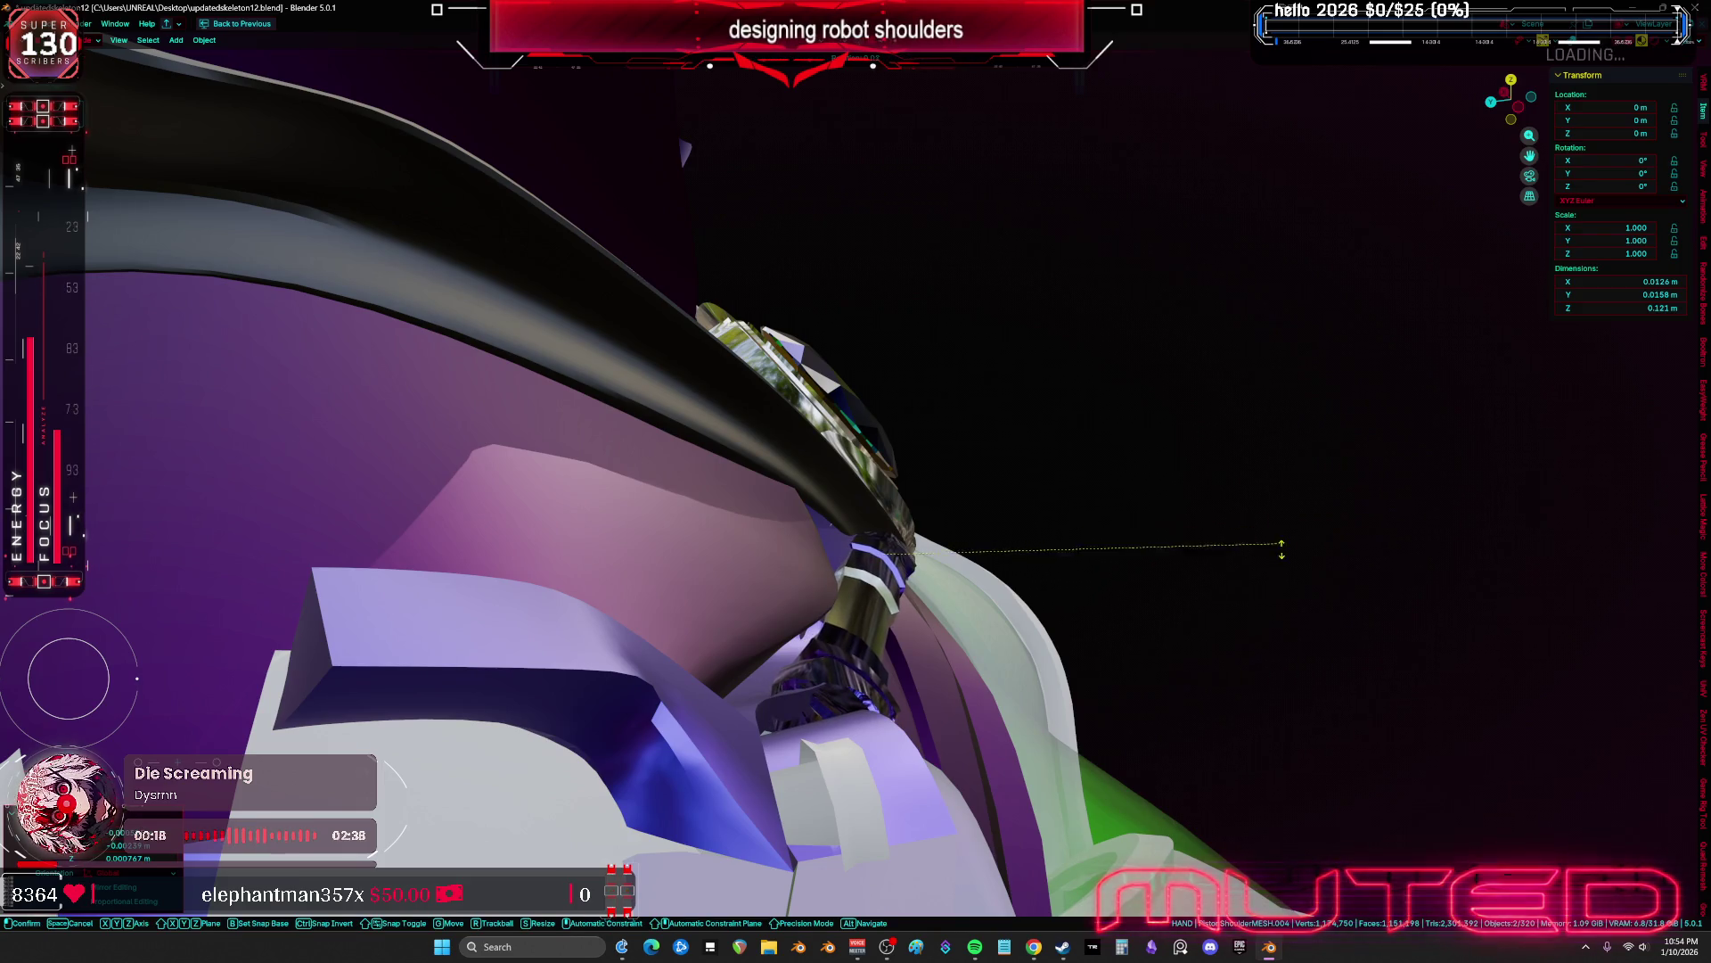
click(725, 465)
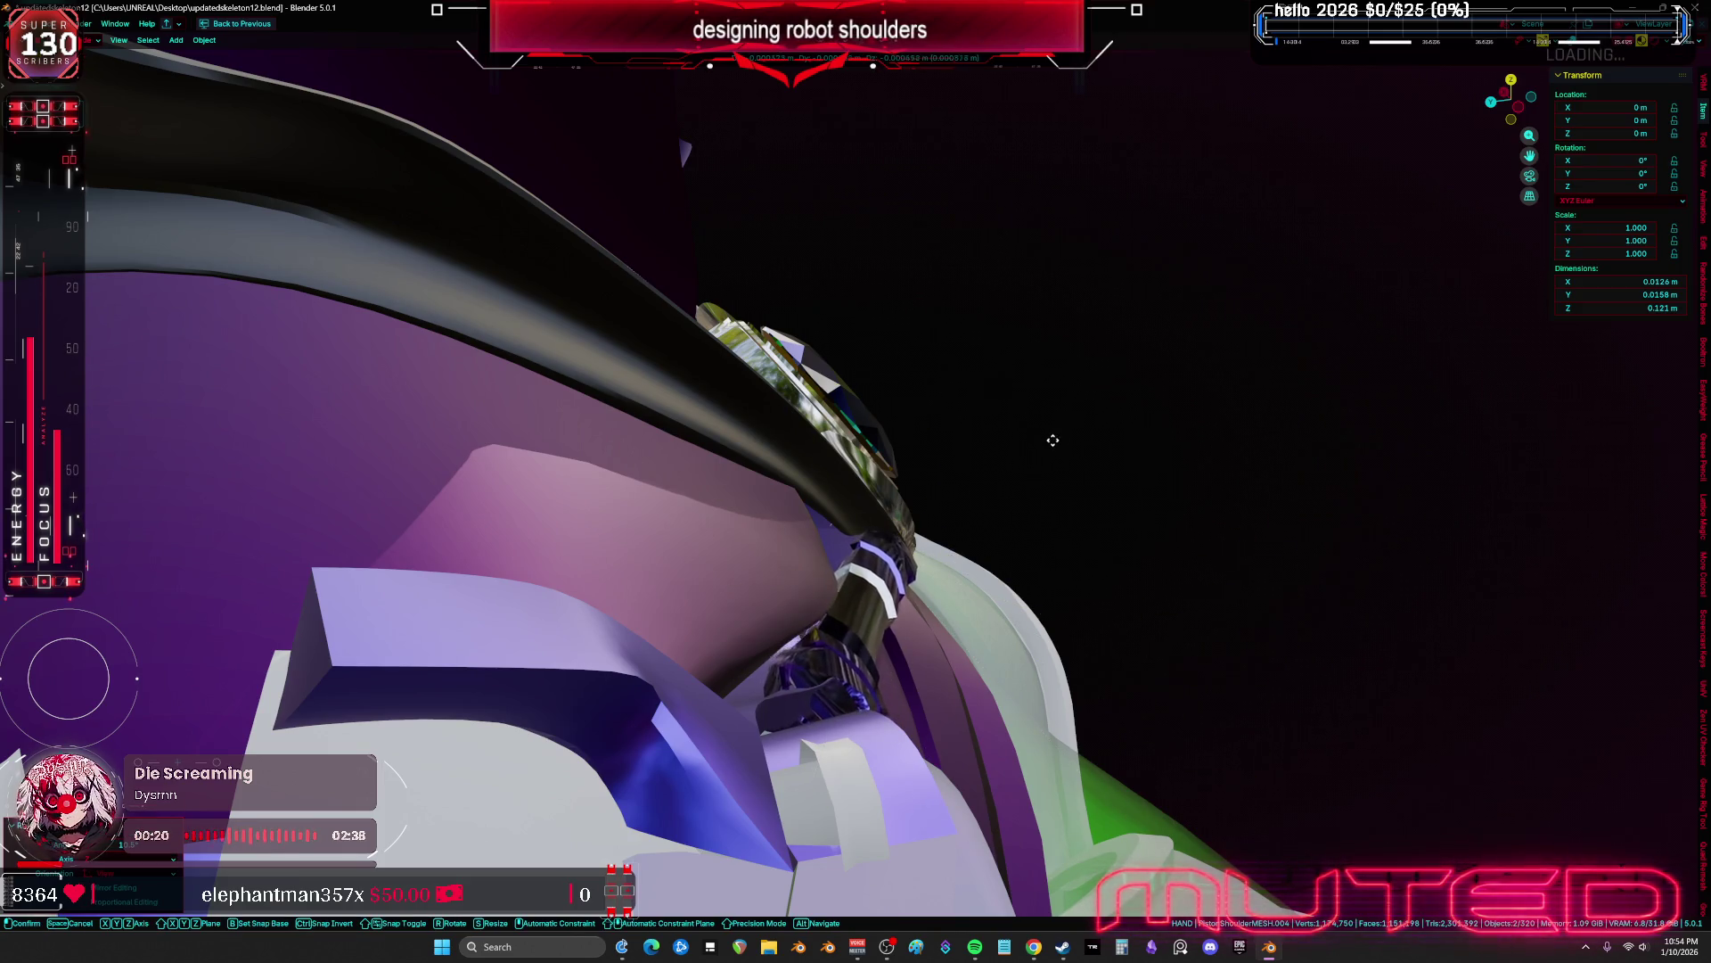
click(1086, 438)
From the front view, reposition the shoulder pieces, show bone overlays, and select PistonShoulderMESH.006
key(KP_1)
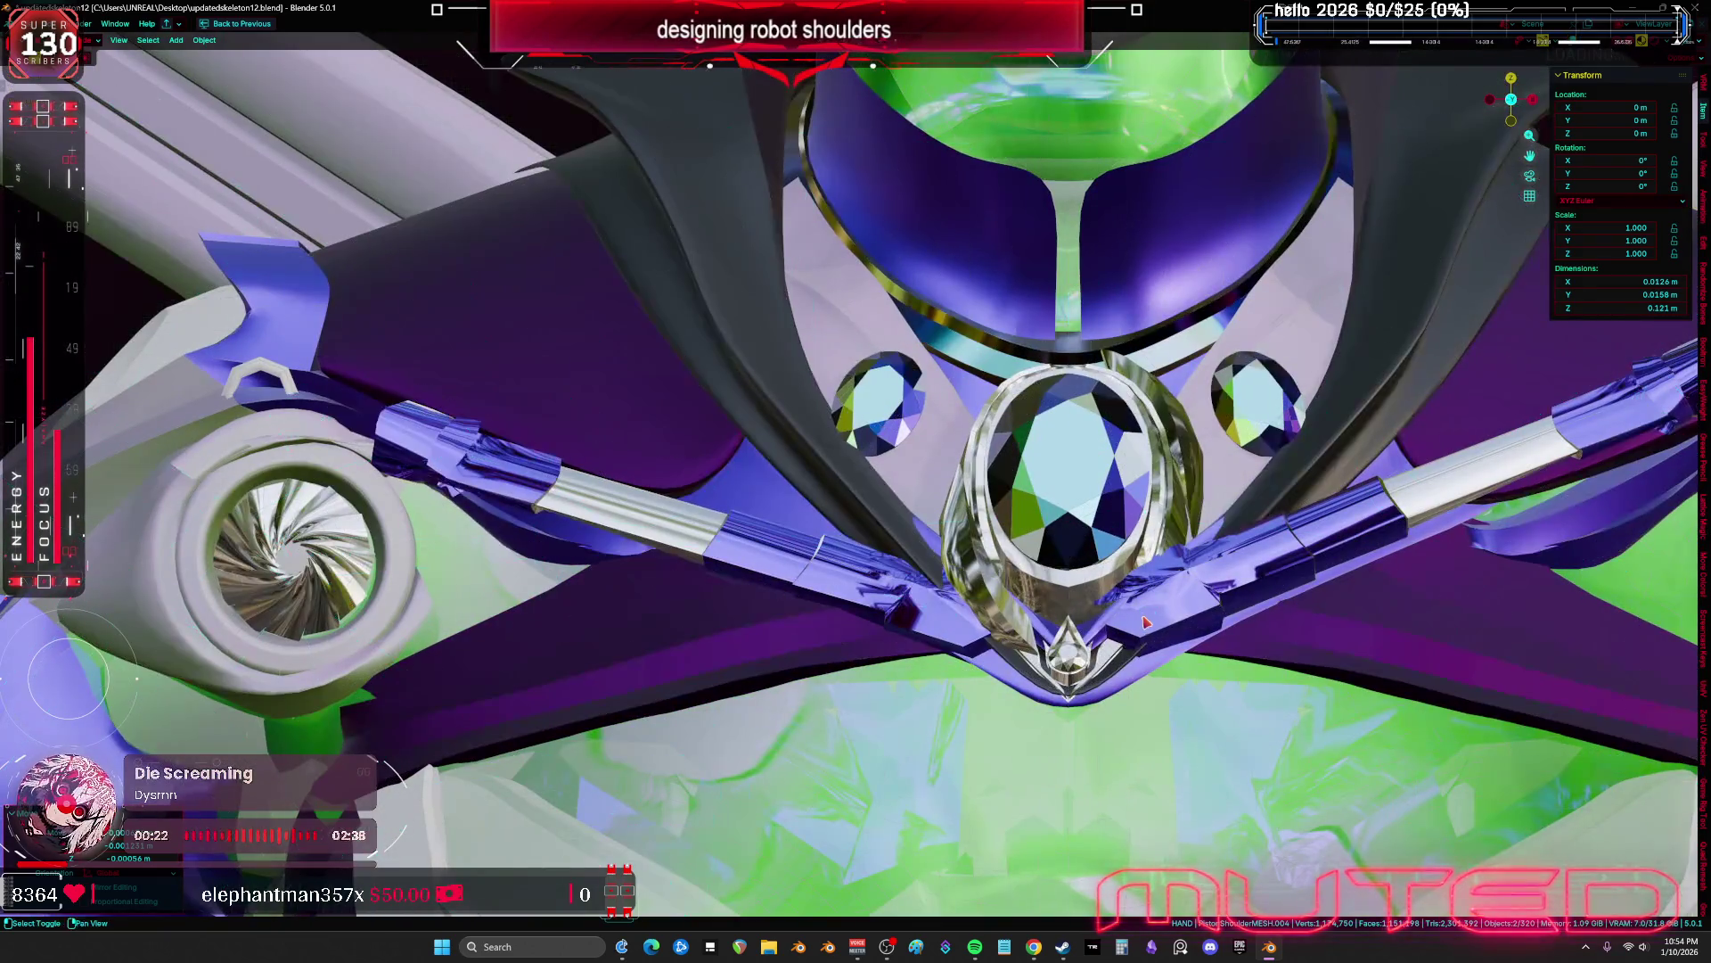
scroll(1143, 618, up, 2)
key(g)
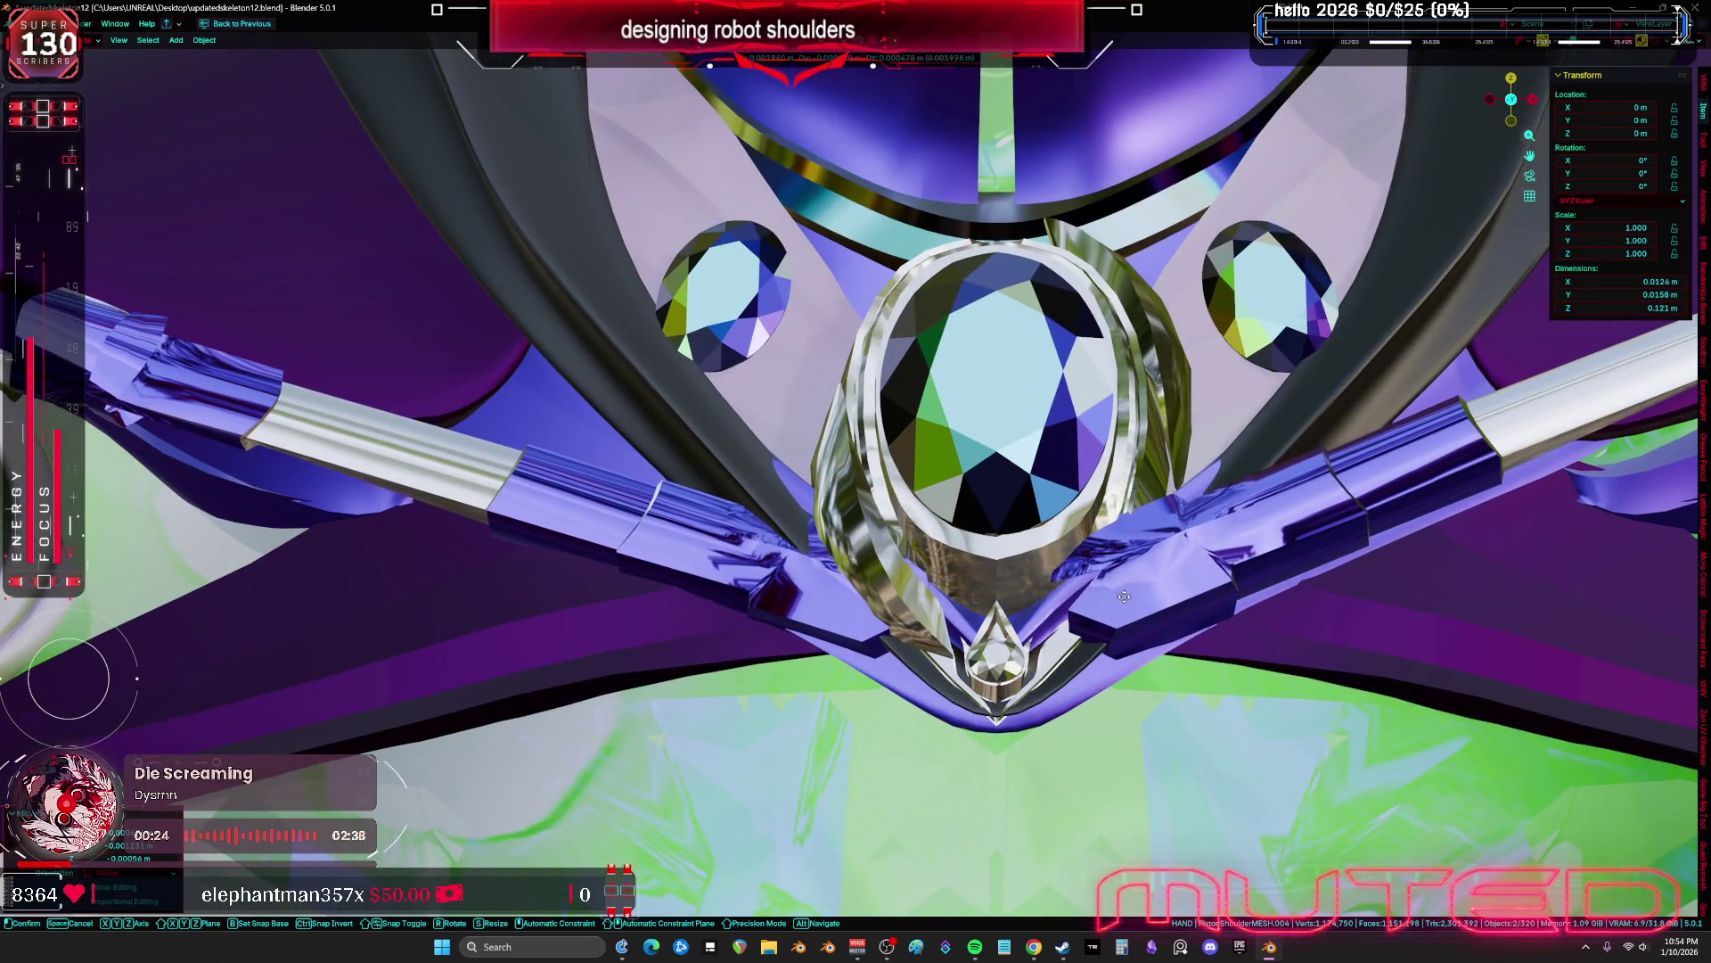
click(1125, 499)
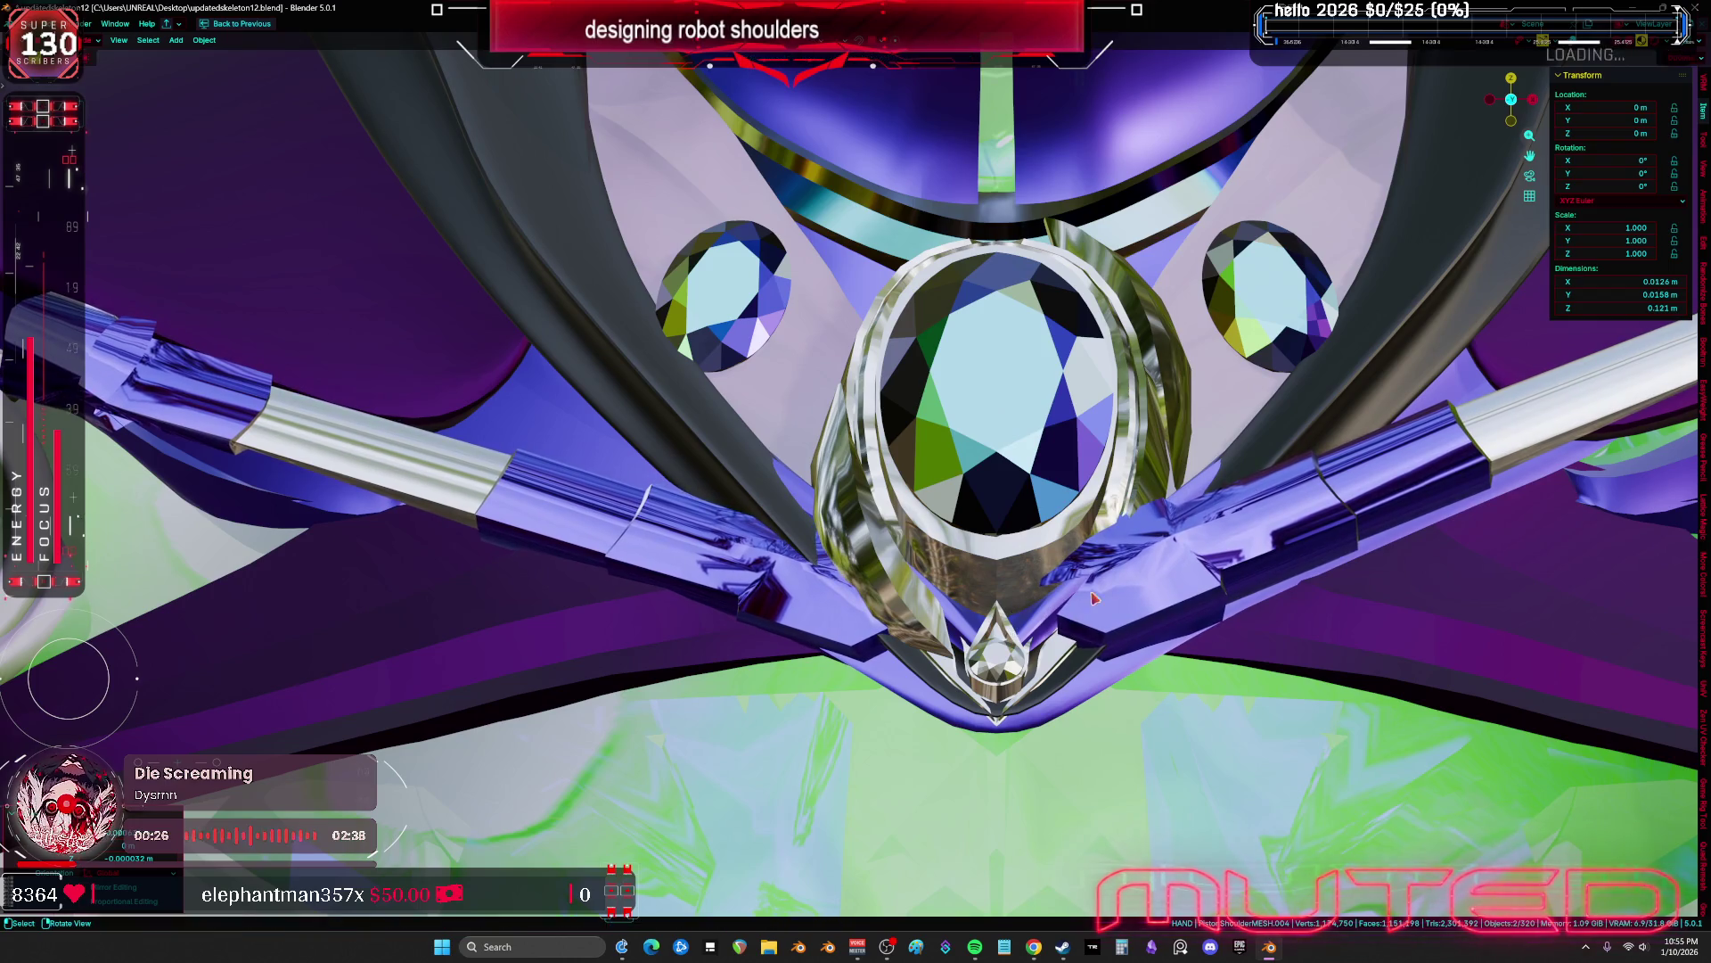
middle_drag(1125, 499, 1114, 534)
key(shift+alt+z)
click(1196, 647)
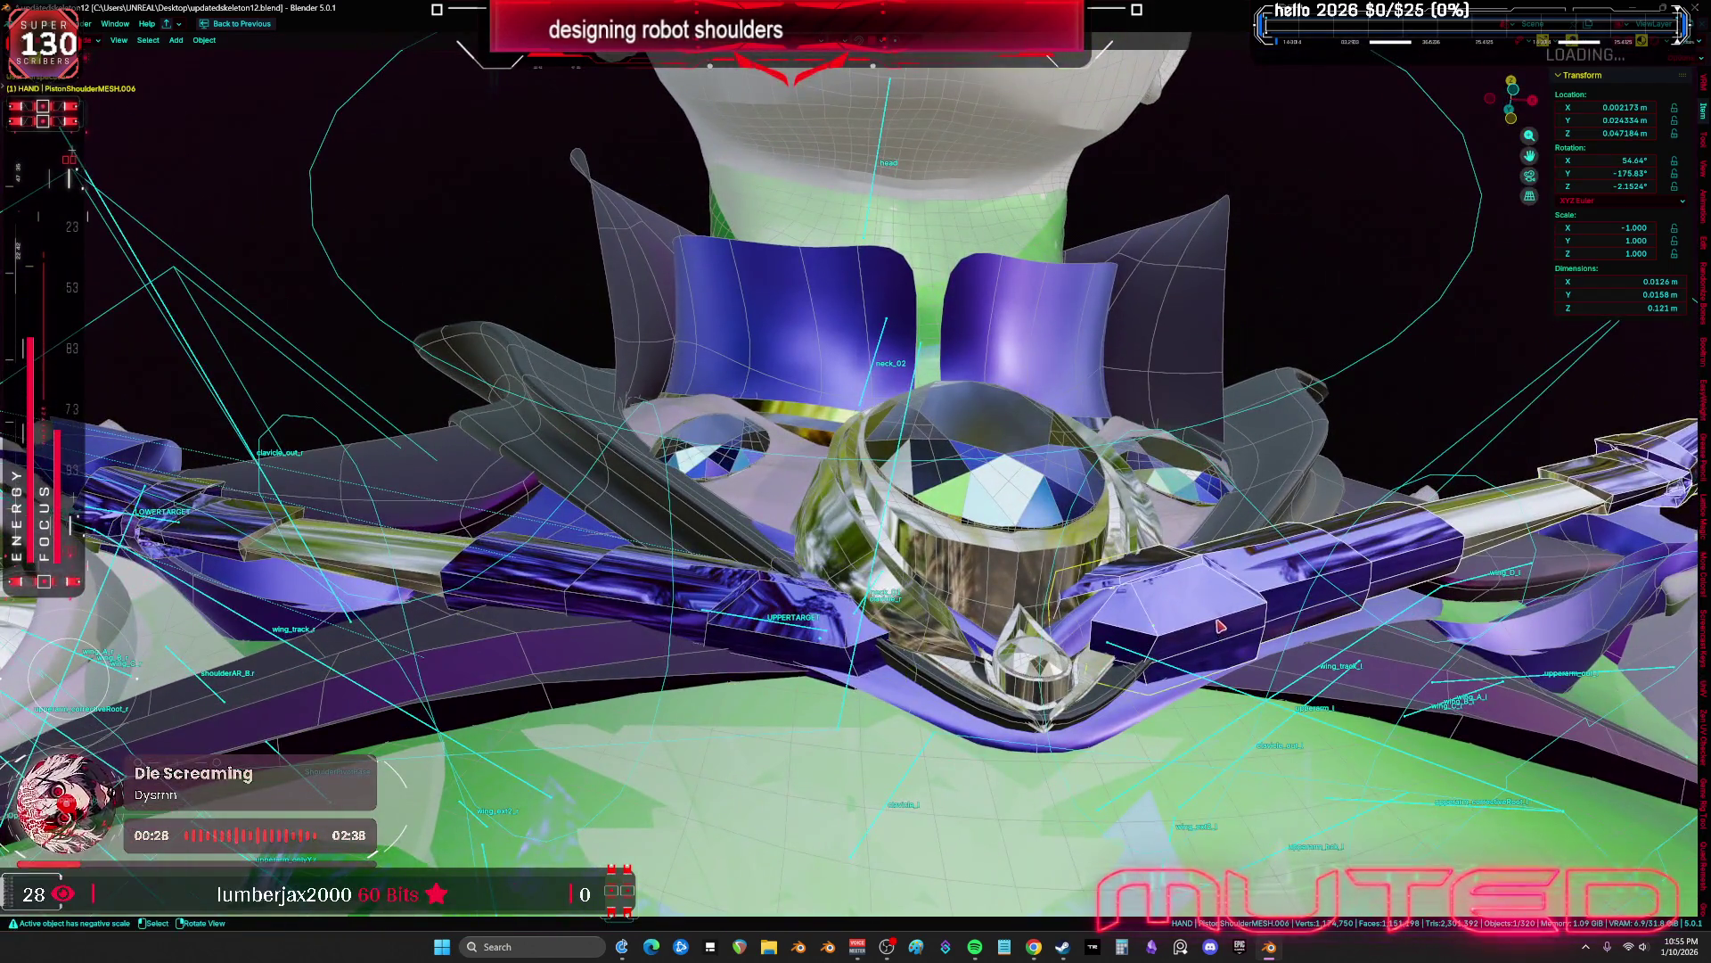
Delete the PistonShoulderMESH.006 copy and view the chest from the front
scroll(1196, 648, up, 2)
key(Delete)
scroll(1196, 647, down, 3)
middle_drag(1196, 647, 1055, 655)
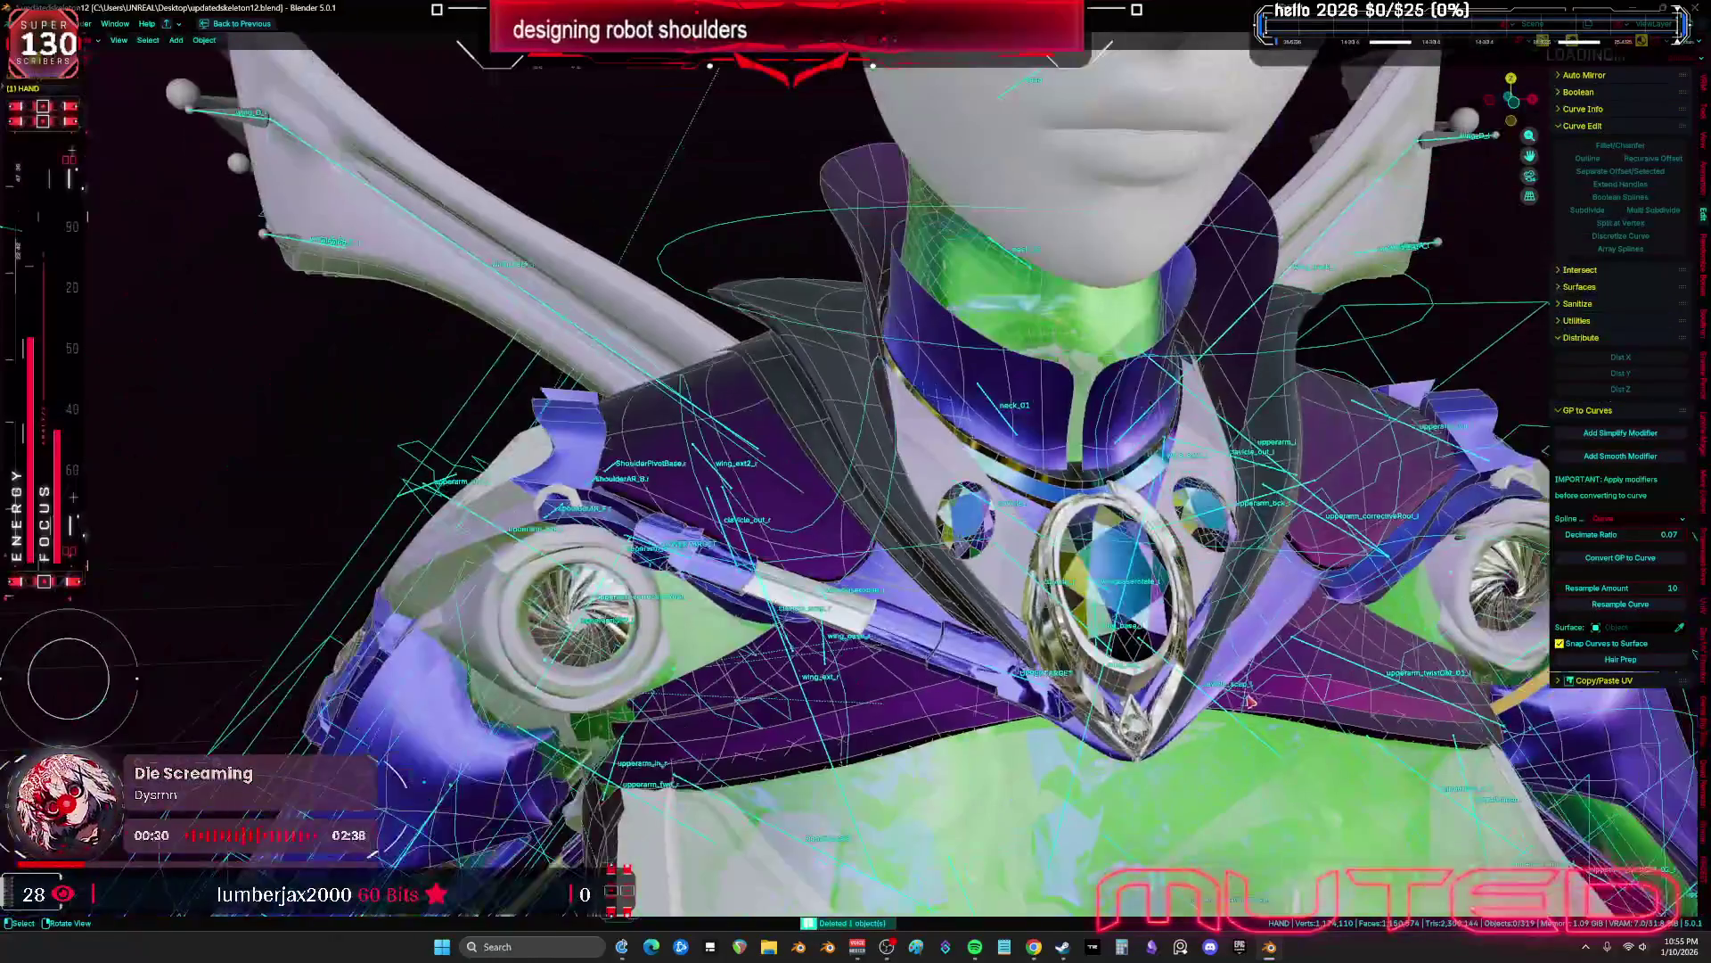
key(shift+alt+z)
scroll(921, 667, up, 5)
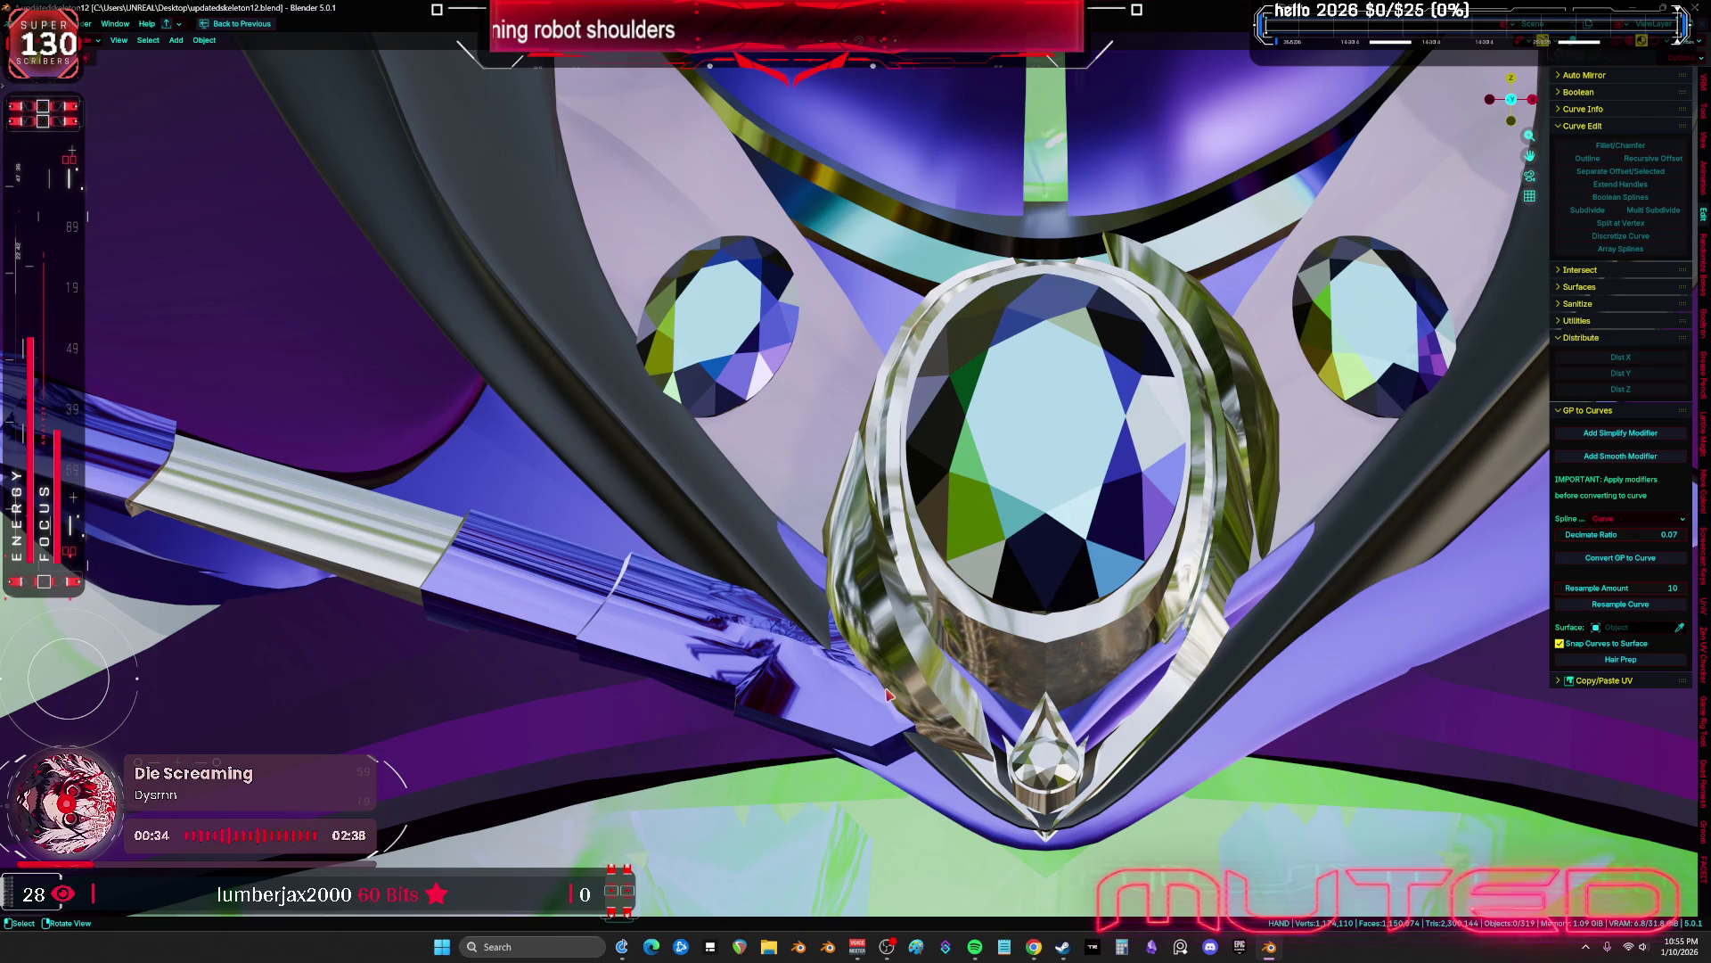
key(shift+alt+z)
Select PistonShoulderMESH.004 and set the transform orientation to Local
click(704, 689)
alt+click(706, 691)
click(759, 713)
key(comma)
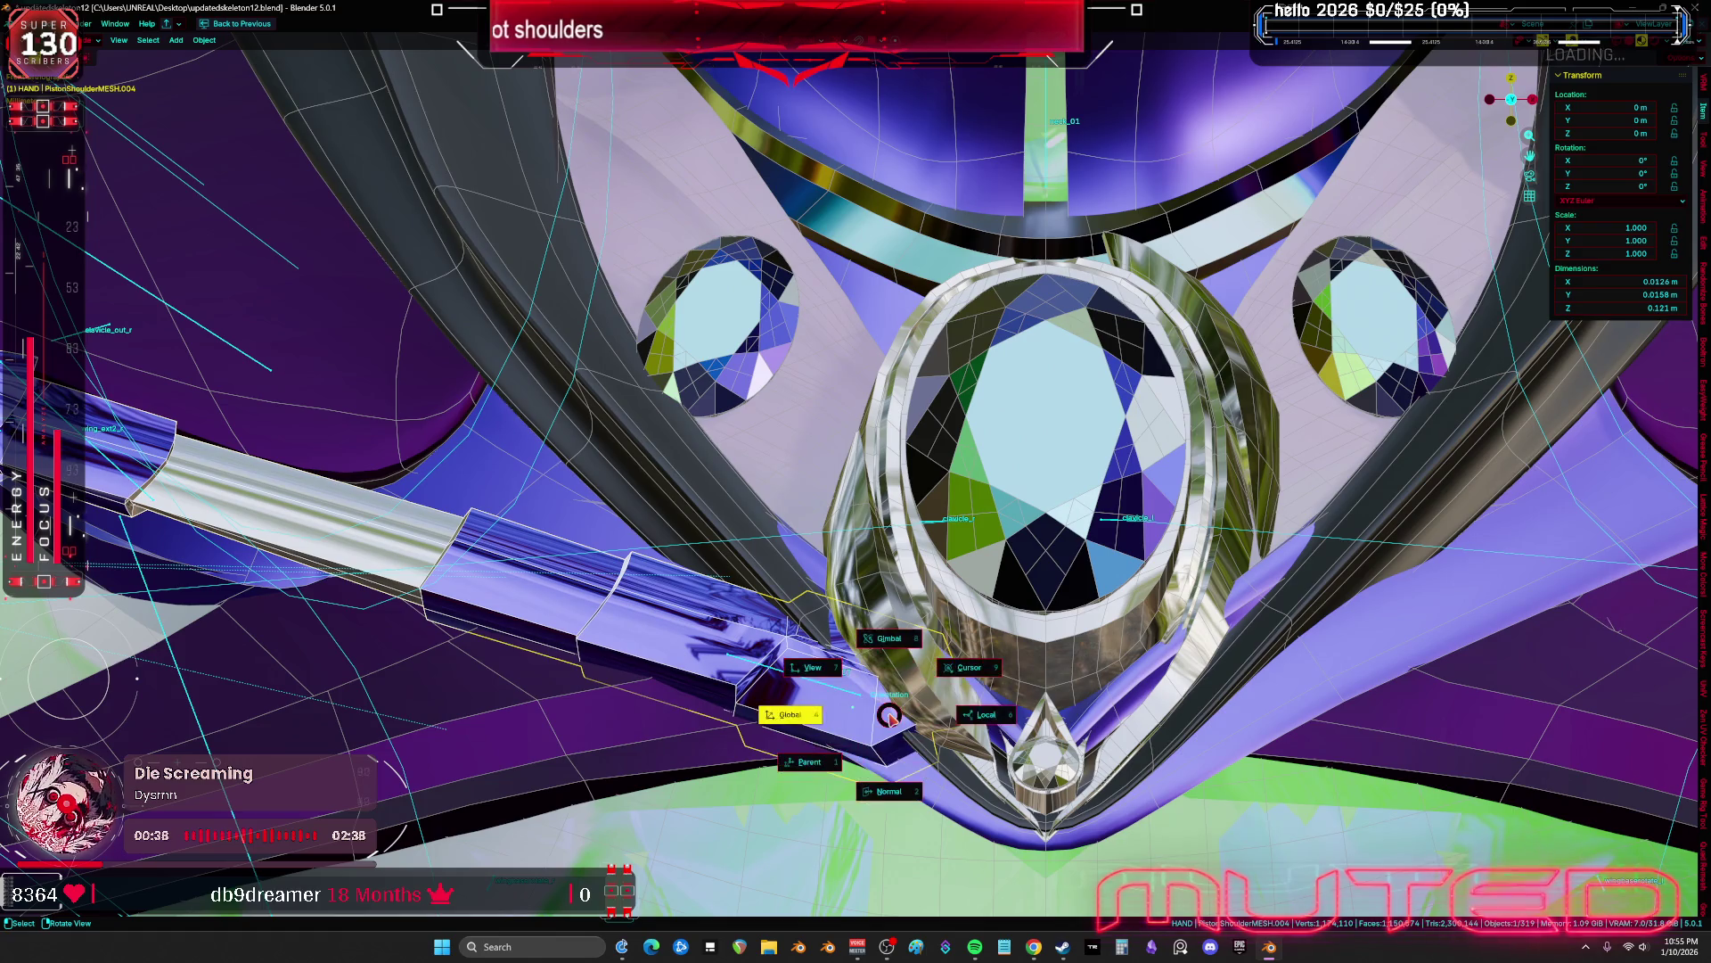
click(1008, 723)
Duplicate the piston in place, mirror the copy across X, then undo it
key(shift+d)
key(Escape)
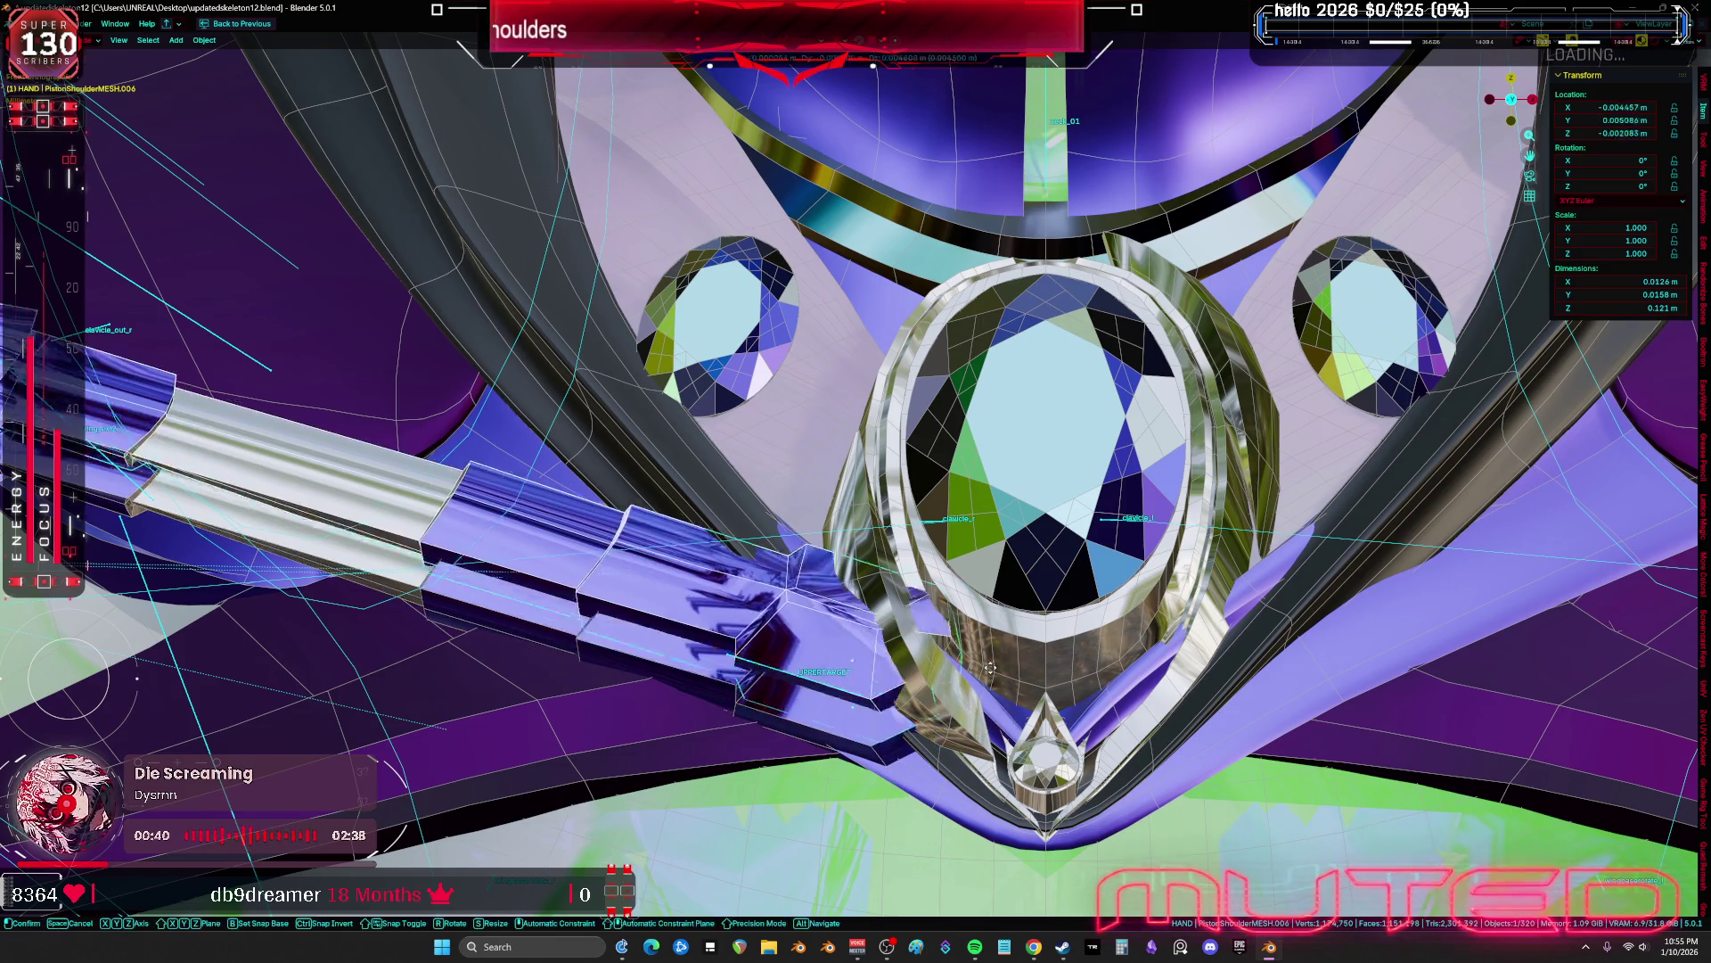
key(ctrl+m)
key(x)
key(Return)
scroll(989, 689, down, 8)
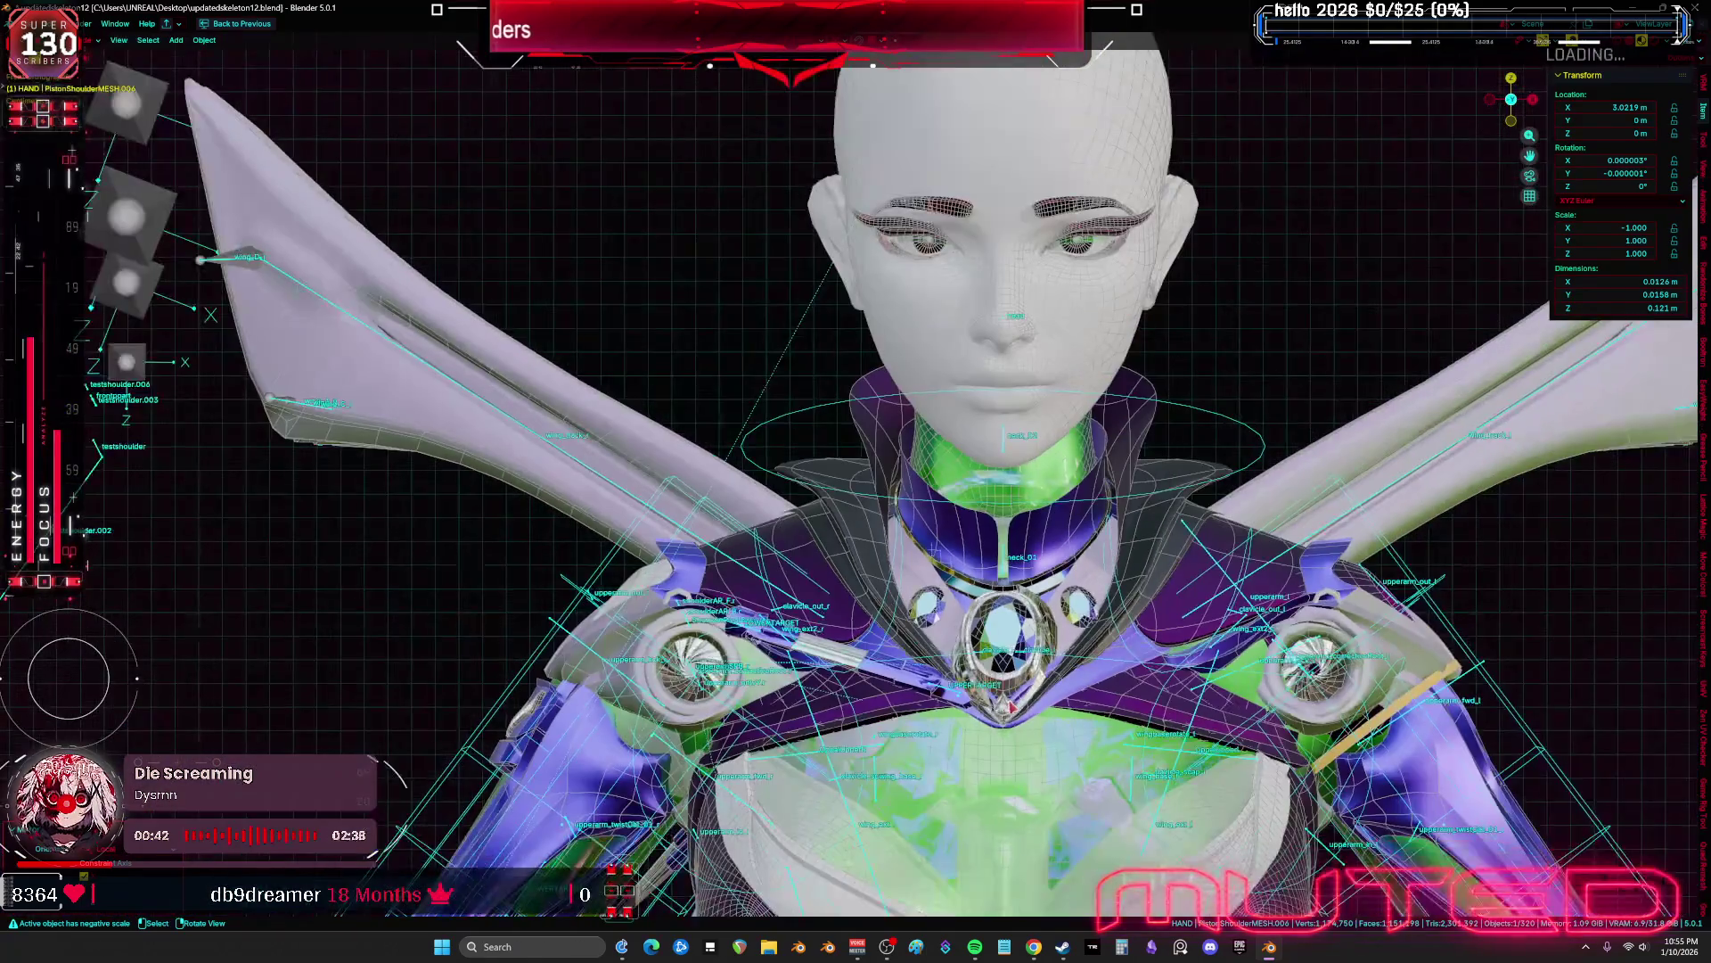
key(ctrl+z)
scroll(1008, 707, up, 3)
Undo the extra copies and make a fresh in-place duplicate of PistonShoulderMESH.004
key(shift+d)
click(1017, 680)
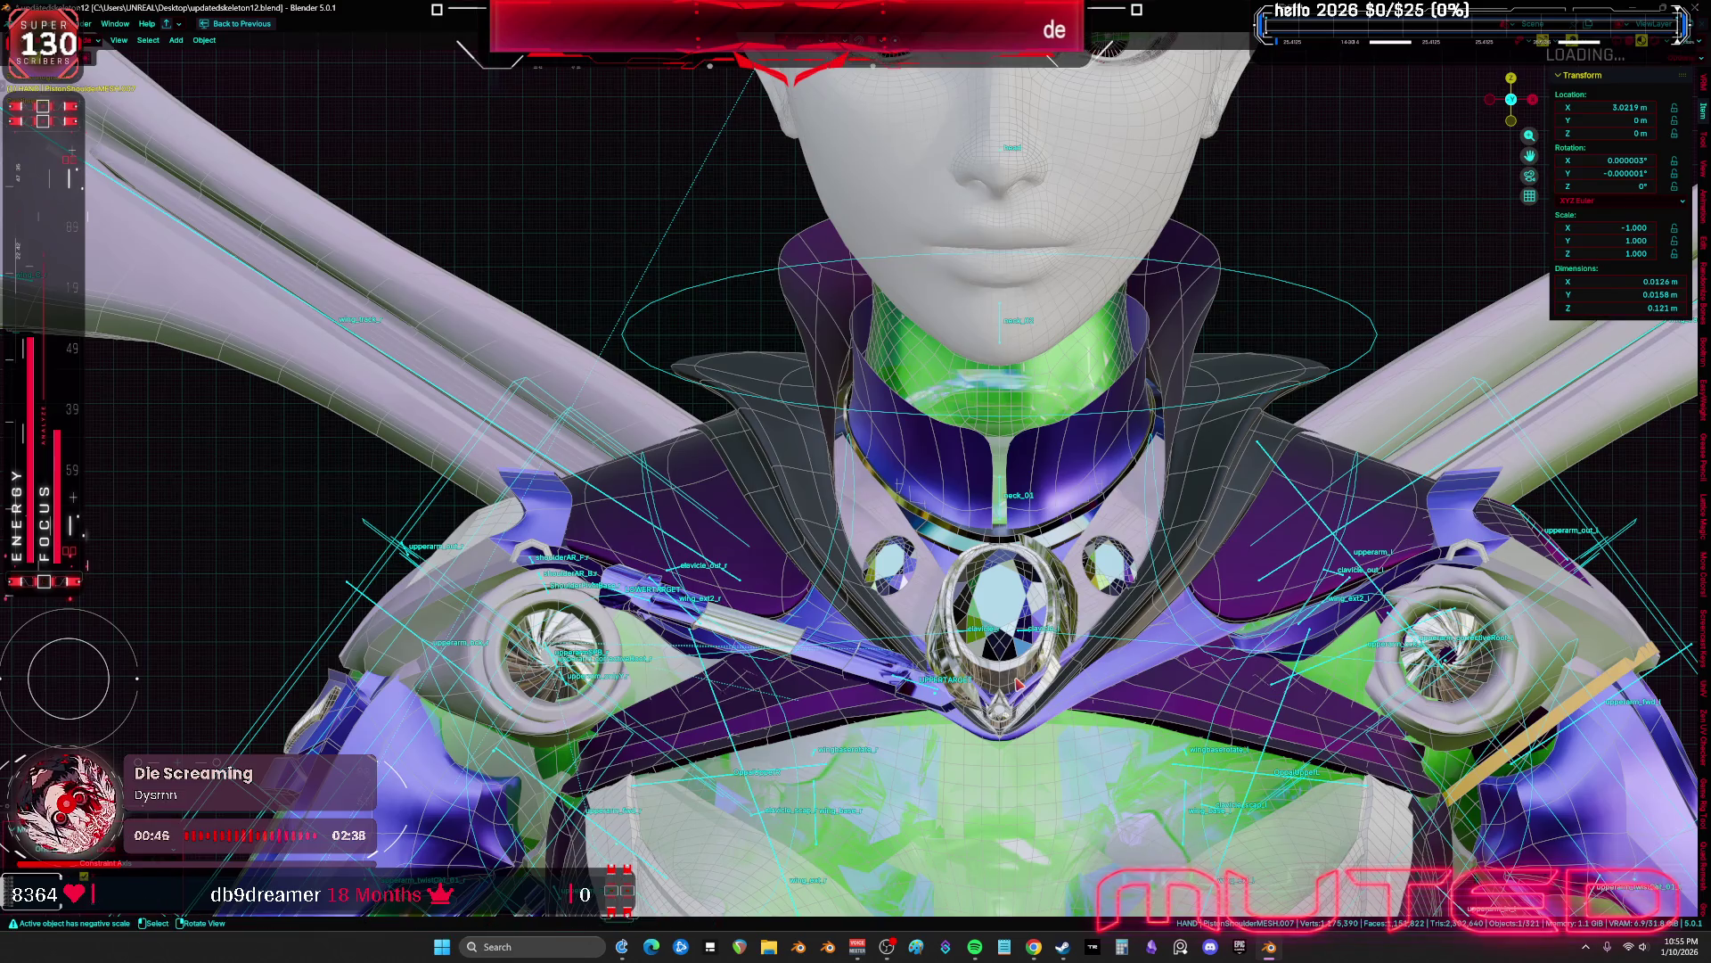
scroll(1017, 683, down, 5)
scroll(1016, 686, up, 5)
key(ctrl+z)
key(ctrl+z)
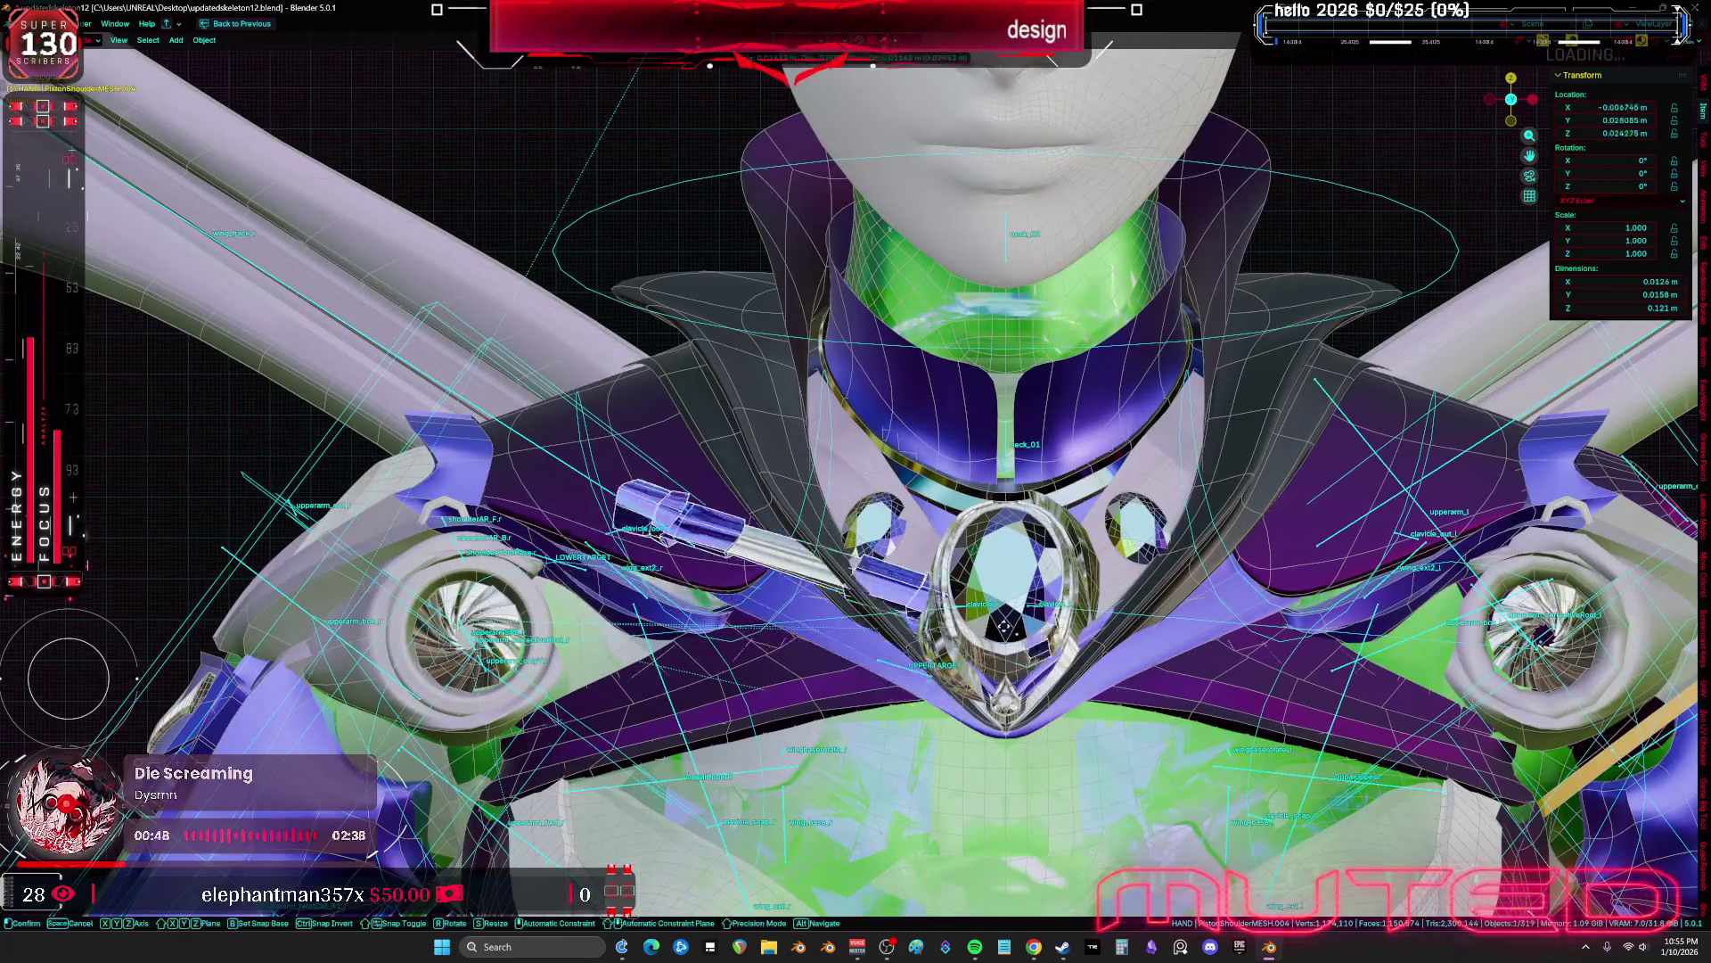
scroll(862, 688, up, 3)
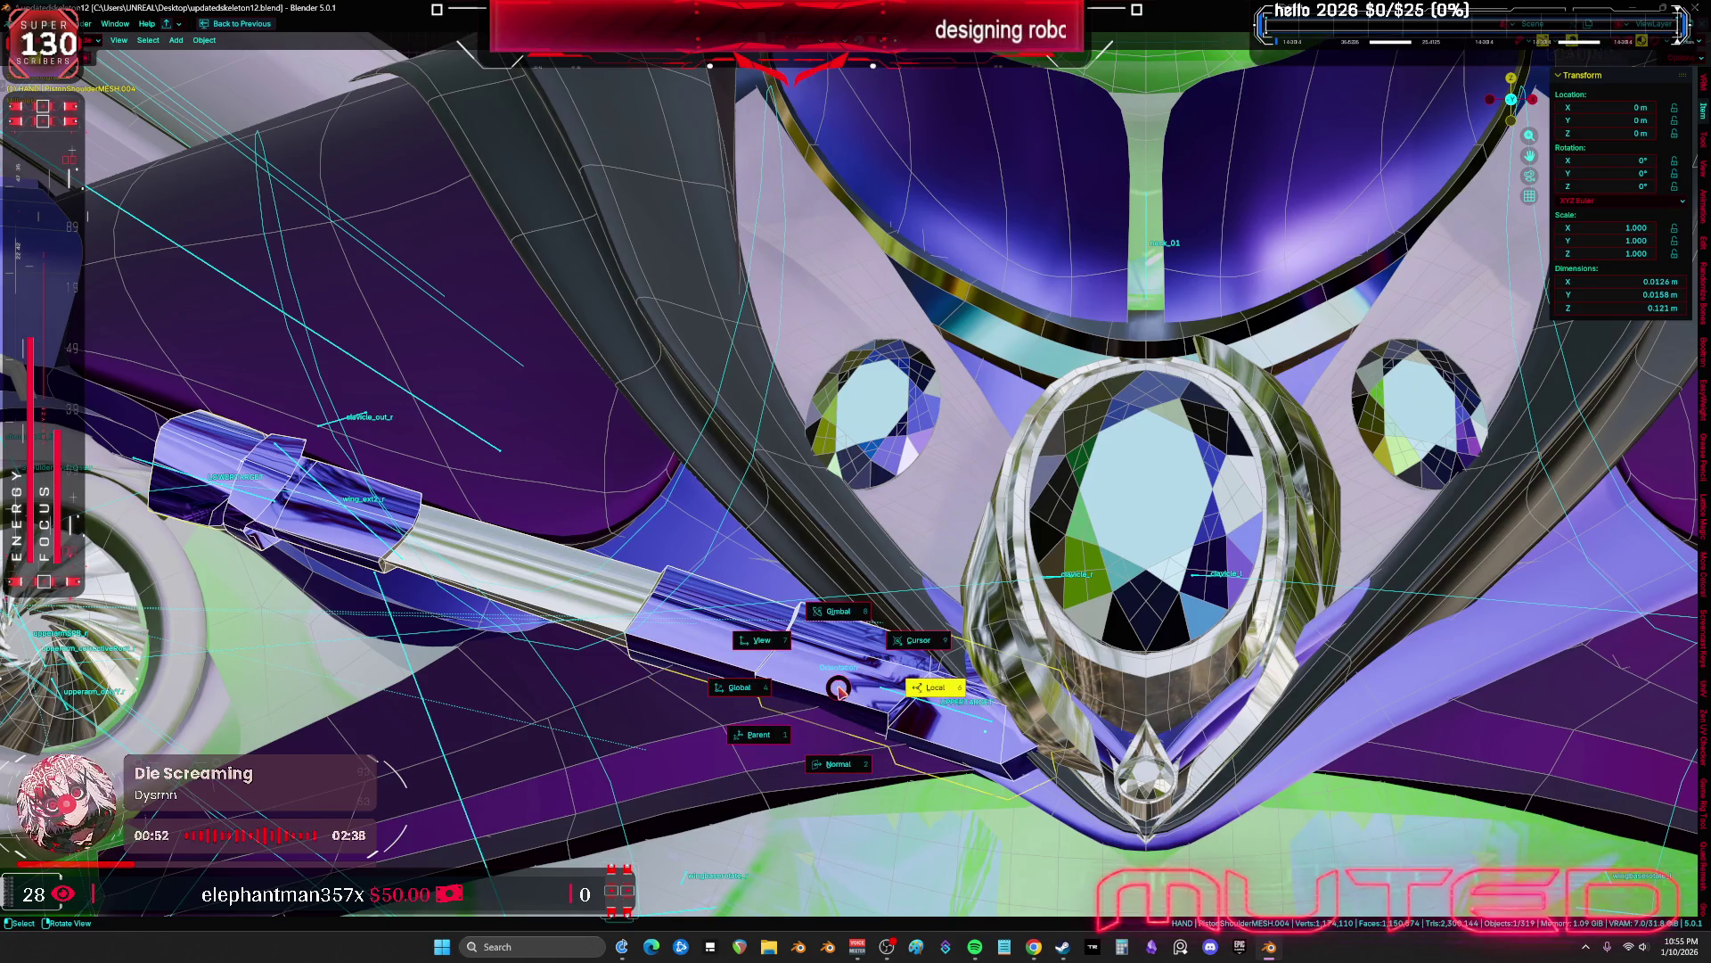
key(shift+d)
right_click(880, 677)
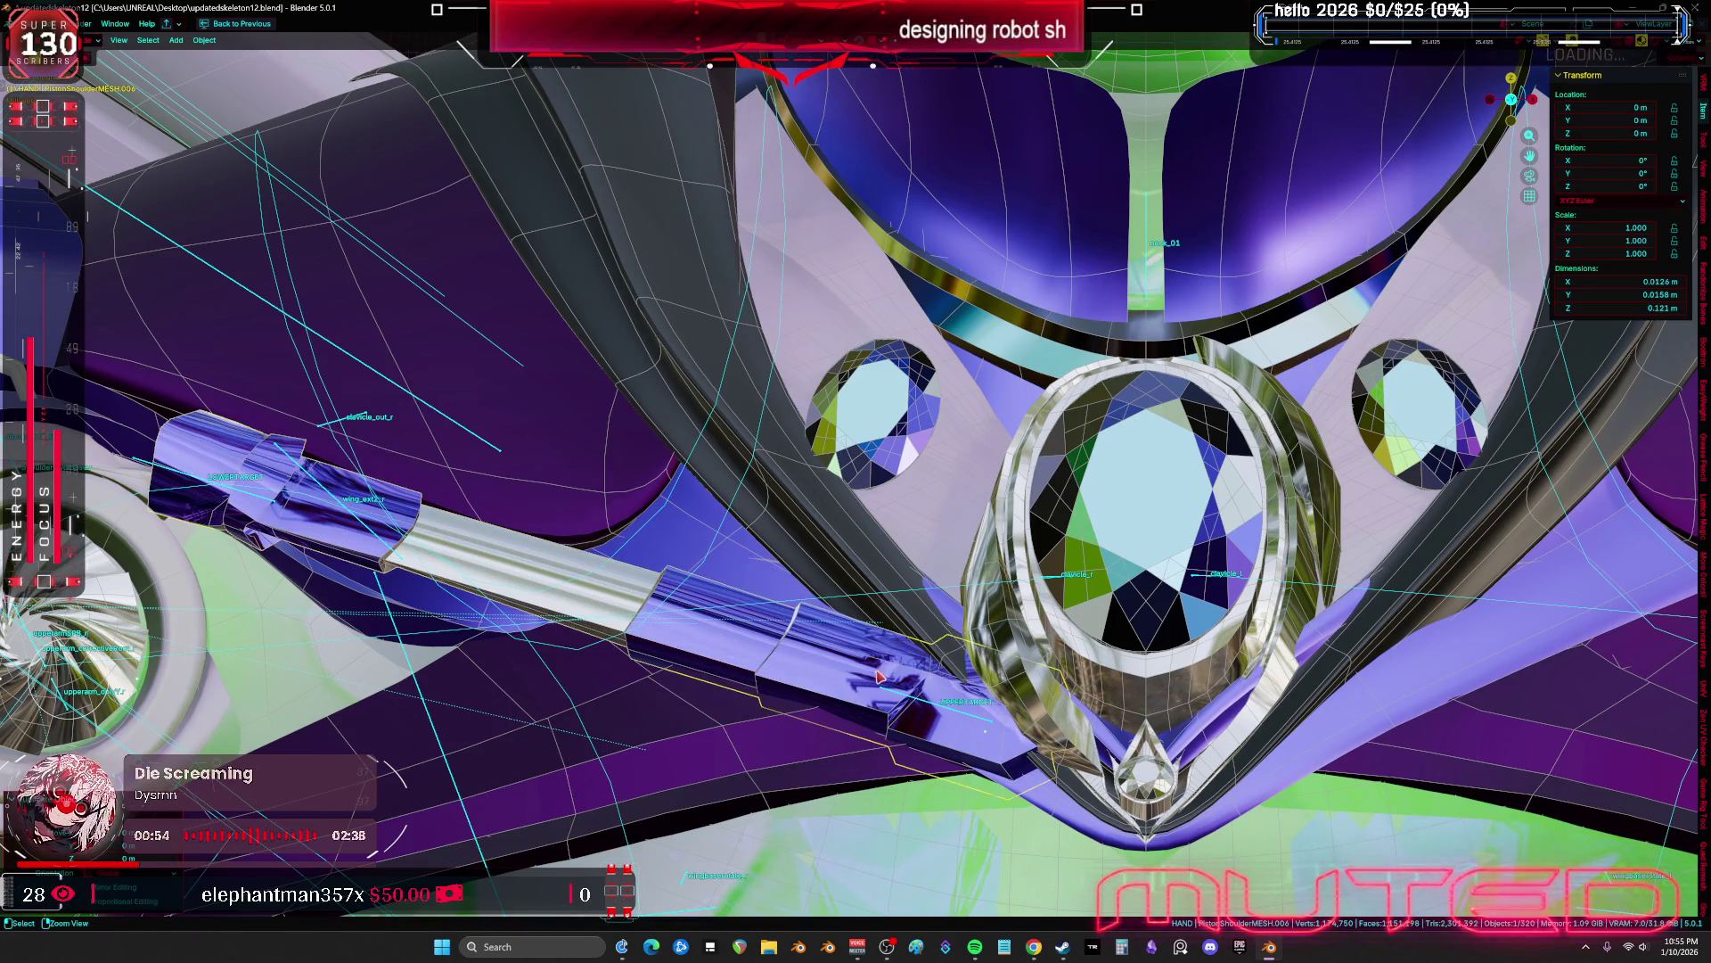
scroll(876, 680, down, 10)
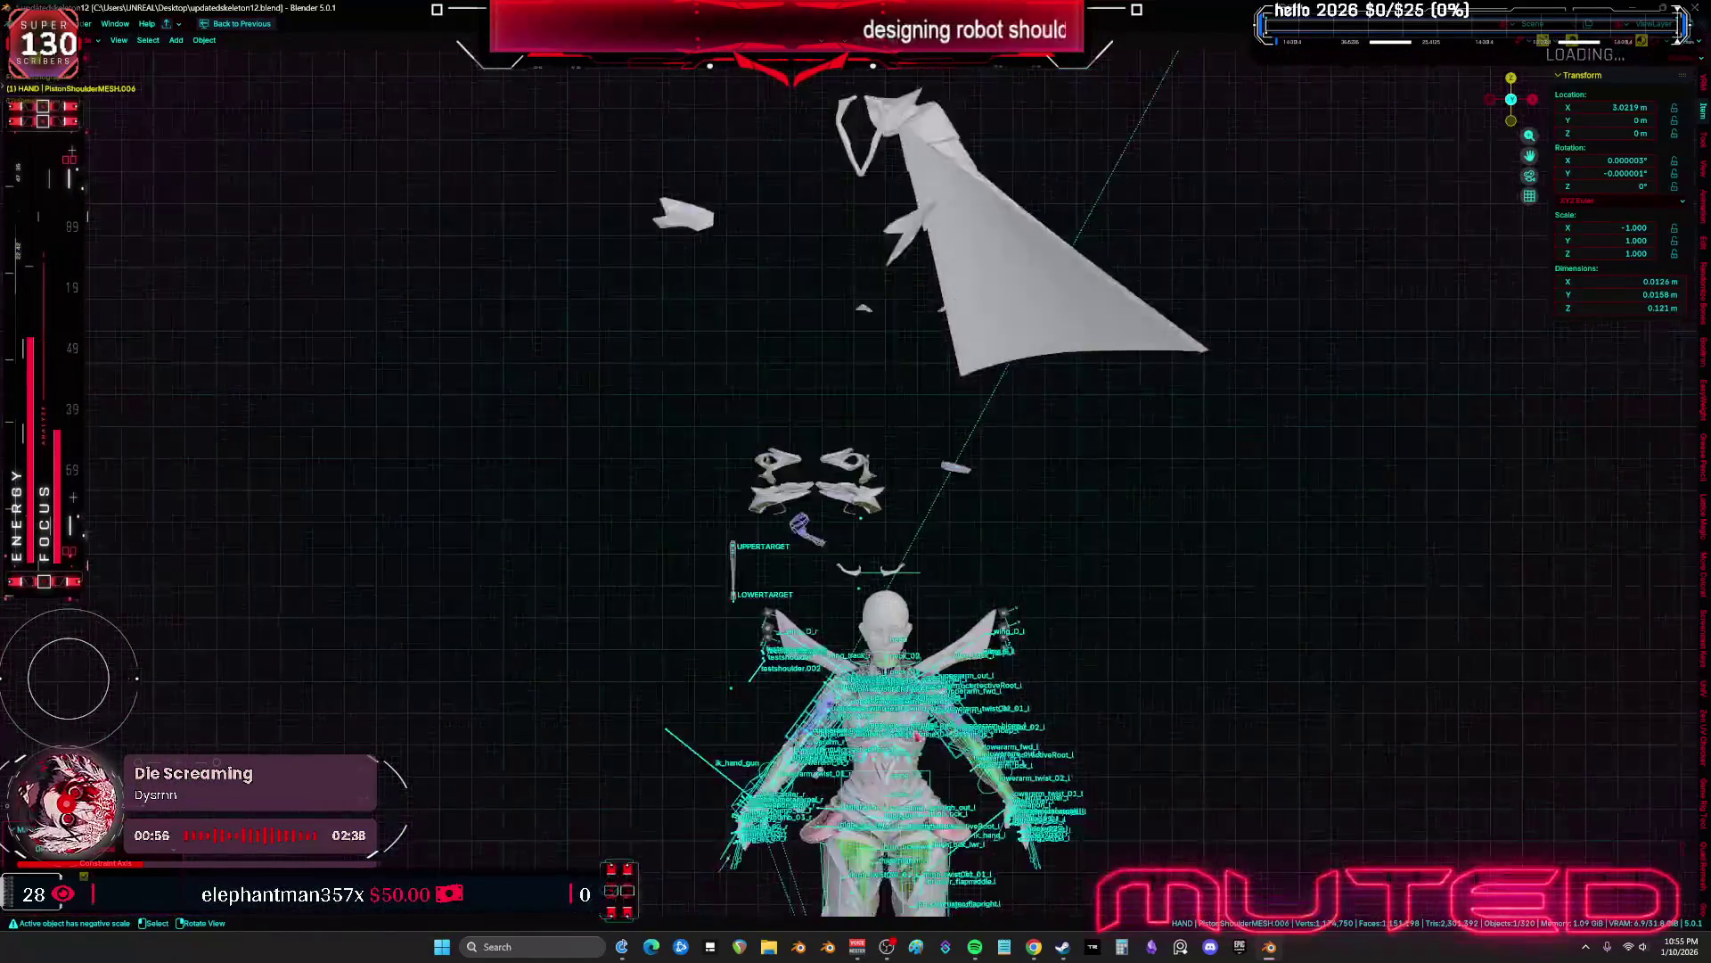
Cancel moving the new piston copy and orbit around the shoulder with overlays shown
key(g)
right_click(945, 565)
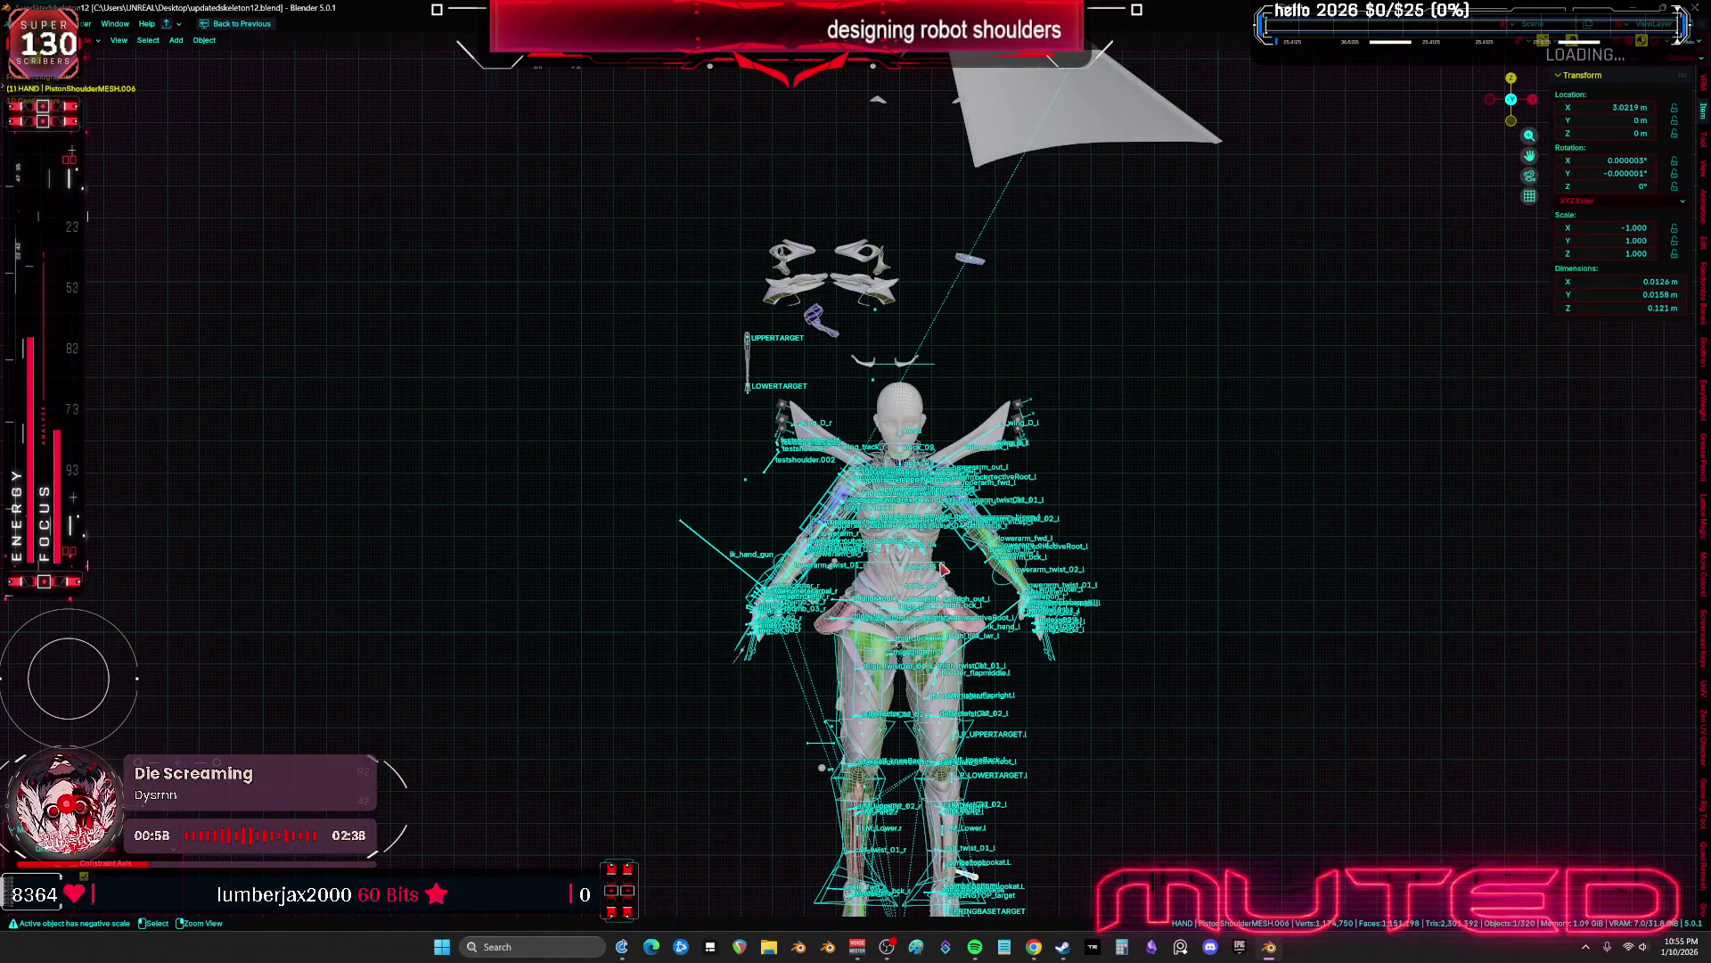
scroll(967, 581, up, 10)
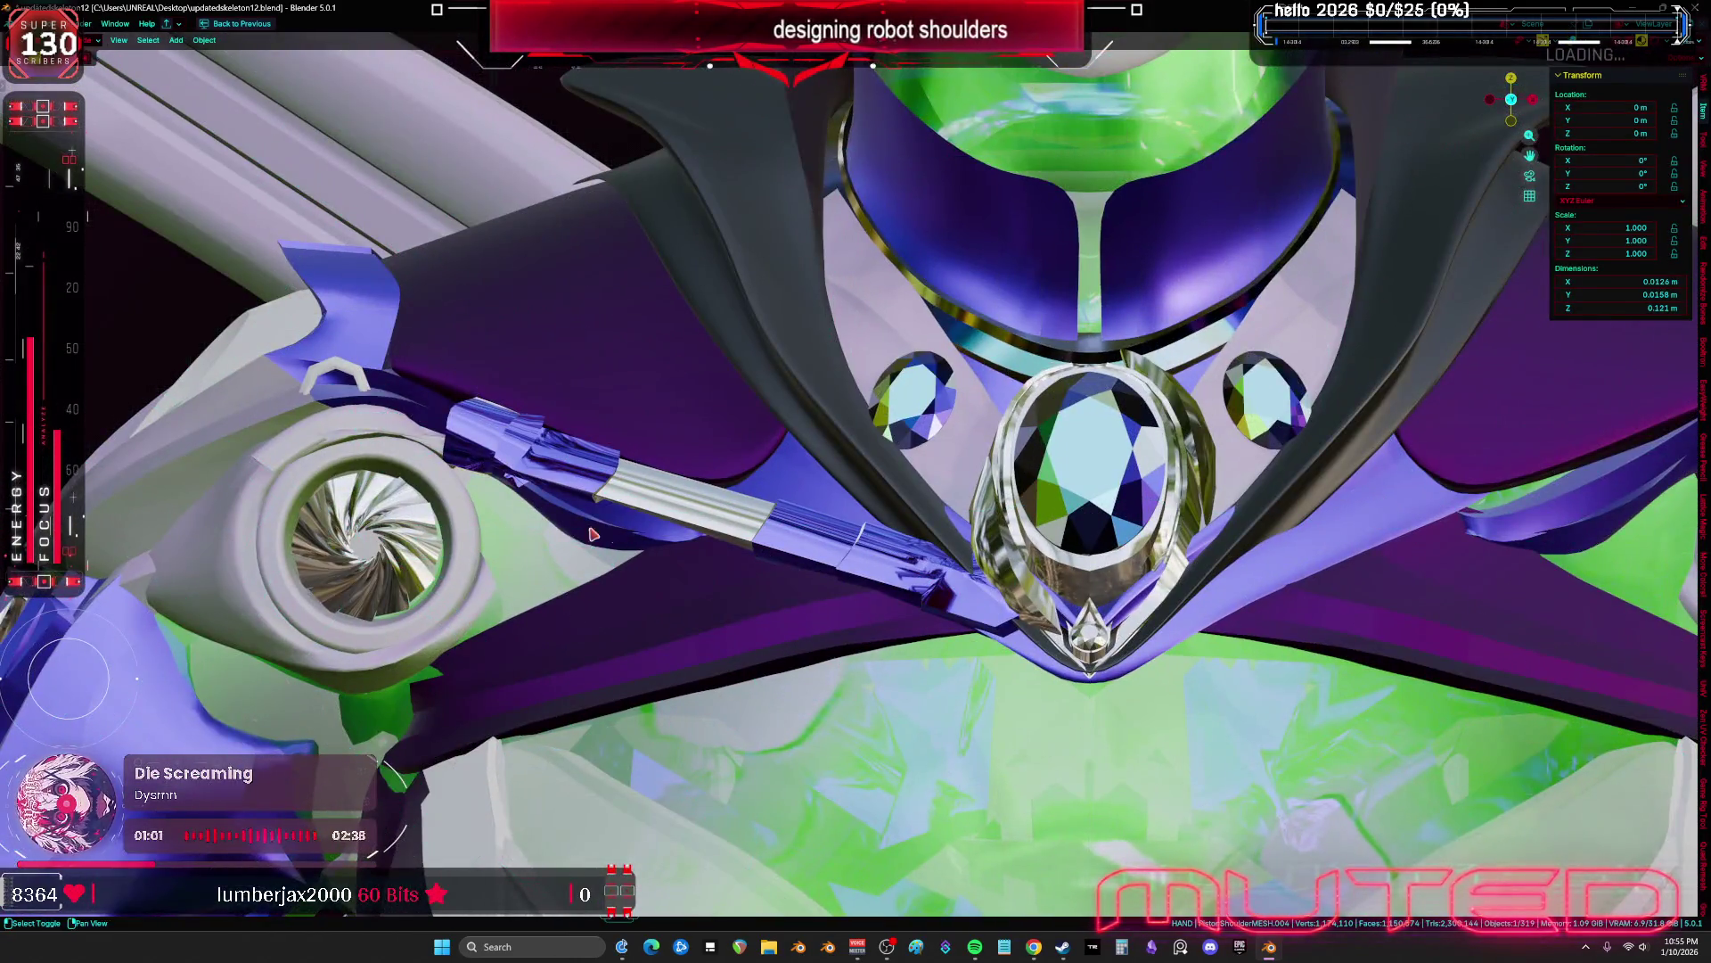
mouse_move(592, 533)
middle_down()
mouse_move(952, 653)
mouse_move(602, 555)
mouse_move(678, 554)
middle_up()
key(shift+alt+z)
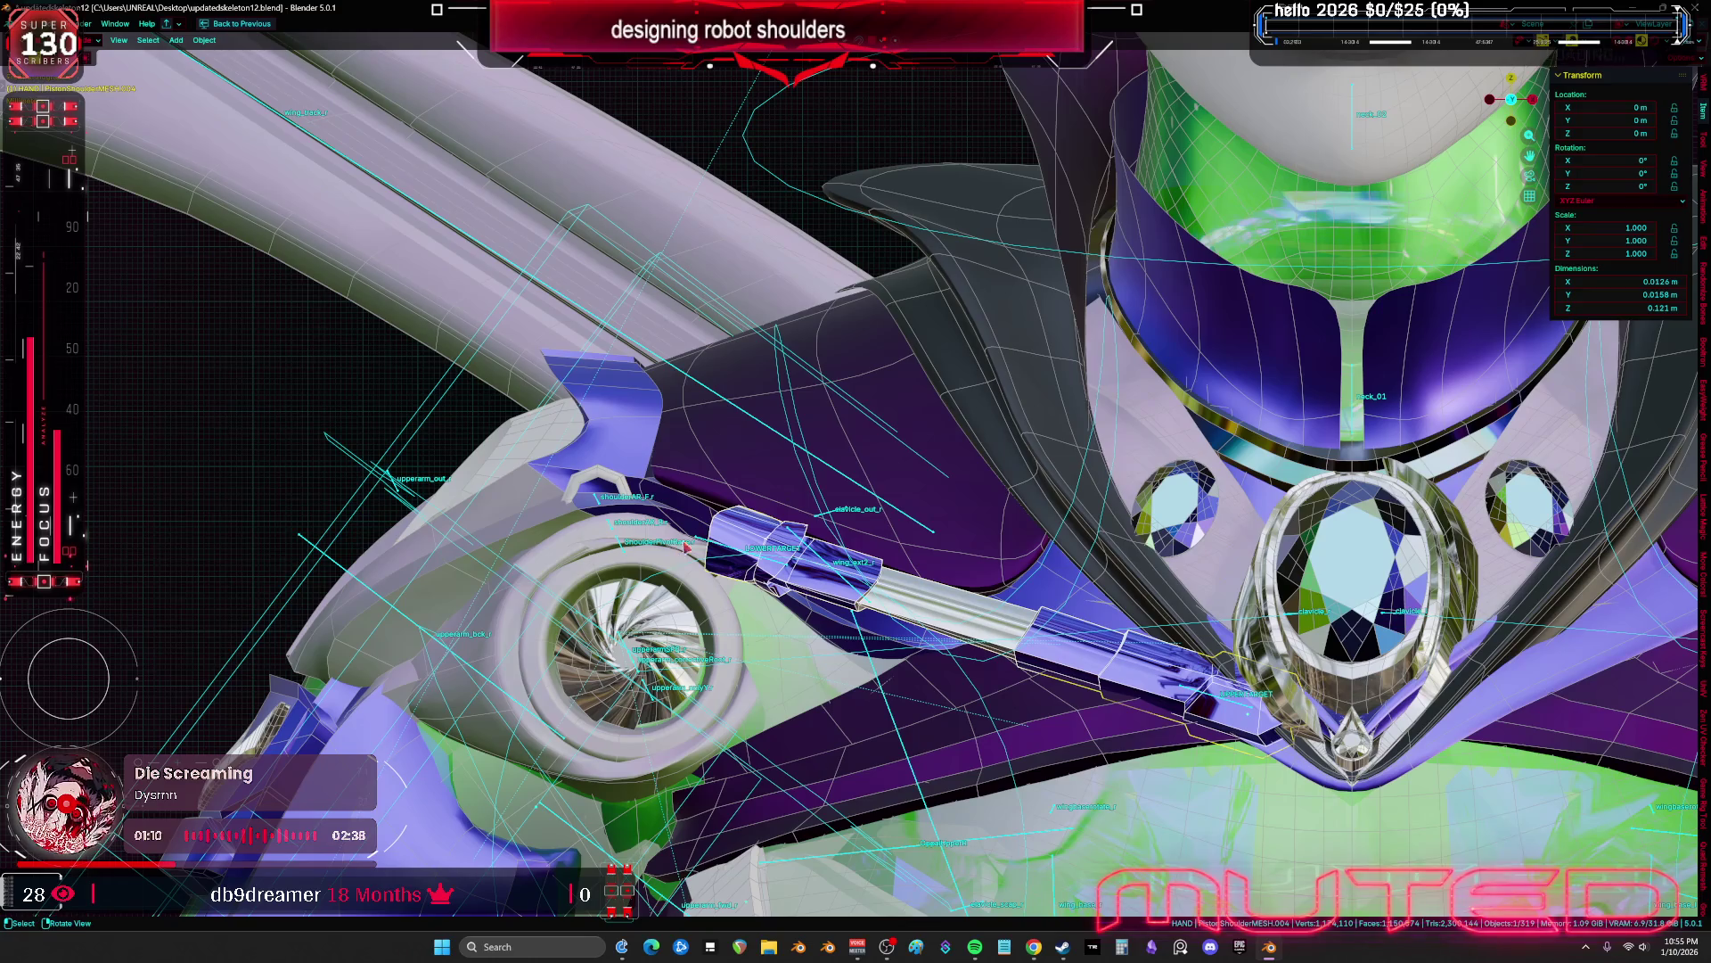
scroll(770, 519, up, 2)
Select PistonShoulder.003 and PistonShoulderMESH.004, and inspect the piston mesh framed in wireframe Edit Mode
click(776, 576)
scroll(778, 578, up, 1)
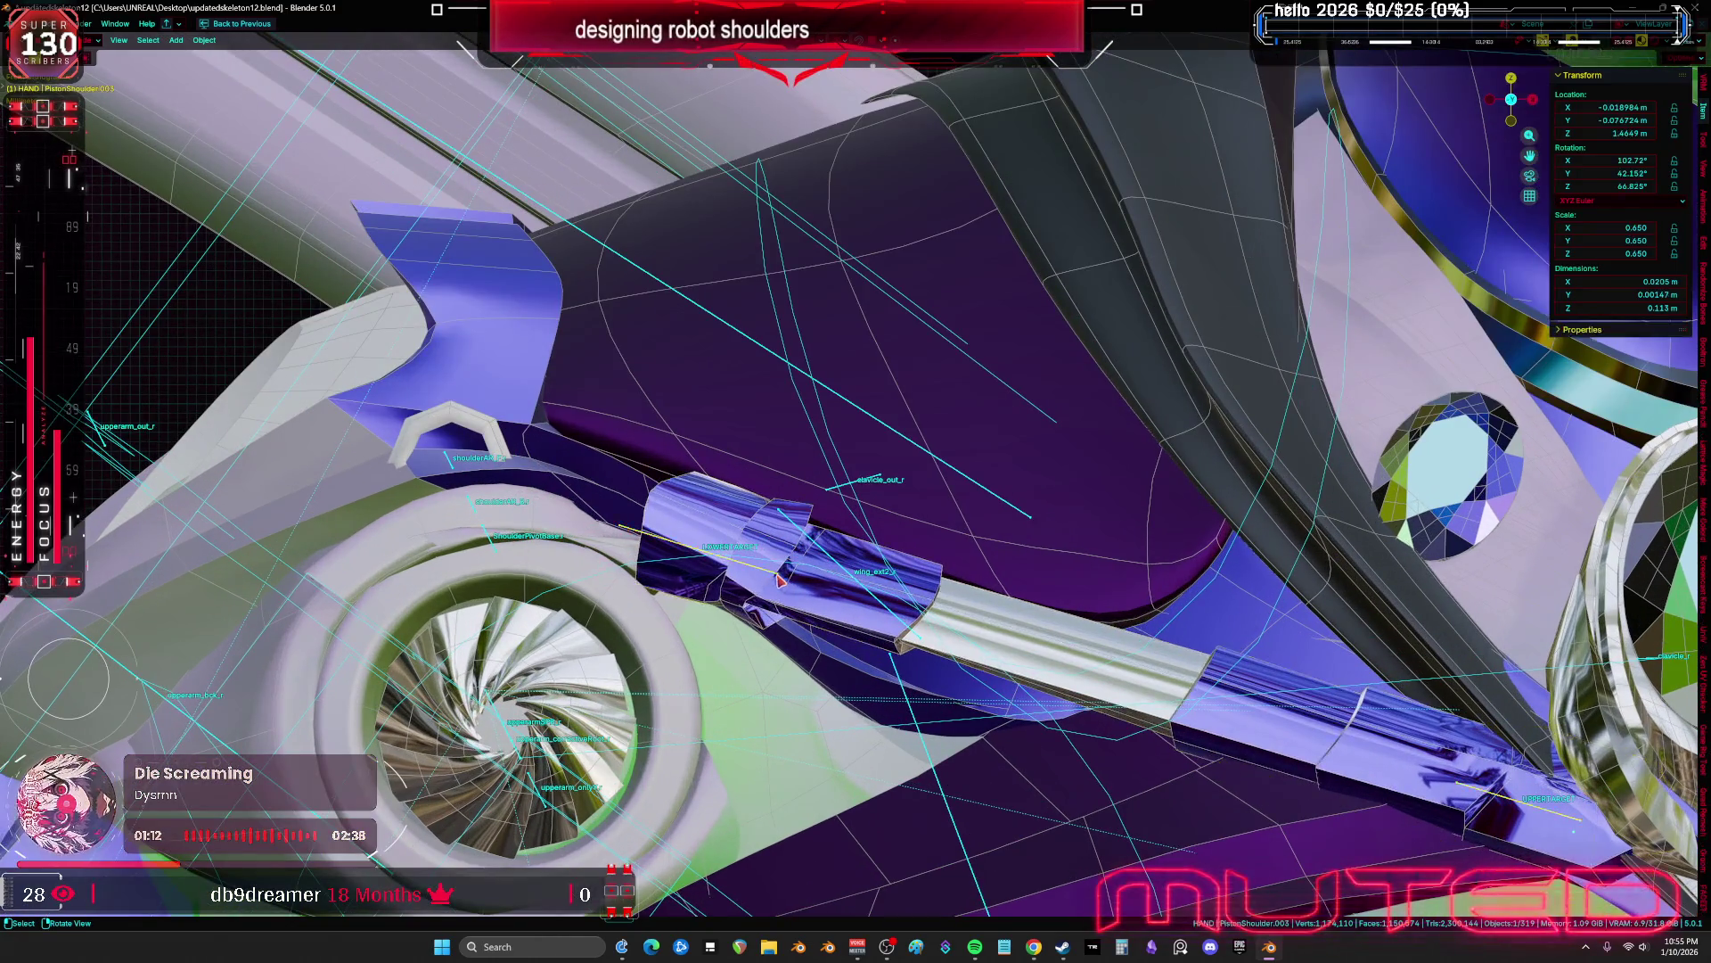
click(978, 612)
mouse_move(978, 613)
middle_down()
mouse_move(1212, 678)
mouse_move(1127, 644)
mouse_move(1127, 599)
middle_up()
key(g)
key(Tab)
key(KP_Decimal)
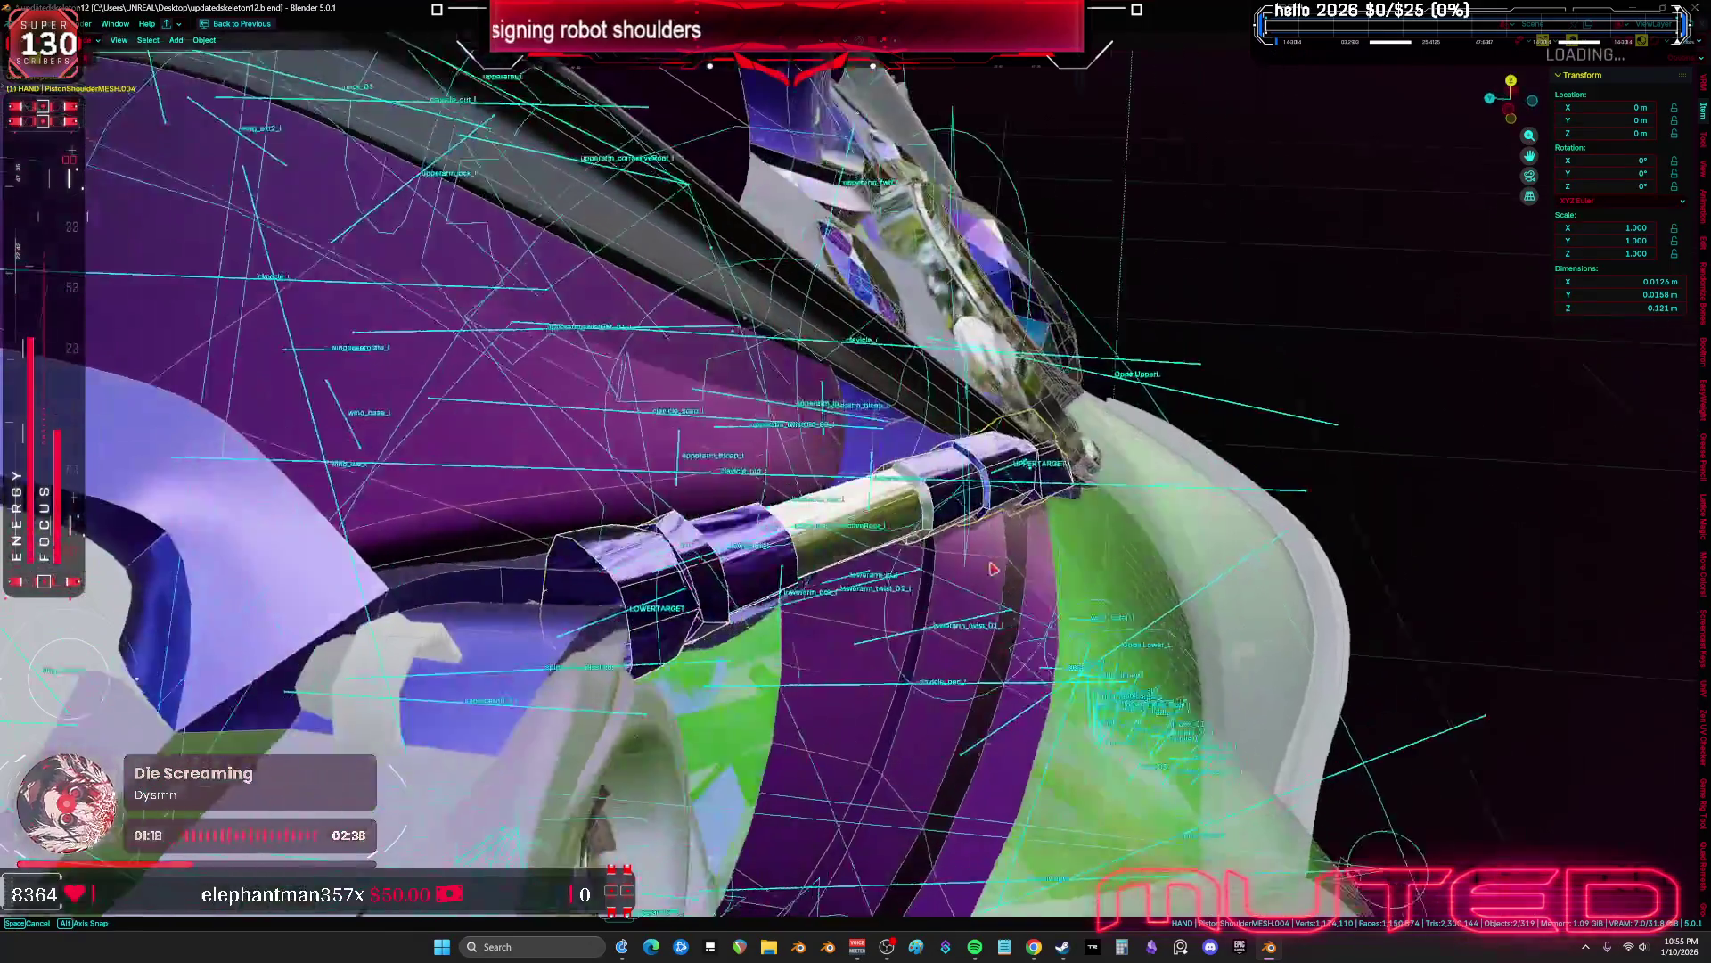
key(shift+z)
key(Tab)
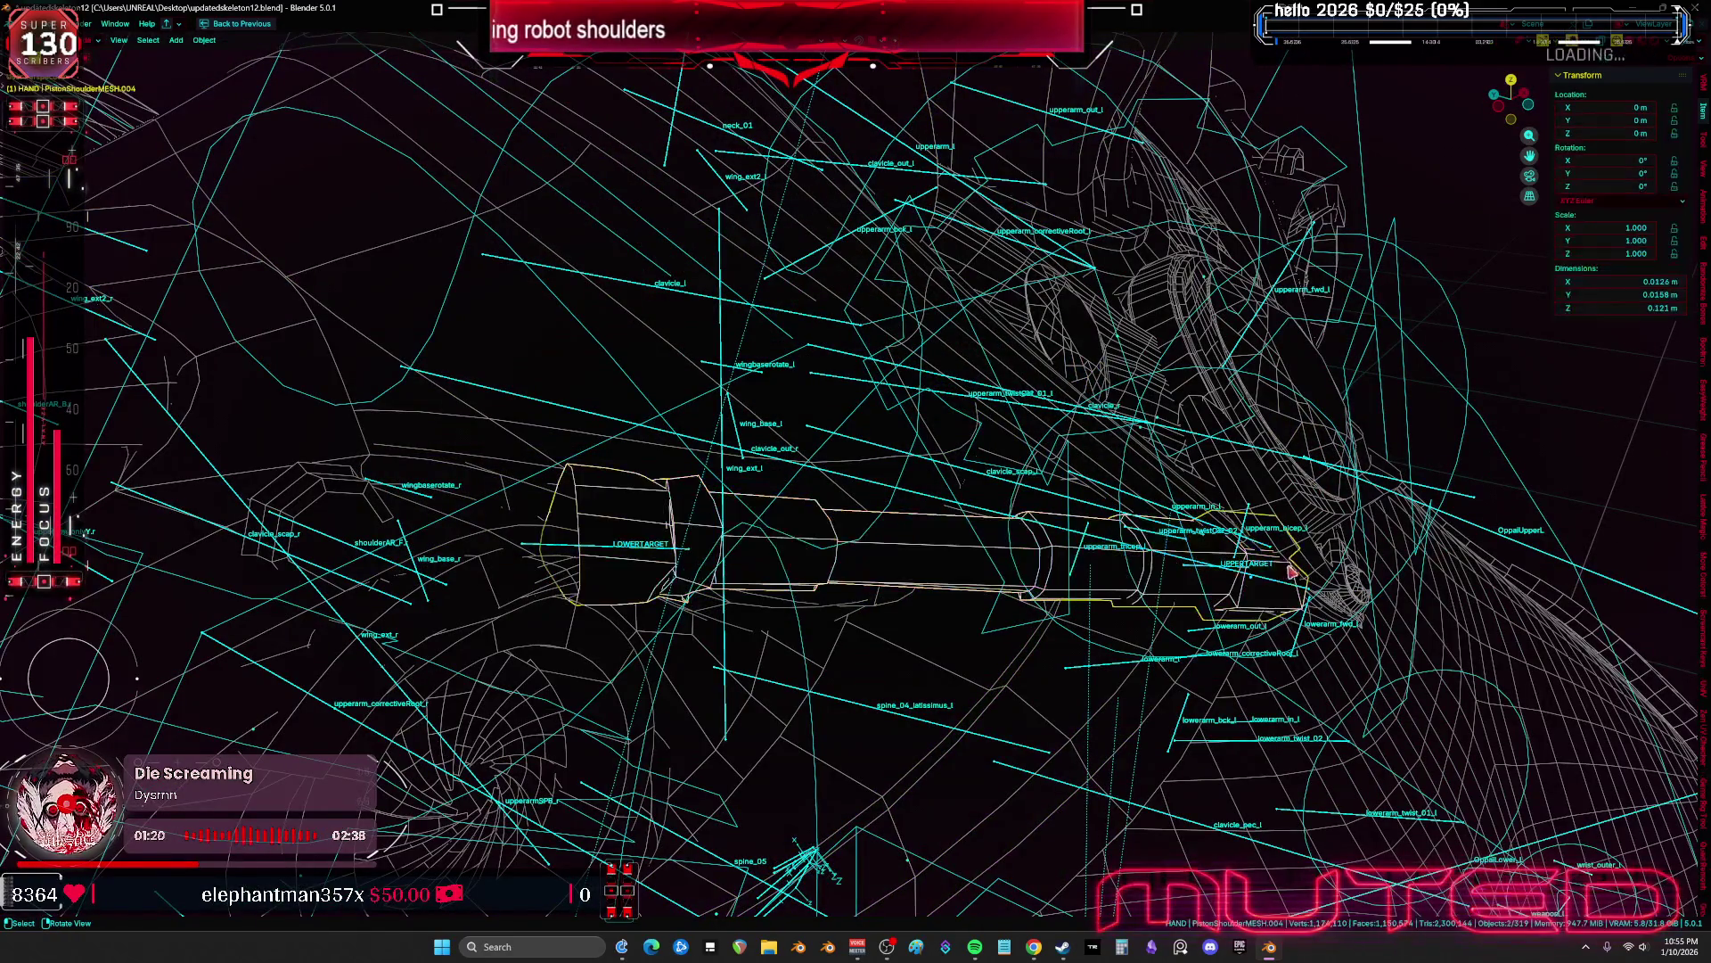
Check the PistonShoulder.003 bones, return to solid shading, and add the piston mesh to the selection
middle_drag(1248, 575, 1379, 670)
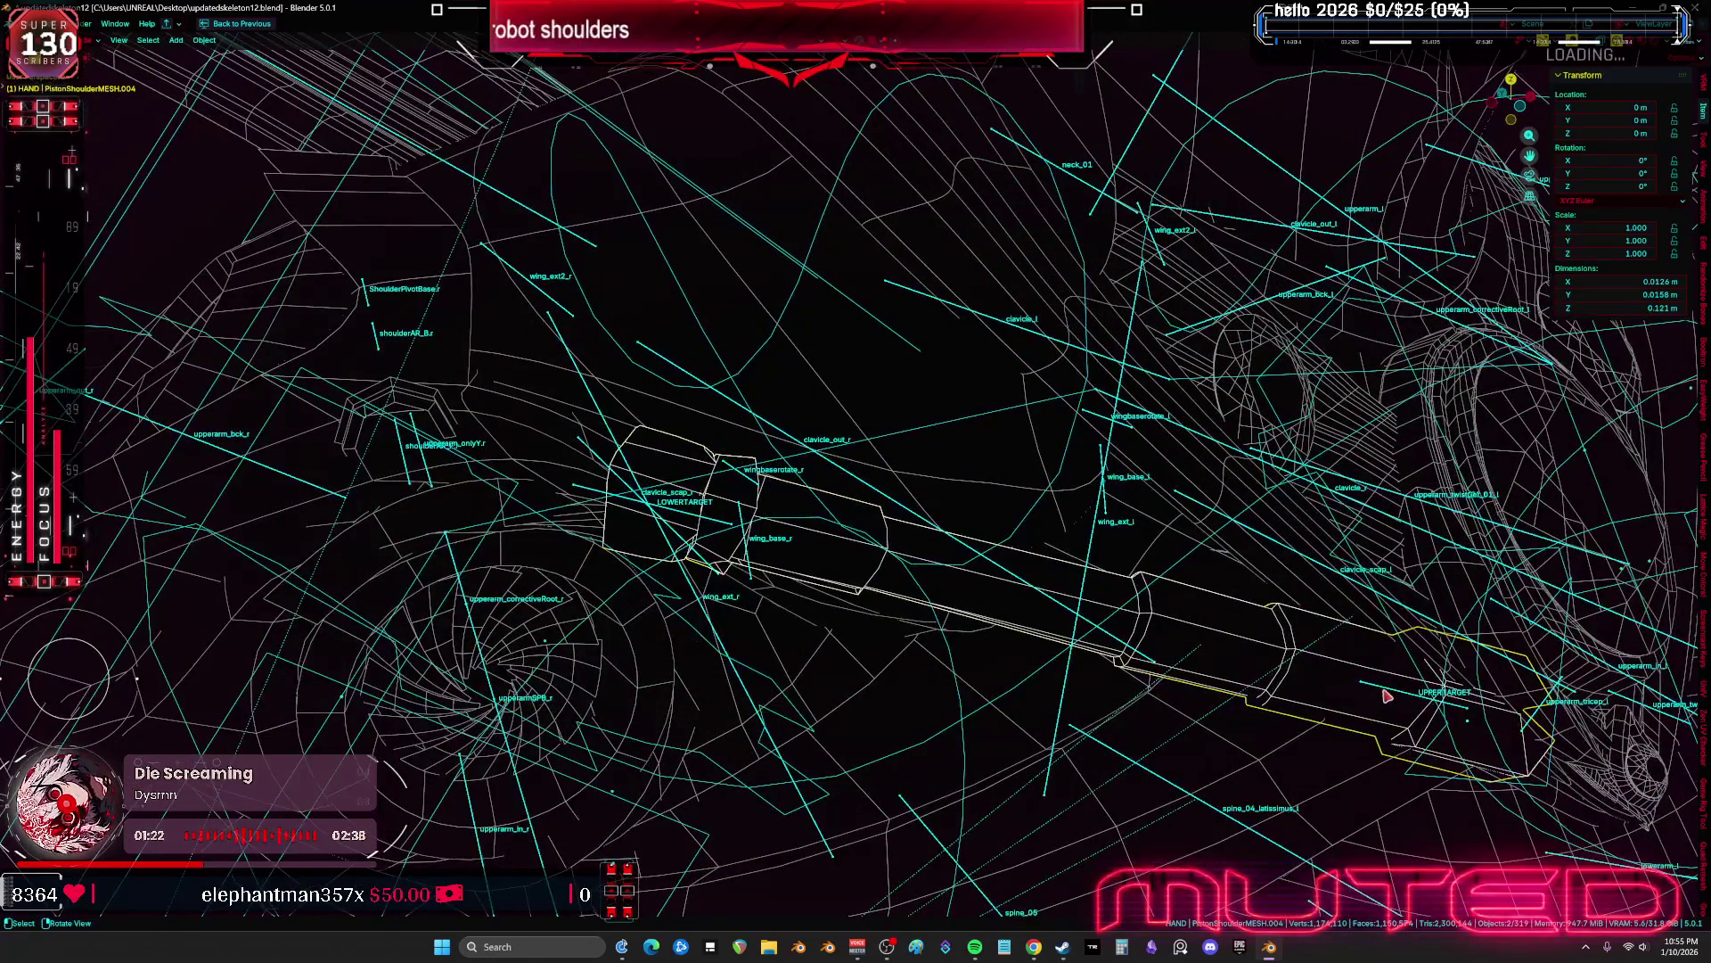
click(1462, 700)
key(Tab)
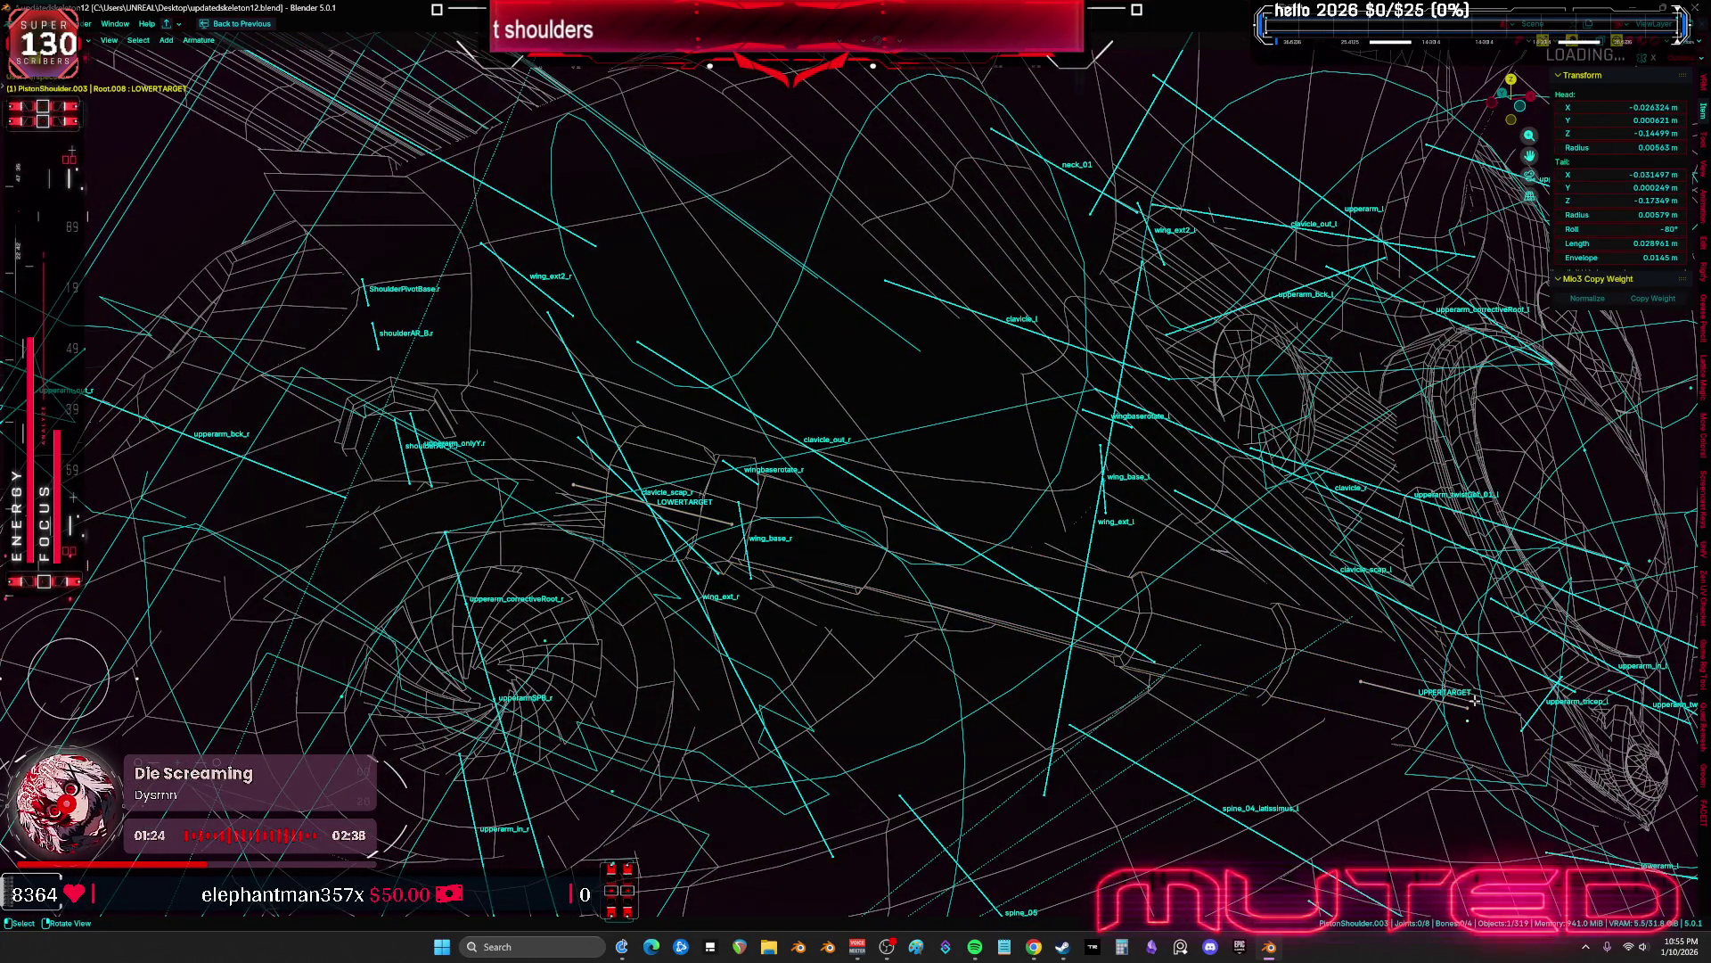
key(Tab)
key(shift+z)
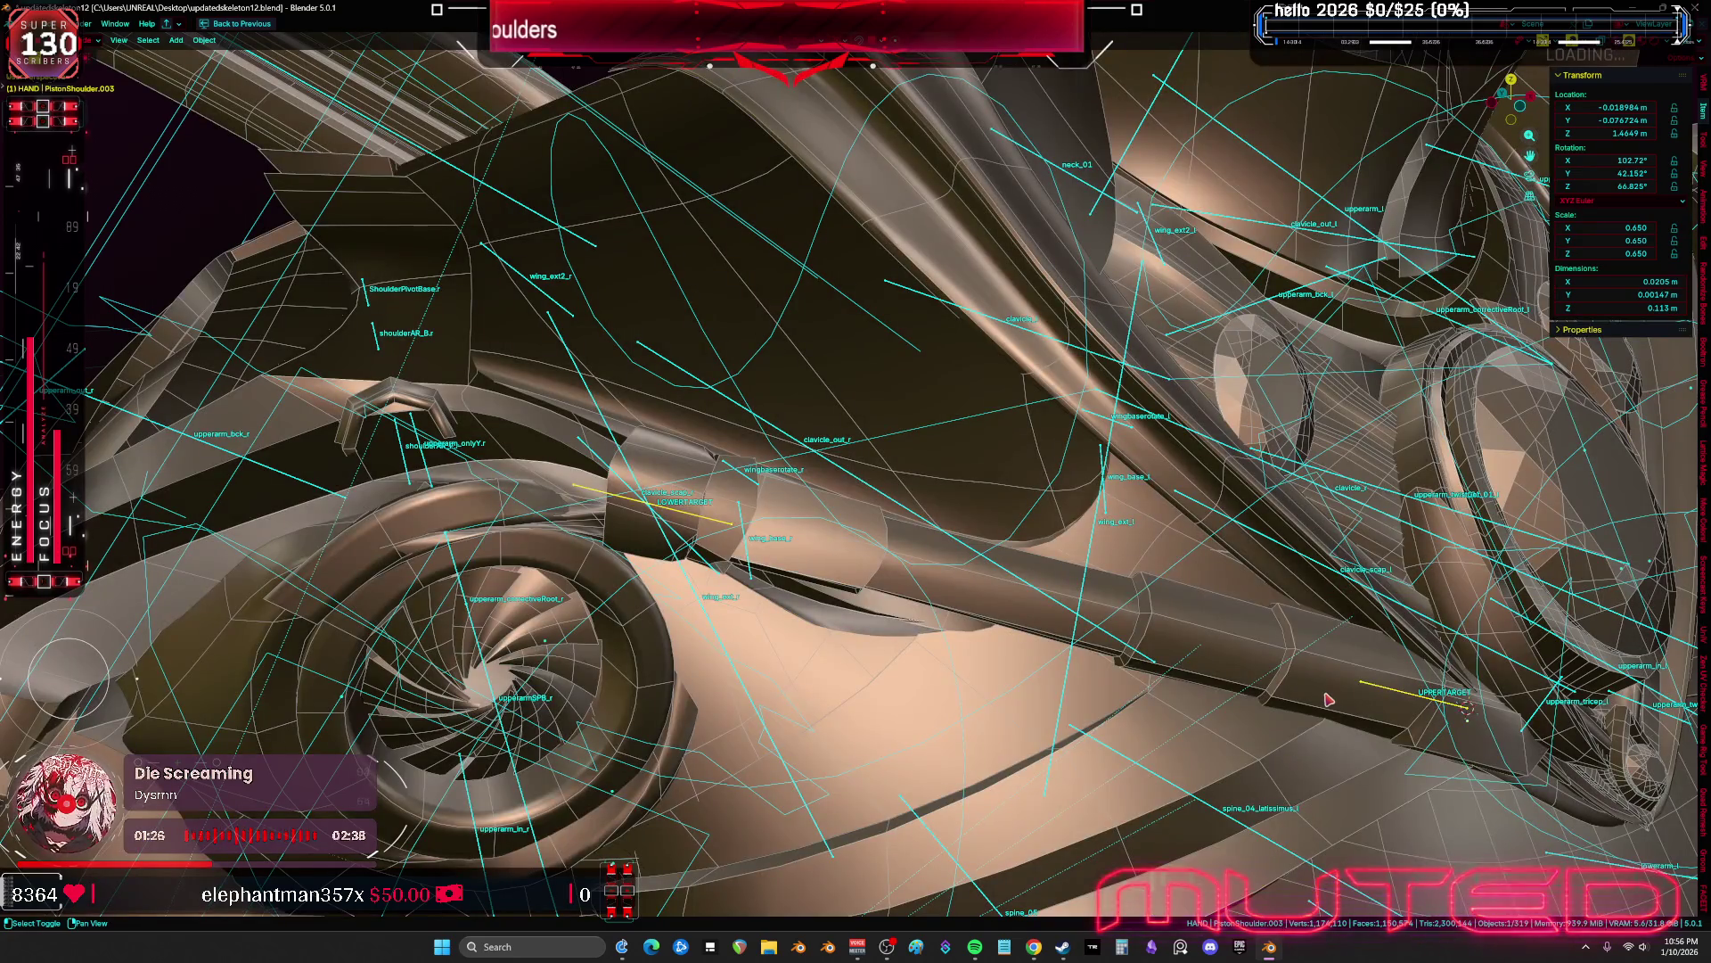
shift+click(1328, 700)
key(comma)
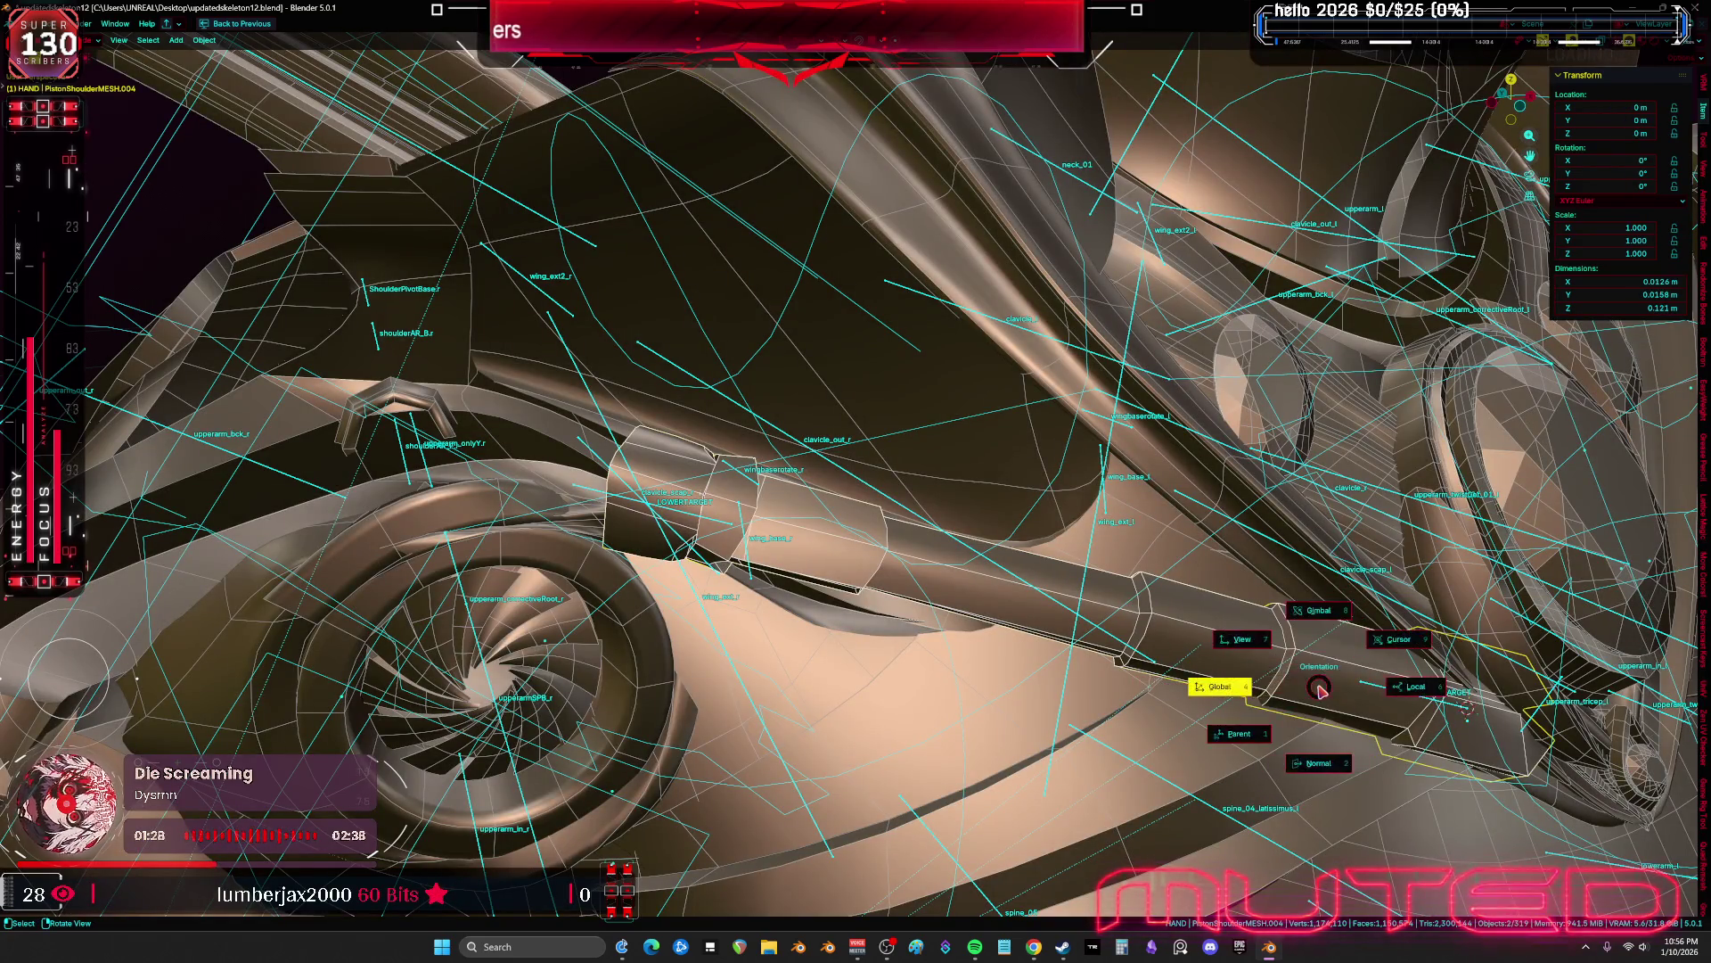
key(Escape)
key(shift+alt+z)
Isolate the shoulder armour mesh in Local View, fully selected in wireframe Edit Mode
mouse_move(1319, 689)
middle_down()
mouse_move(1452, 687)
mouse_move(1128, 620)
mouse_move(1001, 535)
mouse_move(1050, 523)
mouse_move(986, 535)
mouse_move(640, 446)
middle_up()
key(g)
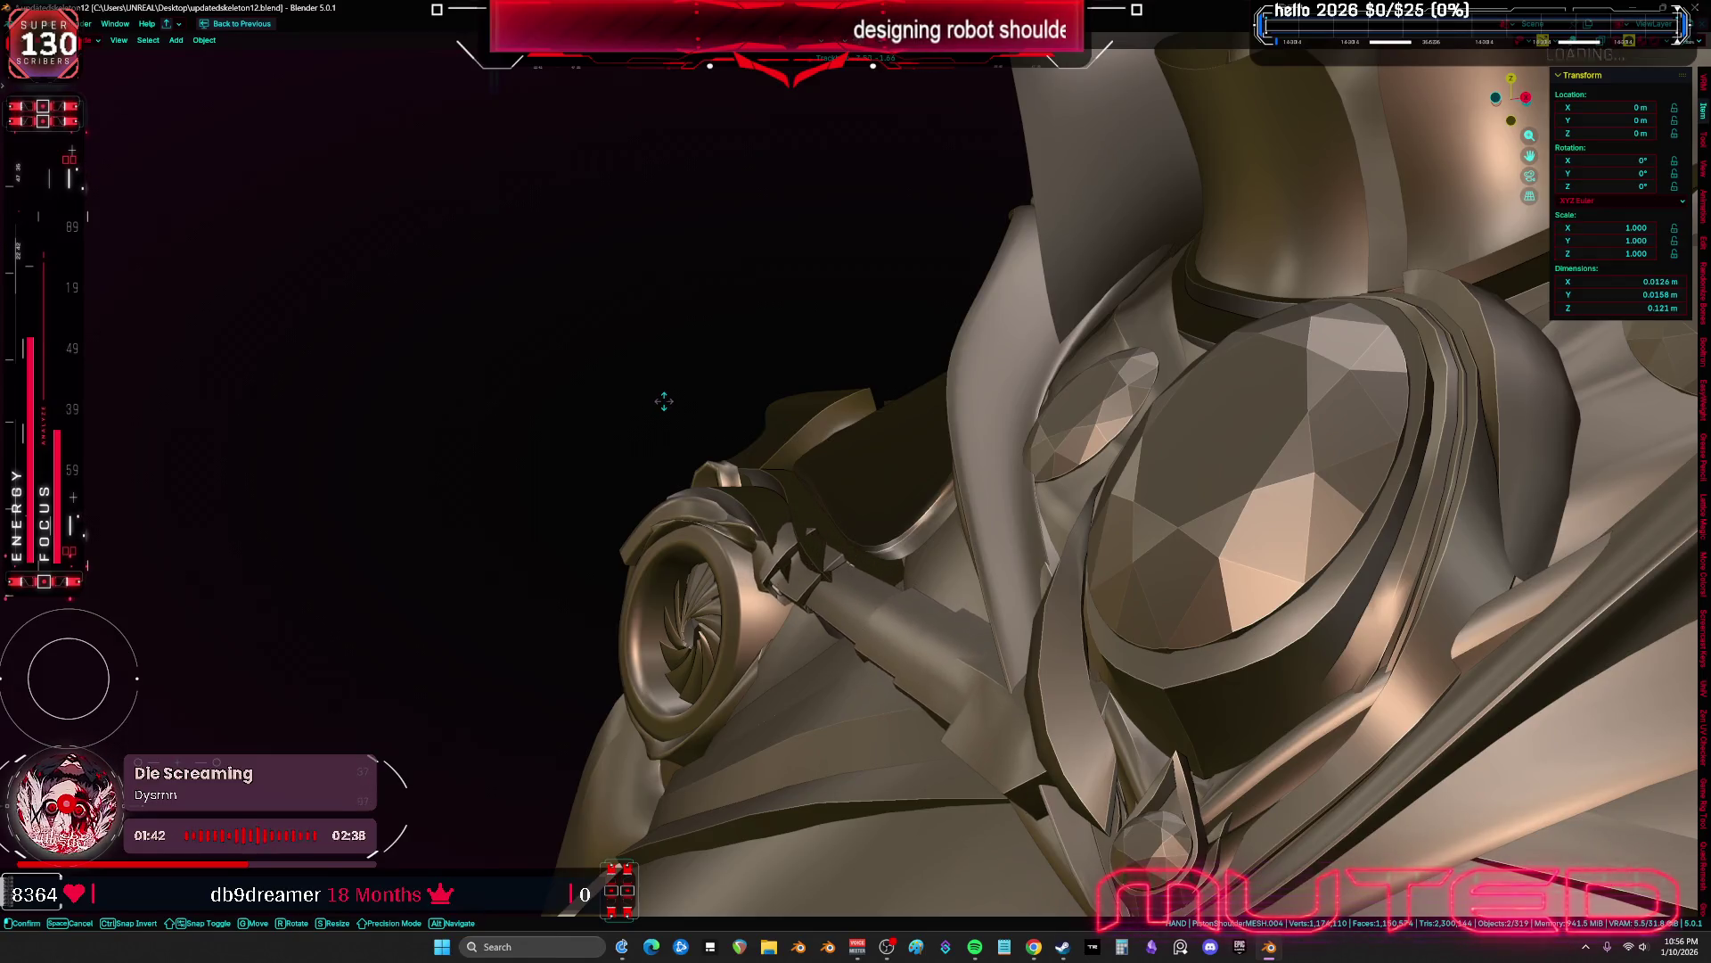
mouse_move(668, 388)
middle_down()
mouse_move(813, 447)
mouse_move(882, 535)
mouse_move(829, 570)
mouse_move(883, 589)
mouse_move(838, 580)
mouse_move(851, 584)
mouse_move(801, 520)
mouse_move(990, 558)
mouse_move(787, 536)
mouse_move(1360, 454)
mouse_move(1013, 554)
mouse_move(842, 647)
mouse_move(1025, 633)
mouse_move(1230, 565)
mouse_move(847, 515)
mouse_move(847, 332)
mouse_move(848, 505)
middle_up()
key(shift+alt+z)
key(shift+alt+z)
key(shift+alt+z)
key(Tab)
click(934, 555)
key(a)
key(KP_Divide)
Delete a strip of five faces from the shoulder armour
alt+click(817, 702)
key(x)
click(846, 496)
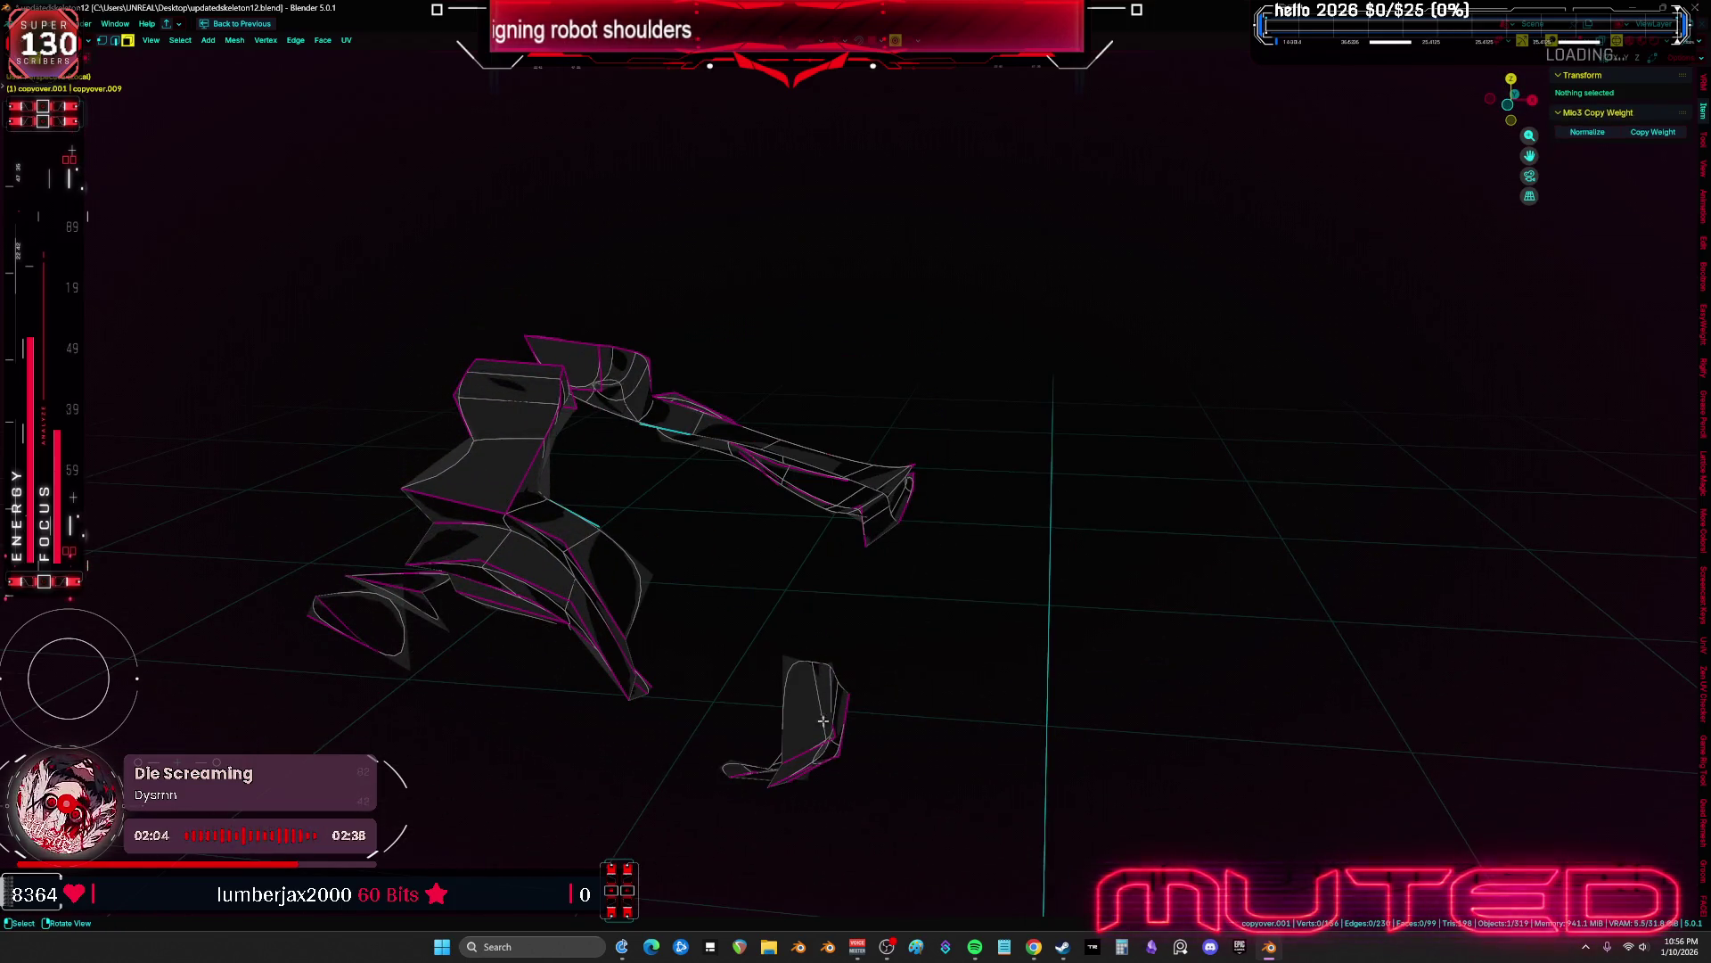
Delete the small detached pieces, including the lower-left one, from the armour mesh
drag(721, 709, 1110, 709)
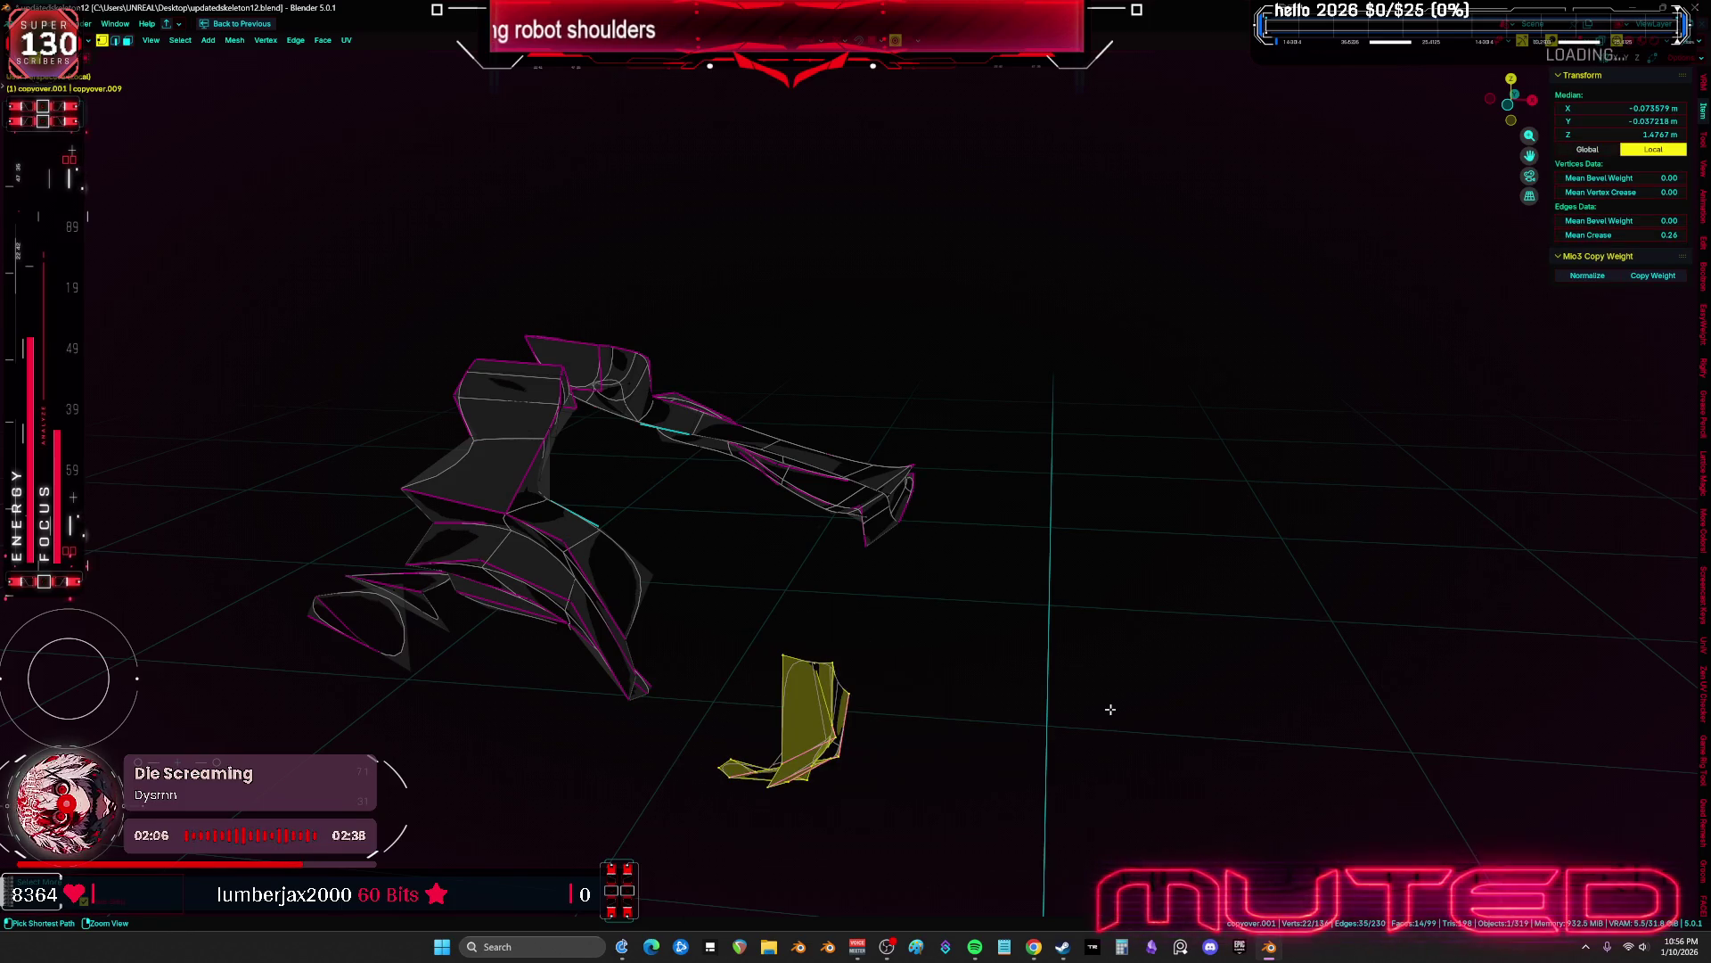
key(x)
click(1067, 699)
mouse_move(1066, 704)
middle_down()
mouse_move(1055, 667)
mouse_move(743, 622)
middle_up()
key(a)
mouse_move(385, 591)
mouse_down()
mouse_move(356, 678)
mouse_move(393, 682)
mouse_up()
key(x)
click(397, 689)
mouse_move(397, 688)
middle_down()
mouse_move(621, 641)
mouse_move(607, 662)
mouse_move(686, 660)
middle_up()
Select an edge, then a vertex, to check the armour's bone weights
key(2)
click(606, 662)
key(1)
click(722, 573)
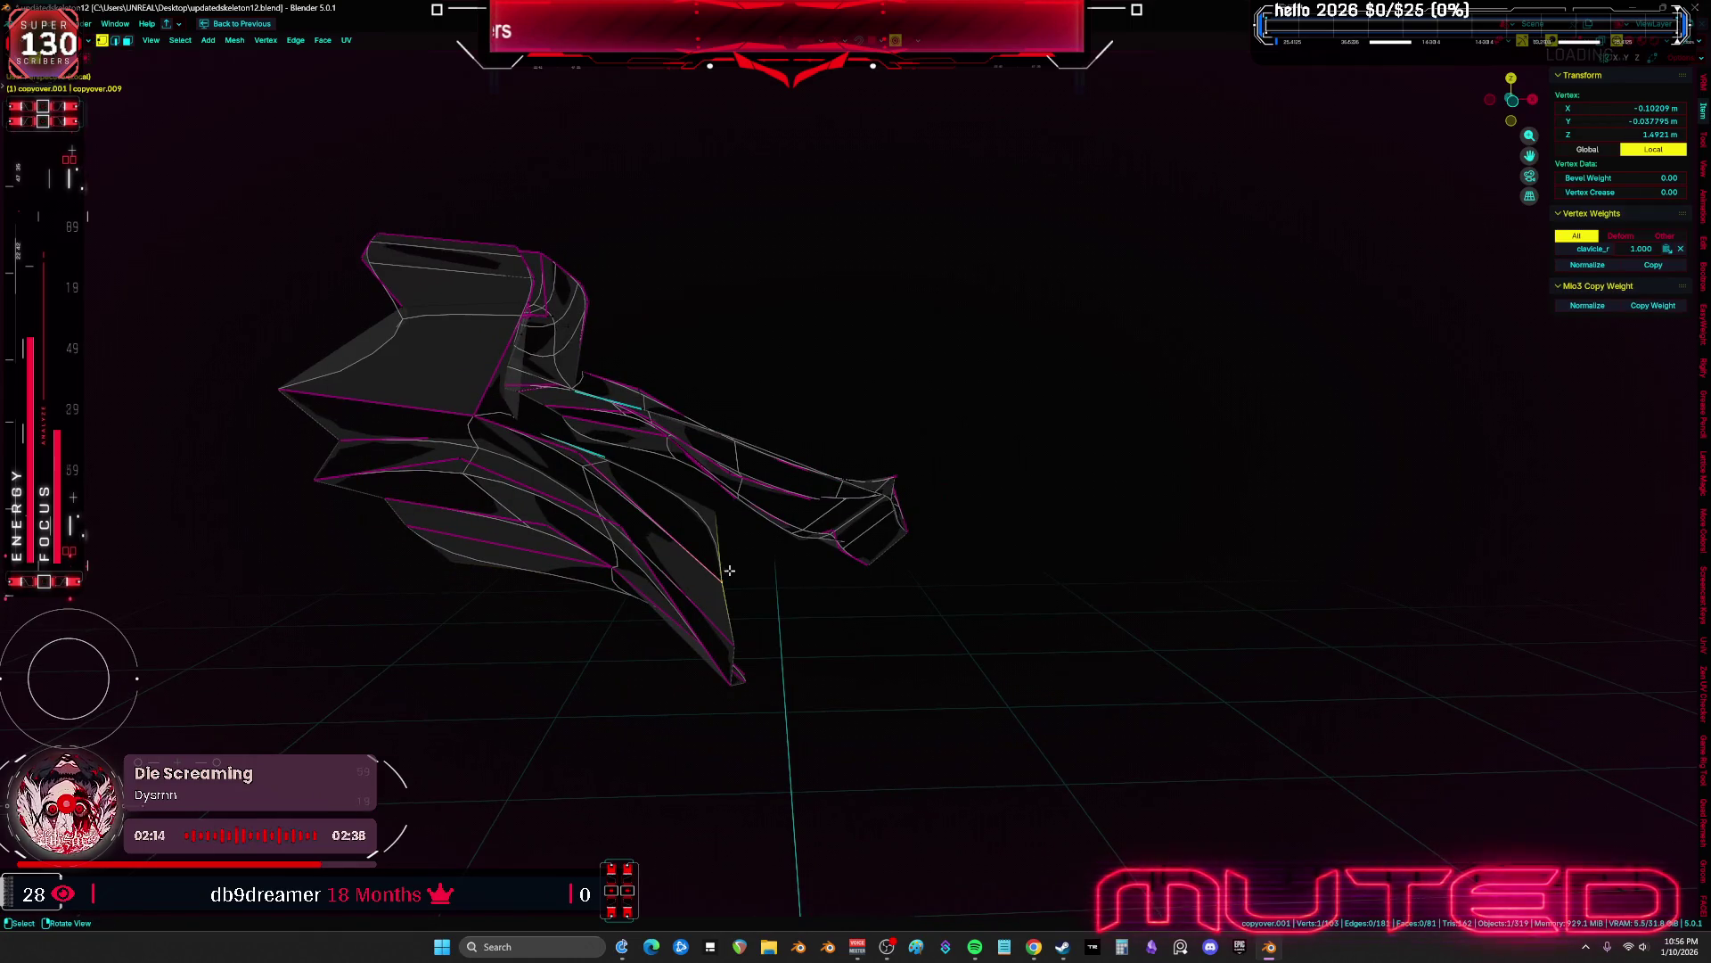
click(730, 655)
Exit Local View, deselect everything, and view the shoulder obliquely from the front
key(KP_Divide)
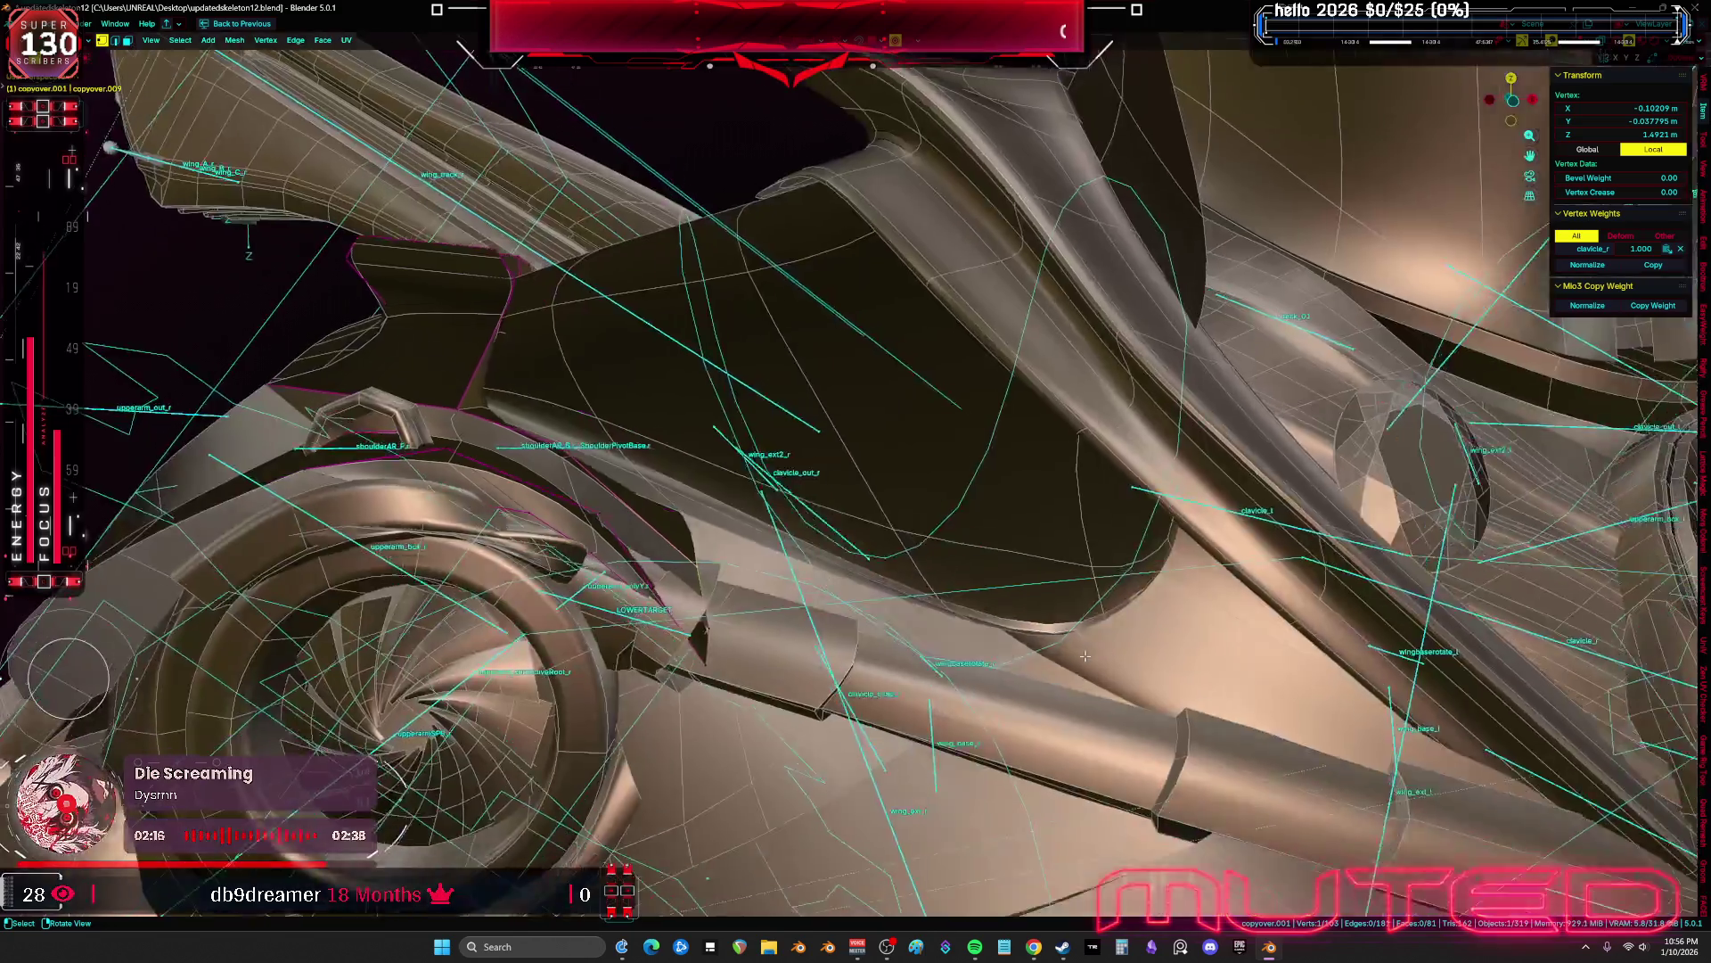
key(ctrl+Tab)
key(Escape)
middle_drag(630, 635, 553, 572)
click(553, 572)
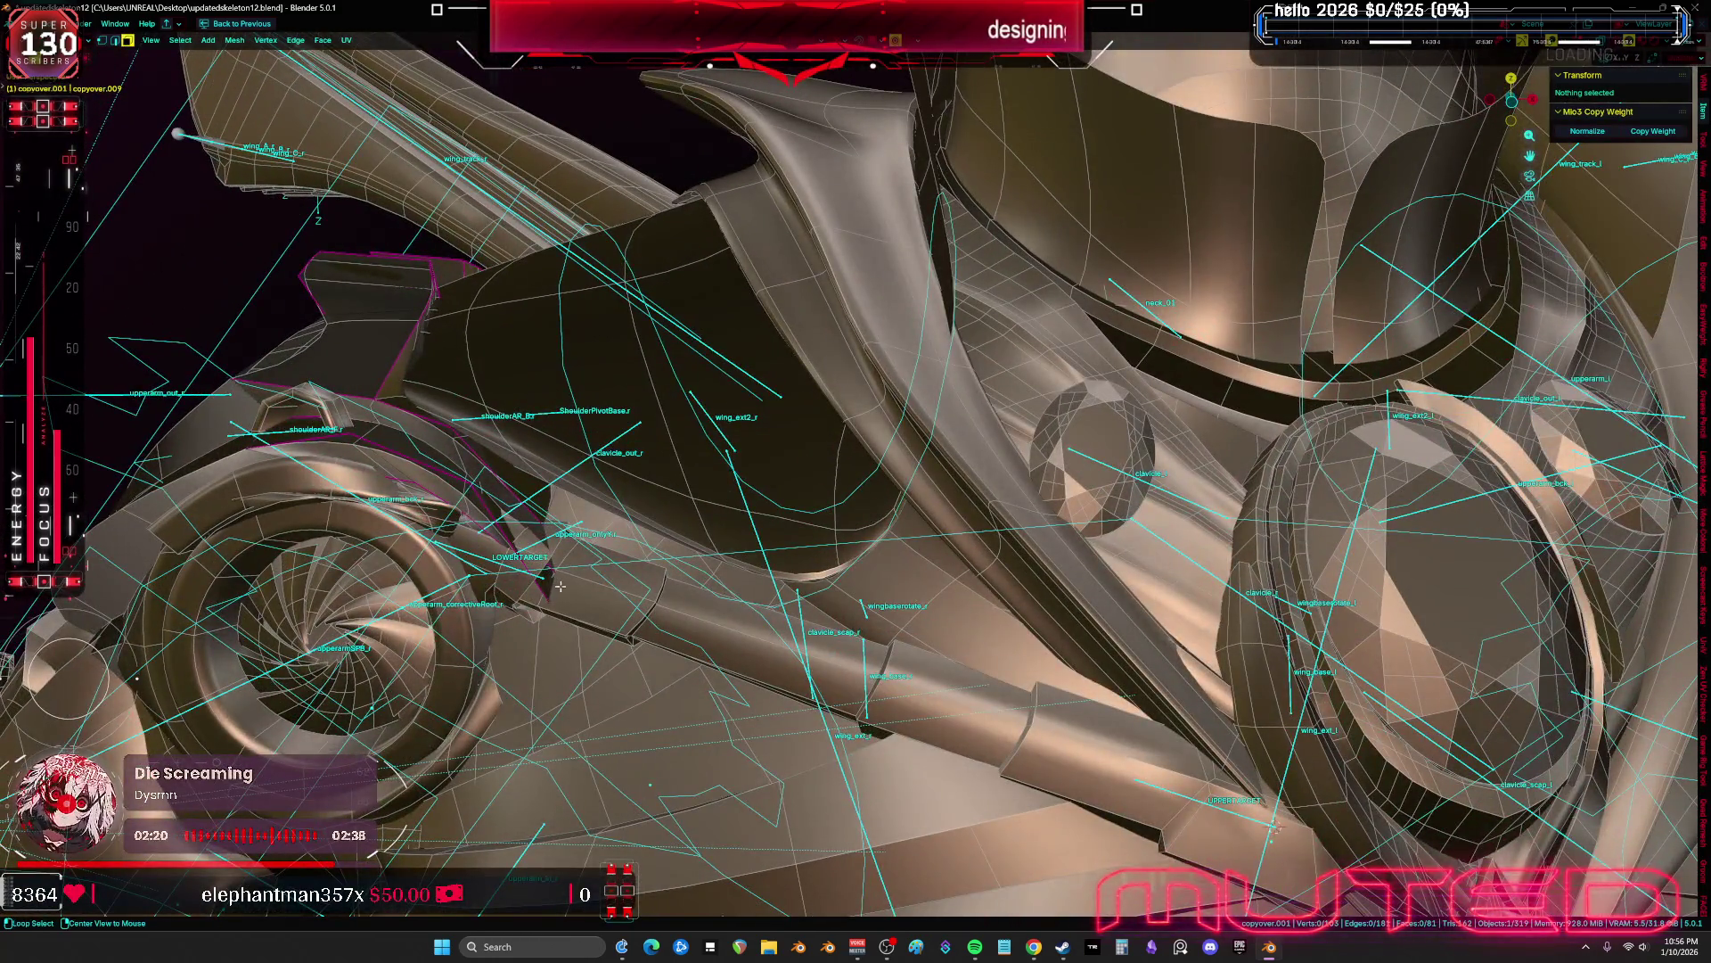
key(KP_1)
middle_drag(585, 522, 768, 554)
Select six vertices along the armour edge and move them
middle_drag(685, 503, 738, 508)
key(l)
key(g)
click(732, 524)
key(g)
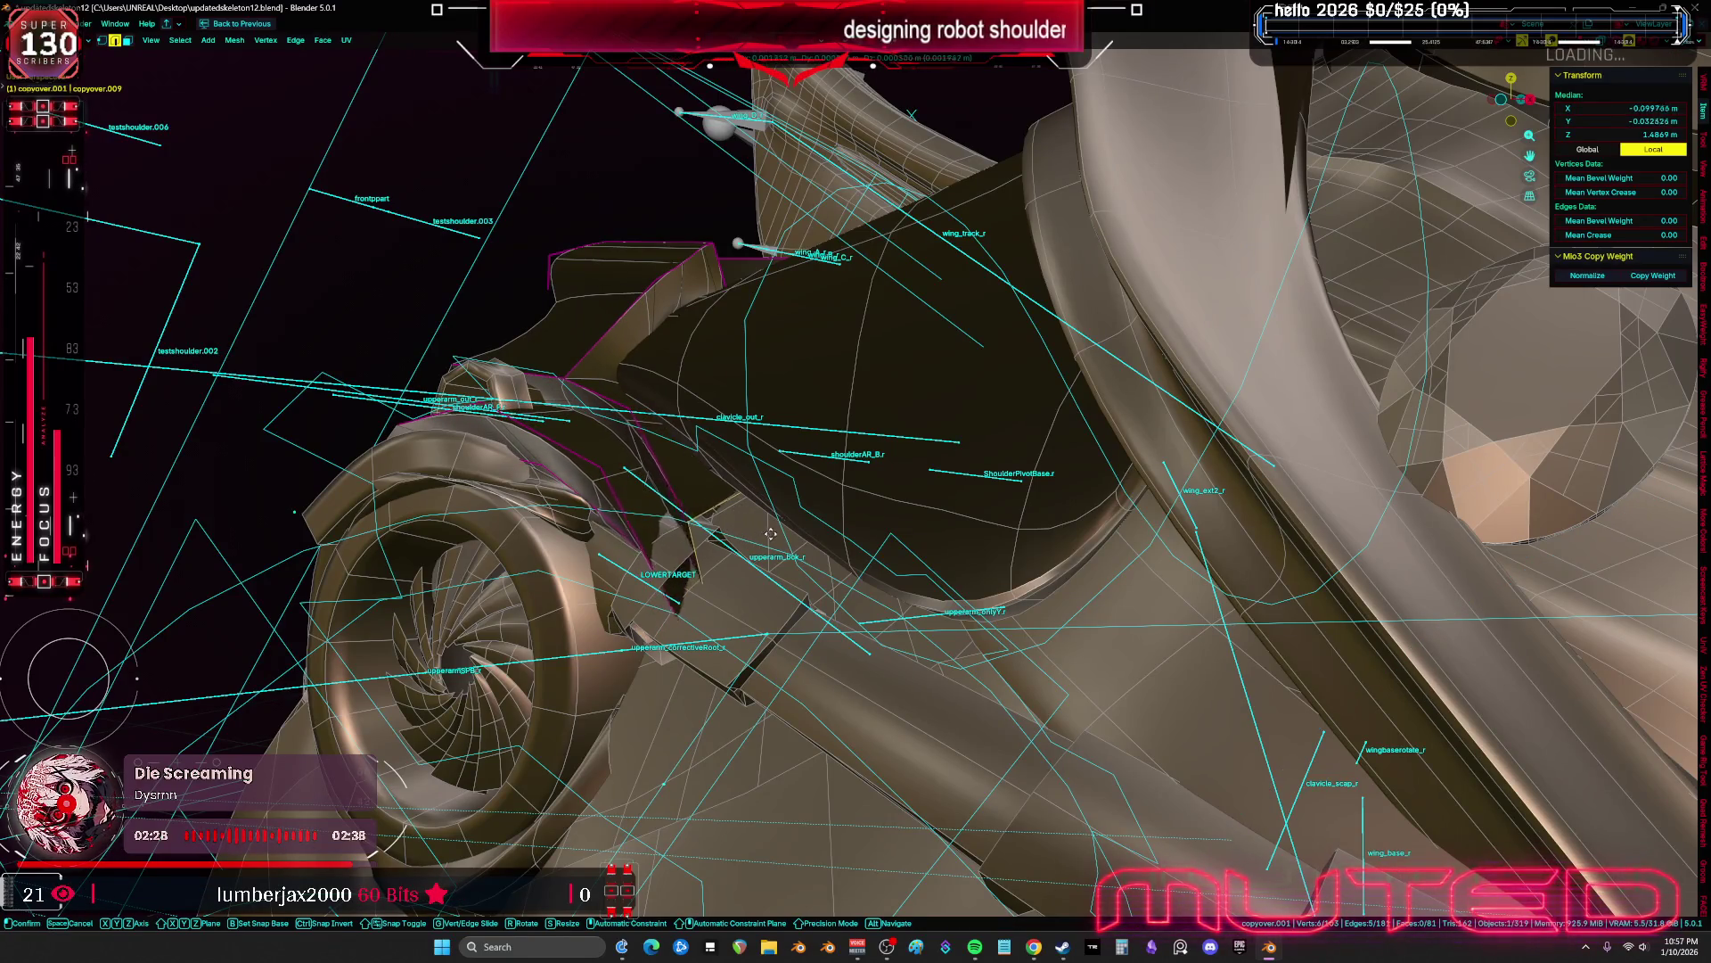
key(s)
Move and scale the selected vertices along global Z to fit around the piston
alt+middle_drag(974, 507, 1162, 562)
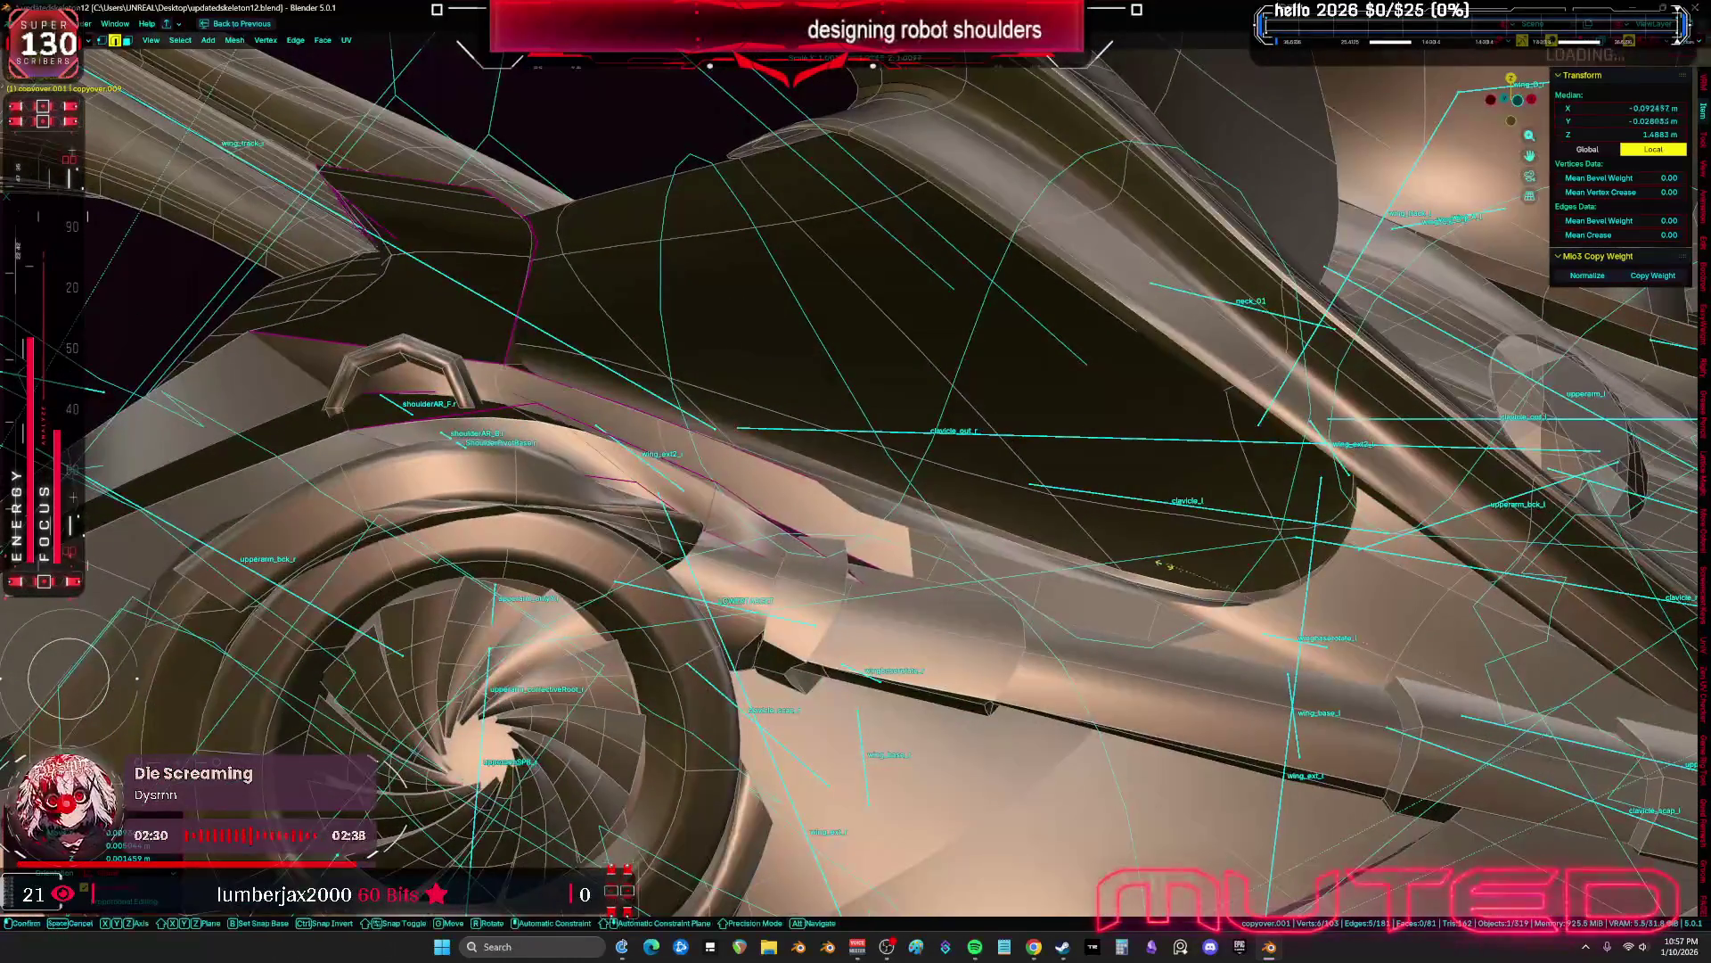
key(g)
key(z)
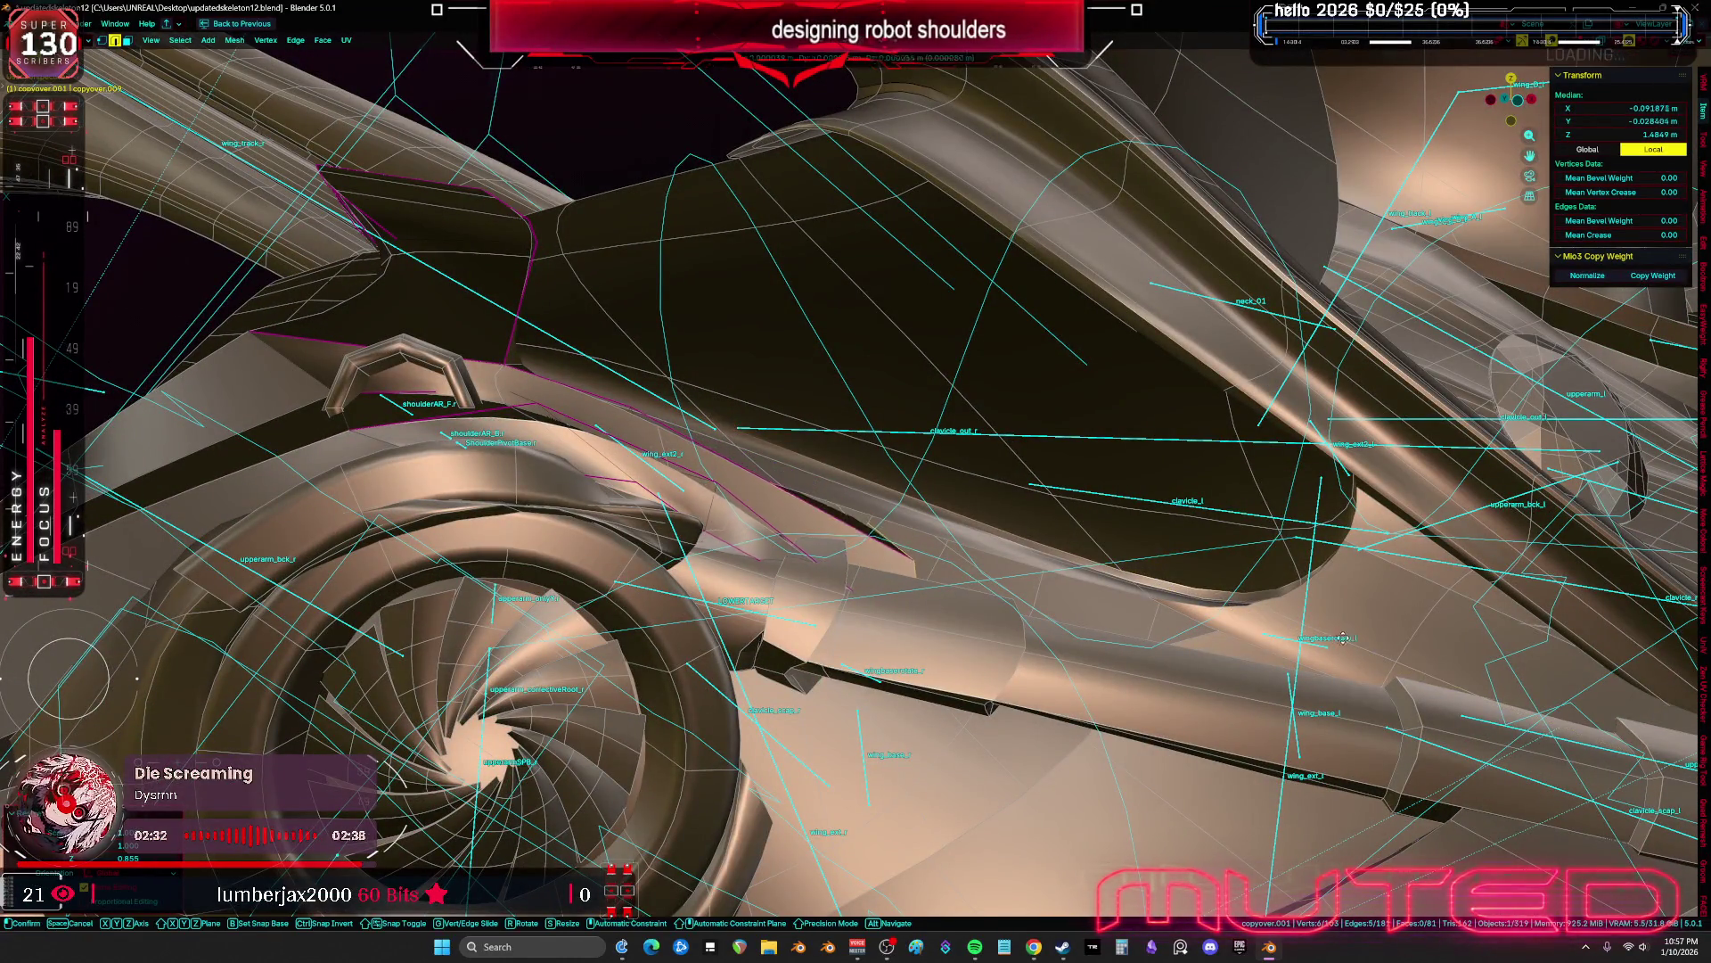
key(s)
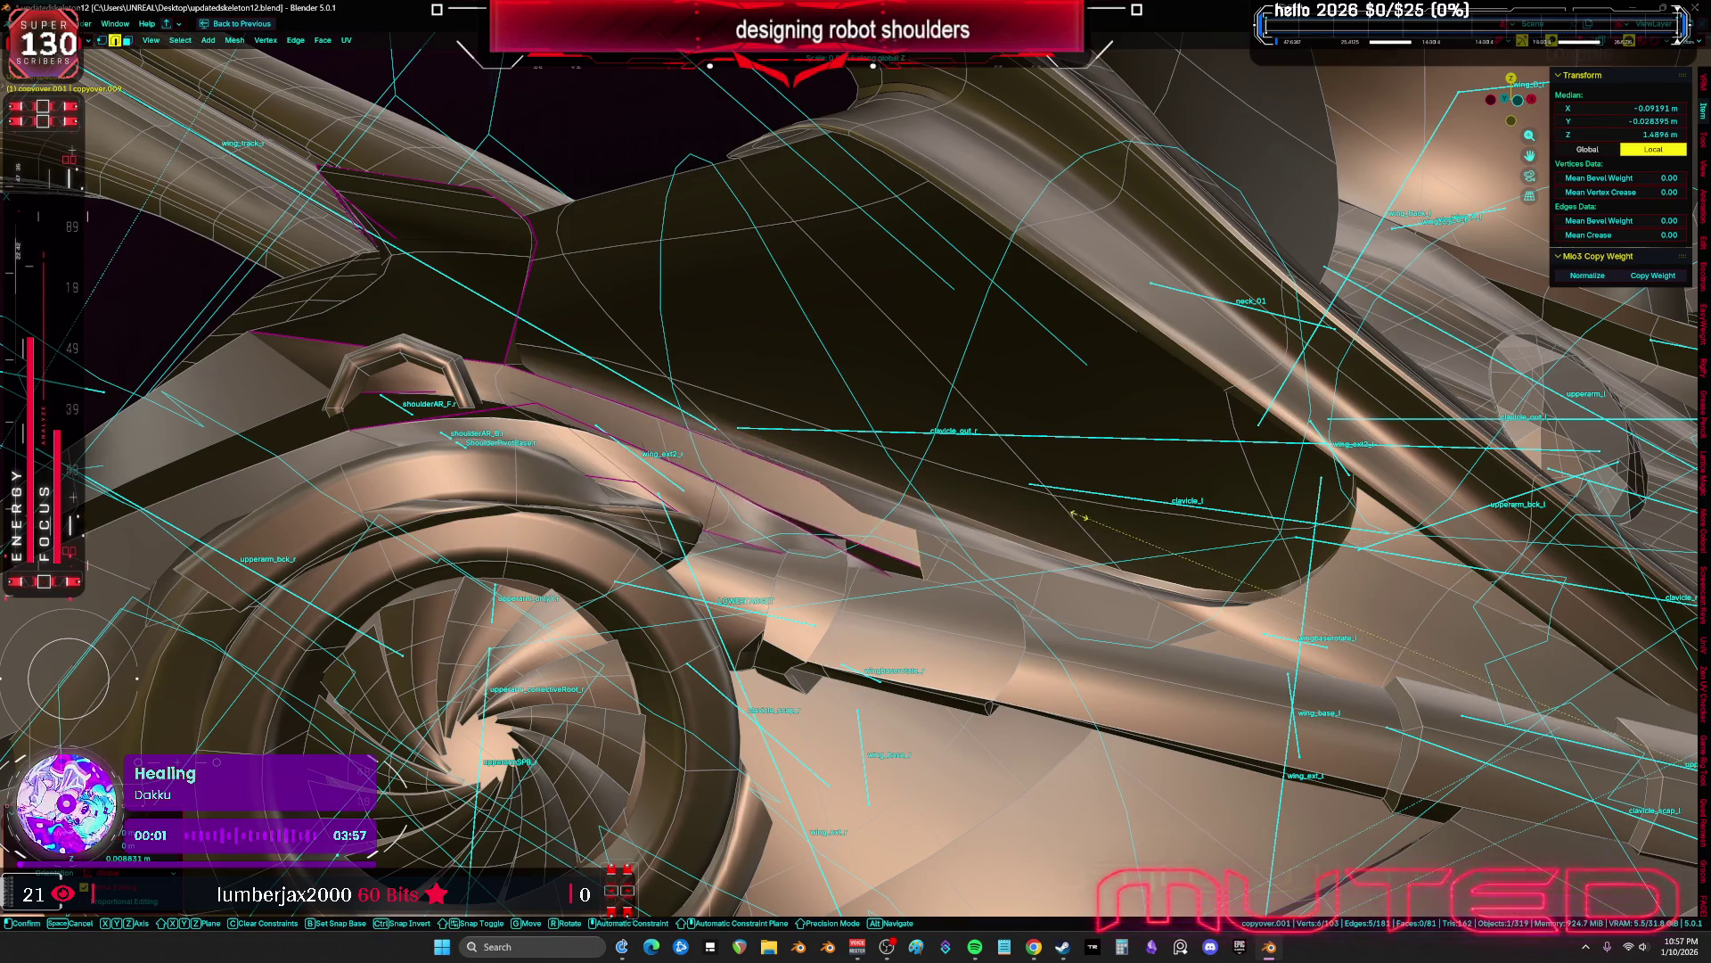
key(g)
alt+middle_drag(1125, 532, 1186, 578)
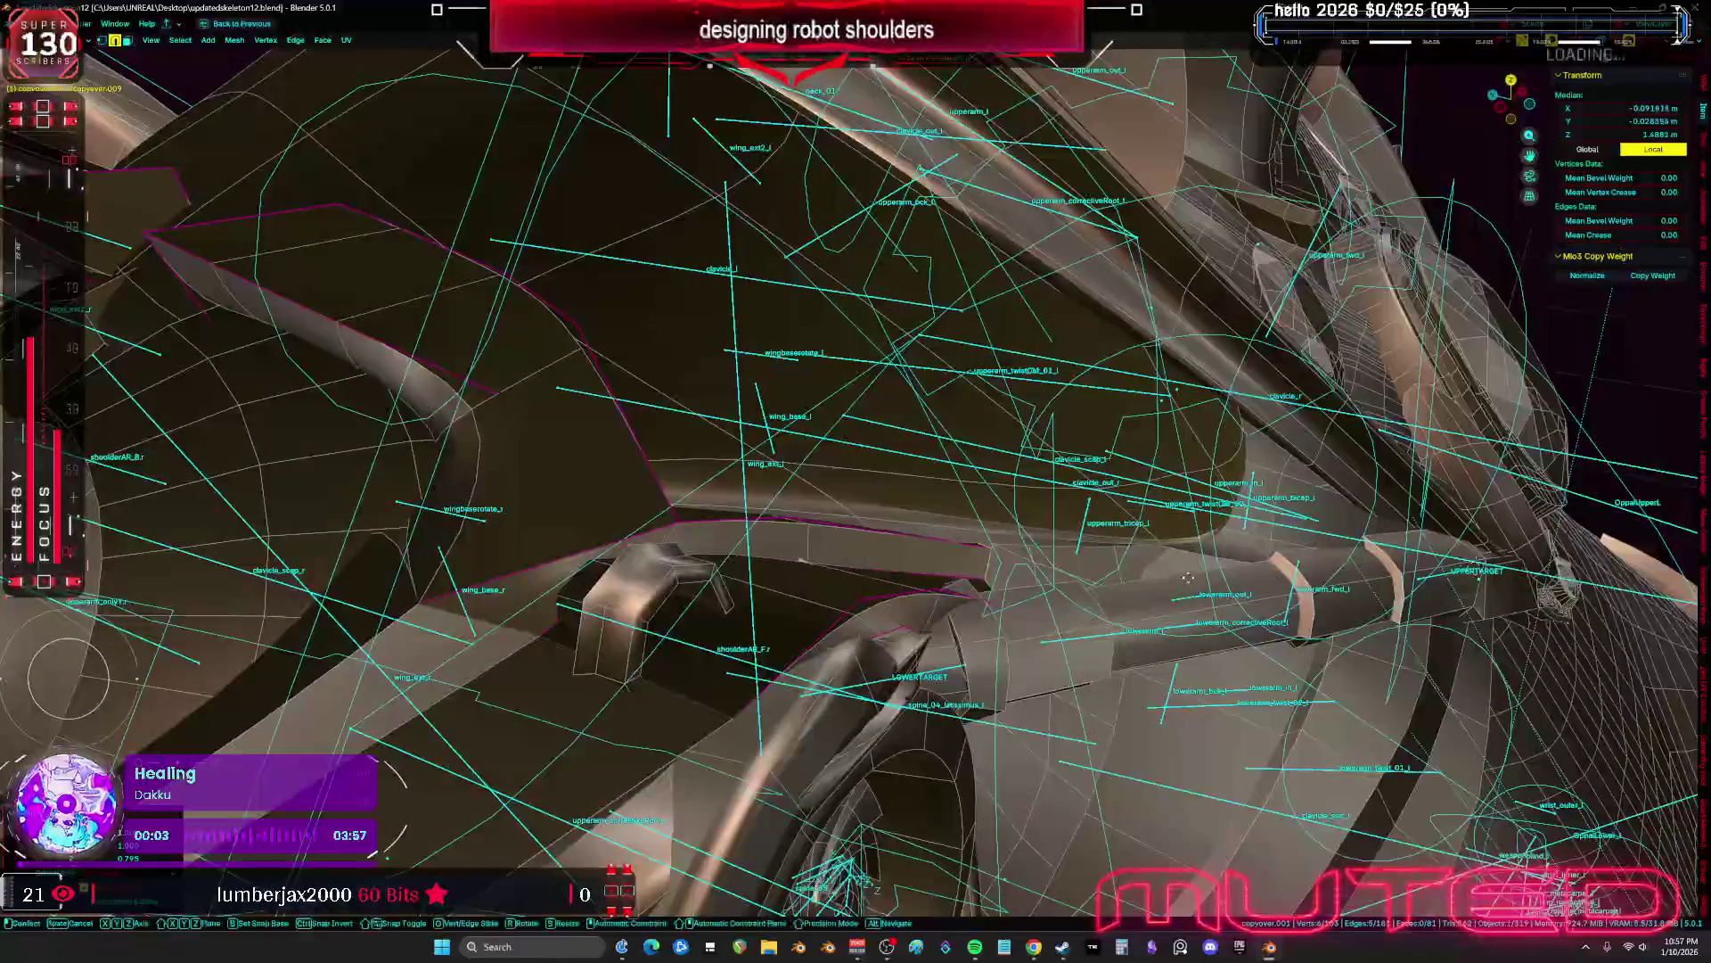
click(1105, 535)
middle_drag(1105, 535, 1106, 529)
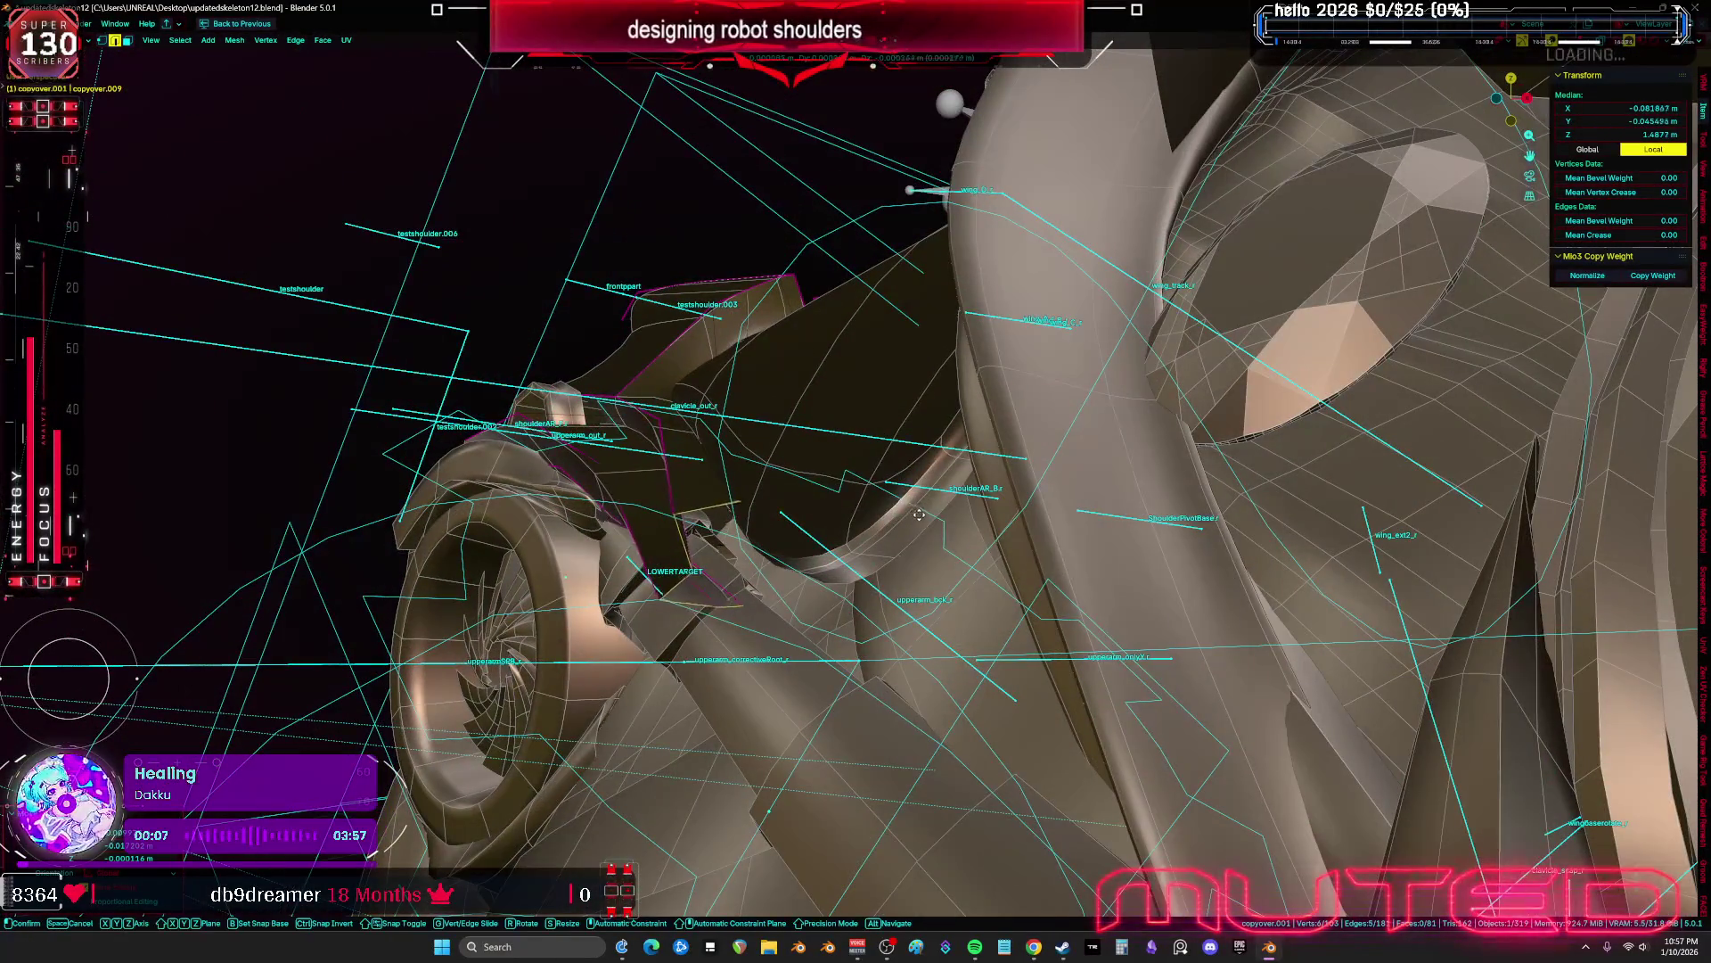
click(1242, 704)
Reposition the selected armour vertices further around the shoulder
scroll(1014, 580, down, 5)
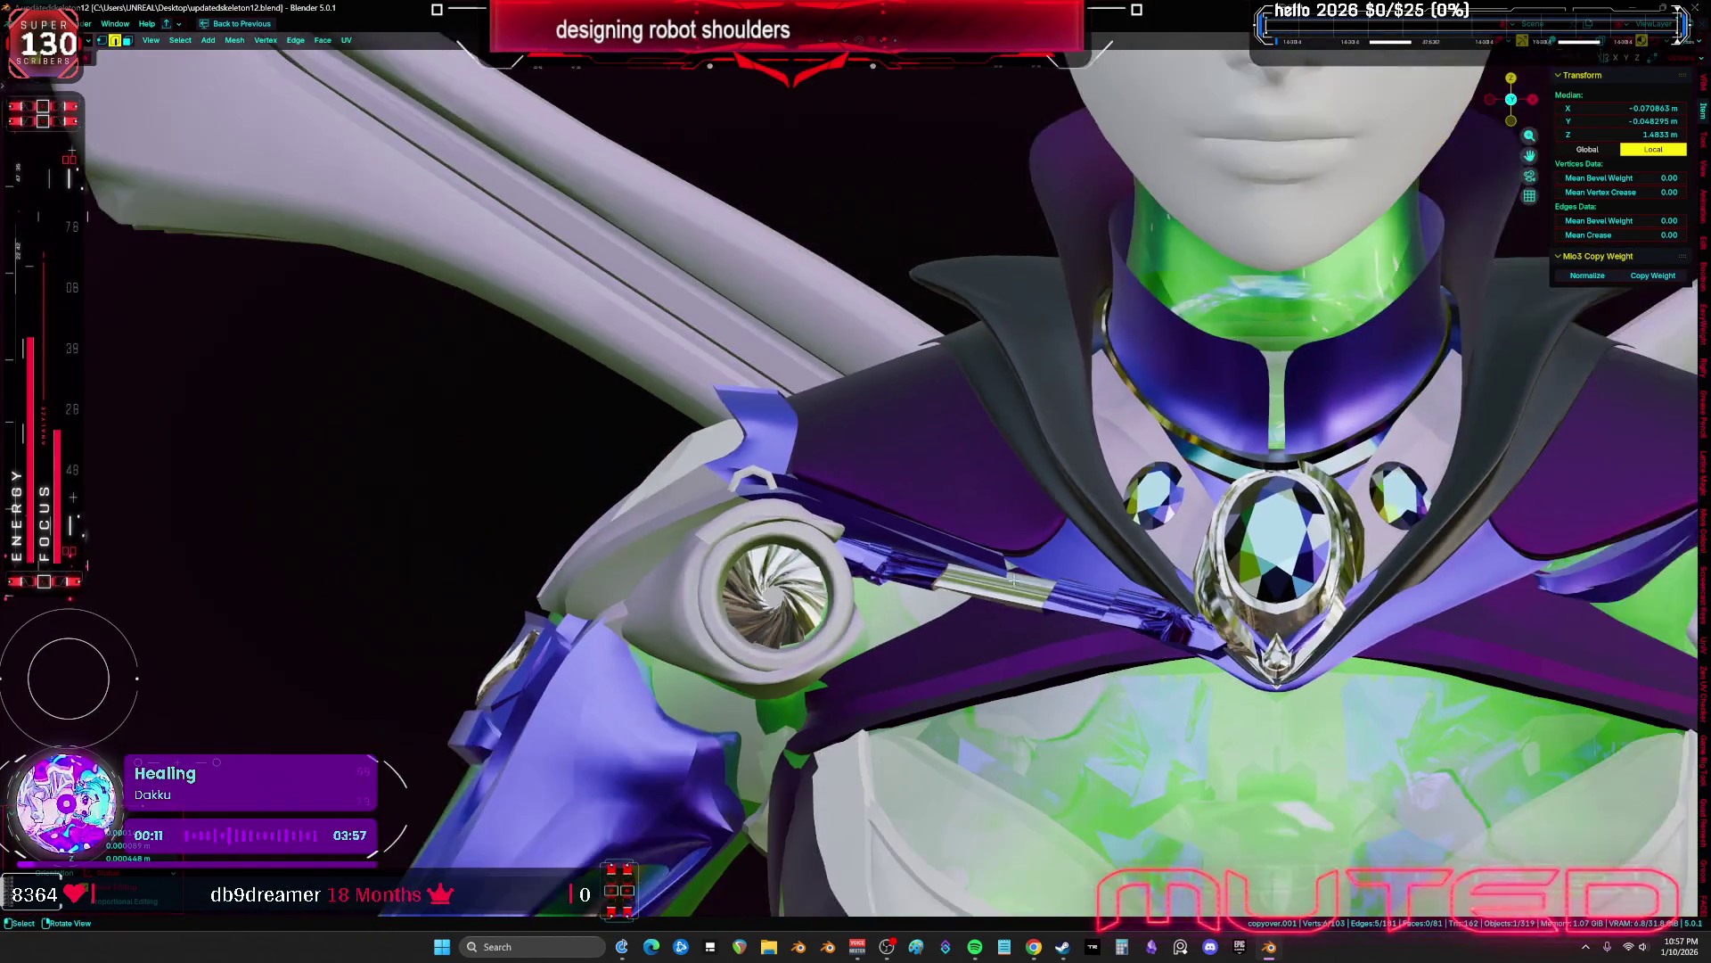
mouse_move(1014, 580)
middle_down()
mouse_move(998, 575)
mouse_move(1064, 529)
mouse_move(1018, 548)
middle_up()
scroll(1017, 560, up, 5)
mouse_move(575, 546)
middle_down()
mouse_move(927, 579)
mouse_move(1014, 529)
middle_up()
key(g)
middle_drag(1077, 454, 878, 511)
Select the curved edge loop and set its crease to 1.00
alt+click(885, 612)
key(shift+e)
click(67, 731)
Extend the crease selection to the remaining curved edges of the armour
middle_drag(891, 588, 781, 604)
alt+shift+click(818, 591)
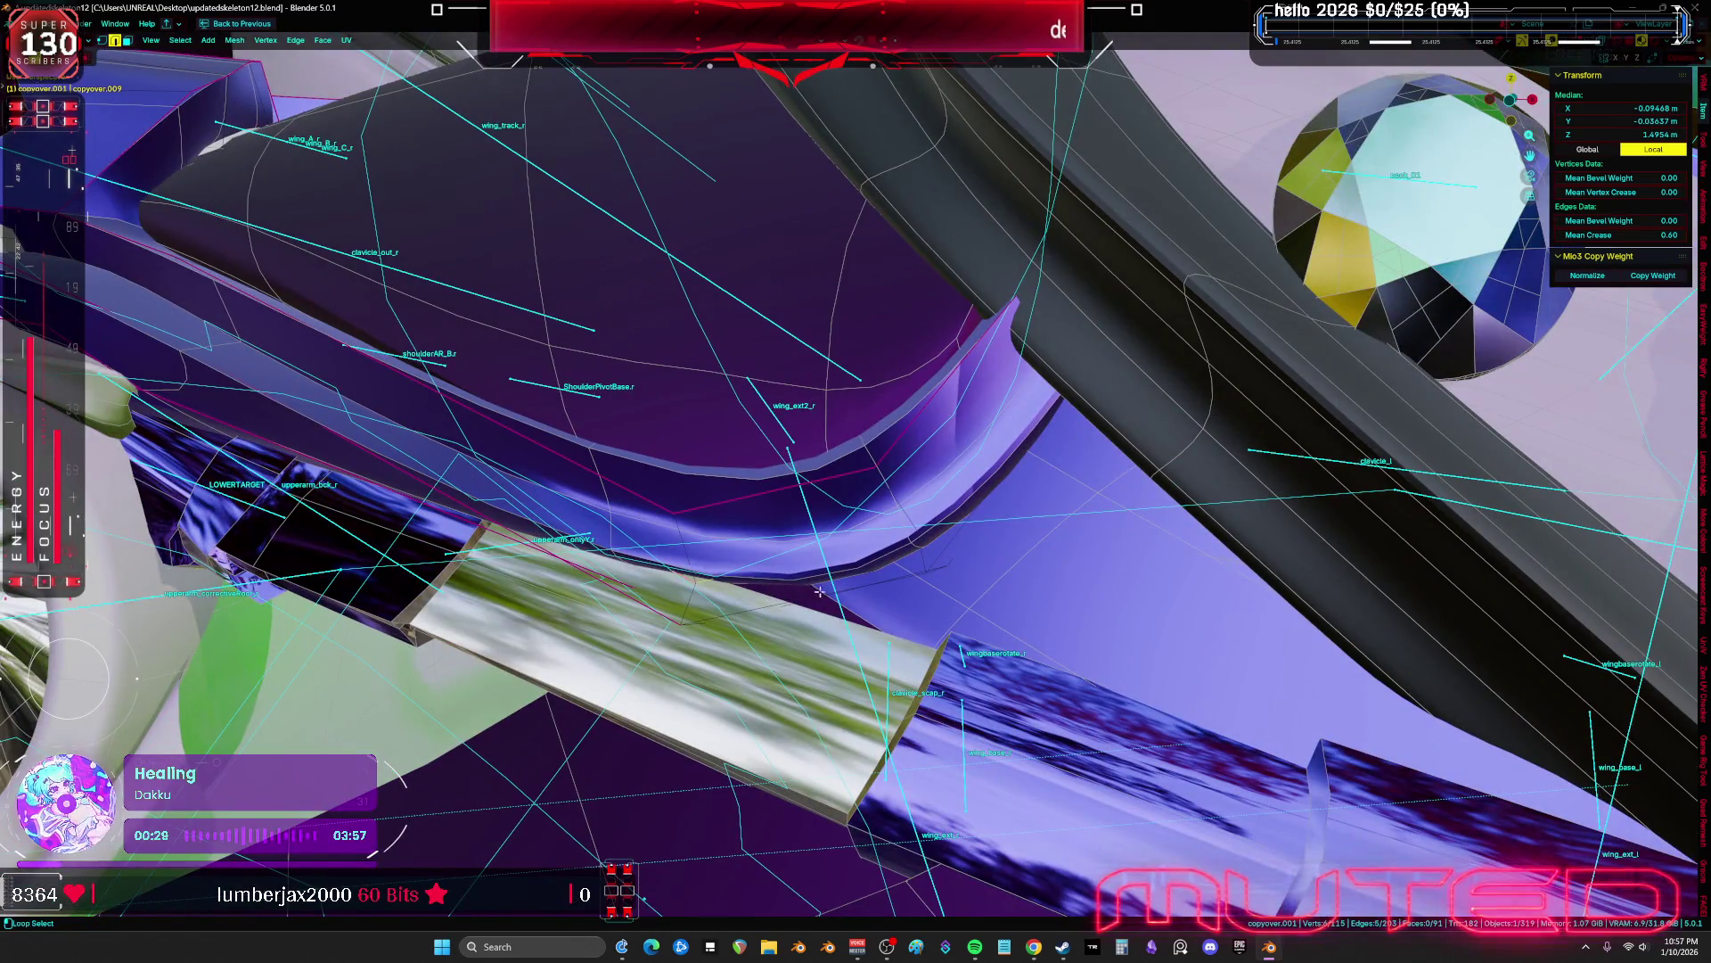
alt+shift+click(913, 451)
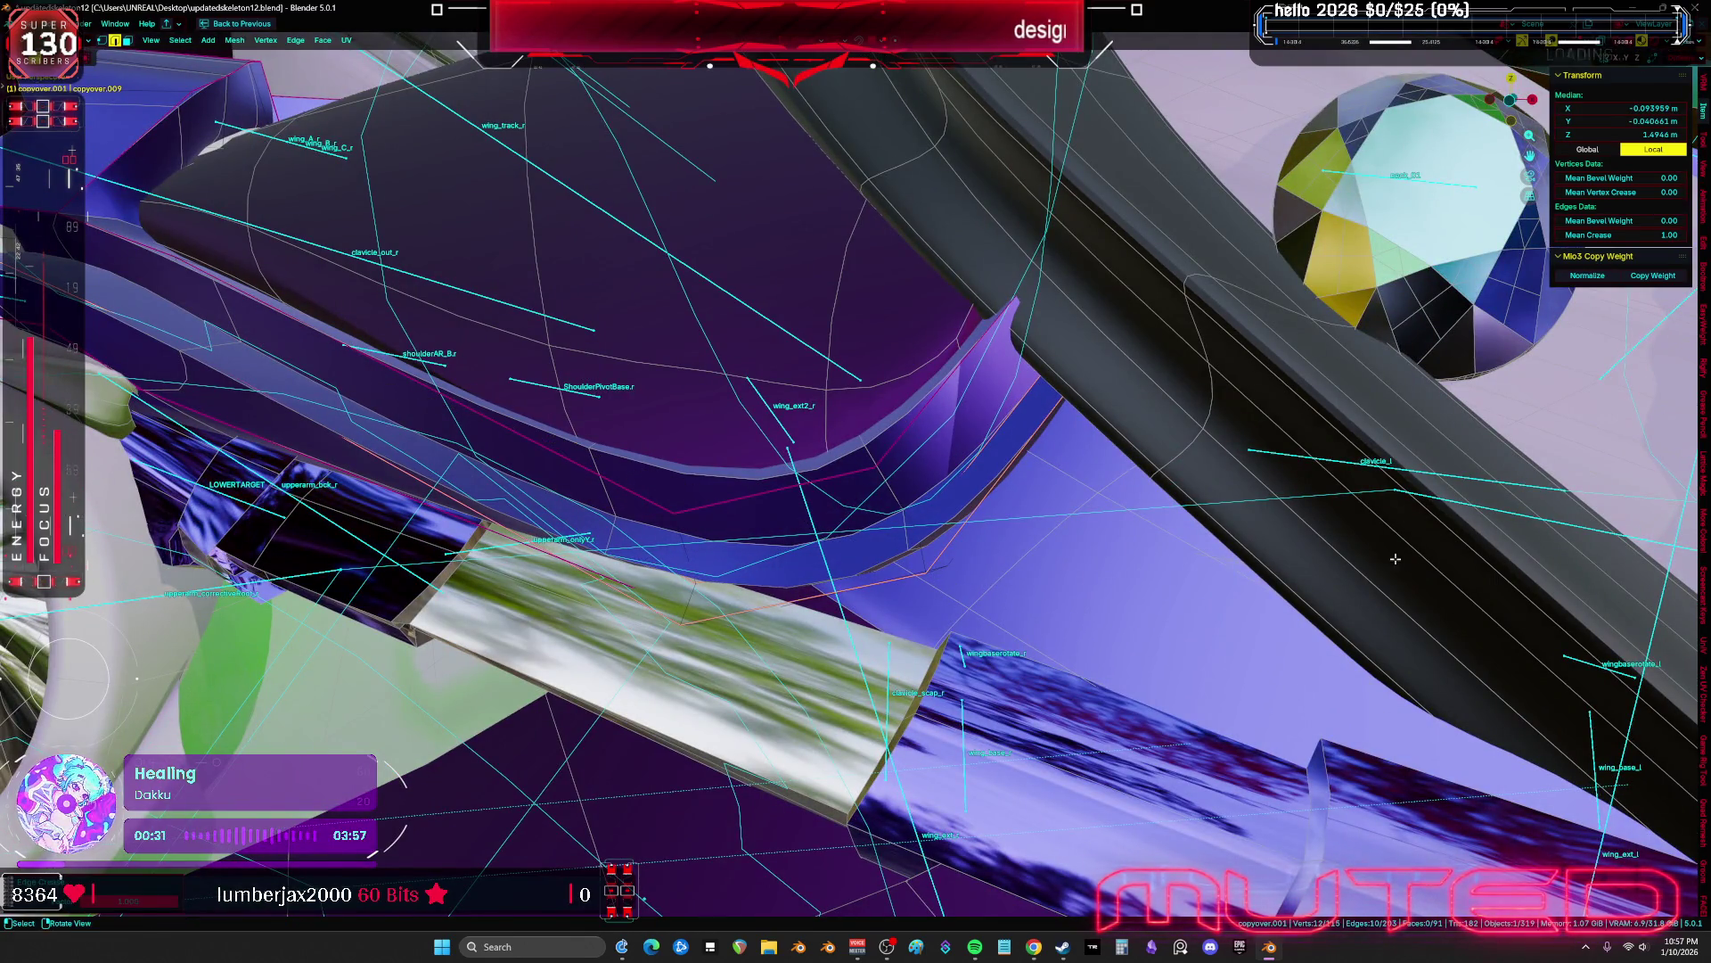
key(shift+alt+z)
mouse_move(913, 451)
middle_down()
mouse_move(957, 488)
mouse_move(774, 436)
middle_up()
Return the armour to Object Mode and view the character from the front
key(shift+alt+z)
key(ctrl+Tab)
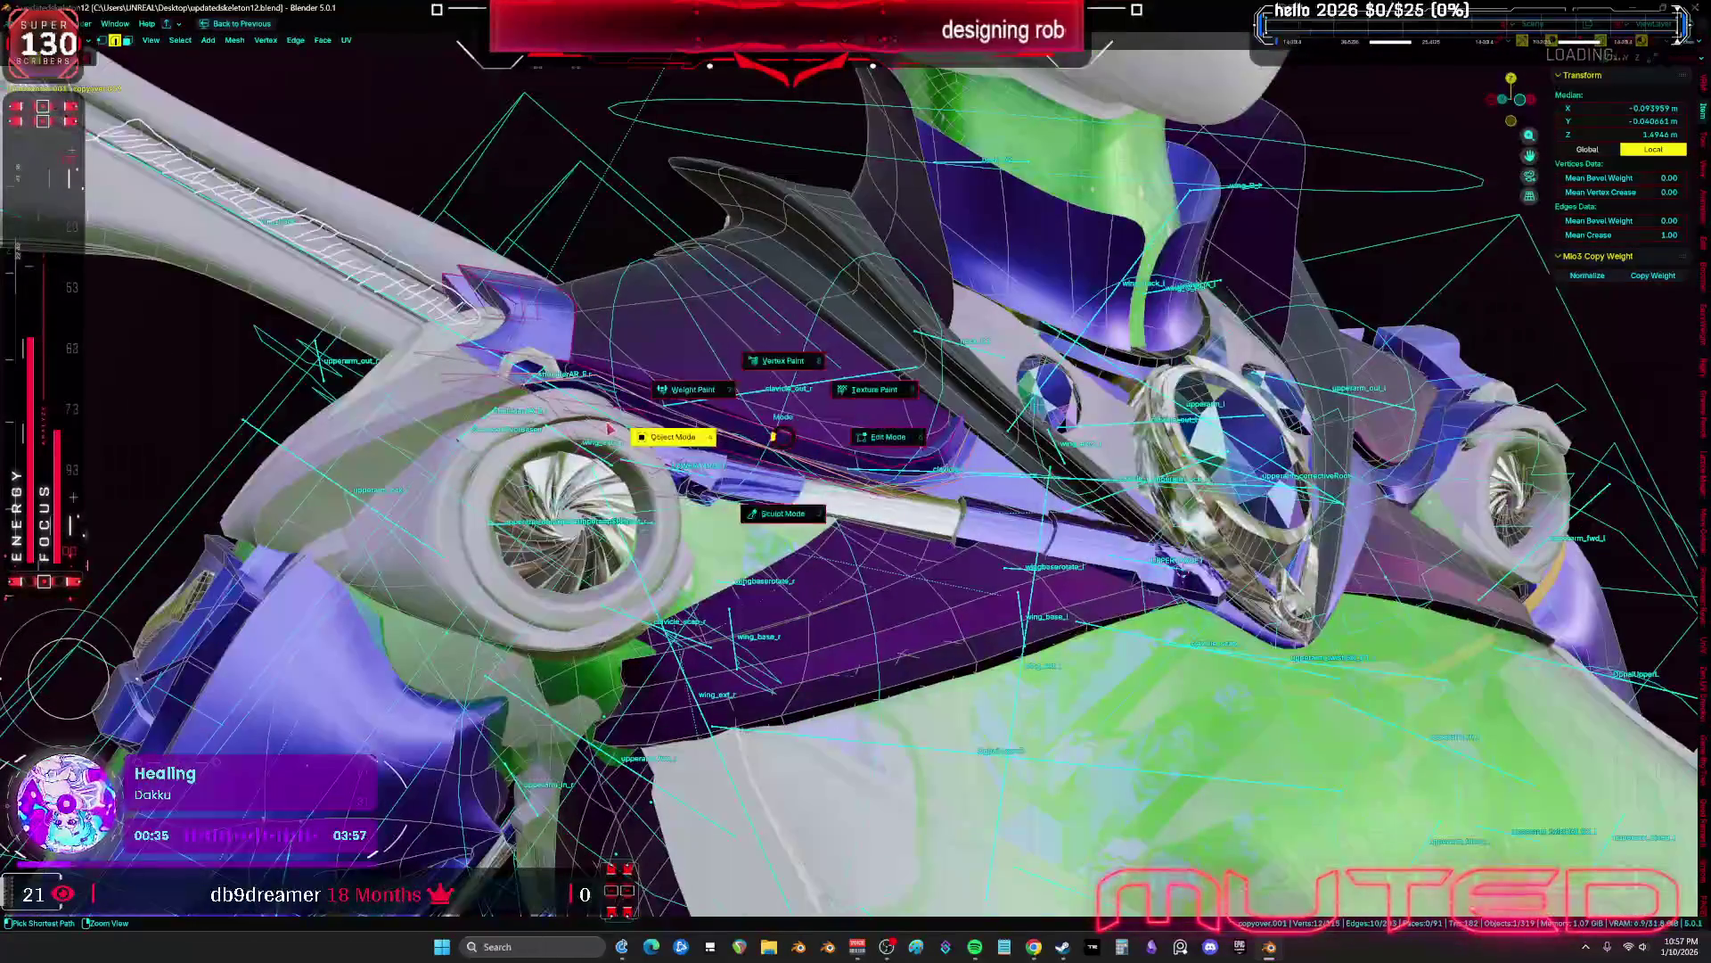
click(610, 430)
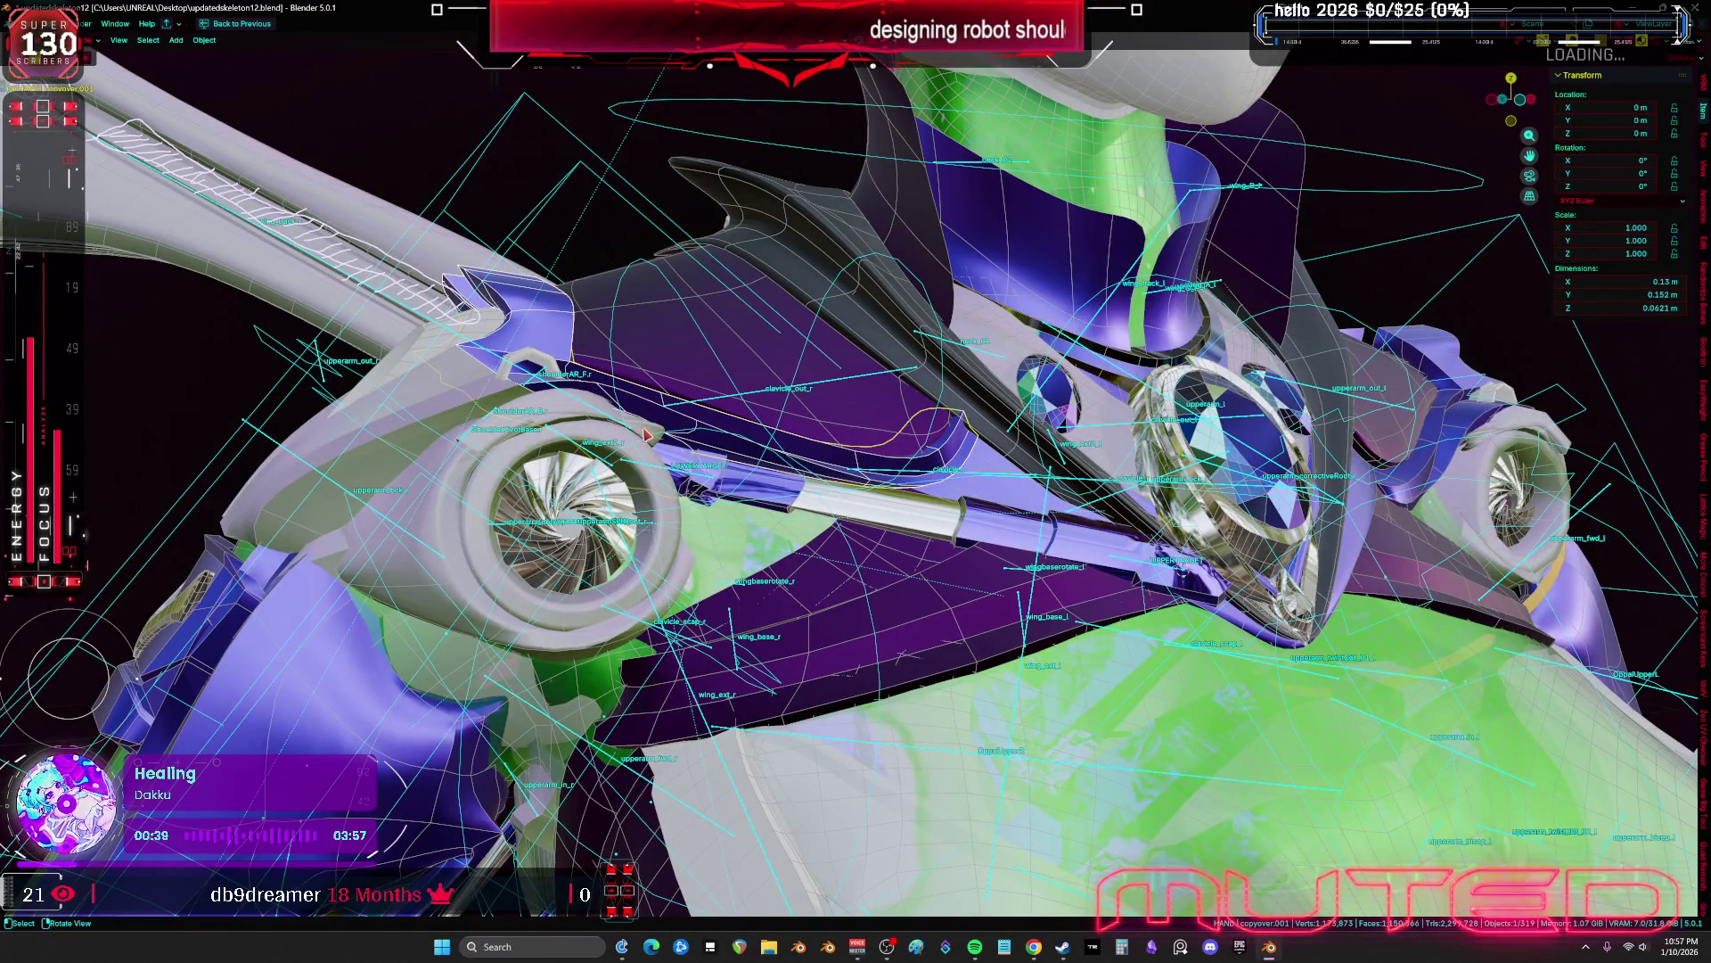
mouse_move(751, 537)
middle_down()
mouse_move(738, 530)
mouse_move(793, 569)
middle_up()
scroll(792, 570, down, 5)
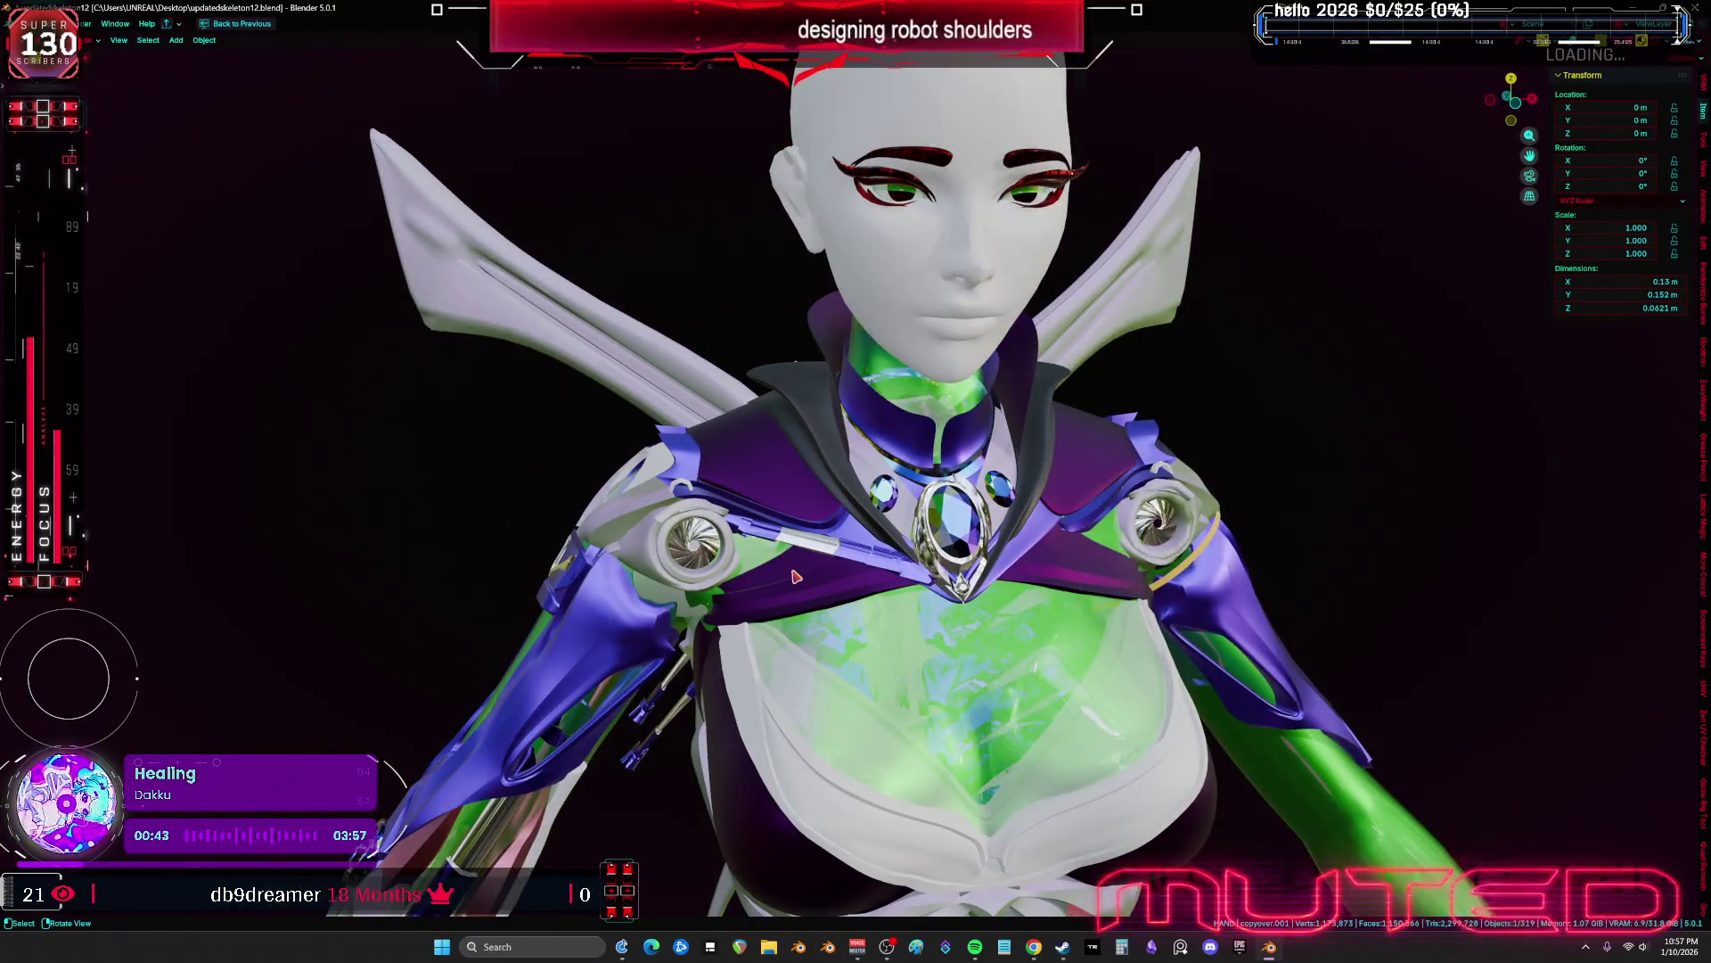
key(KP_1)
scroll(784, 570, up, 8)
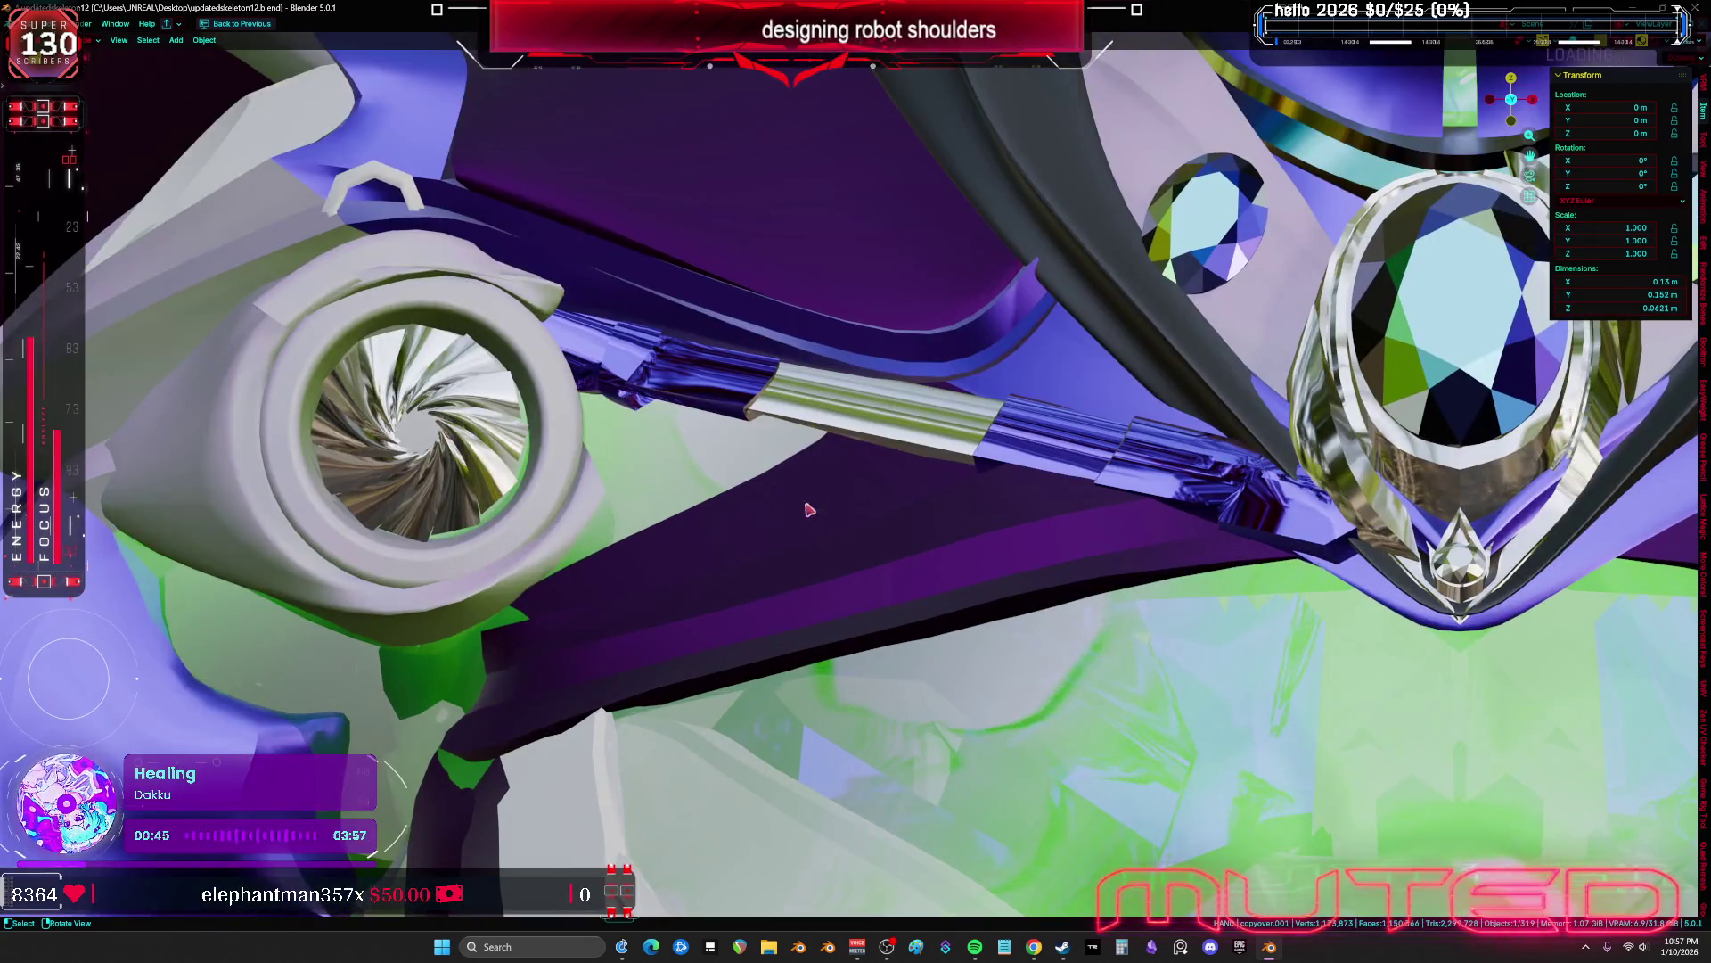
Select PistonShoulder.003 and PistonShoulderMESH.004, then restore the full workspace layout
click(646, 373)
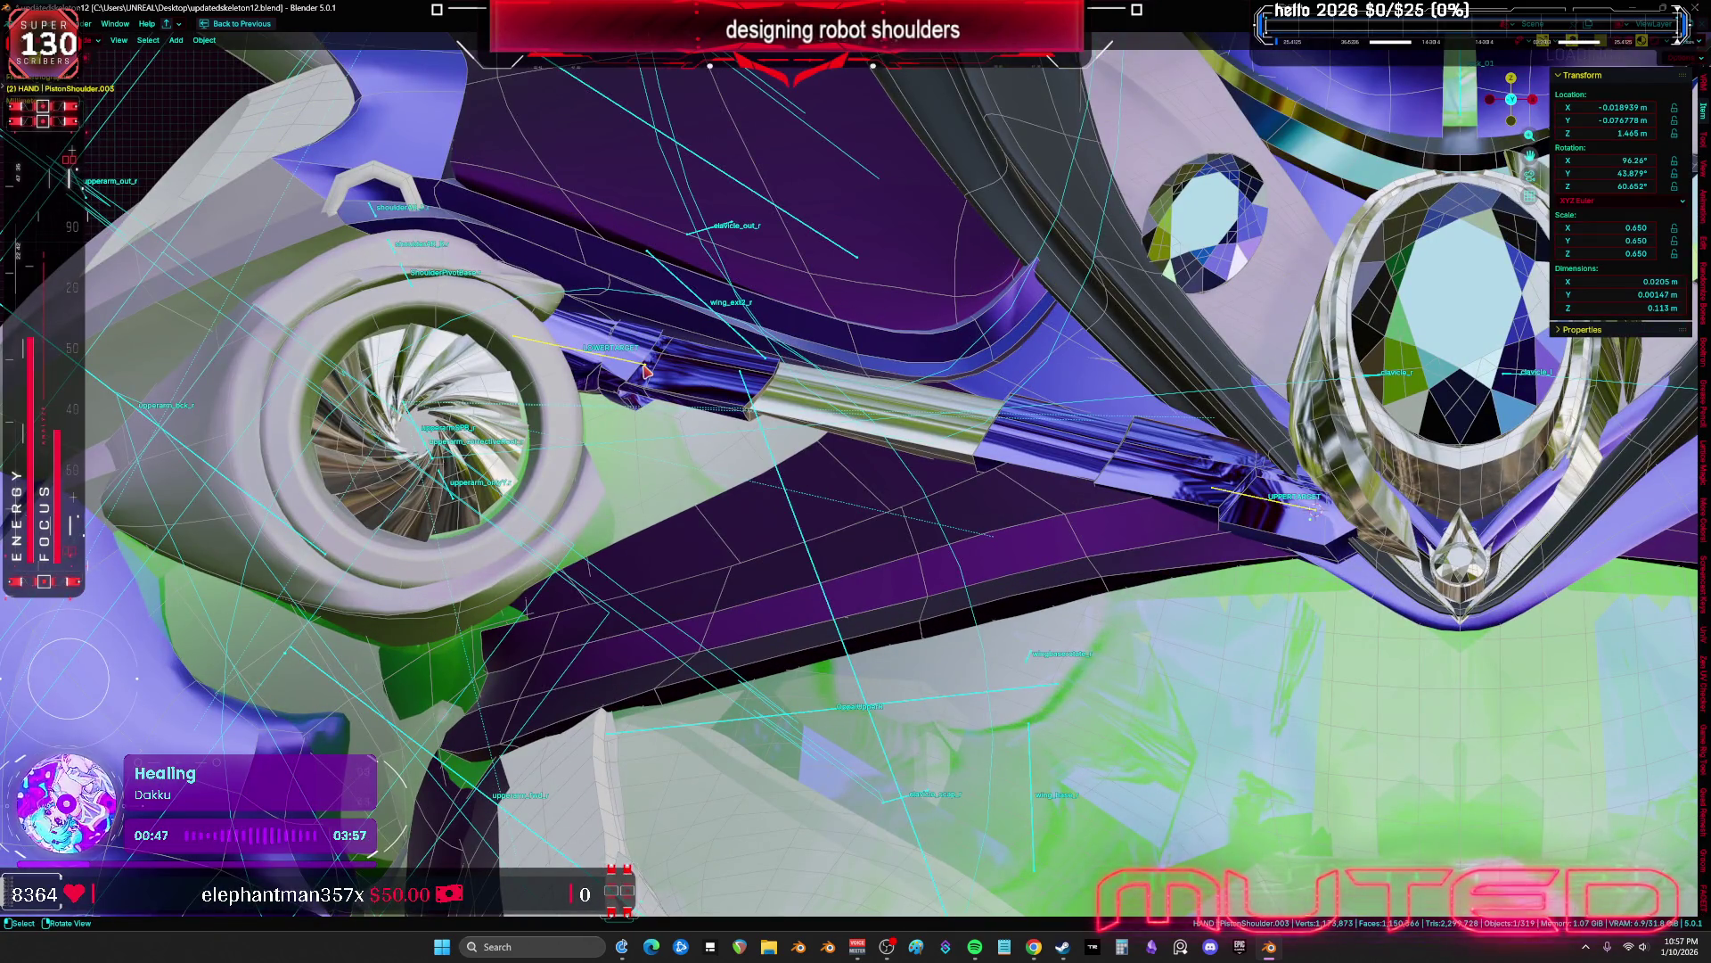
click(693, 405)
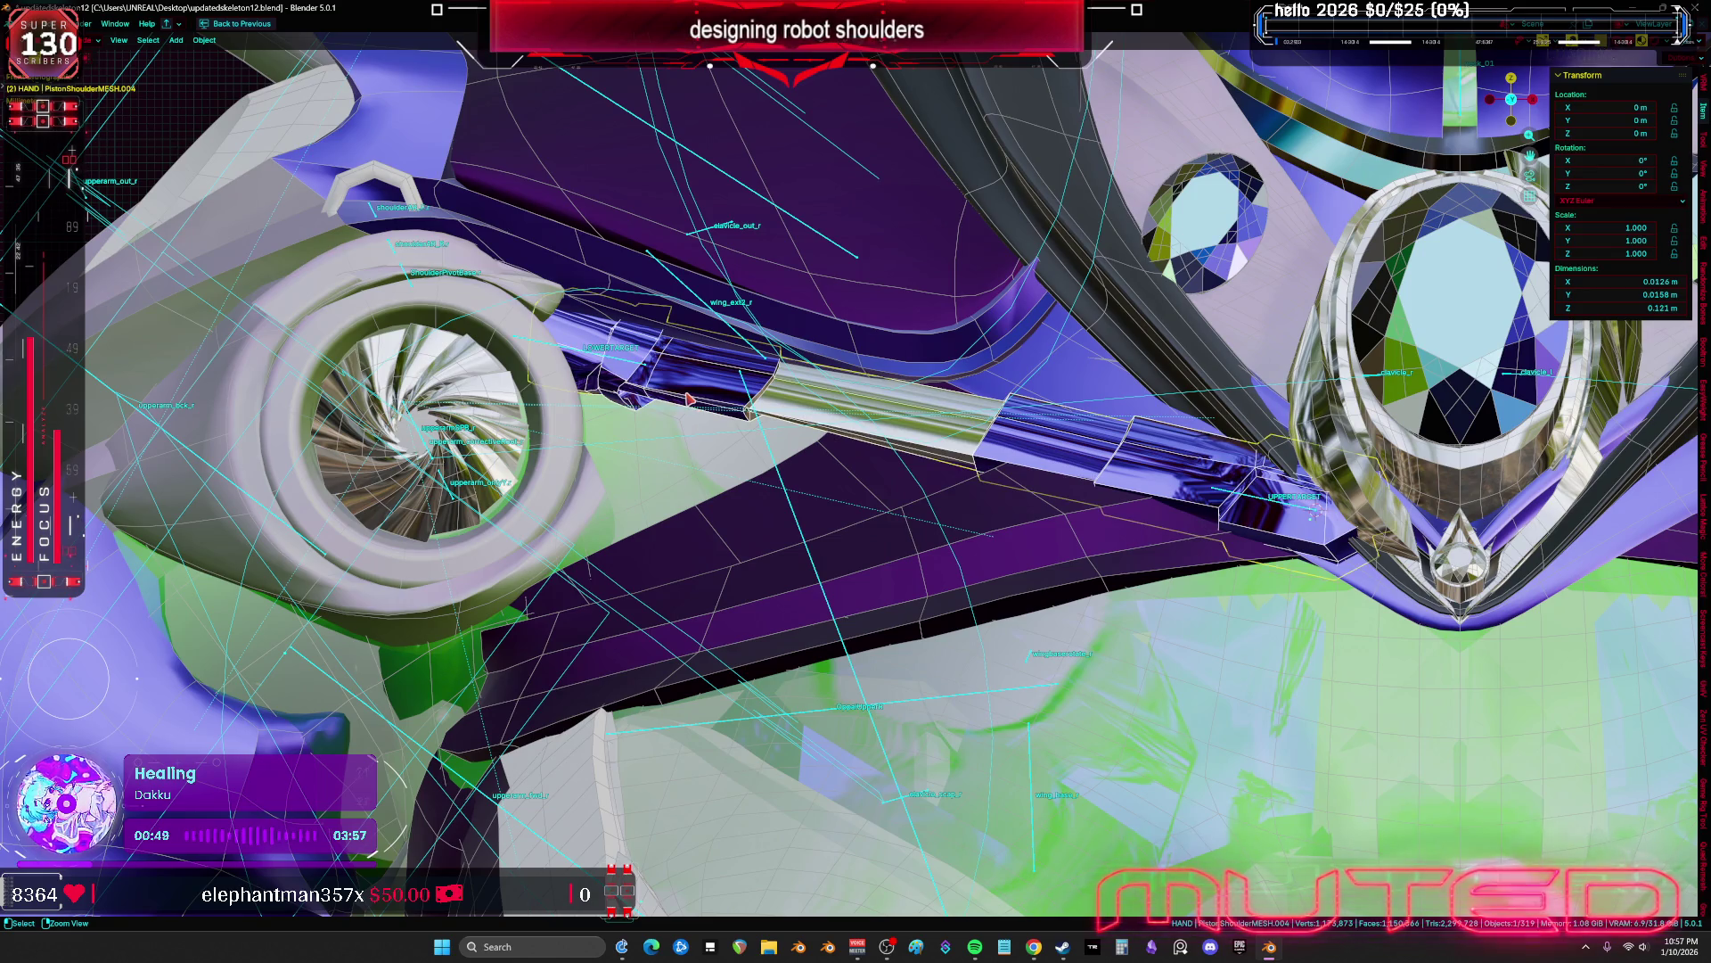
key(ctrl+space)
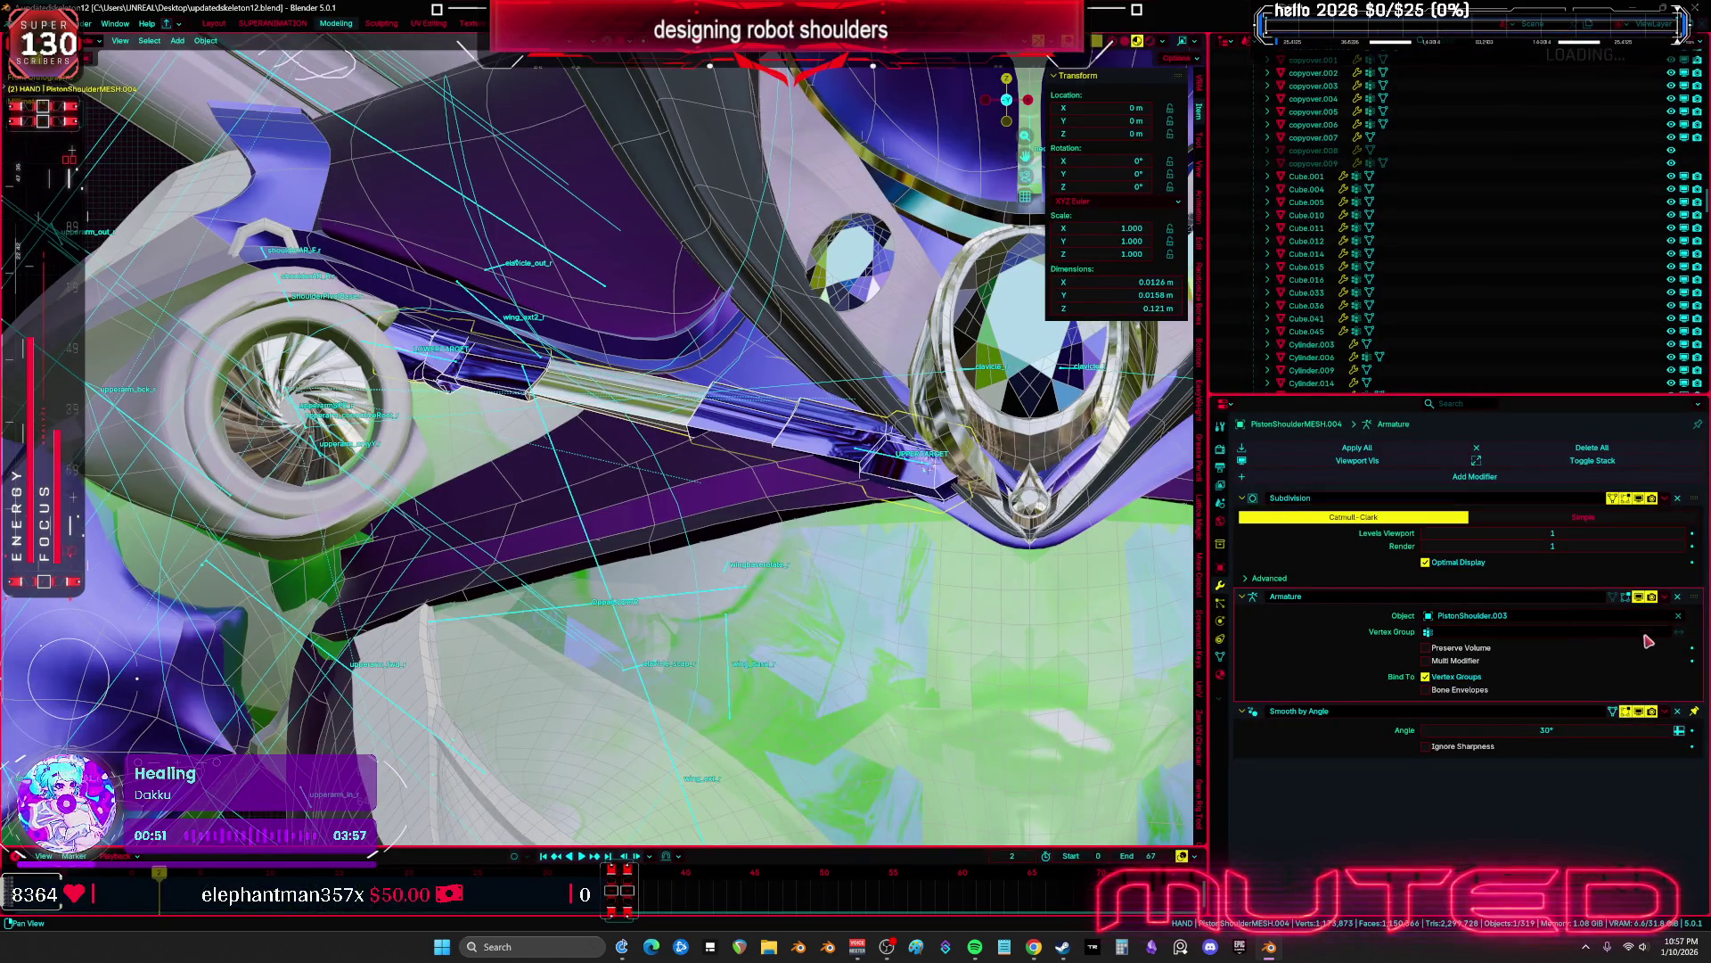
Apply the piston's Armature modifier and all transforms, then clear its parent keeping its transformation
click(1665, 598)
click(1658, 620)
key(ctrl+a)
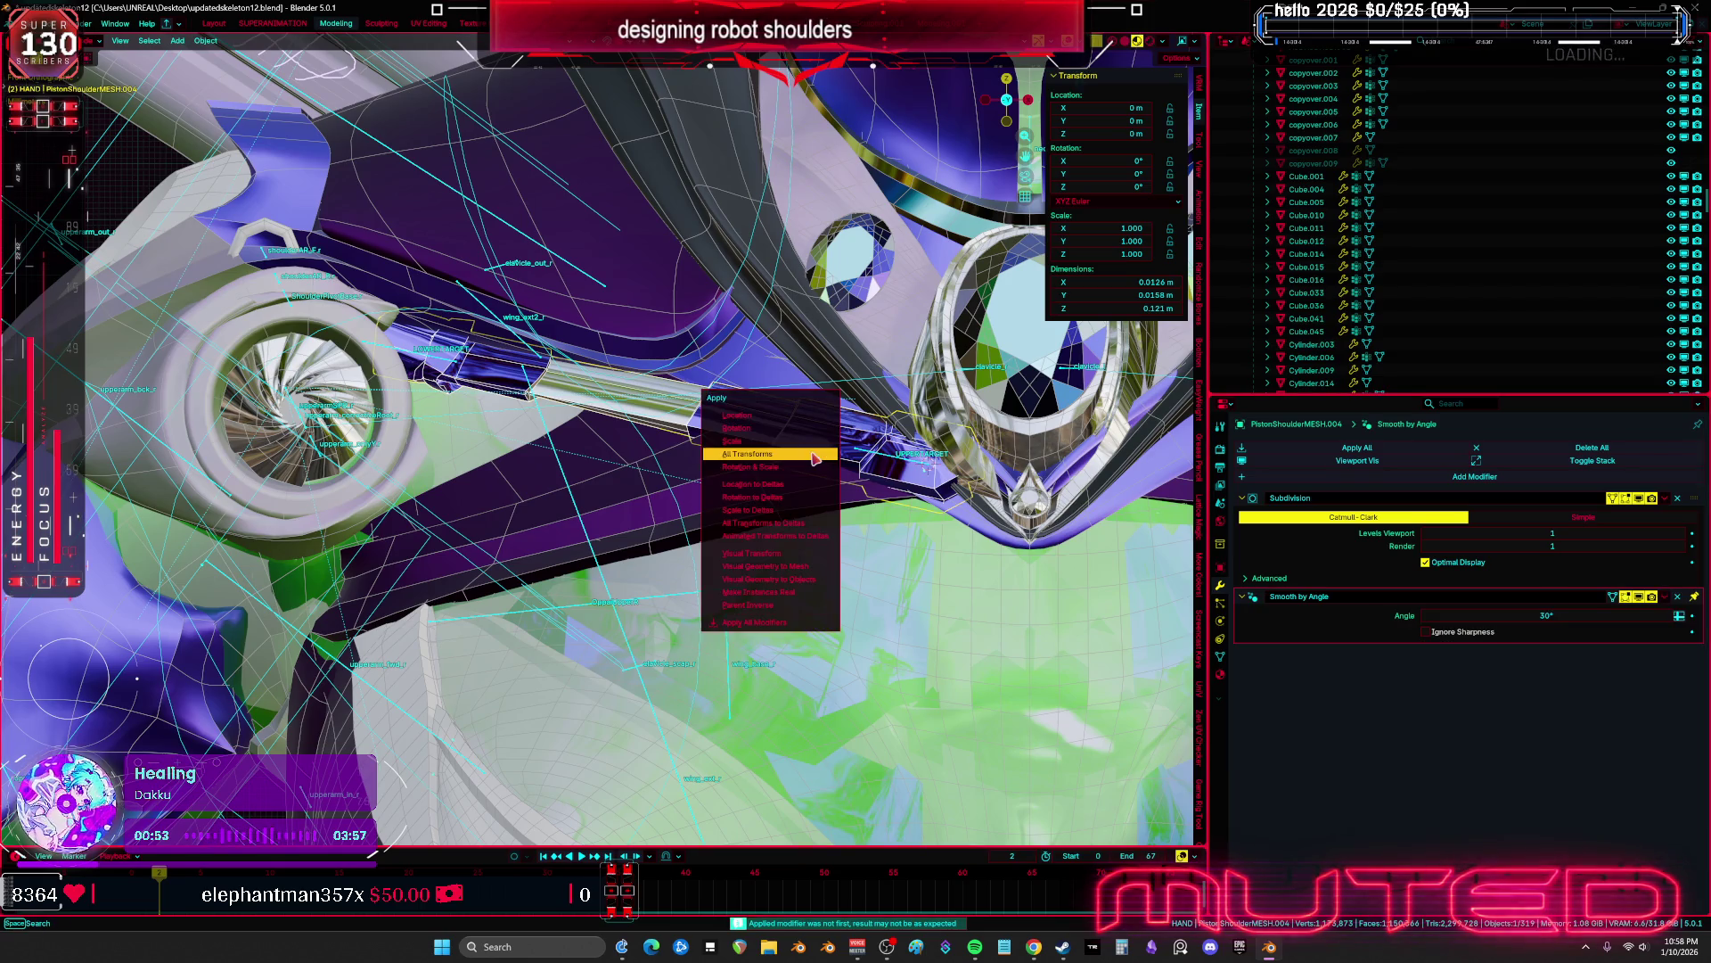
click(813, 457)
key(alt+p)
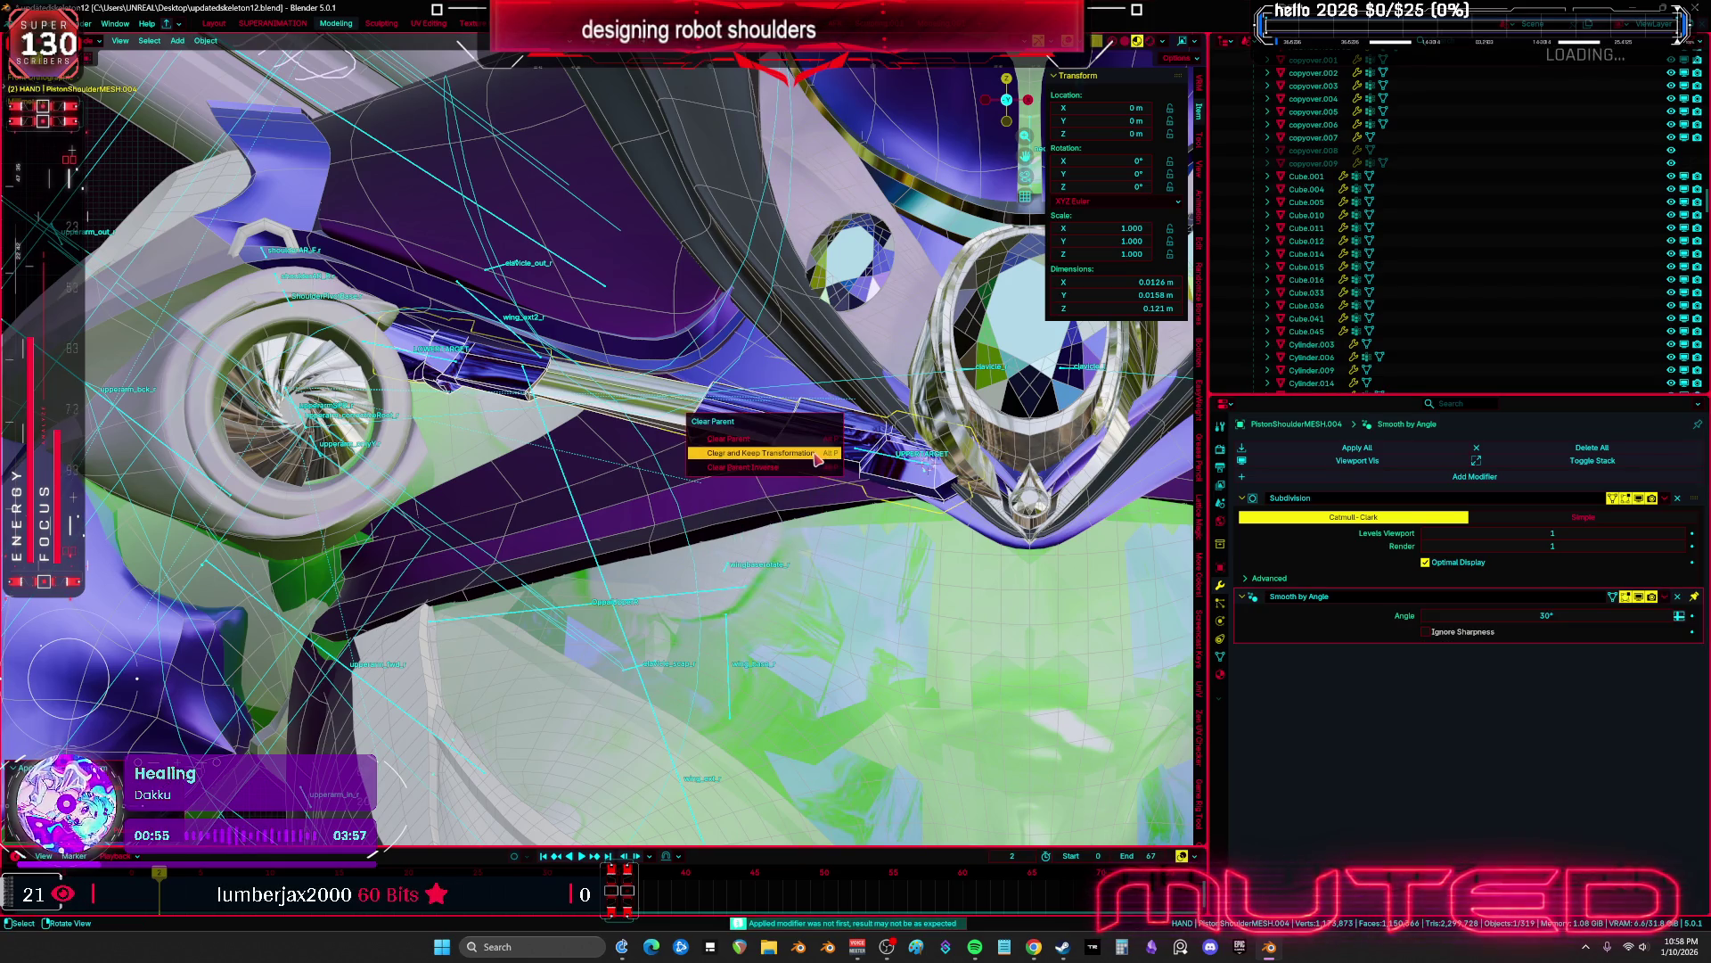
click(816, 458)
In wireframe view, pick out the PistonShoulderMESH.004 piston mesh among the shoulder objects
scroll(504, 414, up, 3)
key(shift+z)
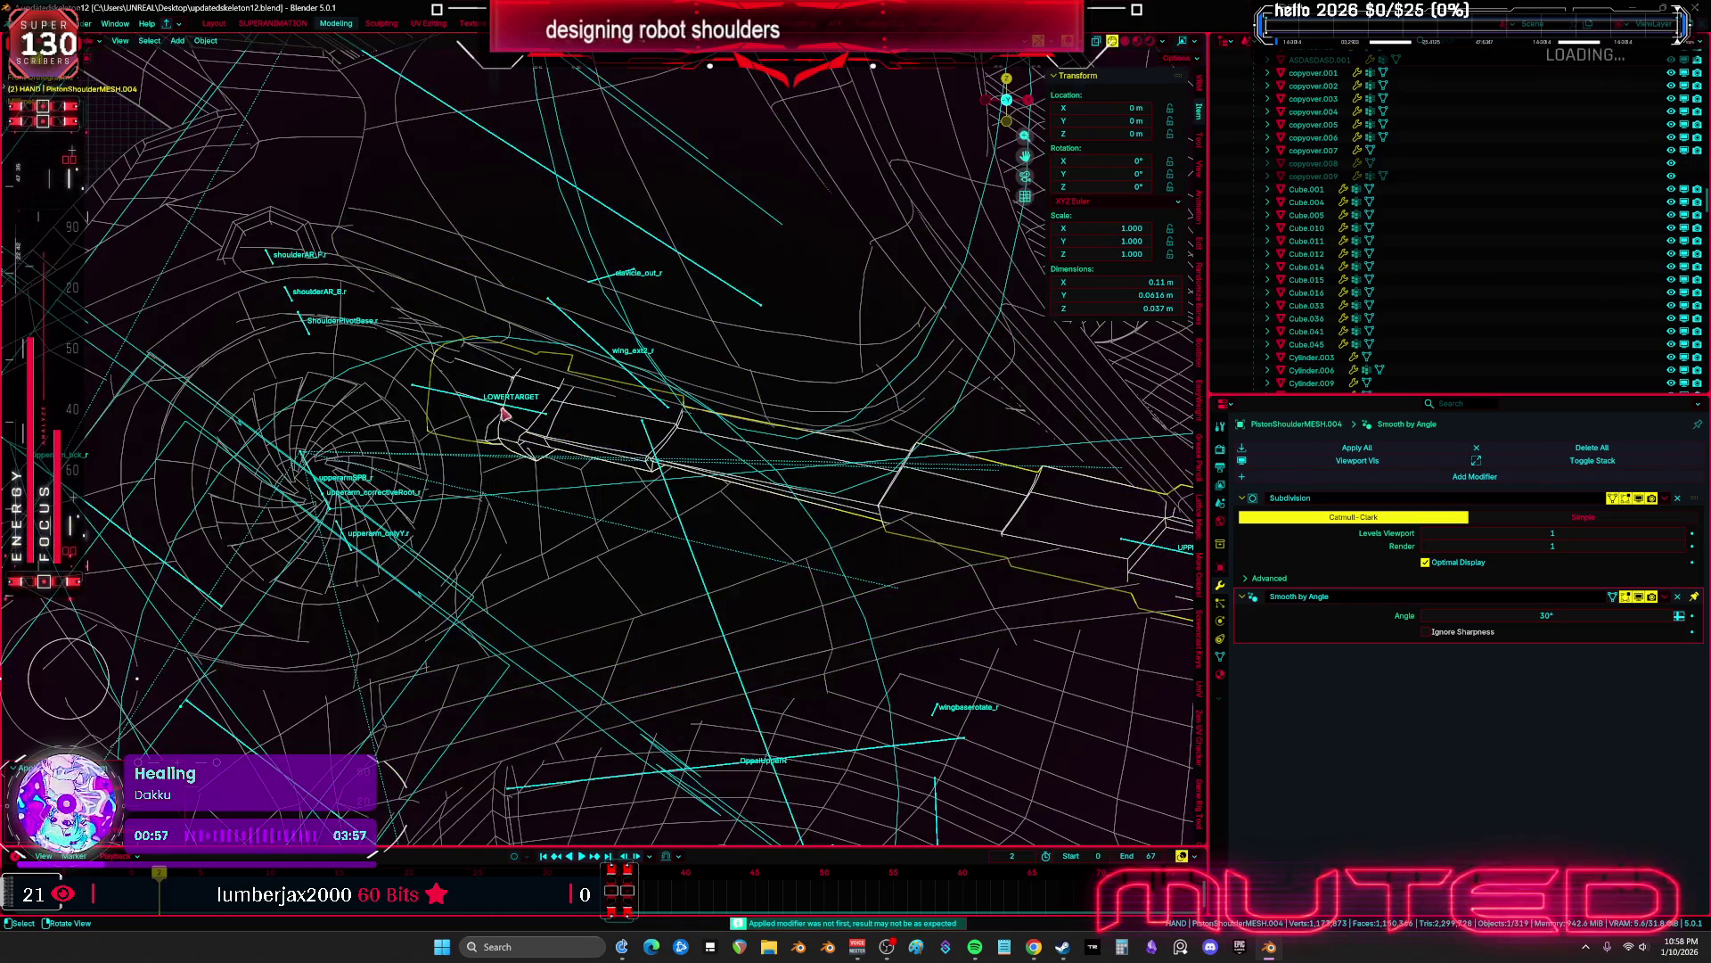
click(504, 415)
scroll(704, 517, down, 3)
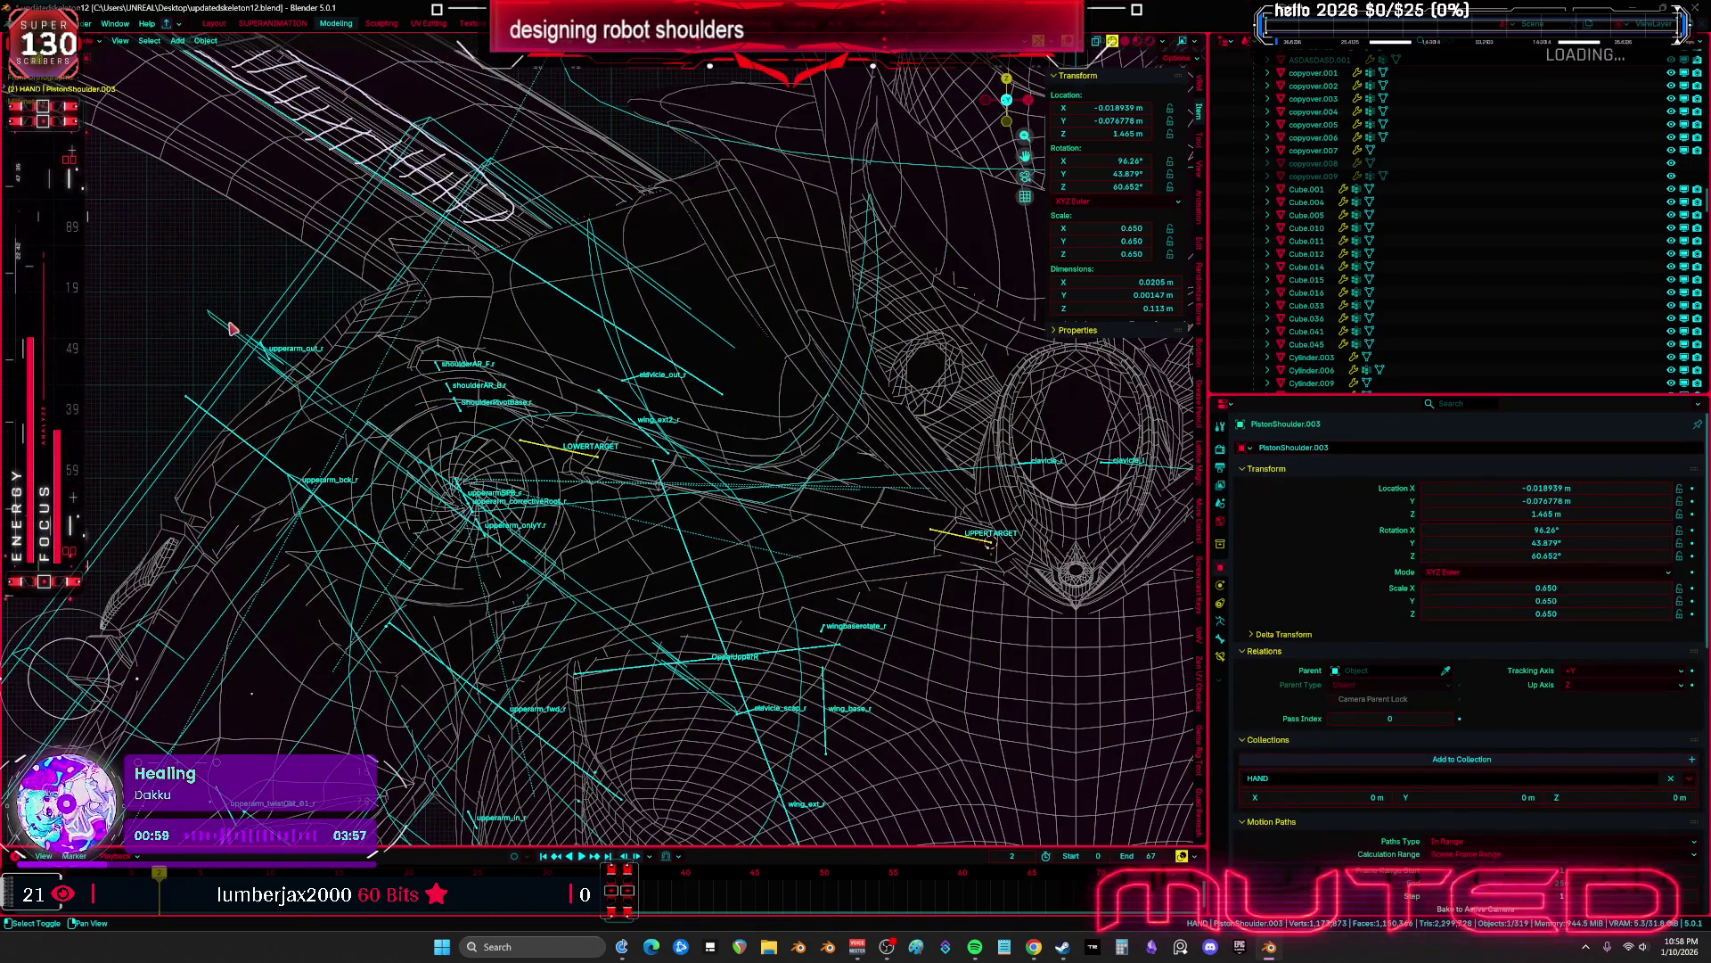
click(716, 622)
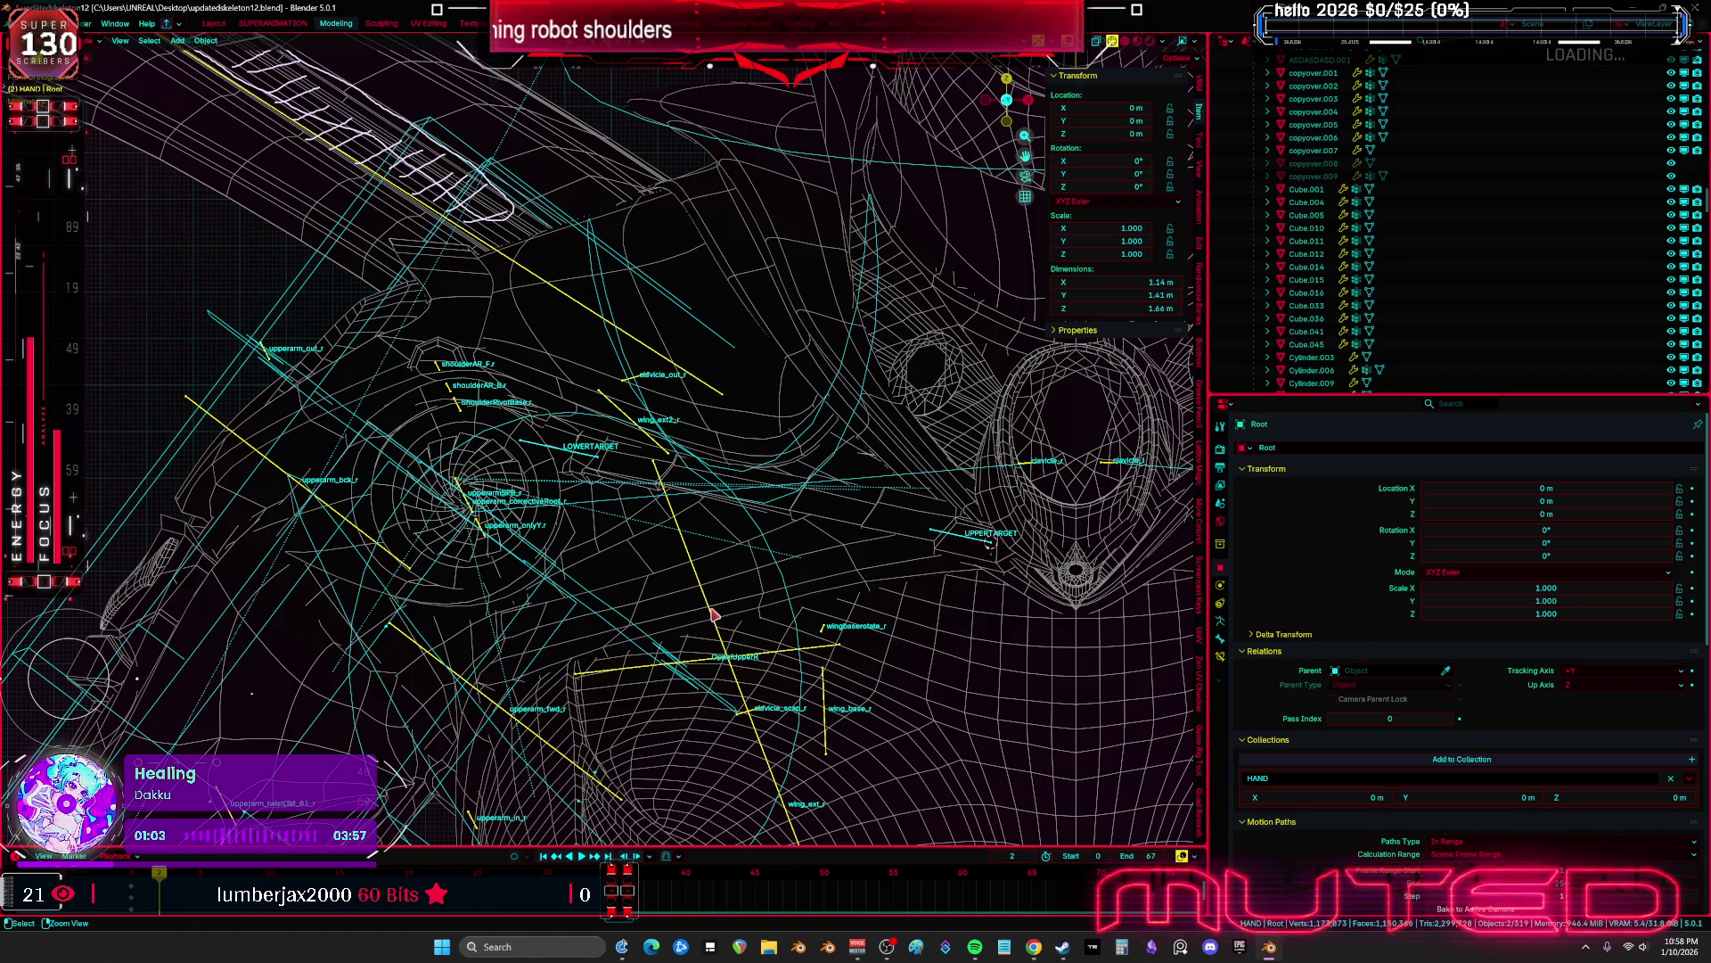
scroll(611, 453, up, 2)
click(612, 459)
key(shift+z)
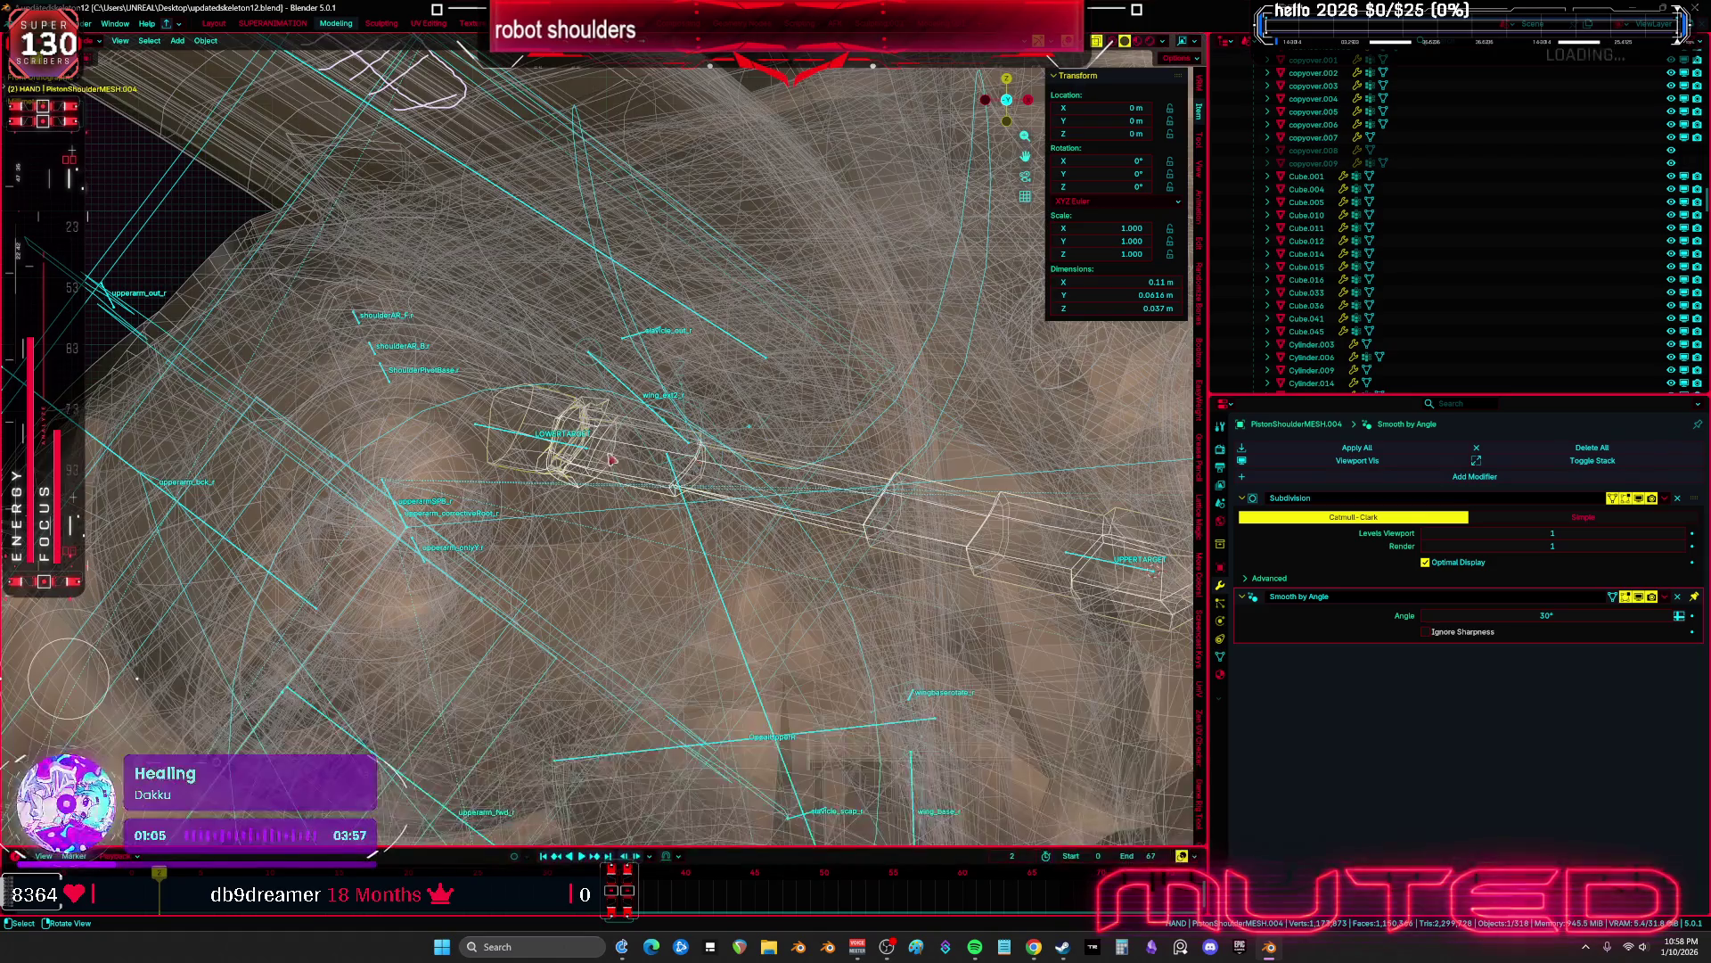
Add the Root armature to the selection and edit its bones in local view, framed on the right upper arm
middle_drag(564, 453, 730, 506)
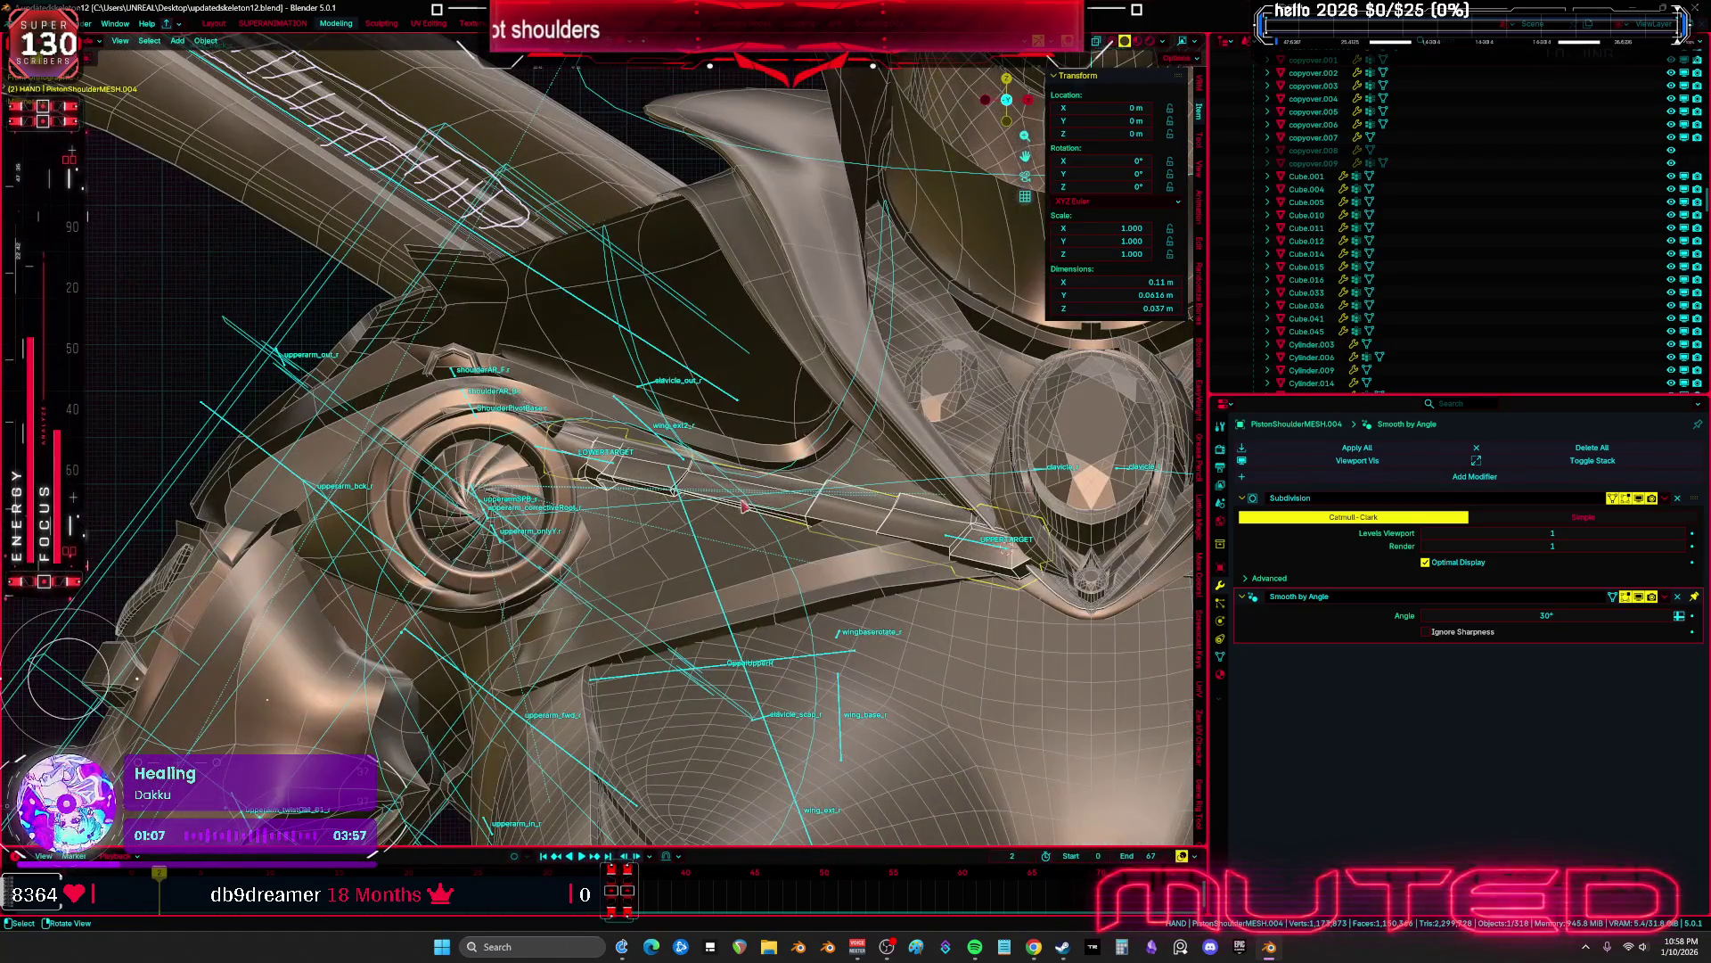
shift+click(721, 668)
right_click(720, 663)
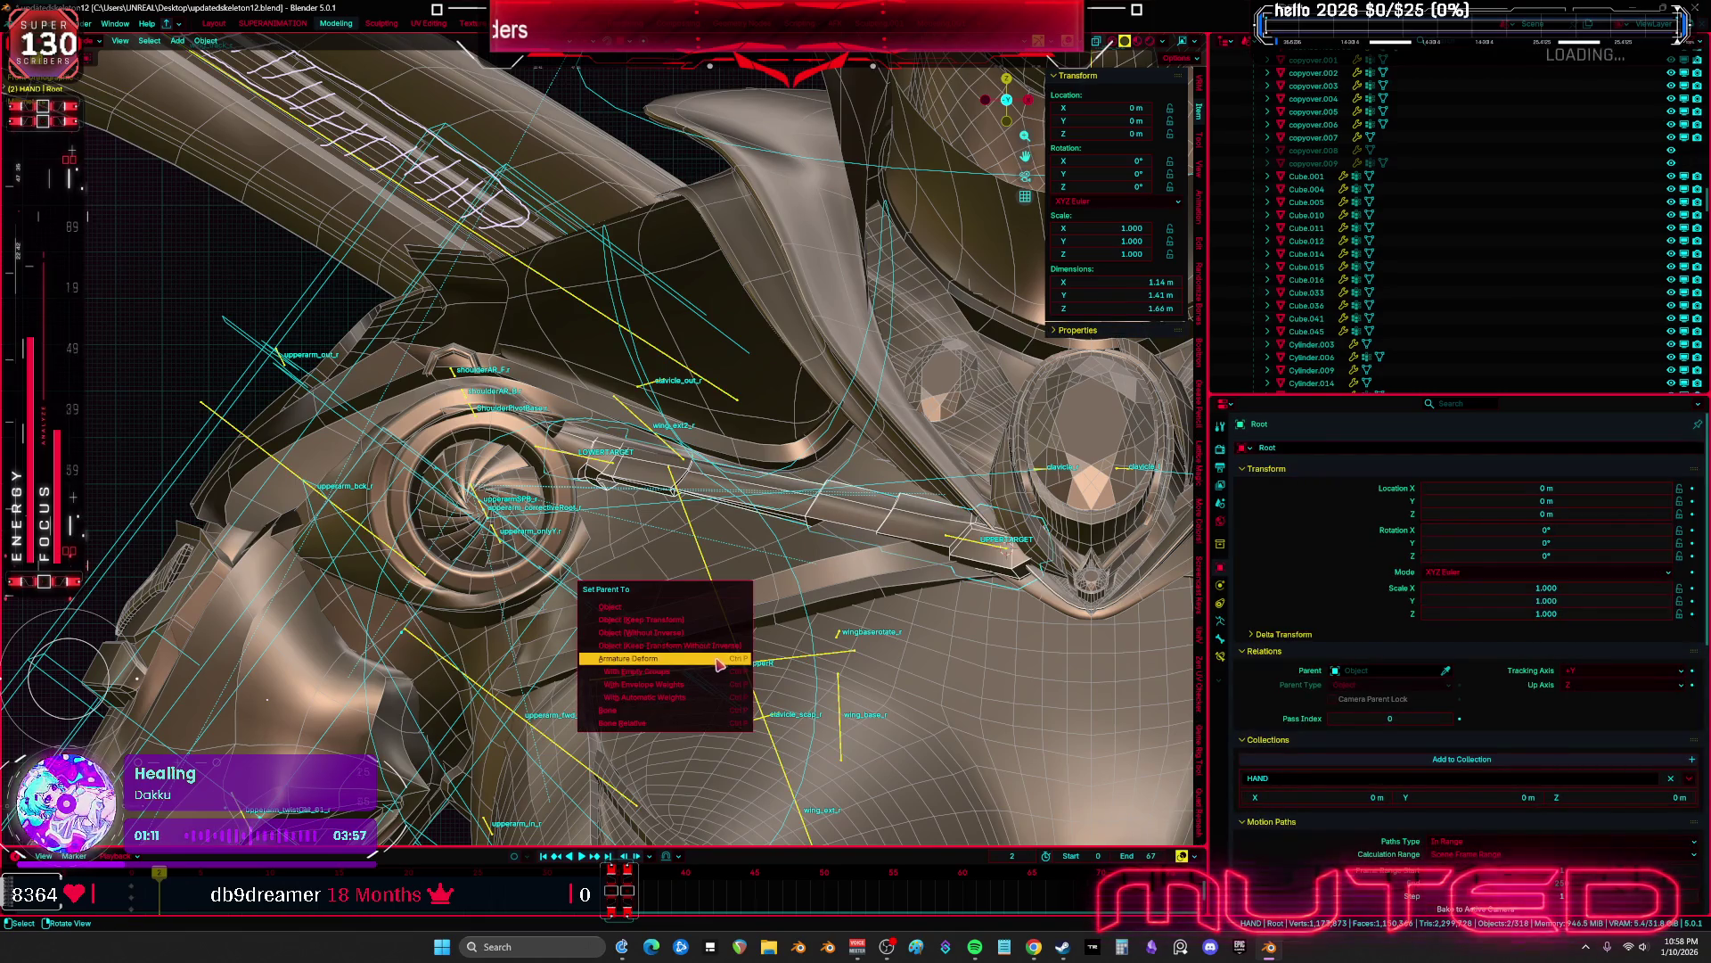
middle_drag(642, 535, 595, 467)
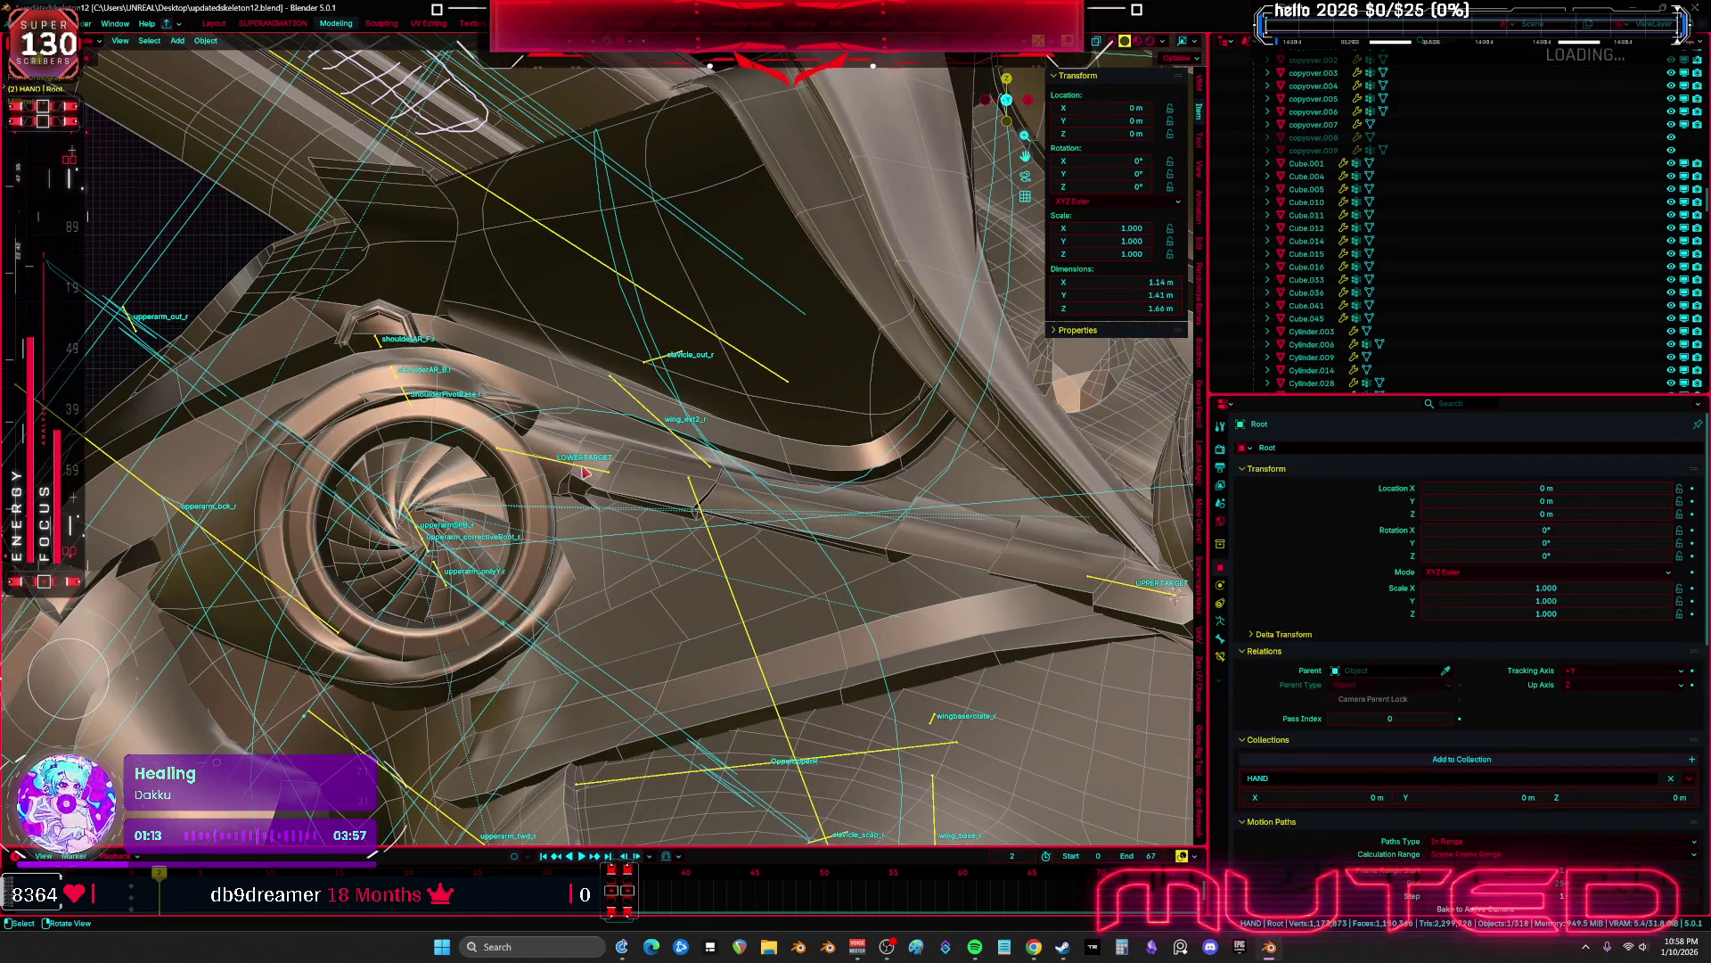
key(Tab)
key(KP_Divide)
click(536, 276)
key(KP_Decimal)
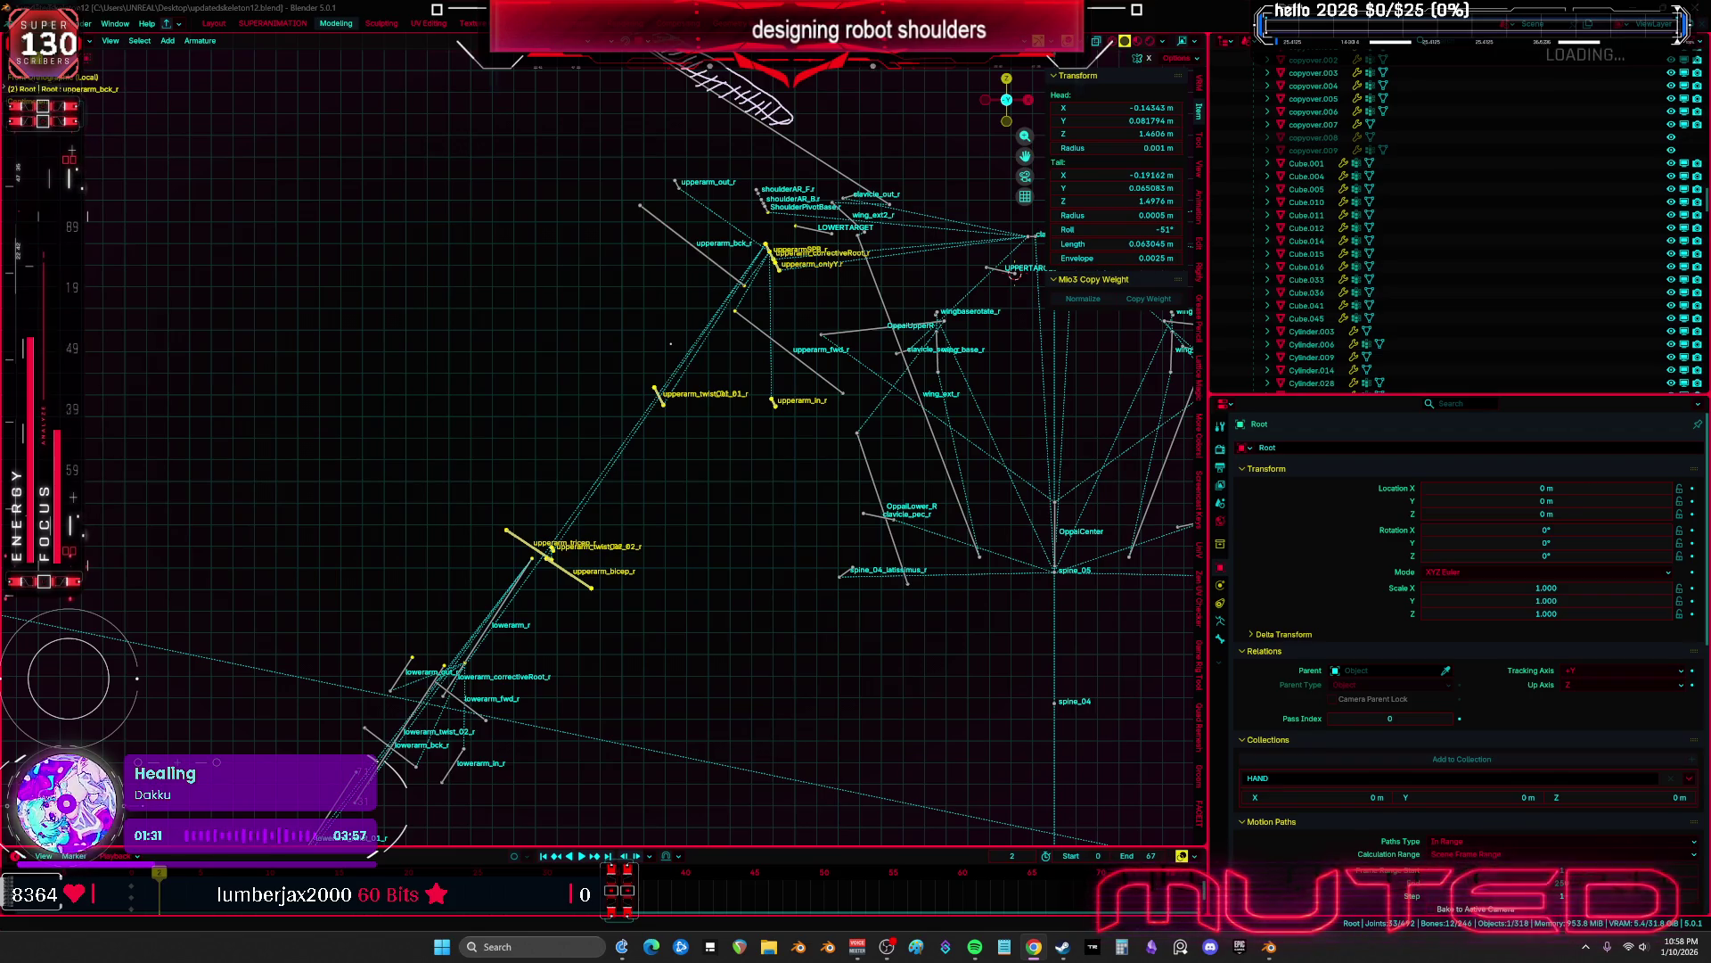
Inspect the clavicle_r, UPPERTARGET and spine_05 bones by selecting them
mouse_move(952, 389)
middle_down()
mouse_move(603, 632)
mouse_move(584, 622)
mouse_move(535, 499)
mouse_move(547, 463)
mouse_move(722, 426)
middle_up()
shift+click(735, 422)
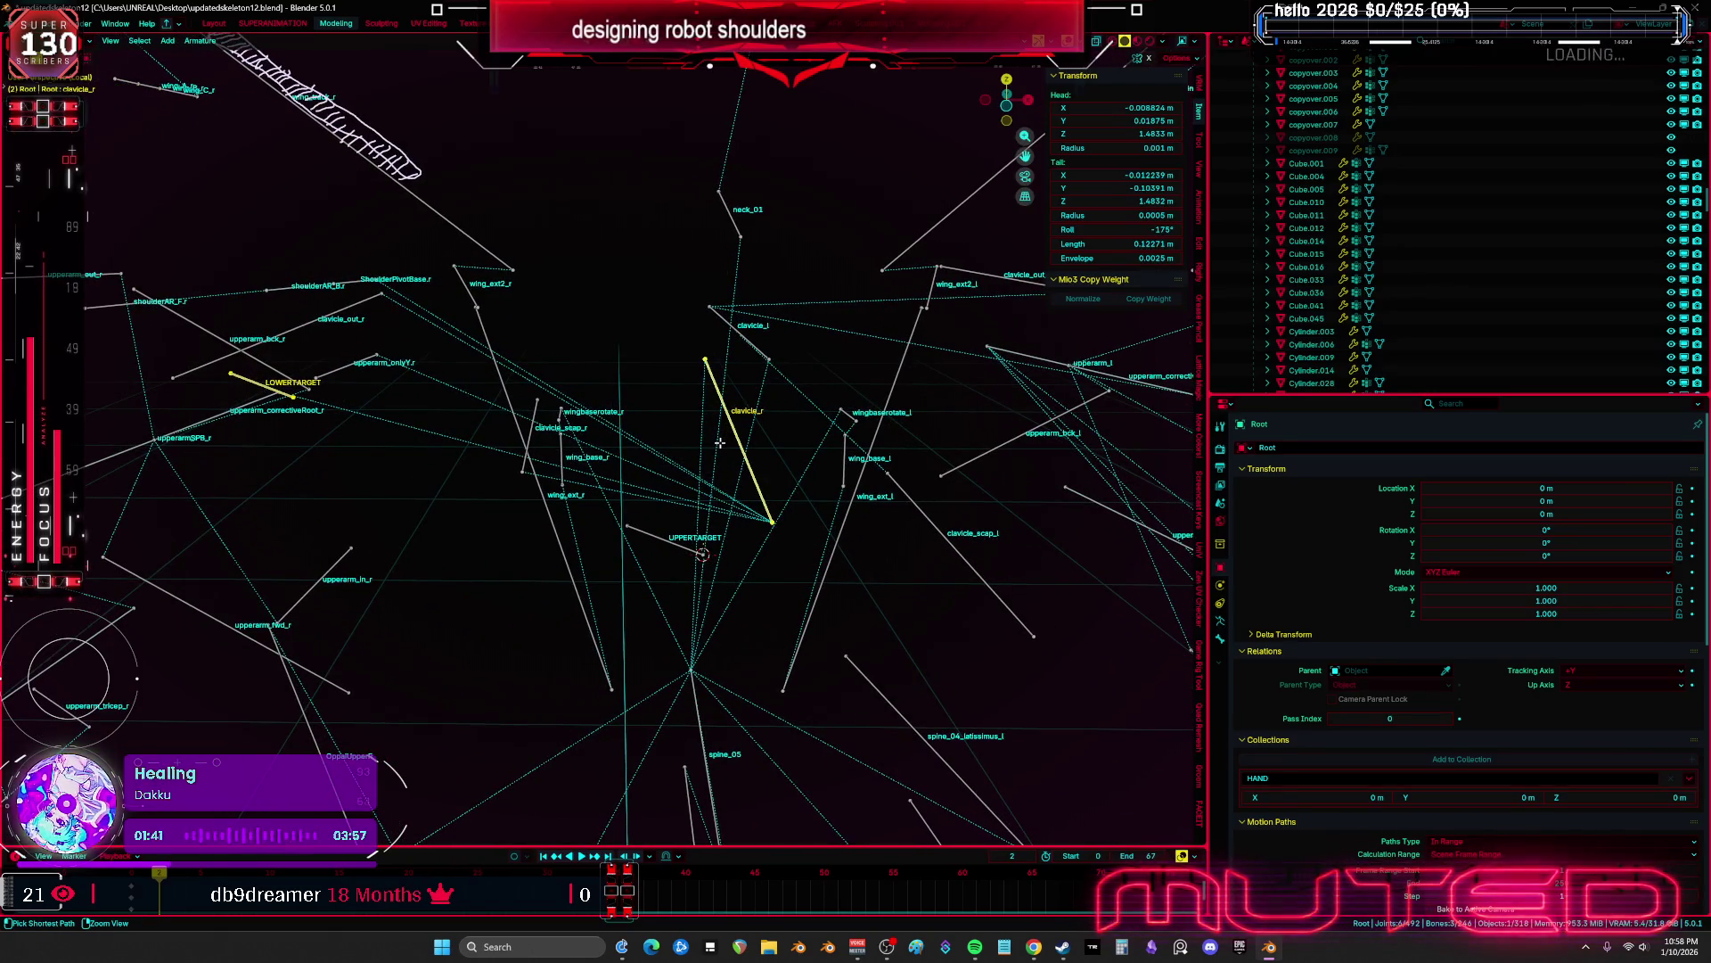
middle_drag(713, 459, 666, 624)
click(679, 538)
shift+click(664, 653)
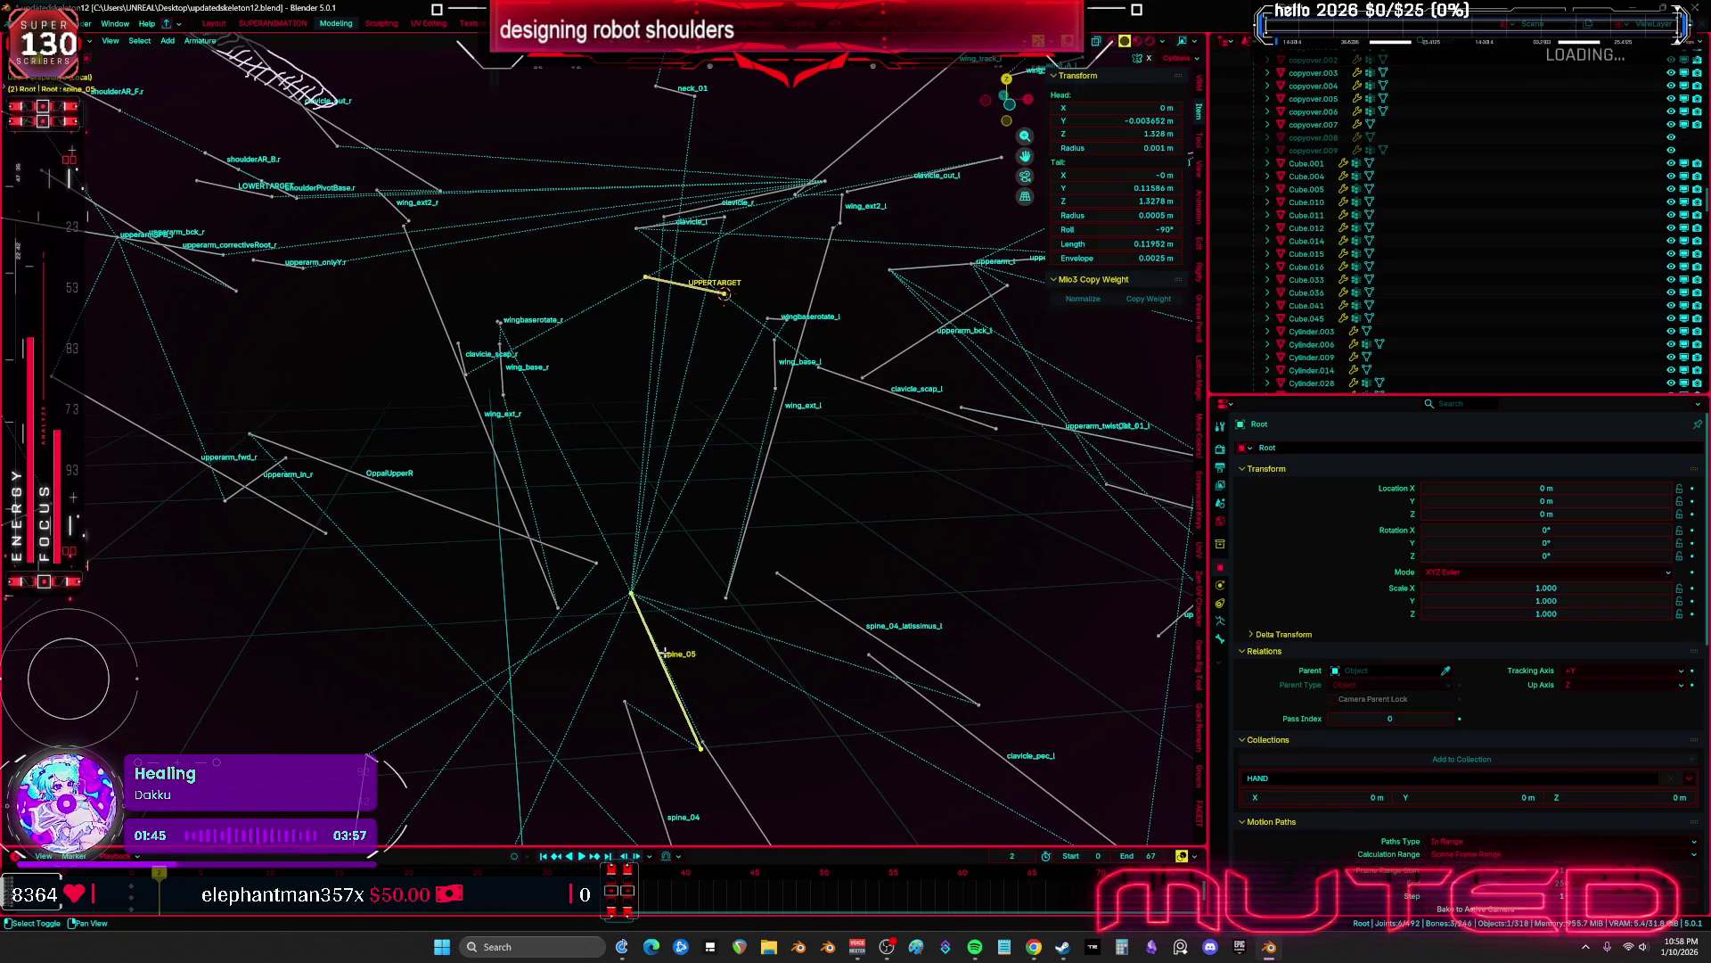
Leave local view and Edit Mode, then put the rig armature into Pose Mode
key(KP_Divide)
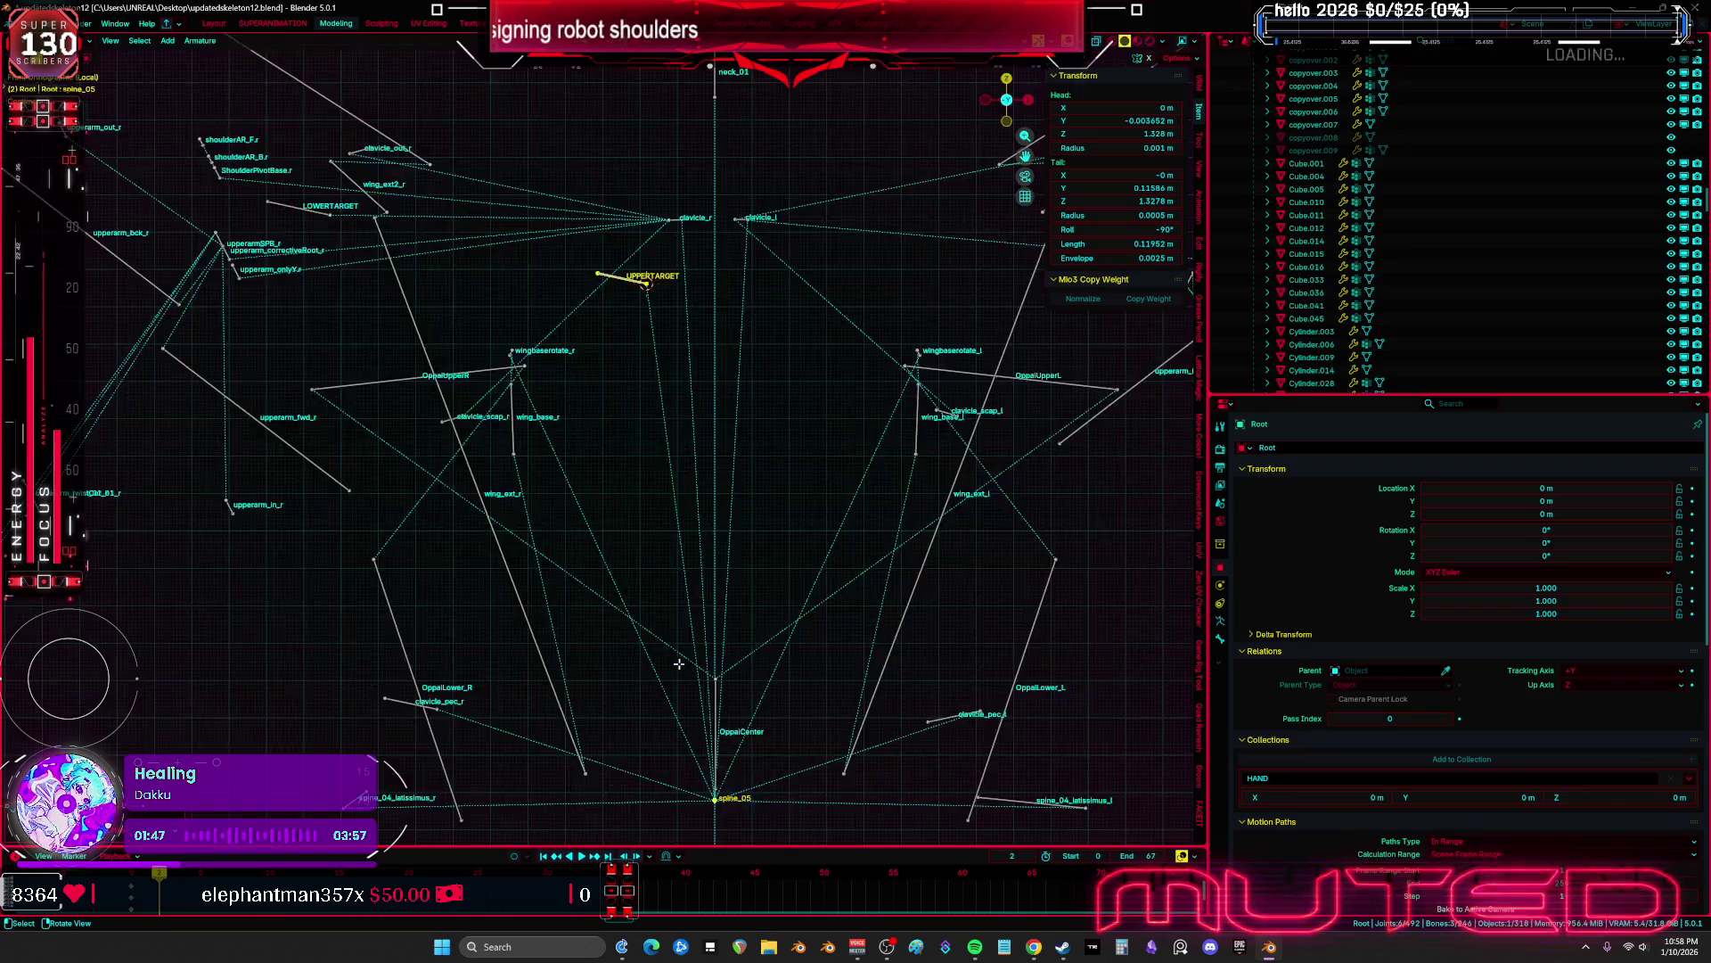
key(Tab)
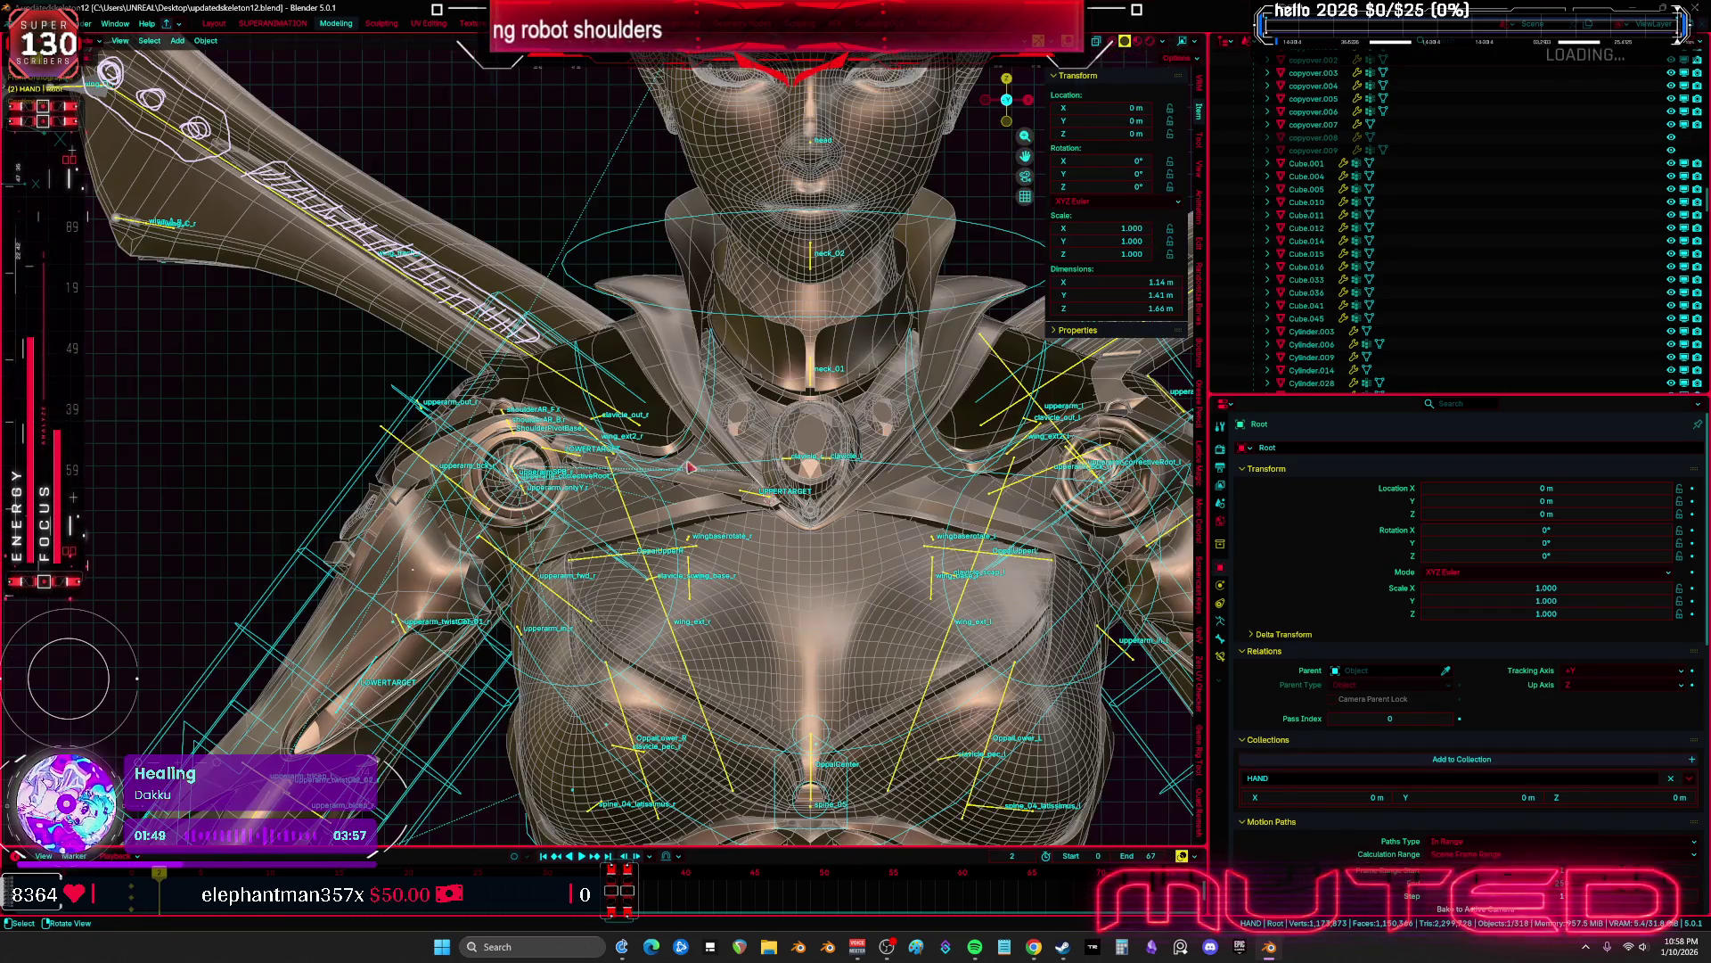
click(713, 419)
key(ctrl+Tab)
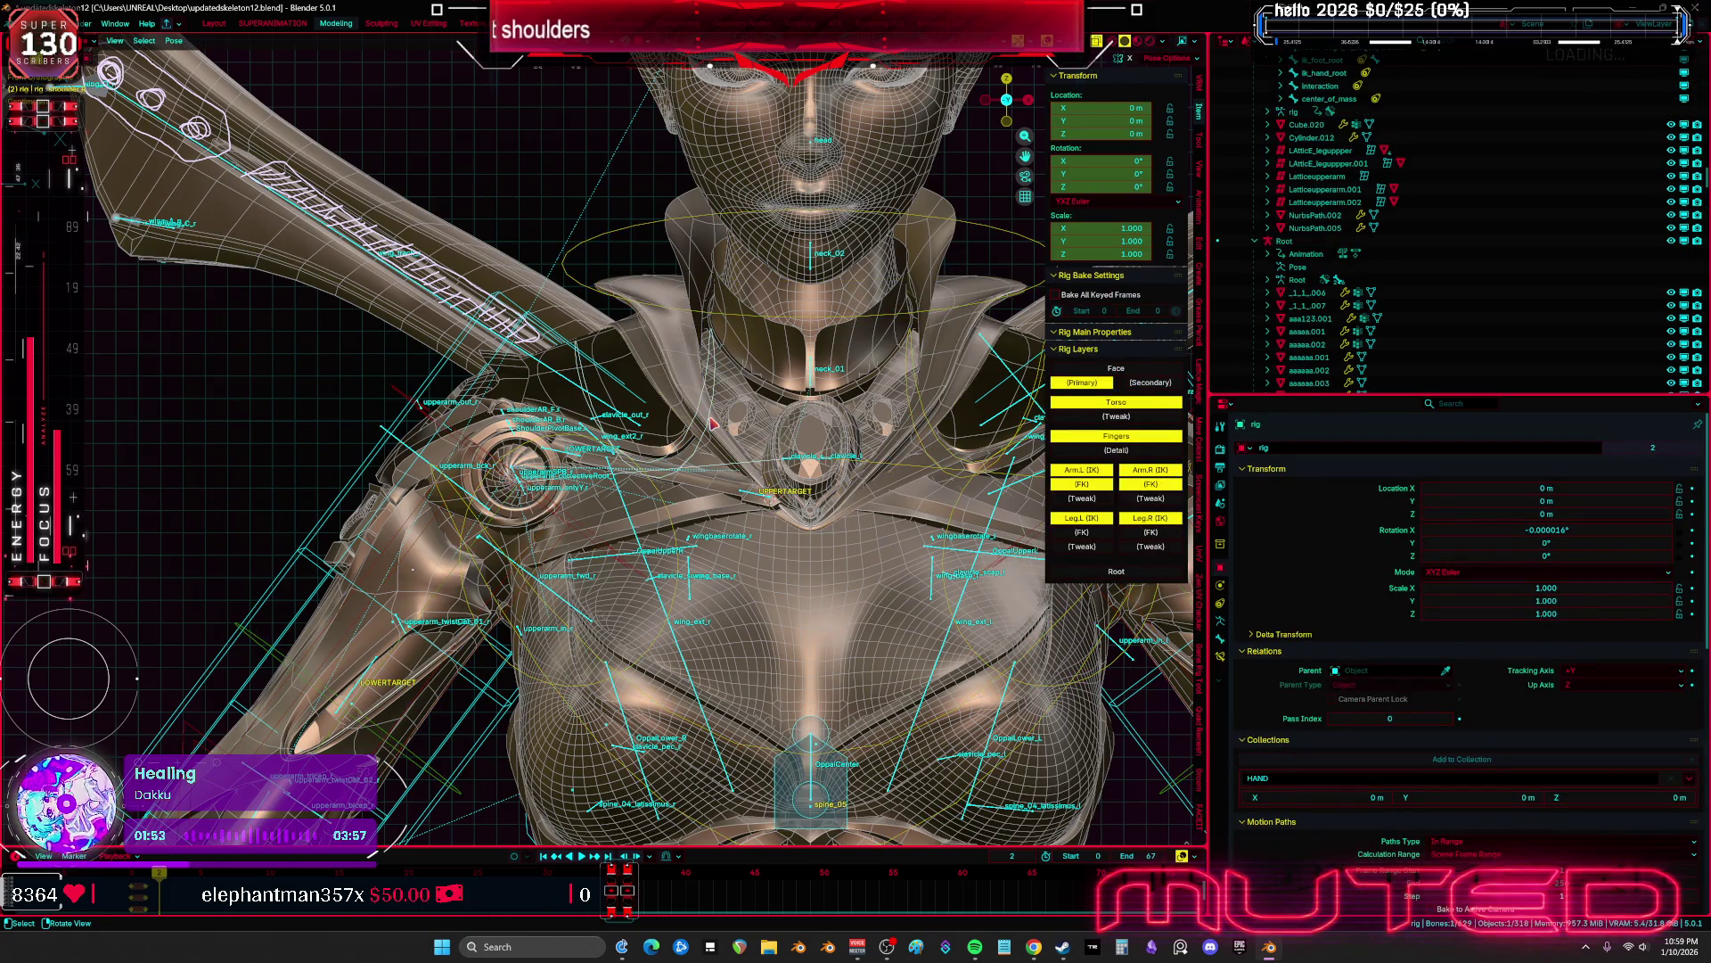
Try a shoulder rotation with overlays hidden, cancel it, and maximize the 3D view
key(shift+alt+z)
key(r)
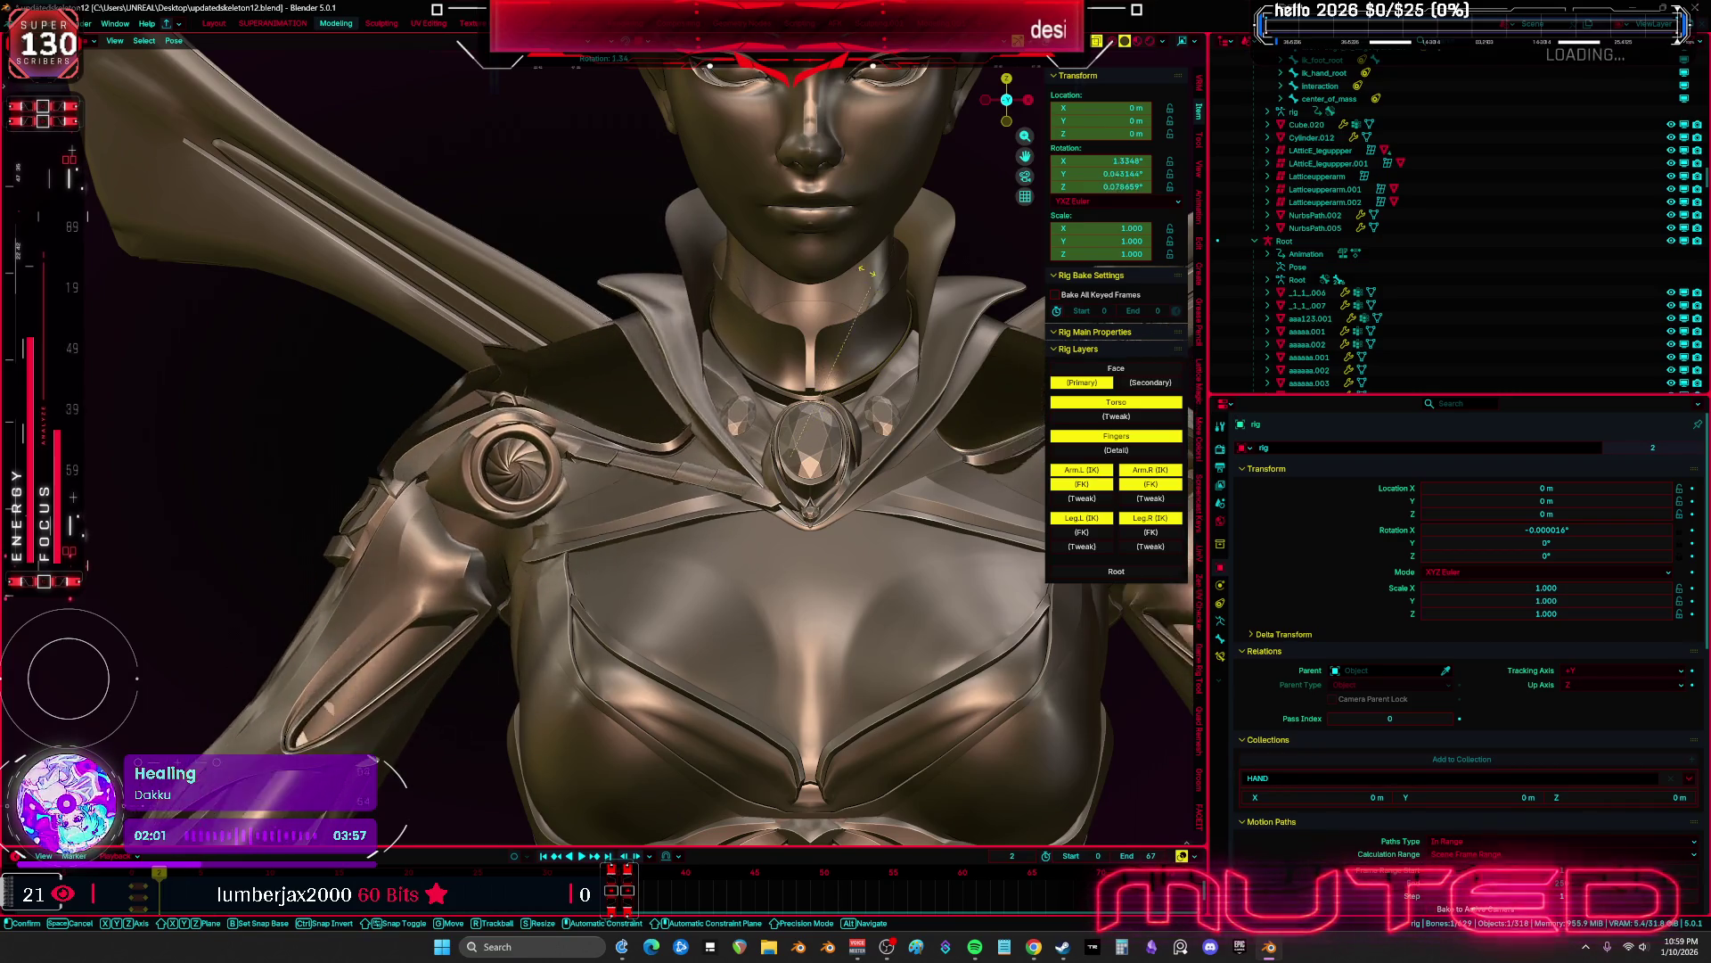
key(Escape)
key(shift+alt+z)
key(ctrl+space)
key(shift+alt+z)
Rotate the shoulder bone, undo, and rotate it again to check the pistons follow
key(r)
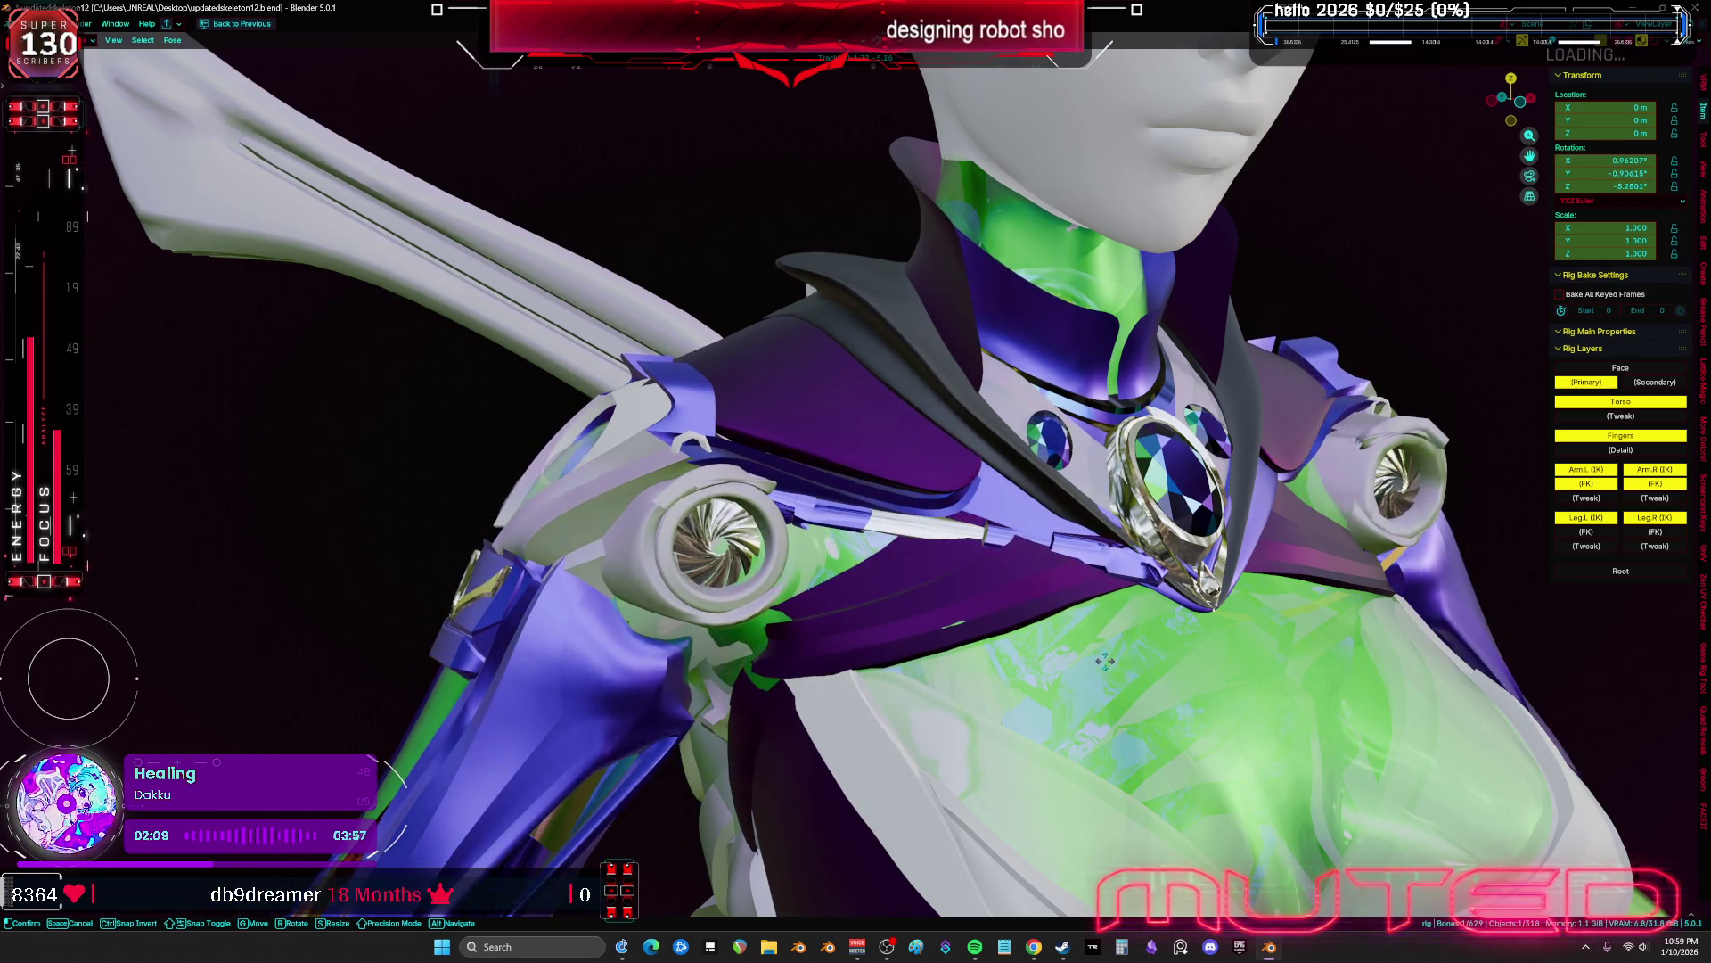
click(1074, 661)
middle_drag(1074, 662, 1048, 656)
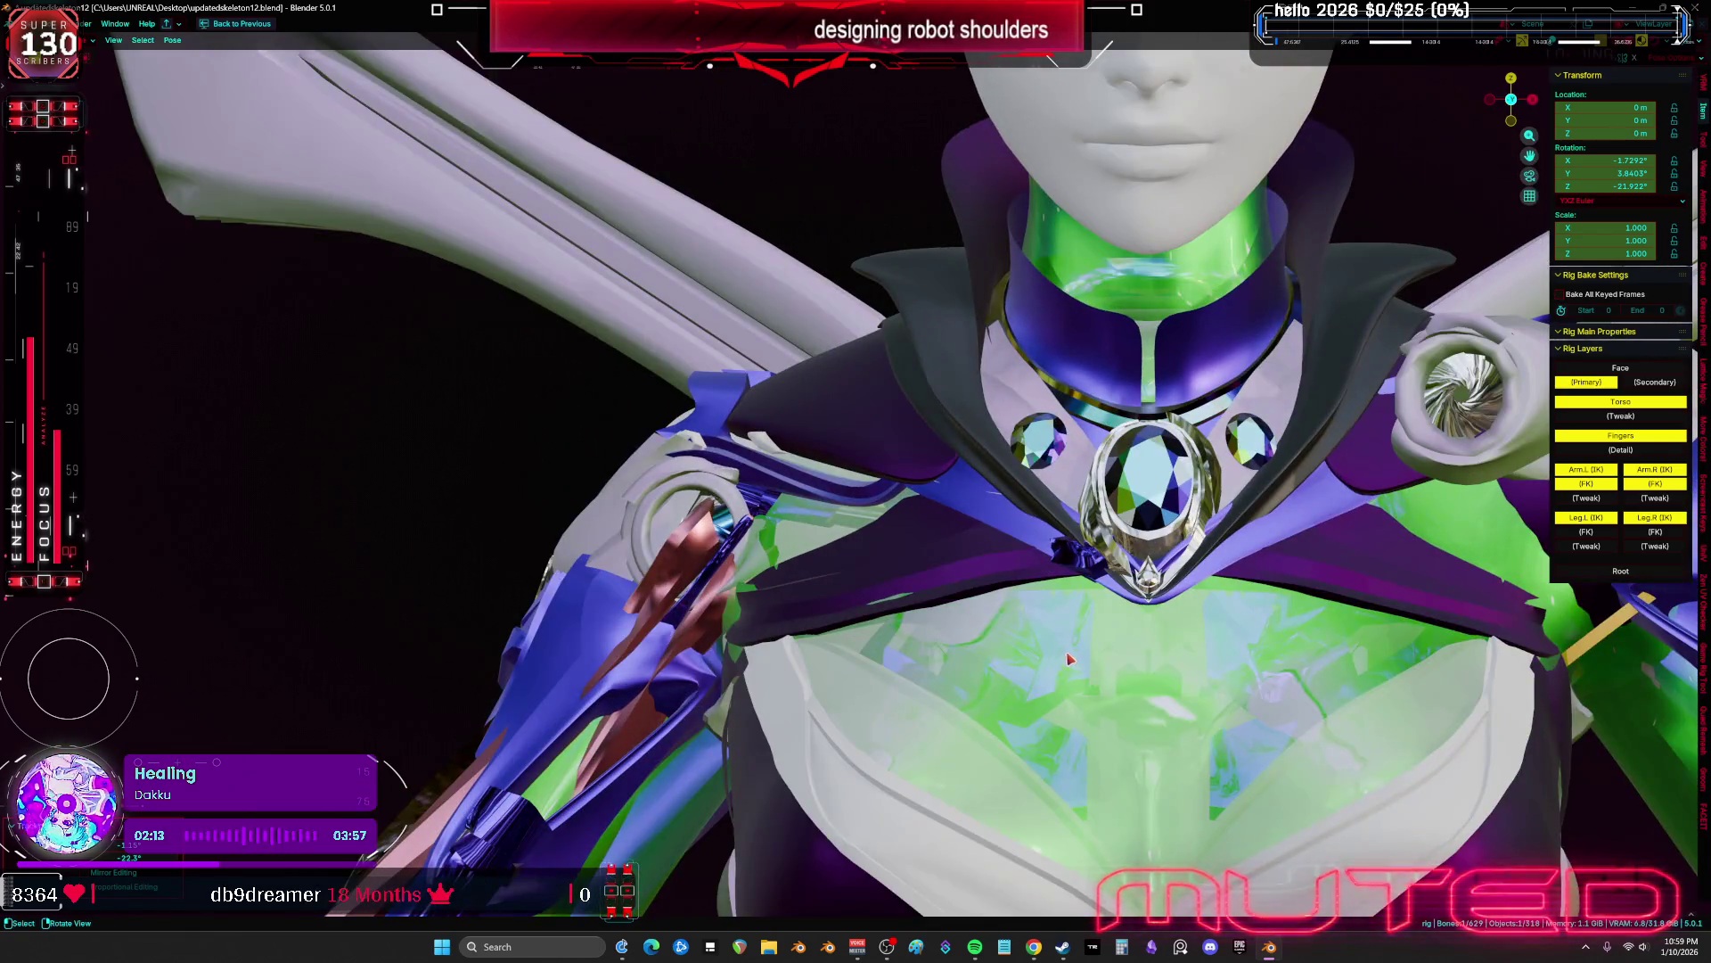
key(ctrl+z)
key(r)
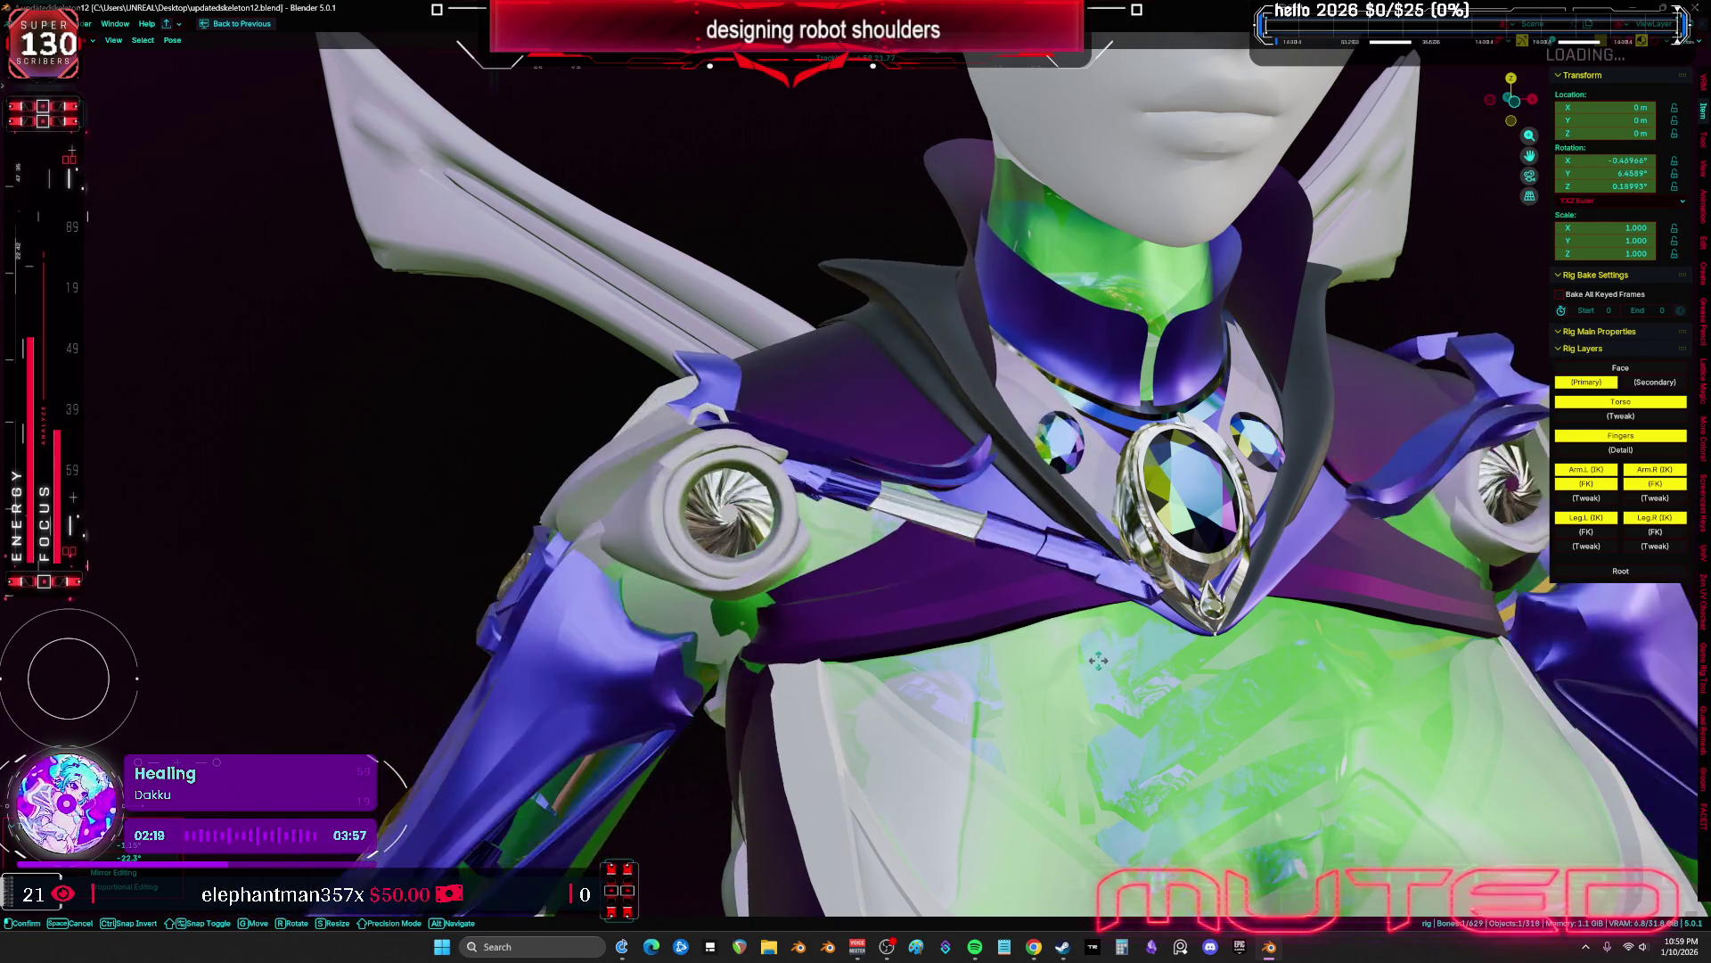
click(1091, 654)
Clear the pose's user transforms to return the rig to rest, then show overlays again
right_click(1092, 655)
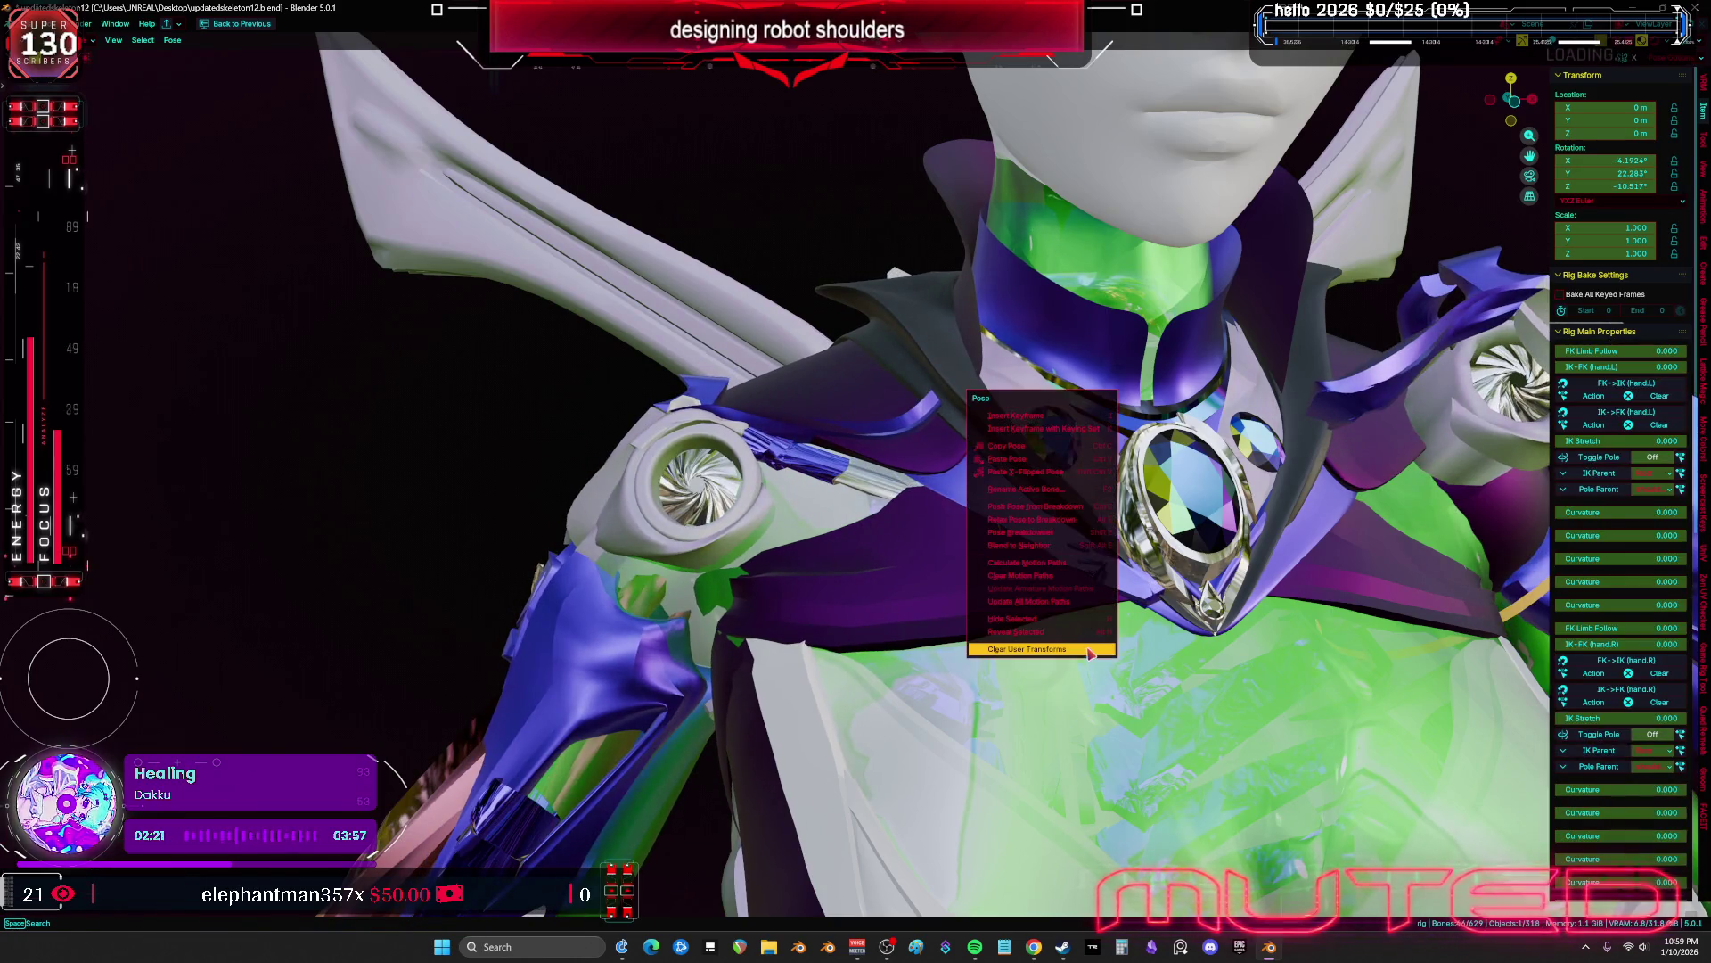
click(1091, 651)
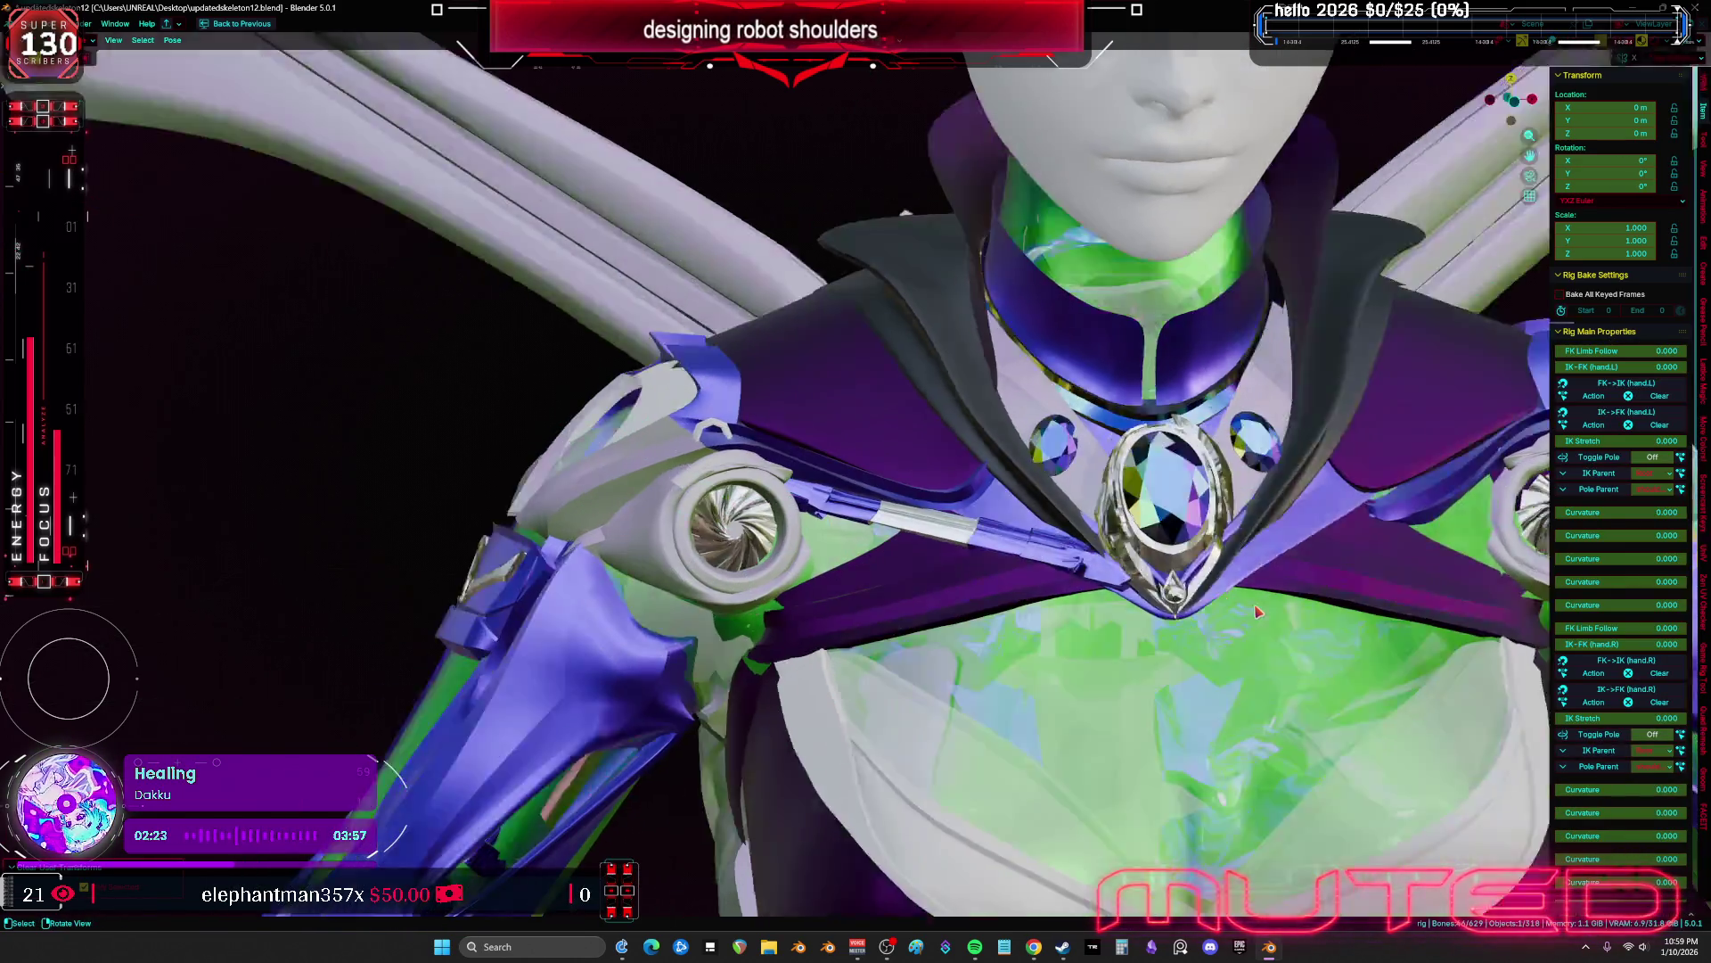
mouse_move(1258, 612)
middle_down()
mouse_move(1262, 588)
mouse_move(933, 401)
middle_up()
key(shift+alt+z)
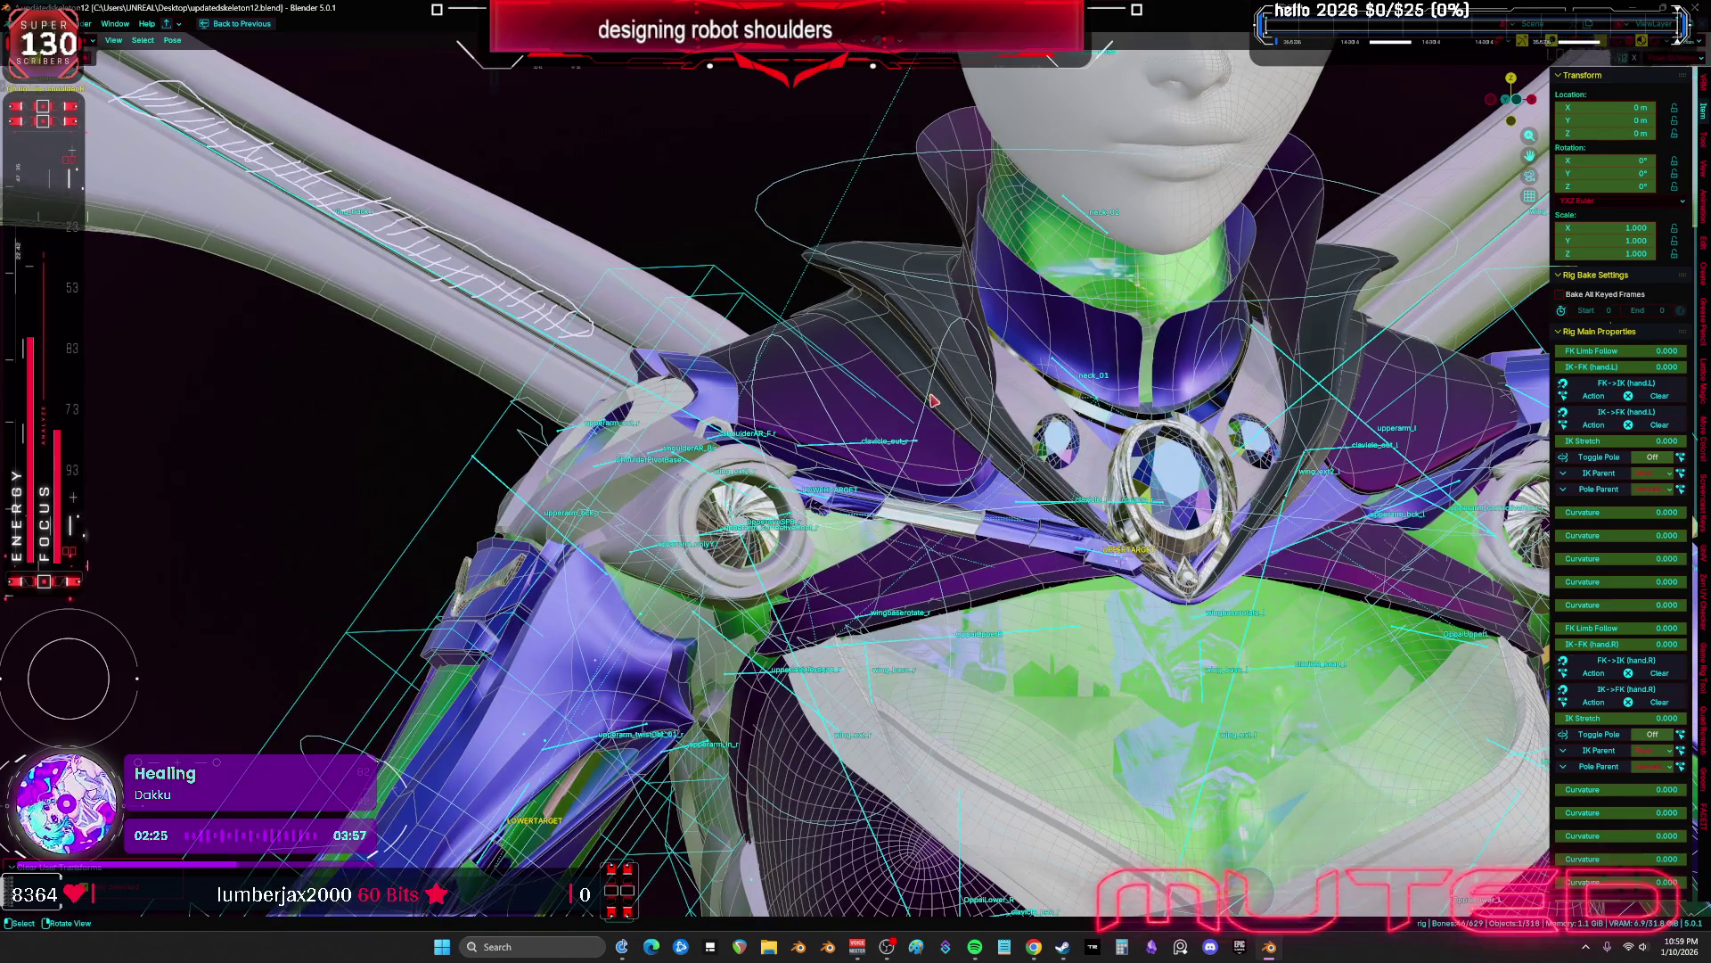
Test-rotate the shoulder bone twice, checking the piston with overlays on, and cancel back to rest
key(shift+alt+z)
key(r)
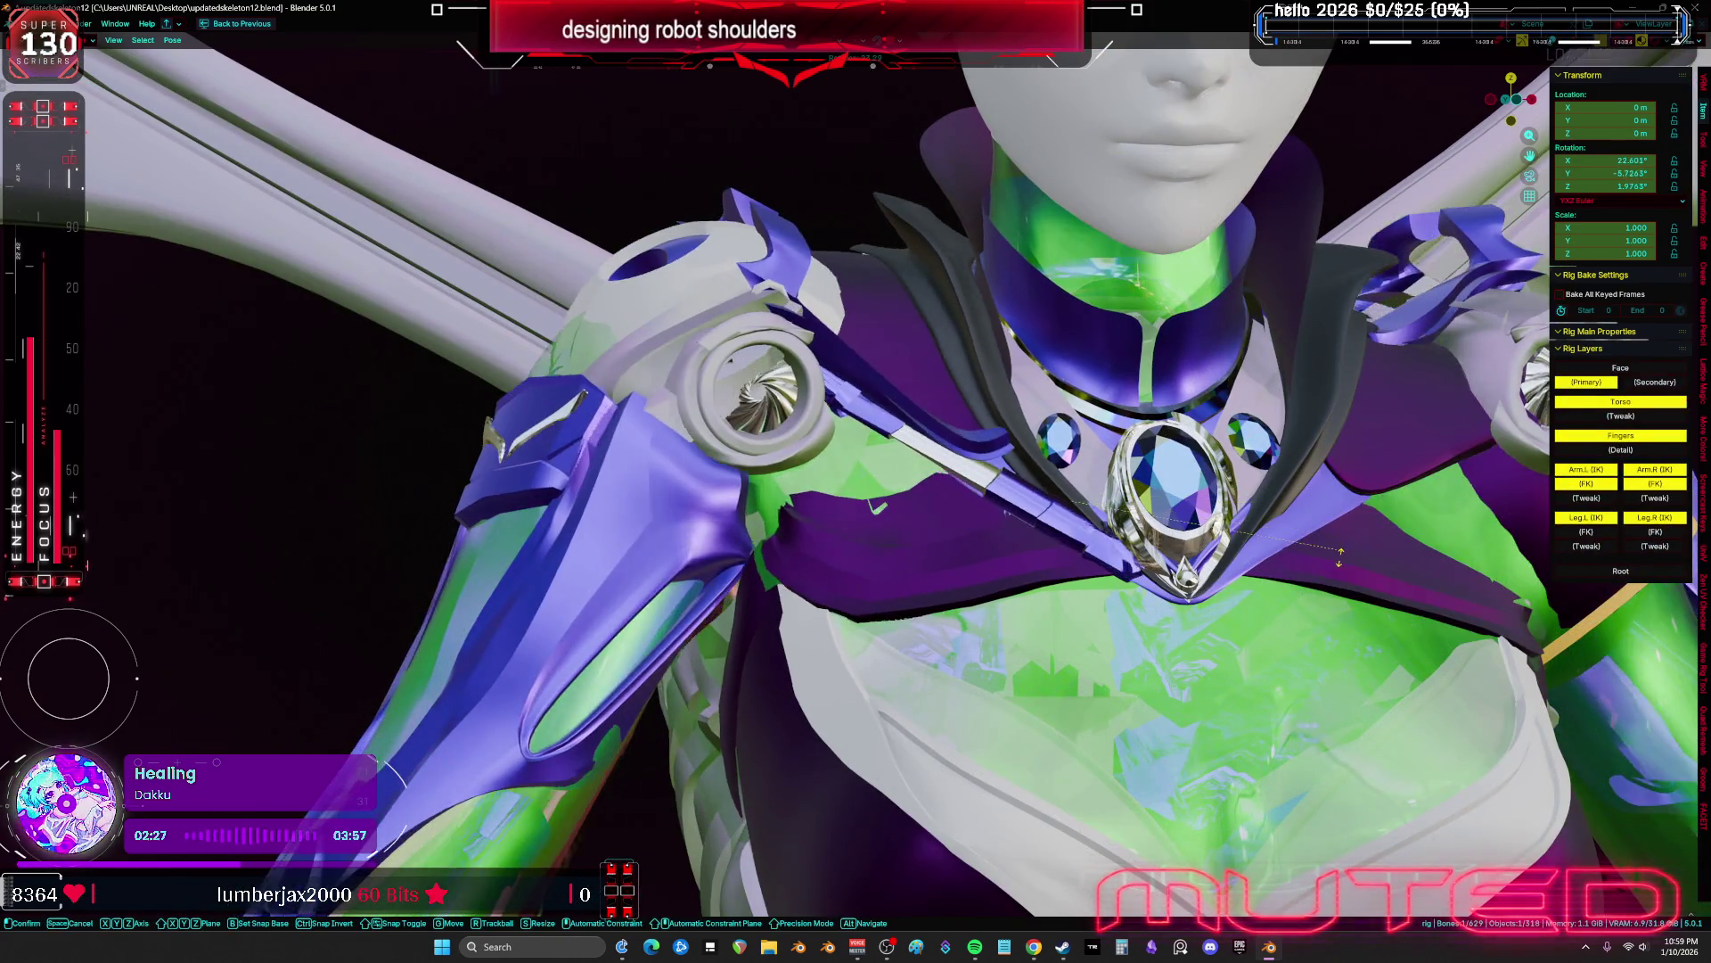
mouse_move(1310, 410)
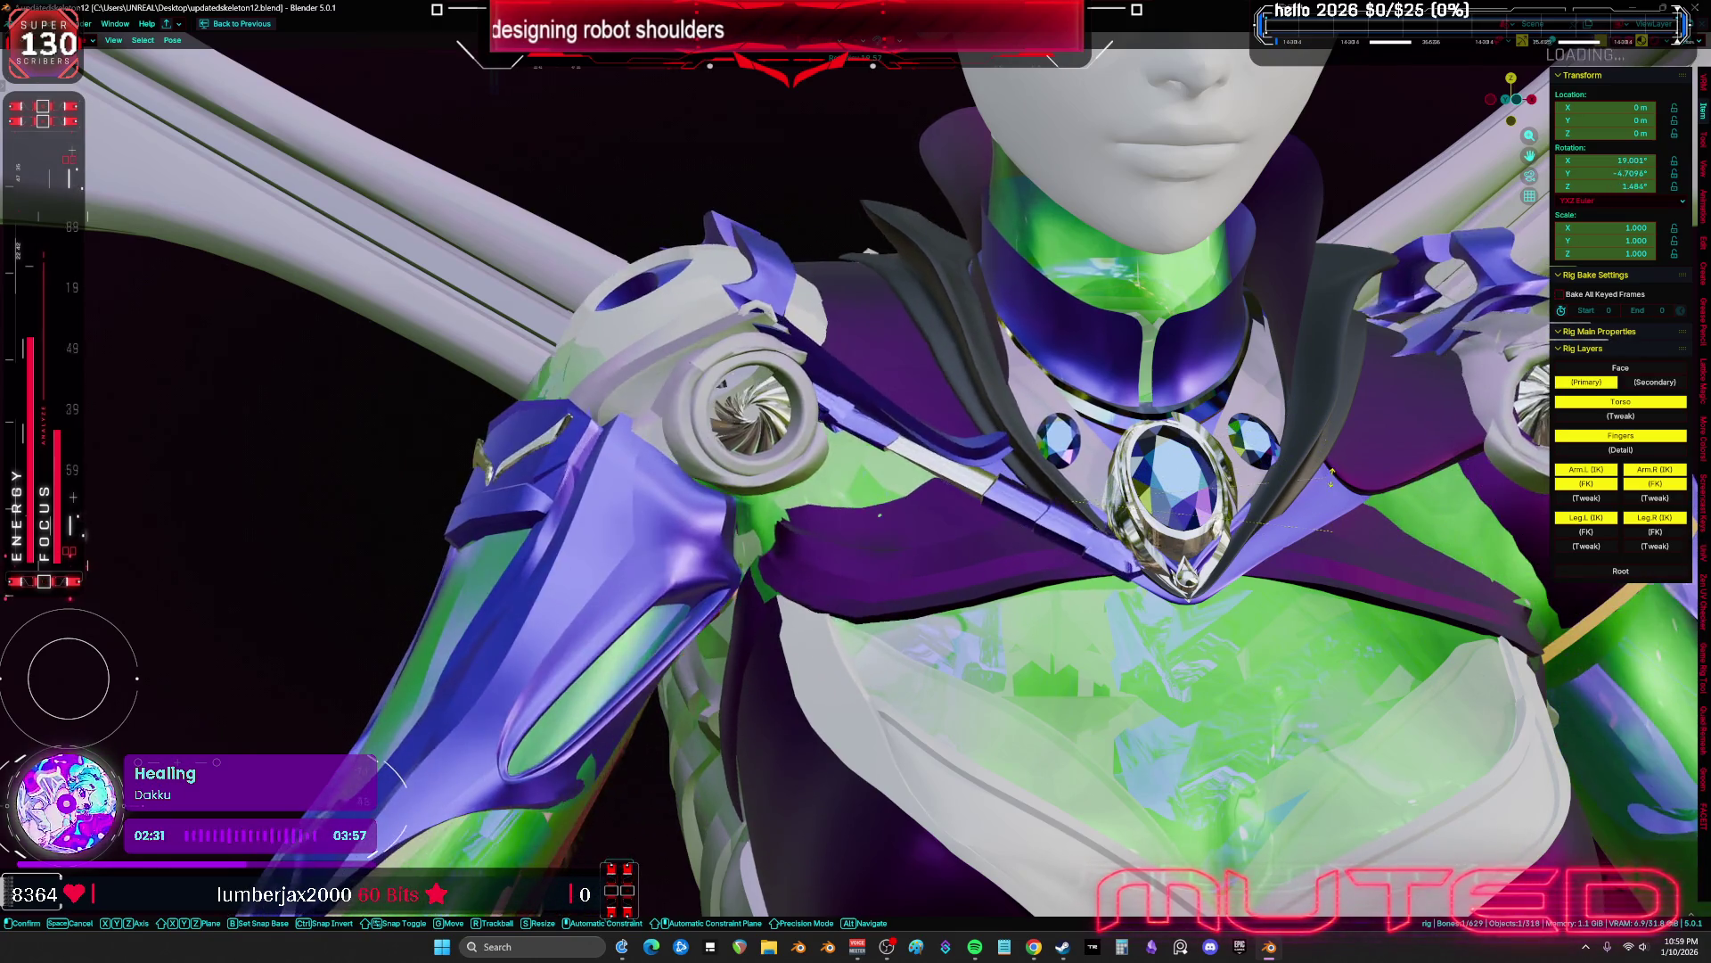
mouse_move(1321, 382)
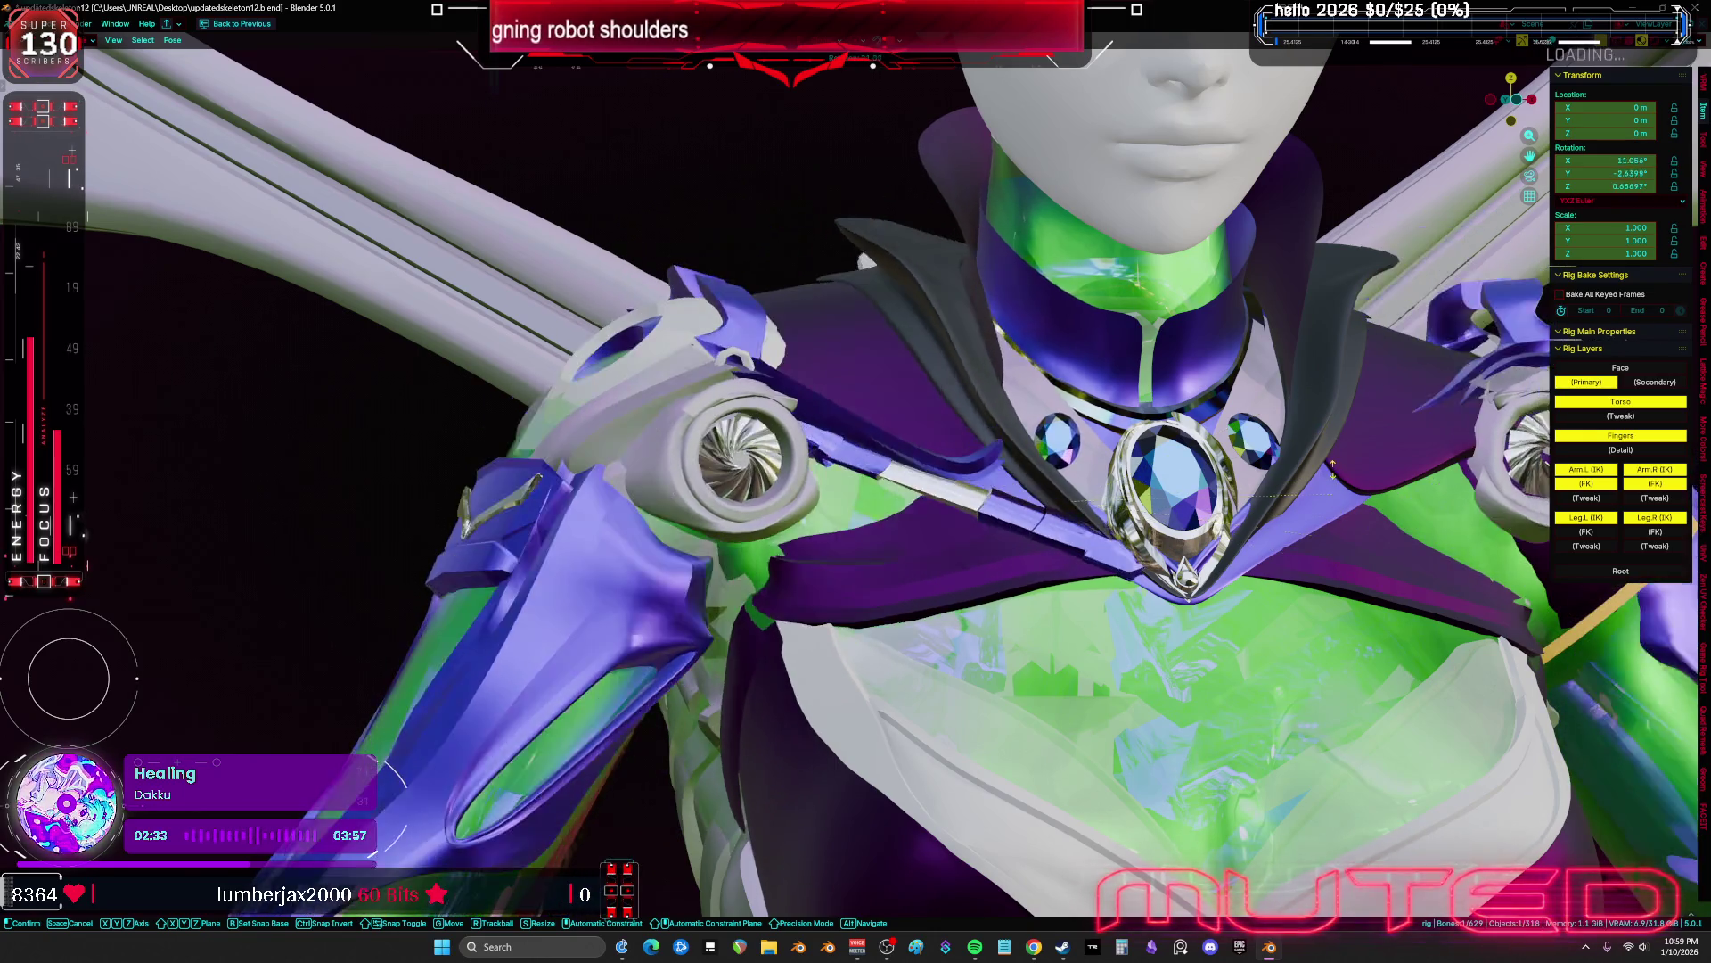
key(Escape)
mouse_move(1293, 445)
middle_down()
mouse_move(1171, 544)
mouse_move(1121, 521)
middle_up()
scroll(1121, 522, up, 4)
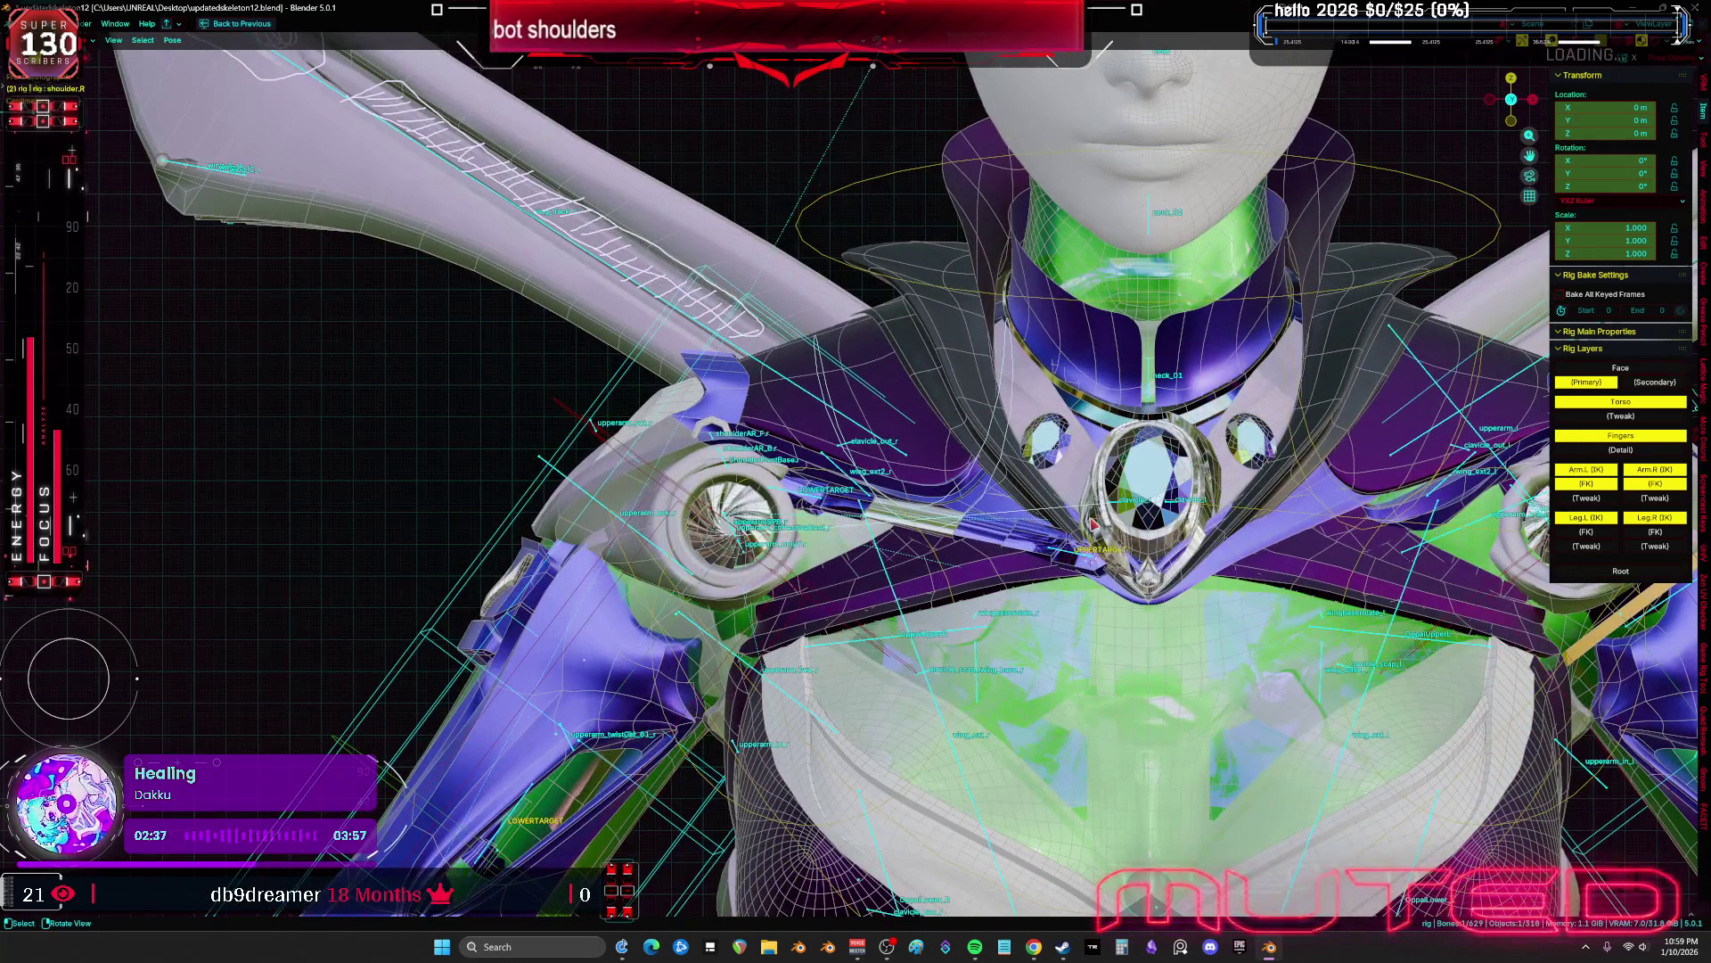
key(r)
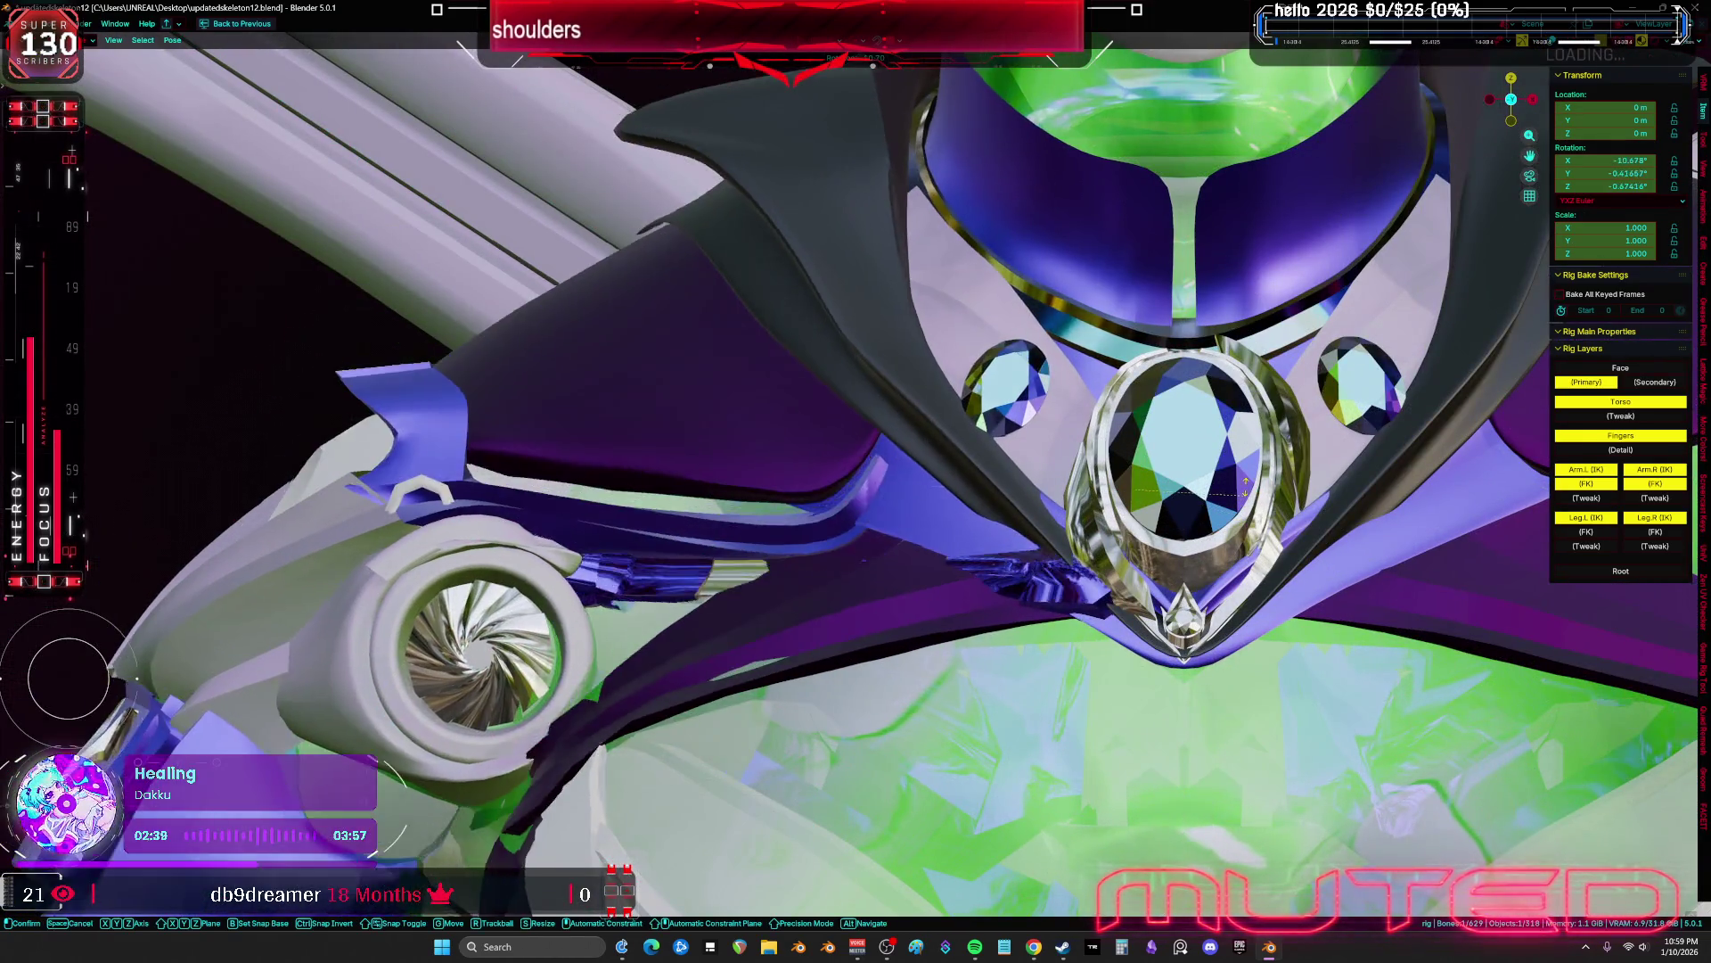
key(shift+alt+z)
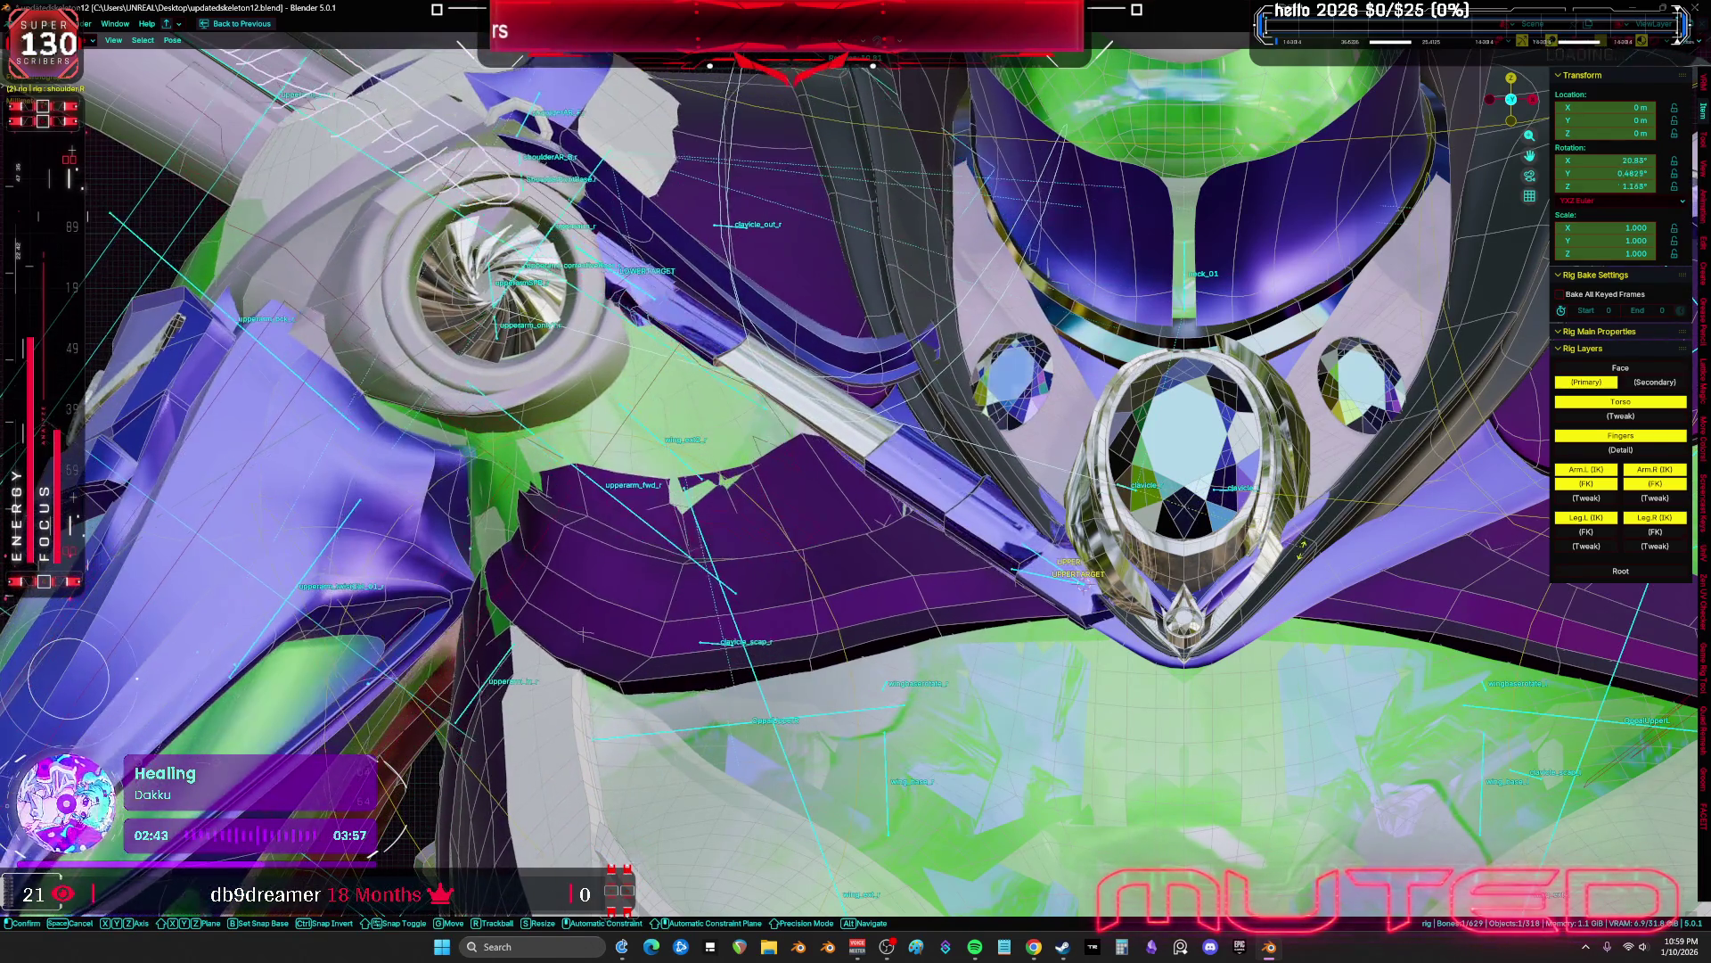
right_click(1346, 559)
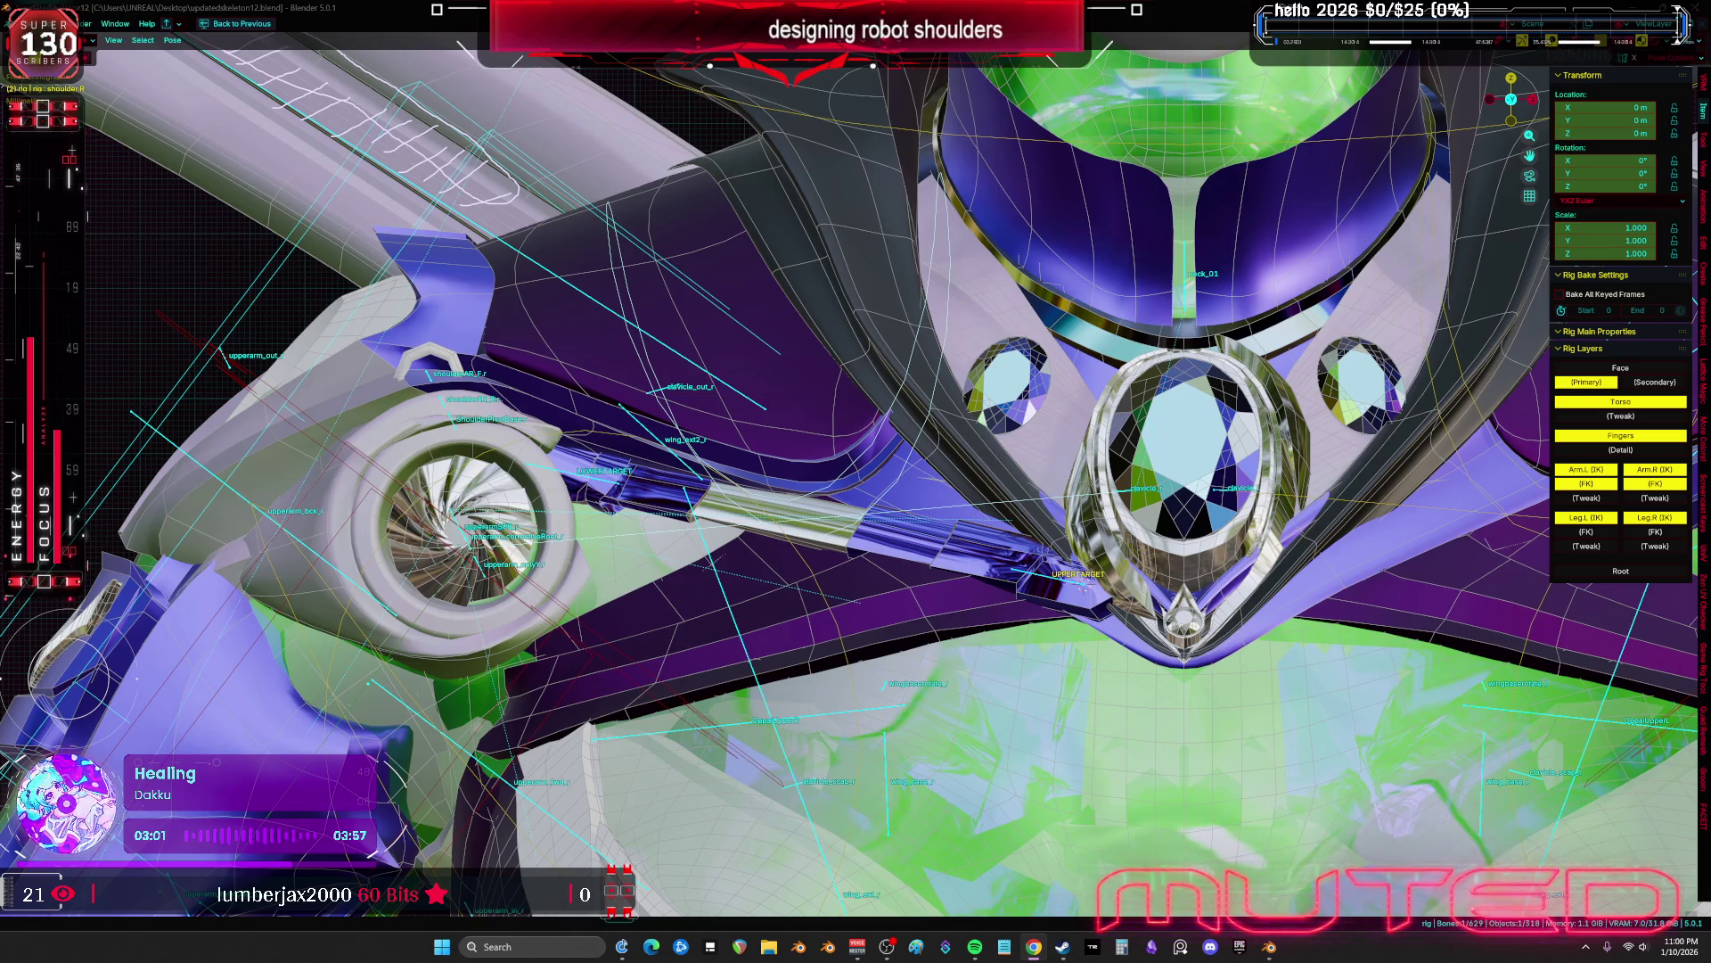
Rotate the shoulder bone freely, cancel, then rotate it constrained to the Z axis
middle_drag(696, 508, 814, 513)
key(shift+alt+z)
key(r)
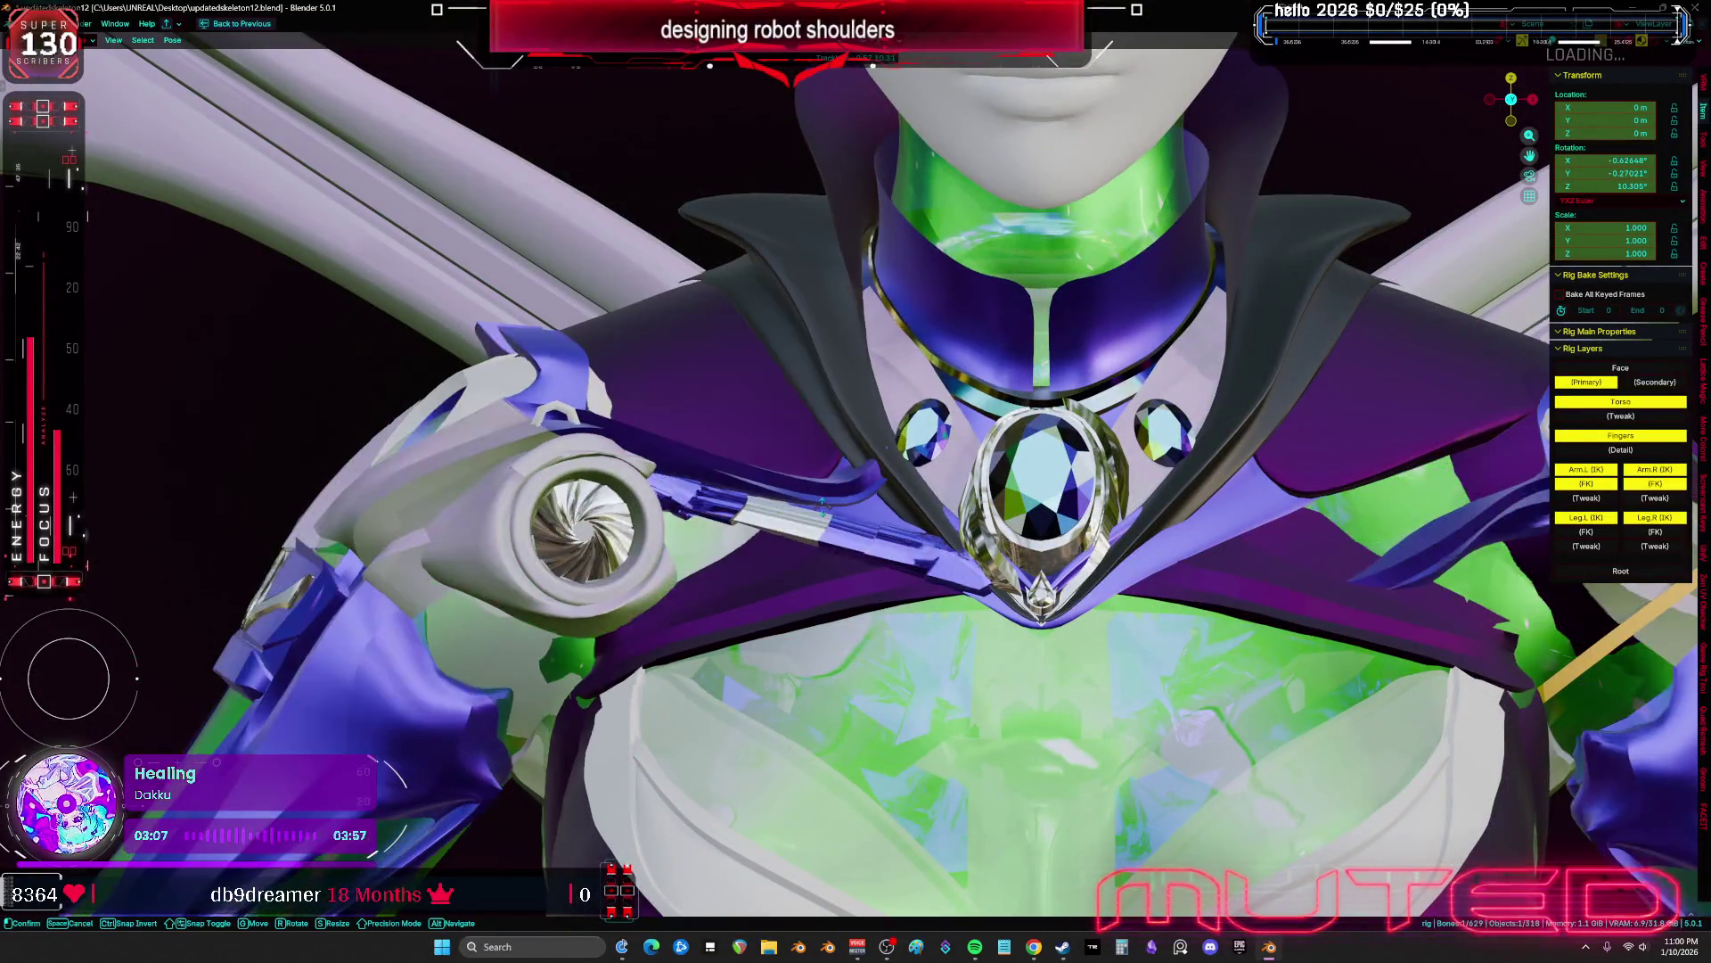
right_click(825, 510)
middle_drag(824, 510, 1197, 623)
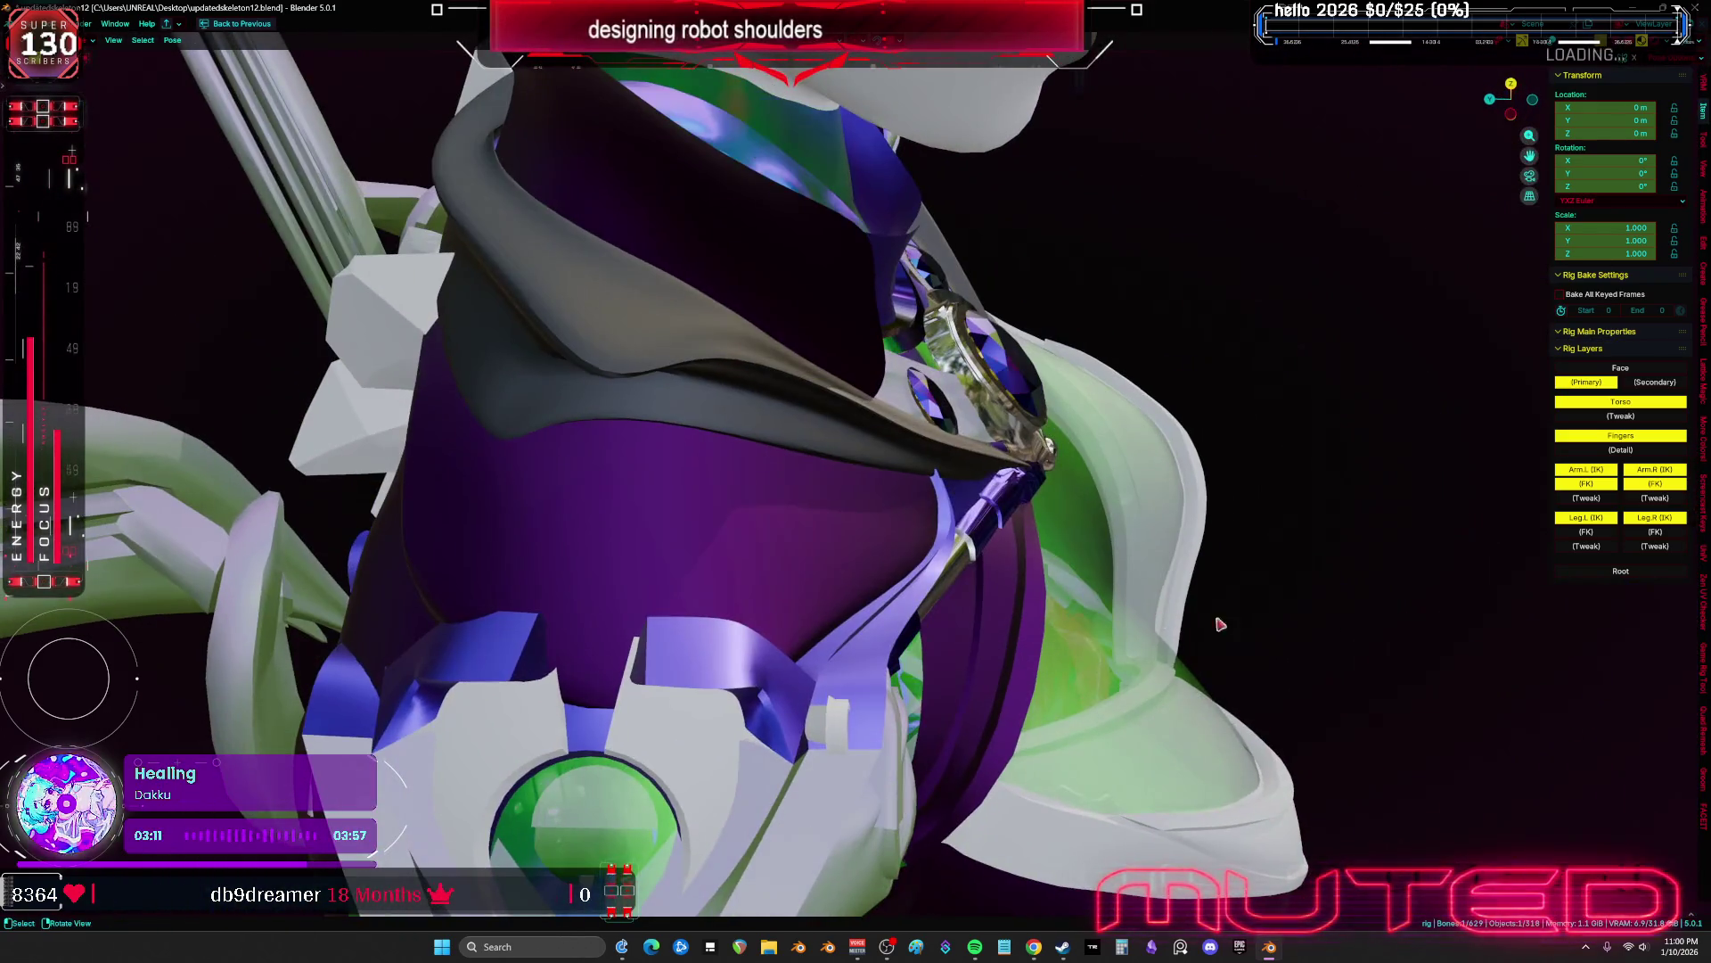
key(r)
key(z)
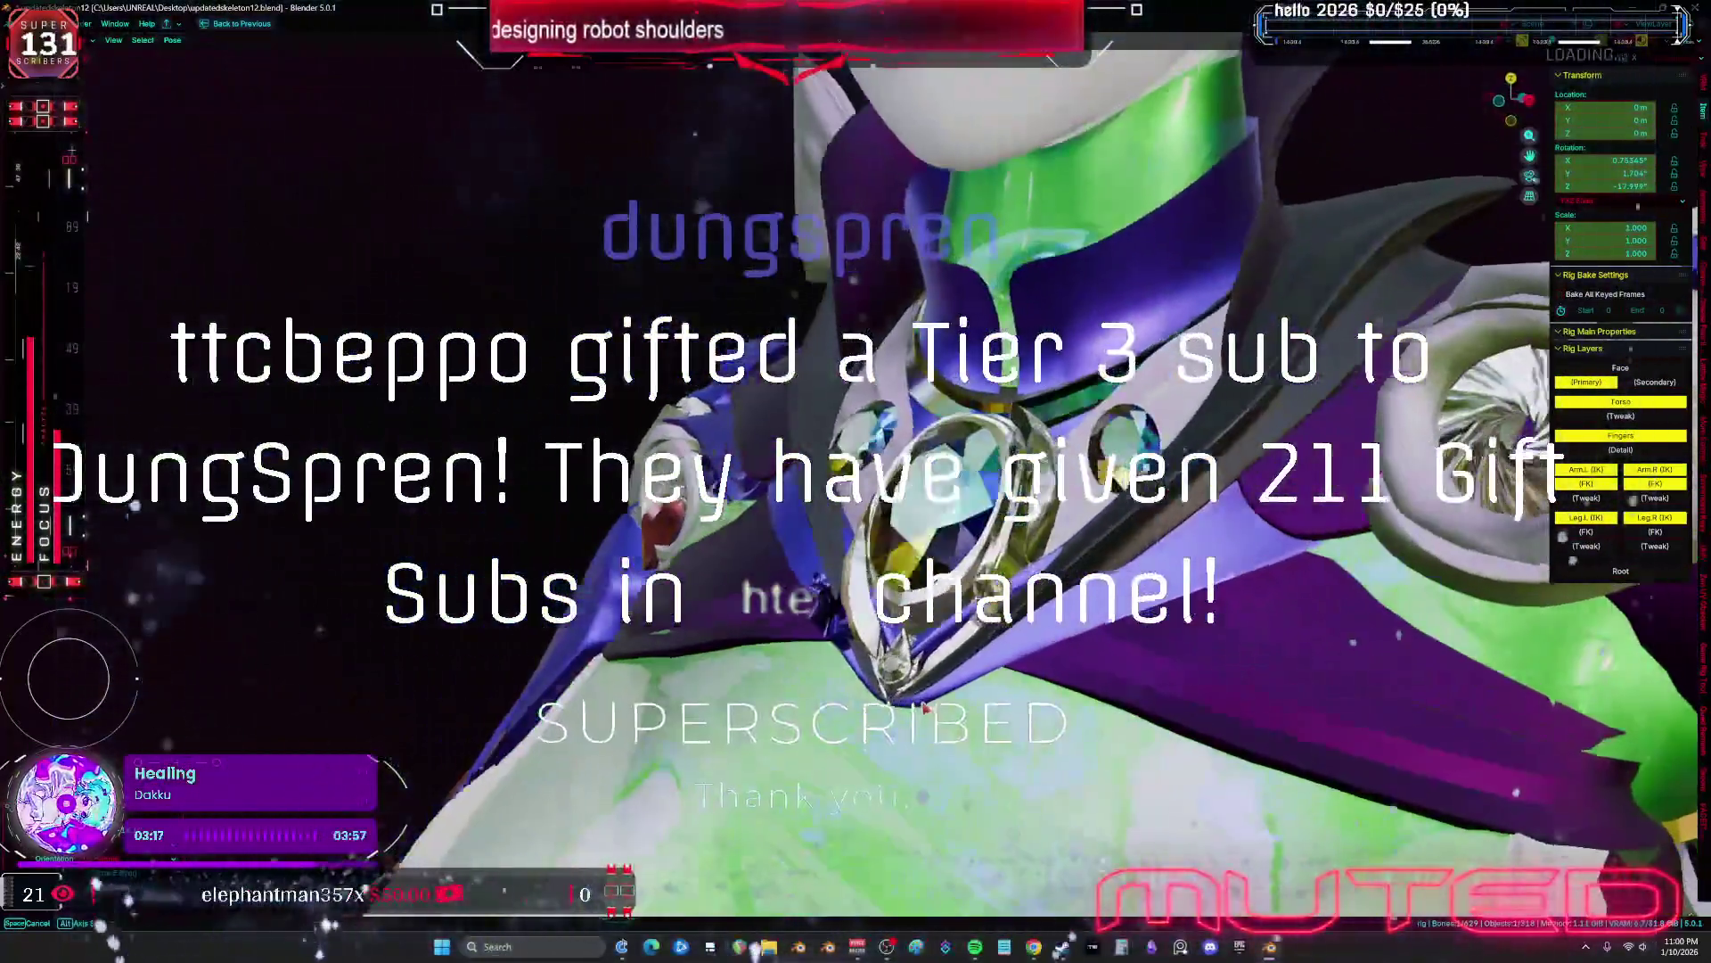
Confirm the Z rotation, reset all bone rotations with Alt+R, and return to Object Mode on the shoulder fan
click(926, 709)
mouse_move(926, 708)
middle_down()
mouse_move(583, 640)
mouse_move(1016, 631)
mouse_move(986, 650)
middle_up()
key(a)
key(alt+r)
key(ctrl+Tab)
click(831, 585)
scroll(831, 586, up, 5)
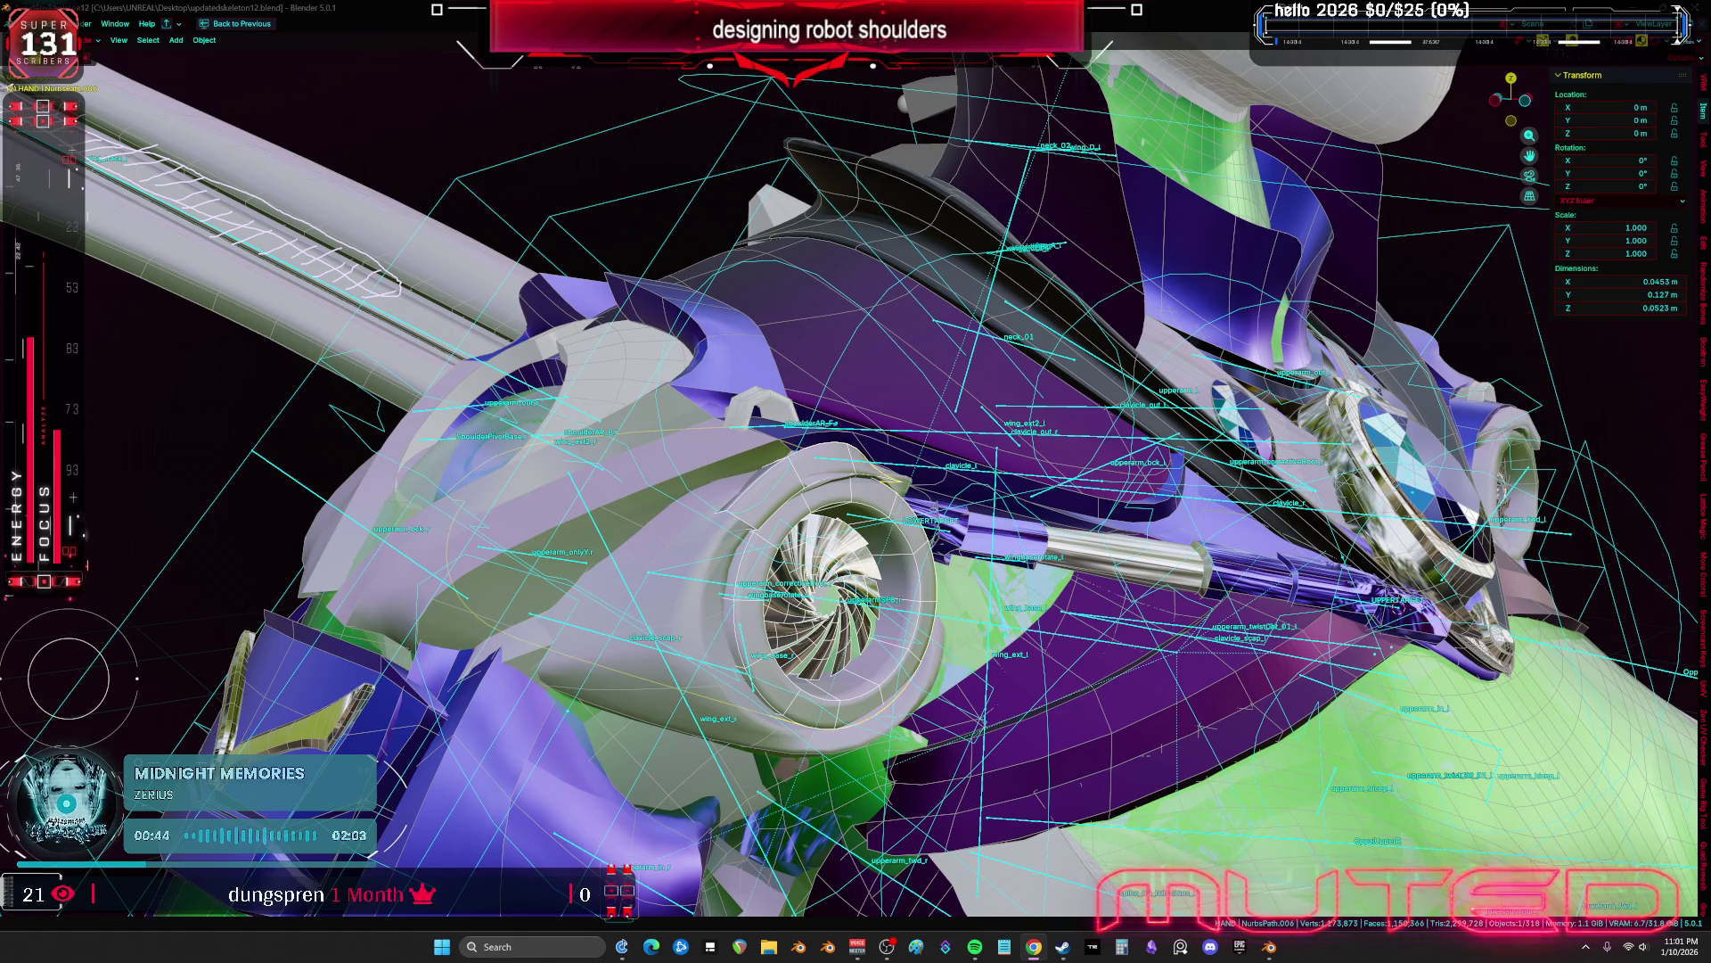
Open the Root armature's bones in local view, framed on the LOWERTARGET bone
mouse_move(1016, 495)
middle_down()
mouse_move(844, 551)
mouse_move(973, 545)
mouse_move(791, 526)
middle_up()
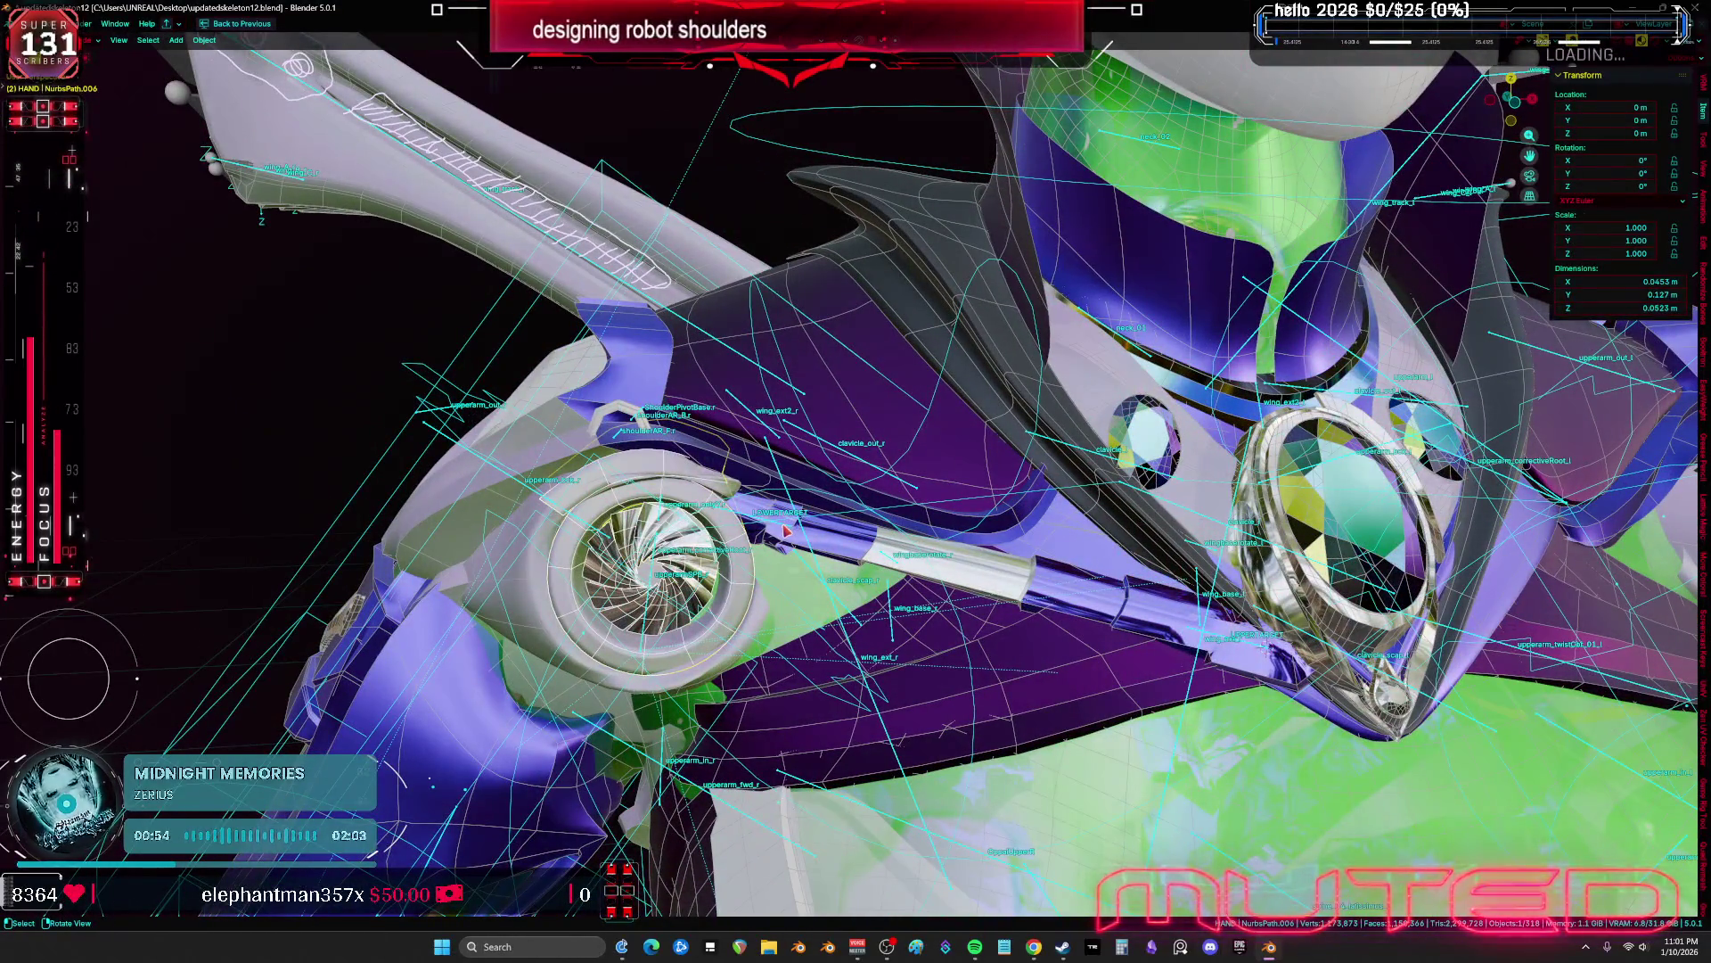
click(786, 531)
key(Tab)
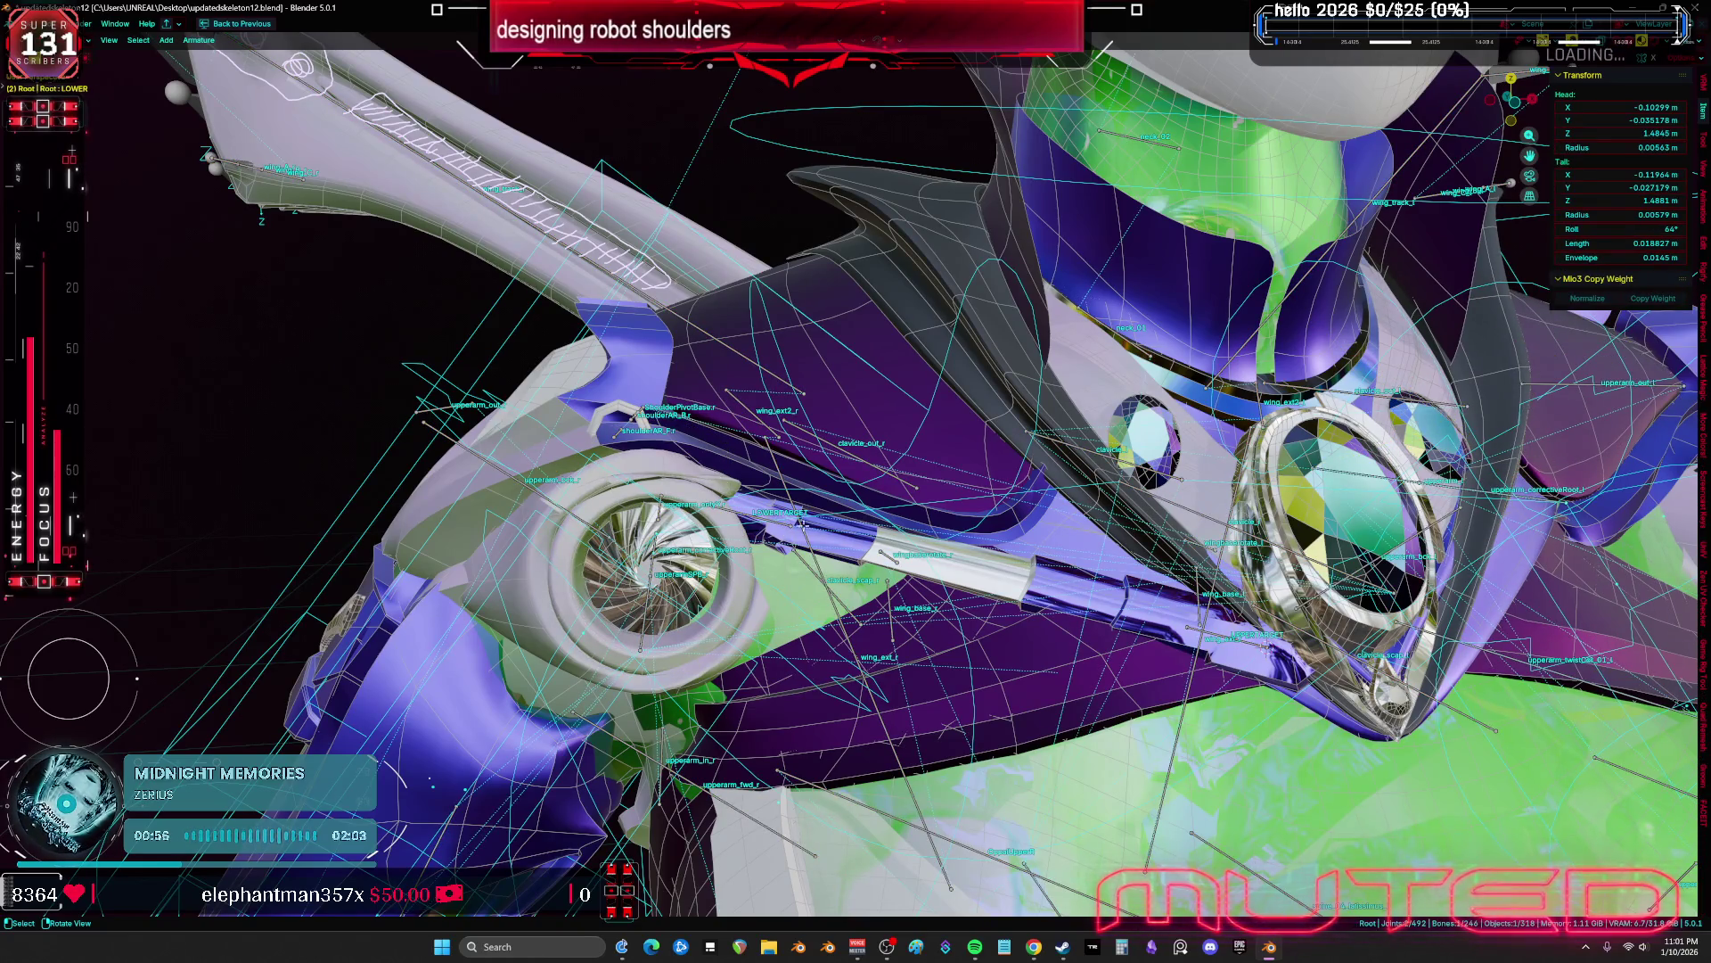
key(KP_Divide)
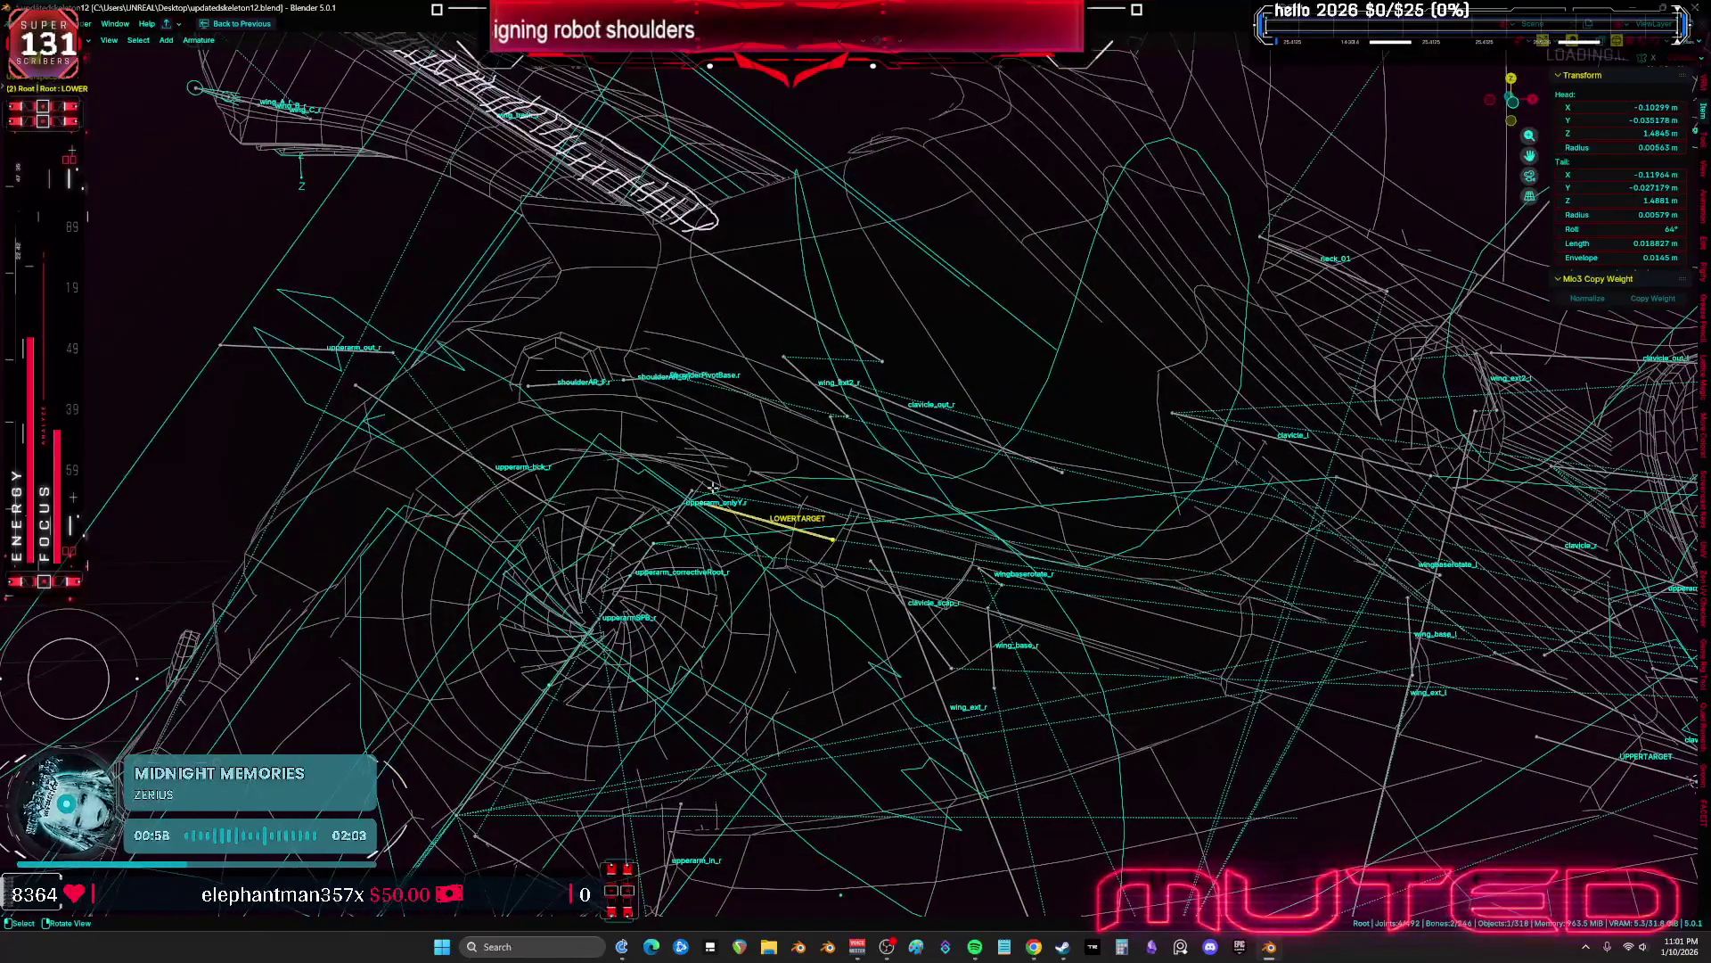
key(KP_Decimal)
scroll(863, 533, down, 3)
scroll(863, 533, up, 5)
shift+middle_drag(863, 532, 802, 523)
Separate LOWERTARGET and UPPERTARGET into a new armature and return to the full model in Object Mode
drag(907, 579, 838, 693)
key(p)
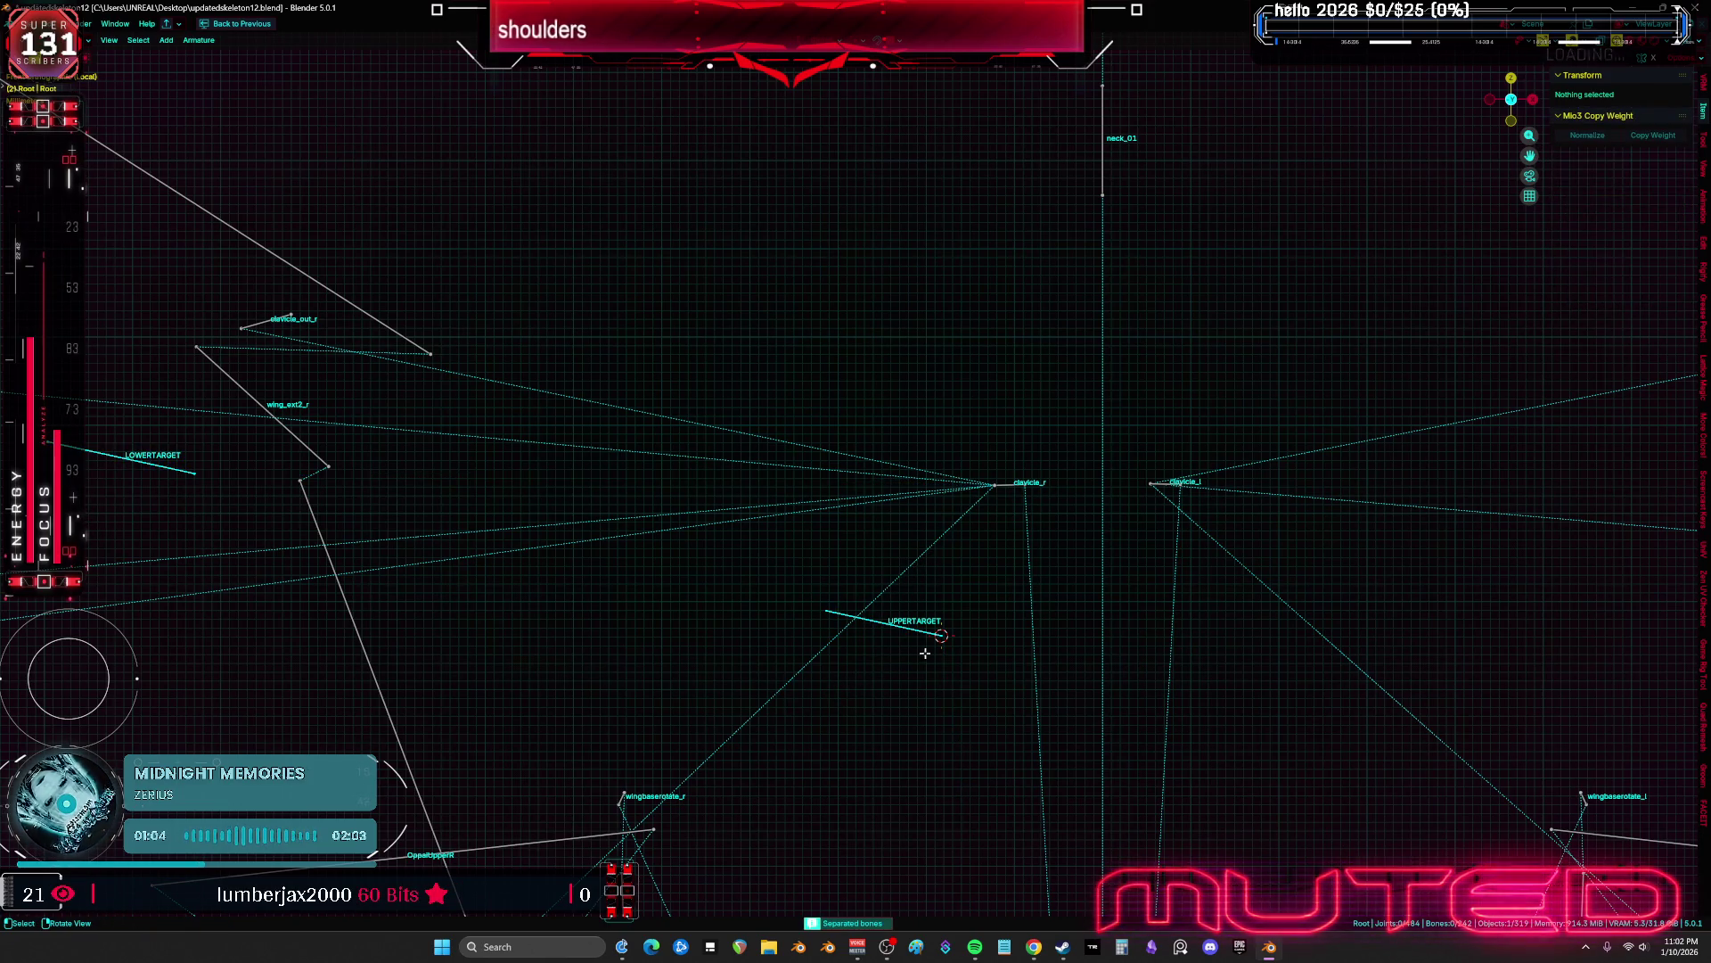
key(Tab)
shift+middle_drag(573, 611, 885, 614)
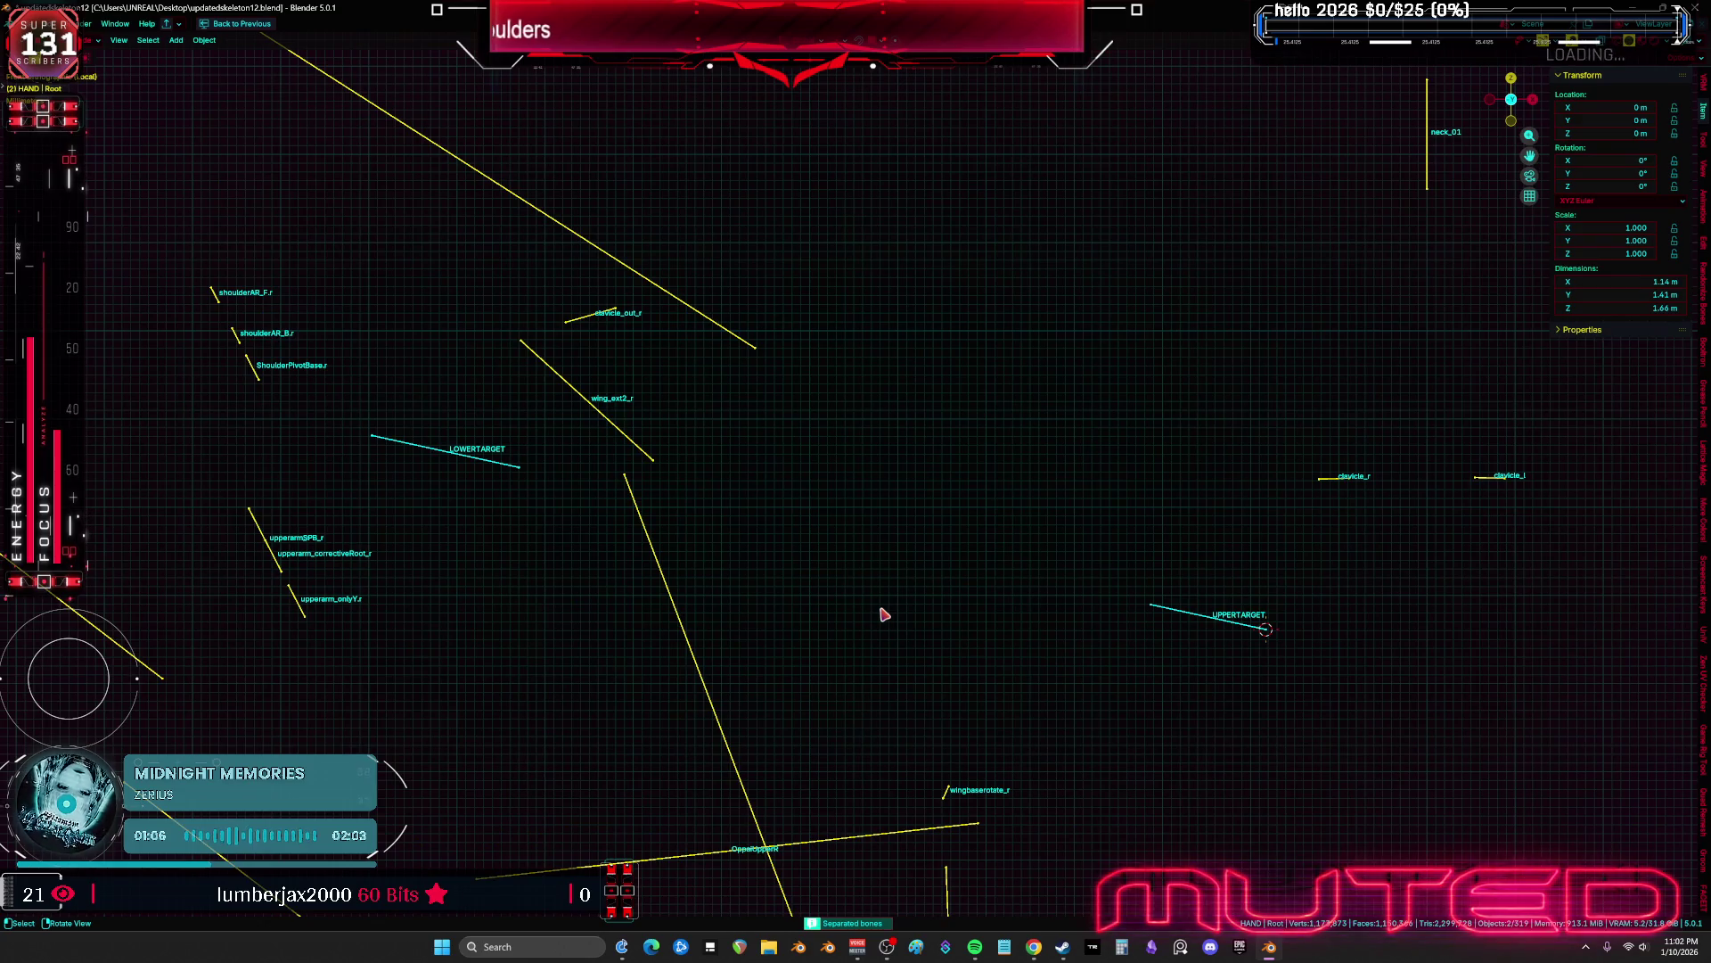
key(KP_Divide)
click(1019, 605)
scroll(1115, 631, up, 5)
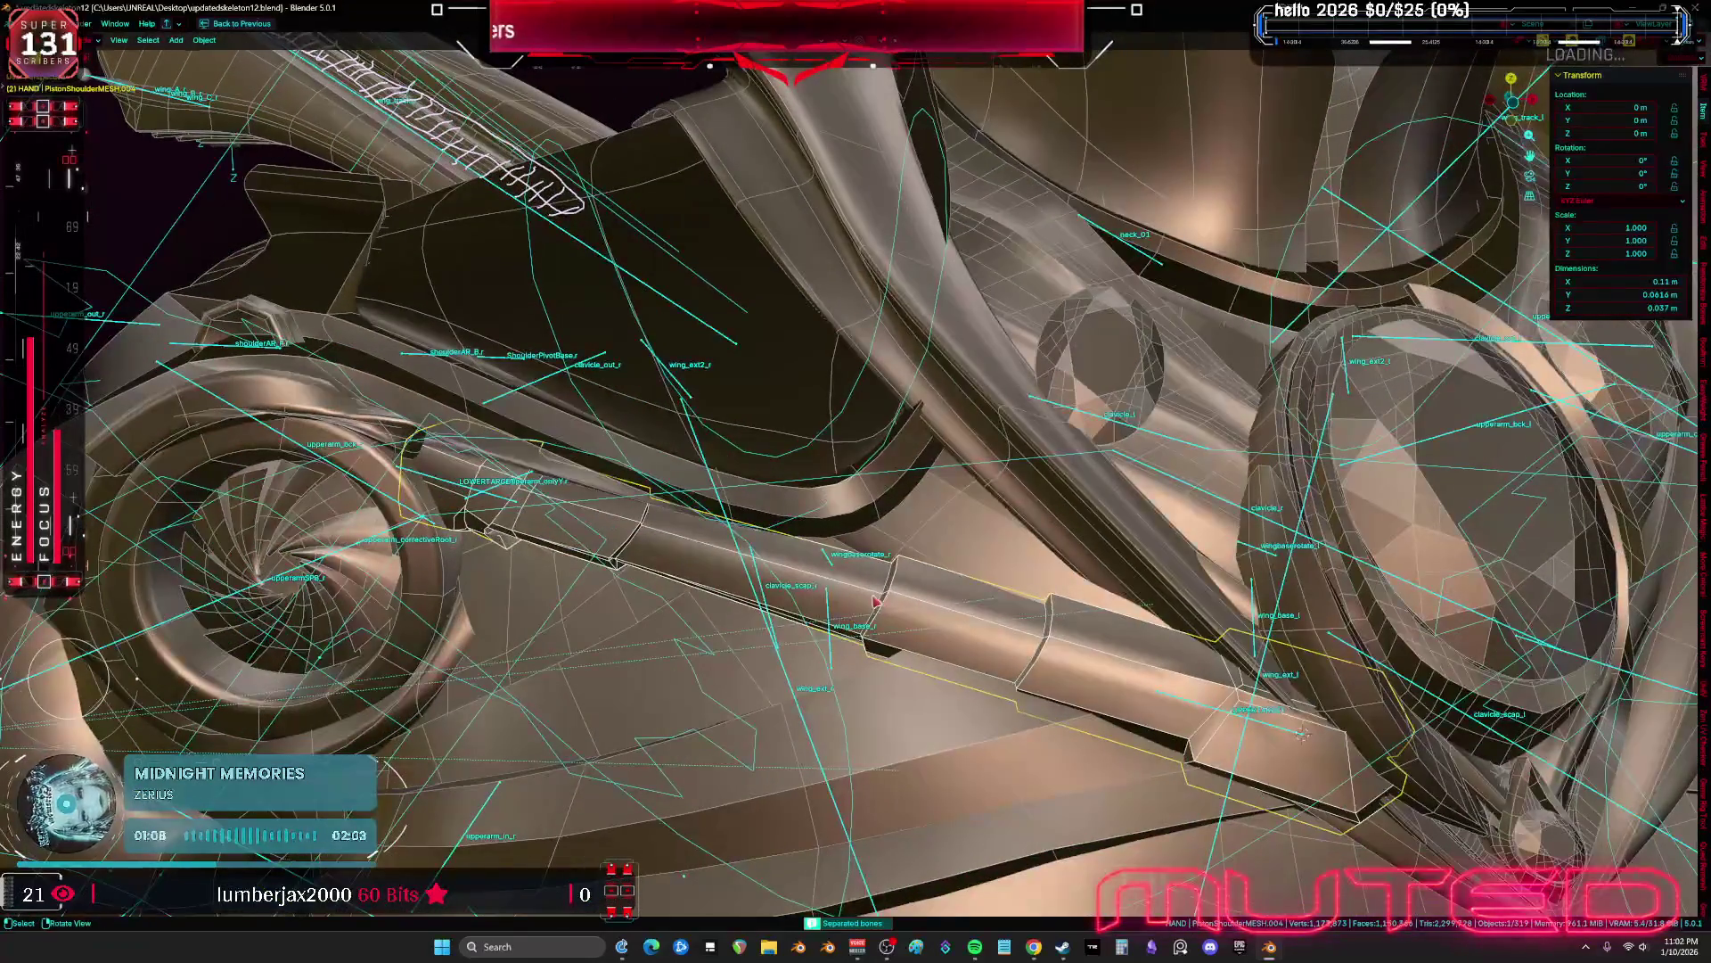
Parent the shoulder piston to the target-bone armature with Object (Keep Transform)
scroll(632, 552, up, 1)
mouse_move(627, 545)
middle_down()
mouse_move(489, 499)
mouse_move(519, 513)
mouse_move(512, 490)
middle_up()
shift+click(511, 487)
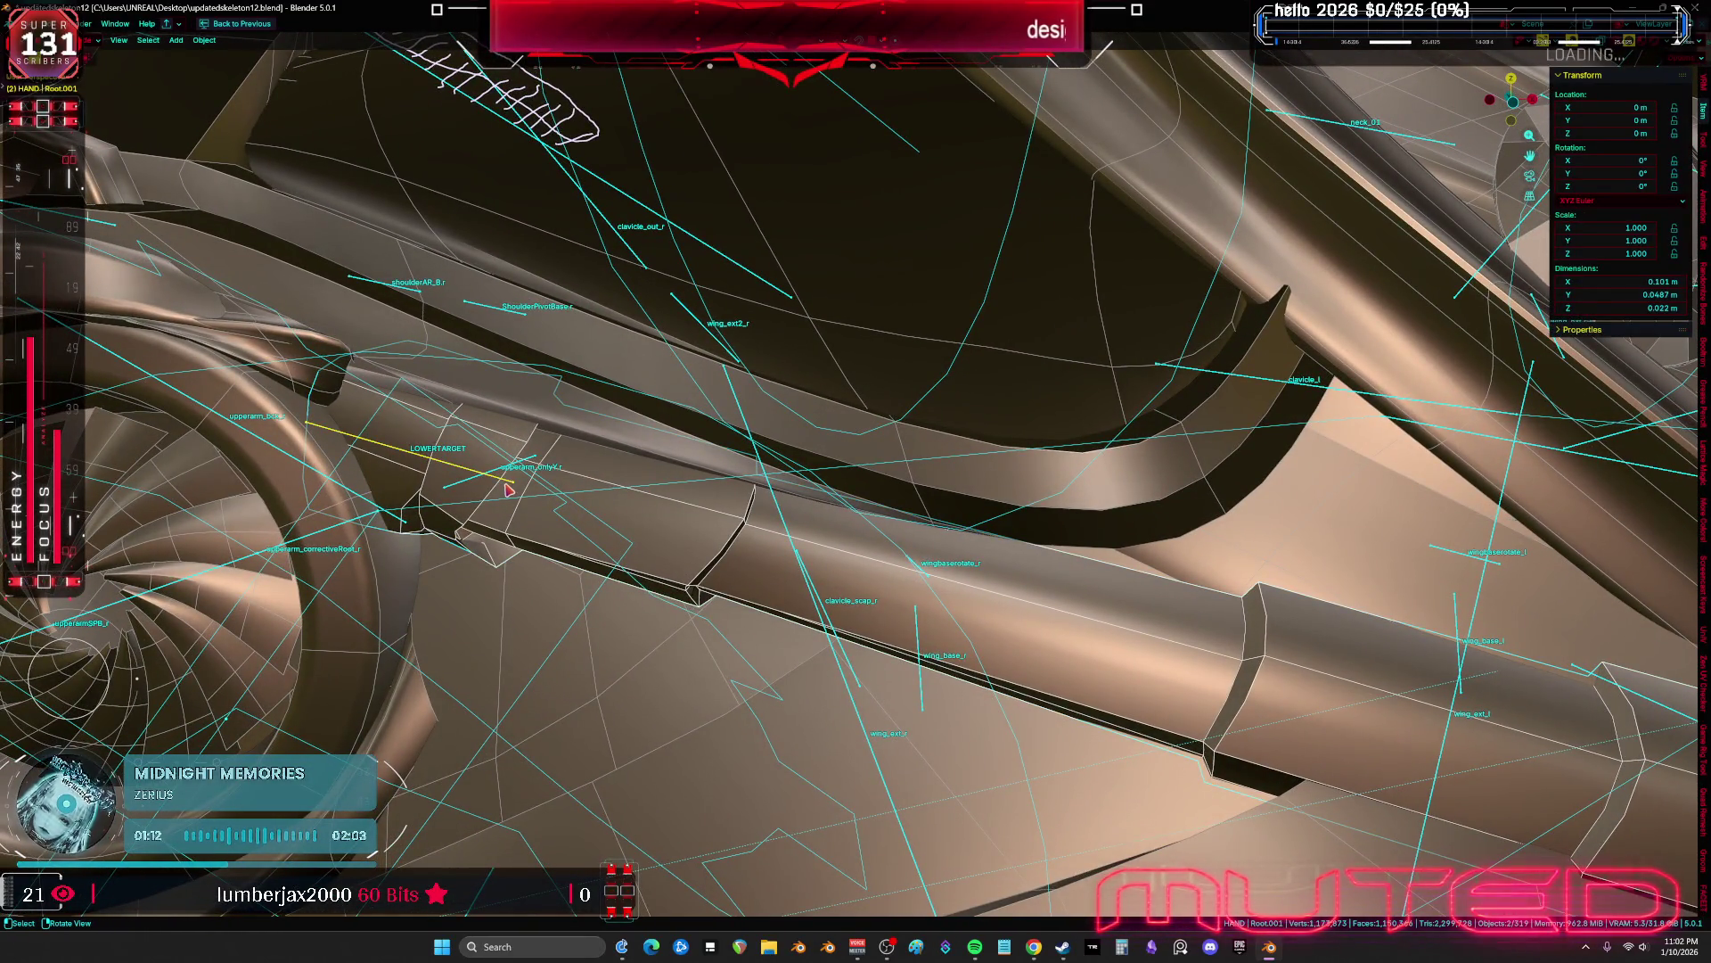
key(ctrl+p)
click(508, 490)
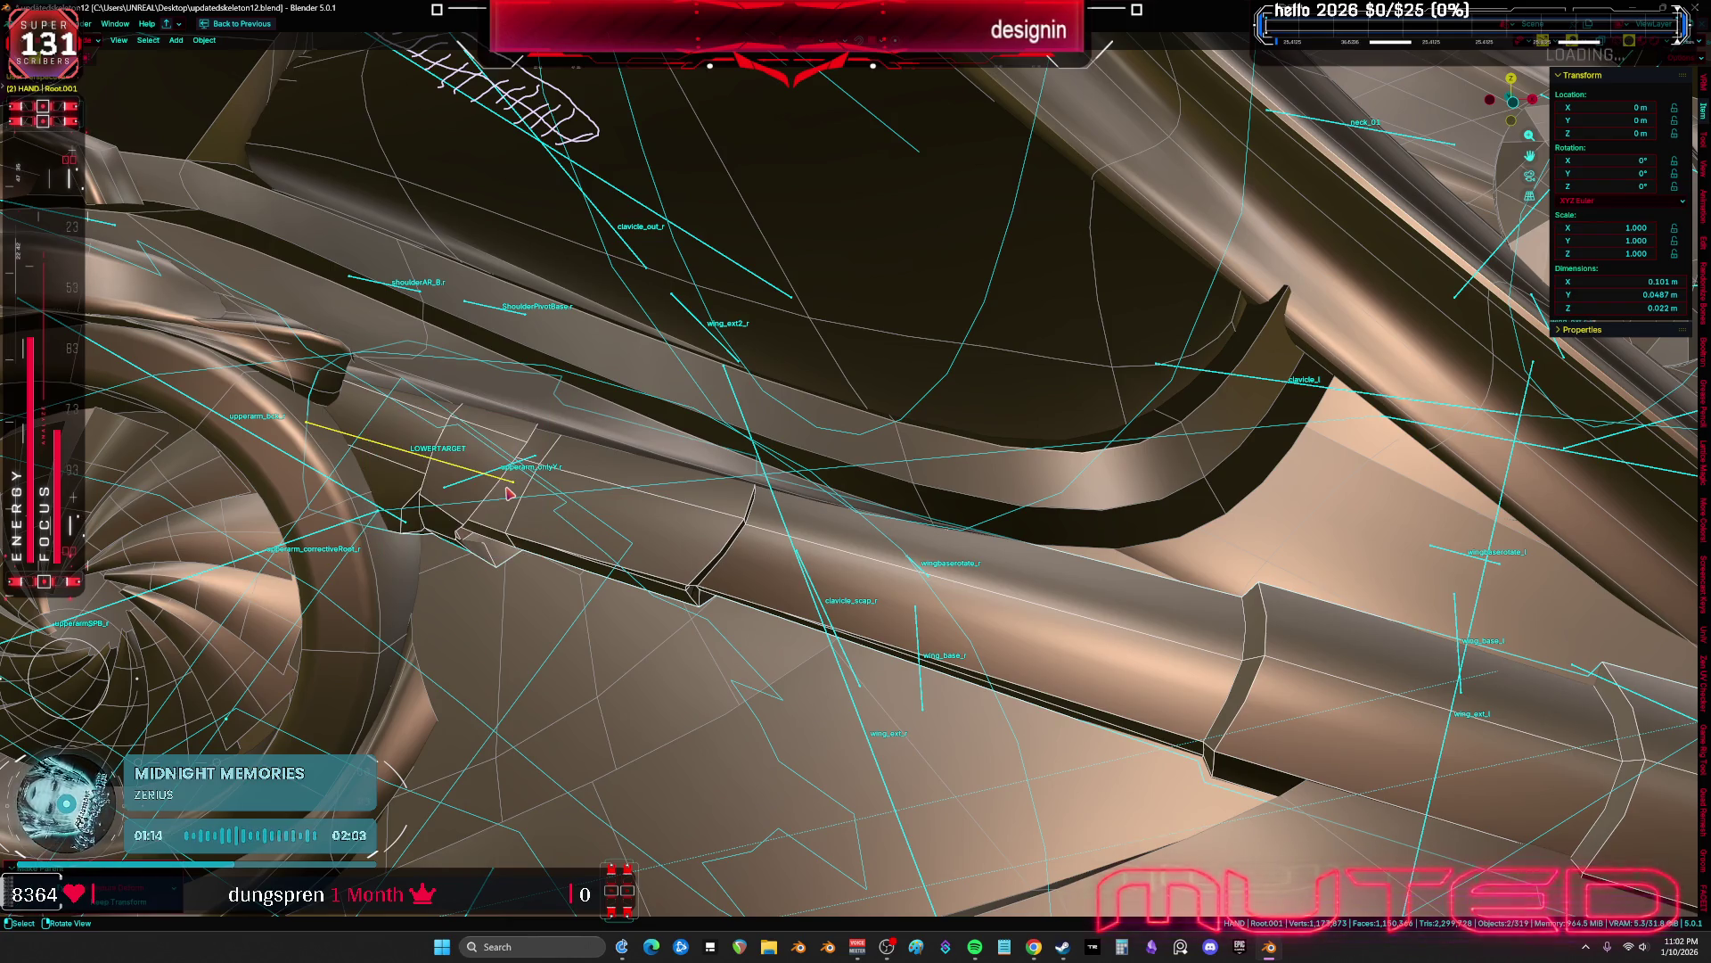
scroll(508, 492, down, 5)
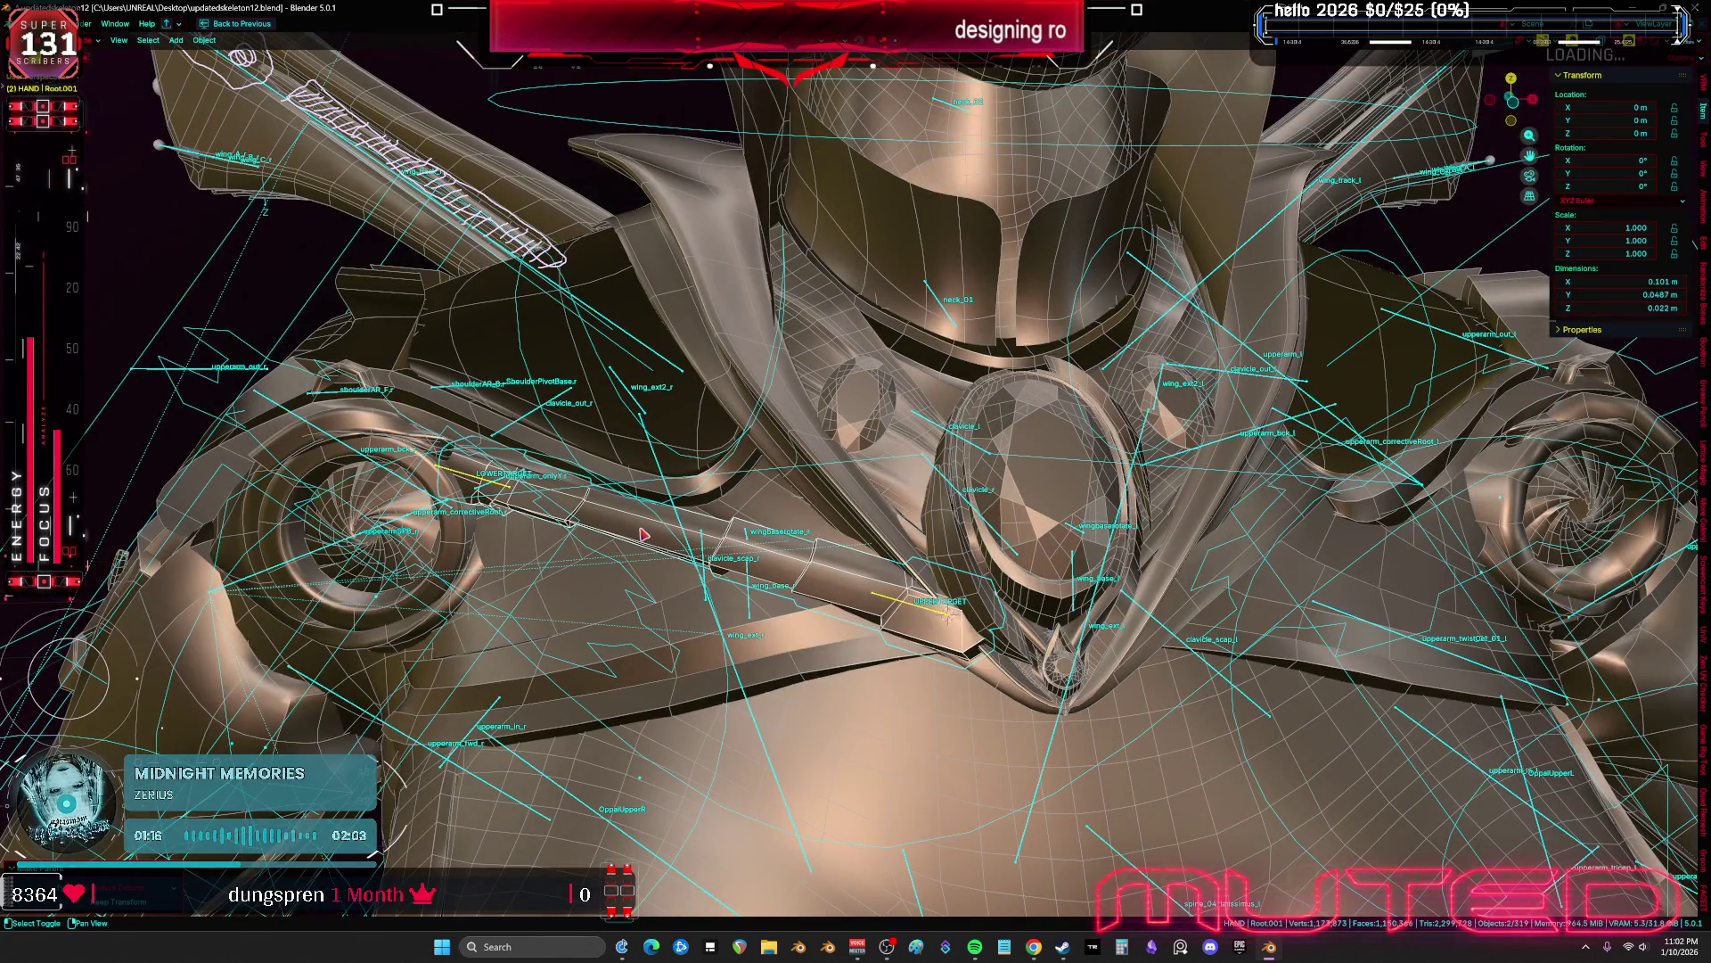
scroll(908, 622, up, 5)
Set the pivot point and rotate the Root.001 target armature to test the piston
key(Tab)
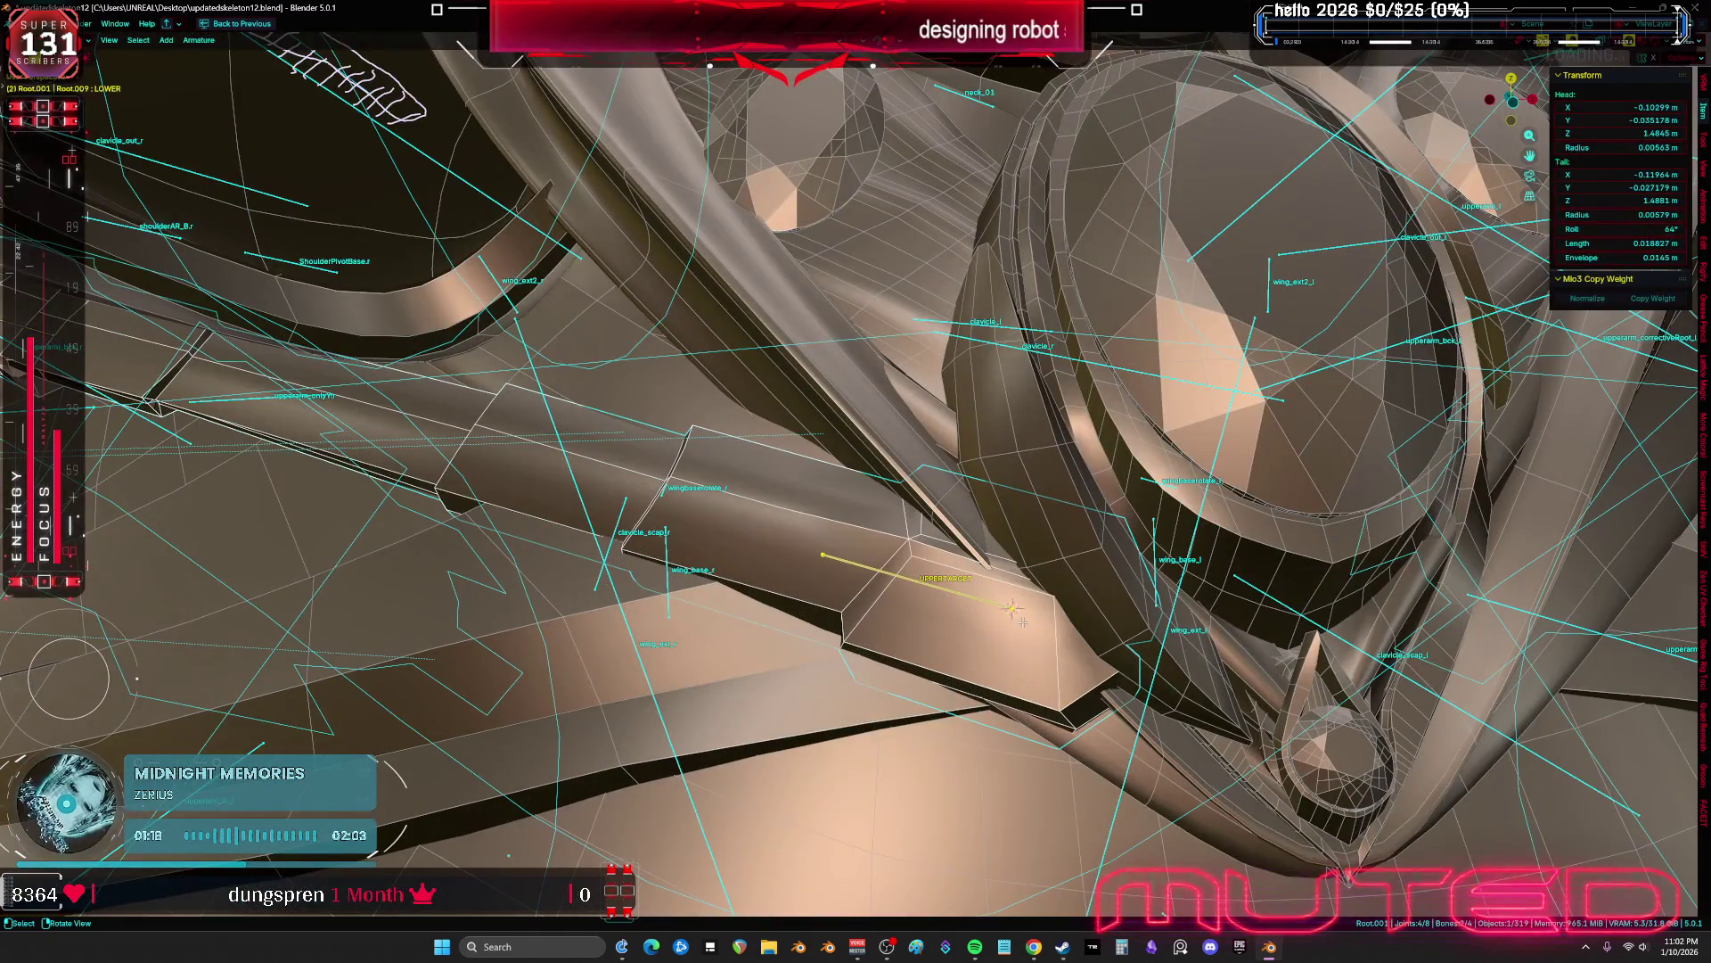
key(Tab)
scroll(1011, 609, down, 5)
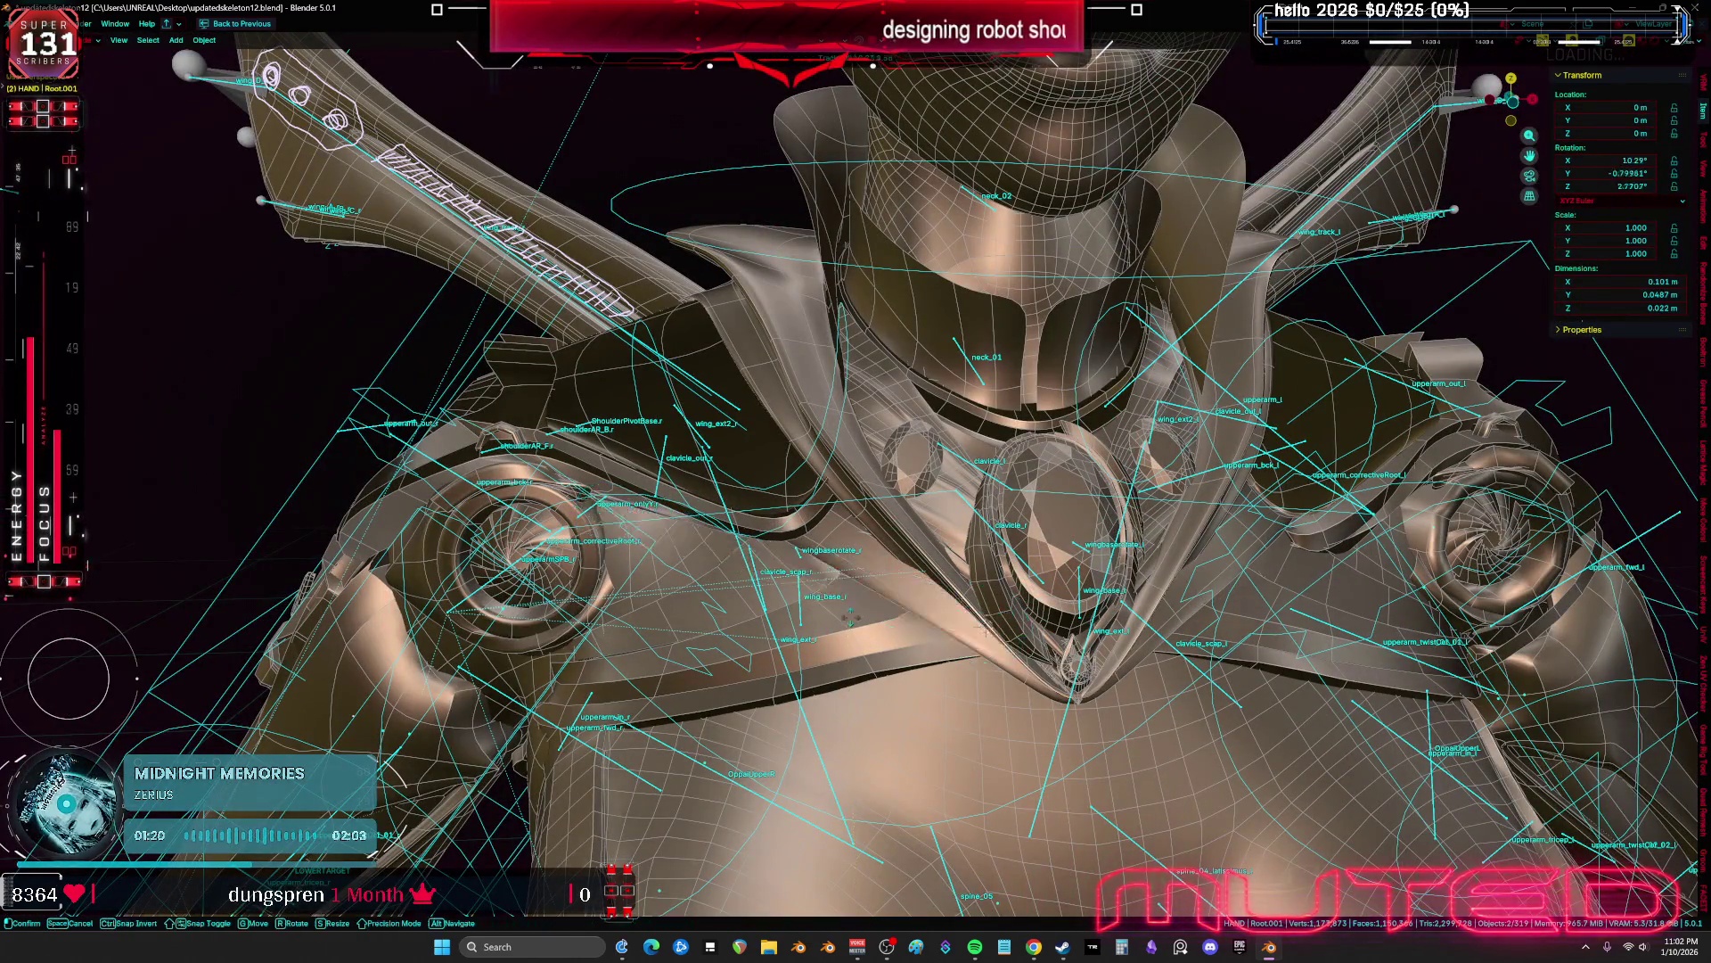
key(comma)
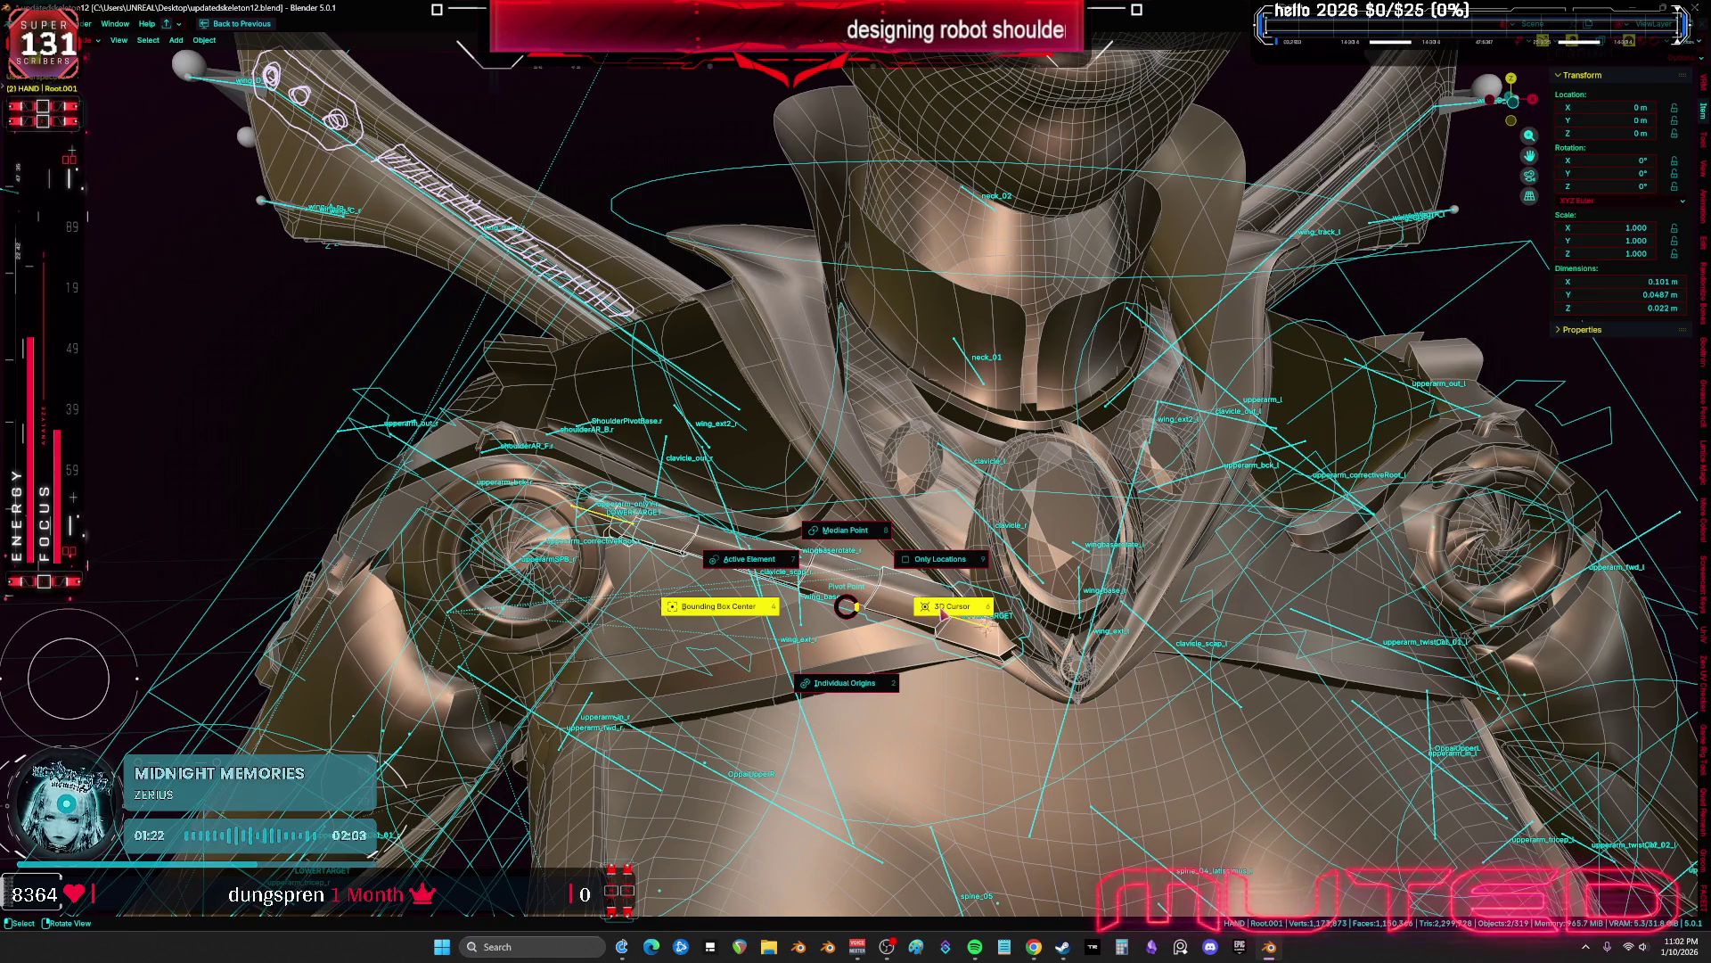
key(comma)
key(shift+alt+z)
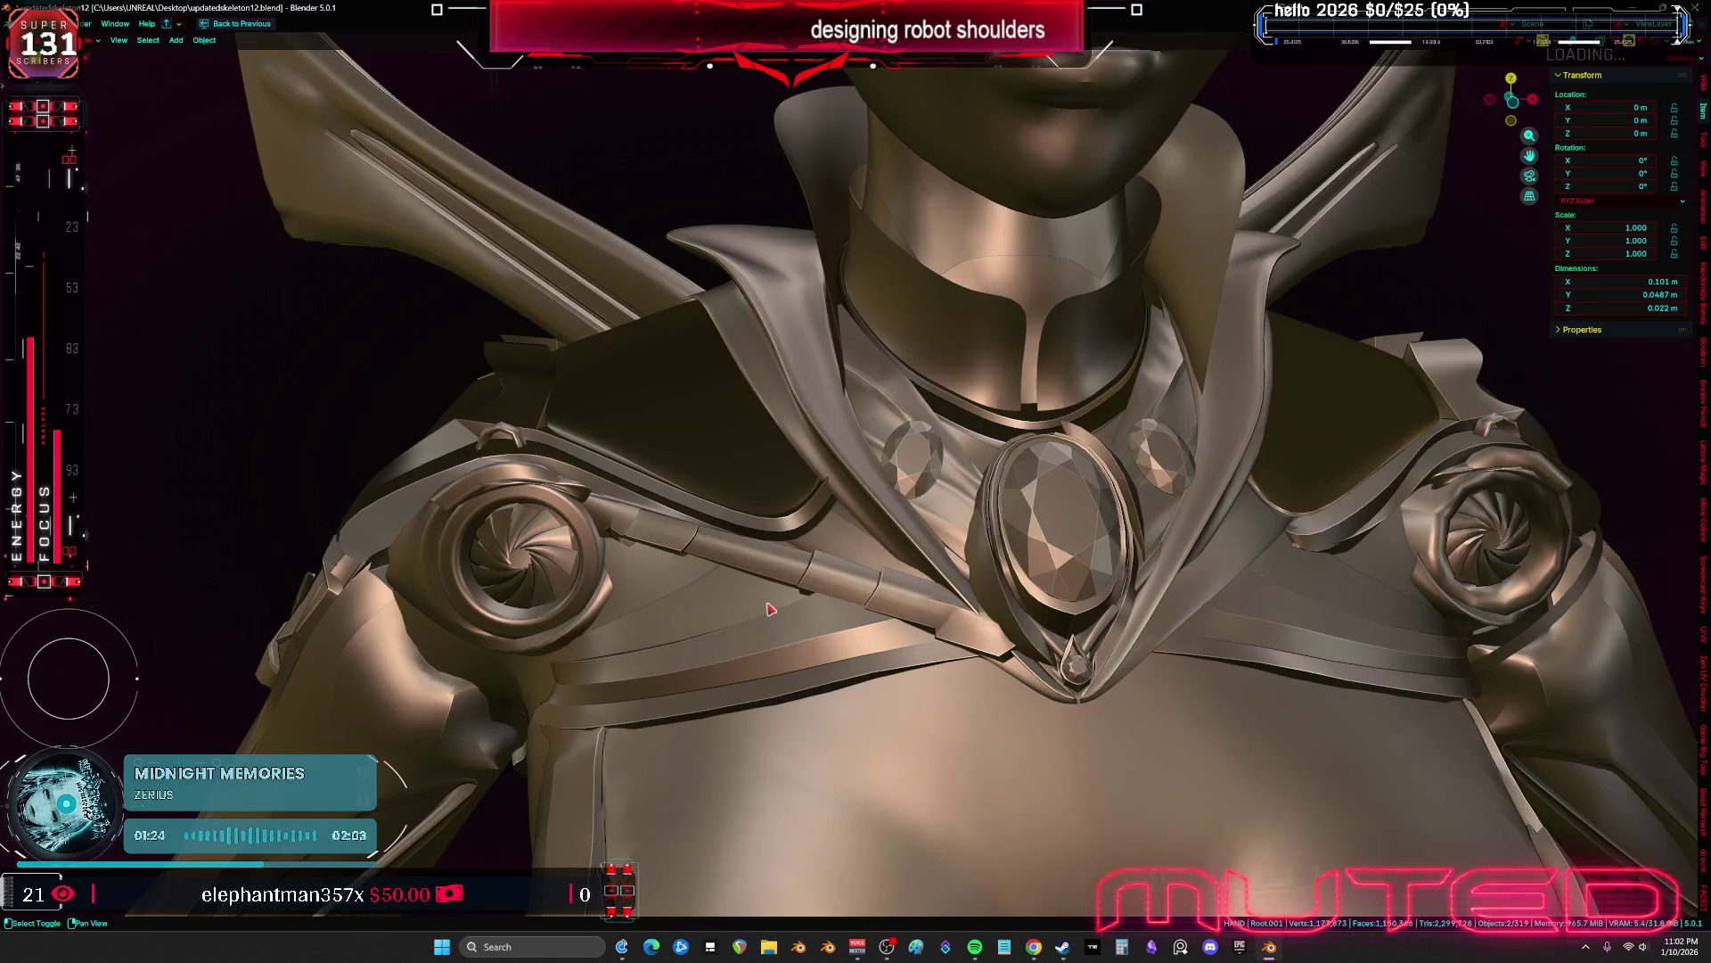
key(g)
key(r)
click(998, 649)
middle_drag(998, 649, 1074, 620)
Move the target armature and check the piston from front and side views
key(g)
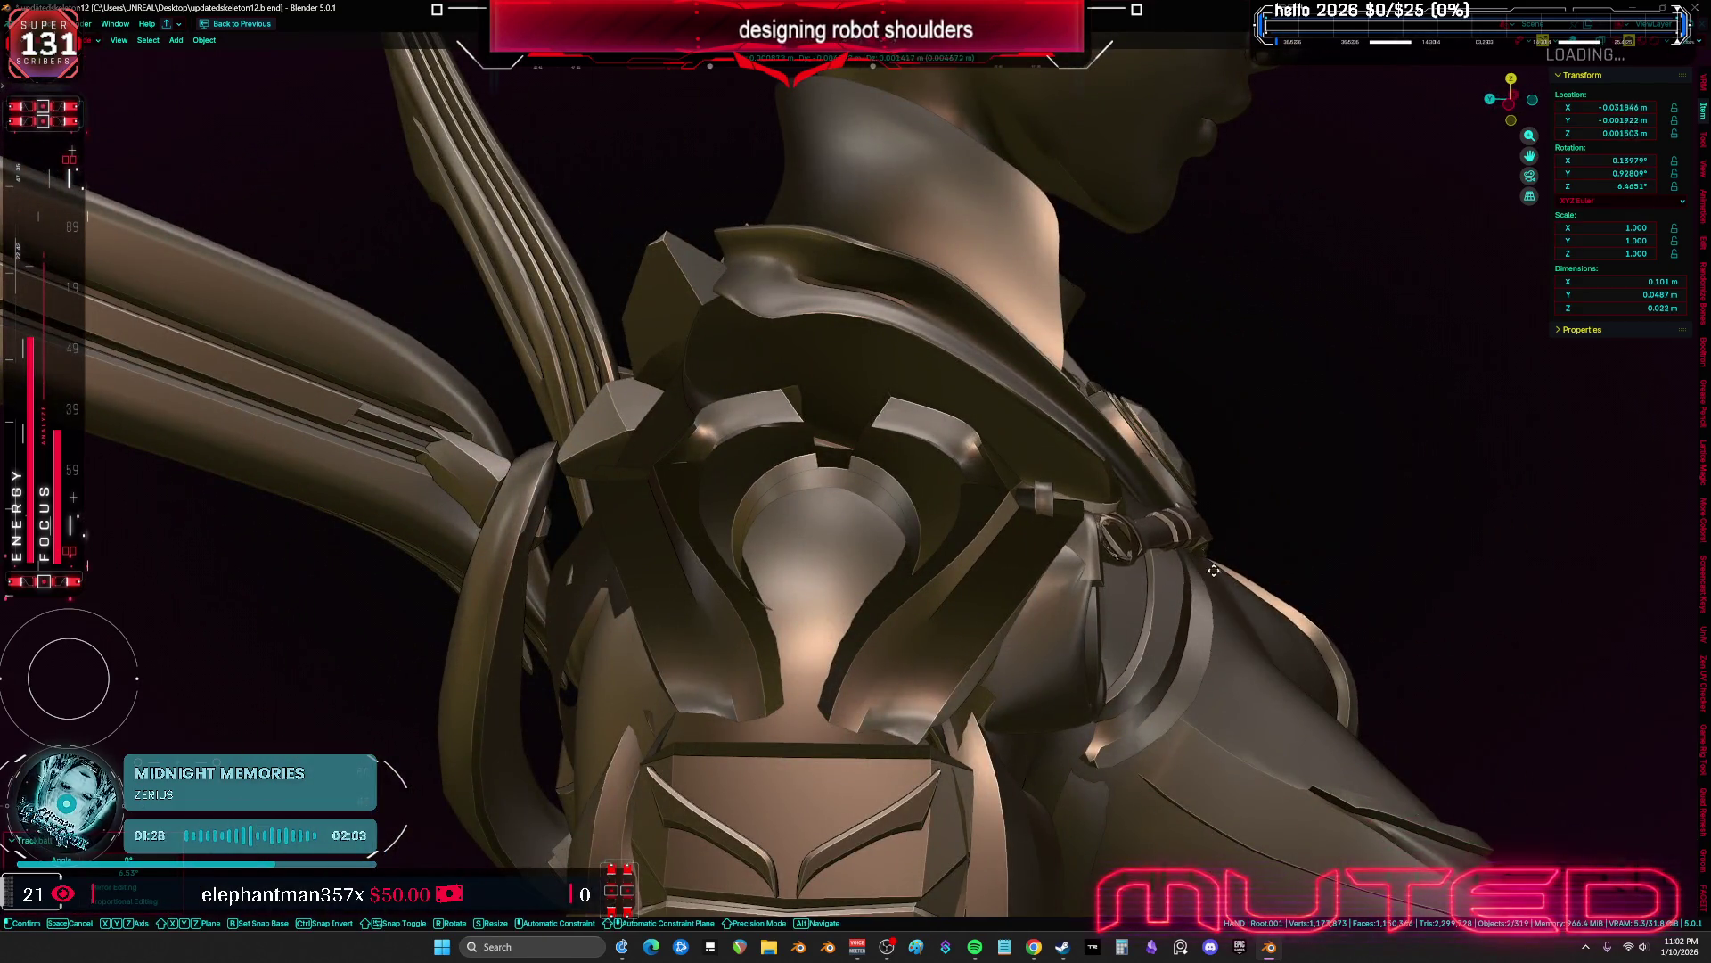
click(1257, 581)
key(KP_1)
scroll(851, 535, up, 5)
mouse_move(851, 534)
middle_down()
mouse_move(852, 578)
mouse_move(902, 559)
middle_up()
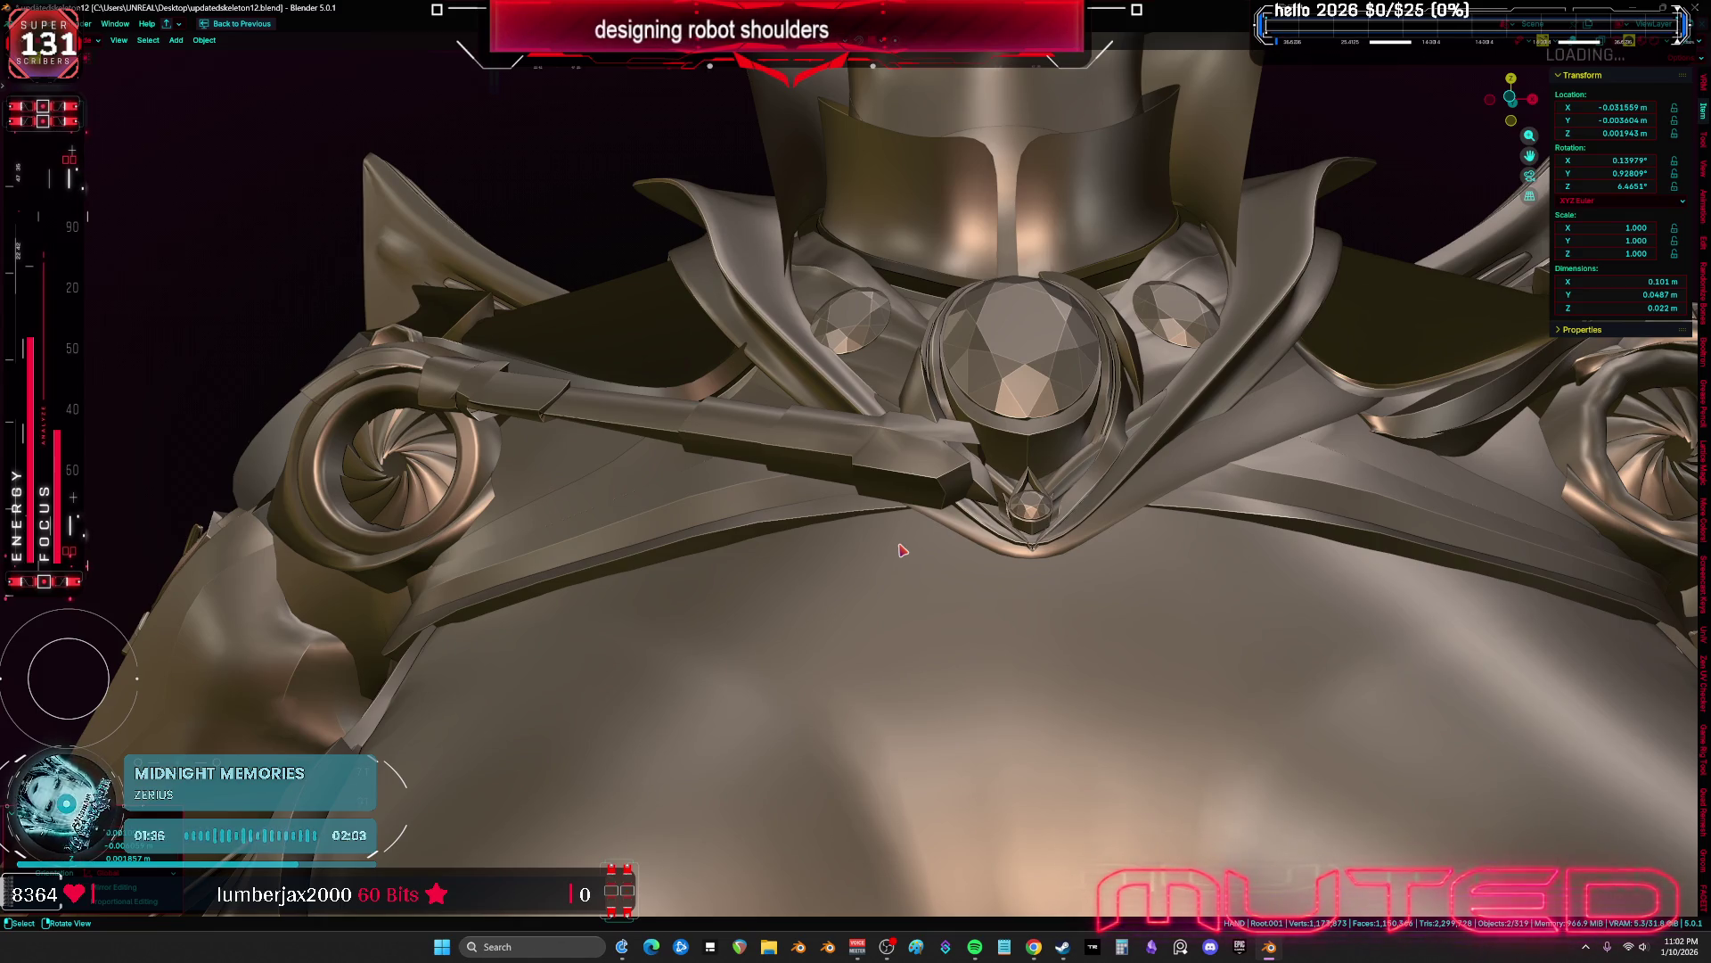
middle_drag(835, 195, 1050, 381)
Move and rotate the Root.001 armature around the shoulder, checking it in wireframe view
key(shift+z)
key(g)
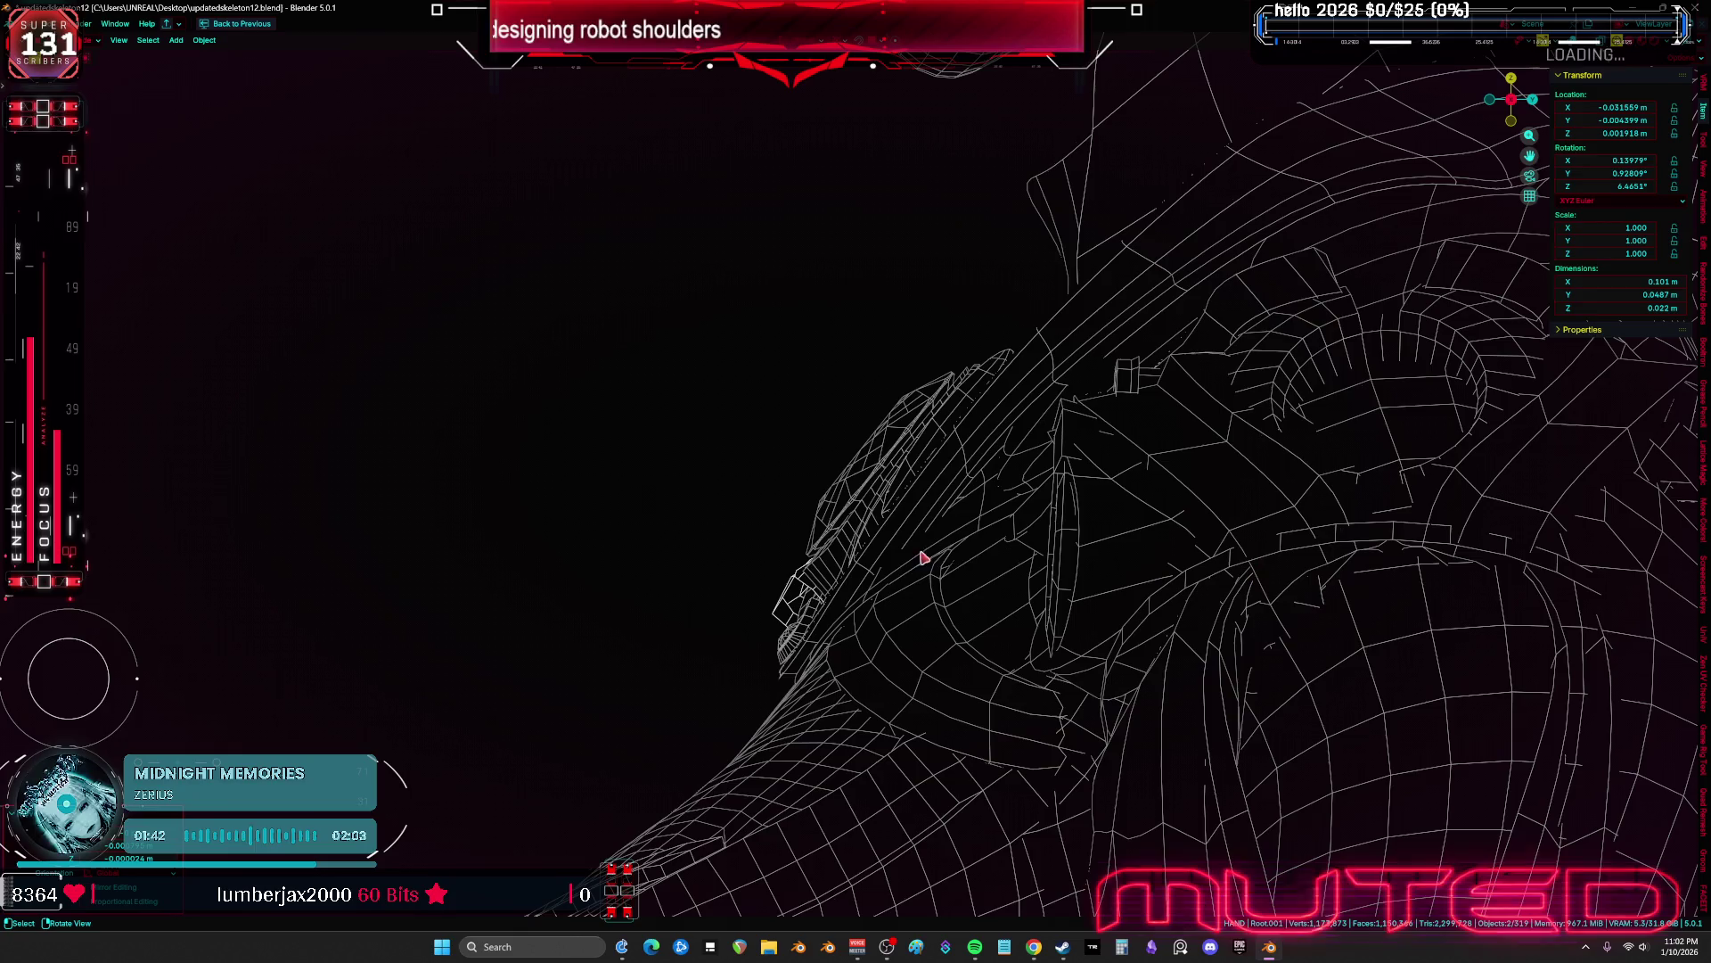
key(r)
mouse_move(691, 420)
middle_down()
mouse_move(745, 412)
mouse_move(1187, 586)
mouse_move(952, 599)
mouse_move(905, 581)
mouse_move(1005, 585)
mouse_move(1012, 618)
mouse_move(787, 564)
middle_up()
key(shift+z)
mouse_move(826, 692)
middle_down()
mouse_move(1103, 692)
mouse_move(894, 737)
mouse_move(903, 760)
middle_up()
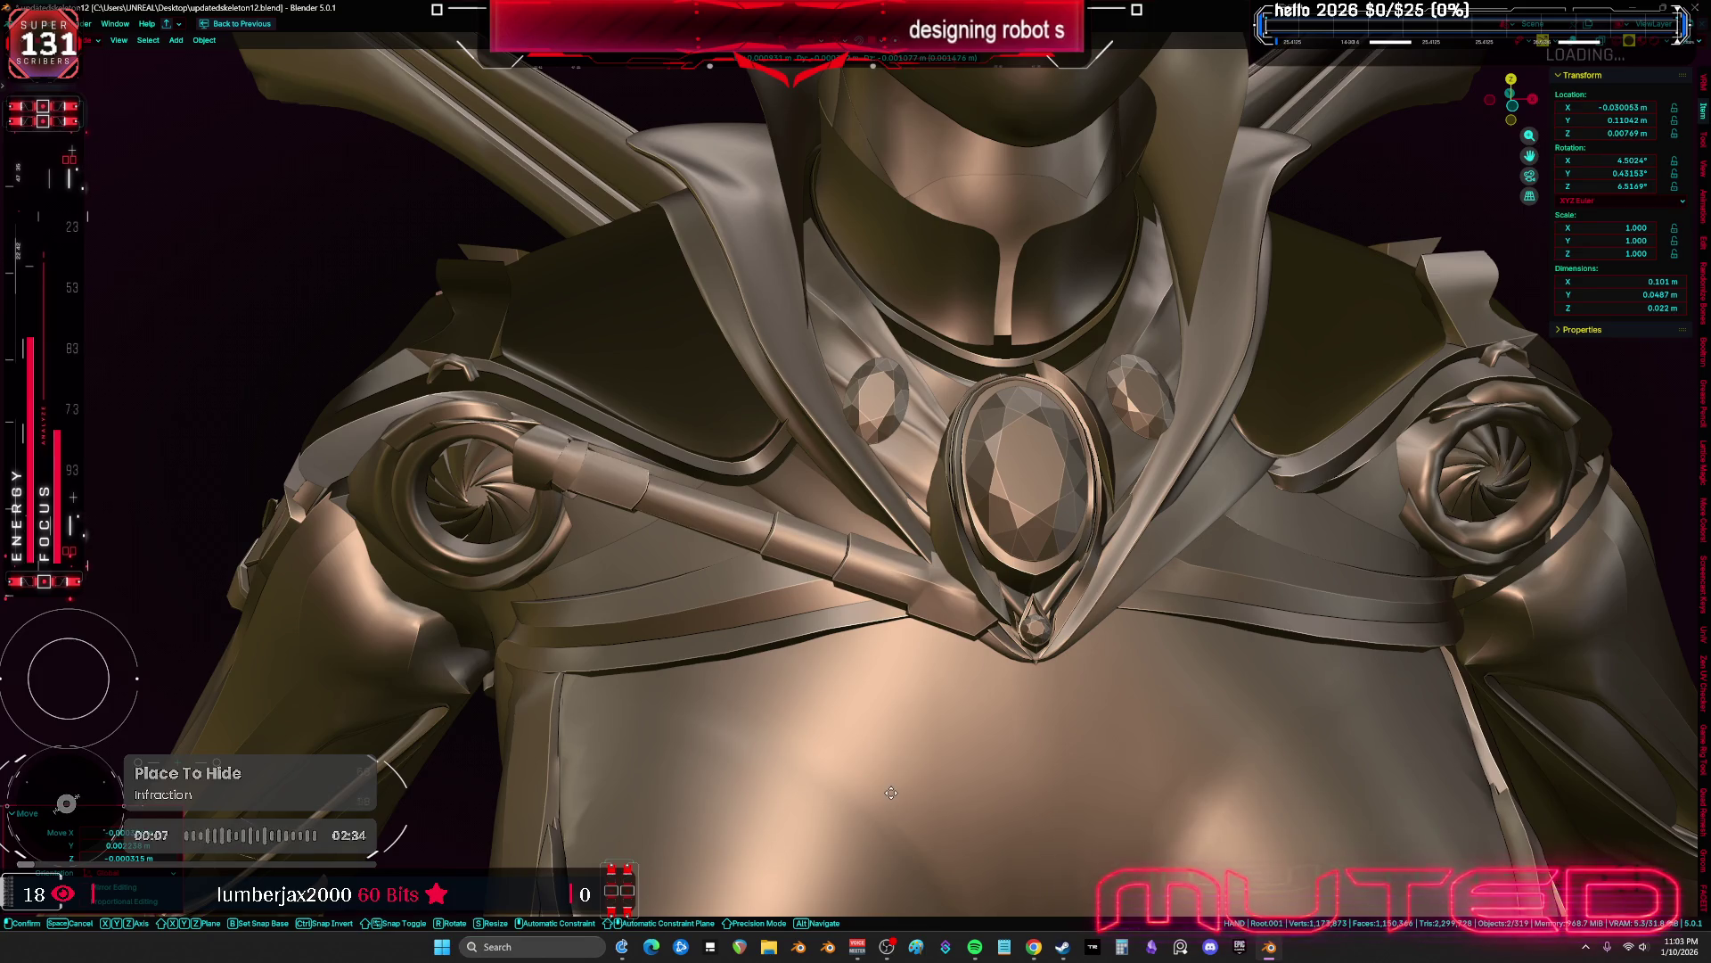
click(891, 792)
mouse_move(891, 792)
middle_down()
mouse_move(1026, 767)
mouse_move(894, 687)
middle_up()
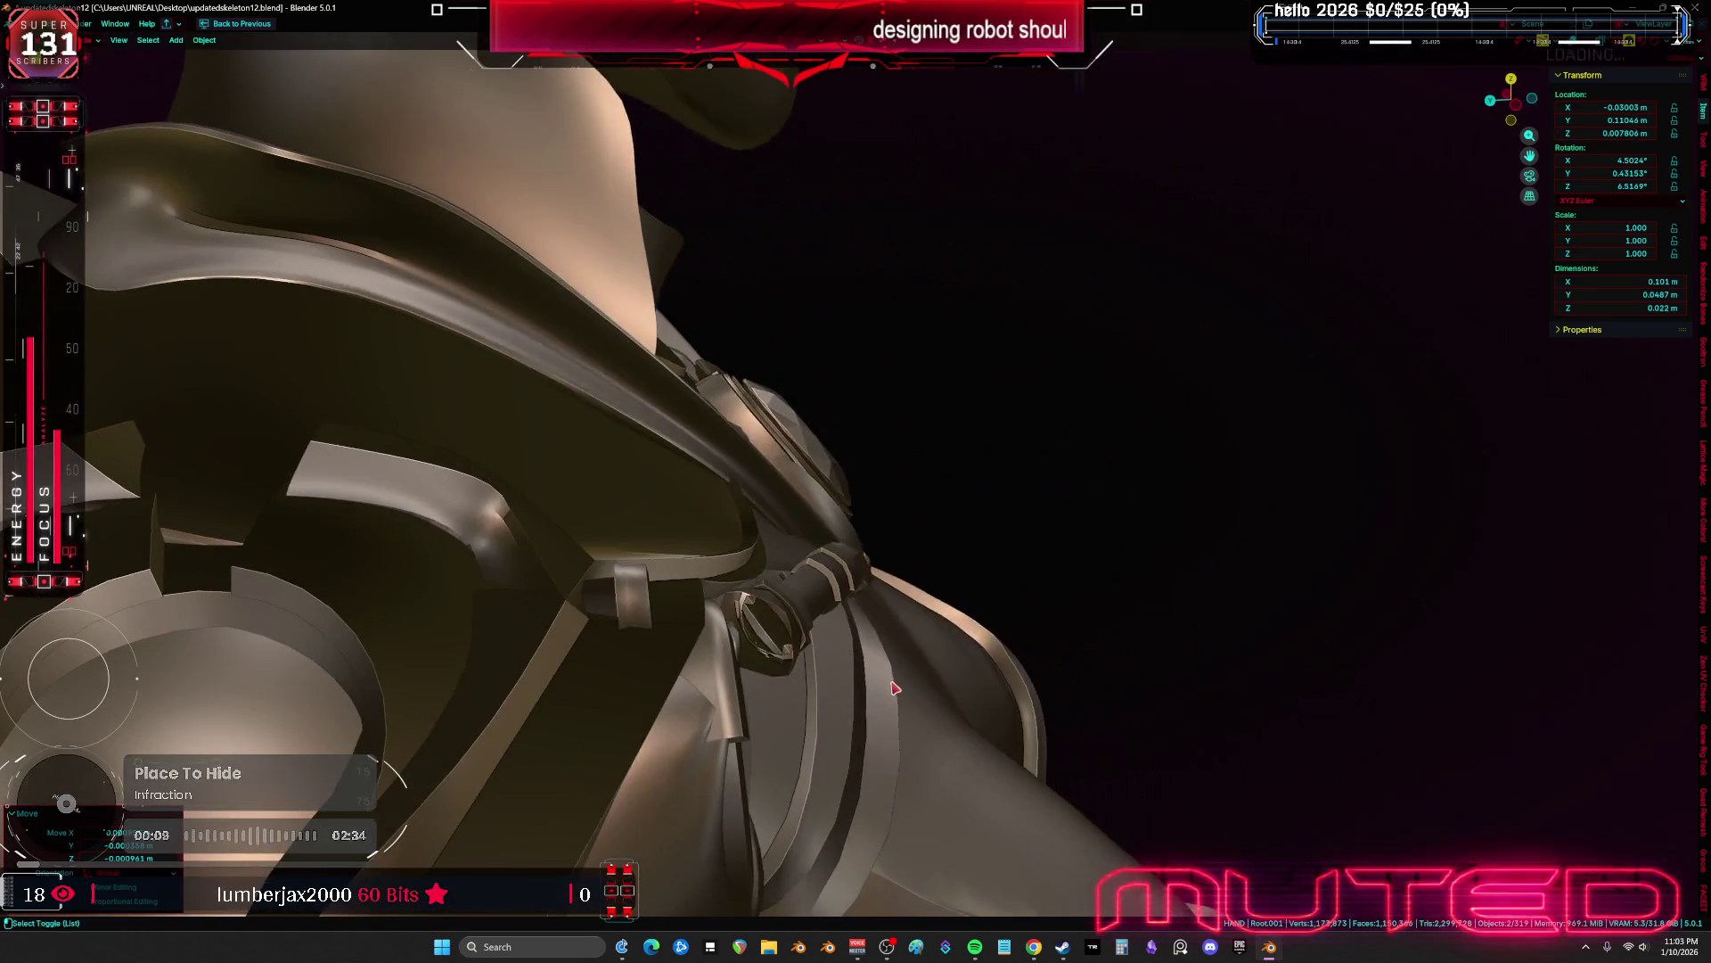
With X-ray on, re-adjust the armature's rotation, then select the piston and restore the full layout
key(alt+z)
key(g)
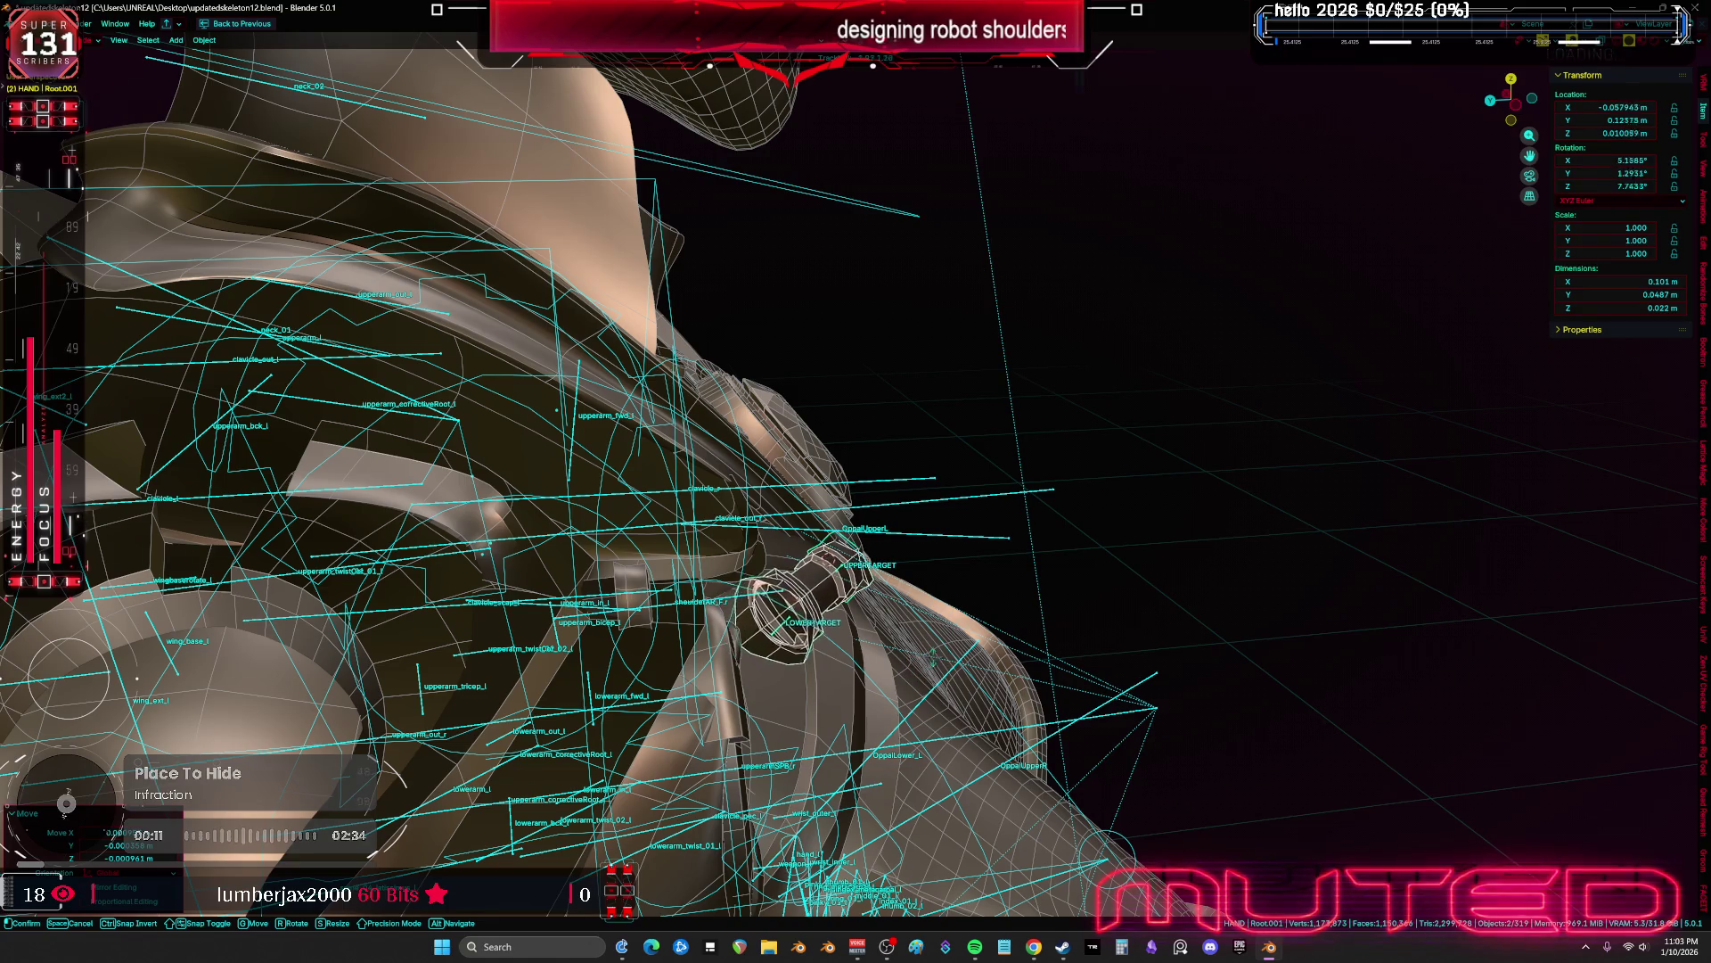
key(r)
key(r)
click(963, 626)
key(KP_1)
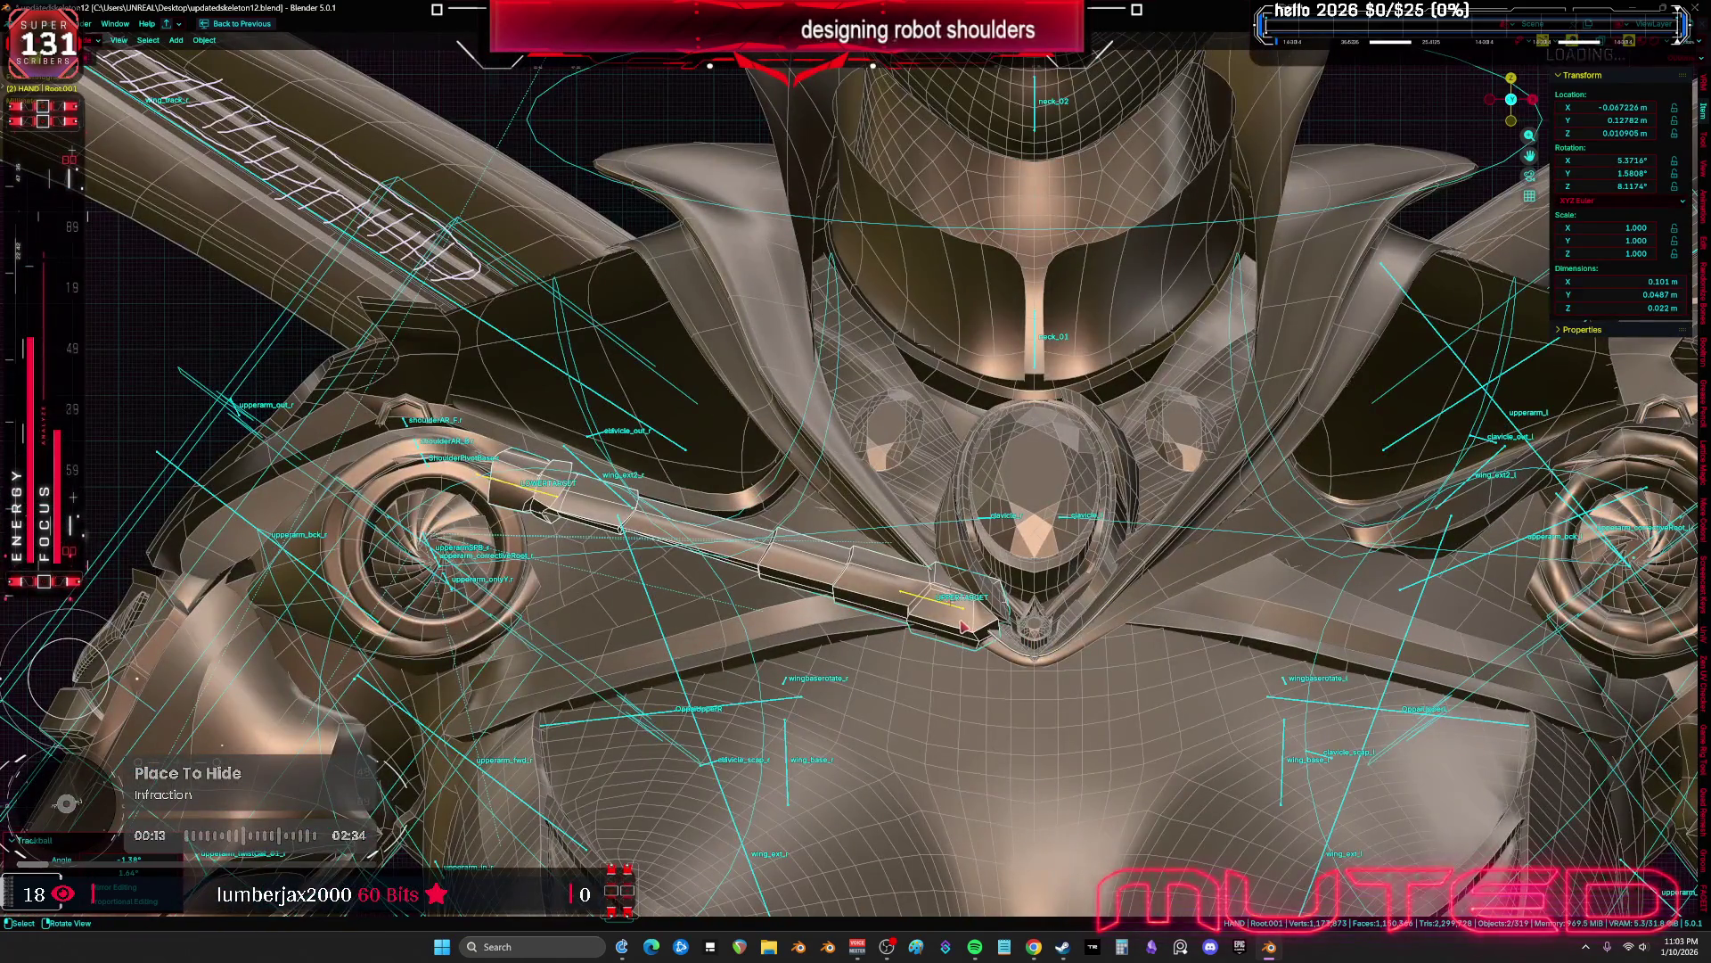
click(945, 607)
key(ctrl+space)
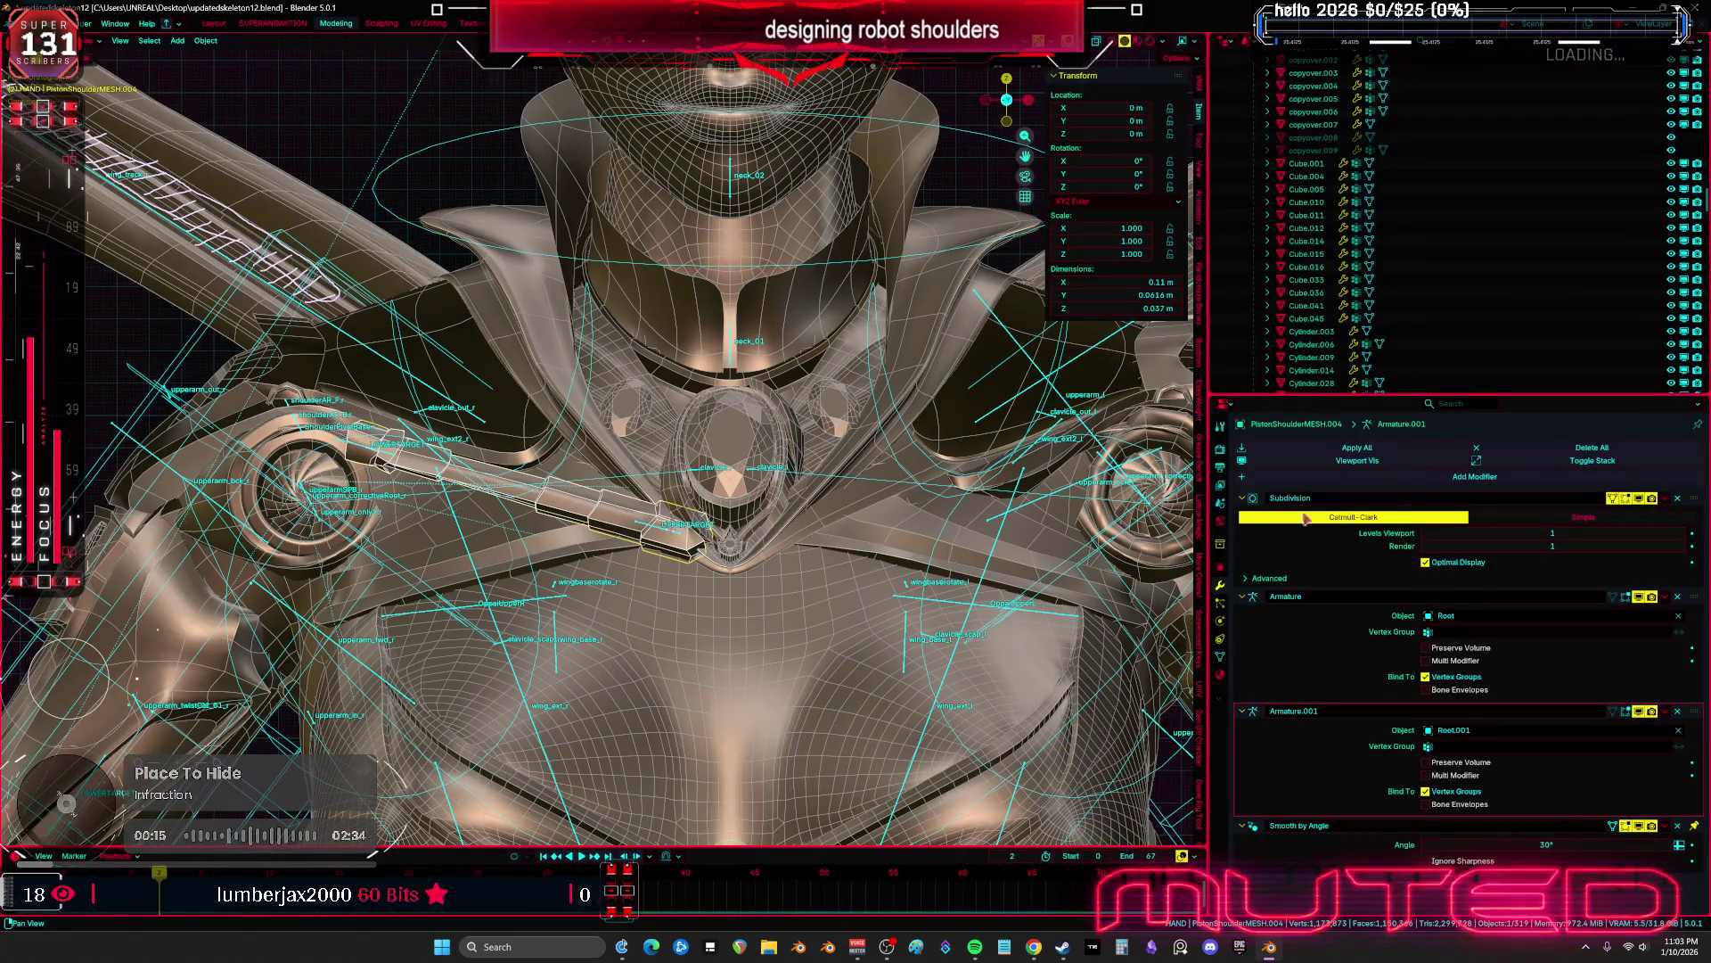
Apply the piston's Root Armature modifier and its transforms, then clear its parent keeping the transformation
click(1665, 596)
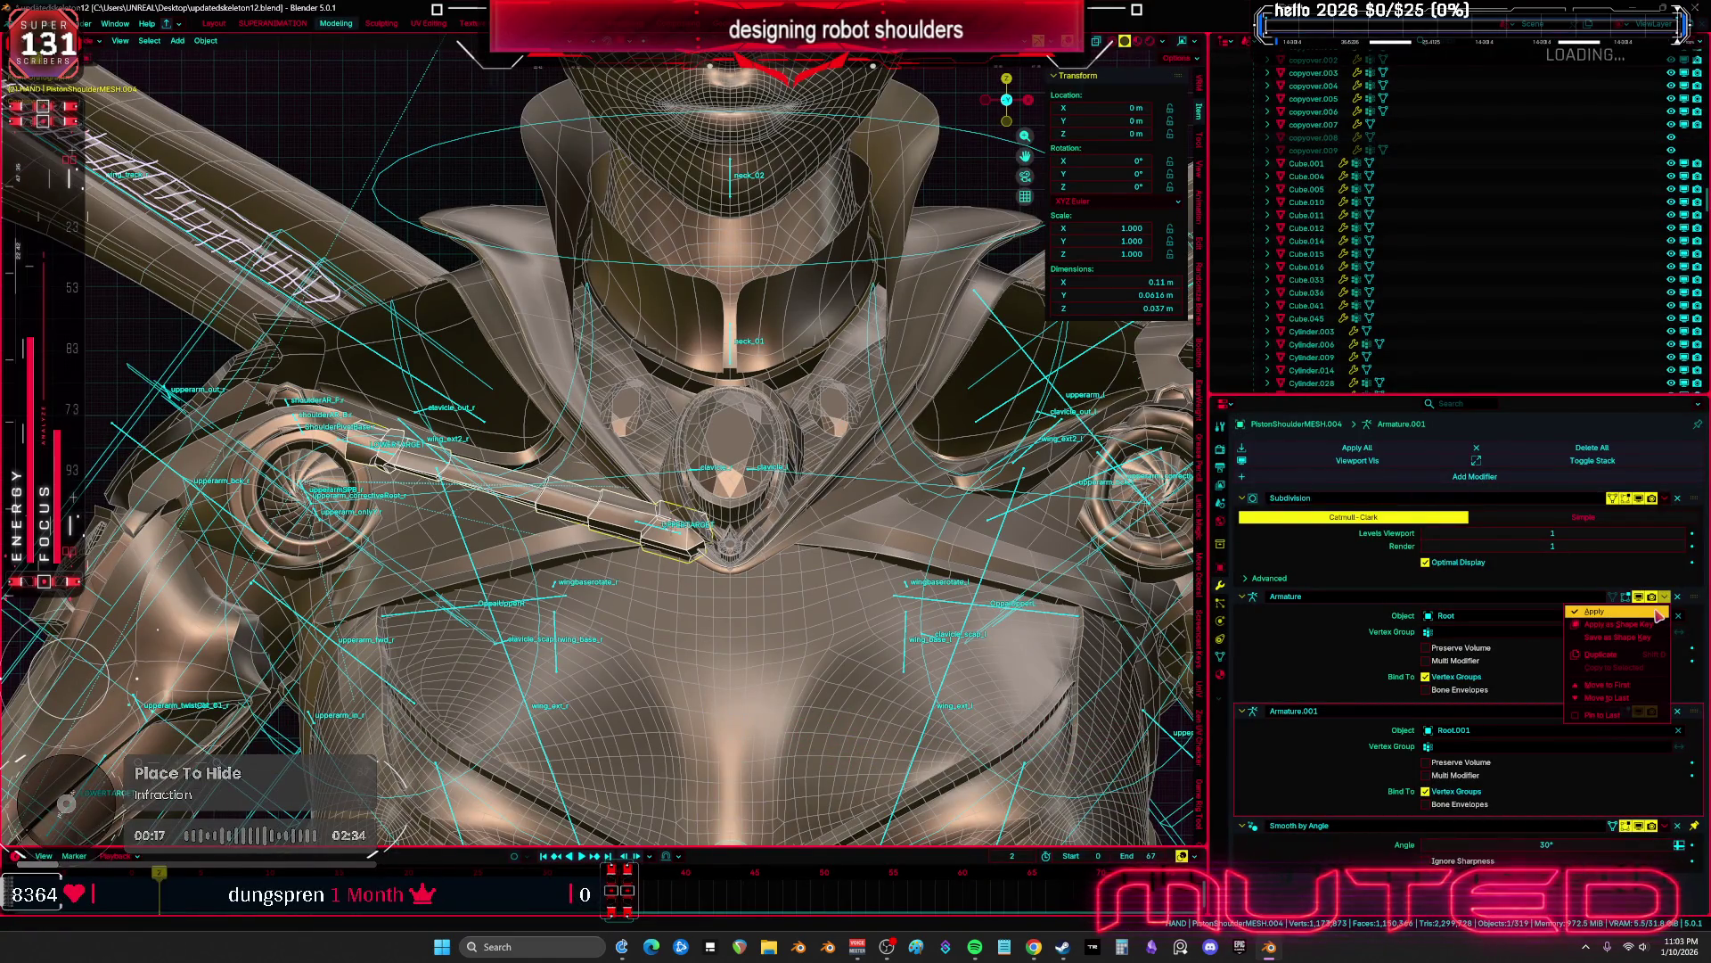
click(1659, 615)
key(ctrl+a)
click(784, 544)
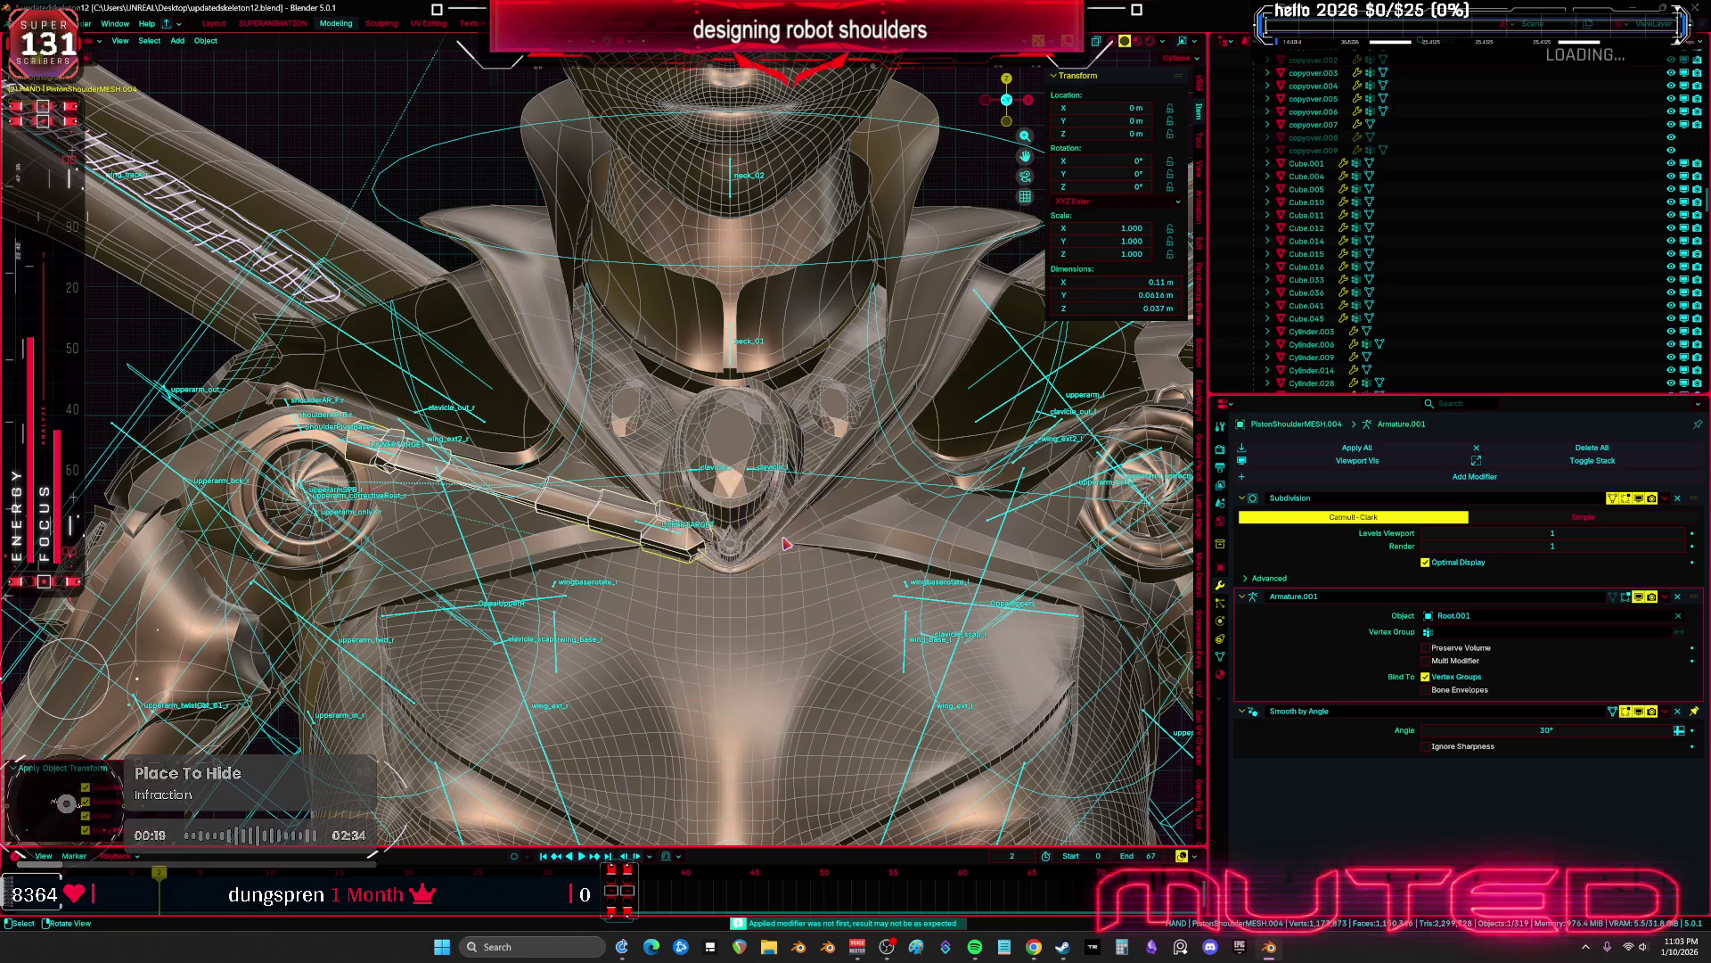
key(alt+p)
click(786, 542)
Edit Root.001 and Root together in wireframe local view, selecting the UPPERTARGET bone
alt+click(787, 545)
click(758, 535)
scroll(831, 532, up, 3)
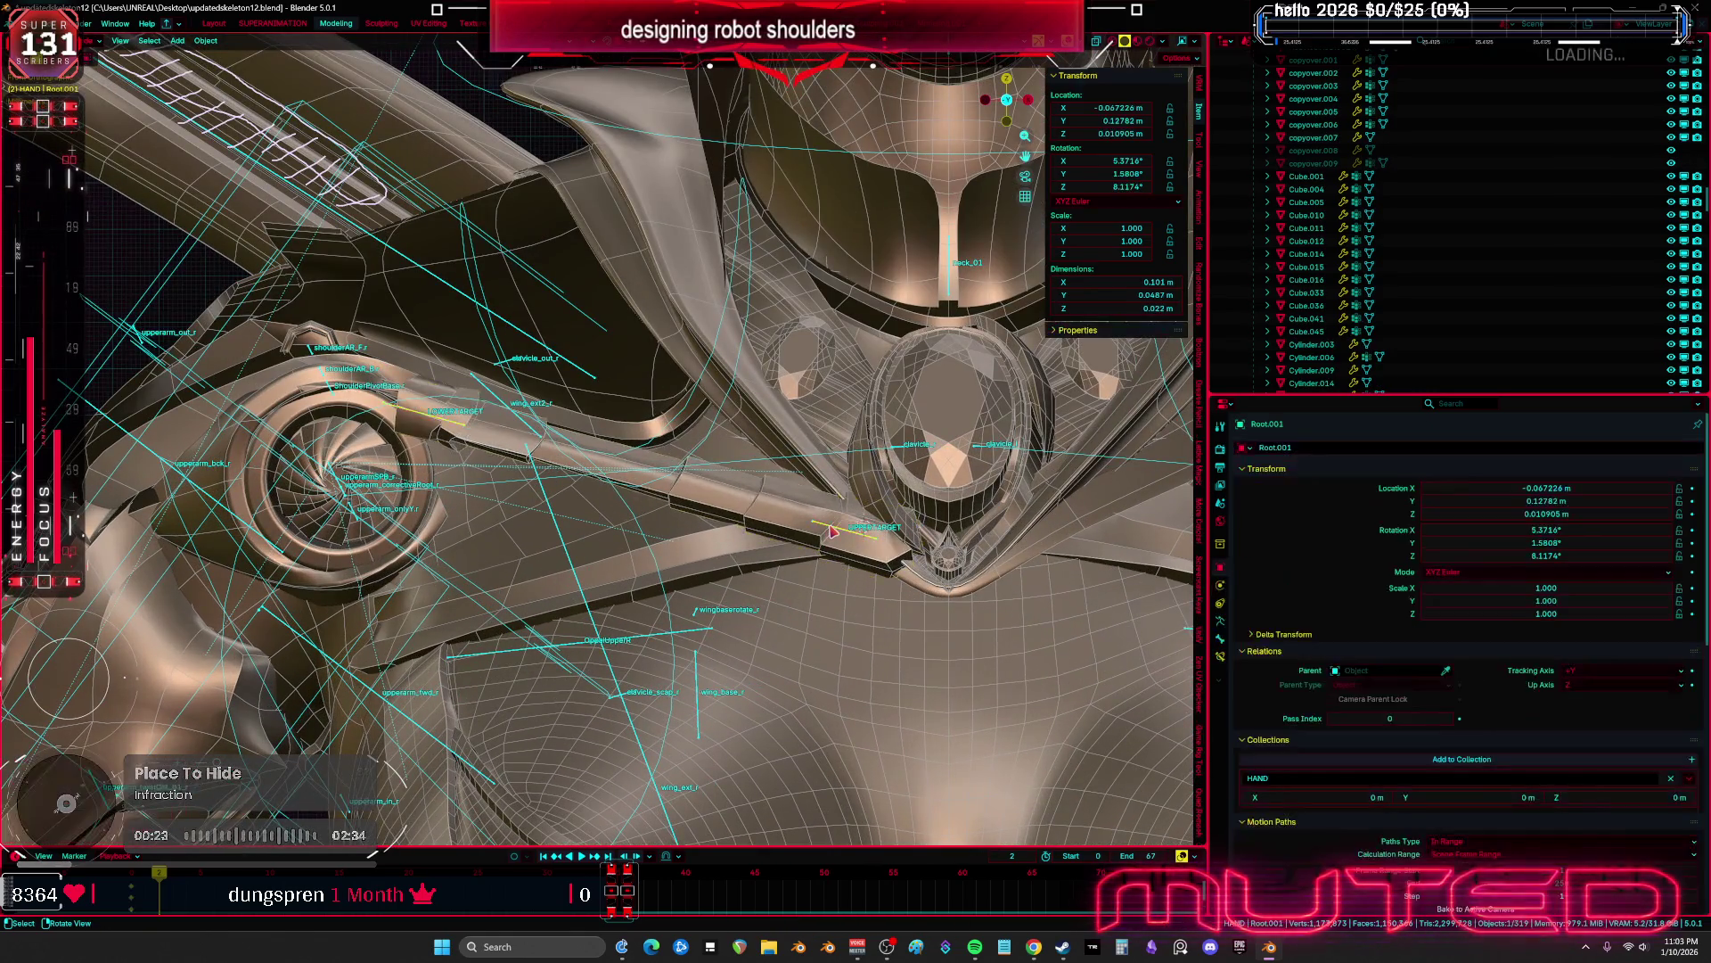
shift+click(612, 664)
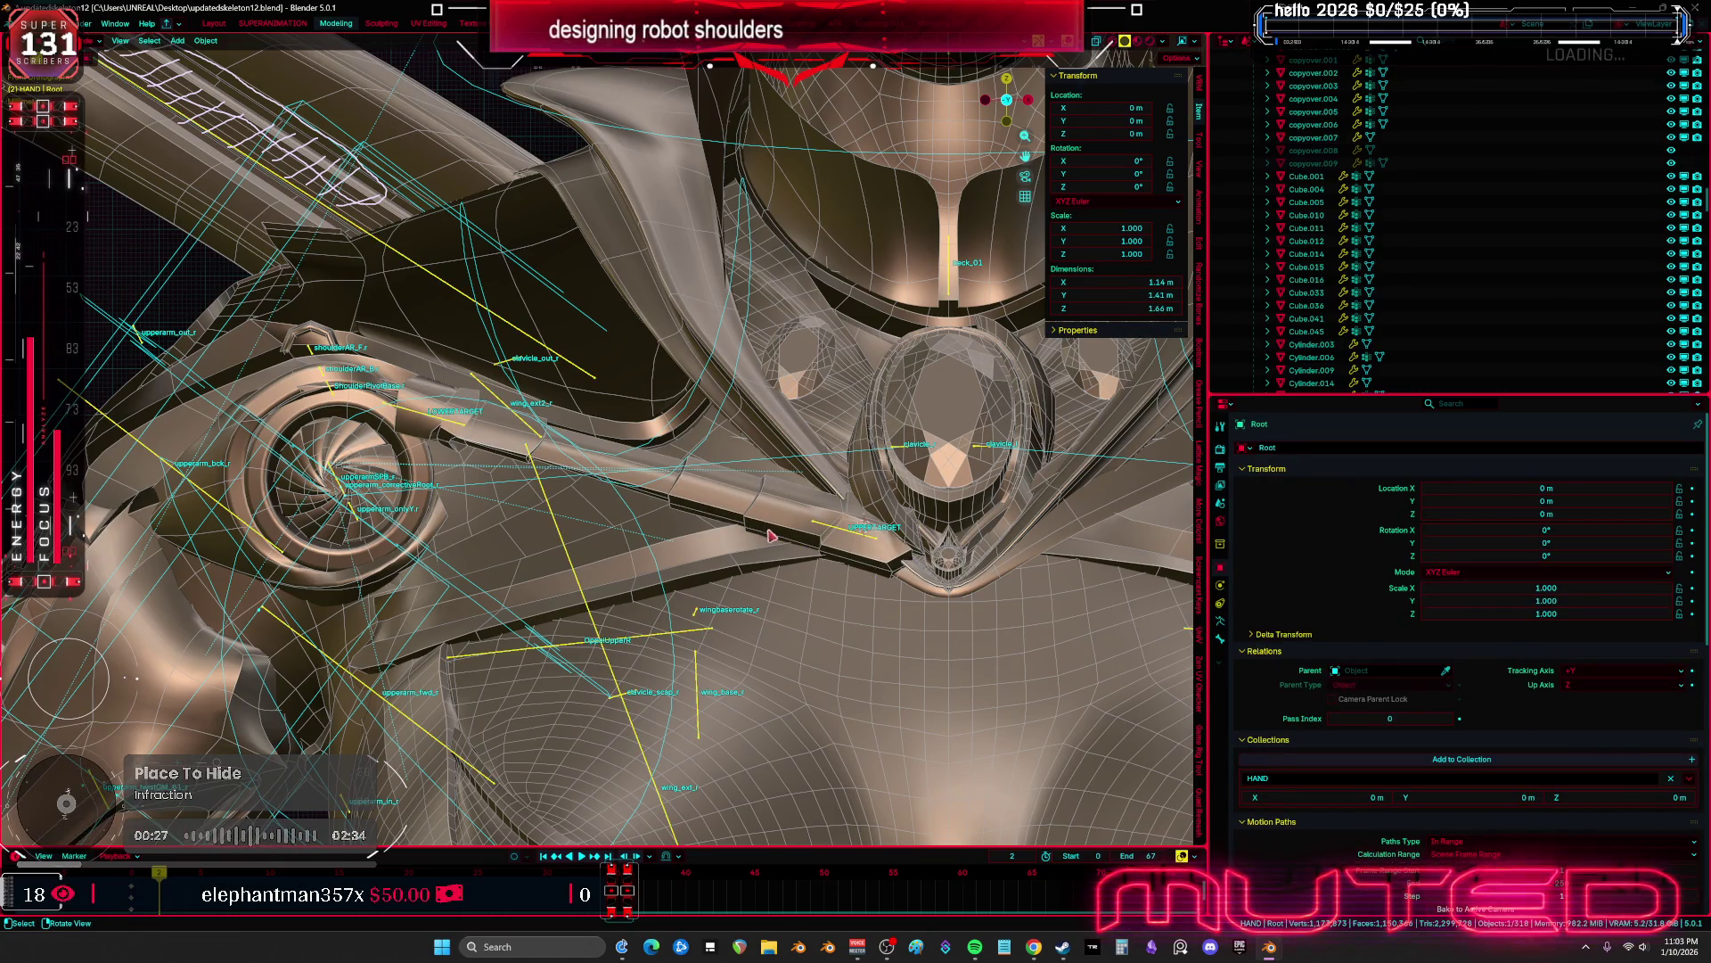
key(Tab)
key(shift+z)
key(KP_Divide)
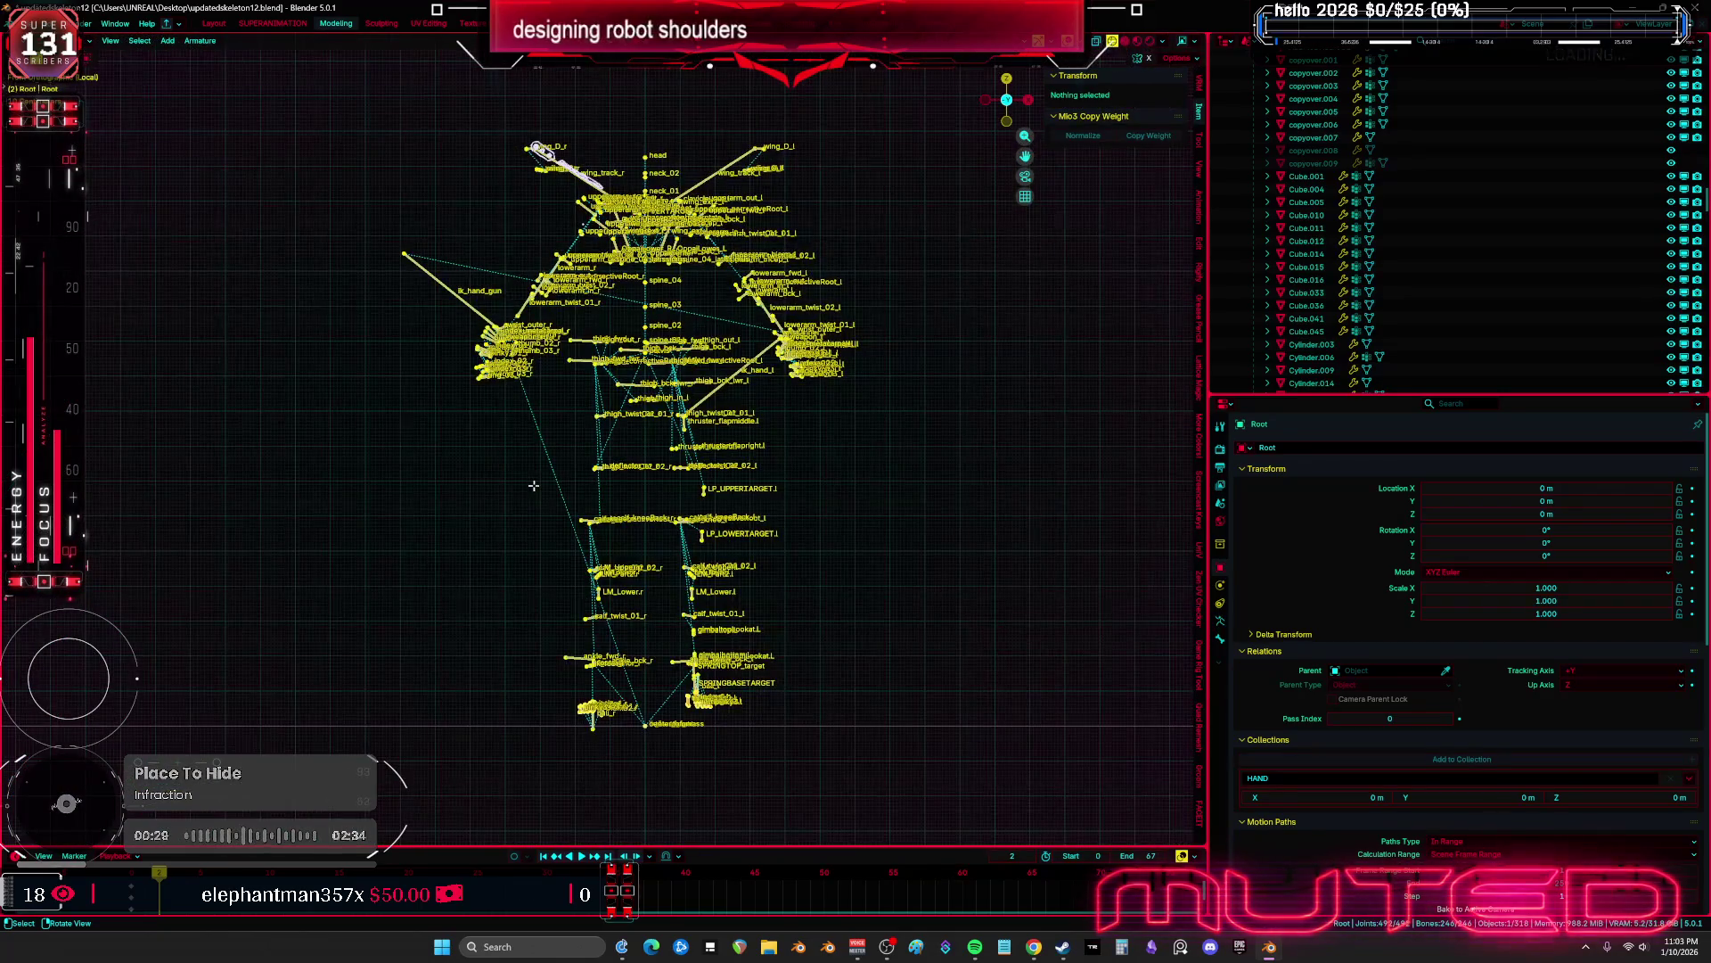
scroll(669, 374, up, 10)
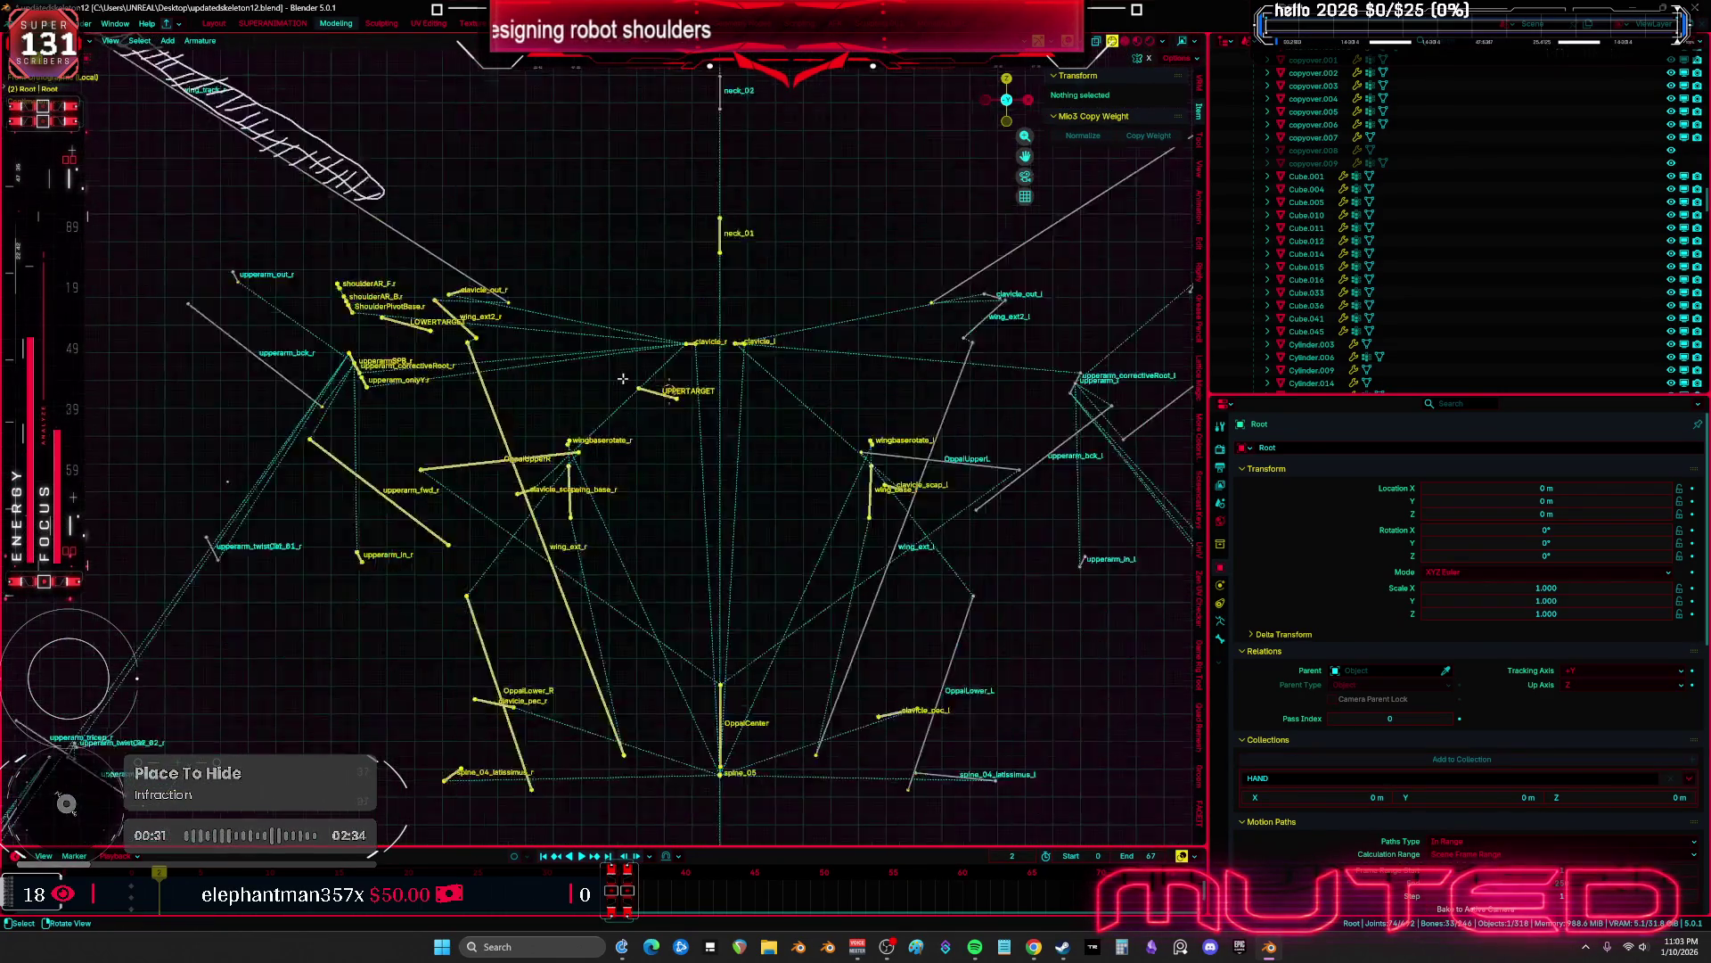
mouse_move(659, 415)
middle_down()
mouse_move(677, 392)
mouse_move(690, 404)
mouse_move(695, 558)
middle_up()
click(677, 392)
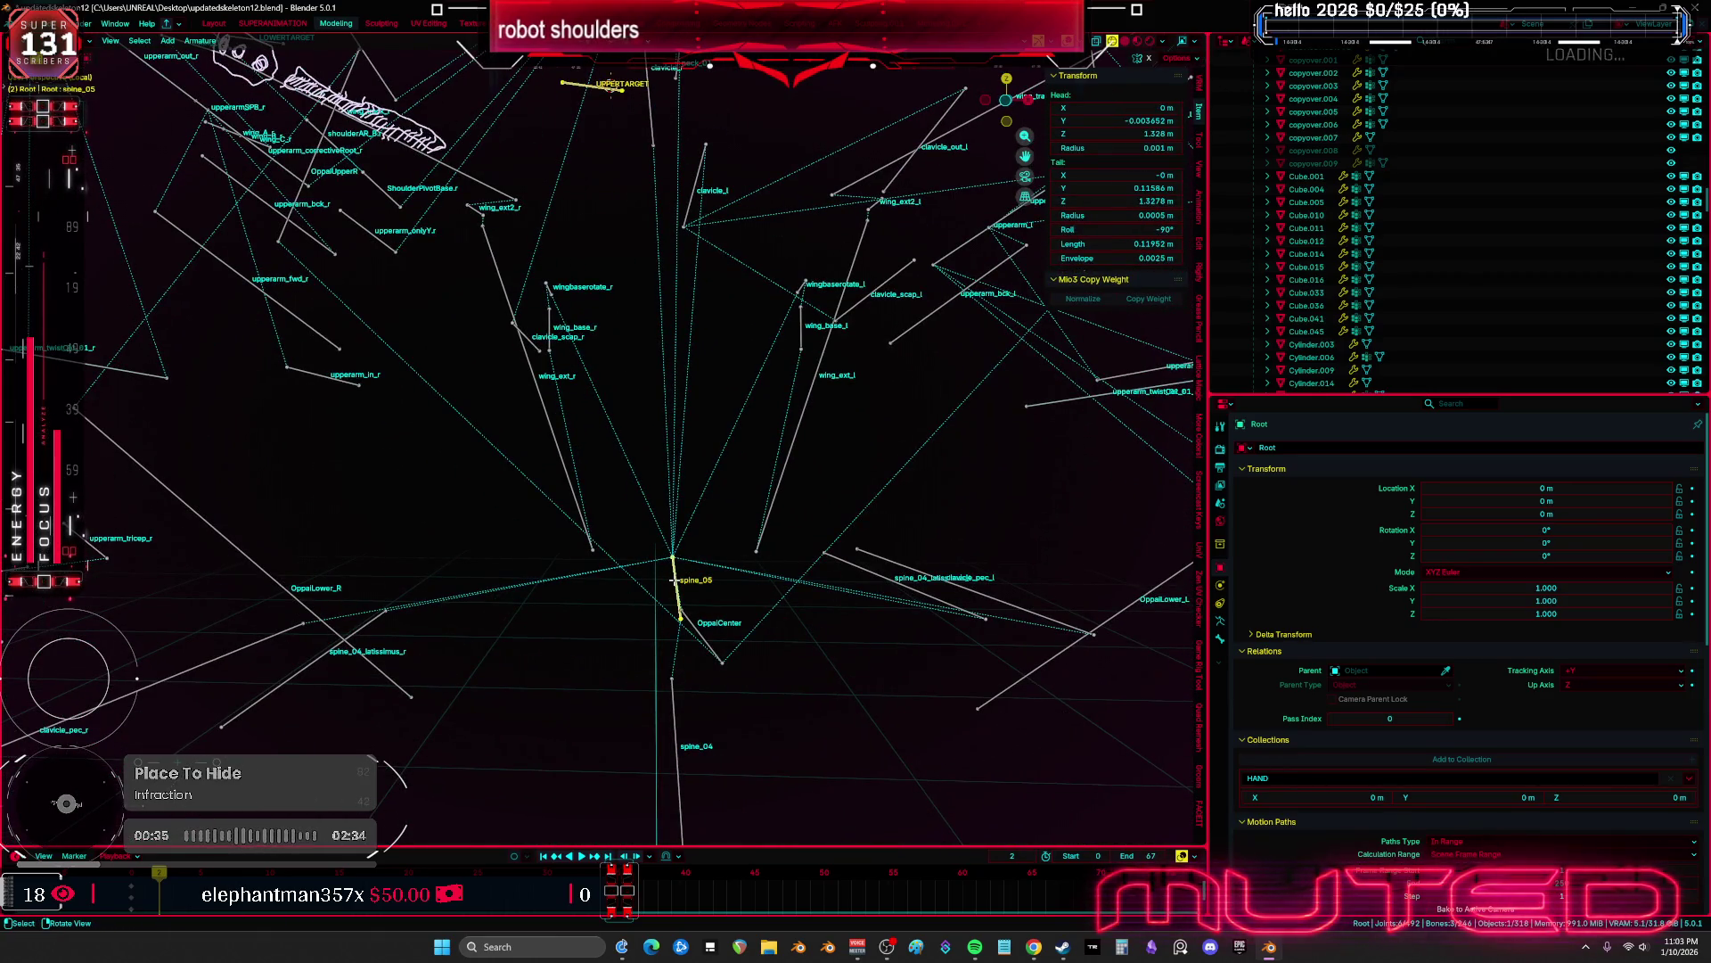
Make clavicle_r the parent of the LOWERTARGET bone using Keep Offset
mouse_move(673, 580)
middle_down()
mouse_move(843, 686)
mouse_move(689, 393)
mouse_move(630, 448)
mouse_move(811, 524)
mouse_move(781, 570)
middle_up()
click(689, 393)
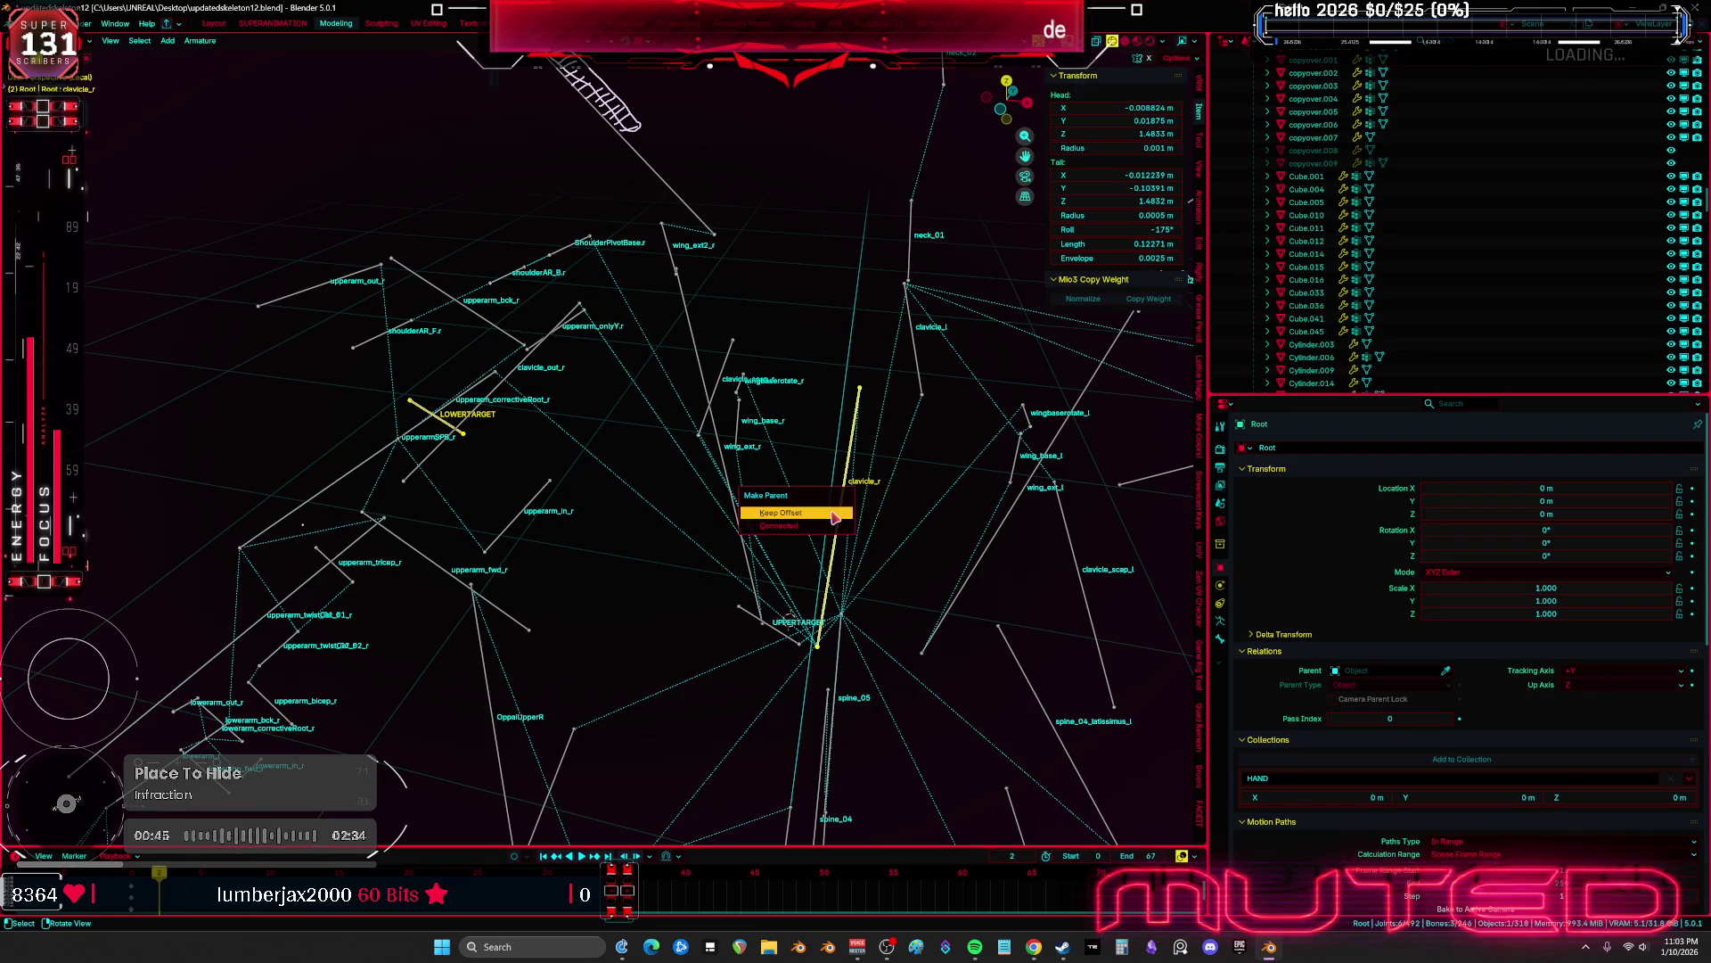
click(833, 517)
middle_drag(834, 517, 794, 549)
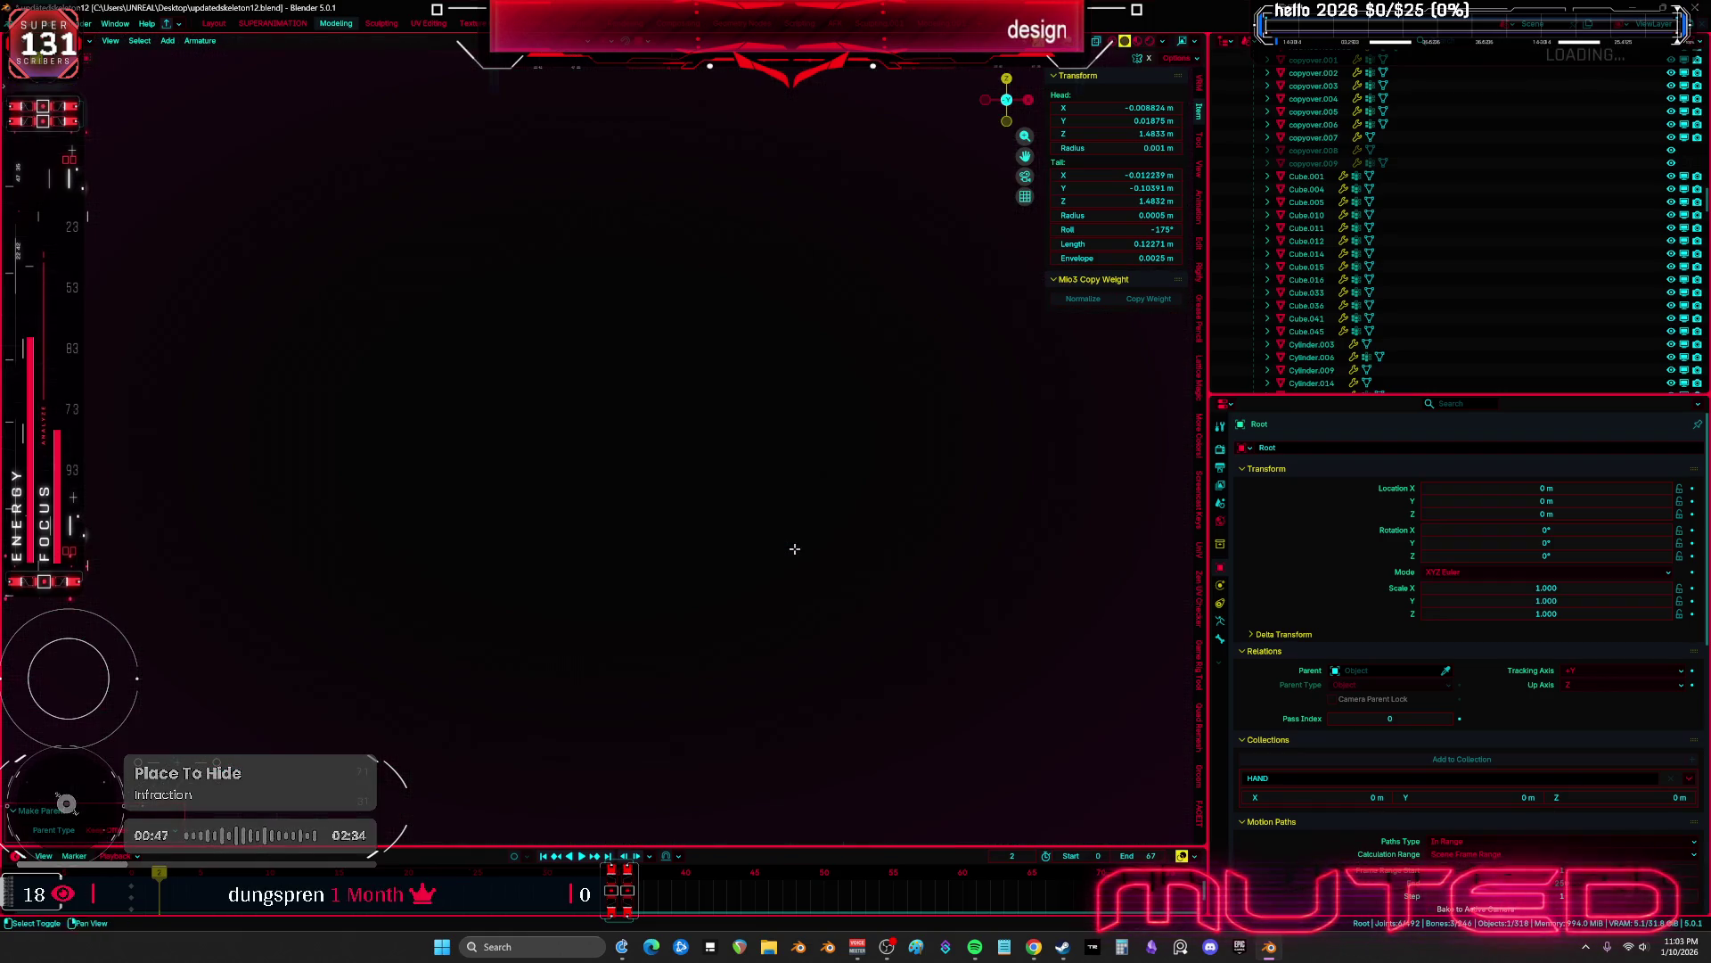
In Object Mode, parent PistonShoulderMESH.004 to the Root armature with Armature Deform
key(Home)
key(KP_Decimal)
key(ctrl+Tab)
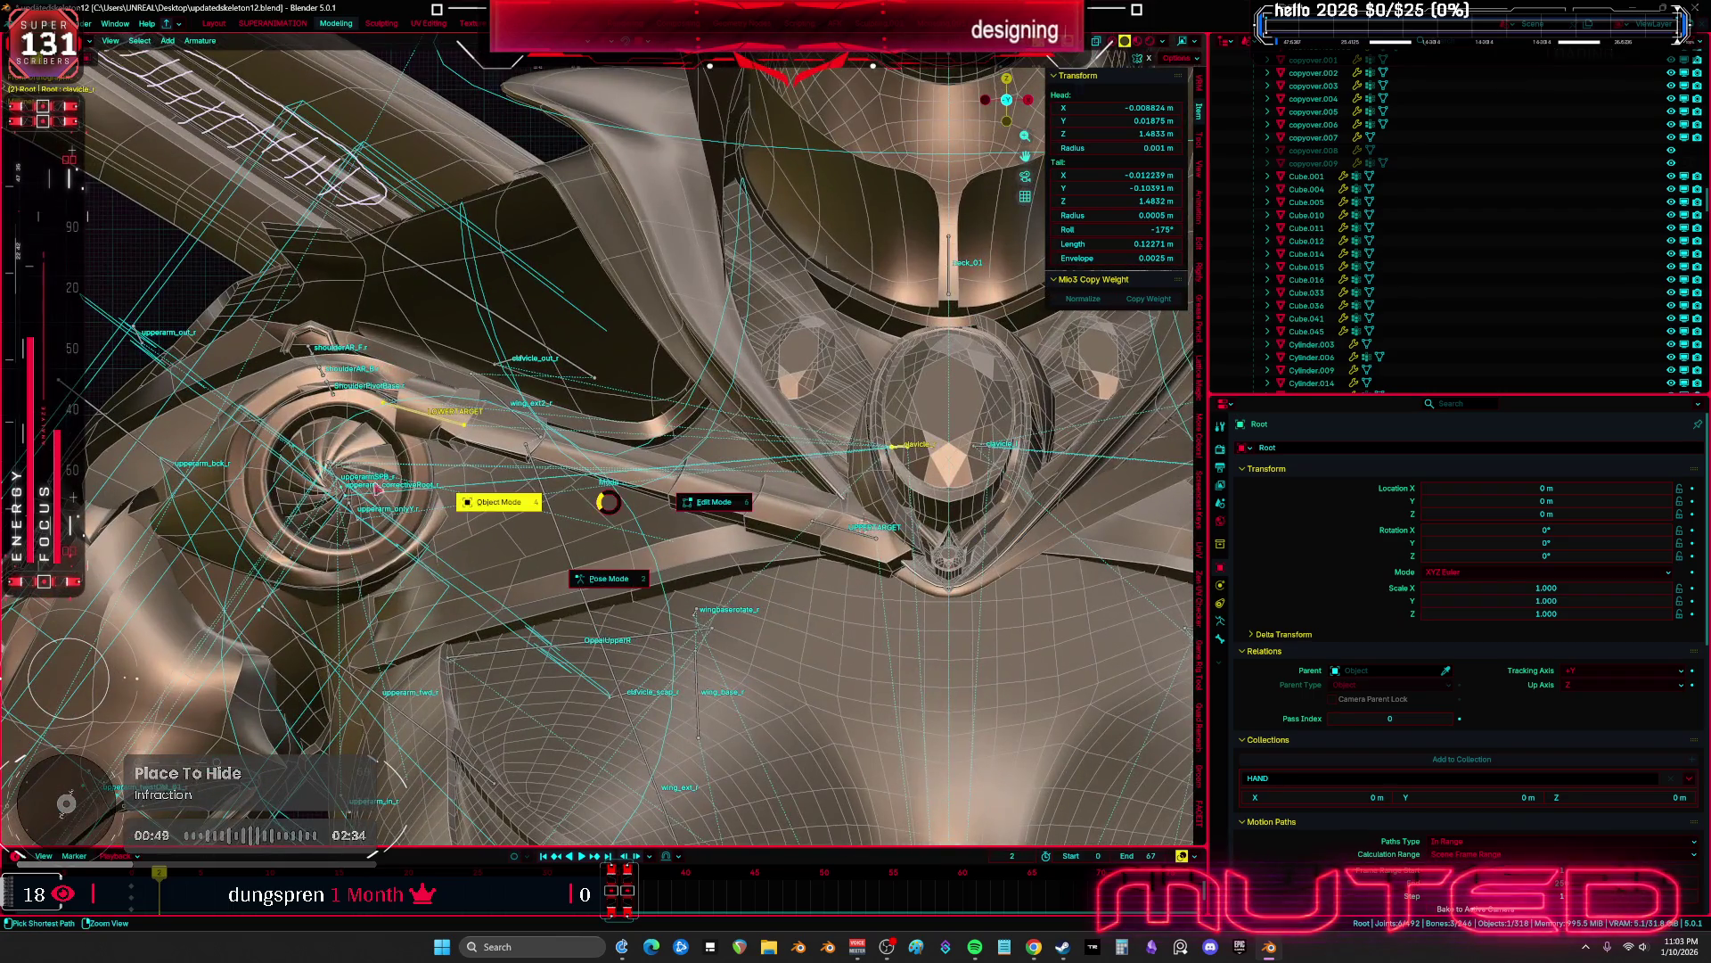
click(498, 501)
click(821, 524)
shift+click(840, 533)
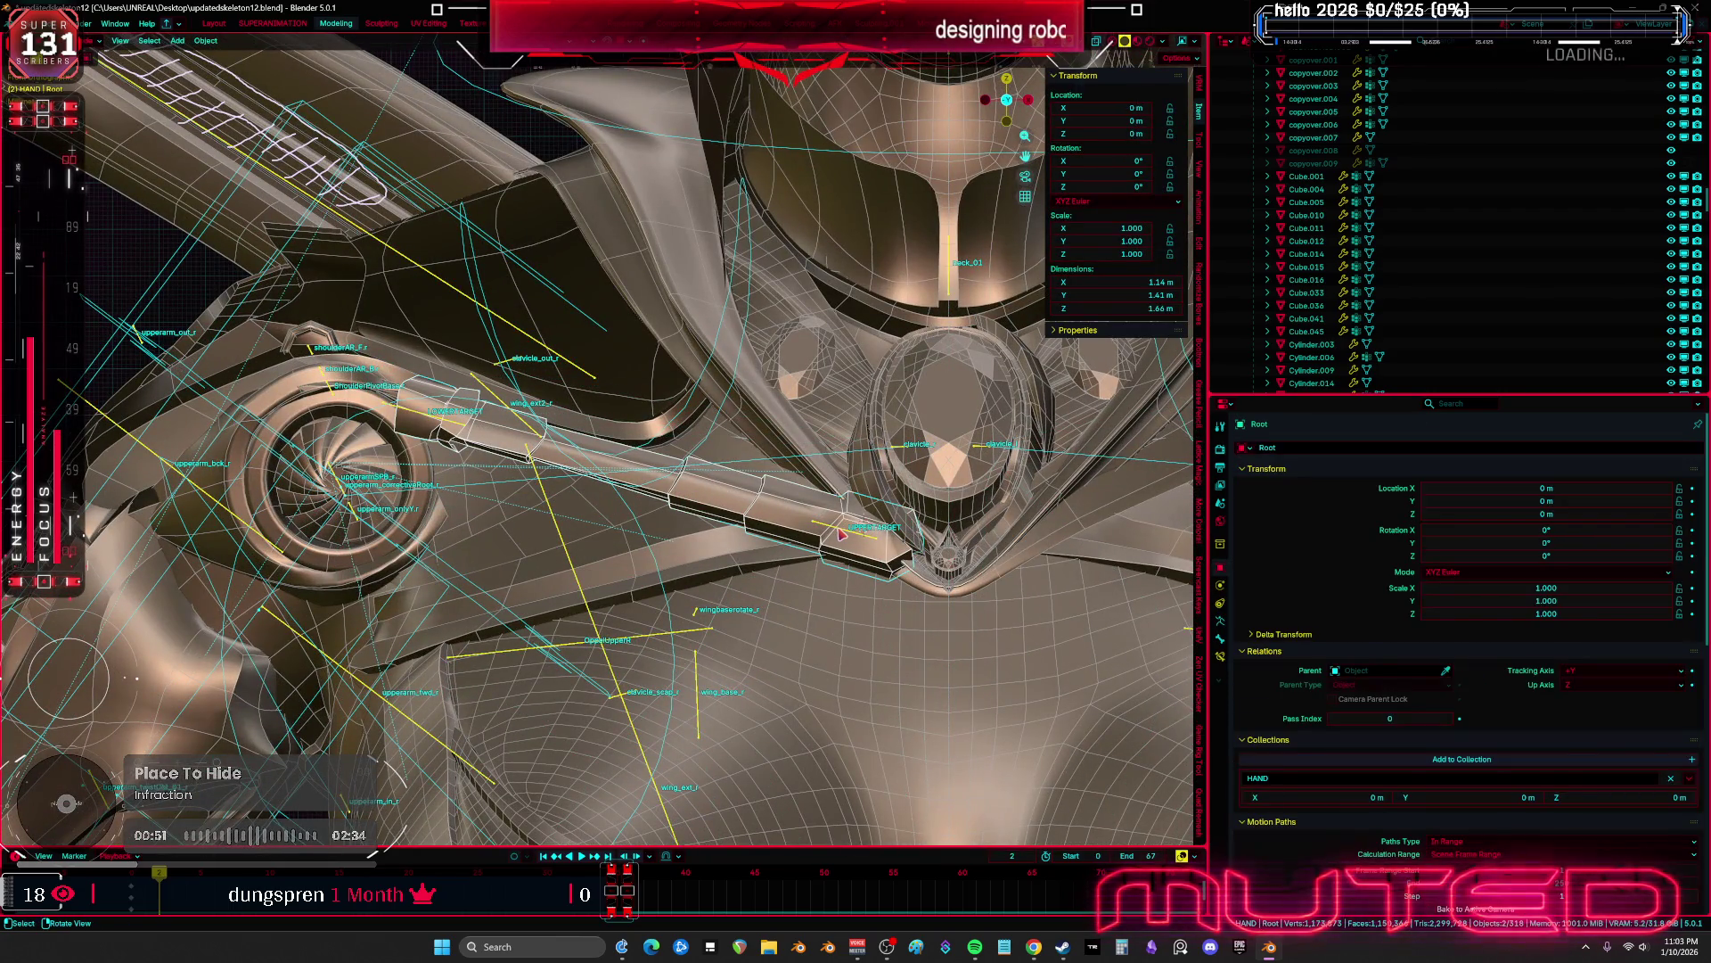
click(764, 528)
scroll(704, 439, down, 3)
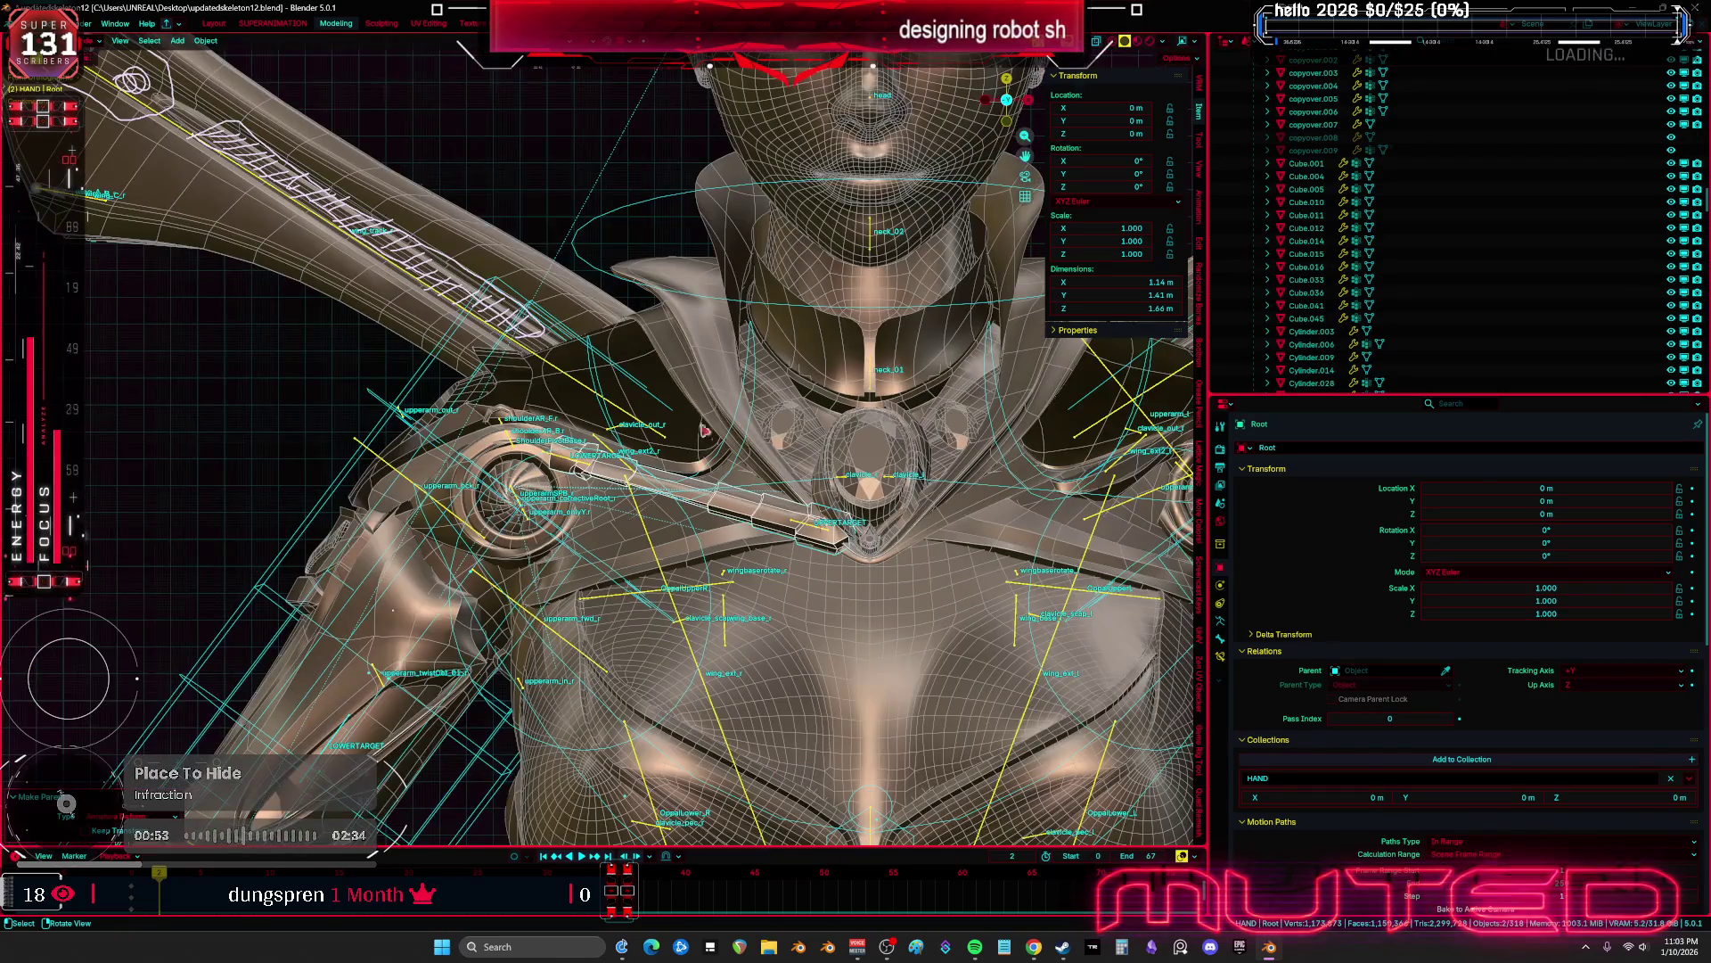
Put the rig in Pose Mode, hide overlays and give the shoulder bone a first test rotation
click(757, 396)
key(ctrl+Tab)
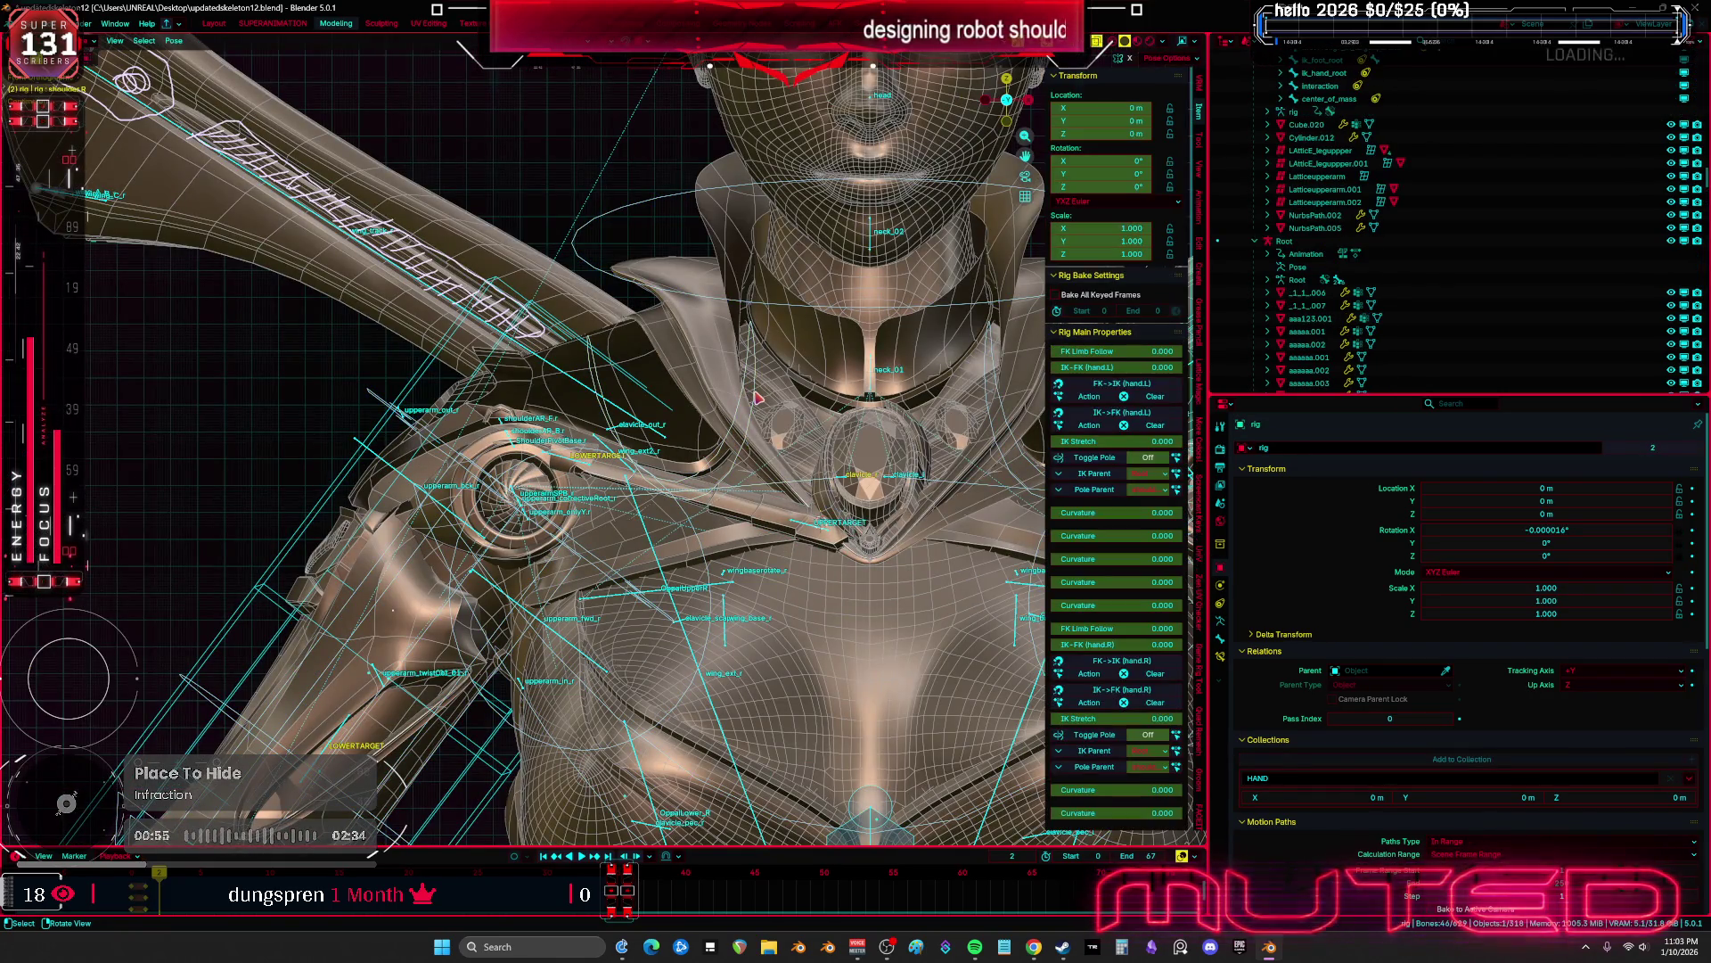
key(ctrl+space)
key(shift+alt+z)
key(r)
key(r)
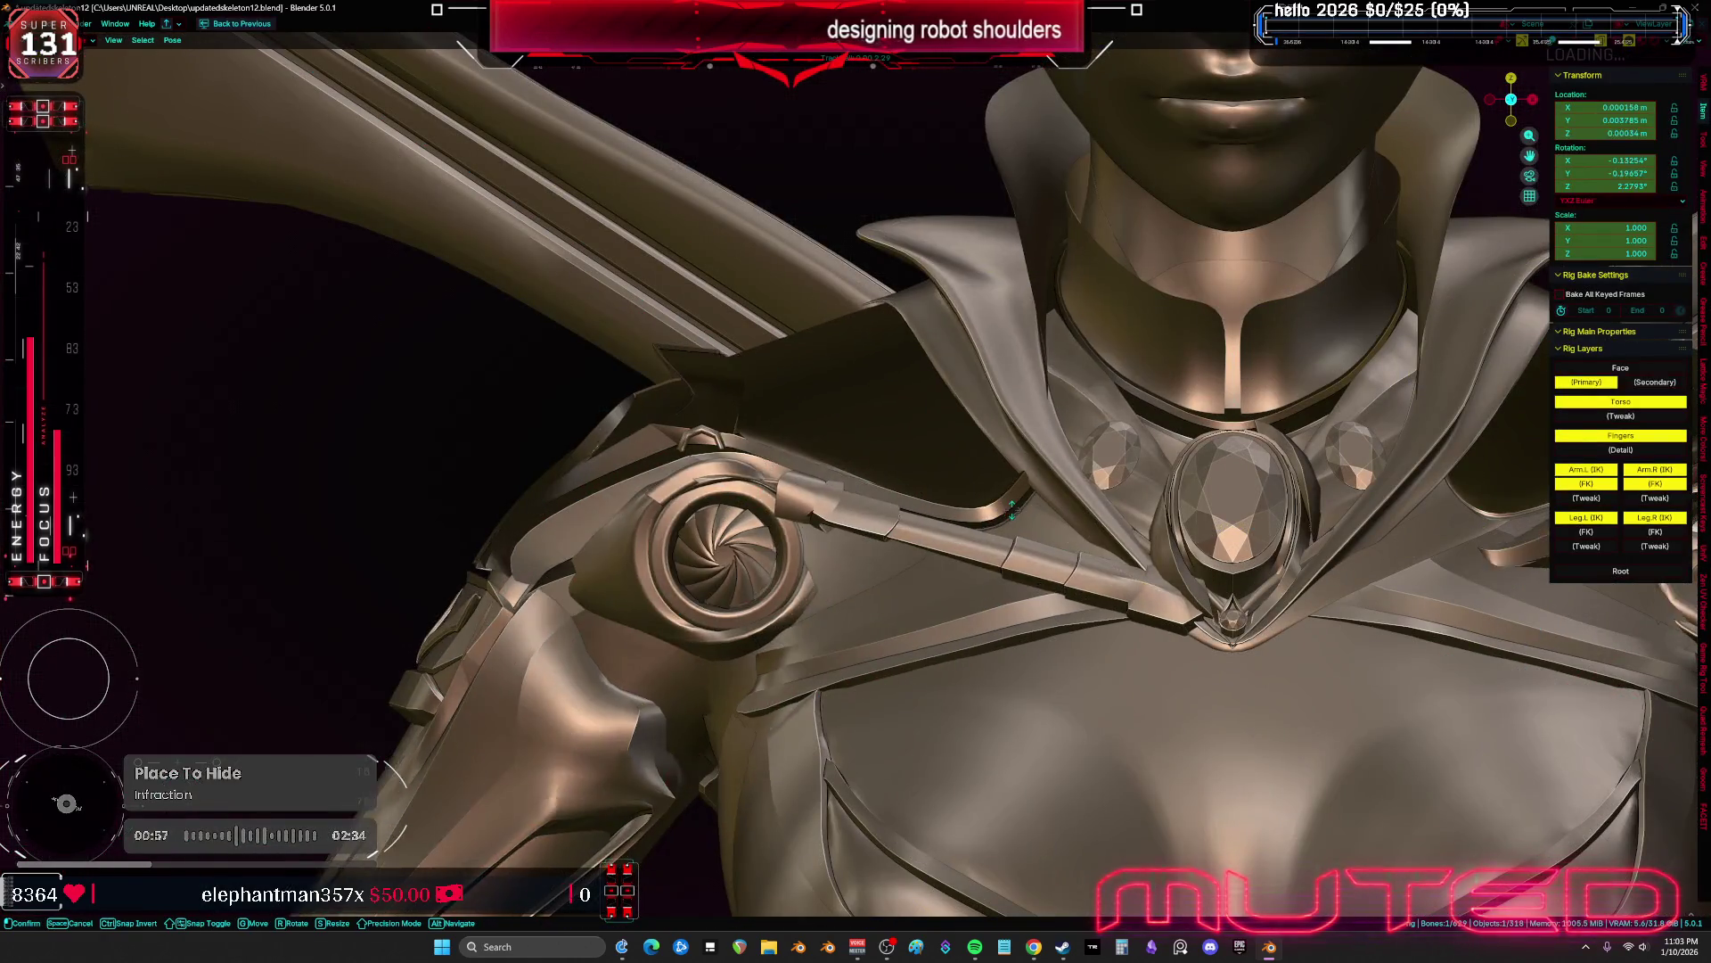
click(1036, 508)
middle_drag(1037, 509, 1136, 510)
key(KP_1)
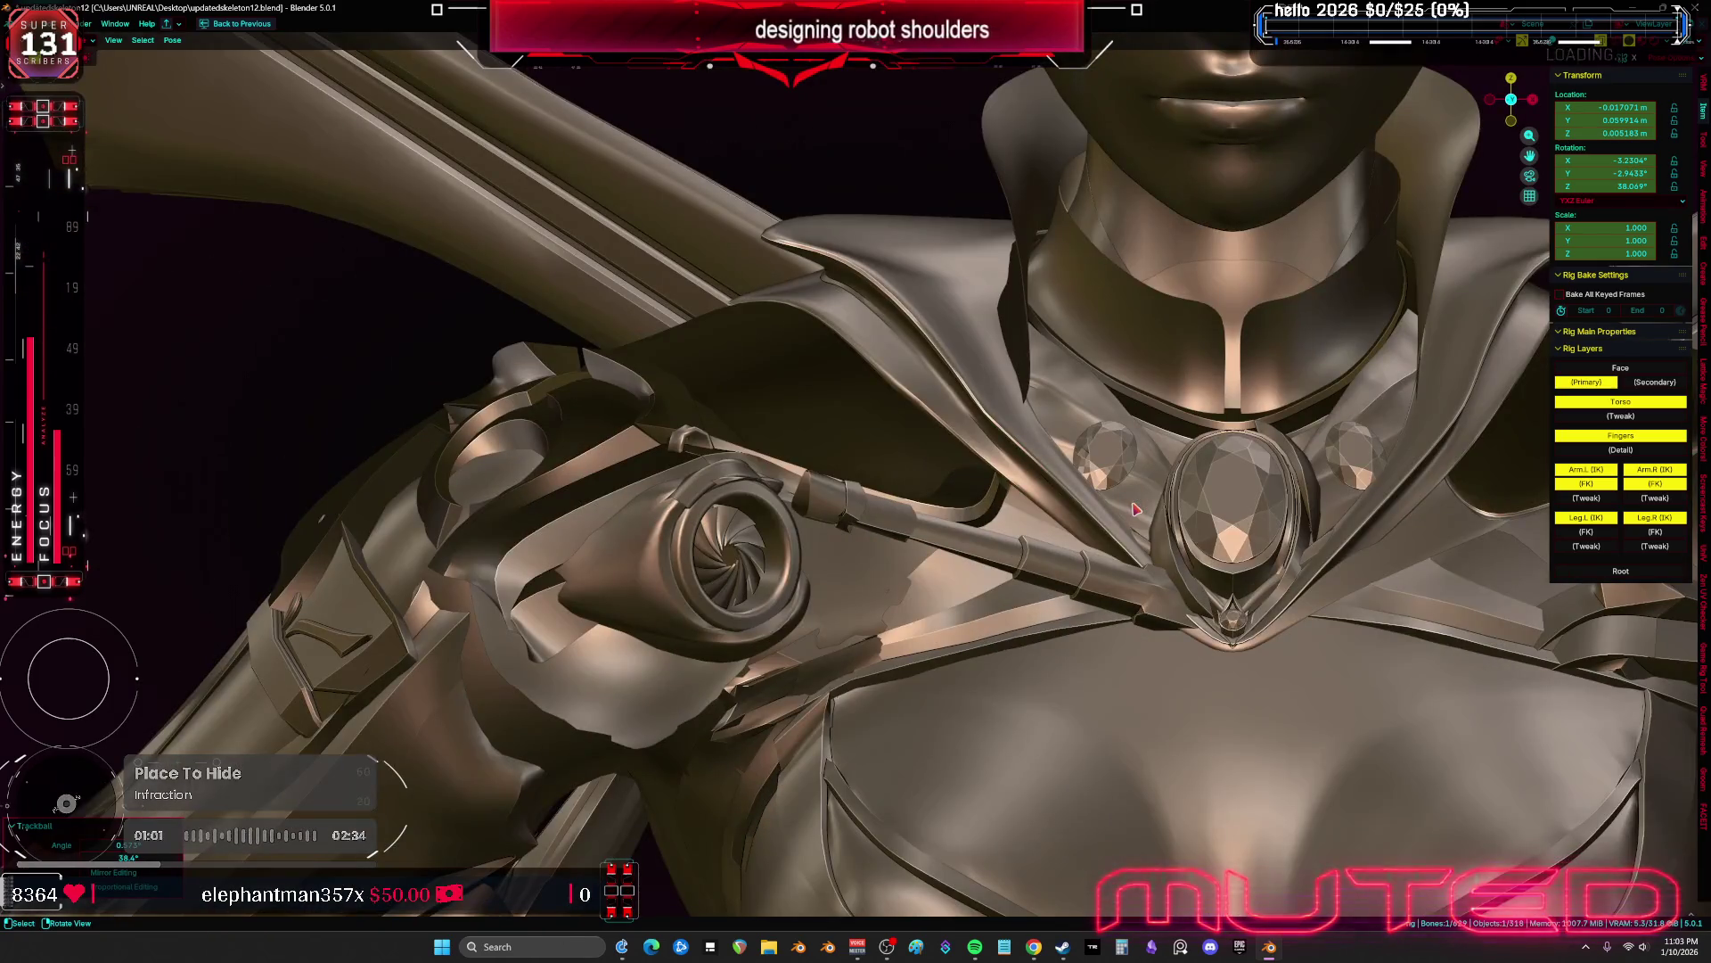
Move the shoulder bone again, then clear the test transforms back to rest
key(g)
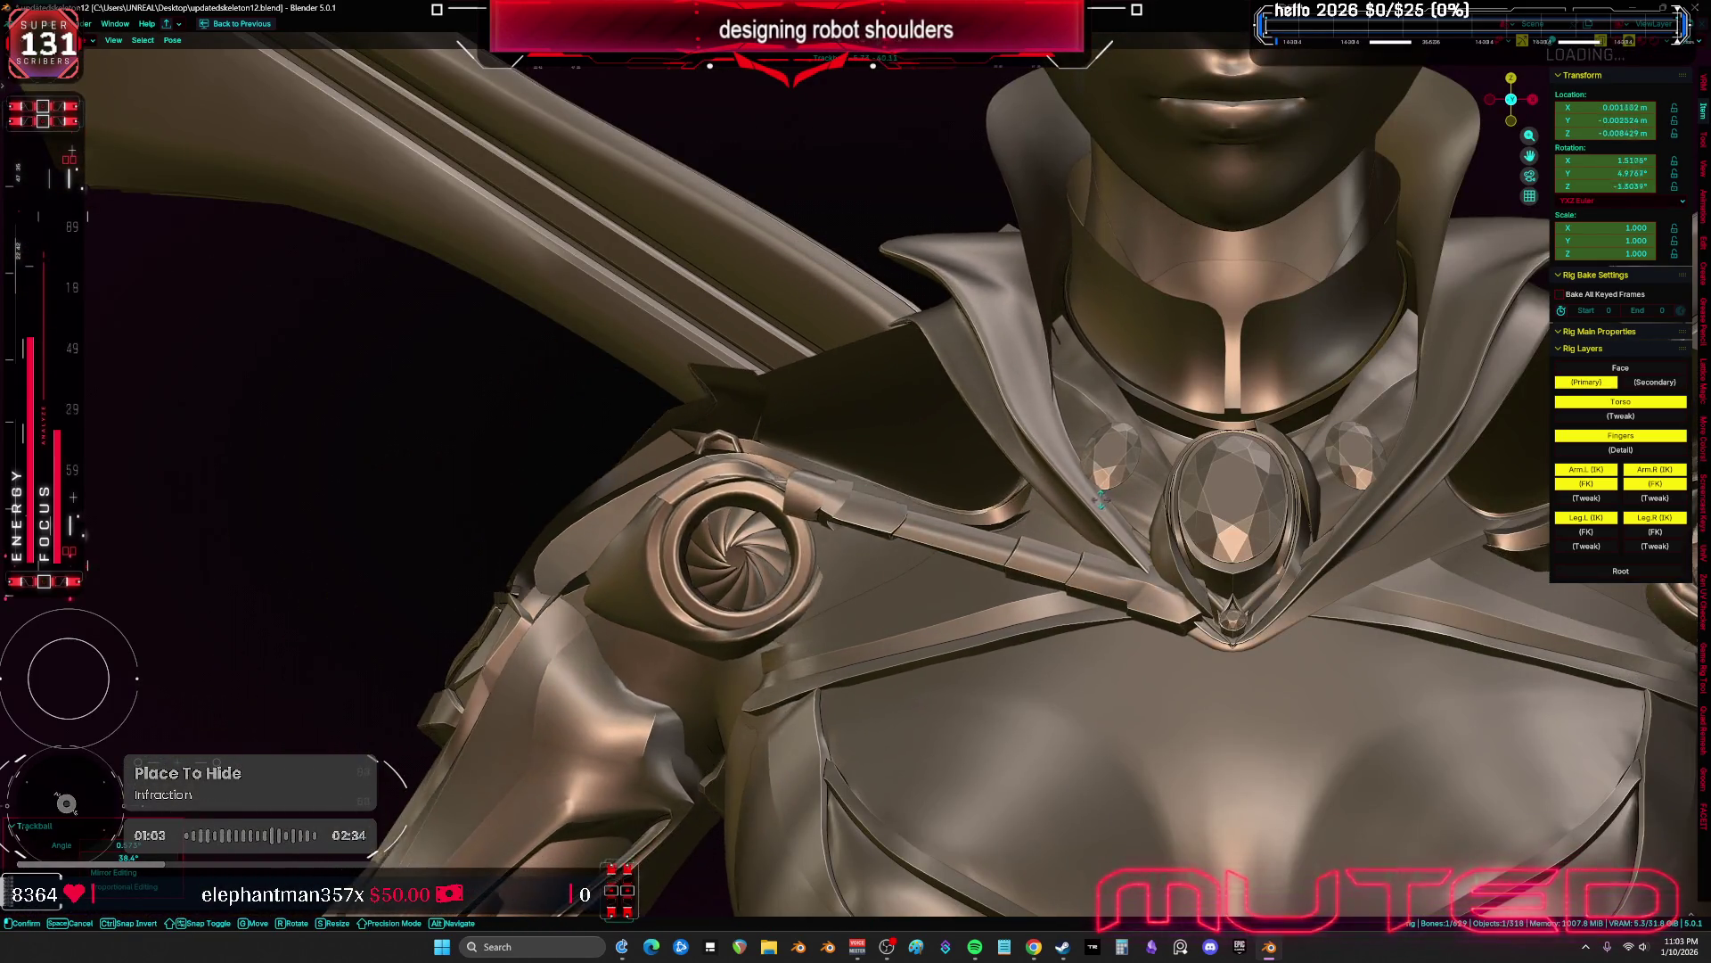
click(1092, 500)
mouse_move(1092, 499)
middle_down()
mouse_move(1048, 500)
mouse_move(935, 582)
mouse_move(1154, 624)
middle_up()
key(a)
right_click(1058, 491)
click(1056, 490)
click(1196, 599)
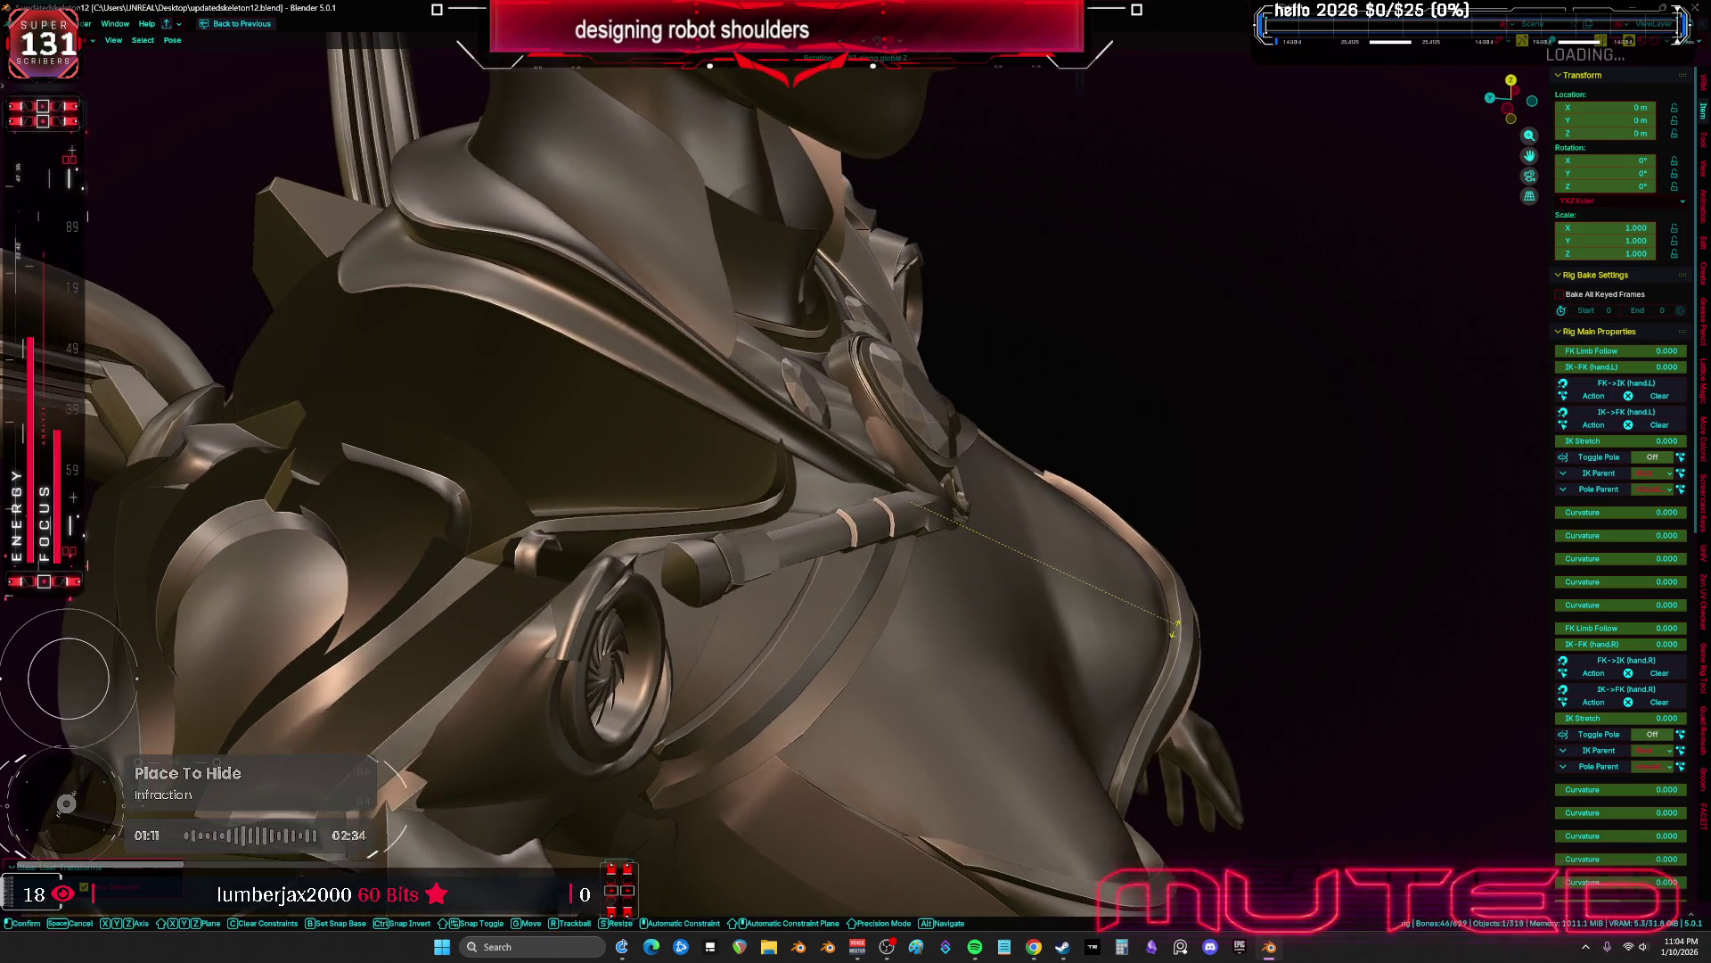
Re-test the shoulder with new rotations, including about −22° around global Z
mouse_move(663, 446)
middle_down()
mouse_move(529, 334)
mouse_move(802, 401)
middle_up()
key(r)
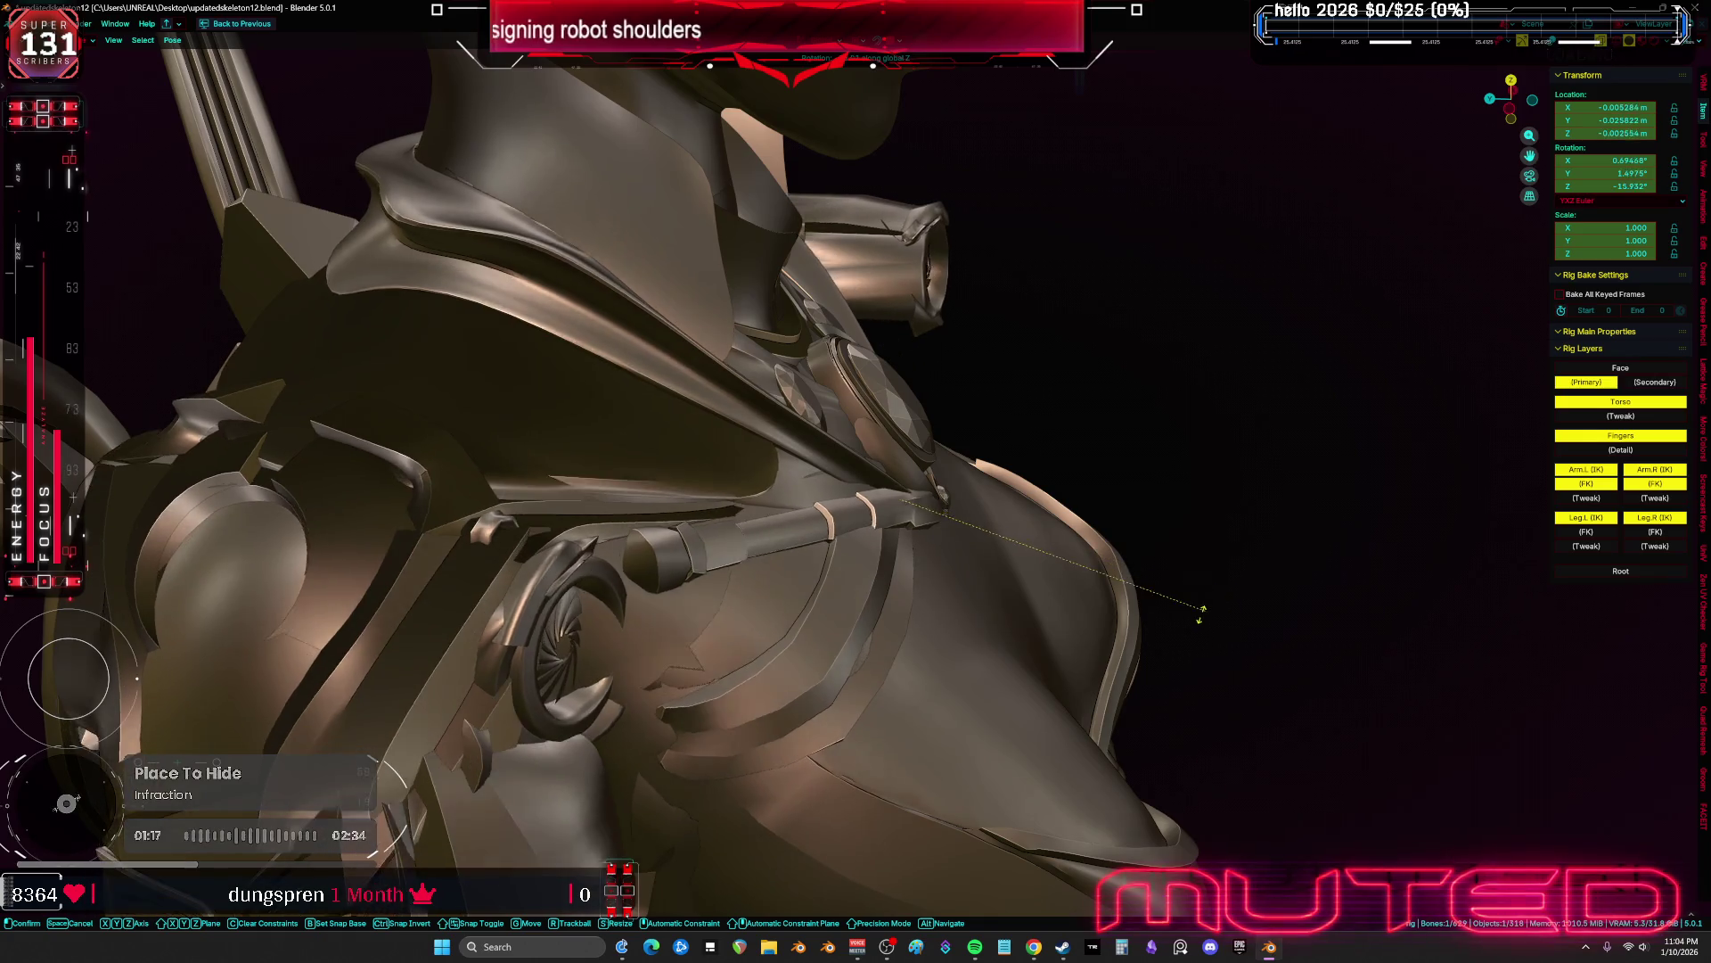
mouse_move(1179, 627)
middle_down()
mouse_move(764, 535)
mouse_move(990, 547)
middle_up()
click(850, 555)
key(r)
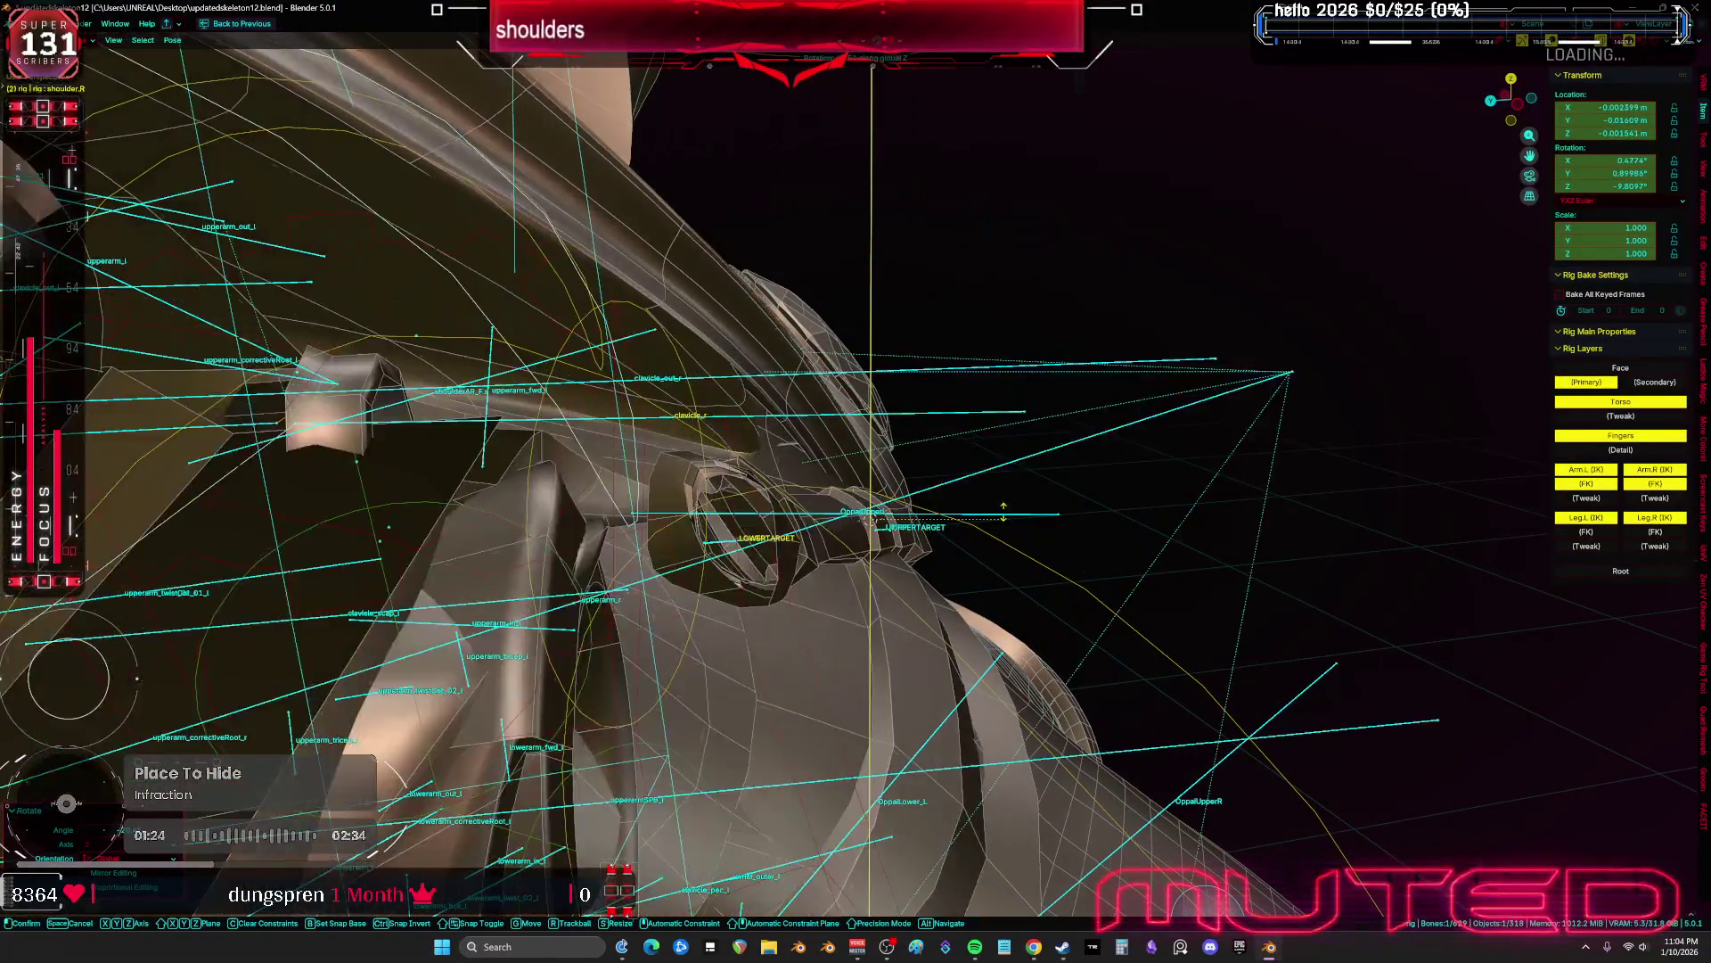
key(z)
click(971, 535)
mouse_move(972, 535)
middle_down()
mouse_move(933, 562)
mouse_move(830, 550)
middle_up()
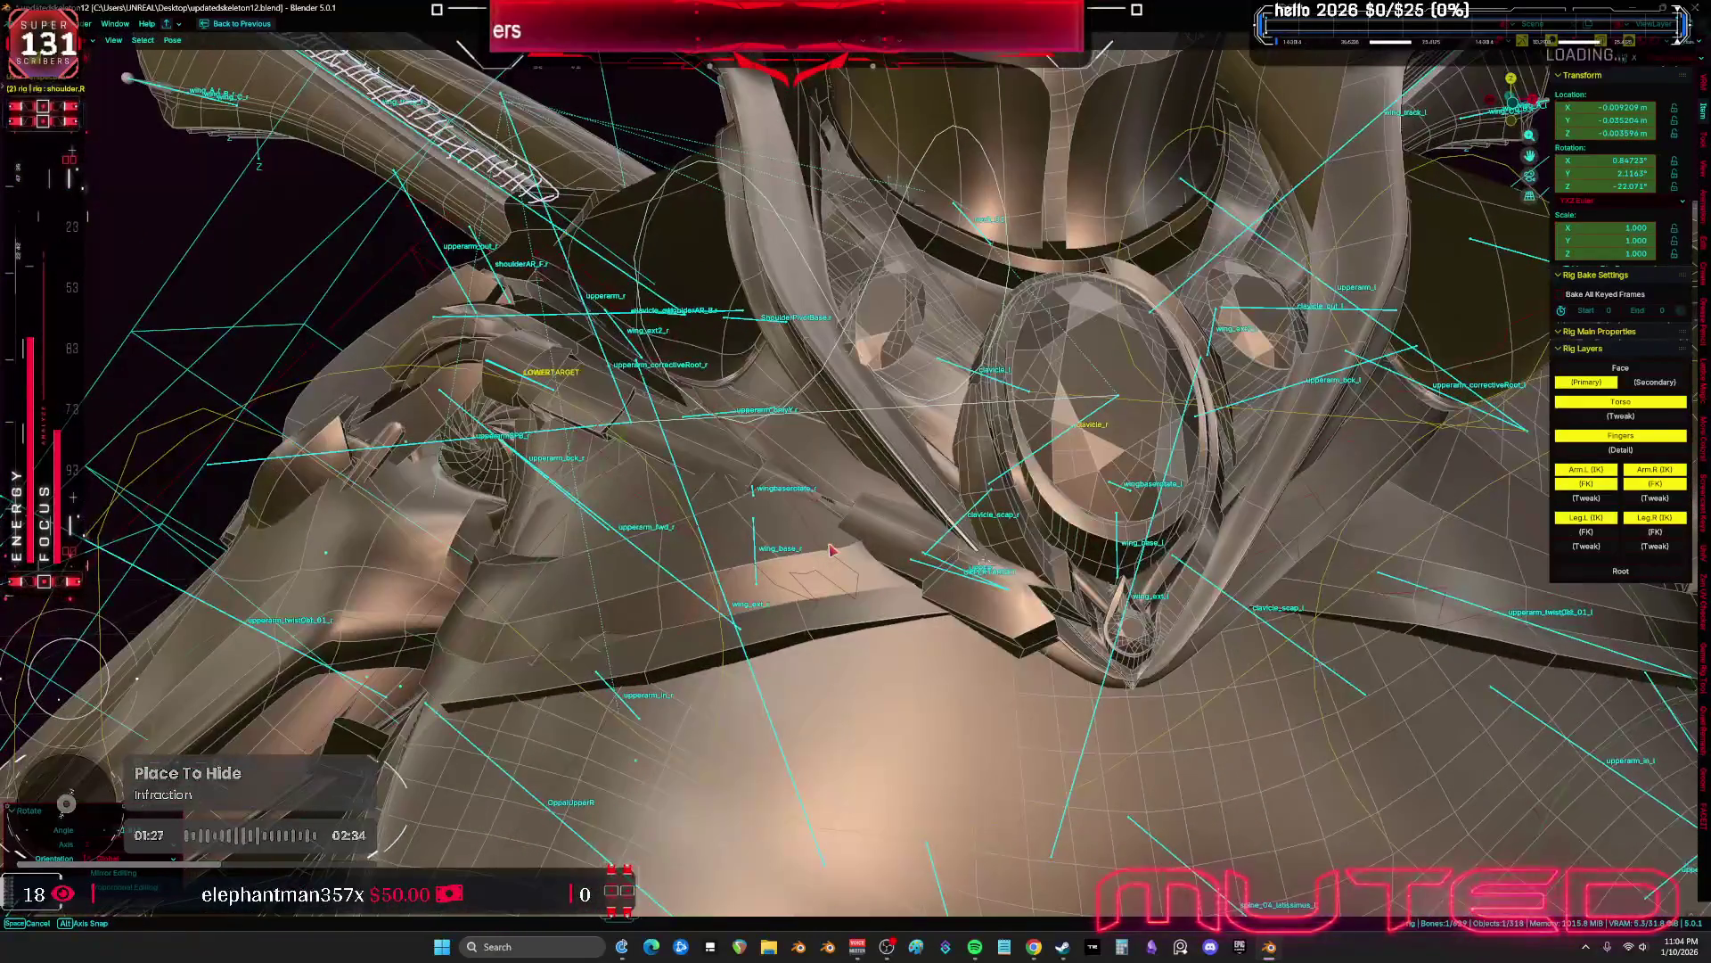
Rotate the shoulder bone around Z to roughly −11°, −3° and −21° with overlays hidden
key(shift+alt+z)
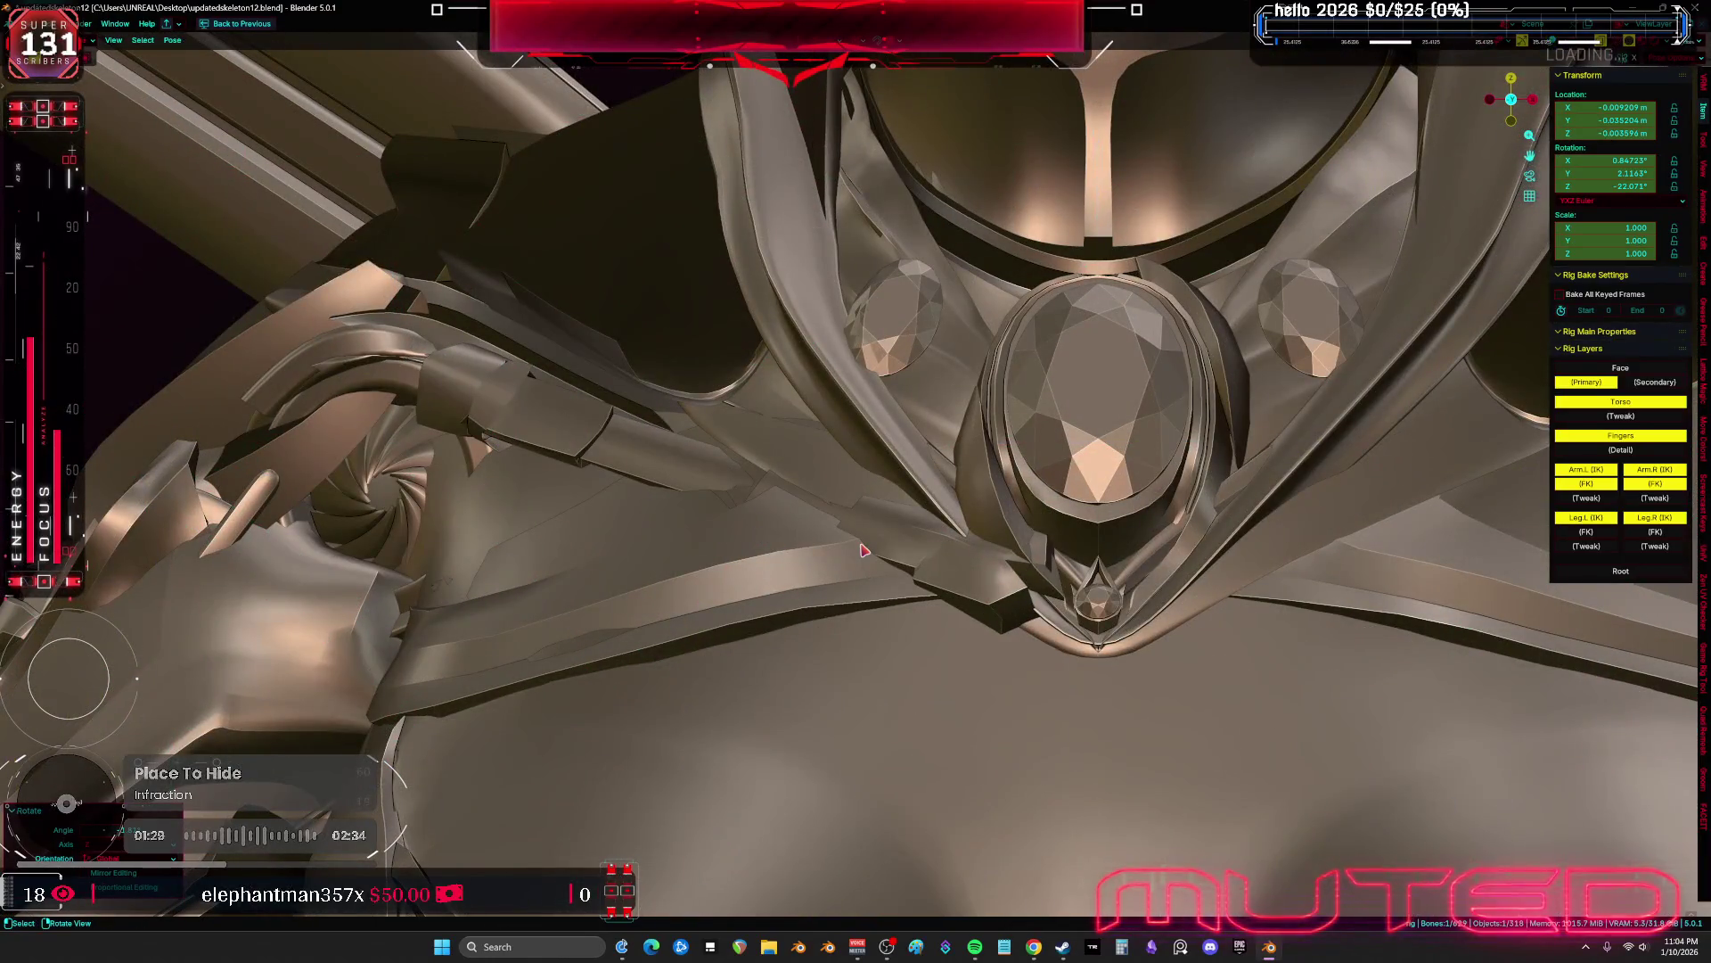
key(shift+alt+z)
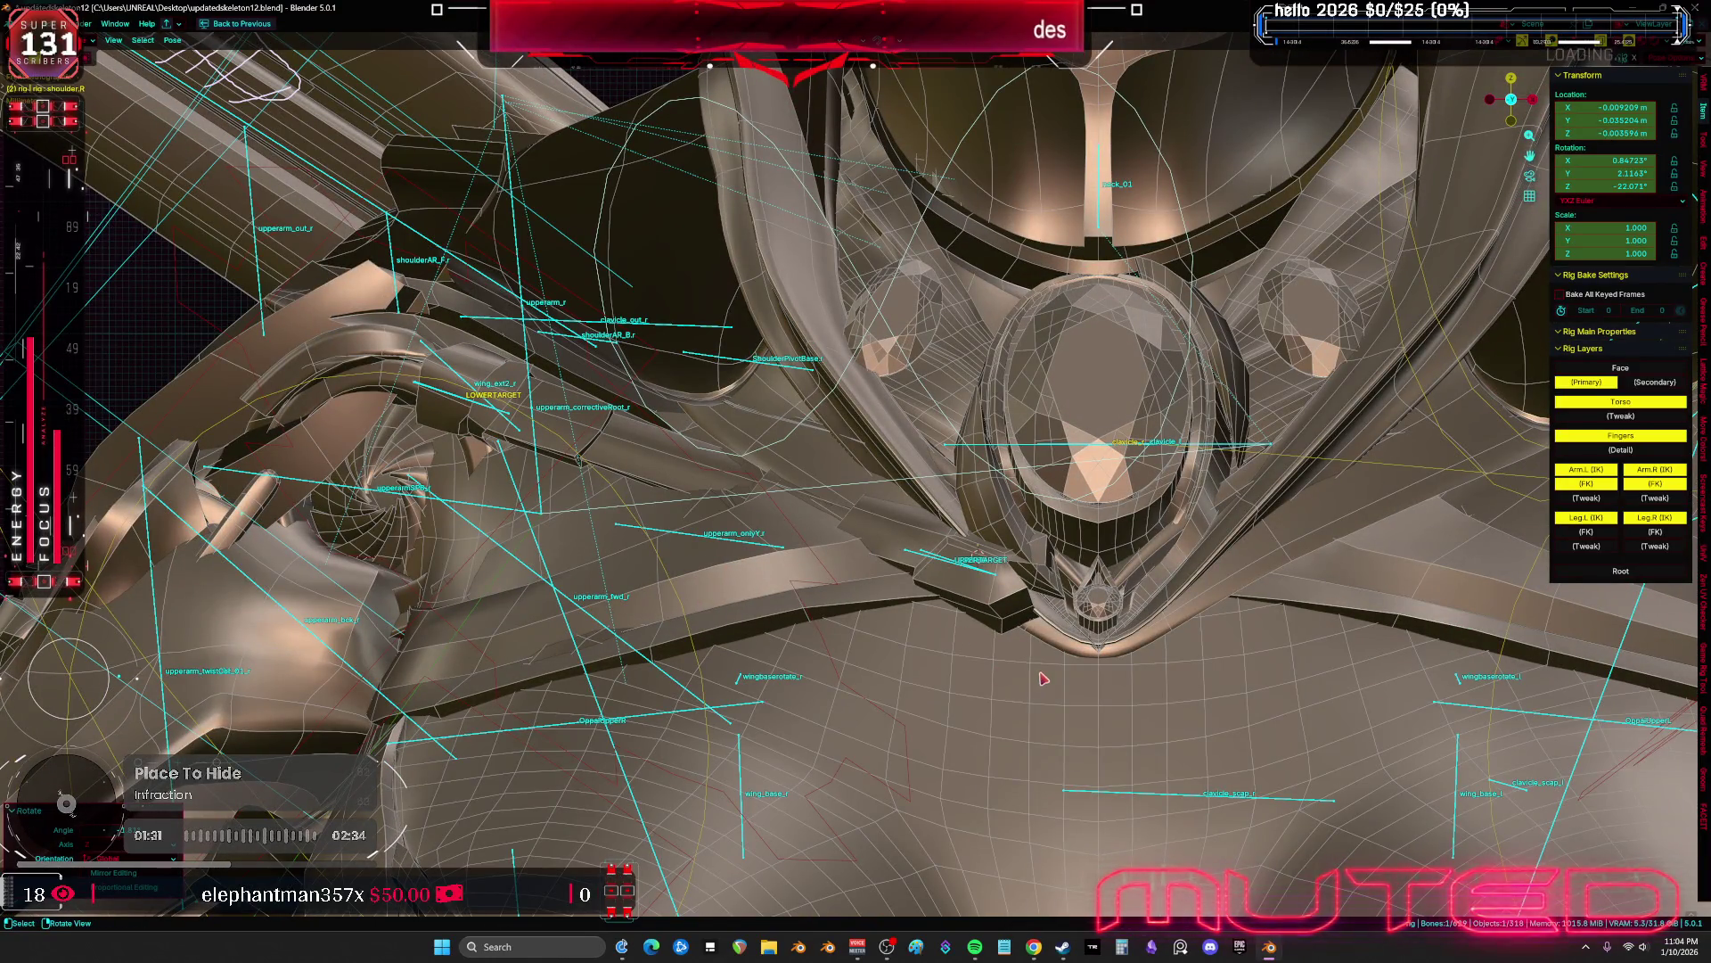
key(shift+alt+z)
key(r)
key(z)
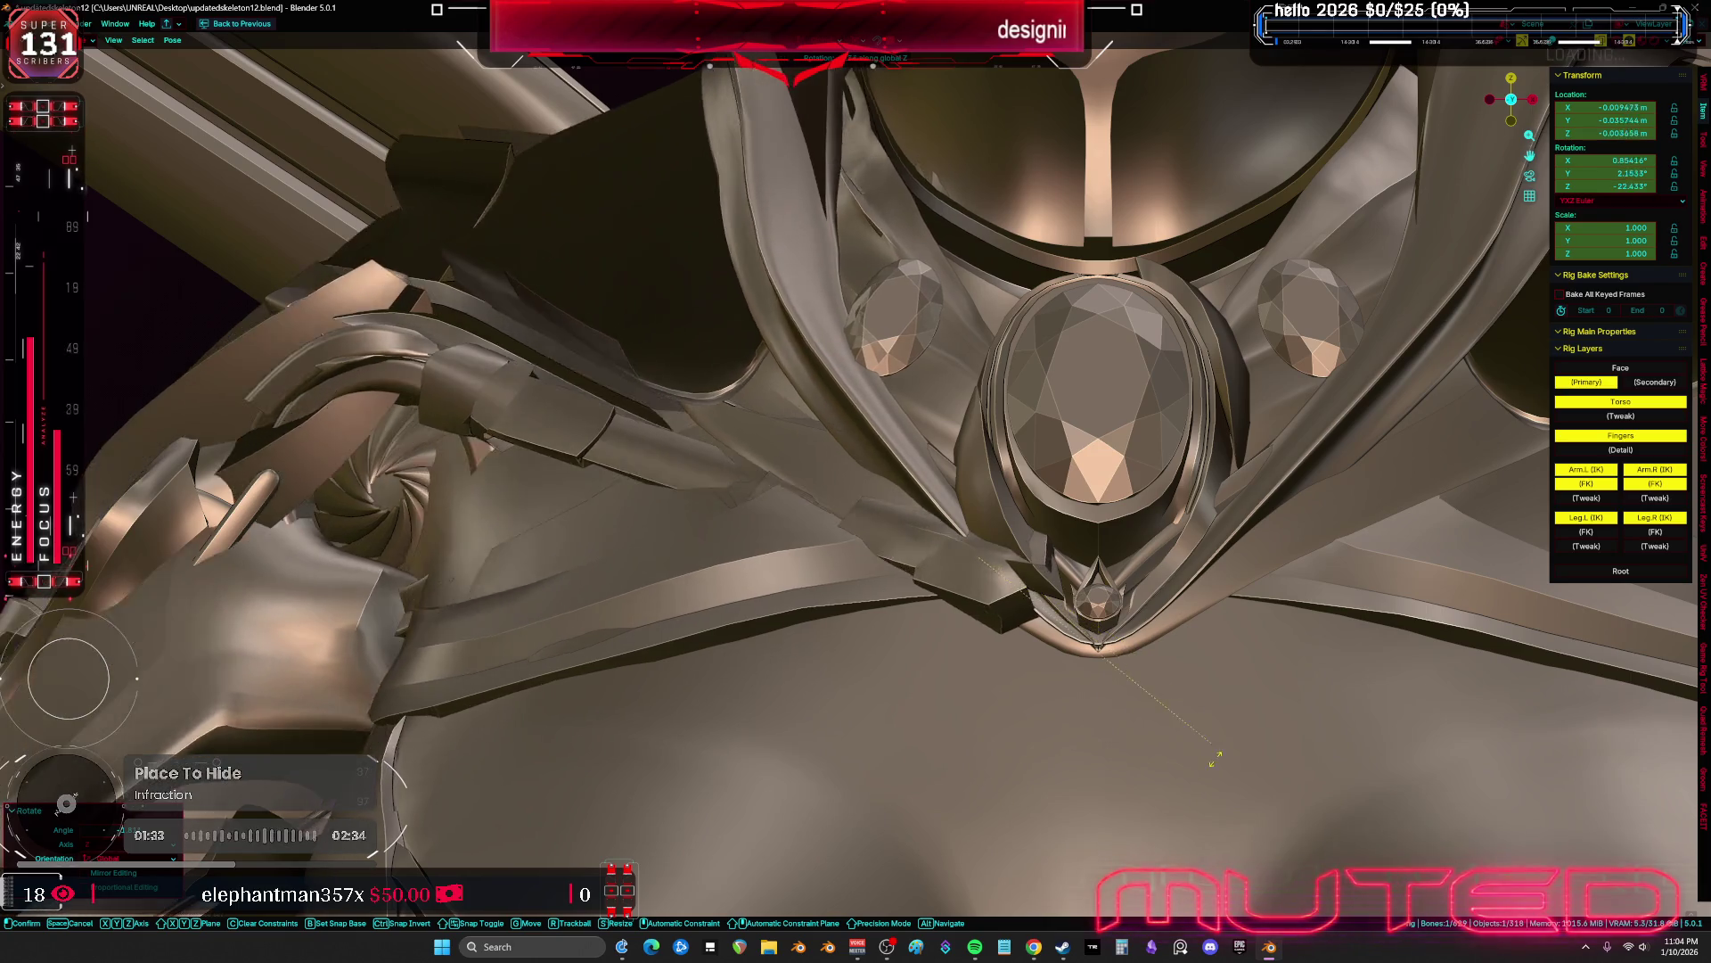
key(z)
key(z)
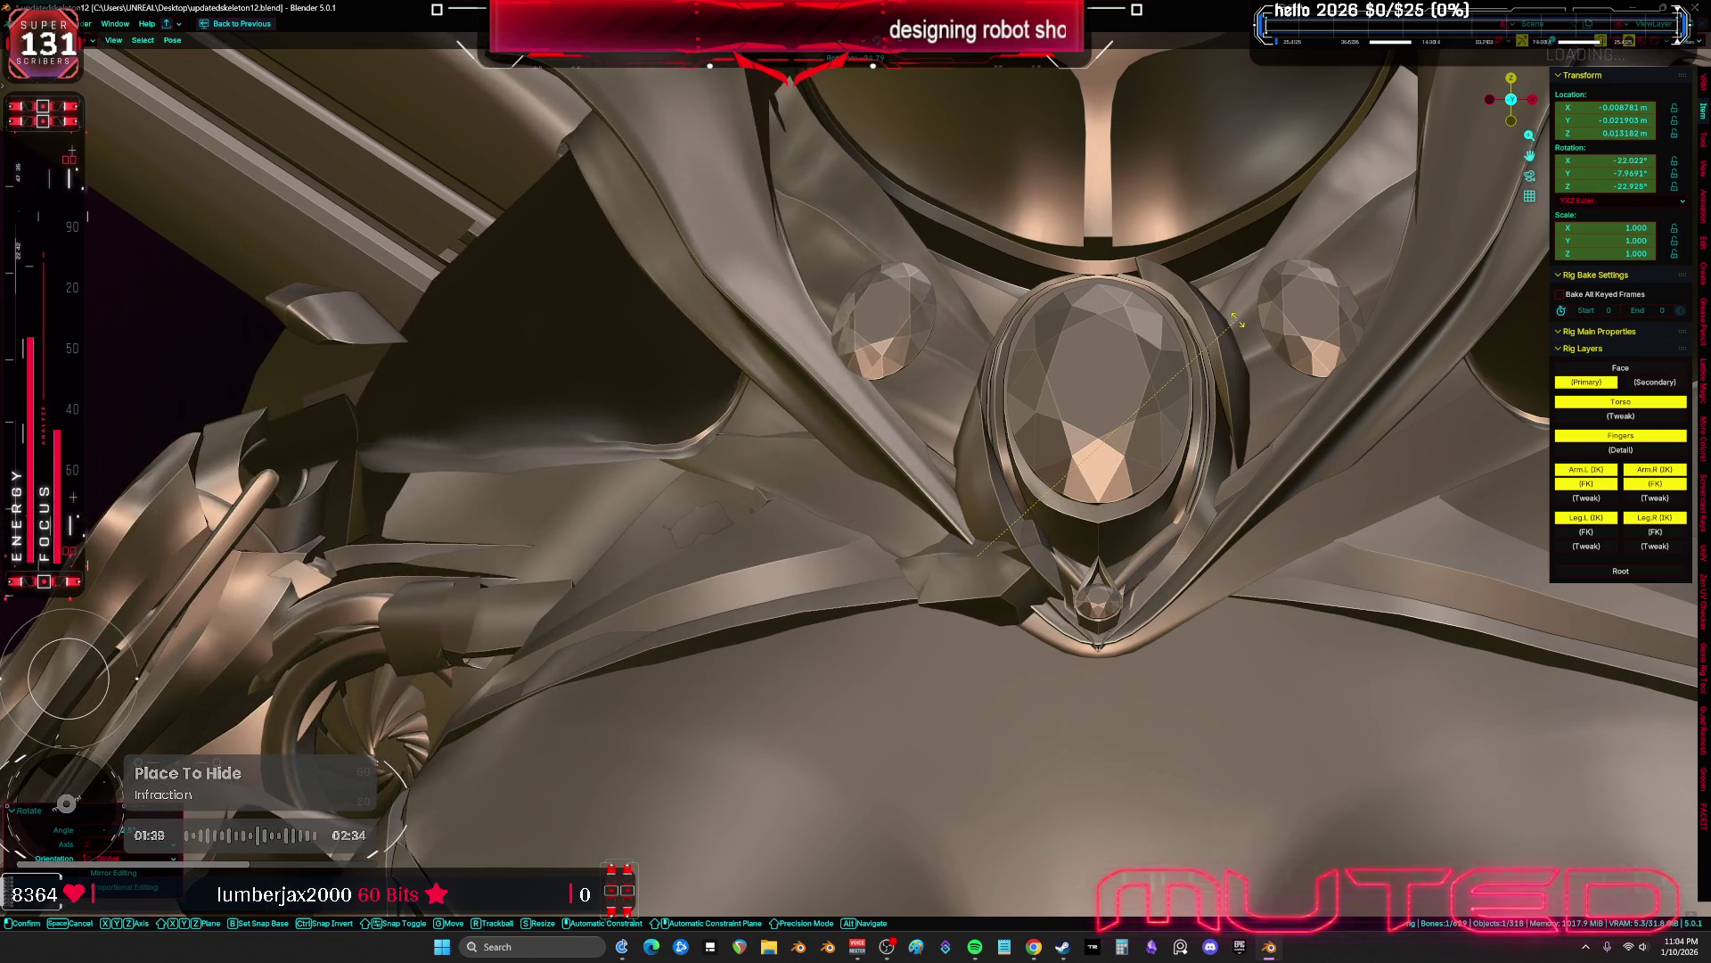
click(826, 591)
scroll(825, 591, down, 5)
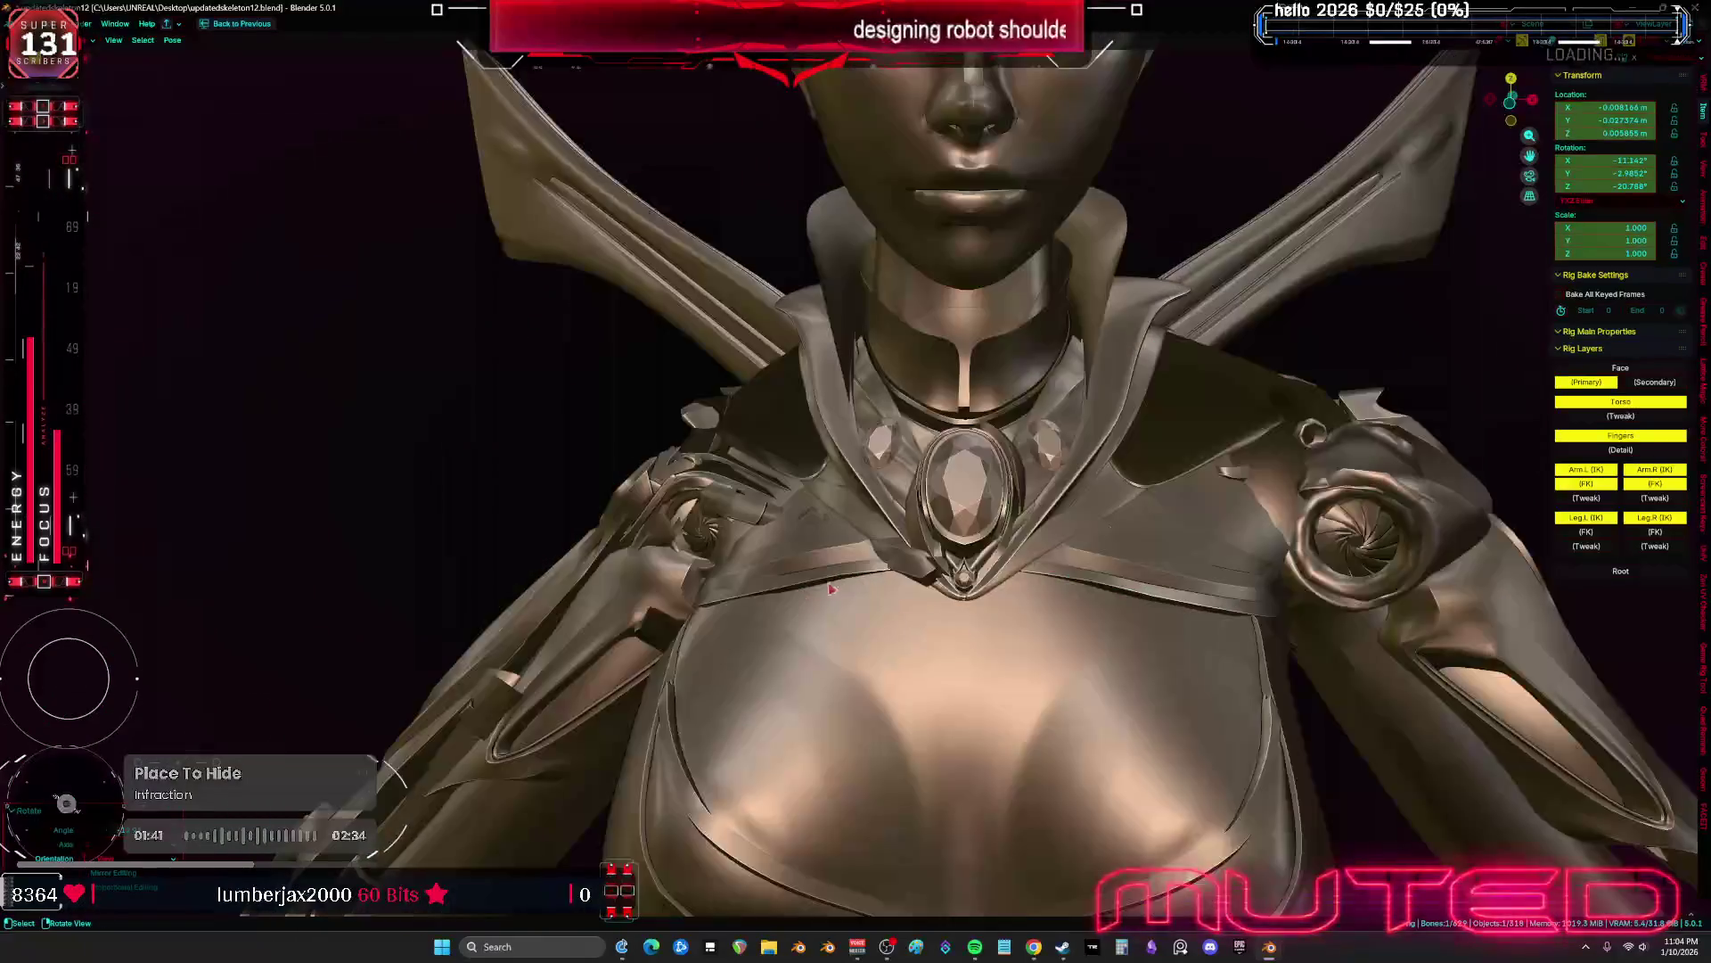
Clear the test pose back to rest and return the rig to Object Mode
scroll(825, 591, down, 3)
right_click(872, 594)
click(872, 591)
scroll(892, 579, up, 5)
key(ctrl+Tab)
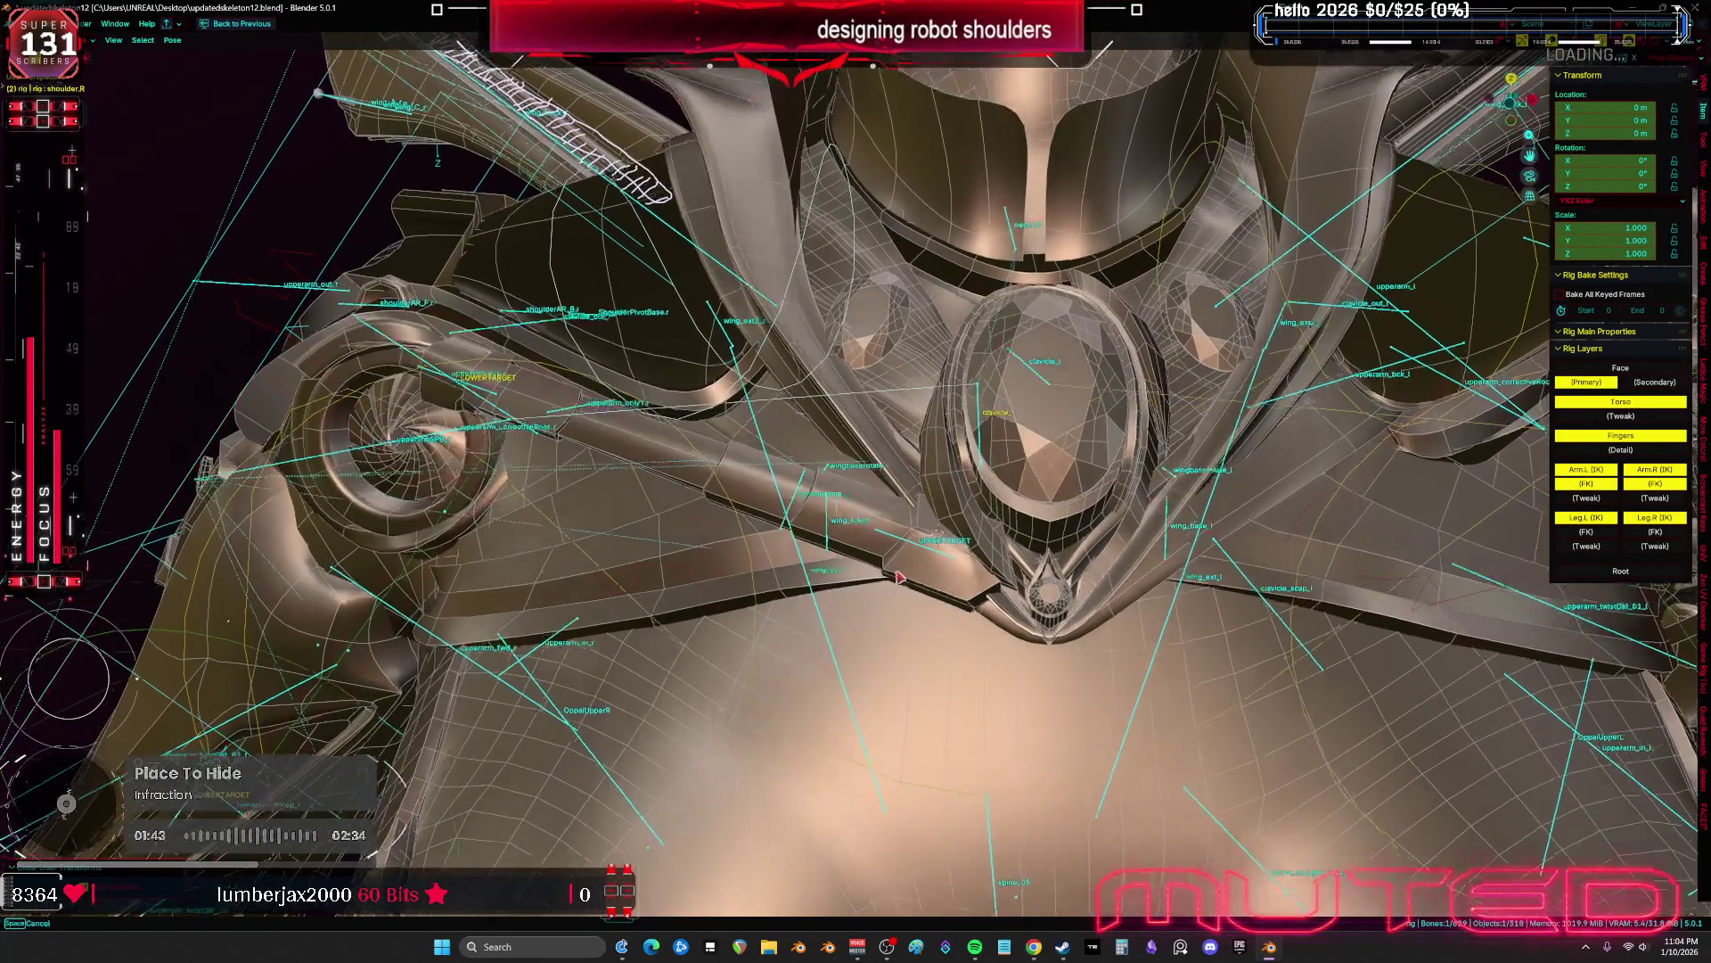
In Root's Edit Mode, separate the chosen target bones into a new armature, Root.001
click(920, 565)
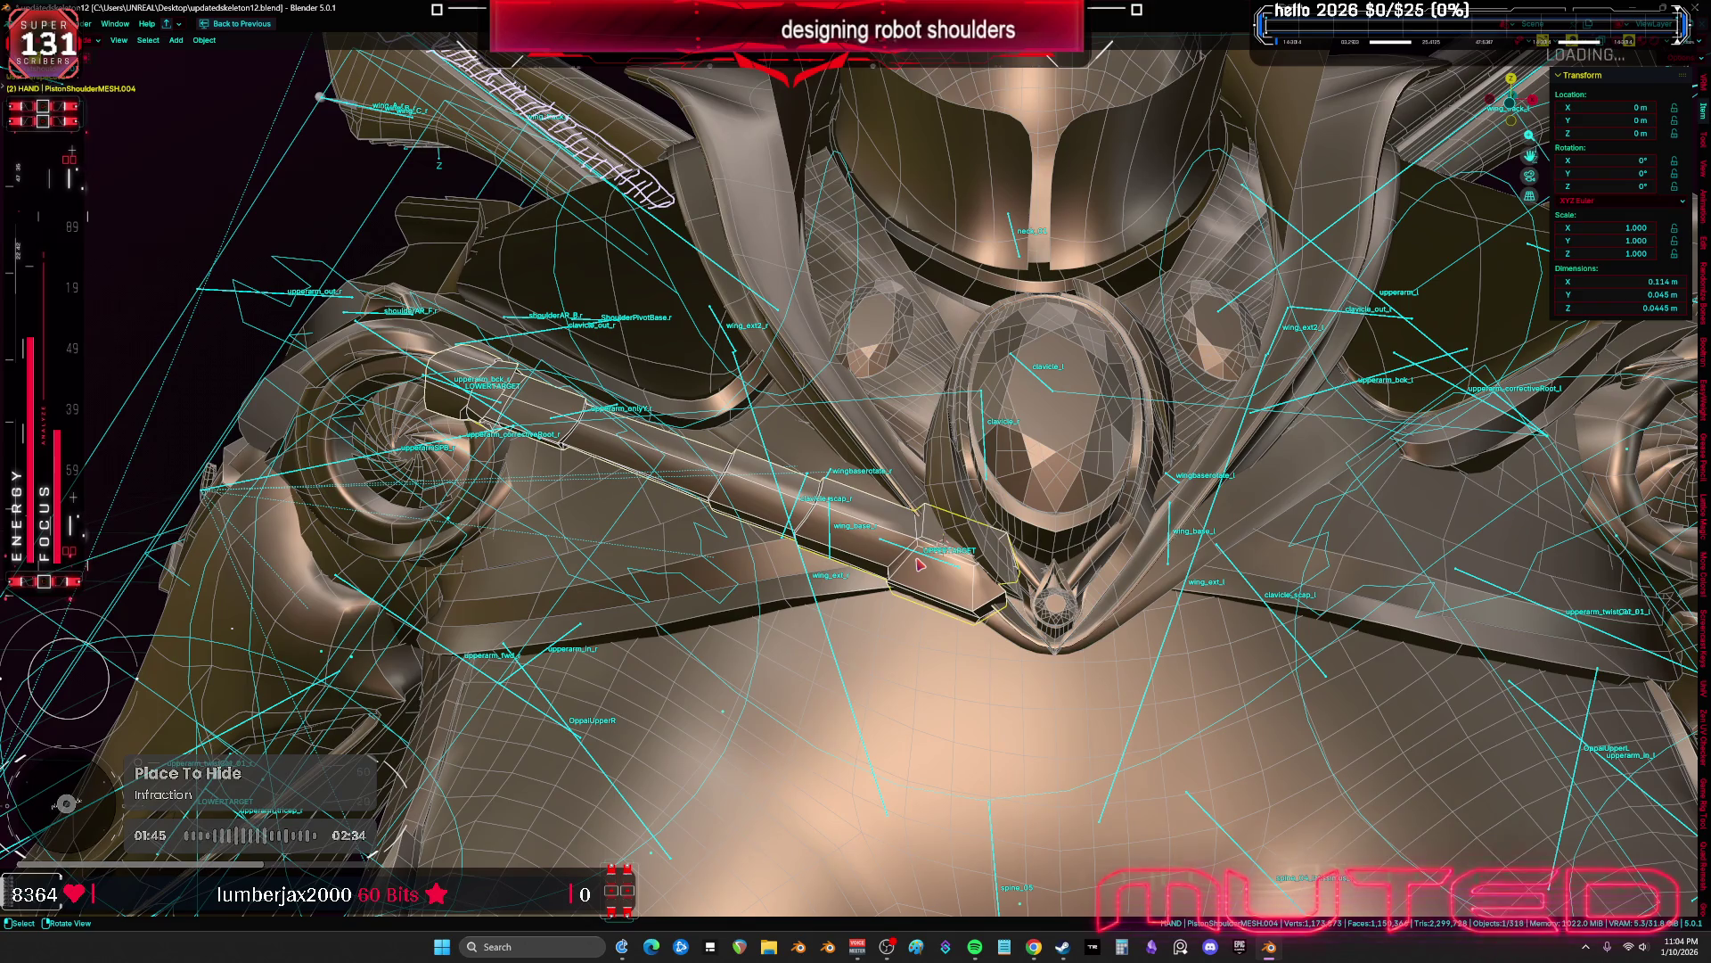
click(914, 556)
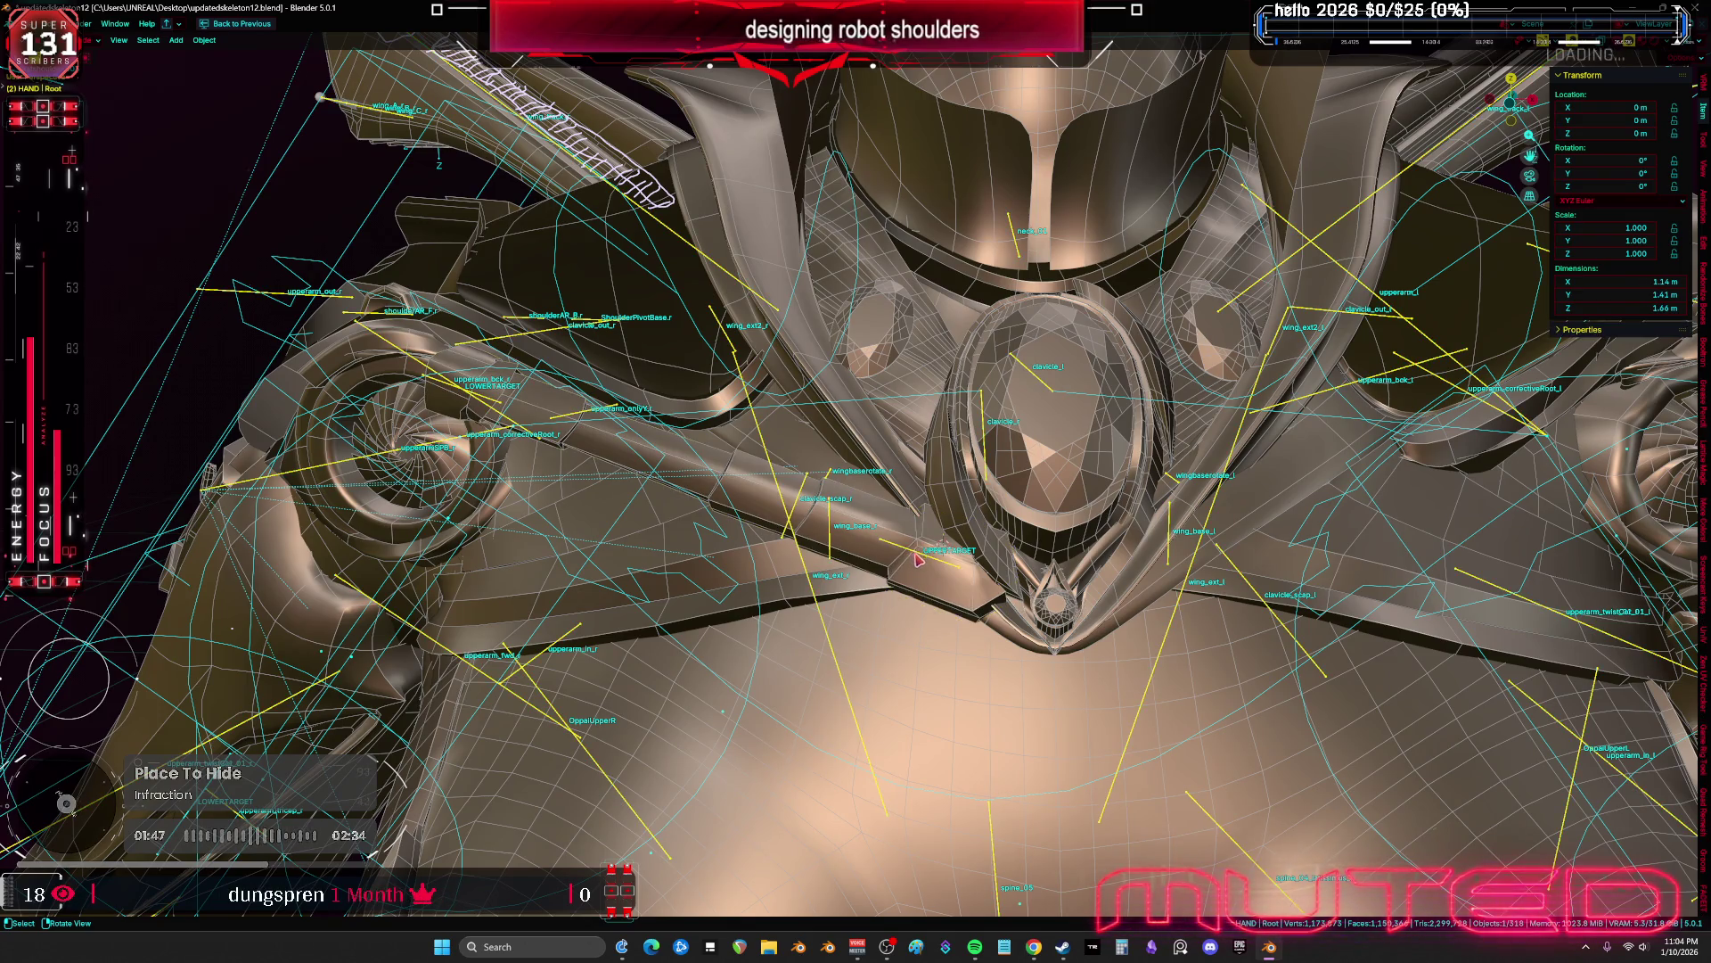
scroll(916, 554, down, 3)
key(Tab)
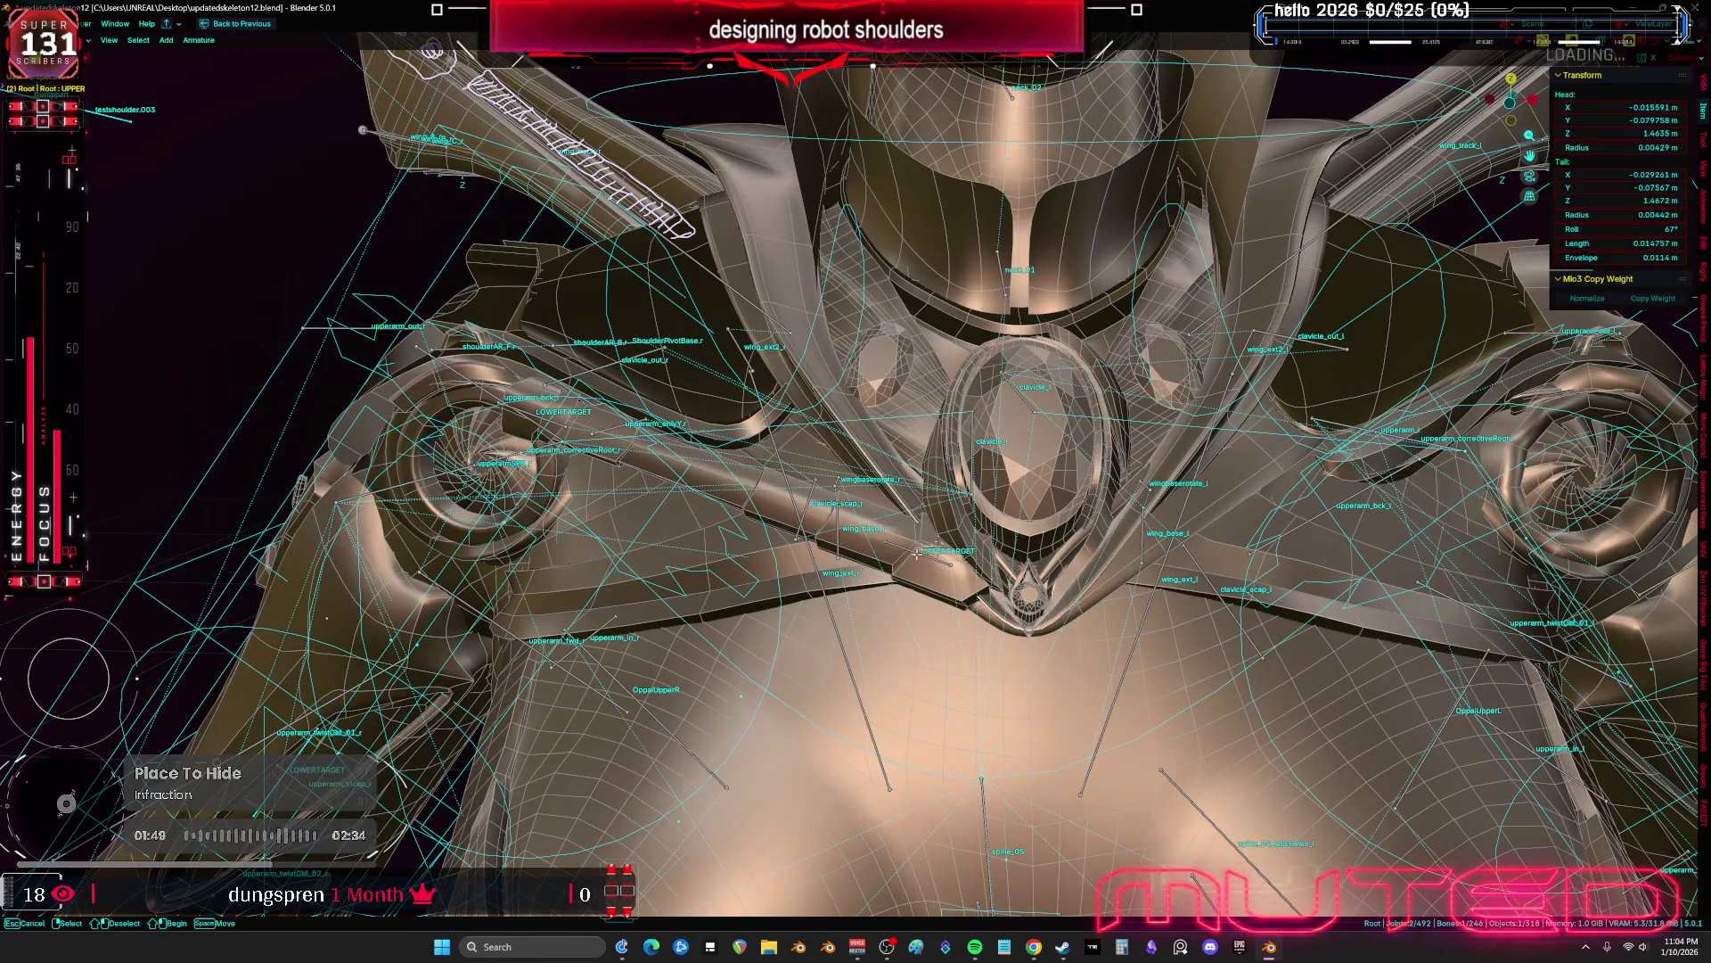
middle_drag(856, 482, 932, 478)
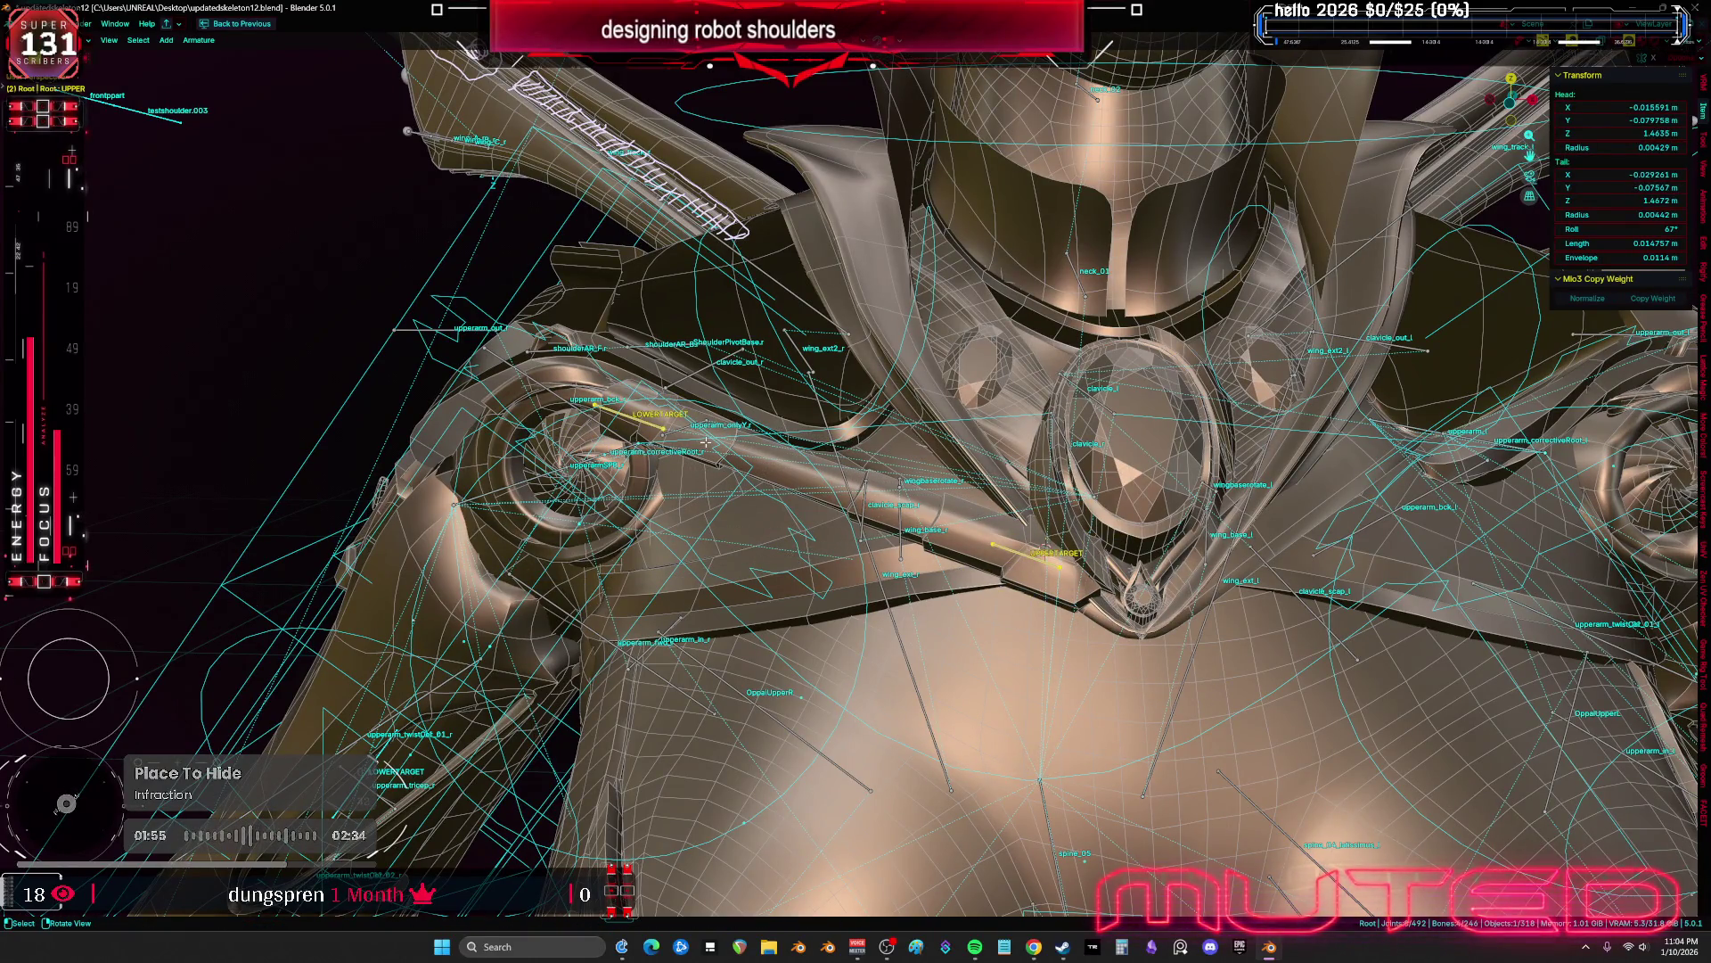
key(p)
Parent PistonShoulderMESH.004 to Root.001 with plain Object parenting
click(1002, 568)
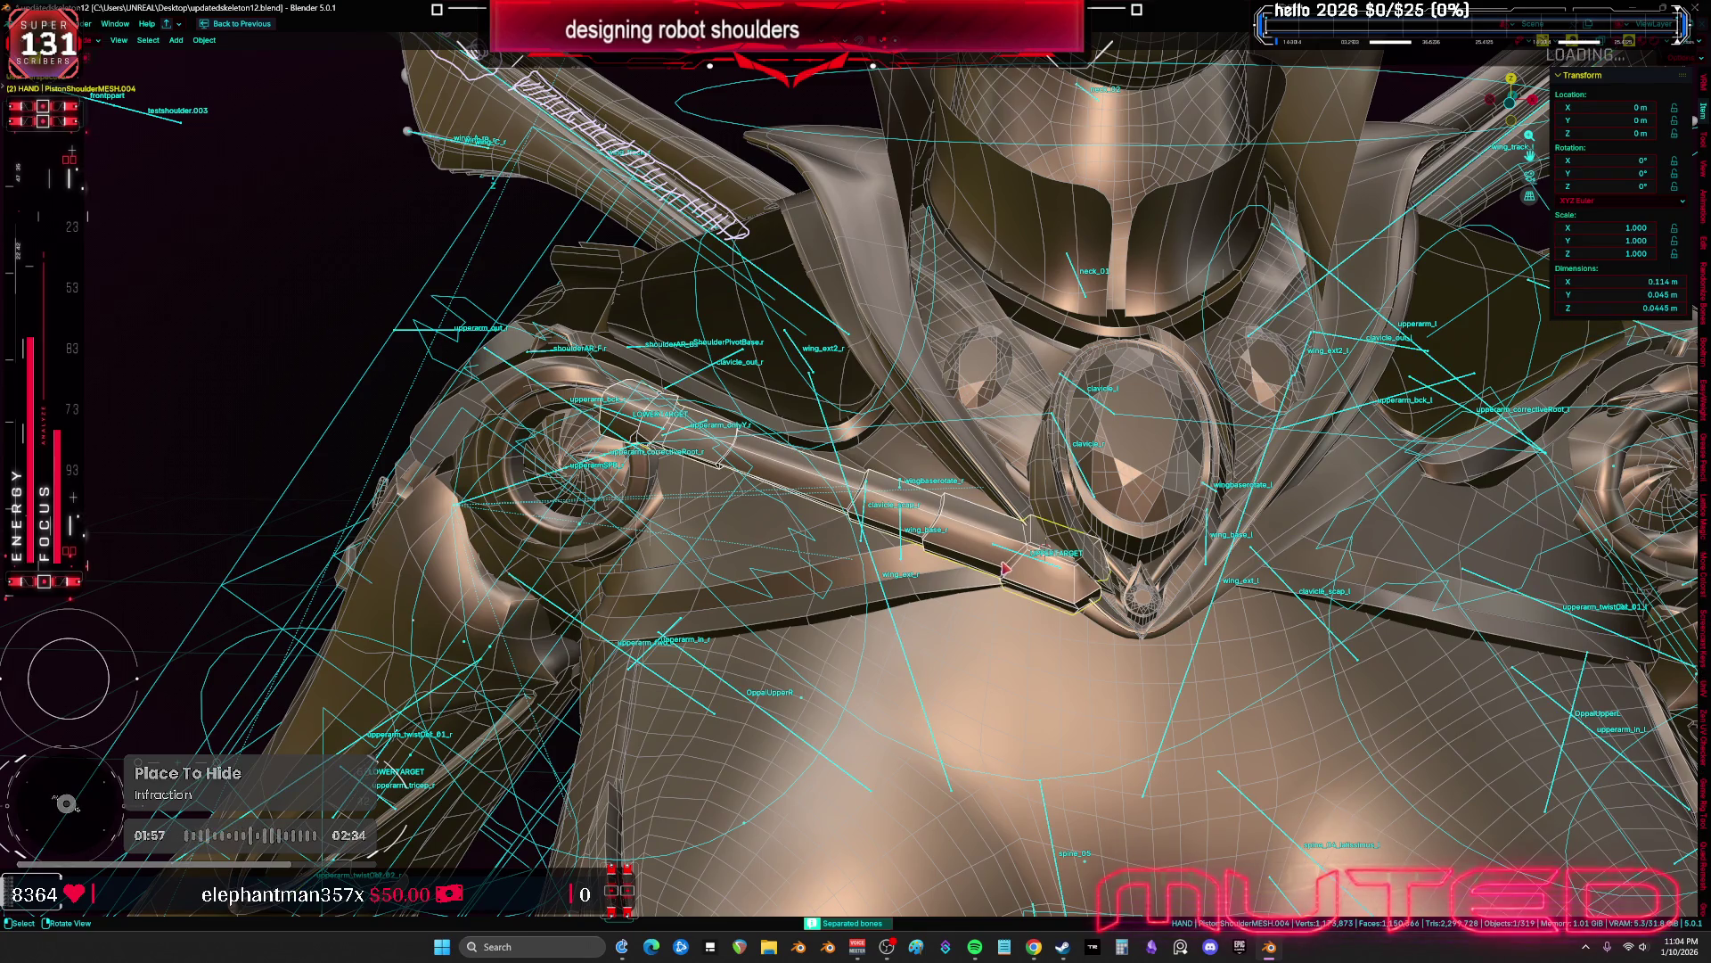
key(alt+a)
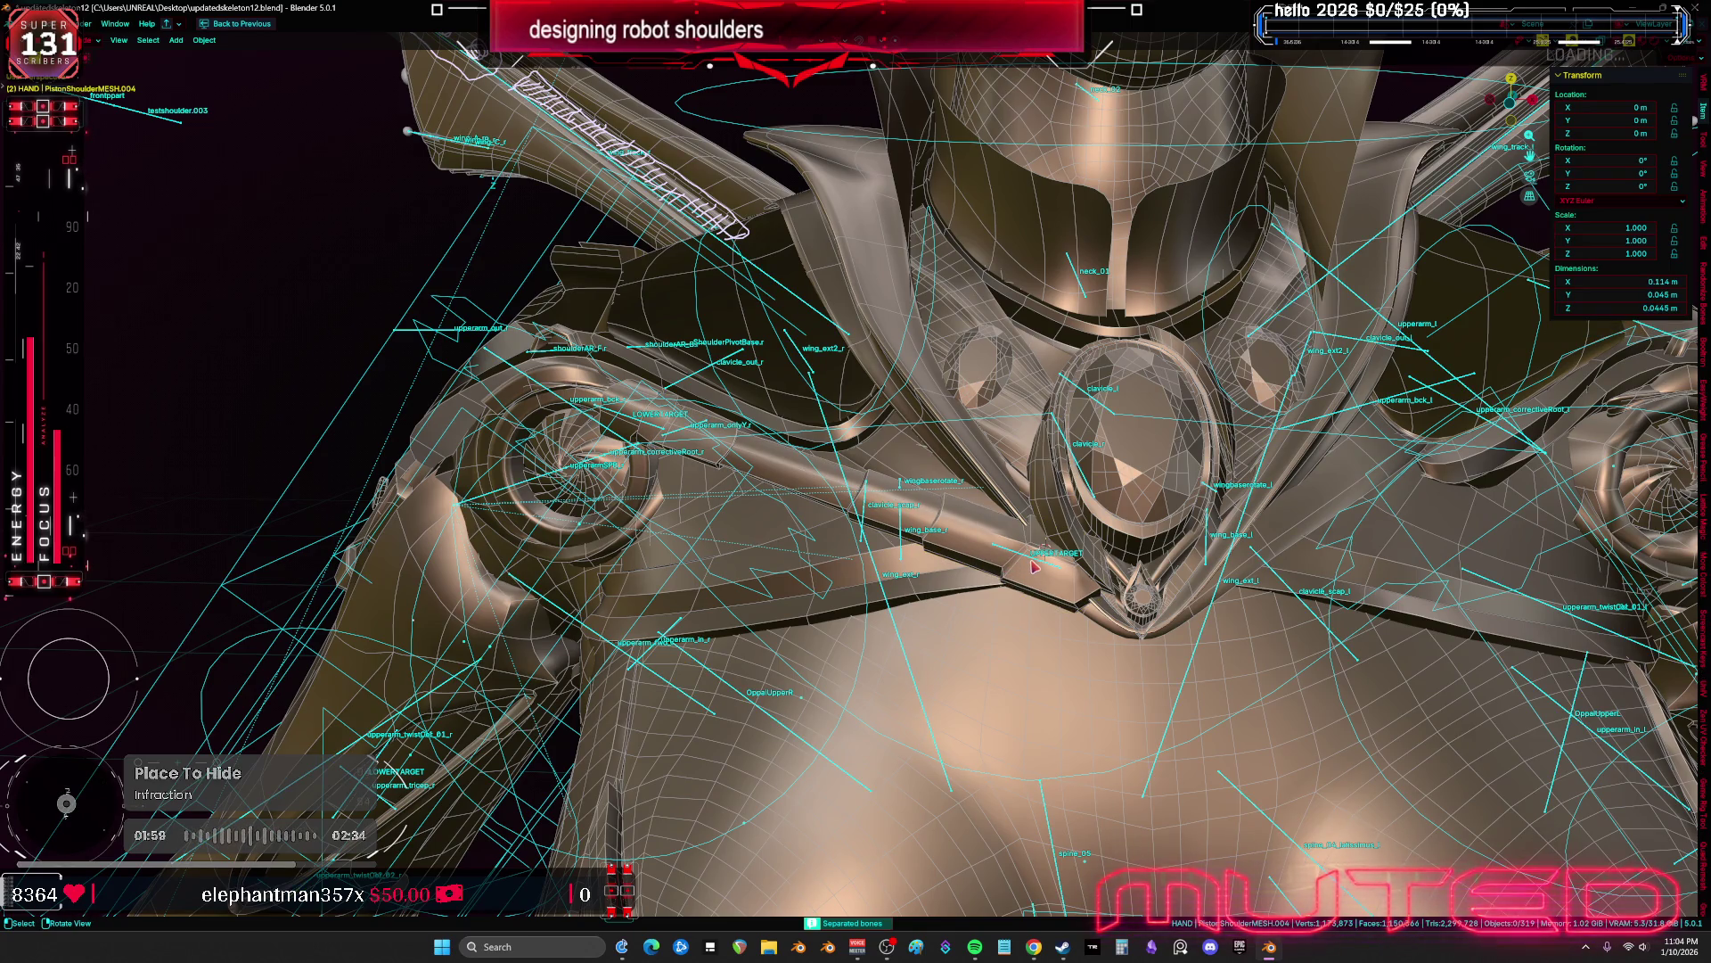
key(ctrl+p)
right_click(1007, 561)
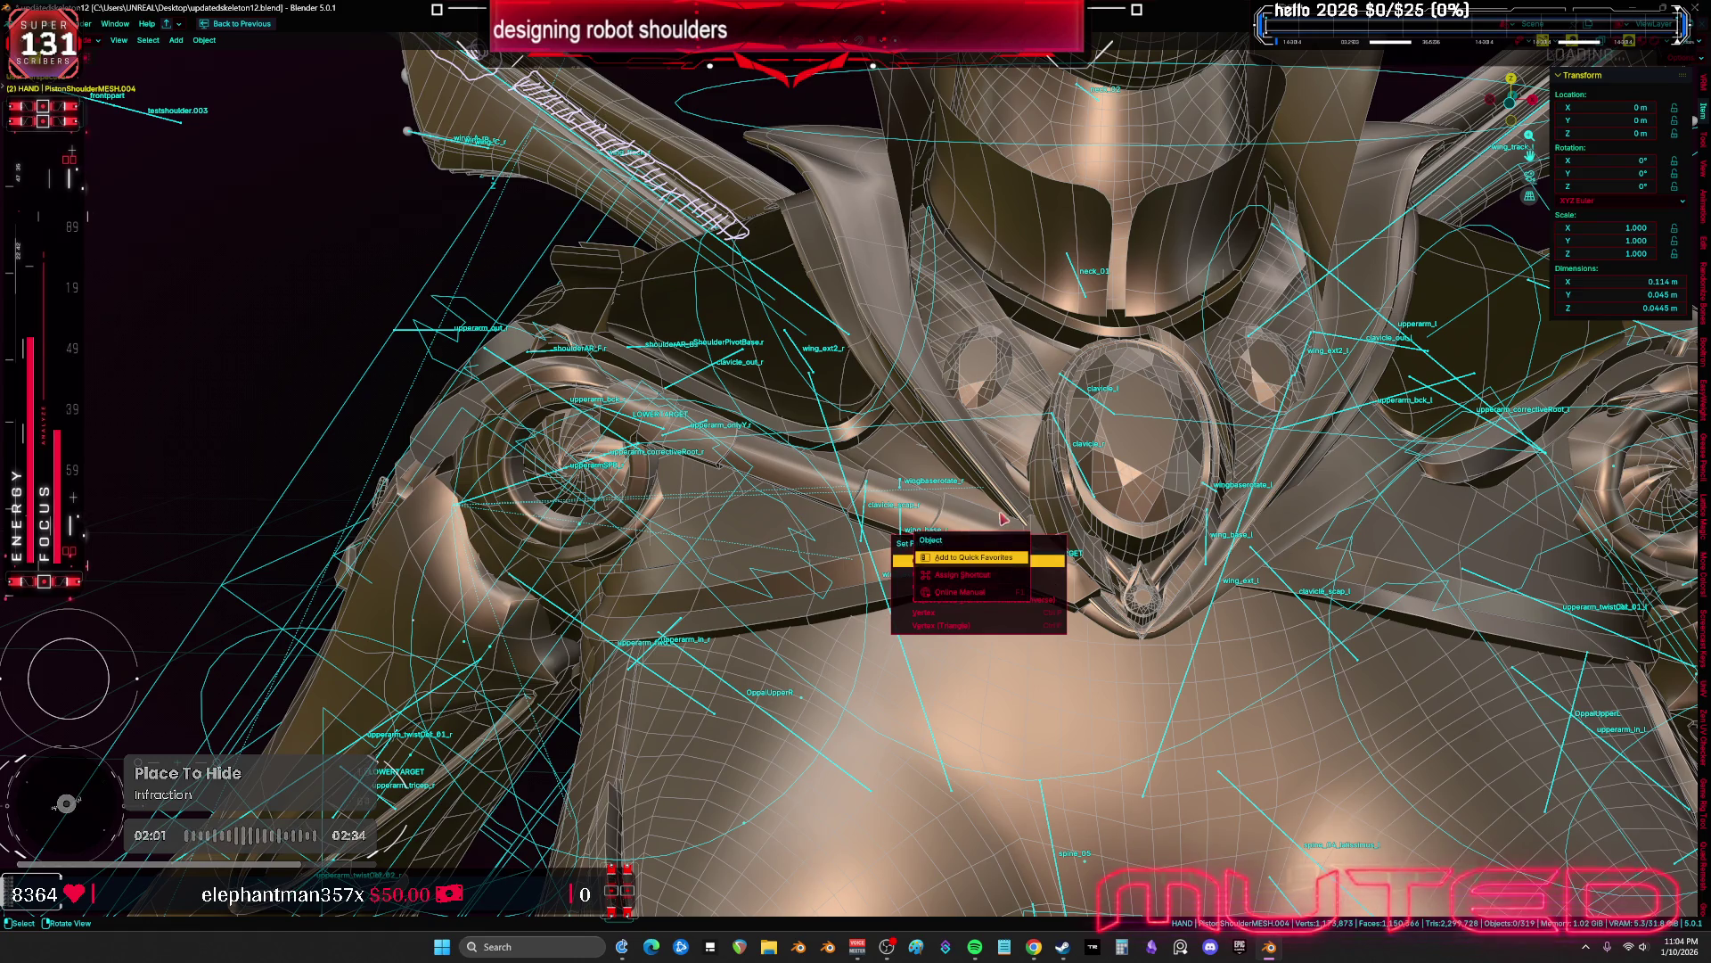
key(Escape)
middle_drag(1001, 548, 1010, 556)
shift+click(1010, 556)
key(ctrl+p)
click(1011, 554)
click(1070, 575)
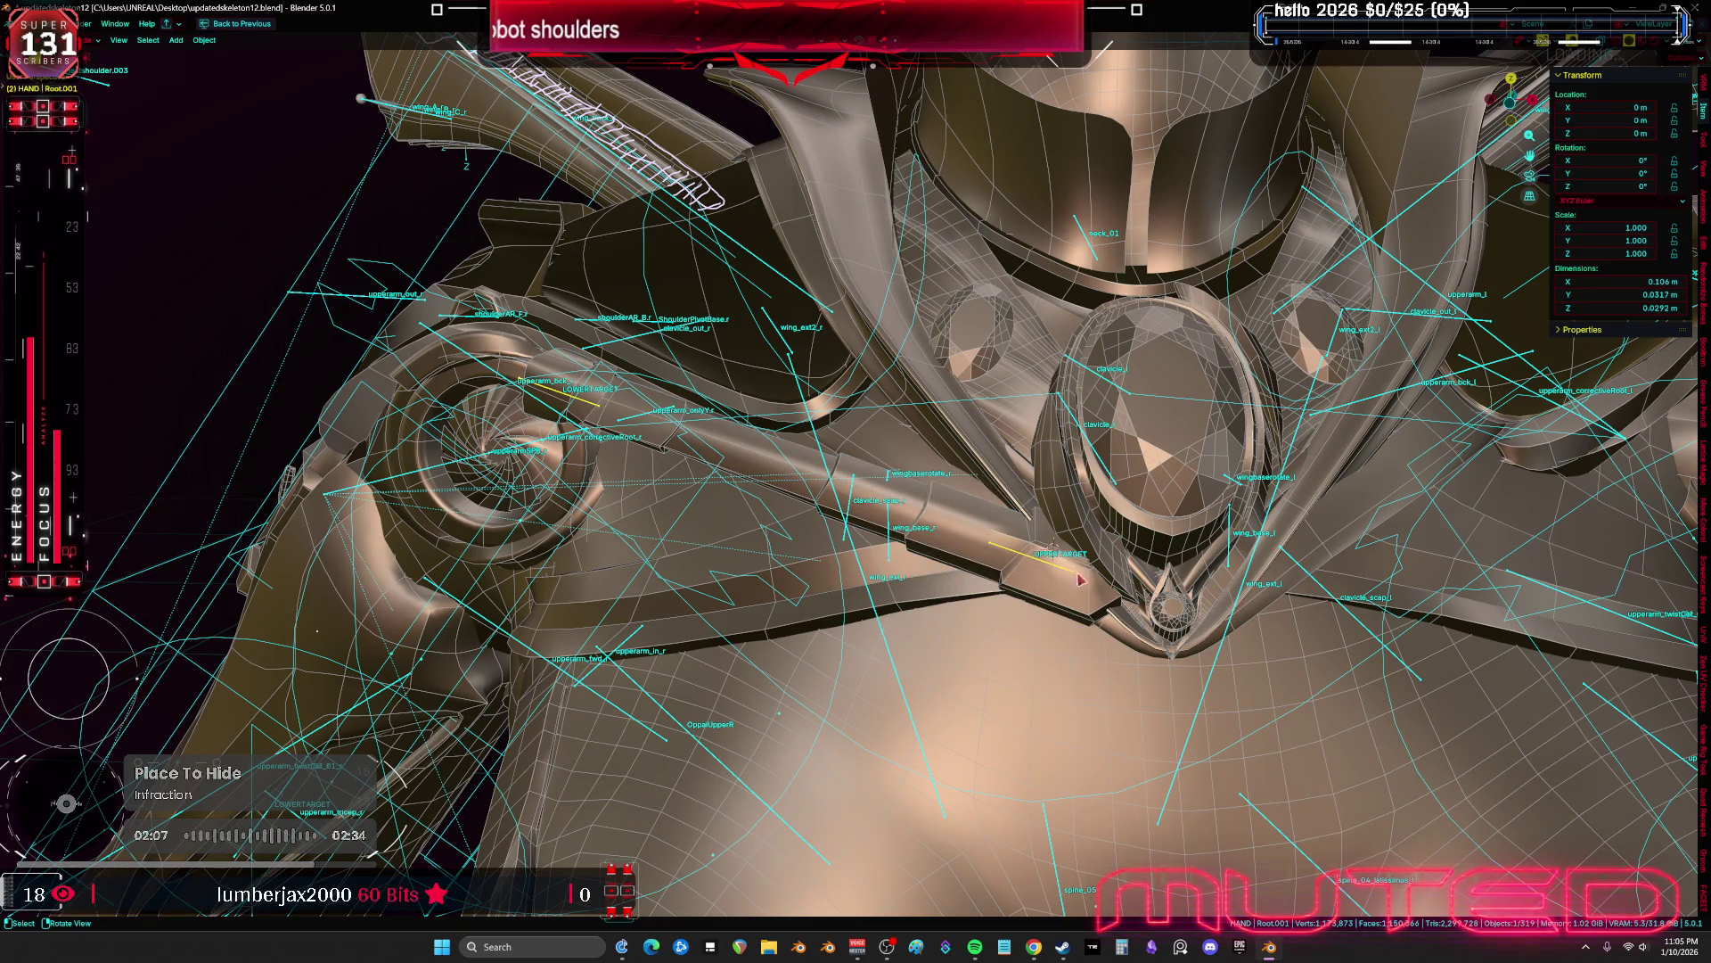
Check Root.001 in Edit and Pose Mode, then return to Object Mode and select the piston
key(Tab)
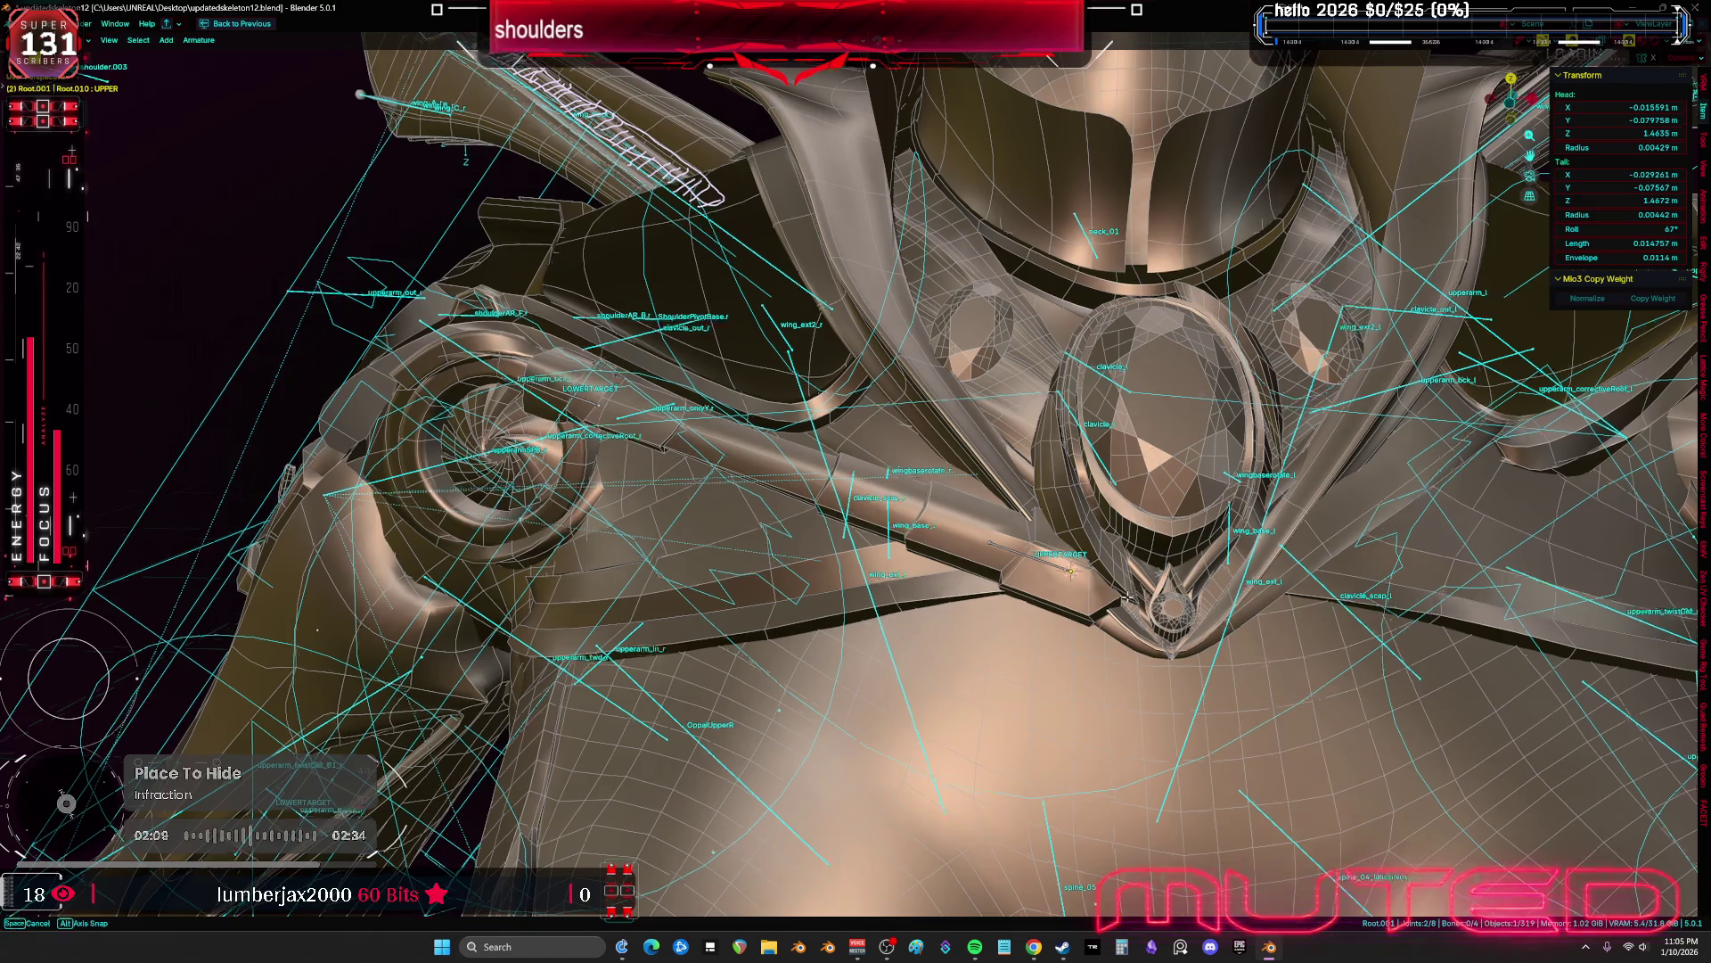
key(ctrl+Tab)
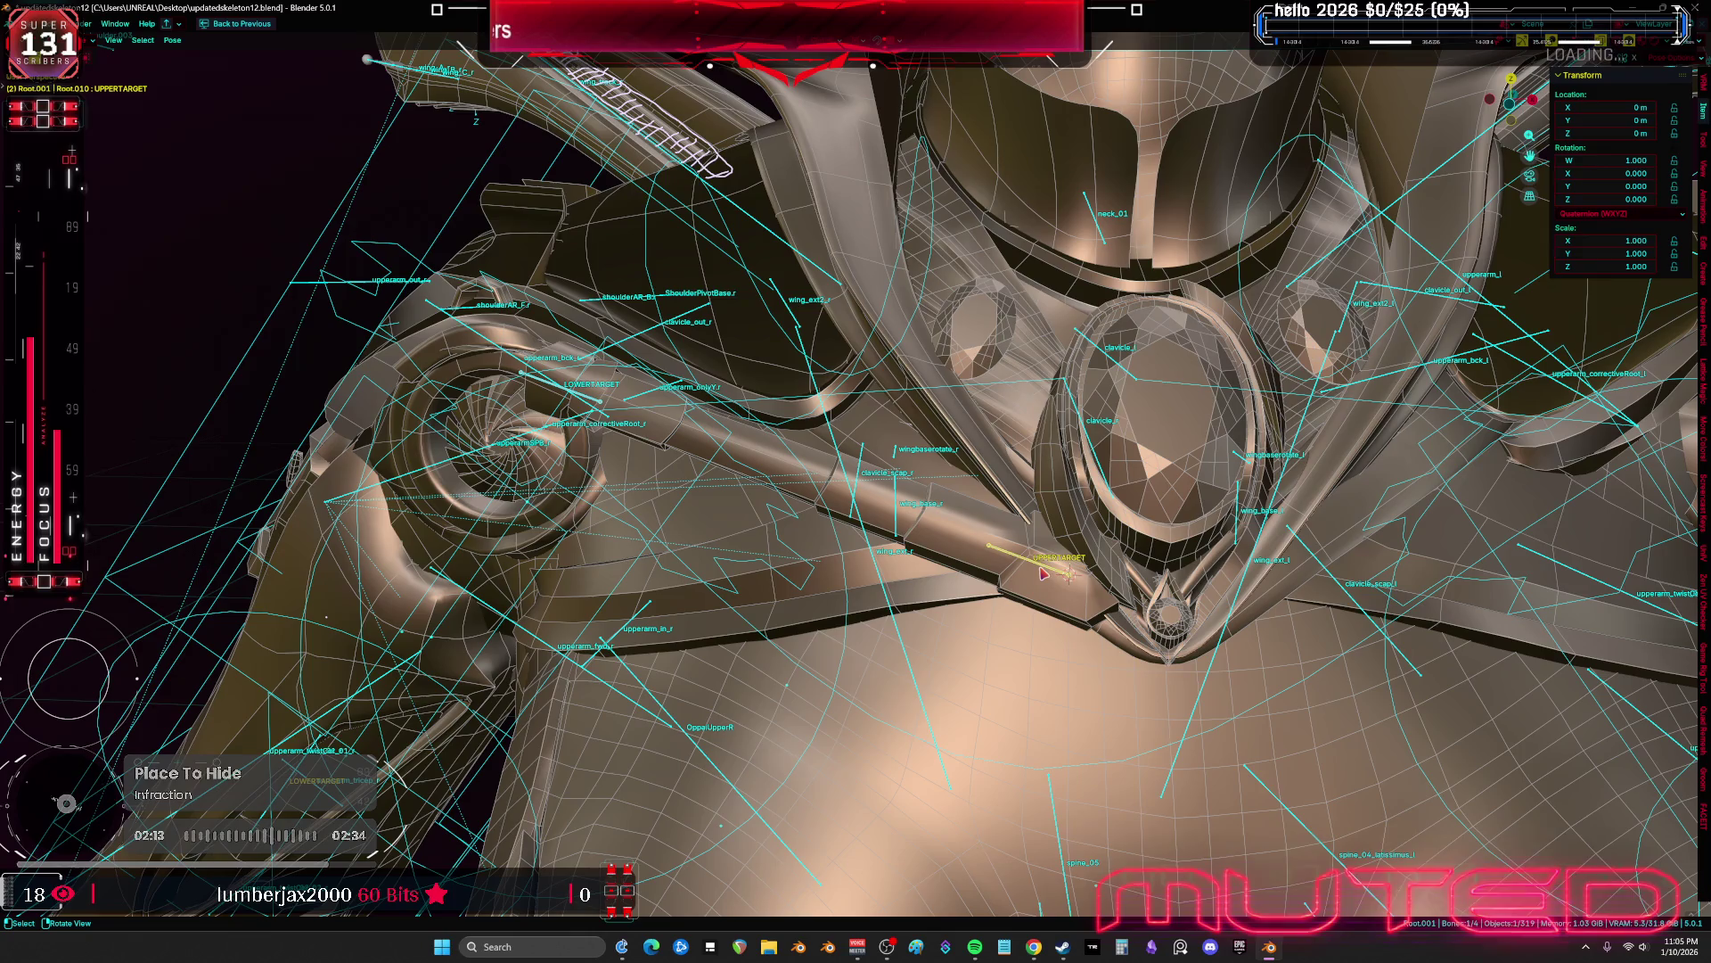
key(ctrl+Tab)
shift+click(1055, 599)
Move and rotate the shoulder piston roughly into place against the collar
shift+click(1054, 600)
shift+click(1056, 600)
scroll(1078, 605, up, 1)
key(shift+alt+z)
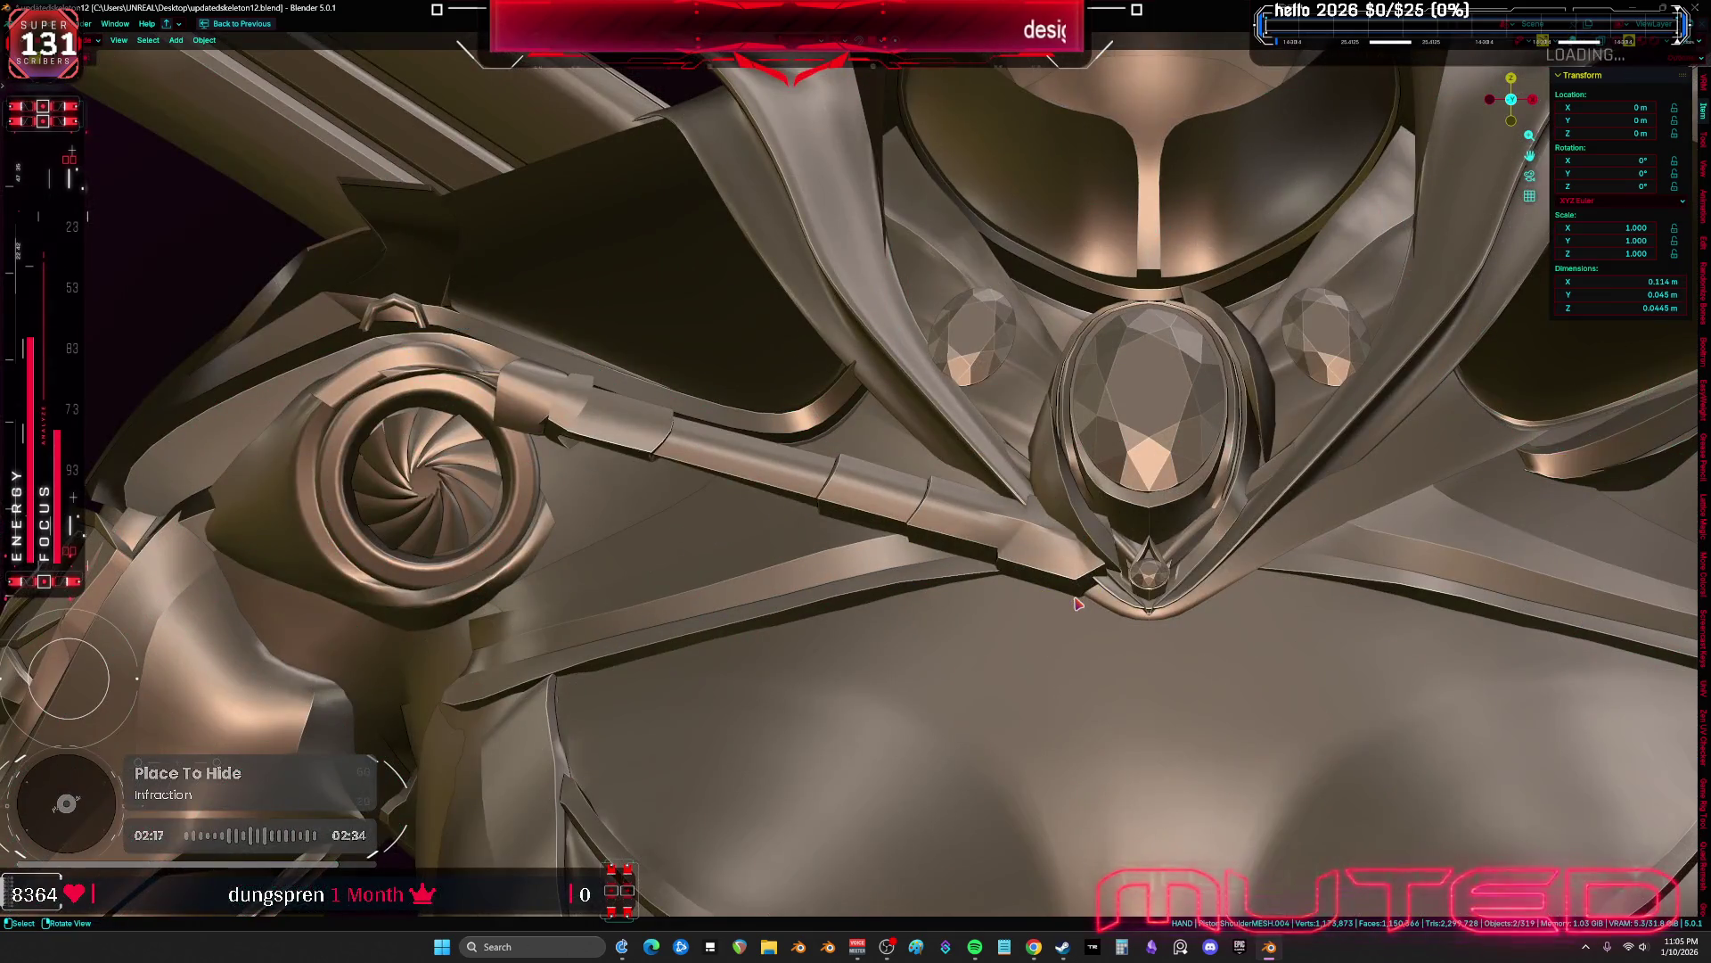
key(g)
click(900, 568)
key(r)
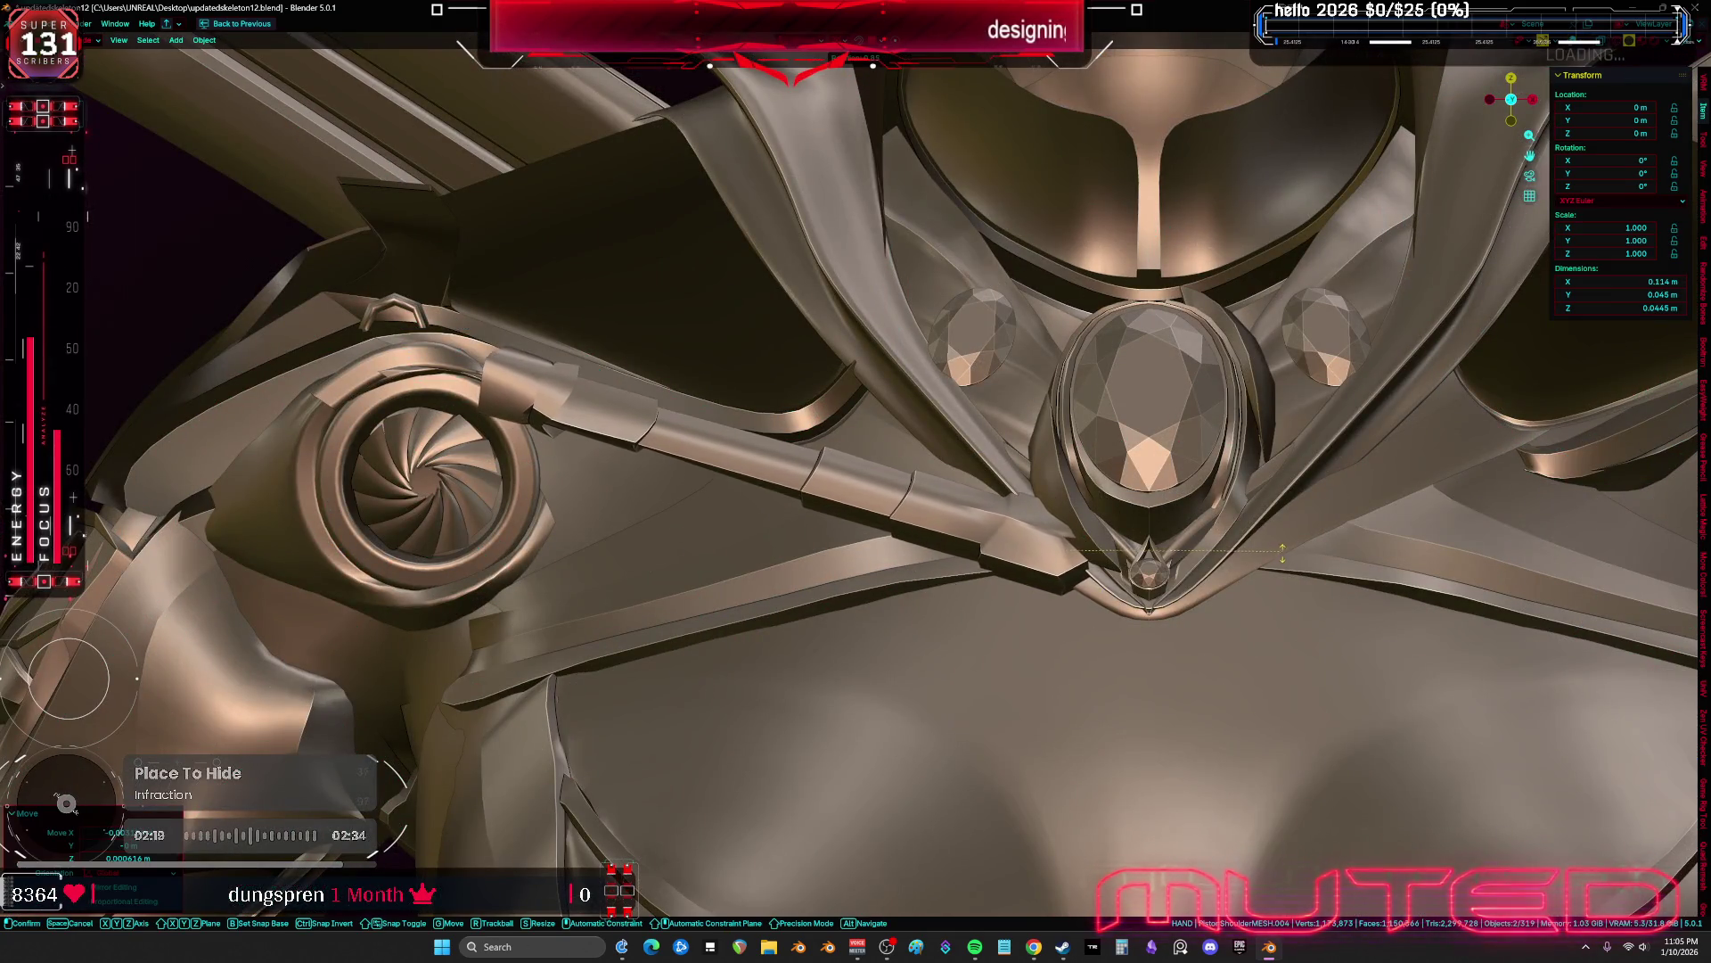
key(g)
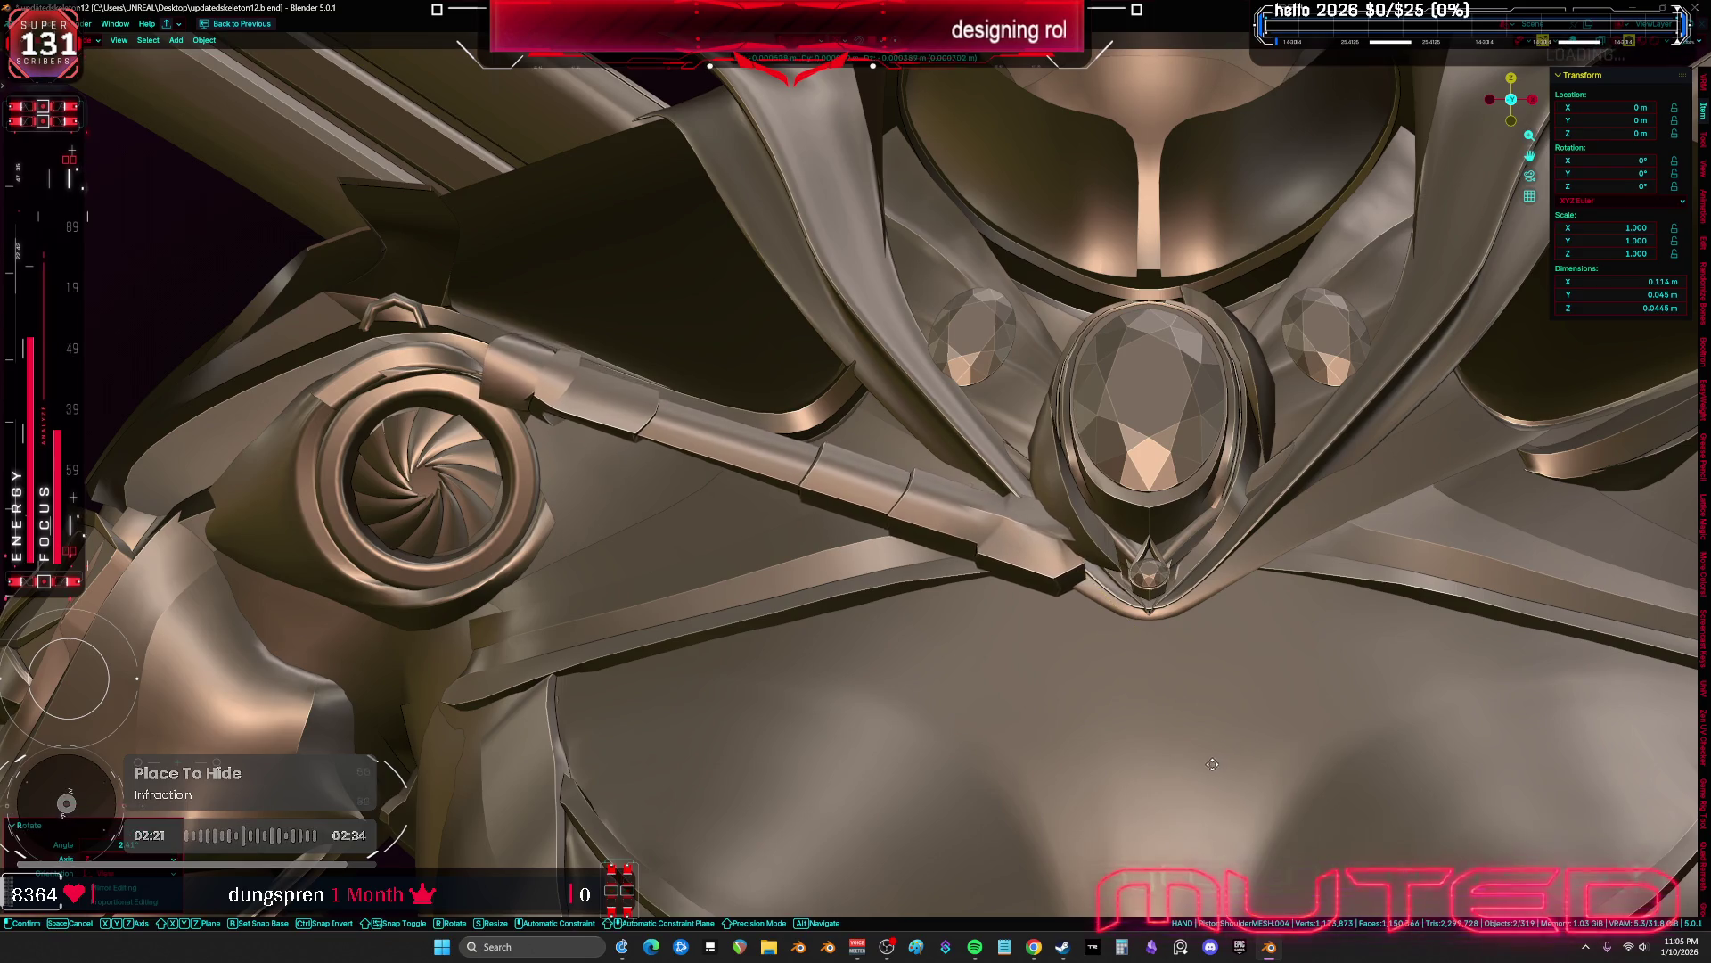
click(1161, 681)
mouse_move(1160, 681)
middle_down()
mouse_move(1248, 646)
mouse_move(1387, 695)
mouse_move(1376, 680)
middle_up()
Tilt the piston slightly and nudge it sideways along X, then check from the front
key(g)
key(r)
key(r)
click(1371, 686)
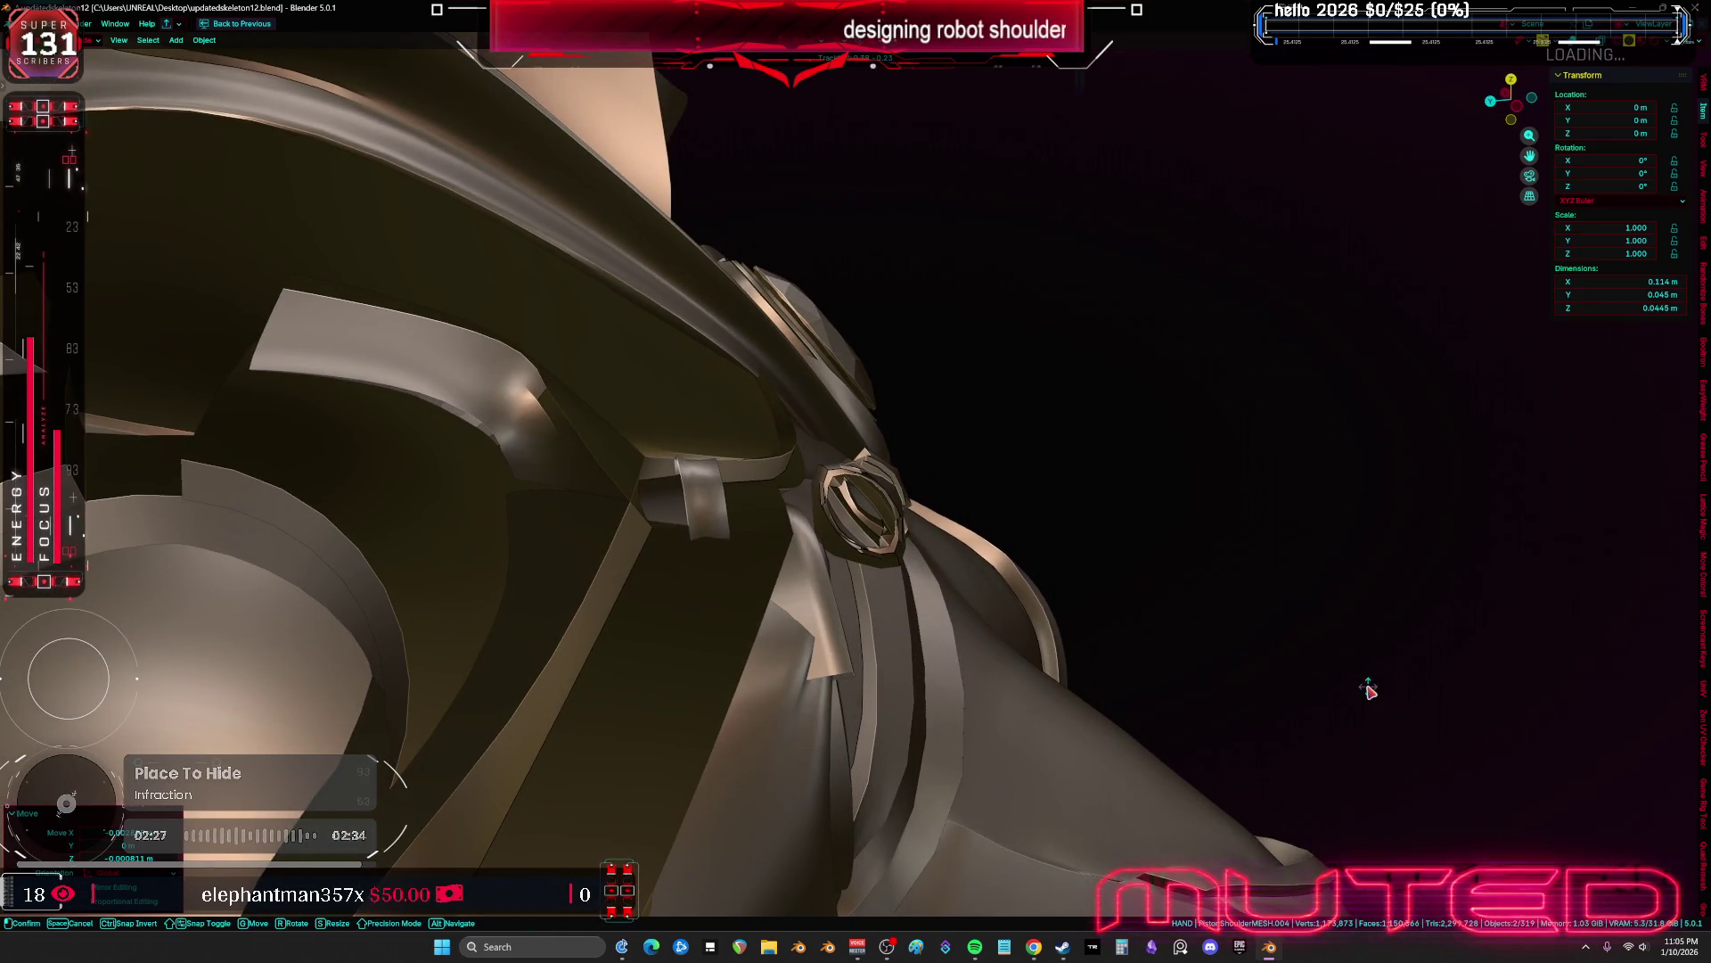
key(g)
key(x)
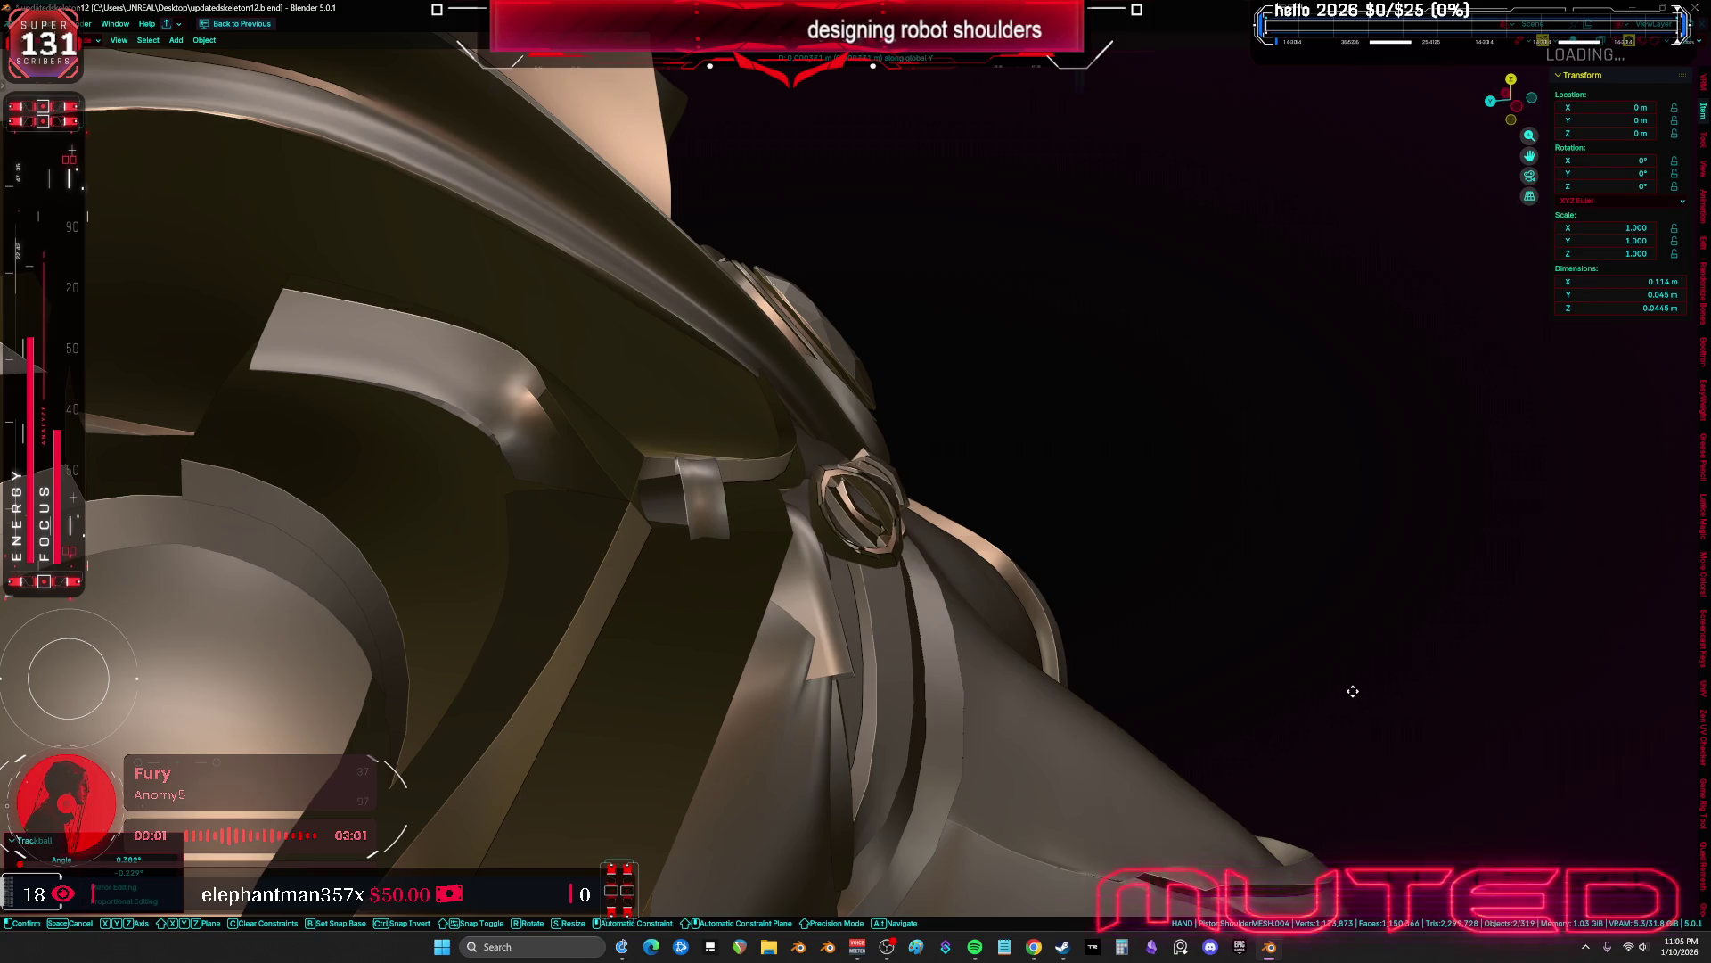
click(1230, 696)
key(KP_1)
key(shift+alt+z)
Apply all transforms to the piston so its scale reads 1, then restore the full layout
key(ctrl+a)
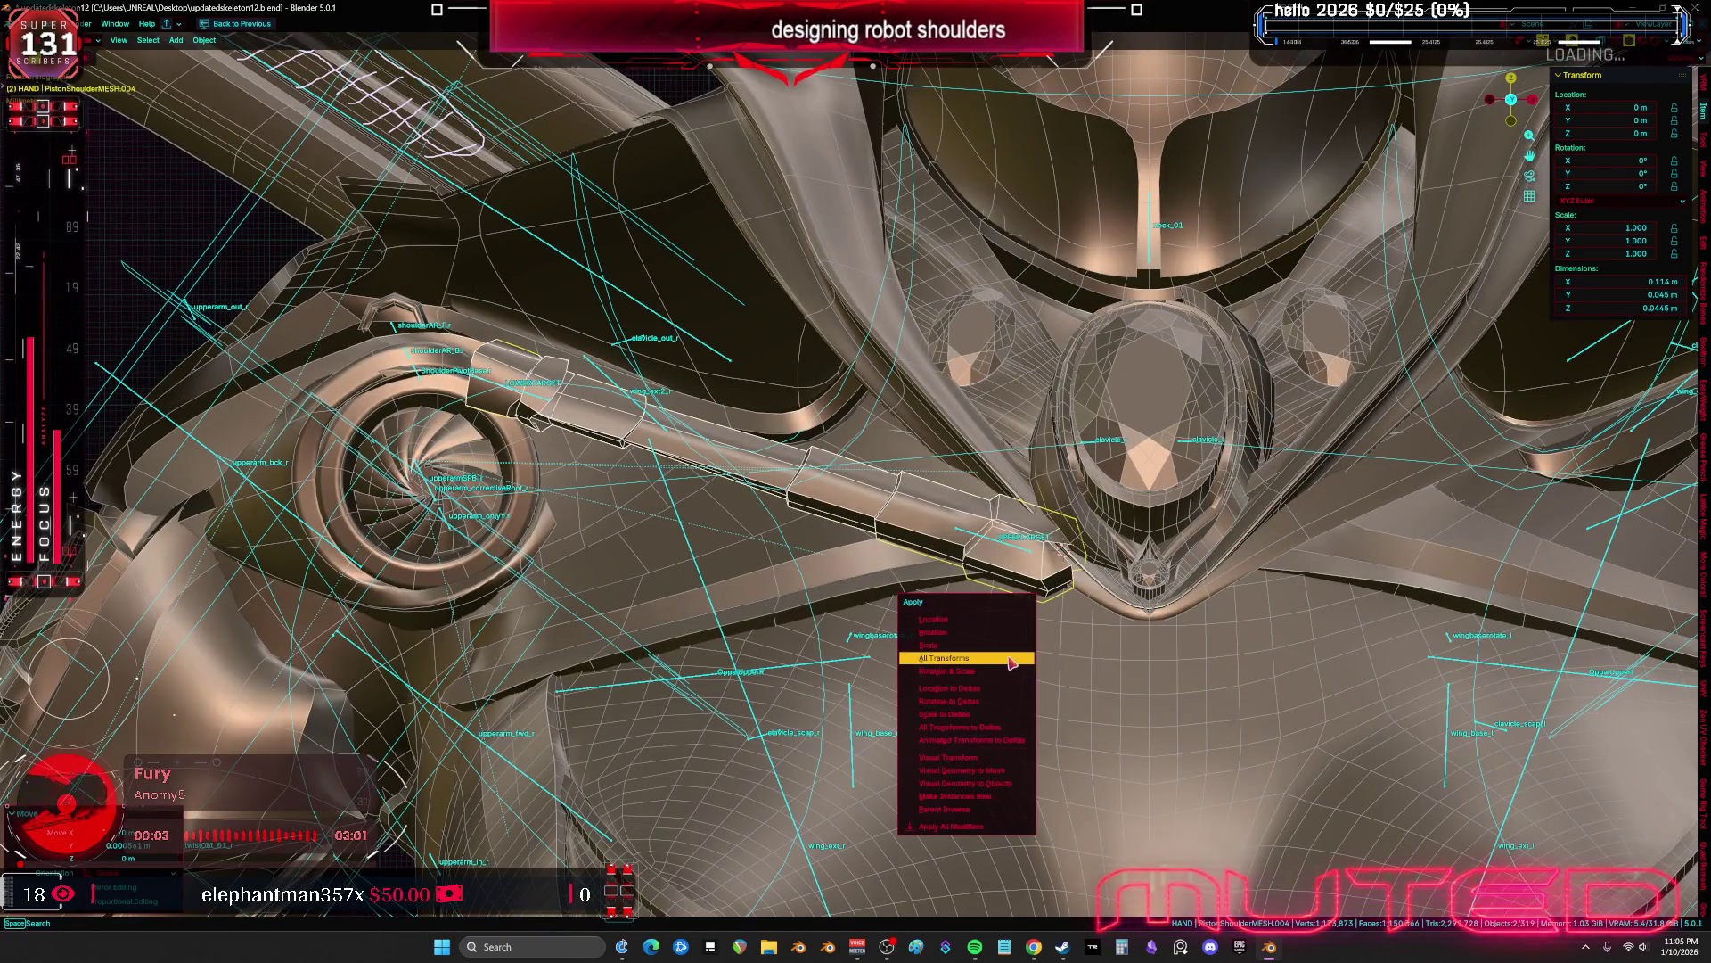
click(1012, 661)
click(1023, 535)
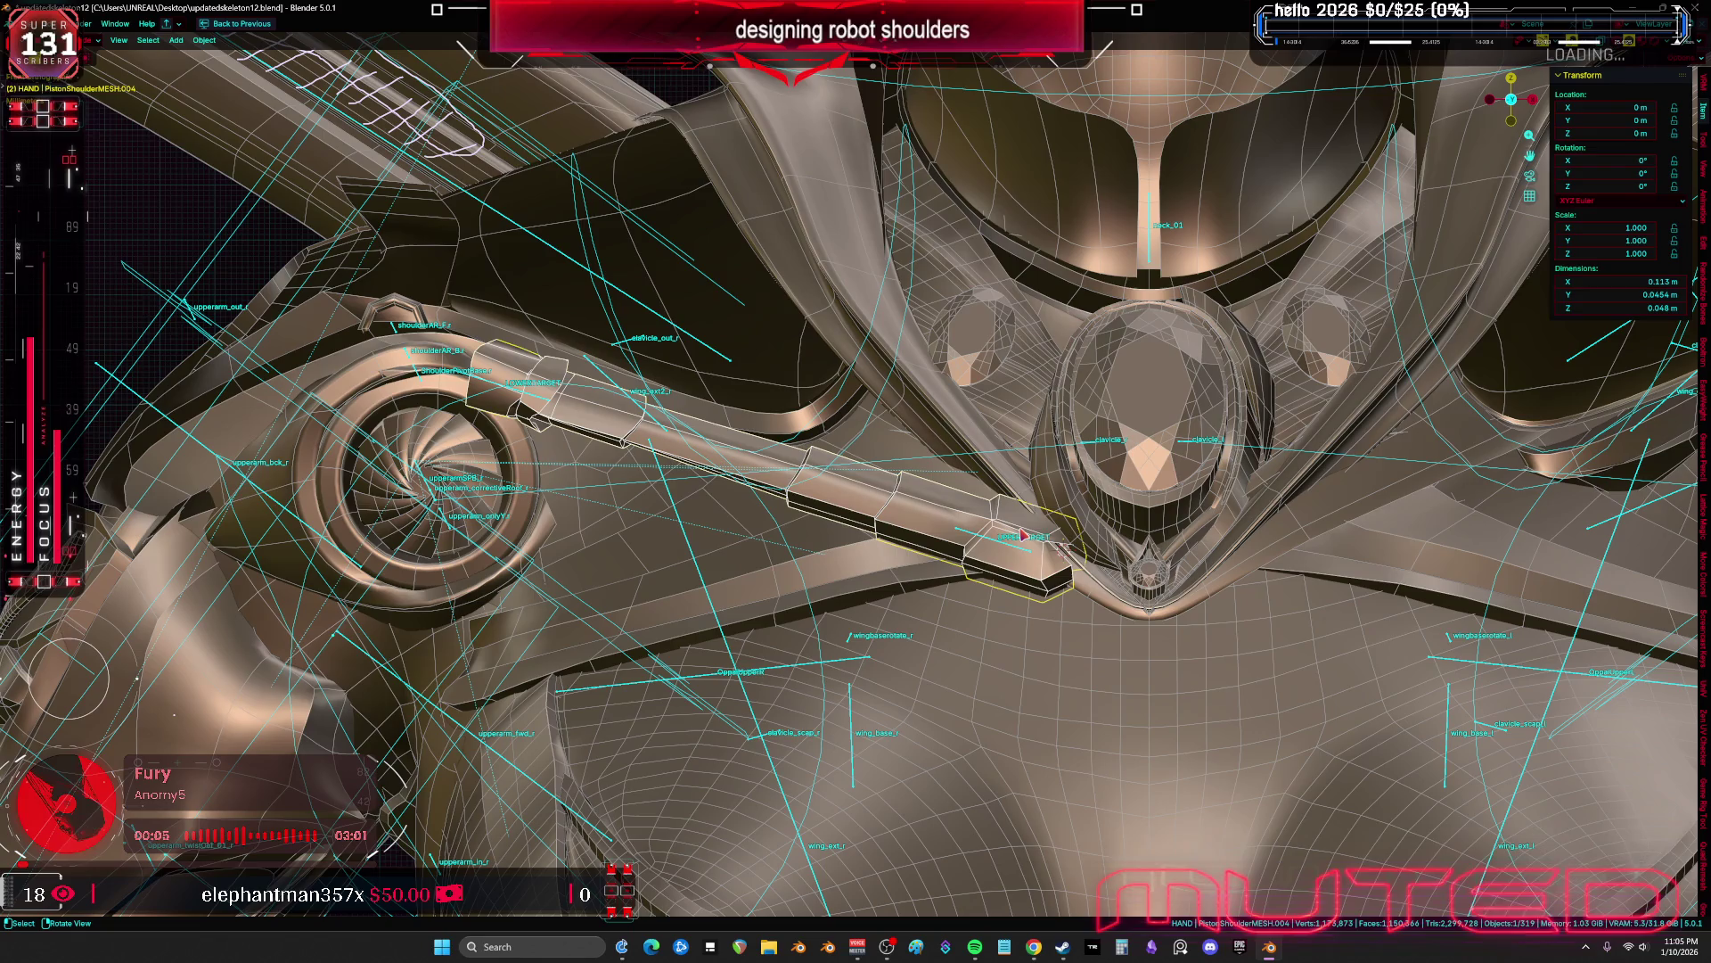
key(ctrl+space)
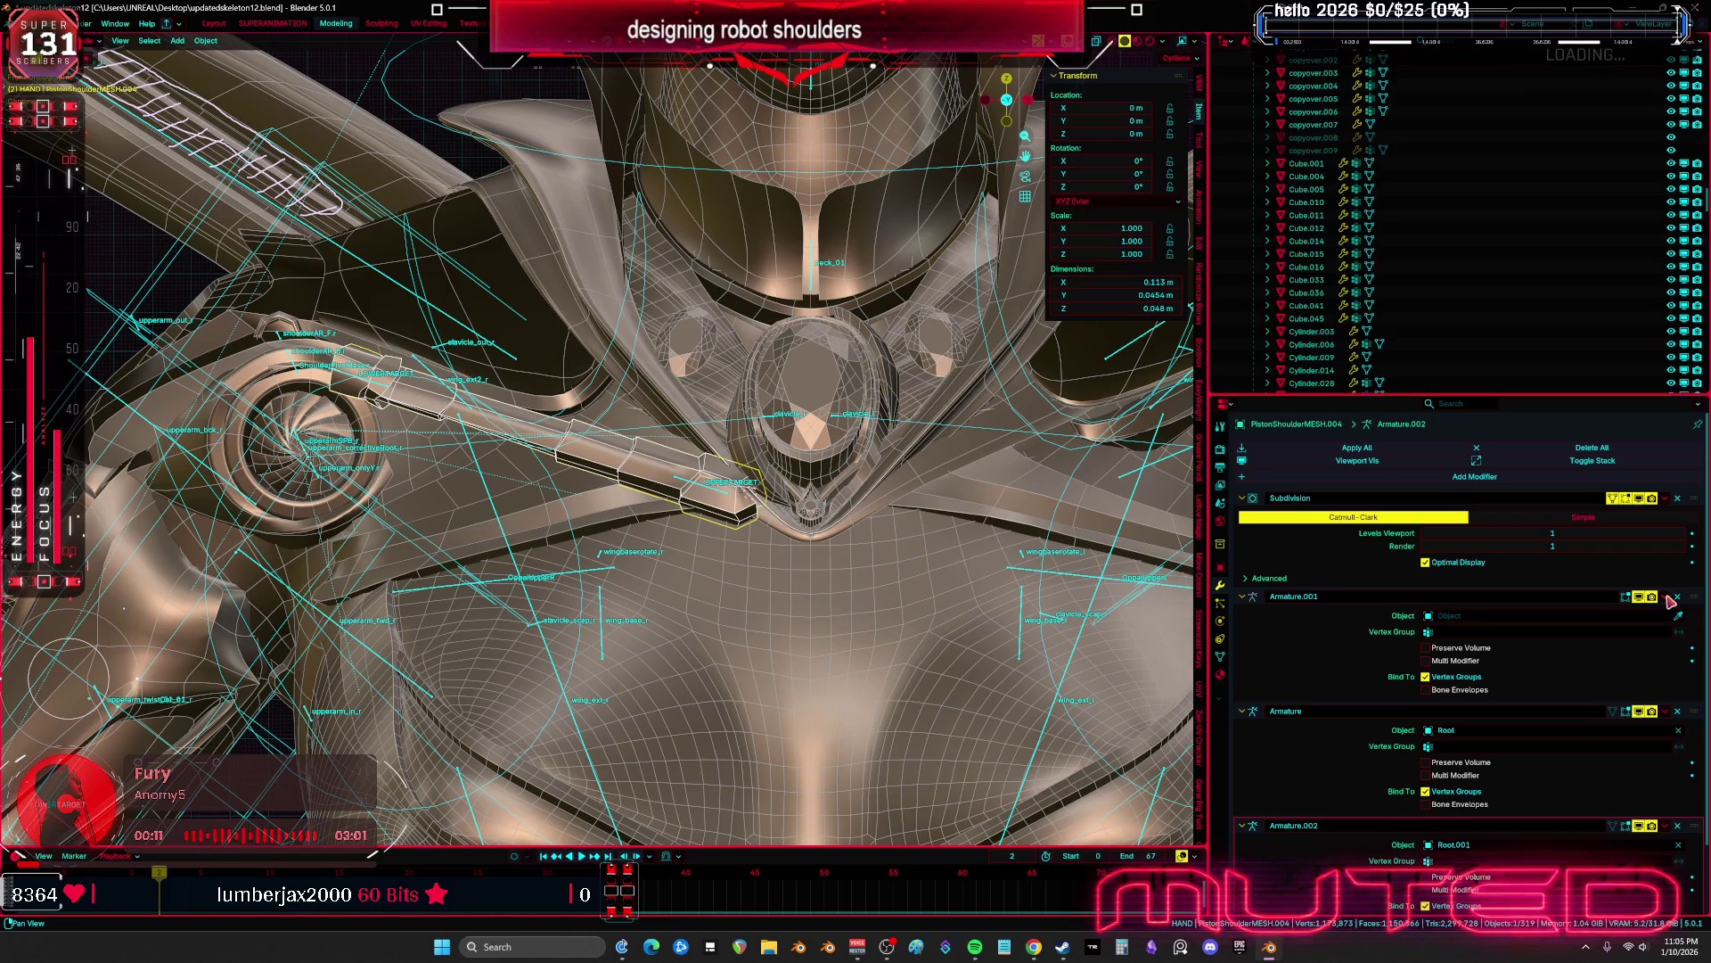
Delete Armature.001, apply Armature, and delete Armature.002 from the piston's modifier stack
click(1677, 597)
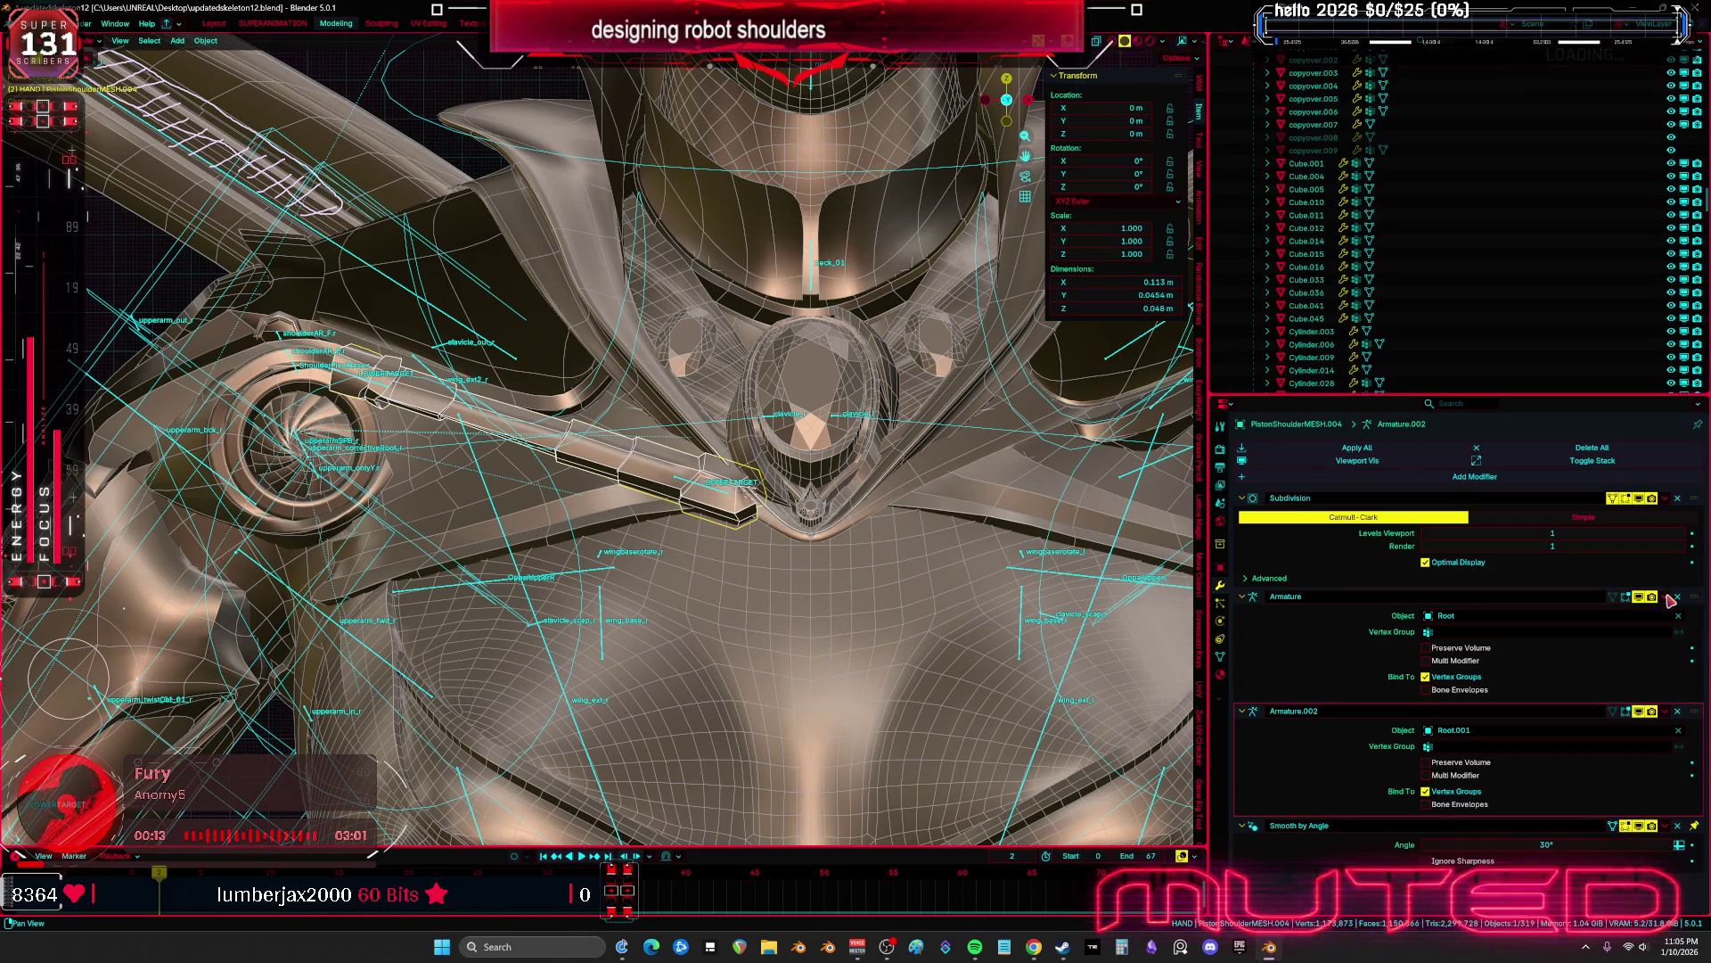
click(1666, 597)
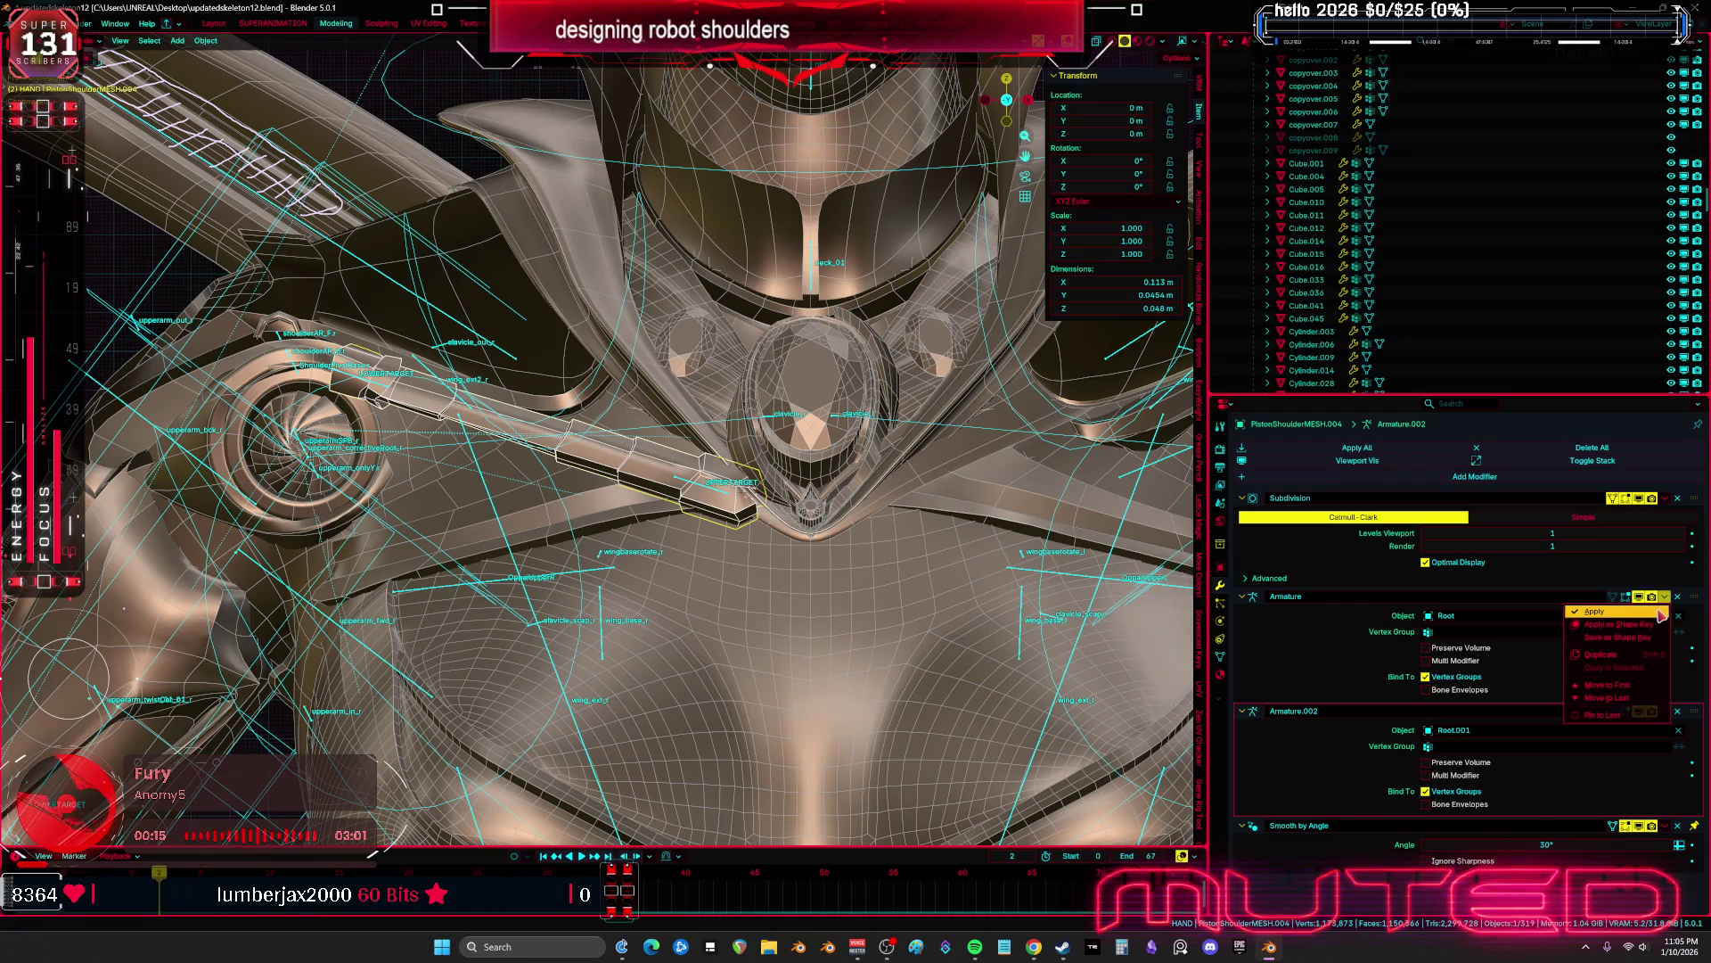
click(1613, 611)
click(1678, 597)
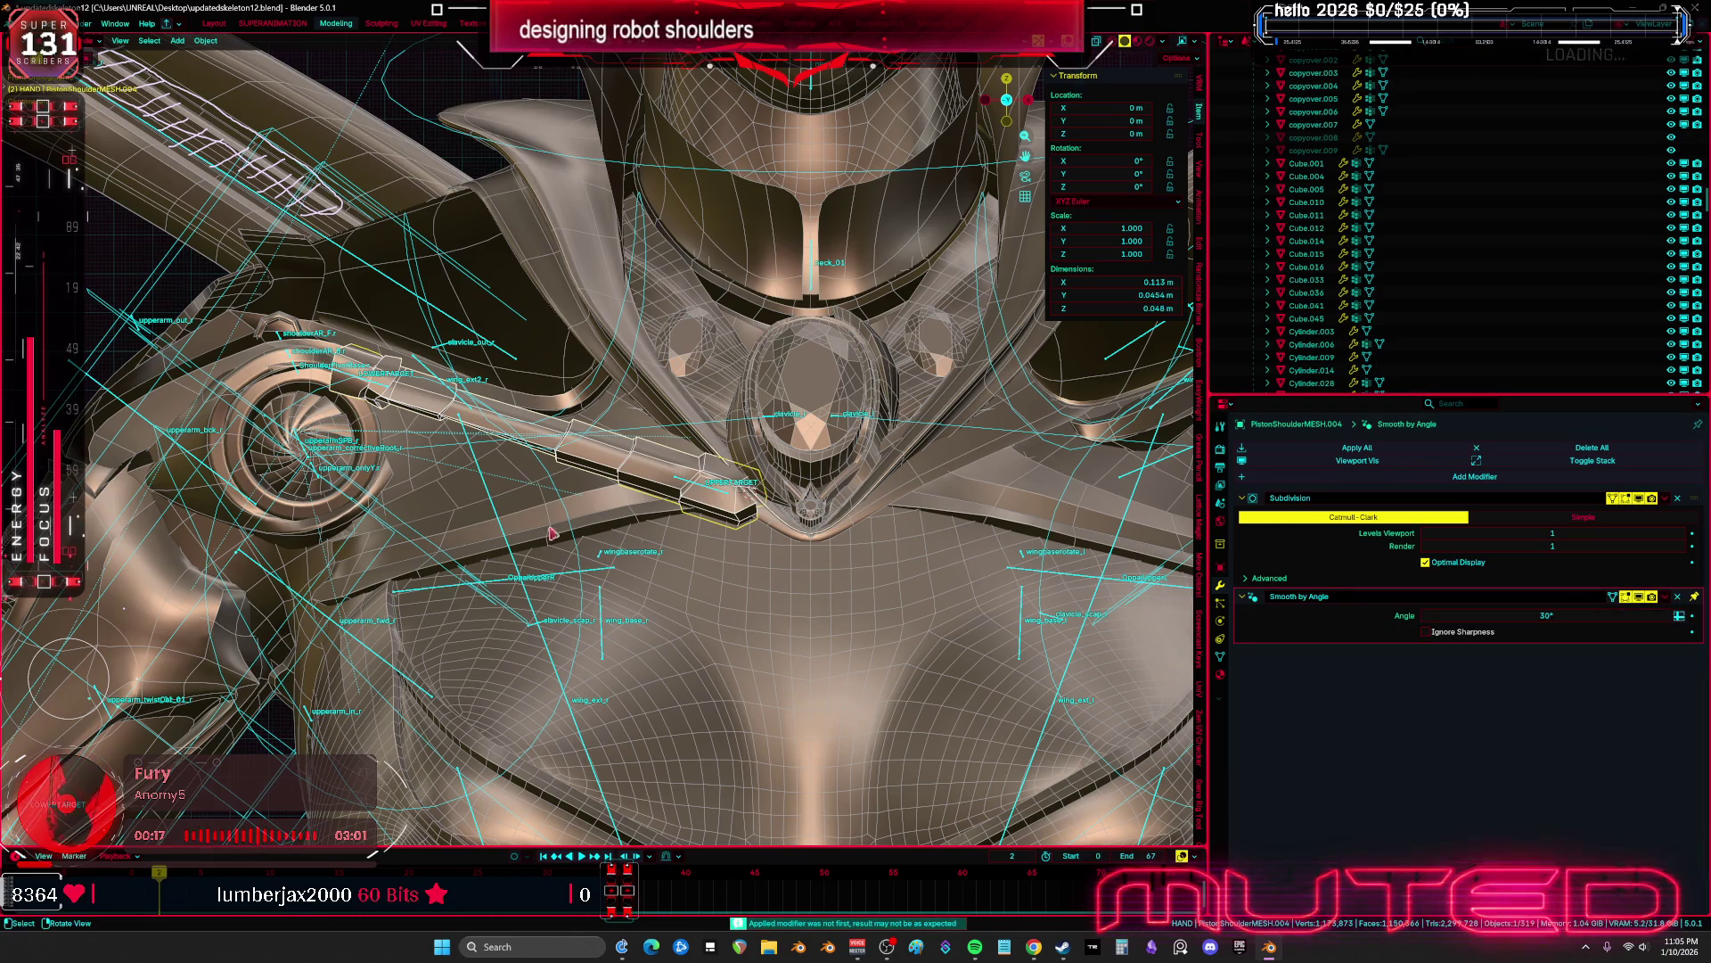
Click Root.001 and the SKM_BewmV4.002 mesh, then reselect only the shoulder piston
click(713, 495)
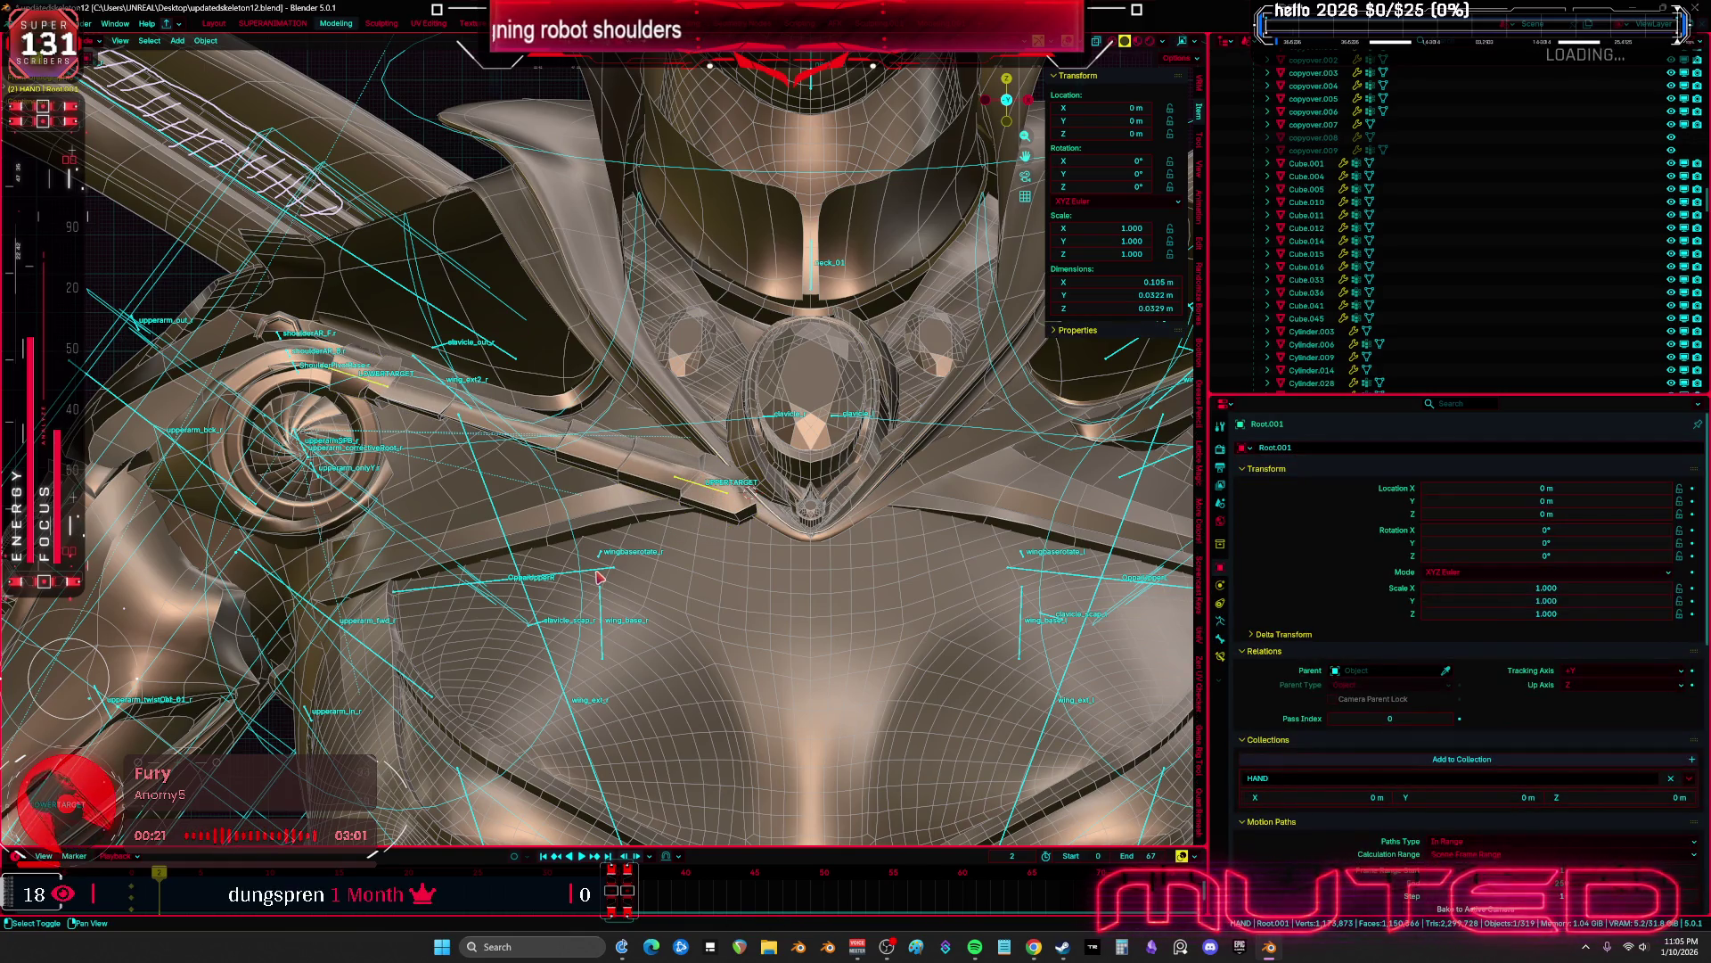
shift+click(598, 576)
click(703, 492)
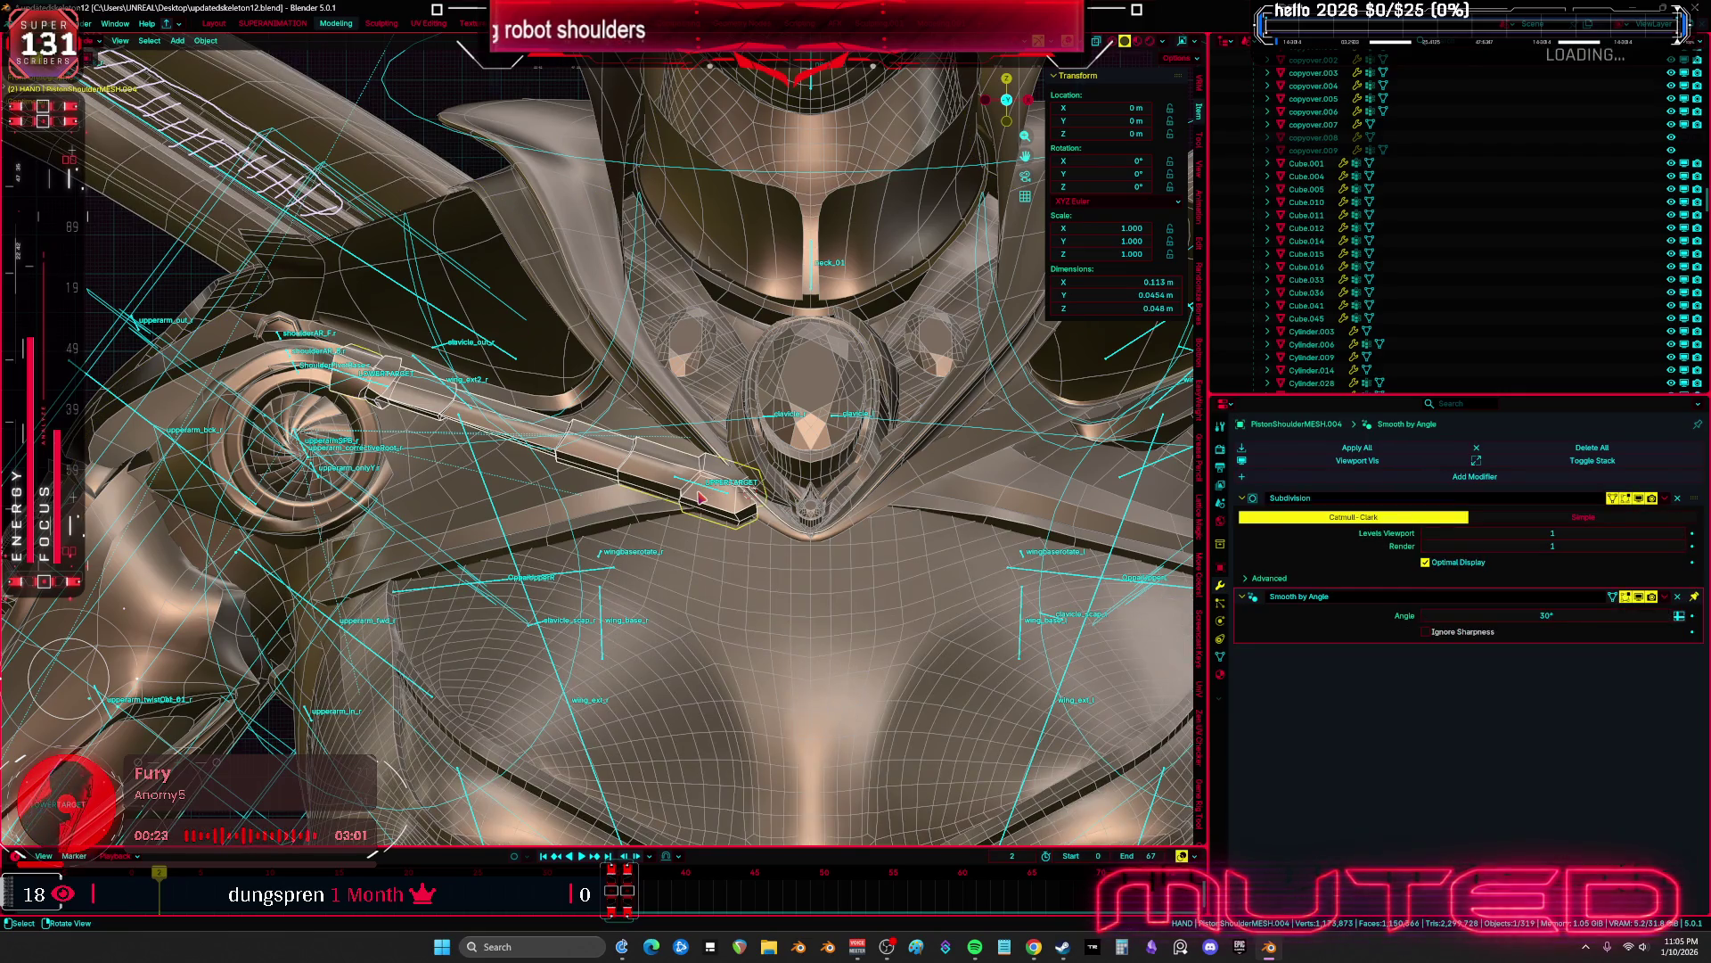
Enter the armature's Edit Mode, pick the UPPERTARGET bone and orbit around the collar's shoulder bones
click(636, 569)
scroll(605, 574, down, 5)
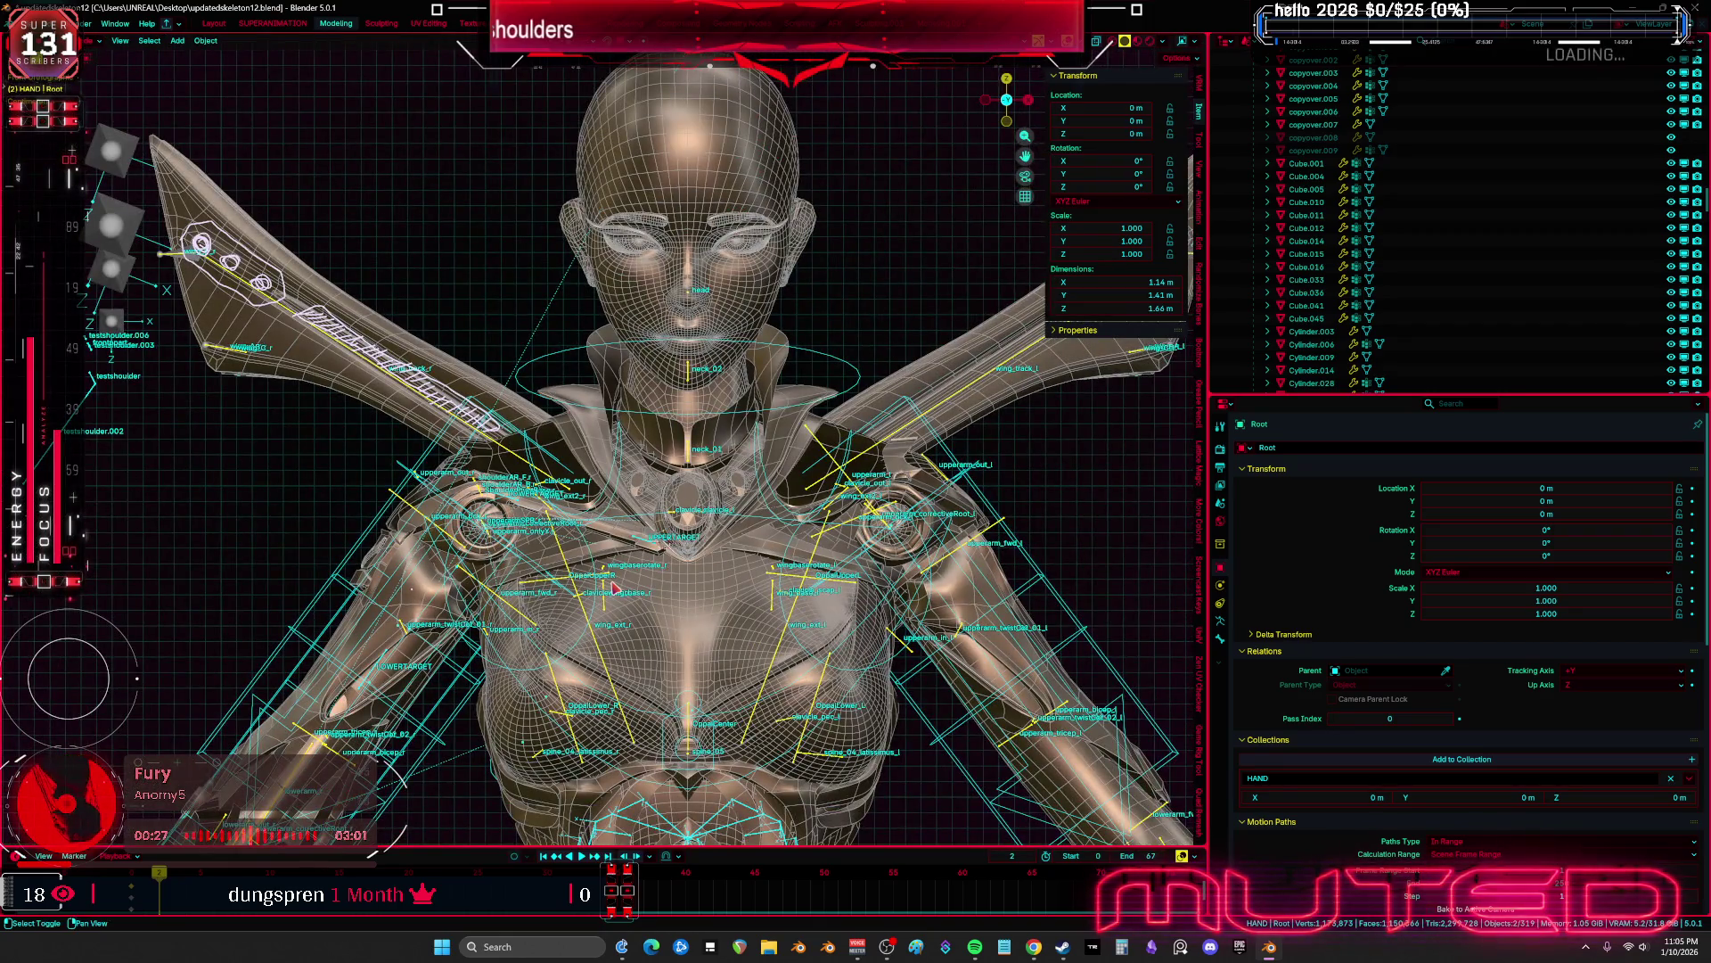
scroll(615, 590, up, 6)
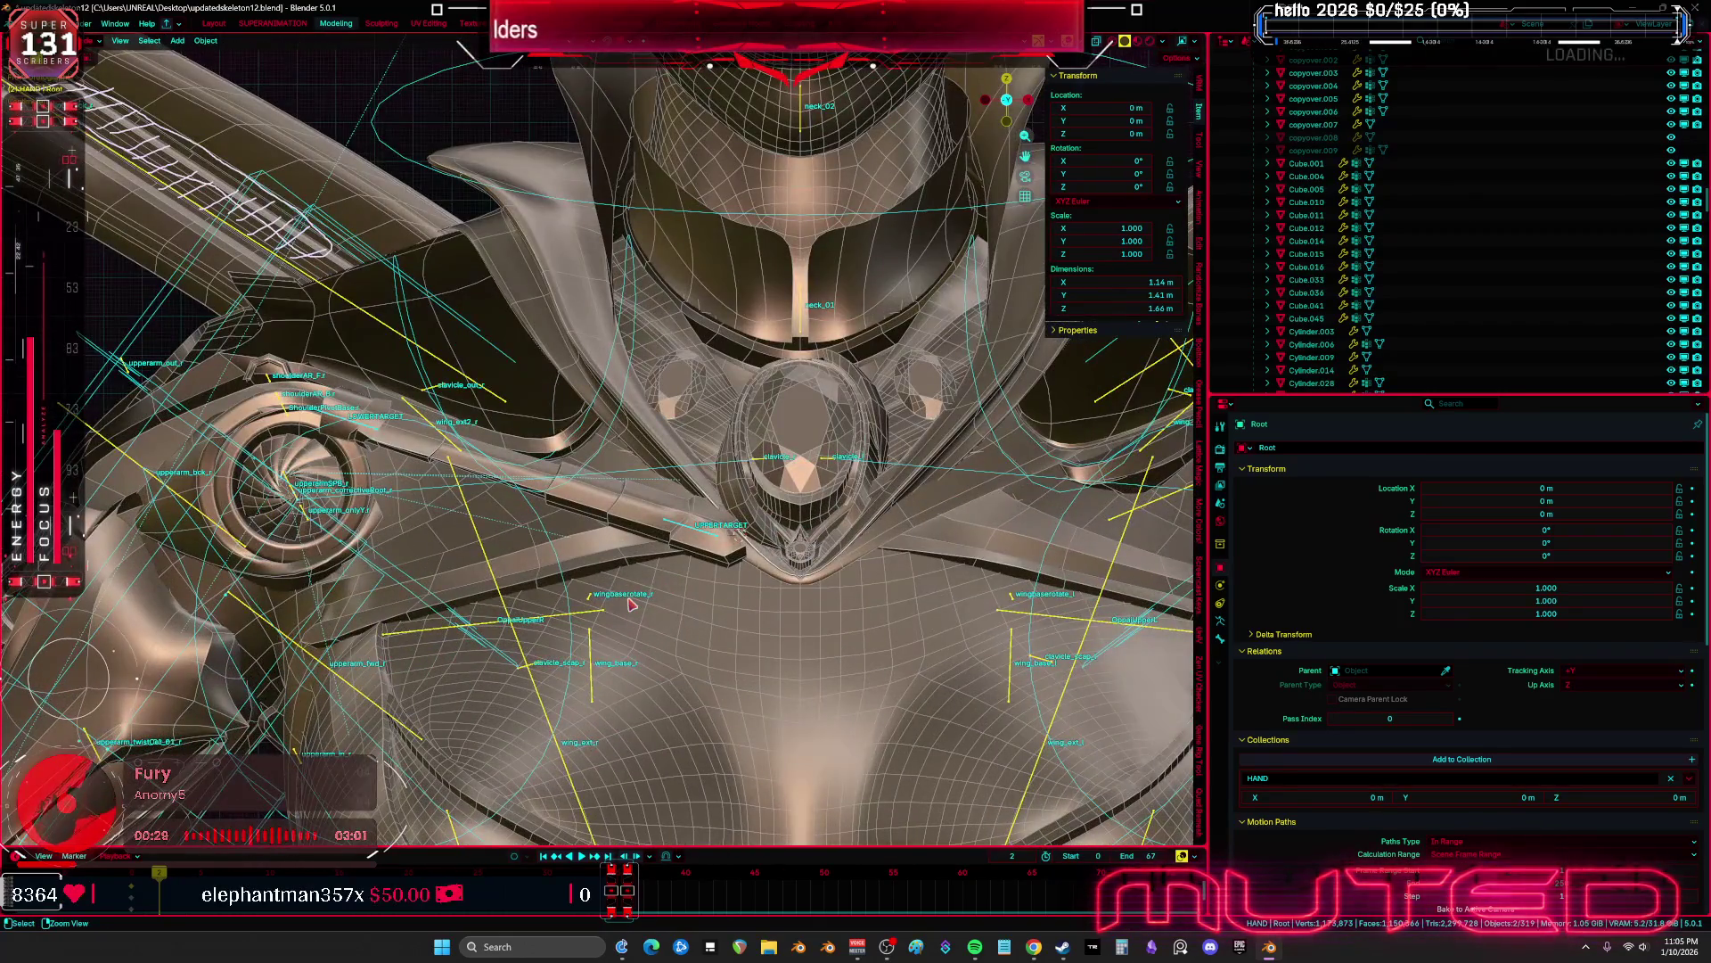
scroll(699, 526, up, 4)
key(Tab)
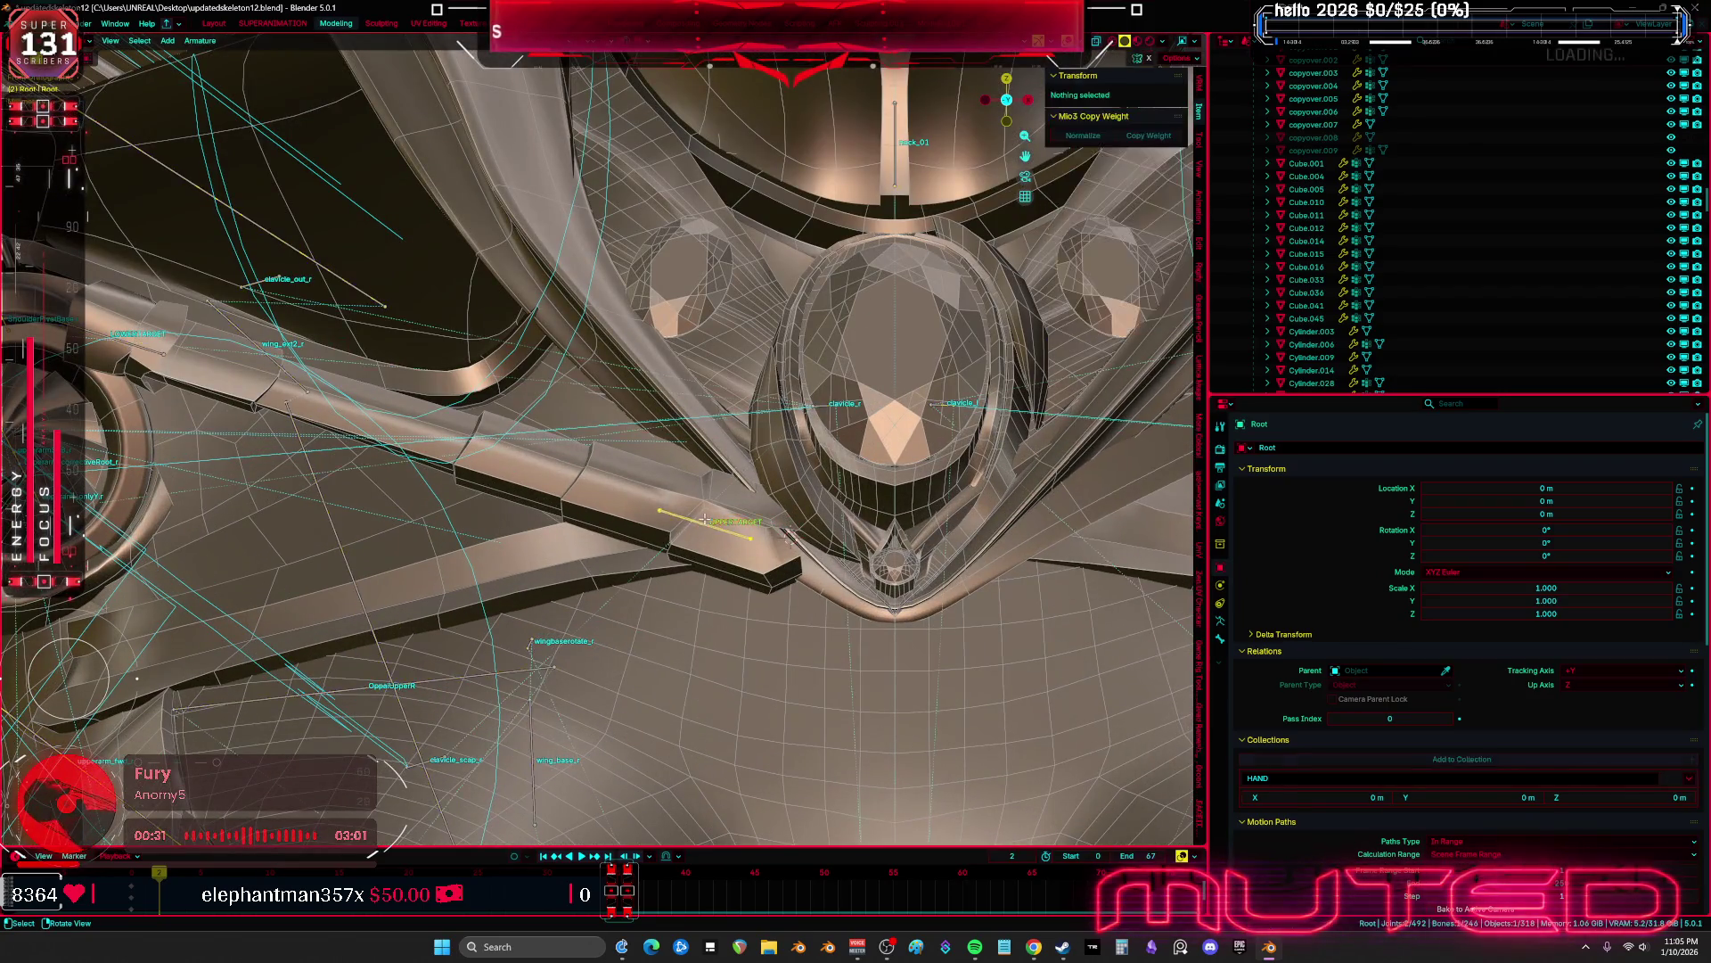
click(731, 536)
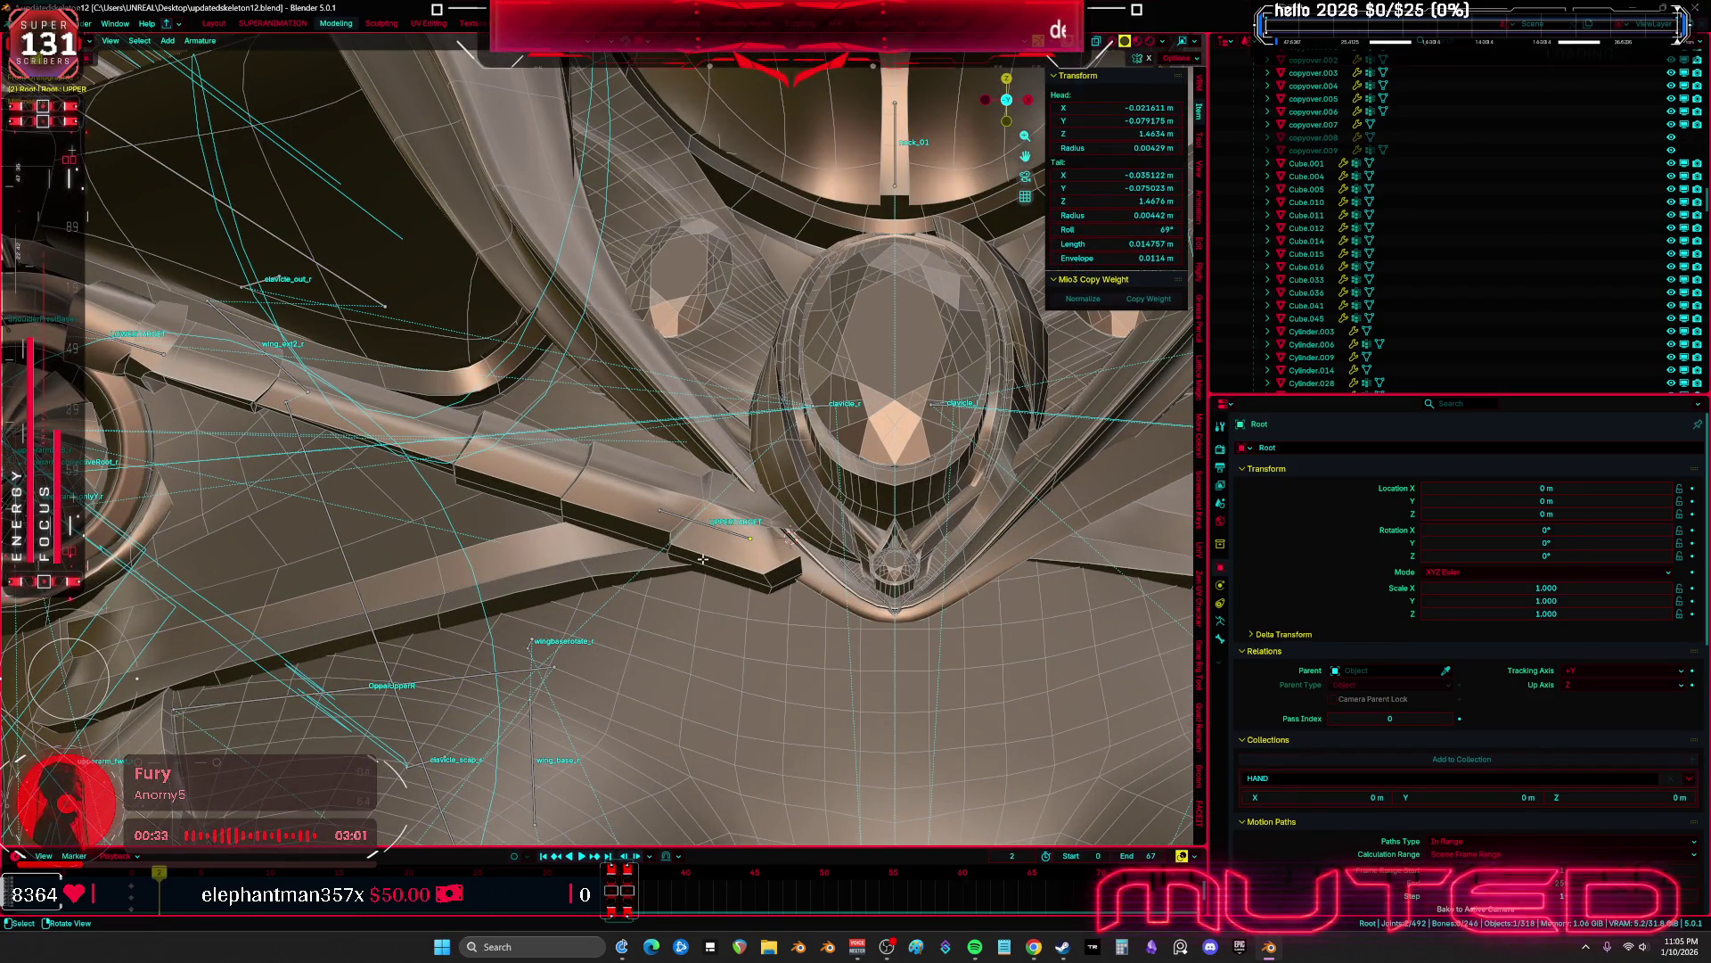
key(Escape)
shift+scroll(714, 570, down, 8)
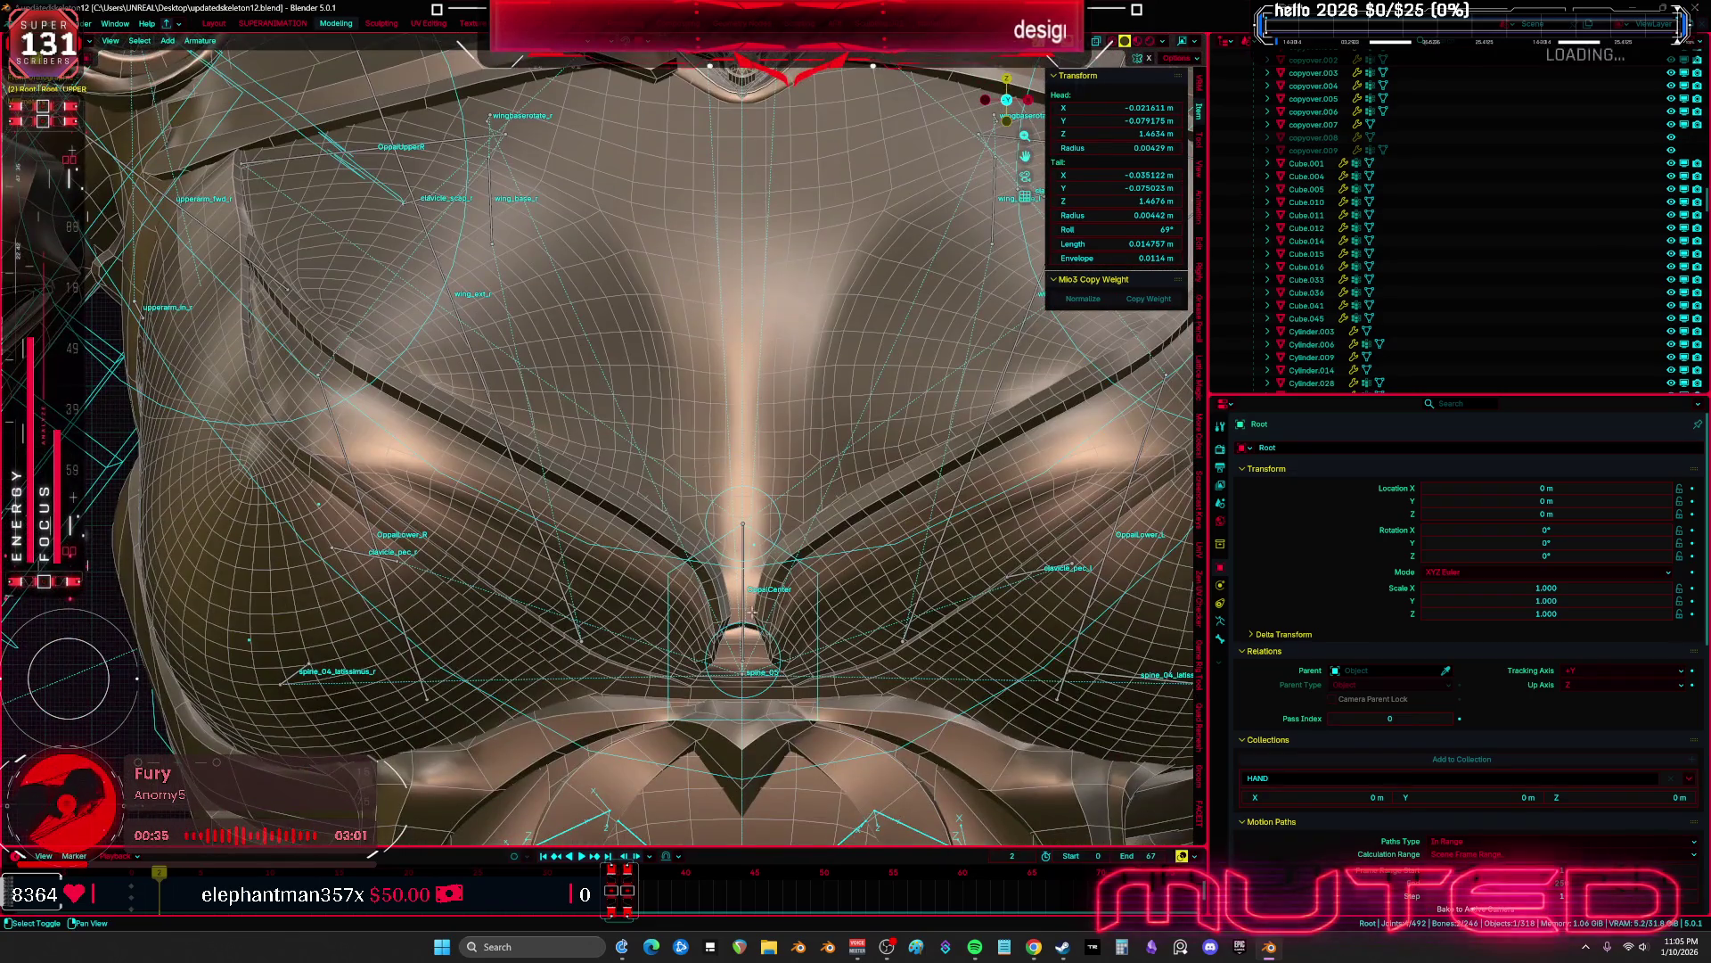
mouse_move(742, 603)
middle_down()
mouse_move(648, 597)
mouse_move(475, 520)
middle_up()
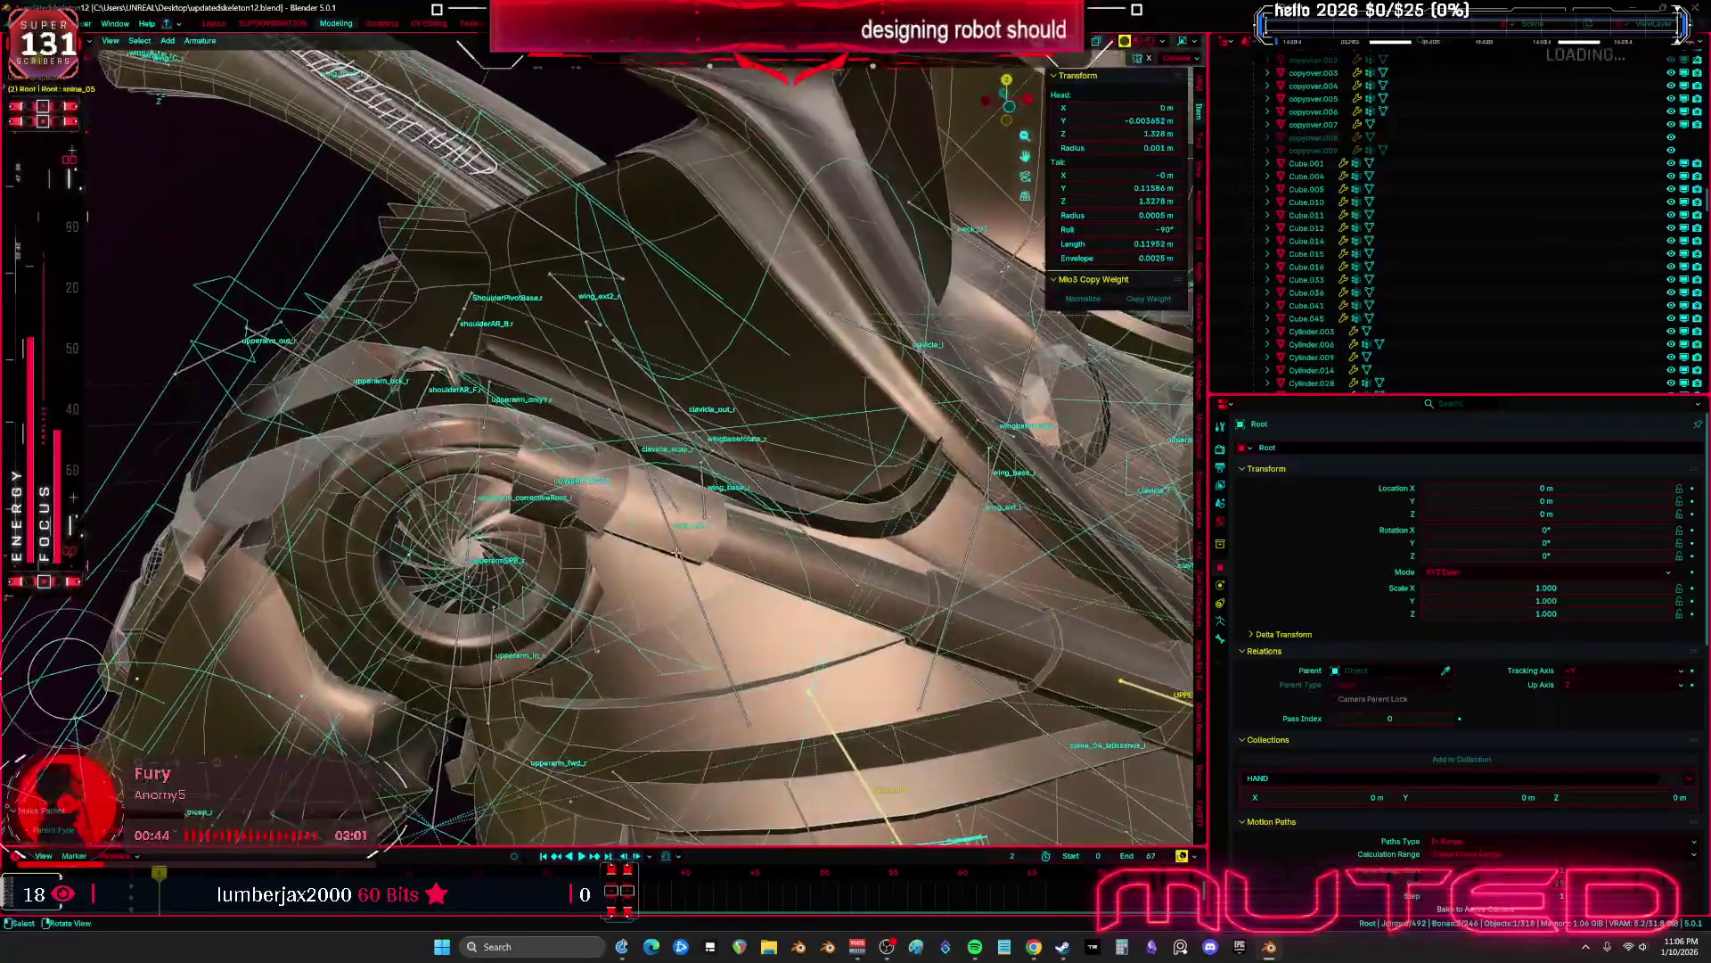
middle_drag(677, 553, 691, 558)
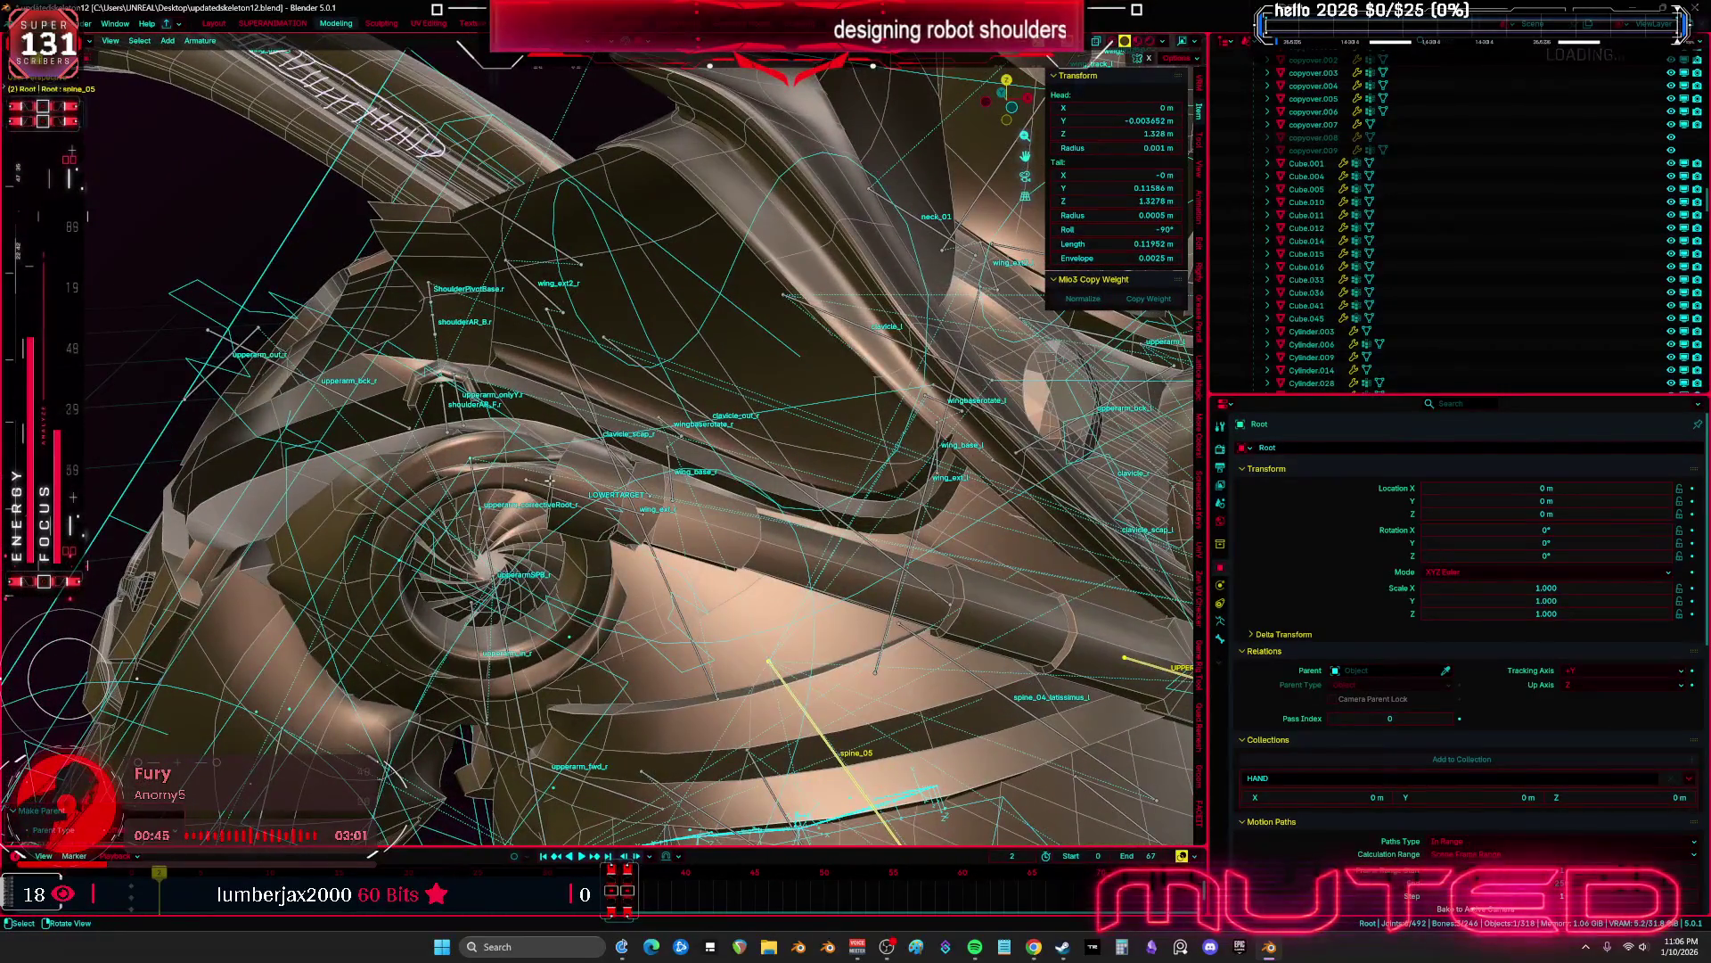
mouse_move(560, 493)
middle_down()
mouse_move(571, 470)
mouse_move(616, 470)
mouse_move(656, 551)
mouse_move(718, 491)
mouse_move(698, 469)
middle_up()
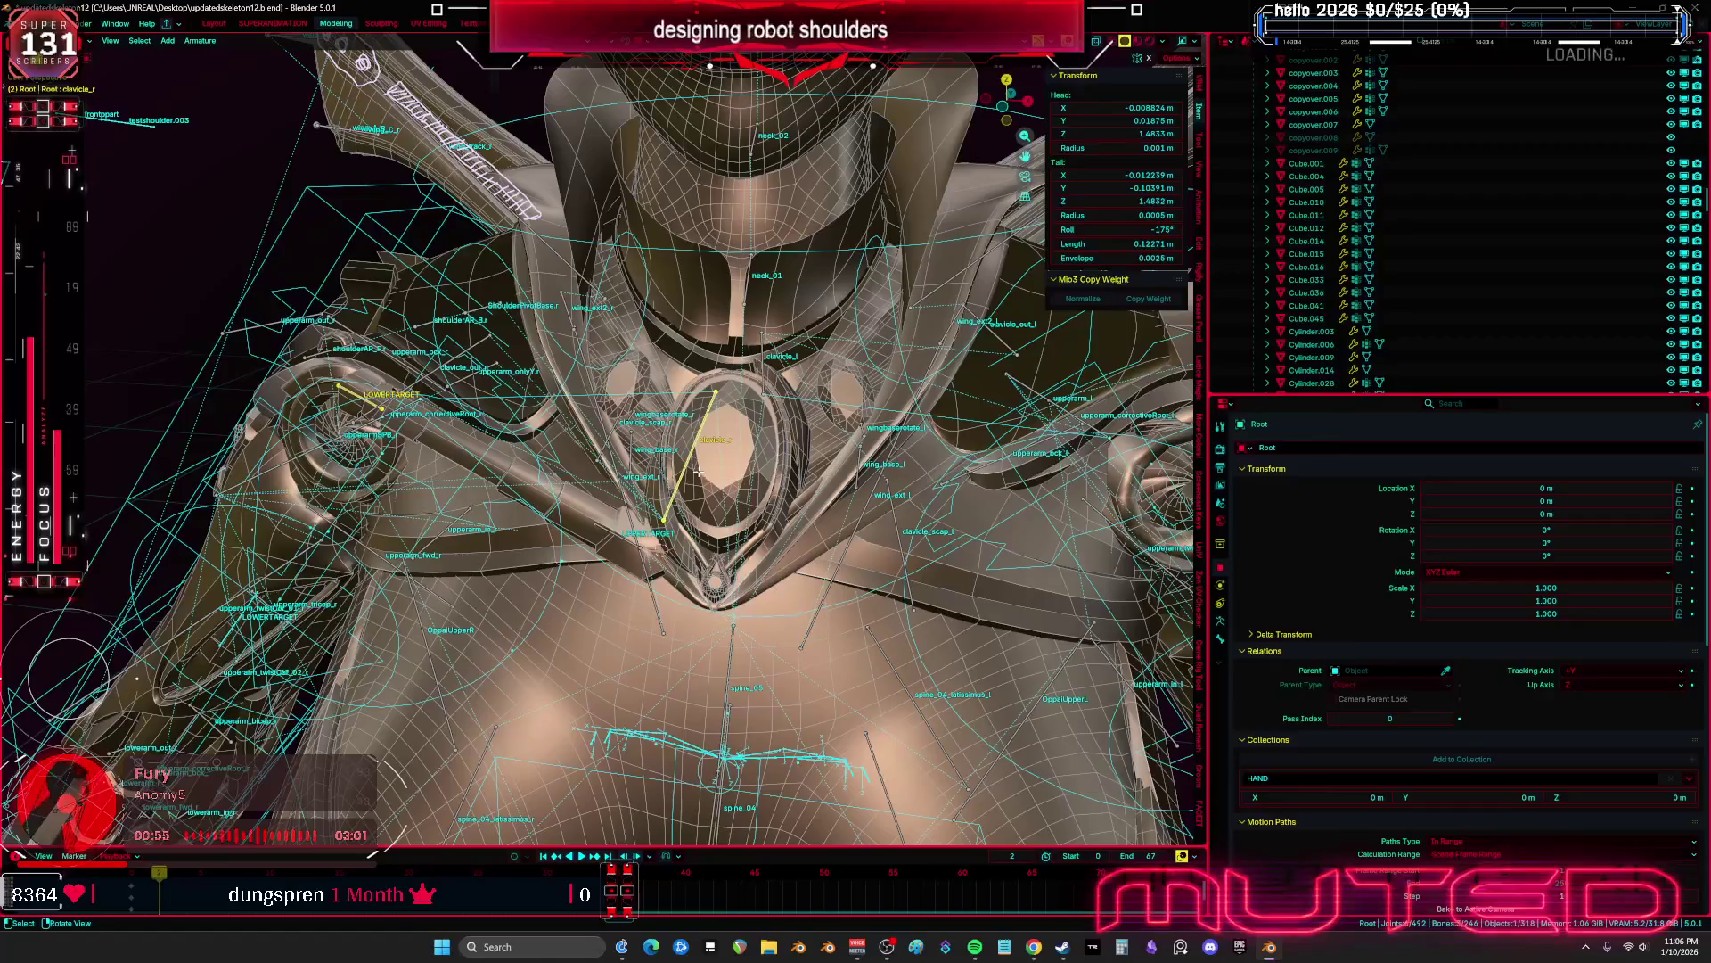
Parent the shoulder target bone with Keep Offset and leave armature Edit Mode
key(ctrl+p)
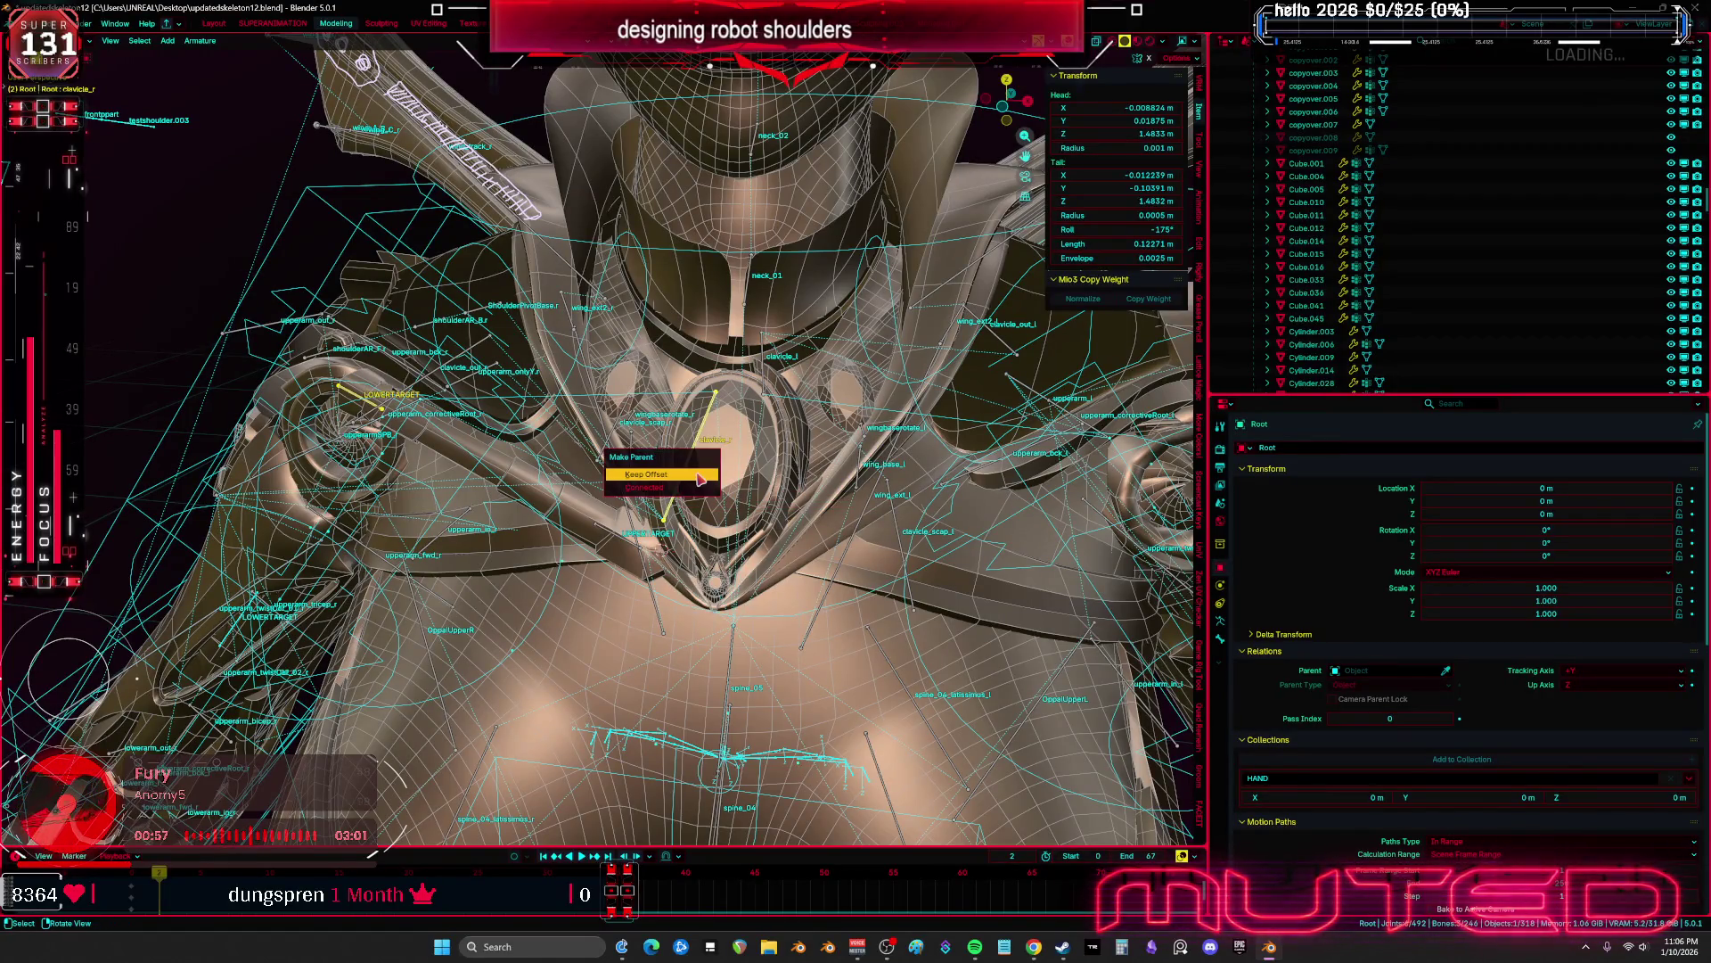
click(697, 473)
key(KP_1)
key(Tab)
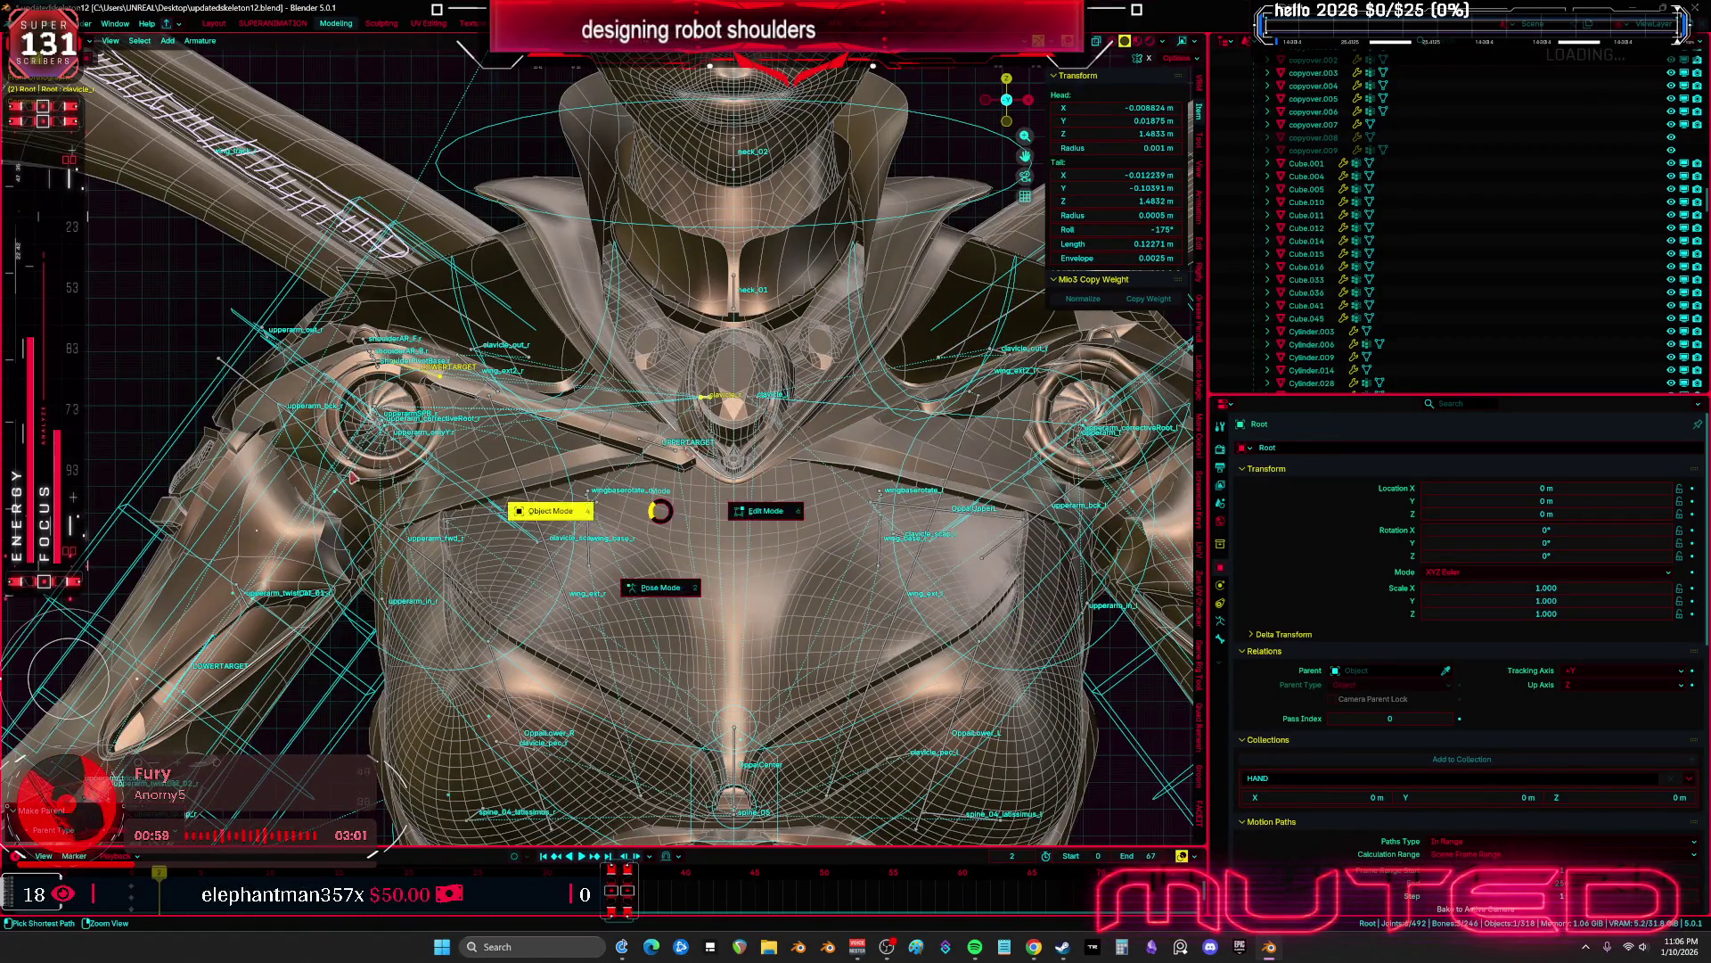
middle_drag(698, 473, 763, 419)
click(759, 385)
key(ctrl+Tab)
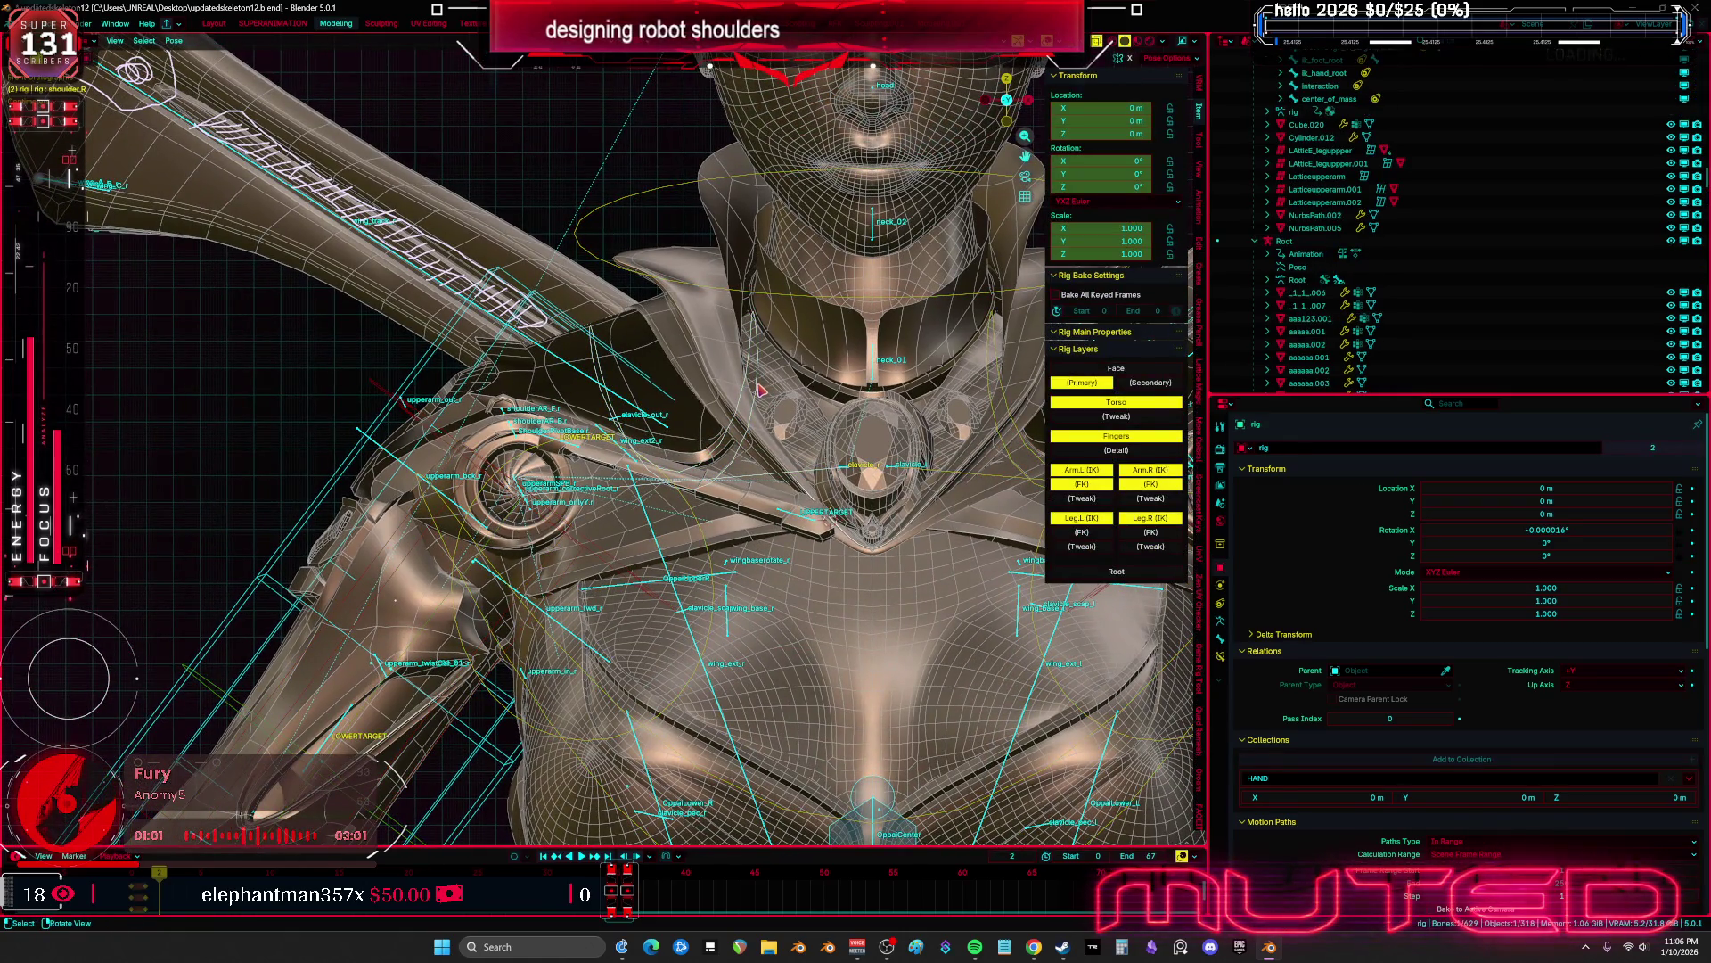
Bind the shoulder piston to the Root armature with Armature Deform
click(727, 497)
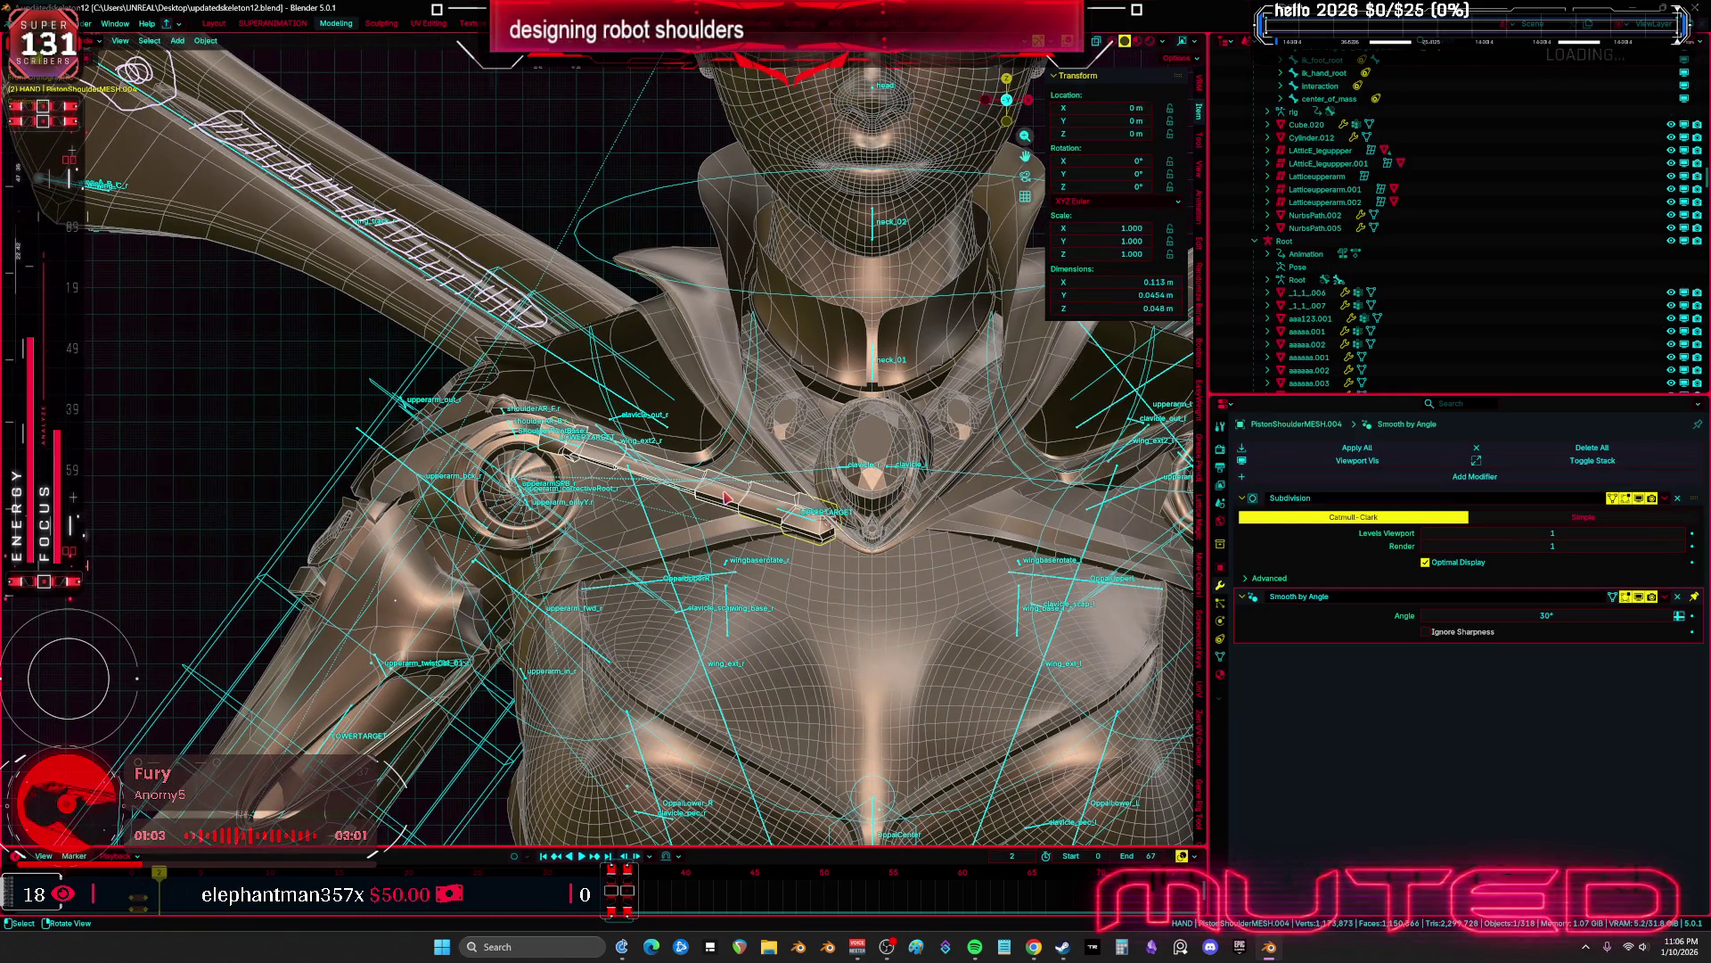
click(731, 612)
key(ctrl+p)
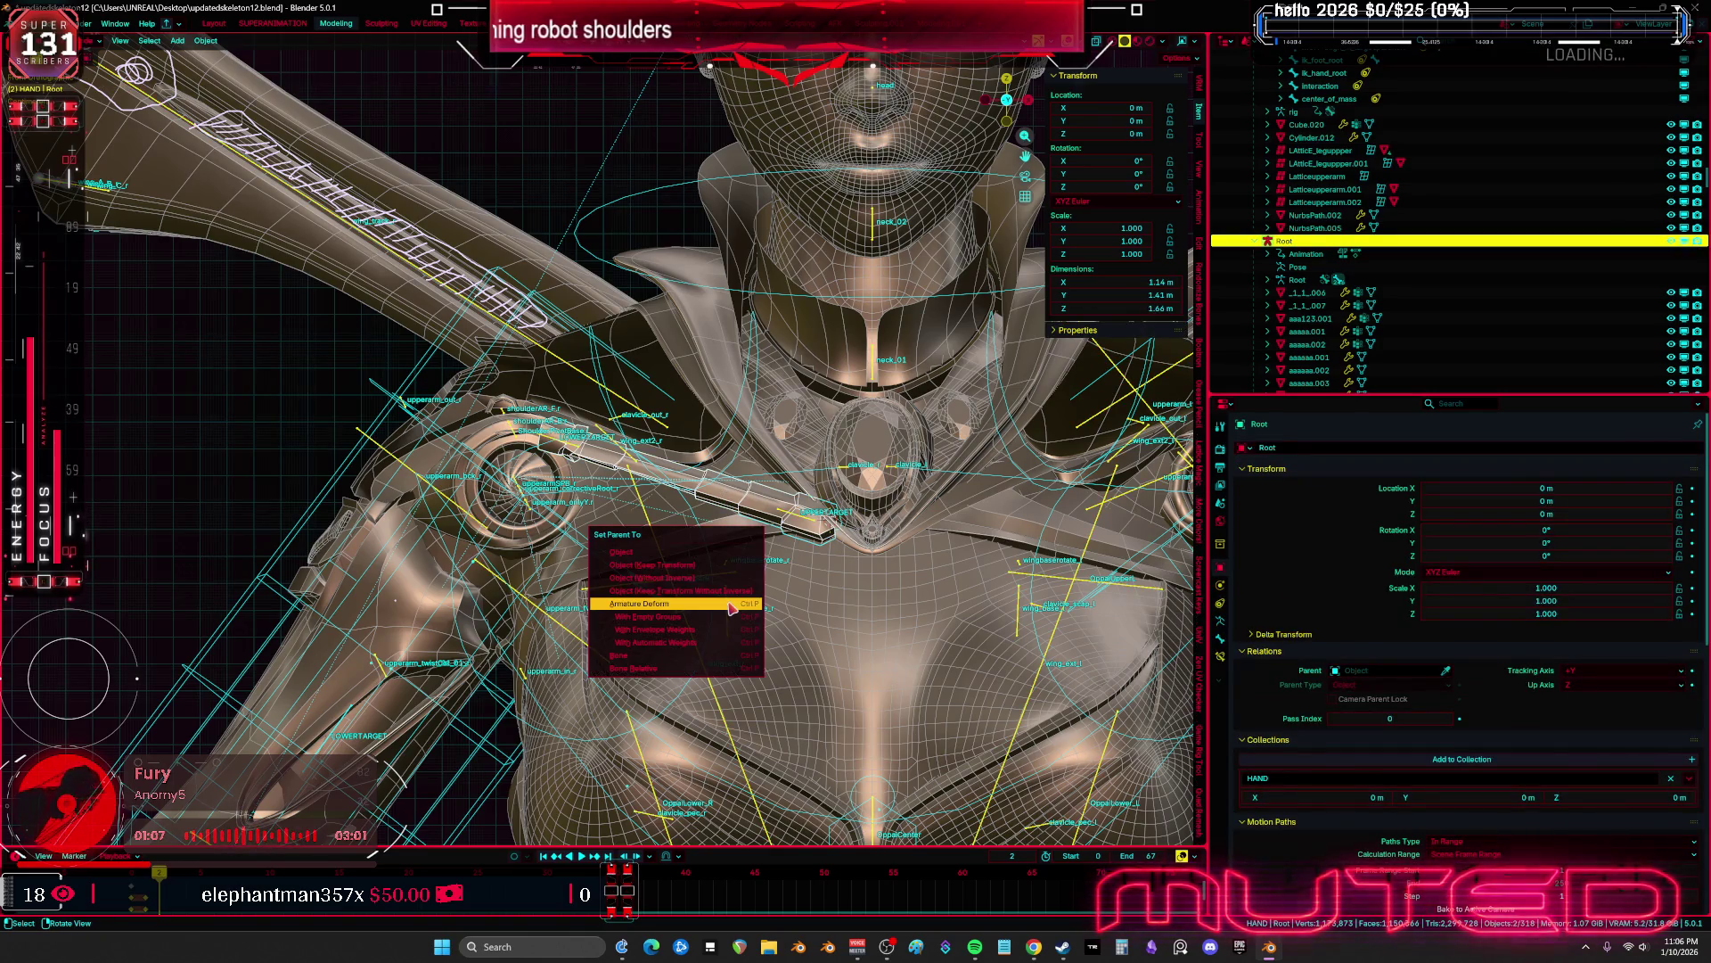
click(731, 606)
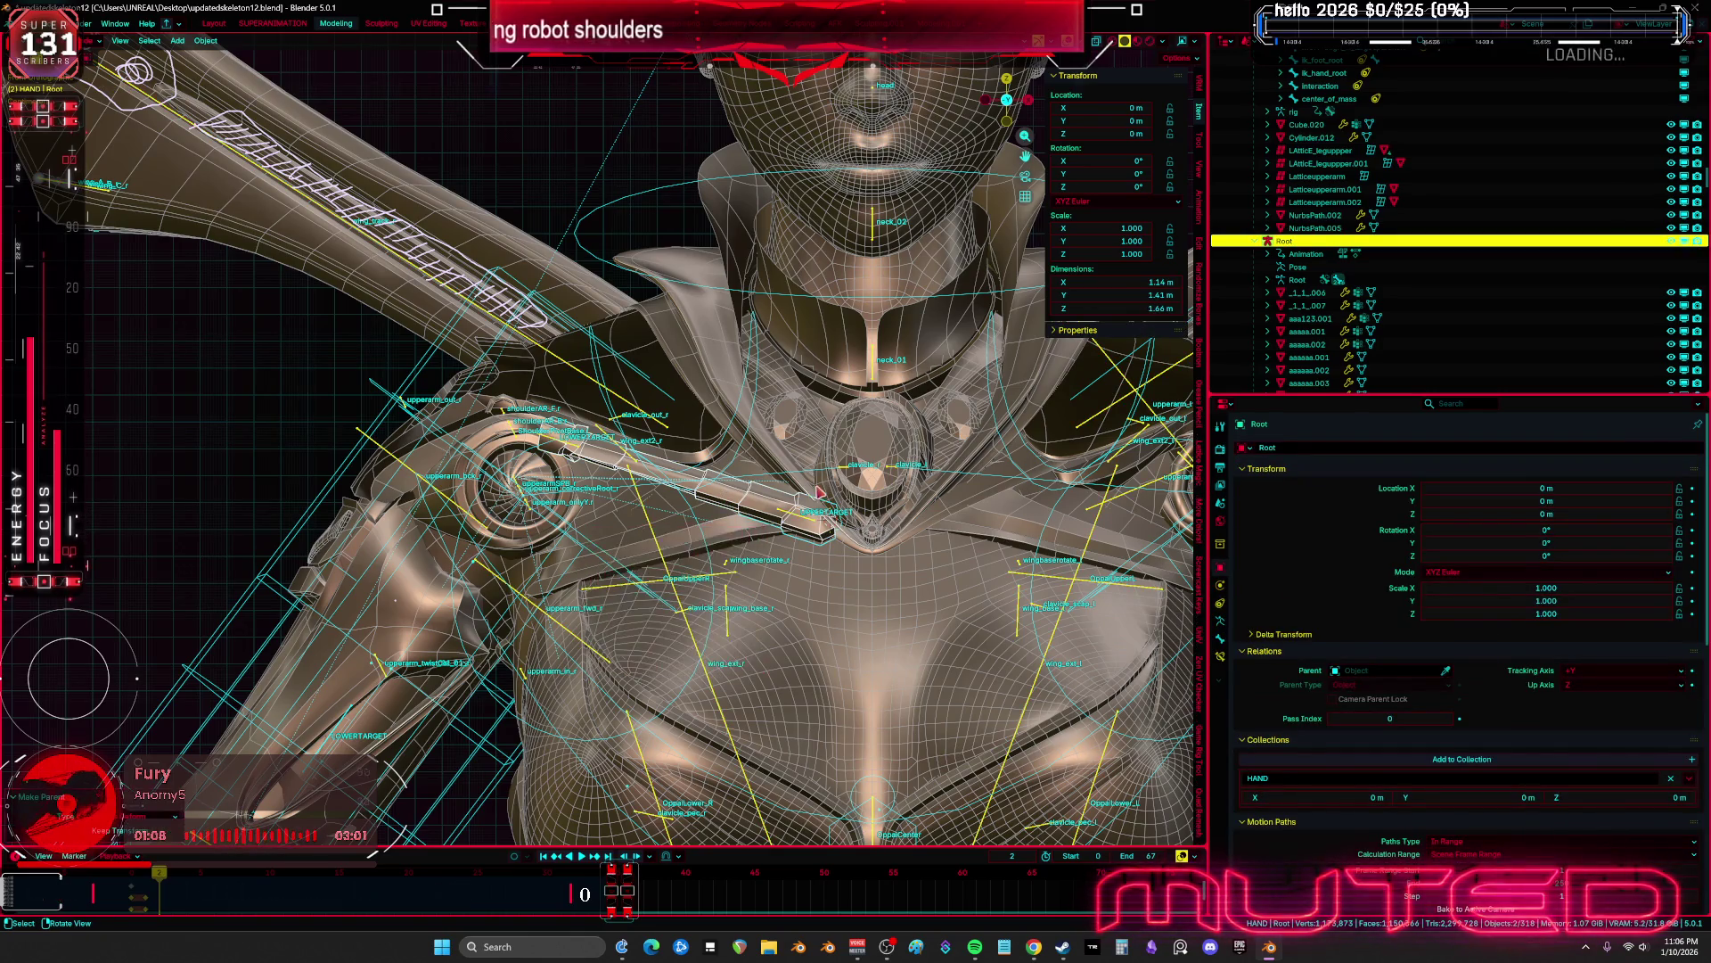
Cycle through the overlapping v2_Valk.003, v2_Valk.002 and v2_Valk.001 body meshes
click(758, 404)
click(758, 404)
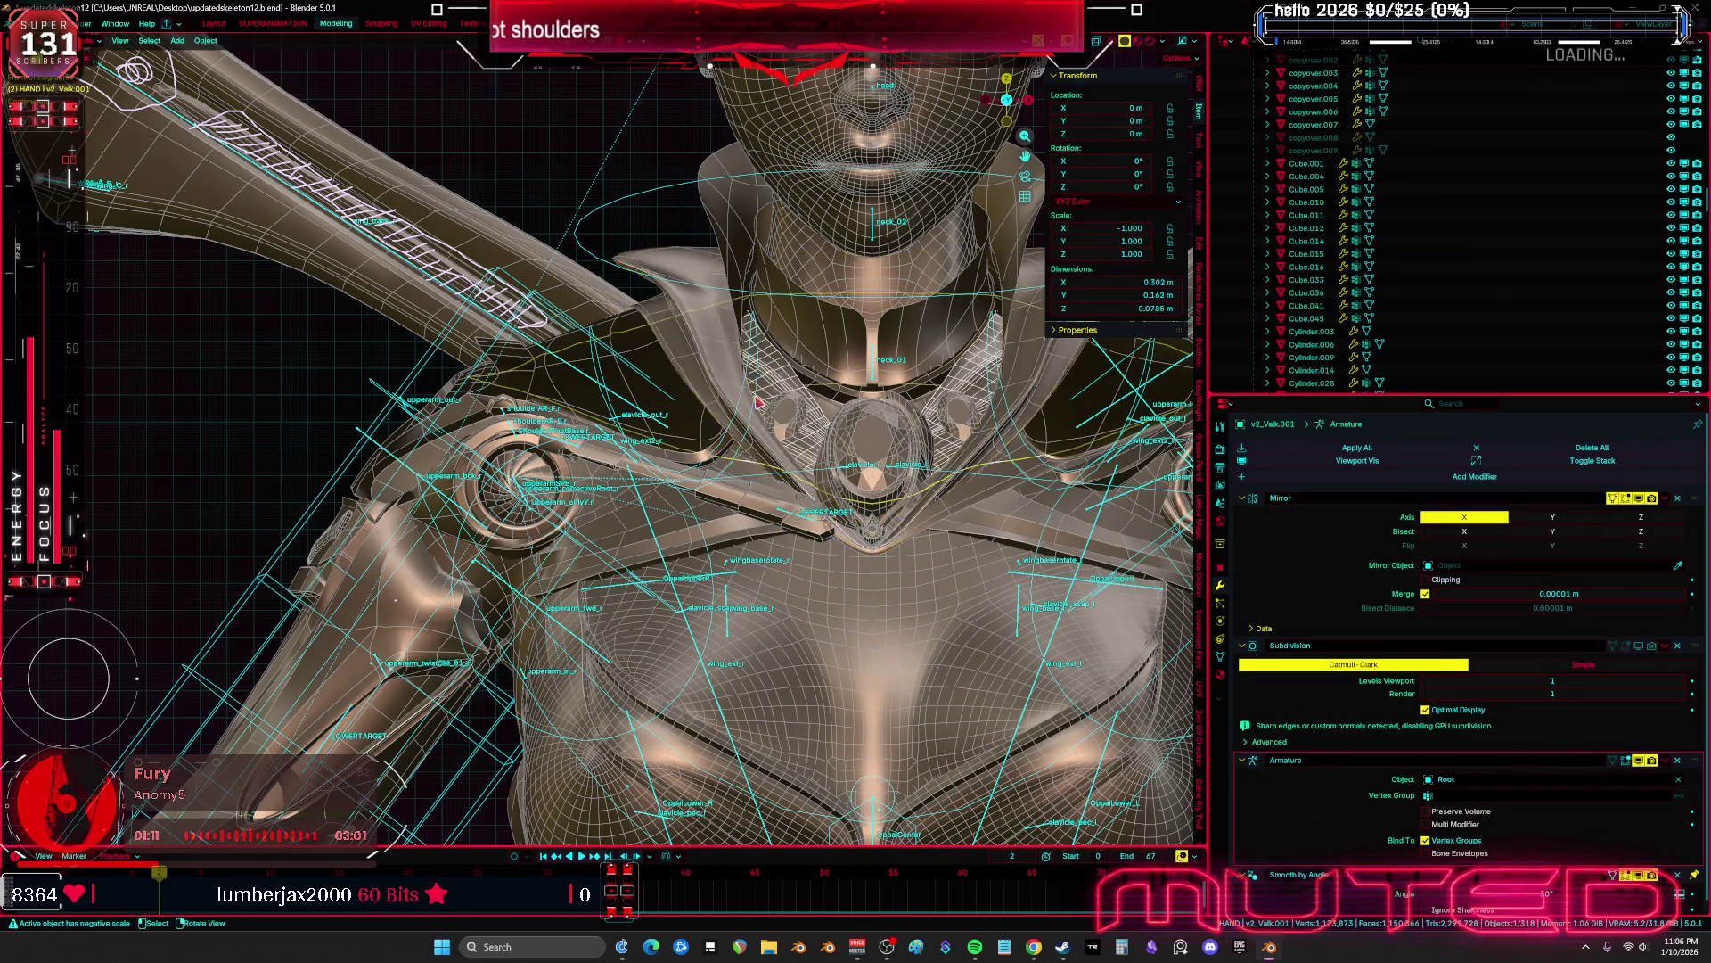
click(762, 403)
click(763, 403)
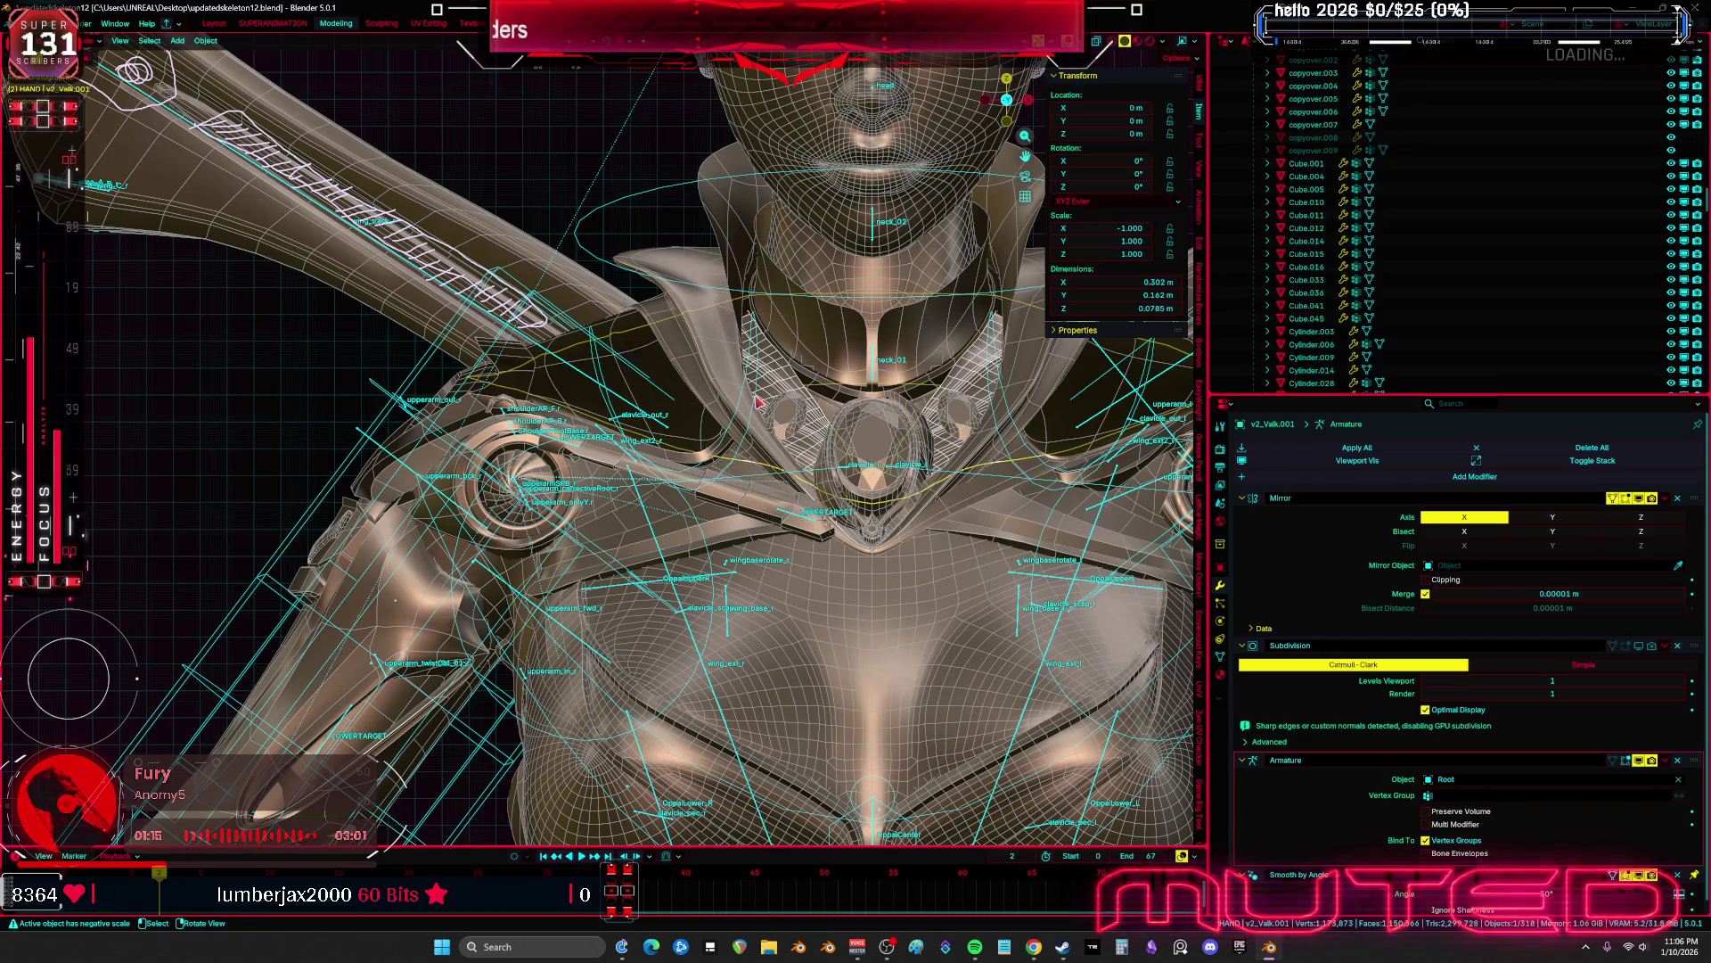
Select the shoulder bone in Pose Mode, trial and cancel a rotation, and maximise the 3D view
click(727, 474)
key(ctrl+Tab)
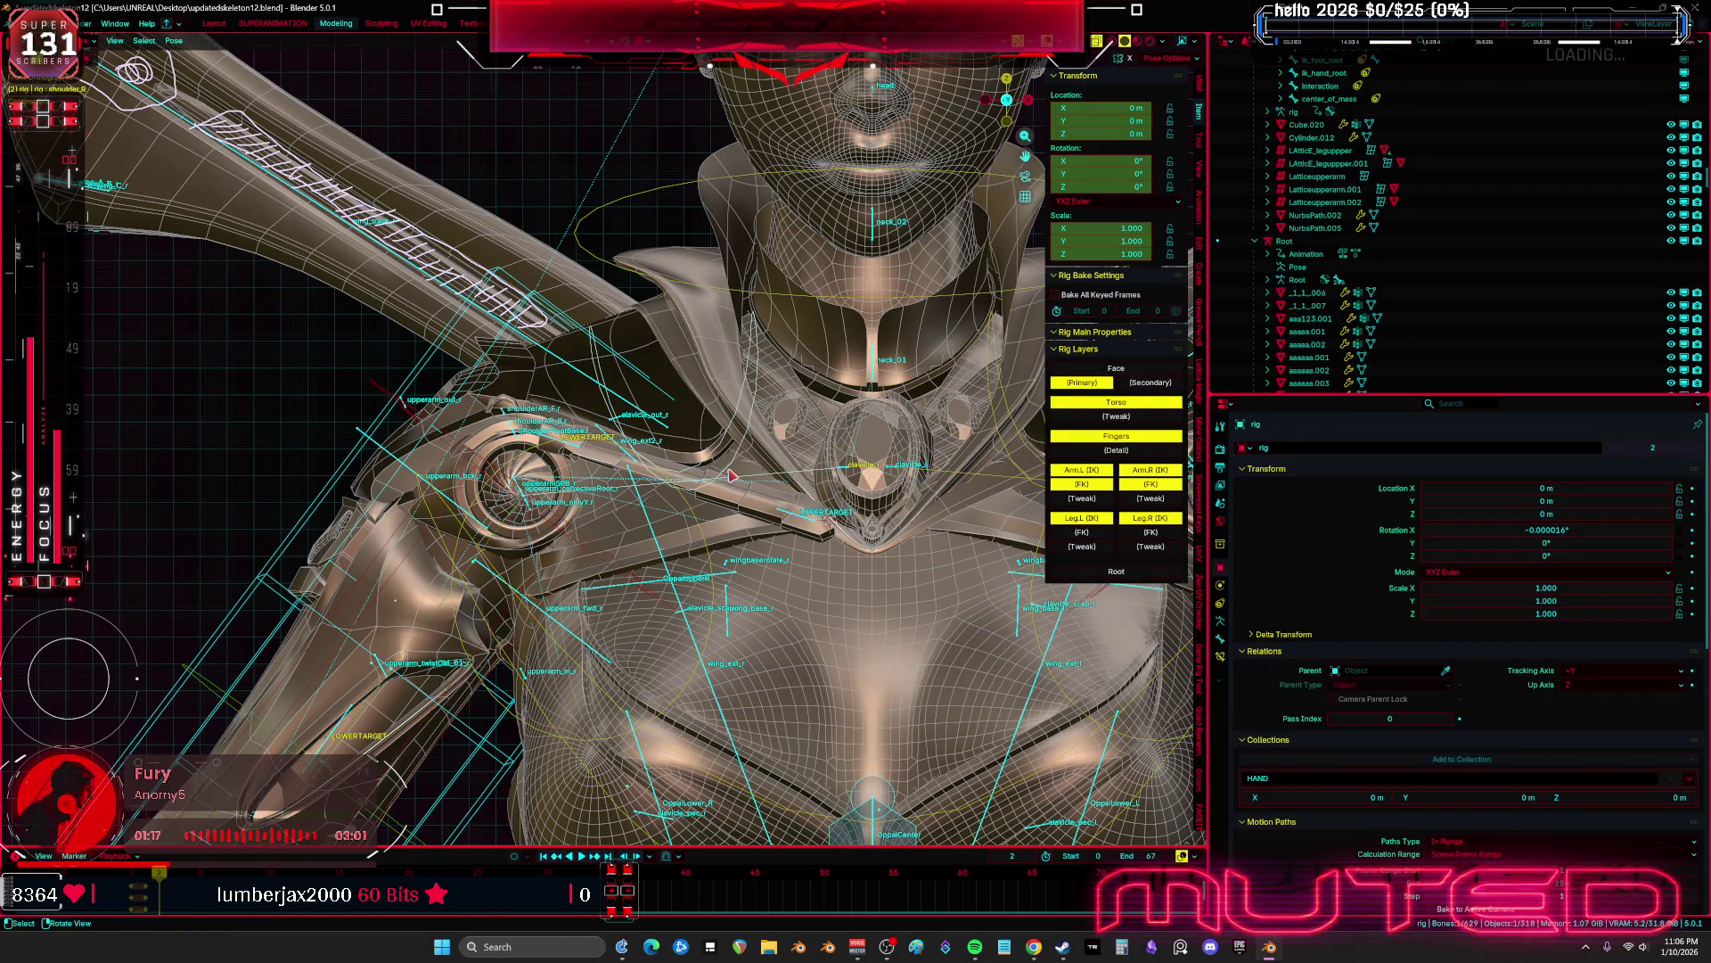
key(shift+alt+z)
key(r)
key(Escape)
key(ctrl+space)
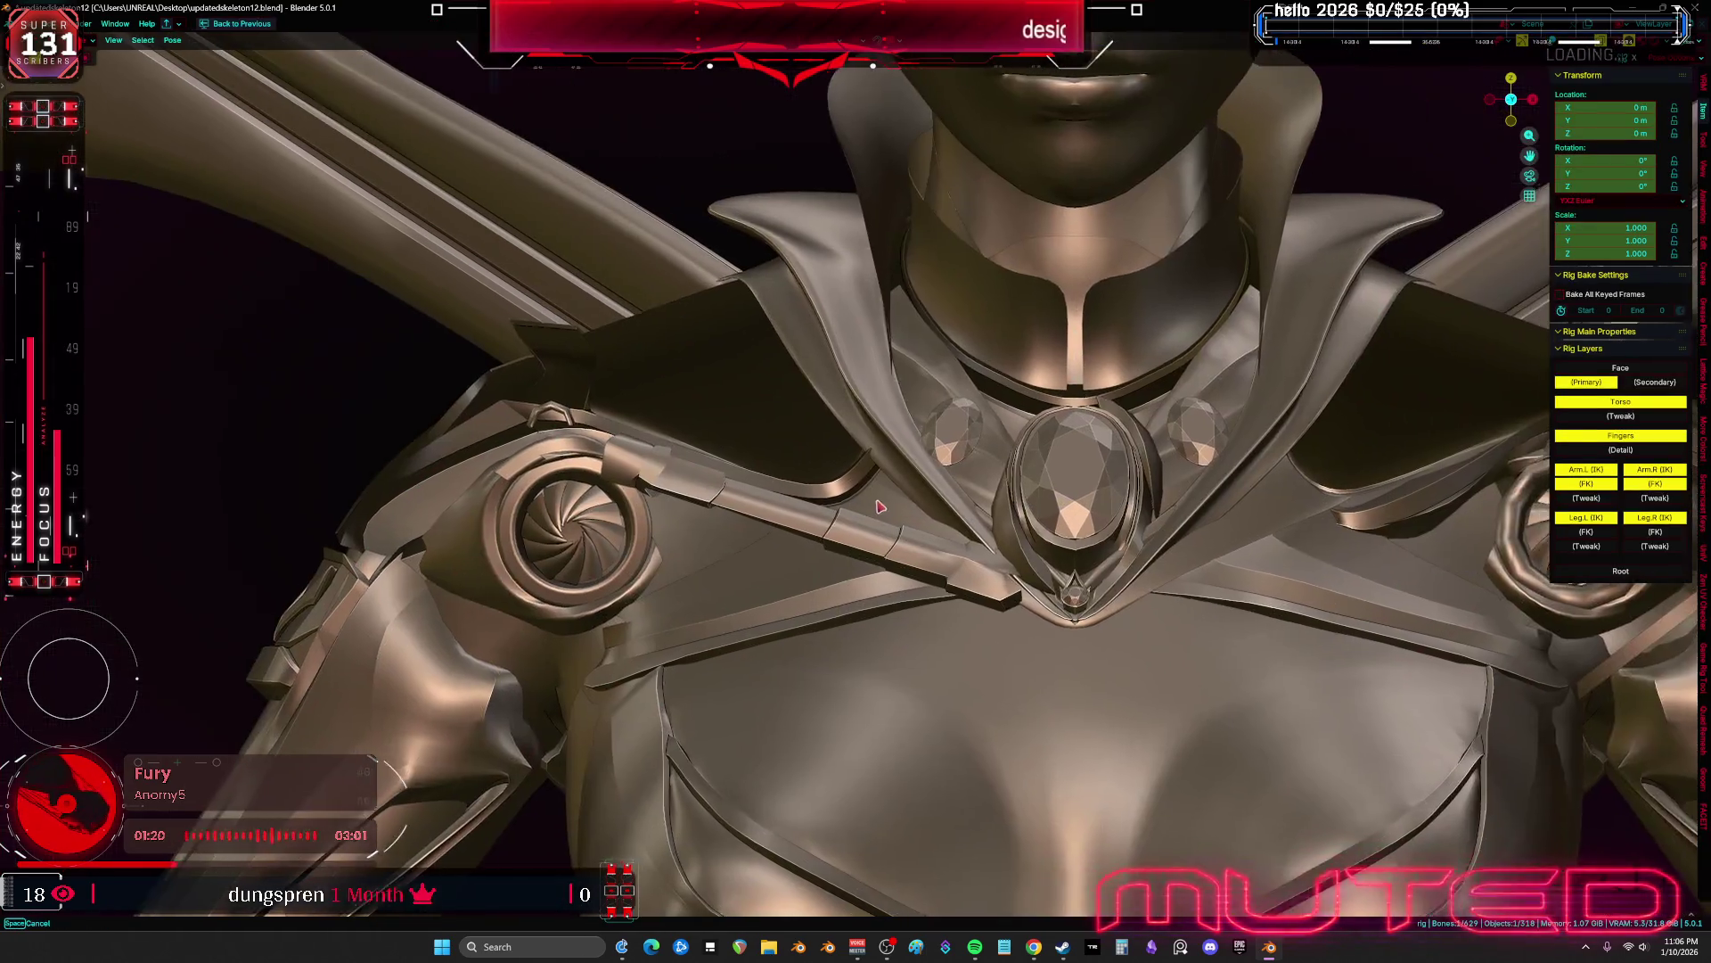
Trackball-rotate the shoulder bone to check the piston follows, then cancel the rotation
middle_drag(878, 506, 1257, 615)
key(r)
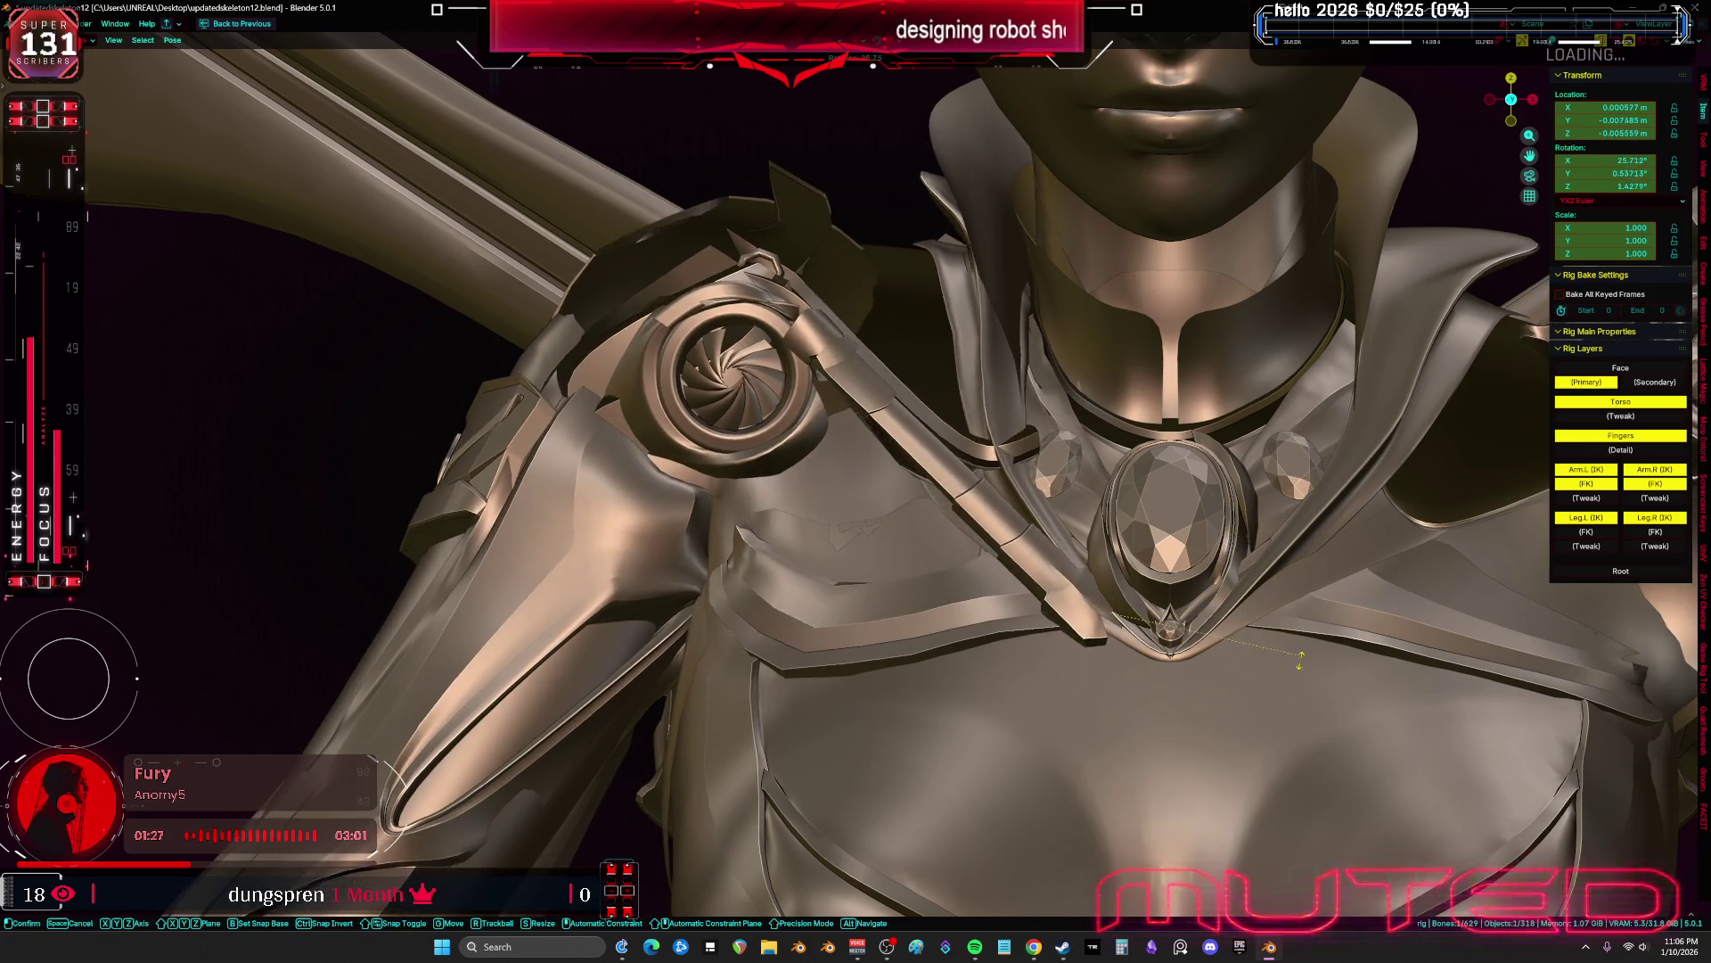
key(r)
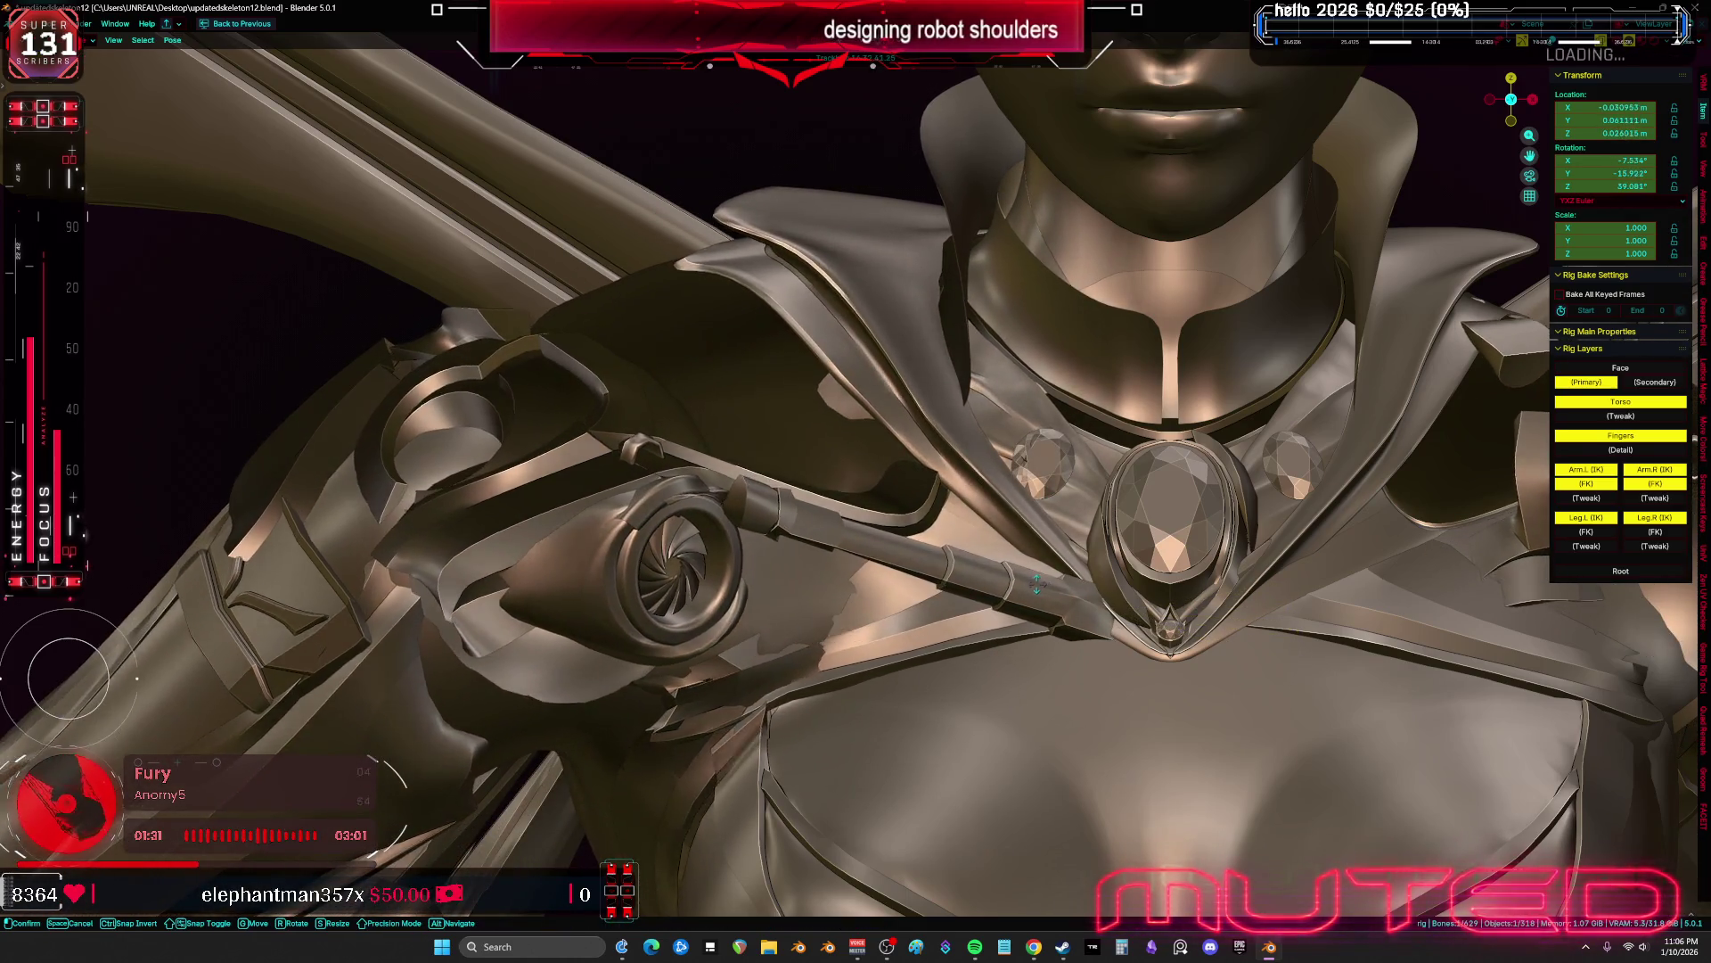
key(Escape)
With X-ray showing the bones, rotate the shoulder again to test the piston and cancel
key(alt+z)
middle_drag(997, 575, 999, 579)
key(r)
key(r)
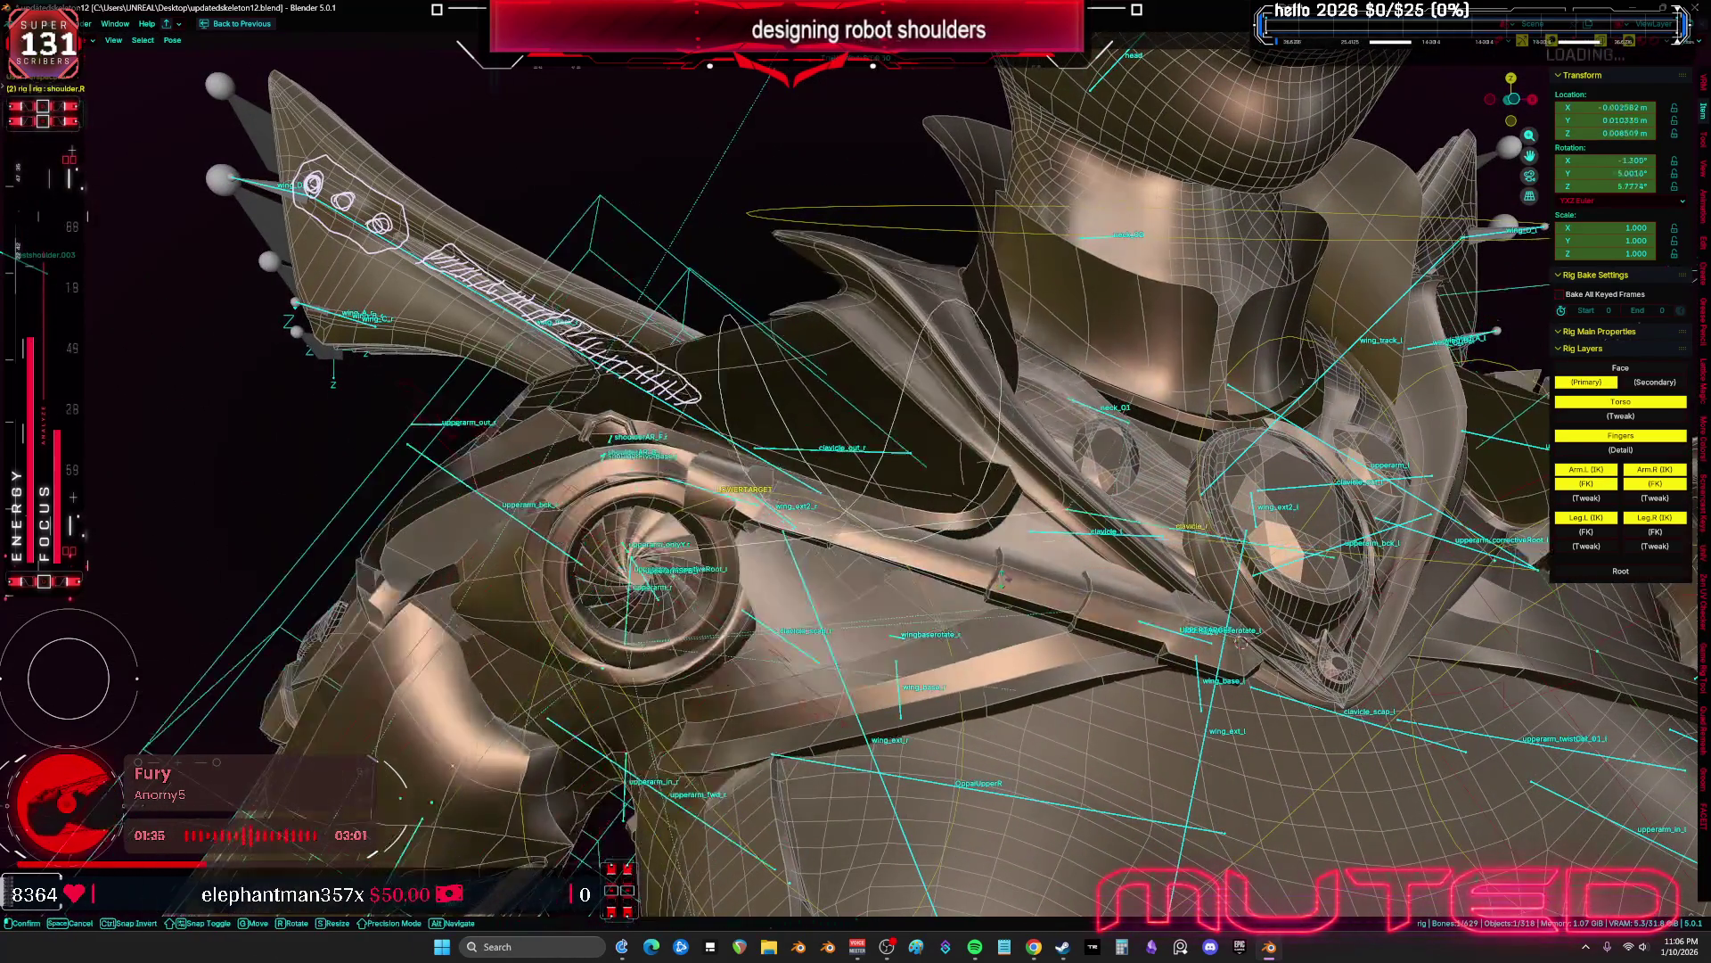
key(Escape)
mouse_move(1001, 616)
middle_down()
mouse_move(930, 600)
mouse_move(976, 581)
middle_up()
Run a final trackball shoulder test in solid shading, cancel it, and return to Object Mode
key(alt+z)
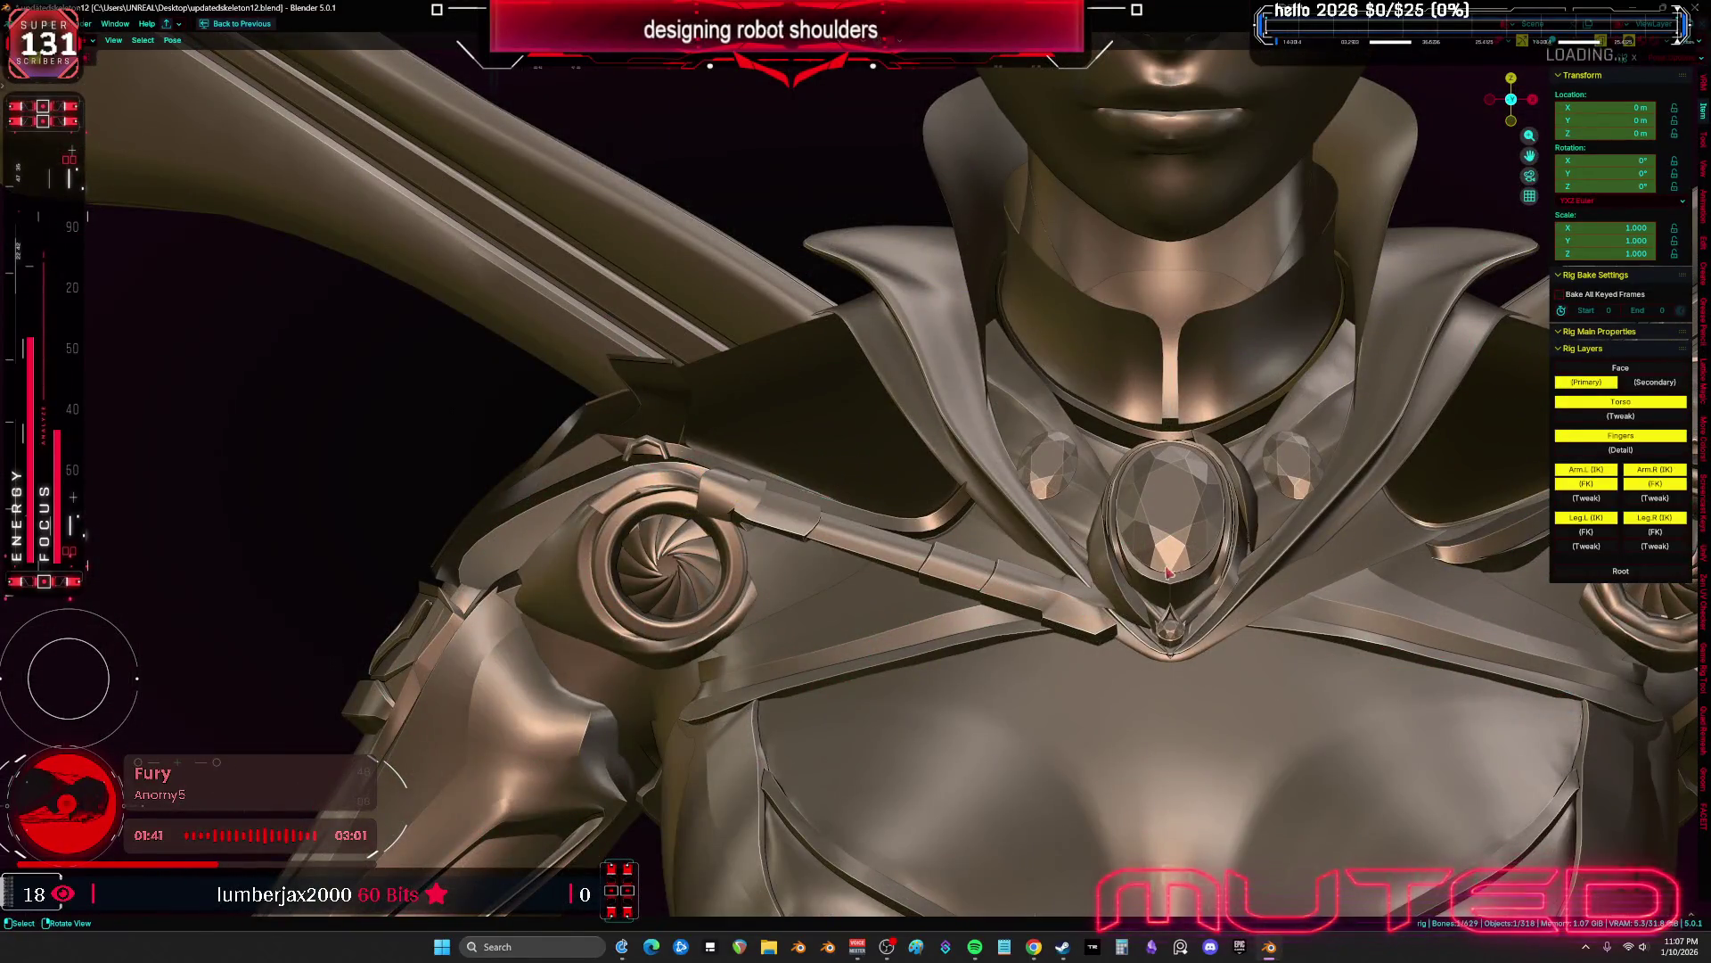
key(r)
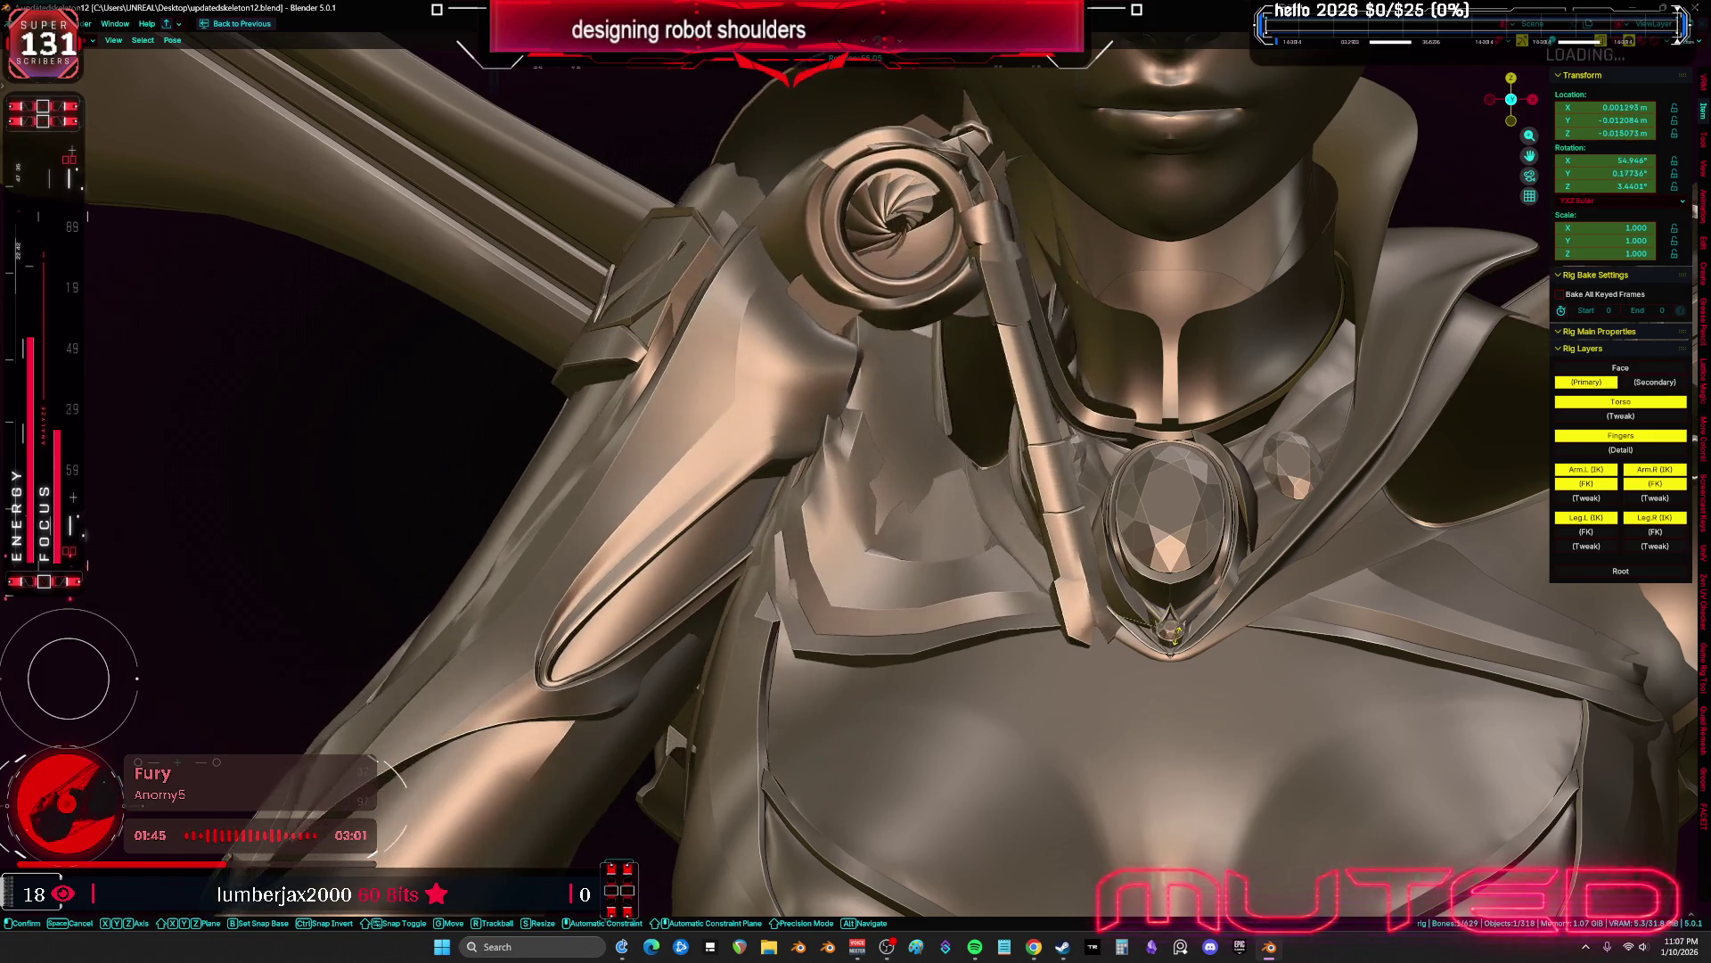
key(r)
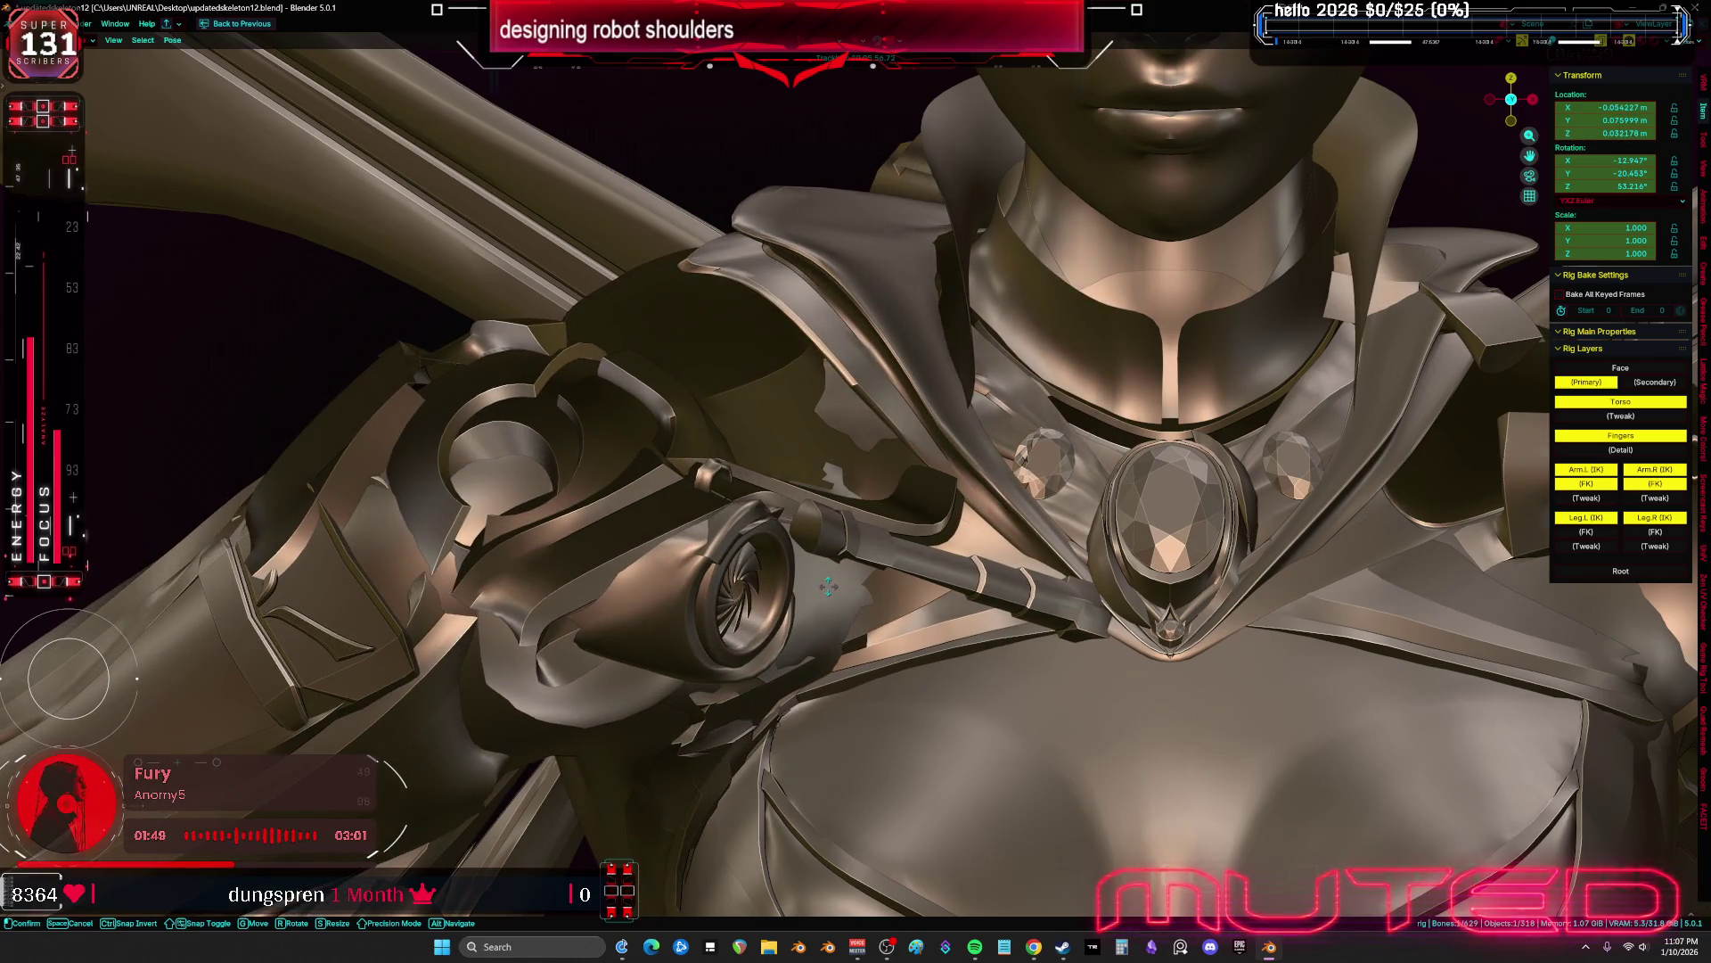
key(Escape)
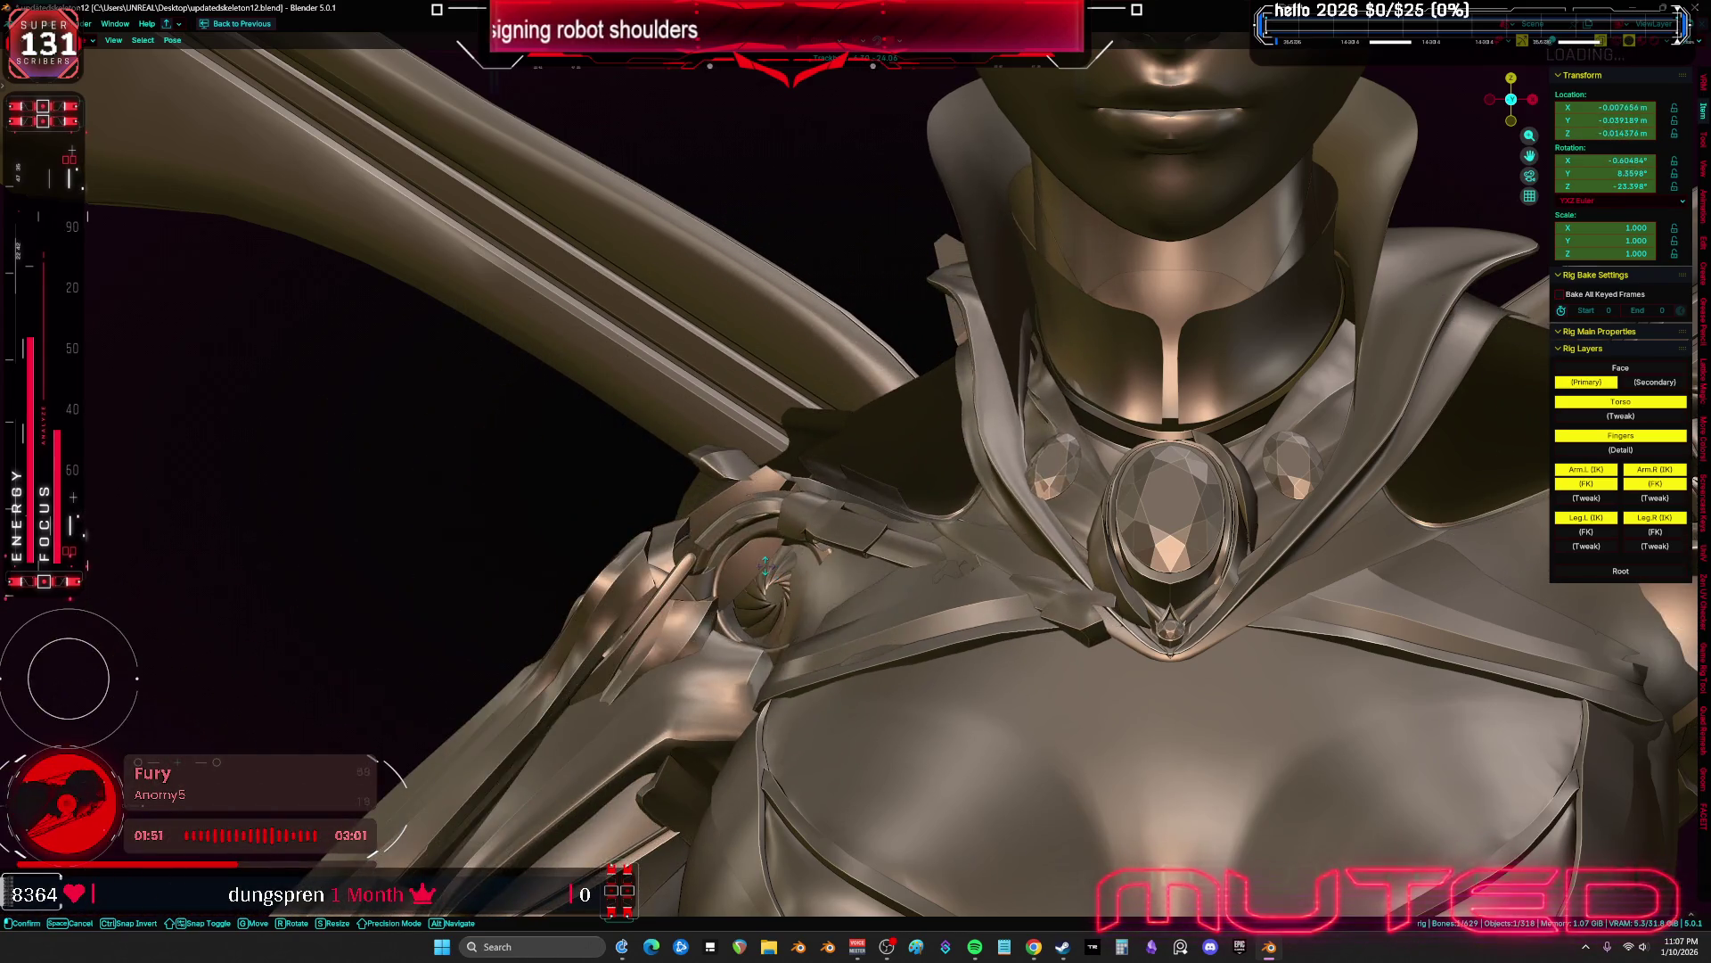
key(shift+alt+z)
key(ctrl+Tab)
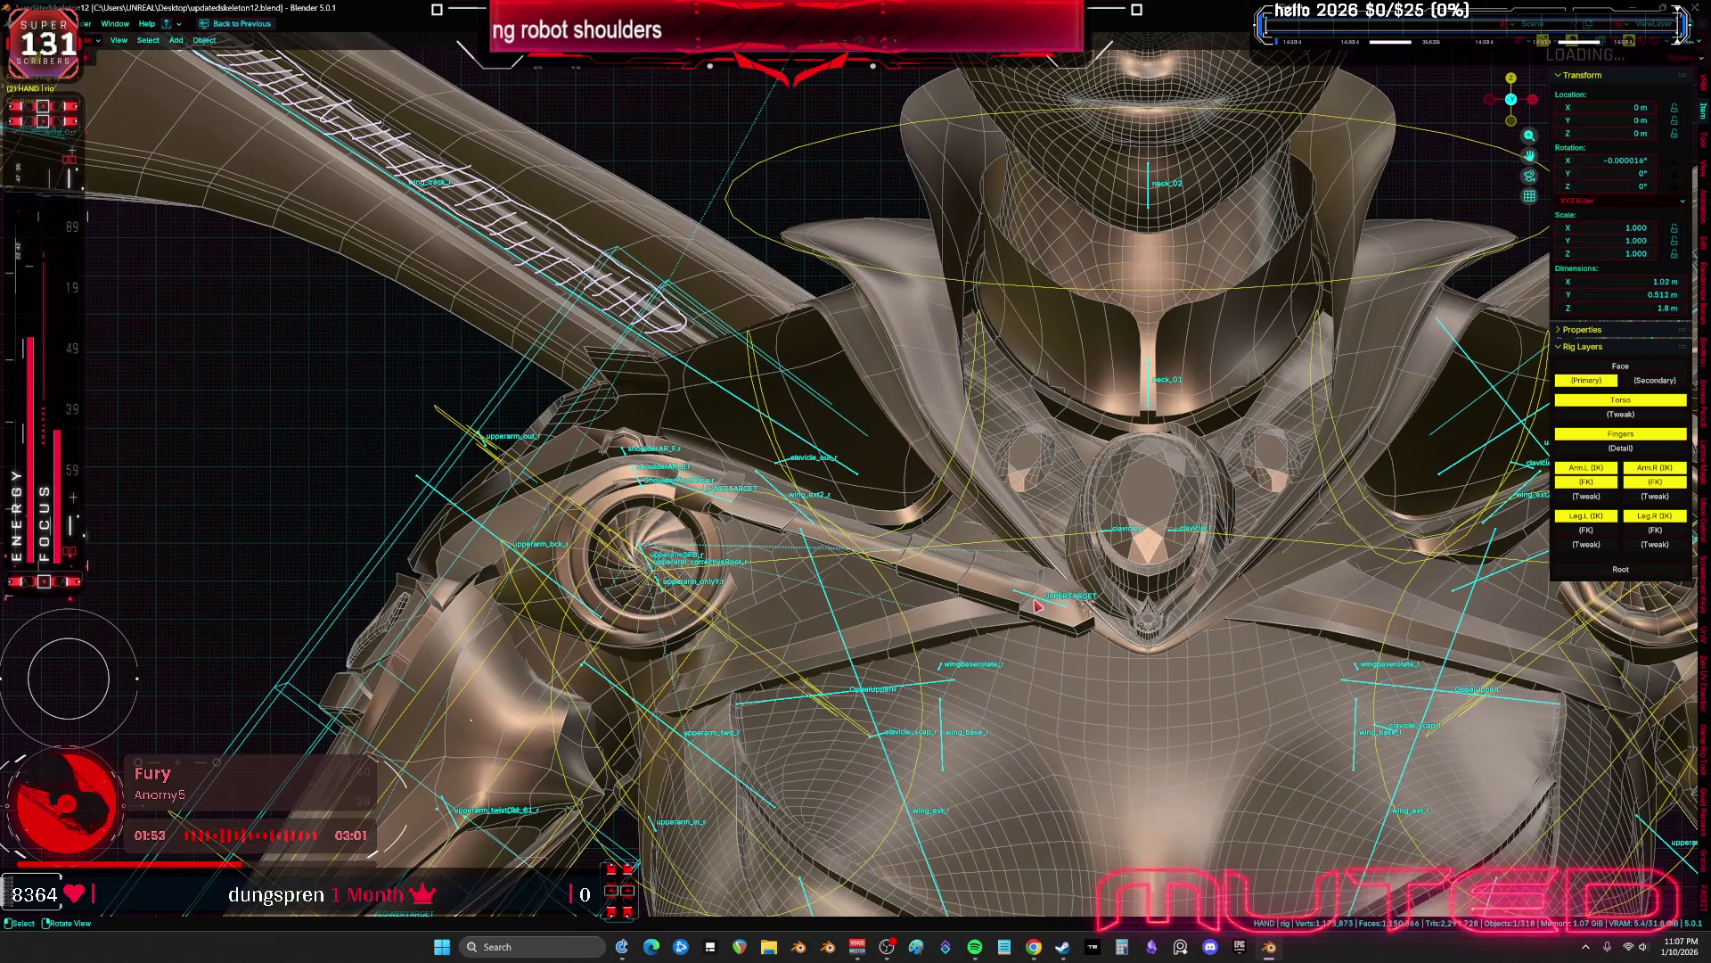
Isolate the armature in local view and enter its Edit Mode around the shoulders
click(1037, 606)
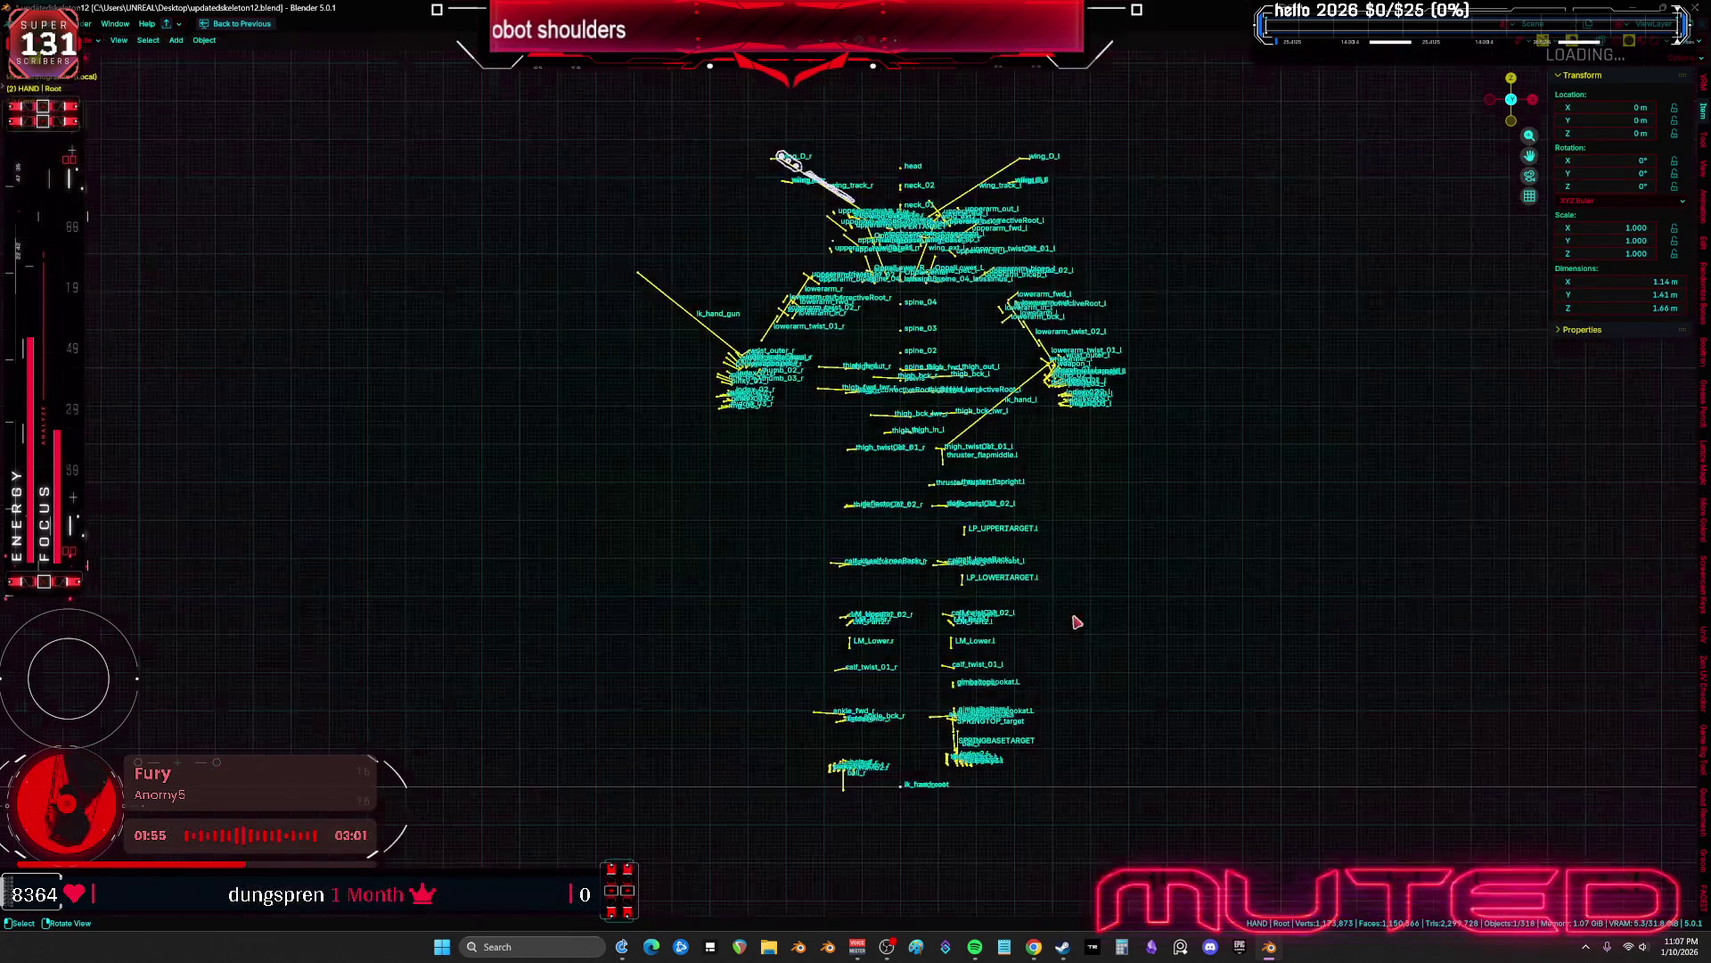
key(Tab)
key(KP_Divide)
scroll(963, 363, up, 10)
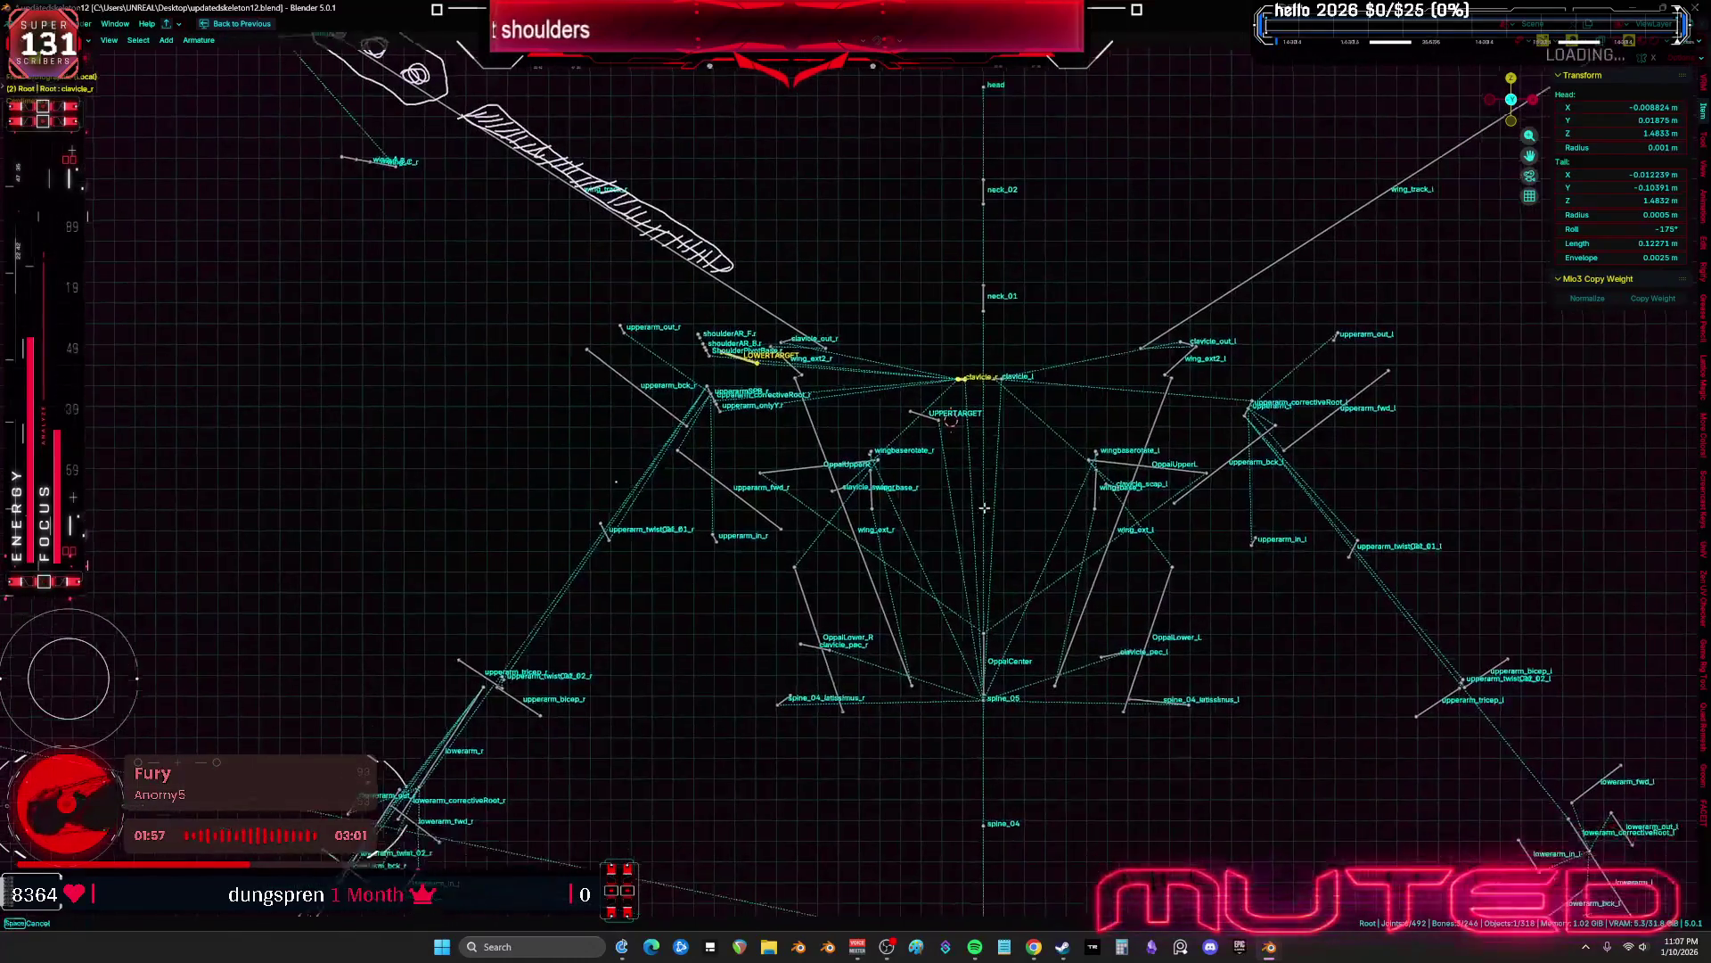
mouse_move(964, 322)
middle_down()
mouse_move(923, 363)
mouse_move(740, 446)
mouse_move(704, 375)
middle_up()
Nudge the LOWERTARGET bone, then leave local view and switch back to Object Mode
click(700, 350)
key(g)
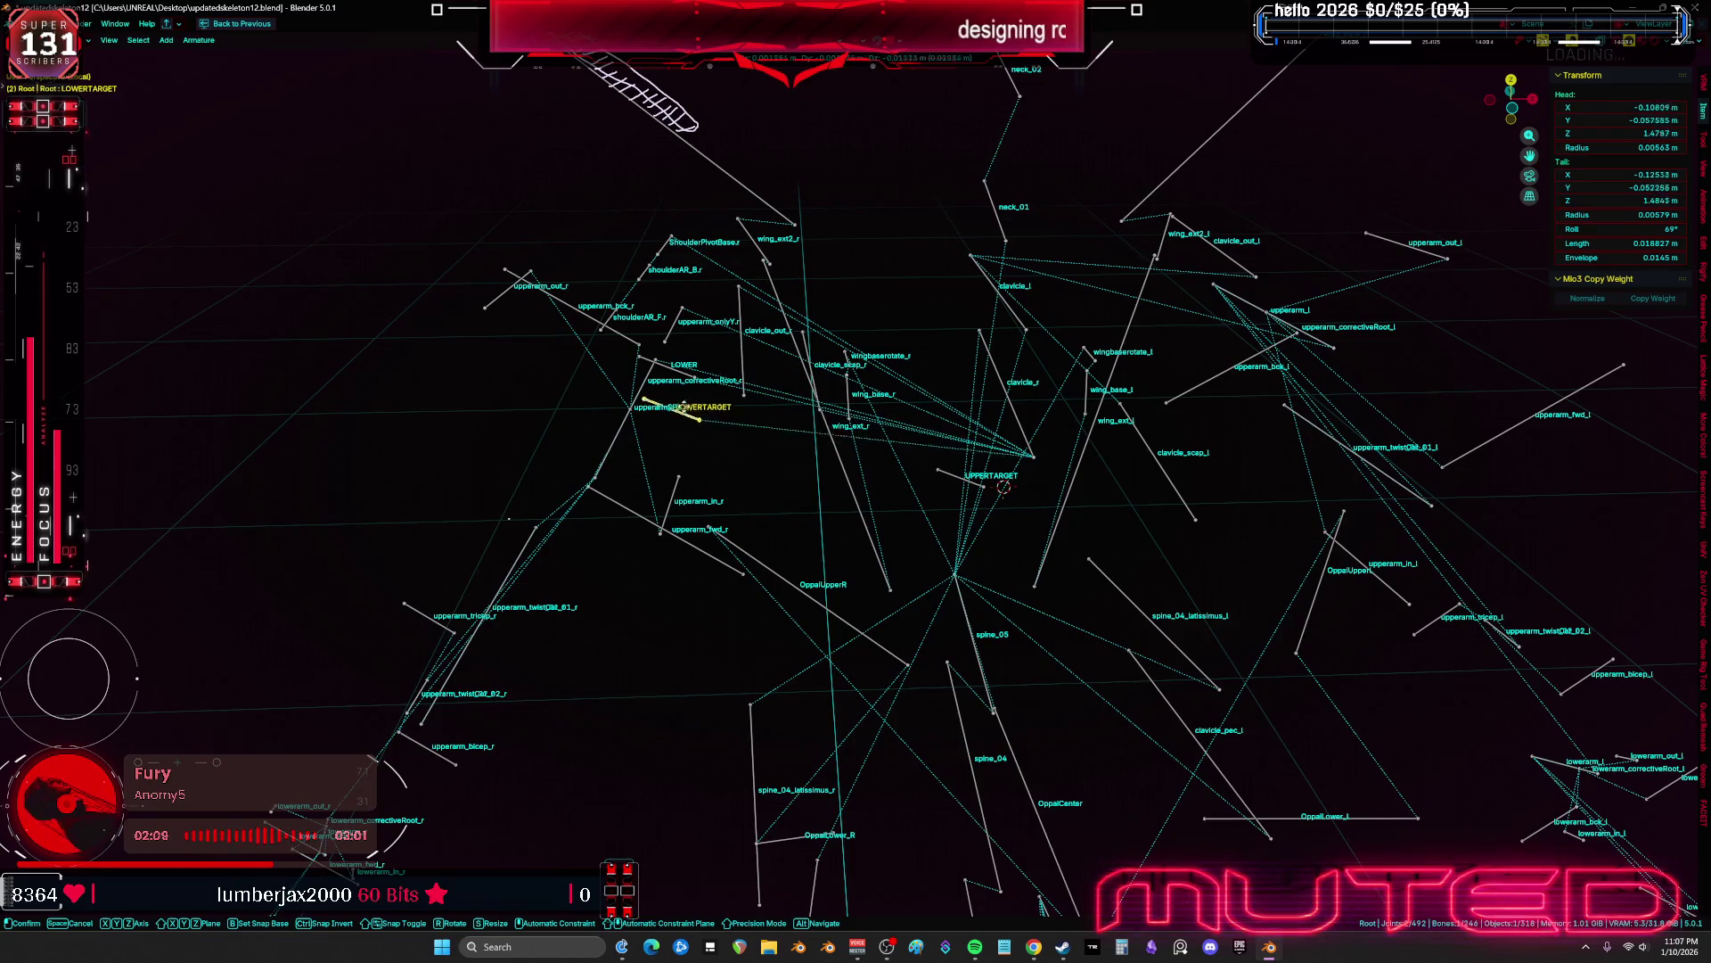
key(KP_1)
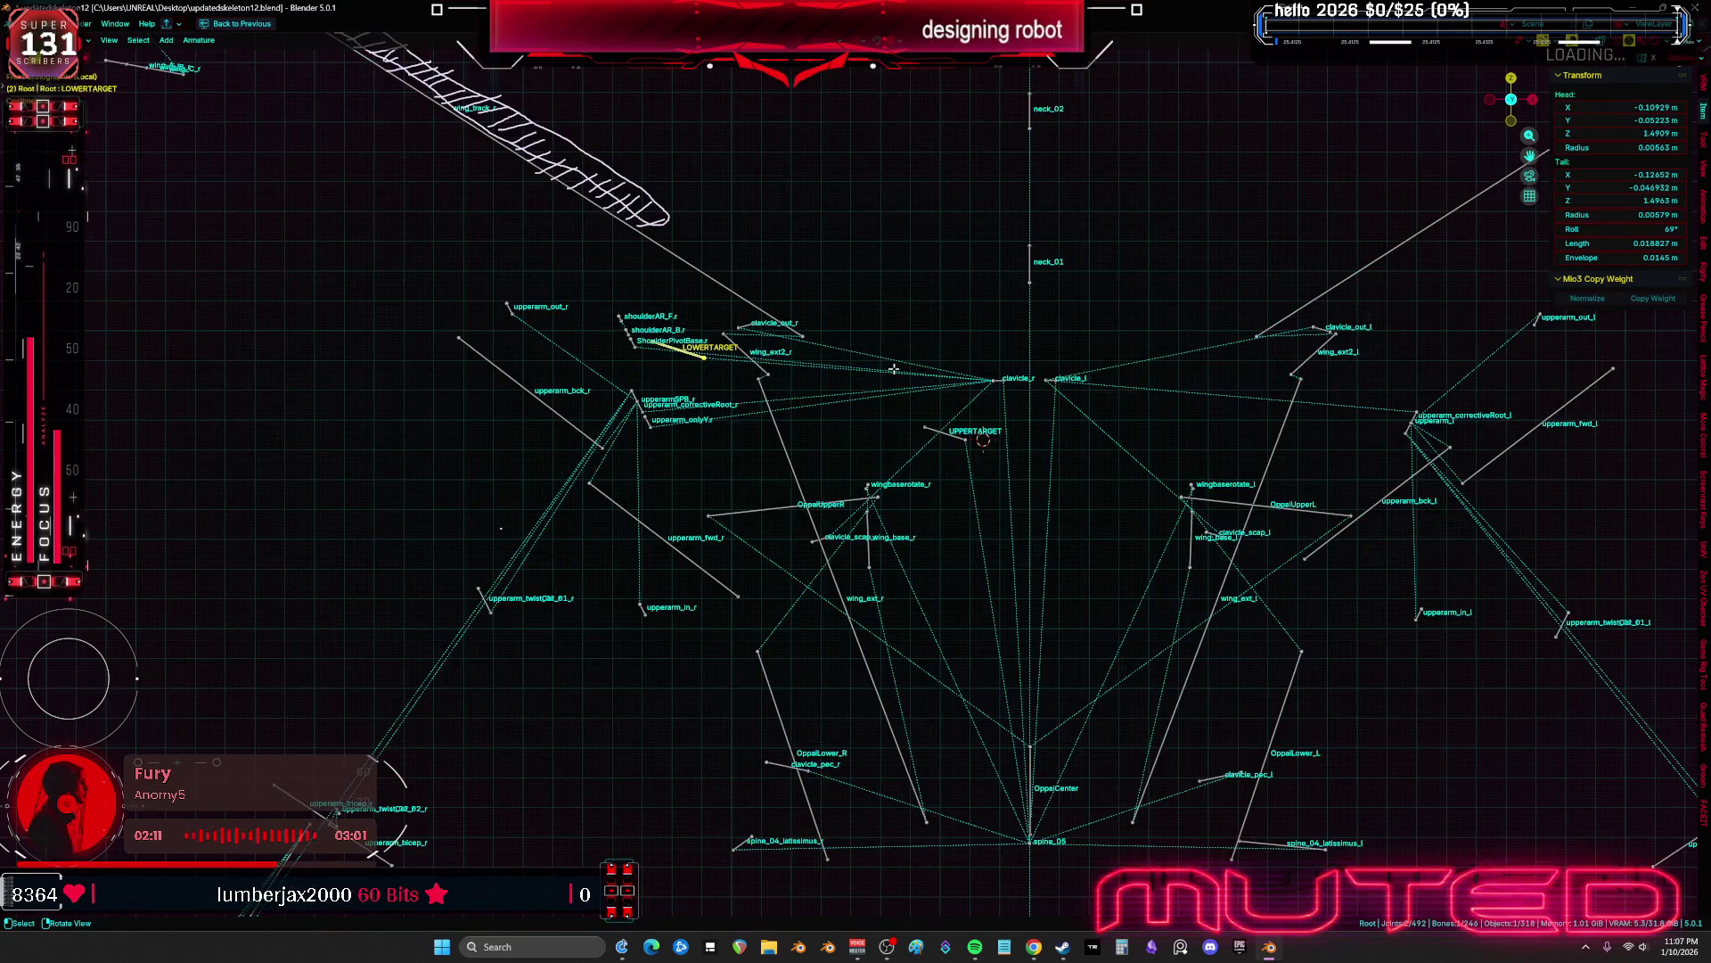
key(KP_Divide)
click(613, 409)
mouse_move(624, 414)
middle_down()
mouse_move(1199, 604)
mouse_move(1070, 535)
mouse_move(1090, 524)
mouse_move(1096, 559)
middle_up()
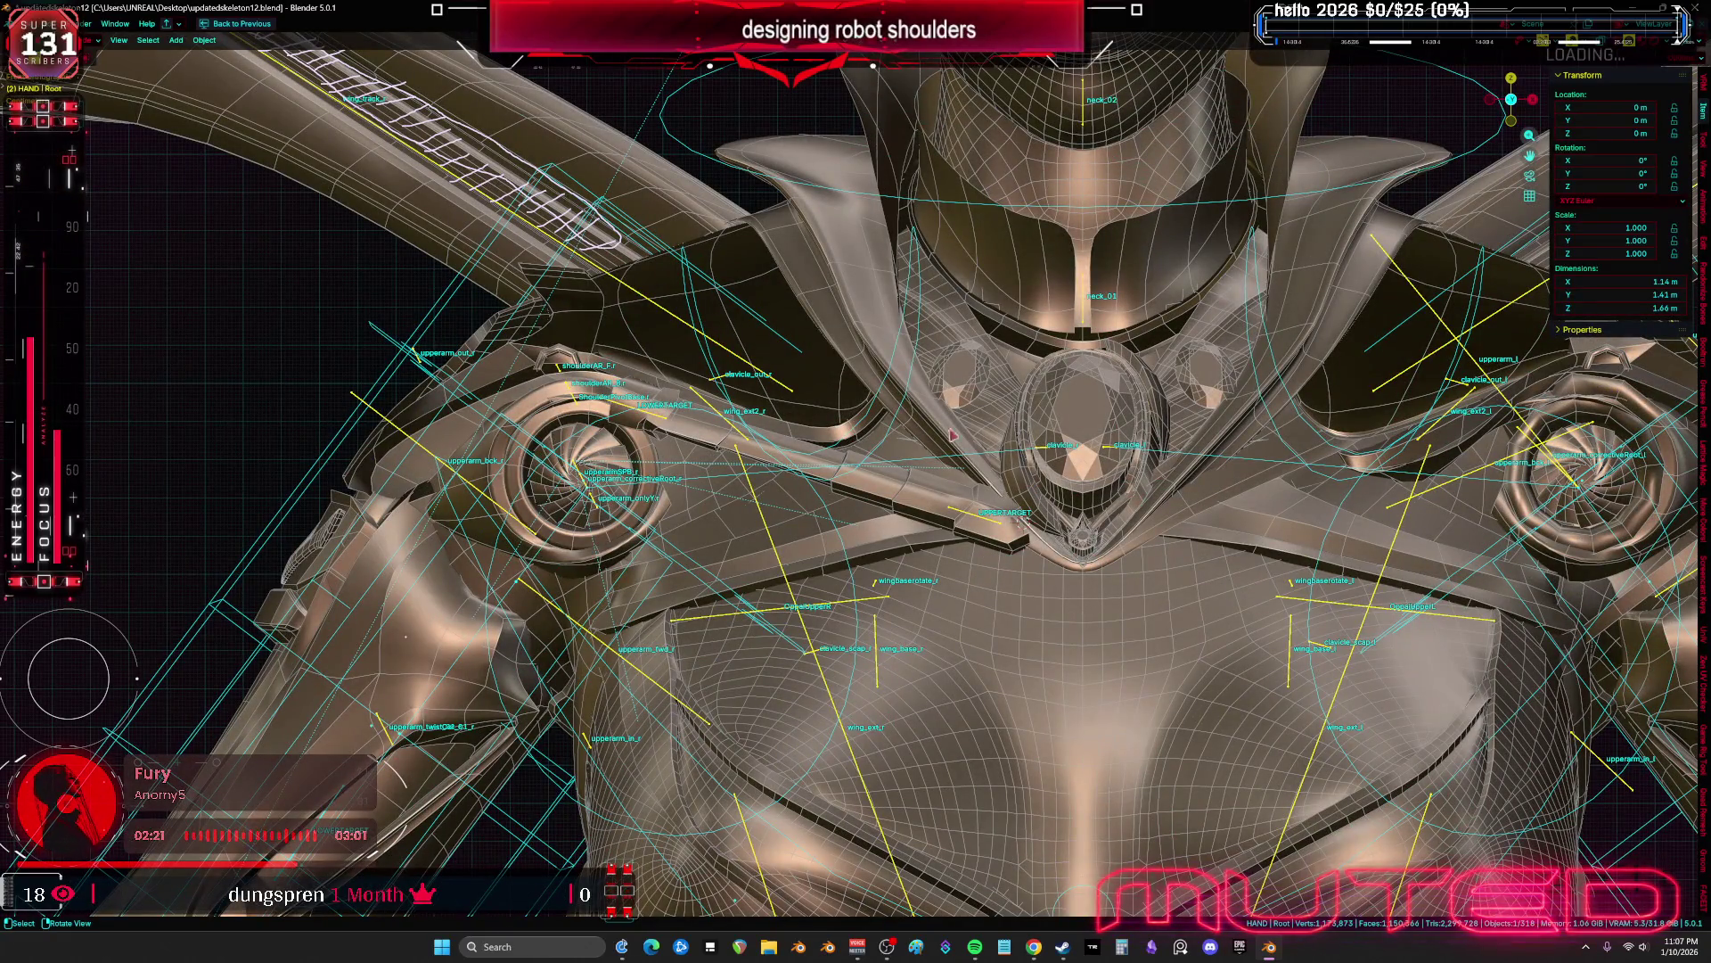
Put the rig in Pose Mode and trackball-rotate the right shoulder into a new pose
click(922, 344)
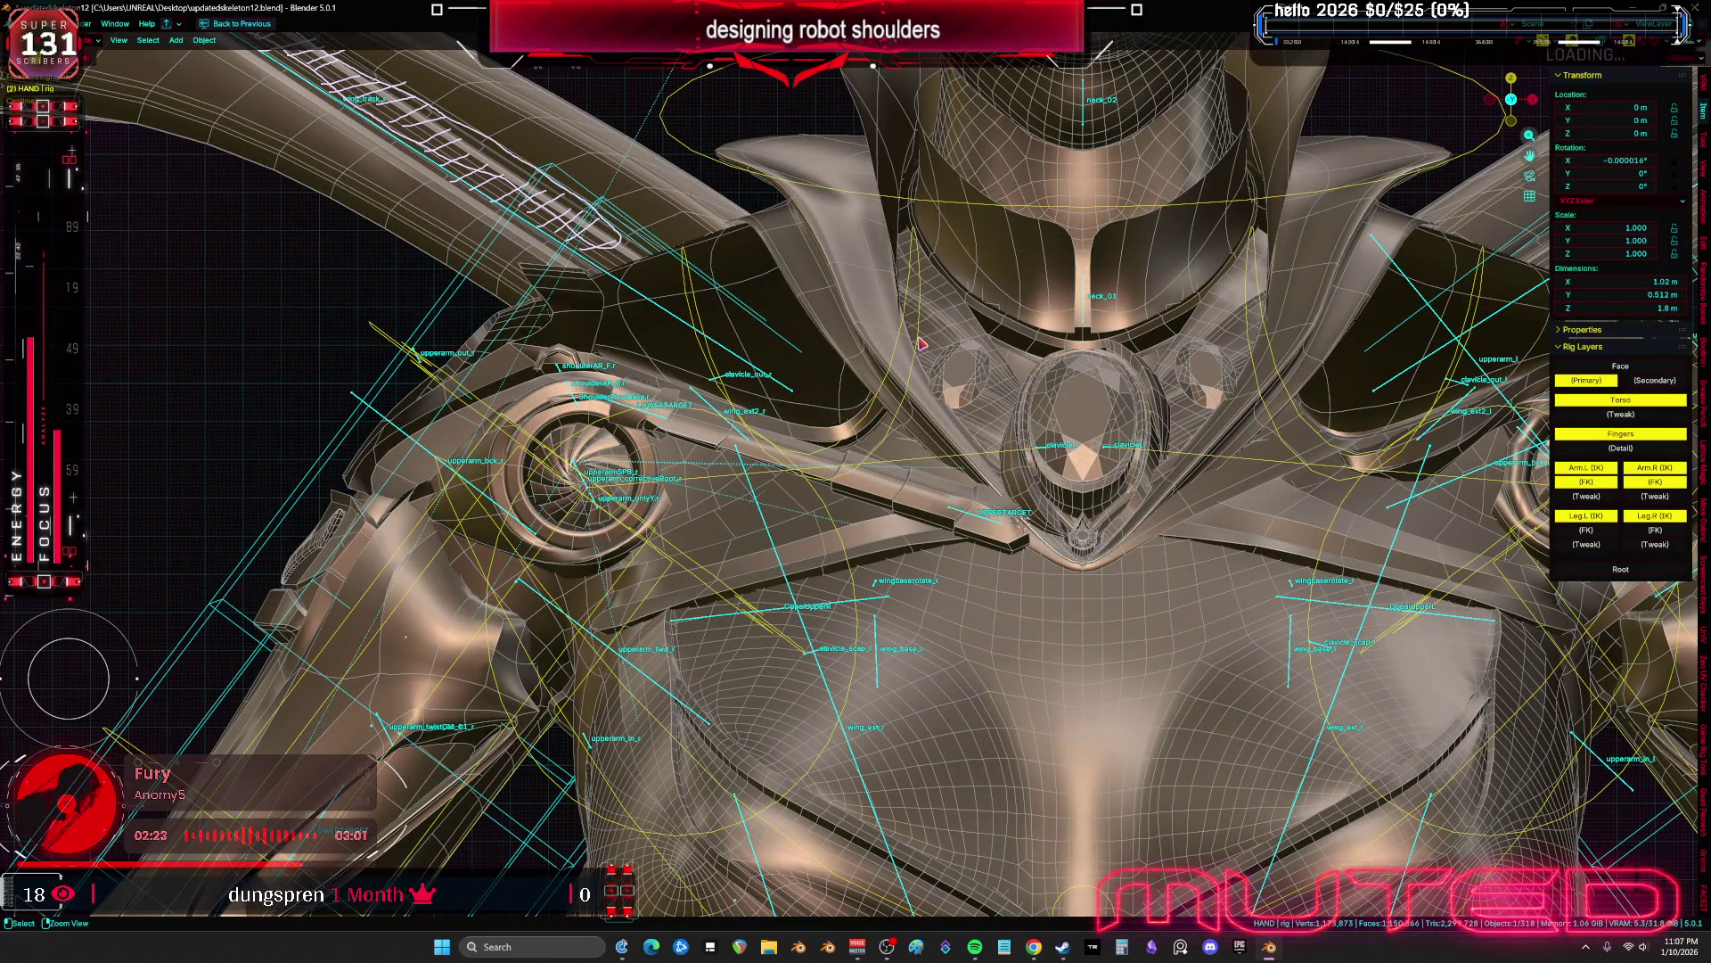
key(ctrl+Tab)
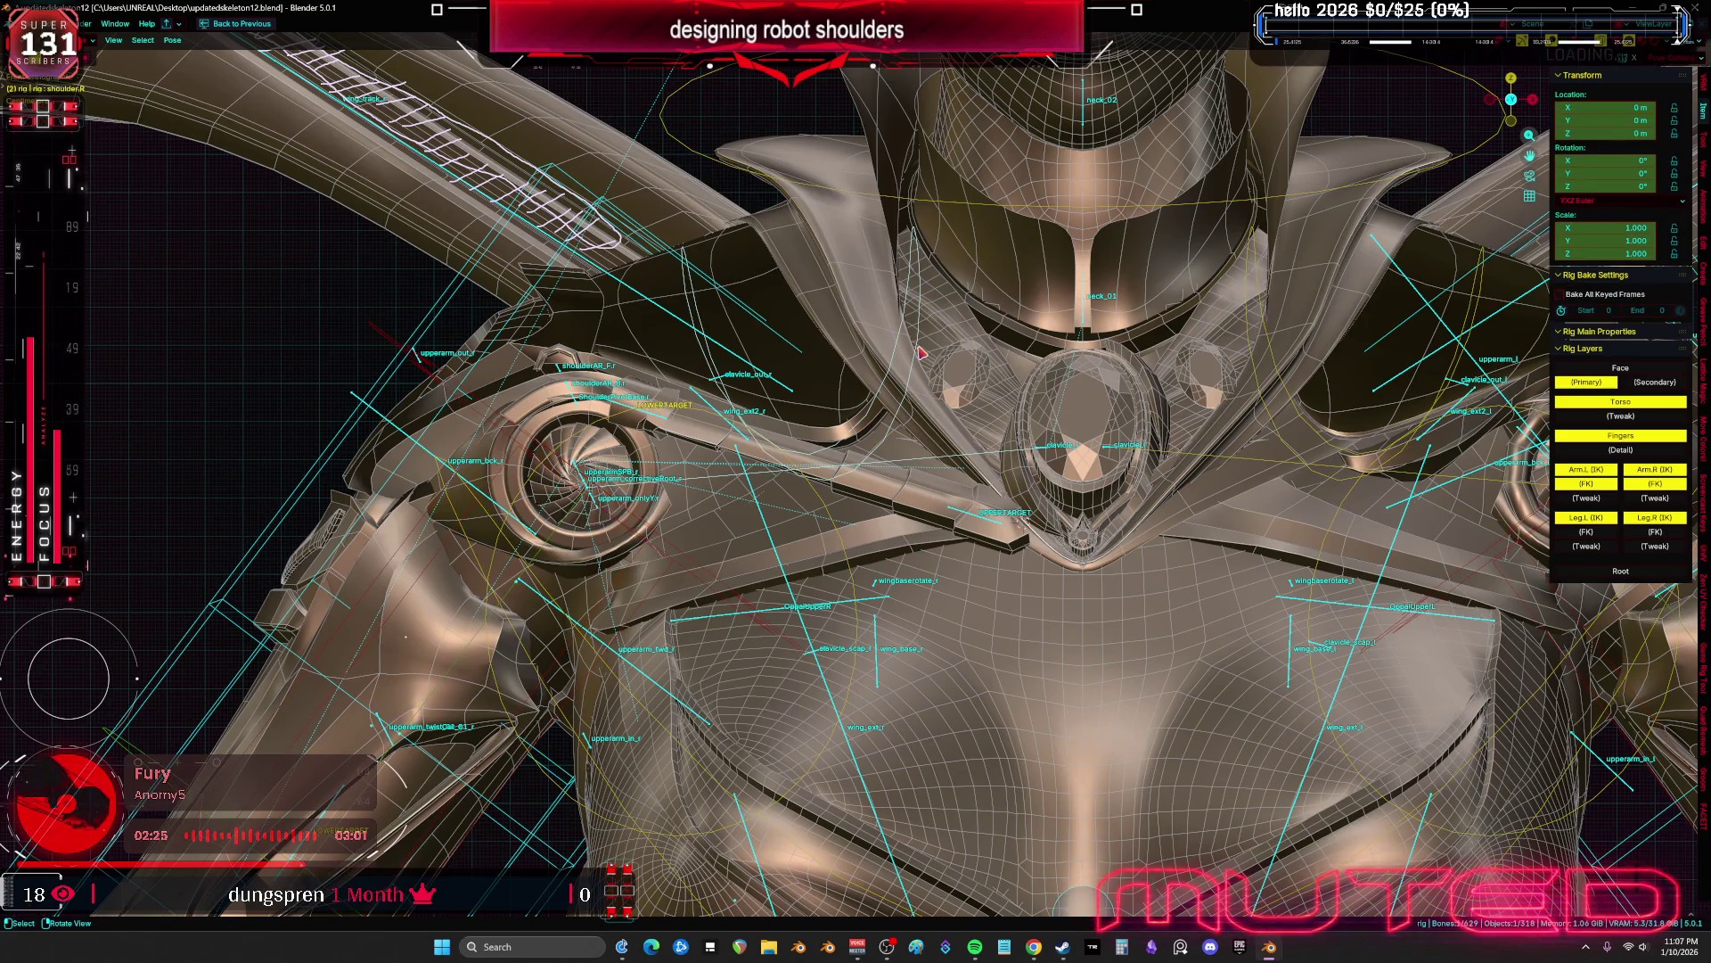
key(shift+alt+z)
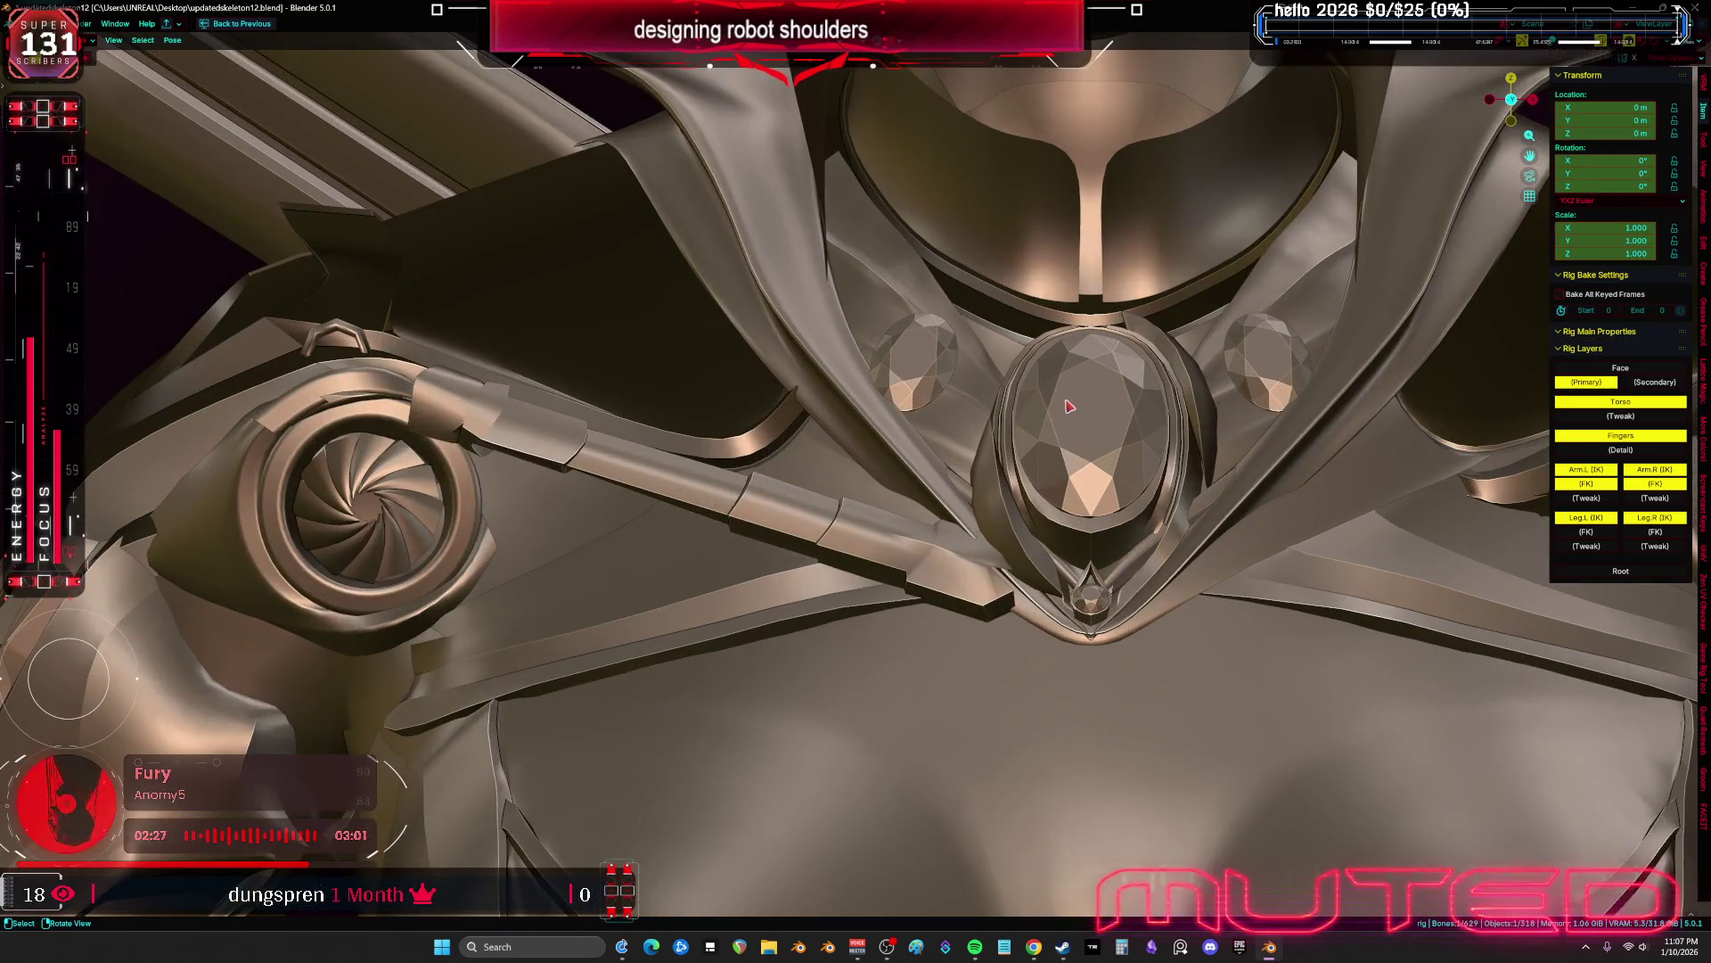
key(r)
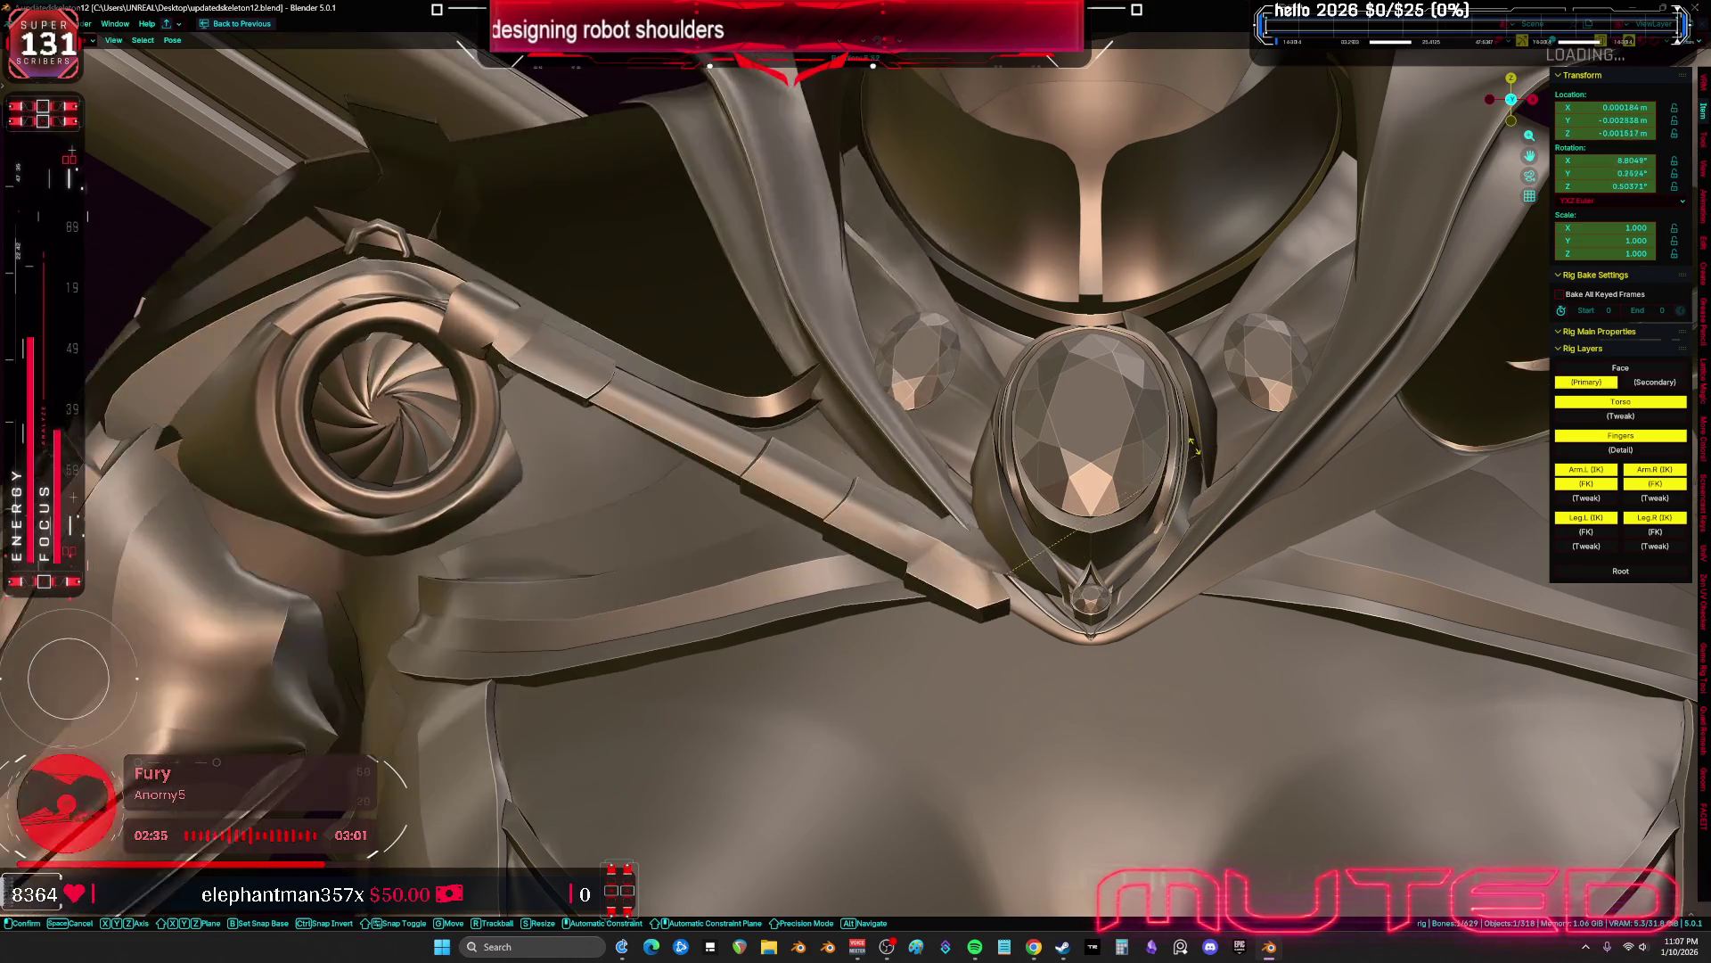
key(r)
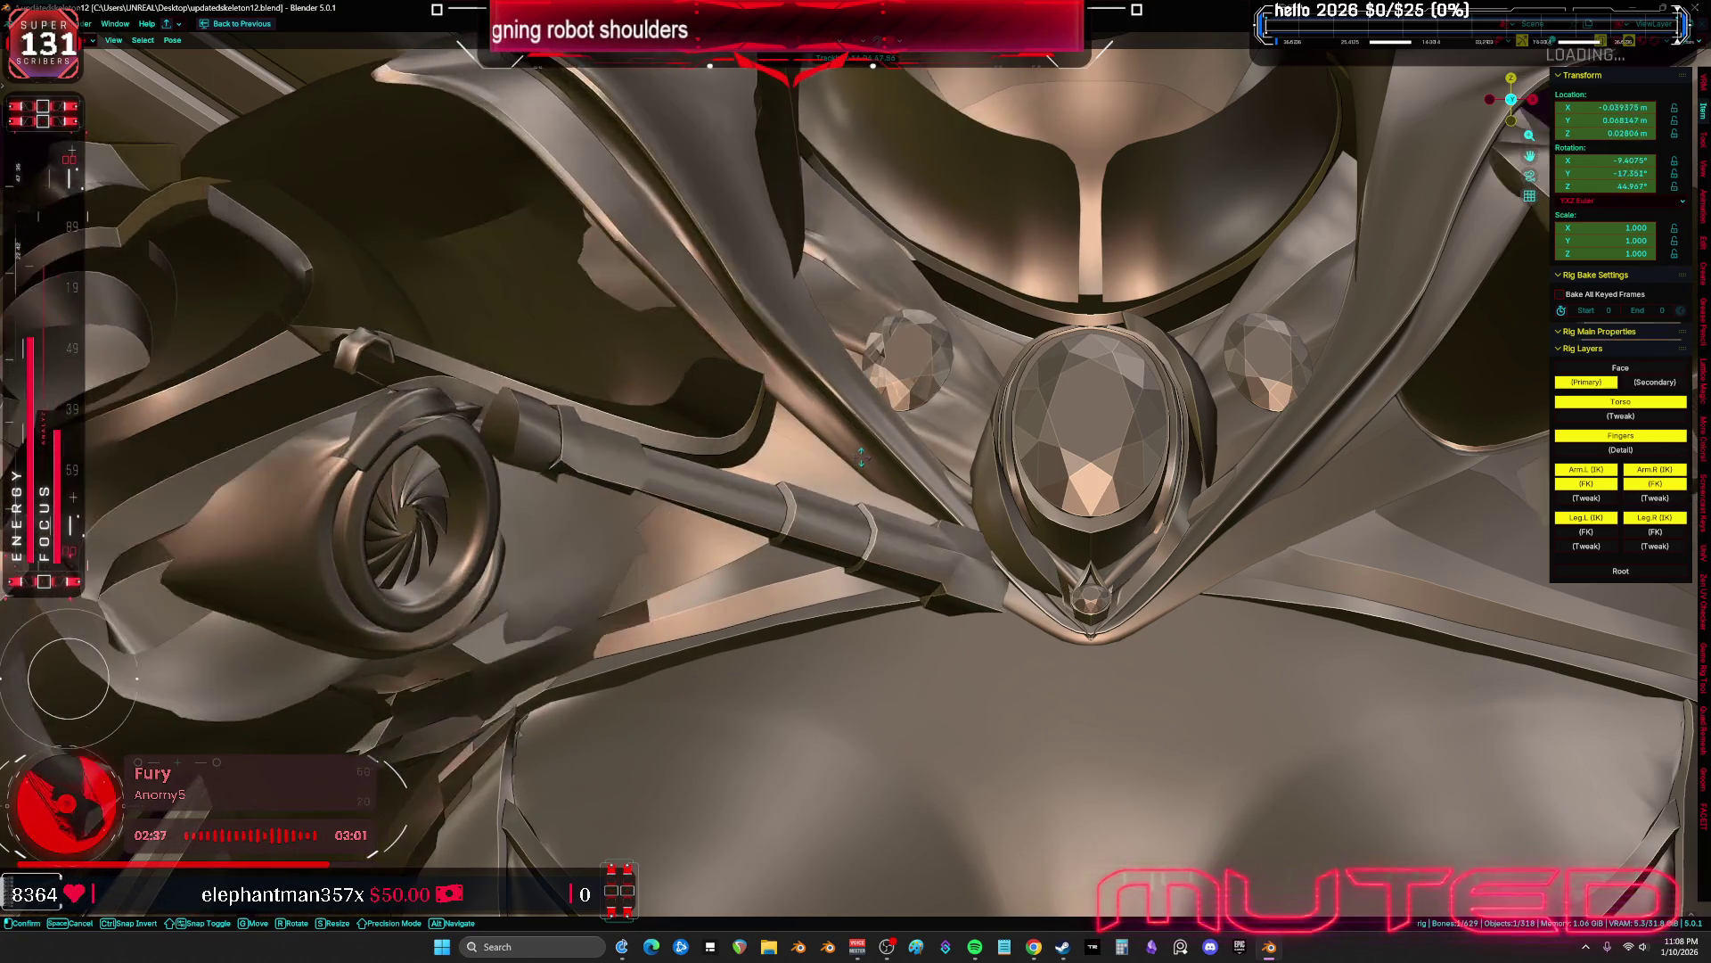
click(843, 477)
mouse_move(844, 476)
middle_down()
mouse_move(851, 736)
mouse_move(802, 803)
middle_up()
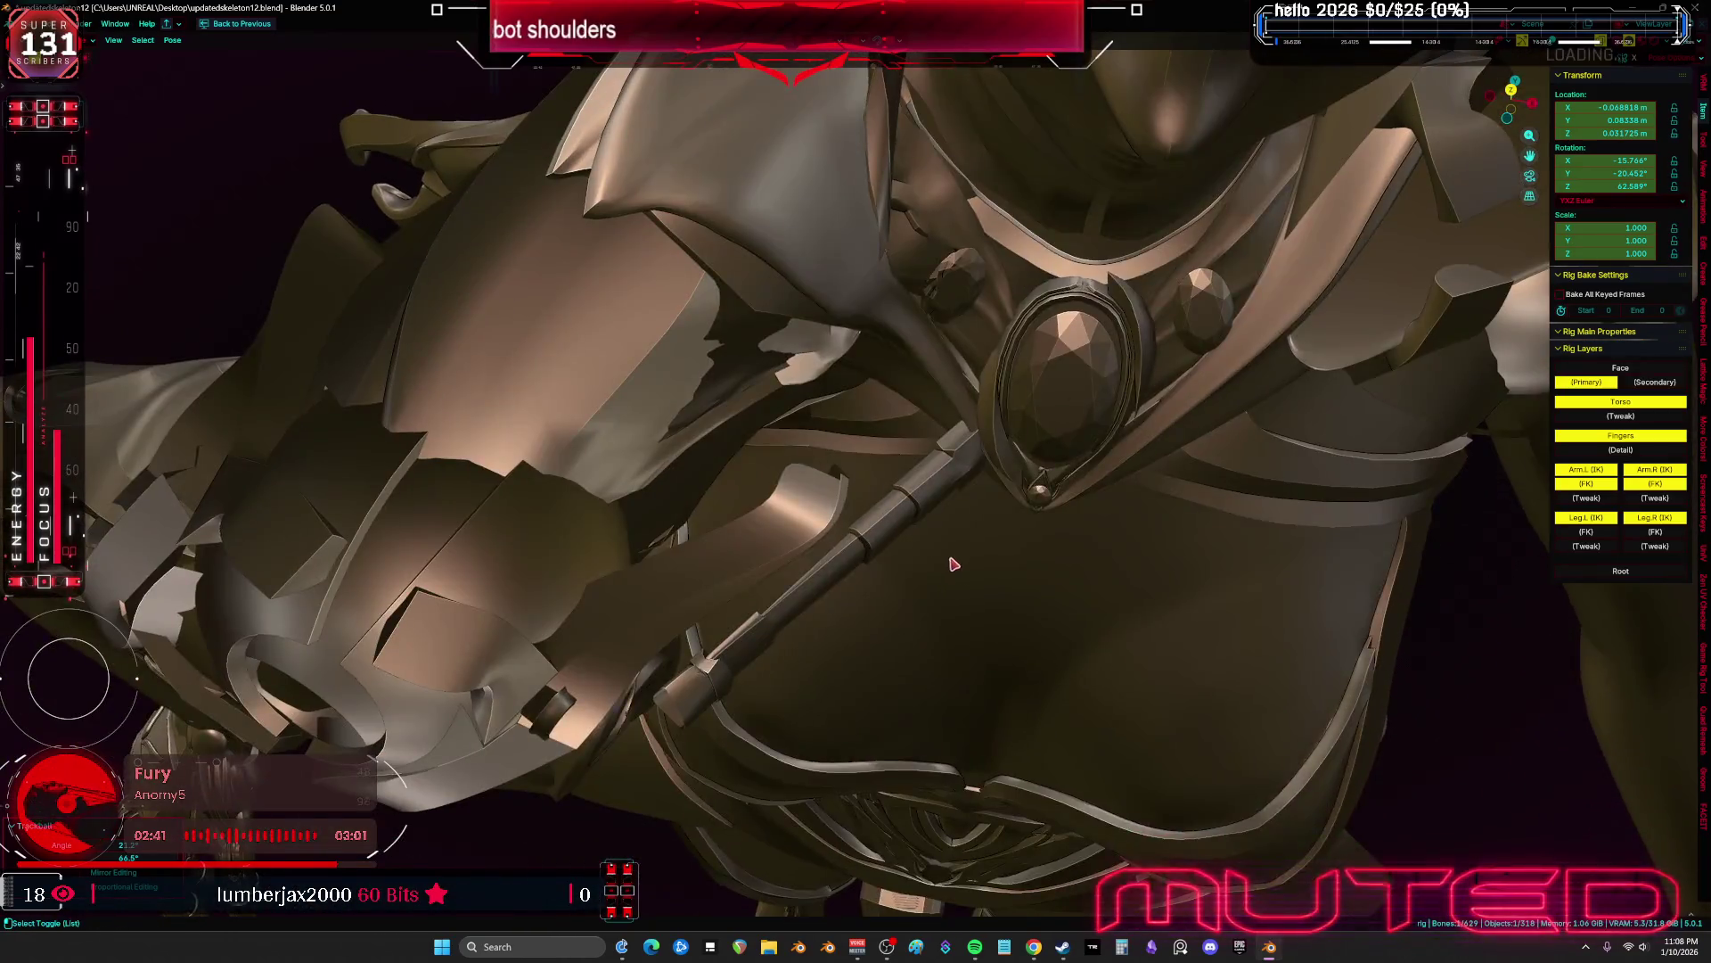
With X-ray on, apply two more shoulder rotations to confirm the piston follows
key(alt+z)
key(r)
click(663, 838)
mouse_move(662, 837)
middle_down()
mouse_move(986, 682)
mouse_move(883, 701)
mouse_move(615, 700)
middle_up()
key(r)
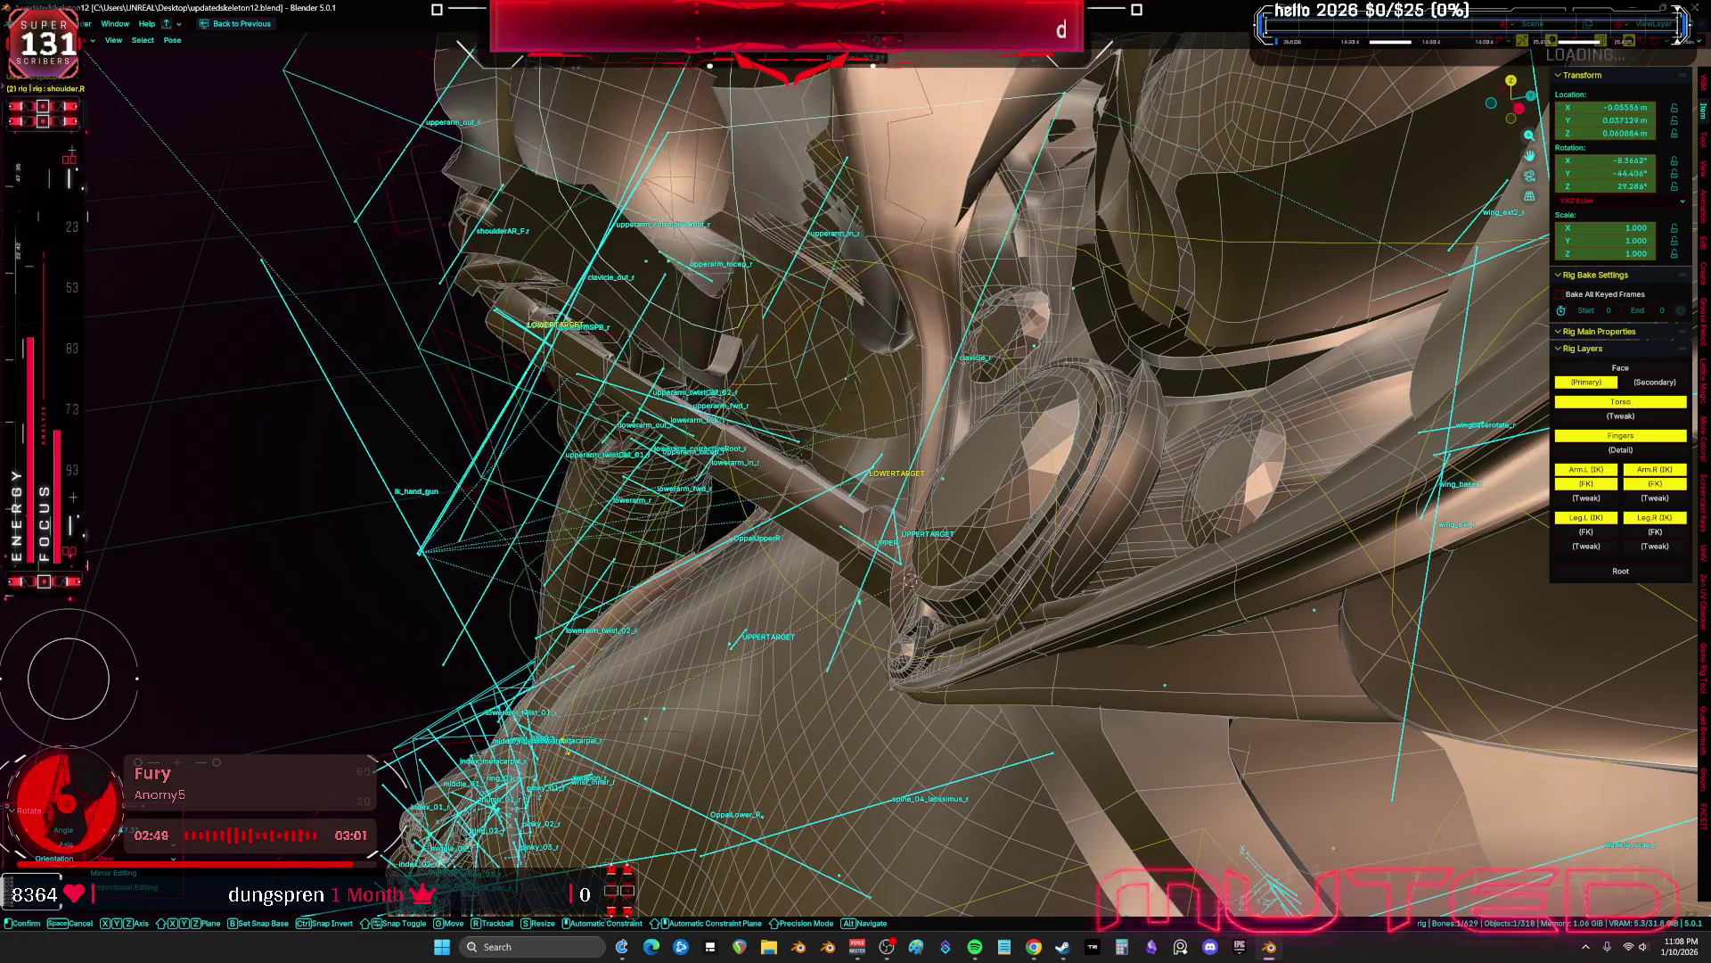
click(499, 429)
Grab the LOWERTARGET bone to test-bend the arm, then cancel the move
click(502, 390)
mouse_move(501, 389)
middle_down()
mouse_move(707, 522)
mouse_move(757, 613)
middle_up()
click(774, 644)
key(g)
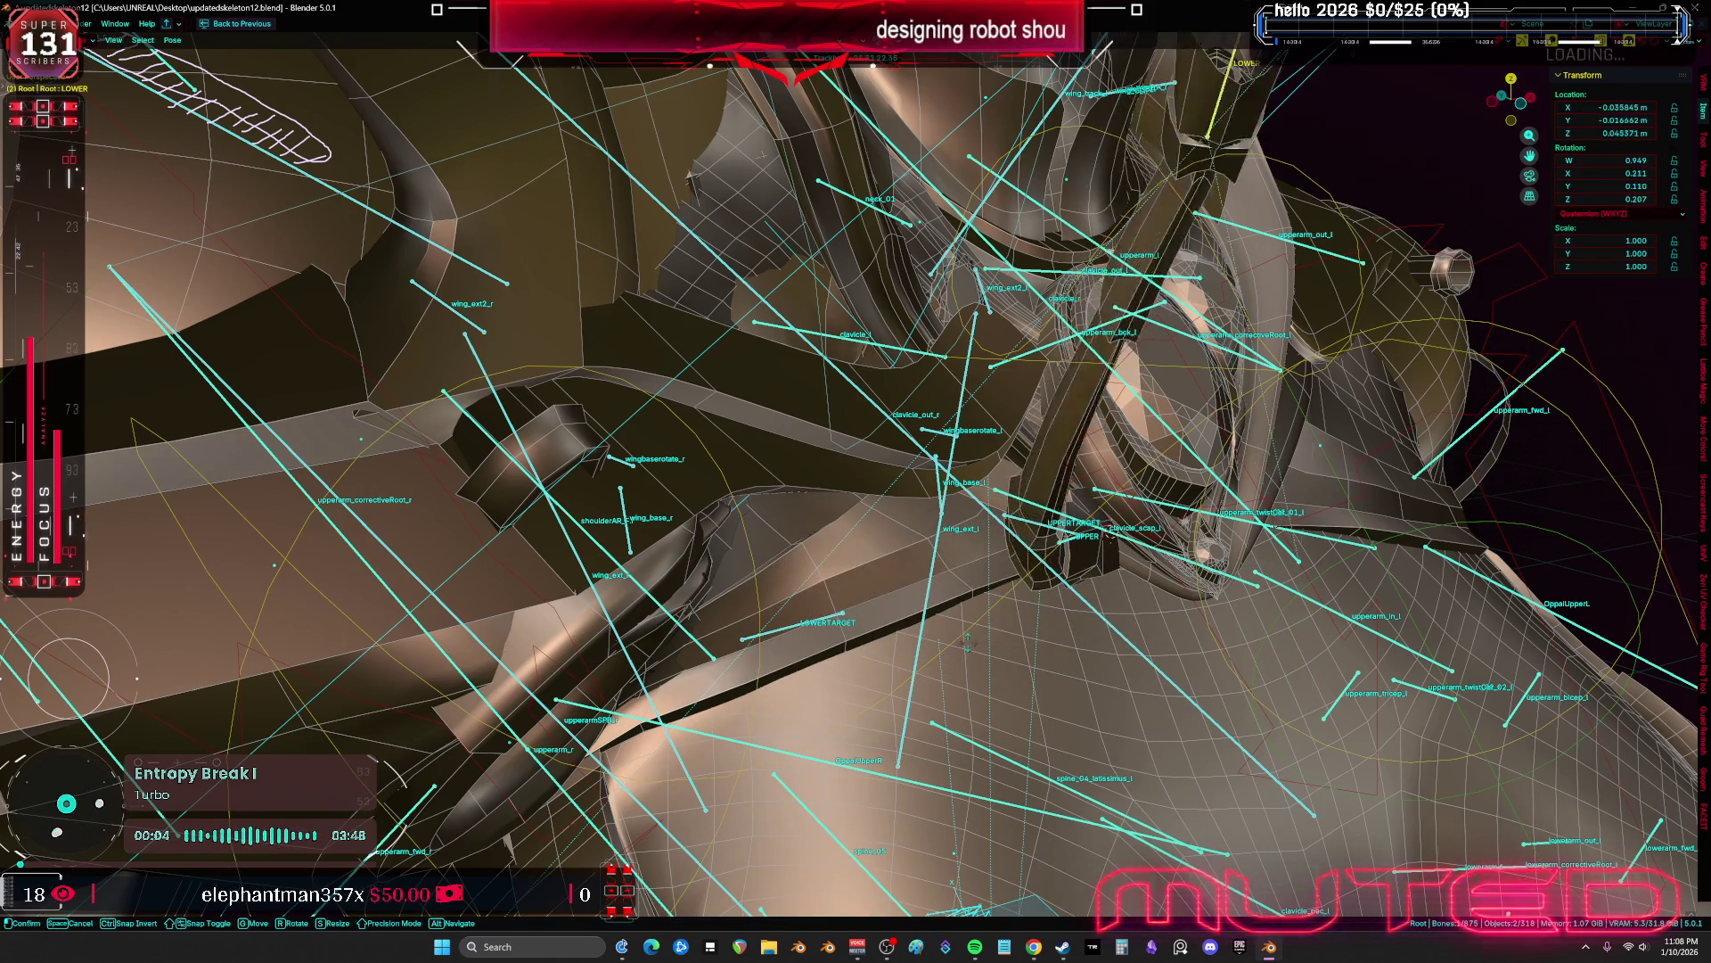
right_click(919, 682)
middle_drag(919, 682, 889, 683)
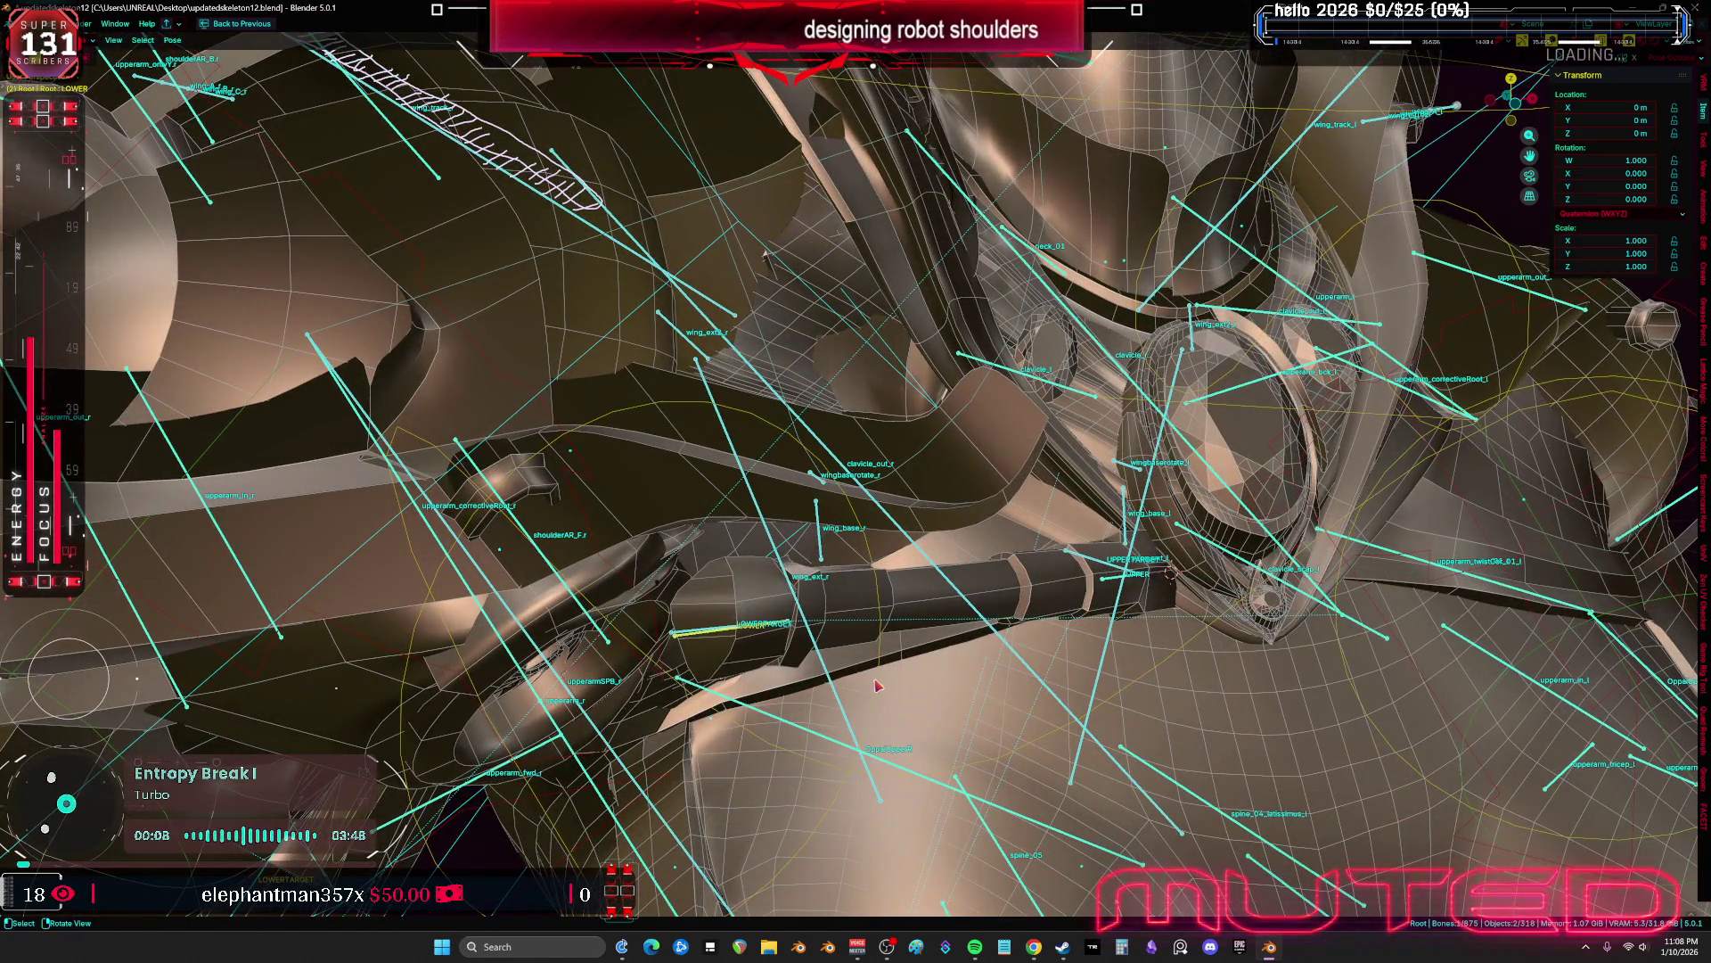
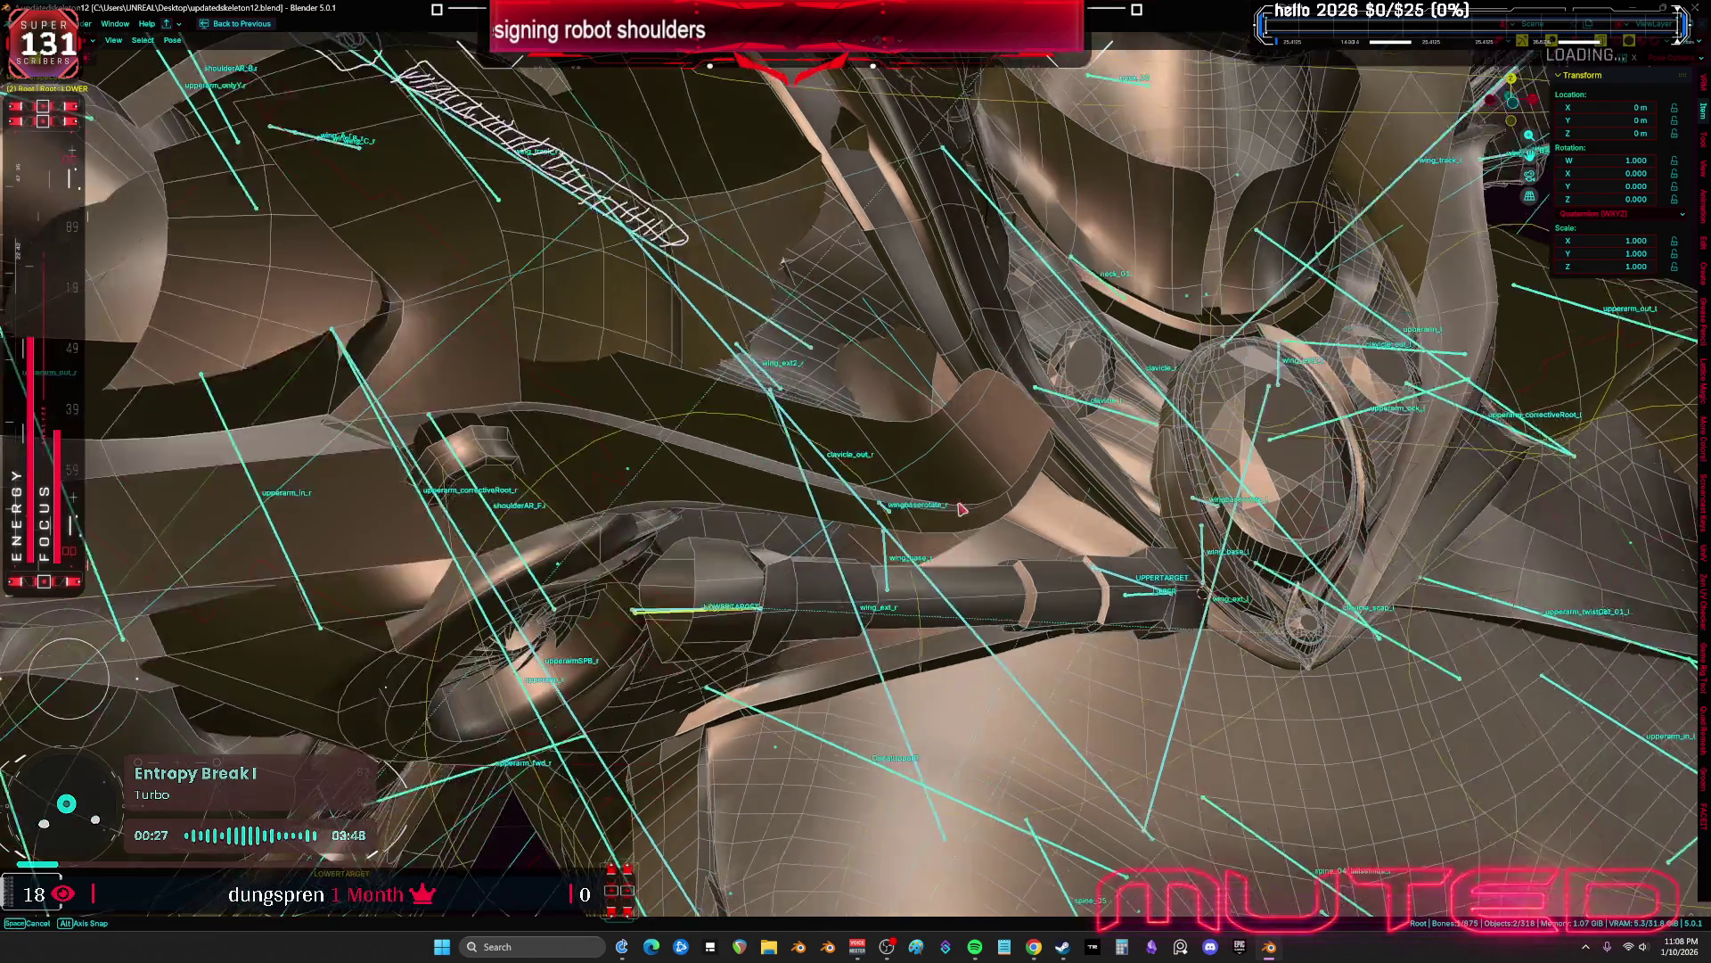
Frame a close front view of the robot's shoulders and toggle the overlays
key(KP_1)
scroll(947, 500, up, 2)
right_click(947, 497)
click(947, 497)
middle_drag(948, 498, 854, 532)
key(shift+alt+z)
key(shift+alt+z)
Select the shoulder_R bone, hide the overlays and rotate it to test armor deformation
click(974, 373)
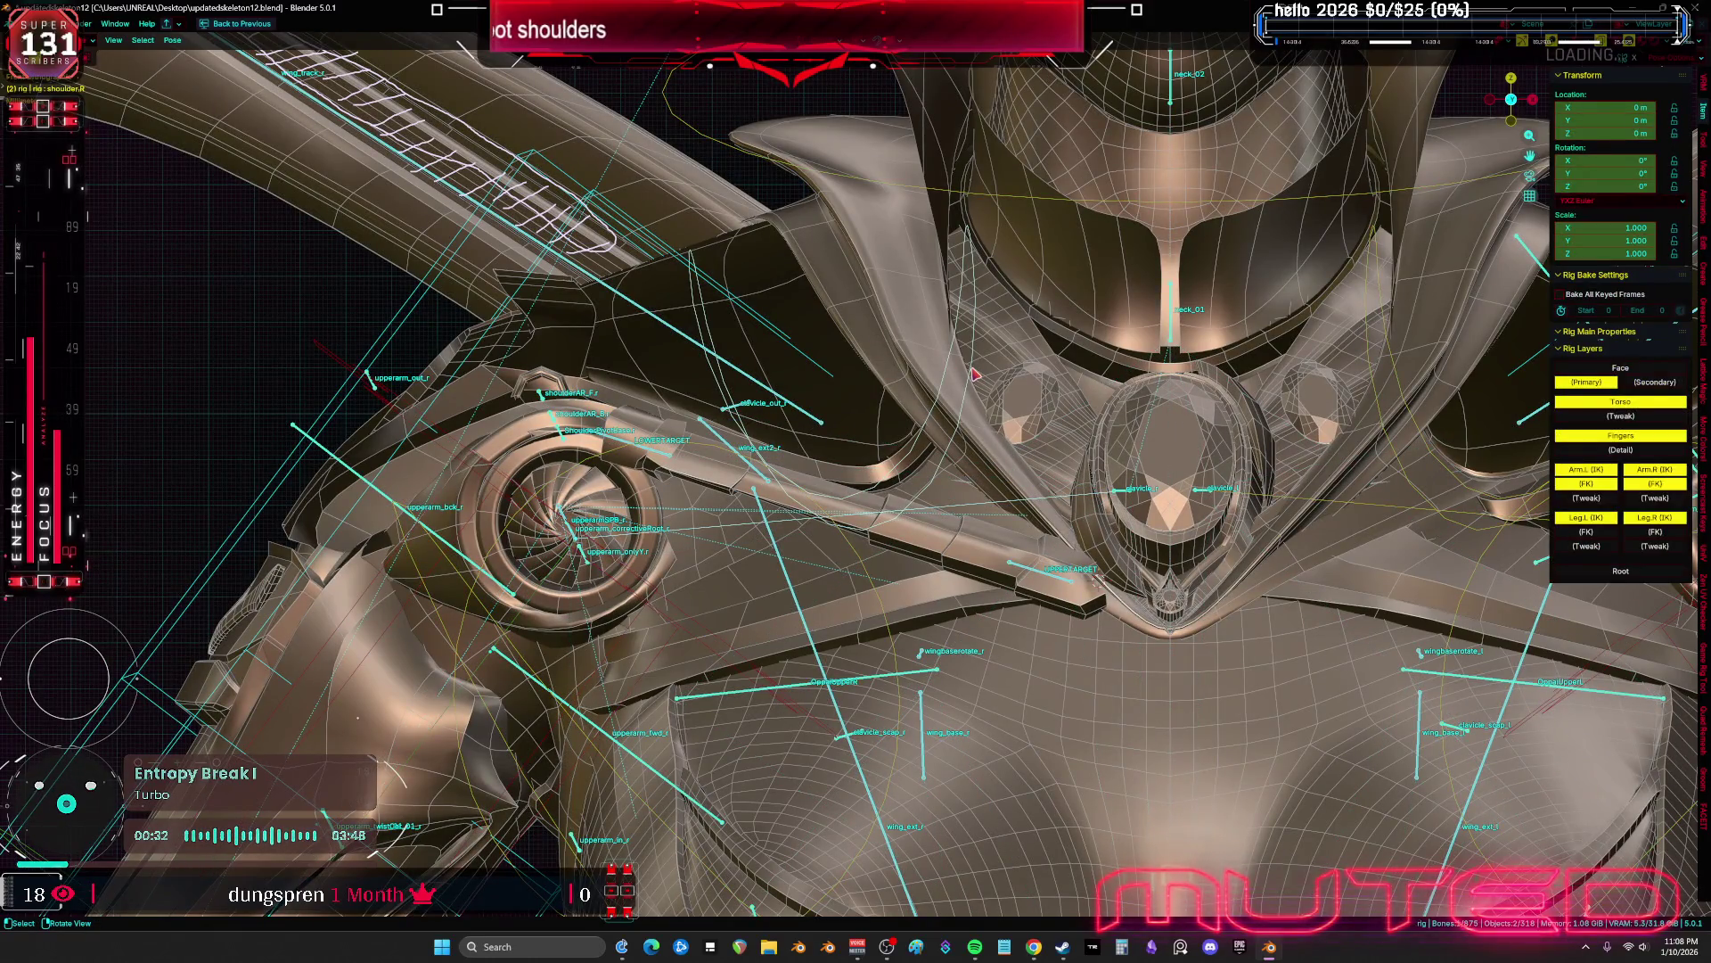
key(g)
key(Escape)
key(shift+alt+z)
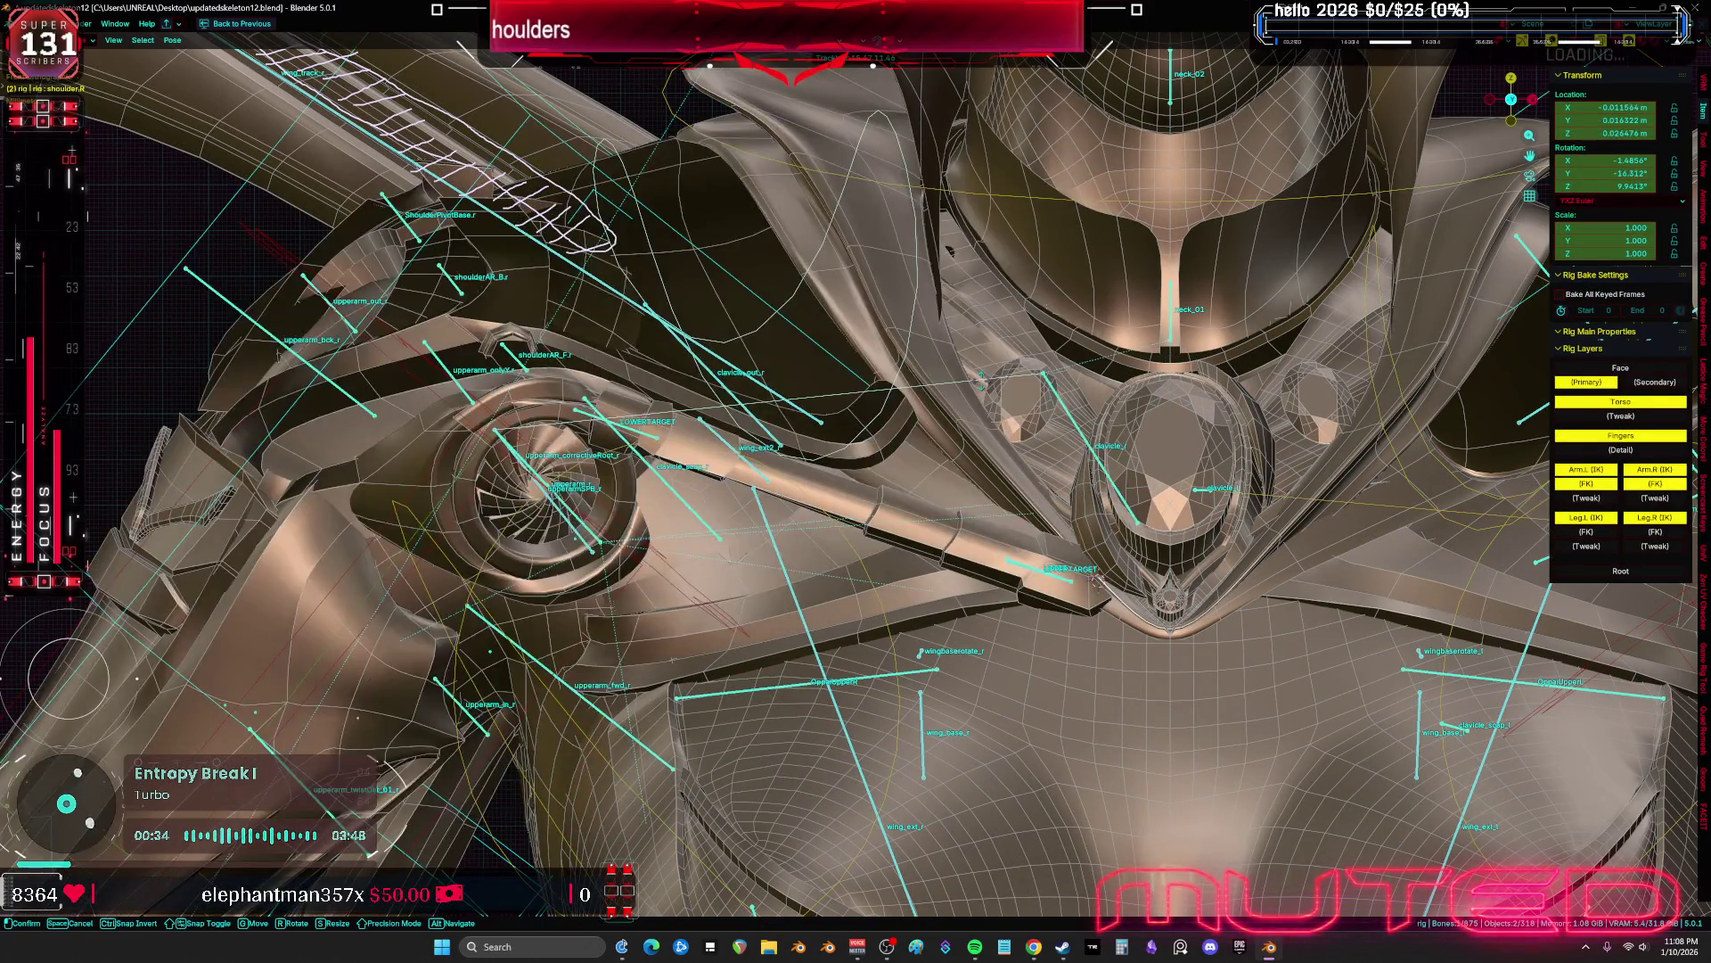
key(r)
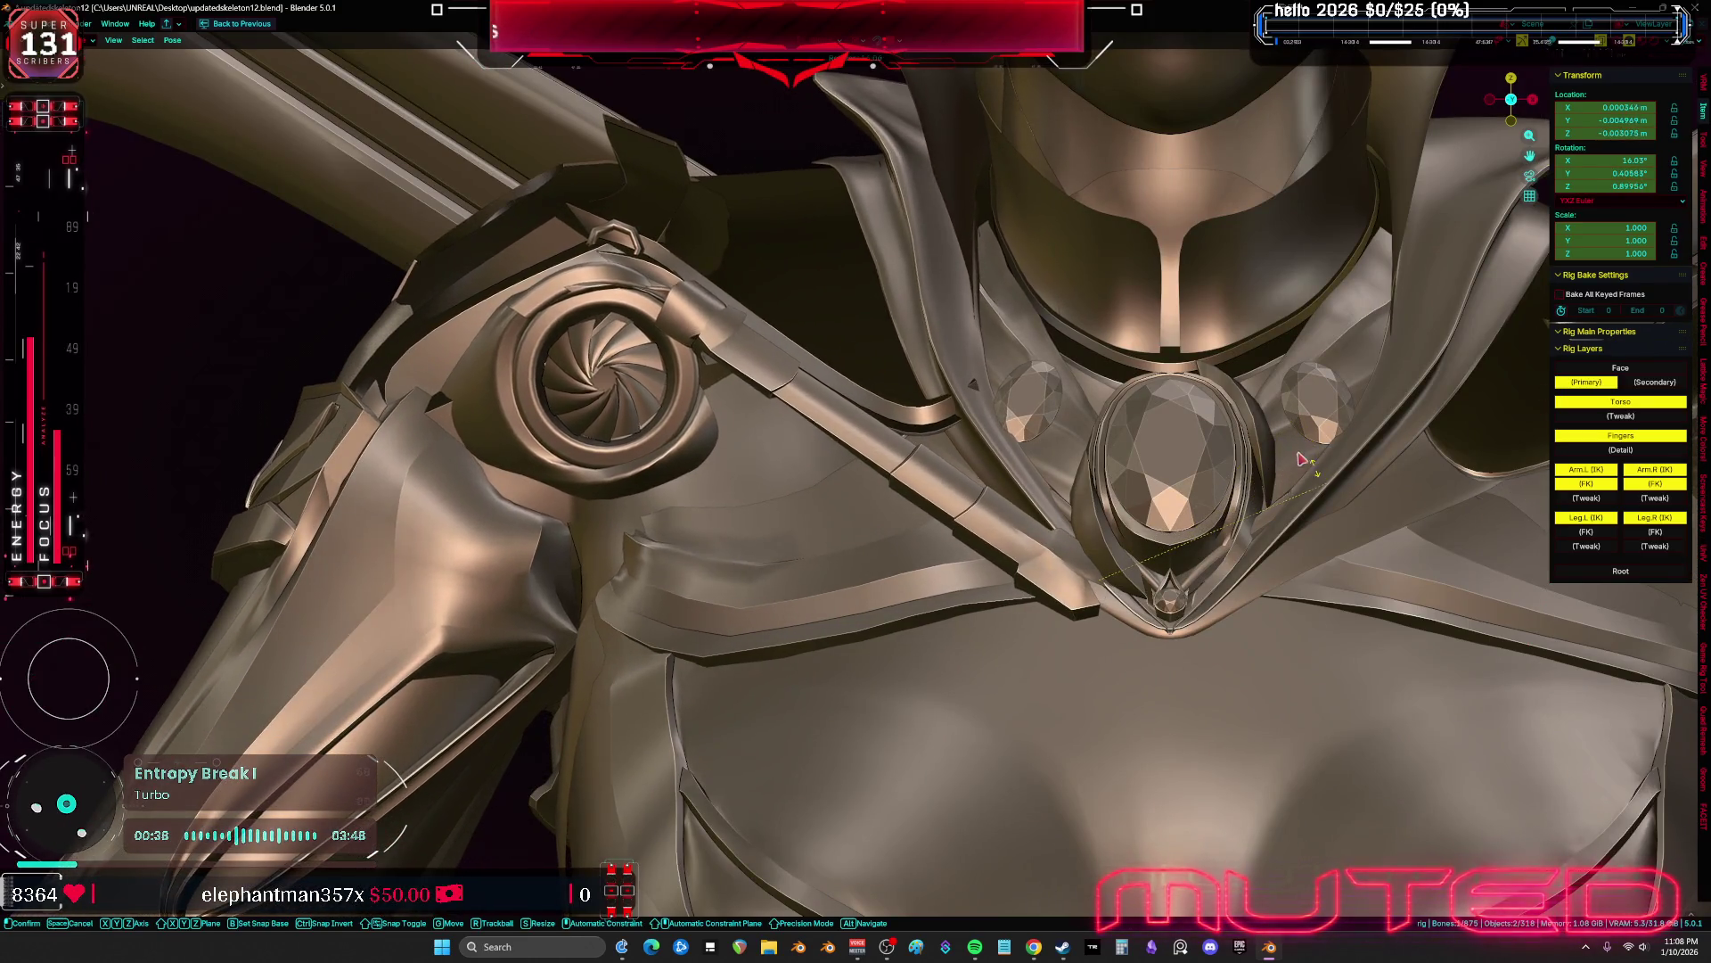
Return the right shoulder to its rest pose, cancelling a second rotation attempt
key(Escape)
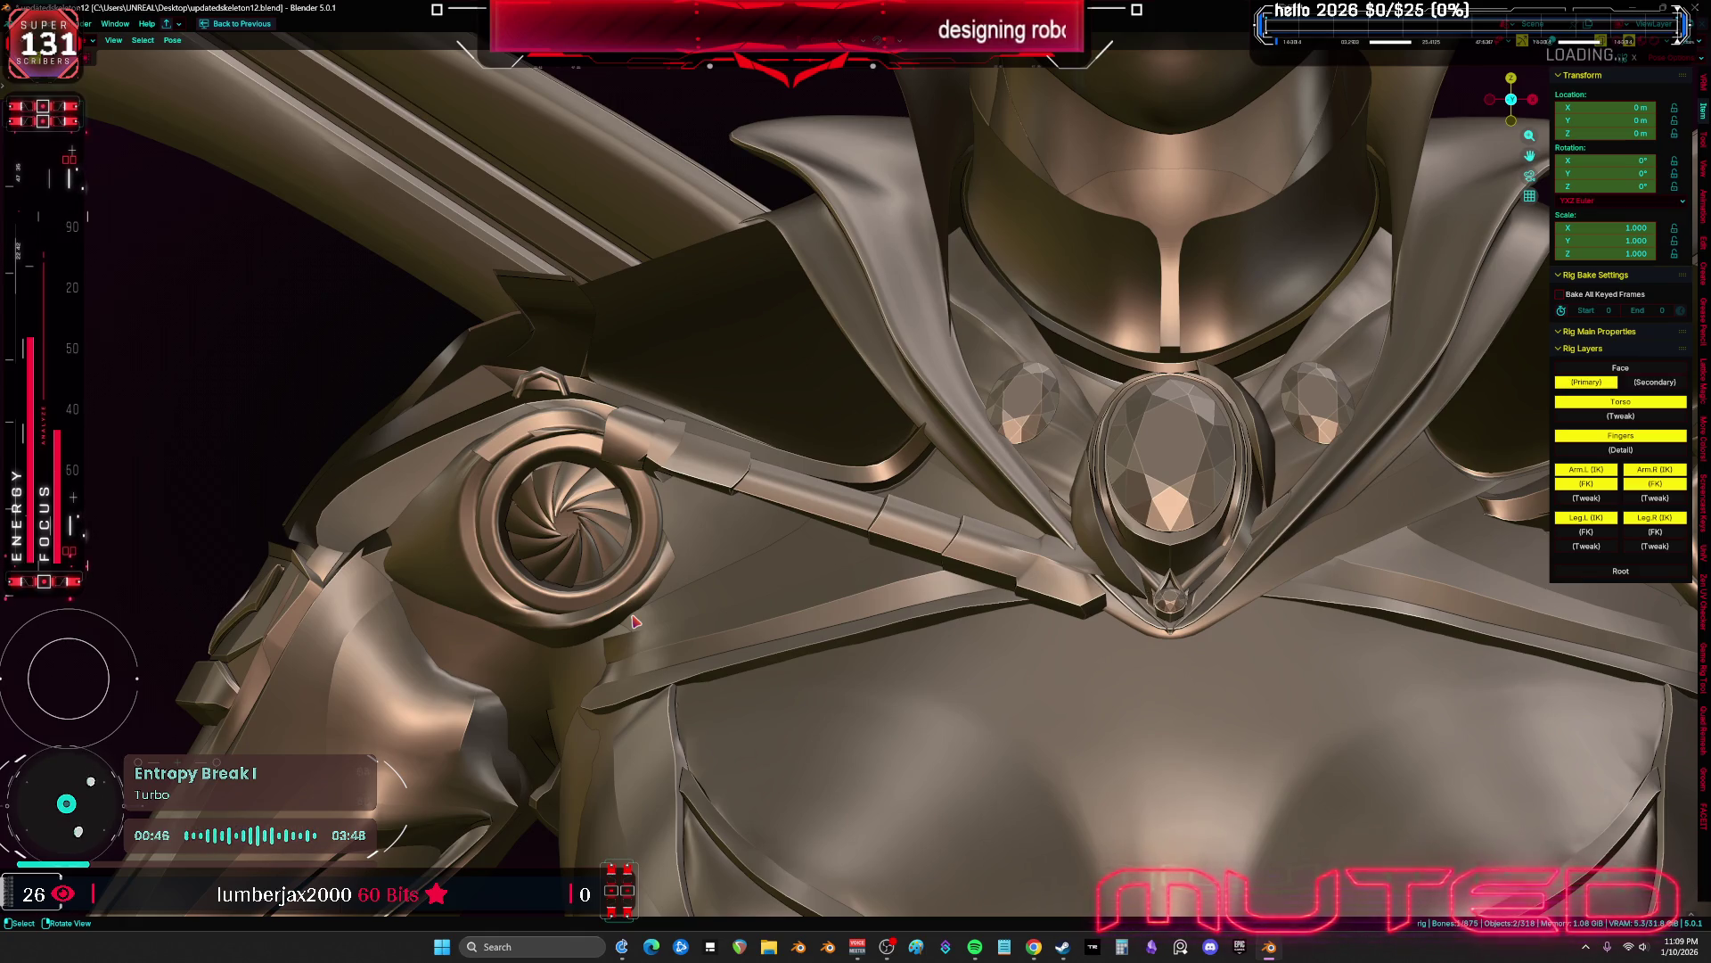
mouse_move(1013, 562)
middle_down()
mouse_move(928, 704)
mouse_move(1001, 645)
mouse_move(955, 617)
mouse_move(948, 642)
mouse_move(967, 634)
middle_up()
key(r)
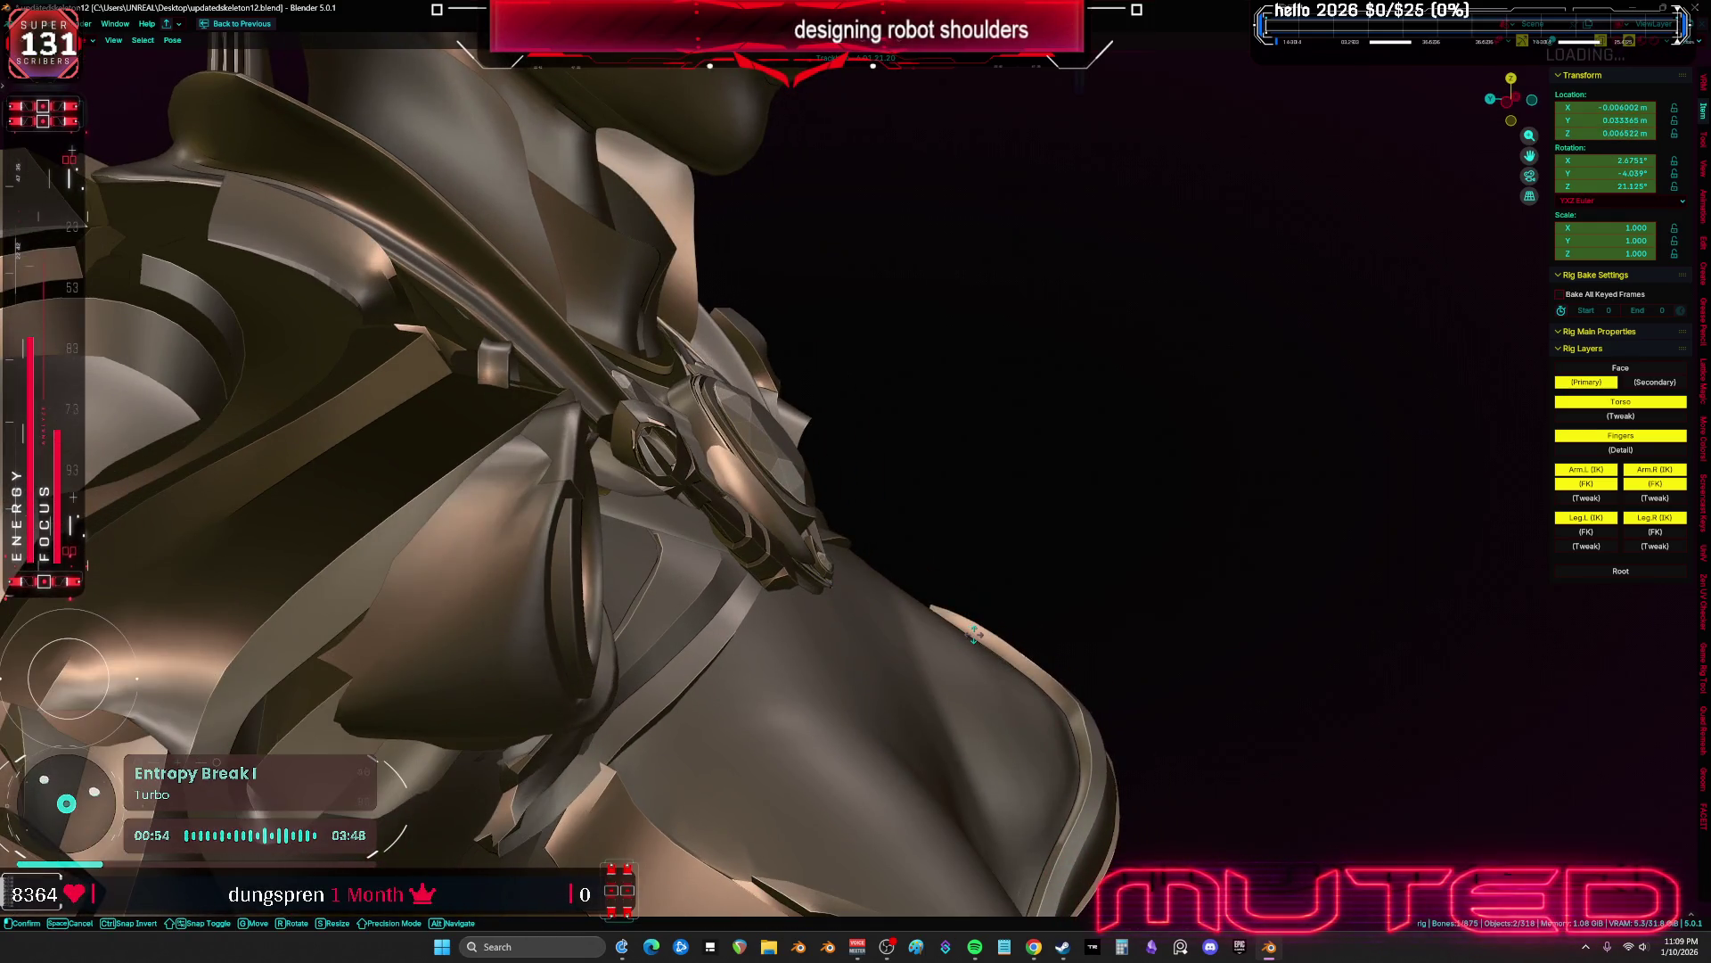
right_click(971, 635)
Switch the viewport to Material Preview shading, viewing the shoulder turbine from the front
key(KP_1)
mouse_move(964, 599)
middle_down()
mouse_move(811, 610)
mouse_move(699, 576)
middle_up()
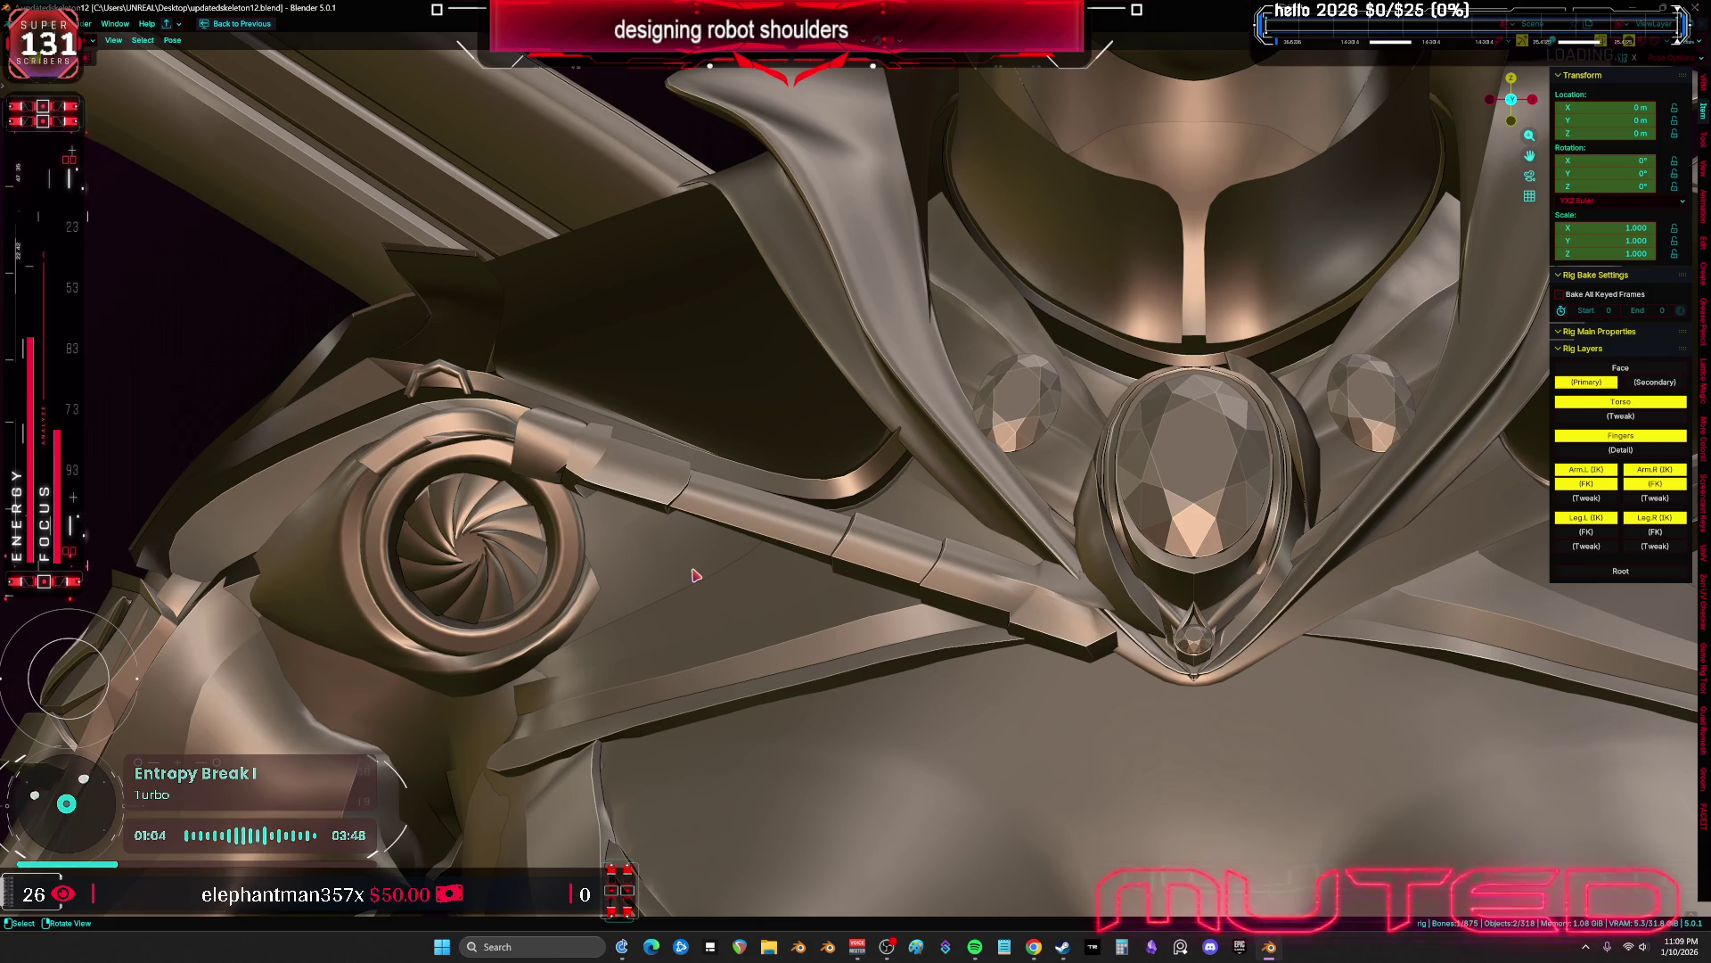
key(z)
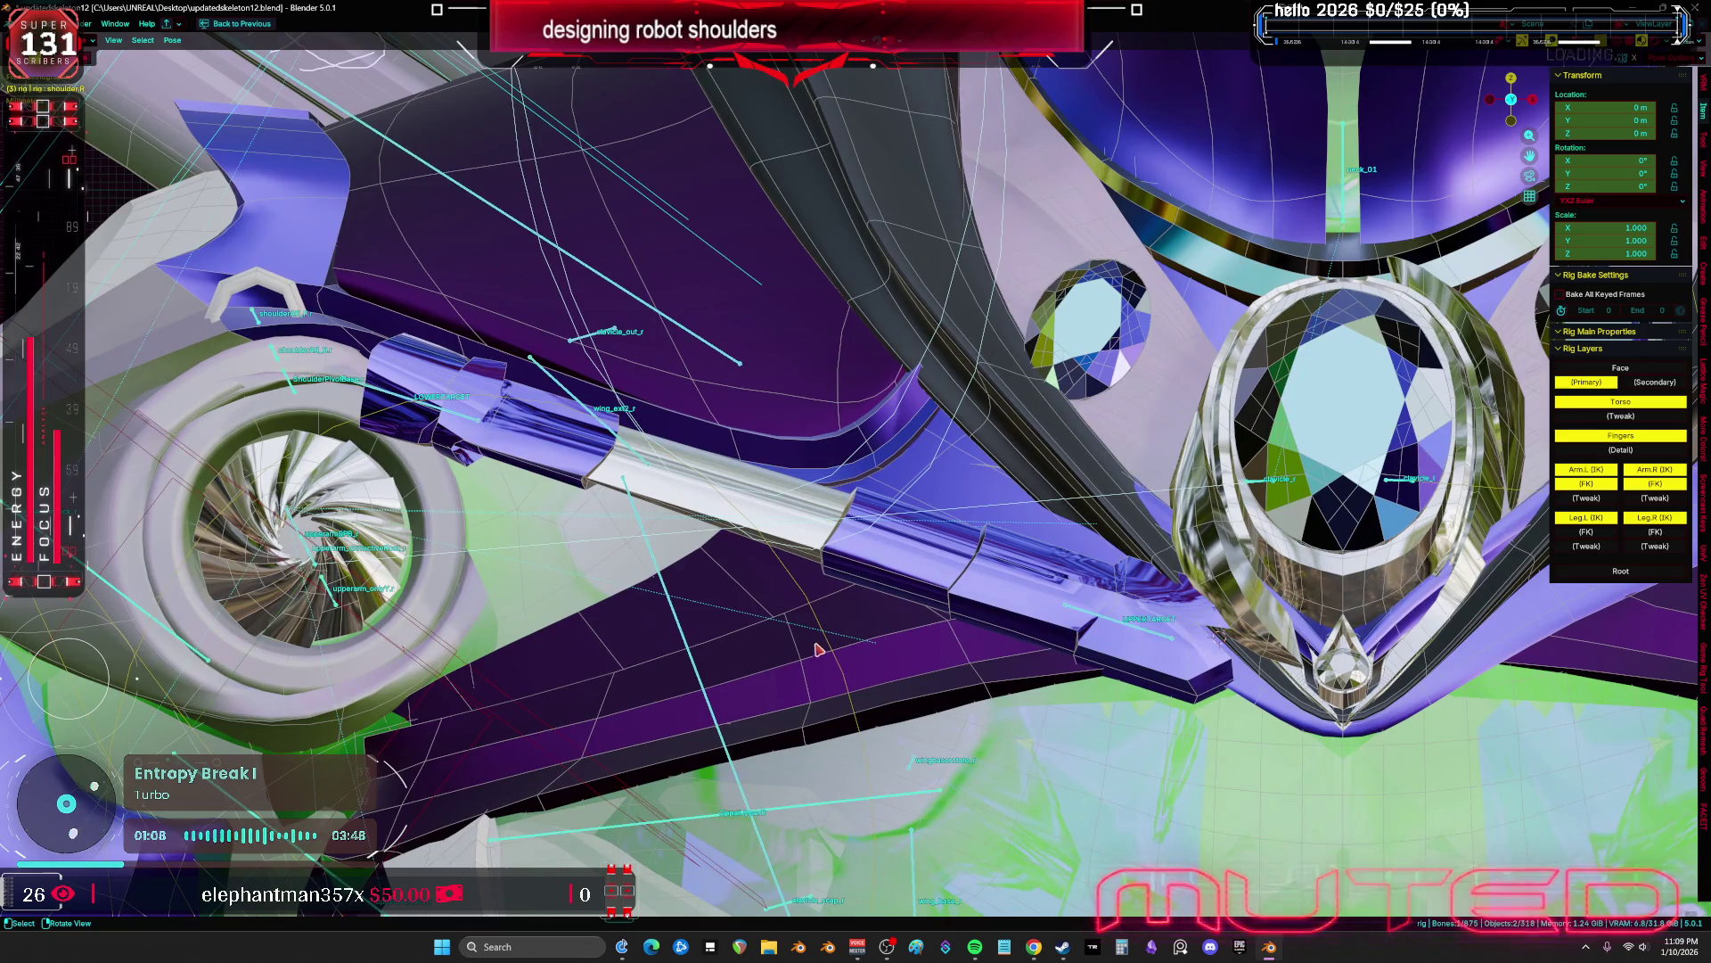
middle_drag(818, 649, 761, 610)
Apply Pose > Clear User Transforms so the shoulder bone's location and rotation read zero
key(g)
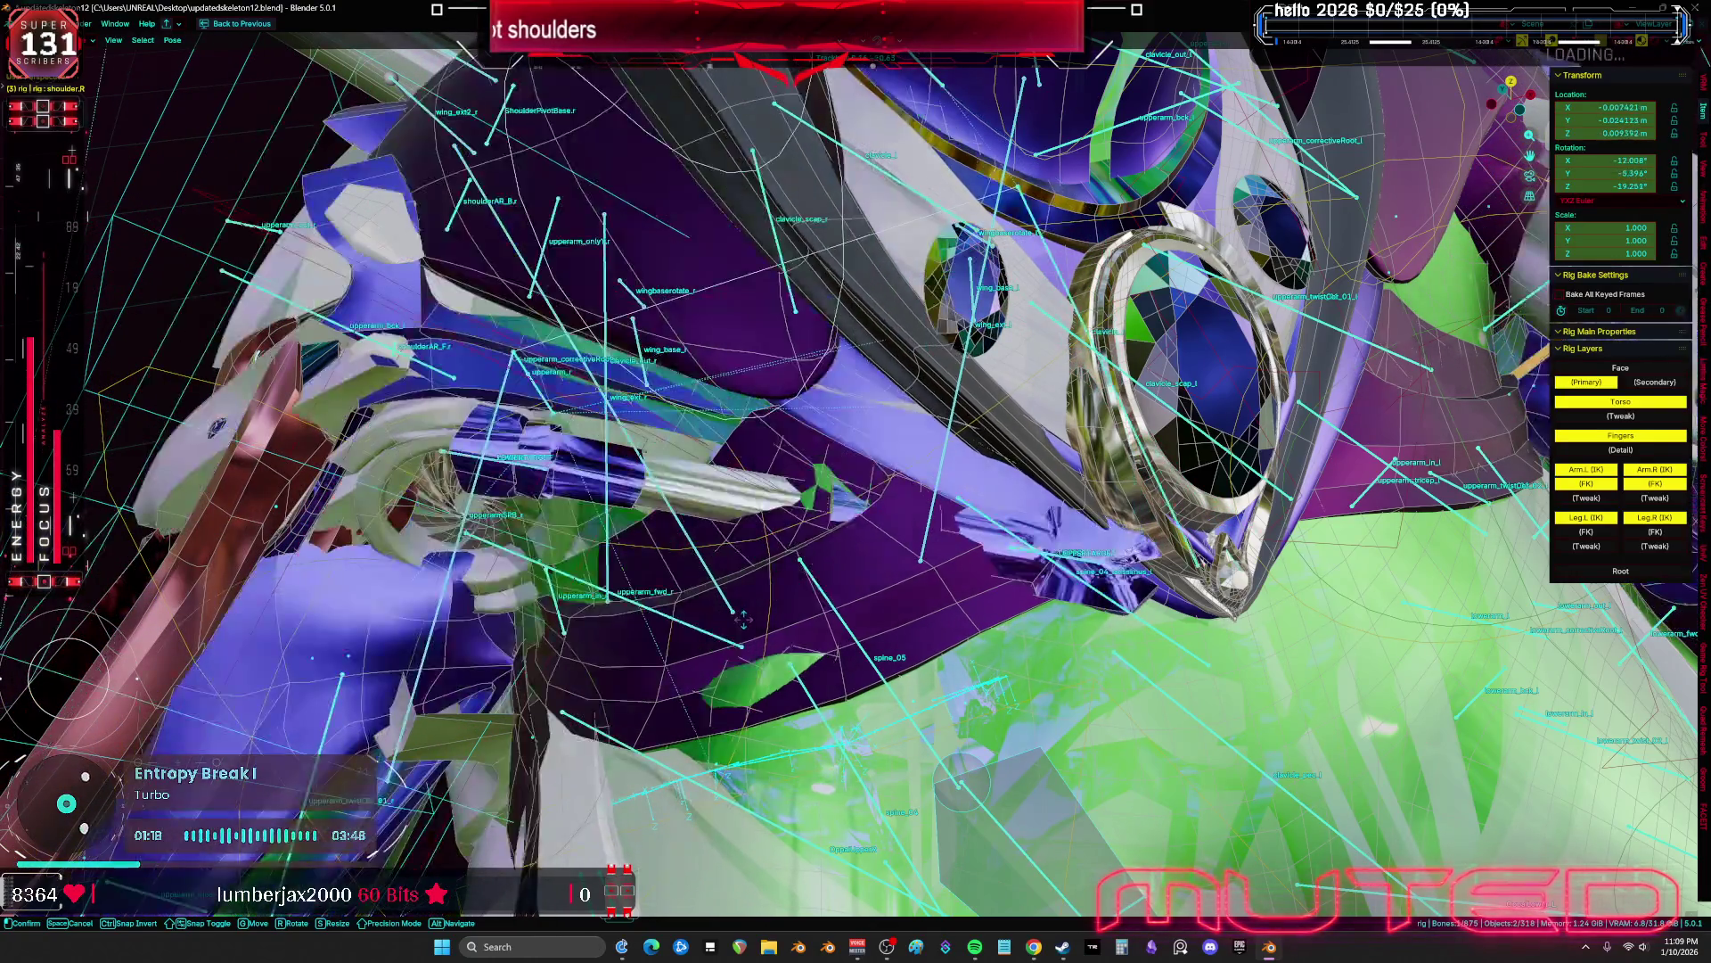
right_click(743, 617)
right_click(821, 630)
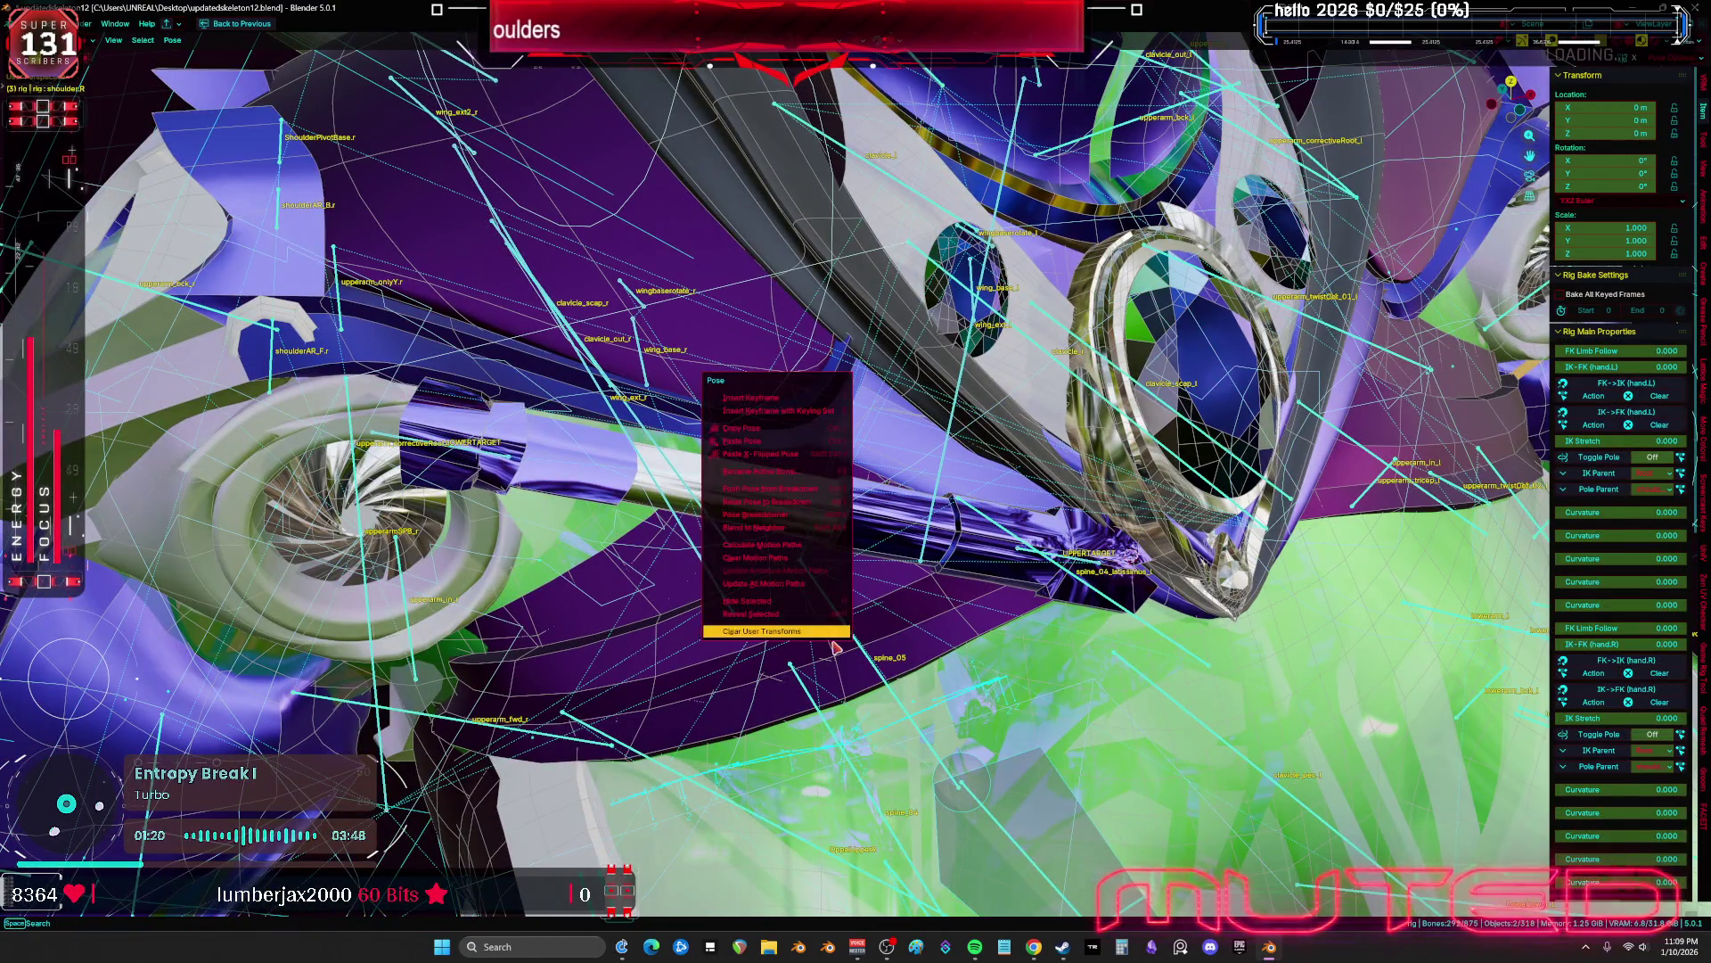
click(829, 632)
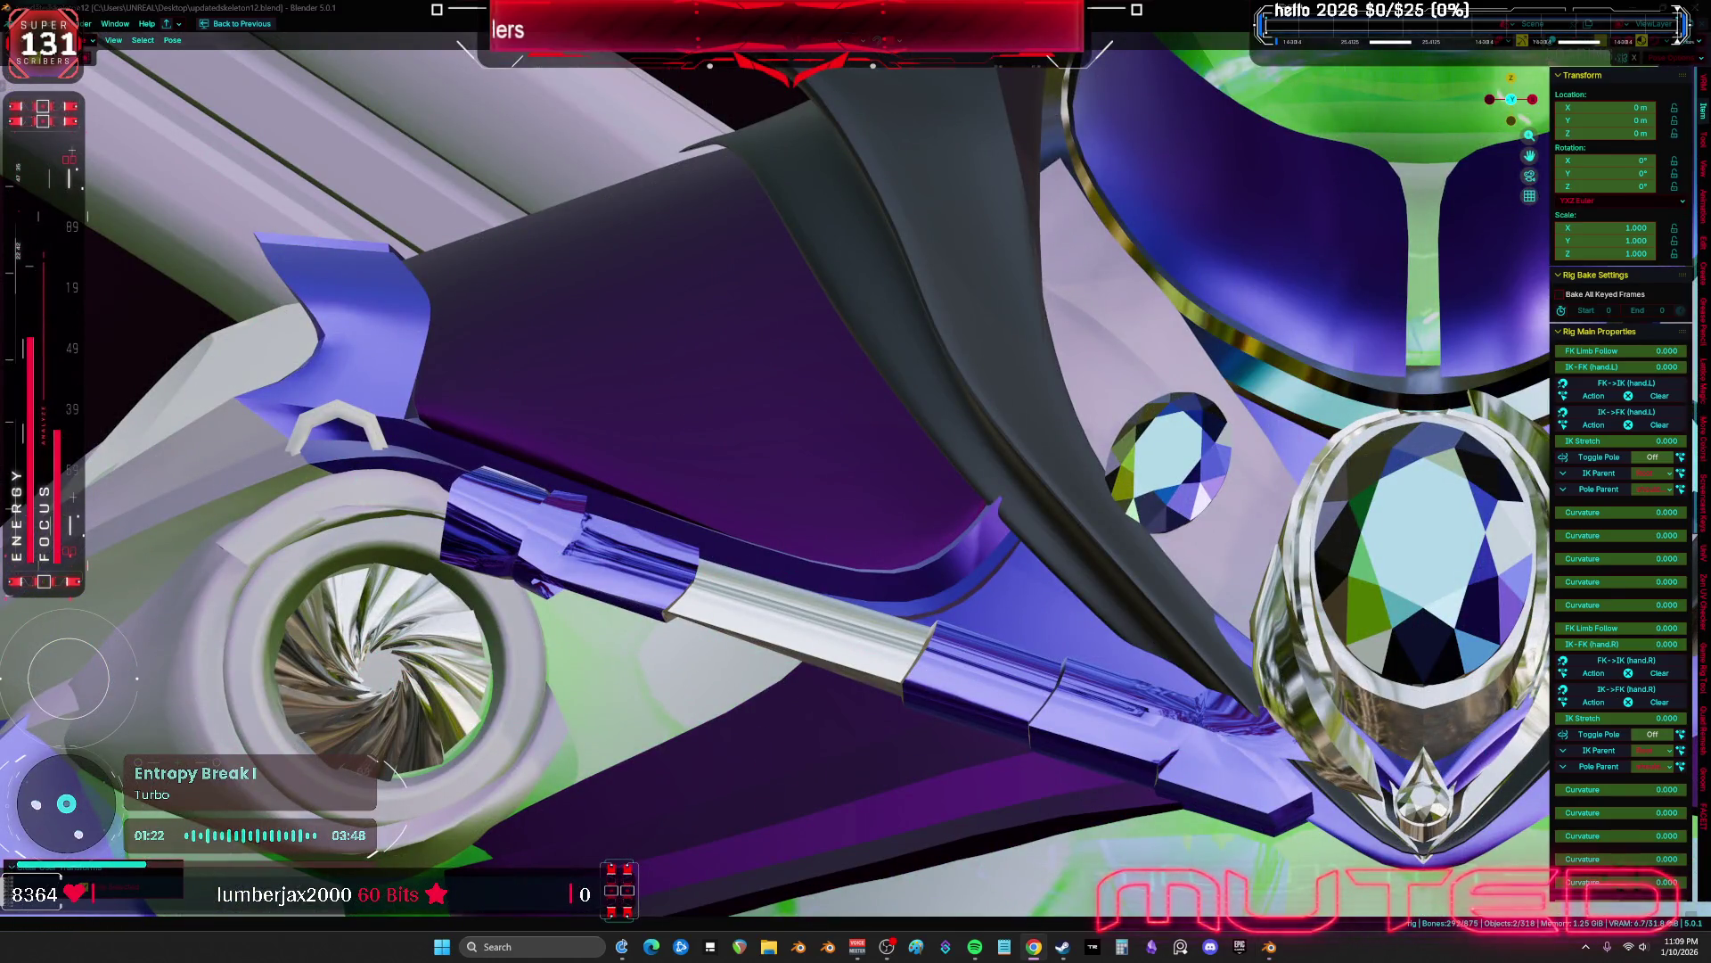